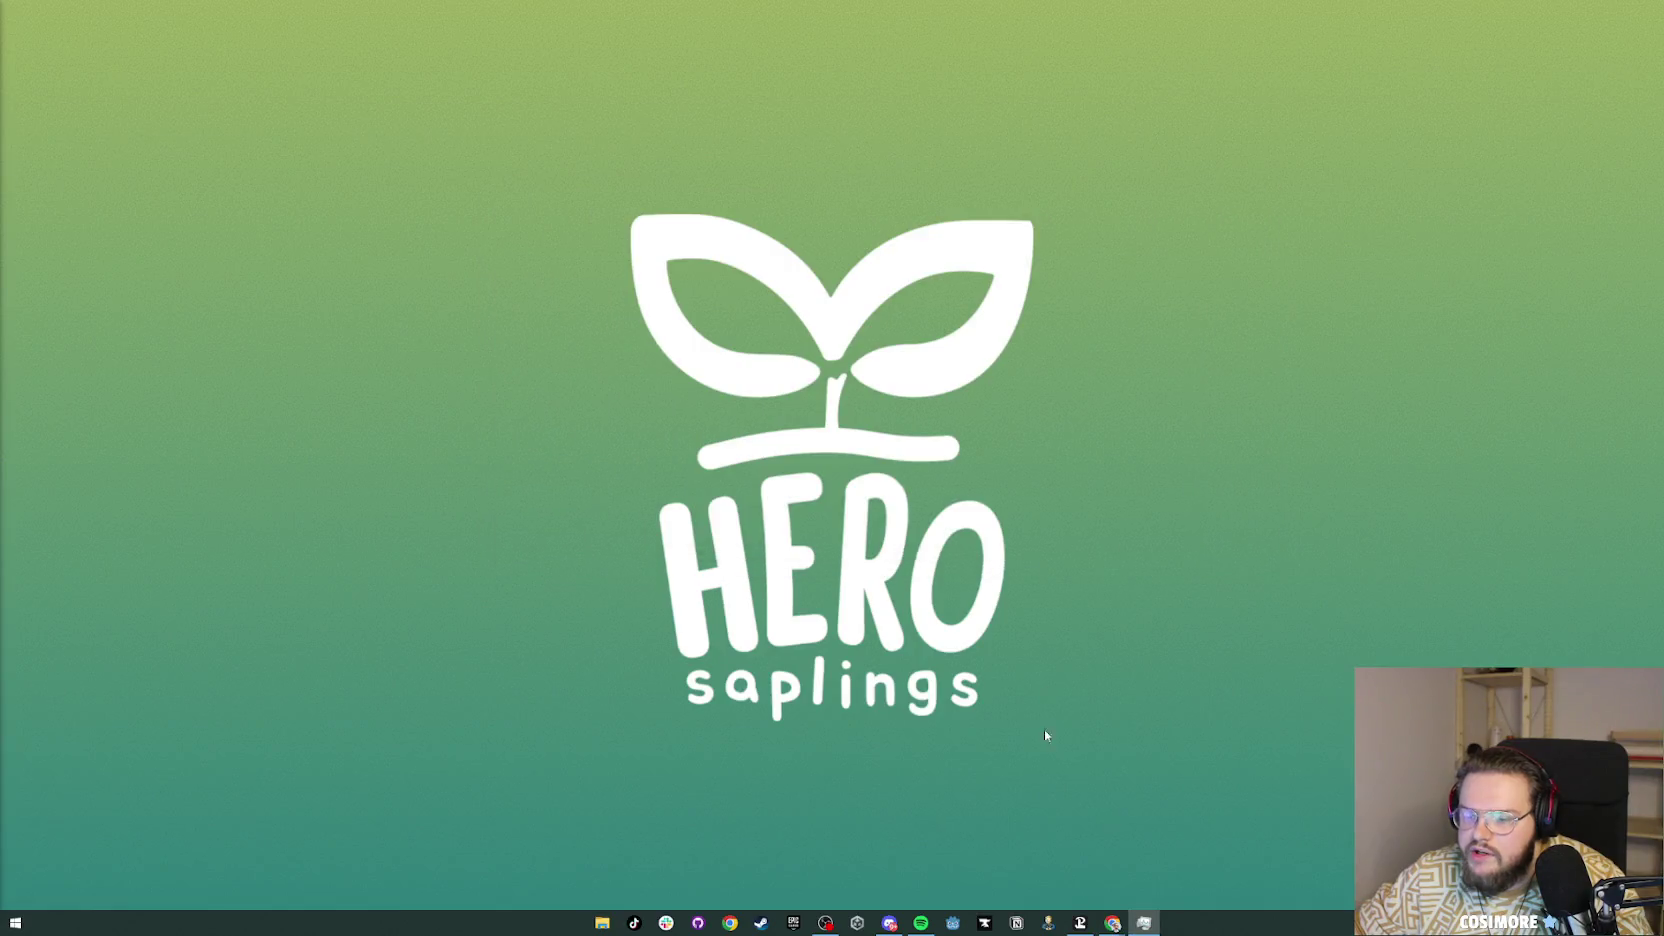
Step: Zip the SoulCatcher_v0.1.2 folder in Git Repo > _Builds > SoulCatcher as a compressed folder
{"action": "left_click", "coordinate": [602, 922]}
{"action": "left_click", "coordinate": [556, 343]}
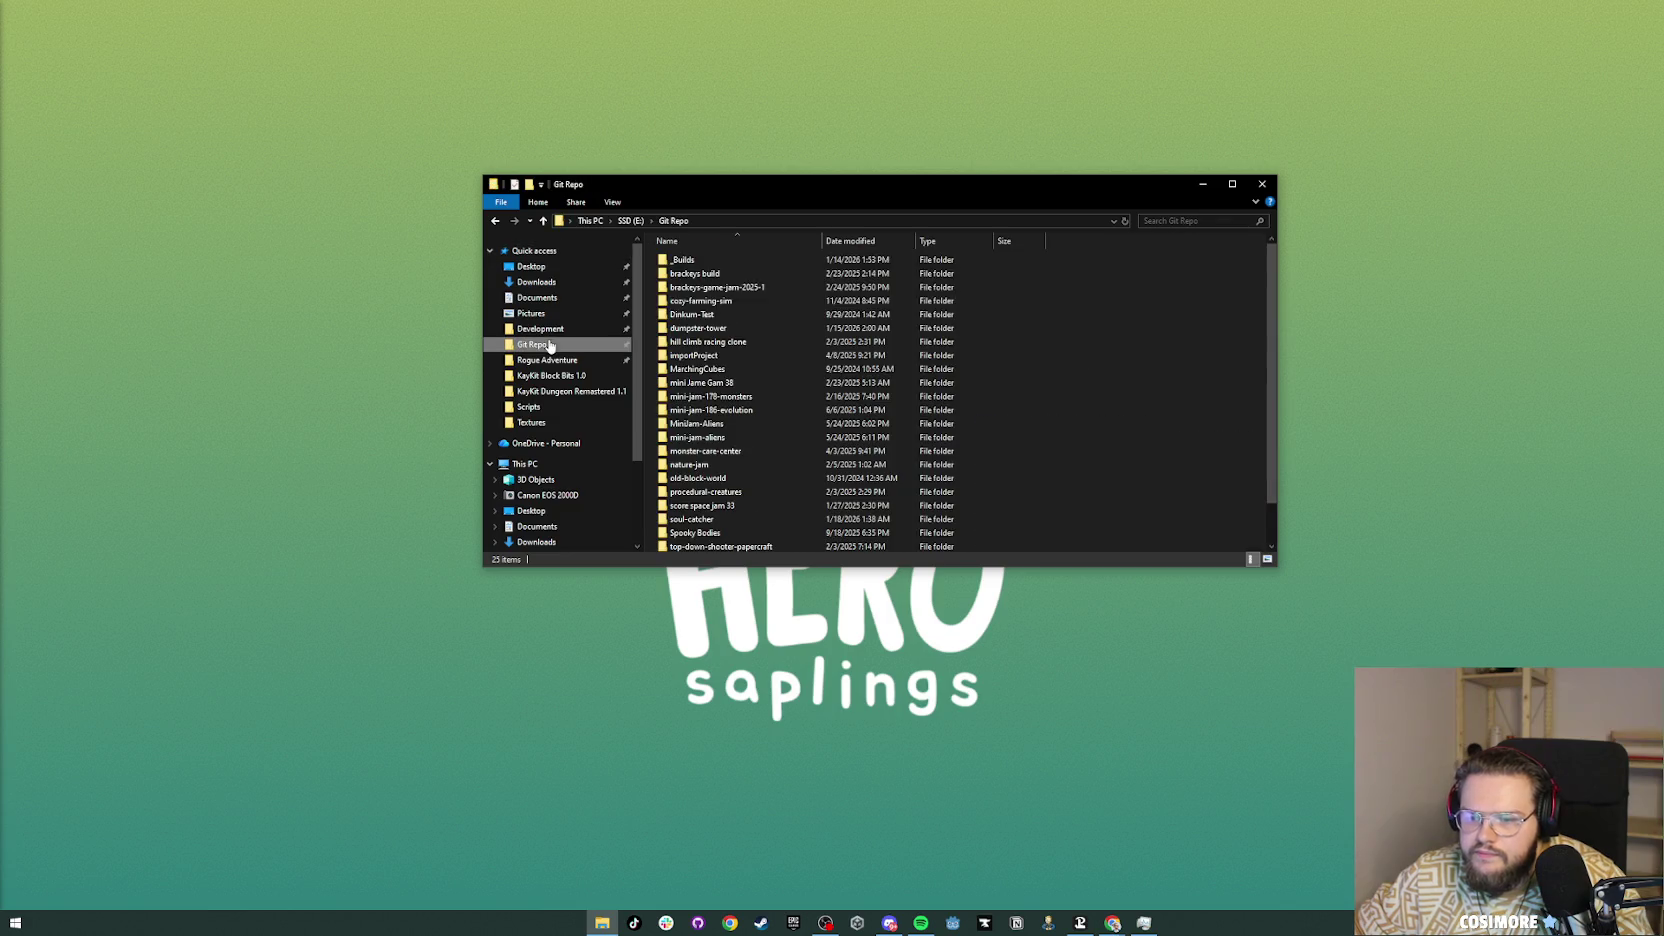
{"action": "double_click", "coordinate": [688, 259]}
{"action": "left_click", "coordinate": [687, 276]}
{"action": "double_click", "coordinate": [687, 276]}
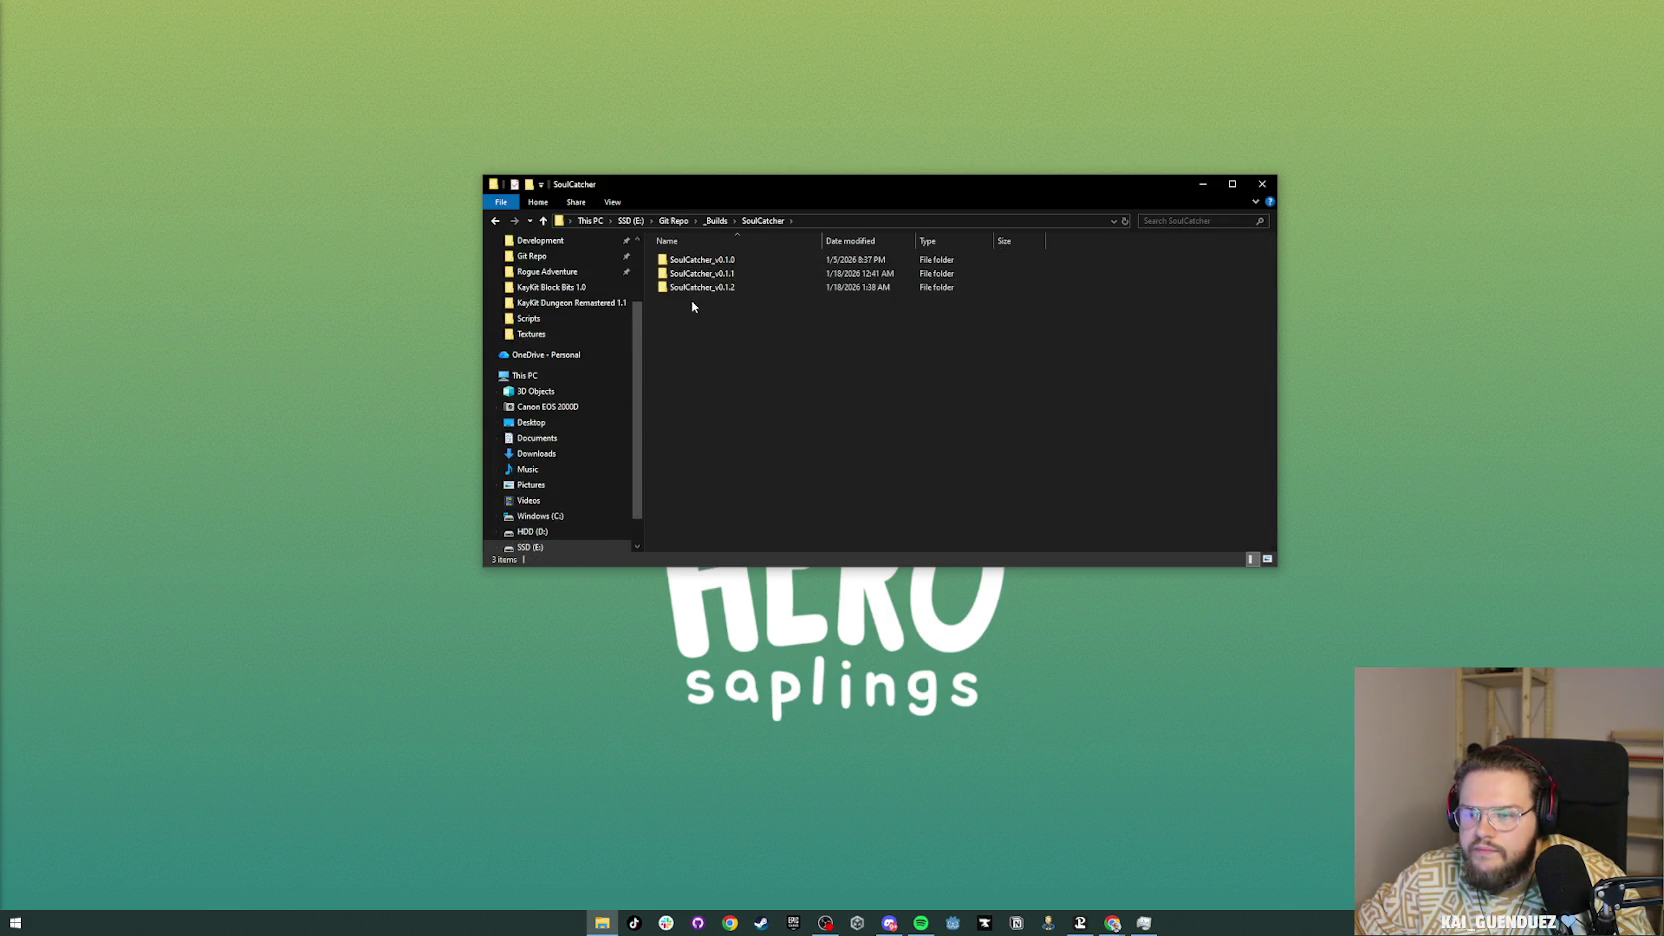
{"action": "left_click", "coordinate": [703, 288]}
{"action": "right_click", "coordinate": [707, 287]}
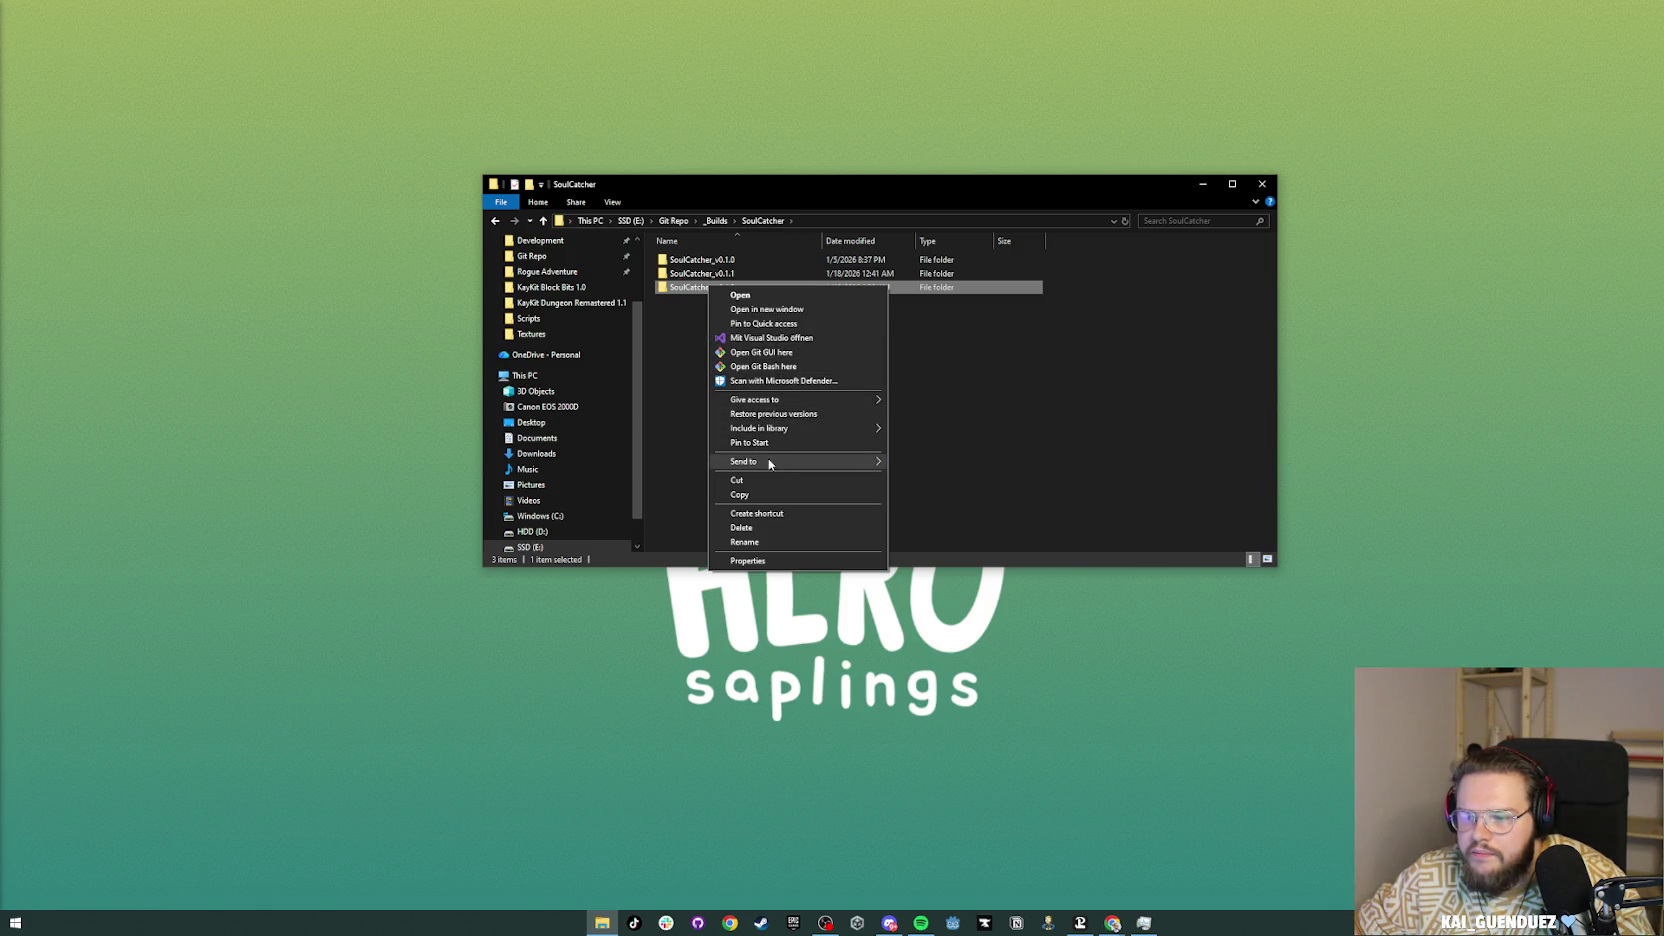
{"action": "mouse_move", "coordinate": [764, 463]}
{"action": "left_click", "coordinate": [958, 478]}
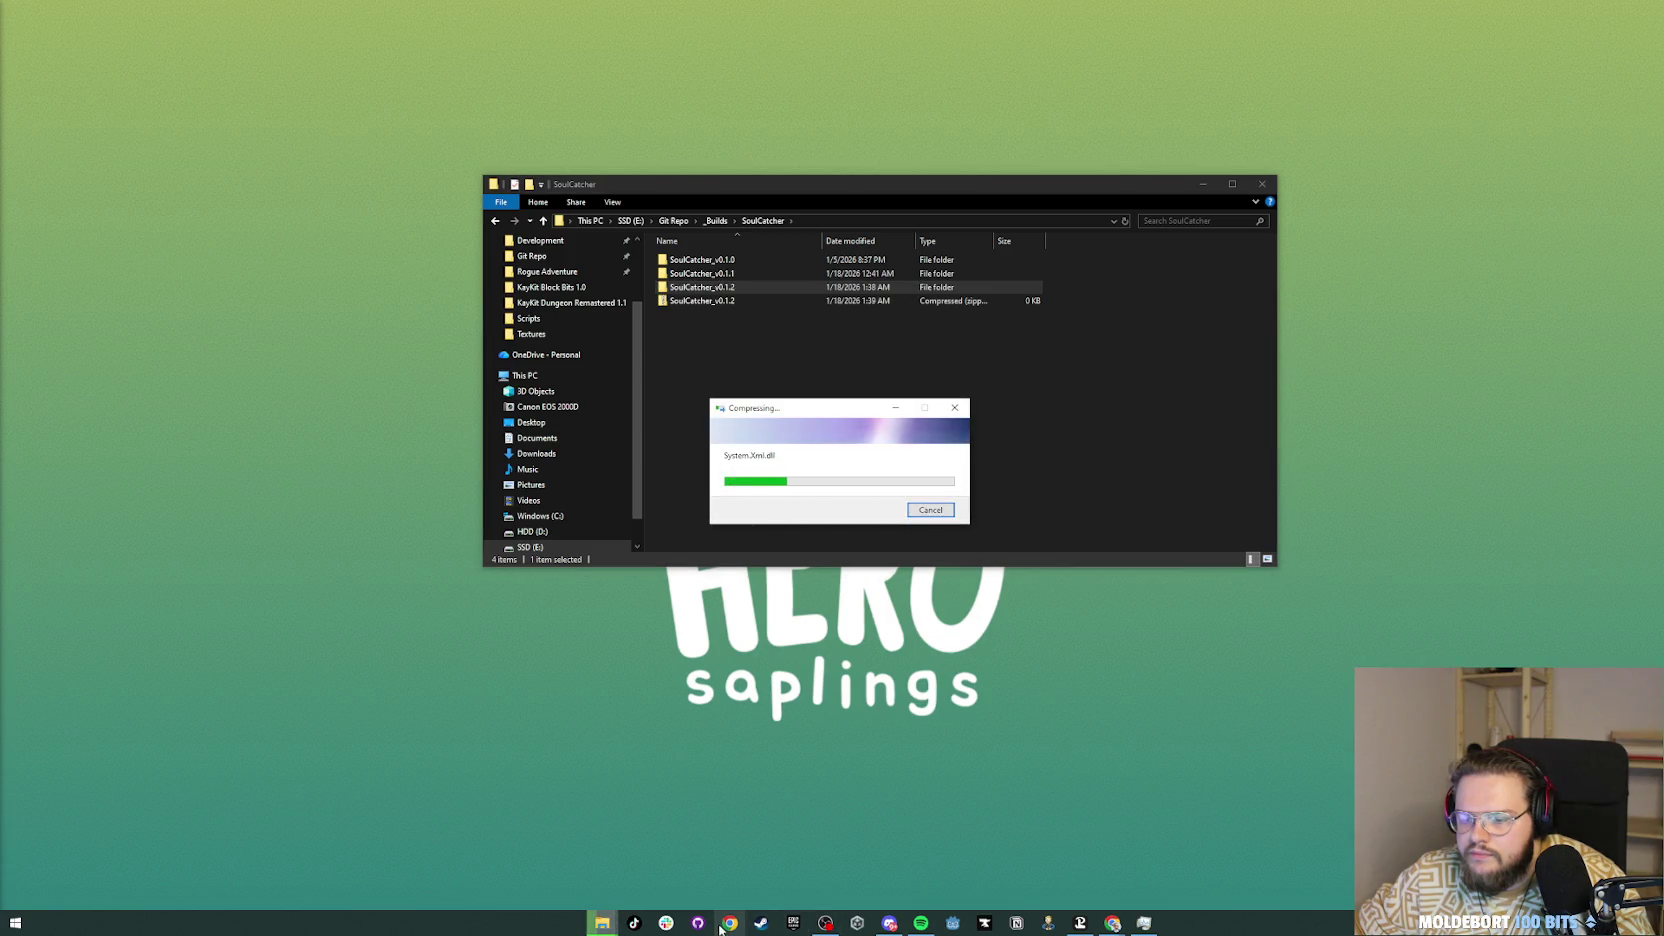
{"action": "mouse_move", "coordinate": [1112, 922]}
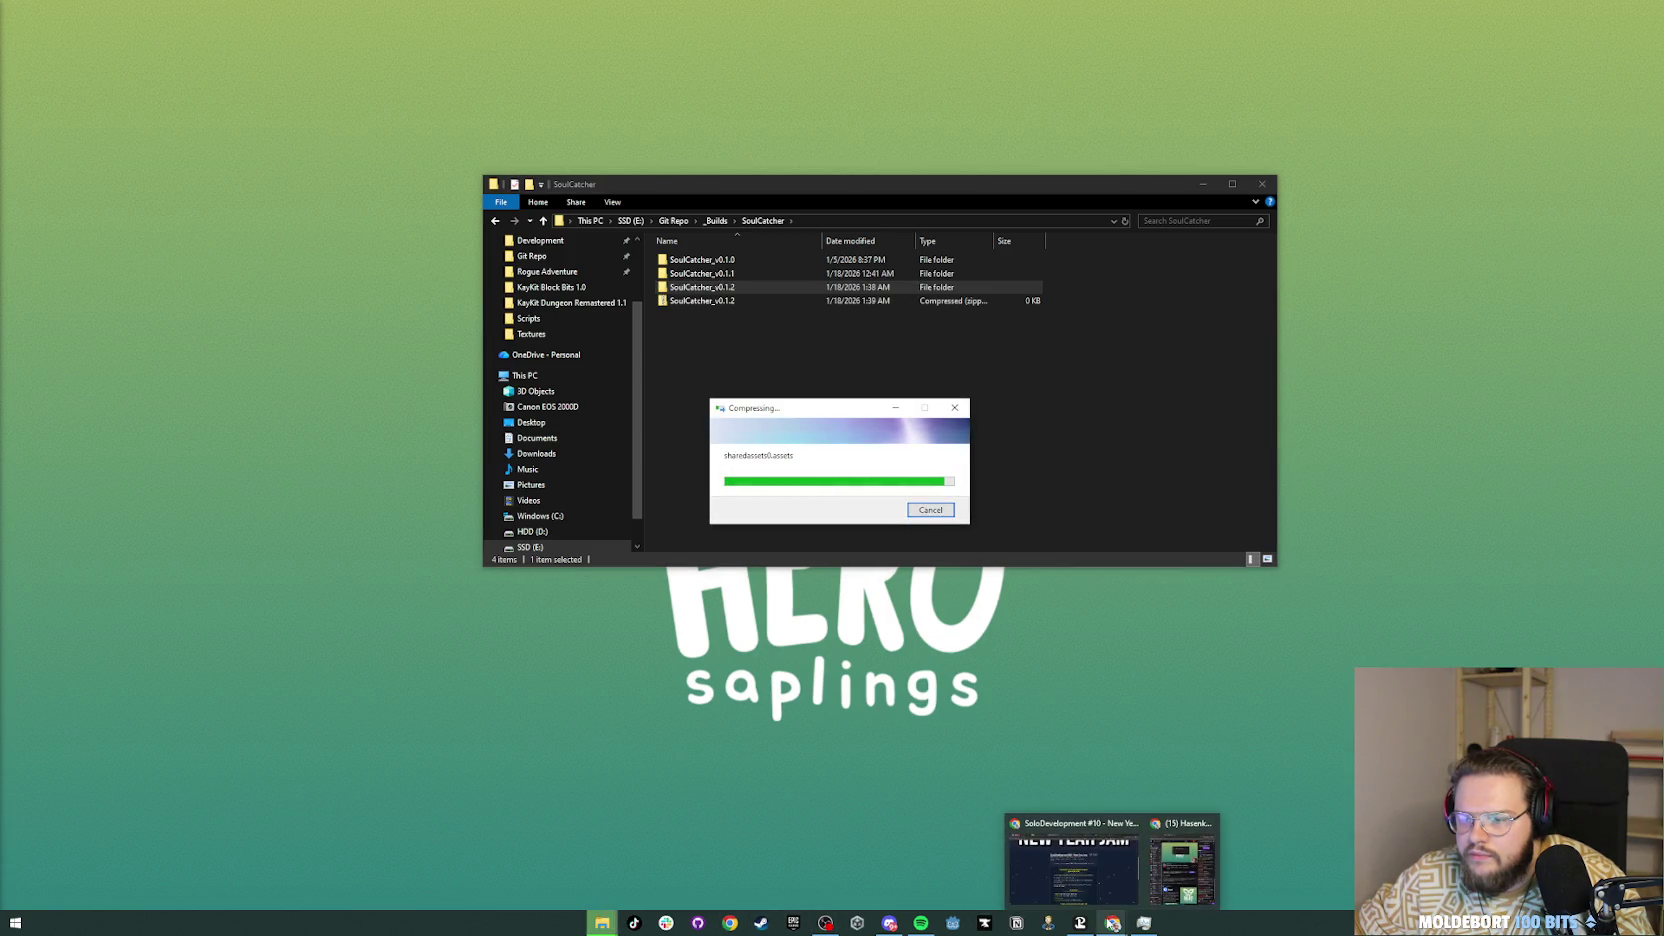
{"action": "left_click", "coordinate": [1174, 887]}
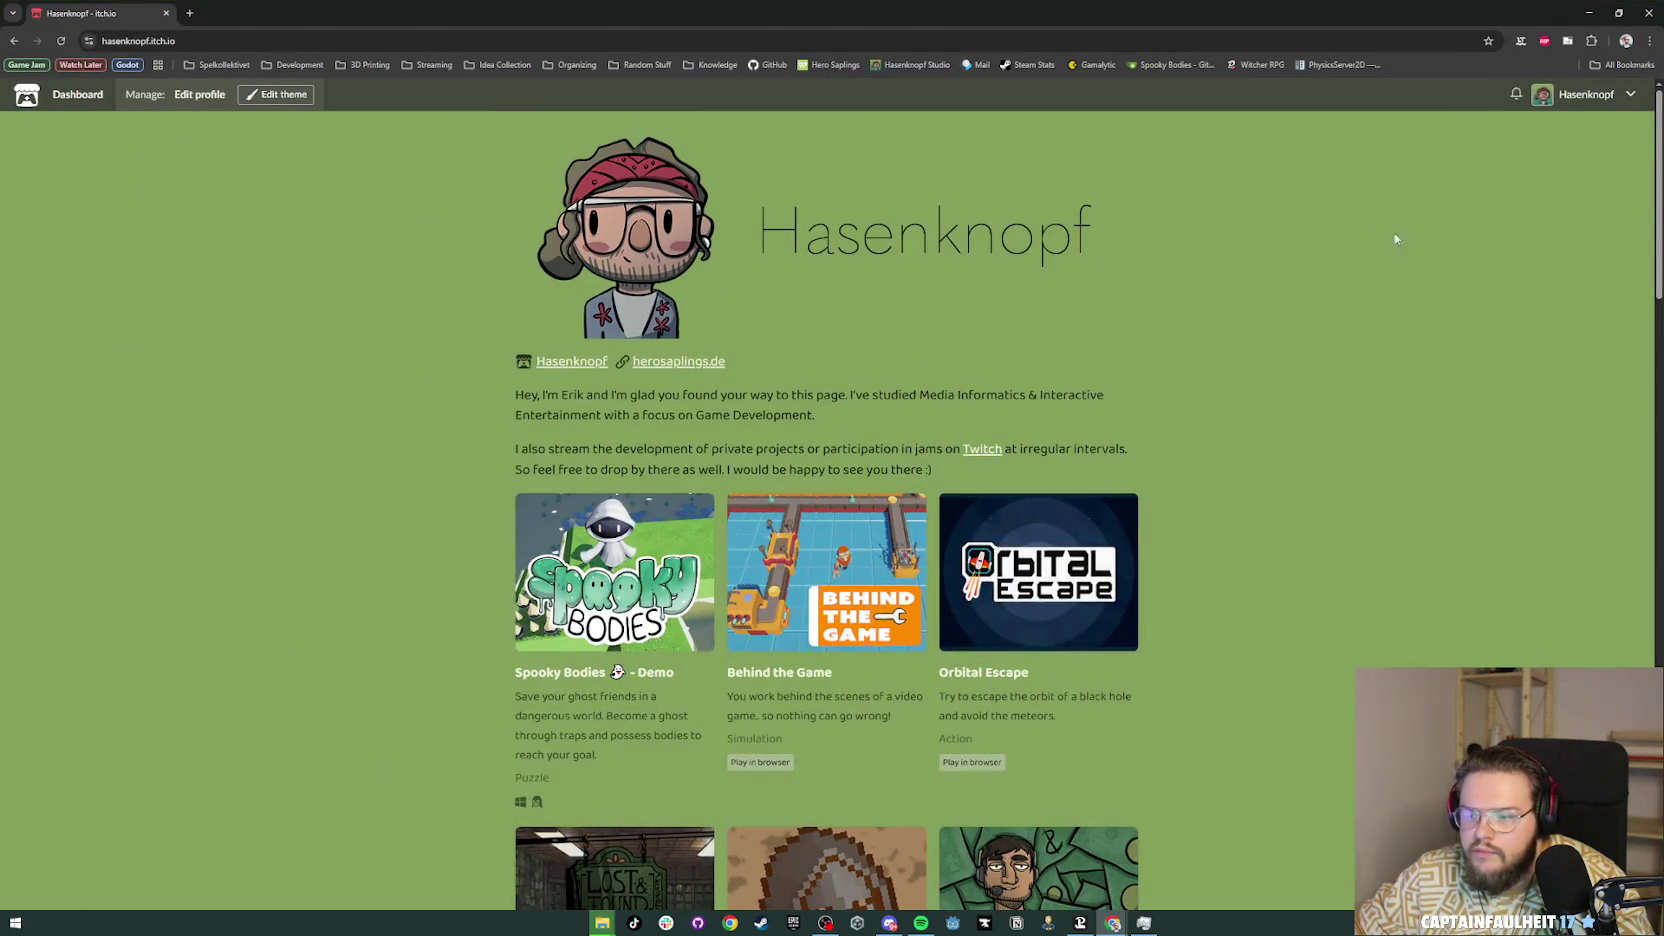
Step: Go to the itch.io creator dashboard and open Soul Catcher's edit page
{"action": "scroll", "coordinate": [1369, 287], "scroll_direction": "down", "scroll_amount": 15}
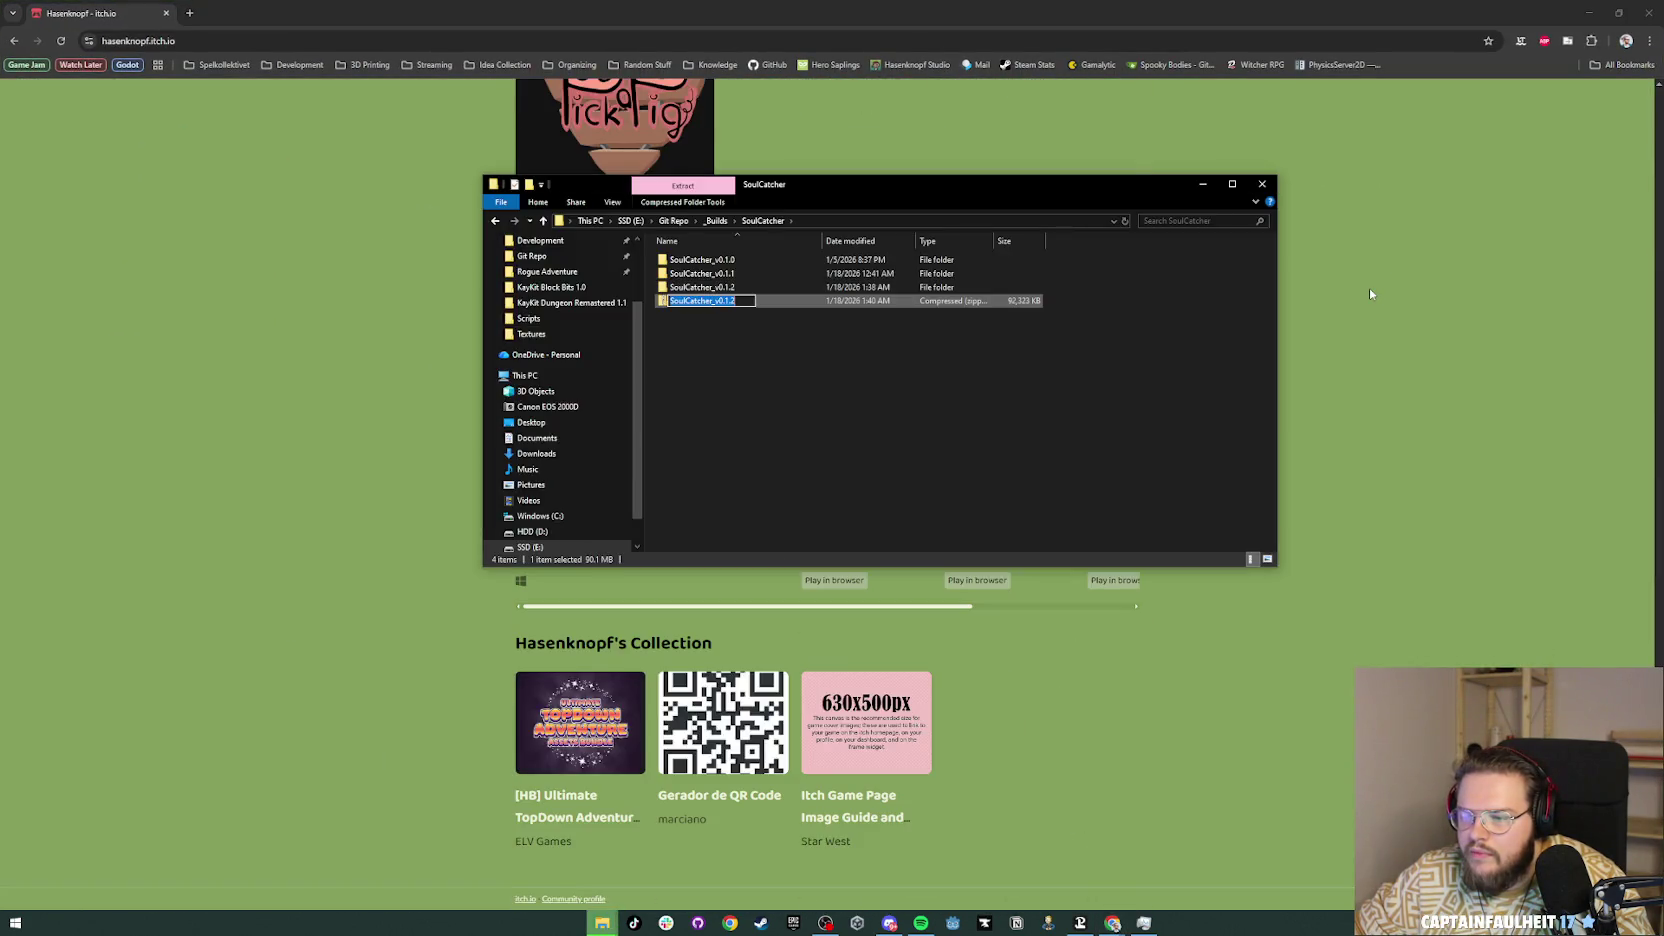
{"action": "scroll", "coordinate": [1369, 293], "scroll_direction": "up", "scroll_amount": 3}
{"action": "scroll", "coordinate": [1403, 298], "scroll_direction": "up", "scroll_amount": 12}
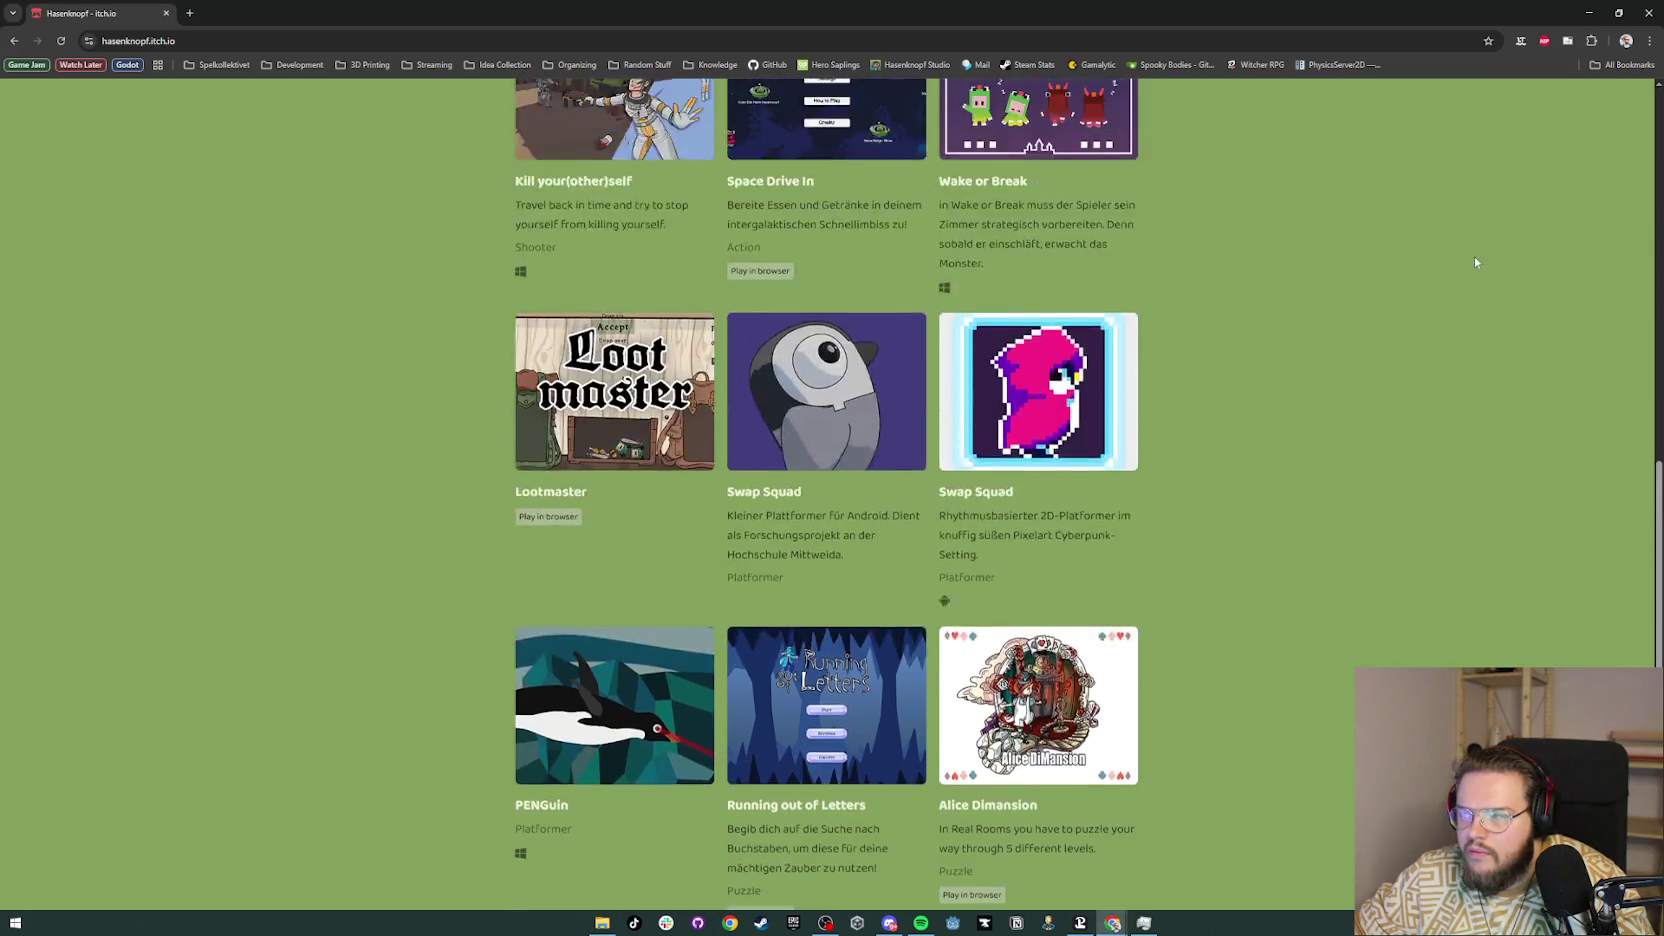
{"action": "left_click", "coordinate": [1628, 91]}
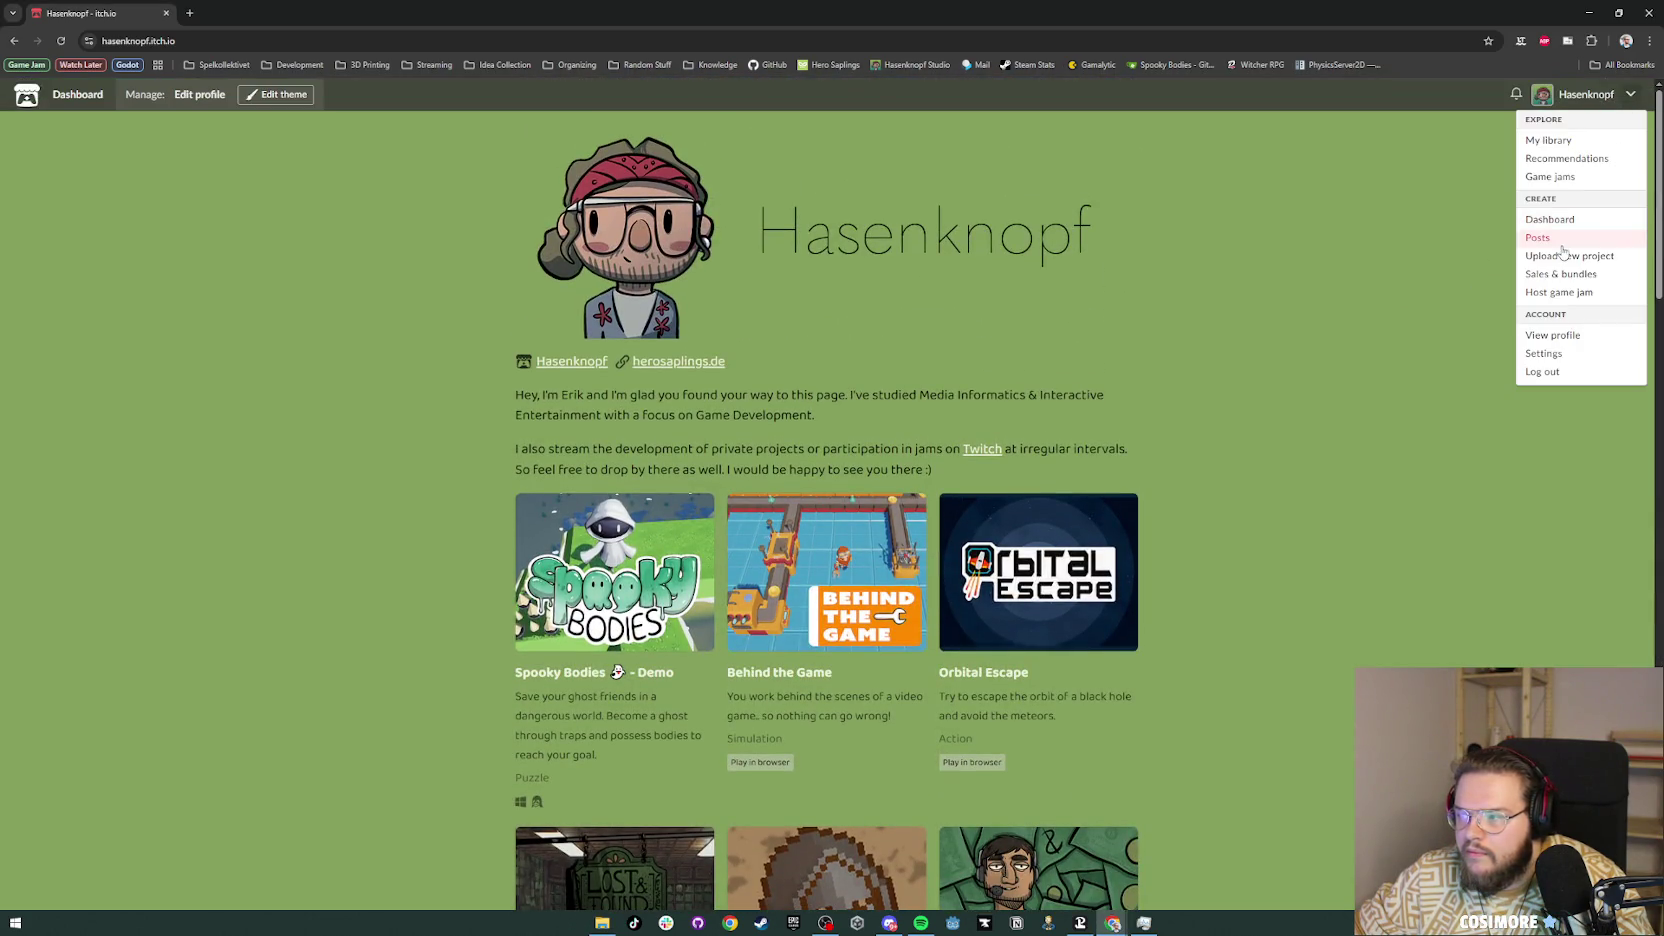
{"action": "left_click", "coordinate": [1557, 220]}
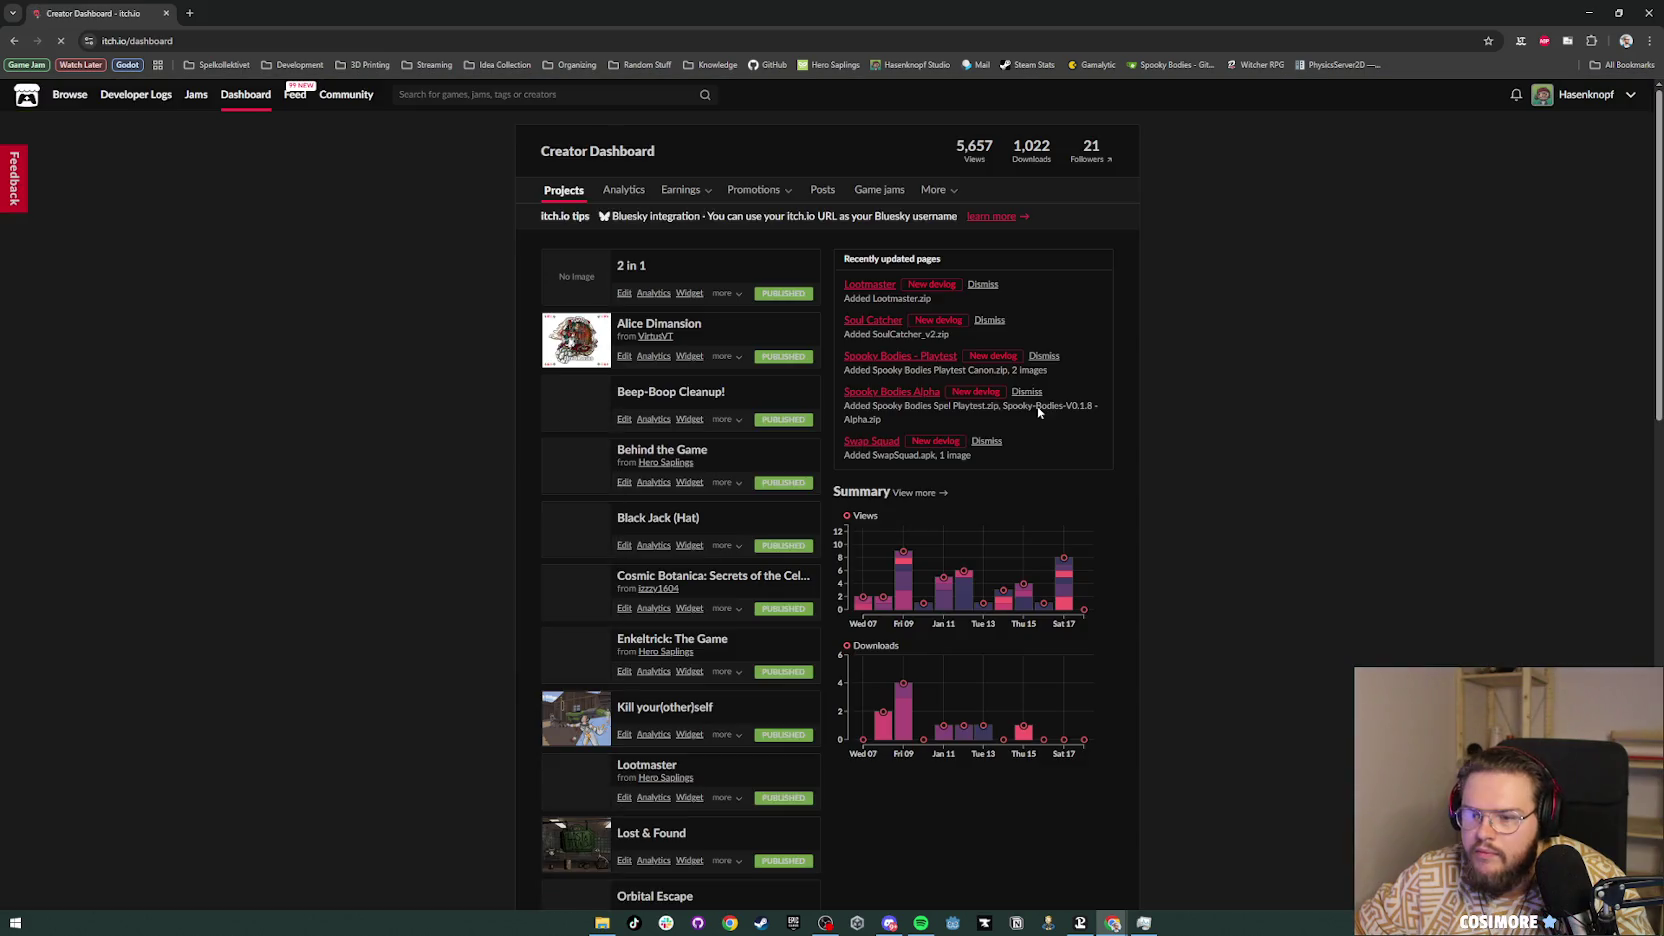
{"action": "scroll", "coordinate": [847, 386], "scroll_direction": "down", "scroll_amount": 5}
{"action": "scroll", "coordinate": [847, 386], "scroll_direction": "down", "scroll_amount": 8}
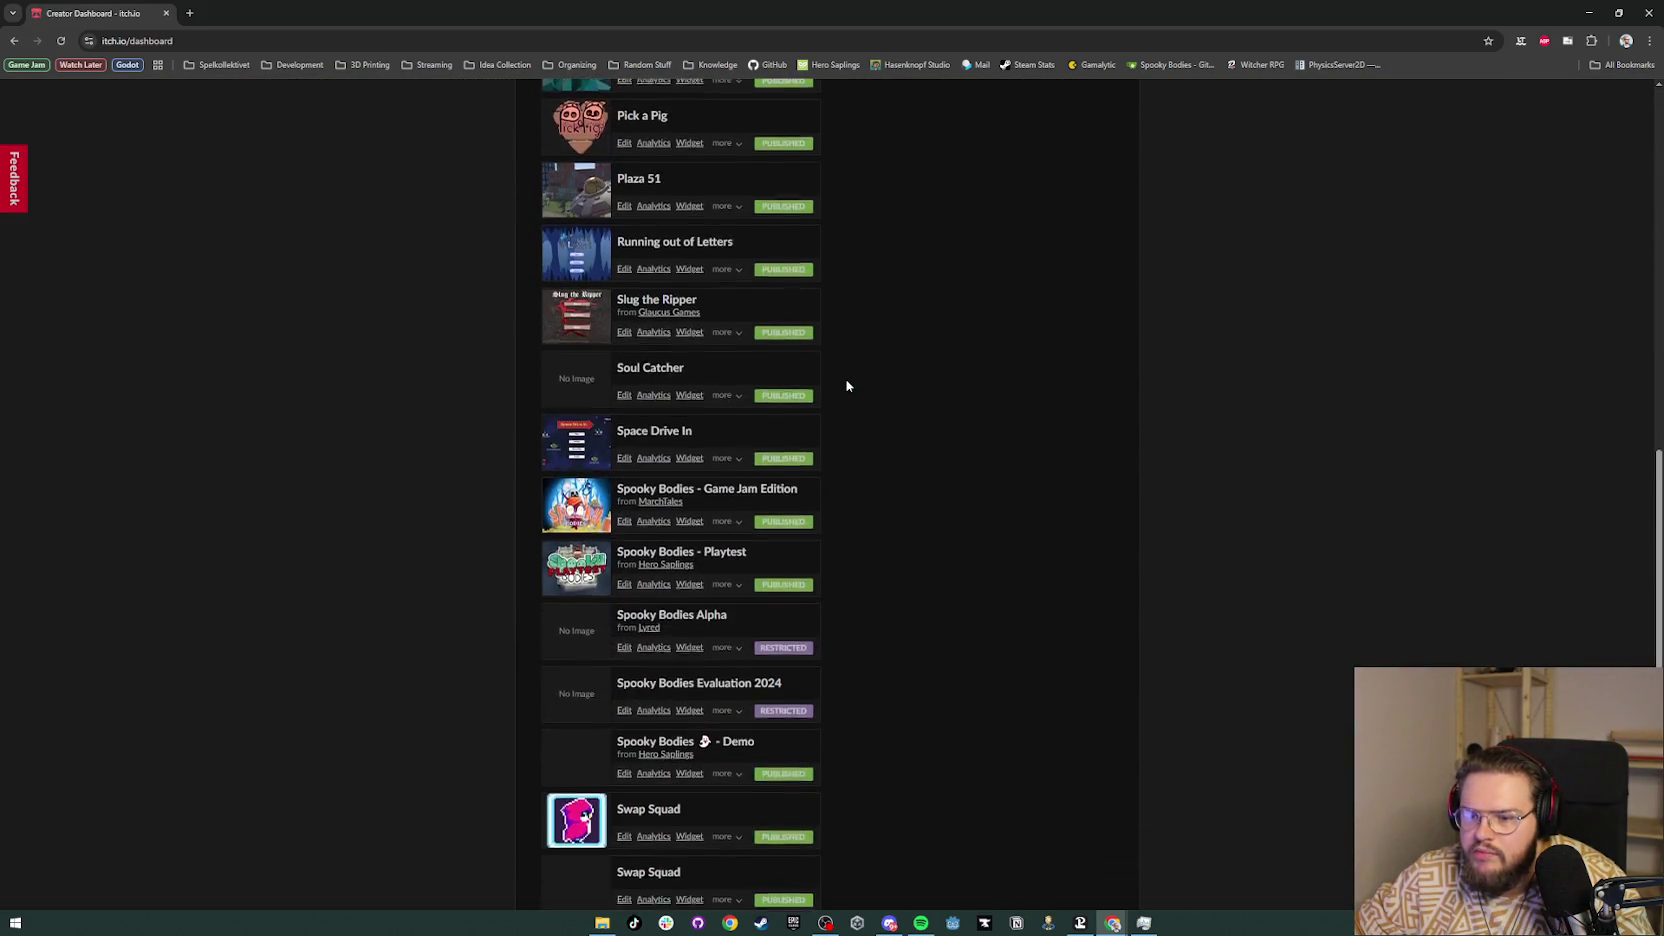
{"action": "scroll", "coordinate": [847, 386], "scroll_direction": "up", "scroll_amount": 5}
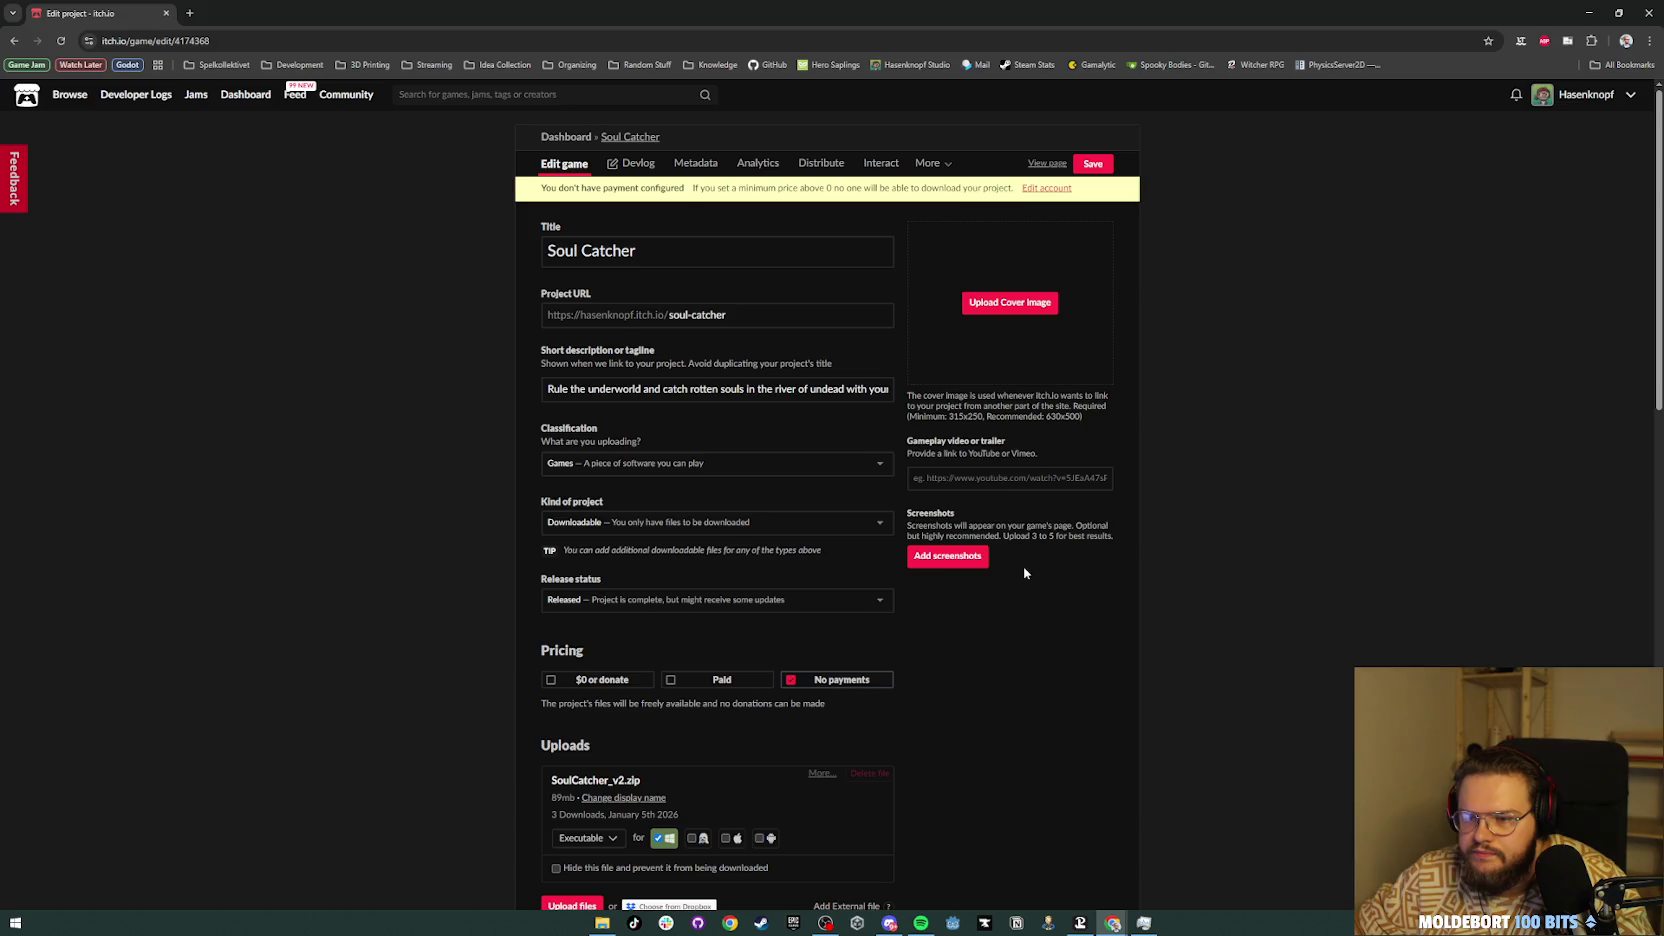
{"action": "left_click", "coordinate": [780, 389]}
Step: End the tagline with 'soul rod.' and upload SoulCatcher_v0.1.2.zip as a new file
{"action": "type", "text": "soul rod."}
{"action": "left_click", "coordinate": [1045, 618]}
{"action": "scroll", "coordinate": [1045, 618], "scroll_direction": "down", "scroll_amount": 2}
{"action": "scroll", "coordinate": [1046, 623], "scroll_direction": "down", "scroll_amount": 2}
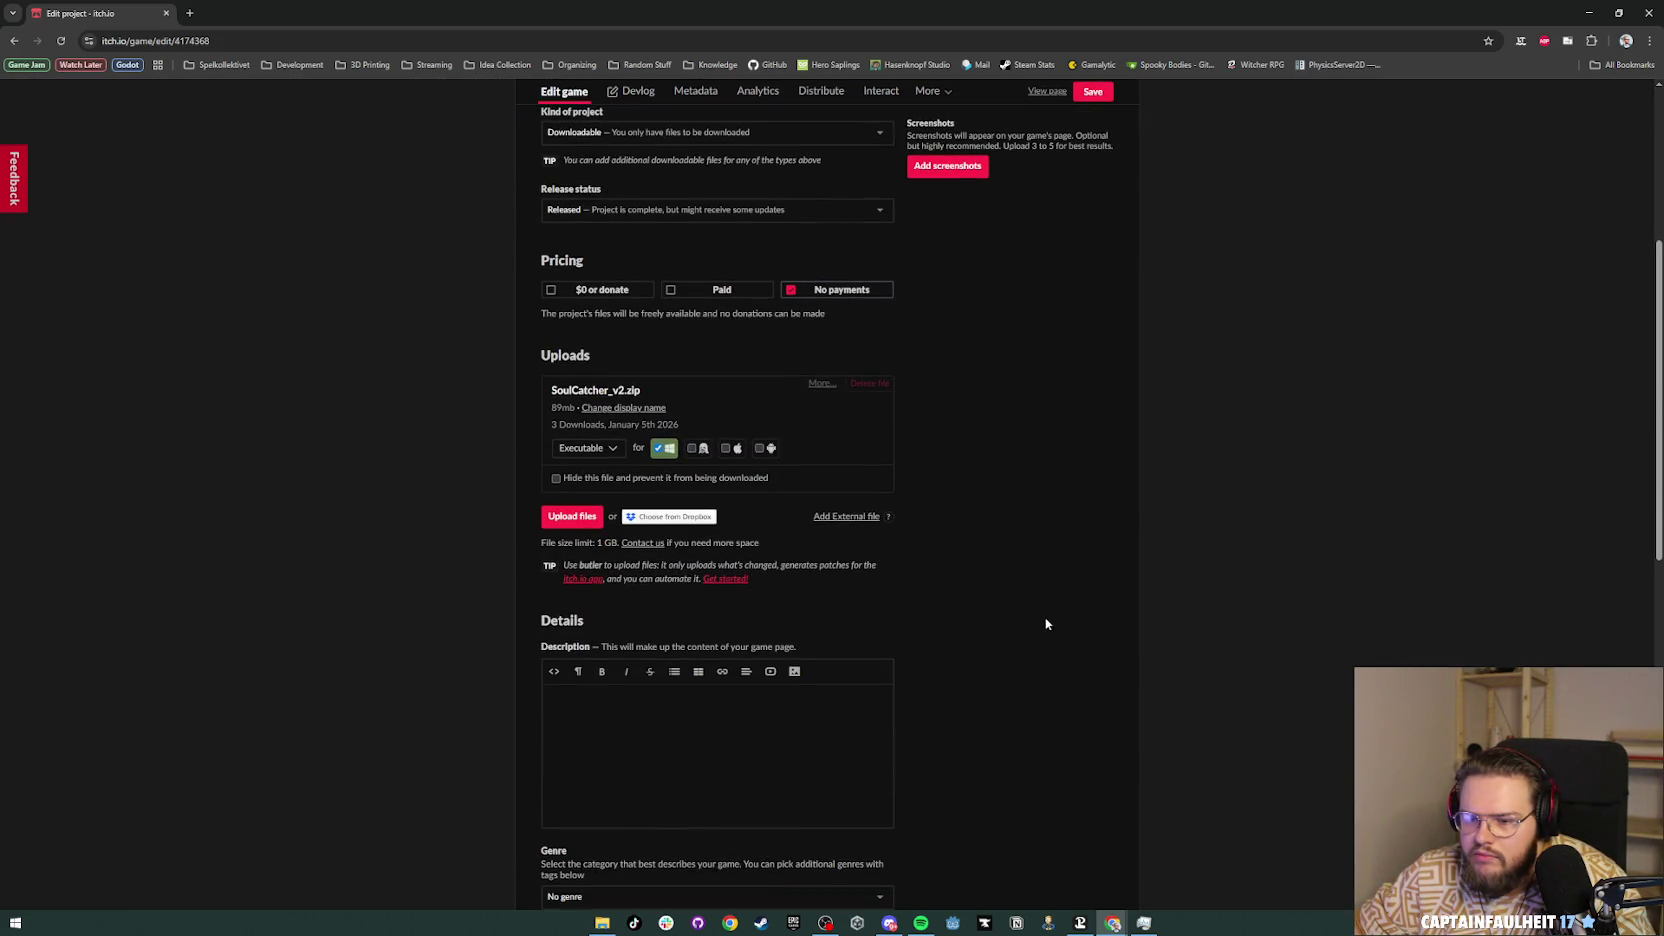
{"action": "left_click", "coordinate": [567, 516]}
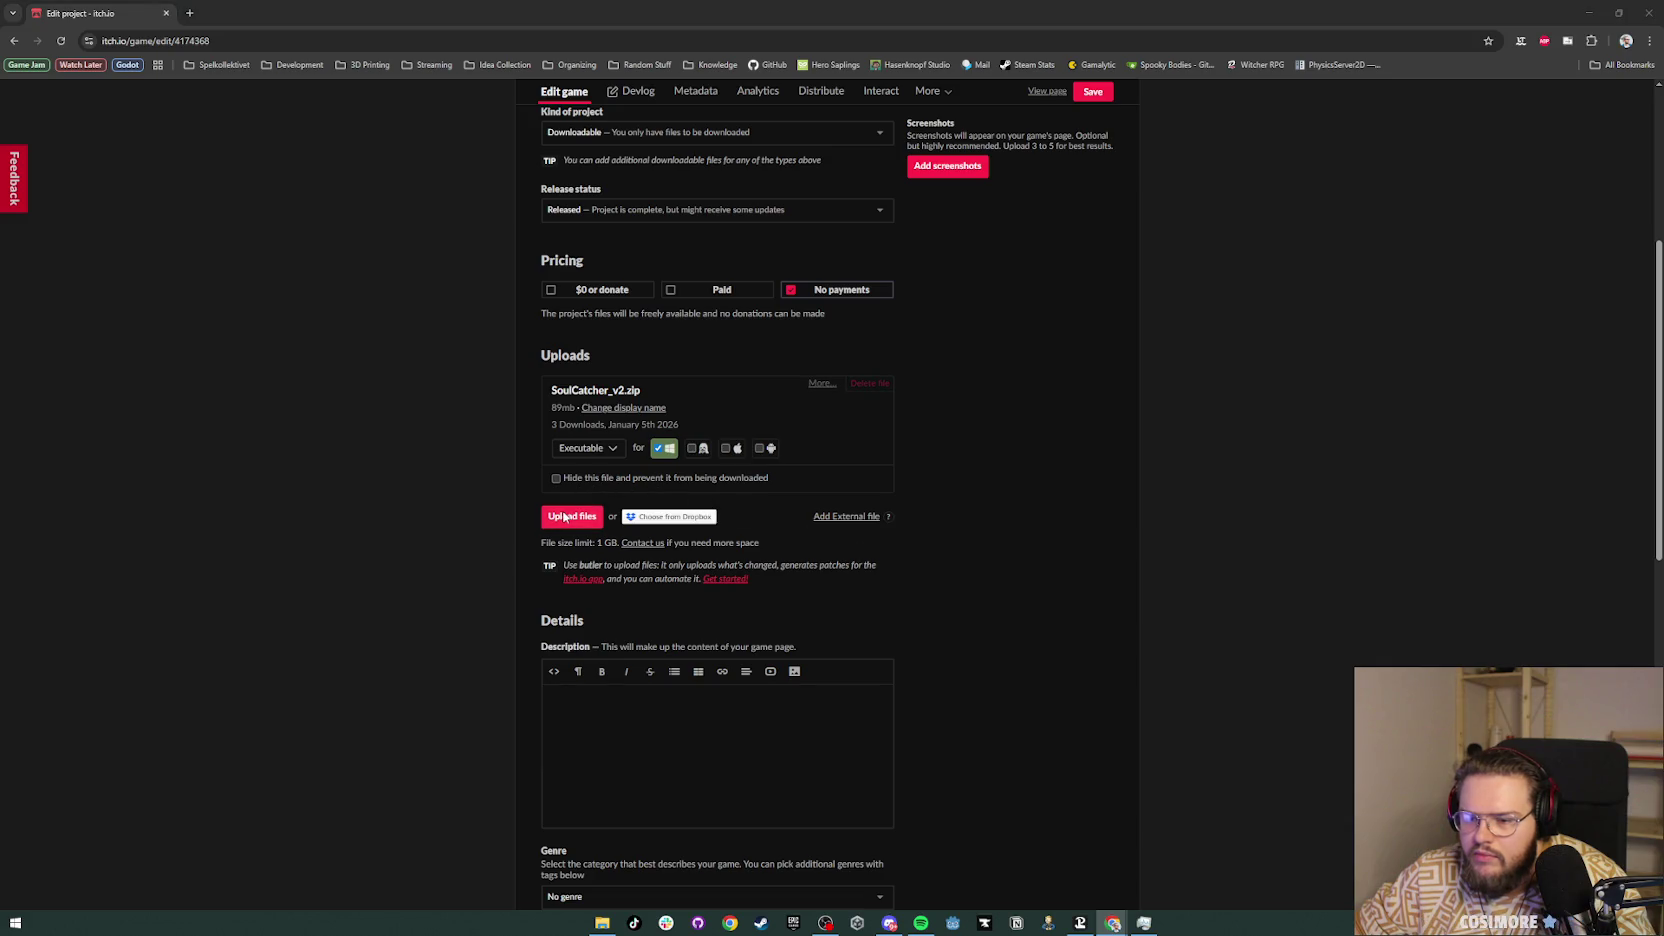
{"action": "double_click", "coordinate": [185, 132]}
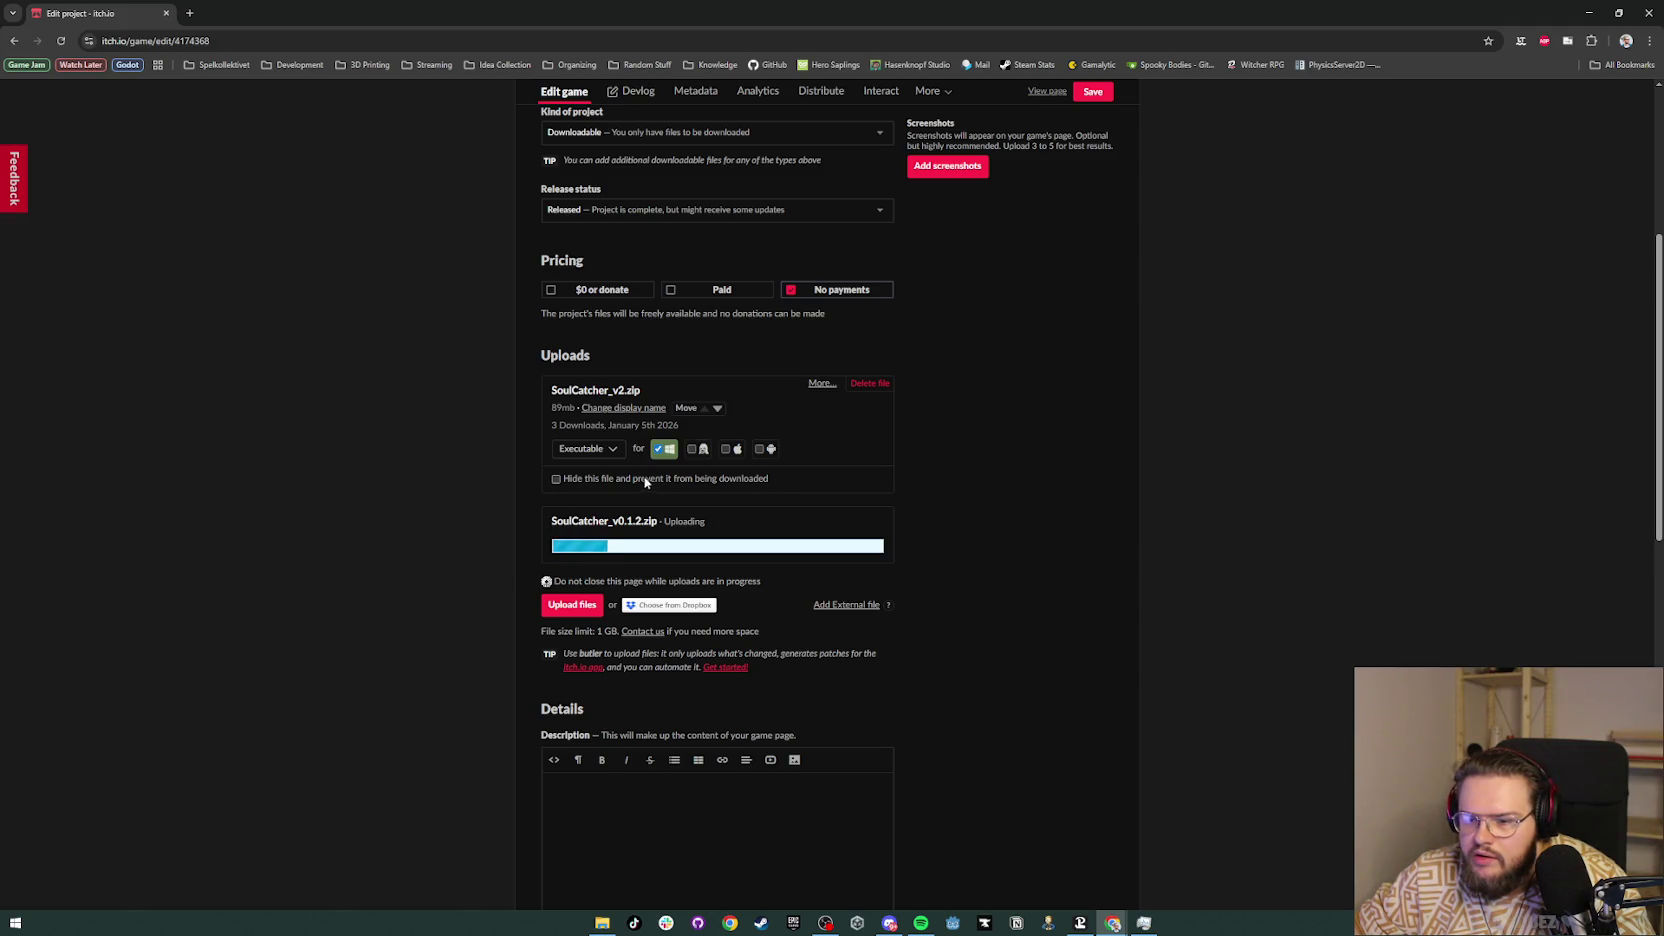
Step: Rename the SoulCatcher_v2.zip upload to 'Soul Catcher - Game Jam Submission [OLD]'
{"action": "left_click", "coordinate": [655, 407]}
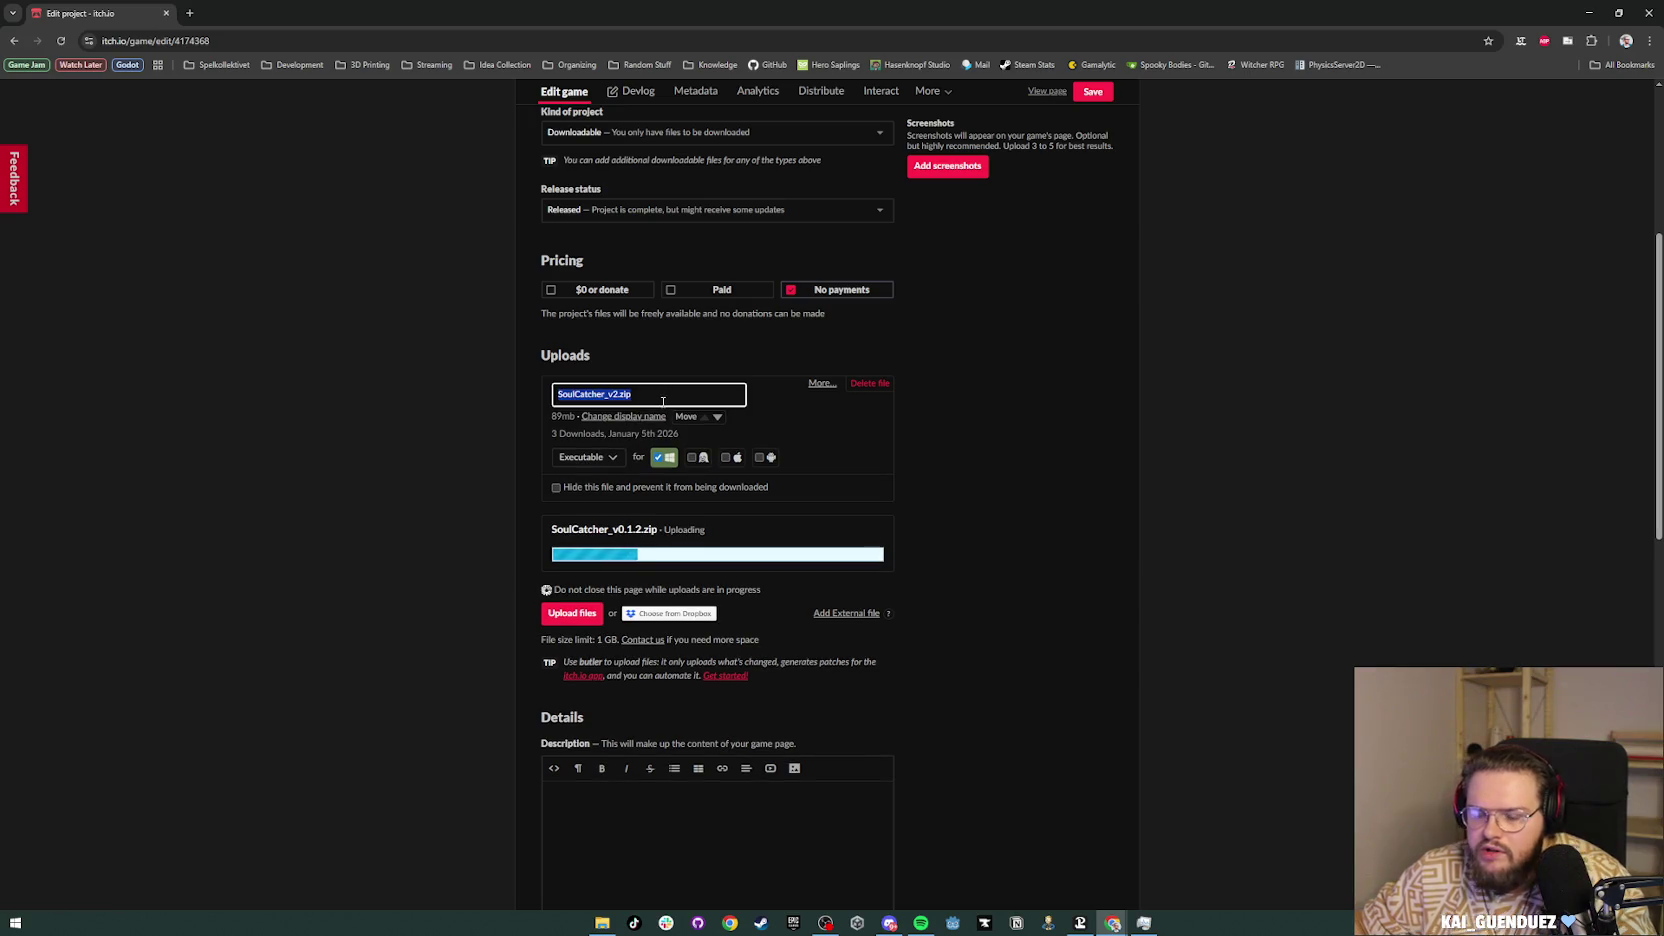
{"action": "type", "text": "Soul"}
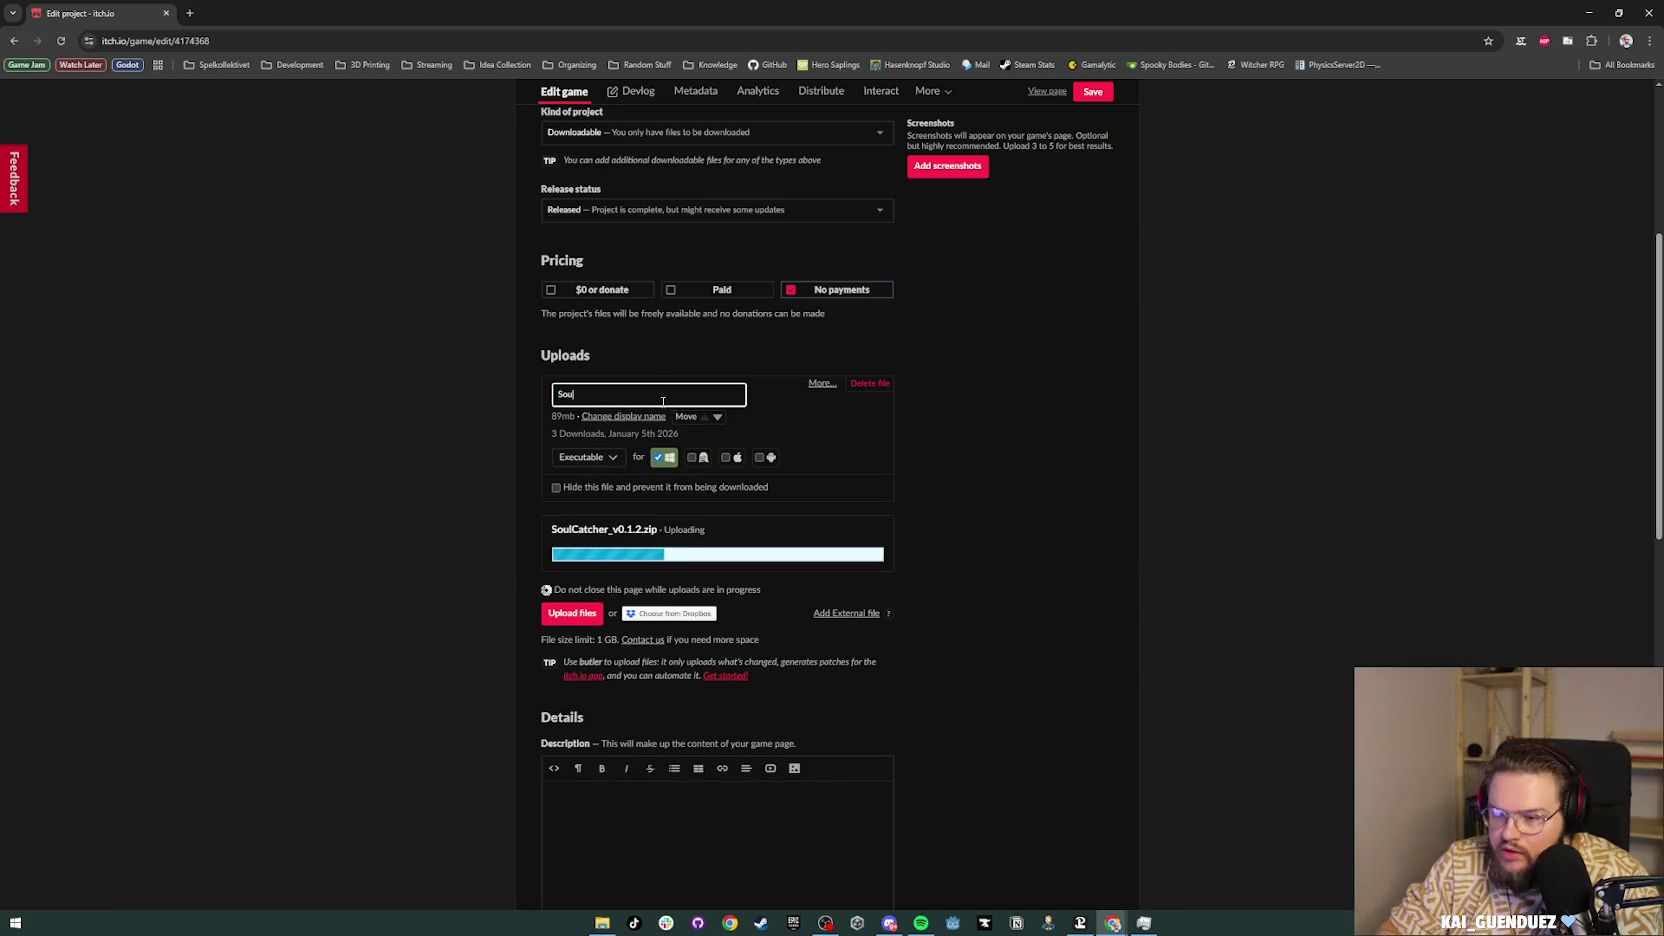
{"action": "type", "text": " Catcher -"}
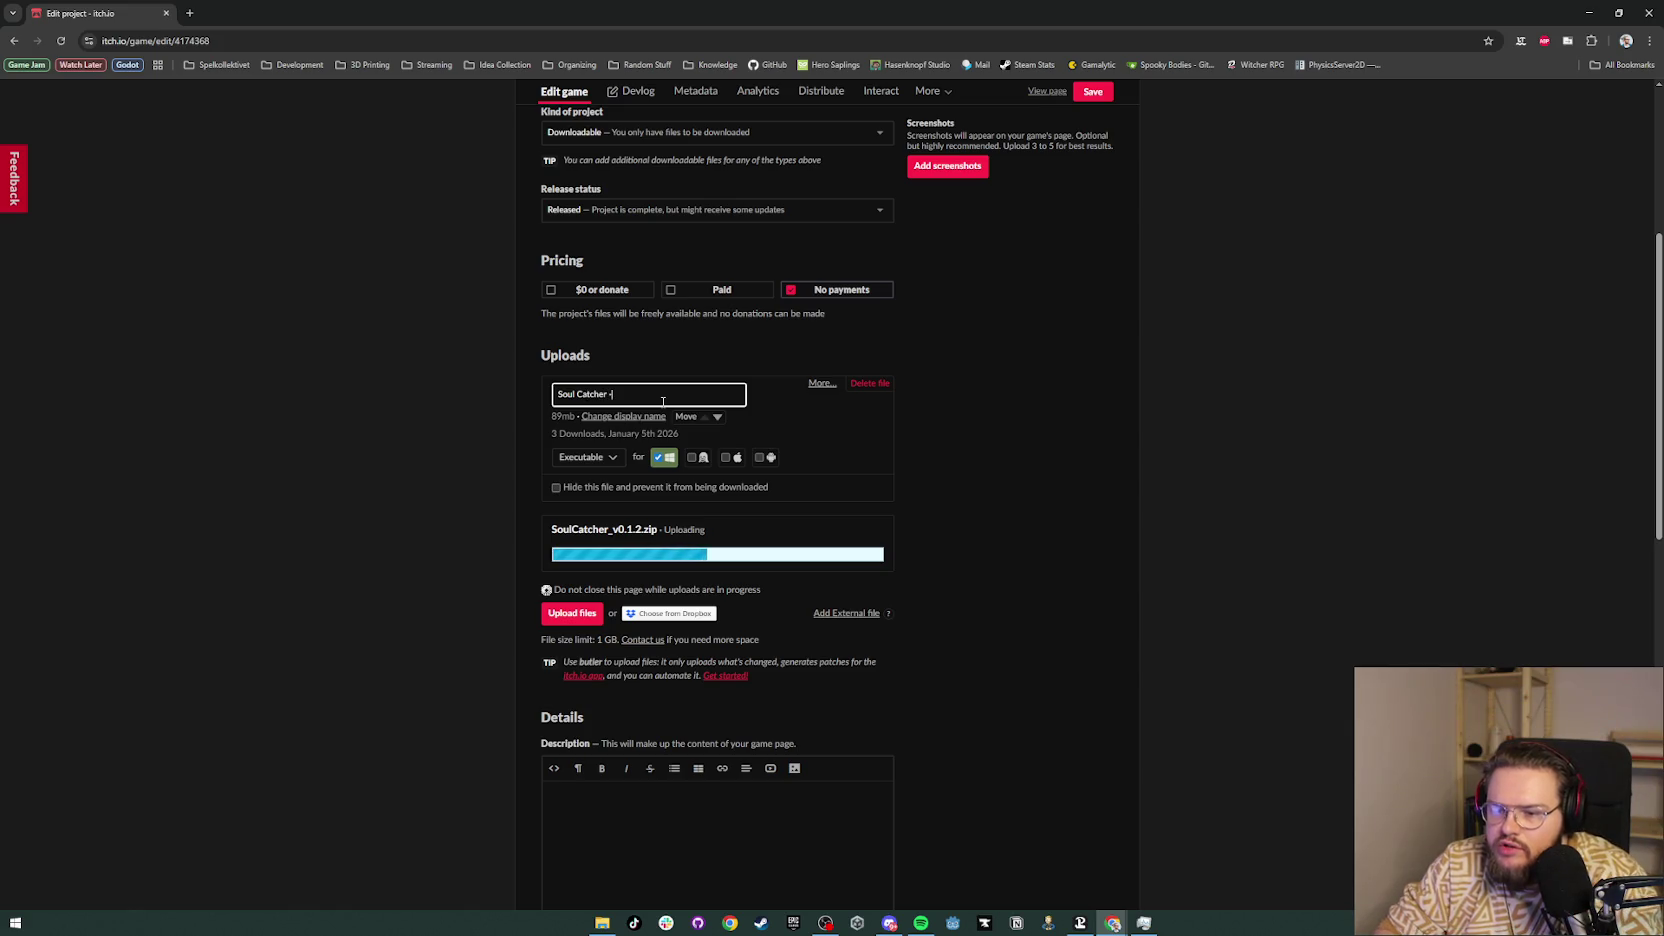
{"action": "type", "text": " Game Jam Sub"}
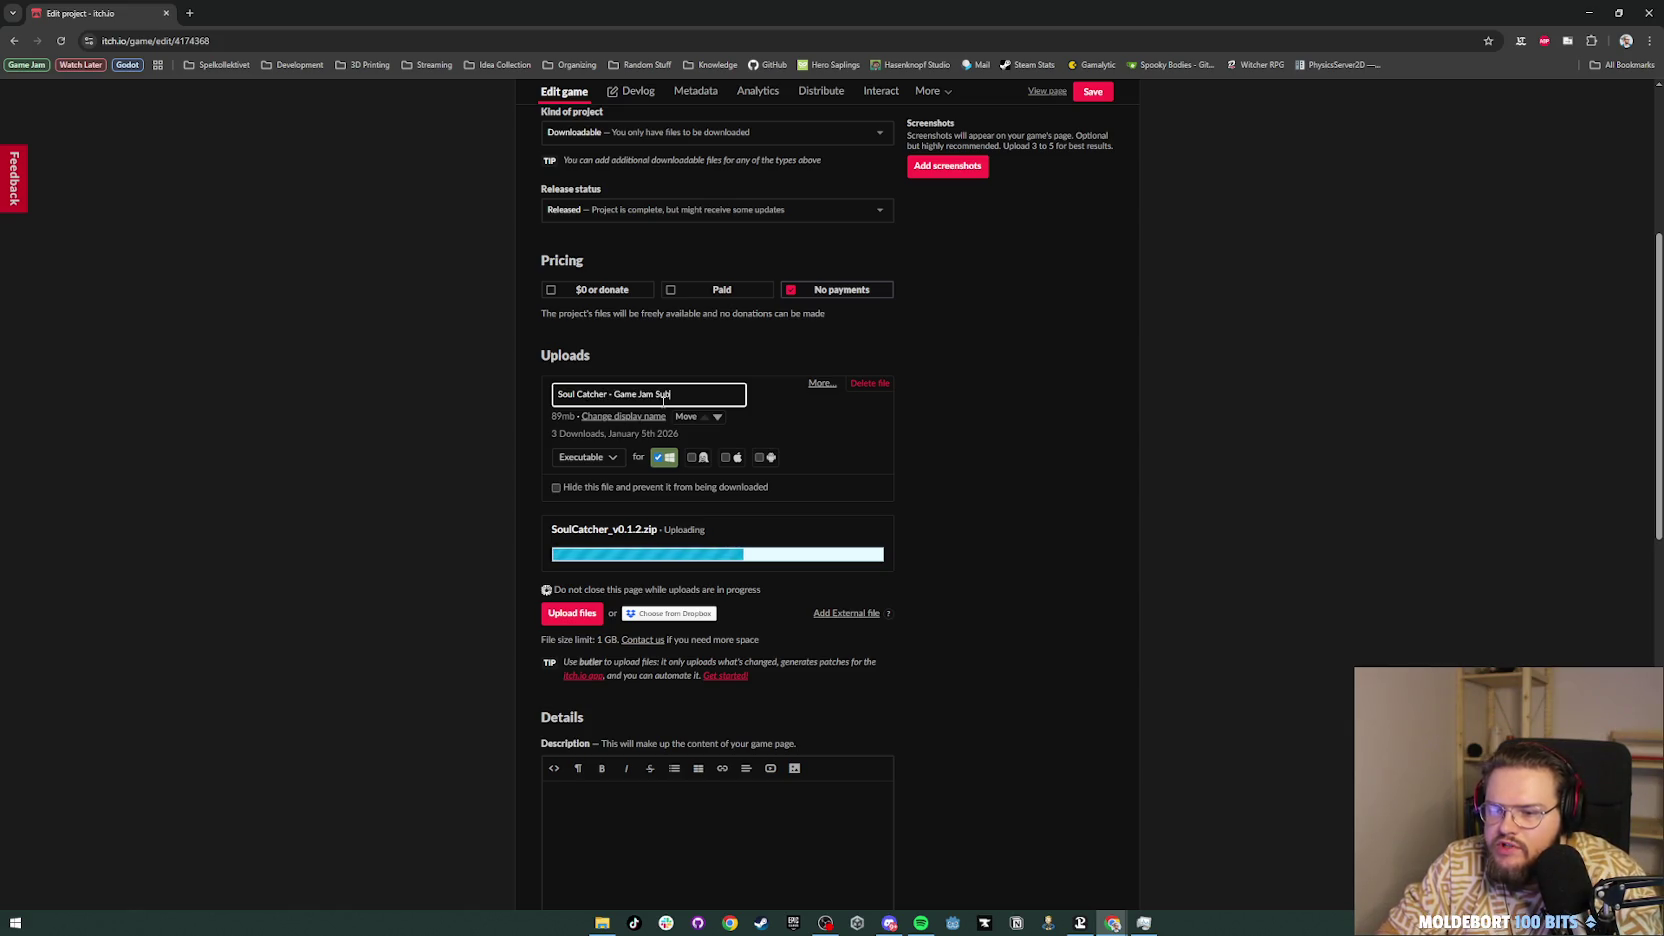
{"action": "type", "text": "mission"}
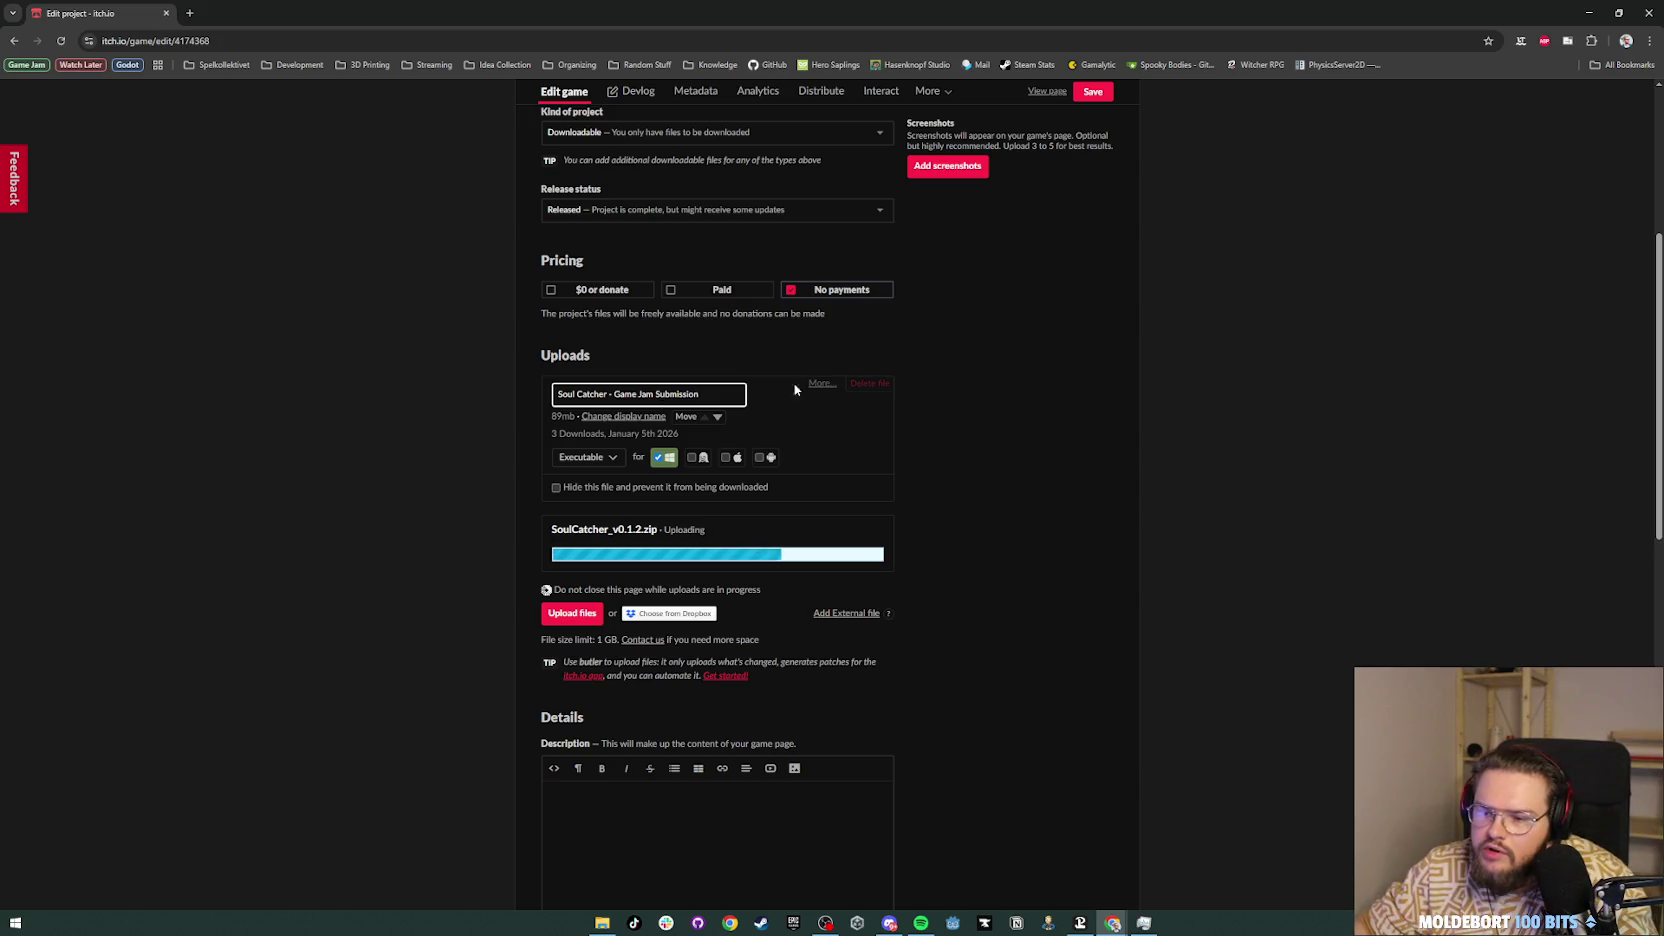
{"action": "type", "text": " ["}
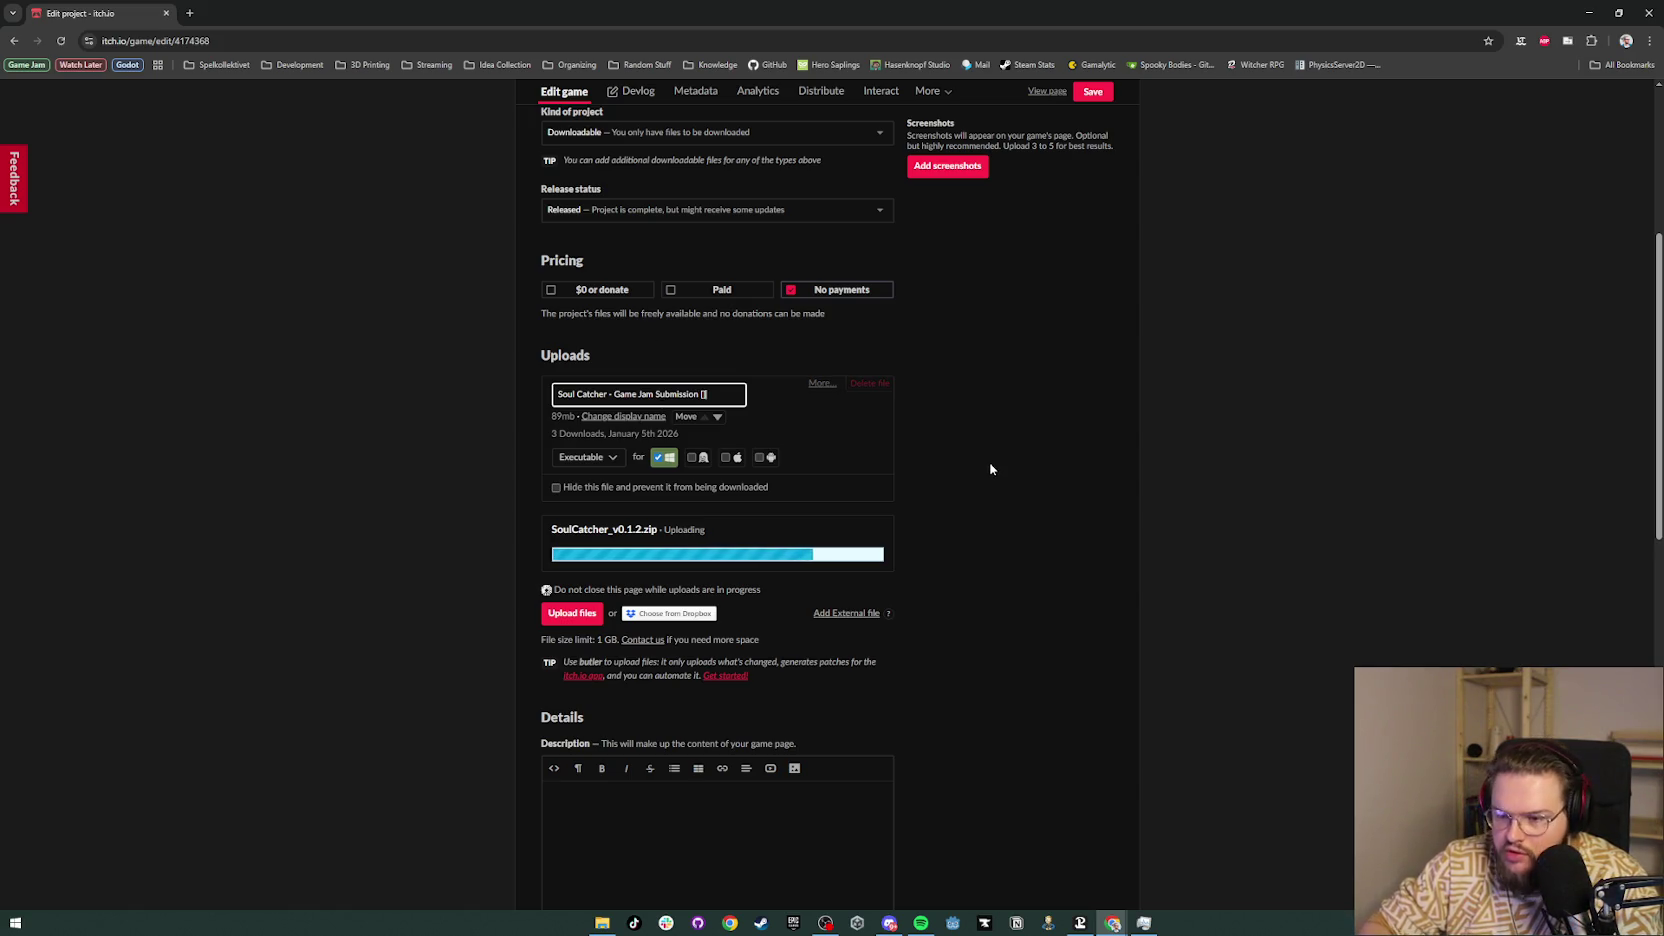
{"action": "type", "text": "OLD]"}
{"action": "key", "text": "Return"}
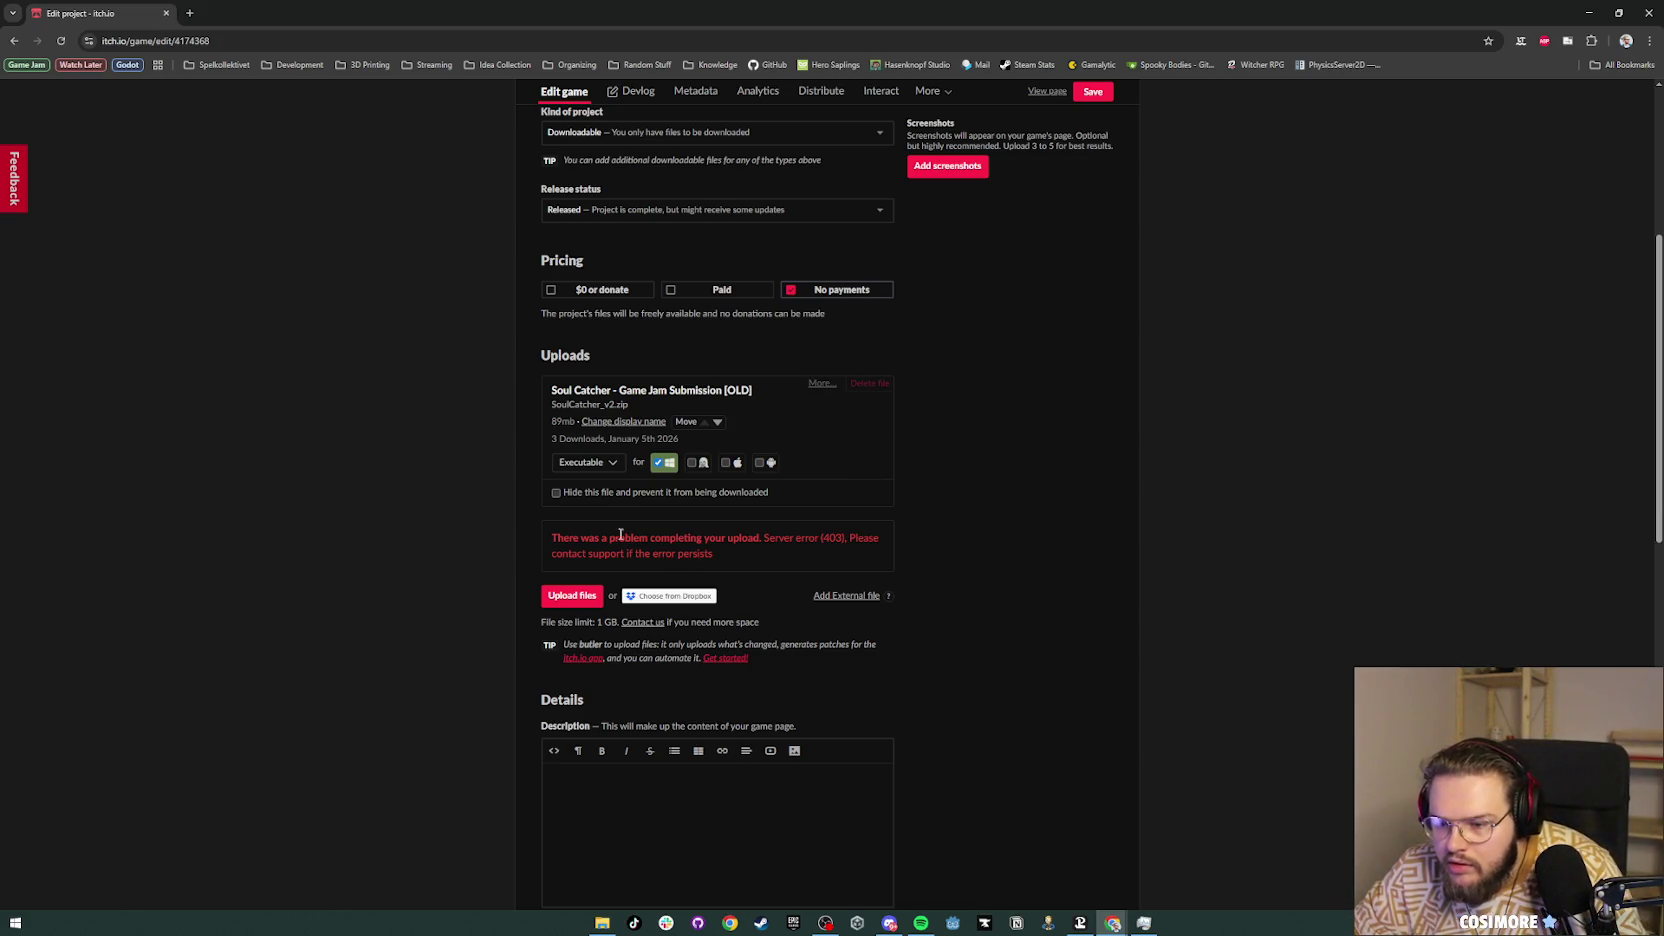
Step: Retry the SoulCatcher_v0.1.2.zip upload, save the project and reload the edit page
{"action": "left_click", "coordinate": [590, 595]}
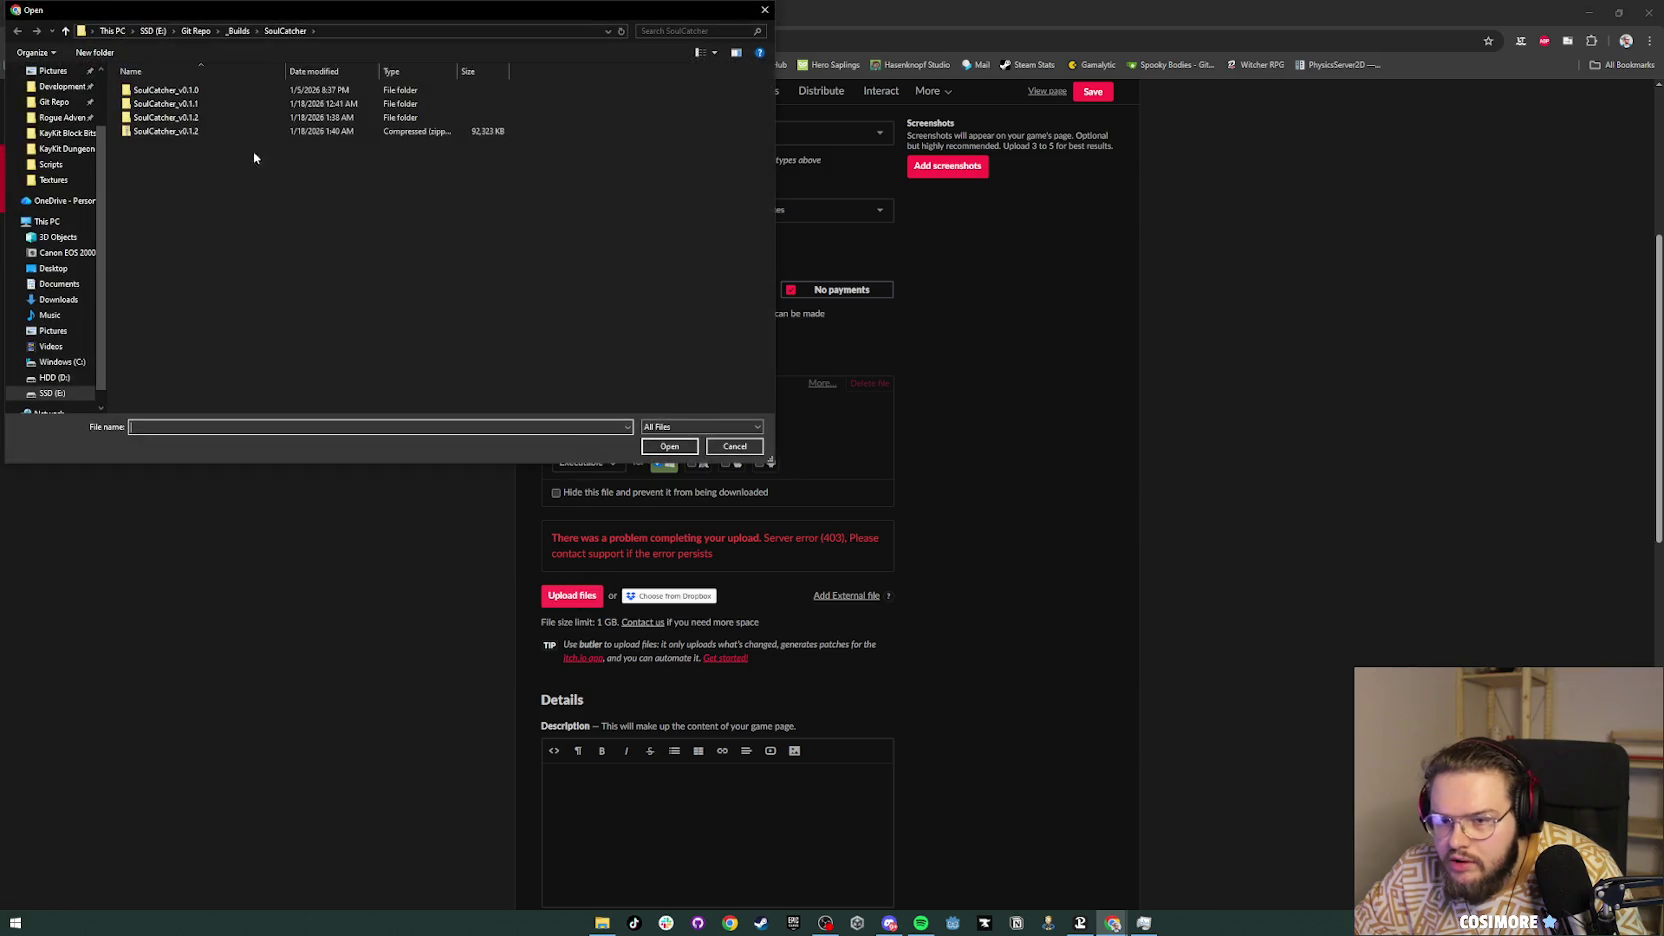
{"action": "double_click", "coordinate": [231, 130]}
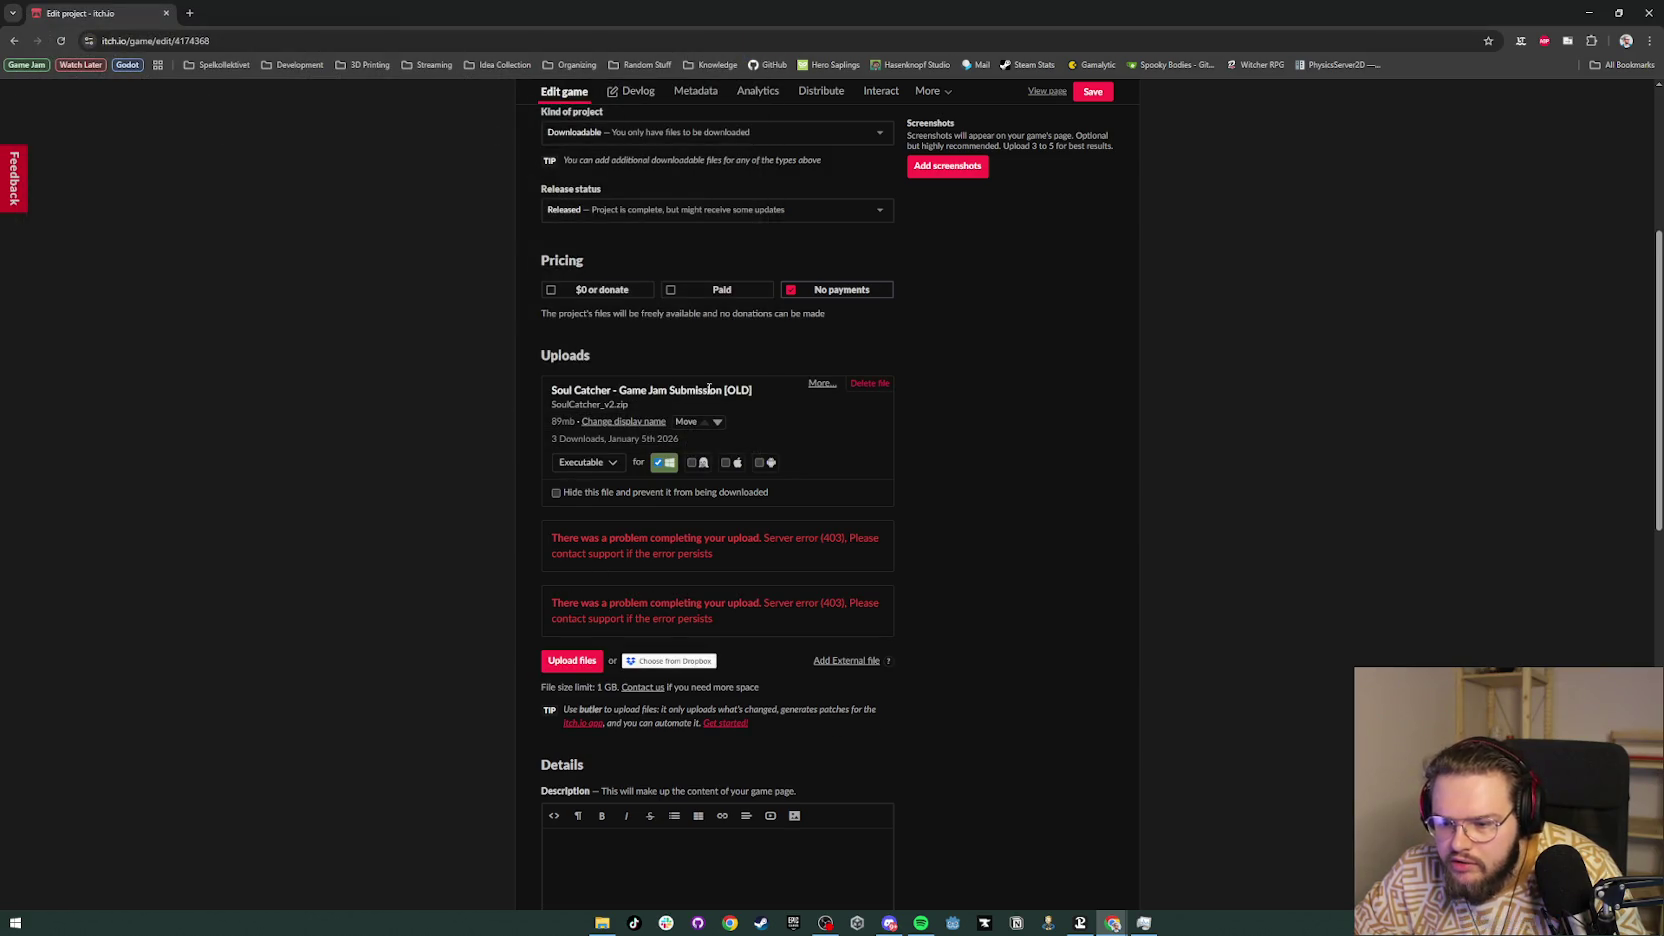
{"action": "left_click", "coordinate": [1087, 93]}
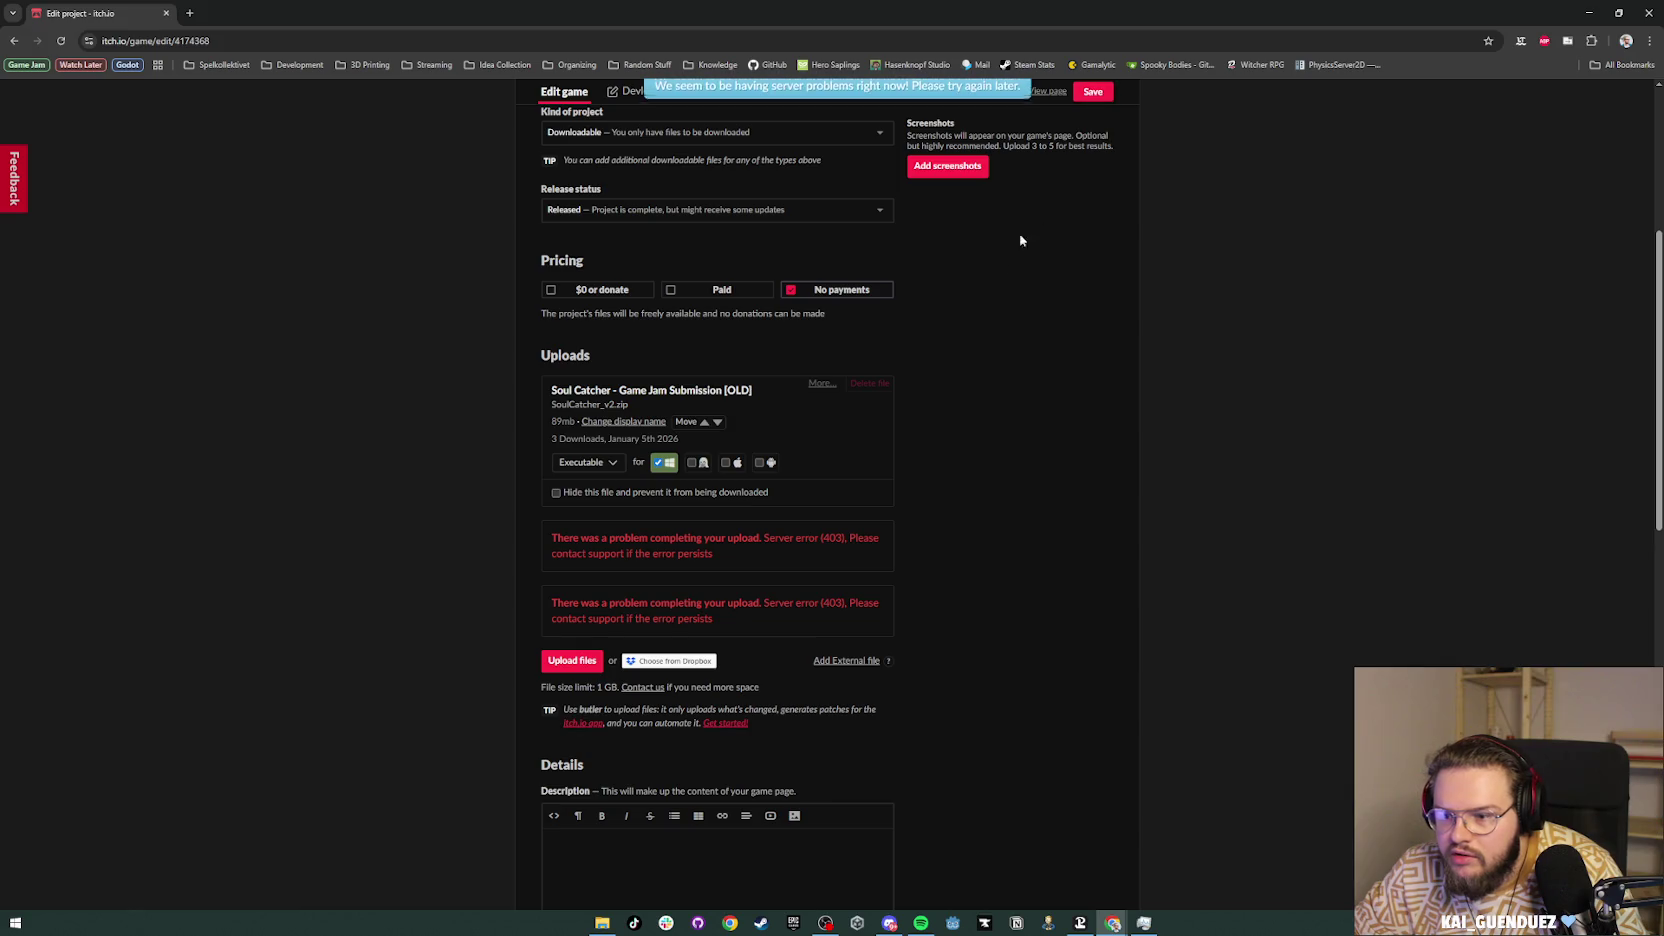
{"action": "left_click", "coordinate": [60, 41]}
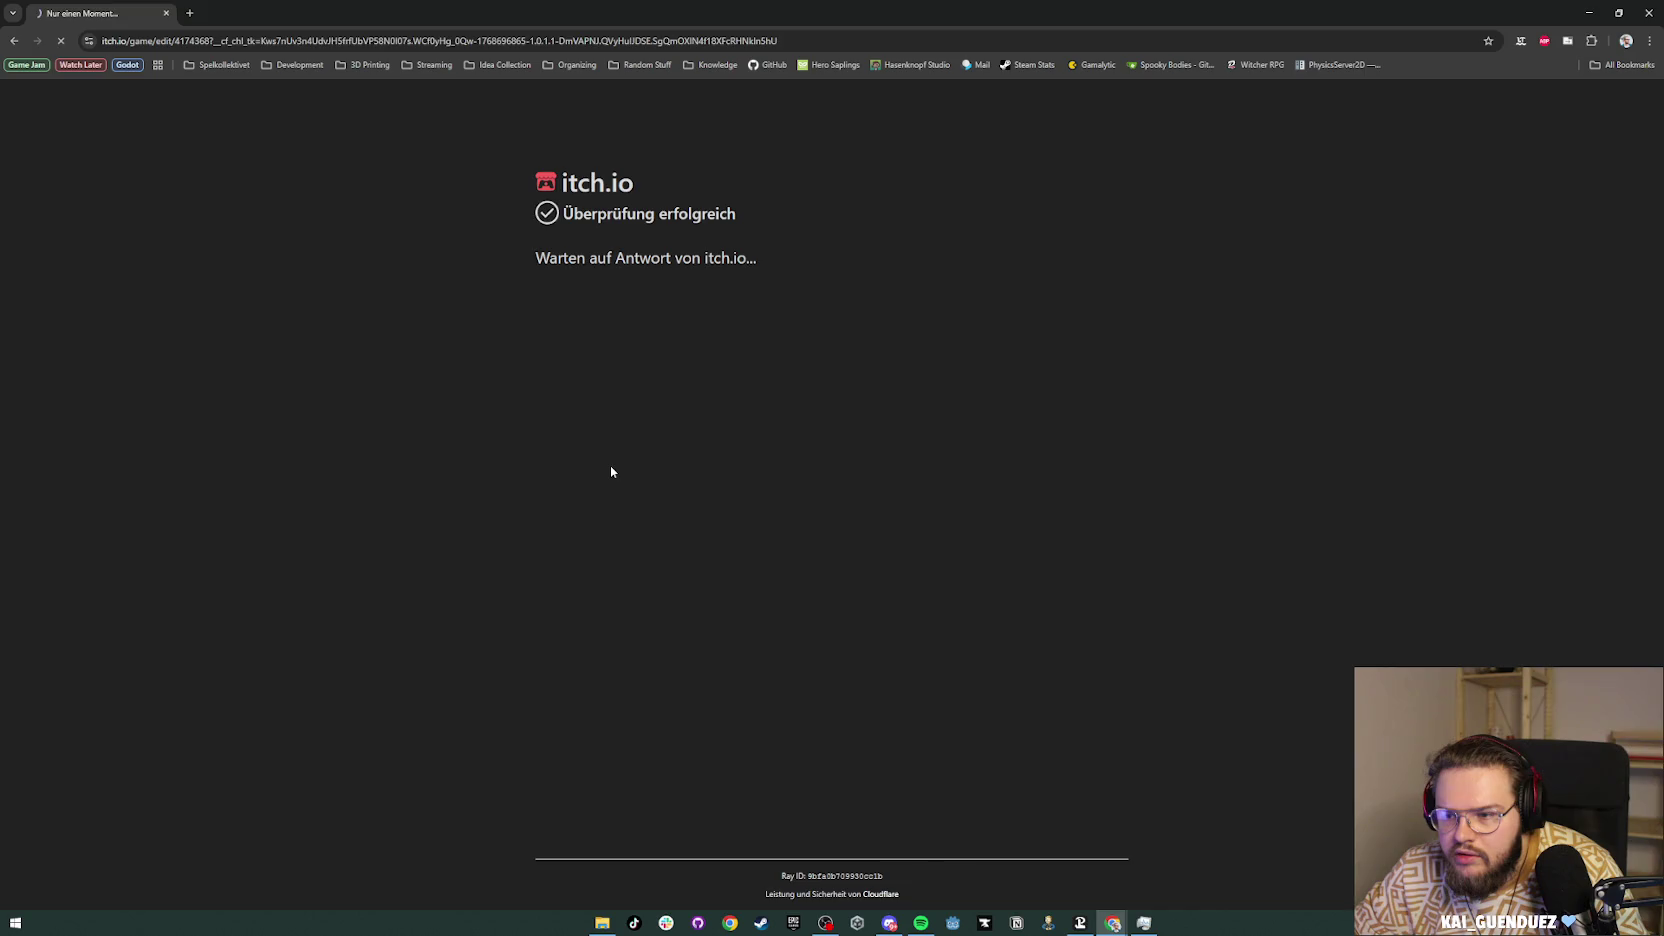
Step: Check the 90.1 MB zip's properties, then upload SoulCatcher_v0.1.2.zip again
{"action": "scroll", "coordinate": [610, 465], "scroll_direction": "down", "scroll_amount": 5}
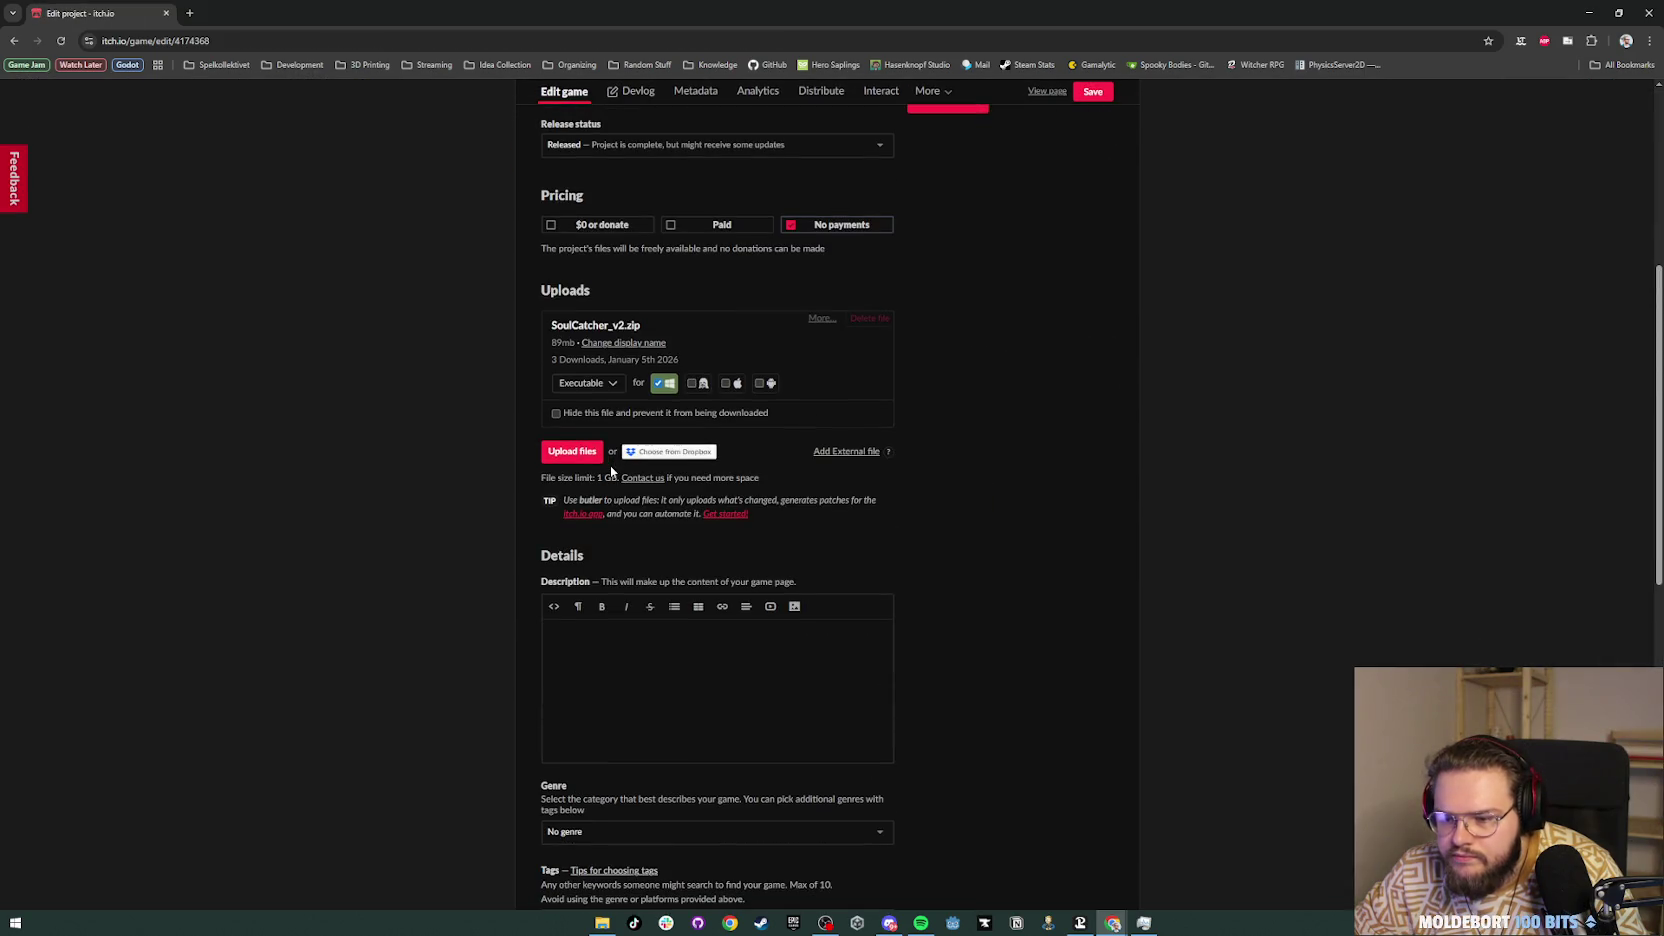
{"action": "left_click", "coordinate": [561, 453]}
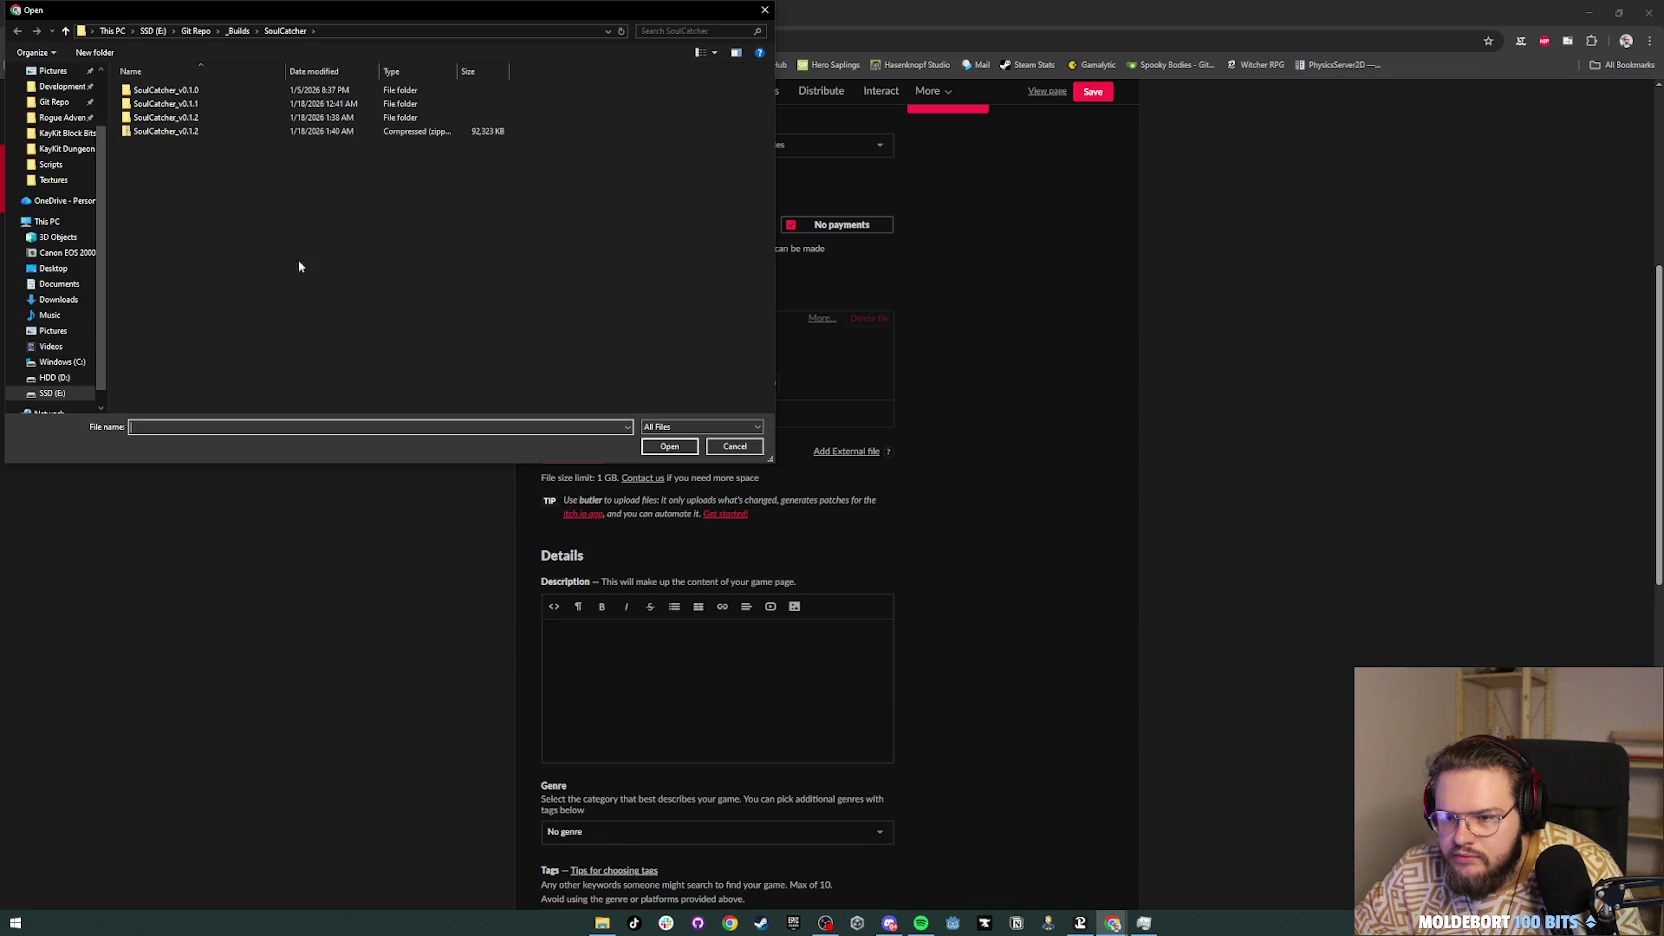
{"action": "left_click", "coordinate": [244, 134]}
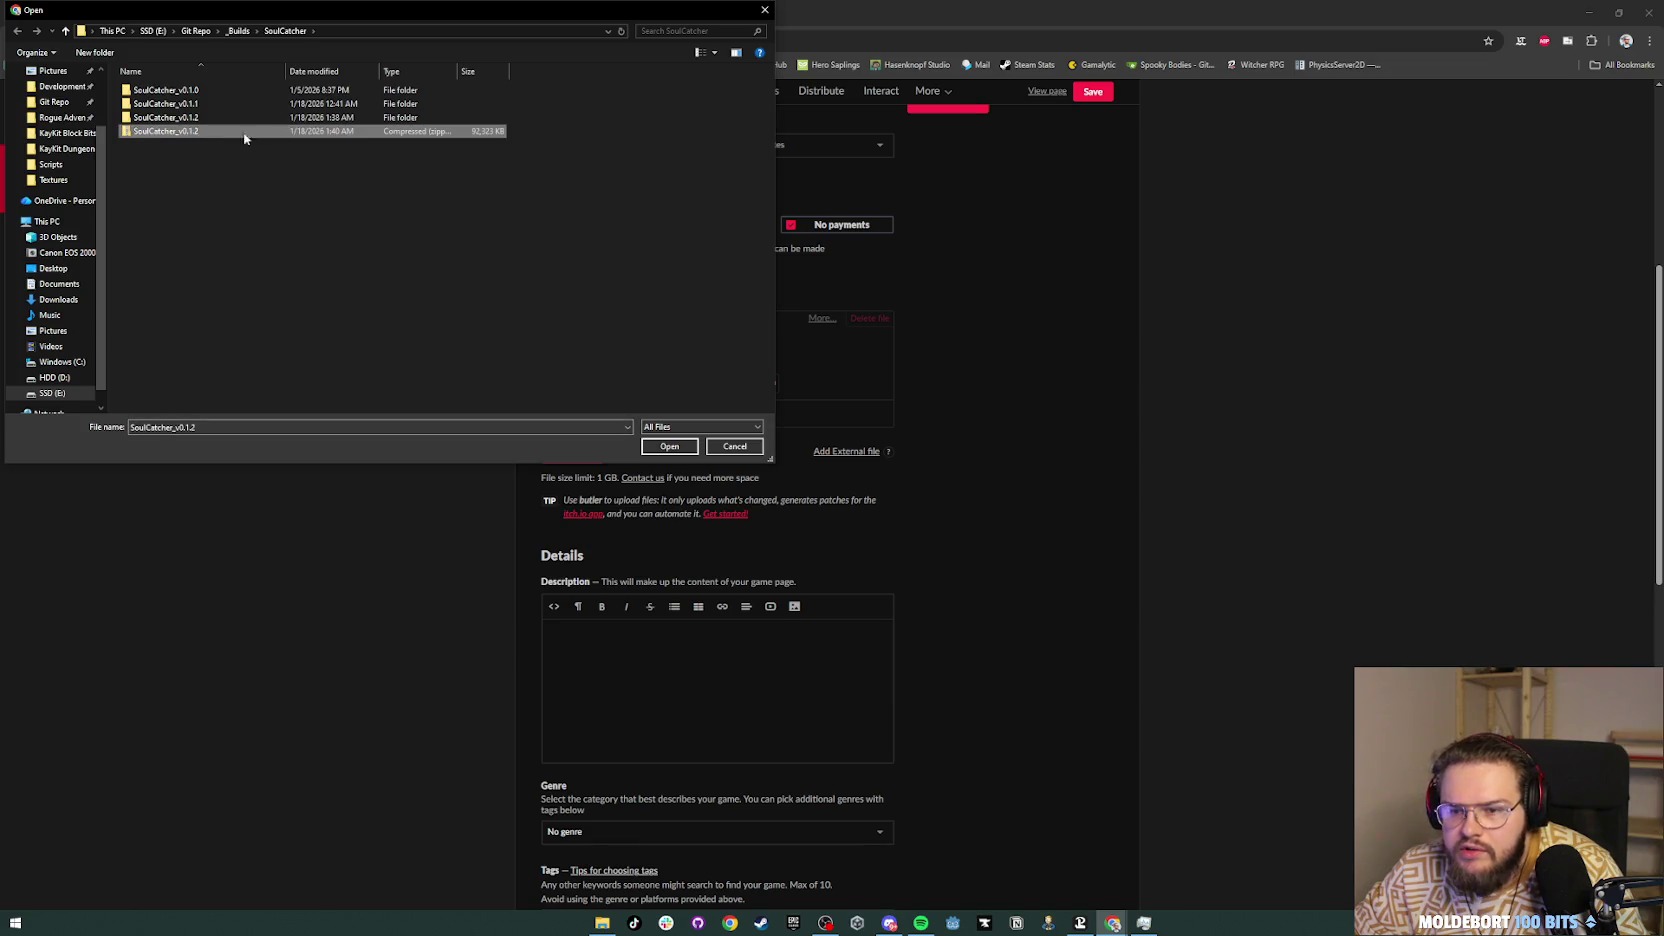
{"action": "right_click", "coordinate": [490, 136]}
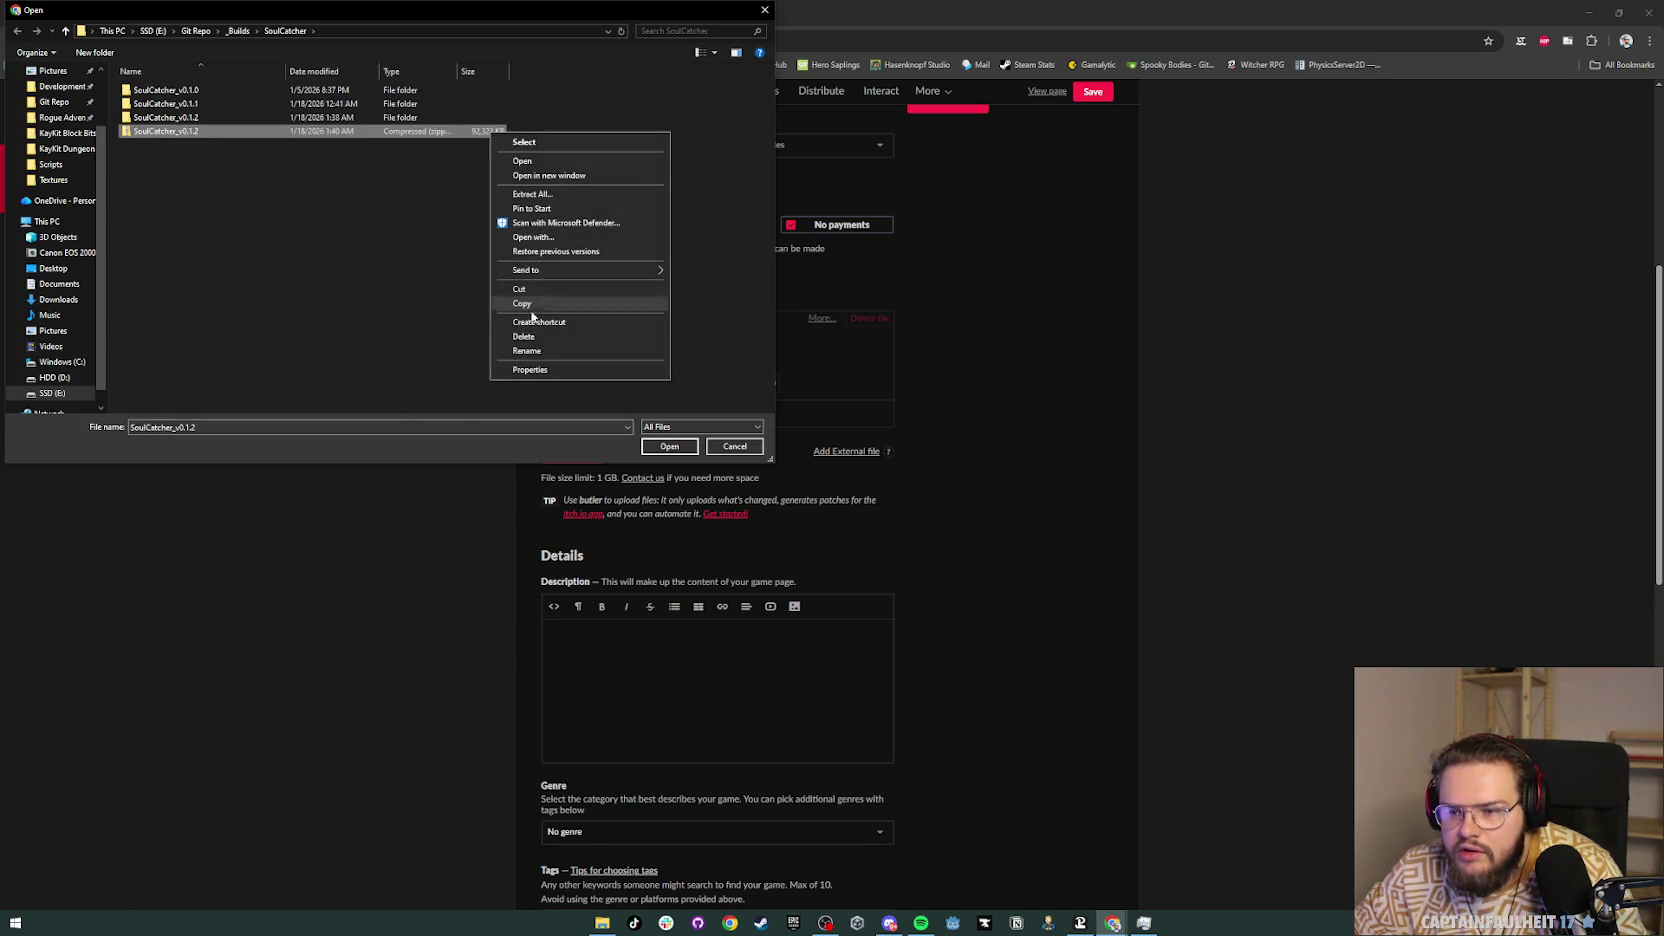
{"action": "left_click", "coordinate": [532, 371]}
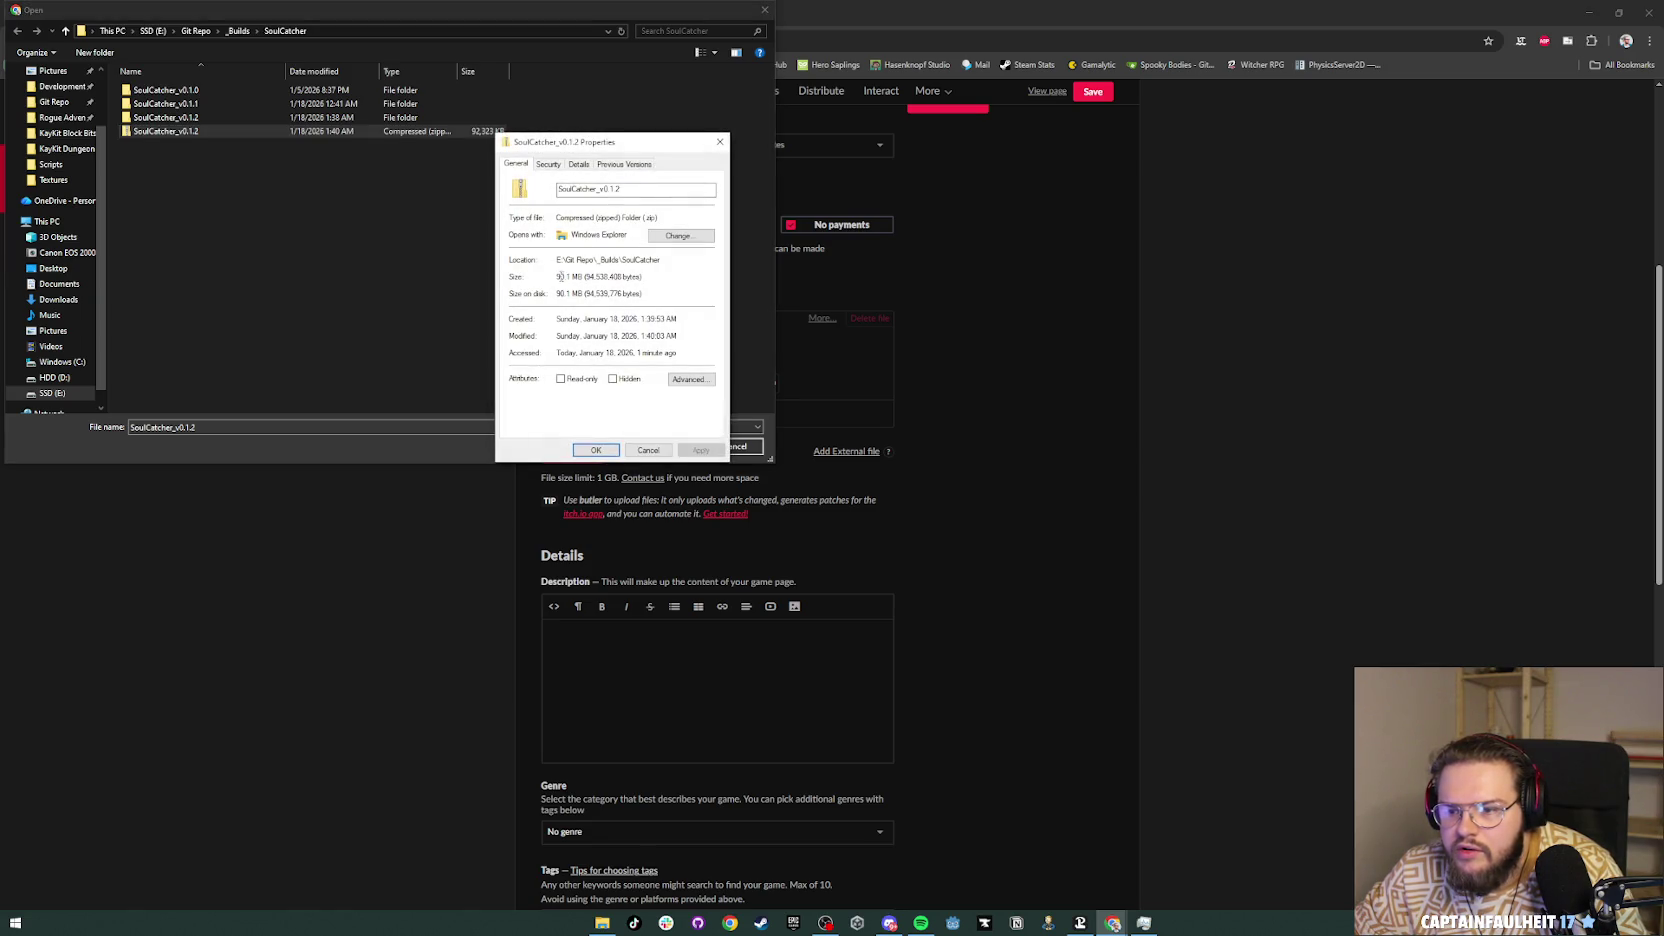
{"action": "left_click", "coordinate": [719, 142]}
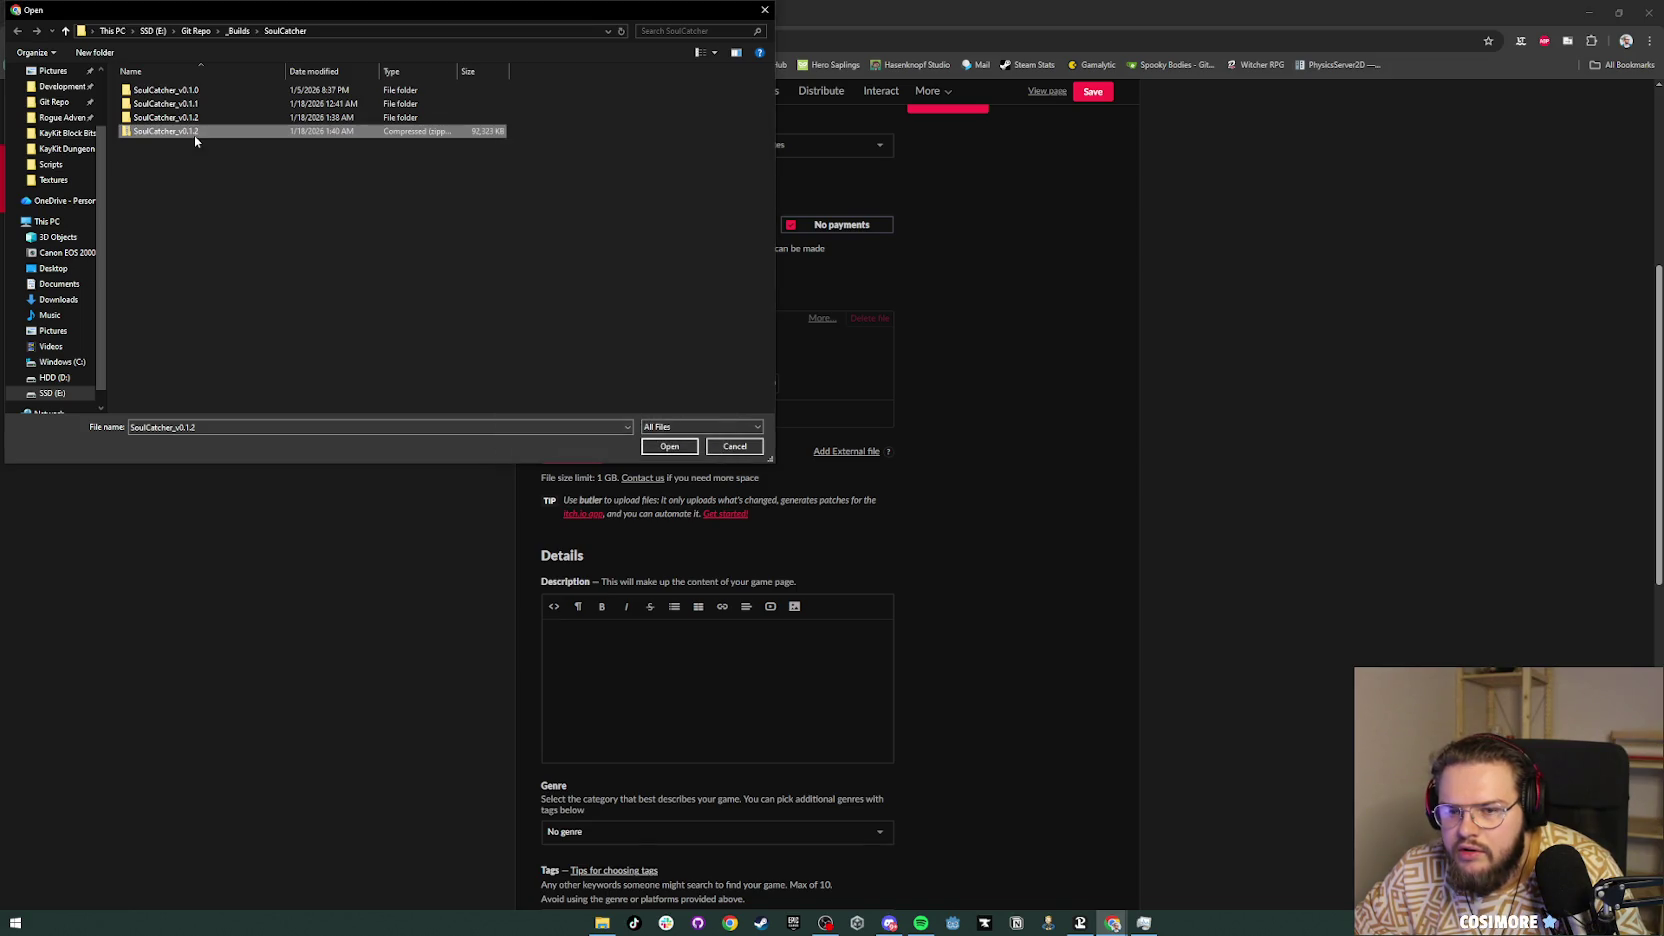
{"action": "double_click", "coordinate": [194, 133]}
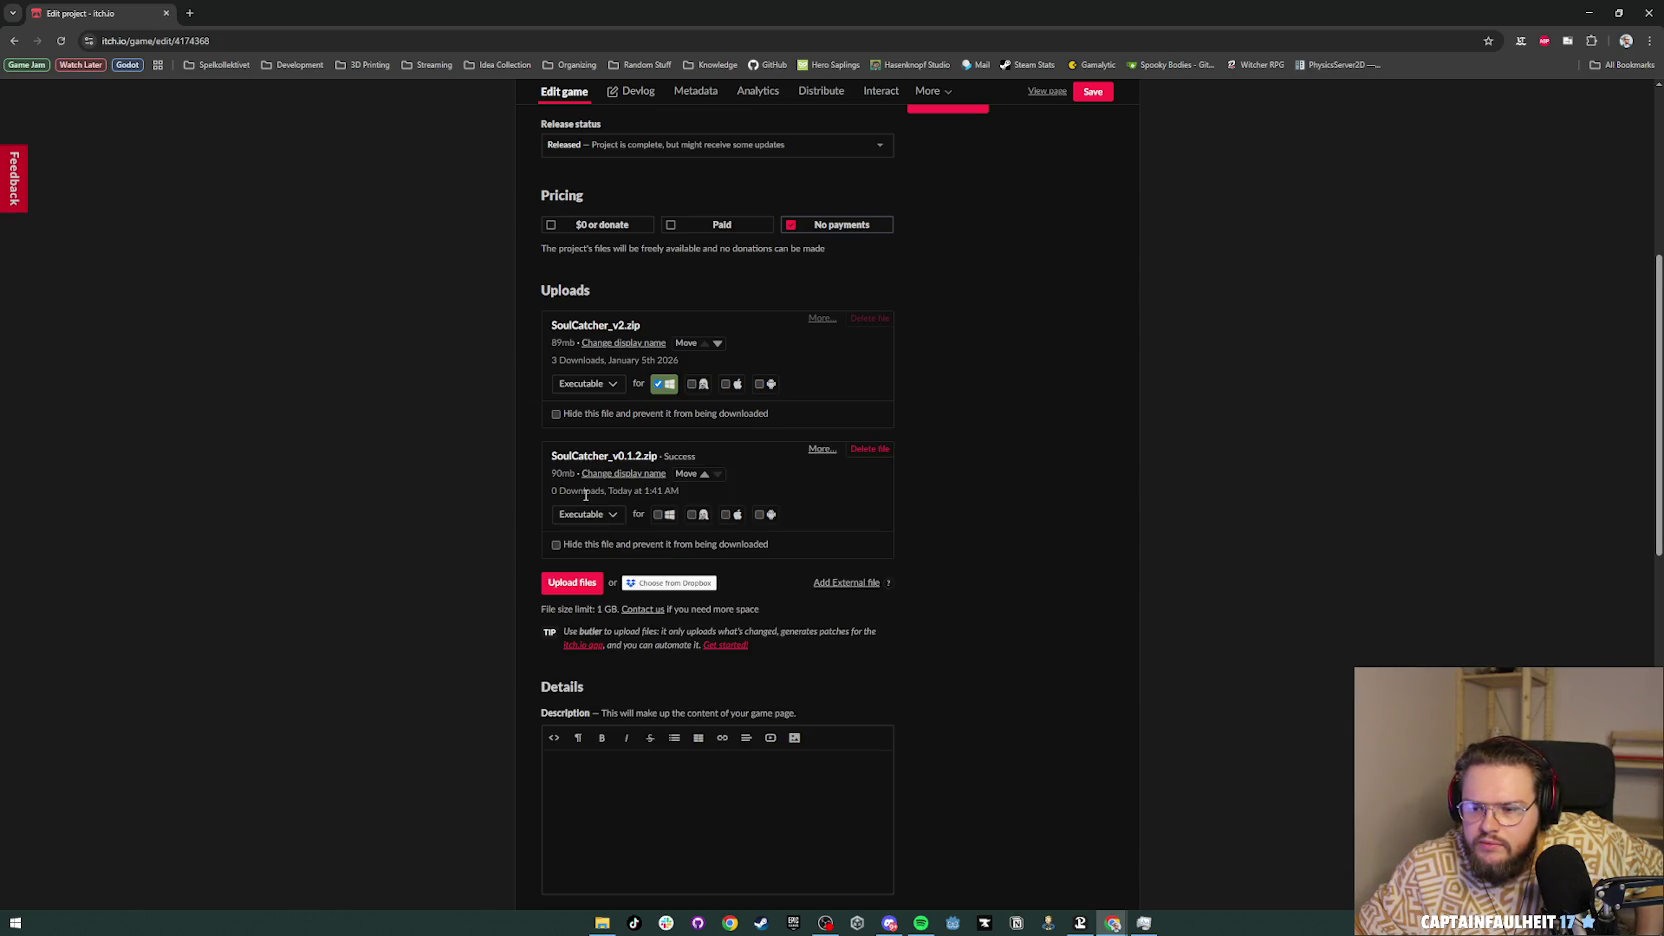
Step: Mark SoulCatcher_v0.1.2.zip as a Windows download, keep v2 on Windows, and save
{"action": "left_click", "coordinate": [664, 514]}
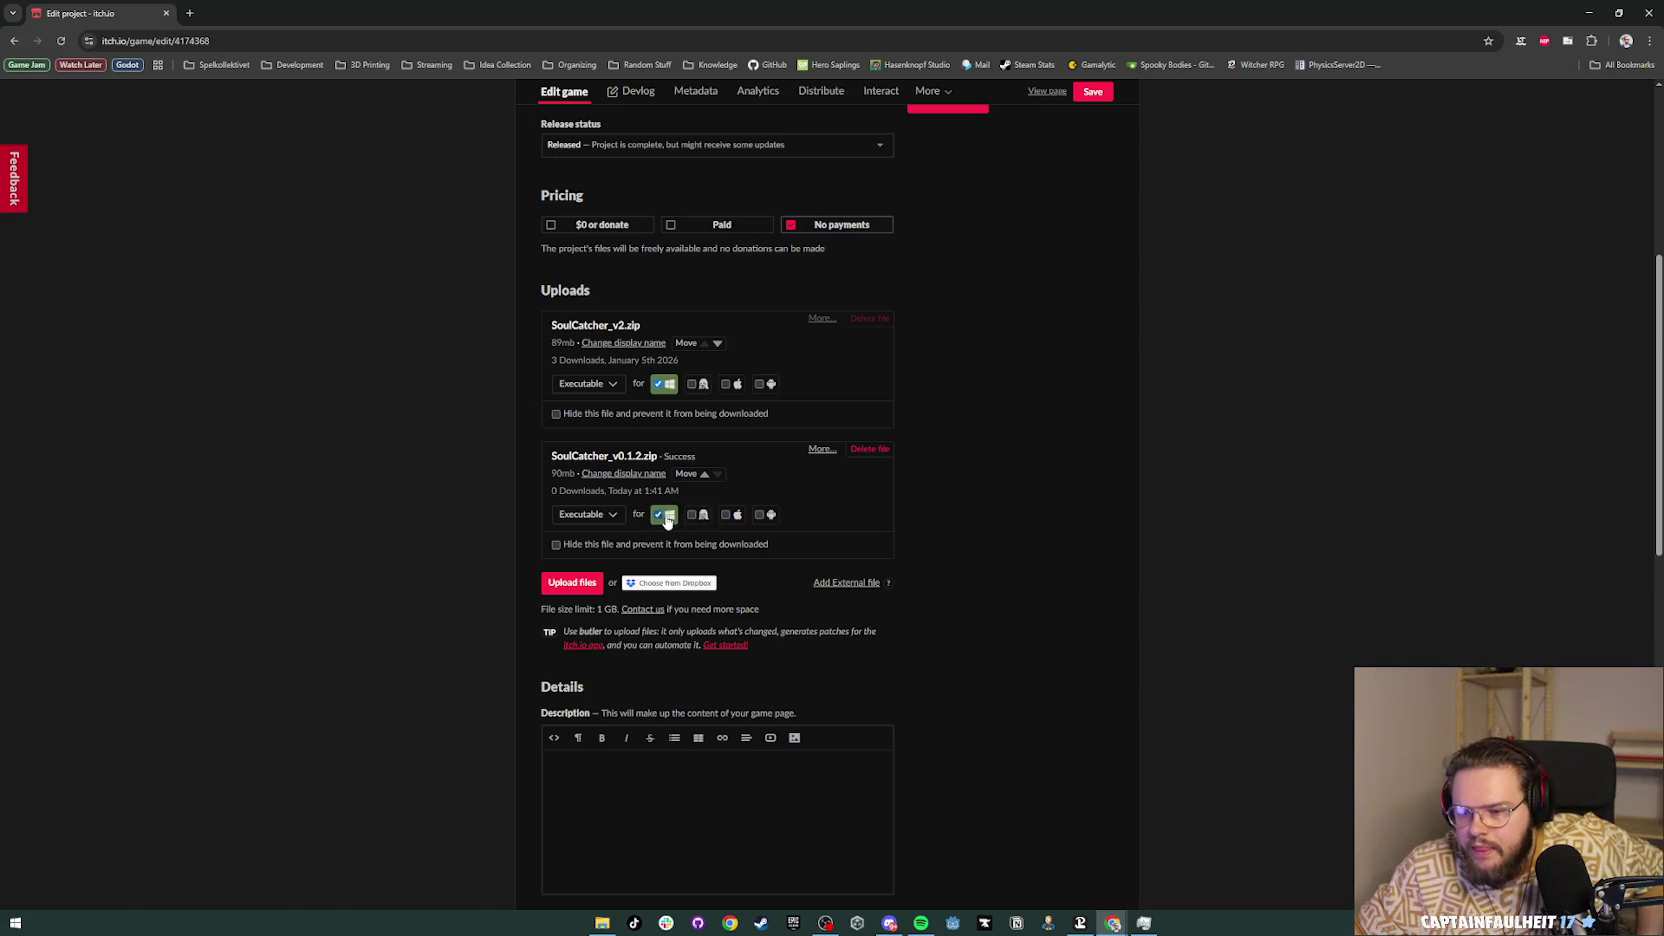
{"action": "left_click", "coordinate": [664, 384]}
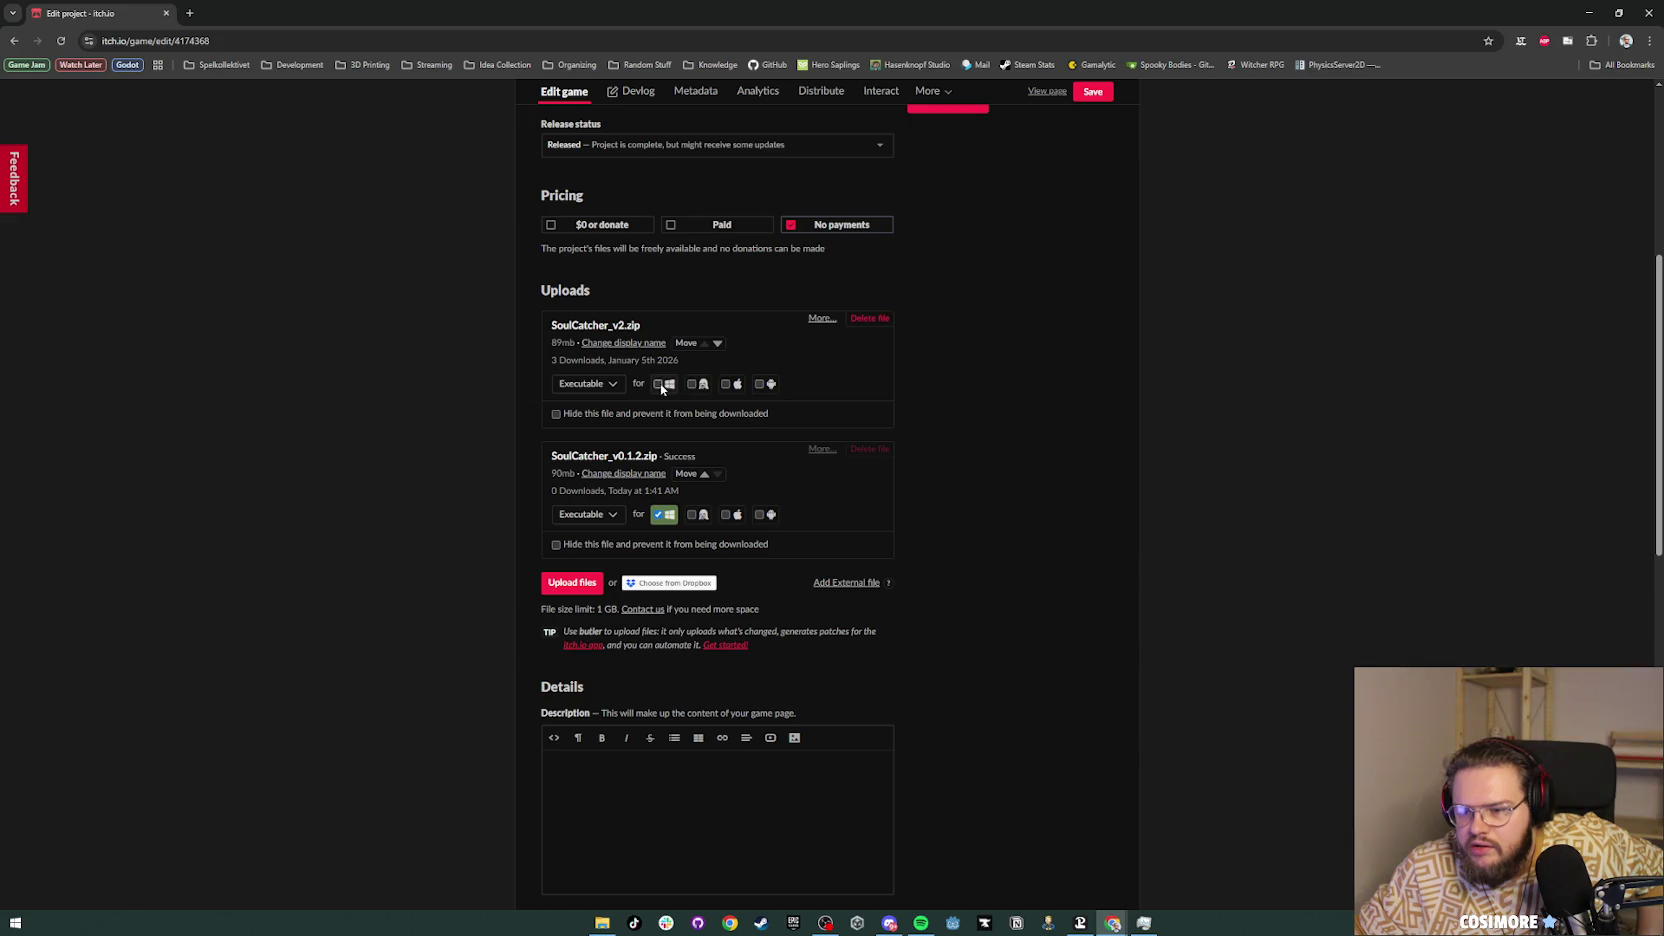
{"action": "left_click", "coordinate": [659, 386]}
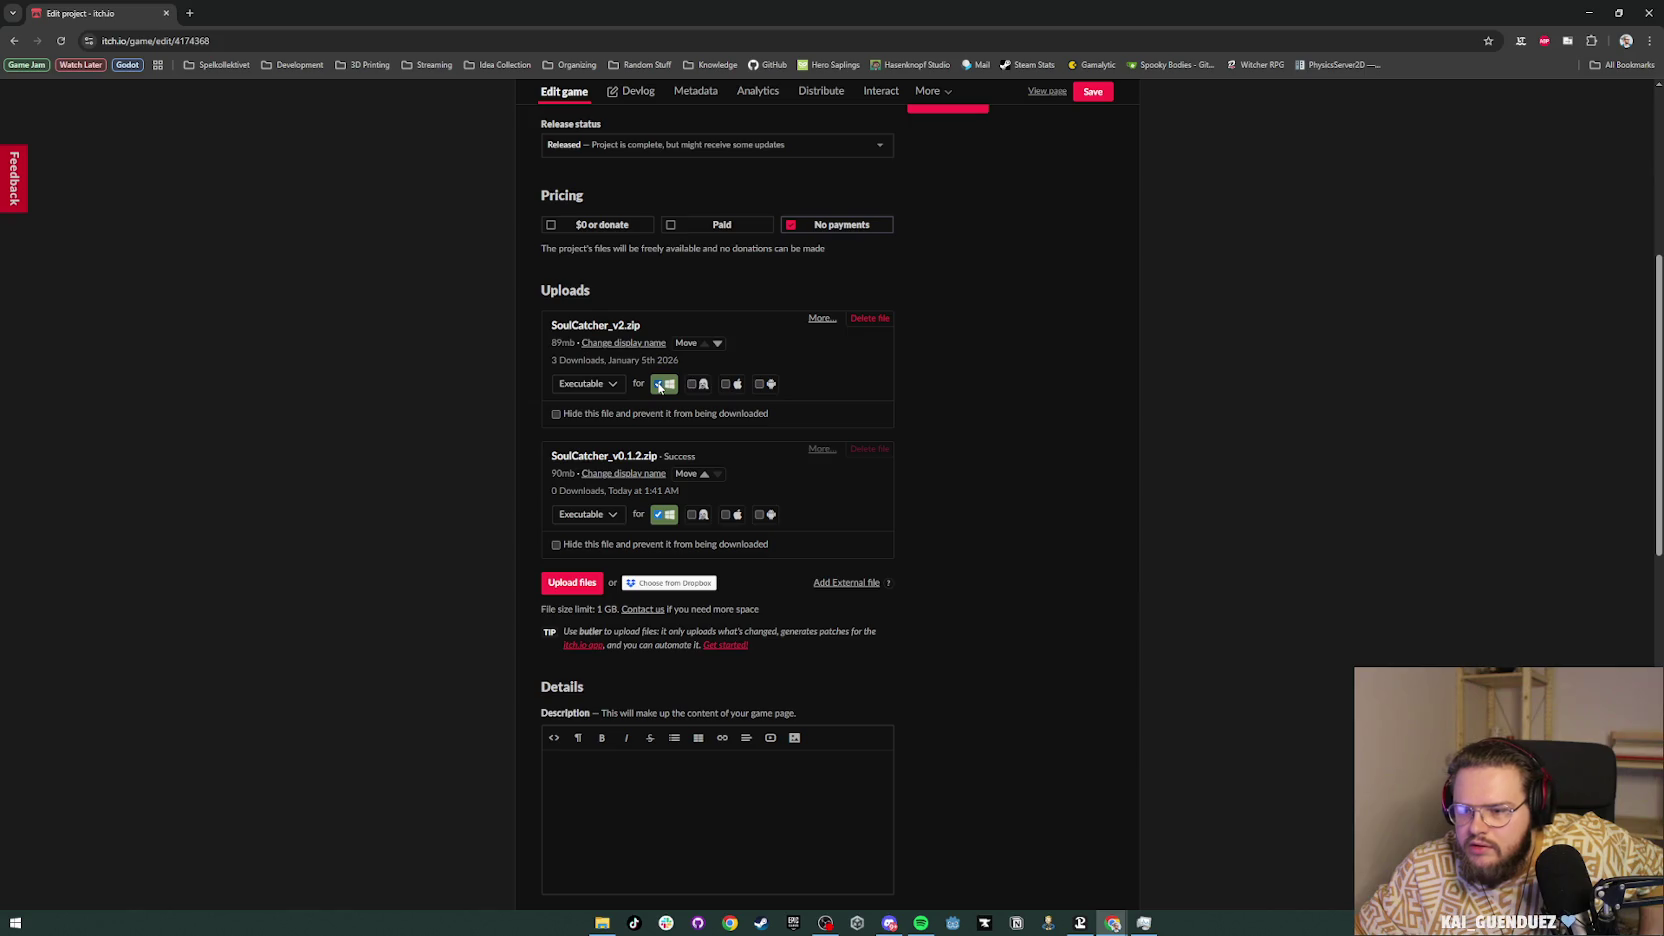
{"action": "left_click", "coordinate": [659, 386]}
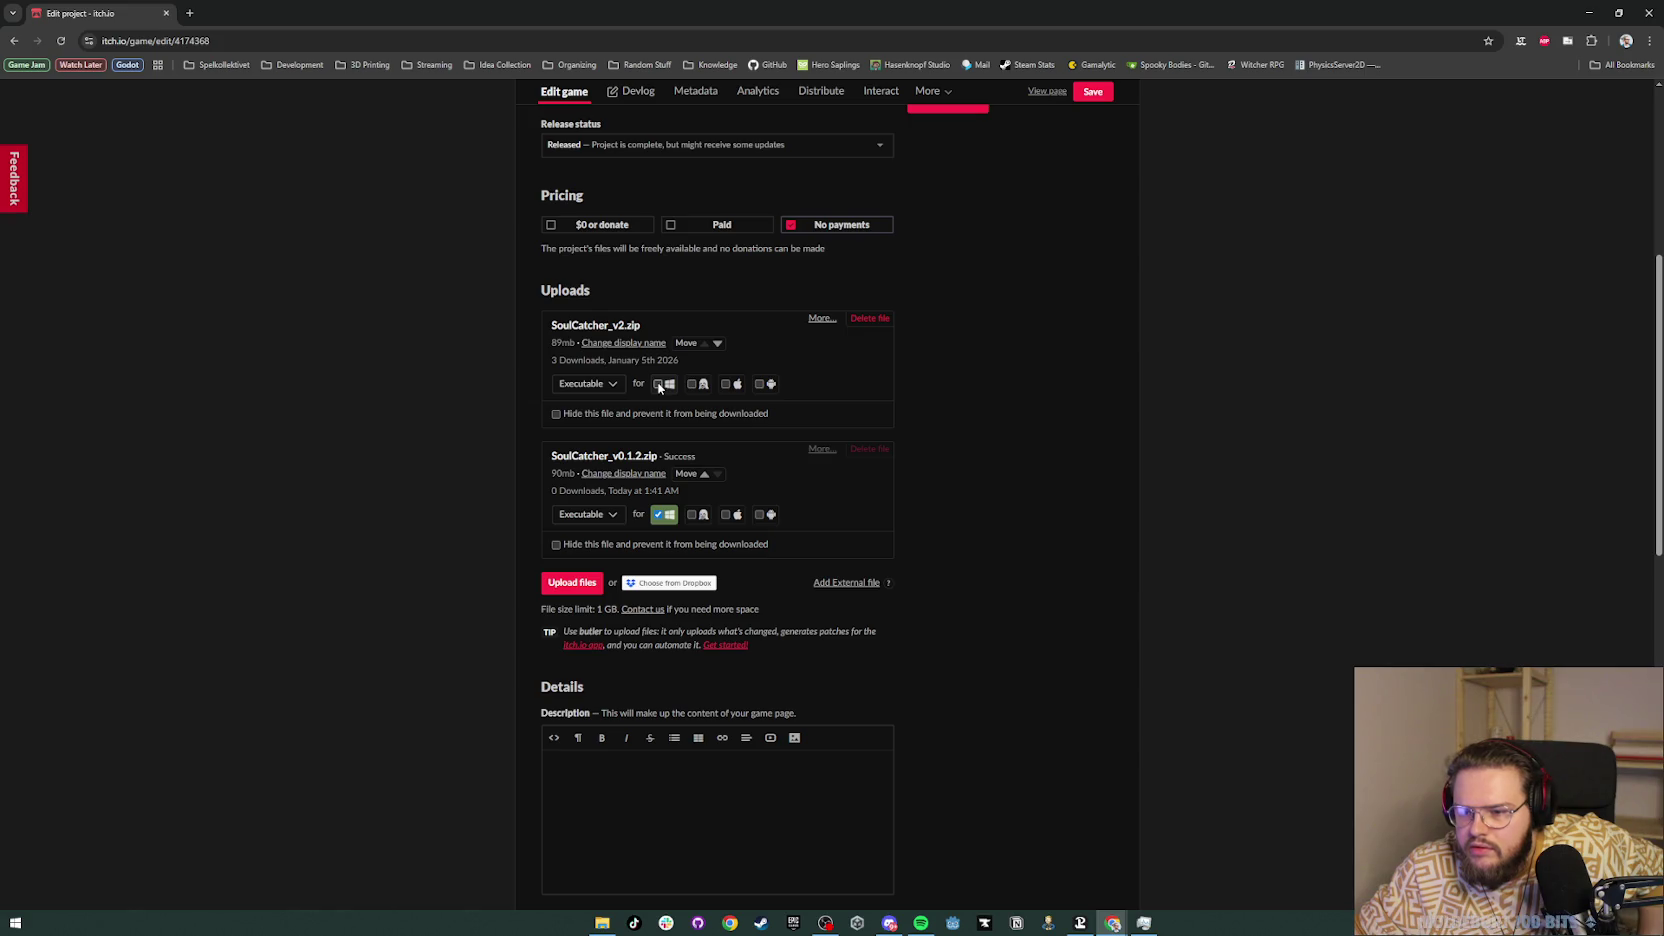
{"action": "left_click", "coordinate": [659, 386]}
{"action": "left_click", "coordinate": [1094, 94]}
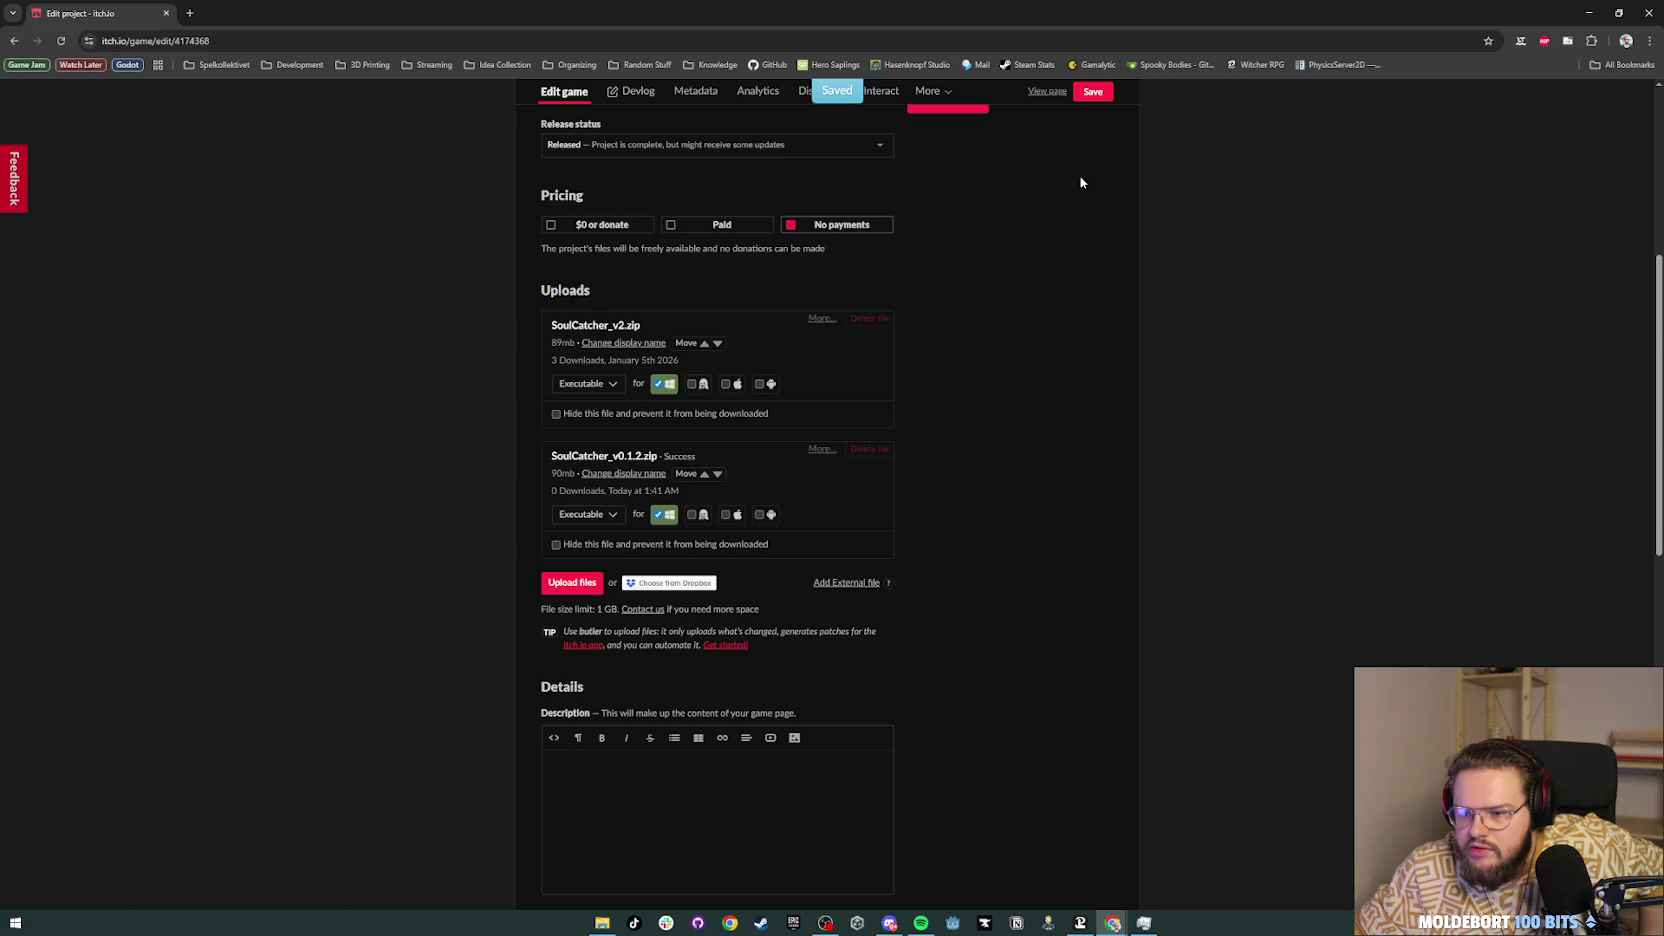
Step: Begin renaming SoulCatcher_v2.zip to 'Soul Catcher - Game Jam Submission'
{"action": "left_click", "coordinate": [628, 344]}
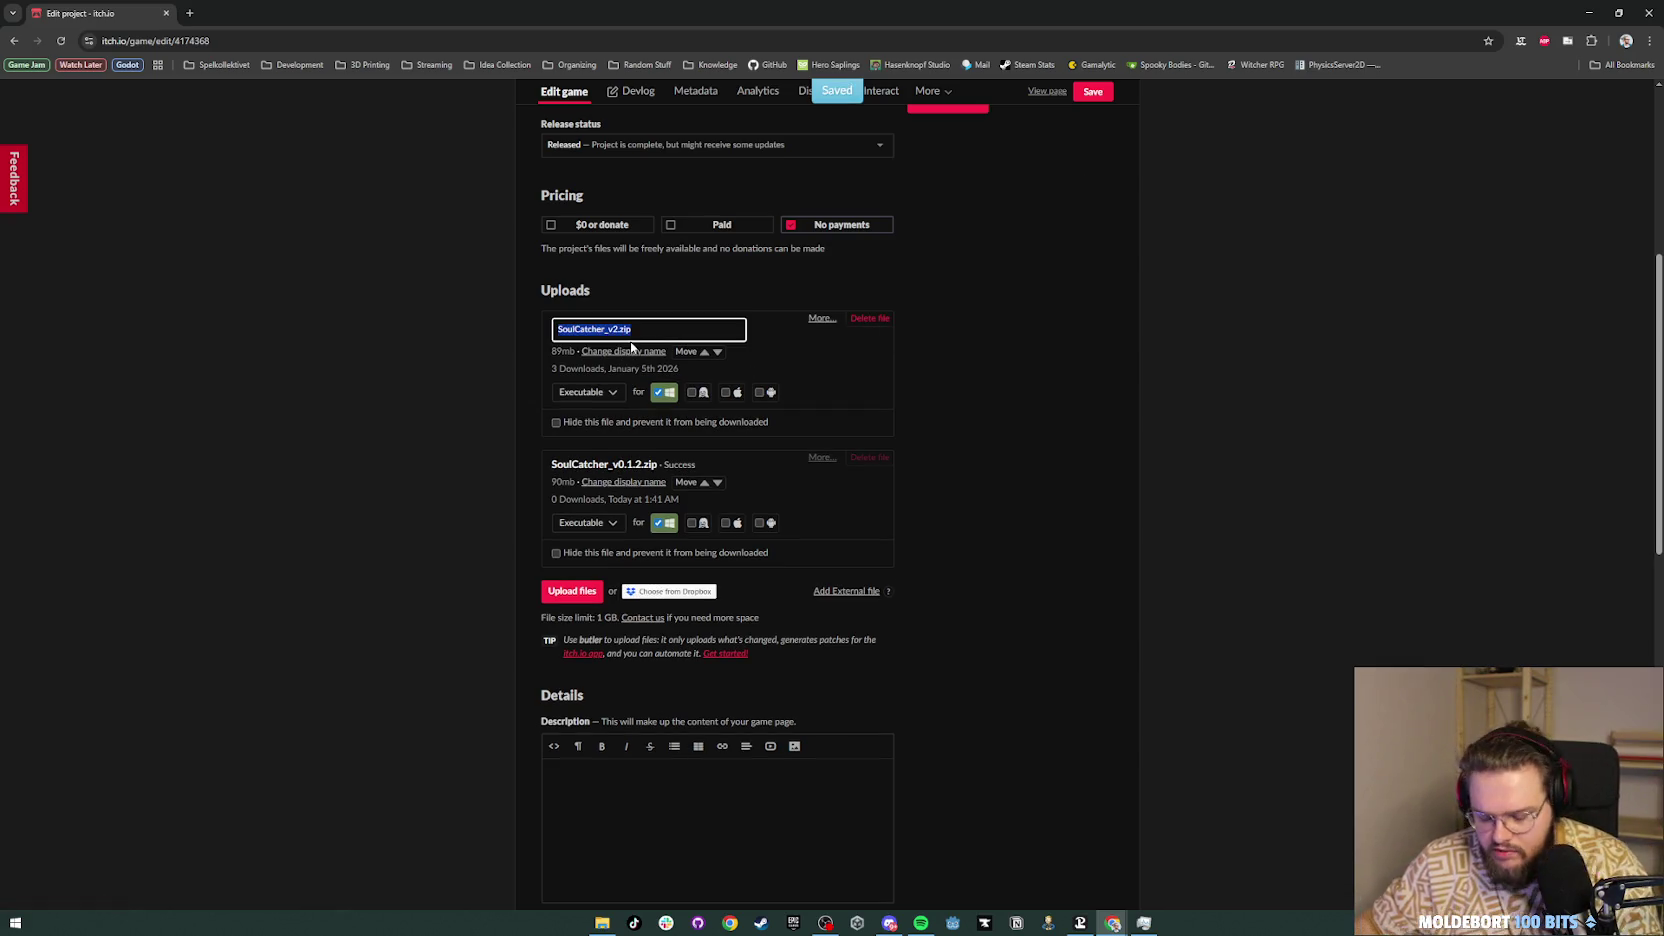
{"action": "type", "text": "So"}
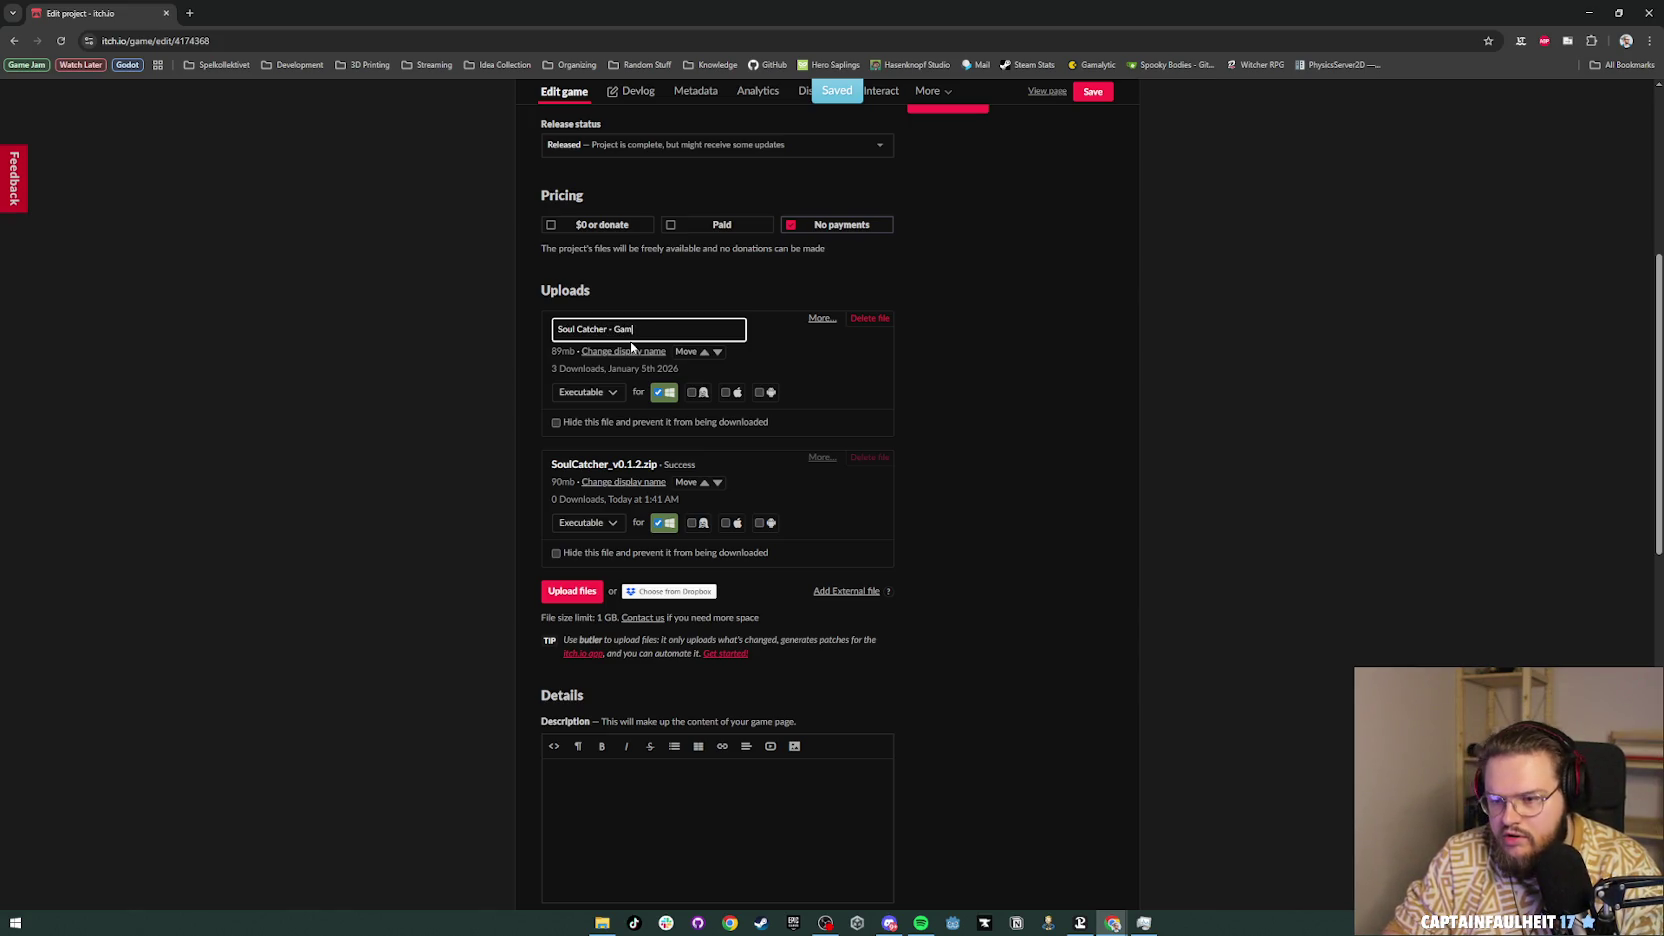
{"action": "type", "text": "bmission ("}
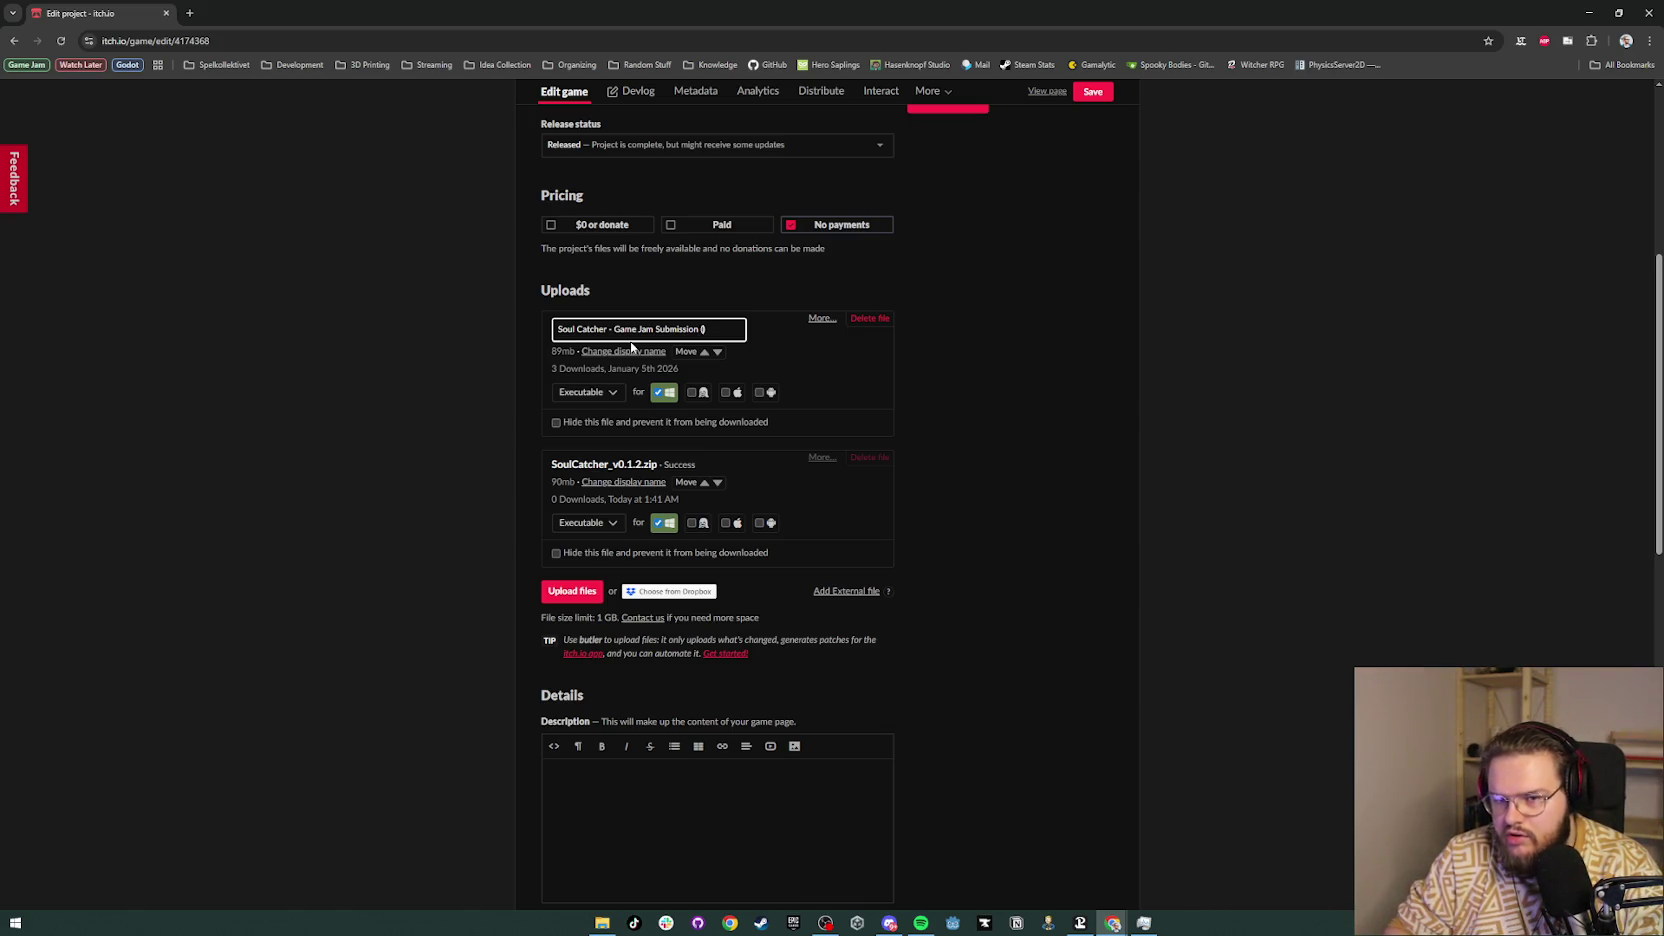
{"action": "left_click", "coordinate": [190, 13]}
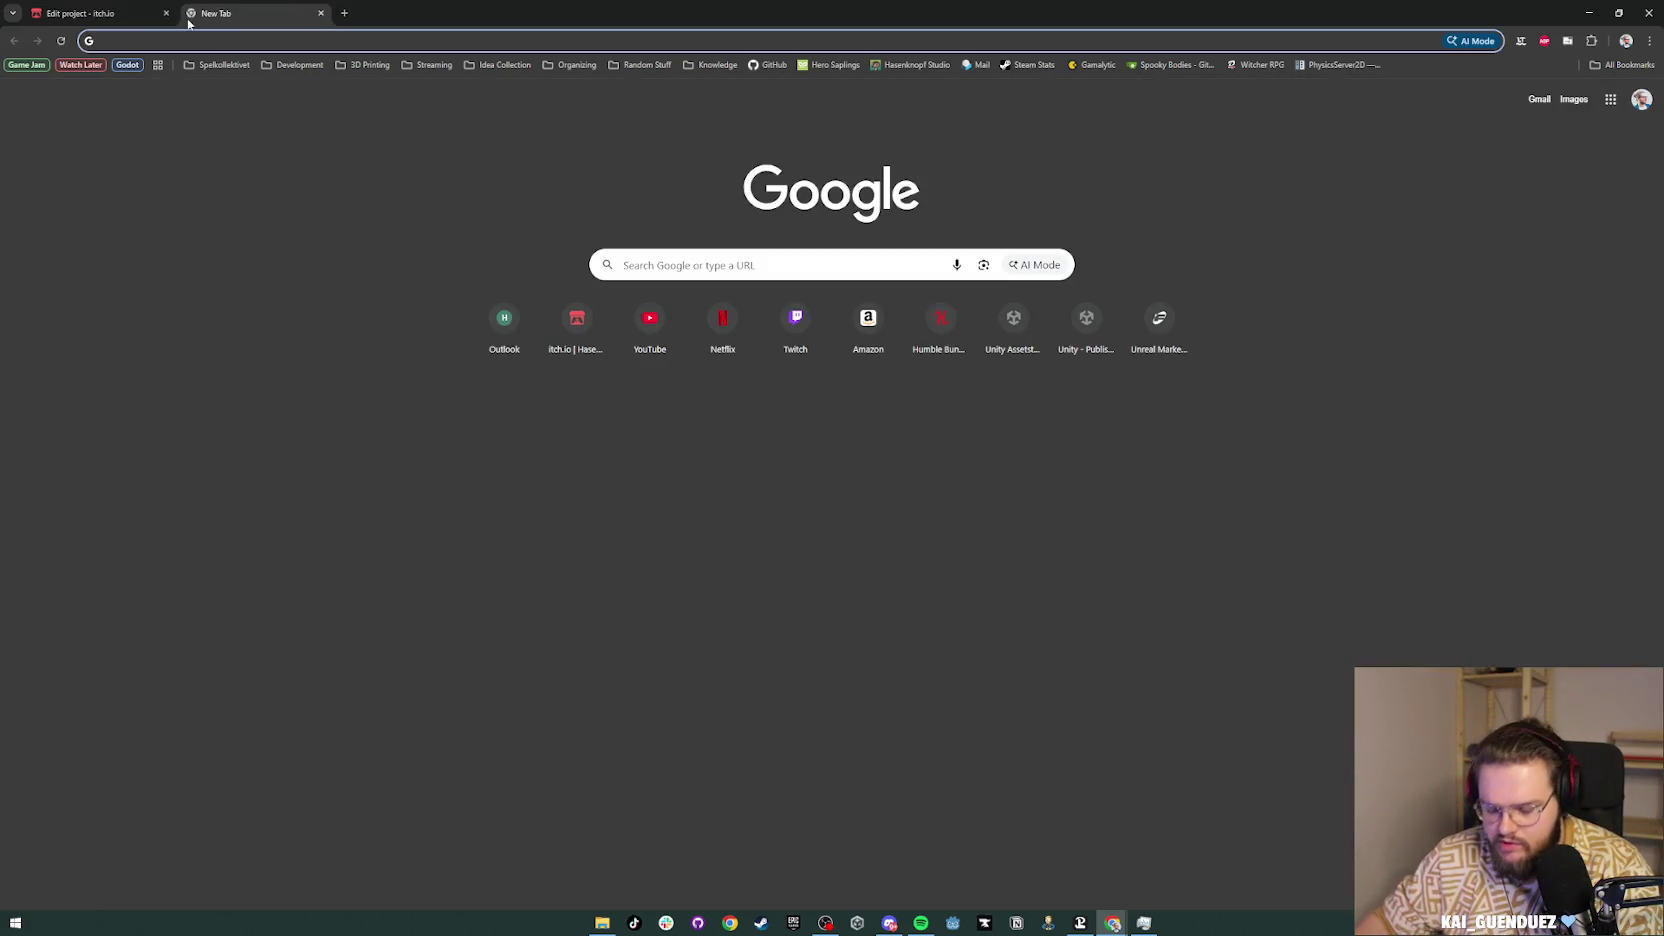
Step: Type 'deprecated' into the new tab's search bar, then clear it
{"action": "type", "text": "depr"}
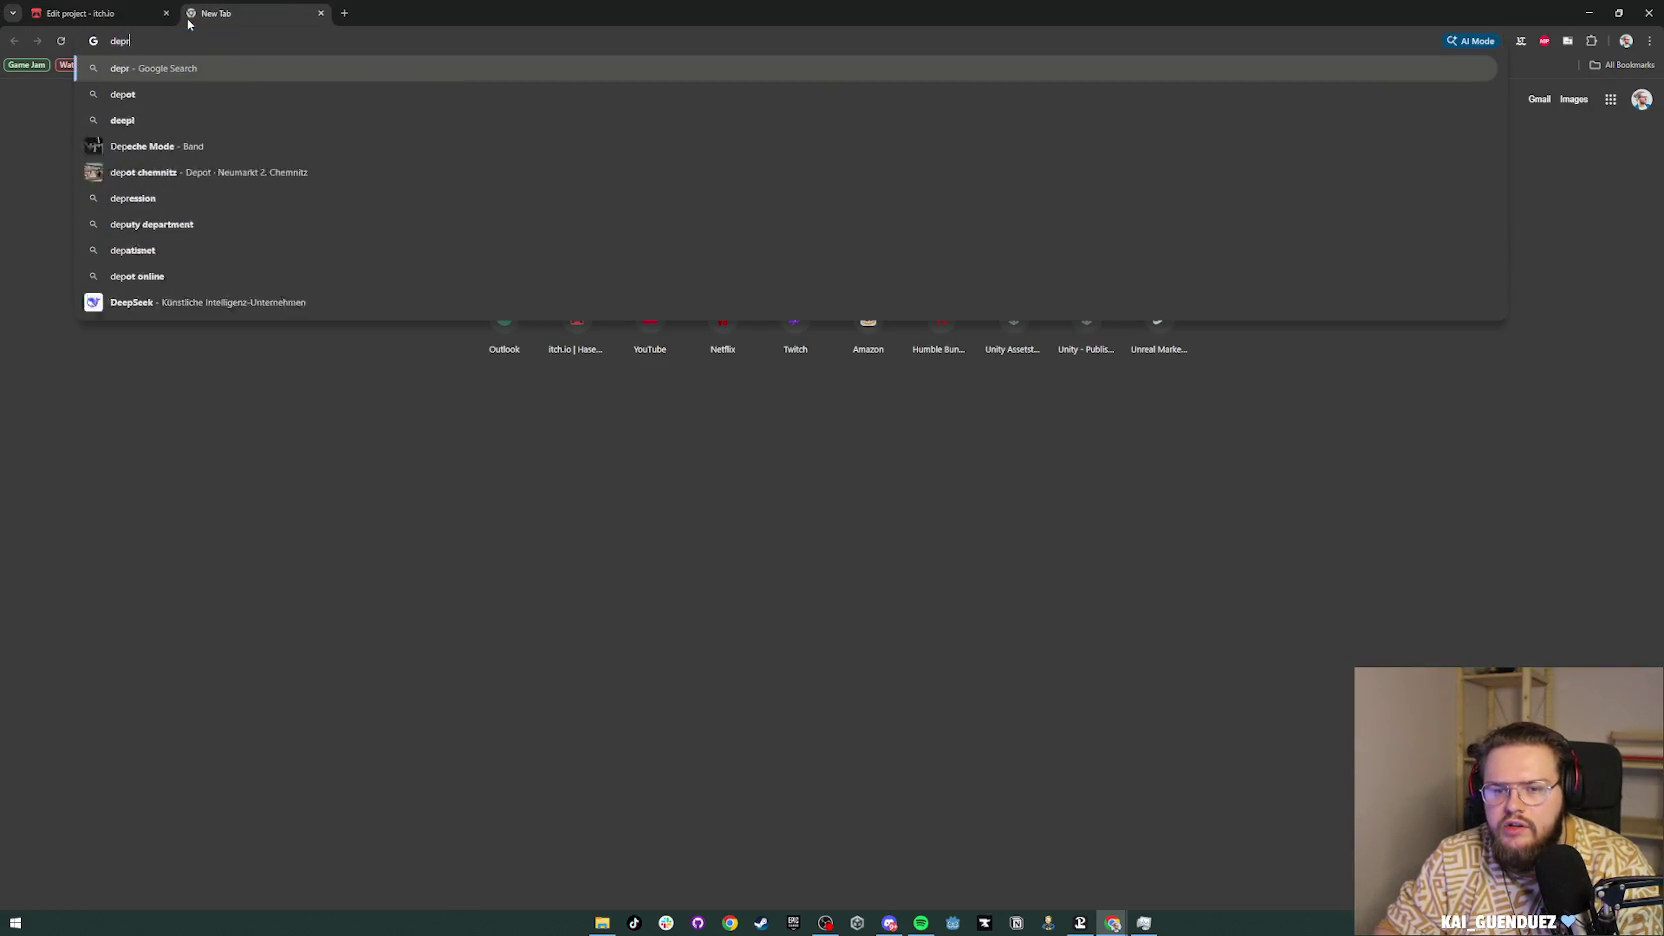
{"action": "type", "text": "ecated"}
{"action": "key", "text": "ctrl+a"}
{"action": "key", "text": "BackSpace"}
{"action": "key", "text": "Escape"}
Step: Append ' (DEPRECATED)' to the old upload's display name and copy the word
{"action": "key", "text": "ctrl+shift+Tab"}
{"action": "type", "text": "(deprecated)"}
{"action": "key", "text": "Delete"}
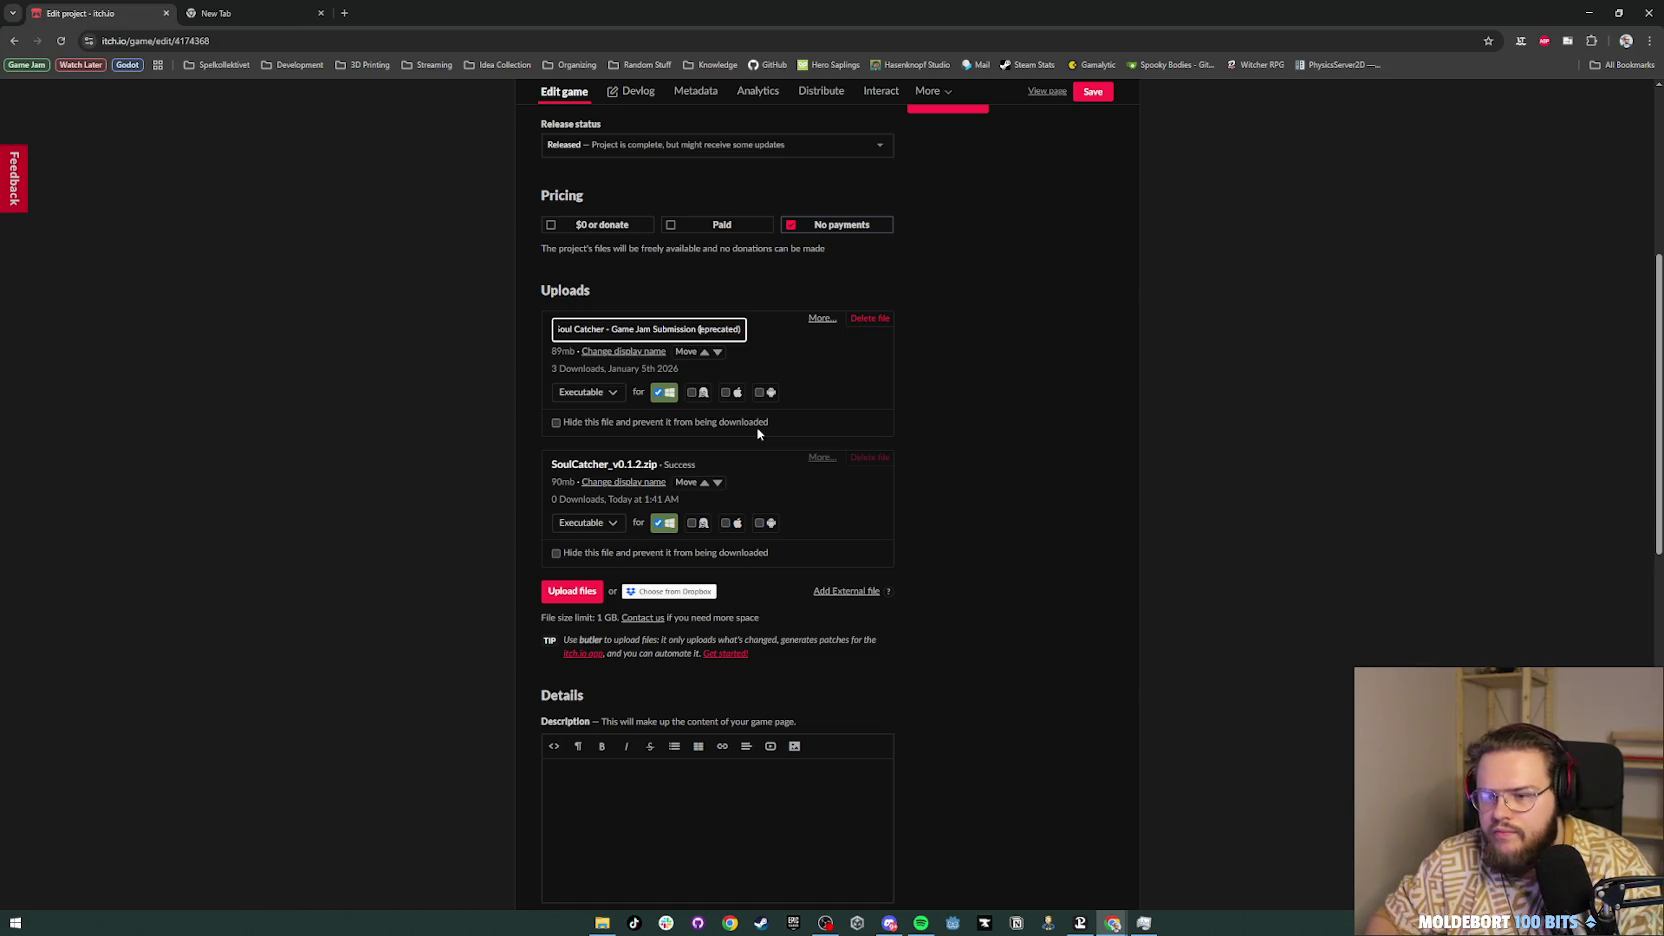
{"action": "key", "text": "shift+End"}
{"action": "type", "text": "DEPRE"}
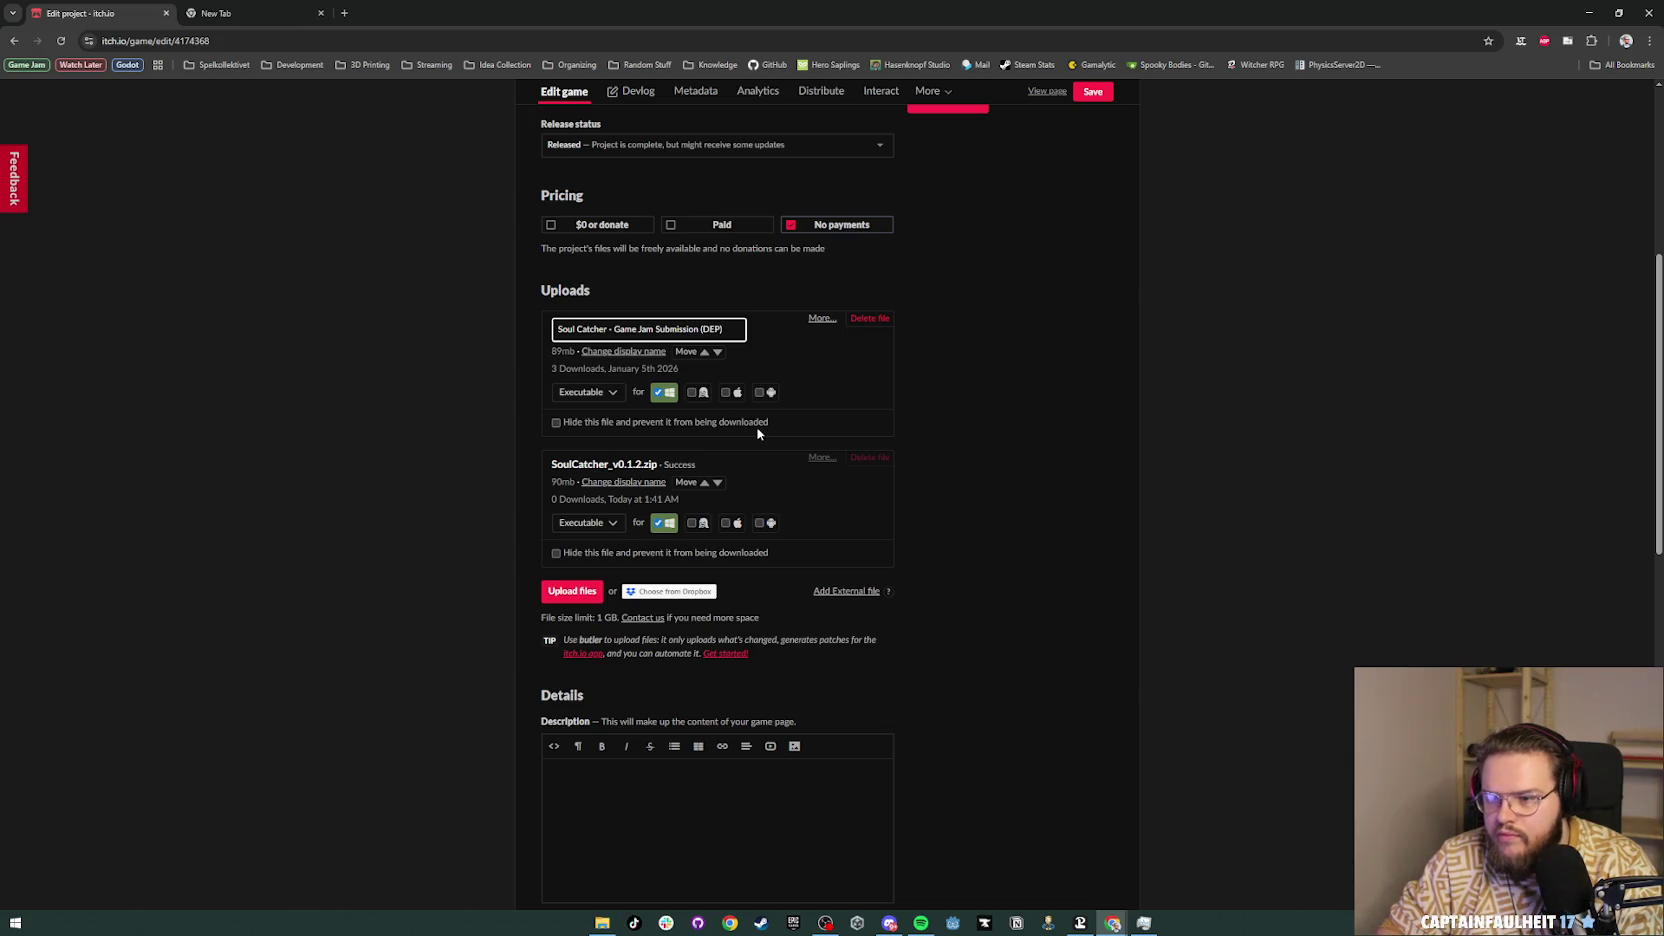
{"action": "type", "text": "CATED"}
{"action": "key", "text": "ctrl+shift+Left"}
{"action": "key", "text": "ctrl+c"}
Step: Search Google for 'DEPRECATED', close that tab and finish the name edit
{"action": "left_click", "coordinate": [230, 13]}
{"action": "left_click", "coordinate": [266, 40]}
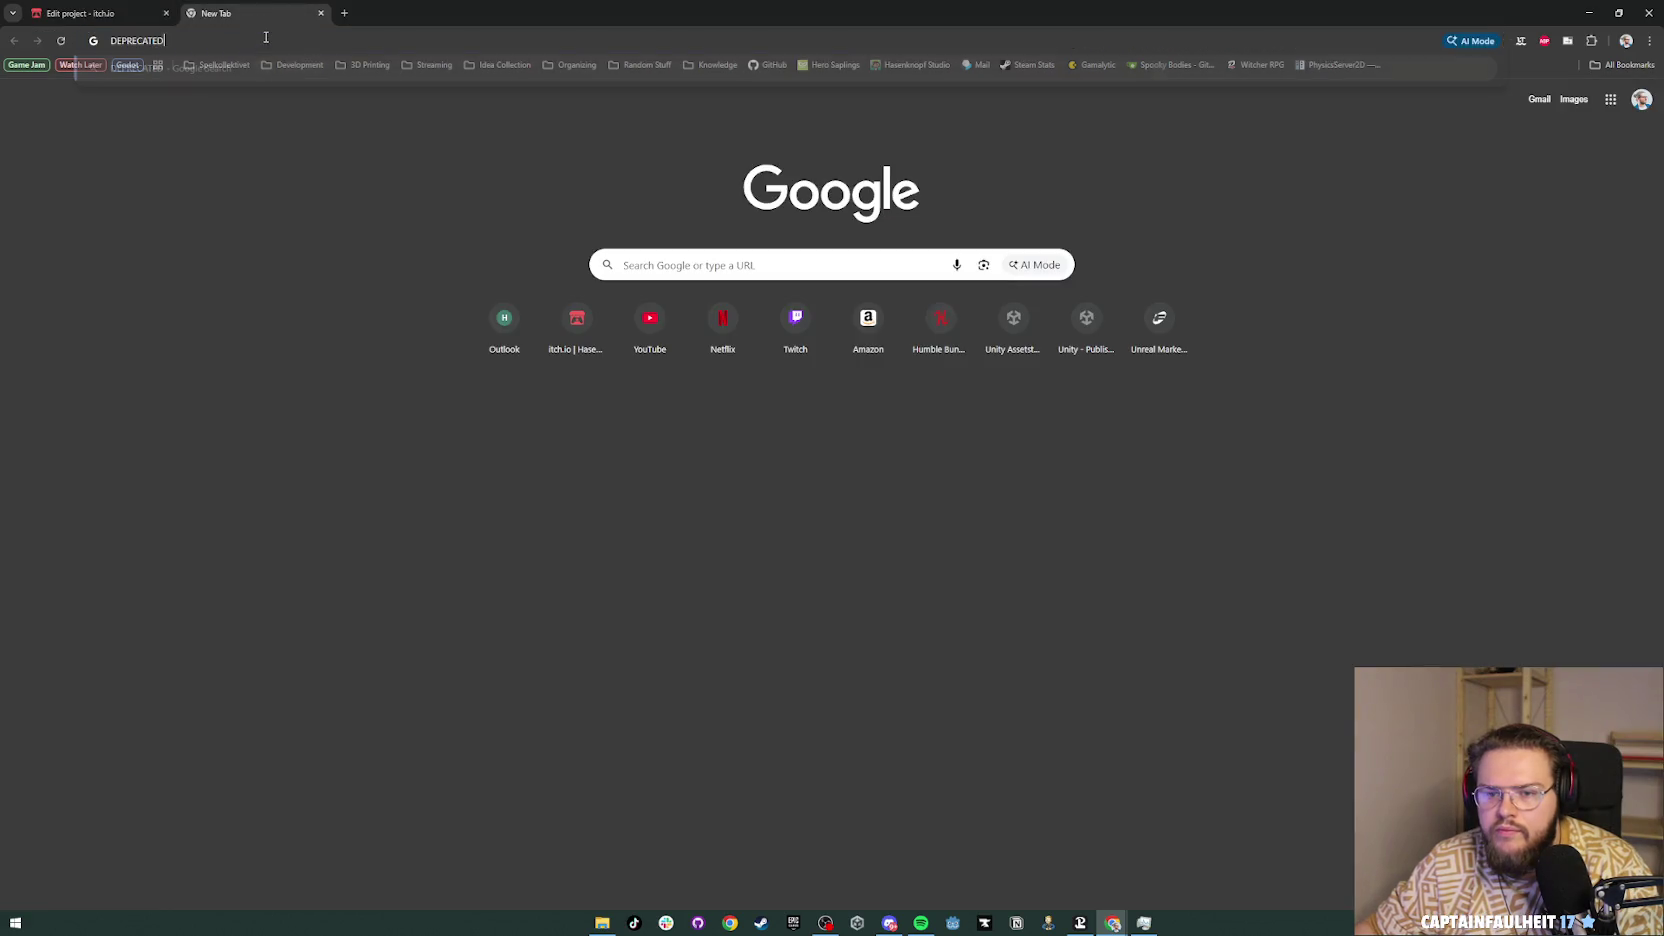
{"action": "key", "text": "ctrl+v"}
{"action": "key", "text": "Return"}
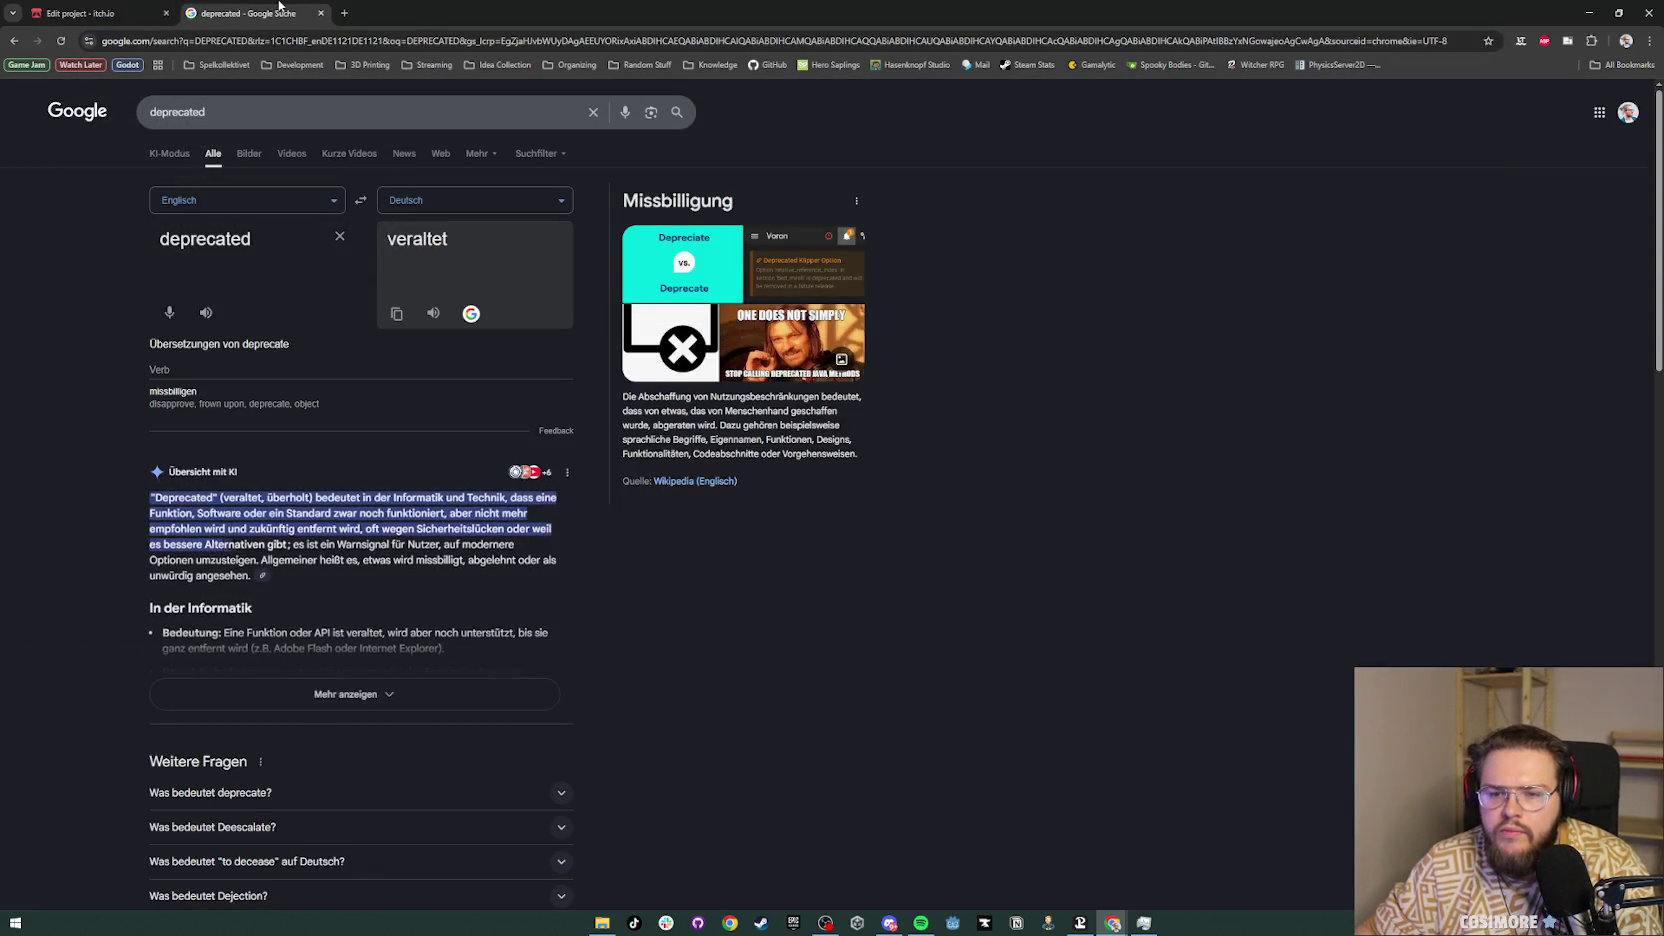
{"action": "key", "text": "ctrl+w"}
{"action": "left_click", "coordinate": [998, 377]}
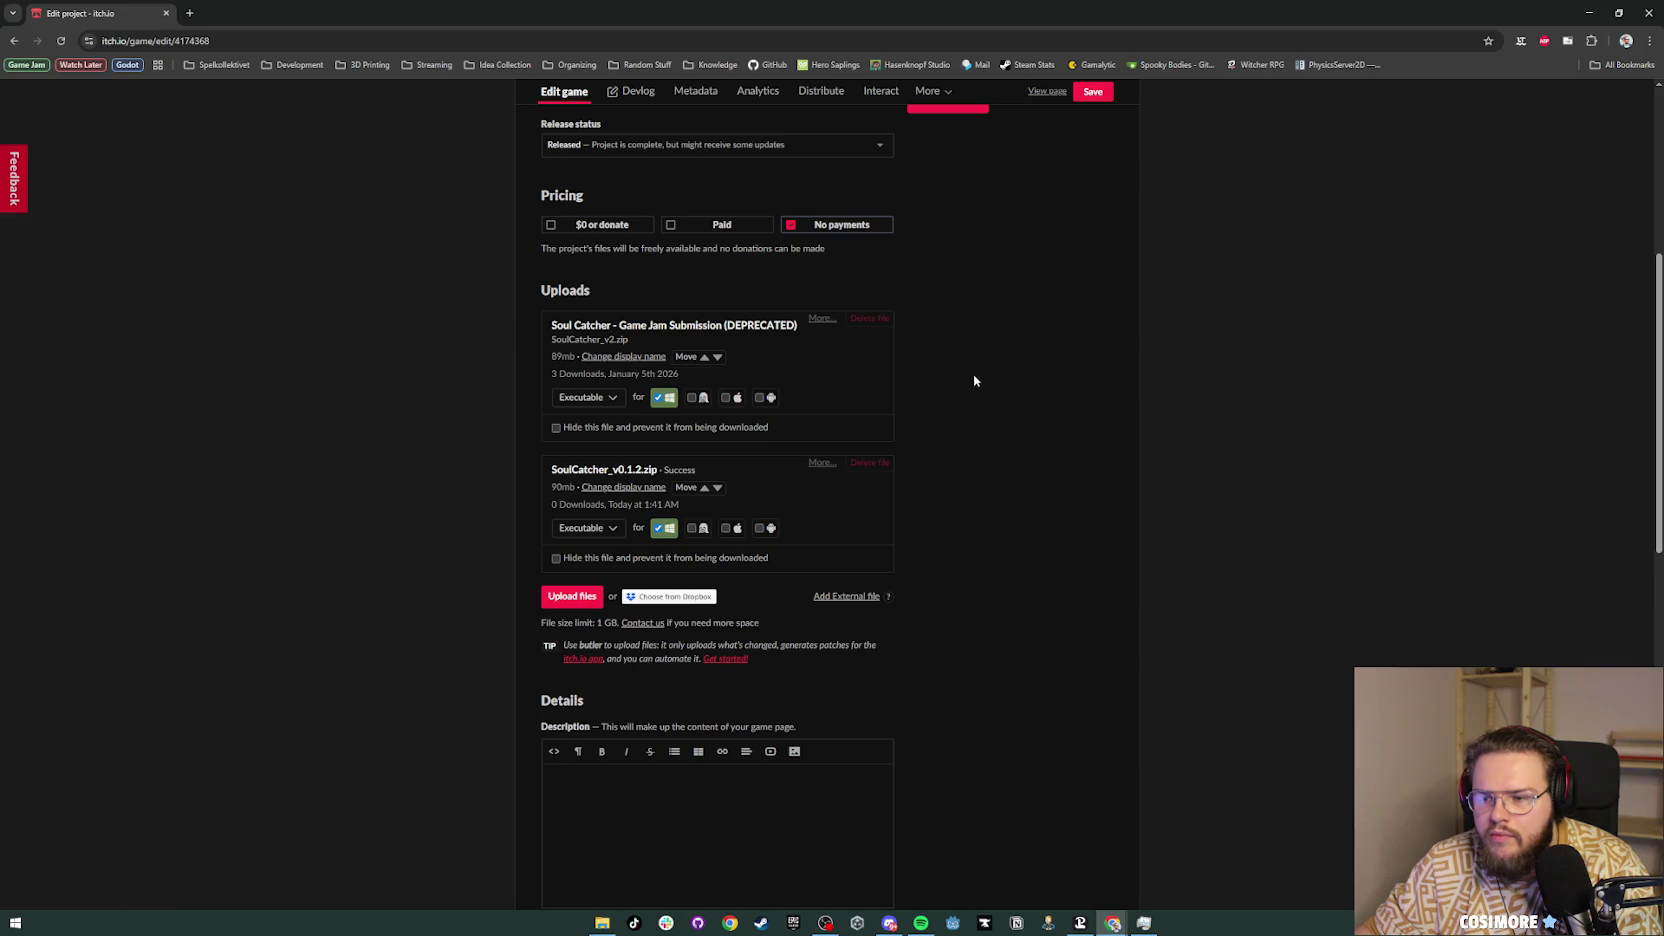
Step: Save the deprecated upload's new name
{"action": "left_click", "coordinate": [1092, 92]}
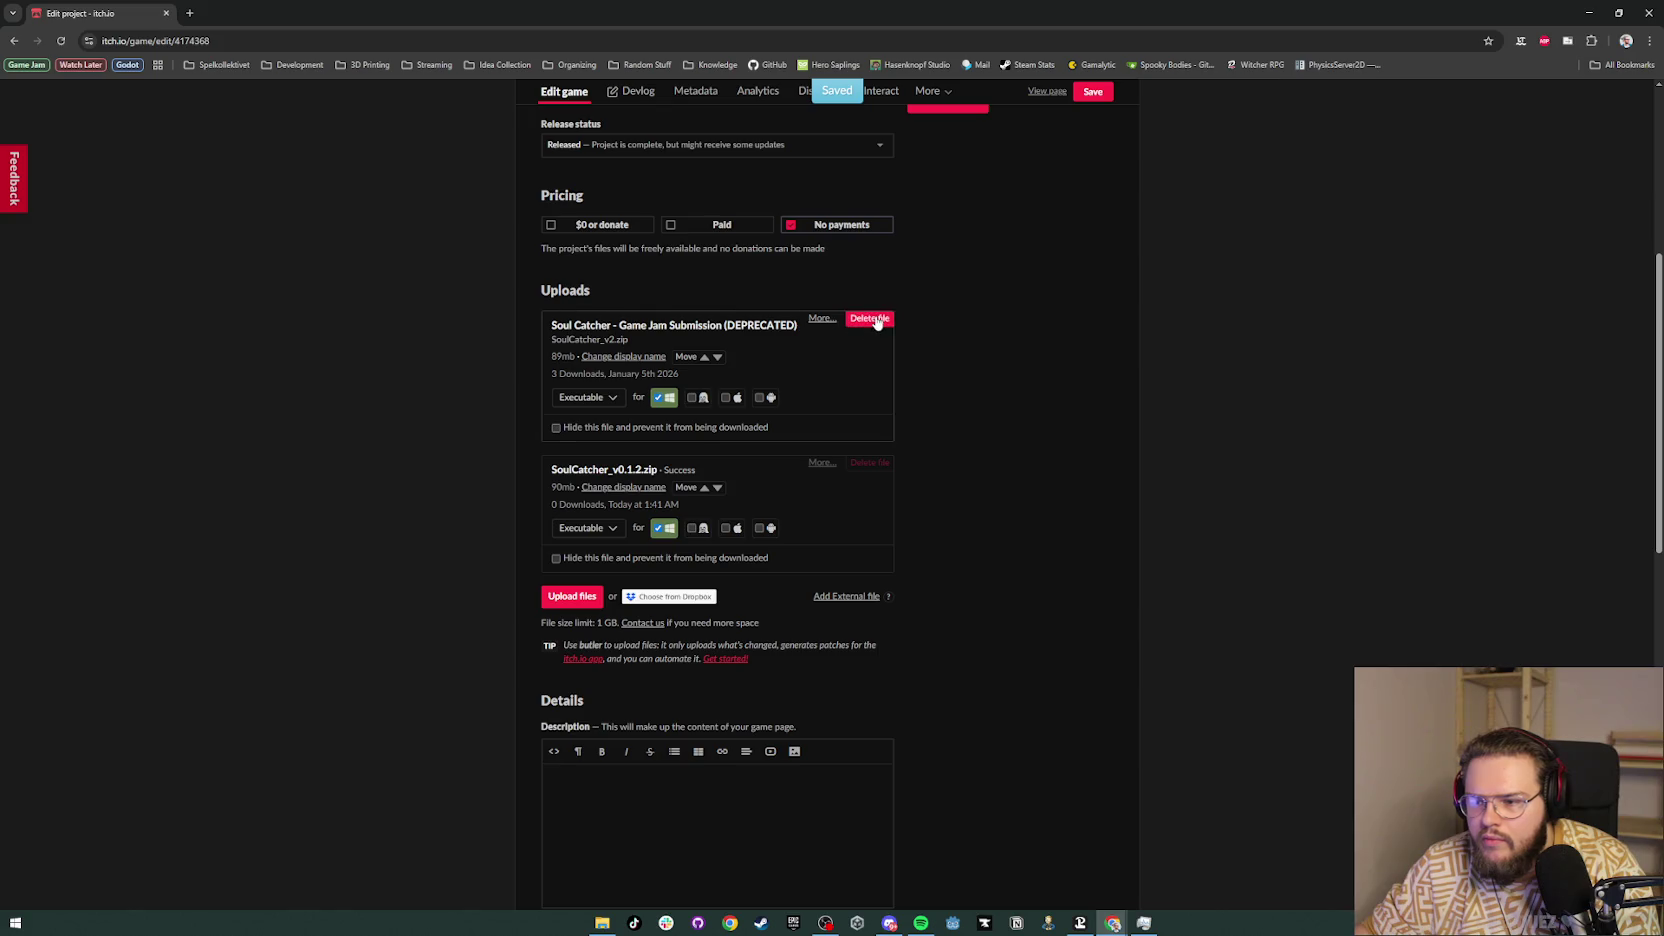
{"action": "left_click", "coordinate": [822, 463]}
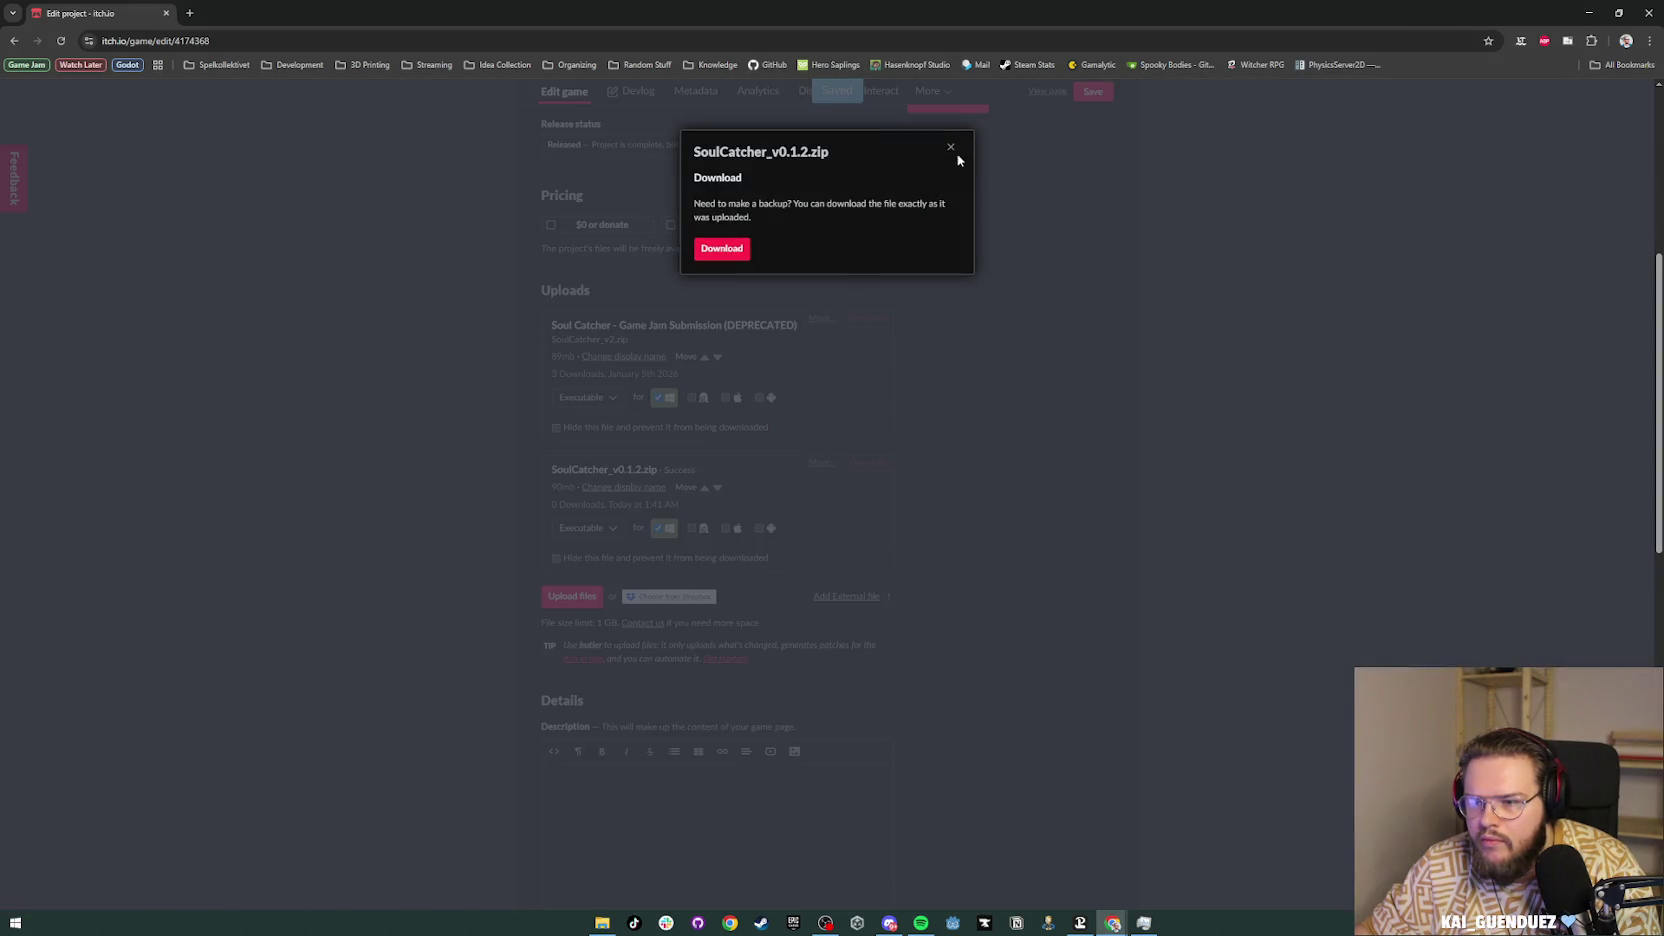
{"action": "left_click", "coordinate": [951, 150]}
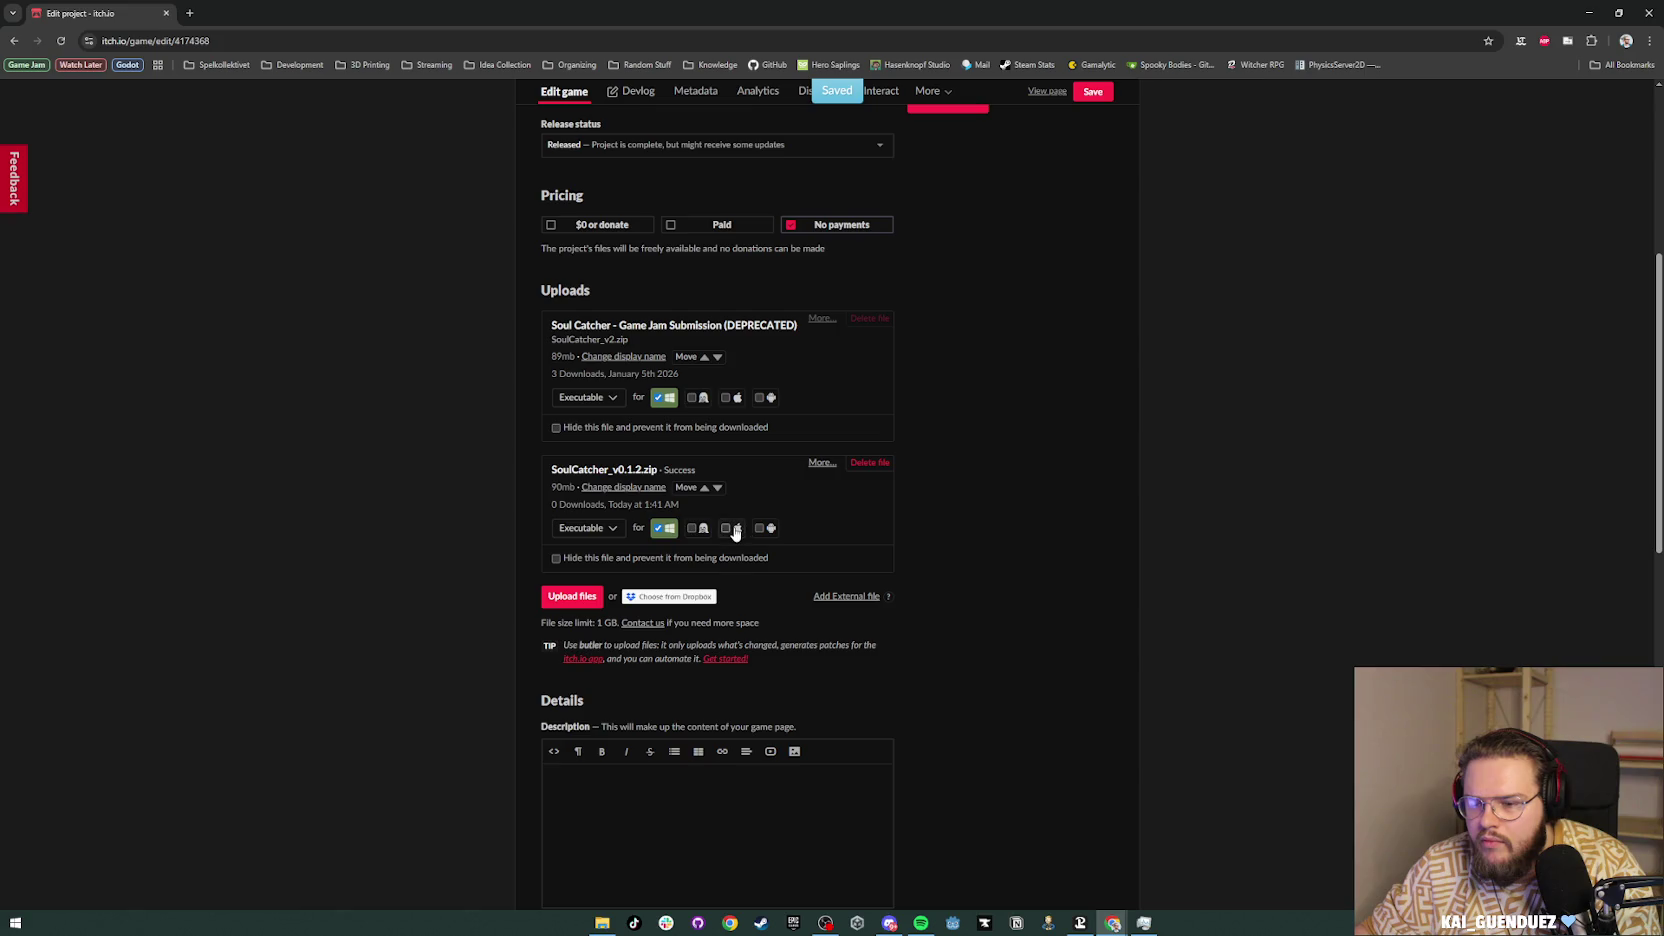
Step: Rename the v0.1.2 upload to 'SoulCatcher - Update 0.1.2'
{"action": "left_click", "coordinate": [624, 487]}
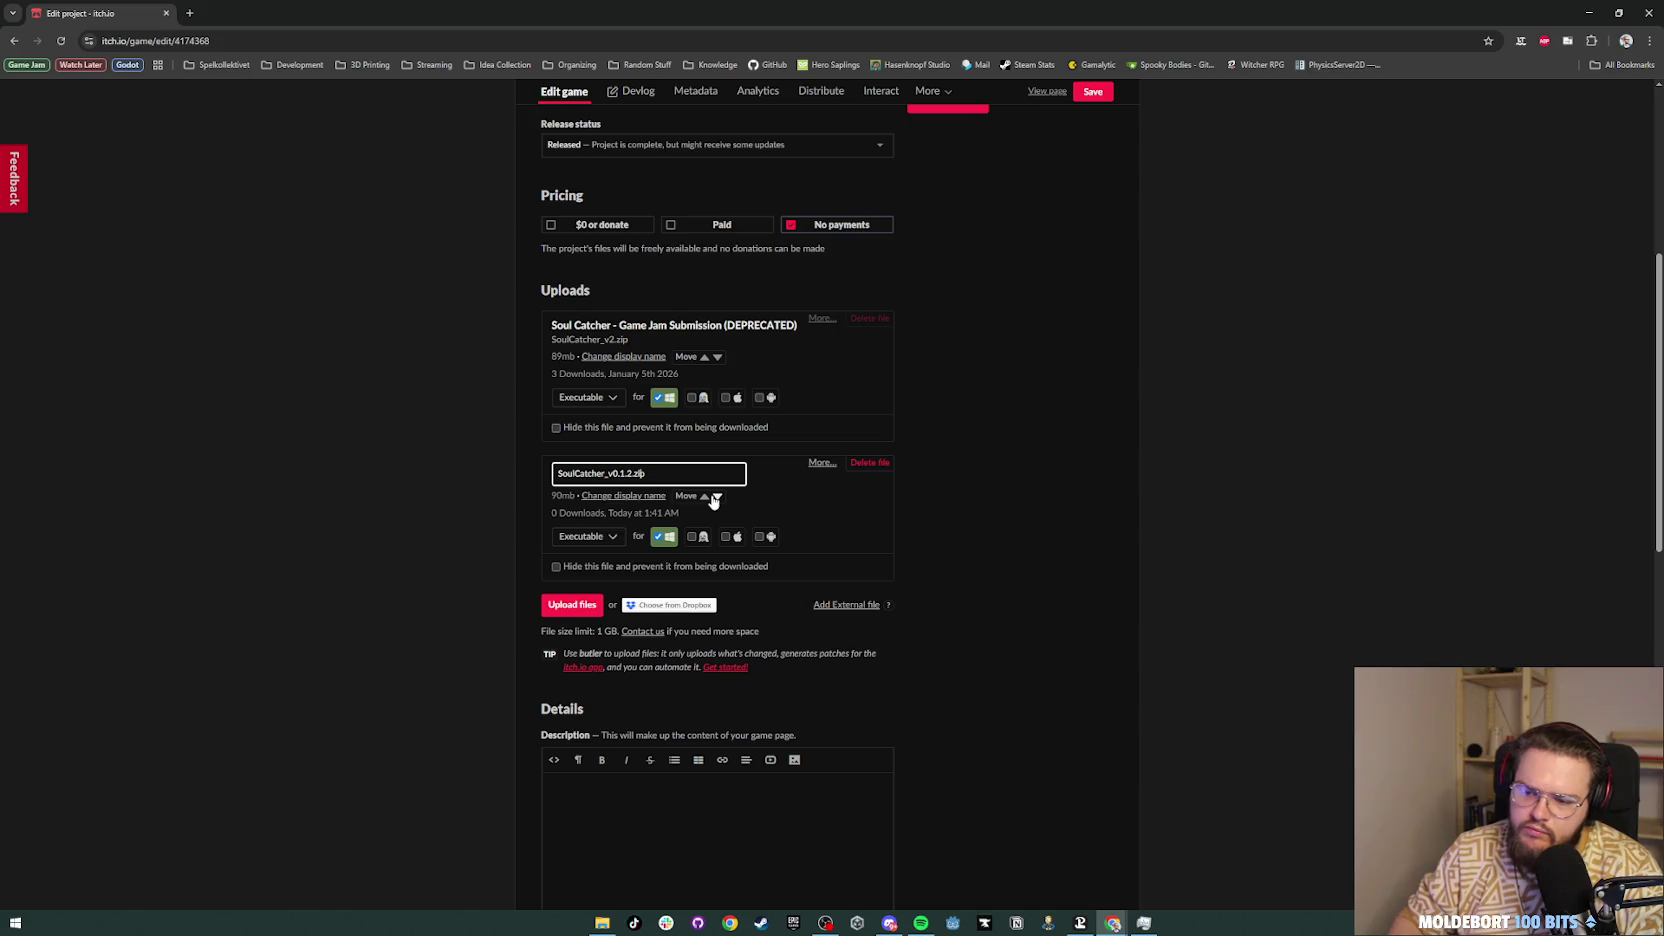
{"action": "key", "text": "BackSpace"}
{"action": "key", "text": "Return"}
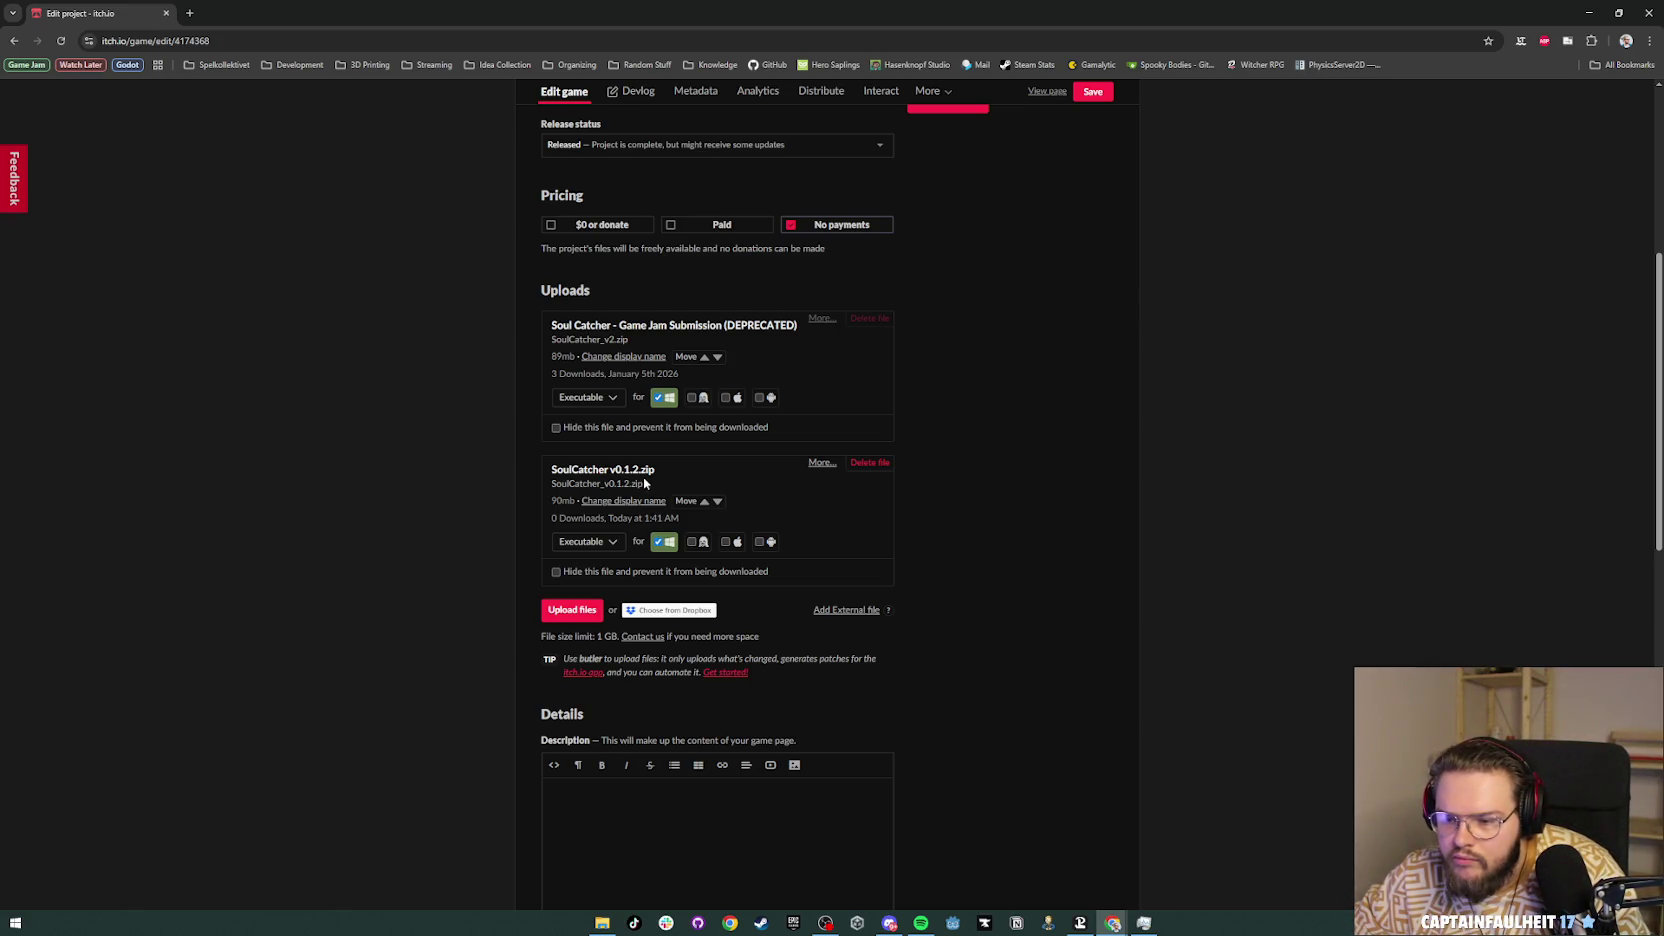
{"action": "left_click", "coordinate": [621, 500]}
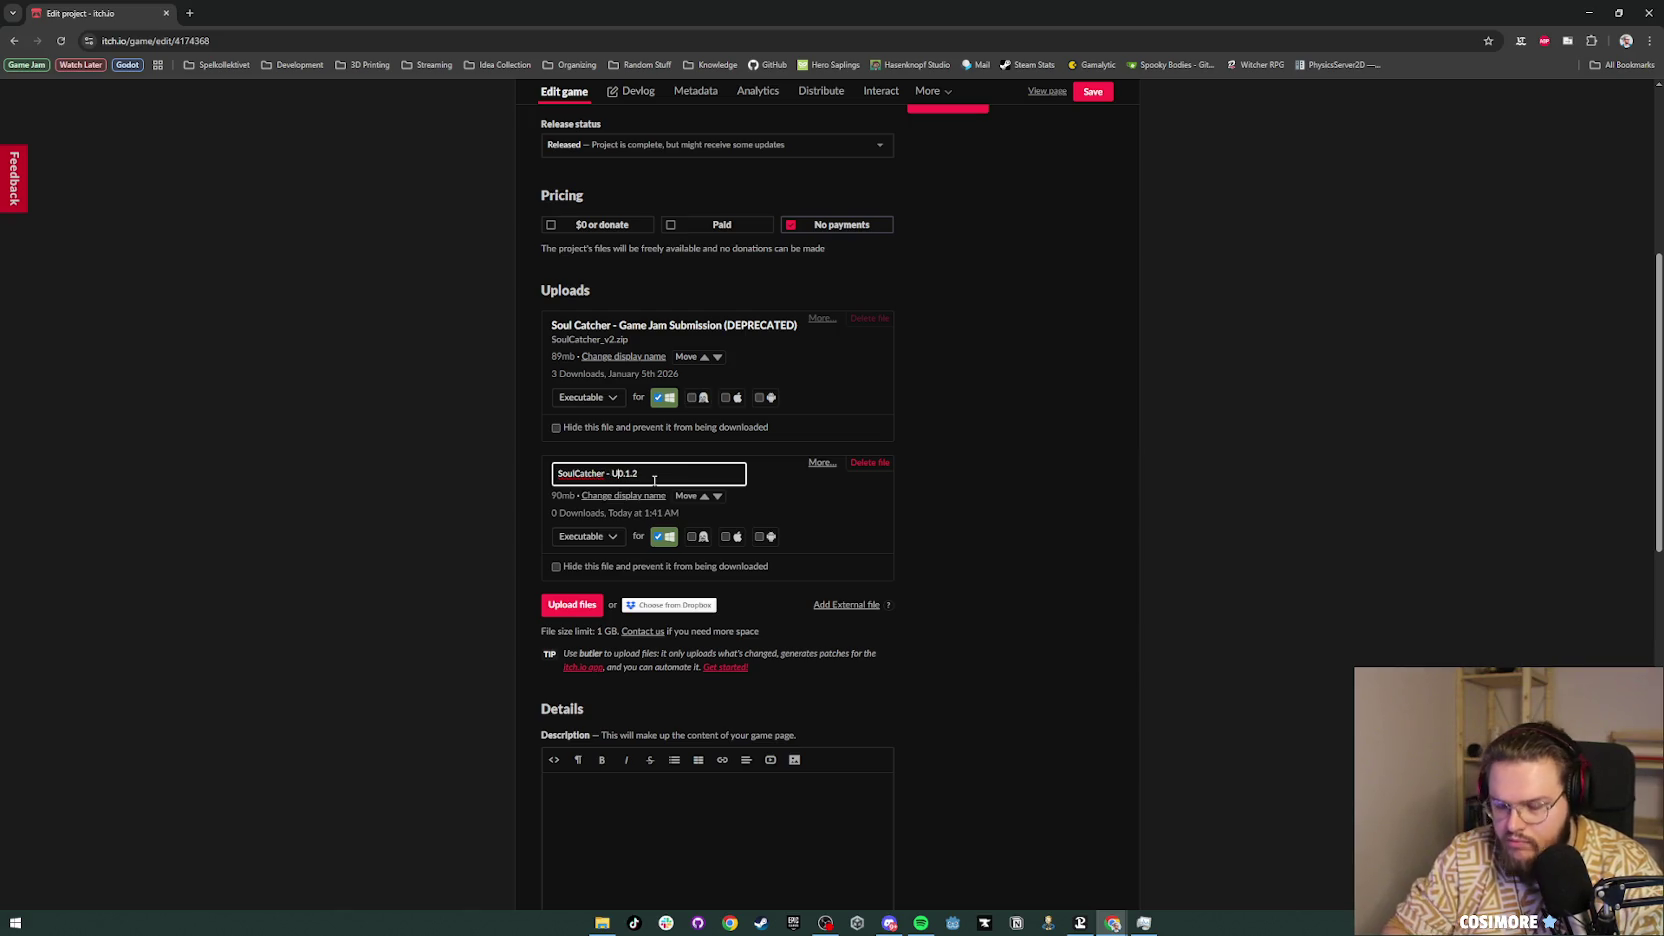
{"action": "type", "text": "date"}
{"action": "key", "text": "Return"}
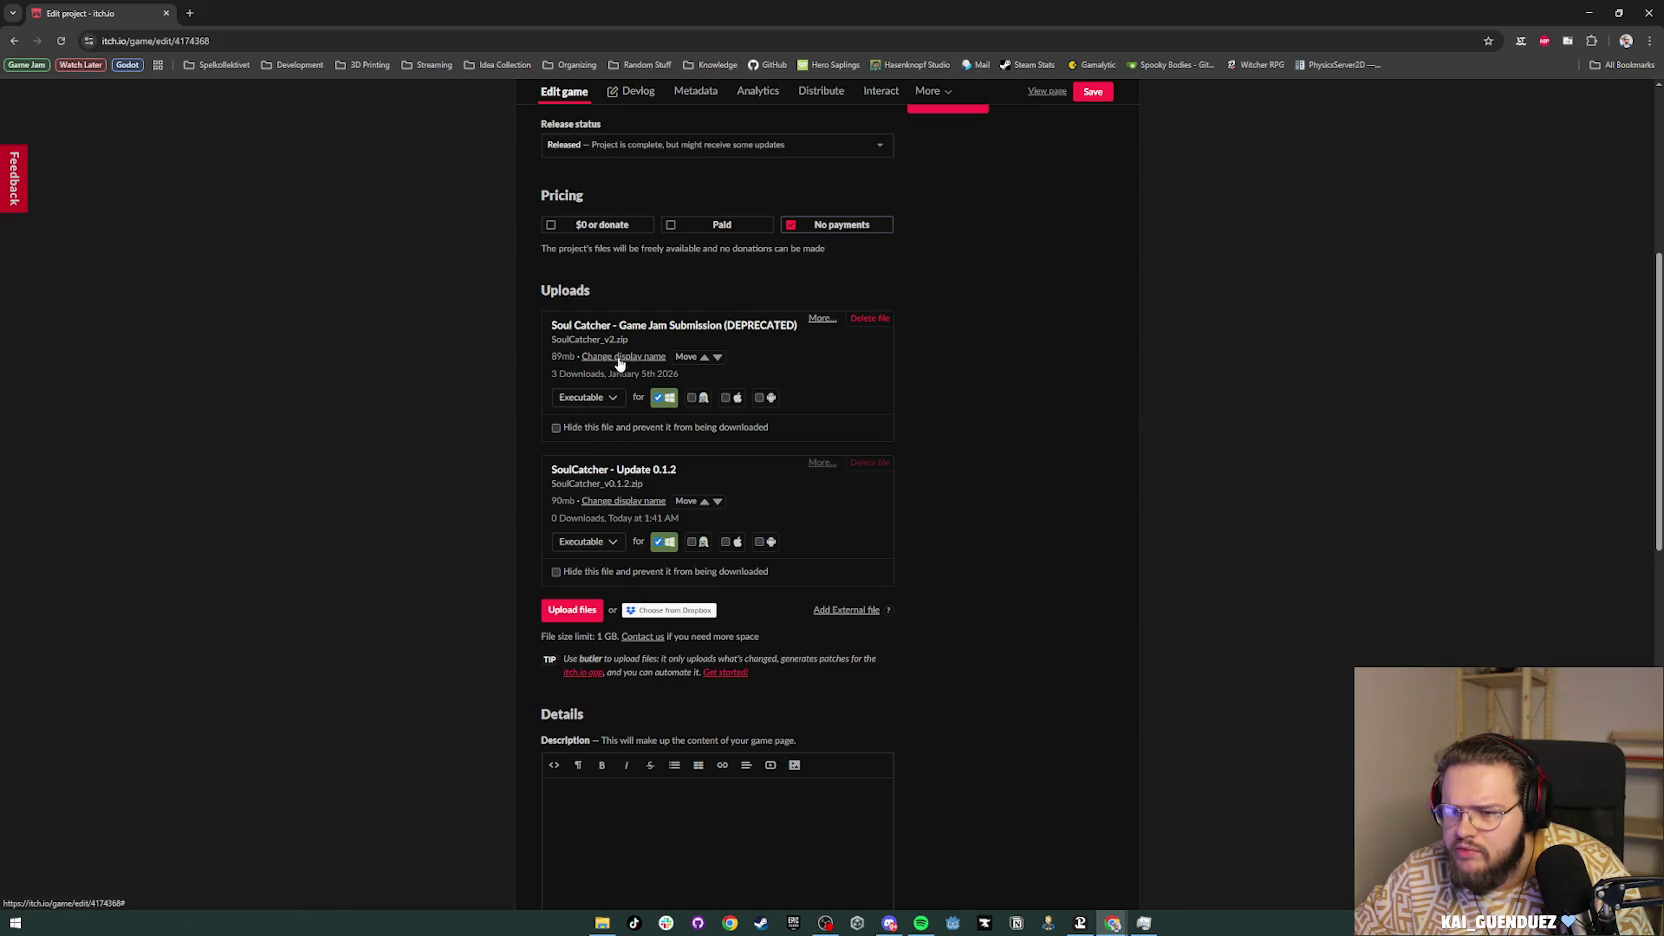
Step: Move the update above the deprecated game jam file and save
{"action": "left_click", "coordinate": [705, 359]}
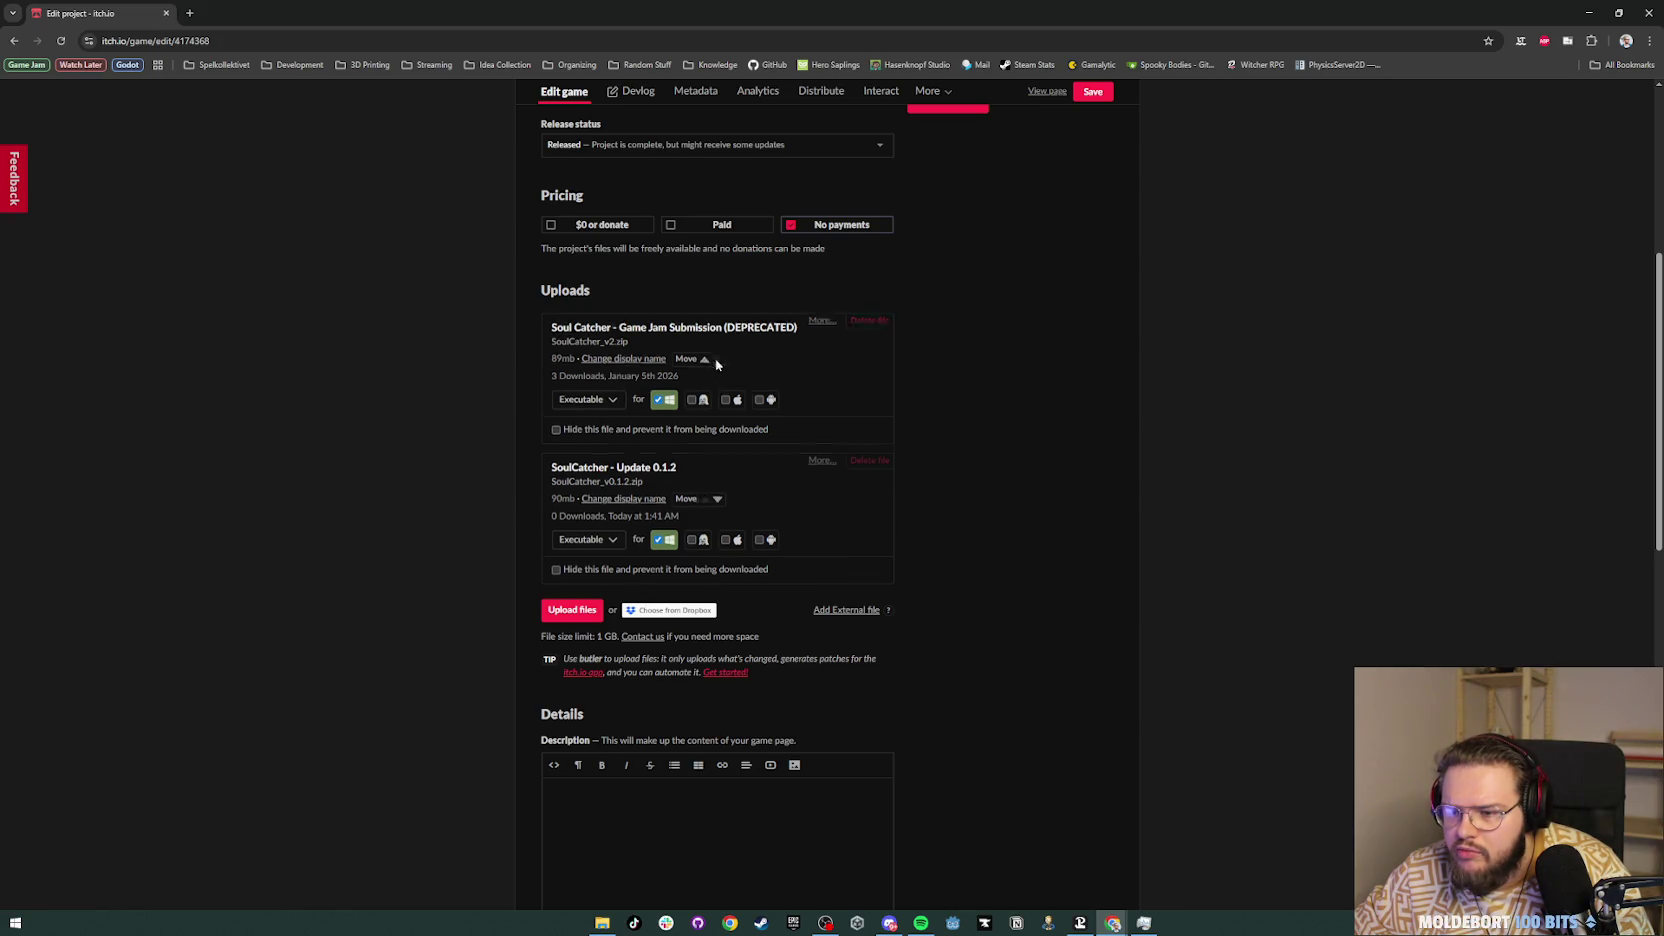
{"action": "left_click", "coordinate": [1107, 93]}
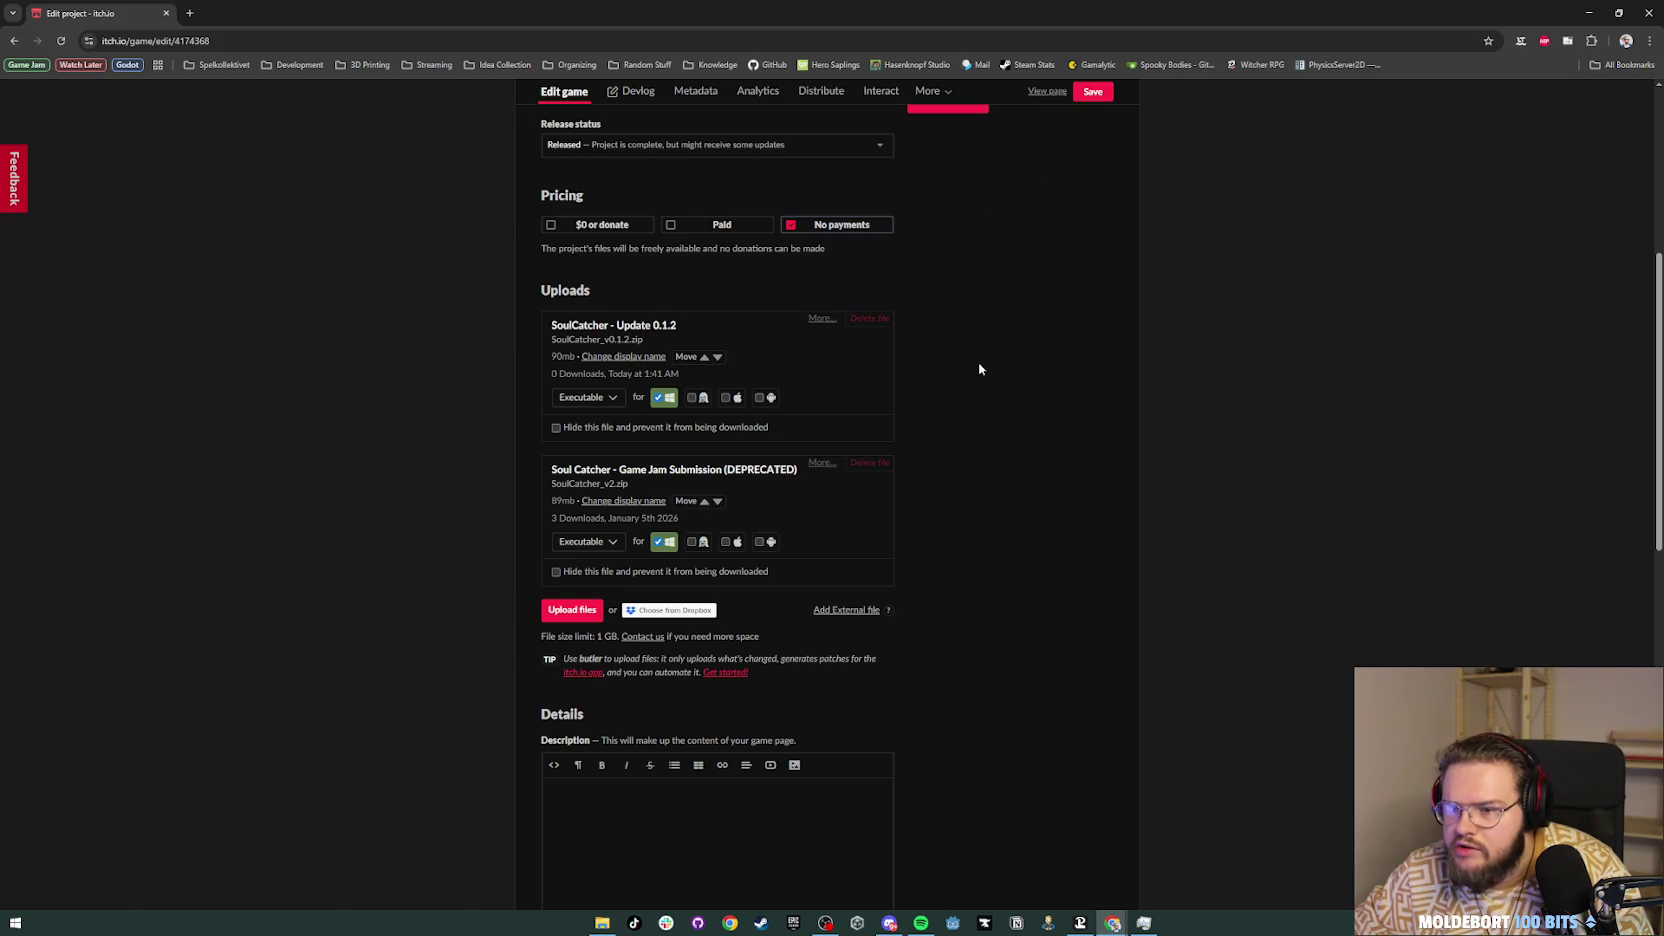
{"action": "scroll", "coordinate": [979, 369], "scroll_direction": "down", "scroll_amount": 3}
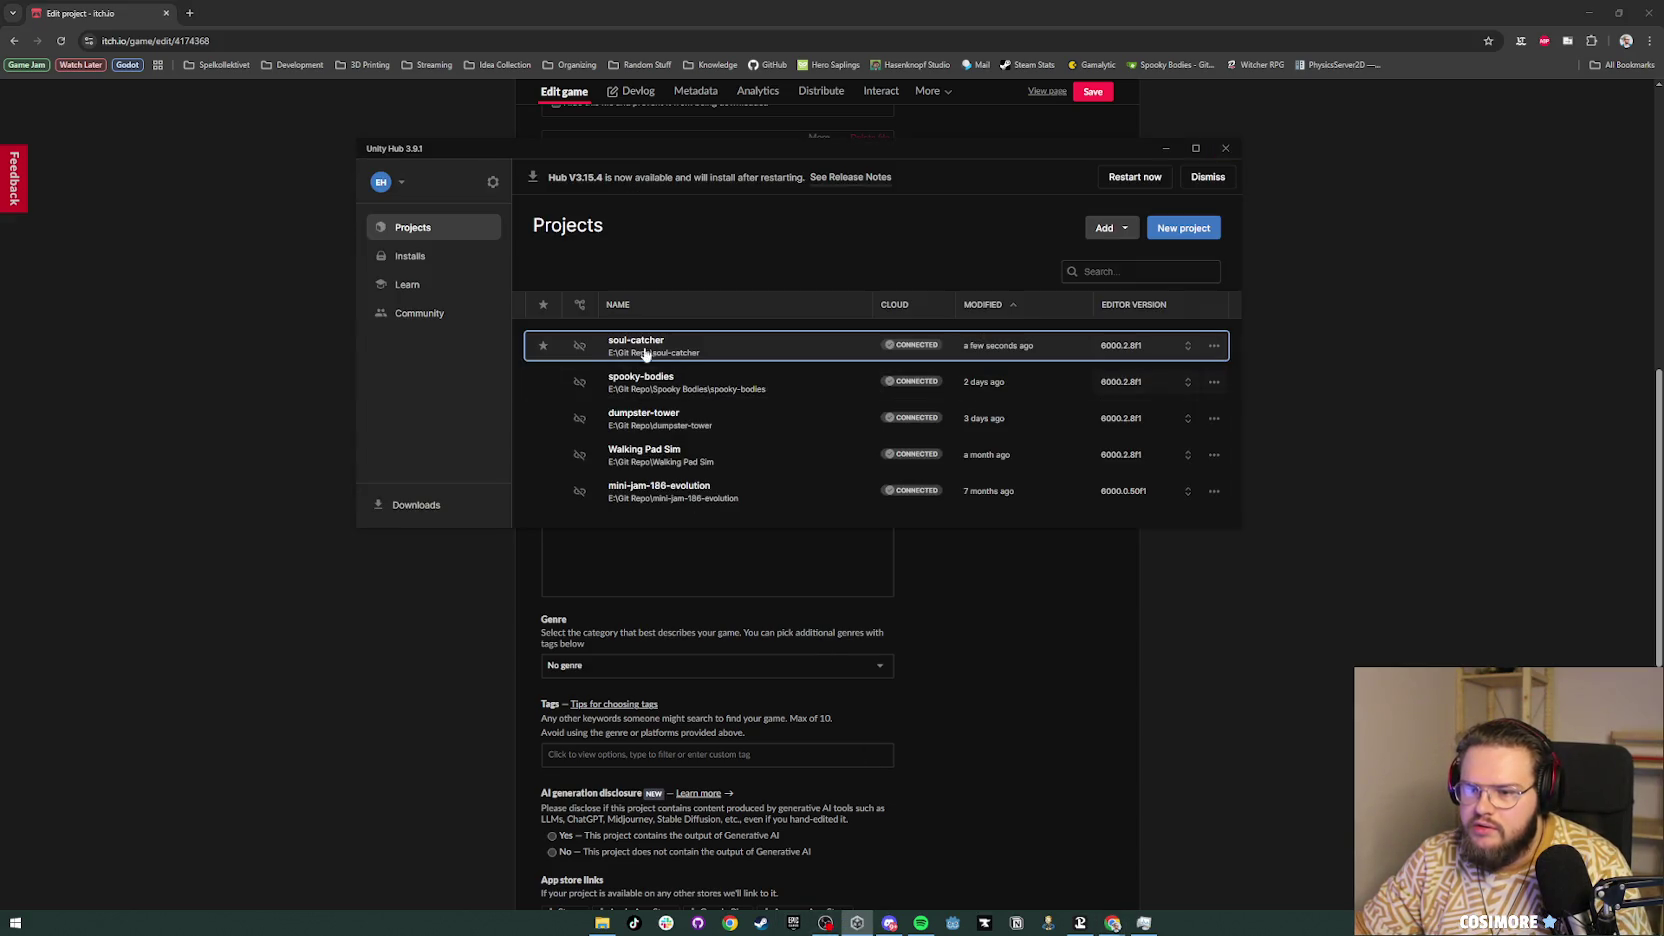
Step: Open soul-catcher from Unity Hub and launch Adobe Photoshop 2025 via Windows search
{"action": "left_click", "coordinate": [643, 357]}
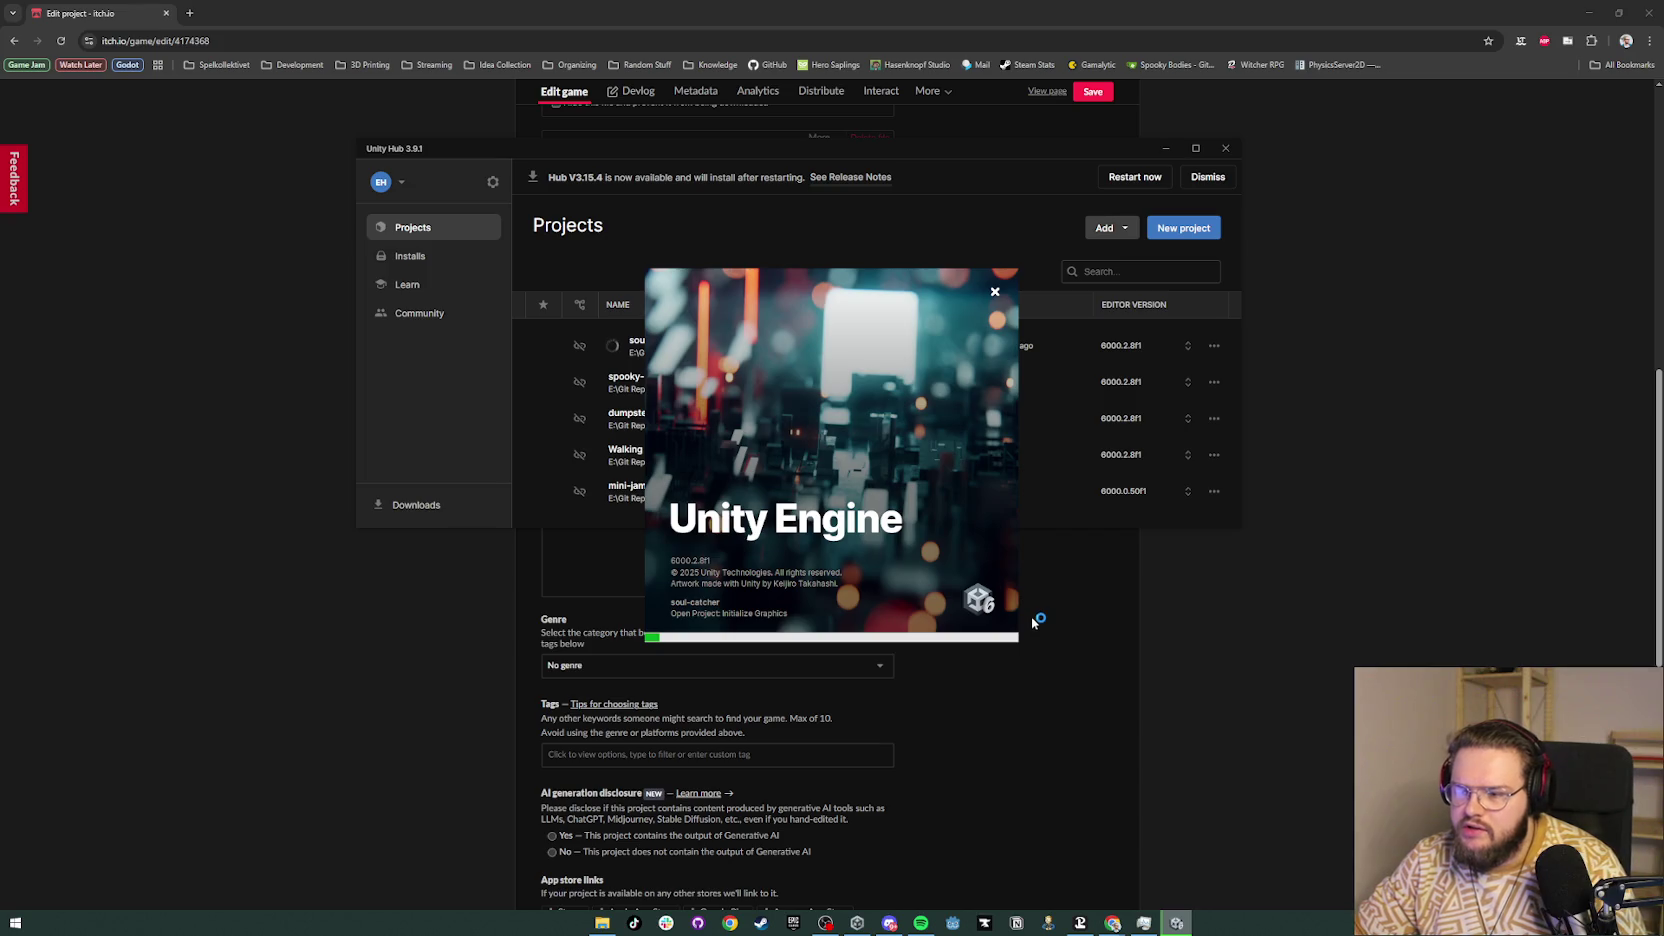
{"action": "left_click", "coordinate": [25, 922]}
{"action": "type", "text": "phozo"}
{"action": "key", "text": "BackSpace"}
{"action": "key", "text": "BackSpace"}
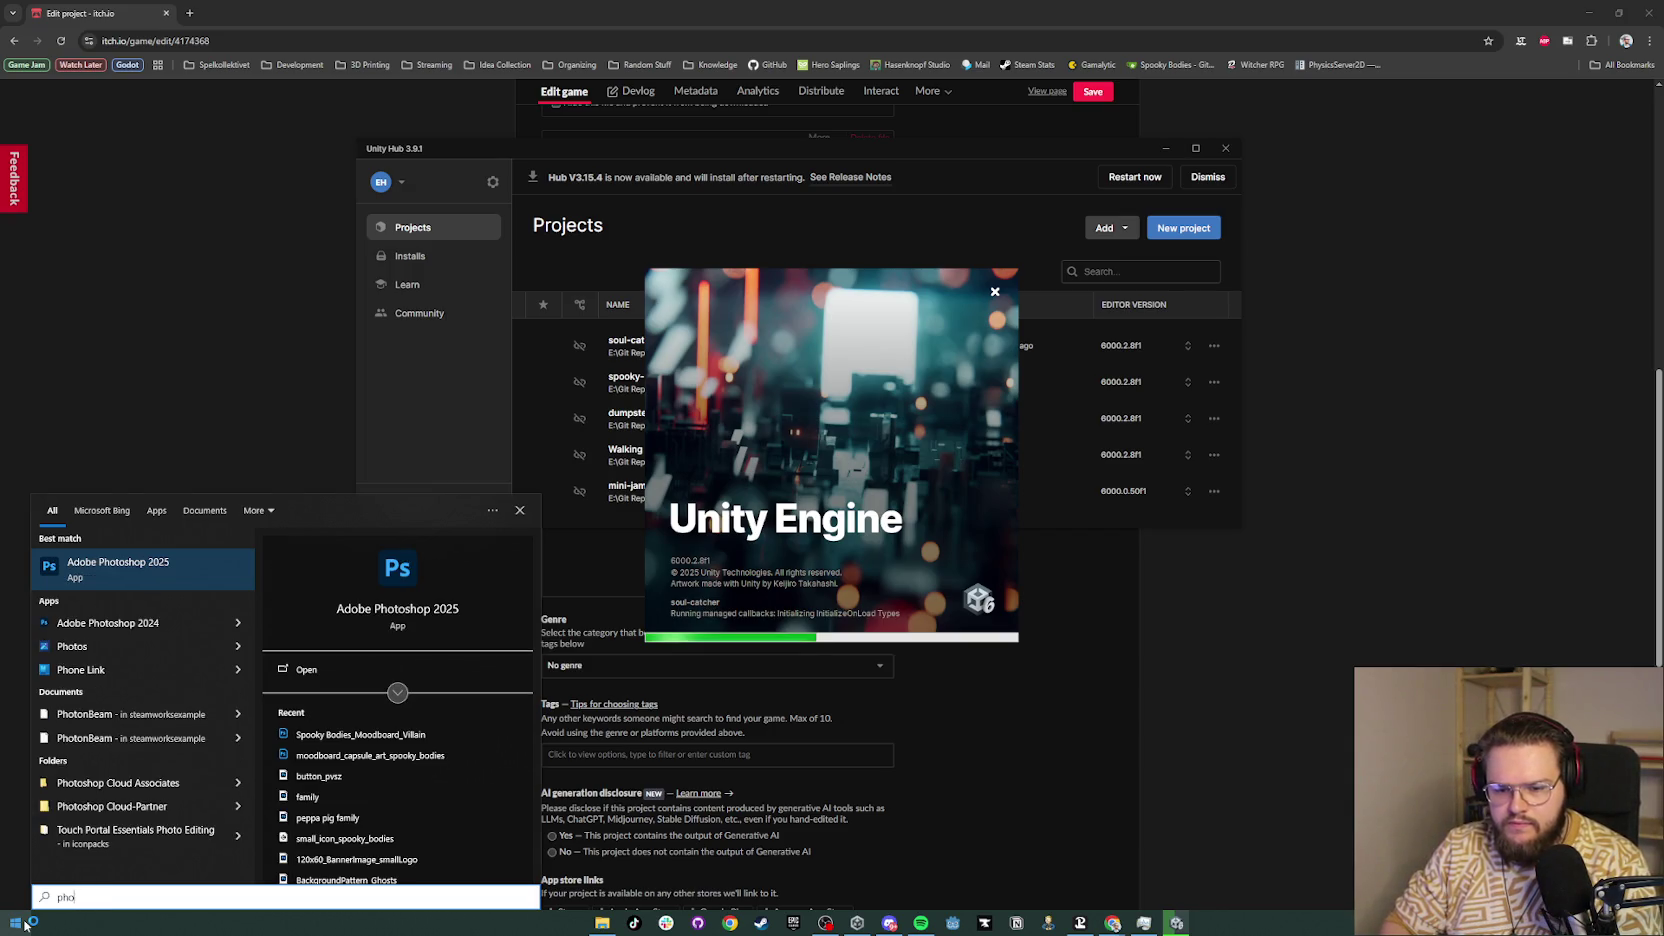
{"action": "key", "text": "Return"}
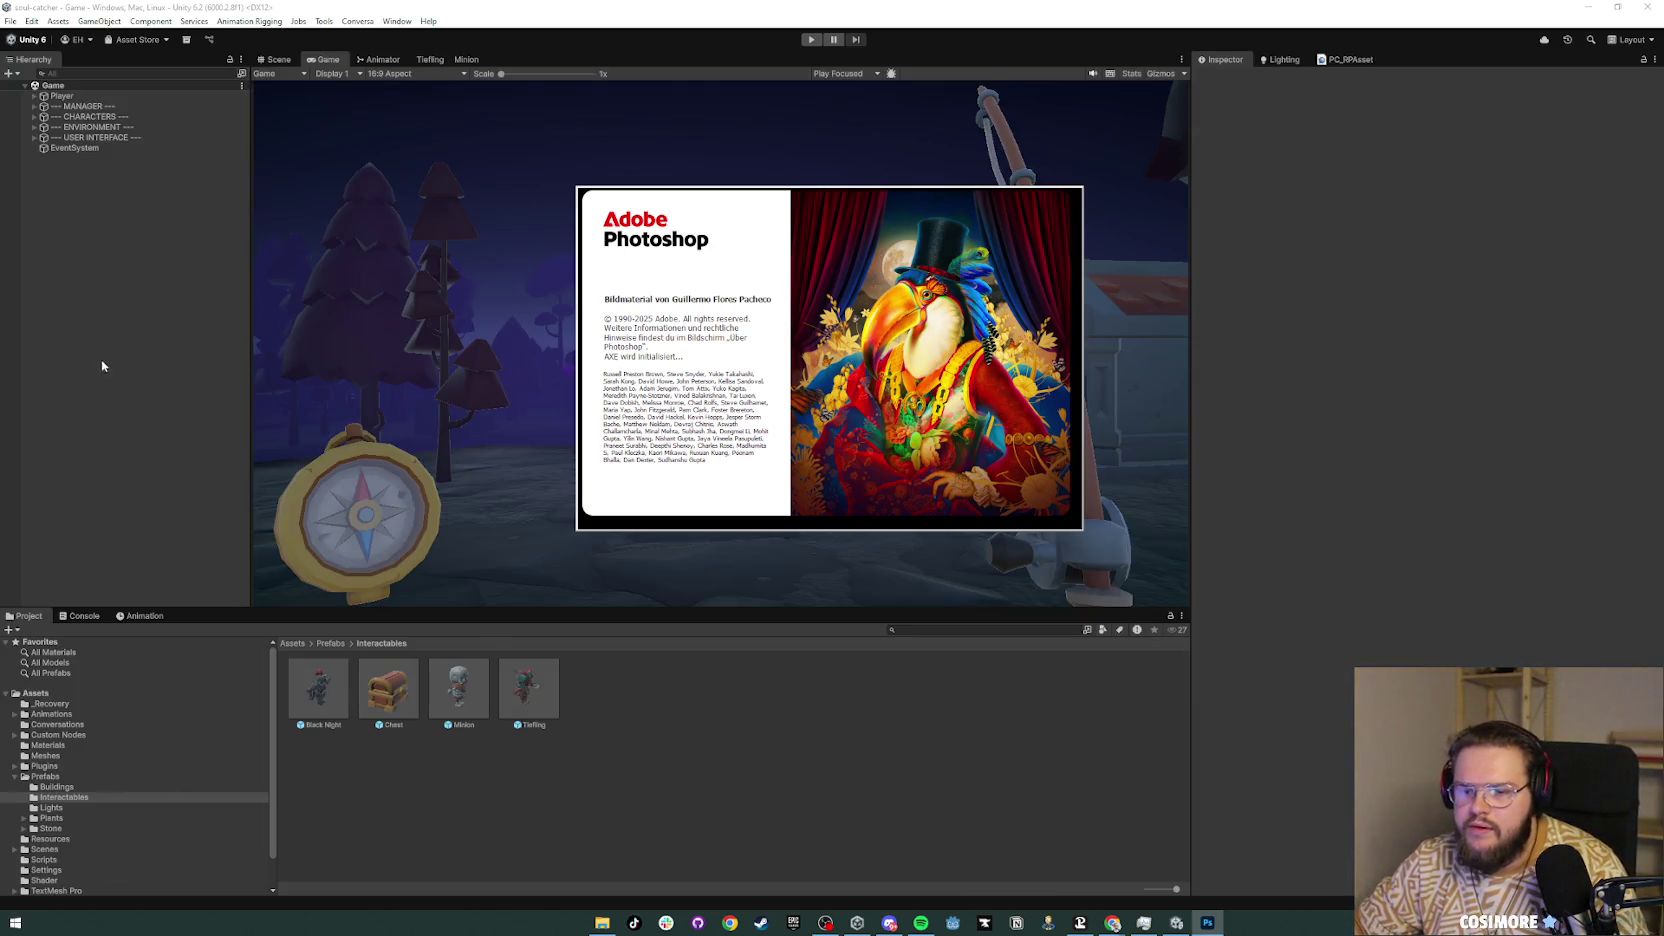
Step: Deactivate the Player and USER INTERFACE objects
{"action": "right_click", "coordinate": [96, 238]}
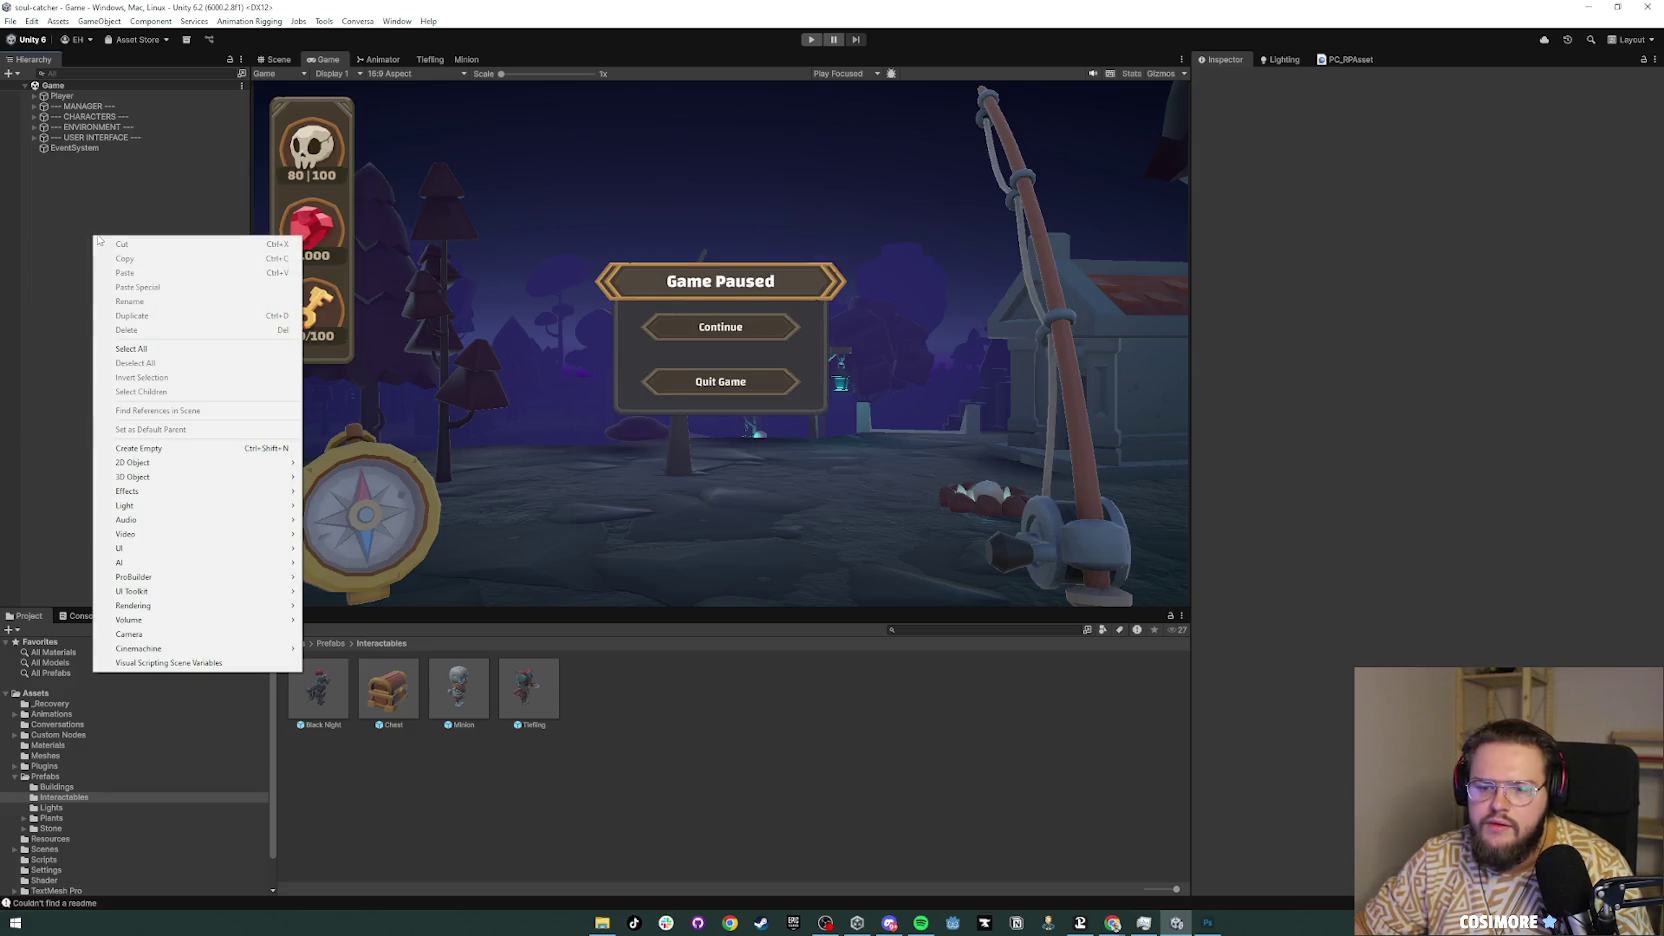
{"action": "left_click", "coordinate": [113, 180]}
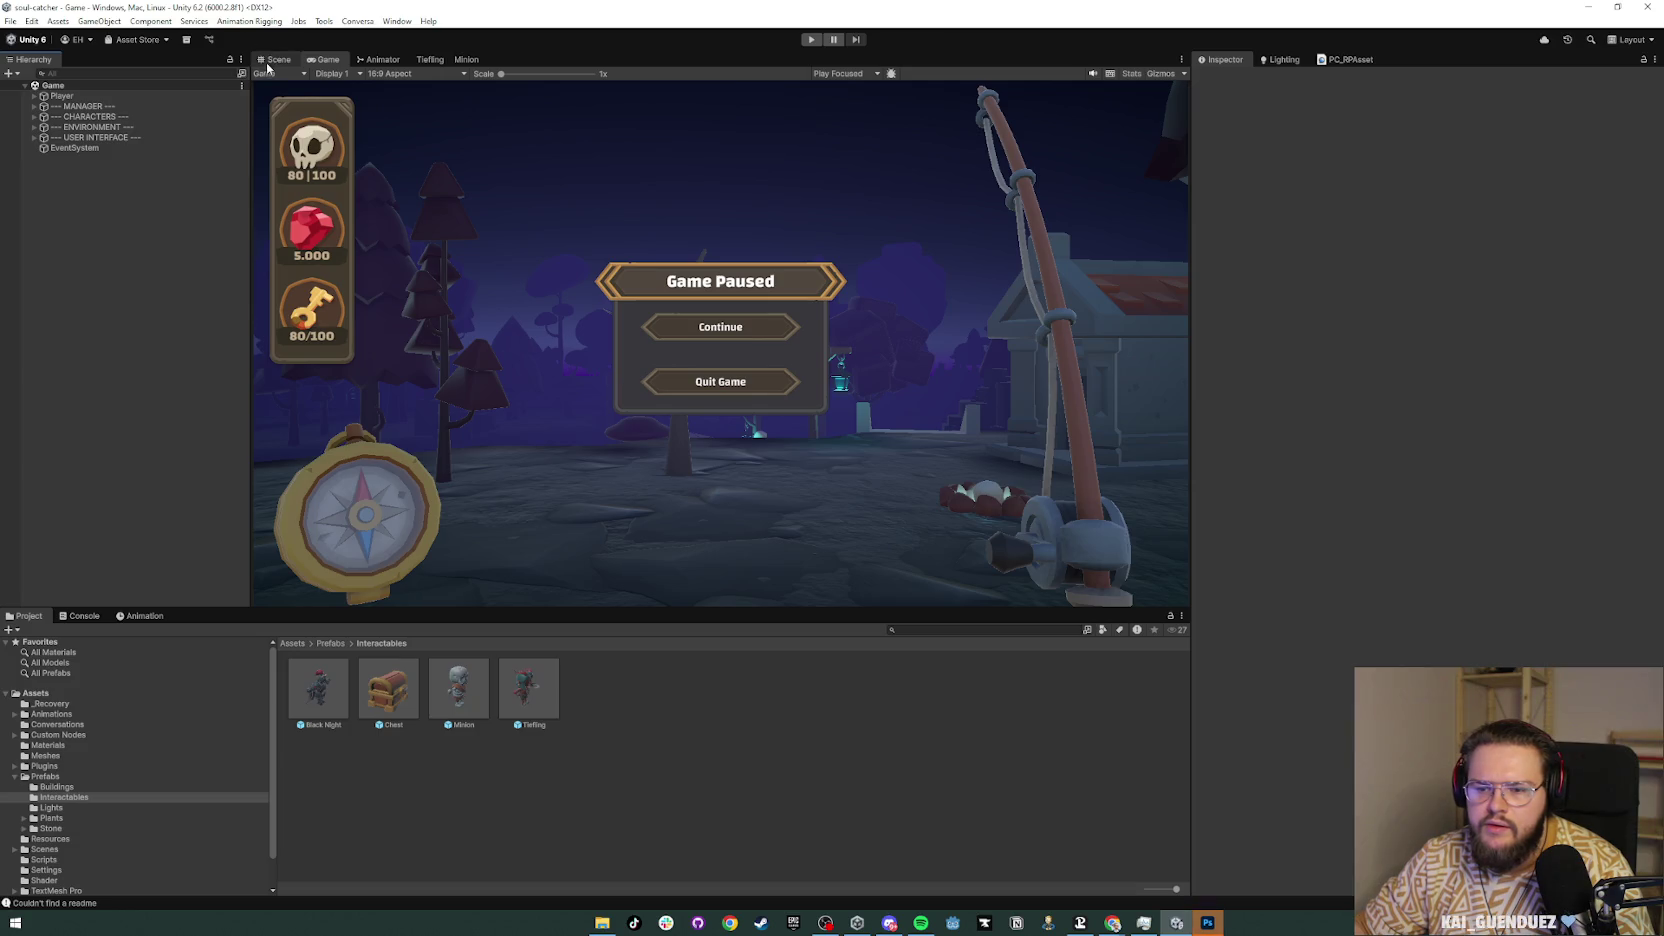
{"action": "left_click", "coordinate": [62, 96]}
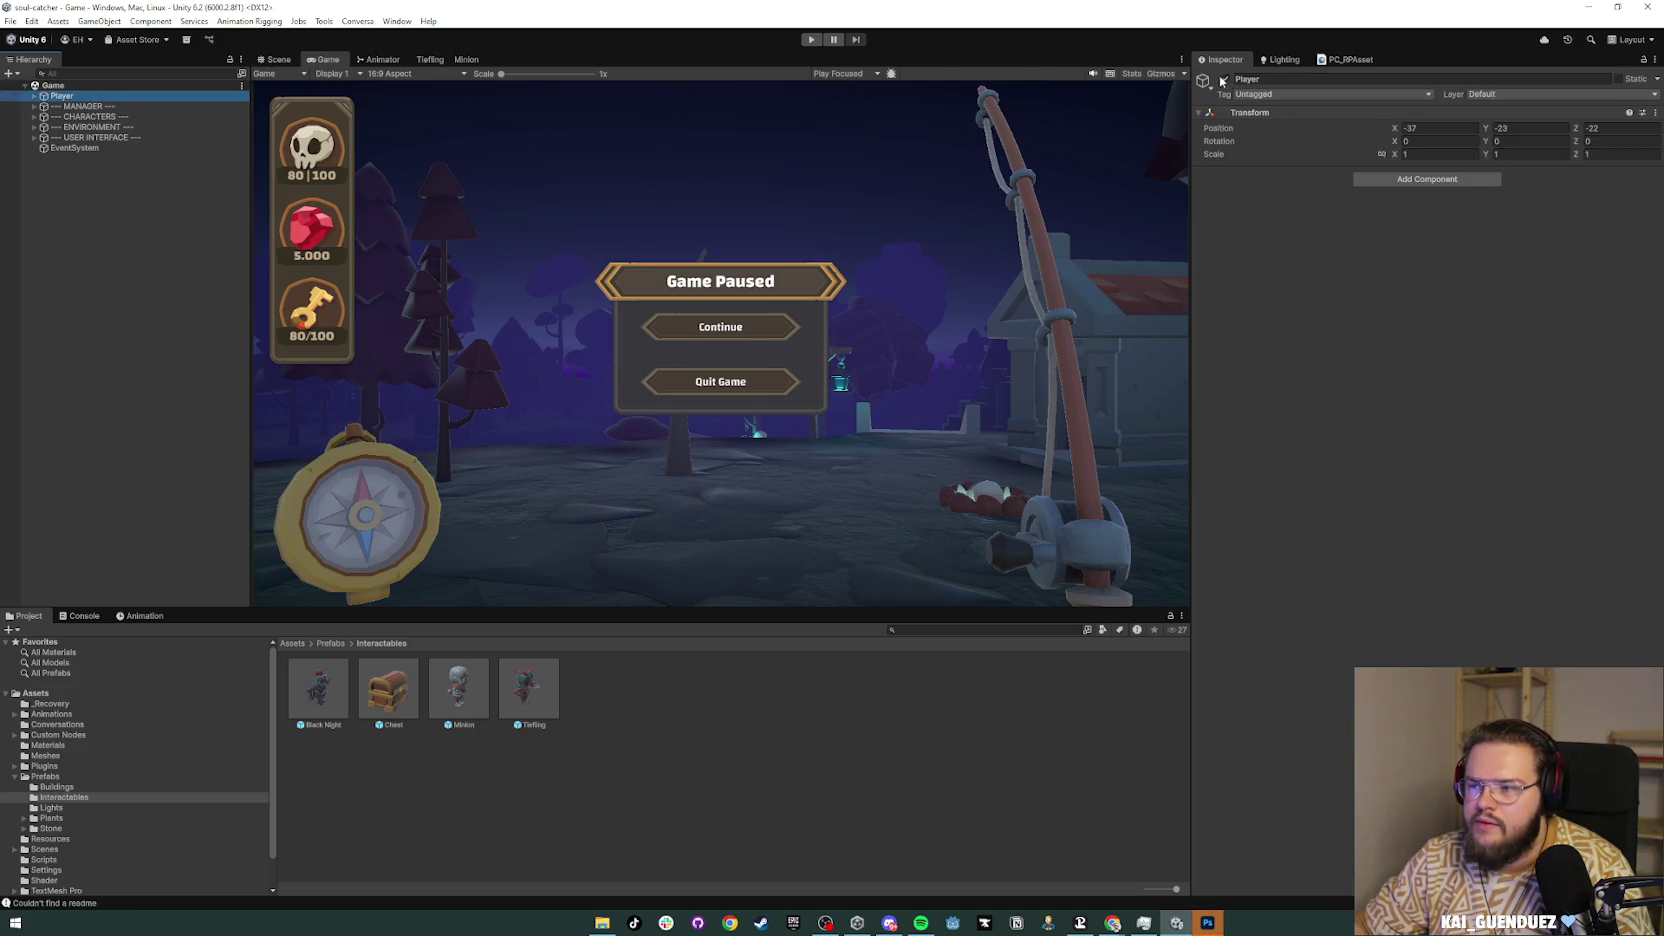
{"action": "left_click", "coordinate": [1225, 80]}
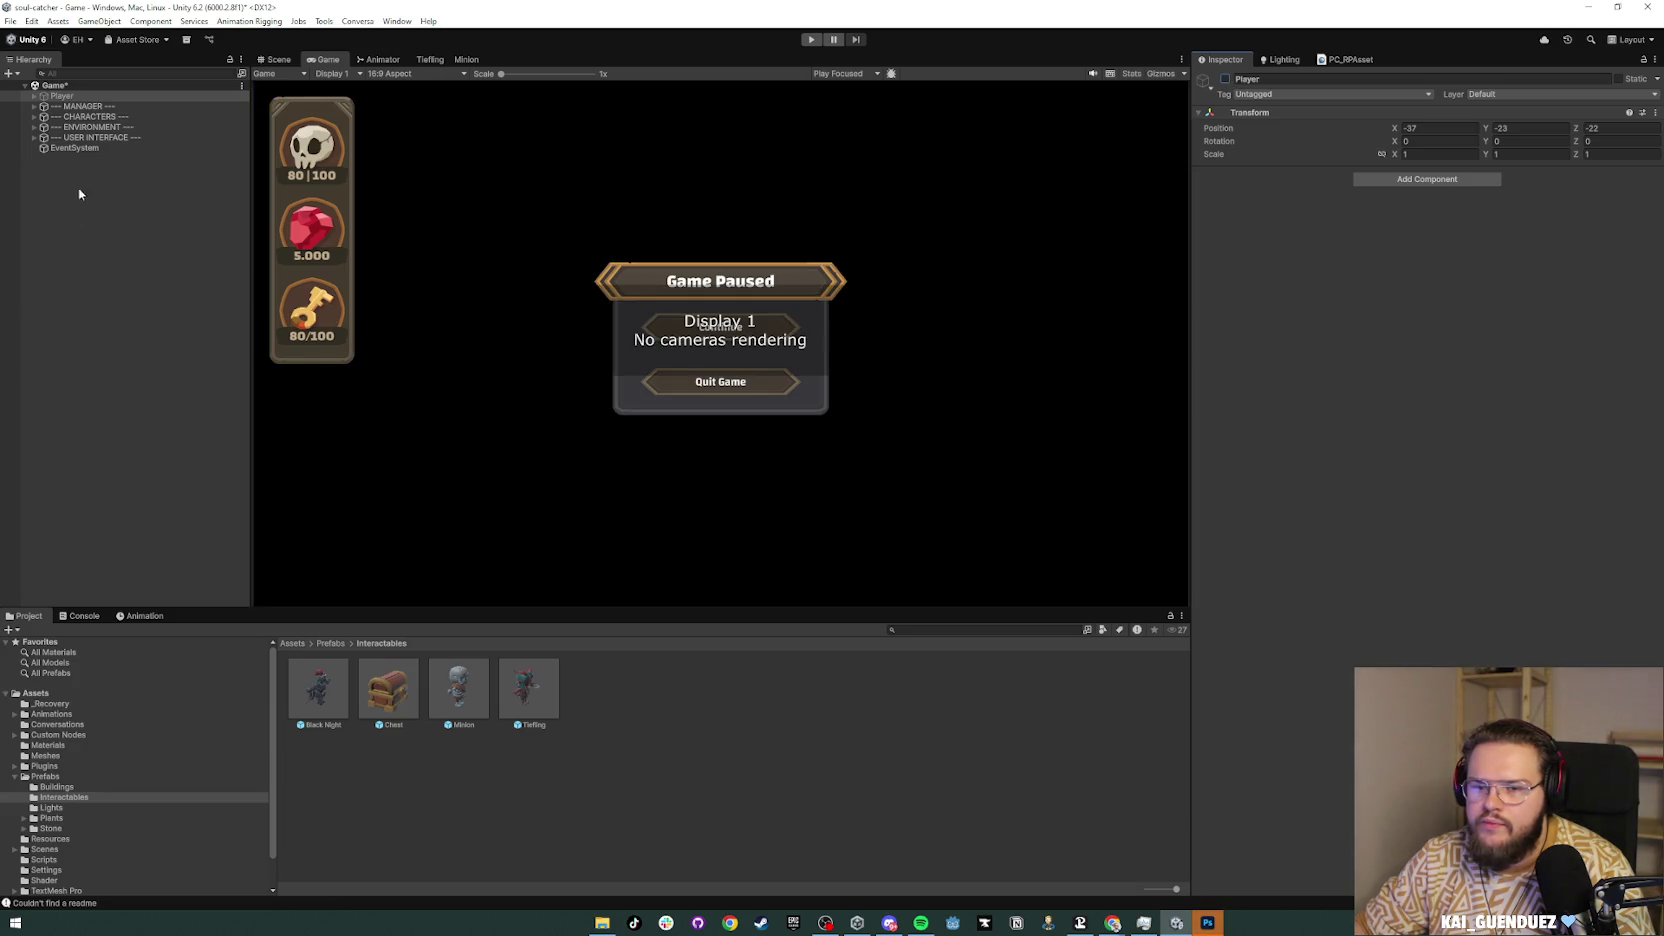
{"action": "left_click", "coordinate": [96, 137]}
{"action": "left_click", "coordinate": [1225, 79]}
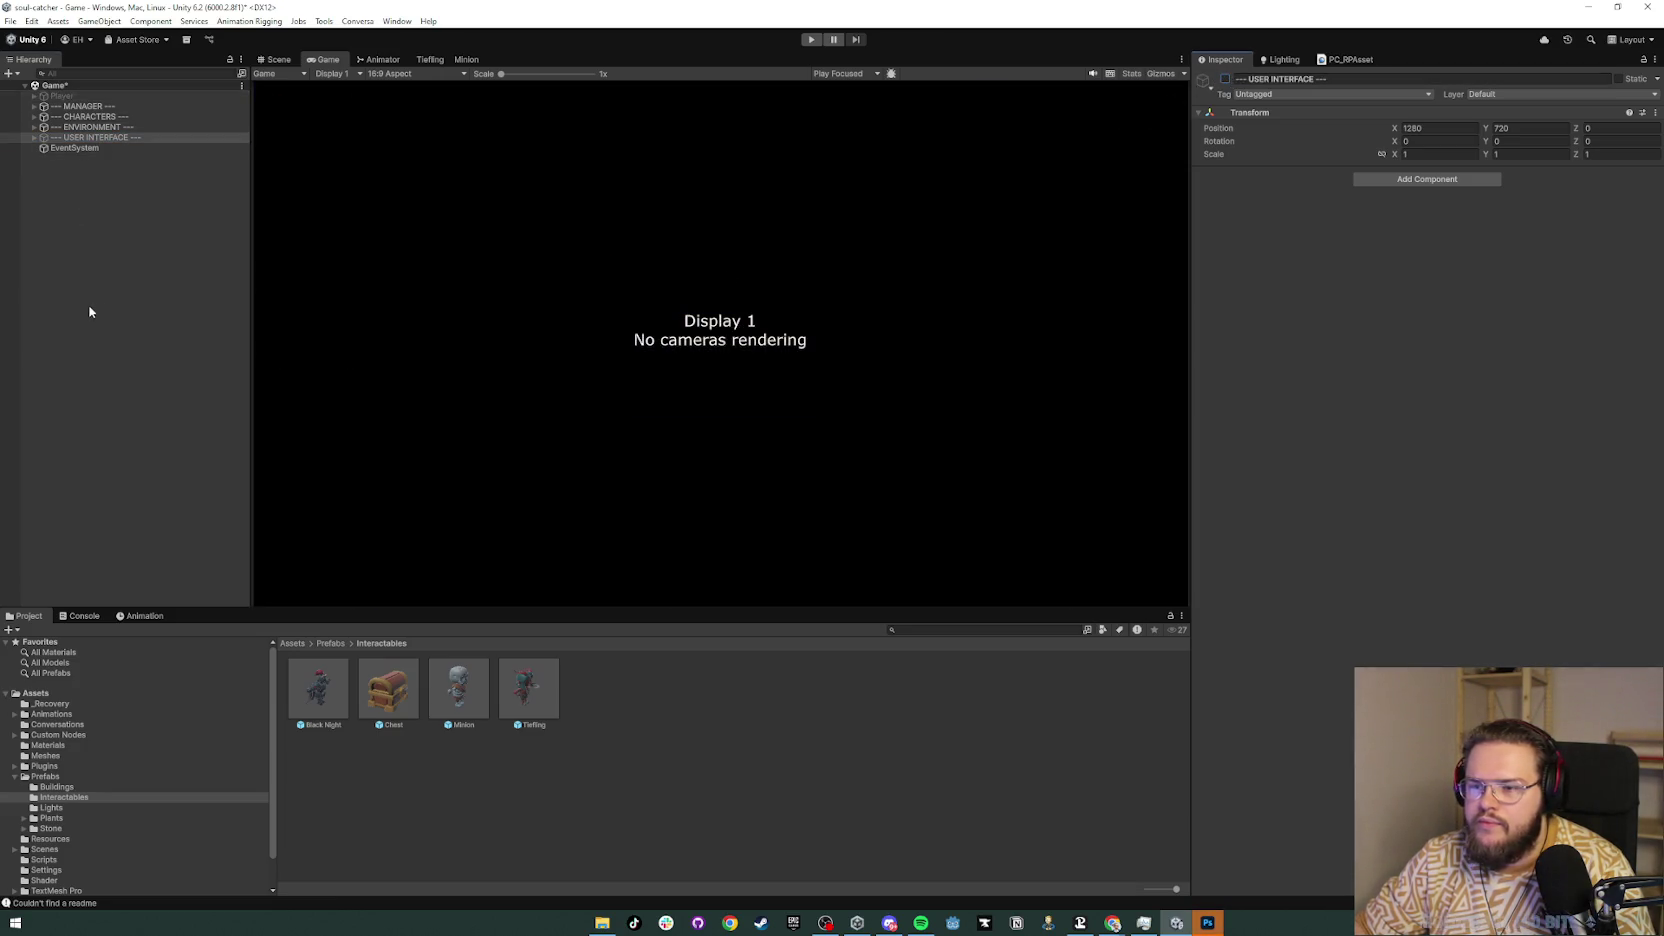
Step: Add a new Camera to the Hierarchy named MainCamera
{"action": "right_click", "coordinate": [88, 292]}
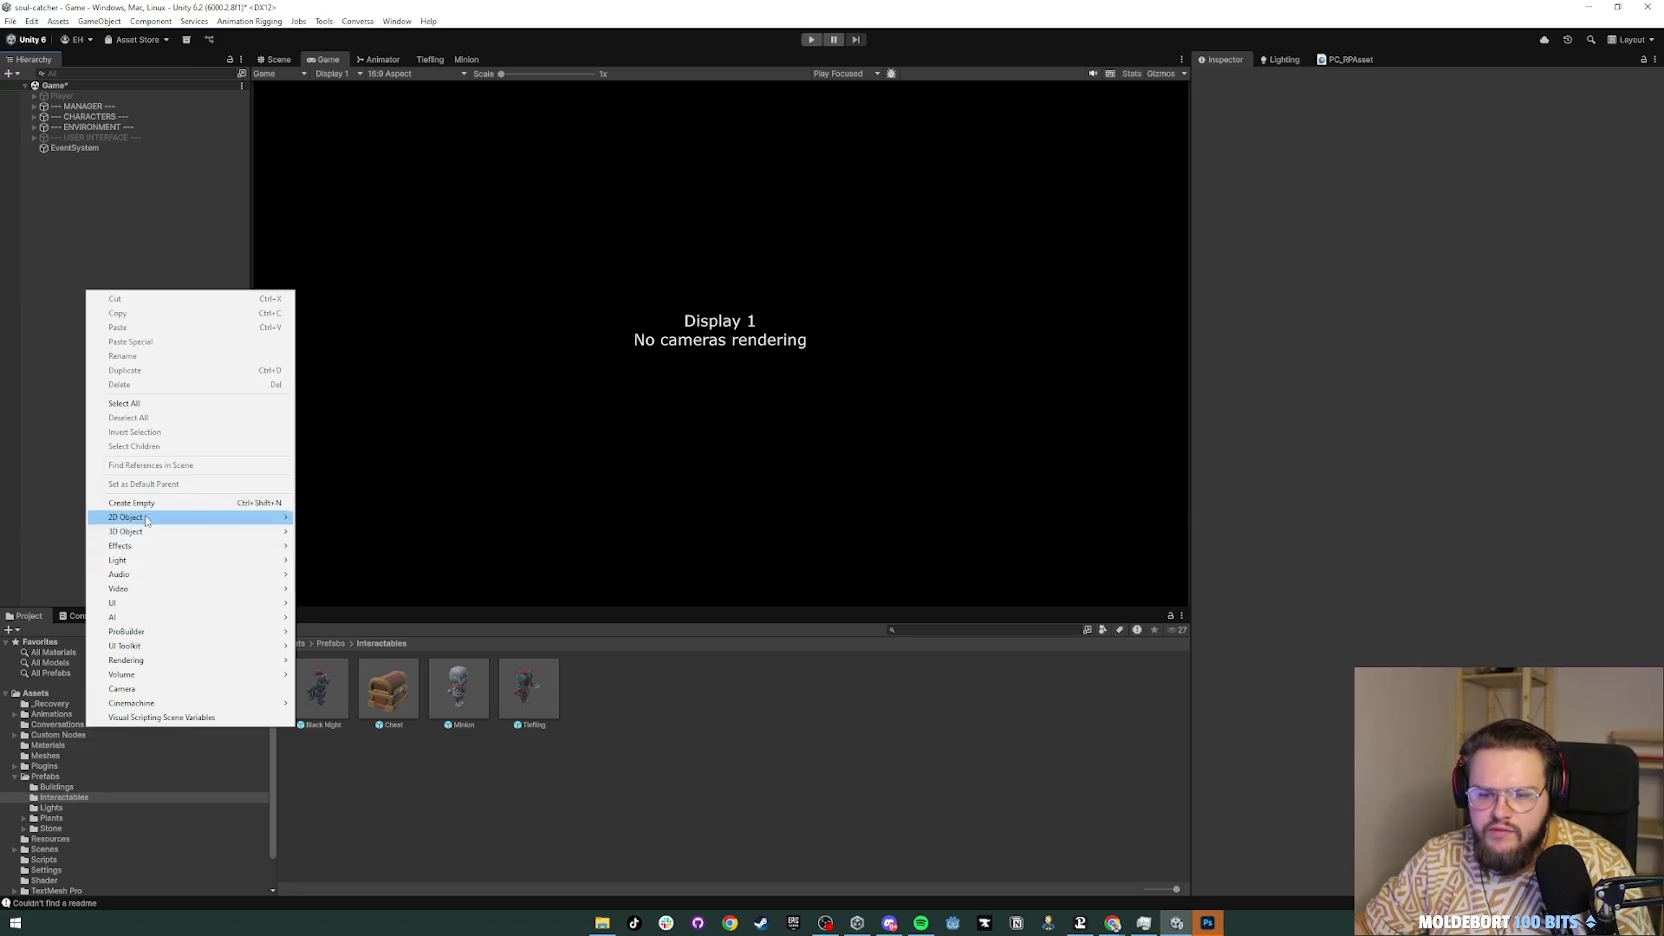
{"action": "left_click", "coordinate": [147, 689]}
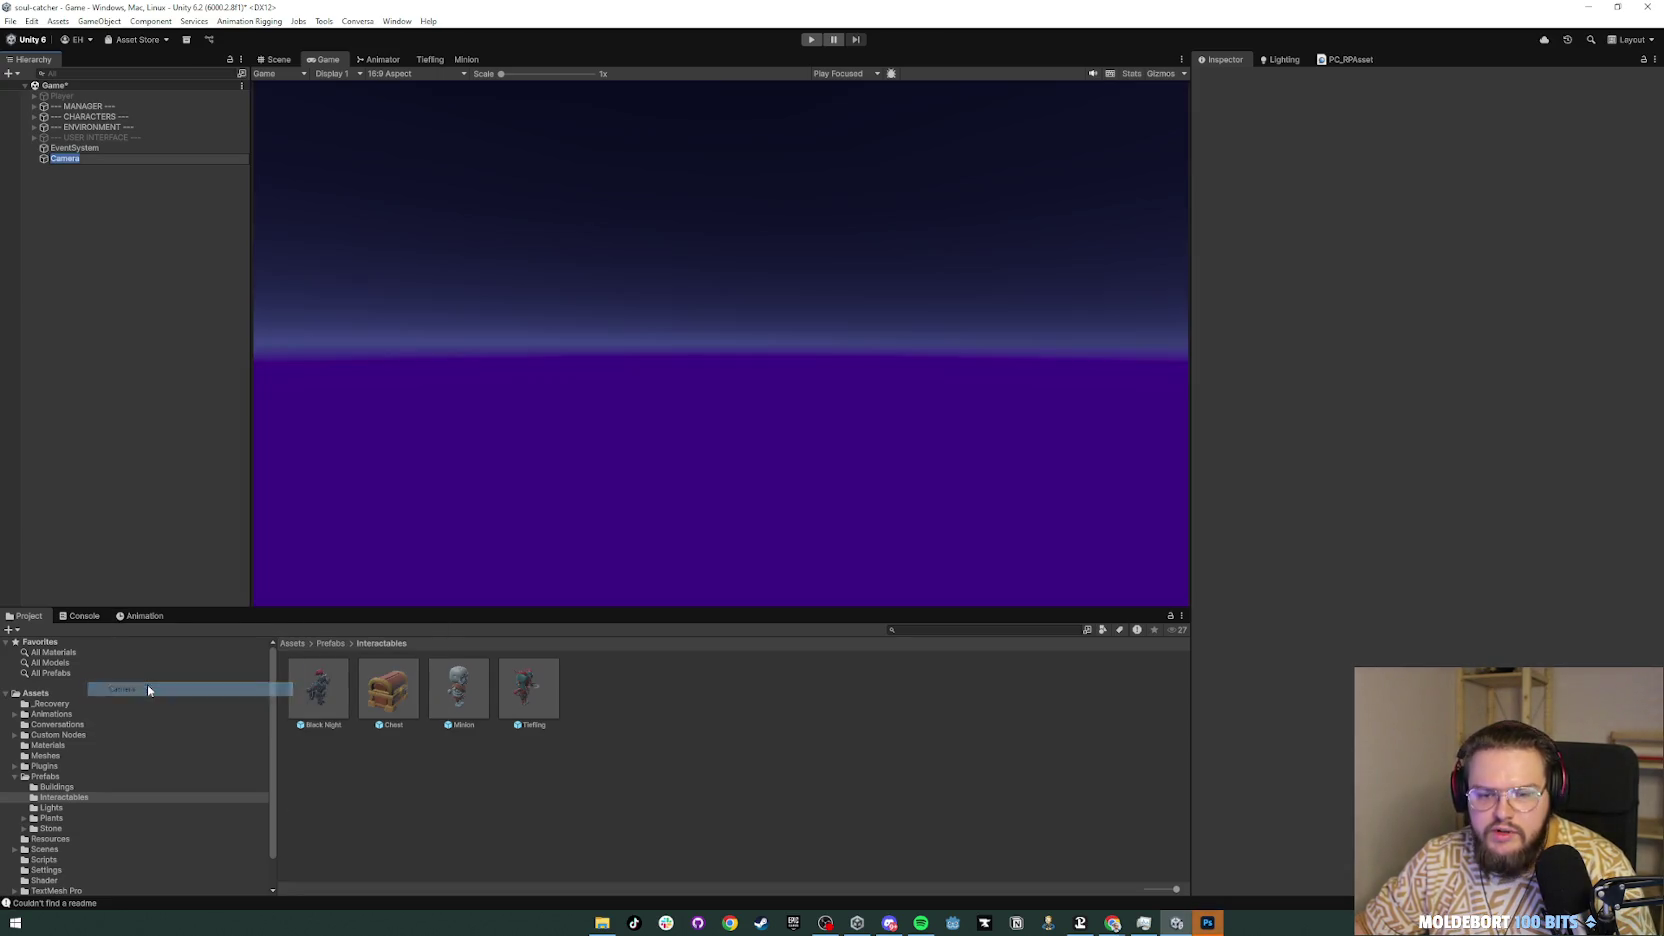
{"action": "type", "text": "MainCamera"}
{"action": "key", "text": "Return"}
Step: Switch to the Scene view and turn off 2D mode
{"action": "left_click", "coordinate": [289, 61]}
{"action": "scroll", "coordinate": [887, 349], "scroll_direction": "down", "scroll_amount": 2}
{"action": "left_click", "coordinate": [1025, 76]}
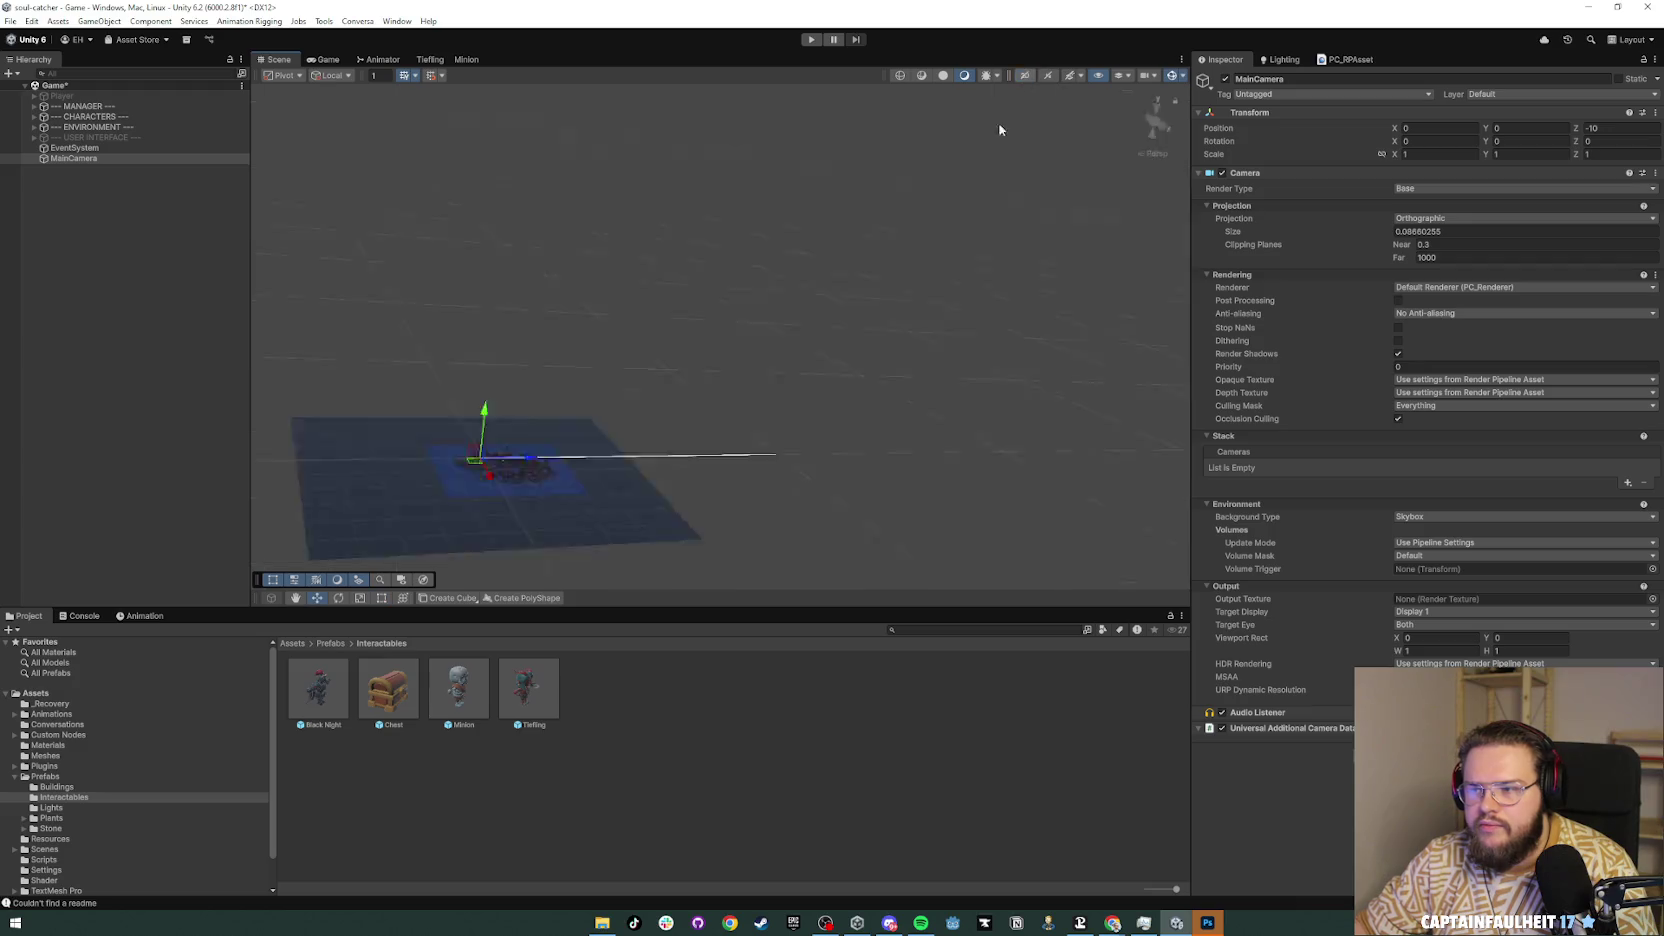
Step: Dock the Game view beside the Scene view and lower MainCamera toward the house
{"action": "mouse_move", "coordinate": [940, 338]}
{"action": "left_mouse_down"}
{"action": "mouse_move", "coordinate": [1088, 316]}
{"action": "mouse_move", "coordinate": [1047, 293]}
{"action": "mouse_move", "coordinate": [1140, 291]}
{"action": "mouse_move", "coordinate": [1374, 307]}
{"action": "mouse_move", "coordinate": [1396, 363]}
{"action": "left_mouse_up"}
{"action": "mouse_move", "coordinate": [328, 59]}
{"action": "left_mouse_down"}
{"action": "mouse_move", "coordinate": [462, 177]}
{"action": "mouse_move", "coordinate": [1106, 376]}
{"action": "left_mouse_up"}
{"action": "left_click_drag", "start_coordinate": [880, 343], "coordinate": [801, 343]}
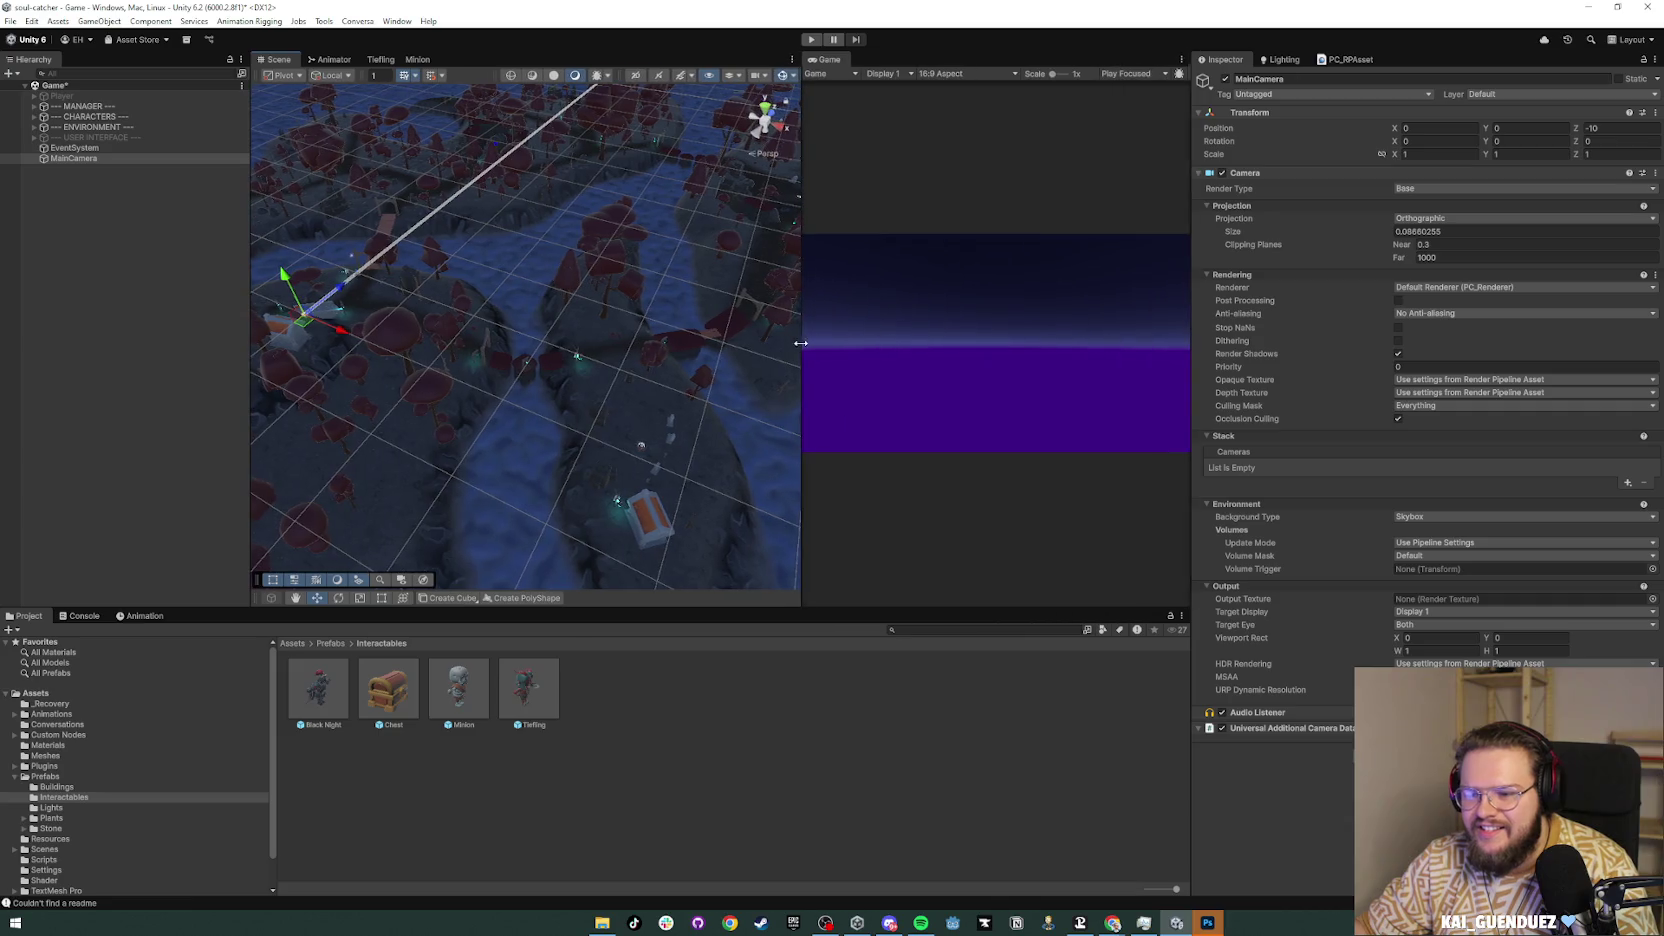
{"action": "mouse_move", "coordinate": [286, 281]}
{"action": "left_mouse_down"}
{"action": "mouse_move", "coordinate": [326, 415]}
{"action": "mouse_move", "coordinate": [353, 409]}
{"action": "mouse_move", "coordinate": [371, 438]}
{"action": "mouse_move", "coordinate": [568, 513]}
{"action": "mouse_move", "coordinate": [352, 405]}
{"action": "mouse_move", "coordinate": [316, 357]}
{"action": "mouse_move", "coordinate": [600, 442]}
{"action": "mouse_move", "coordinate": [576, 364]}
{"action": "mouse_move", "coordinate": [676, 372]}
{"action": "mouse_move", "coordinate": [550, 400]}
{"action": "mouse_move", "coordinate": [509, 435]}
{"action": "mouse_move", "coordinate": [506, 382]}
{"action": "left_mouse_up"}
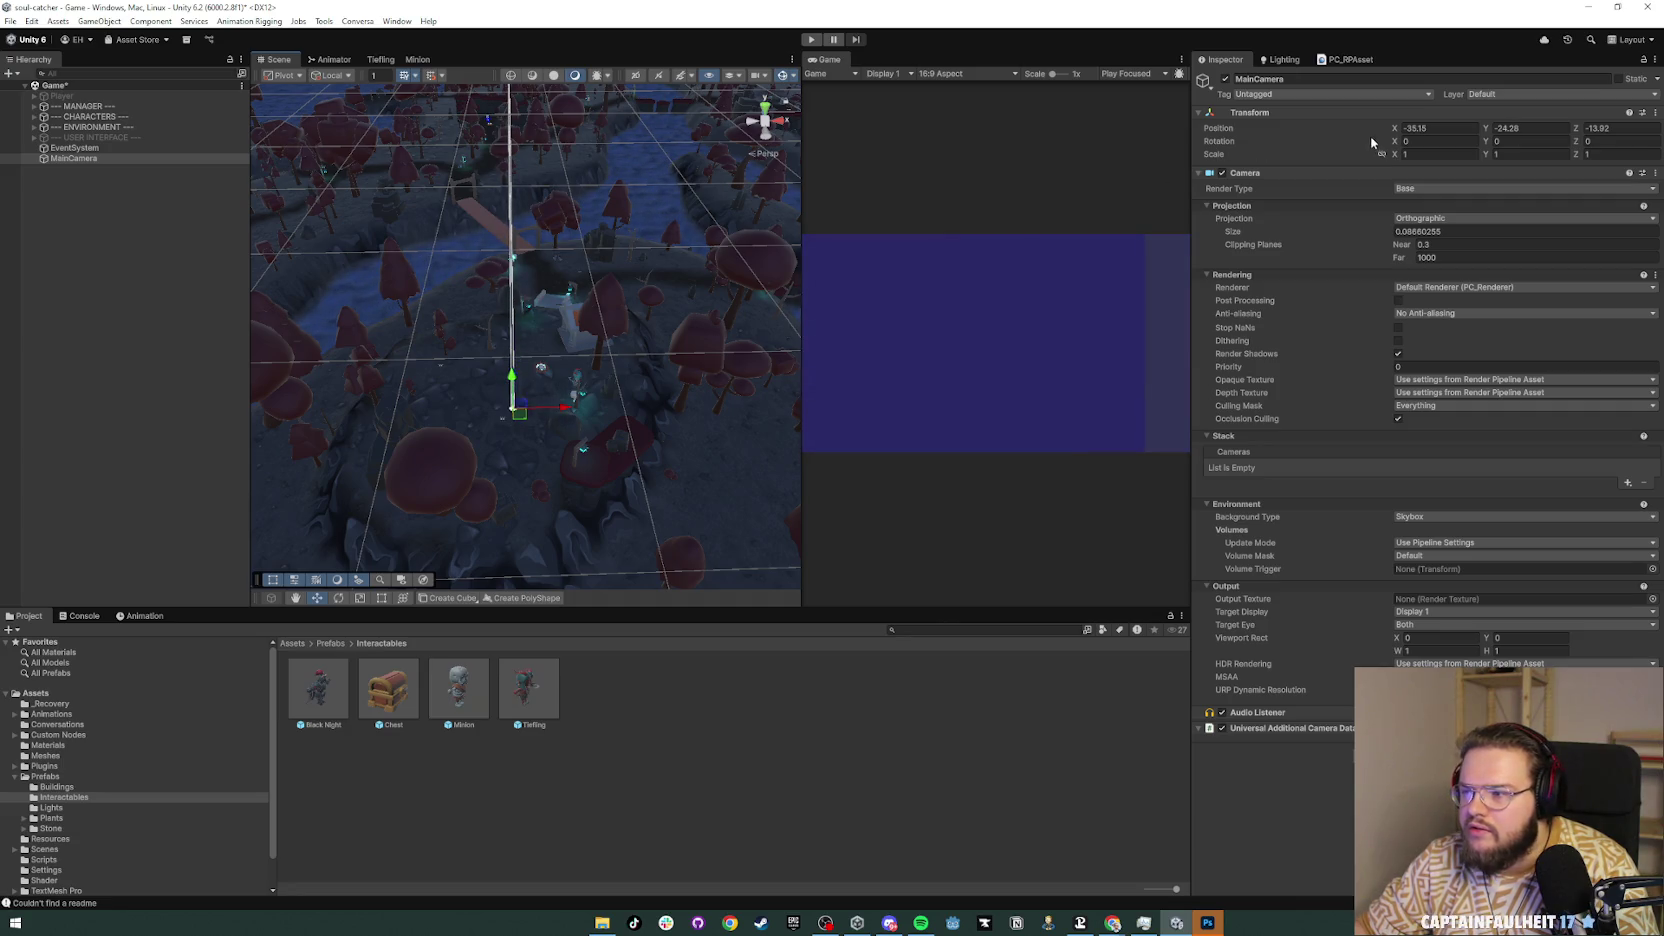
{"action": "mouse_move", "coordinate": [640, 340]}
{"action": "left_mouse_down", "text": "alt"}
{"action": "mouse_move", "coordinate": [695, 334]}
{"action": "mouse_move", "coordinate": [594, 357]}
{"action": "mouse_move", "coordinate": [650, 400]}
{"action": "mouse_move", "coordinate": [557, 253]}
{"action": "mouse_move", "coordinate": [608, 256]}
{"action": "left_mouse_up", "text": "alt"}
{"action": "key", "text": "f"}
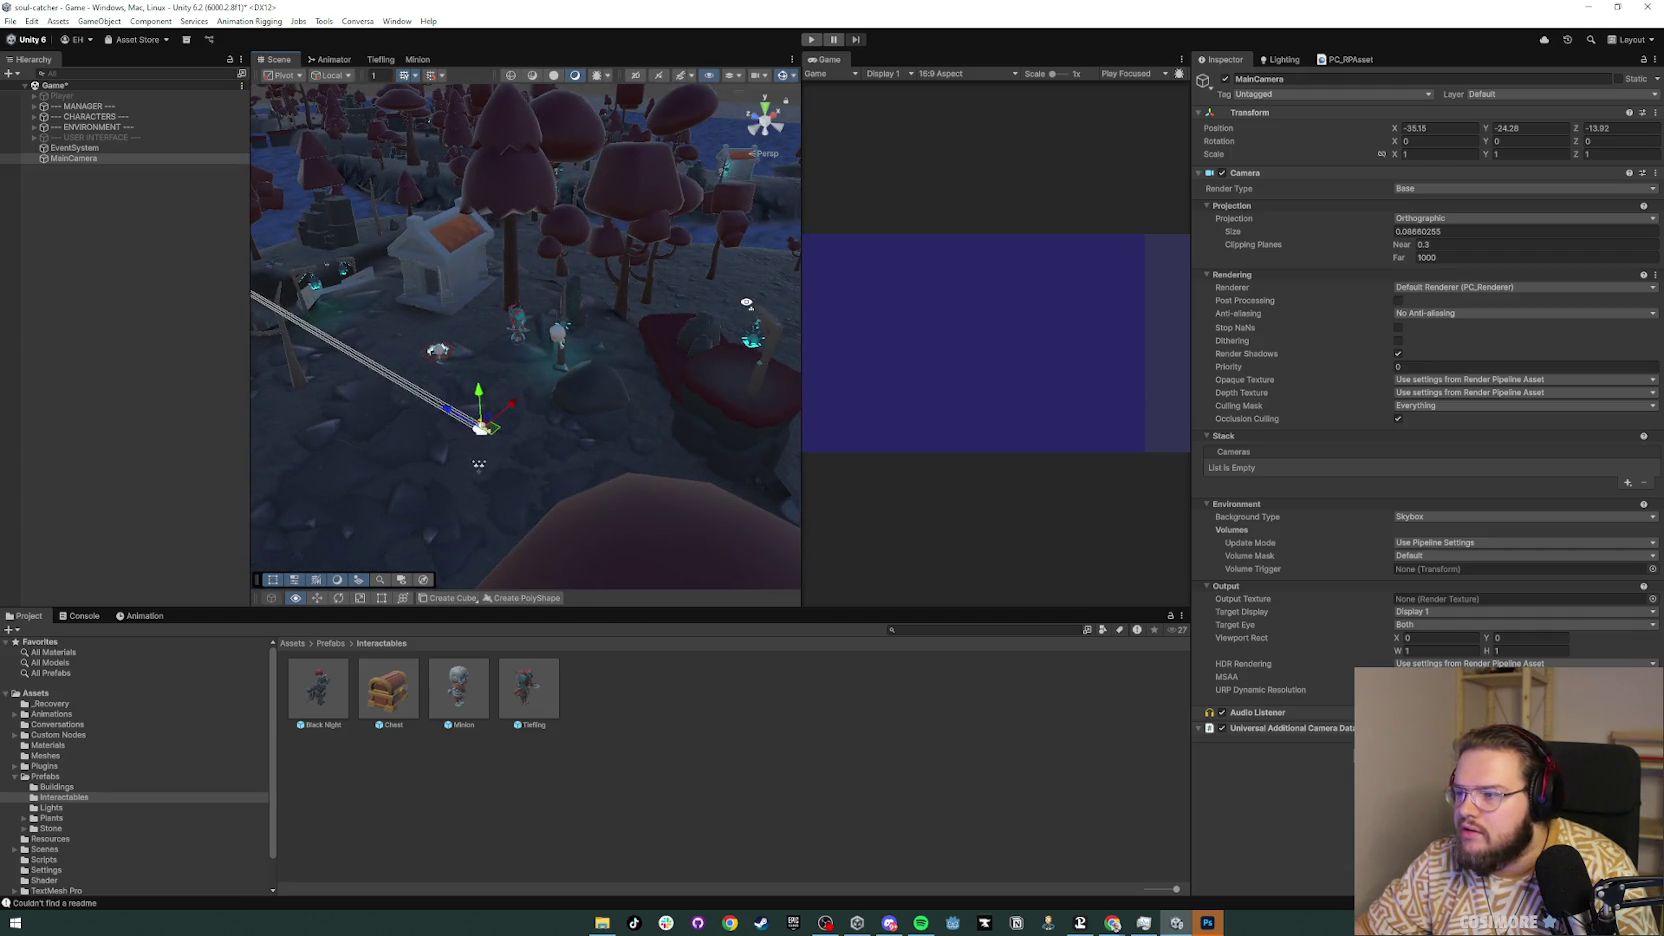
Step: Set MainCamera to Perspective and turn it toward the house, campfire and characters
{"action": "key", "text": "e"}
{"action": "mouse_move", "coordinate": [528, 430]}
{"action": "left_mouse_down"}
{"action": "mouse_move", "coordinate": [505, 468]}
{"action": "mouse_move", "coordinate": [453, 469]}
{"action": "left_mouse_up"}
{"action": "left_click", "coordinate": [1430, 218]}
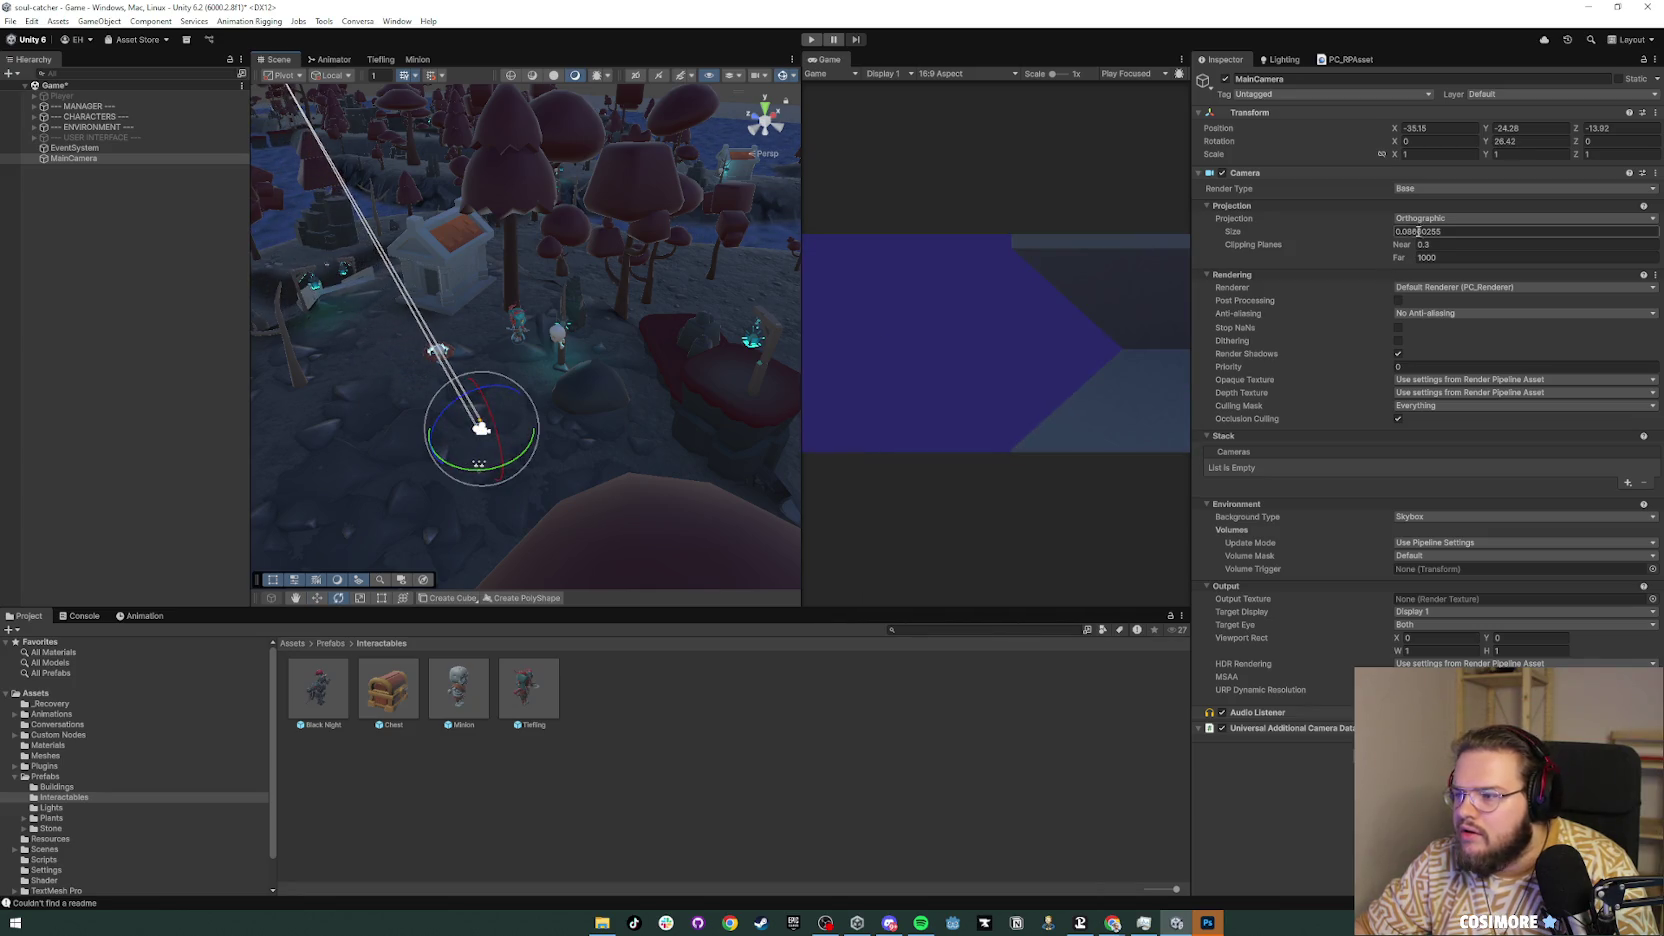
{"action": "left_click", "coordinate": [1426, 234]}
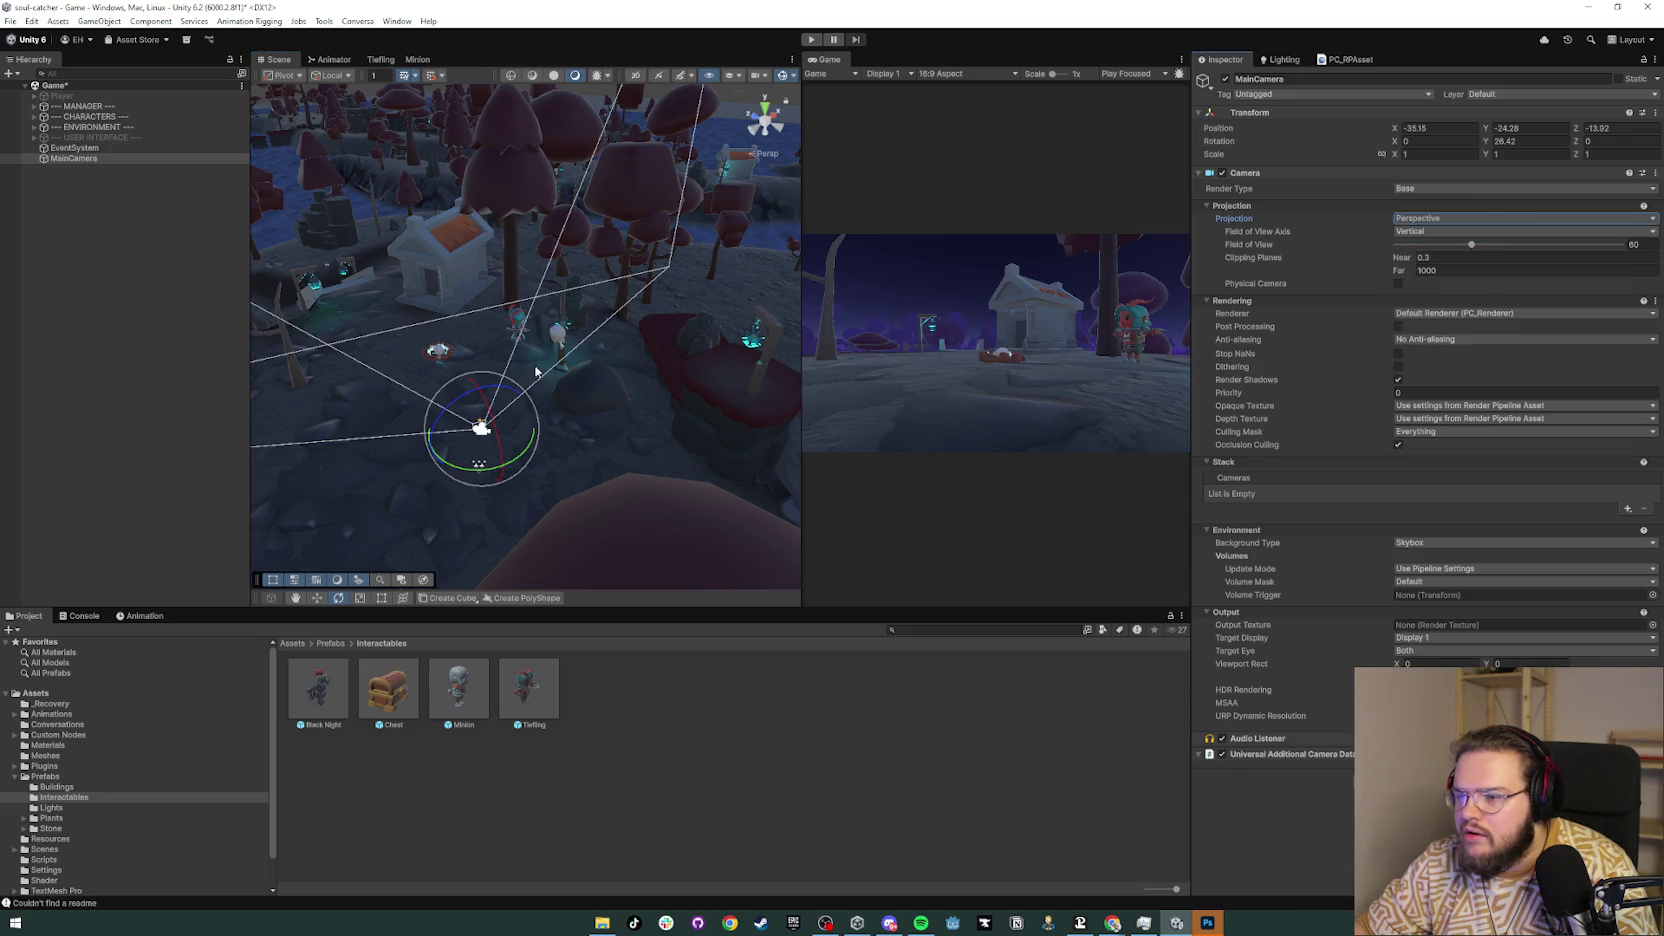
{"action": "mouse_move", "coordinate": [510, 466]}
{"action": "left_mouse_down"}
{"action": "mouse_move", "coordinate": [424, 457]}
{"action": "mouse_move", "coordinate": [627, 388]}
{"action": "left_mouse_up"}
{"action": "key", "text": "w"}
{"action": "left_click_drag", "start_coordinate": [477, 386], "coordinate": [480, 315]}
{"action": "left_click_drag", "start_coordinate": [530, 367], "coordinate": [478, 358]}
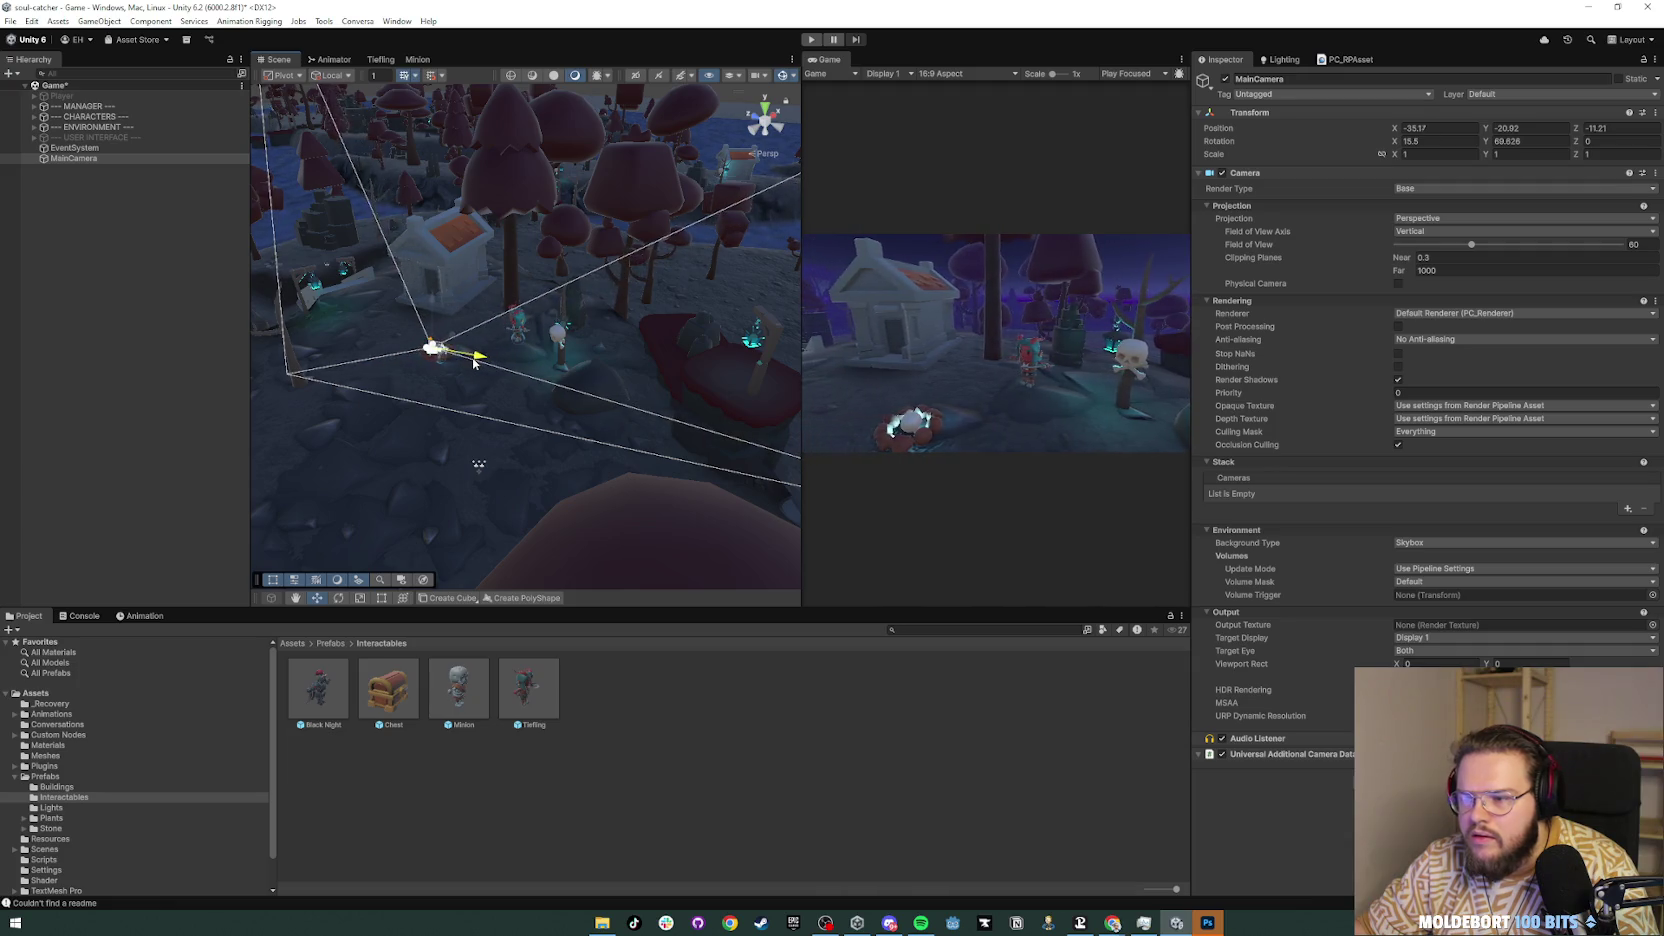
Step: Widen the Game view and tilt the camera down slightly
{"action": "left_click_drag", "start_coordinate": [801, 210], "coordinate": [527, 216]}
{"action": "key", "text": "e"}
{"action": "left_click_drag", "start_coordinate": [316, 302], "coordinate": [322, 309]}
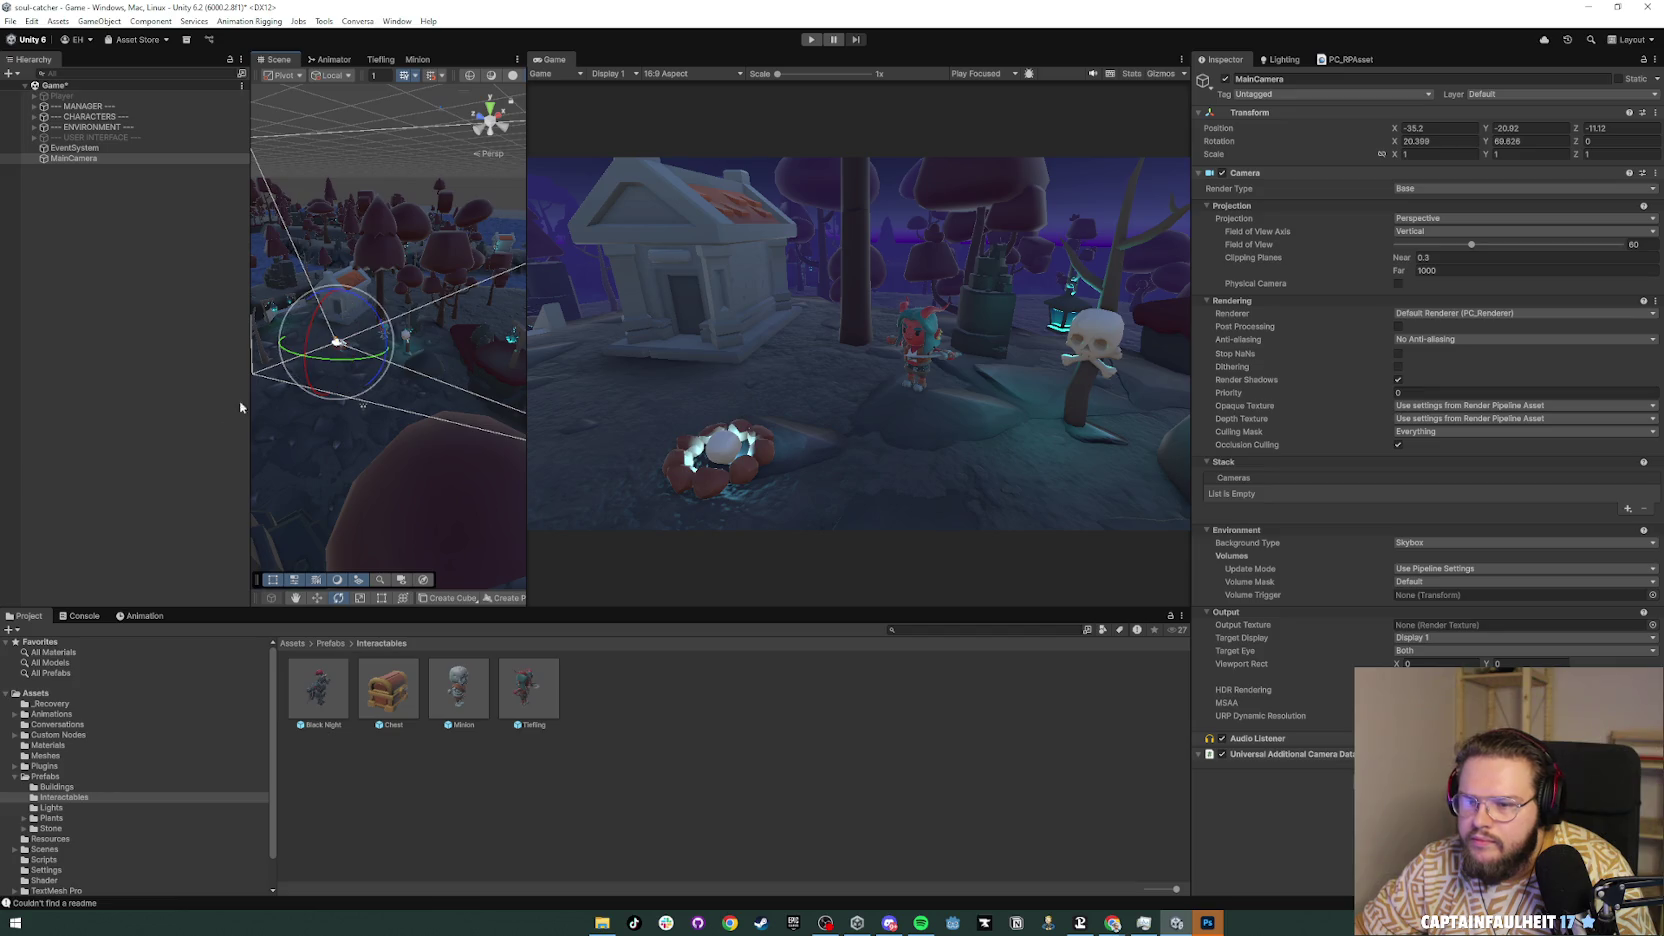
{"action": "left_click", "coordinate": [182, 385]}
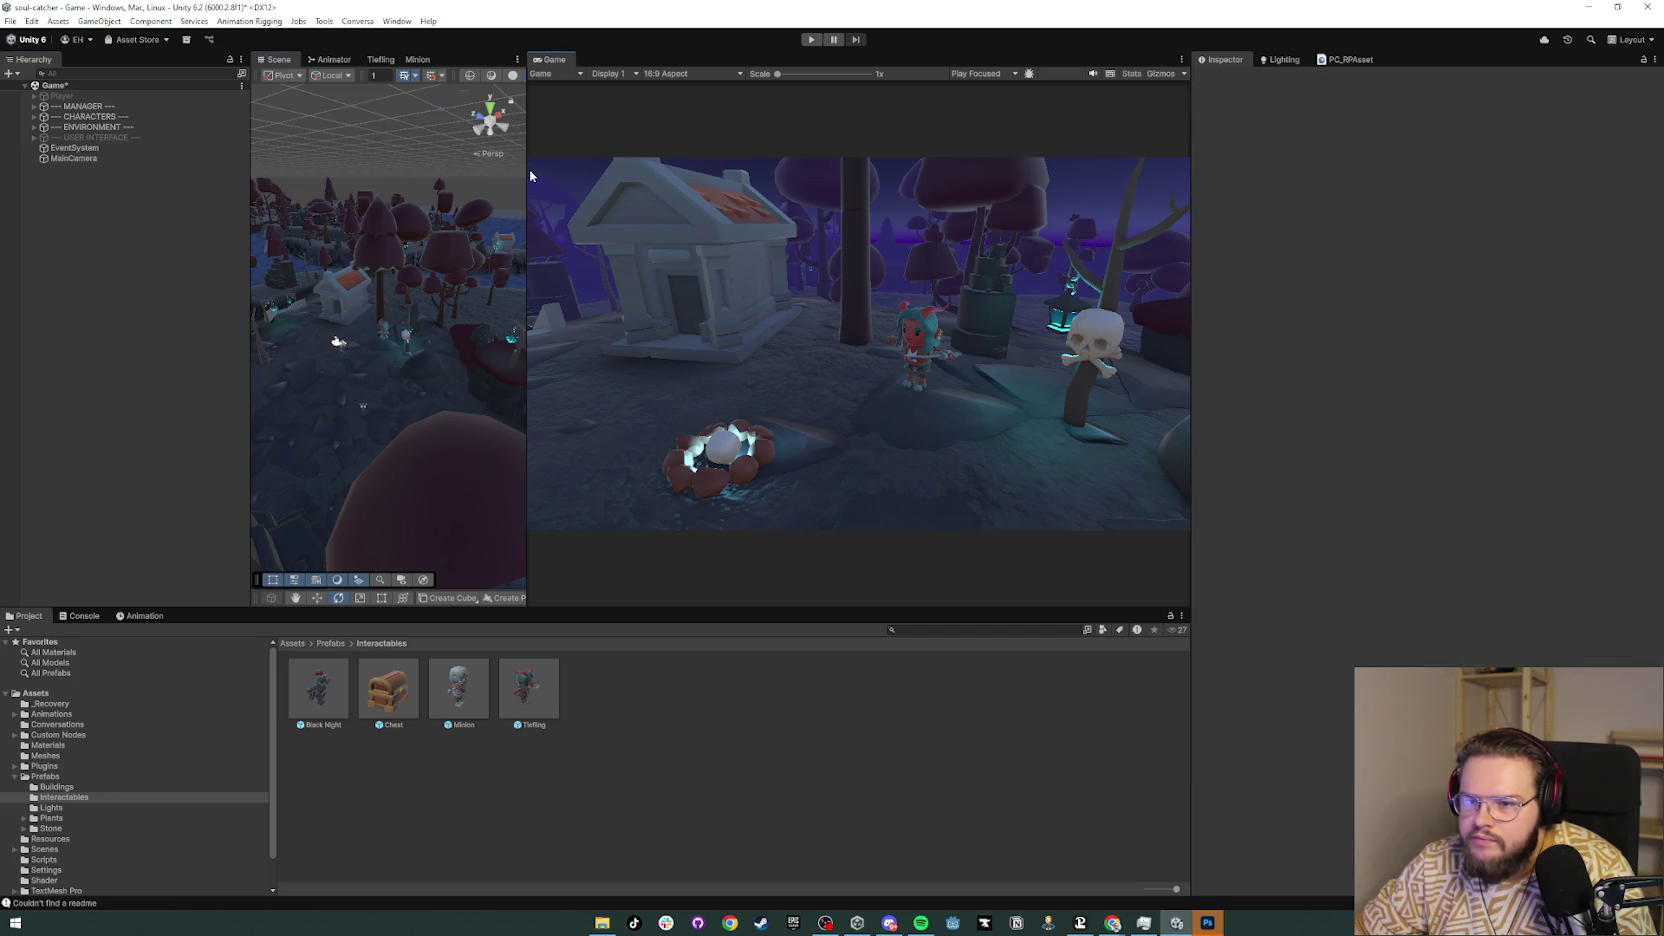
Step: Copy the Tiefling's World Transform from its Transform context menu
{"action": "mouse_move", "coordinate": [527, 176]}
{"action": "left_mouse_down"}
{"action": "mouse_move", "coordinate": [234, 190]}
{"action": "mouse_move", "coordinate": [517, 206]}
{"action": "left_mouse_up"}
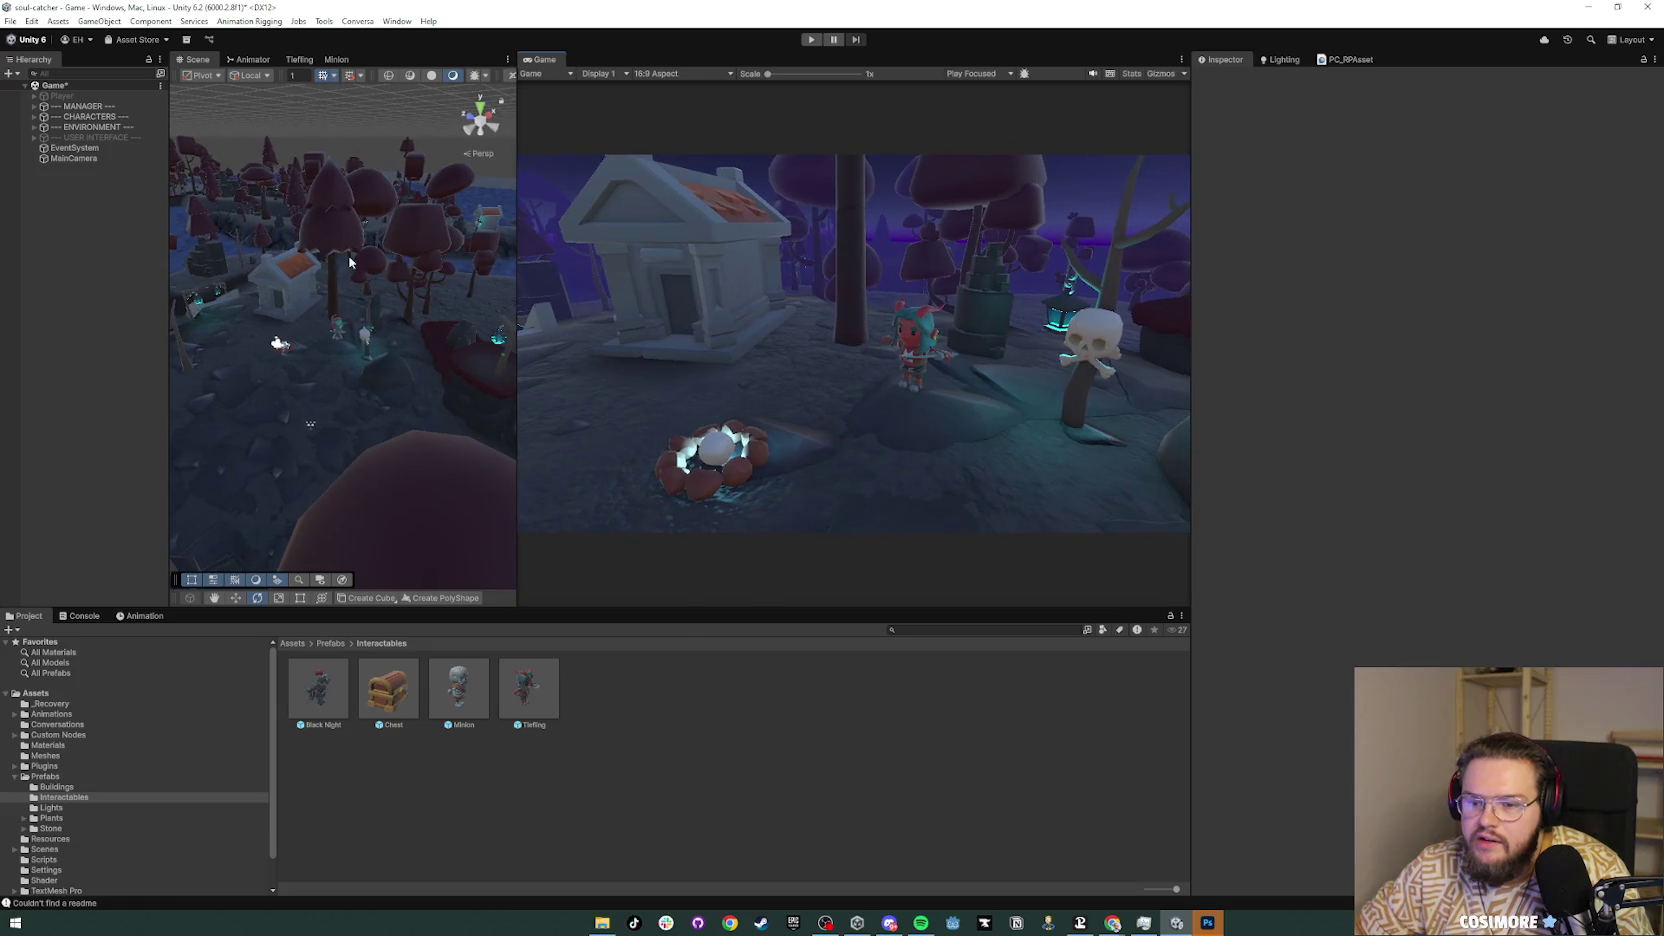
{"action": "left_click", "coordinate": [35, 117]}
{"action": "left_click", "coordinate": [92, 127]}
{"action": "right_click", "coordinate": [1313, 148]}
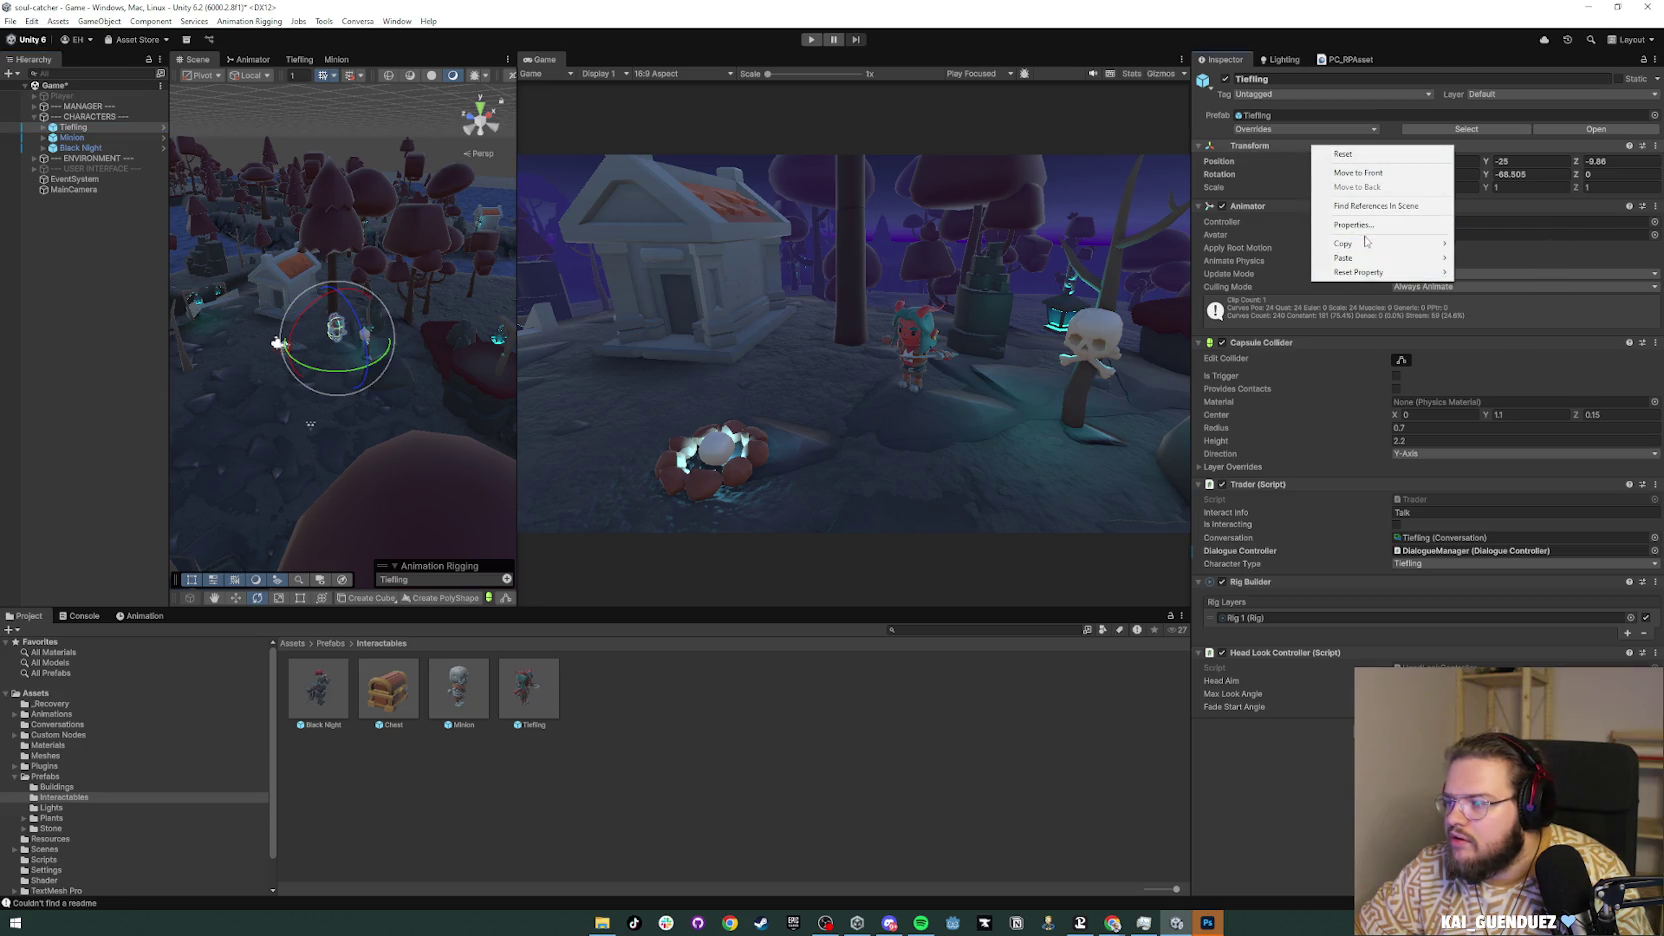
{"action": "mouse_move", "coordinate": [1366, 243]}
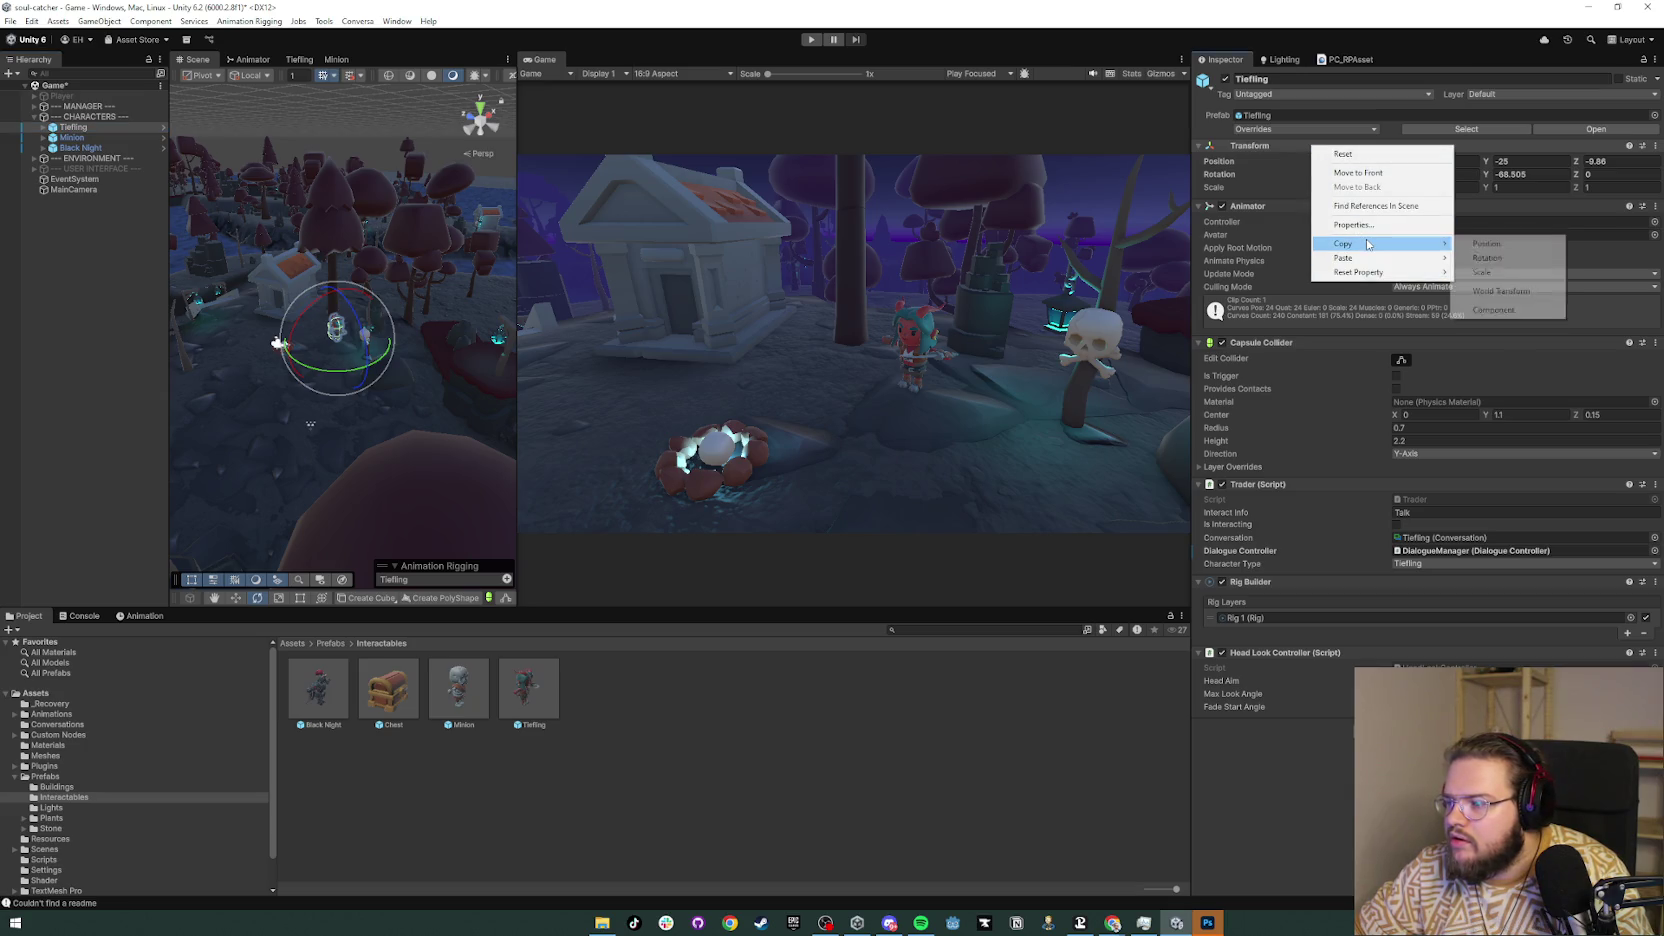
{"action": "left_click", "coordinate": [1505, 291]}
Step: Re-enable the USER INTERFACE and Player objects so the HUD and pause menu reappear
{"action": "left_click", "coordinate": [77, 204]}
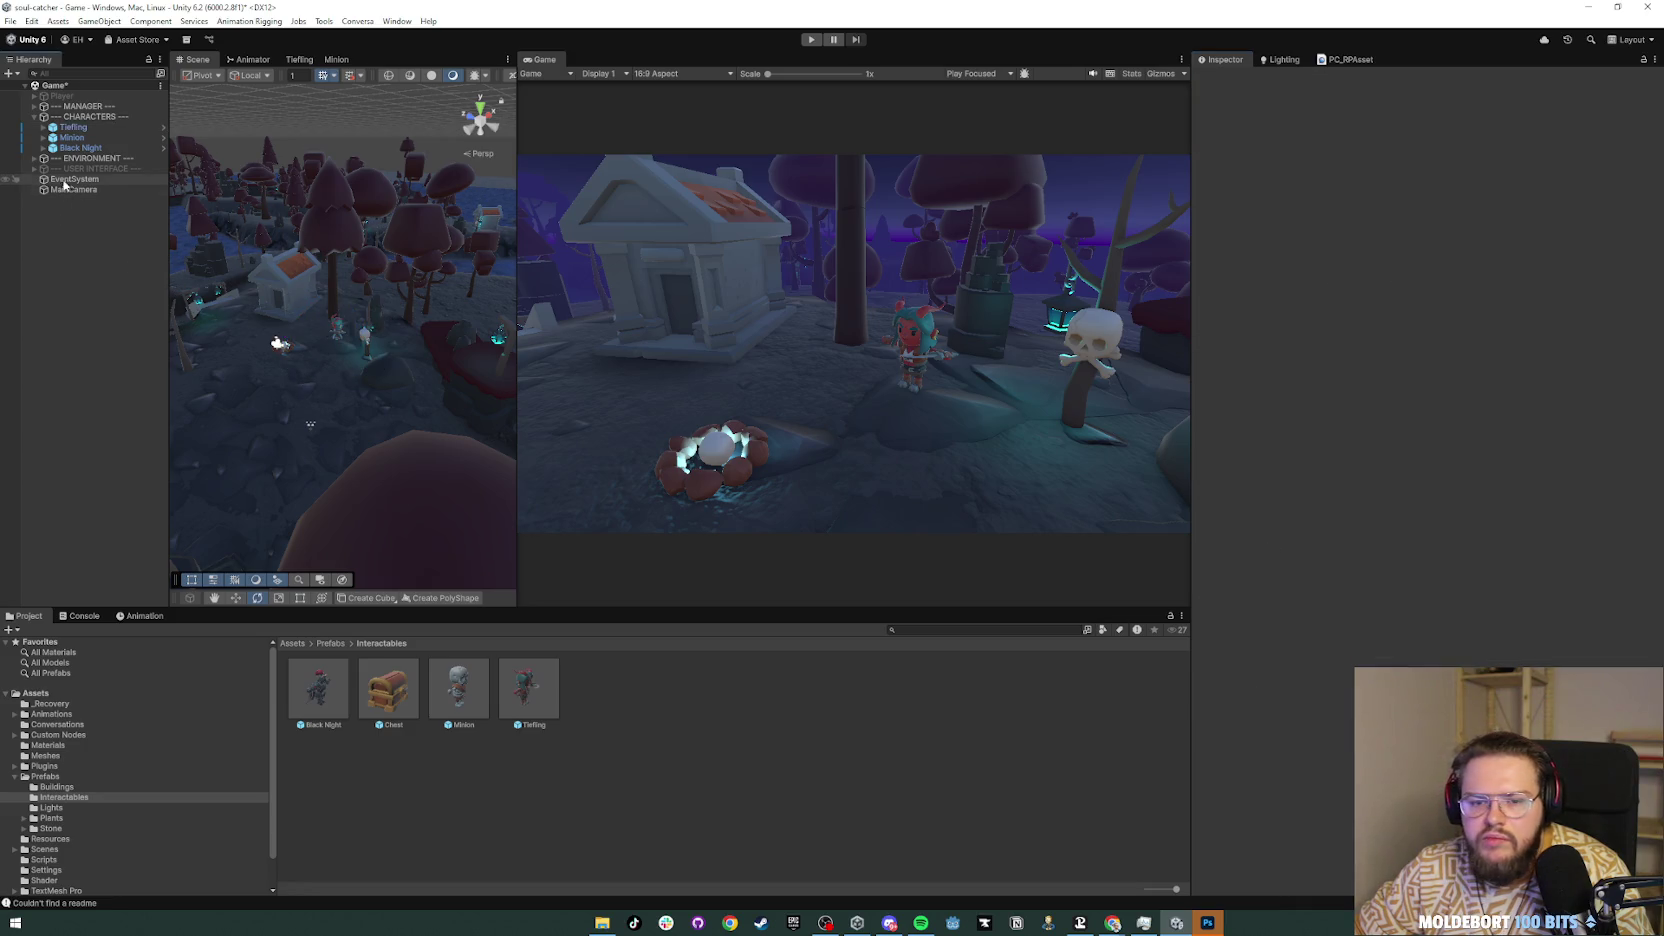
{"action": "left_click", "coordinate": [95, 168]}
{"action": "left_click", "coordinate": [1225, 79]}
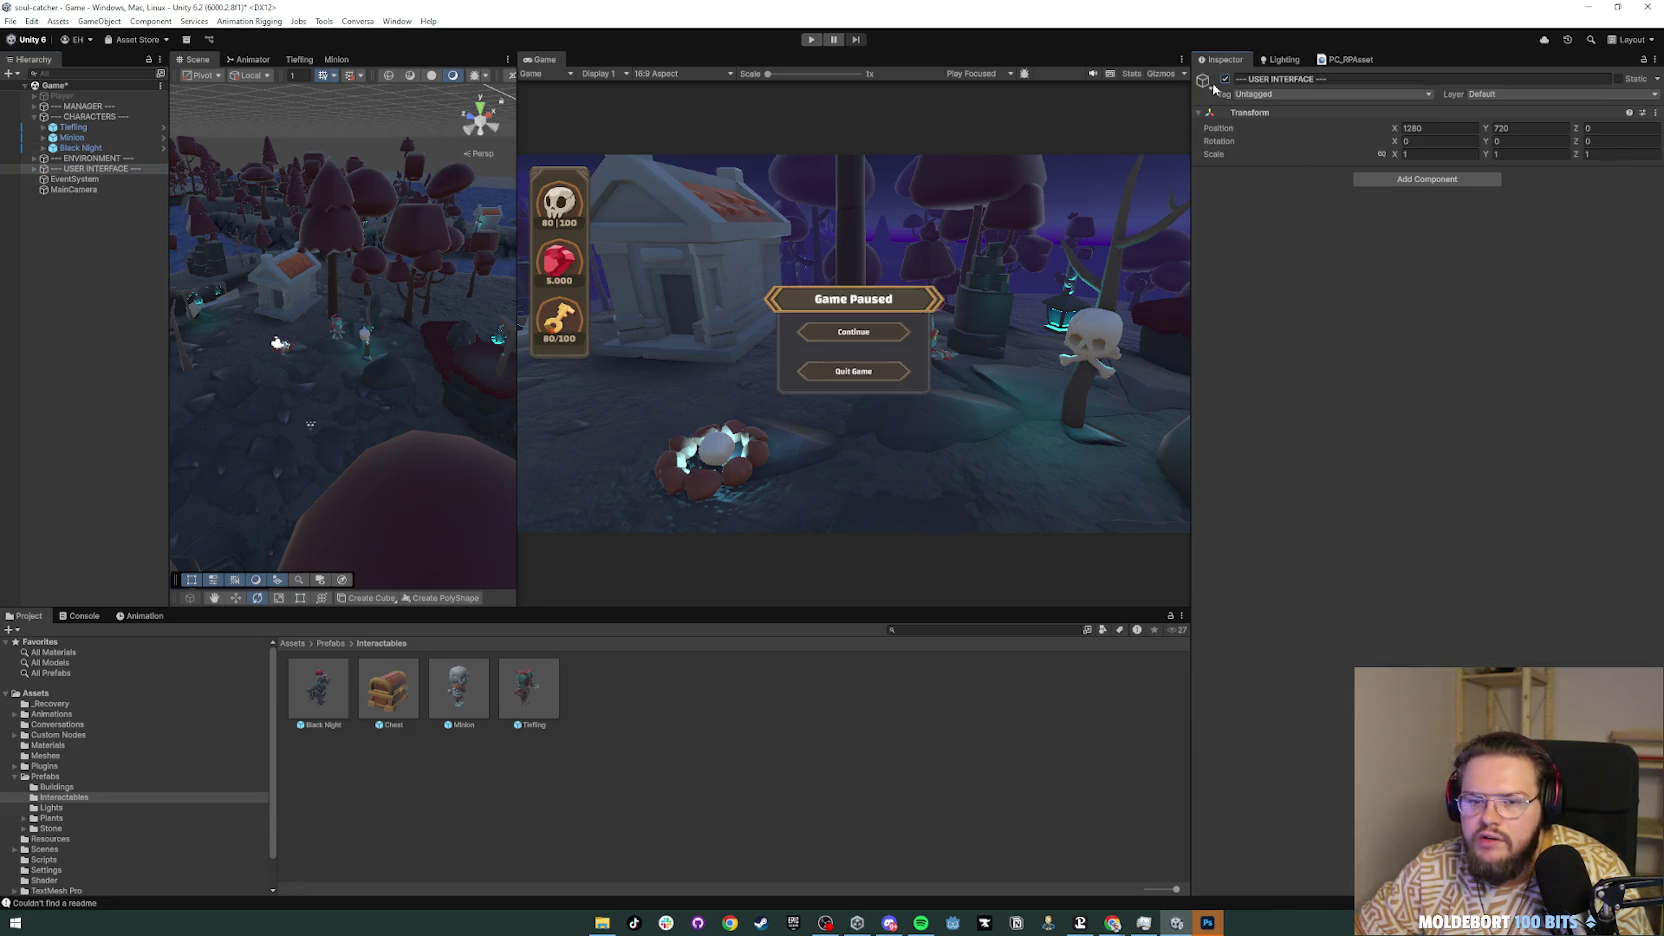
{"action": "left_click", "coordinate": [62, 95]}
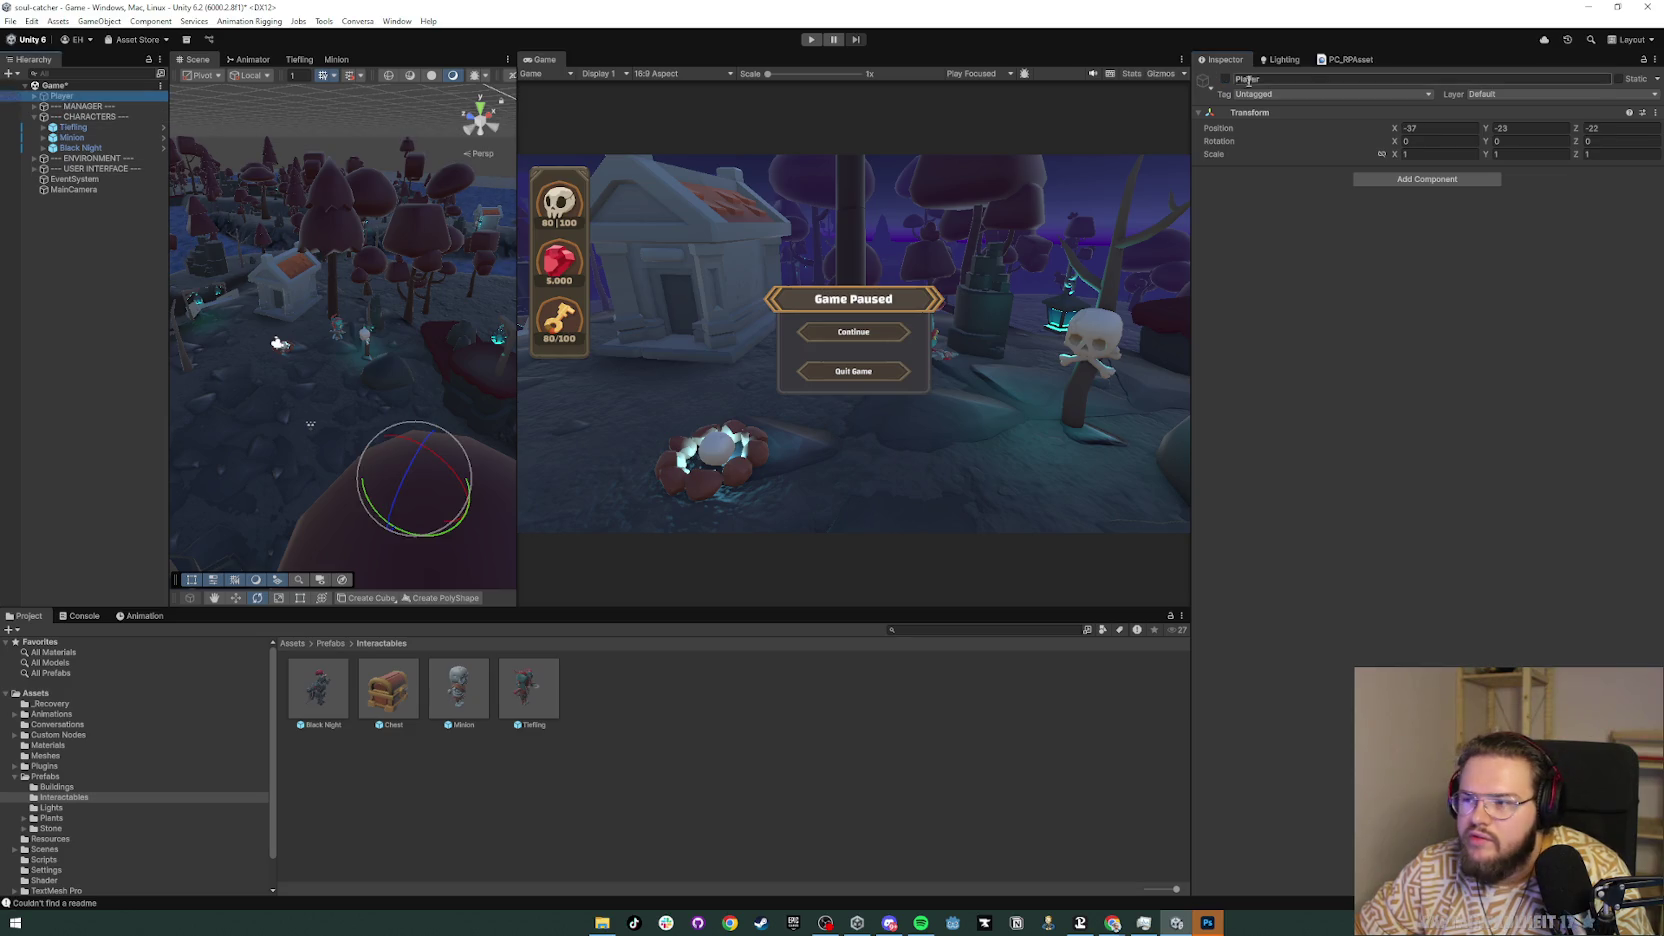
{"action": "left_click", "coordinate": [1225, 80]}
{"action": "left_click", "coordinate": [34, 116]}
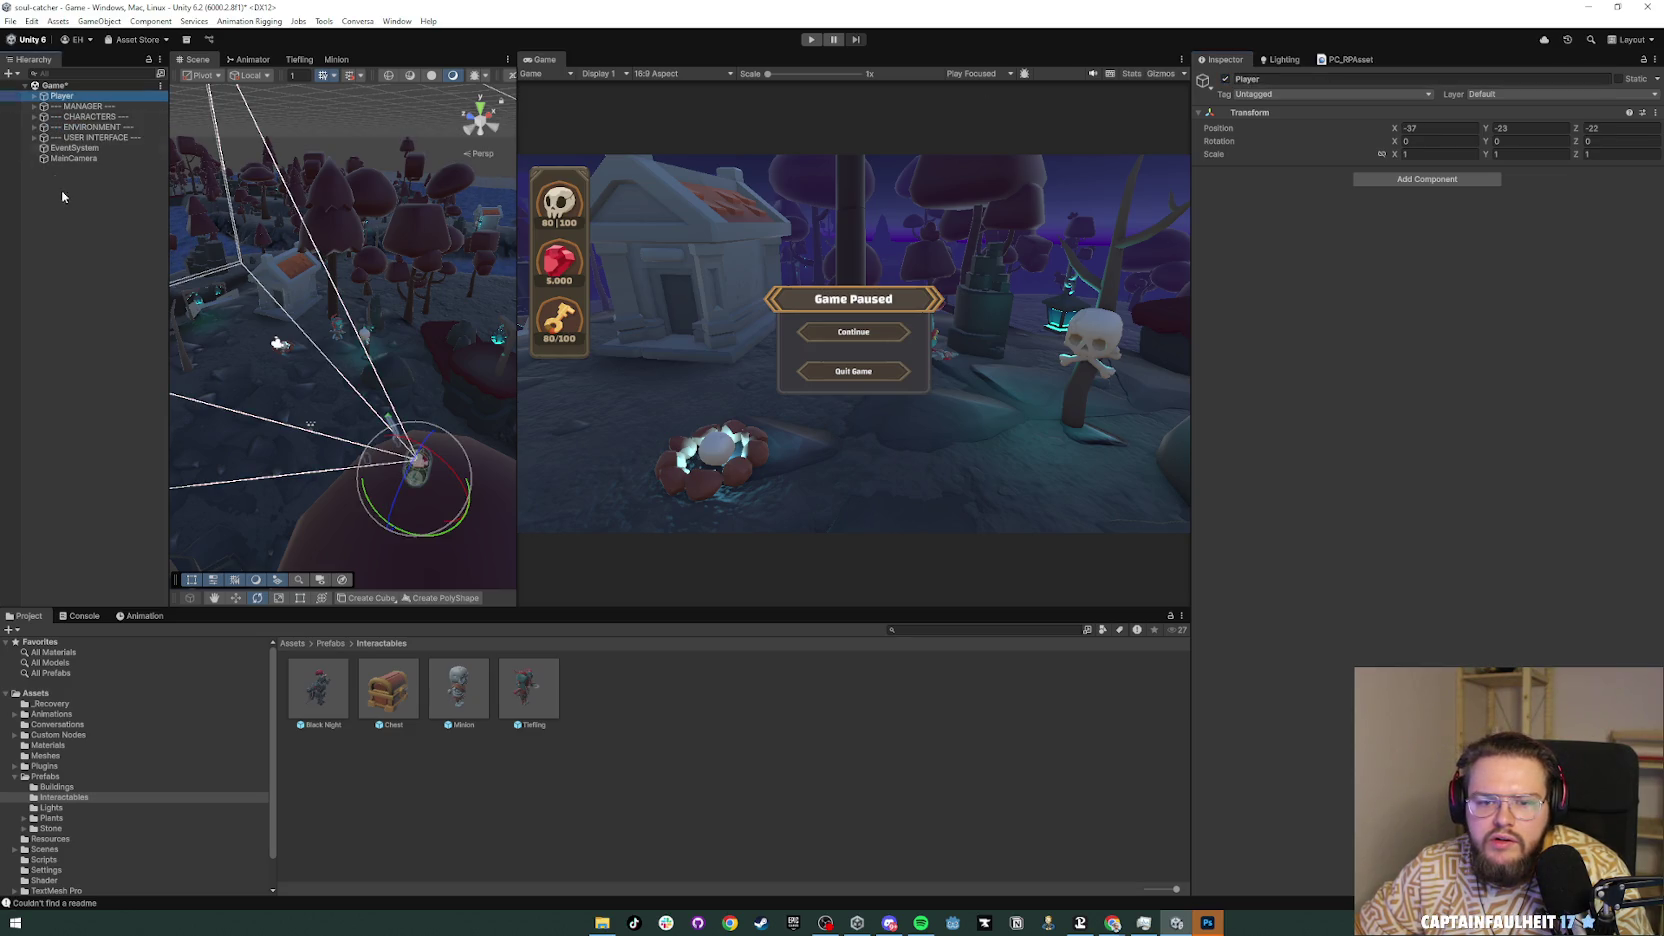
{"action": "left_click", "coordinate": [77, 190]}
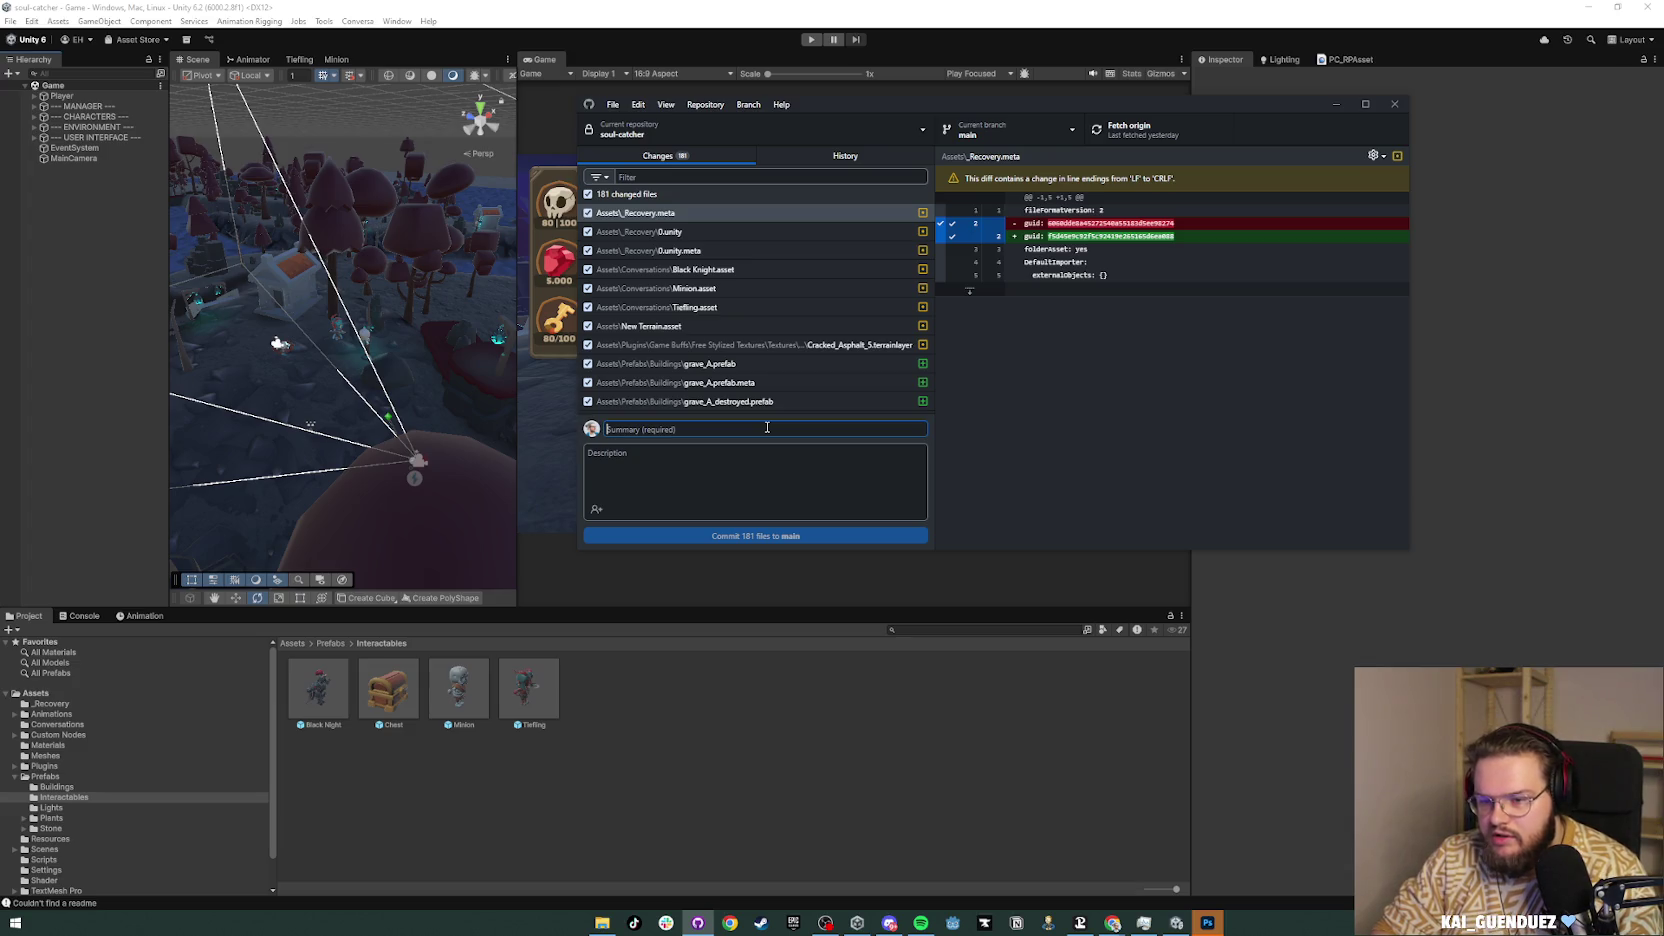
Step: Commit the 181 changed files to main as 'polish game for itch' and push to origin
{"action": "type", "text": "polish game for itch"}
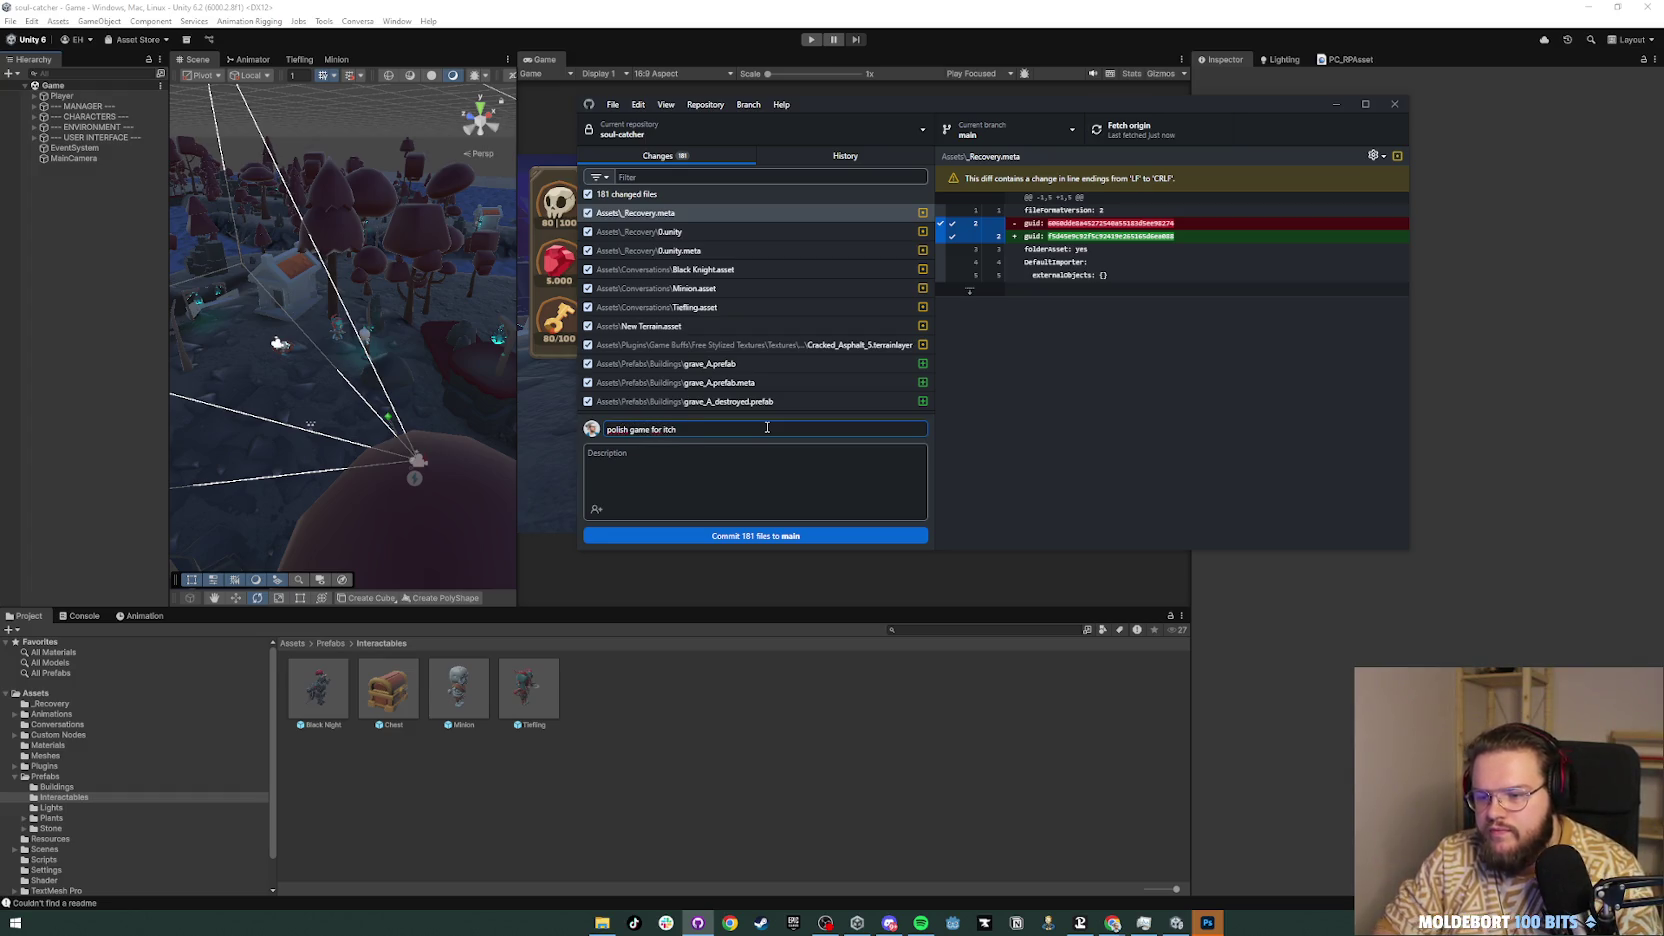
{"action": "left_click", "coordinate": [779, 536]}
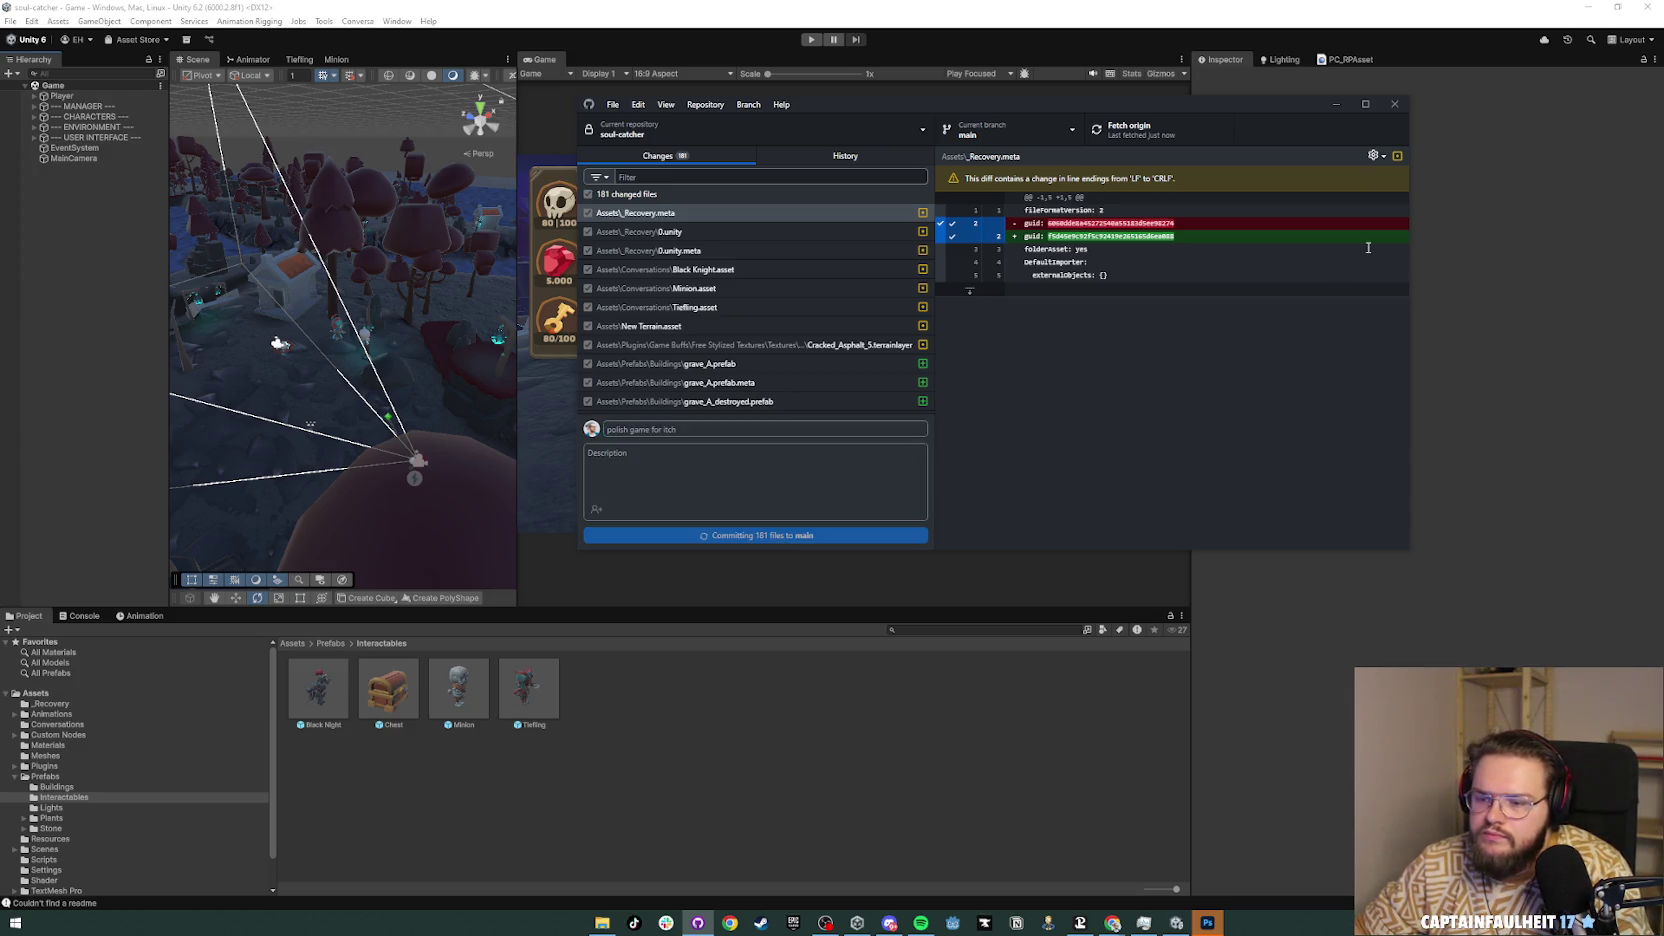
{"action": "key", "text": "ctrl+p"}
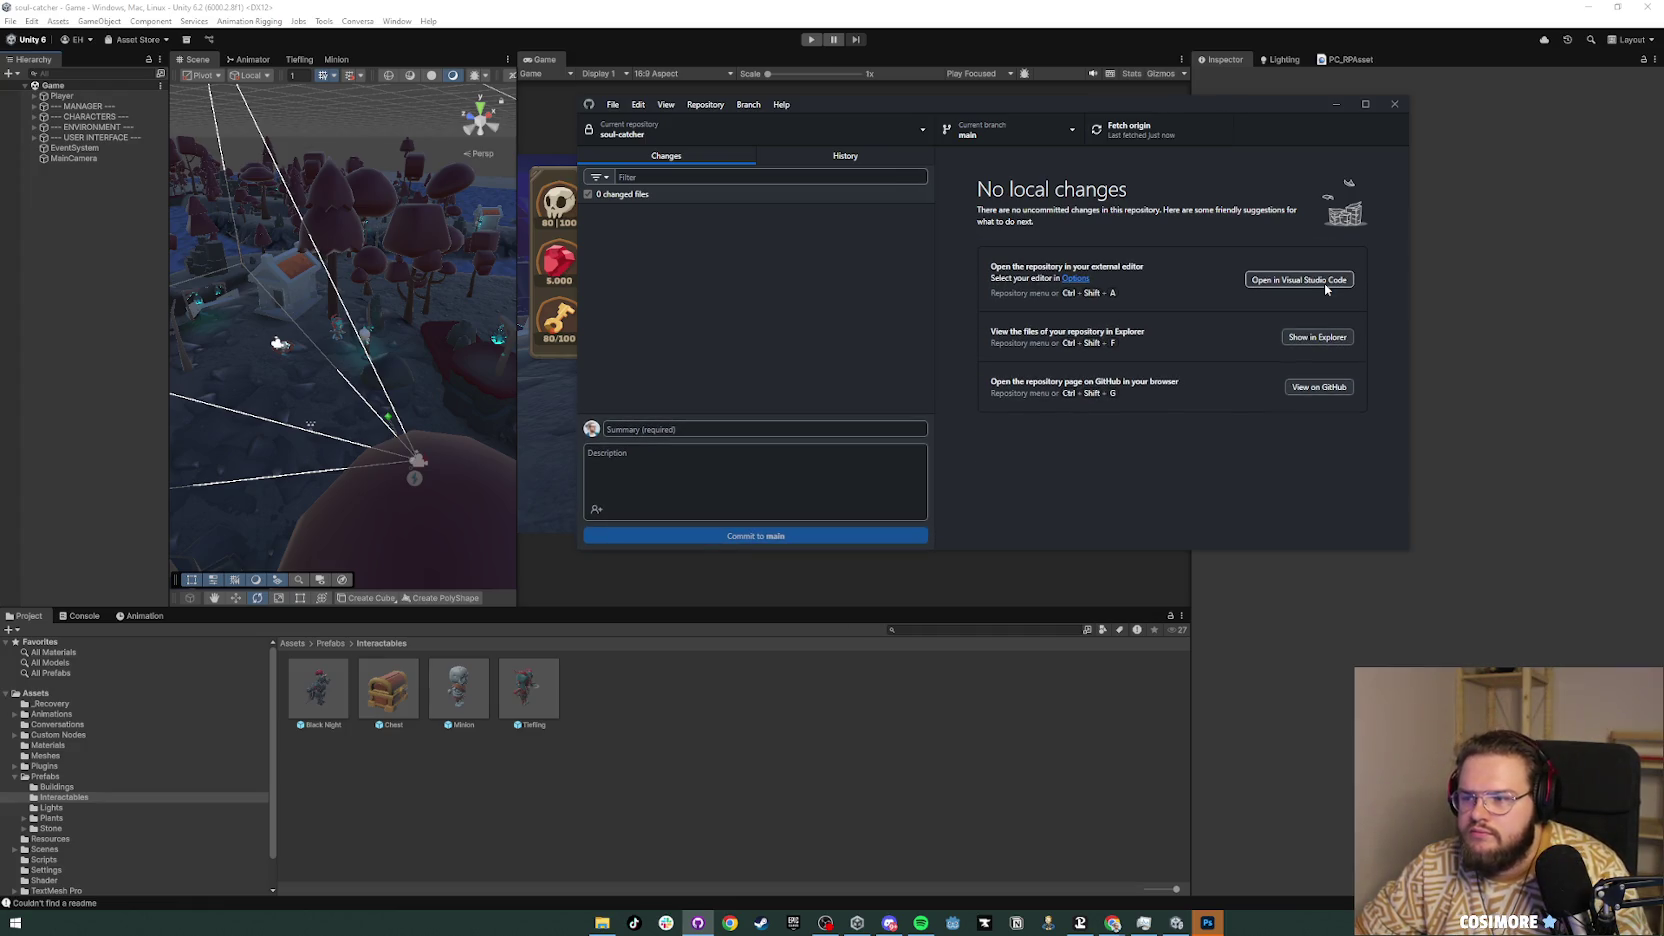
{"action": "left_click", "coordinate": [1118, 128]}
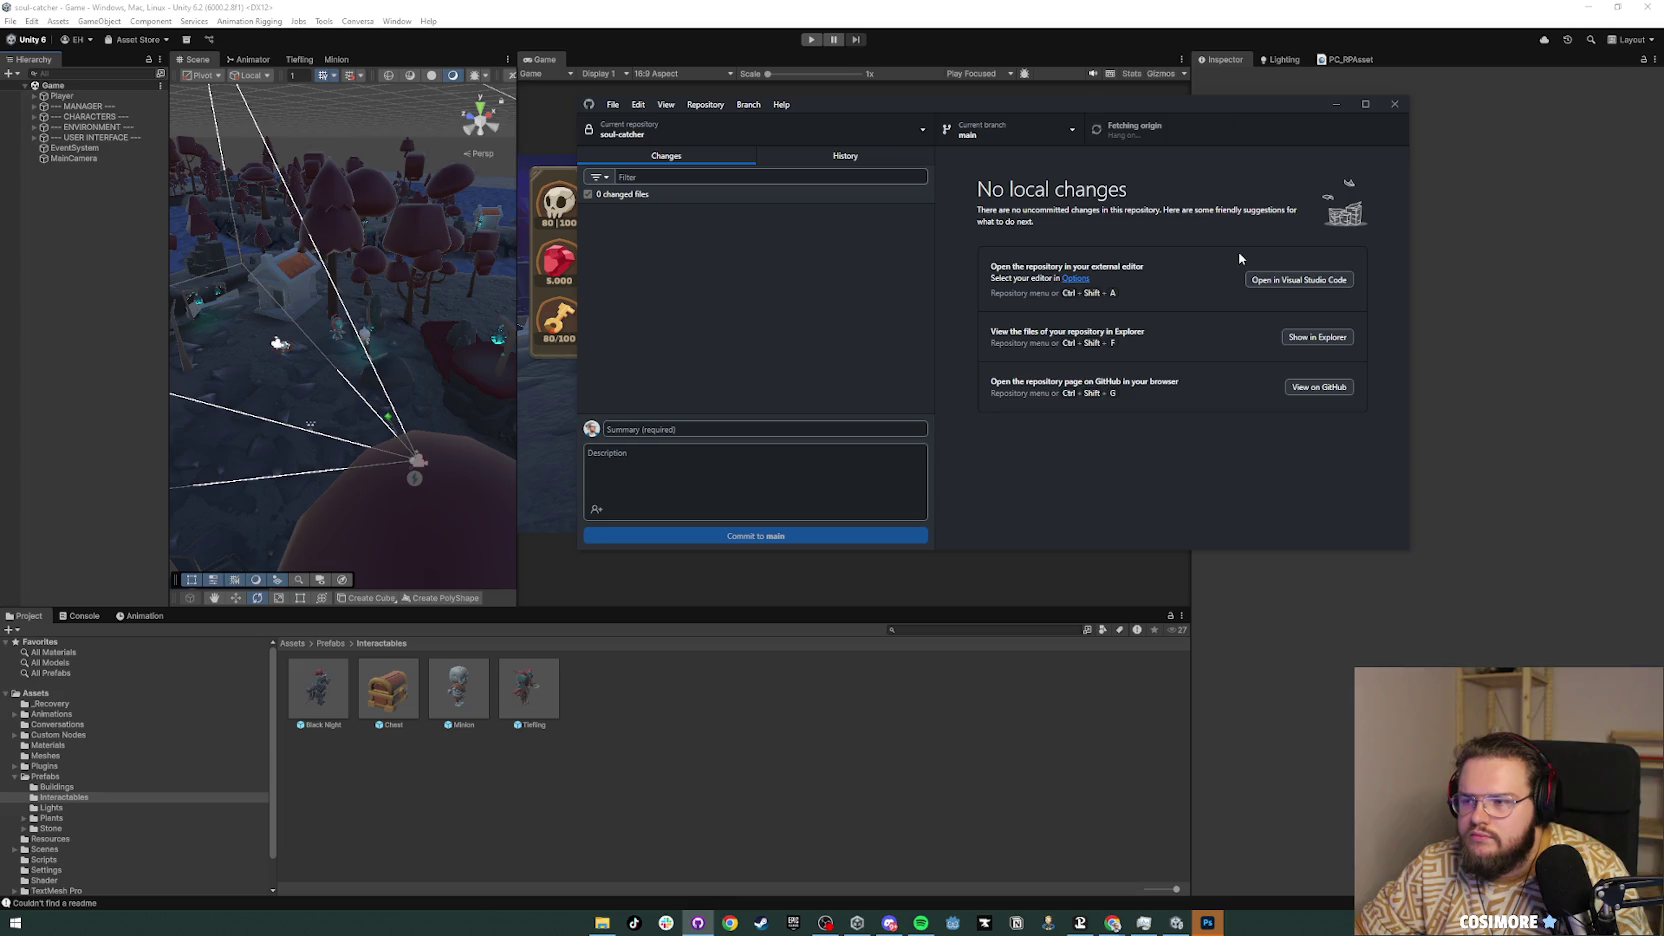
{"action": "key", "text": "alt+Tab"}
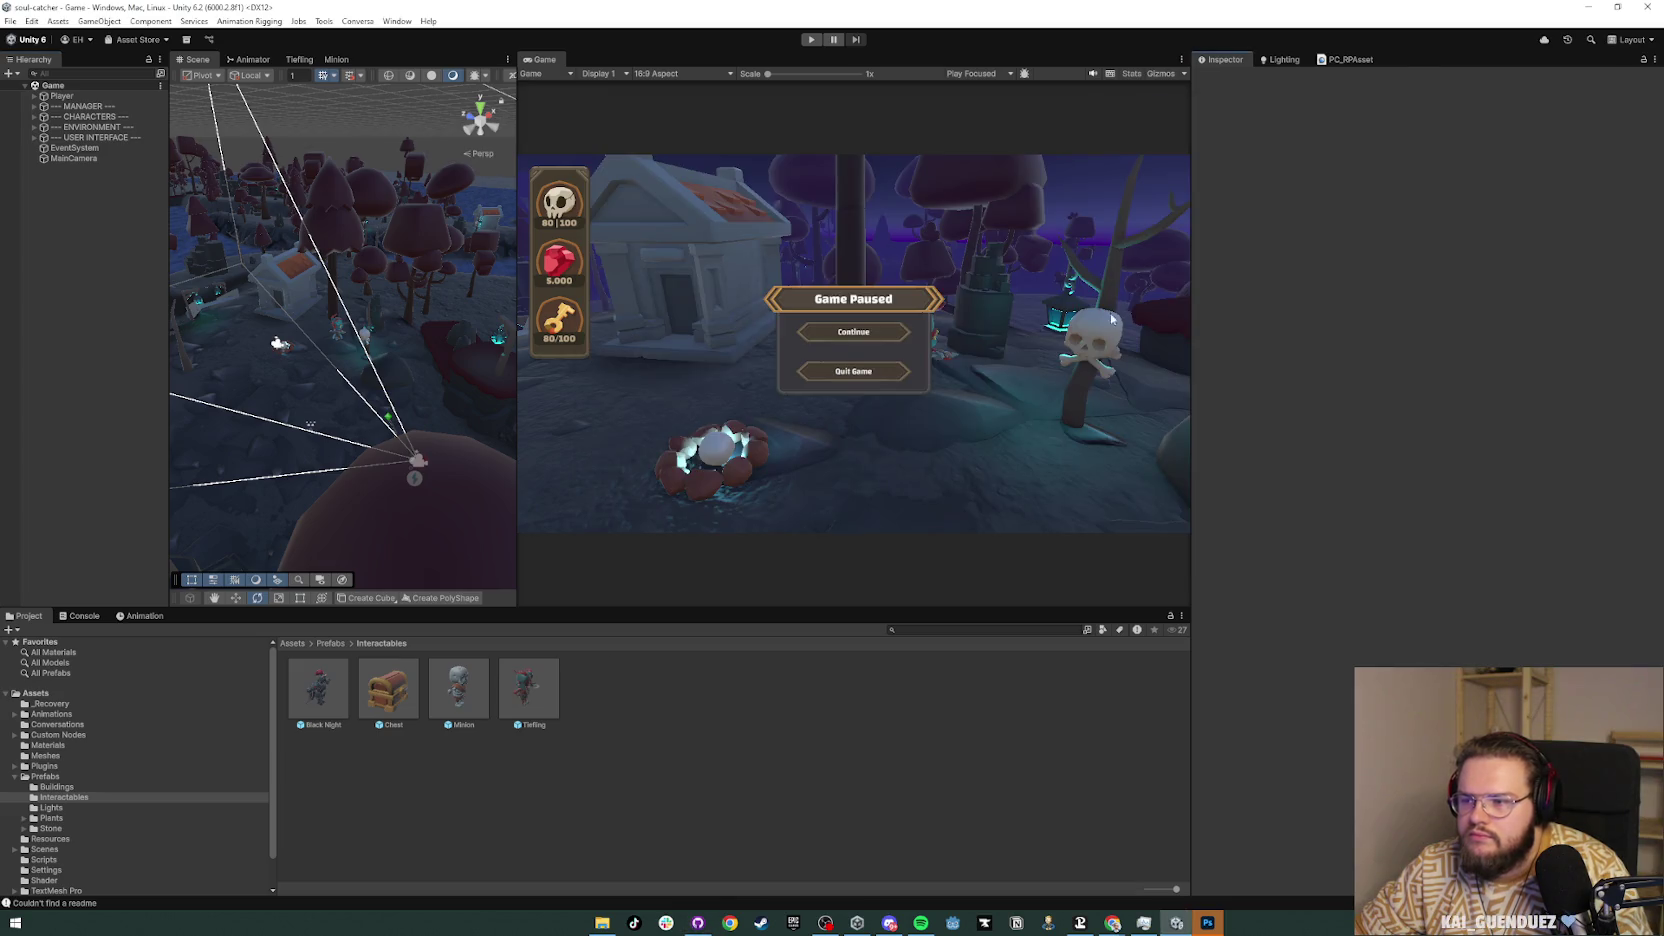
Step: Deactivate Player and USER INTERFACE together with Alt+Shift+A to hide the HUD
{"action": "left_click", "coordinate": [60, 96]}
{"action": "left_click", "coordinate": [97, 138], "text": "ctrl"}
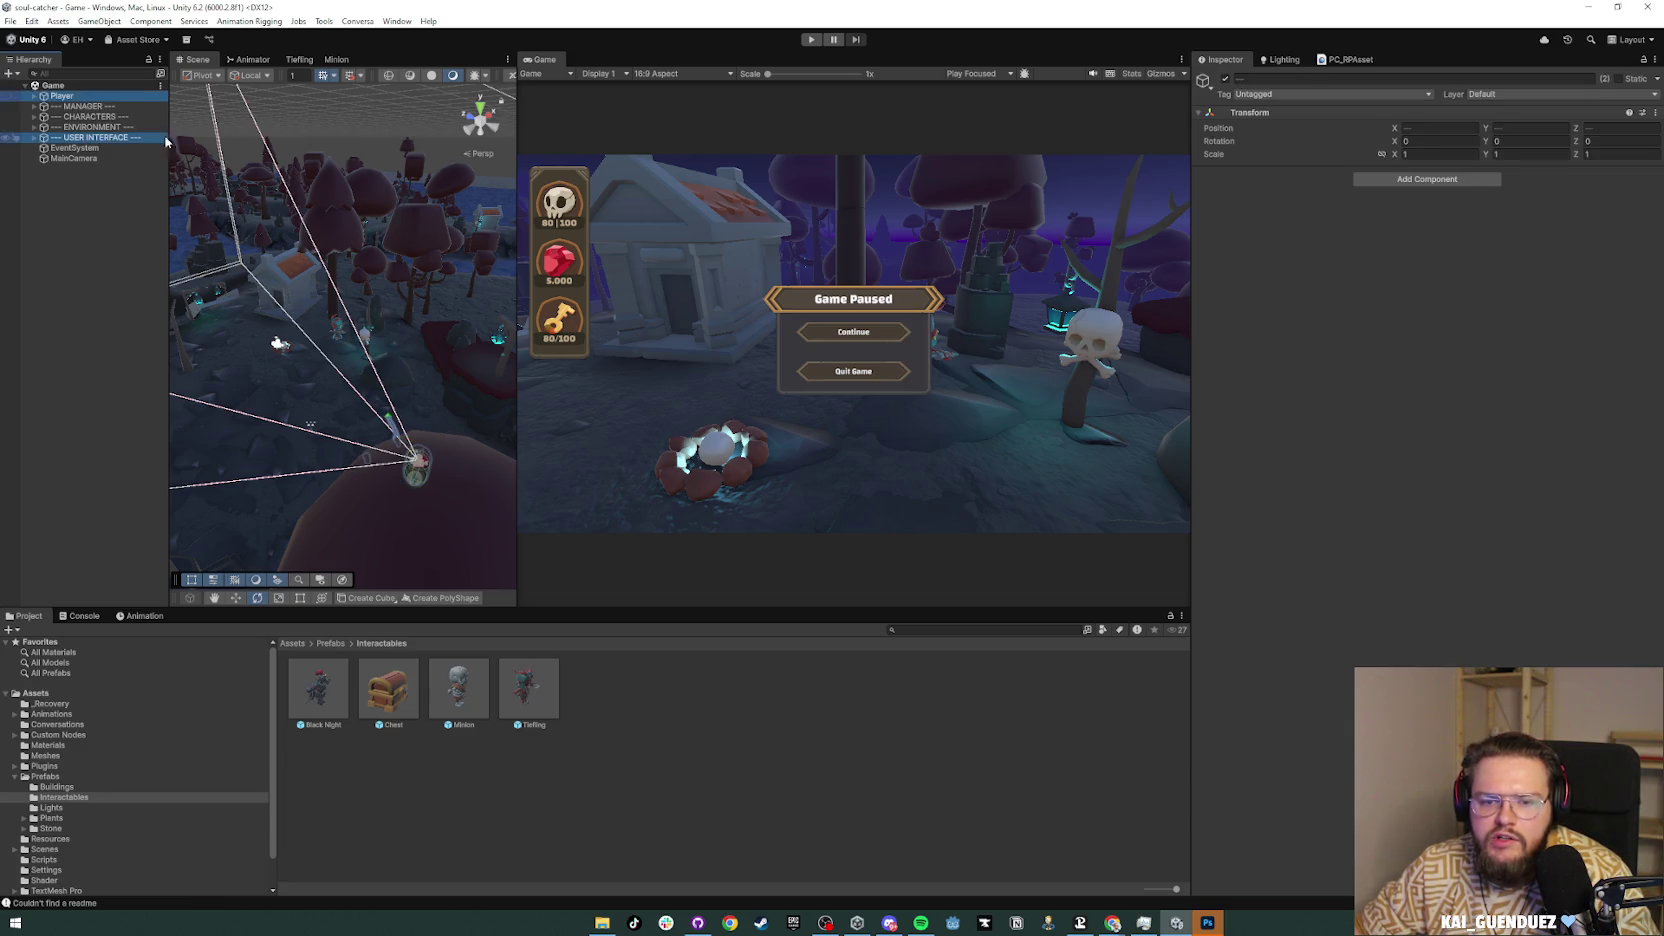
{"action": "key", "text": "alt+shift+a"}
{"action": "left_click", "coordinate": [58, 212]}
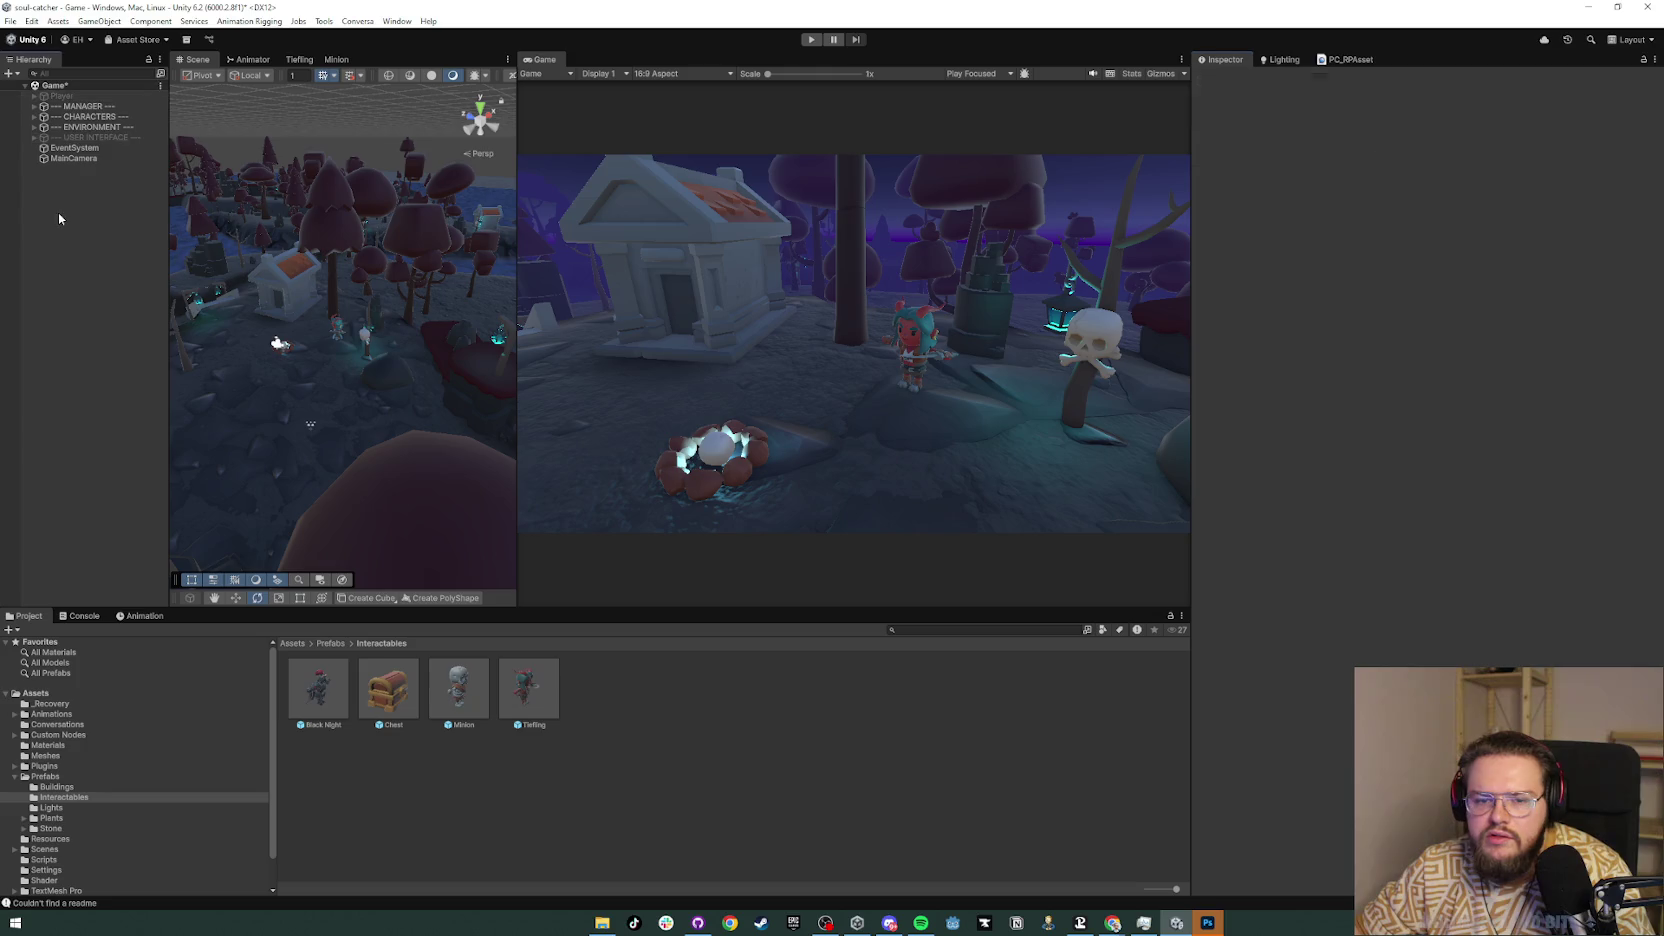
{"action": "left_click", "coordinate": [82, 160]}
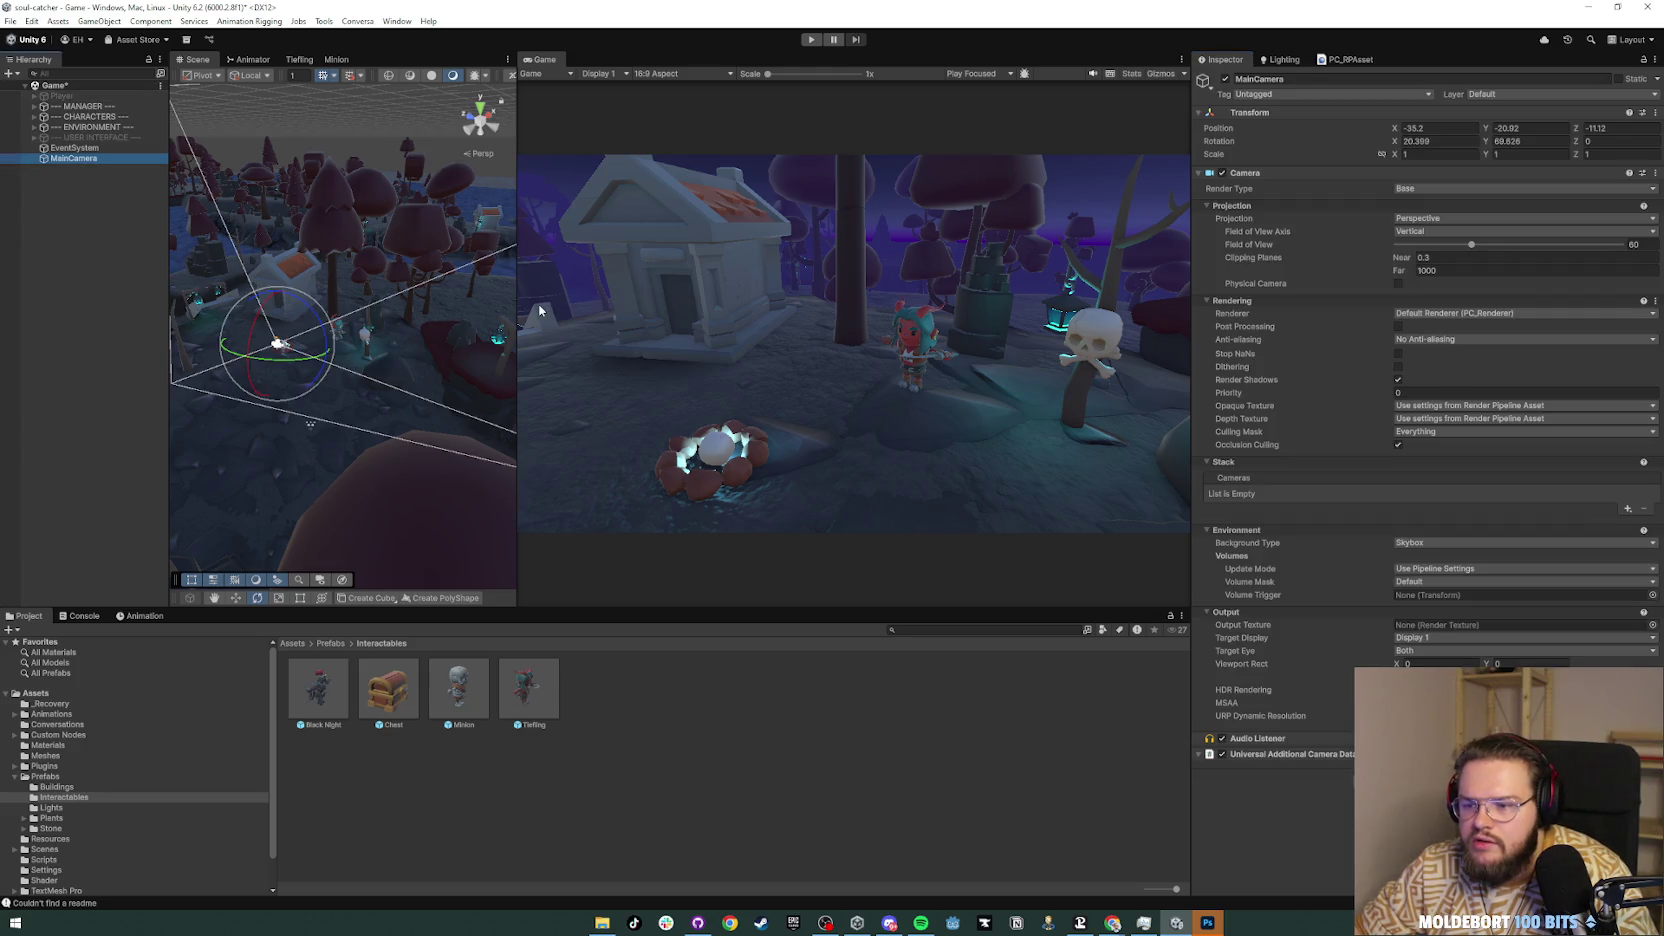
{"action": "left_click", "coordinate": [68, 322]}
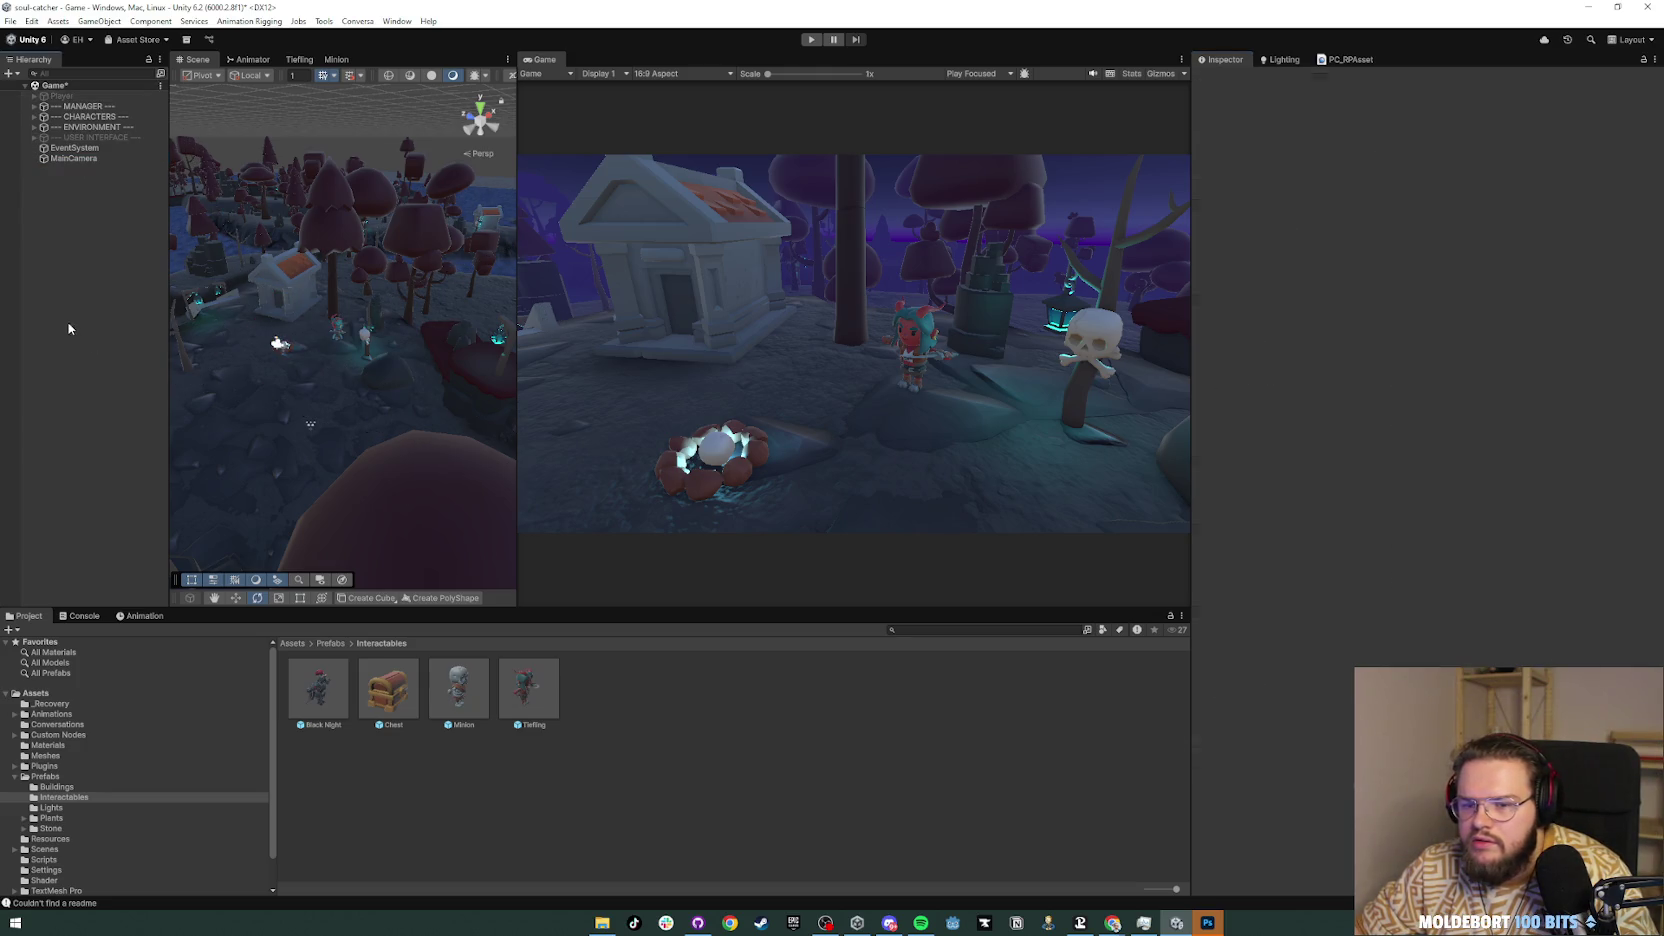
Step: Copy the Tiefling's Transform component and paste its values onto the Minion and Black Knight
{"action": "left_click", "coordinate": [83, 116]}
{"action": "left_click", "coordinate": [34, 116]}
{"action": "left_click", "coordinate": [101, 128]}
{"action": "right_click", "coordinate": [1356, 145]}
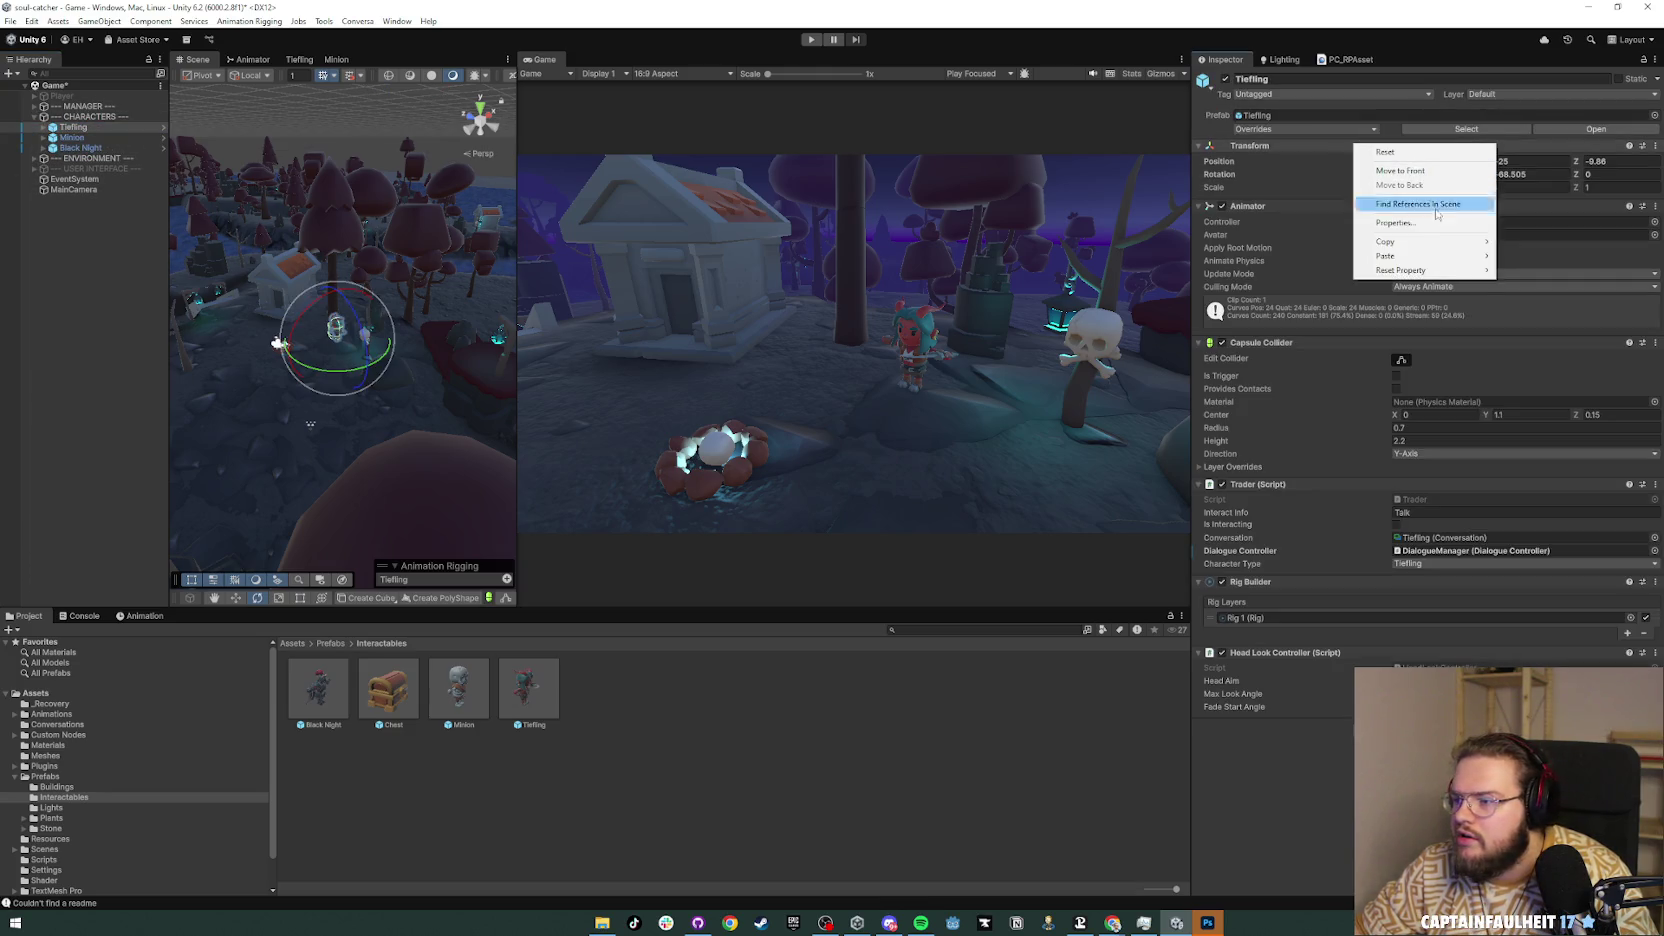
{"action": "mouse_move", "coordinate": [1480, 248]}
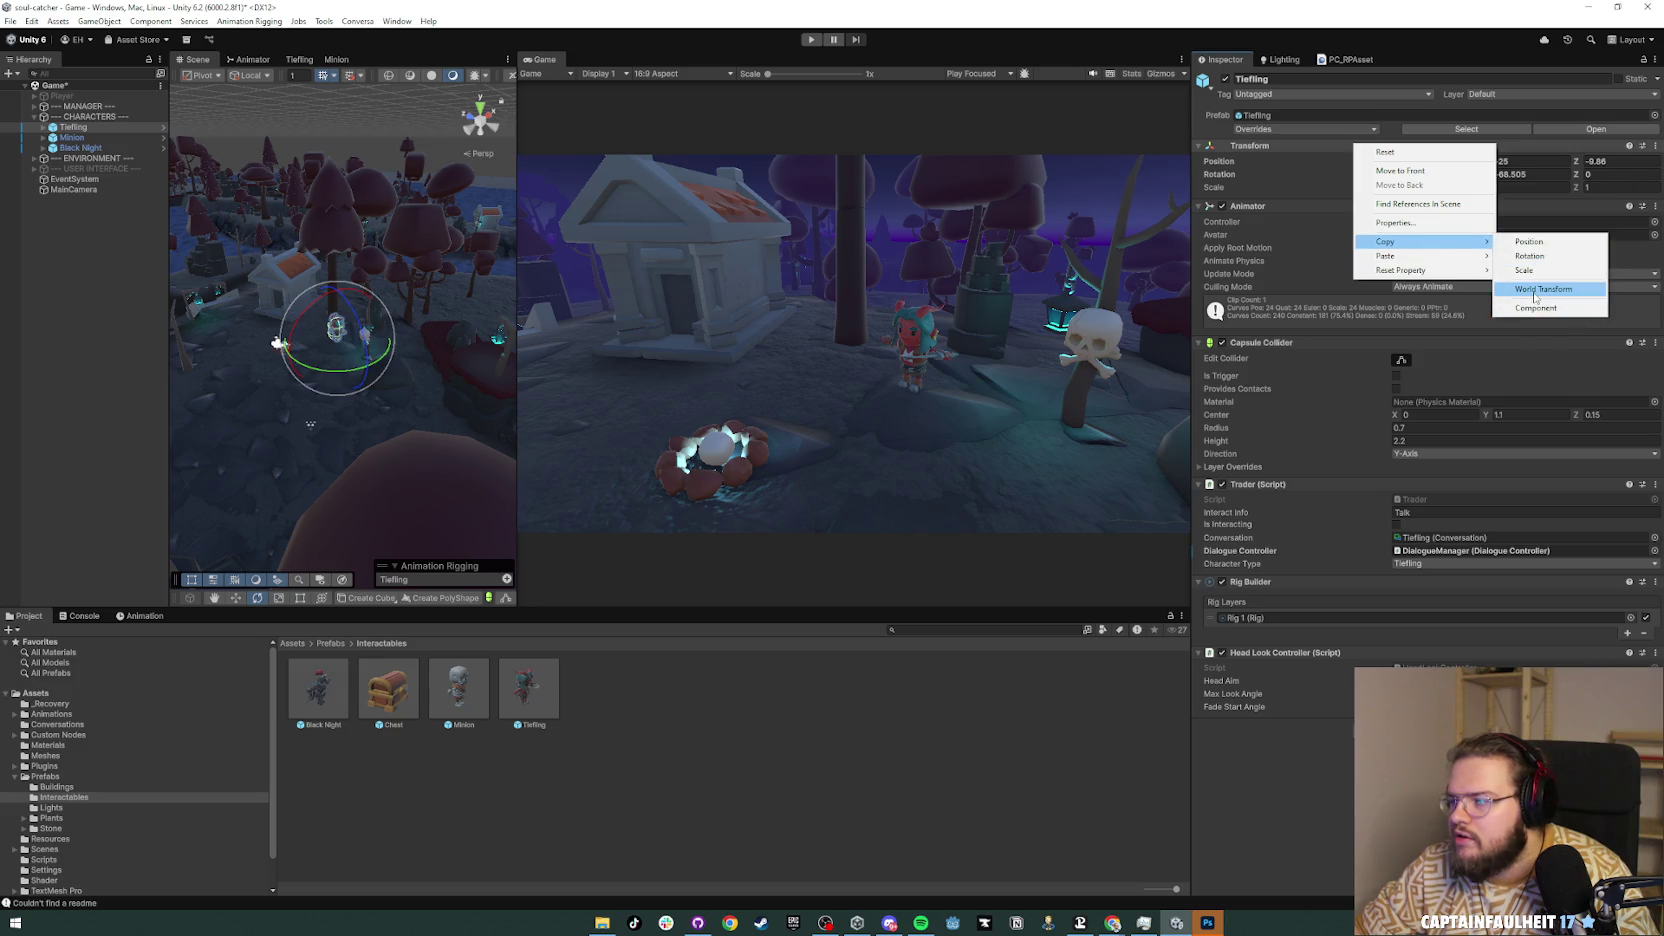
{"action": "left_click", "coordinate": [1532, 307]}
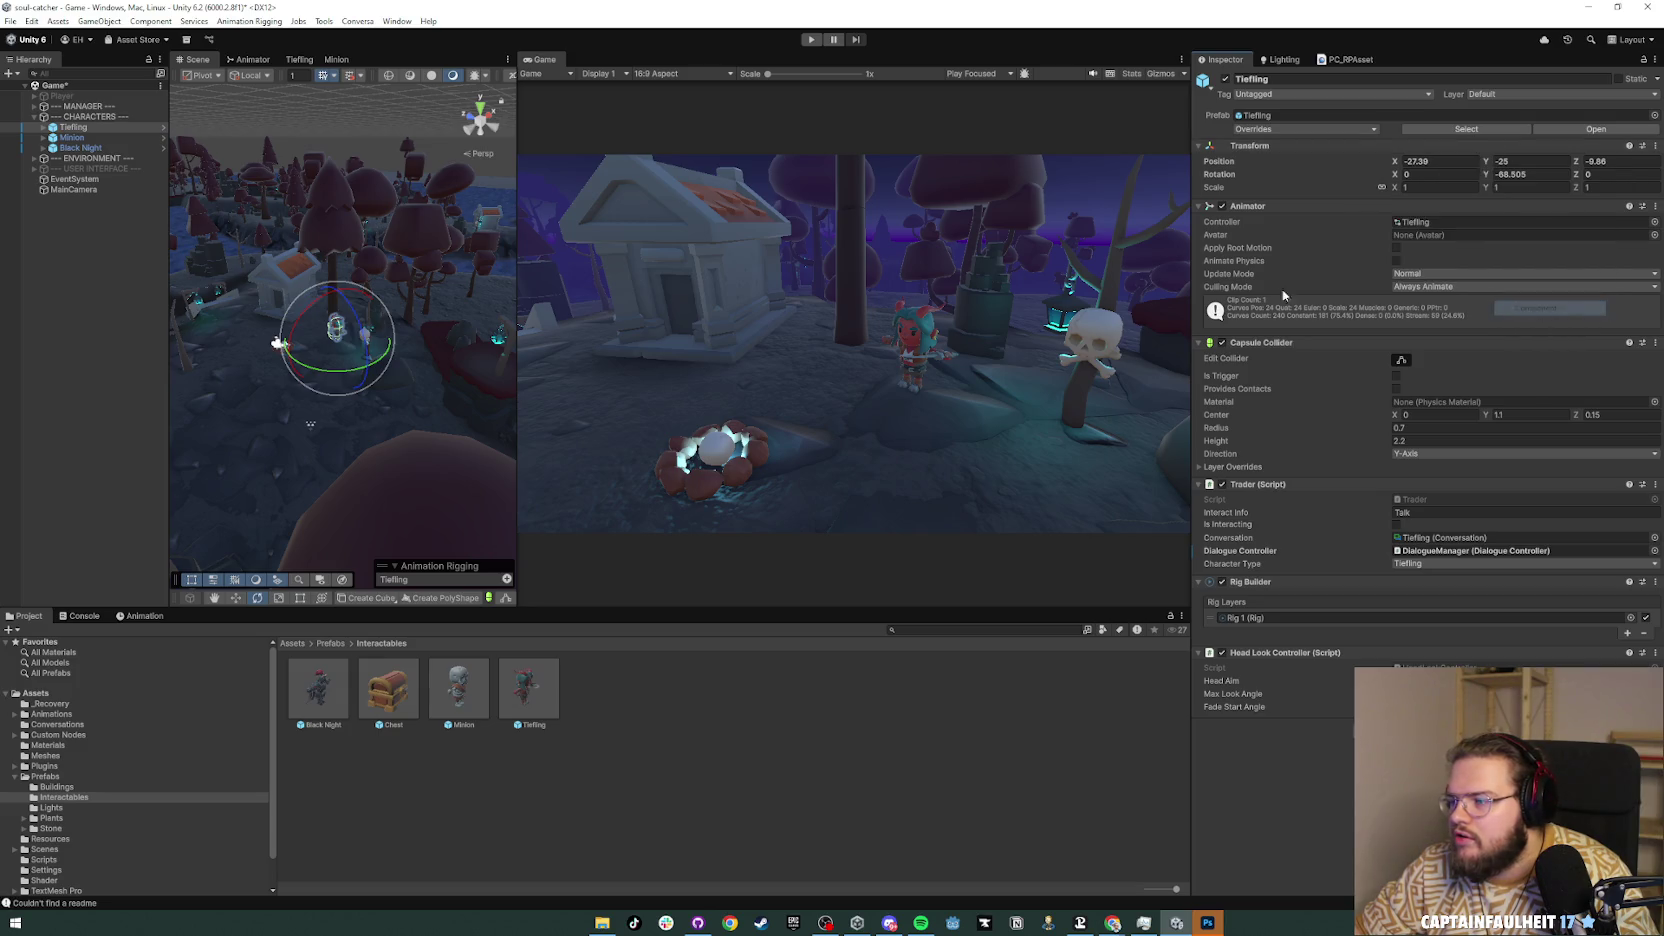
{"action": "left_click", "coordinate": [75, 148]}
{"action": "left_click", "coordinate": [73, 127], "text": "shift"}
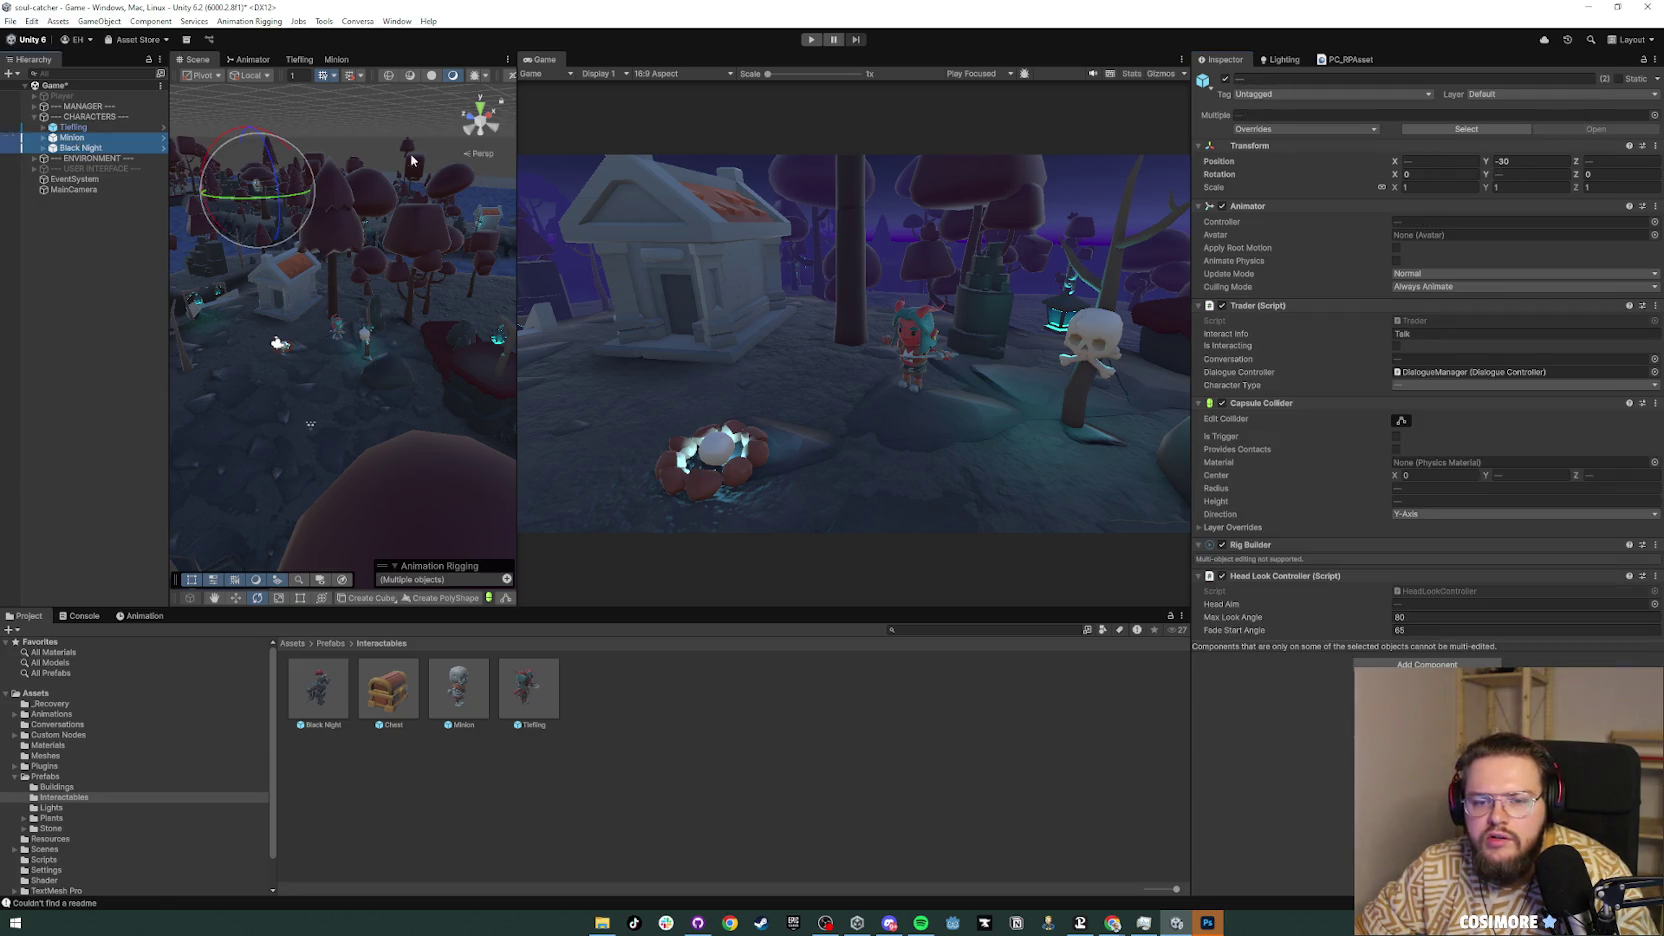
{"action": "right_click", "coordinate": [1376, 146]}
{"action": "mouse_move", "coordinate": [1430, 262]}
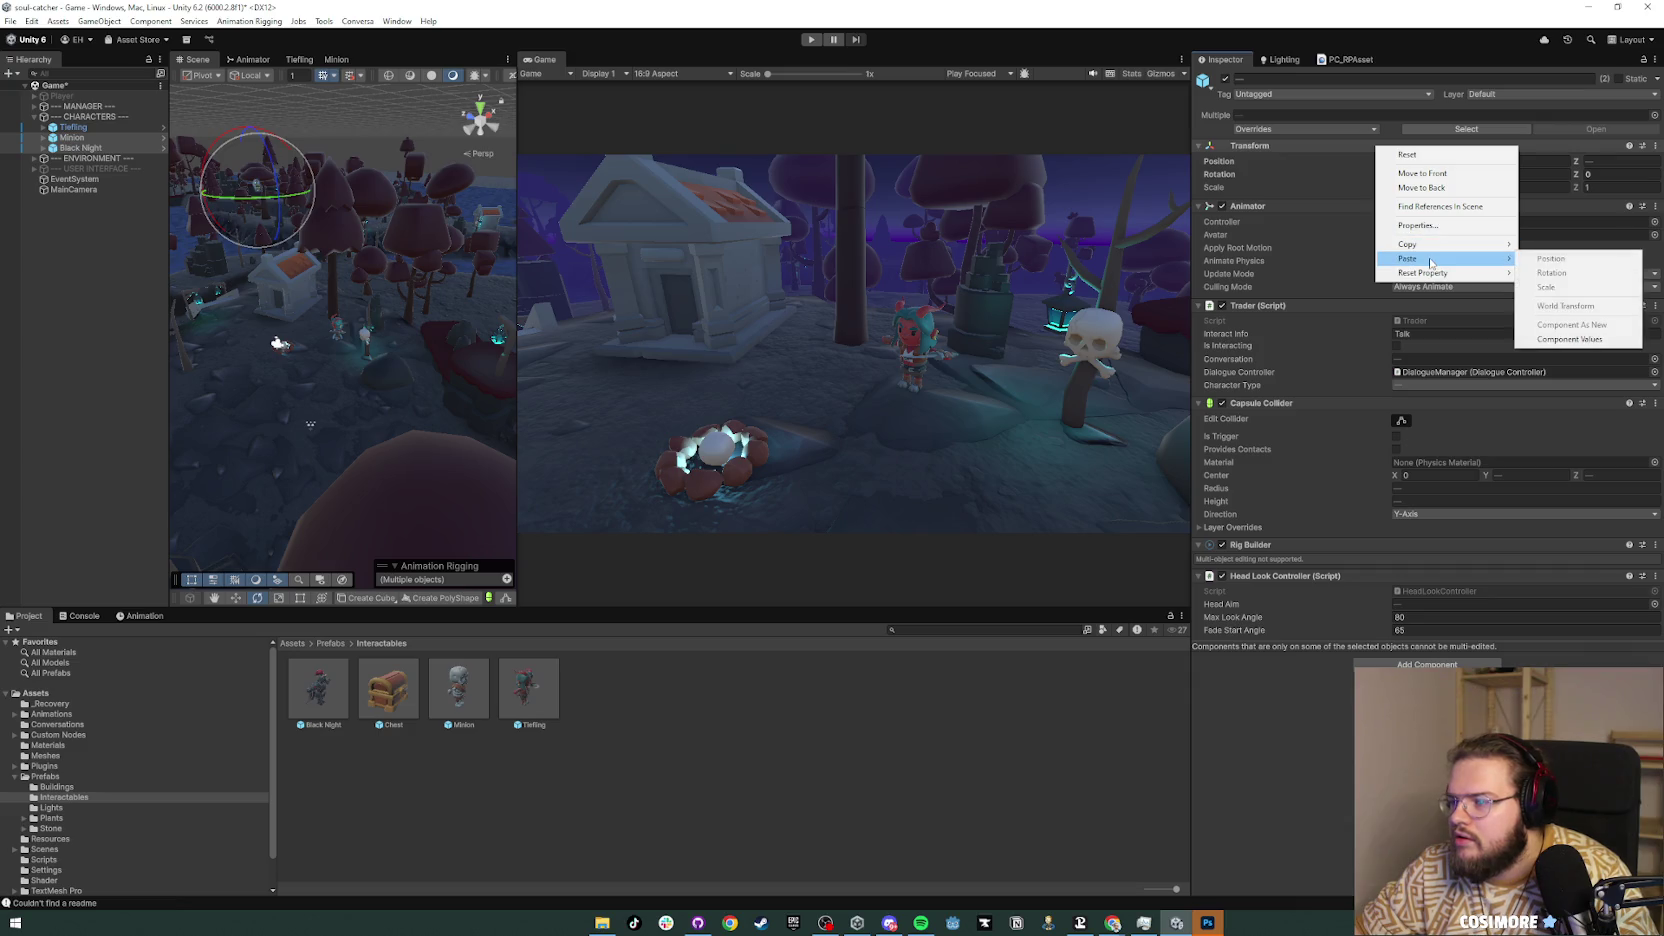
{"action": "left_click", "coordinate": [1575, 341]}
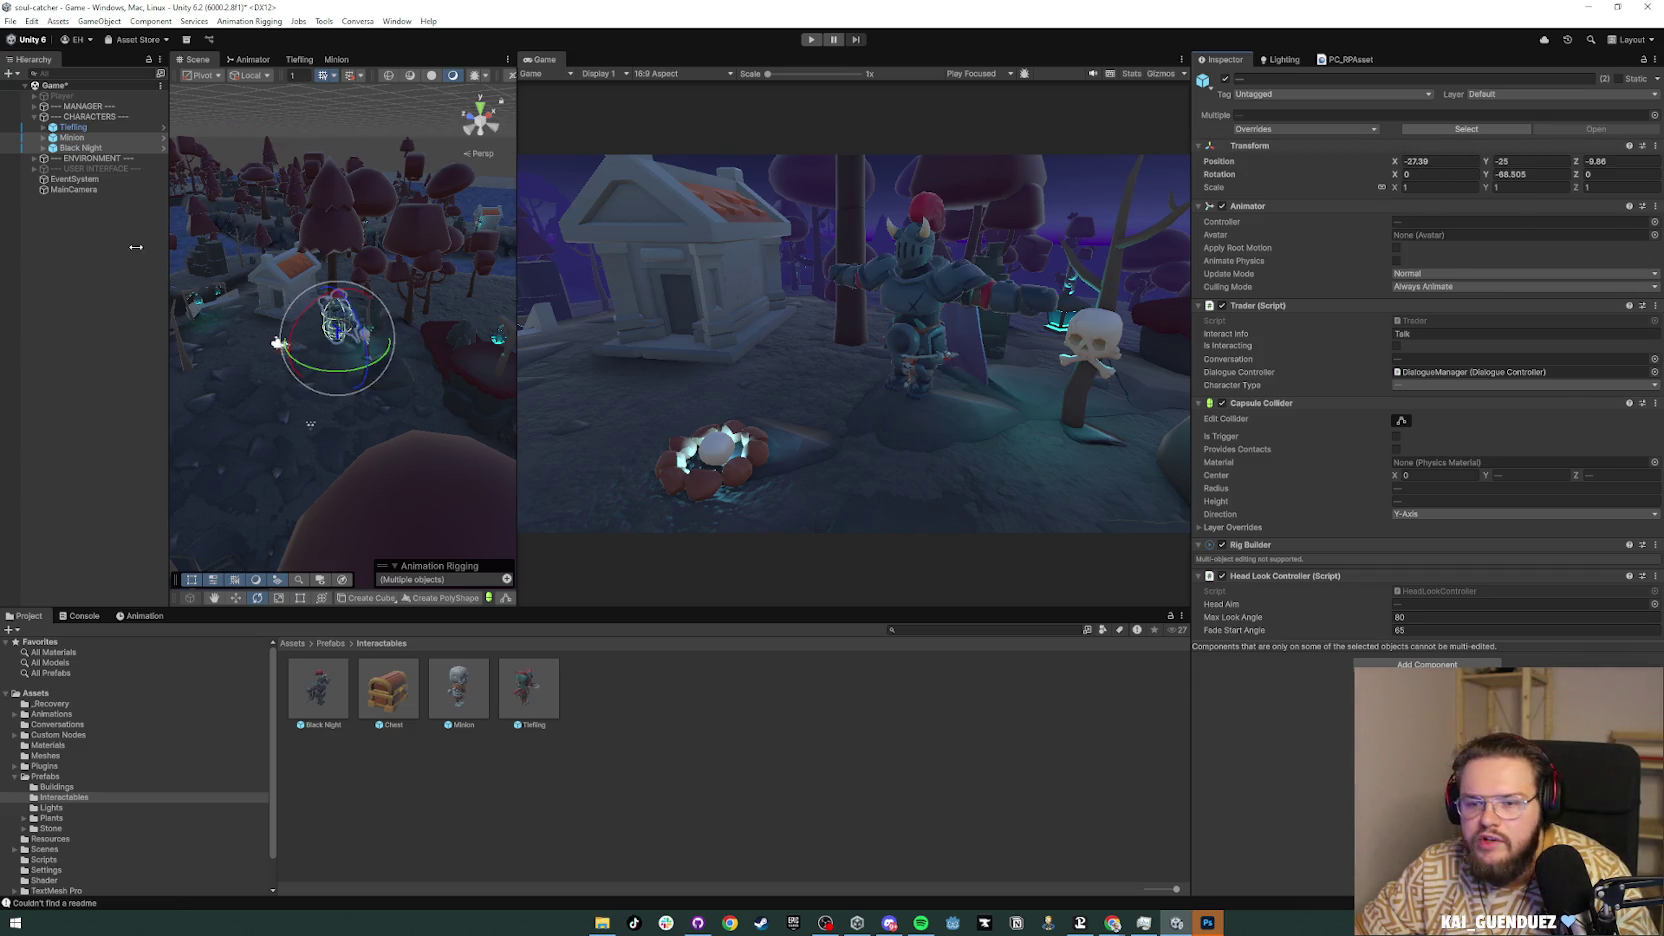
Step: Move the Minion left toward the campfire and rotate it to face the camera
{"action": "left_click", "coordinate": [87, 216]}
{"action": "left_click", "coordinate": [72, 137]}
{"action": "left_click_drag", "start_coordinate": [433, 335], "coordinate": [522, 321]}
{"action": "key", "text": "w"}
{"action": "mouse_move", "coordinate": [452, 416]}
{"action": "left_mouse_down"}
{"action": "mouse_move", "coordinate": [270, 428]}
{"action": "mouse_move", "coordinate": [392, 451]}
{"action": "left_mouse_up"}
{"action": "key", "text": "e"}
Step: Move the Black Knight left behind the Minion and turn it toward the camera
{"action": "left_click", "coordinate": [82, 148]}
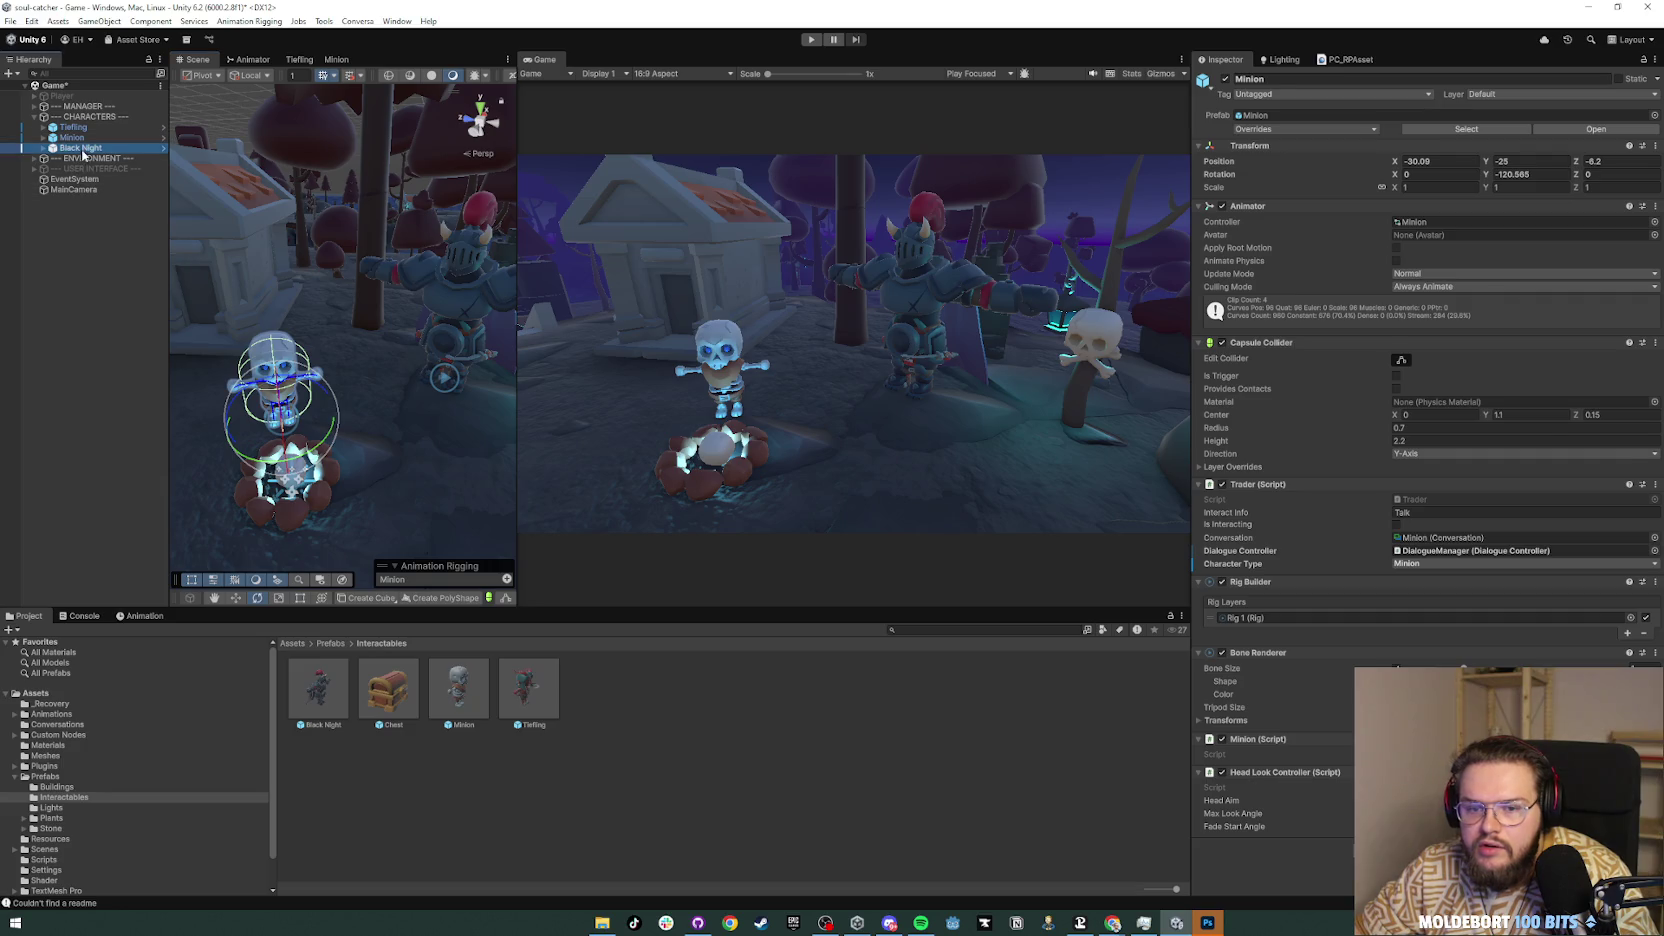
{"action": "key", "text": "w"}
{"action": "mouse_move", "coordinate": [453, 378]}
{"action": "left_mouse_down"}
{"action": "mouse_move", "coordinate": [330, 368]}
{"action": "mouse_move", "coordinate": [383, 366]}
{"action": "mouse_move", "coordinate": [360, 360]}
{"action": "mouse_move", "coordinate": [381, 351]}
{"action": "left_mouse_up"}
{"action": "key", "text": "e"}
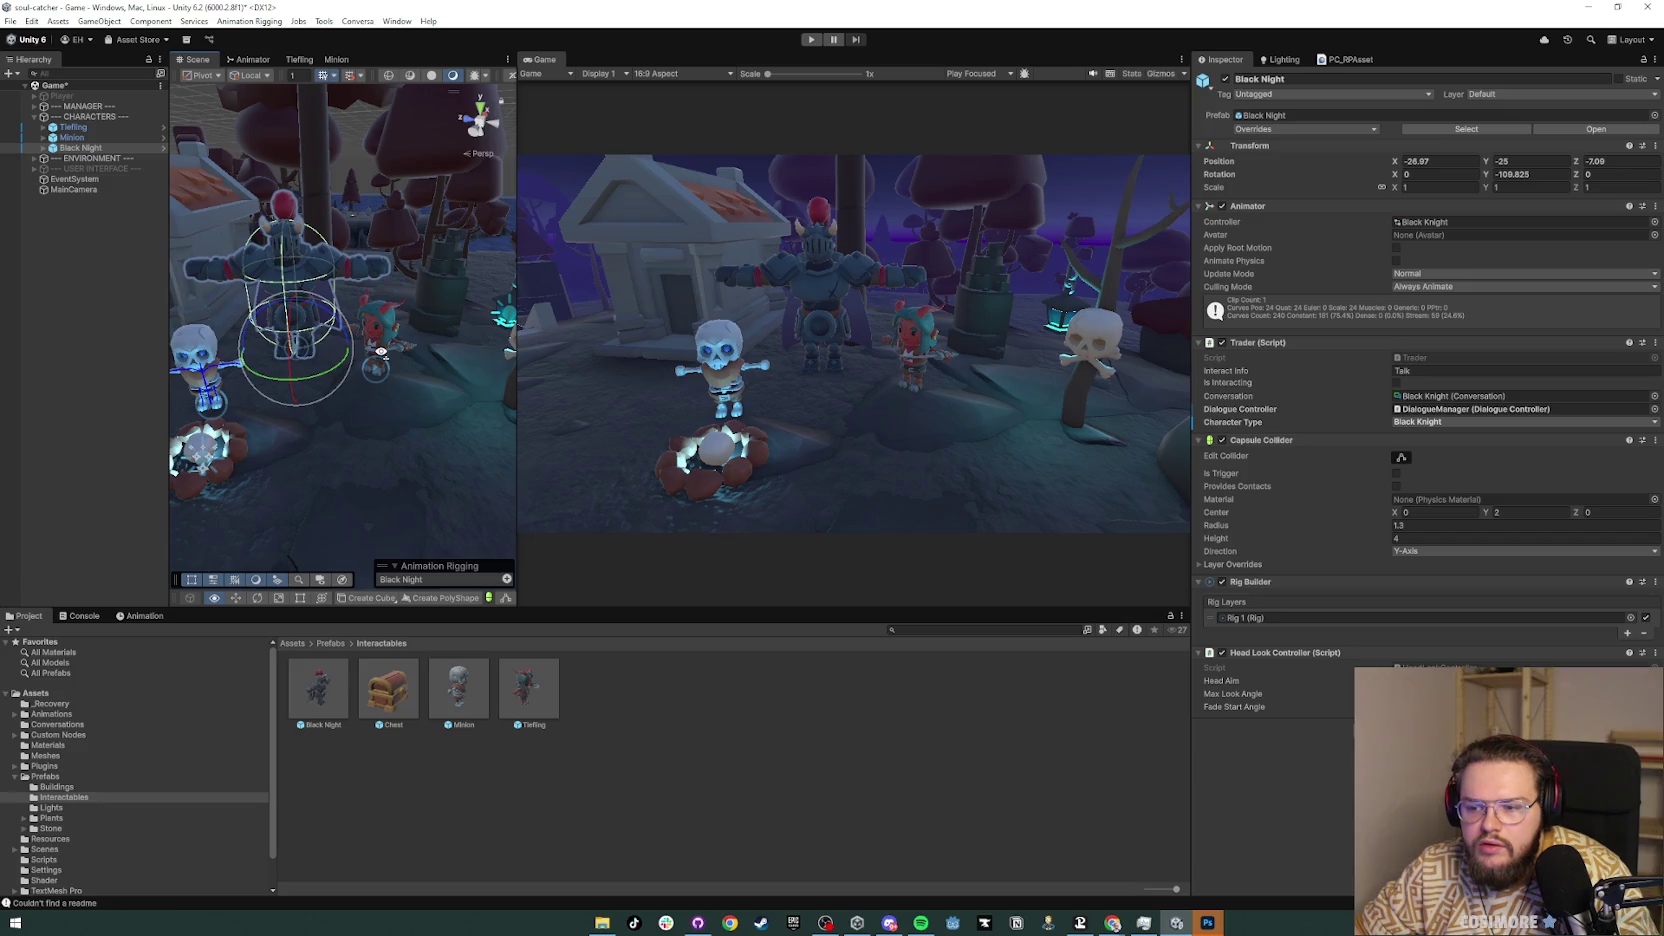
{"action": "left_click", "coordinate": [88, 252]}
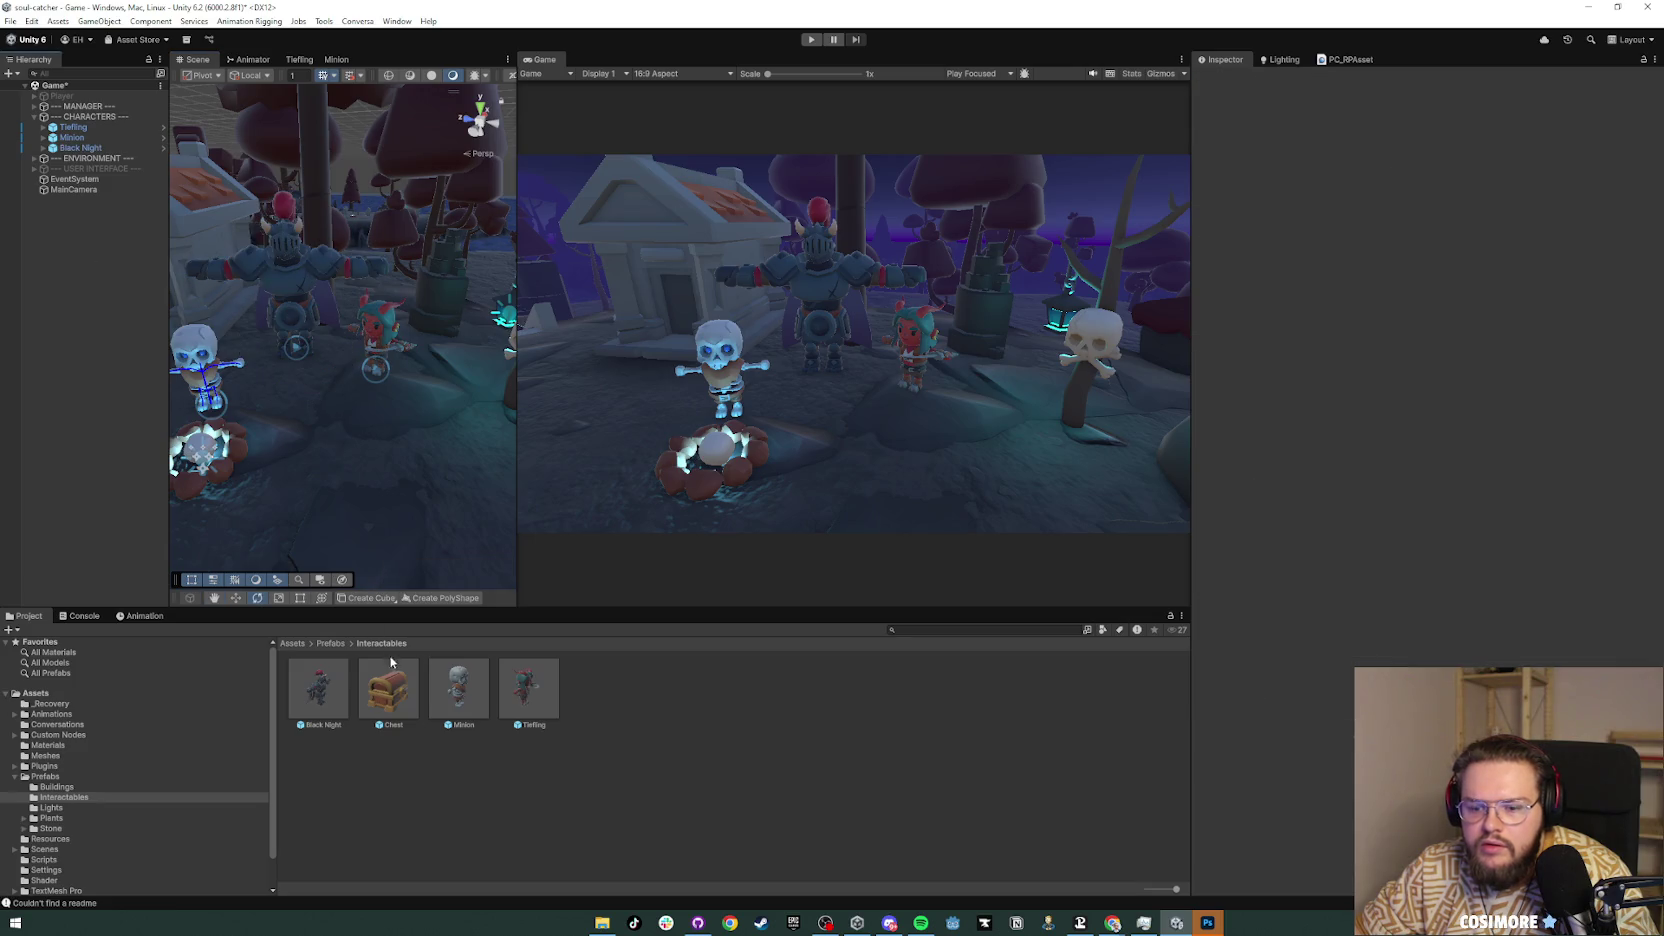
Step: Enter Play mode with Ctrl+P to see the blue campfire flames and SoulFish spawning
{"action": "key", "text": "ctrl+p"}
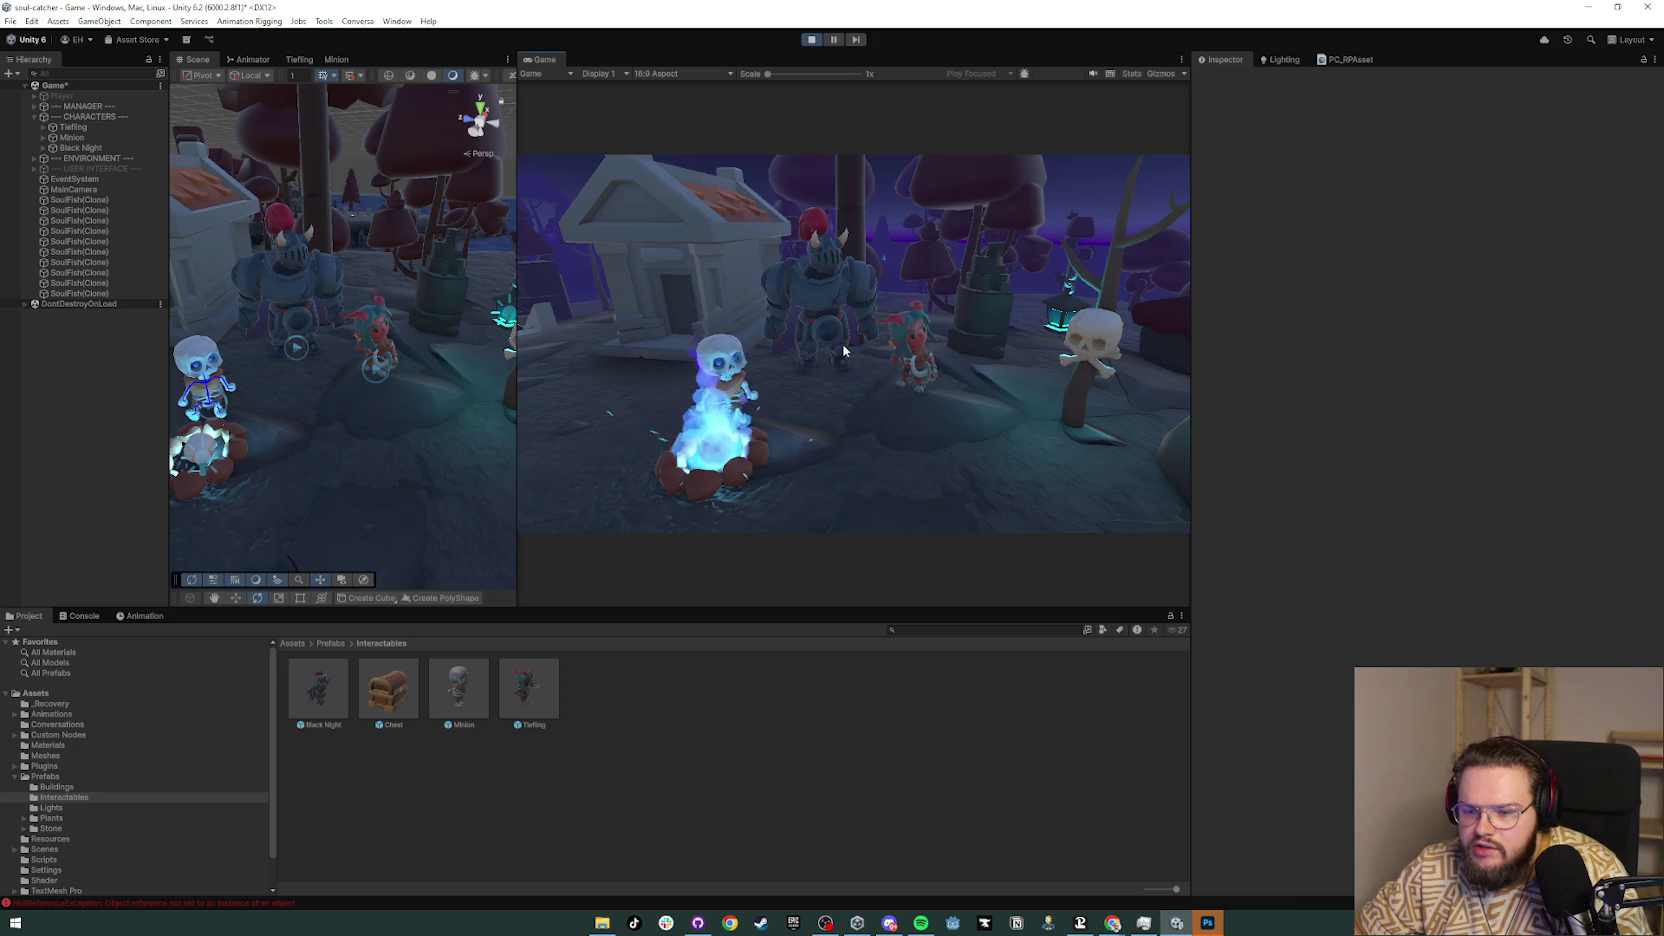
Step: Stop play, enable Player, and disable its PlayerFollowCamera and MainCamera
{"action": "left_click", "coordinate": [813, 41]}
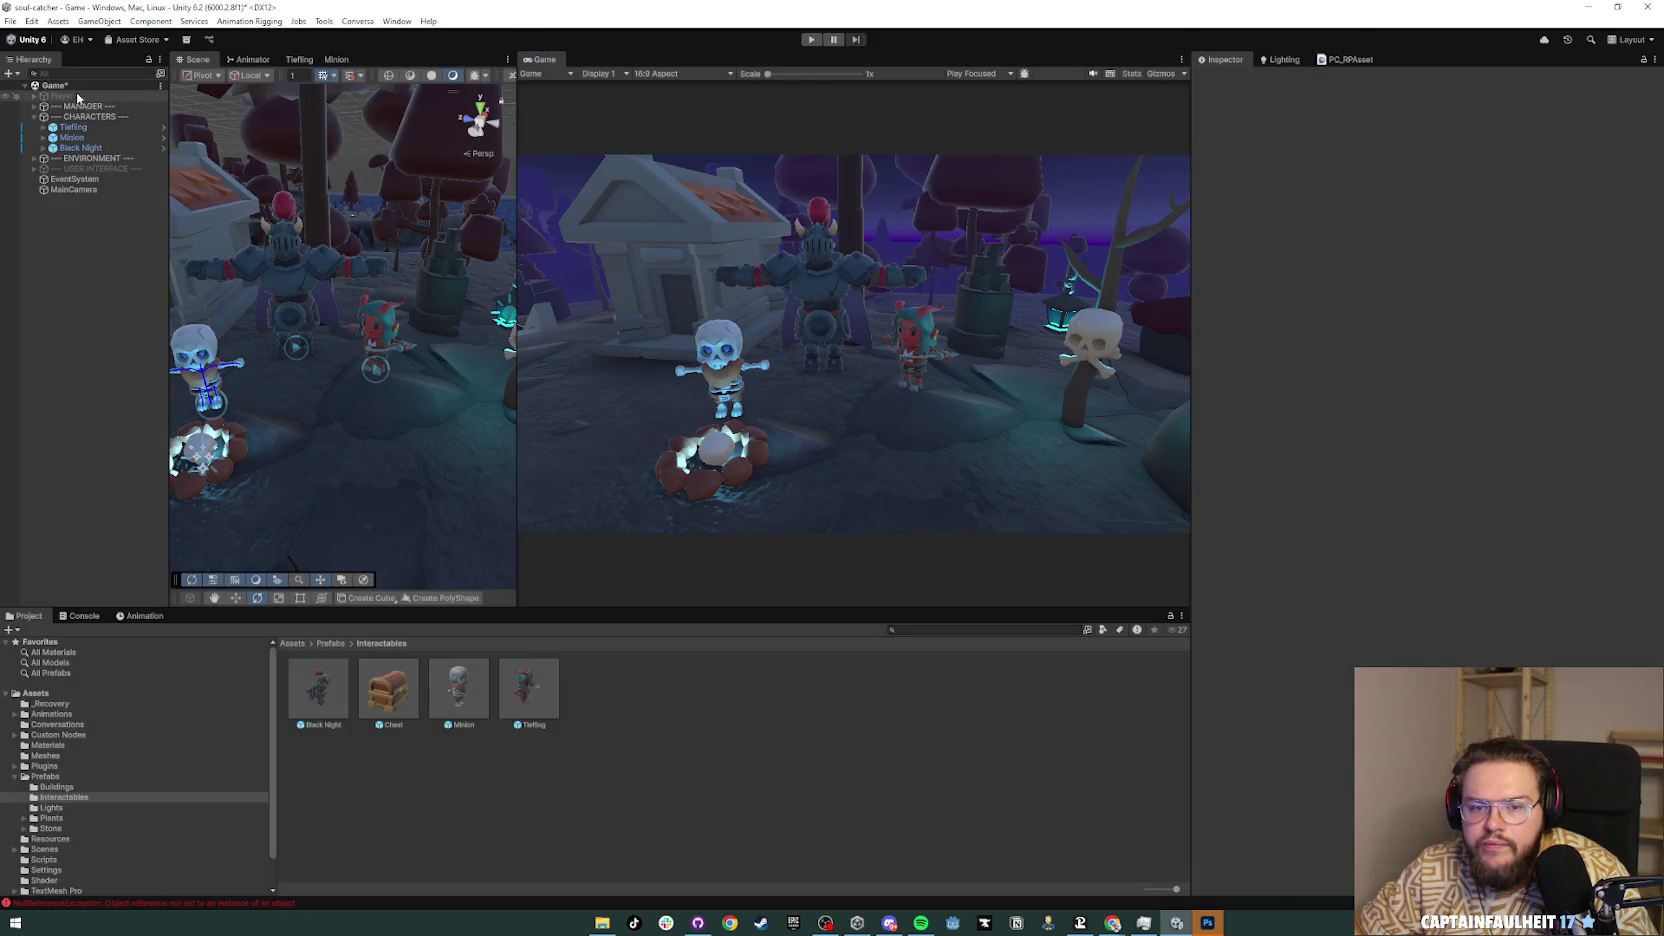
{"action": "left_click", "coordinate": [1225, 80]}
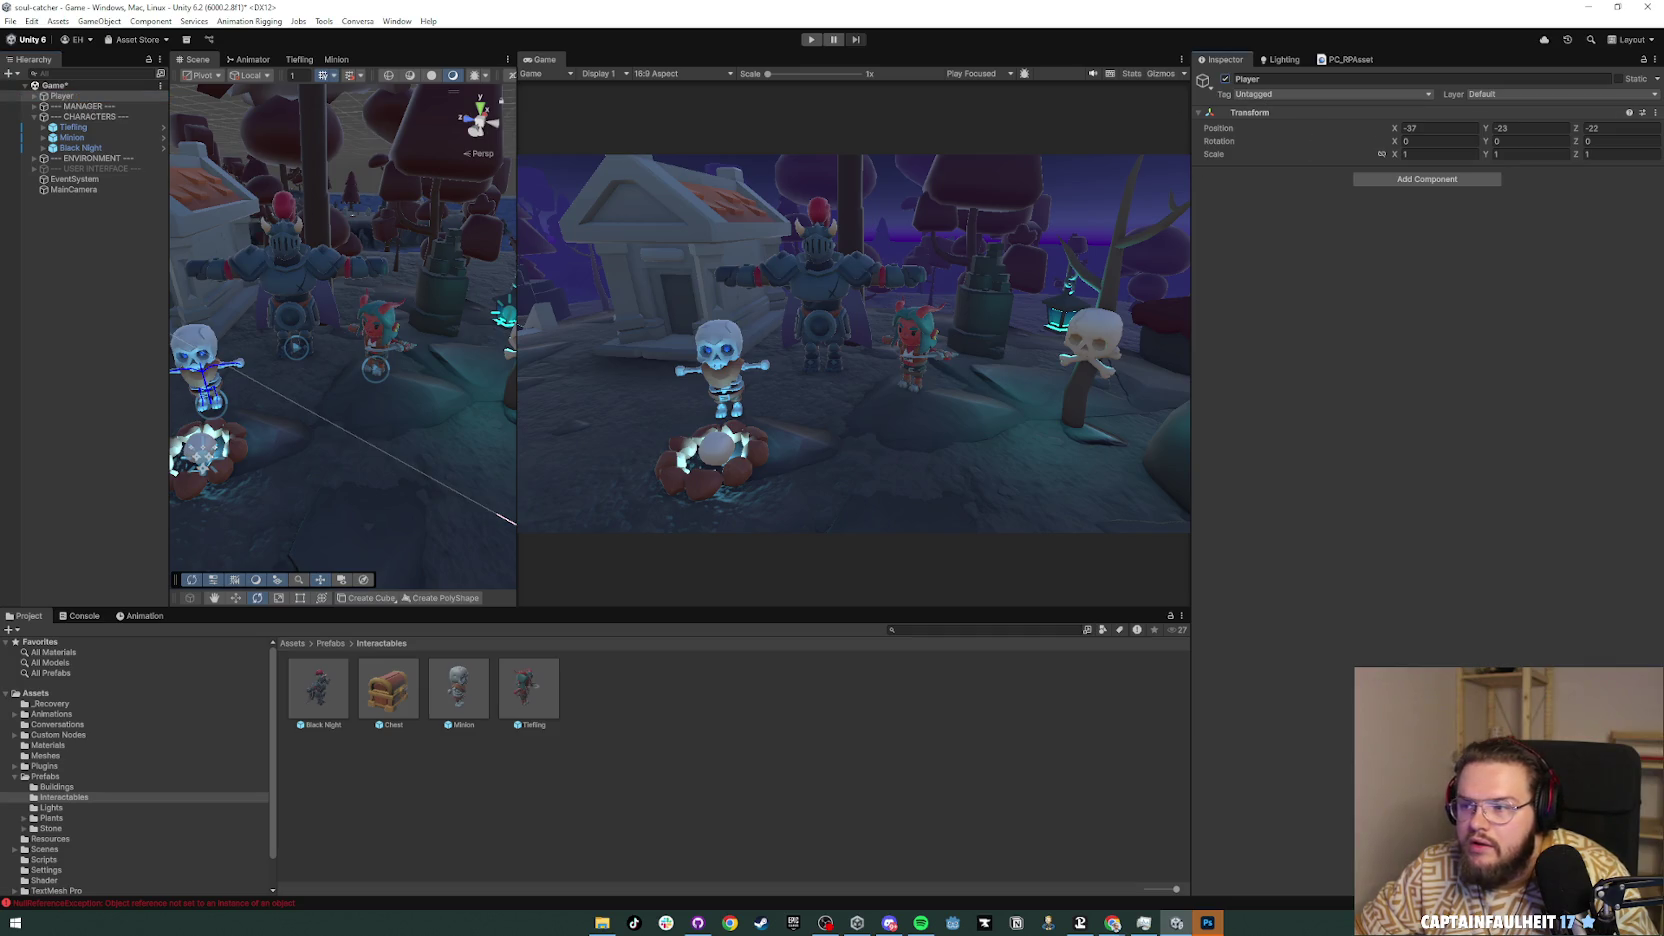
{"action": "left_click", "coordinate": [34, 96]}
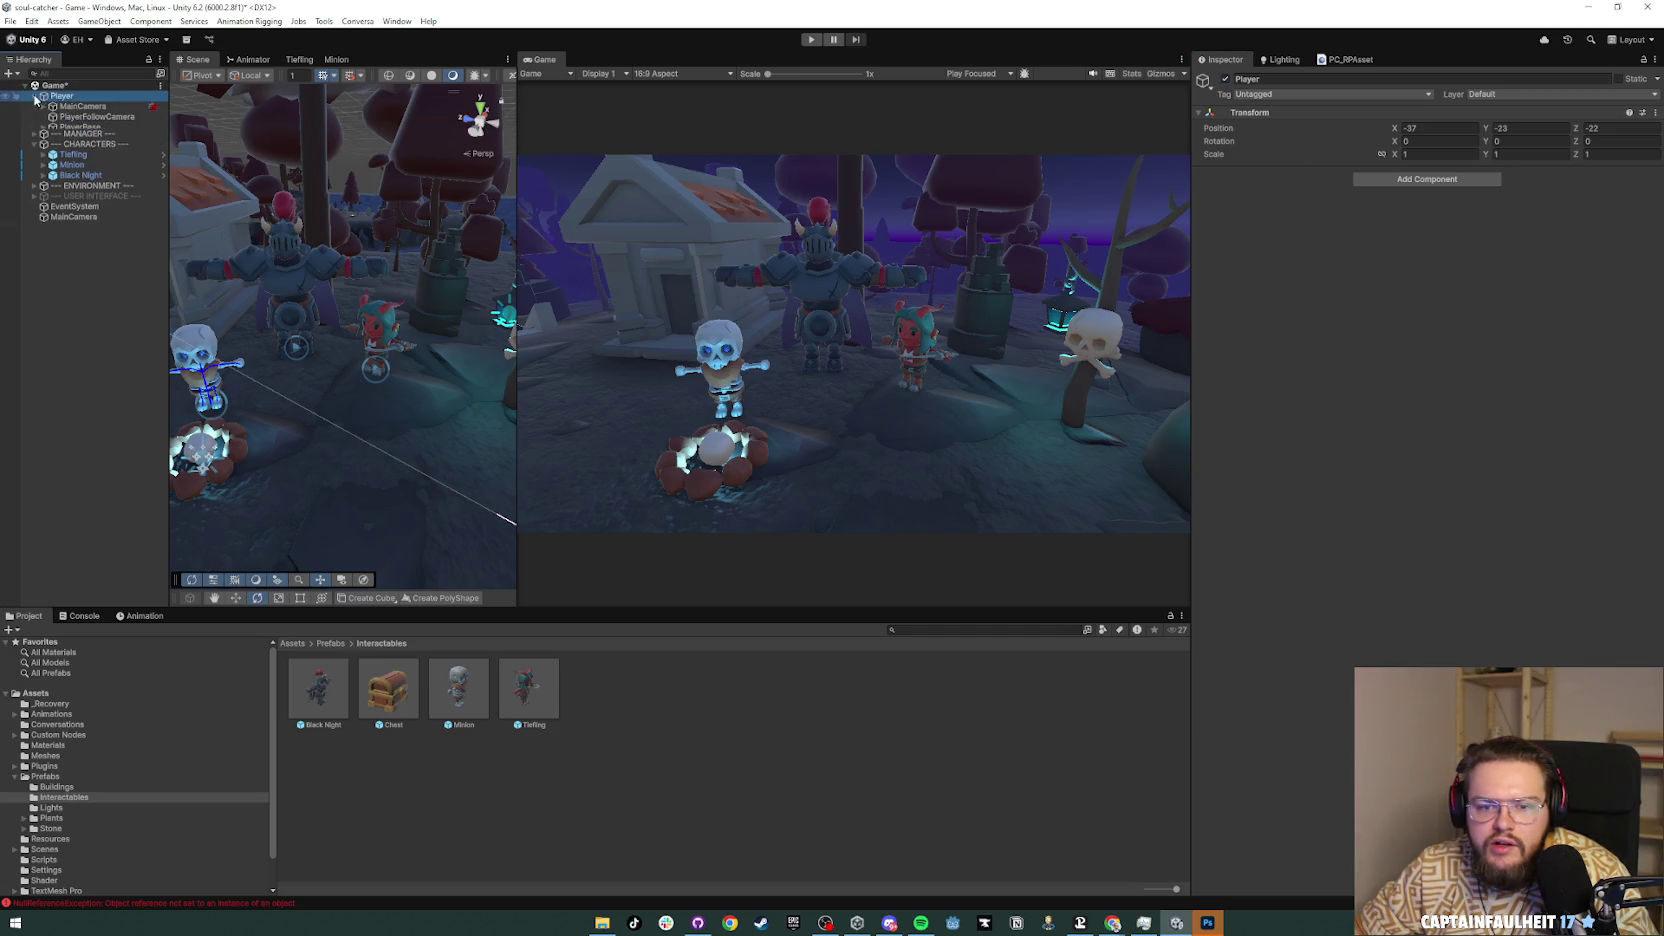
{"action": "left_click", "coordinate": [98, 116]}
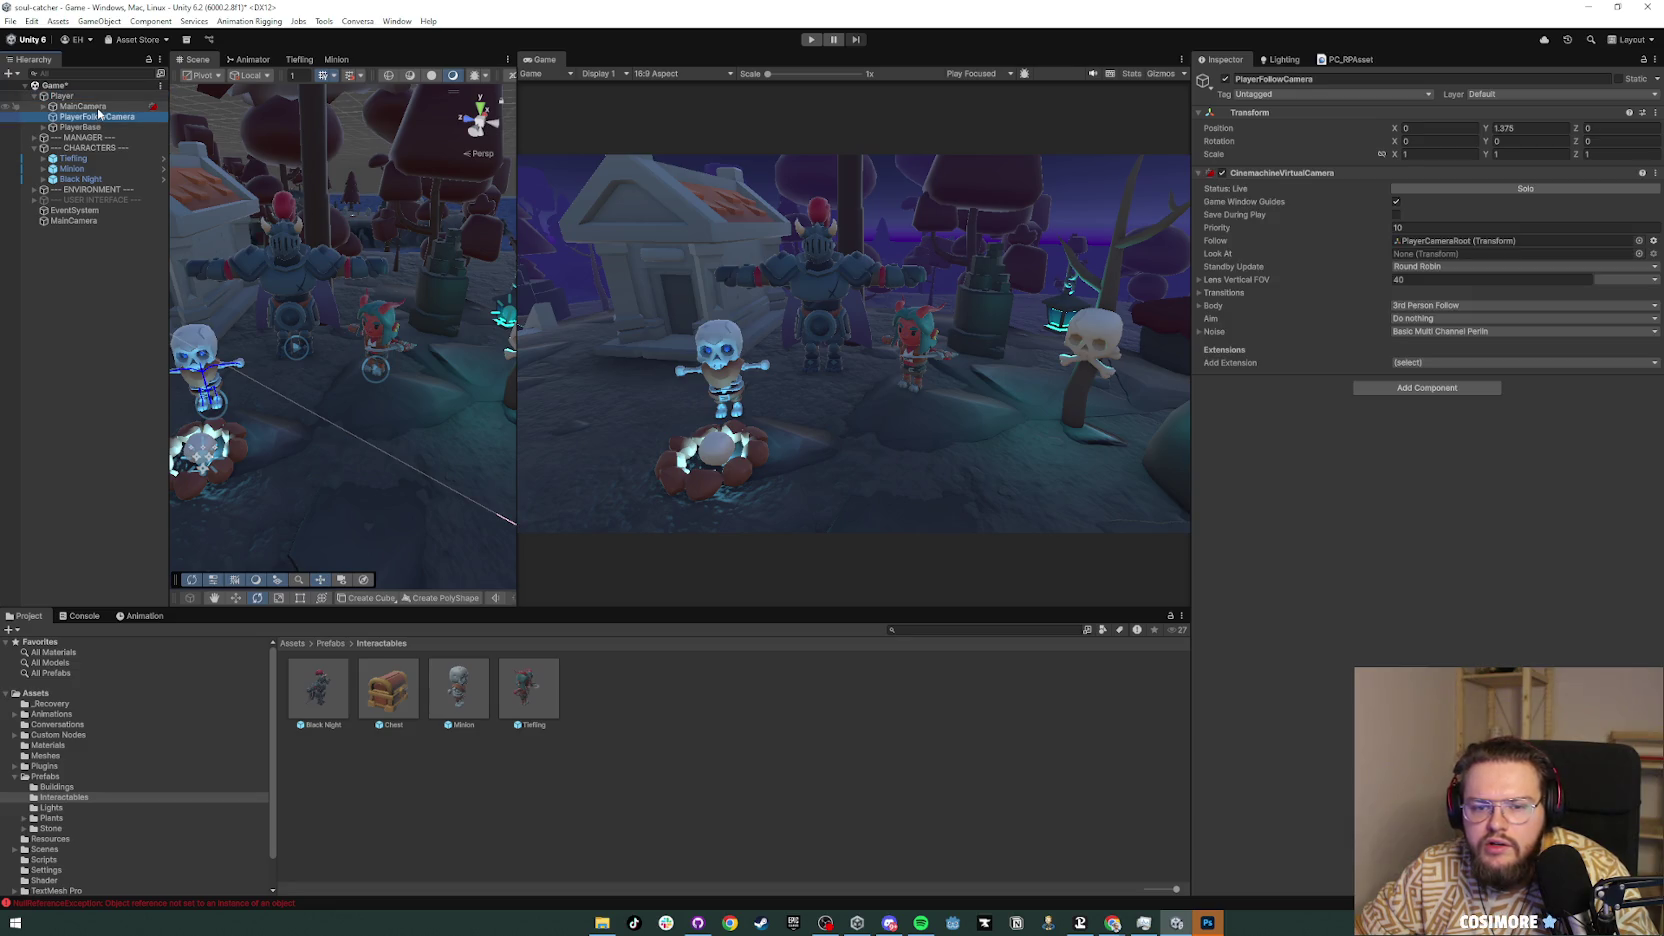
{"action": "left_click", "coordinate": [82, 106], "text": "ctrl"}
{"action": "left_click", "coordinate": [1225, 79]}
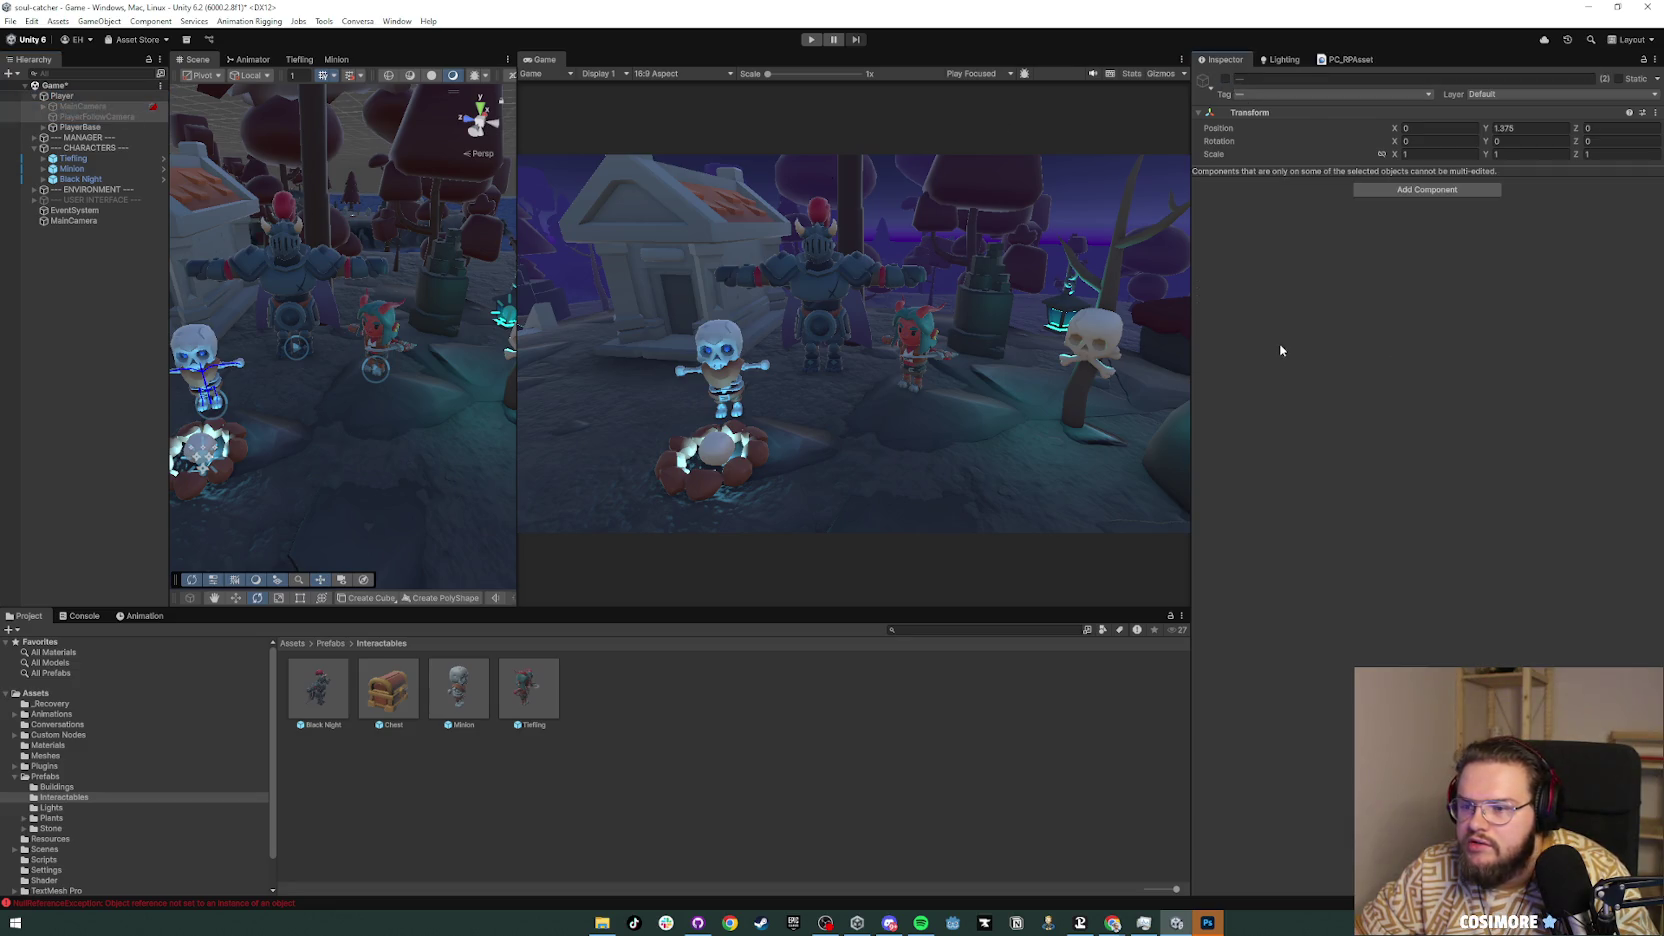
Step: Reveal the HeadAim objects of the Tiefling, Minion and Black Knight in the Hierarchy
{"action": "mouse_move", "coordinate": [400, 350]}
{"action": "left_mouse_down"}
{"action": "mouse_move", "coordinate": [26, 360]}
{"action": "mouse_move", "coordinate": [130, 327]}
{"action": "left_mouse_up"}
{"action": "left_click", "coordinate": [72, 158]}
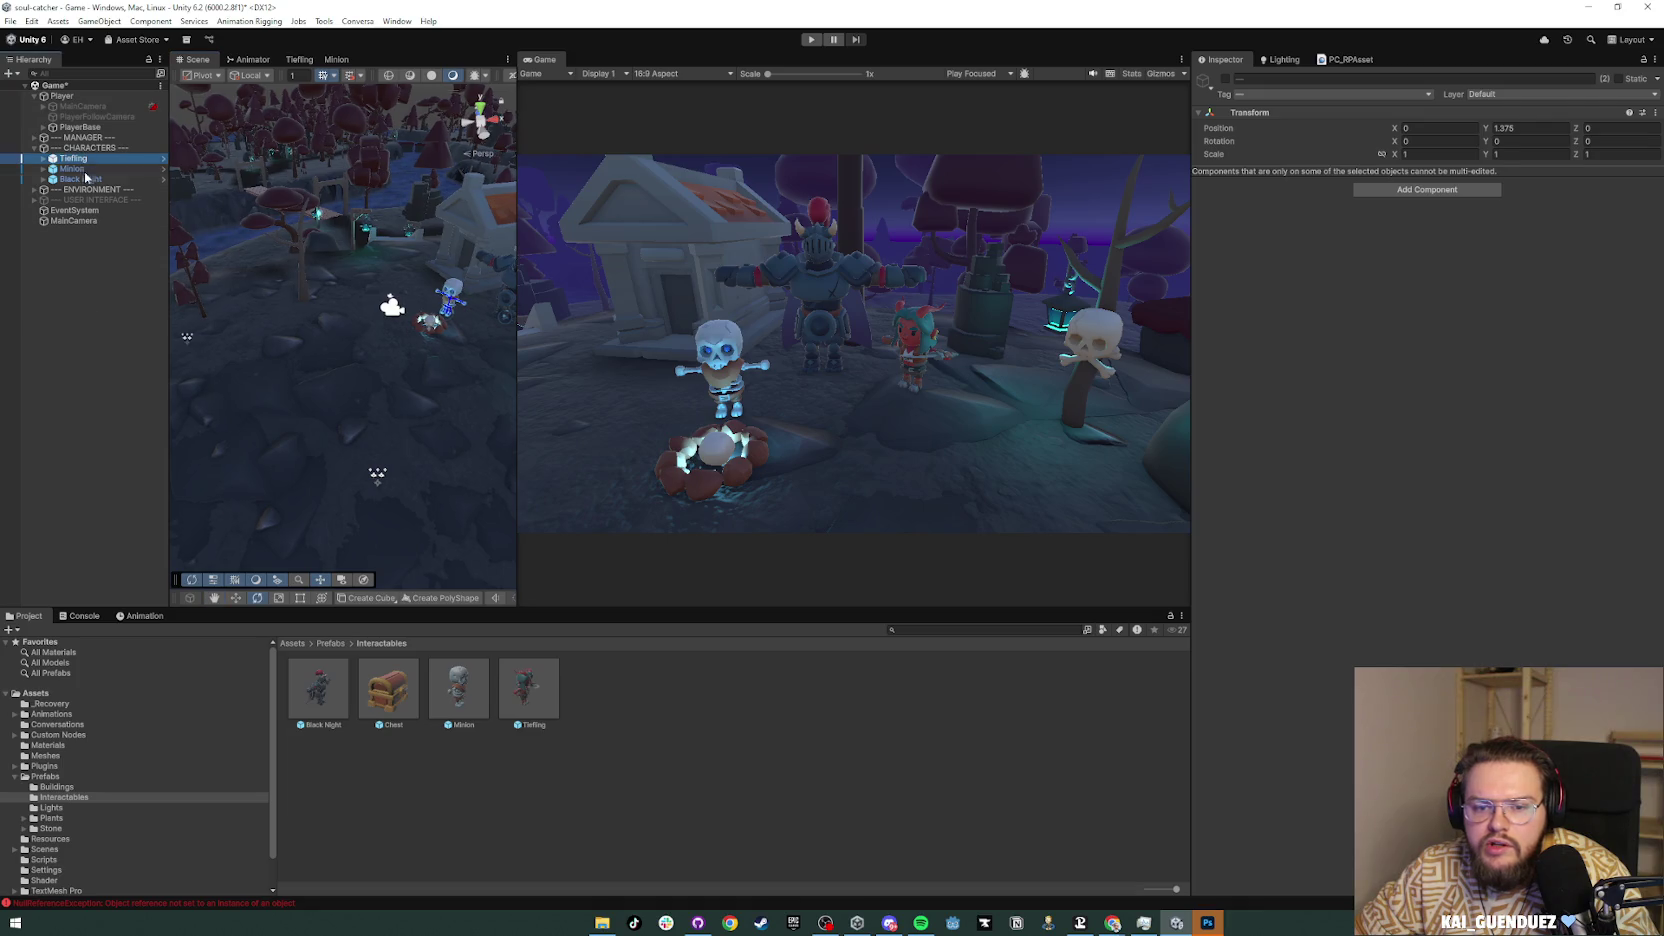
{"action": "left_click", "coordinate": [80, 179], "text": "shift"}
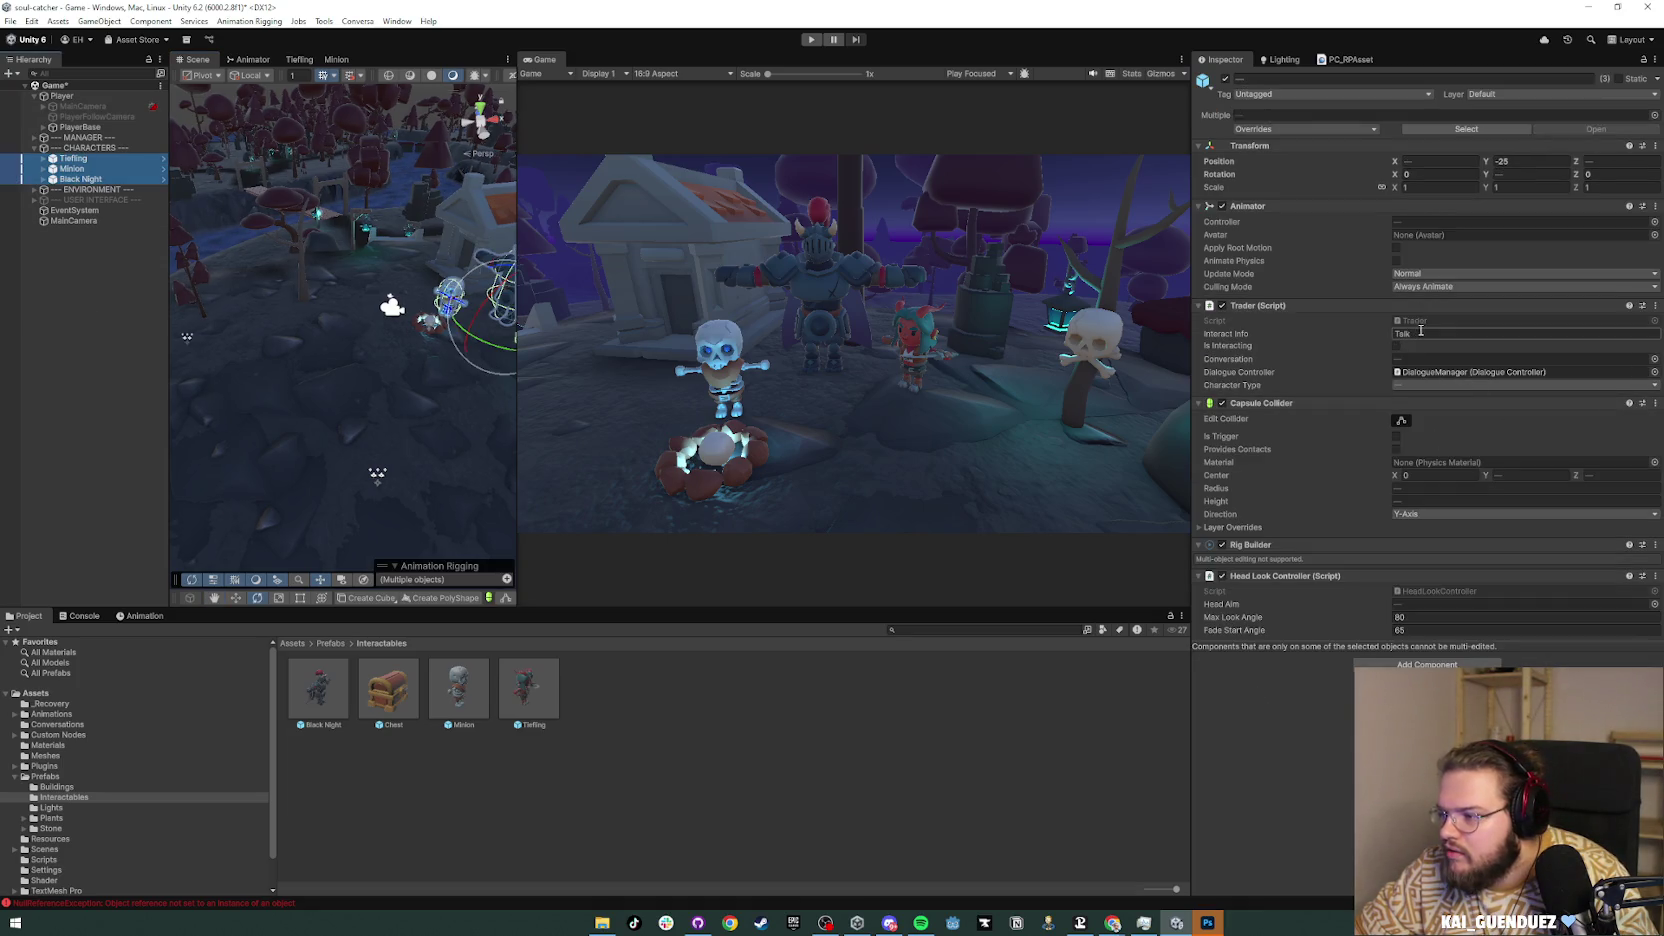
{"action": "left_click", "coordinate": [1415, 605]}
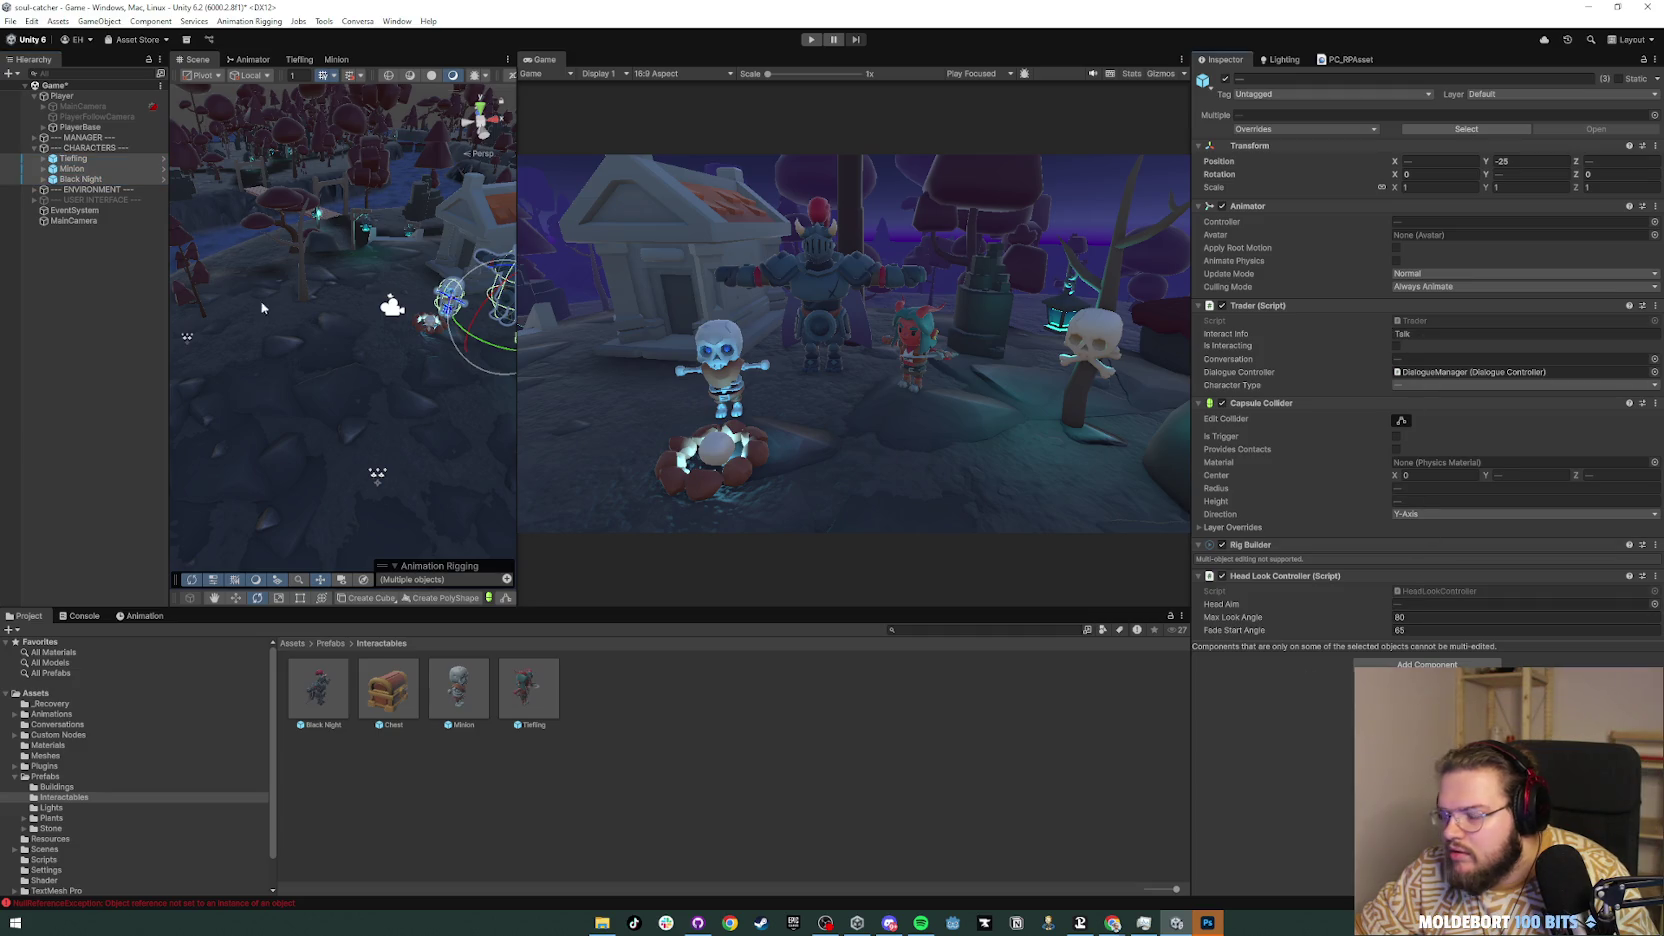
{"action": "left_click", "coordinate": [65, 248]}
{"action": "left_click", "coordinate": [73, 158]}
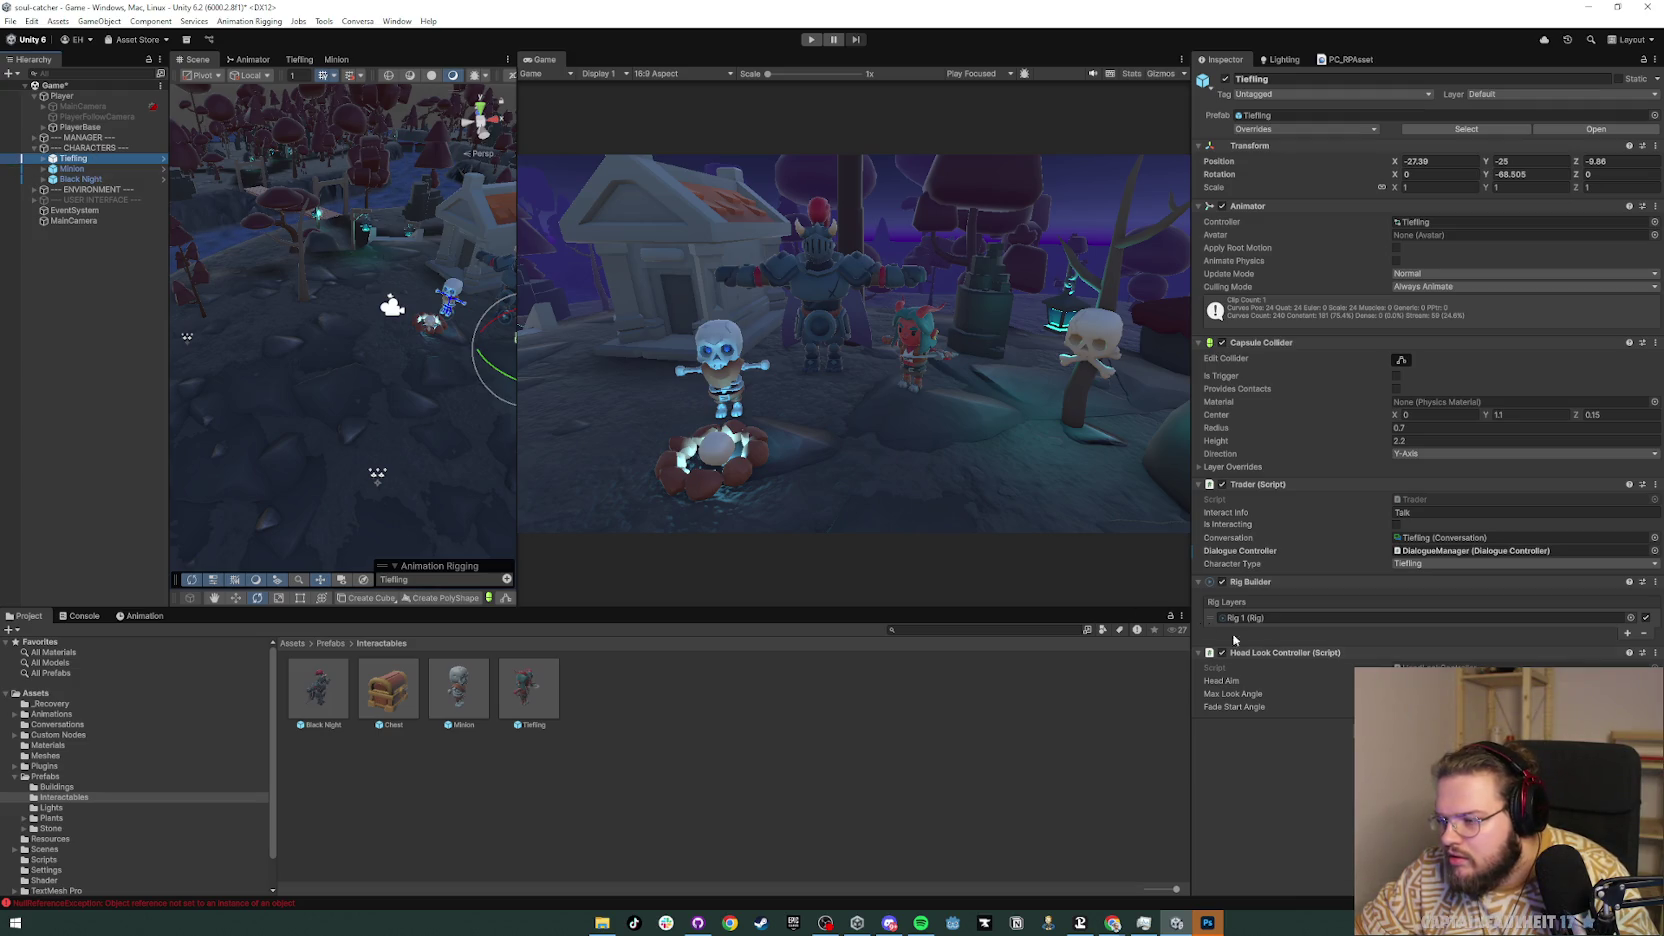
{"action": "left_click", "coordinate": [1400, 680]}
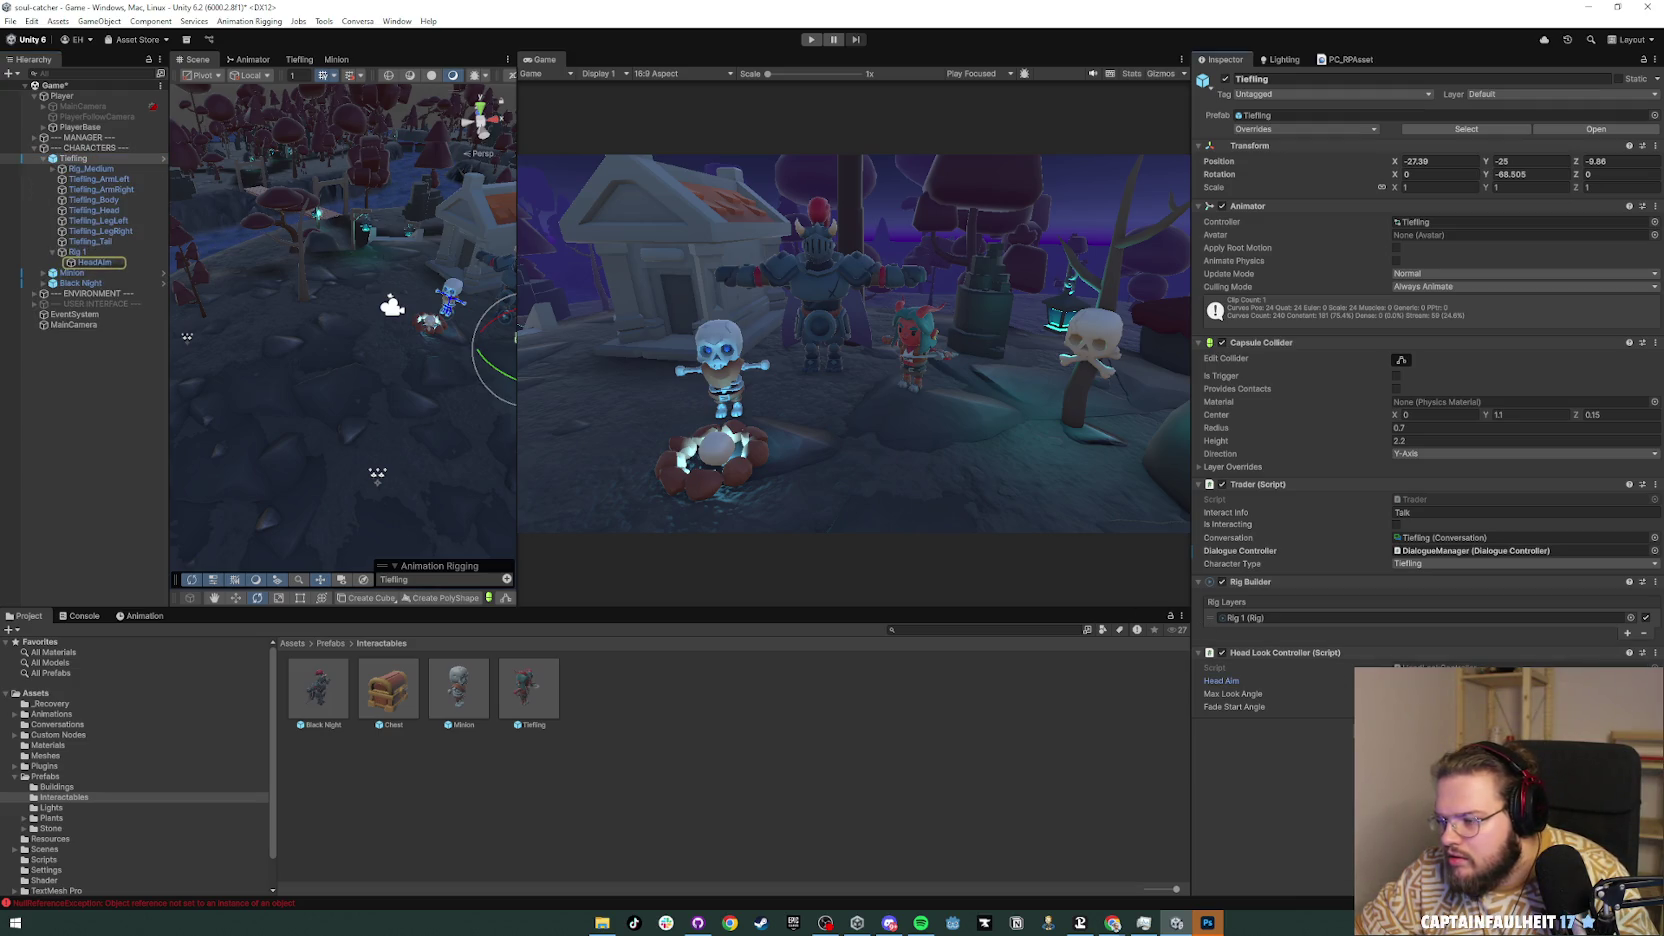
{"action": "left_click", "coordinate": [72, 272]}
{"action": "left_click", "coordinate": [42, 272]}
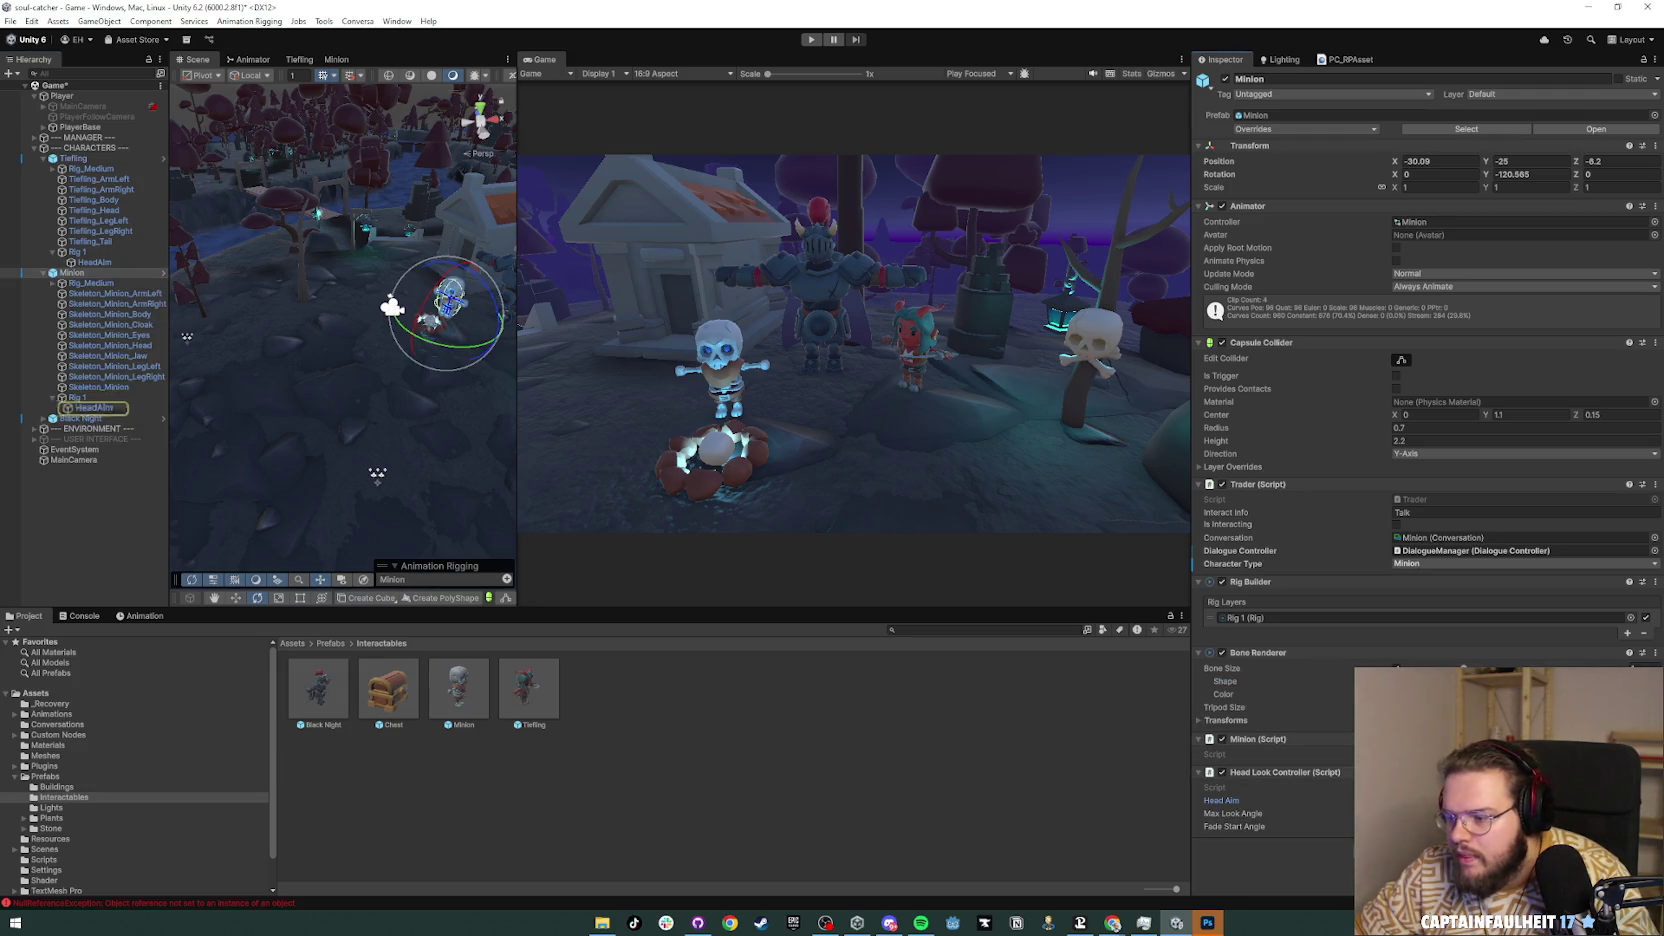
{"action": "left_click", "coordinate": [80, 418]}
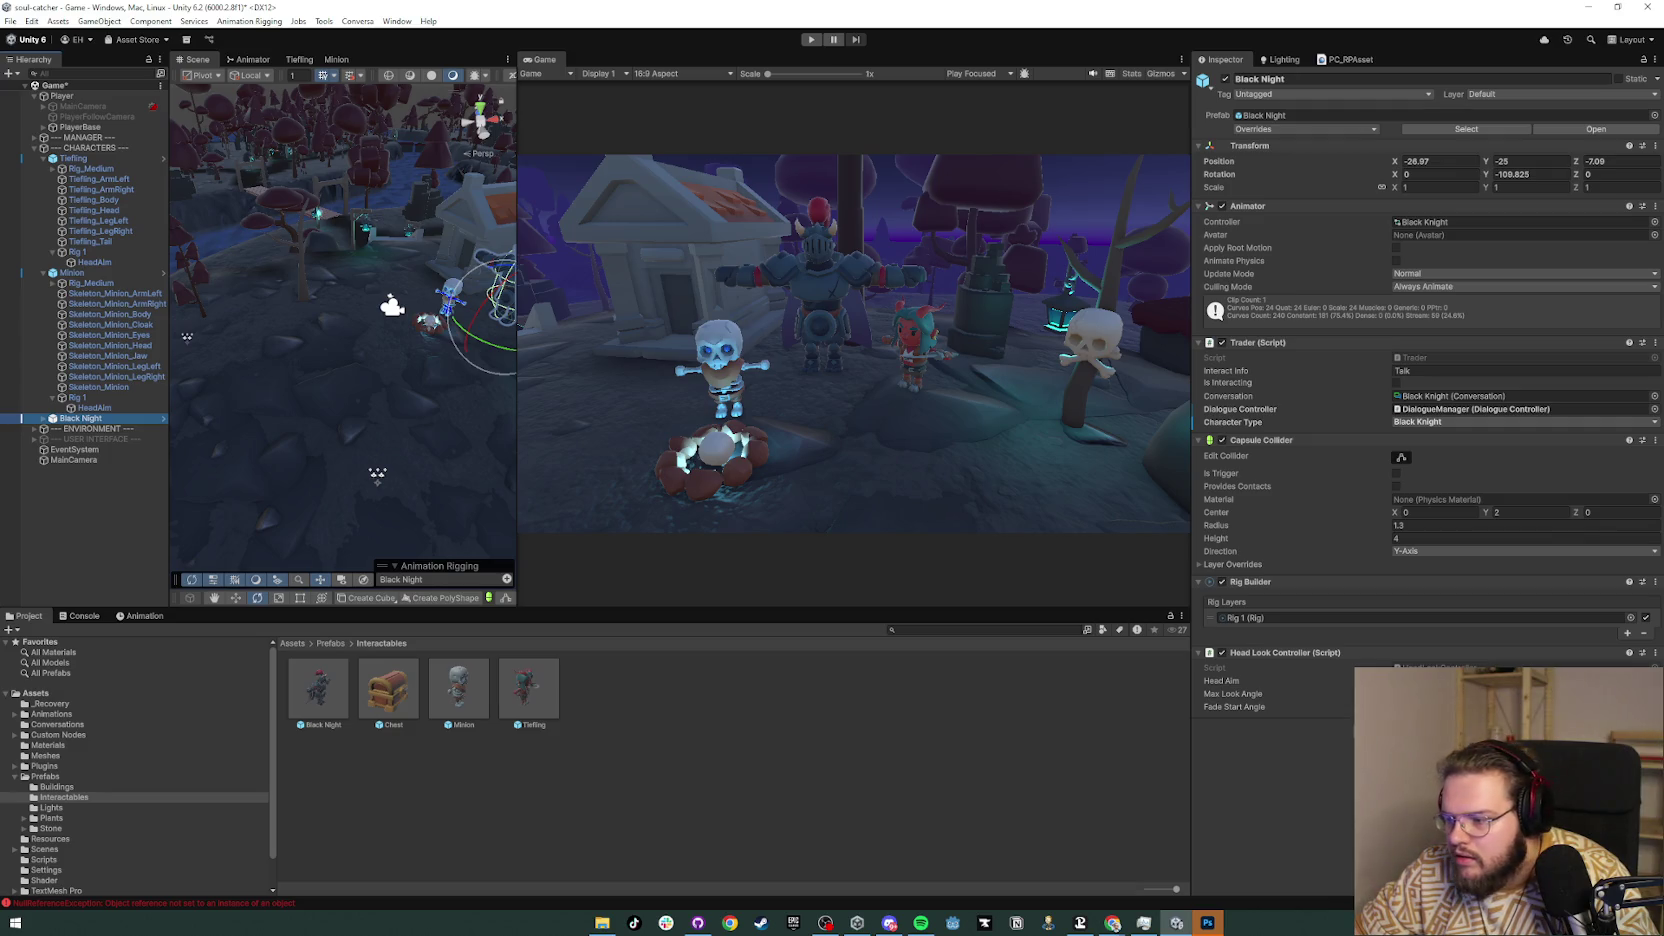
{"action": "left_click", "coordinate": [1400, 680]}
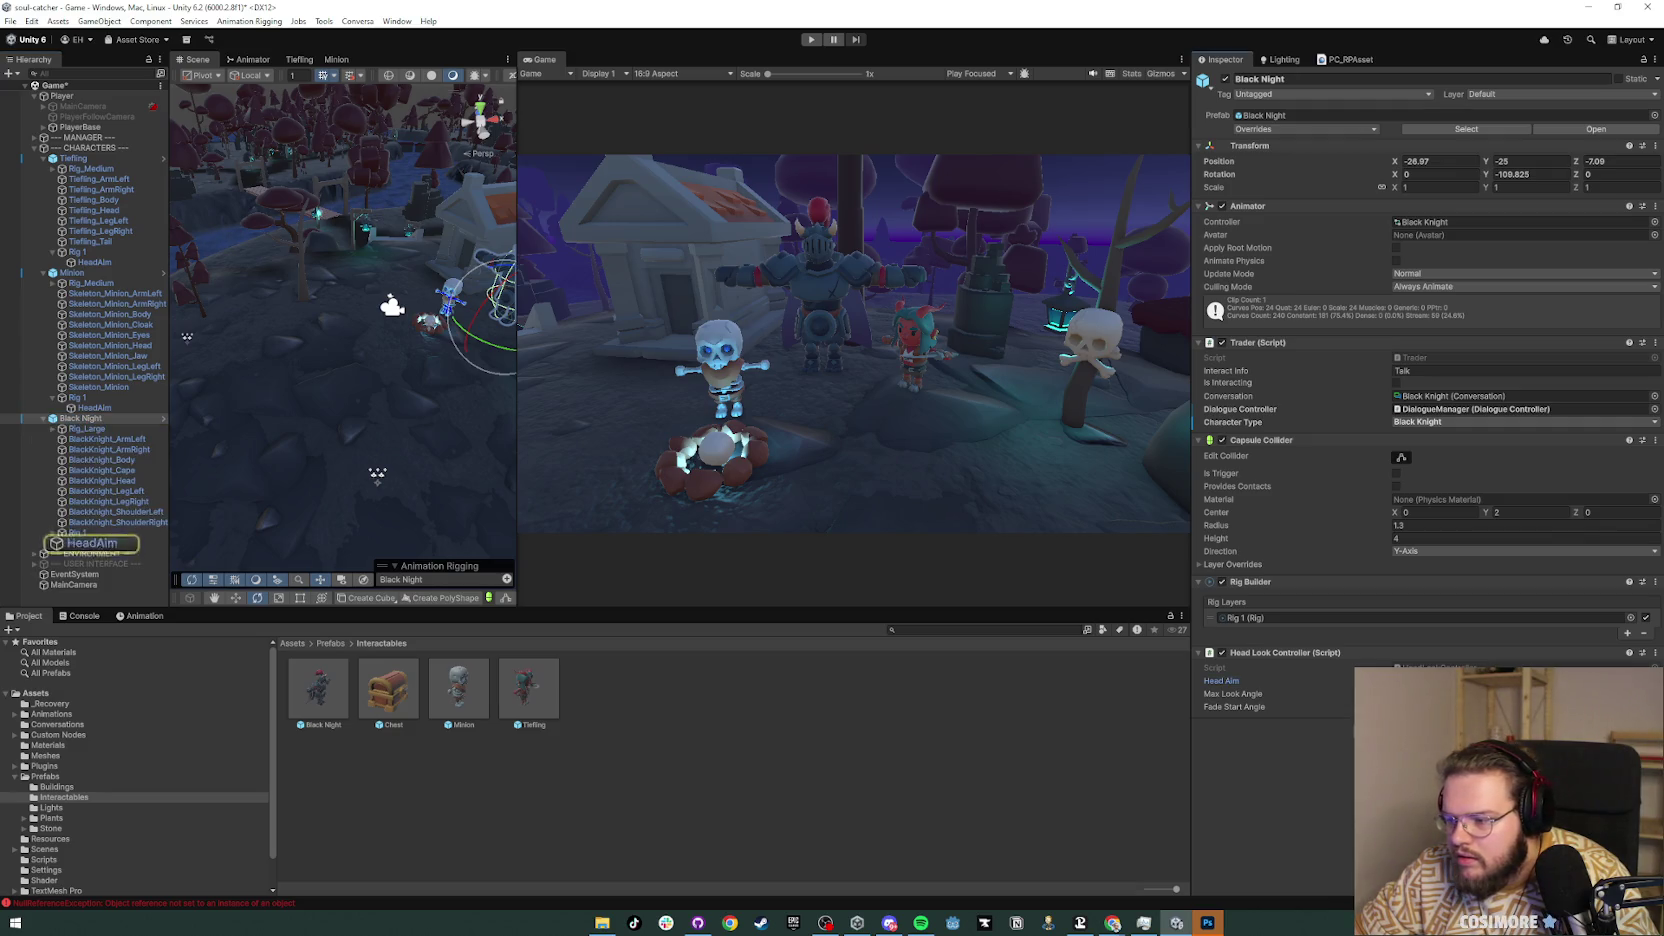
Step: Set MainCamera as the Source Object on all three characters' HeadAim constraints
{"action": "left_click", "coordinate": [91, 543]}
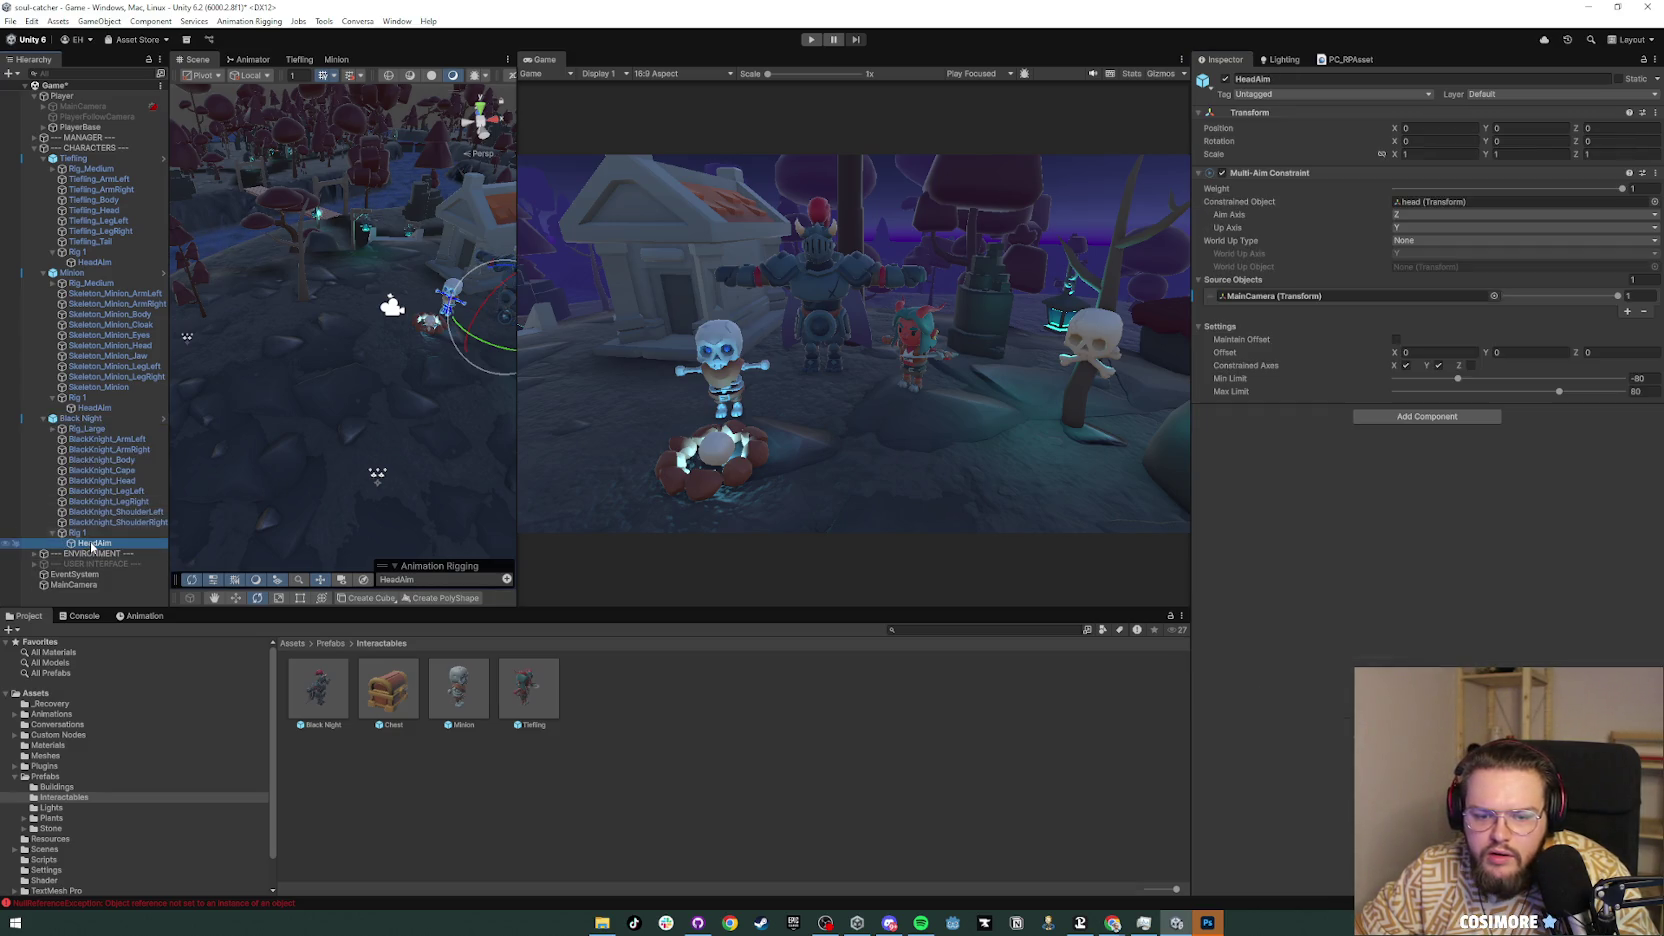
{"action": "left_click", "coordinate": [108, 409], "text": "ctrl"}
{"action": "left_click", "coordinate": [107, 263], "text": "ctrl"}
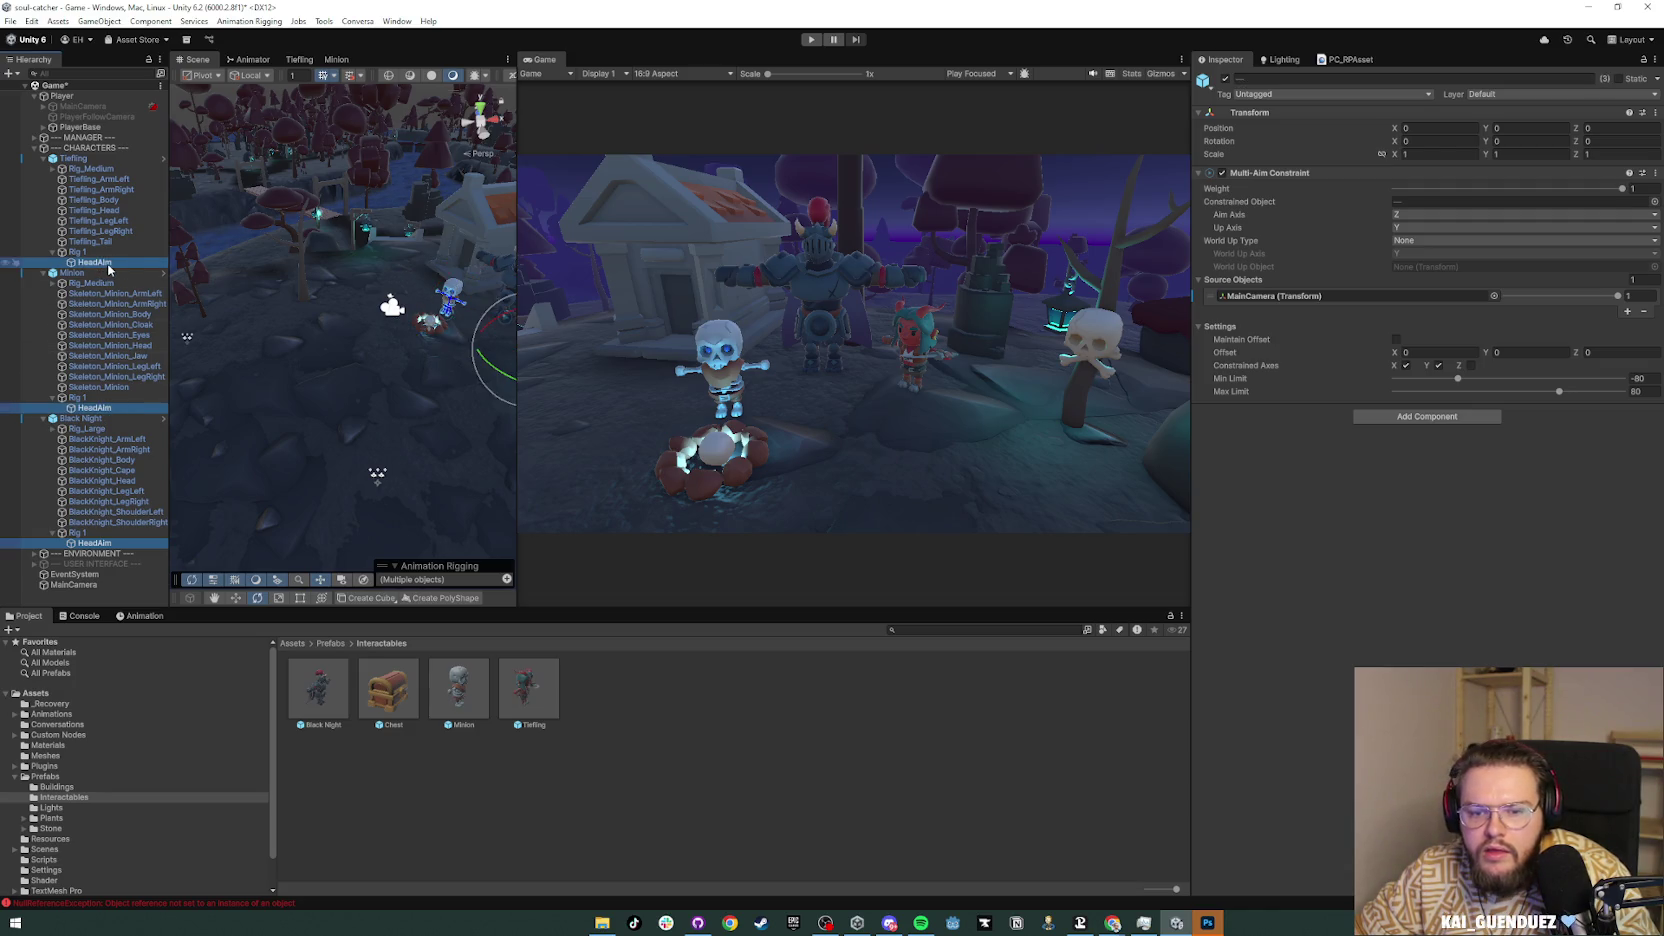
{"action": "left_click", "coordinate": [1494, 296]}
{"action": "double_click", "coordinate": [876, 408]}
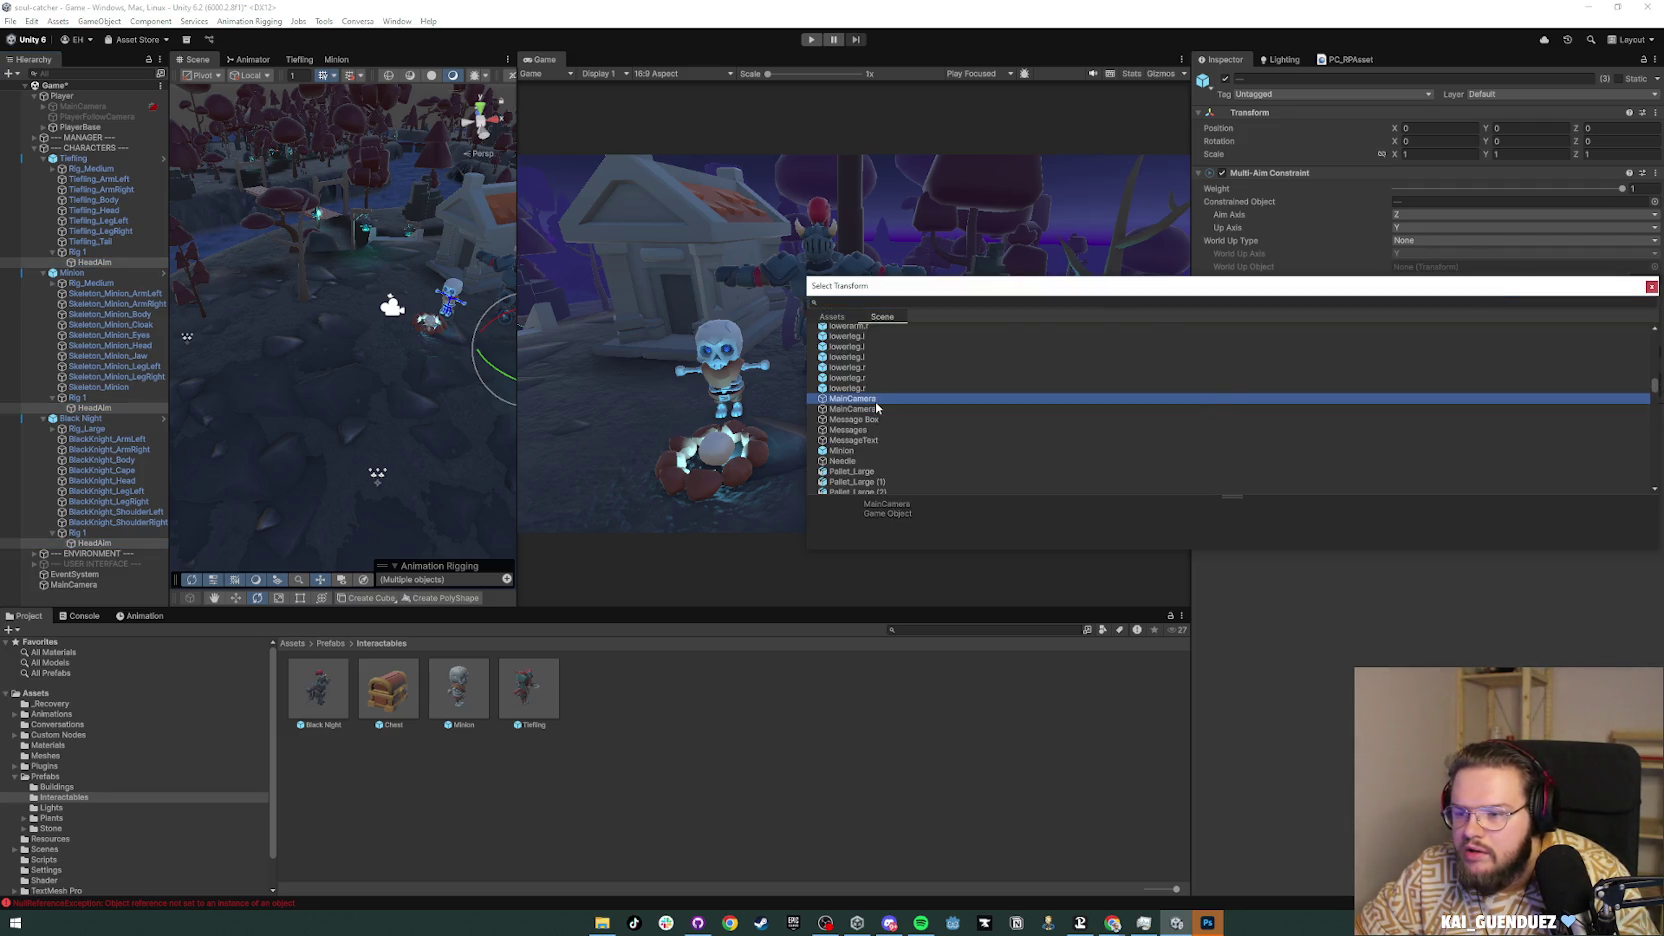
{"action": "left_click", "coordinate": [34, 147]}
{"action": "left_click", "coordinate": [78, 268]}
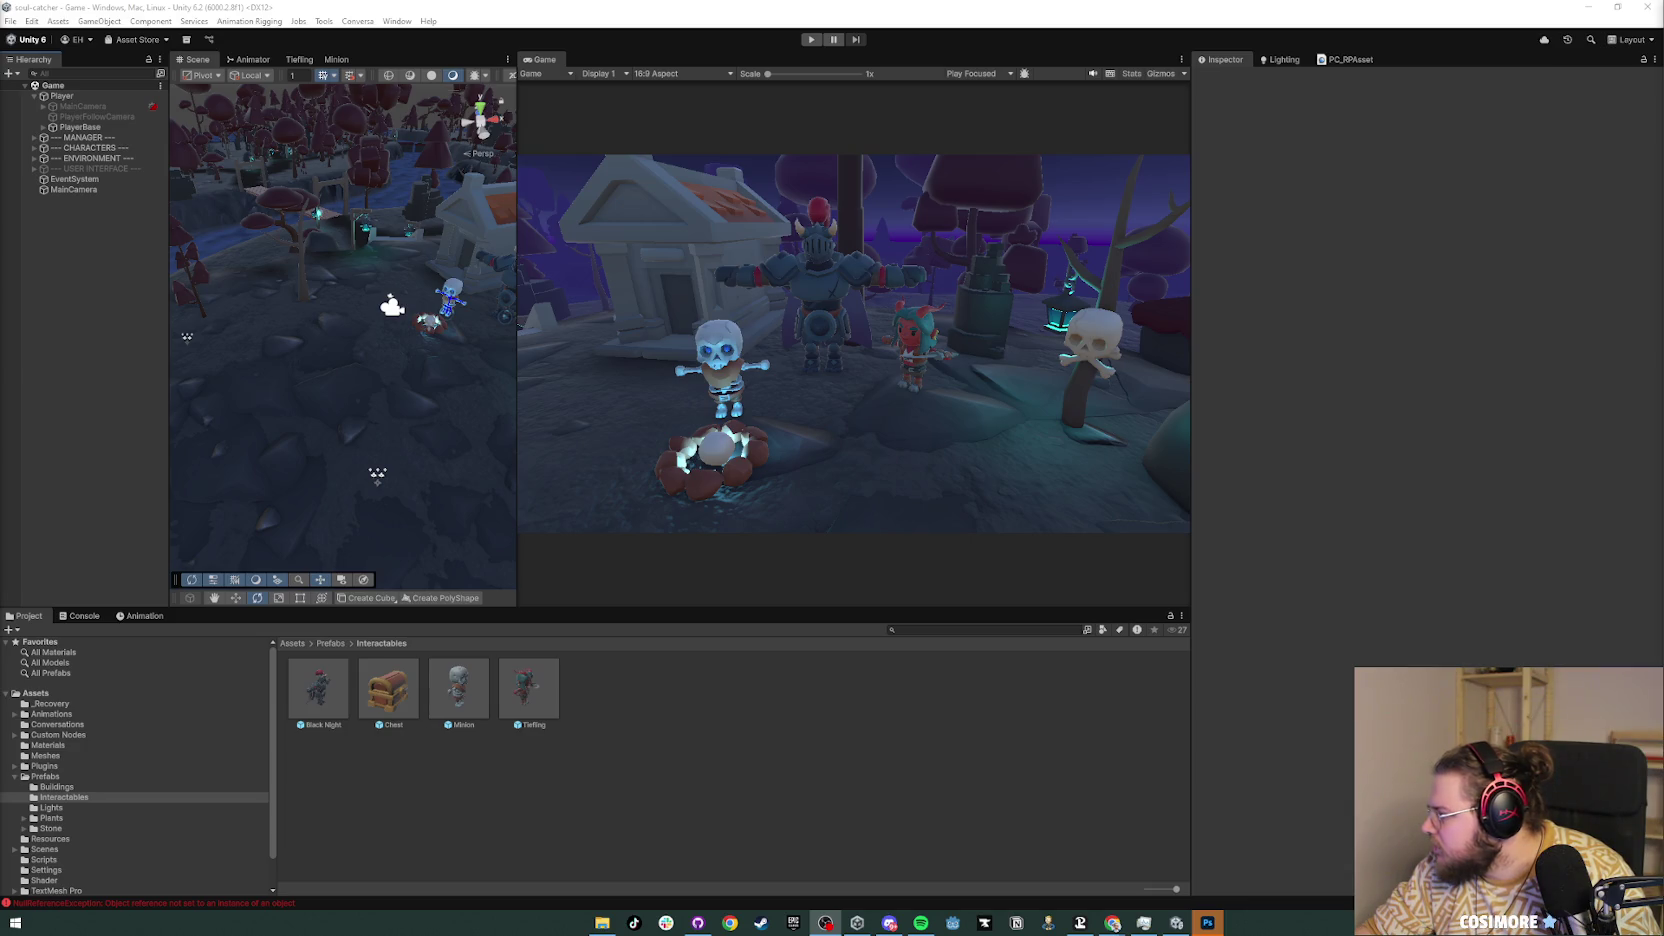
{"action": "key", "text": "alt+Tab"}
{"action": "key", "text": "alt+Tab"}
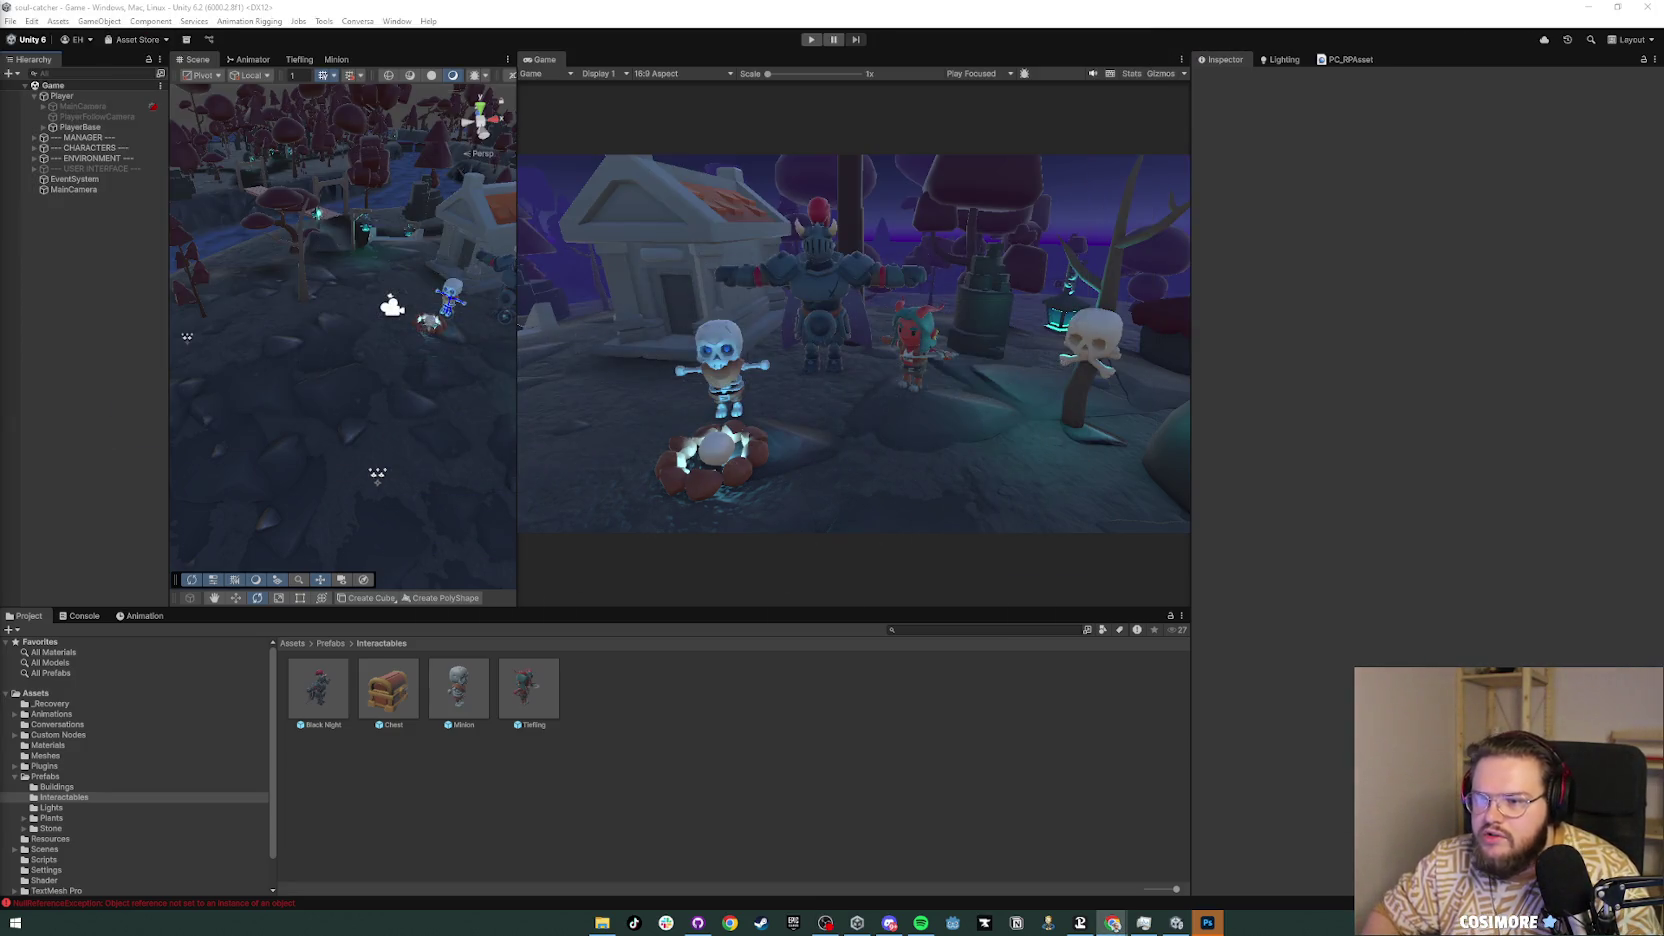
{"action": "key", "text": "alt+Tab"}
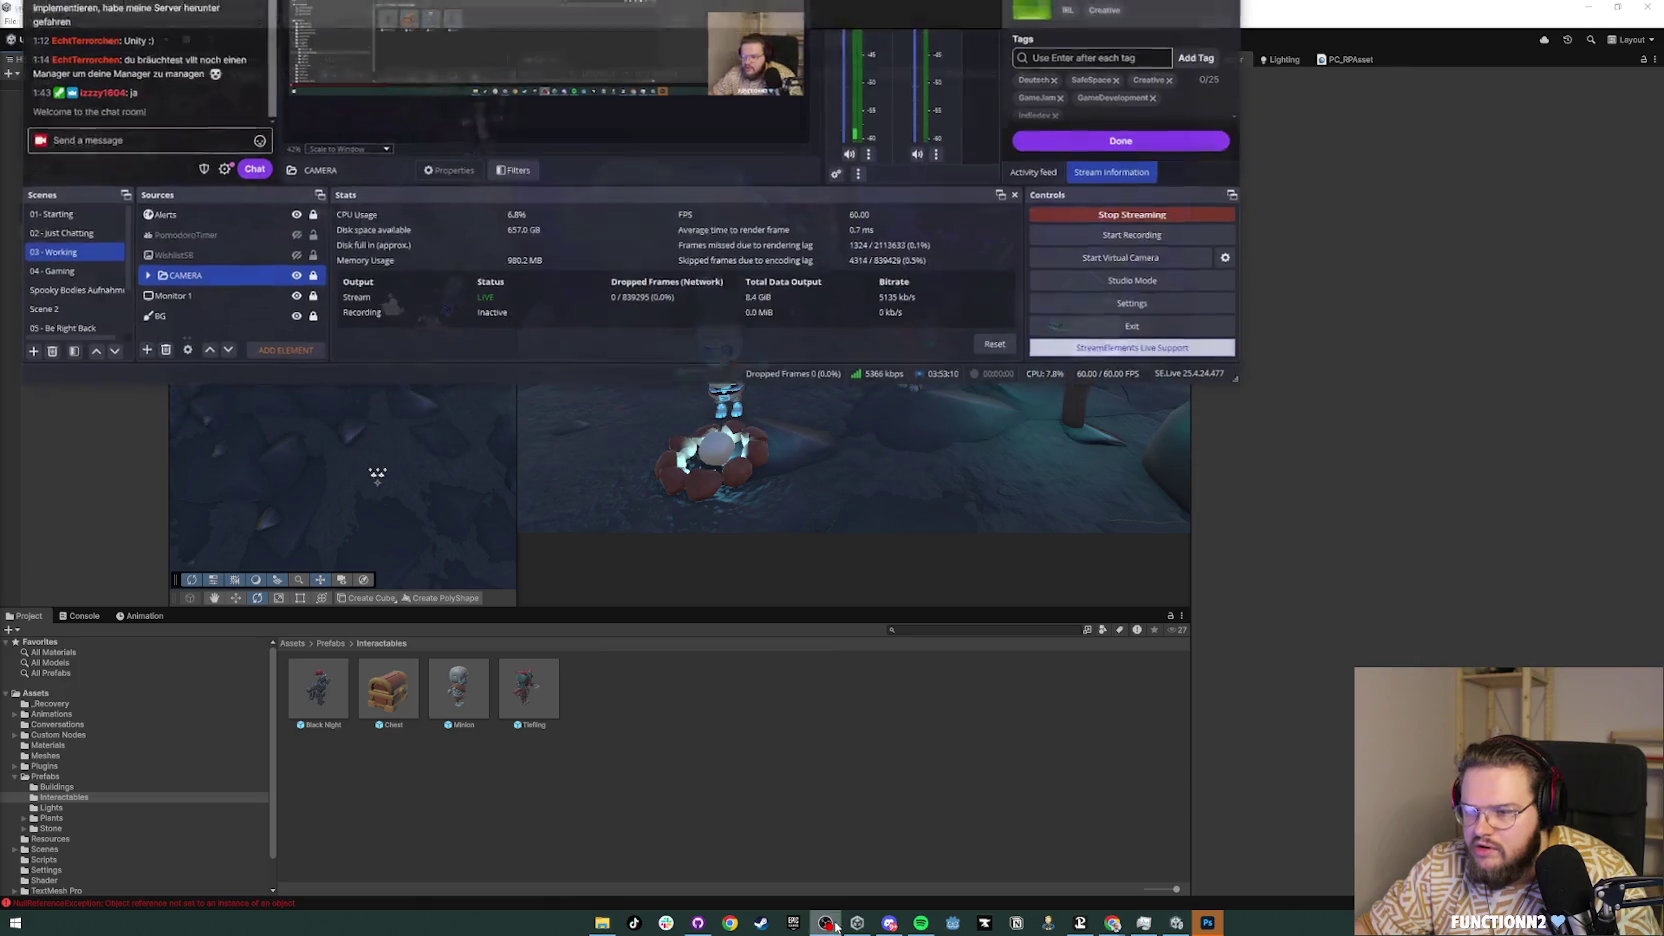
{"action": "mouse_move", "coordinate": [1244, 193]}
{"action": "left_mouse_down"}
{"action": "mouse_move", "coordinate": [1190, 240]}
{"action": "mouse_move", "coordinate": [1181, 366]}
{"action": "left_mouse_up"}
{"action": "key", "text": "alt+Tab"}
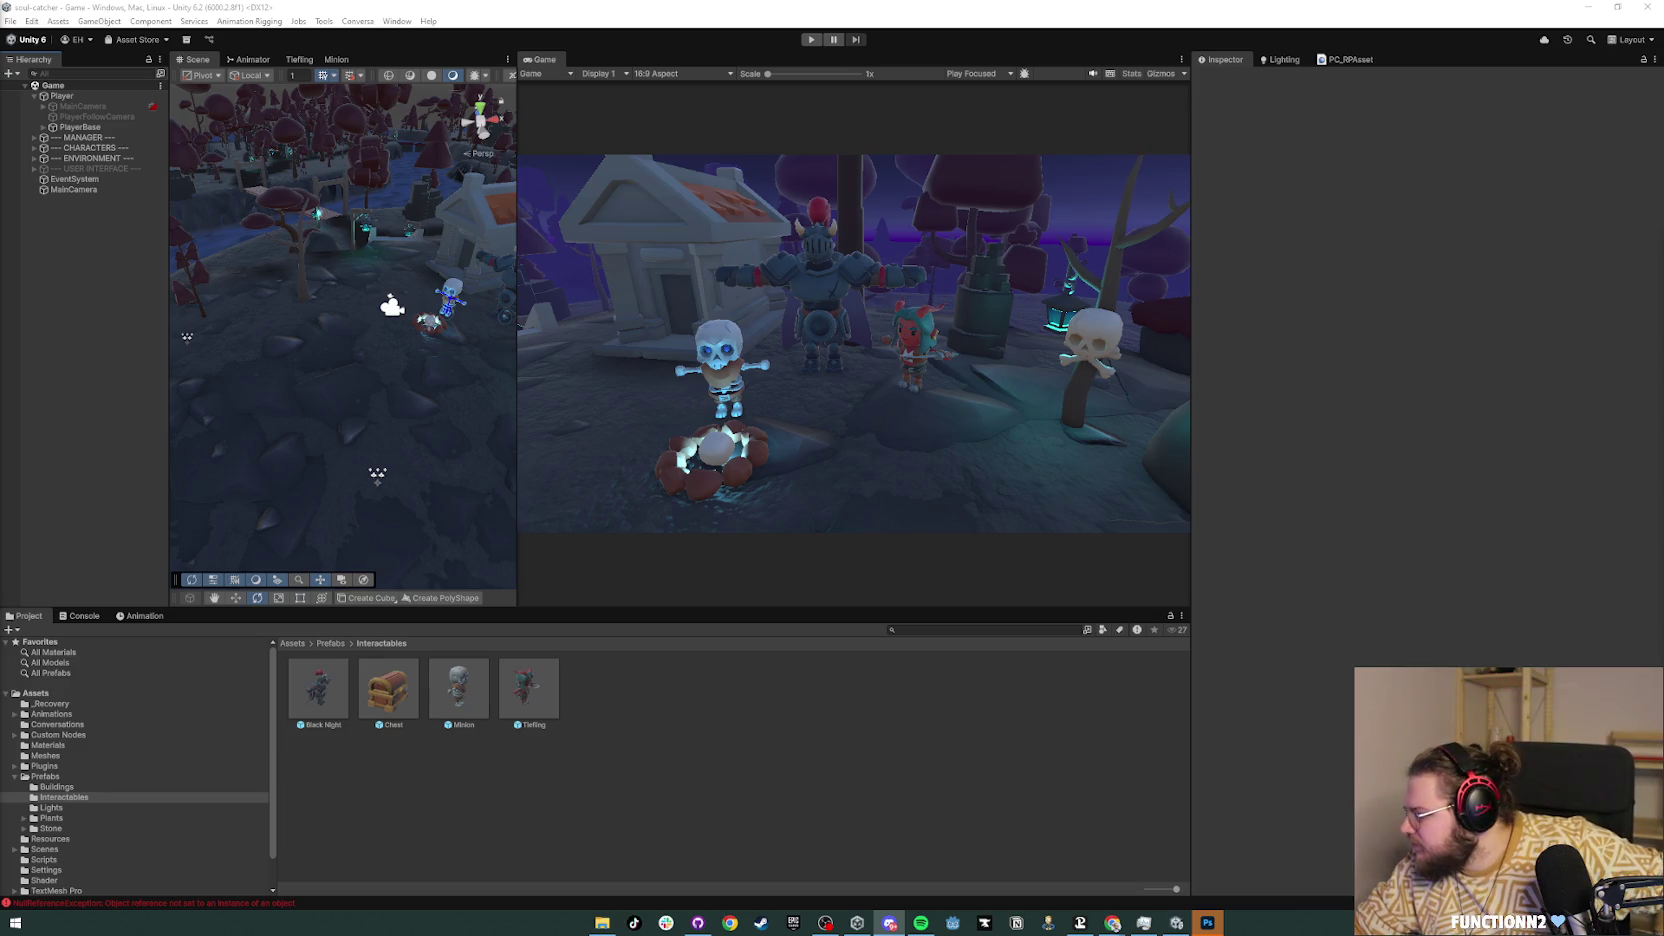
{"action": "left_click", "coordinate": [1208, 922]}
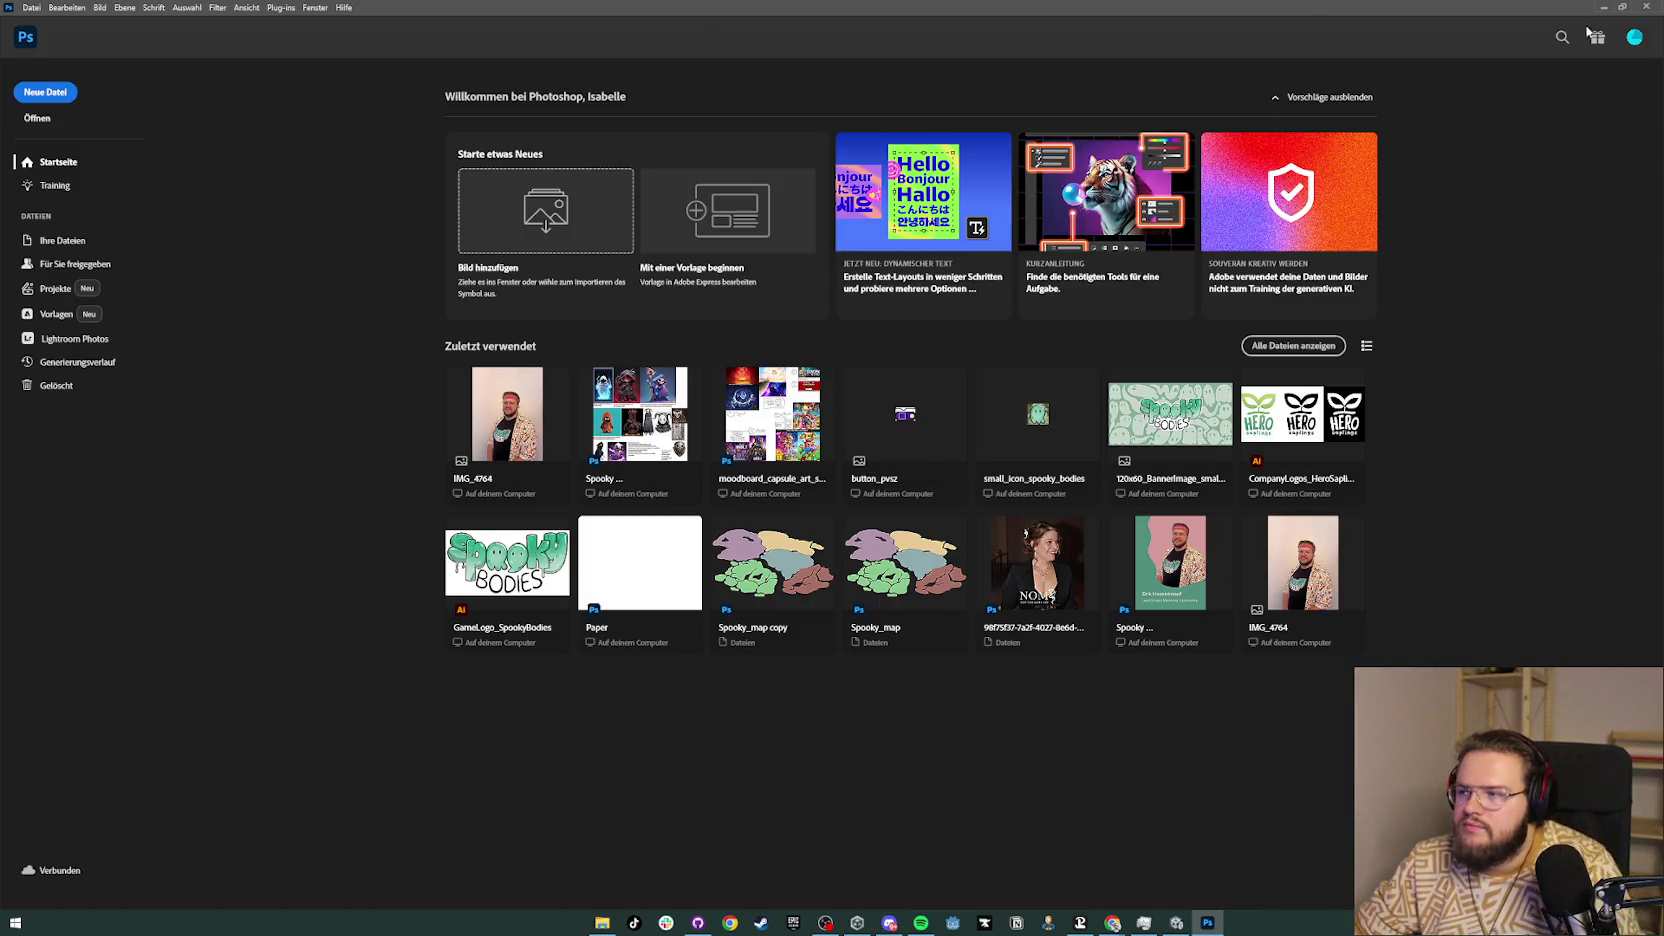
{"action": "key", "text": "alt+Tab"}
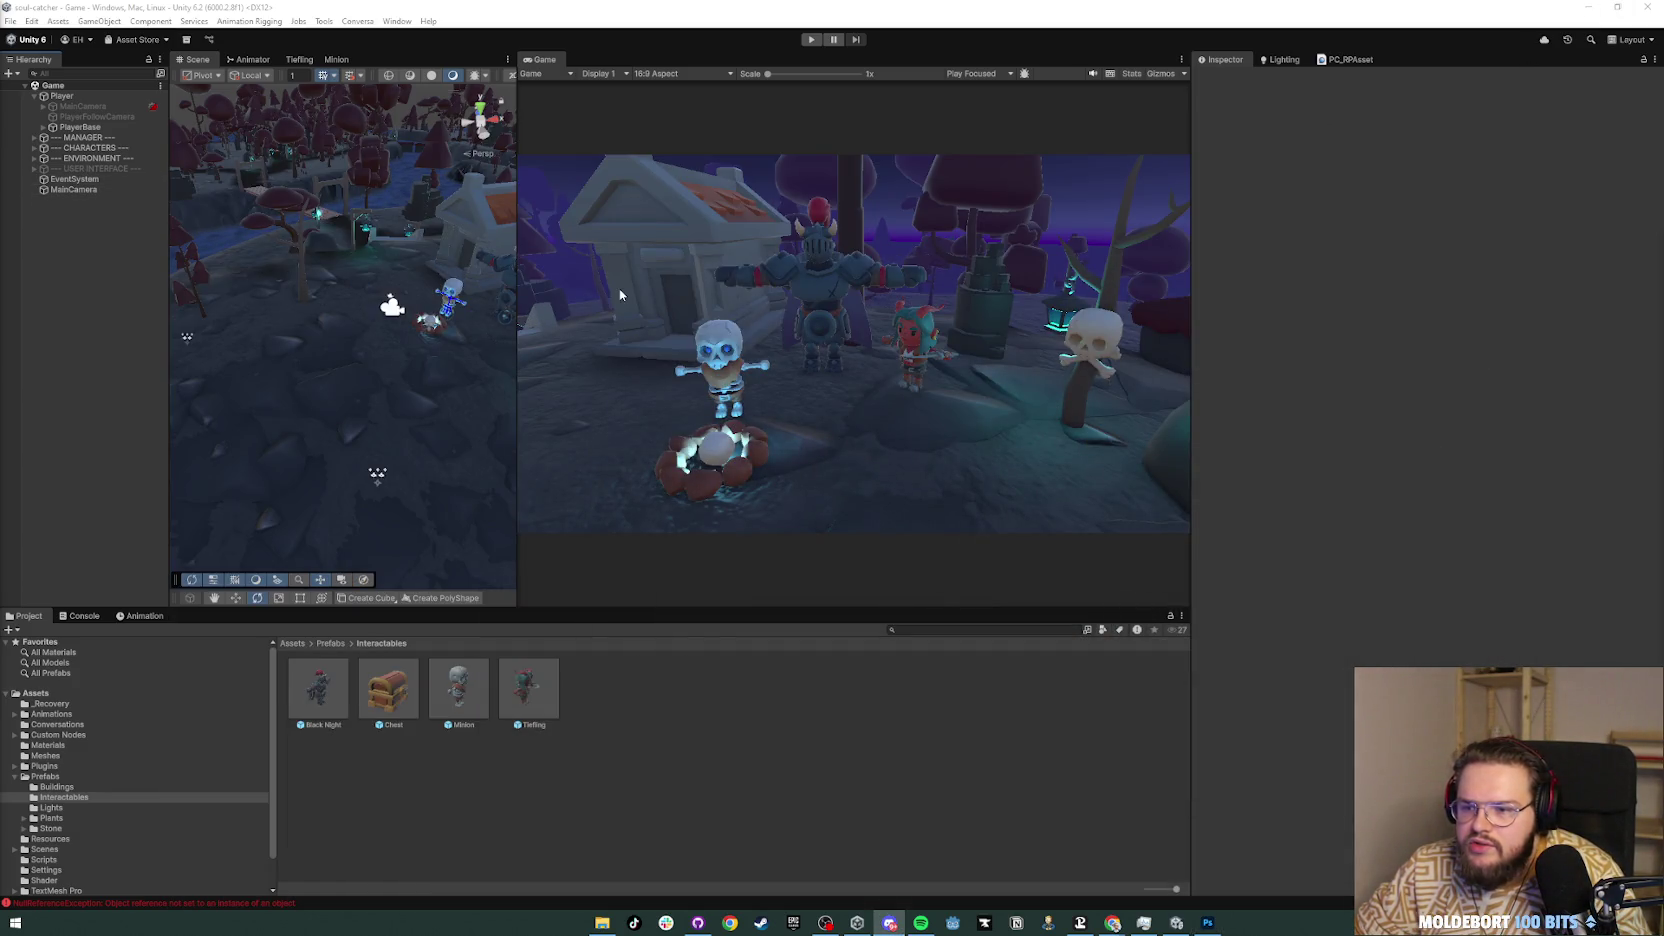
Step: Move the skeleton Minion closer to the campfire and rotate it
{"action": "scroll", "coordinate": [405, 372], "scroll_direction": "up", "scroll_amount": 5}
{"action": "left_click", "coordinate": [380, 362]}
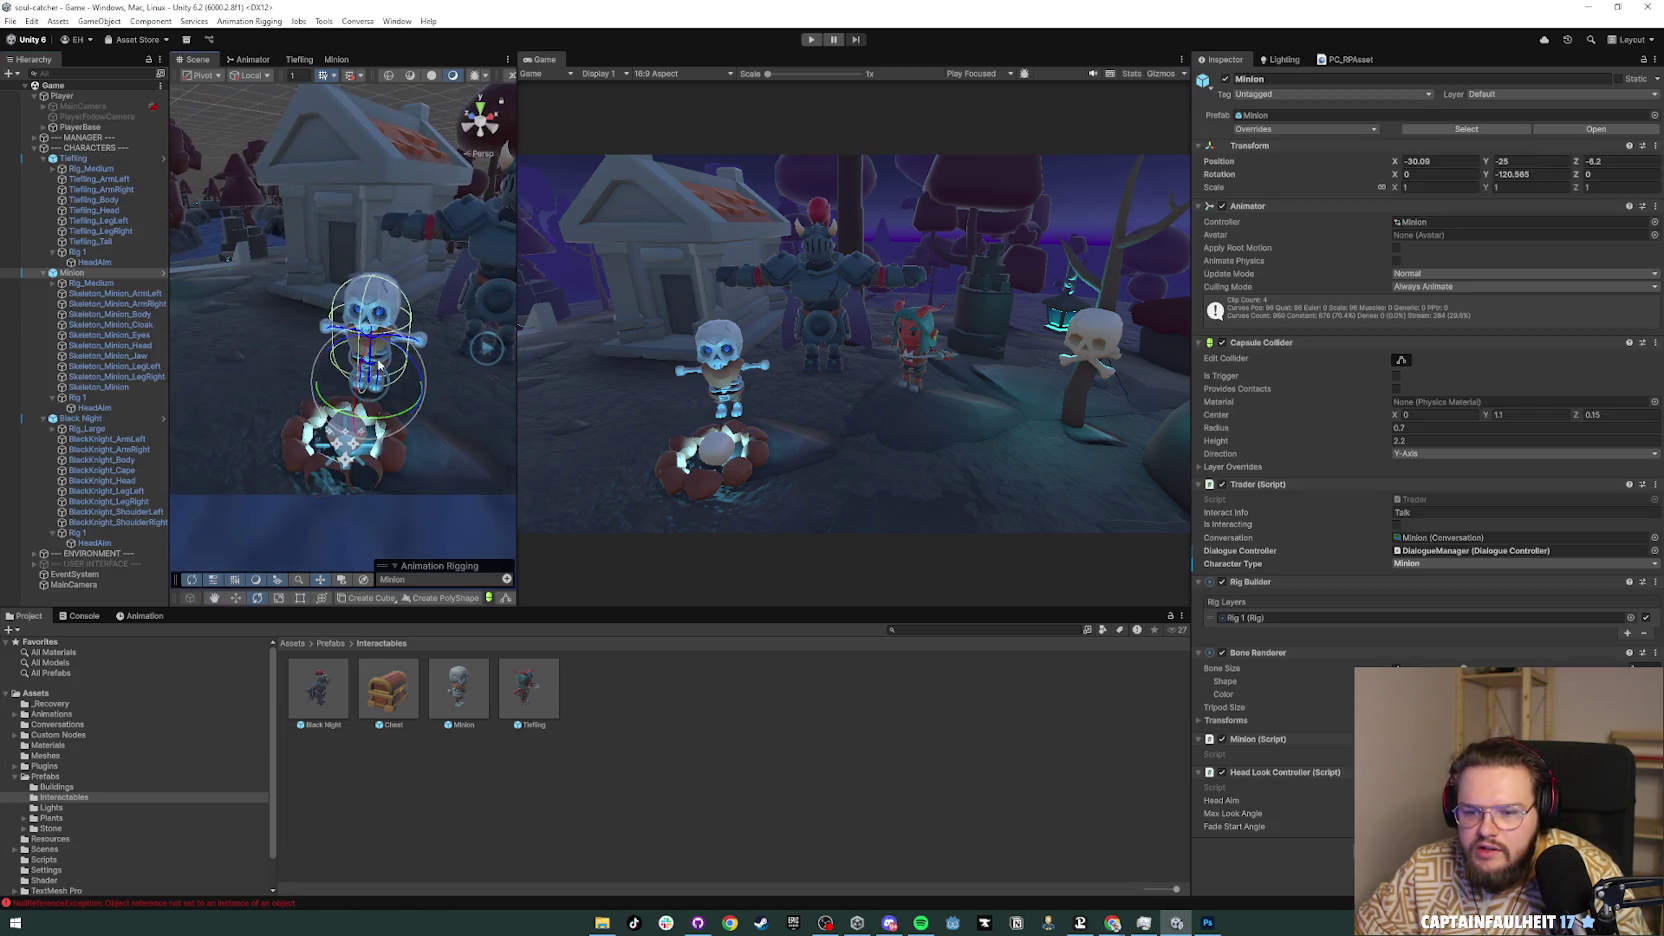
{"action": "key", "text": "w"}
{"action": "mouse_move", "coordinate": [368, 390]}
{"action": "left_mouse_down"}
{"action": "mouse_move", "coordinate": [295, 404]}
{"action": "mouse_move", "coordinate": [410, 392]}
{"action": "mouse_move", "coordinate": [391, 398]}
{"action": "mouse_move", "coordinate": [371, 360]}
{"action": "mouse_move", "coordinate": [392, 335]}
{"action": "left_mouse_up"}
{"action": "key", "text": "e"}
{"action": "left_click", "coordinate": [682, 776]}
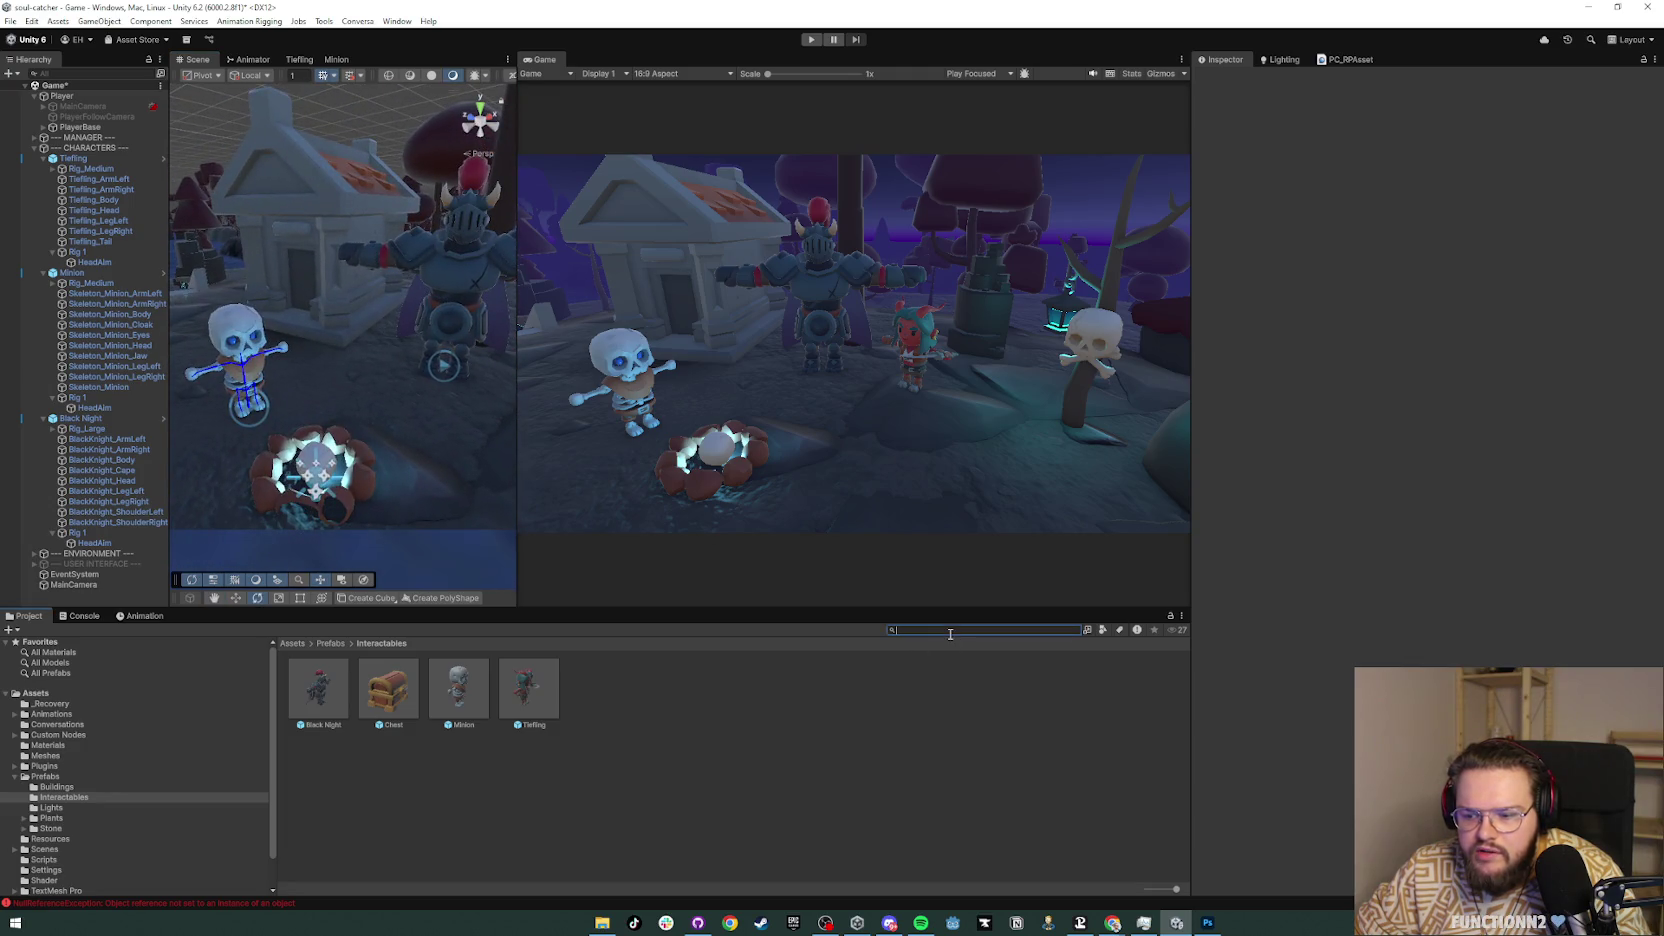
Step: Place the SoulFish prefab in the scene and duplicate it twice, angling each copy differently
{"action": "left_click", "coordinate": [333, 645]}
{"action": "mouse_move", "coordinate": [743, 720]}
{"action": "left_mouse_down"}
{"action": "mouse_move", "coordinate": [322, 405]}
{"action": "mouse_move", "coordinate": [338, 424]}
{"action": "mouse_move", "coordinate": [362, 415]}
{"action": "left_mouse_up"}
{"action": "key", "text": "ctrl+d"}
{"action": "key", "text": "w"}
{"action": "key", "text": "e"}
{"action": "key", "text": "w"}
{"action": "key", "text": "ctrl+d"}
{"action": "left_click_drag", "start_coordinate": [328, 402], "coordinate": [425, 384]}
{"action": "key", "text": "e"}
Step: Move and rotate the three SoulFish together into position beside the fire
{"action": "scroll", "coordinate": [104, 463], "scroll_direction": "down", "scroll_amount": 1}
{"action": "left_click", "coordinate": [66, 580], "text": "shift"}
{"action": "key", "text": "w"}
{"action": "mouse_move", "coordinate": [320, 360]}
{"action": "left_mouse_down"}
{"action": "mouse_move", "coordinate": [433, 395]}
{"action": "mouse_move", "coordinate": [305, 412]}
{"action": "left_mouse_up"}
{"action": "key", "text": "e"}
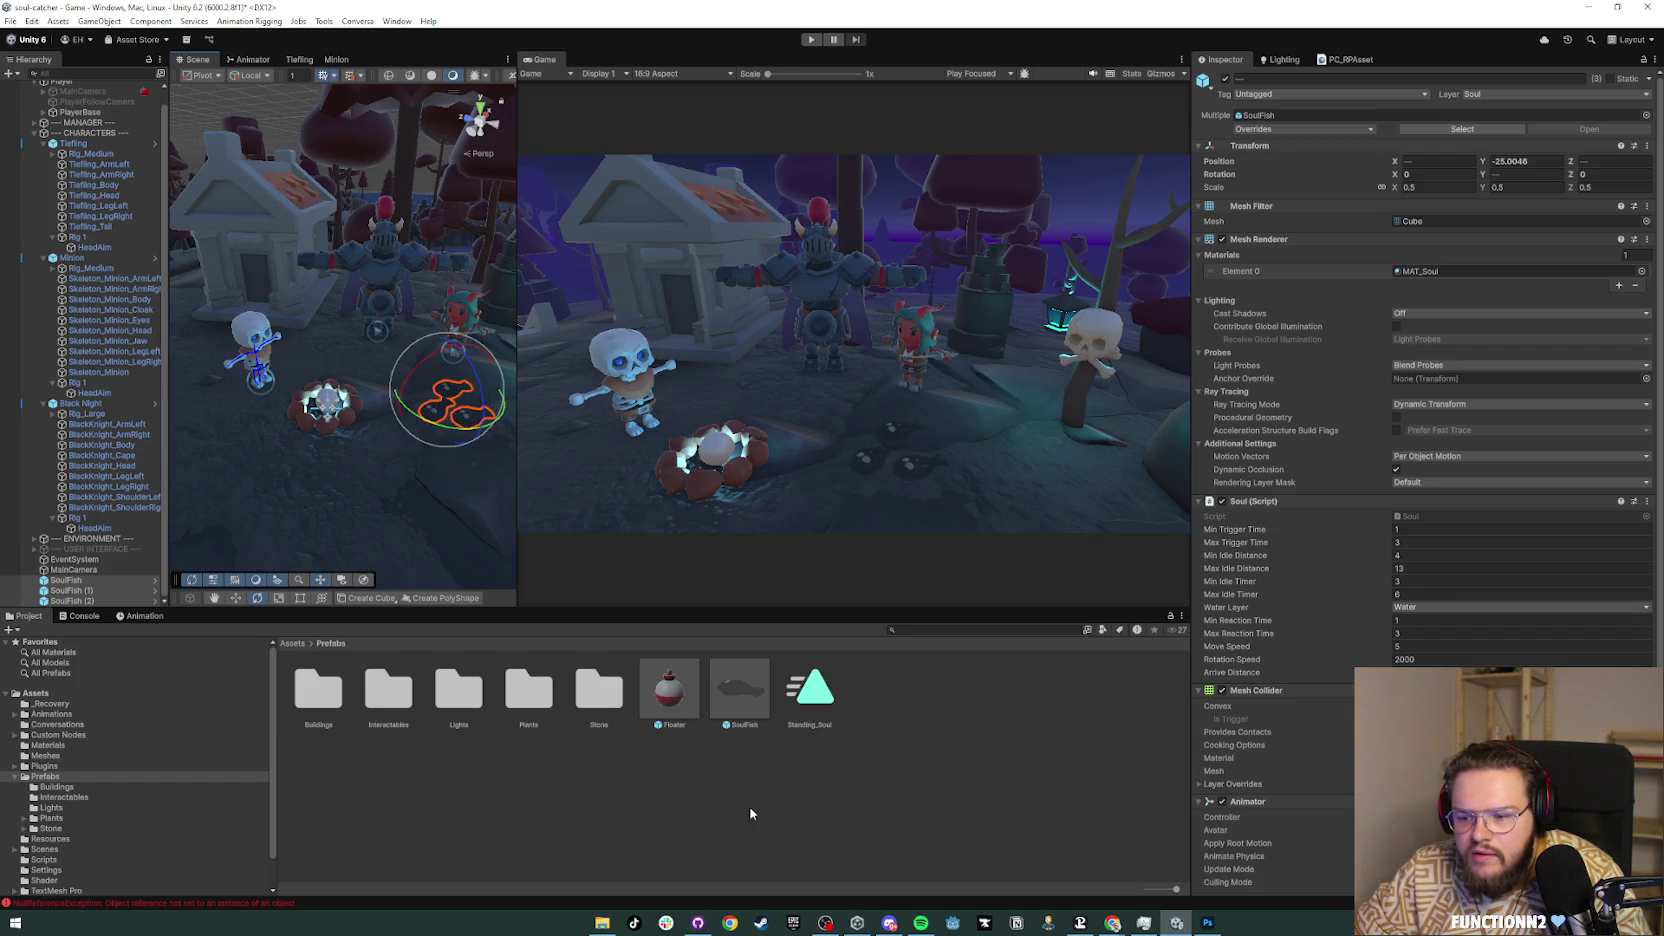
Step: Untick the Soul (Script) component on SoulFish, SoulFish (1) and SoulFish (2)
{"action": "left_click", "coordinate": [703, 699]}
{"action": "left_click", "coordinate": [66, 580]}
{"action": "left_click", "coordinate": [72, 600], "text": "shift"}
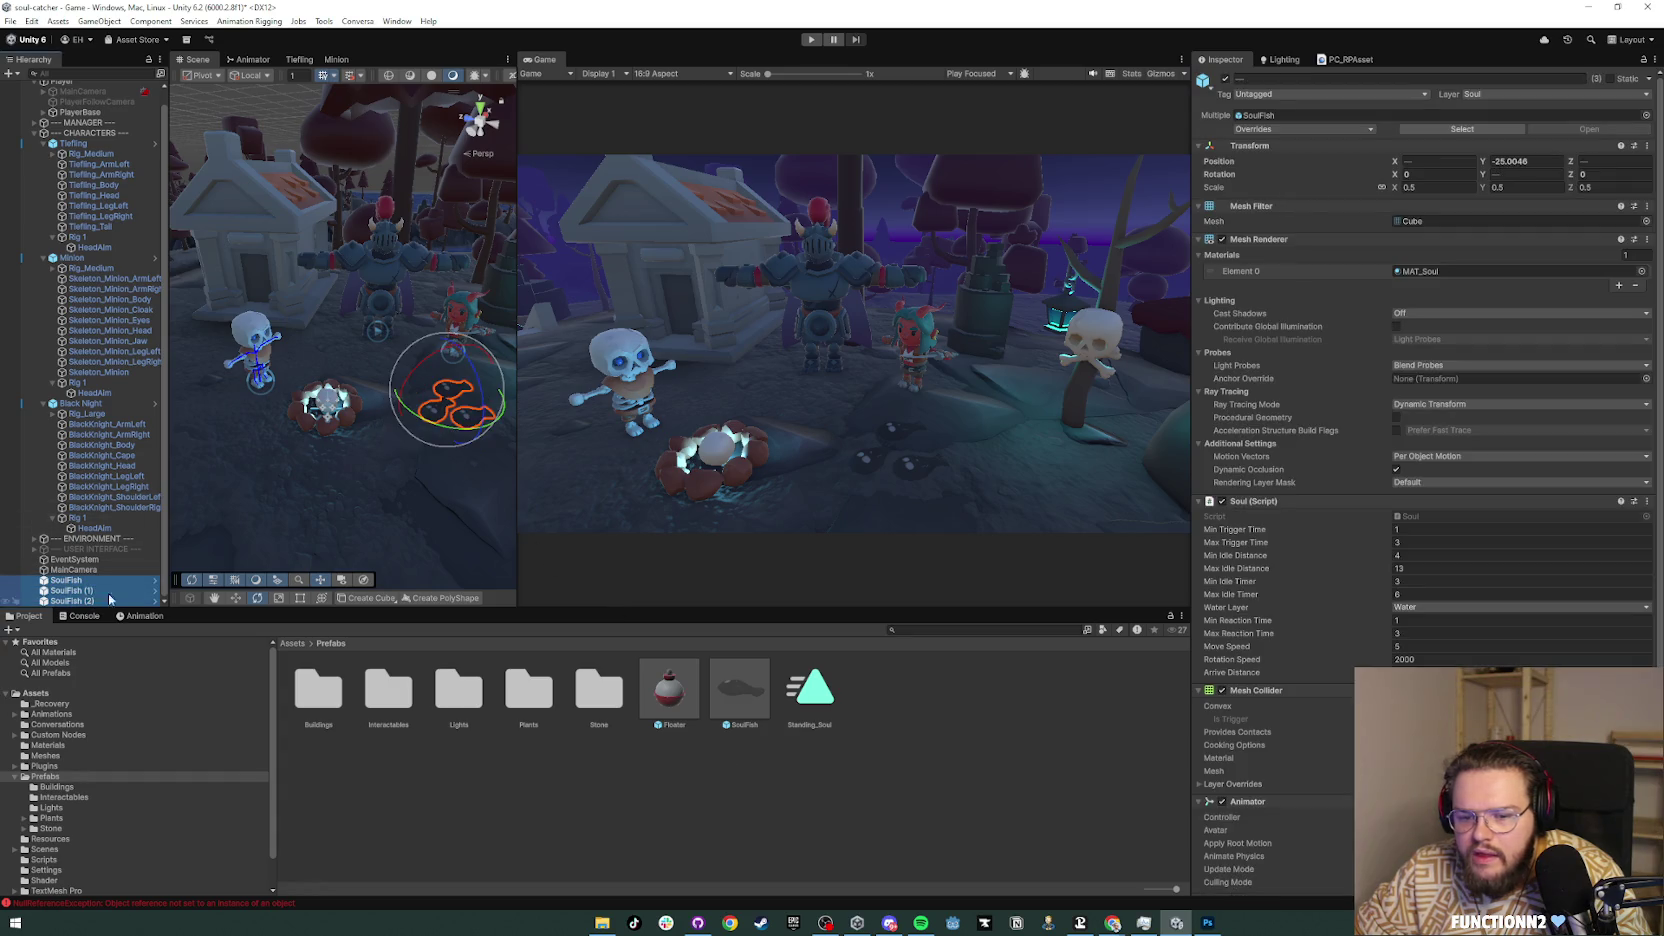
{"action": "scroll", "coordinate": [1453, 378], "scroll_direction": "down", "scroll_amount": 2}
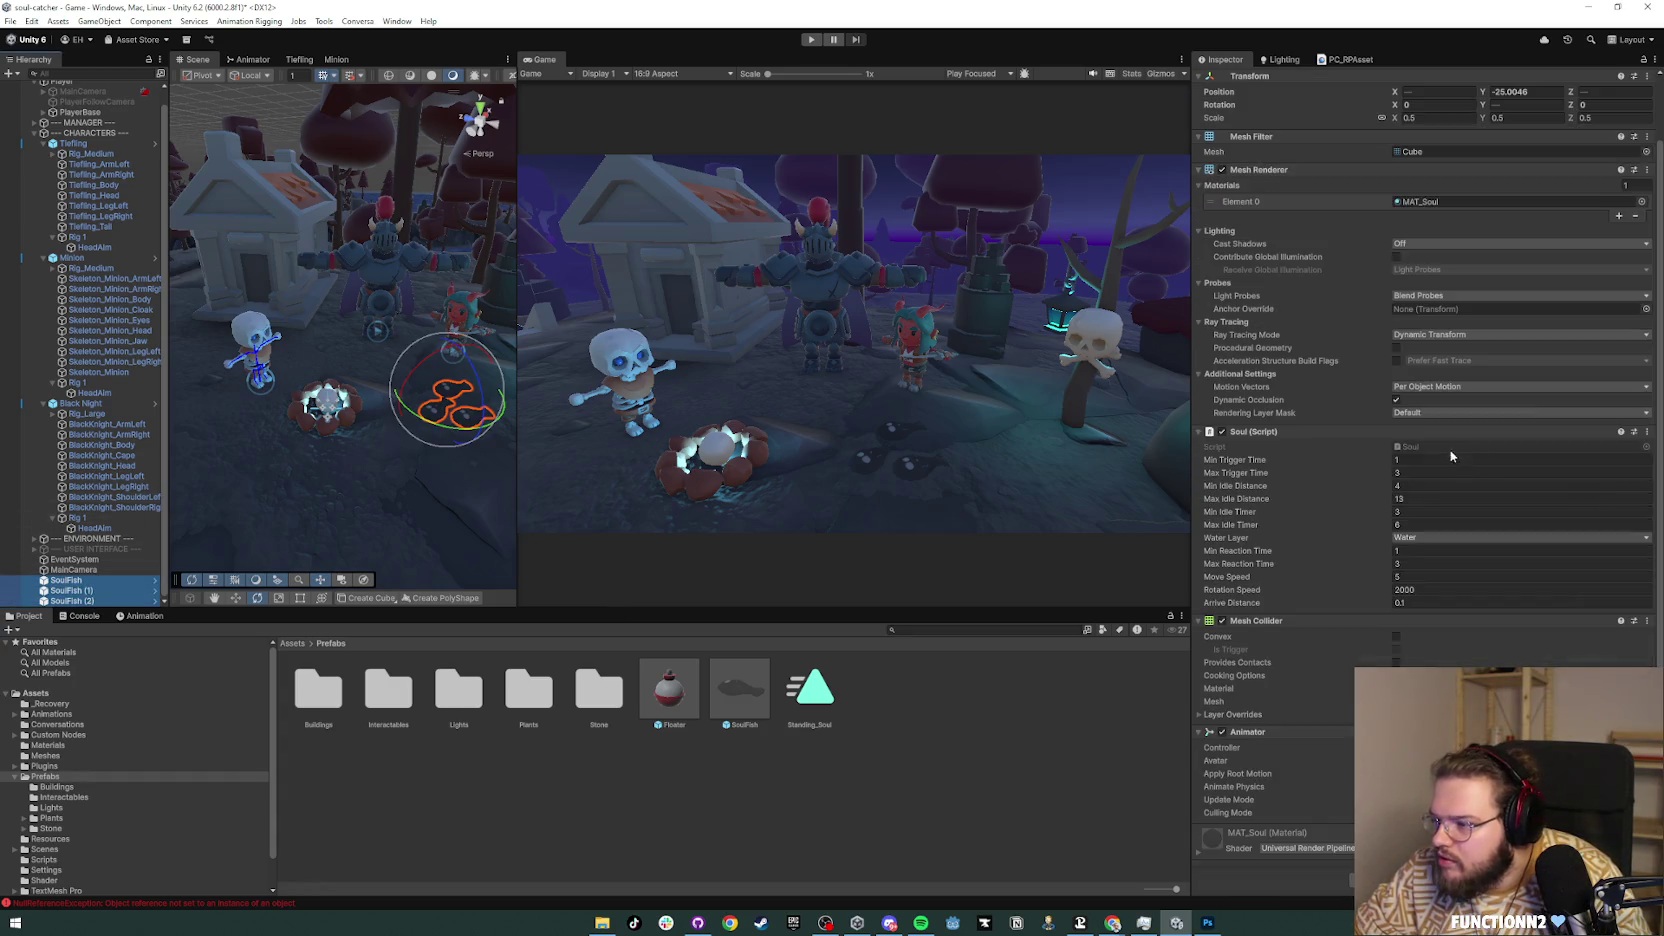
{"action": "left_click", "coordinate": [1221, 432]}
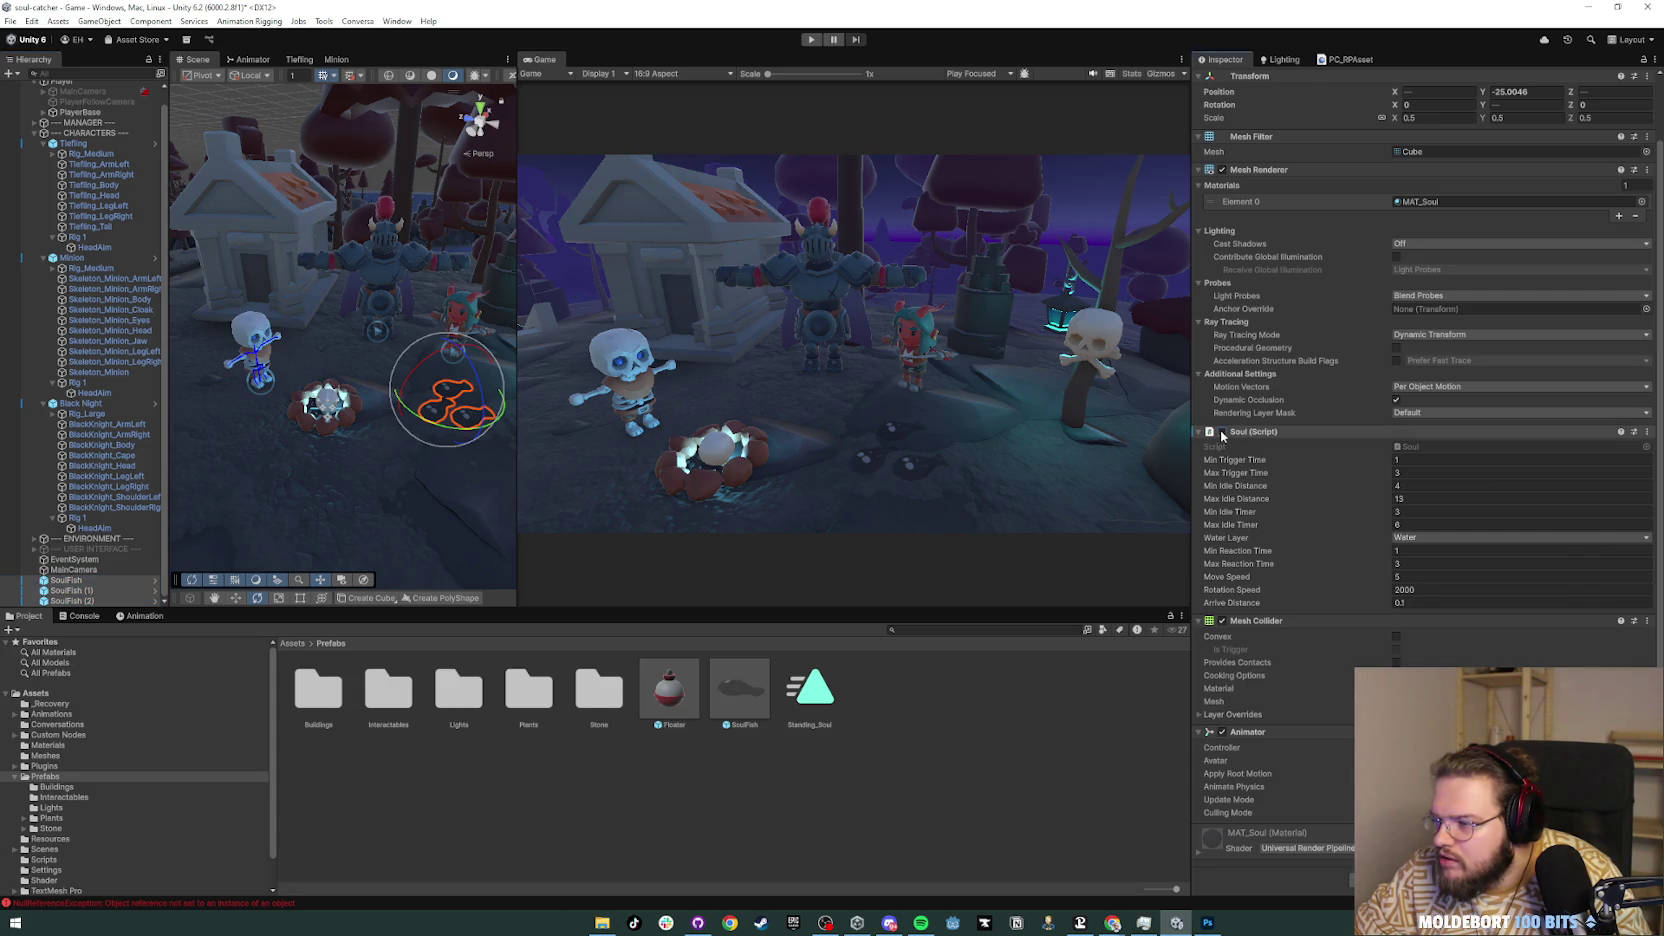
{"action": "left_click", "coordinate": [1200, 432]}
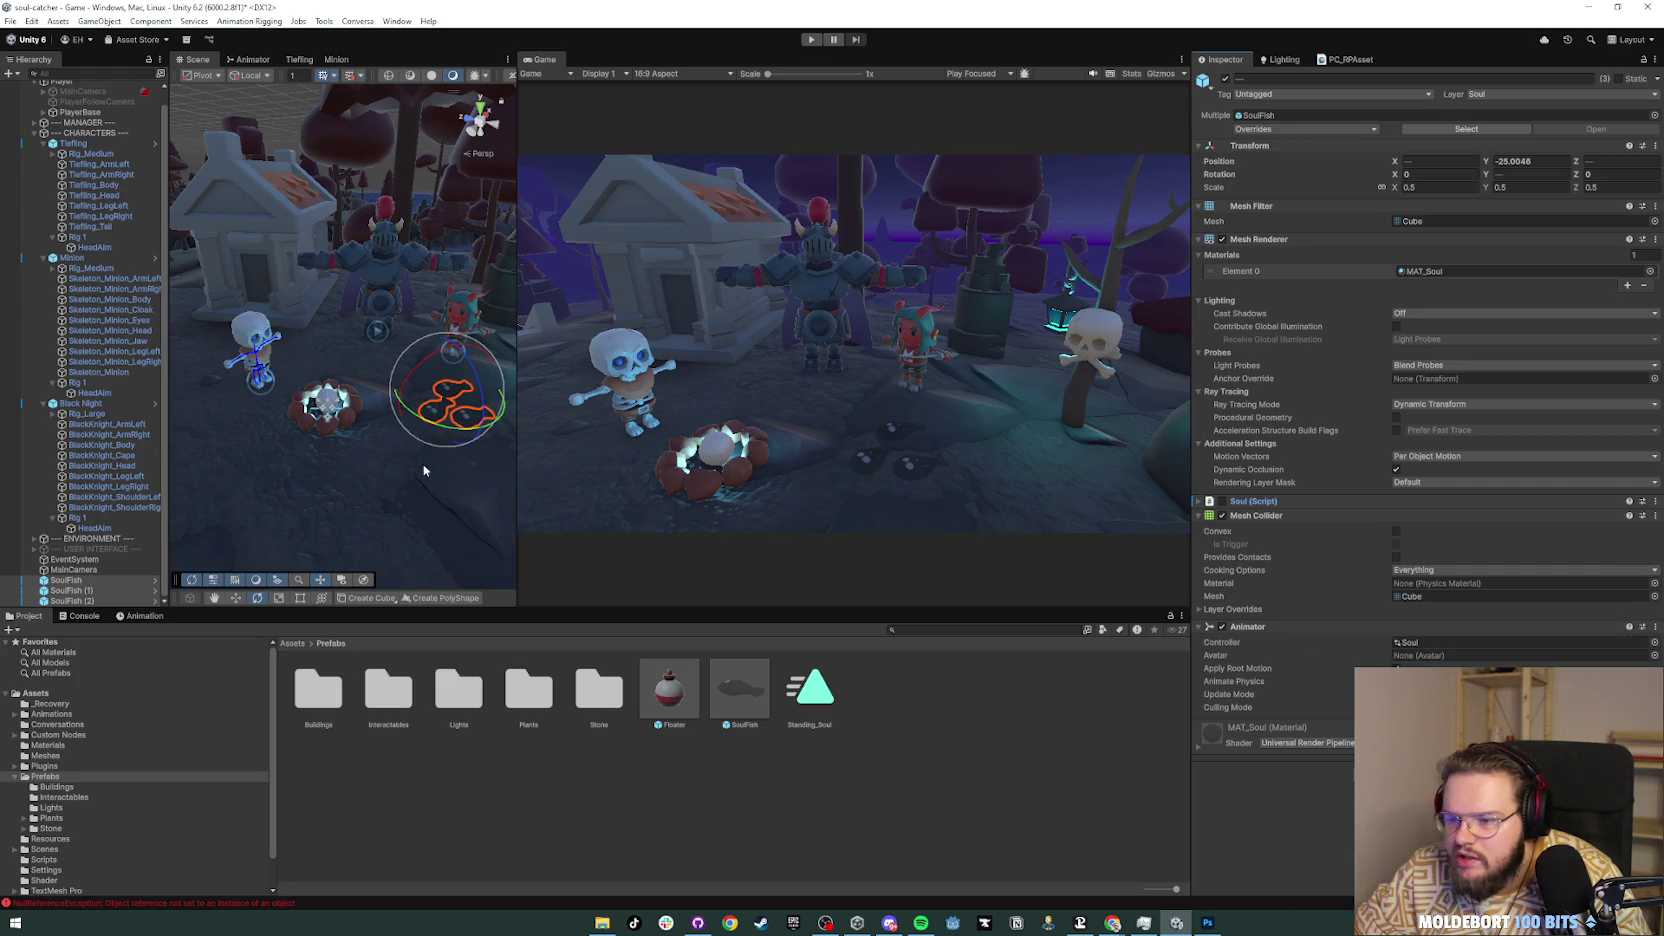
Step: Collapse the Black Knight, Minion and Tiefling branches in the Hierarchy
{"action": "left_click", "coordinate": [44, 404]}
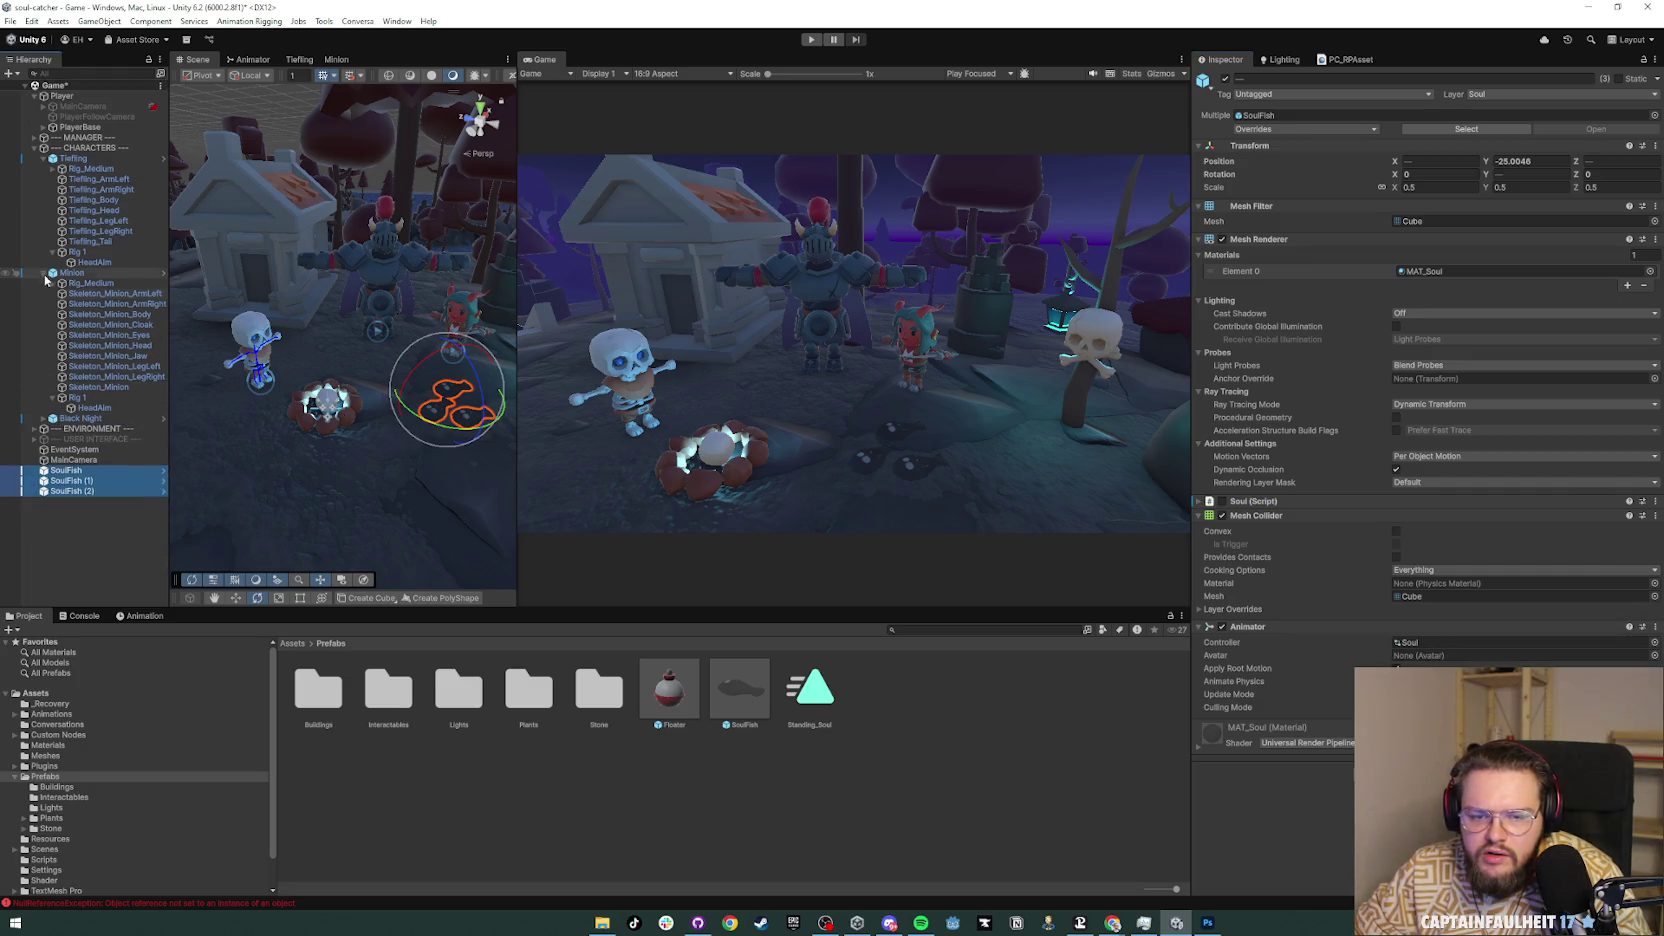
{"action": "left_click", "coordinate": [43, 272]}
{"action": "left_click", "coordinate": [40, 160]}
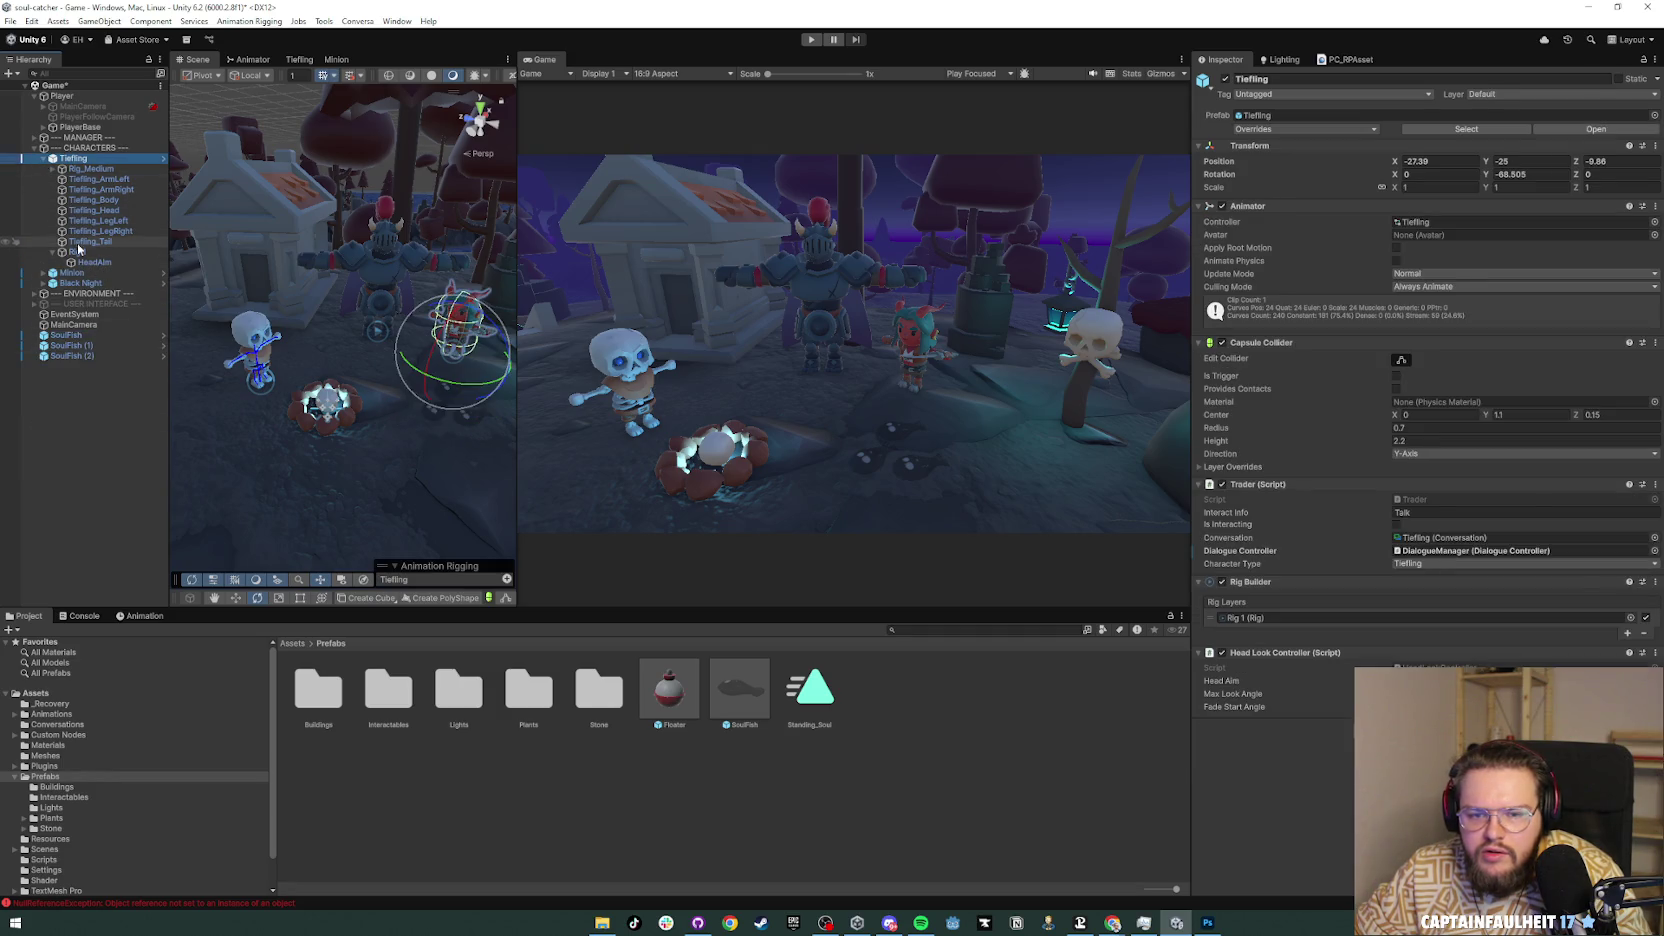
{"action": "left_click", "coordinate": [43, 160]}
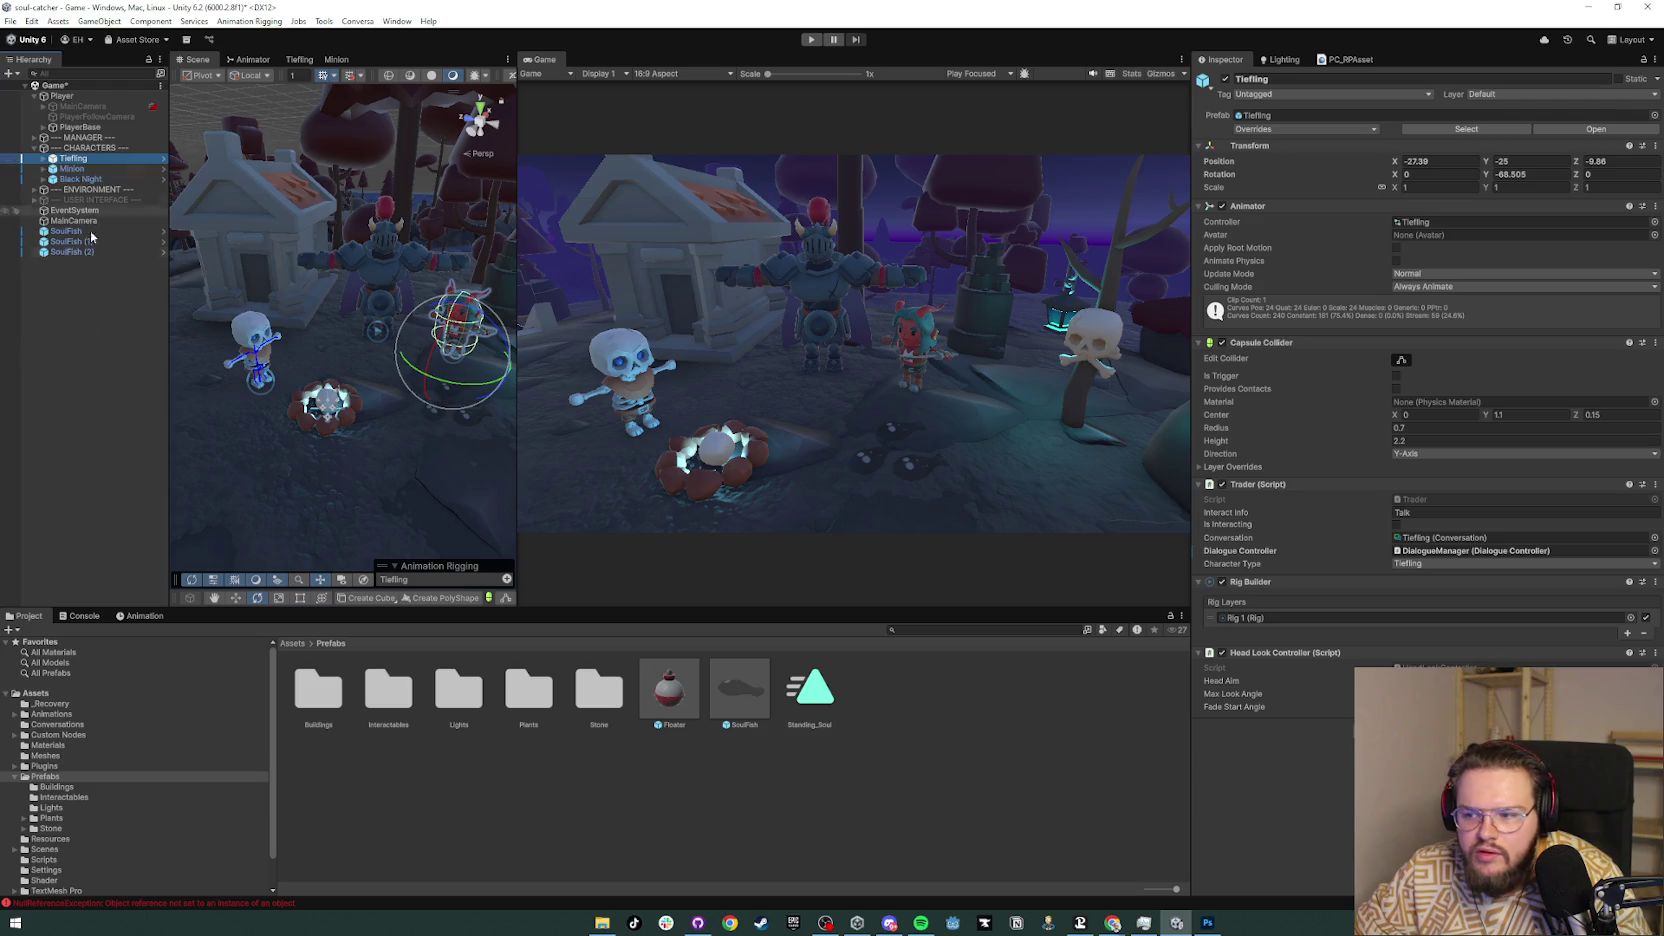
{"action": "left_click", "coordinate": [101, 405]}
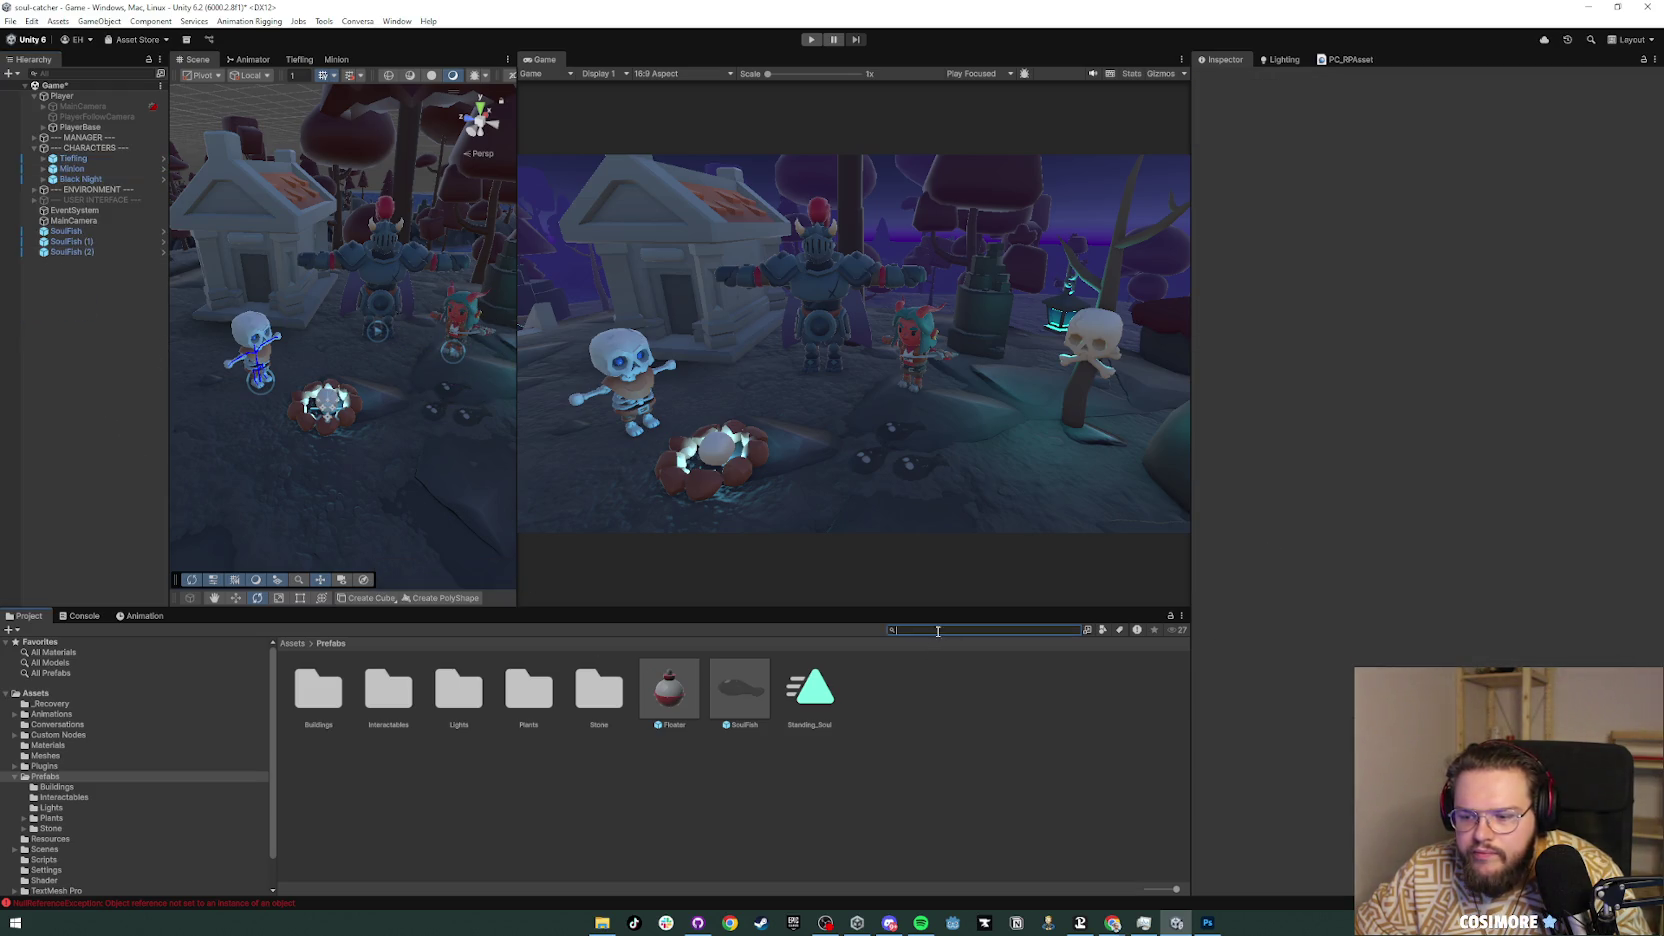
Step: Search 'rod' in the Project window and add the fishing_rod prefab to the Hierarchy
{"action": "type", "text": "t:rod"}
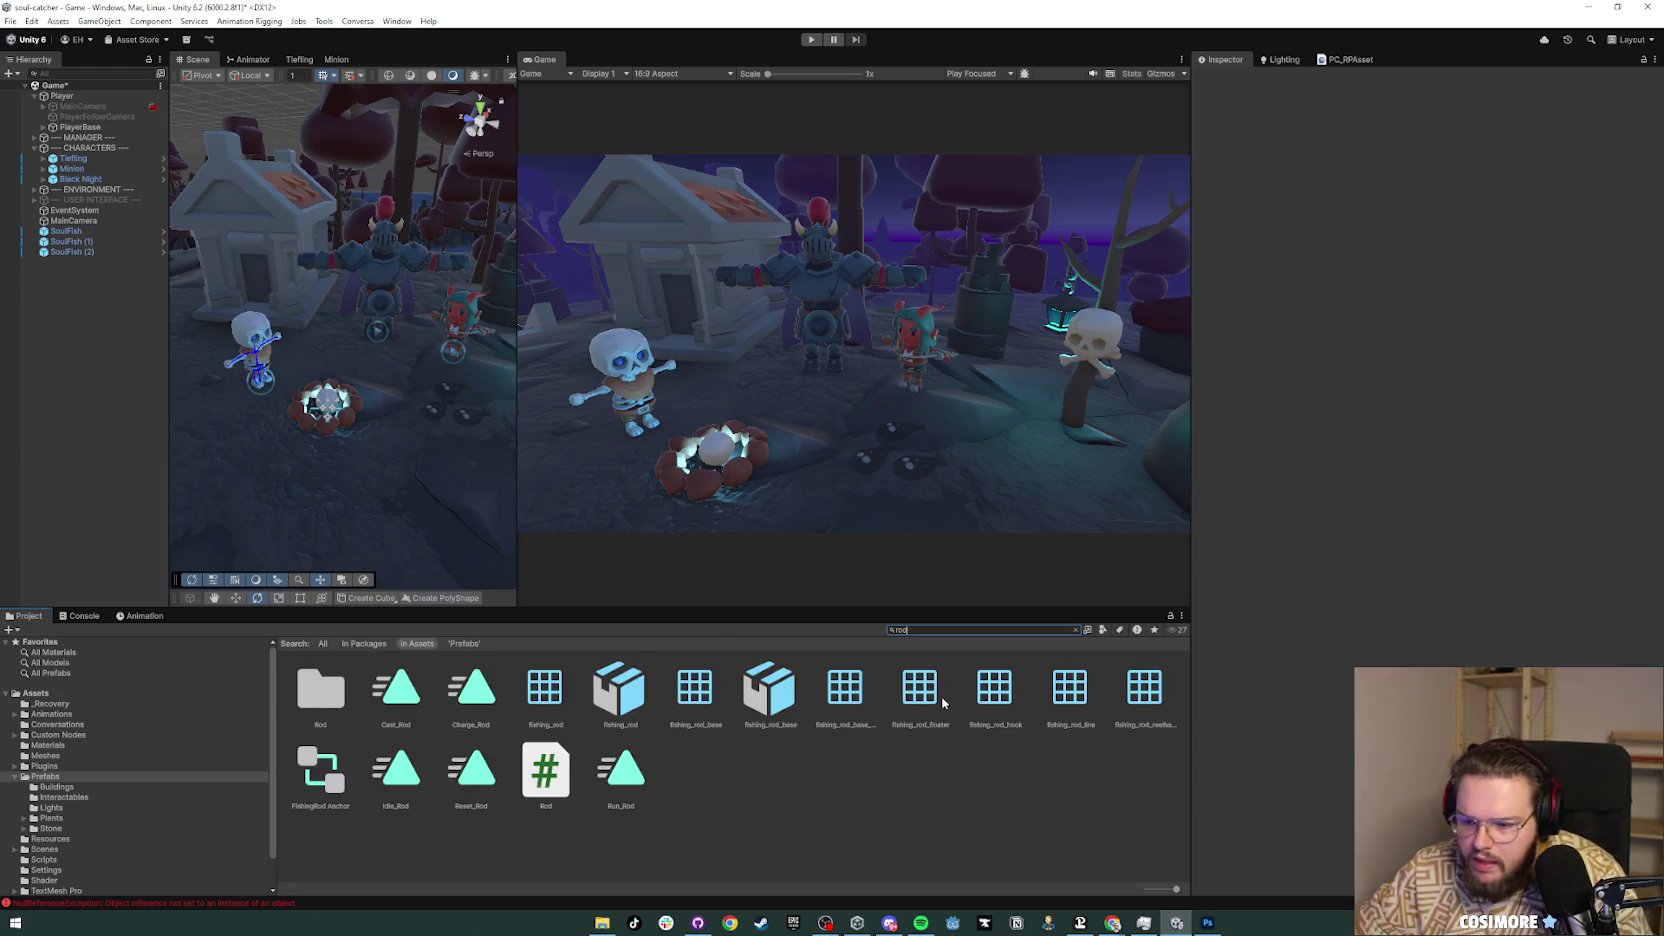
{"action": "left_click", "coordinate": [764, 819]}
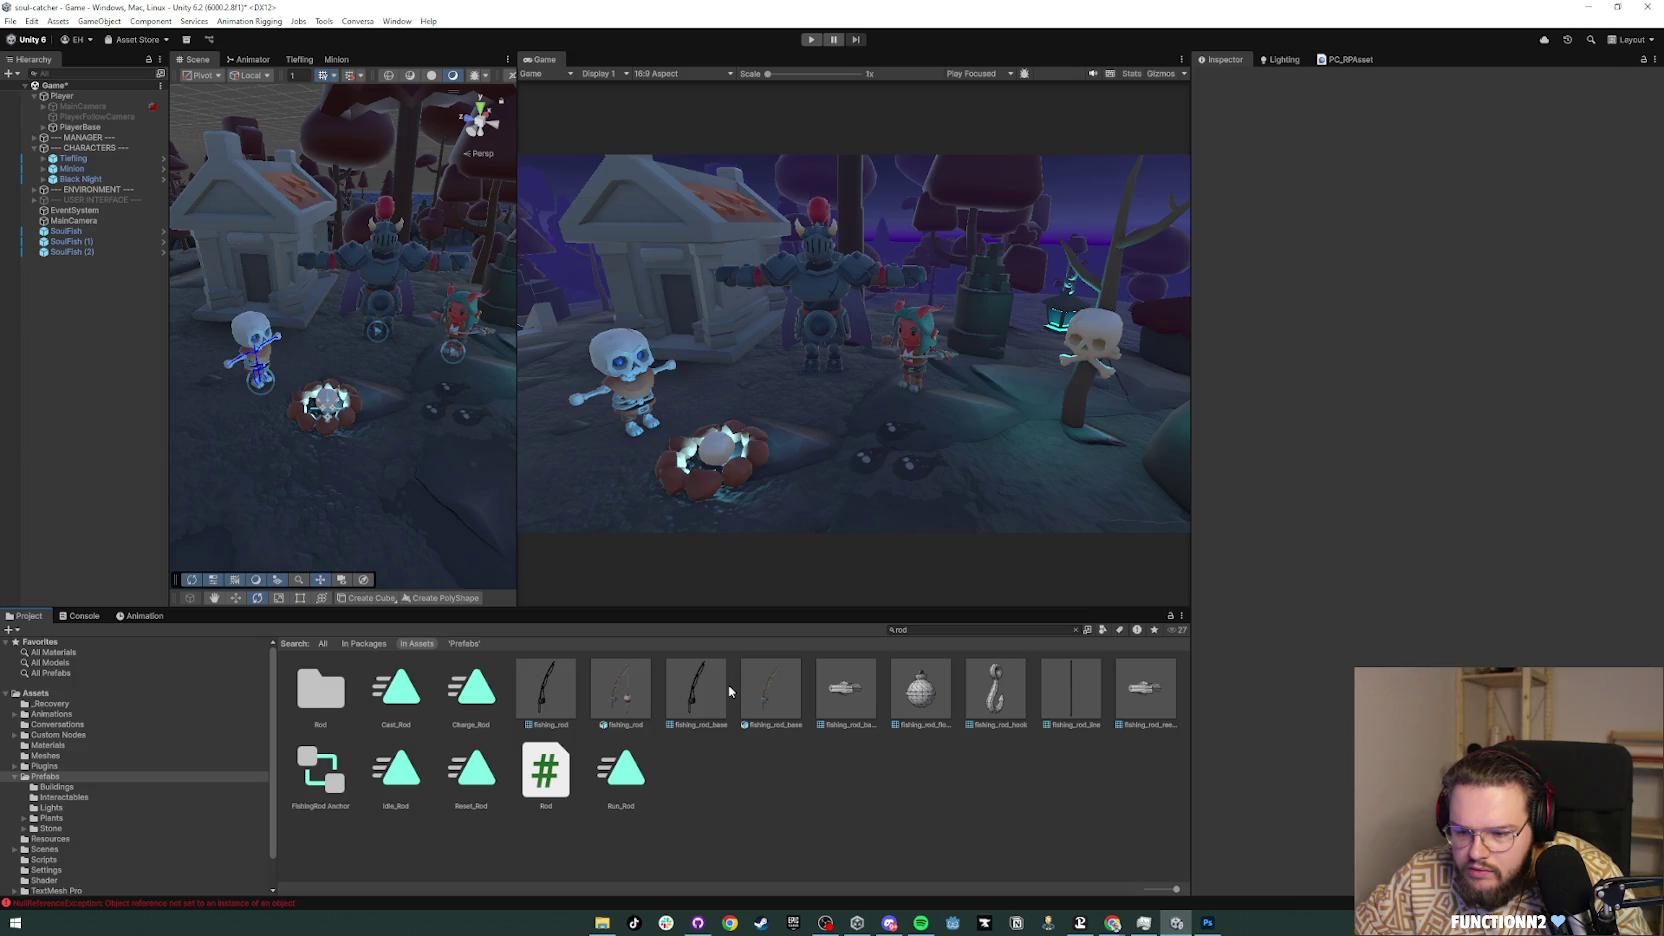
{"action": "mouse_move", "coordinate": [621, 690]}
{"action": "left_mouse_down"}
{"action": "mouse_move", "coordinate": [122, 427]}
{"action": "mouse_move", "coordinate": [86, 386]}
{"action": "left_mouse_up"}
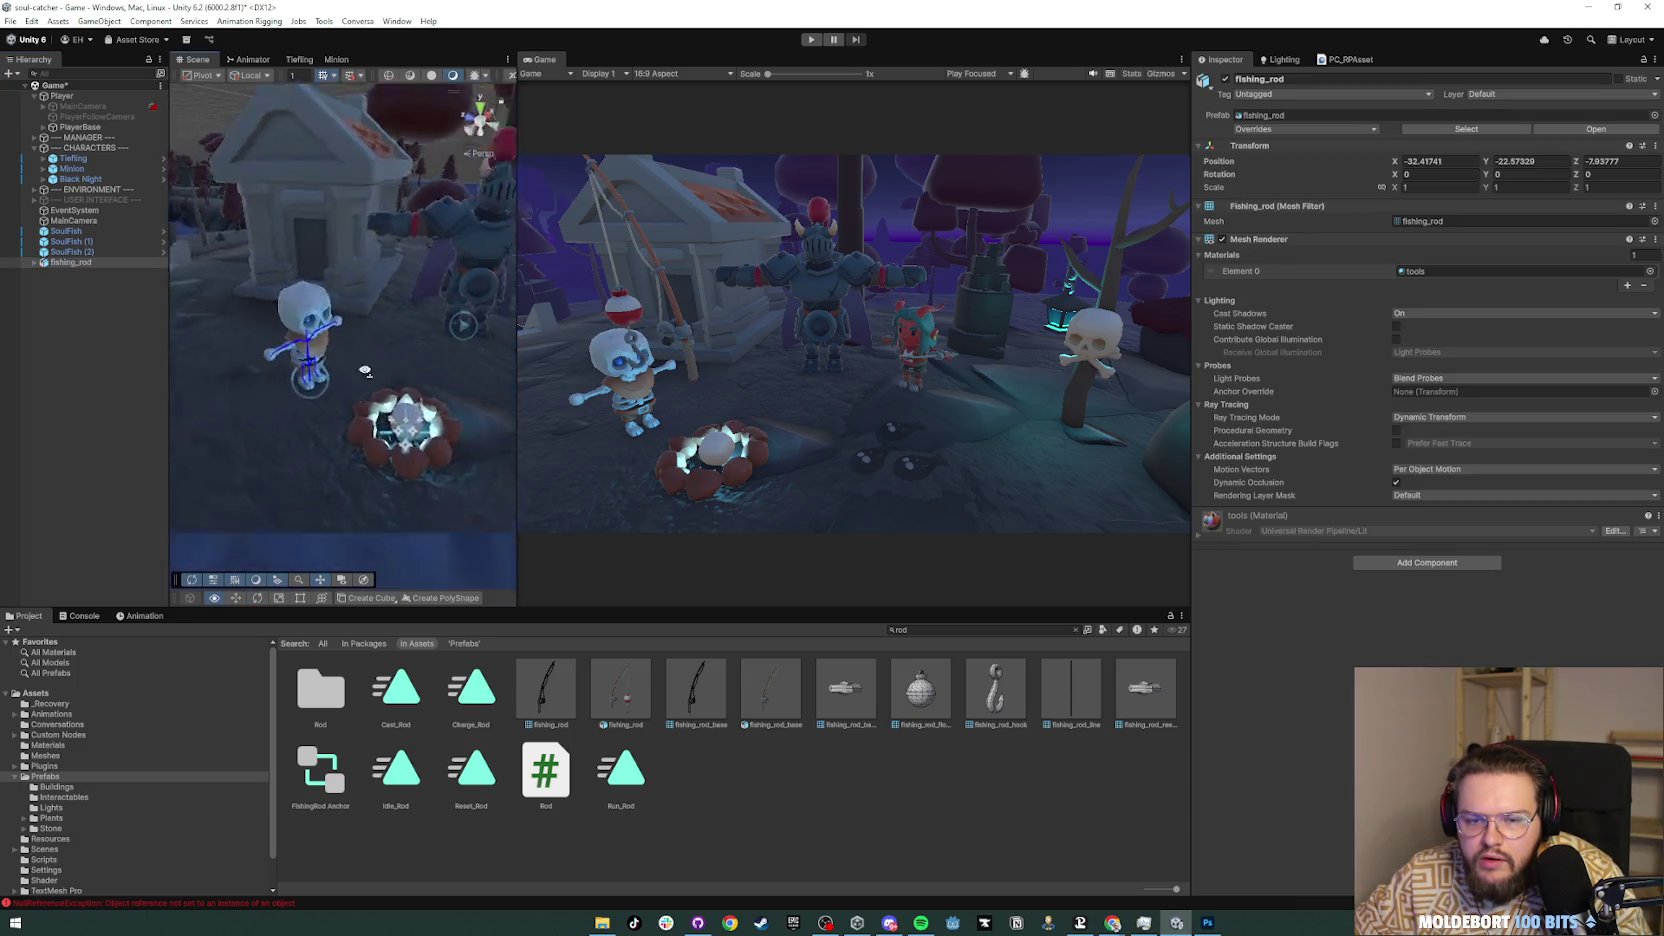
Step: Expand the Minion's Rig_Medium through root, hips, spine and chest bones
{"action": "left_click", "coordinate": [43, 169]}
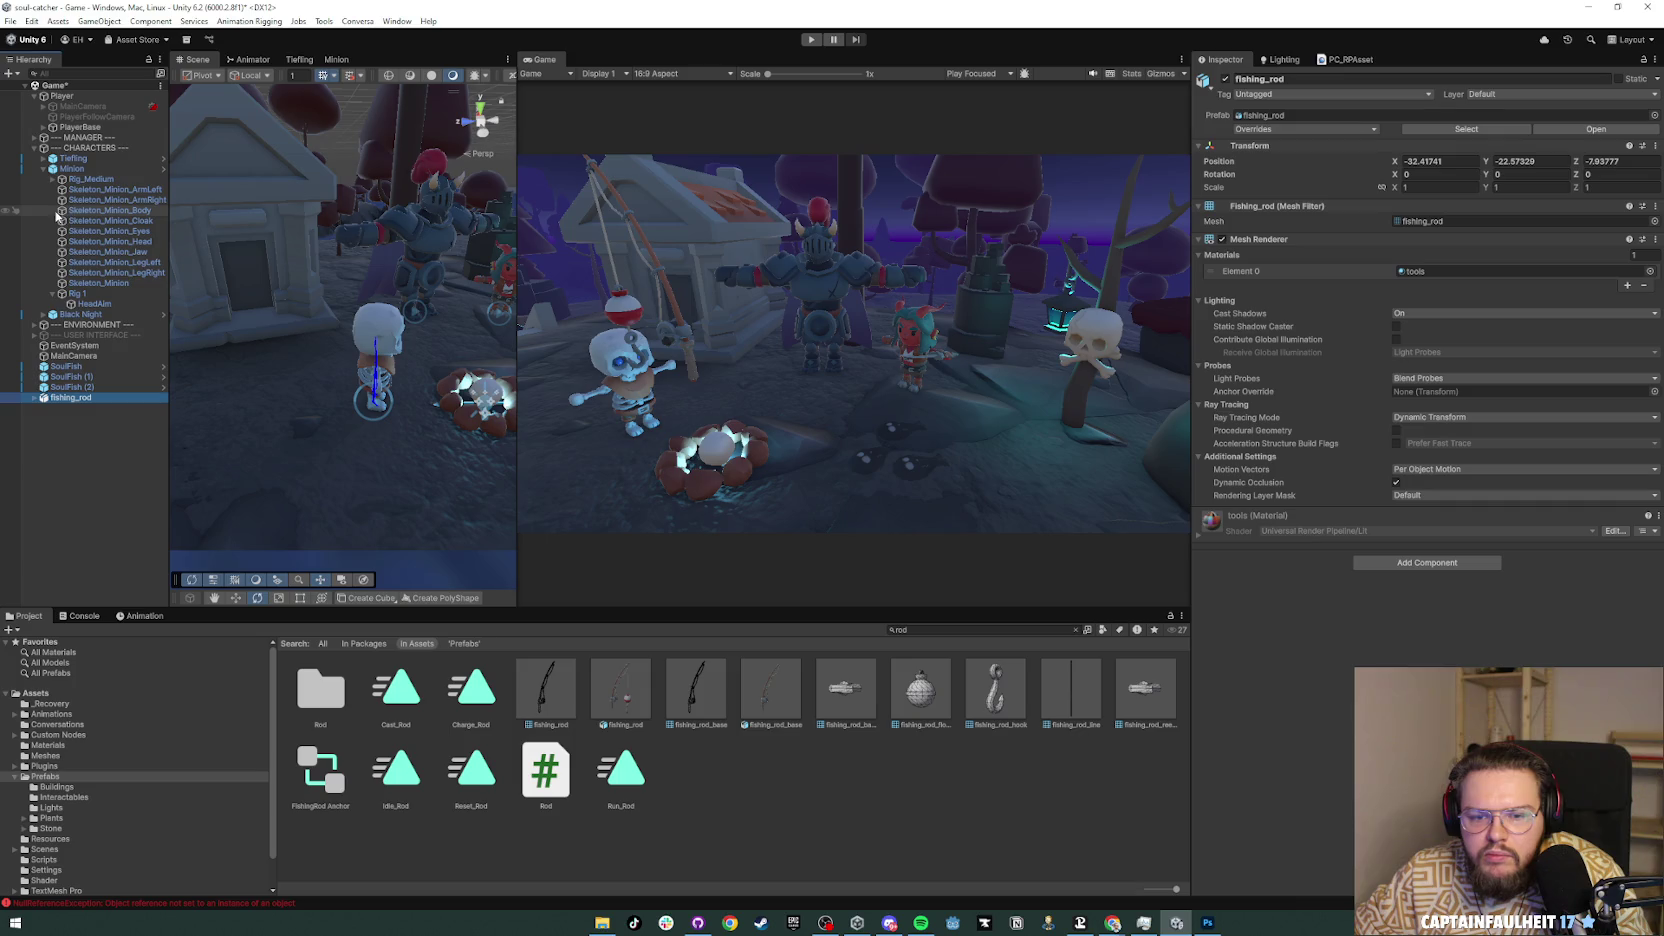
{"action": "left_click_drag", "start_coordinate": [168, 212], "coordinate": [245, 212]}
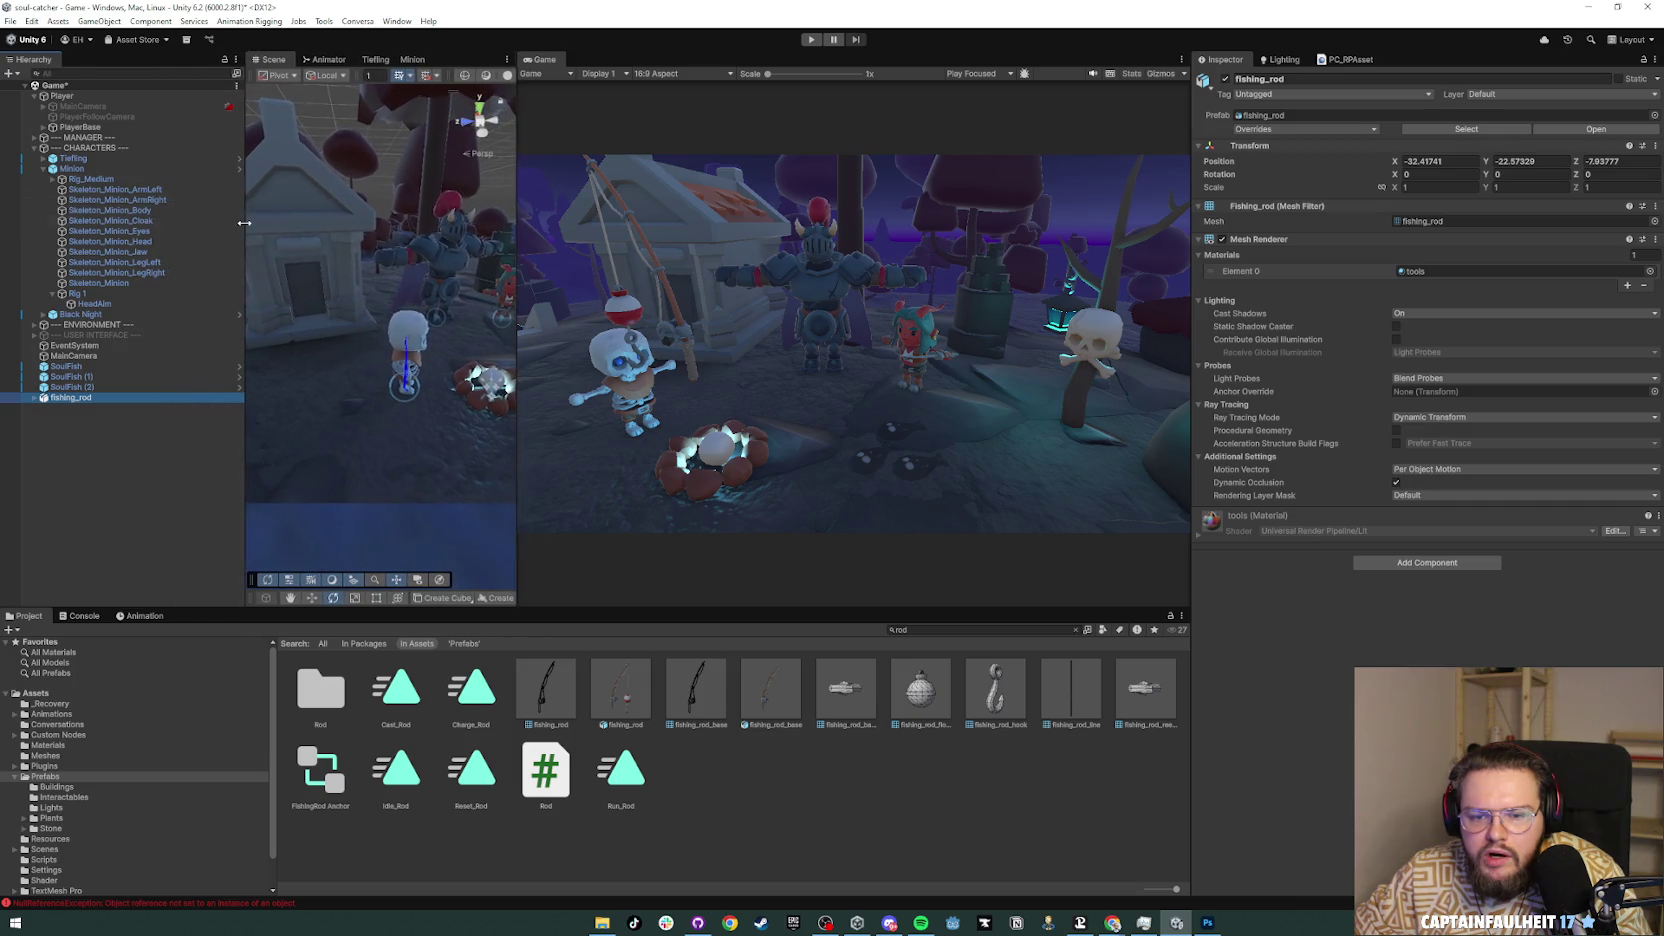
{"action": "left_click", "coordinate": [185, 190]}
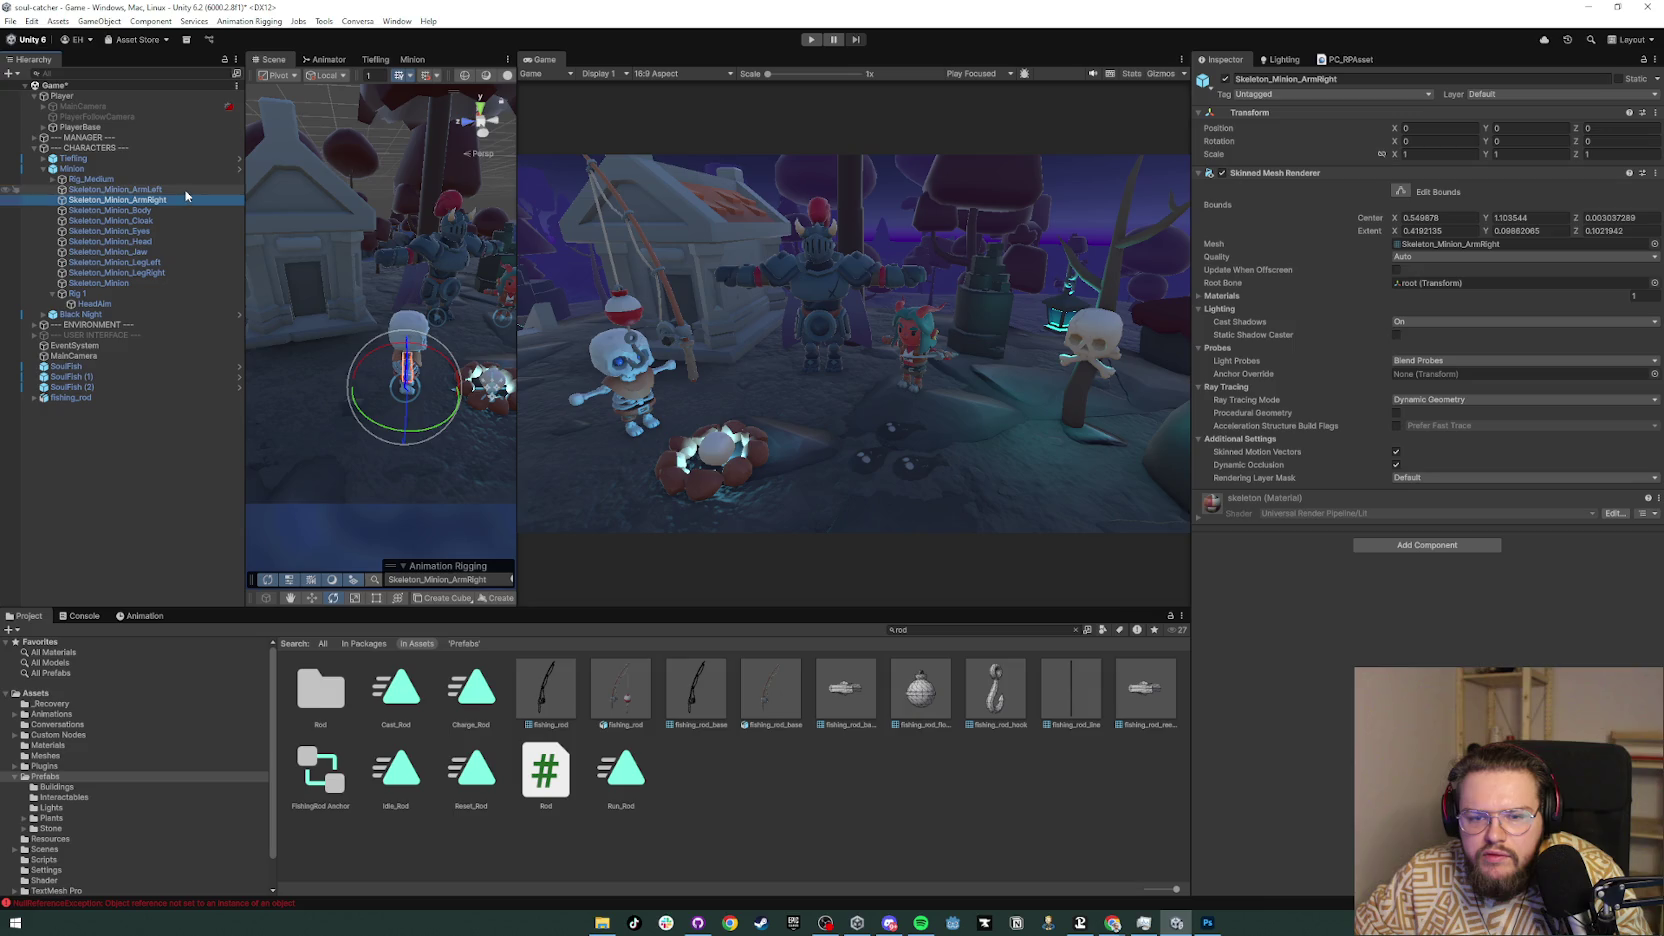
{"action": "left_click", "coordinate": [185, 202]}
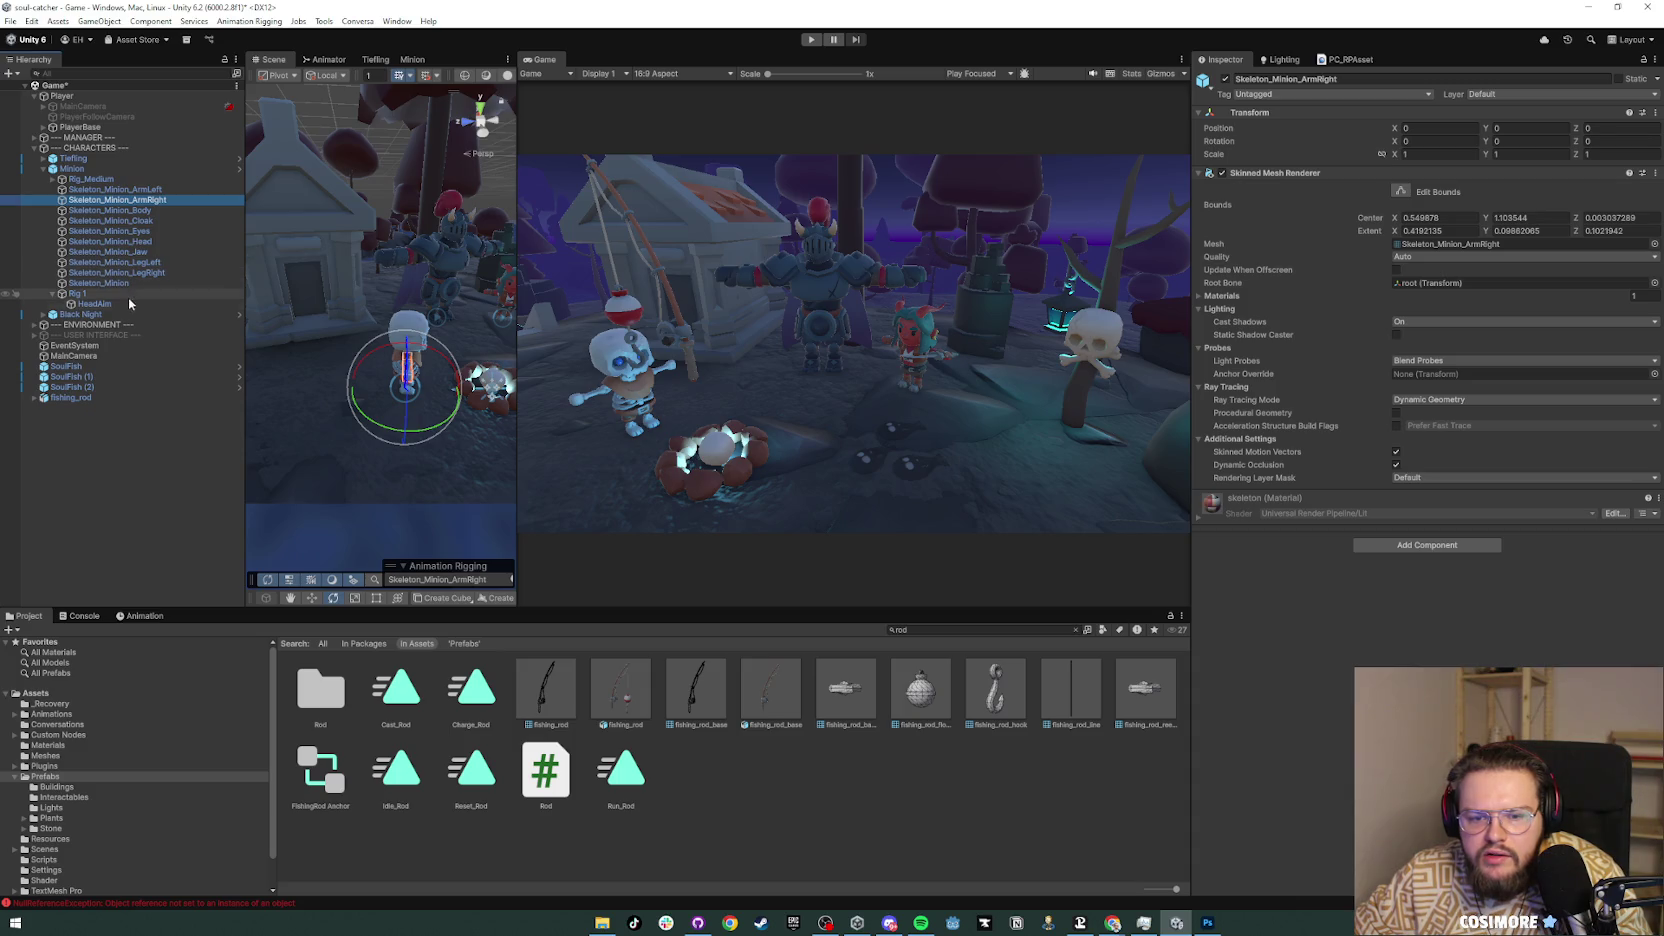
{"action": "left_click", "coordinate": [53, 179]}
{"action": "left_click", "coordinate": [62, 189]}
{"action": "left_click", "coordinate": [71, 200]}
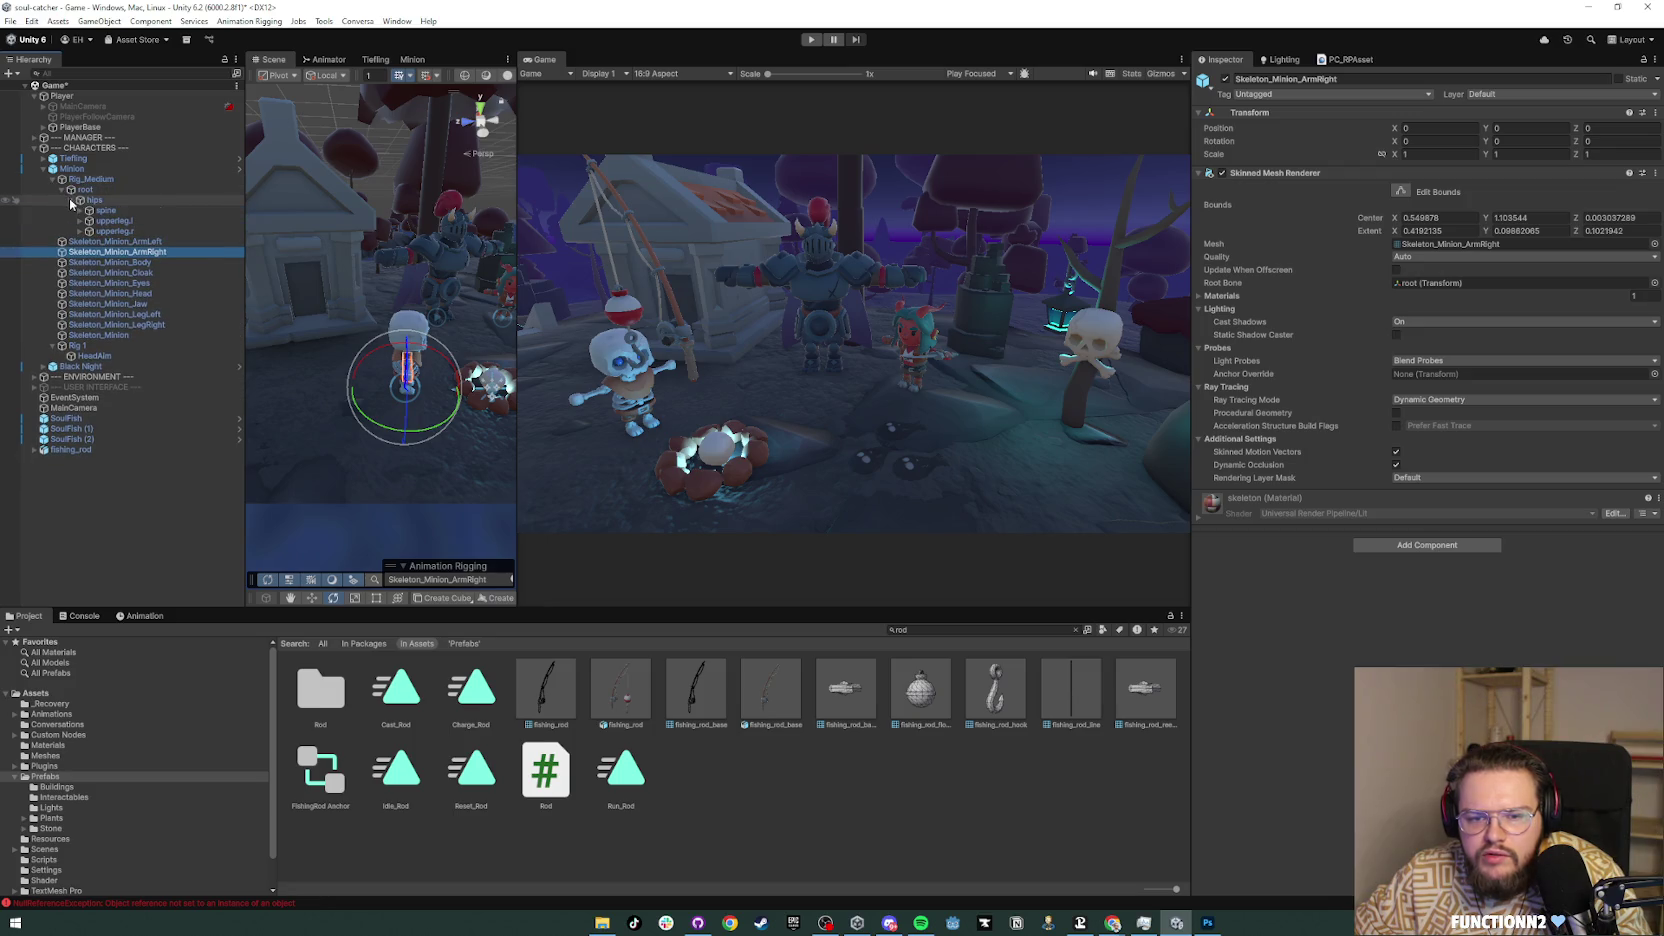
{"action": "left_click", "coordinate": [80, 210]}
{"action": "left_click", "coordinate": [89, 220]}
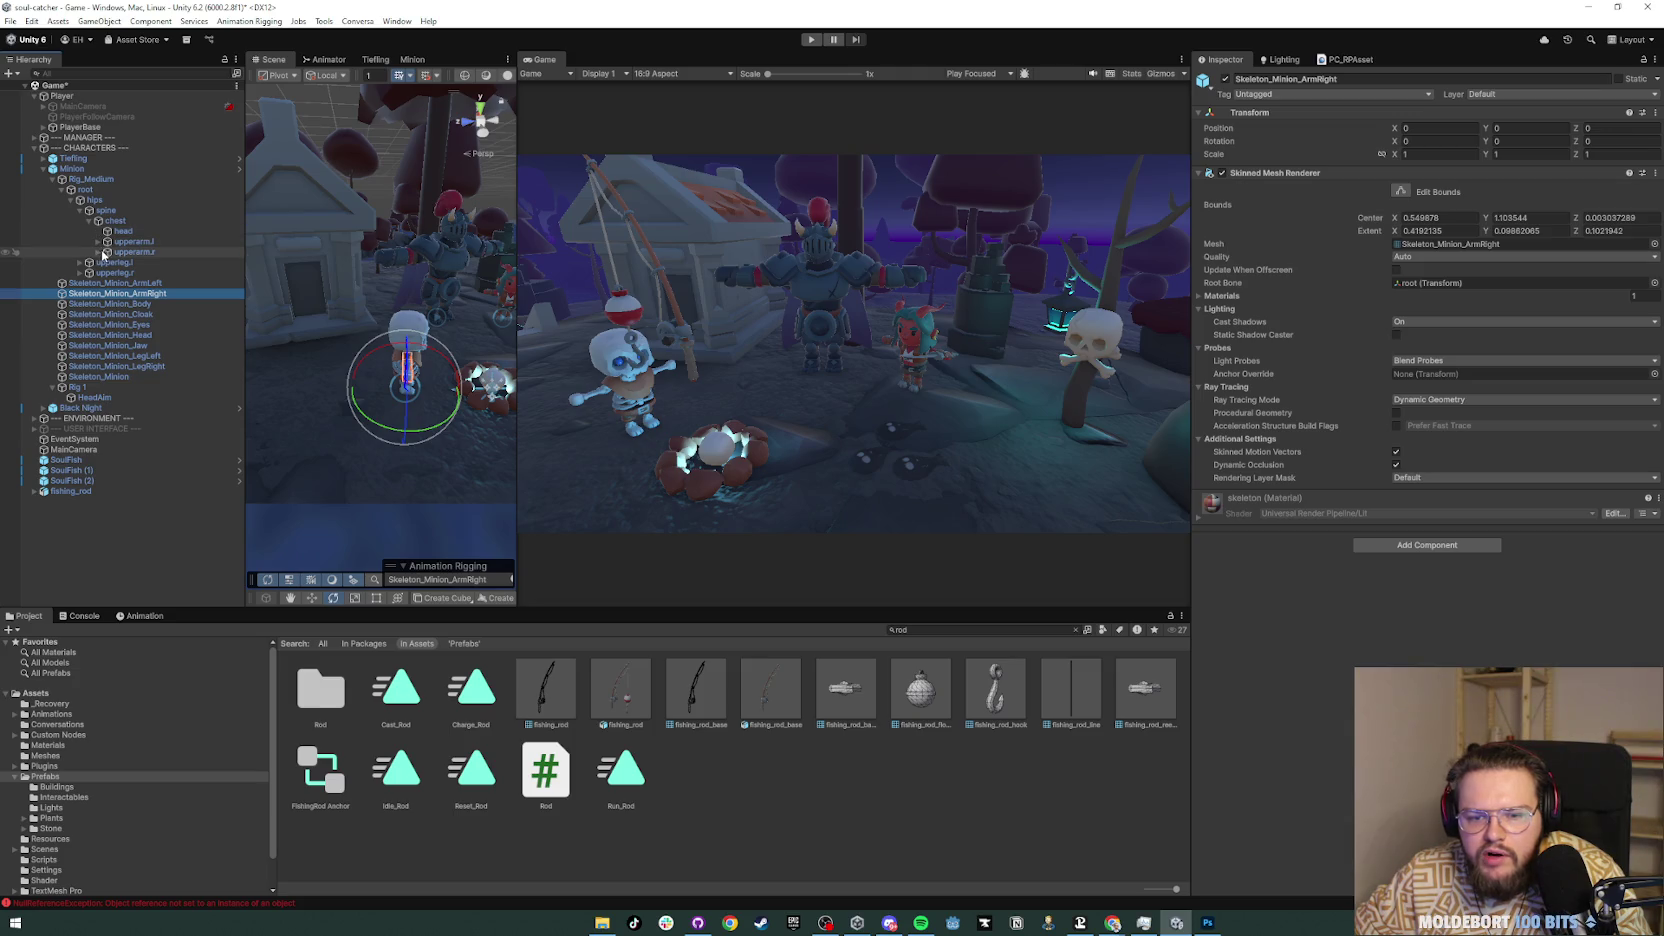
Step: Expand the right arm down to handslot.r and parent fishing_rod under it
{"action": "left_click", "coordinate": [99, 252]}
{"action": "left_click", "coordinate": [108, 262]}
{"action": "left_click", "coordinate": [117, 273]}
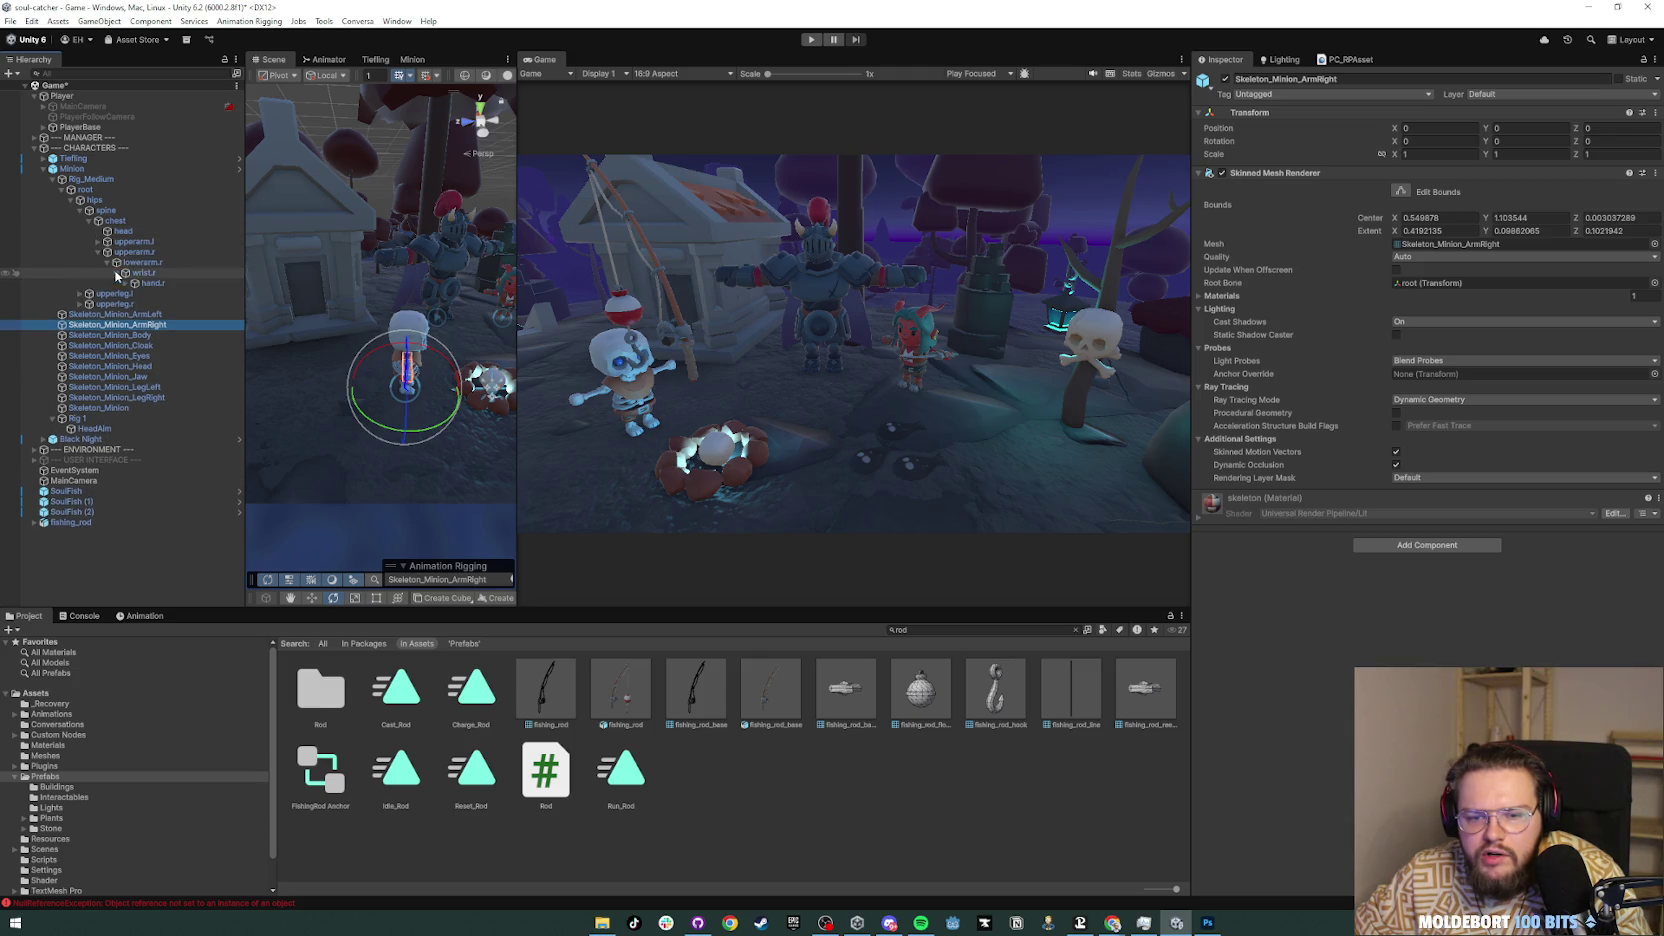
{"action": "left_click", "coordinate": [126, 283]}
{"action": "left_click", "coordinate": [156, 297]}
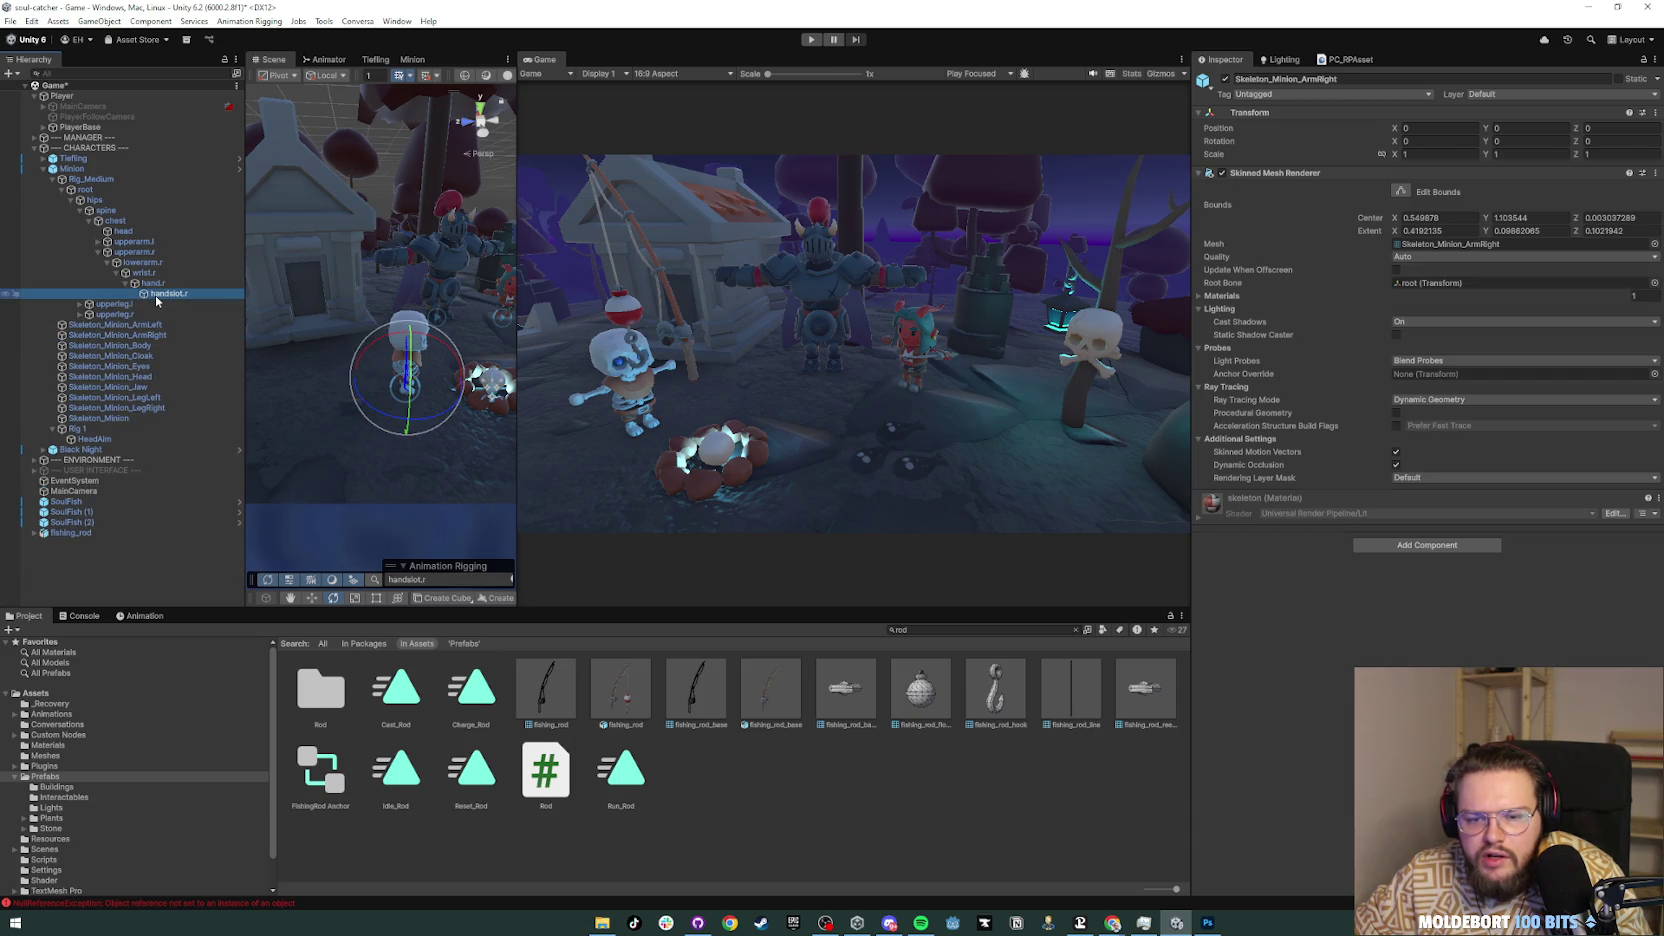
{"action": "left_click_drag", "start_coordinate": [70, 533], "coordinate": [175, 302]}
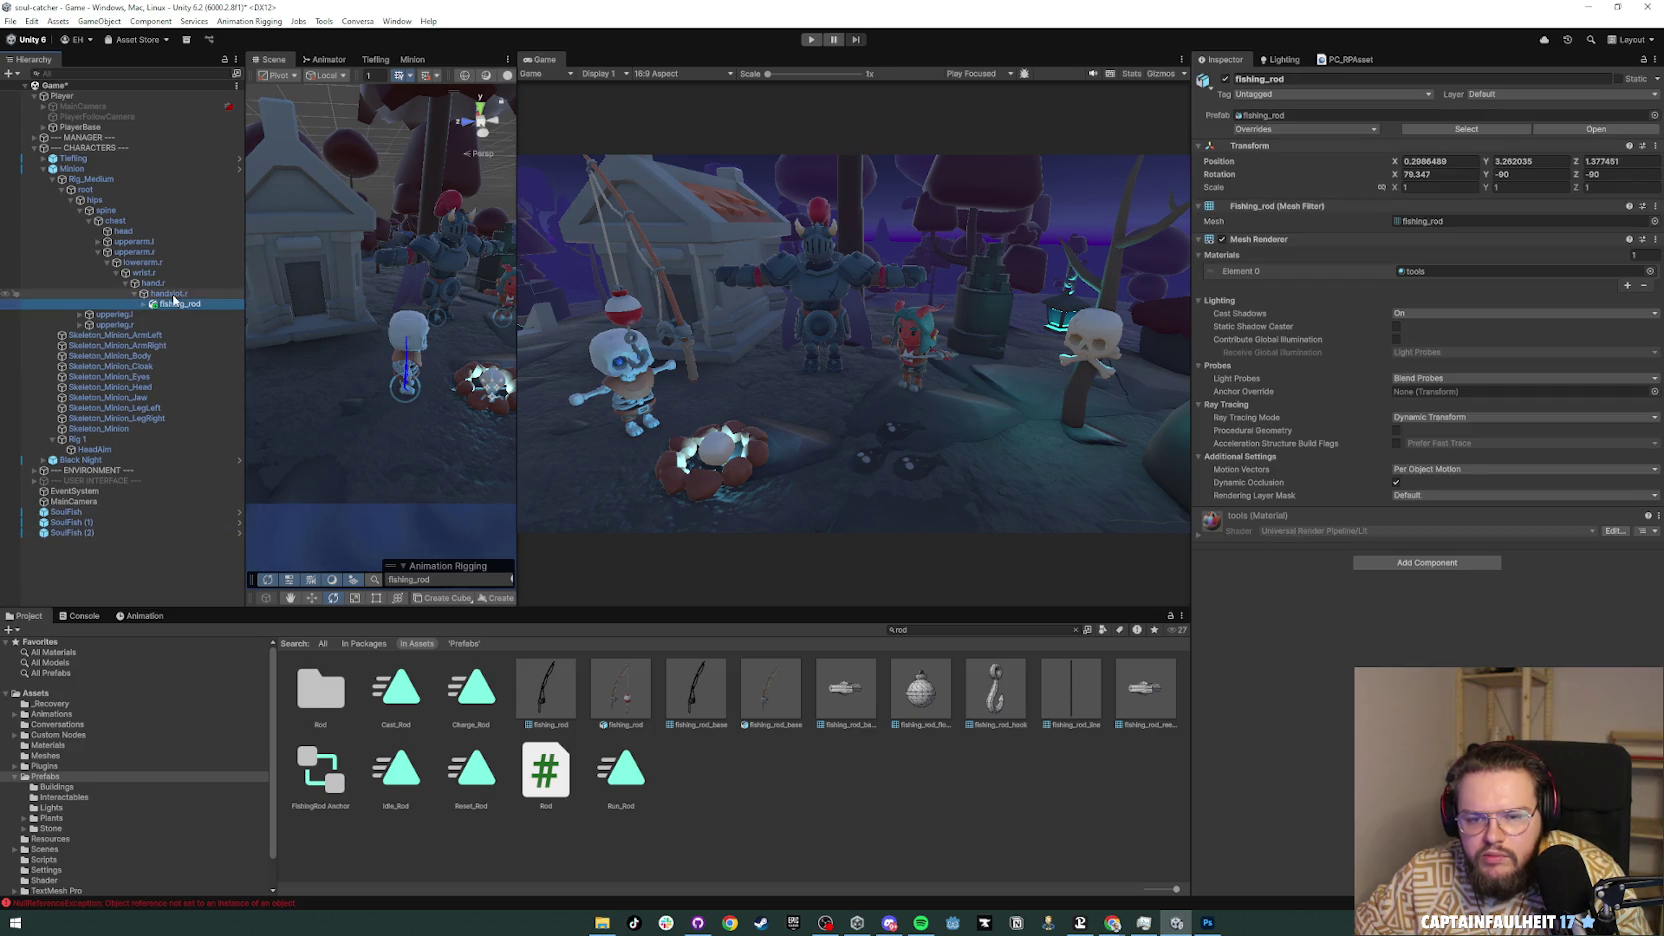
Step: Reset fishing_rod's Transform, rotate it to about 165.8° Y toward the campfire, then enter Play mode
{"action": "right_click", "coordinate": [1368, 150]}
{"action": "left_click", "coordinate": [1398, 154]}
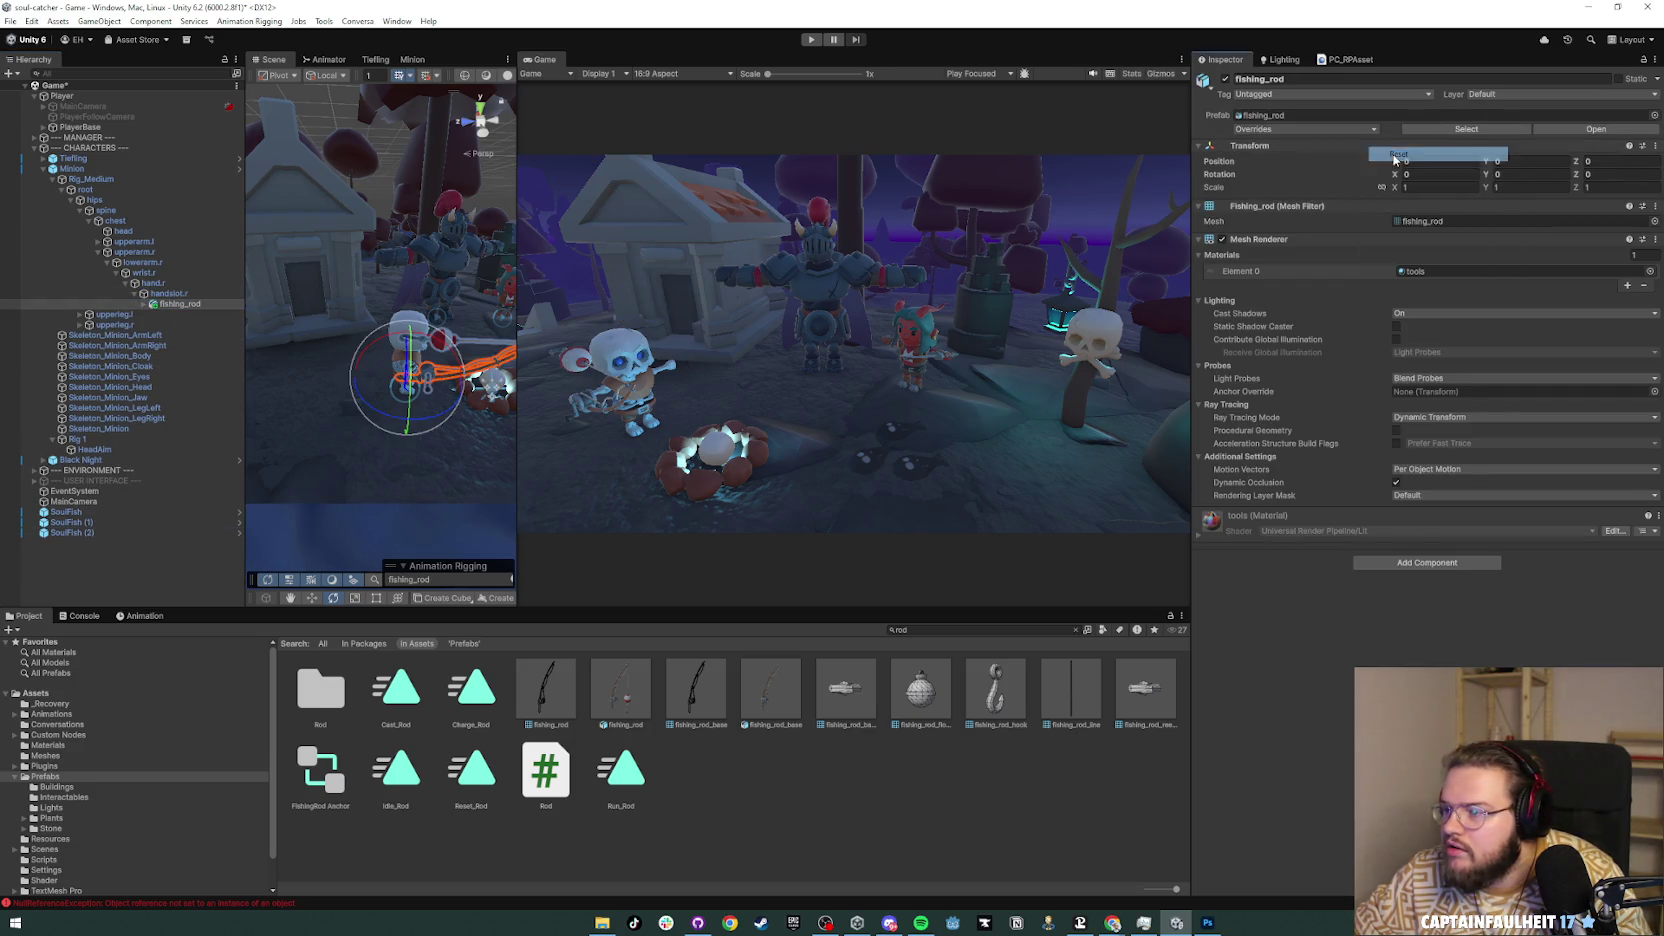
{"action": "mouse_move", "coordinate": [377, 328]}
{"action": "left_mouse_down"}
{"action": "mouse_move", "coordinate": [480, 345]}
{"action": "mouse_move", "coordinate": [433, 357]}
{"action": "left_mouse_up"}
{"action": "mouse_move", "coordinate": [516, 306]}
{"action": "left_mouse_down"}
{"action": "mouse_move", "coordinate": [852, 306]}
{"action": "mouse_move", "coordinate": [830, 306]}
{"action": "left_mouse_up"}
{"action": "mouse_move", "coordinate": [676, 373]}
{"action": "left_mouse_down"}
{"action": "mouse_move", "coordinate": [409, 371]}
{"action": "mouse_move", "coordinate": [508, 373]}
{"action": "mouse_move", "coordinate": [608, 263]}
{"action": "mouse_move", "coordinate": [828, 178]}
{"action": "left_mouse_up"}
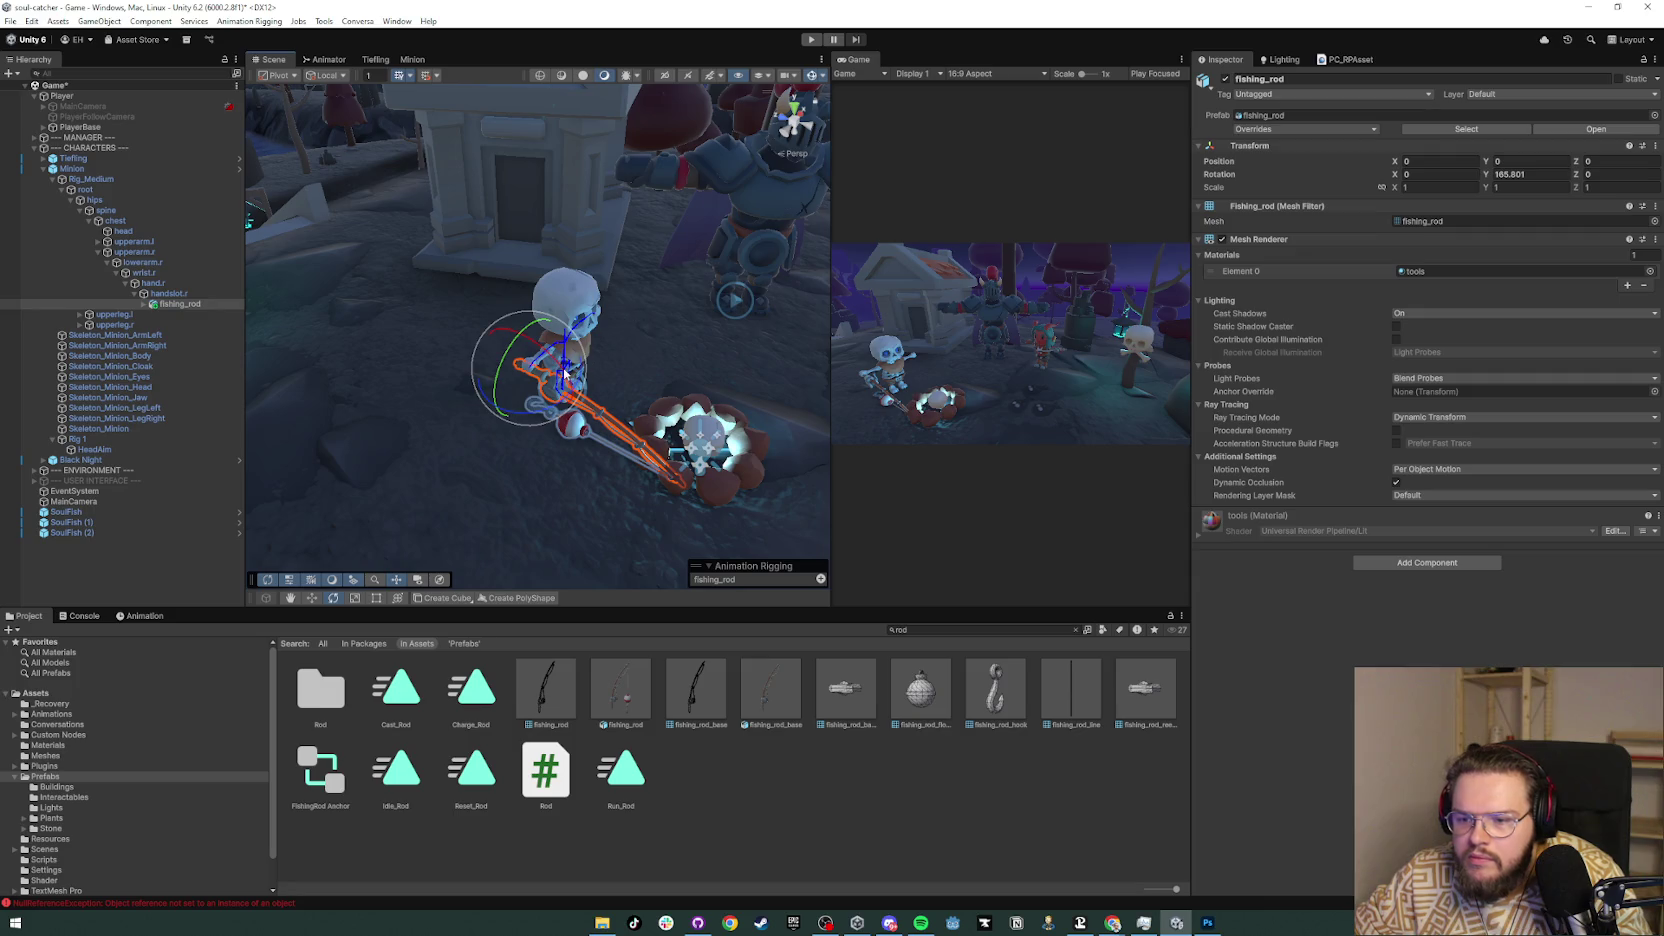
{"action": "left_click_drag", "start_coordinate": [559, 373], "coordinate": [564, 377]}
{"action": "left_click", "coordinate": [153, 549]}
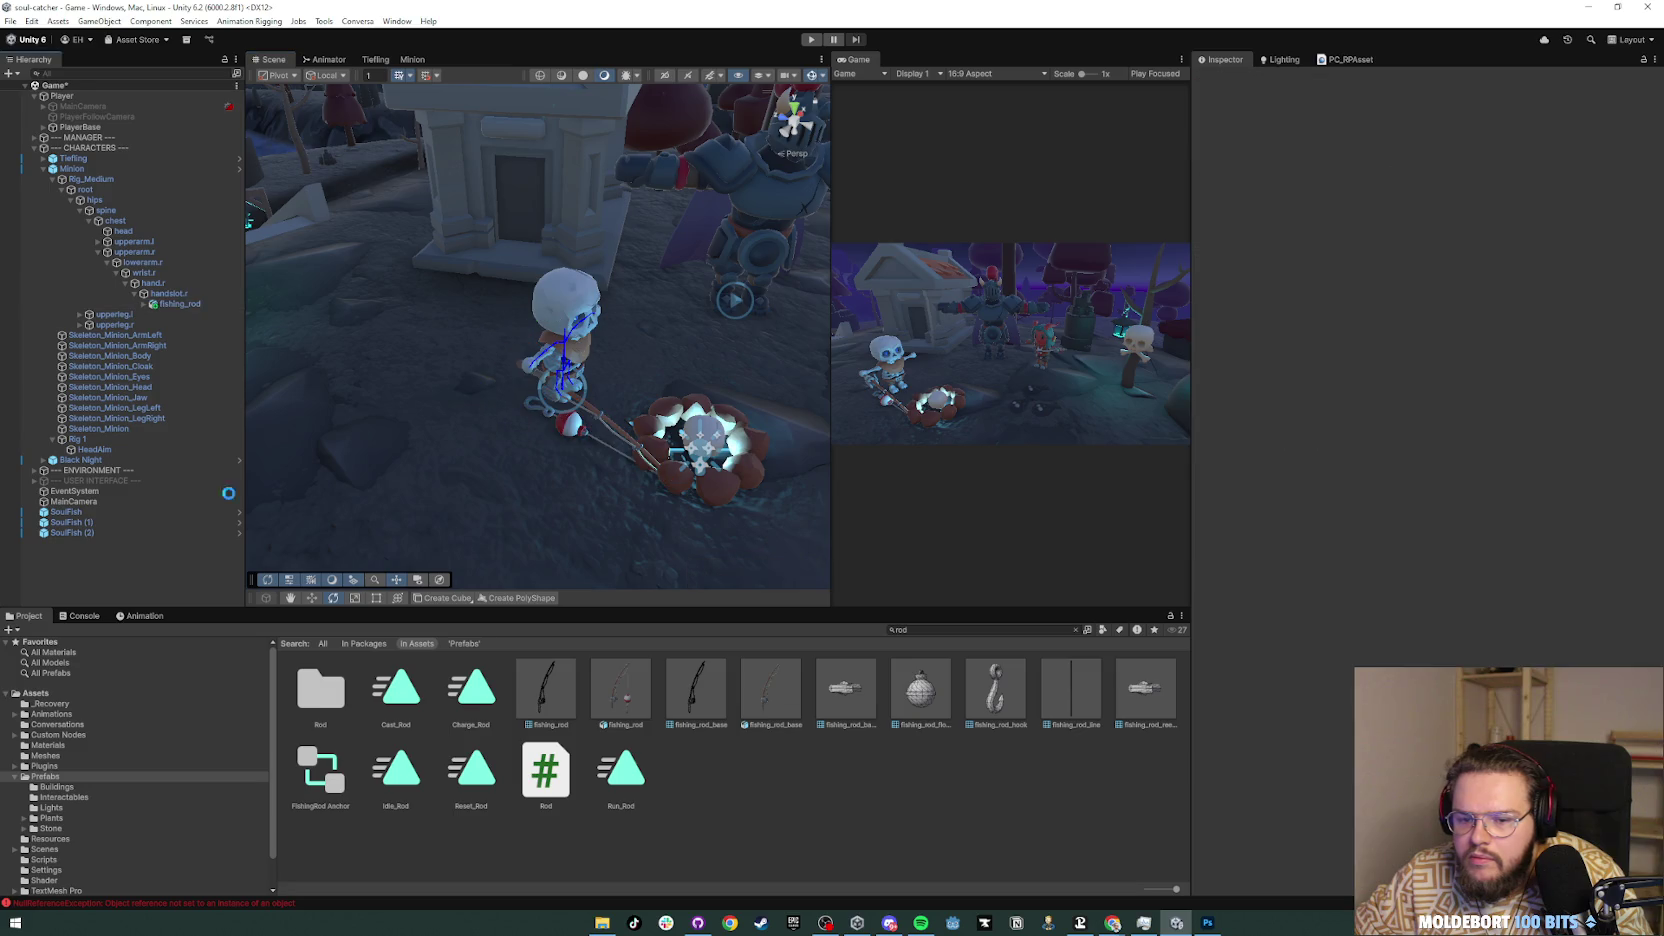
{"action": "left_click", "coordinate": [811, 39]}
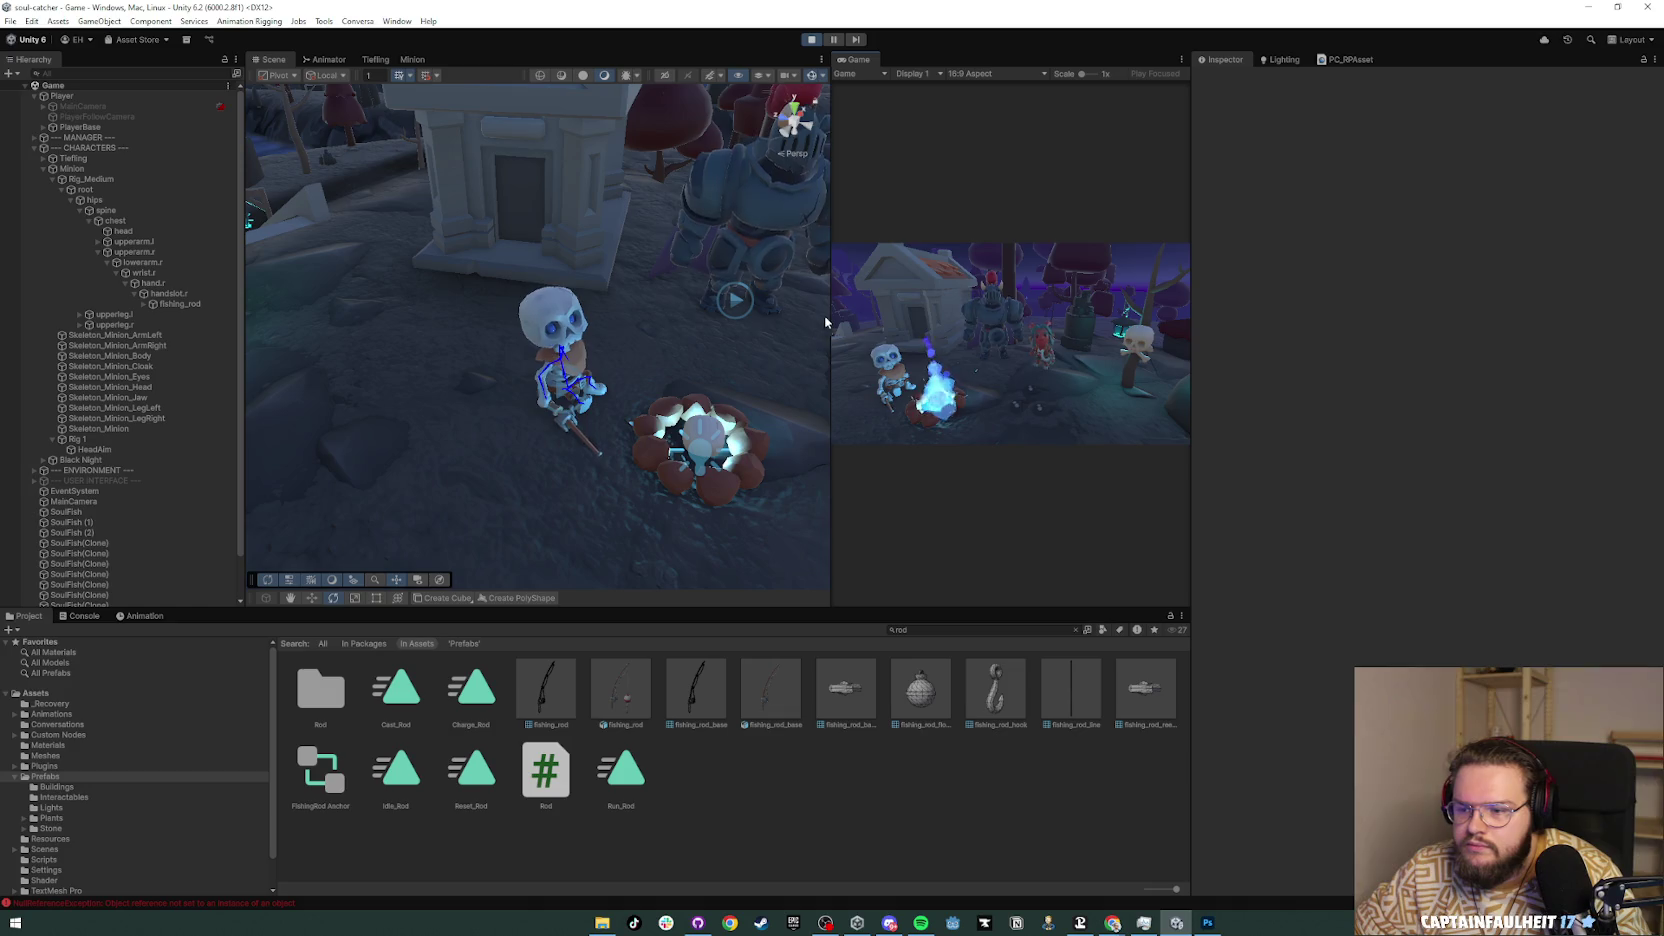
Step: Dock the Game view to the right of the Scene view so both show during play
{"action": "mouse_move", "coordinate": [658, 375]}
{"action": "left_mouse_down"}
{"action": "mouse_move", "coordinate": [583, 386]}
{"action": "mouse_move", "coordinate": [888, 362]}
{"action": "mouse_move", "coordinate": [865, 200]}
{"action": "left_mouse_up"}
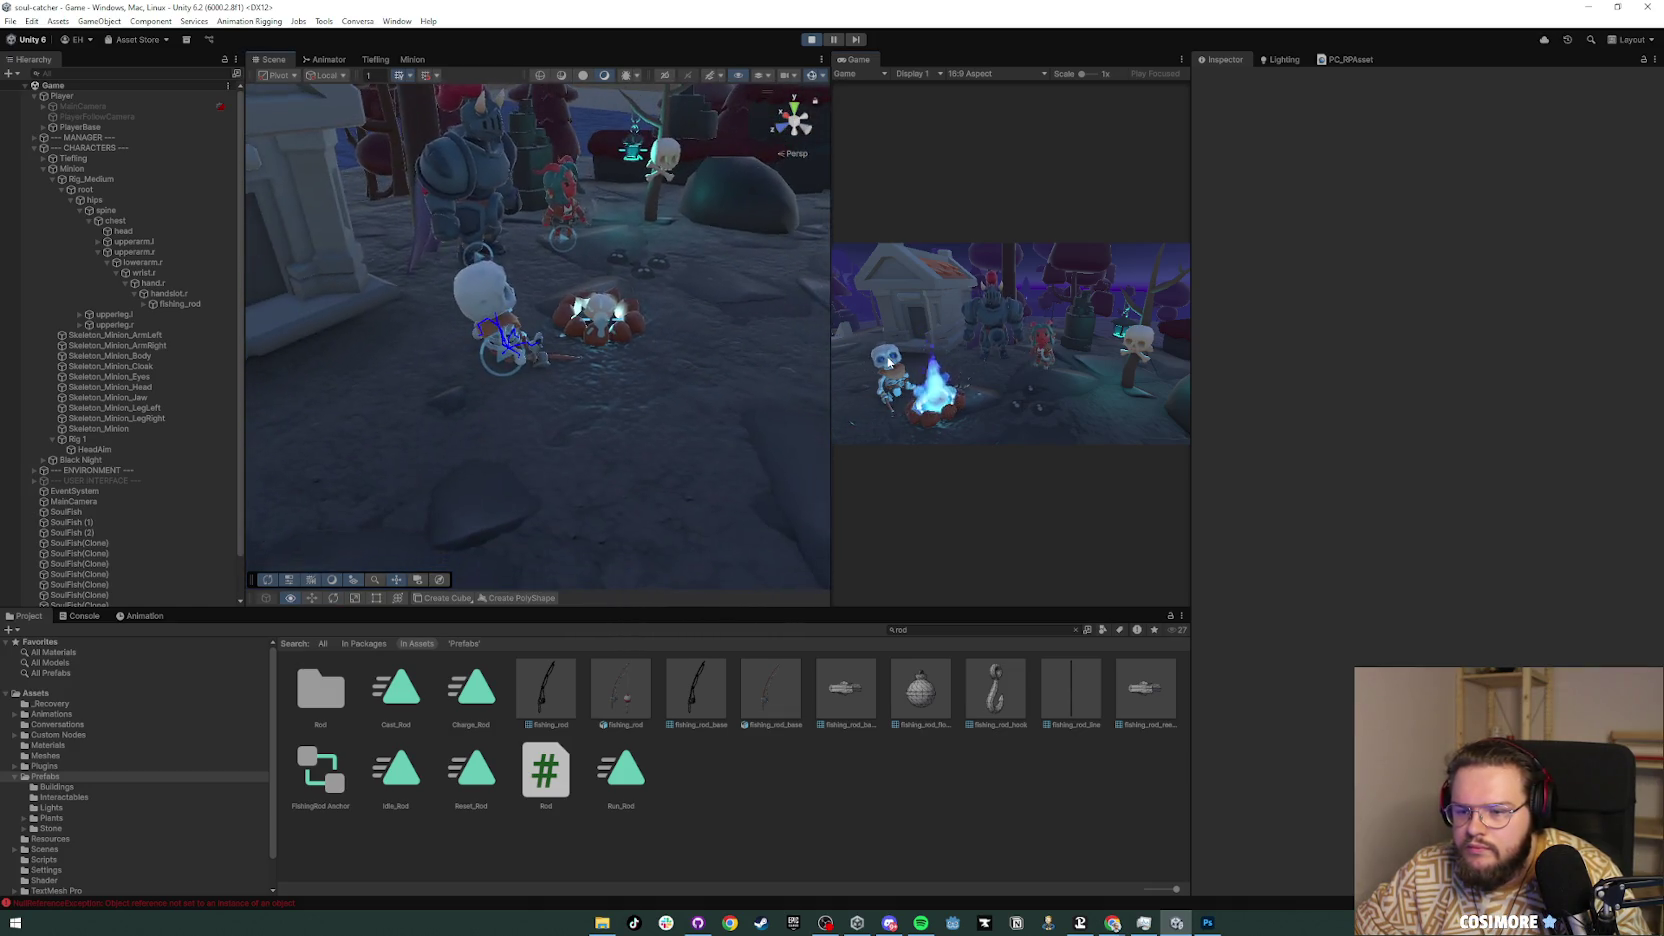
{"action": "mouse_move", "coordinate": [849, 69]}
{"action": "left_mouse_down"}
{"action": "mouse_move", "coordinate": [497, 89]}
{"action": "mouse_move", "coordinate": [320, 60]}
{"action": "left_mouse_up"}
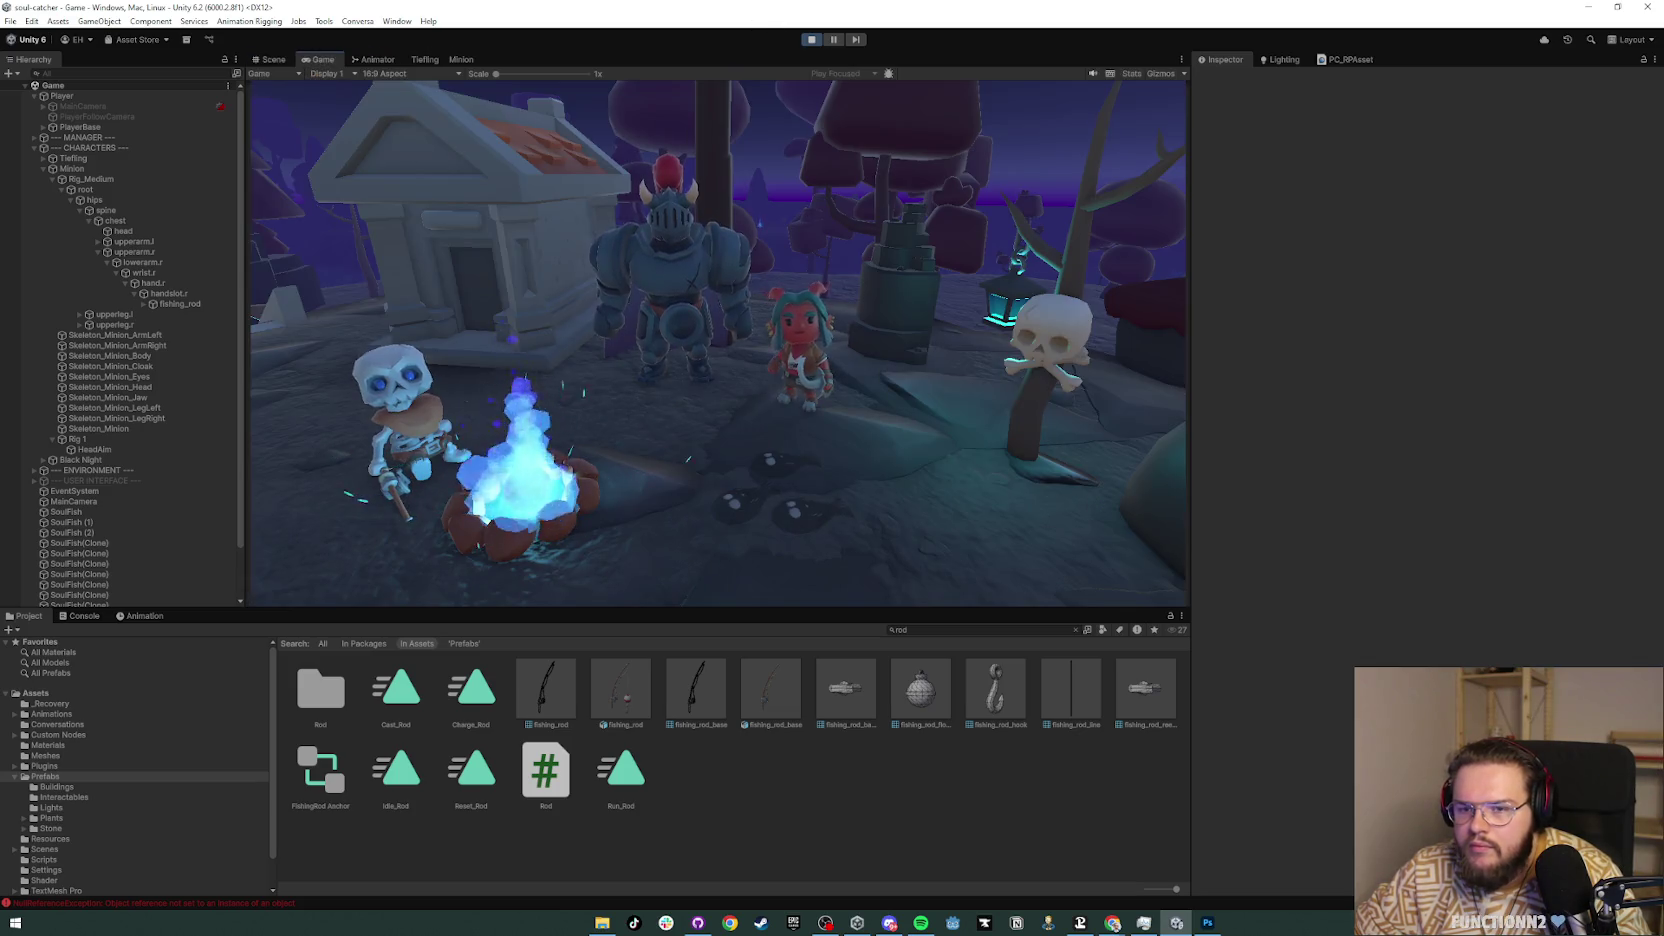
{"action": "left_click", "coordinate": [266, 64]}
{"action": "mouse_move", "coordinate": [546, 353]}
{"action": "left_mouse_down"}
{"action": "mouse_move", "coordinate": [605, 362]}
{"action": "mouse_move", "coordinate": [540, 318]}
{"action": "left_mouse_up"}
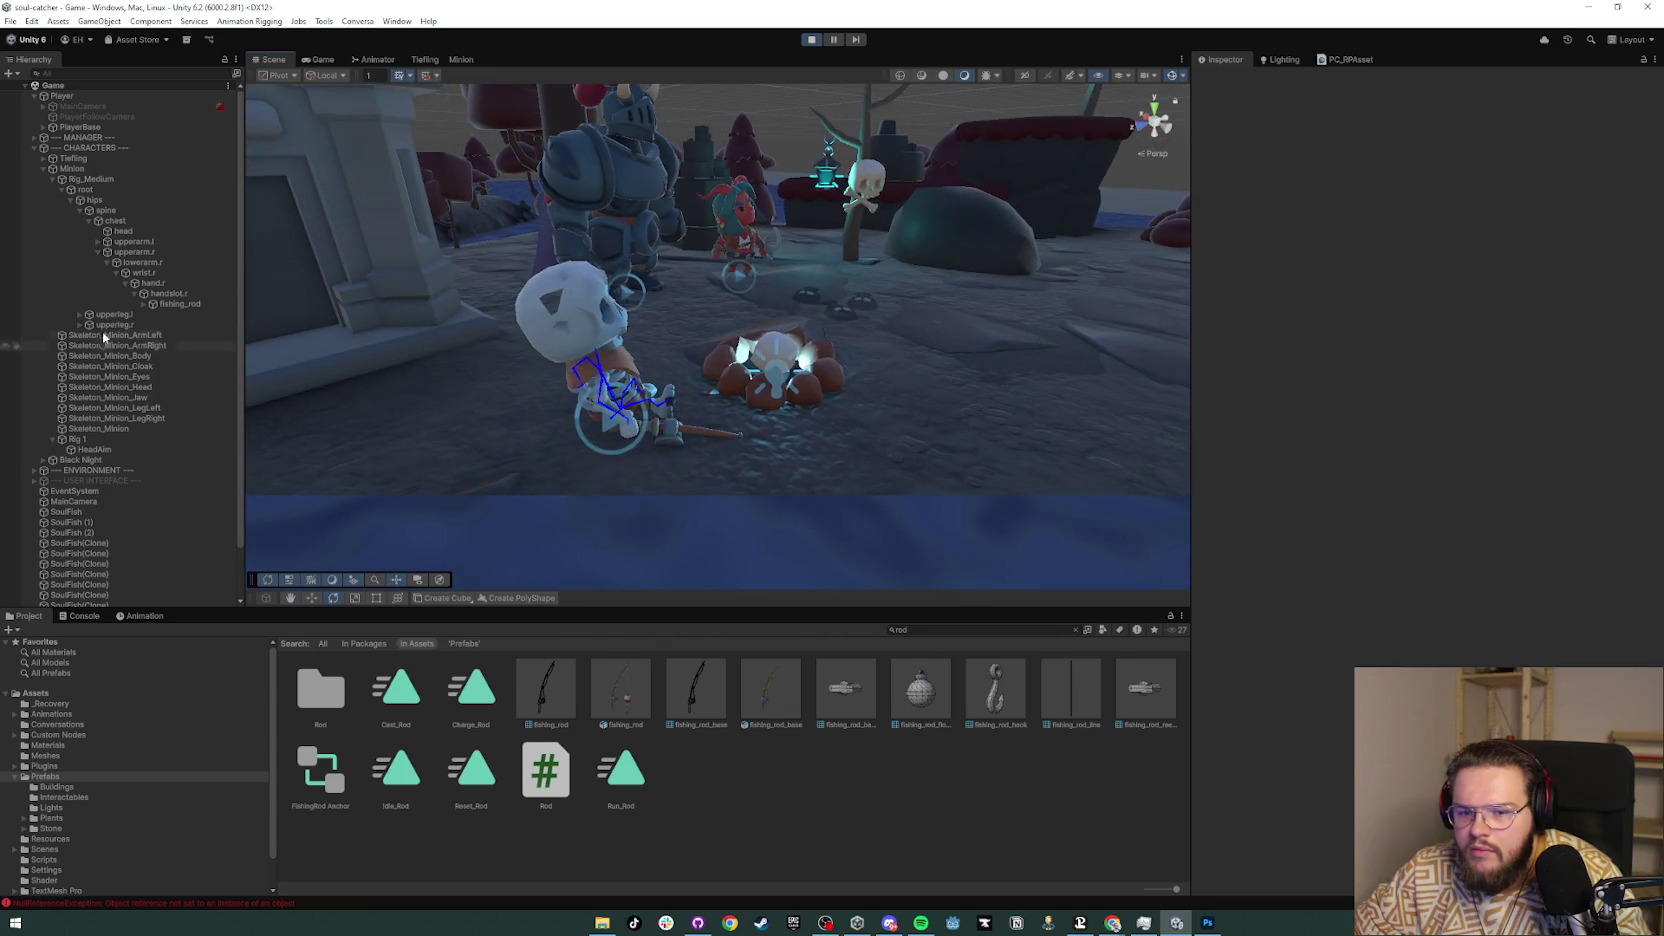
{"action": "left_click", "coordinate": [34, 148]}
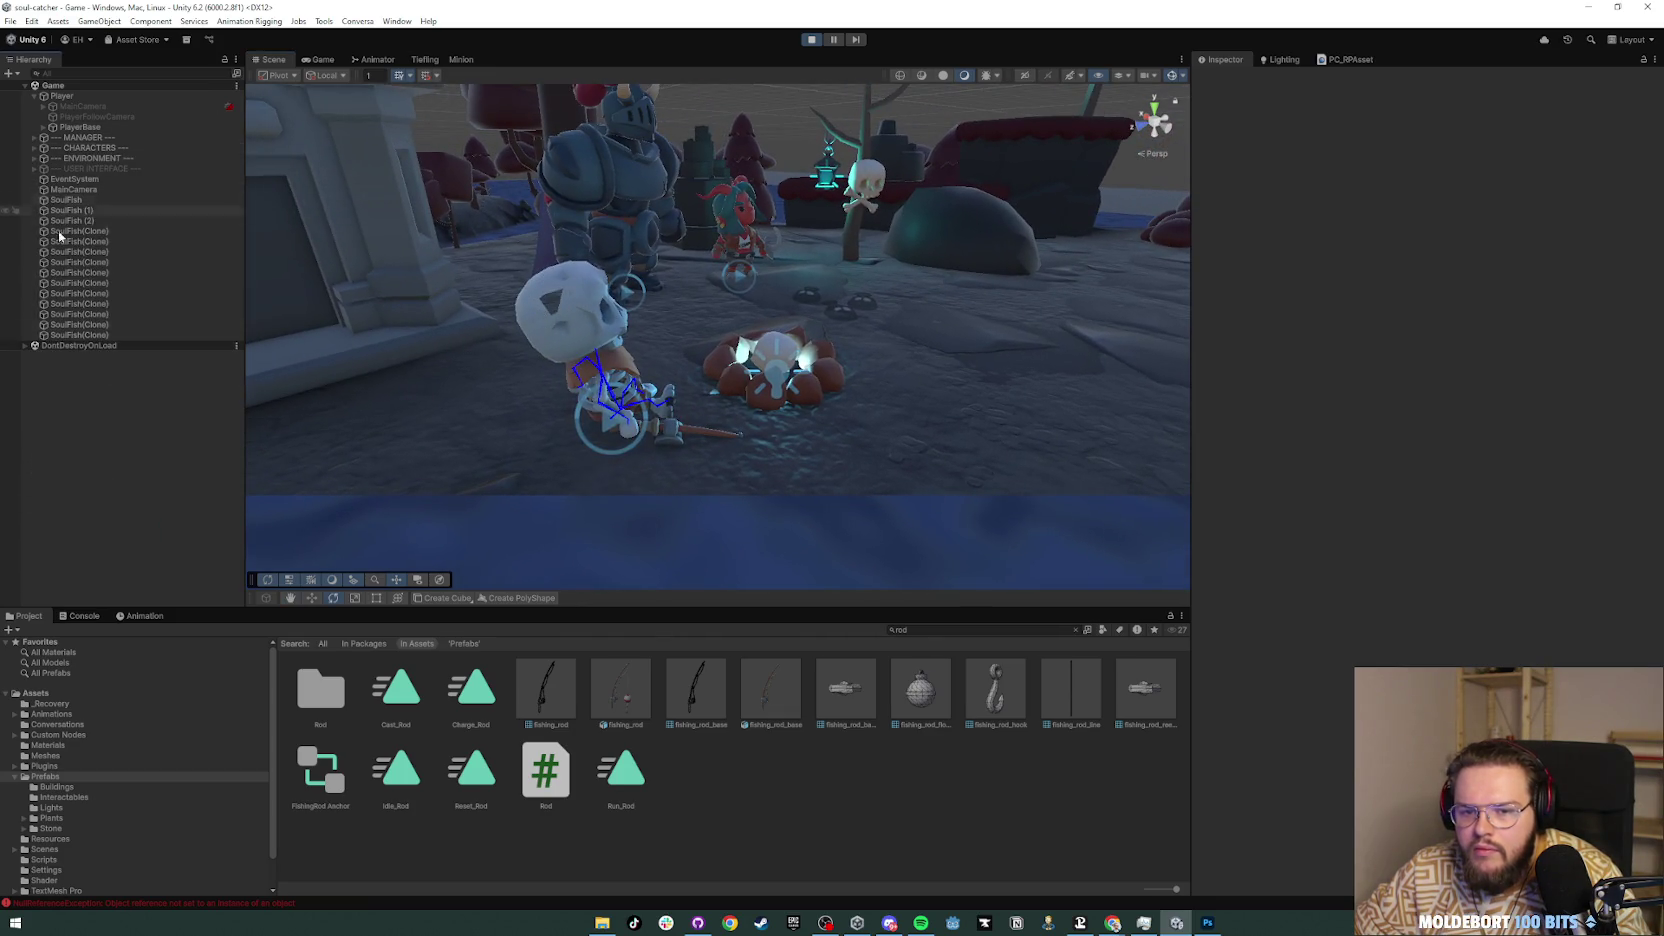
{"action": "left_click", "coordinate": [320, 61]}
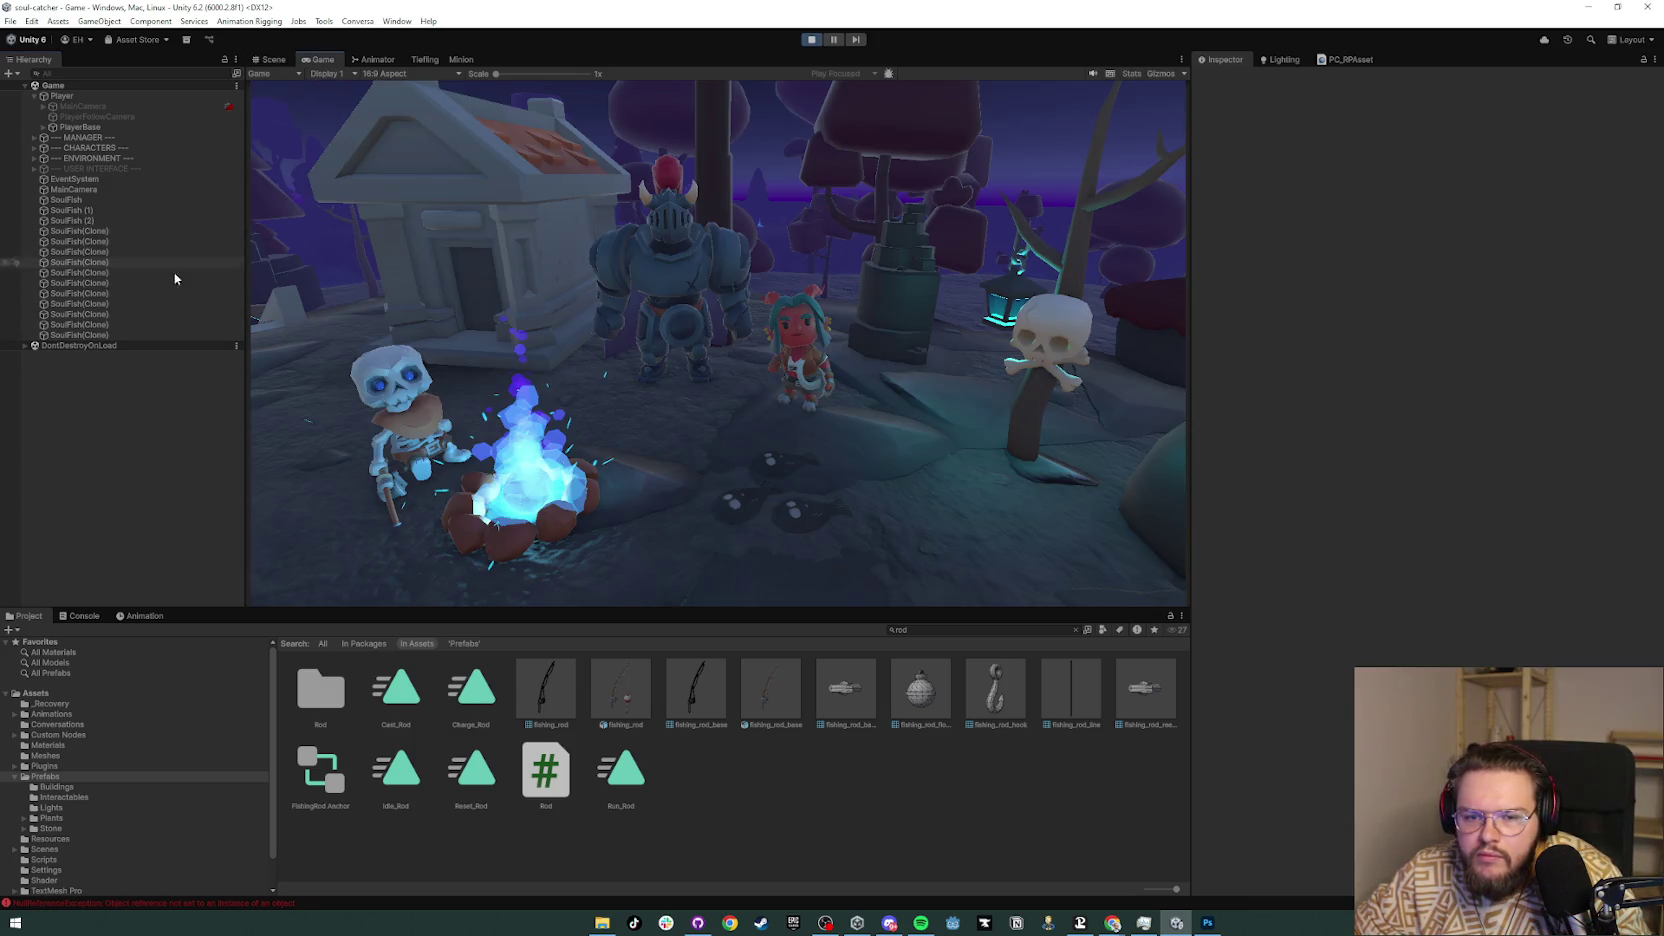
{"action": "left_click_drag", "start_coordinate": [320, 59], "coordinate": [1050, 400]}
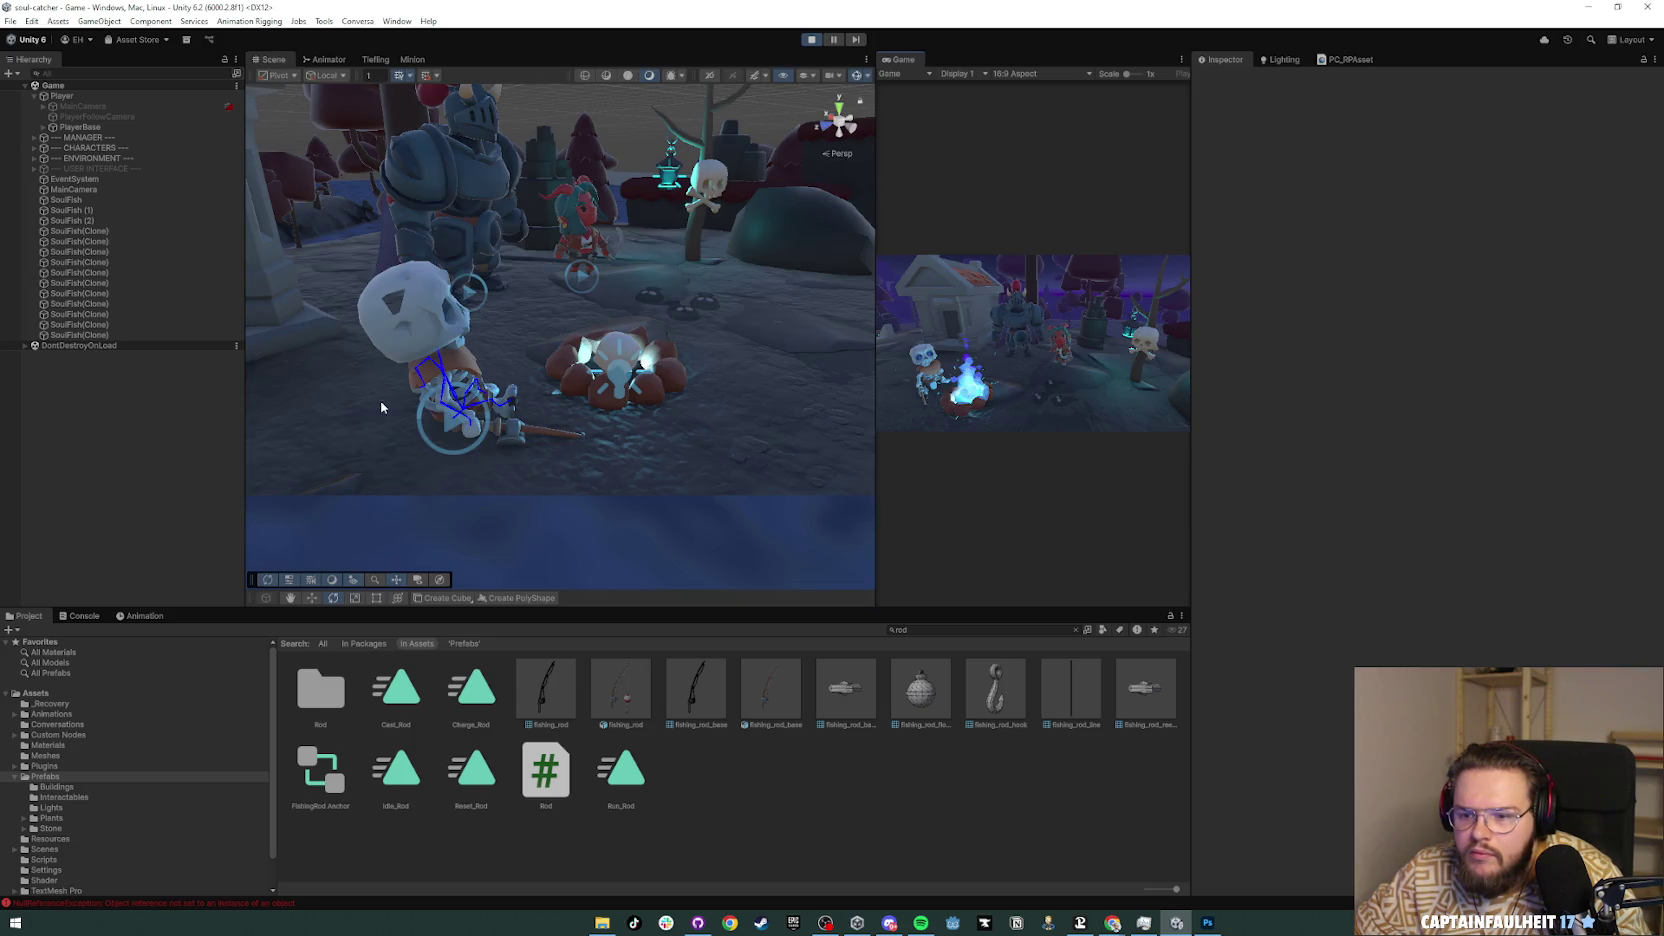
Step: Select the skeleton's fishing rod and clear the old errors from the Console
{"action": "left_click", "coordinate": [518, 433]}
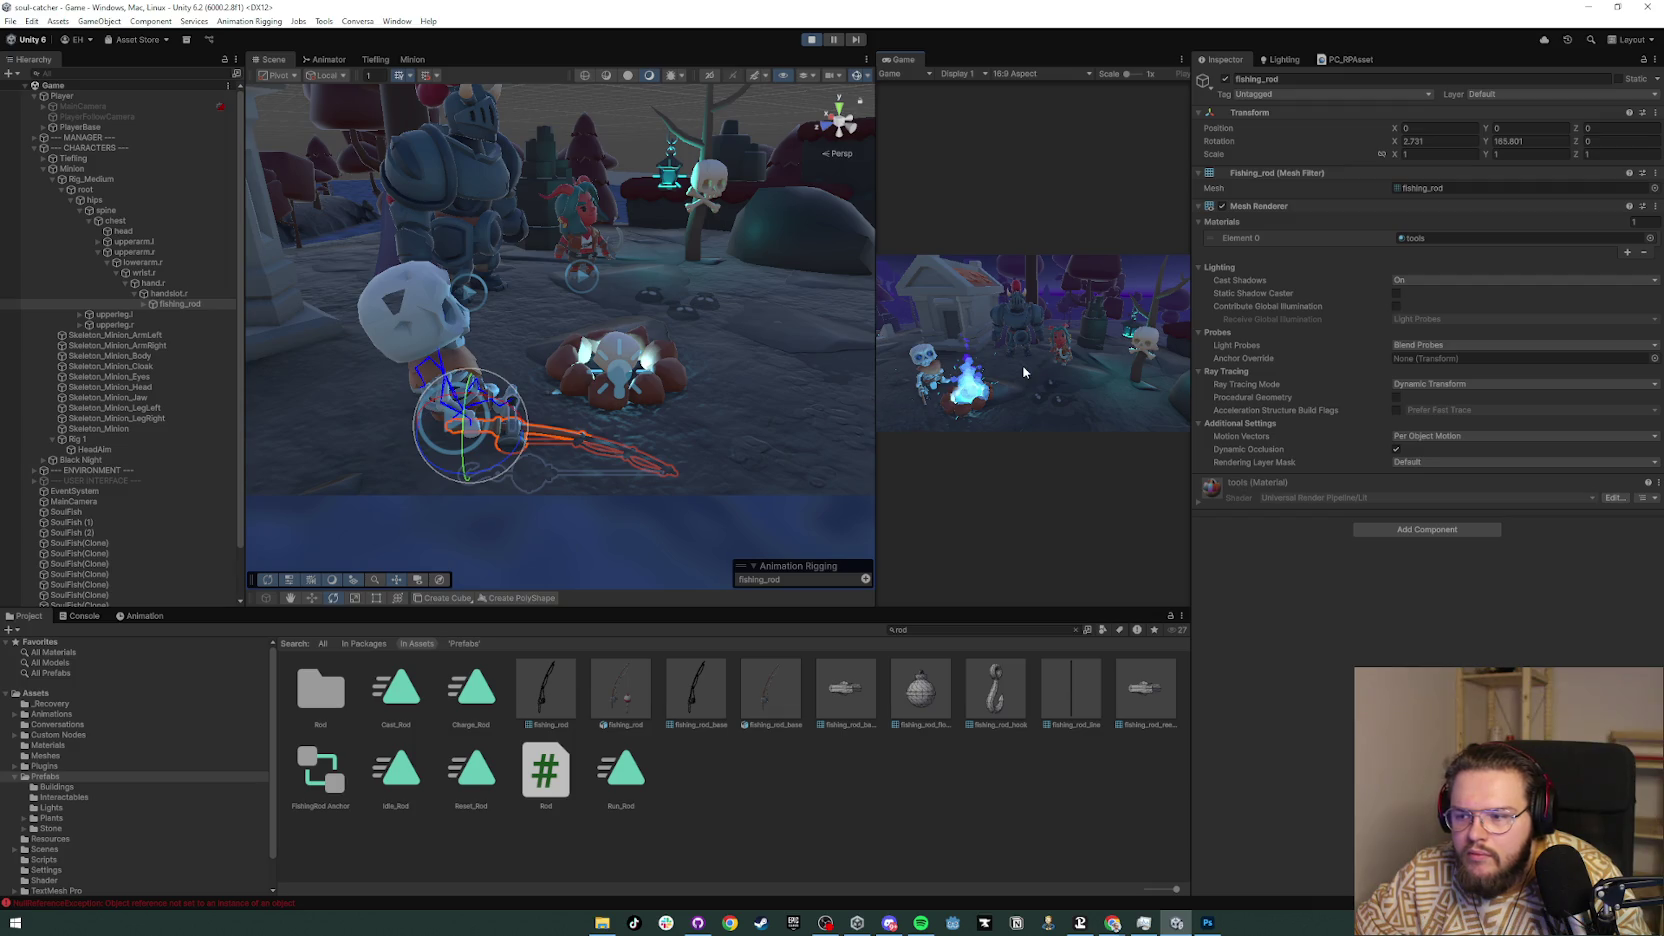
{"action": "left_click", "coordinate": [80, 615]}
{"action": "scroll", "coordinate": [202, 763], "scroll_direction": "up", "scroll_amount": 1}
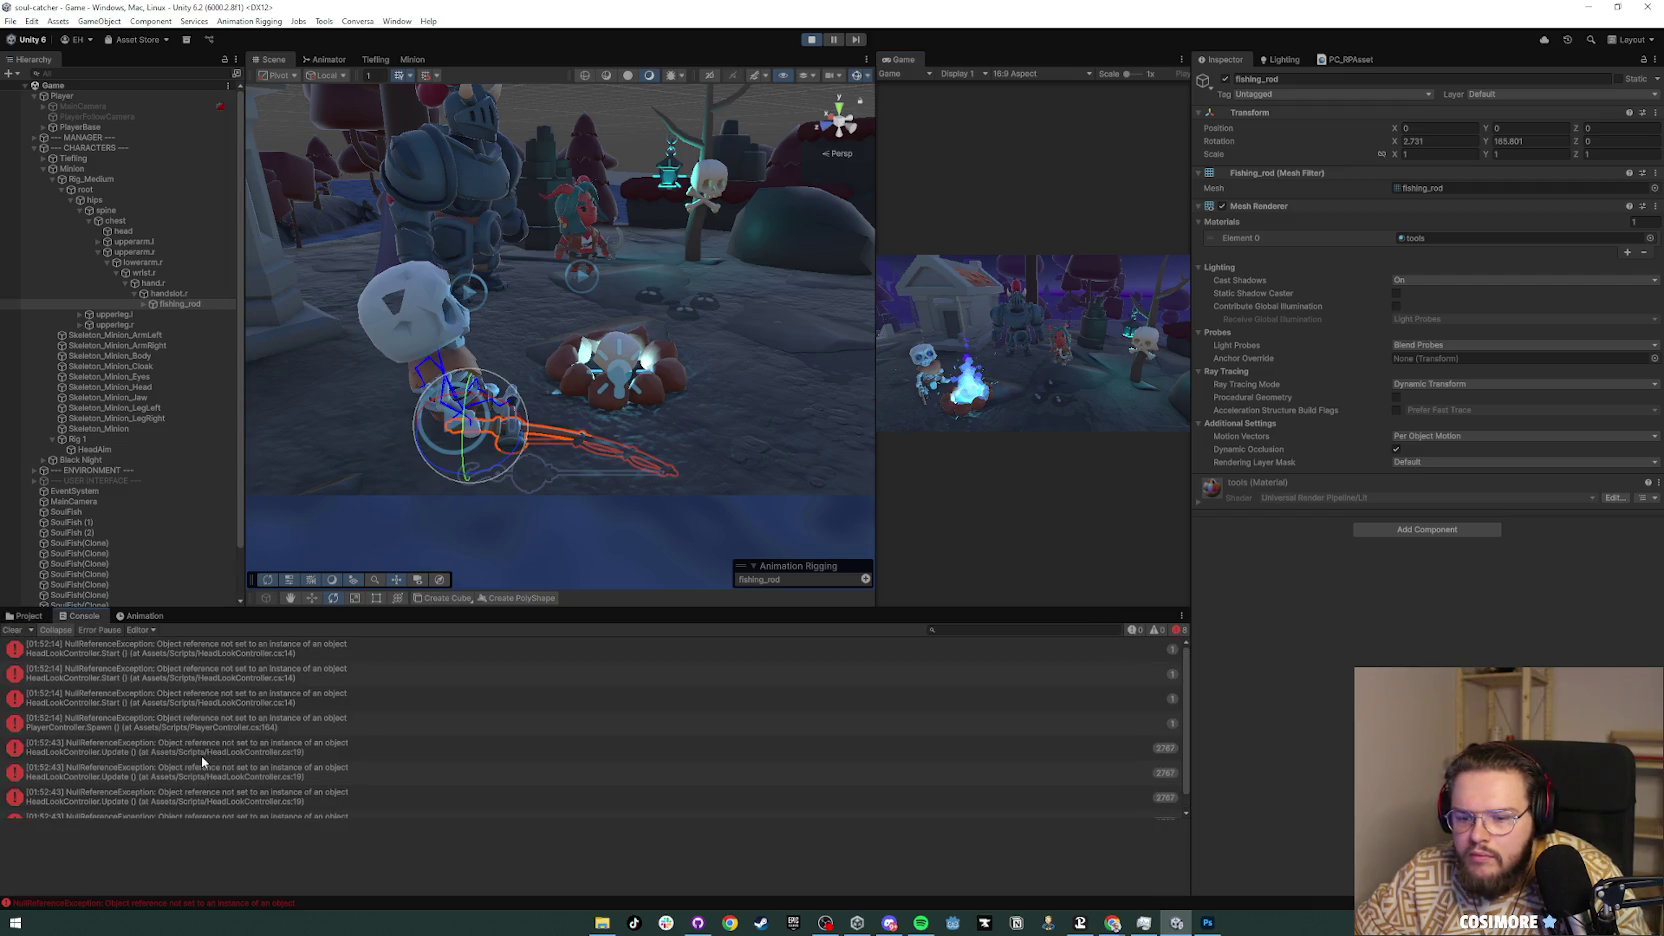
{"action": "left_click", "coordinate": [13, 631]}
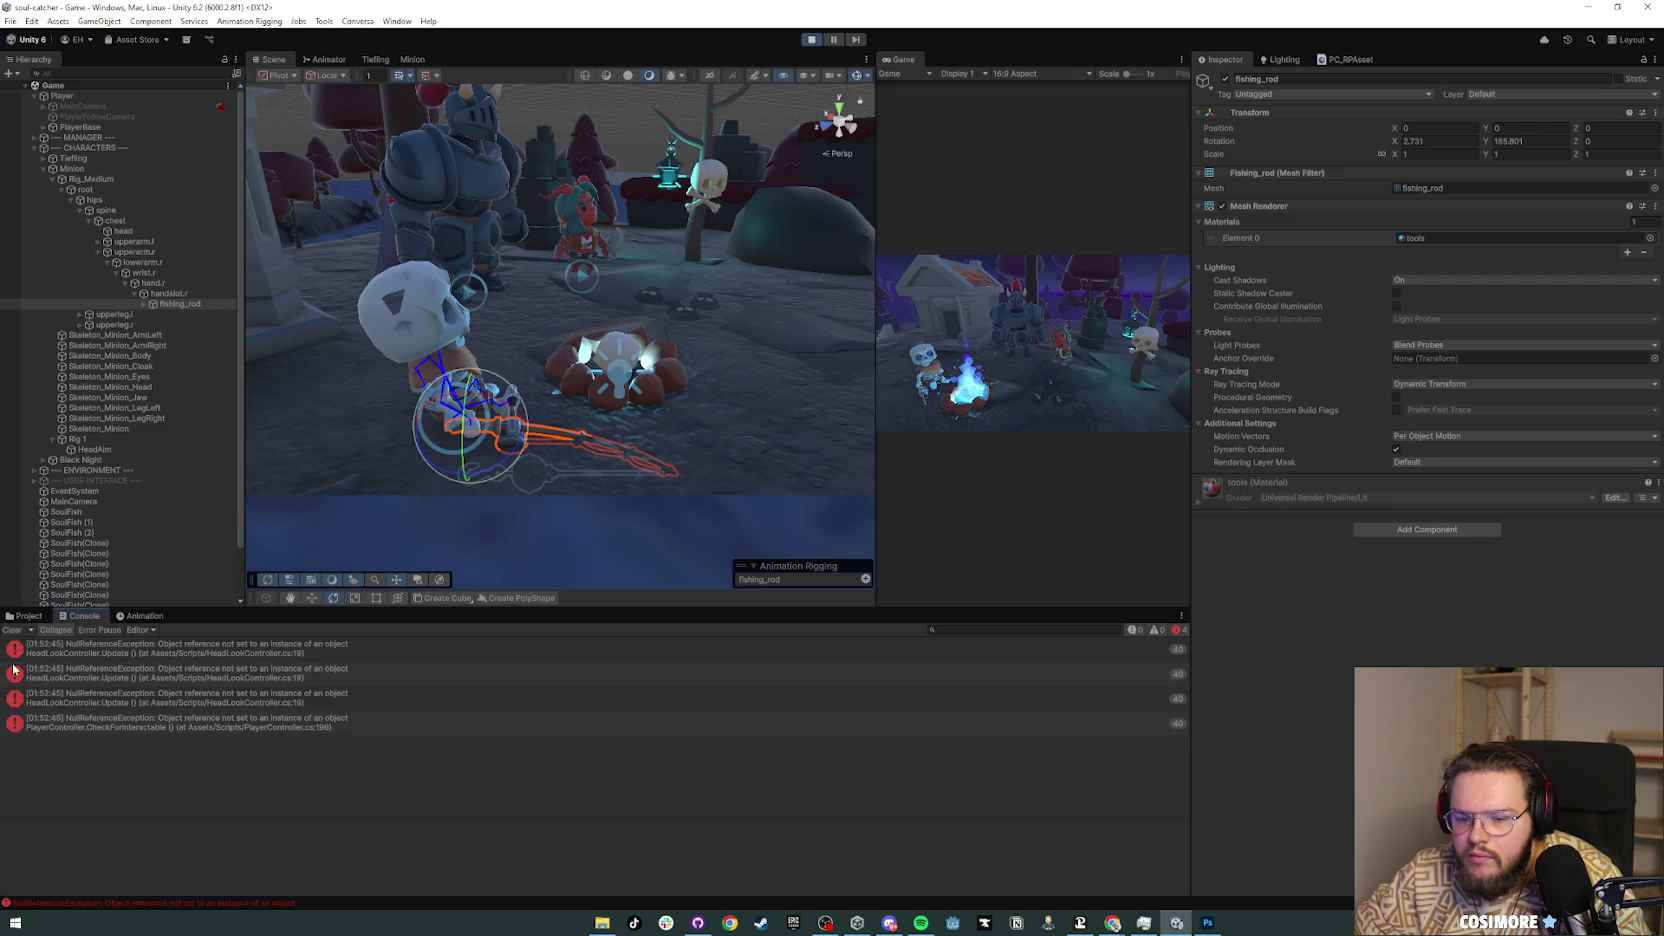
Step: Stop play mode, collapse CHARACTERS and expand the MANAGER group in the Hierarchy
{"action": "left_click", "coordinate": [810, 40]}
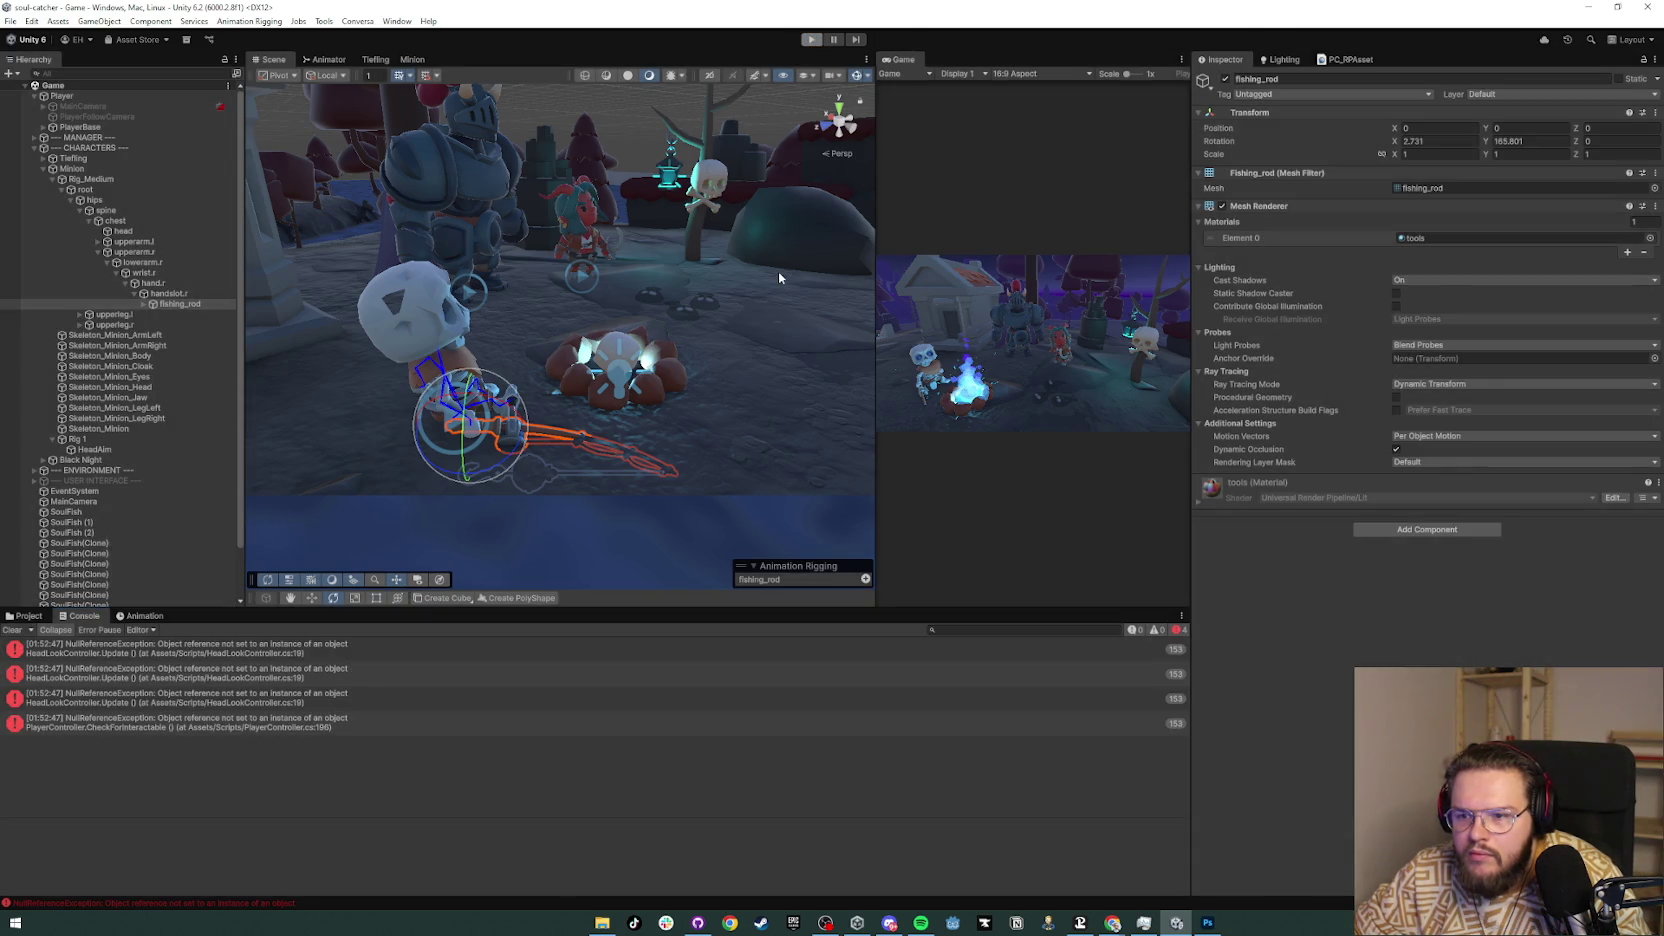
{"action": "left_click", "coordinate": [35, 147]}
{"action": "left_click", "coordinate": [35, 138]}
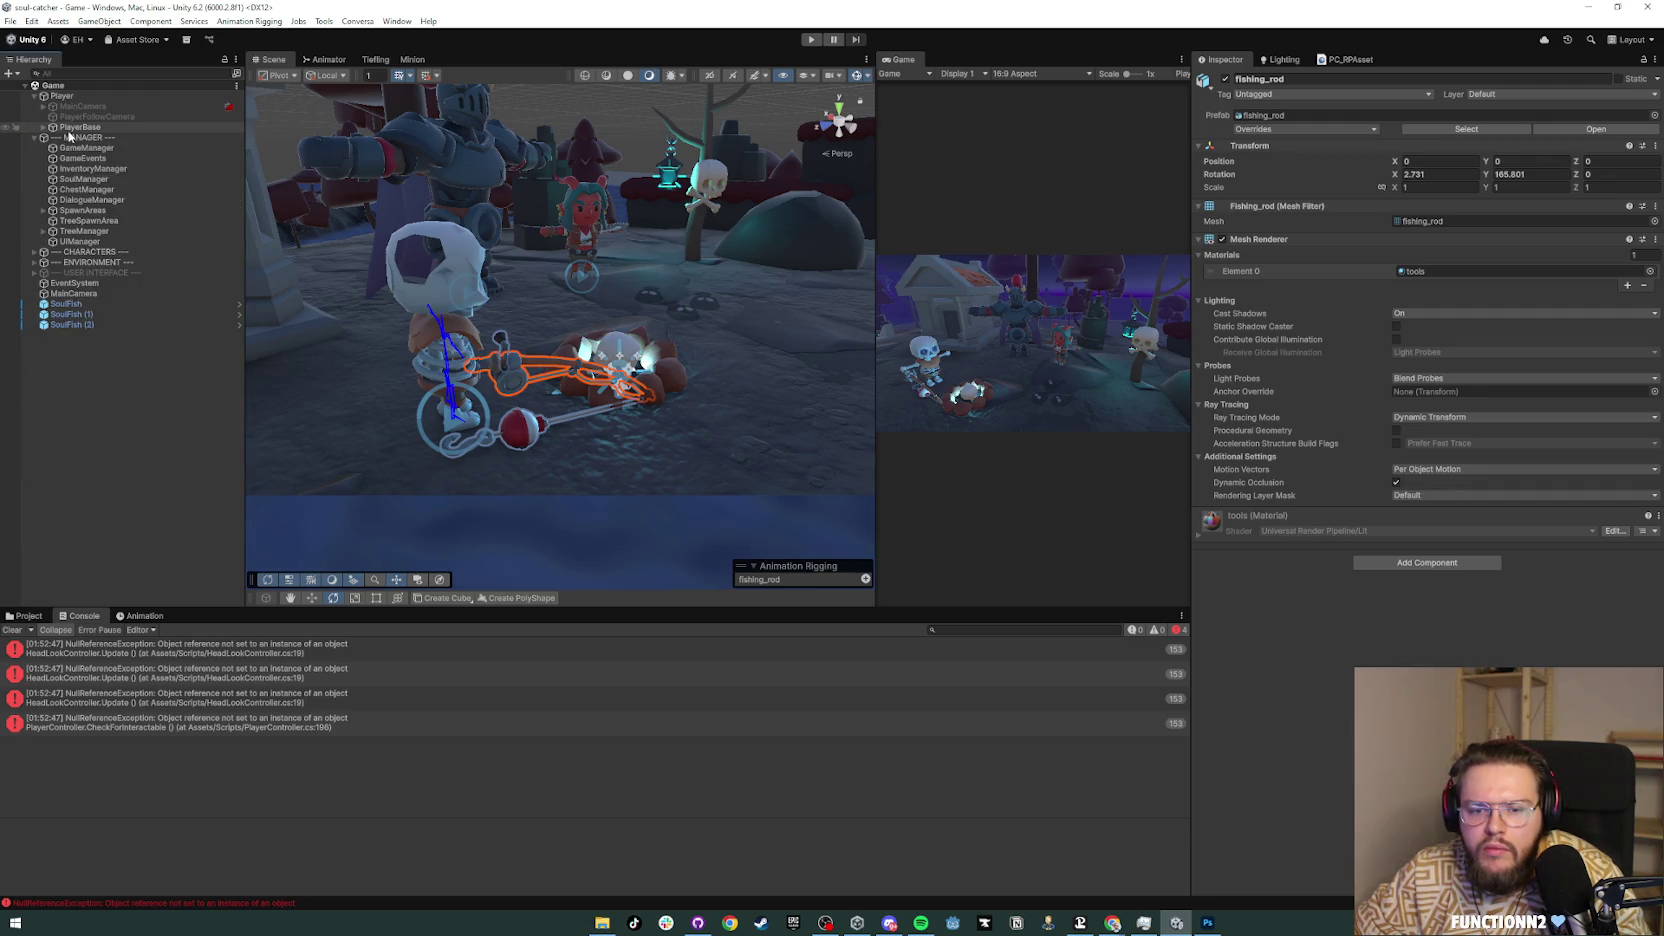
Step: On PlayerBase, disable the Starter Assets Inputs and Player Input components
{"action": "left_click", "coordinate": [71, 127]}
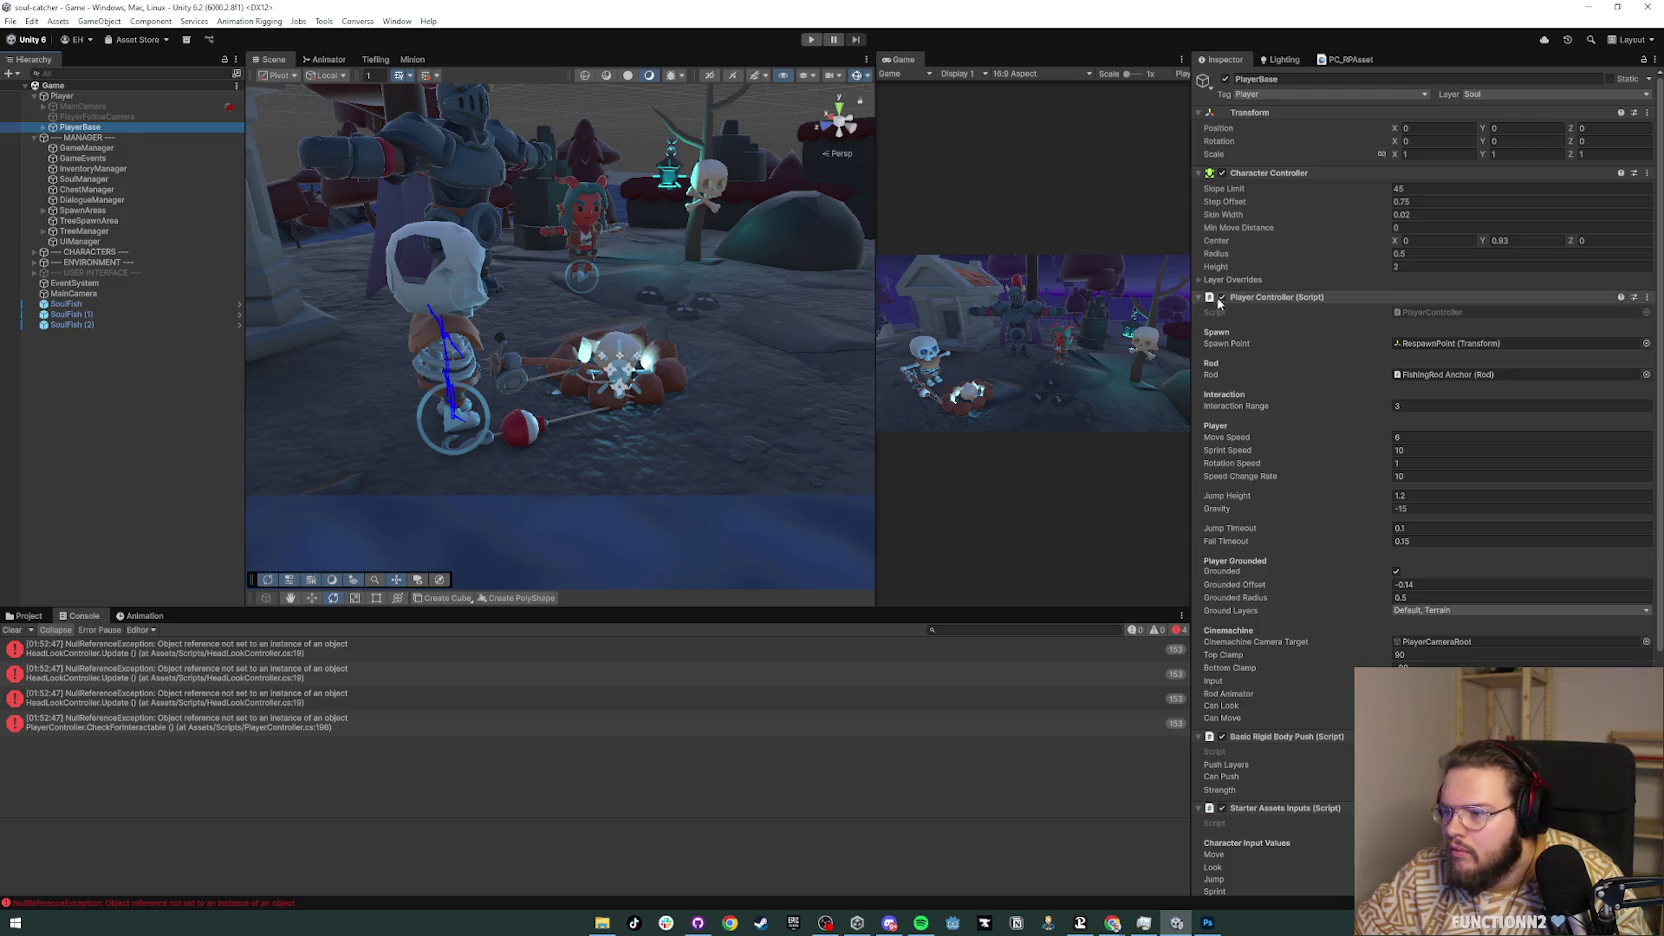
{"action": "left_click", "coordinate": [1201, 298]}
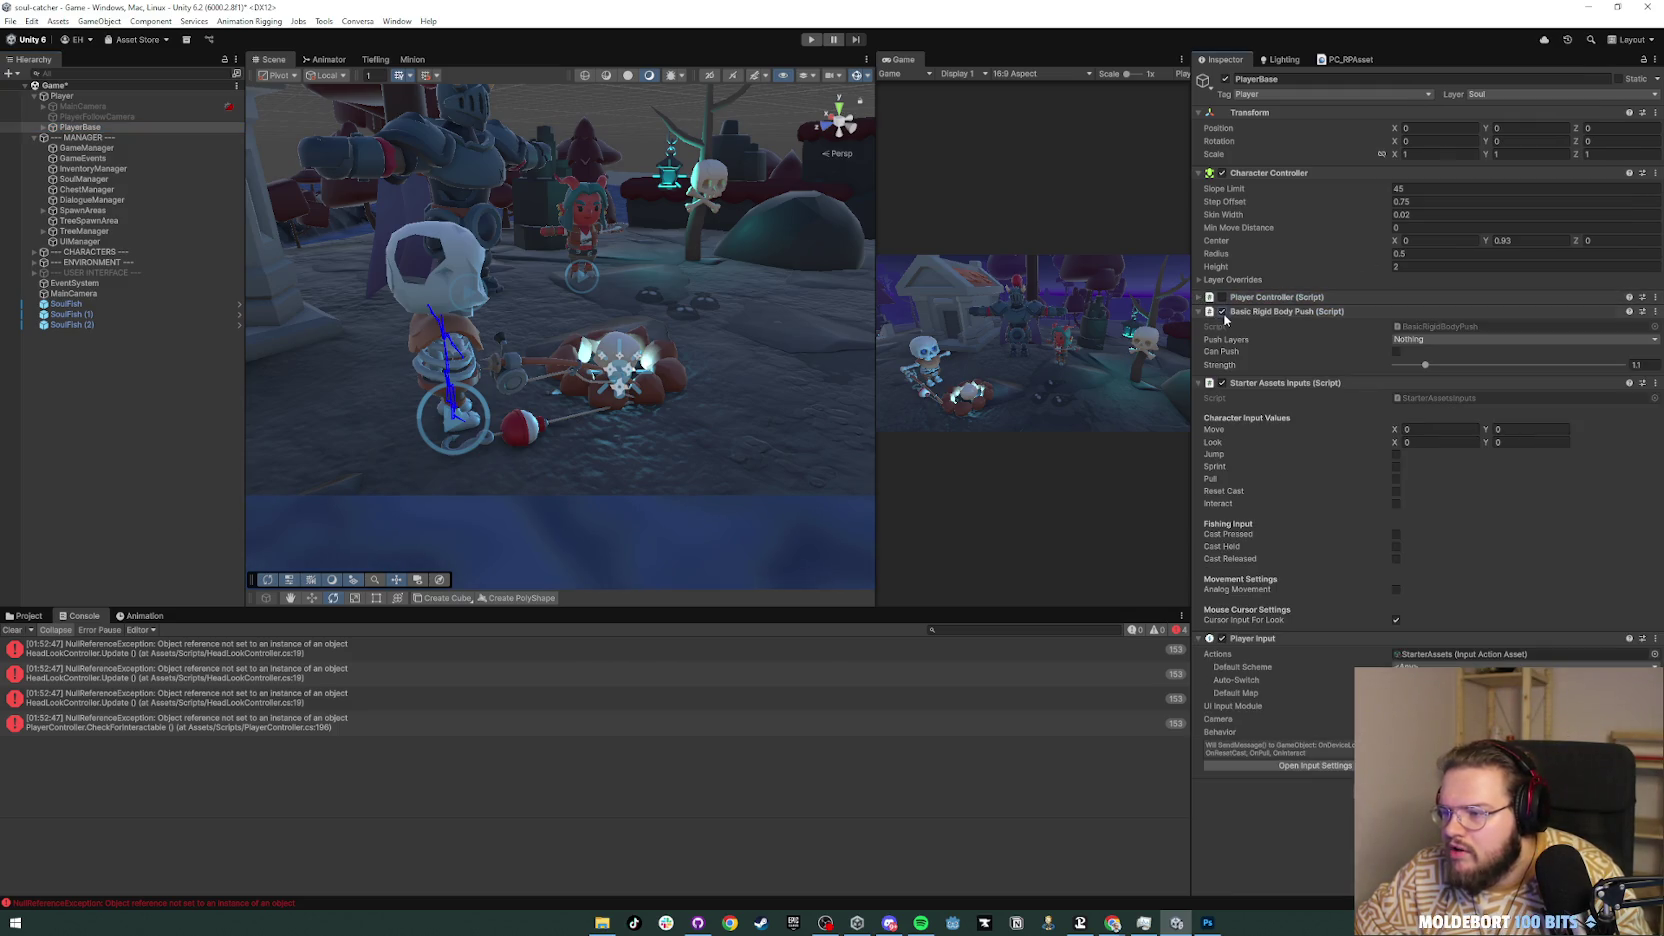
{"action": "left_click", "coordinate": [1207, 385]}
{"action": "left_click", "coordinate": [1221, 383]}
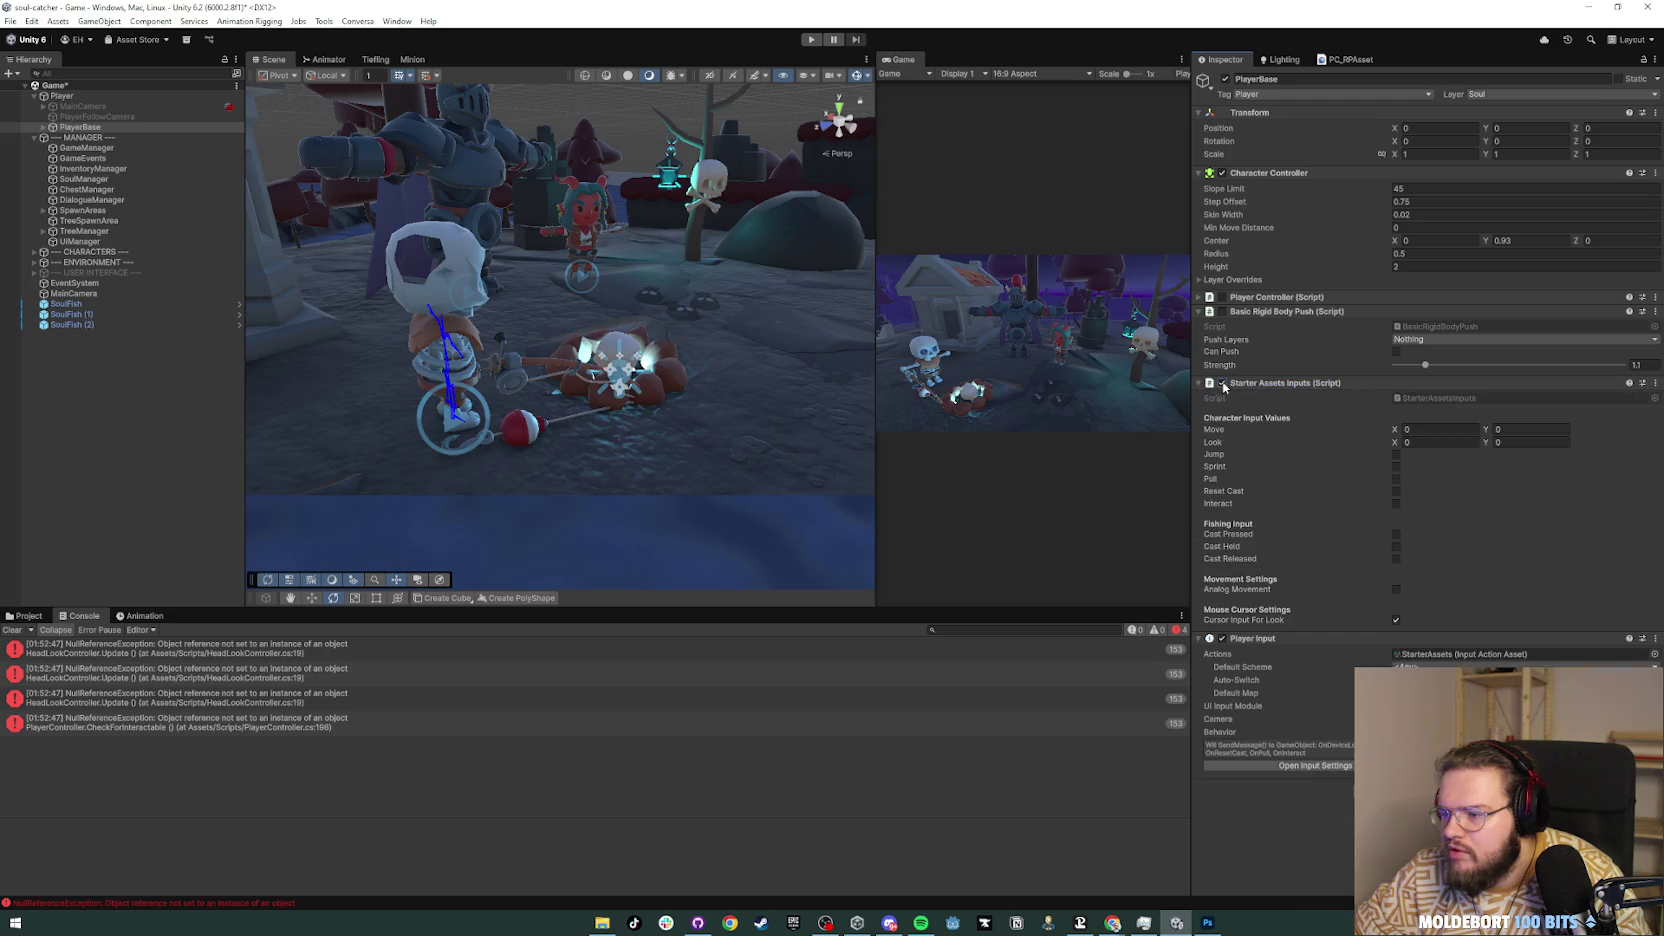
{"action": "left_click", "coordinate": [1221, 397]}
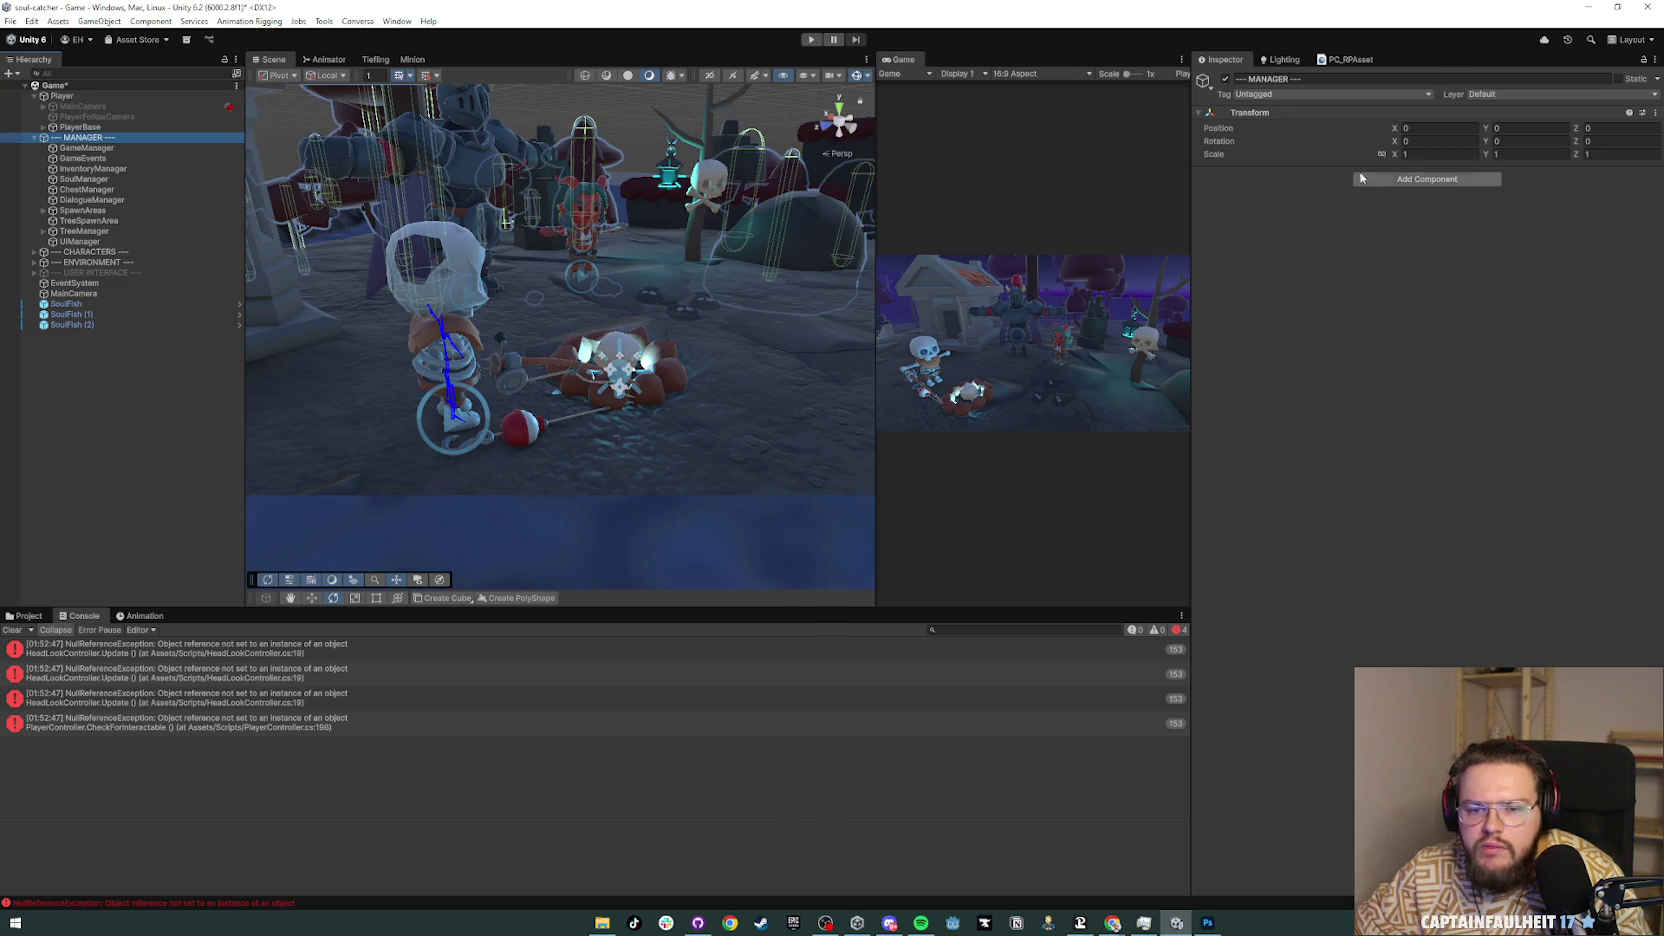
Step: Deactivate the MANAGER group and clear the Hierarchy selection
{"action": "left_click", "coordinate": [111, 433]}
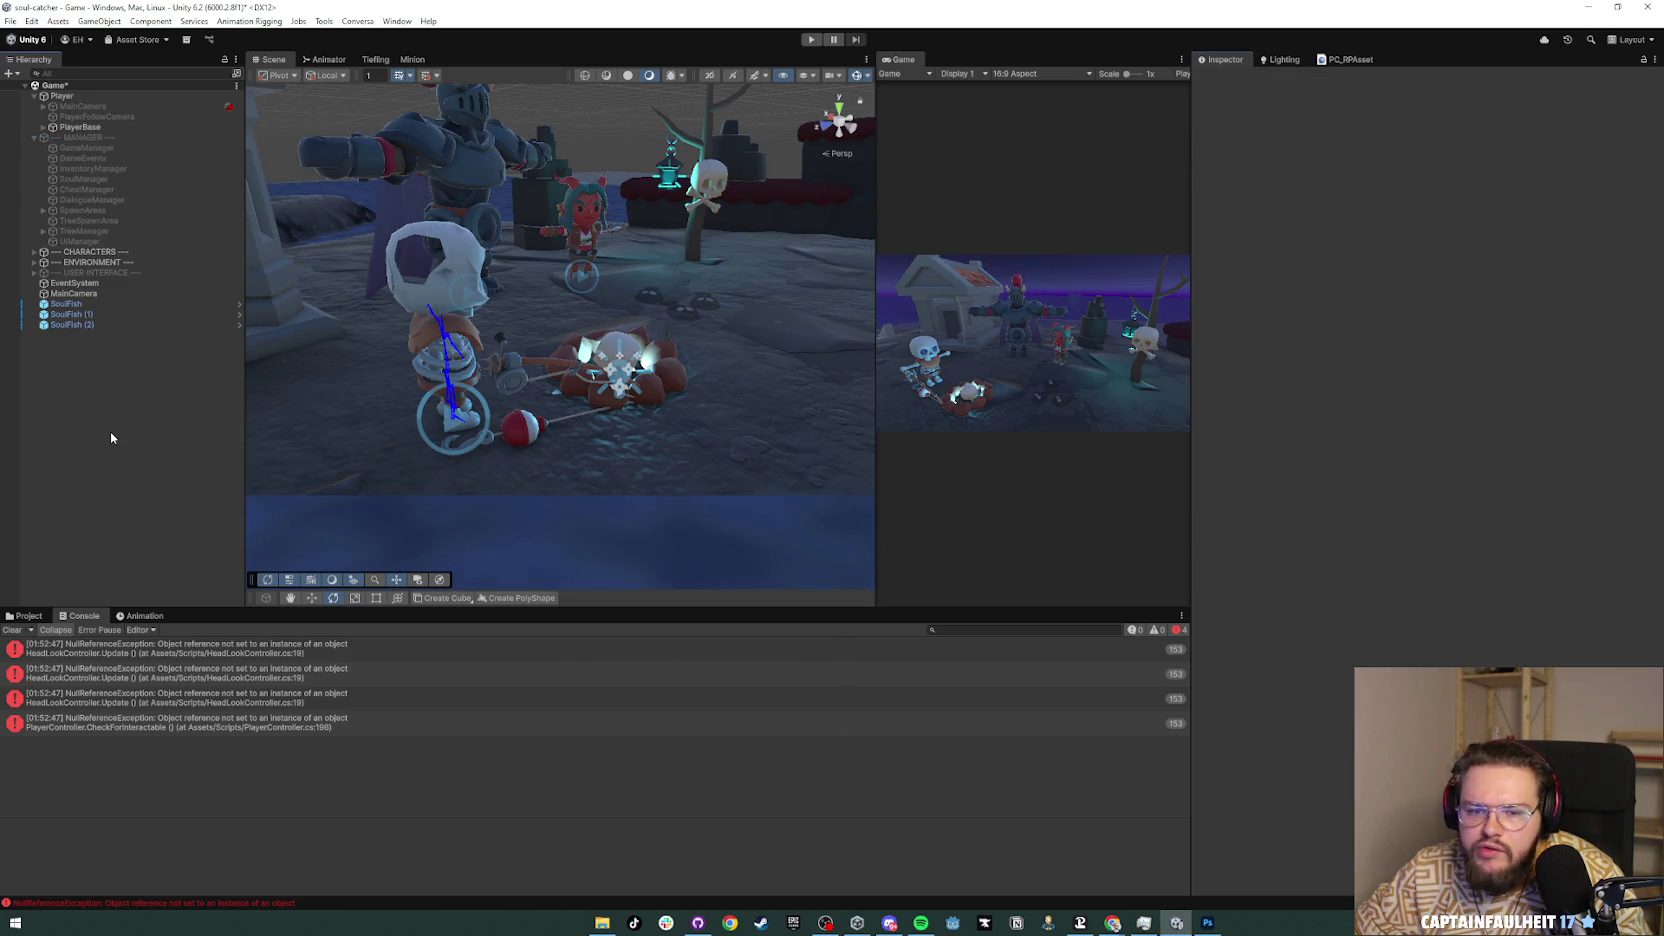
{"action": "left_click", "coordinate": [80, 262]}
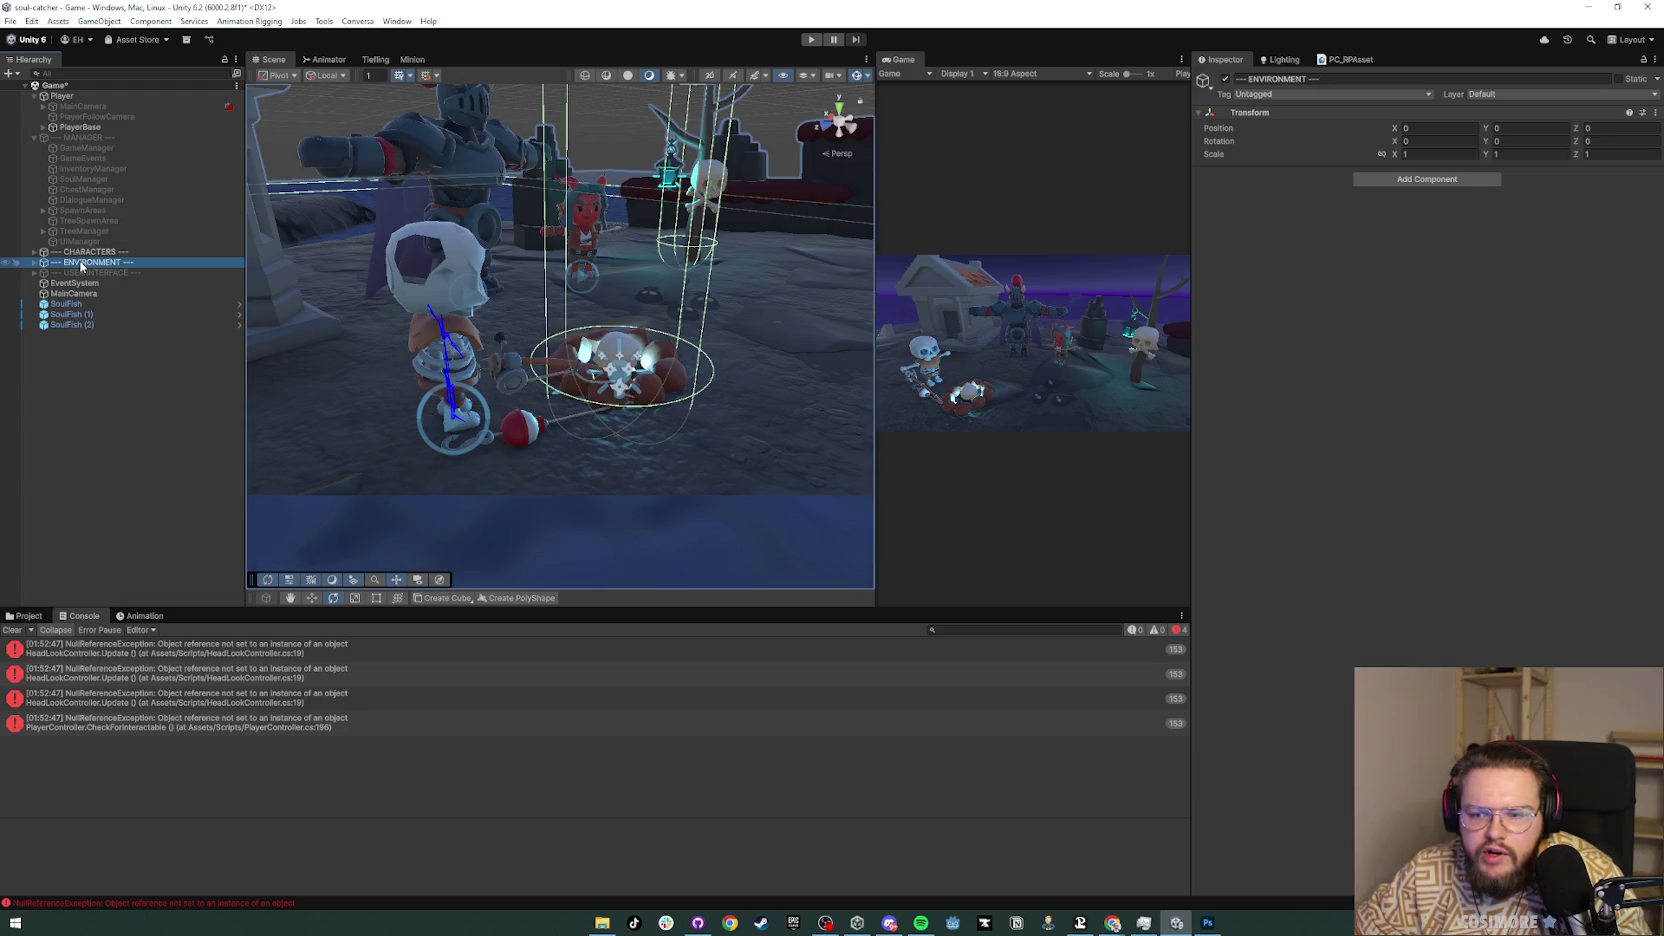
{"action": "left_click", "coordinate": [63, 364]}
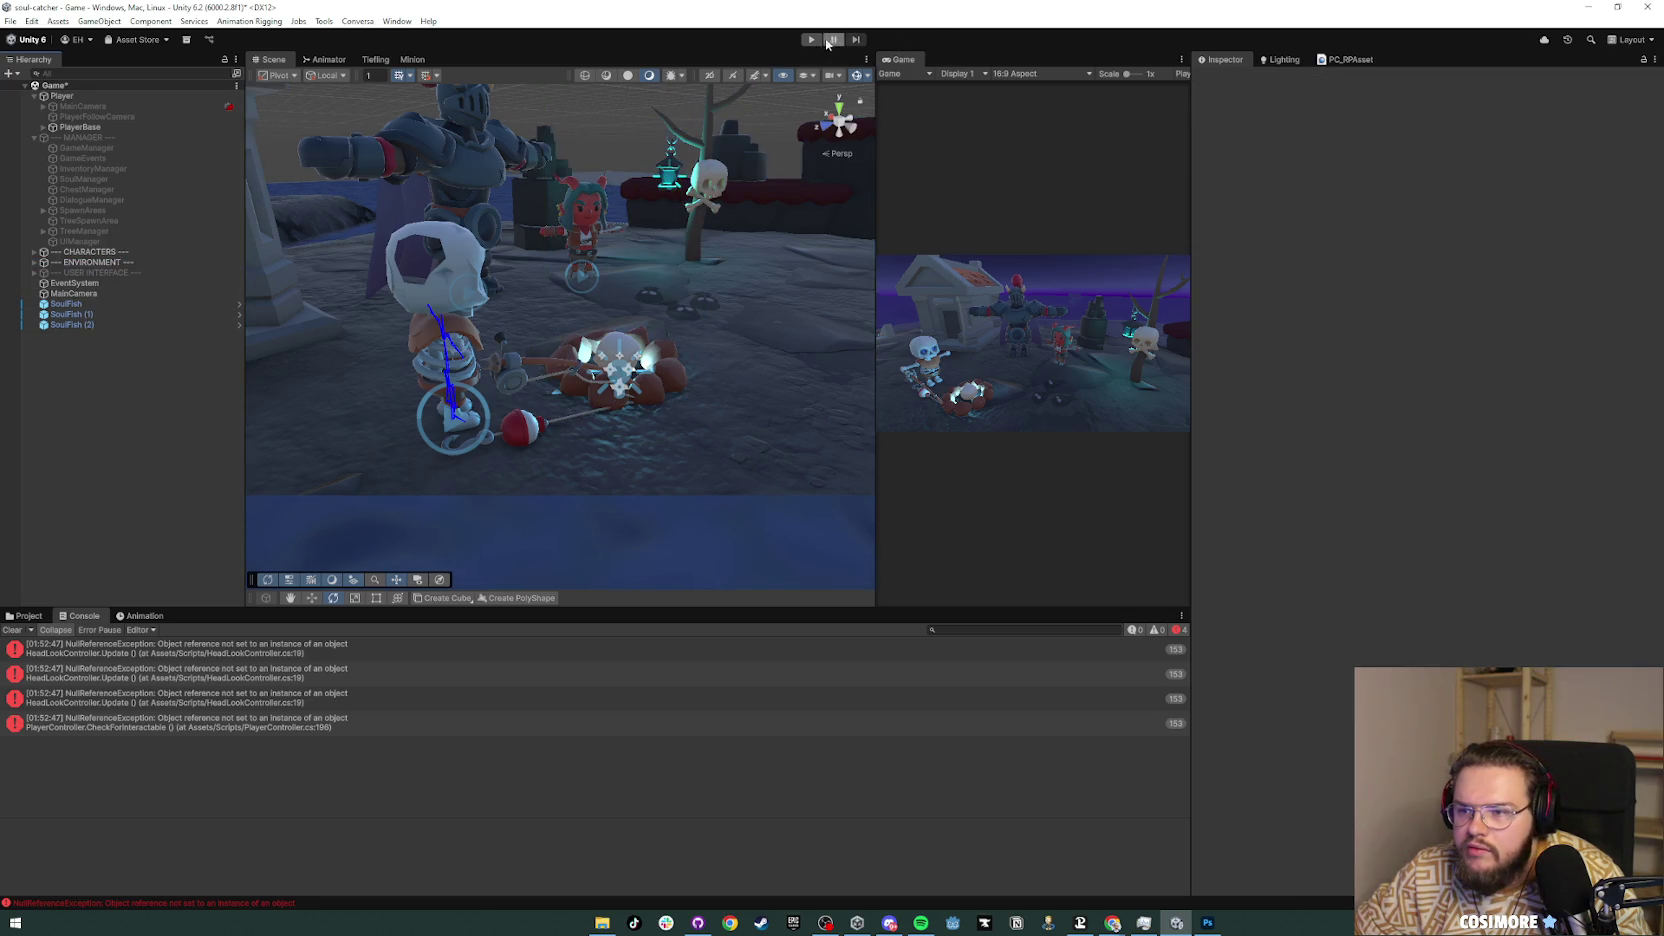
Step: Enter play mode and tilt the fishing_rod upward with the rotate gizmo
{"action": "left_click", "coordinate": [812, 40]}
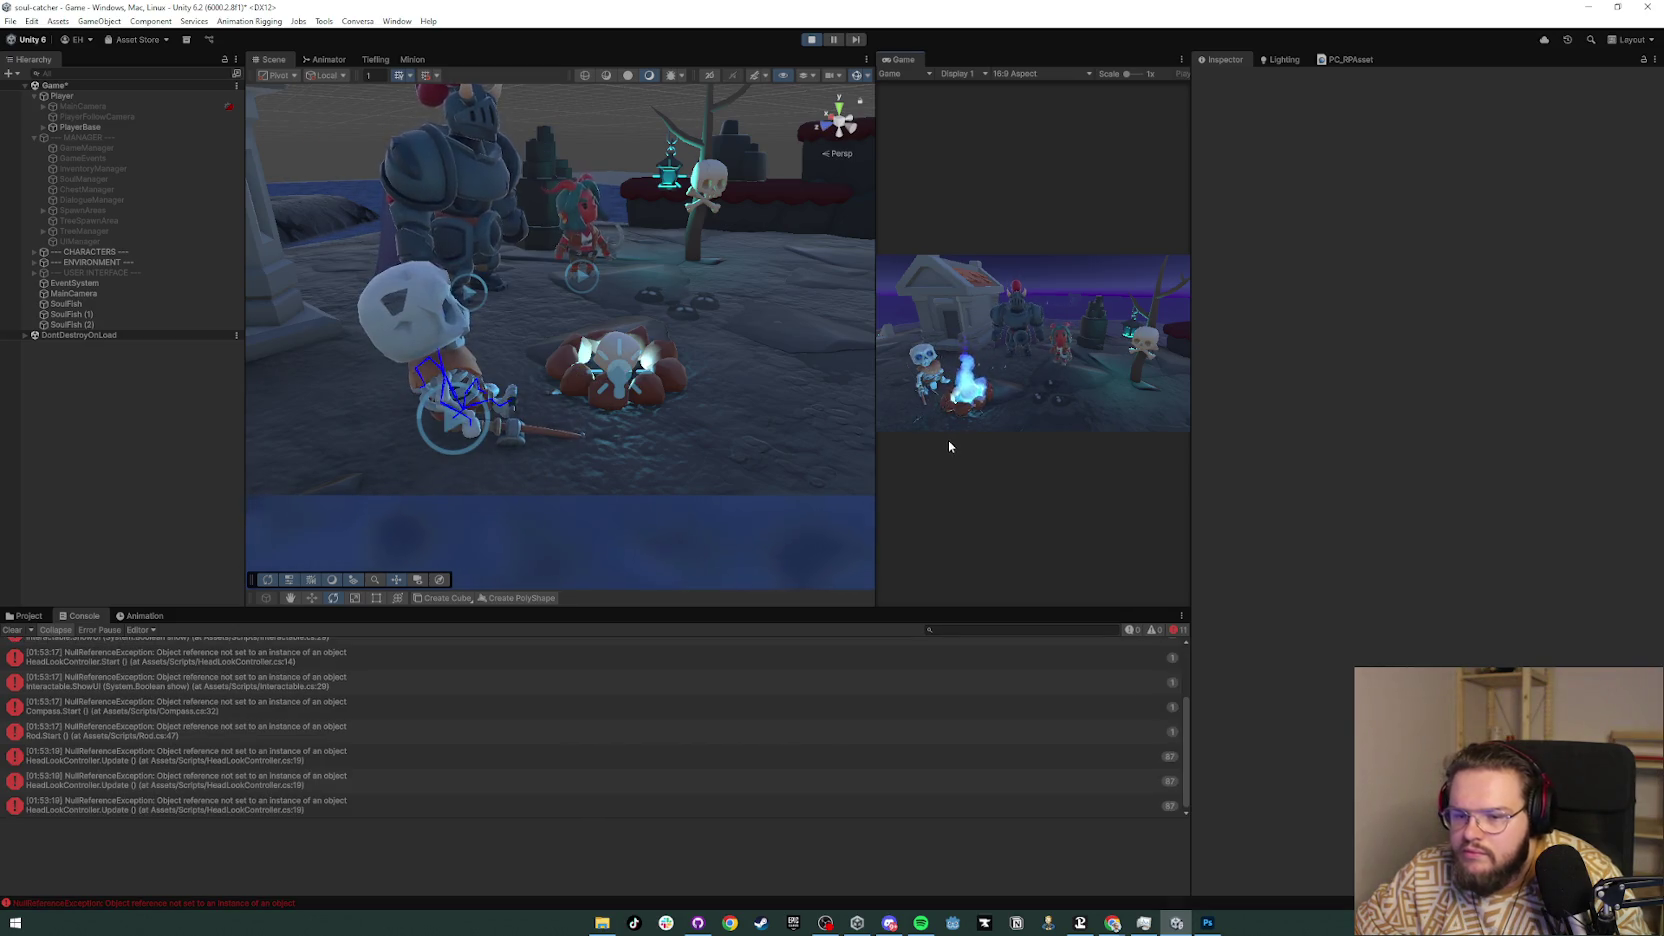
{"action": "left_click", "coordinate": [507, 433]}
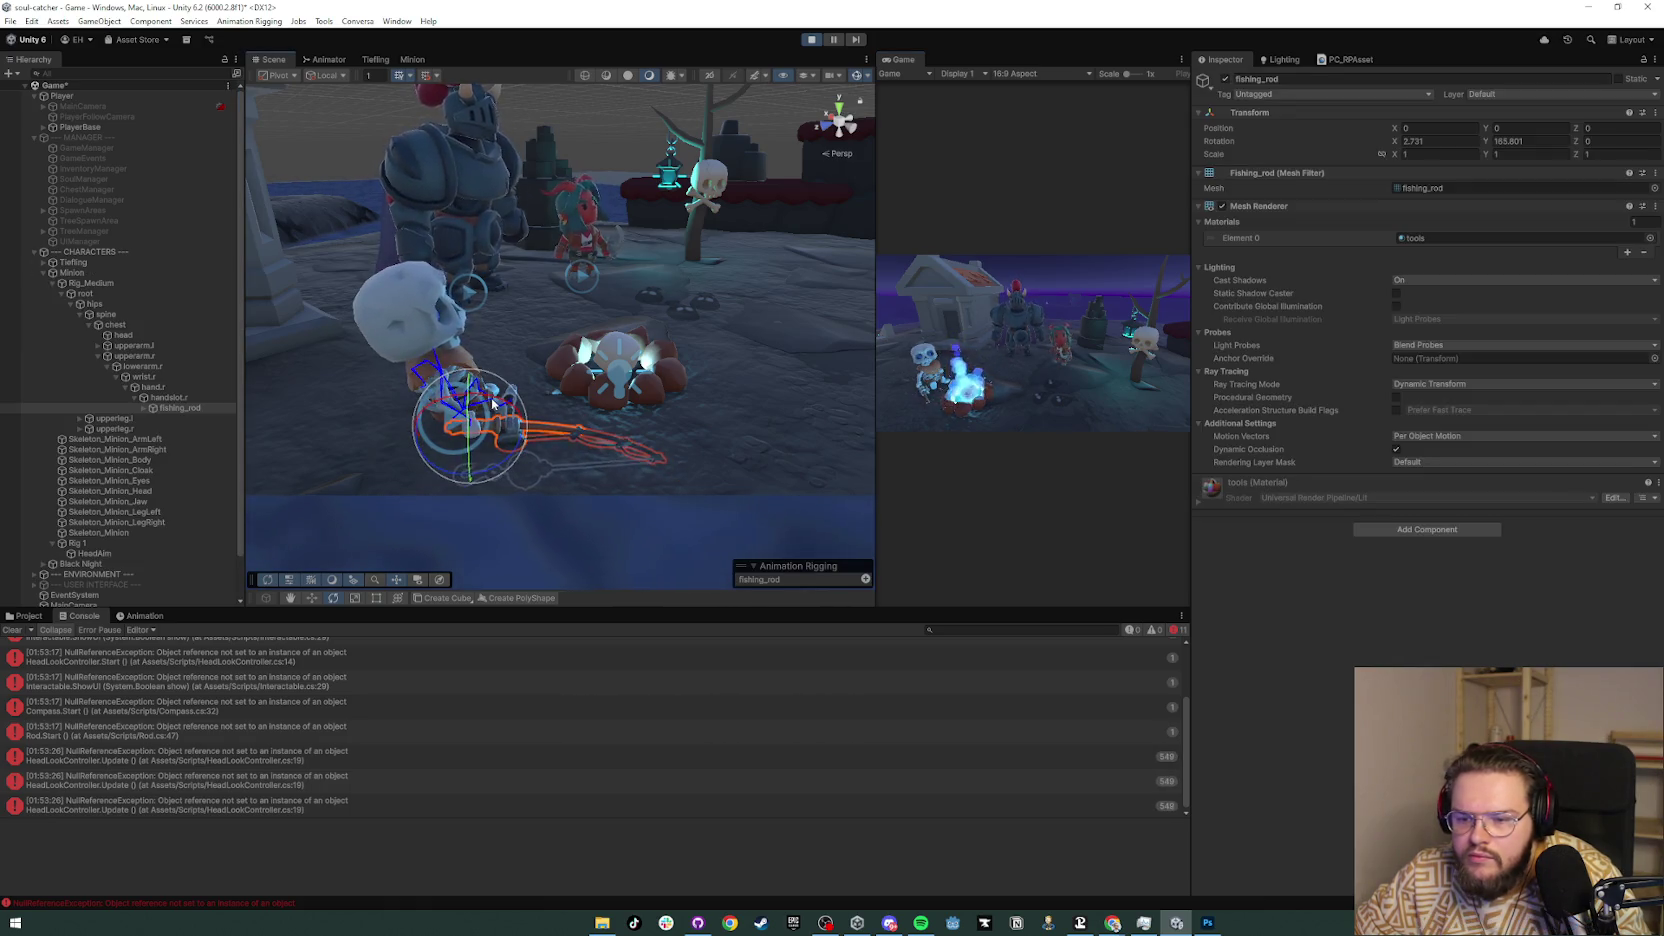
{"action": "mouse_move", "coordinate": [561, 419]}
{"action": "left_mouse_down"}
{"action": "mouse_move", "coordinate": [353, 438]}
{"action": "mouse_move", "coordinate": [530, 358]}
{"action": "mouse_move", "coordinate": [460, 275]}
{"action": "left_mouse_up"}
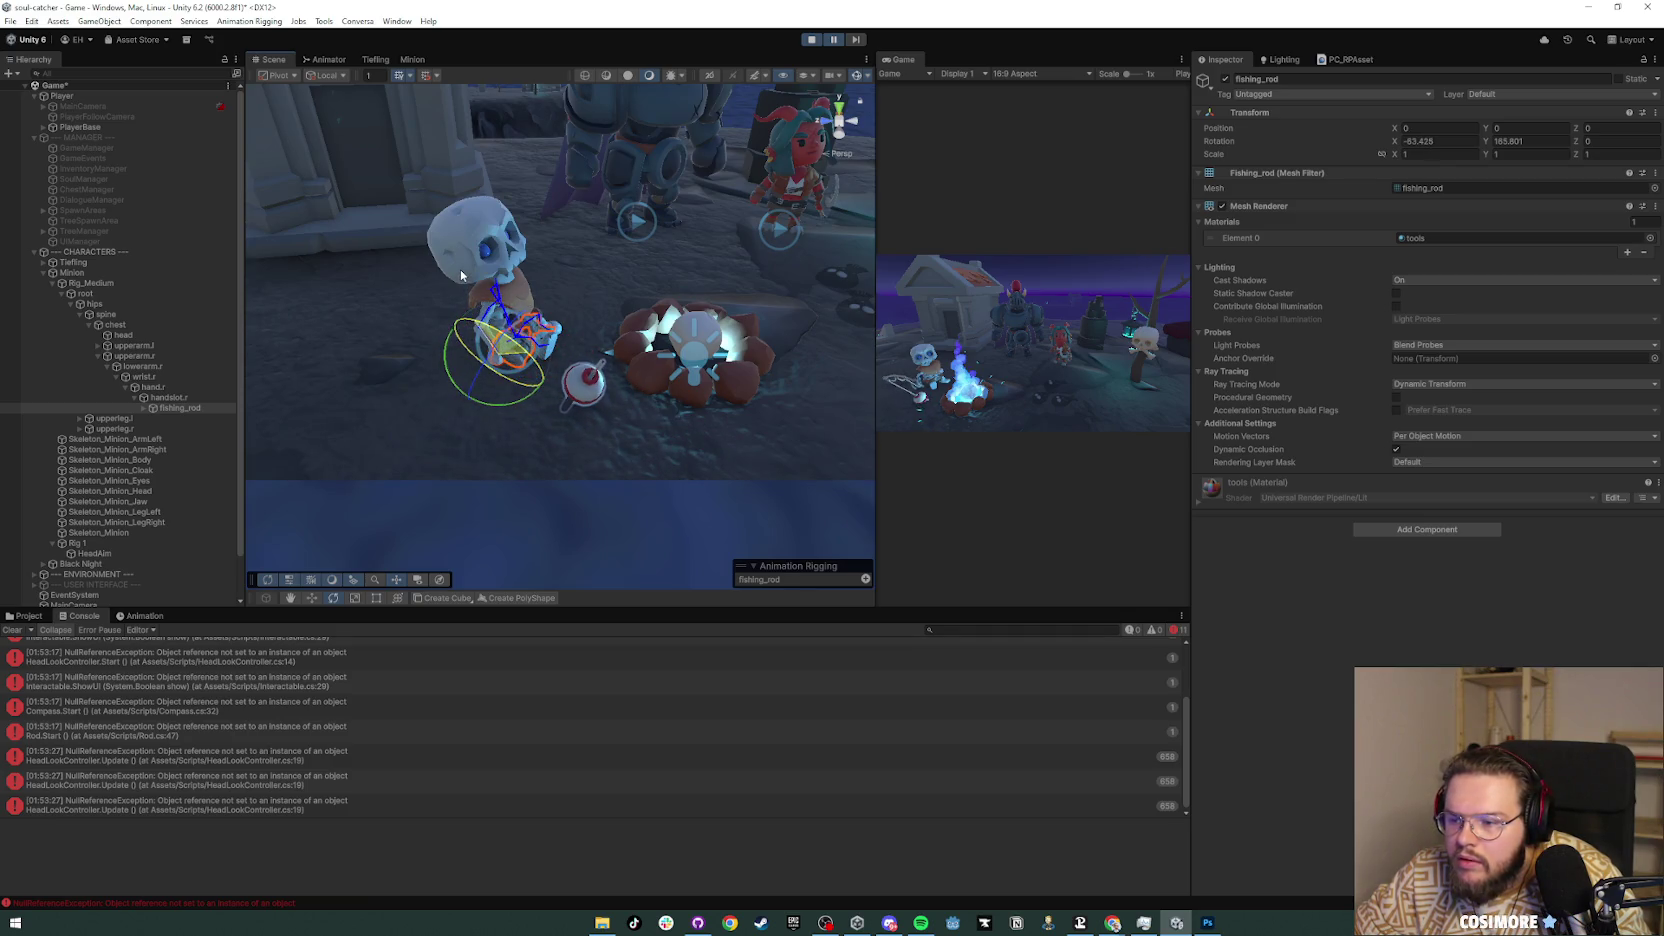
{"action": "mouse_move", "coordinate": [472, 376]}
{"action": "left_mouse_down"}
{"action": "mouse_move", "coordinate": [528, 326]}
{"action": "mouse_move", "coordinate": [536, 344]}
{"action": "left_mouse_up"}
Step: Refine the rod's rotation to about X -72.5, Y 112.5, Z 93.2
{"action": "left_click", "coordinate": [532, 340]}
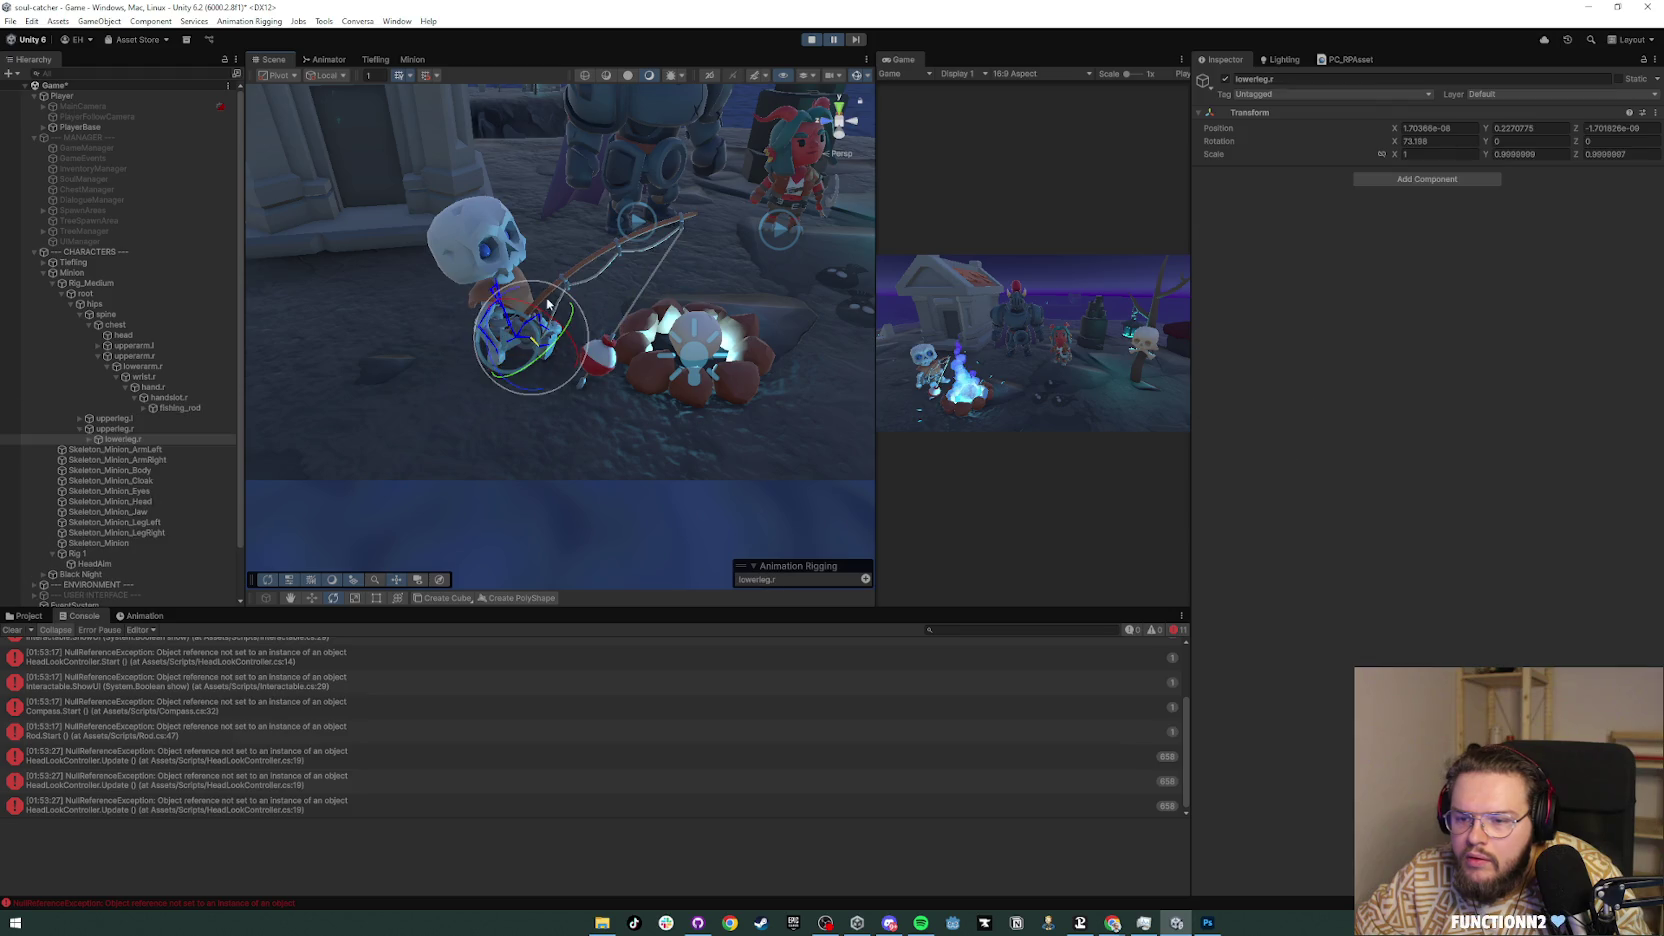
{"action": "left_click", "coordinate": [576, 277]}
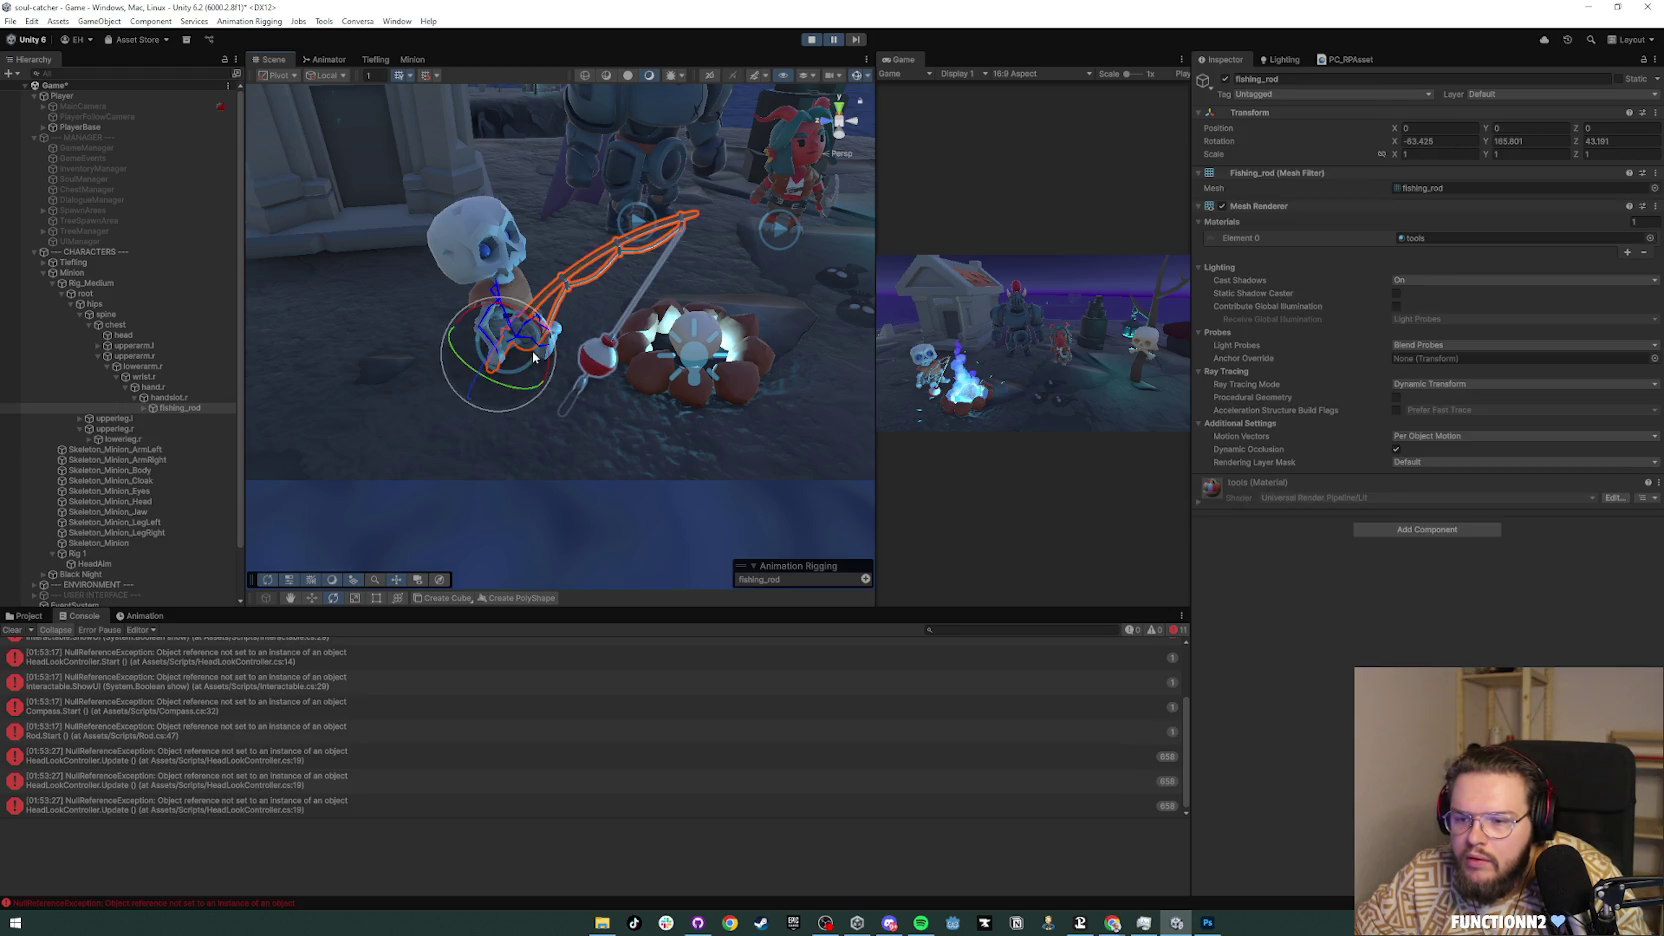
{"action": "mouse_move", "coordinate": [543, 343]}
{"action": "left_mouse_down"}
{"action": "mouse_move", "coordinate": [524, 313]}
{"action": "mouse_move", "coordinate": [538, 371]}
{"action": "left_mouse_up"}
{"action": "left_click", "coordinate": [842, 127]}
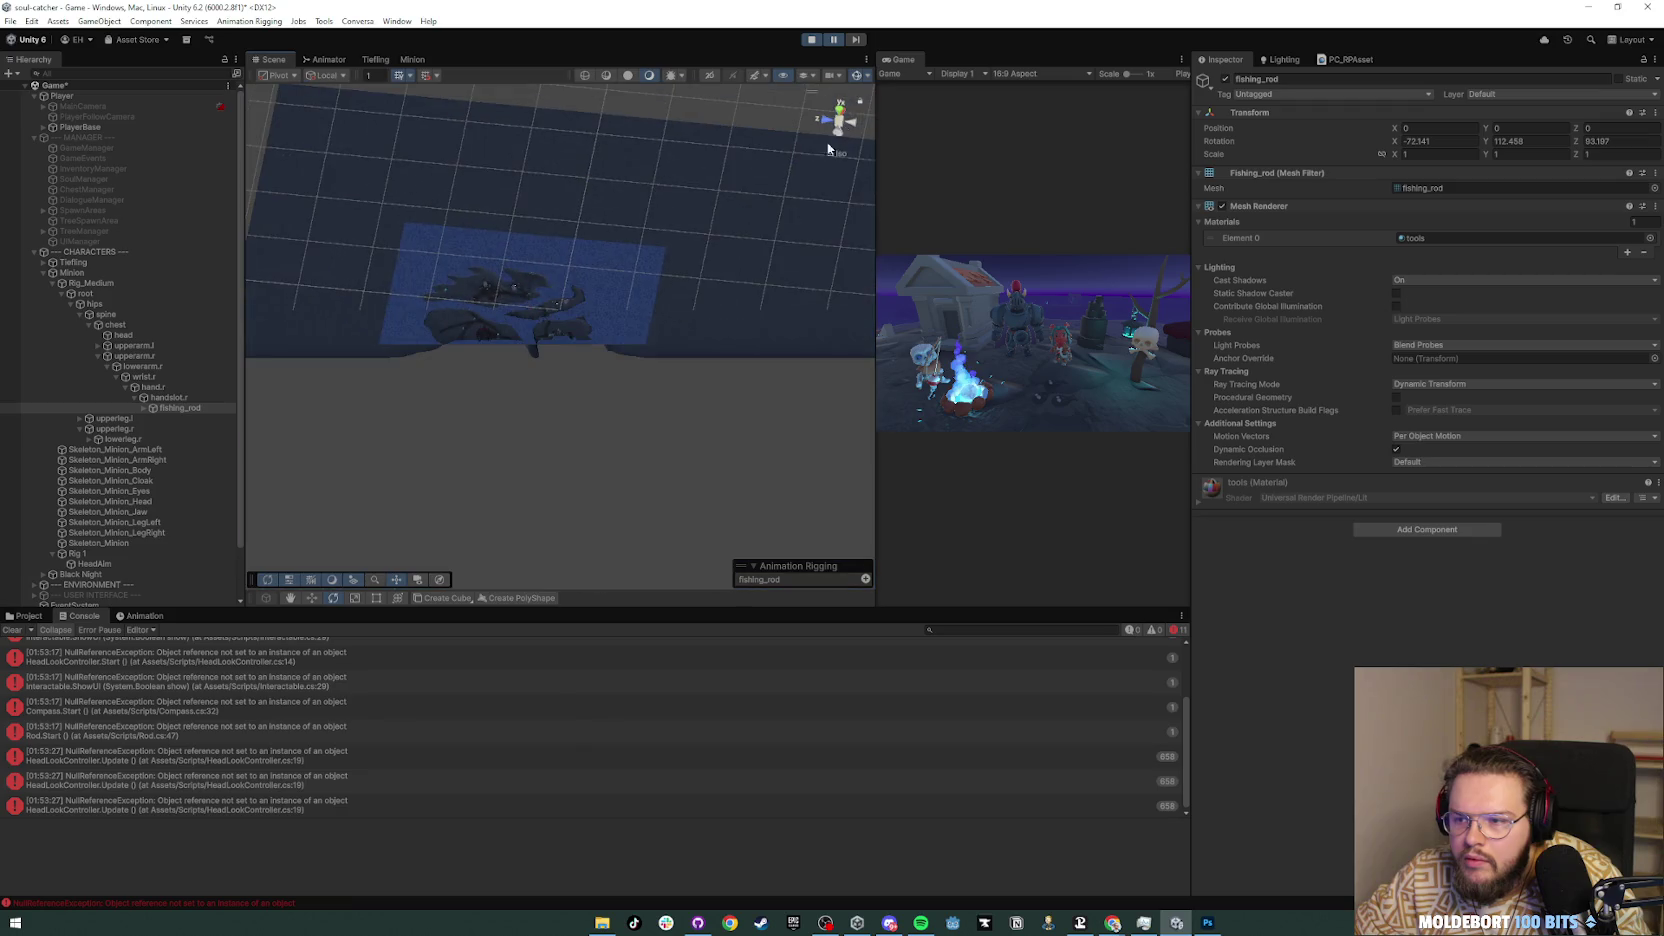
Step: Rotate the fishing rod so it stands more upright
{"action": "left_click", "coordinate": [844, 131]}
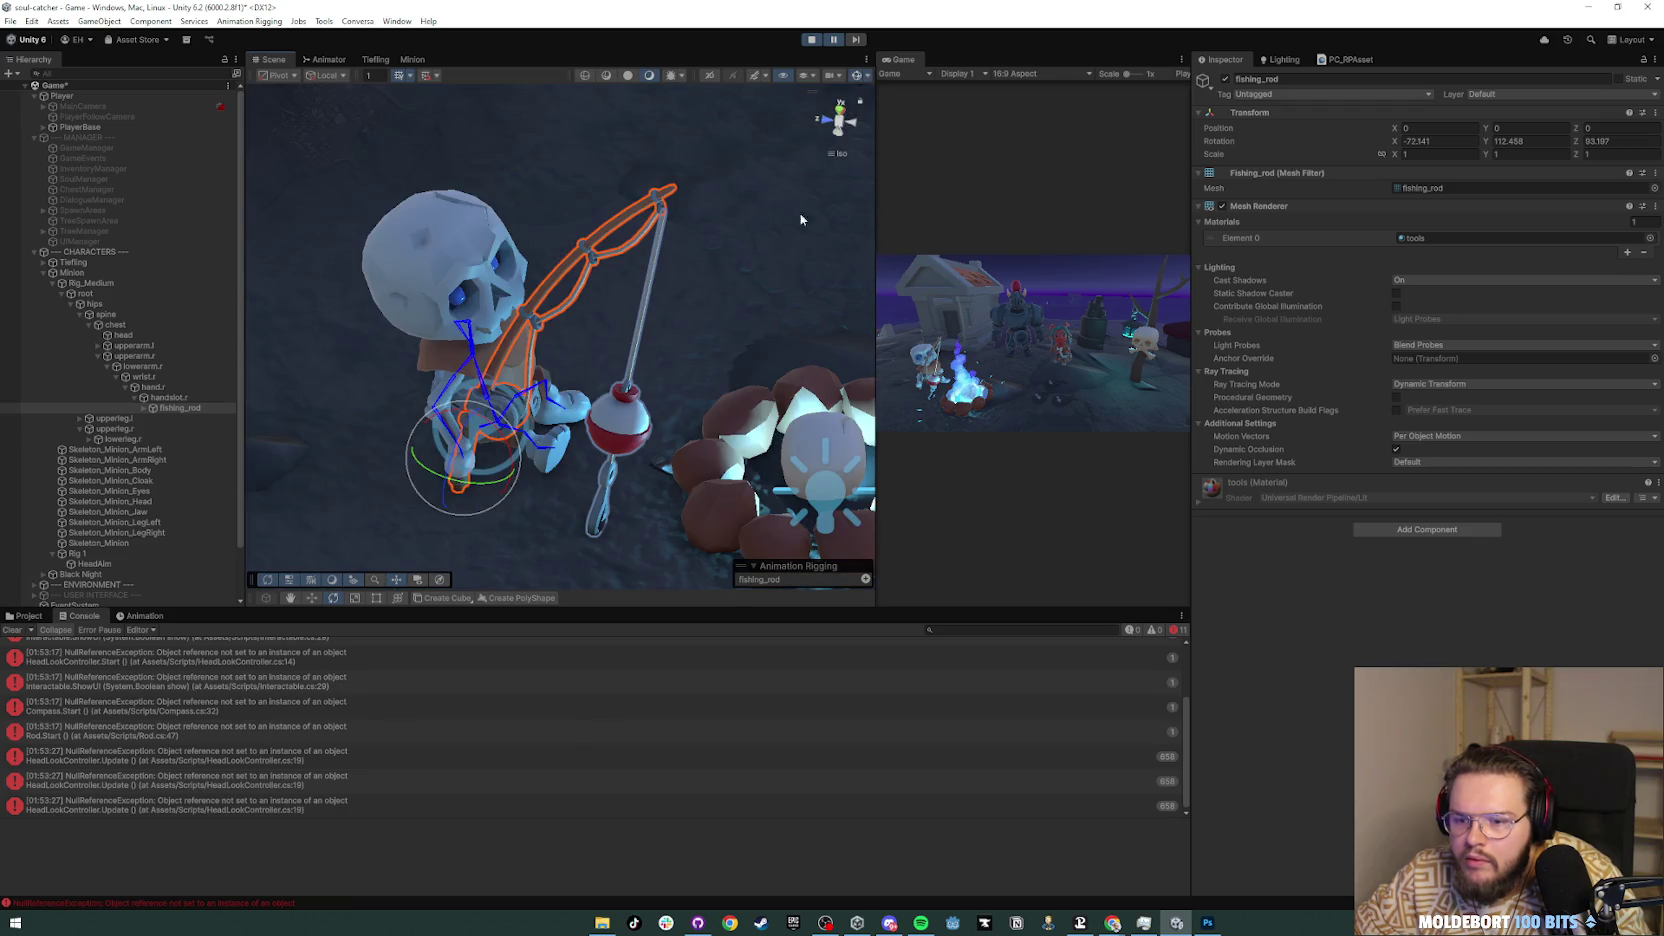
{"action": "mouse_move", "coordinate": [730, 275]}
{"action": "left_mouse_down"}
{"action": "mouse_move", "coordinate": [657, 353]}
{"action": "mouse_move", "coordinate": [724, 279]}
{"action": "mouse_move", "coordinate": [400, 318]}
{"action": "mouse_move", "coordinate": [353, 386]}
{"action": "mouse_move", "coordinate": [378, 391]}
{"action": "left_mouse_up"}
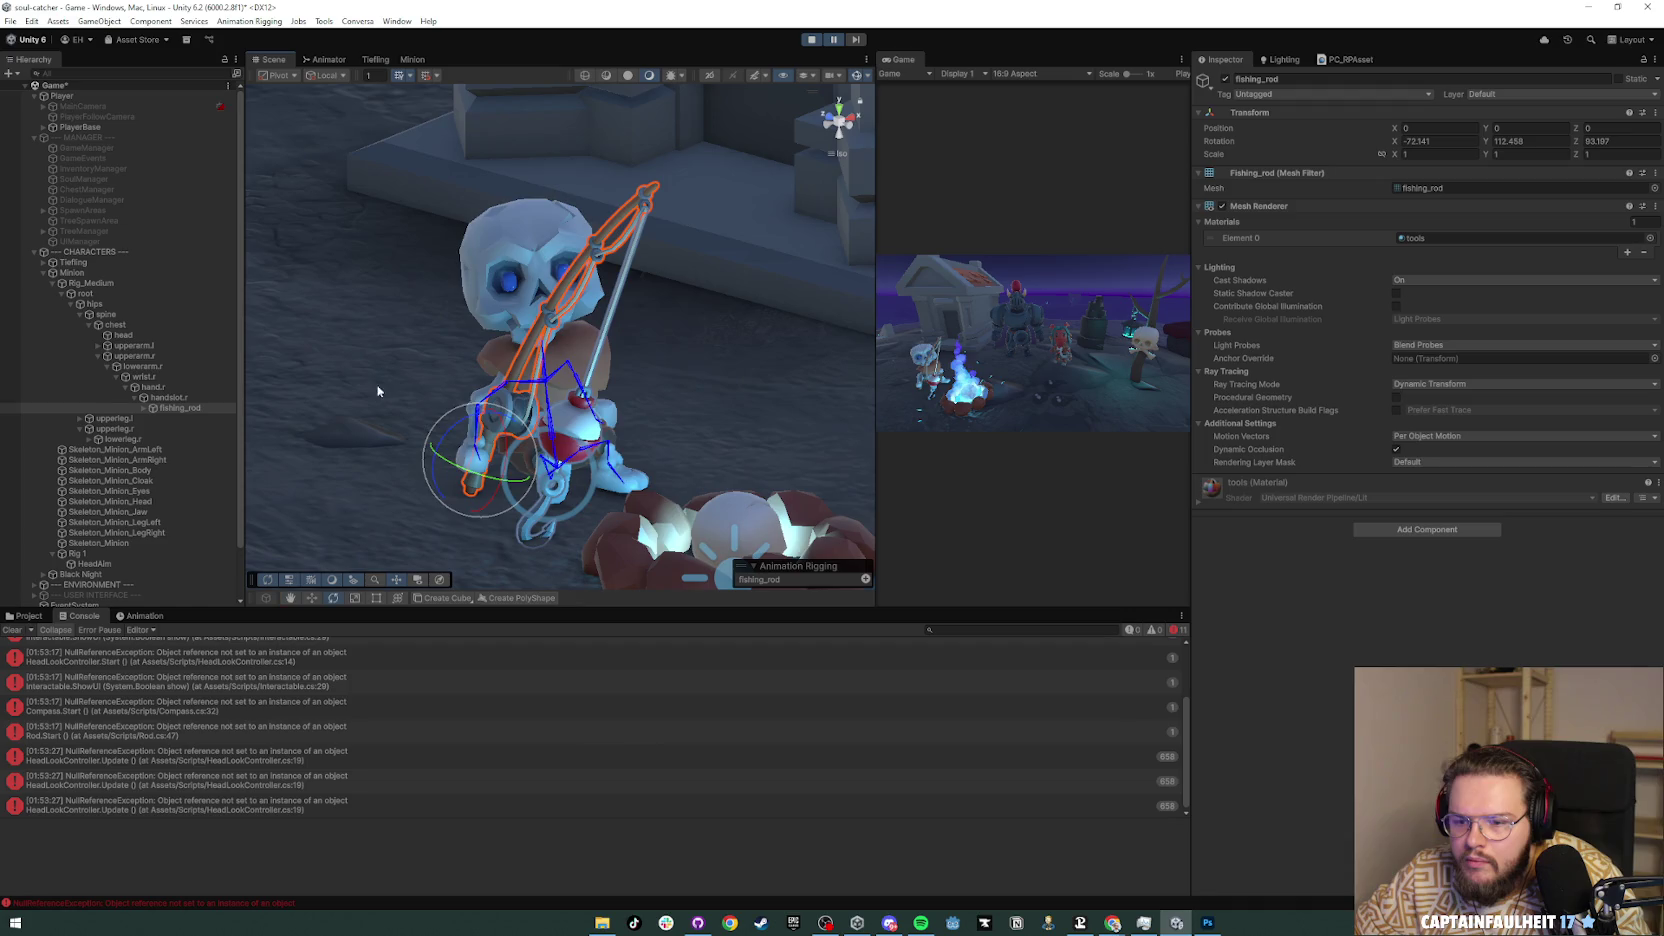
{"action": "left_click_drag", "start_coordinate": [482, 428], "coordinate": [440, 432]}
Step: Deactivate fishing_rod_line to hide the fishing line and bobber
{"action": "left_click", "coordinate": [143, 408]}
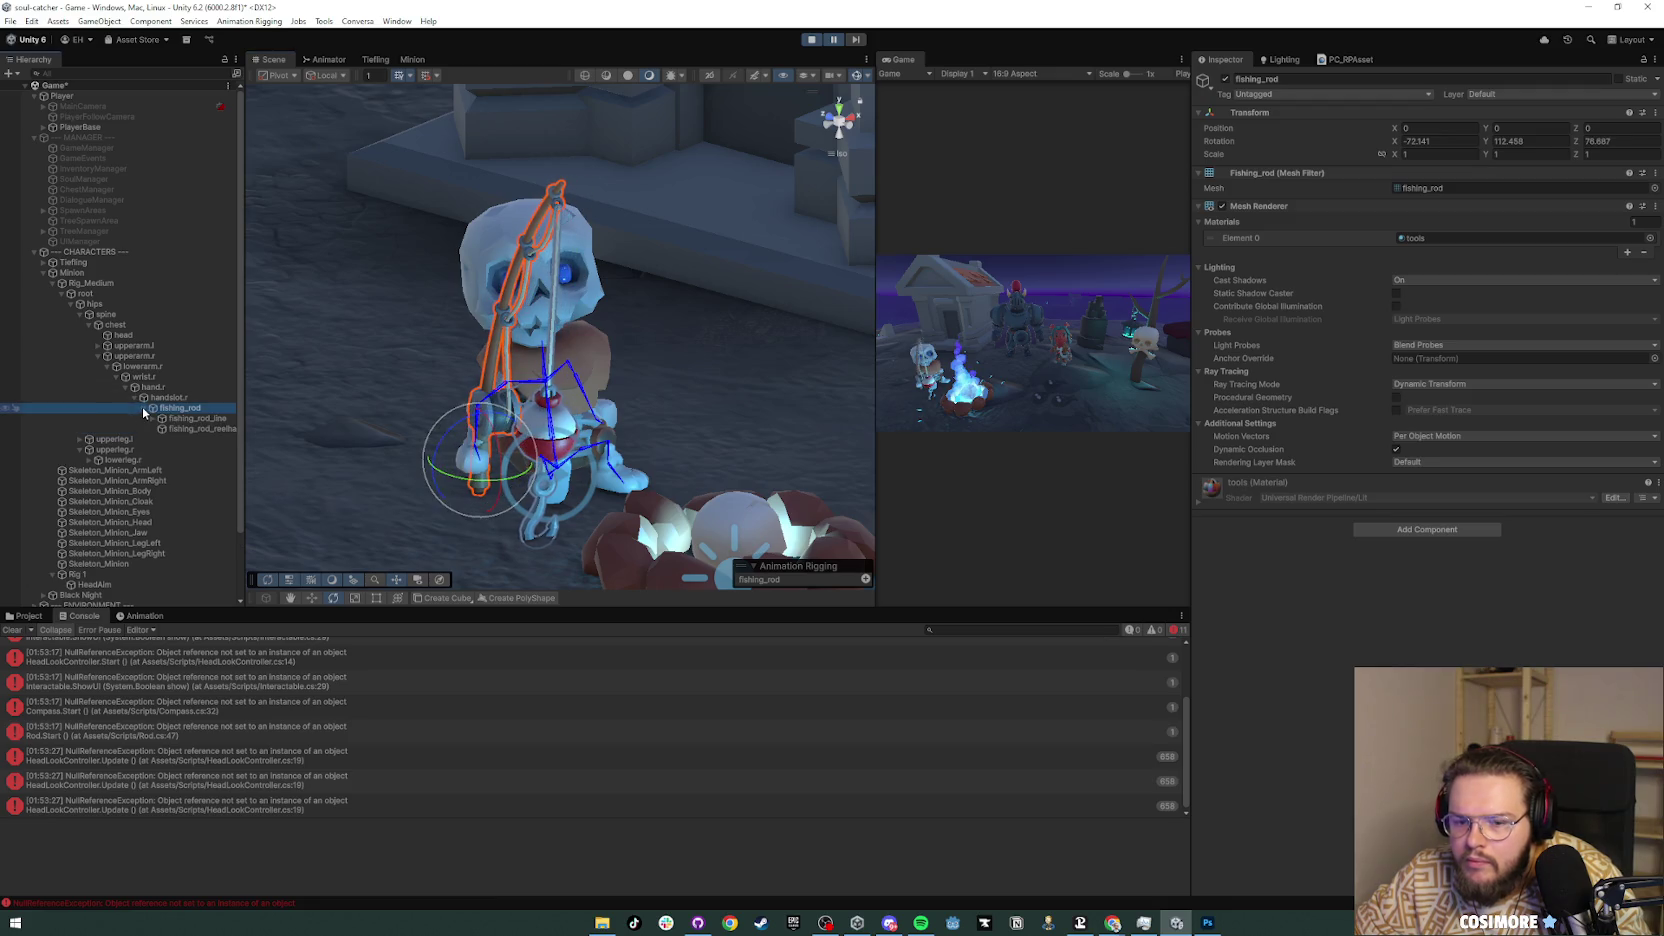
{"action": "left_click", "coordinate": [186, 419]}
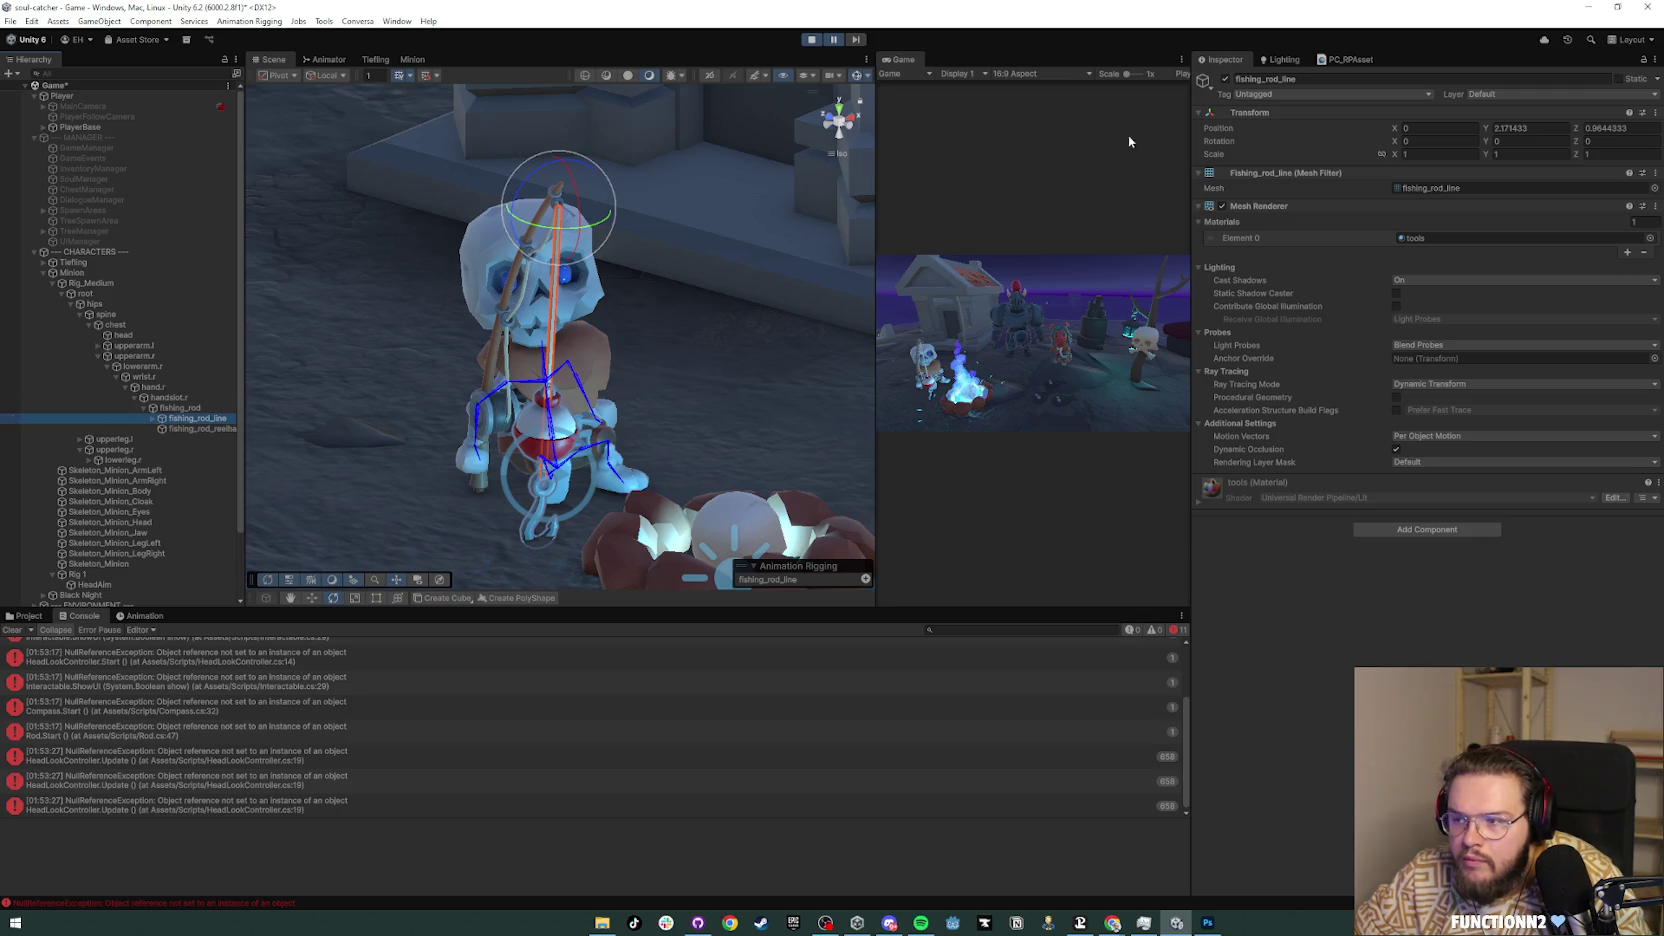
{"action": "left_click", "coordinate": [1222, 81]}
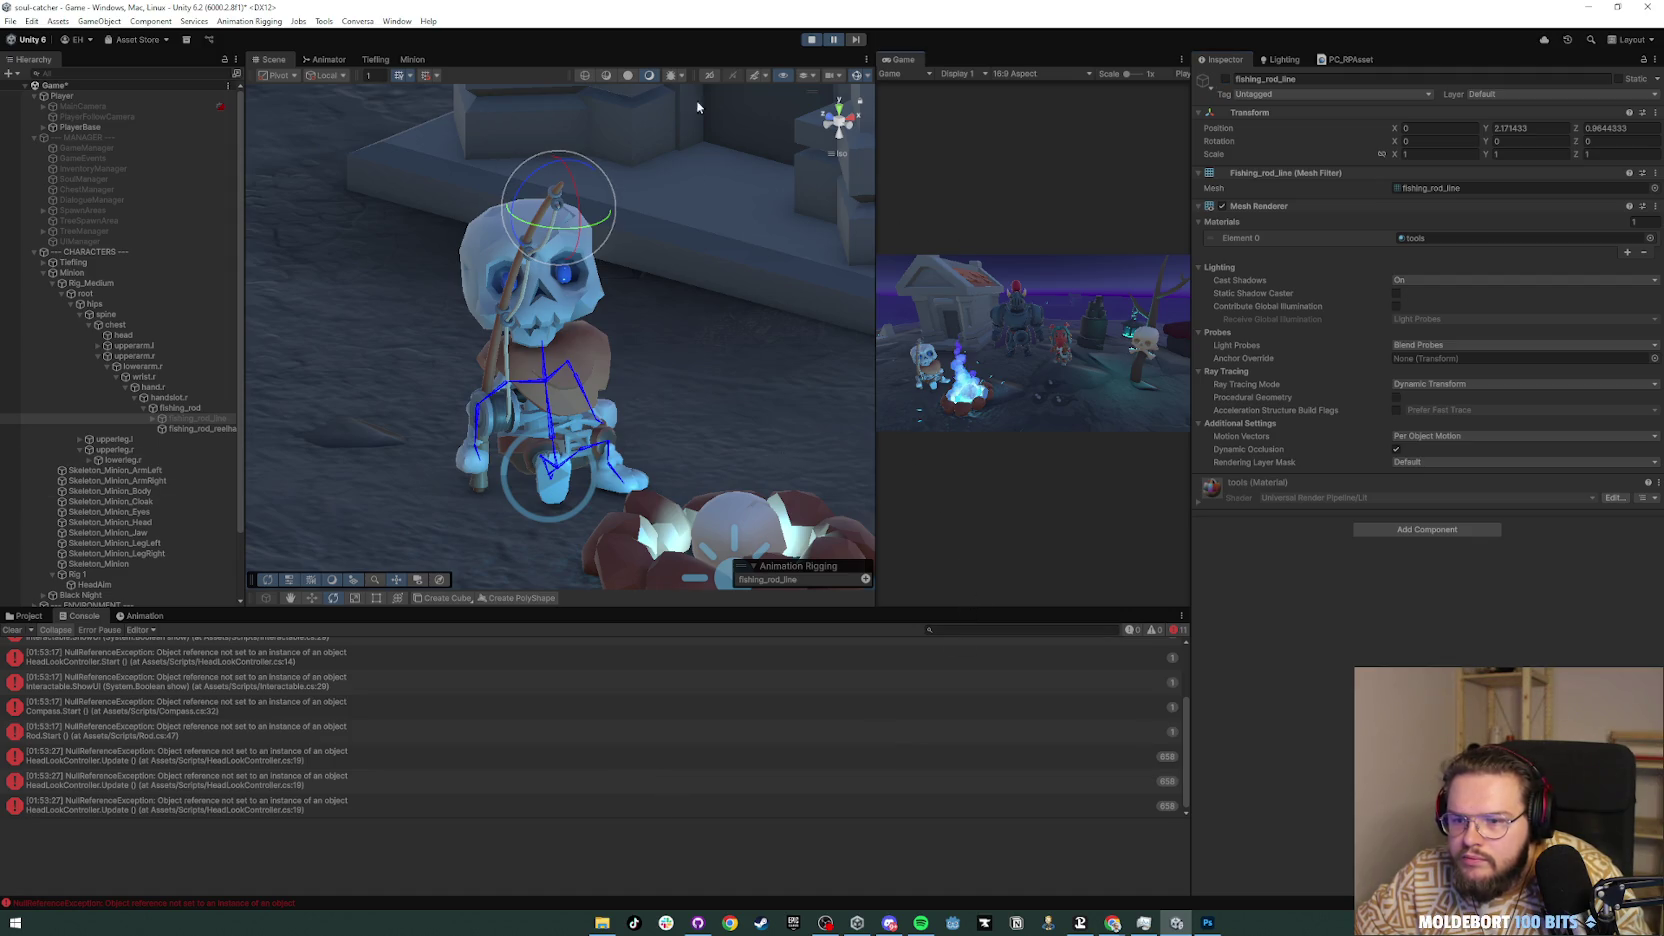
Step: Resume the game, widen the Game view, and turn the rod to X -133.05, Y 322.65, Z -126.89
{"action": "left_click", "coordinate": [834, 40]}
{"action": "mouse_move", "coordinate": [874, 117]}
{"action": "left_mouse_down"}
{"action": "mouse_move", "coordinate": [336, 211]}
{"action": "mouse_move", "coordinate": [730, 216]}
{"action": "left_mouse_up"}
{"action": "left_click", "coordinate": [185, 409]}
{"action": "mouse_move", "coordinate": [448, 477]}
{"action": "left_mouse_down"}
{"action": "mouse_move", "coordinate": [411, 475]}
{"action": "mouse_move", "coordinate": [556, 474]}
{"action": "mouse_move", "coordinate": [393, 495]}
{"action": "mouse_move", "coordinate": [585, 493]}
{"action": "mouse_move", "coordinate": [500, 499]}
{"action": "mouse_move", "coordinate": [456, 463]}
{"action": "left_mouse_up"}
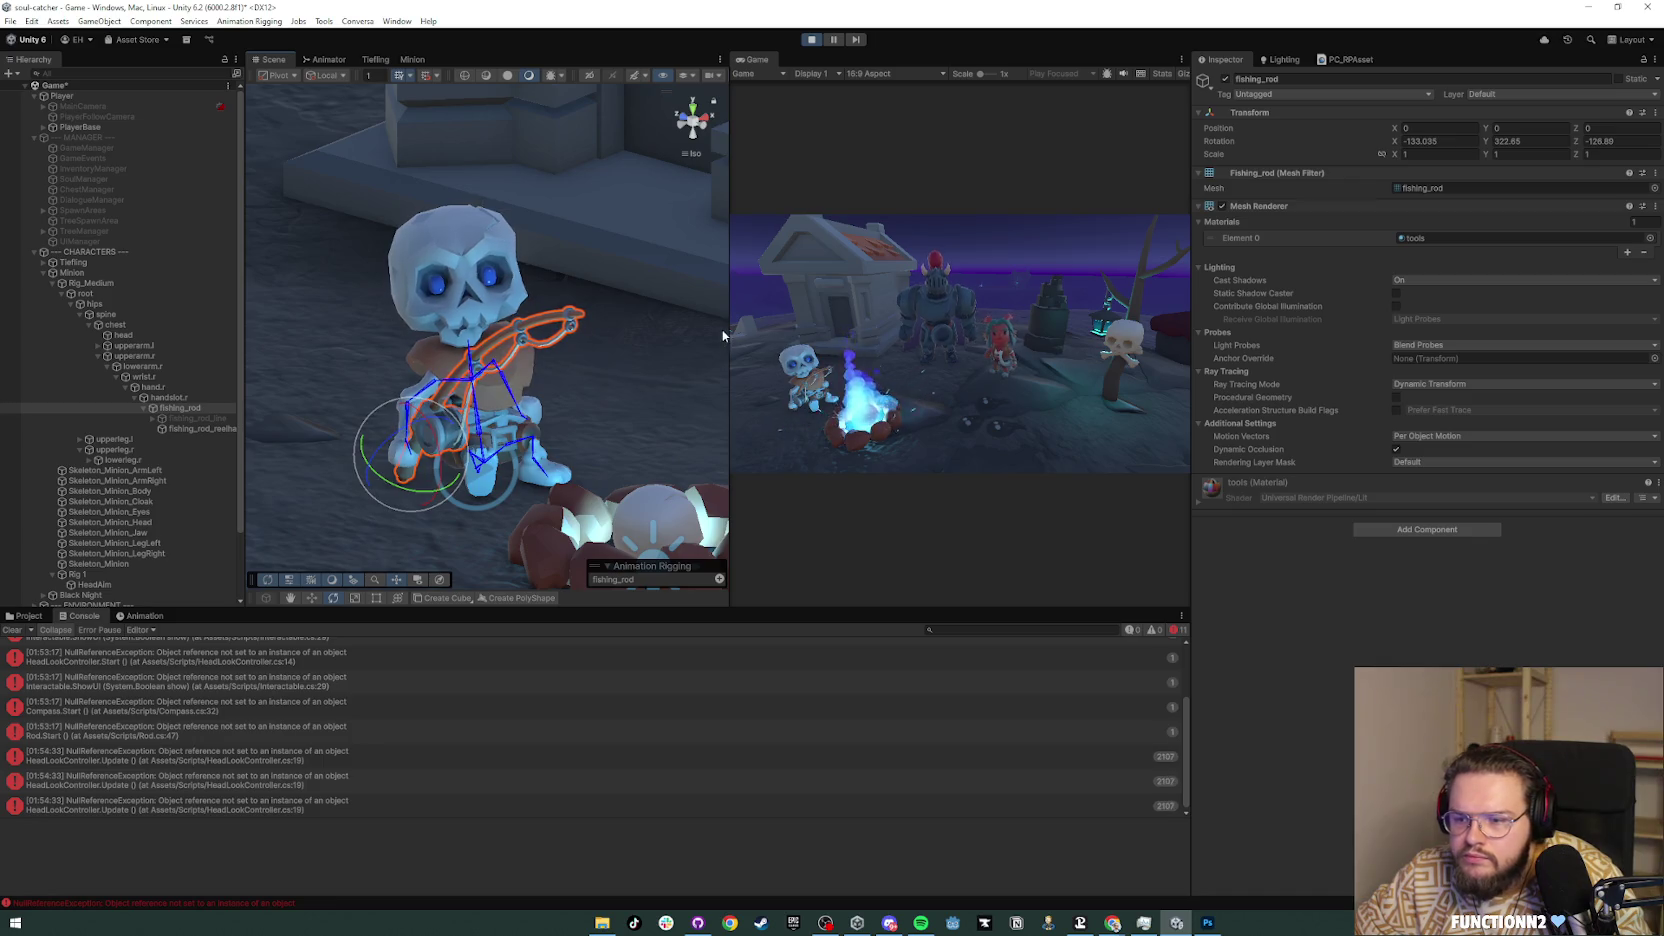
Step: Resize the Game view, then stop and restart play mode
{"action": "left_click_drag", "start_coordinate": [724, 334], "coordinate": [378, 359]}
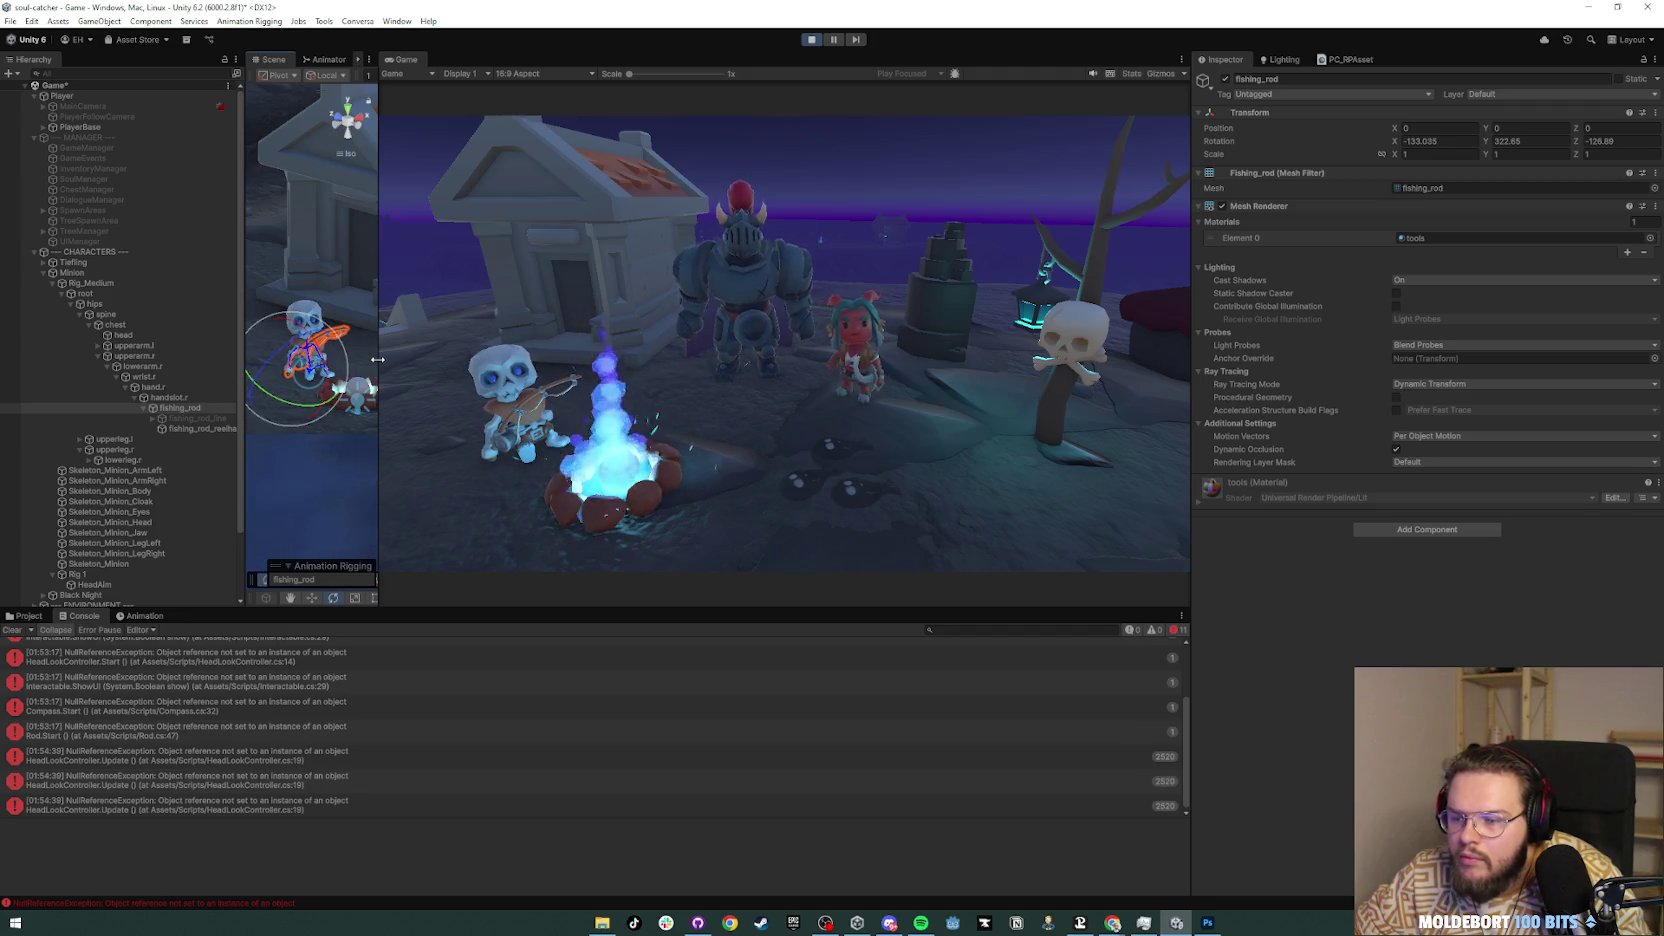
{"action": "left_click_drag", "start_coordinate": [378, 359], "coordinate": [598, 340]}
{"action": "left_click", "coordinate": [811, 39]}
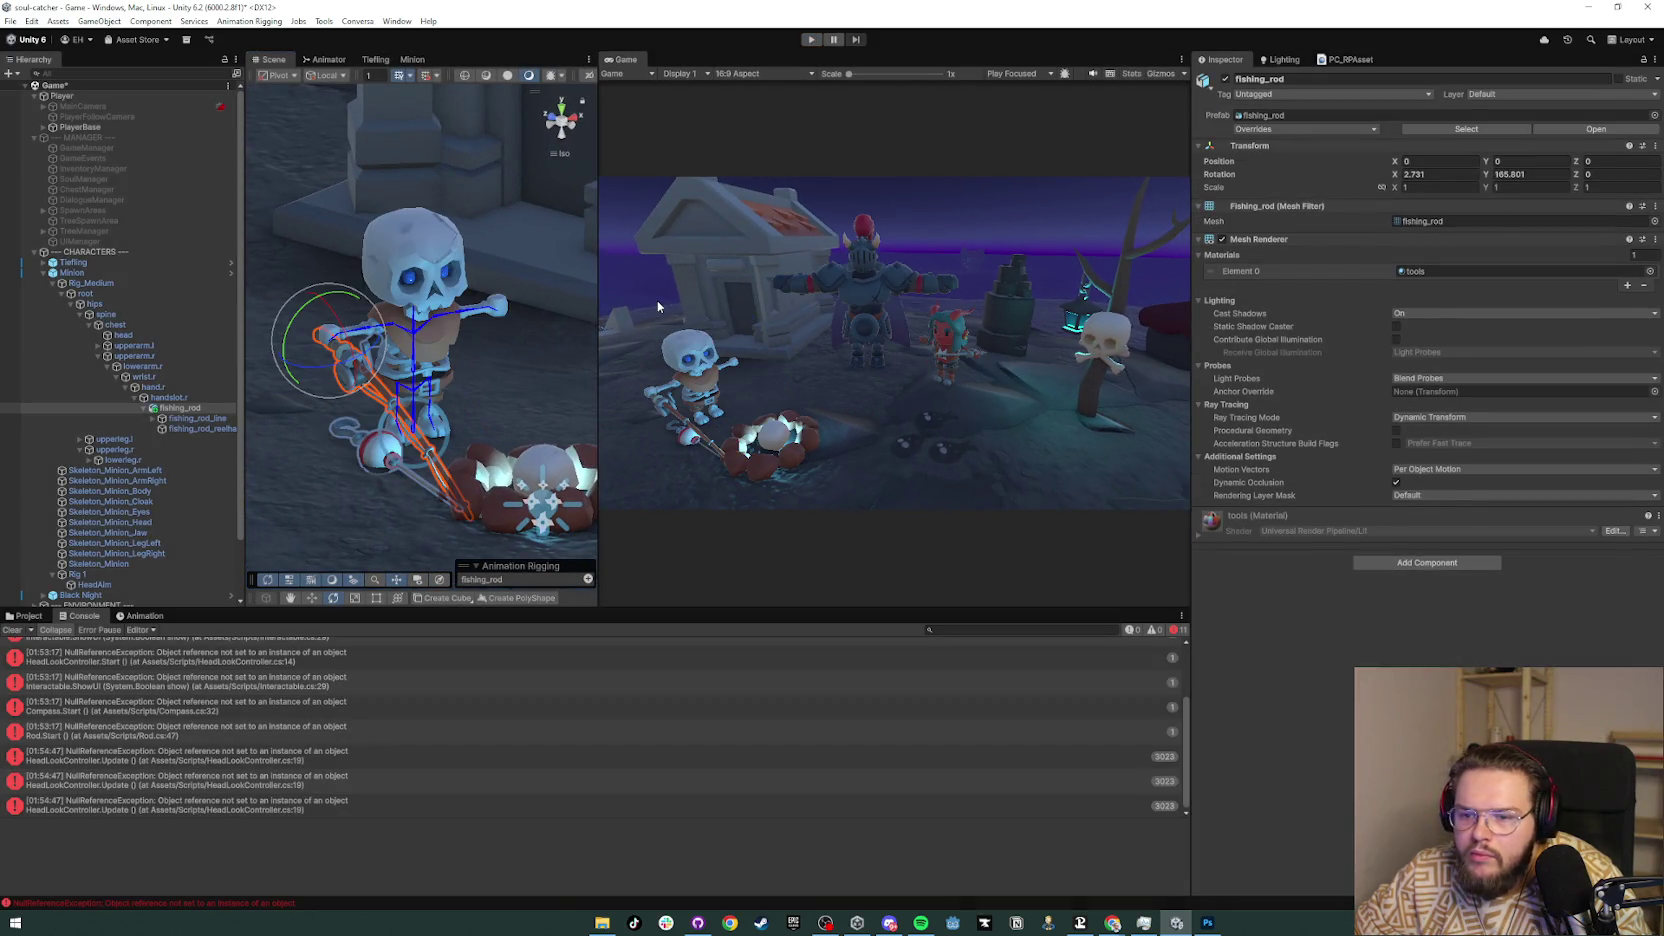
{"action": "key", "text": "ctrl+p"}
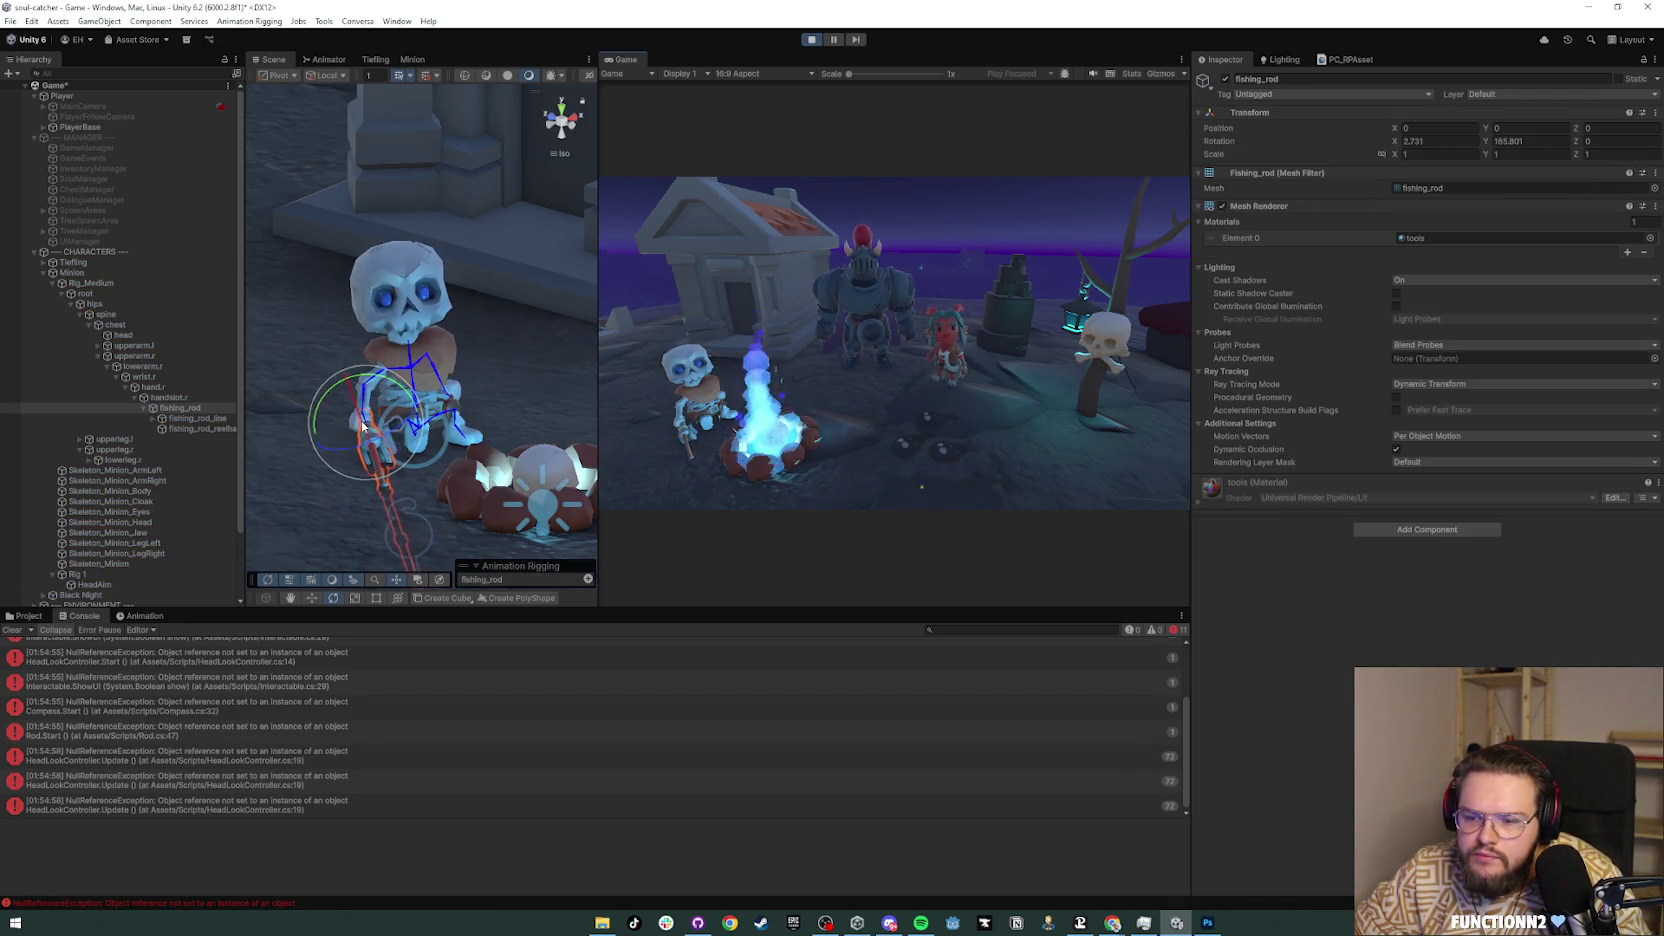
Step: Rotate the rod to about X -30.34, Y 135.47, Z 67.93, out over the campfire
{"action": "left_click_drag", "start_coordinate": [350, 413], "coordinate": [377, 416]}
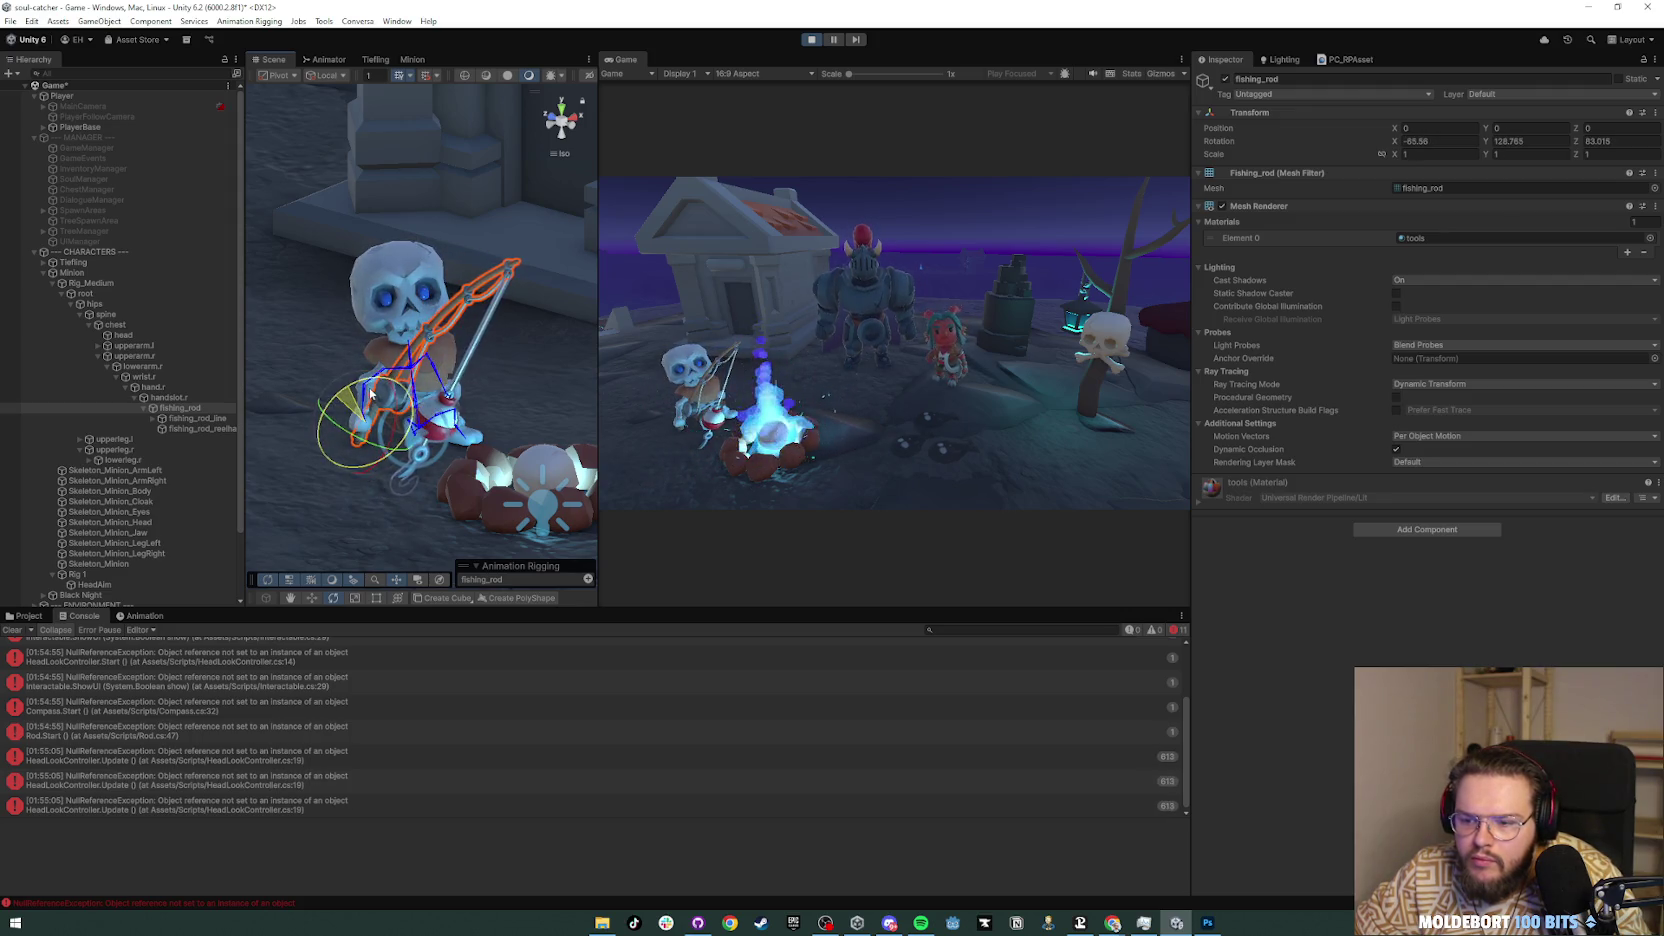
{"action": "left_click_drag", "start_coordinate": [375, 391], "coordinate": [350, 397]}
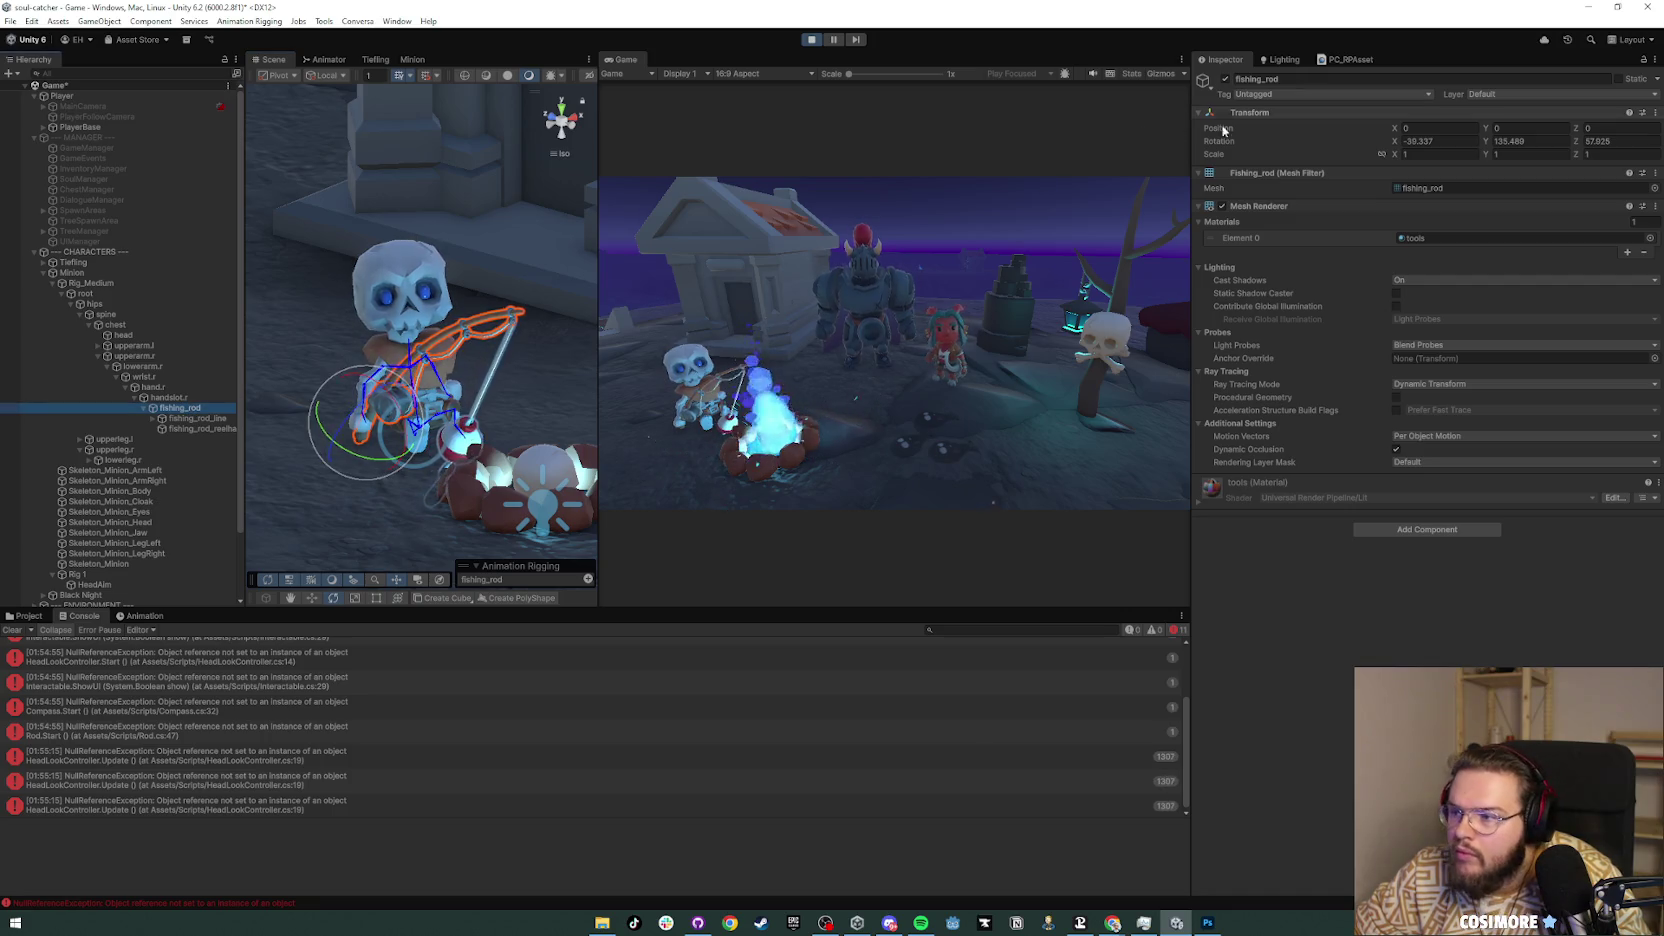
{"action": "right_click", "coordinate": [1282, 114]}
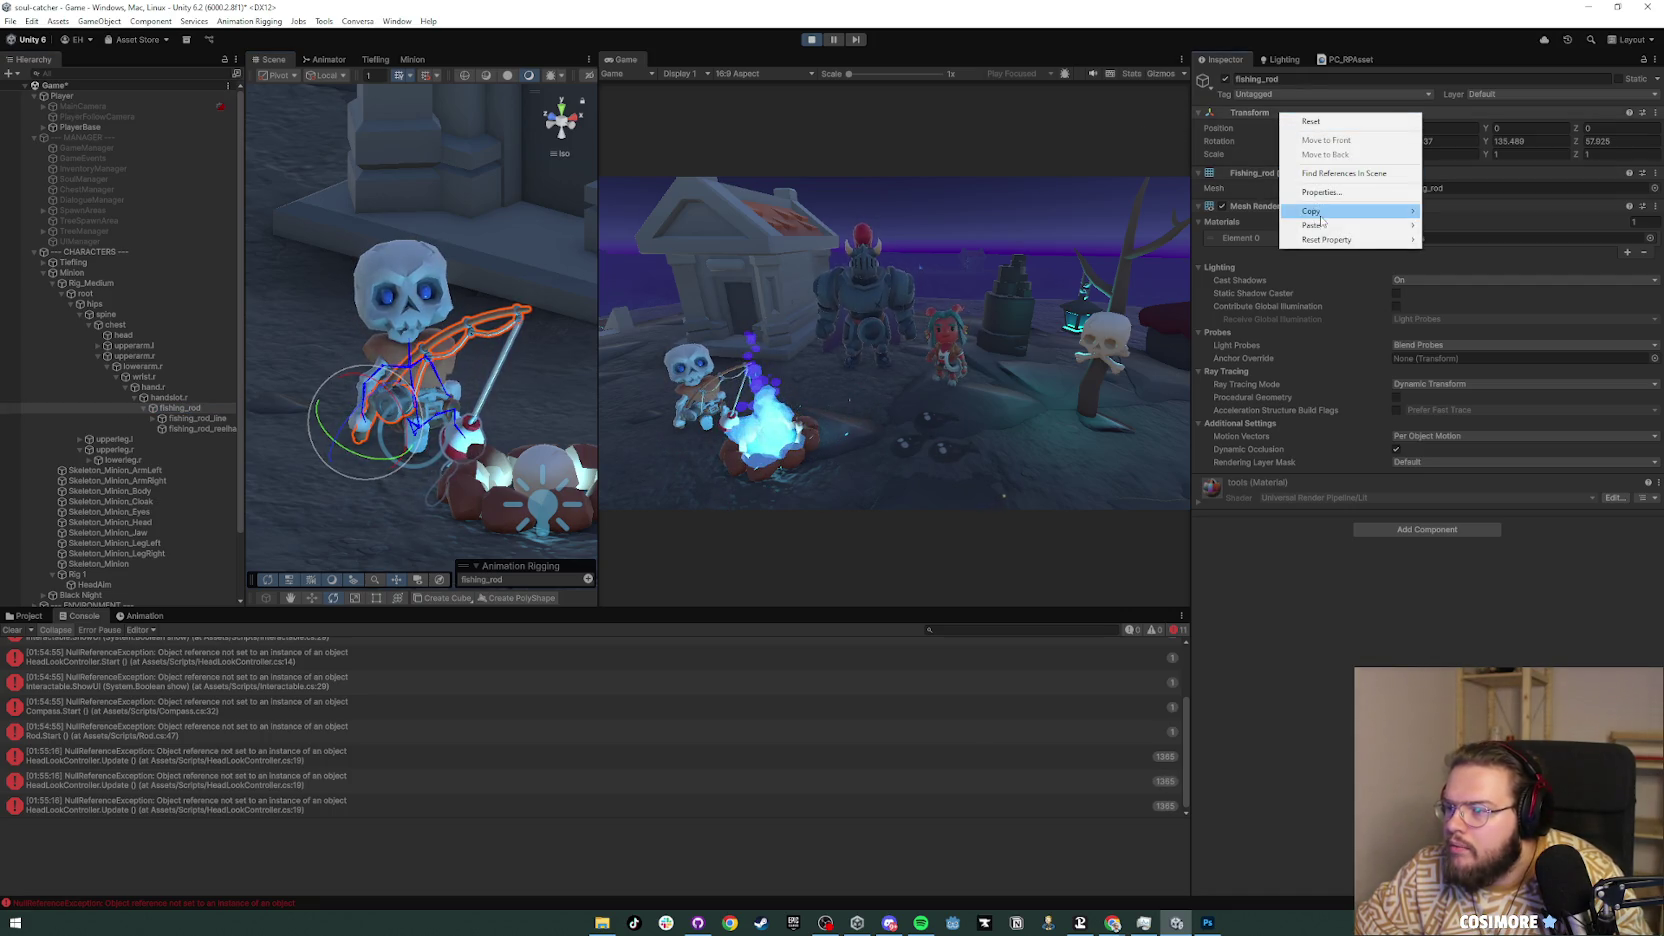
Step: Copy the rod's Transform in play mode, stop play, and paste the component values back
{"action": "mouse_move", "coordinate": [1321, 241]}
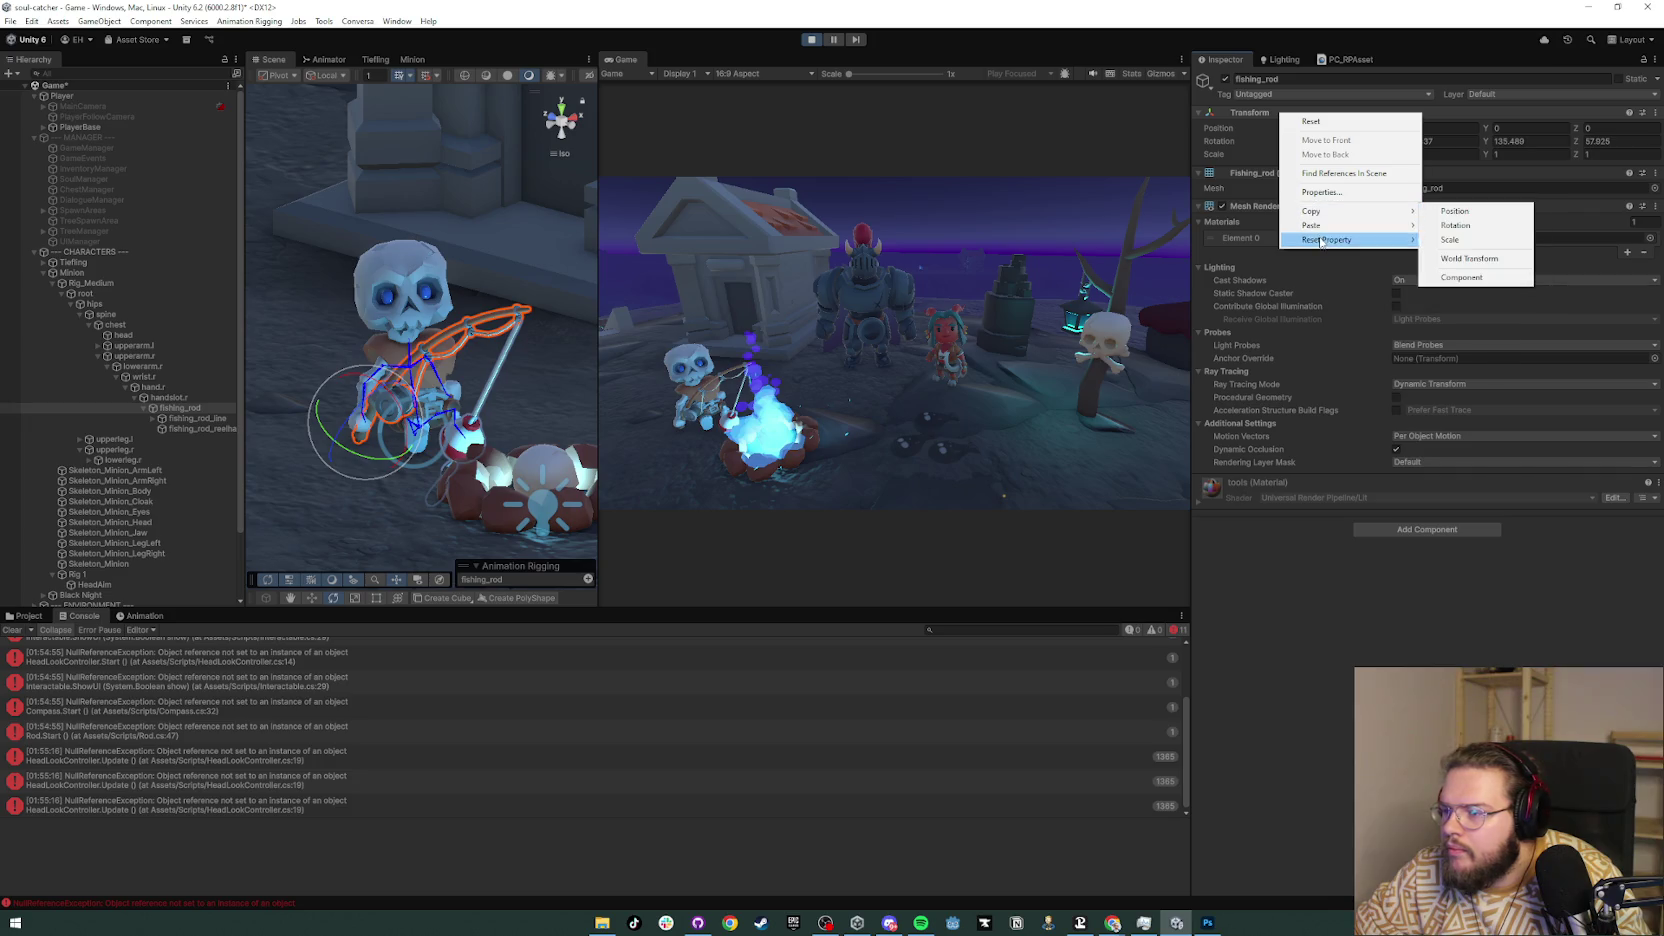
{"action": "mouse_move", "coordinate": [1320, 211]}
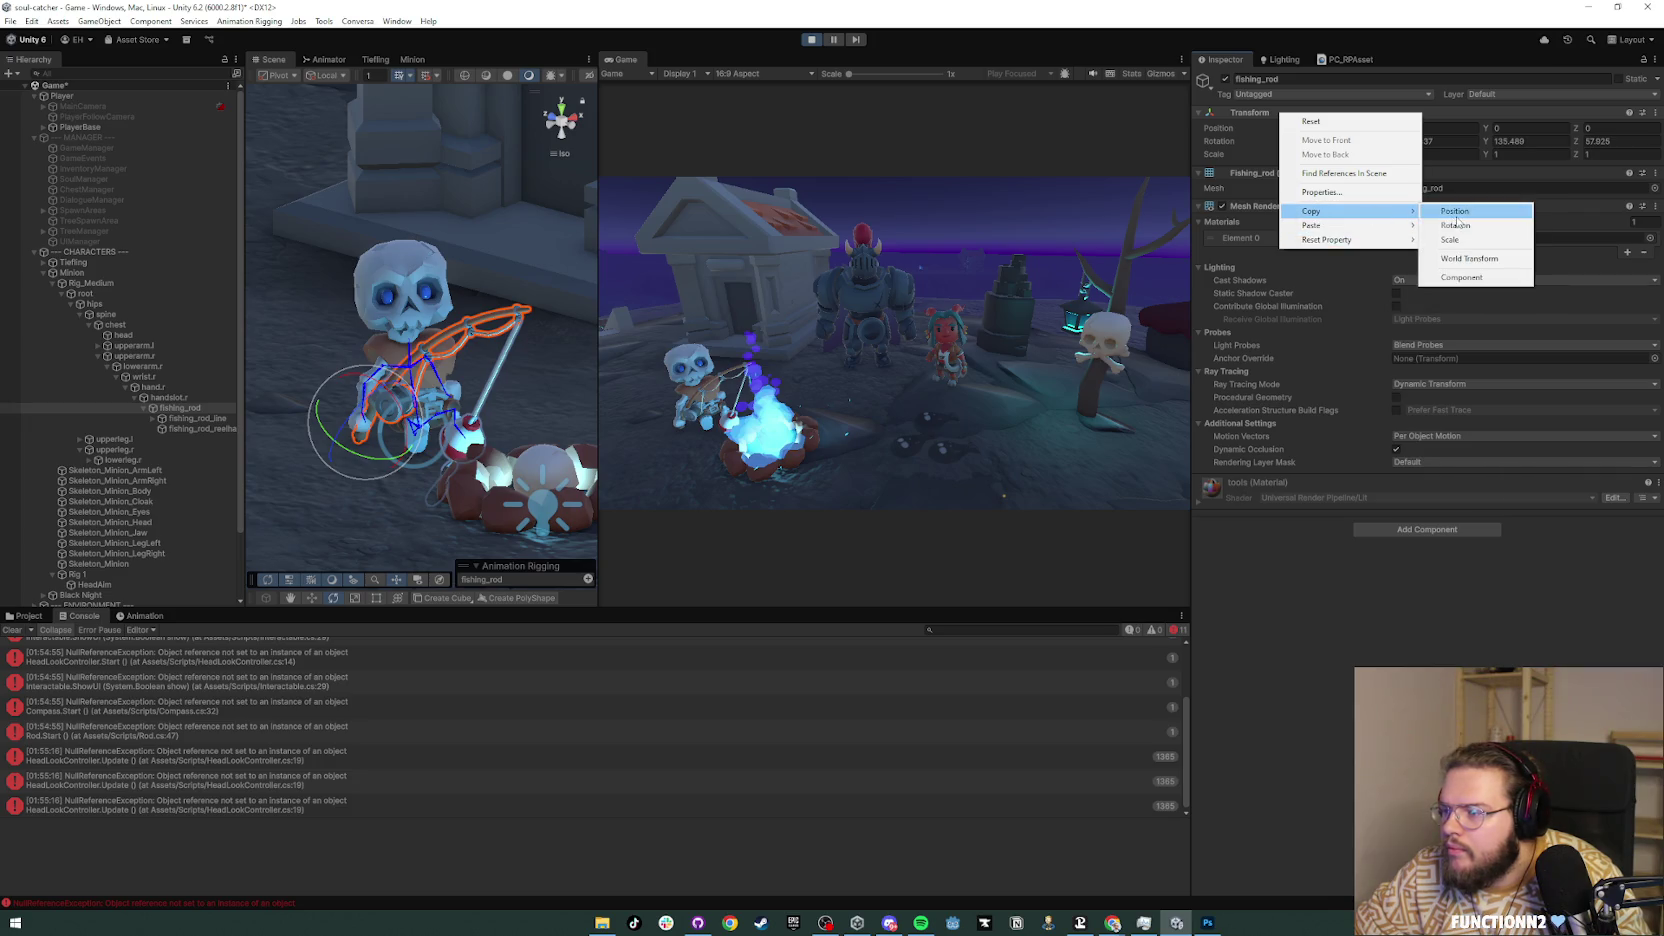
{"action": "left_click", "coordinate": [1471, 279]}
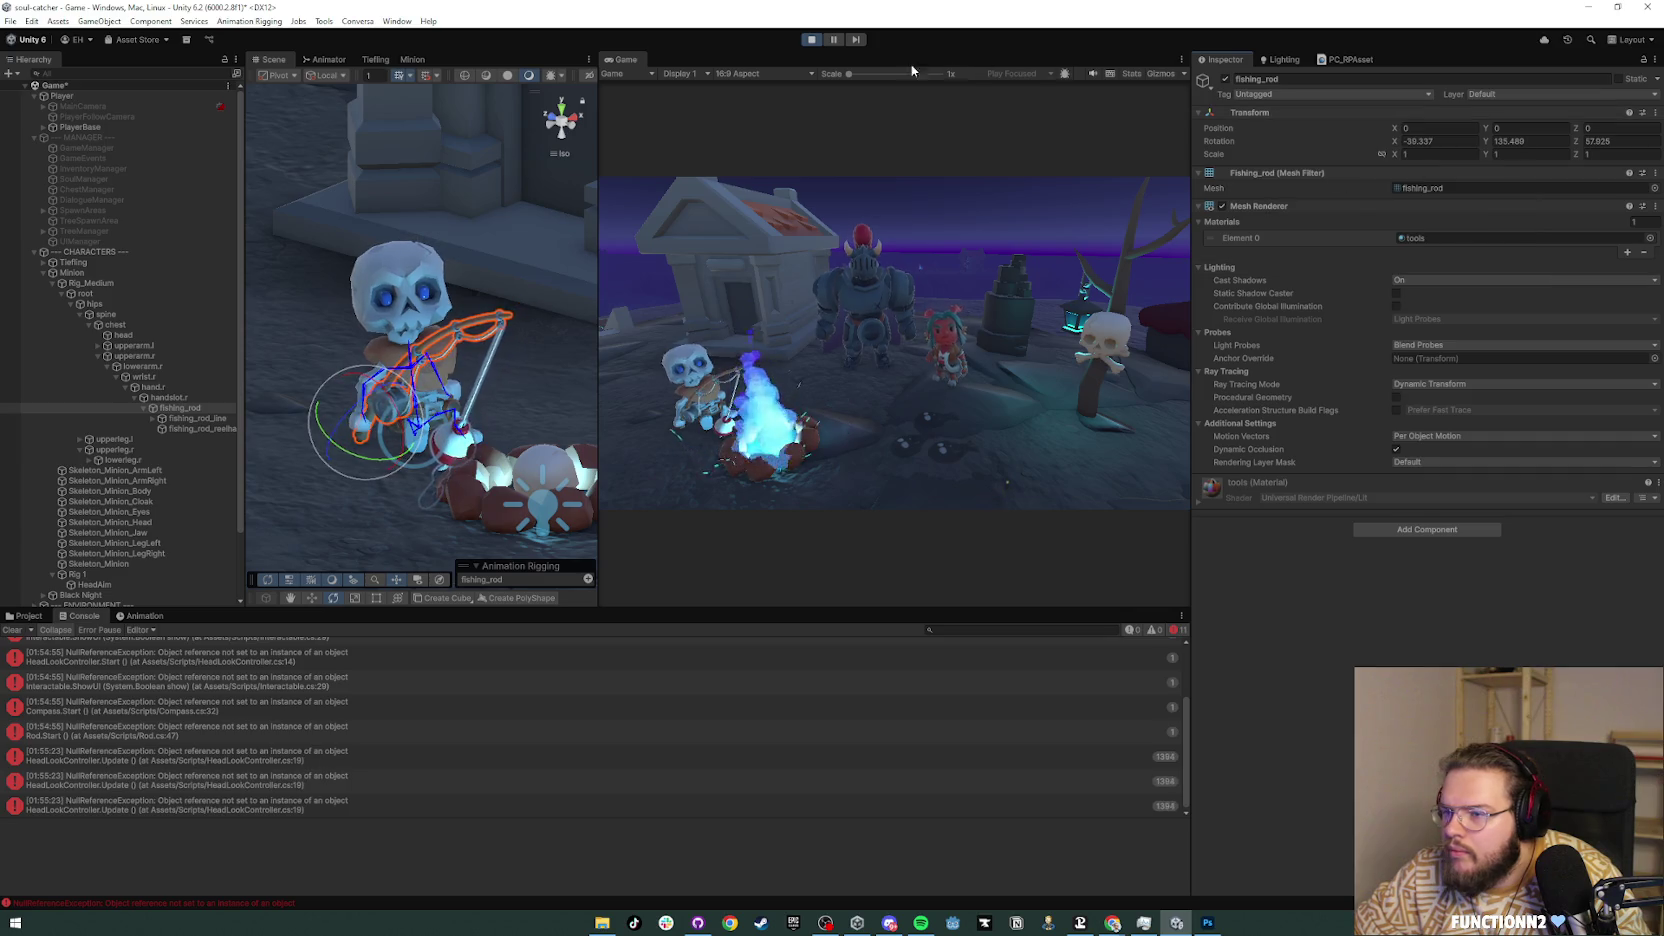
{"action": "key", "text": "ctrl+p"}
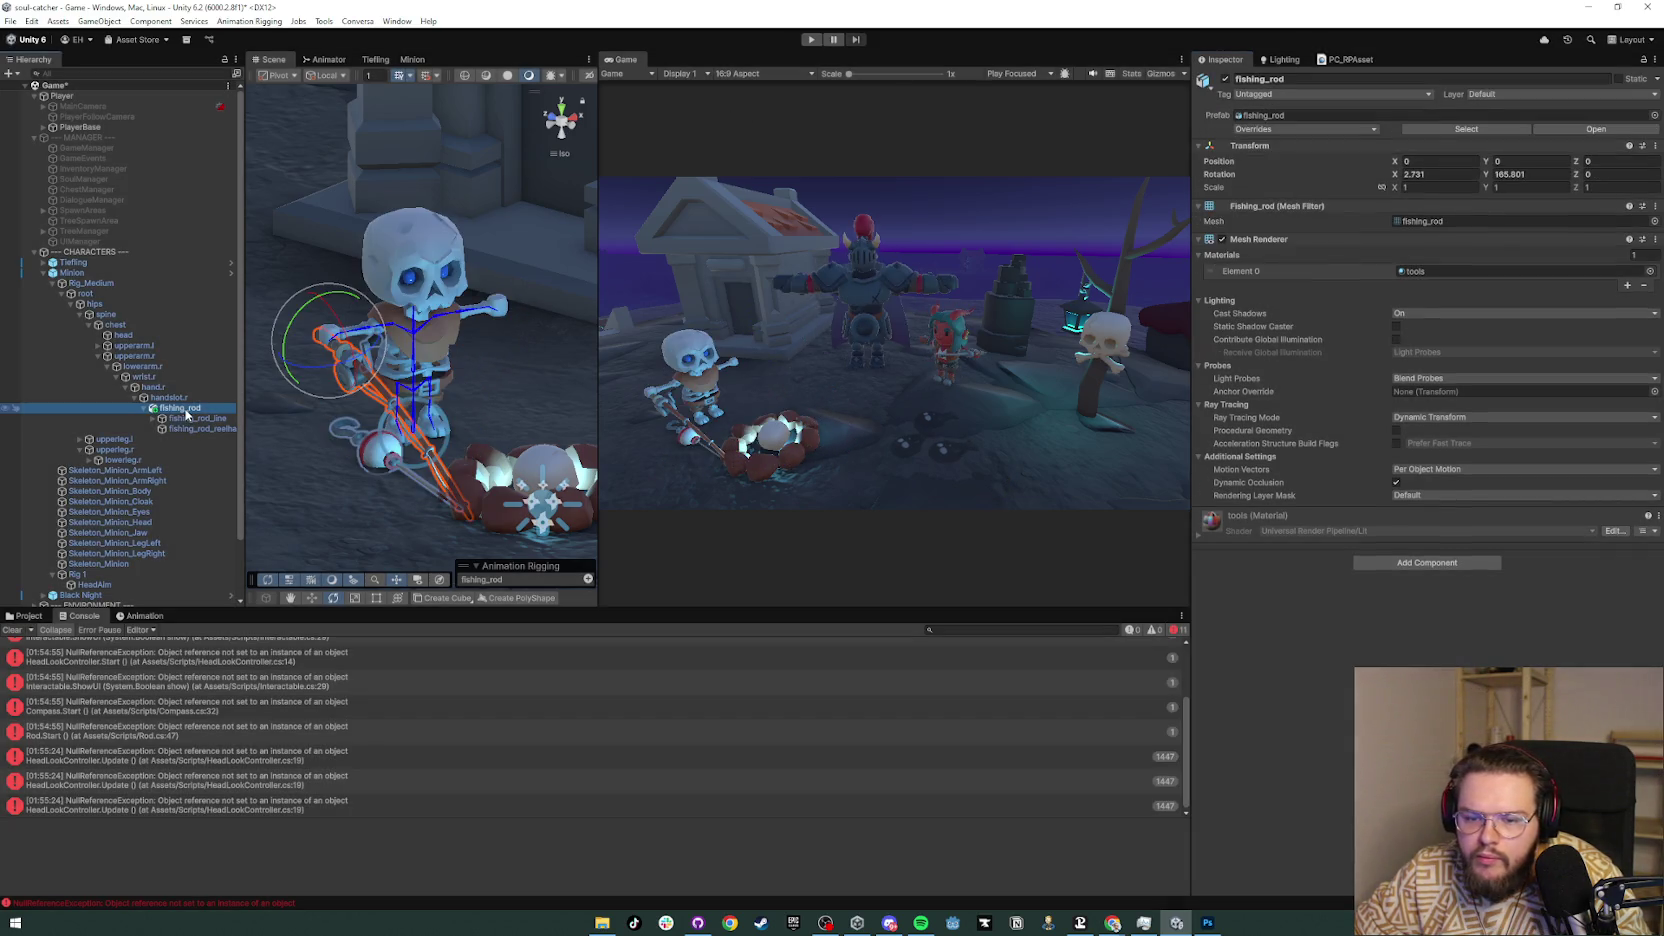
{"action": "right_click", "coordinate": [1334, 148]}
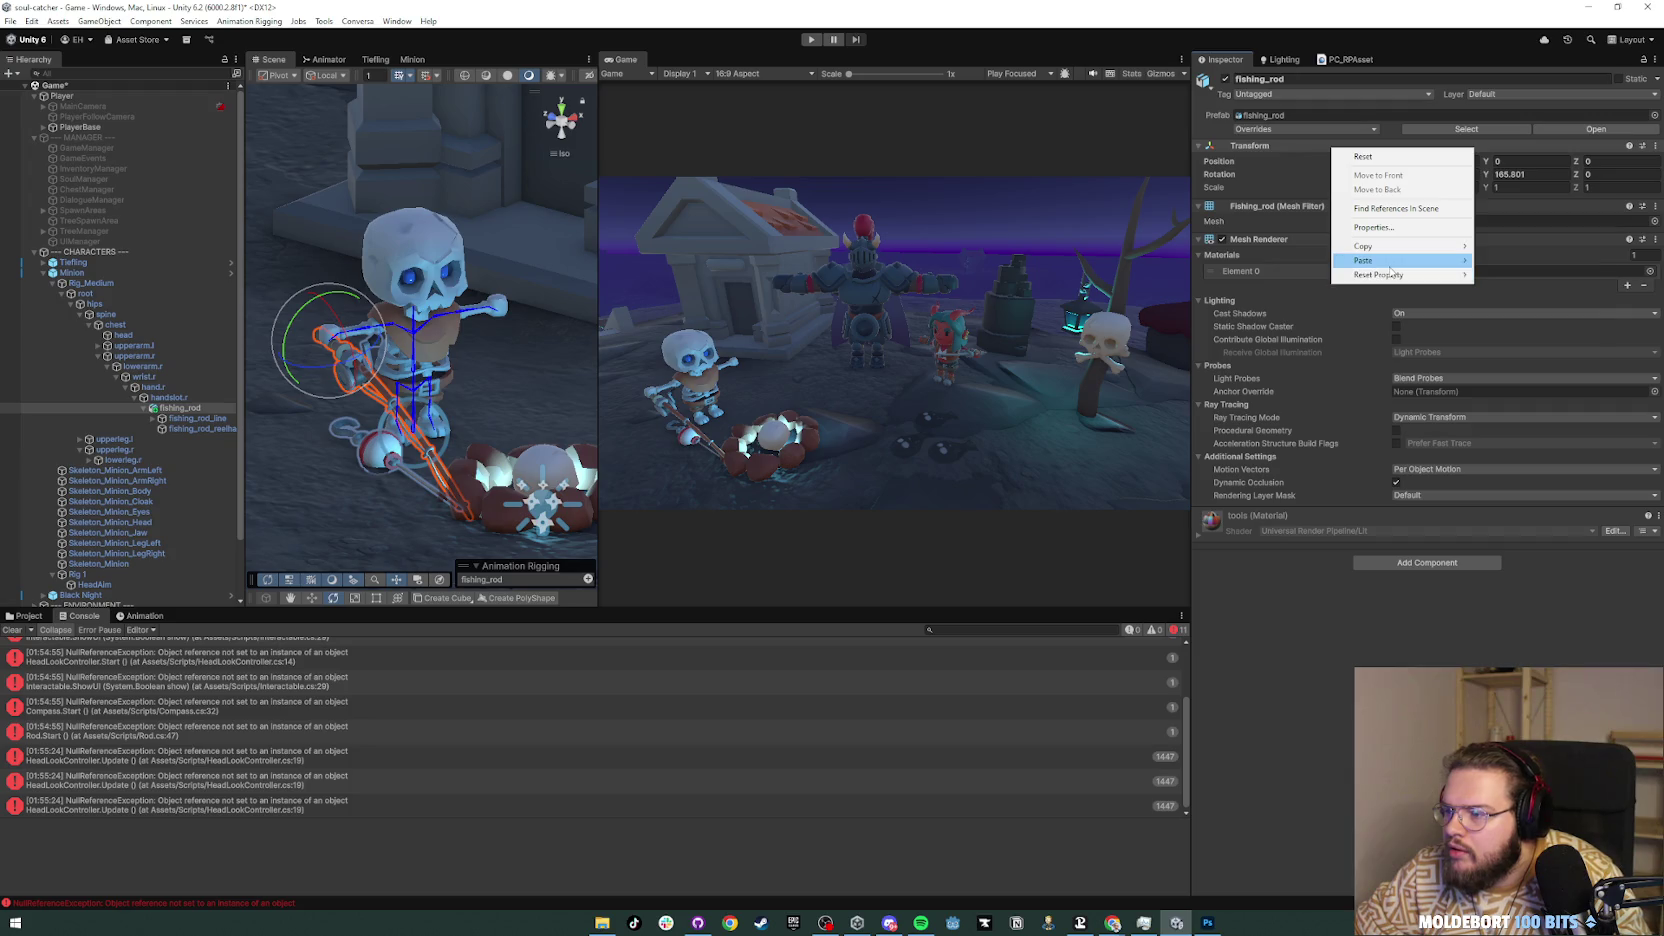
{"action": "mouse_move", "coordinate": [1440, 260]}
{"action": "left_click", "coordinate": [1506, 343]}
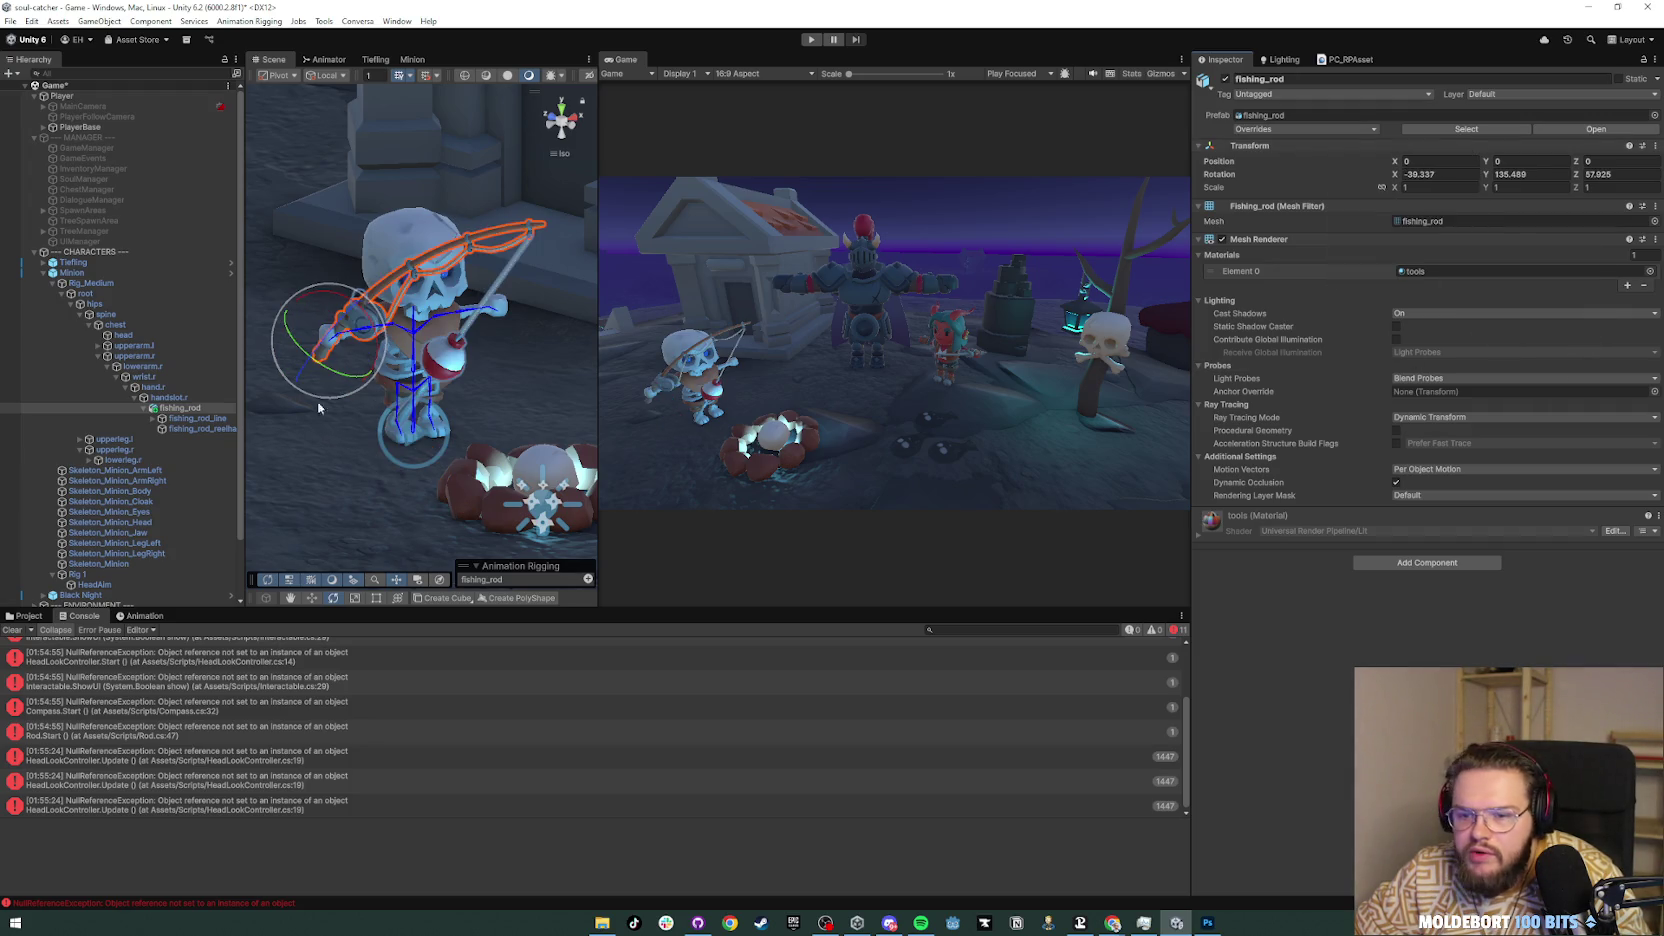
Step: Deactivate fishing_rod_line and start play mode again
{"action": "left_click", "coordinate": [205, 418]}
{"action": "left_click", "coordinate": [1226, 79]}
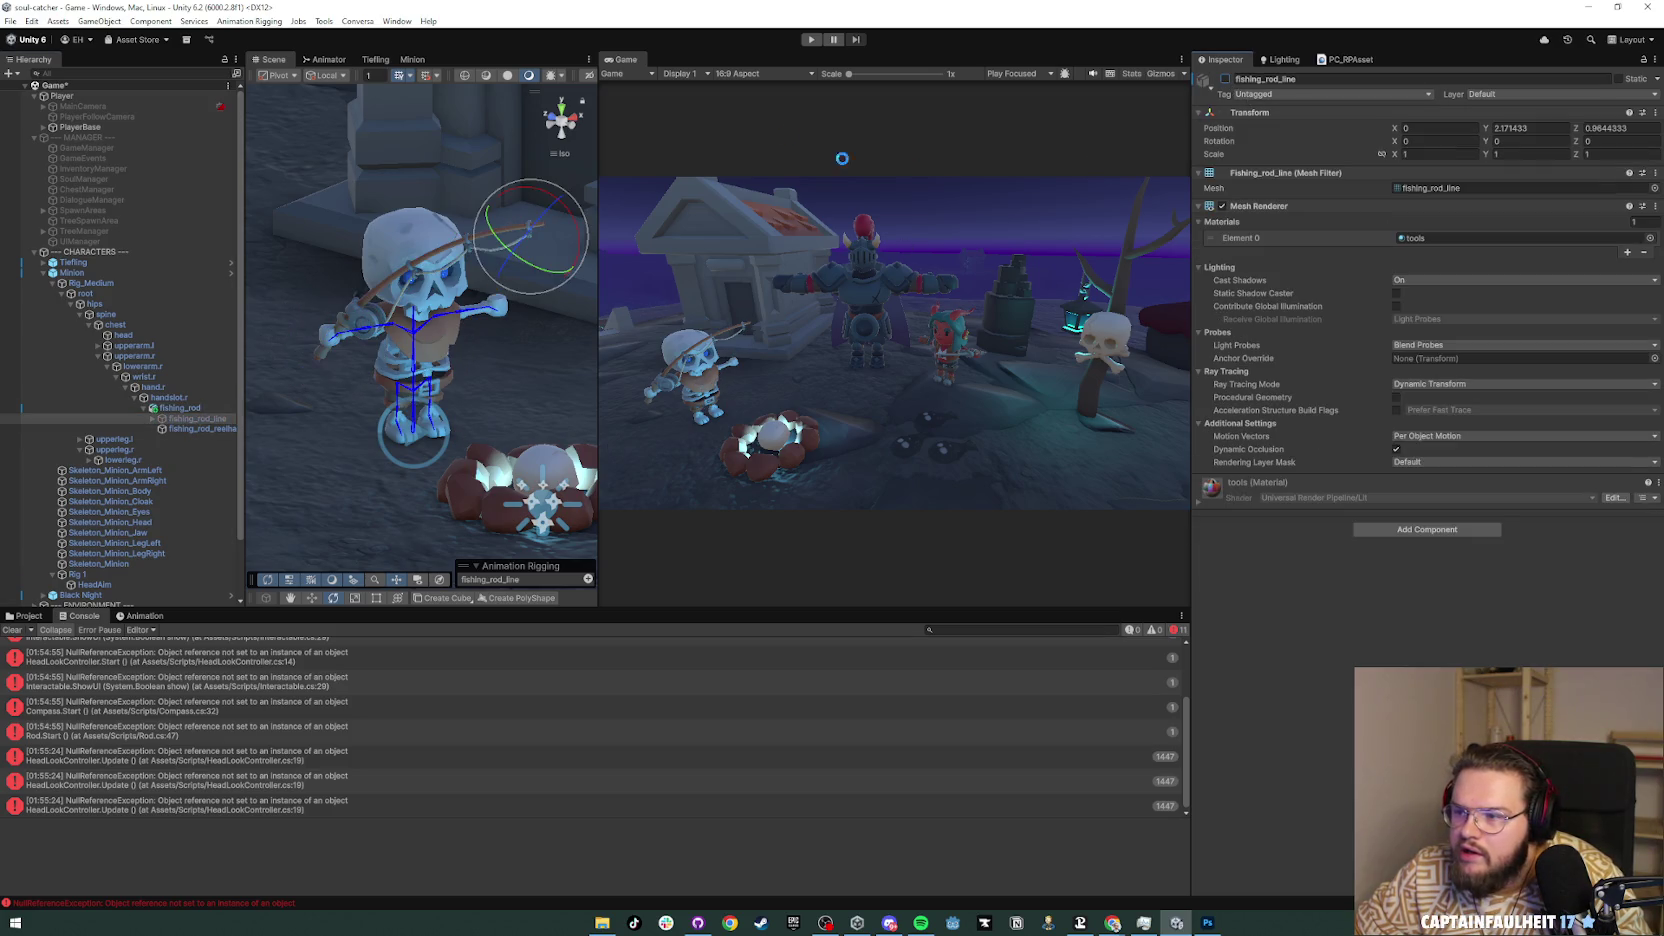
{"action": "left_click", "coordinate": [811, 40]}
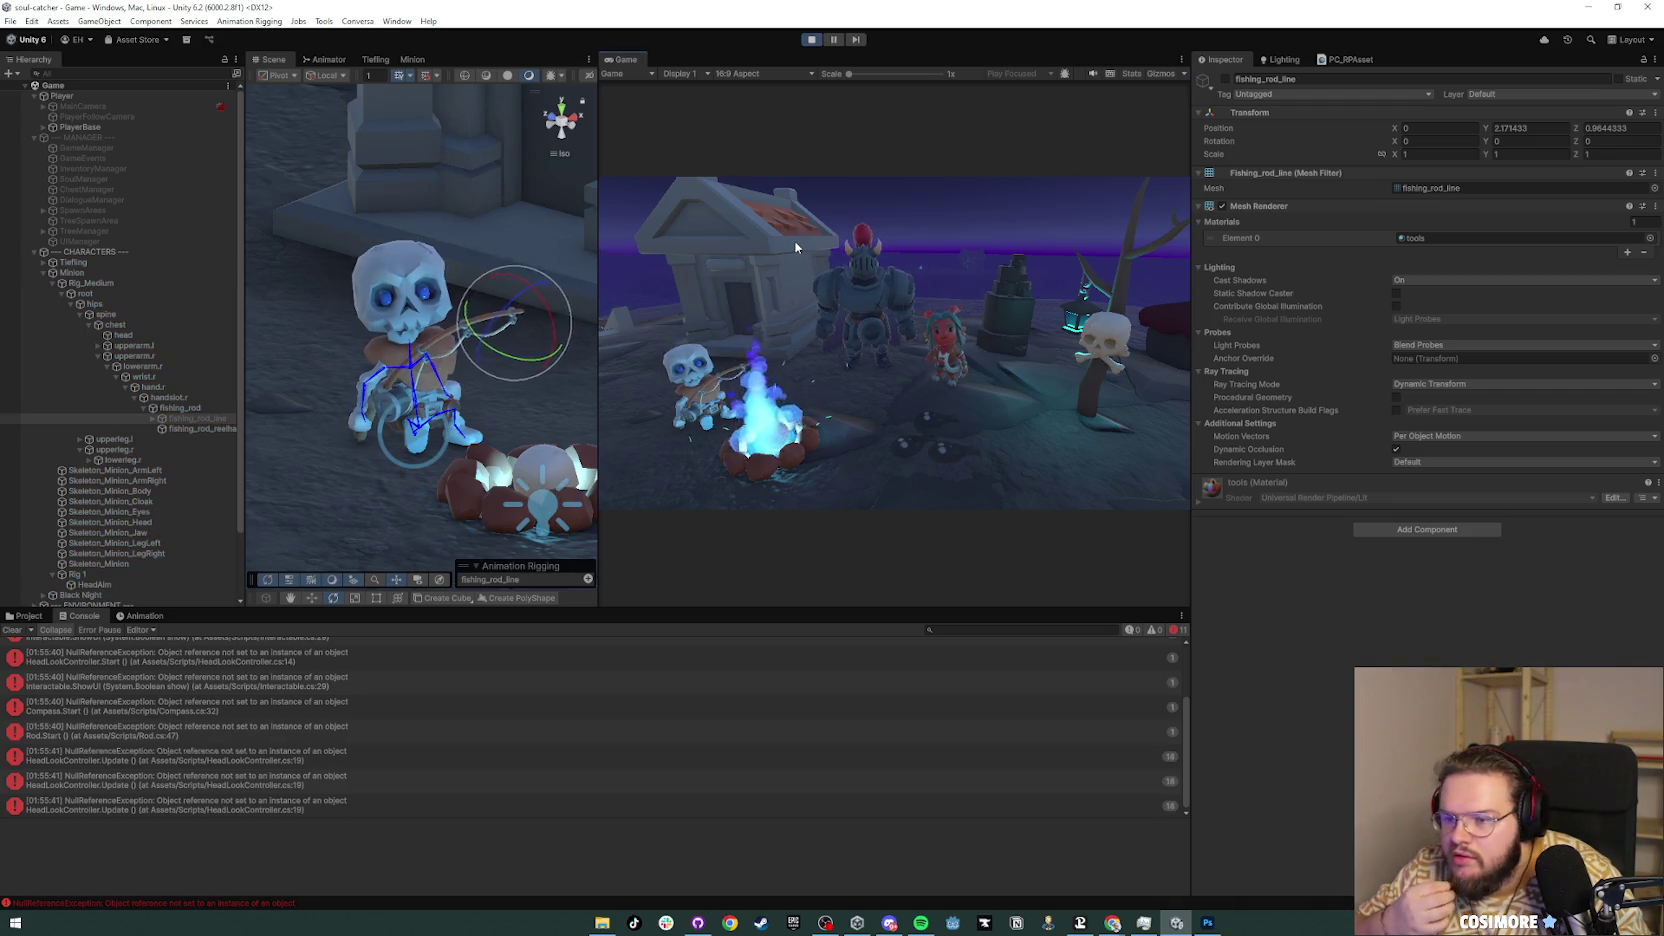
Step: Stop the game, widen the Scene view, and turn the Crypt slightly
{"action": "left_click", "coordinate": [808, 44]}
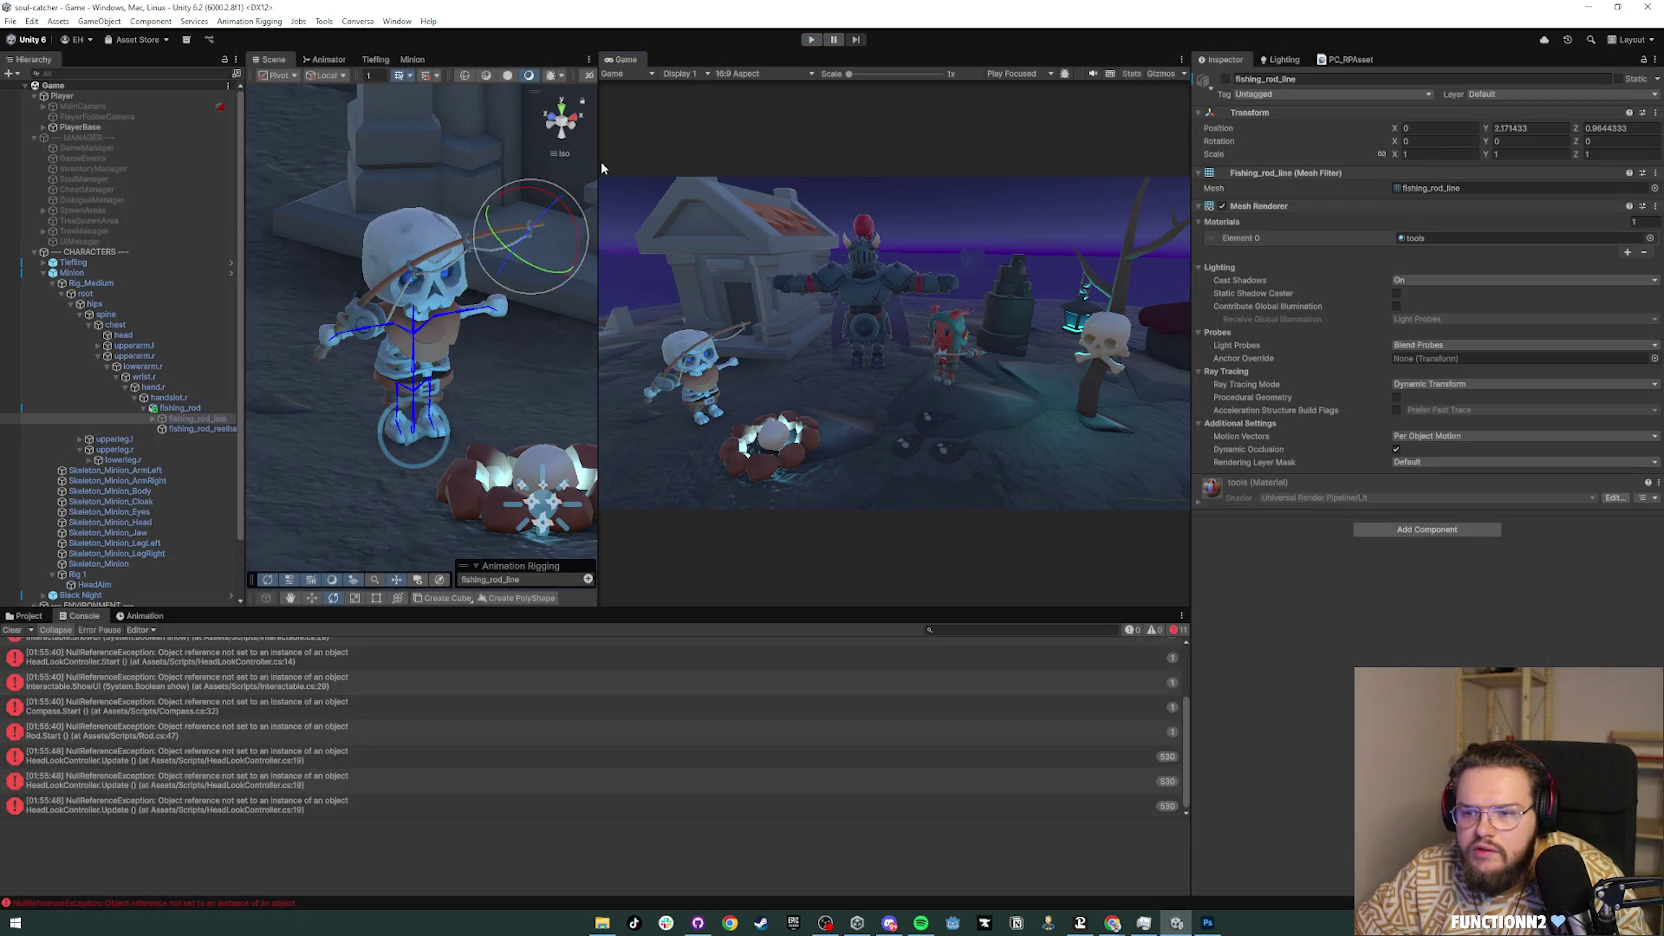
{"action": "left_click_drag", "start_coordinate": [599, 161], "coordinate": [823, 161]}
{"action": "scroll", "coordinate": [740, 207], "scroll_direction": "down", "scroll_amount": 5}
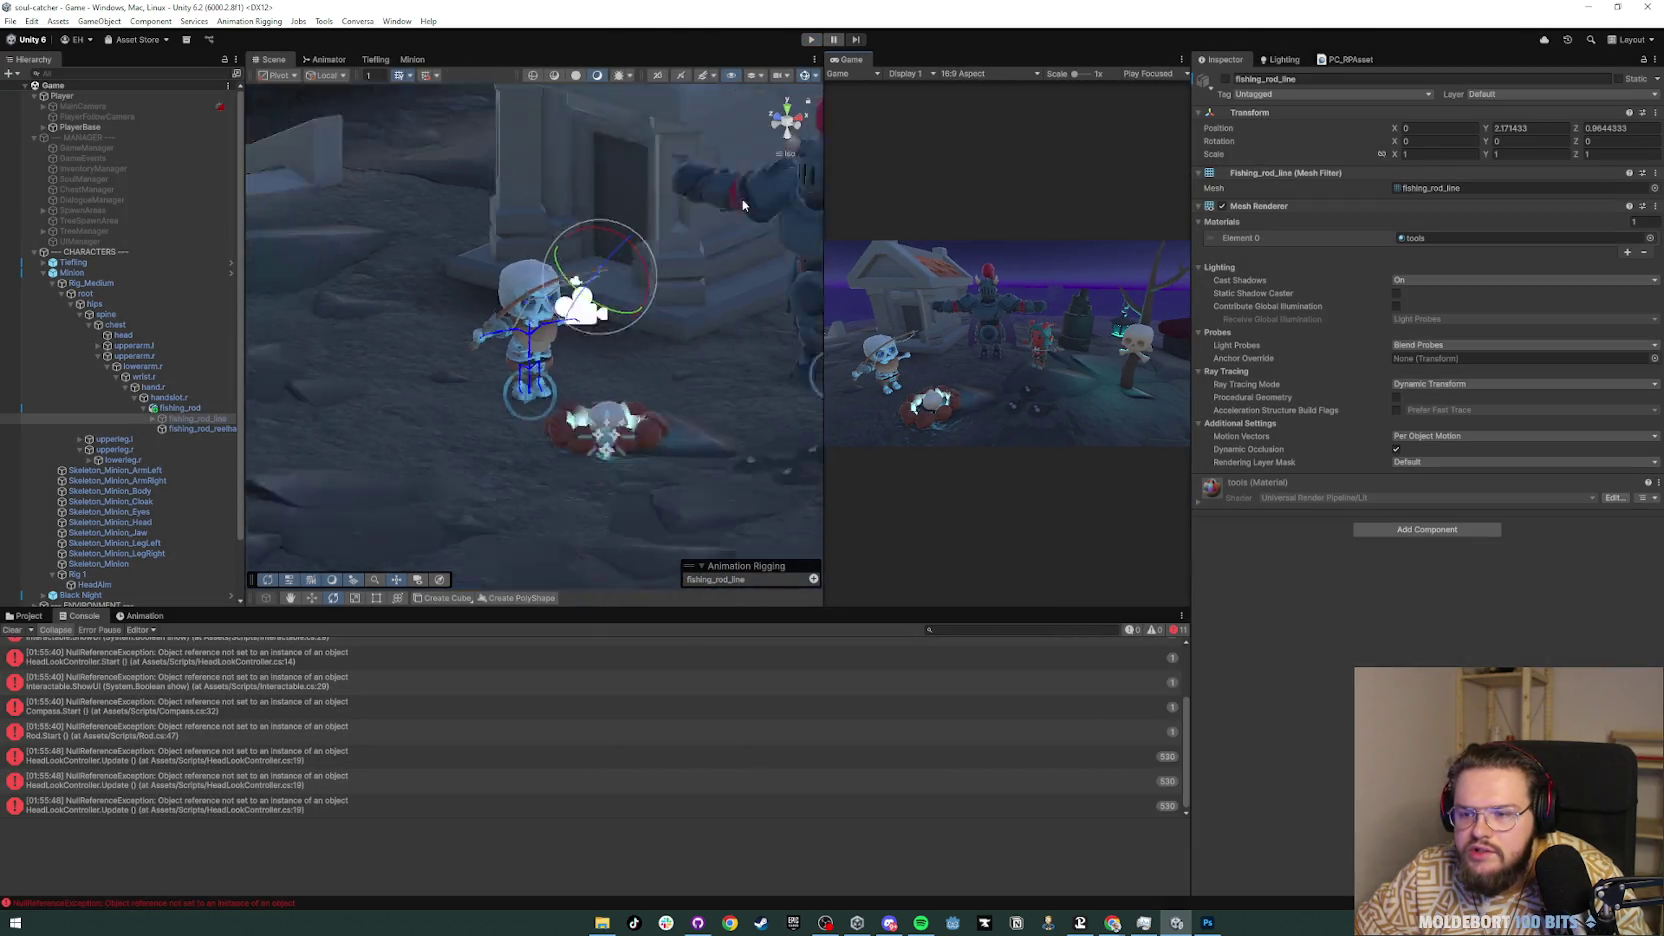
{"action": "left_click", "coordinate": [623, 181]}
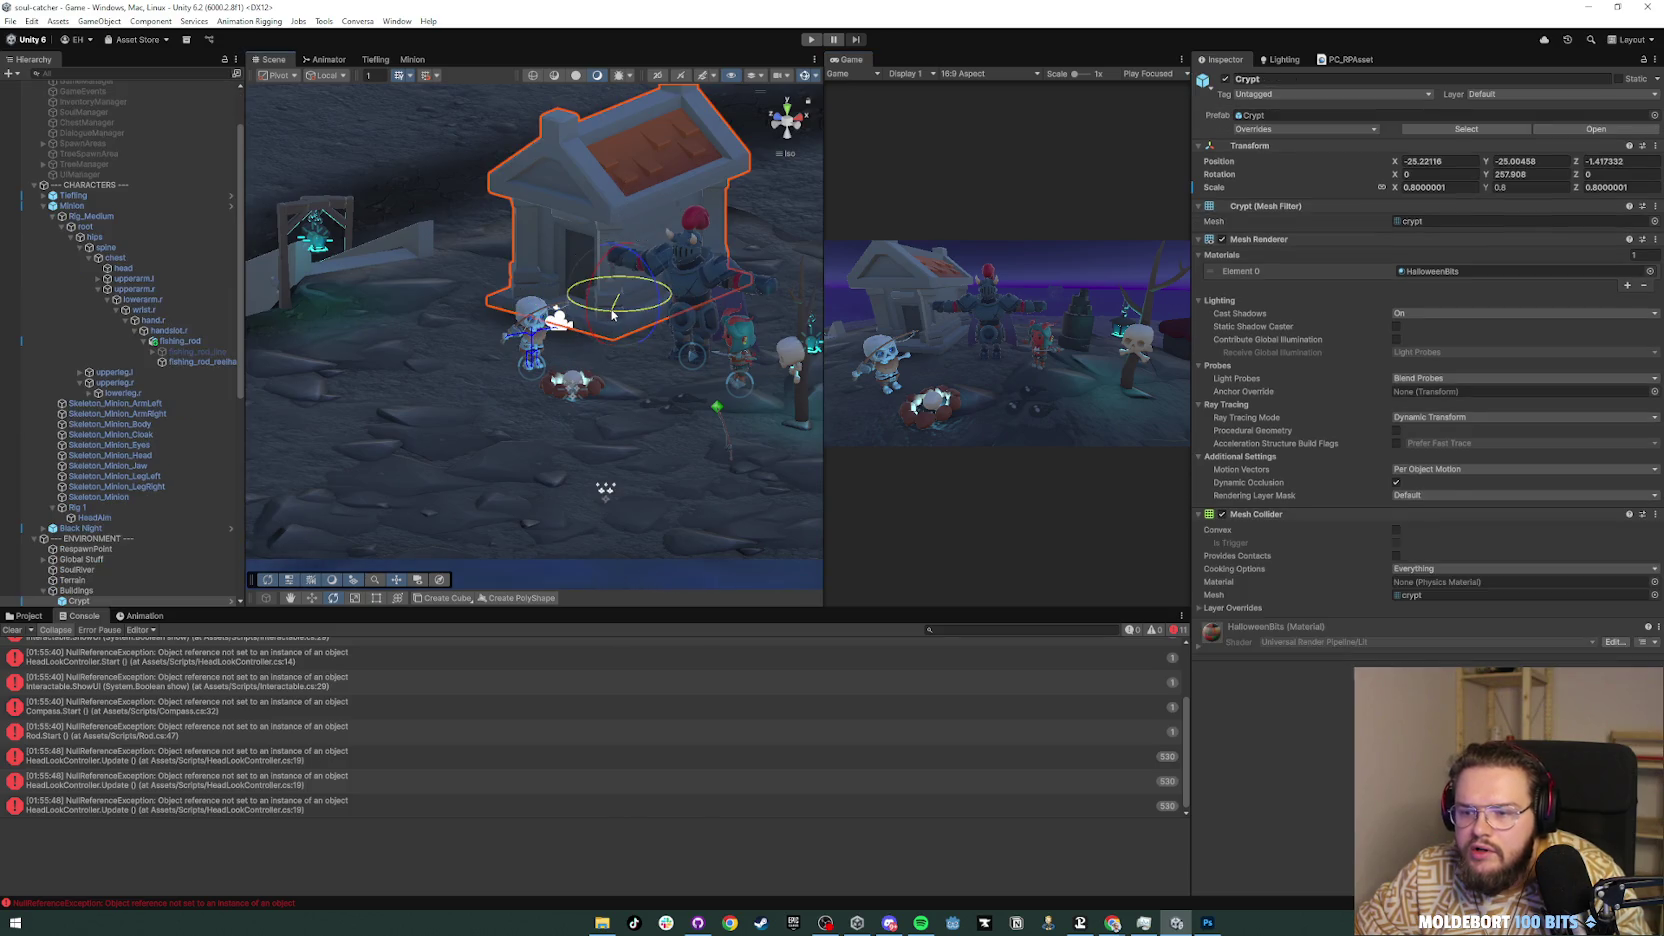
{"action": "mouse_move", "coordinate": [690, 326]}
{"action": "left_mouse_down"}
{"action": "mouse_move", "coordinate": [515, 300]}
{"action": "mouse_move", "coordinate": [550, 297]}
{"action": "left_mouse_up"}
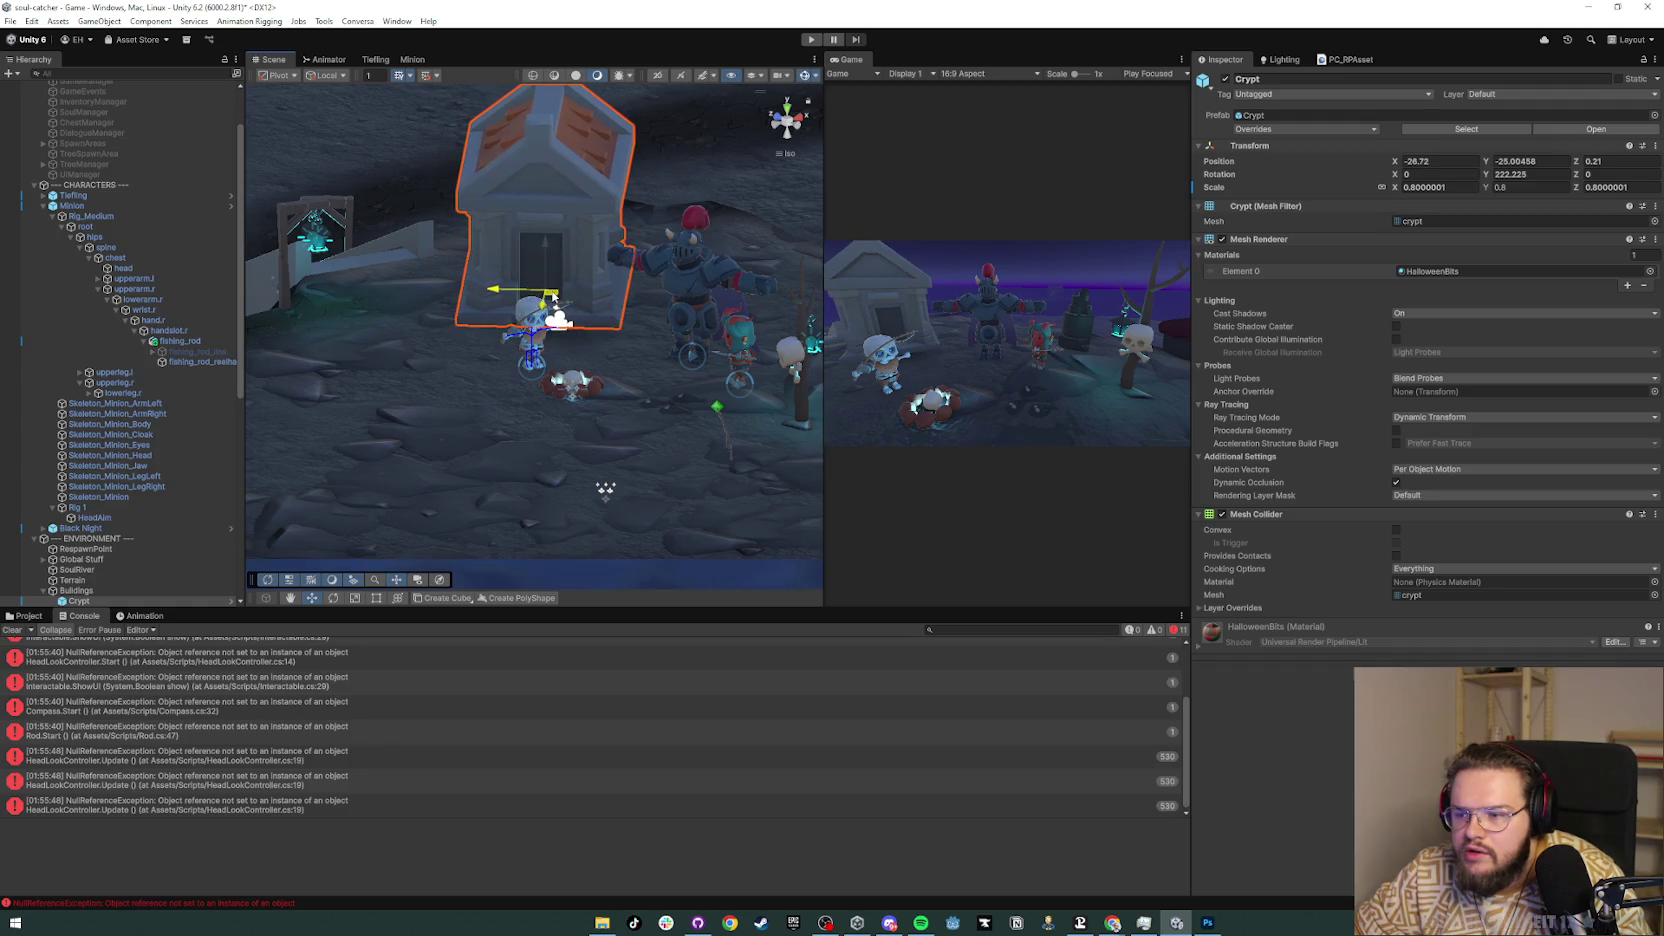
Step: Move the Black Night character slightly left
{"action": "left_click", "coordinate": [697, 270]}
{"action": "mouse_move", "coordinate": [692, 363]}
{"action": "left_mouse_down"}
{"action": "mouse_move", "coordinate": [635, 367]}
{"action": "mouse_move", "coordinate": [677, 383]}
{"action": "mouse_move", "coordinate": [638, 371]}
{"action": "left_mouse_up"}
{"action": "key", "text": "e"}
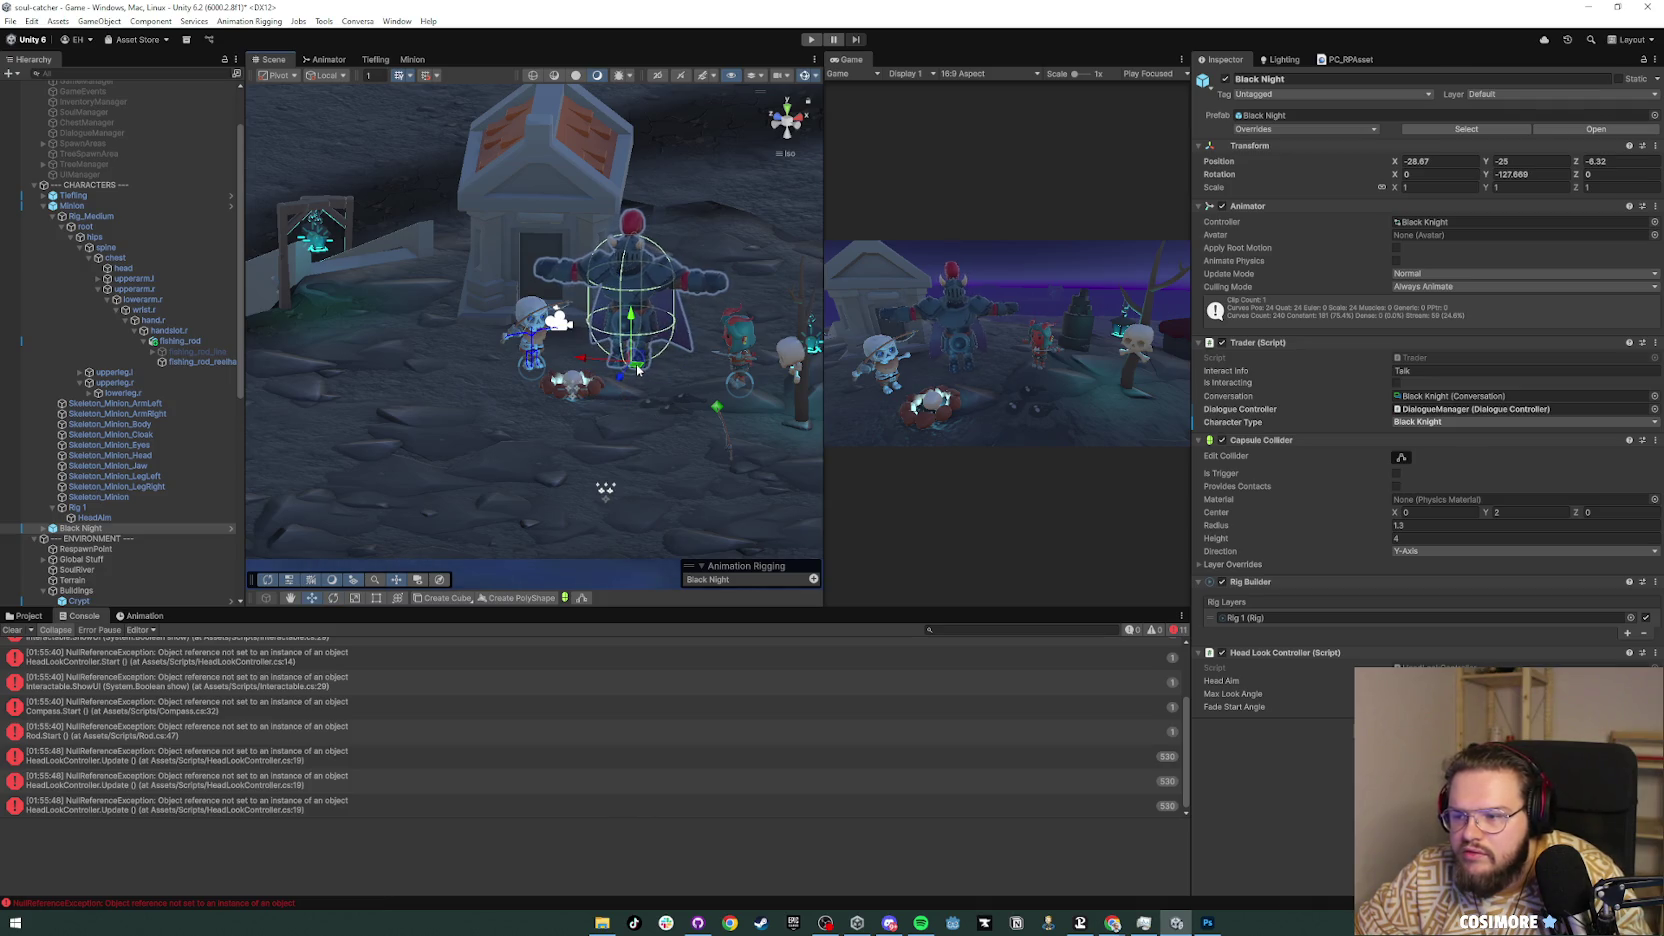
{"action": "left_click_drag", "start_coordinate": [824, 286], "coordinate": [544, 262]}
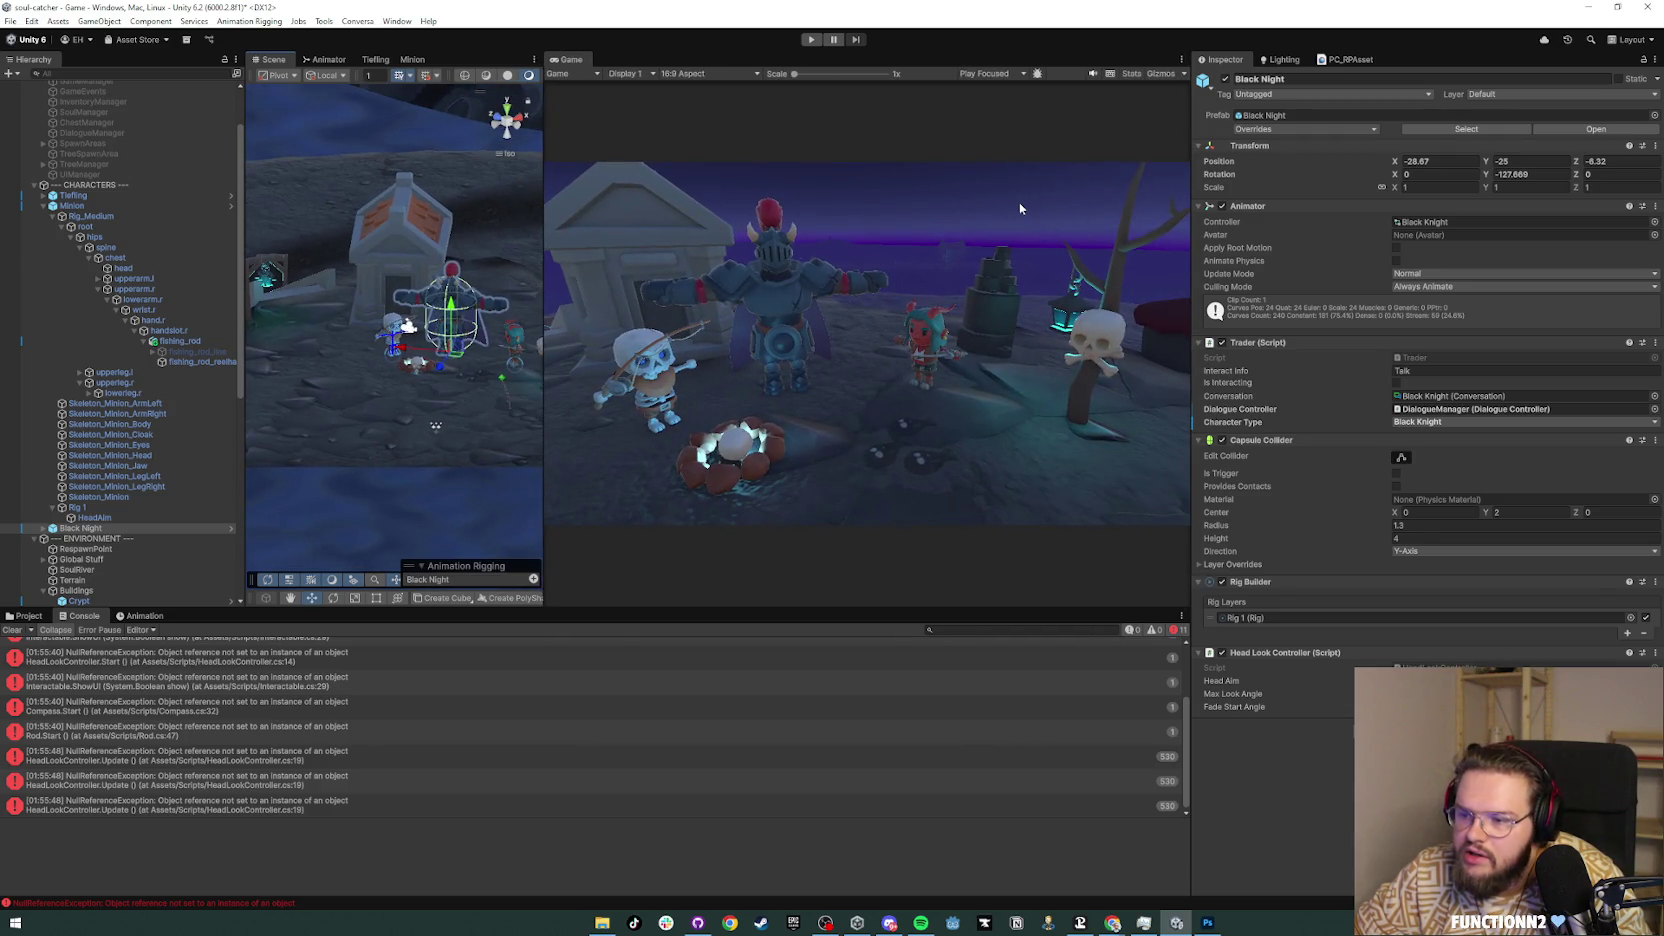
{"action": "left_click_drag", "start_coordinate": [544, 250], "coordinate": [736, 250]}
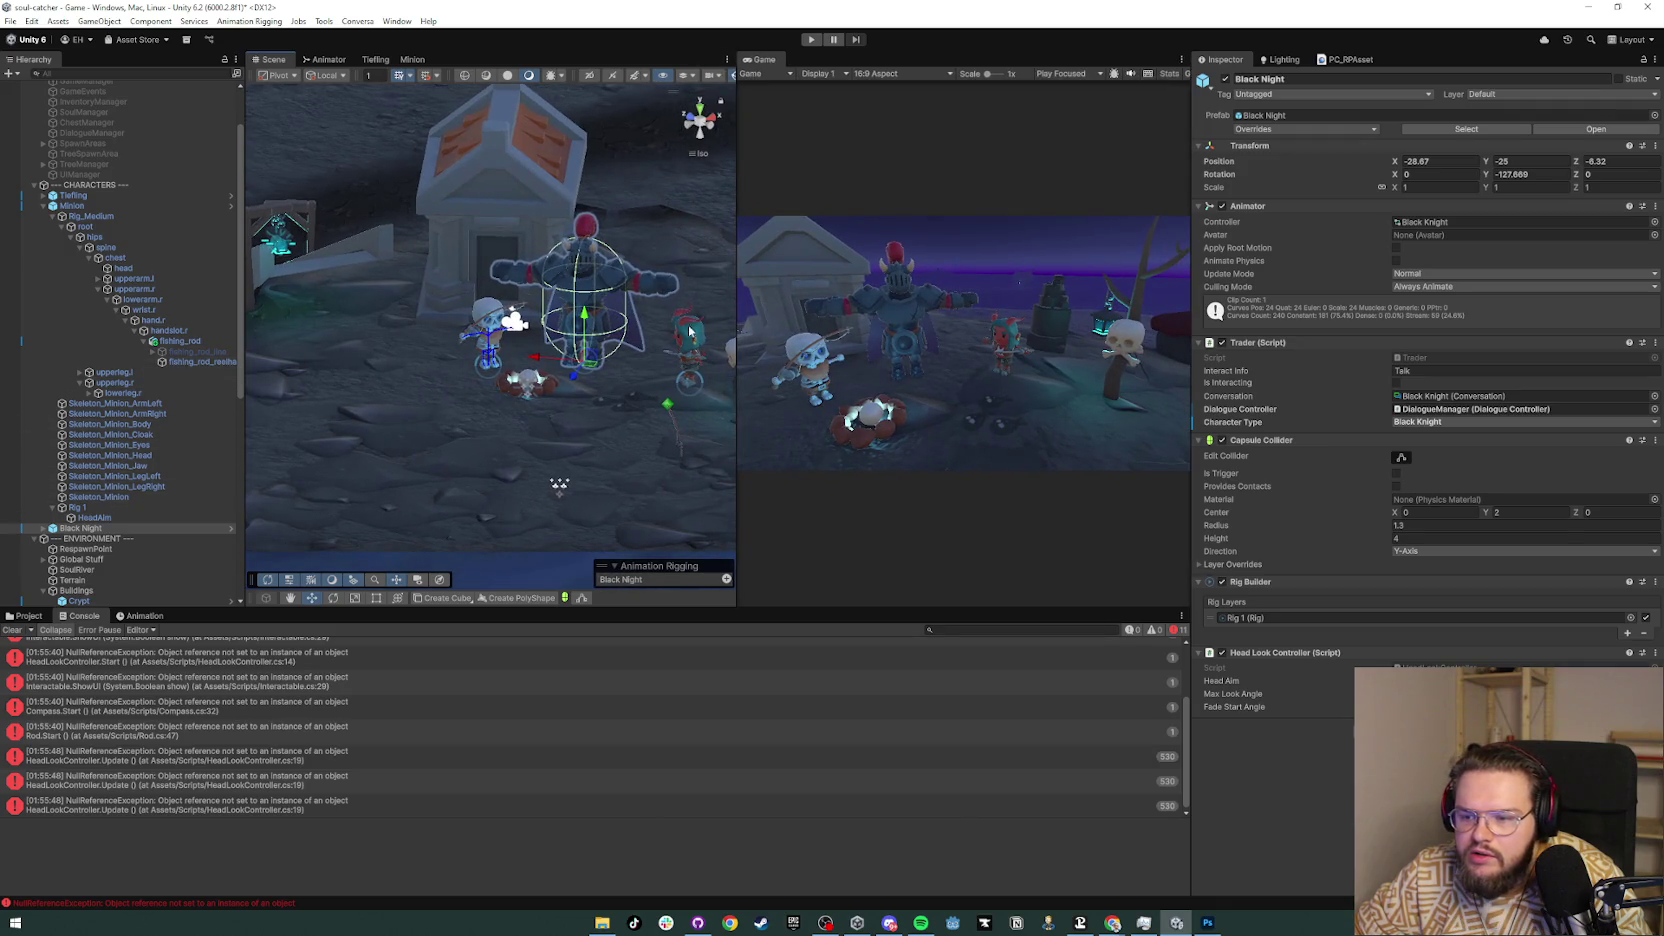
Step: Shift the Tiefling to about X -28.07, Z -9.47, facing roughly -85° on Y
{"action": "mouse_move", "coordinate": [560, 486]}
{"action": "left_mouse_down"}
{"action": "mouse_move", "coordinate": [590, 545]}
{"action": "mouse_move", "coordinate": [624, 353]}
{"action": "mouse_move", "coordinate": [580, 346]}
{"action": "mouse_move", "coordinate": [577, 399]}
{"action": "left_mouse_up"}
{"action": "left_click", "coordinate": [580, 346]}
{"action": "mouse_move", "coordinate": [572, 397]}
{"action": "left_mouse_down"}
{"action": "mouse_move", "coordinate": [560, 404]}
{"action": "mouse_move", "coordinate": [585, 410]}
{"action": "left_mouse_up"}
{"action": "key", "text": "e"}
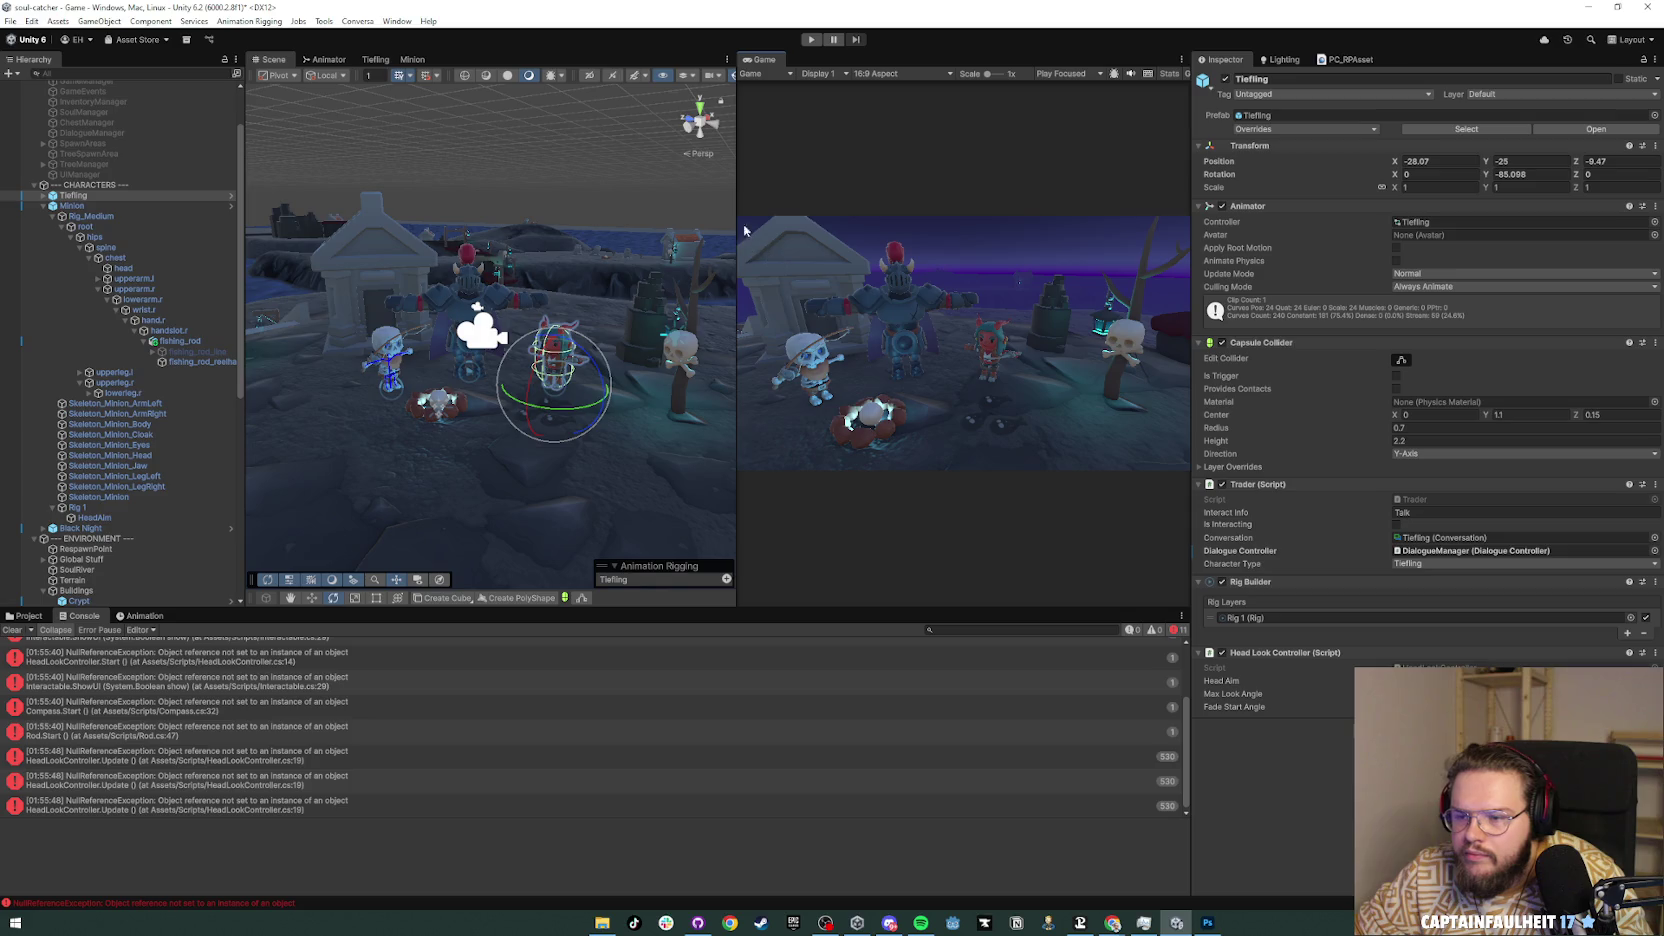
{"action": "mouse_move", "coordinate": [737, 204]}
{"action": "left_mouse_down"}
{"action": "mouse_move", "coordinate": [397, 204]}
{"action": "mouse_move", "coordinate": [512, 204]}
{"action": "left_mouse_up"}
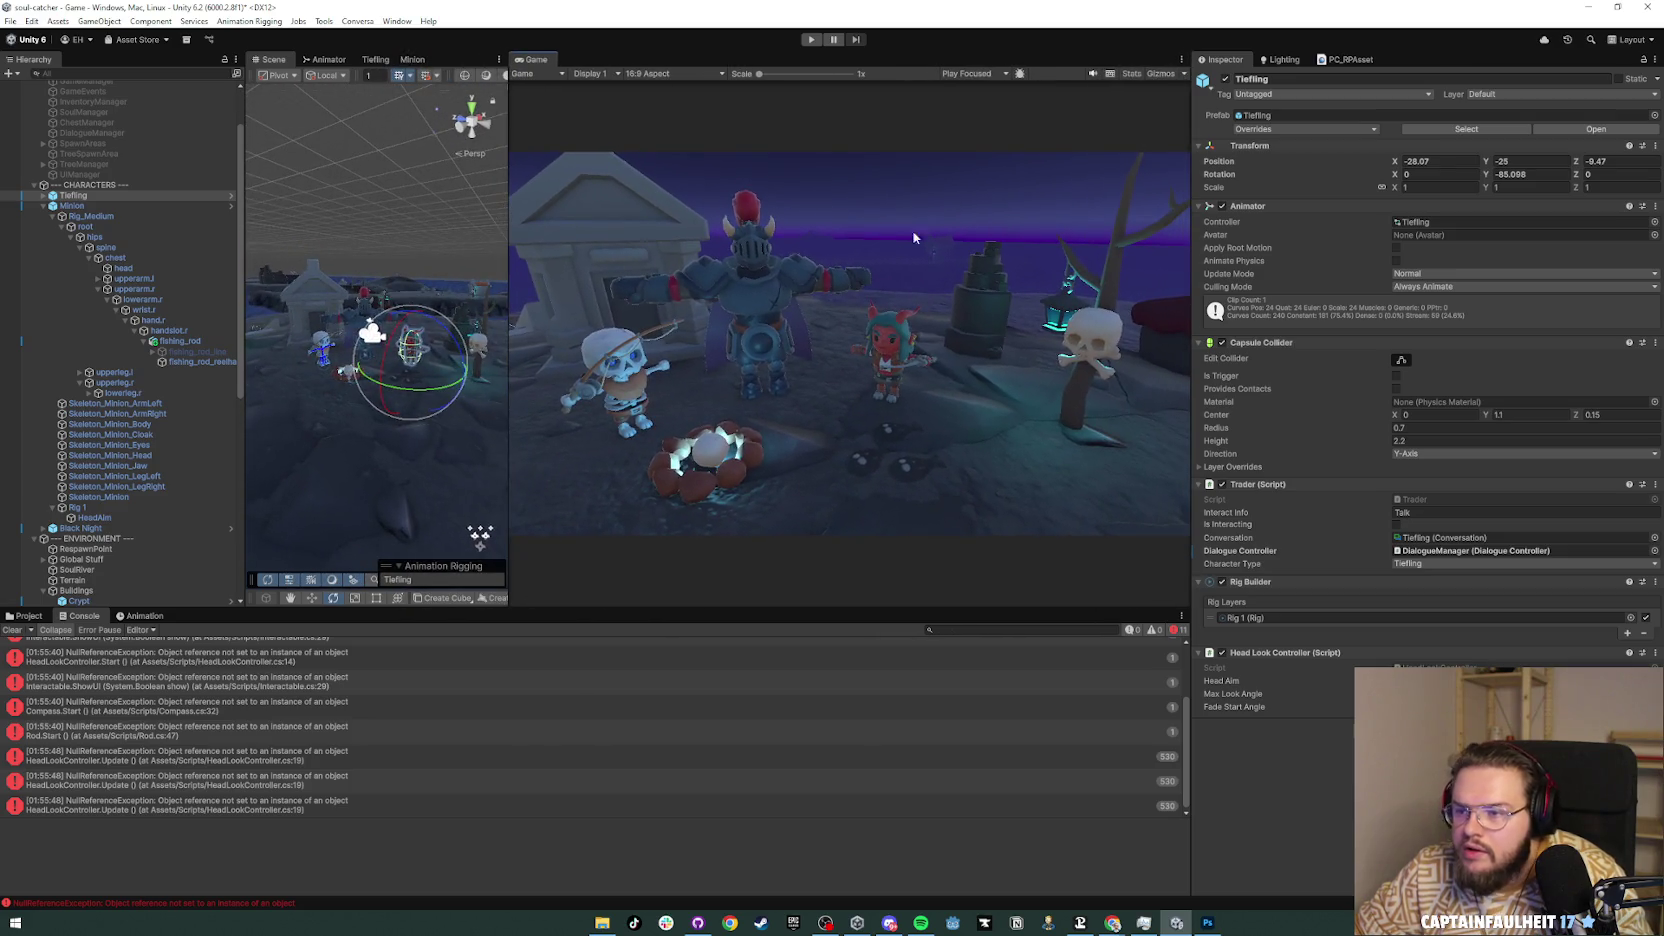
Step: Search the Package Manager for 'recorder', install Recorder 5.1.4, and close it
{"action": "left_click", "coordinate": [397, 21]}
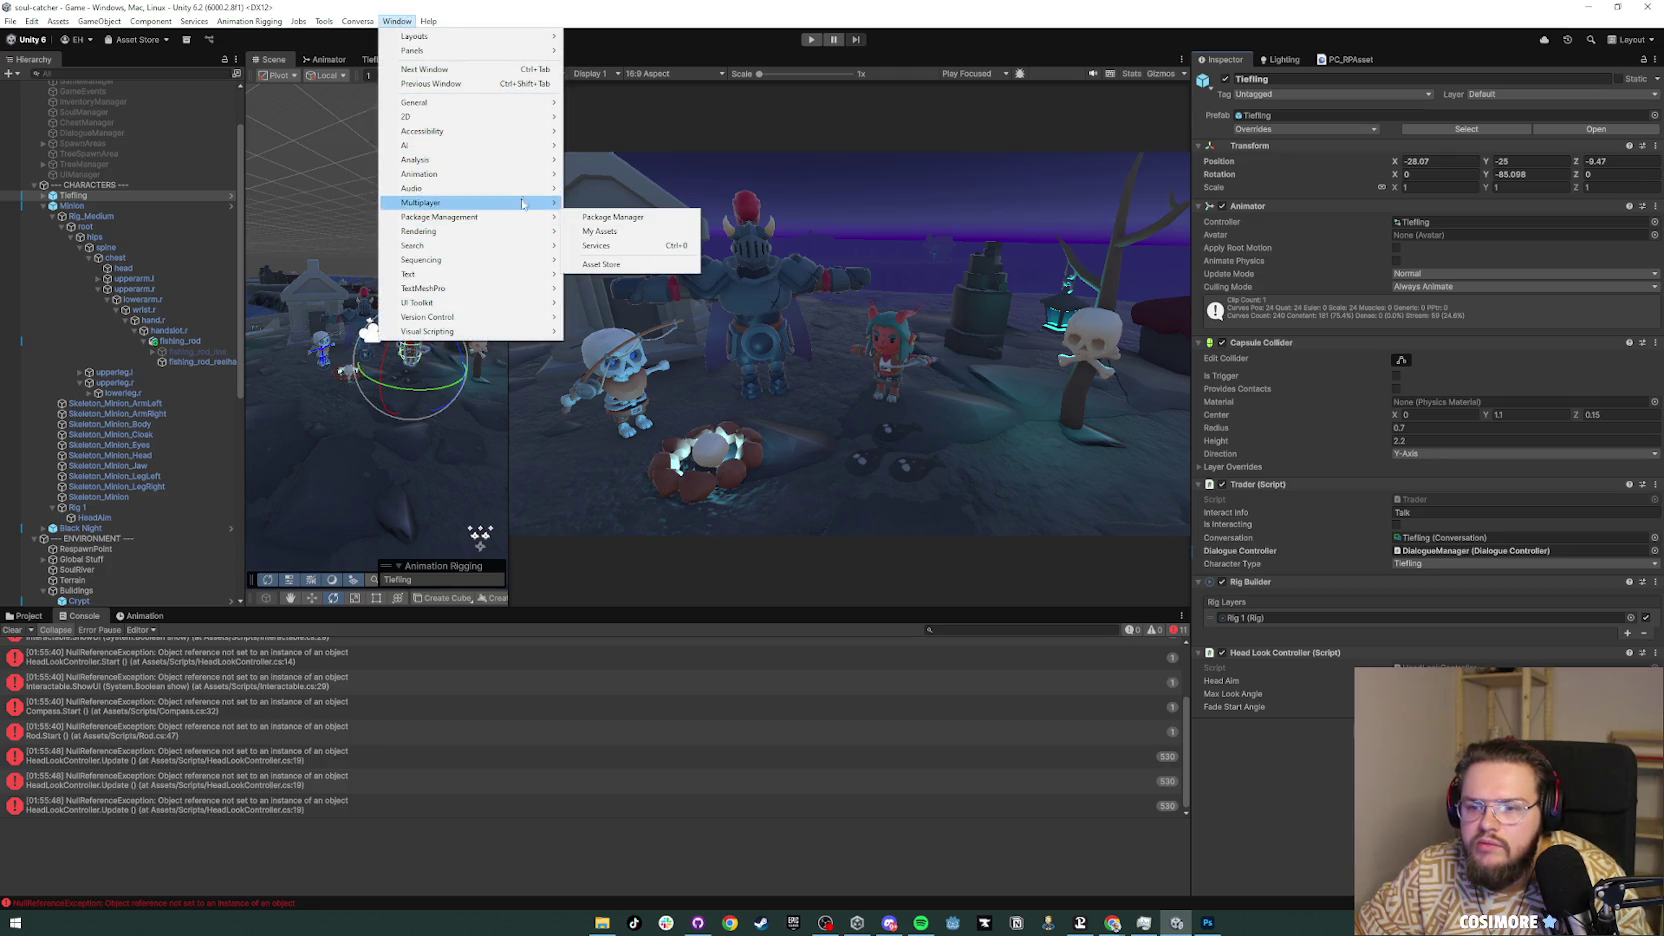
{"action": "left_click", "coordinate": [610, 219]}
{"action": "left_click", "coordinate": [735, 236]}
{"action": "type", "text": "recorder"}
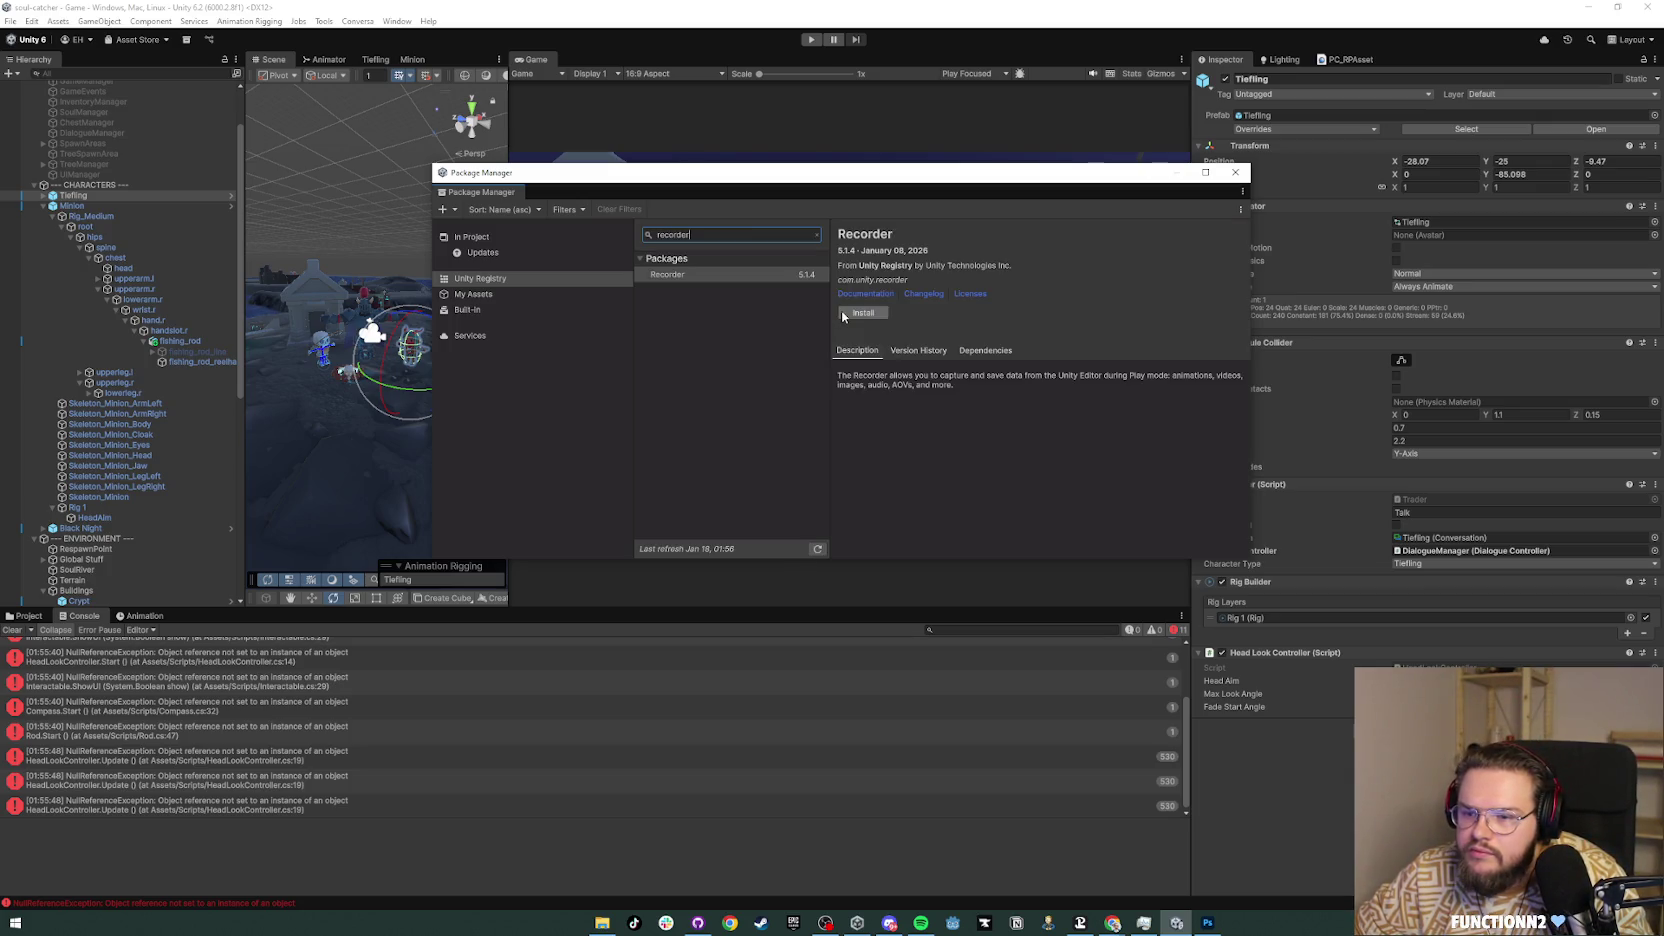
{"action": "left_click", "coordinate": [863, 312]}
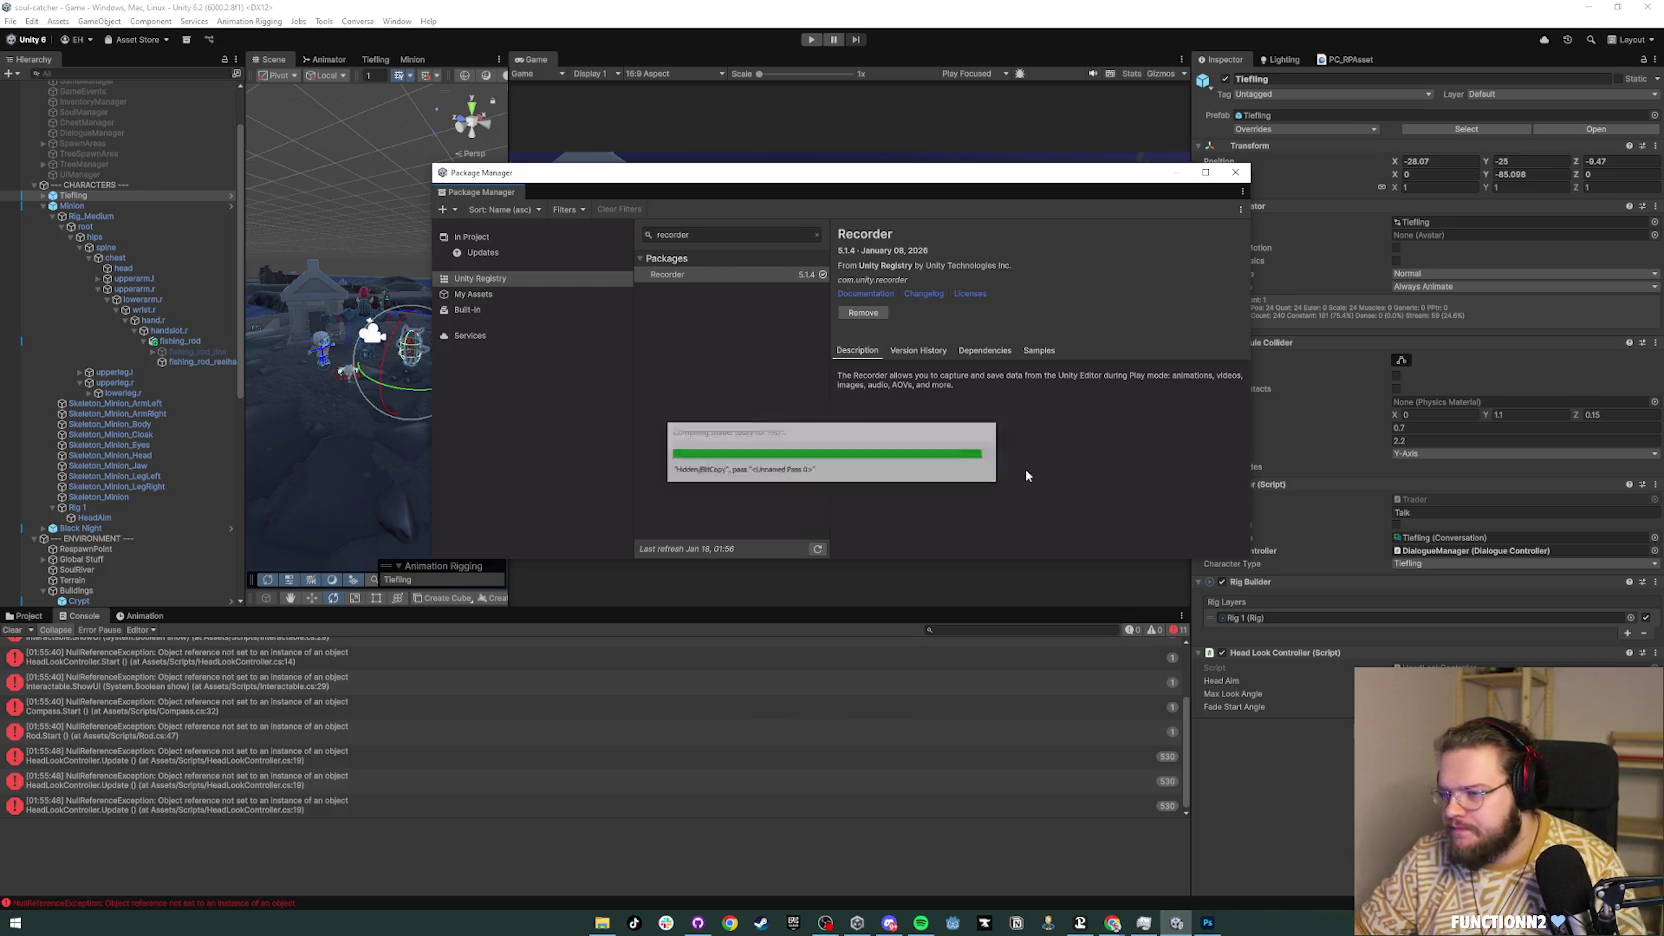
{"action": "left_click", "coordinate": [1235, 172]}
{"action": "left_click", "coordinate": [396, 21]}
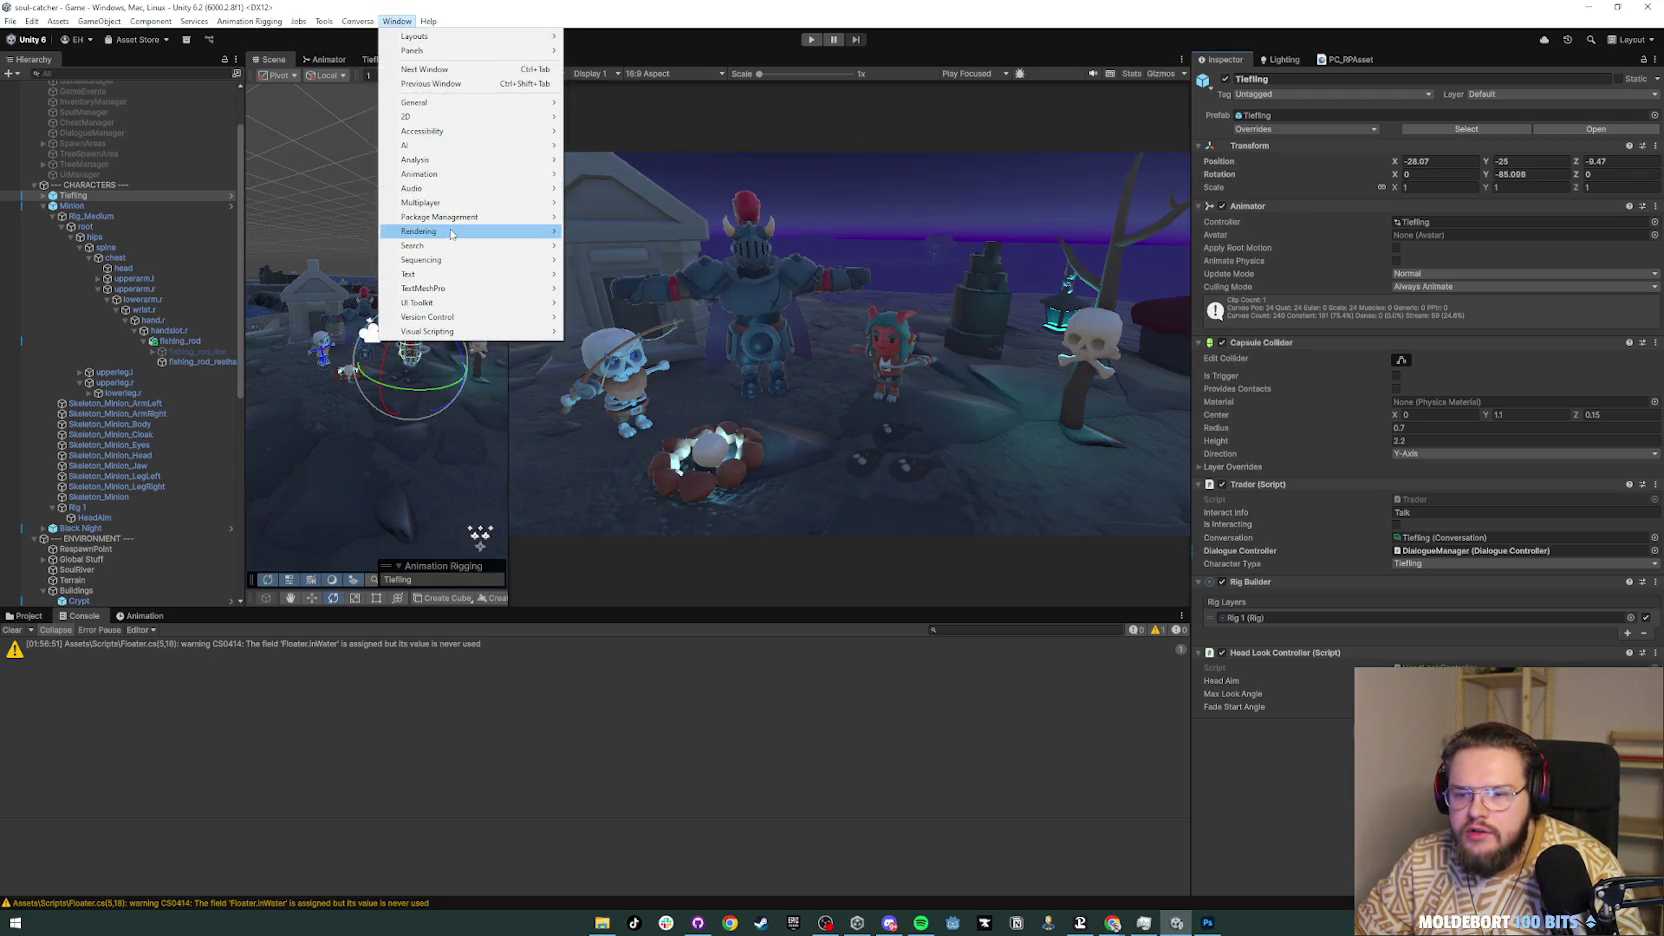
Step: Open the Recorder Window and dock it in the lower-right panel
{"action": "mouse_move", "coordinate": [451, 233]}
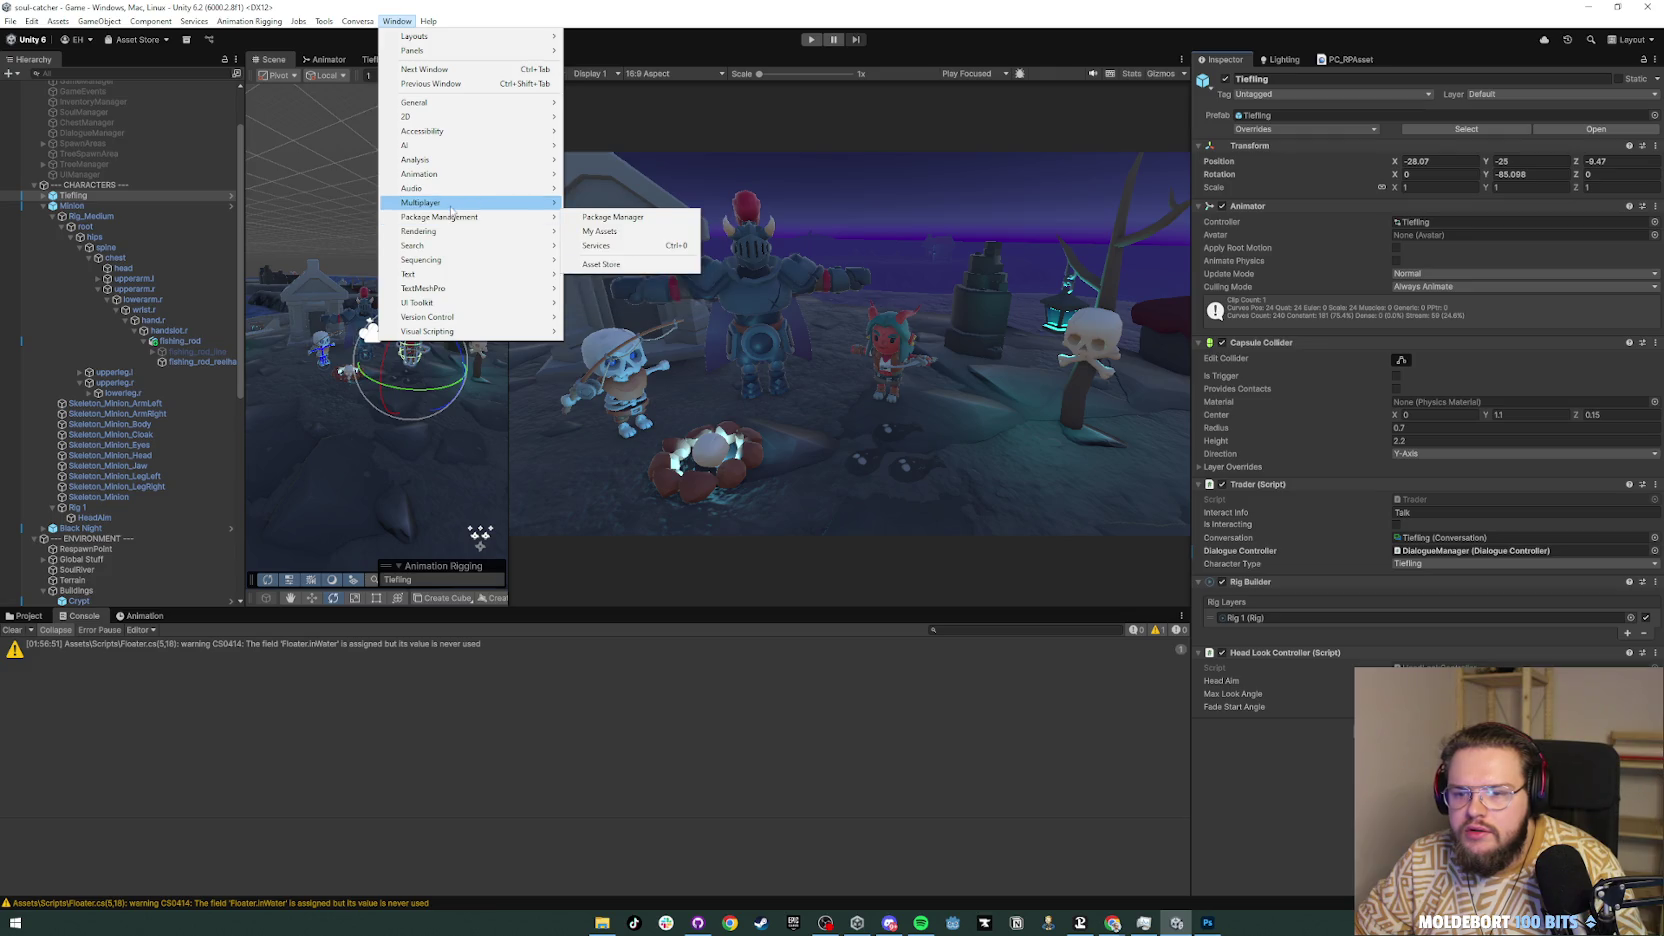
{"action": "mouse_move", "coordinate": [451, 204]}
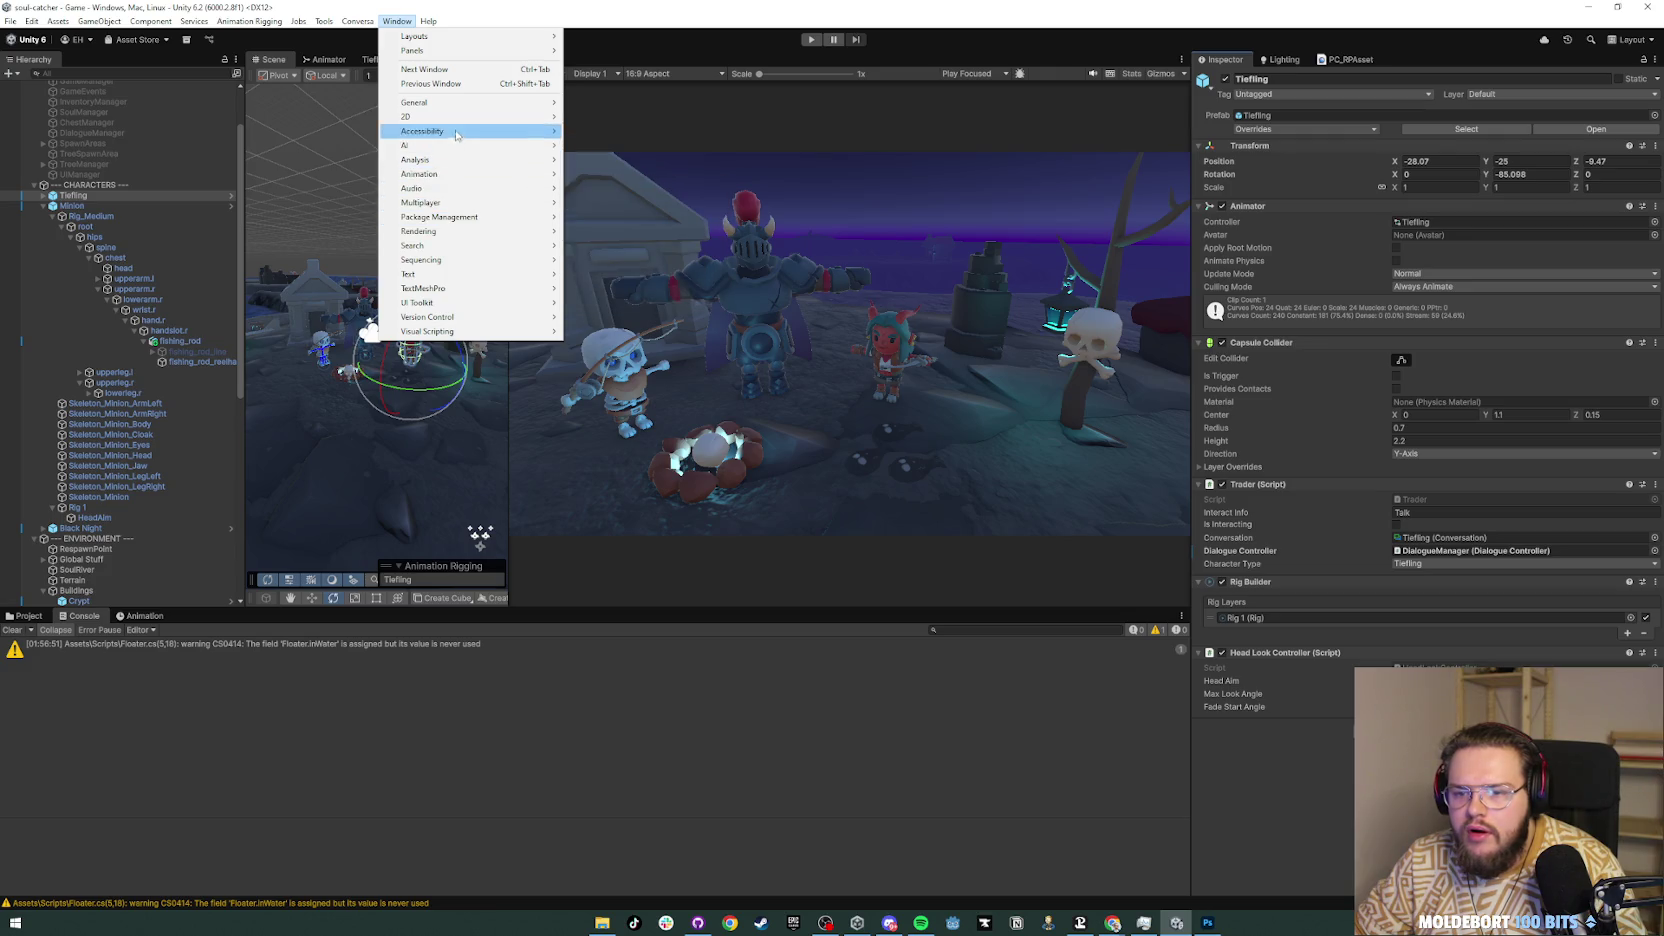
{"action": "mouse_move", "coordinate": [460, 112]}
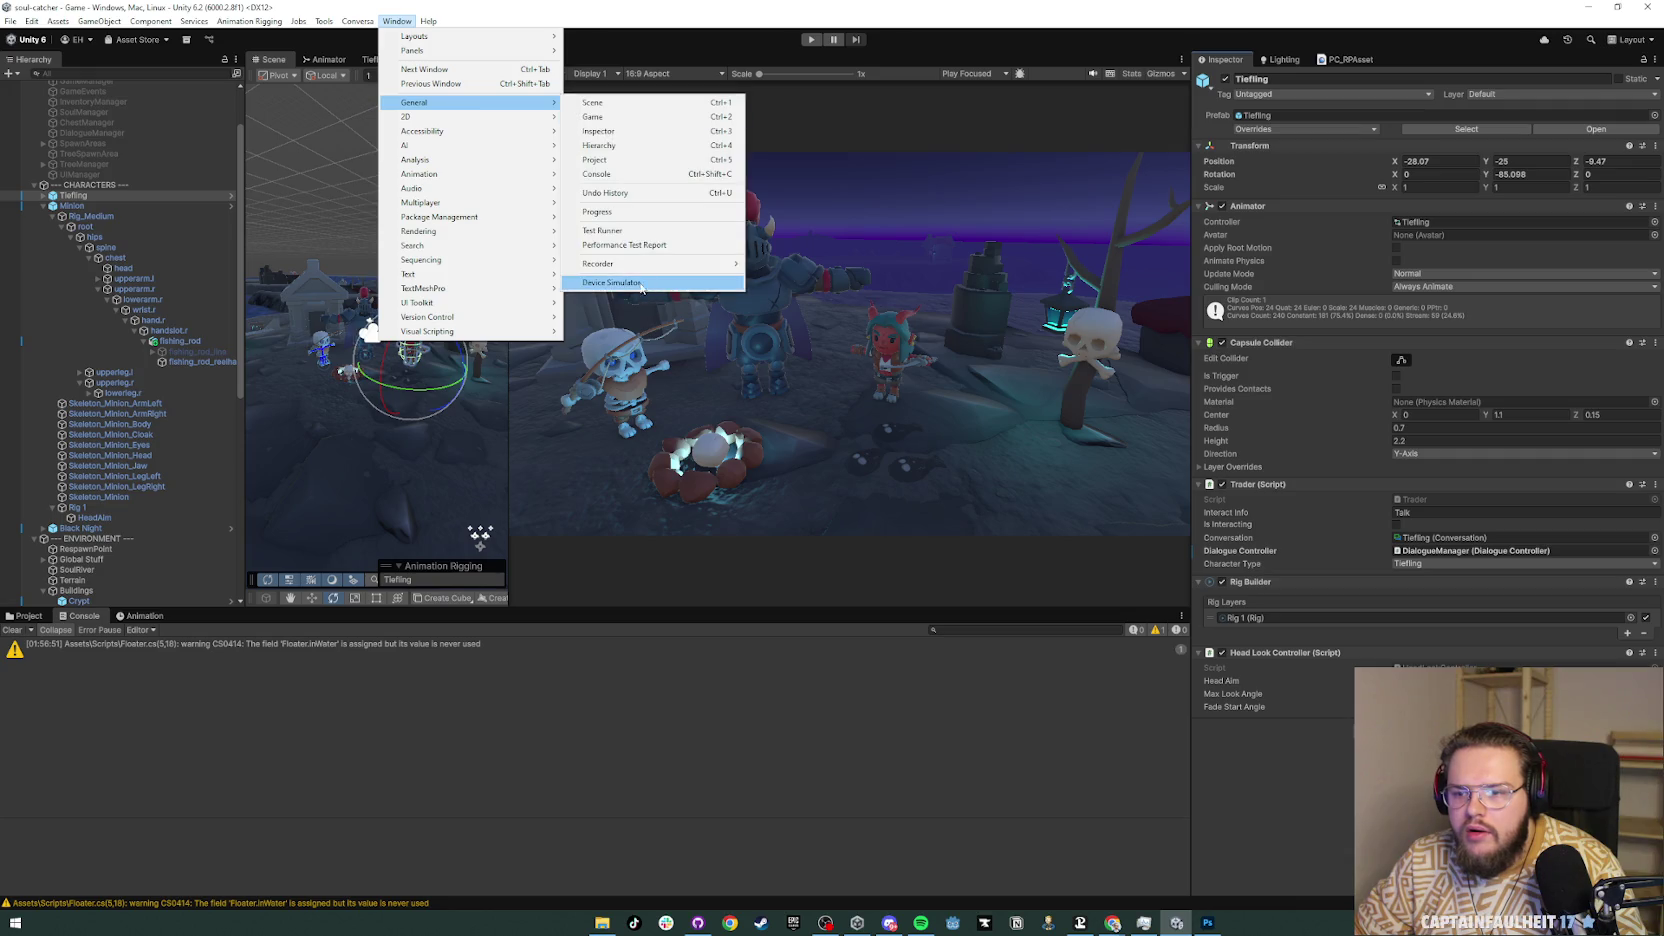
{"action": "mouse_move", "coordinate": [680, 264]}
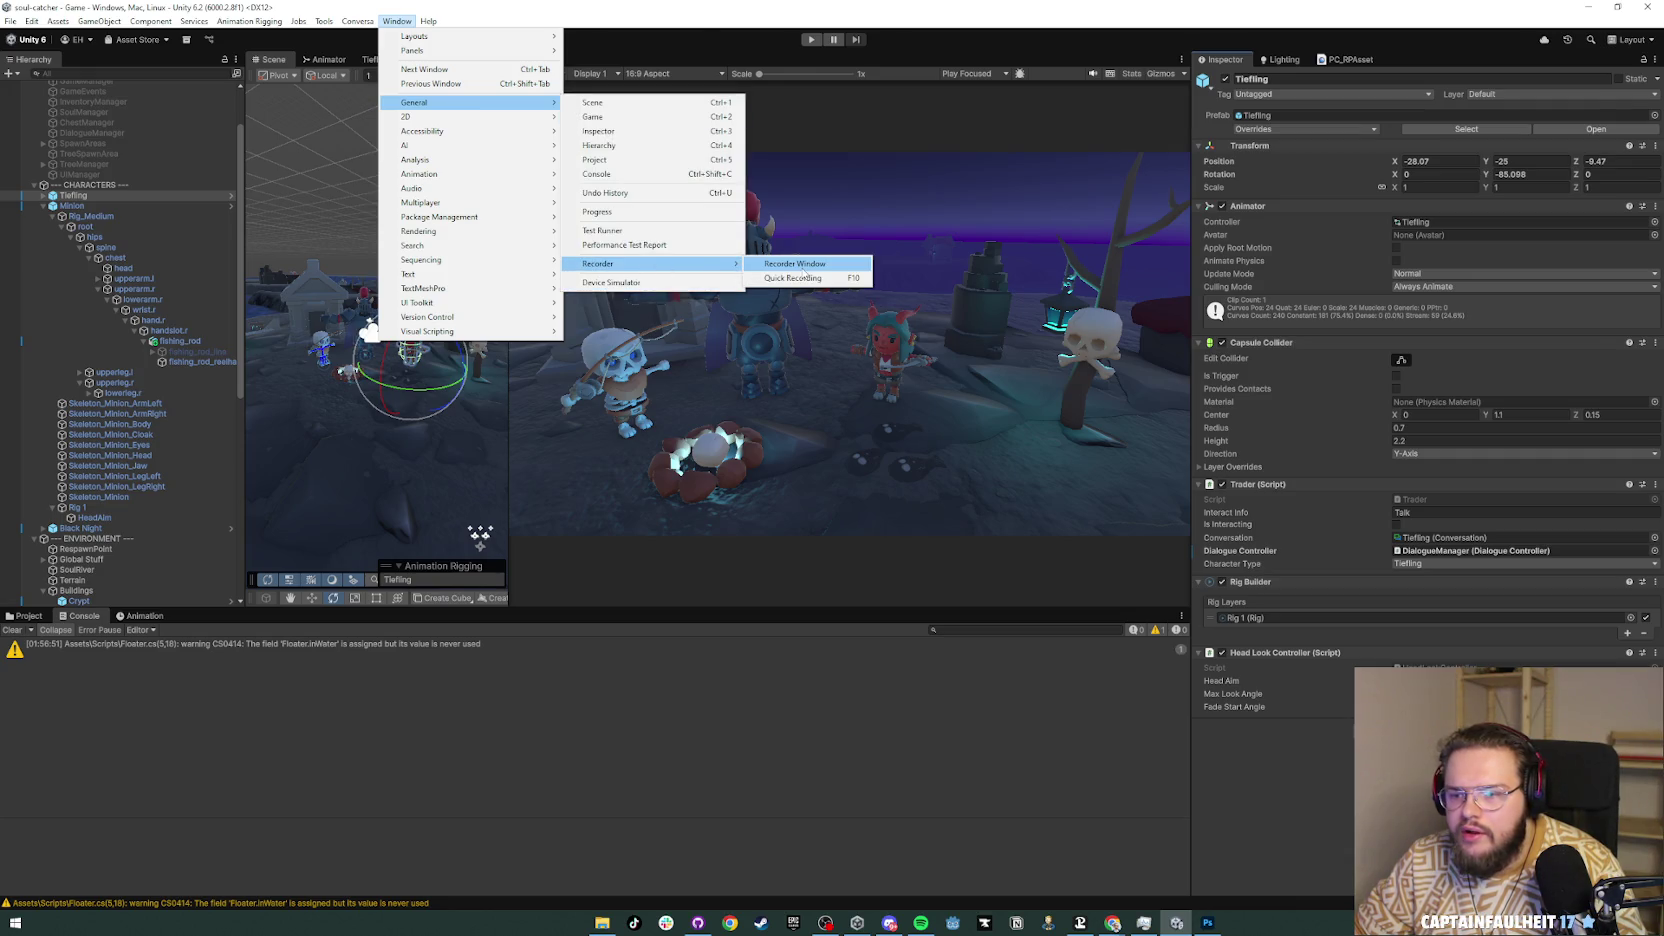
{"action": "left_click", "coordinate": [805, 266]}
{"action": "mouse_move", "coordinate": [1161, 75]}
{"action": "left_mouse_down"}
{"action": "mouse_move", "coordinate": [1330, 680]}
{"action": "mouse_move", "coordinate": [1328, 662]}
{"action": "left_mouse_up"}
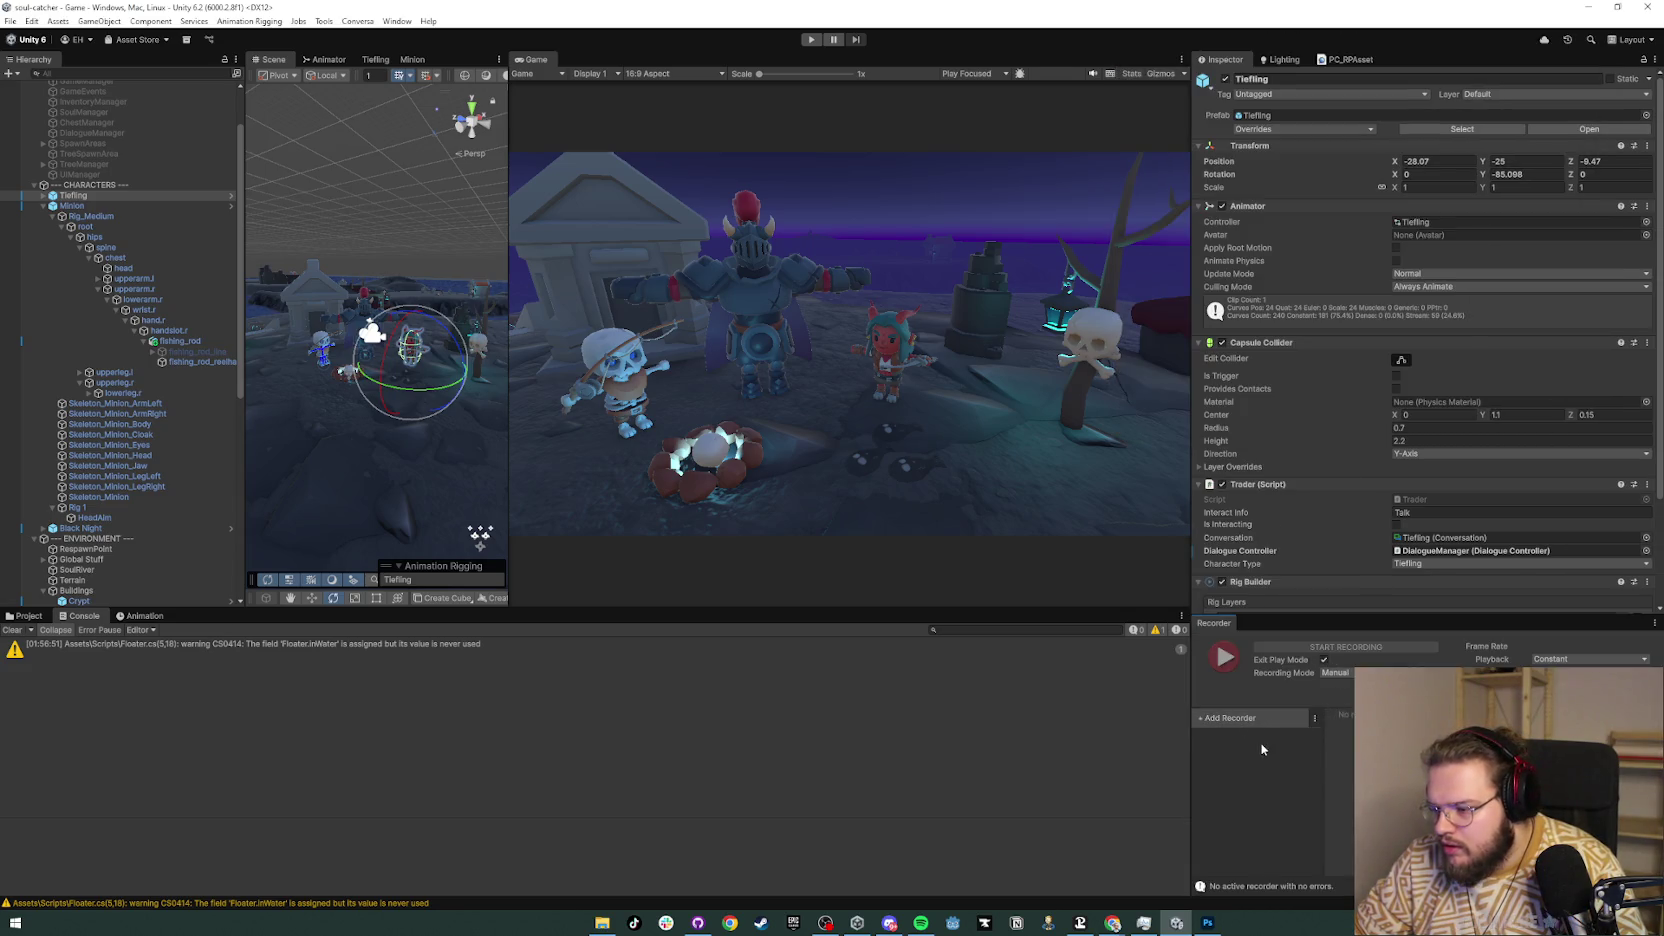
Step: Add an Image Sequence recorder set to capture a single frame
{"action": "left_click", "coordinate": [1245, 717]}
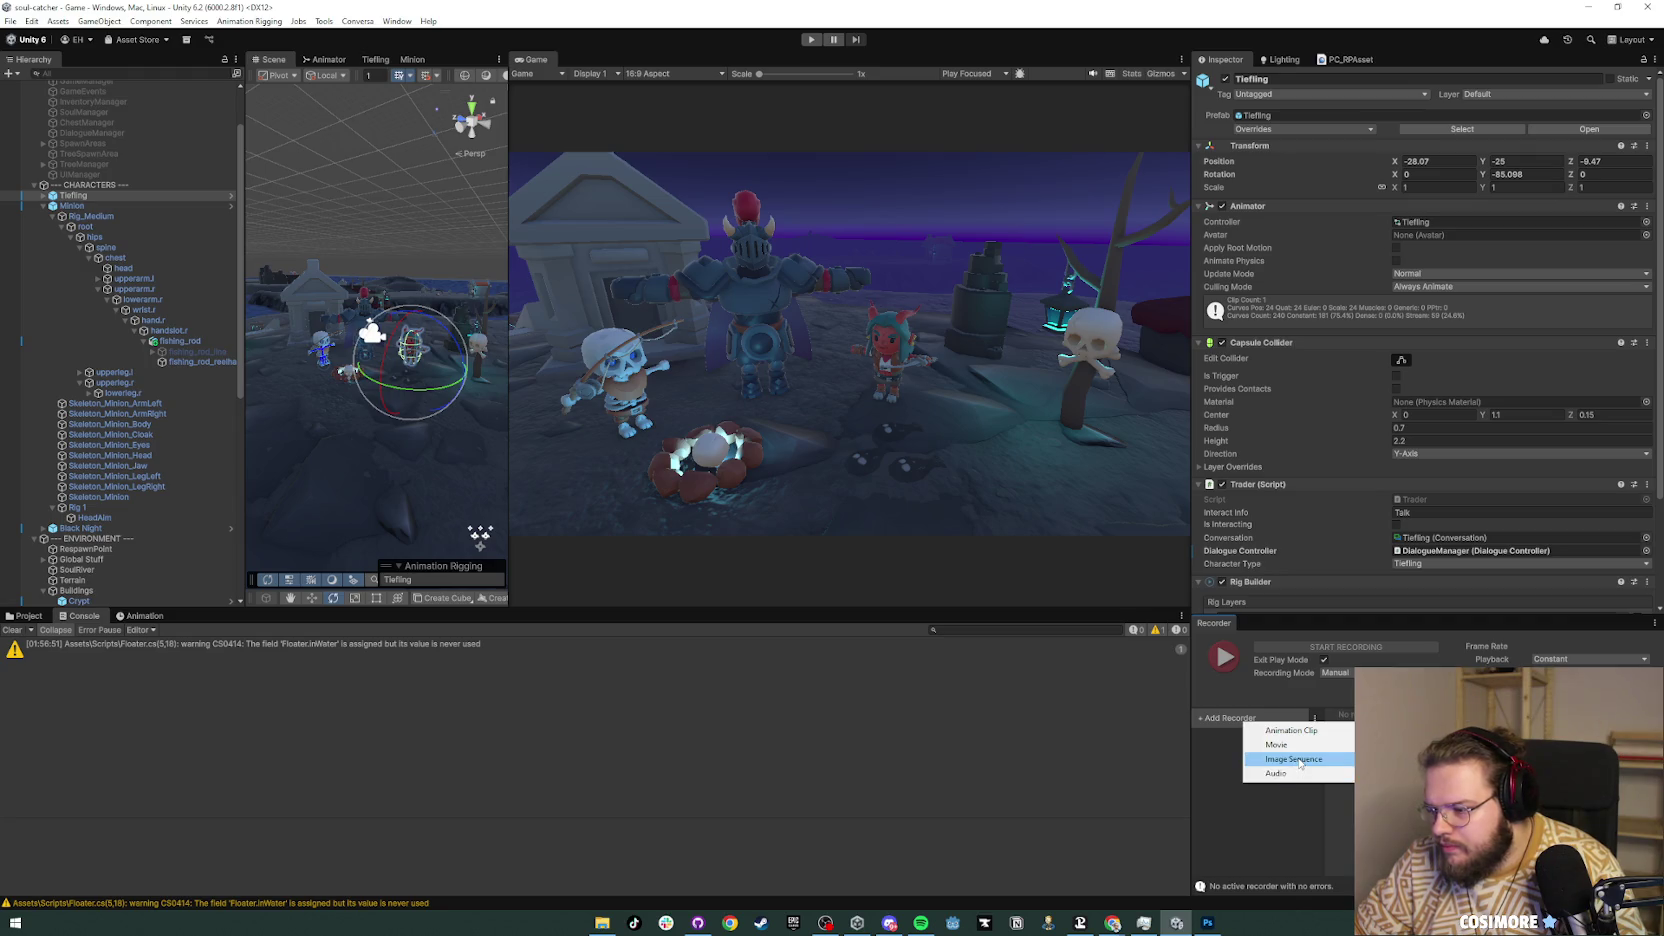
{"action": "left_click", "coordinate": [1293, 759]}
{"action": "left_click", "coordinate": [1340, 673]}
{"action": "left_click", "coordinate": [1345, 702]}
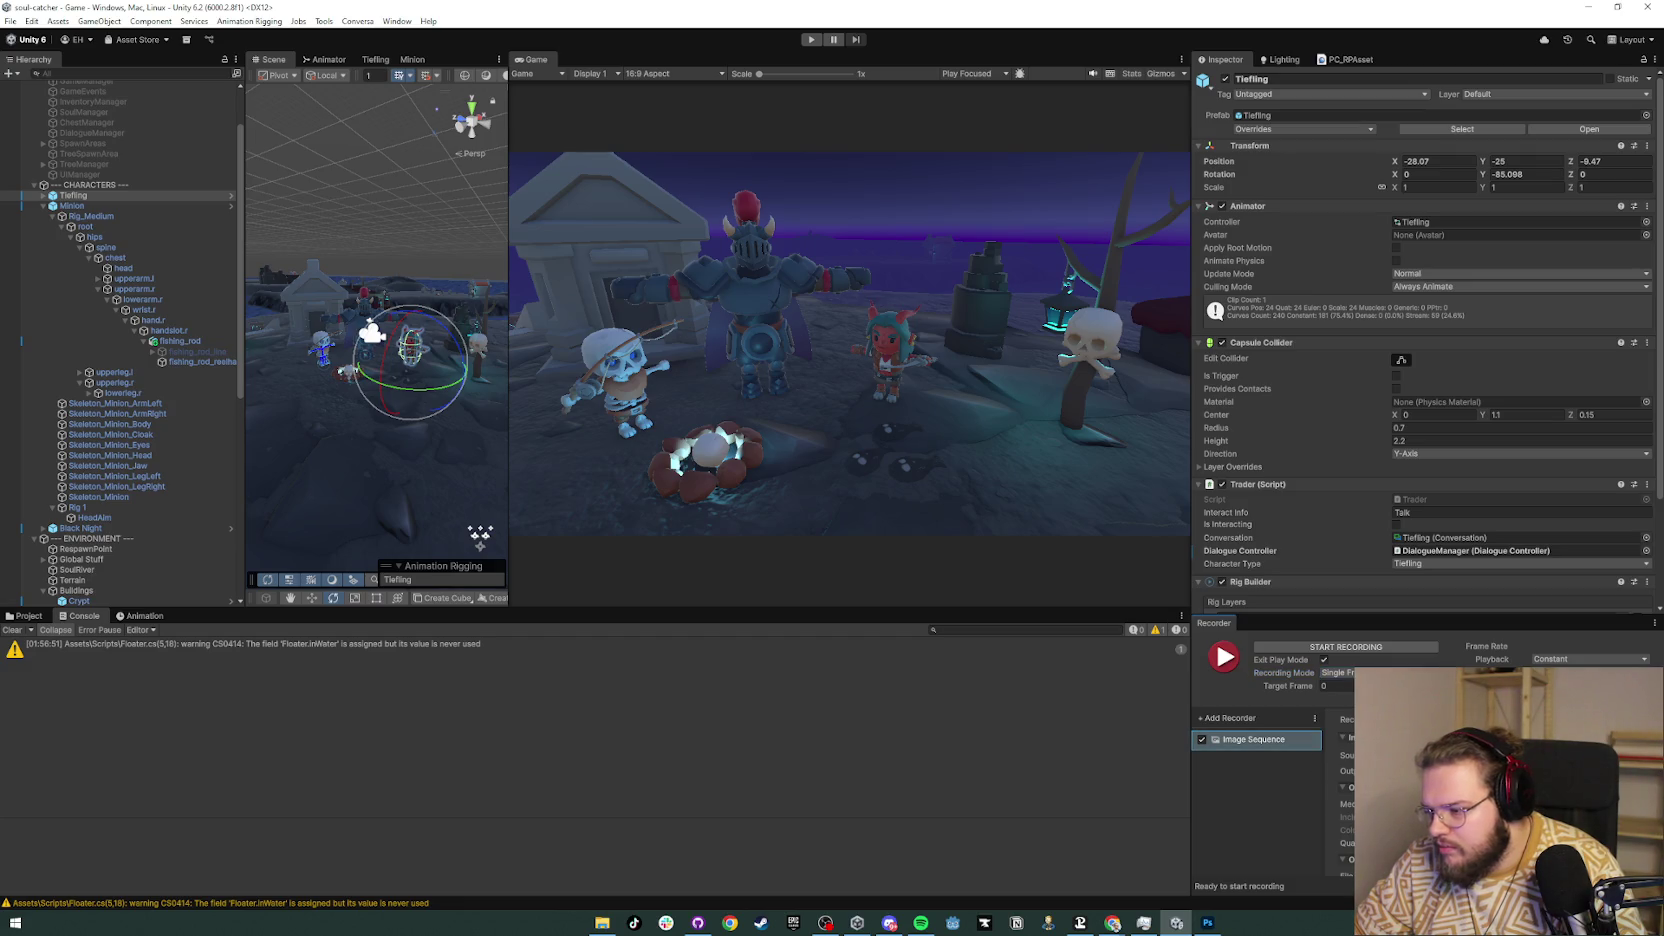
Step: Set output to PNG at FHD - 1080p and the Game view to Full HD (1920x1080)
{"action": "left_click_drag", "start_coordinate": [1402, 616], "coordinate": [1402, 422]}
{"action": "left_click", "coordinate": [1470, 608]}
{"action": "left_click", "coordinate": [1470, 621]}
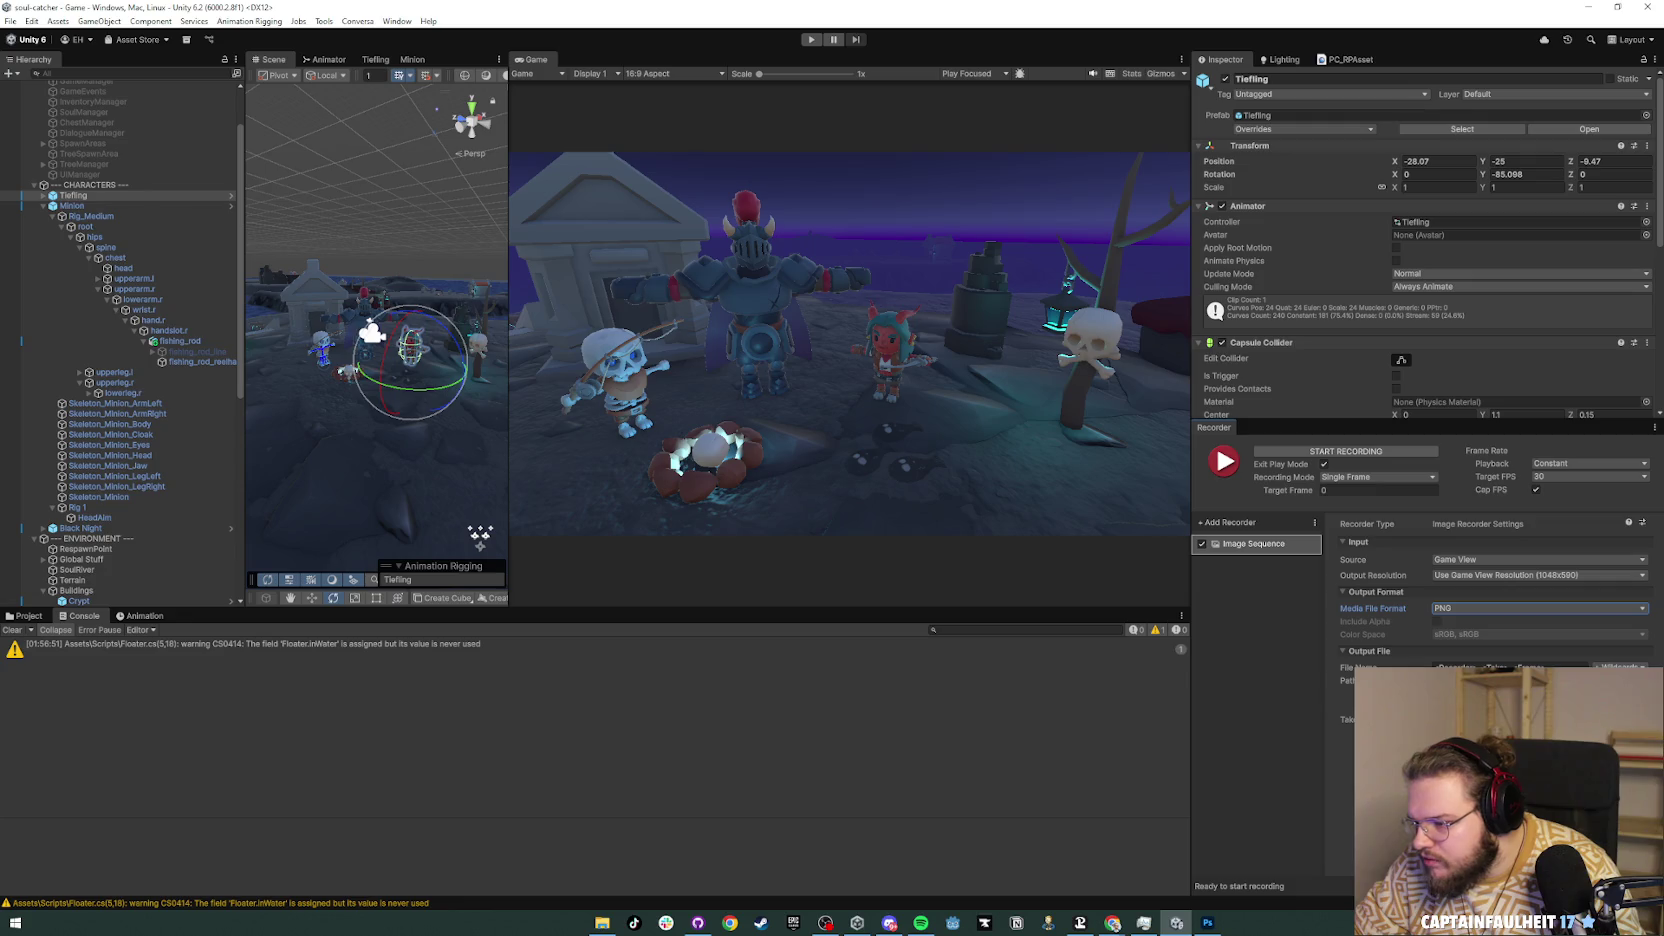
{"action": "left_click", "coordinate": [1478, 578]}
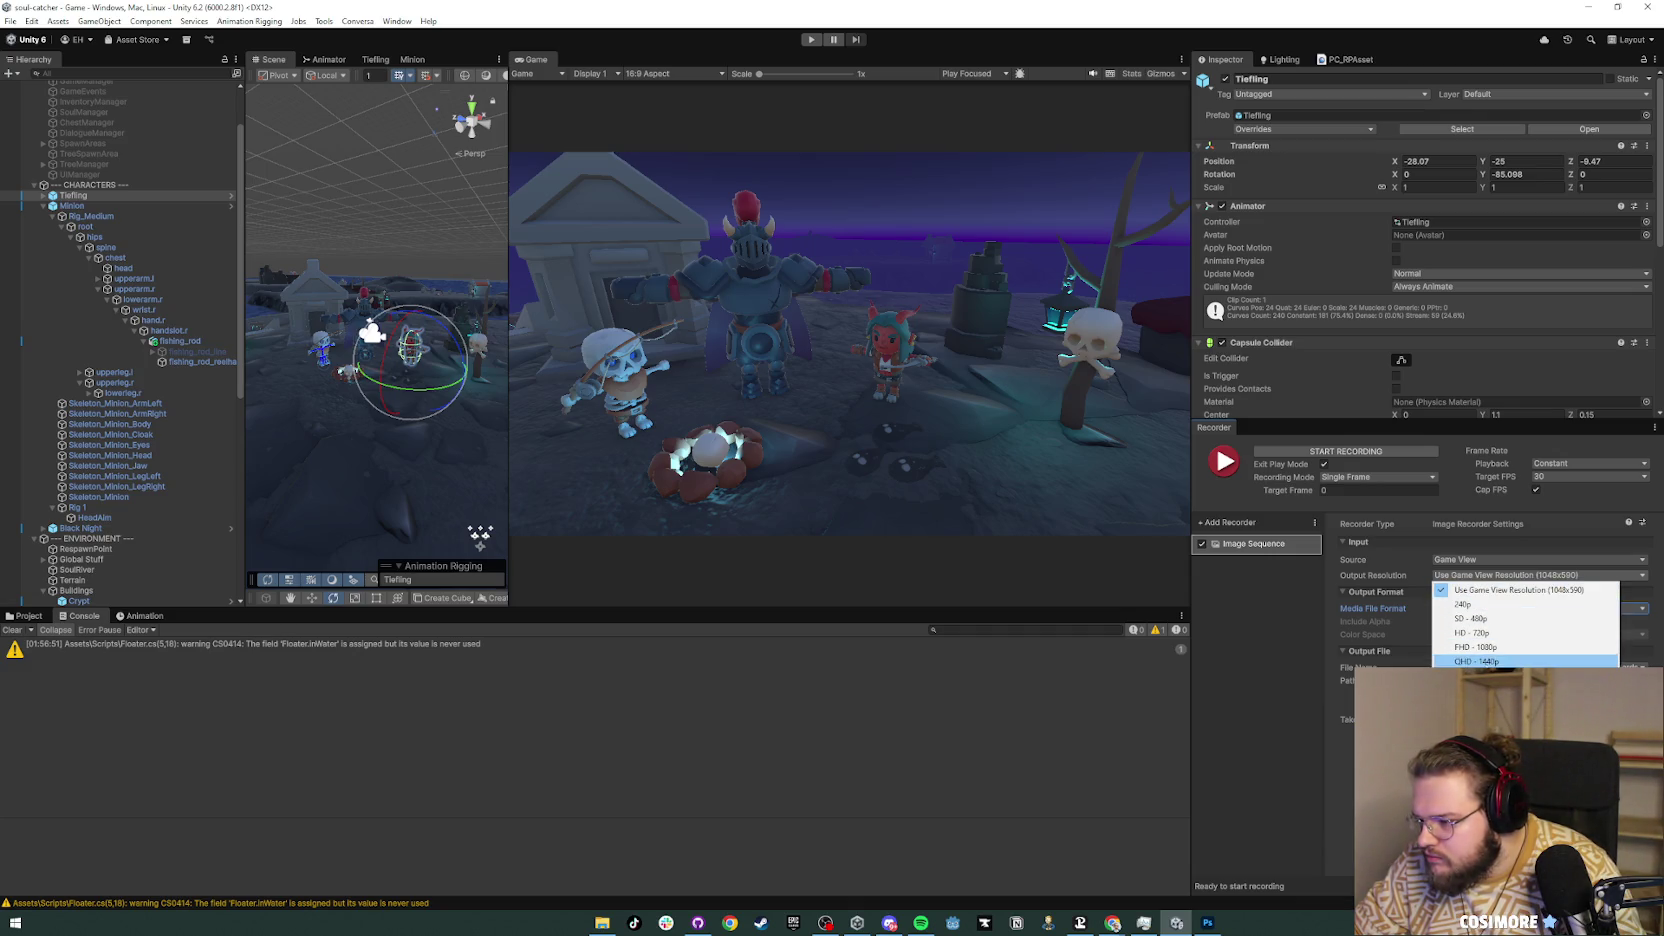
{"action": "left_click", "coordinate": [1476, 647]}
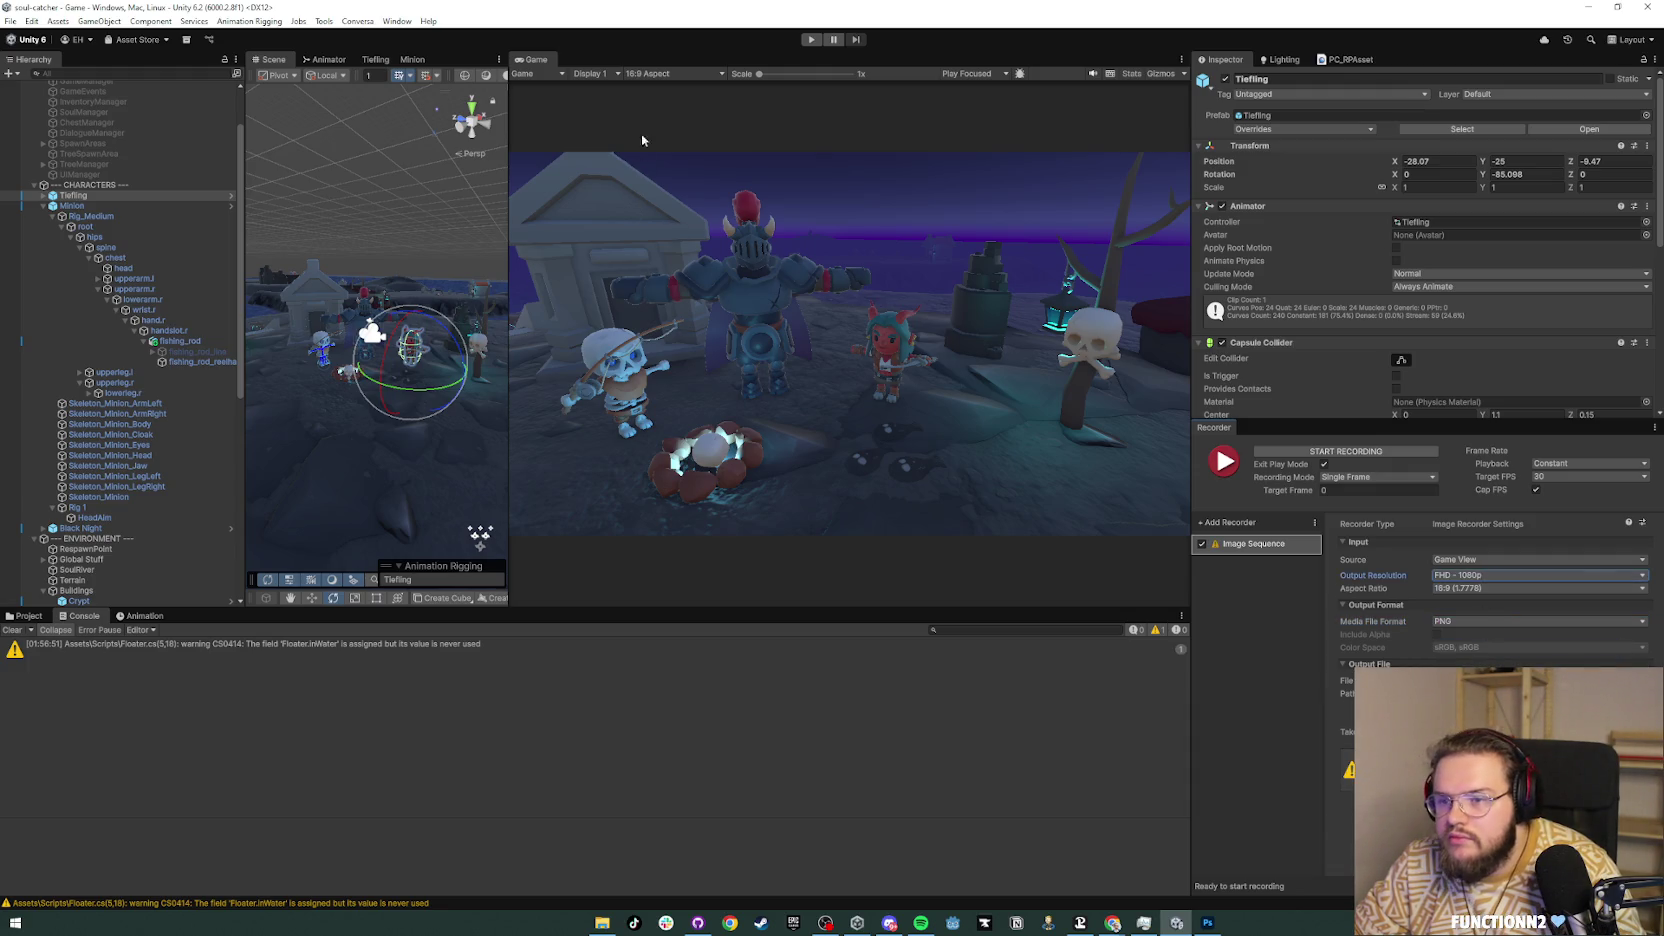
{"action": "left_click", "coordinate": [655, 73]}
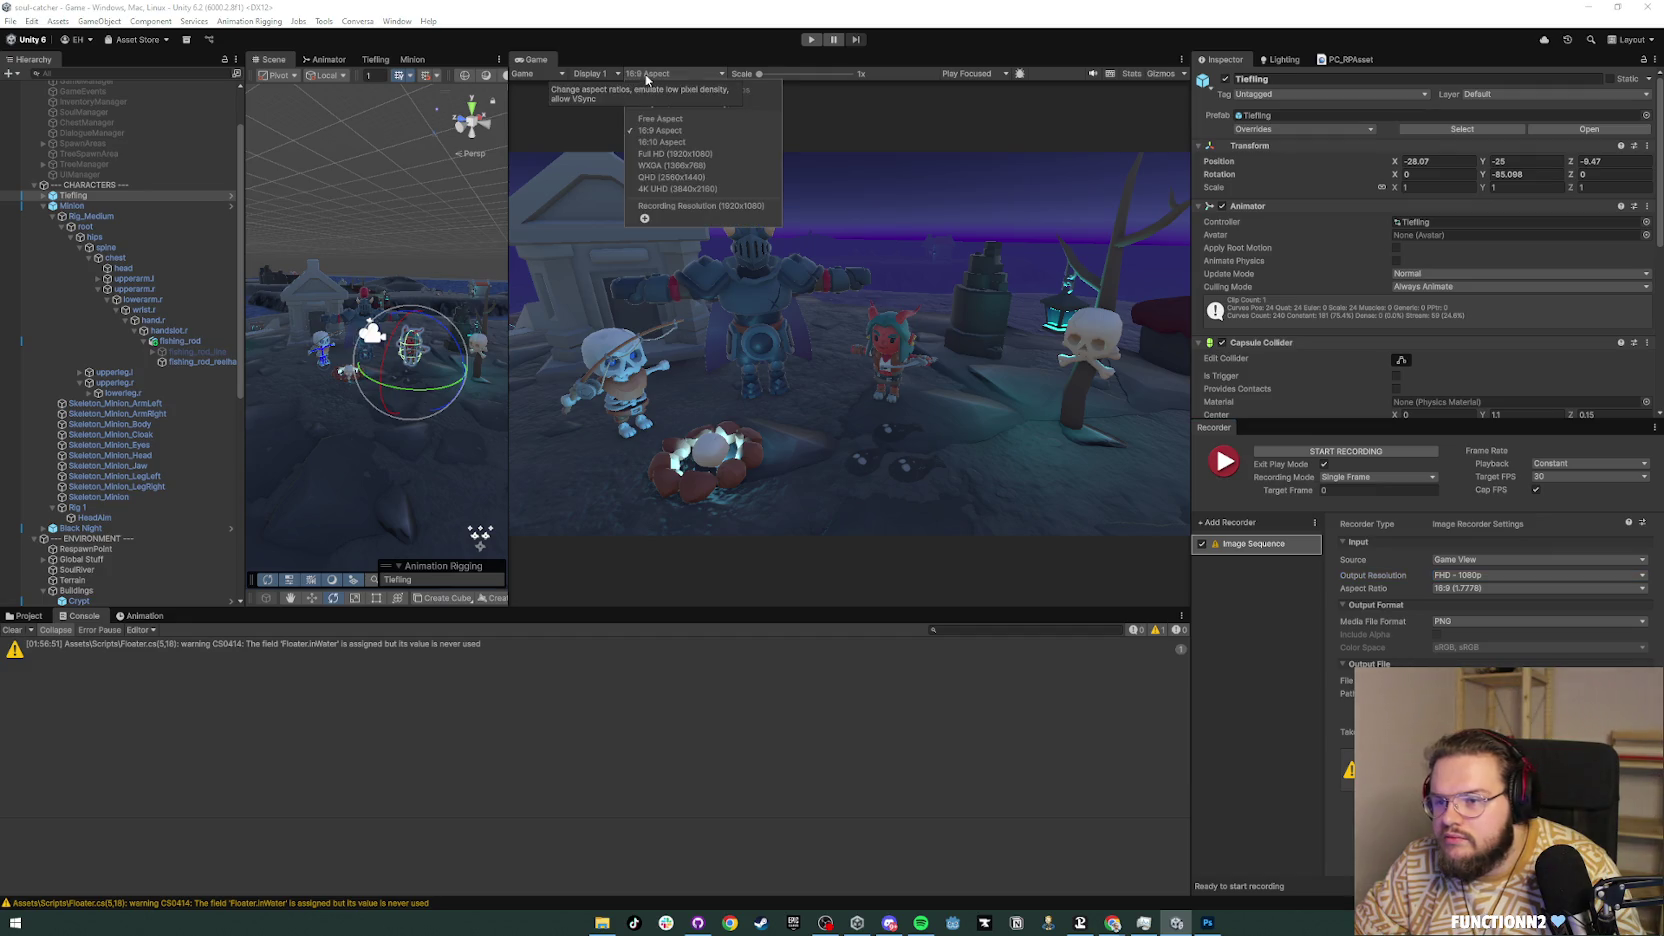
{"action": "left_click", "coordinate": [688, 155]}
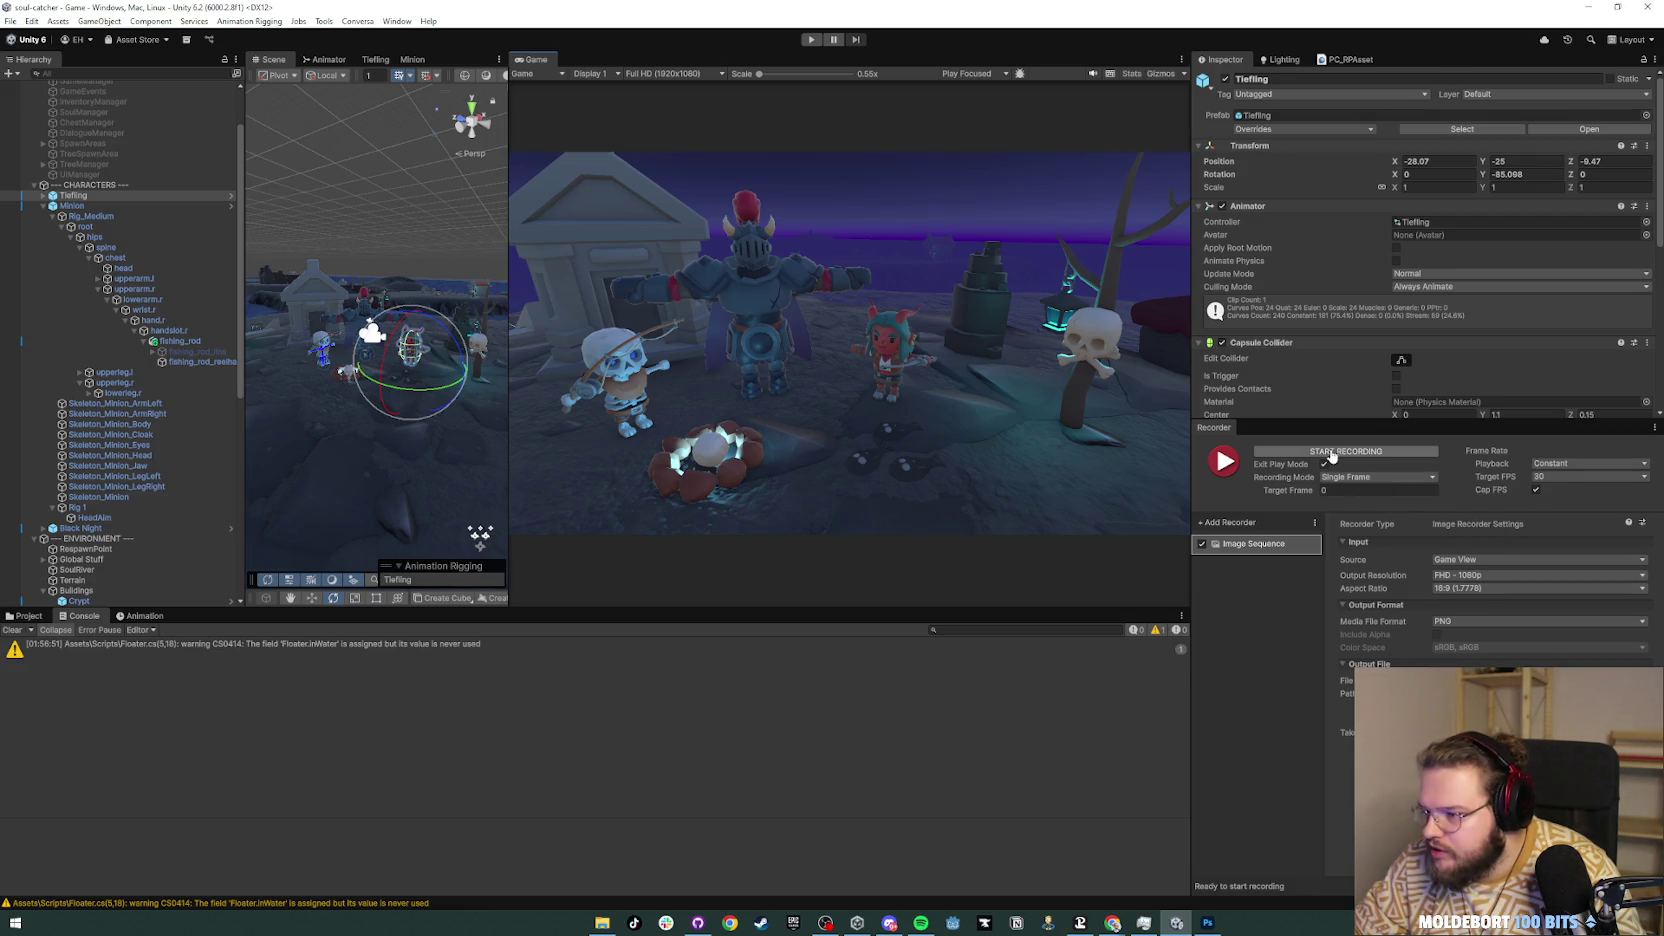
Step: Run the village scene and capture one 1080p PNG frame with the Recorder
{"action": "left_click", "coordinate": [812, 40]}
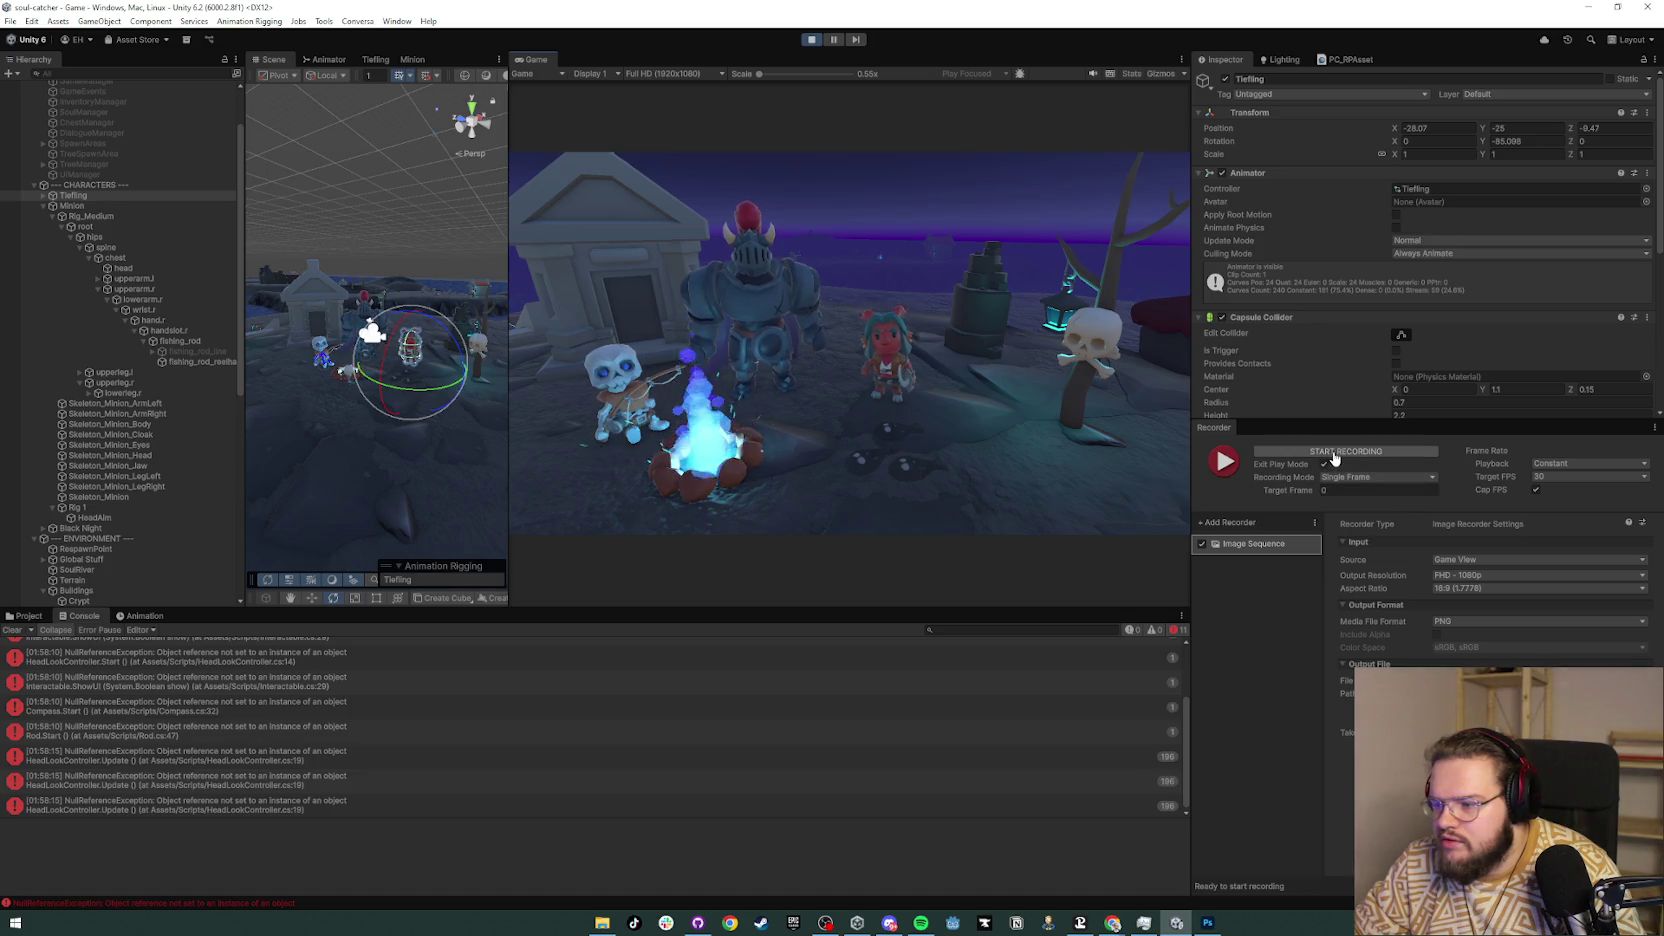
{"action": "left_click", "coordinate": [1333, 453]}
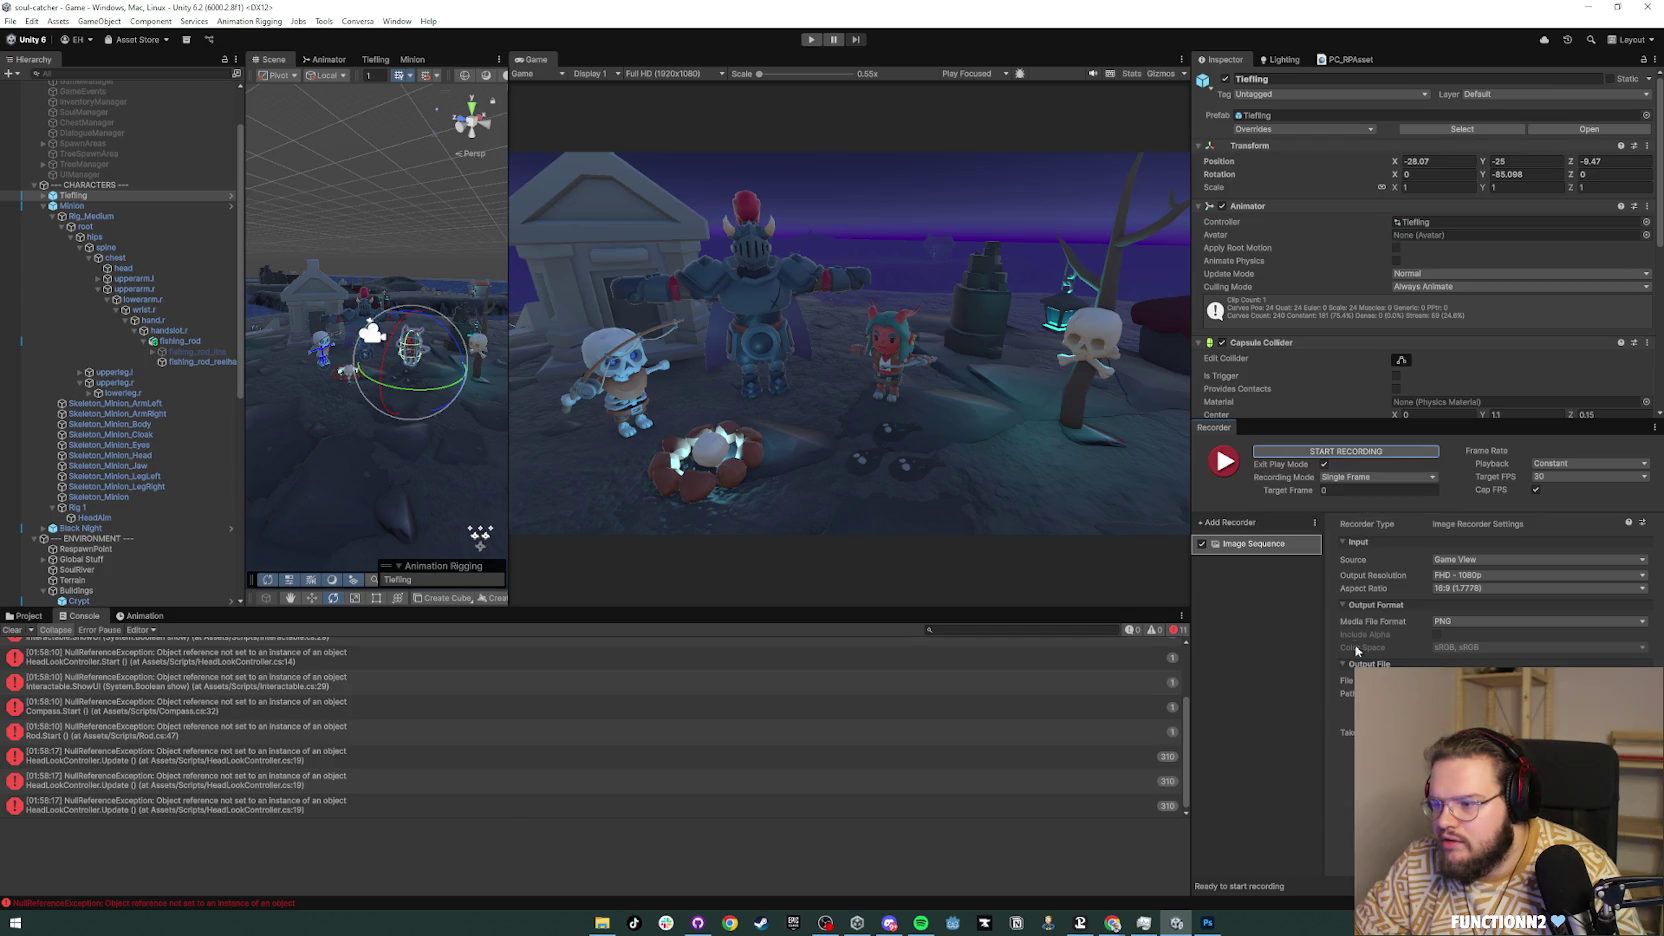
{"action": "scroll", "coordinate": [88, 782], "scroll_direction": "up", "scroll_amount": 4}
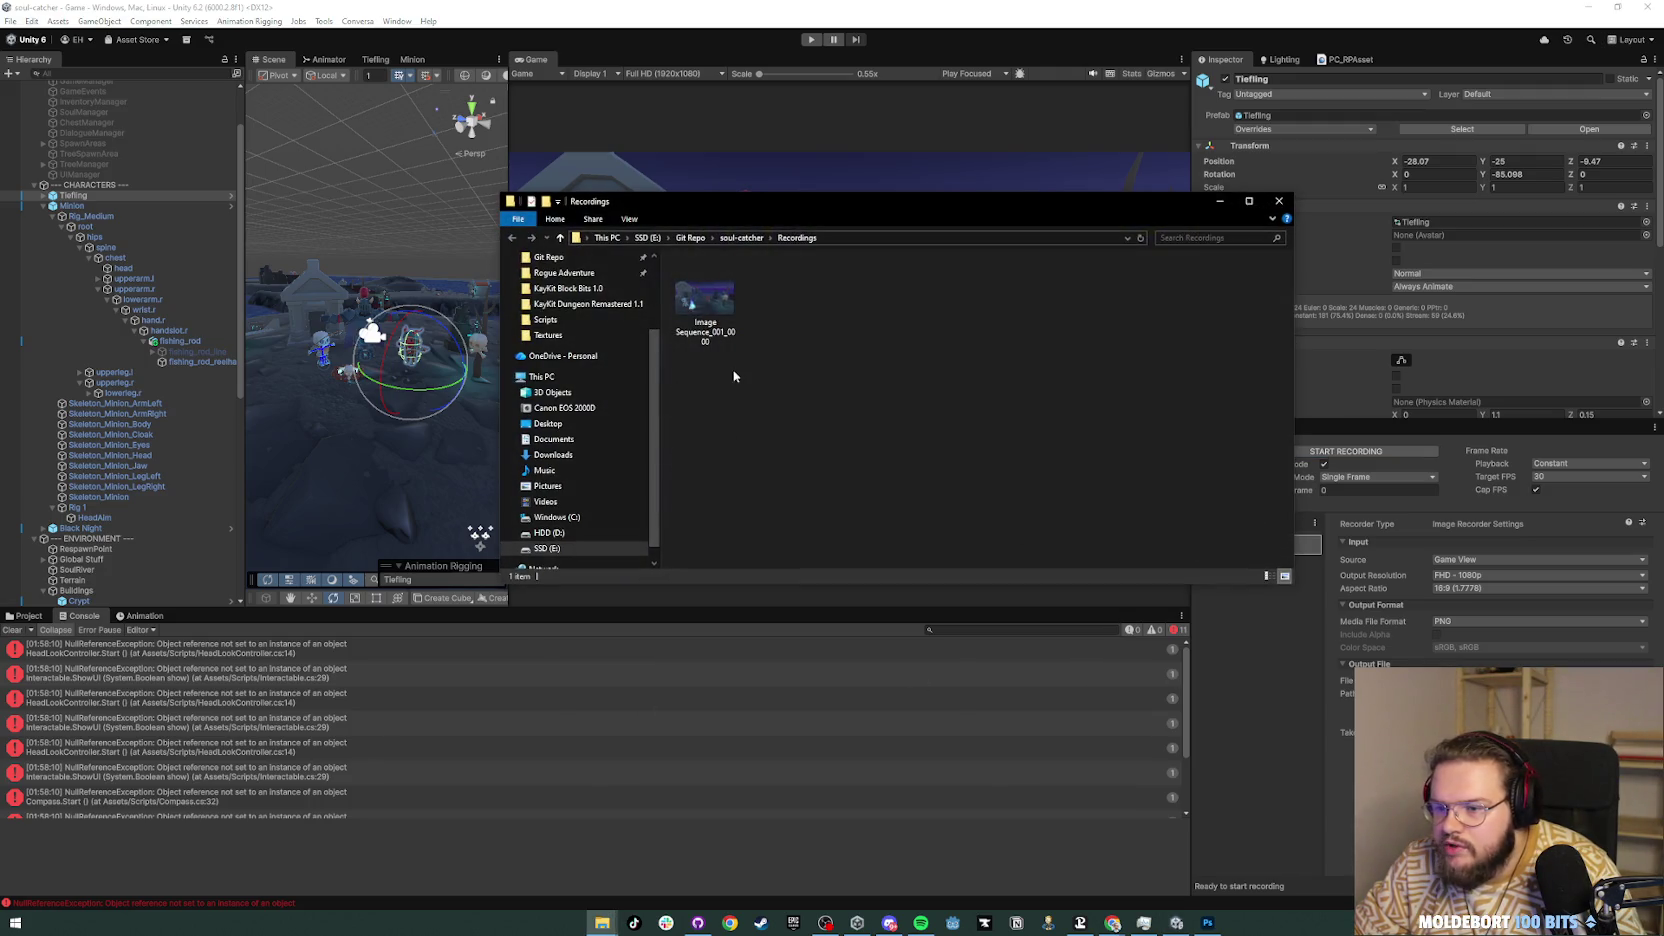
{"action": "left_click", "coordinate": [716, 310]}
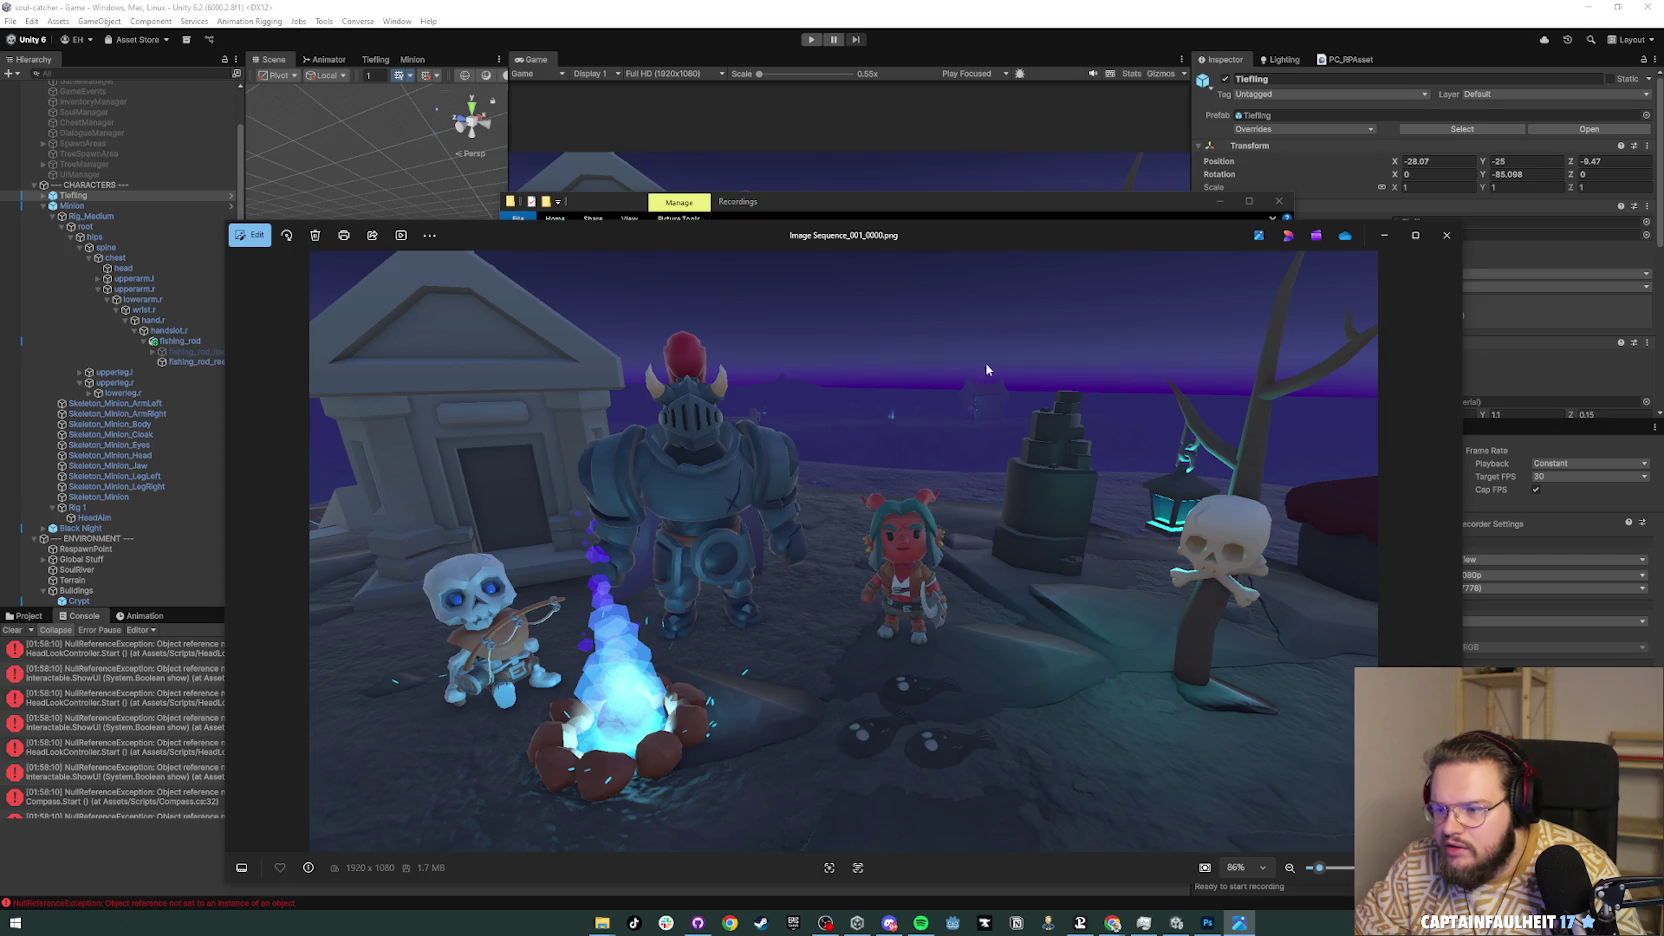
{"action": "left_click", "coordinate": [1446, 235]}
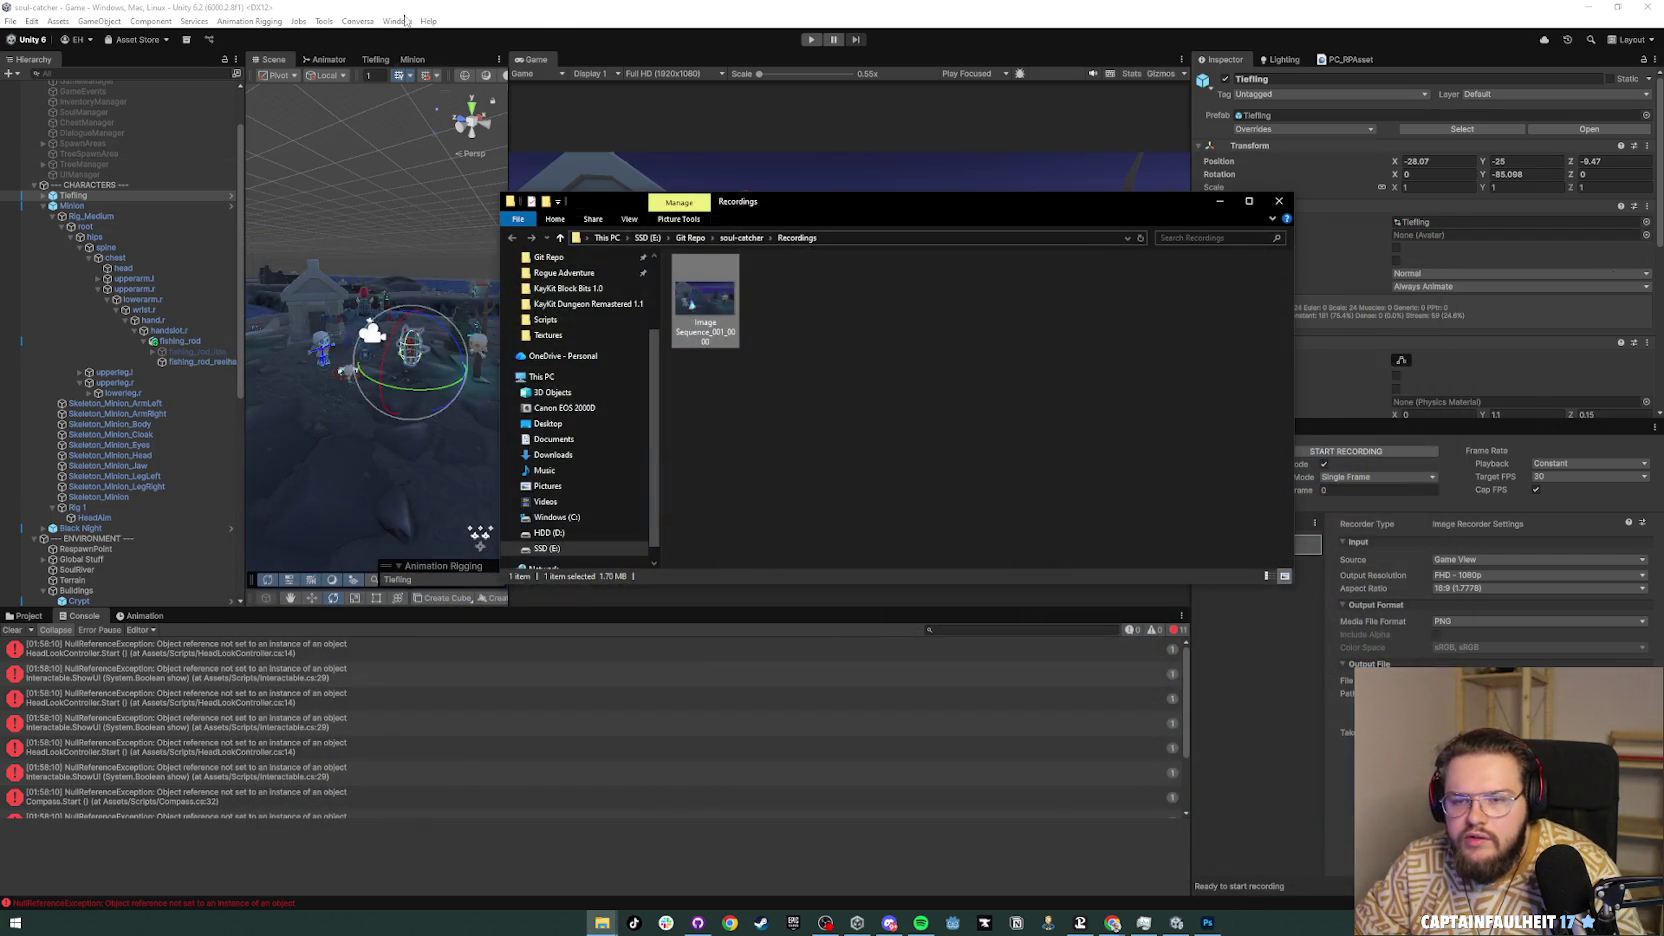
{"action": "left_click", "coordinate": [405, 21]}
{"action": "left_click", "coordinate": [405, 21]}
Step: Collapse the Minion bones and CHARACTERS group in the Hierarchy, then select MainCamera
{"action": "scroll", "coordinate": [60, 250], "scroll_direction": "up", "scroll_amount": 2}
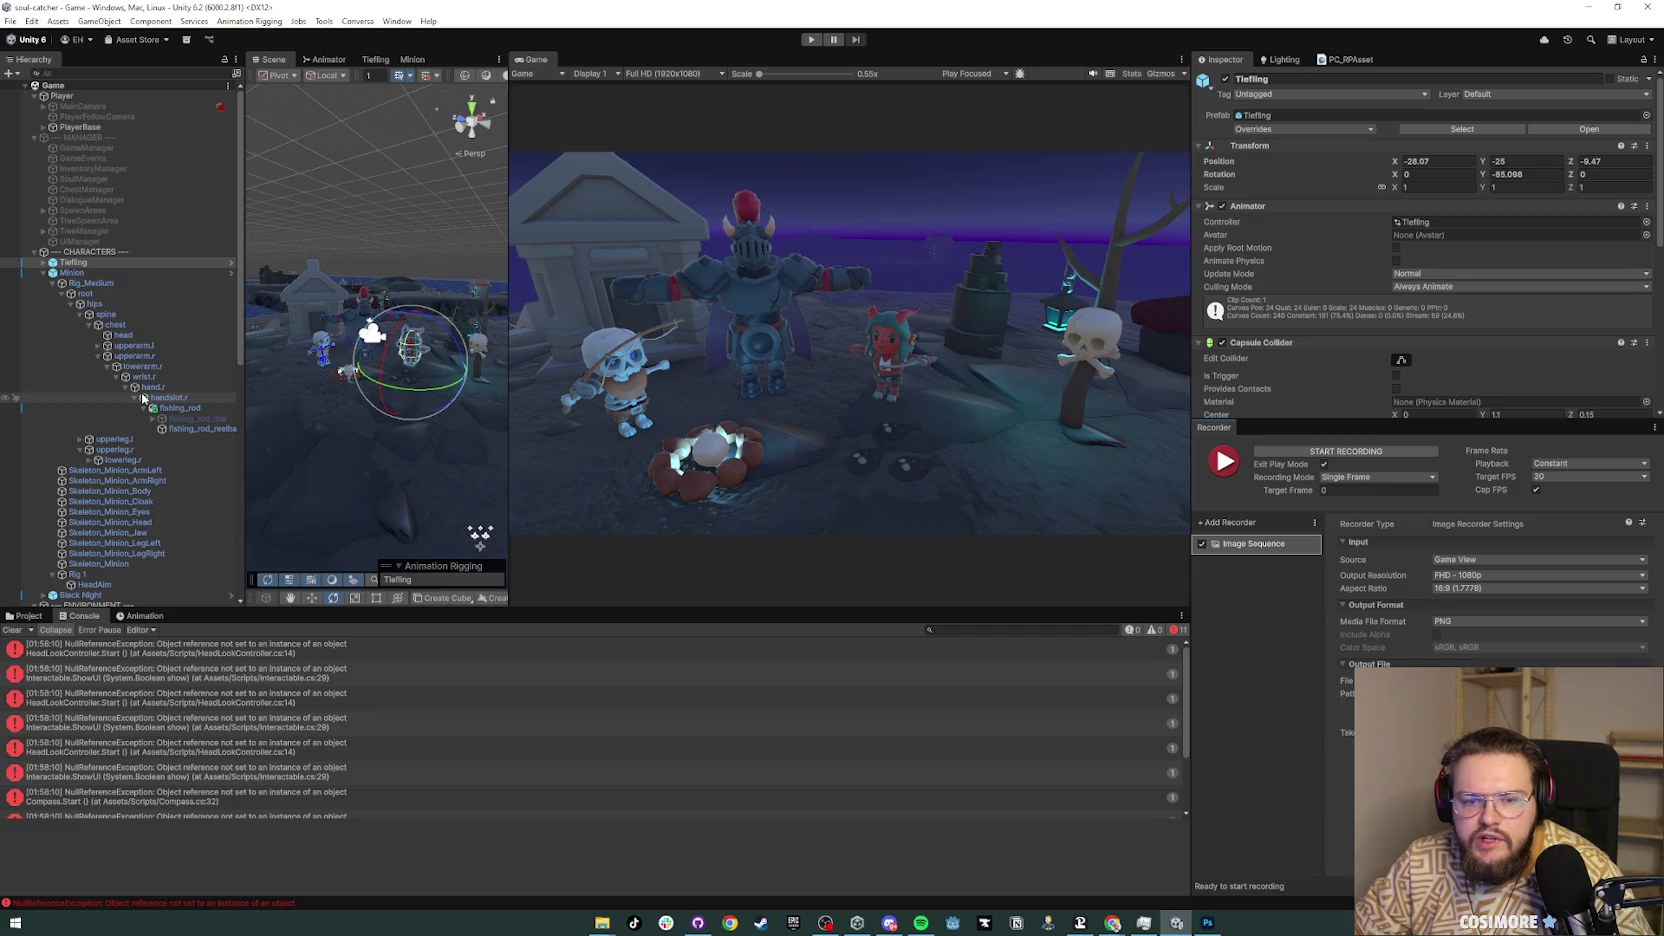
{"action": "left_click", "coordinate": [43, 272]}
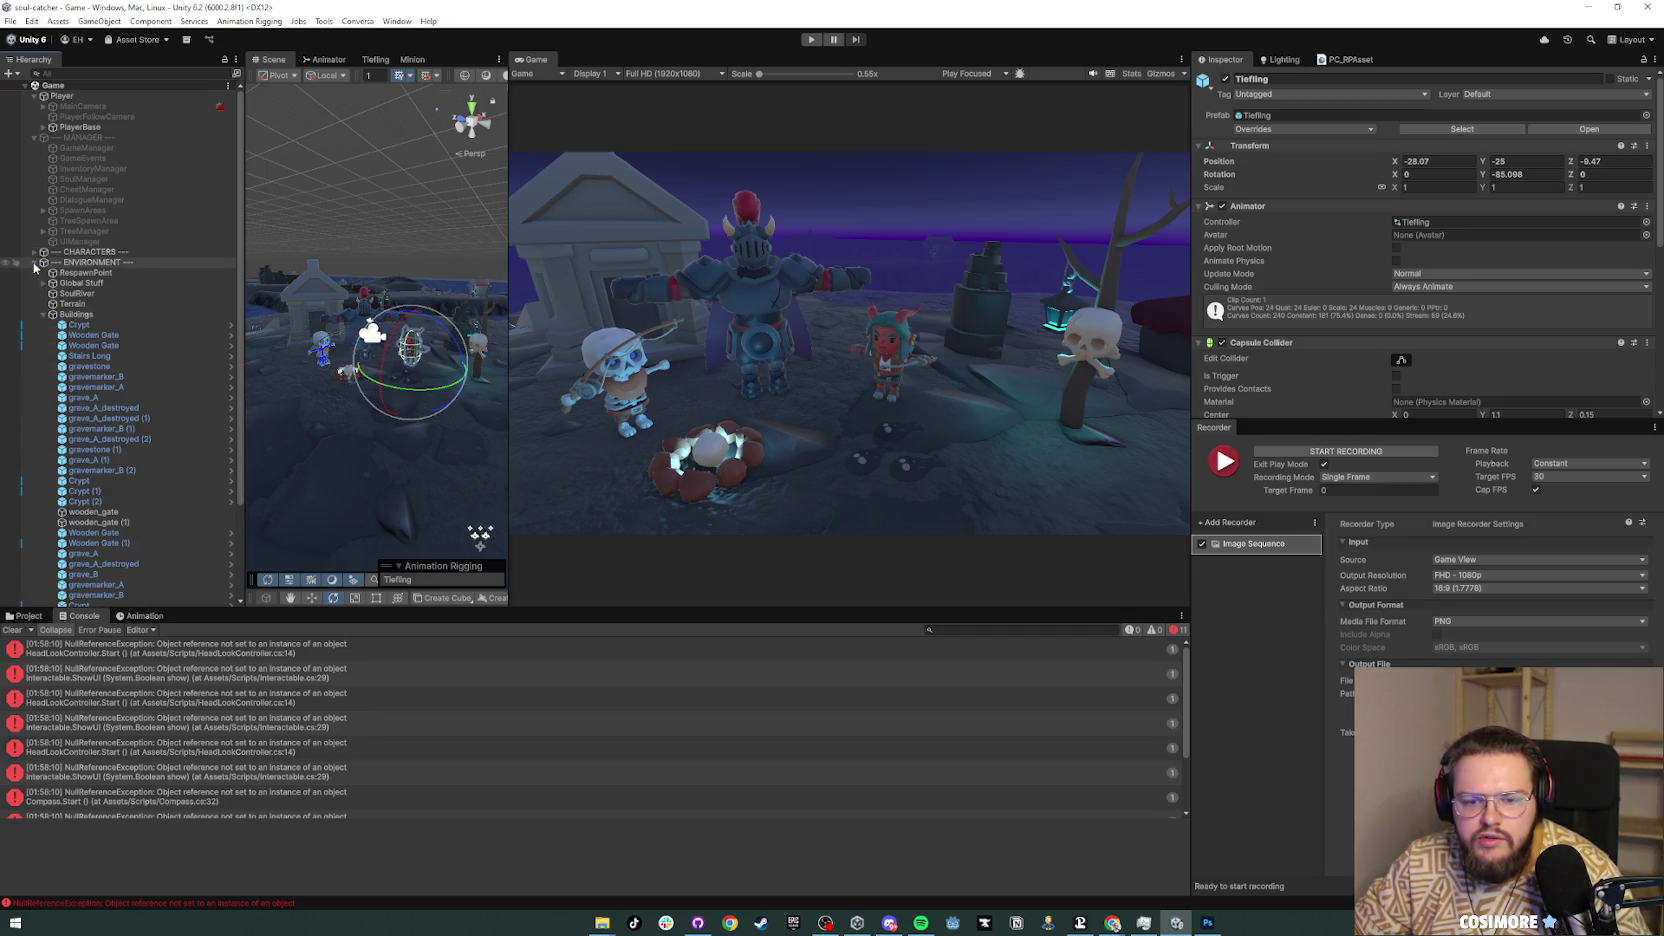
{"action": "left_click", "coordinate": [34, 252]}
{"action": "left_click", "coordinate": [78, 294]}
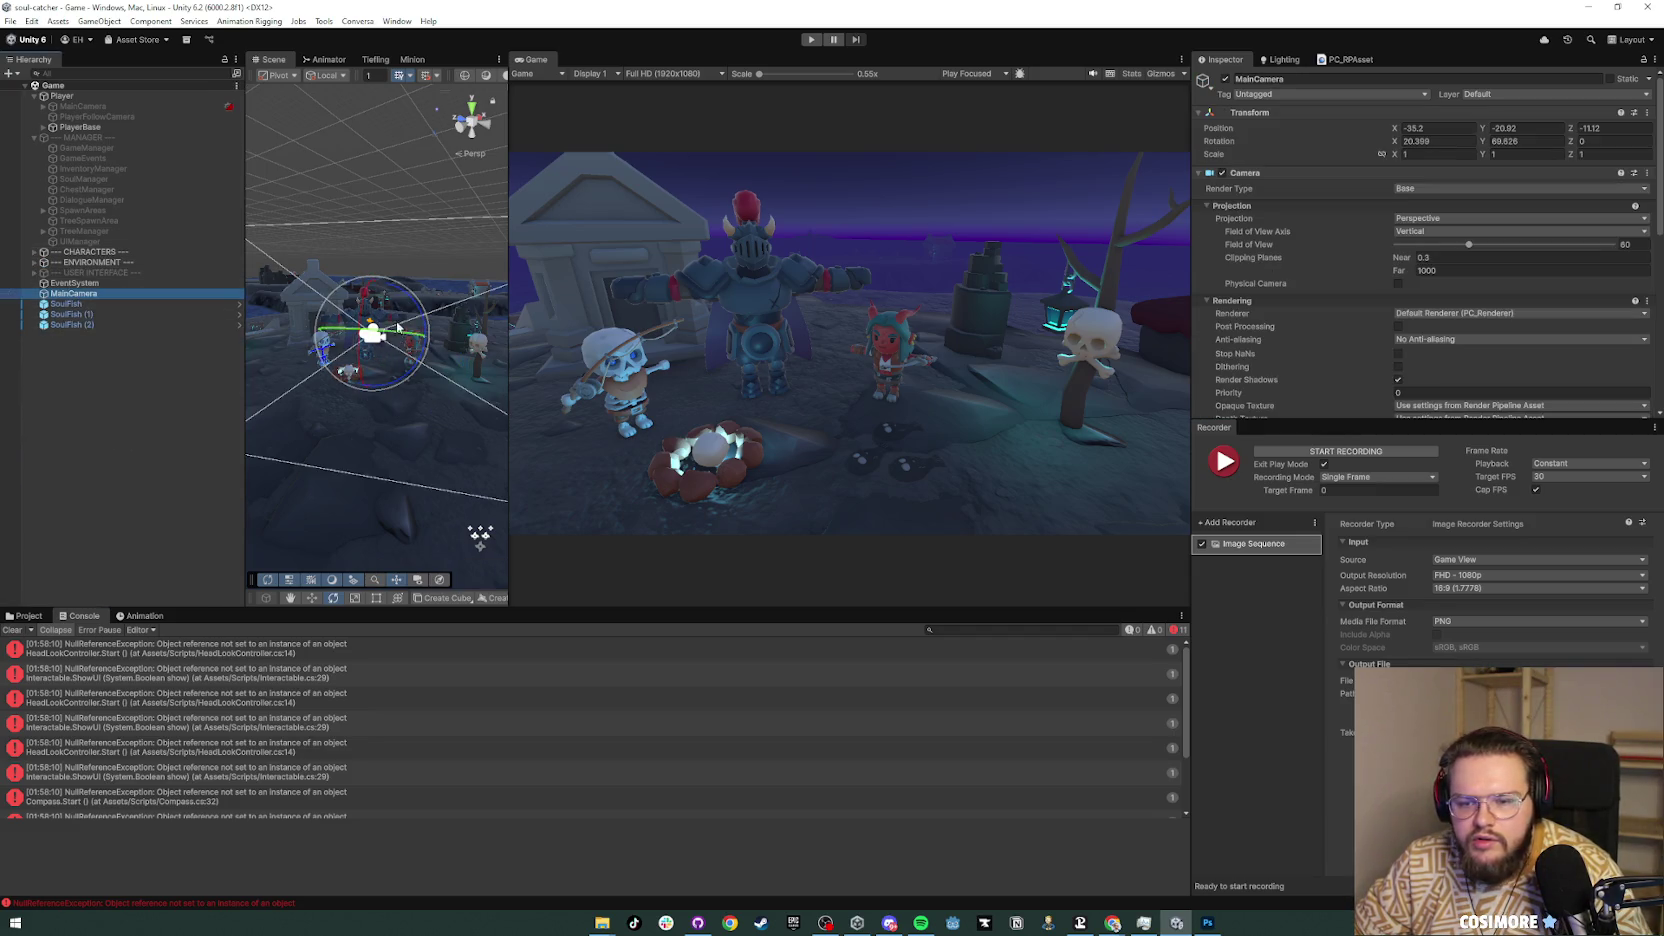
Step: Tilt MainCamera to about 8.716° Rotation X and start a new Recorder capture
{"action": "mouse_move", "coordinate": [363, 303]}
{"action": "left_mouse_down"}
{"action": "mouse_move", "coordinate": [366, 362]}
{"action": "mouse_move", "coordinate": [356, 345]}
{"action": "left_mouse_up"}
{"action": "key", "text": "w"}
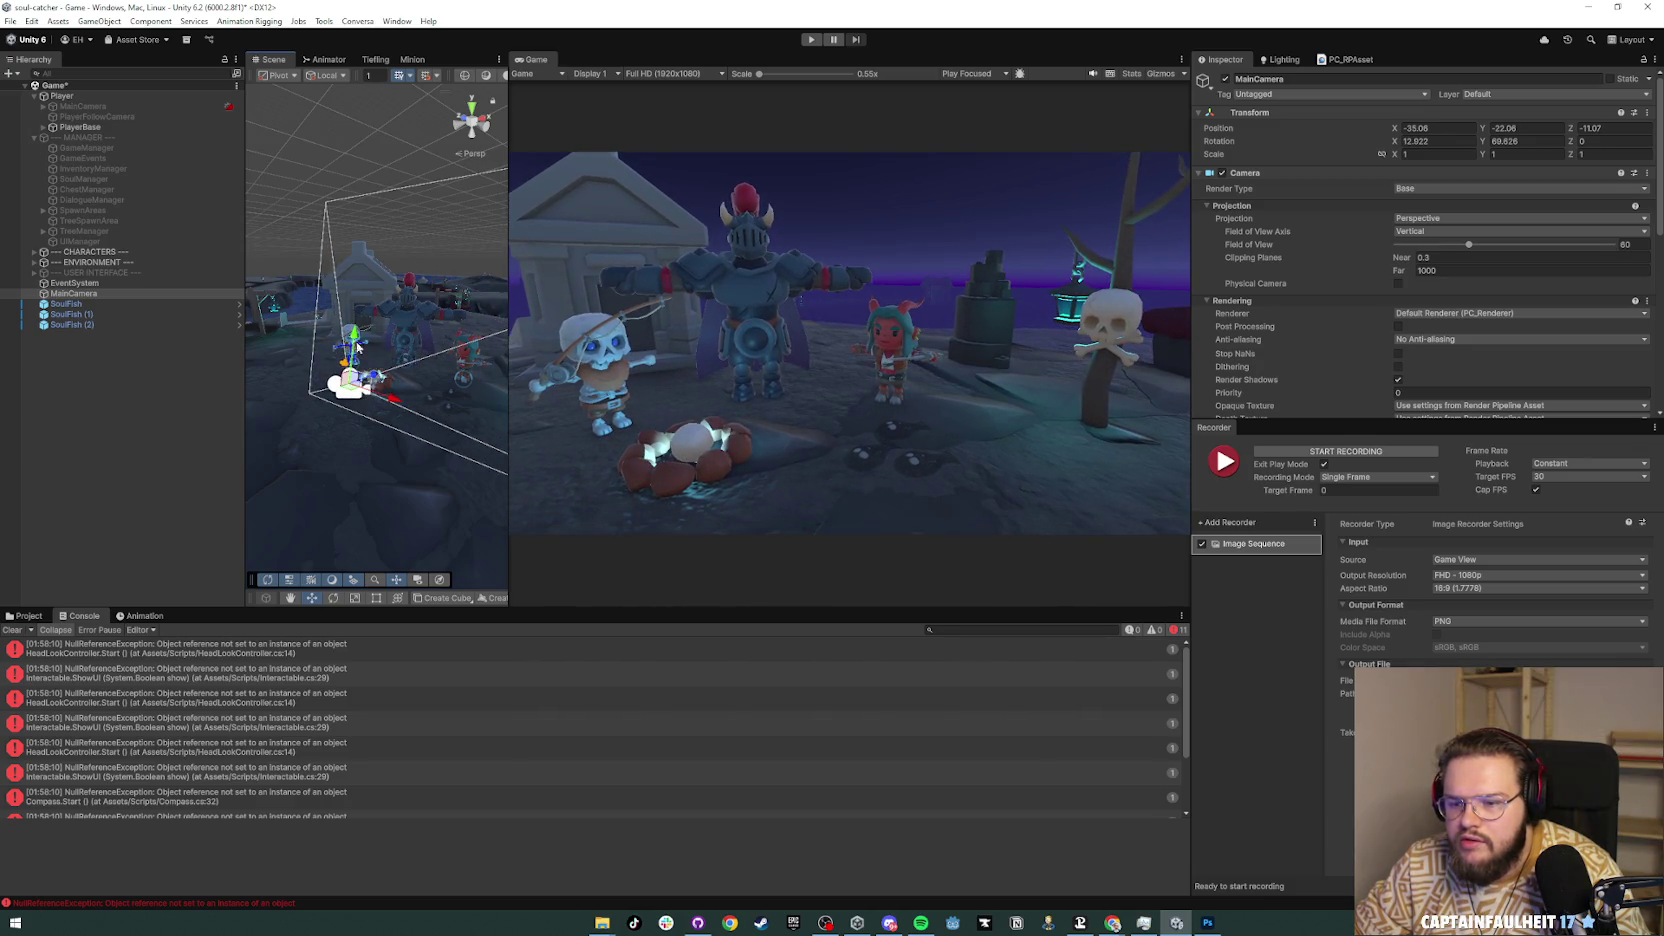
{"action": "key", "text": "e"}
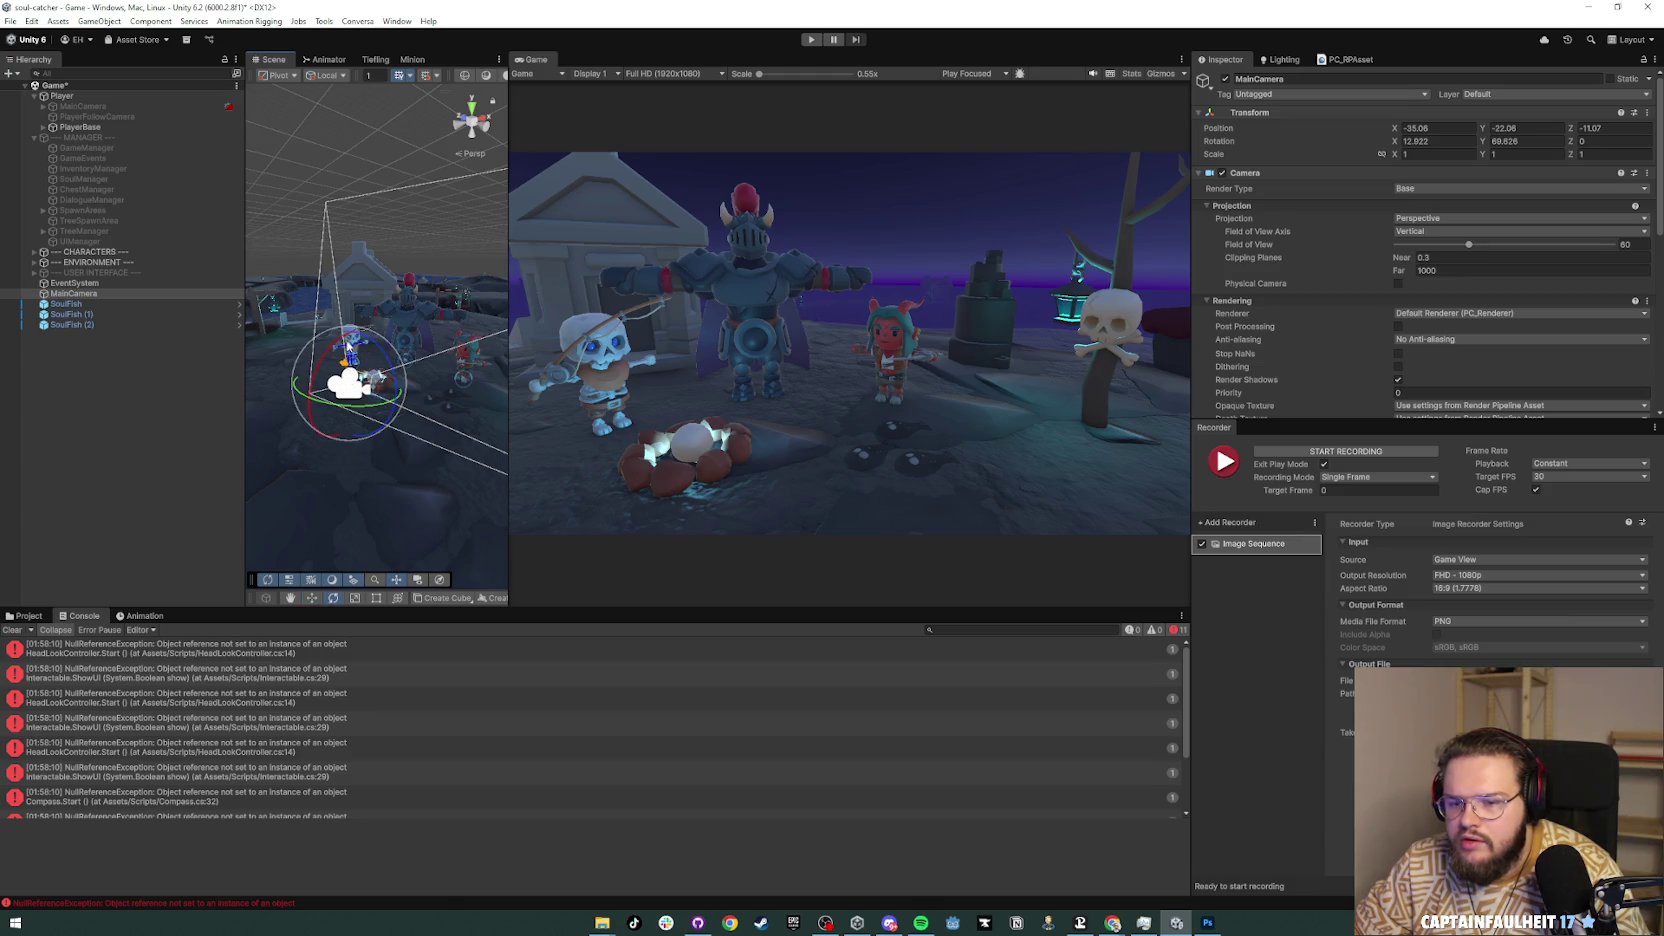
{"action": "left_click_drag", "start_coordinate": [349, 345], "coordinate": [356, 386]}
{"action": "key", "text": "w"}
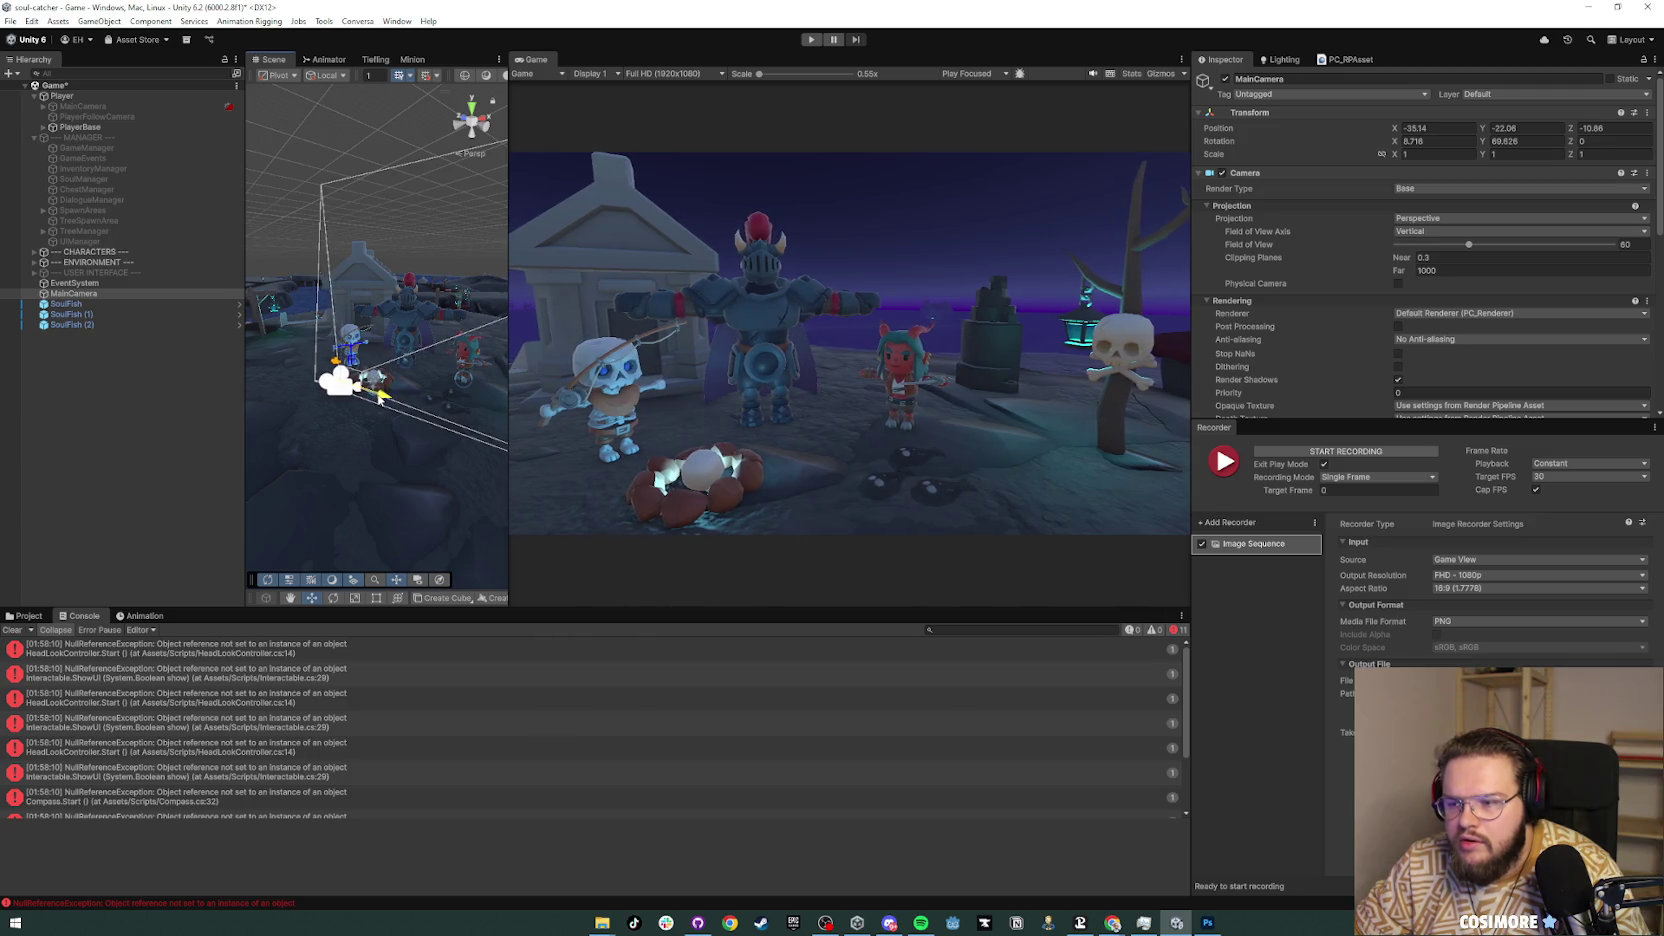
{"action": "left_click", "coordinate": [1348, 451]}
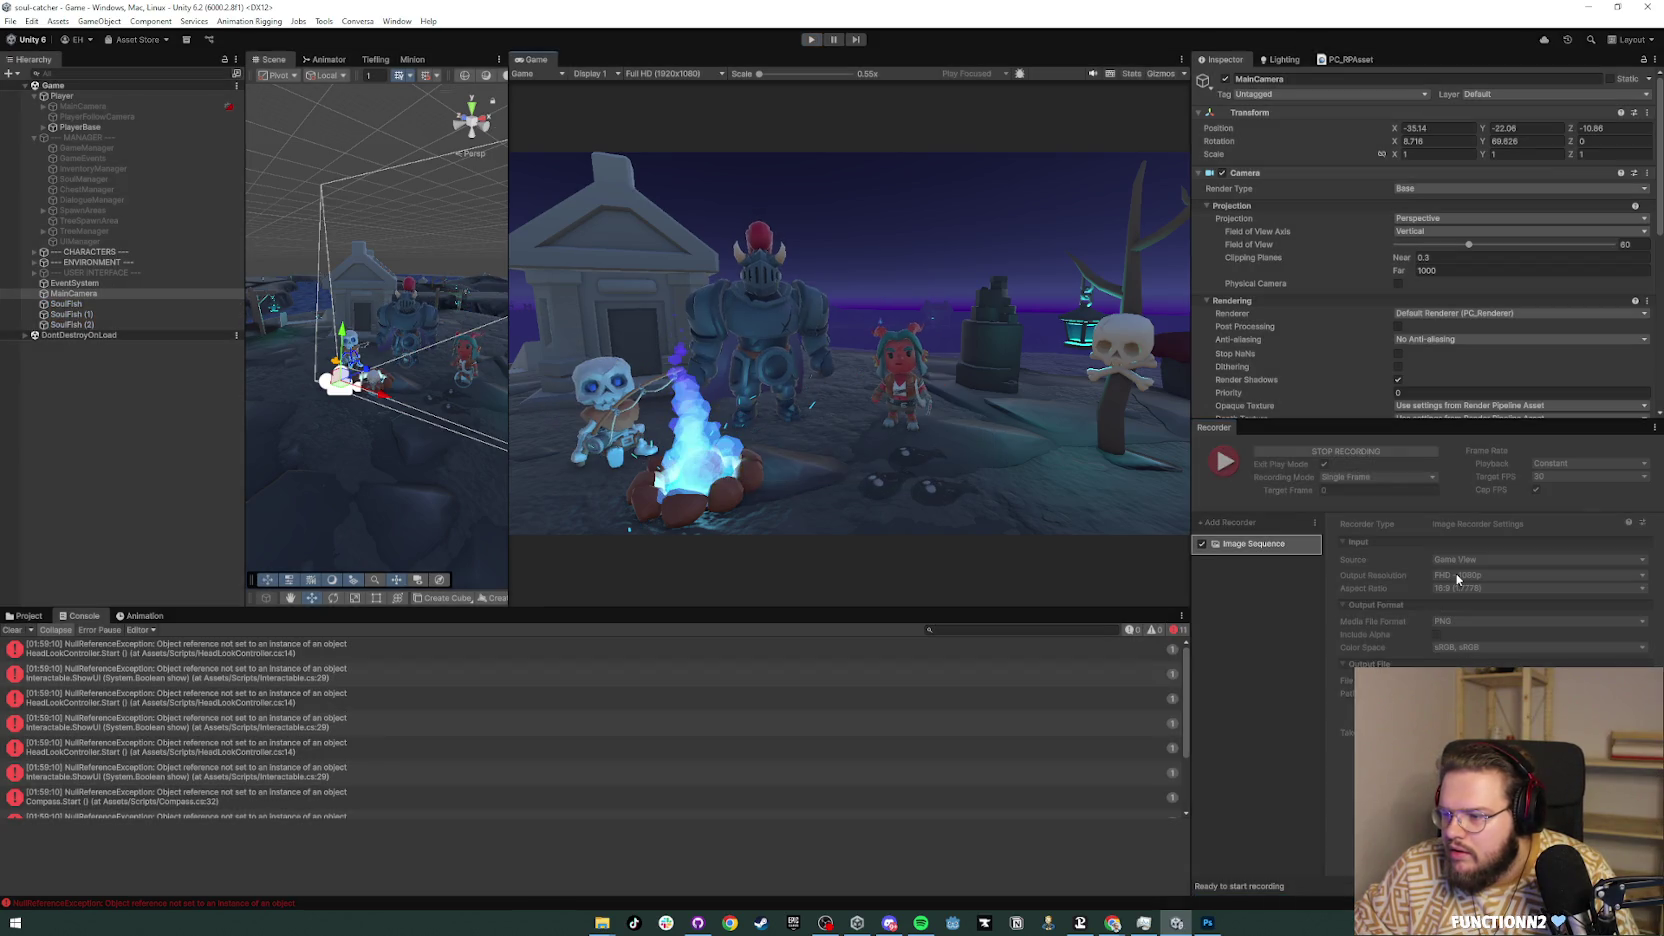
Step: Switch the Recorder to Manual mode, start a recording, then stop it
{"action": "left_click", "coordinate": [1378, 477]}
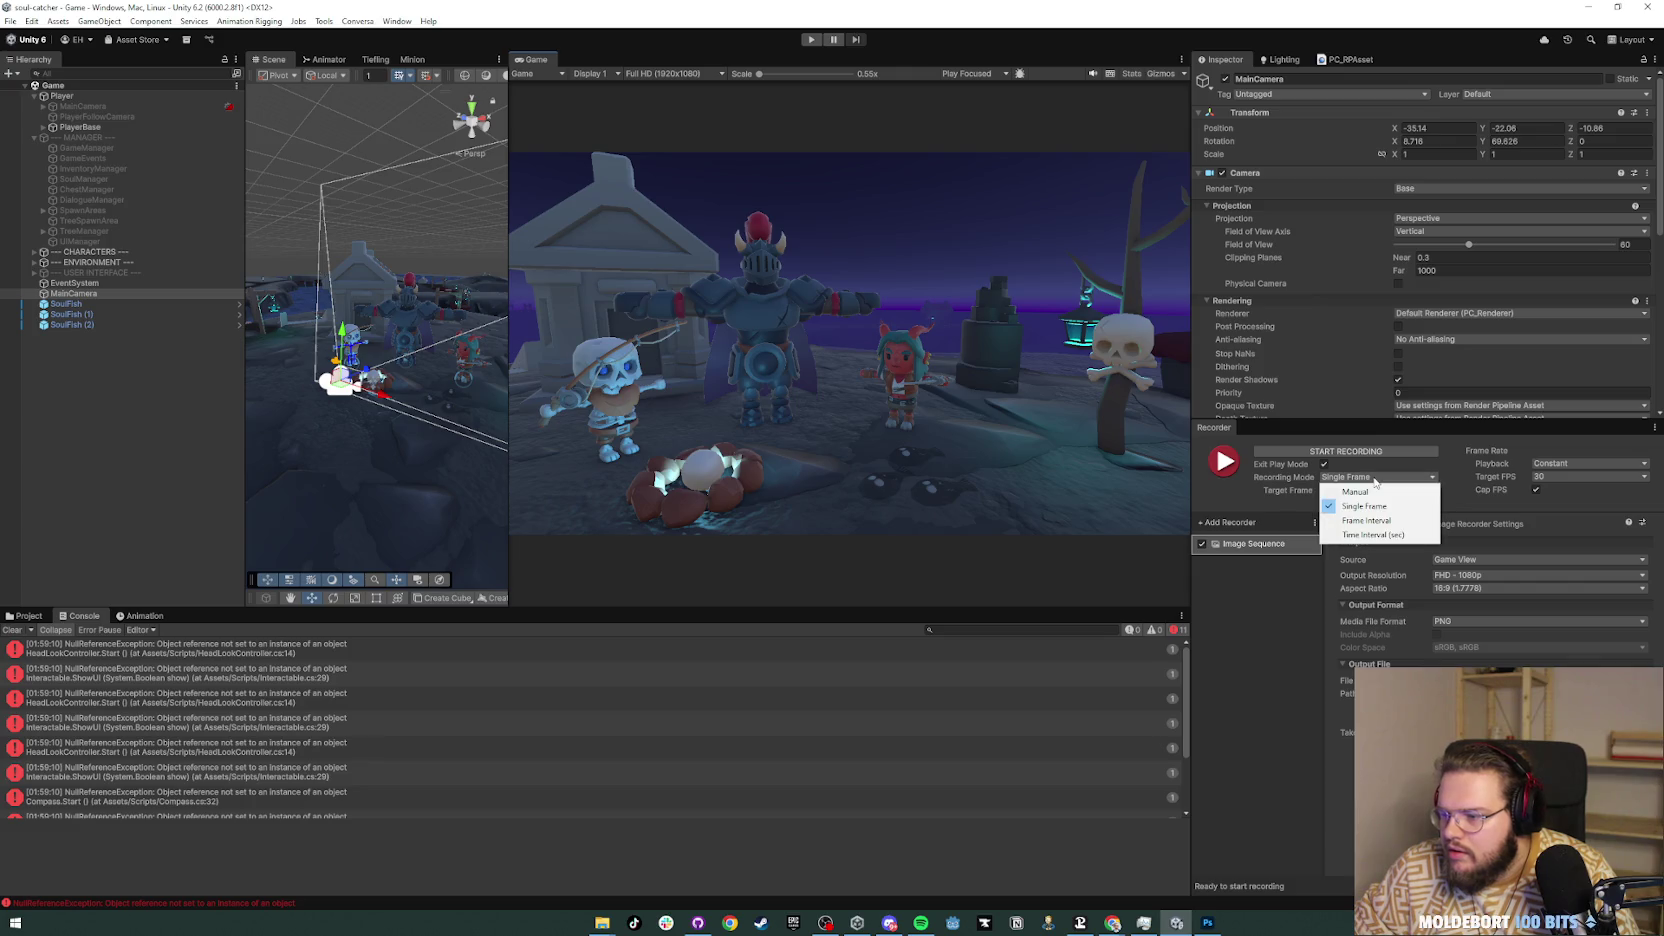
{"action": "left_click", "coordinate": [1378, 492]}
{"action": "left_click", "coordinate": [1346, 451]}
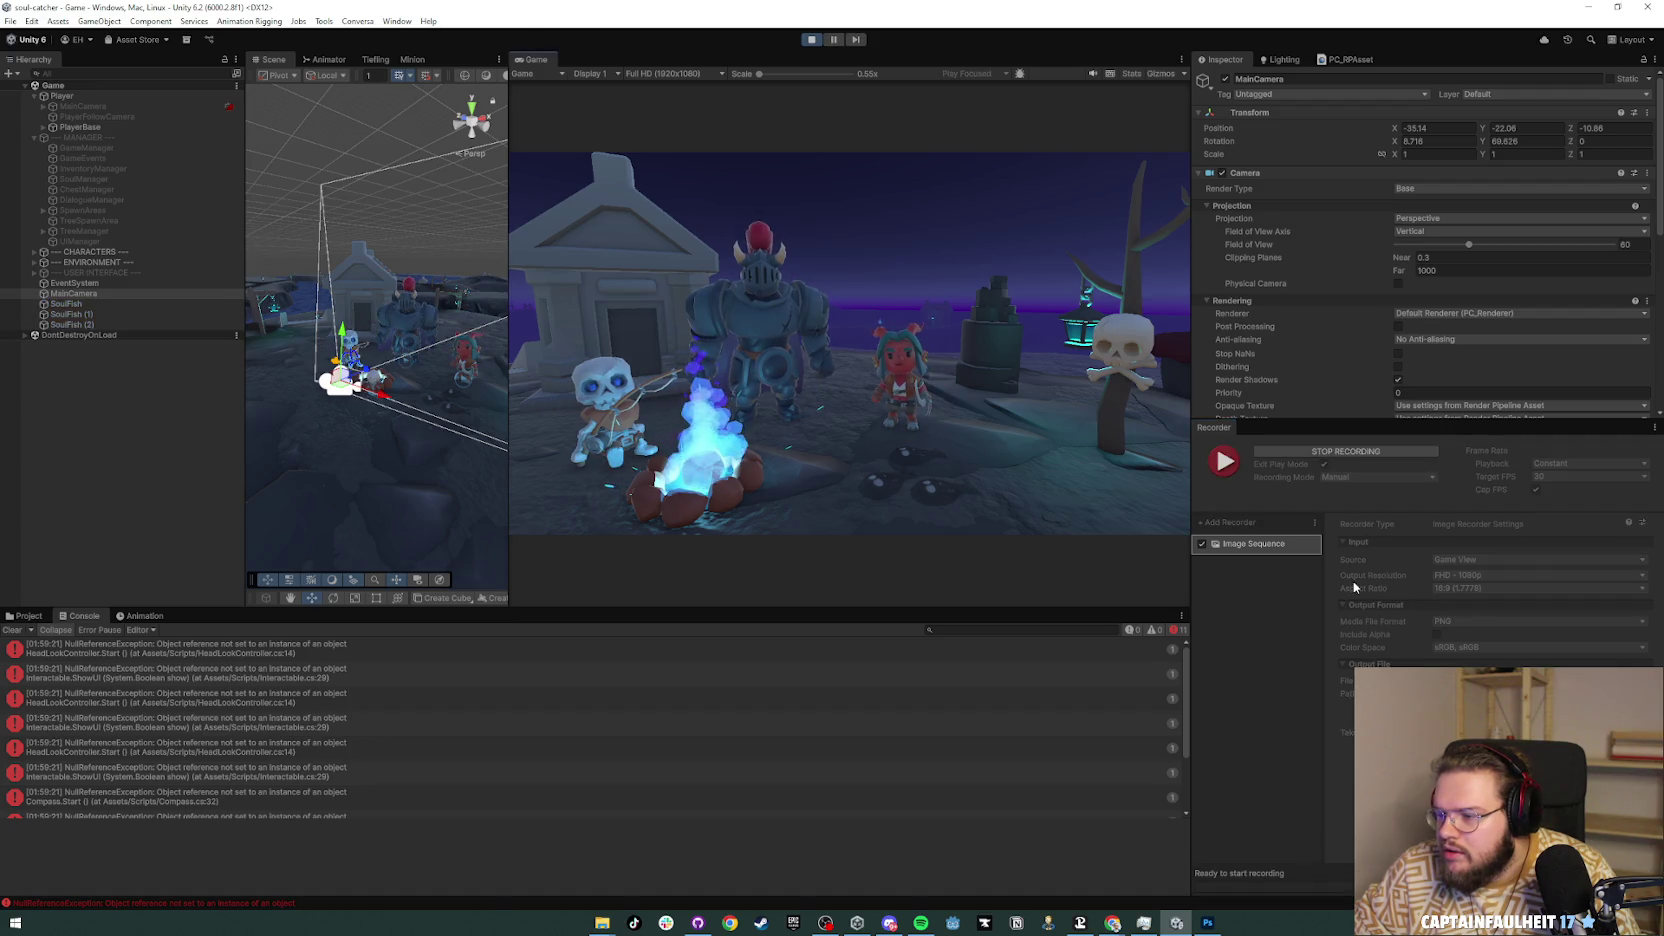
{"action": "left_click", "coordinate": [1339, 452]}
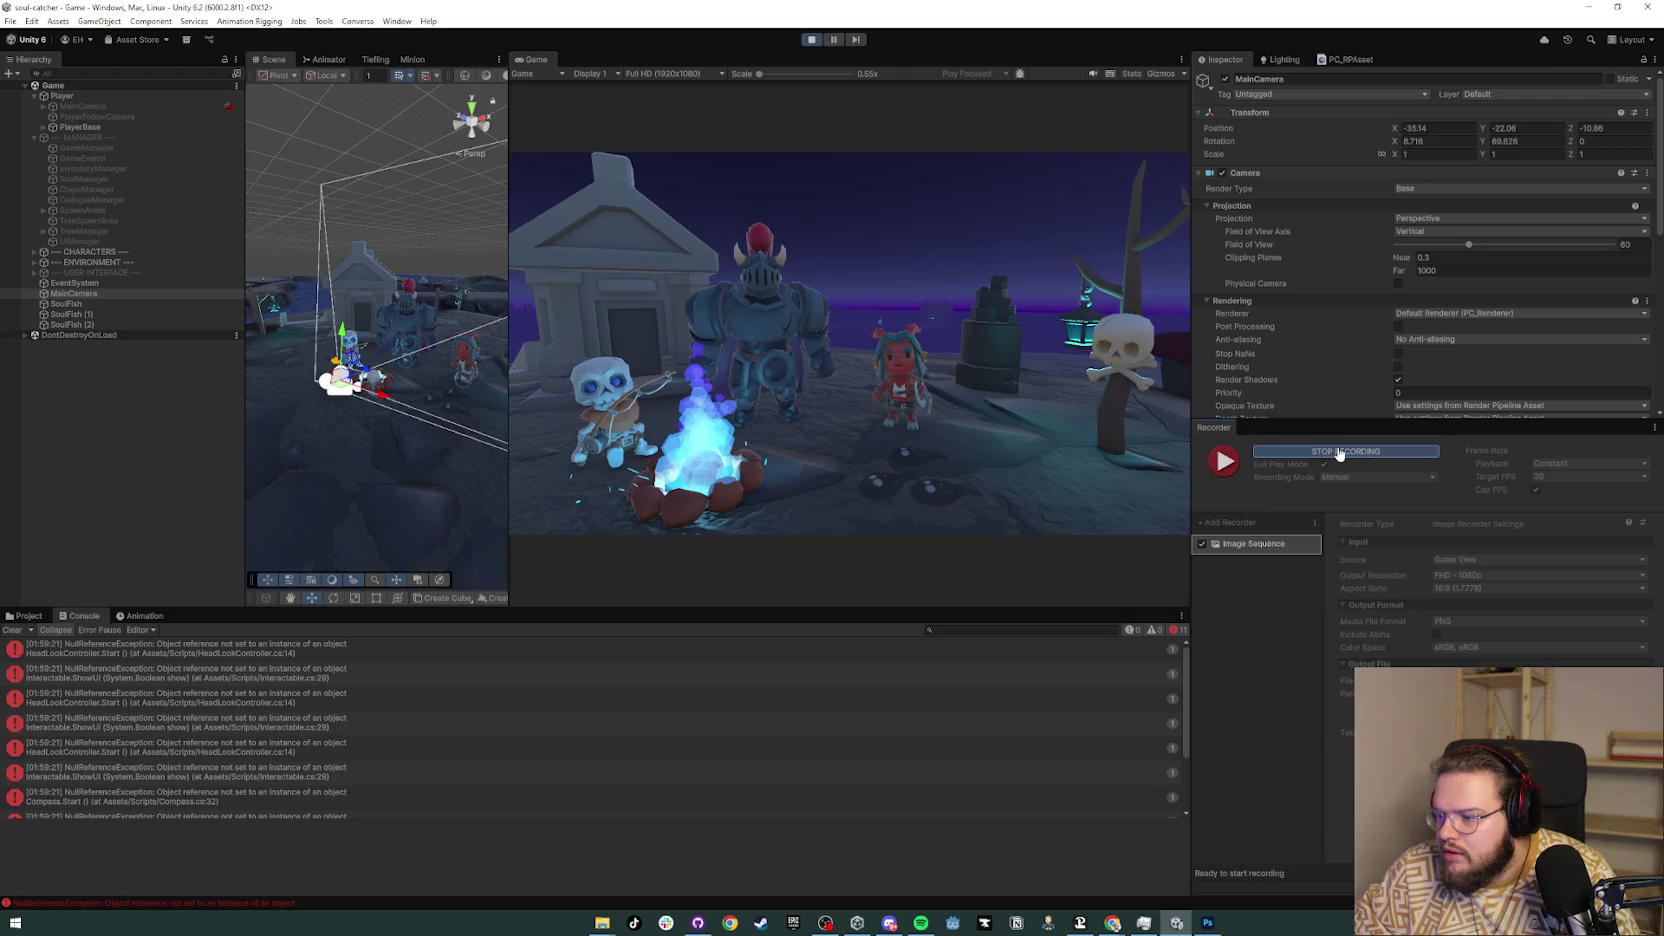
Step: Uncheck Exit Play Mode and keep a constant playback rate with a 30 FPS target
{"action": "left_click", "coordinate": [1324, 464]}
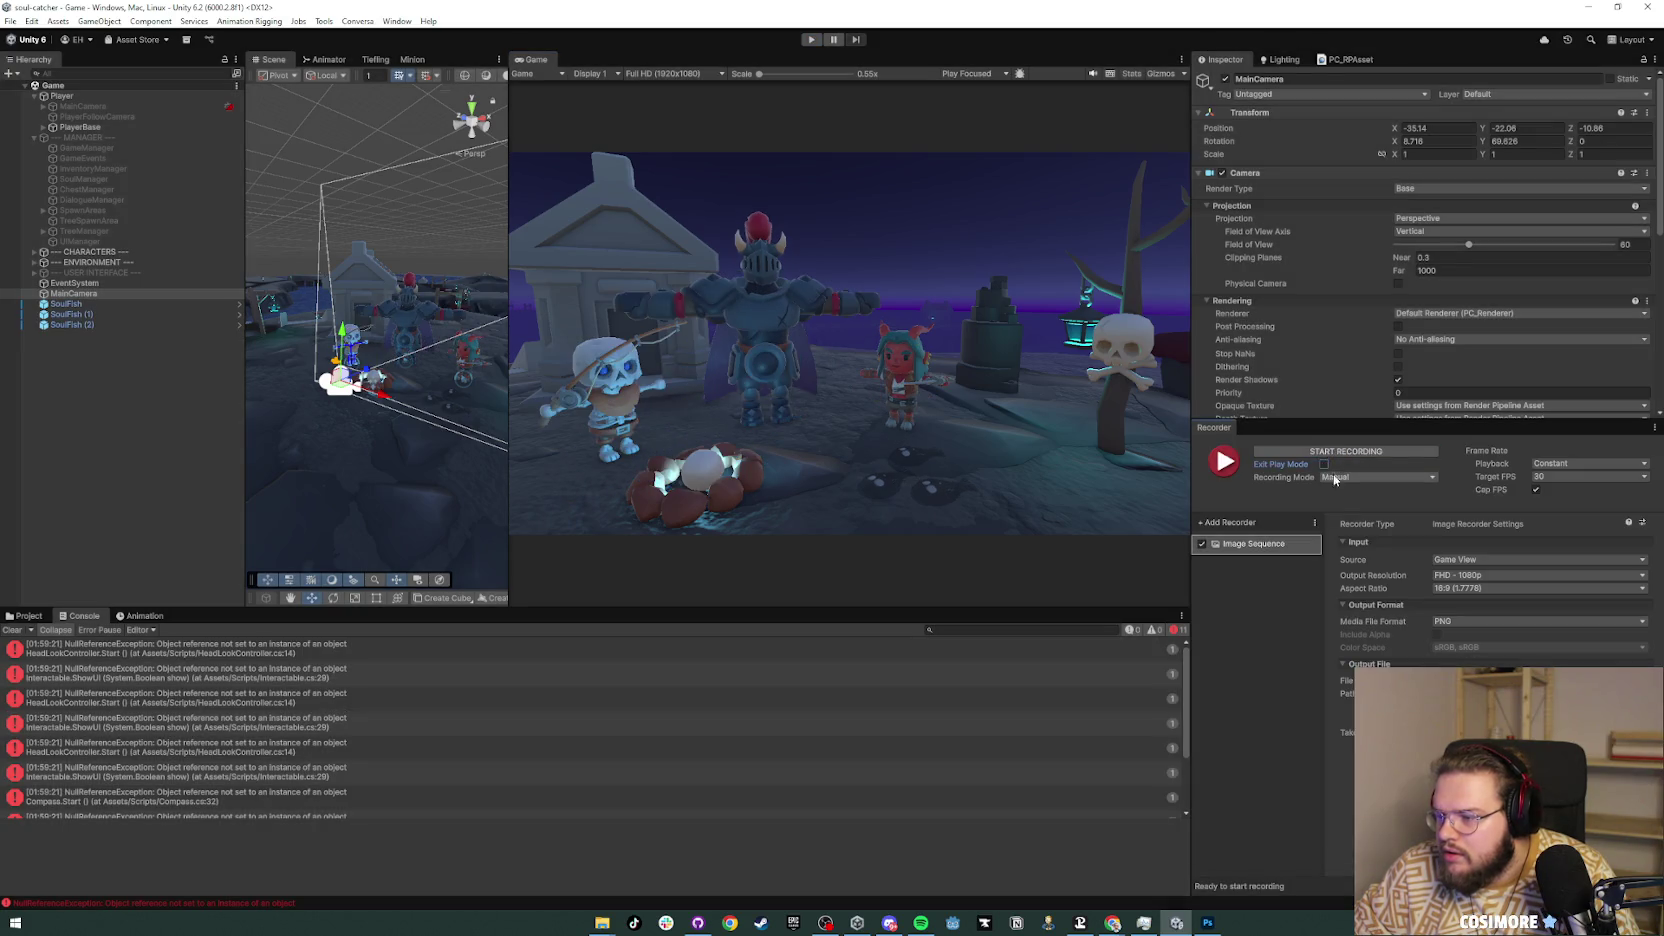
{"action": "left_click", "coordinate": [1539, 467]}
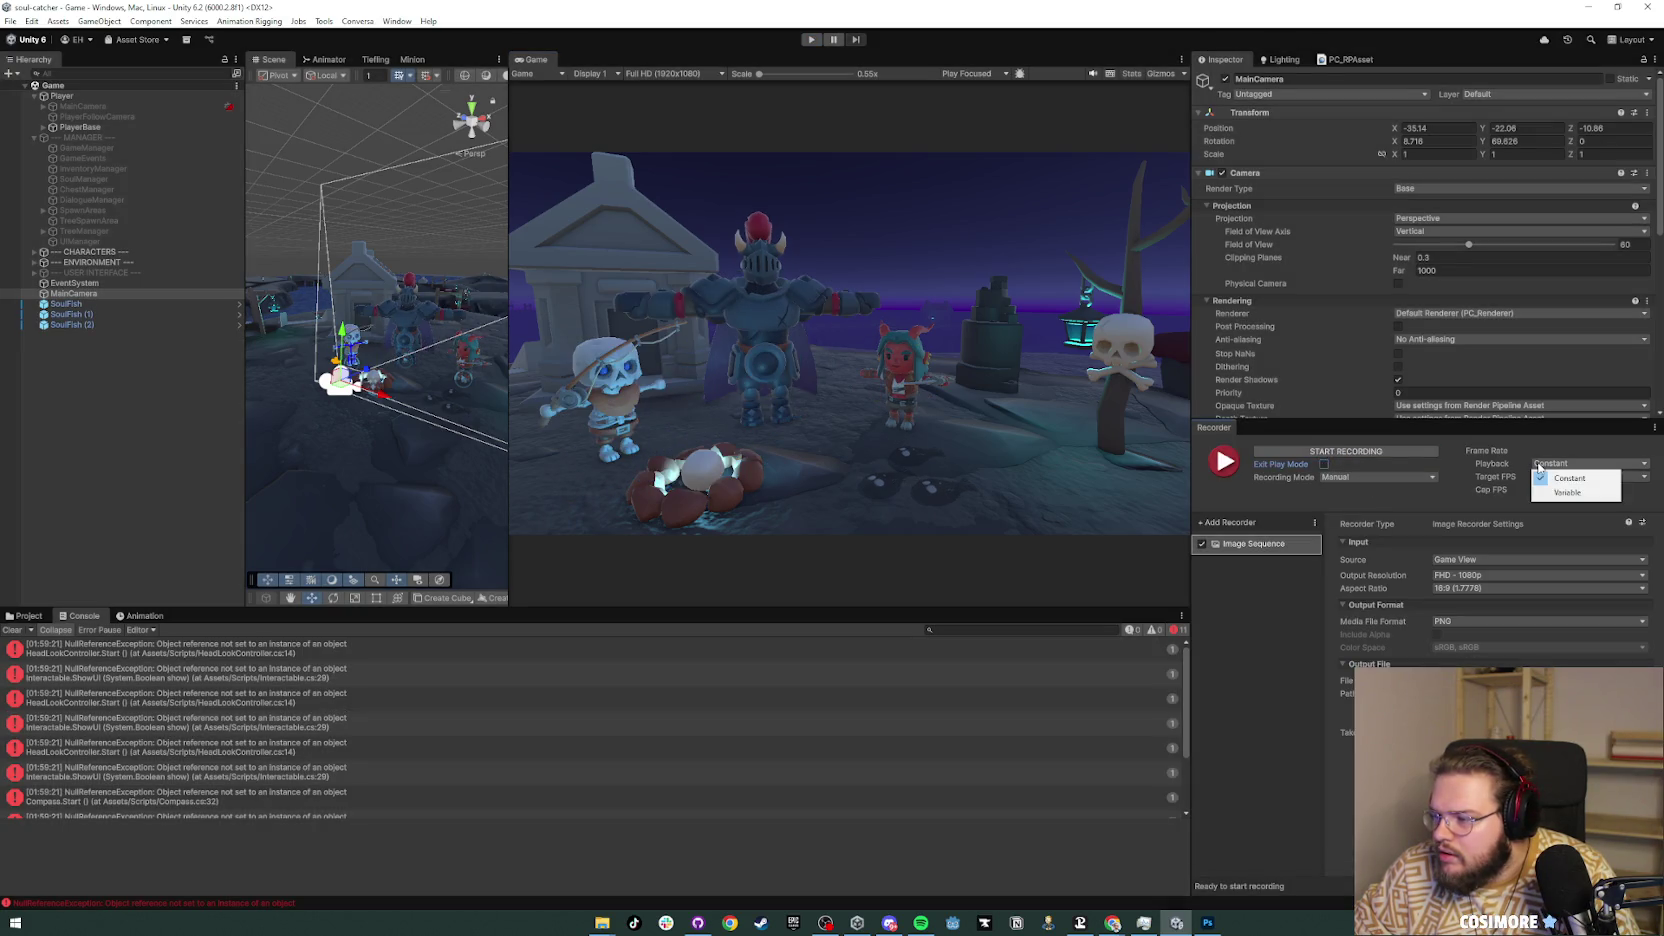
{"action": "left_click", "coordinate": [1541, 478]}
{"action": "left_click", "coordinate": [1541, 478]}
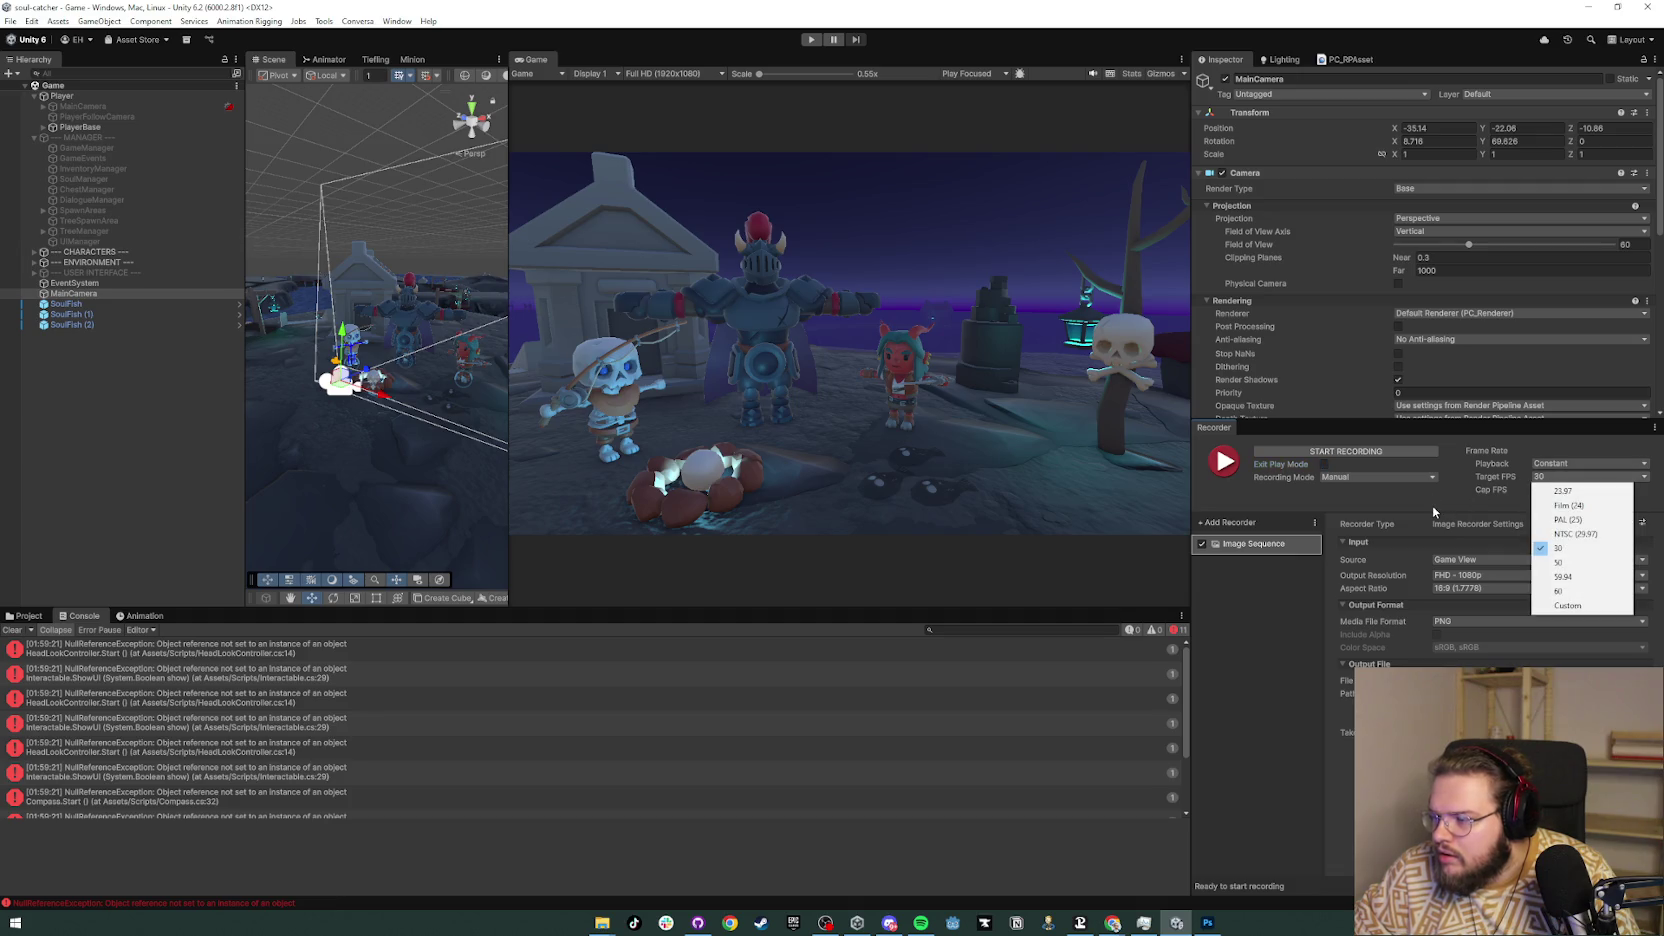
{"action": "left_click", "coordinate": [1401, 501]}
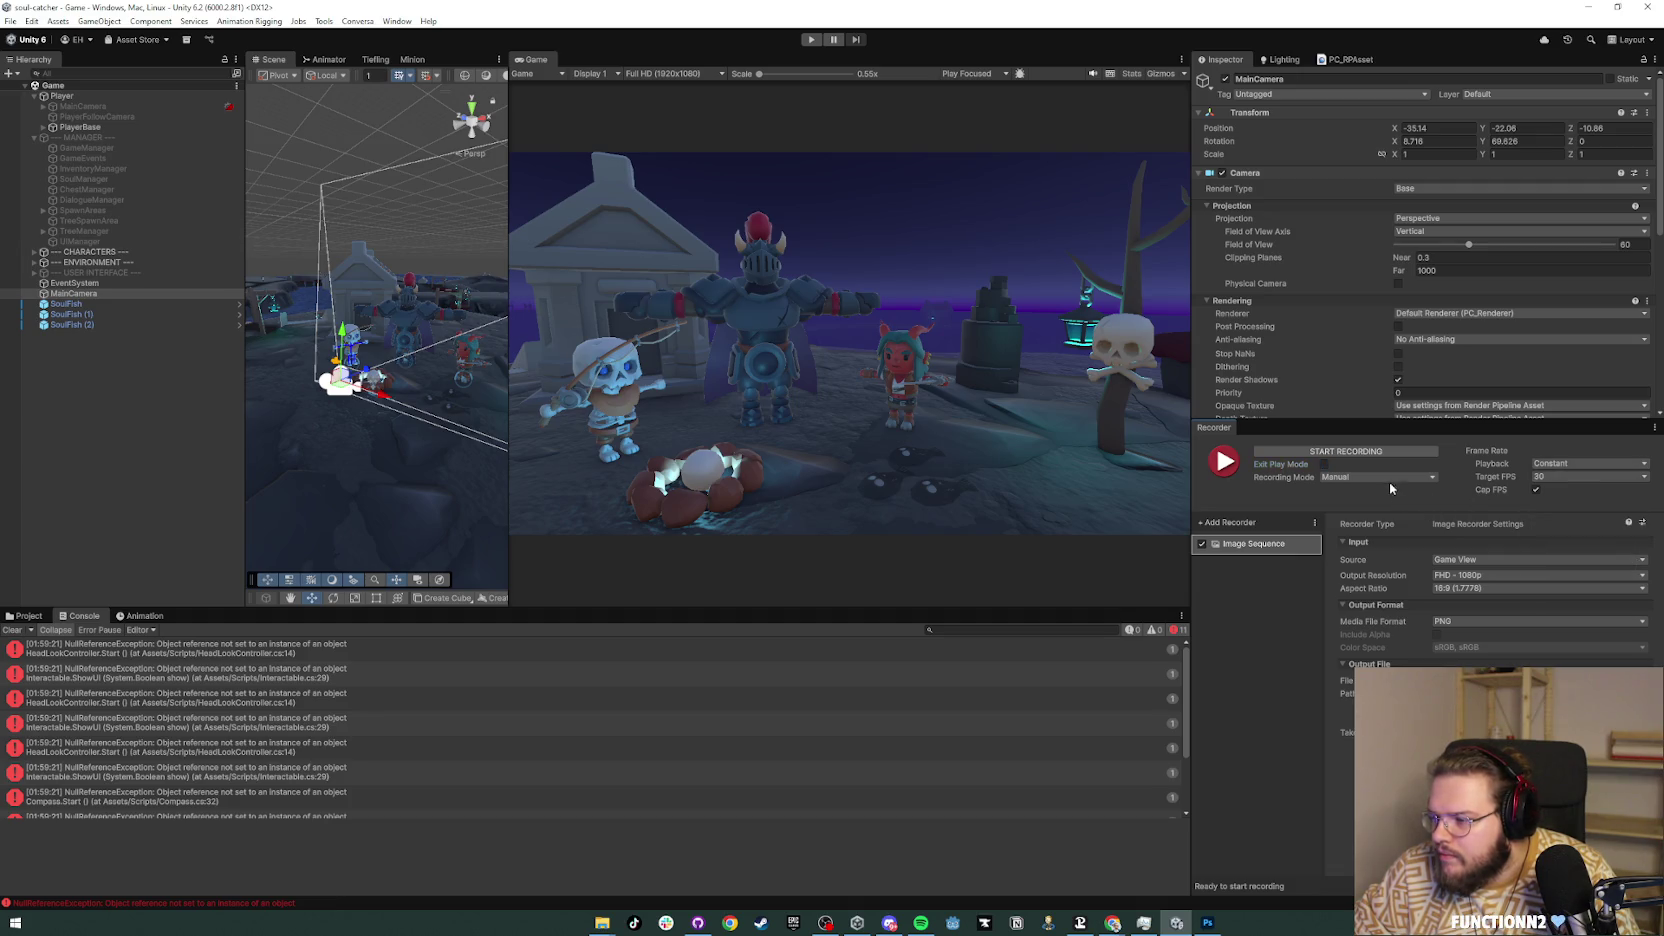
Step: Set the Recording Mode back to Single Frame and start the capture
{"action": "left_click", "coordinate": [1388, 479]}
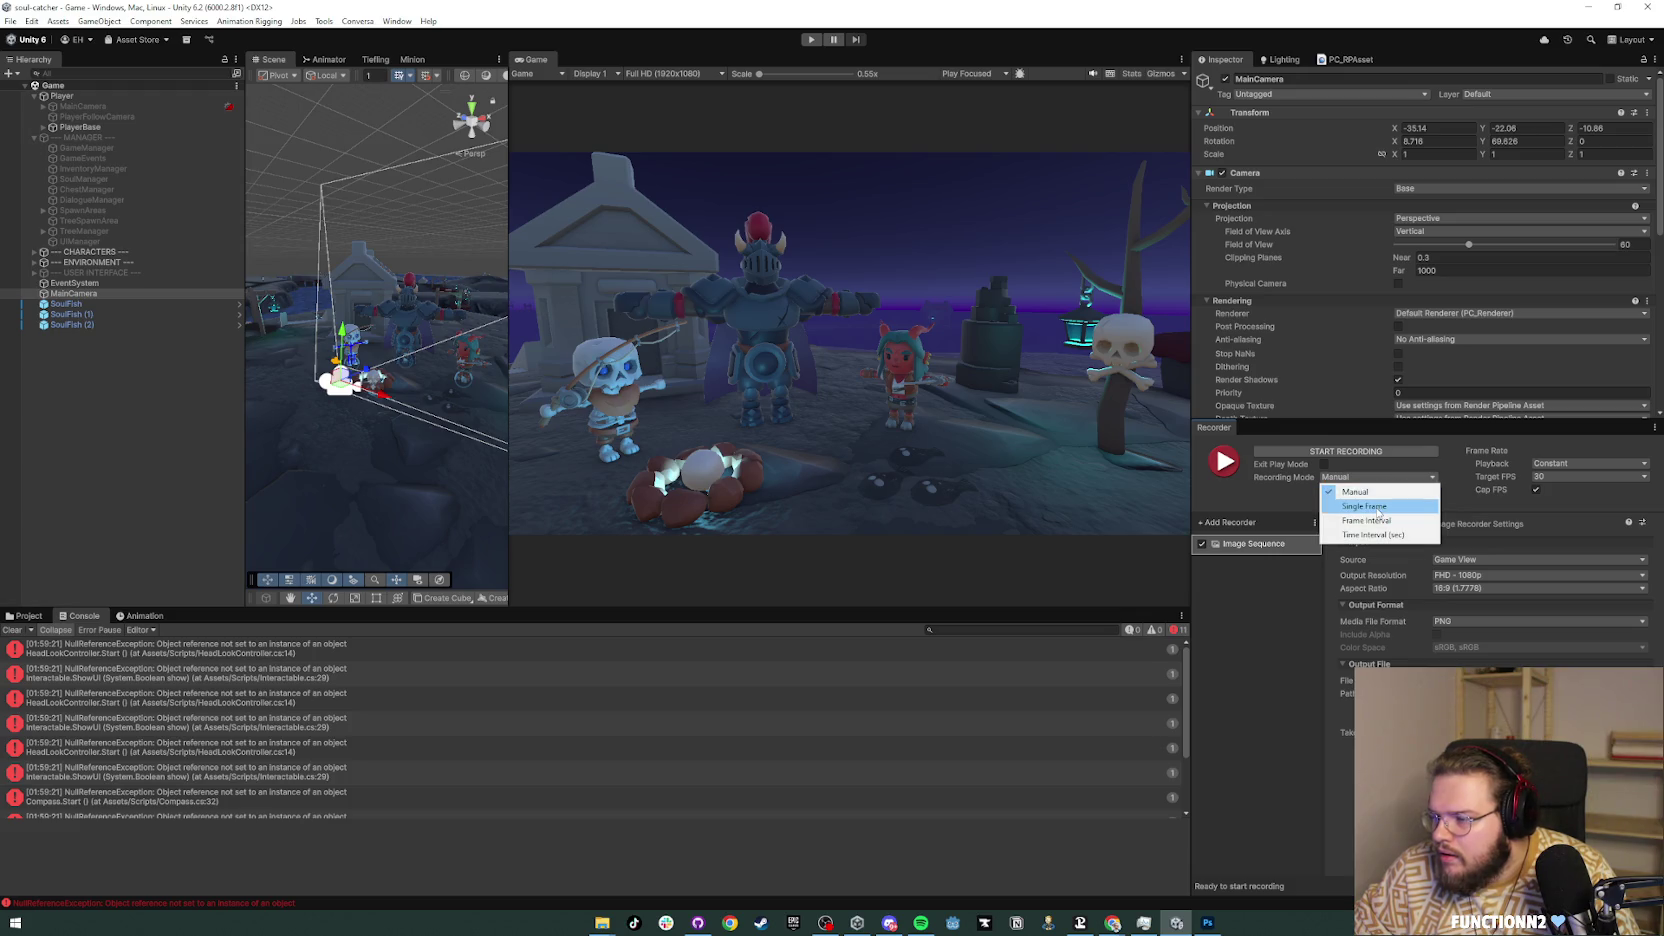
{"action": "left_click", "coordinate": [1378, 508]}
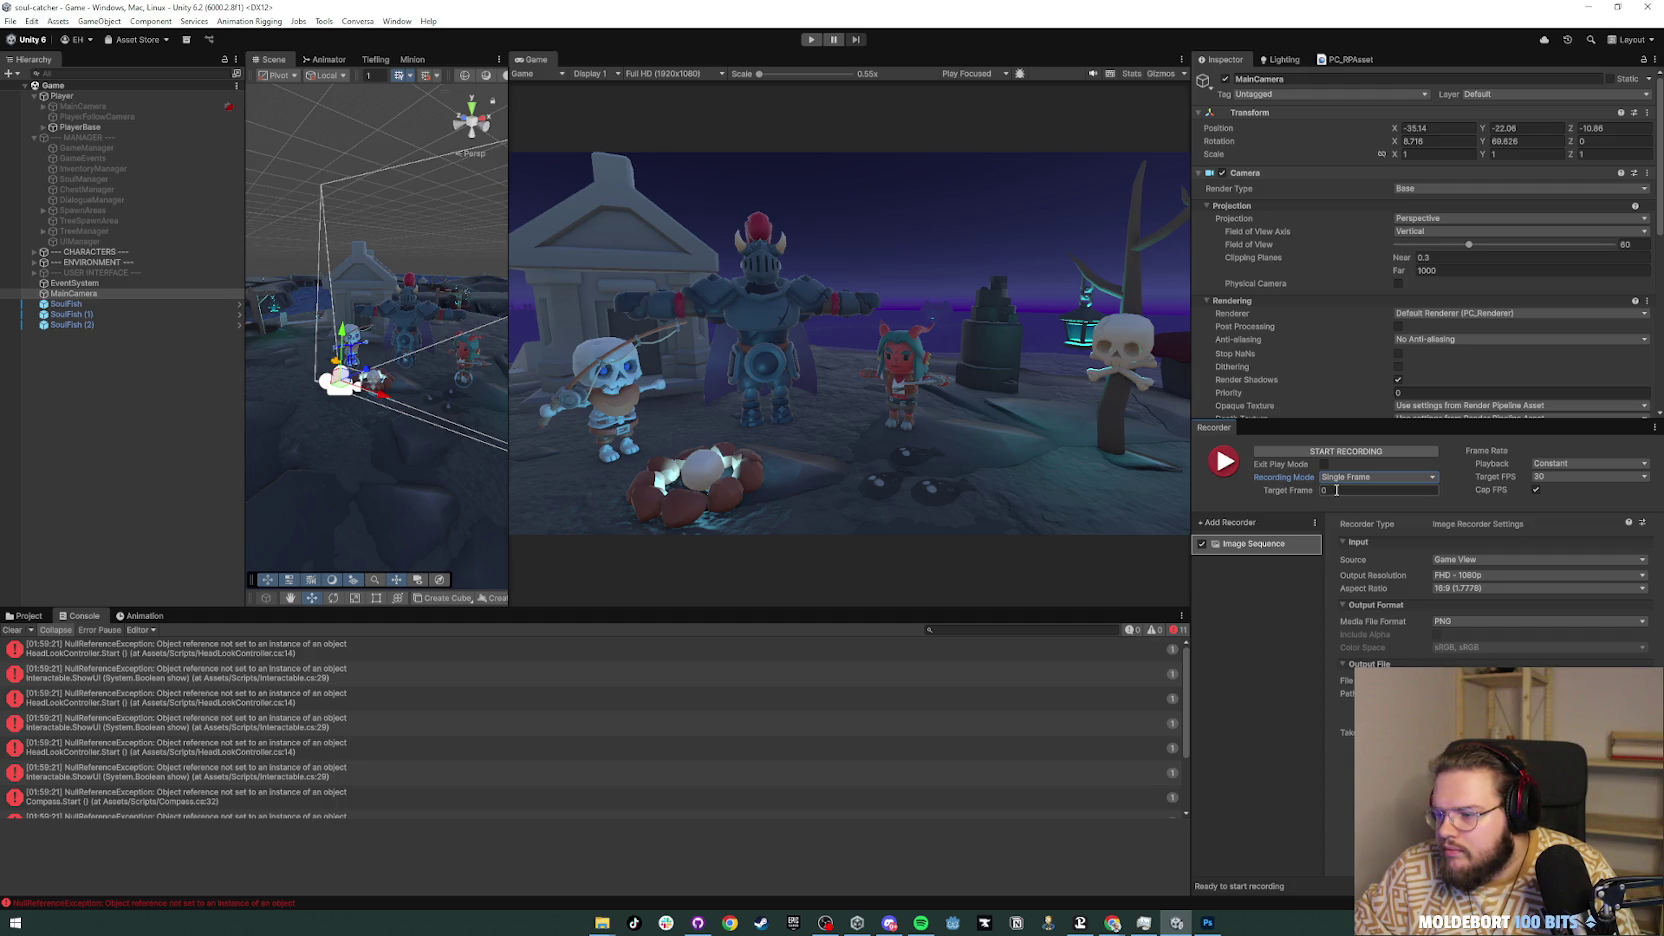
{"action": "left_click", "coordinate": [1335, 454]}
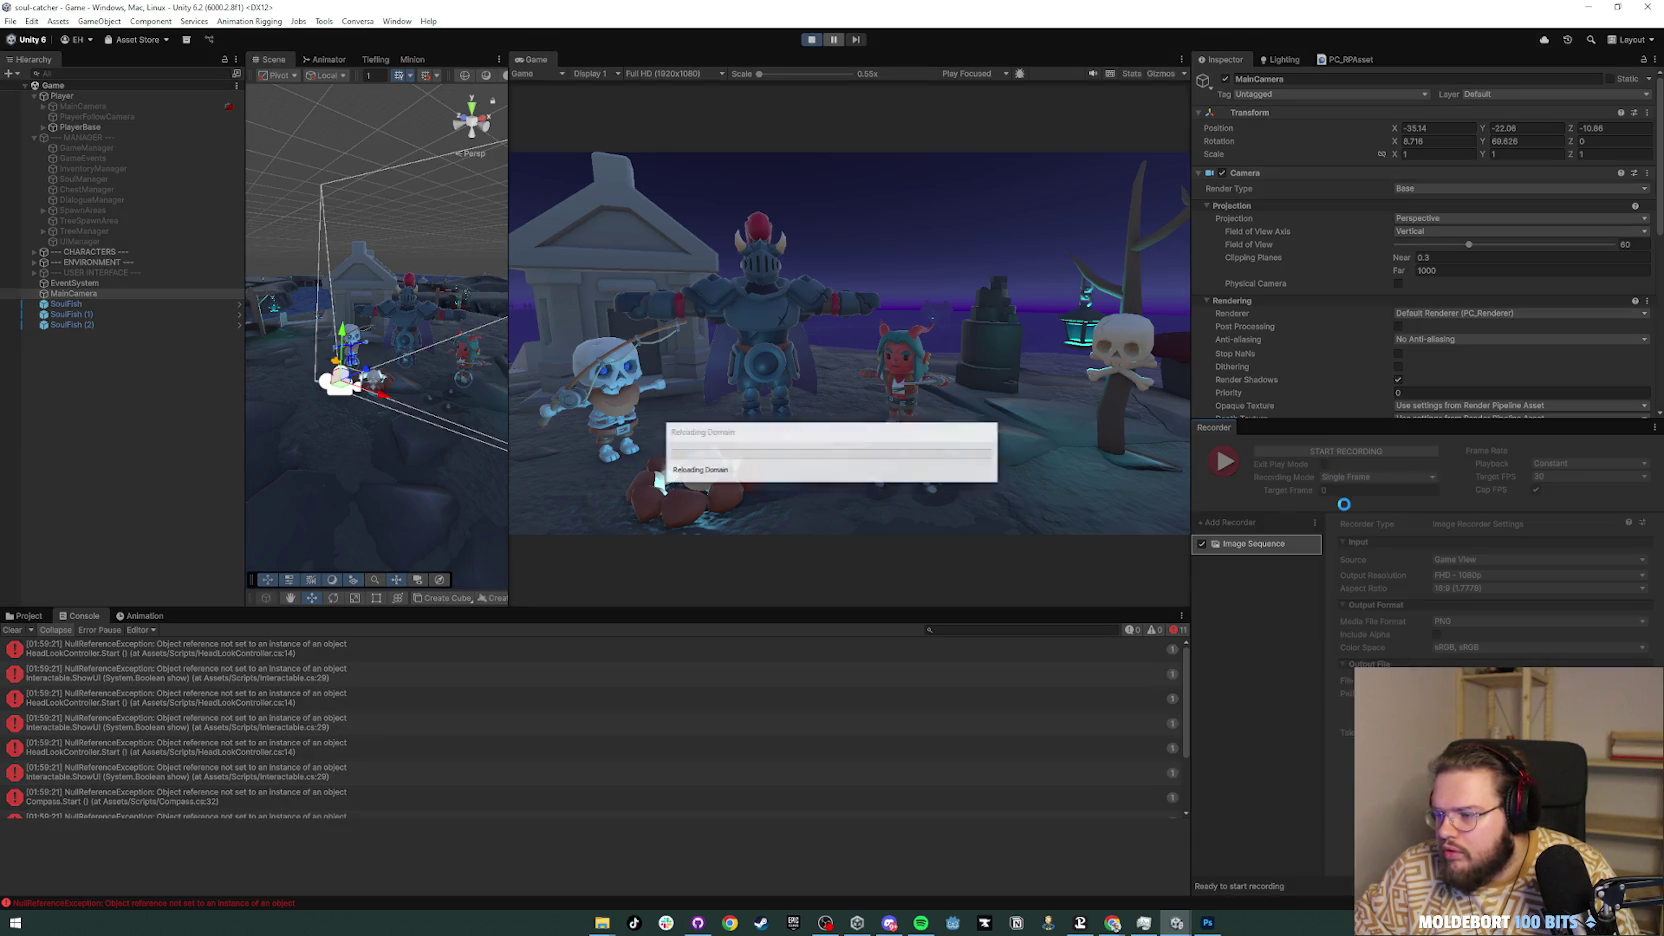
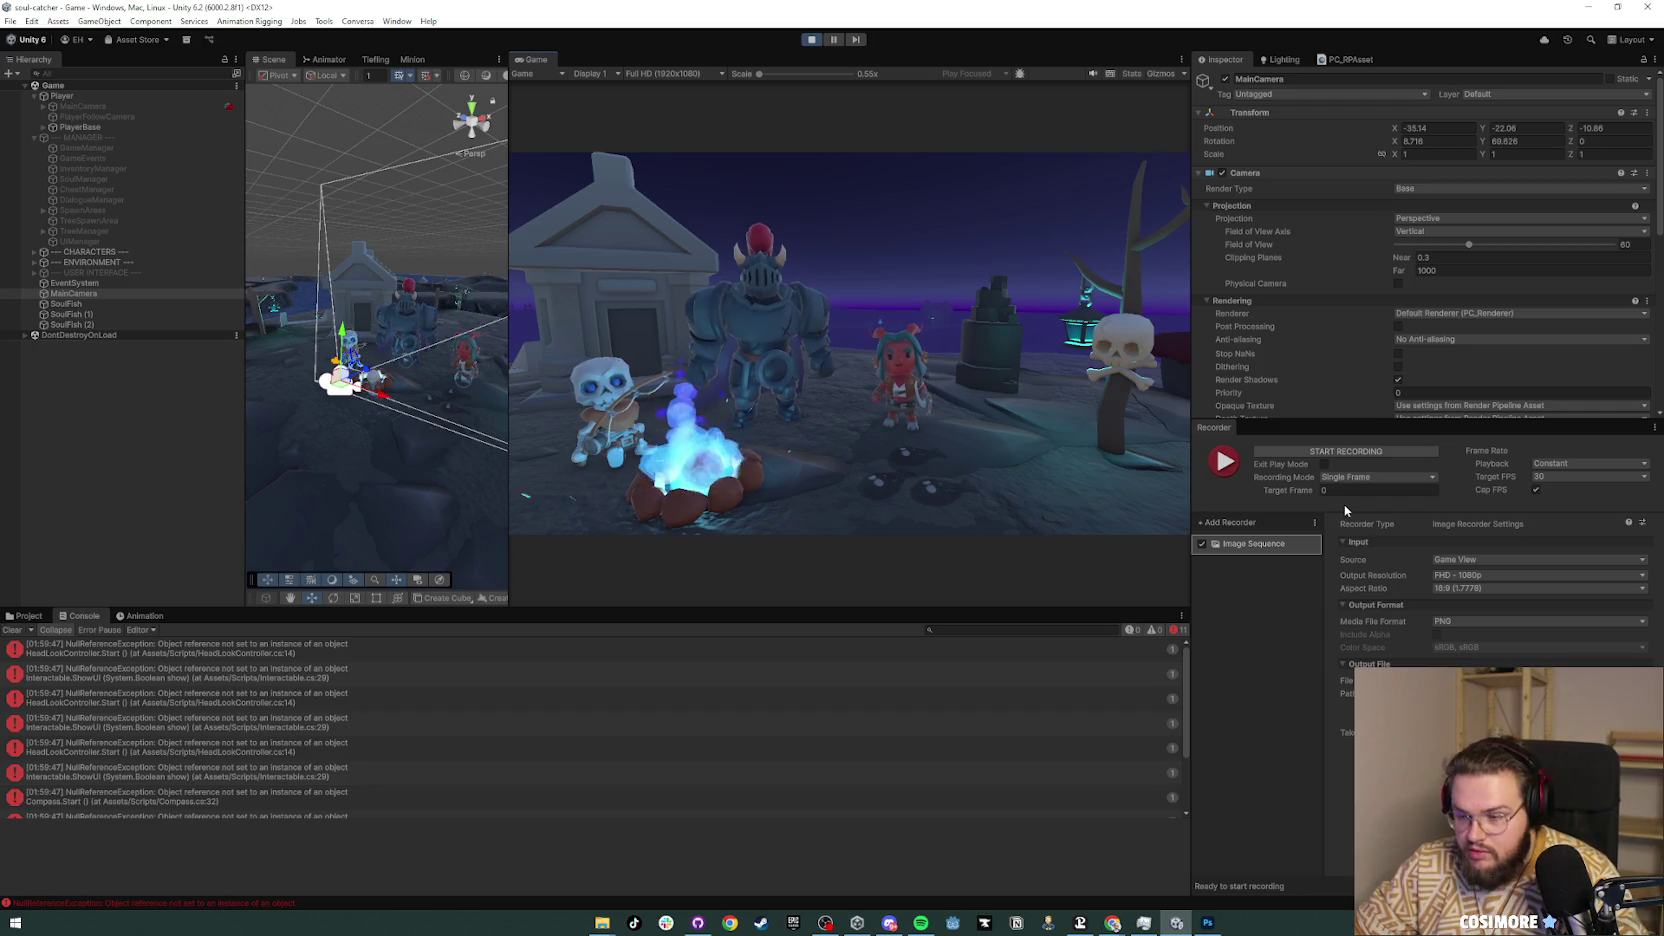
Step: Snip the campfire game scene with the Snipping Tool
{"action": "key", "text": "super"}
{"action": "type", "text": "snip"}
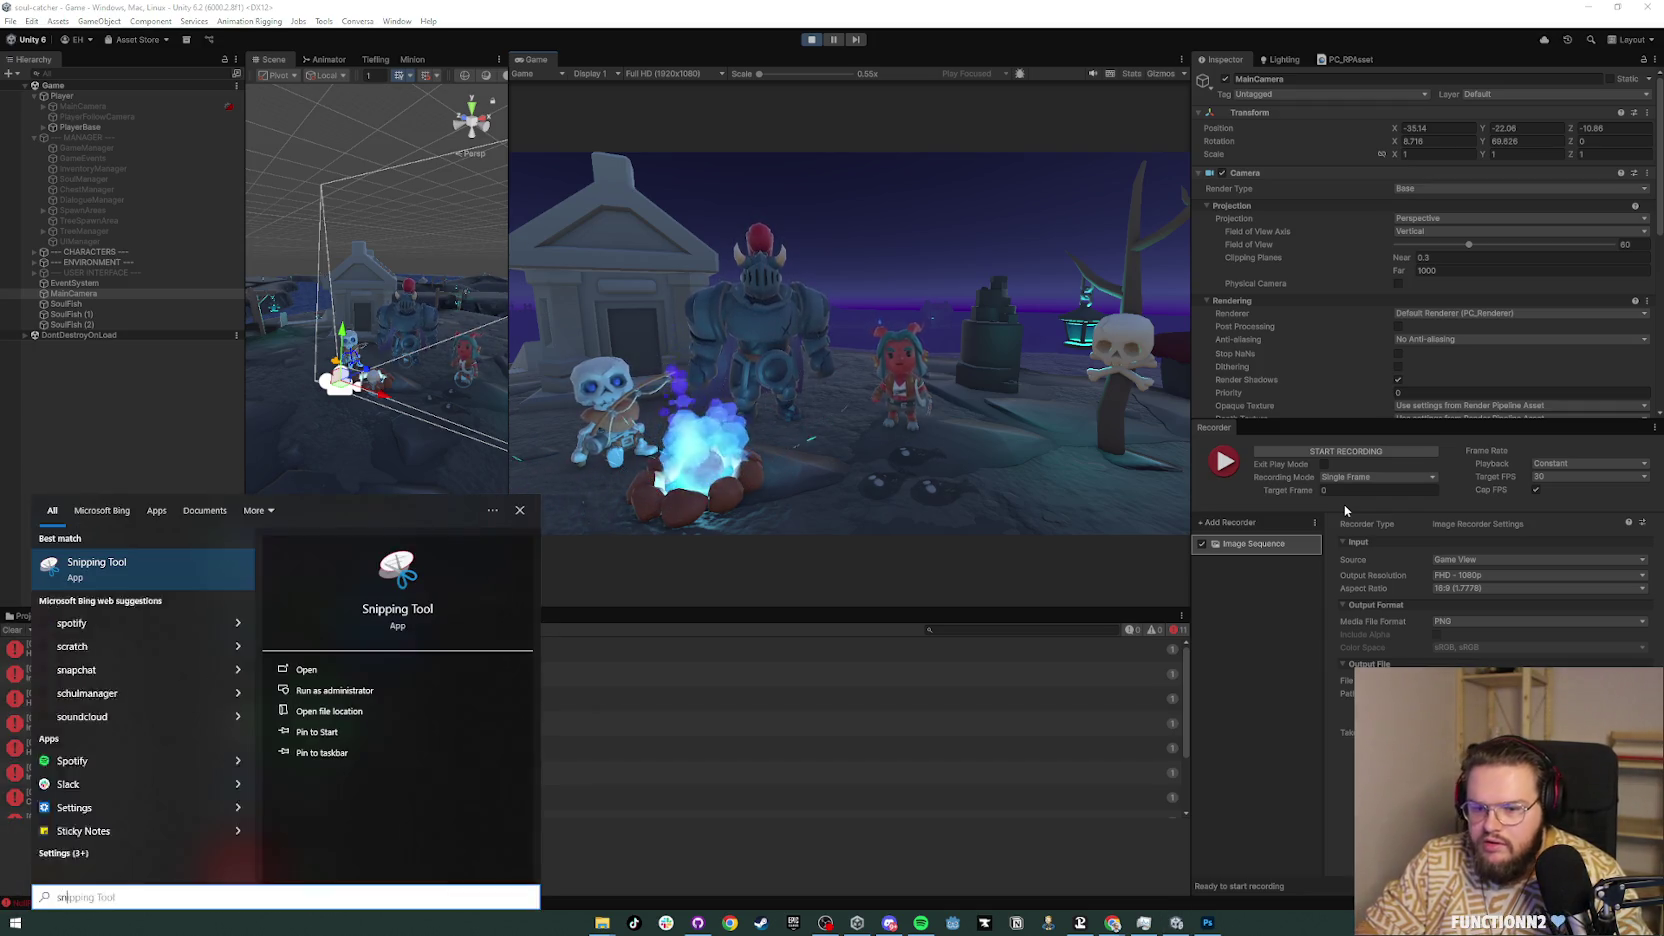
{"action": "key", "text": "Return"}
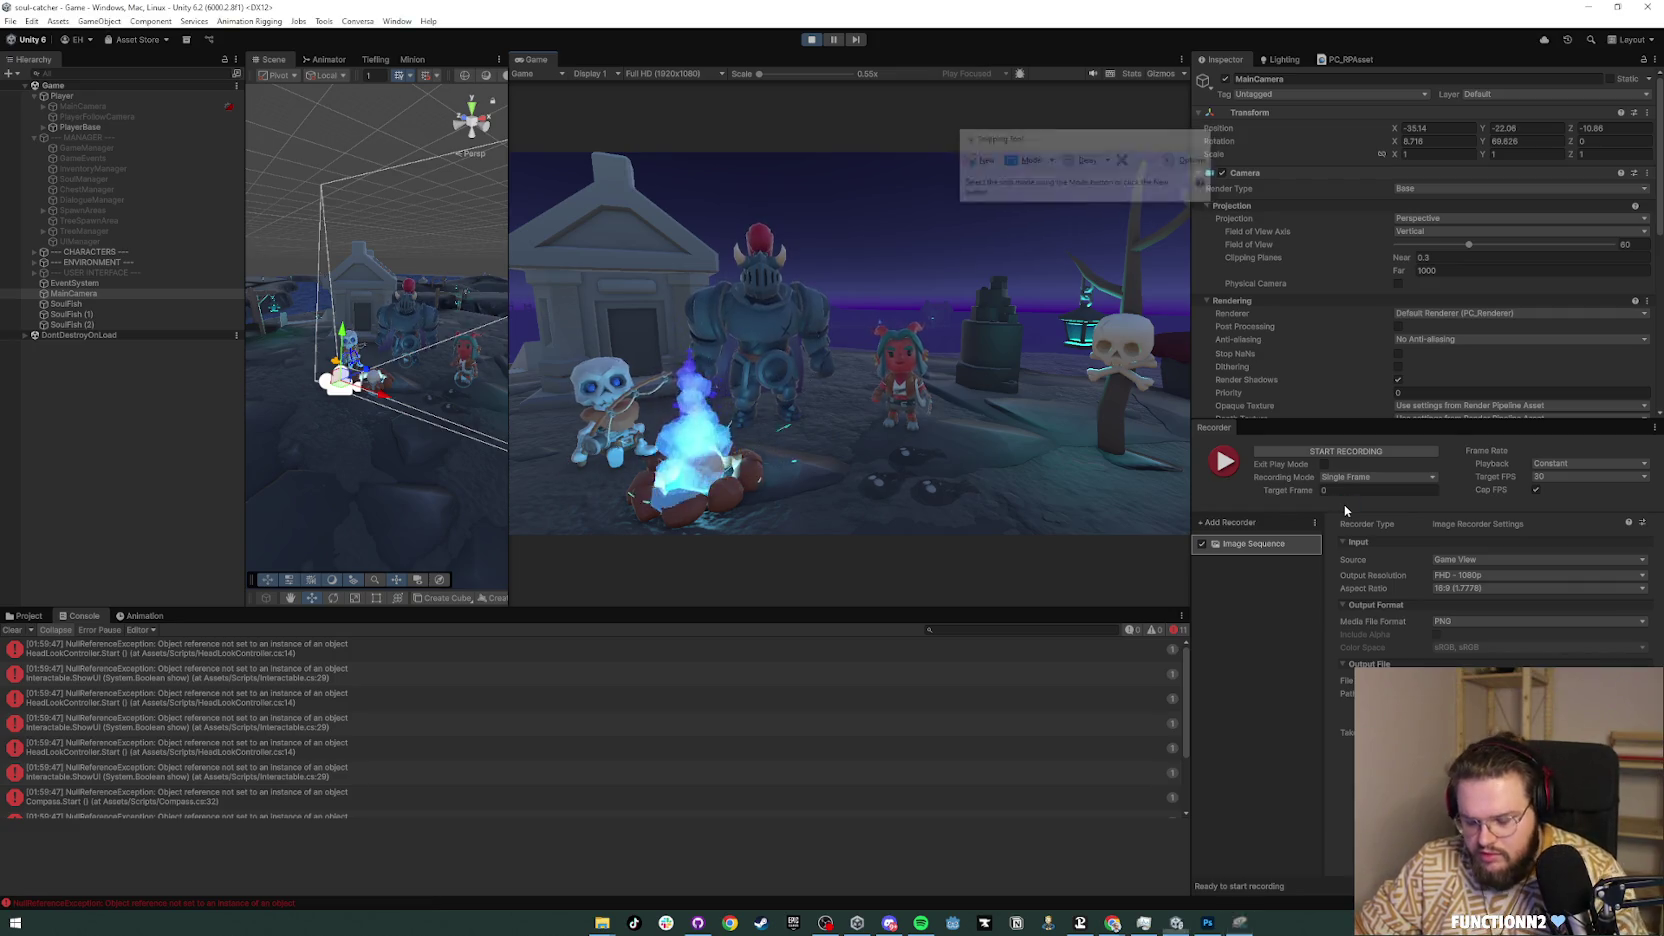
{"action": "left_click", "coordinate": [976, 160]}
{"action": "left_click_drag", "start_coordinate": [510, 152], "coordinate": [1174, 541]}
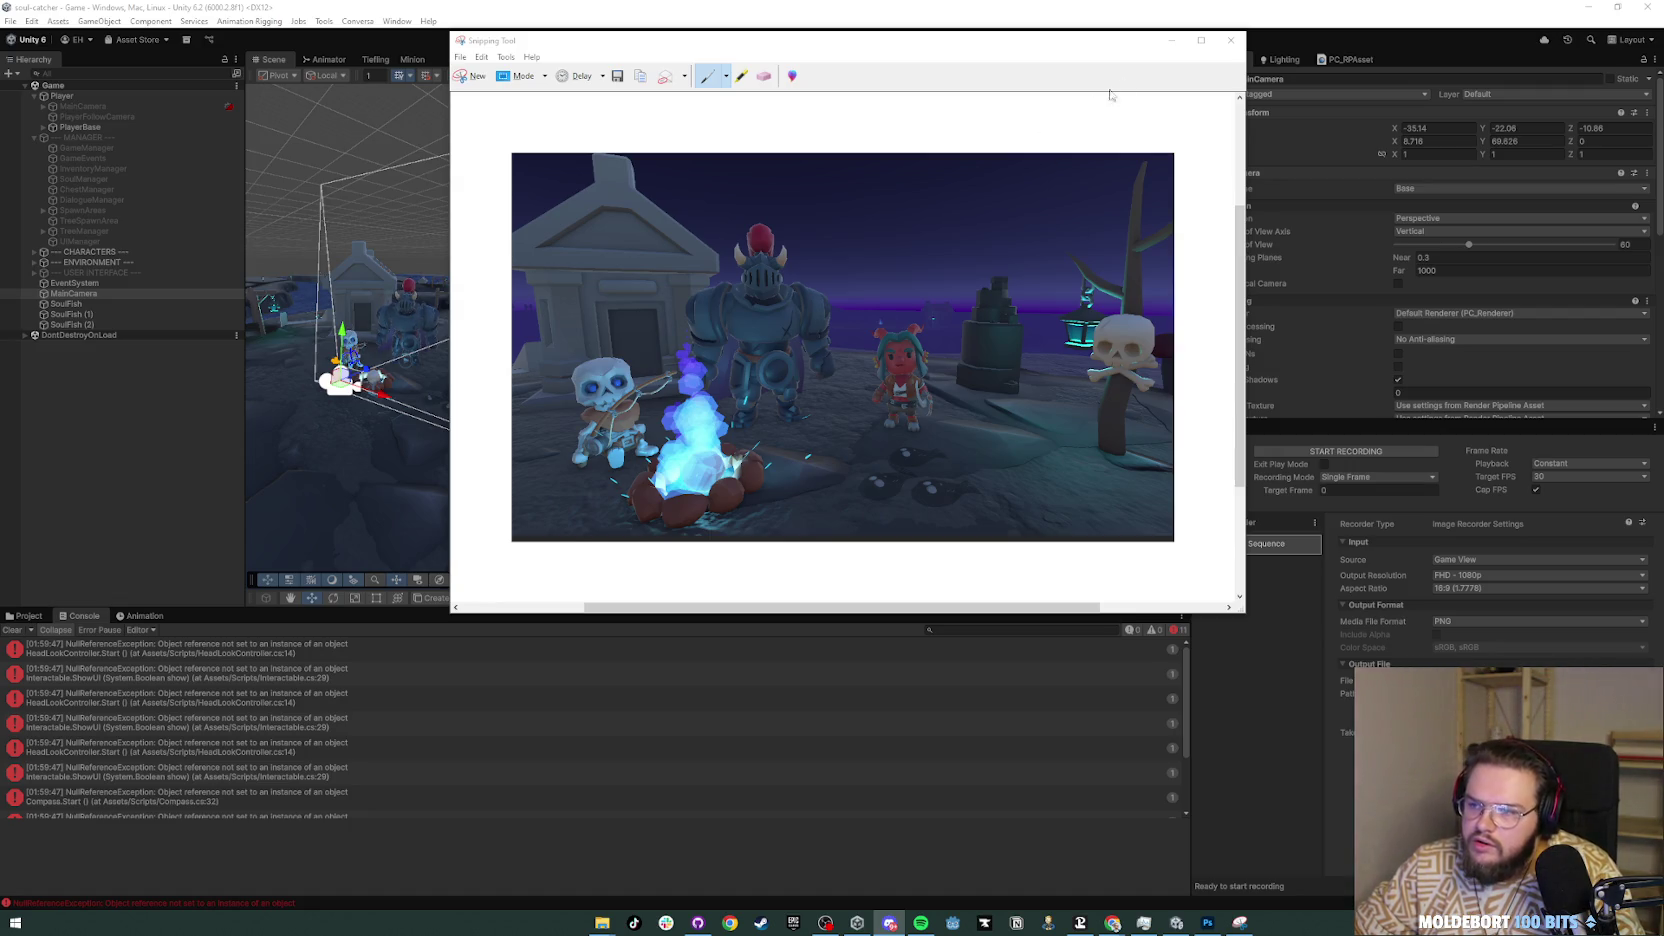
Step: Stop the running game and bring up the Recordings folder of captured frames
{"action": "left_click", "coordinate": [1172, 40]}
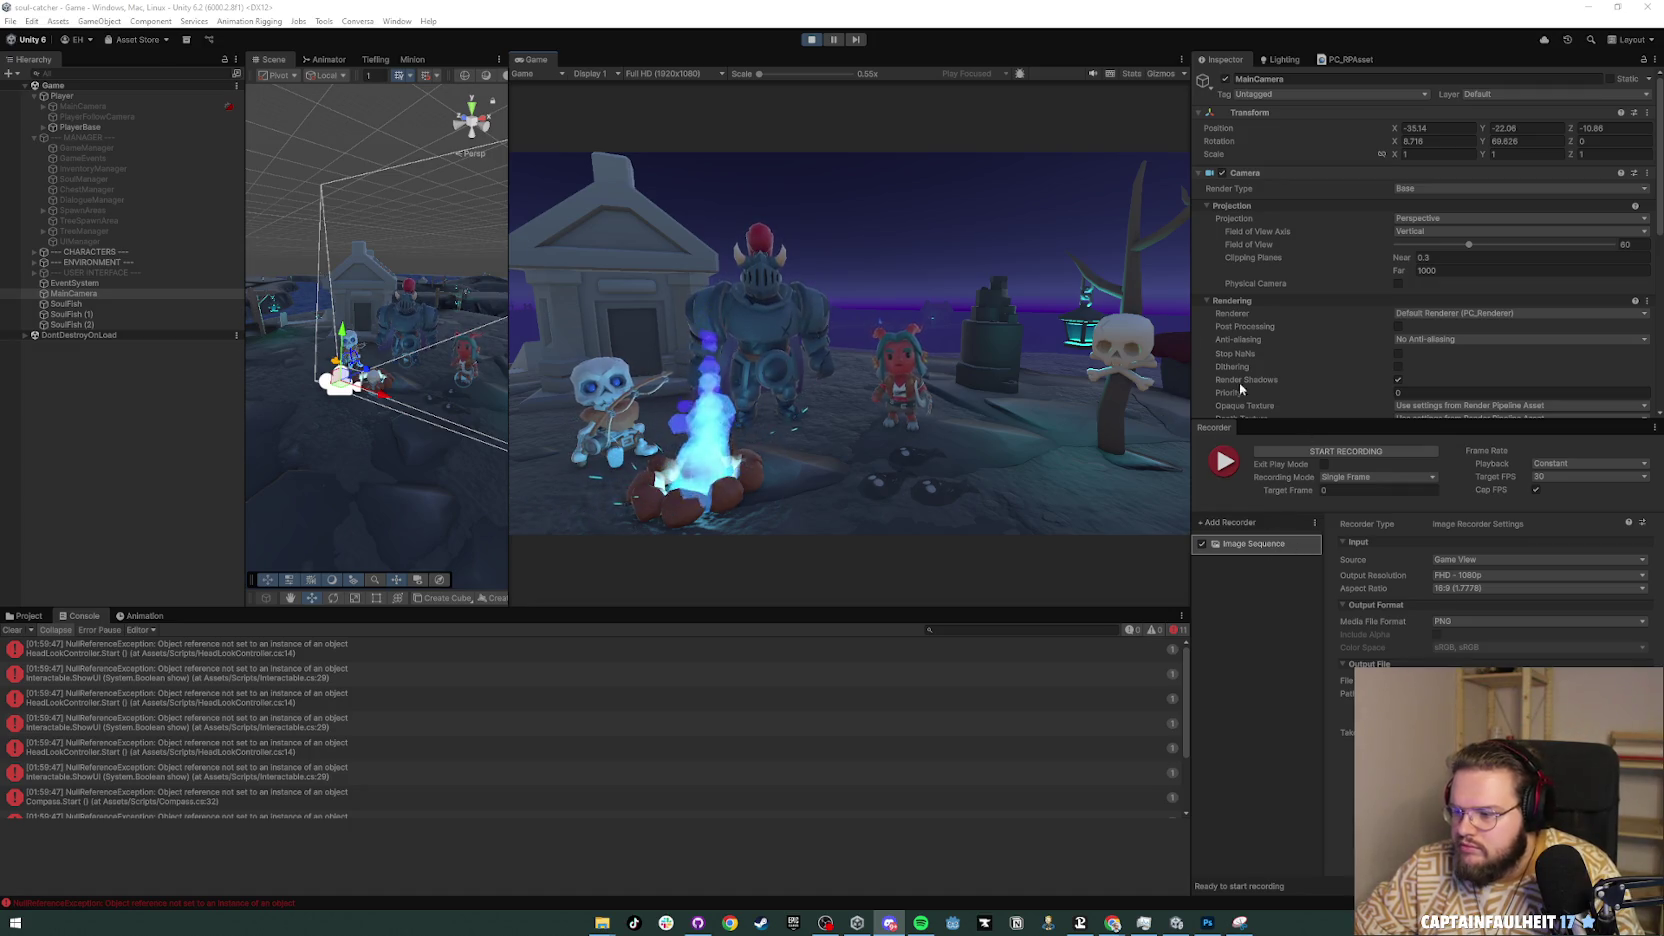
{"action": "left_click", "coordinate": [816, 45]}
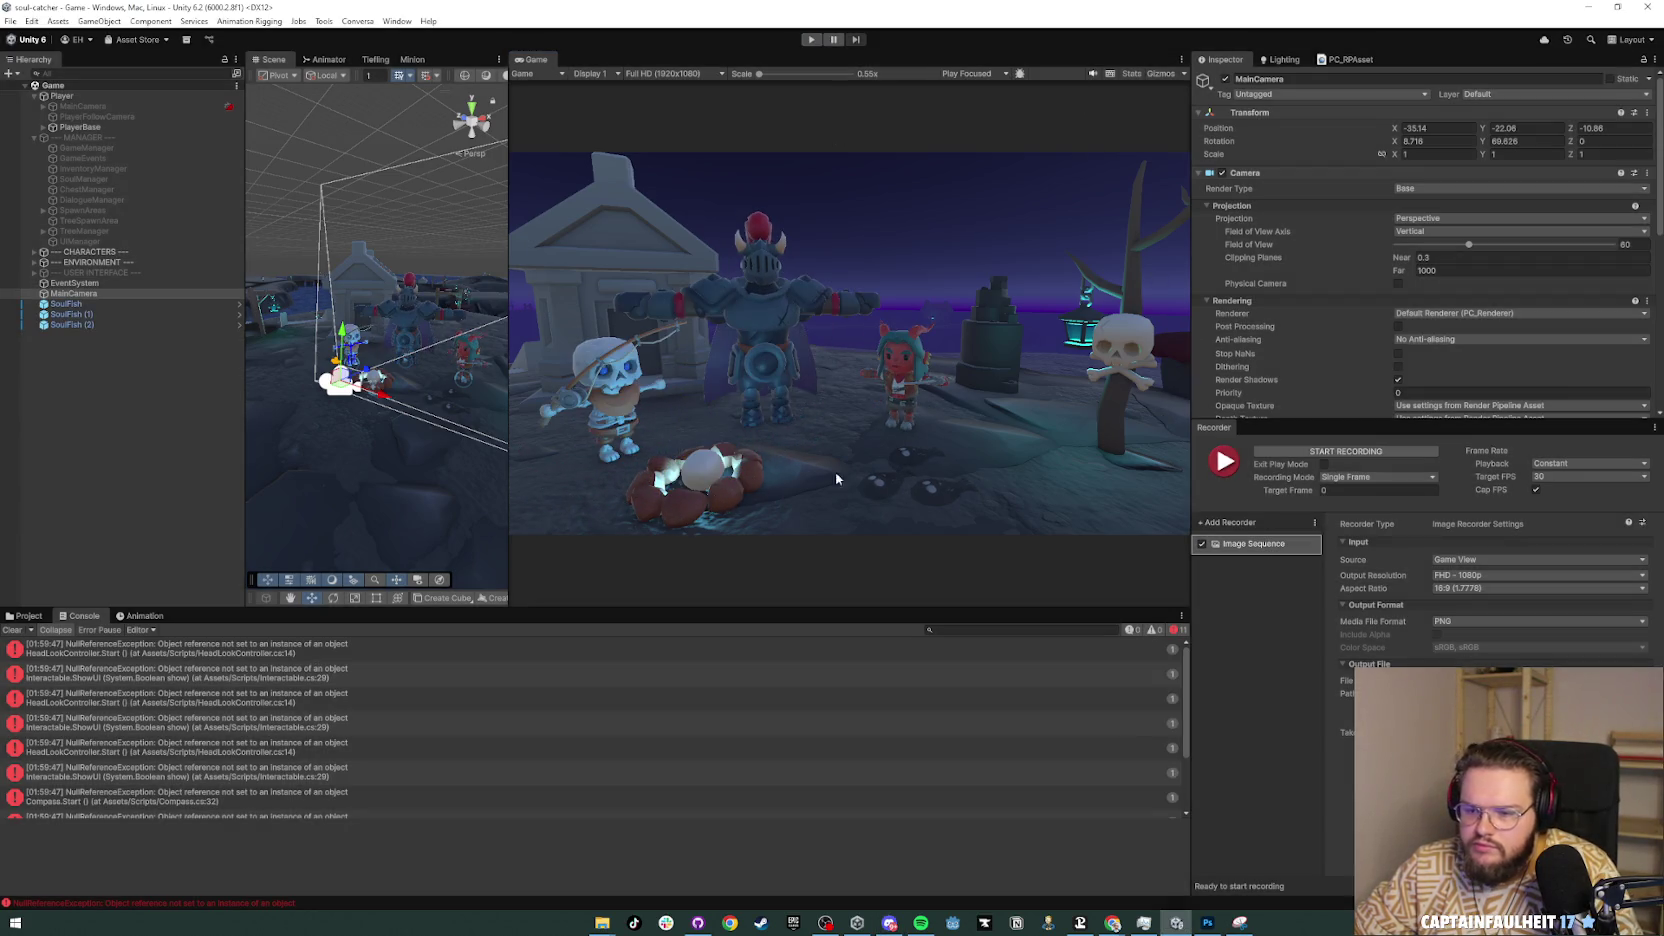
{"action": "key", "text": "alt+Tab"}
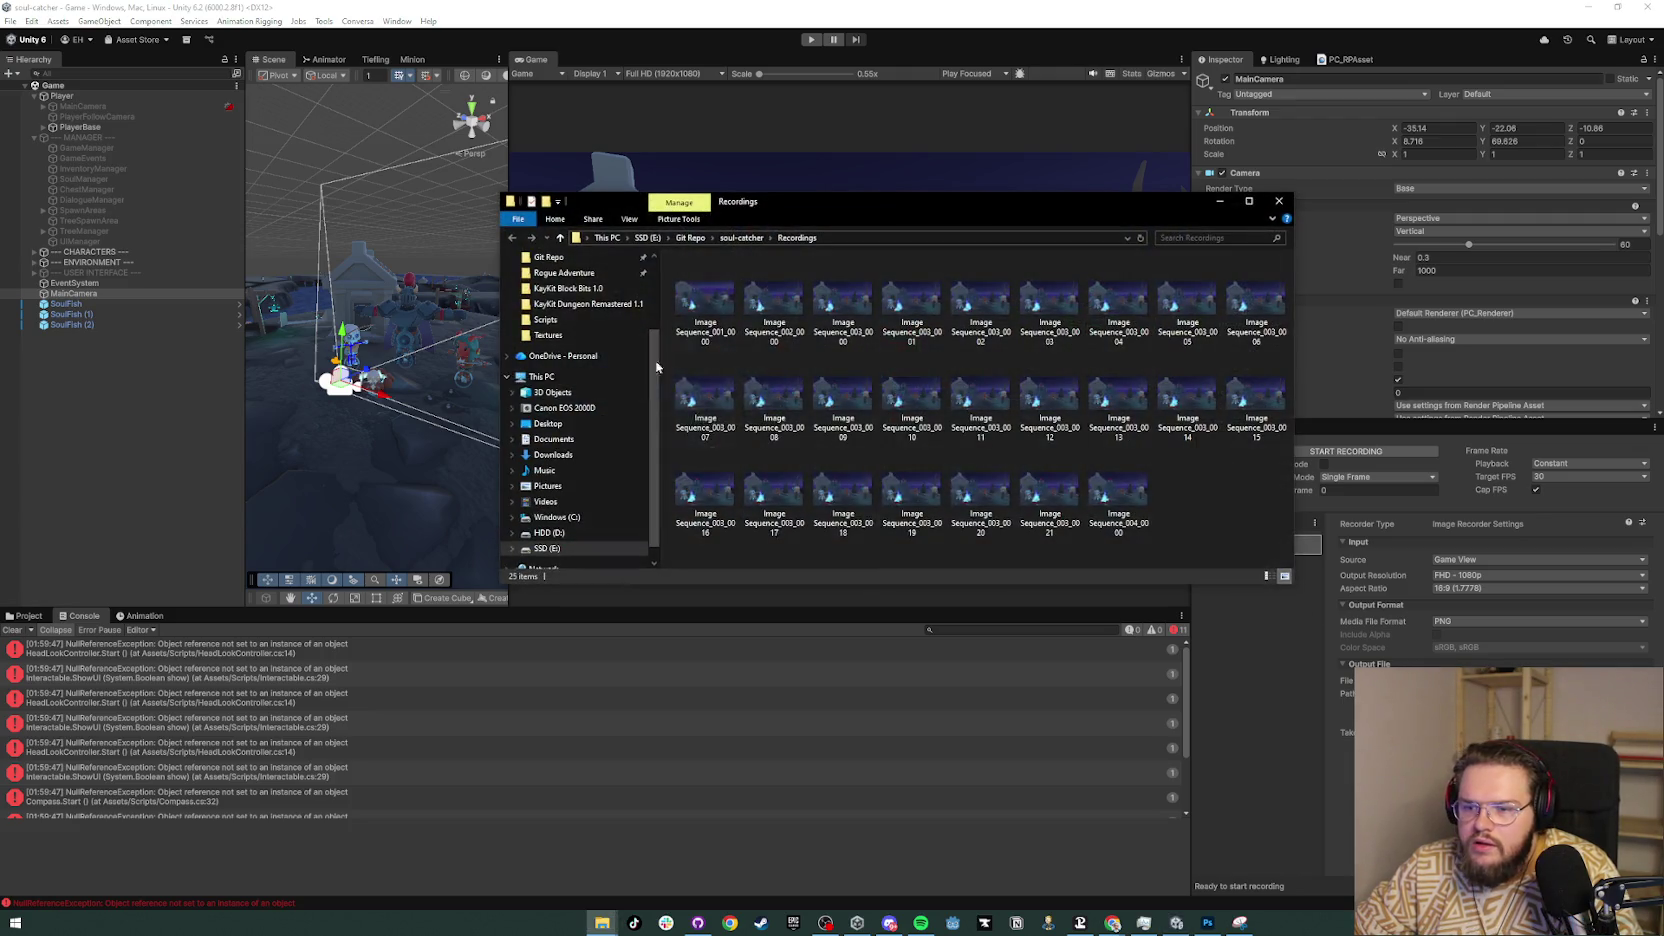
Step: Page through the recorded frames in Photos, starting at Image Sequence_002_0000, then bring up the browser
{"action": "left_click", "coordinate": [727, 311]}
{"action": "double_click", "coordinate": [773, 300]}
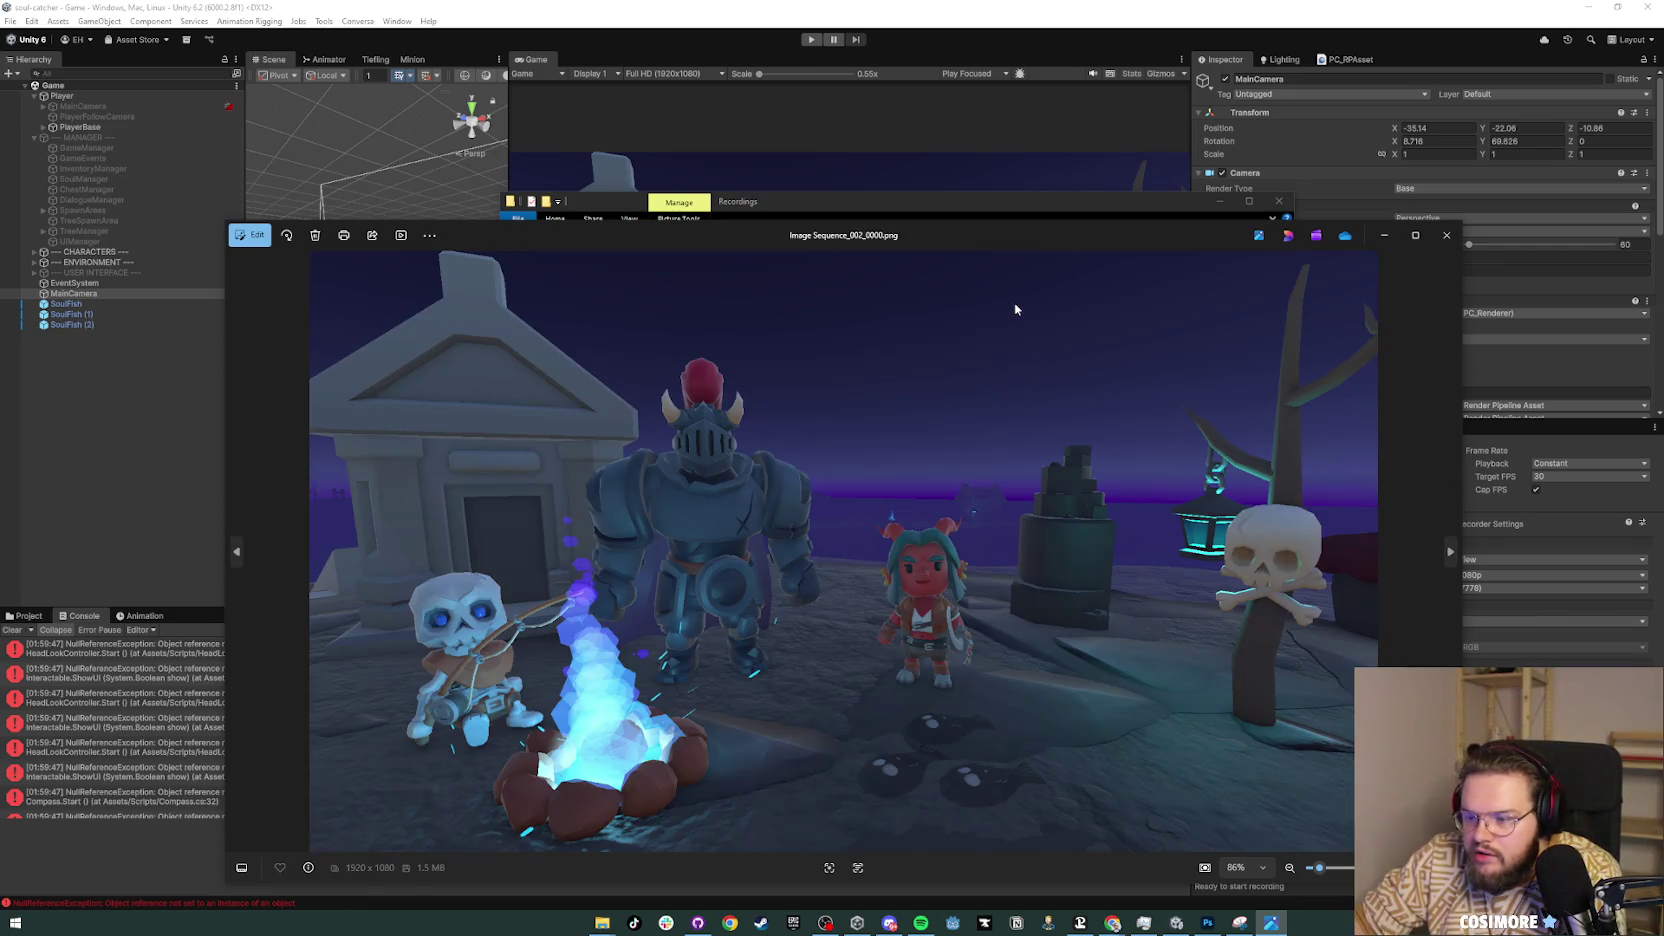
{"action": "key", "text": "Right"}
{"action": "key", "text": "Right"}
{"action": "key", "text": "Right"}
{"action": "key", "text": "Right"}
{"action": "key", "text": "Right"}
{"action": "key", "text": "Right"}
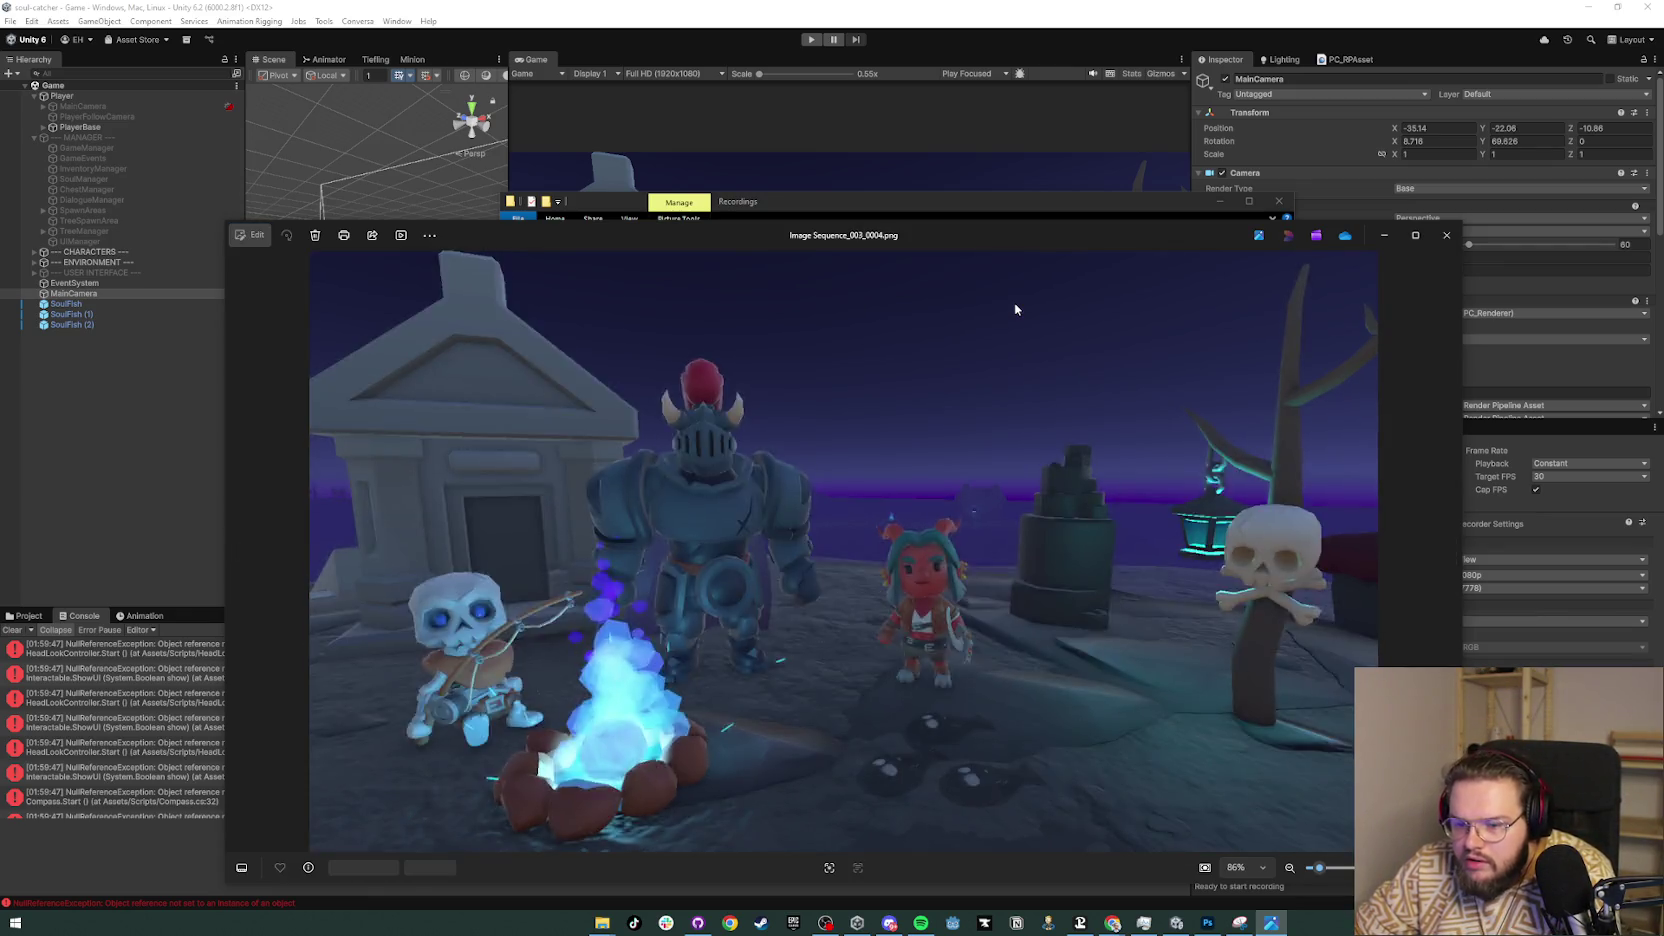
{"action": "key", "text": "Right"}
{"action": "key", "text": "Right"}
{"action": "key", "text": "Right"}
{"action": "key", "text": "Right"}
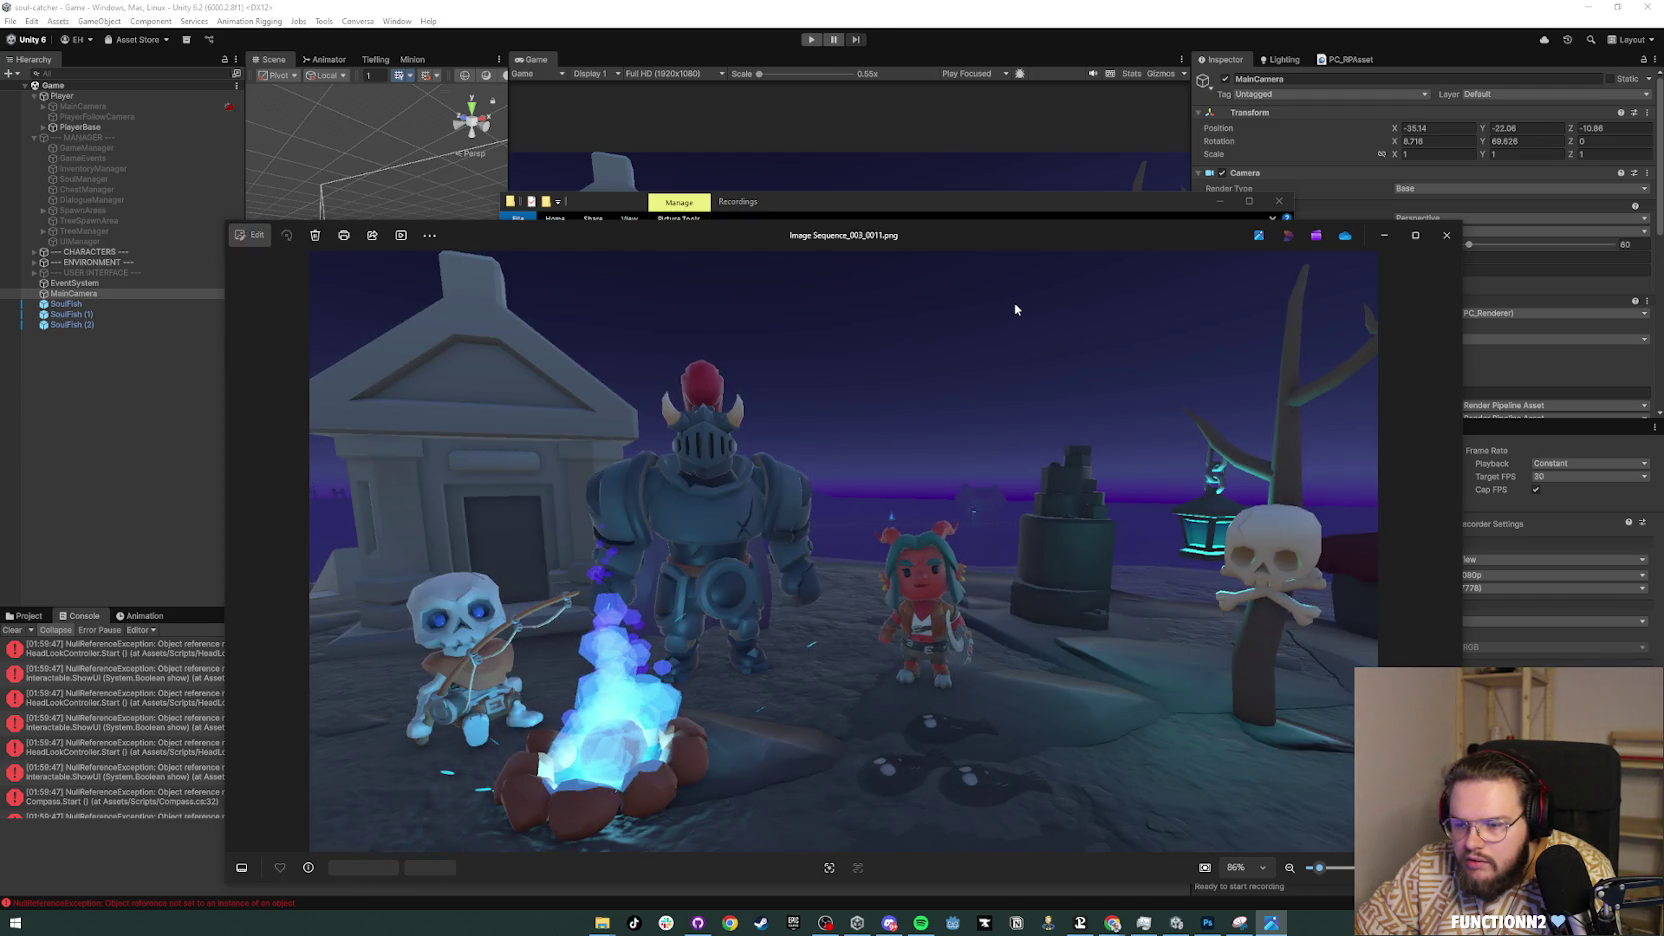
{"action": "key", "text": "Right"}
{"action": "key", "text": "Right"}
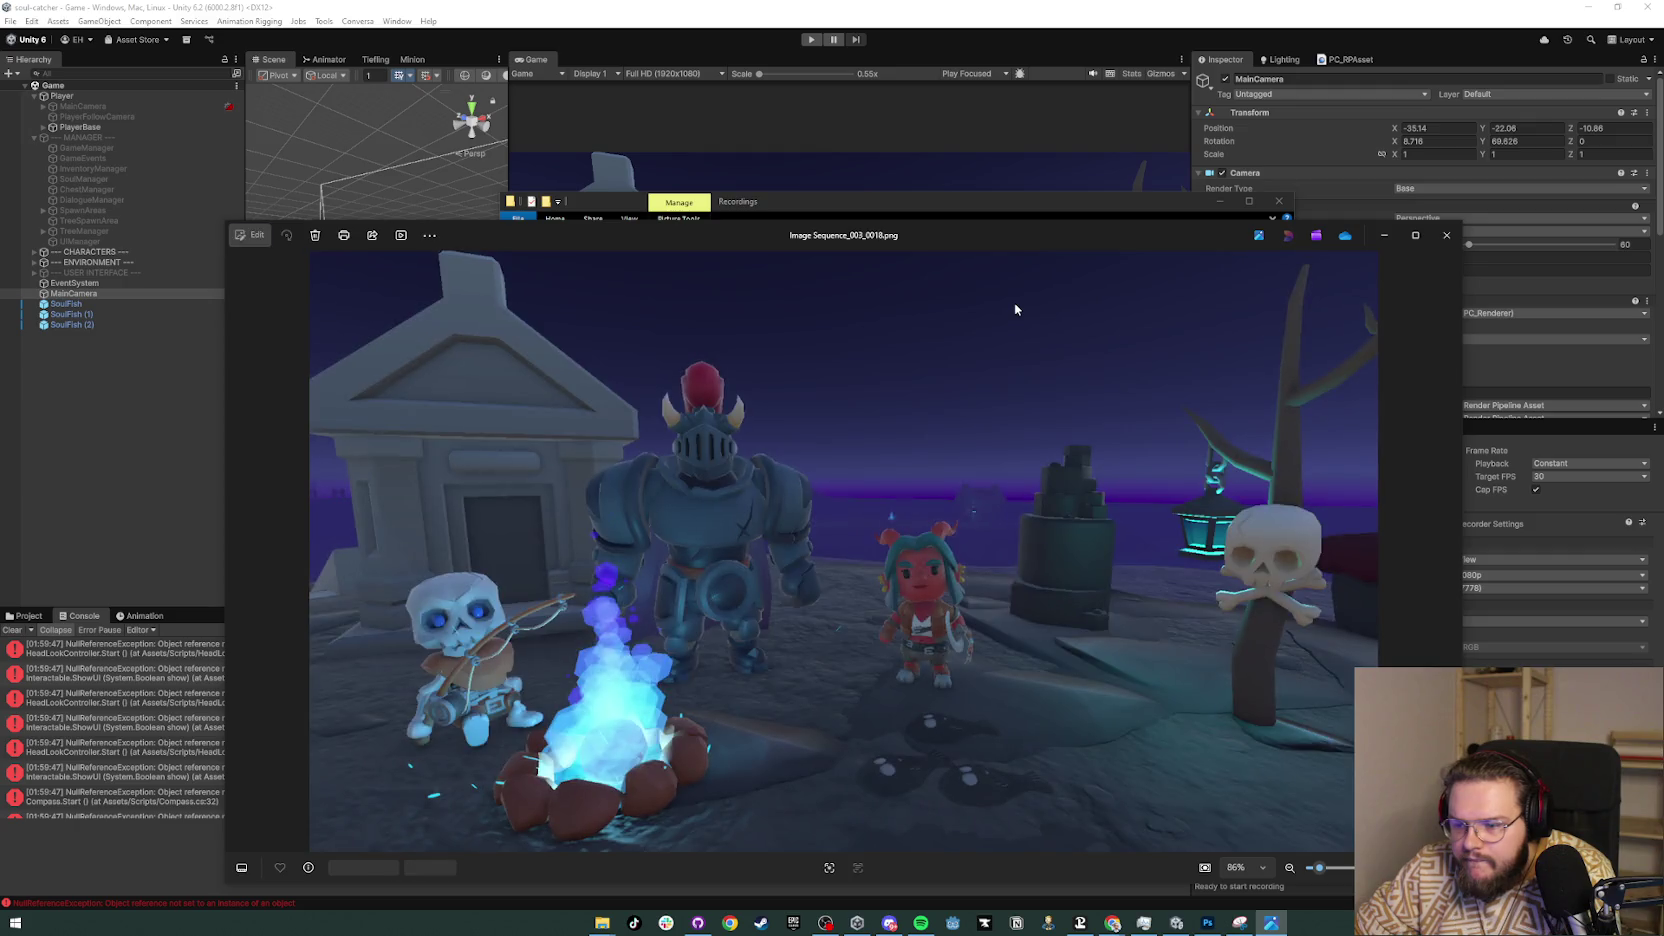
{"action": "left_click", "coordinate": [1444, 240]}
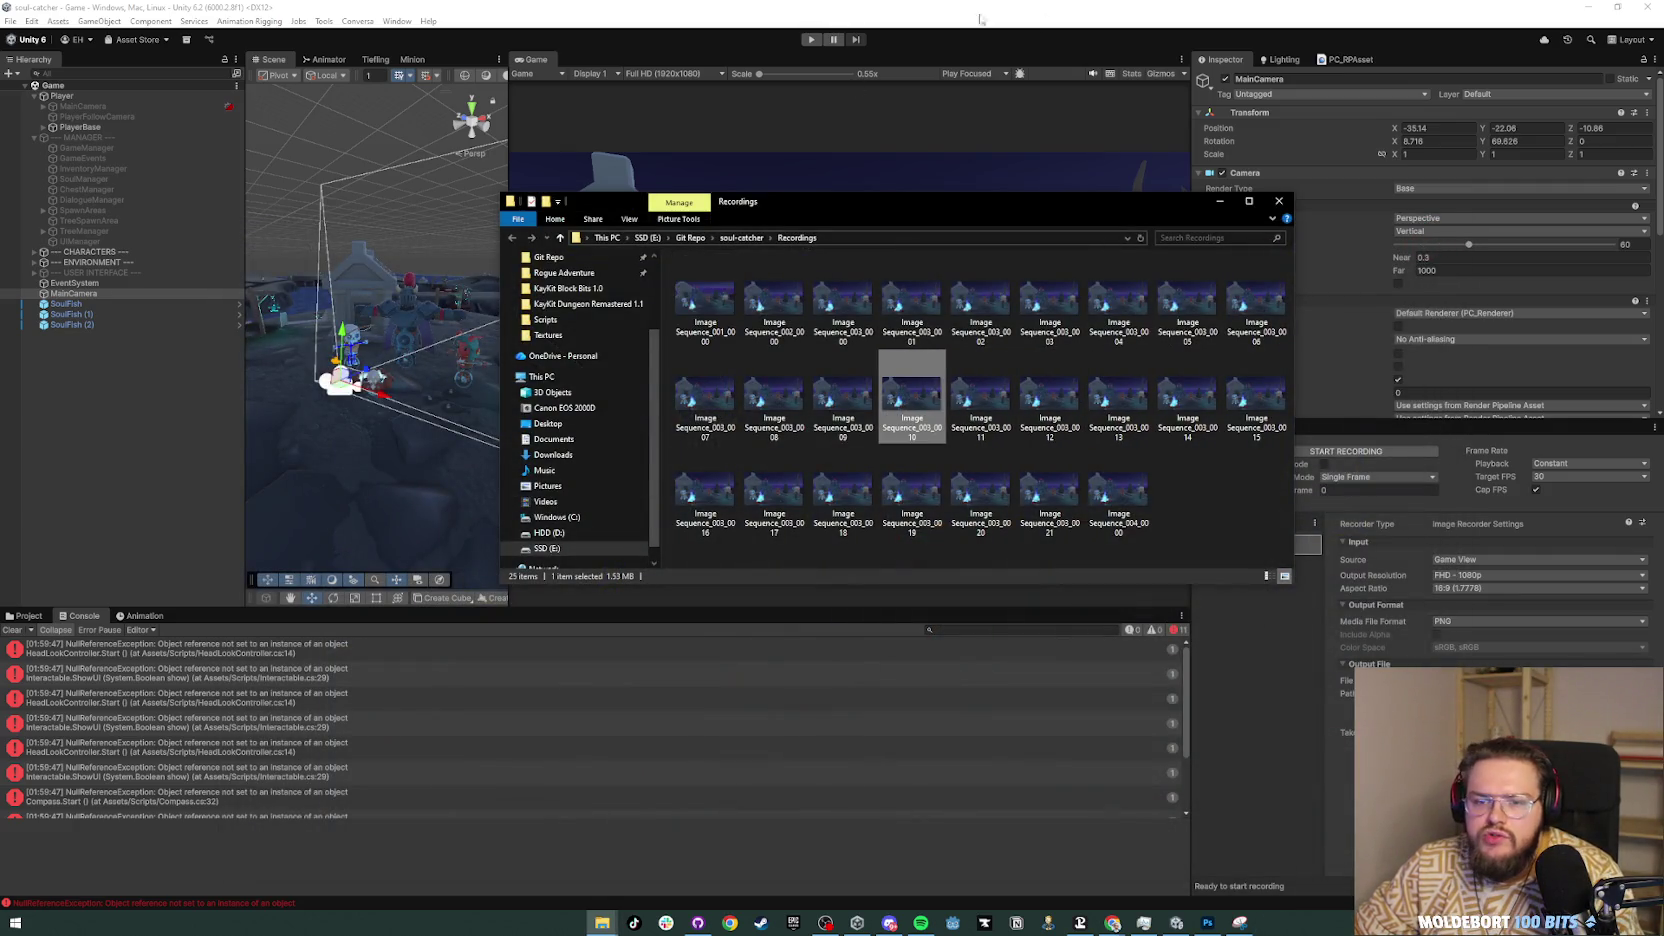
{"action": "left_click", "coordinate": [1563, 7]}
{"action": "left_click", "coordinate": [1588, 7]}
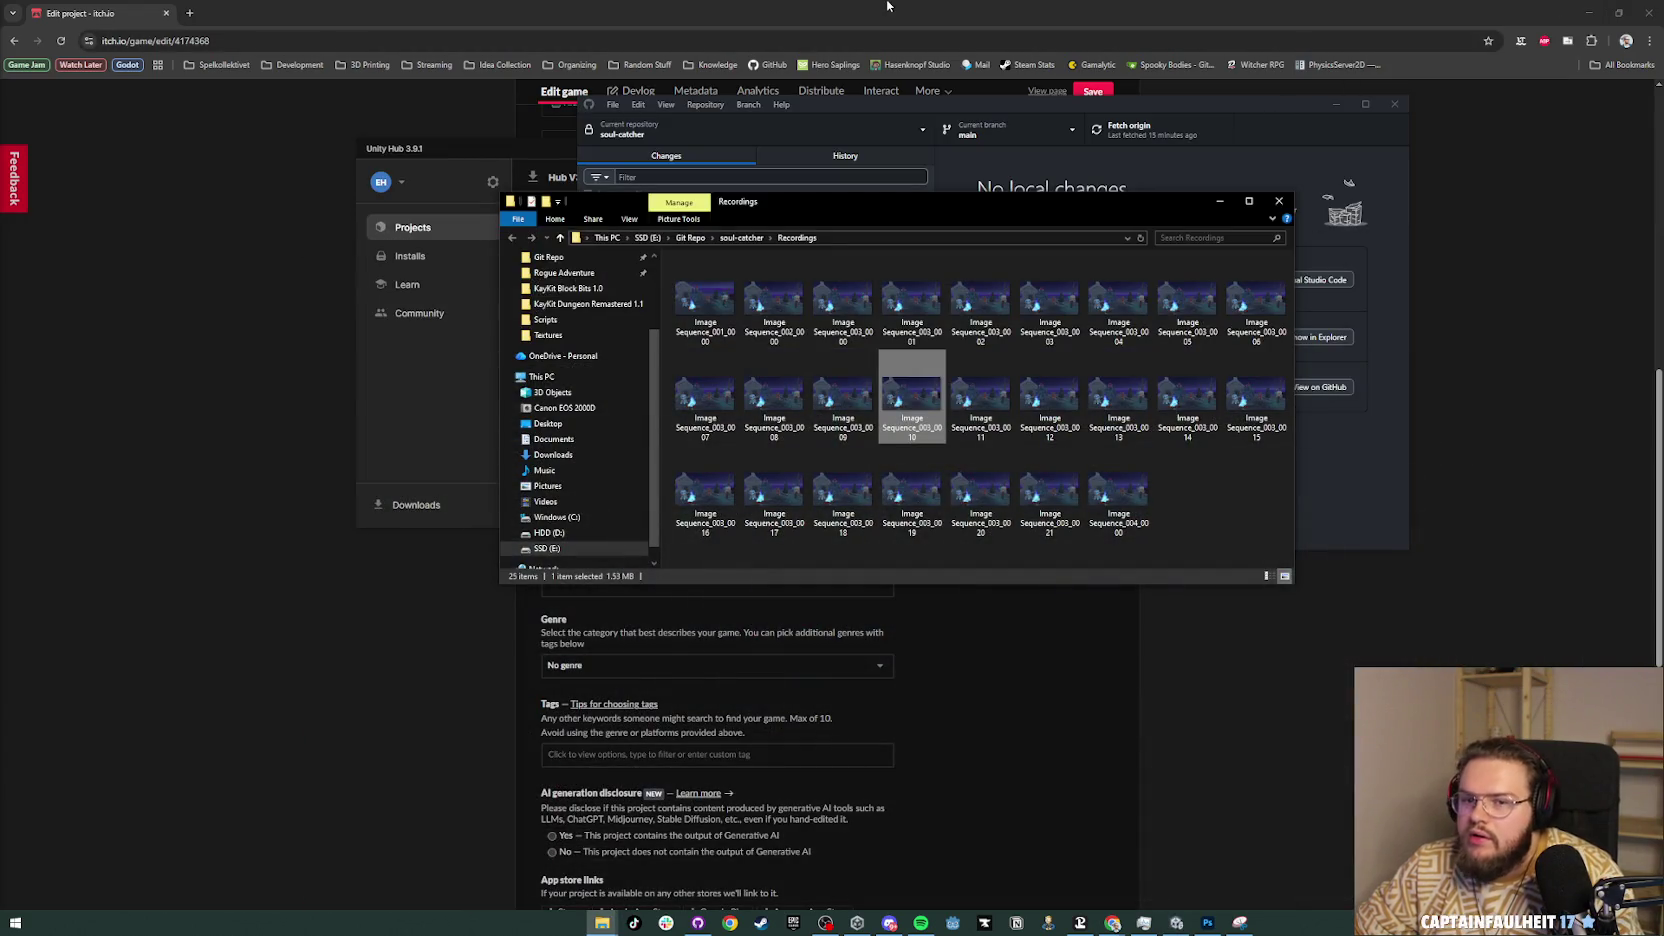
Step: Open the itch.io profile page in a new browser tab
{"action": "left_click", "coordinate": [570, 42]}
{"action": "scroll", "coordinate": [670, 220], "scroll_direction": "up", "scroll_amount": 1}
{"action": "key", "text": "ctrl+t"}
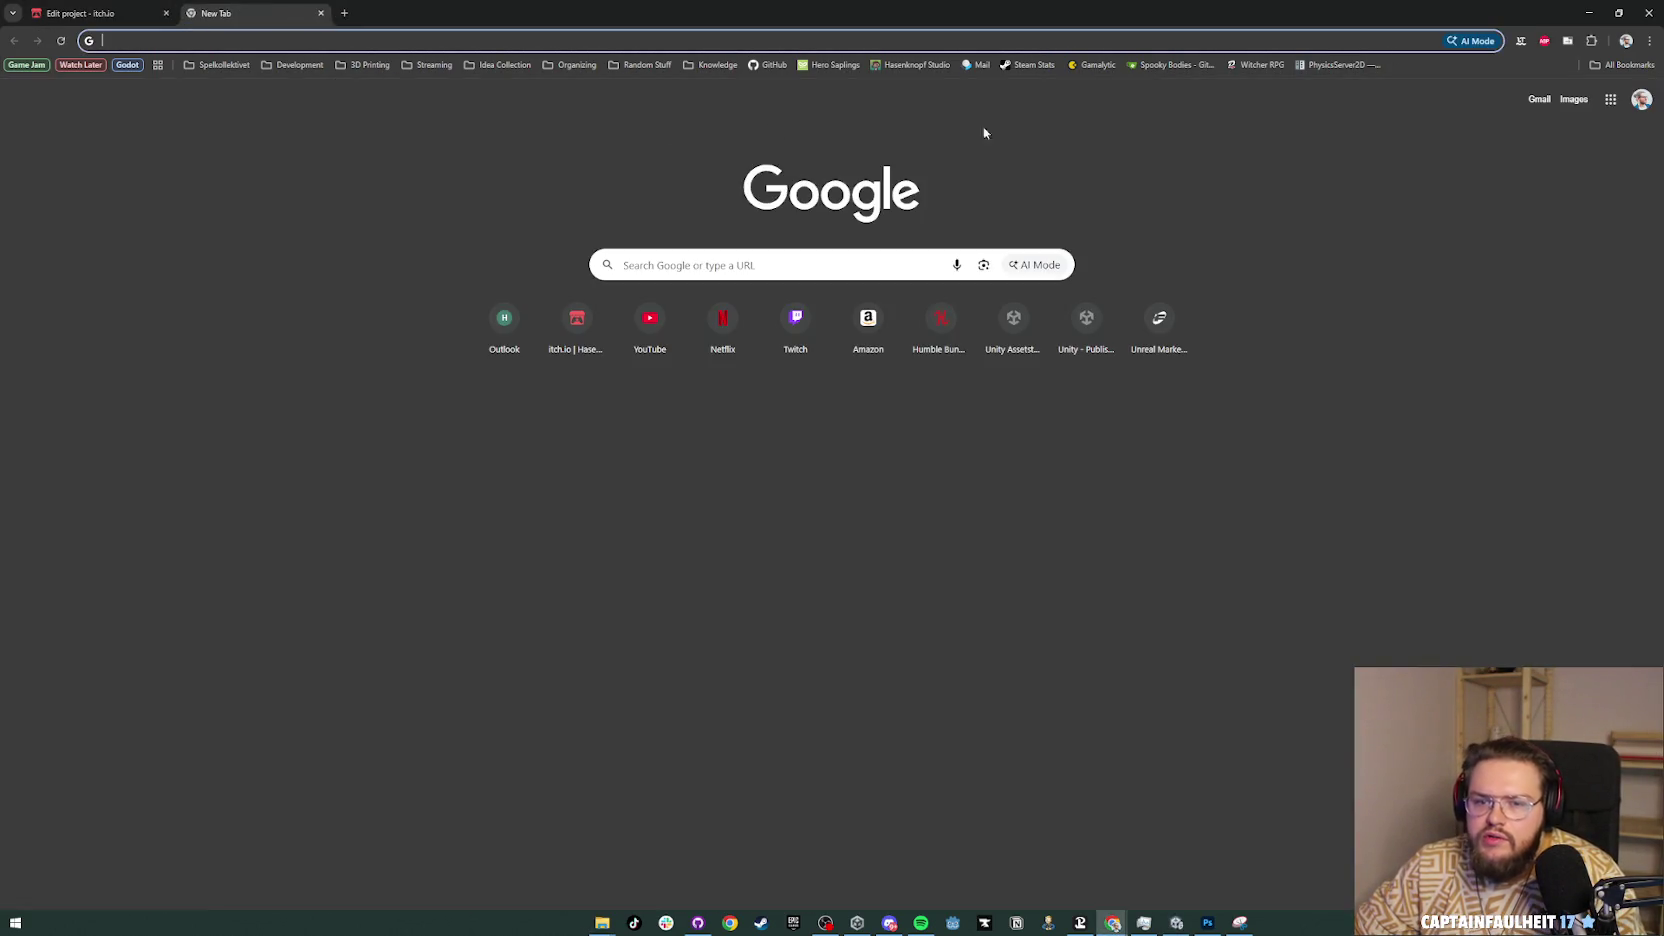
{"action": "type", "text": "hasenknopf.itch.io"}
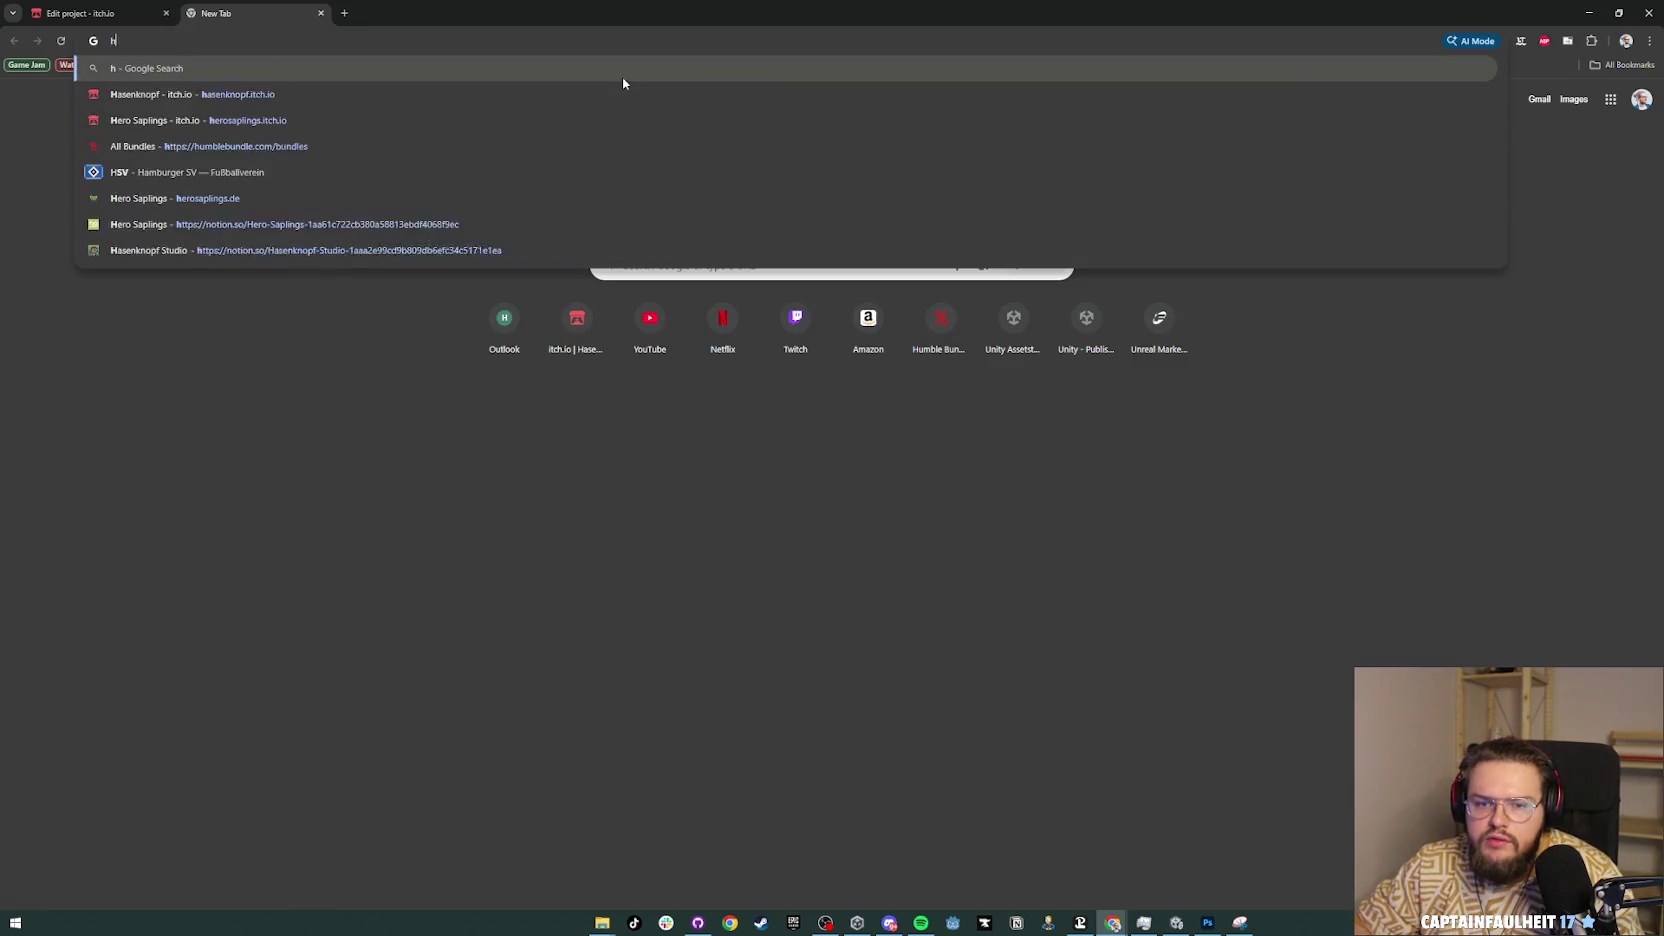
{"action": "key", "text": "Return"}
Step: Check the Itch Game Page Image Guide's recommended image sizes, then return to the profile
{"action": "scroll", "coordinate": [864, 570], "scroll_direction": "down", "scroll_amount": 10}
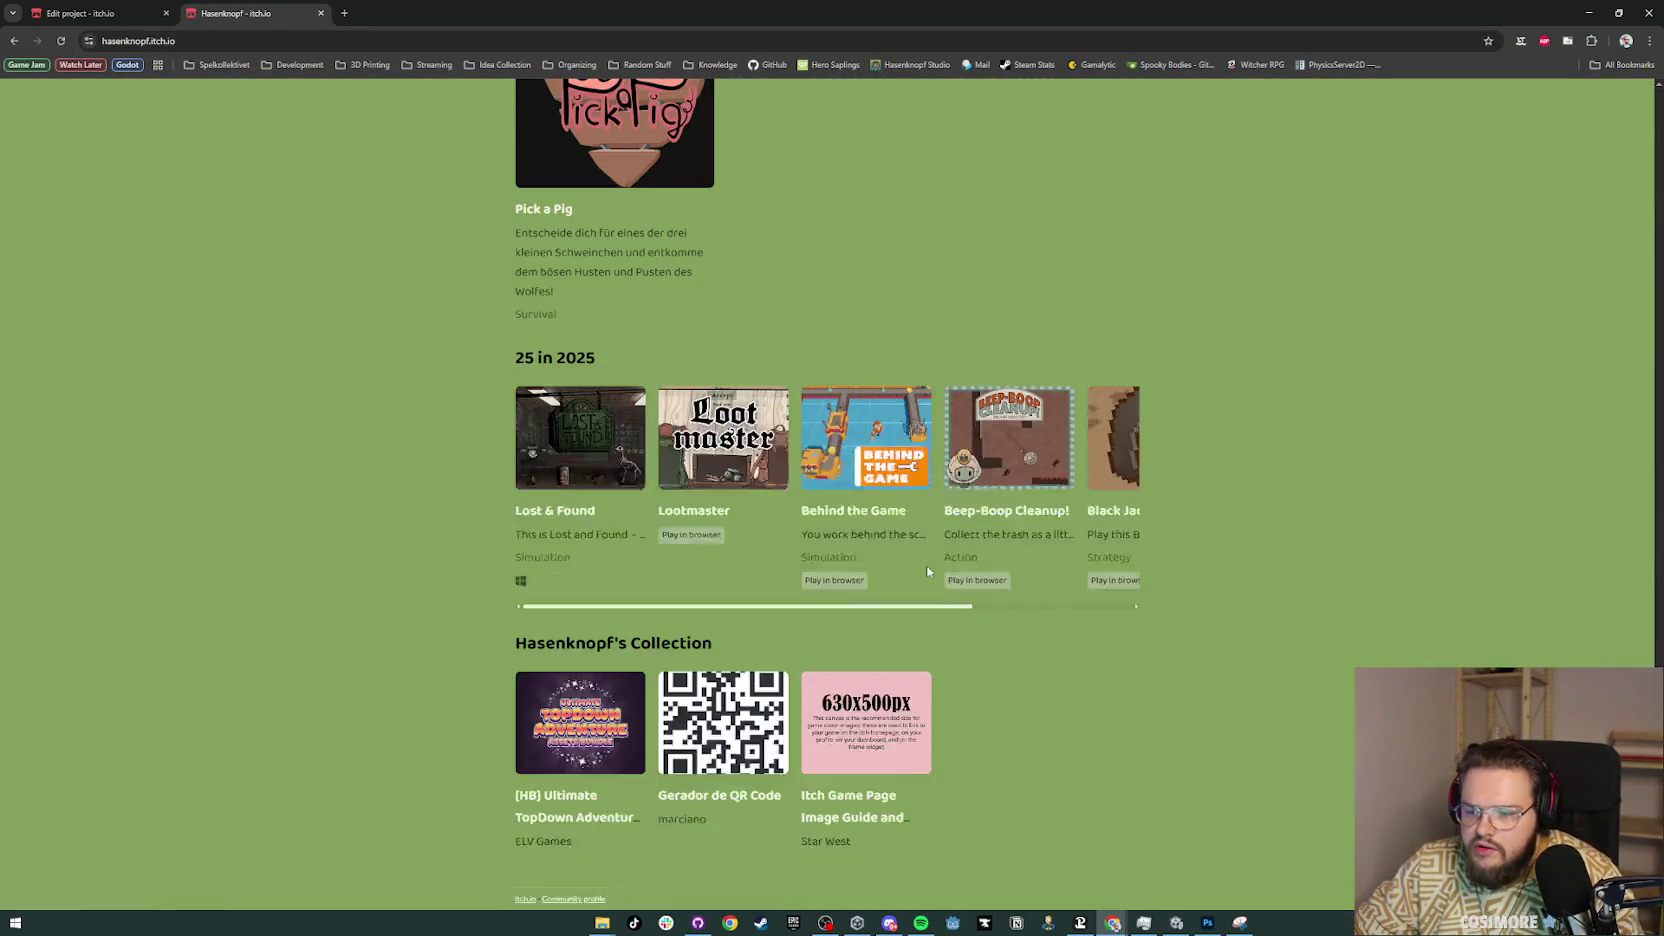
{"action": "left_click", "coordinate": [825, 720]}
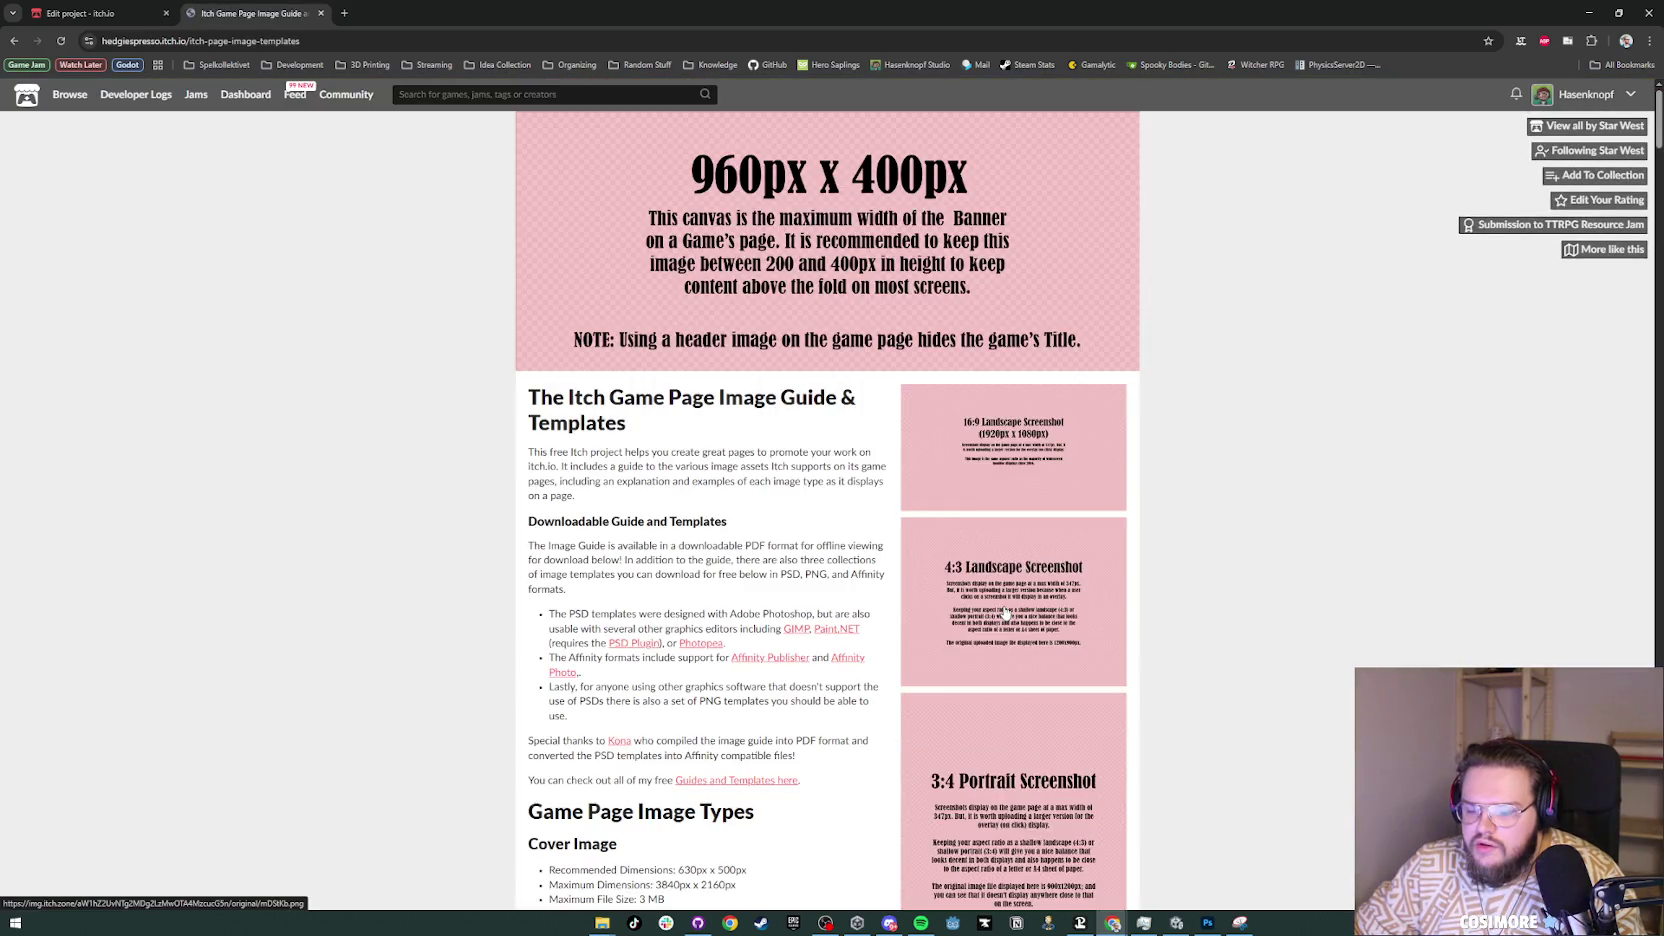
{"action": "key", "text": "alt+Left"}
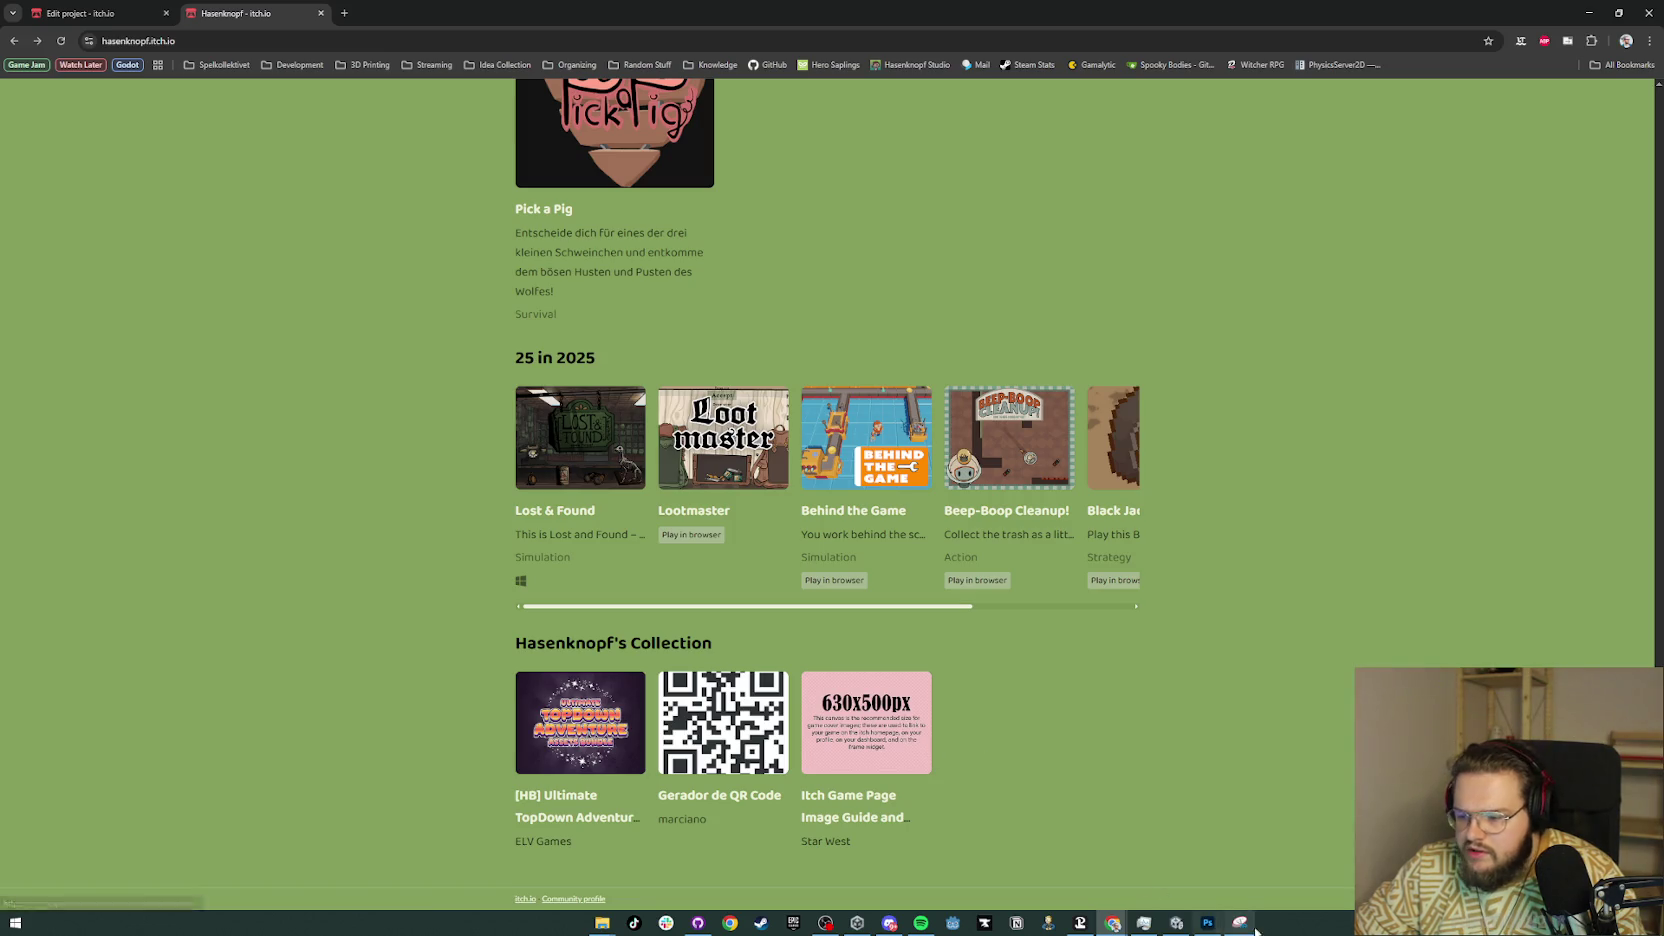
{"action": "left_click", "coordinate": [1208, 922]}
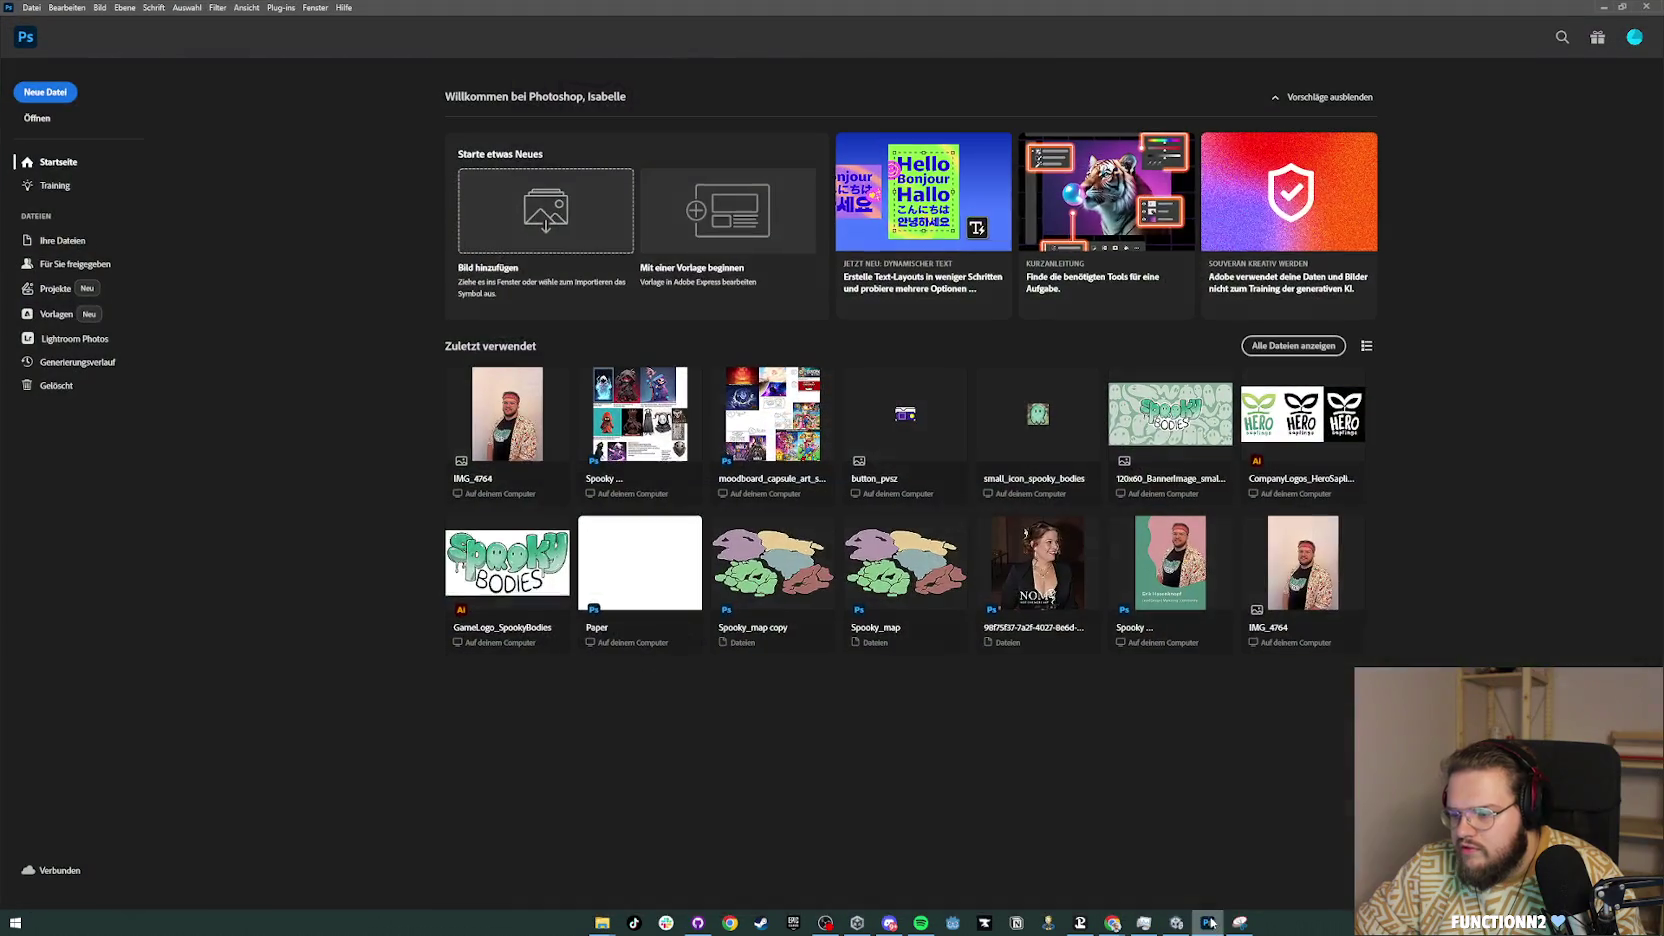
Step: Create a new 630 x 500 pixel Photoshop document through Datei > Neu
{"action": "left_click", "coordinate": [31, 7]}
{"action": "left_click", "coordinate": [38, 22]}
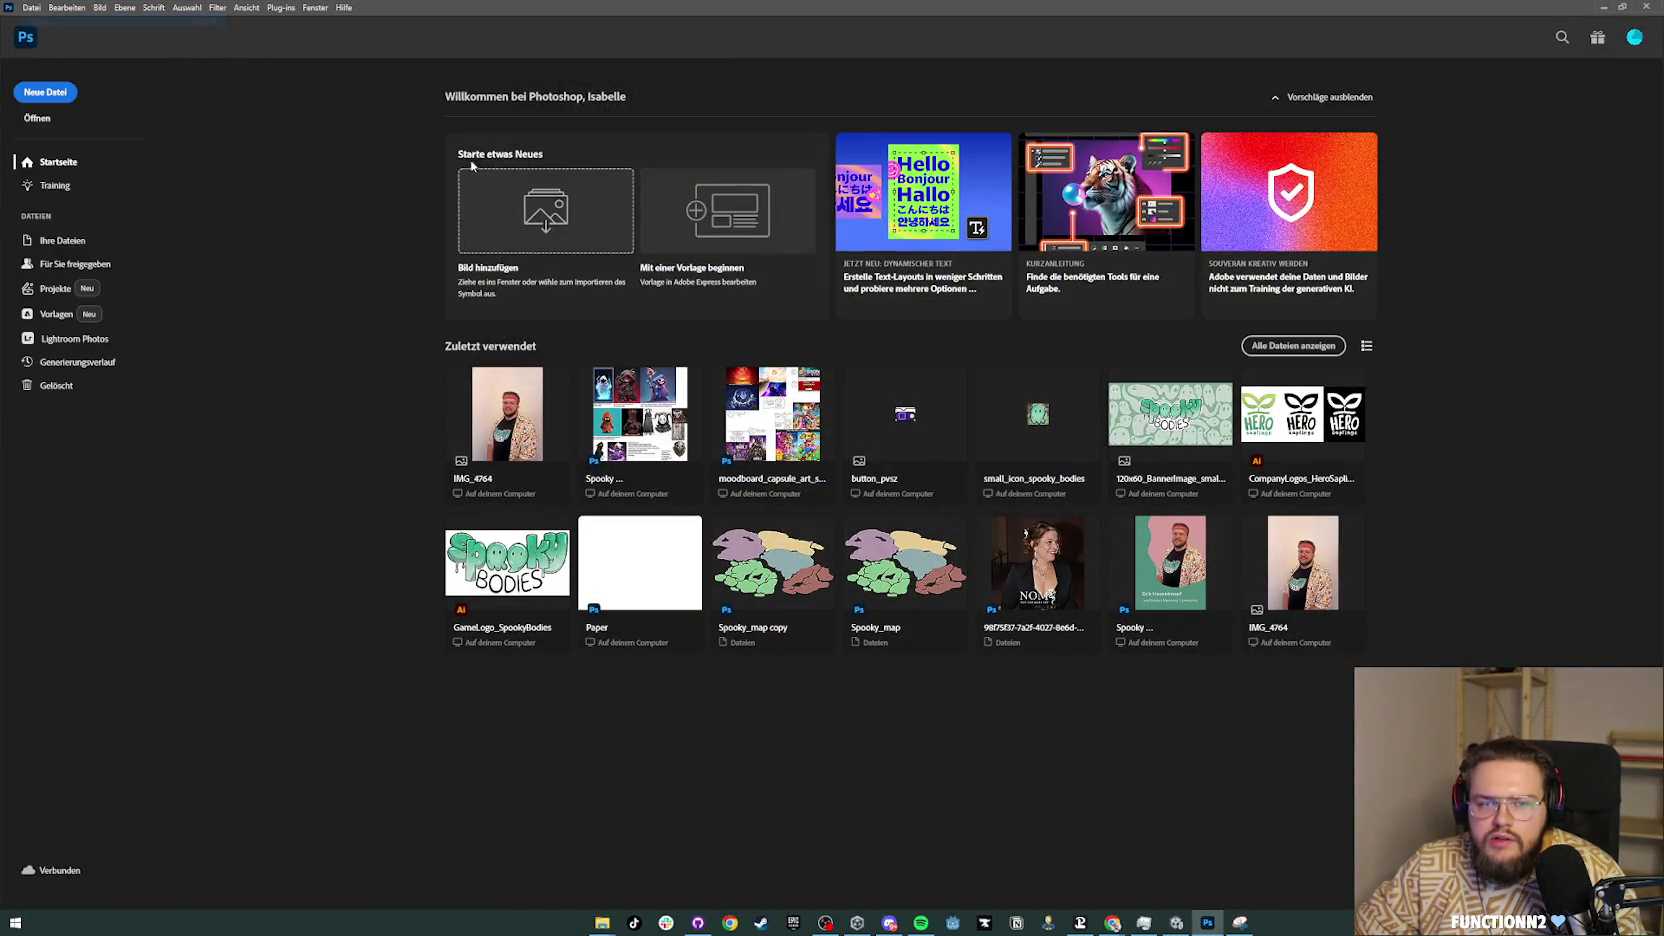
{"action": "left_click", "coordinate": [1026, 338]}
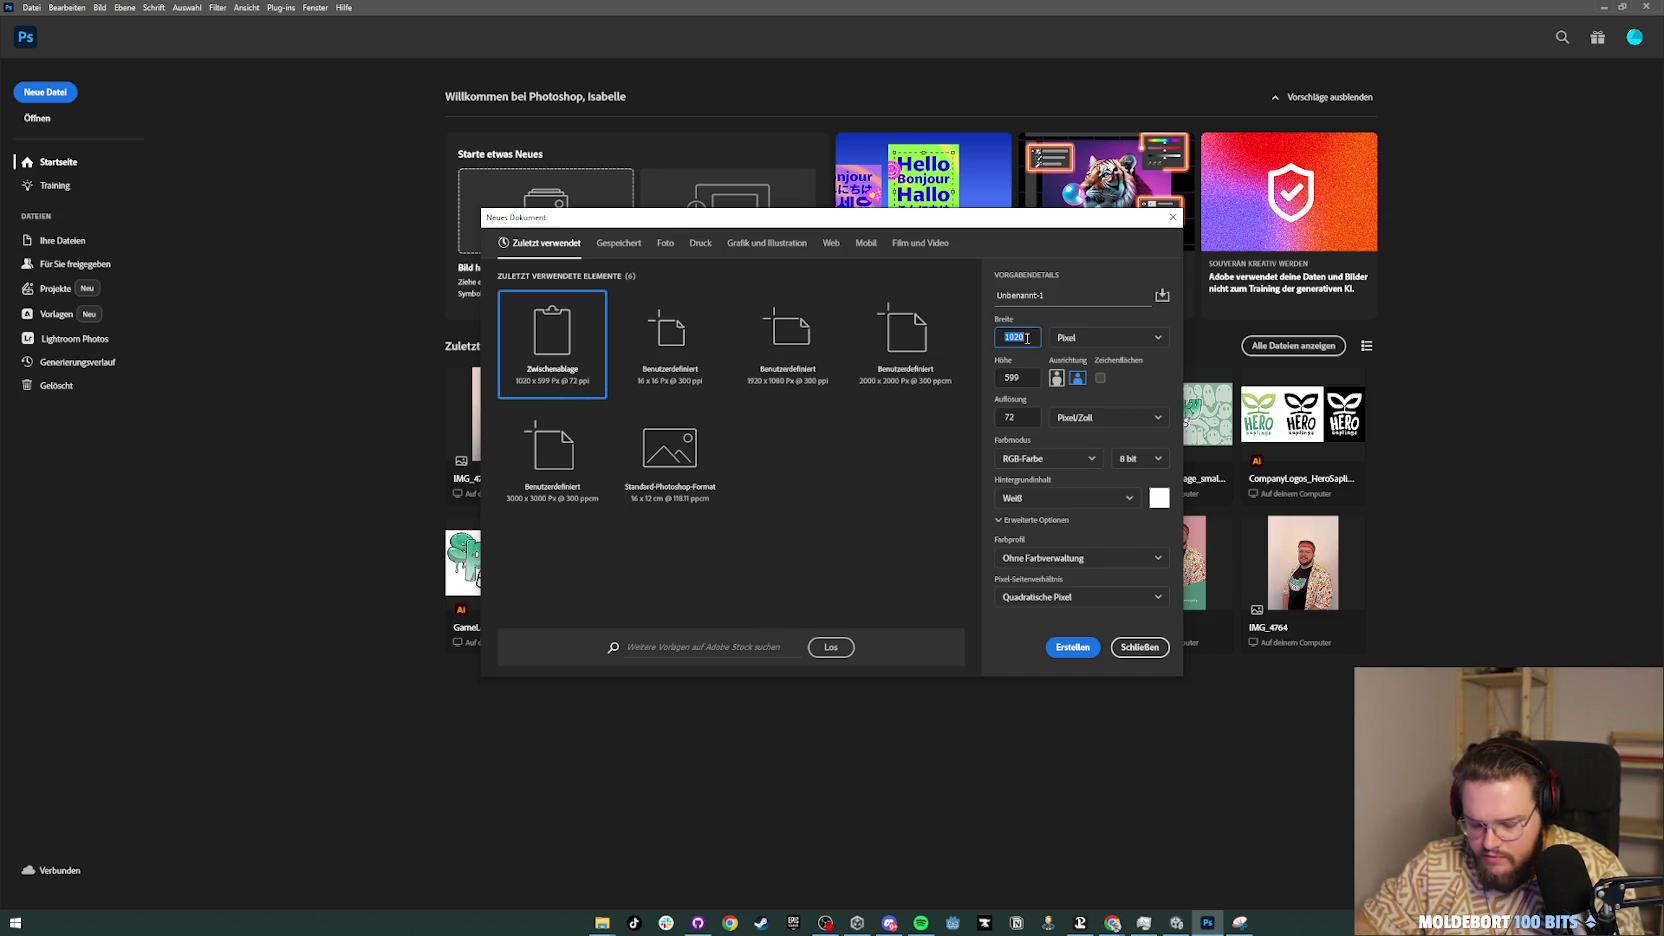
{"action": "key", "text": "Tab"}
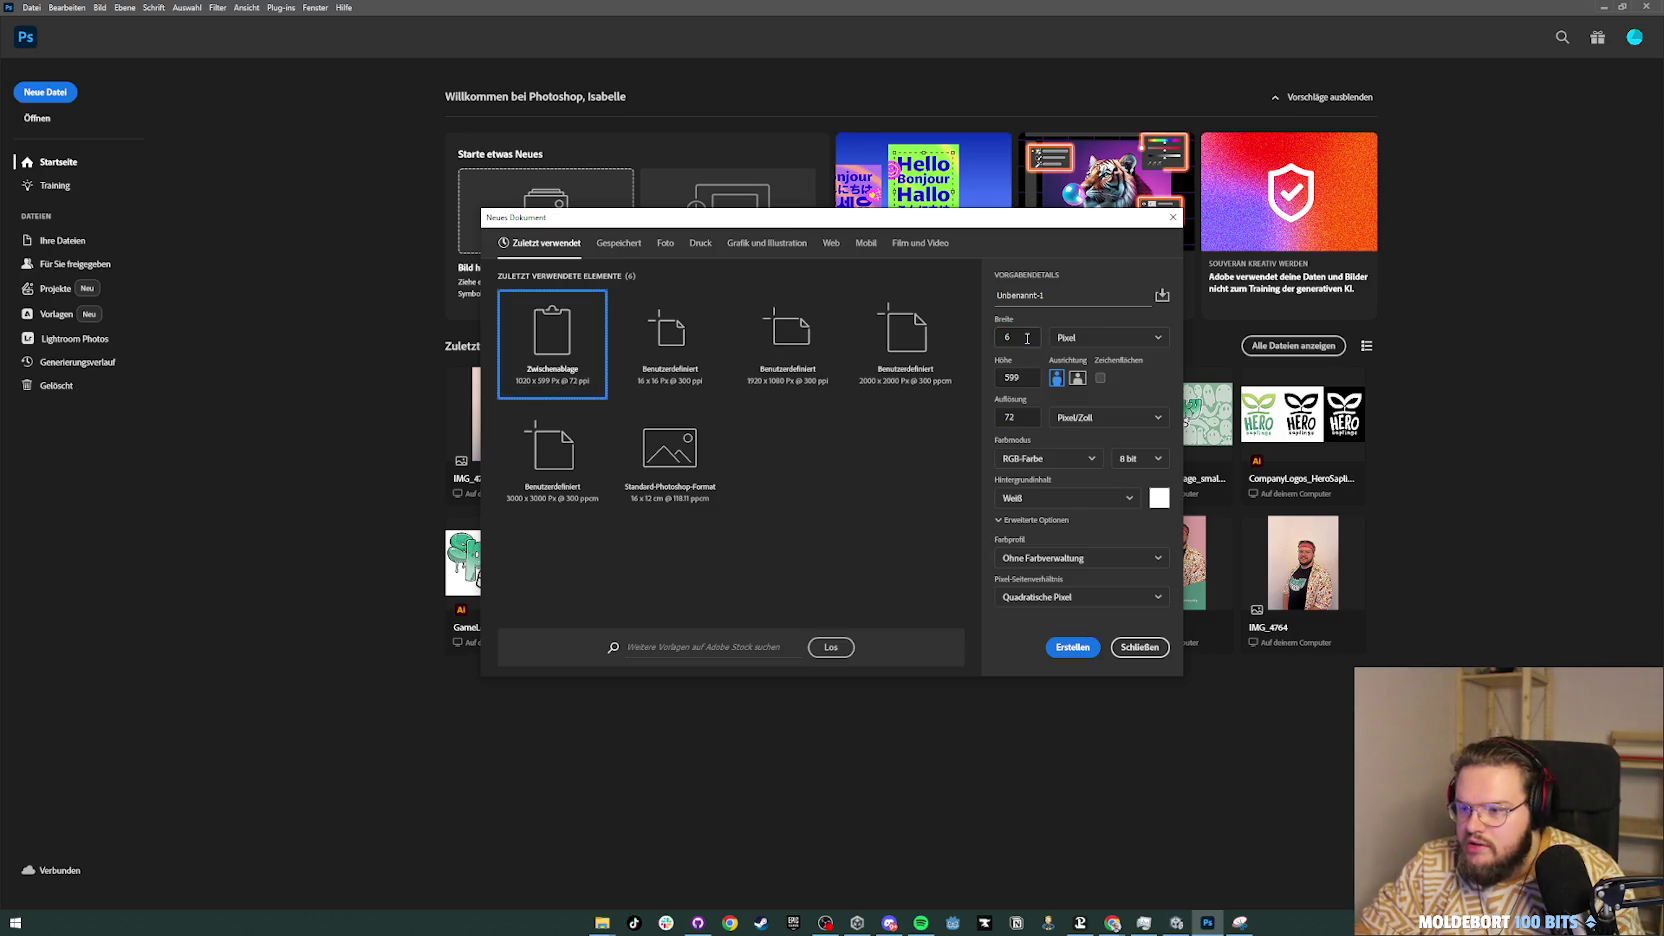
{"action": "left_click", "coordinate": [1026, 338]}
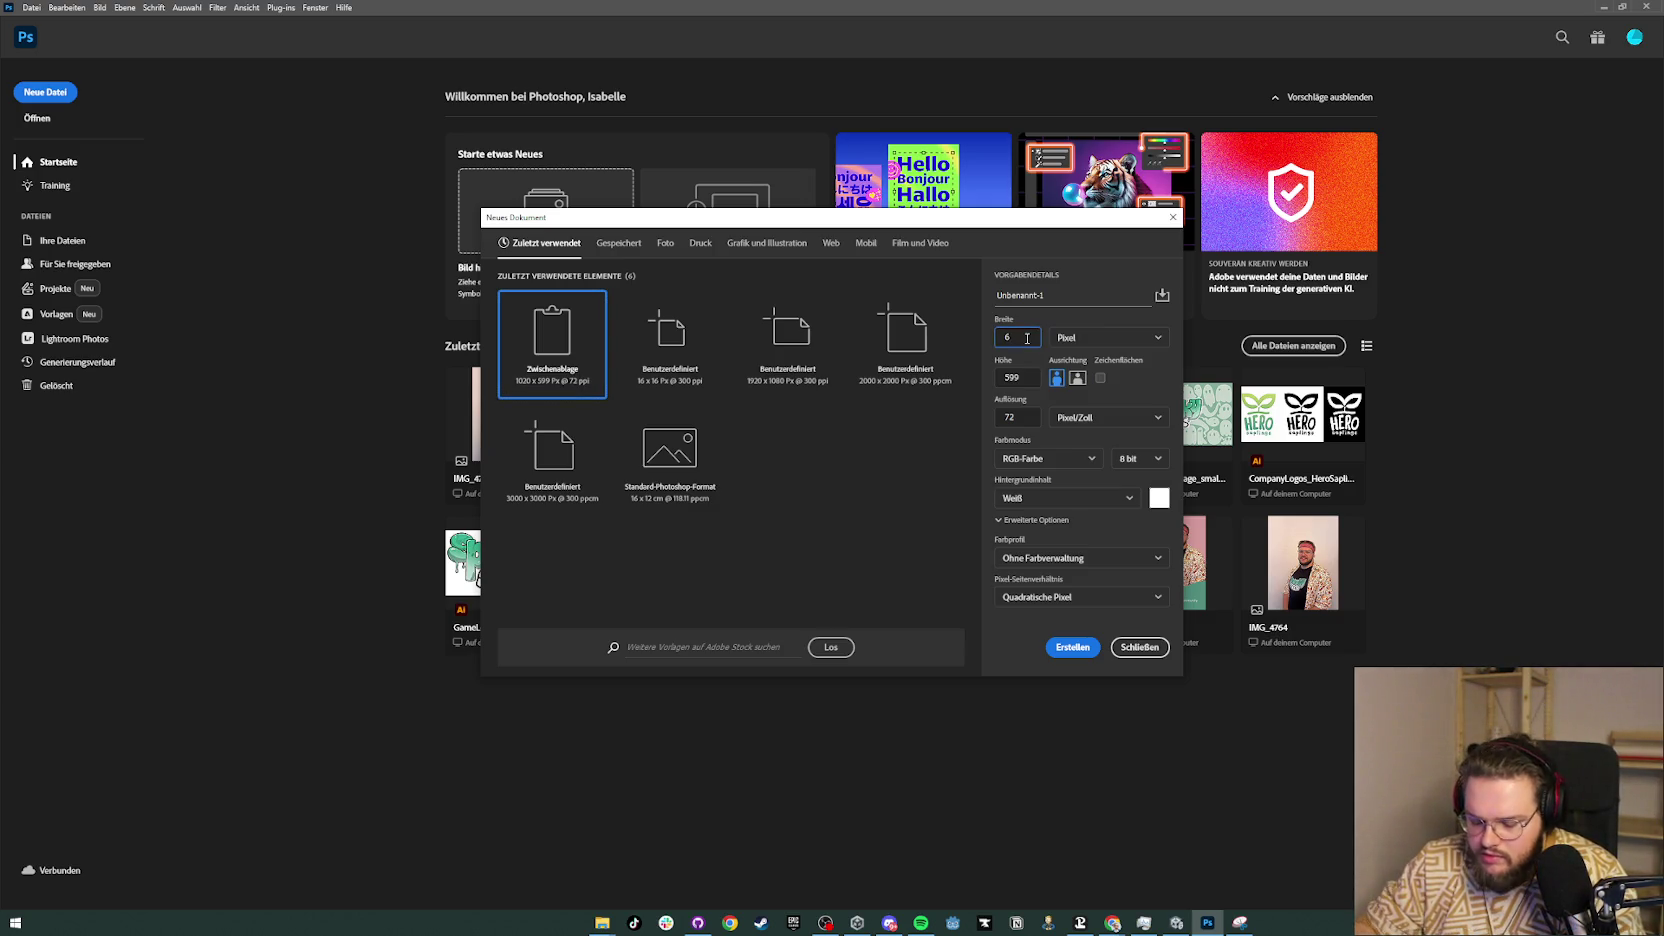
{"action": "type", "text": "30"}
{"action": "key", "text": "Tab"}
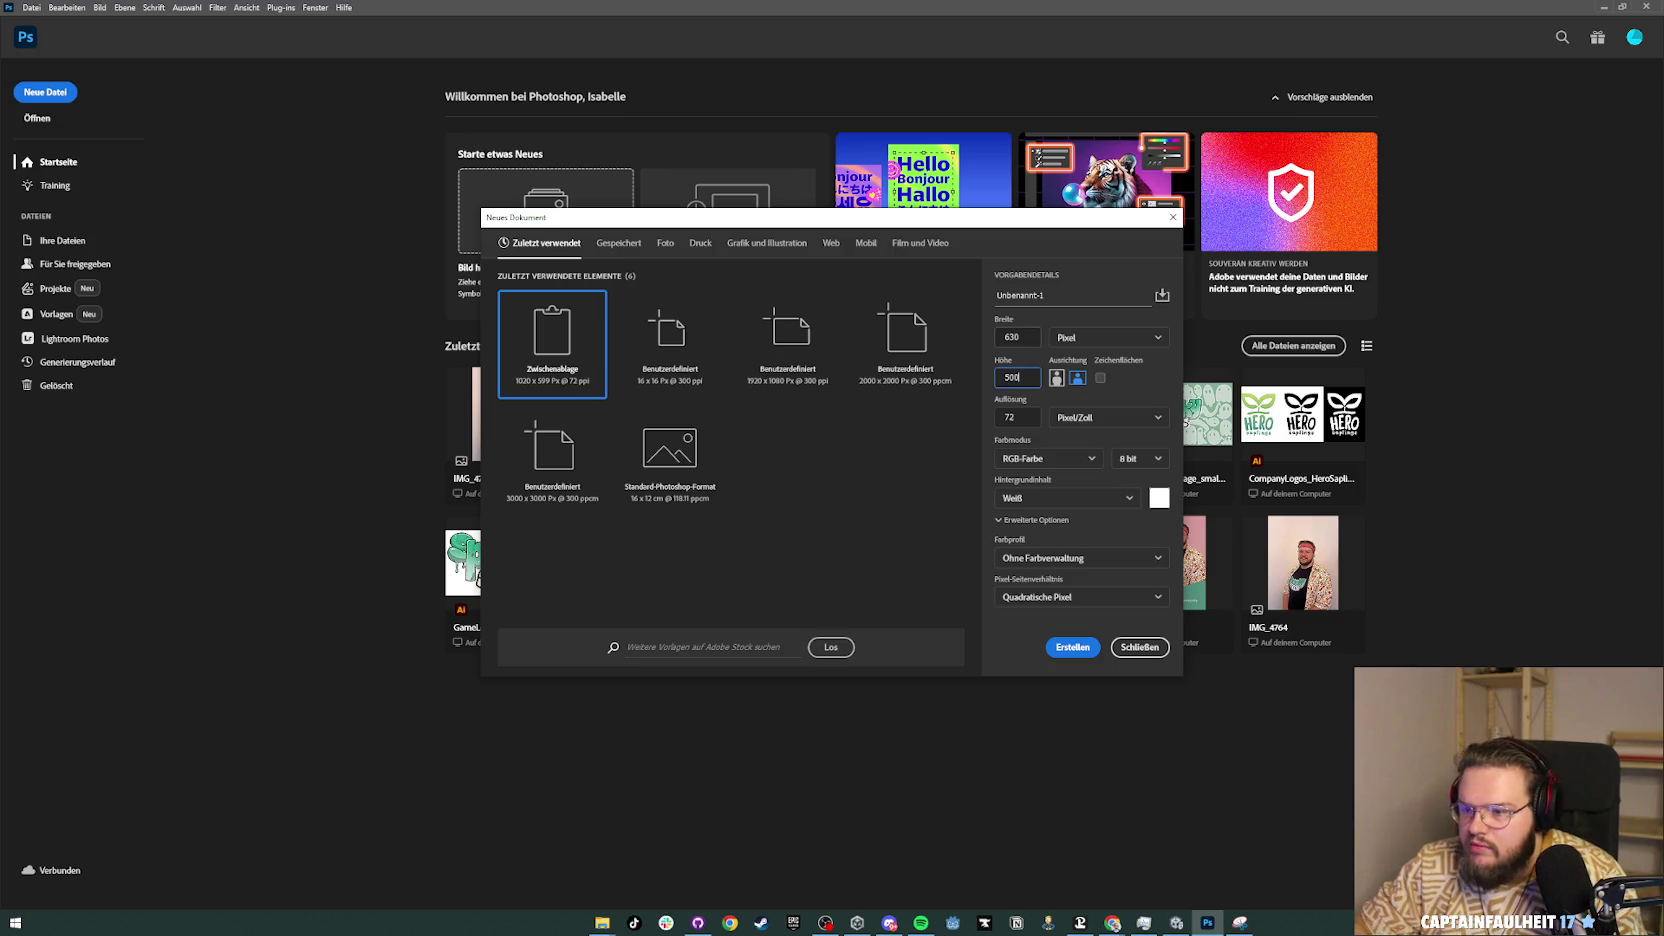
{"action": "left_click", "coordinate": [1073, 648]}
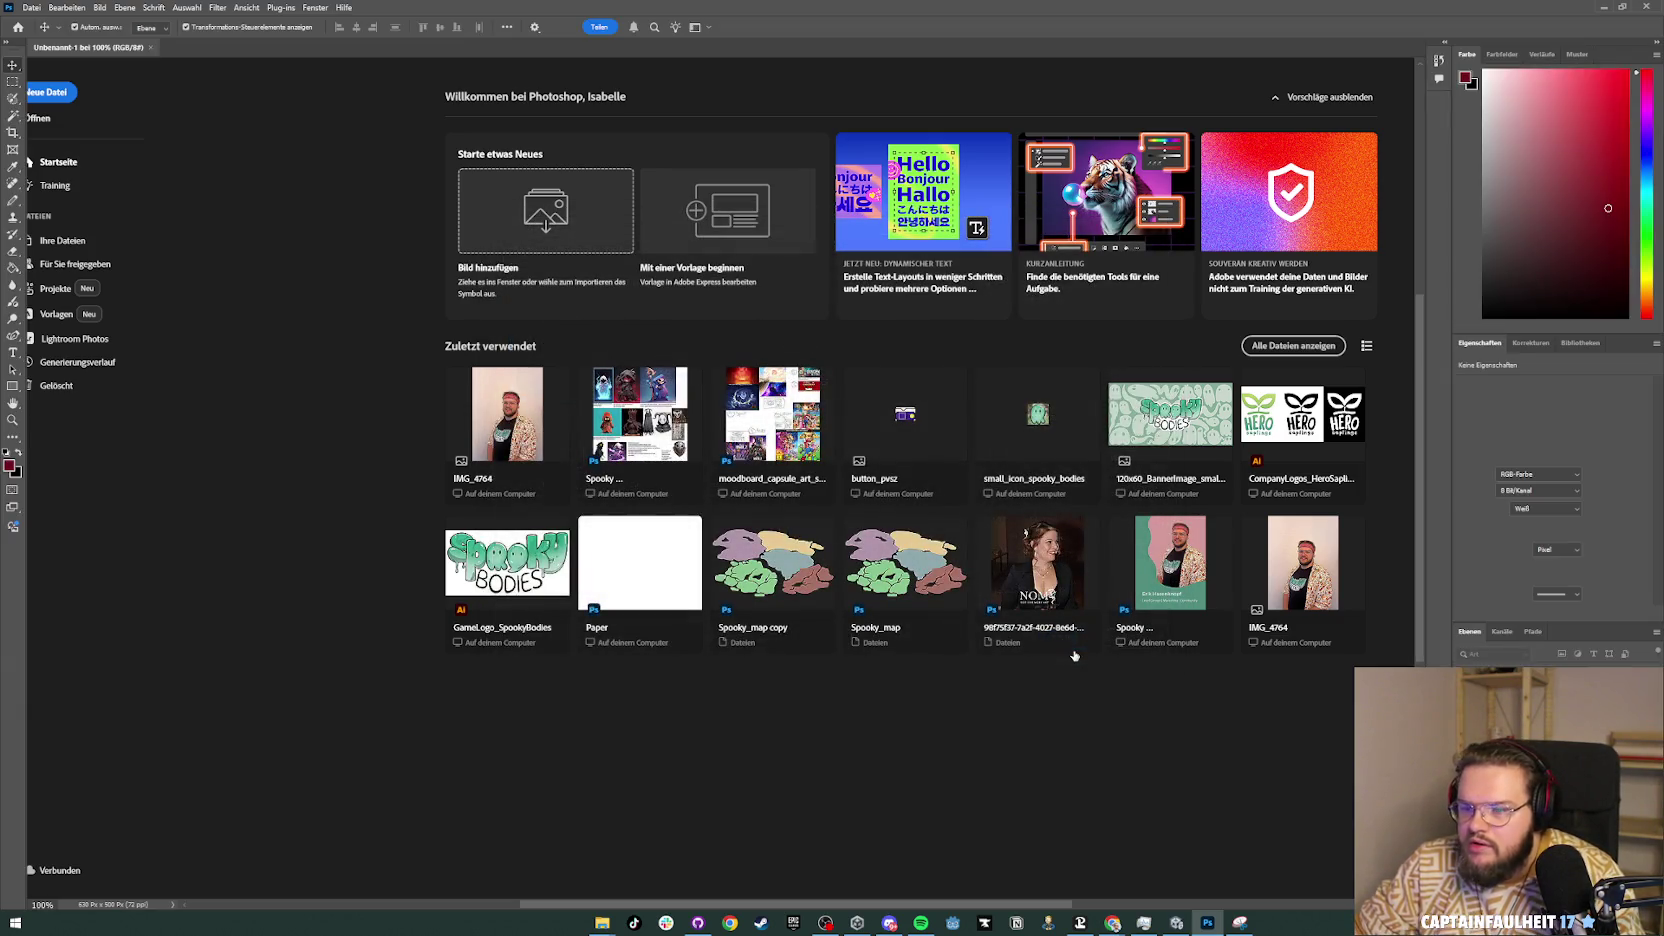
{"action": "key", "text": "alt+Tab"}
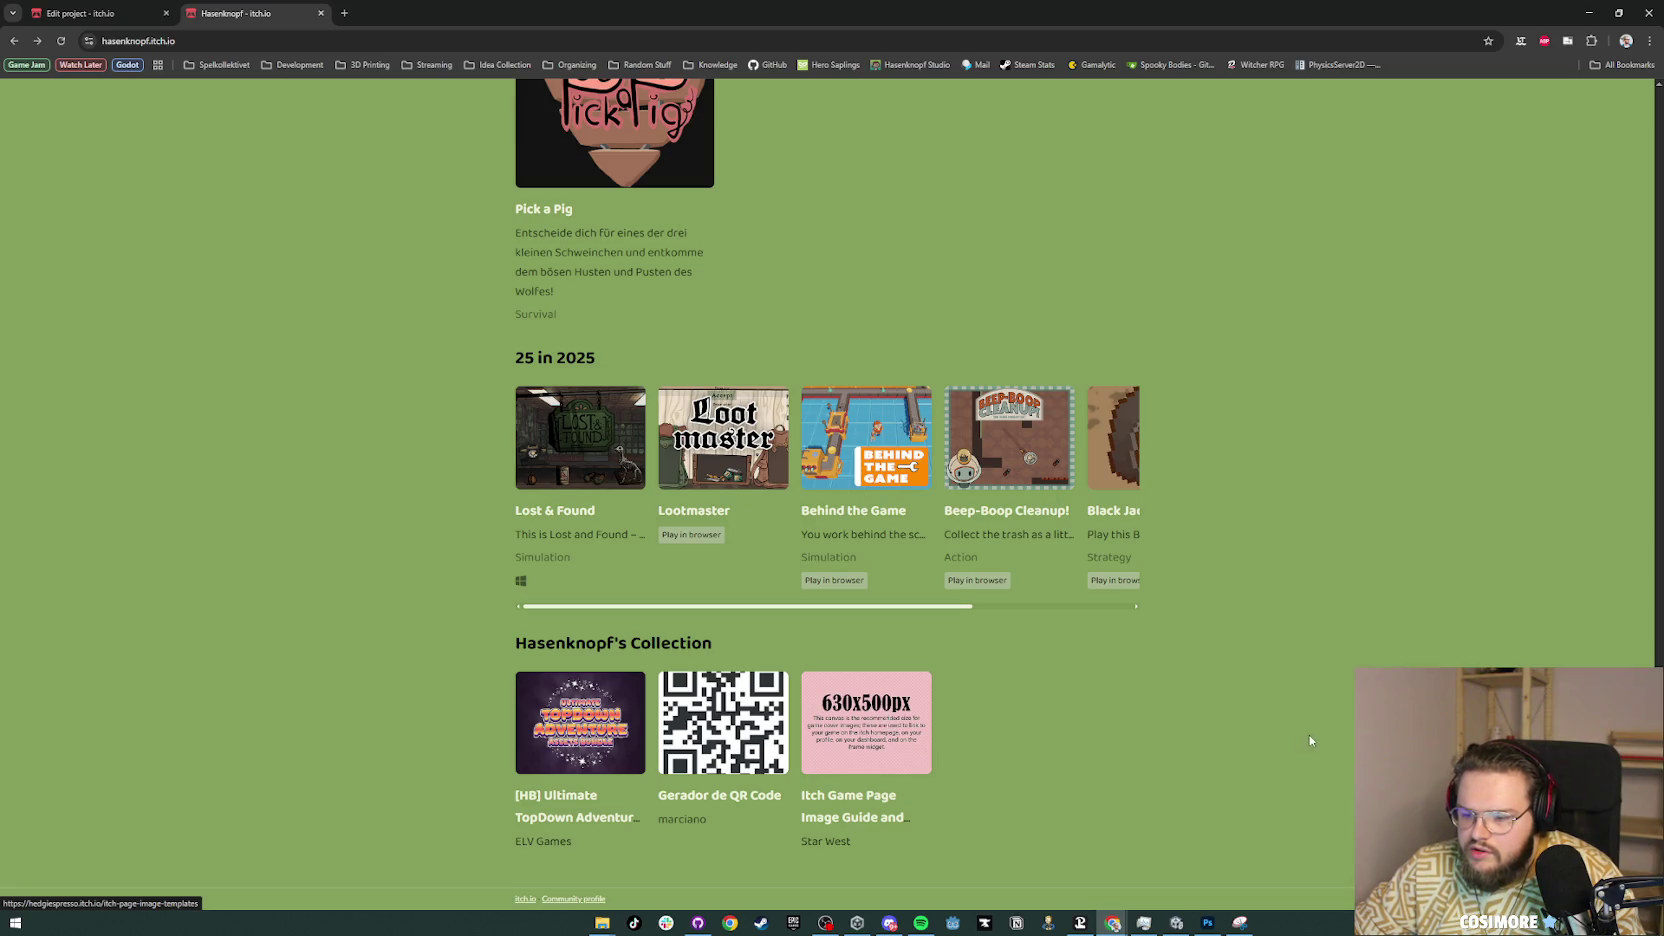
{"action": "key", "text": "alt+Tab"}
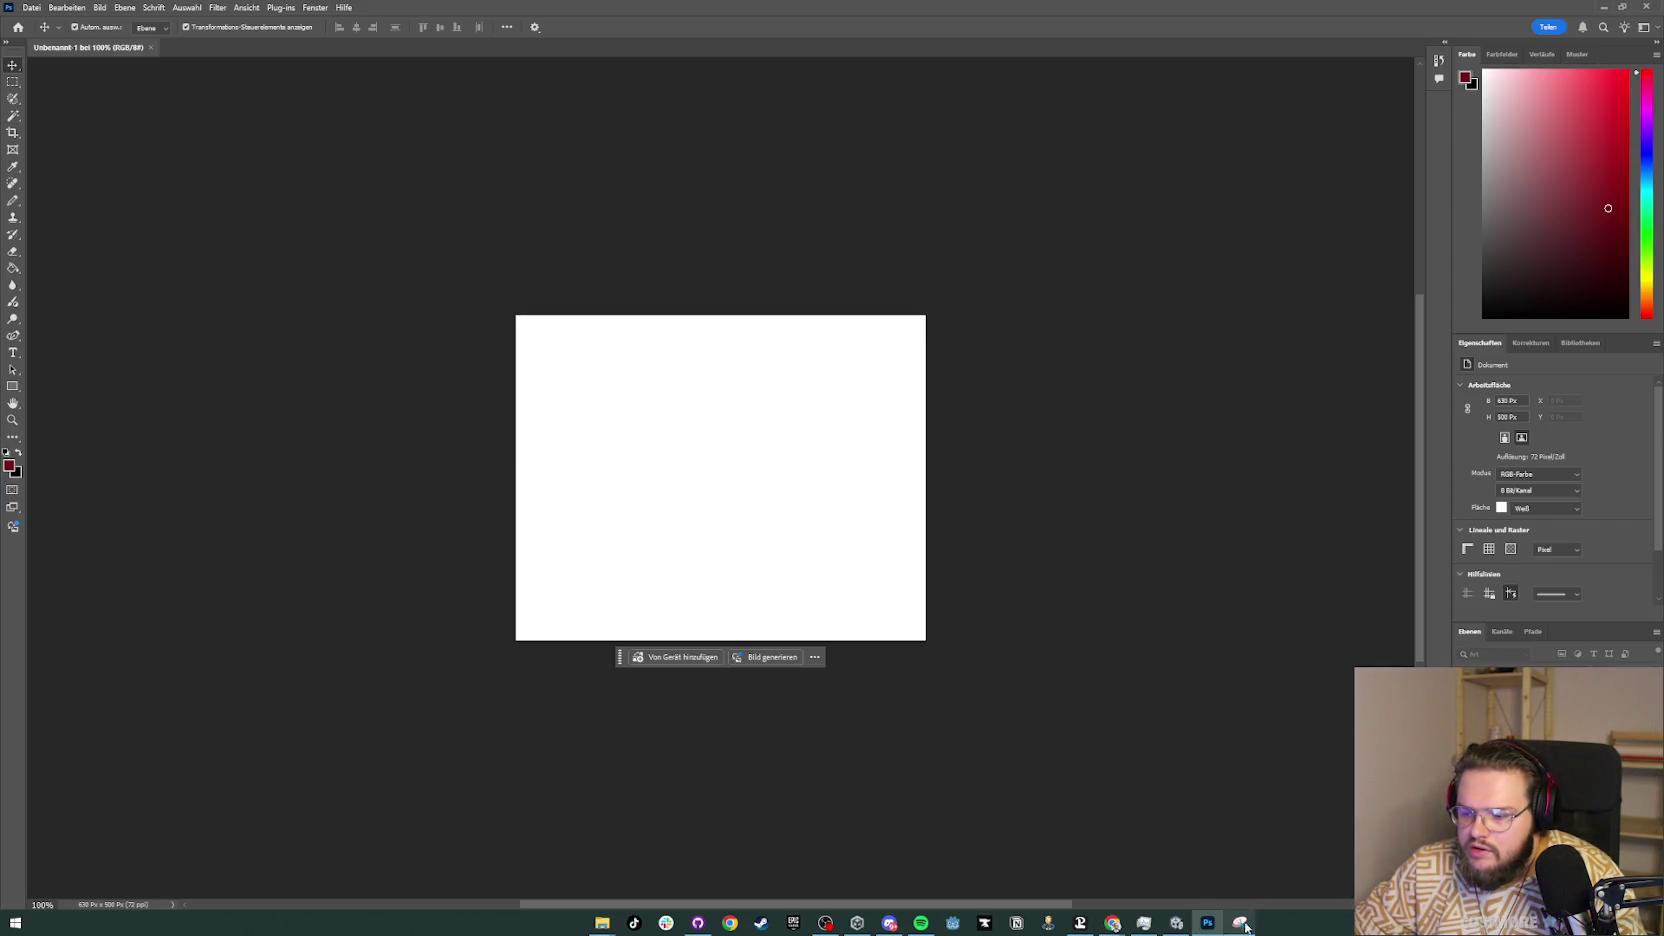
Step: Drag Image Sequence_003_0010 from the Recordings folder onto the cover canvas
{"action": "left_click", "coordinate": [602, 922]}
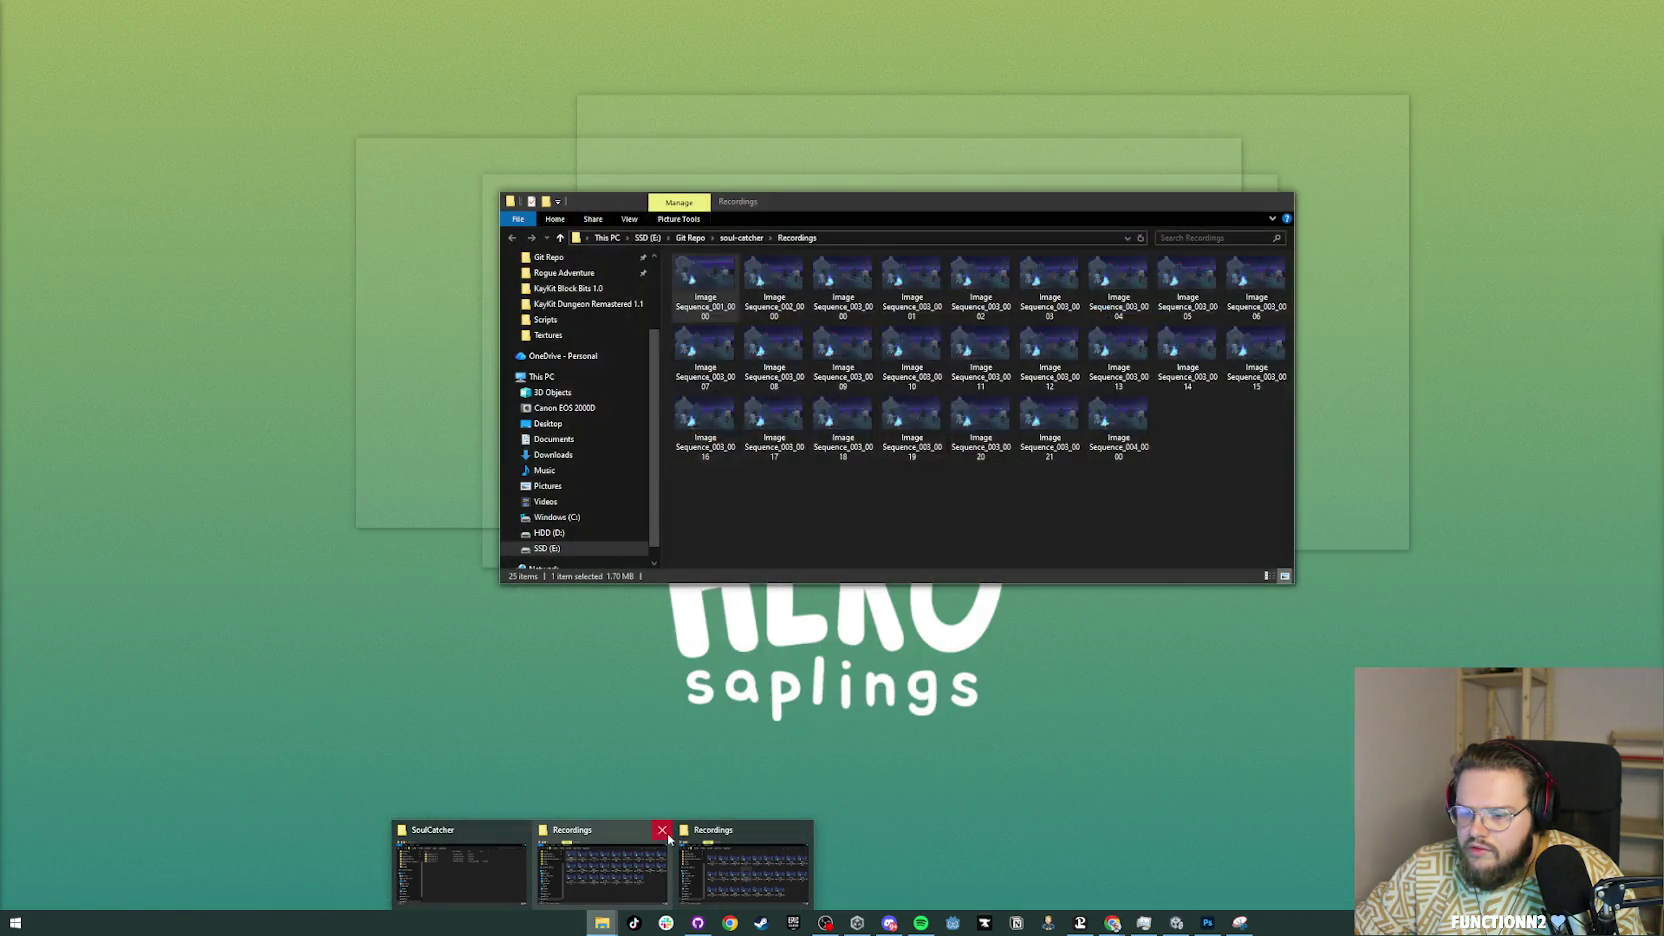
{"action": "left_click", "coordinate": [668, 840]}
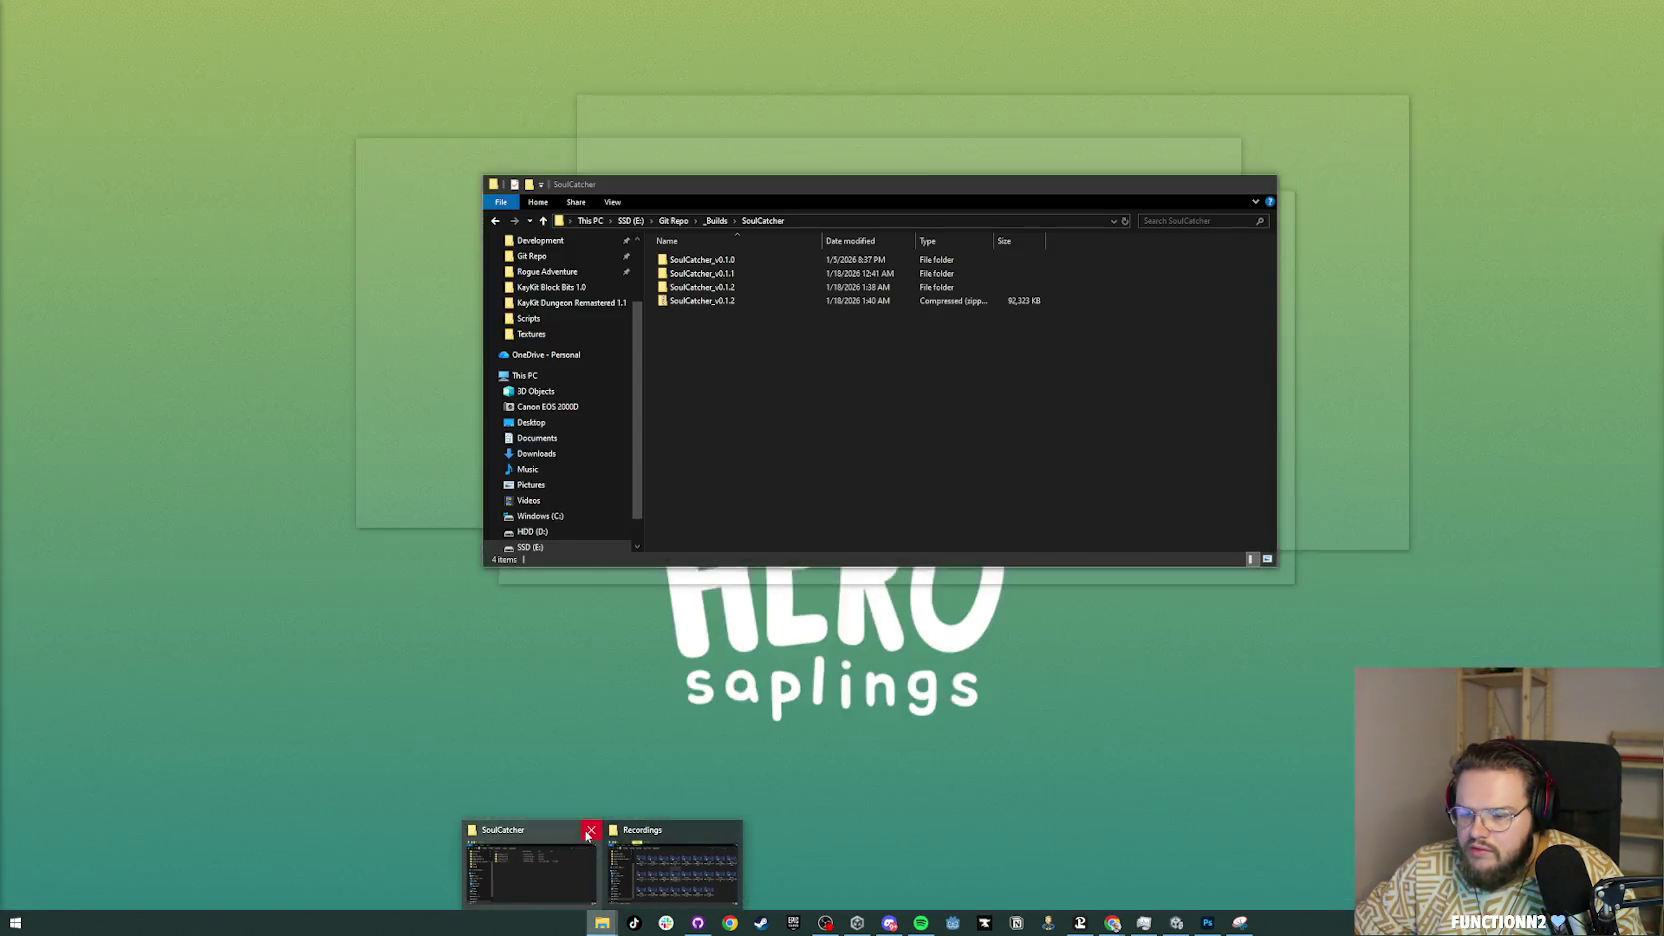
{"action": "left_click", "coordinate": [630, 862]}
{"action": "mouse_move", "coordinate": [911, 395]}
{"action": "left_mouse_down"}
{"action": "mouse_move", "coordinate": [1103, 661]}
{"action": "mouse_move", "coordinate": [998, 694]}
{"action": "left_mouse_up"}
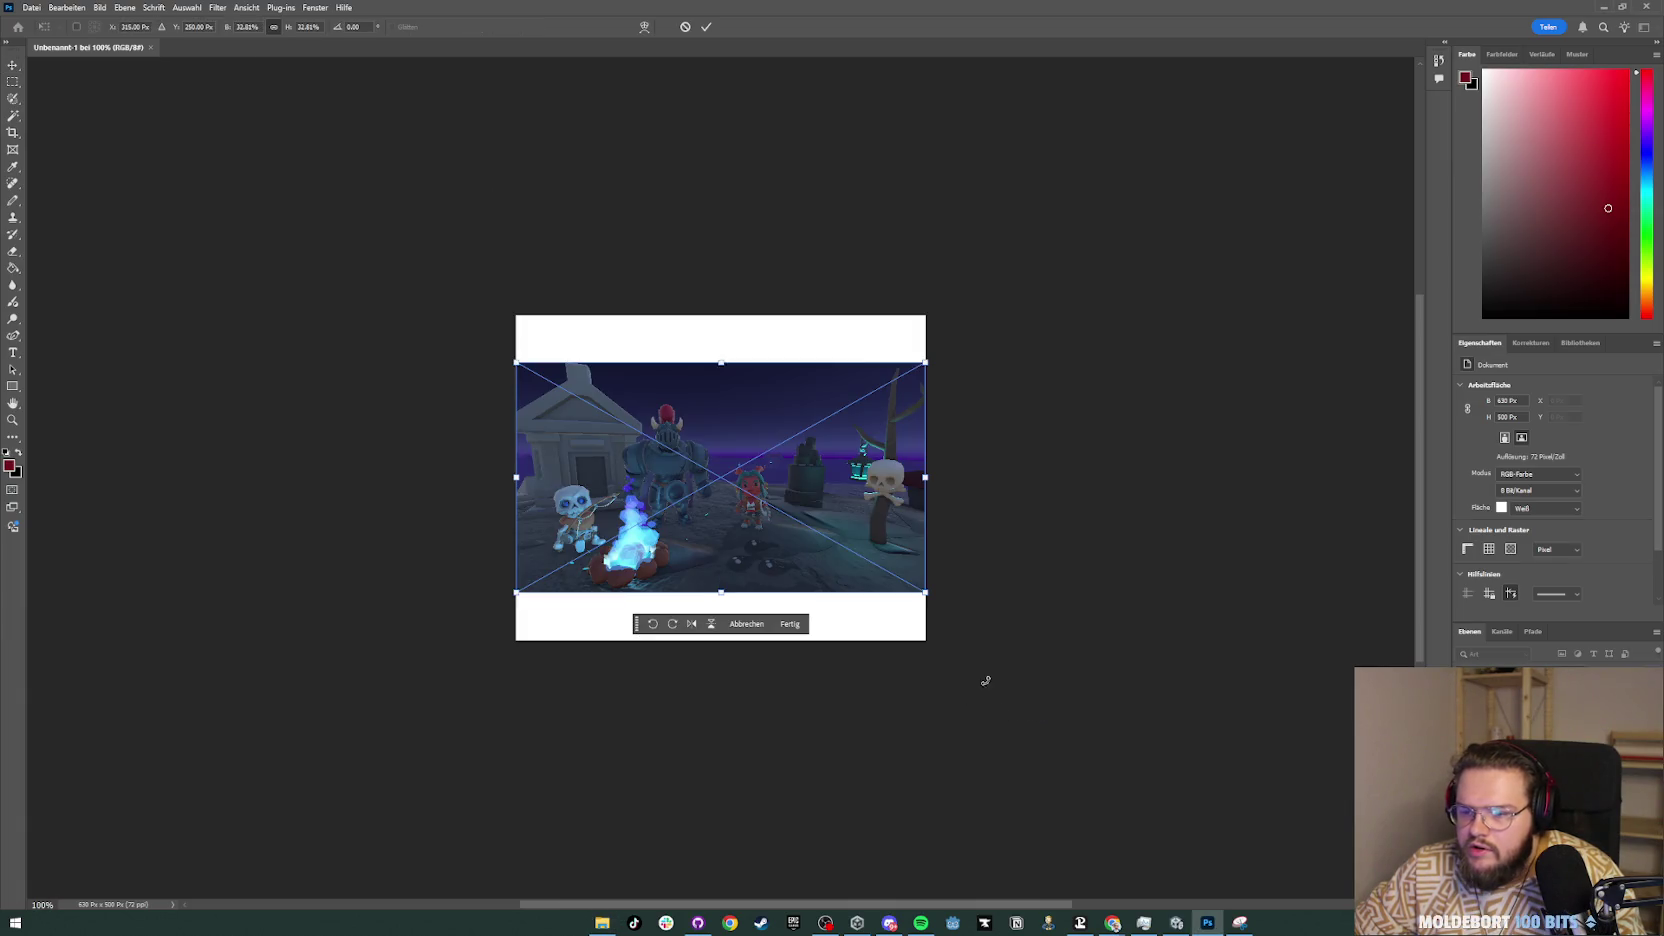
Step: Enlarge and reposition the screenshot until it covers the whole 630 x 500 canvas
{"action": "scroll", "coordinate": [946, 460], "scroll_direction": "up", "scroll_amount": 2}
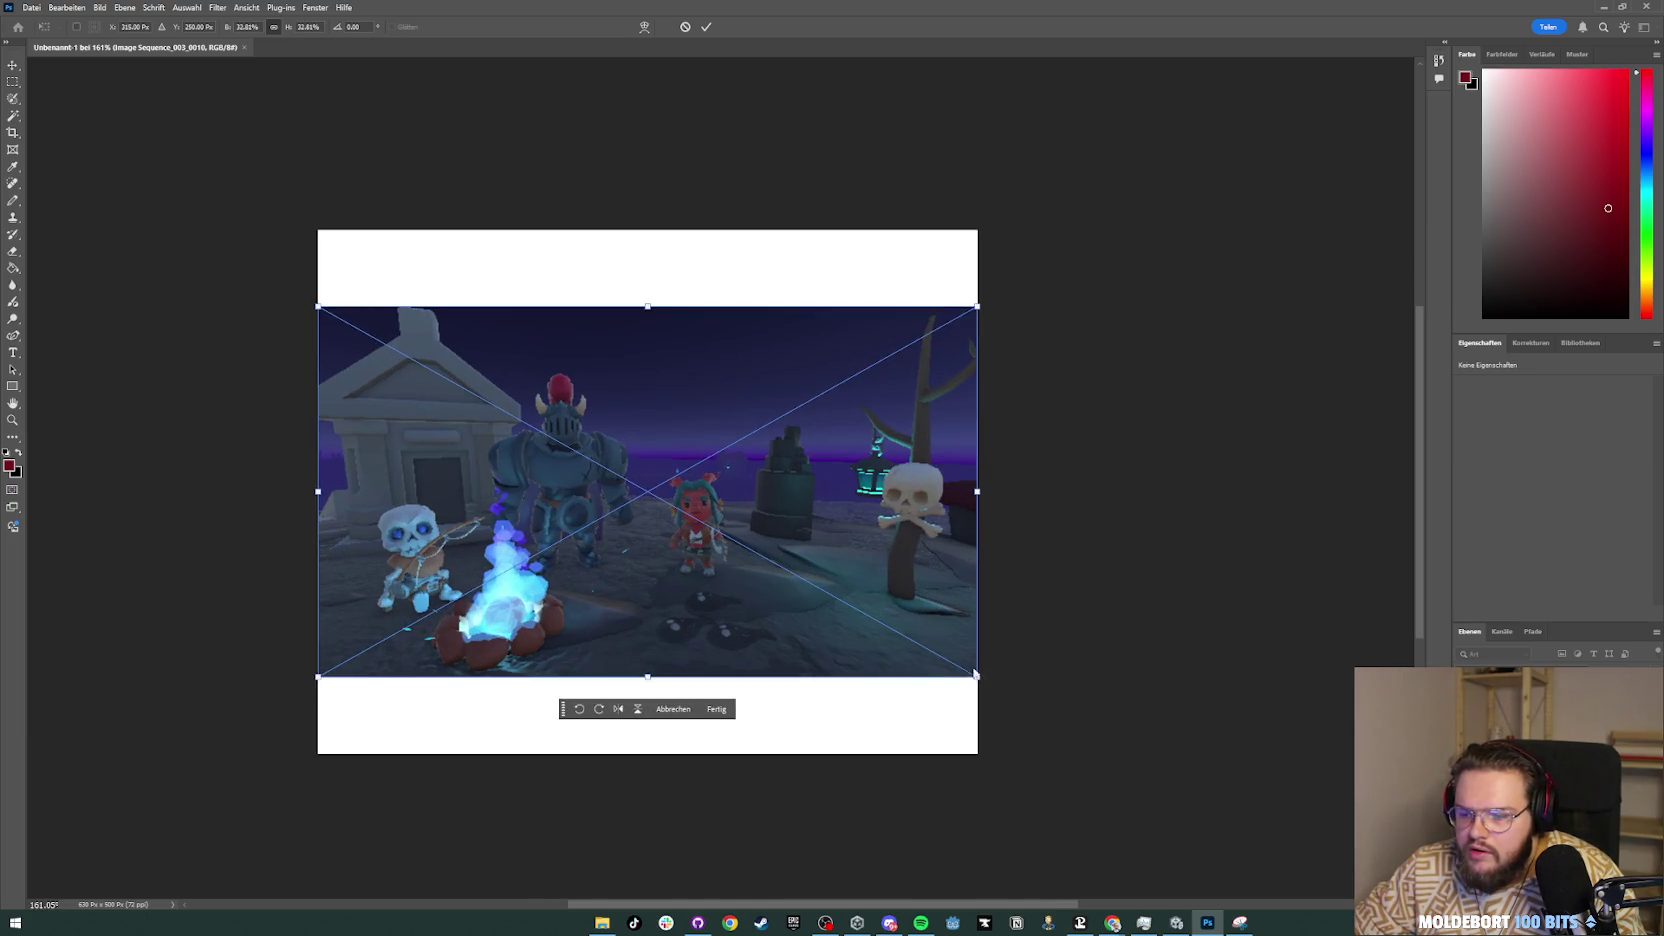
{"action": "mouse_move", "coordinate": [977, 677]}
{"action": "left_mouse_down"}
{"action": "mouse_move", "coordinate": [1103, 794]}
{"action": "mouse_move", "coordinate": [1108, 752]}
{"action": "mouse_move", "coordinate": [1183, 790]}
{"action": "mouse_move", "coordinate": [1281, 880]}
{"action": "mouse_move", "coordinate": [1320, 816]}
{"action": "left_mouse_up"}
{"action": "mouse_move", "coordinate": [1105, 570]}
{"action": "left_mouse_down"}
{"action": "mouse_move", "coordinate": [1081, 501]}
{"action": "mouse_move", "coordinate": [1045, 500]}
{"action": "mouse_move", "coordinate": [1032, 476]}
{"action": "mouse_move", "coordinate": [1018, 498]}
{"action": "left_mouse_up"}
{"action": "key", "text": "Return"}
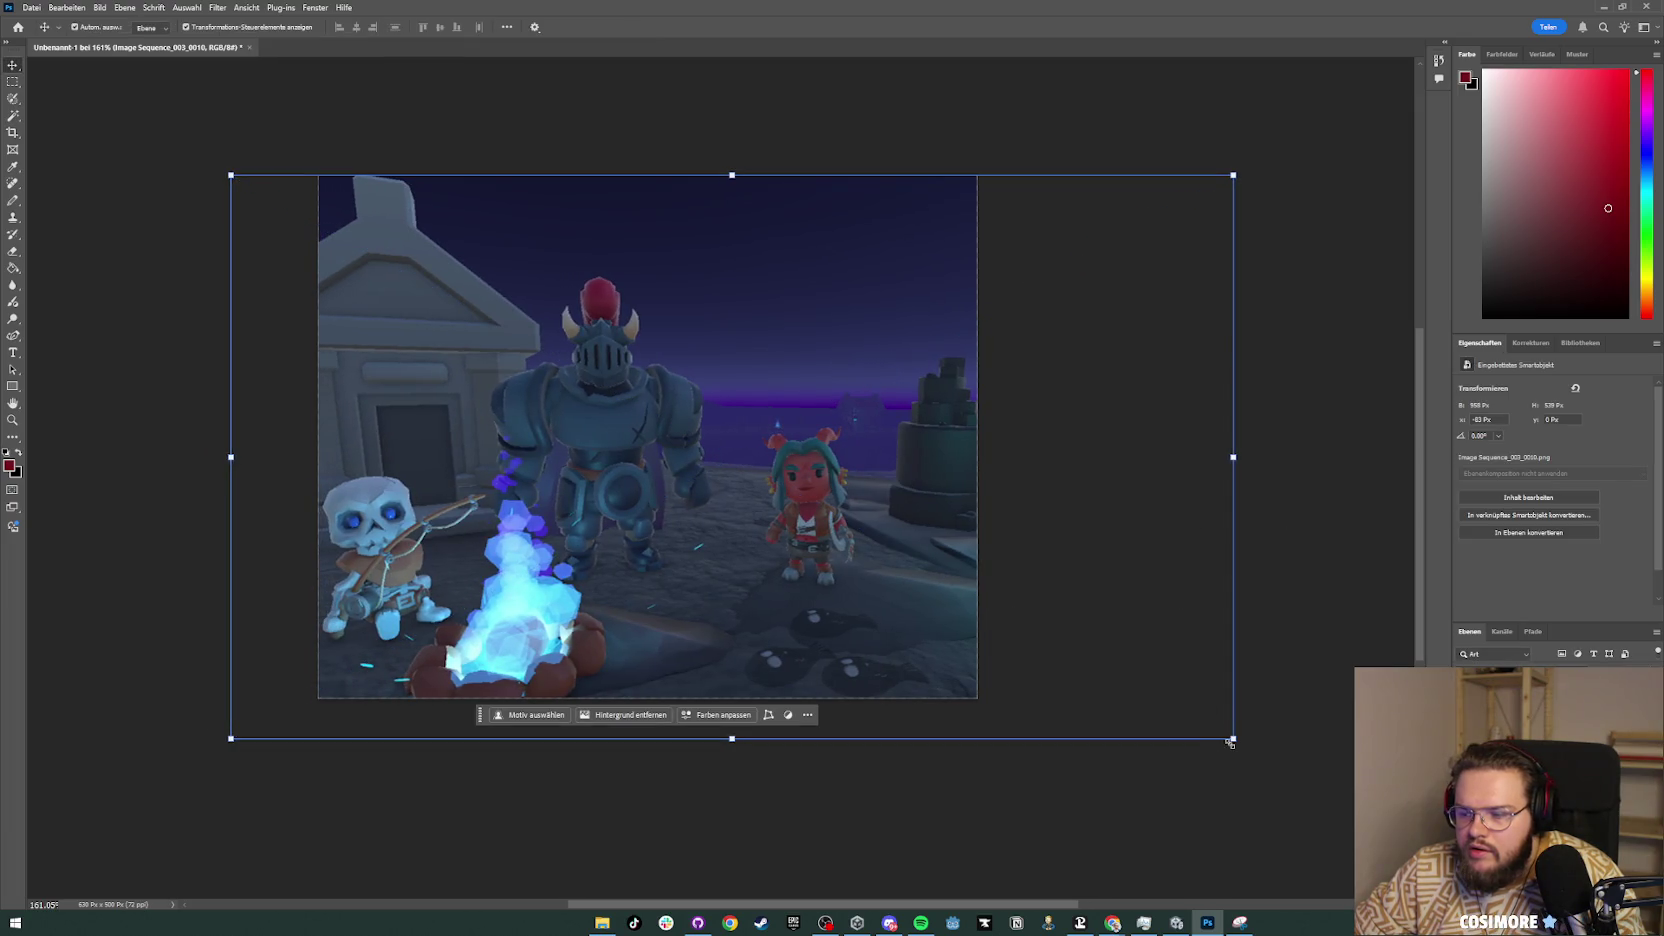
{"action": "mouse_move", "coordinate": [1233, 738]}
{"action": "left_mouse_down"}
{"action": "mouse_move", "coordinate": [1313, 796]}
{"action": "mouse_move", "coordinate": [1272, 750]}
{"action": "mouse_move", "coordinate": [1163, 707]}
{"action": "left_mouse_up"}
{"action": "key", "text": "Return"}
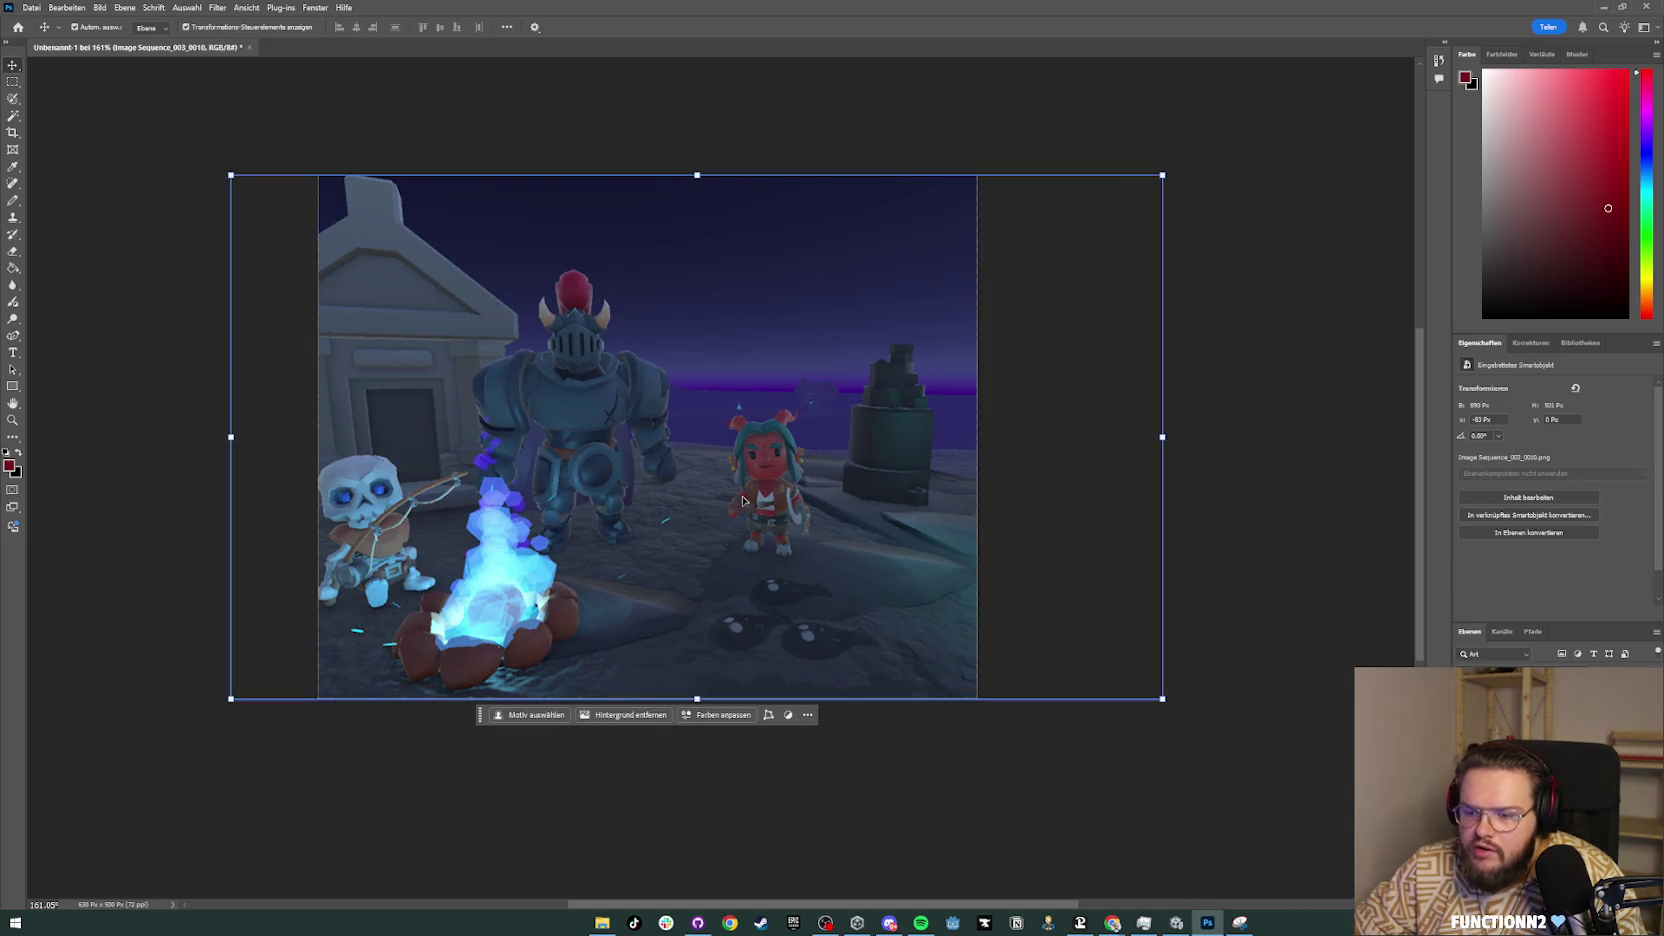
{"action": "left_click", "coordinate": [1326, 498]}
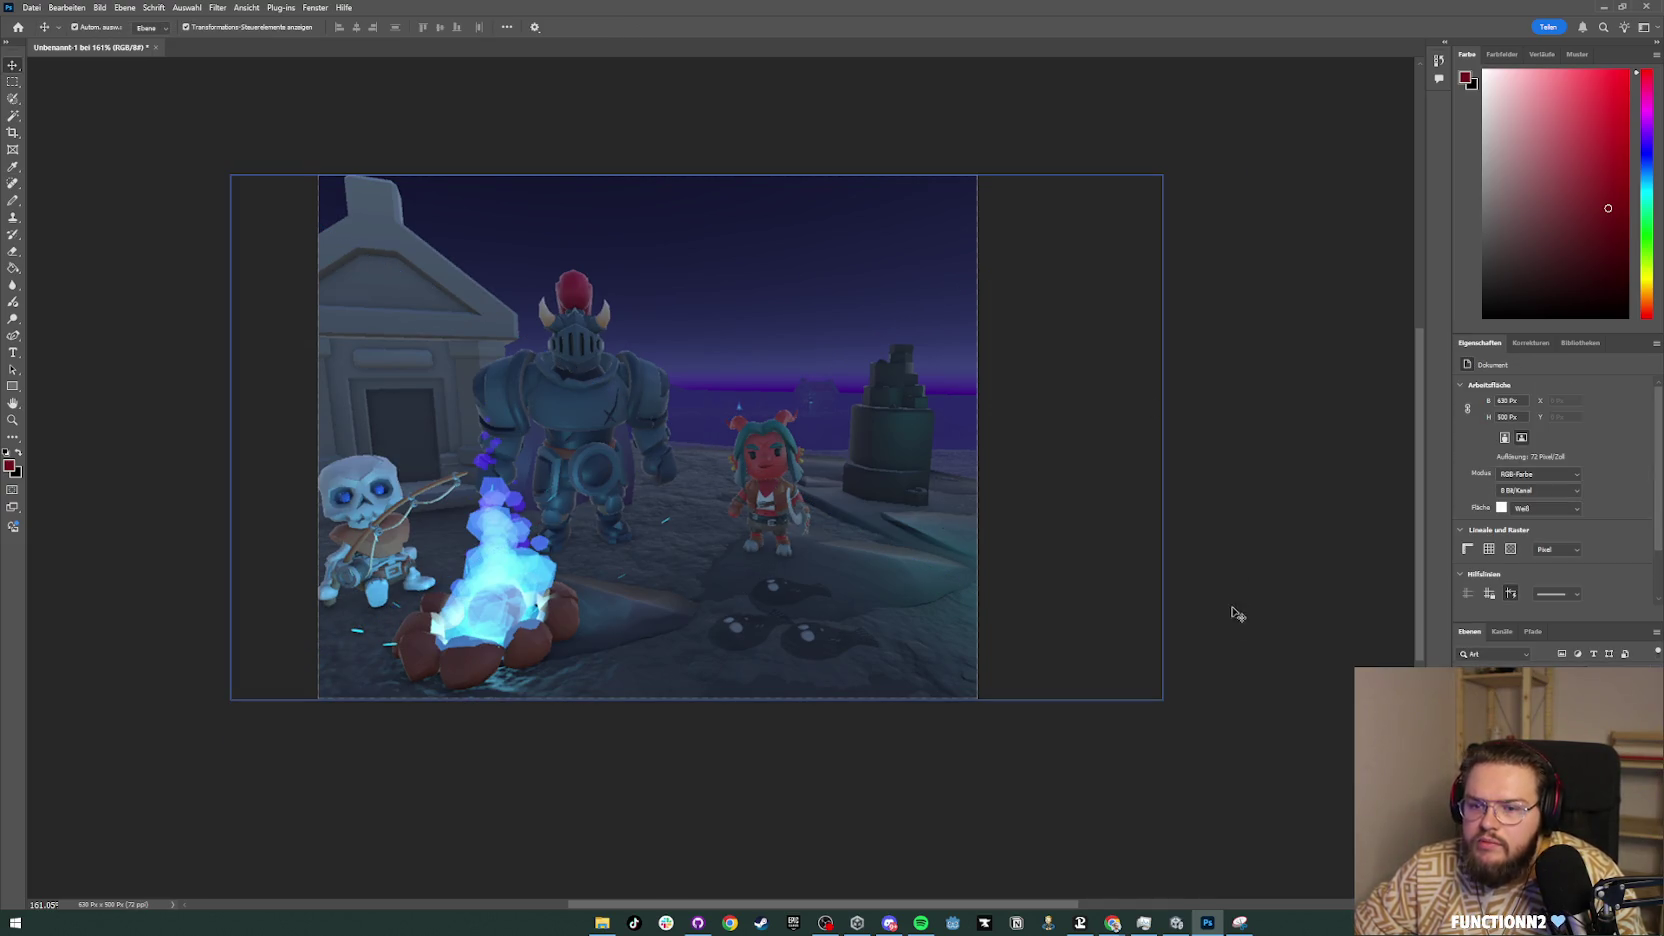
{"action": "left_click_drag", "start_coordinate": [765, 251], "coordinate": [766, 254]}
{"action": "left_click", "coordinate": [1262, 320]}
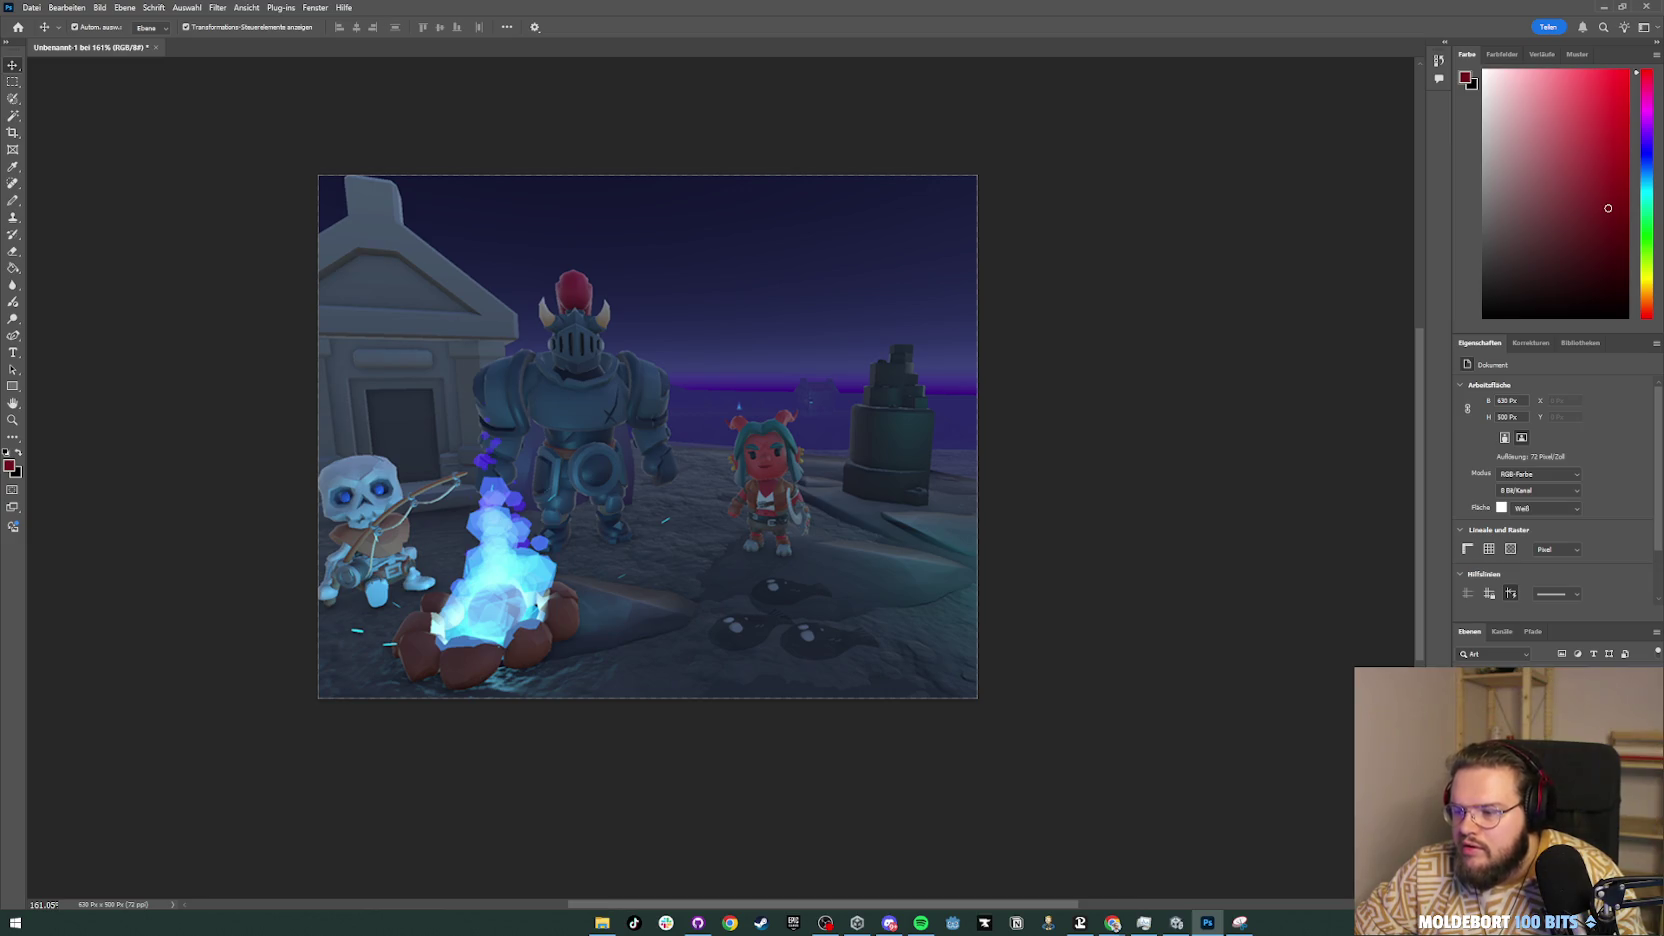
Step: Drop another screenshot file into the canvas and shift it slightly right
{"action": "scroll", "coordinate": [1025, 405], "scroll_direction": "up", "scroll_amount": 3}
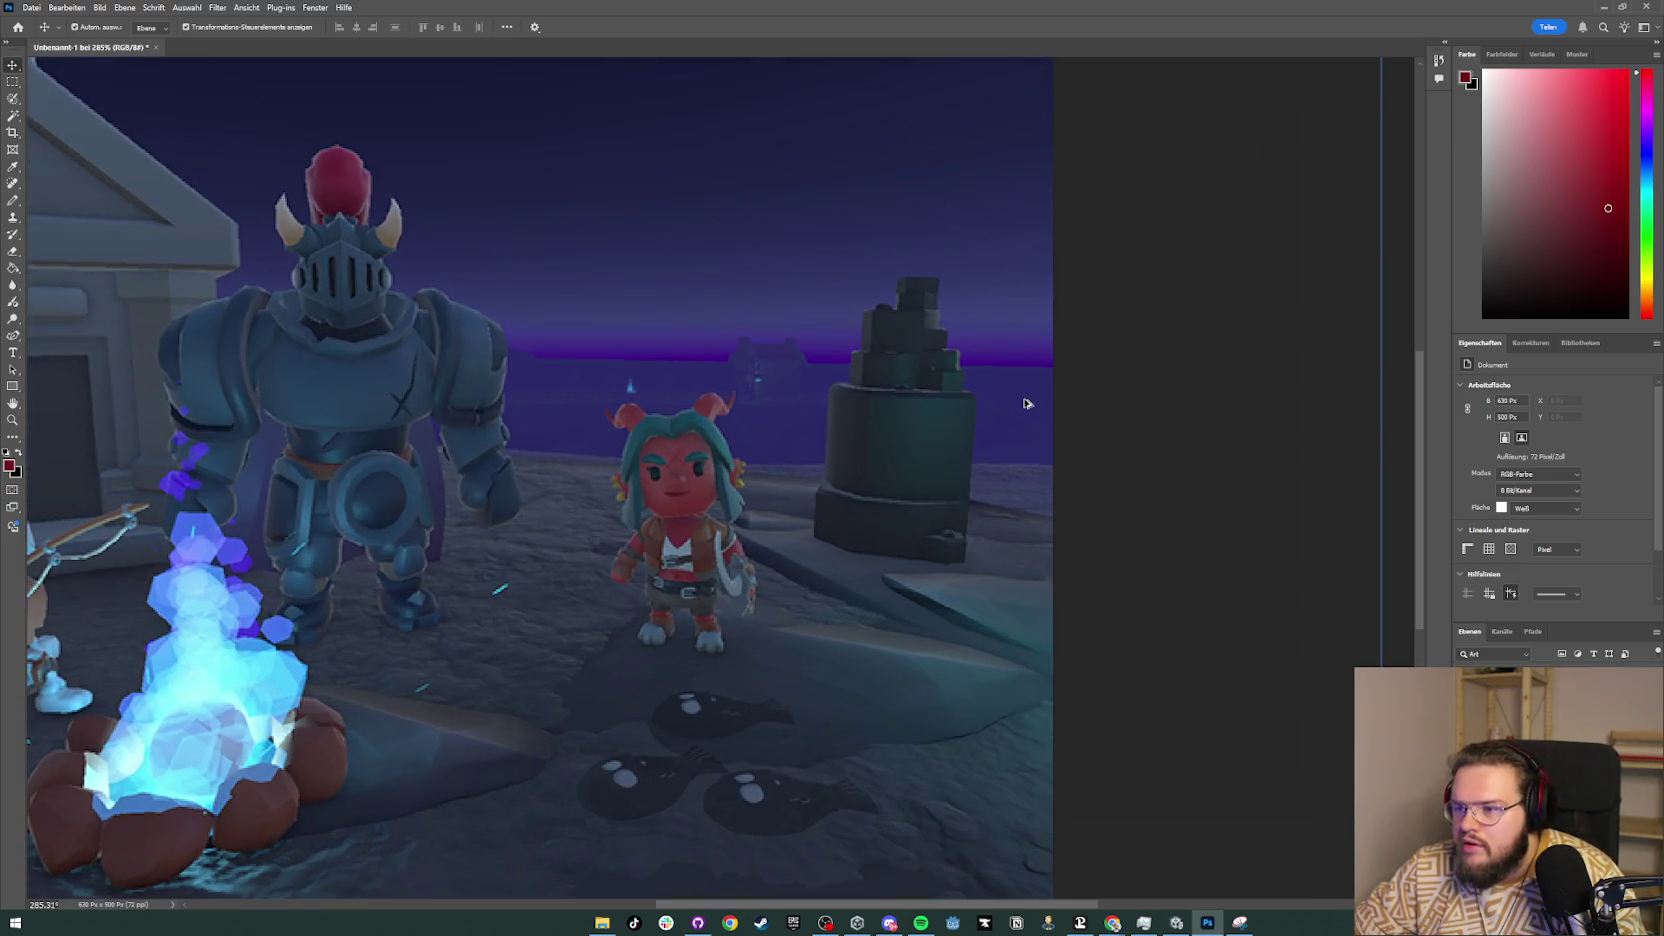
{"action": "scroll", "coordinate": [1025, 400], "scroll_direction": "down", "scroll_amount": 3}
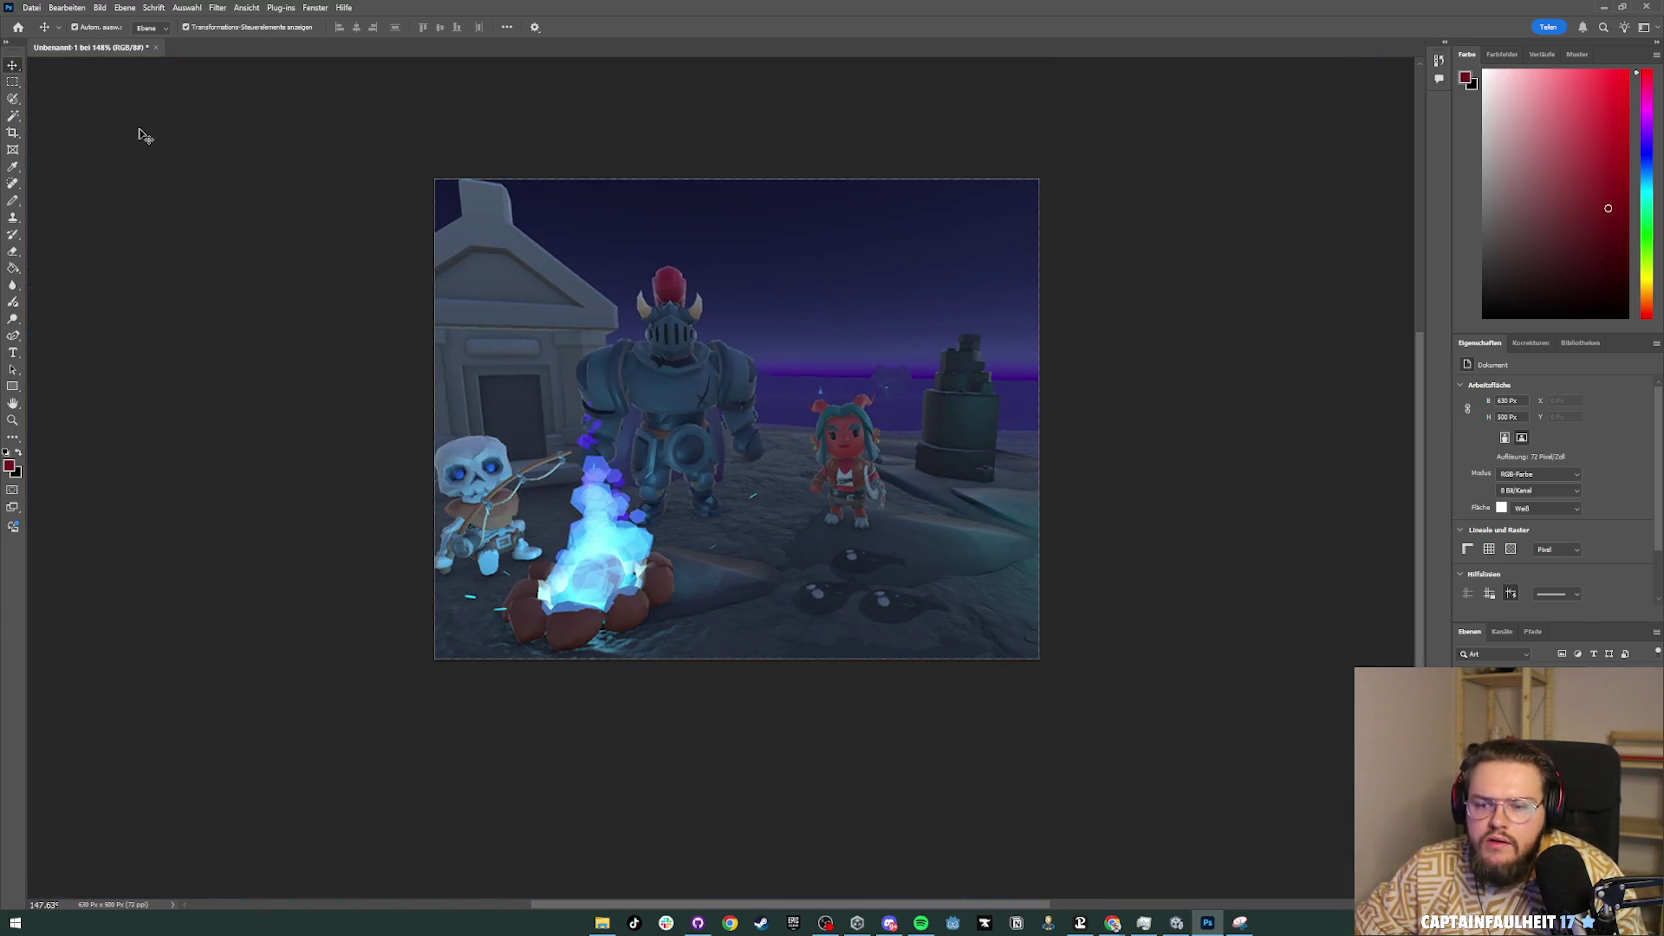
{"action": "left_click_drag", "start_coordinate": [211, 163], "coordinate": [343, 222]}
{"action": "left_click_drag", "start_coordinate": [576, 312], "coordinate": [590, 310]}
{"action": "left_click", "coordinate": [602, 761]}
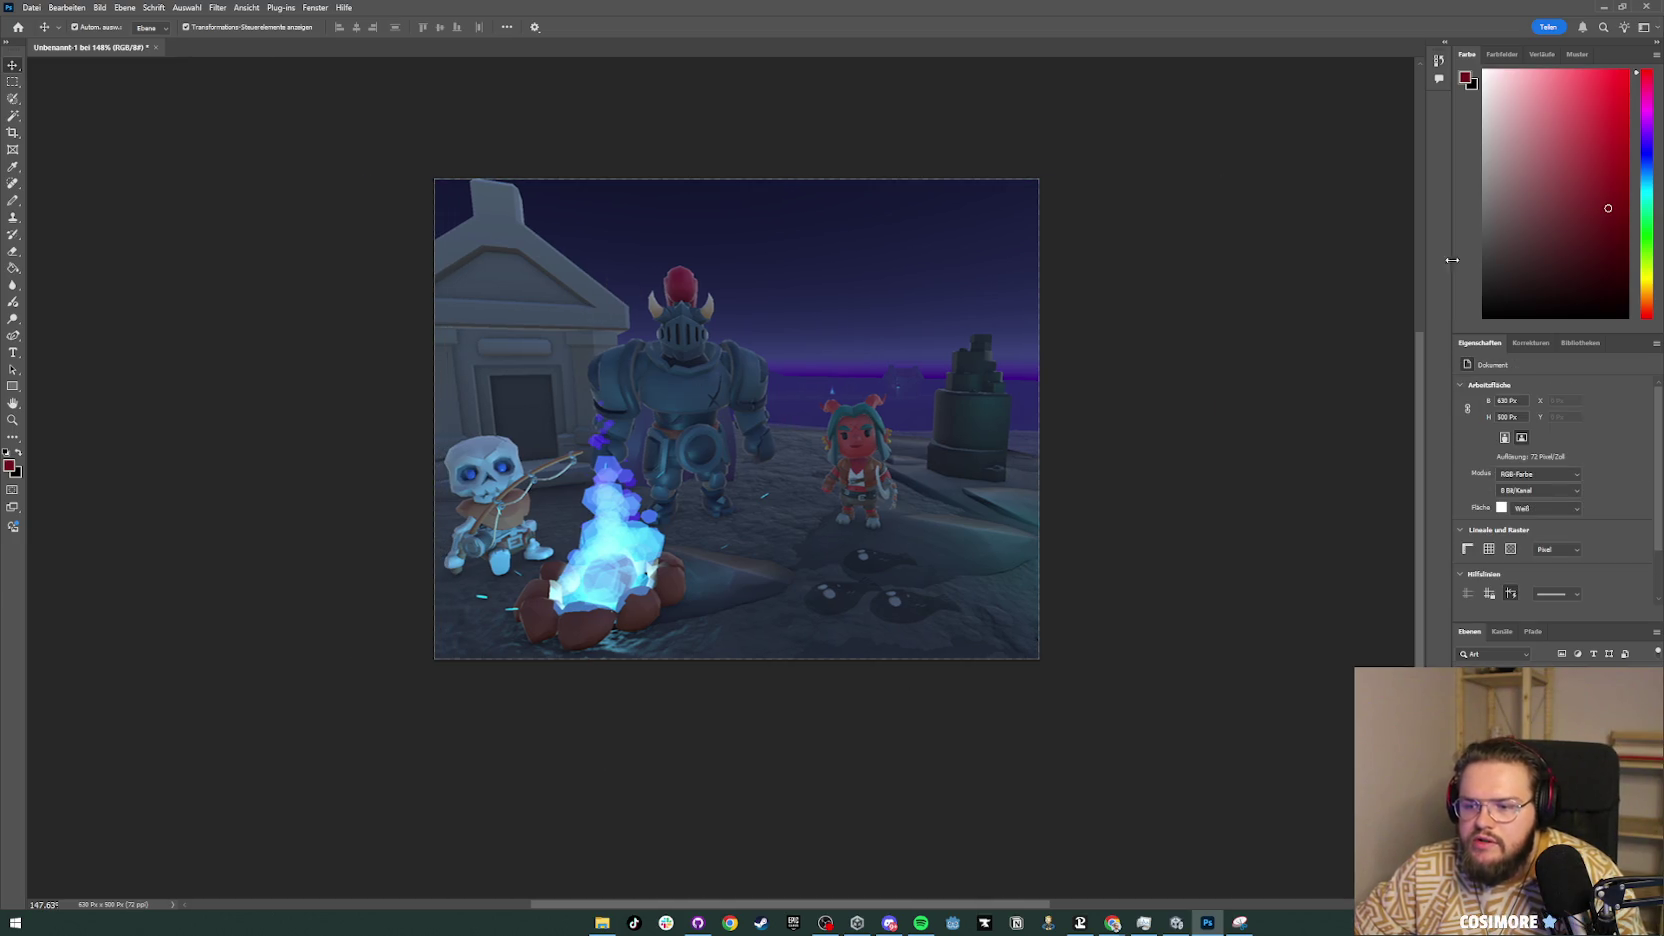
{"action": "left_click", "coordinate": [1606, 9]}
Step: Recheck the itch.io Game Page Image Guide for the 960px x 400px banner size
{"action": "left_click", "coordinate": [1046, 681]}
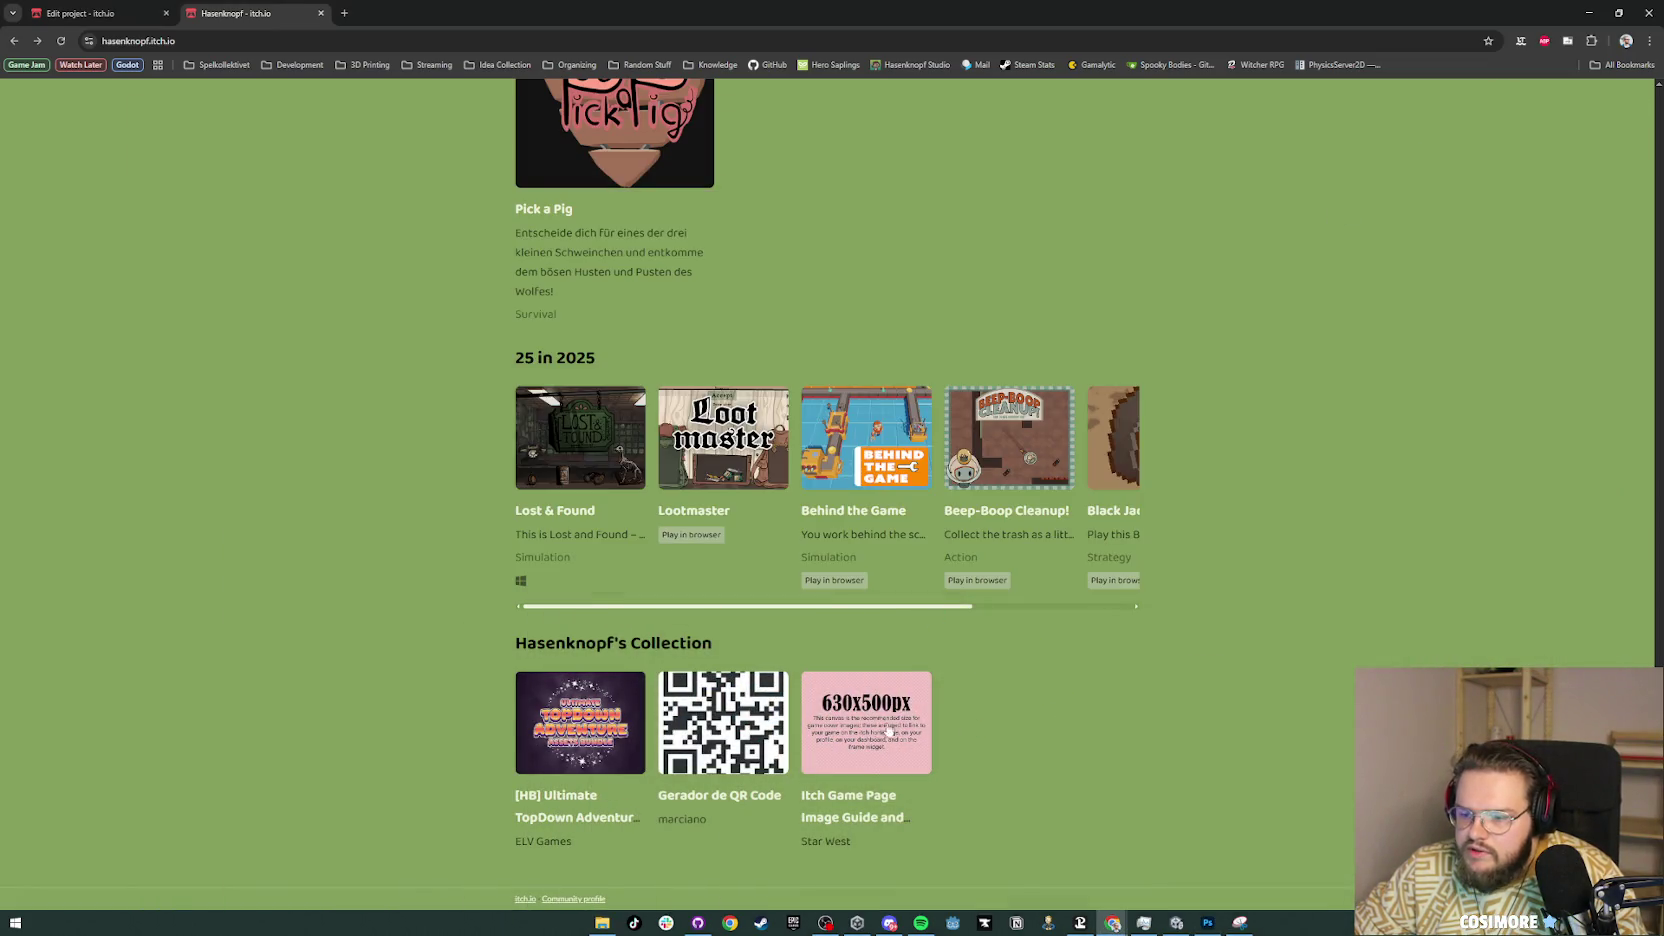
{"action": "left_click", "coordinate": [878, 725]}
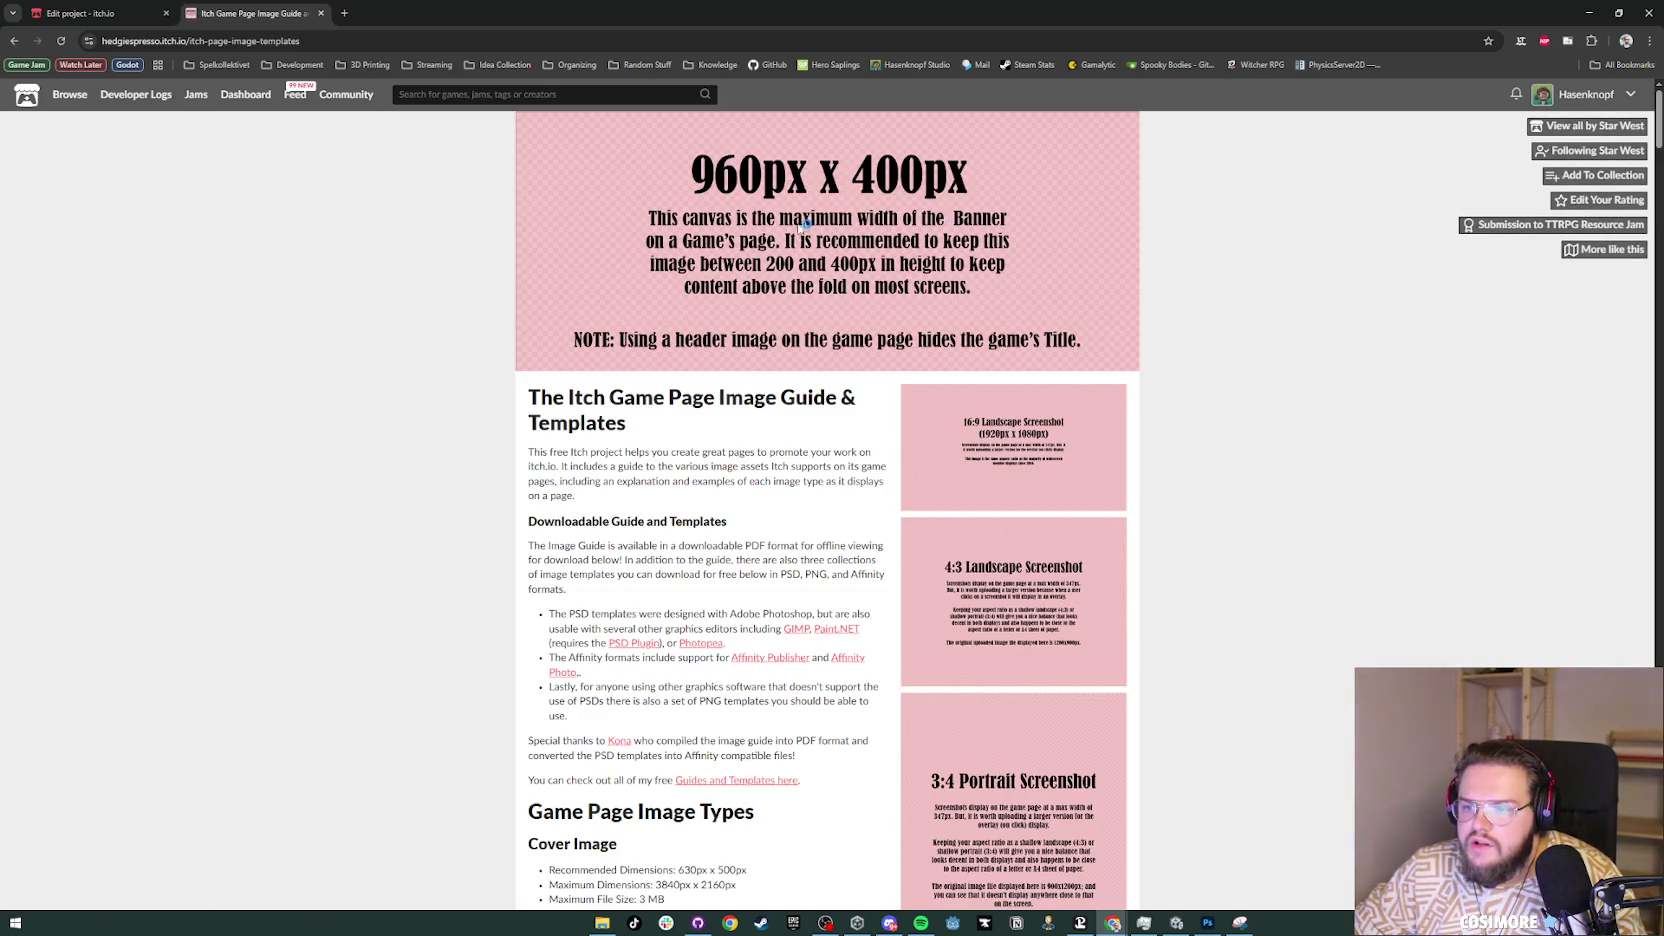
{"action": "key", "text": "alt+Tab"}
{"action": "left_click", "coordinate": [1340, 375]}
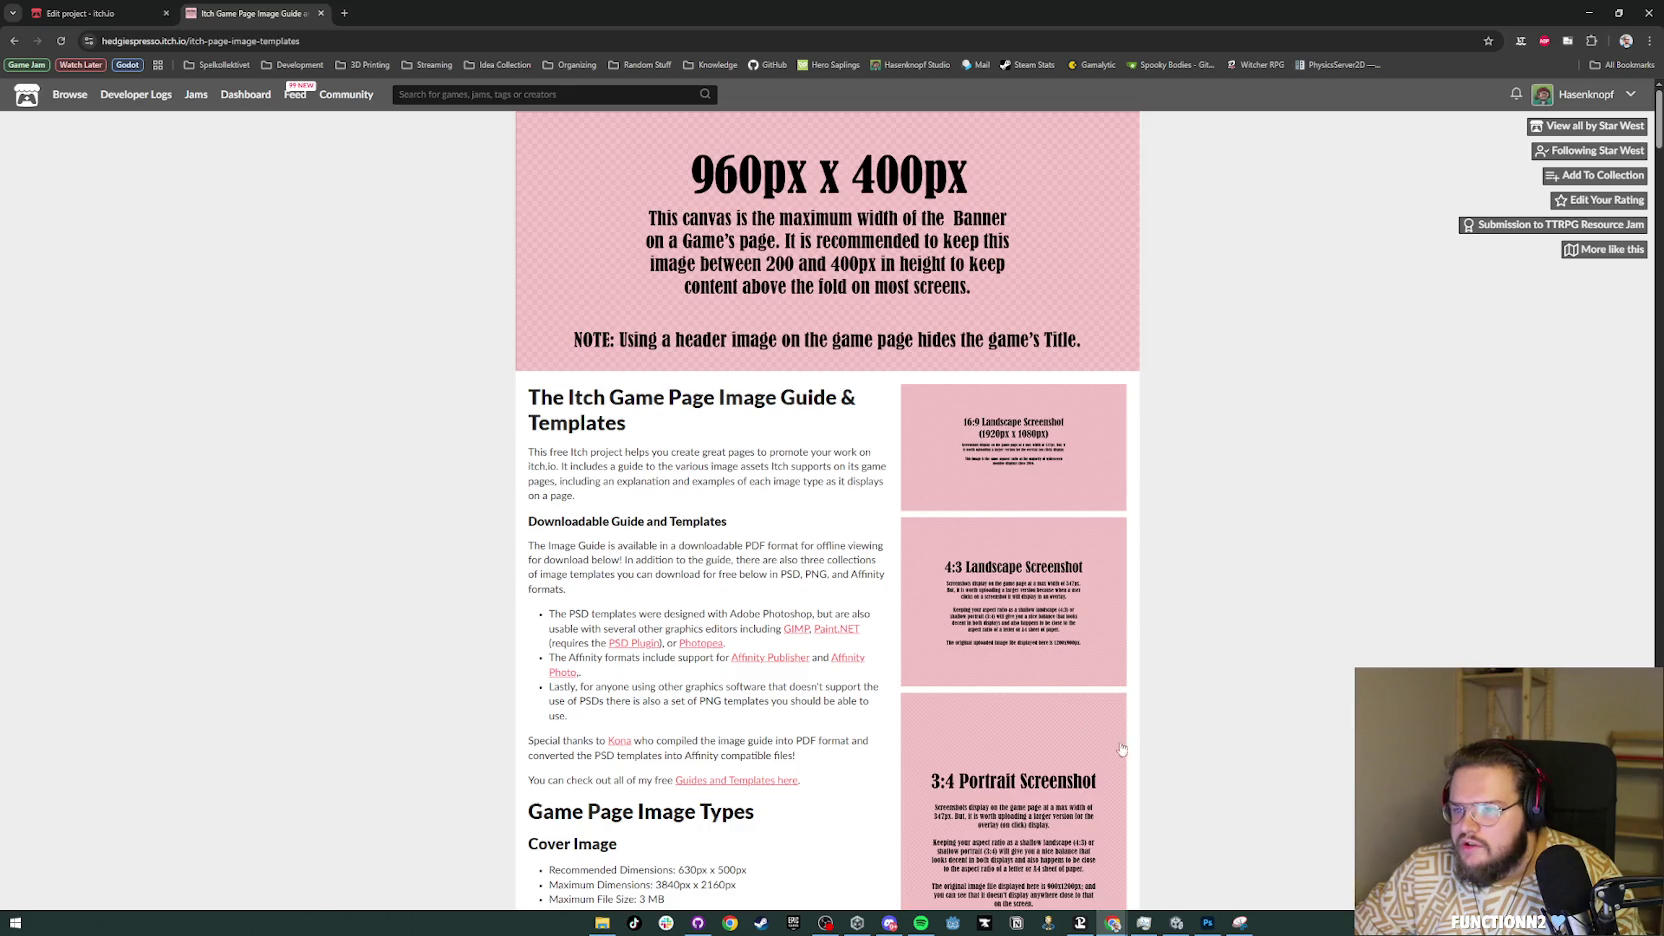
{"action": "left_click", "coordinate": [1207, 922]}
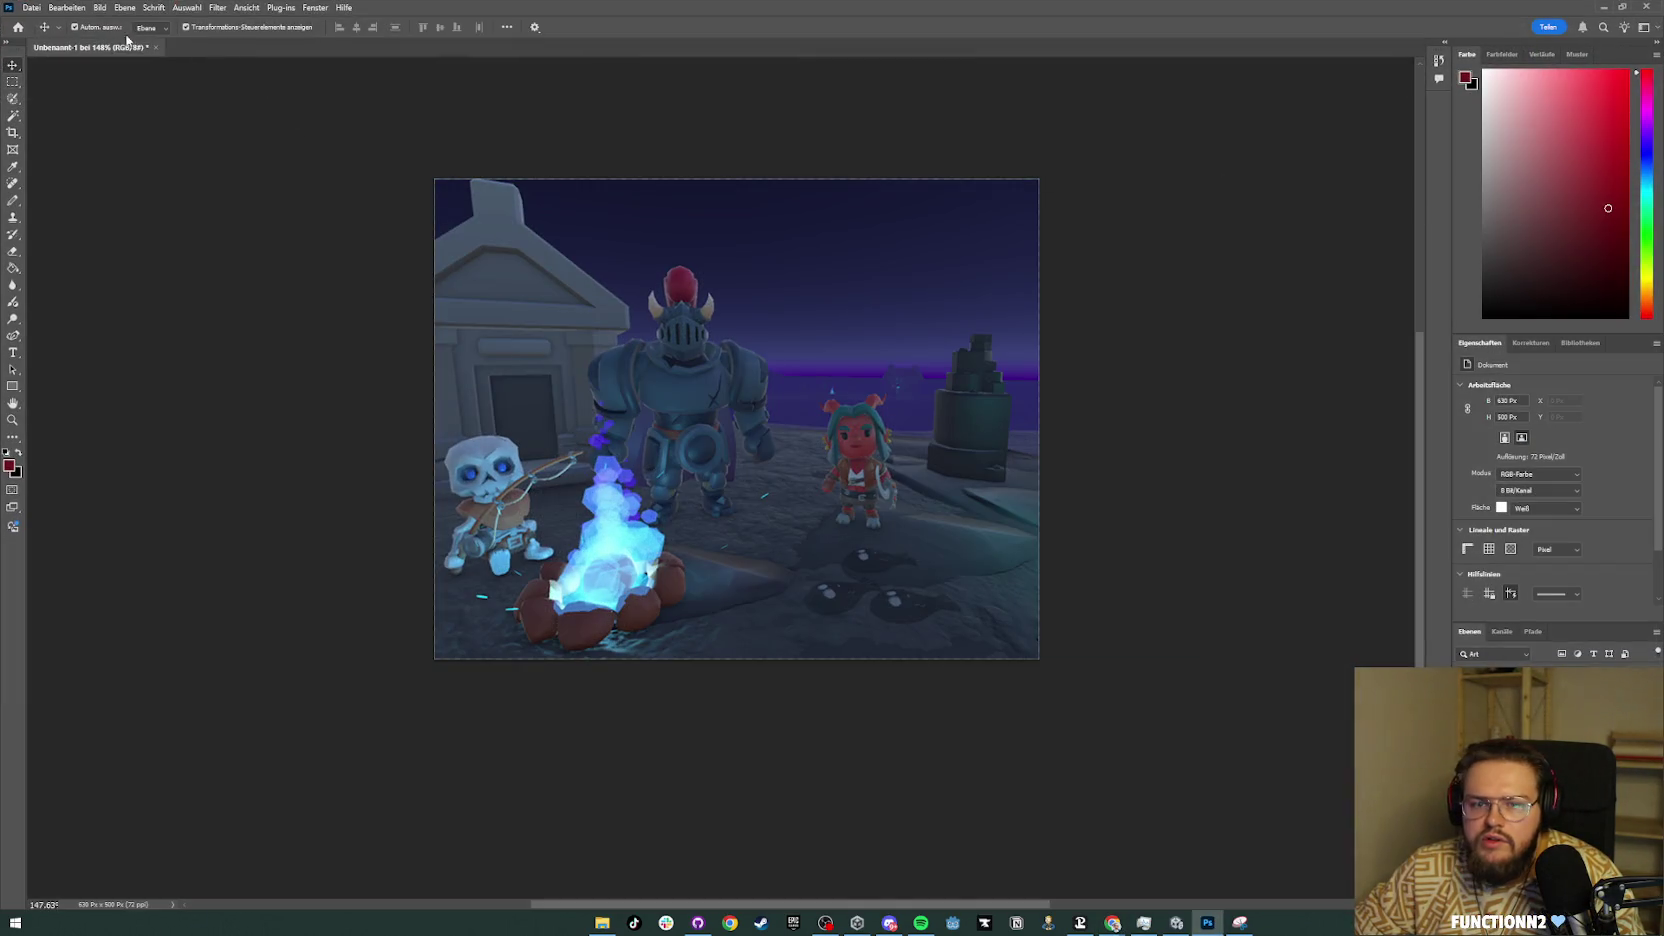
Step: Create a 960 x 400 px banner document and bring up the Recordings folder
{"action": "left_click", "coordinate": [32, 8]}
{"action": "left_click", "coordinate": [50, 21]}
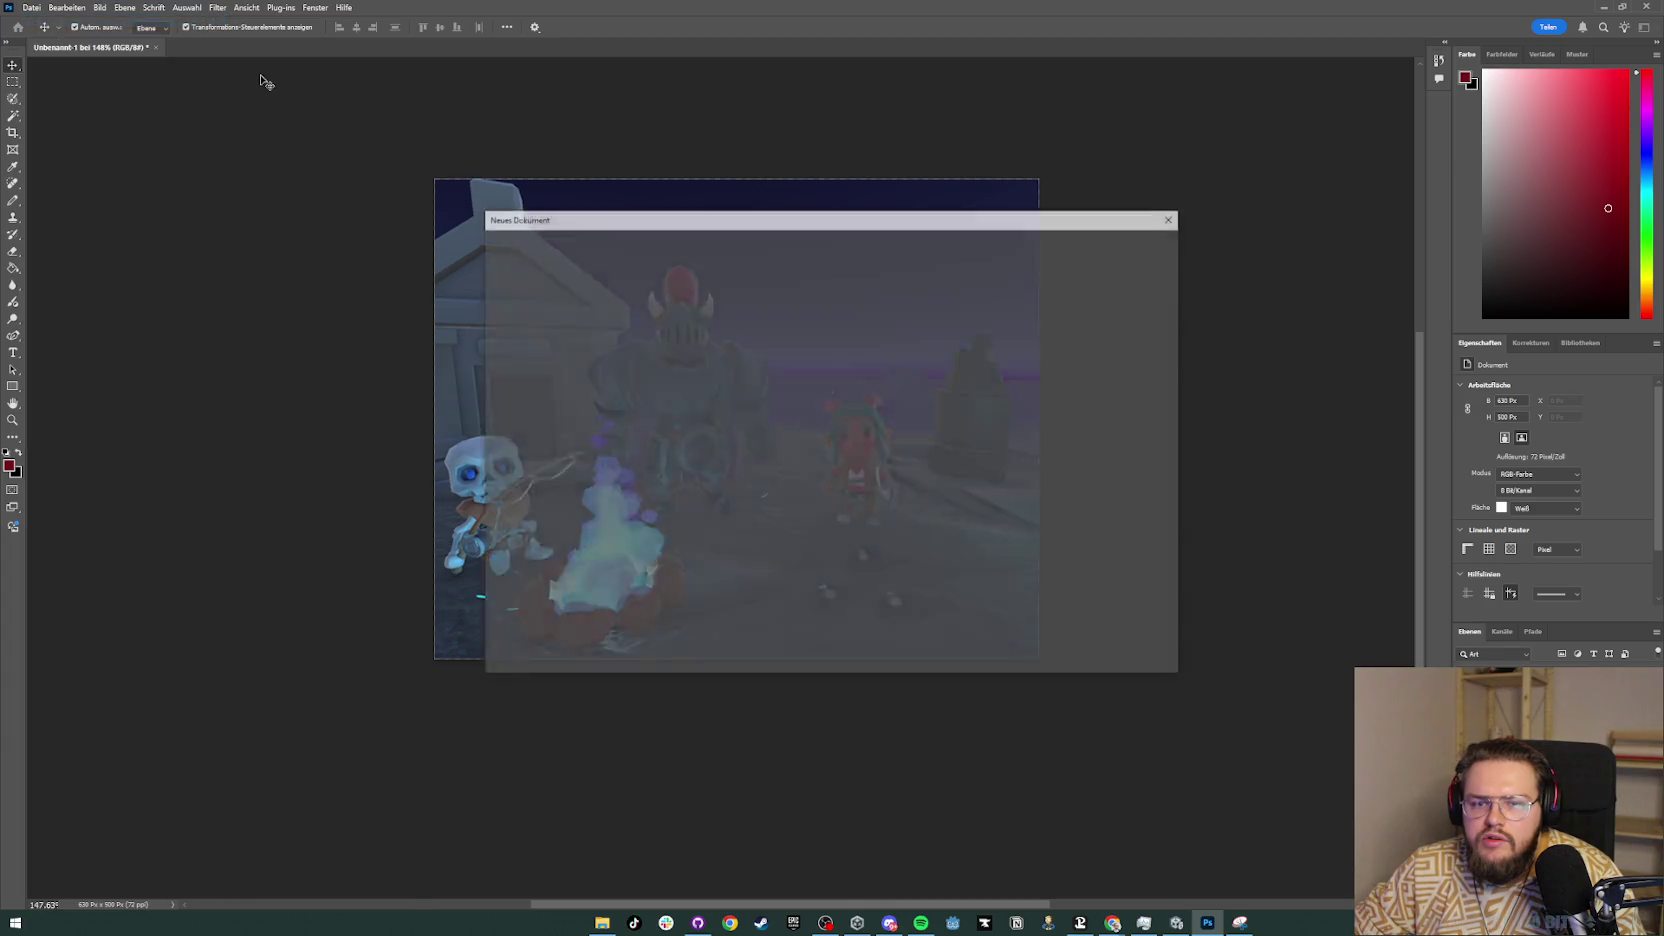
{"action": "double_click", "coordinate": [1020, 338]}
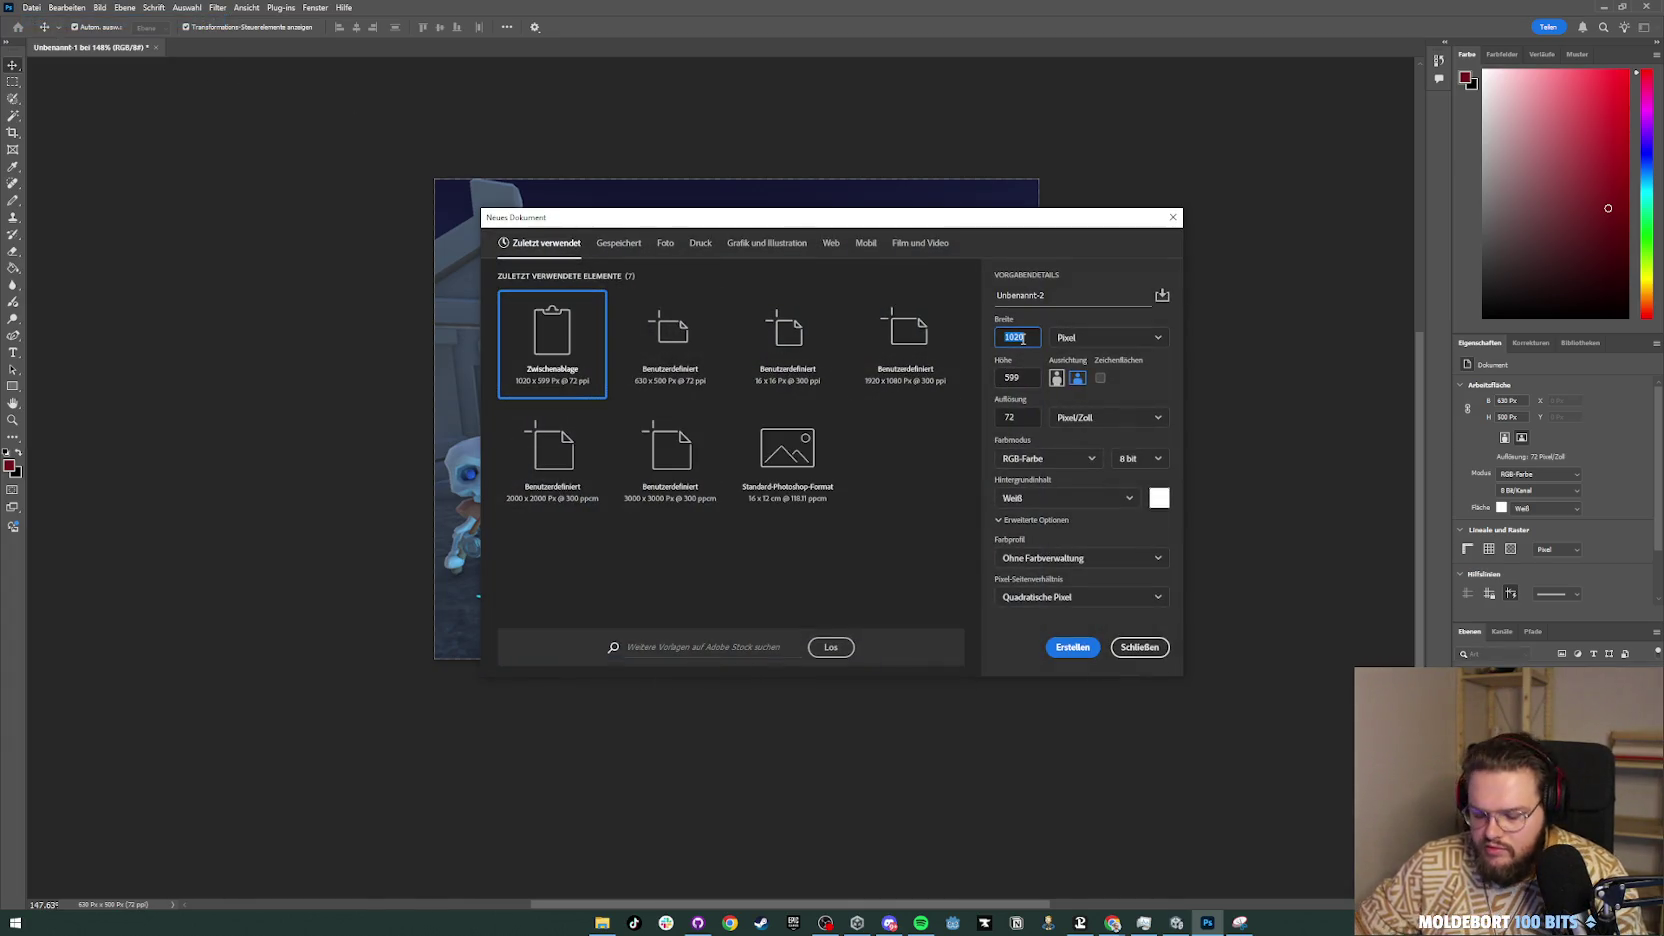
{"action": "key", "text": "Tab"}
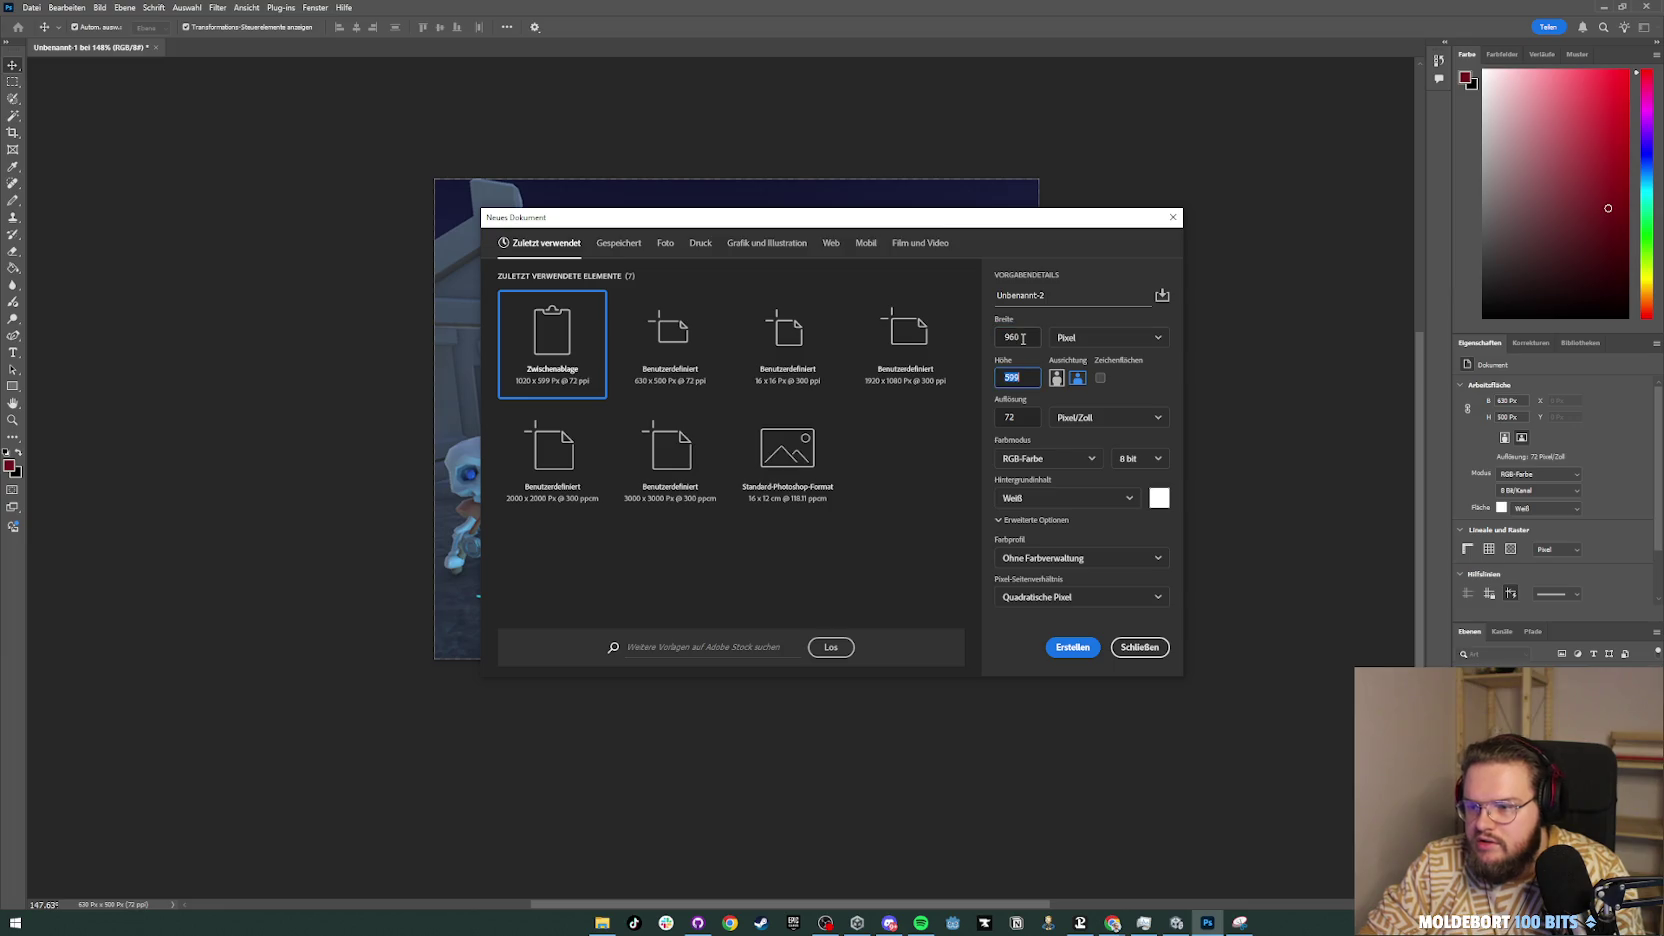
{"action": "type", "text": "400"}
{"action": "key", "text": "Return"}
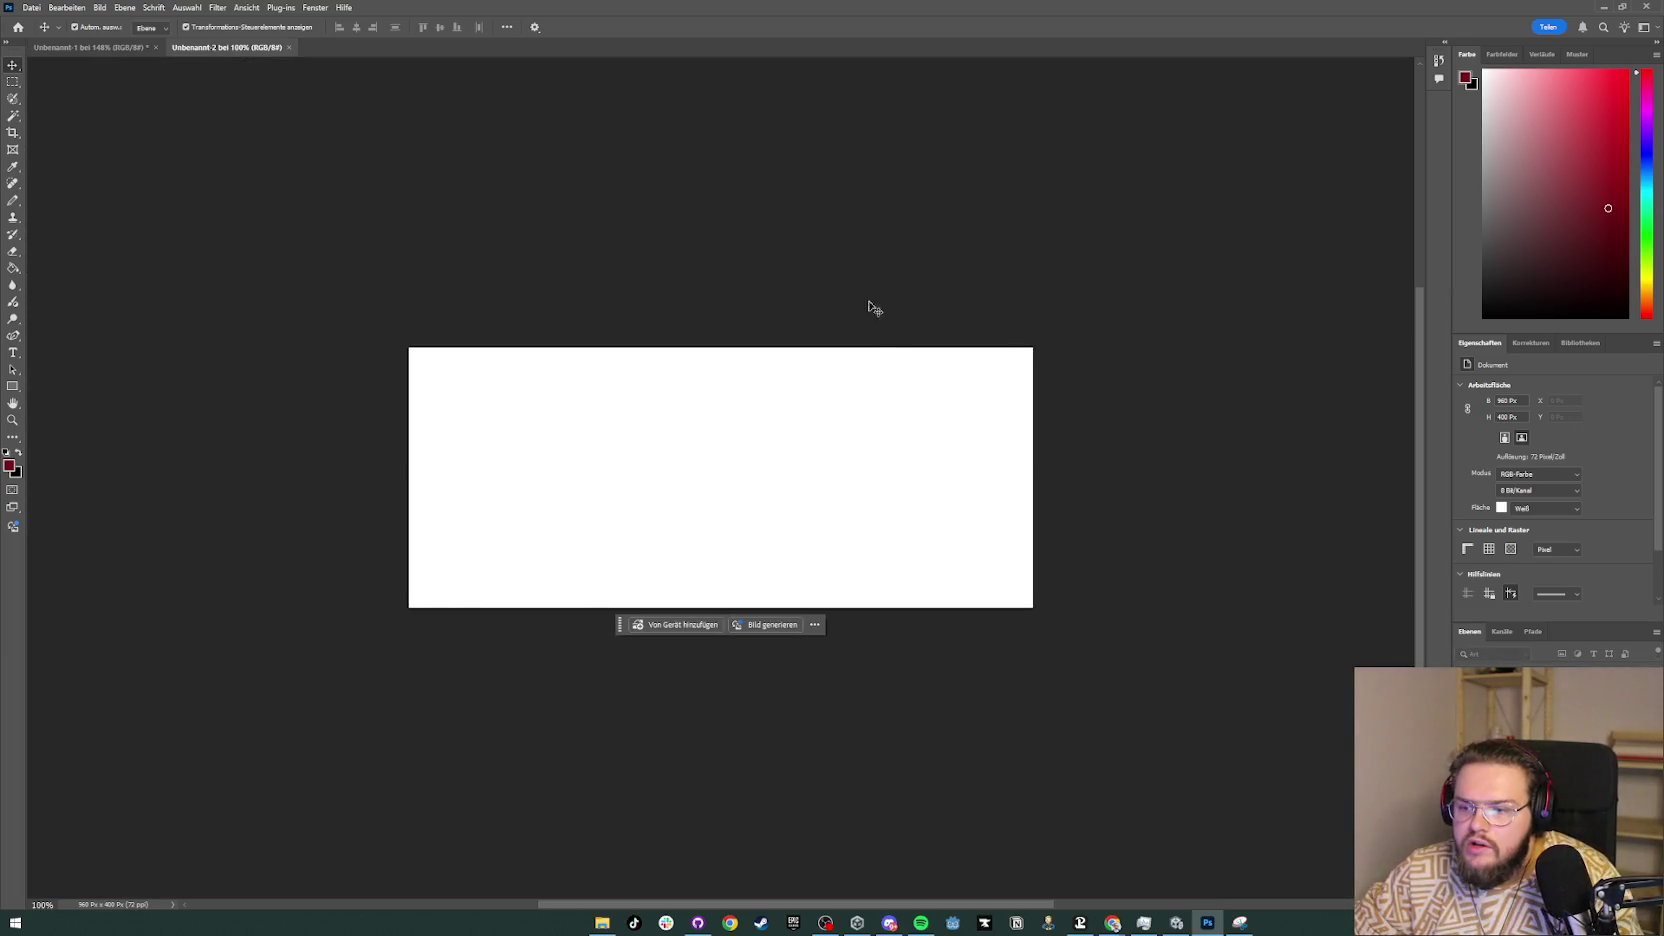
{"action": "key", "text": "alt+Tab"}
{"action": "key", "text": "alt+Tab"}
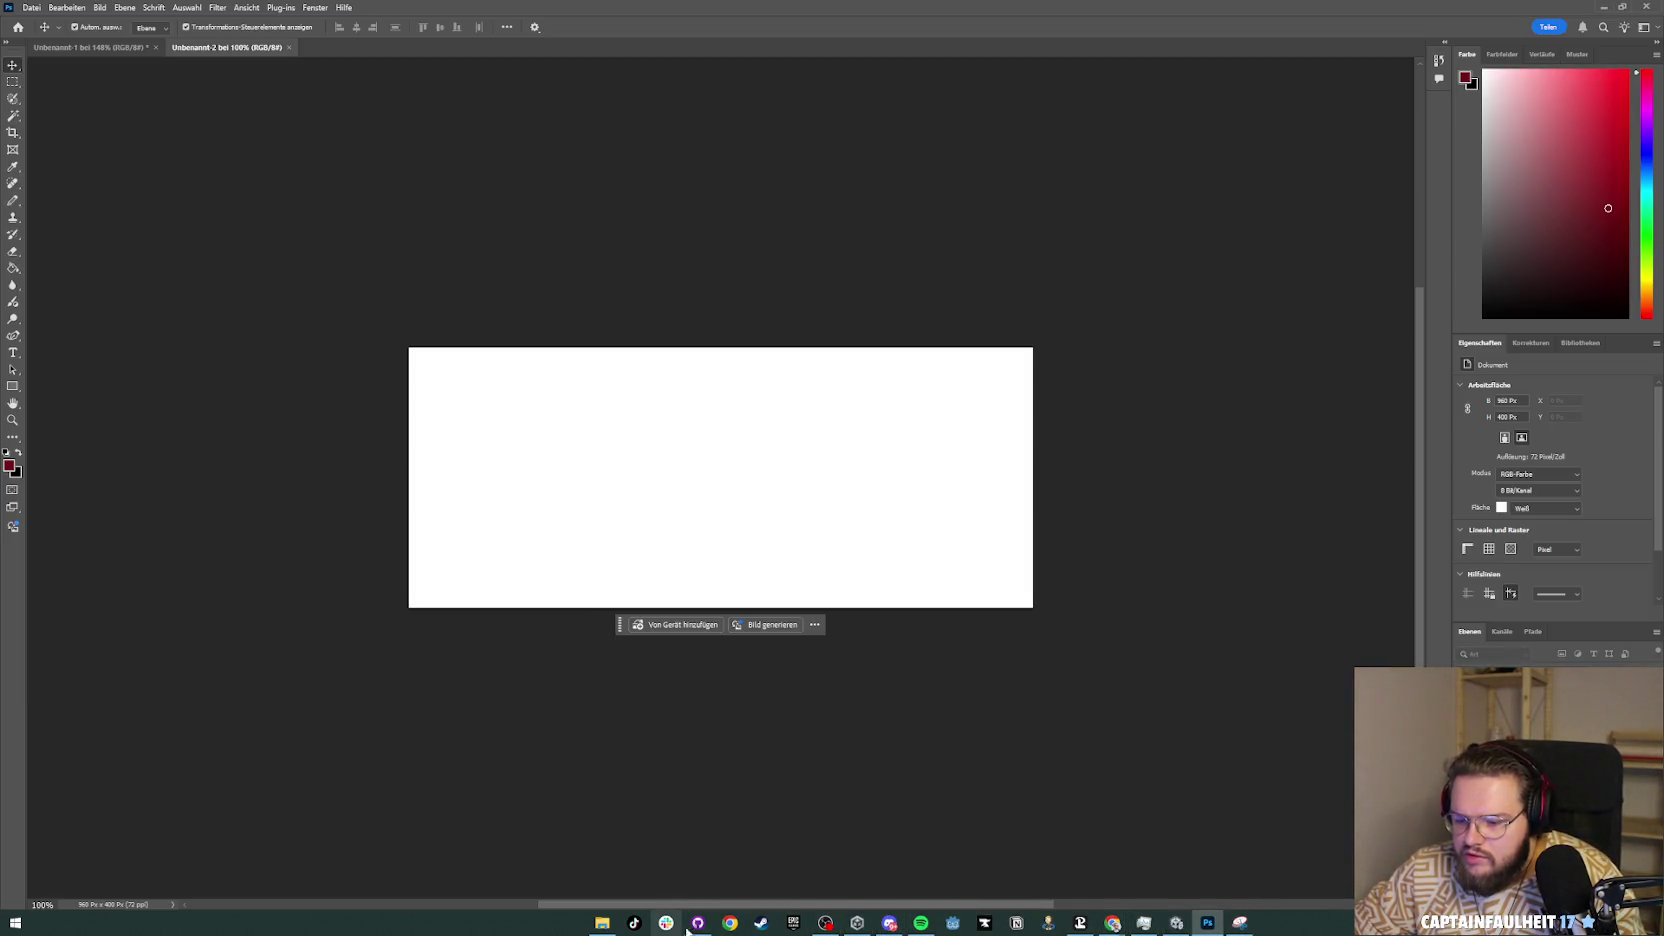
{"action": "left_click", "coordinate": [602, 922]}
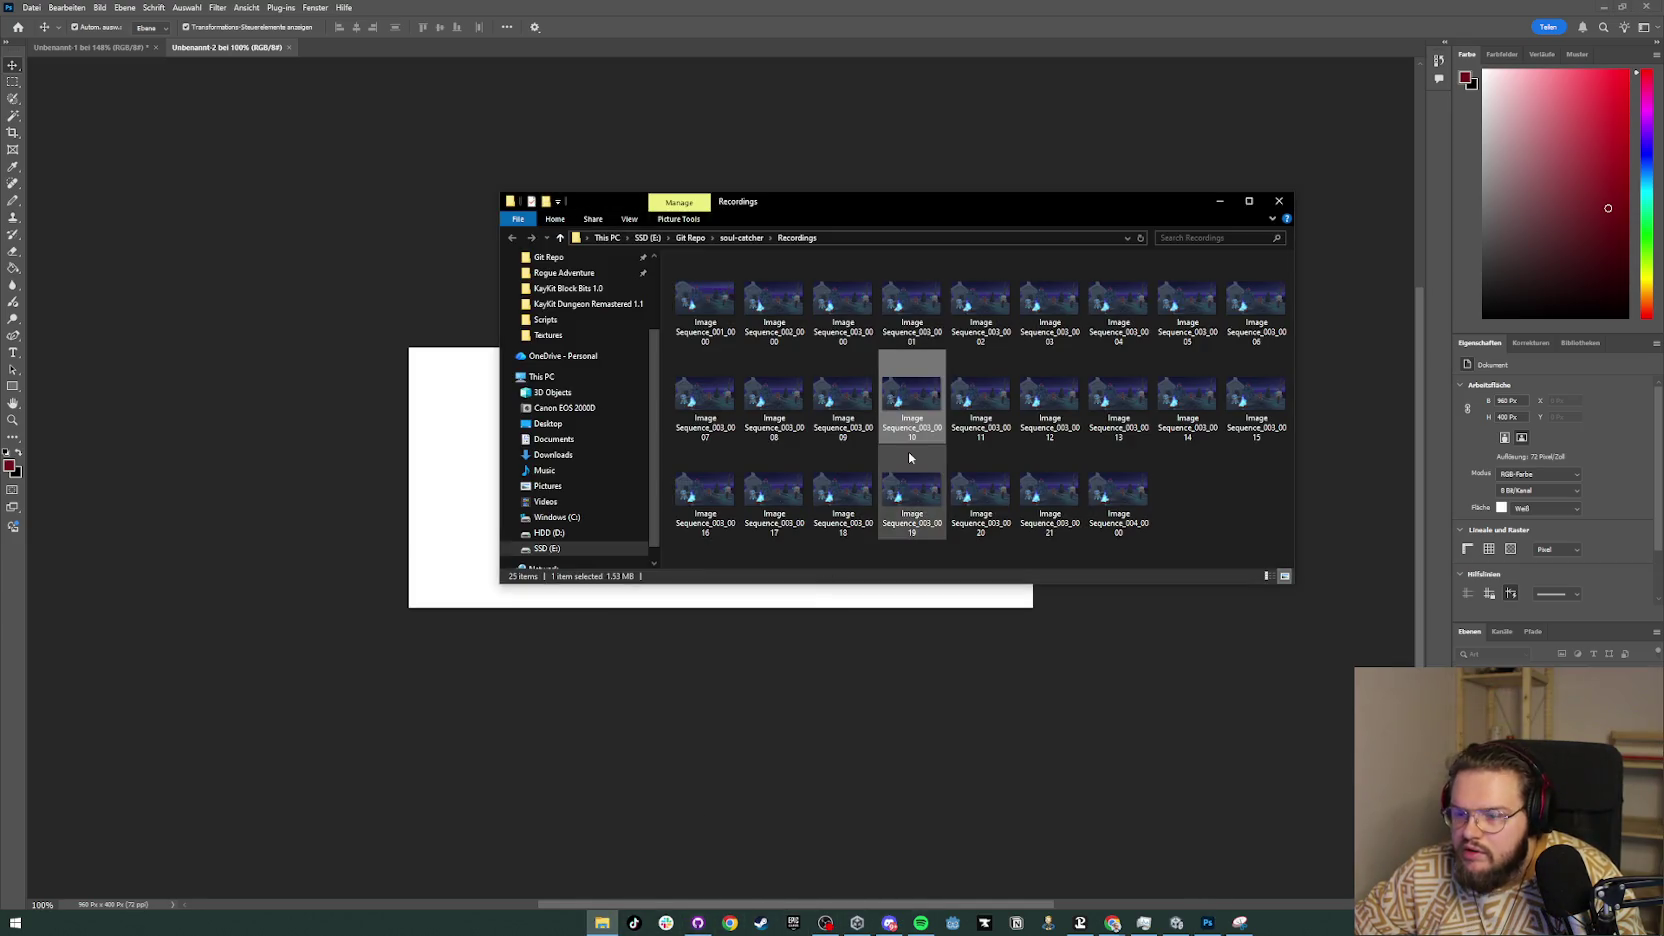
Step: Place Image Sequence_003_0010 on the banner, scale it across the full width, and reposition it
{"action": "mouse_move", "coordinate": [911, 404]}
{"action": "left_mouse_down"}
{"action": "mouse_move", "coordinate": [475, 470]}
{"action": "mouse_move", "coordinate": [624, 475]}
{"action": "left_mouse_up"}
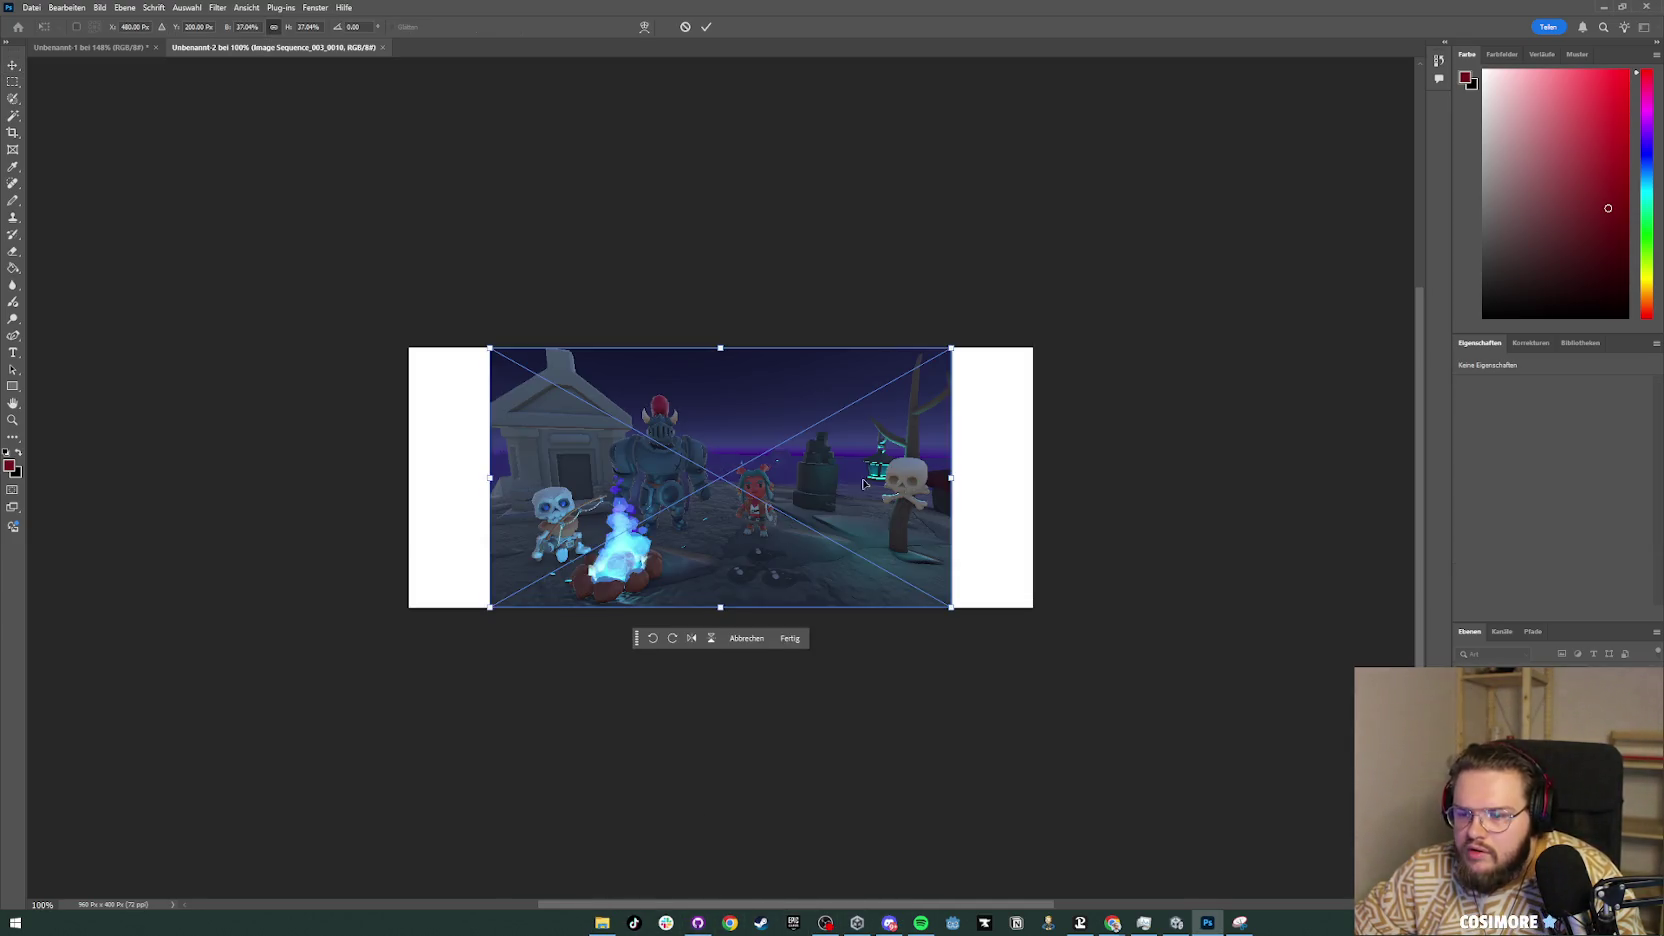
{"action": "mouse_move", "coordinate": [952, 349]}
{"action": "left_mouse_down"}
{"action": "mouse_move", "coordinate": [1030, 320]}
{"action": "mouse_move", "coordinate": [1298, 151]}
{"action": "left_mouse_up"}
{"action": "mouse_move", "coordinate": [1151, 312]}
{"action": "left_mouse_down"}
{"action": "mouse_move", "coordinate": [1012, 423]}
{"action": "mouse_move", "coordinate": [976, 483]}
{"action": "mouse_move", "coordinate": [985, 390]}
{"action": "mouse_move", "coordinate": [984, 458]}
{"action": "mouse_move", "coordinate": [1002, 474]}
{"action": "left_mouse_up"}
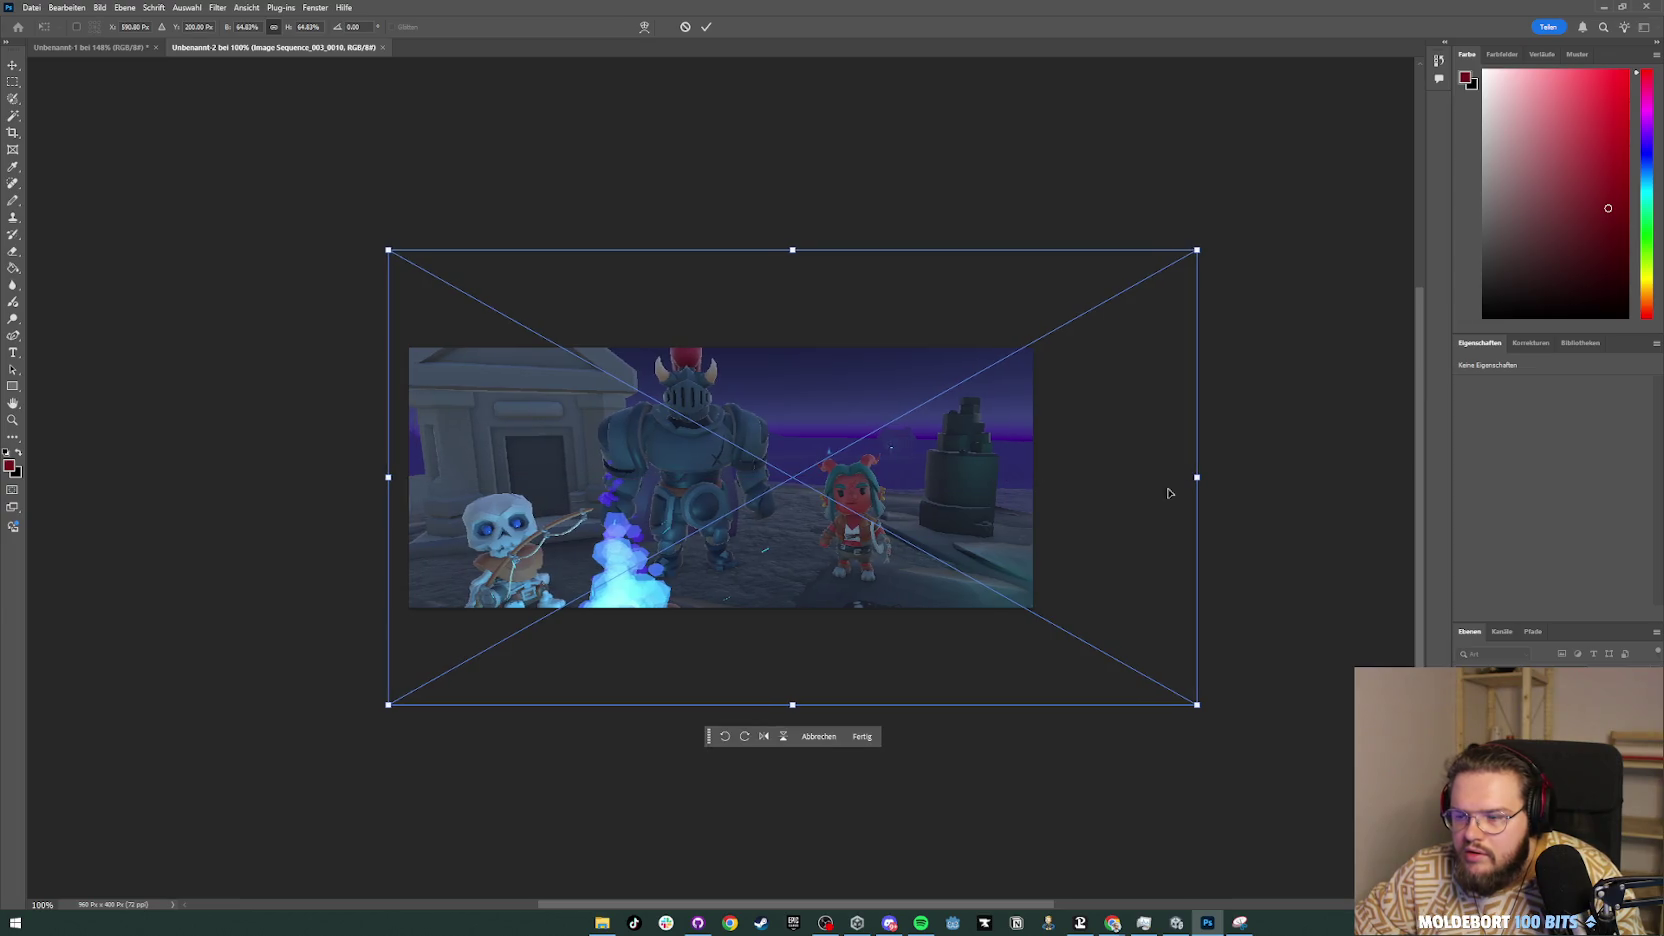
{"action": "left_click", "coordinate": [1176, 922]}
{"action": "left_click", "coordinate": [14, 629]}
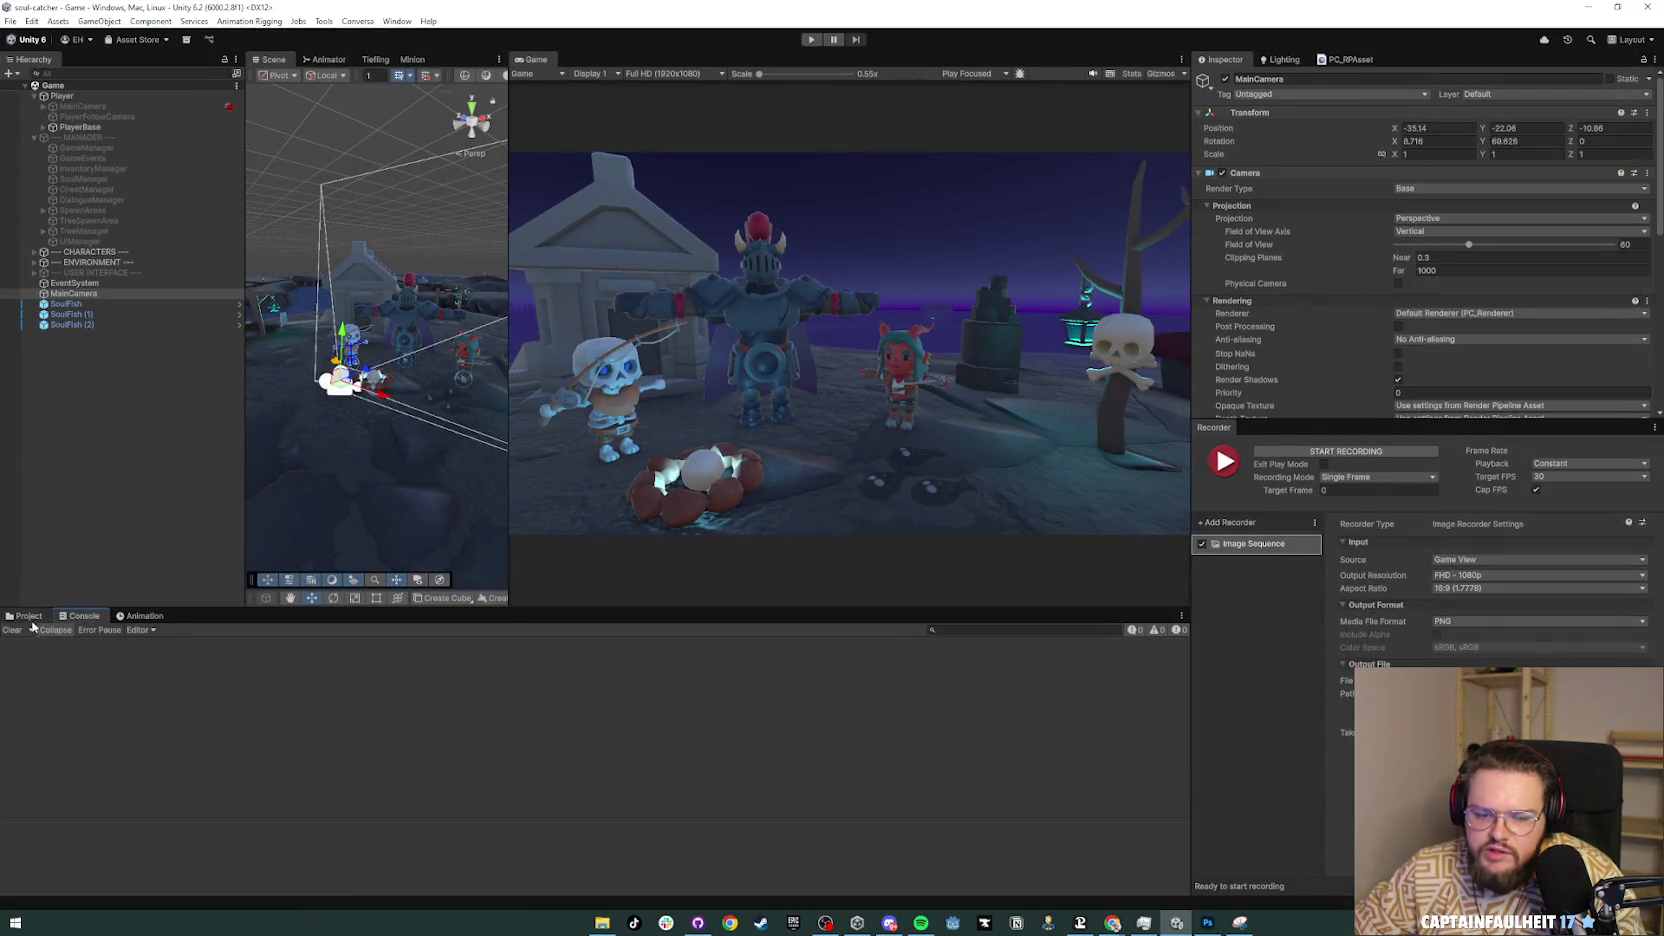
Step: Discard all changes to Game.unity, manifest.json and packages-lock.json in GitHub Desktop
{"action": "left_click", "coordinate": [28, 615]}
{"action": "left_click", "coordinate": [80, 338]}
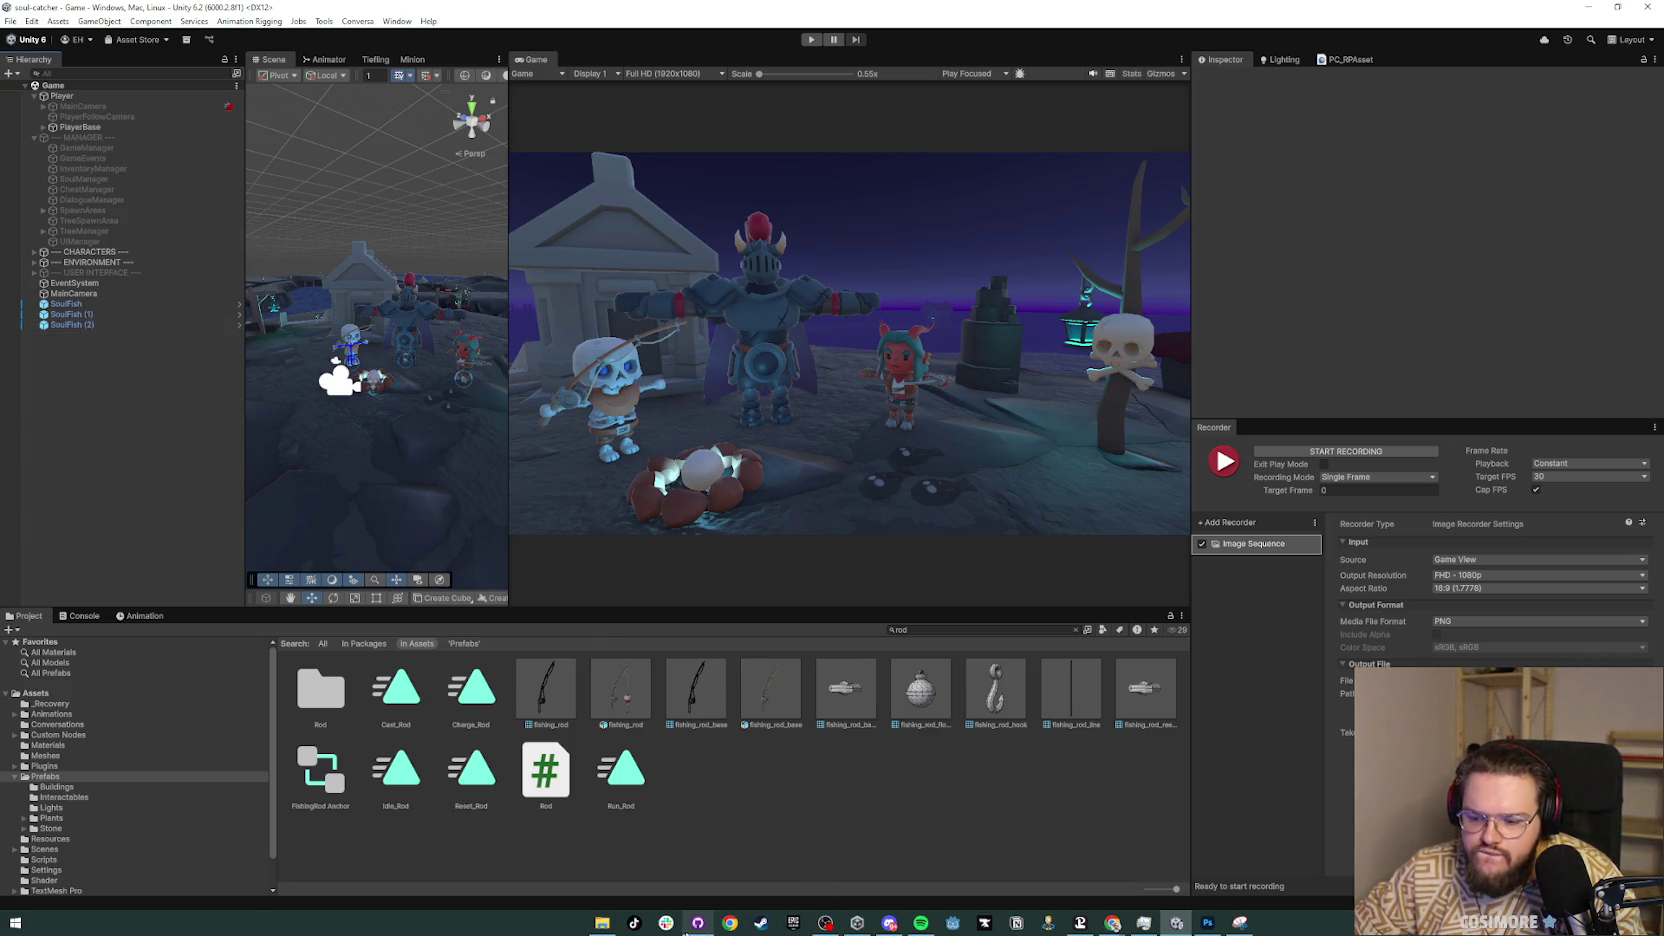
{"action": "left_click", "coordinate": [697, 922]}
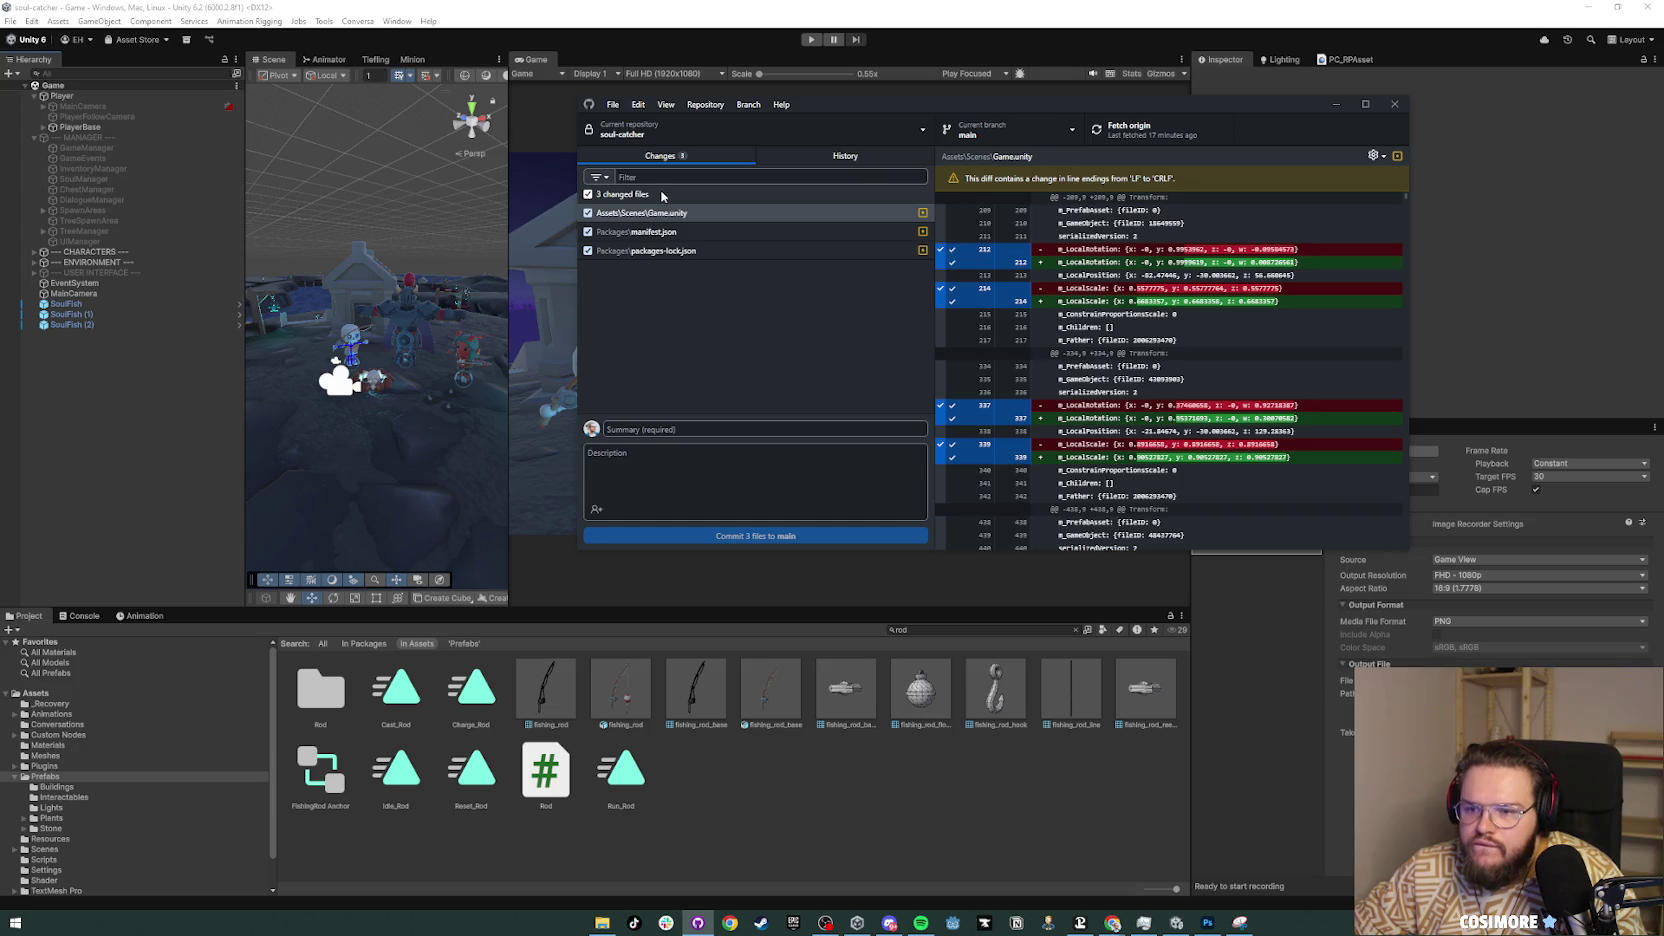
{"action": "right_click", "coordinate": [662, 196]}
{"action": "left_click", "coordinate": [690, 211]}
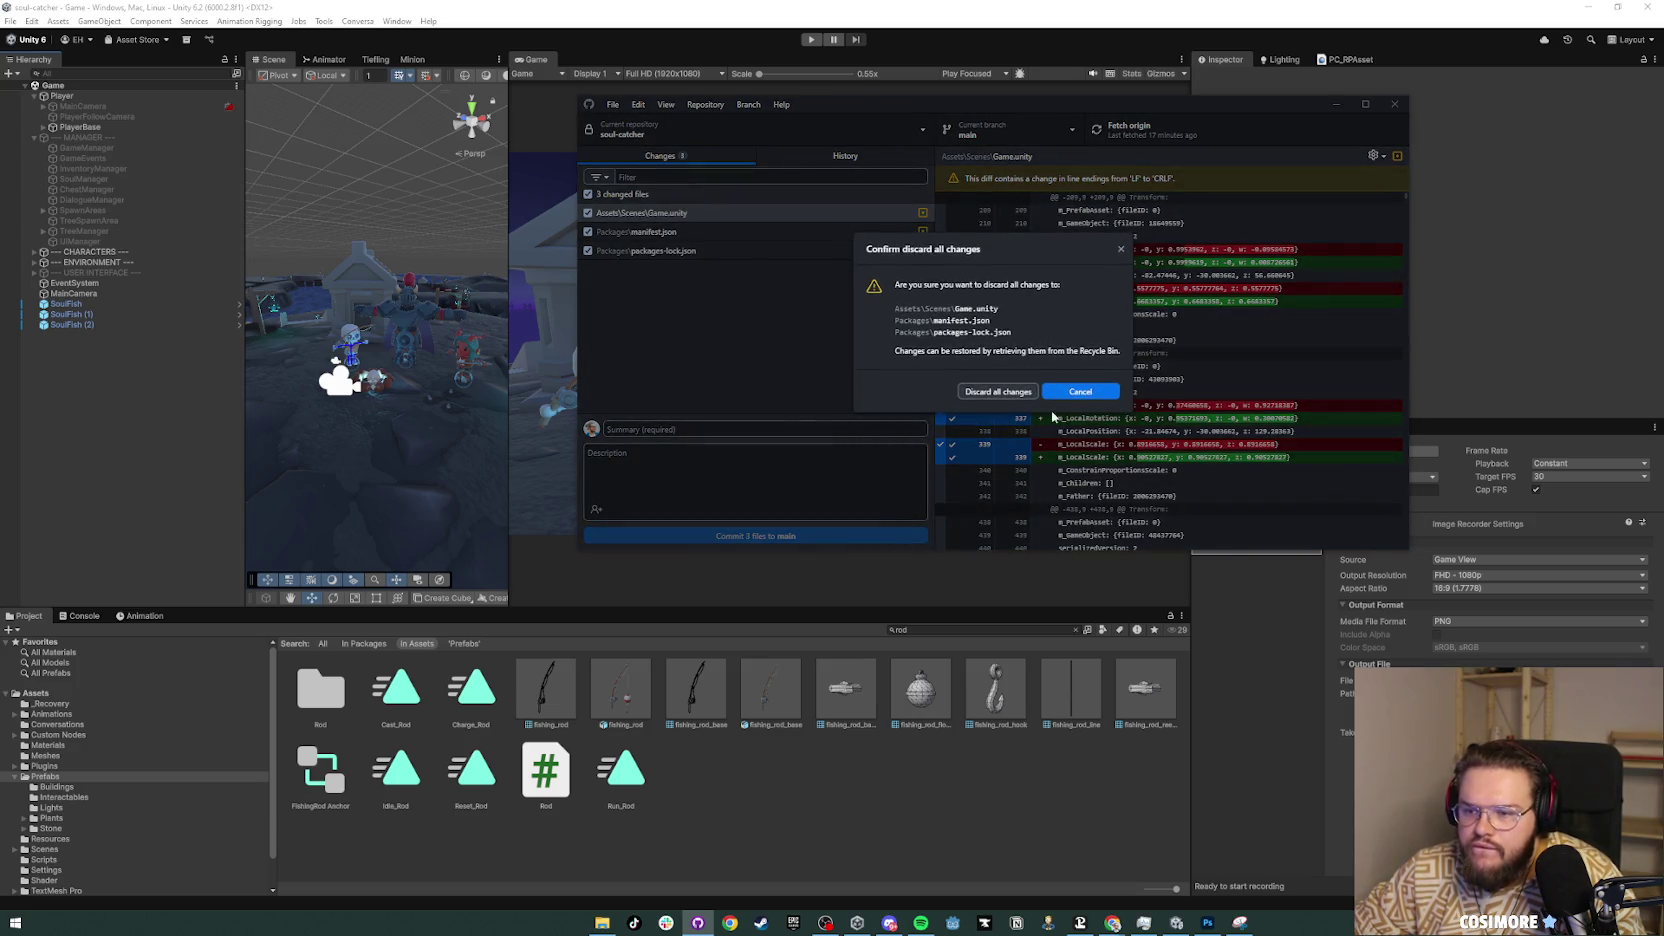
{"action": "left_click", "coordinate": [1016, 397]}
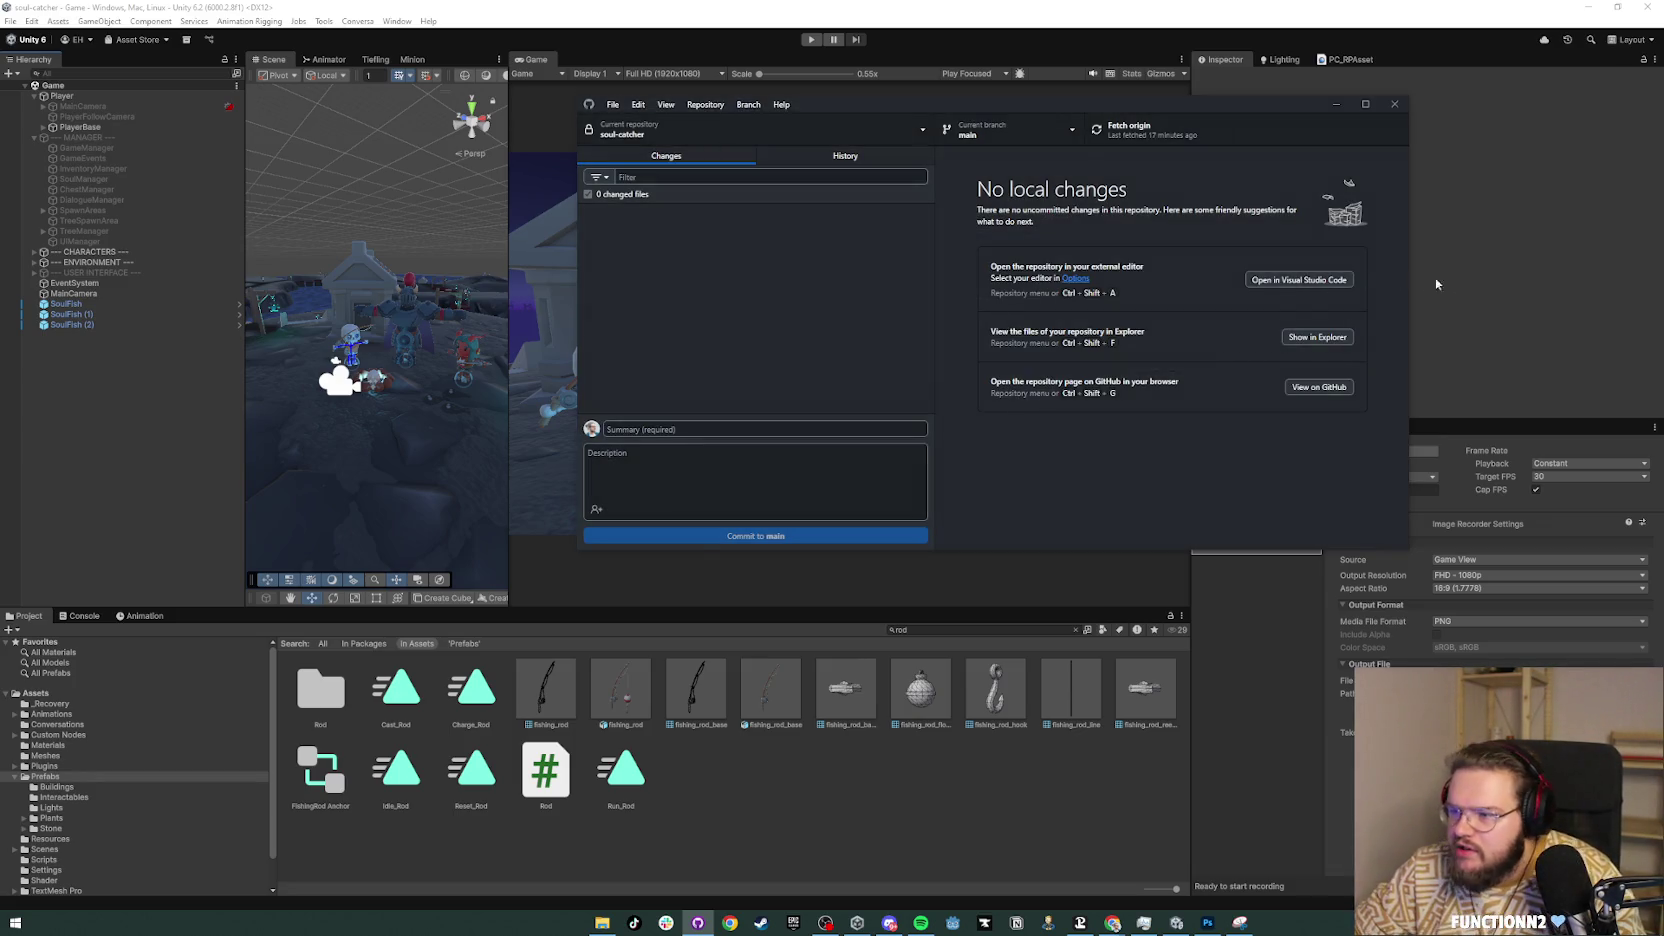
{"action": "left_click", "coordinate": [1564, 312]}
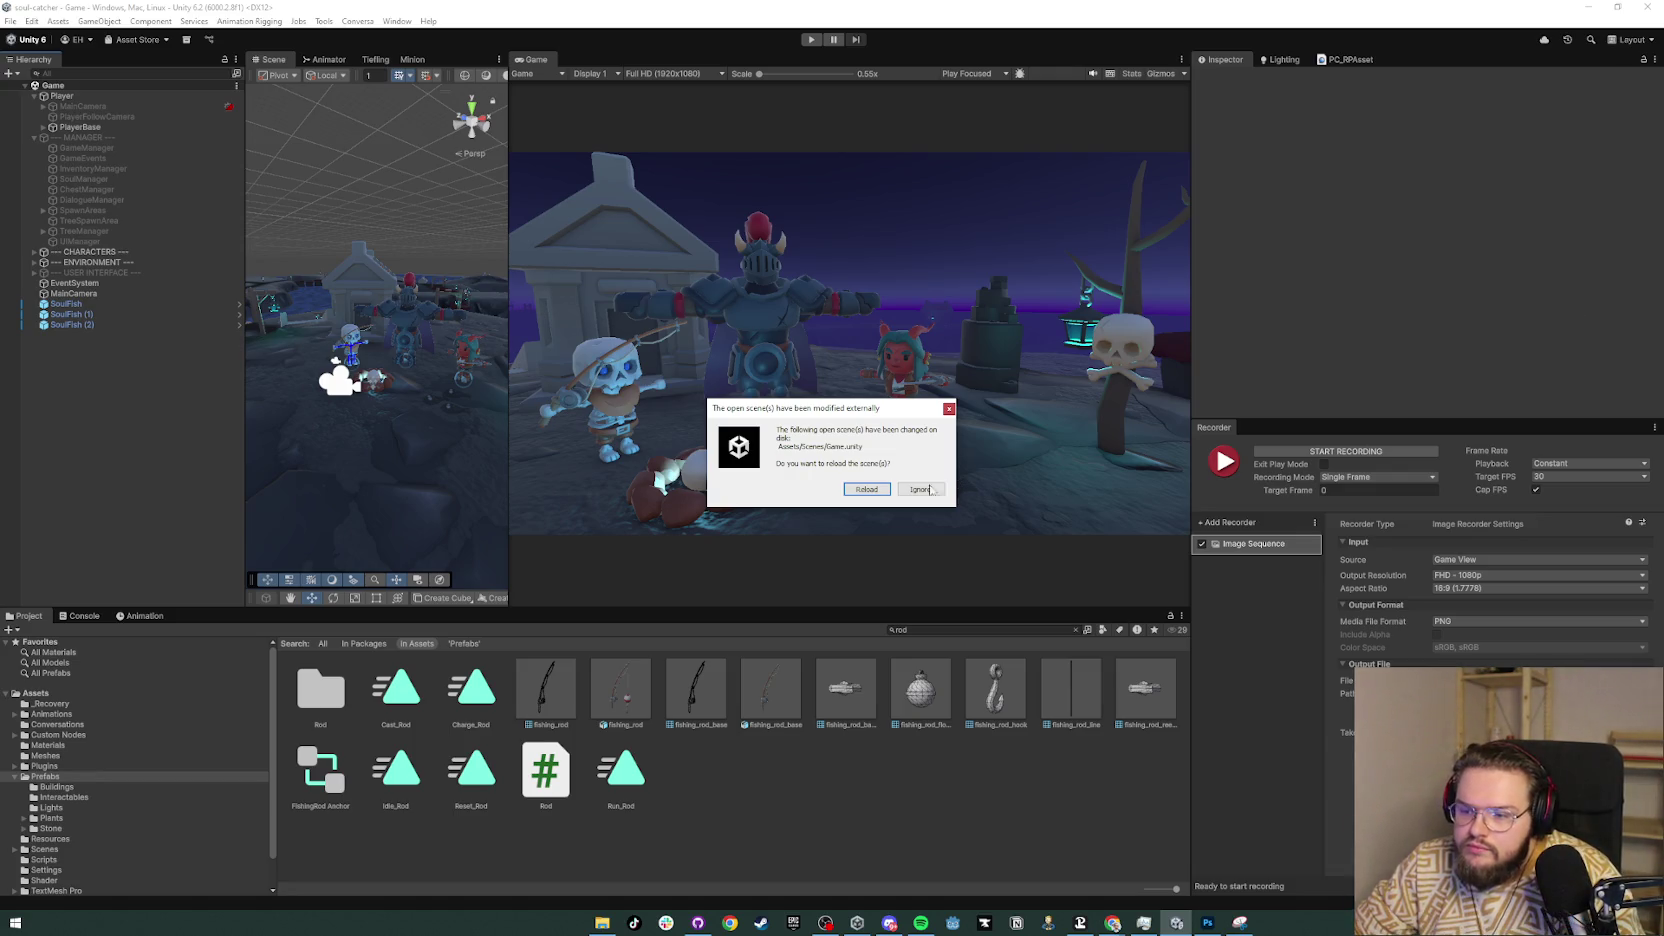
Step: Reload the scene changed on disk and close the Failed to load panel
{"action": "left_click", "coordinate": [870, 488]}
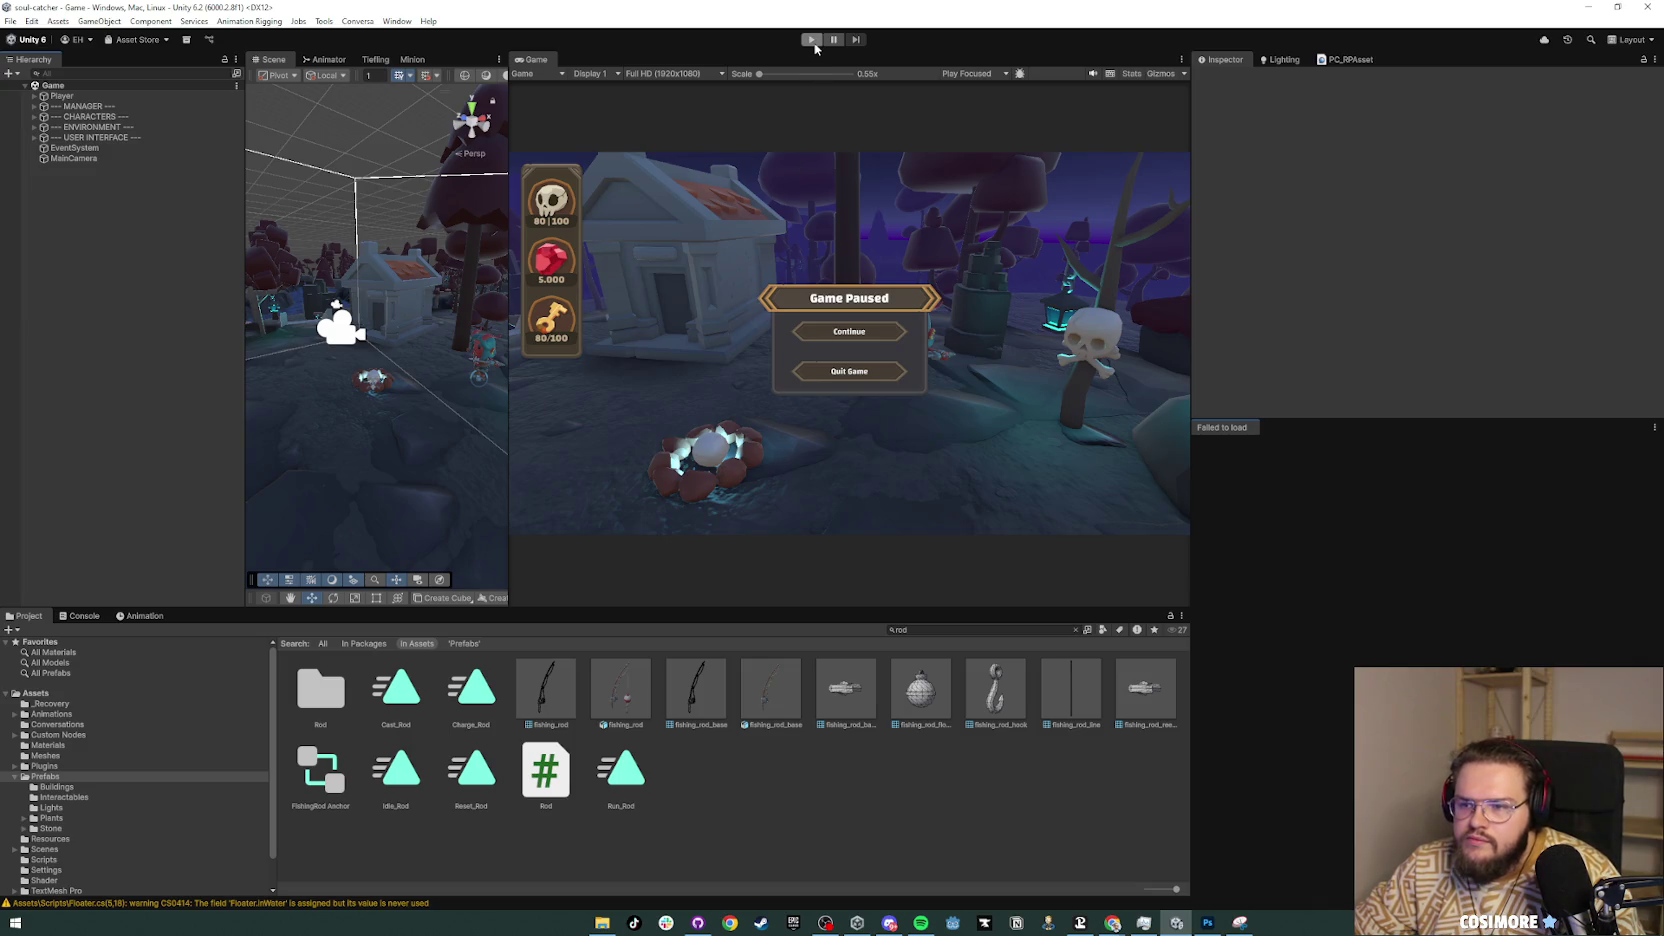
{"action": "right_click", "coordinate": [1214, 428]}
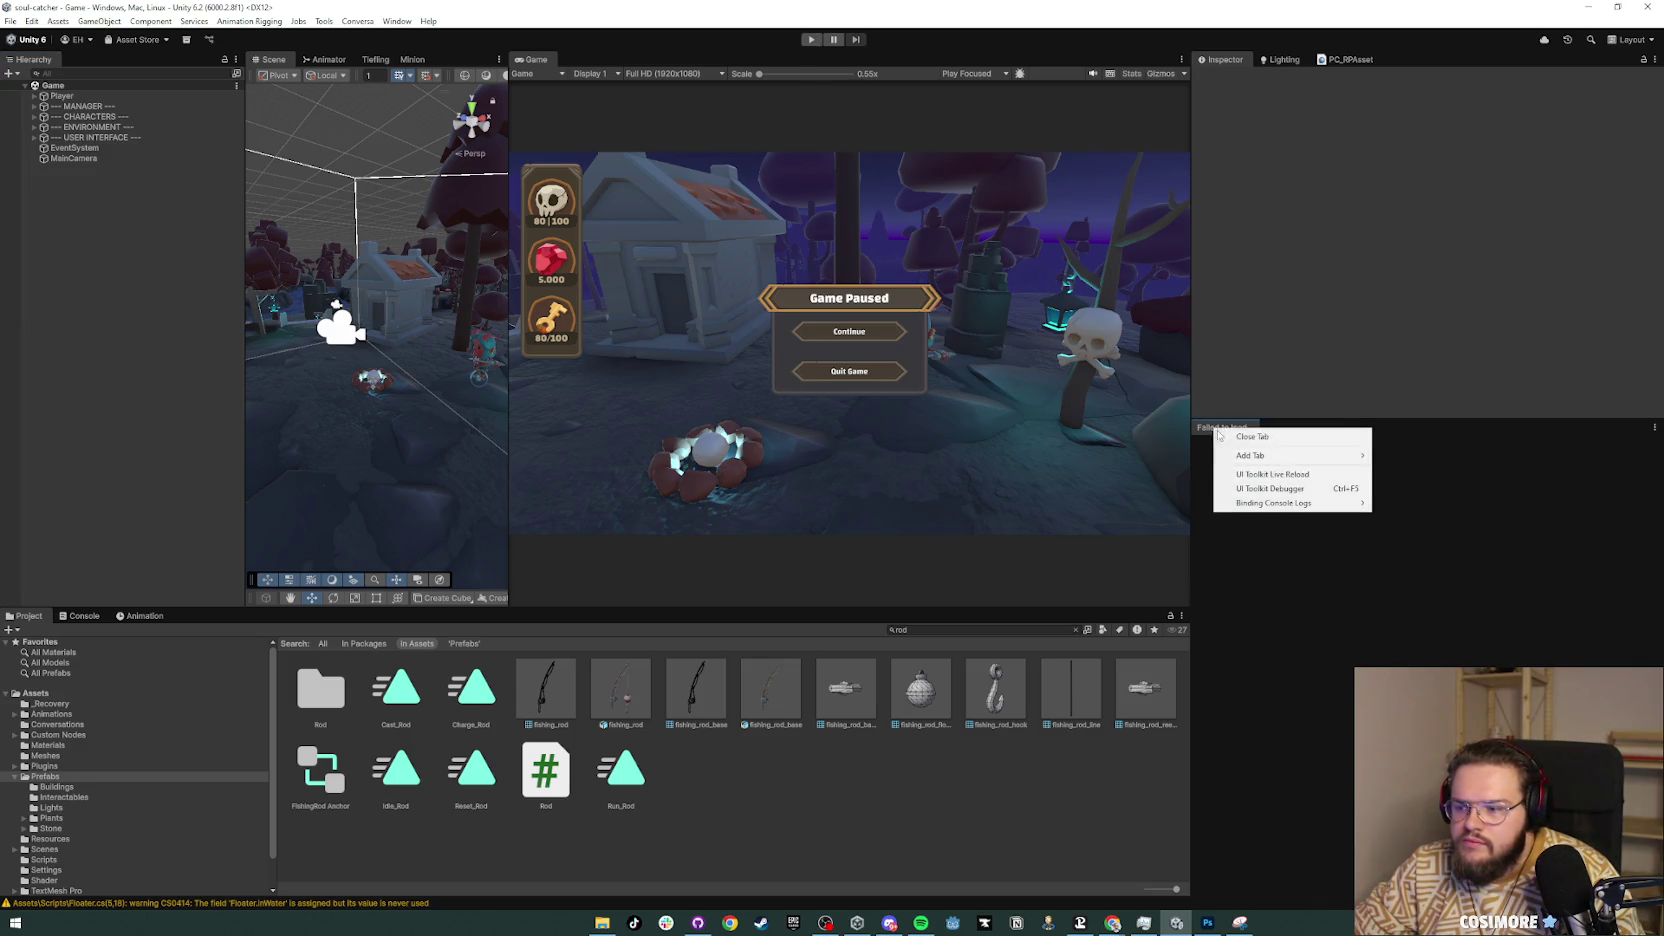
{"action": "left_click", "coordinate": [1240, 447]}
Step: Install the Recorder package from the Package Manager
{"action": "left_click", "coordinate": [396, 21]}
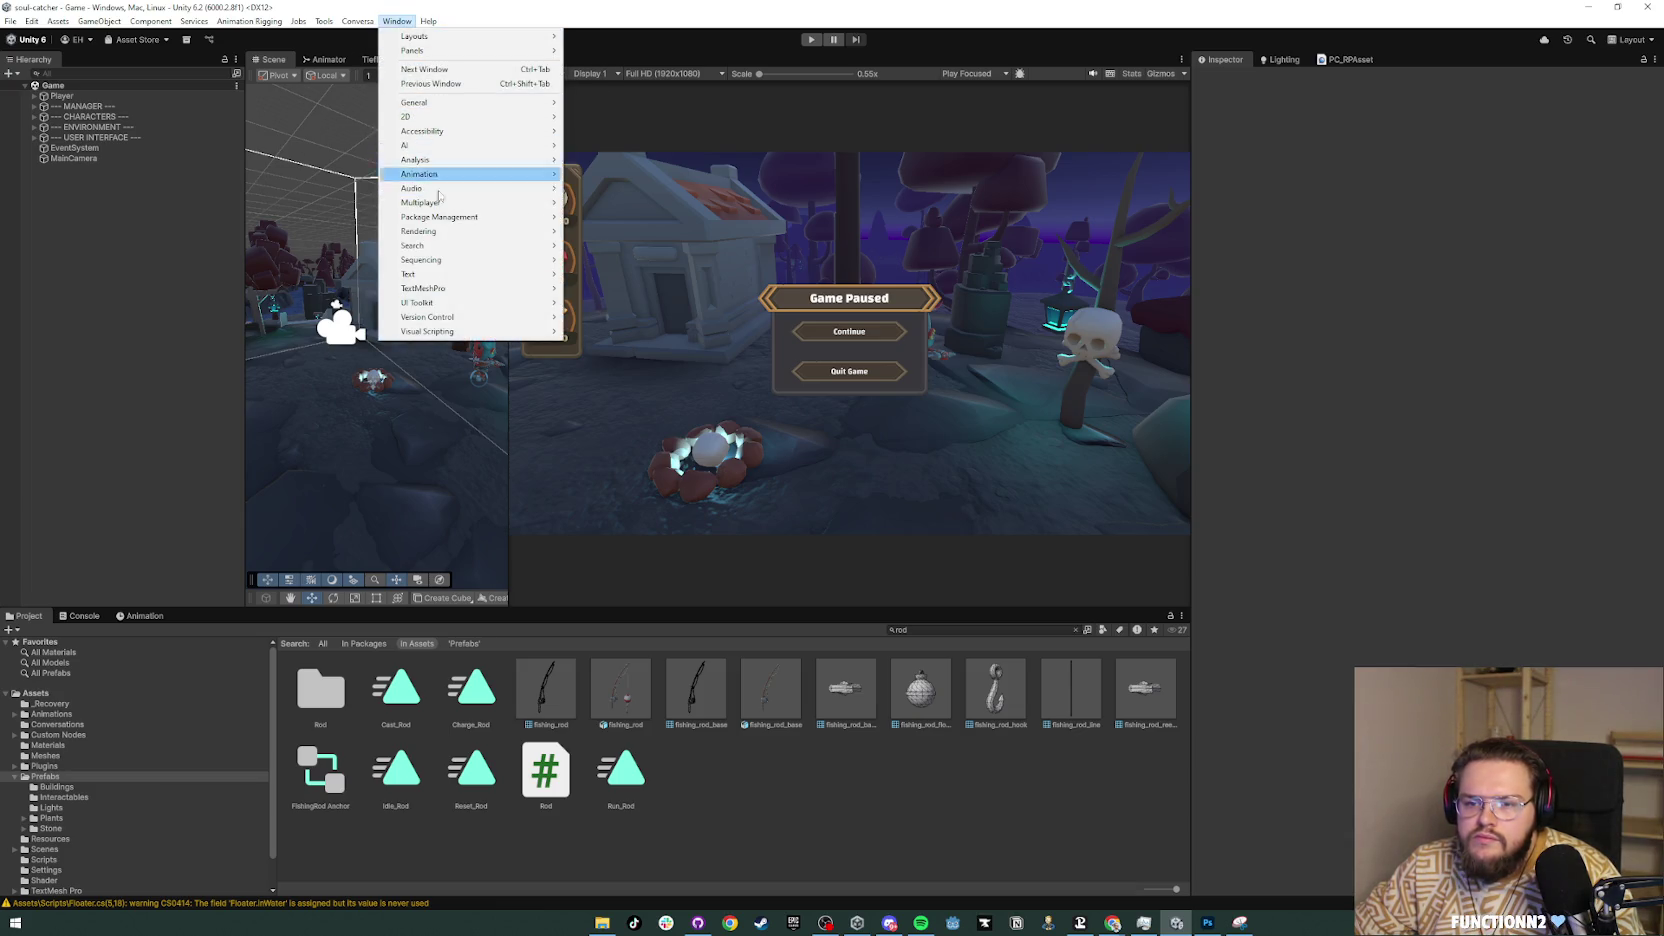
{"action": "mouse_move", "coordinate": [440, 217]}
{"action": "left_click", "coordinate": [600, 217]}
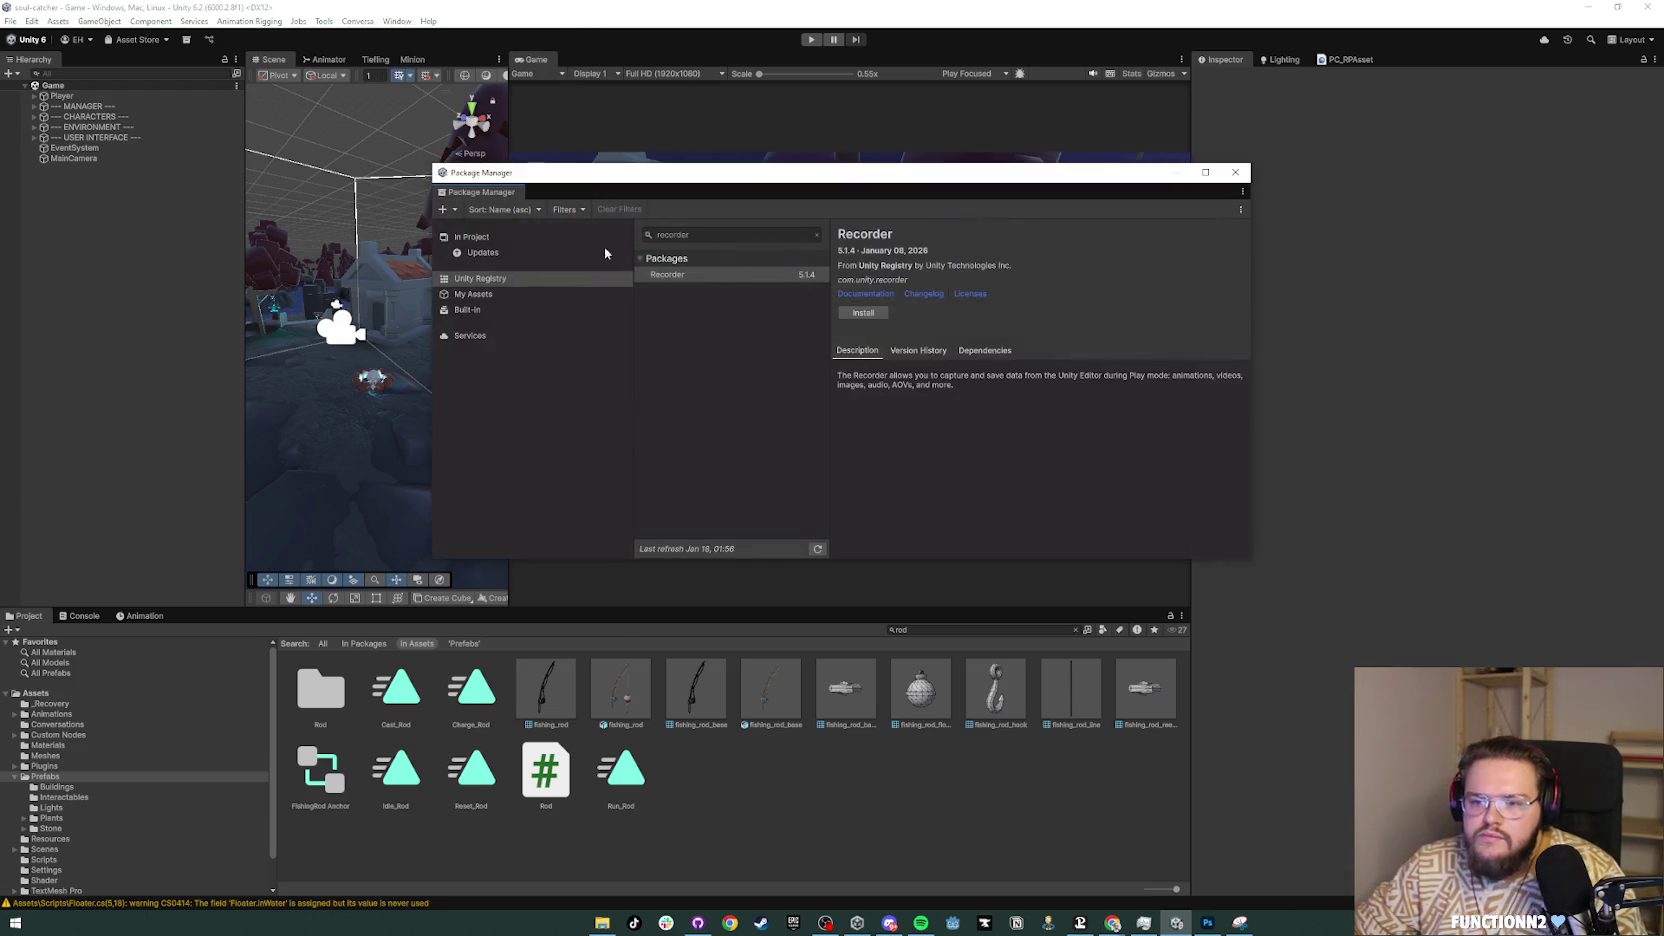
{"action": "left_click", "coordinate": [862, 313]}
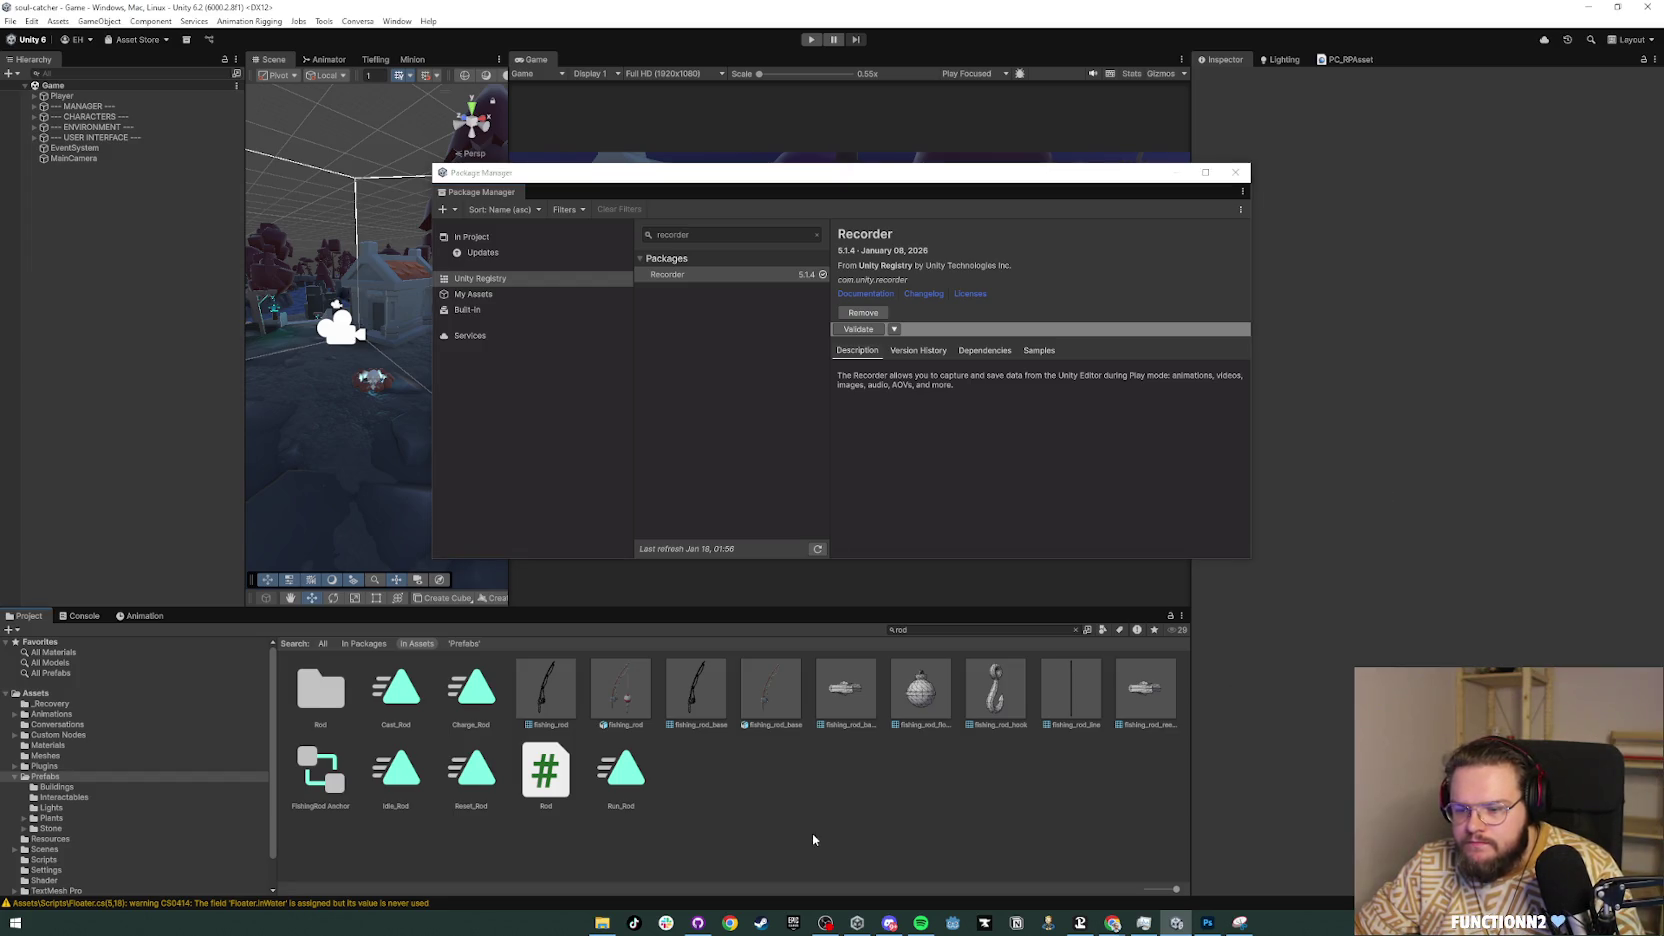
{"action": "left_click", "coordinate": [1235, 172]}
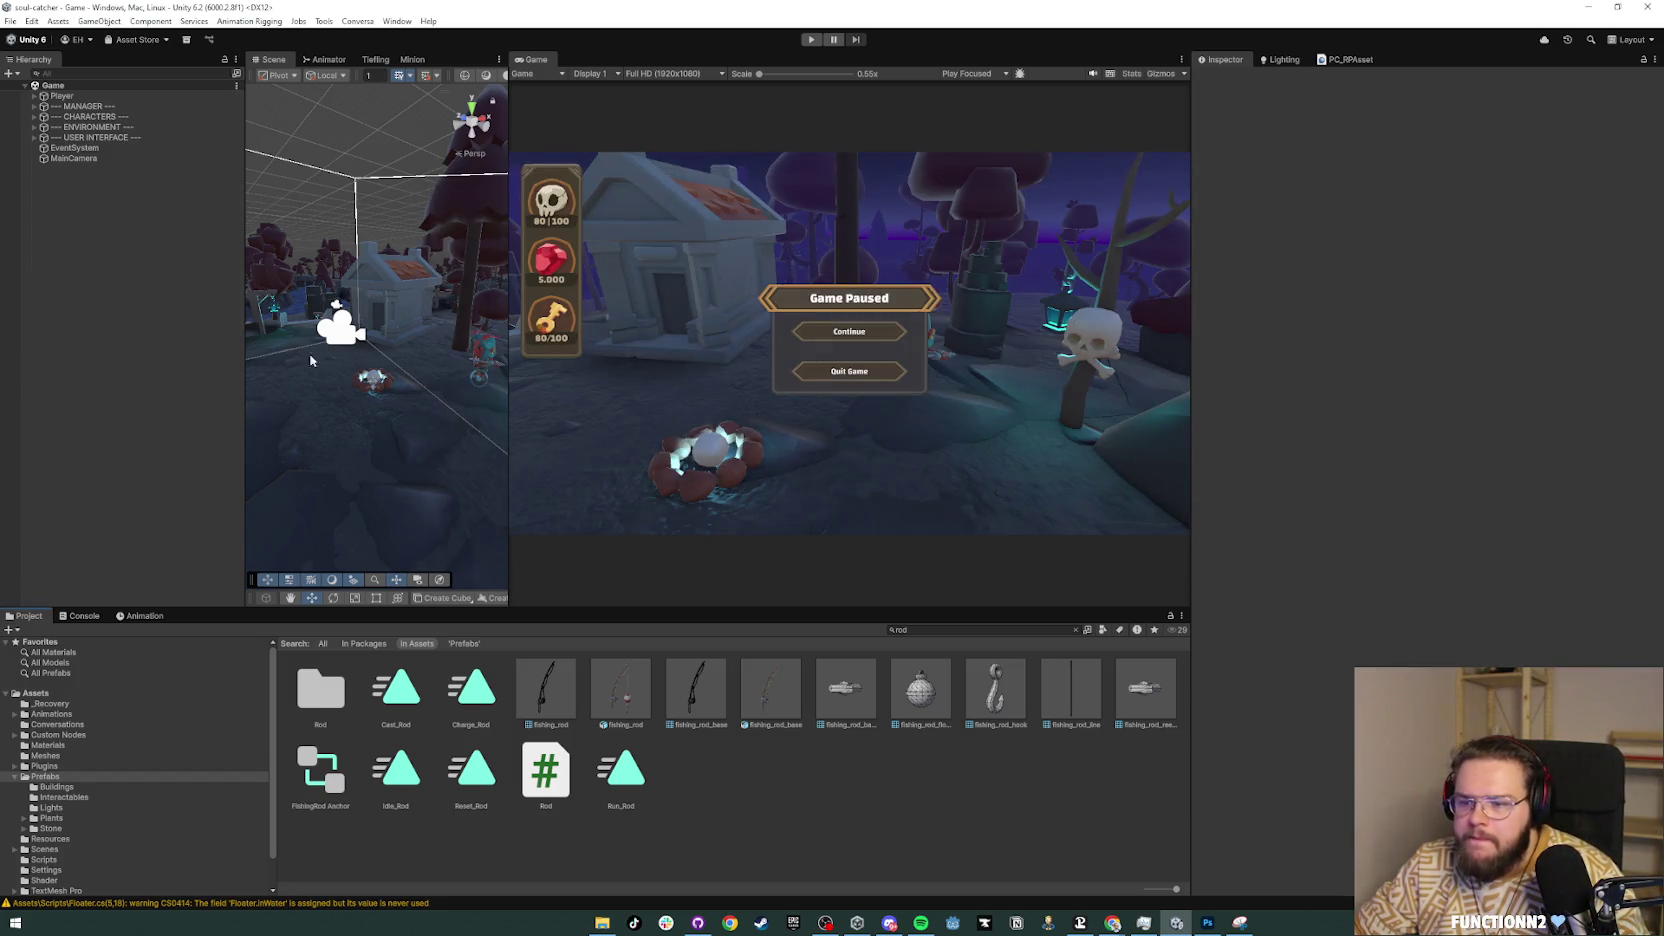
Step: Dock the Recorder window beneath the Inspector, enlarge it to show its settings, and enter Play Mode
{"action": "left_click", "coordinate": [397, 21]}
{"action": "mouse_move", "coordinate": [470, 102]}
{"action": "mouse_move", "coordinate": [617, 264]}
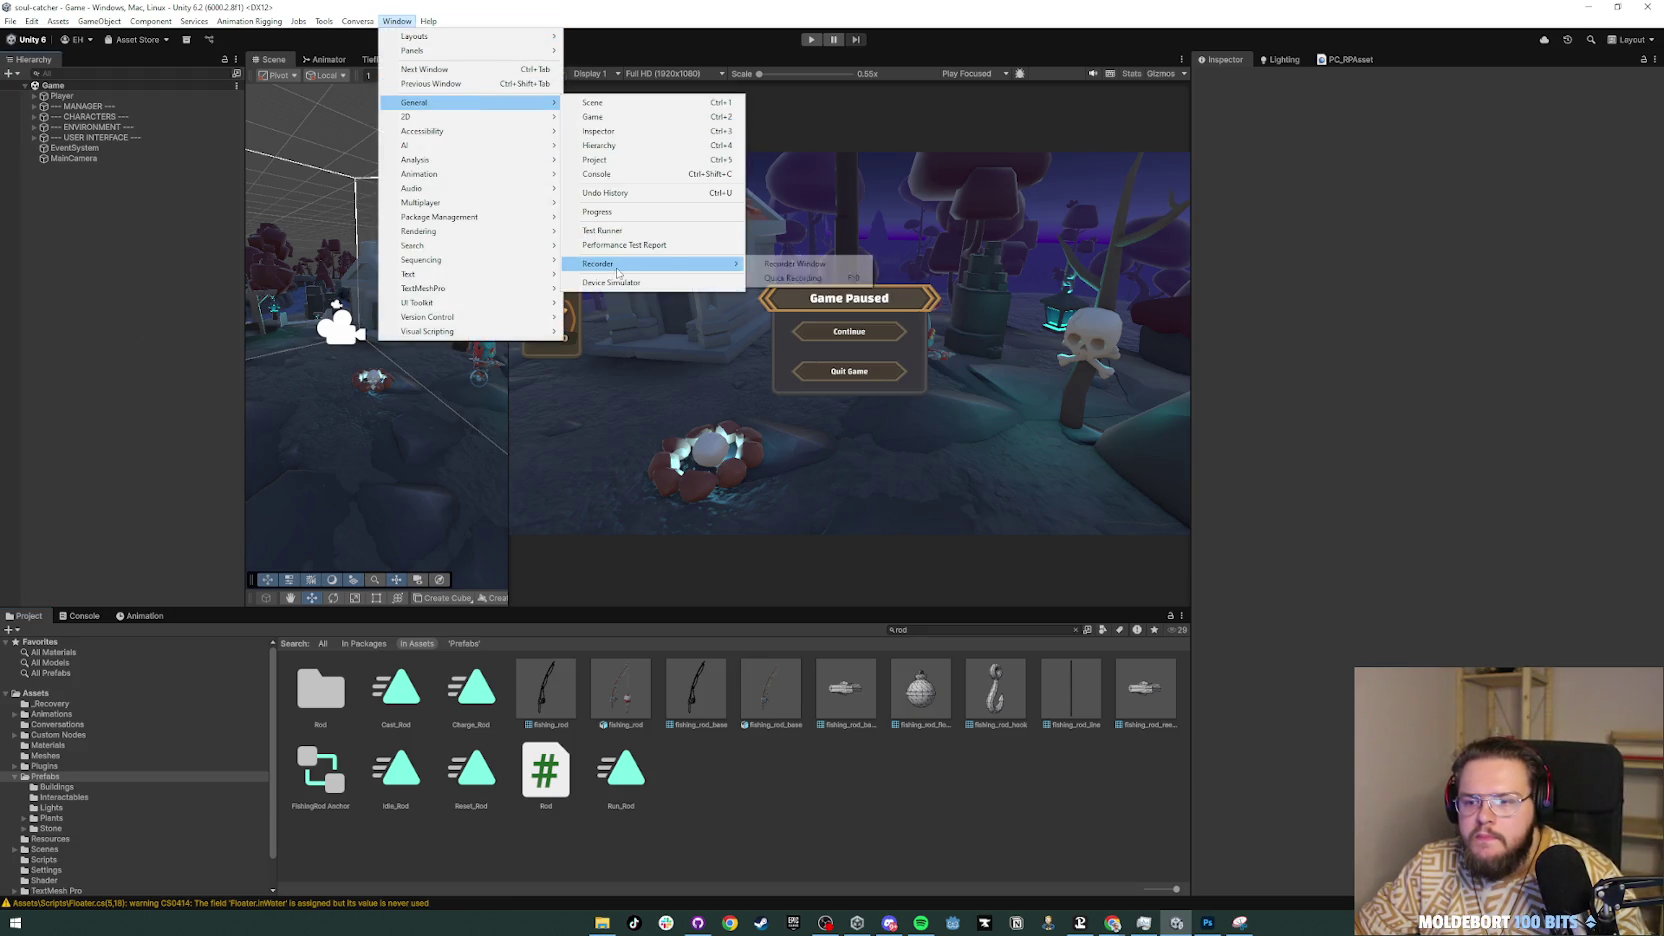
{"action": "left_click", "coordinate": [790, 264]}
{"action": "left_click_drag", "start_coordinate": [1148, 78], "coordinate": [1385, 565]}
{"action": "left_click_drag", "start_coordinate": [1303, 614], "coordinate": [1303, 466]}
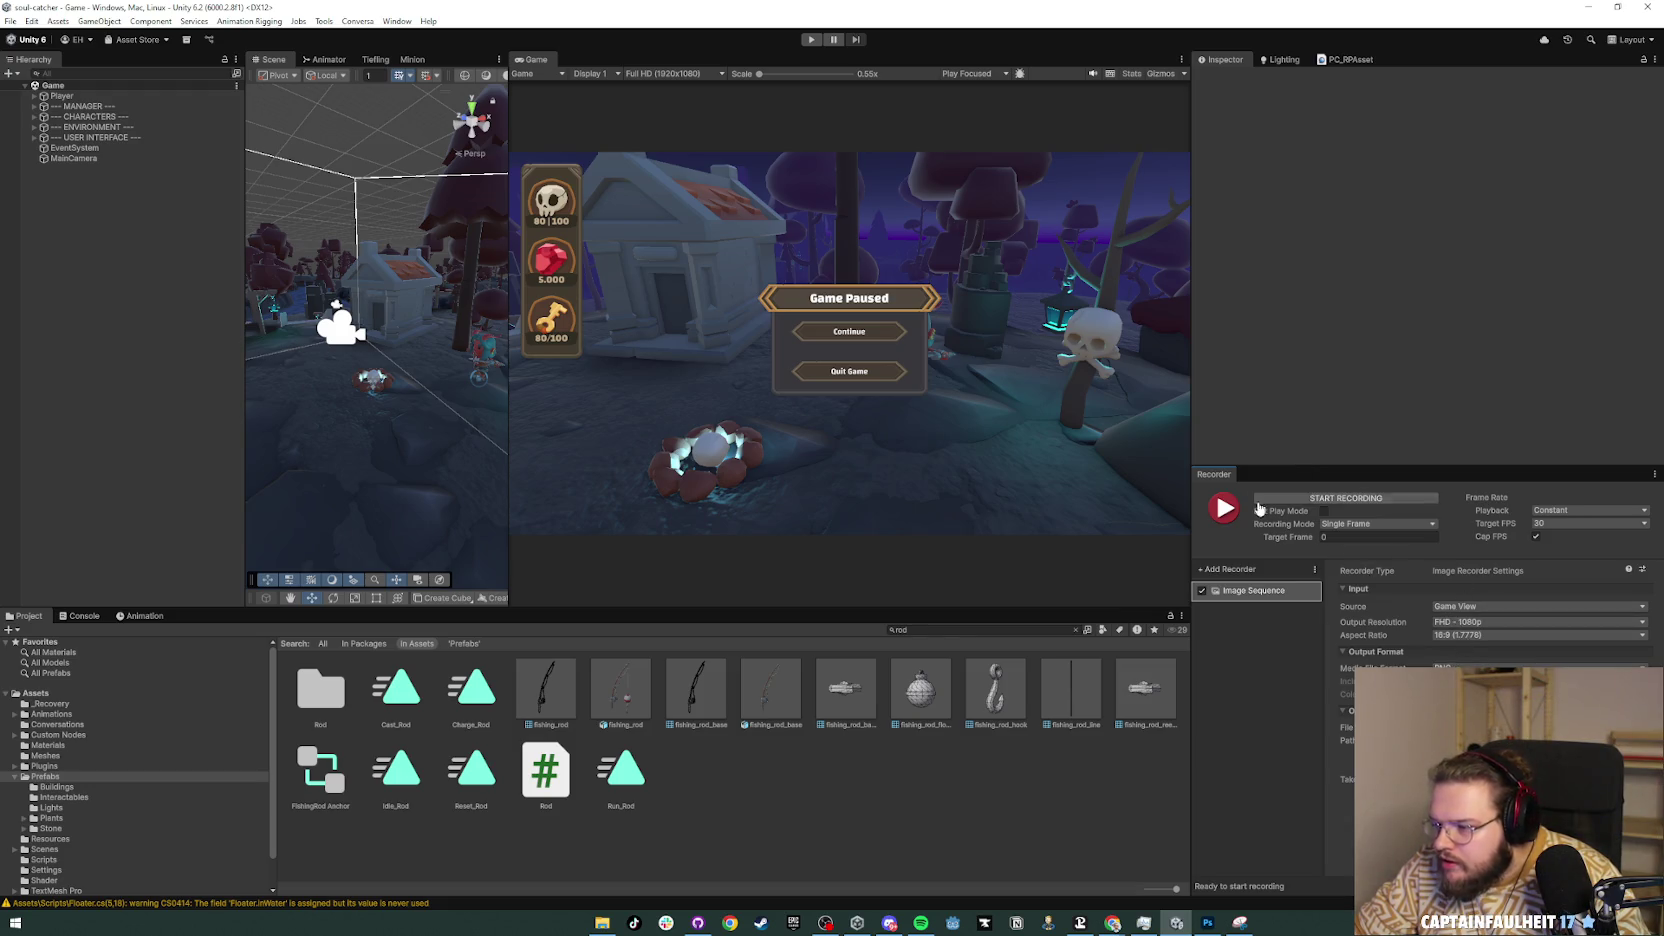
{"action": "left_click", "coordinate": [818, 40]}
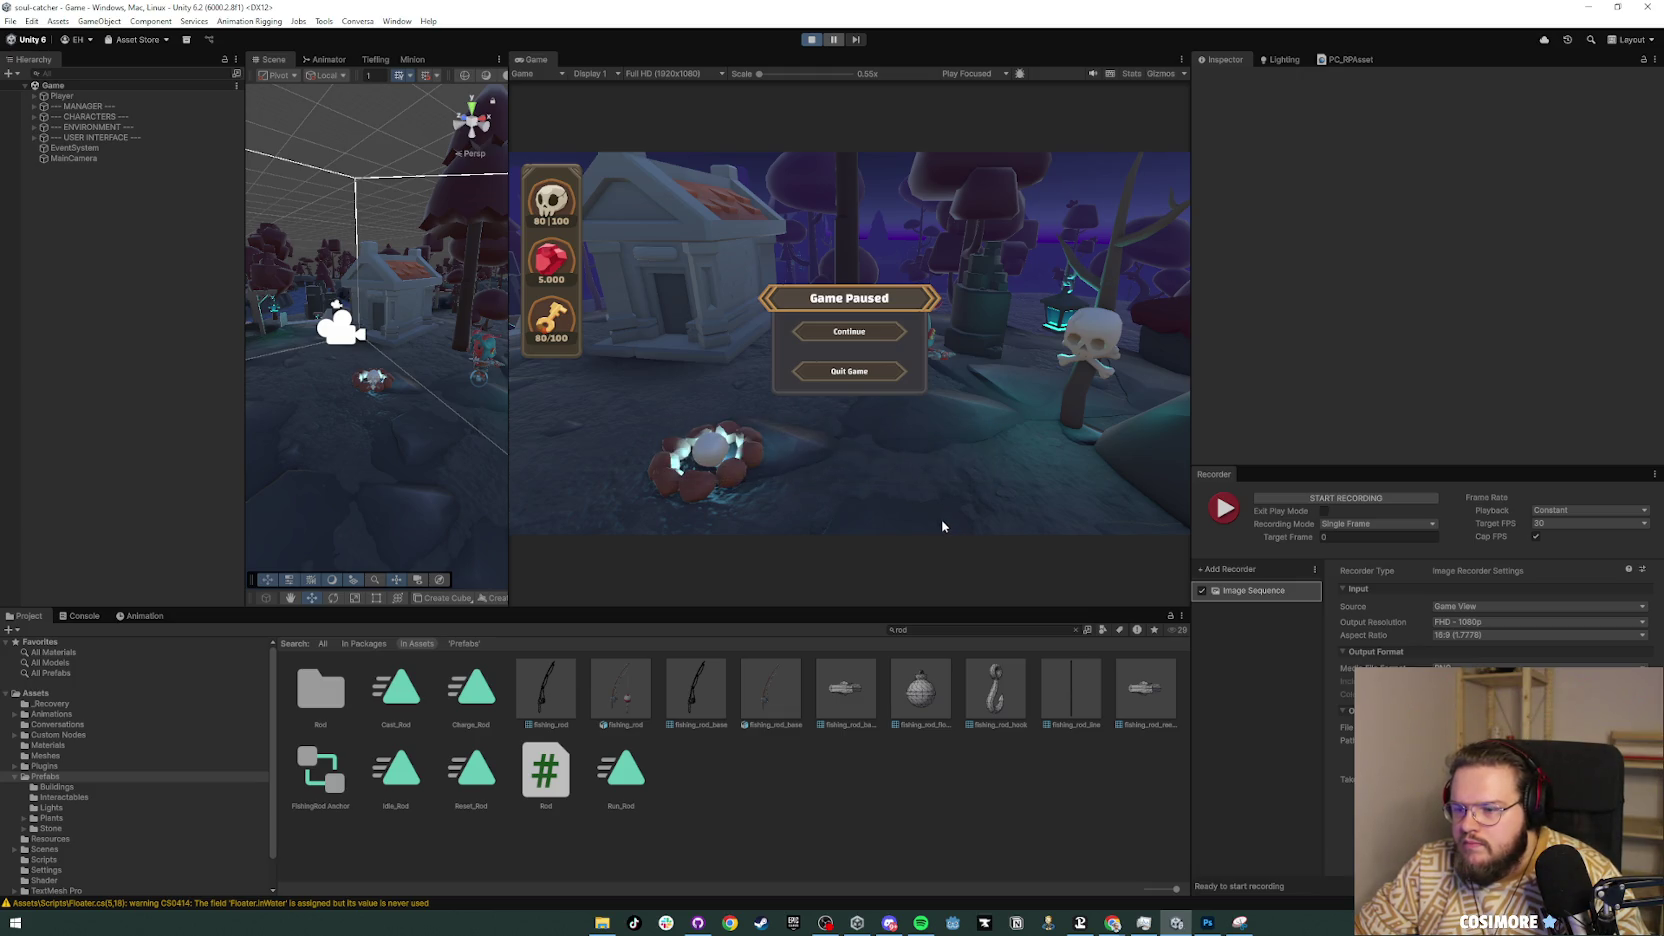
Step: Resume the paused game briefly, pause it again, and stop Play Mode
{"action": "left_click", "coordinate": [894, 521]}
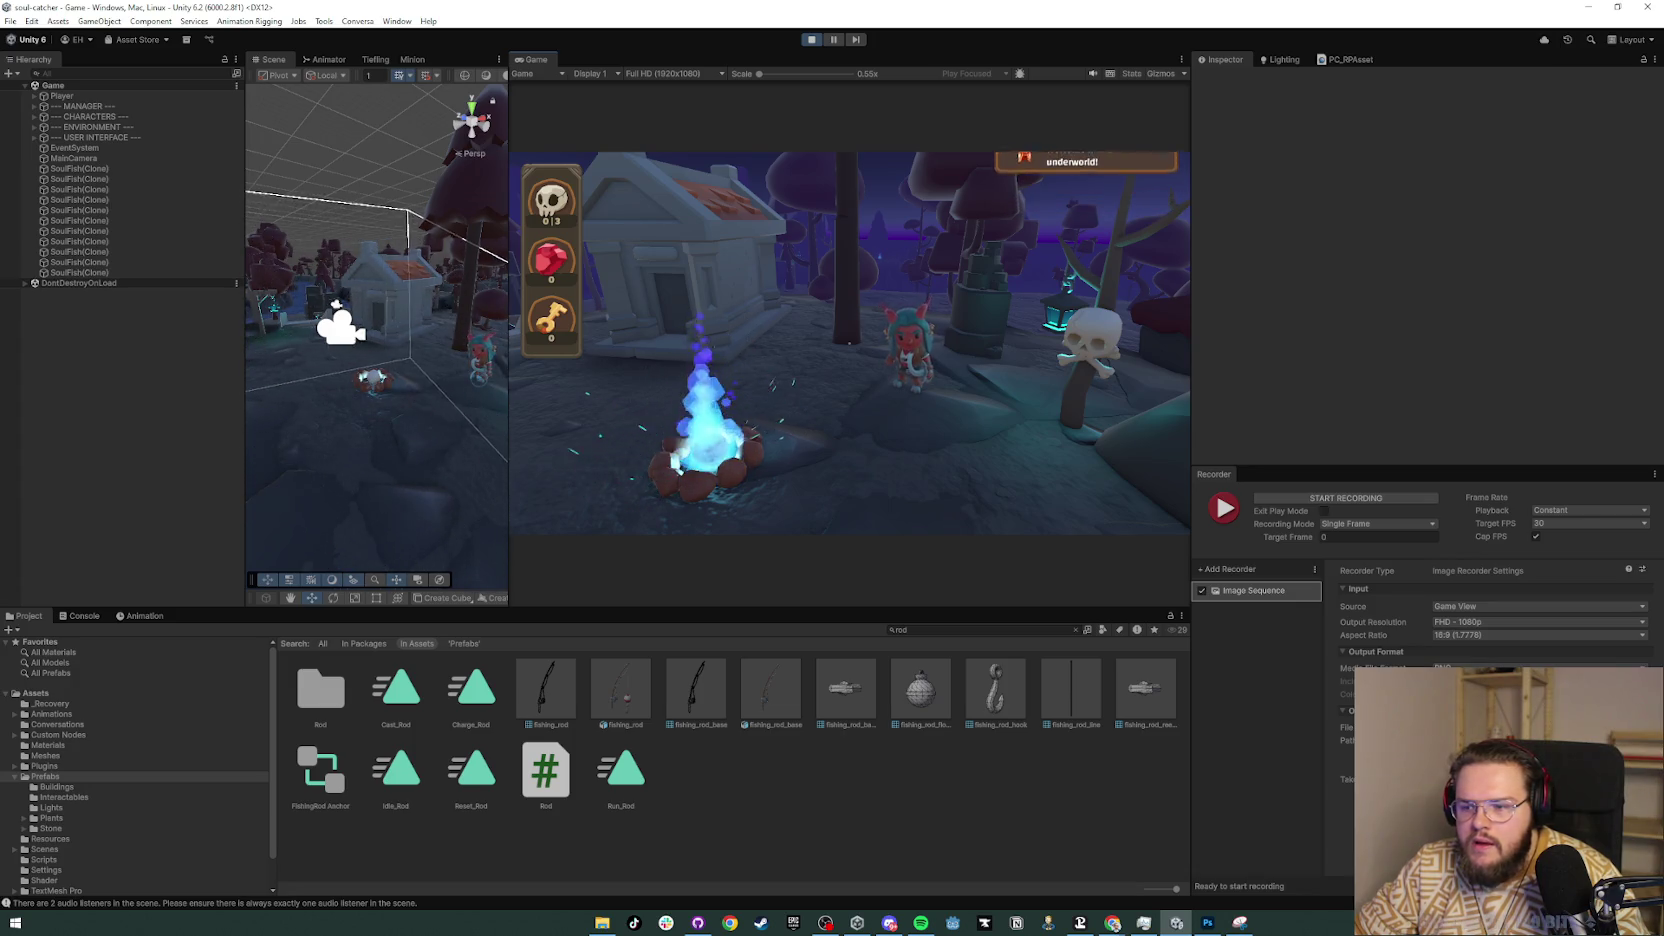
{"action": "key", "text": "Escape"}
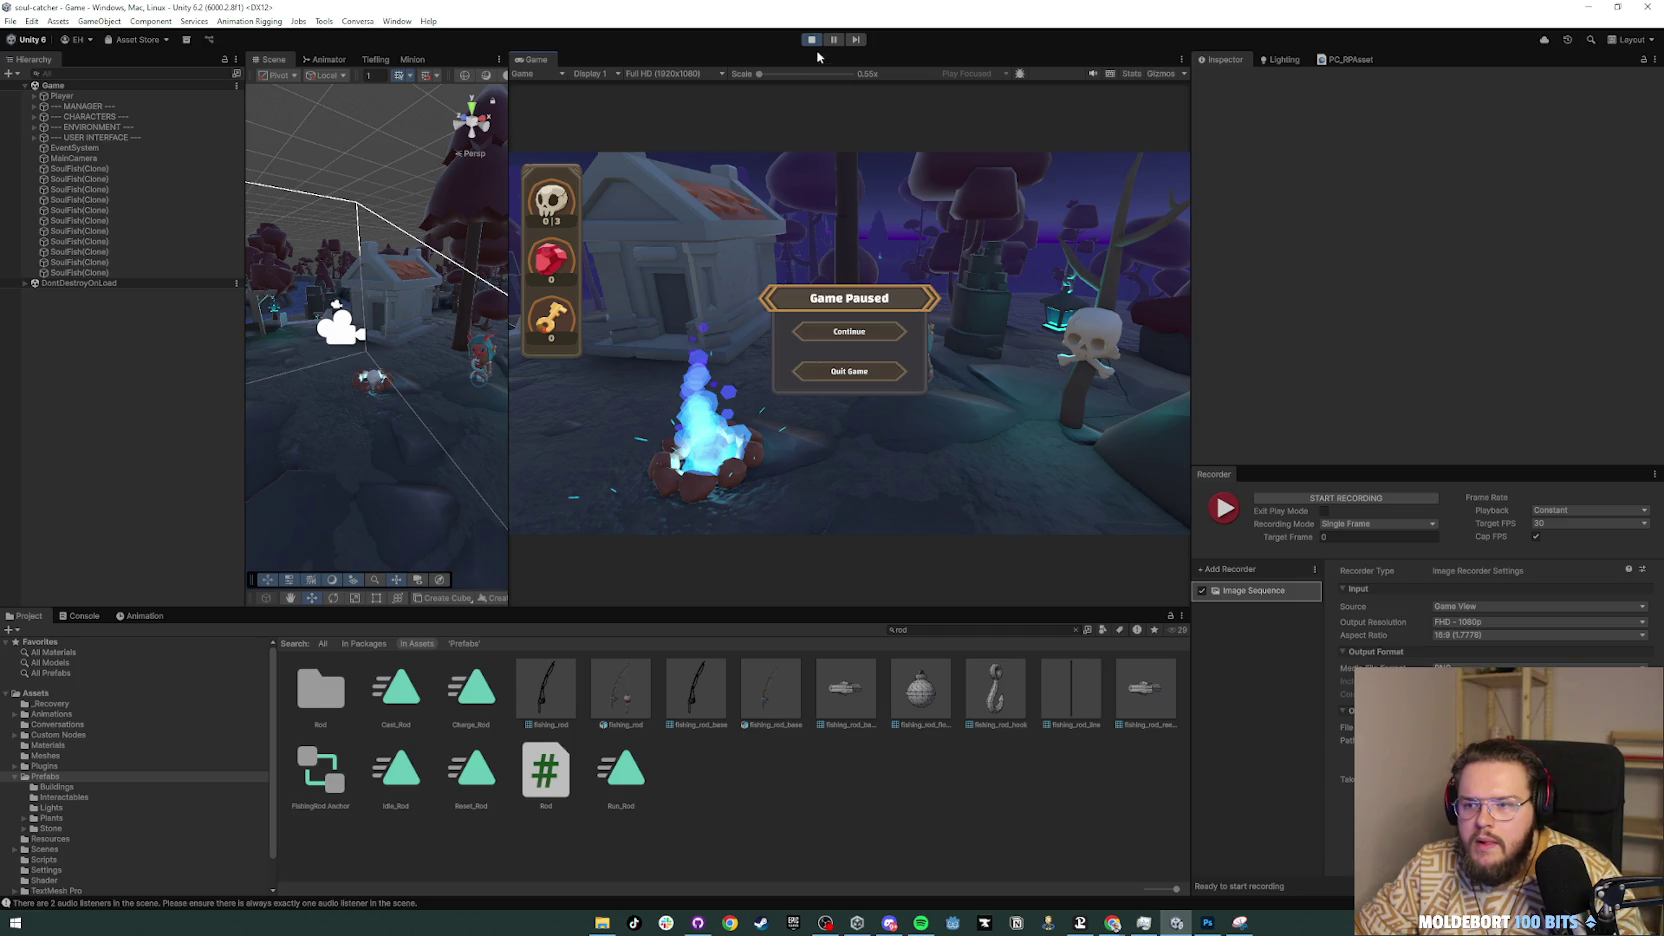
{"action": "left_click", "coordinate": [811, 40]}
Step: Inspect the Player's ArmsCamera and PlayerFollowCamera objects in the Hierarchy
{"action": "left_click", "coordinate": [34, 96]}
{"action": "left_click", "coordinate": [43, 106]}
{"action": "left_click", "coordinate": [85, 117]}
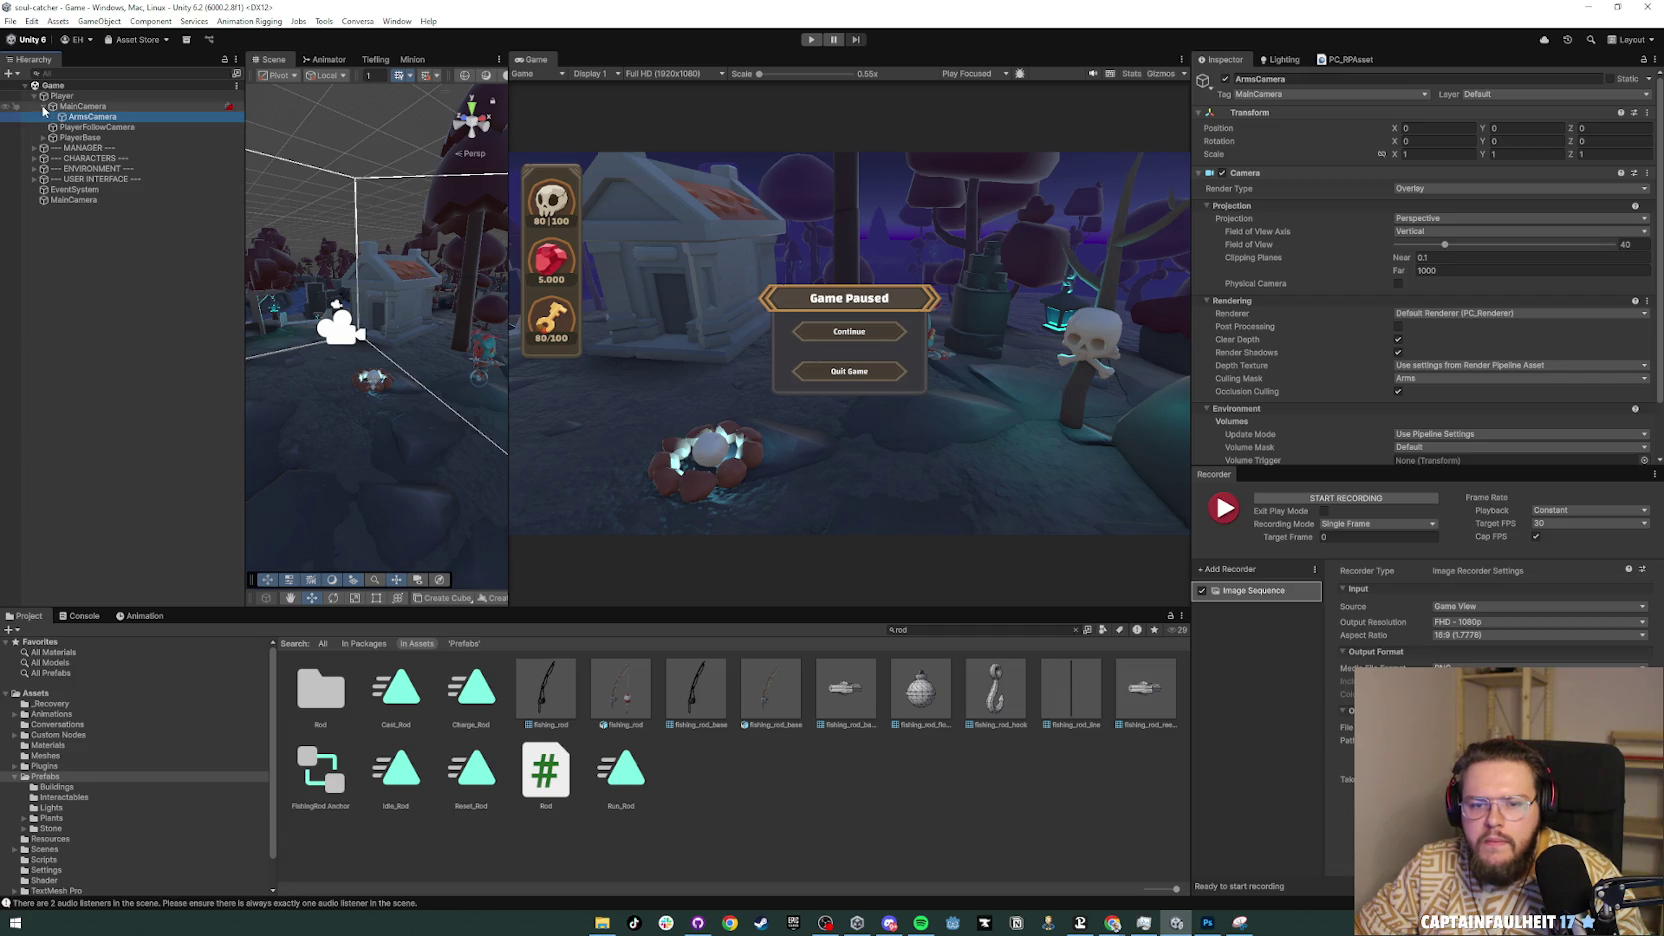
{"action": "left_click", "coordinate": [43, 106]}
{"action": "left_click", "coordinate": [44, 127]}
{"action": "left_click", "coordinate": [44, 127]}
{"action": "left_click", "coordinate": [82, 117]}
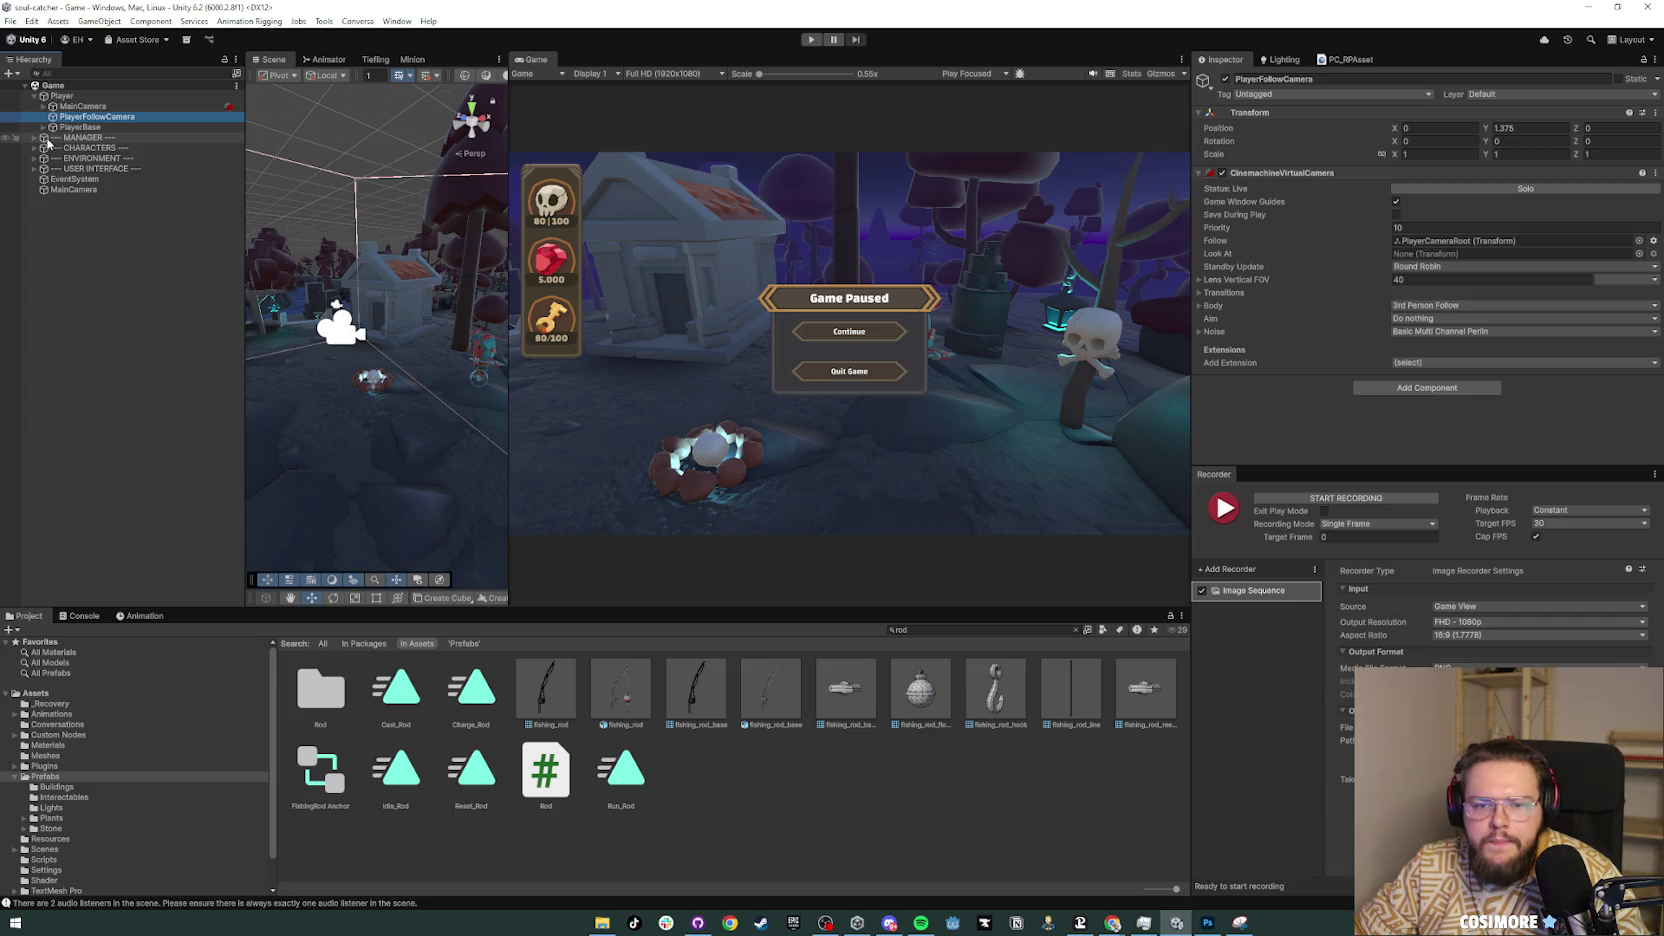
{"action": "left_click", "coordinate": [104, 312]}
Step: Move the Game view into the larger Scene tab area and run the game to its pause menu
{"action": "left_click_drag", "start_coordinate": [536, 66], "coordinate": [322, 66]}
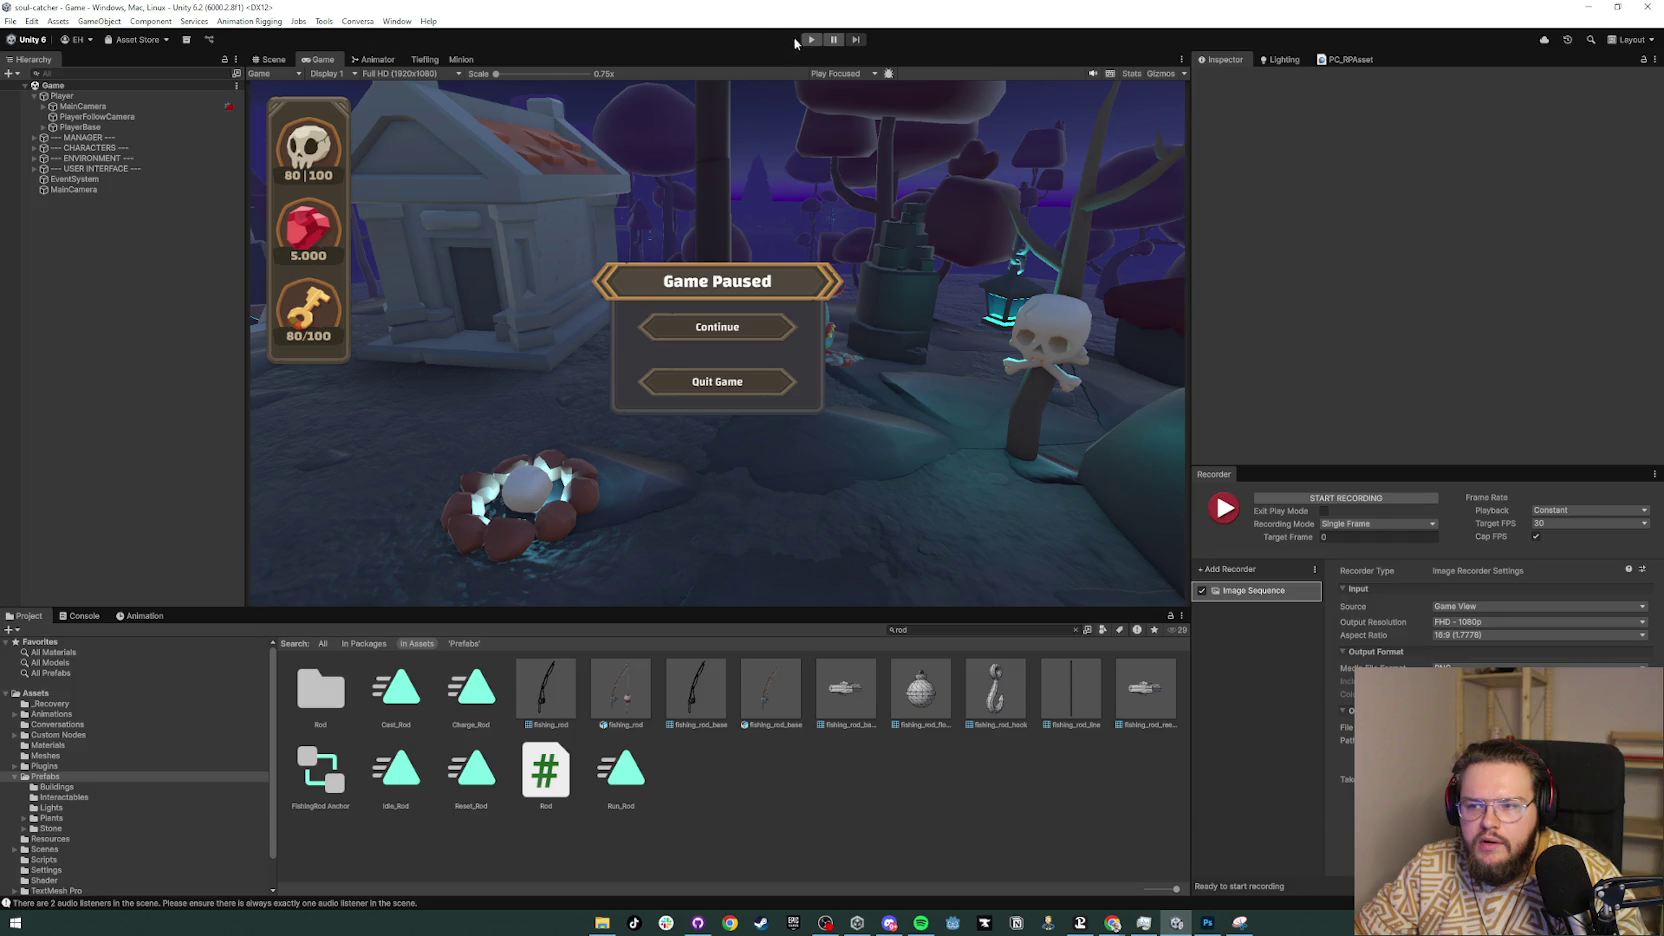
{"action": "left_click", "coordinate": [811, 39]}
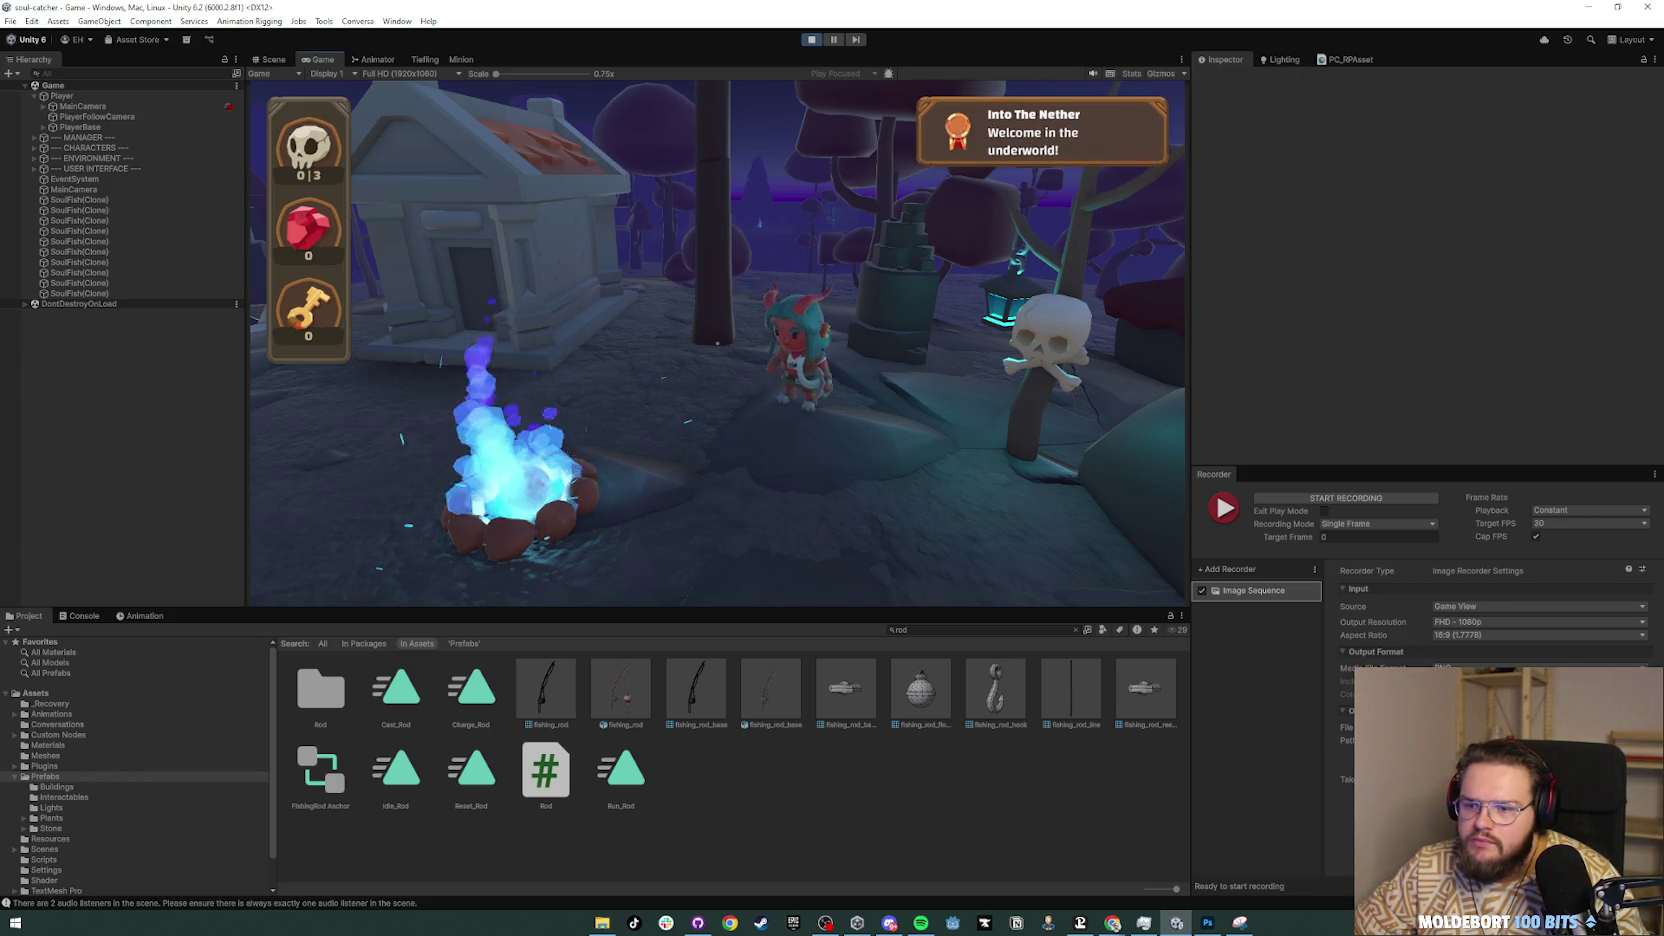
{"action": "key", "text": "Escape"}
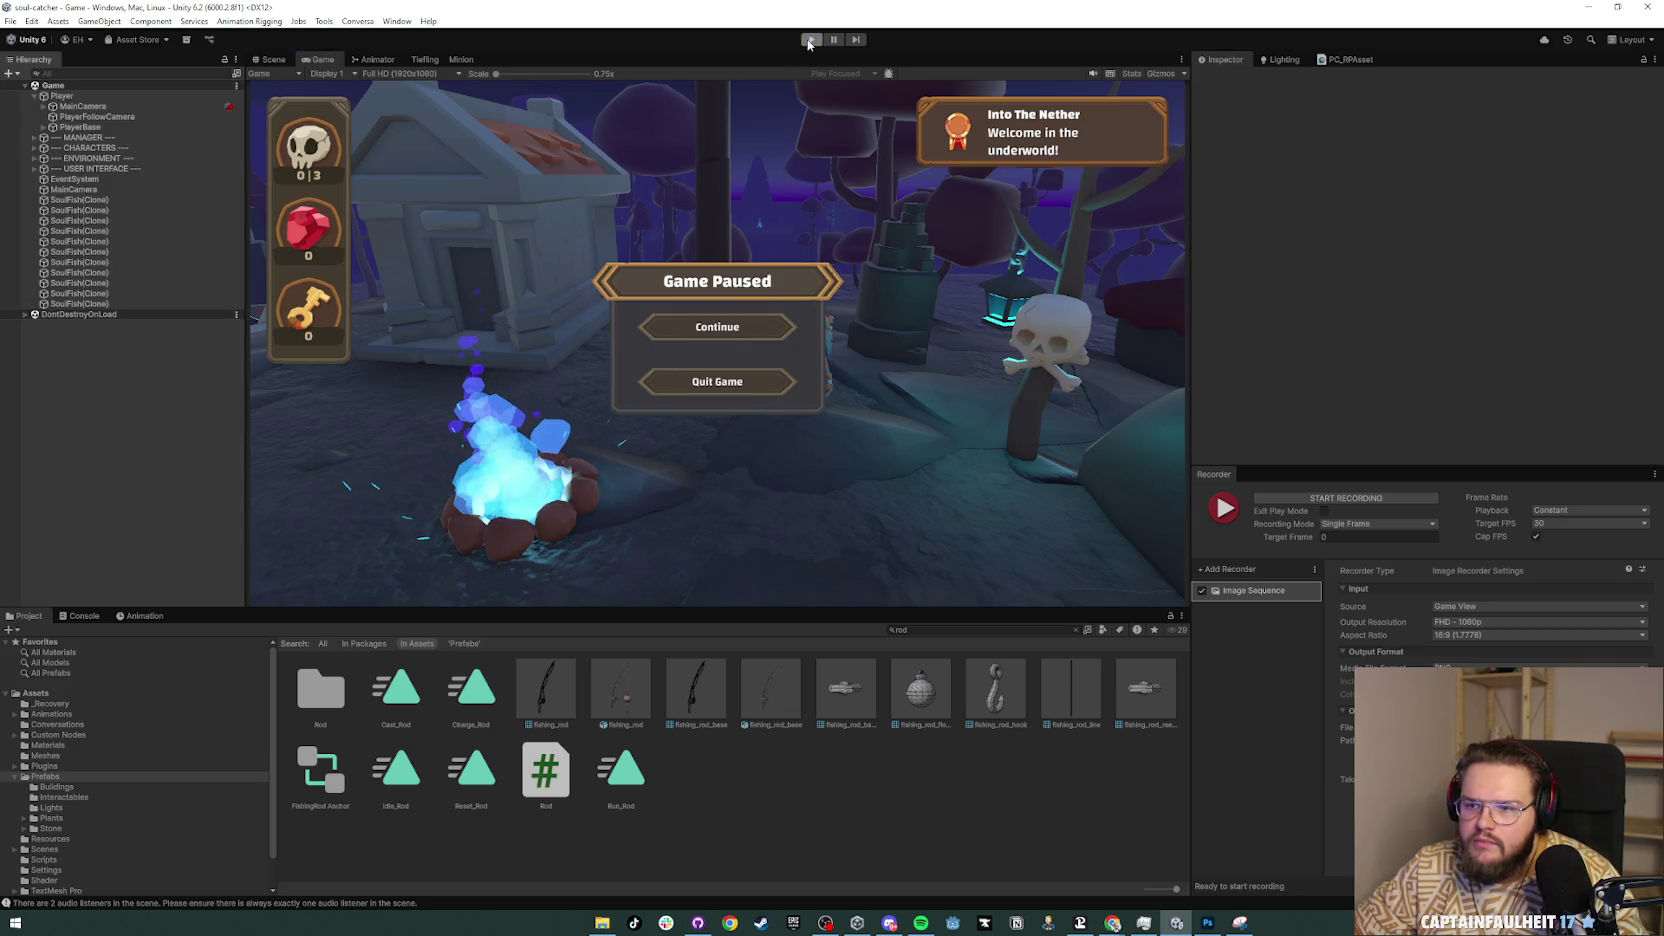
Step: Stop the game and inspect PlayerBase's Player Controller settings and the MainCamera object
{"action": "left_click", "coordinate": [810, 40]}
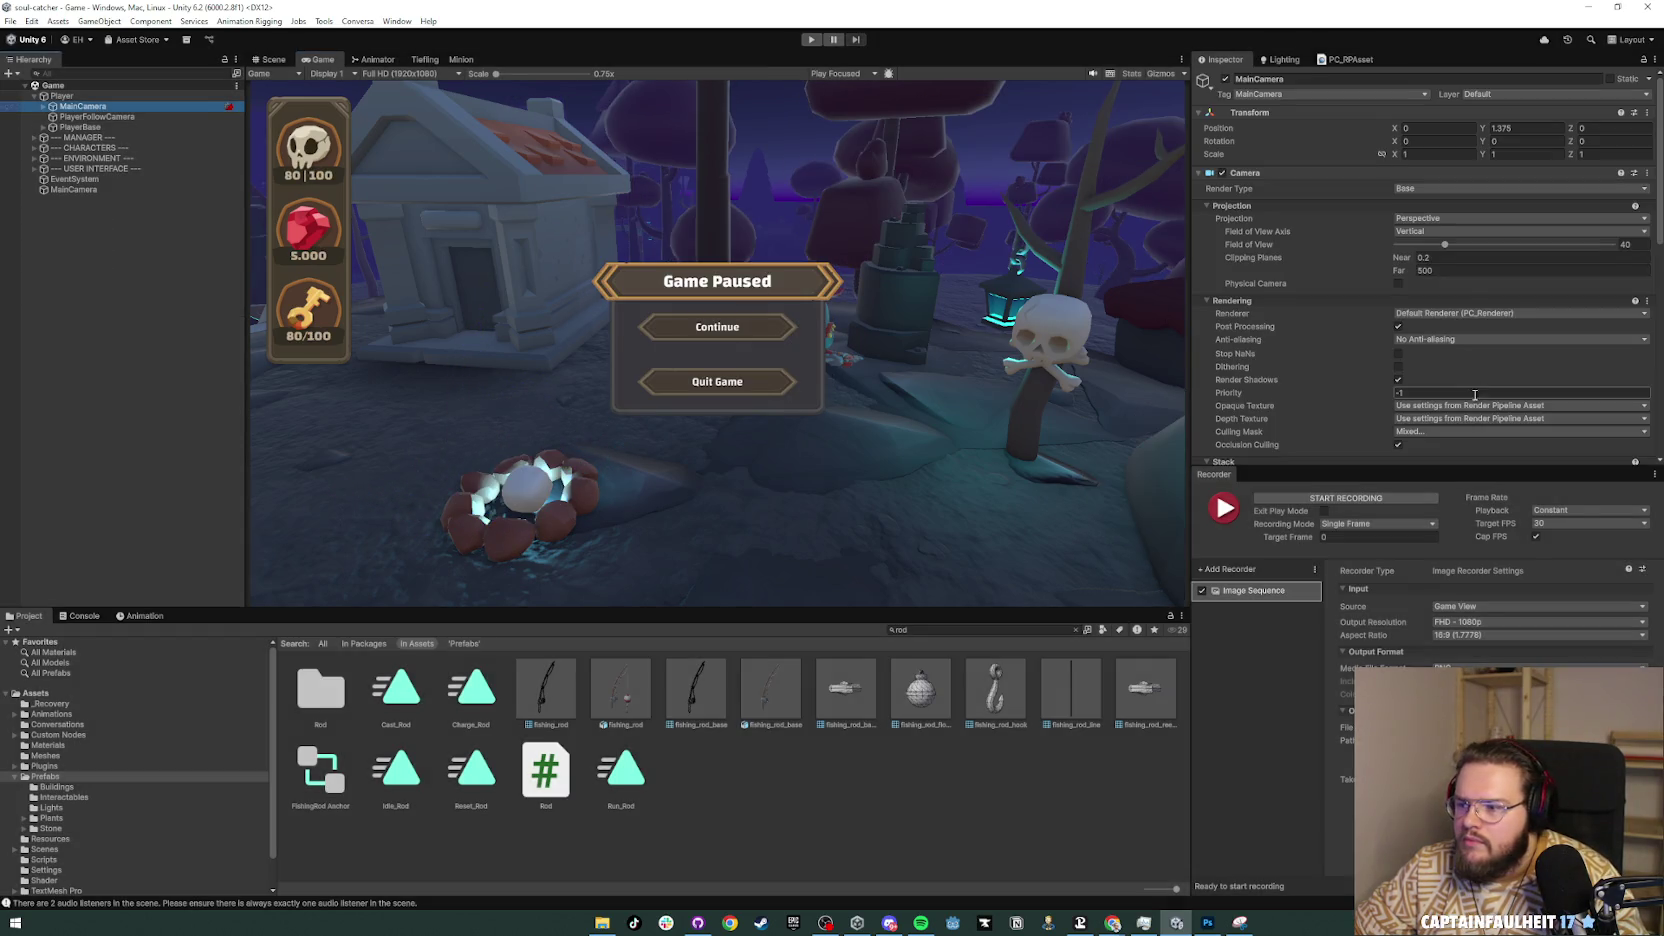
{"action": "scroll", "coordinate": [1479, 394], "scroll_direction": "down", "scroll_amount": 10}
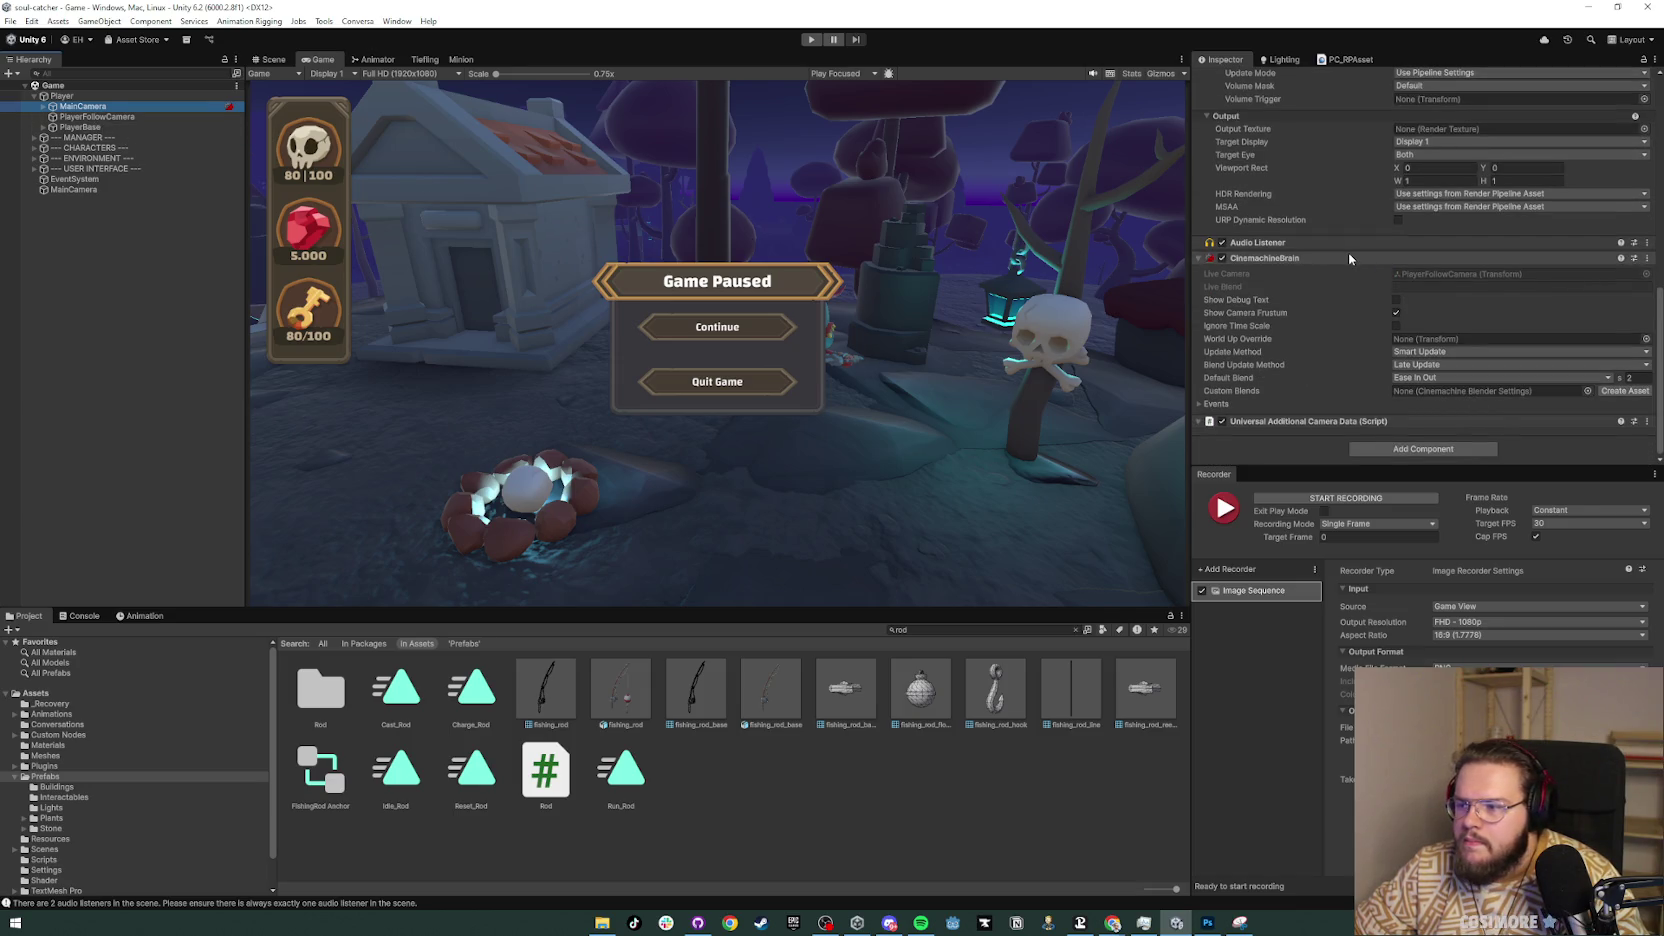
{"action": "scroll", "coordinate": [1349, 259], "scroll_direction": "up", "scroll_amount": 5}
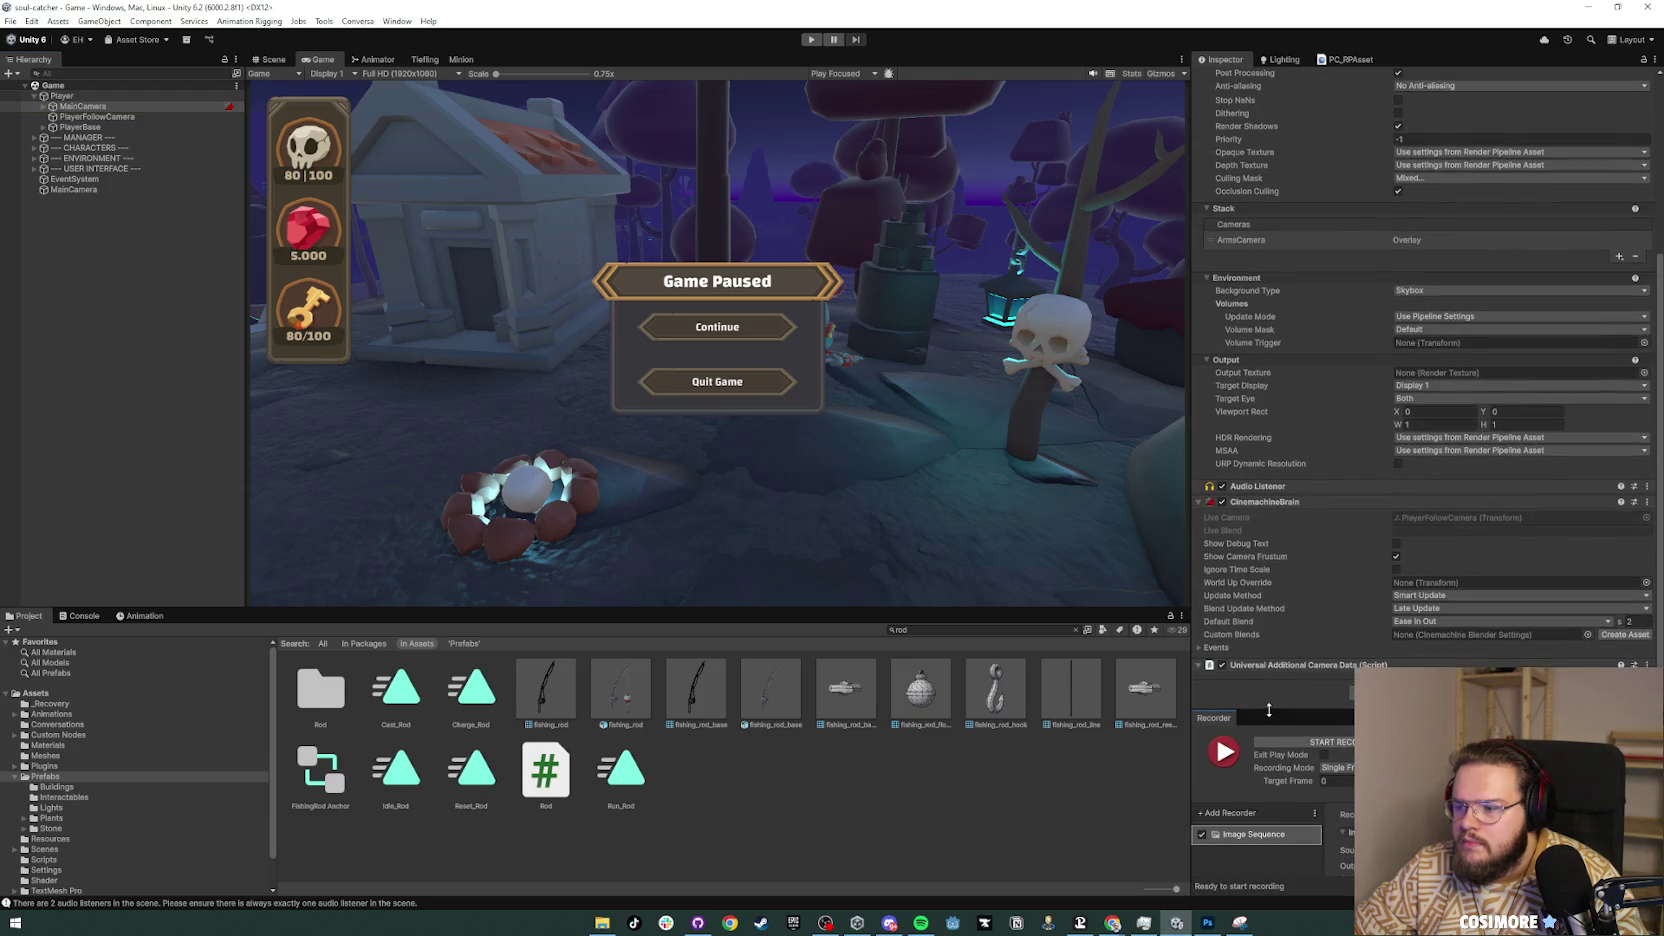
{"action": "left_click", "coordinate": [84, 127]}
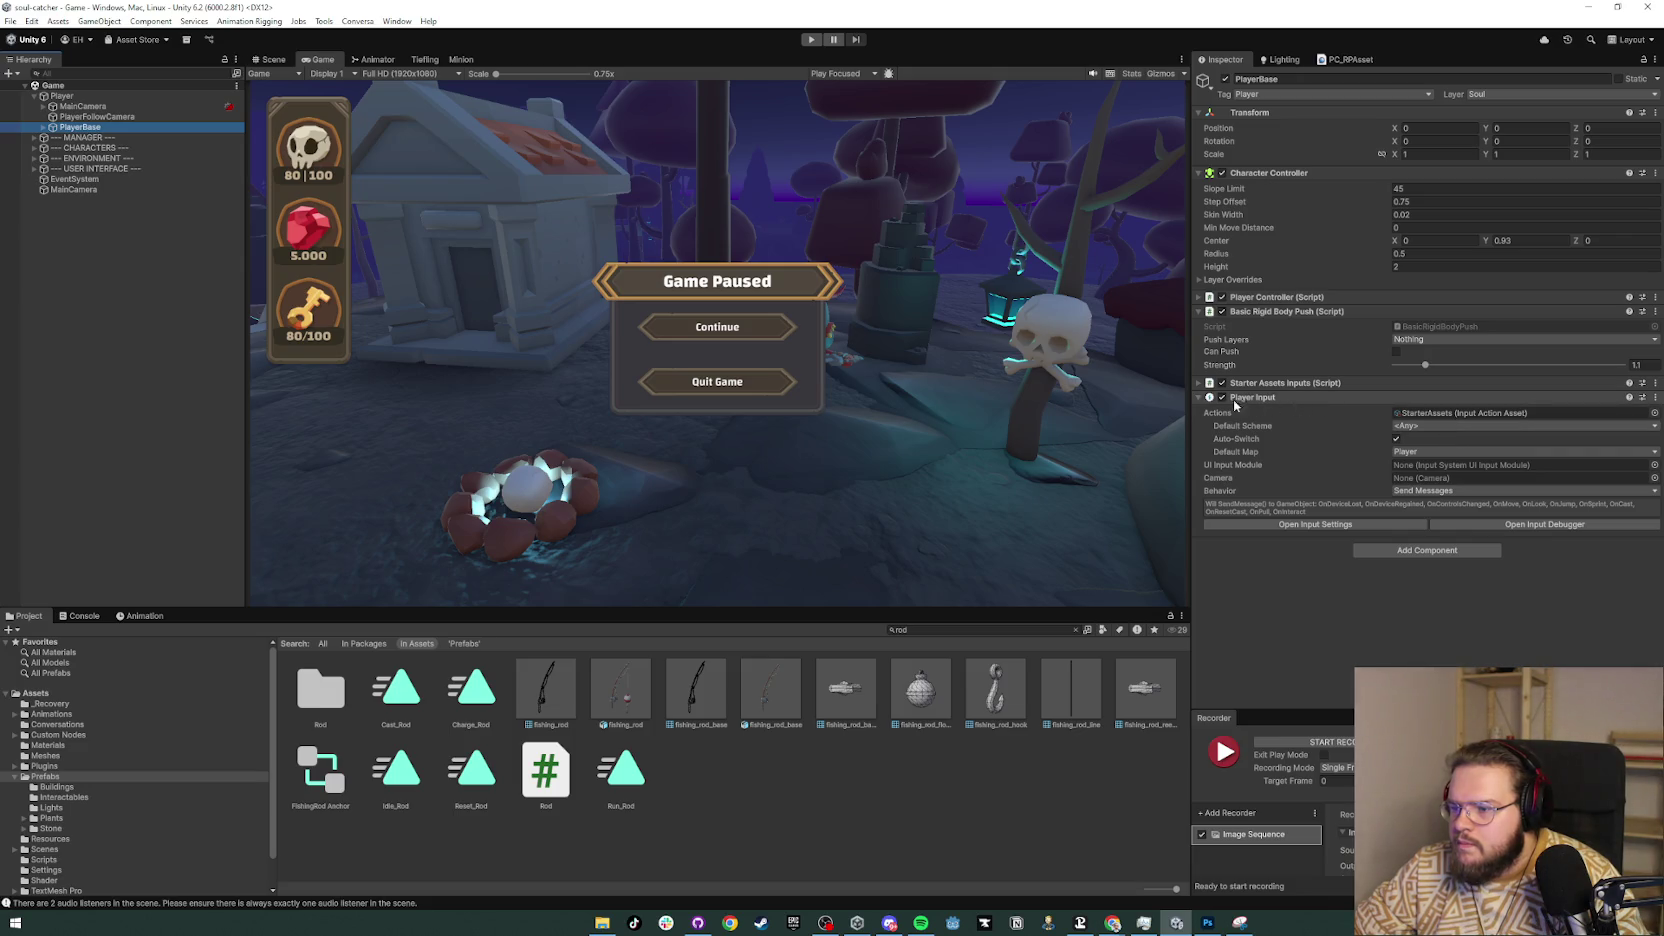
{"action": "left_click", "coordinate": [1201, 297]}
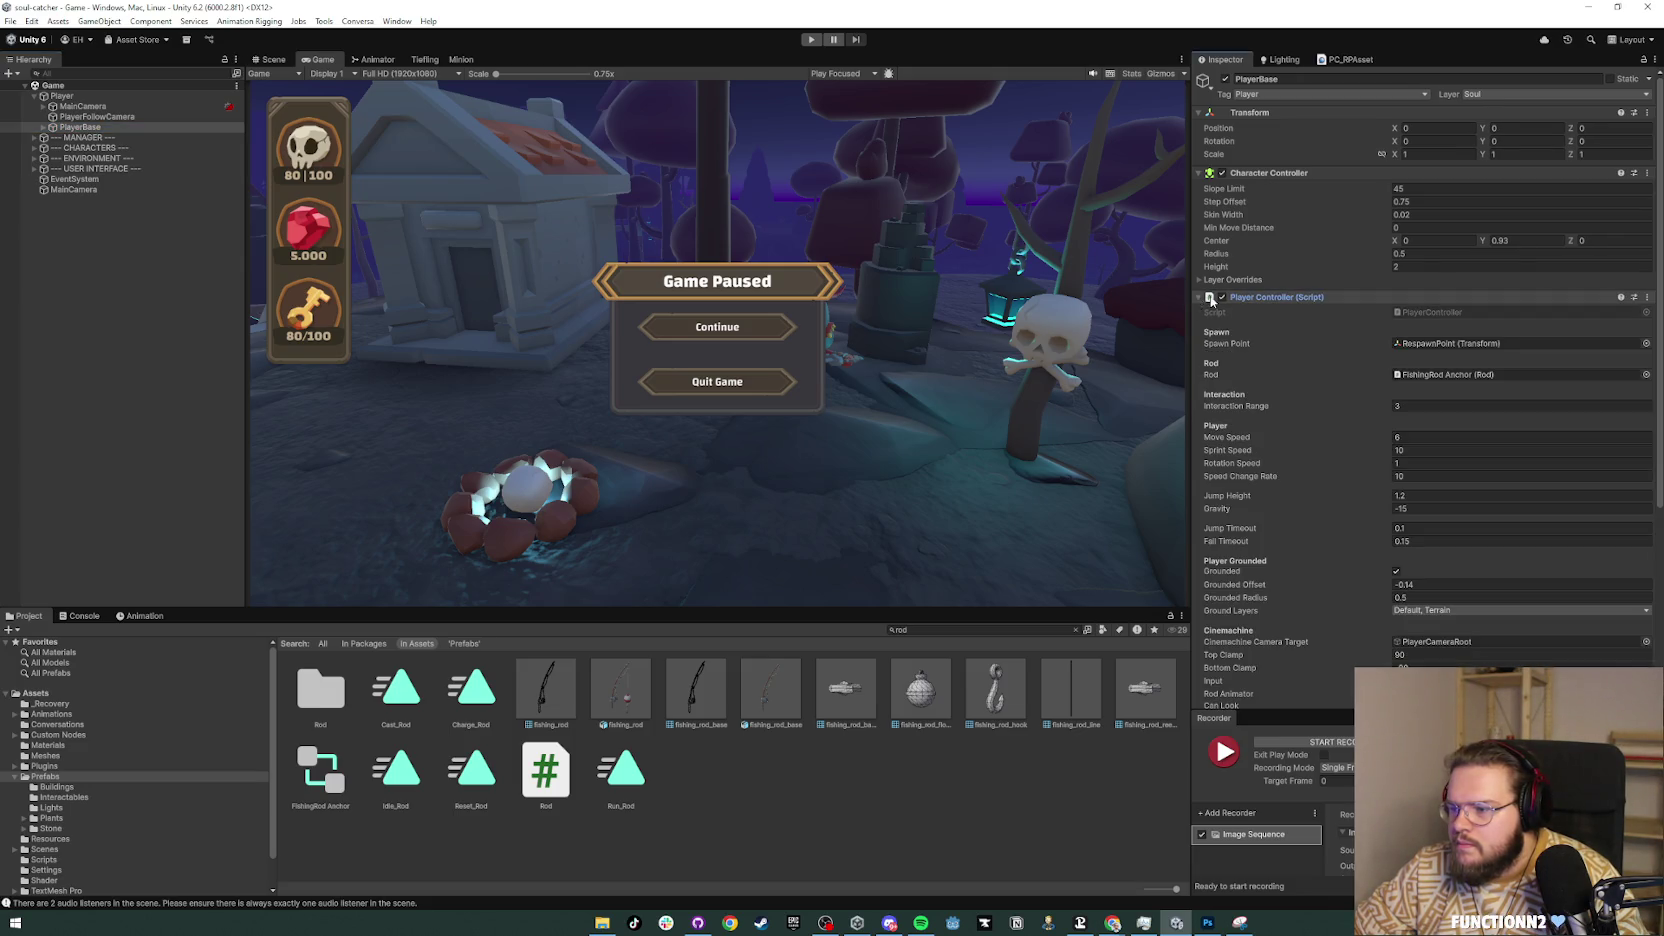
{"action": "scroll", "coordinate": [1455, 353], "scroll_direction": "down", "scroll_amount": 1}
{"action": "scroll", "coordinate": [1455, 353], "scroll_direction": "down", "scroll_amount": 4}
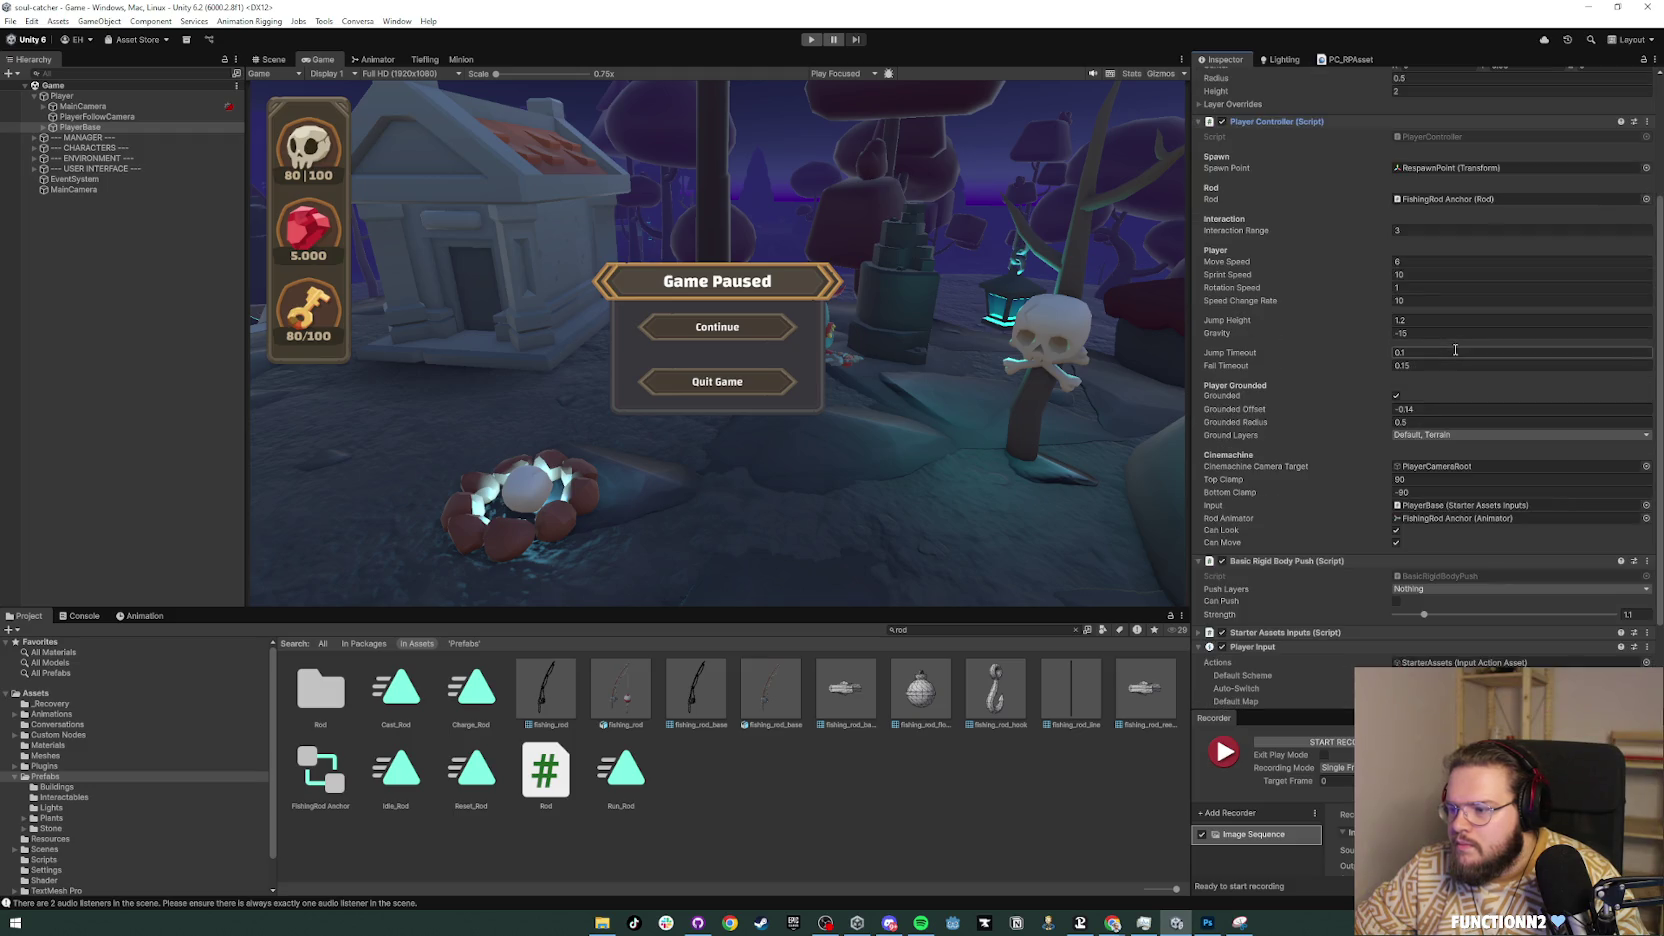
{"action": "left_click", "coordinate": [1412, 466]}
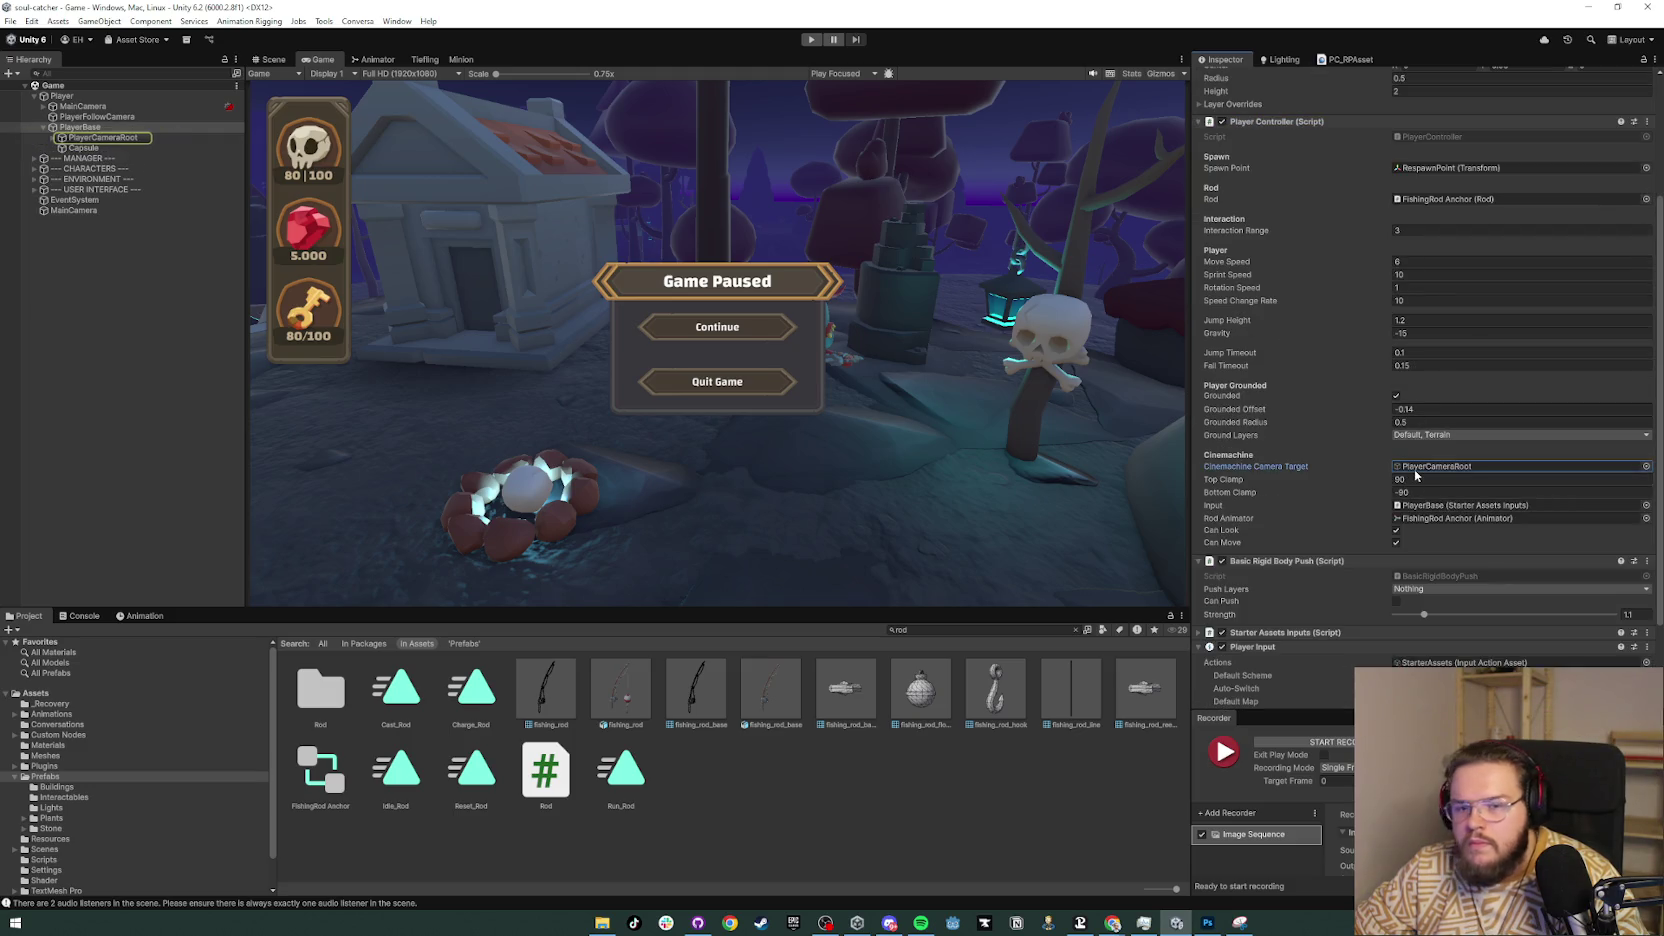
{"action": "left_click", "coordinate": [108, 107]}
{"action": "scroll", "coordinate": [1428, 422], "scroll_direction": "down", "scroll_amount": 2}
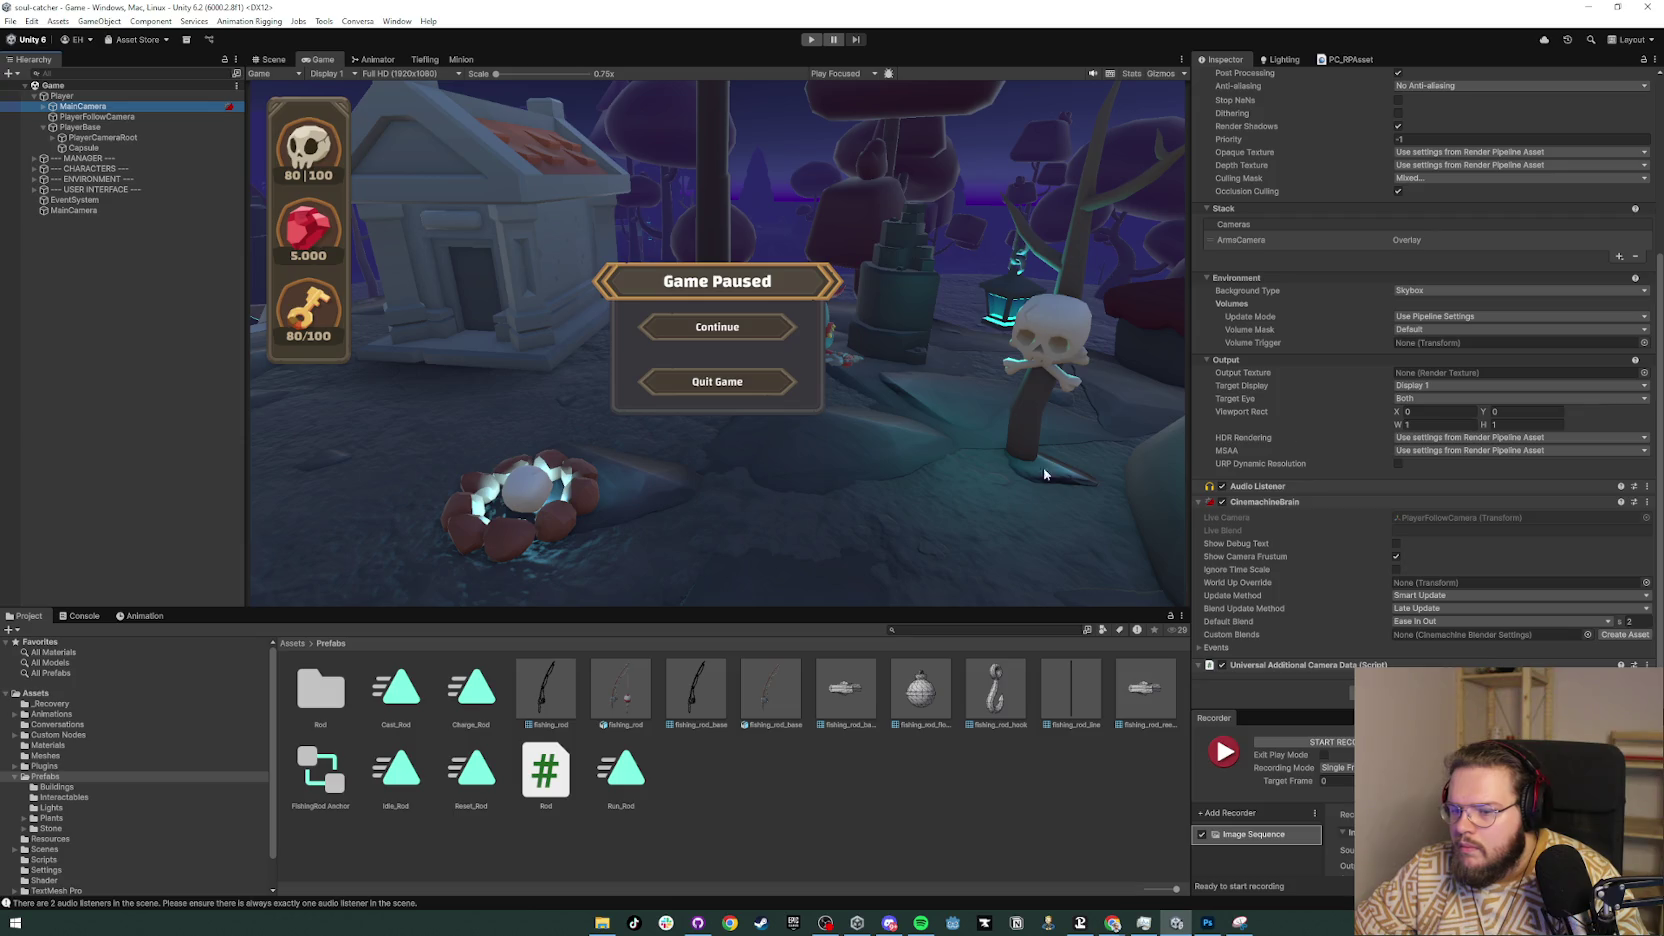
Step: Read the audio listener warning in the Console, then clear the Console
{"action": "left_click", "coordinate": [82, 616]}
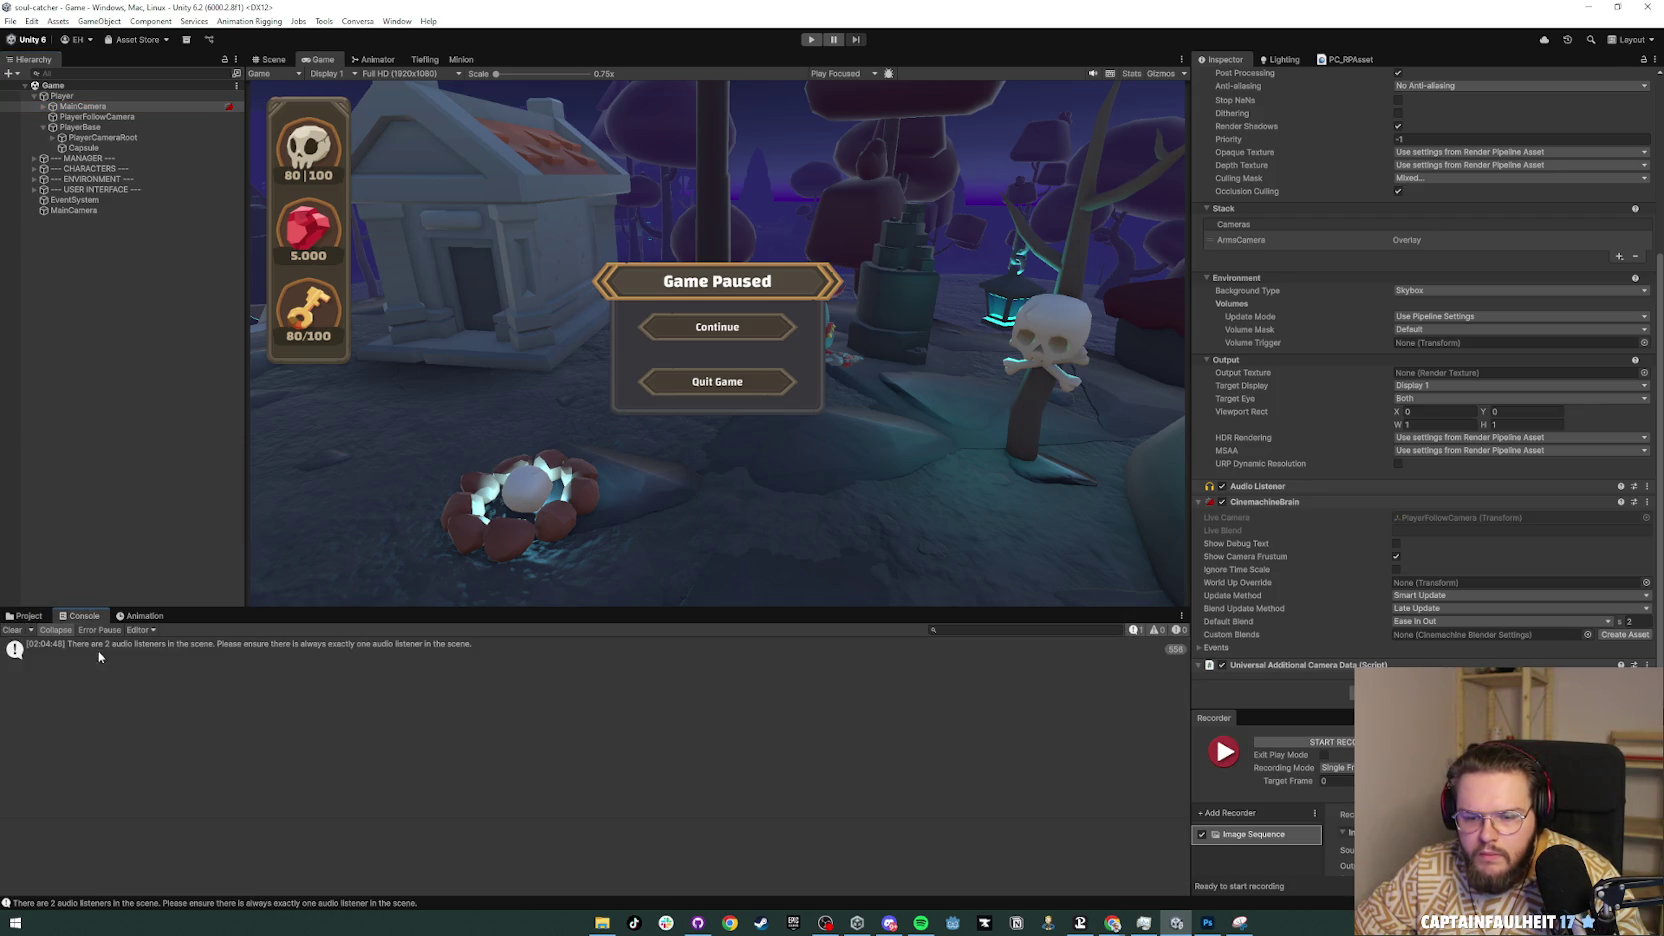
{"action": "left_click", "coordinate": [98, 648]}
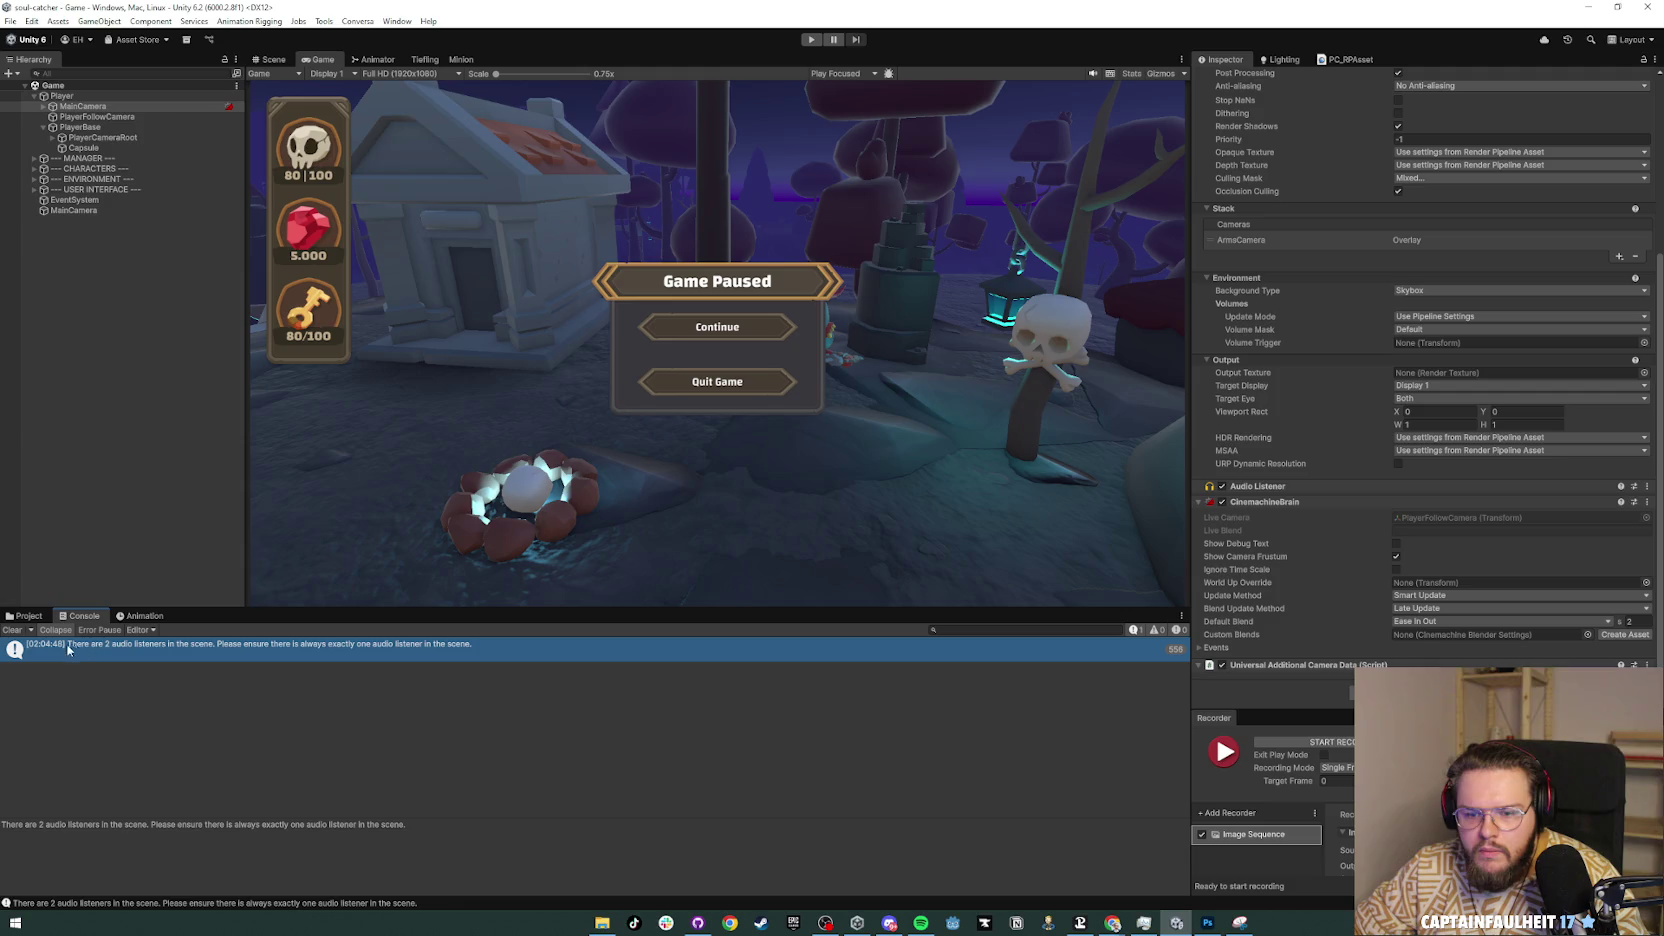
{"action": "left_click", "coordinate": [14, 630]}
{"action": "left_click", "coordinate": [88, 237]}
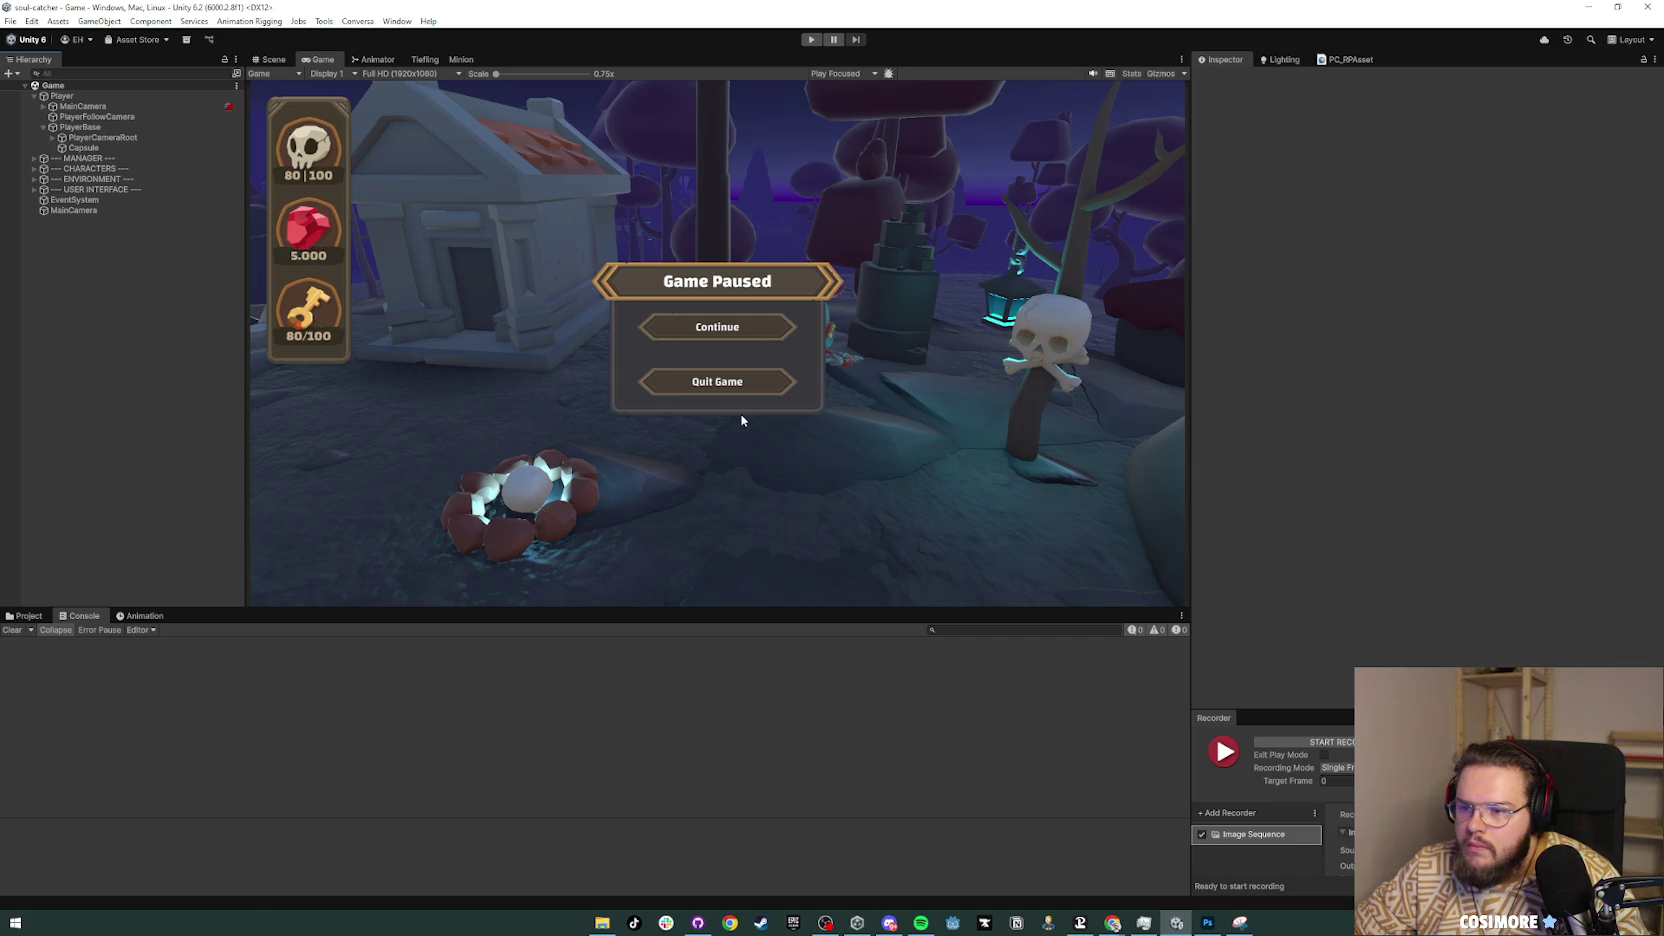
Step: Discard all pending file changes in GitHub Desktop and hide it
{"action": "key", "text": "alt+Tab"}
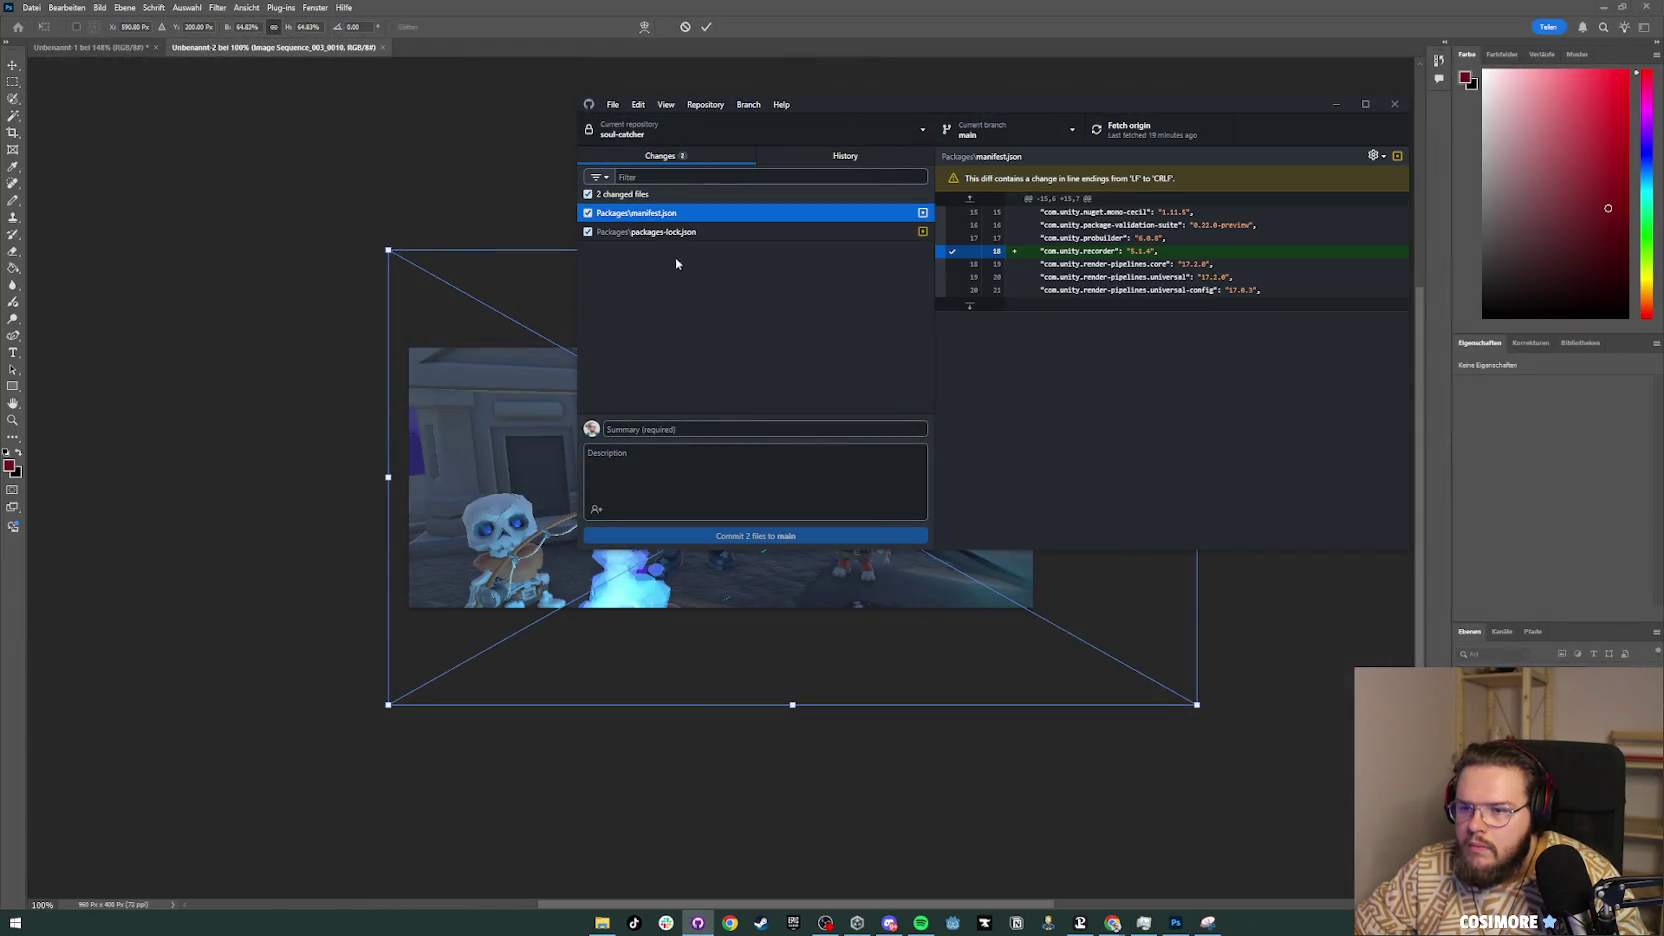
{"action": "right_click", "coordinate": [659, 199]}
{"action": "left_click", "coordinate": [705, 209]}
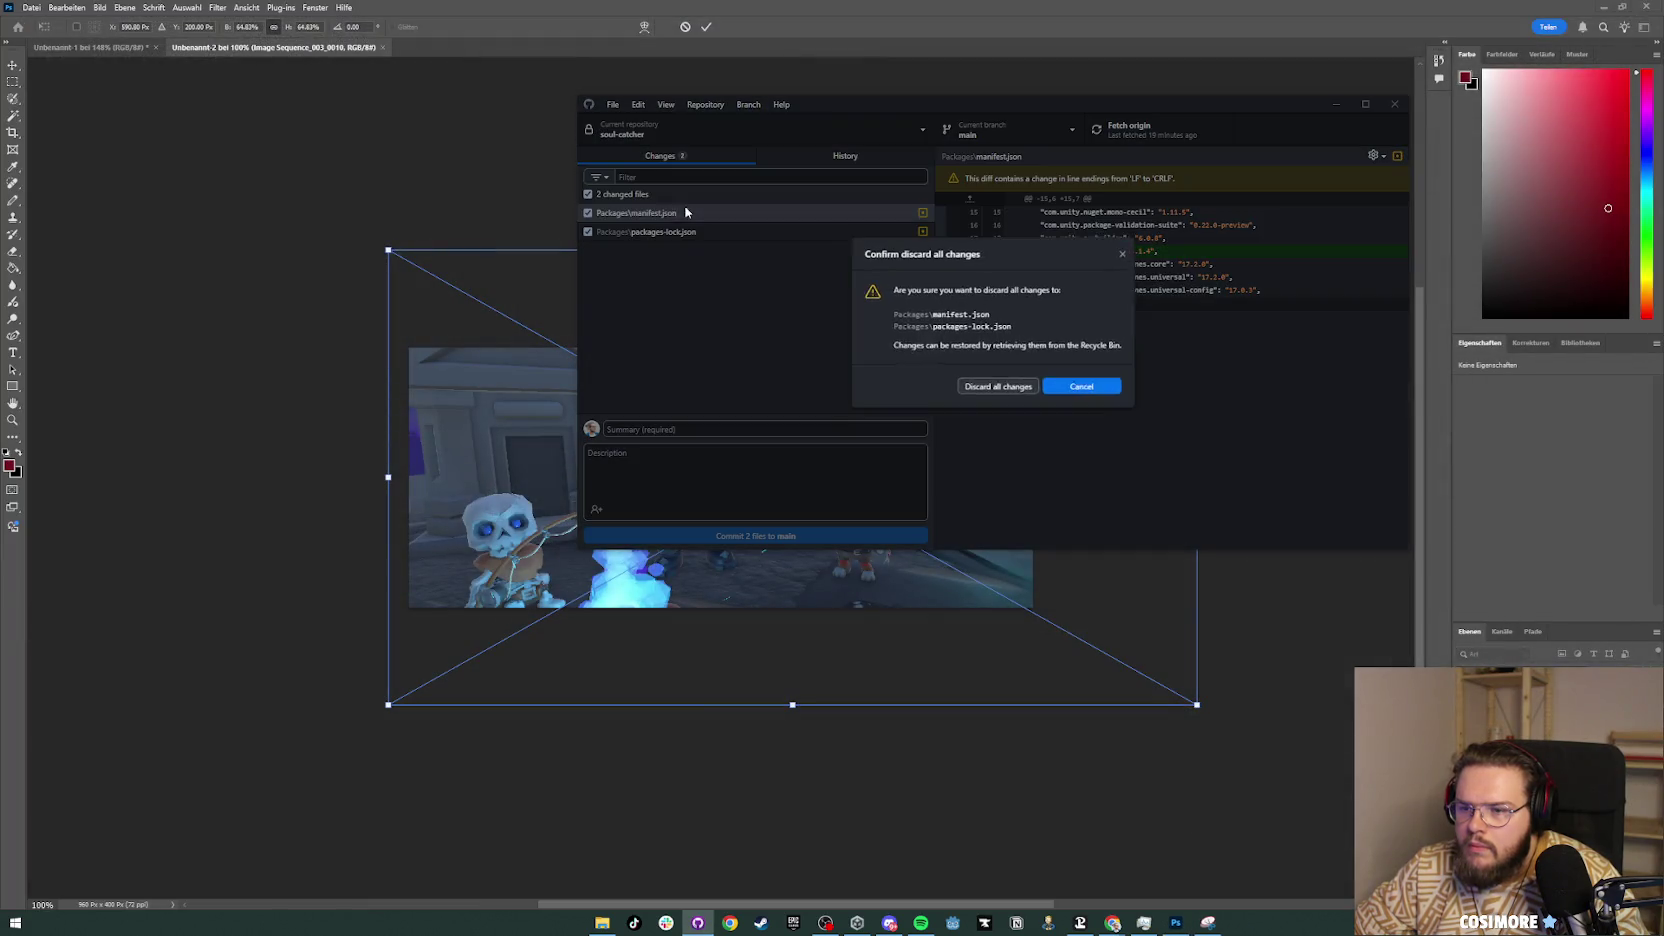
{"action": "left_click", "coordinate": [1023, 389]}
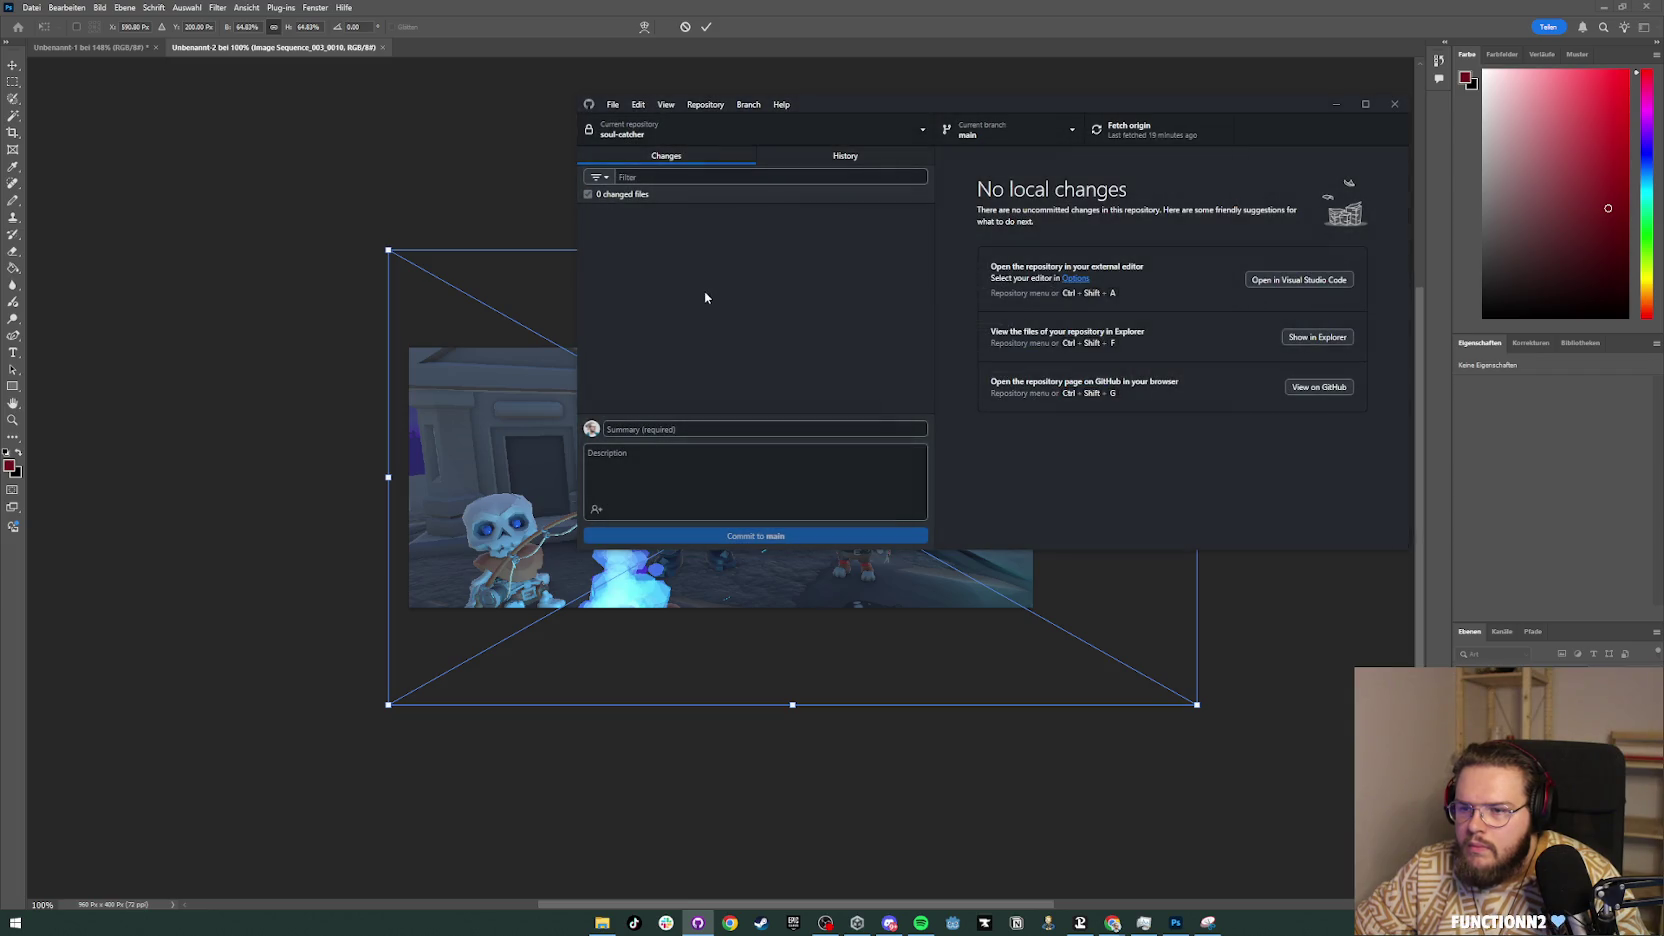
{"action": "left_click", "coordinate": [1336, 104]}
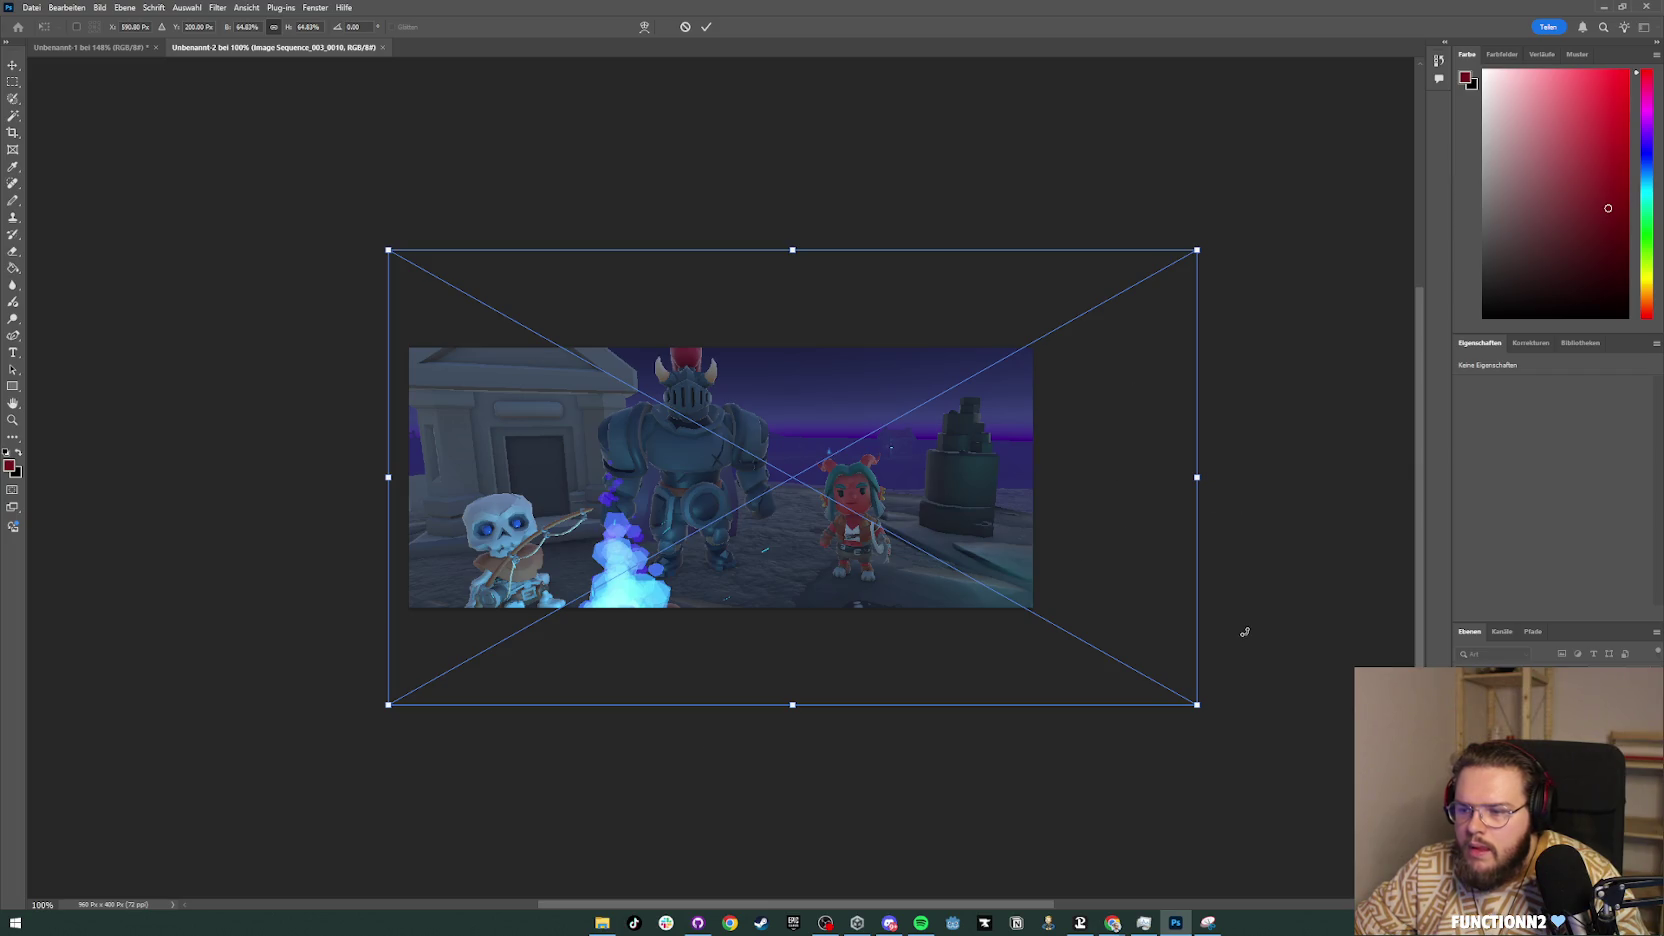
Step: Apply the Photoshop screenshot resize, then reopen the soul-catcher project from Unity Hub
{"action": "key", "text": "Return"}
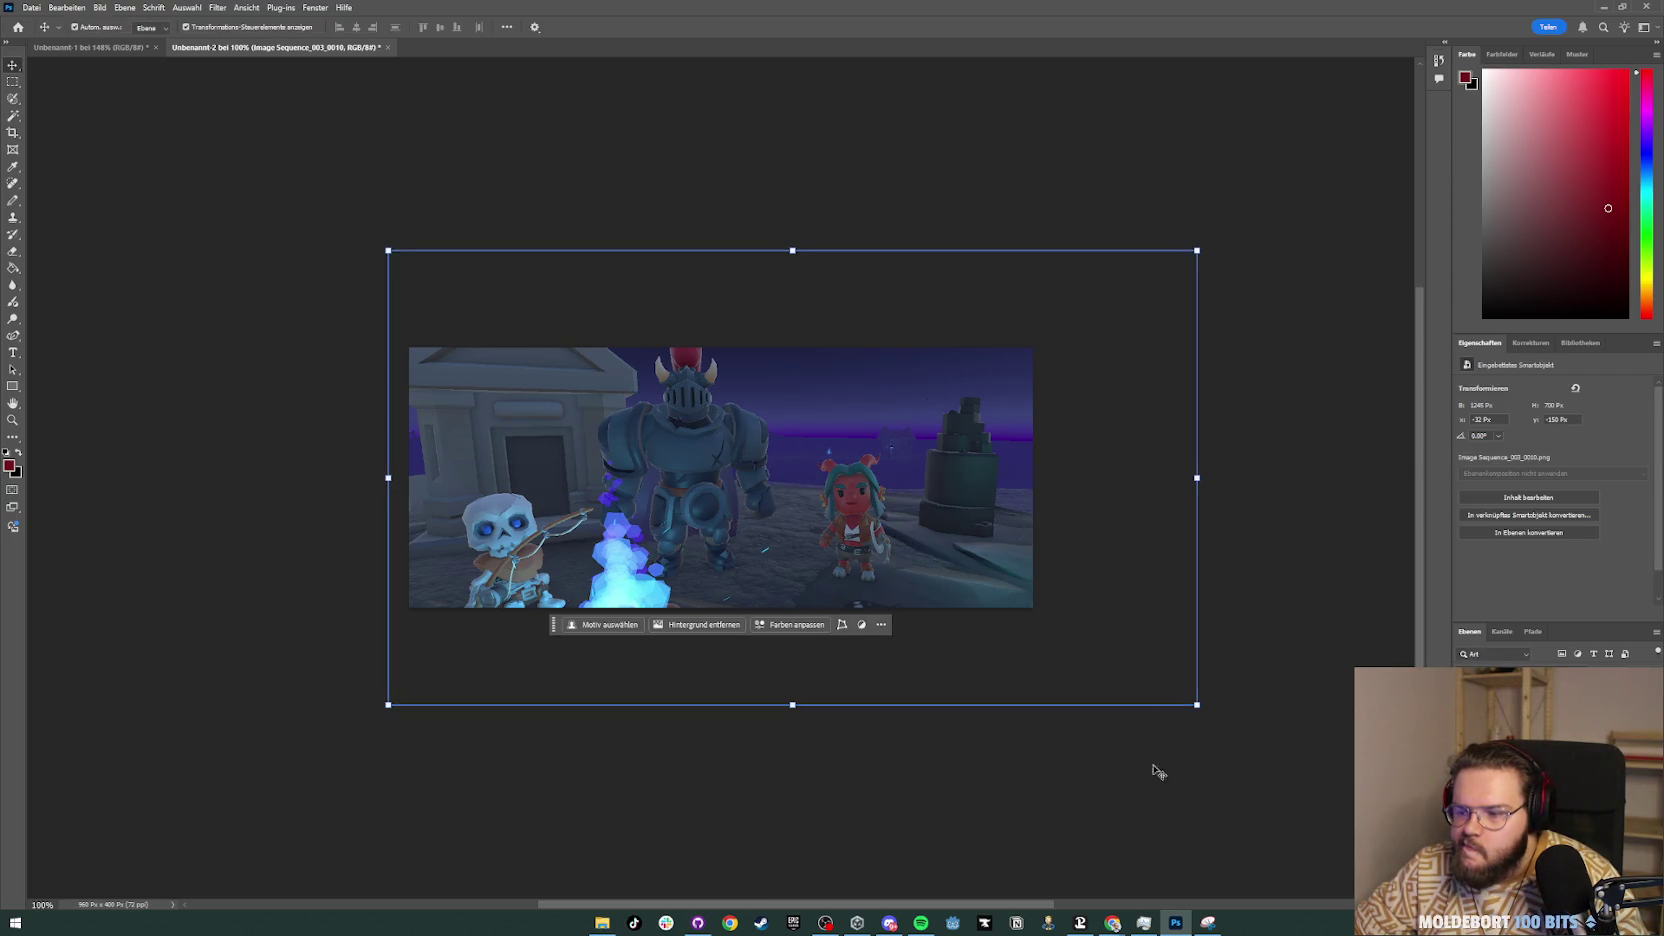
{"action": "left_click", "coordinate": [857, 922]}
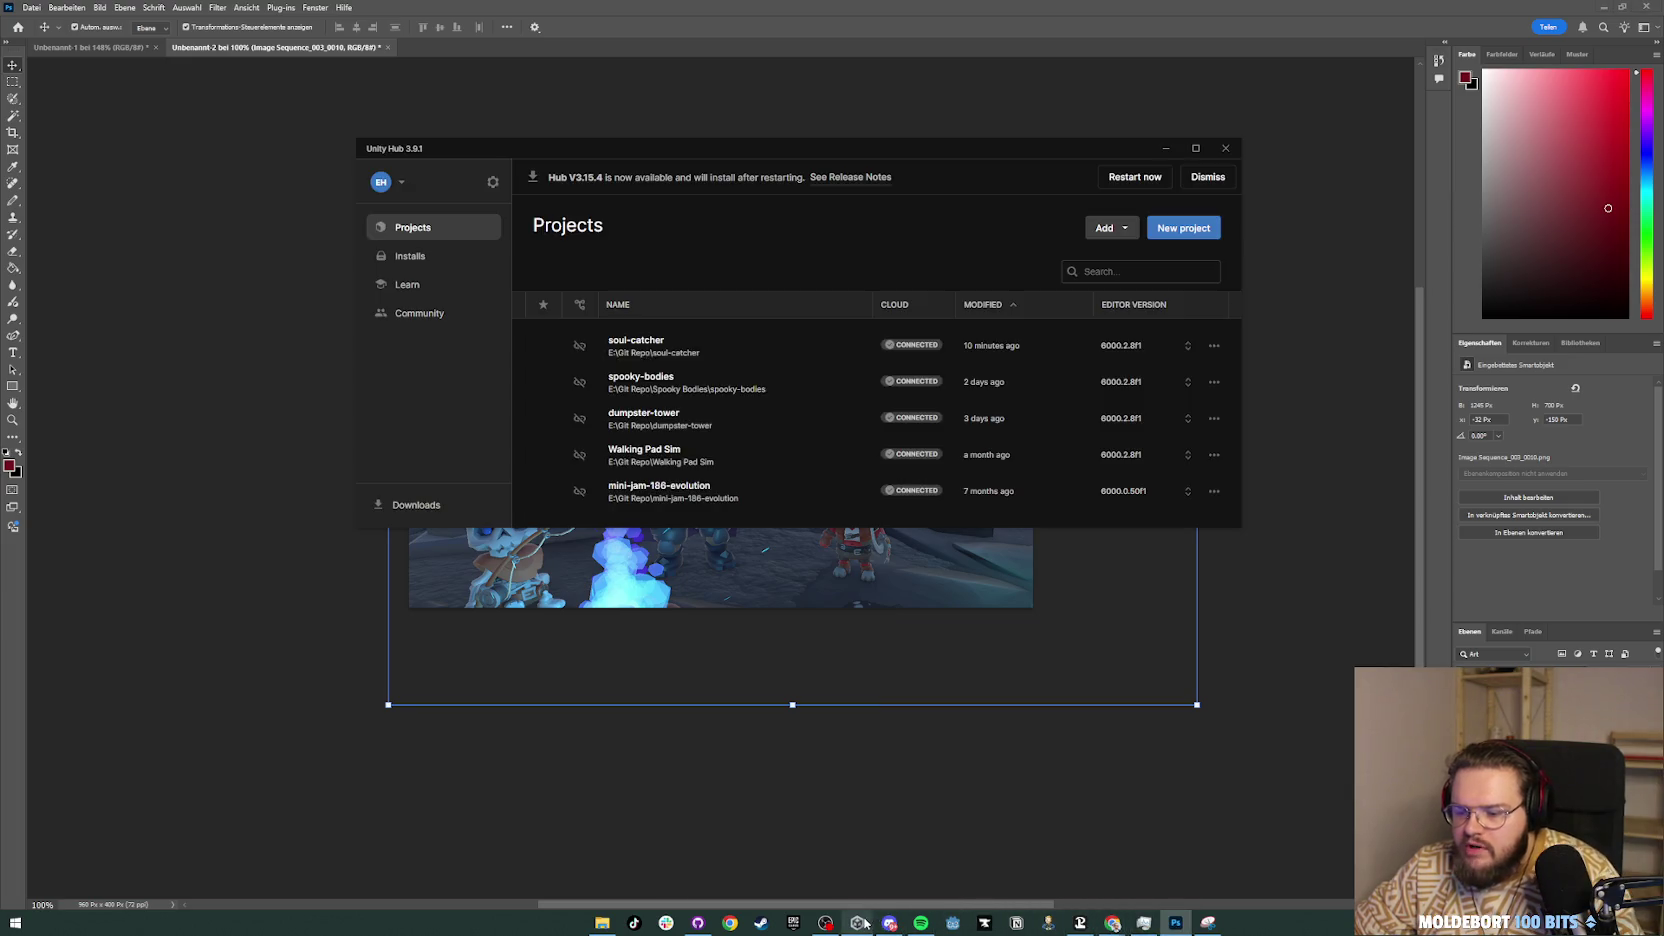
{"action": "left_click", "coordinate": [741, 354]}
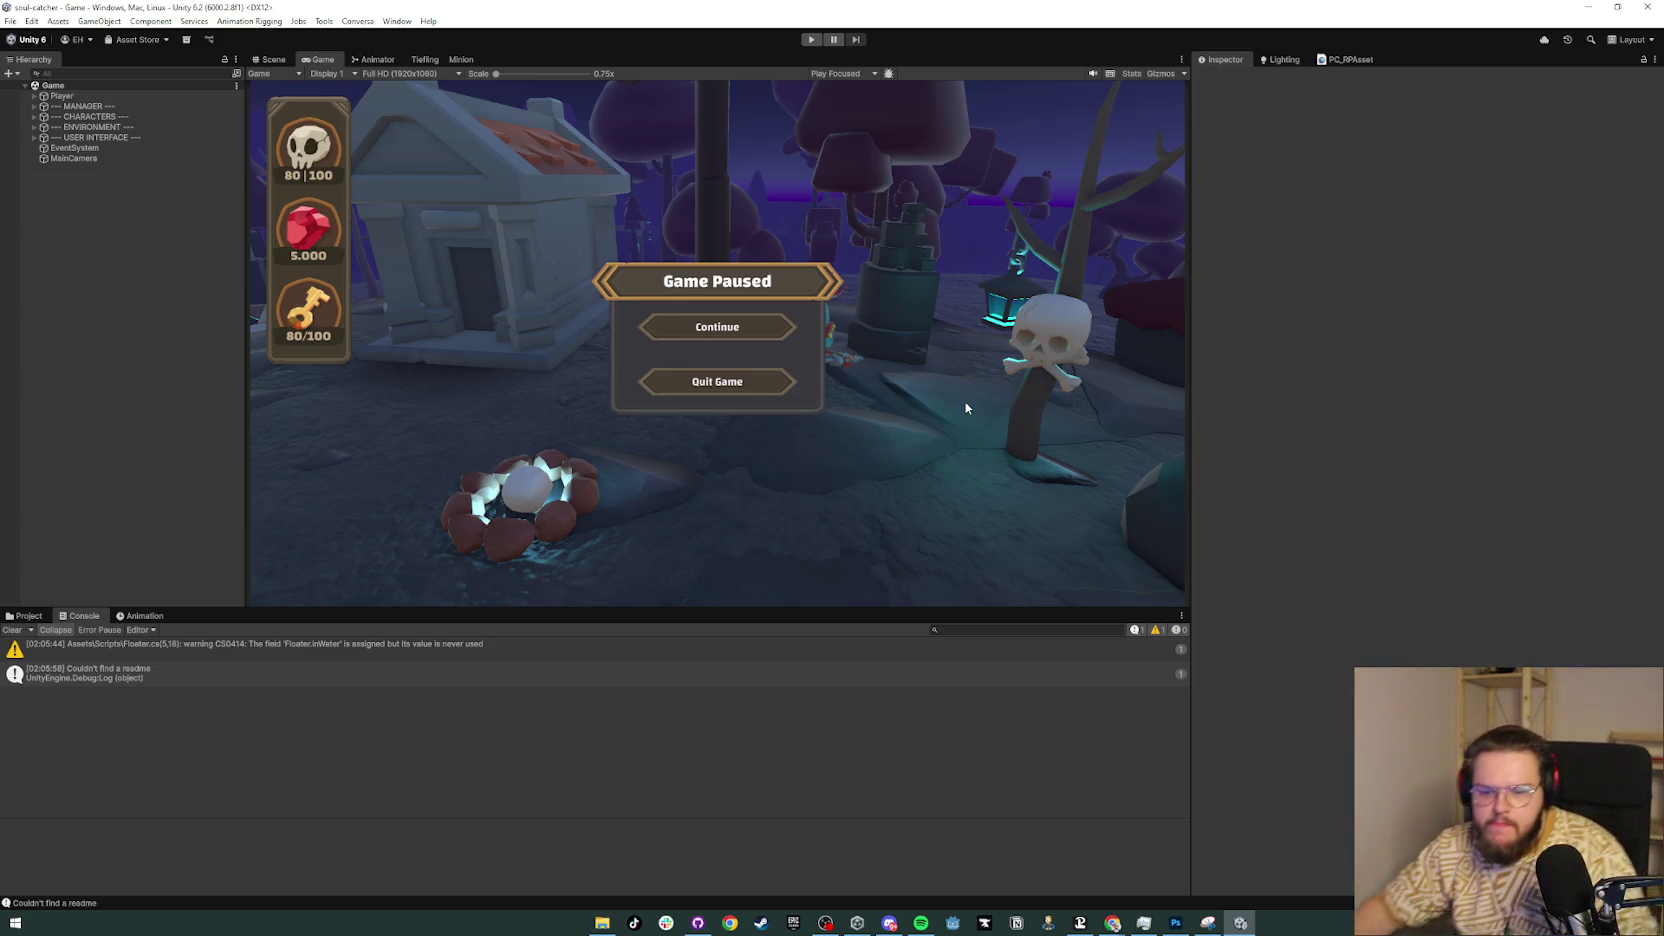
Step: Clear the Console, then run and stop the game once
{"action": "left_click", "coordinate": [13, 630]}
{"action": "left_click", "coordinate": [811, 39]}
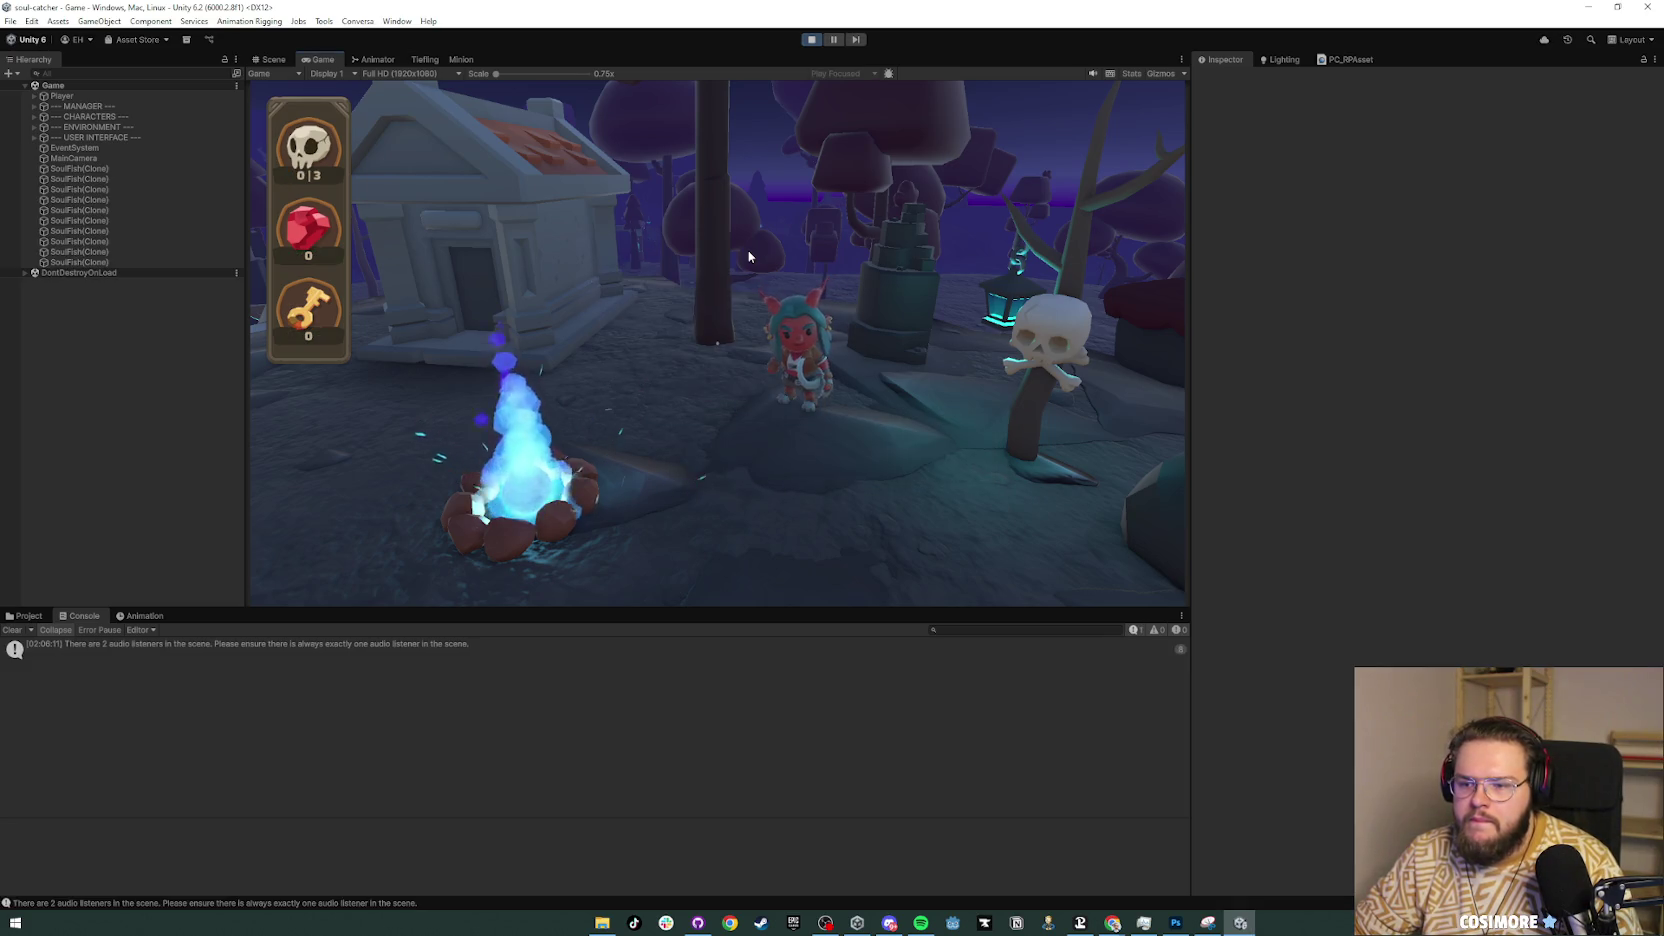
{"action": "left_click", "coordinate": [811, 40]}
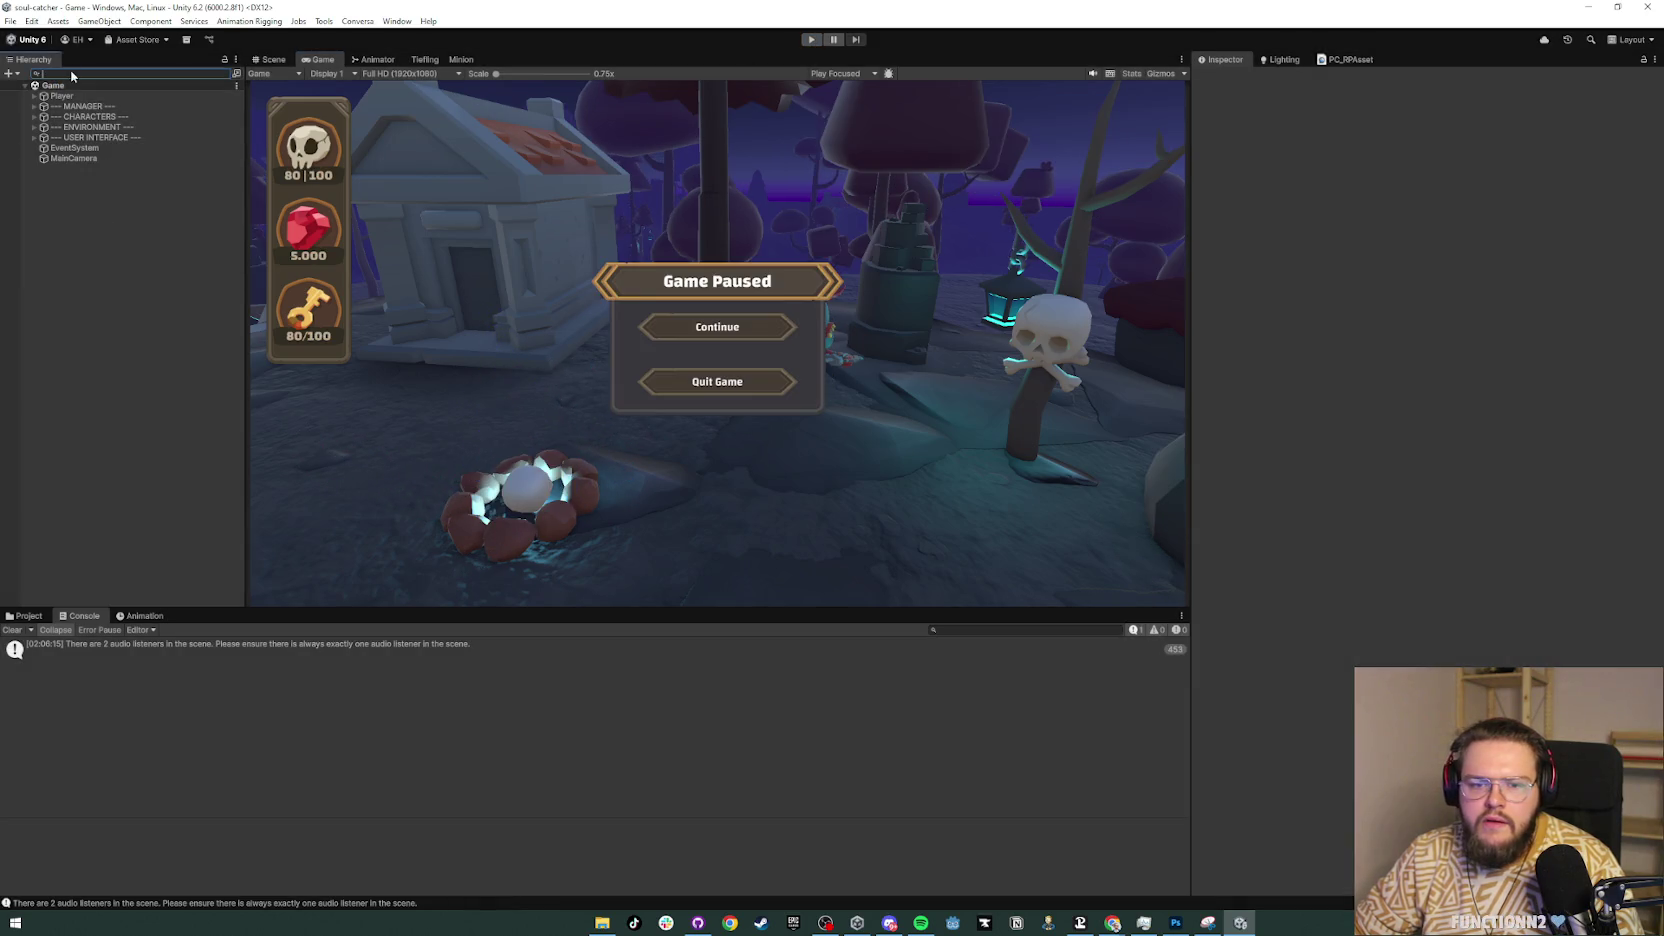
Step: Filter the Hierarchy by 'camera', compare the camera objects, and delete the second MainCamera
{"action": "type", "text": "camera"}
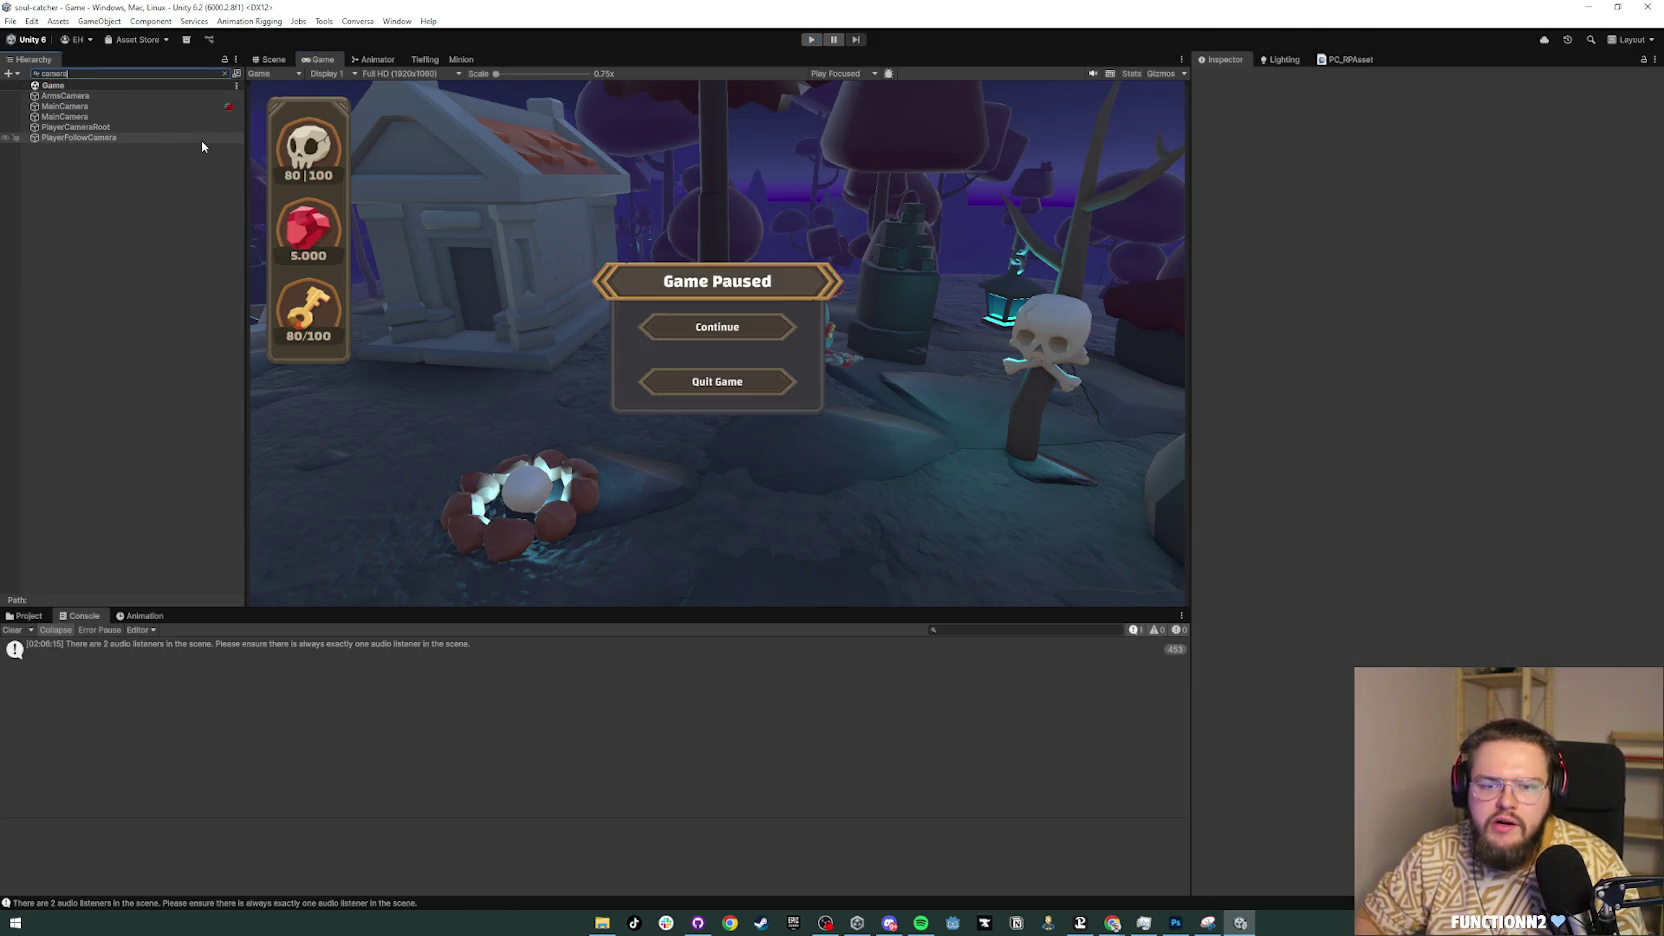
{"action": "left_click", "coordinate": [124, 96]}
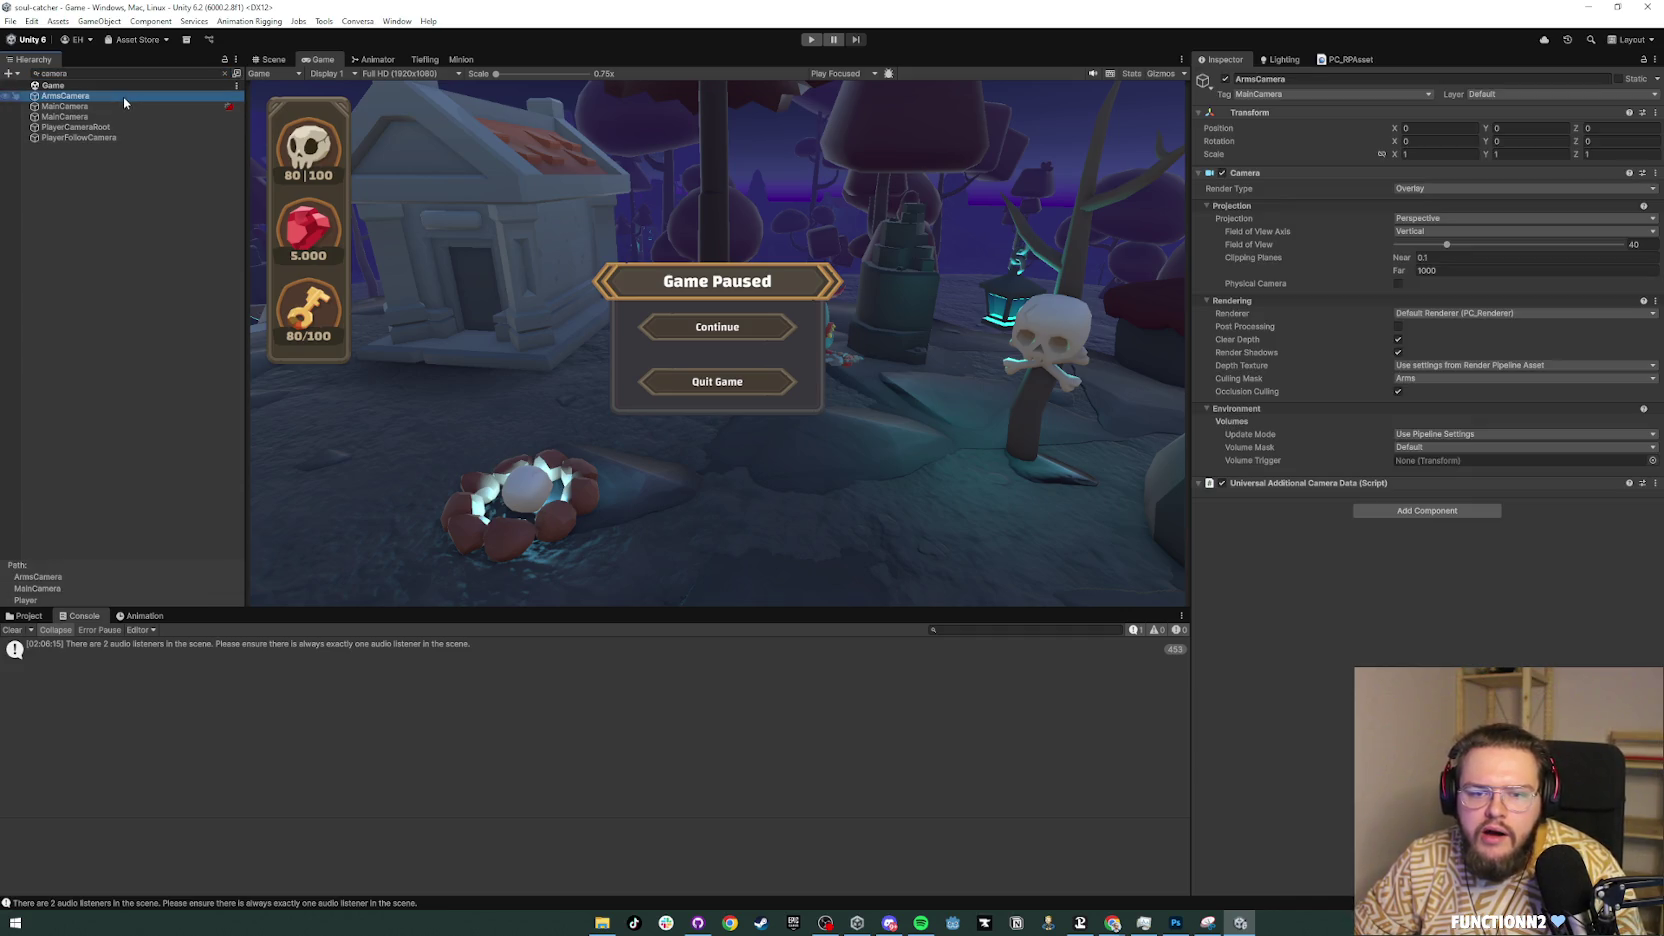
{"action": "left_click", "coordinate": [113, 117]}
{"action": "left_click", "coordinate": [113, 106]}
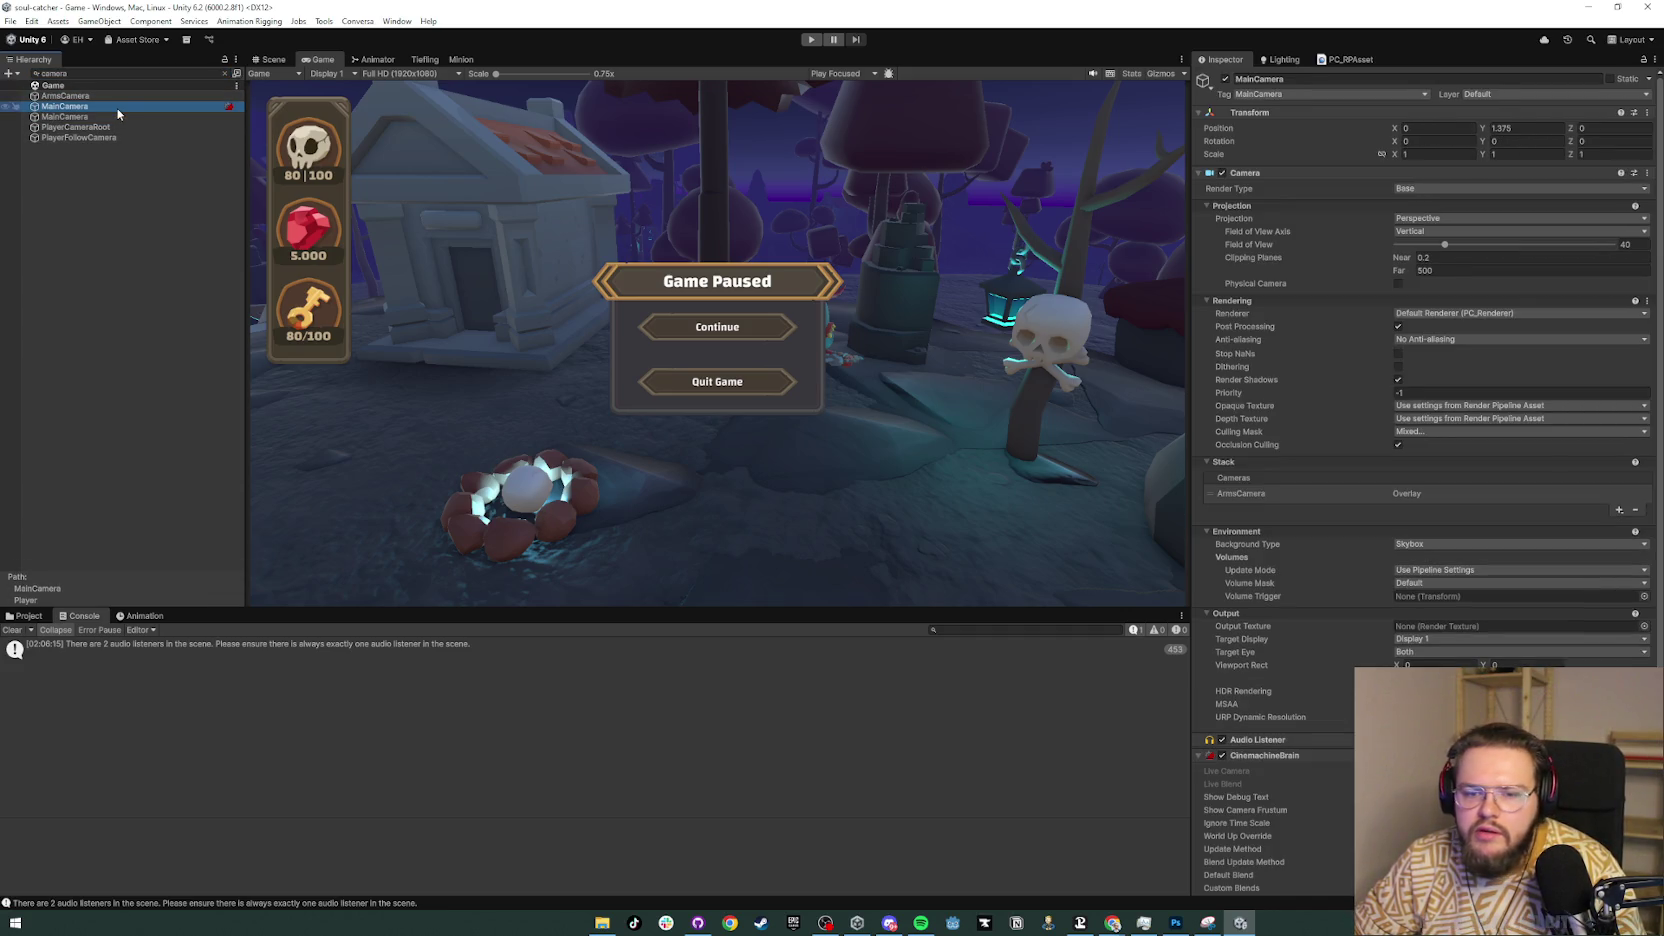
{"action": "left_click", "coordinate": [113, 128]}
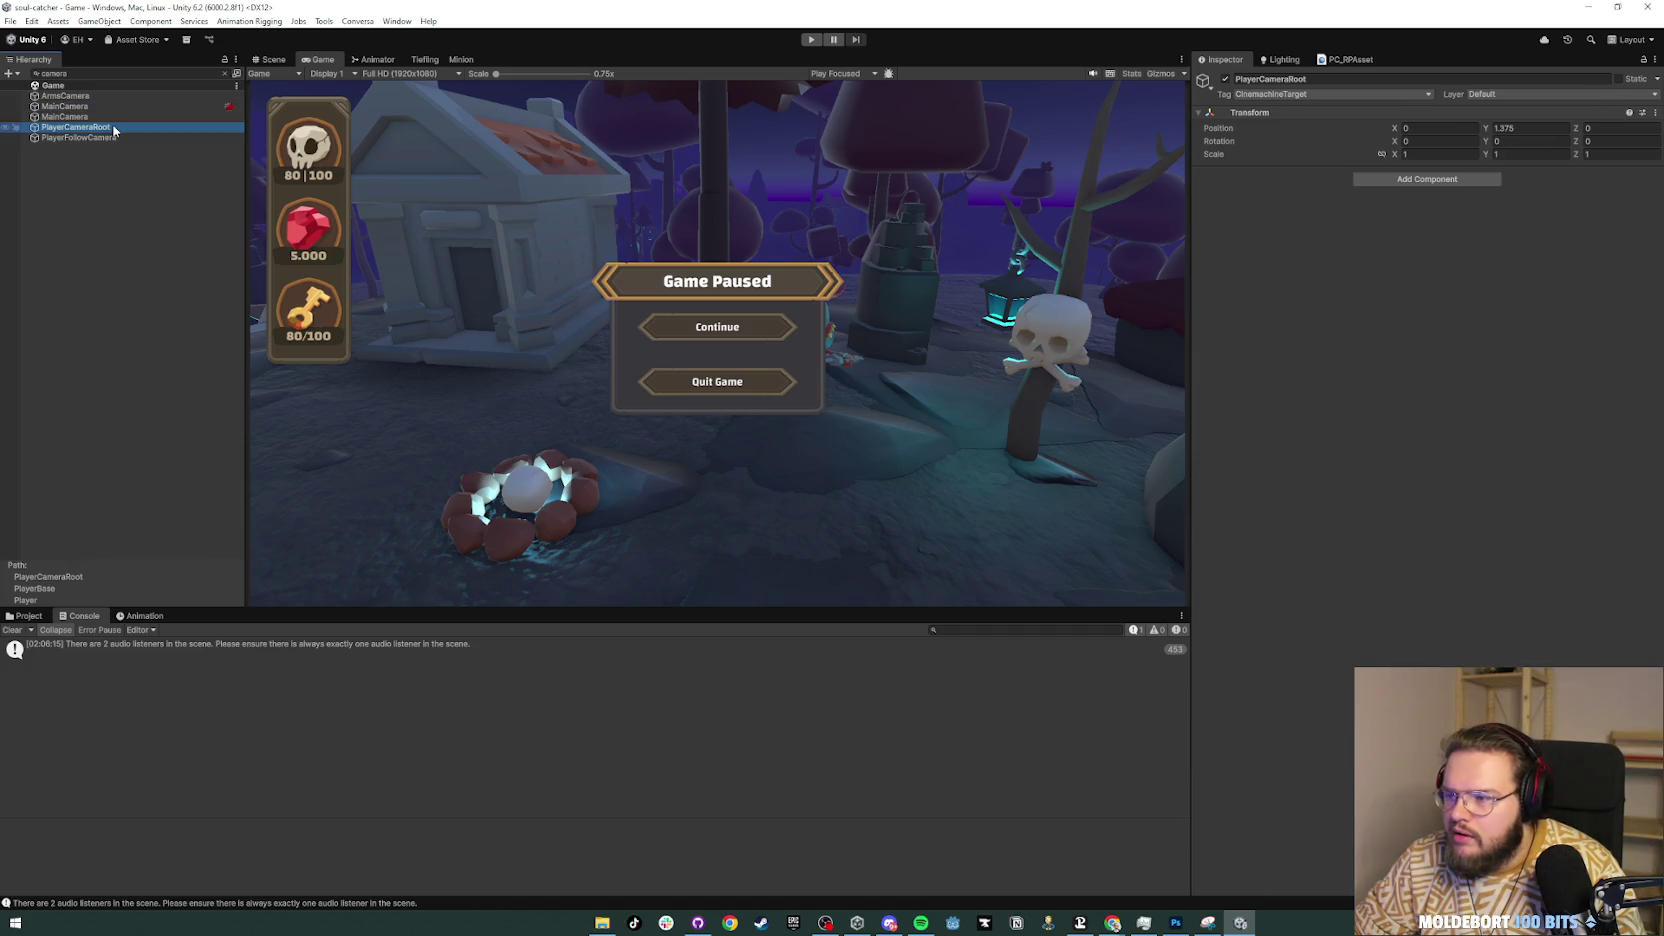
{"action": "left_click", "coordinate": [116, 117]}
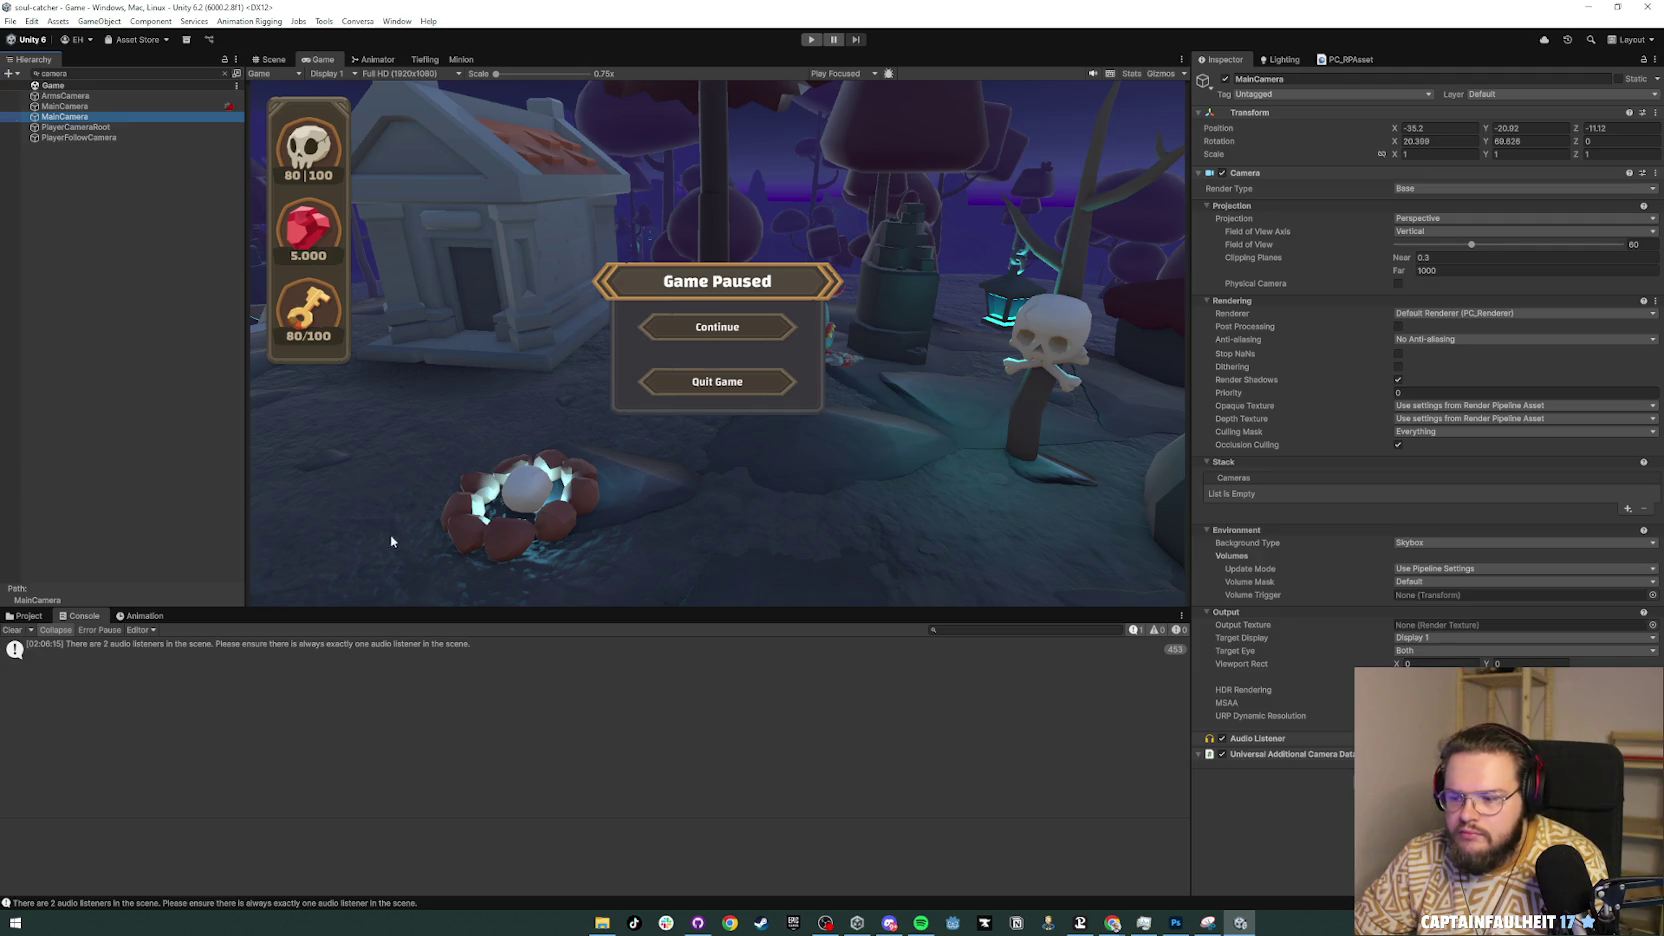
{"action": "key", "text": "Delete"}
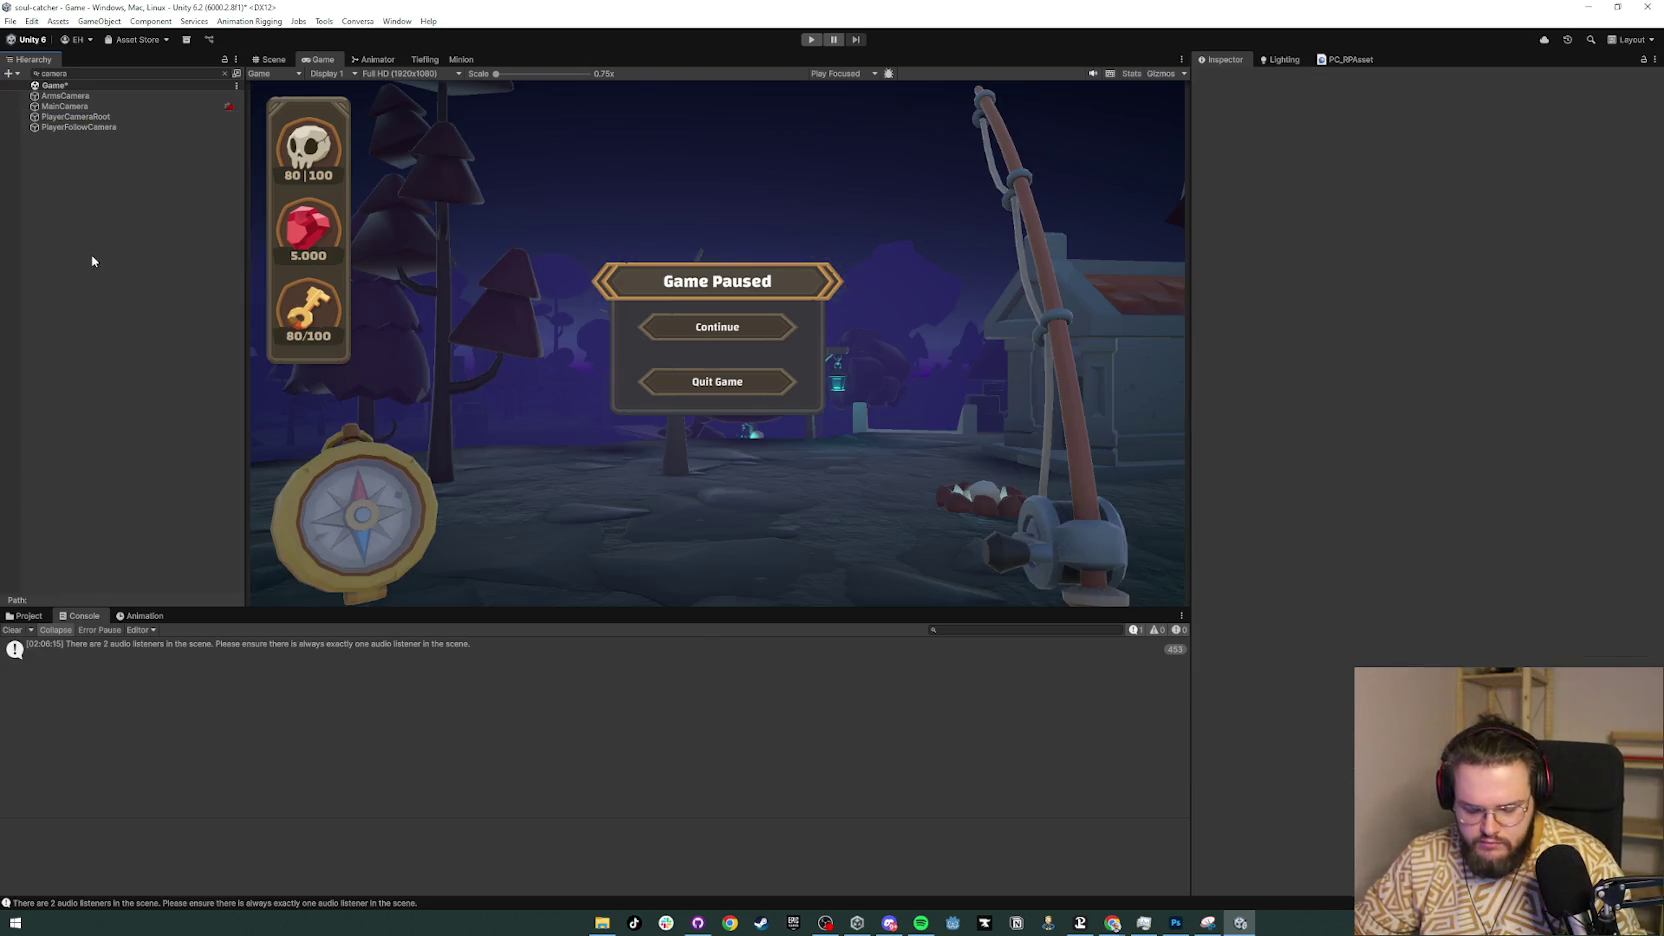
Step: Save the scene and clear the Hierarchy search so all objects show
{"action": "key", "text": "ctrl+s"}
{"action": "key", "text": "ctrl+1"}
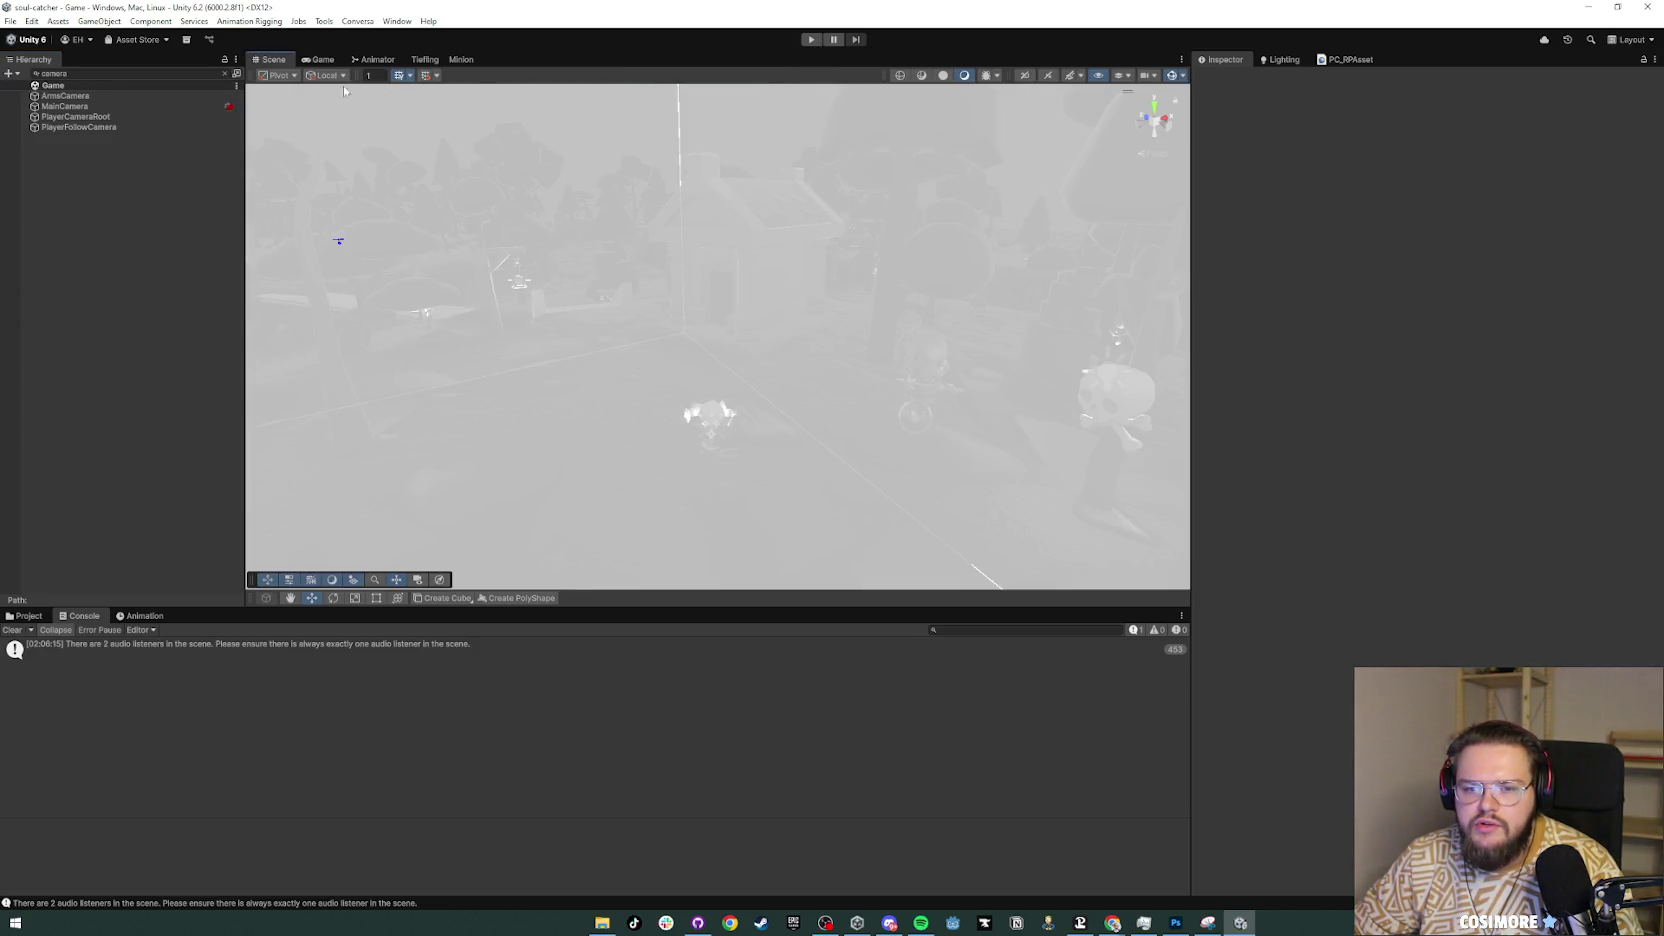
{"action": "left_click", "coordinate": [224, 73]}
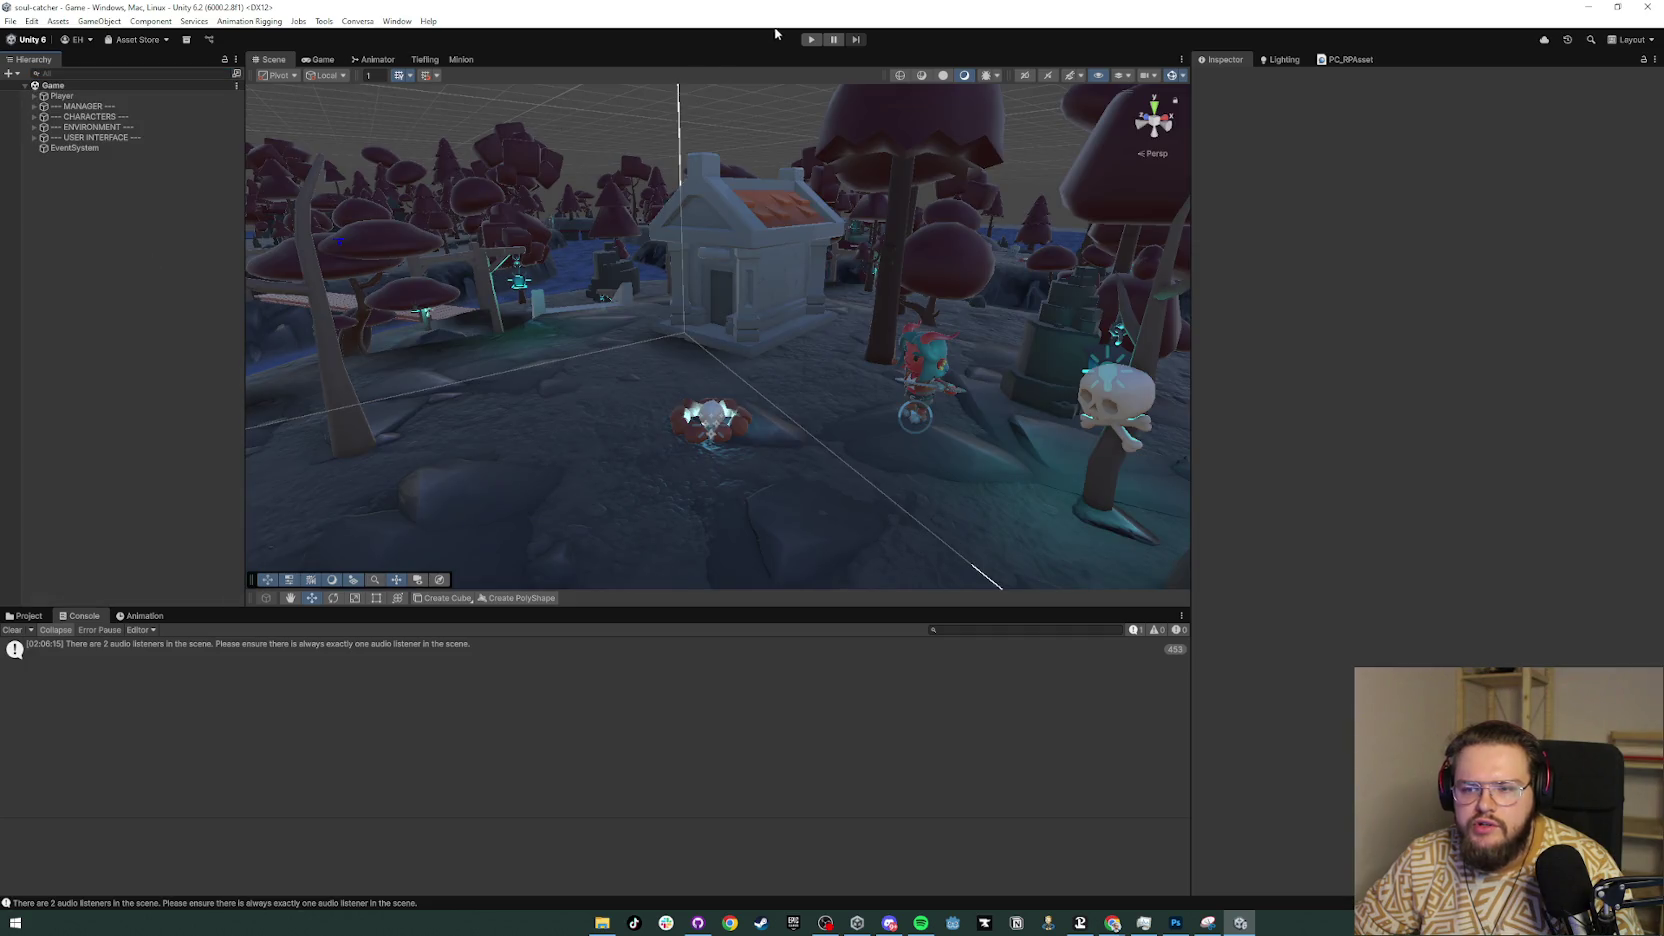
Step: Run the game past the Tiefling's dialogue, pause, and set the Game view to 16:9 Aspect
{"action": "left_click", "coordinate": [810, 39]}
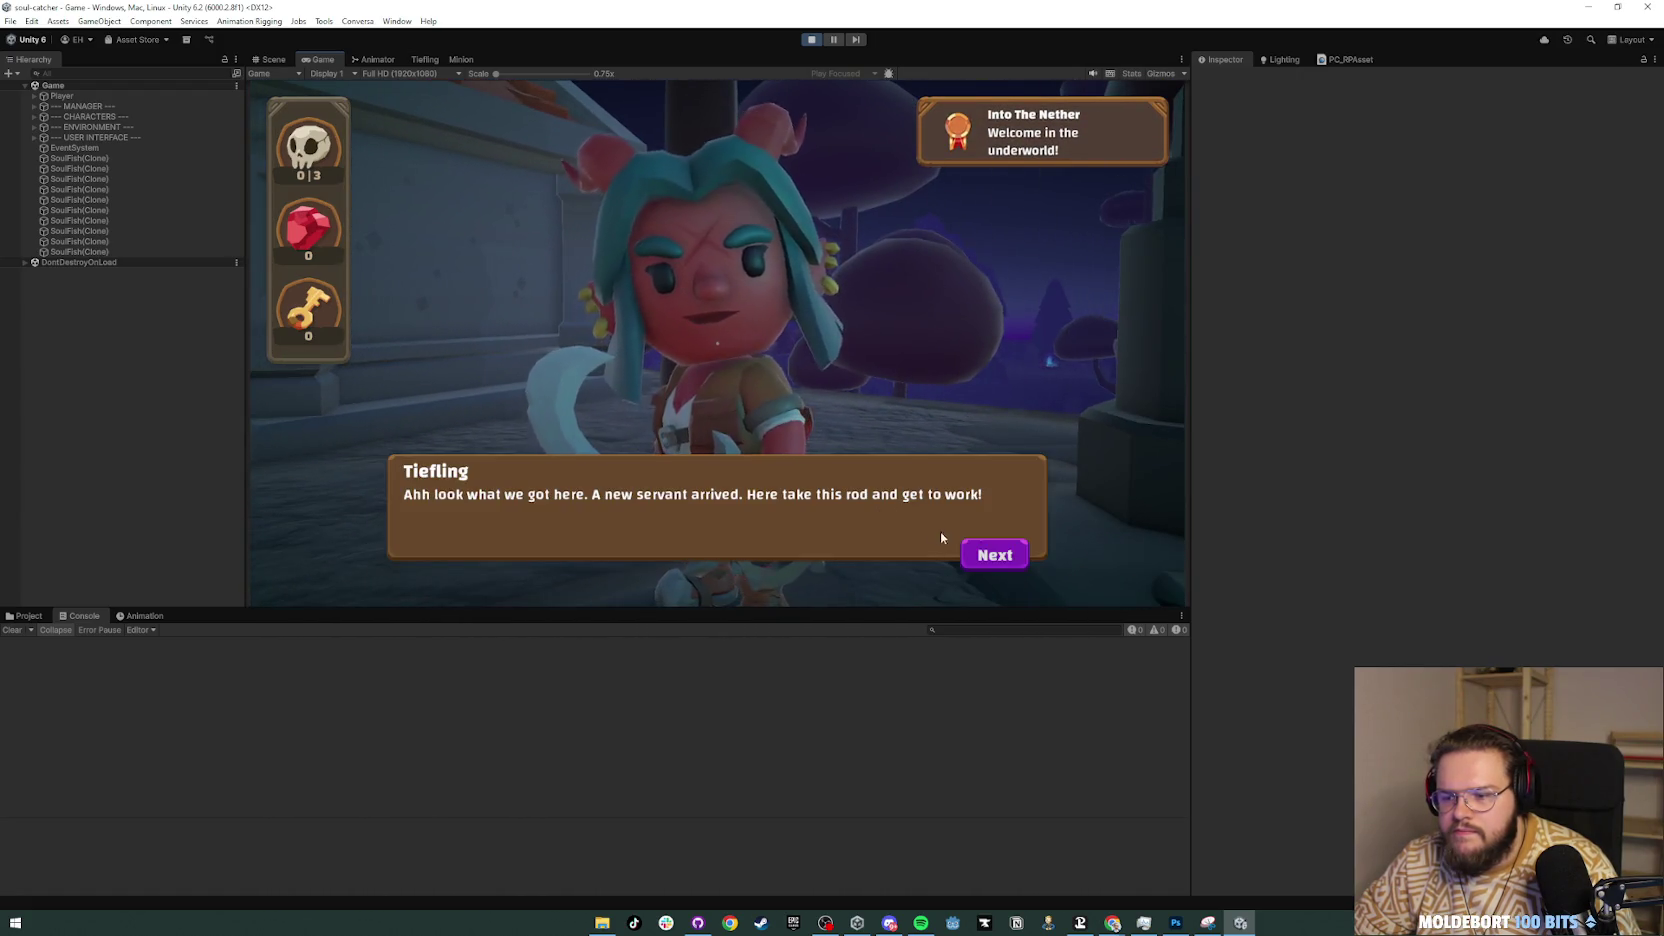
{"action": "left_click", "coordinate": [971, 543]}
{"action": "left_click", "coordinate": [971, 543]}
{"action": "left_click", "coordinate": [973, 548]}
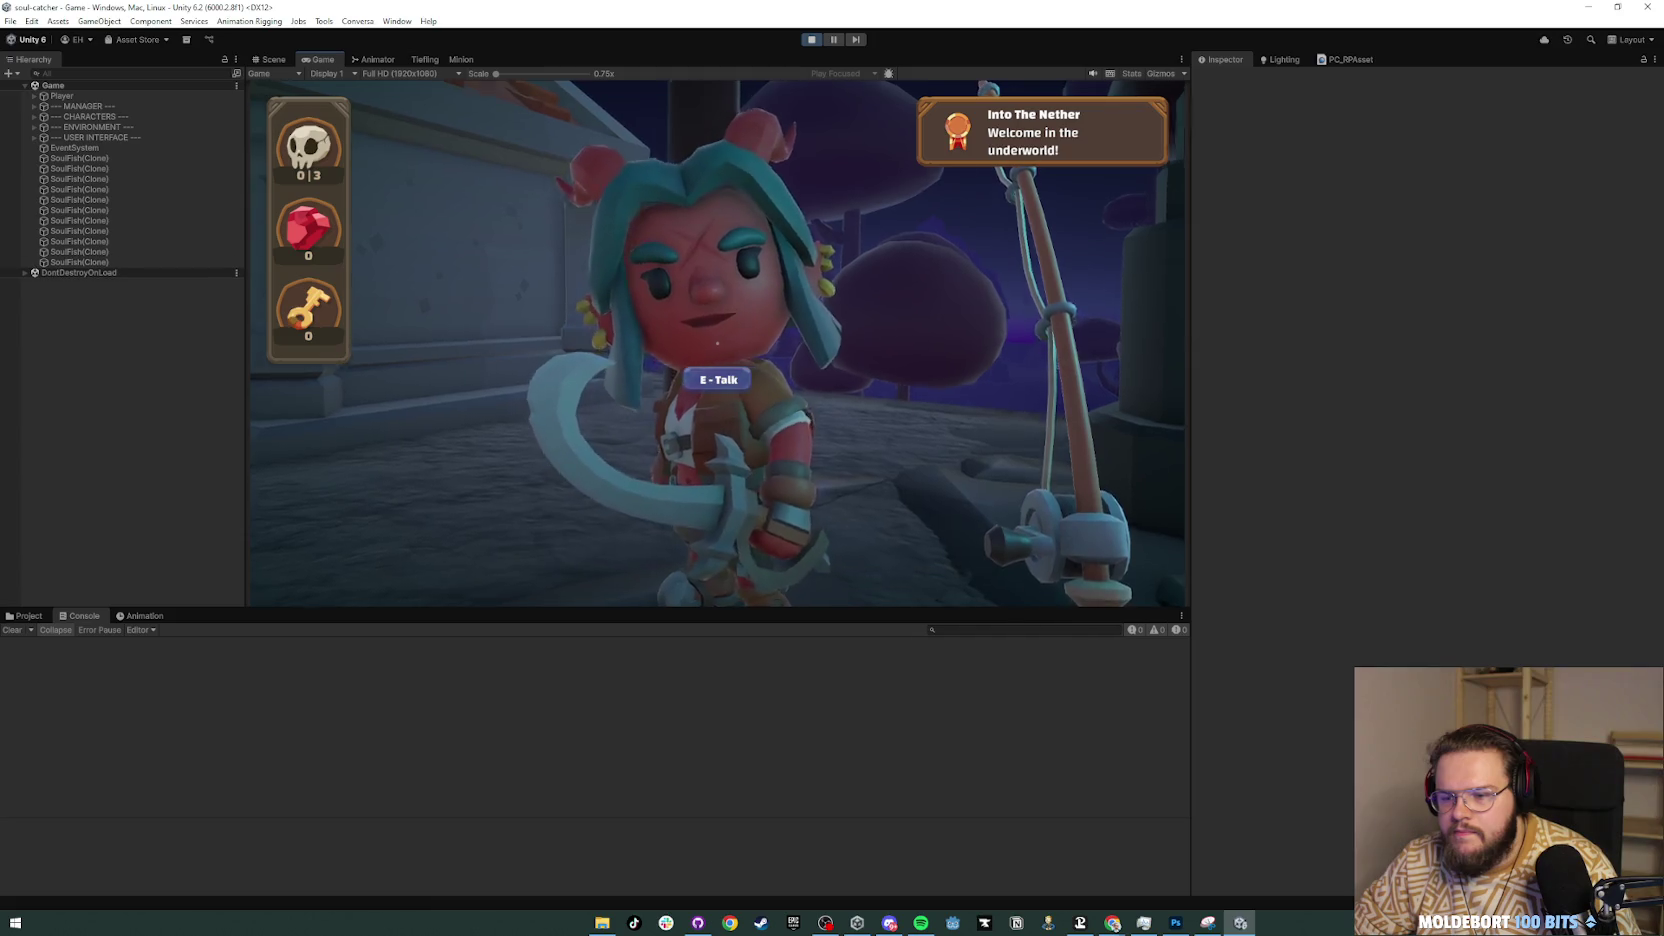
{"action": "key", "text": "Escape"}
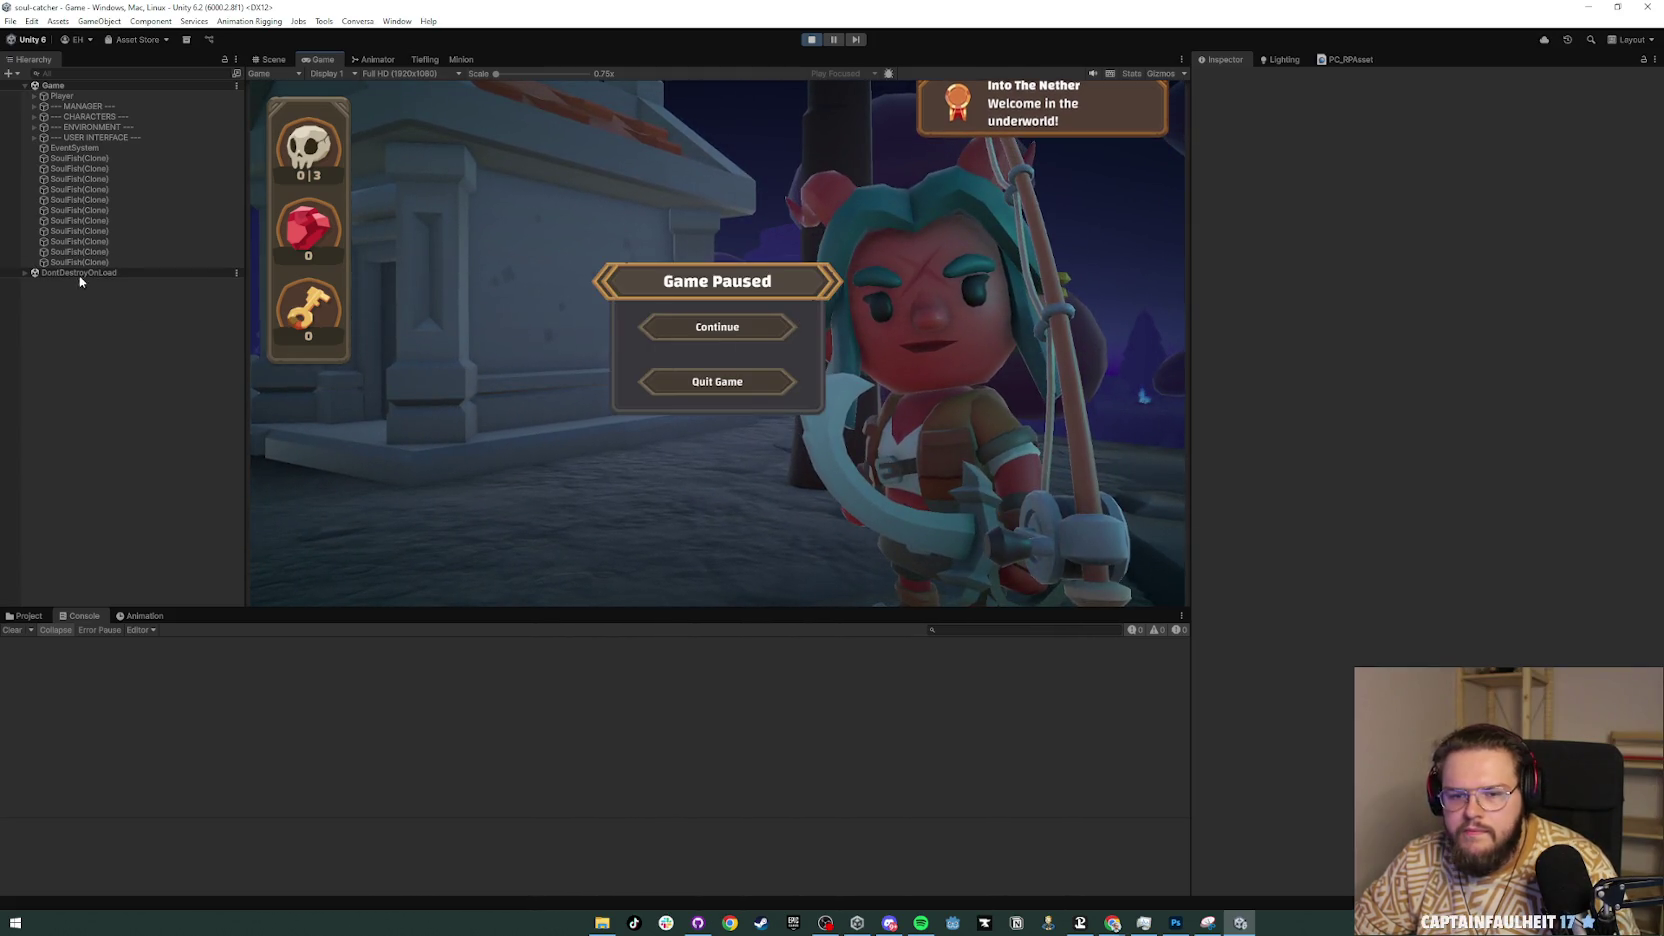
{"action": "left_click", "coordinate": [410, 74]}
{"action": "left_click", "coordinate": [408, 131]}
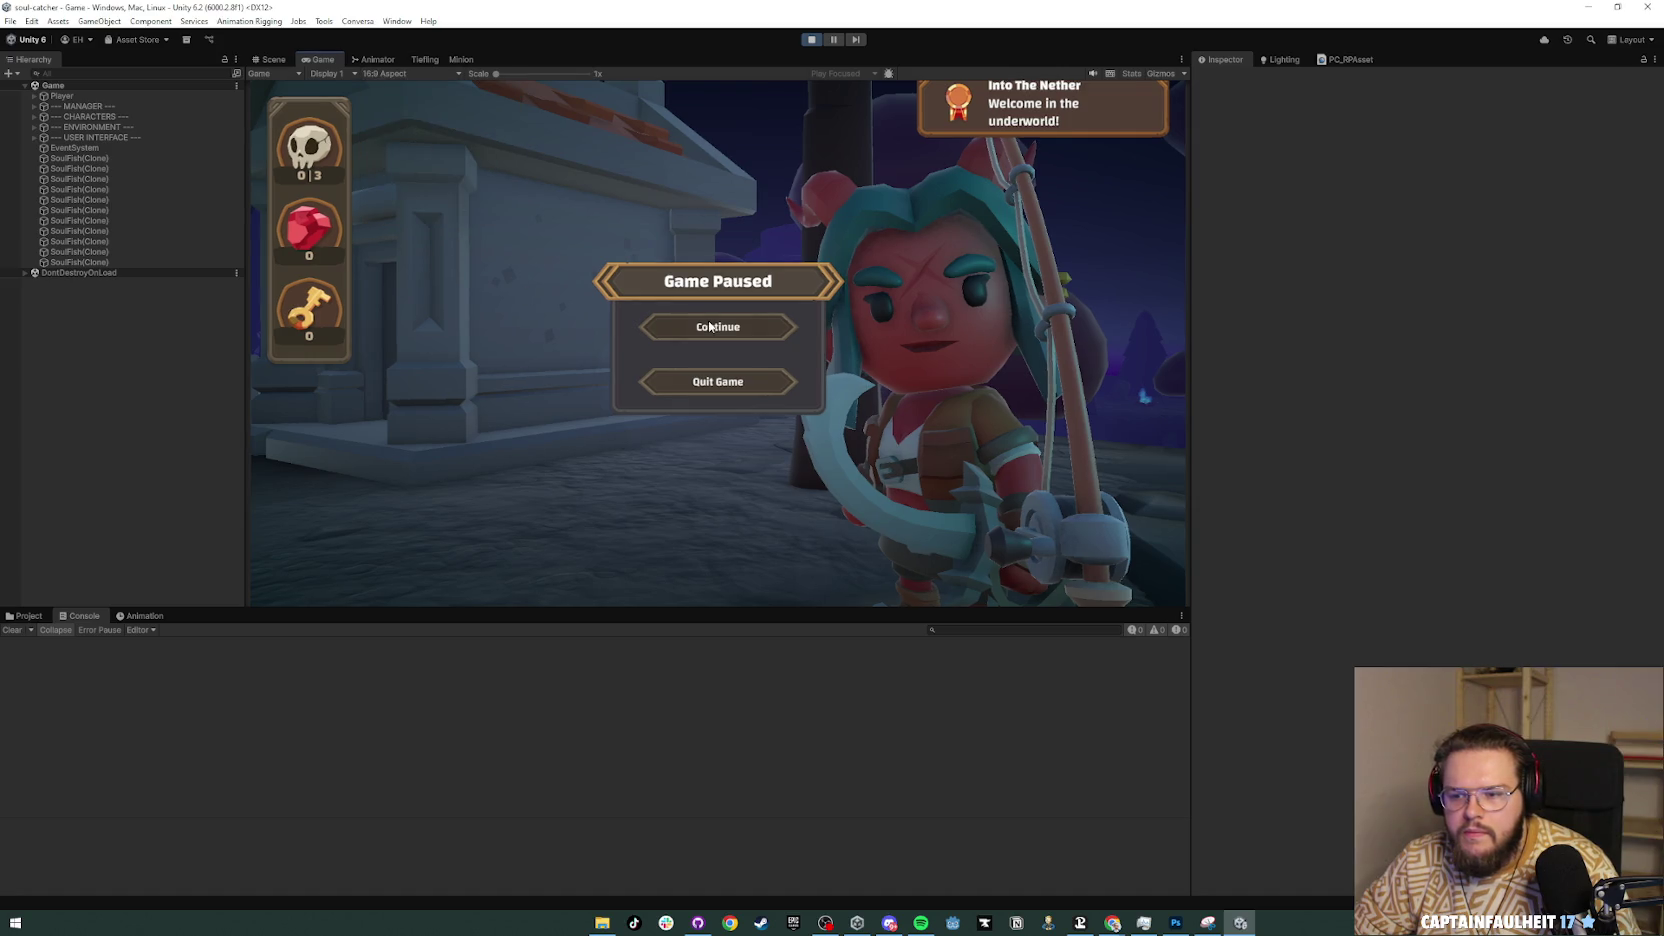
Step: Resume and end the Tiefling conversation with Bye, then pause again
{"action": "left_click", "coordinate": [710, 327]}
{"action": "left_click", "coordinate": [996, 556]}
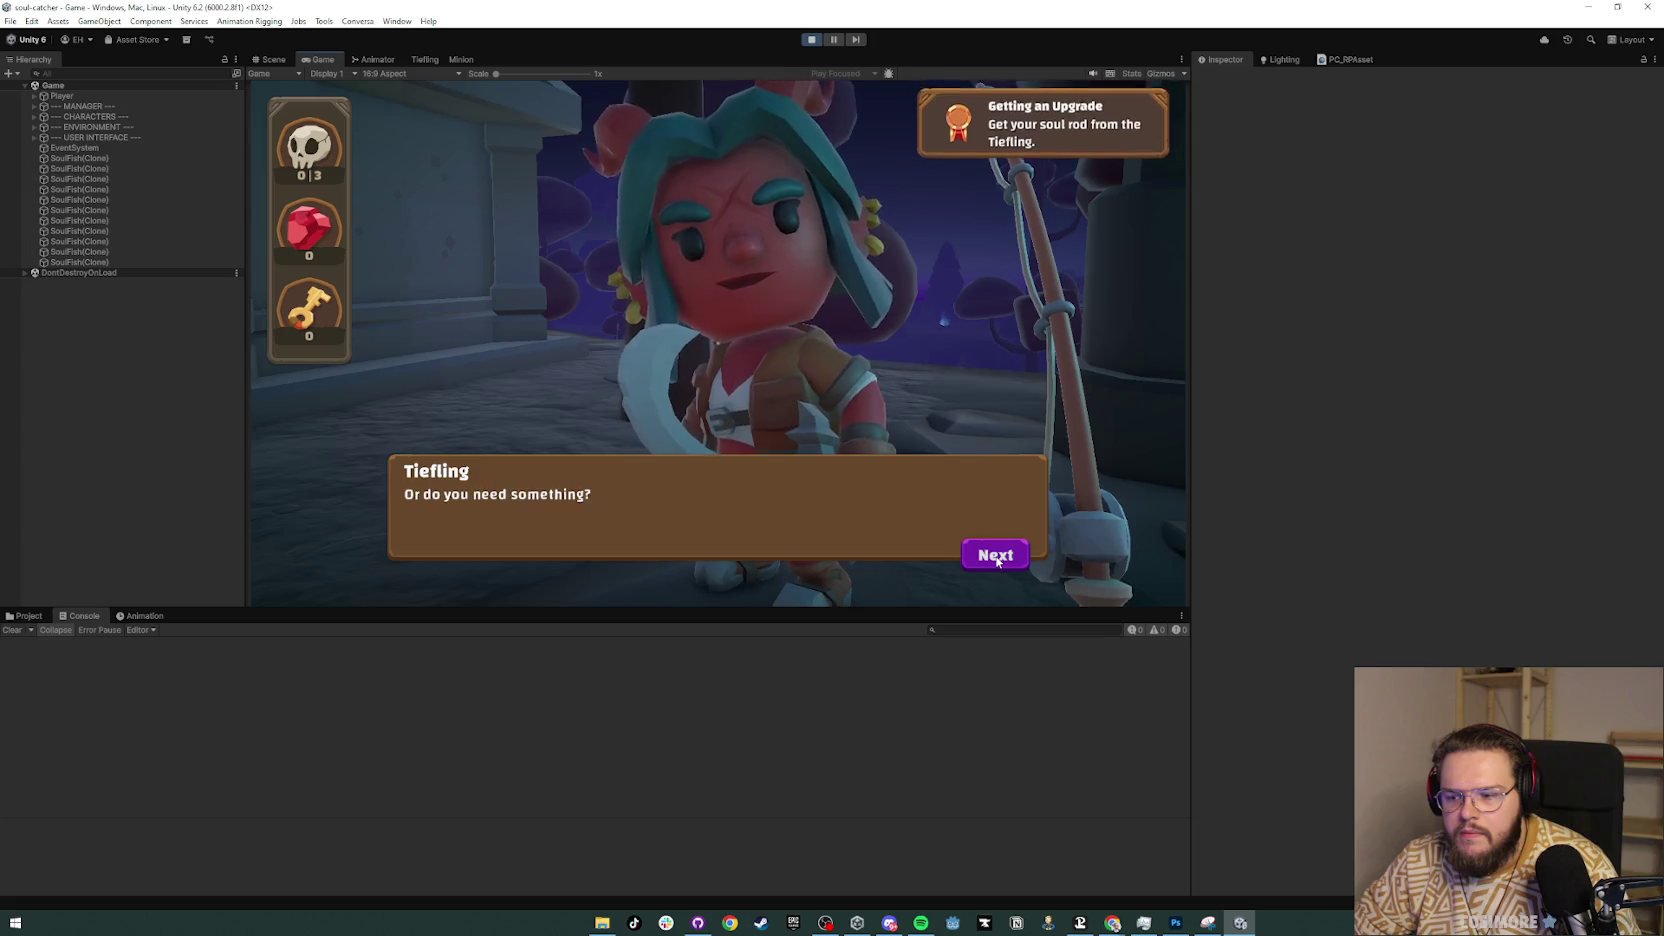
{"action": "left_click", "coordinate": [996, 558]}
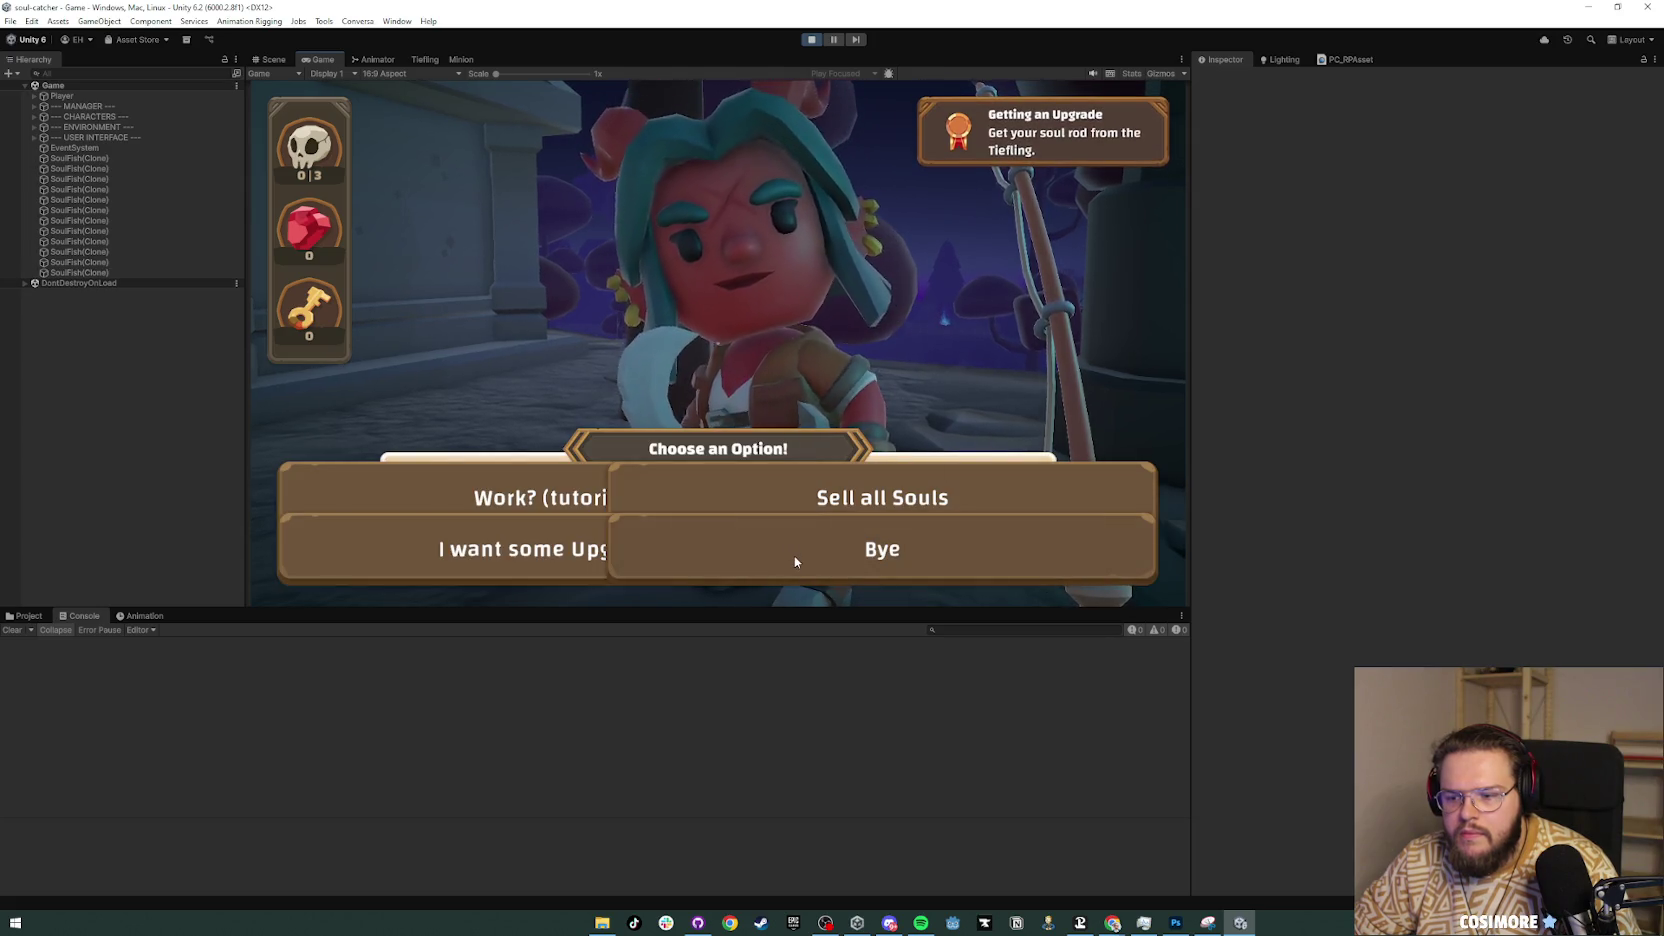
{"action": "left_click", "coordinate": [795, 561]}
{"action": "left_click", "coordinate": [991, 562]}
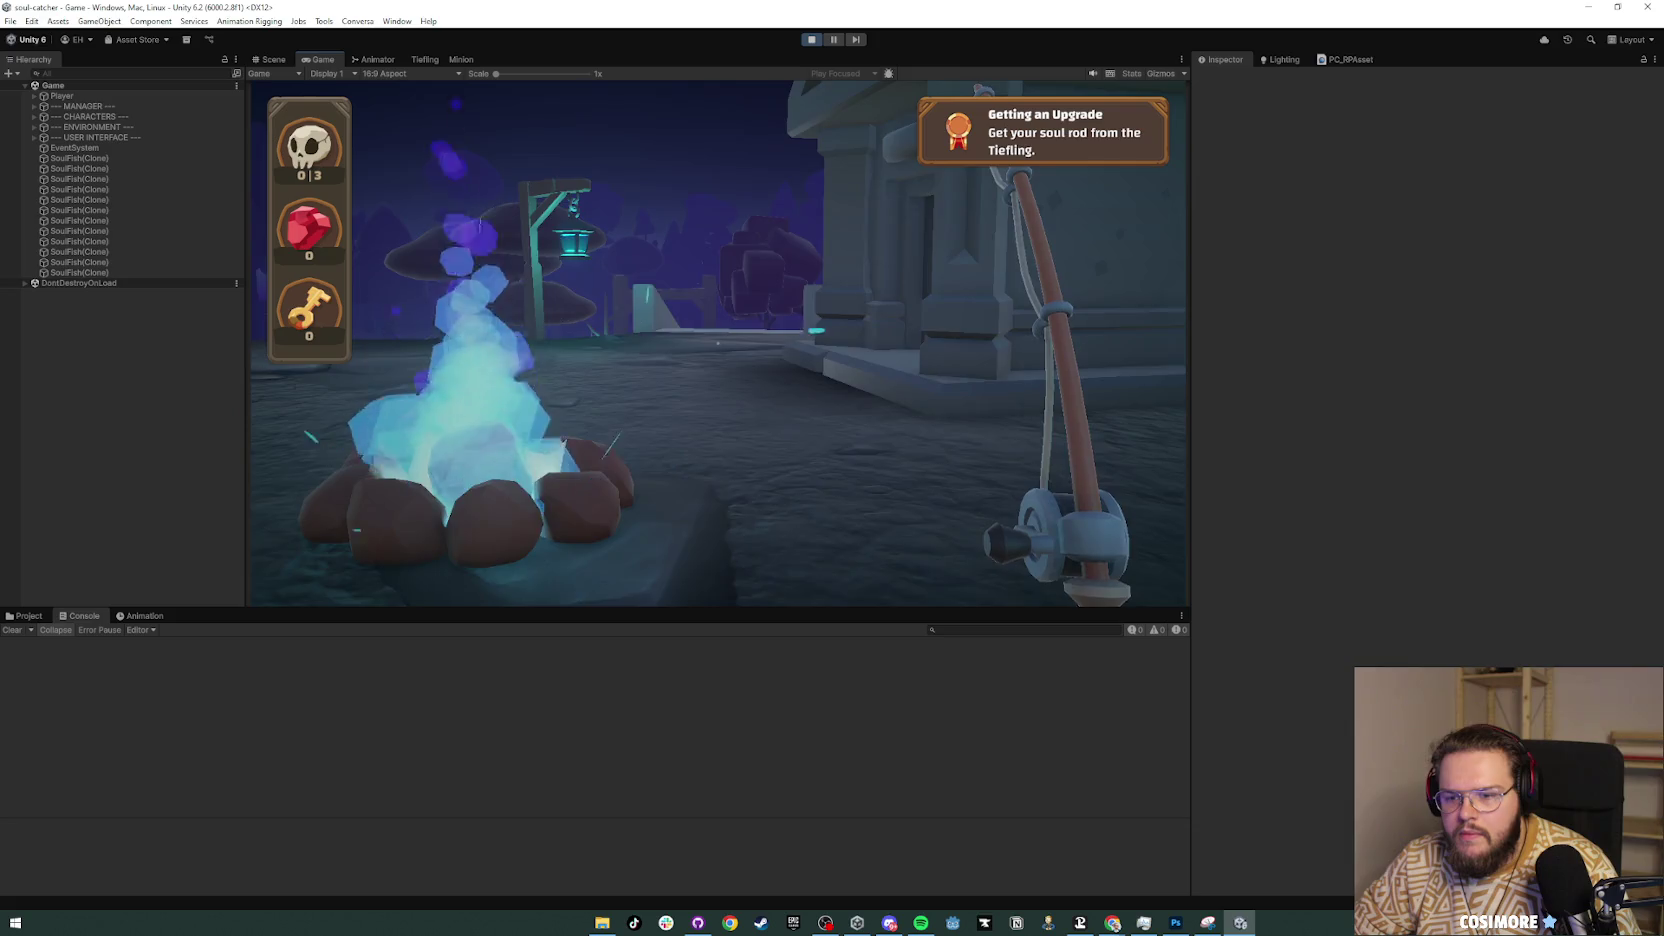
{"action": "key", "text": "Escape"}
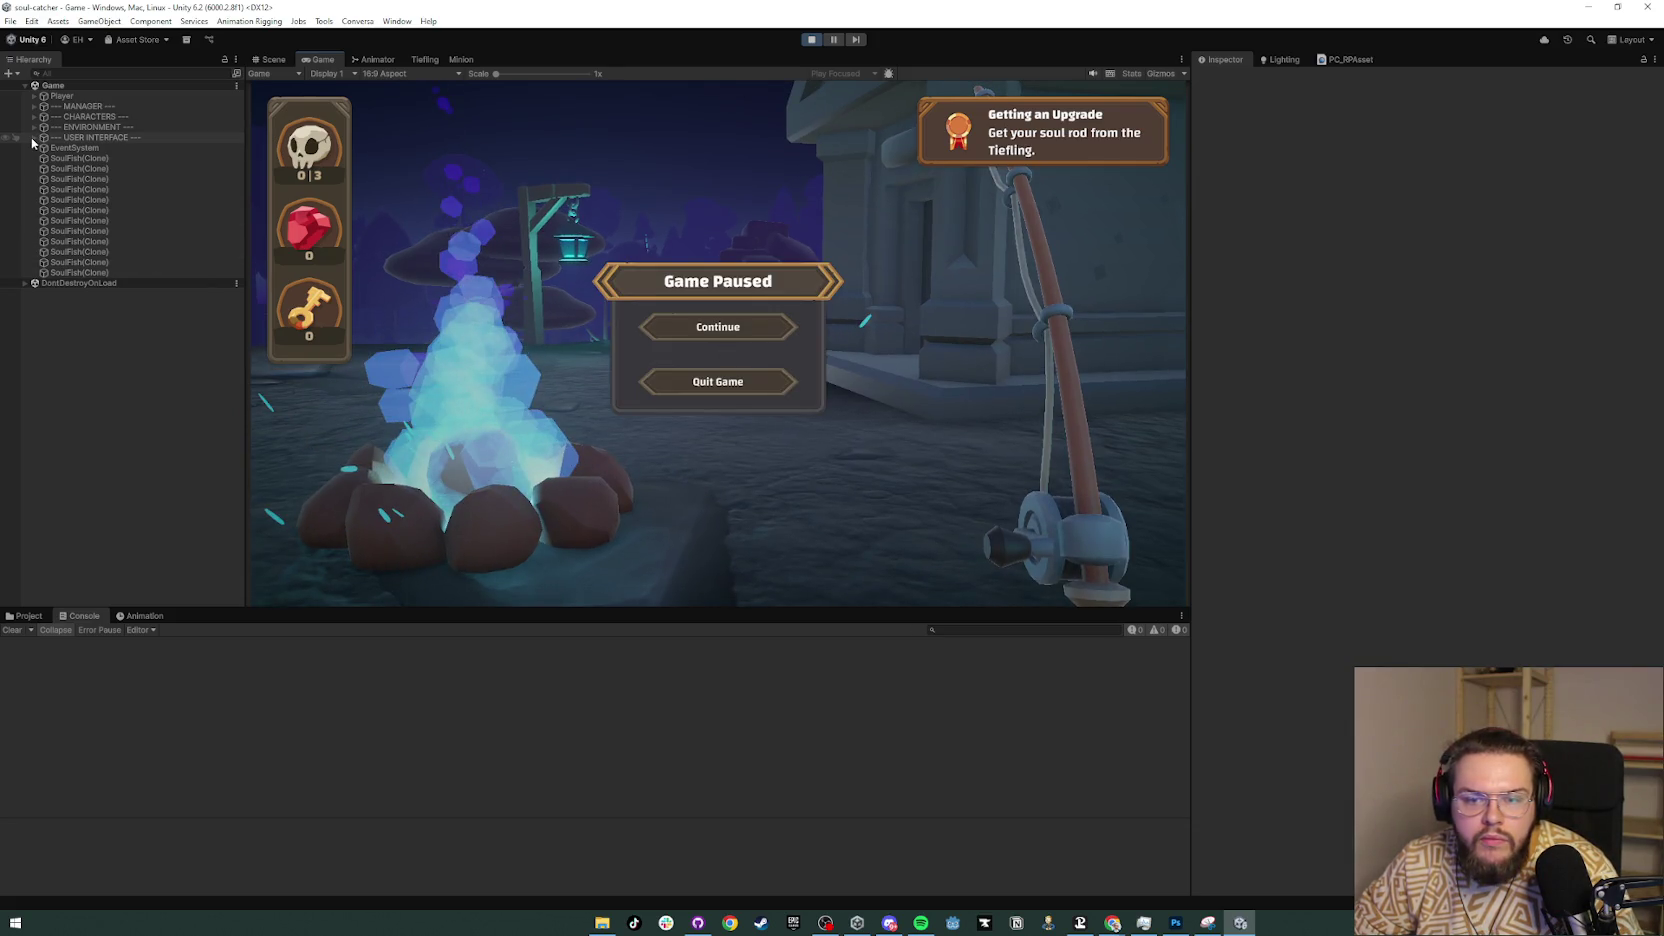
Step: Disable the USER INTERFACE object to hide the HUD, then return to the game
{"action": "left_click", "coordinate": [31, 140]}
{"action": "key", "text": "alt+shift+a"}
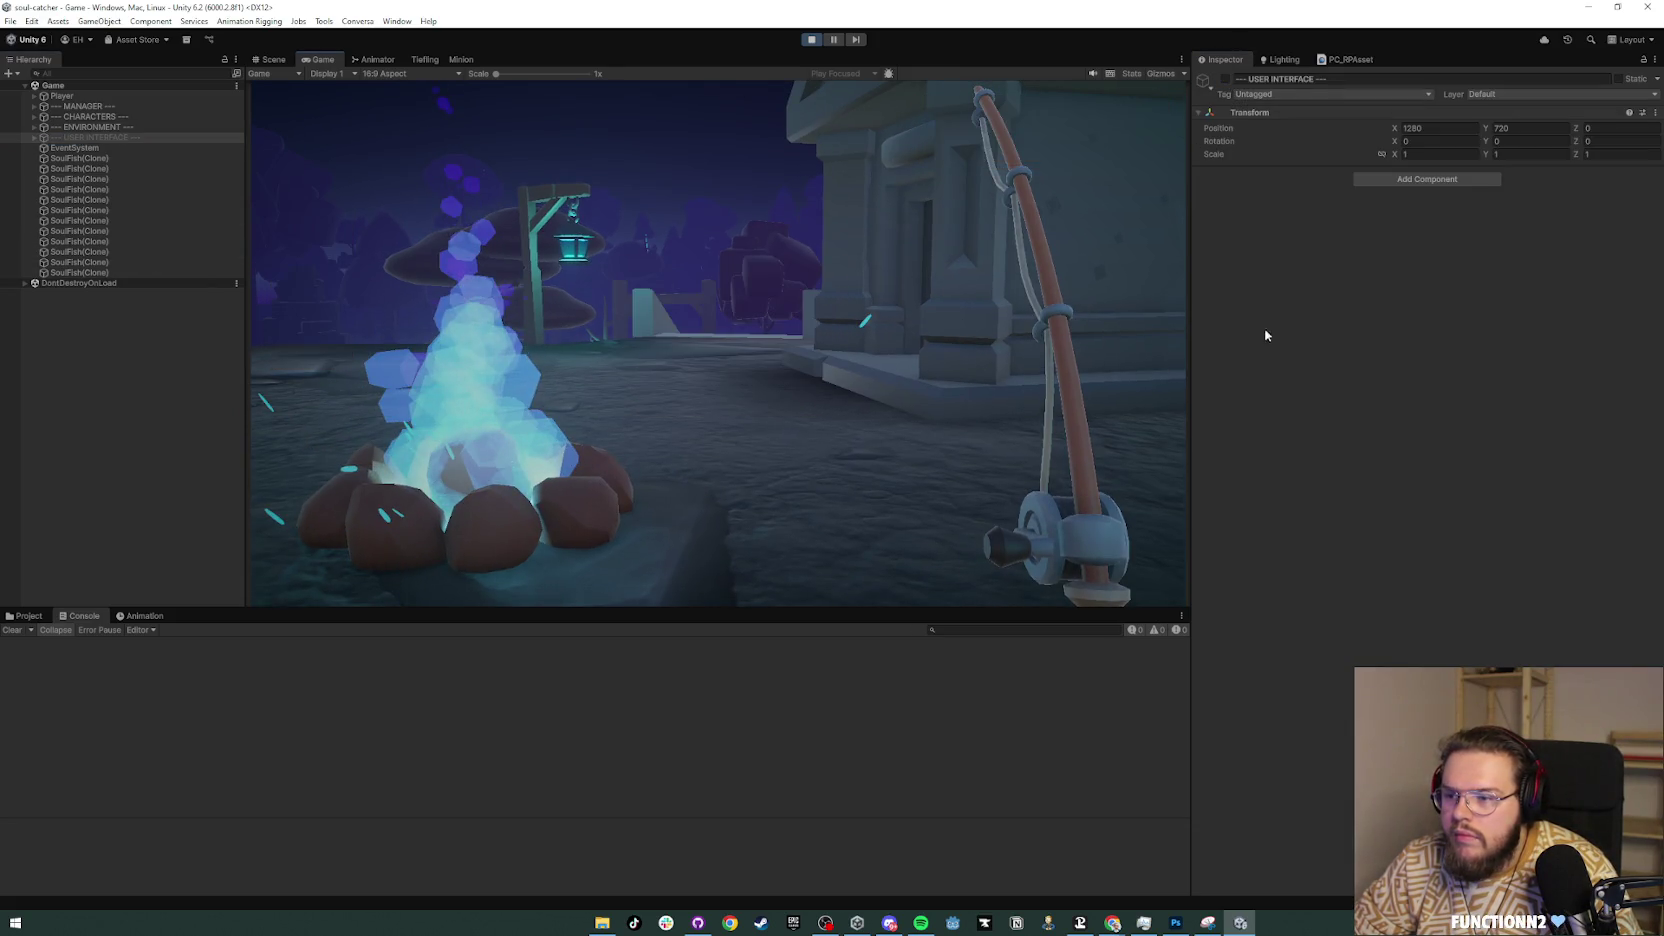
{"action": "left_click", "coordinate": [25, 615]}
{"action": "left_click", "coordinate": [641, 342]}
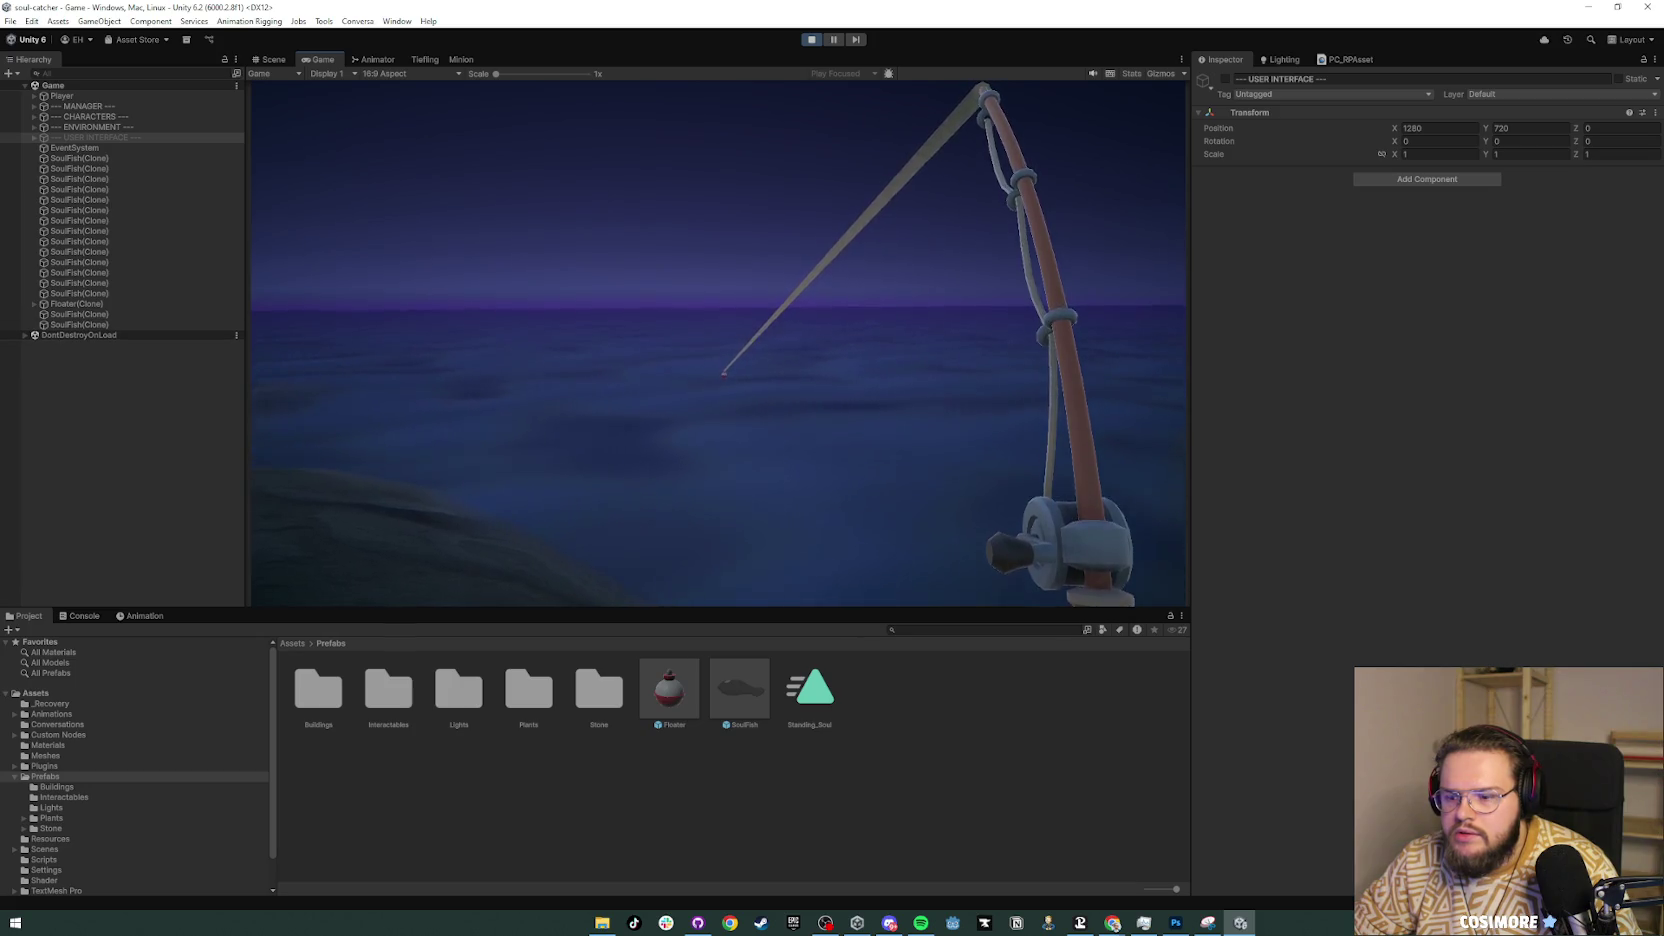
Step: Bring Unity Hub's Projects list up over the running game
{"action": "key", "text": "alt+Tab"}
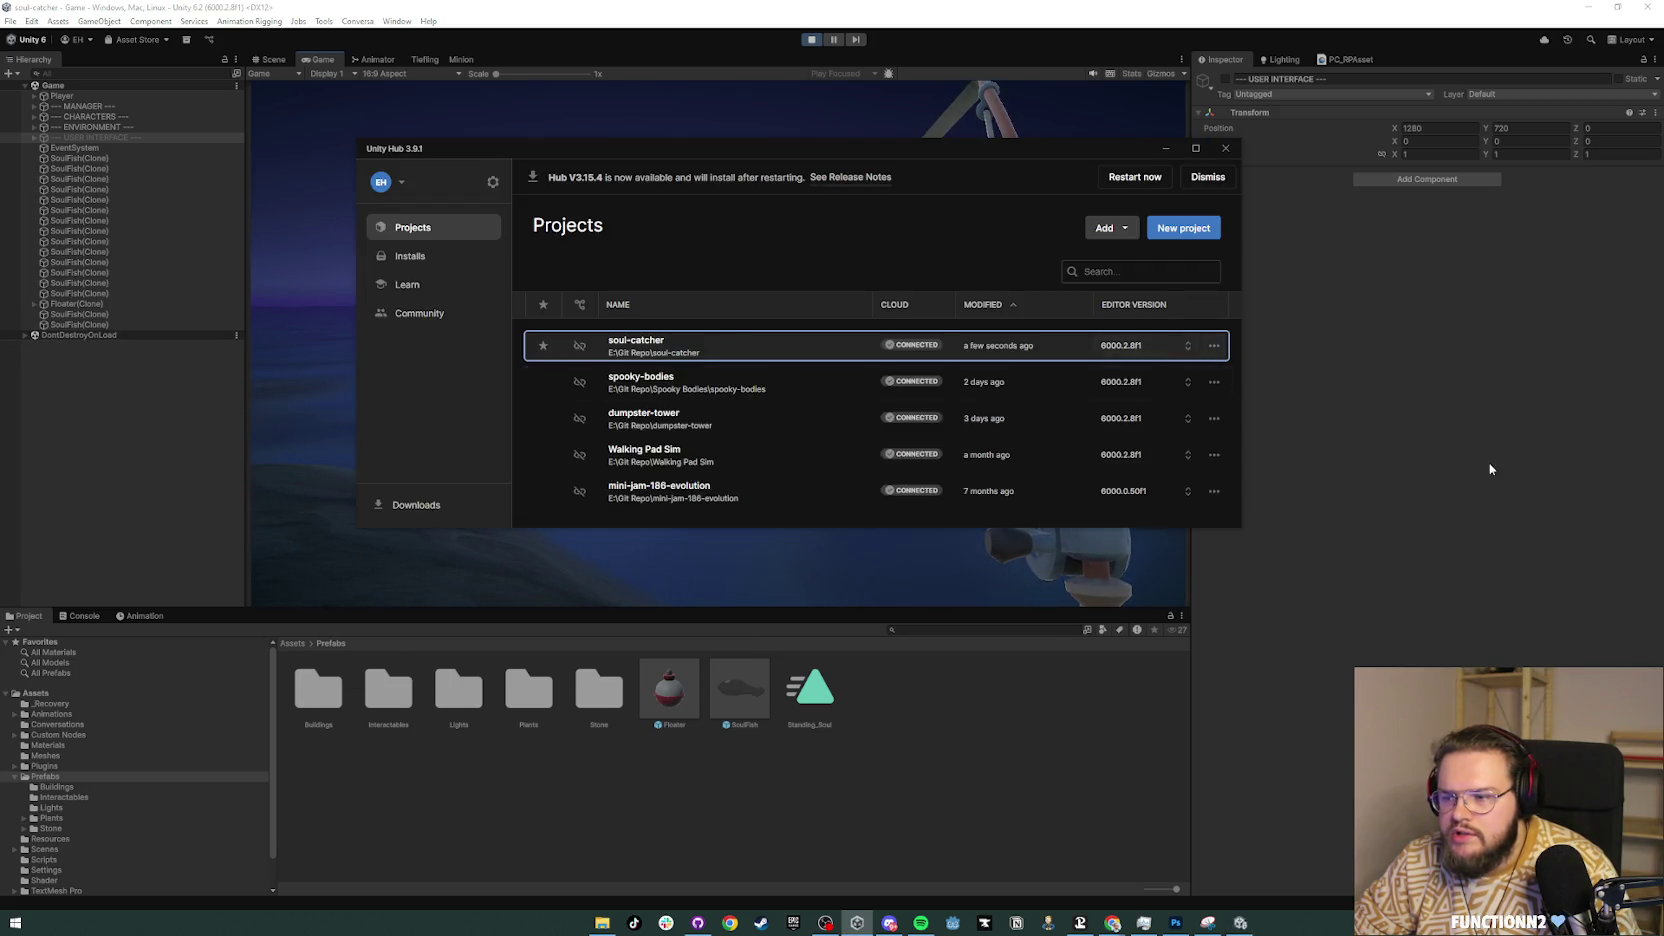
Step: Return to the Unity editor and stop Play Mode
{"action": "left_click", "coordinate": [1485, 465]}
{"action": "left_click", "coordinate": [396, 21]}
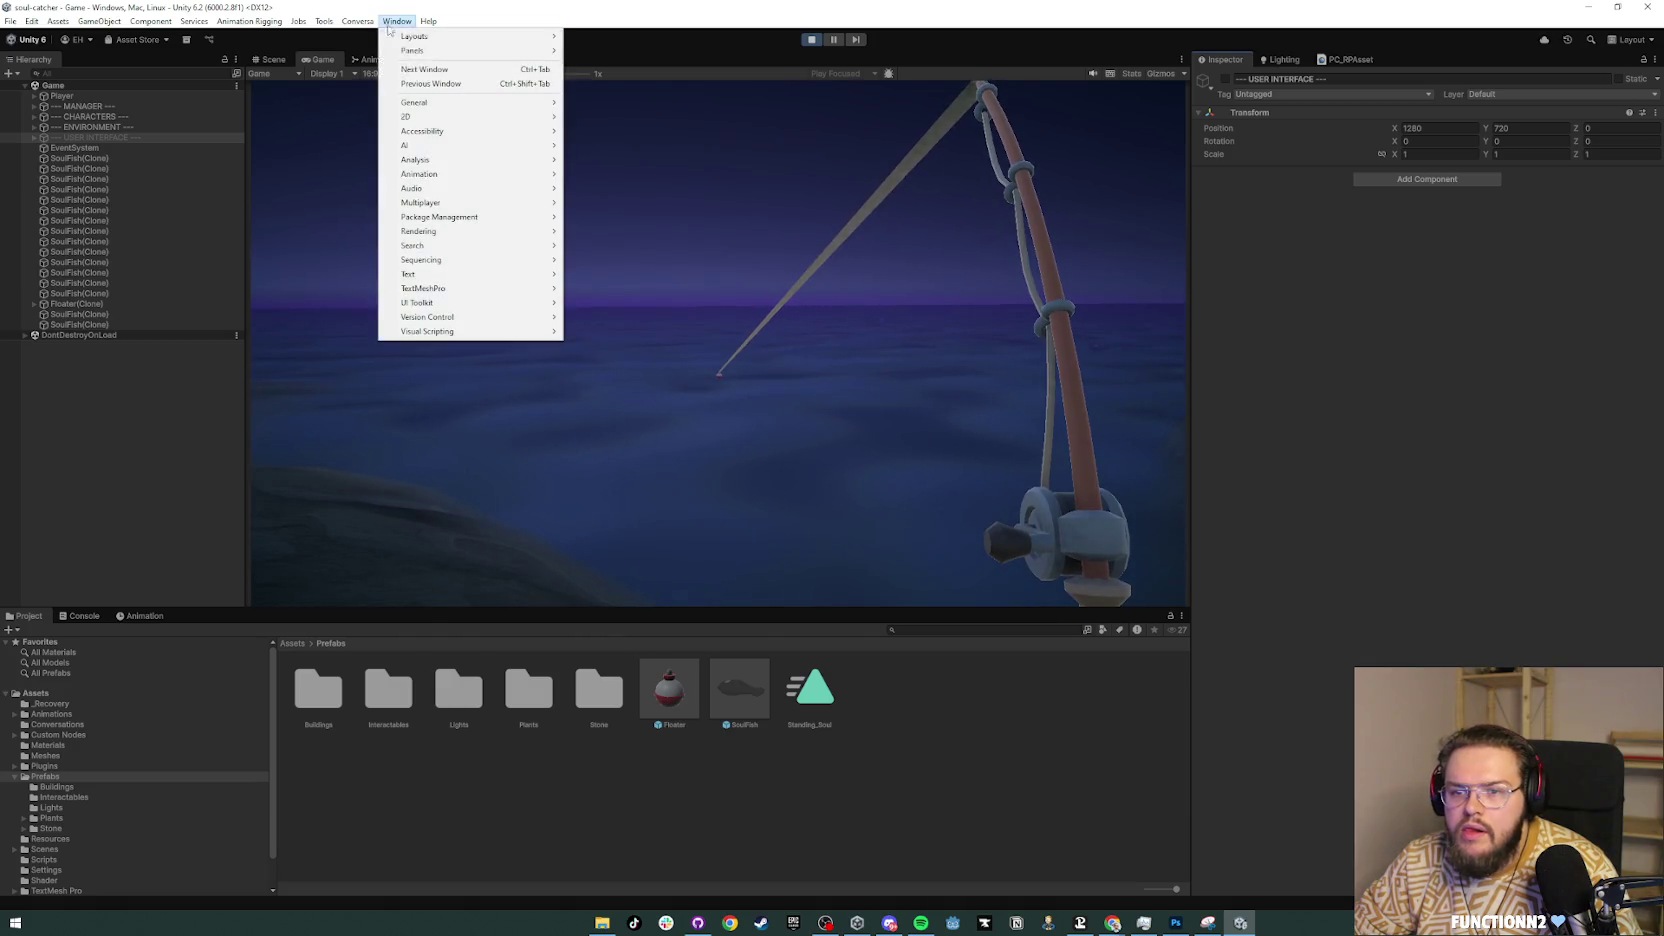
{"action": "mouse_move", "coordinate": [498, 106]}
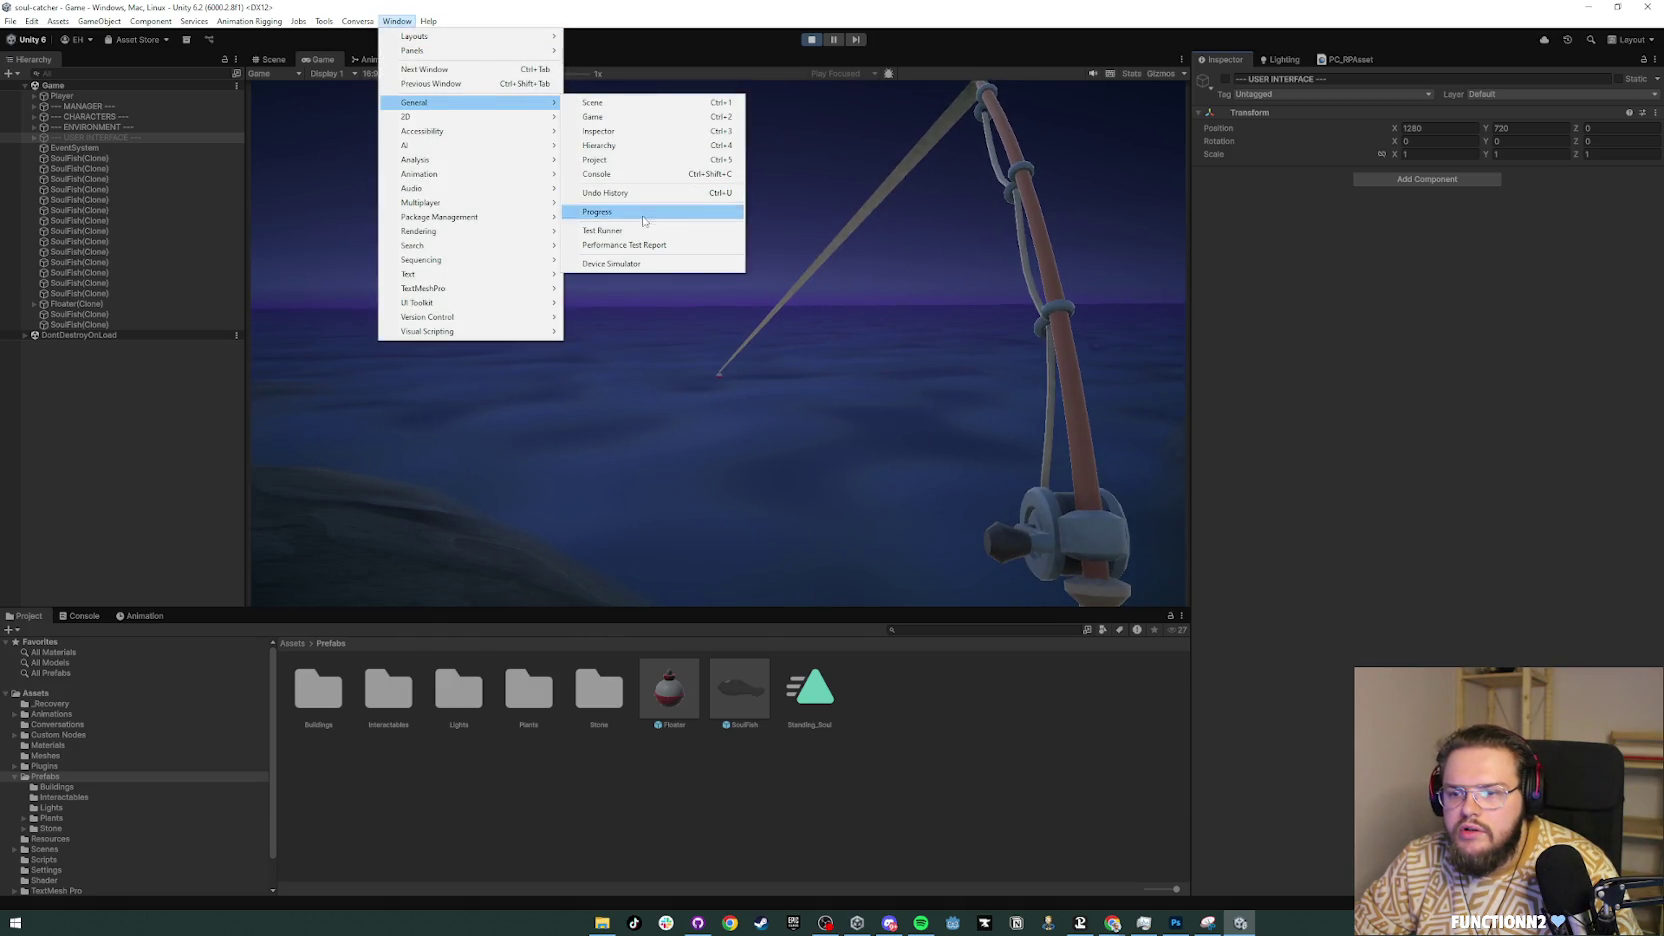
{"action": "left_click", "coordinate": [811, 40]}
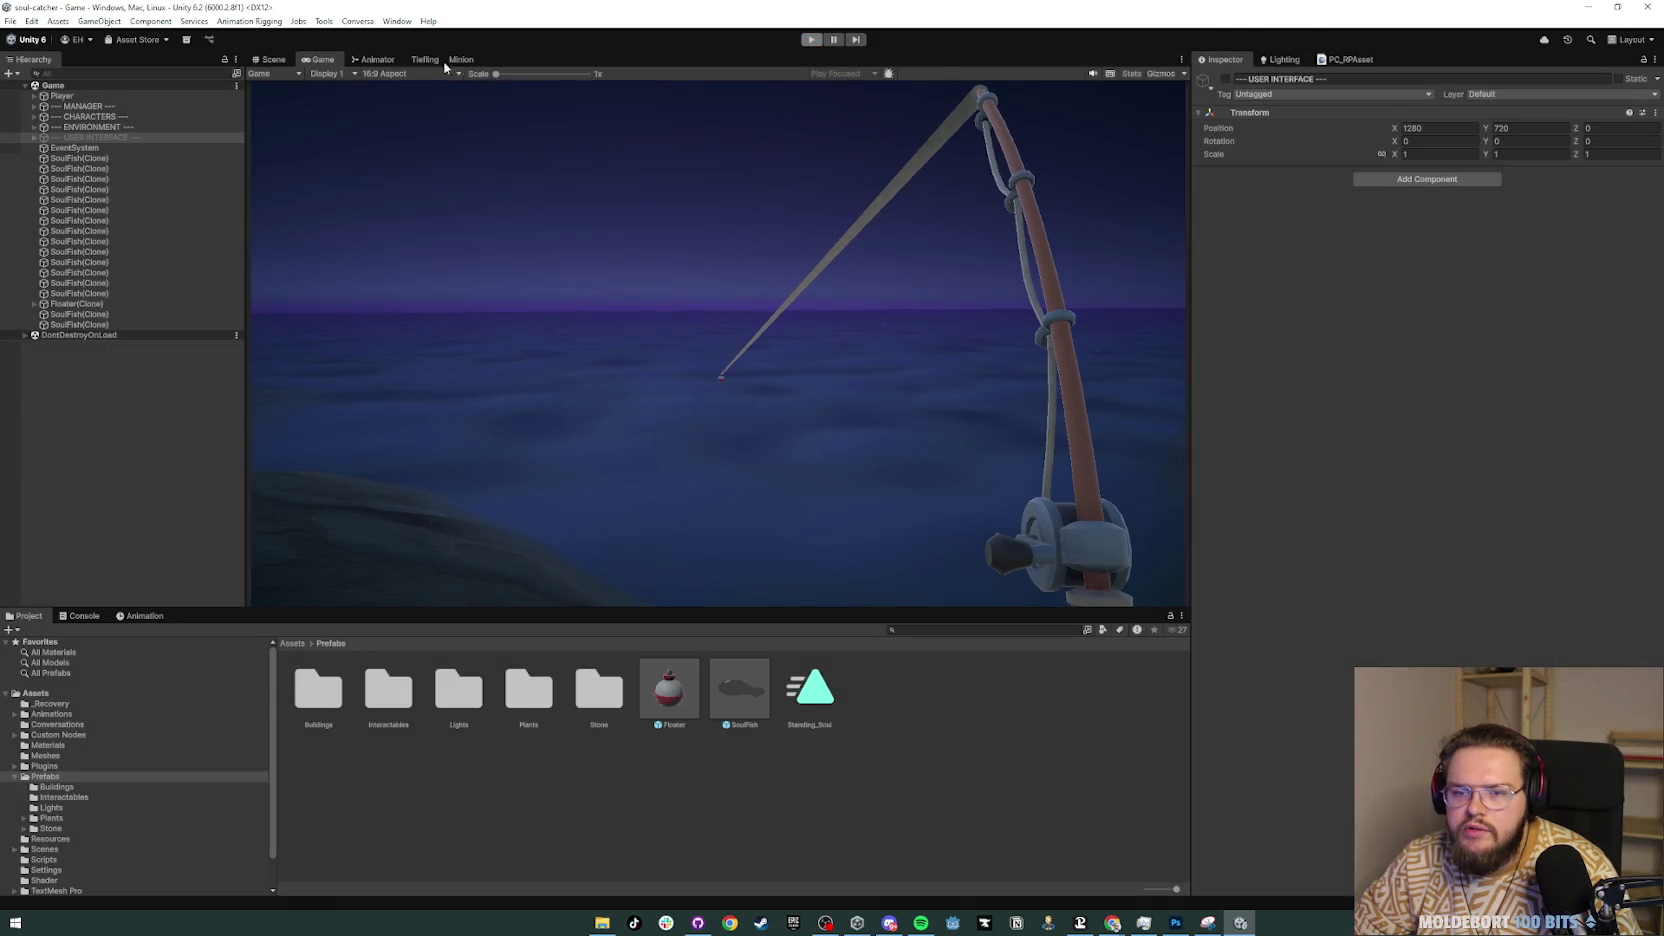
Step: Confirm in the Package Manager that Recorder 5.1.4 is installed, then close it
{"action": "left_click", "coordinate": [396, 21]}
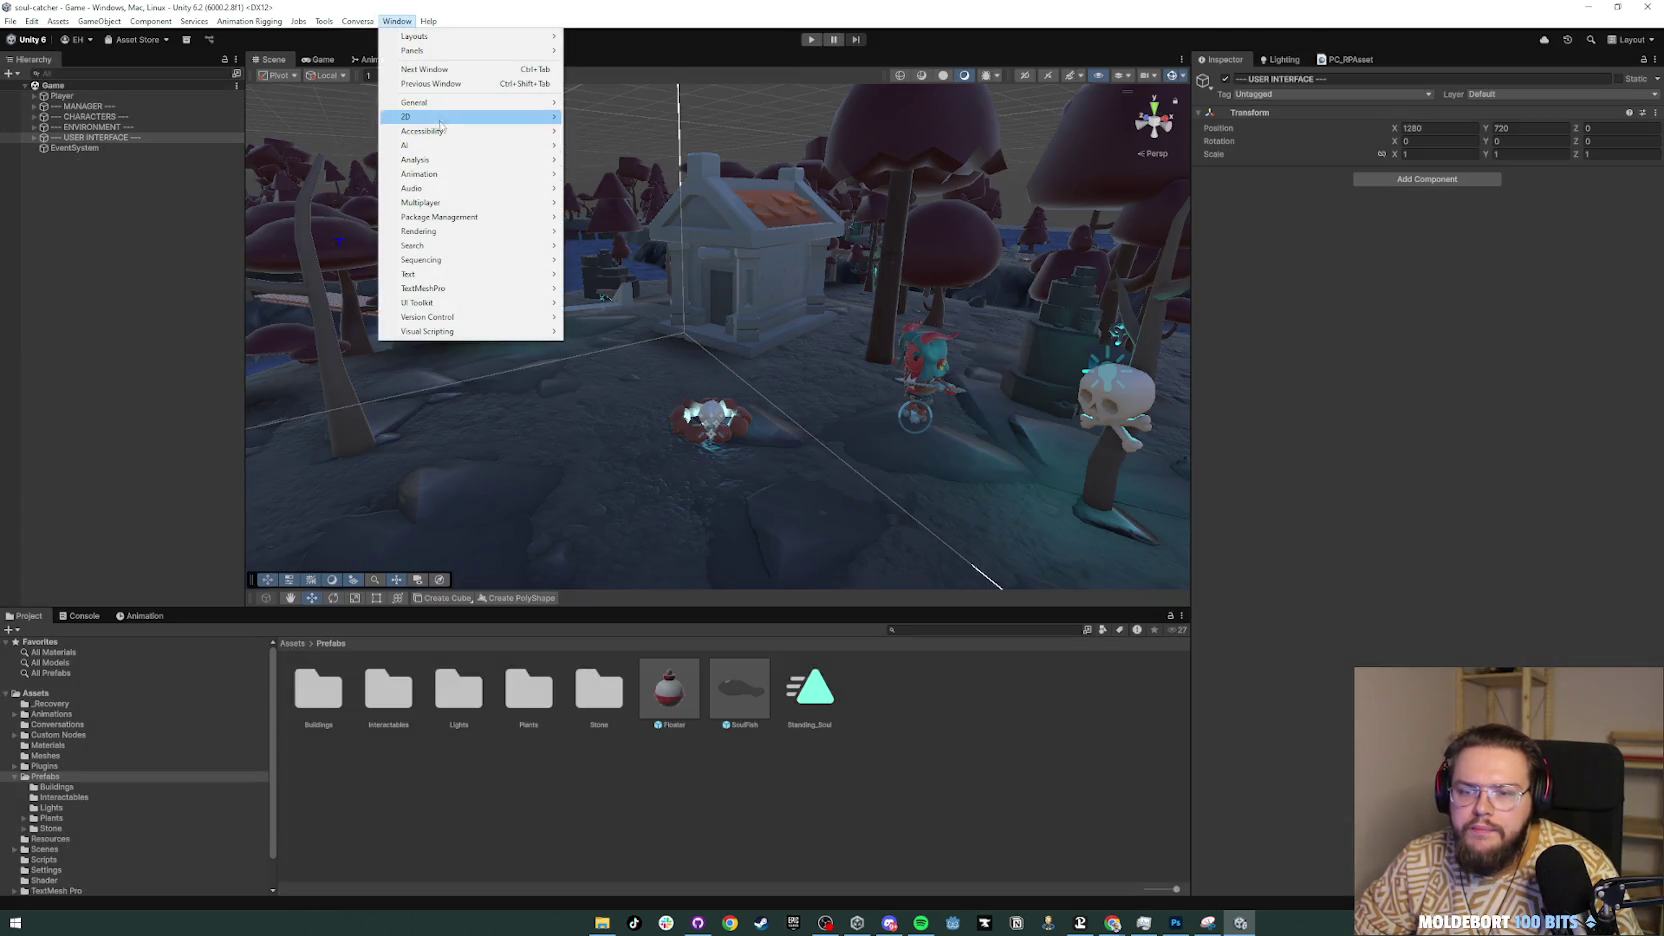
{"action": "mouse_move", "coordinate": [470, 216]}
{"action": "left_click", "coordinate": [646, 220]}
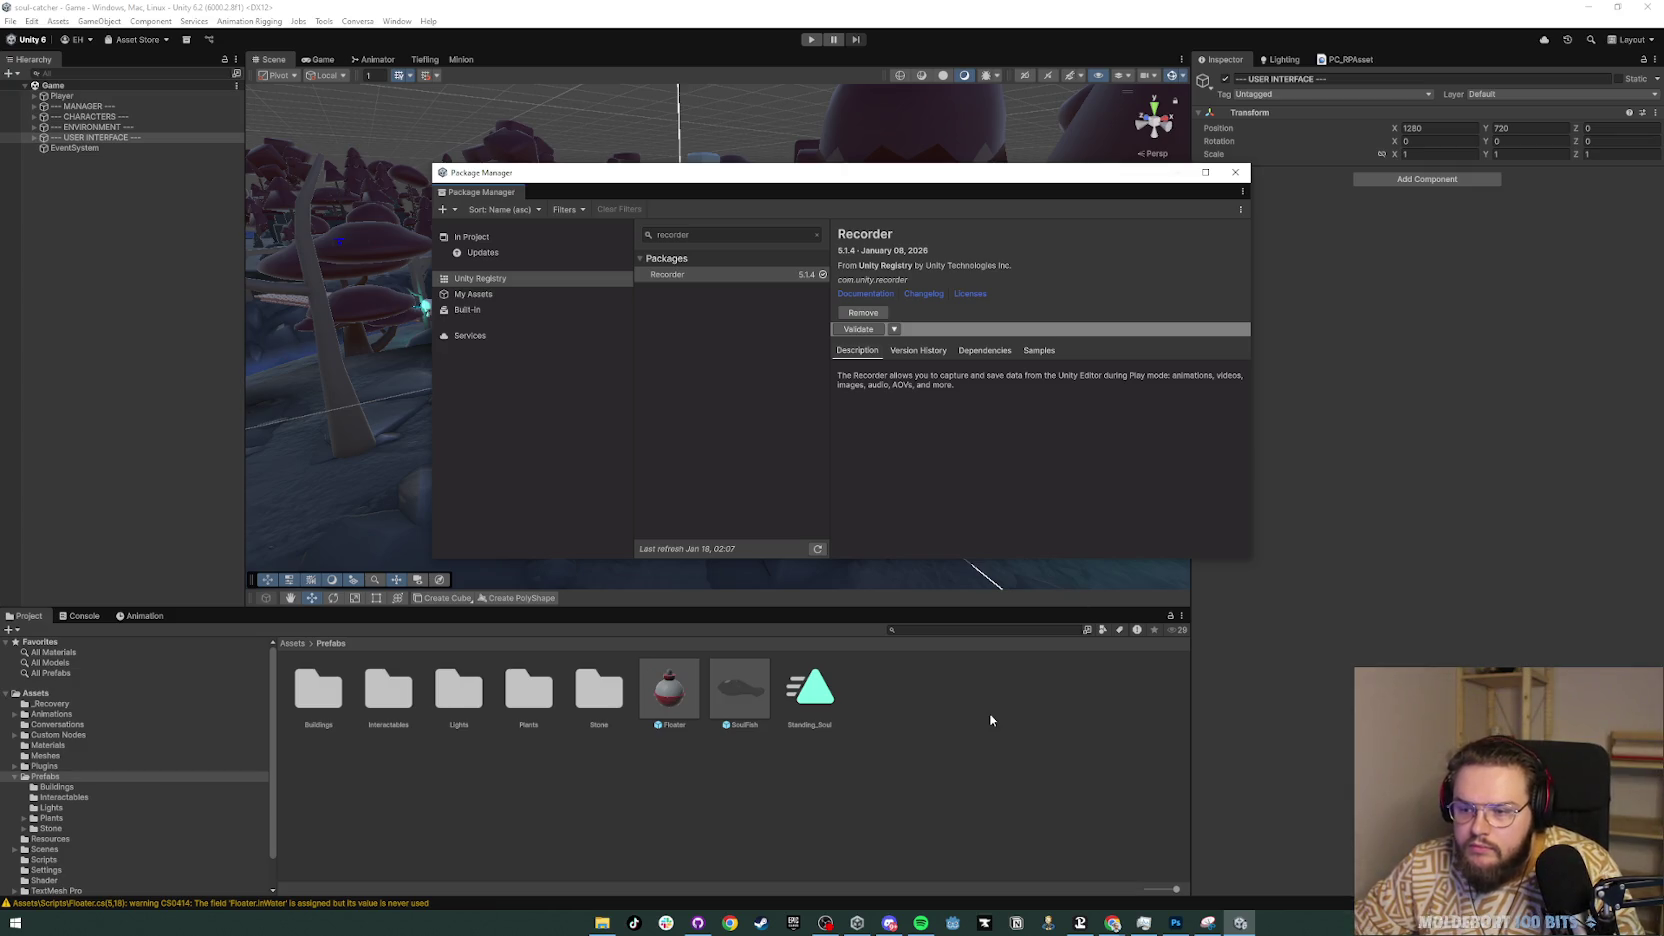
{"action": "left_click", "coordinate": [369, 133]}
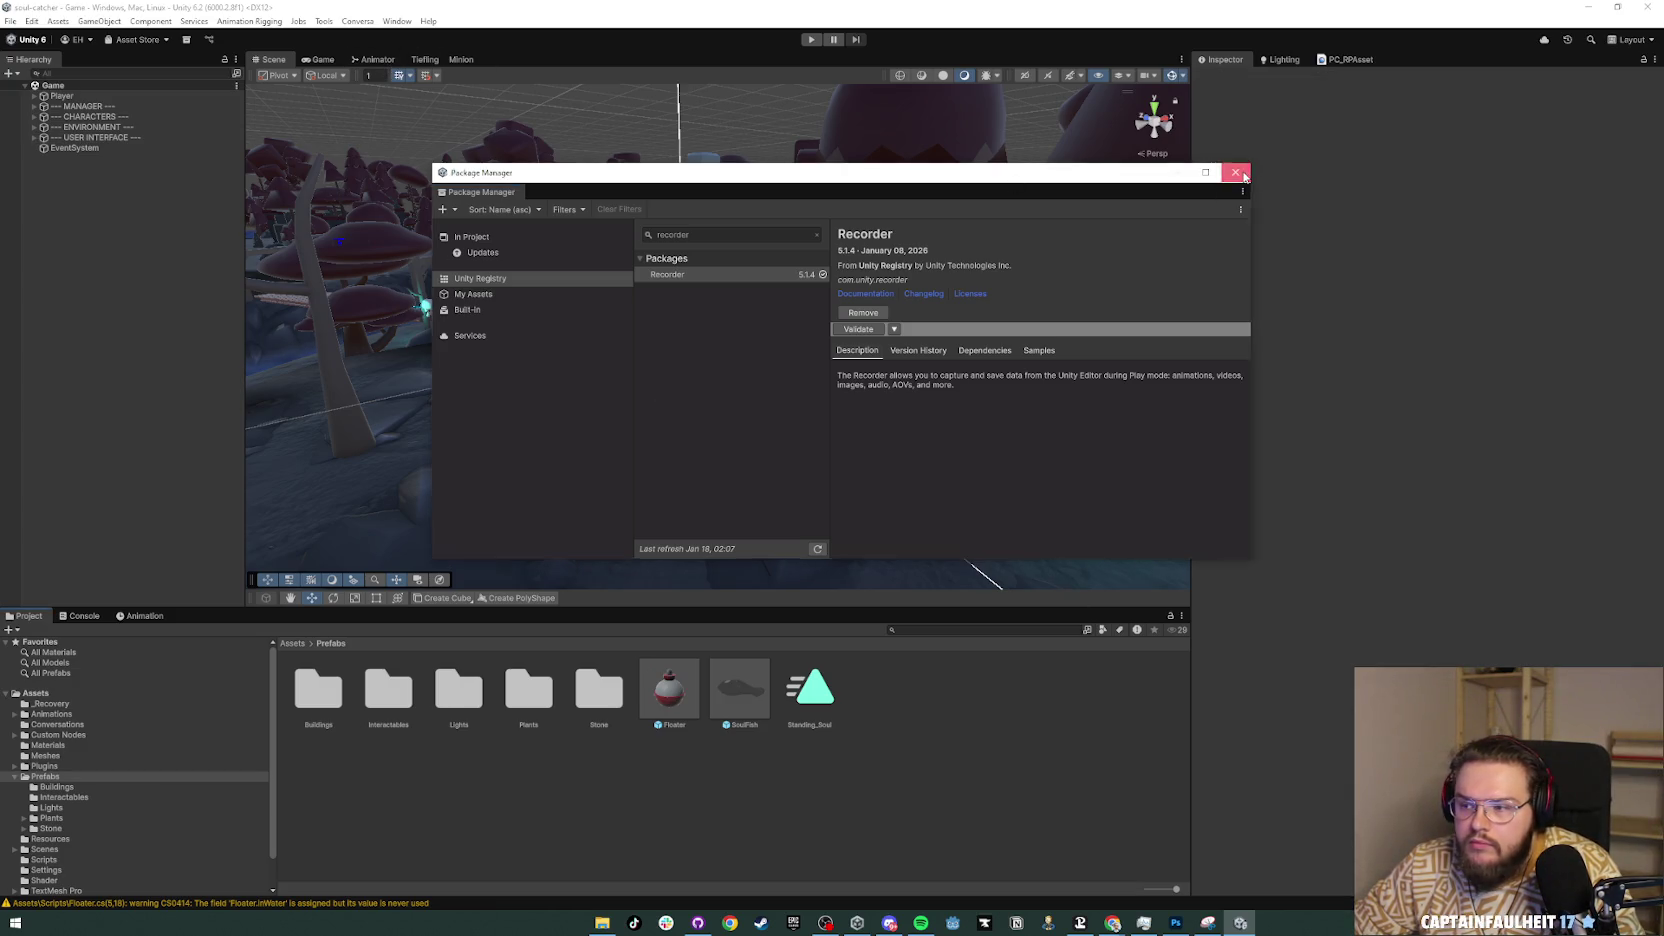
{"action": "left_click", "coordinate": [1236, 173]}
{"action": "left_click", "coordinate": [397, 21]}
Step: Dock the Recorder window beneath the Inspector and enlarge it to show all settings
{"action": "mouse_move", "coordinate": [514, 110]}
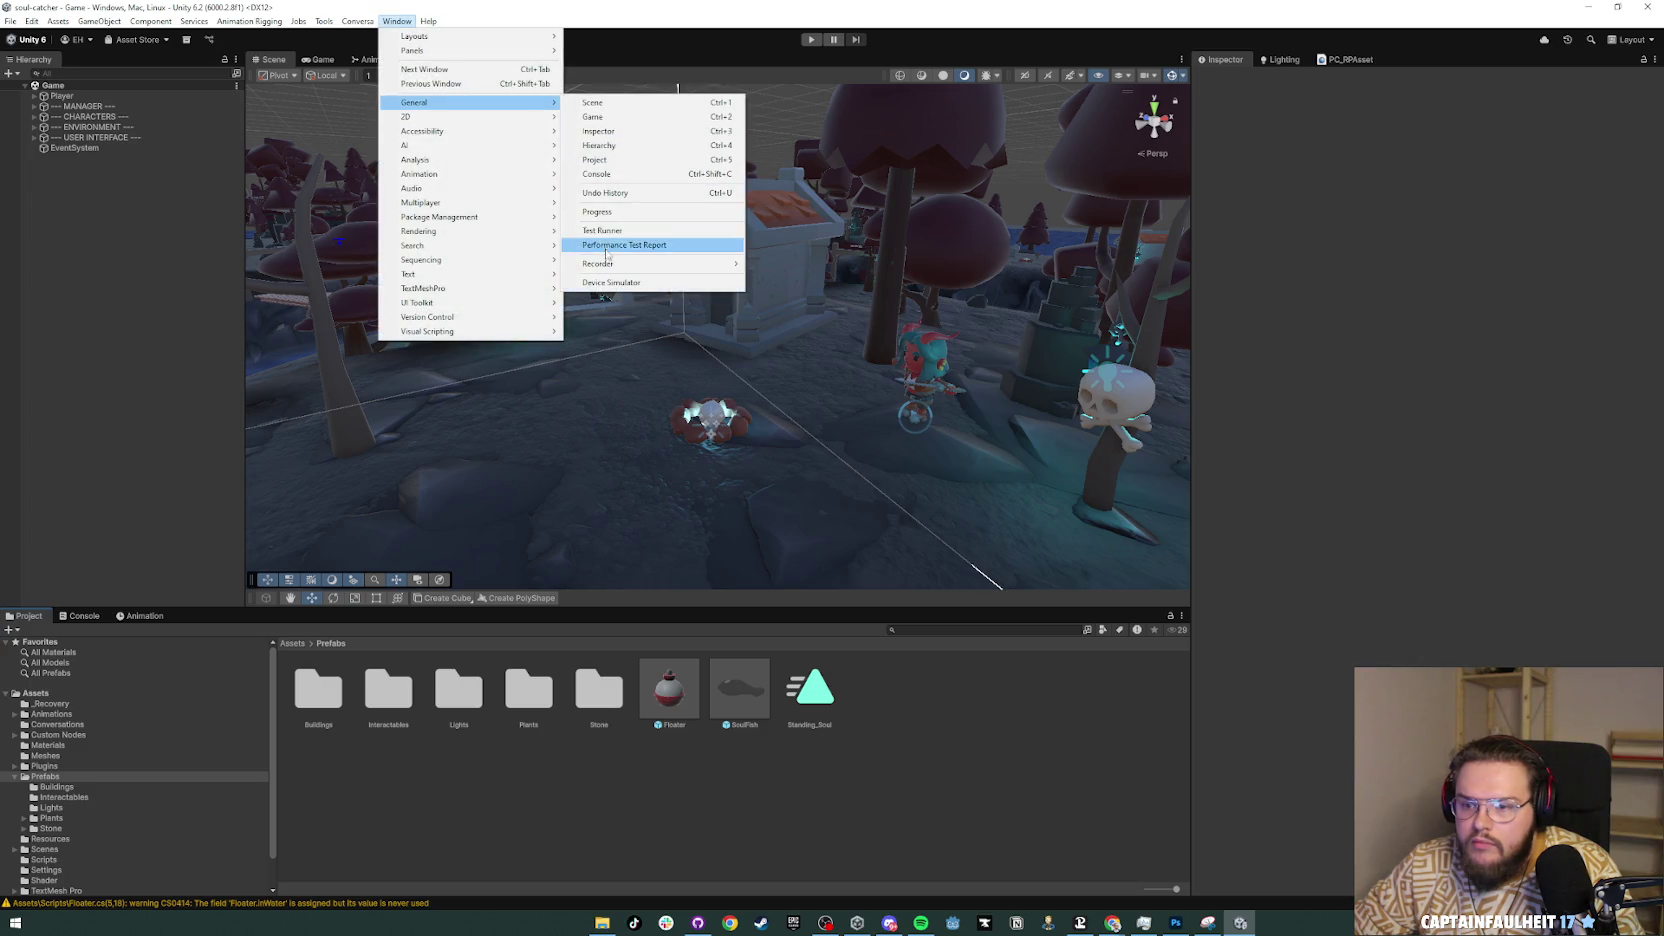
{"action": "mouse_move", "coordinate": [600, 263]}
{"action": "left_click", "coordinate": [800, 267]}
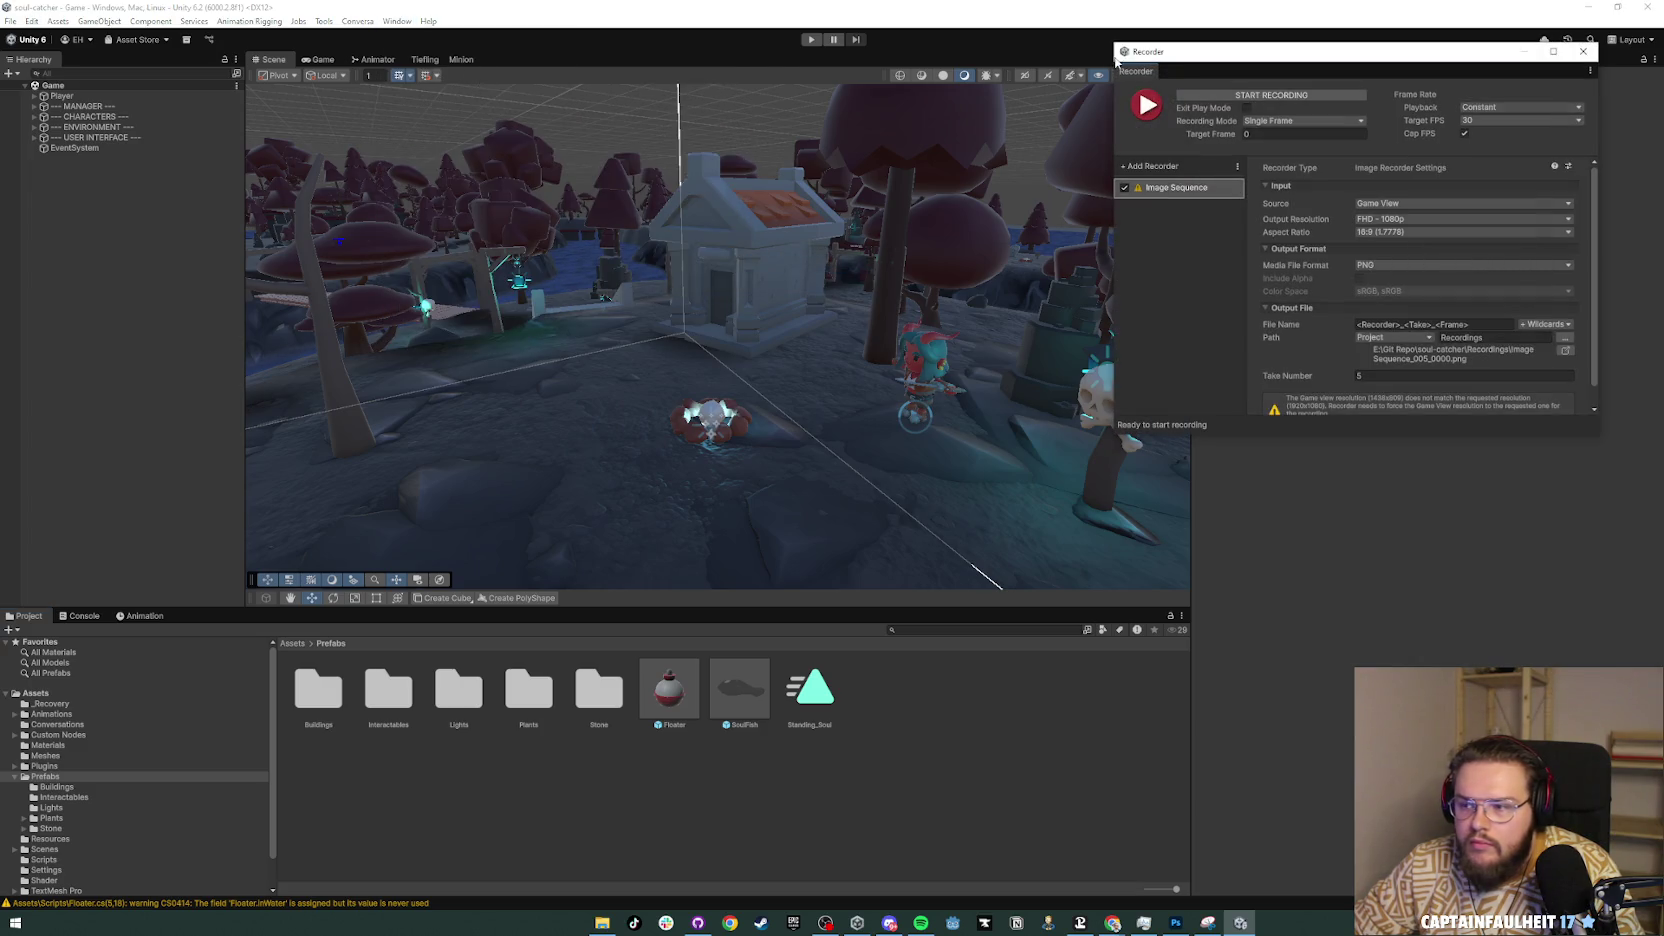
{"action": "mouse_move", "coordinate": [1132, 74]}
{"action": "left_mouse_down"}
{"action": "mouse_move", "coordinate": [1360, 614]}
{"action": "mouse_move", "coordinate": [1170, 550]}
{"action": "left_mouse_up"}
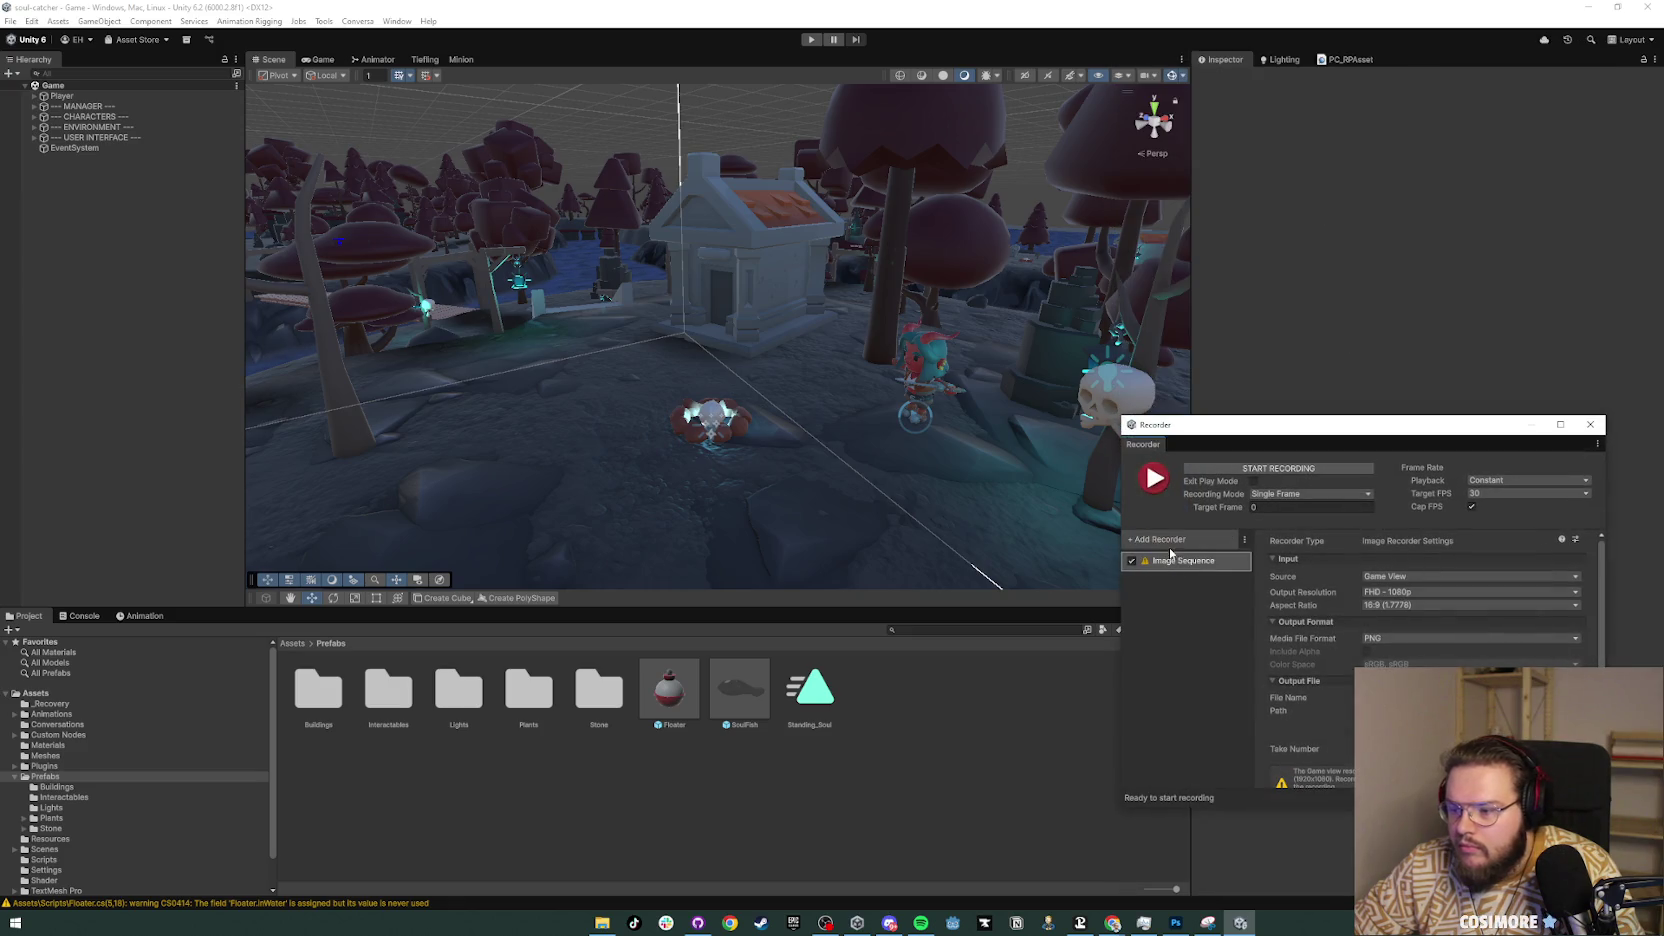
{"action": "left_click_drag", "start_coordinate": [1182, 462], "coordinate": [1420, 760]}
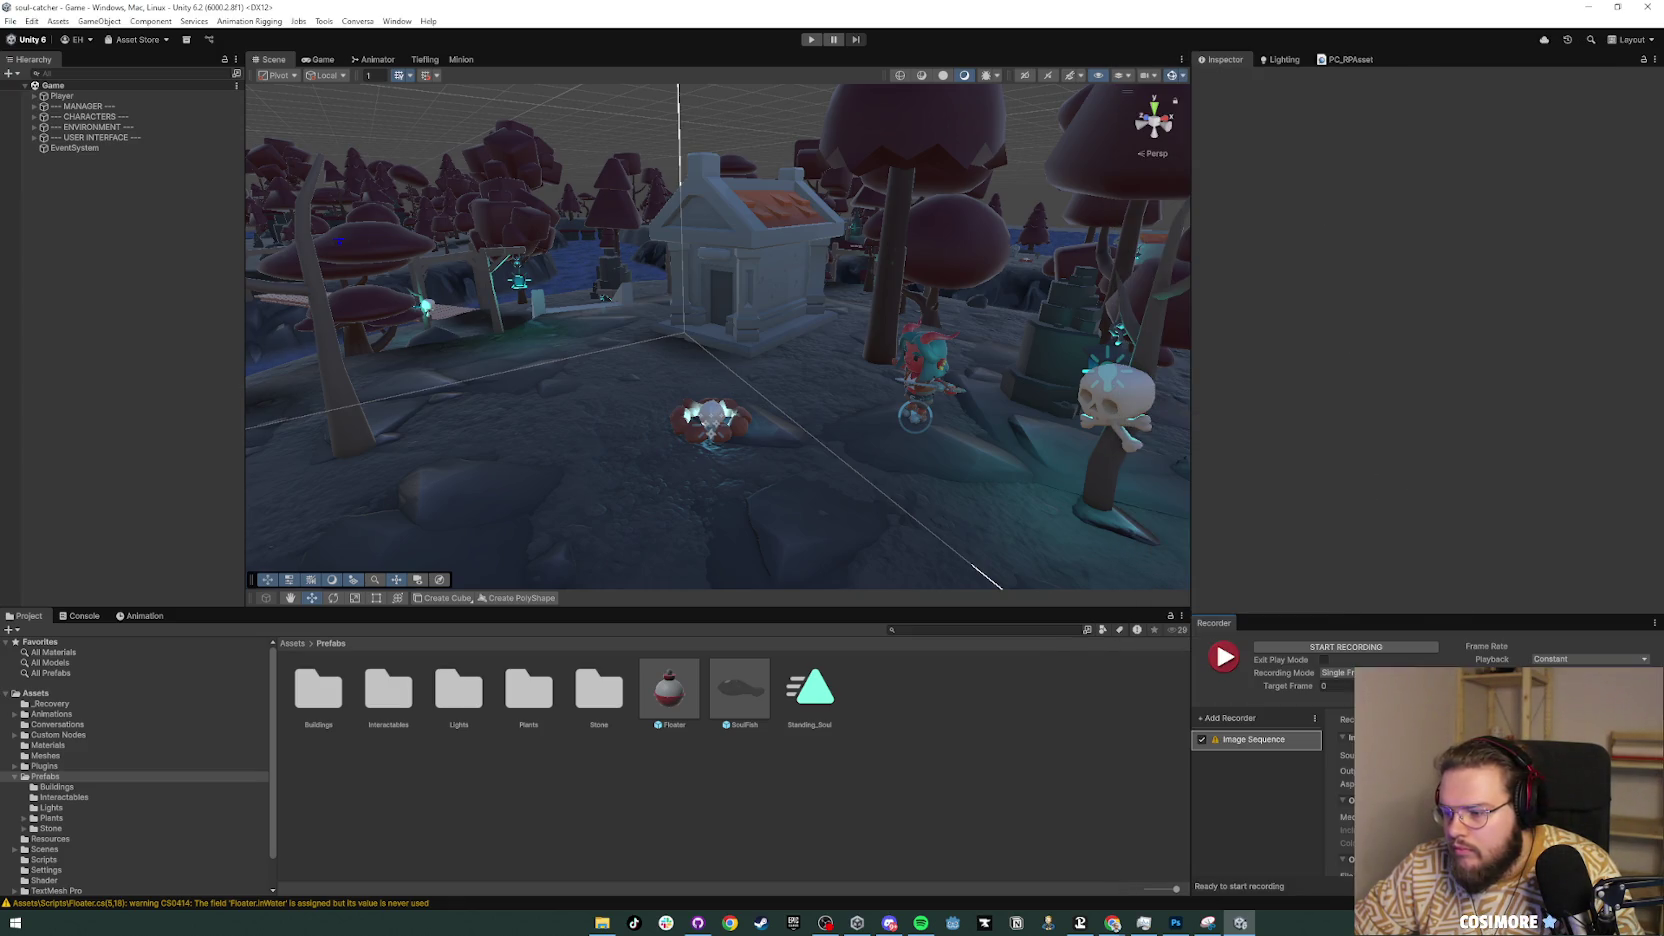
{"action": "left_click_drag", "start_coordinate": [1420, 615], "coordinate": [1429, 398]}
Step: Replace the old recorder with a new PNG Image Sequence recorder and start Play Mode
{"action": "right_click", "coordinate": [1276, 518]}
{"action": "left_click", "coordinate": [1322, 536]}
{"action": "left_click", "coordinate": [1314, 500]}
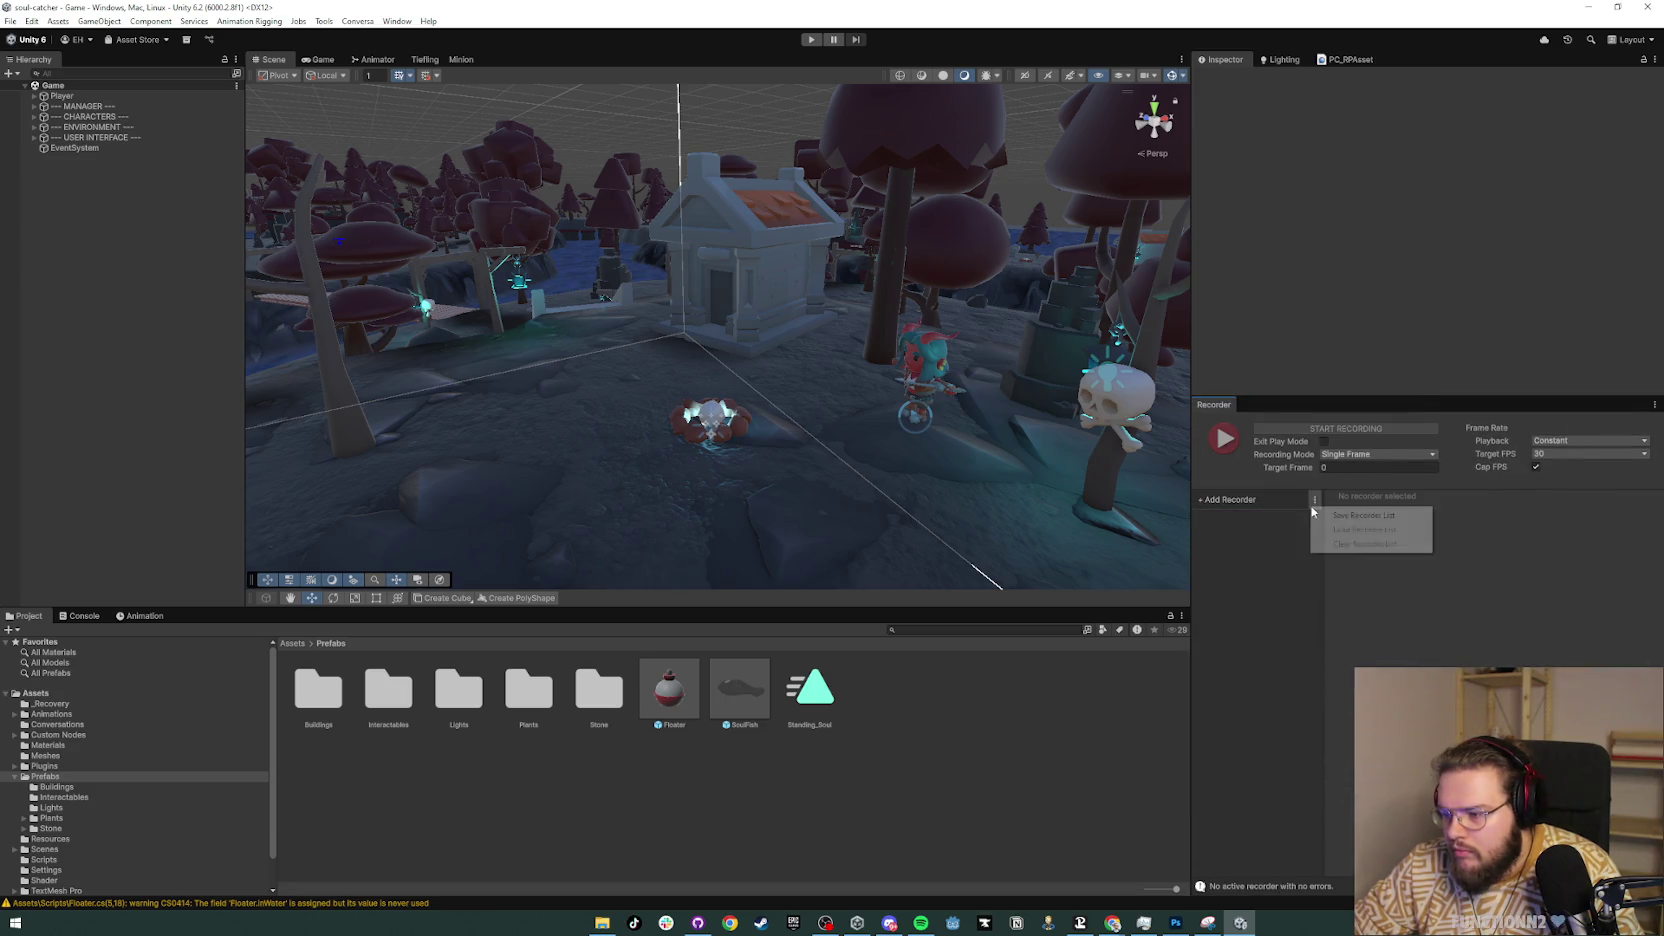
{"action": "left_click", "coordinate": [1266, 568]}
{"action": "left_click", "coordinate": [1255, 499]}
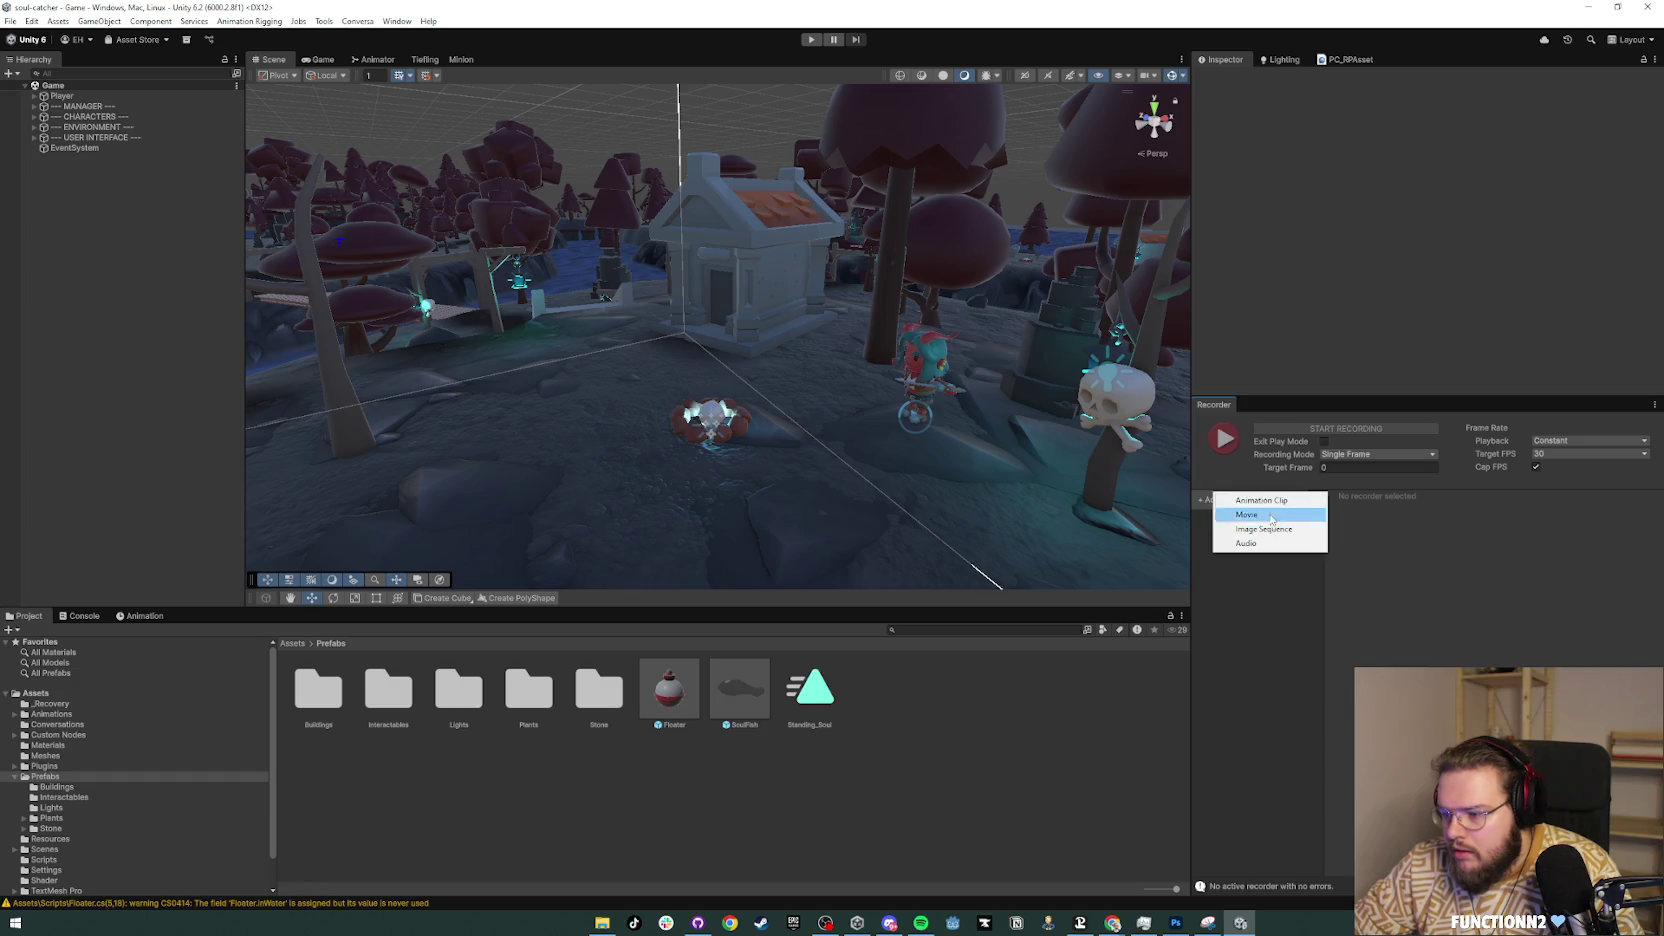
{"action": "left_click", "coordinate": [1274, 531]}
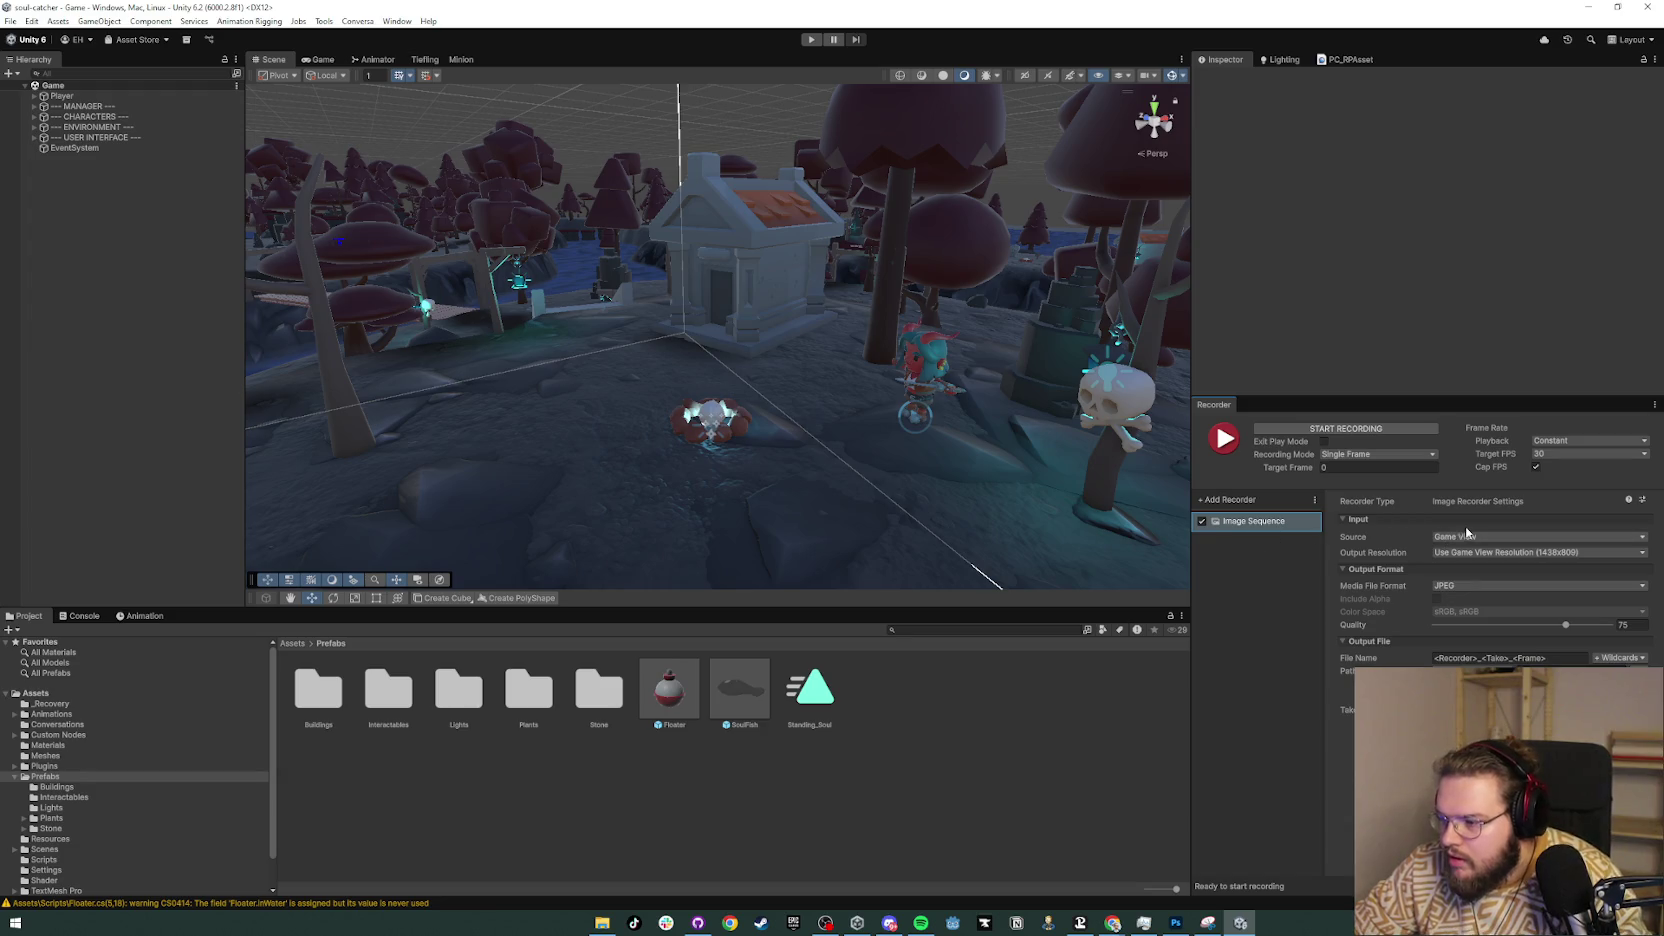
{"action": "left_click", "coordinate": [1465, 590]}
{"action": "left_click", "coordinate": [1457, 603]}
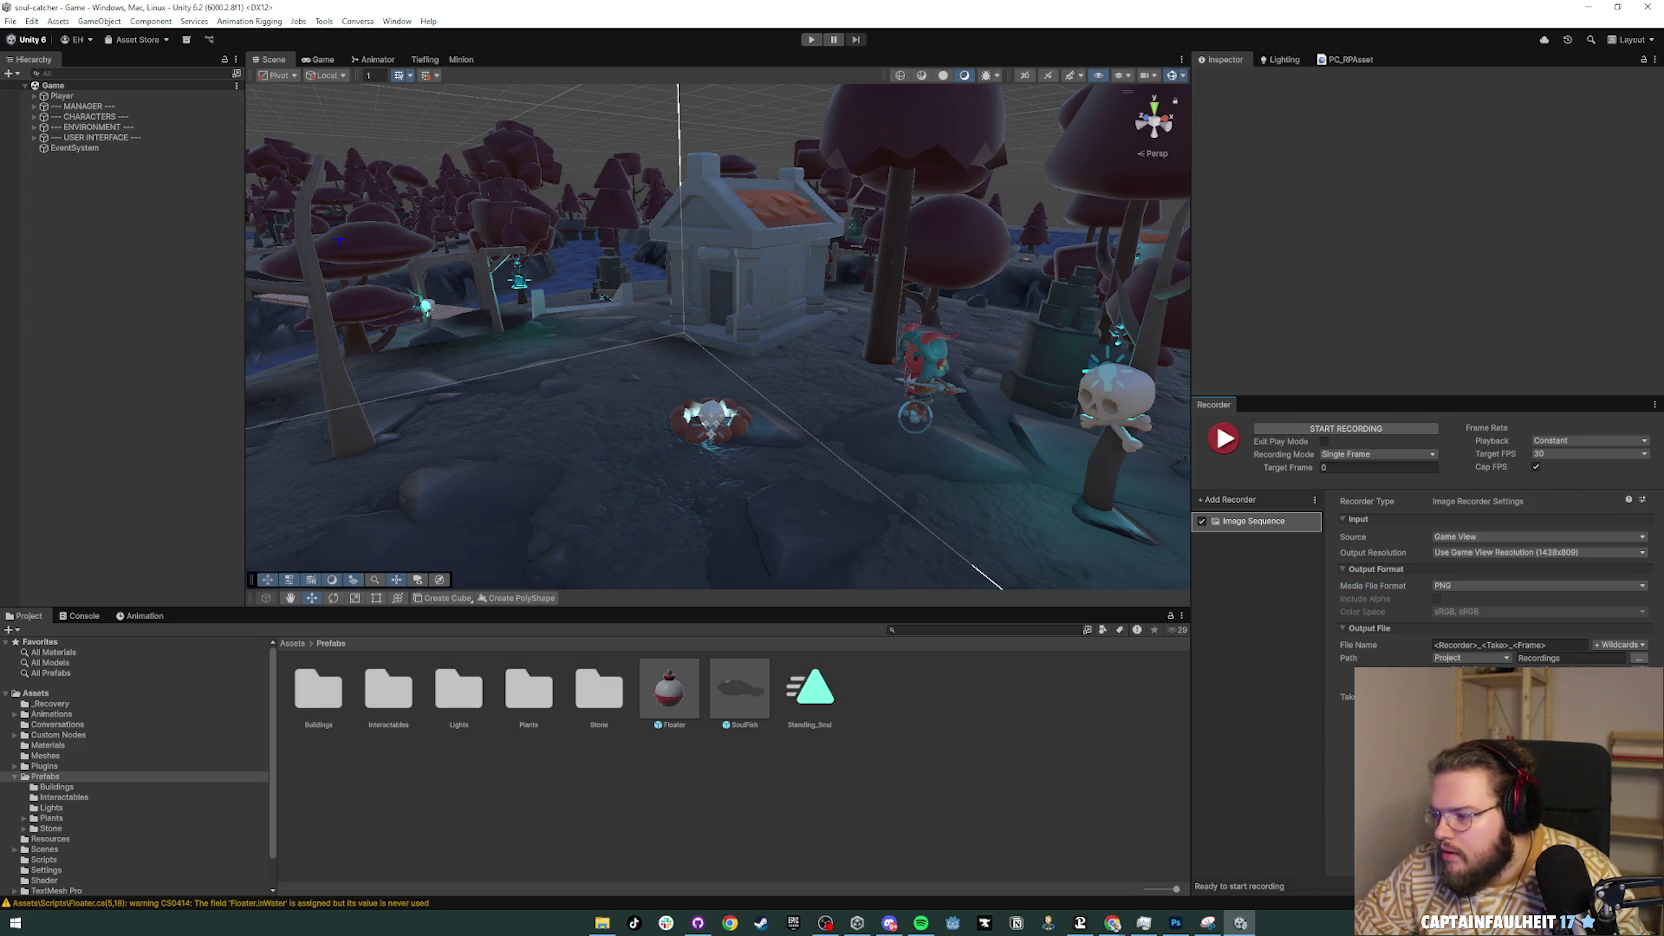
{"action": "left_click", "coordinate": [812, 40]}
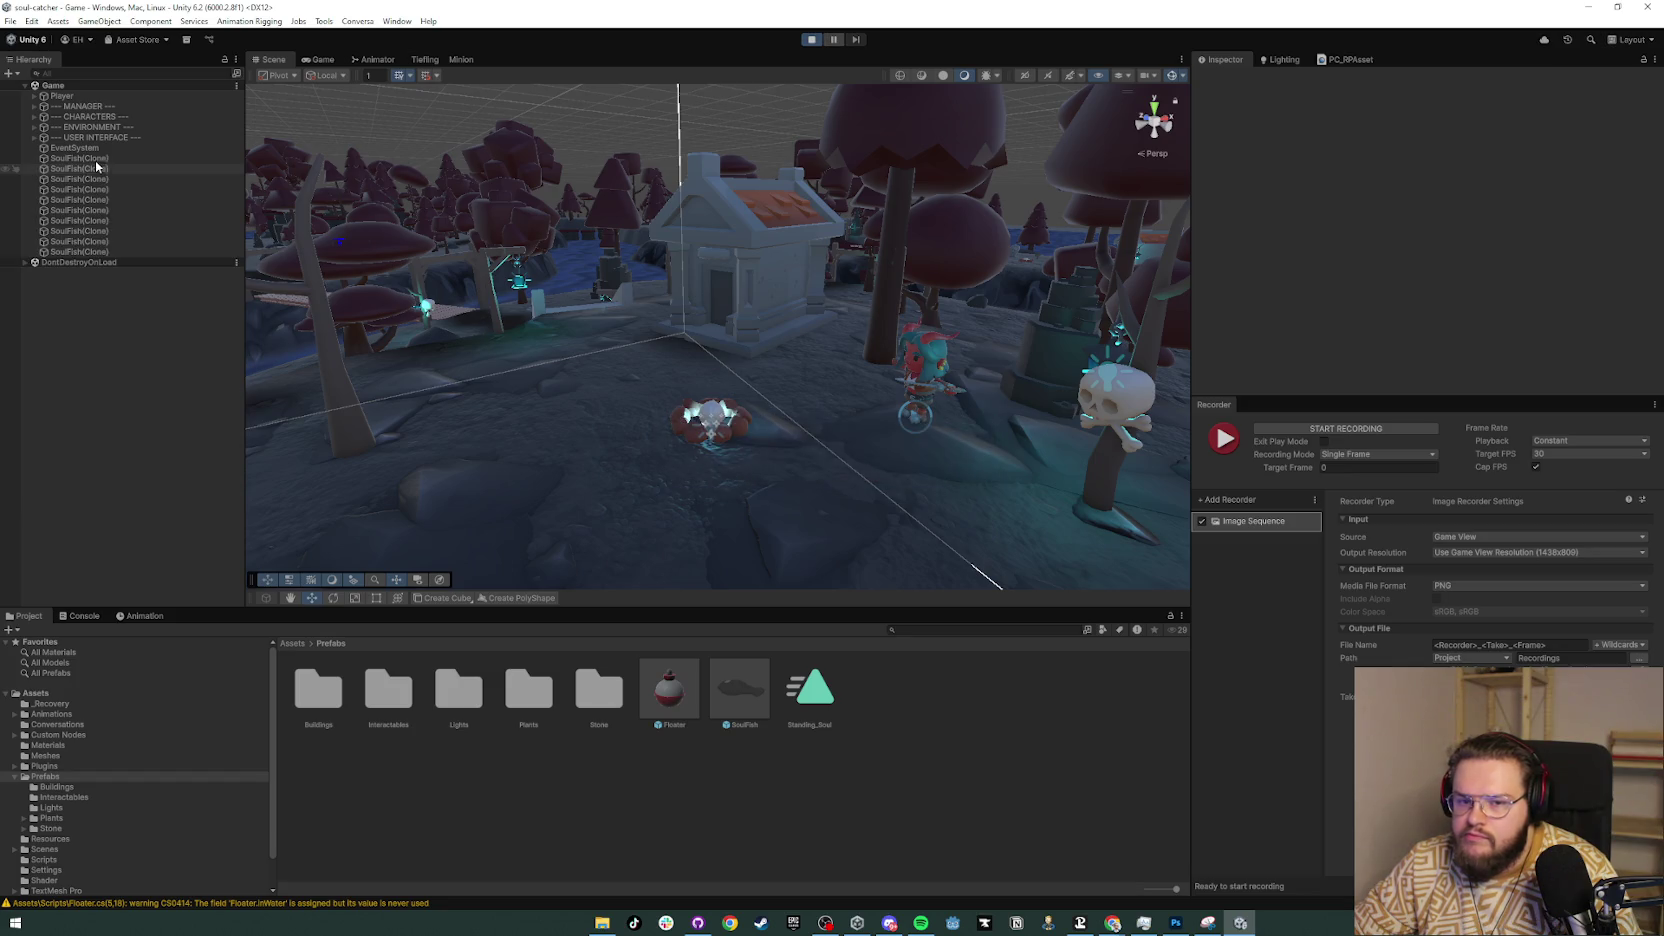
{"action": "left_click", "coordinate": [108, 138]}
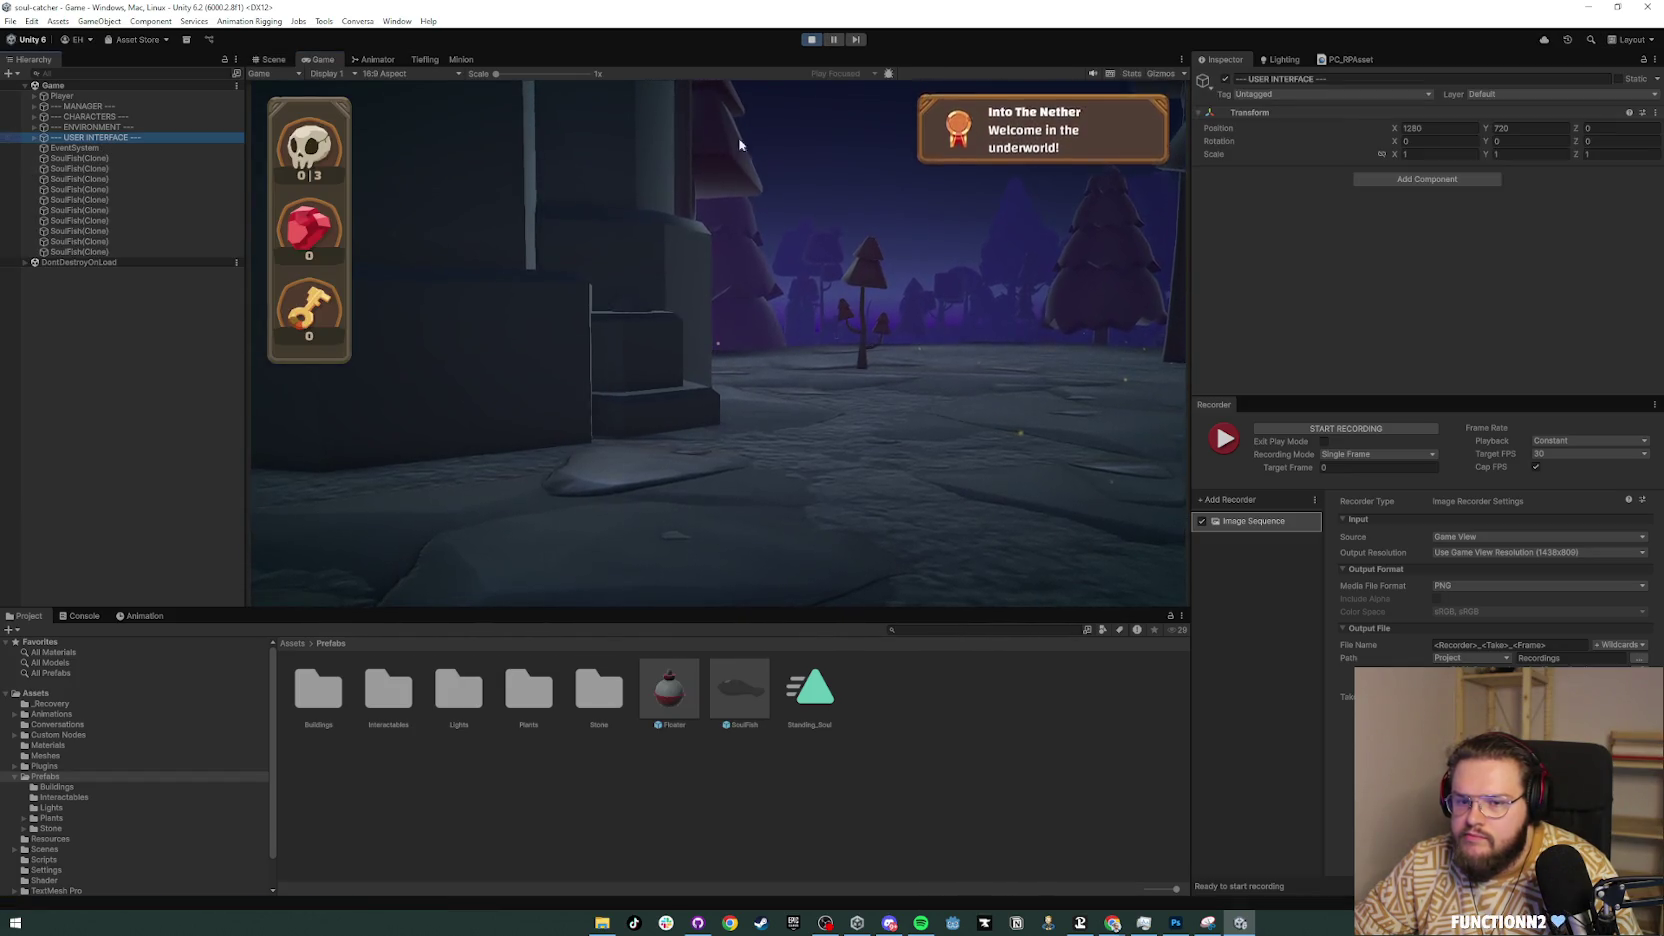
Step: Toggle the USER INTERFACE object off and on, finish the Tiefling dialogue, and pause
{"action": "left_click", "coordinate": [1225, 79]}
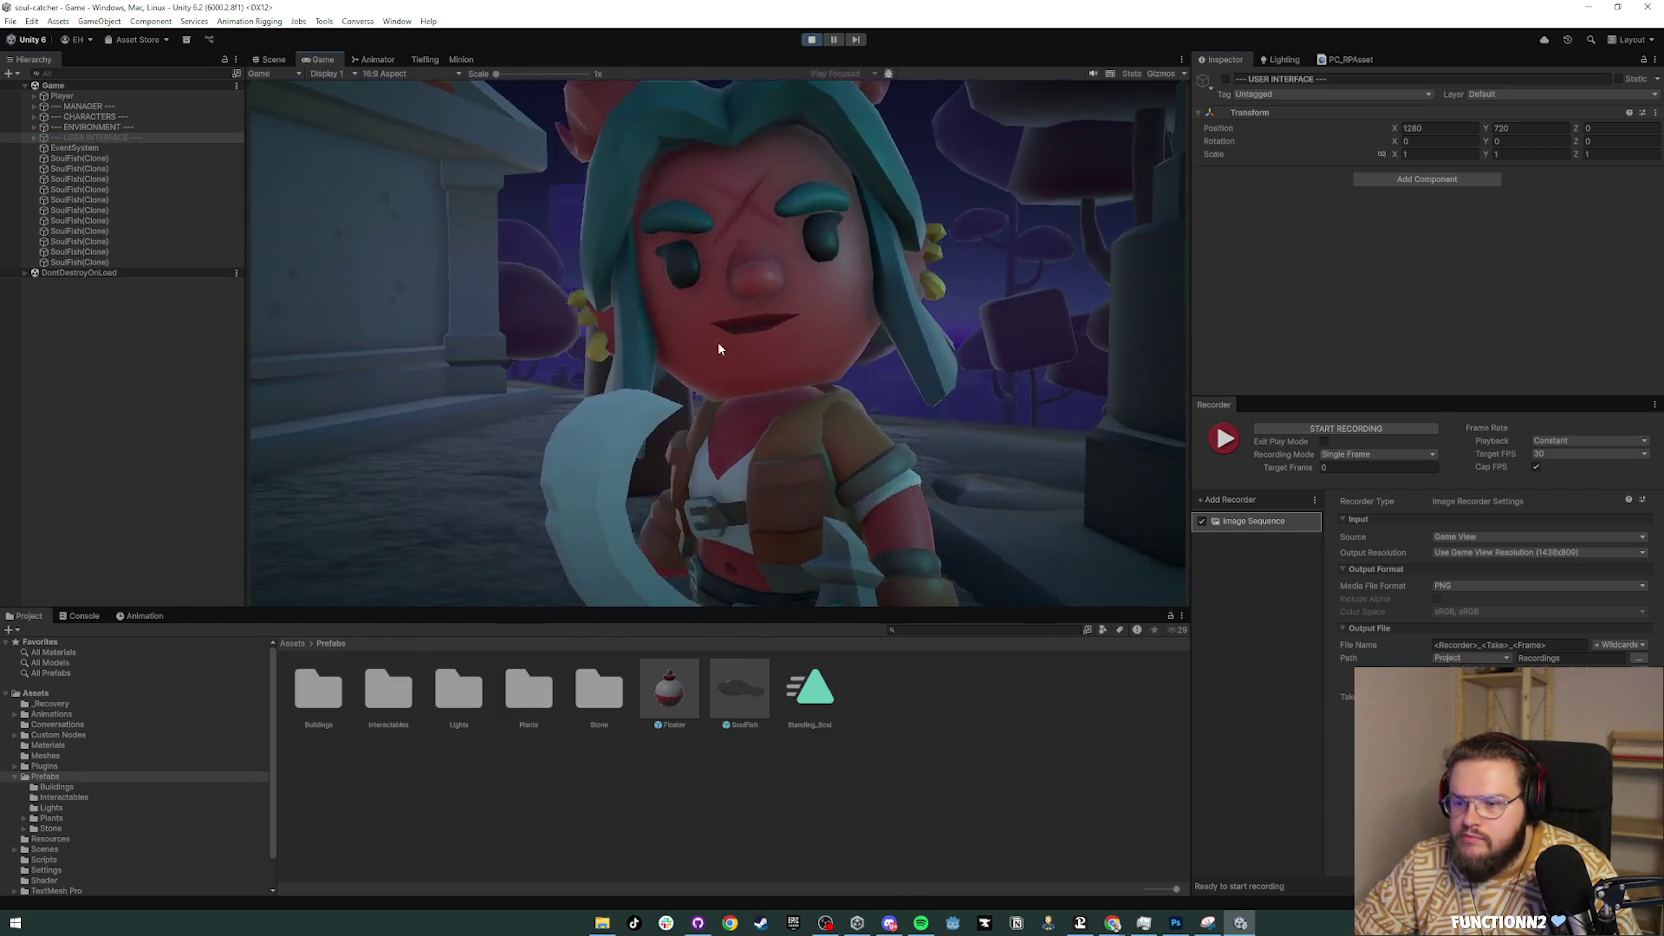
{"action": "left_click", "coordinate": [1225, 79]}
{"action": "left_click", "coordinate": [1022, 550]}
{"action": "left_click", "coordinate": [1014, 565]}
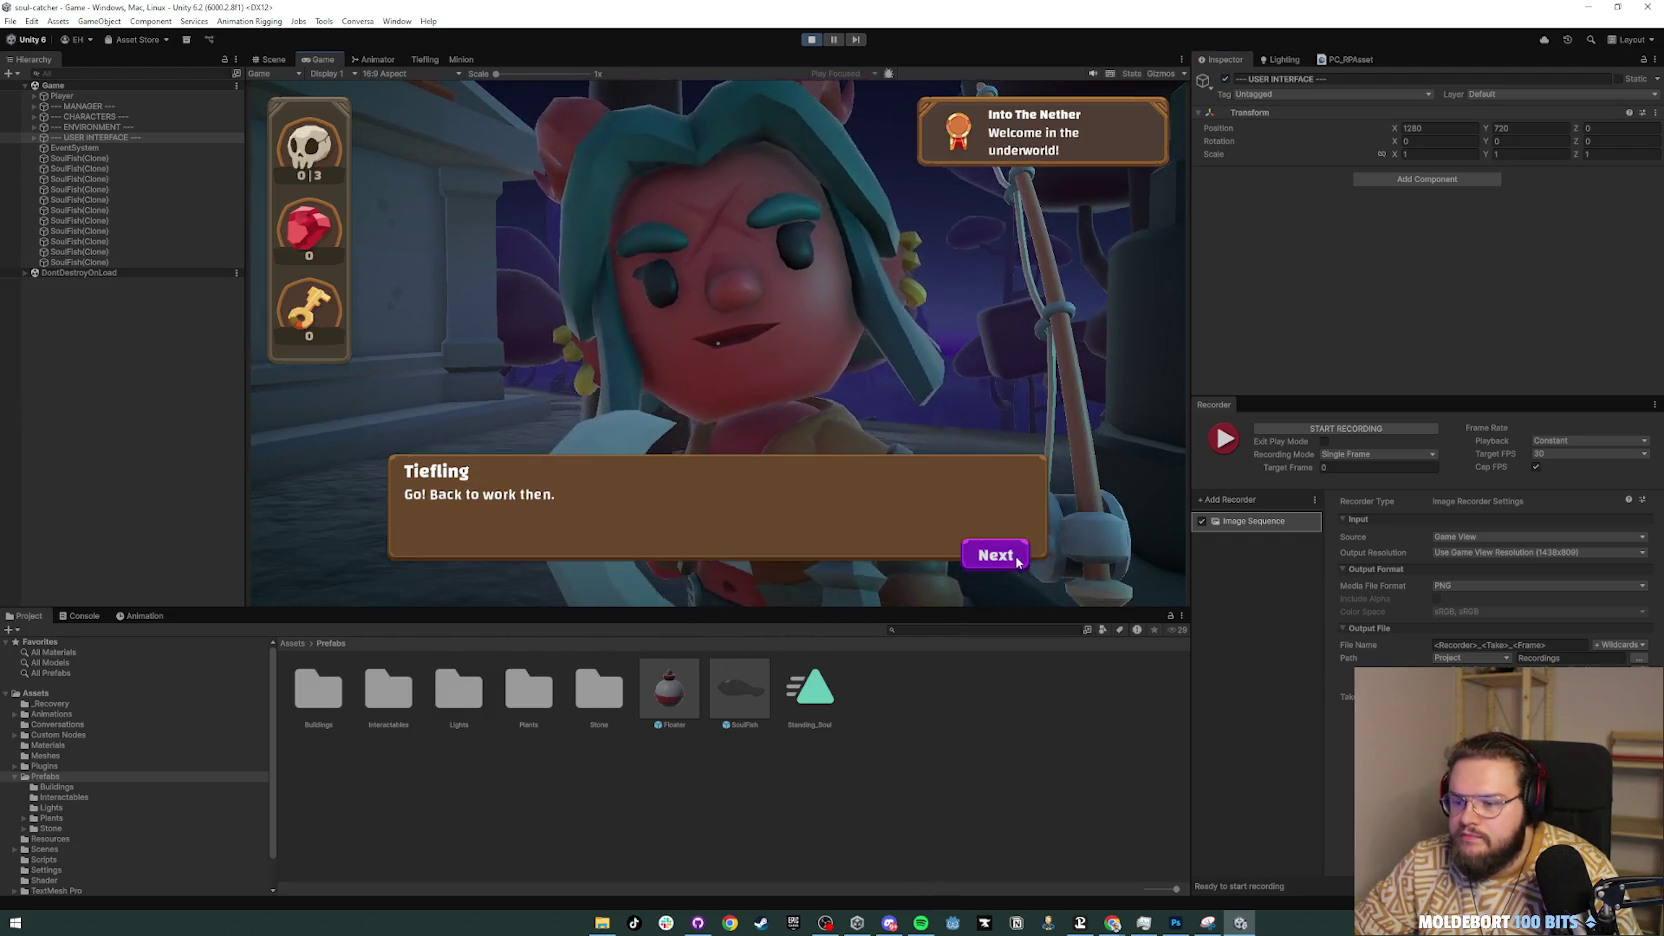
{"action": "left_click", "coordinate": [1005, 556]}
{"action": "key", "text": "Escape"}
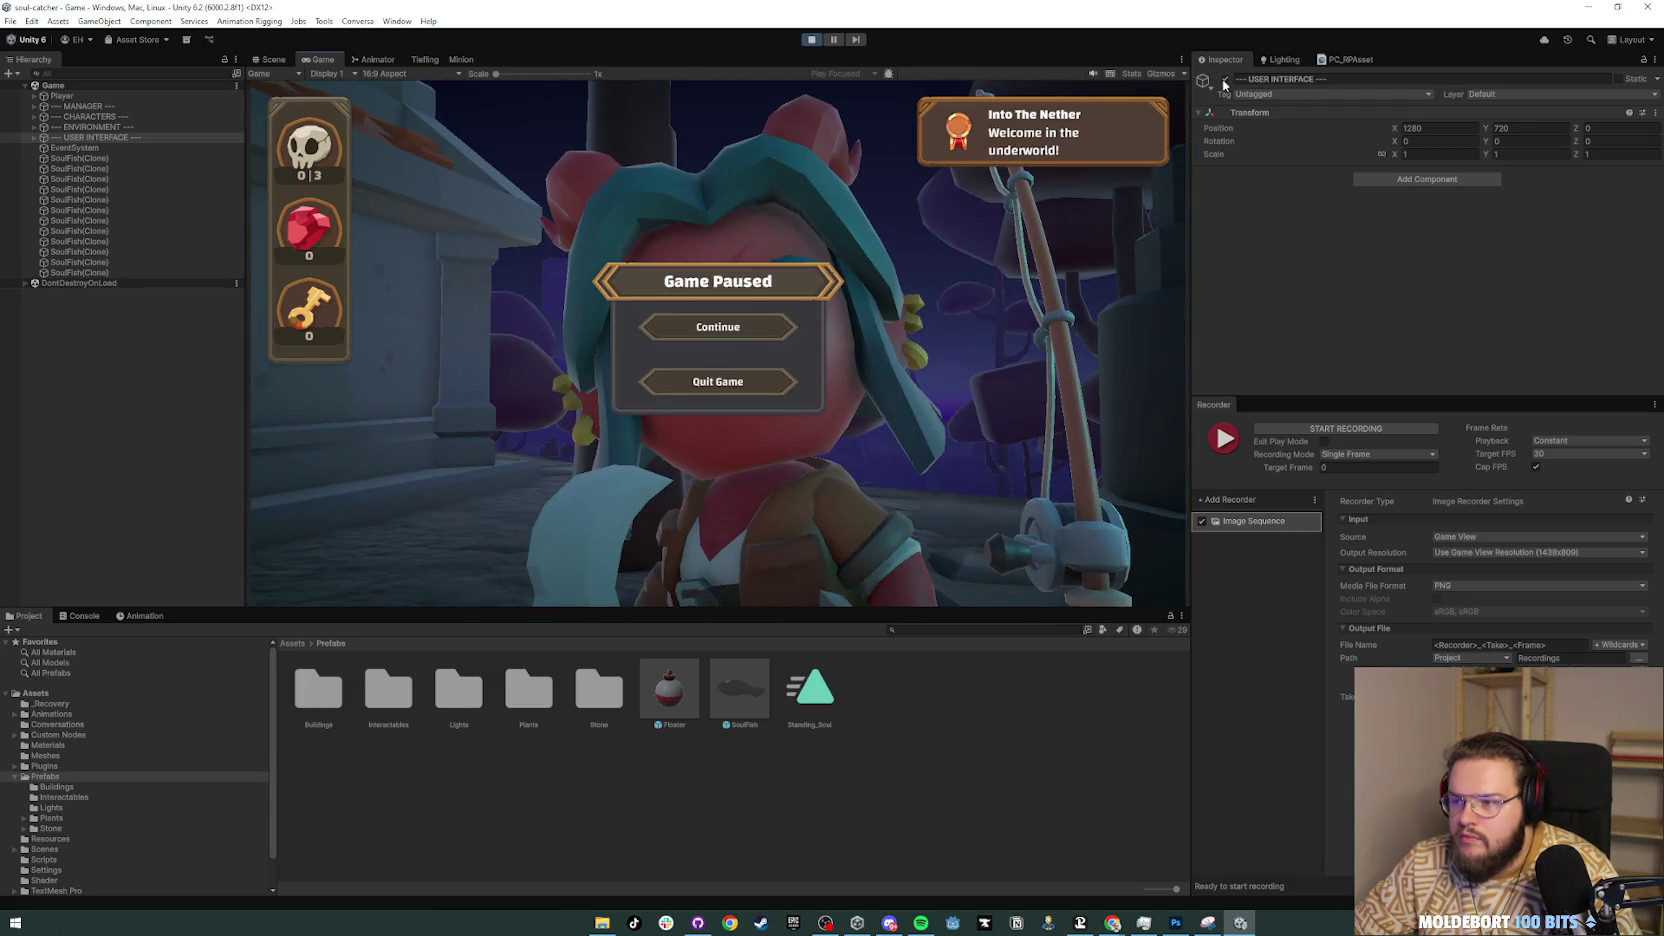
Step: Hide the interface, cast the fishing line onto the water, then stop Play Mode
{"action": "left_click", "coordinate": [1224, 83]}
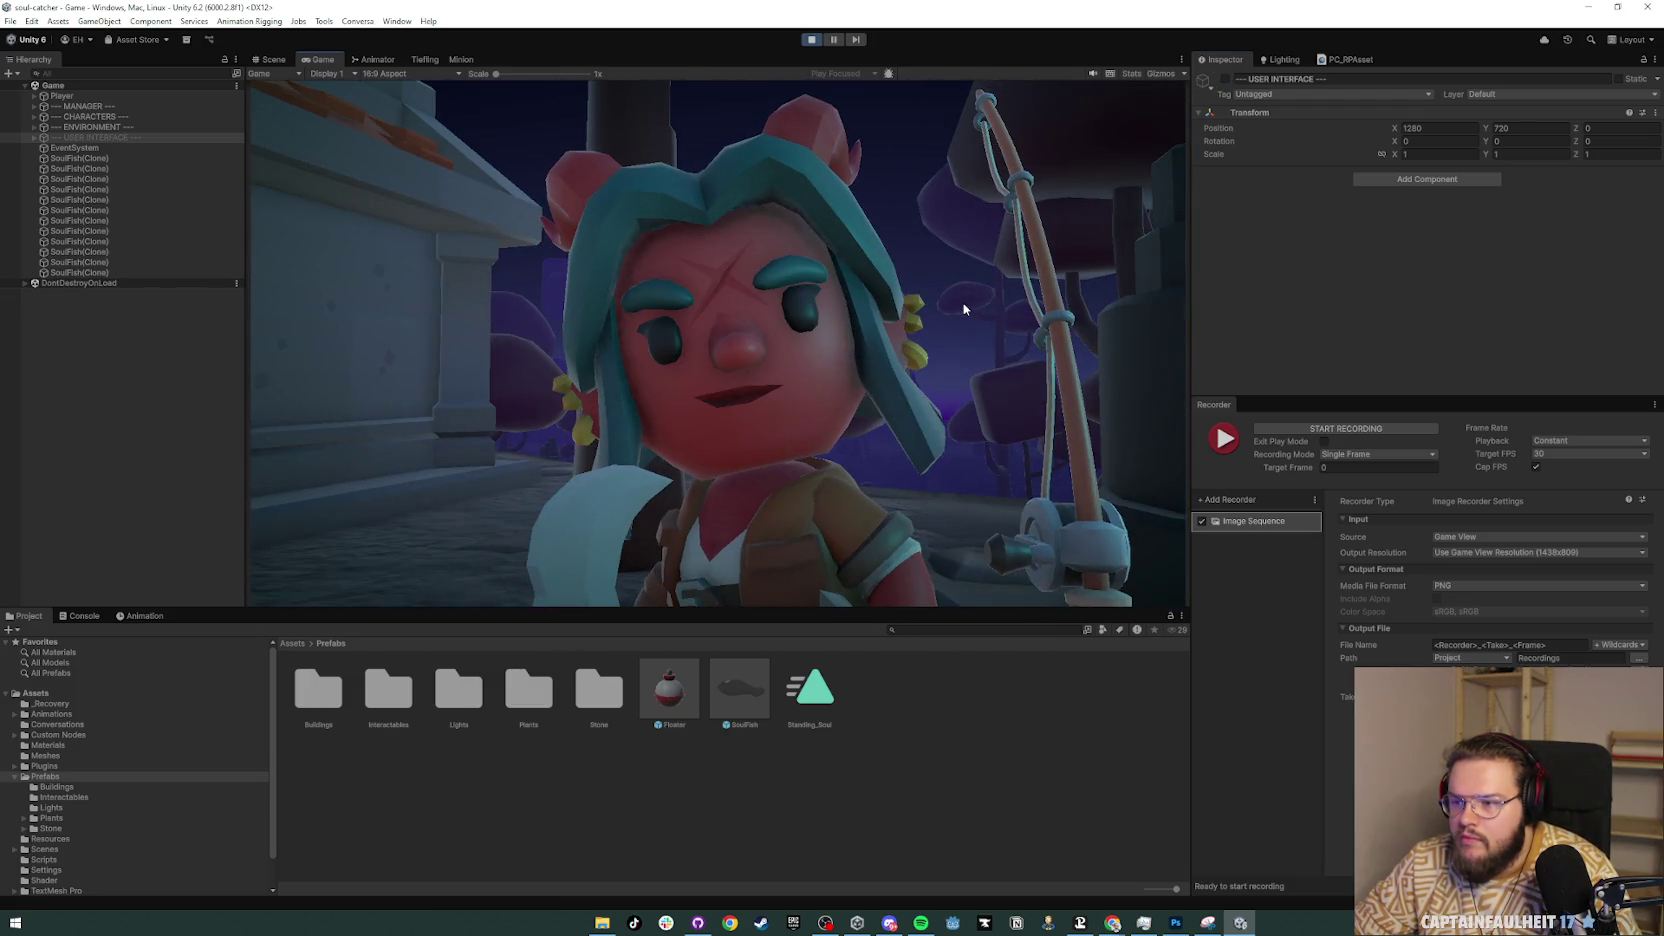
{"action": "left_click", "coordinate": [965, 310]}
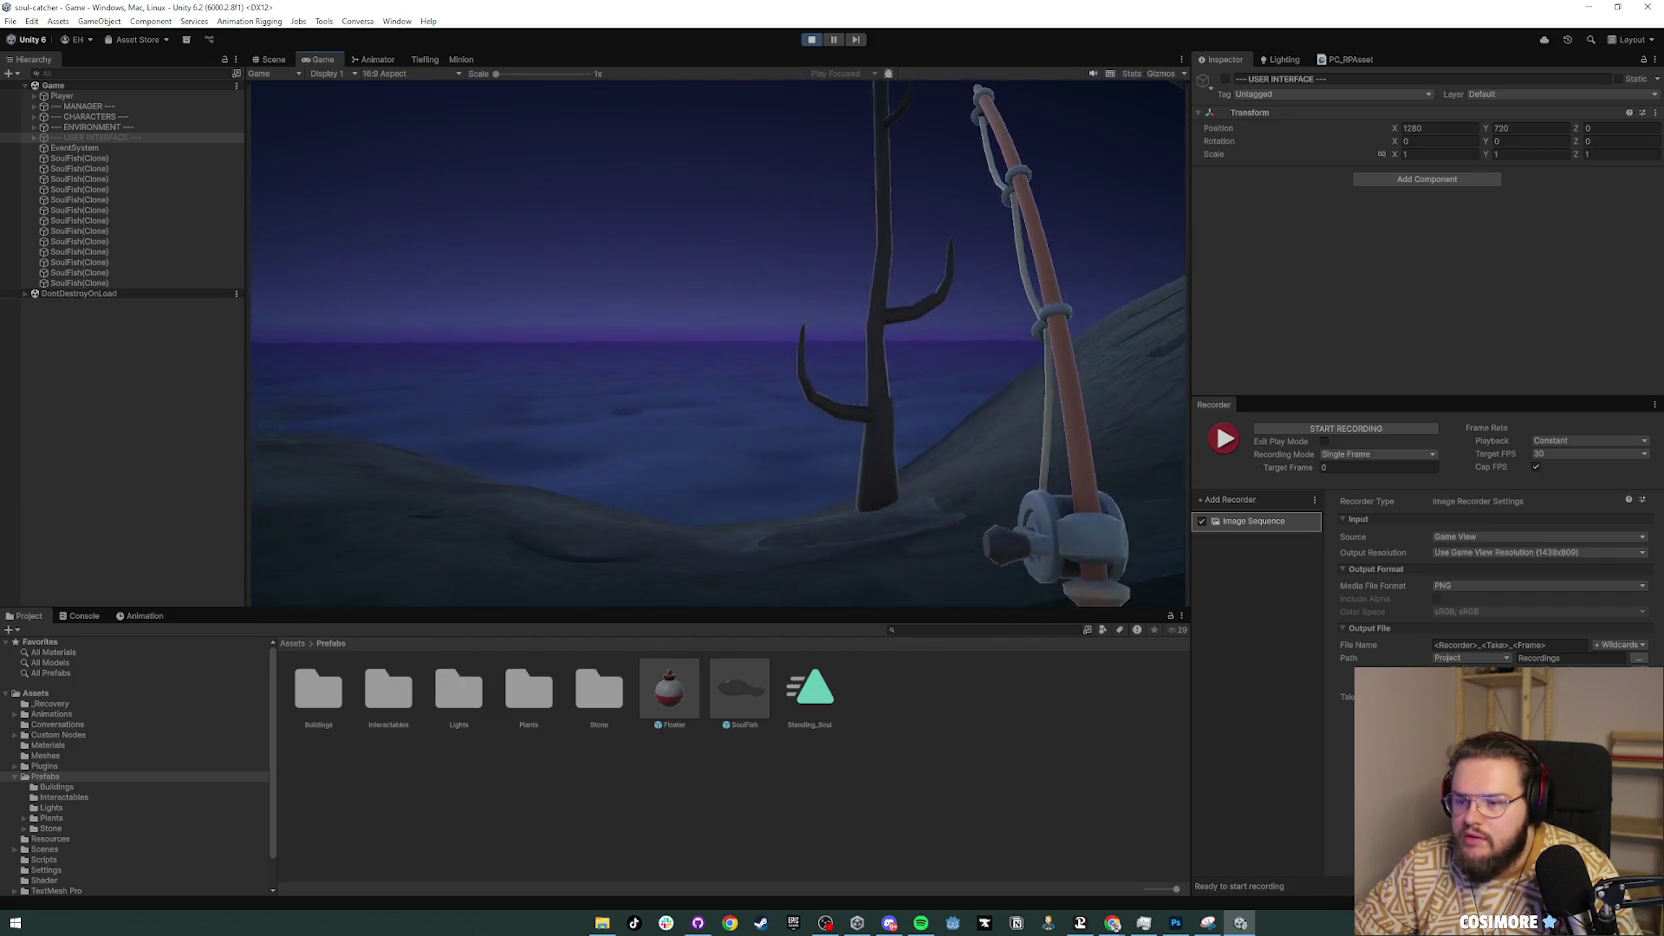
{"action": "left_click", "coordinate": [717, 343]}
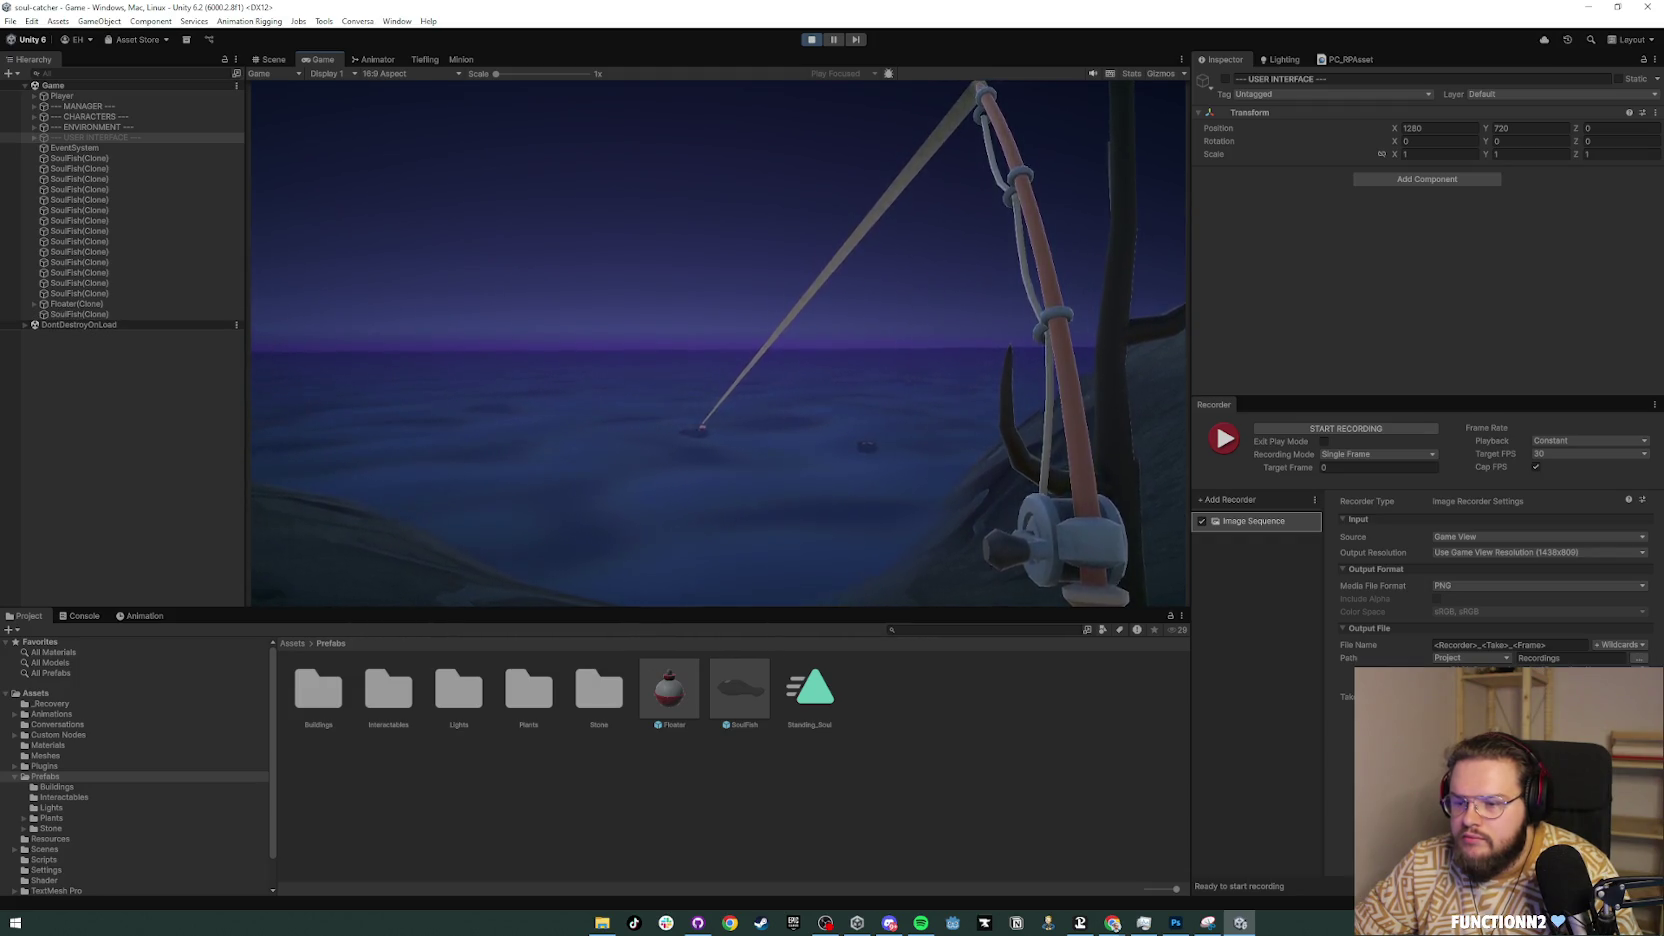
{"action": "key", "text": "alt+Tab"}
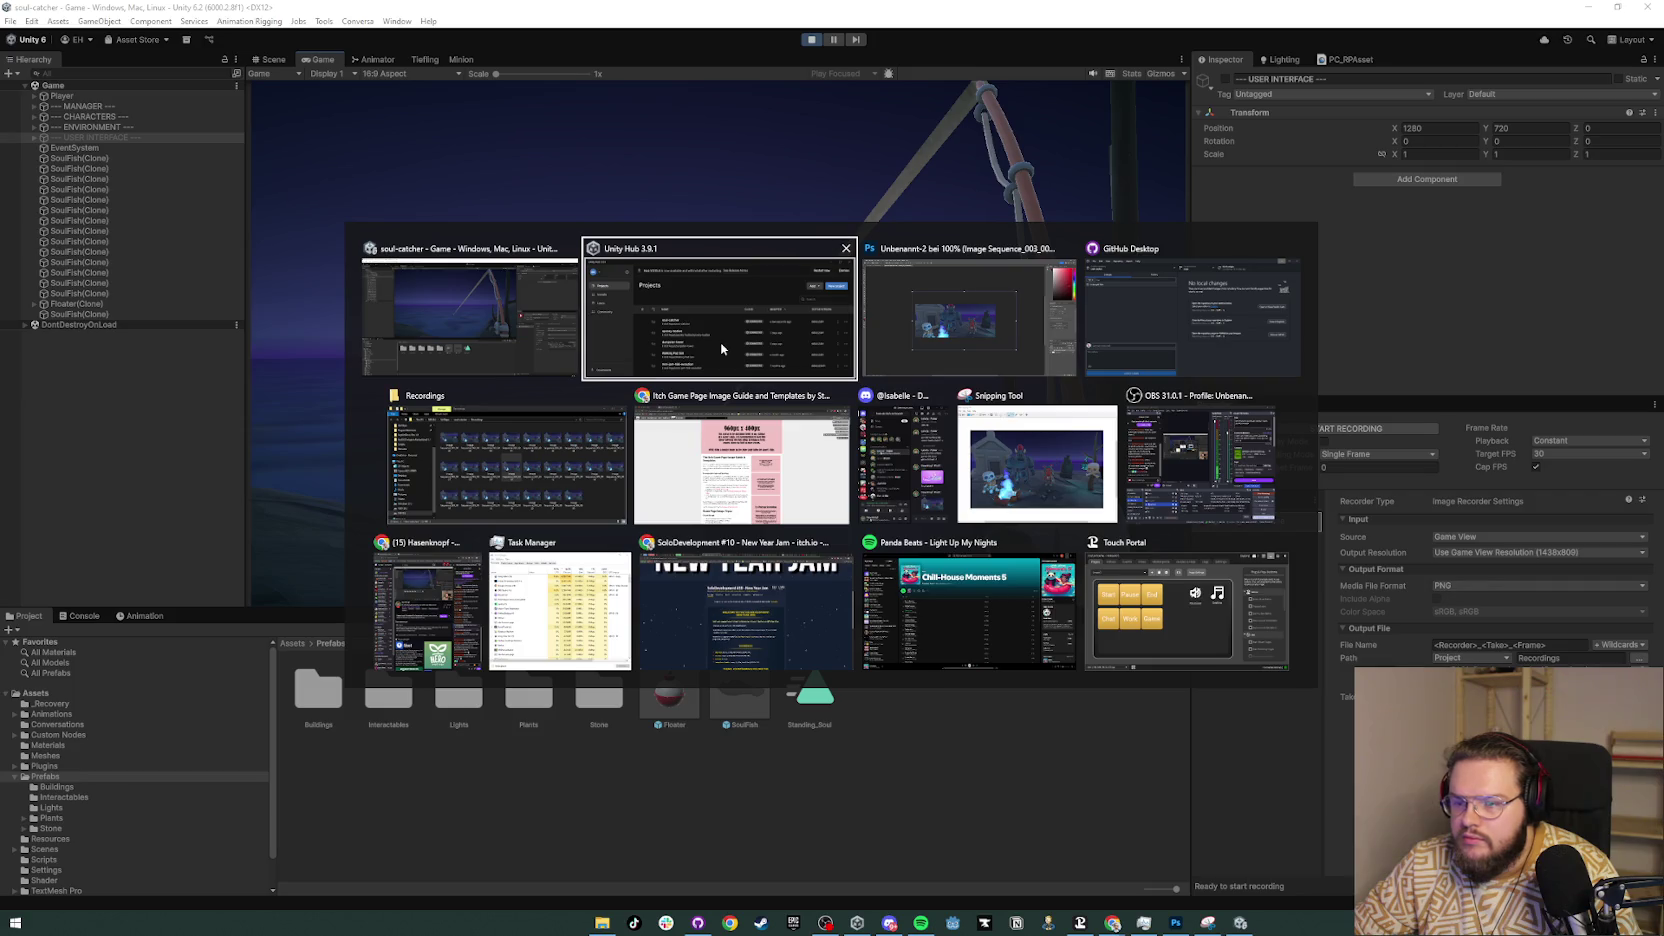
{"action": "left_click", "coordinate": [1300, 378]}
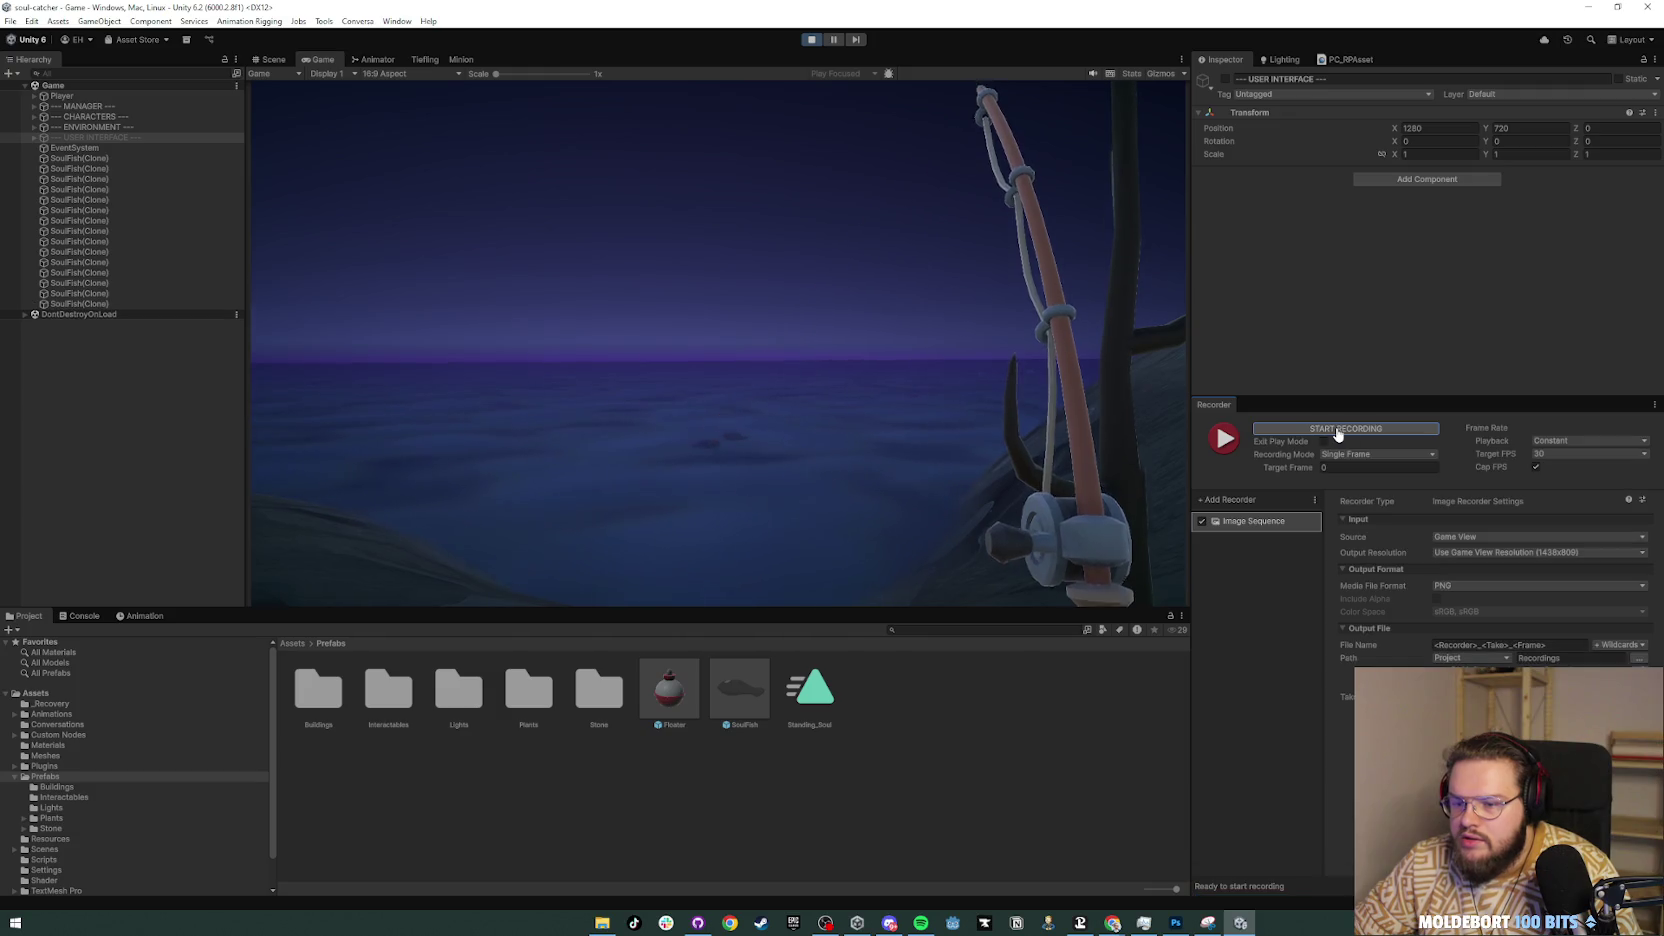
{"action": "left_click", "coordinate": [813, 40]}
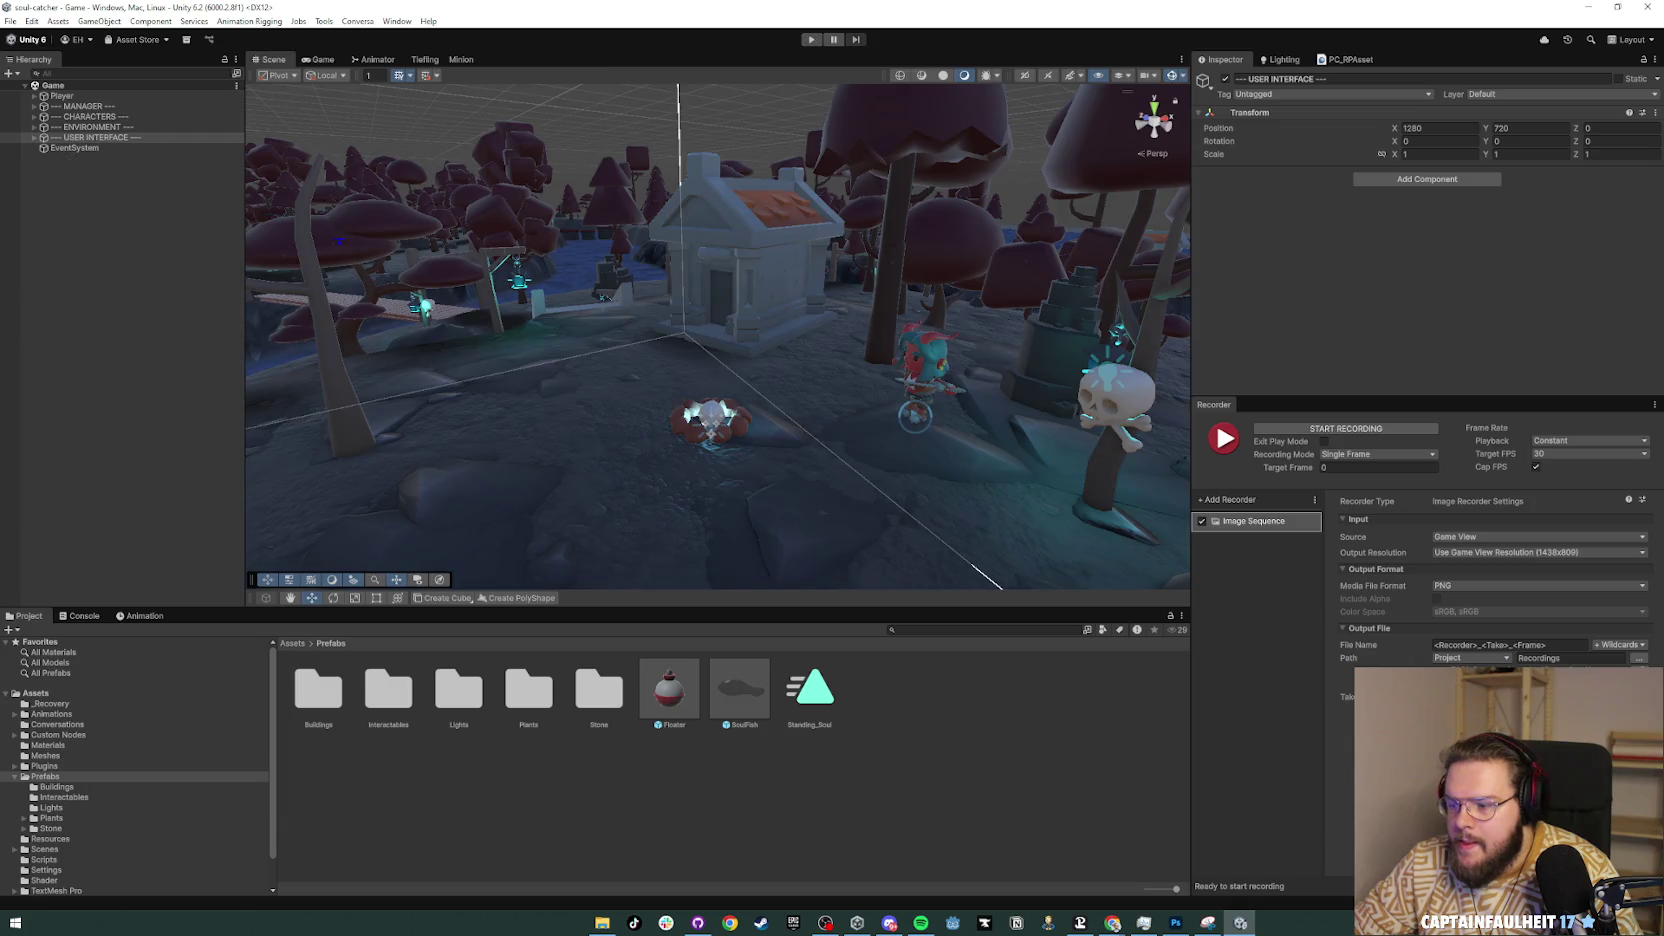
Step: Preview the captured frames in Photos, settling on Image Sequence_001_0000.png, then close the viewer
{"action": "left_click", "coordinate": [602, 922]}
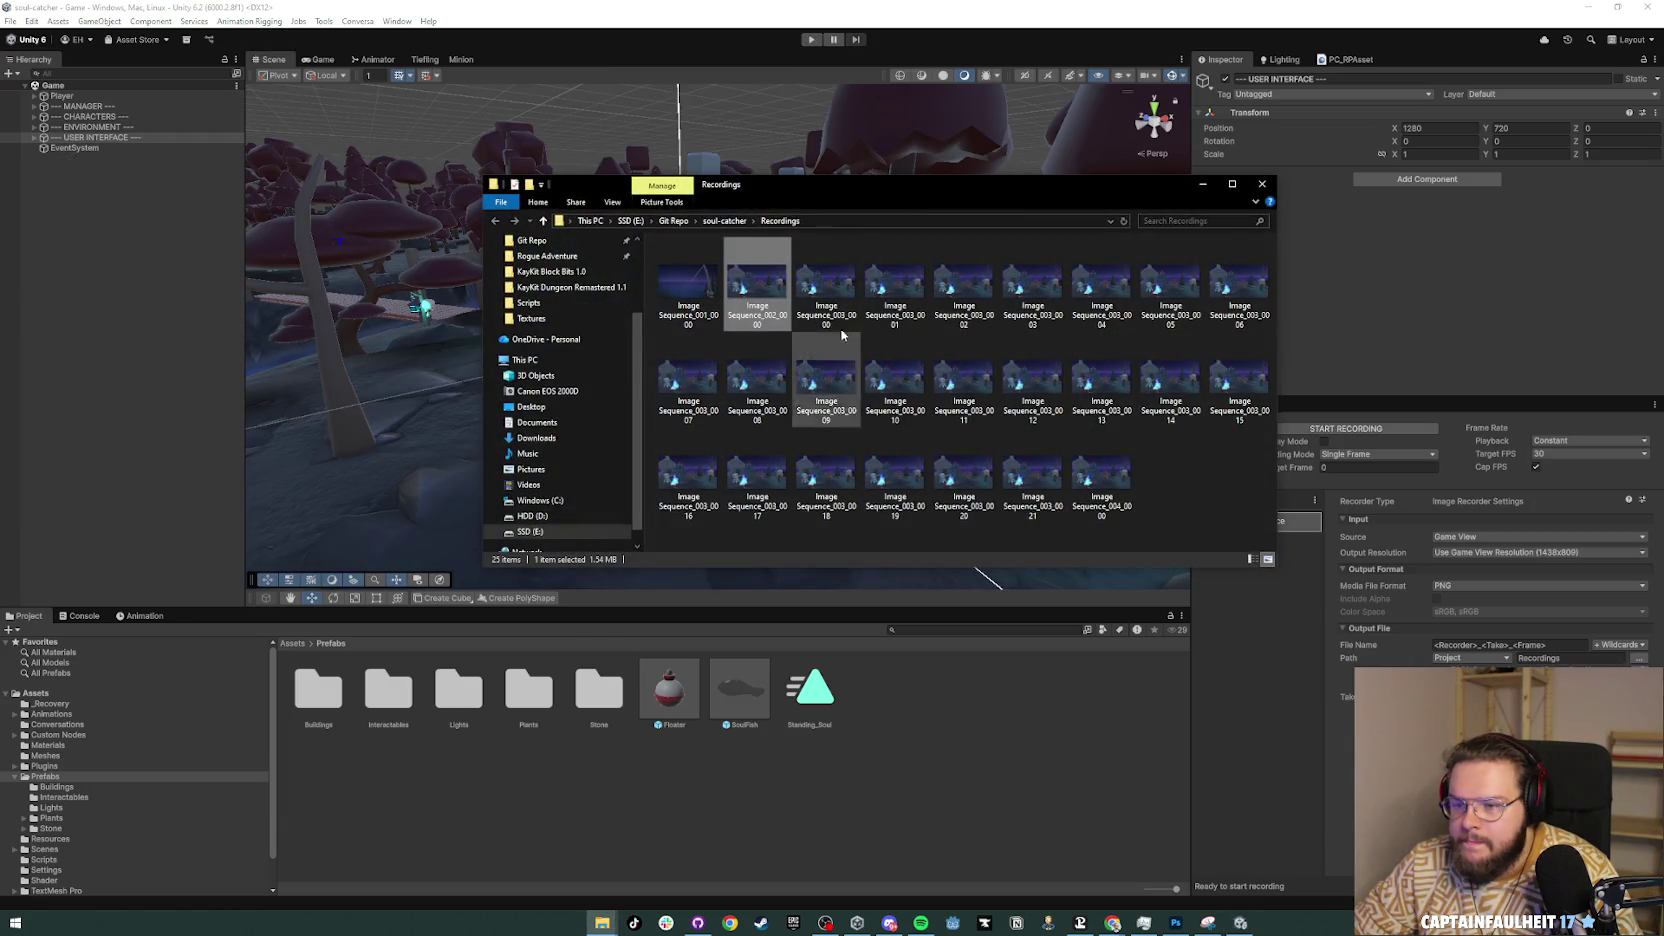
{"action": "double_click", "coordinate": [779, 290]}
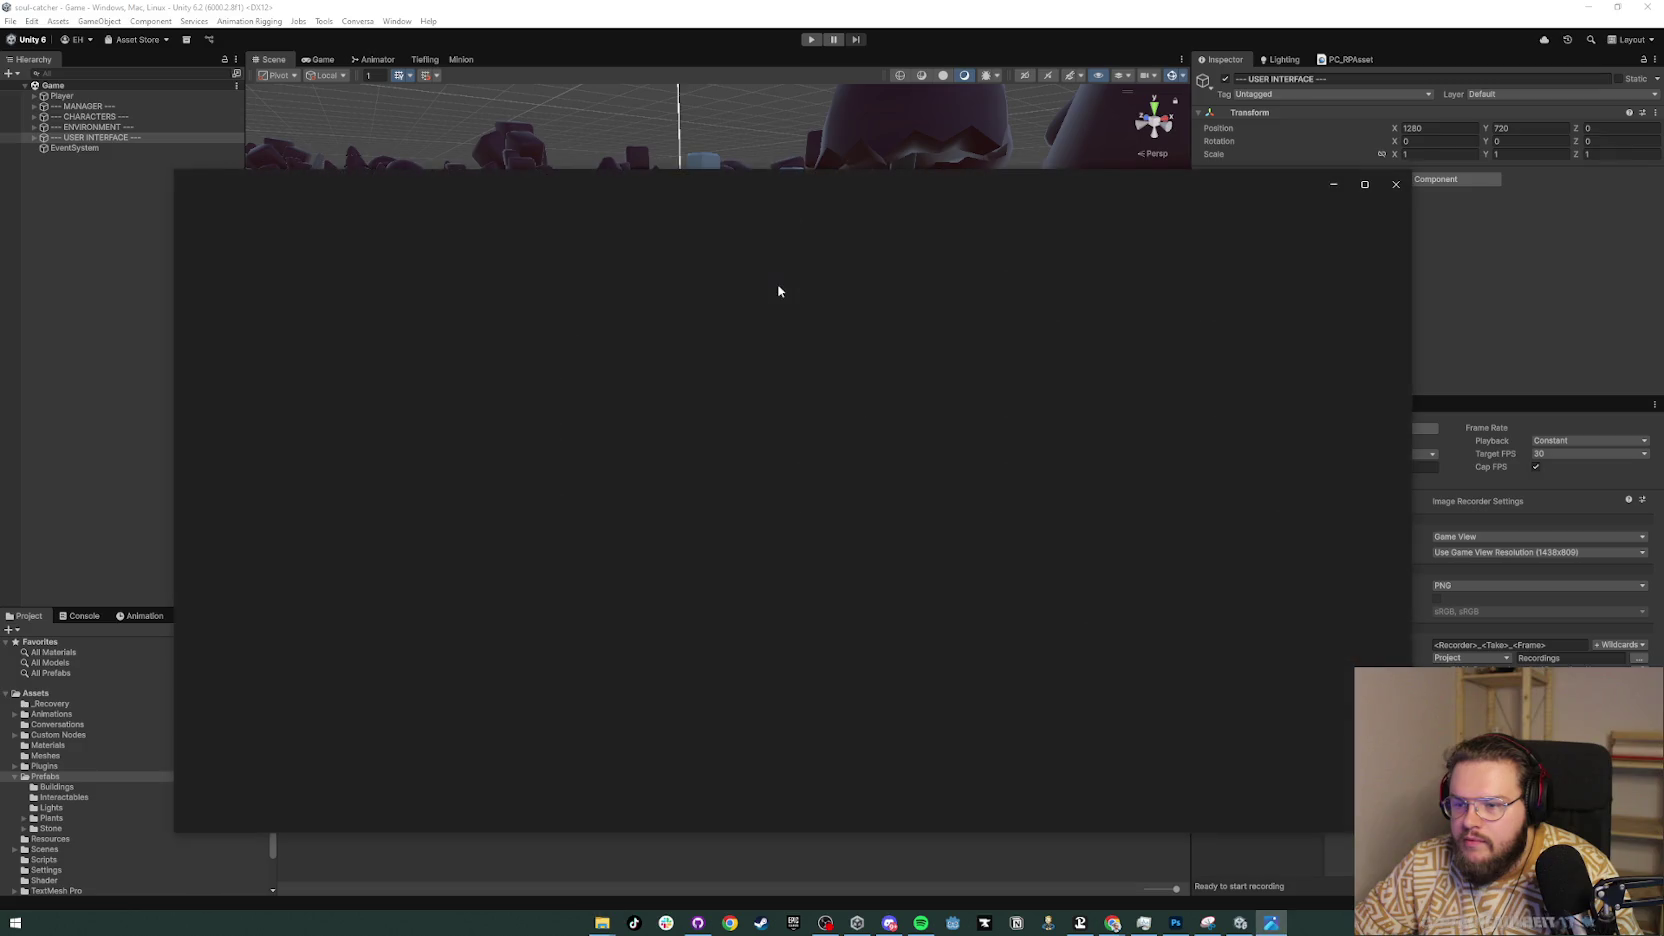
{"action": "left_click", "coordinate": [1395, 184]}
{"action": "double_click", "coordinate": [687, 290]}
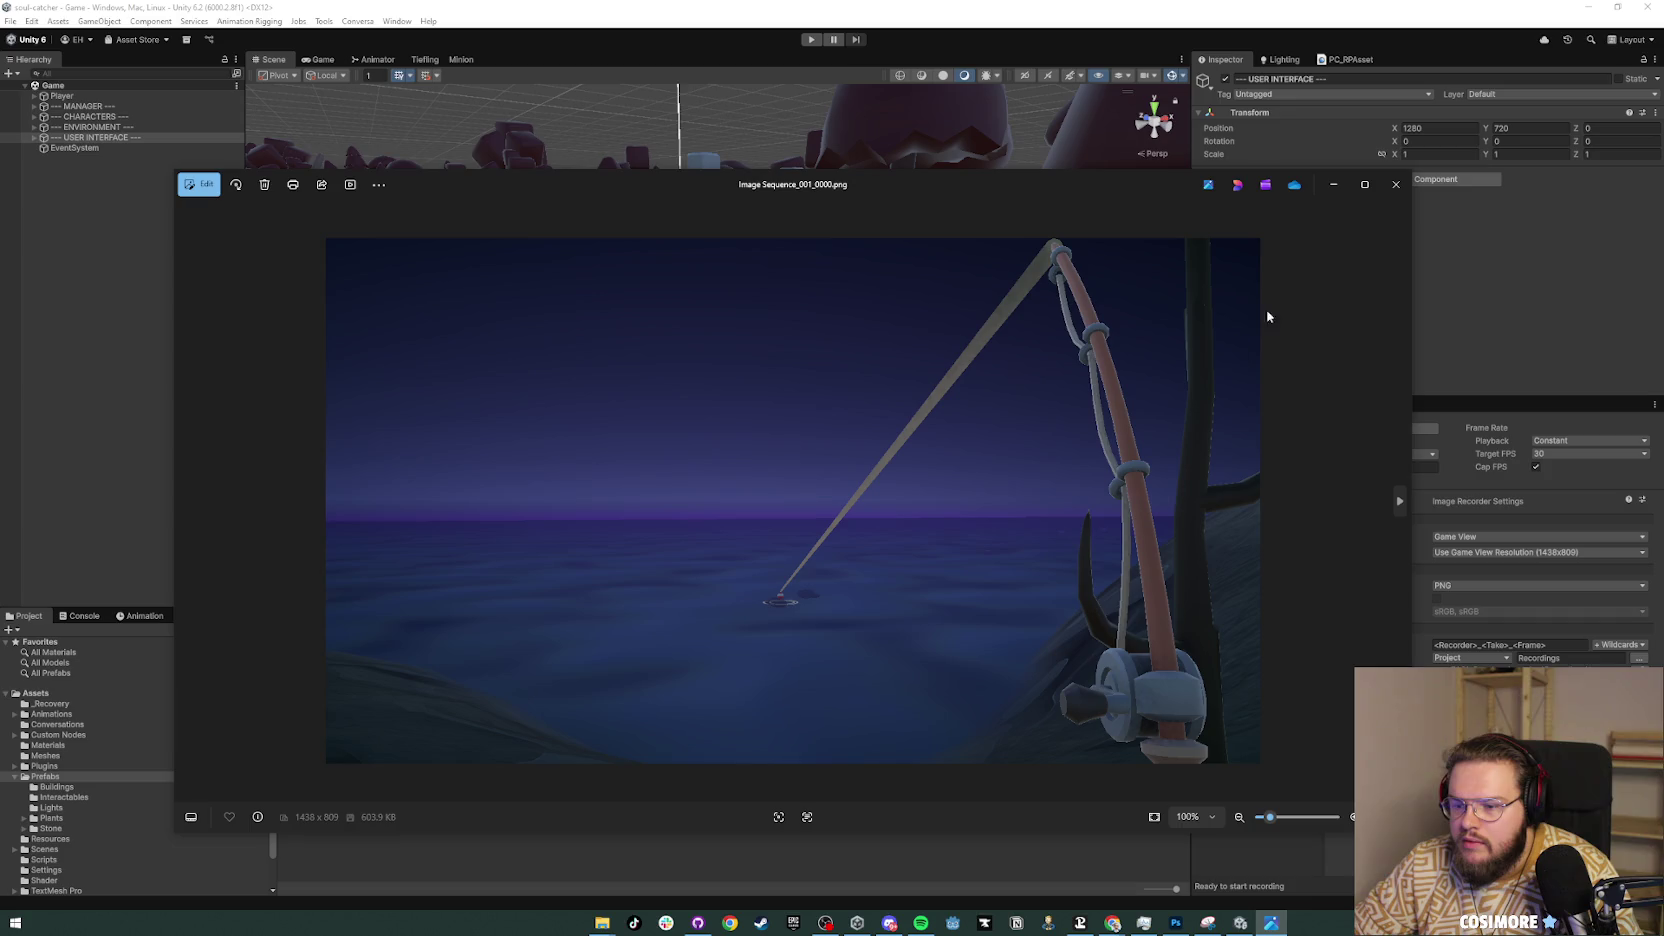
{"action": "left_click", "coordinate": [1396, 184]}
Step: Drag Image Sequence_001_0000.png into the Photoshop banner and enlarge it
{"action": "mouse_move", "coordinate": [688, 290]}
{"action": "left_mouse_down"}
{"action": "mouse_move", "coordinate": [960, 460]}
{"action": "mouse_move", "coordinate": [1222, 509]}
{"action": "mouse_move", "coordinate": [871, 722]}
{"action": "mouse_move", "coordinate": [858, 784]}
{"action": "left_mouse_up"}
{"action": "key", "text": "alt+Tab"}
{"action": "key", "text": "alt+Tab"}
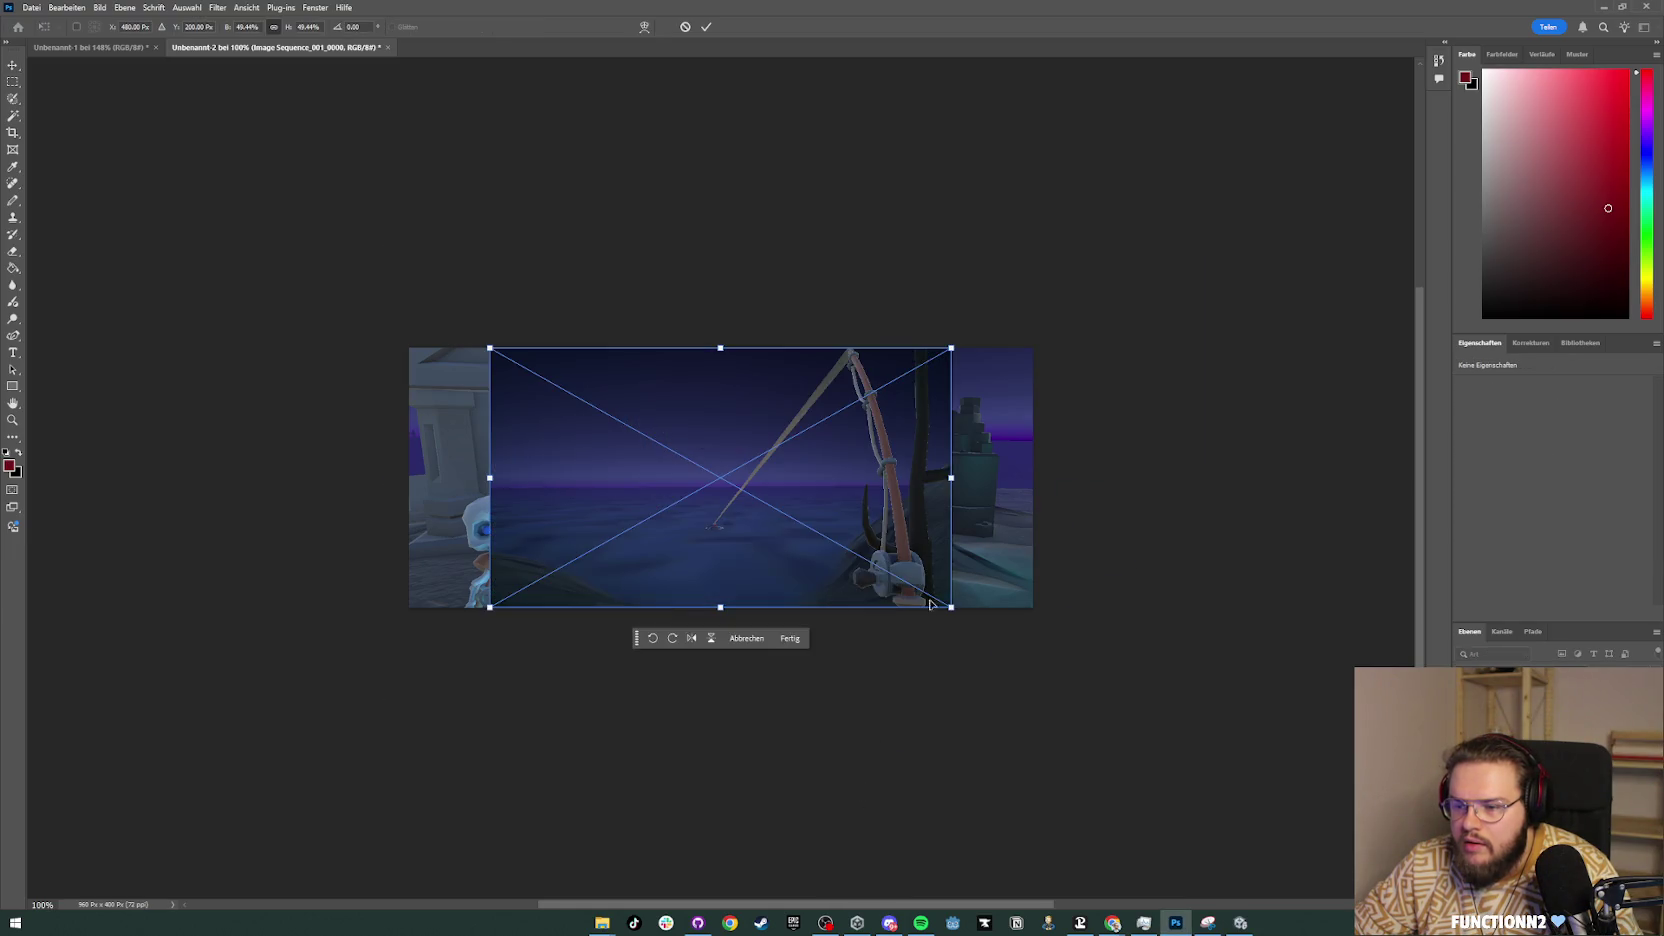
{"action": "left_click_drag", "start_coordinate": [948, 615], "coordinate": [1250, 752]}
{"action": "mouse_move", "coordinate": [1073, 691]}
{"action": "left_mouse_down"}
{"action": "mouse_move", "coordinate": [931, 656]}
{"action": "mouse_move", "coordinate": [1082, 700]}
{"action": "mouse_move", "coordinate": [928, 598]}
{"action": "left_mouse_up"}
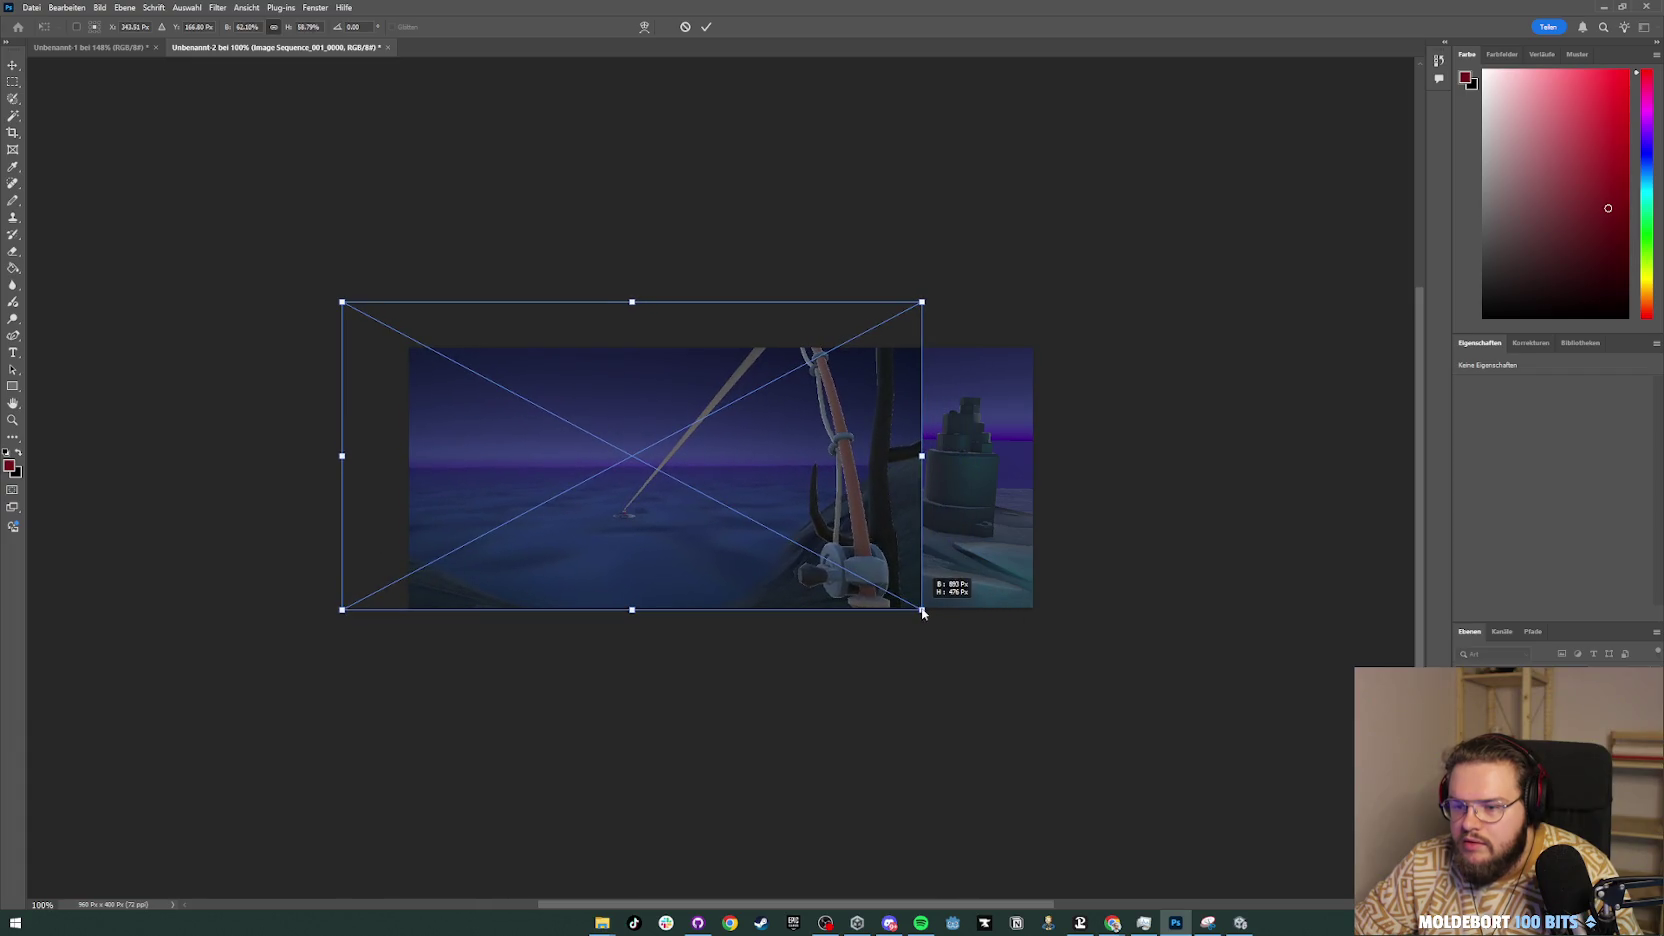
Step: Rescale the fishing image to about 67%, raise it about 80 px, and commit the transform
{"action": "key", "text": "ctrl+z"}
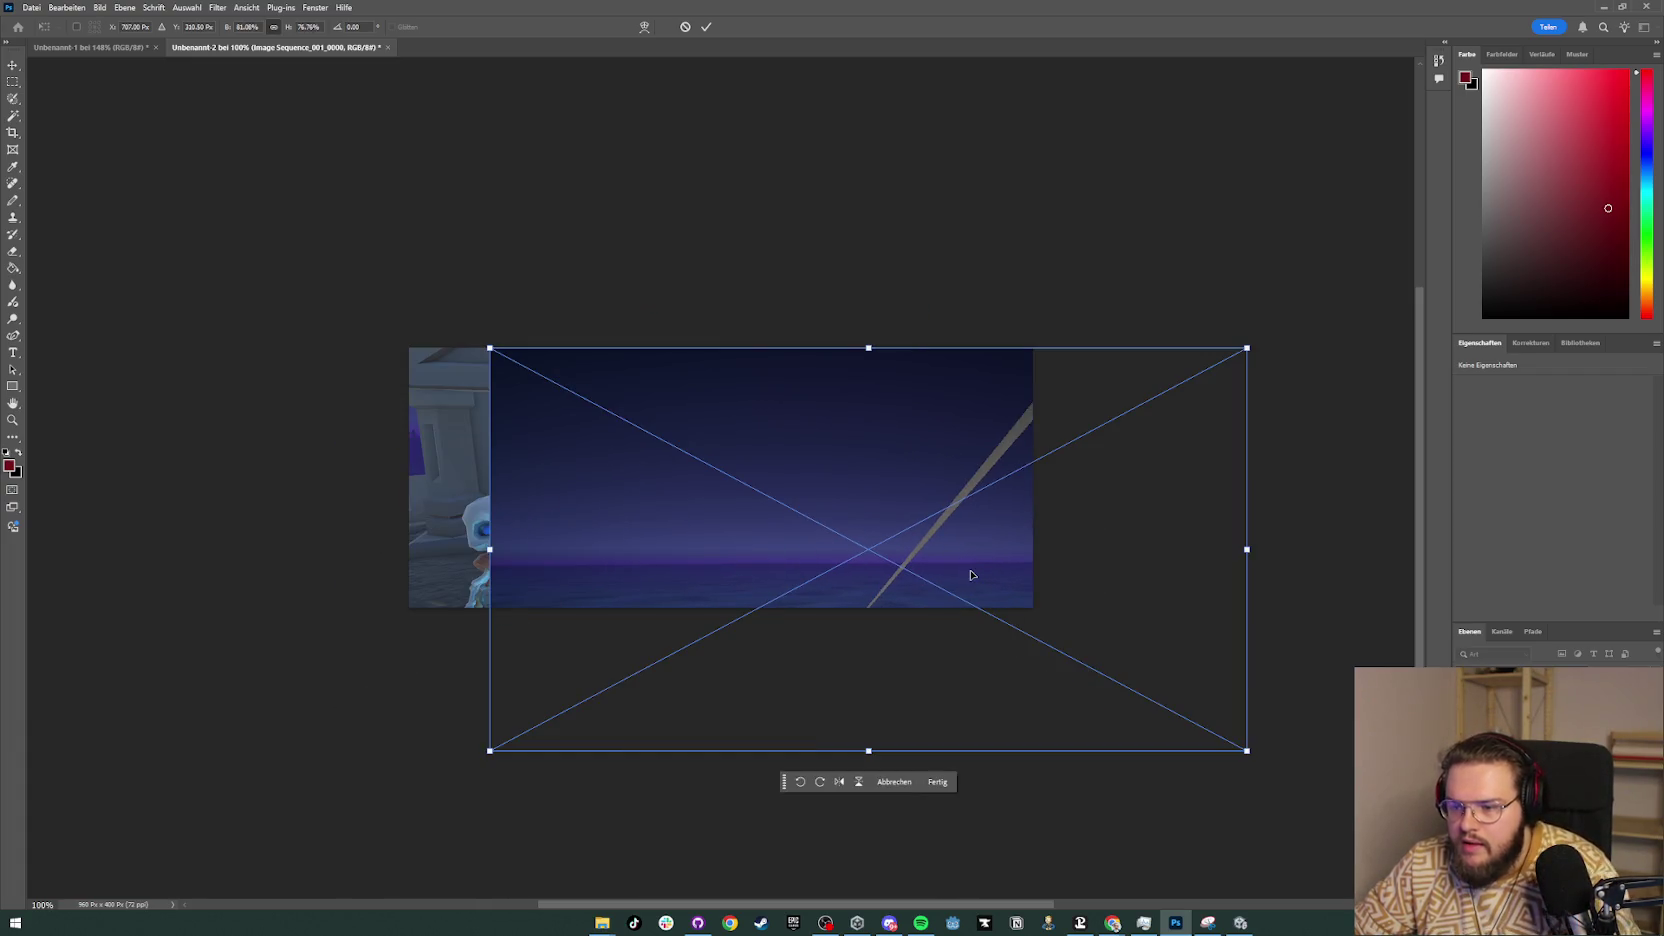
{"action": "key", "text": "ctrl+z"}
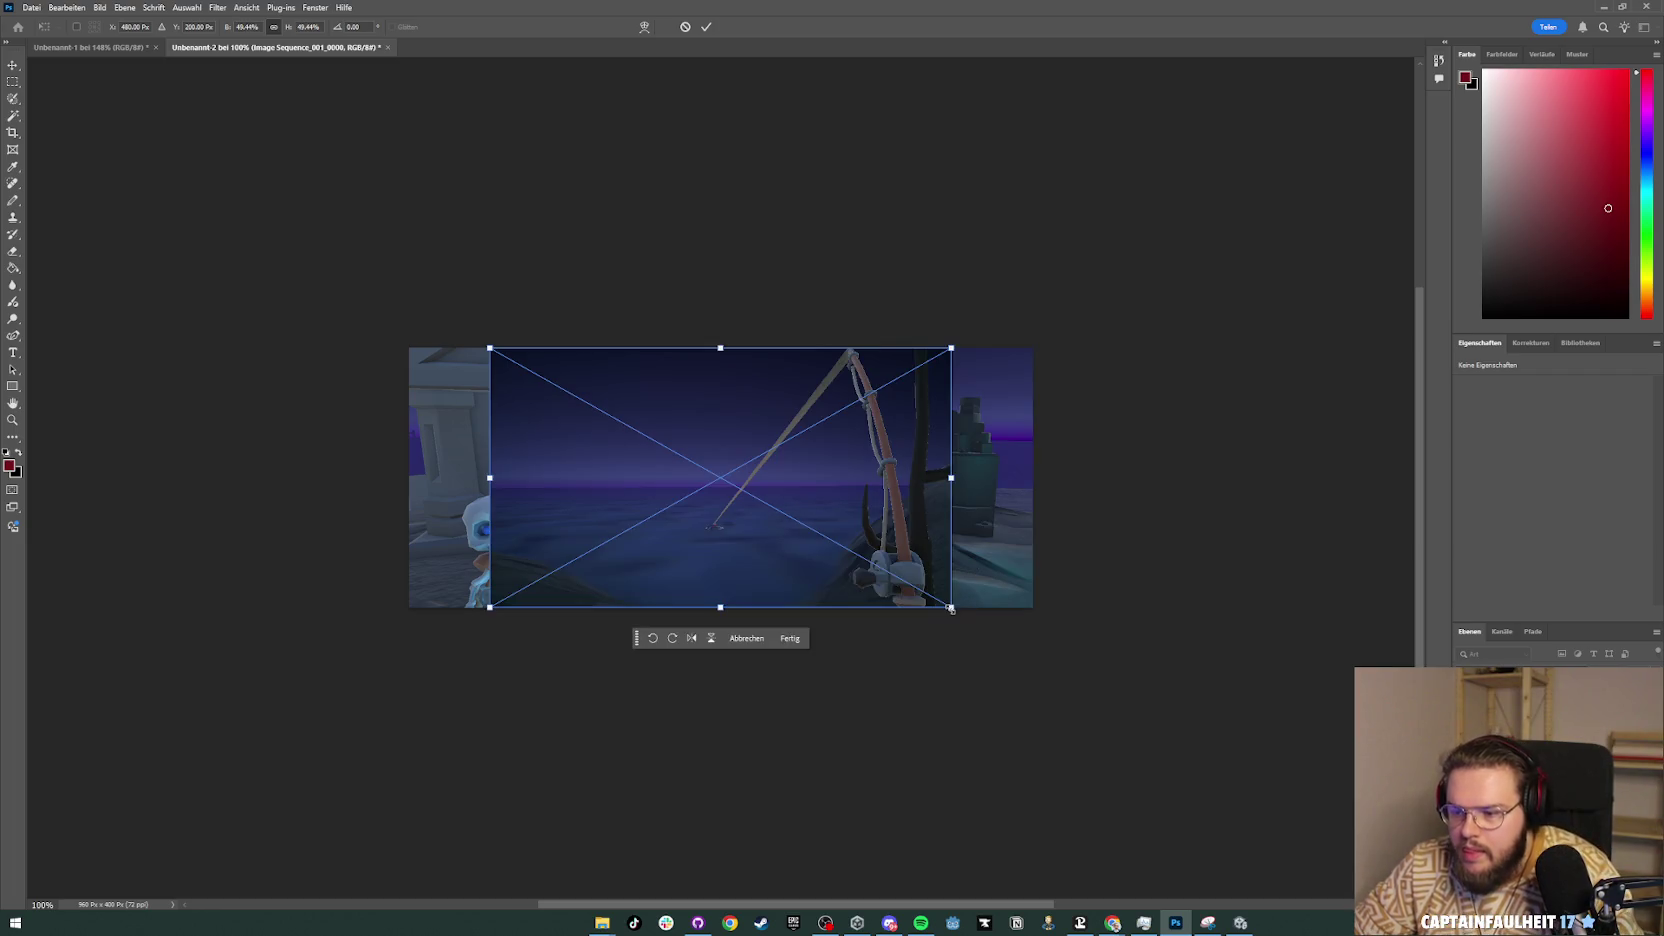
{"action": "left_click_drag", "start_coordinate": [951, 607], "coordinate": [1036, 652]}
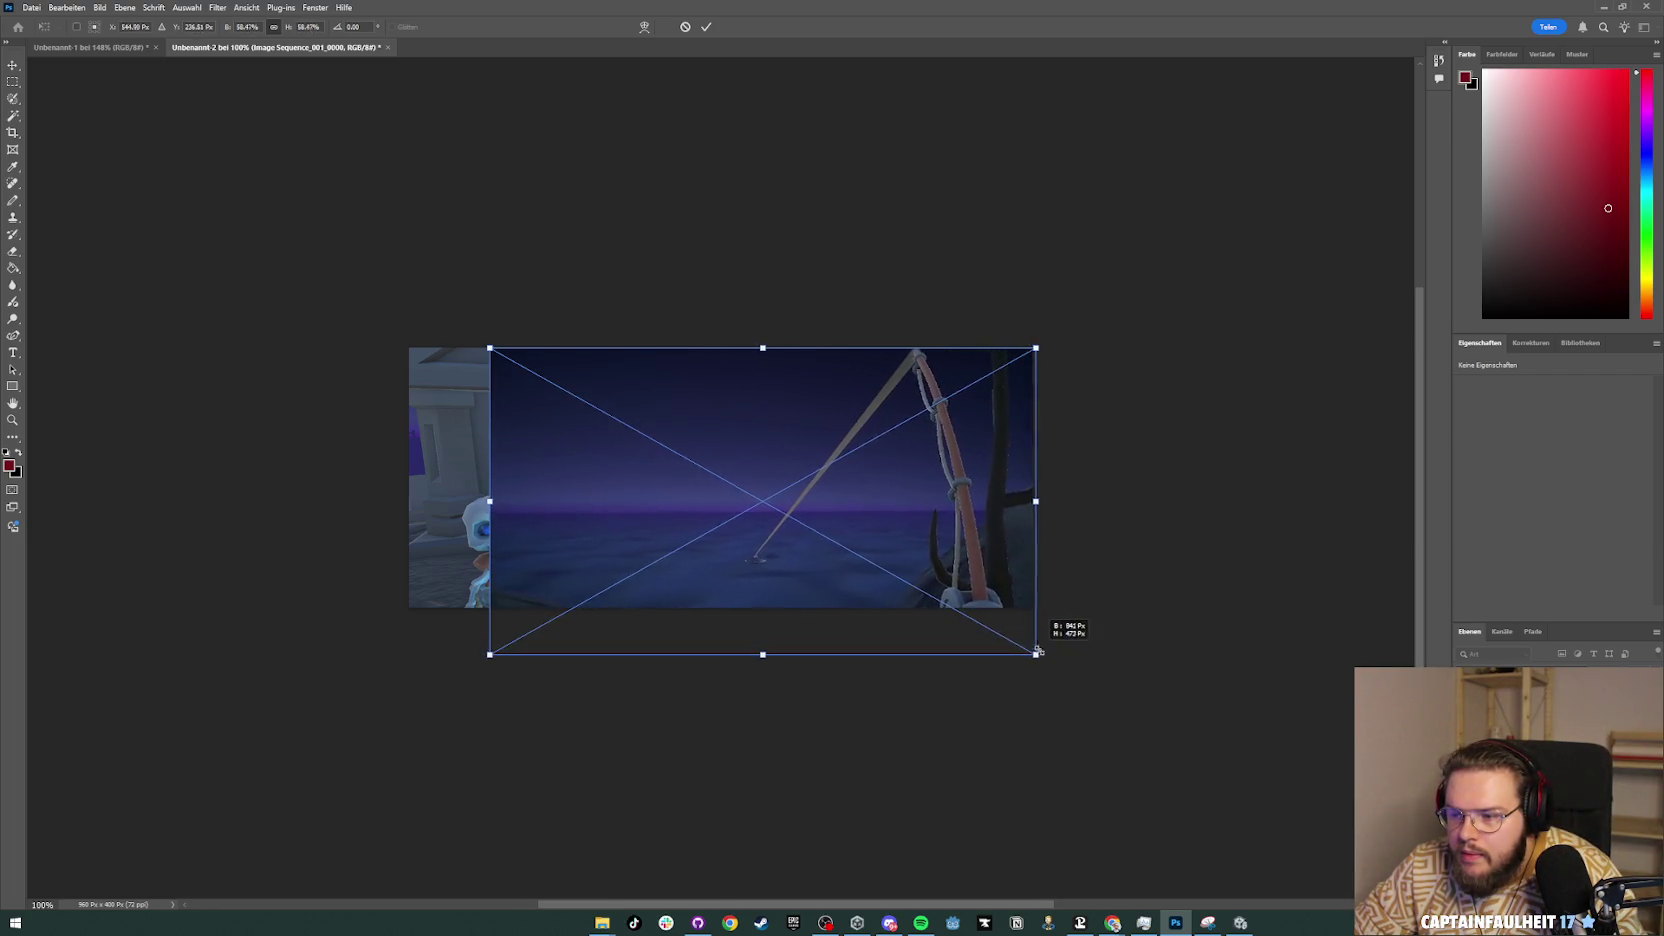
{"action": "left_click_drag", "start_coordinate": [490, 654], "coordinate": [407, 700]}
{"action": "left_click_drag", "start_coordinate": [709, 548], "coordinate": [707, 453]}
{"action": "key", "text": "Return"}
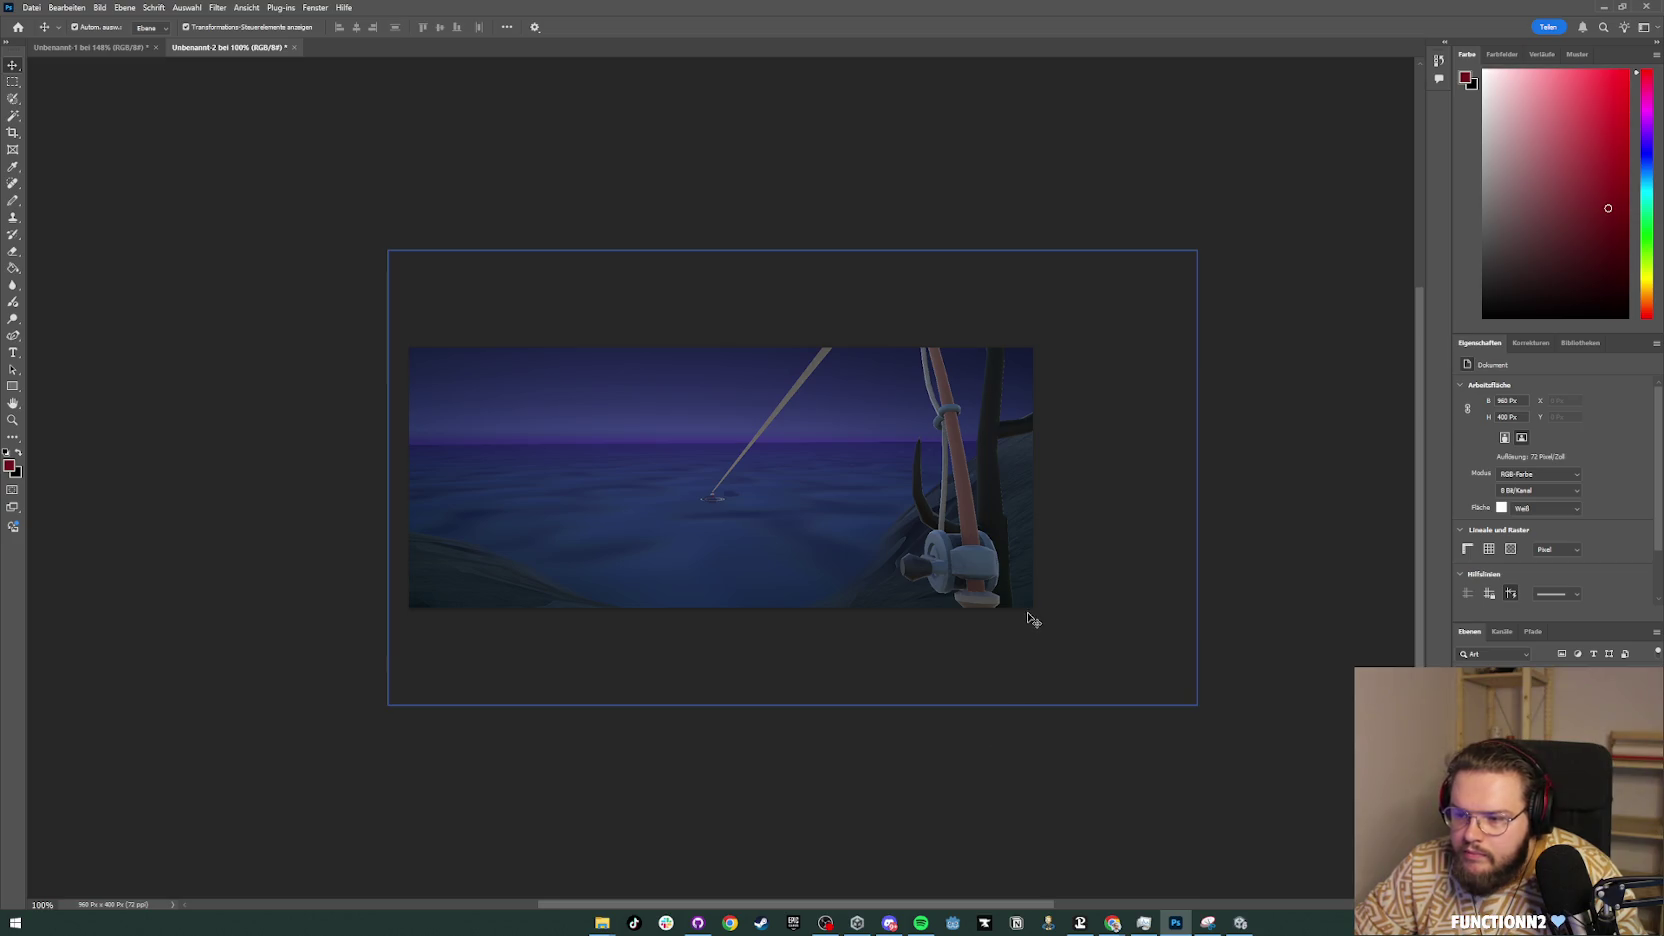
{"action": "left_click", "coordinate": [916, 505]}
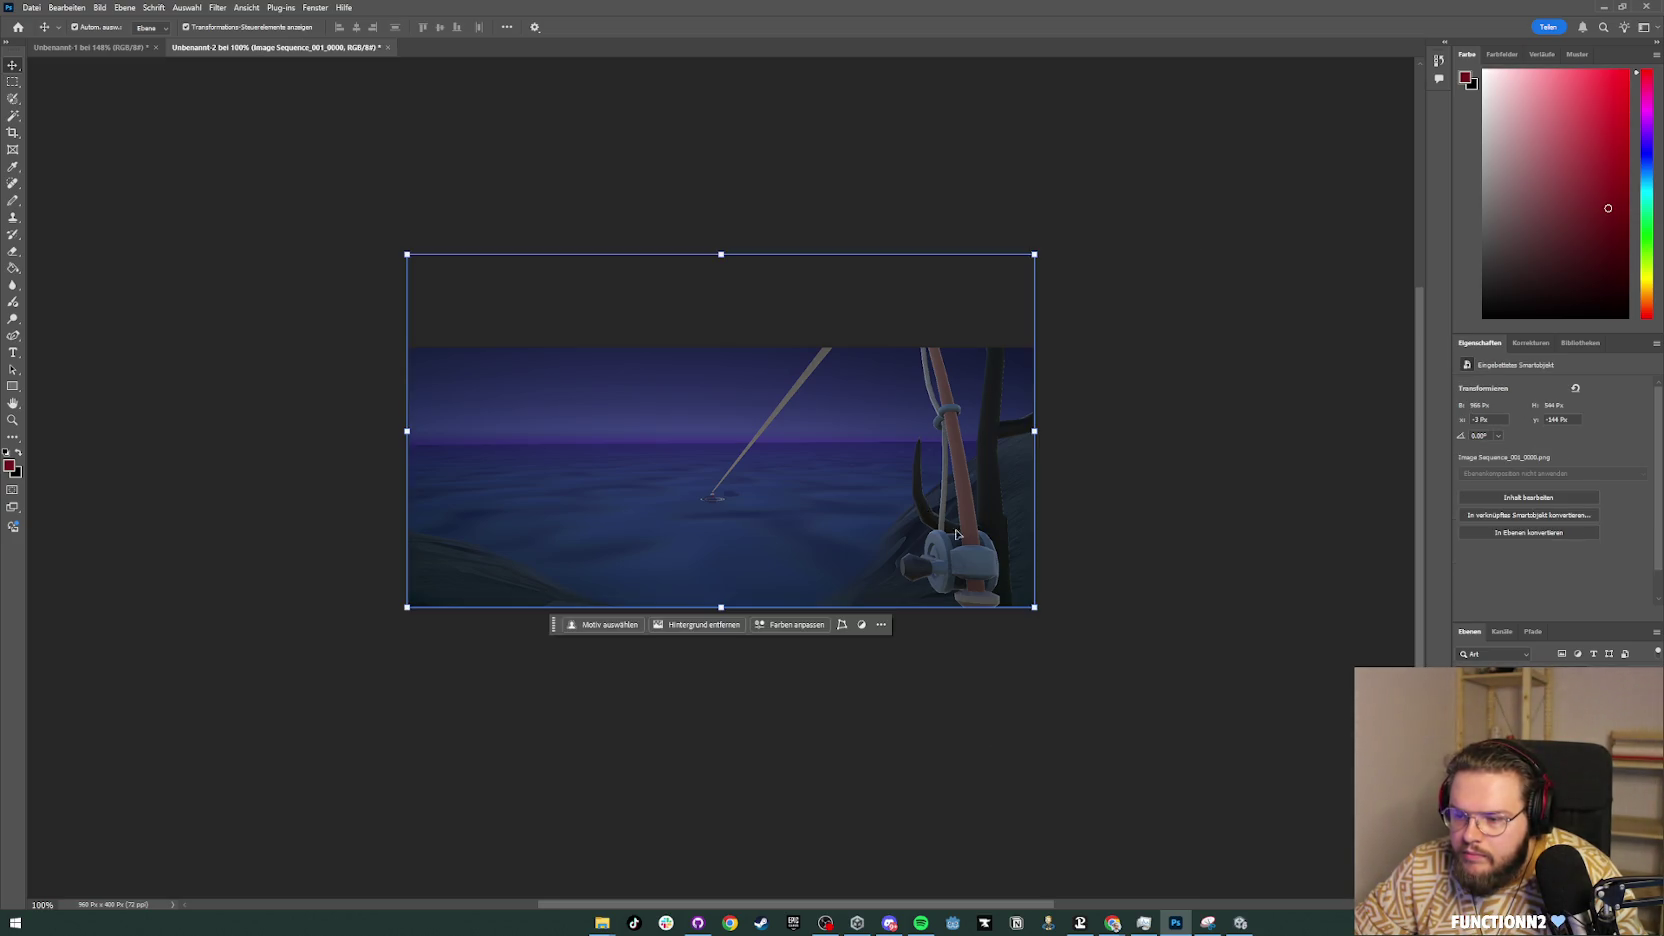
Step: Nudge the fishing image until it snaps flush to the banner edge, then minimize Photoshop
{"action": "left_click", "coordinate": [1265, 637]}
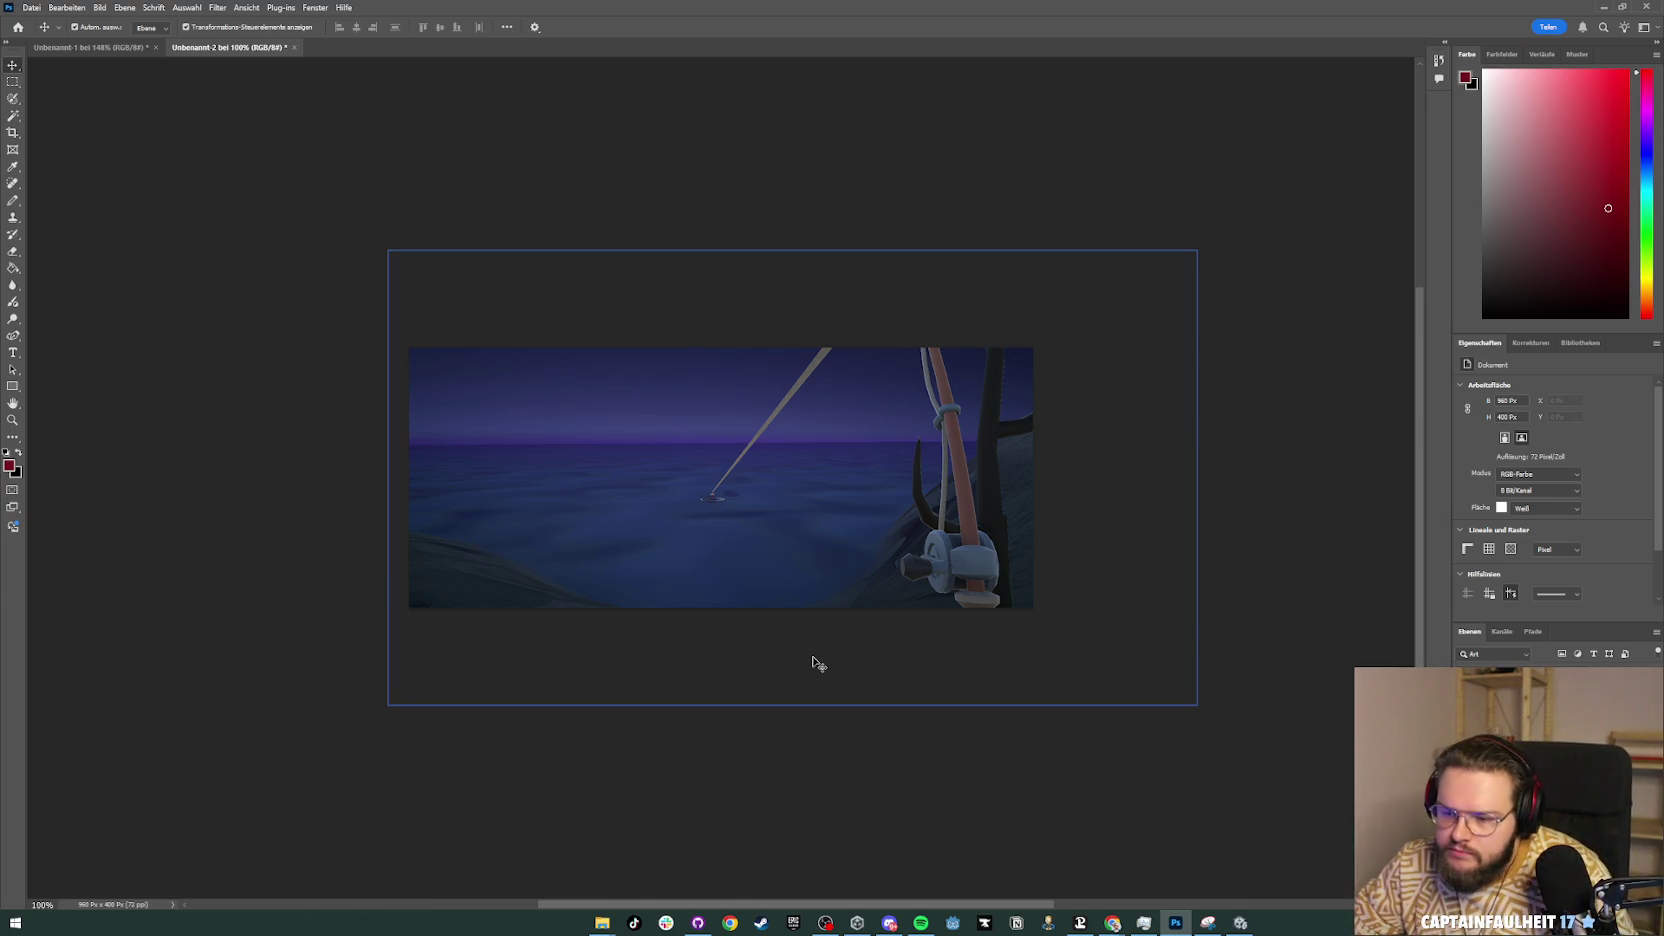
{"action": "mouse_move", "coordinate": [835, 490]}
{"action": "left_mouse_down"}
{"action": "mouse_move", "coordinate": [855, 546]}
{"action": "mouse_move", "coordinate": [842, 476]}
{"action": "left_mouse_up"}
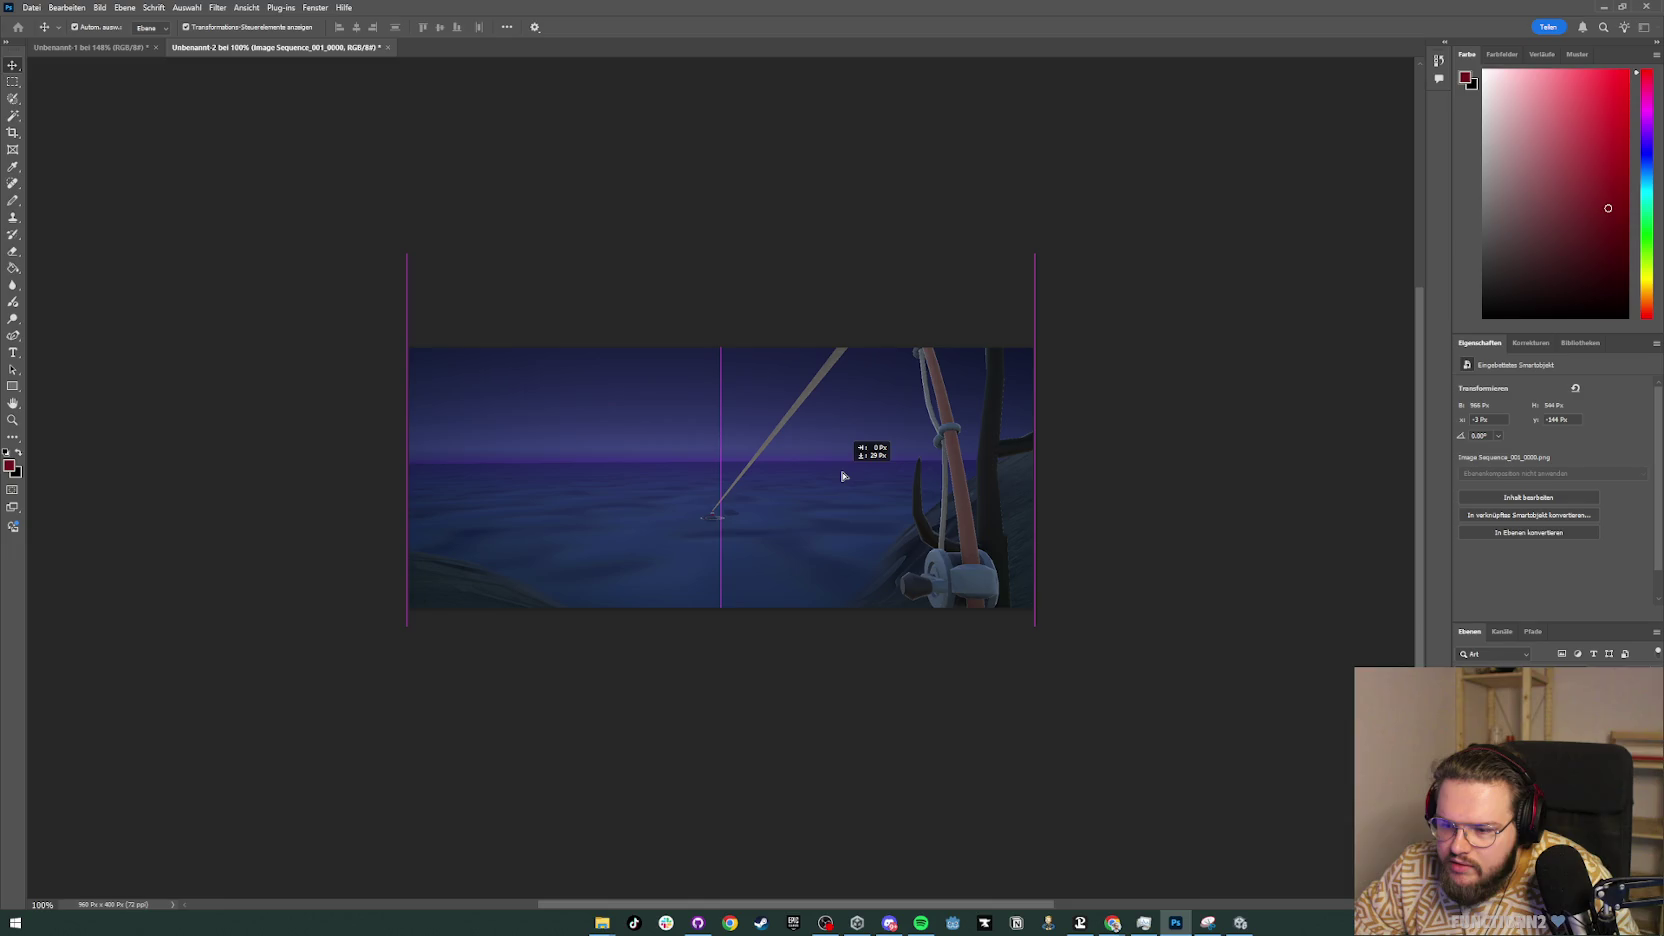
{"action": "left_click", "coordinate": [1054, 745]}
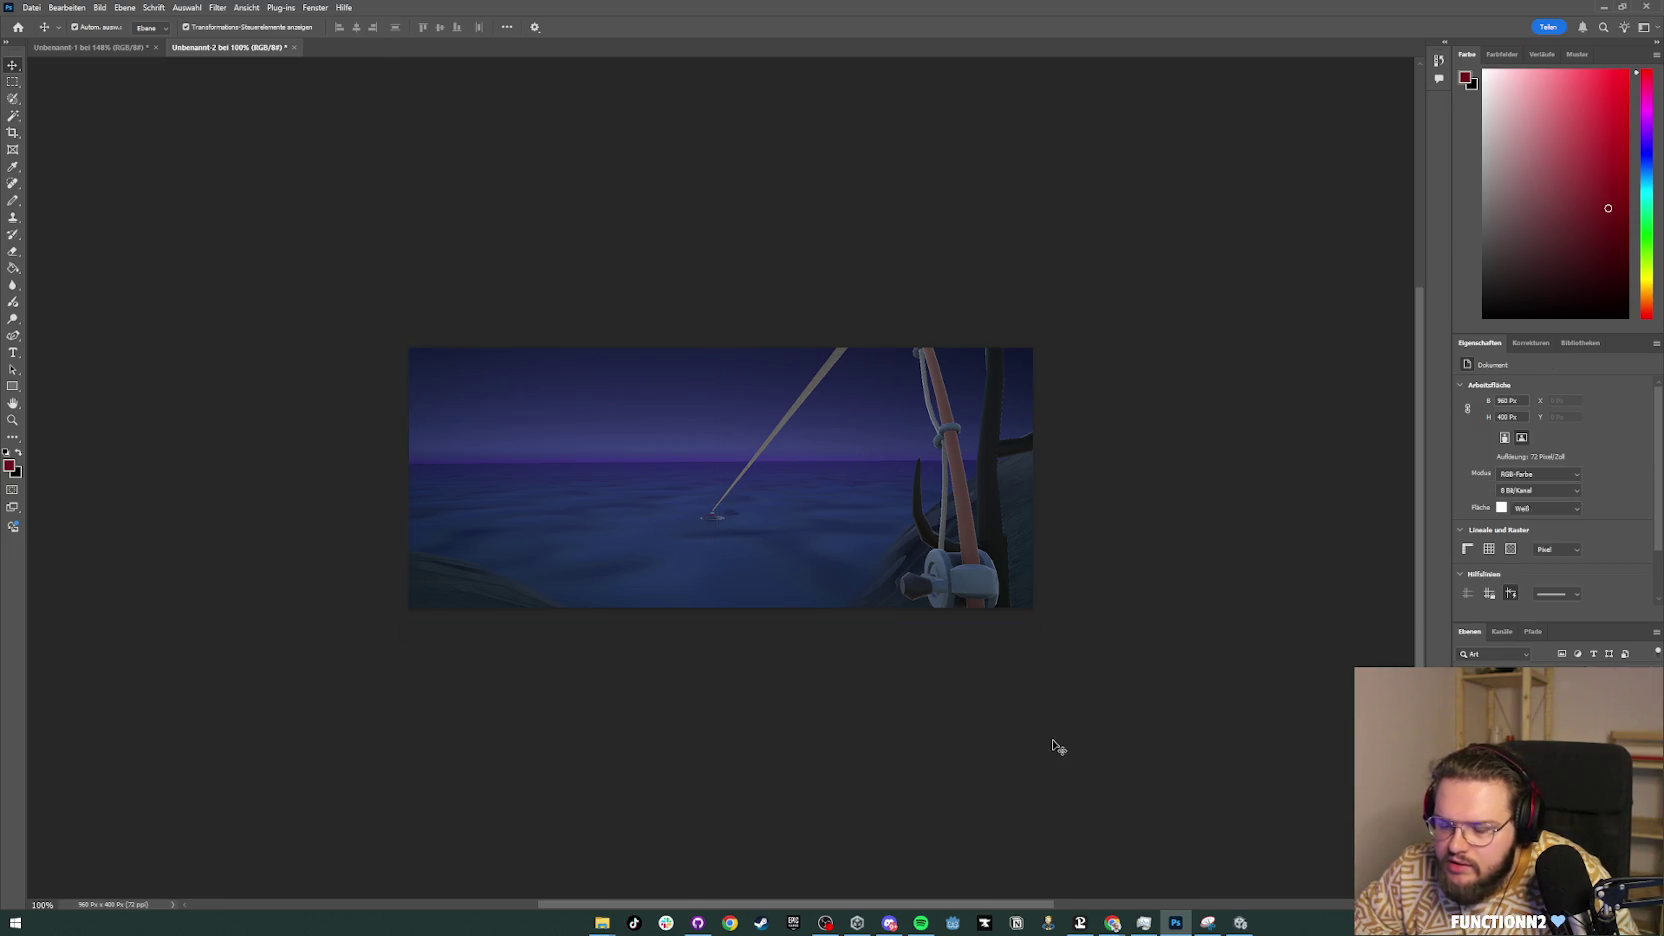
{"action": "left_click_drag", "start_coordinate": [994, 581], "coordinate": [1021, 546]}
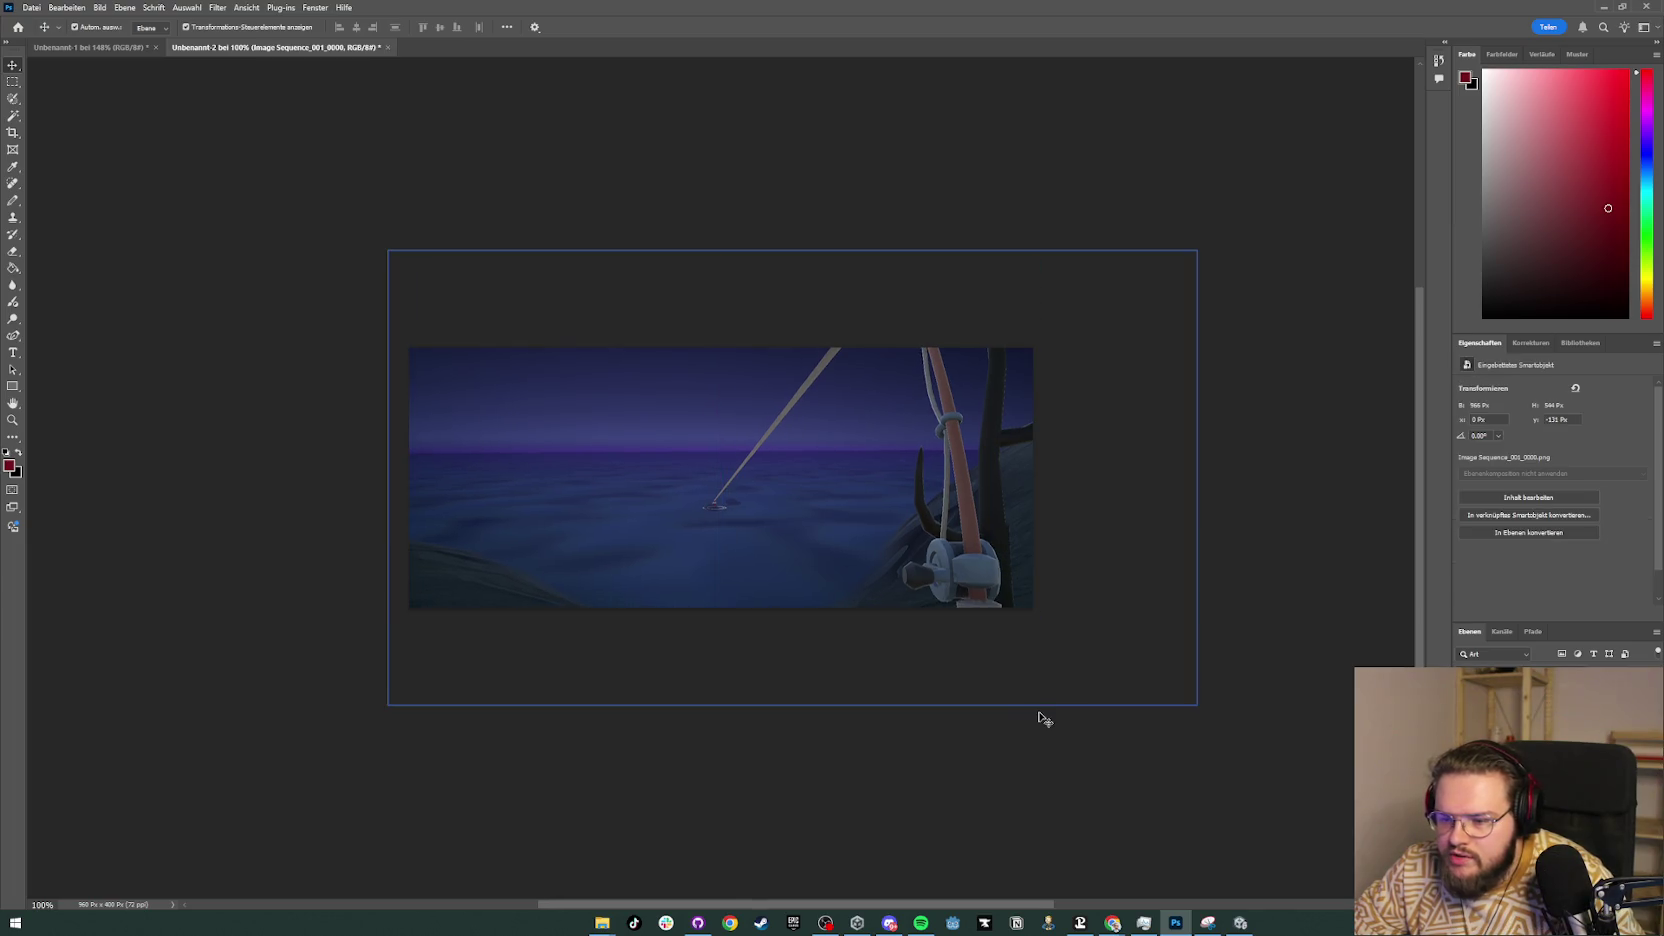
{"action": "left_click", "coordinate": [1040, 717]}
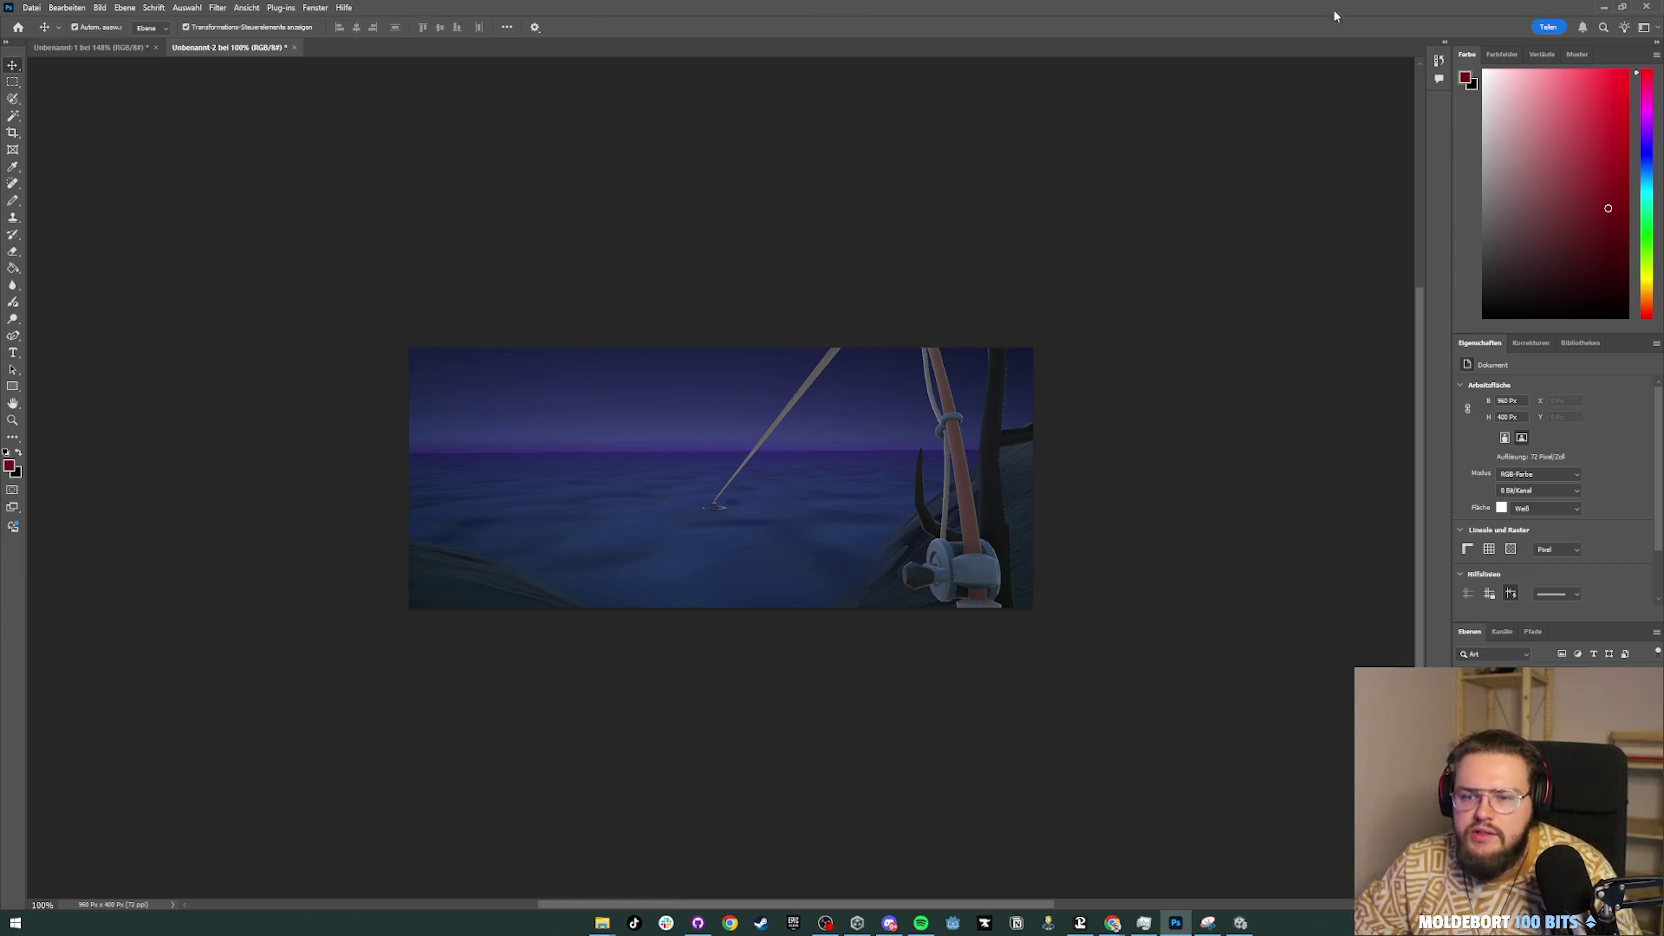
{"action": "left_click", "coordinate": [1604, 8]}
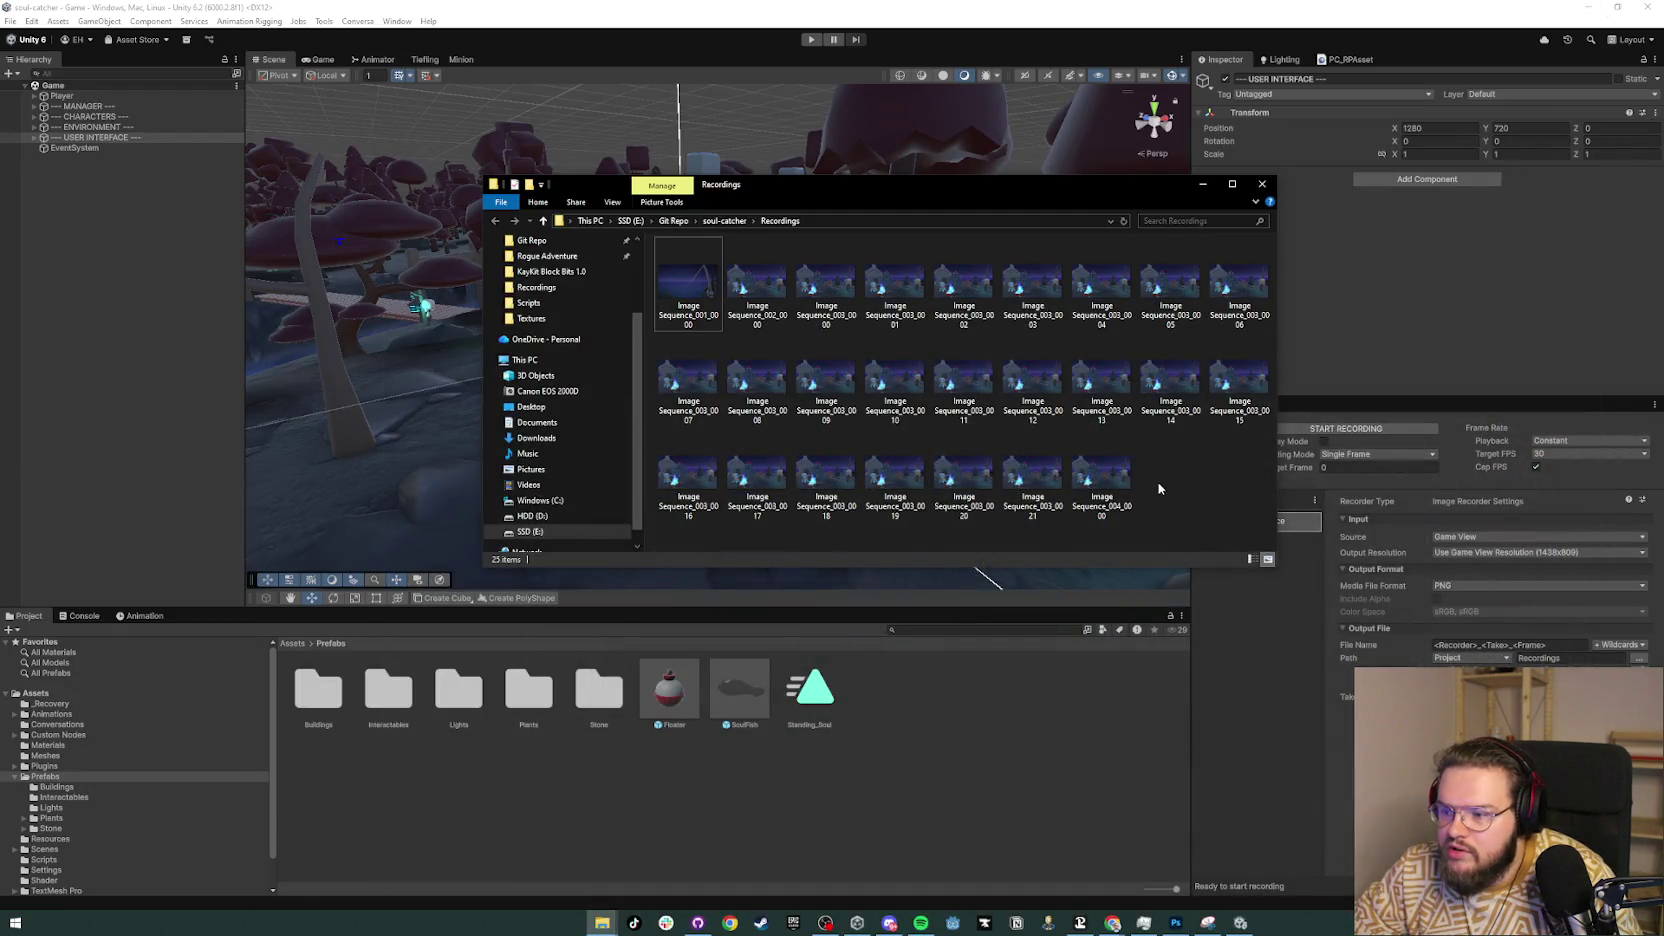
Step: Scroll through the itch.io image guide in Chrome to review the banner and screenshot sizes
{"action": "left_click", "coordinate": [1586, 8]}
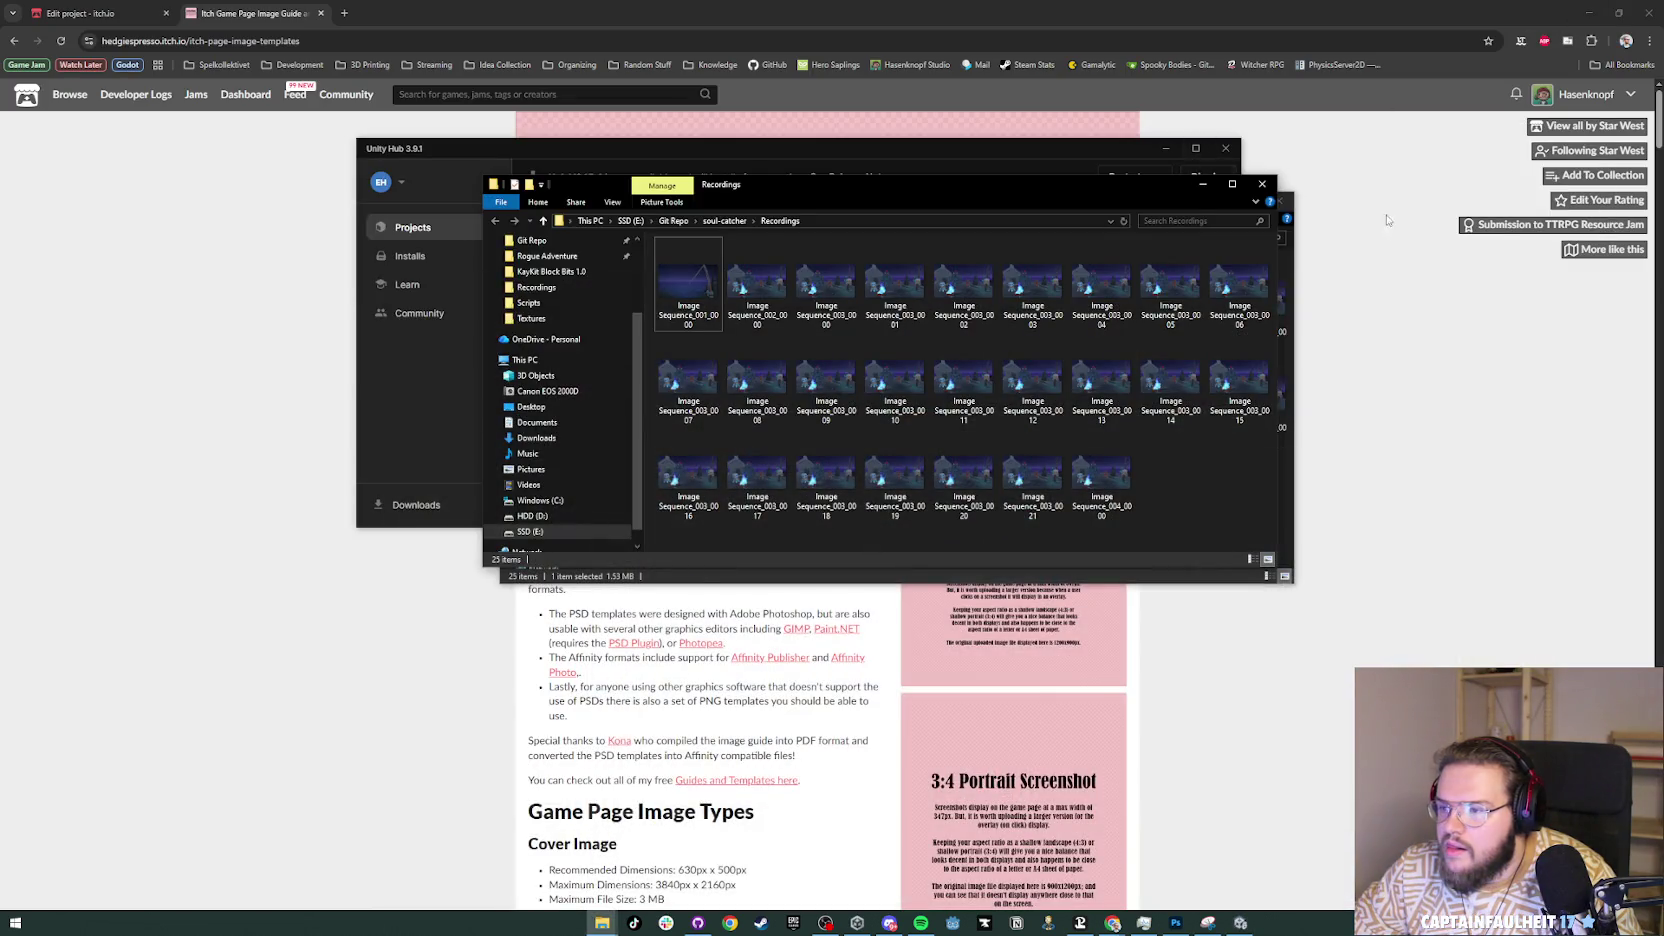
{"action": "left_click", "coordinate": [1386, 372]}
{"action": "scroll", "coordinate": [945, 404], "scroll_direction": "down", "scroll_amount": 5}
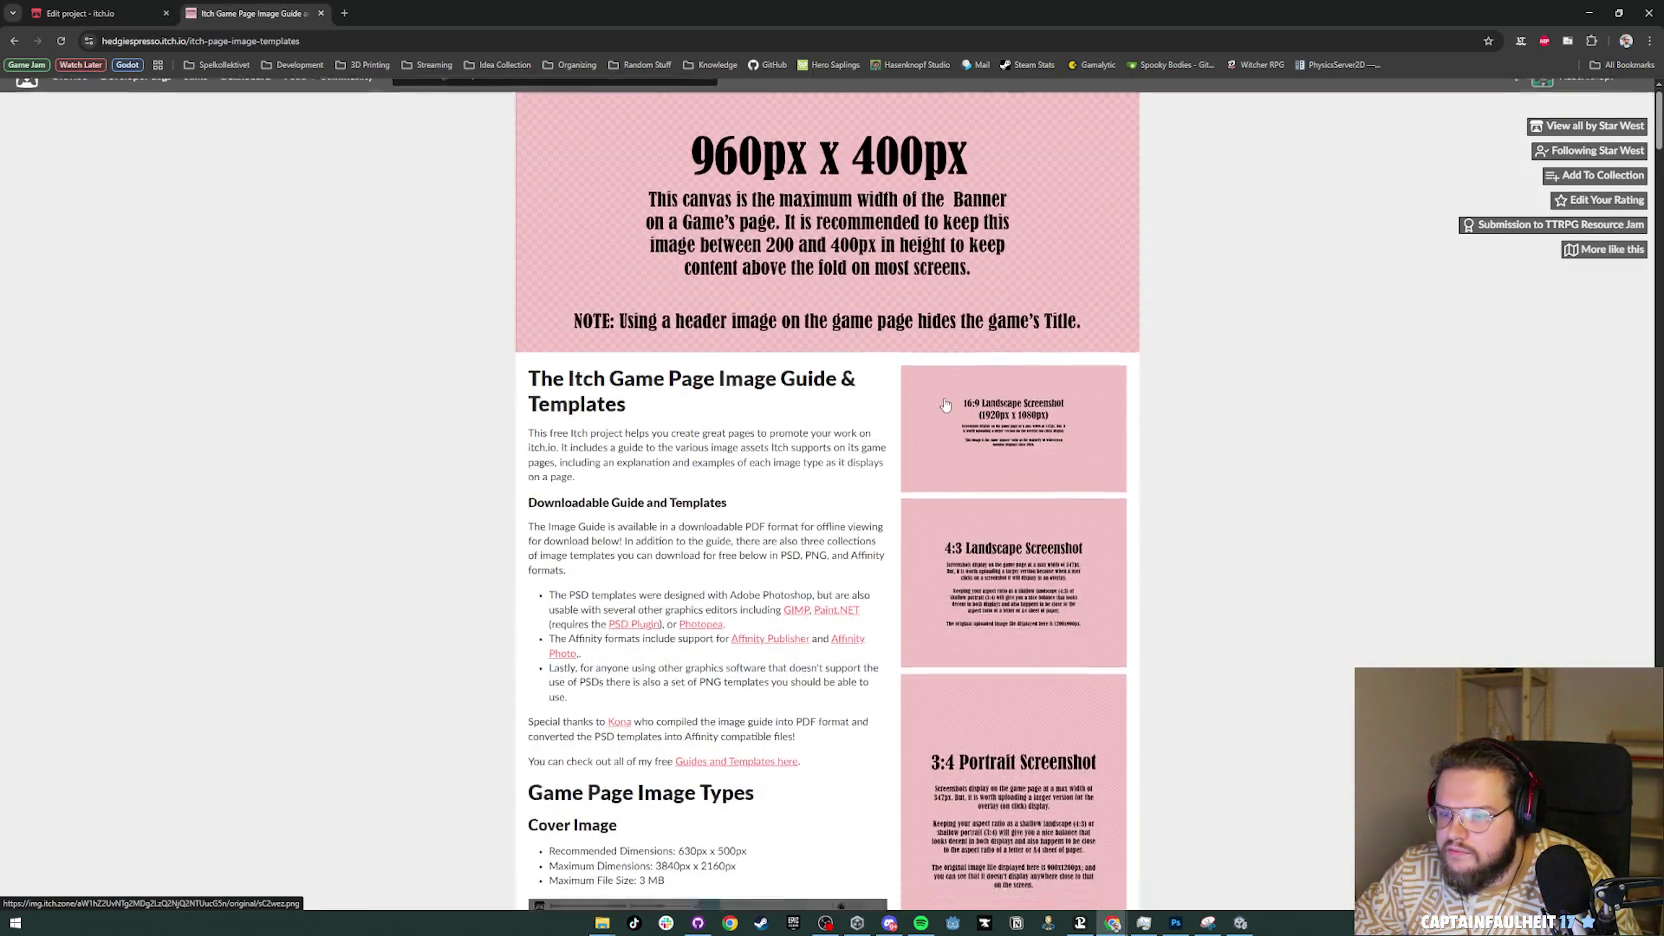
{"action": "scroll", "coordinate": [1080, 428], "scroll_direction": "up", "scroll_amount": 3}
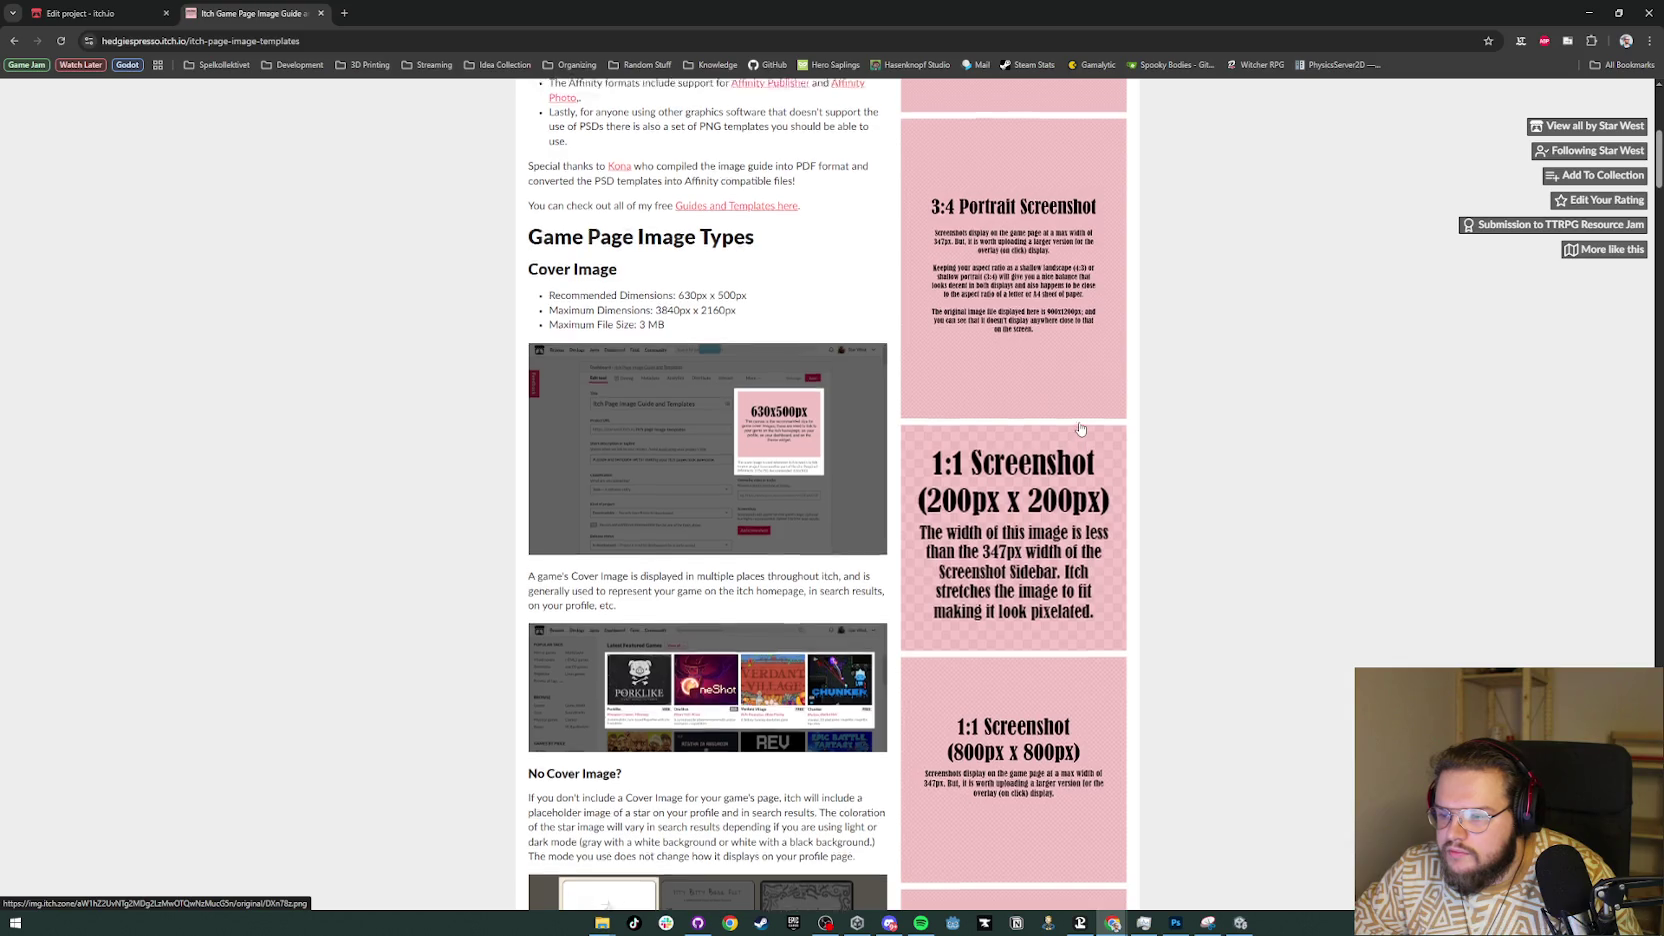
{"action": "scroll", "coordinate": [1080, 428], "scroll_direction": "up", "scroll_amount": 1}
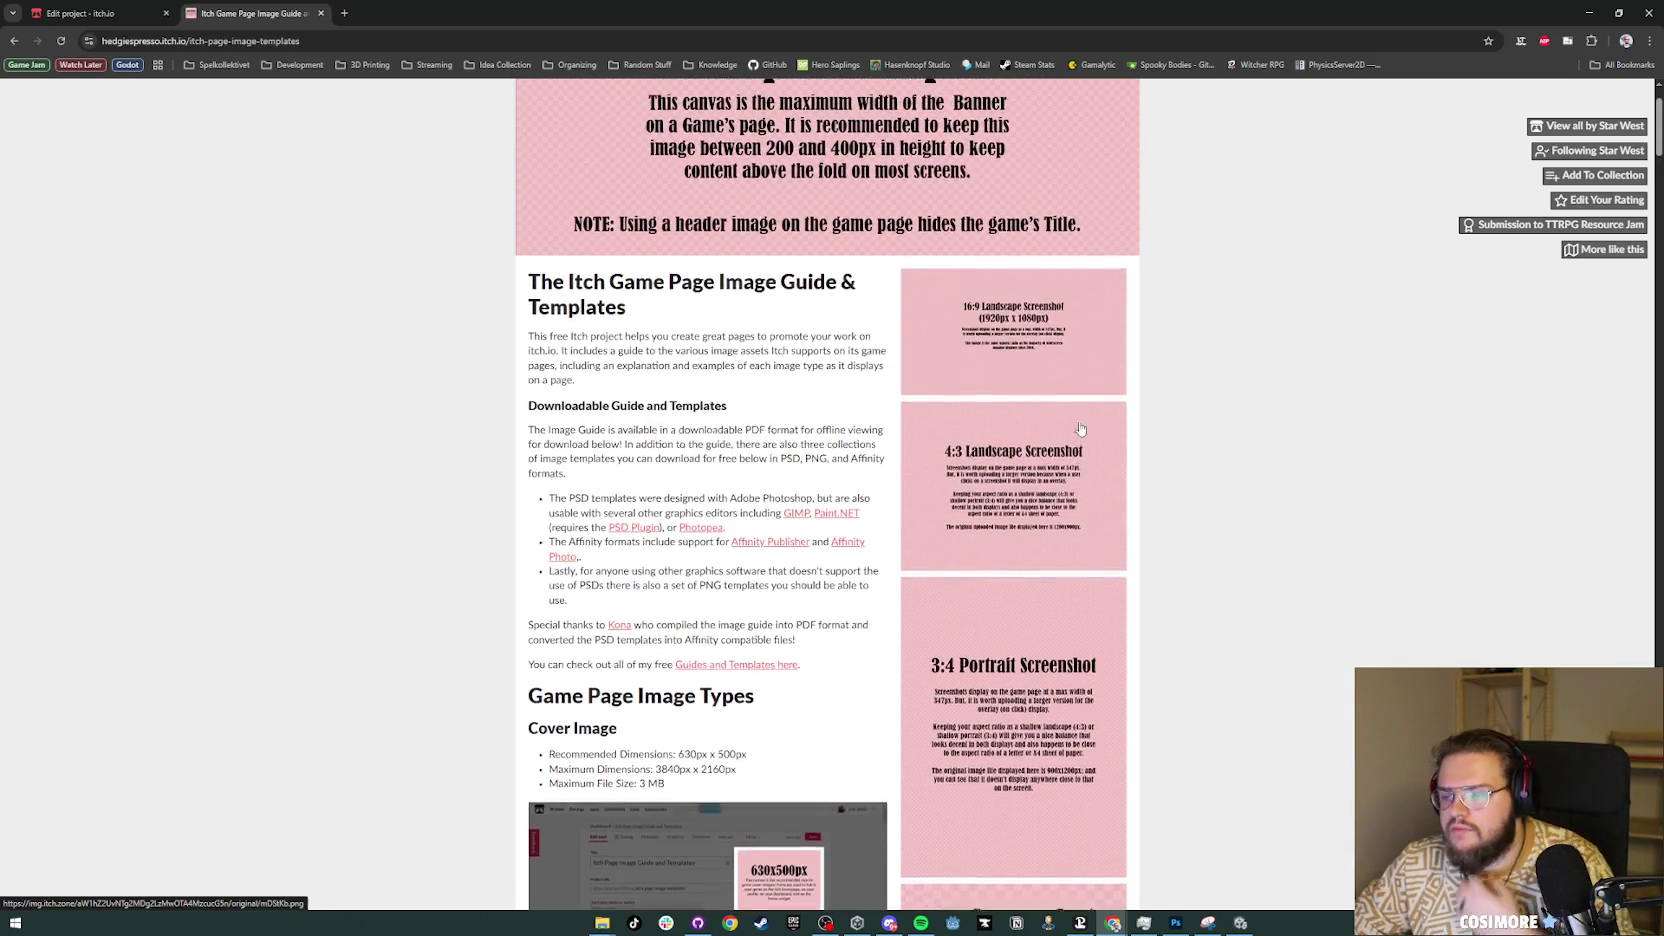
{"action": "scroll", "coordinate": [1080, 428], "scroll_direction": "down", "scroll_amount": 9}
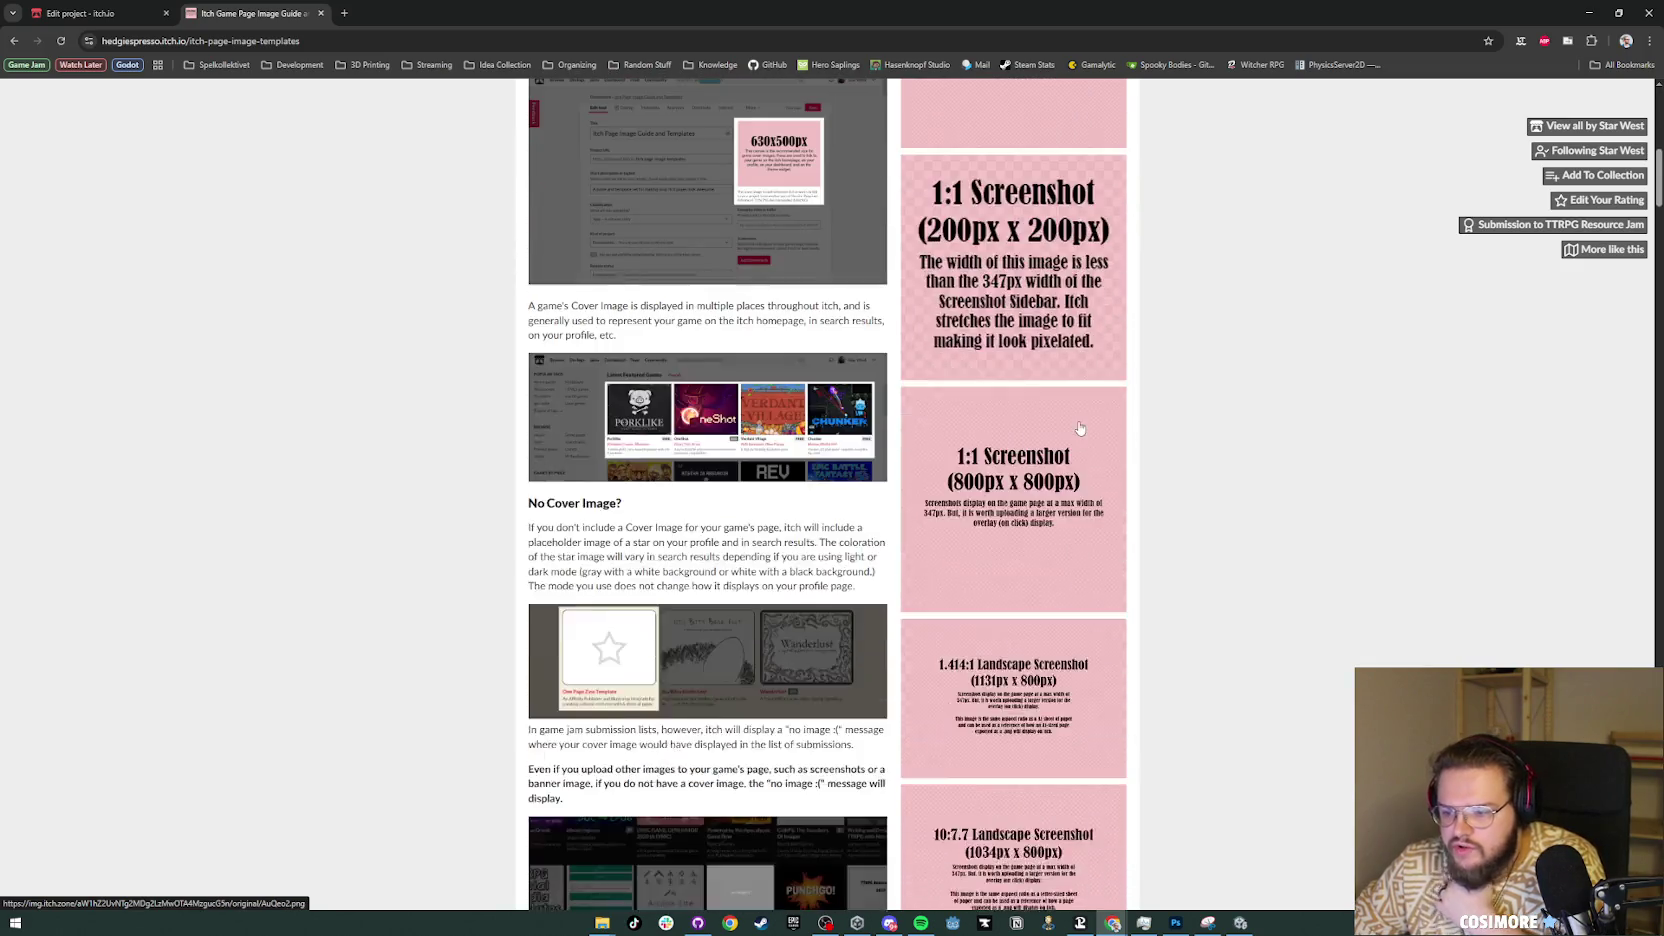
{"action": "scroll", "coordinate": [1080, 428], "scroll_direction": "up", "scroll_amount": 5}
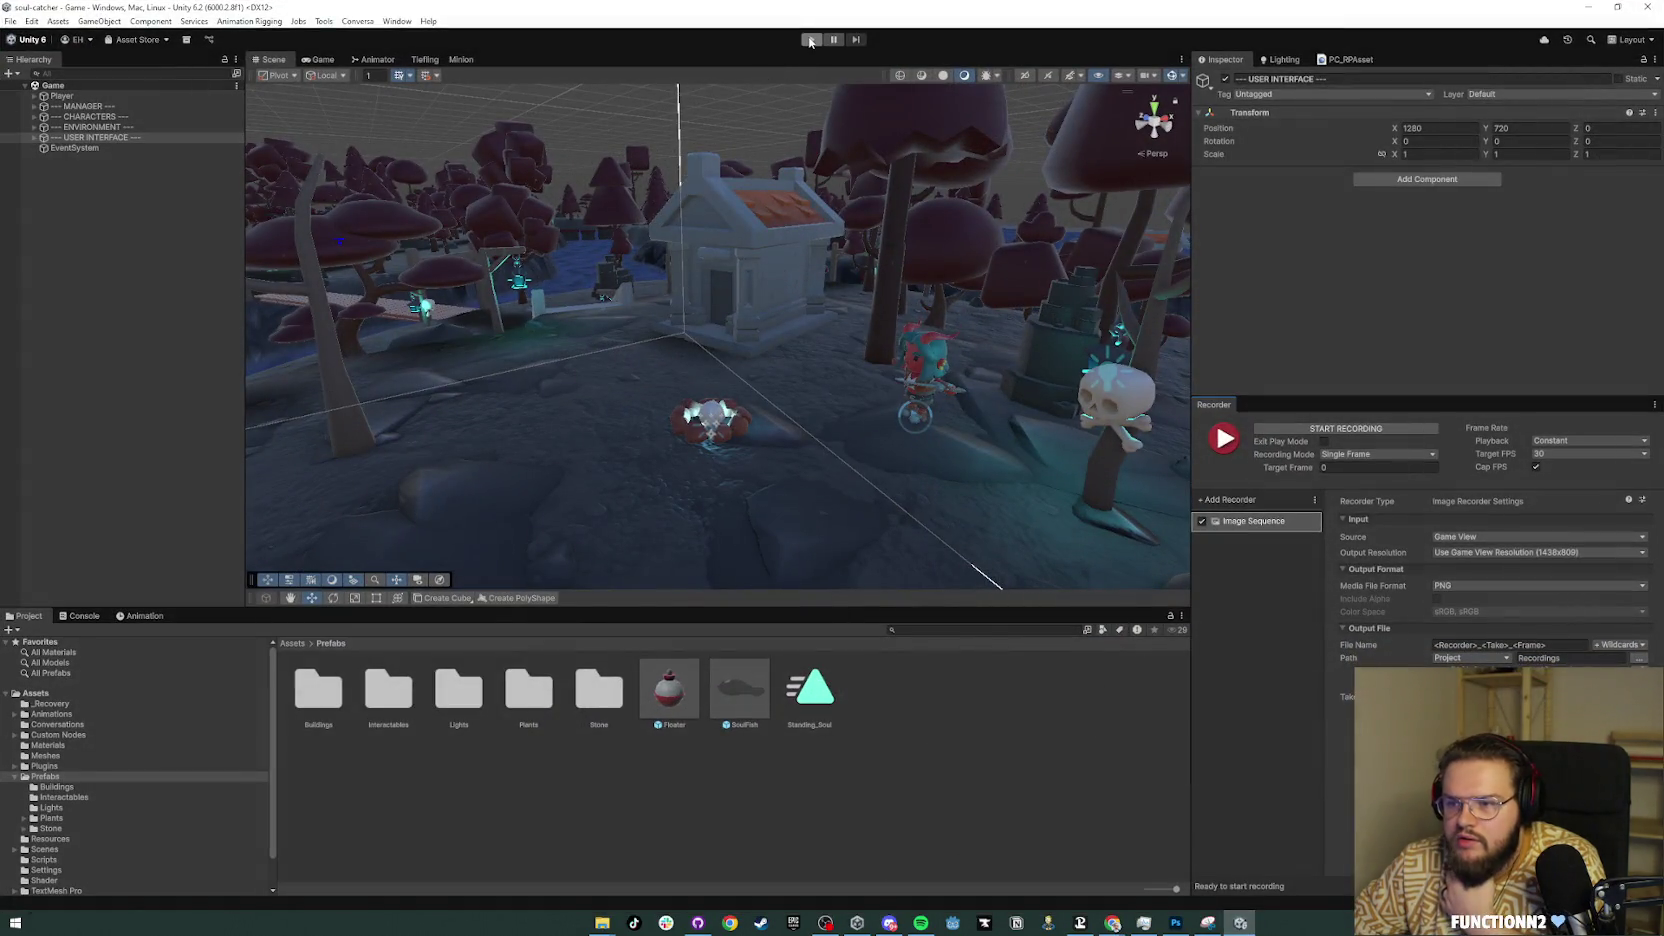
Step: Start Play mode and talk to the Tiefling to receive the fishing rod
{"action": "left_click", "coordinate": [810, 40]}
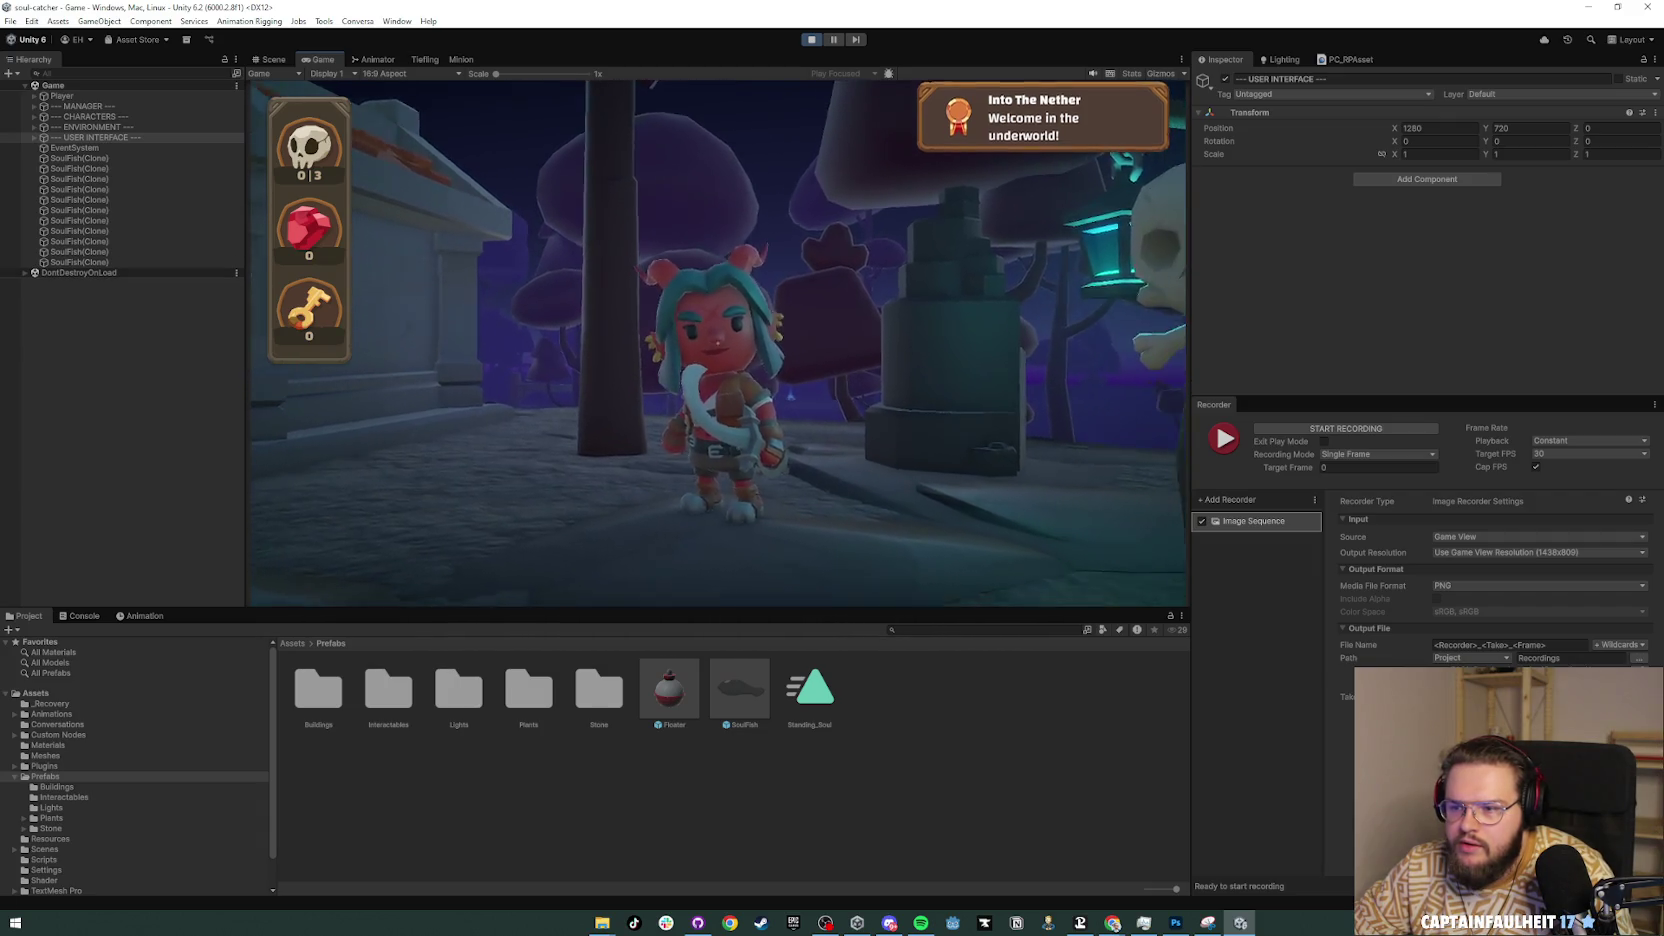
{"action": "key", "text": "e"}
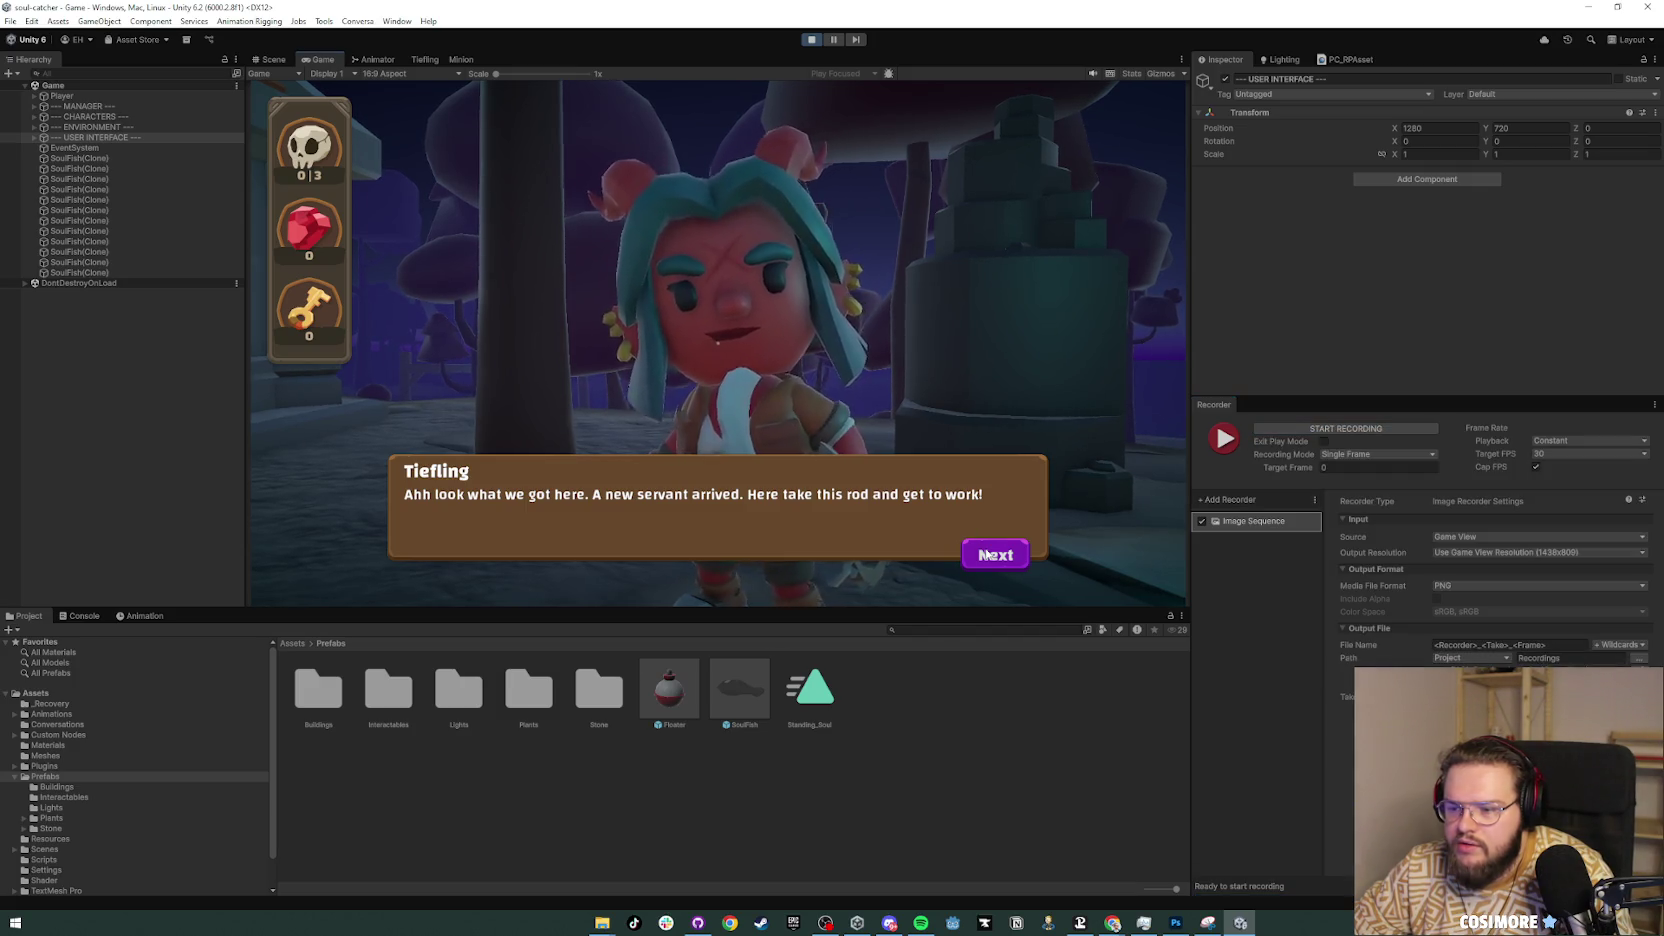
{"action": "left_click", "coordinate": [990, 555]}
{"action": "left_click", "coordinate": [988, 554]}
{"action": "left_click", "coordinate": [985, 549]}
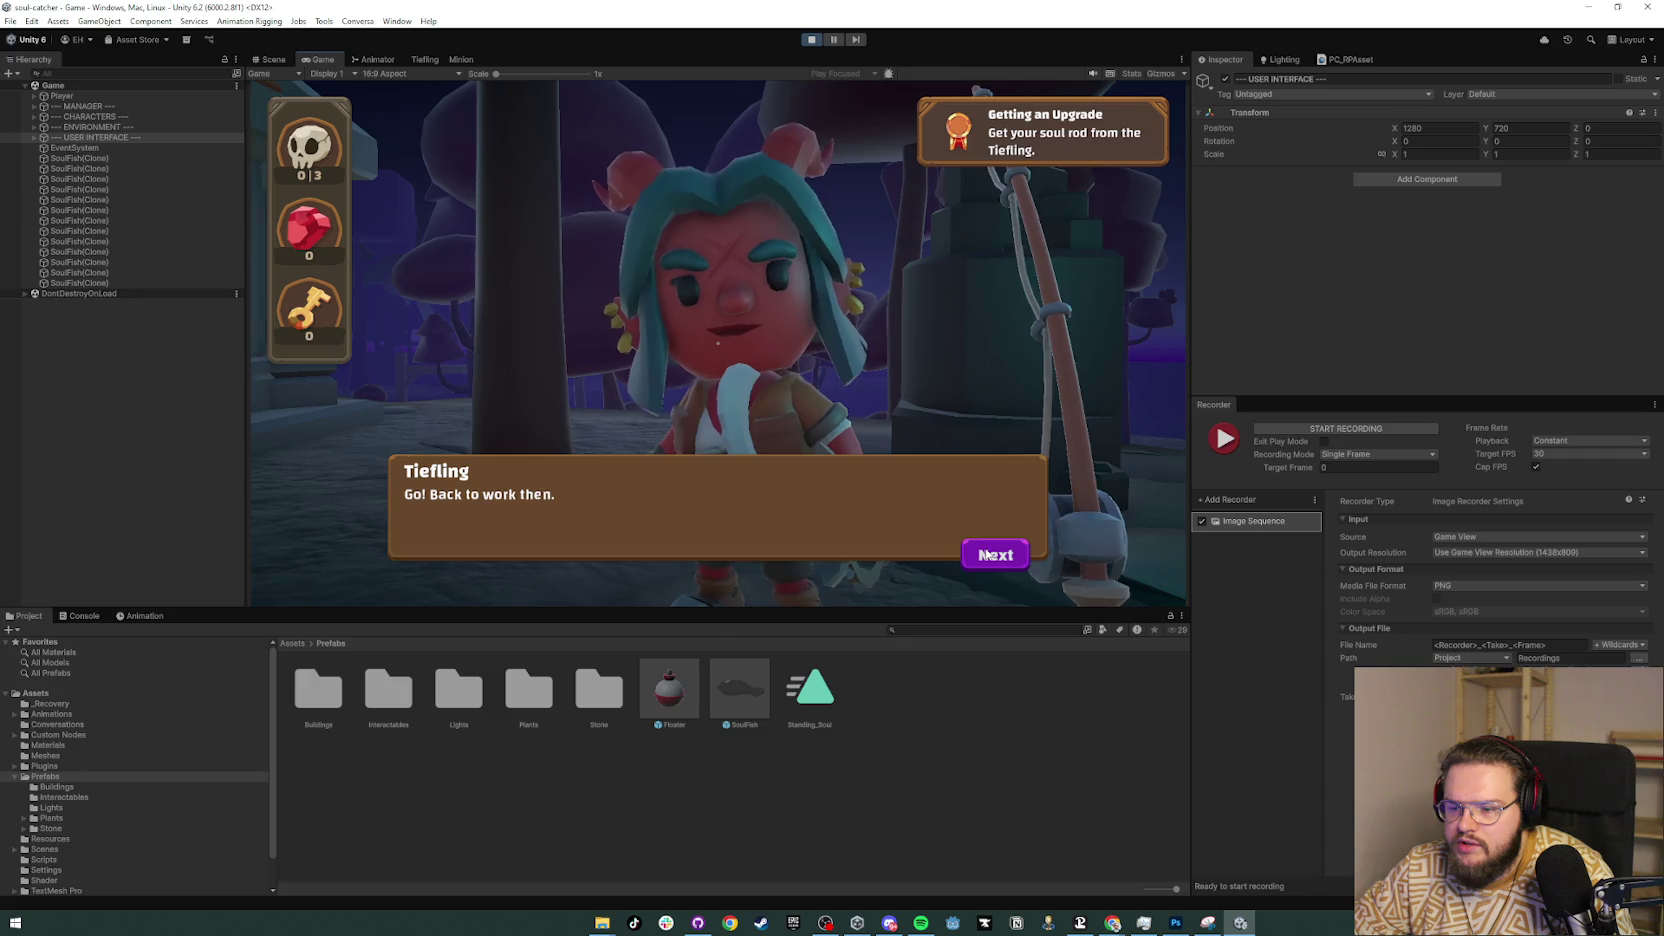
{"action": "left_click", "coordinate": [985, 549]}
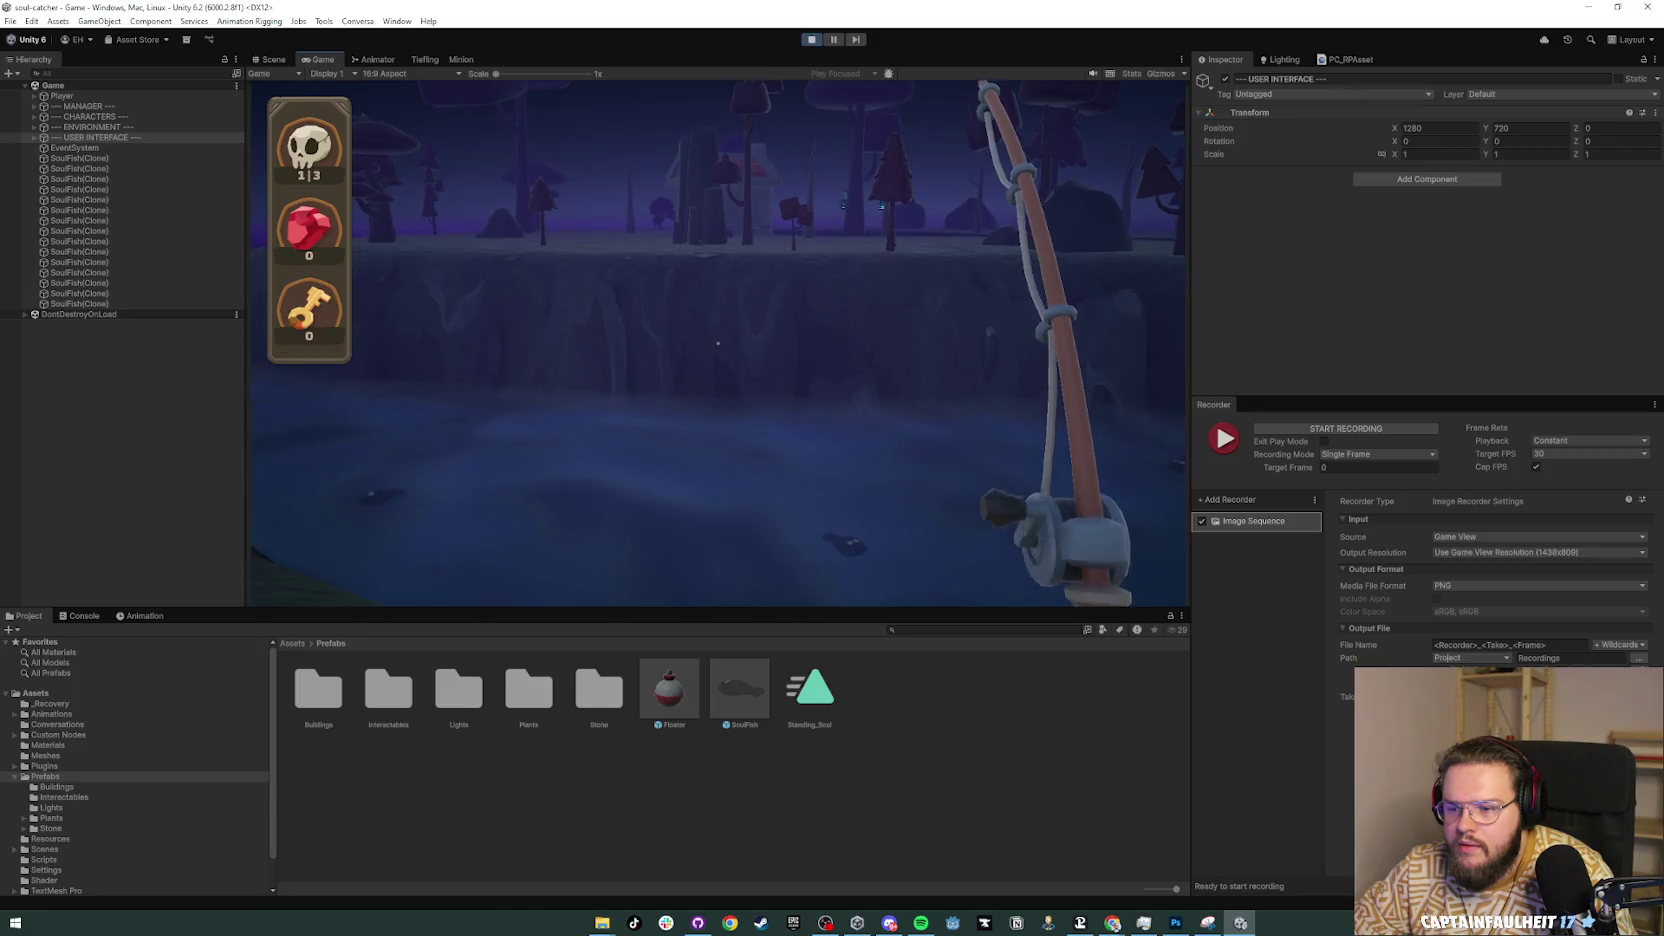
Step: Cast the fishing line, then walk through the forest back to the Tiefling's campfire
{"action": "left_click", "coordinate": [717, 343]}
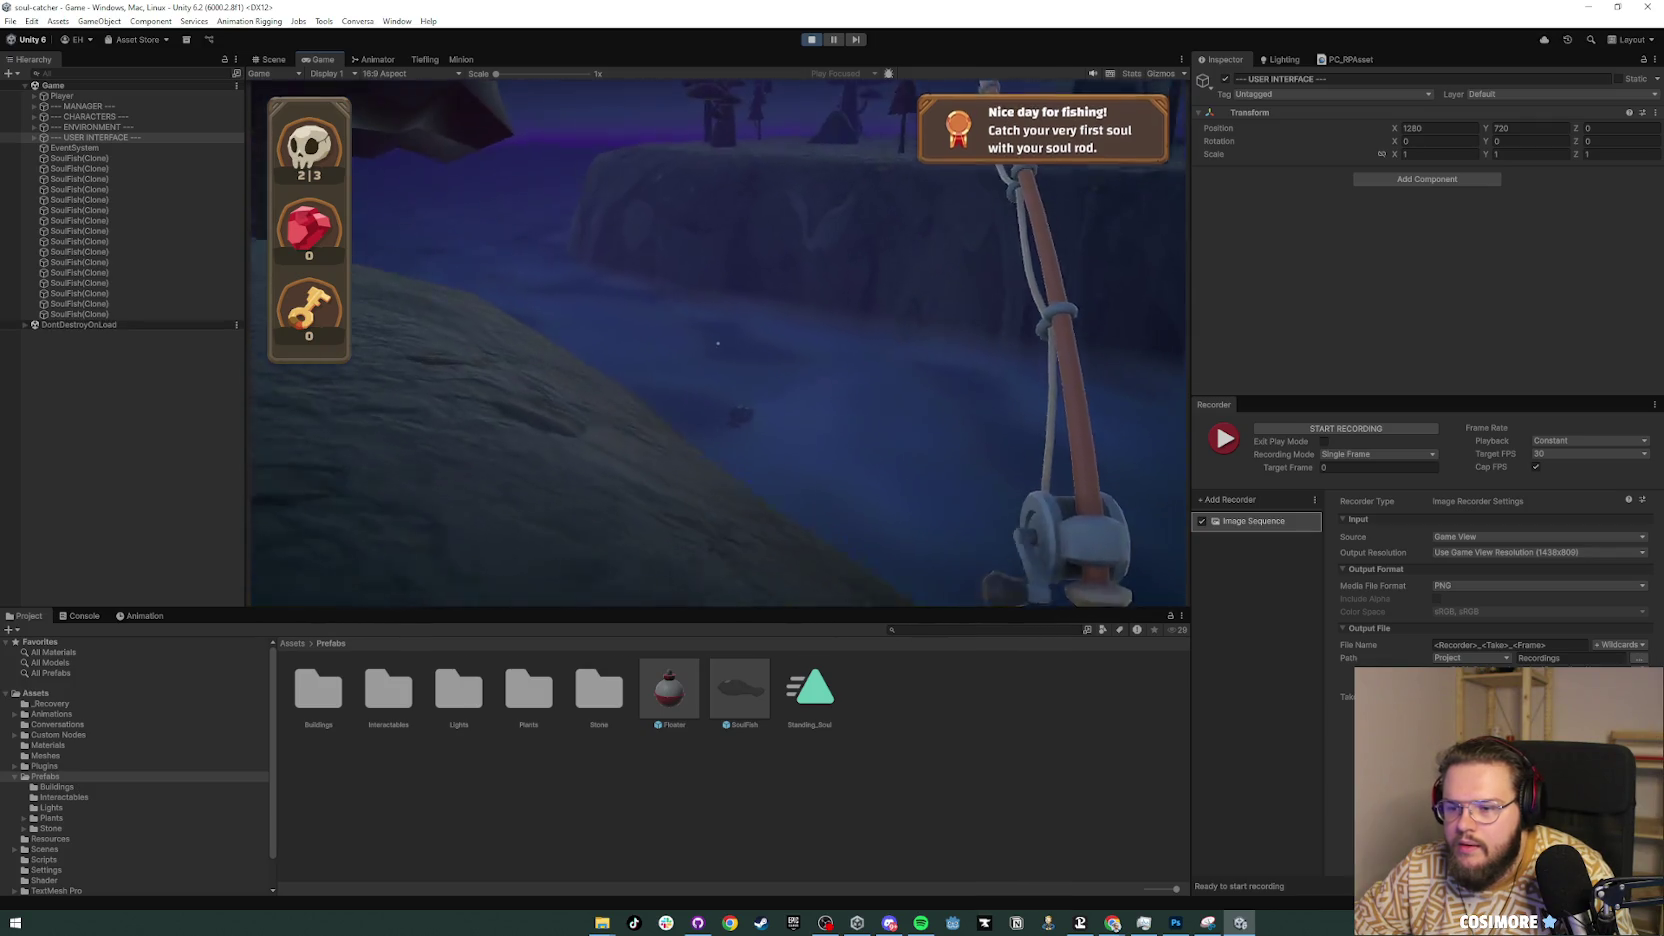
{"action": "left_click", "coordinate": [717, 343]}
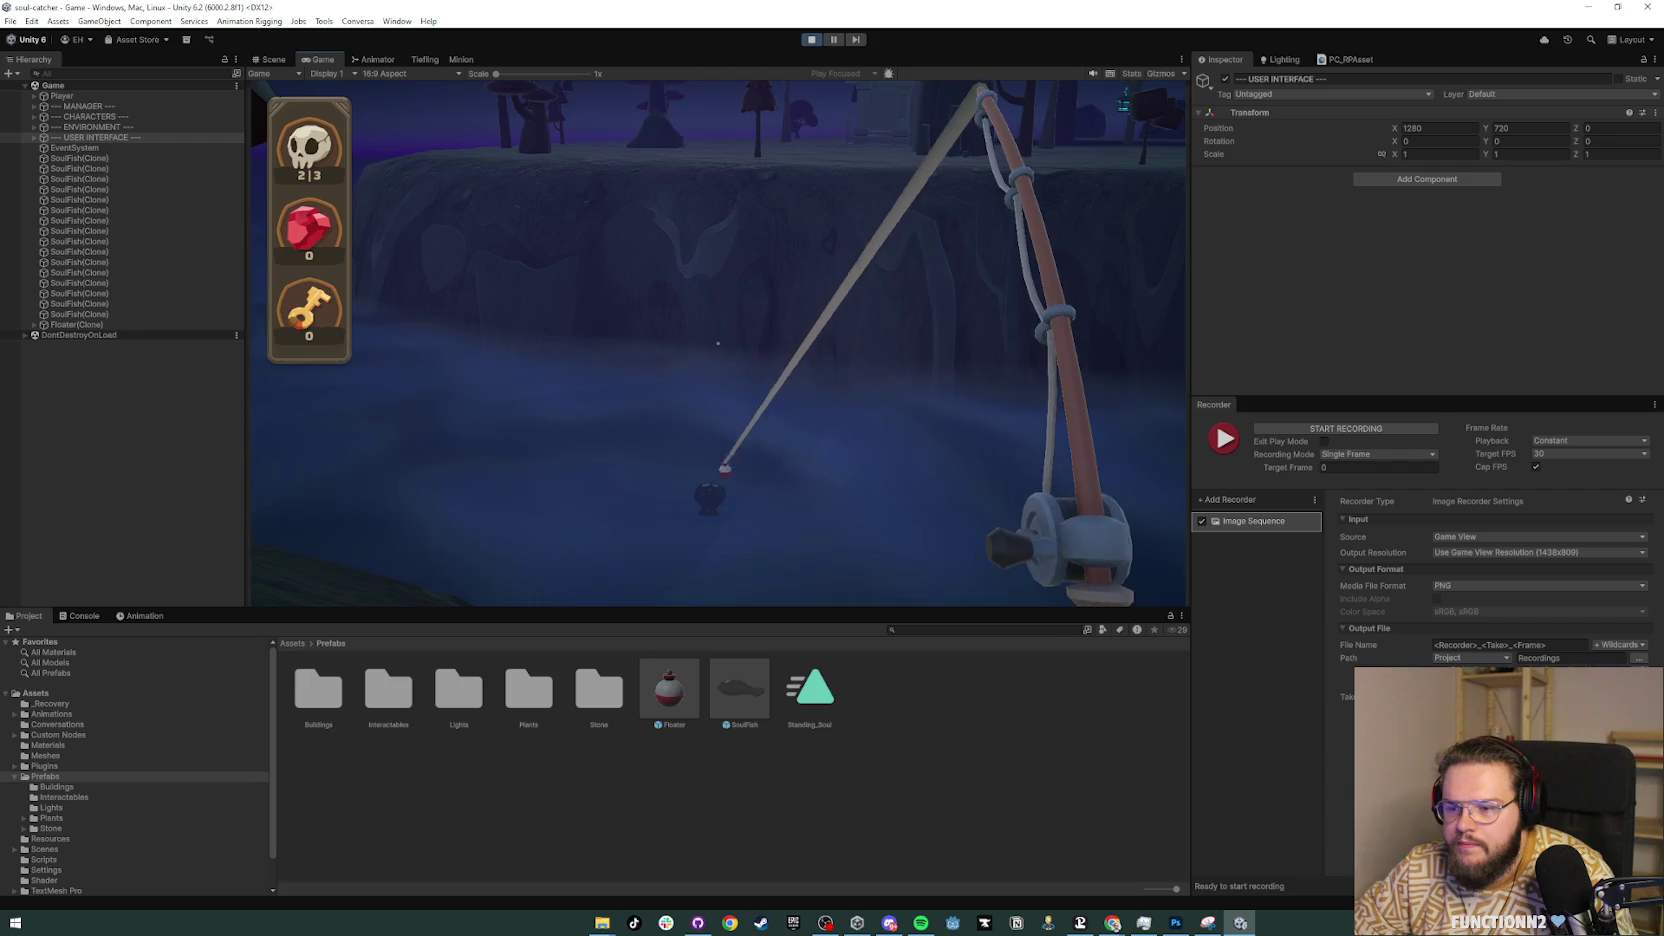
{"action": "key", "text": "w"}
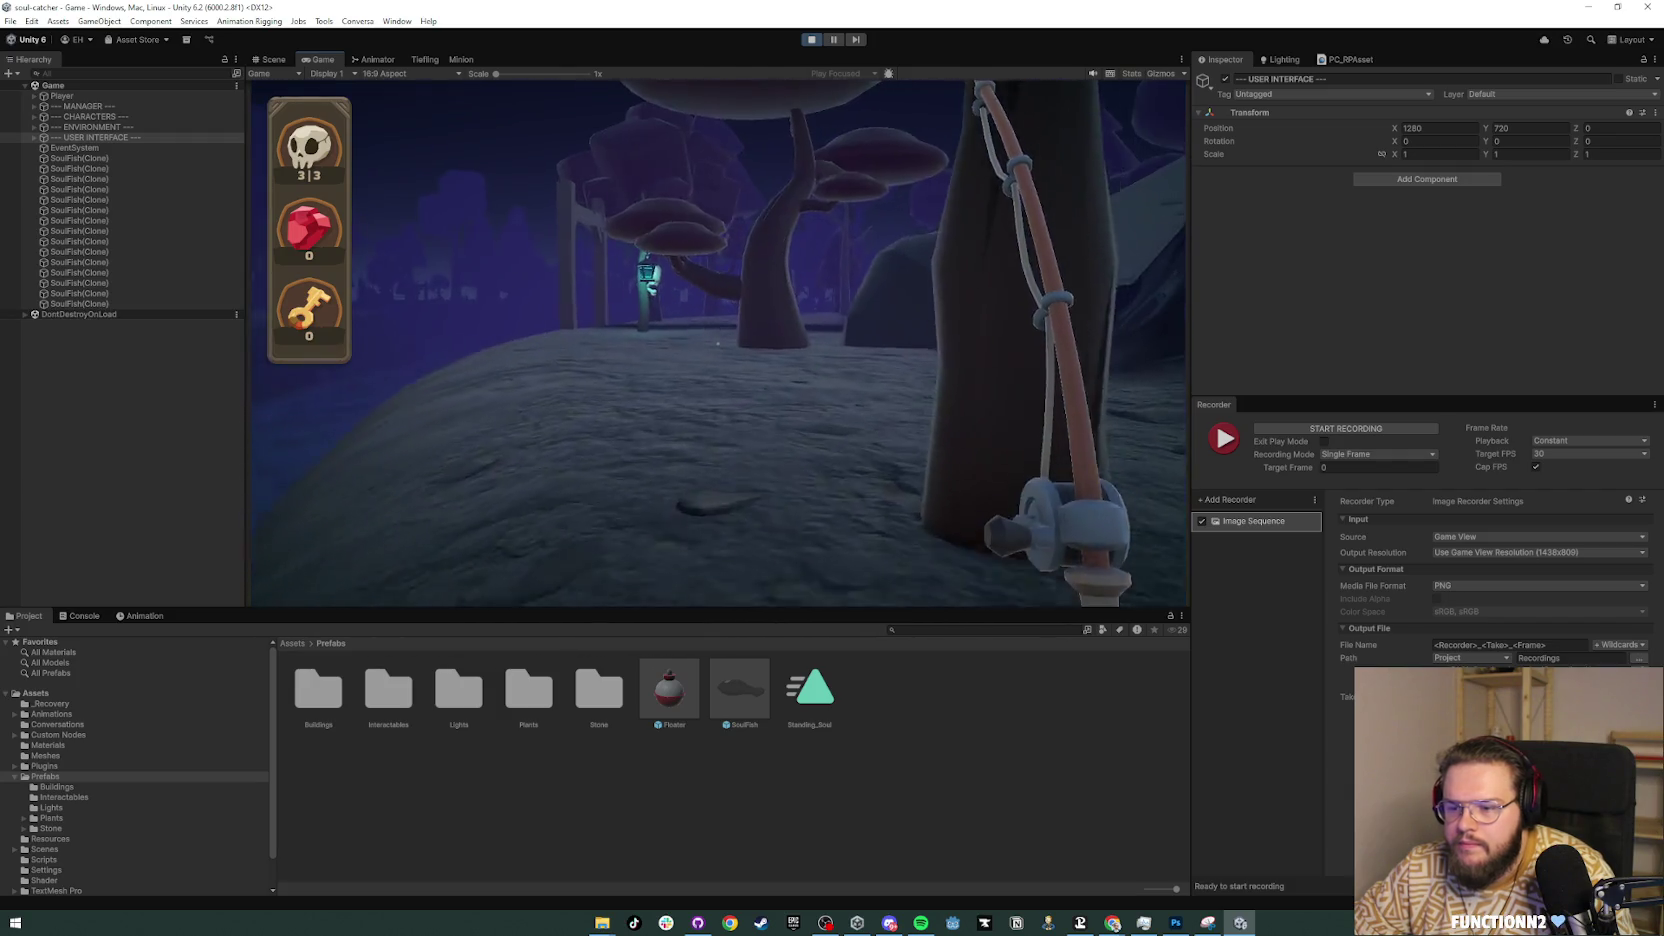
{"action": "key", "text": "w"}
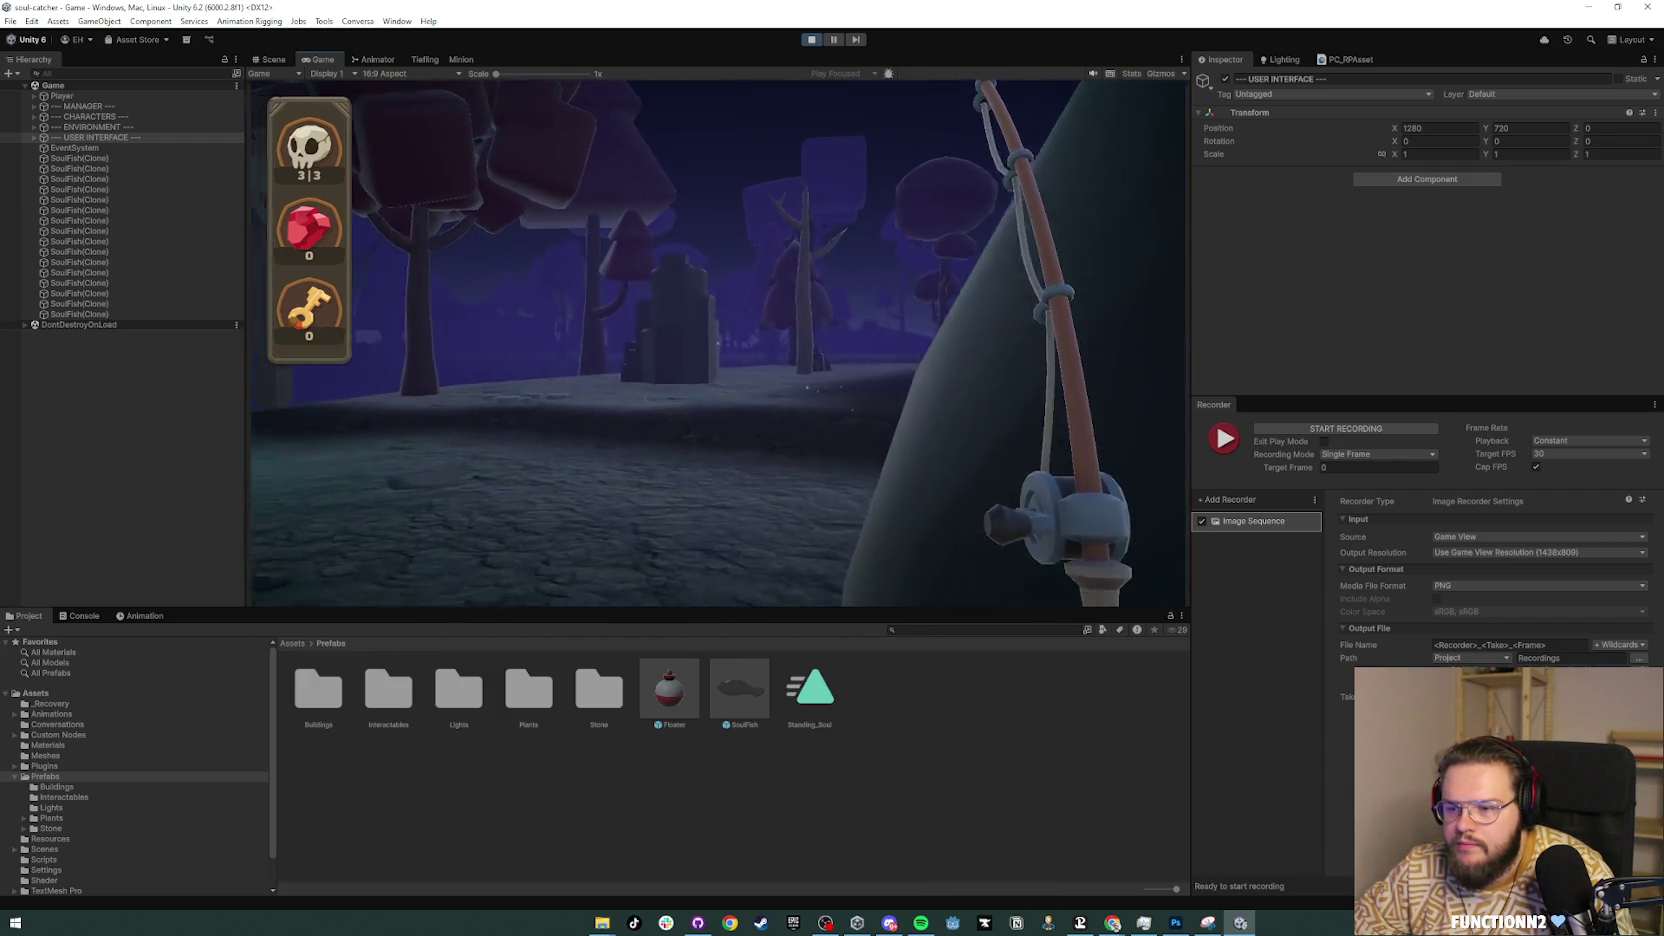
{"action": "key", "text": "w"}
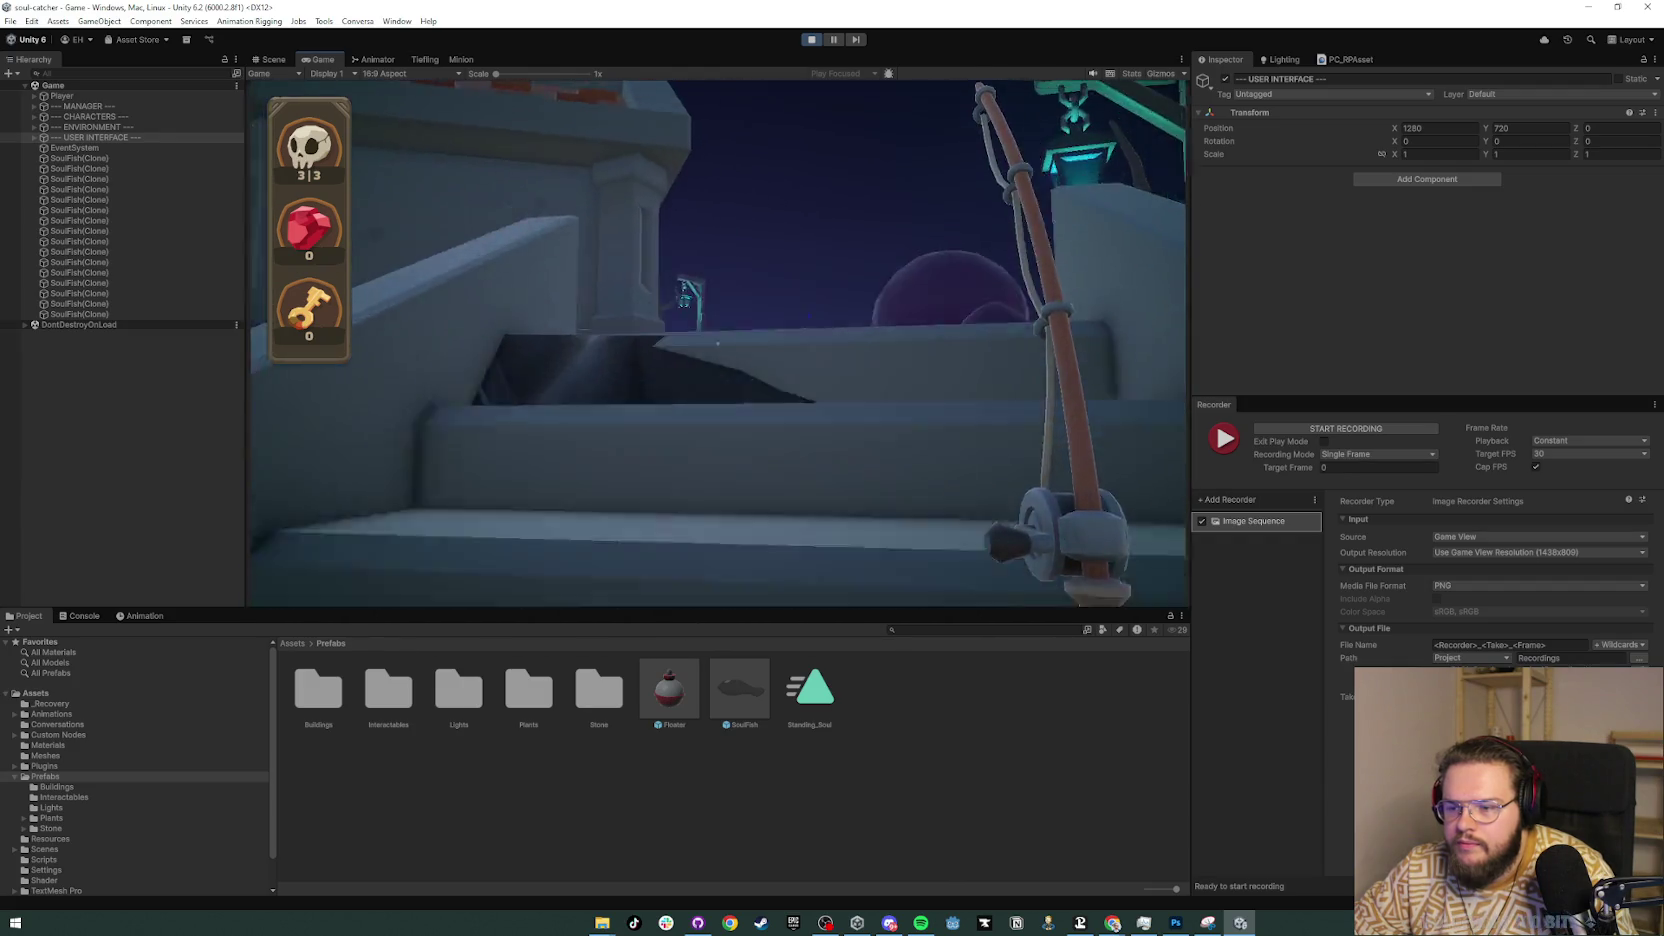
Step: Sell all souls to the Tiefling for 12 gems and close the dialogue
{"action": "key", "text": "e"}
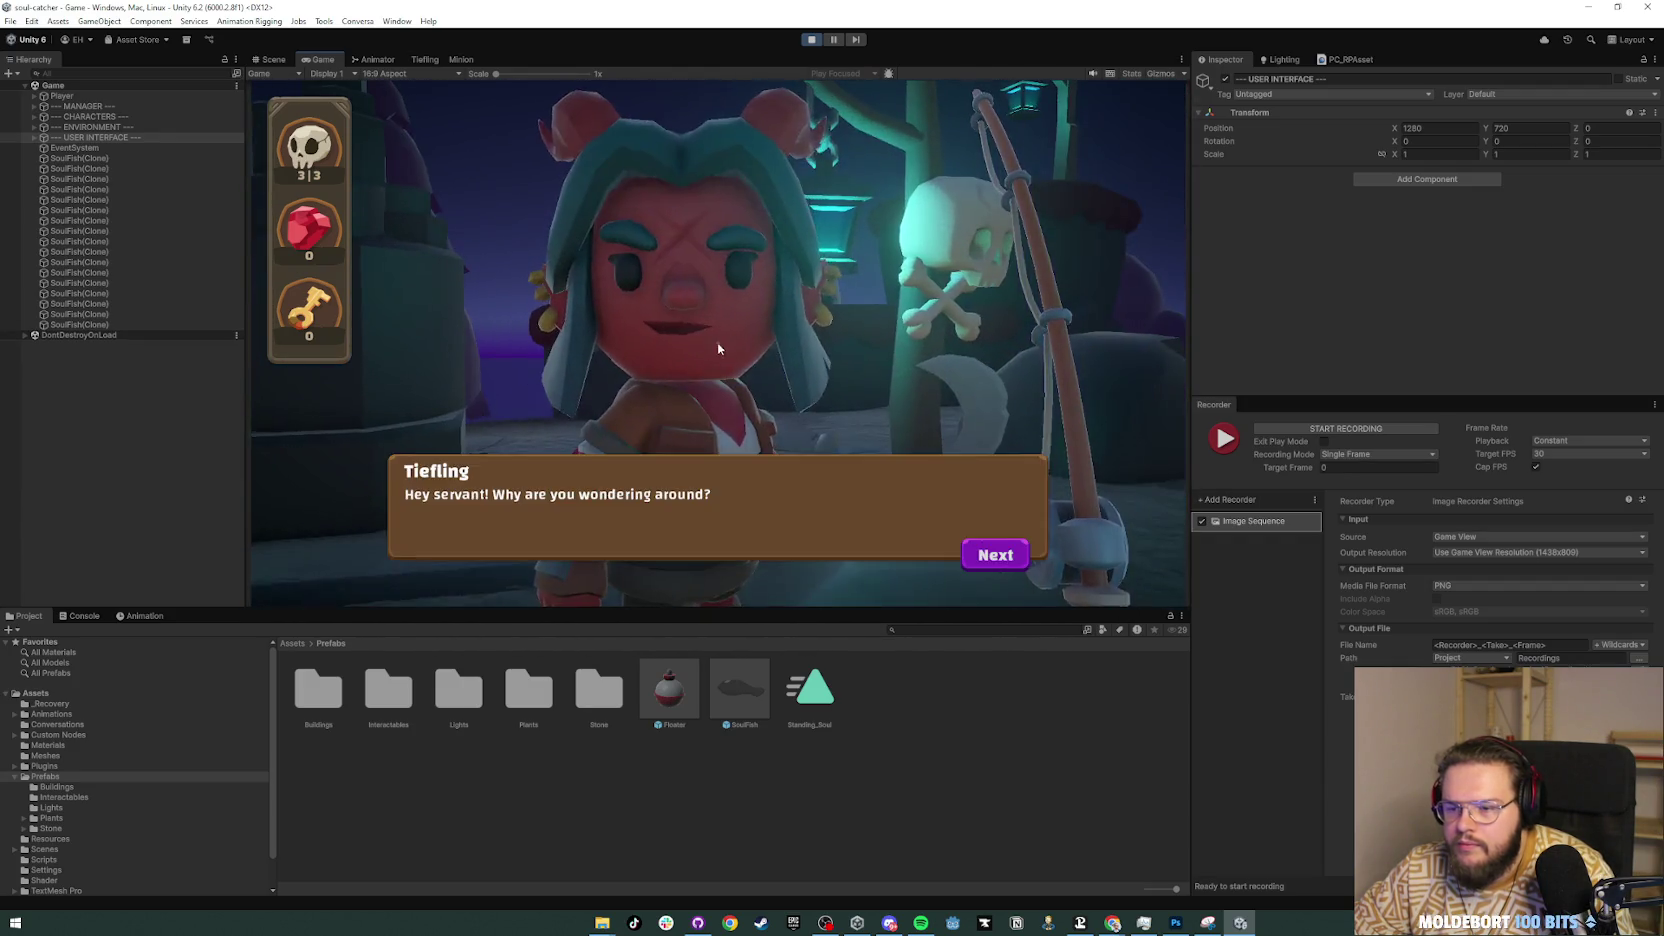
{"action": "left_click", "coordinate": [1010, 566]}
{"action": "left_click", "coordinate": [984, 487]}
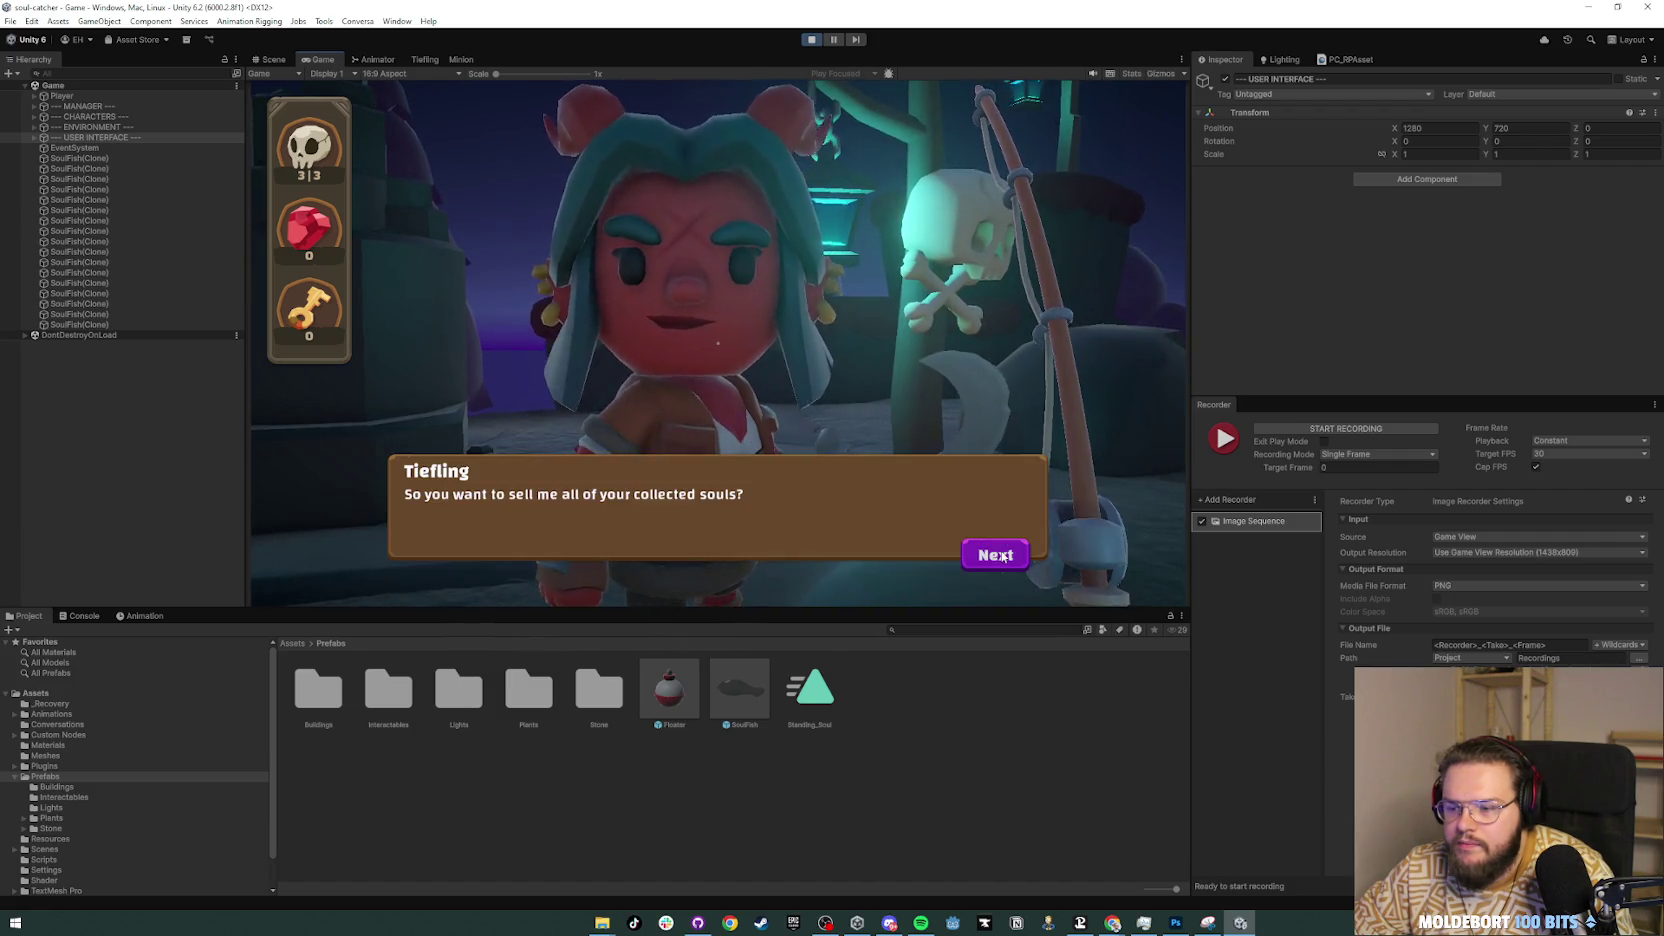
{"action": "left_click", "coordinate": [1003, 556]}
{"action": "left_click", "coordinate": [513, 494]}
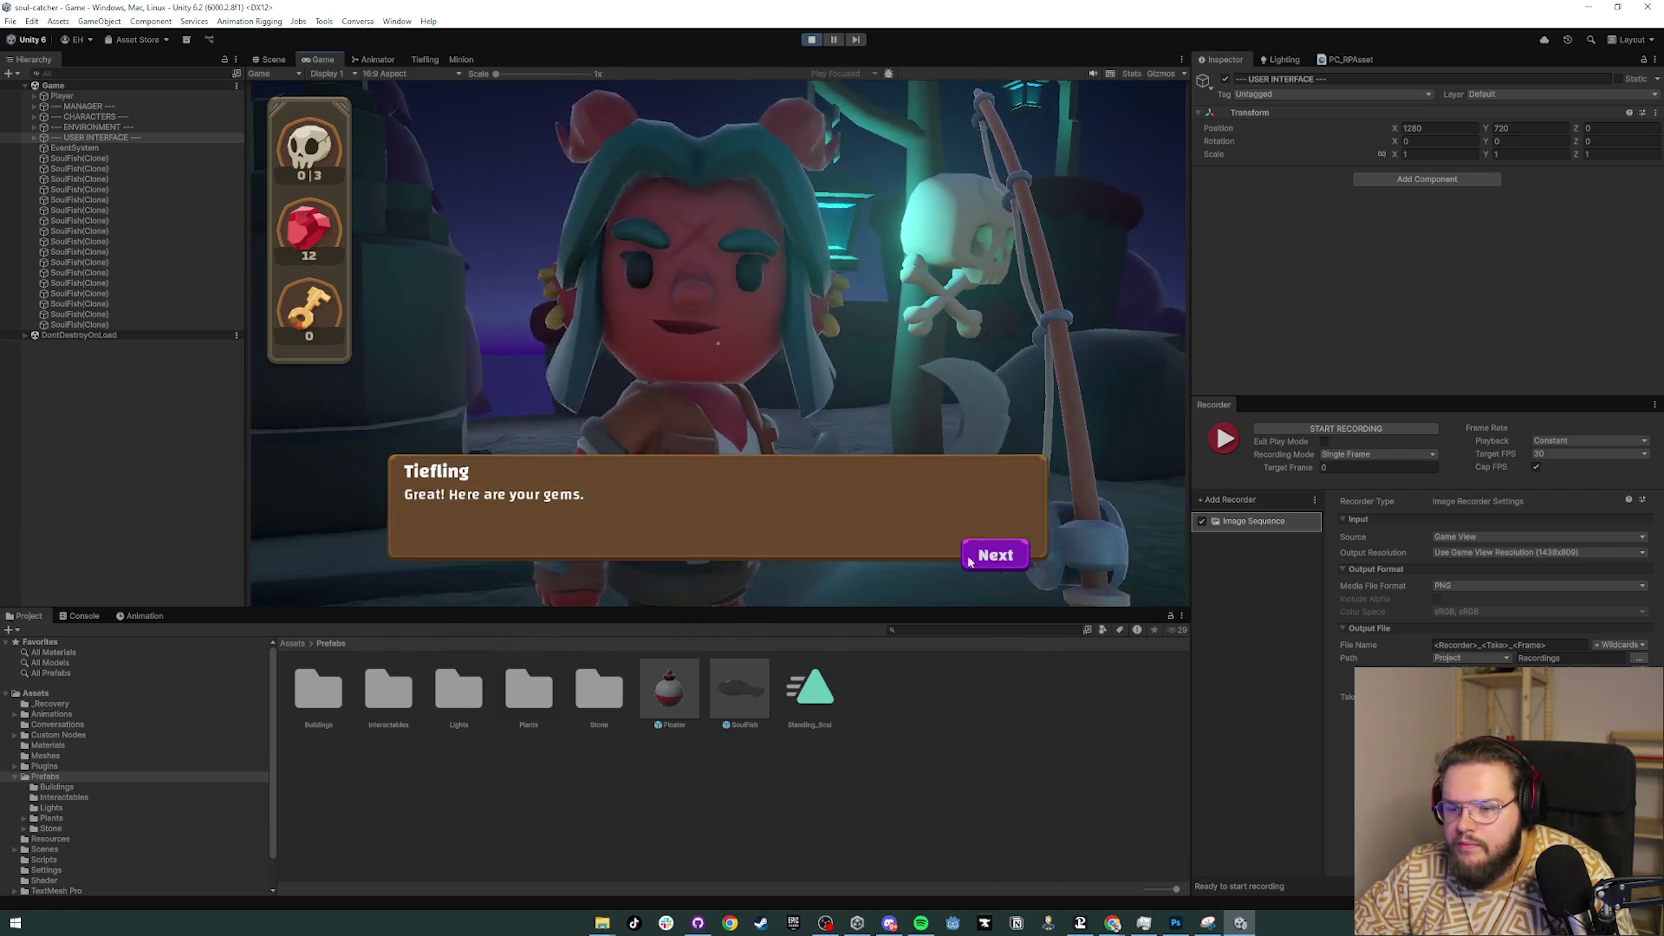
{"action": "left_click", "coordinate": [1020, 558]}
{"action": "left_click", "coordinate": [1018, 552]}
{"action": "left_click", "coordinate": [1018, 554]}
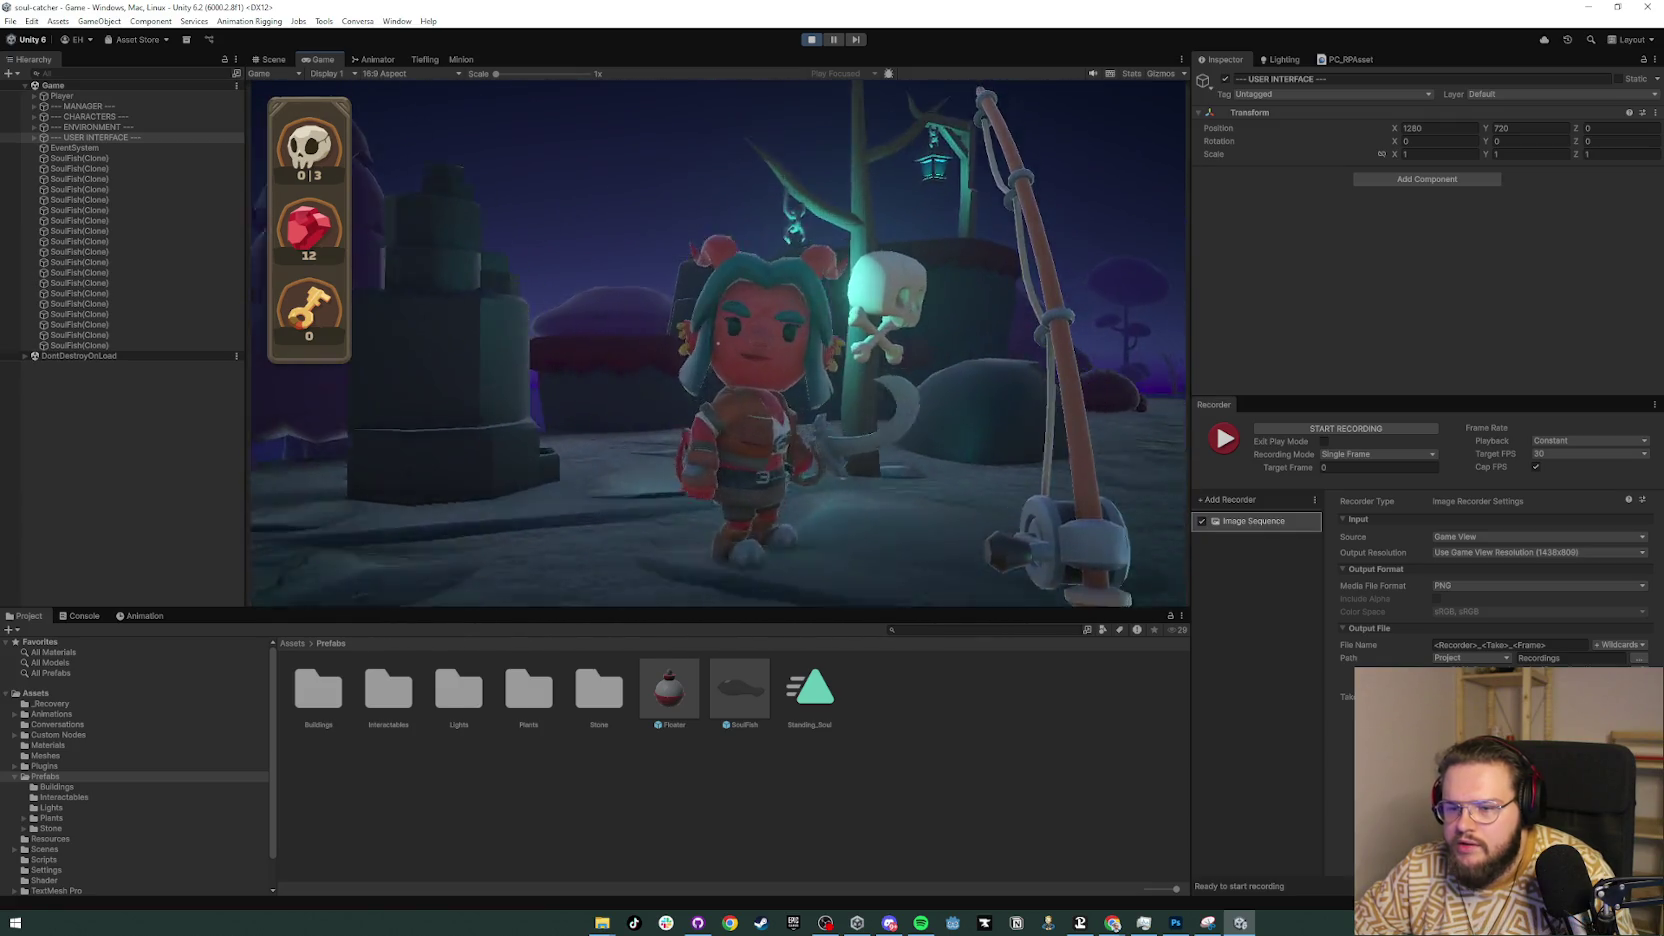
Step: Buy the Repair Bridge upgrade from the Tiefling for 10 gems
{"action": "left_click", "coordinate": [995, 554]}
{"action": "left_click", "coordinate": [995, 554]}
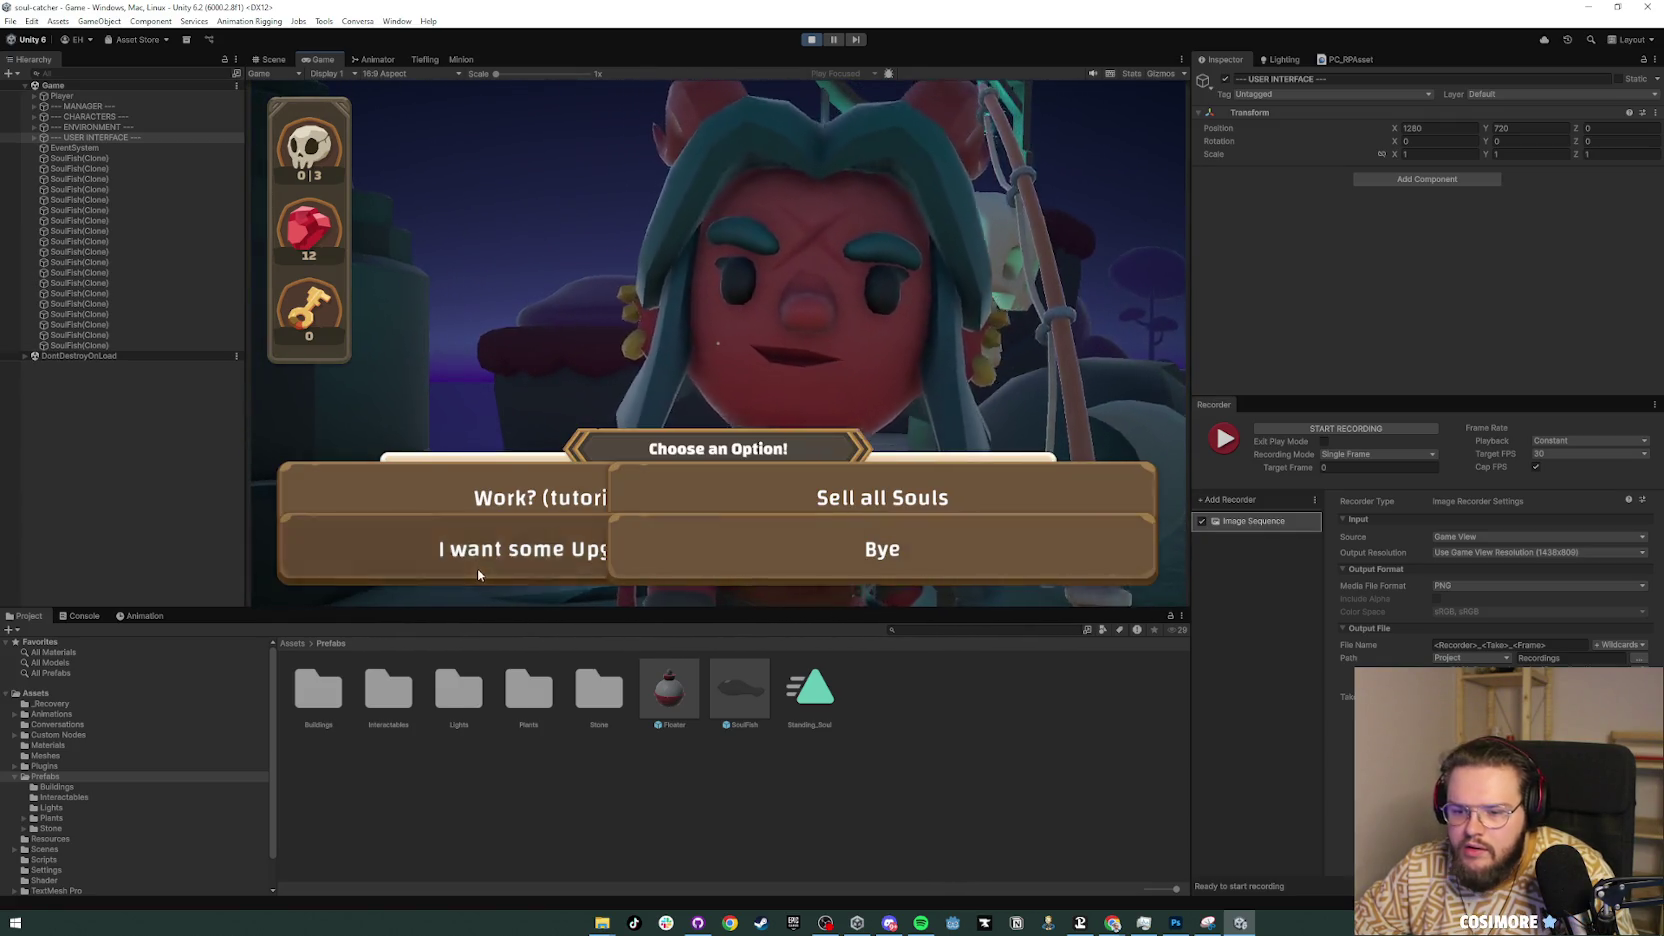
{"action": "left_click", "coordinate": [478, 552]}
{"action": "left_click", "coordinate": [1030, 557]}
{"action": "left_click", "coordinate": [522, 492]}
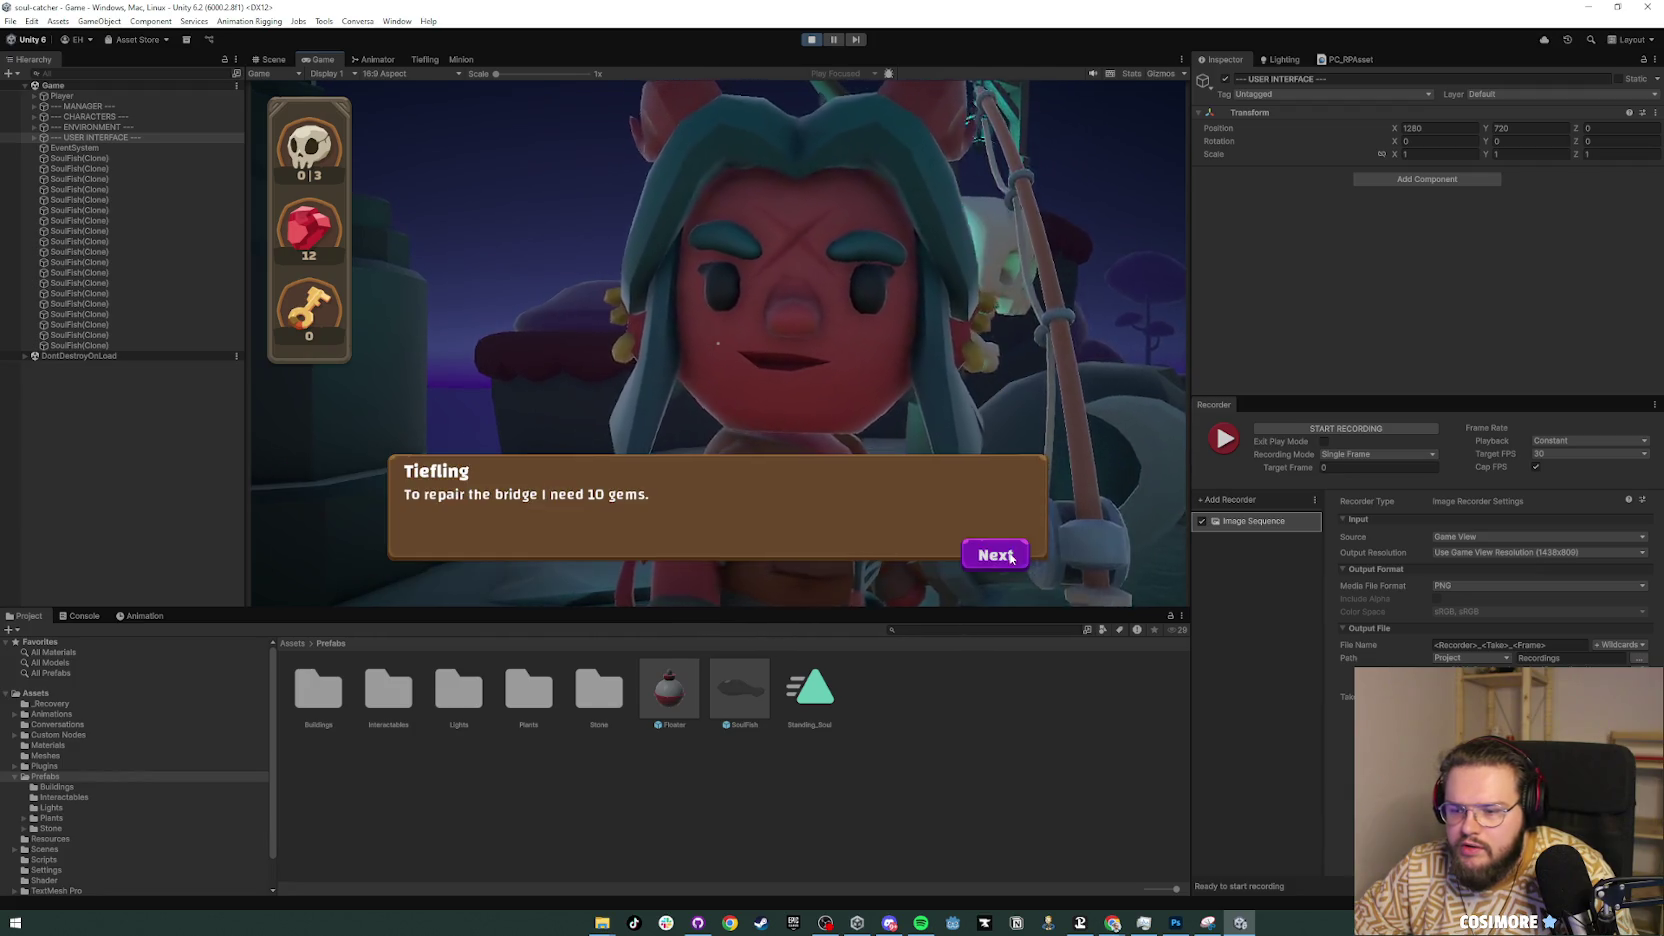
{"action": "left_click", "coordinate": [1010, 556]}
{"action": "left_click", "coordinate": [531, 506]}
{"action": "left_click", "coordinate": [1000, 558]}
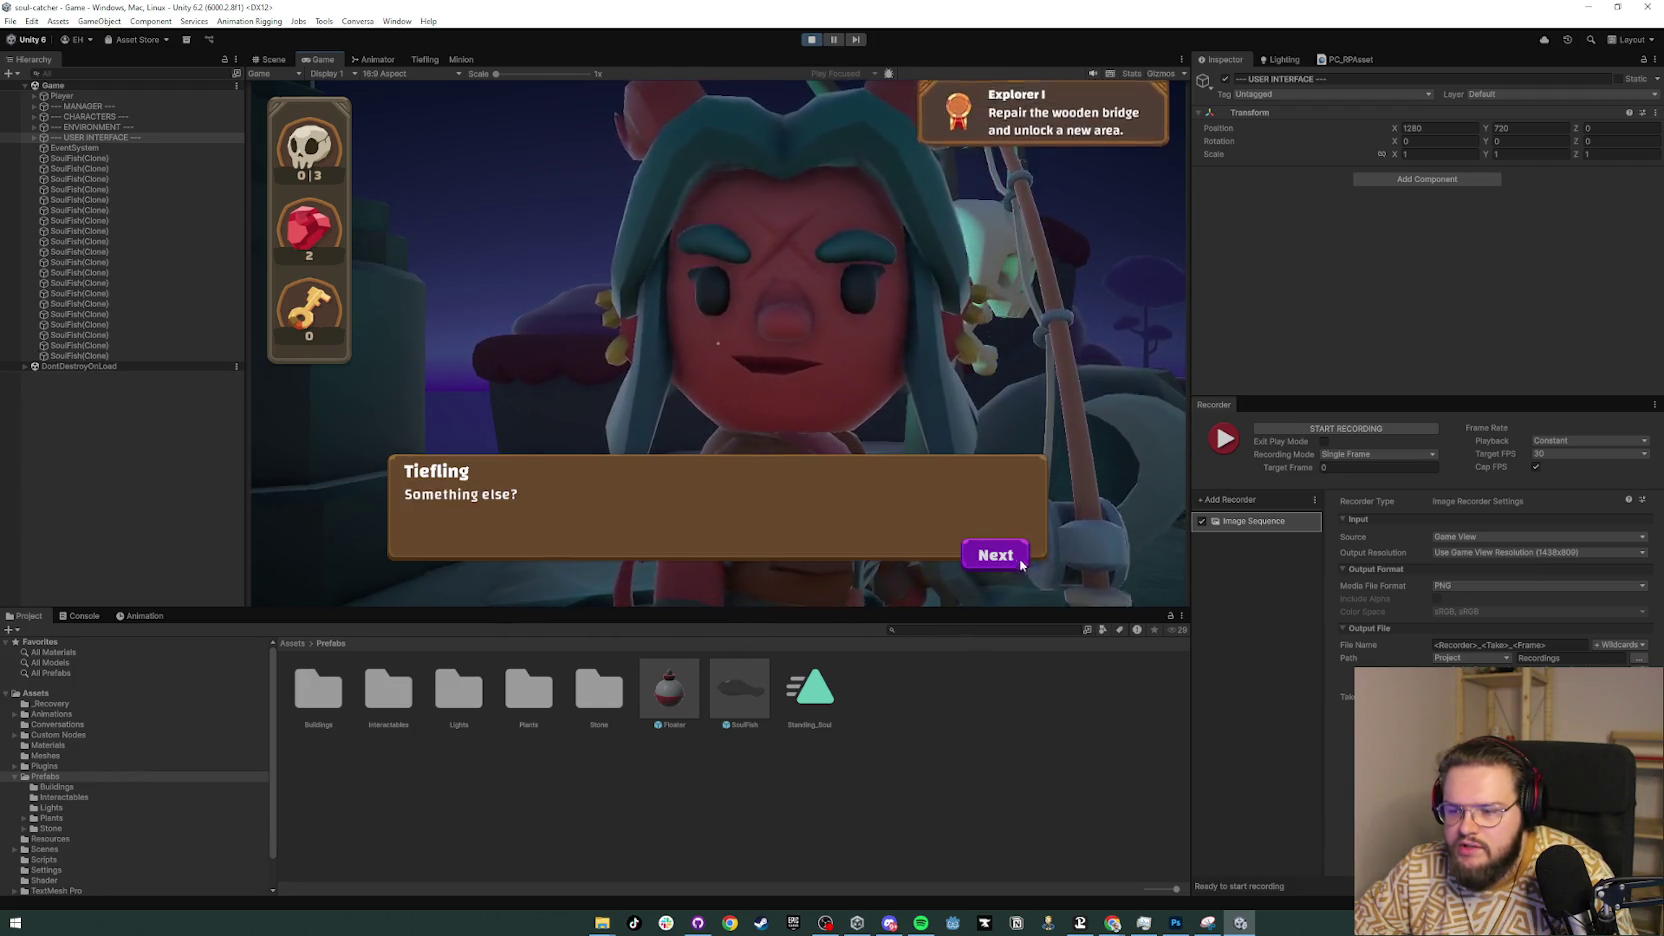
{"action": "left_click", "coordinate": [1000, 558]}
{"action": "left_click", "coordinate": [1003, 561]}
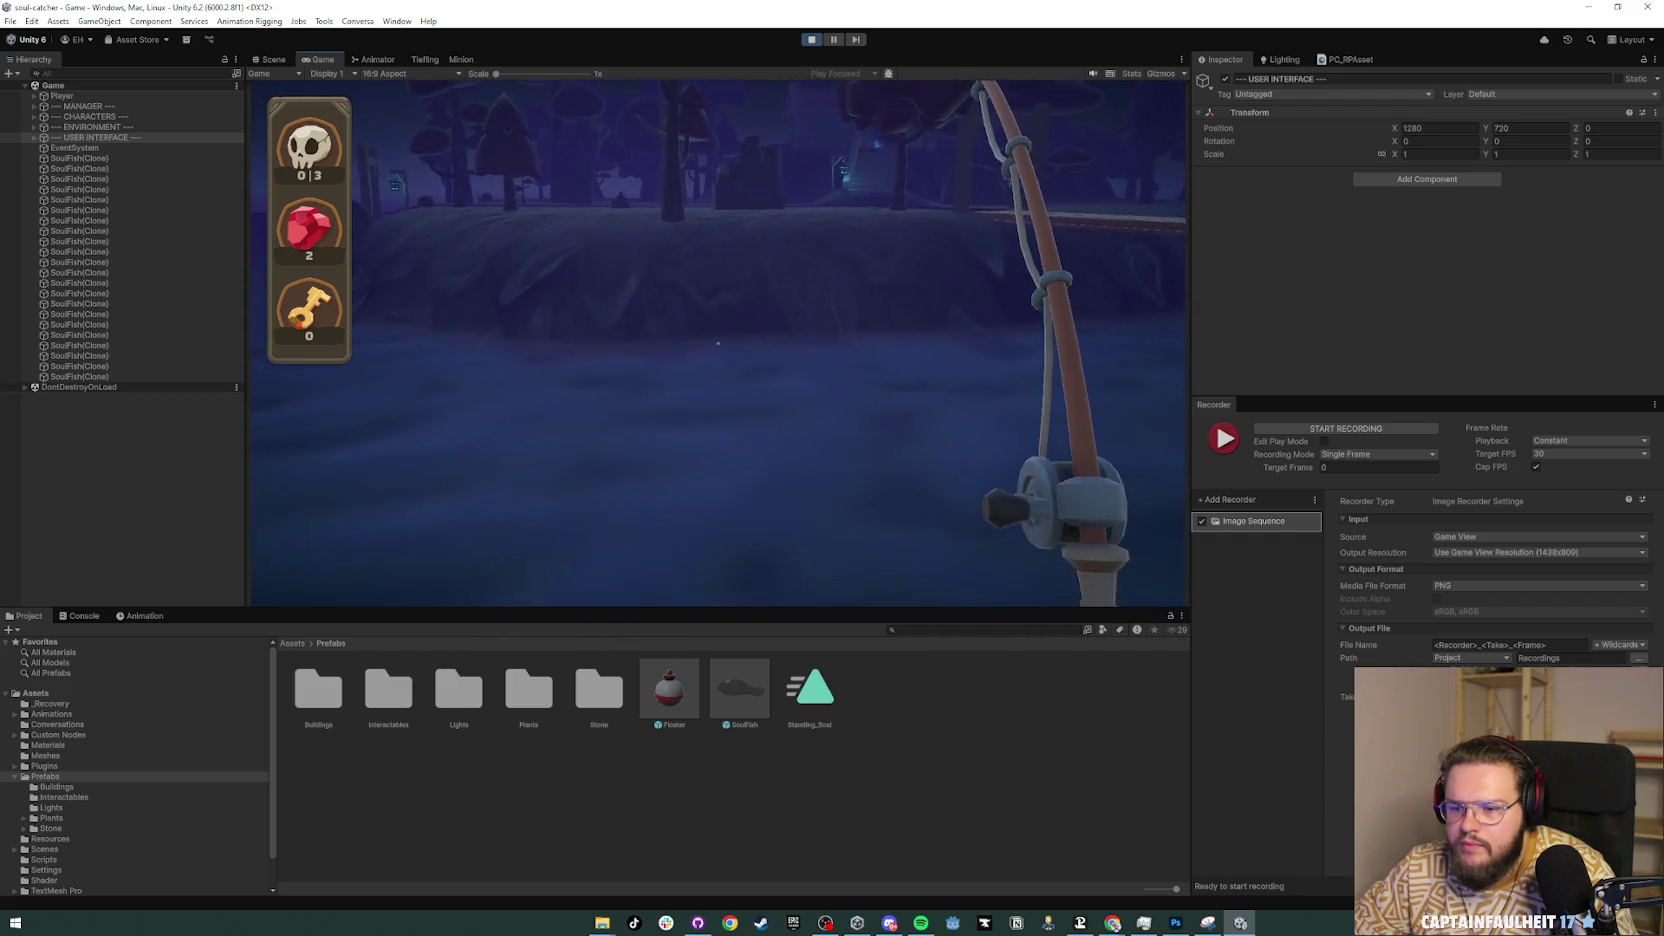
Step: Cast the fishing line into the water three more times
{"action": "left_click", "coordinate": [718, 343]}
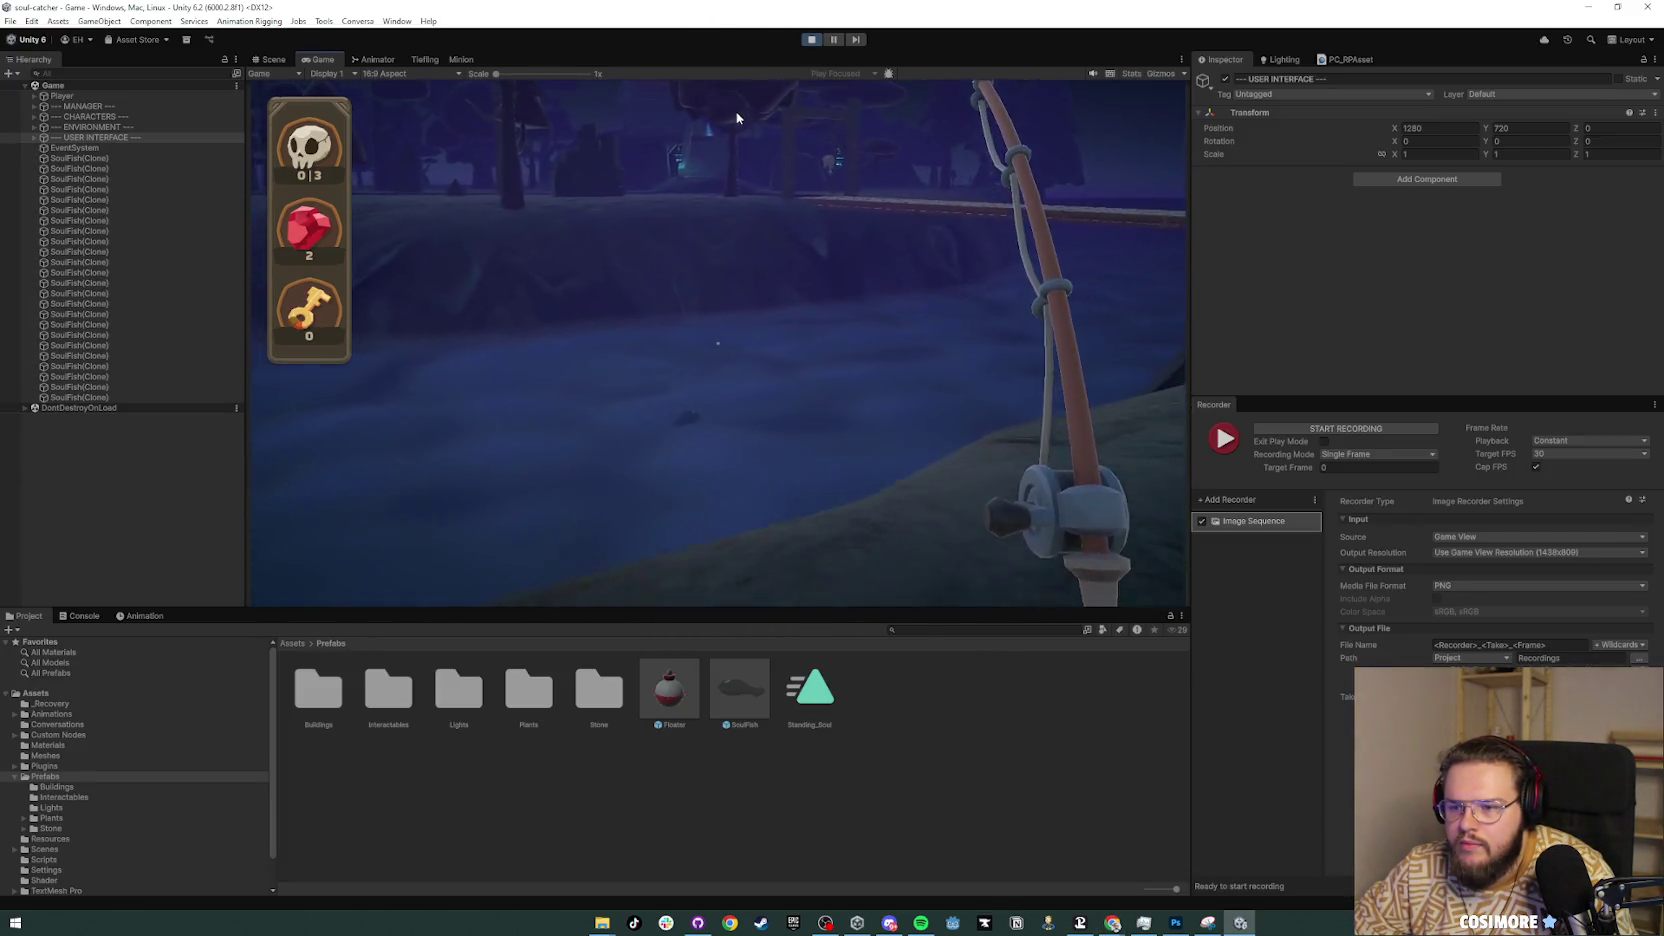
{"action": "left_click", "coordinate": [717, 343]}
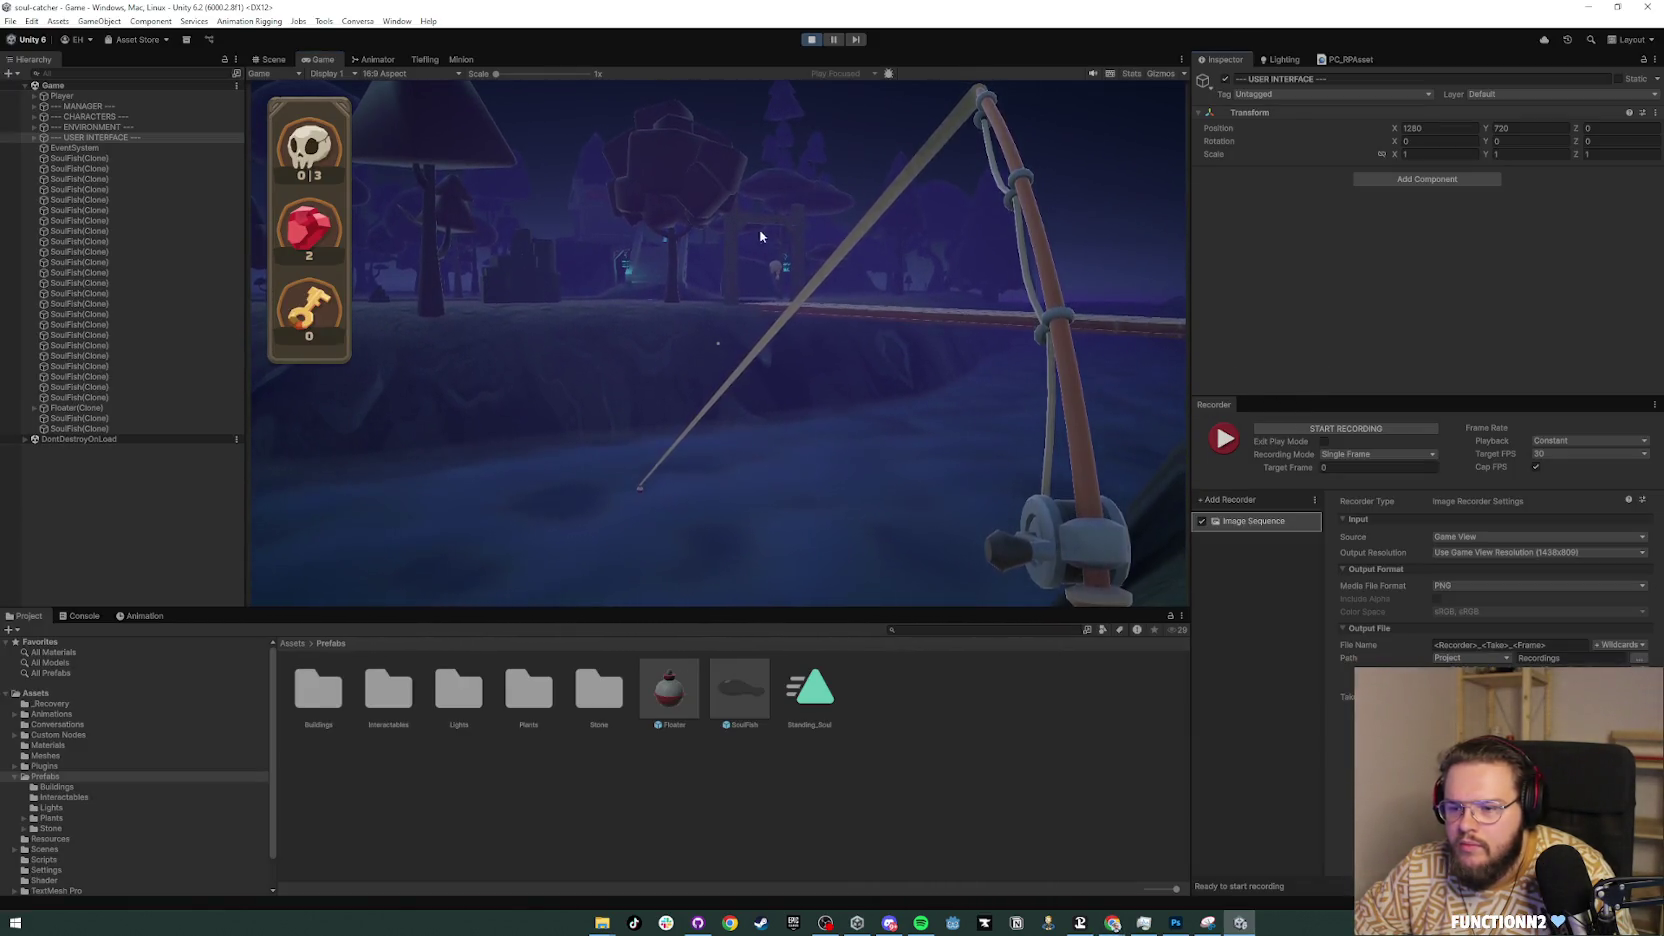
{"action": "left_click", "coordinate": [718, 343]}
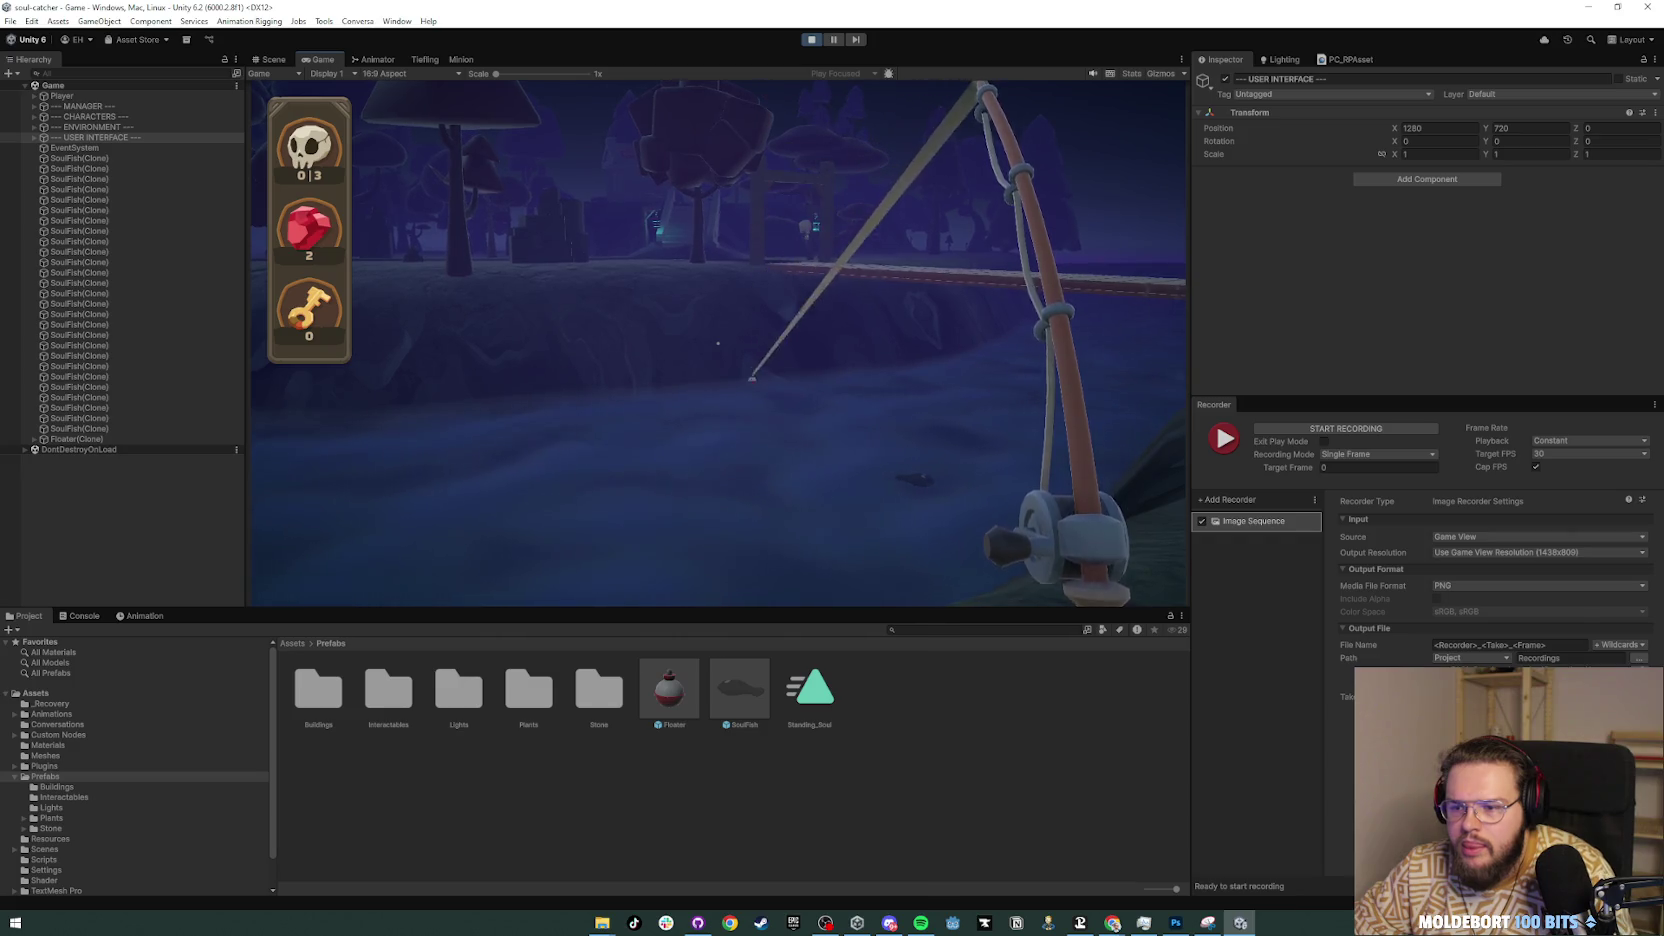
{"action": "key", "text": "alt+Tab"}
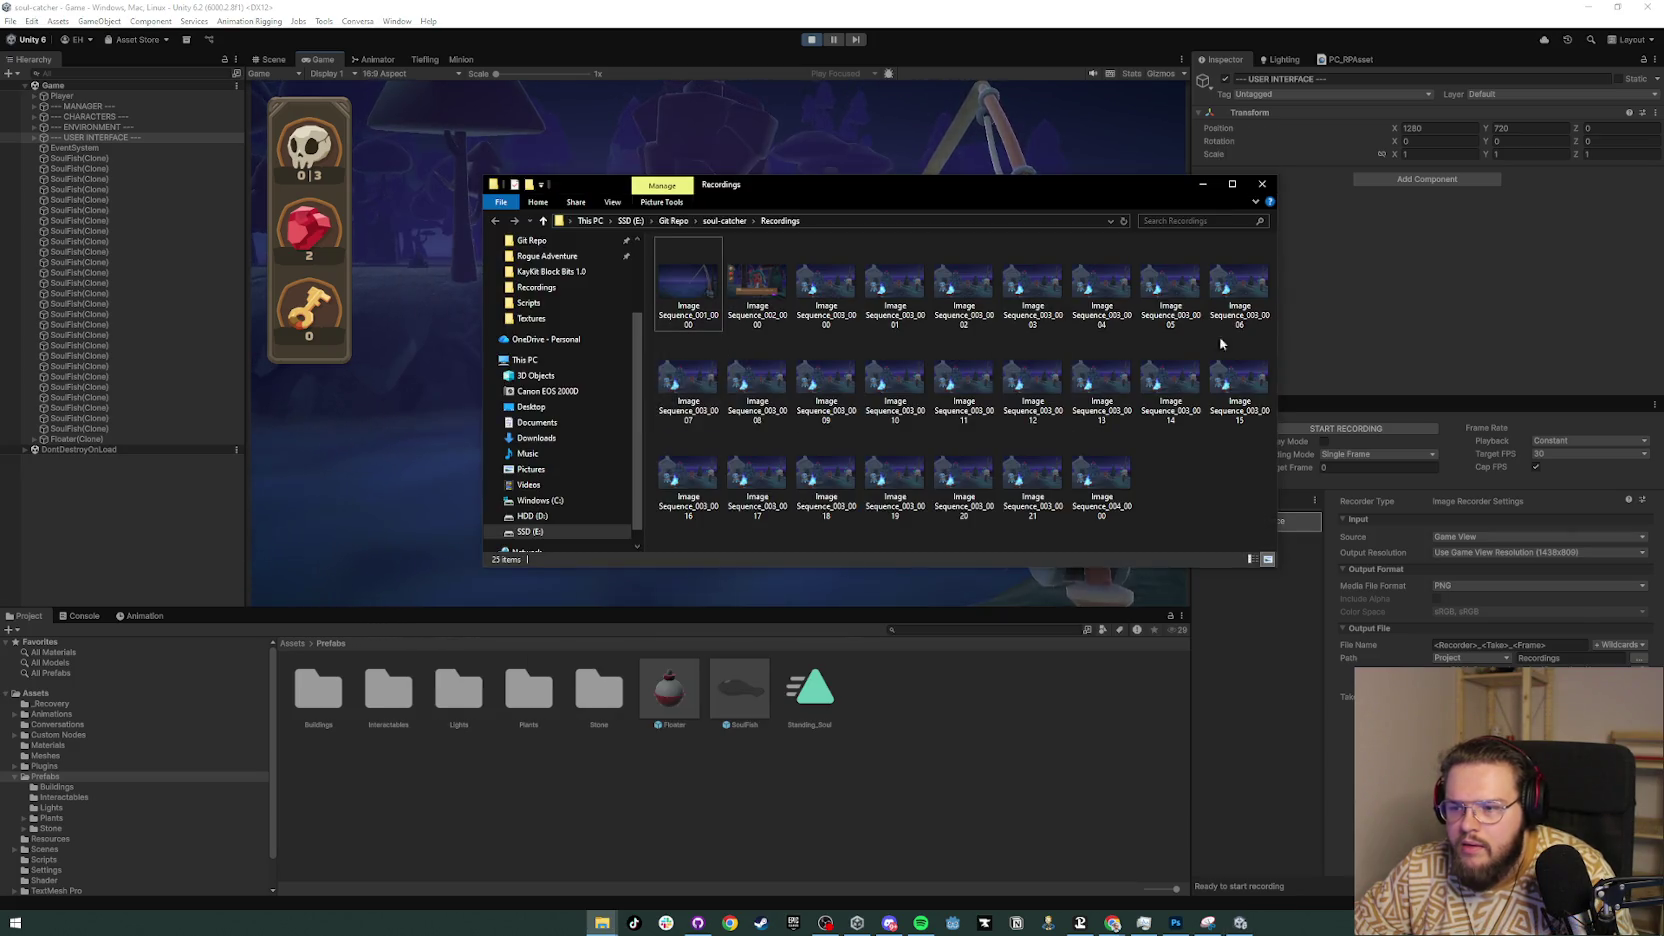
Step: Pause the game, switch to the Game view, and capture a frame with the Recorder
{"action": "key", "text": "alt+Tab"}
{"action": "left_click", "coordinate": [838, 40]}
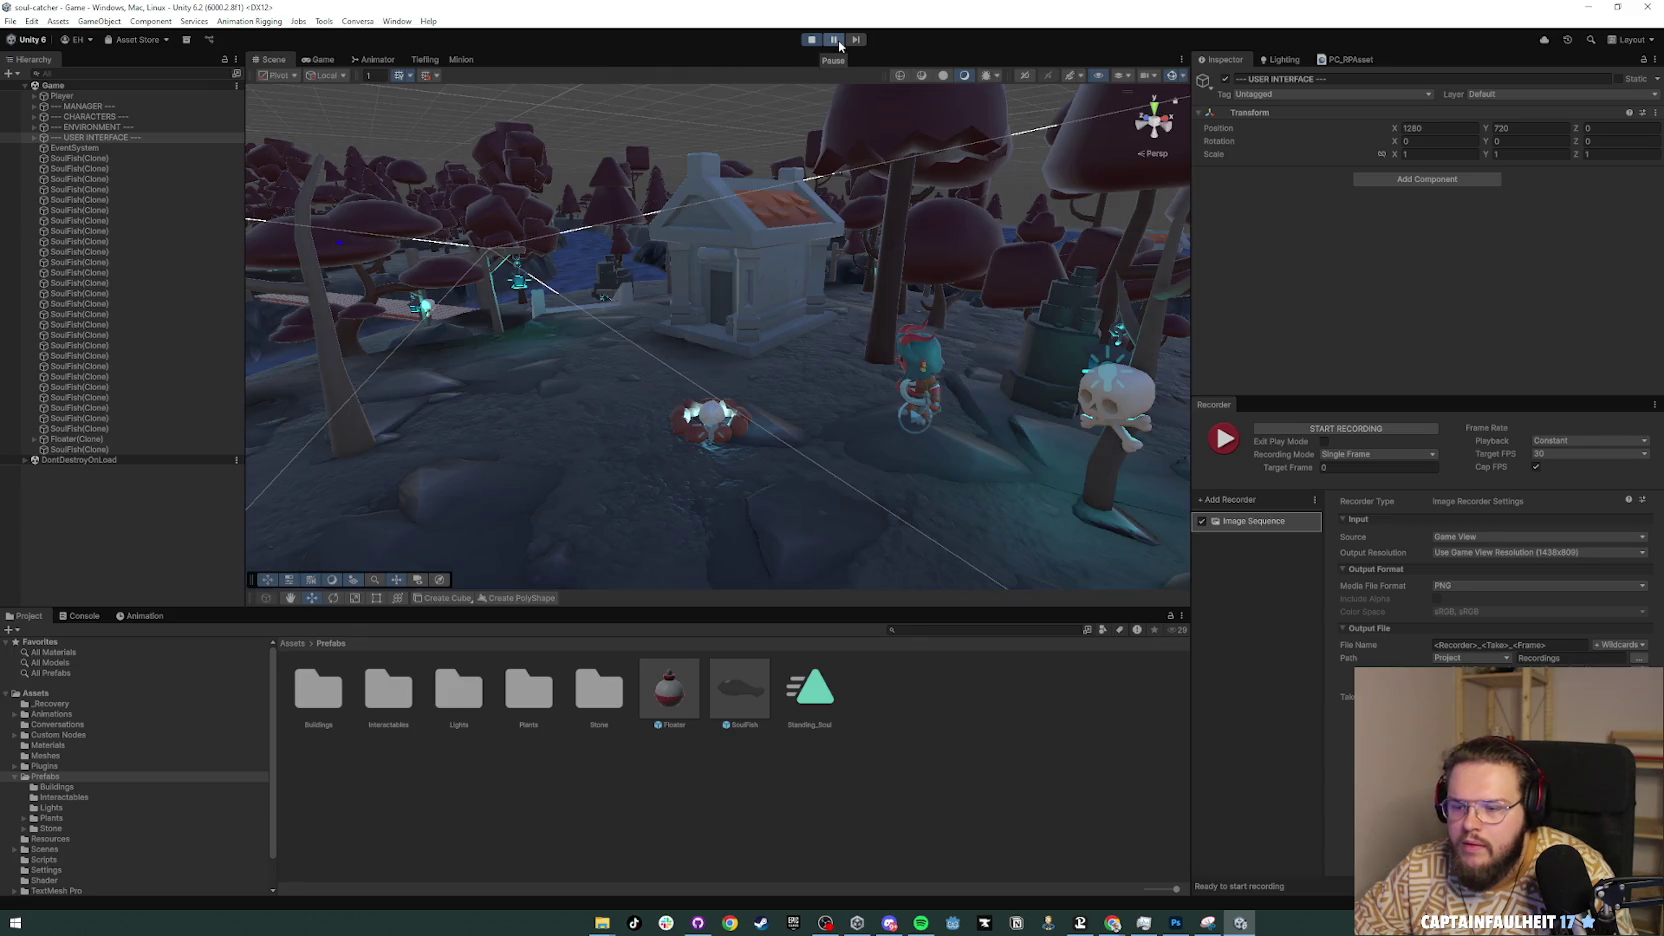
{"action": "left_click", "coordinate": [320, 60]}
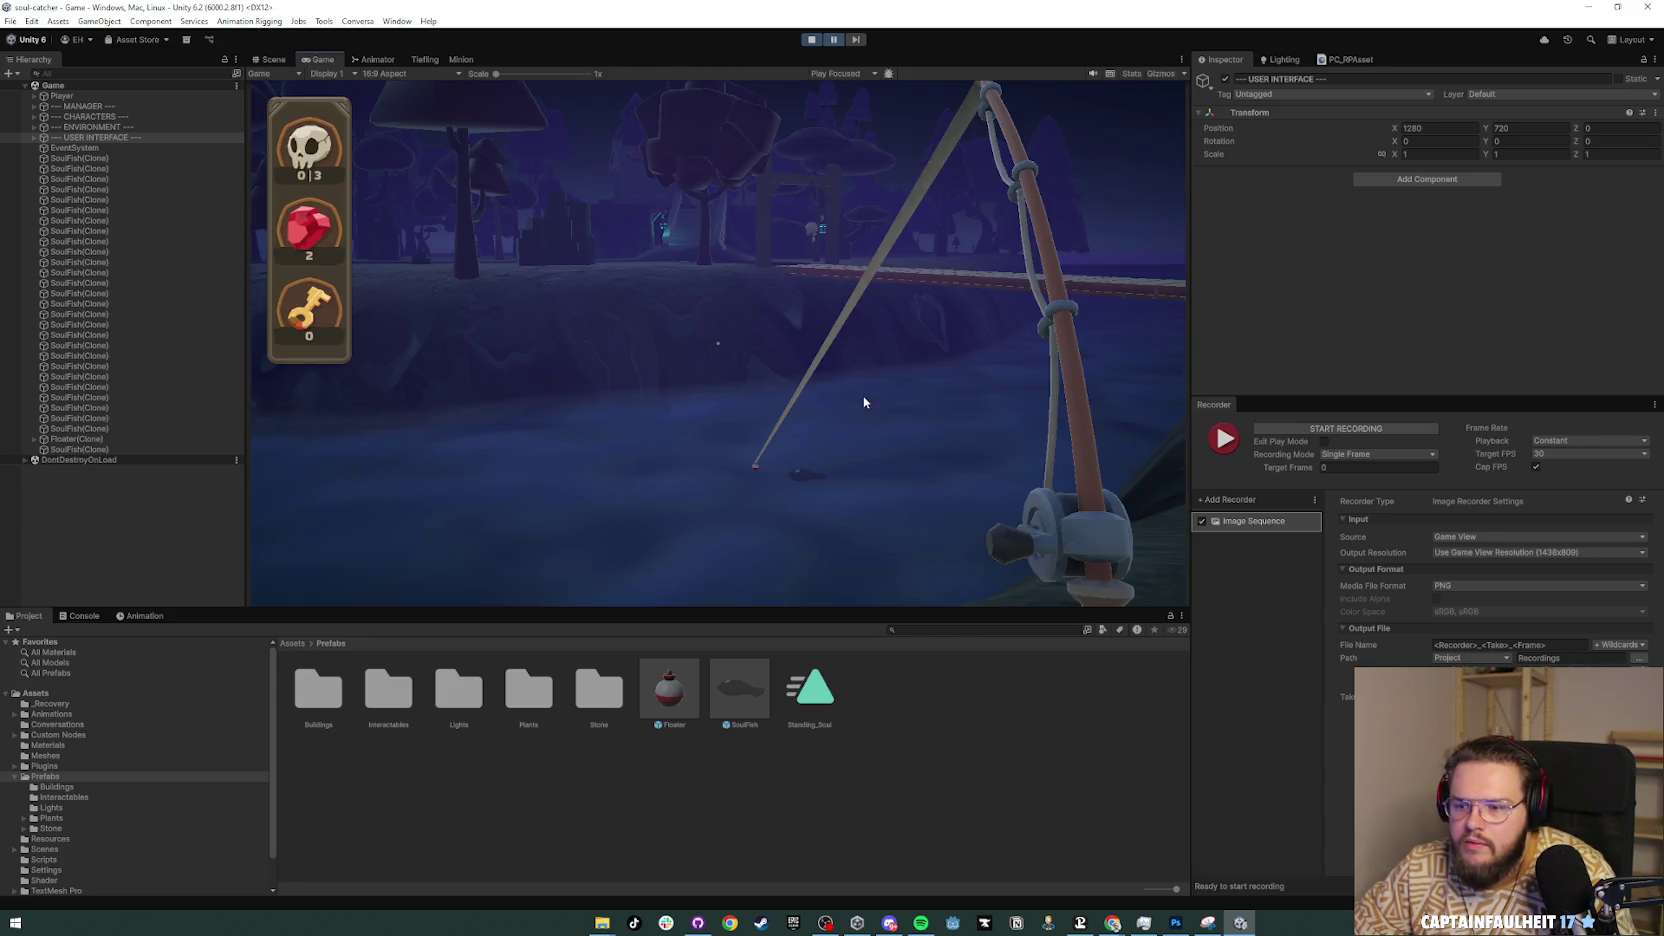
{"action": "left_click", "coordinate": [1345, 429]}
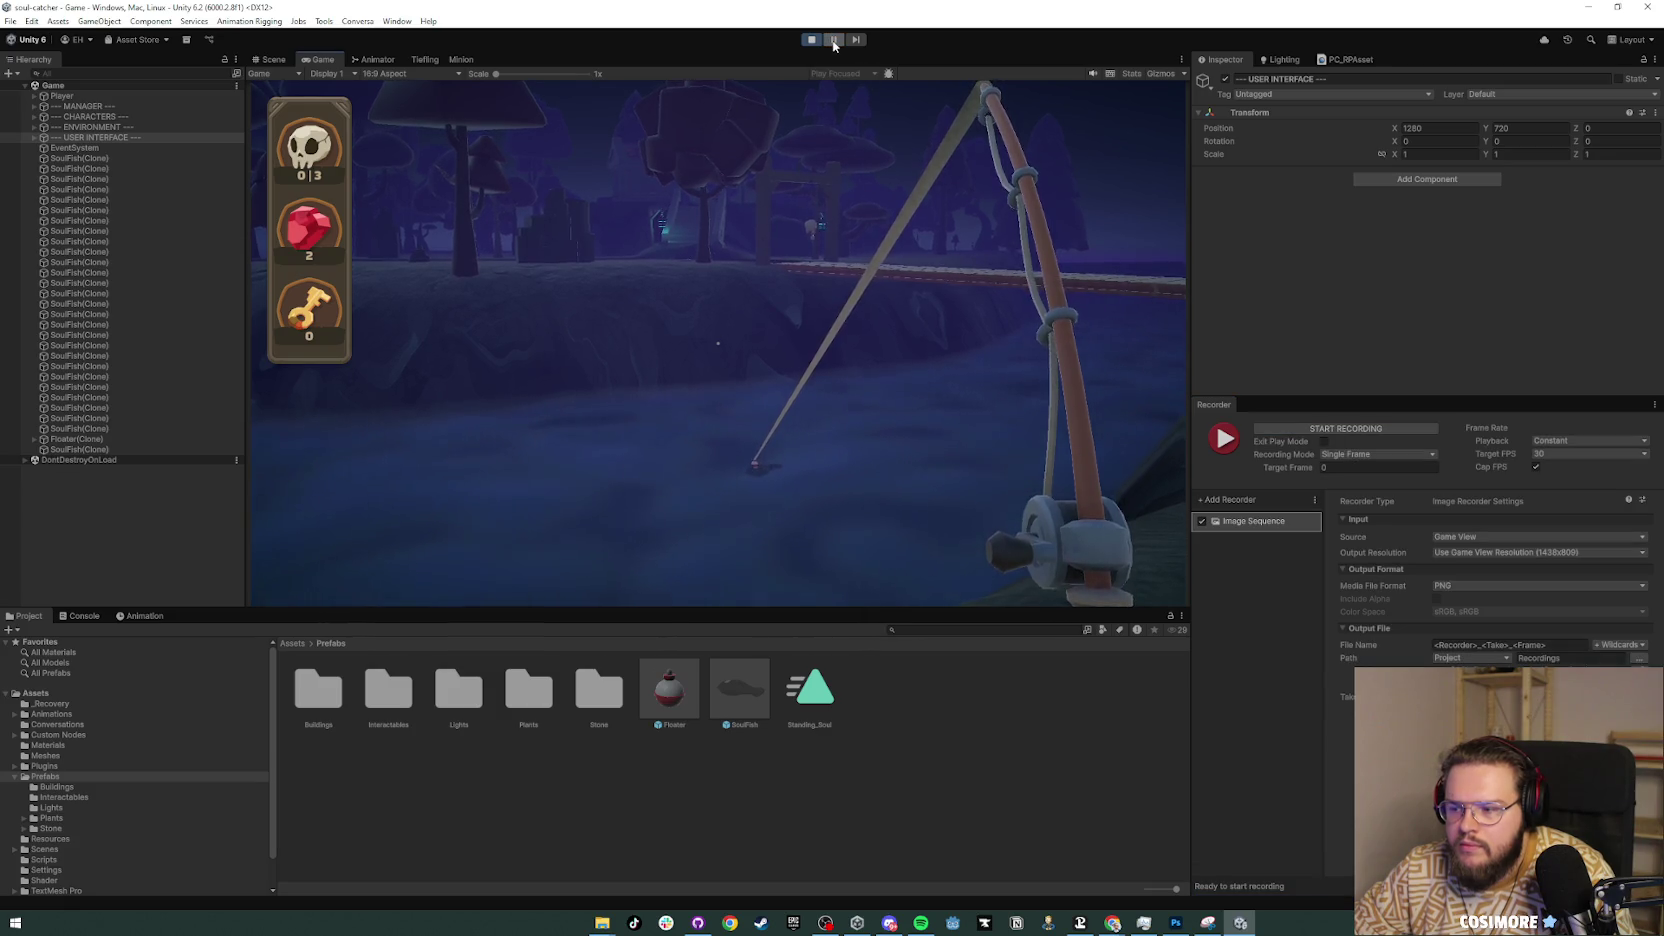
{"action": "left_click", "coordinate": [834, 42]}
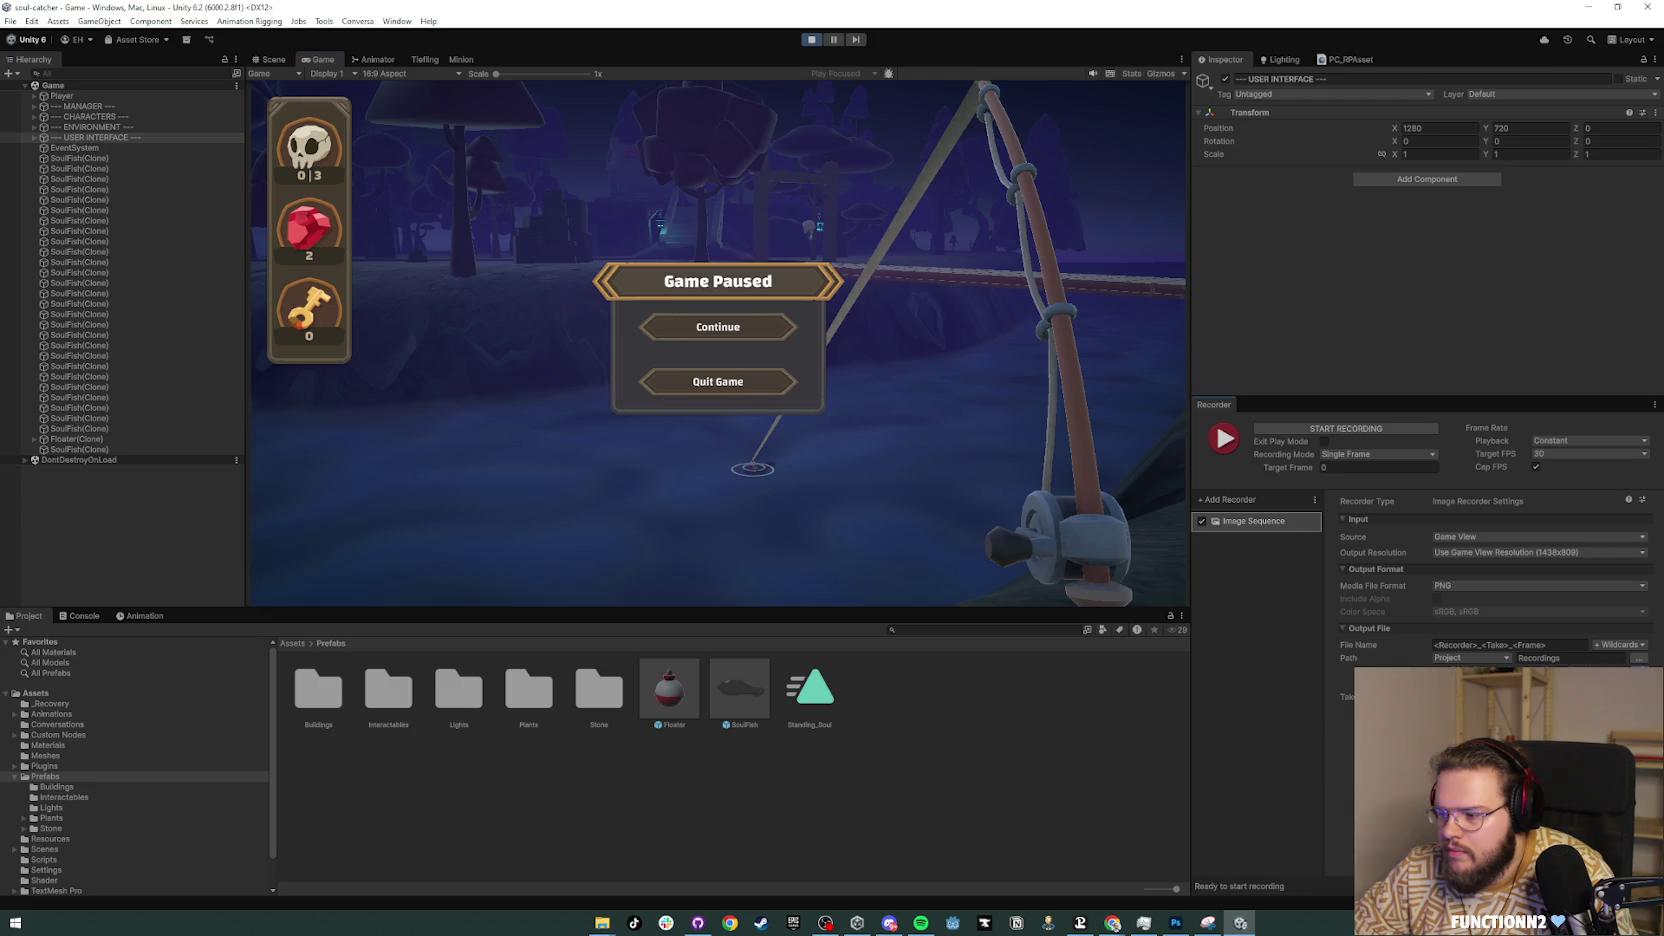
Step: Review the captured PNGs from the Recordings folder in Photos, then return to Unity
{"action": "left_click", "coordinate": [707, 319]}
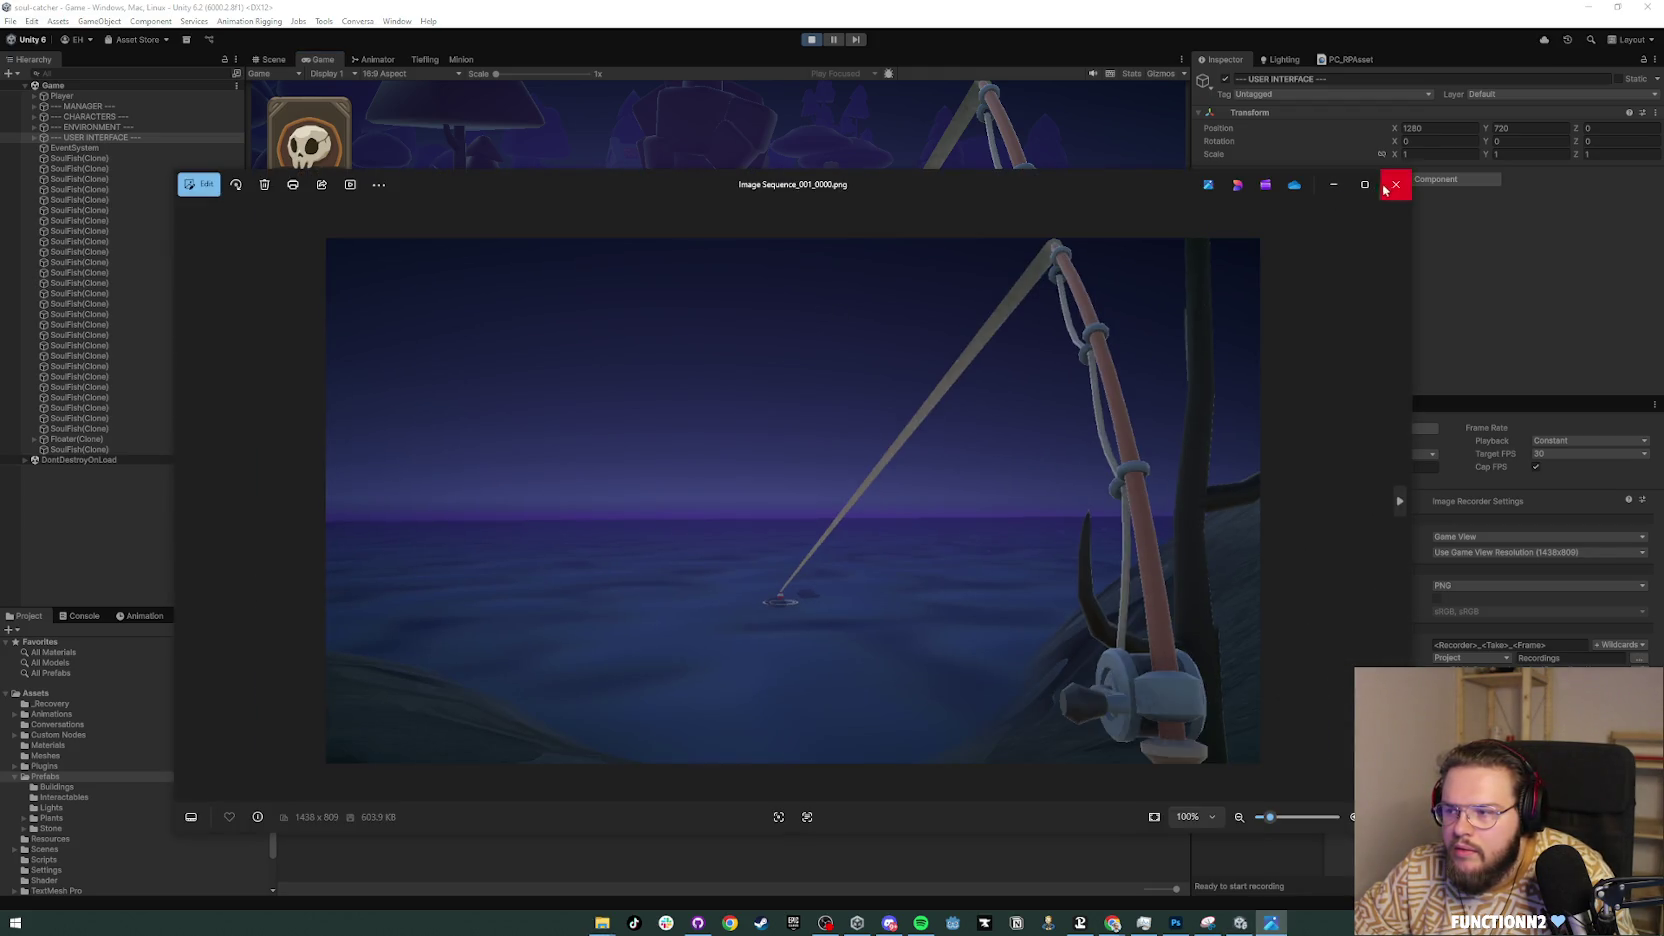
{"action": "left_click", "coordinate": [1395, 185]}
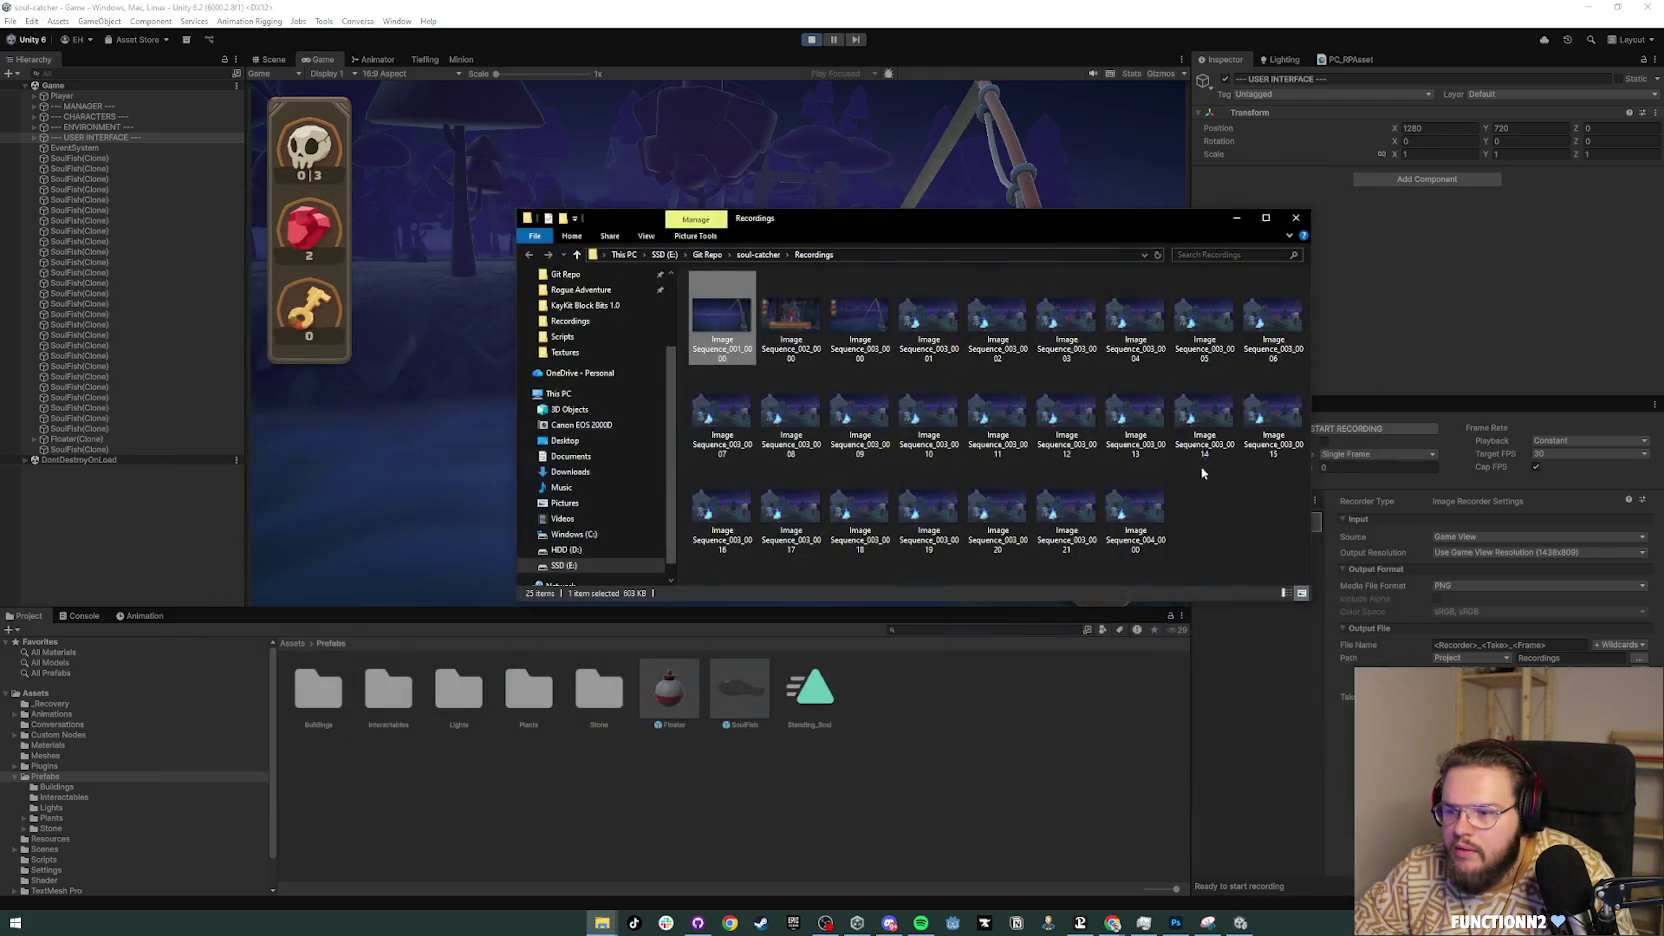
{"action": "double_click", "coordinate": [787, 322]}
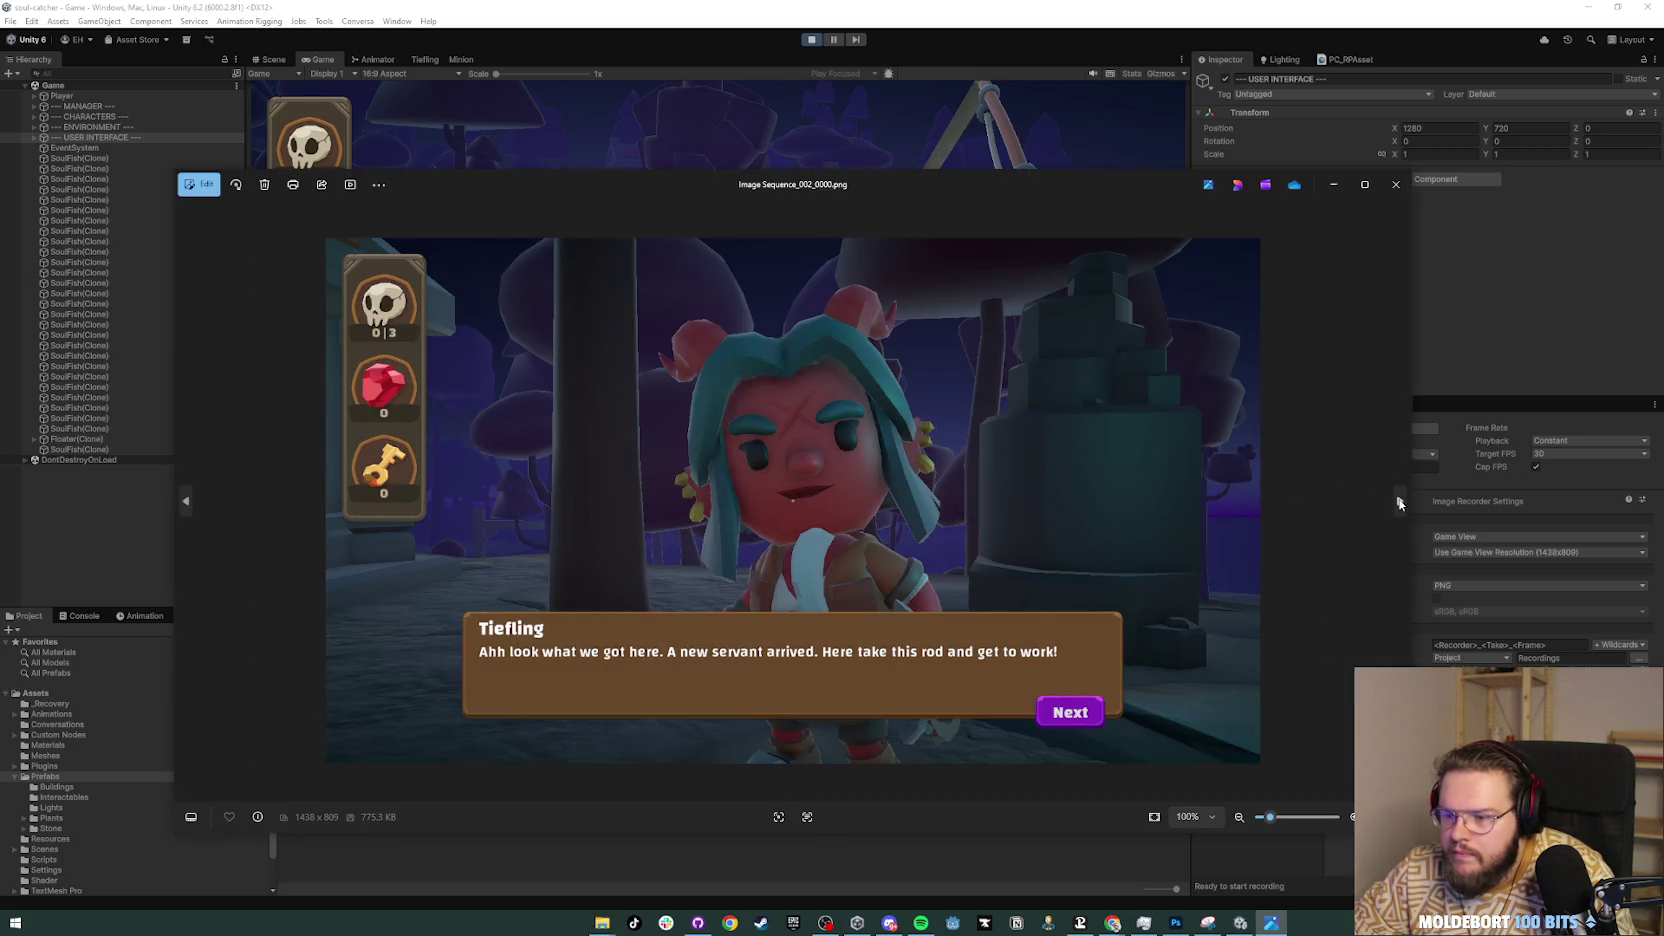
{"action": "left_click", "coordinate": [1399, 503]}
{"action": "left_click", "coordinate": [1399, 503]}
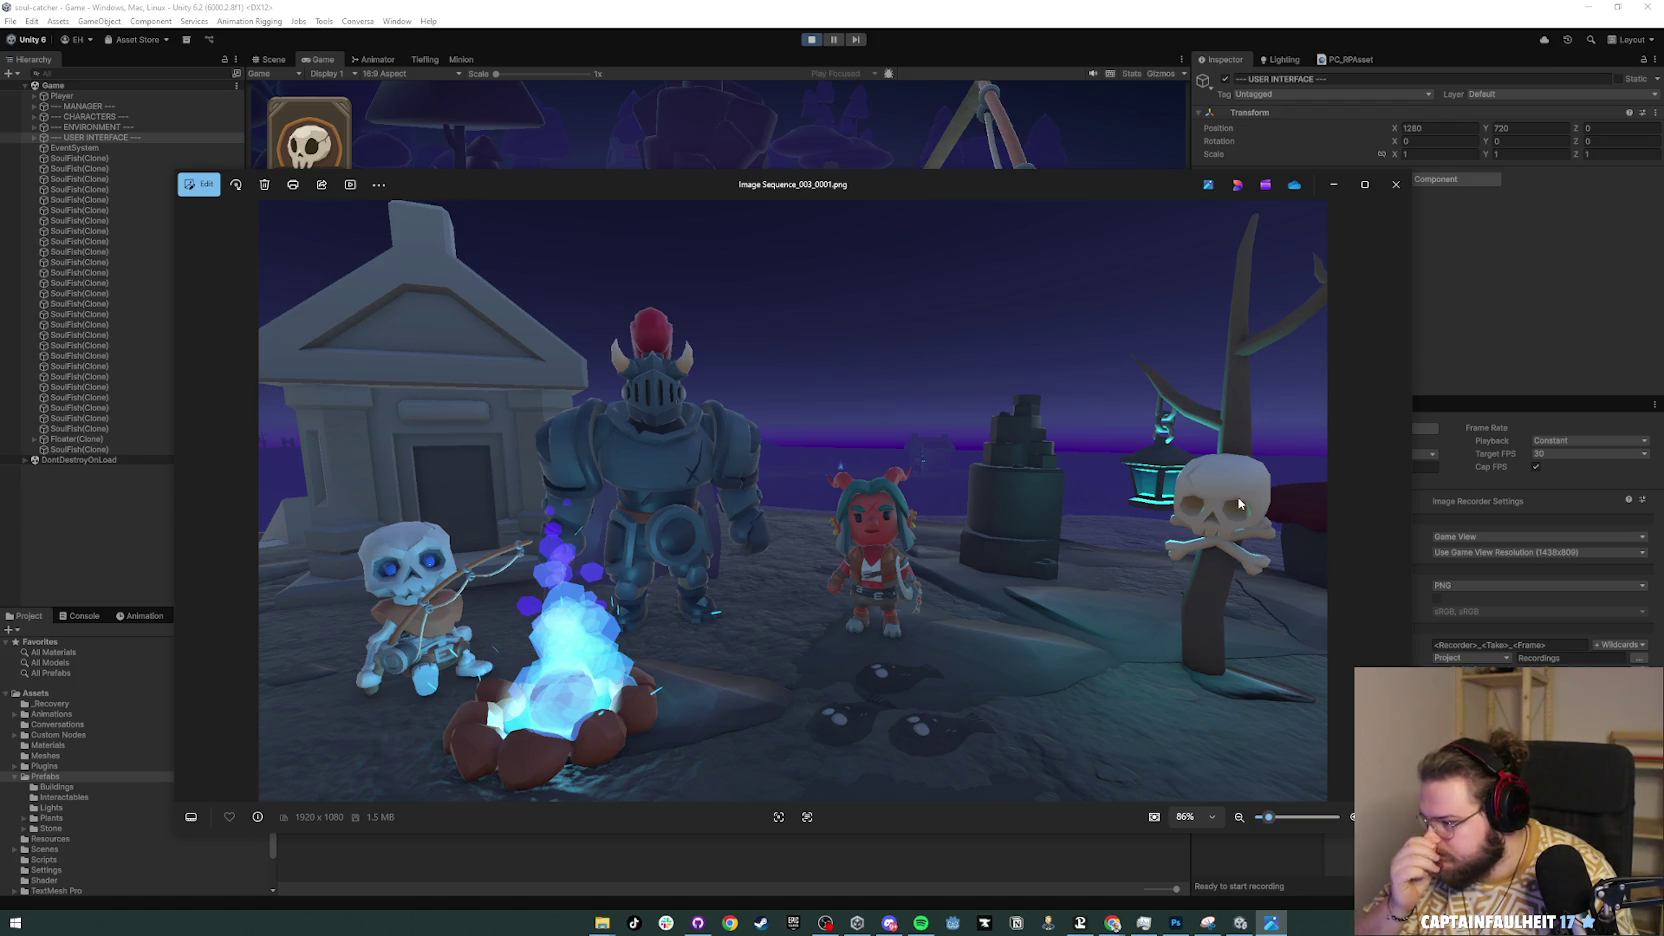
{"action": "left_click", "coordinate": [1396, 184]}
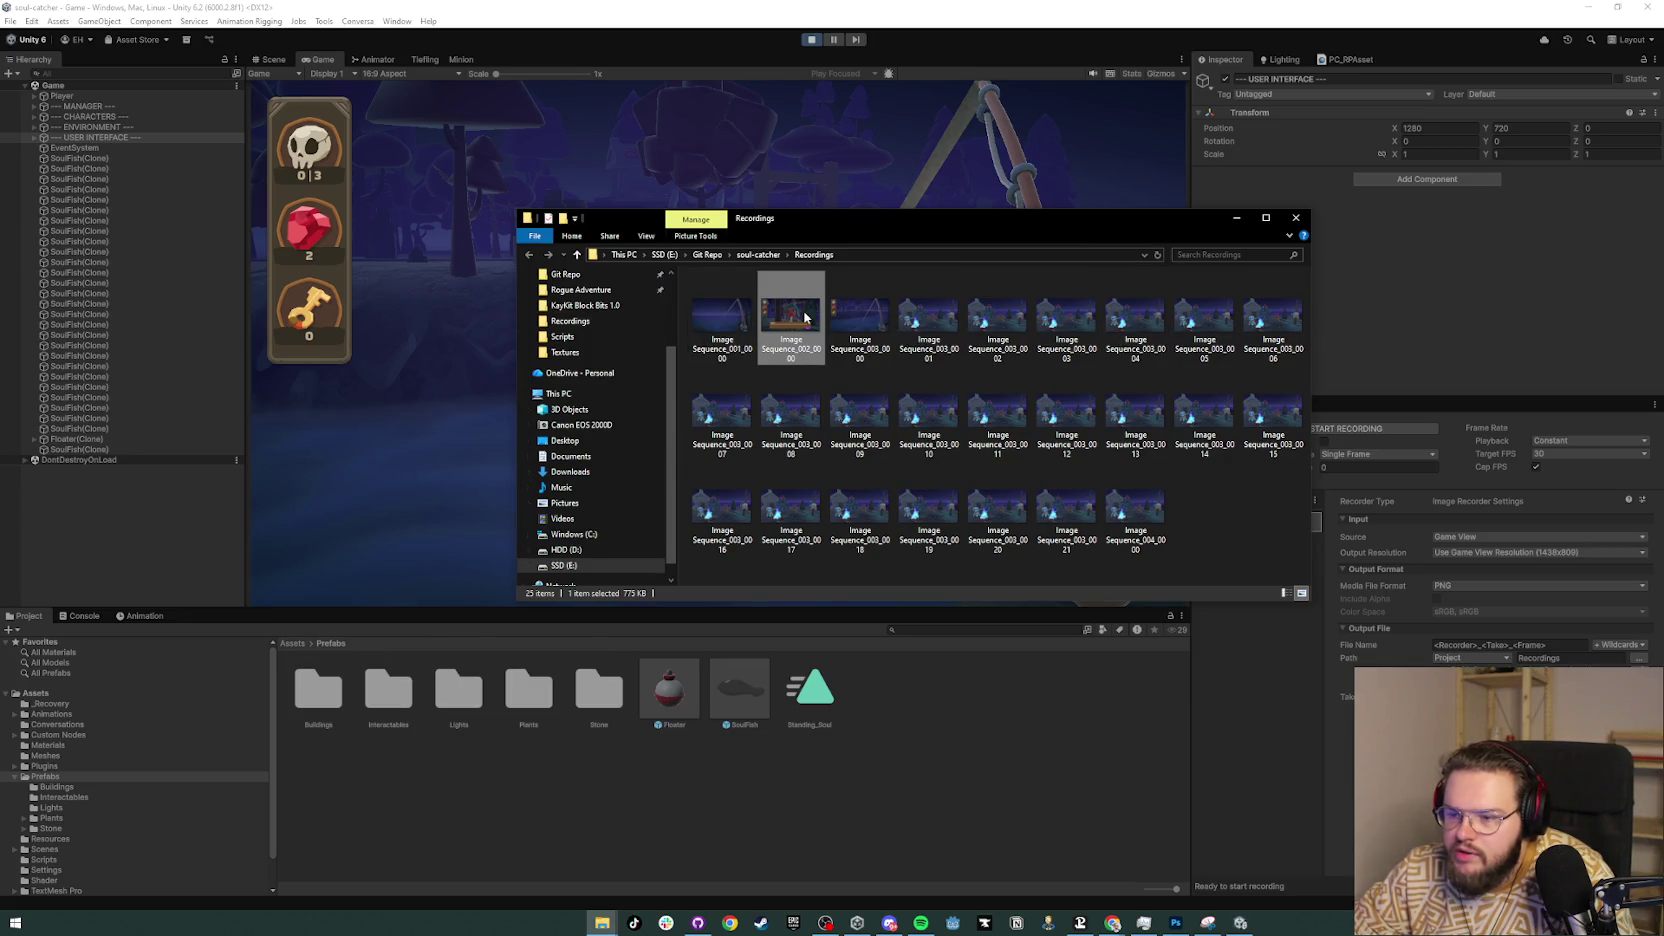
{"action": "left_click", "coordinate": [1478, 294]}
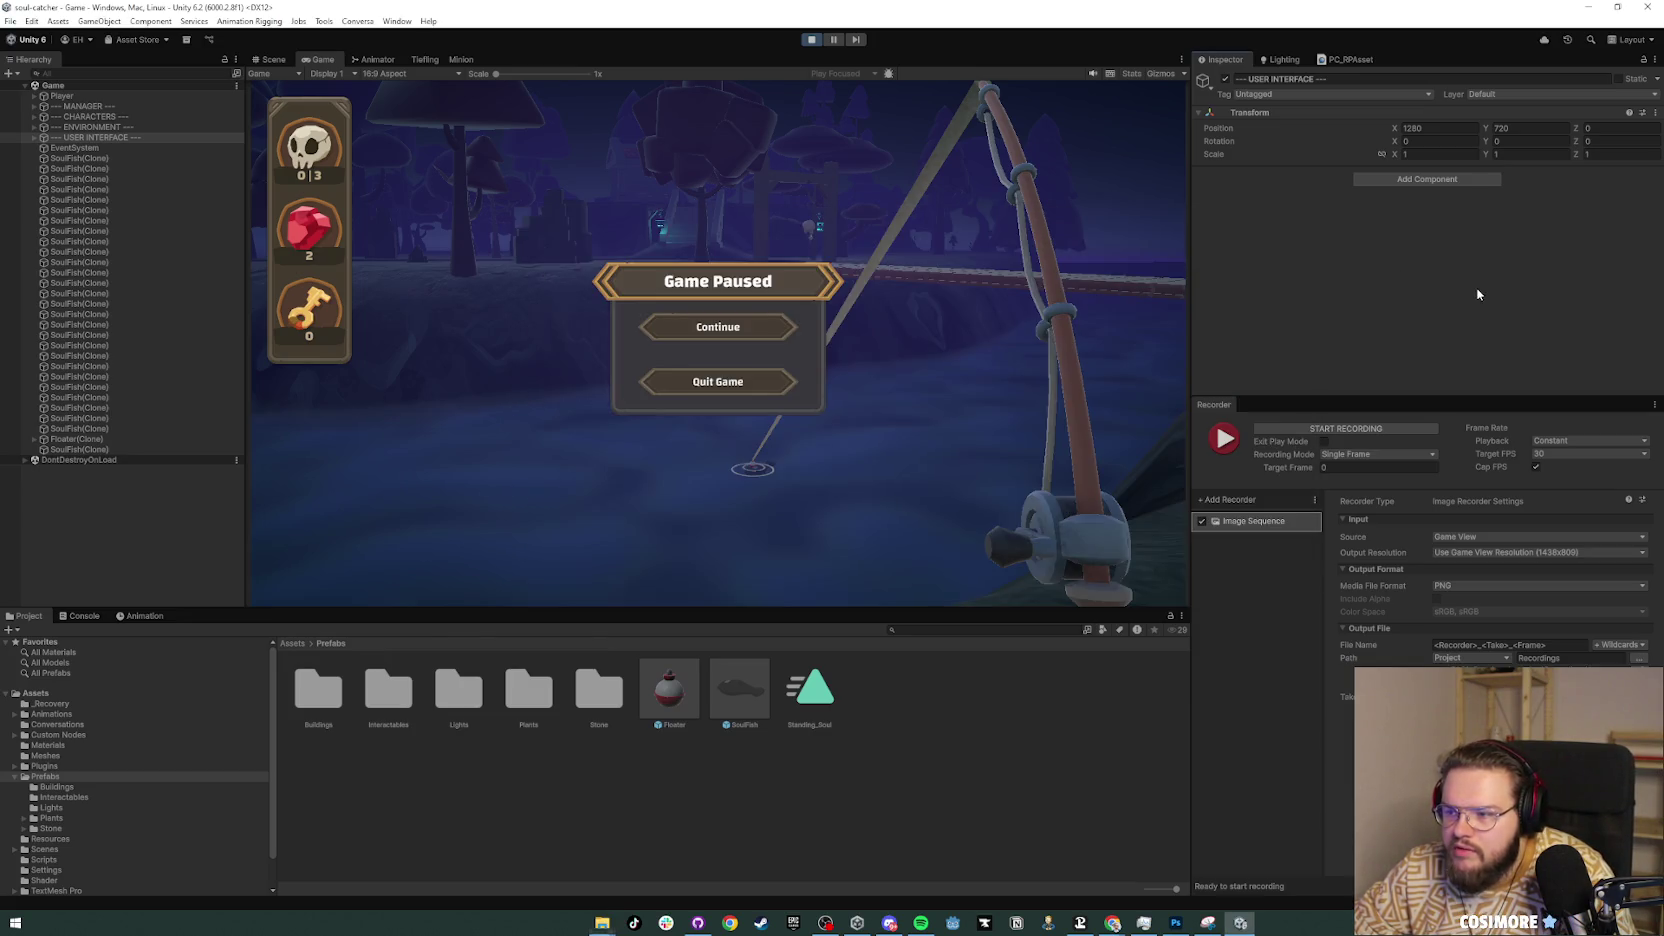
Step: Resume the game and walk around the blue campfire until facing the skeleton
{"action": "left_click", "coordinate": [750, 327]}
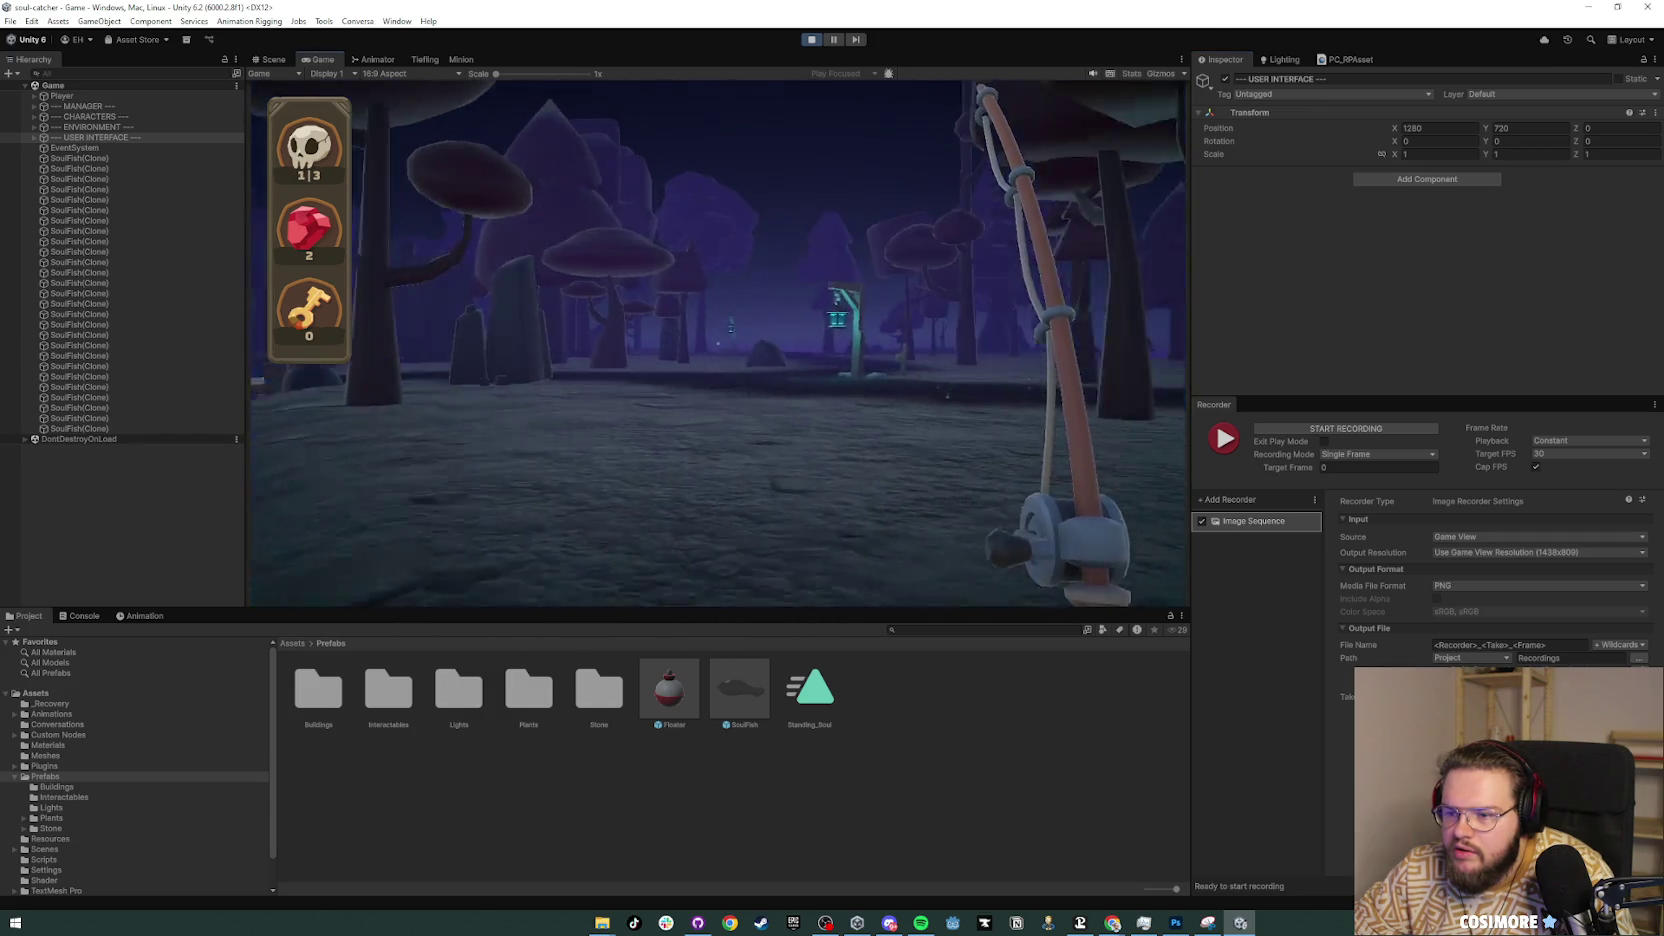
{"action": "key", "text": "w"}
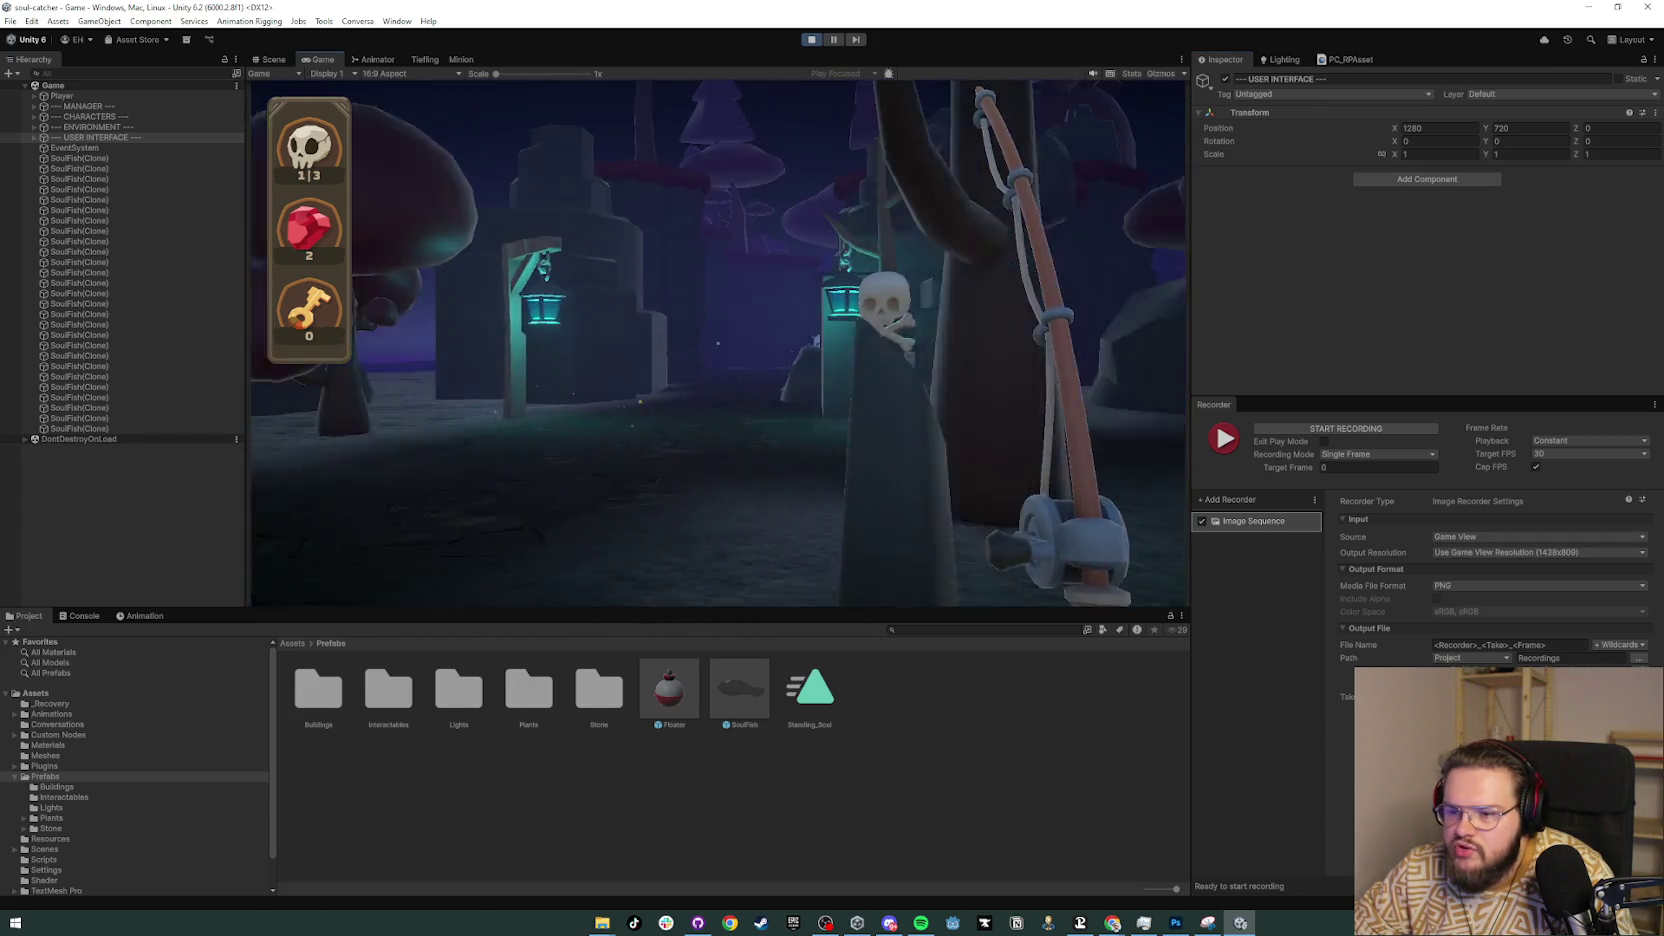
{"action": "key", "text": "w"}
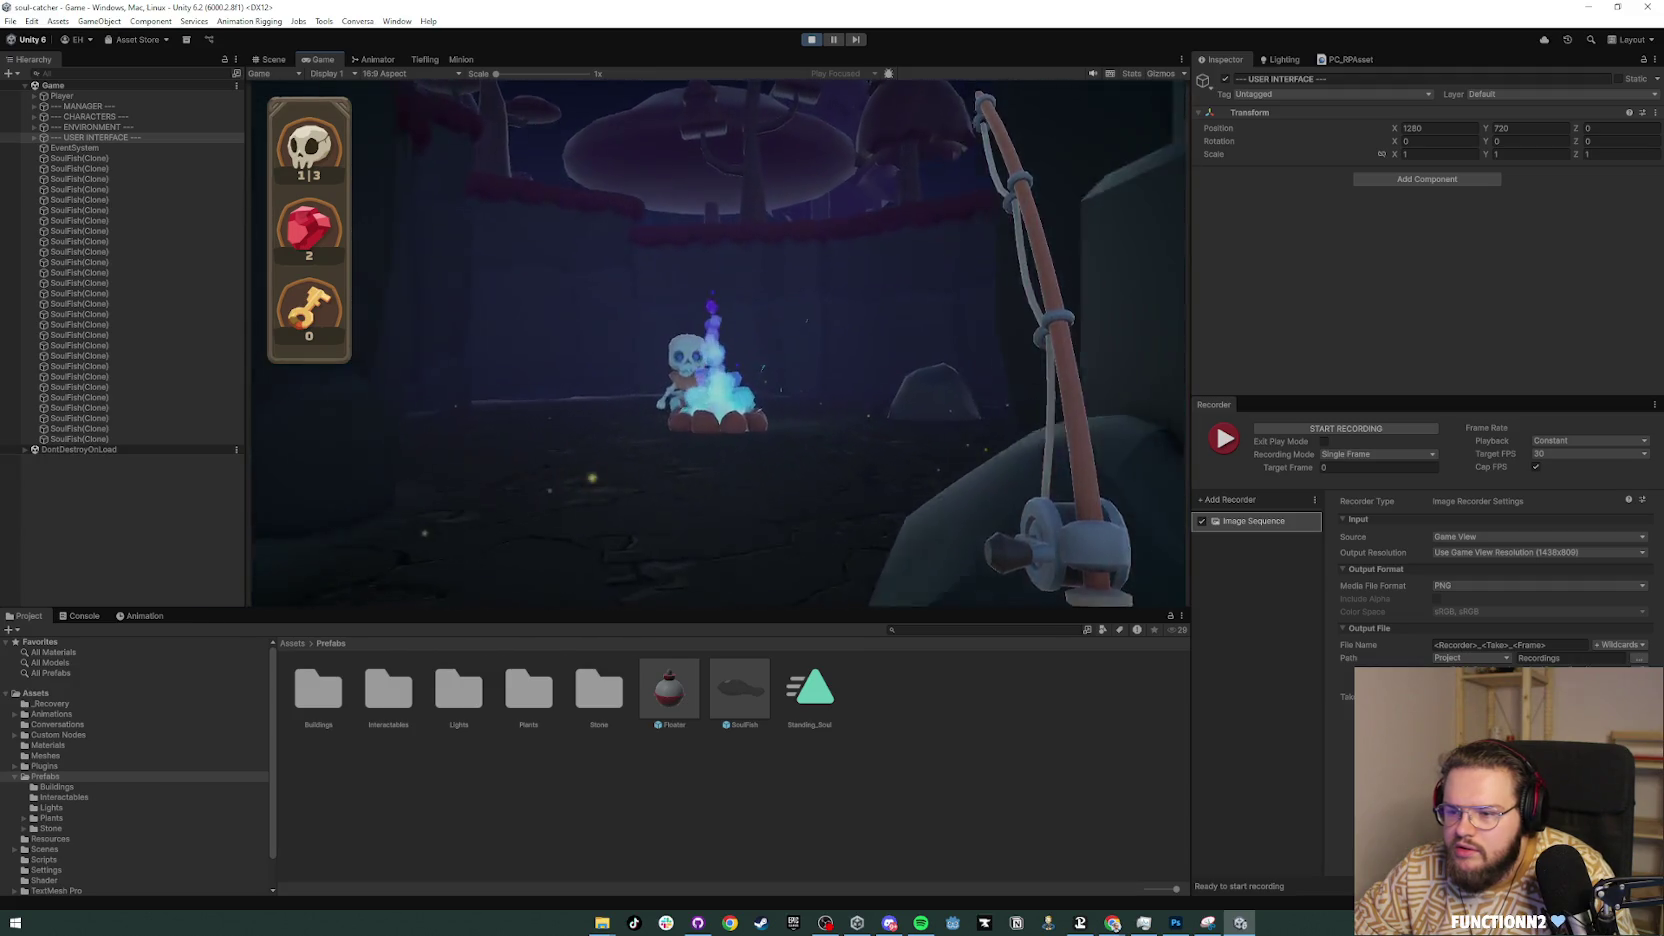
{"action": "key", "text": "w"}
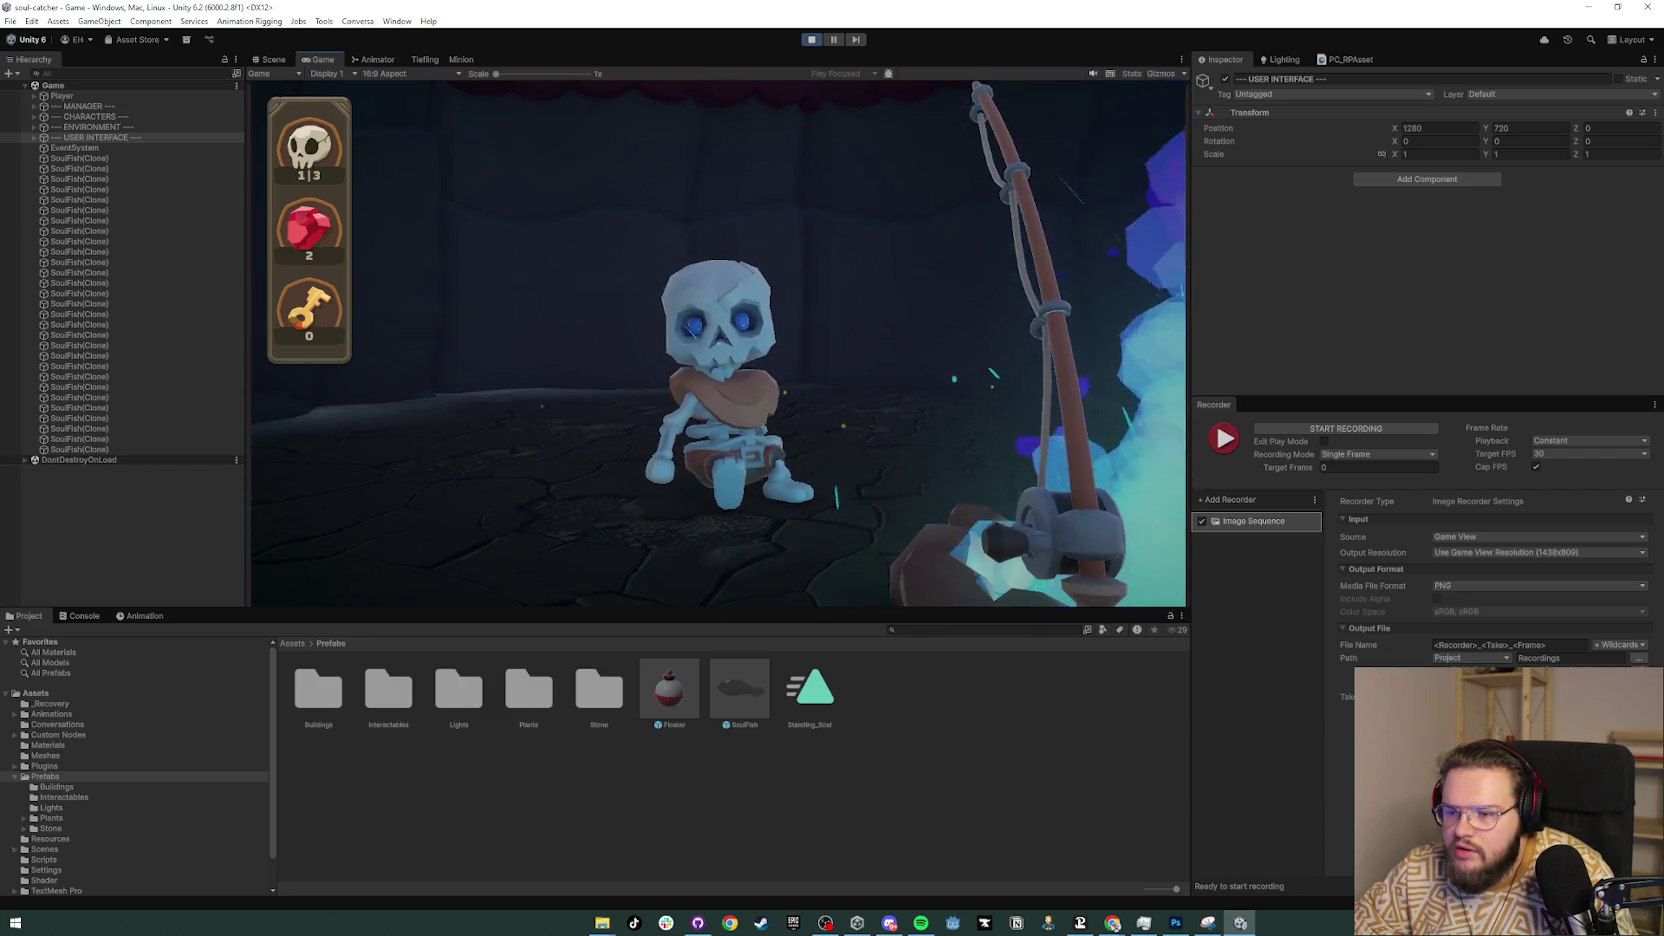
{"action": "key", "text": "d"}
{"action": "key", "text": "w"}
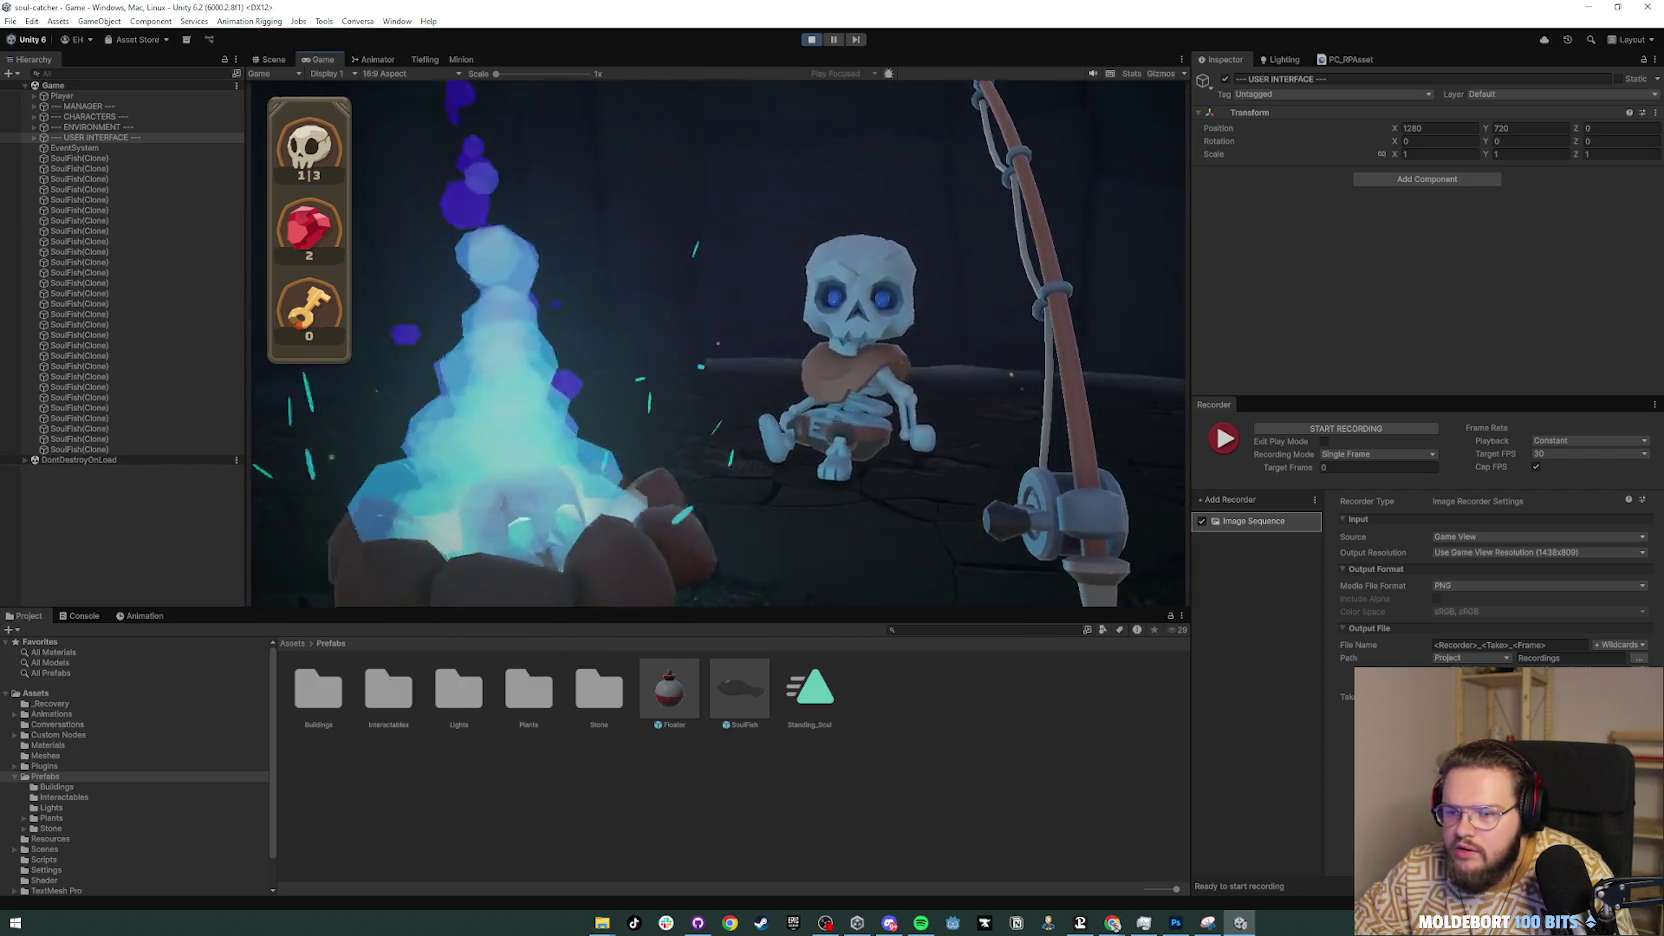
{"action": "key", "text": "a"}
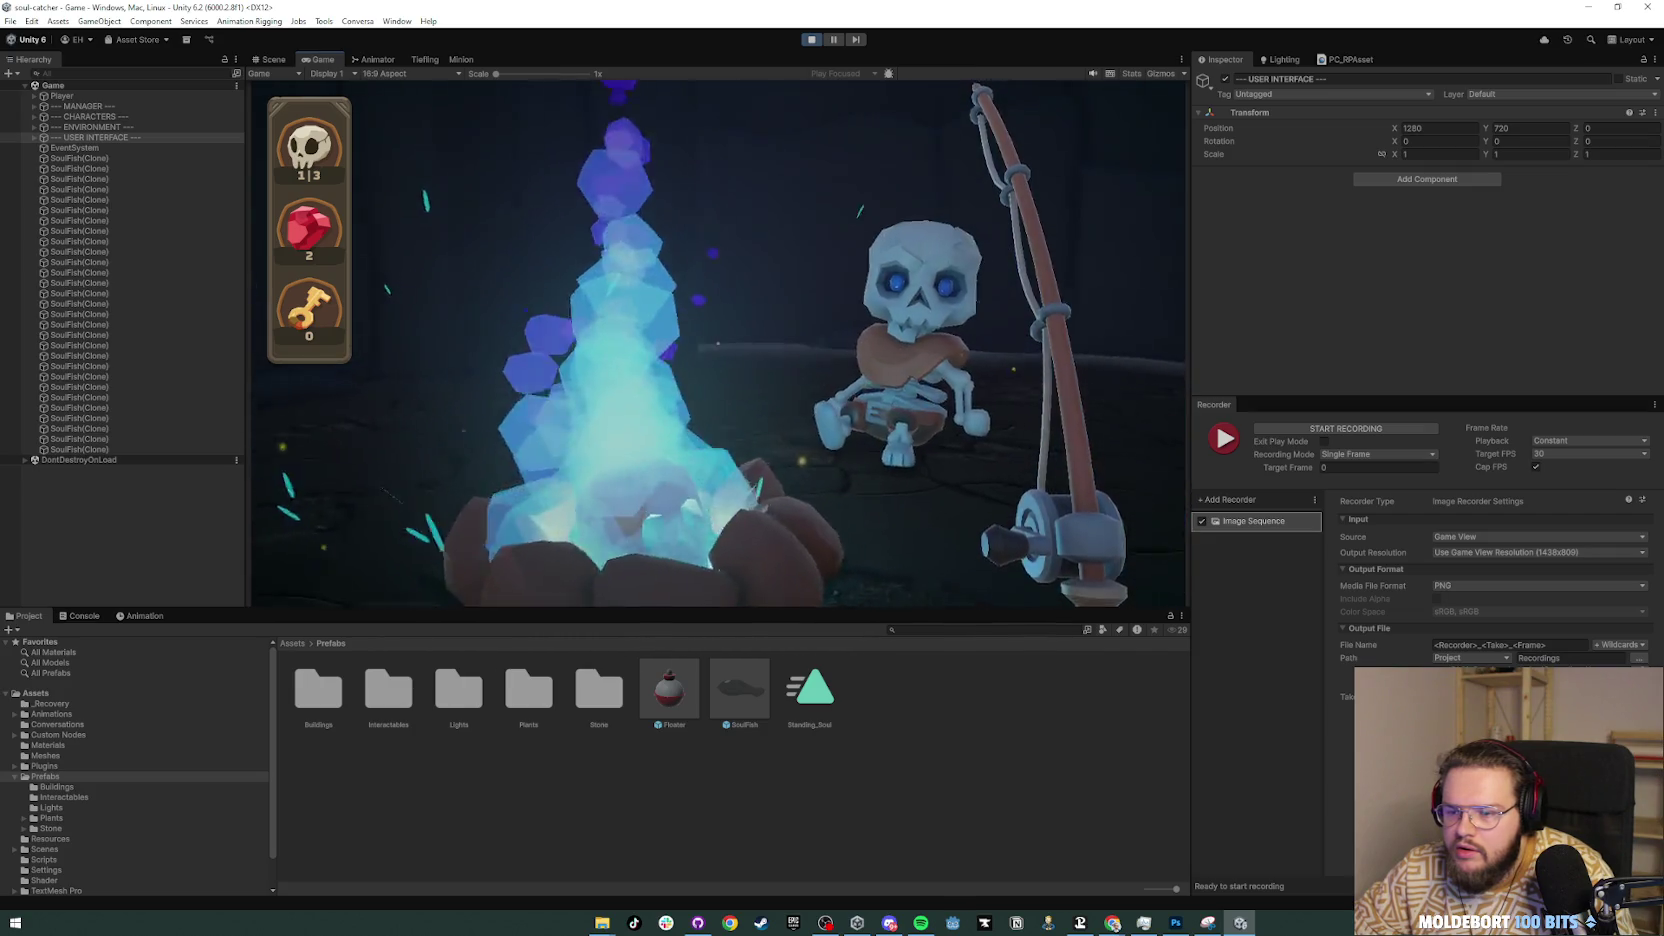
{"action": "key", "text": "d"}
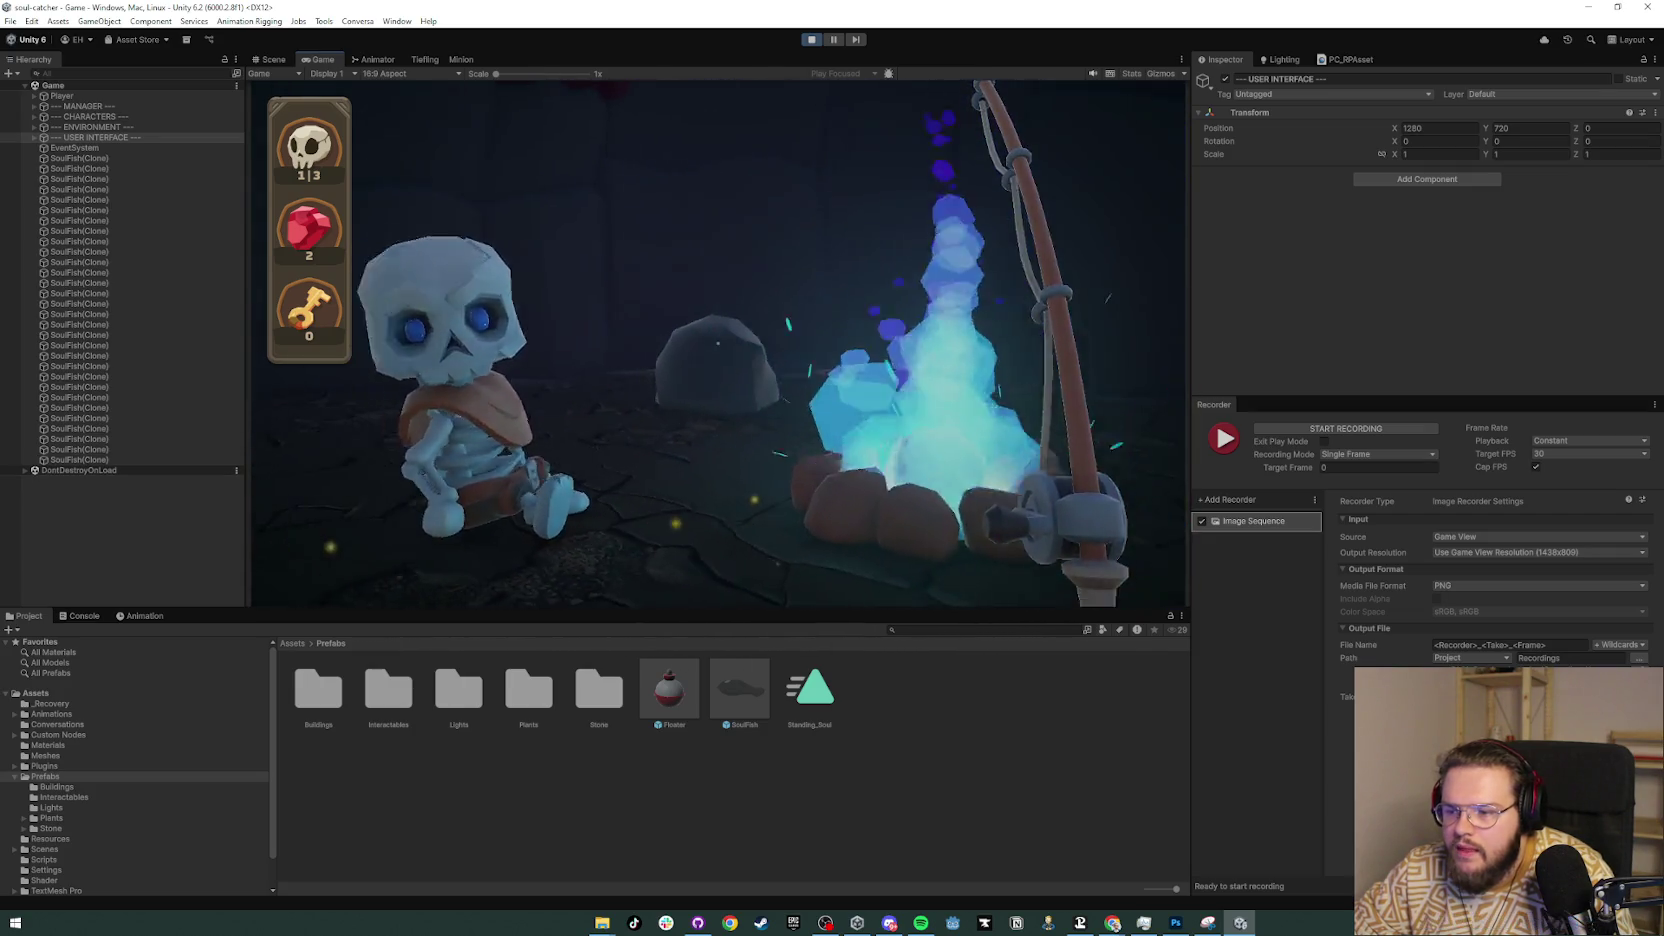
{"action": "key", "text": "a"}
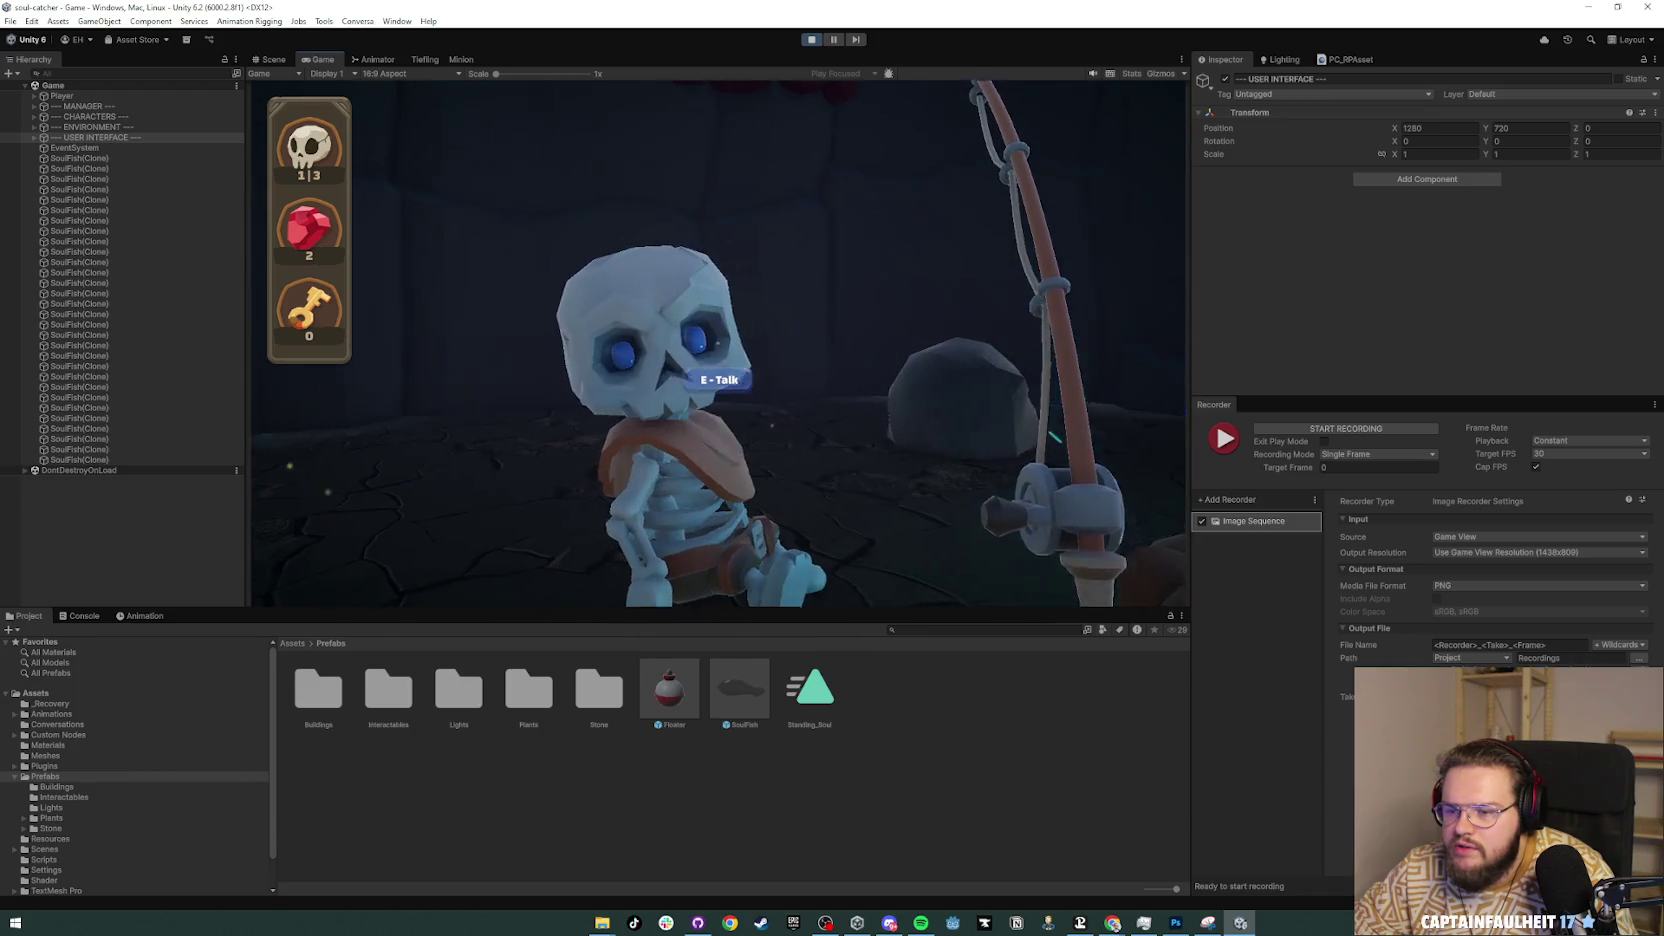
{"action": "key", "text": "e"}
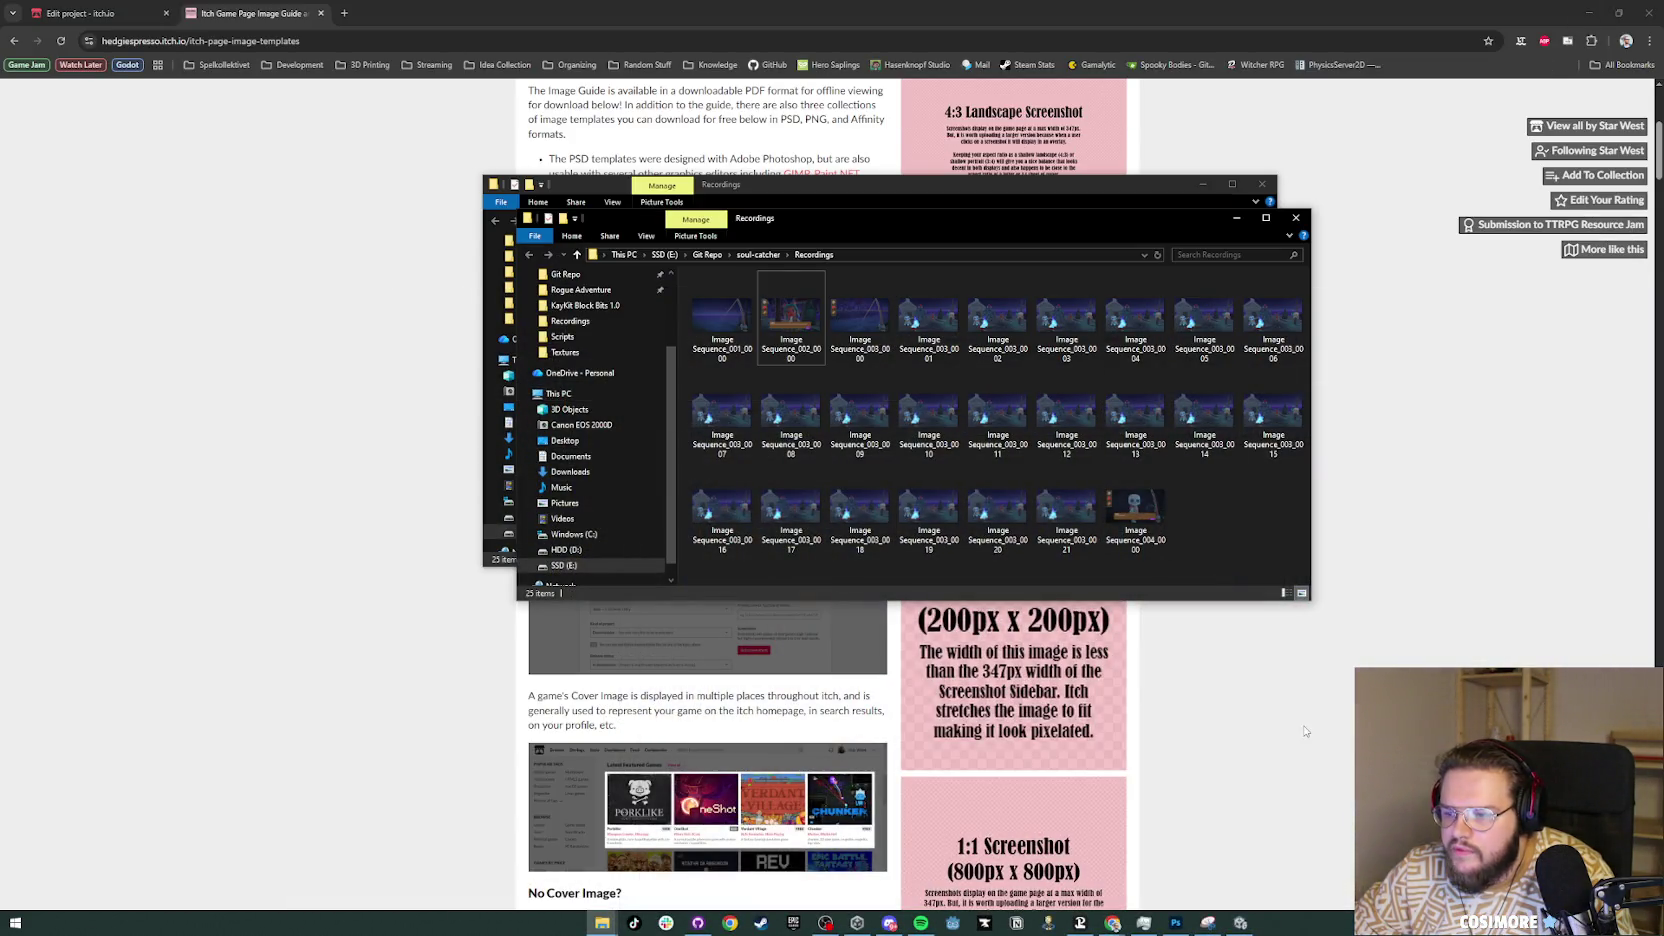
Step: Scroll the itch.io image guide back to the 960px x 400px banner size and minimise Chrome
{"action": "left_click", "coordinate": [1279, 603]}
{"action": "scroll", "coordinate": [1279, 603], "scroll_direction": "up", "scroll_amount": 4}
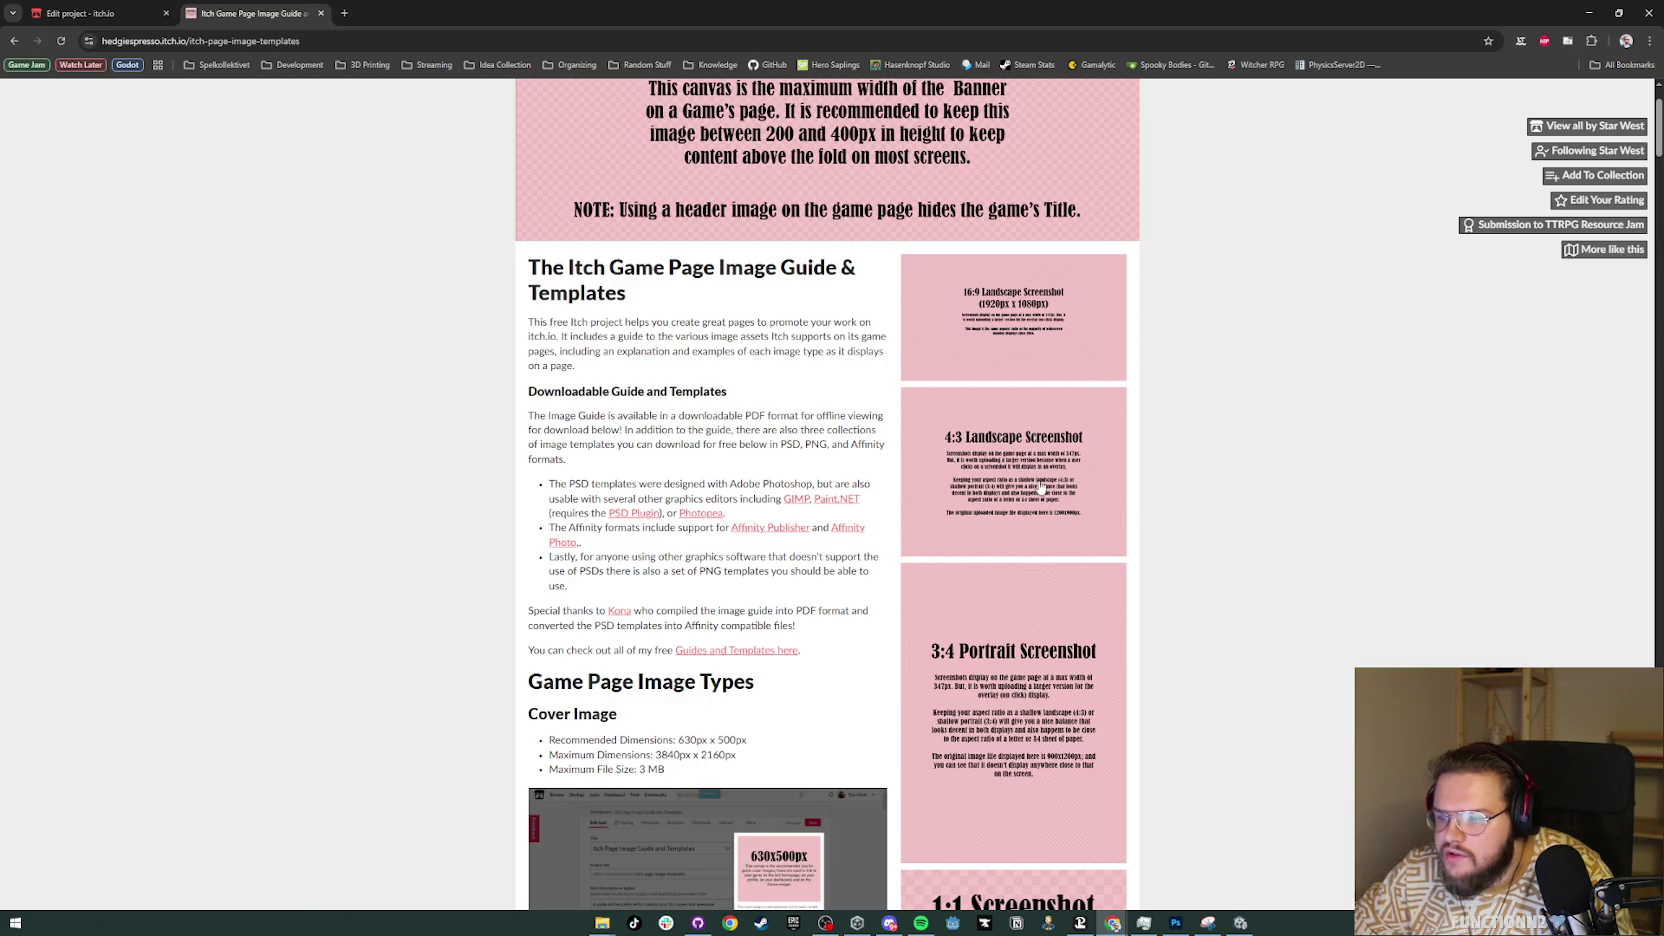
{"action": "scroll", "coordinate": [1014, 370], "scroll_direction": "up", "scroll_amount": 1}
{"action": "scroll", "coordinate": [1014, 370], "scroll_direction": "down", "scroll_amount": 1}
{"action": "scroll", "coordinate": [1140, 345], "scroll_direction": "up", "scroll_amount": 1}
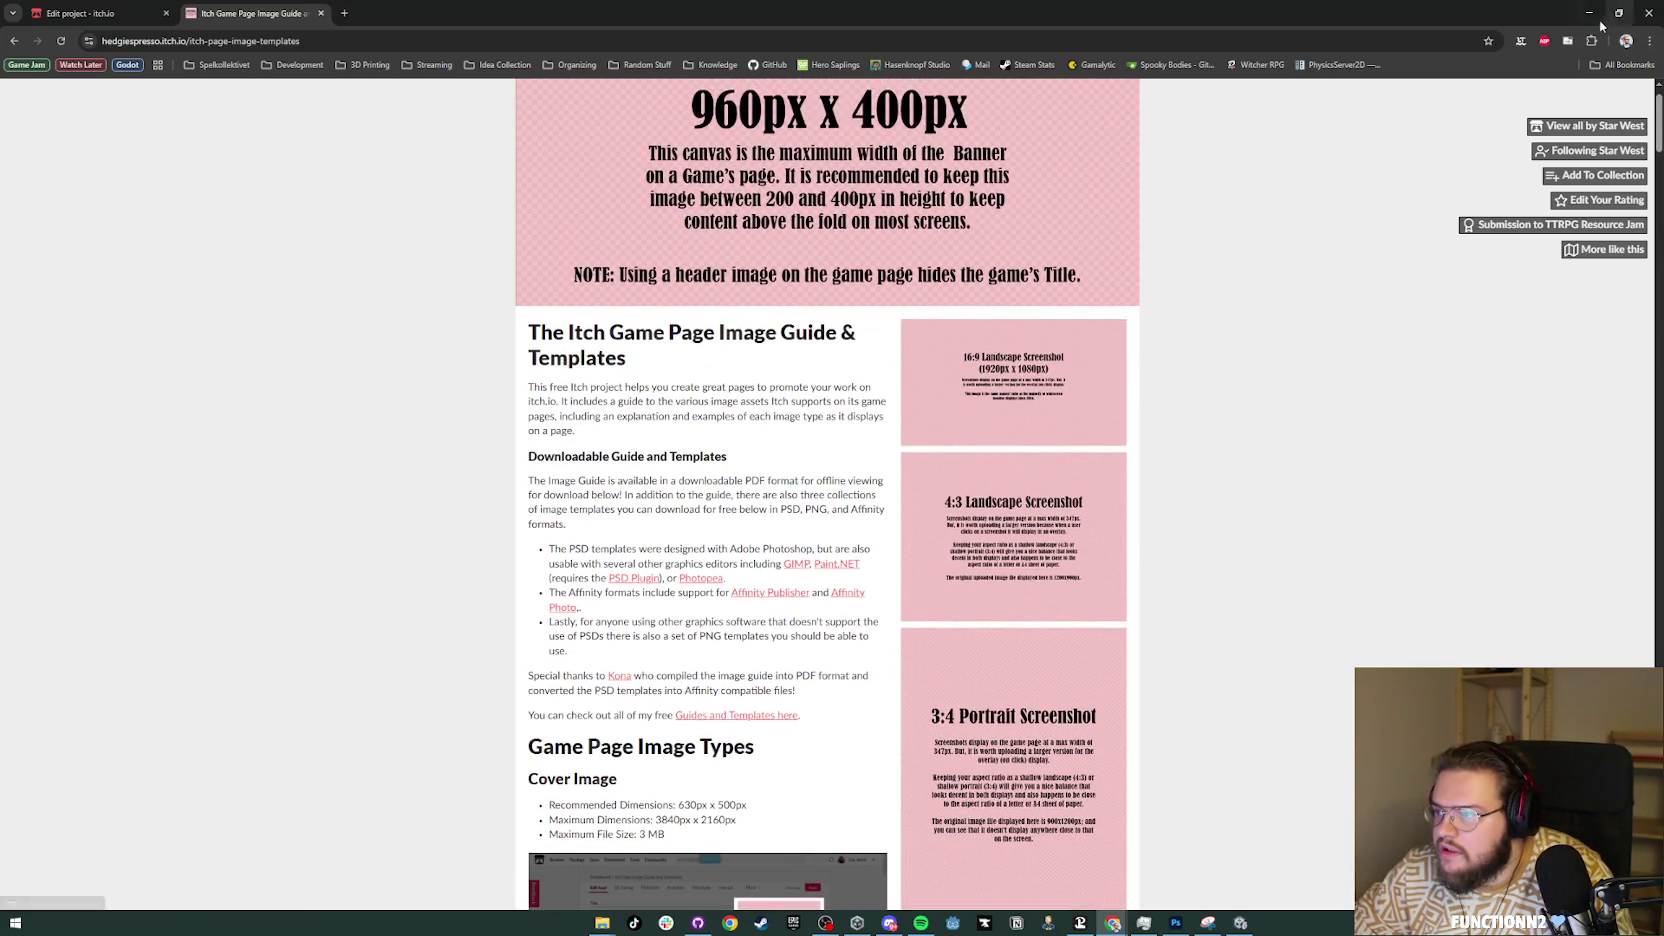
{"action": "left_click", "coordinate": [1592, 14]}
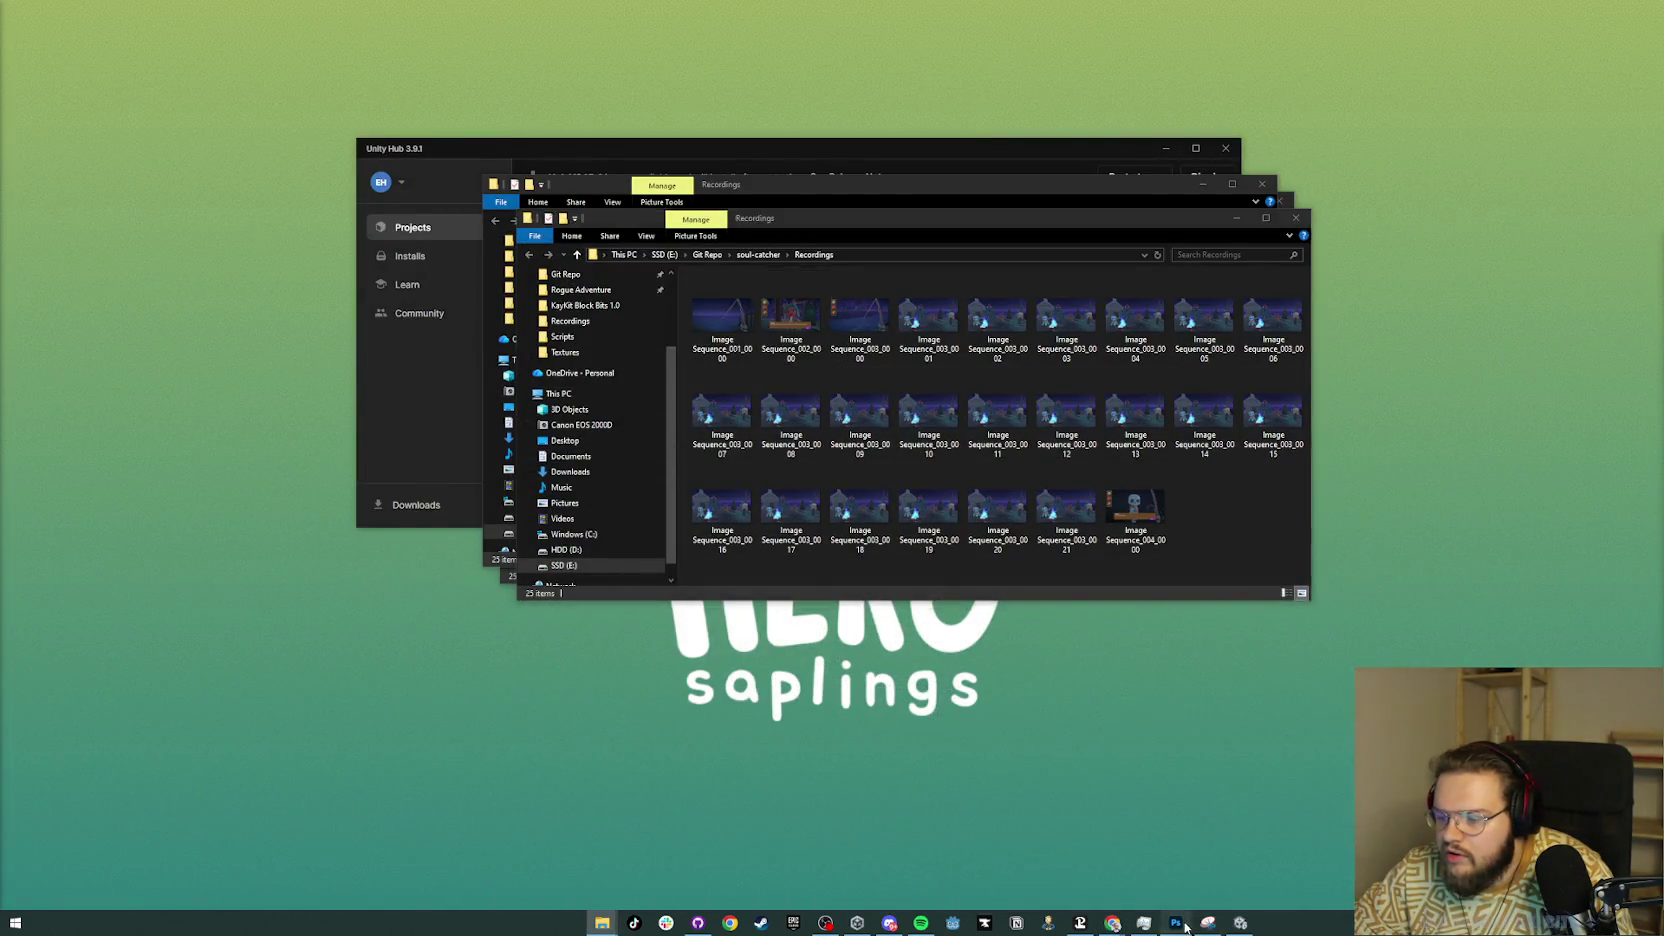
{"action": "left_click", "coordinate": [1176, 922]}
Step: Create a new 1920×1080 Photoshop document
{"action": "left_click", "coordinate": [31, 7]}
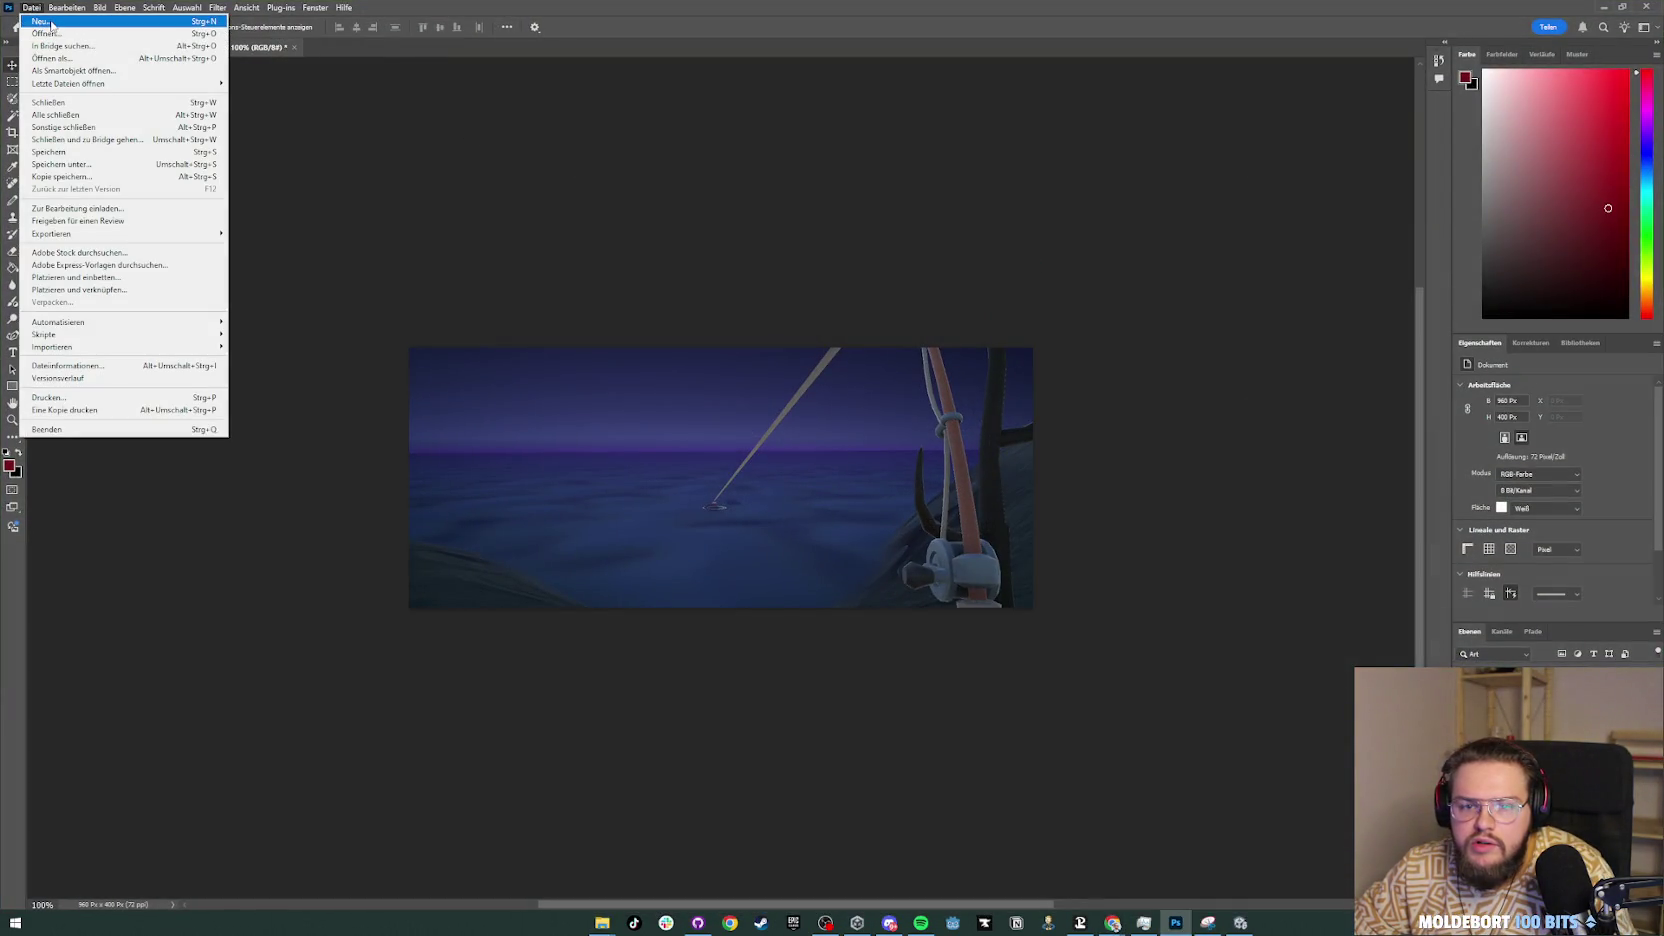
{"action": "left_click", "coordinate": [40, 21]}
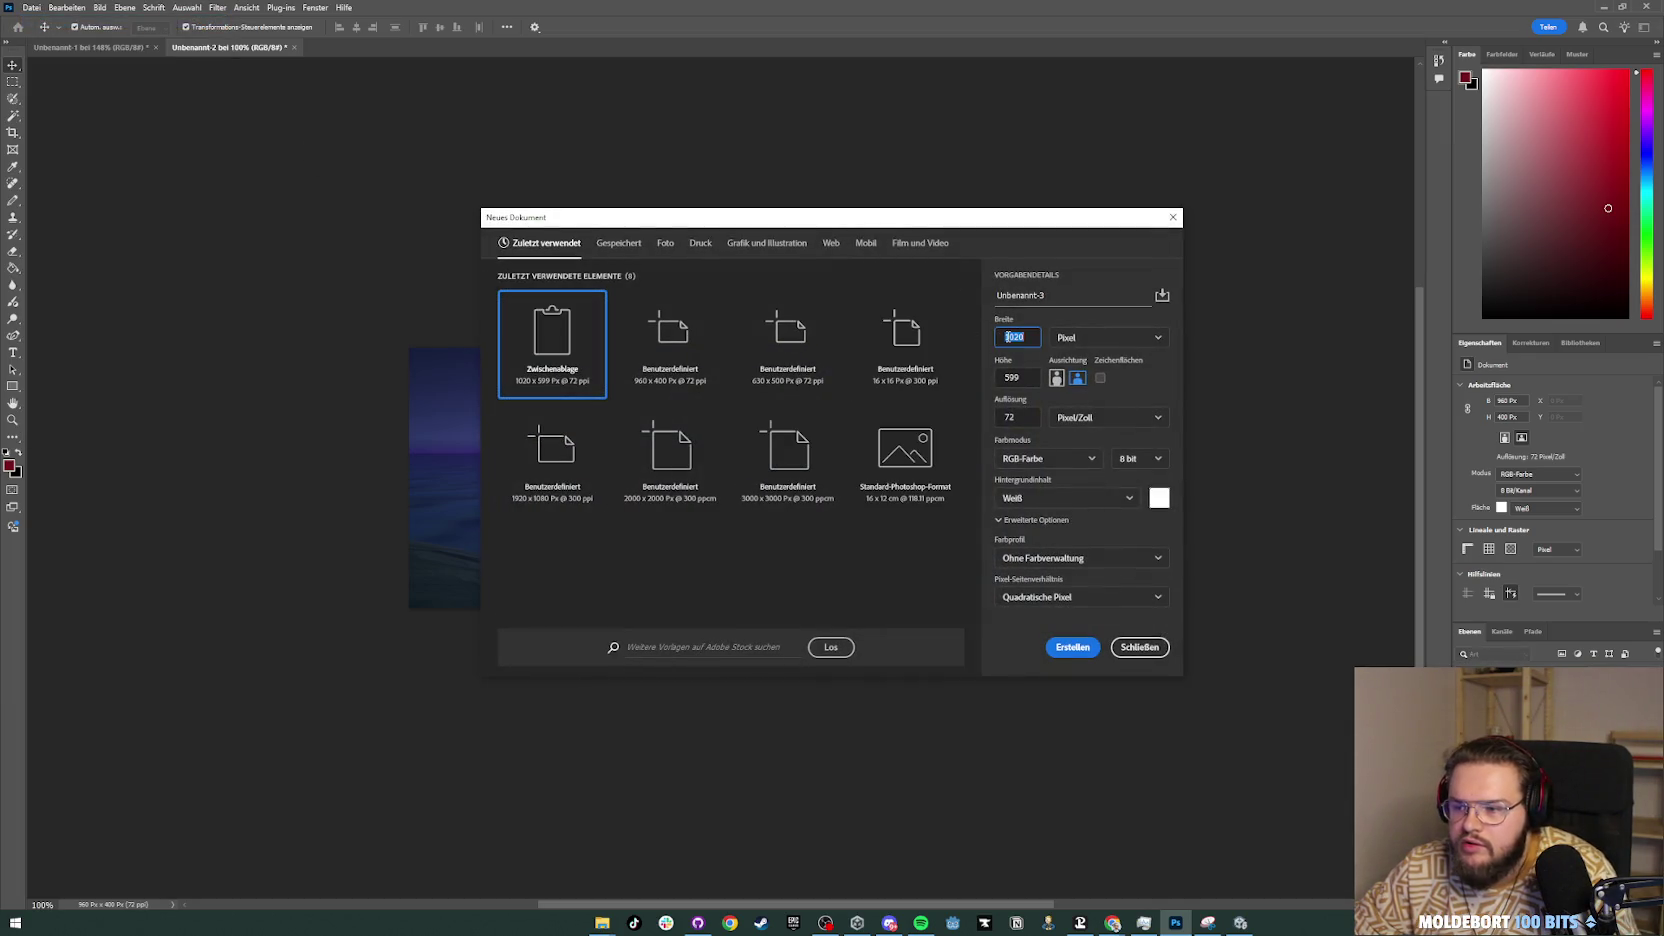
{"action": "type", "text": "1080"}
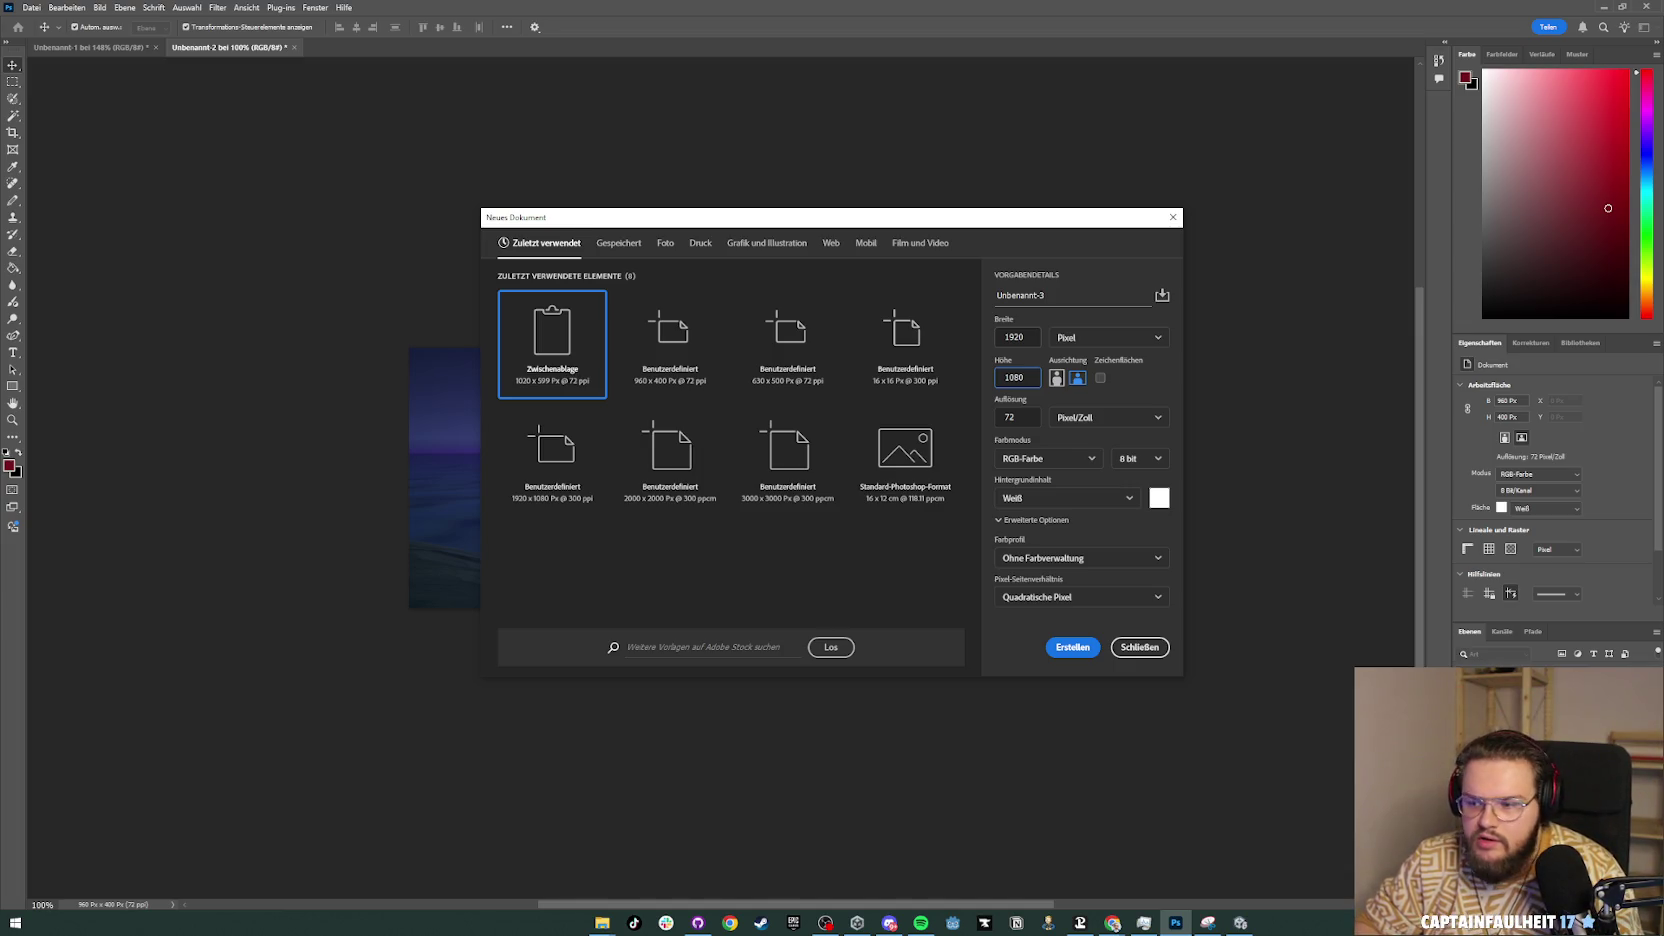
{"action": "key", "text": "Return"}
{"action": "scroll", "coordinate": [1010, 343], "scroll_direction": "right", "scroll_amount": 2}
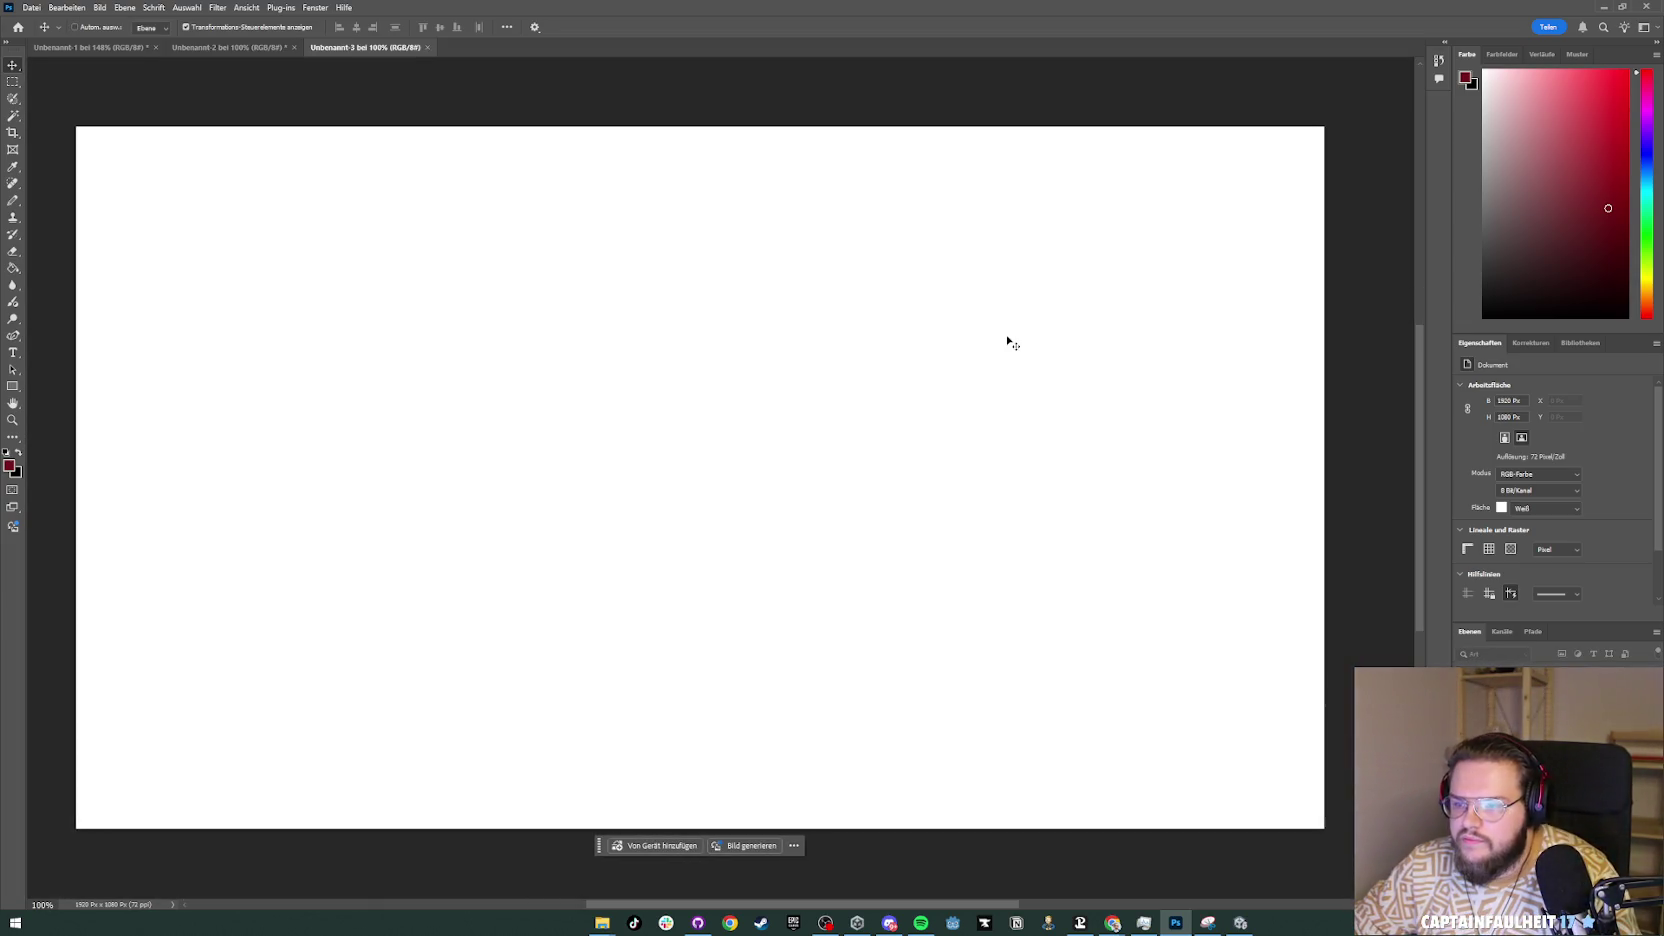
{"action": "scroll", "coordinate": [957, 361], "scroll_direction": "down", "scroll_amount": 2}
{"action": "scroll", "coordinate": [877, 409], "scroll_direction": "up", "scroll_amount": 1}
Step: Place Image Sequence_001_0000 on the canvas, scaled to fill 1920×1080, and commit
{"action": "key", "text": "super+Tab"}
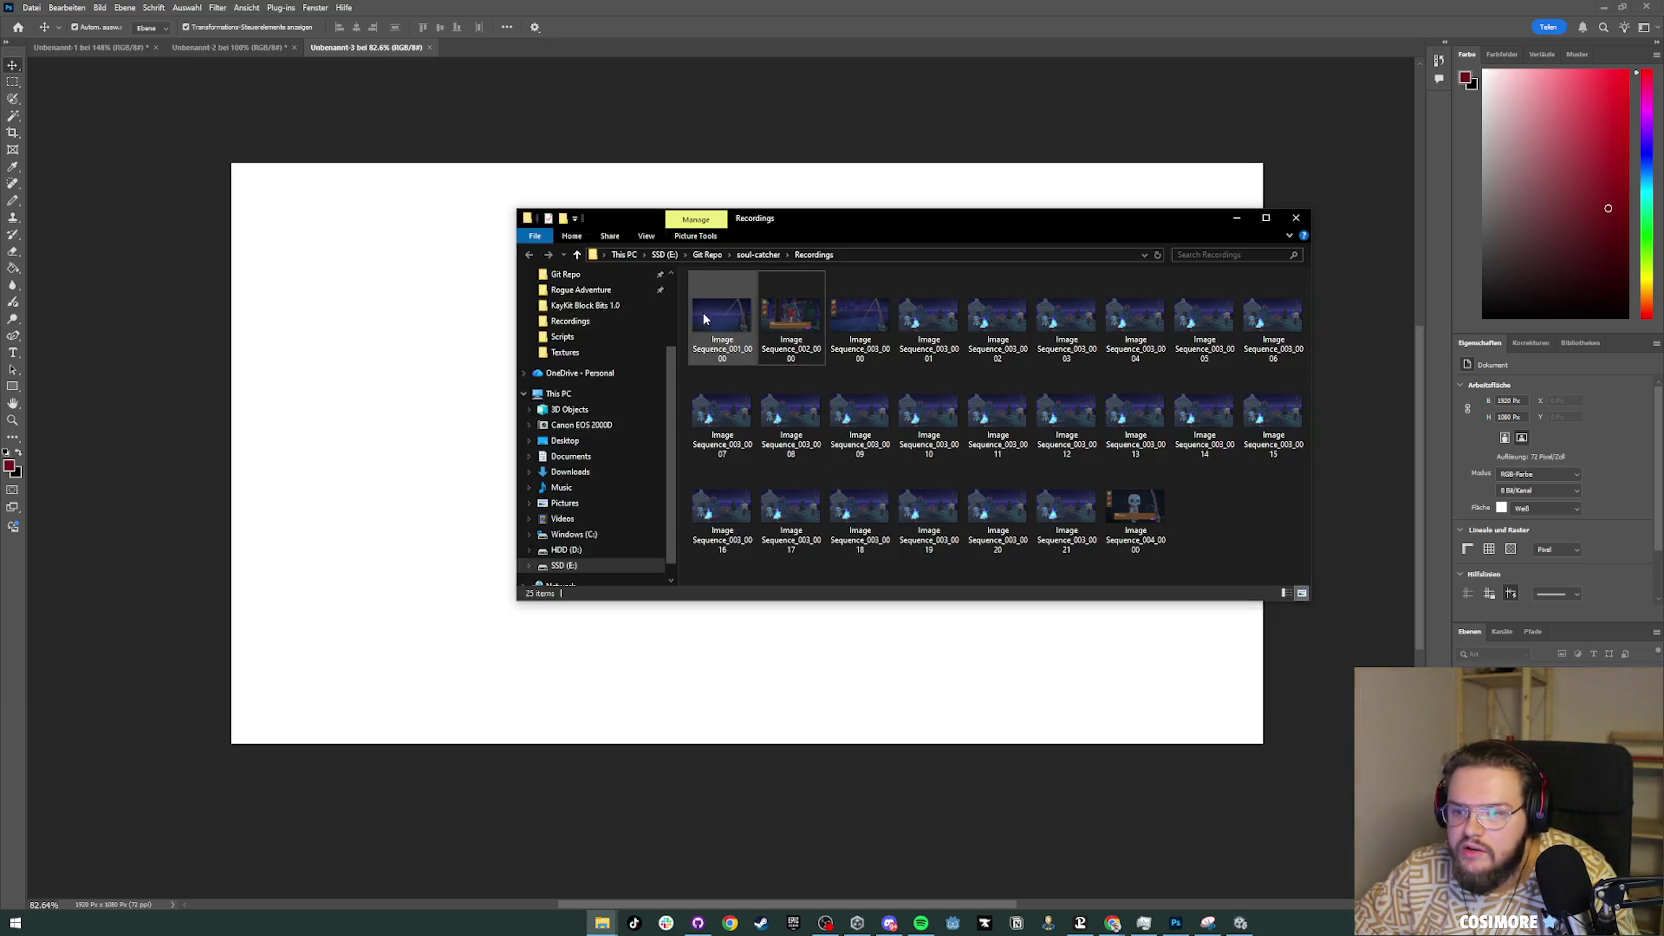
{"action": "mouse_move", "coordinate": [704, 318]}
{"action": "left_mouse_down"}
{"action": "mouse_move", "coordinate": [427, 353]}
{"action": "mouse_move", "coordinate": [431, 385]}
{"action": "left_mouse_up"}
{"action": "mouse_move", "coordinate": [951, 516]}
{"action": "left_mouse_down"}
{"action": "mouse_move", "coordinate": [843, 481]}
{"action": "mouse_move", "coordinate": [826, 438]}
{"action": "left_mouse_up"}
{"action": "left_click_drag", "start_coordinate": [1012, 600], "coordinate": [1267, 745]}
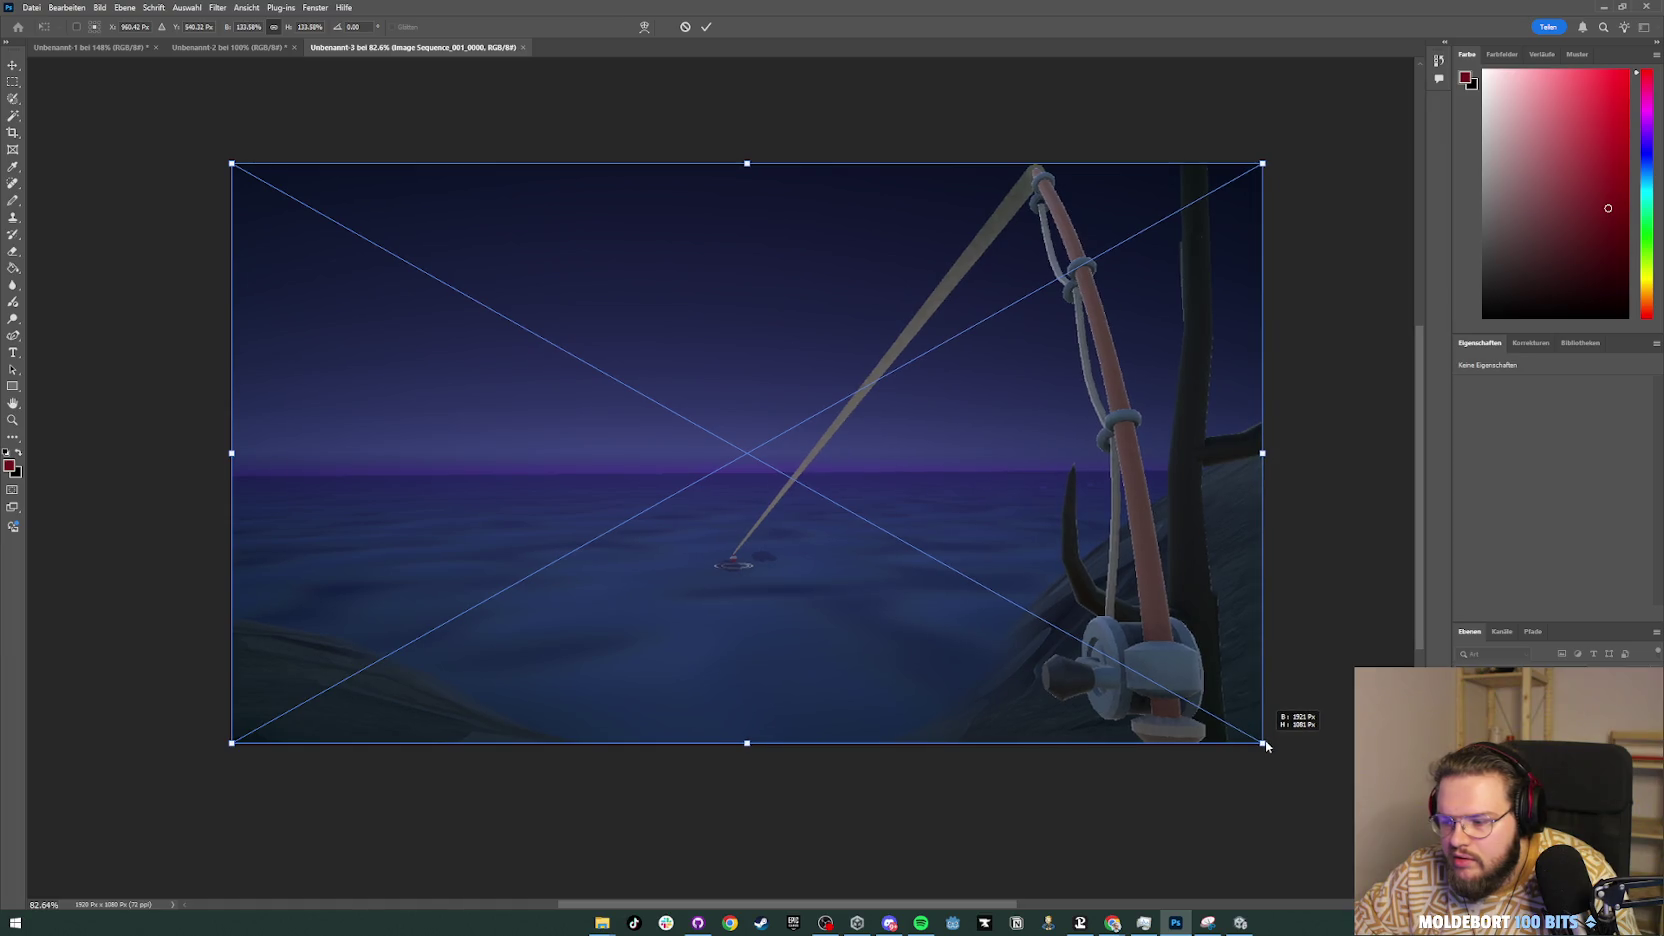
{"action": "left_click_drag", "start_coordinate": [1267, 746], "coordinate": [1265, 742]}
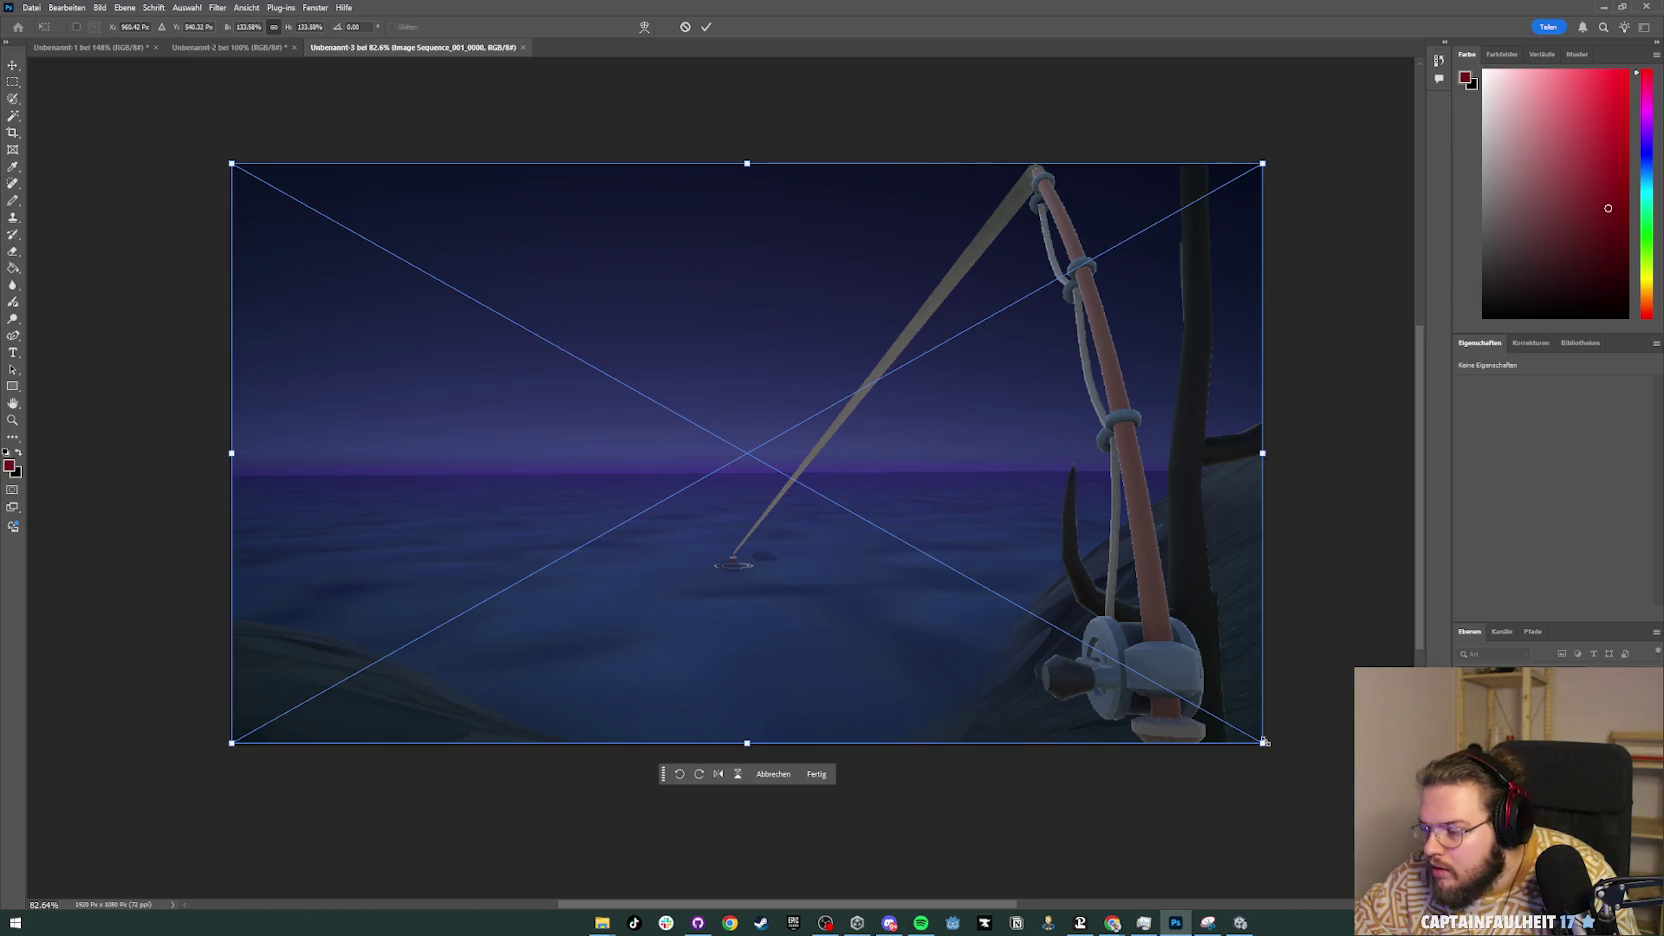
{"action": "key", "text": "Return"}
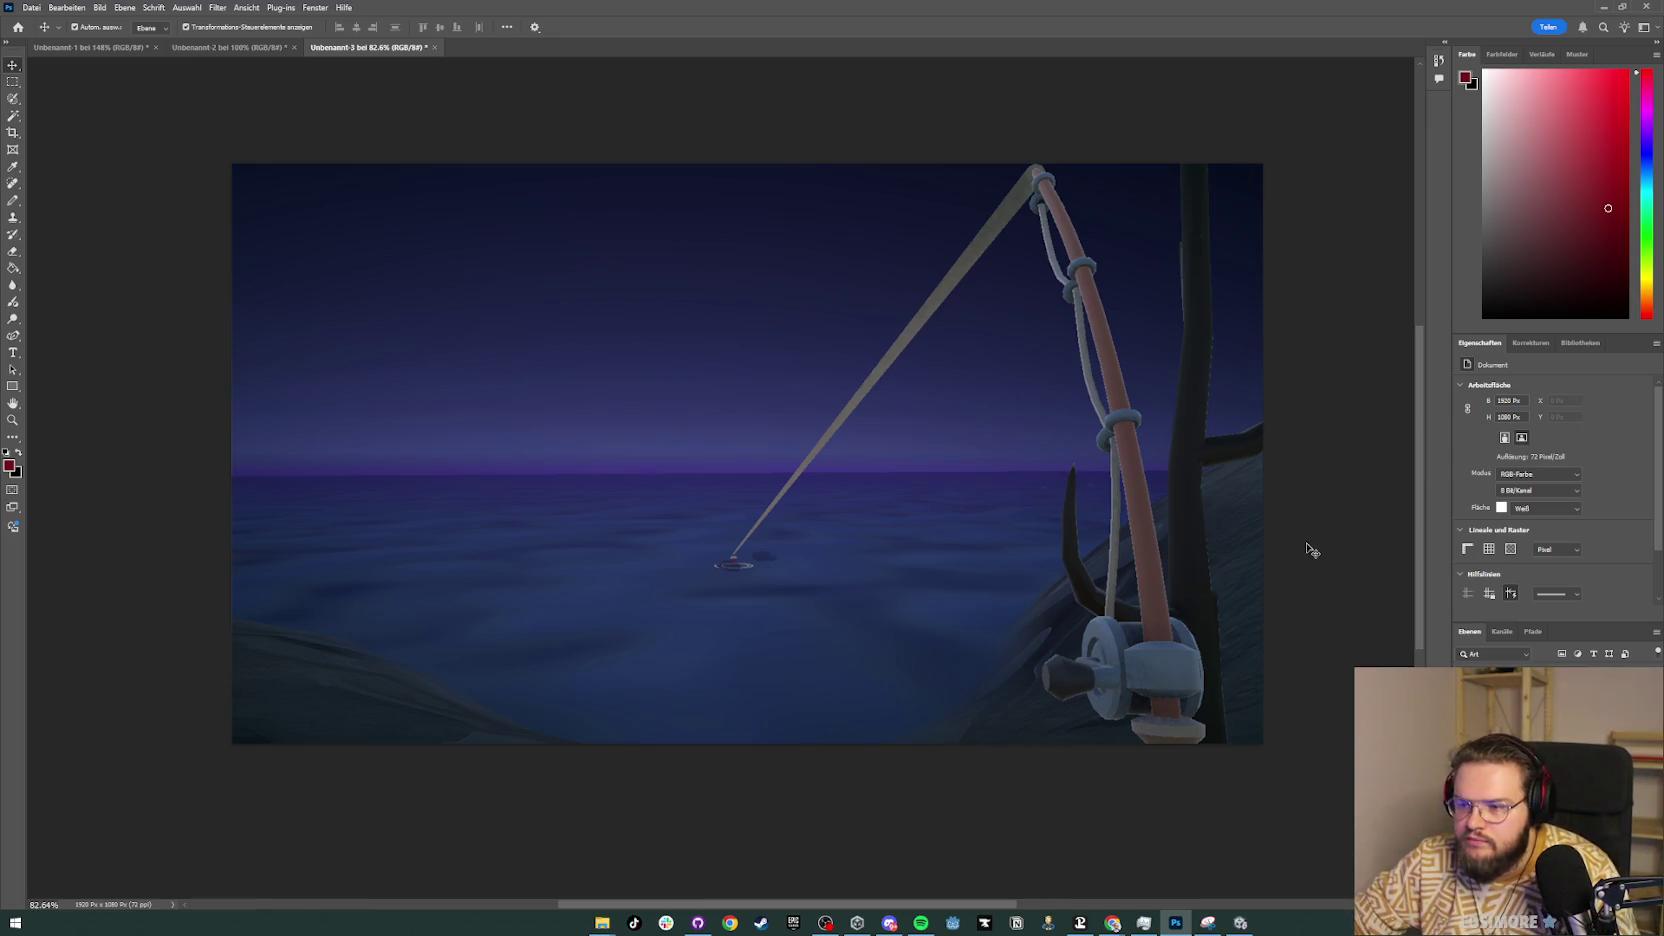
{"action": "key", "text": "alt+shift+ctrl+w"}
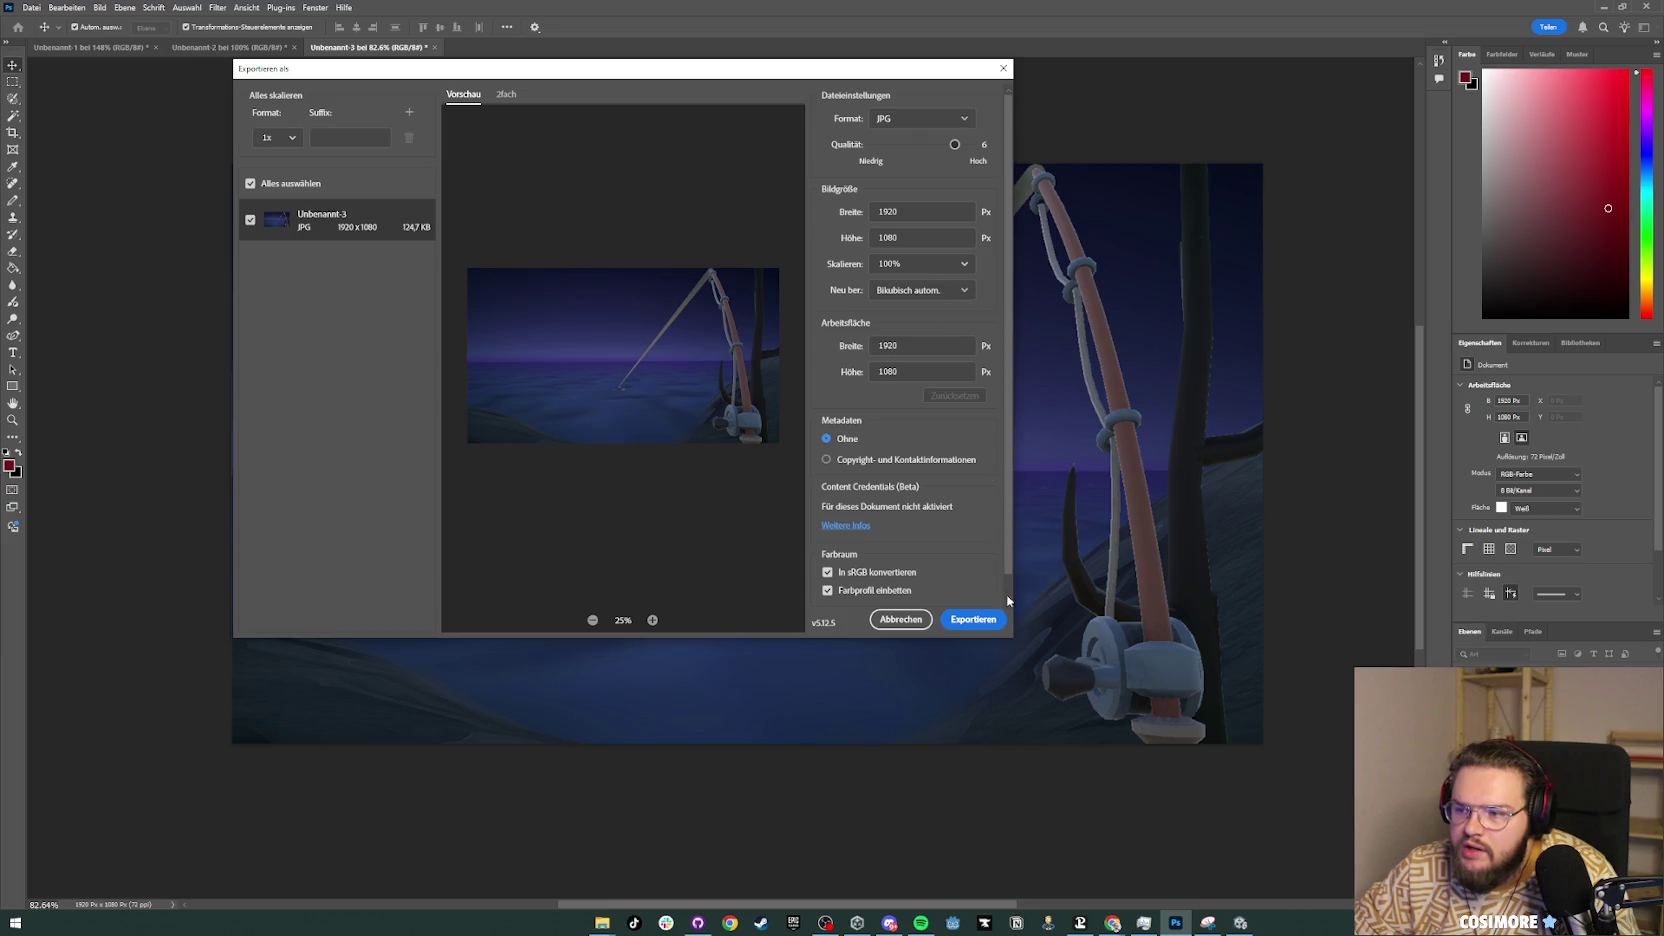
Step: Export as JPG and browse to Git Repo/_Builds/SoulCatcher as the destination
{"action": "key", "text": "Return"}
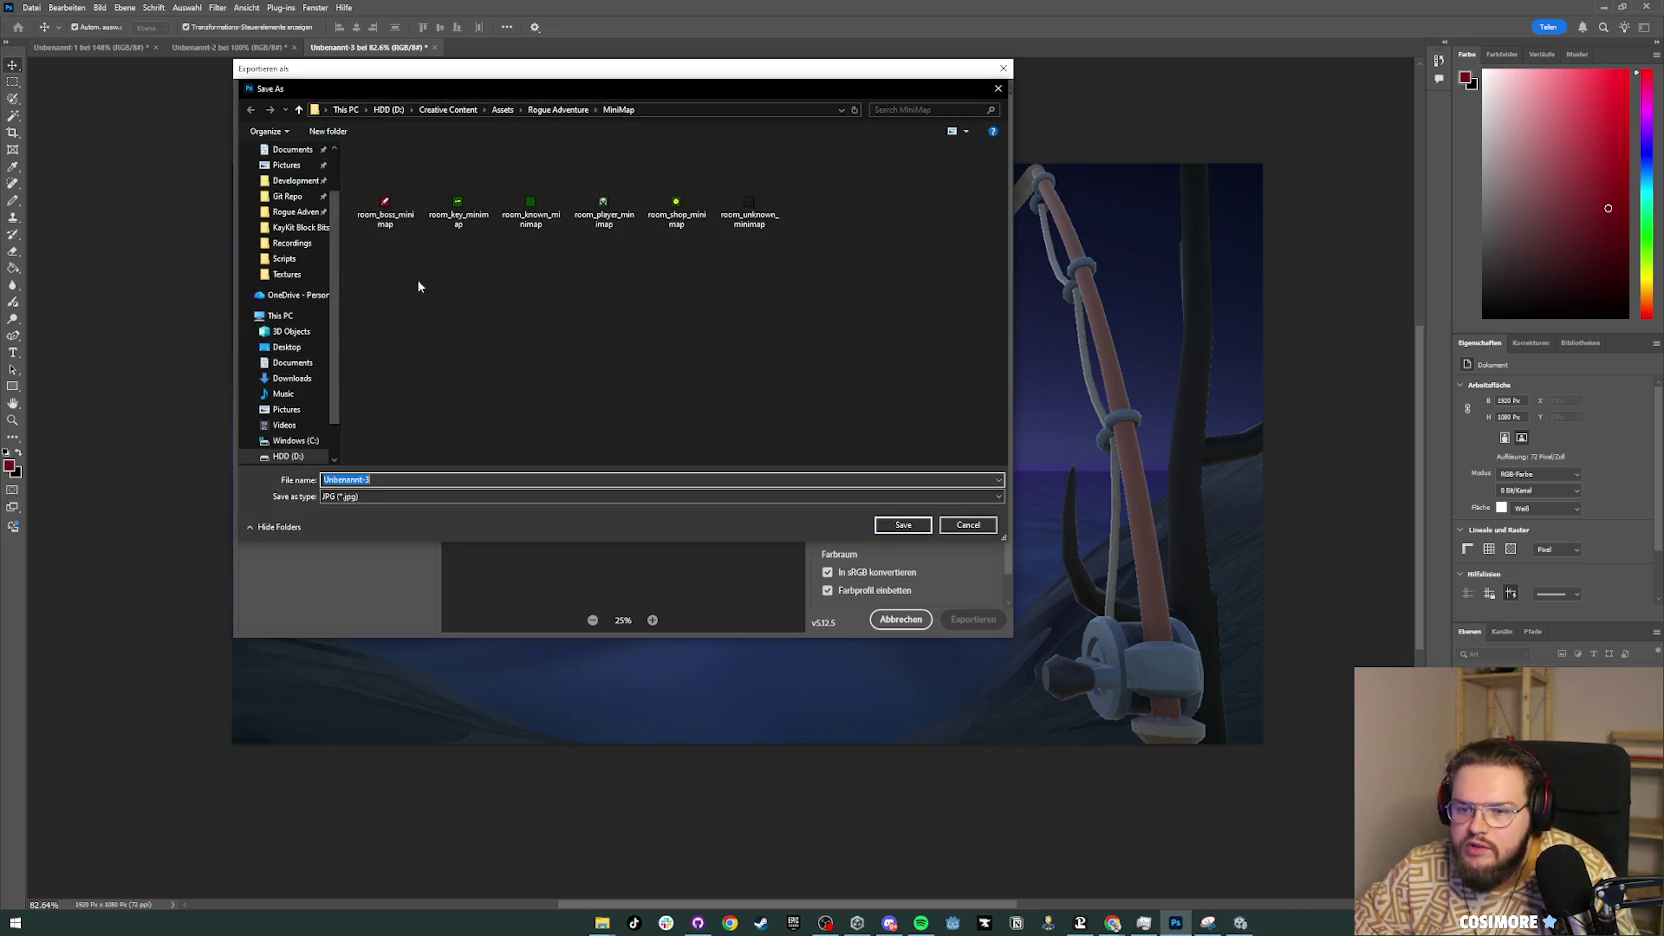
{"action": "scroll", "coordinate": [296, 199], "scroll_direction": "up", "scroll_amount": 2}
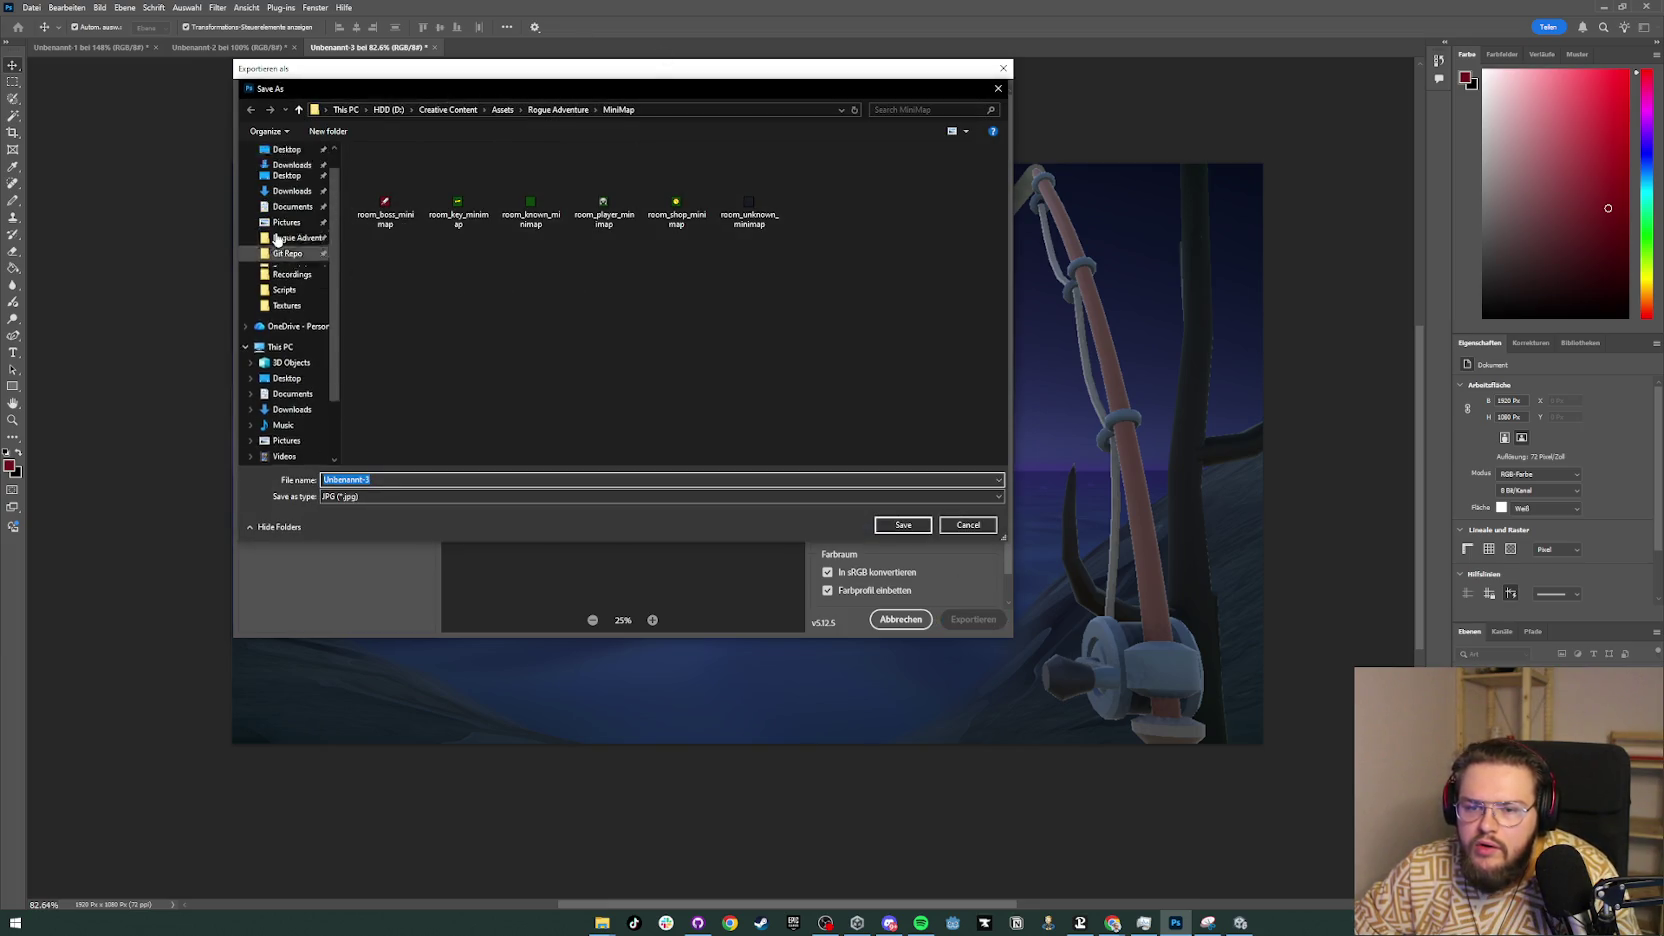
{"action": "left_click", "coordinate": [292, 191]}
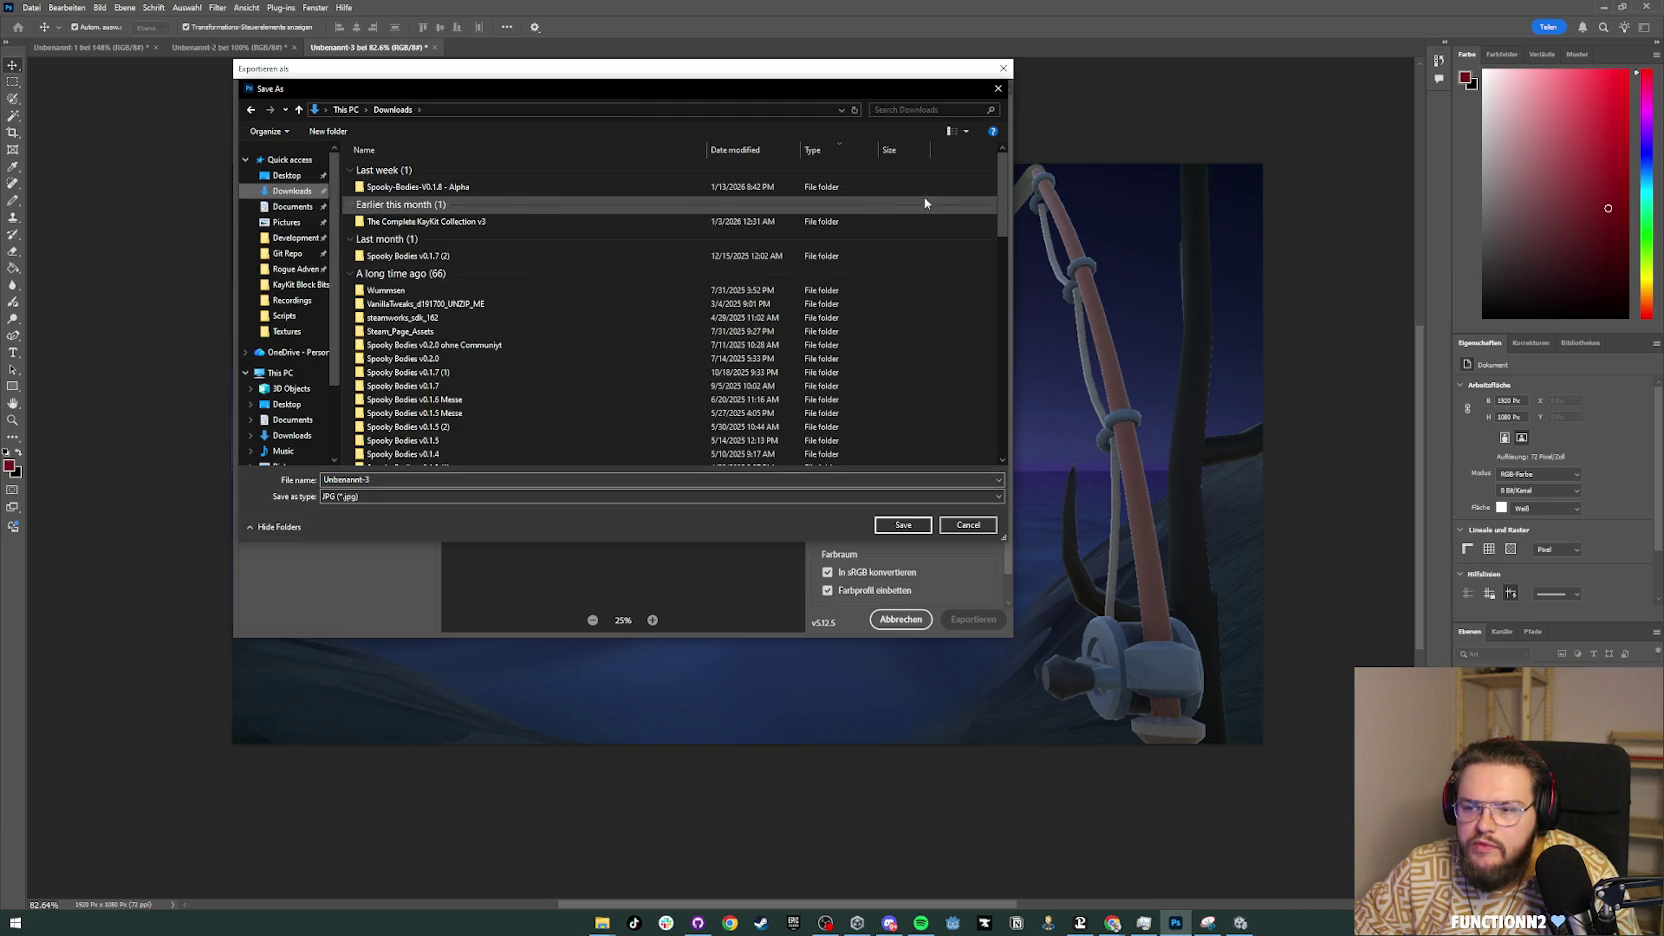
{"action": "left_click", "coordinate": [289, 254]}
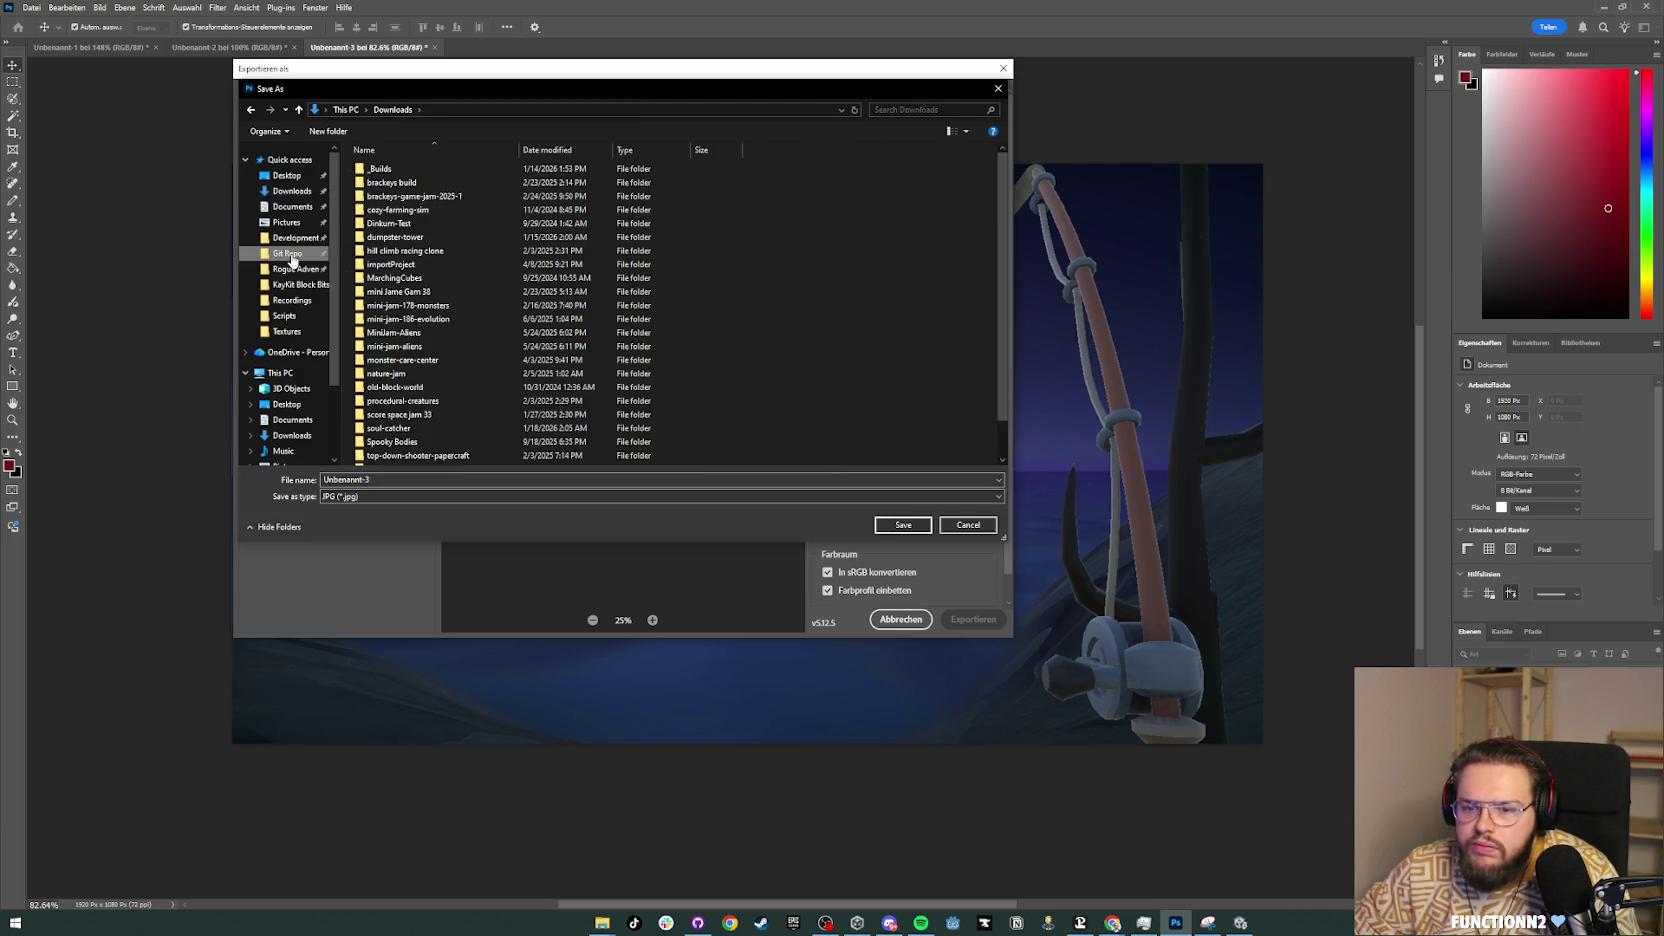
{"action": "double_click", "coordinate": [395, 170]}
{"action": "double_click", "coordinate": [400, 182]}
Step: Create an 'itch Images' folder there and save the JPG as SoulCatcher_Screenshot_1
{"action": "right_click", "coordinate": [411, 268]}
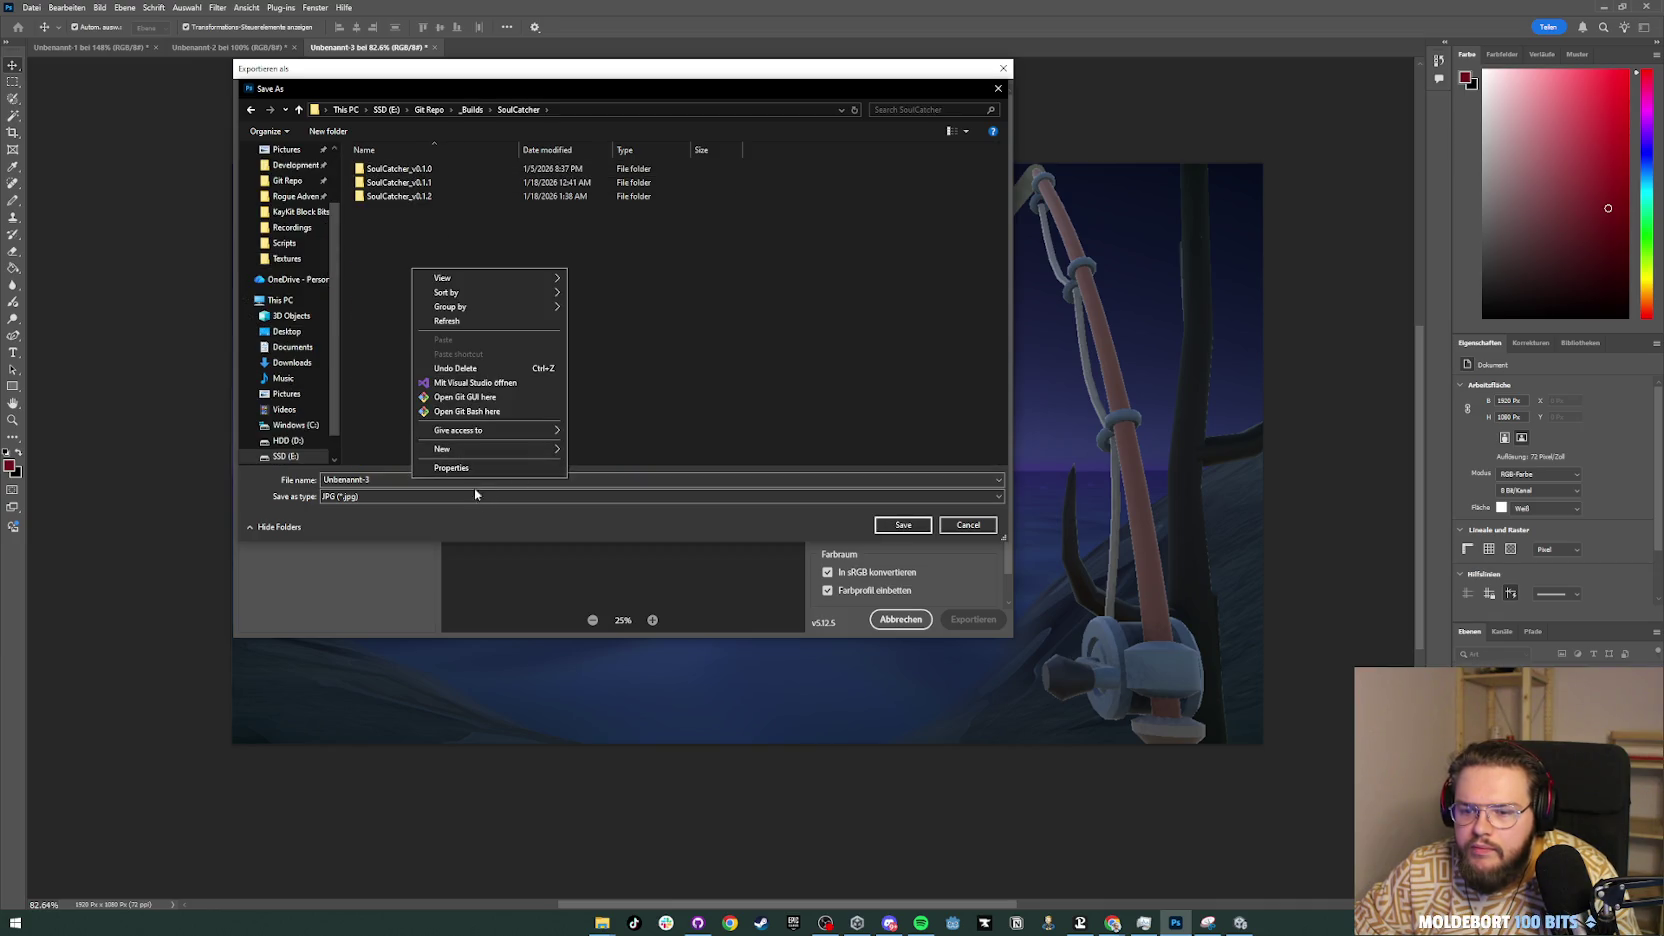
{"action": "mouse_move", "coordinate": [490, 449]}
{"action": "left_click", "coordinate": [621, 445]}
{"action": "type", "text": "itch Image"}
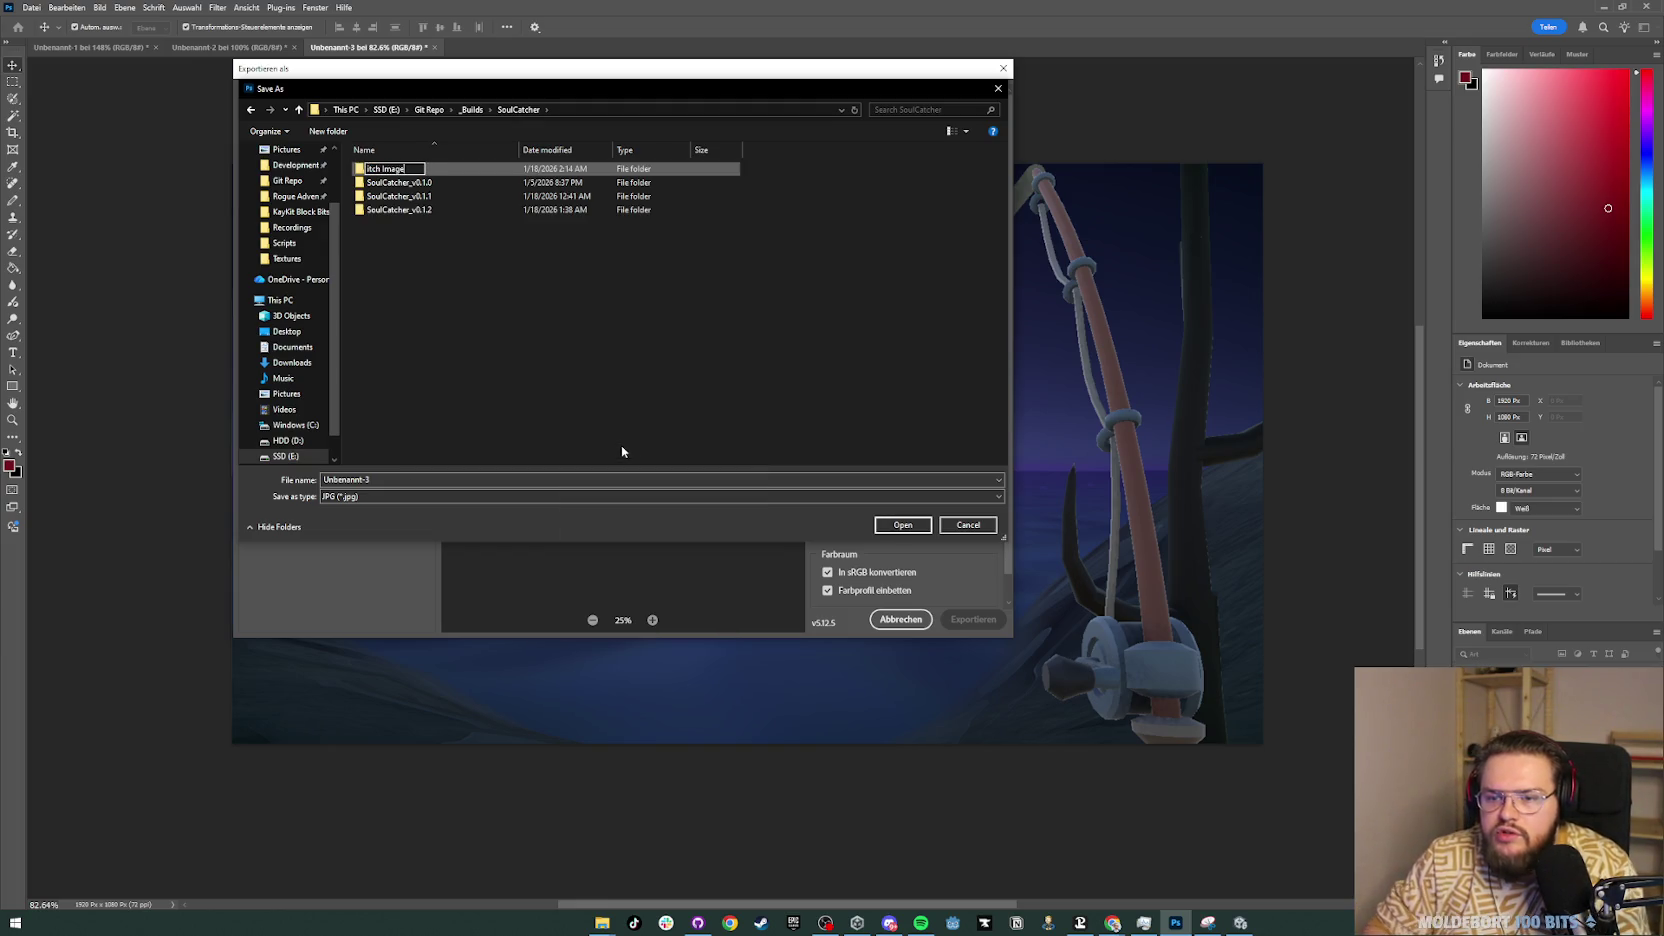
{"action": "type", "text": "s"}
{"action": "key", "text": "Return"}
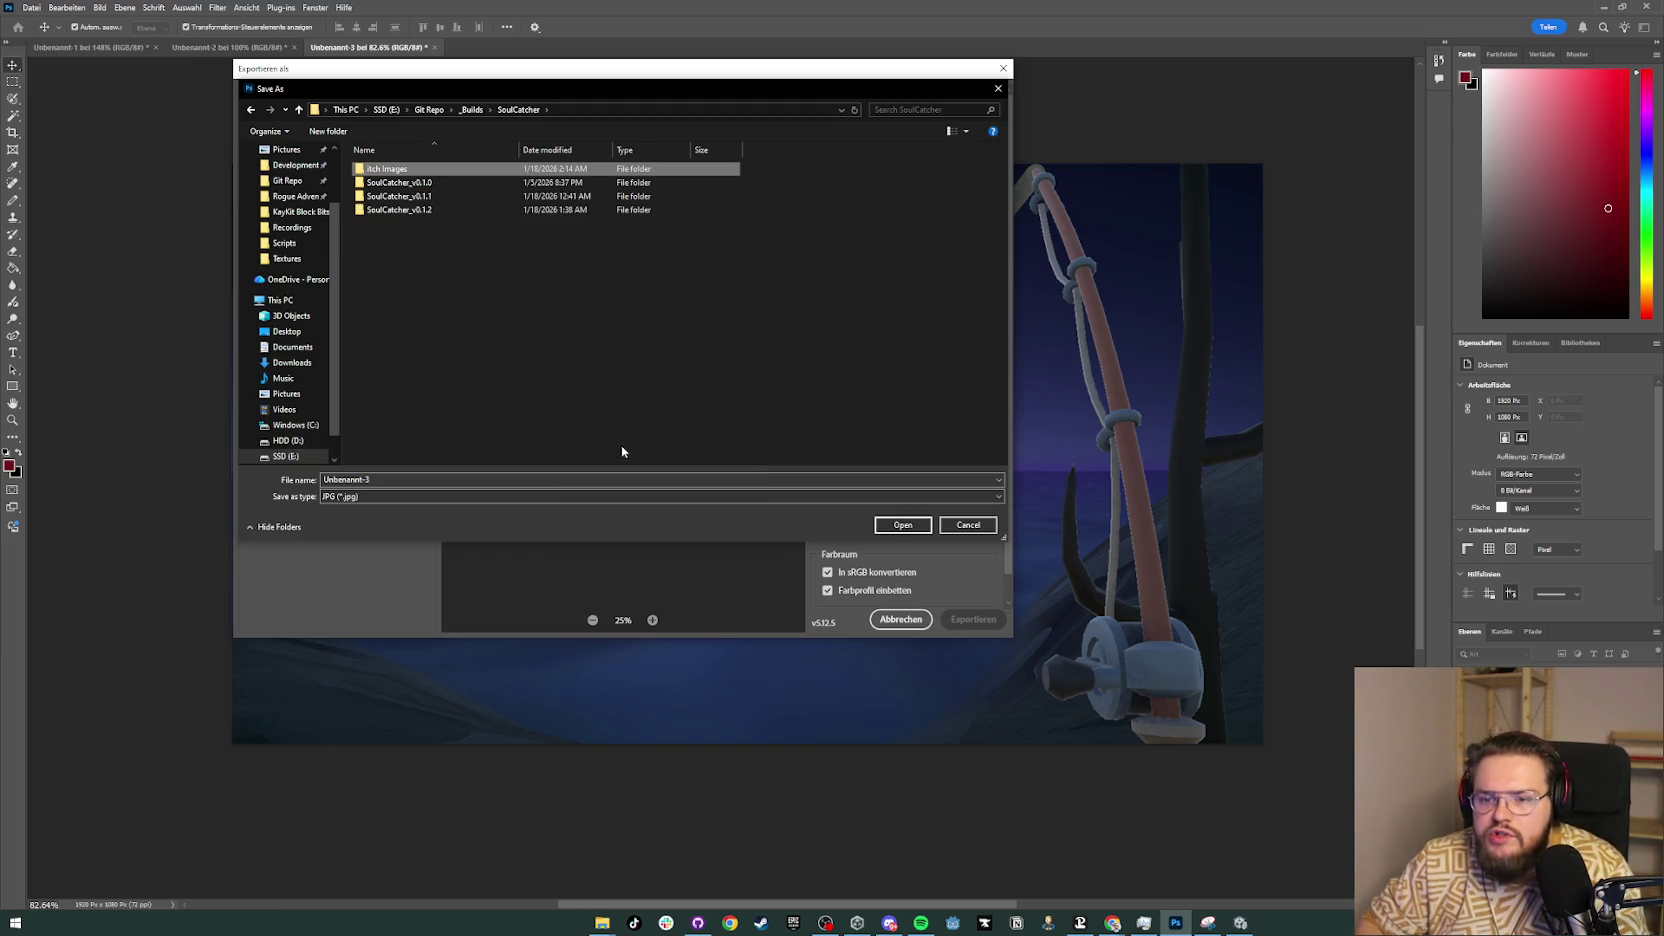
{"action": "key", "text": "Return"}
{"action": "left_click", "coordinate": [446, 480]}
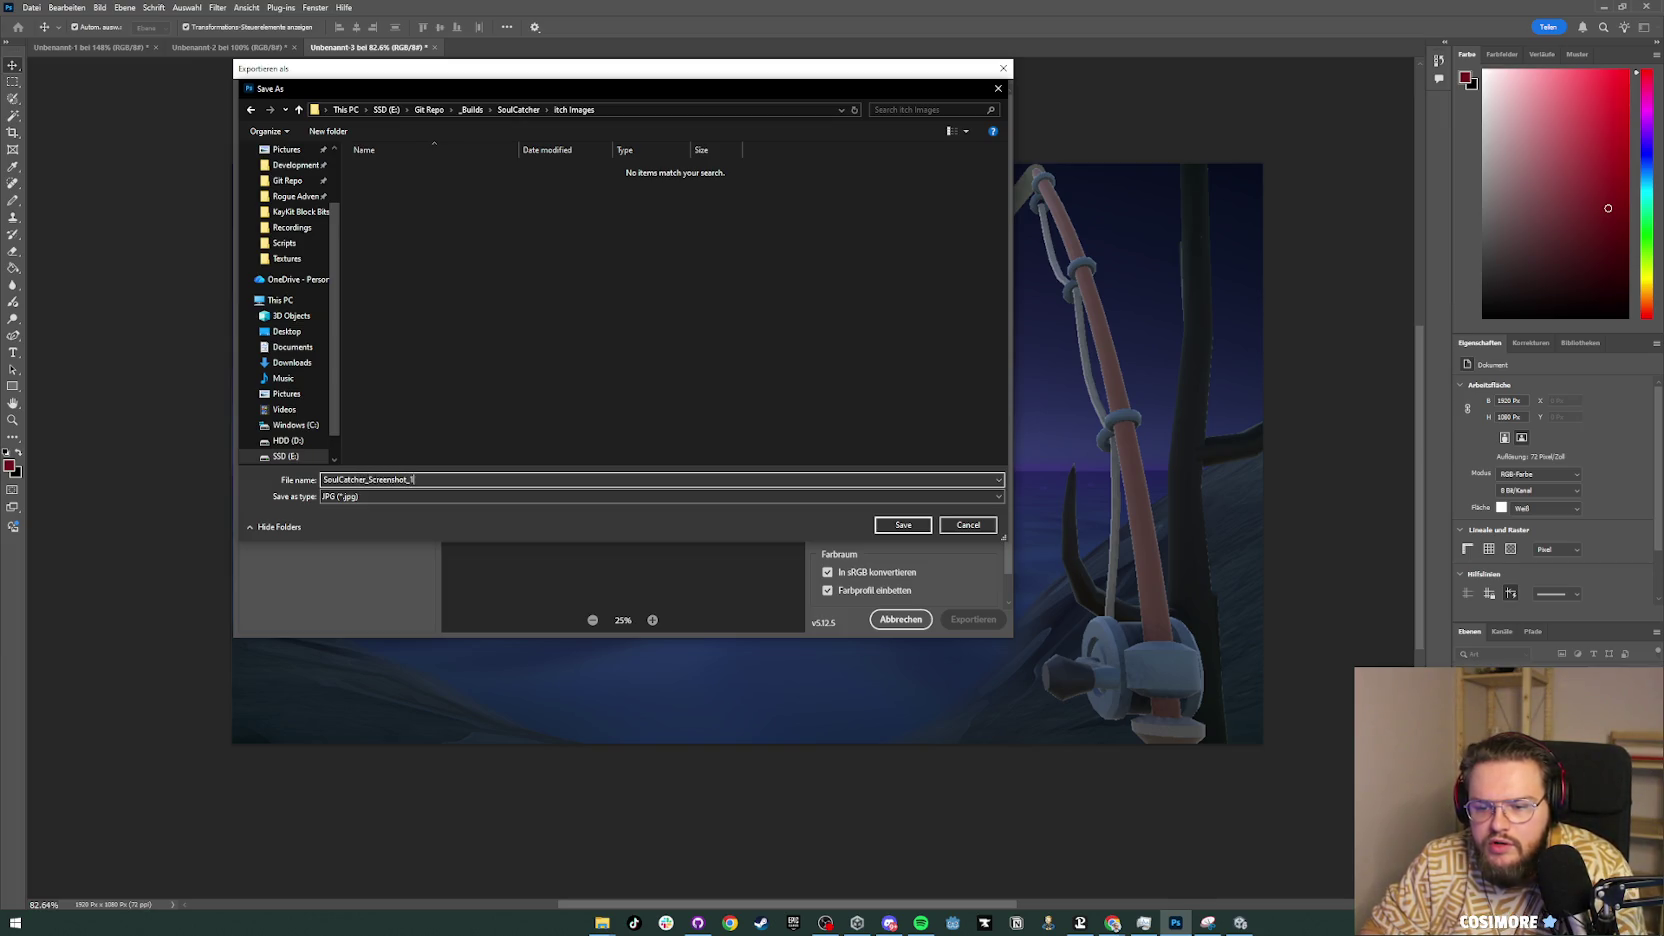
{"action": "key", "text": "Return"}
{"action": "key", "text": "alt+Tab"}
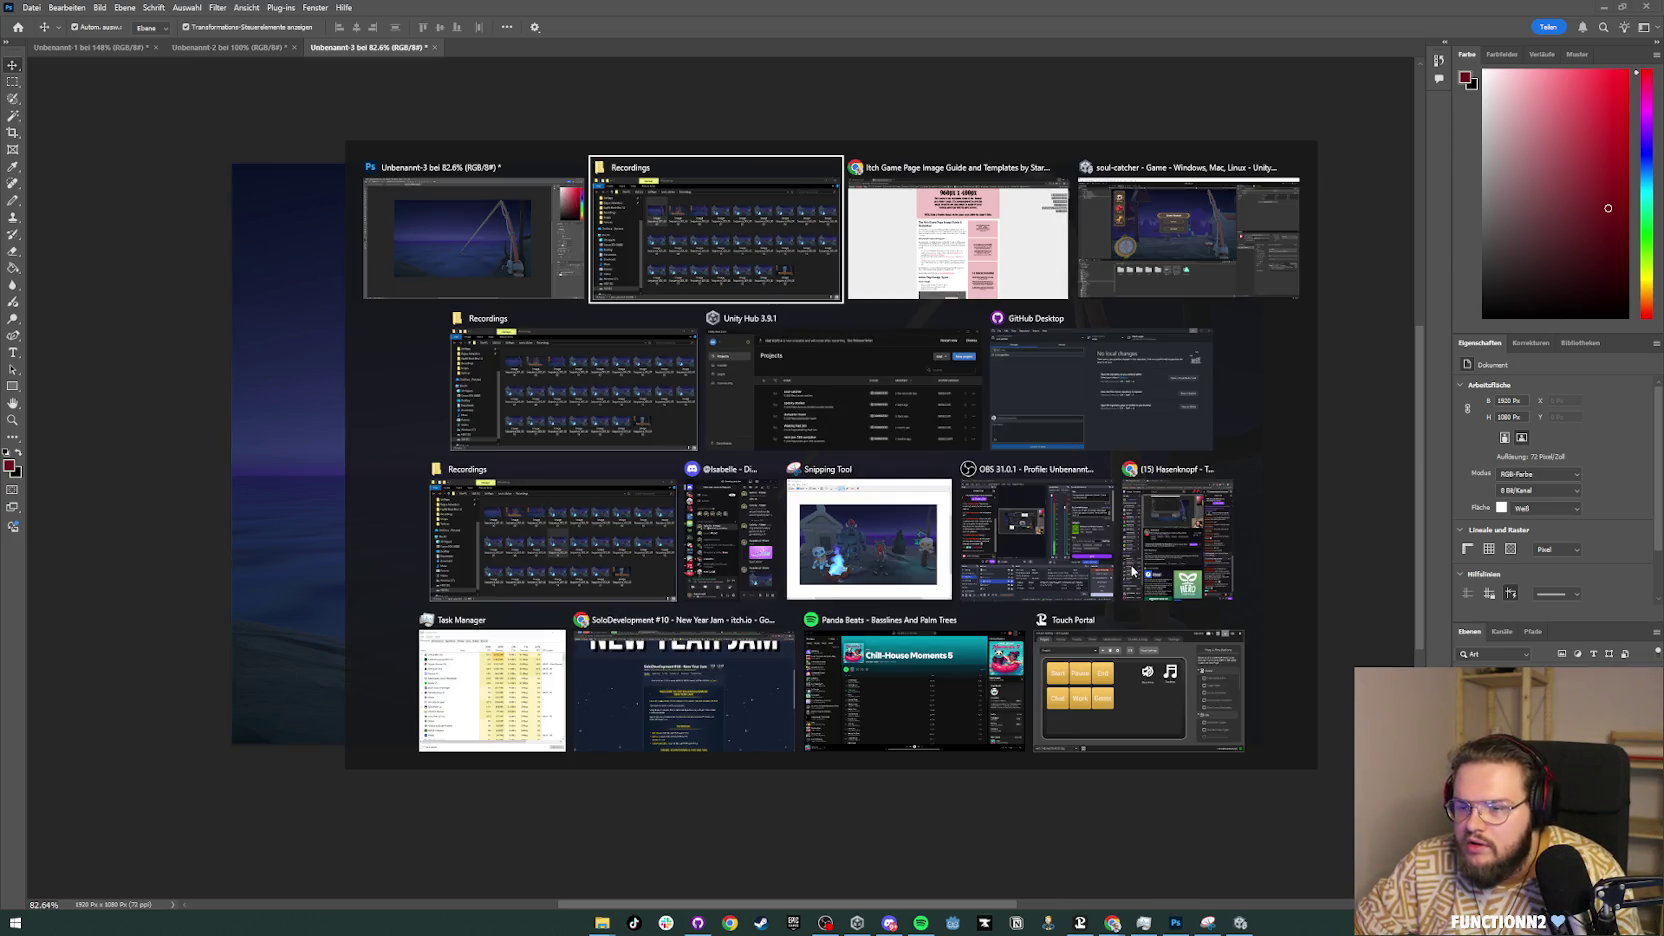
Step: Place the next recording screenshot on the canvas, scaled up and centred to fill it
{"action": "left_click", "coordinate": [321, 386]}
{"action": "mouse_move", "coordinate": [702, 362]}
{"action": "left_mouse_down"}
{"action": "mouse_move", "coordinate": [588, 318]}
{"action": "mouse_move", "coordinate": [584, 296]}
{"action": "left_mouse_up"}
{"action": "mouse_move", "coordinate": [1006, 599]}
{"action": "left_mouse_down"}
{"action": "mouse_move", "coordinate": [1237, 724]}
{"action": "mouse_move", "coordinate": [1266, 772]}
{"action": "left_mouse_up"}
{"action": "left_click_drag", "start_coordinate": [1236, 679], "coordinate": [1226, 673]}
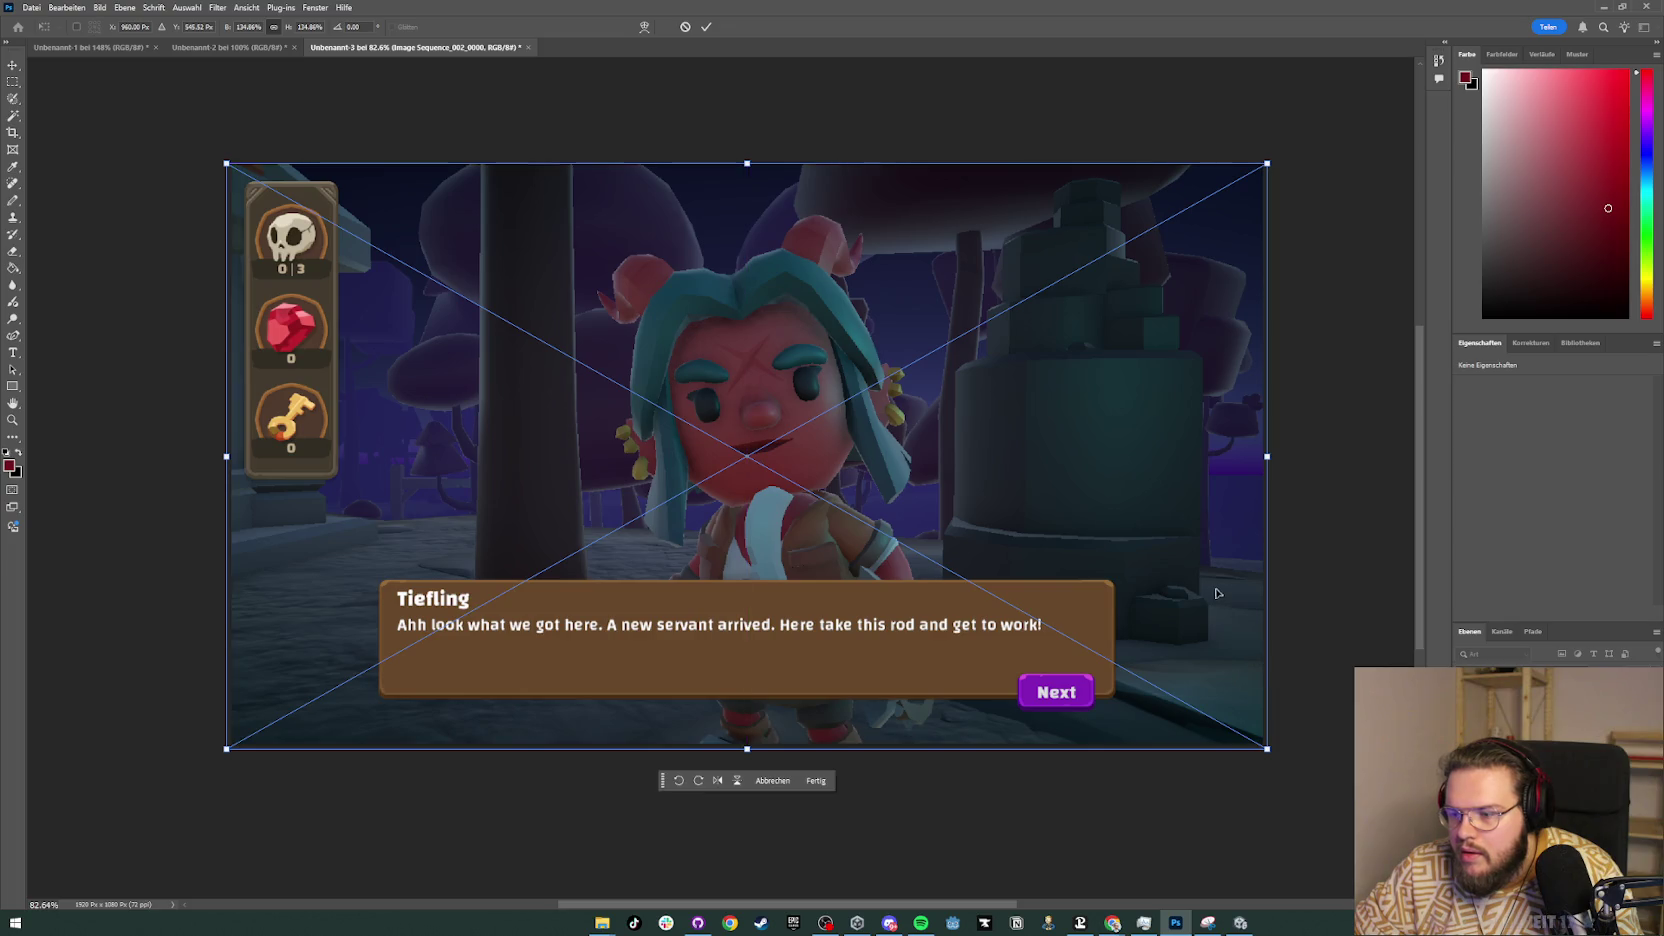
{"action": "key", "text": "Return"}
Step: Export the canvas as a JPG, reusing an existing screenshot's file name
{"action": "key", "text": "ctrl+alt+shift+w"}
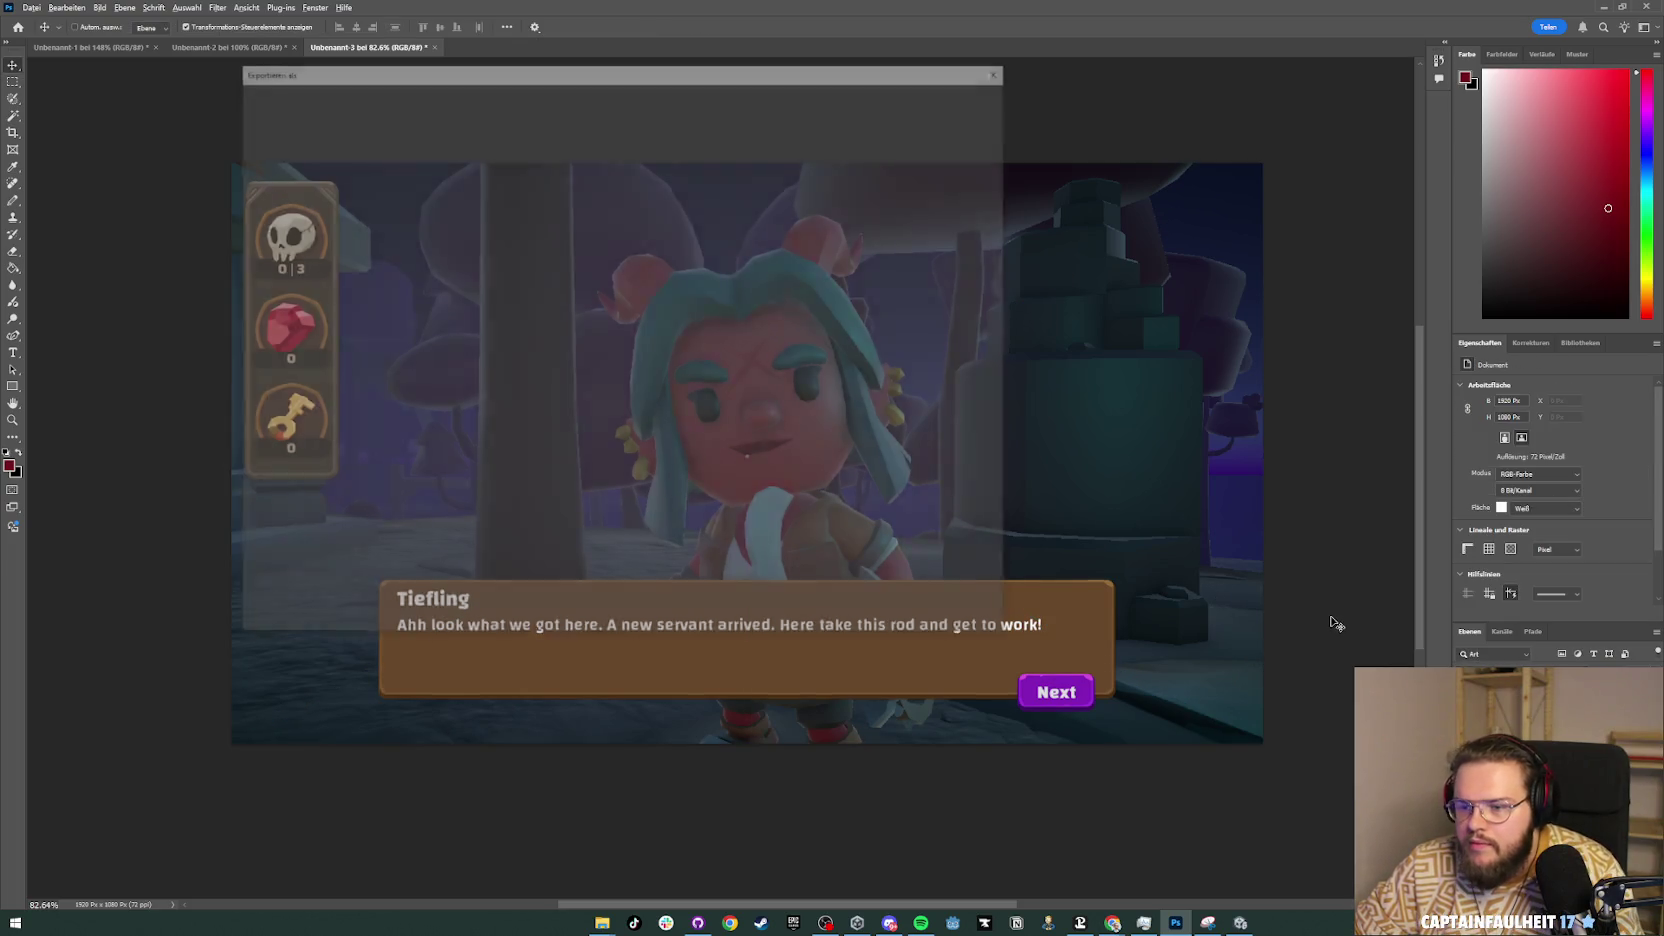
{"action": "left_click", "coordinate": [960, 620]}
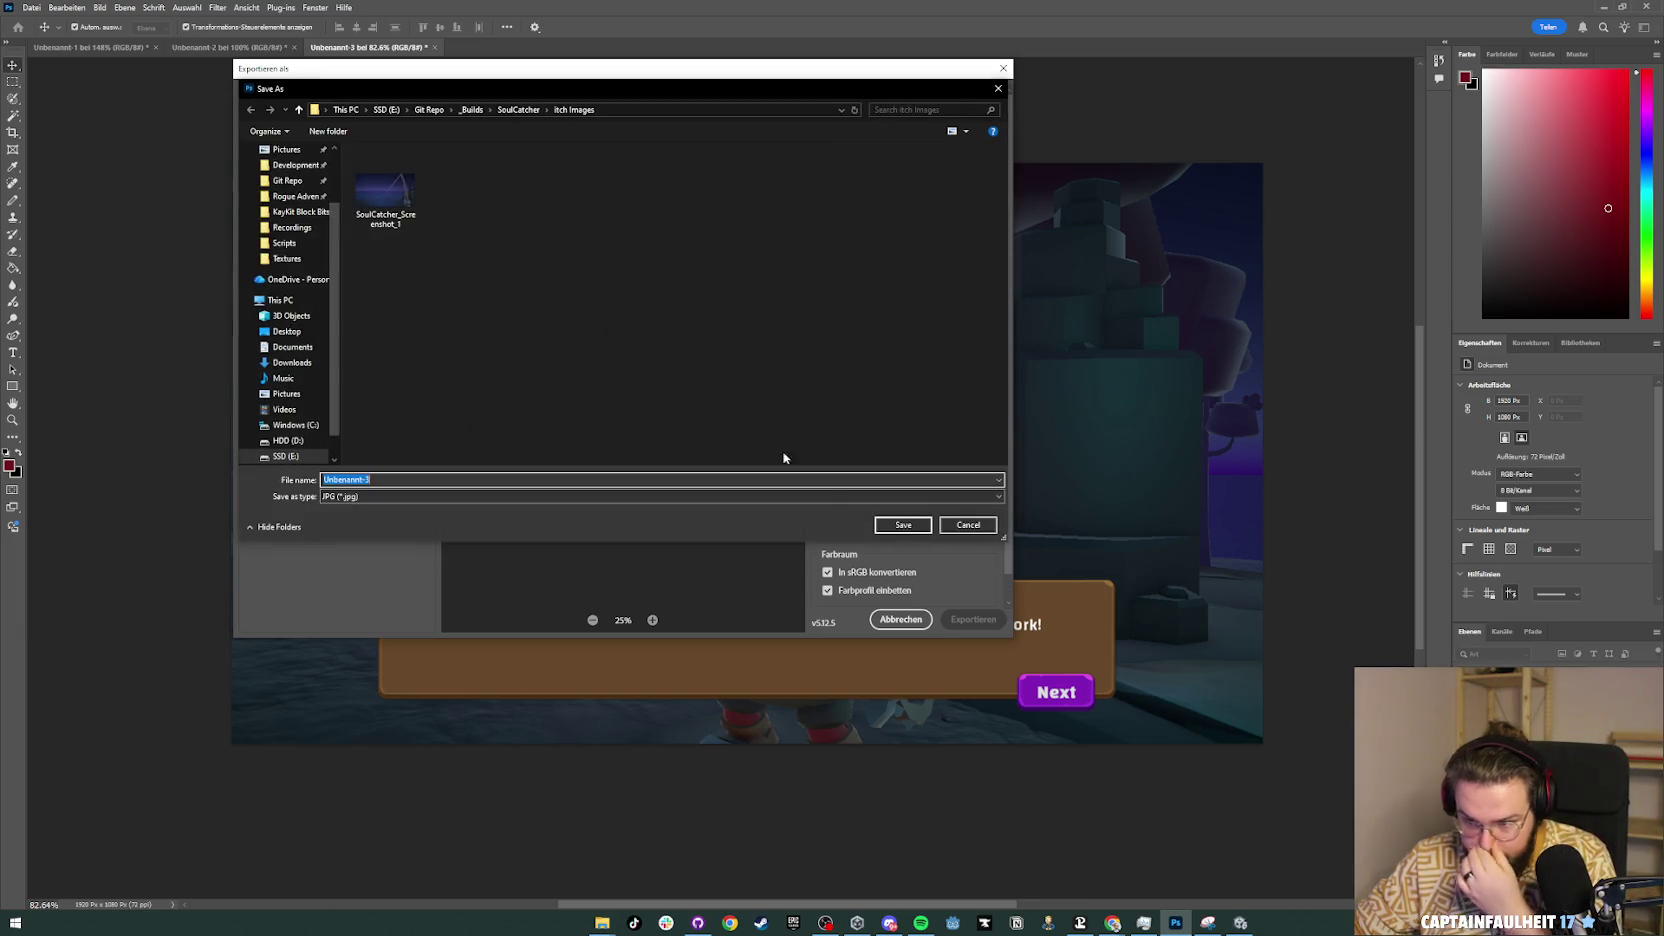
{"action": "left_click", "coordinate": [385, 192]}
{"action": "left_click", "coordinate": [441, 480]}
{"action": "key", "text": "Return"}
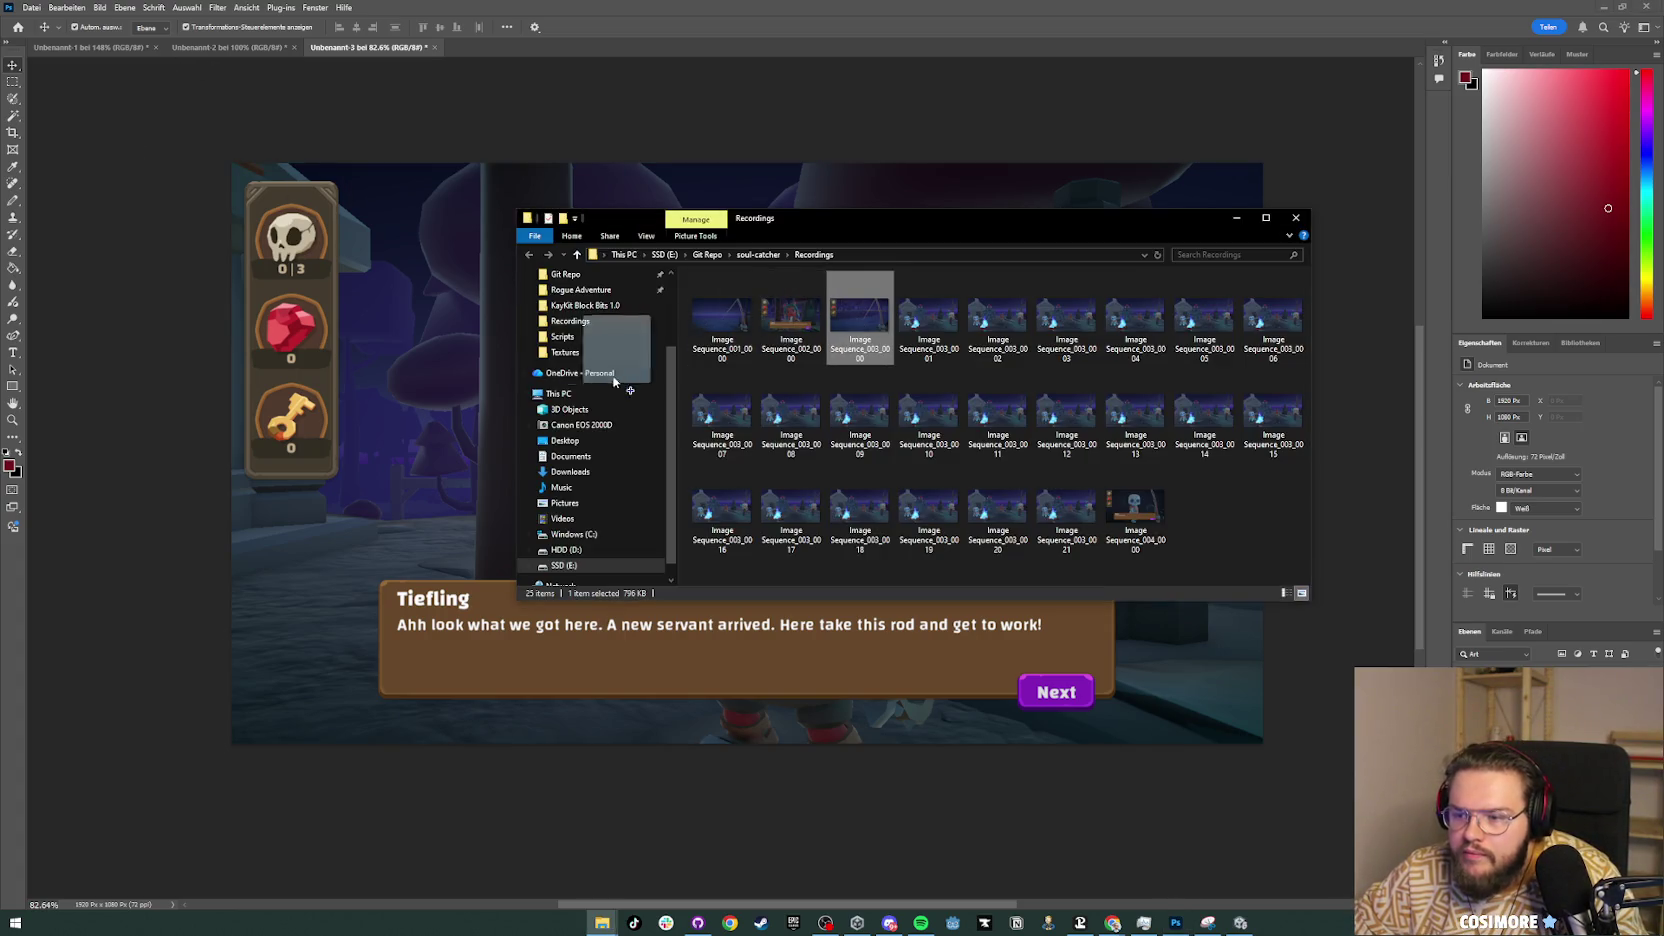
Step: Place the fishing-rod screenshot on the canvas, scaled and centred to fill the 1920 x 1080 frame
{"action": "left_click", "coordinate": [390, 363]}
{"action": "left_click_drag", "start_coordinate": [390, 363], "coordinate": [395, 365]}
{"action": "left_click_drag", "start_coordinate": [873, 360], "coordinate": [739, 286]}
{"action": "left_click_drag", "start_coordinate": [998, 597], "coordinate": [1266, 747]}
{"action": "mouse_move", "coordinate": [1050, 590]}
{"action": "left_mouse_down"}
{"action": "mouse_move", "coordinate": [1066, 588]}
{"action": "mouse_move", "coordinate": [1052, 586]}
{"action": "left_mouse_up"}
{"action": "key", "text": "Return"}
Step: Export it as JPG SoulCatcher_Screenshot_2 into the itch Images folder
{"action": "left_click", "coordinate": [1180, 829]}
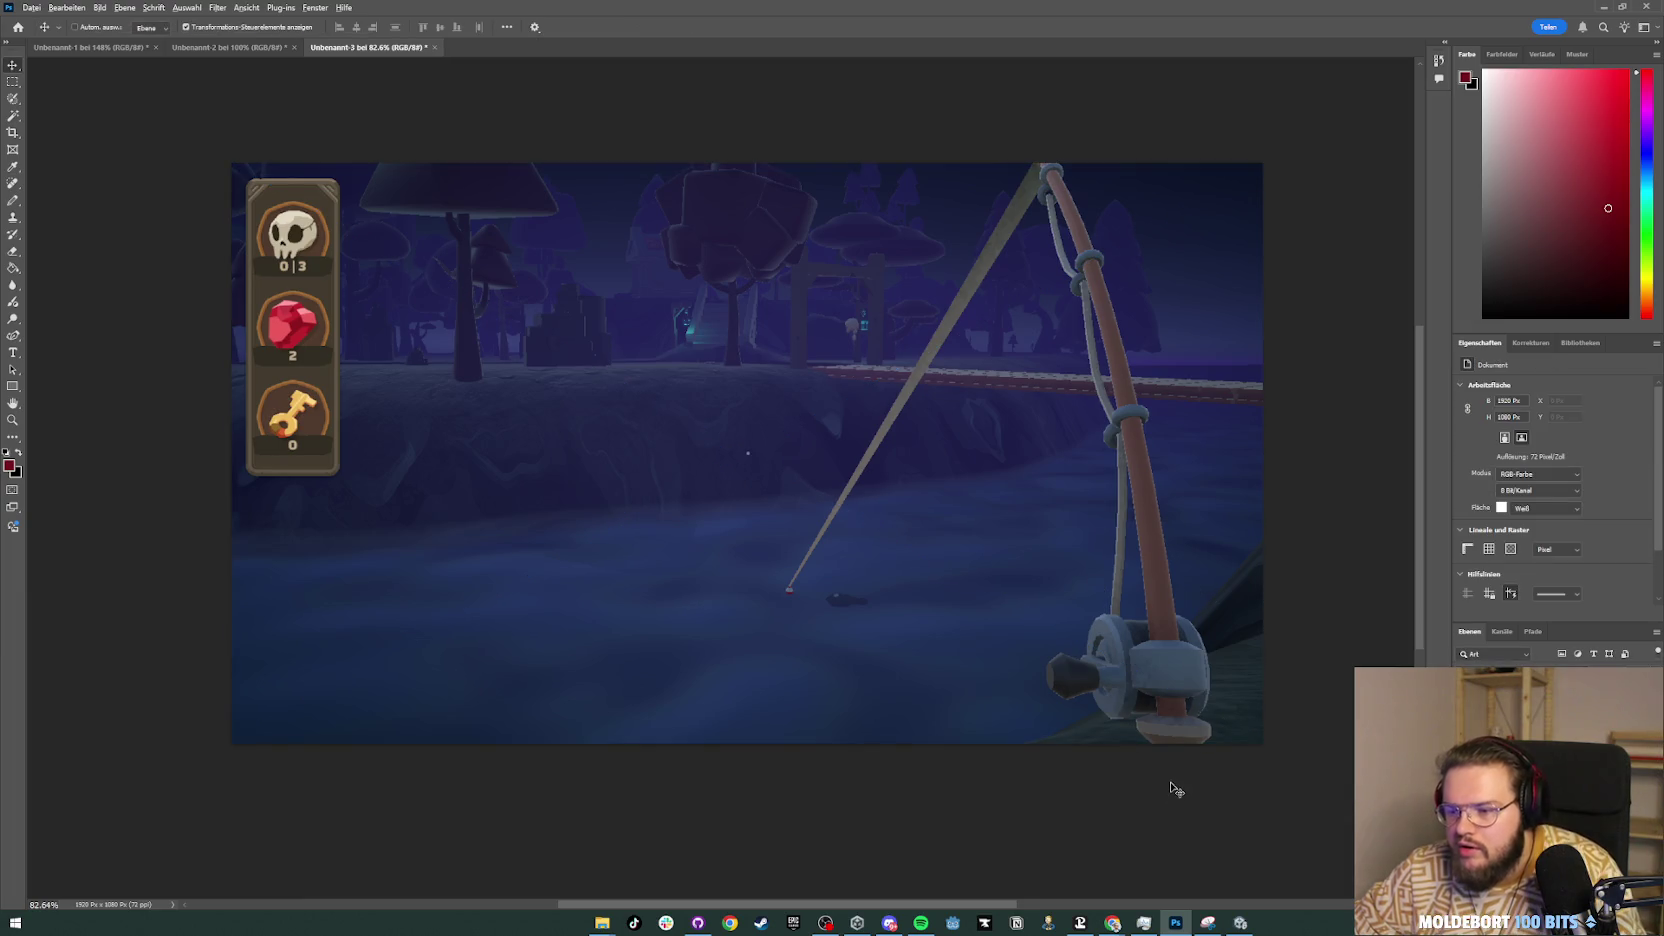
{"action": "key", "text": "ctrl+alt+shift+w"}
{"action": "left_click", "coordinate": [973, 620]}
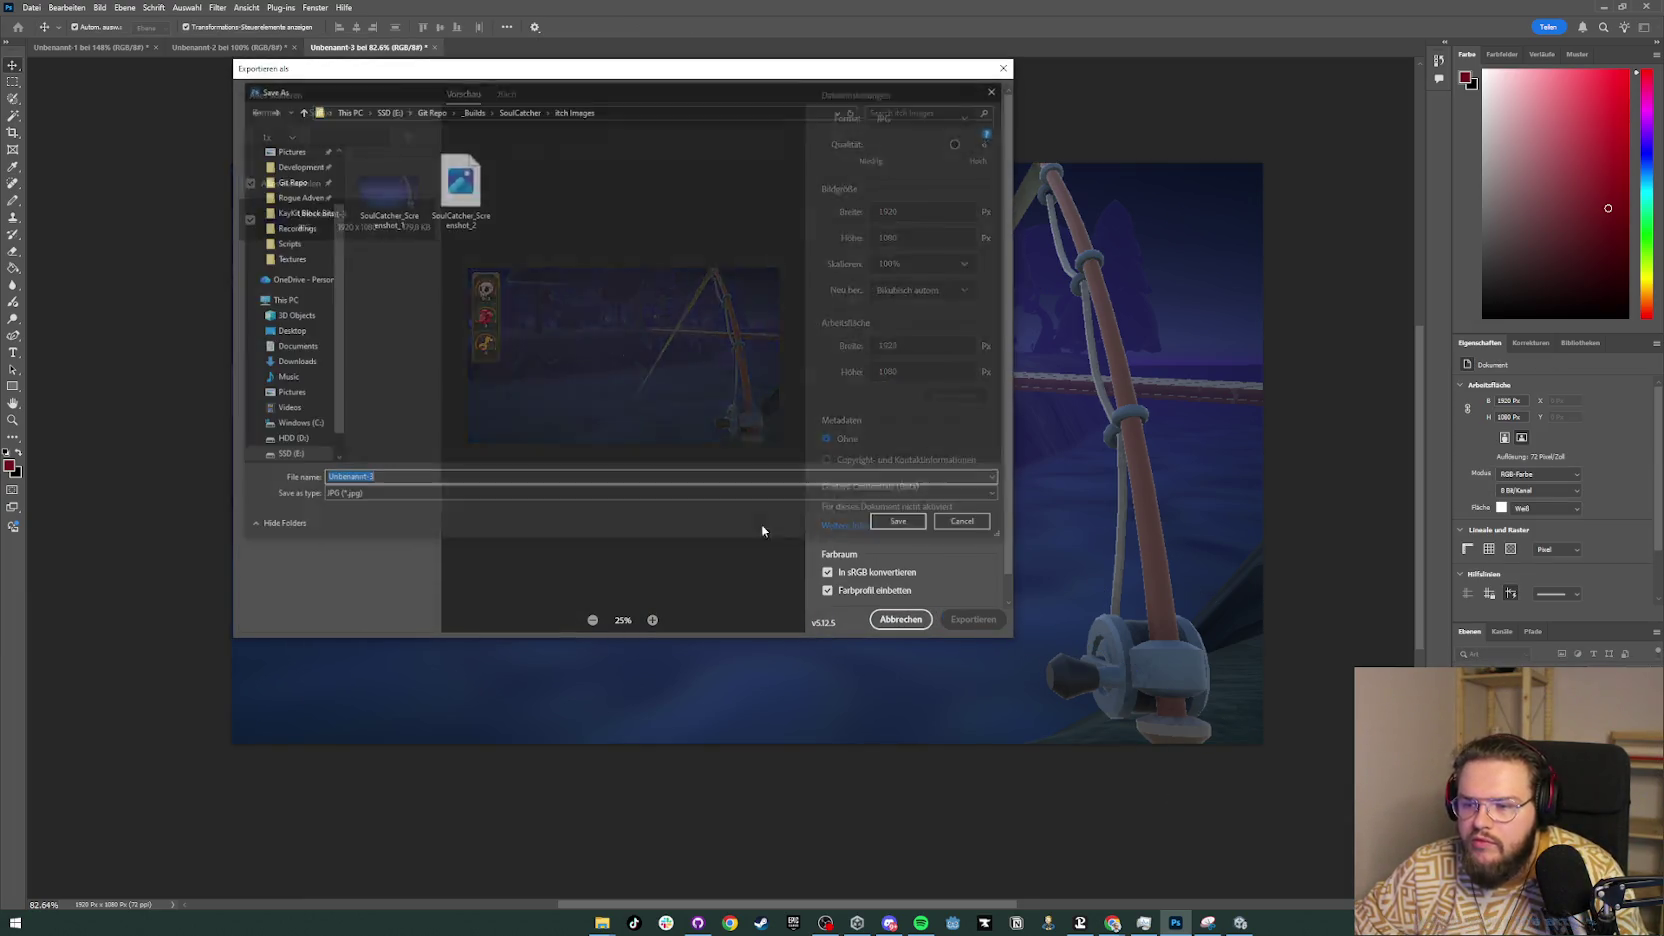
{"action": "left_click", "coordinate": [458, 192]}
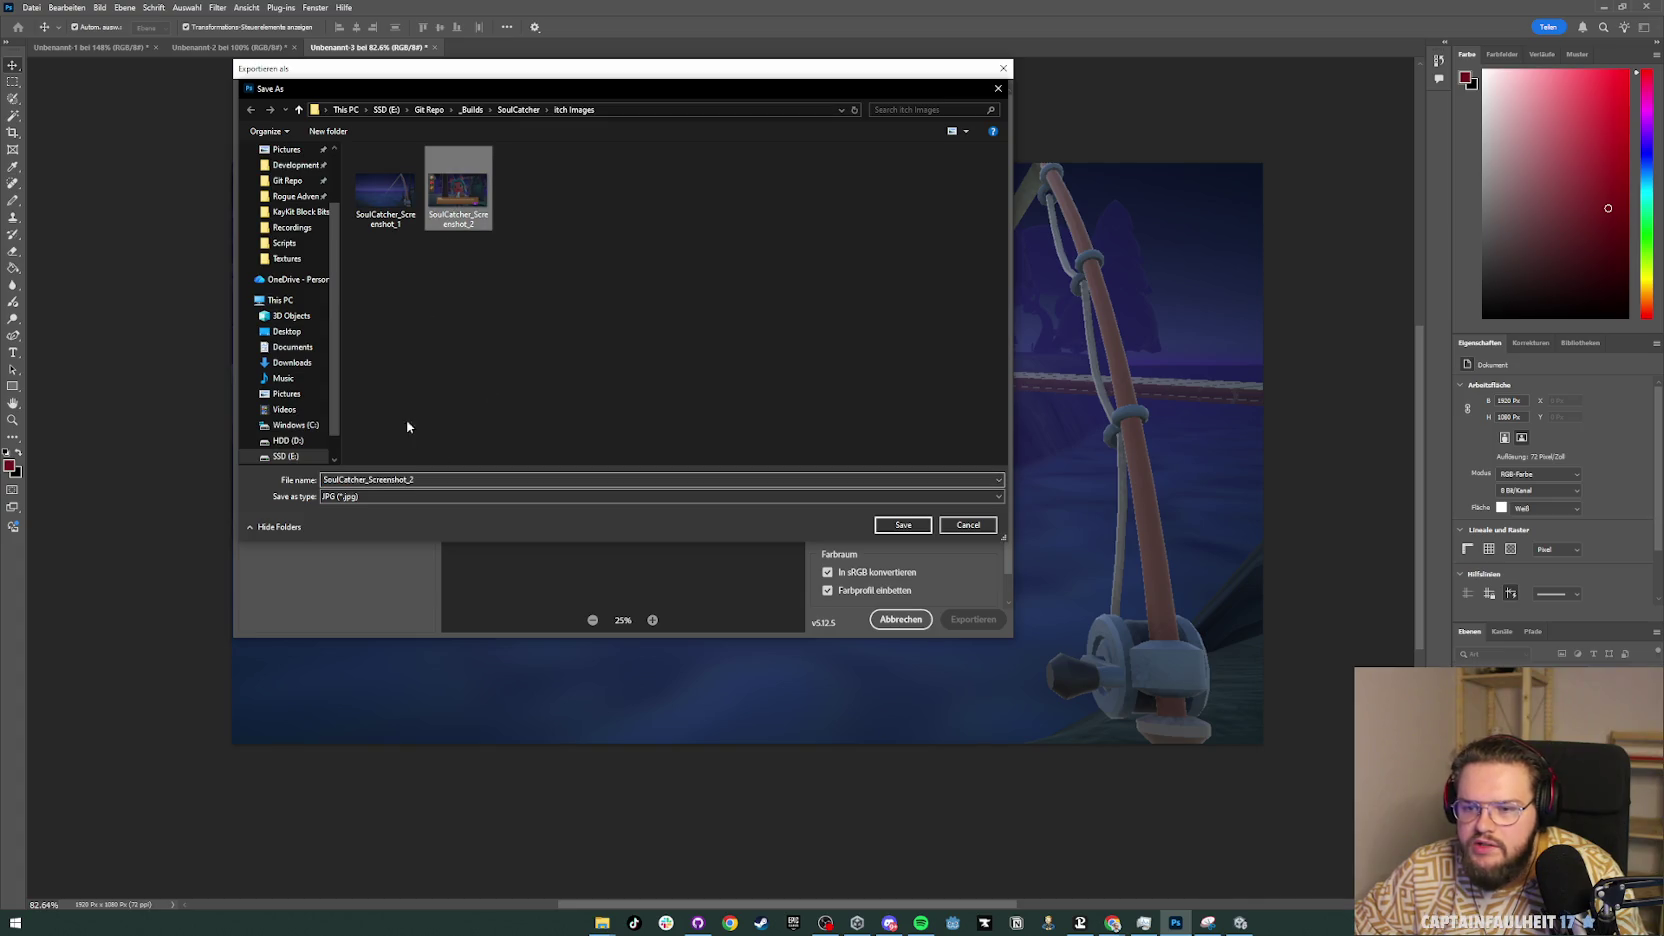
{"action": "left_click", "coordinate": [425, 479]}
{"action": "key", "text": "Return"}
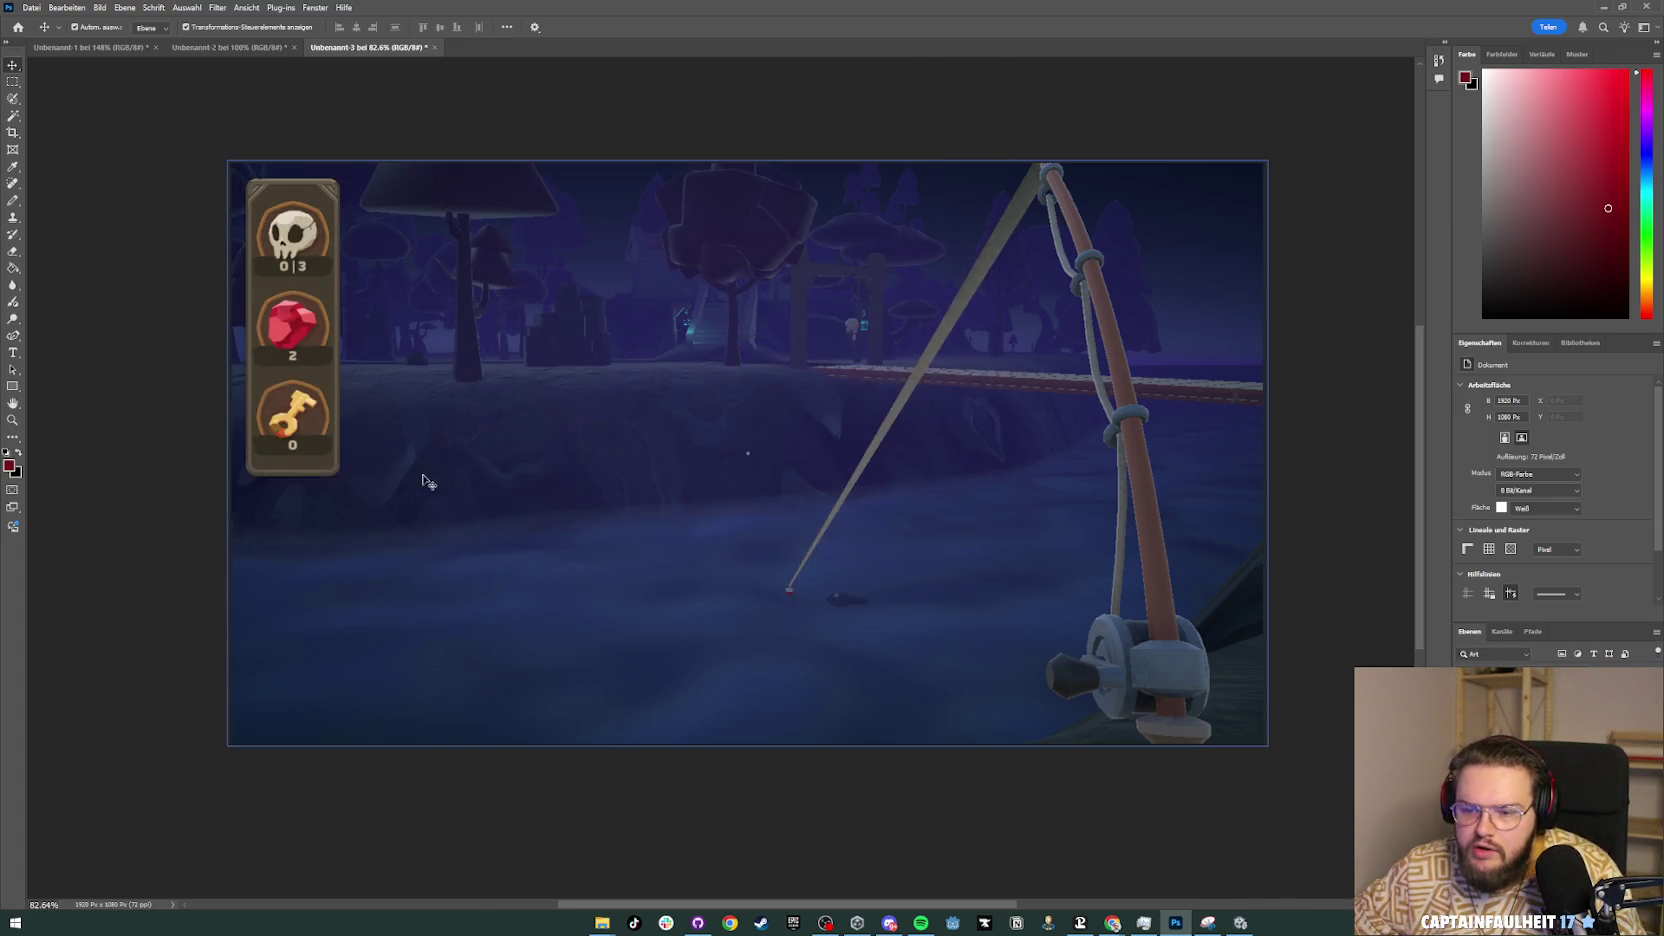
{"action": "key", "text": "alt+Tab"}
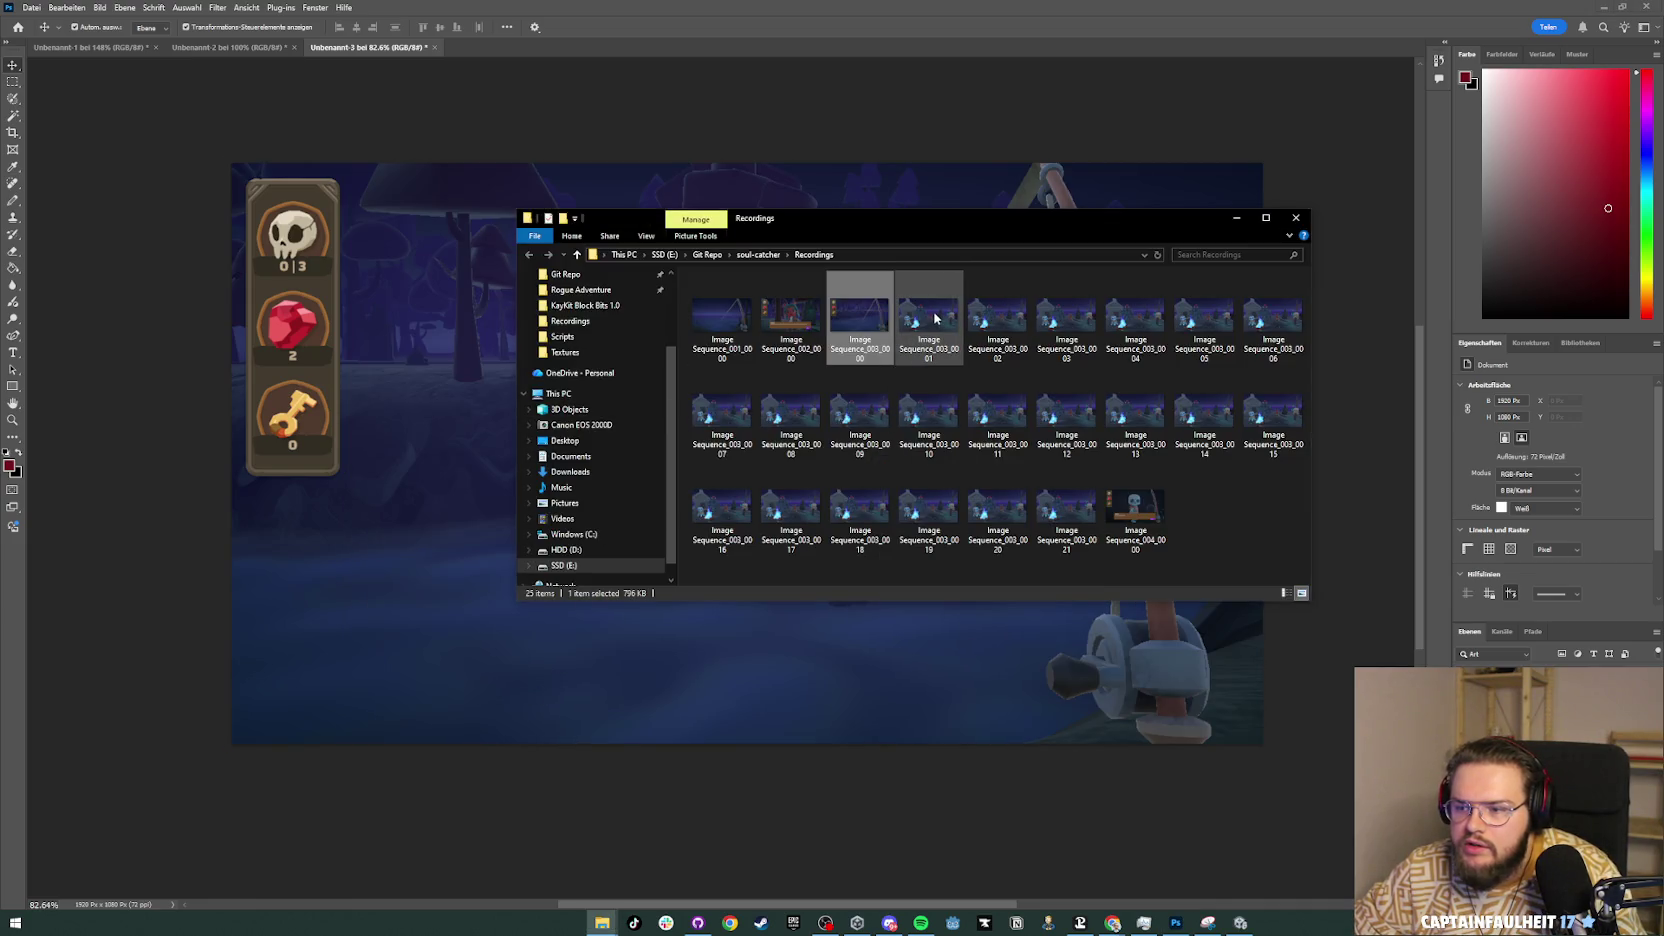
Step: Place campfire frame Image Sequence_003_0001 on the canvas and export it as JPG SoulCatcher_Screenshot_4
{"action": "left_click_drag", "start_coordinate": [934, 318], "coordinate": [350, 460]}
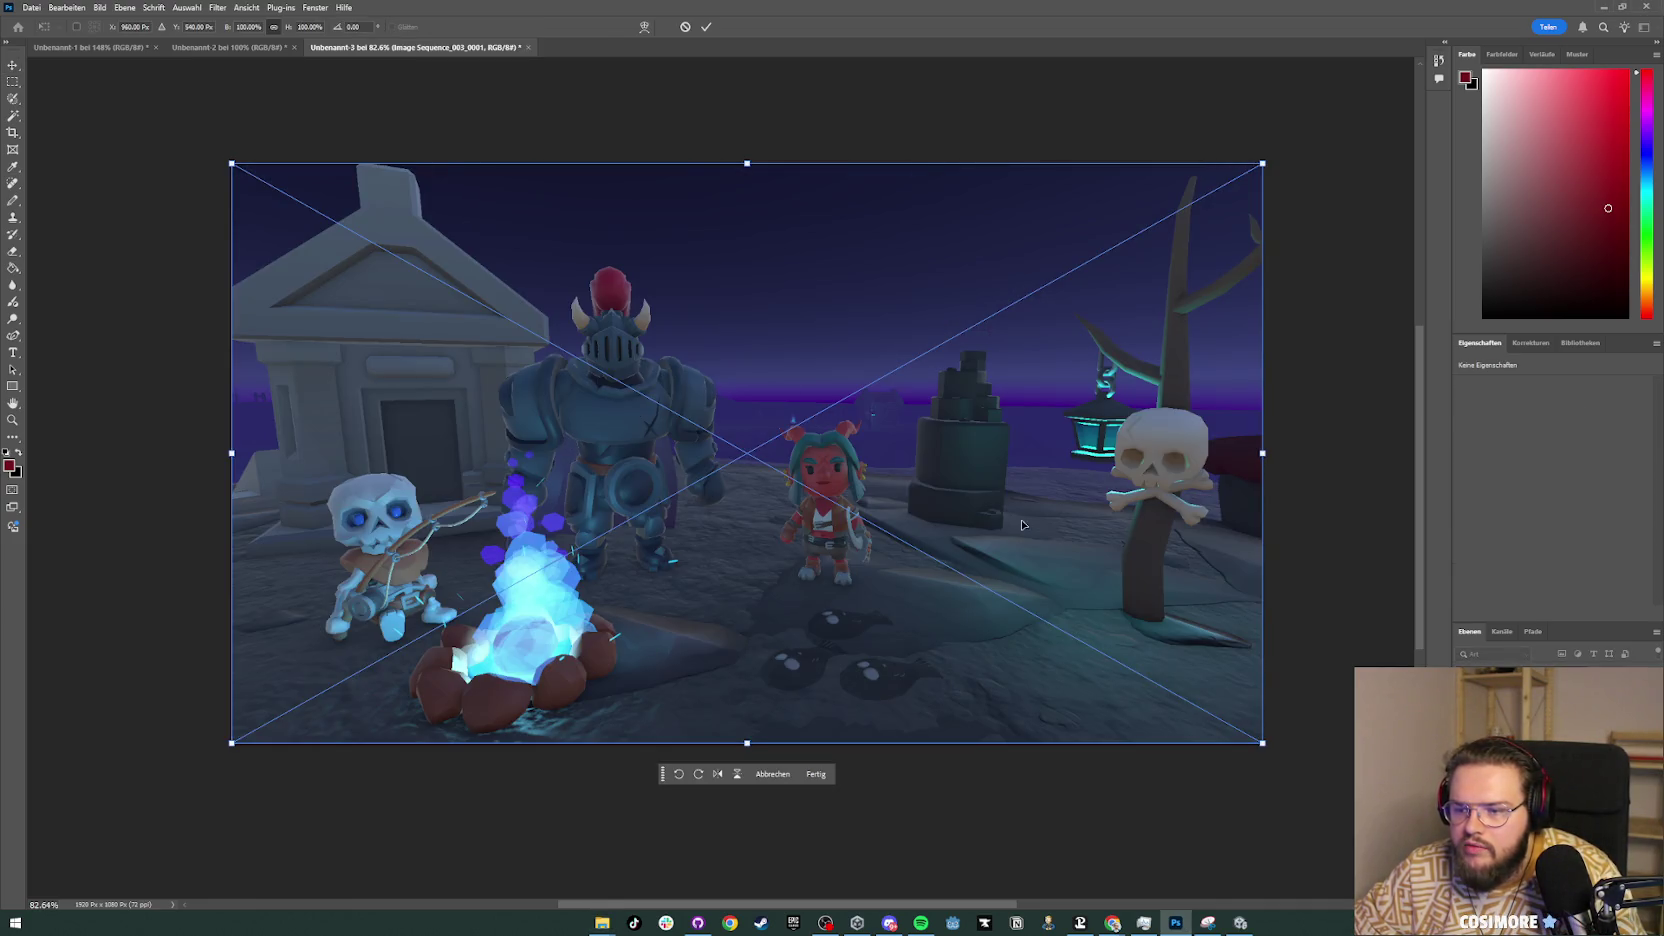
{"action": "key", "text": "Return"}
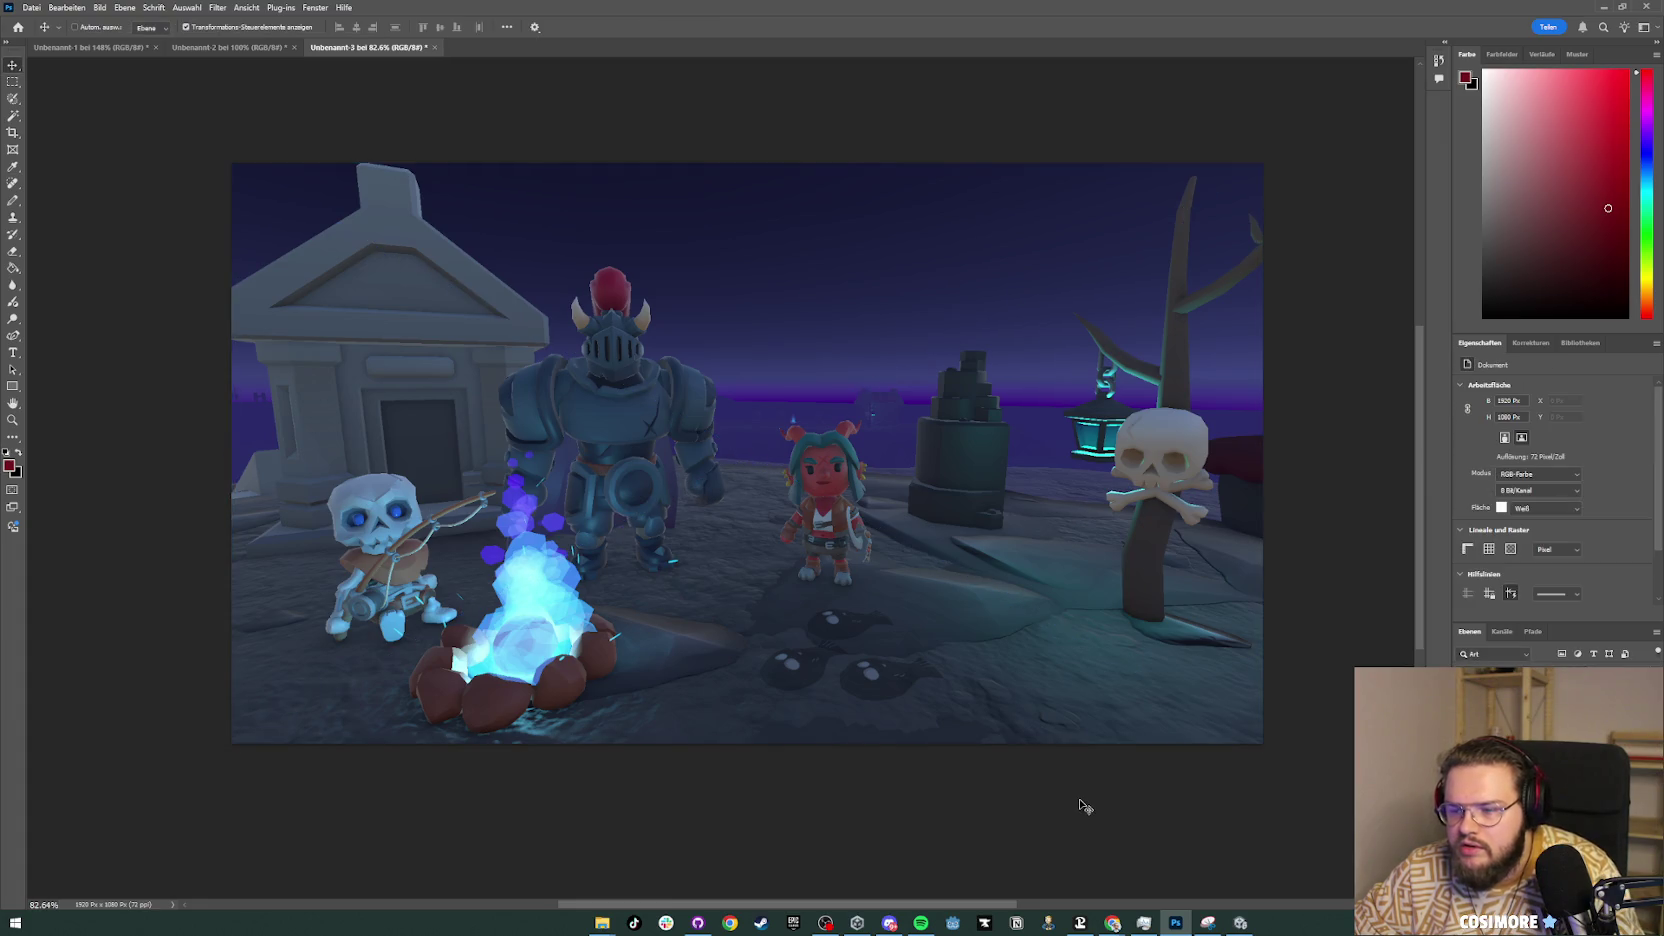
{"action": "key", "text": "alt+shift+ctrl+w"}
{"action": "left_click", "coordinate": [968, 620]}
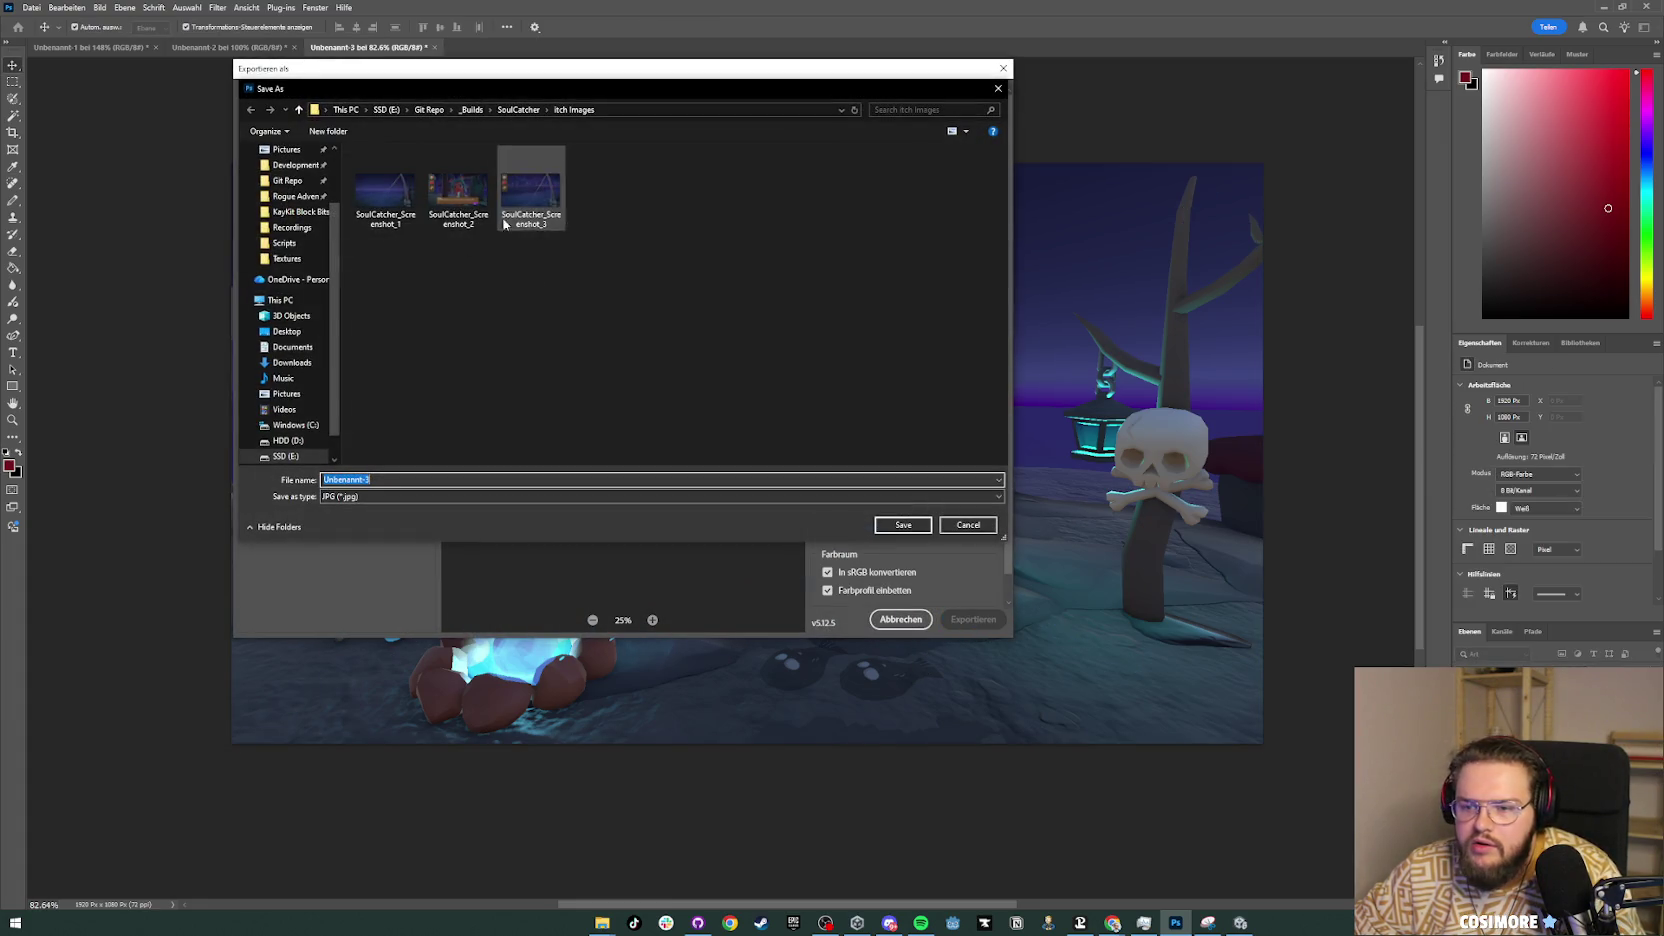
{"action": "left_click", "coordinate": [531, 192]}
{"action": "key", "text": "BackSpace"}
{"action": "type", "text": "4"}
{"action": "key", "text": "Return"}
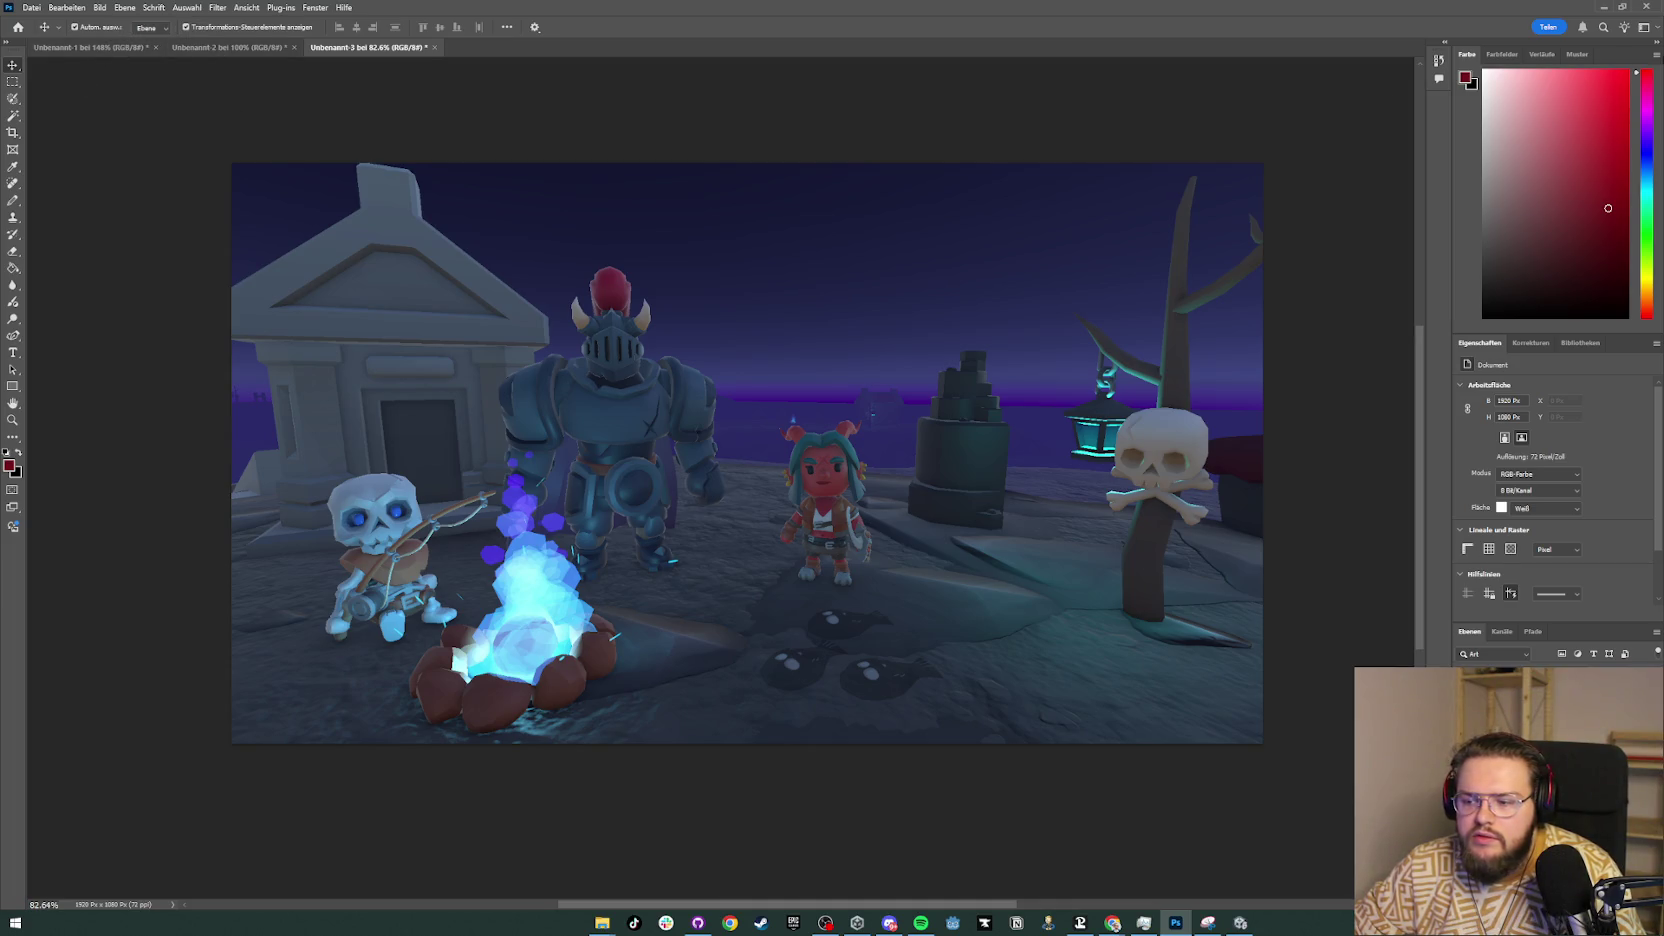
{"action": "left_click", "coordinate": [1603, 7]}
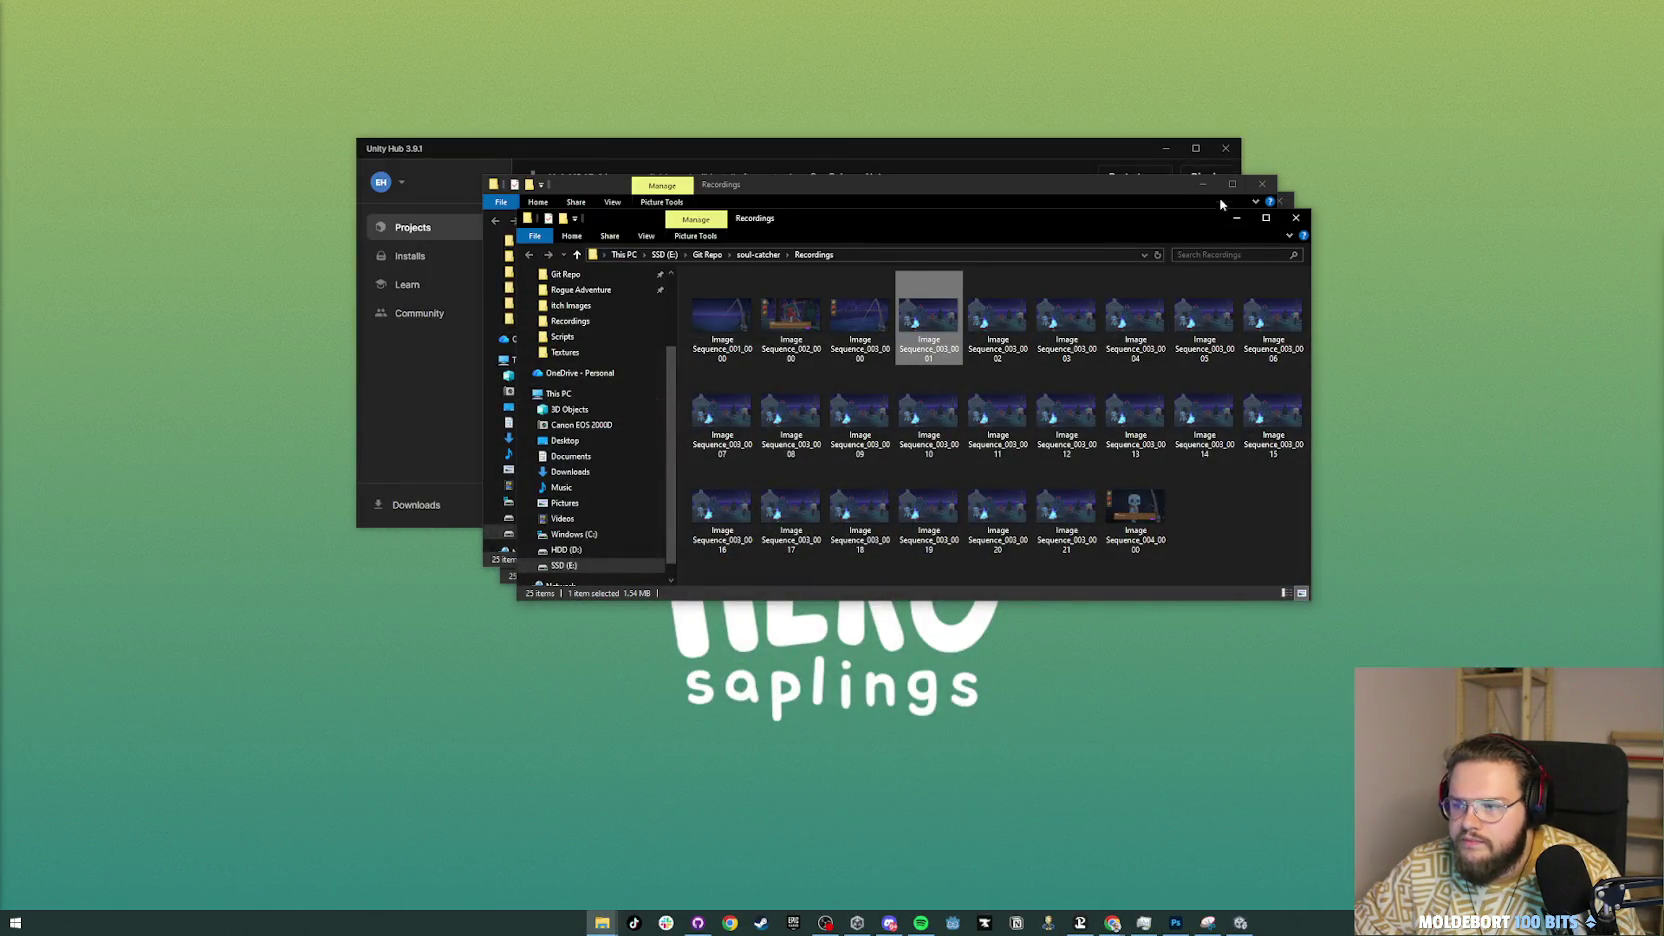
Step: Close the three leftover File Explorer windows and Unity Hub
{"action": "left_click", "coordinate": [1244, 222]}
{"action": "left_click", "coordinate": [1247, 200]}
{"action": "left_click", "coordinate": [1245, 182]}
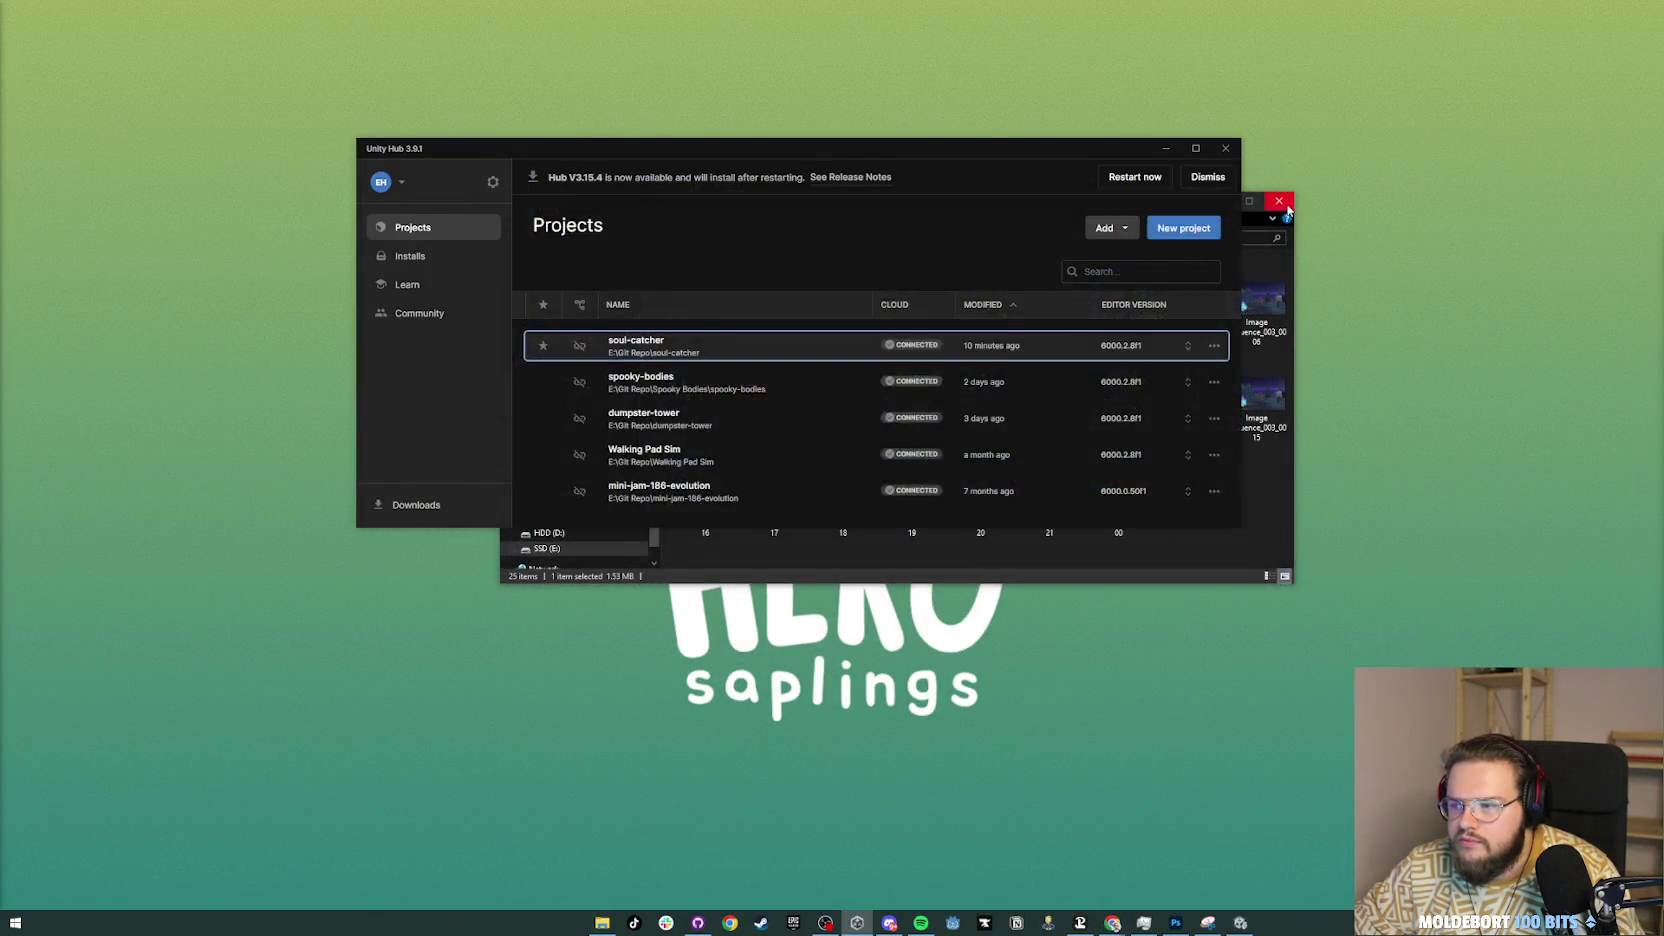
{"action": "left_click", "coordinate": [1225, 150]}
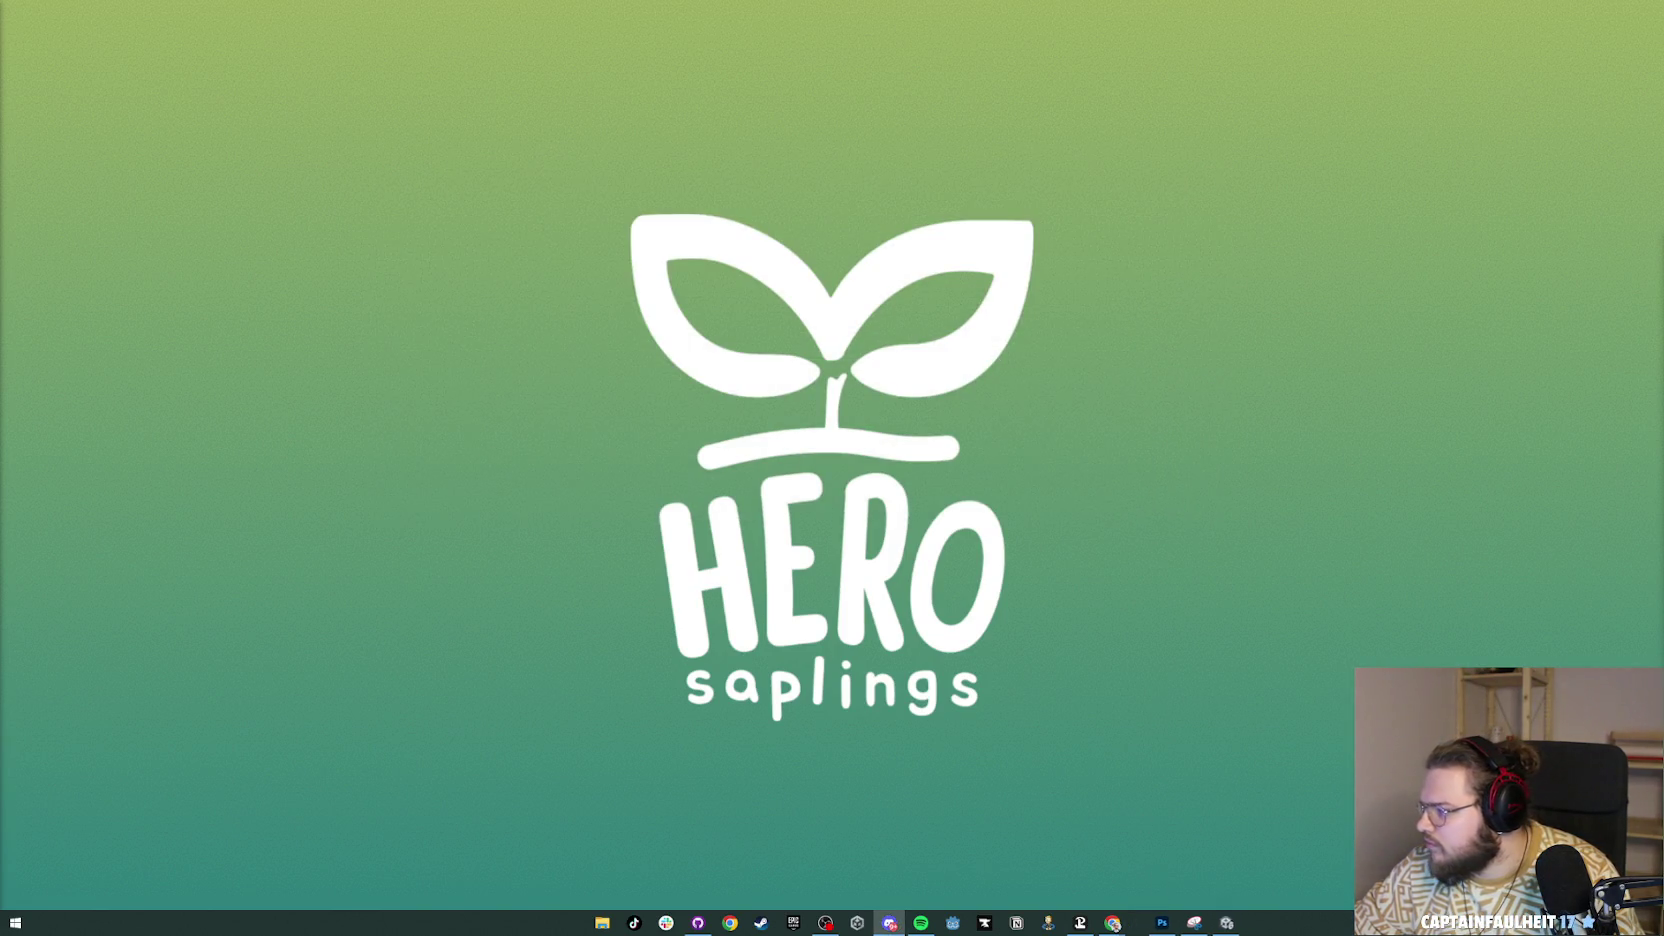
Step: Close the Snipping Tool without saving the snip and bring the itch.io browser window forward
{"action": "left_click", "coordinate": [1182, 921]}
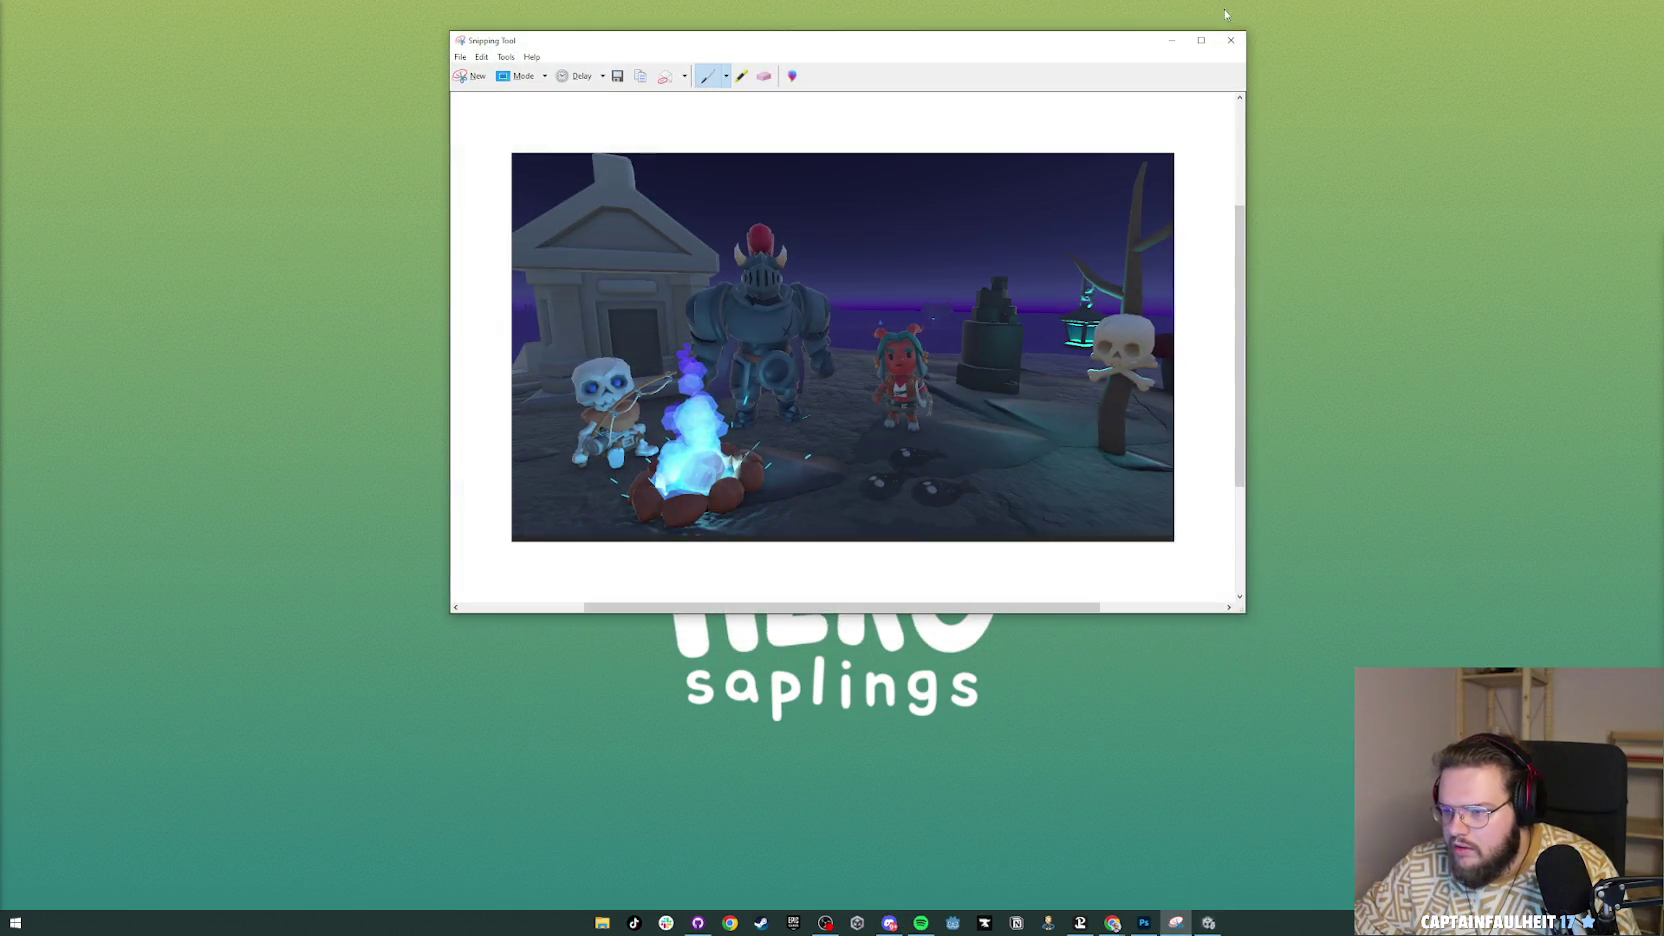
{"action": "left_click", "coordinate": [1231, 41]}
{"action": "left_click", "coordinate": [915, 335]}
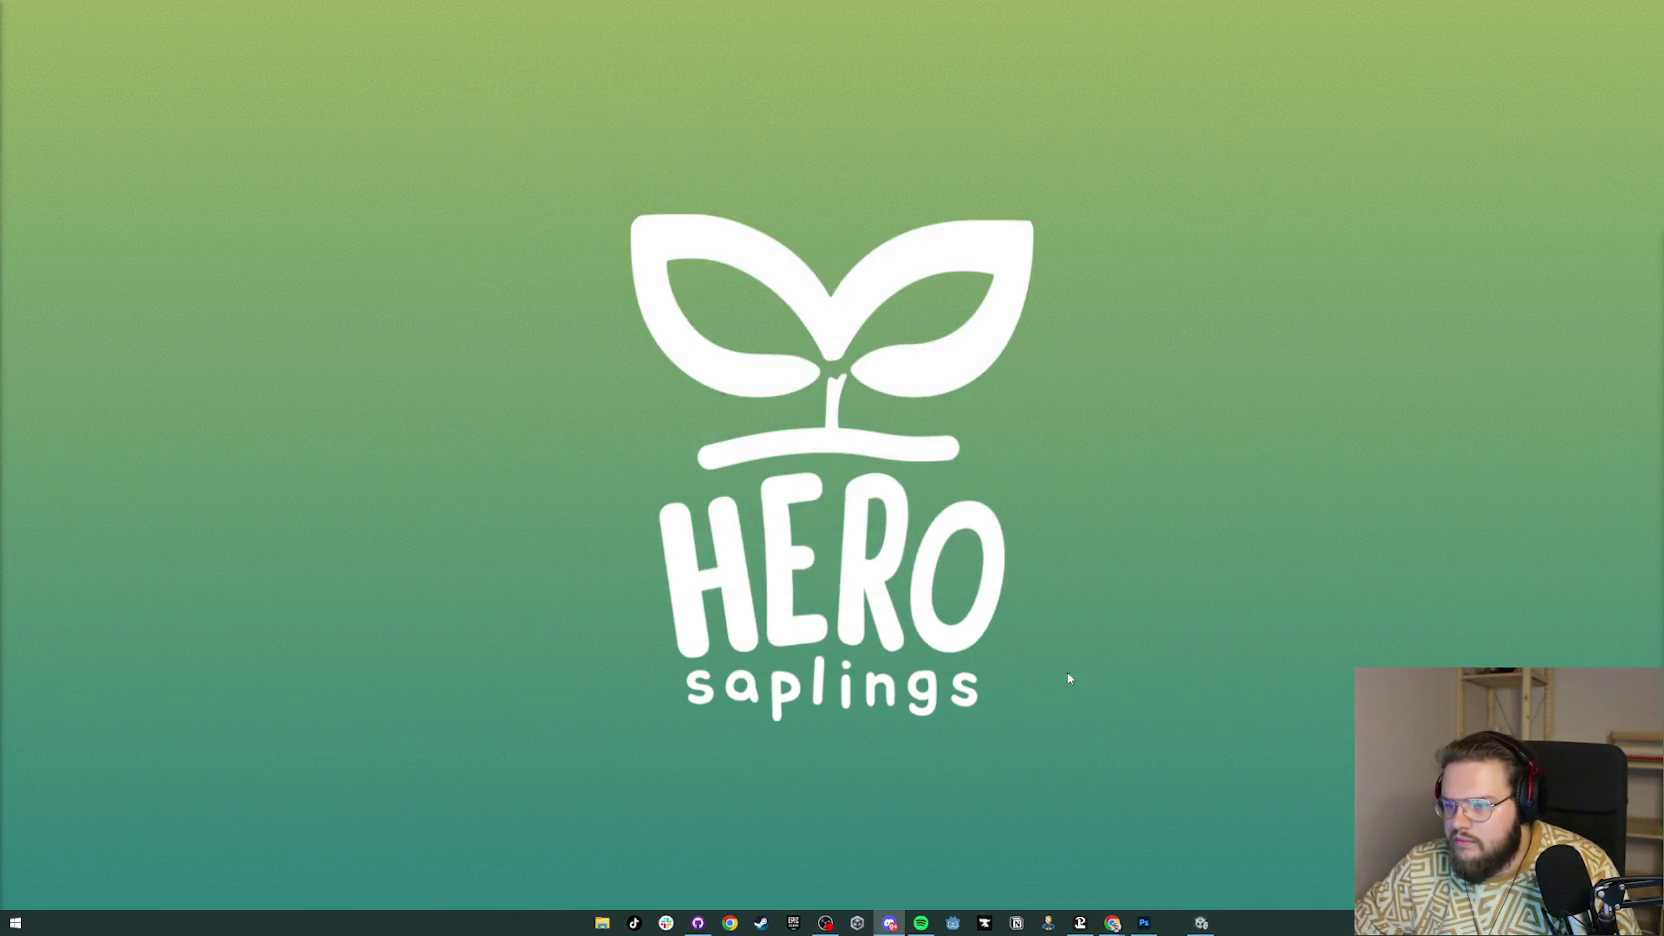
{"action": "mouse_move", "coordinate": [1115, 926]}
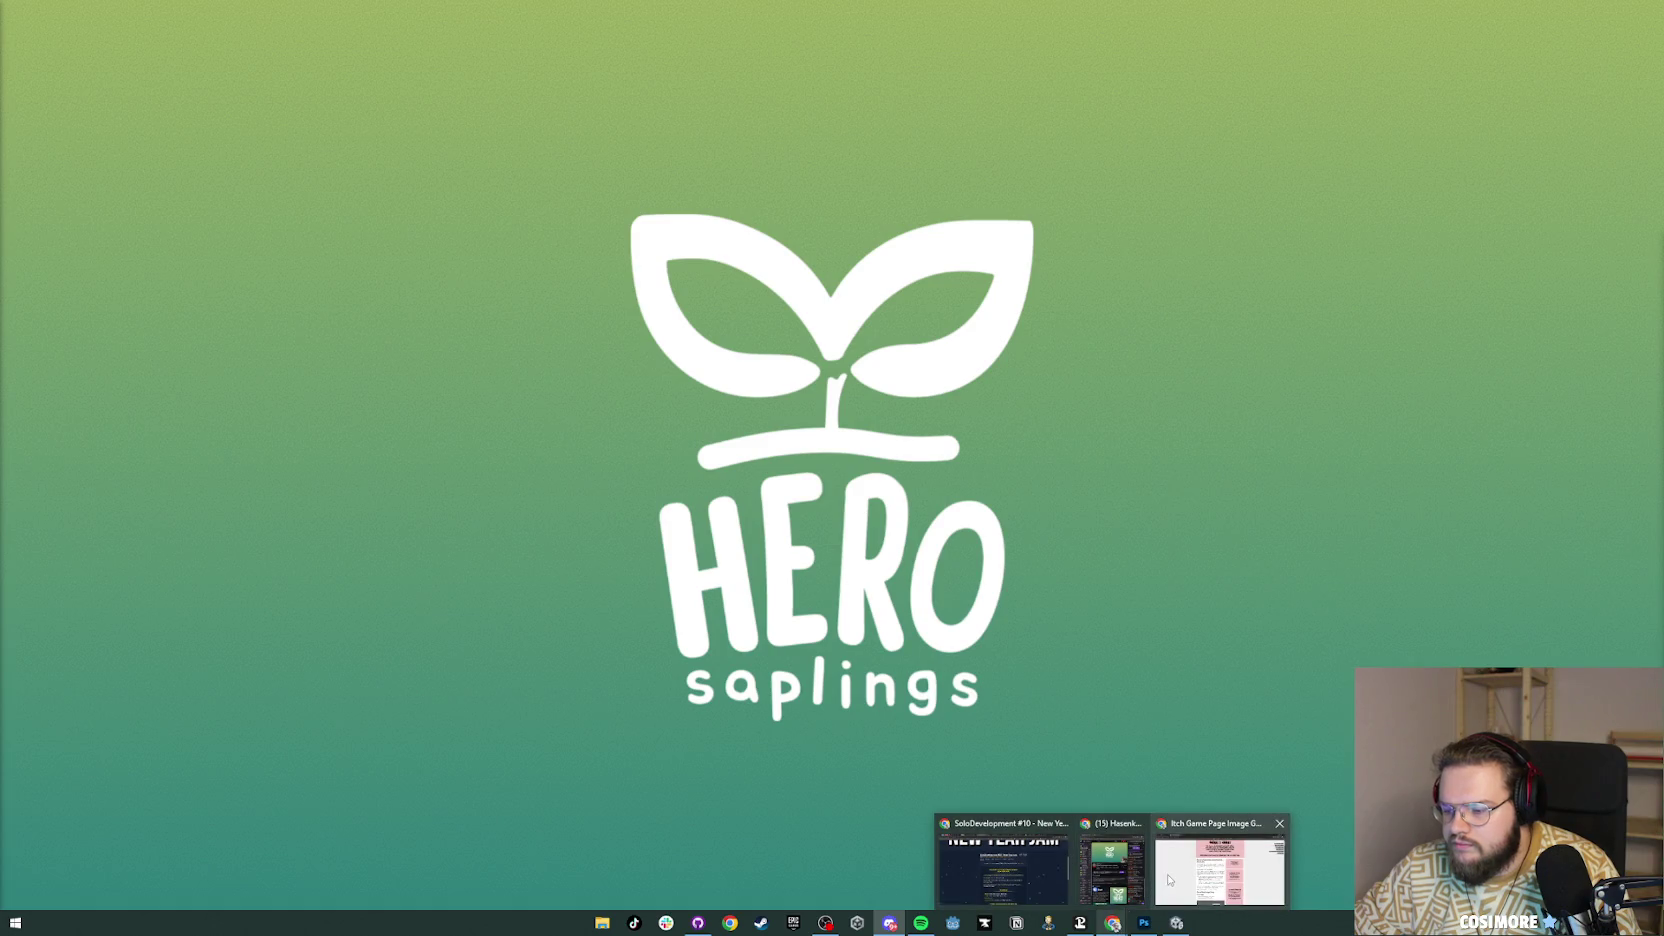
{"action": "left_click", "coordinate": [1170, 878]}
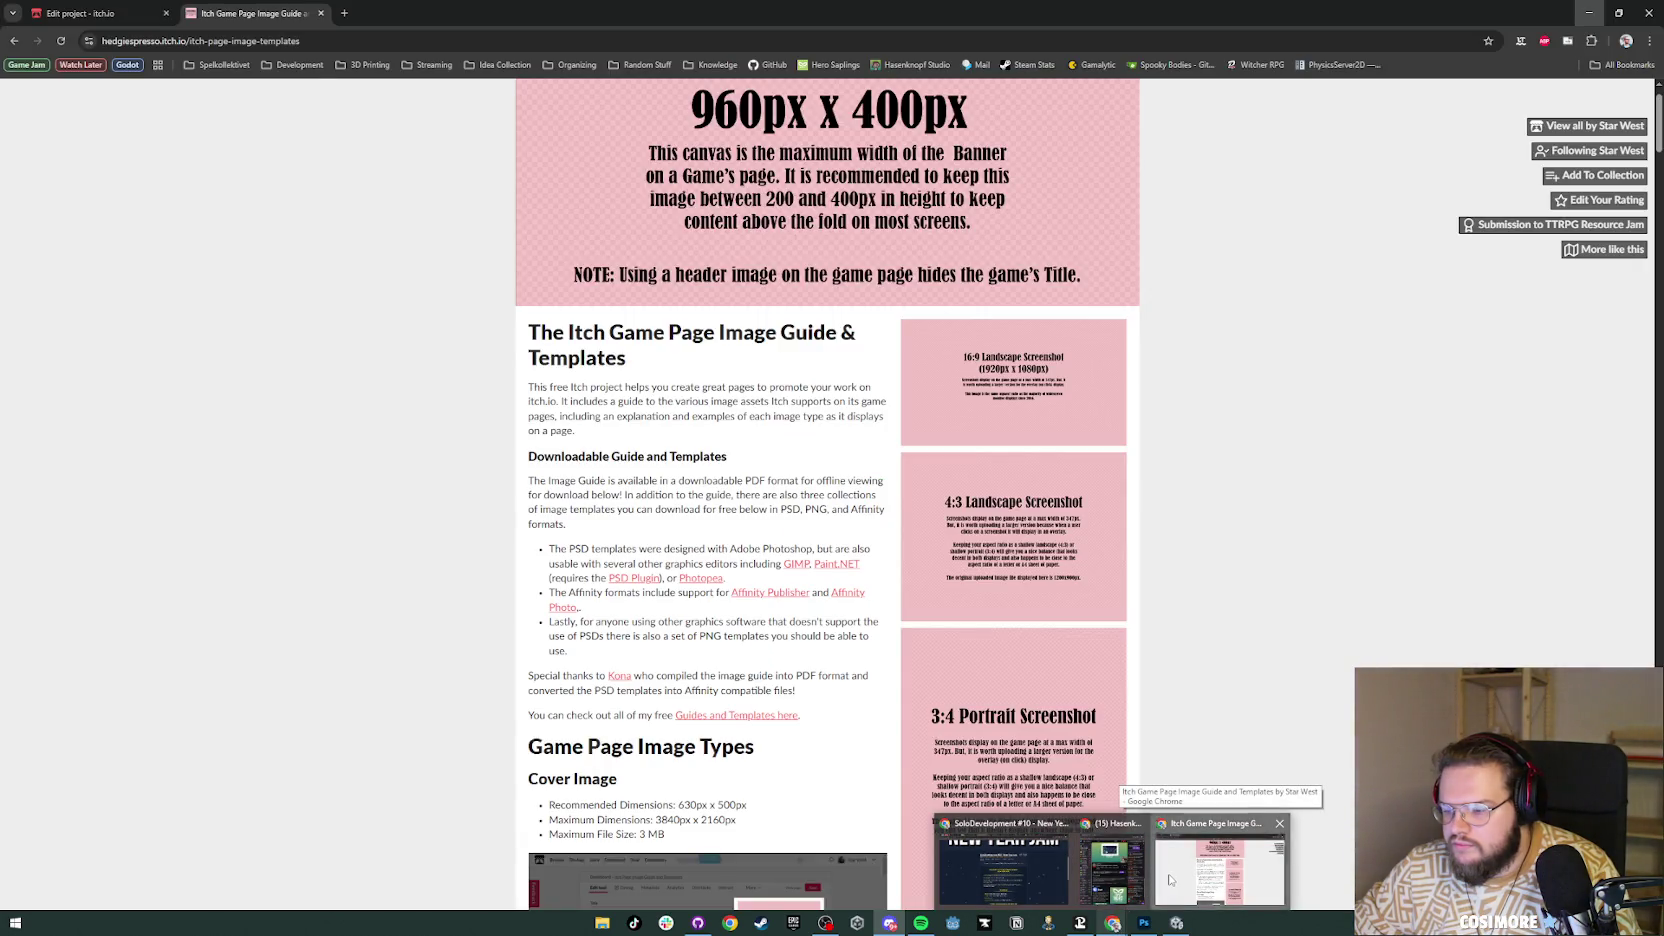
Step: Reload the Edit project tab twice, confirming the form resubmission each time
{"action": "key", "text": "ctrl+Tab"}
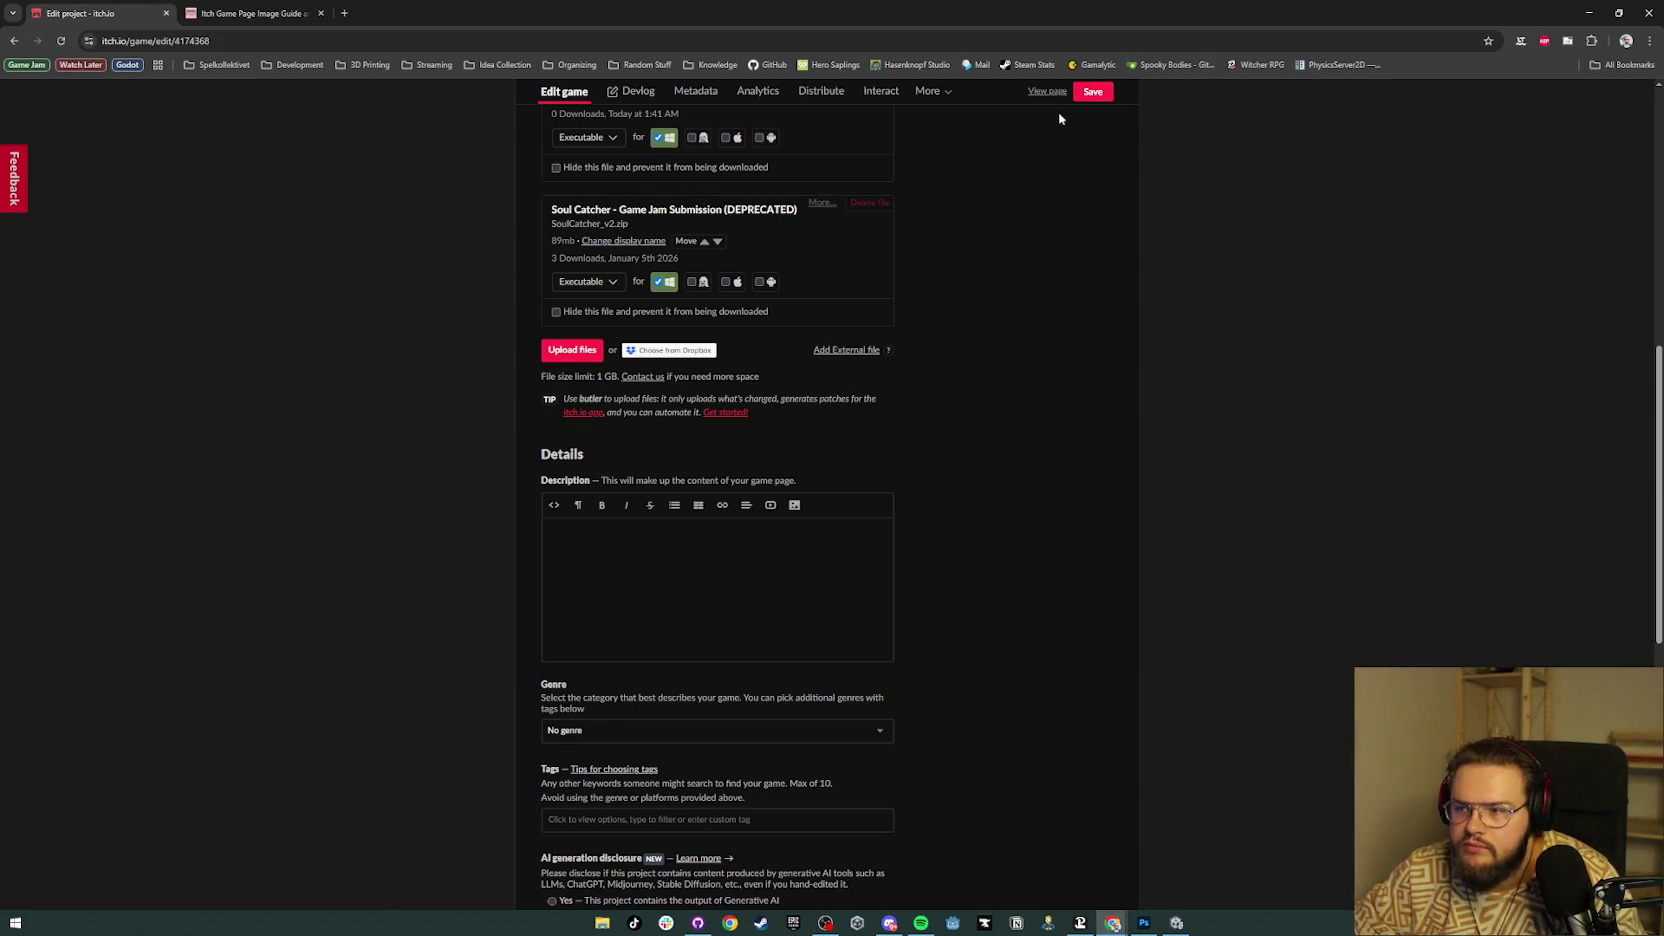
{"action": "left_click", "coordinate": [61, 40]}
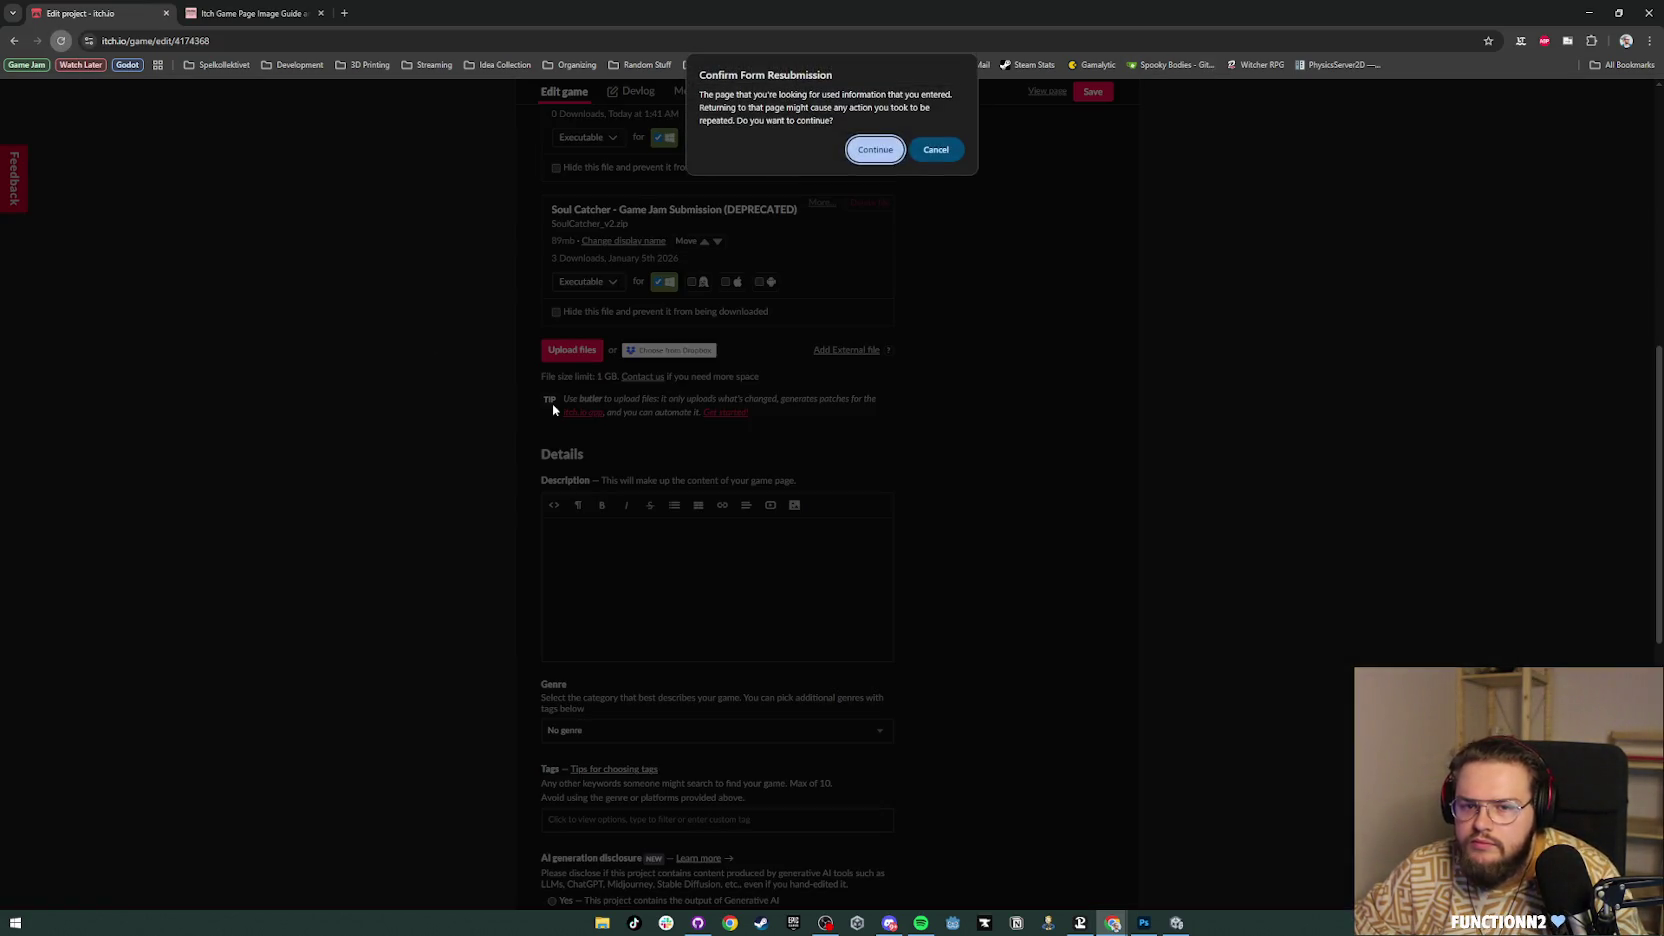
{"action": "left_click", "coordinate": [871, 154]}
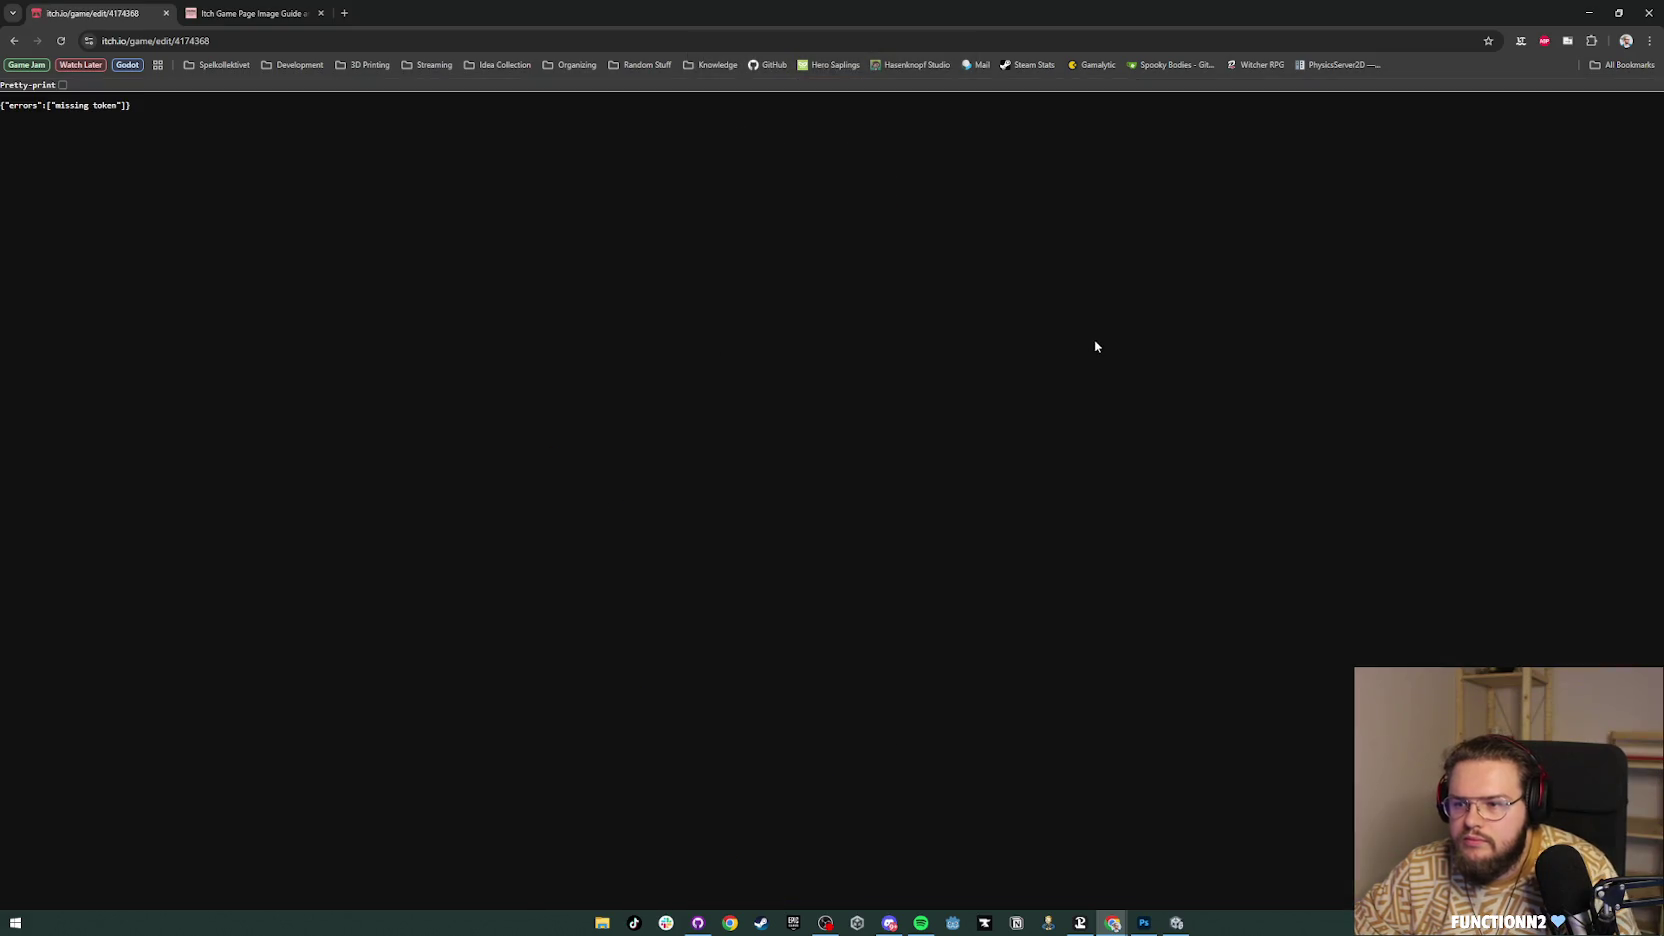
{"action": "left_click", "coordinate": [61, 40]}
{"action": "left_click", "coordinate": [900, 149]}
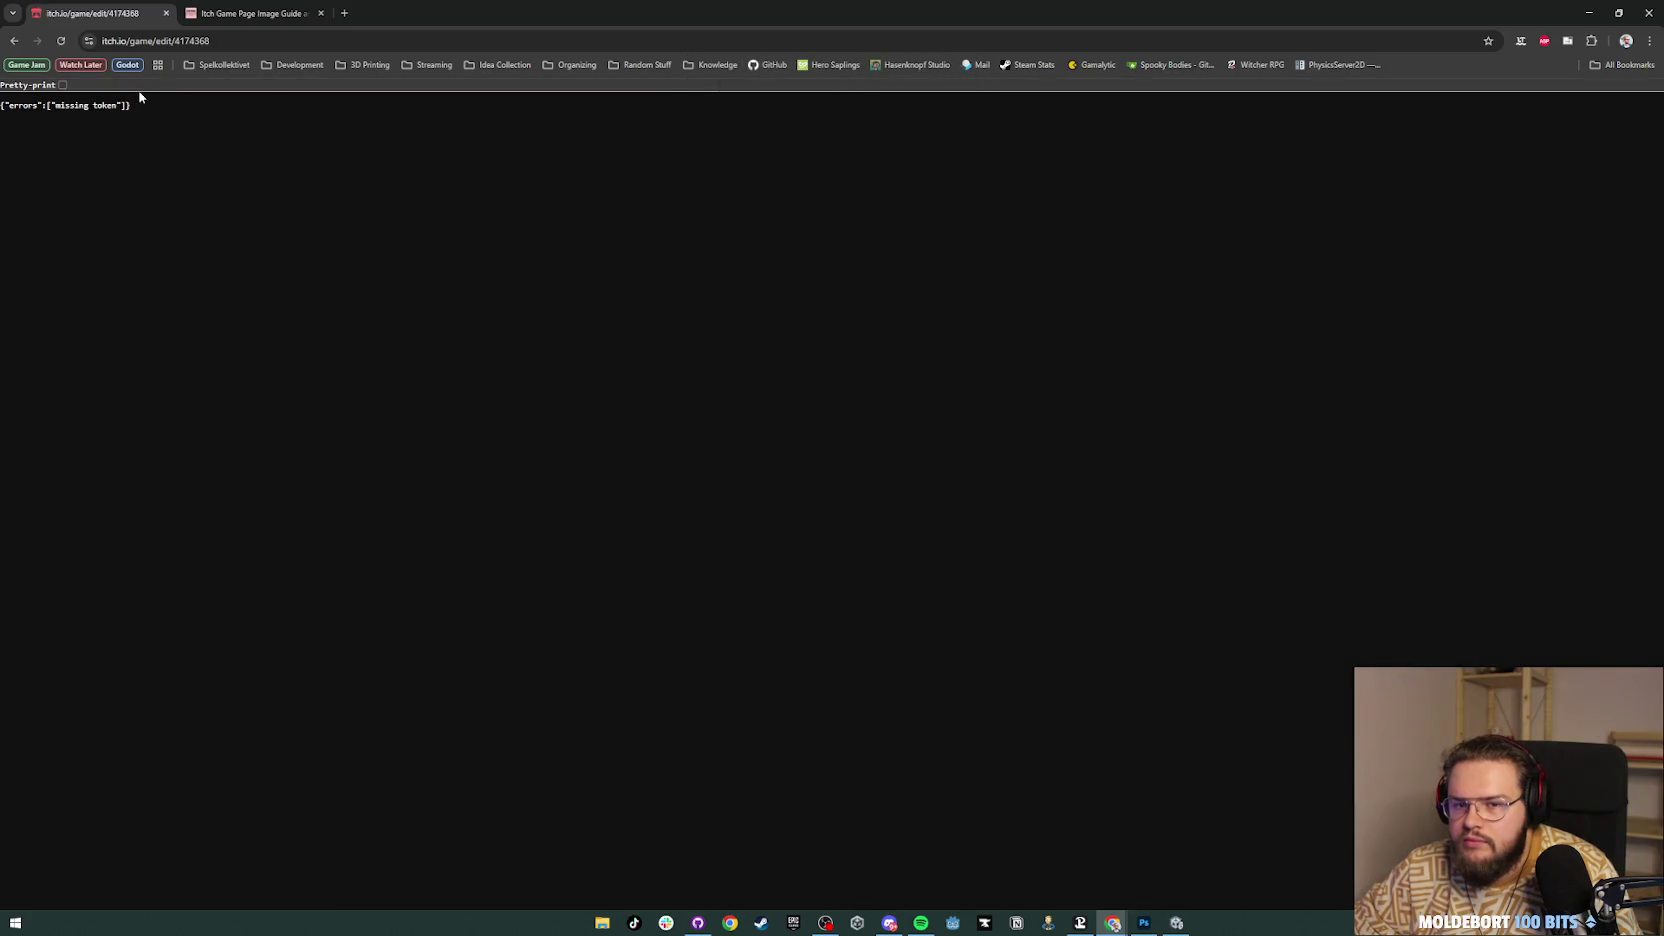
Step: Go back to the creator dashboard and open Soul Catcher's Edit game page
{"action": "left_click", "coordinate": [15, 41]}
{"action": "left_click", "coordinate": [15, 41]}
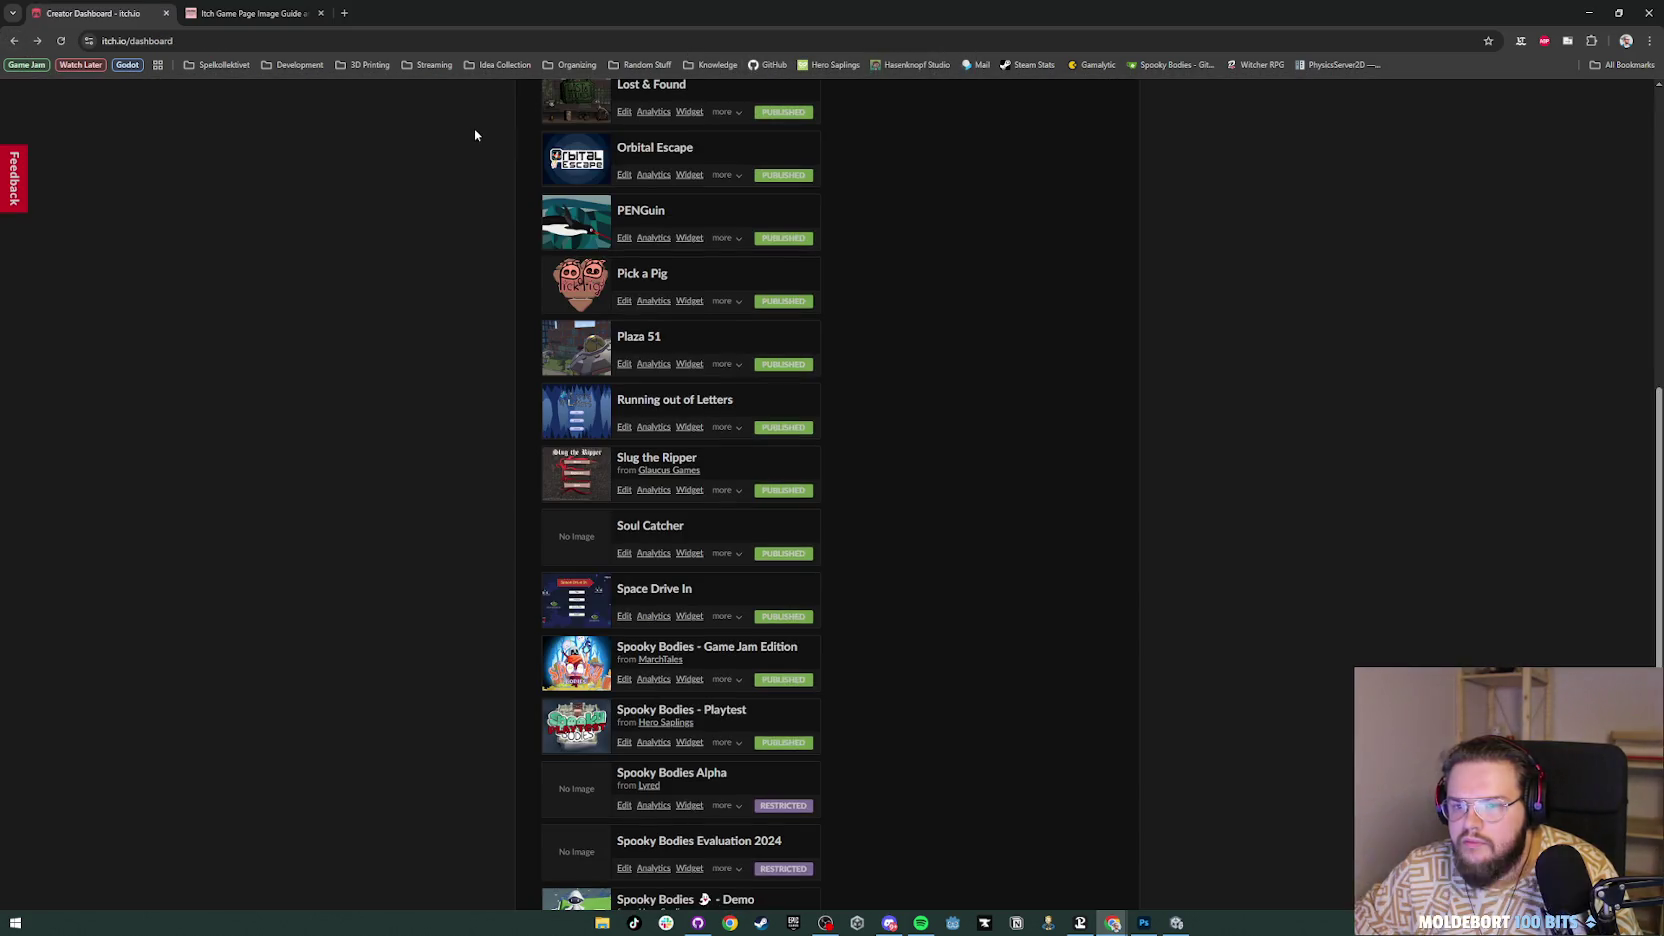
{"action": "left_click", "coordinate": [658, 530]}
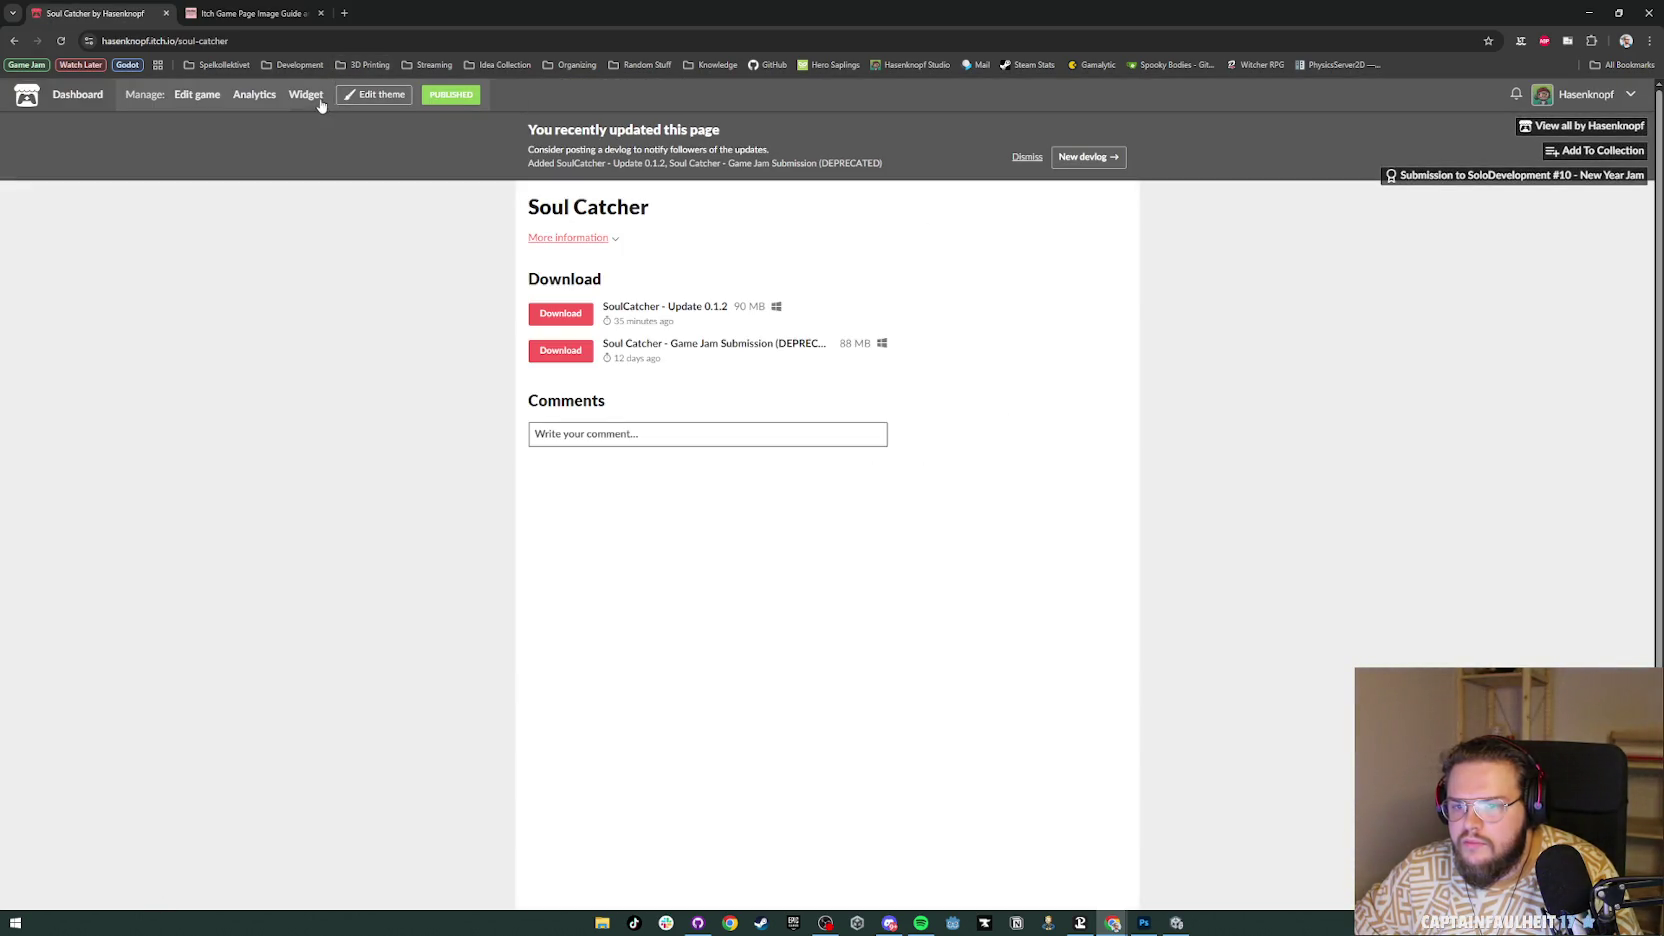
{"action": "left_click", "coordinate": [187, 97]}
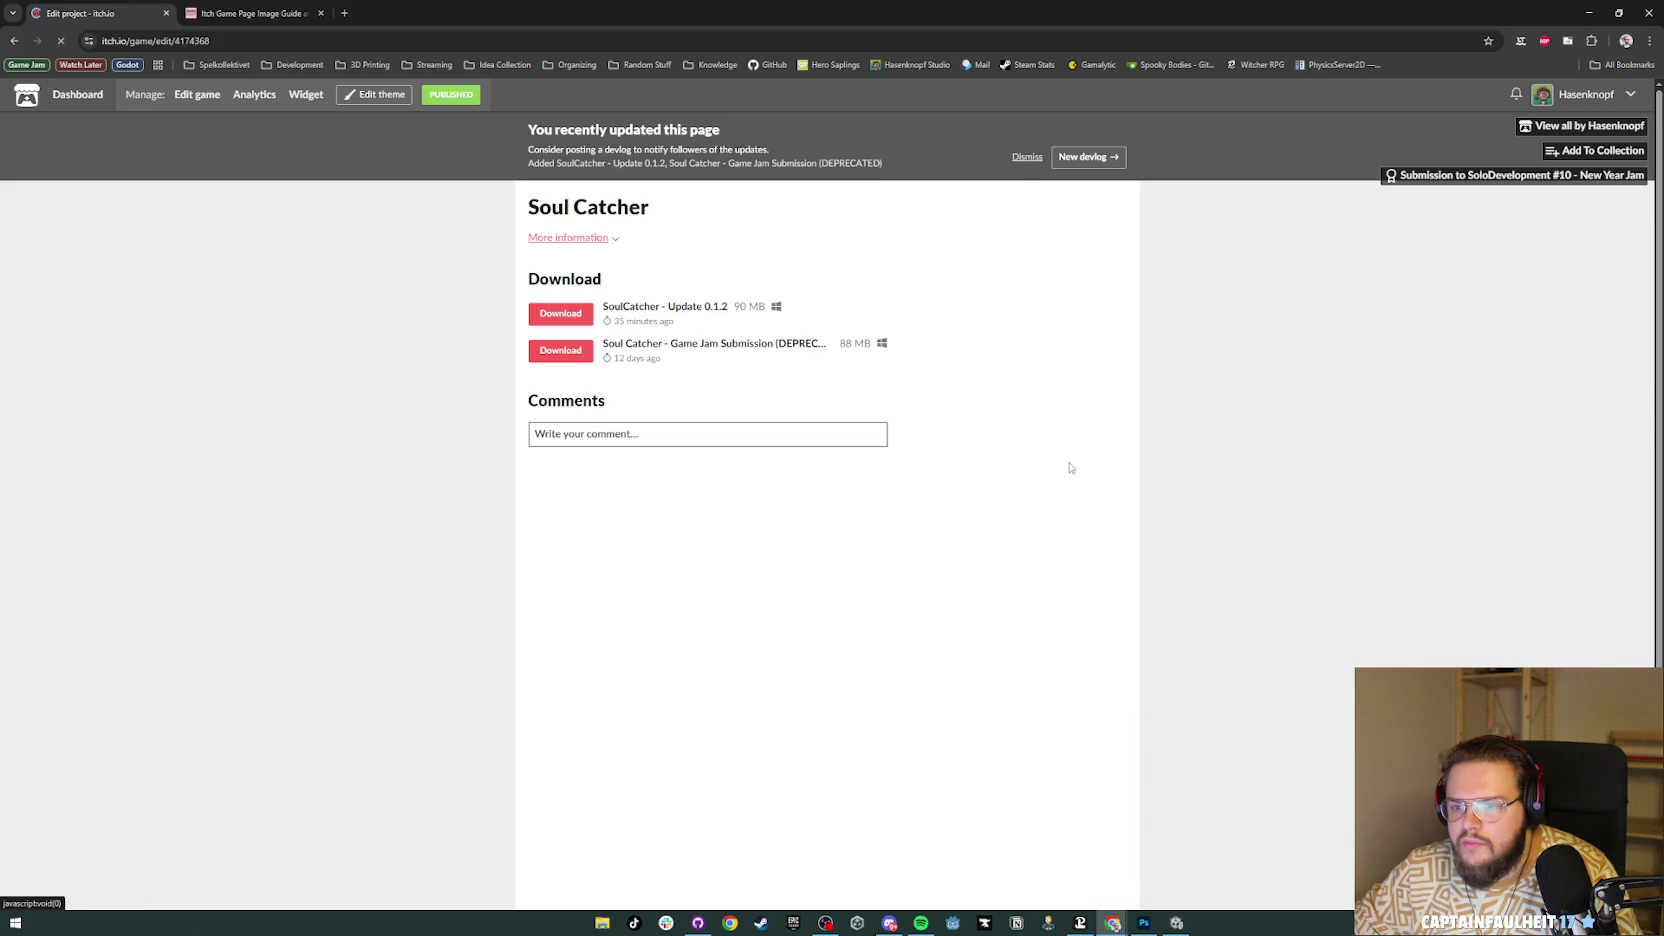
{"action": "scroll", "coordinate": [1069, 462], "scroll_direction": "down", "scroll_amount": 5}
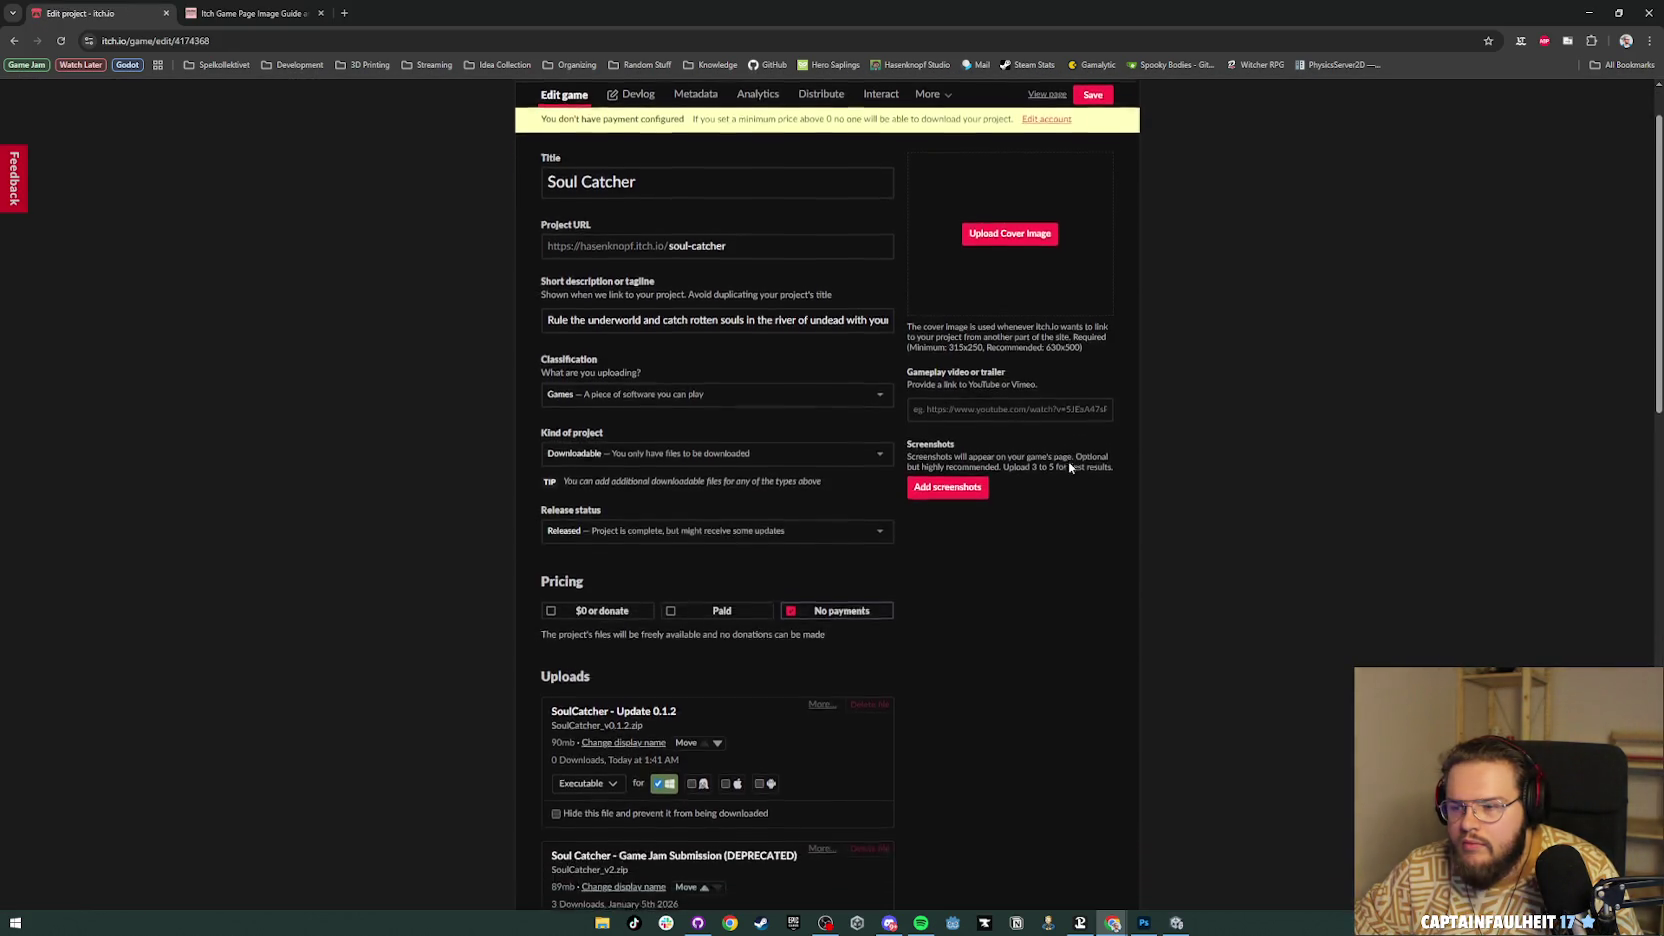
Step: Upload SoulCatcher_Screenshot_2, 3 and 4 from the itch Images folder as game screenshots
{"action": "scroll", "coordinate": [1069, 462], "scroll_direction": "up", "scroll_amount": 5}
{"action": "left_click", "coordinate": [947, 567]}
{"action": "double_click", "coordinate": [150, 90]}
{"action": "left_click", "coordinate": [224, 115]}
{"action": "left_click", "coordinate": [369, 141], "text": "shift"}
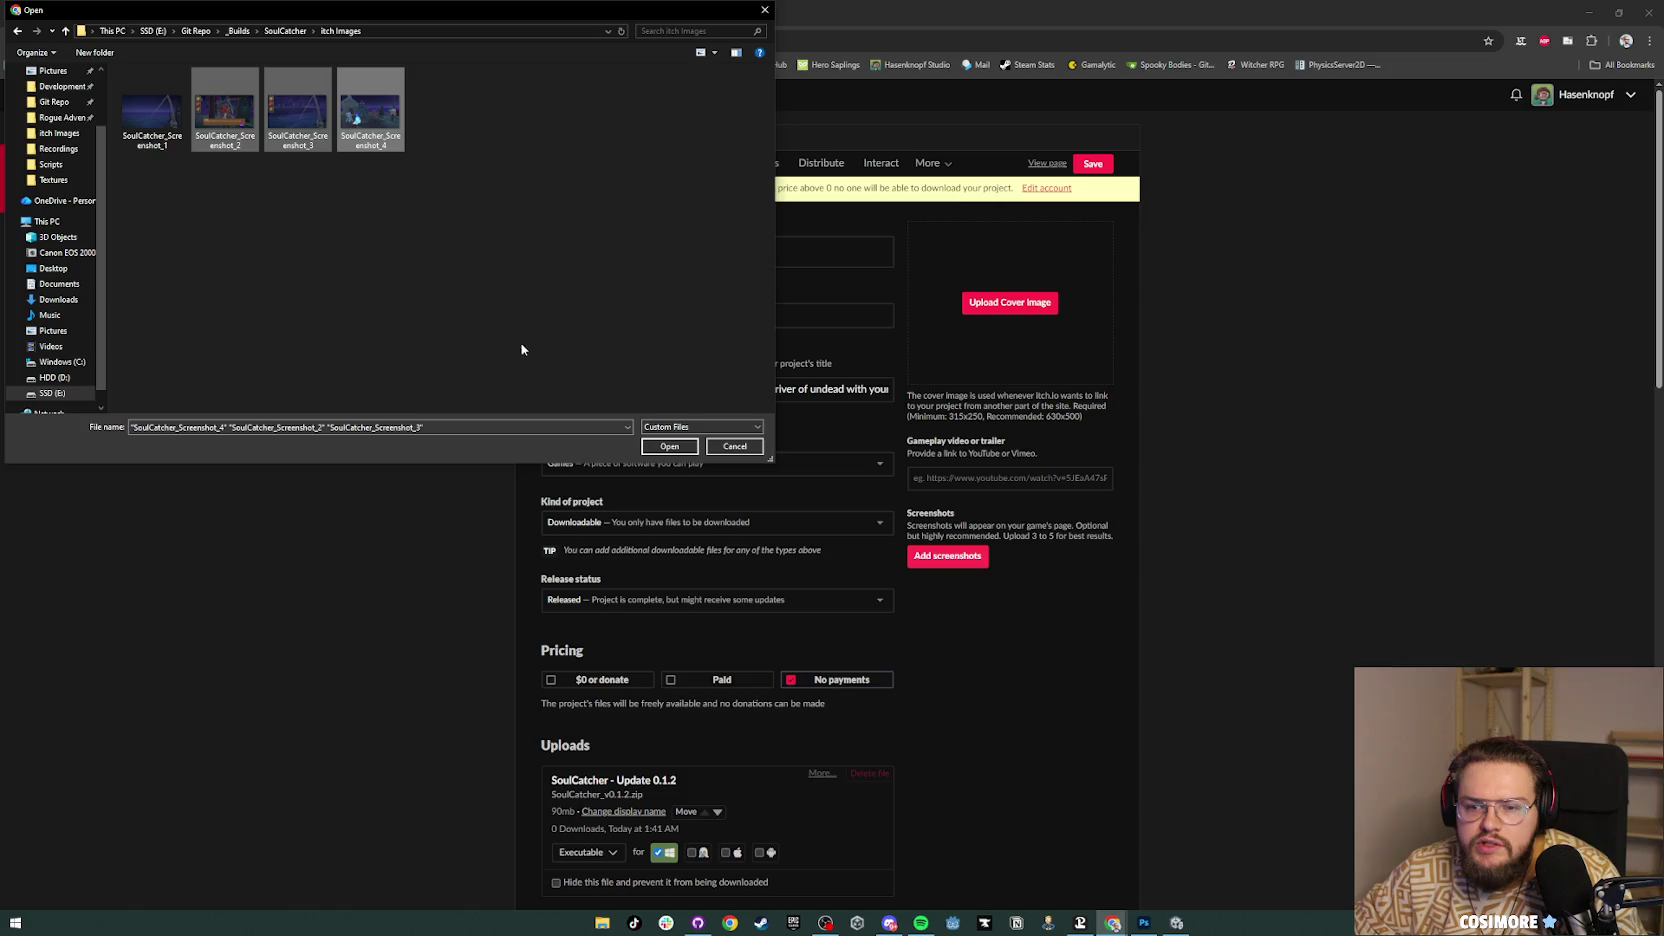
{"action": "left_click", "coordinate": [663, 446]}
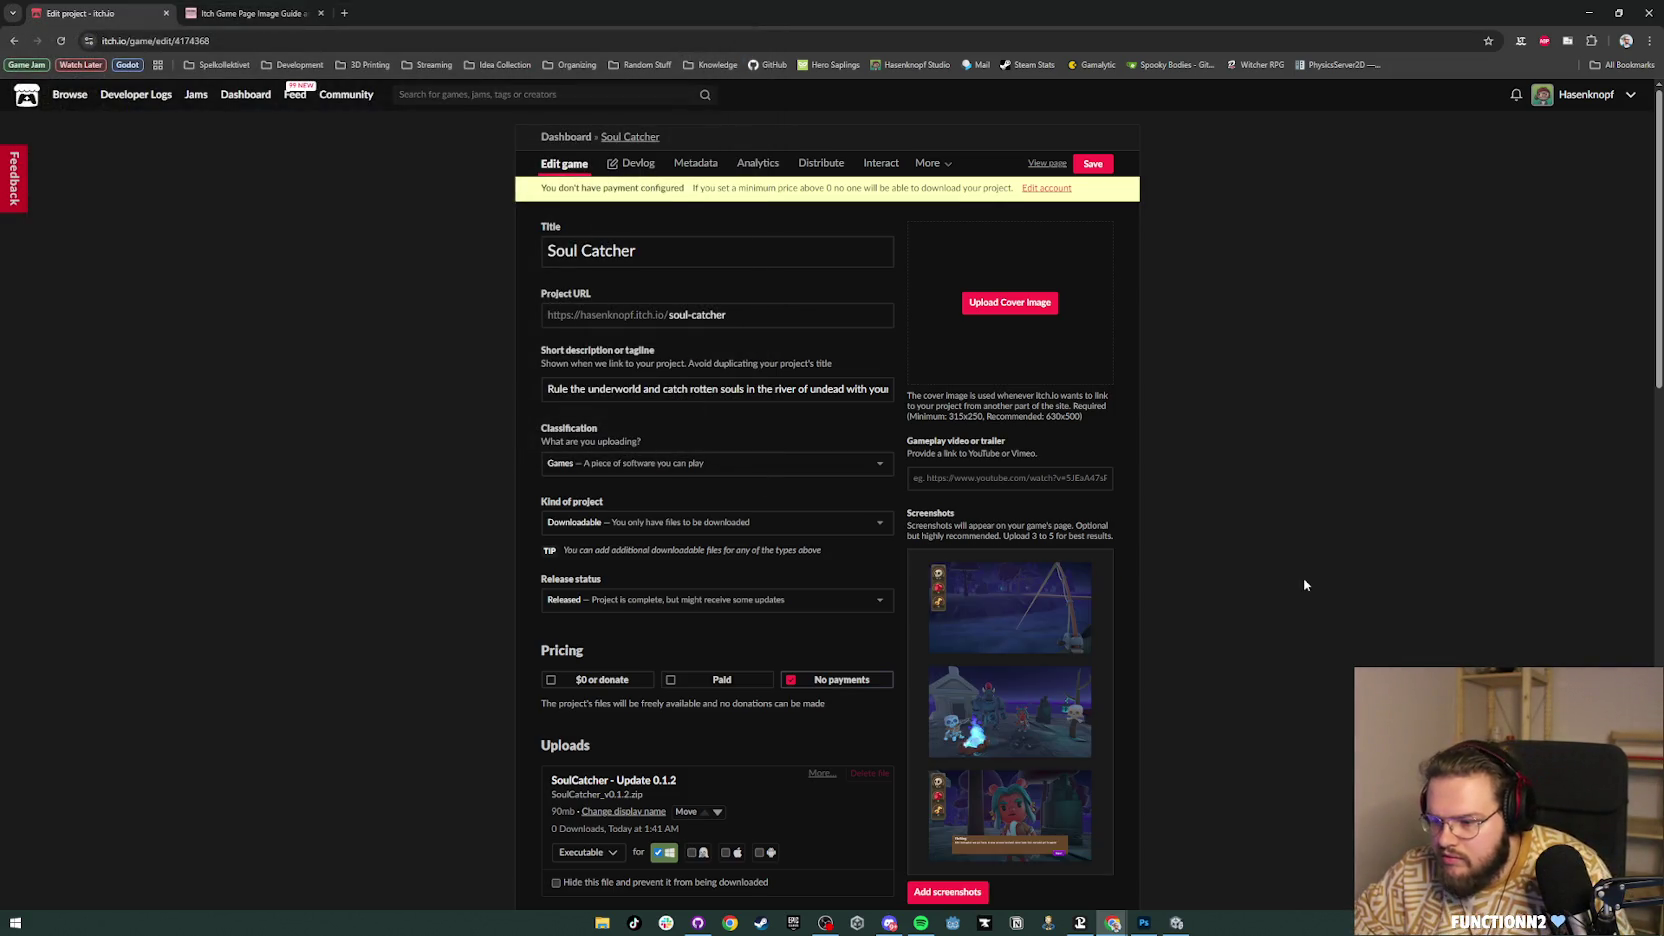
Step: Move the character dialogue screenshot above the campfire one, save, and open the public page
{"action": "scroll", "coordinate": [1304, 584], "scroll_direction": "down", "scroll_amount": 2}
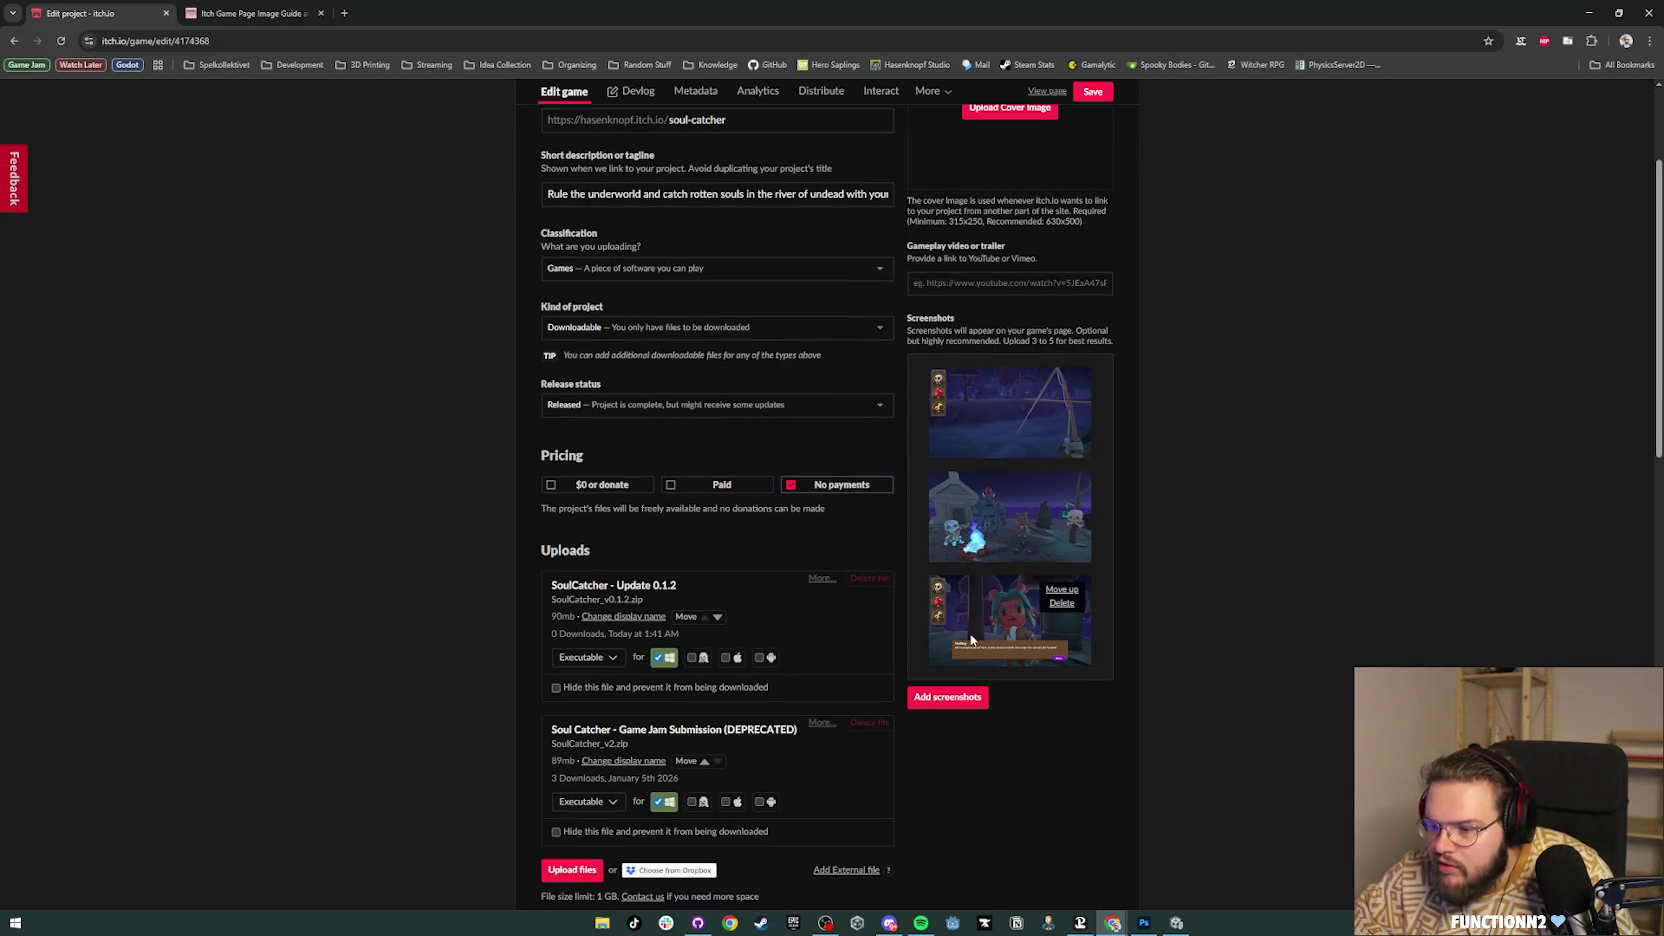
{"action": "left_click", "coordinate": [1053, 602]}
{"action": "scroll", "coordinate": [1228, 584], "scroll_direction": "up", "scroll_amount": 2}
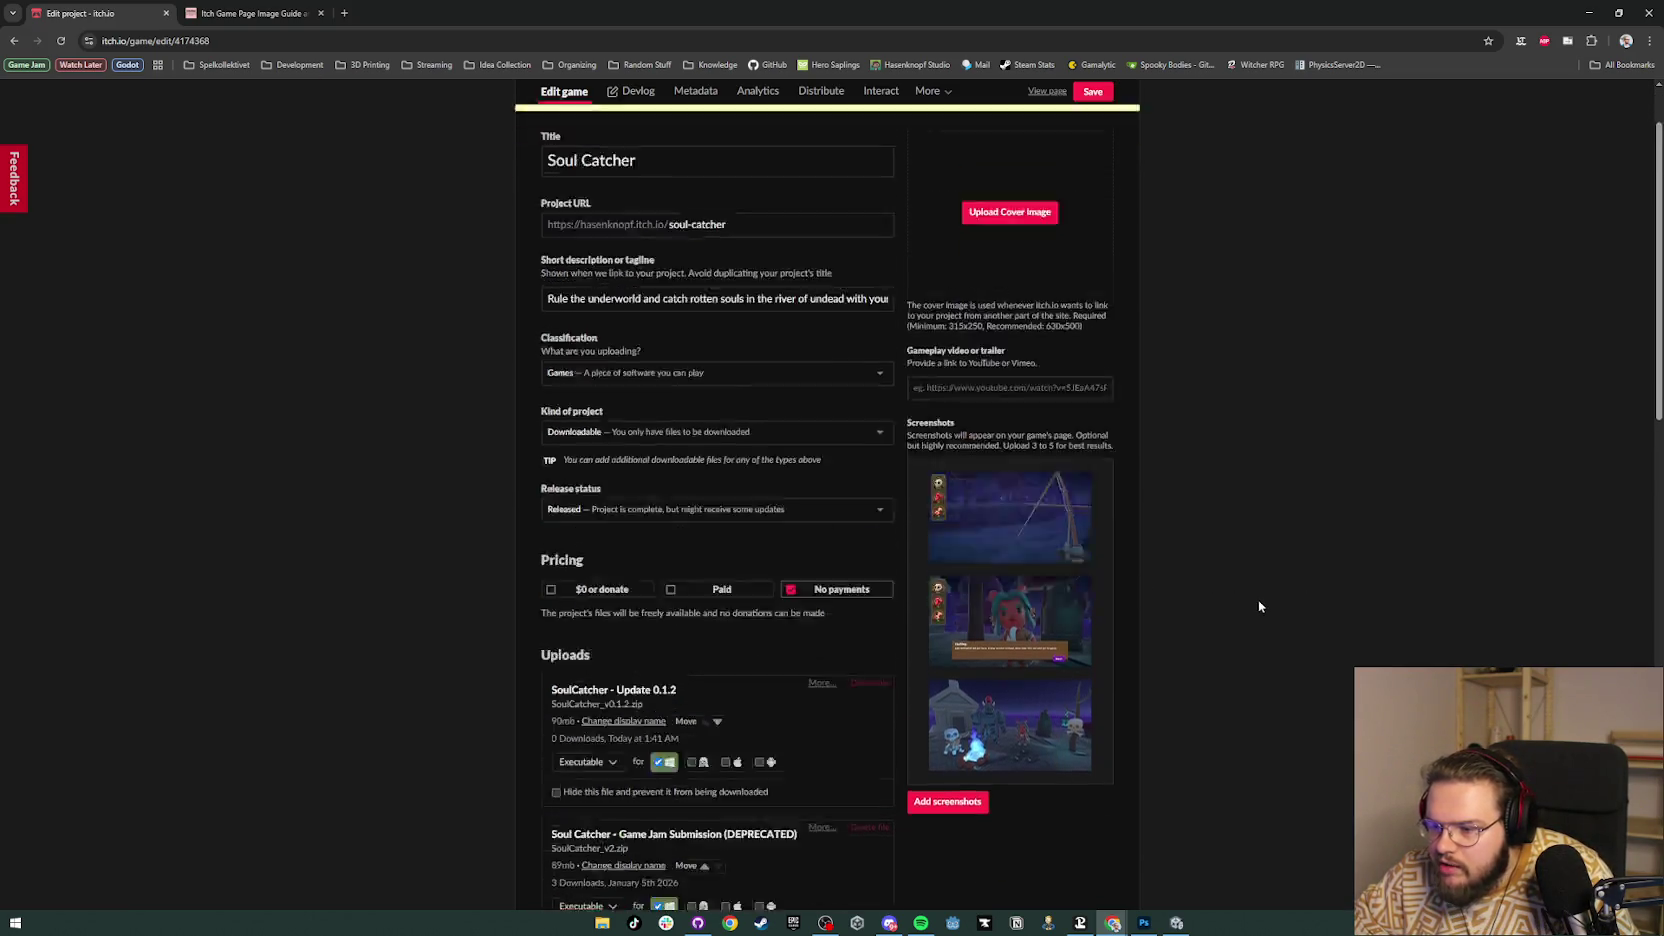
{"action": "left_click", "coordinate": [1093, 163]}
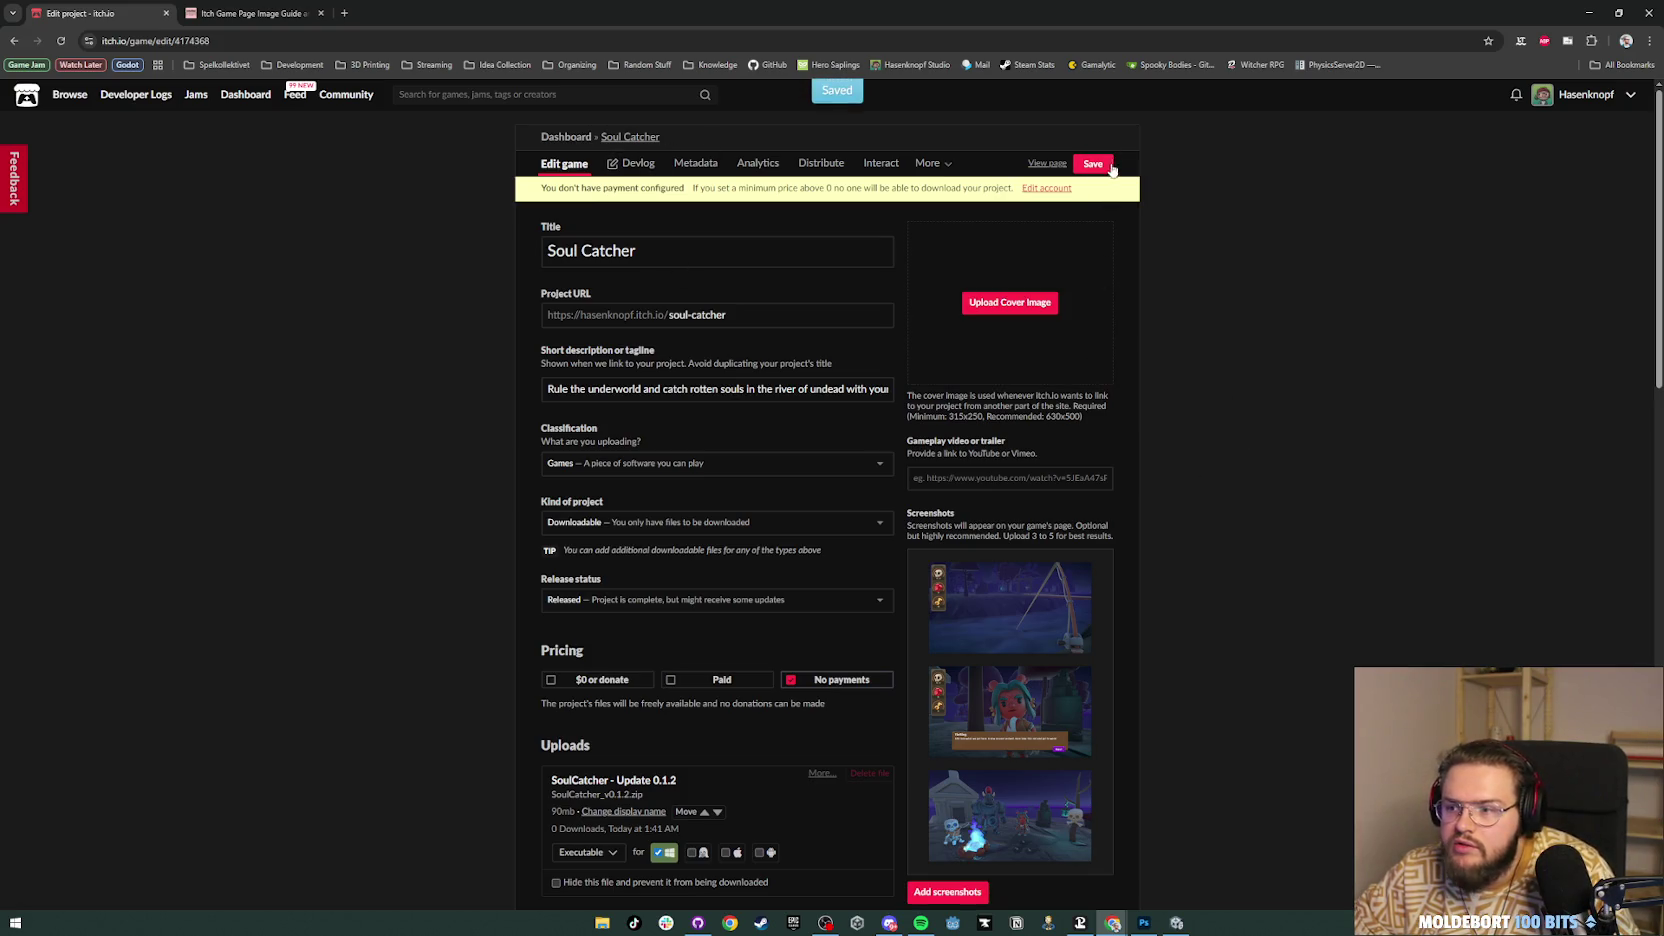
{"action": "middle_click", "coordinate": [1047, 163]}
{"action": "left_click", "coordinate": [303, 5]}
{"action": "left_click", "coordinate": [476, 13]}
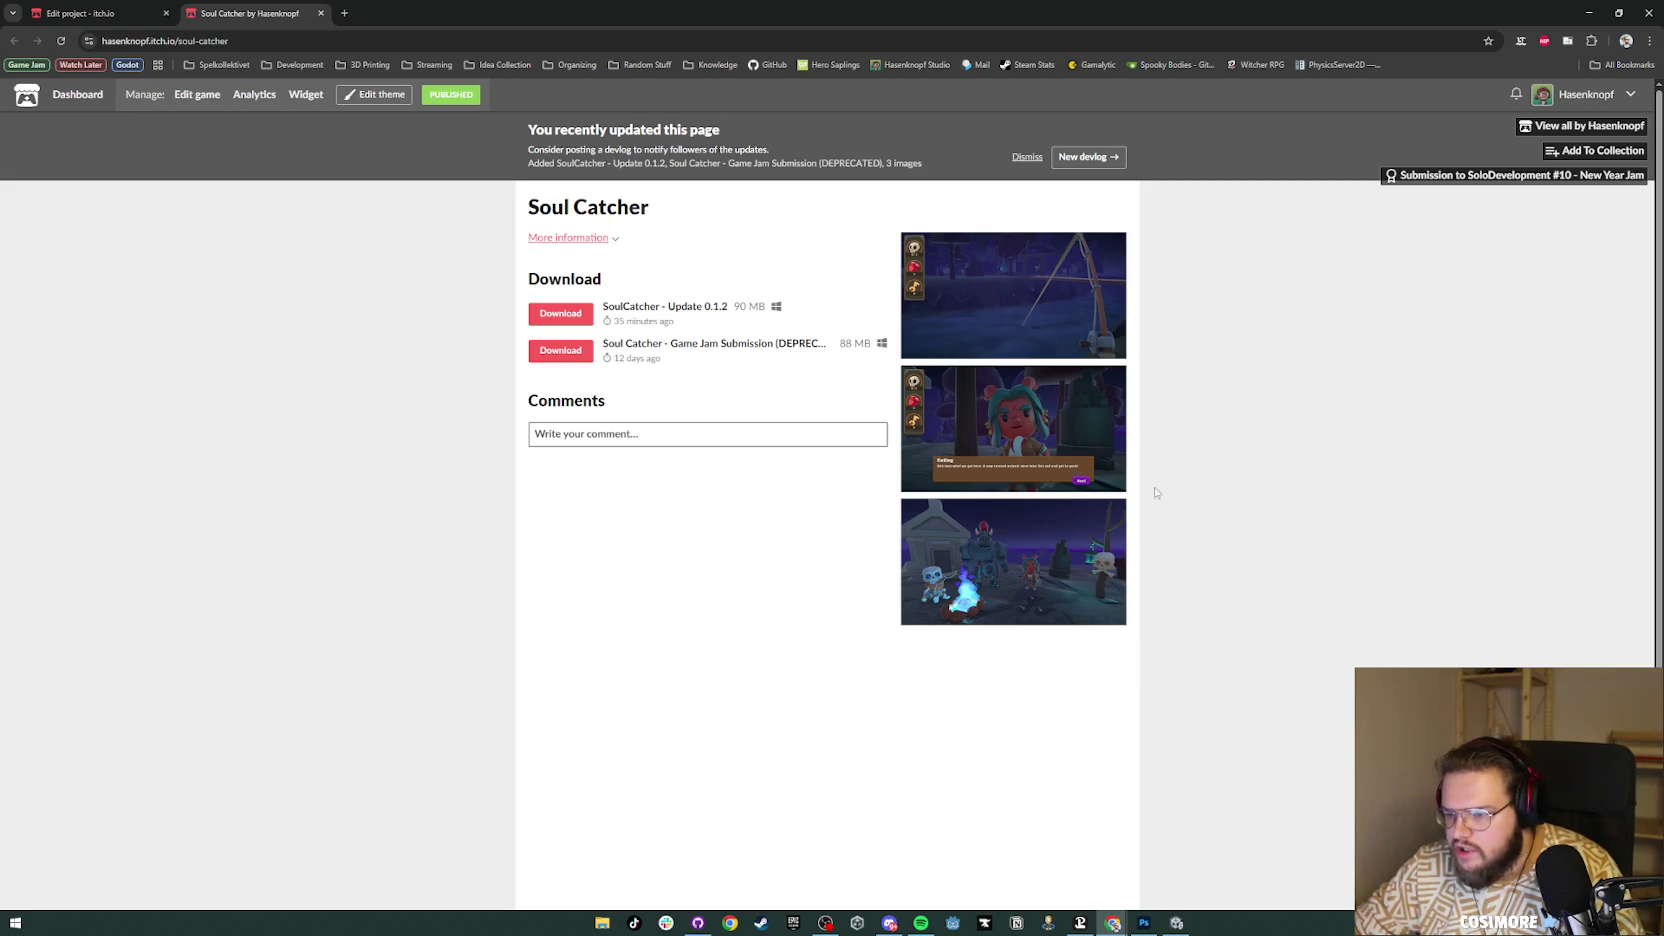
Step: Open the Edit theme settings on Soul Catcher's public page
{"action": "left_click", "coordinate": [372, 96]}
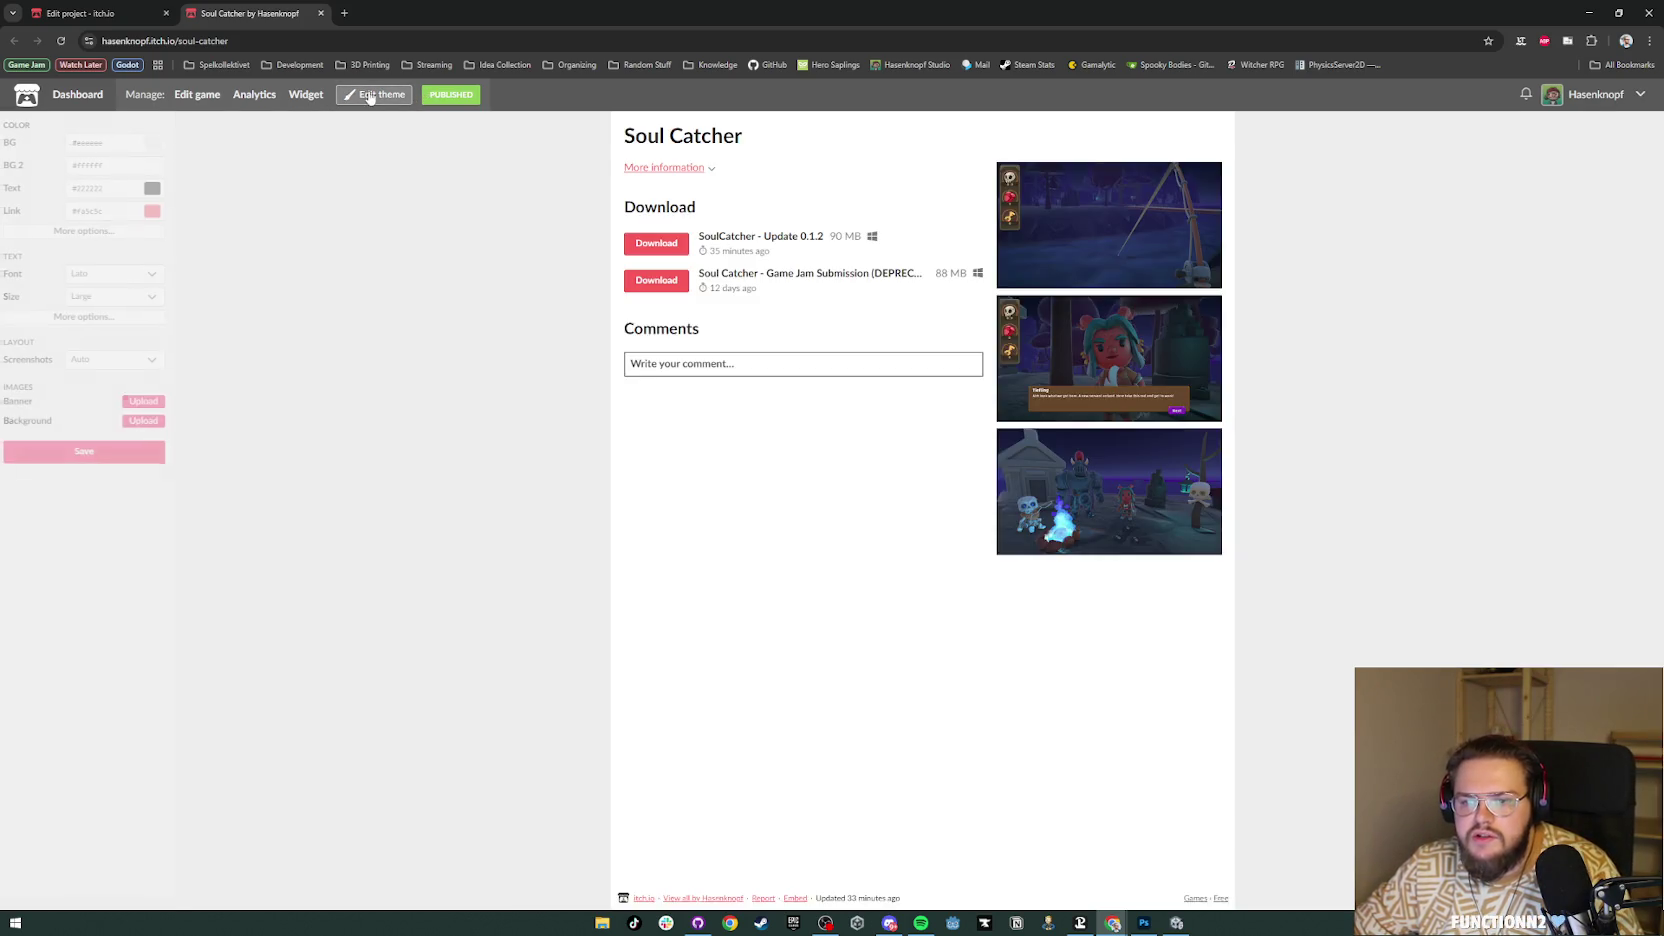
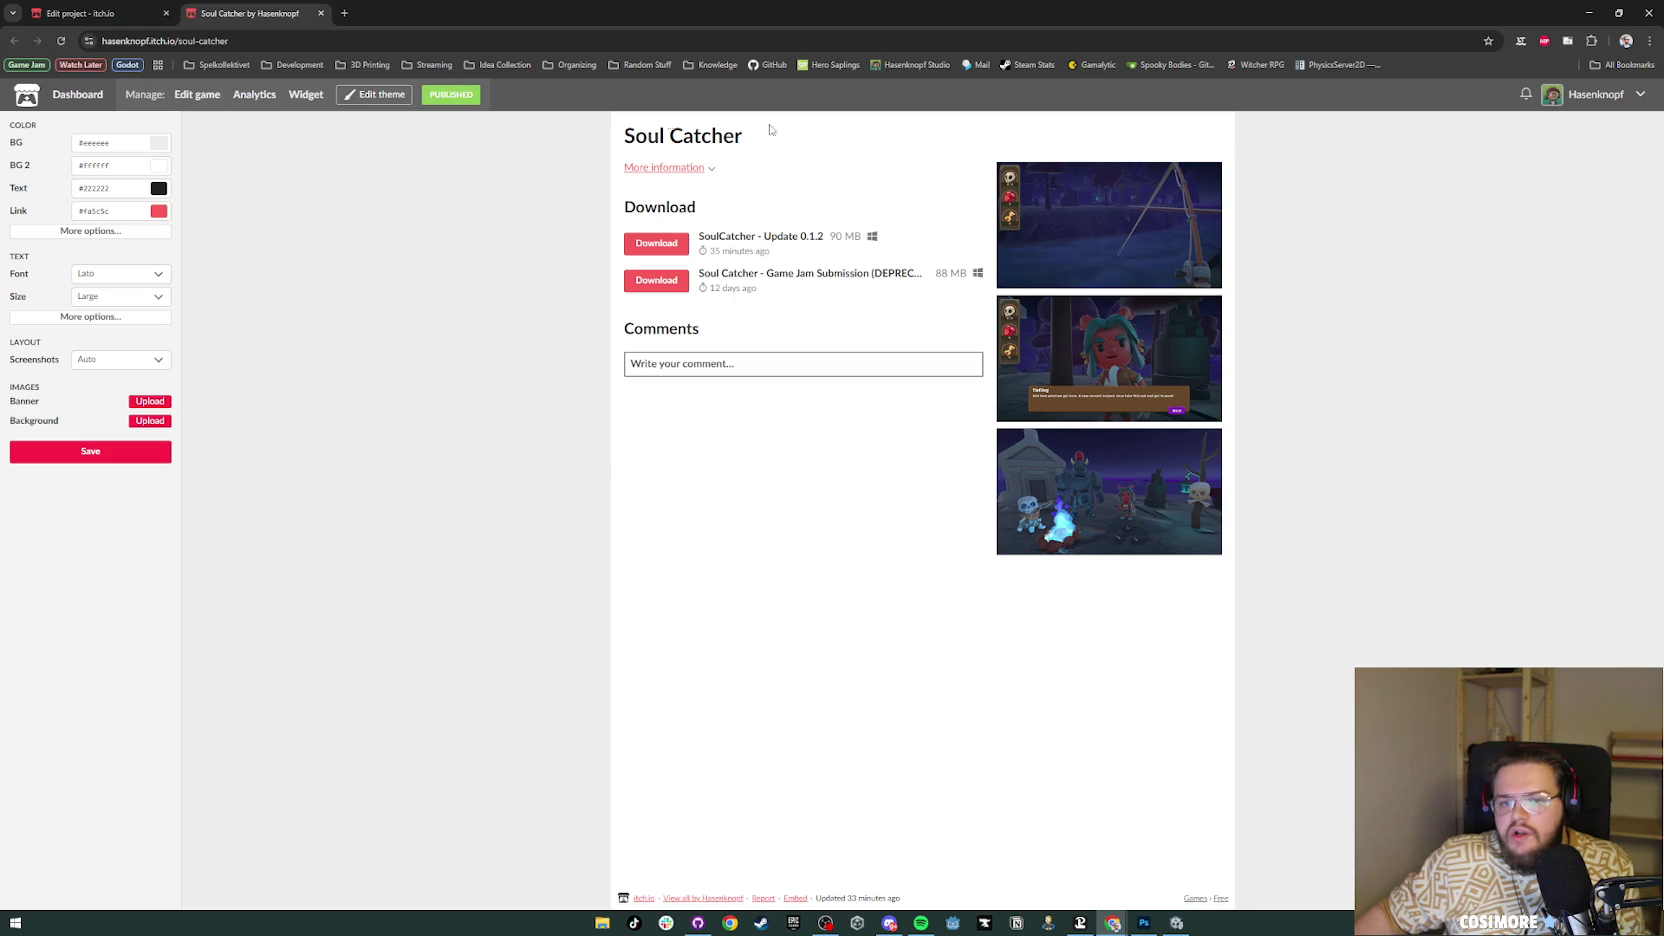
Step: Set the theme background to #426878 and give the BG 2 content panel a lighter teal (#558893)
{"action": "double_click", "coordinate": [136, 148]}
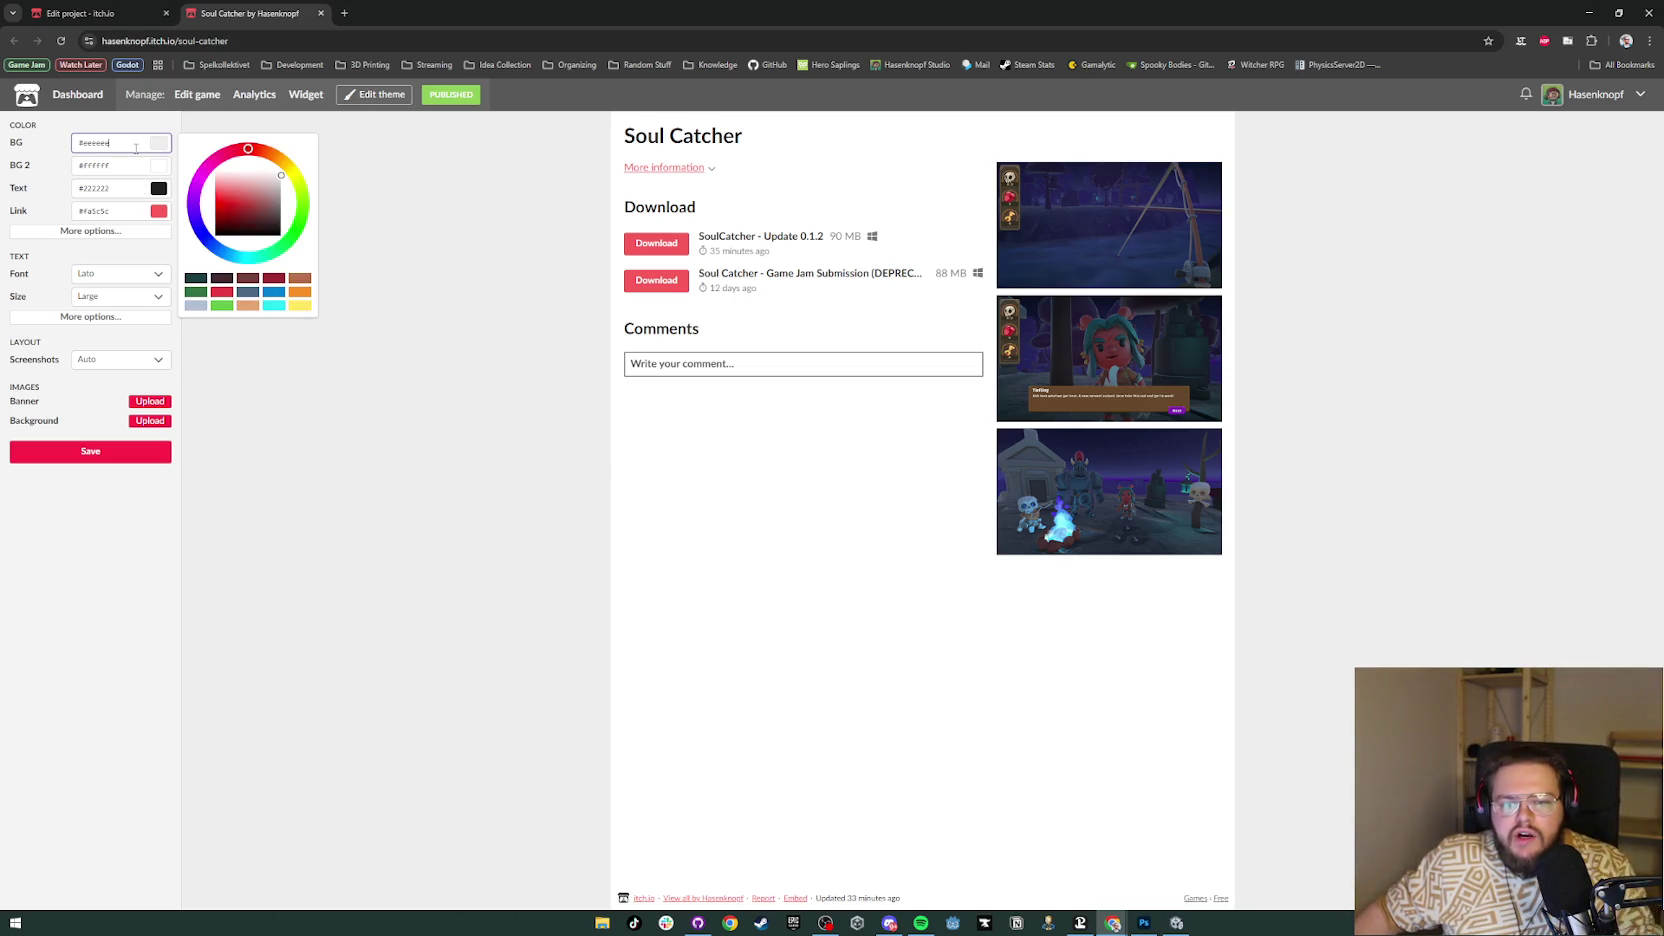
{"action": "type", "text": "#42f"}
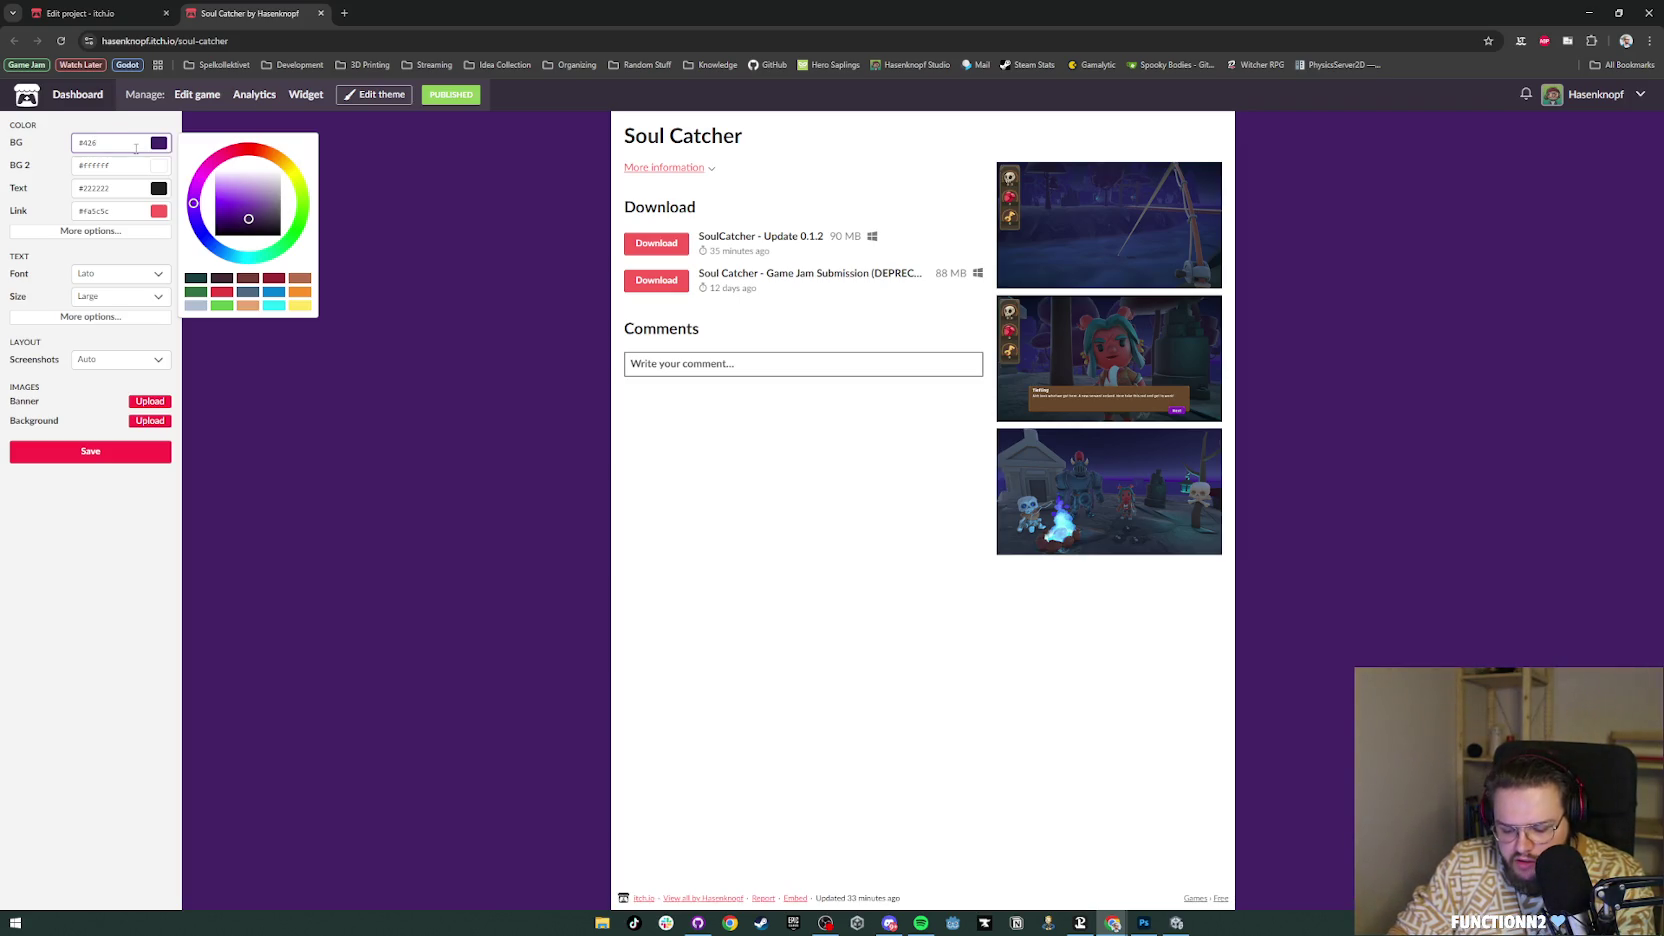
{"action": "type", "text": "878"}
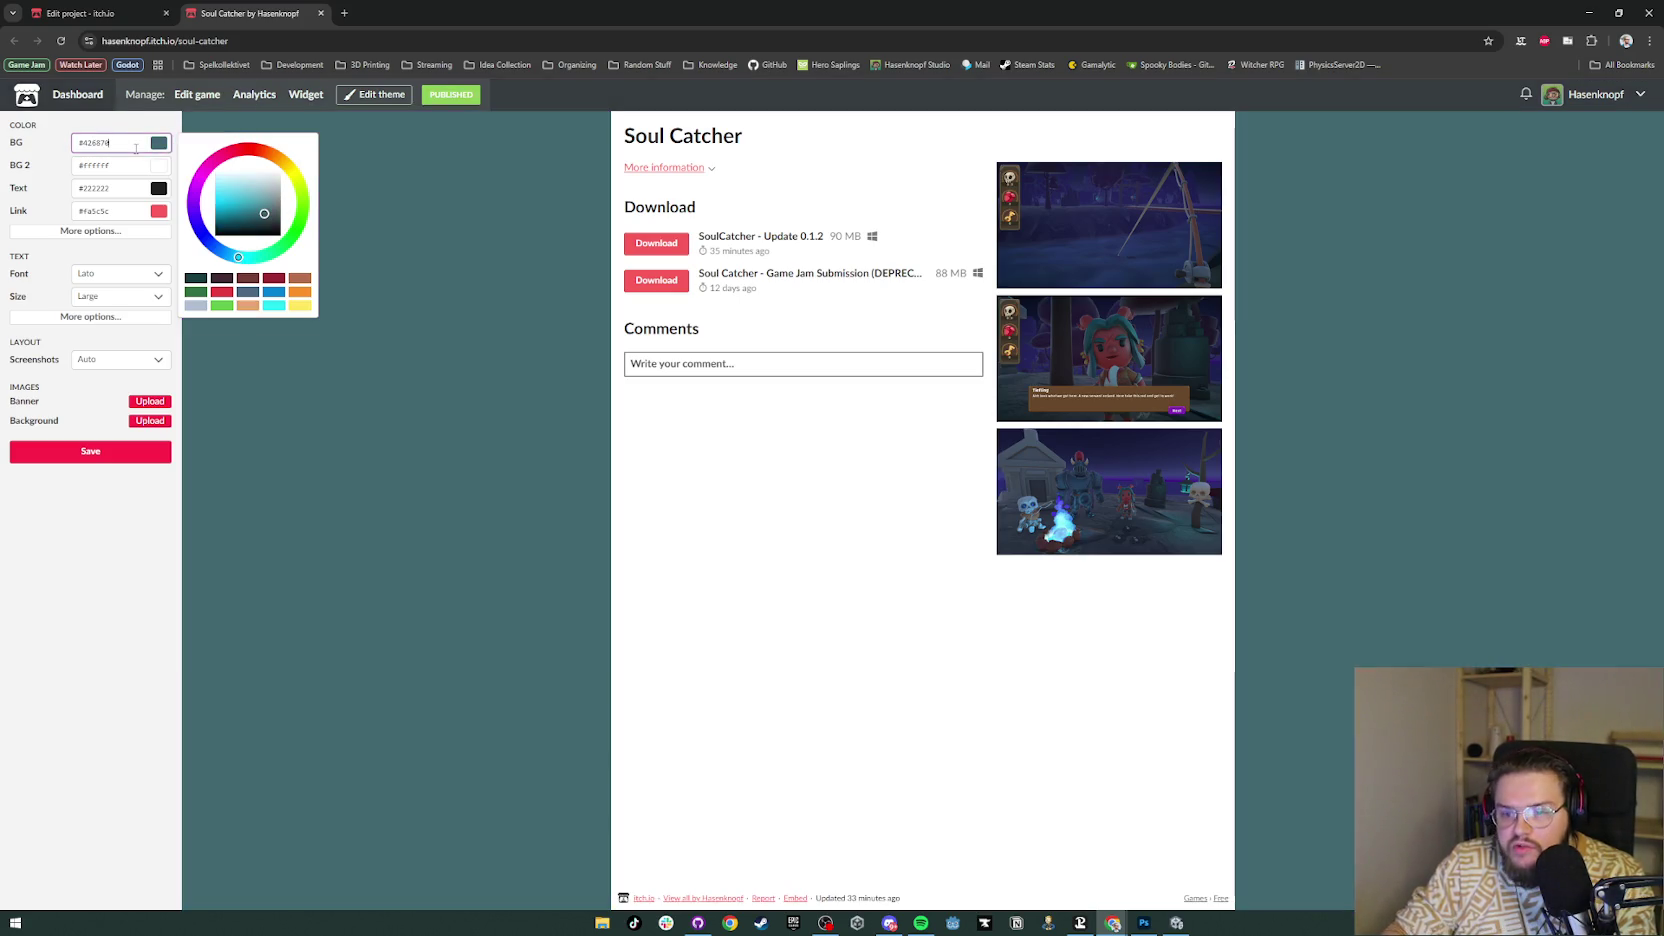
{"action": "double_click", "coordinate": [139, 143]}
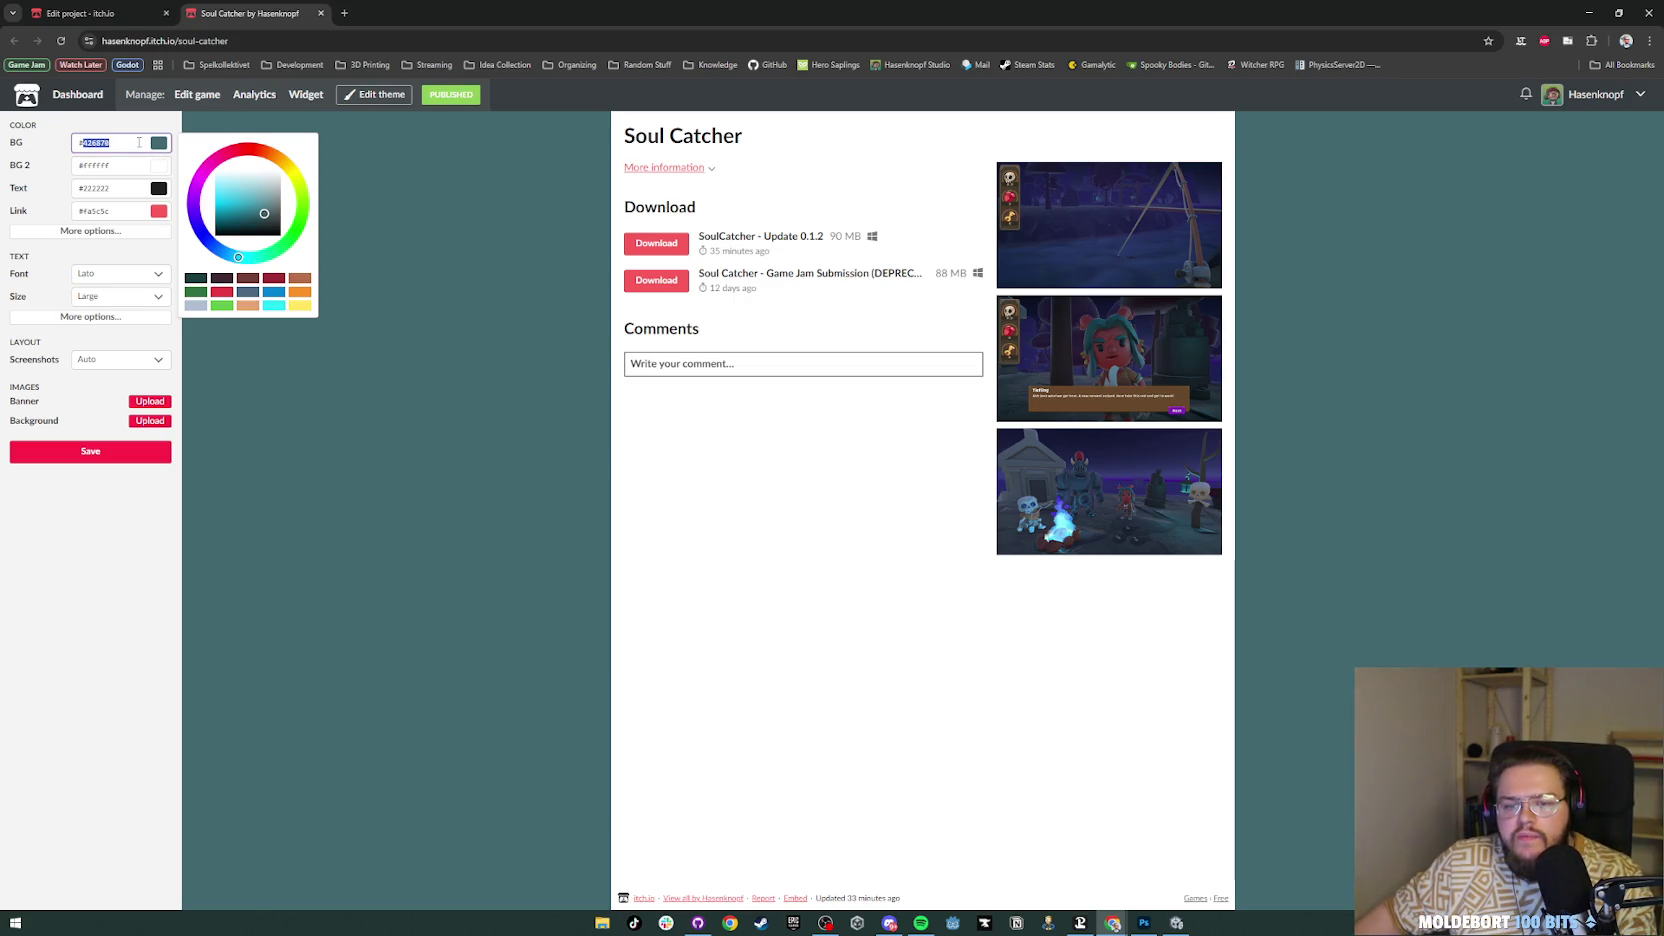
{"action": "key", "text": "alt+Tab"}
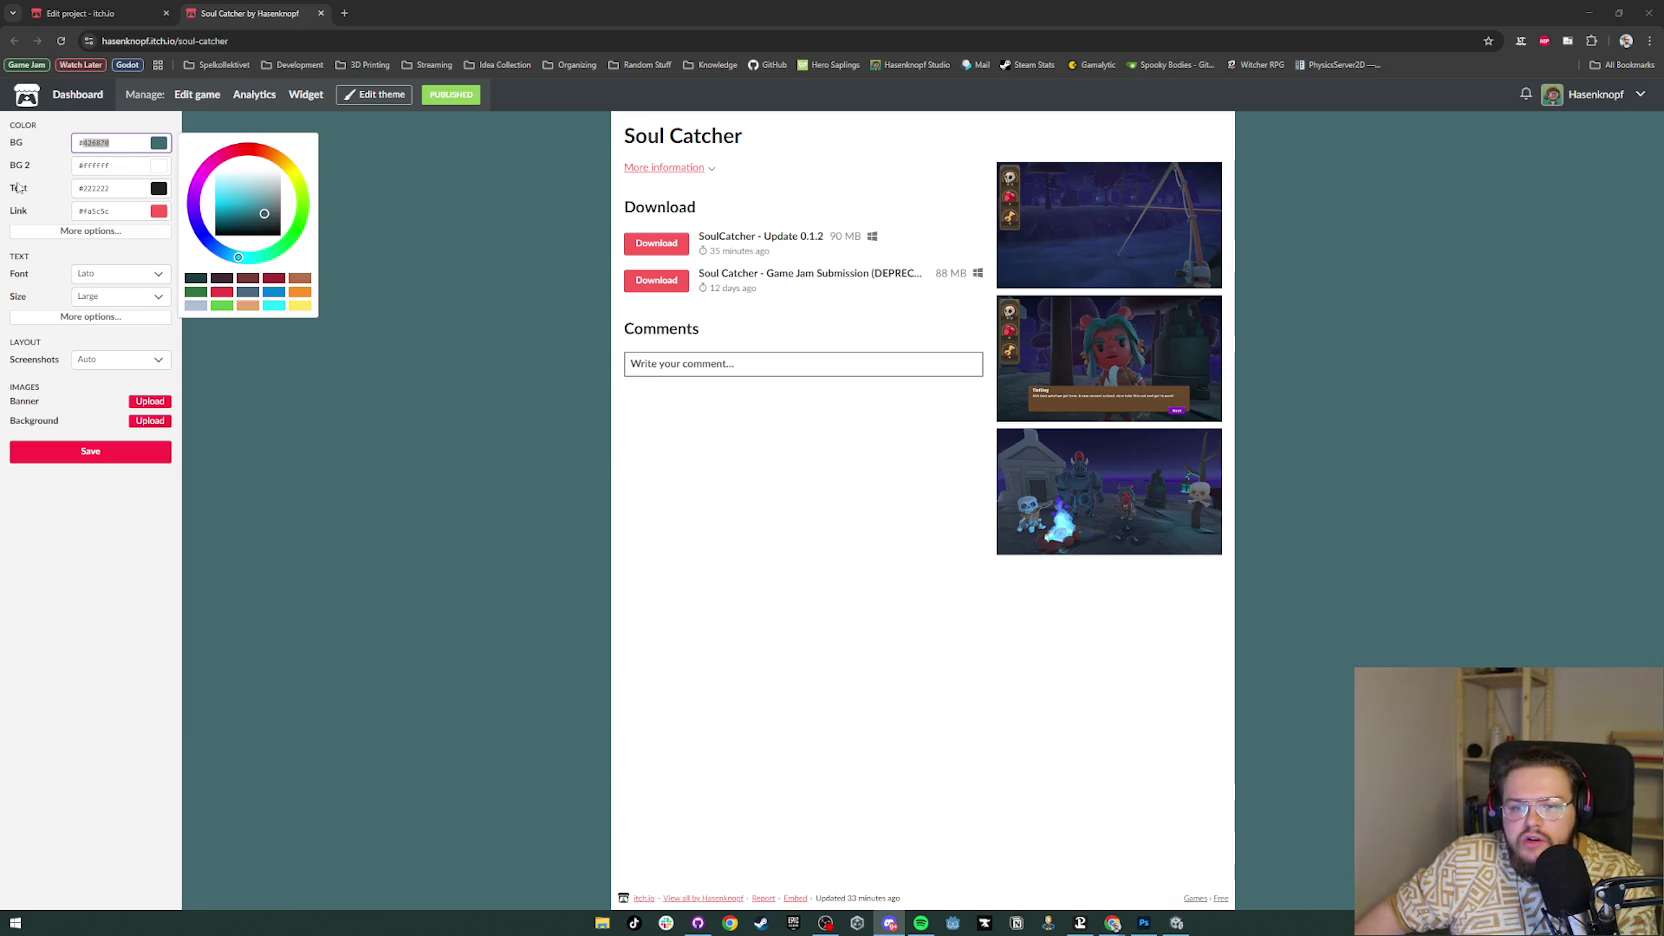
{"action": "double_click", "coordinate": [132, 171]}
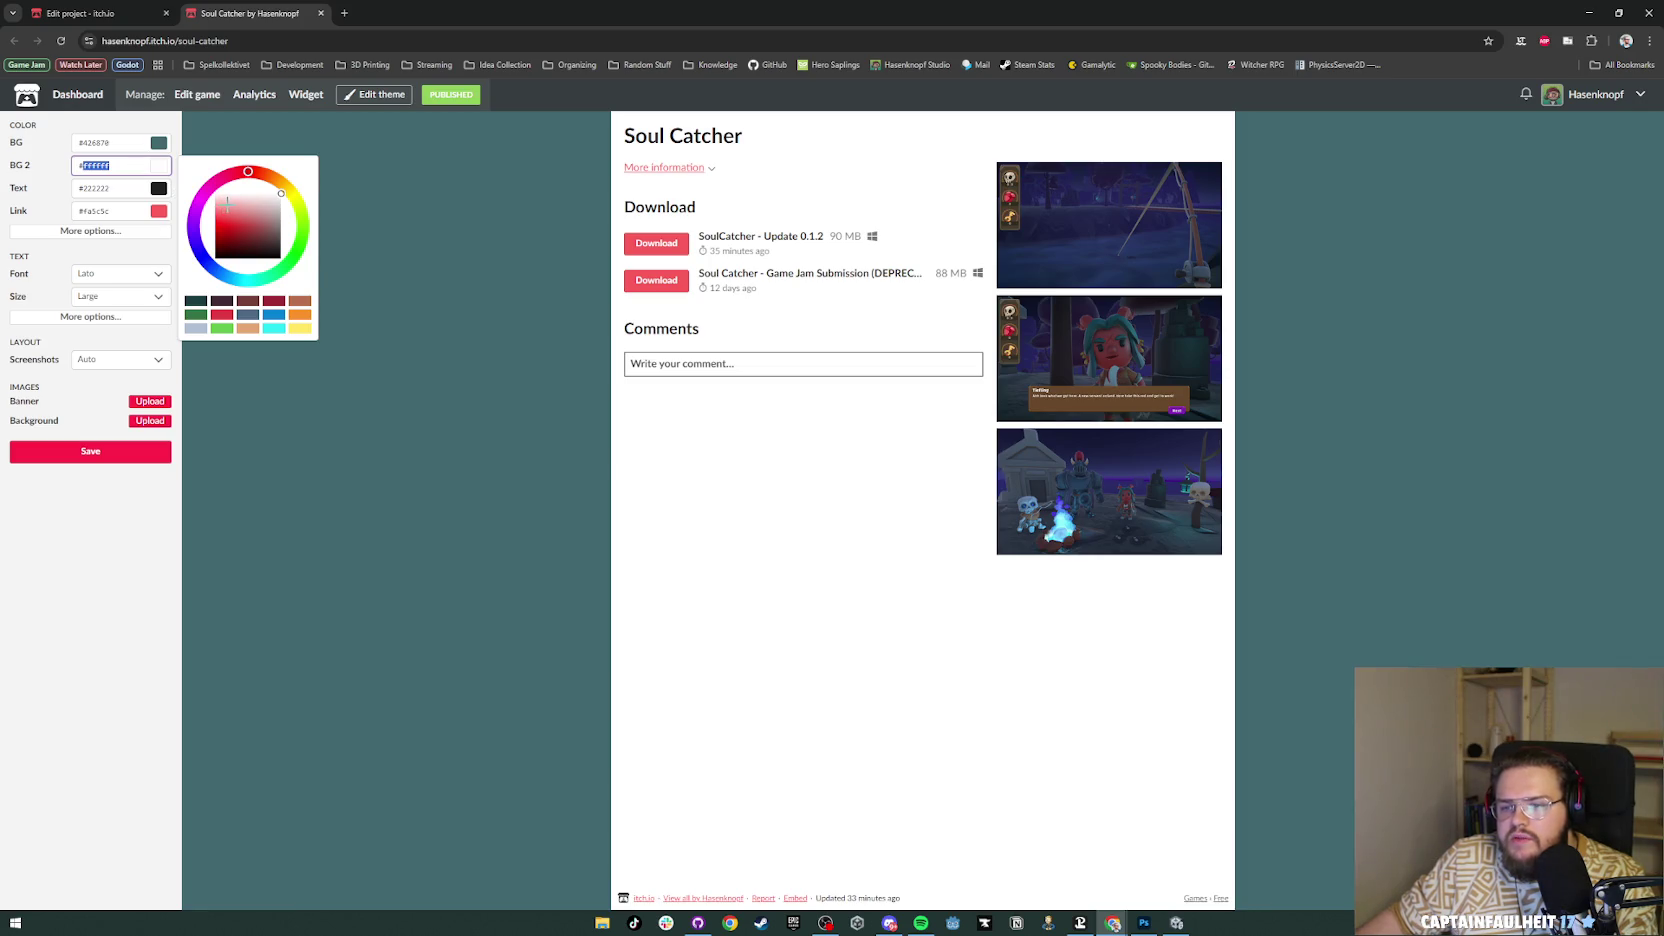
{"action": "type", "text": "#426870"}
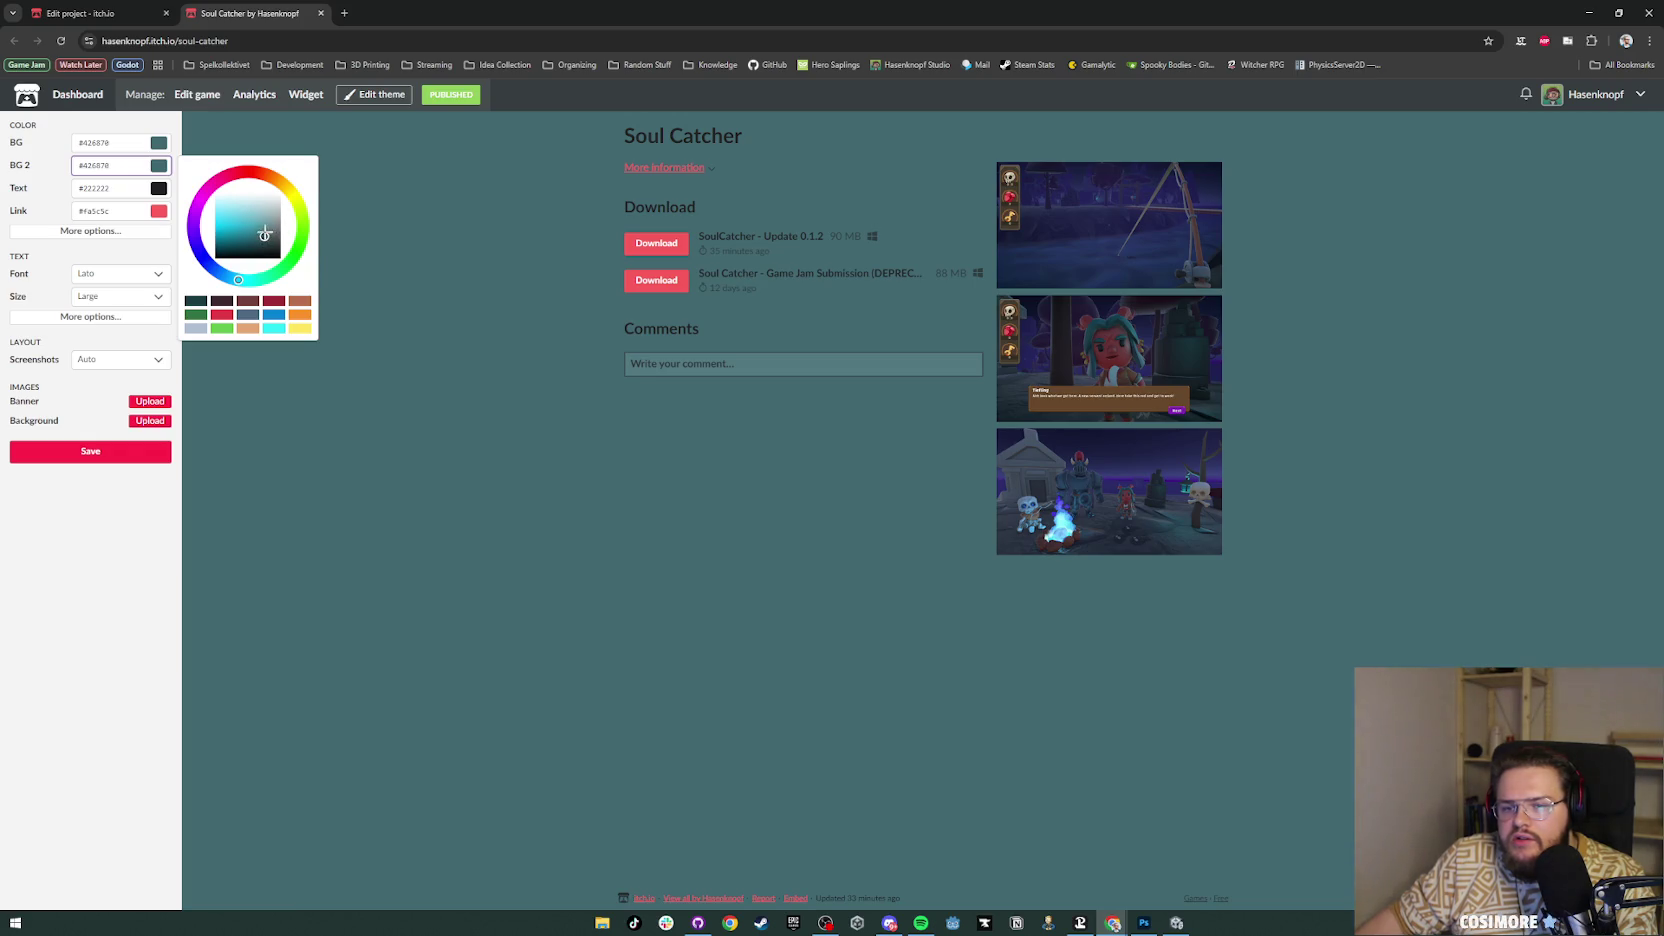
{"action": "left_click", "coordinate": [263, 230]}
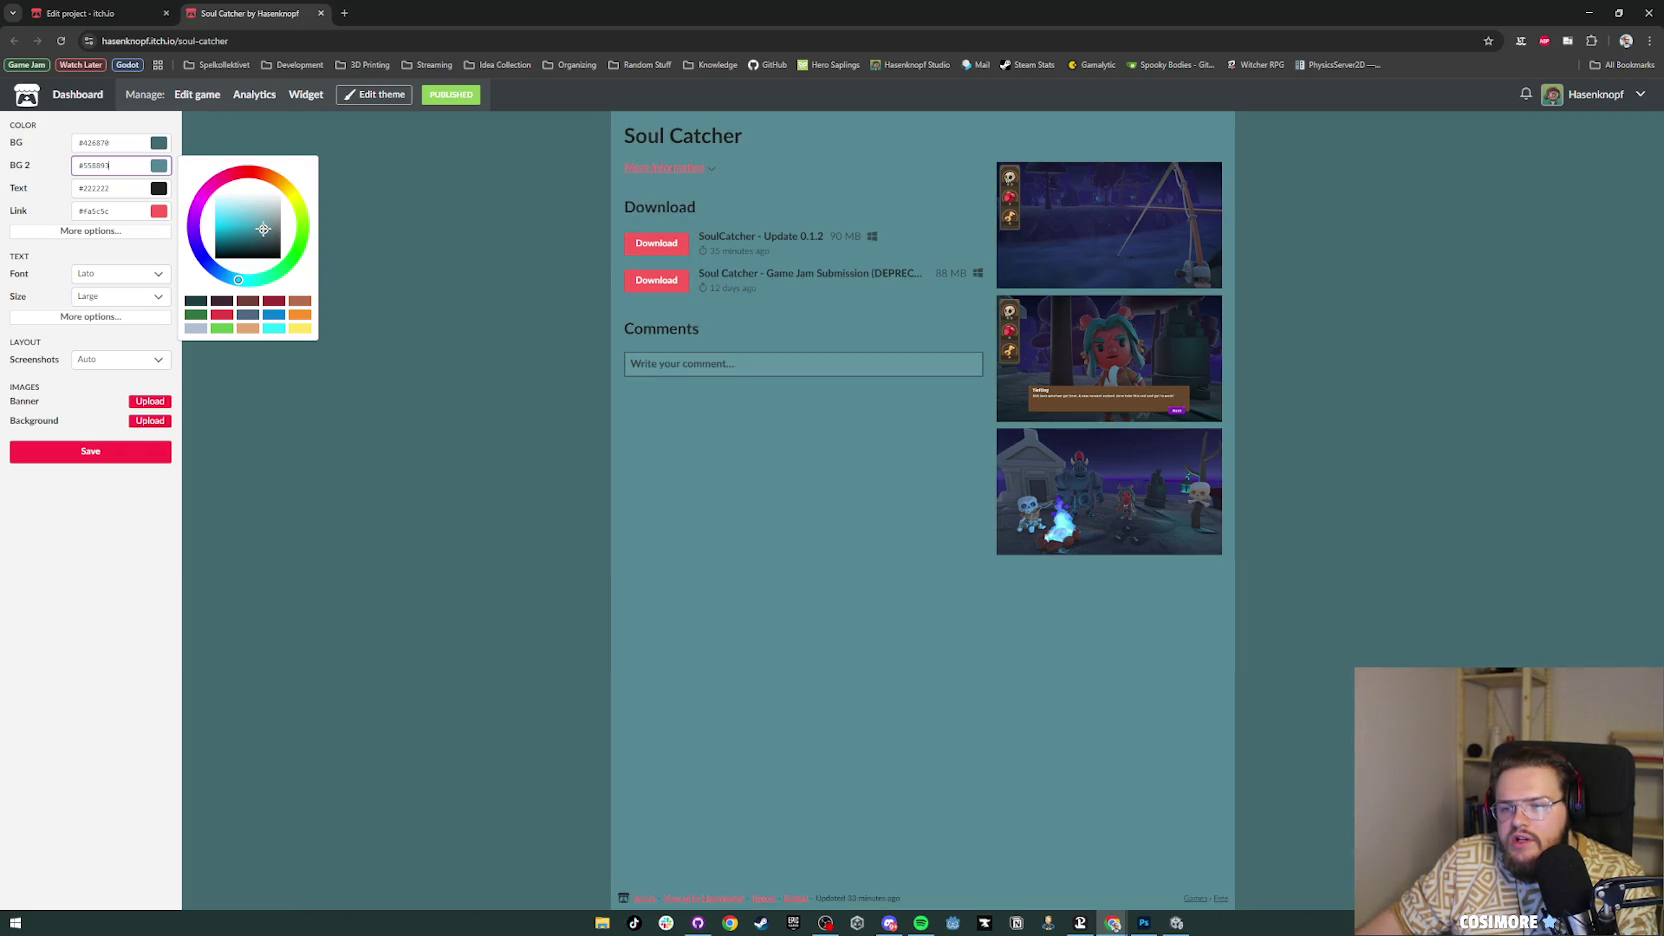
{"action": "left_click", "coordinate": [676, 494]}
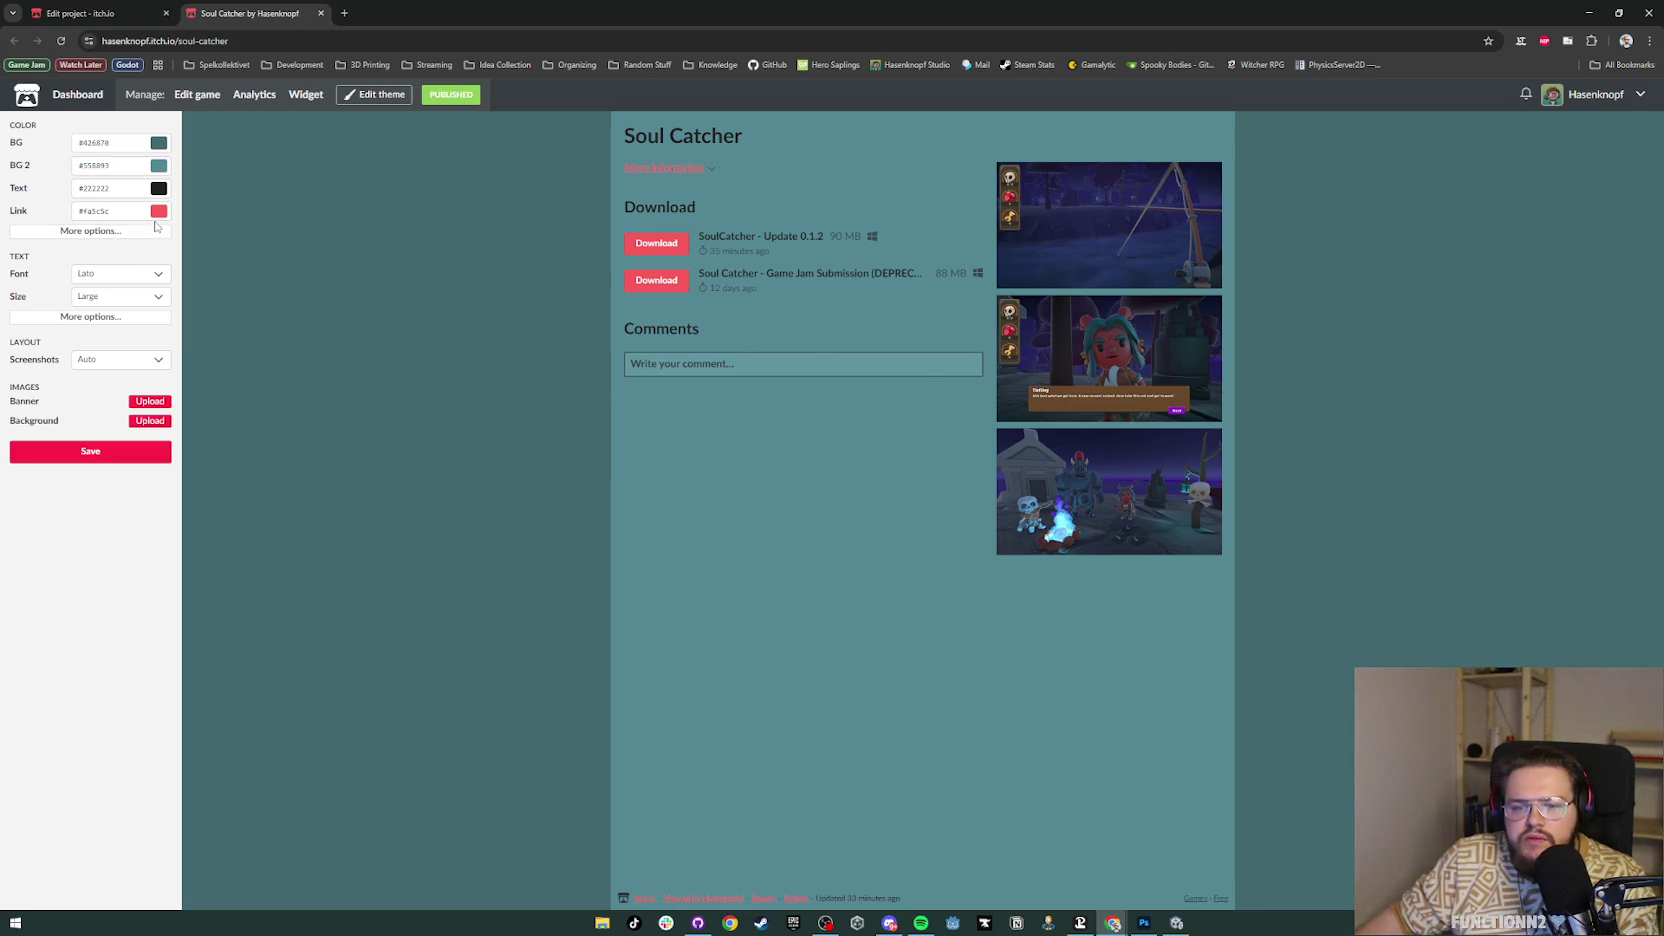
Step: Change the theme's link colour to bright cyan
{"action": "left_click", "coordinate": [115, 211]}
{"action": "key", "text": "ctrl+a"}
{"action": "type", "text": "#426870"}
{"action": "left_click", "coordinate": [230, 268]}
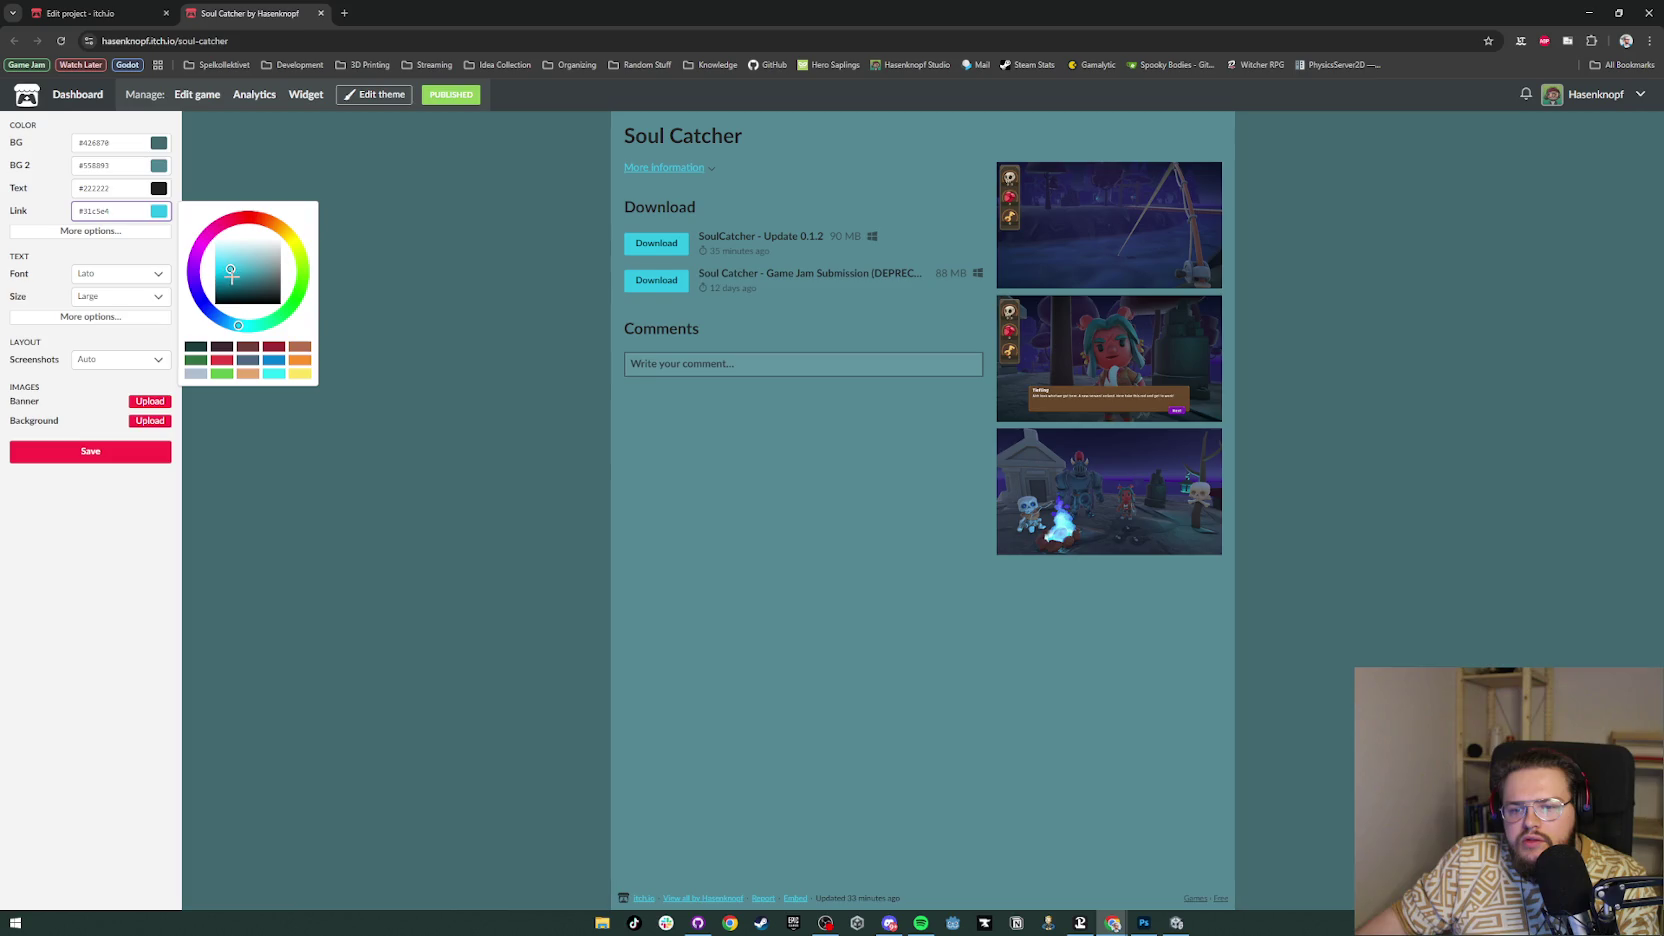
{"action": "left_click_drag", "start_coordinate": [230, 270], "coordinate": [232, 277]}
{"action": "left_click", "coordinate": [271, 361]}
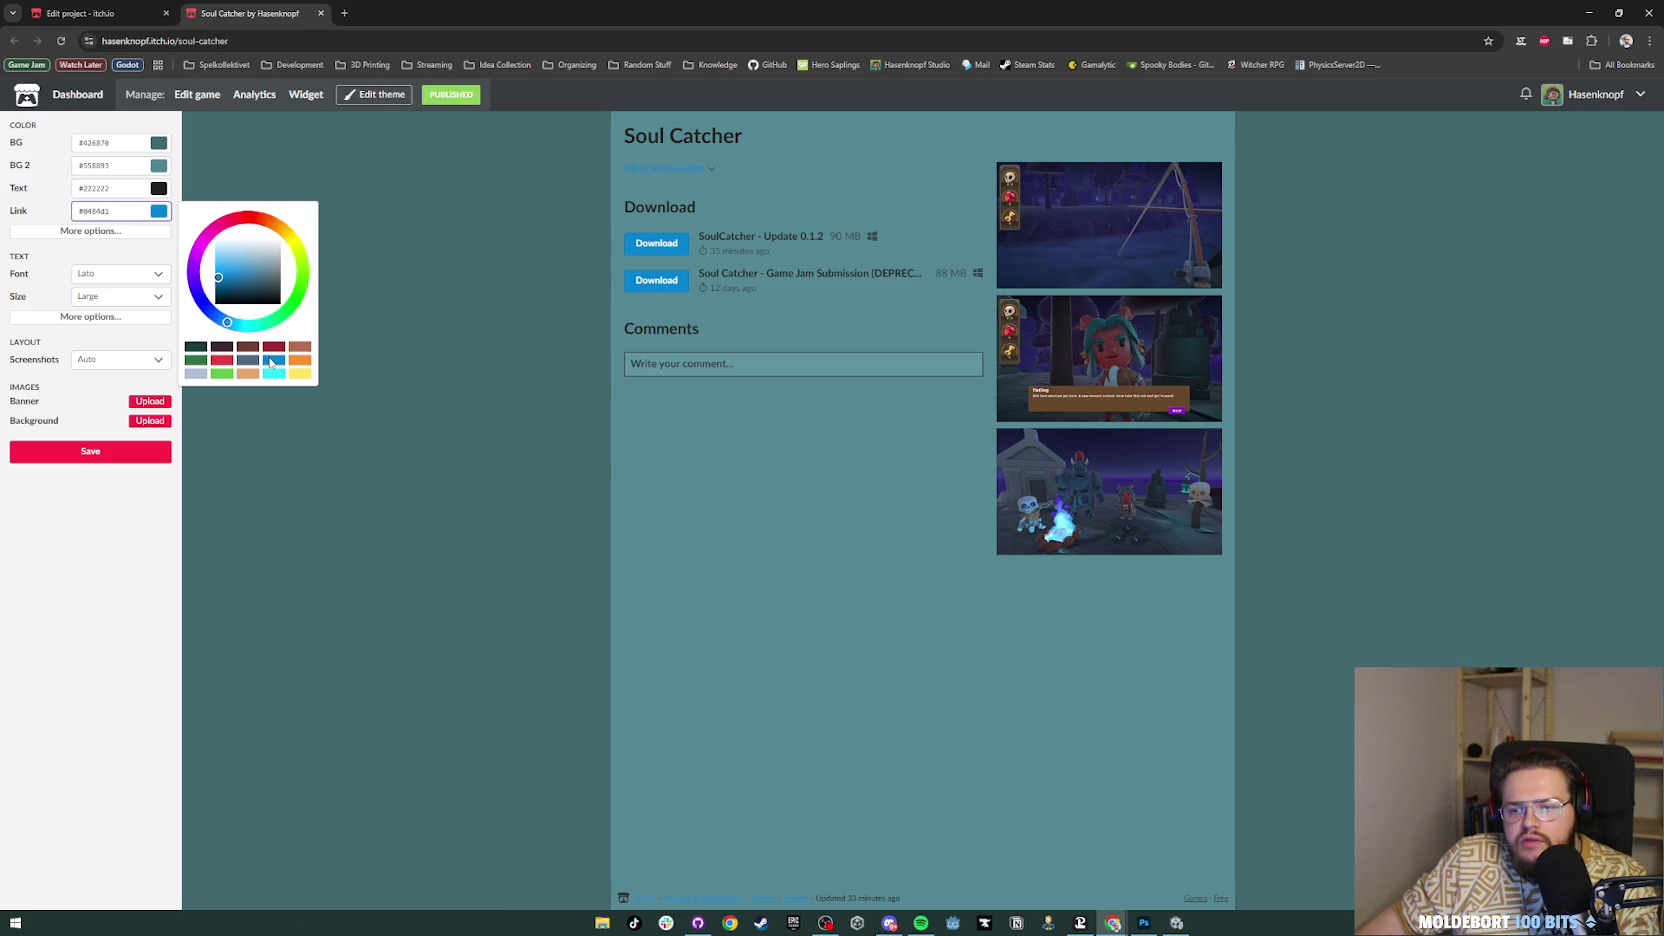
{"action": "left_click", "coordinate": [275, 375]}
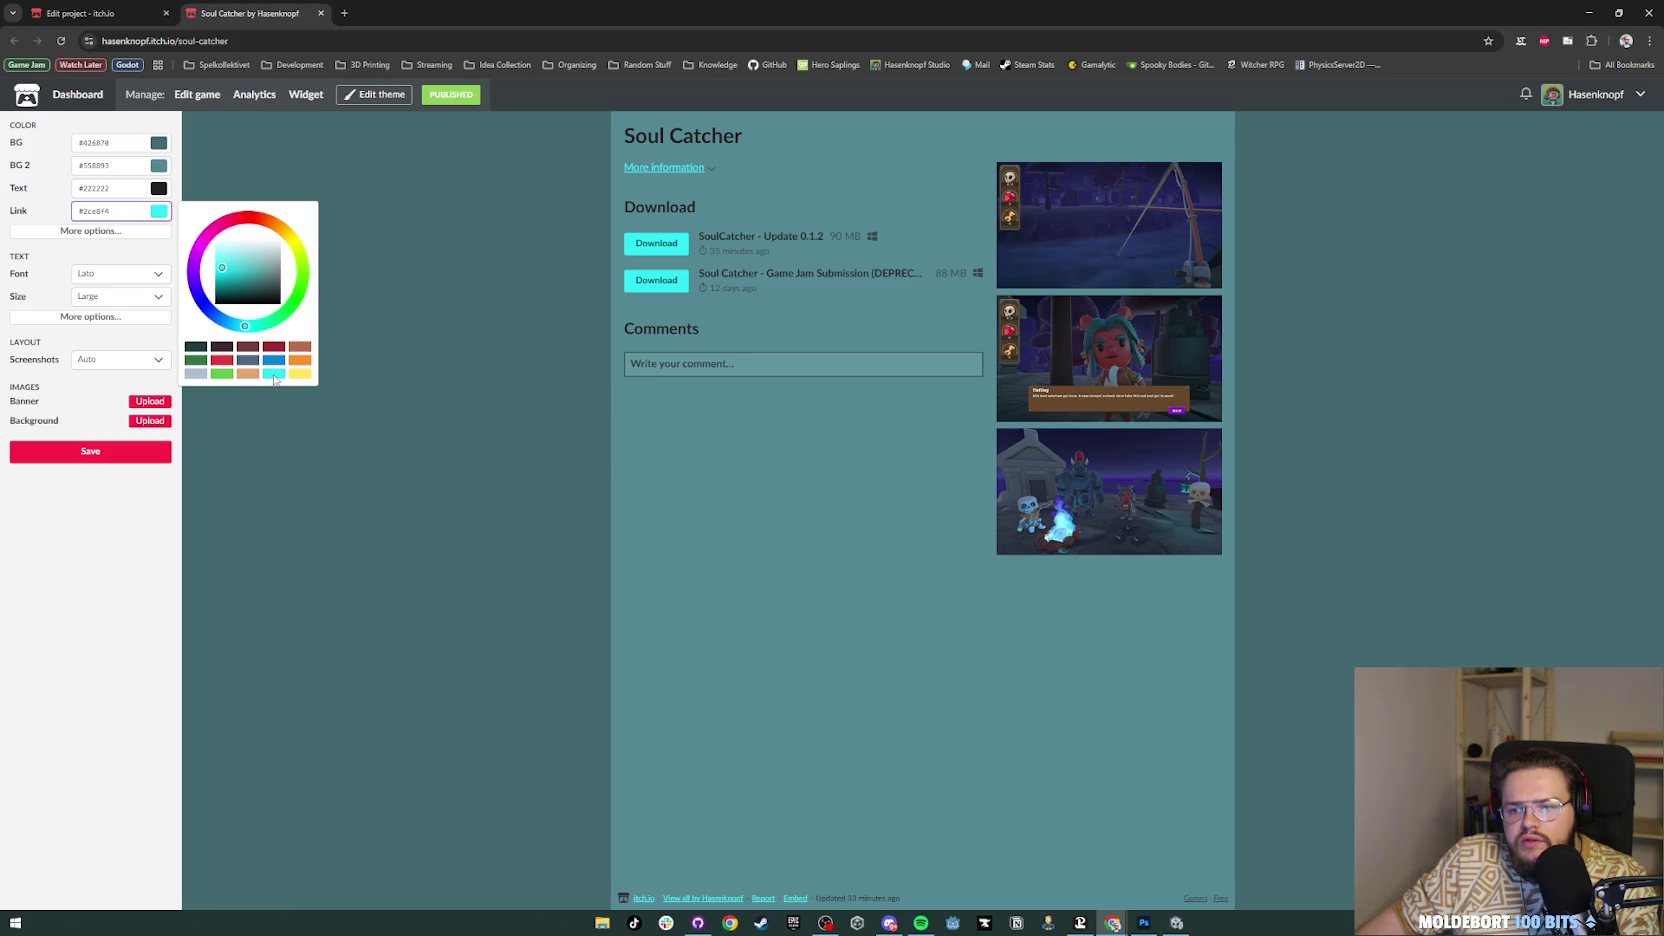
{"action": "left_click", "coordinate": [400, 396]}
Step: Save the theme, close the theme editor and dismiss the recently updated notice
{"action": "left_click", "coordinate": [140, 452]}
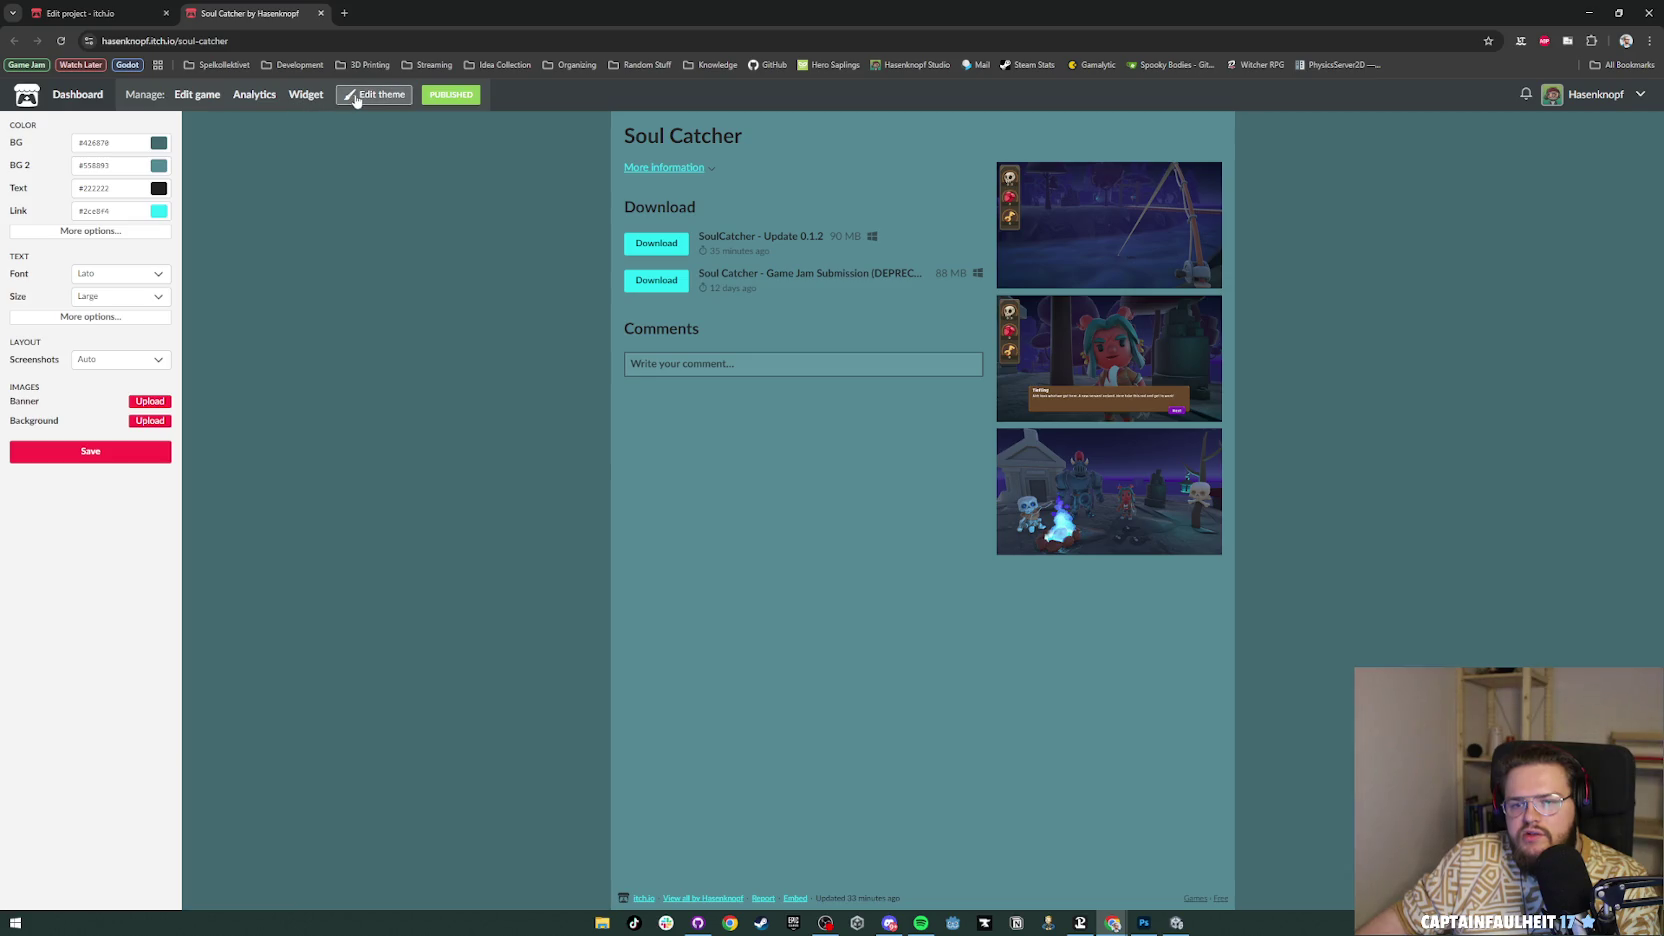
{"action": "left_click", "coordinate": [355, 100]}
{"action": "left_click", "coordinate": [1036, 164]}
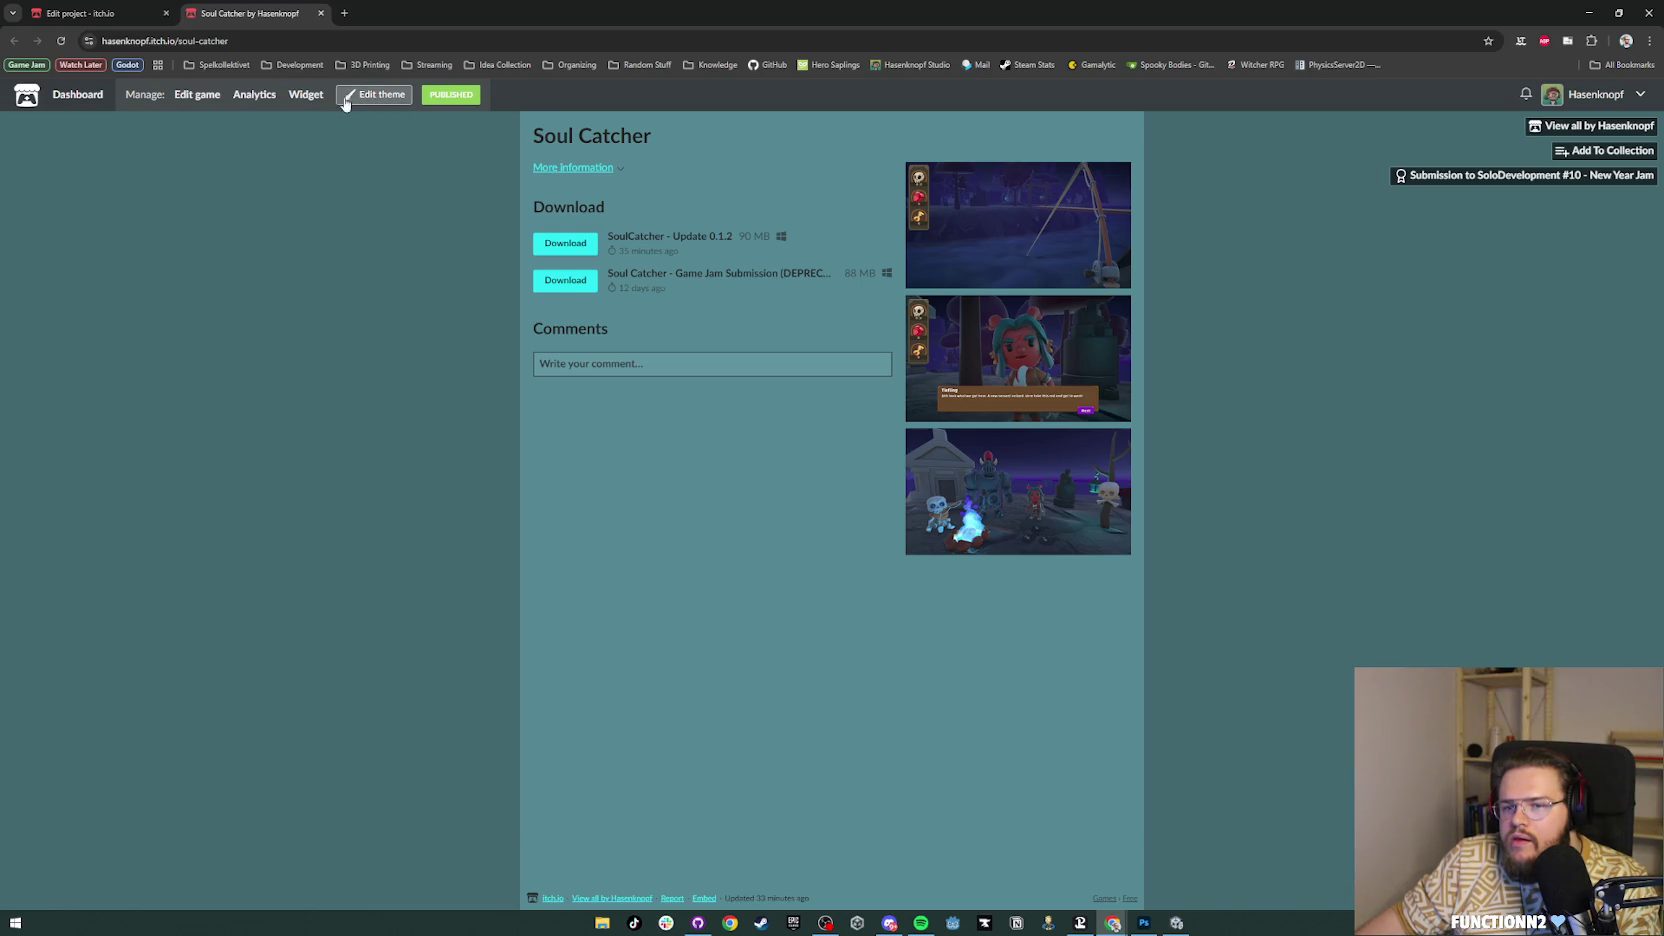
Step: Replace 'Game Jam Submission' with 'Jam Version' in the second upload's name, then view the page
{"action": "left_click", "coordinate": [180, 98]}
{"action": "scroll", "coordinate": [684, 467], "scroll_direction": "down", "scroll_amount": 13}
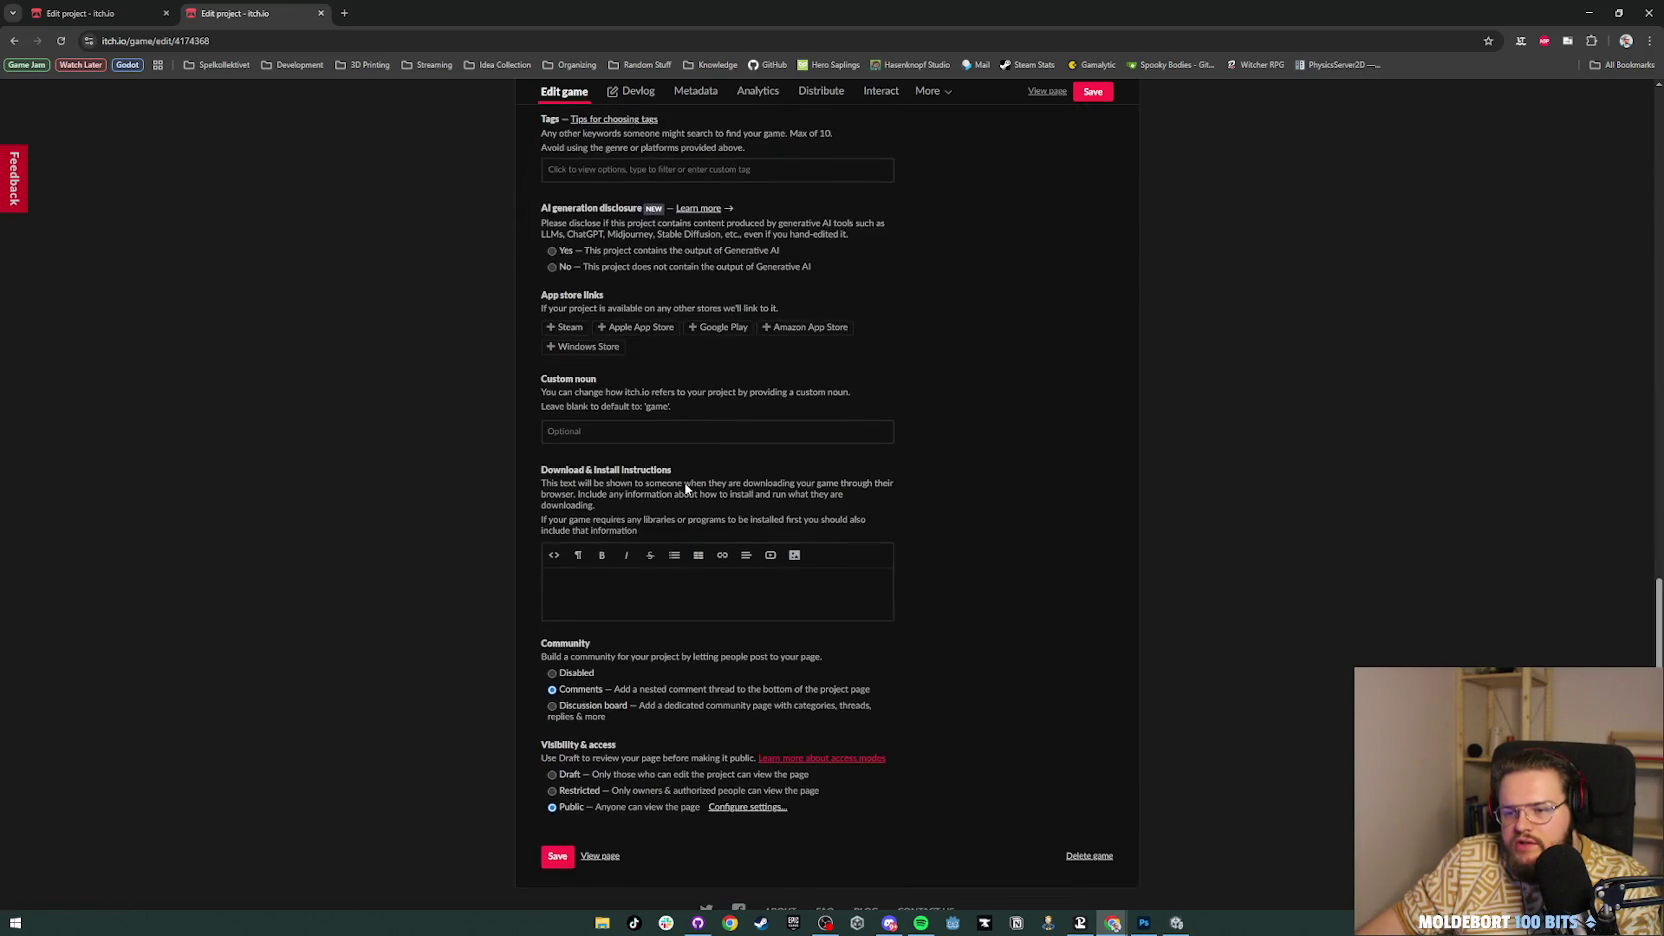
{"action": "scroll", "coordinate": [686, 488], "scroll_direction": "up", "scroll_amount": 10}
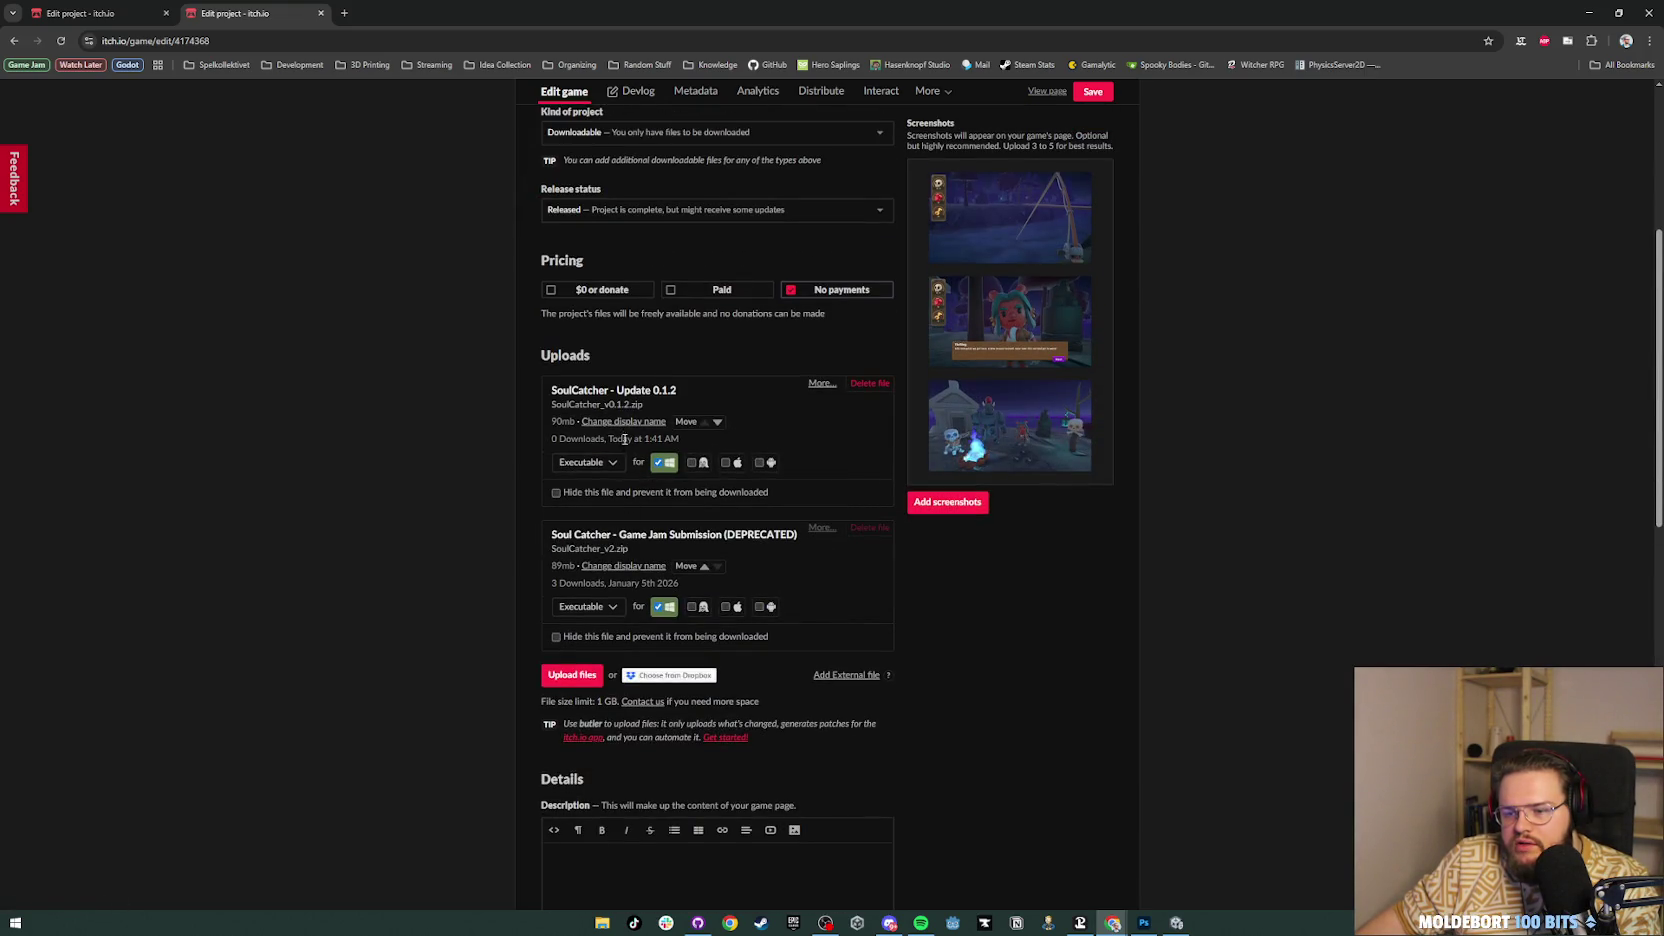
{"action": "left_click", "coordinate": [636, 566]}
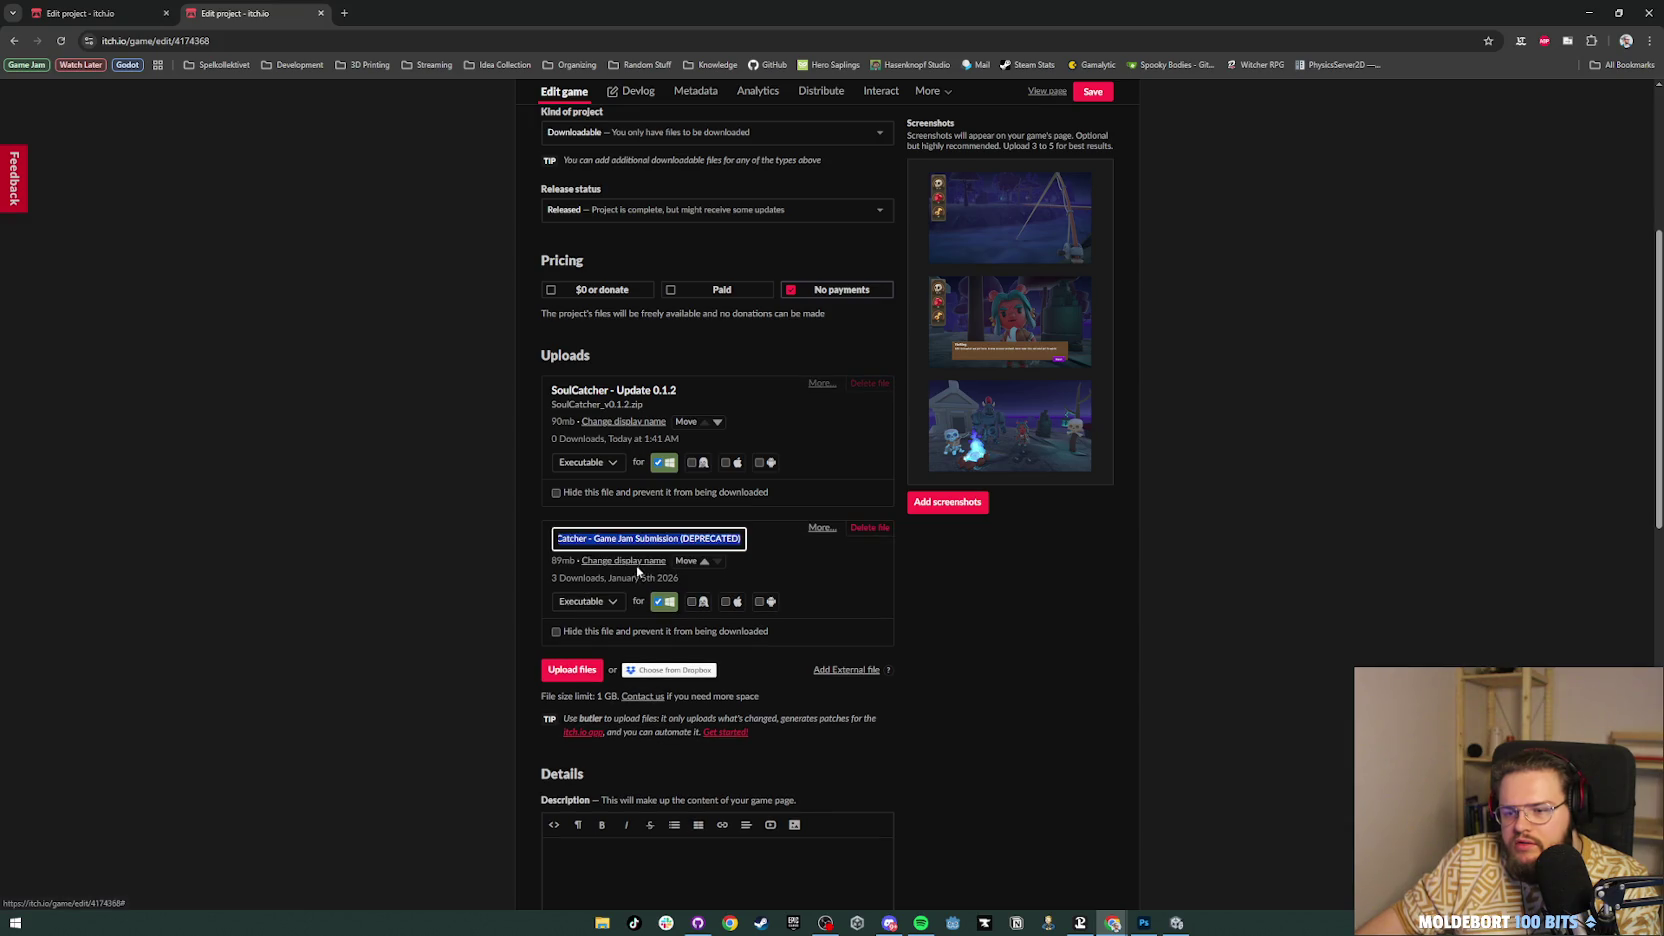
{"action": "double_click", "coordinate": [660, 539]}
{"action": "key", "text": "BackSpace"}
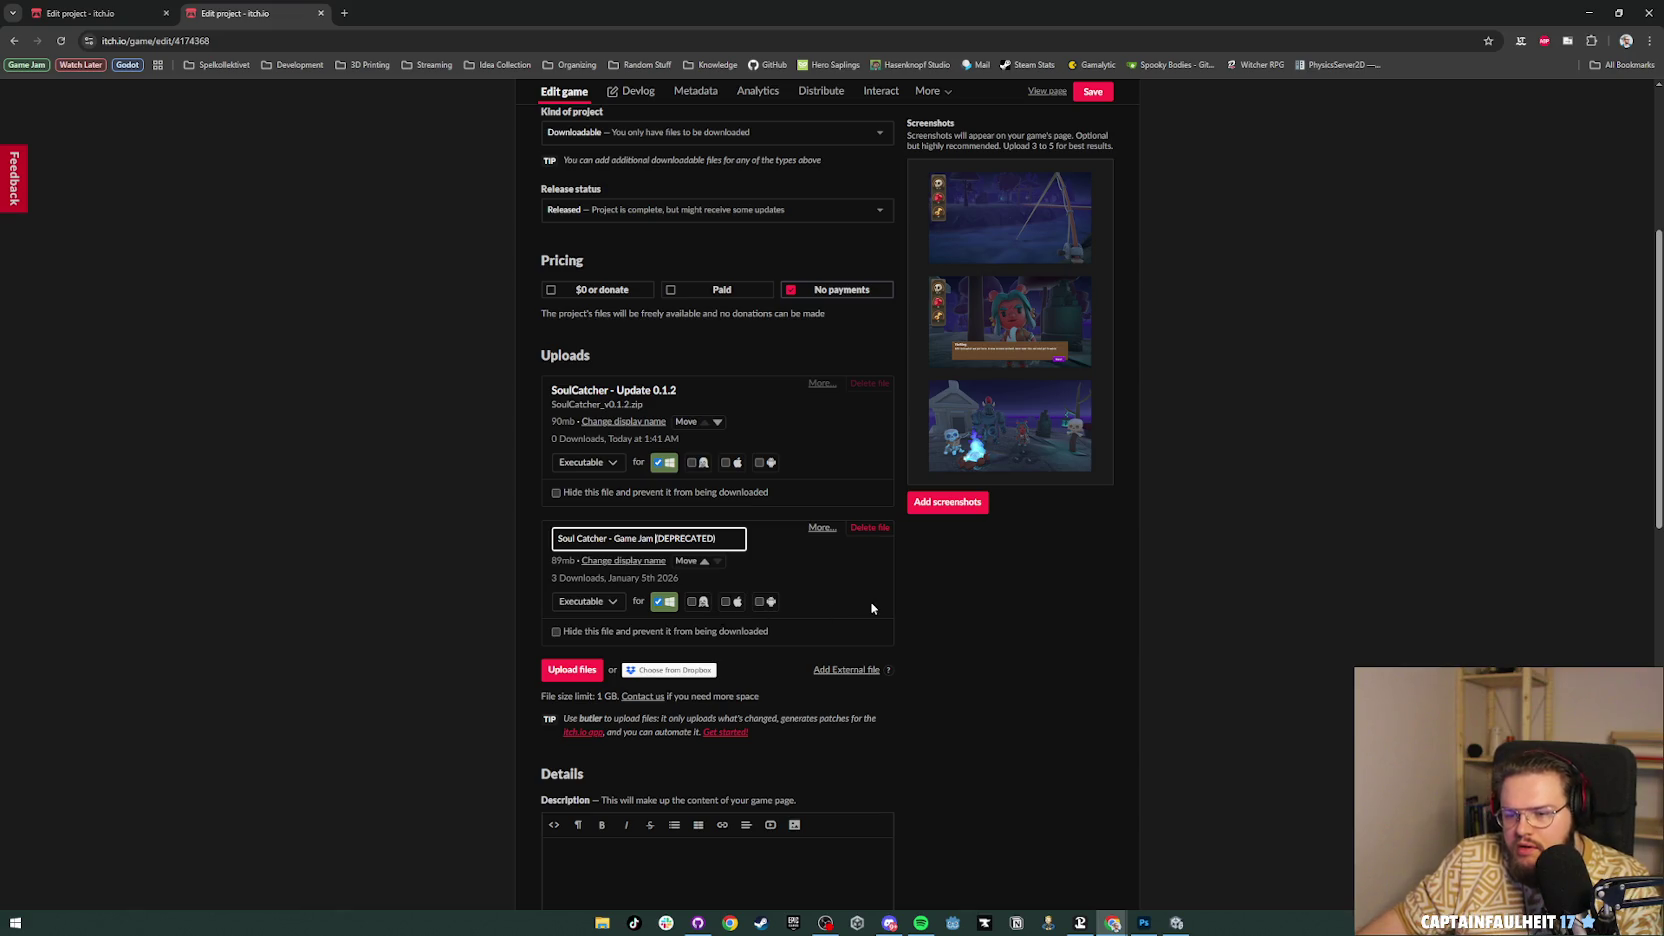
{"action": "key", "text": "ctrl+BackSpace"}
{"action": "key", "text": "ctrl+BackSpace"}
{"action": "type", "text": "Jam Version"}
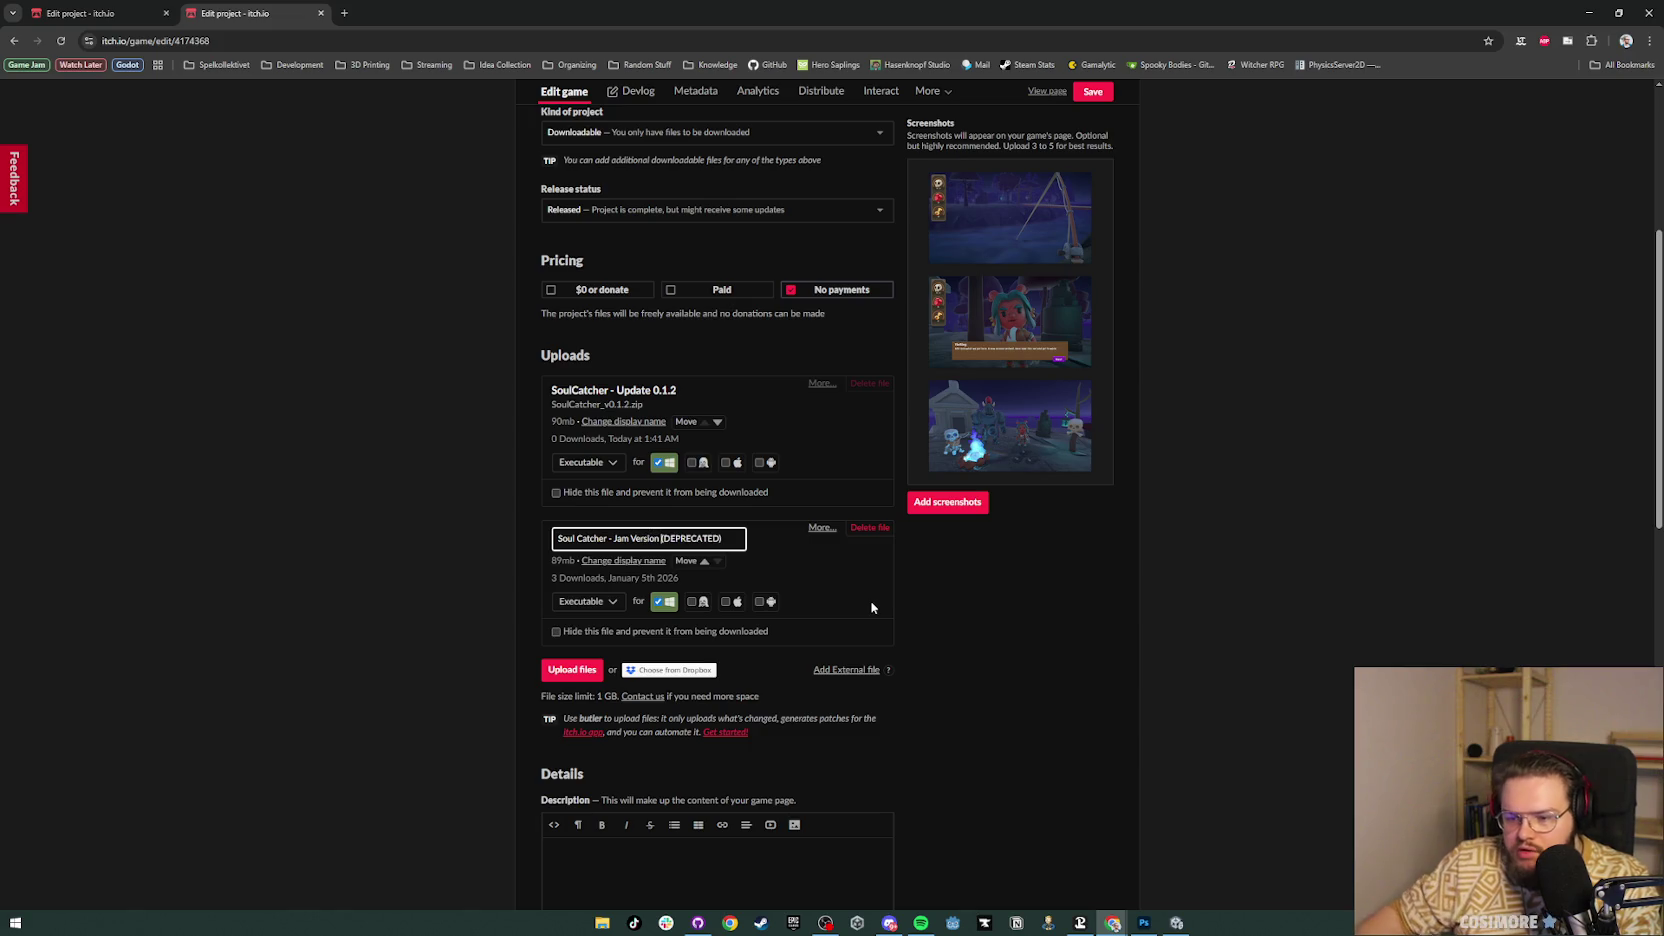
{"action": "left_click", "coordinate": [915, 601]}
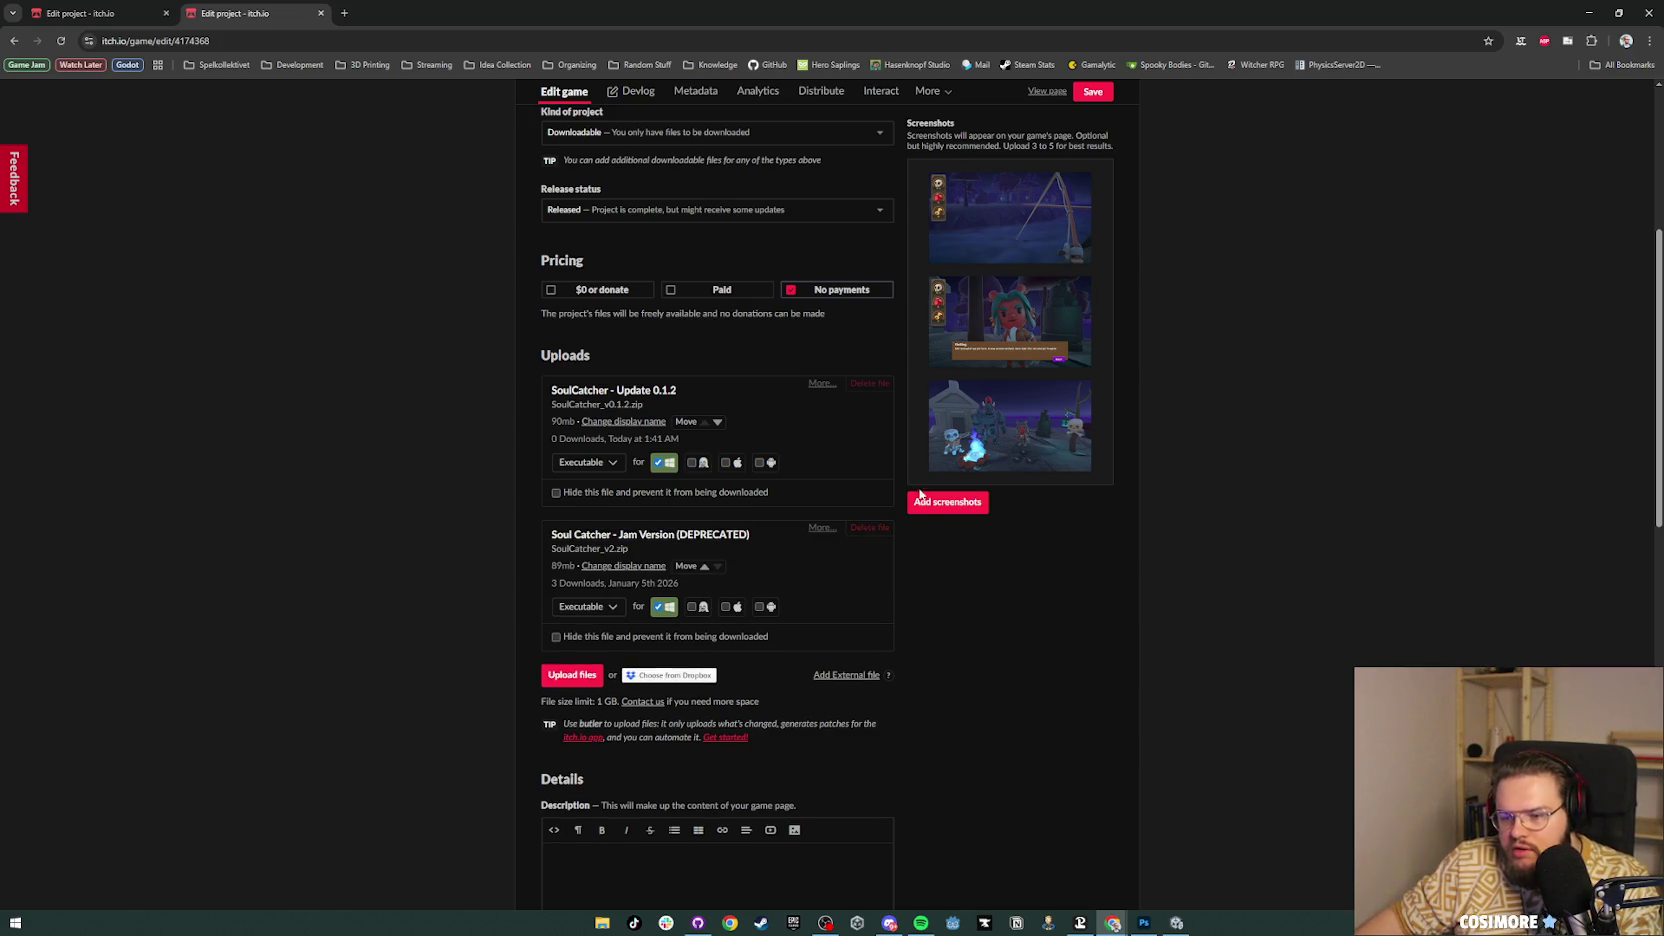
{"action": "left_click", "coordinate": [1047, 91]}
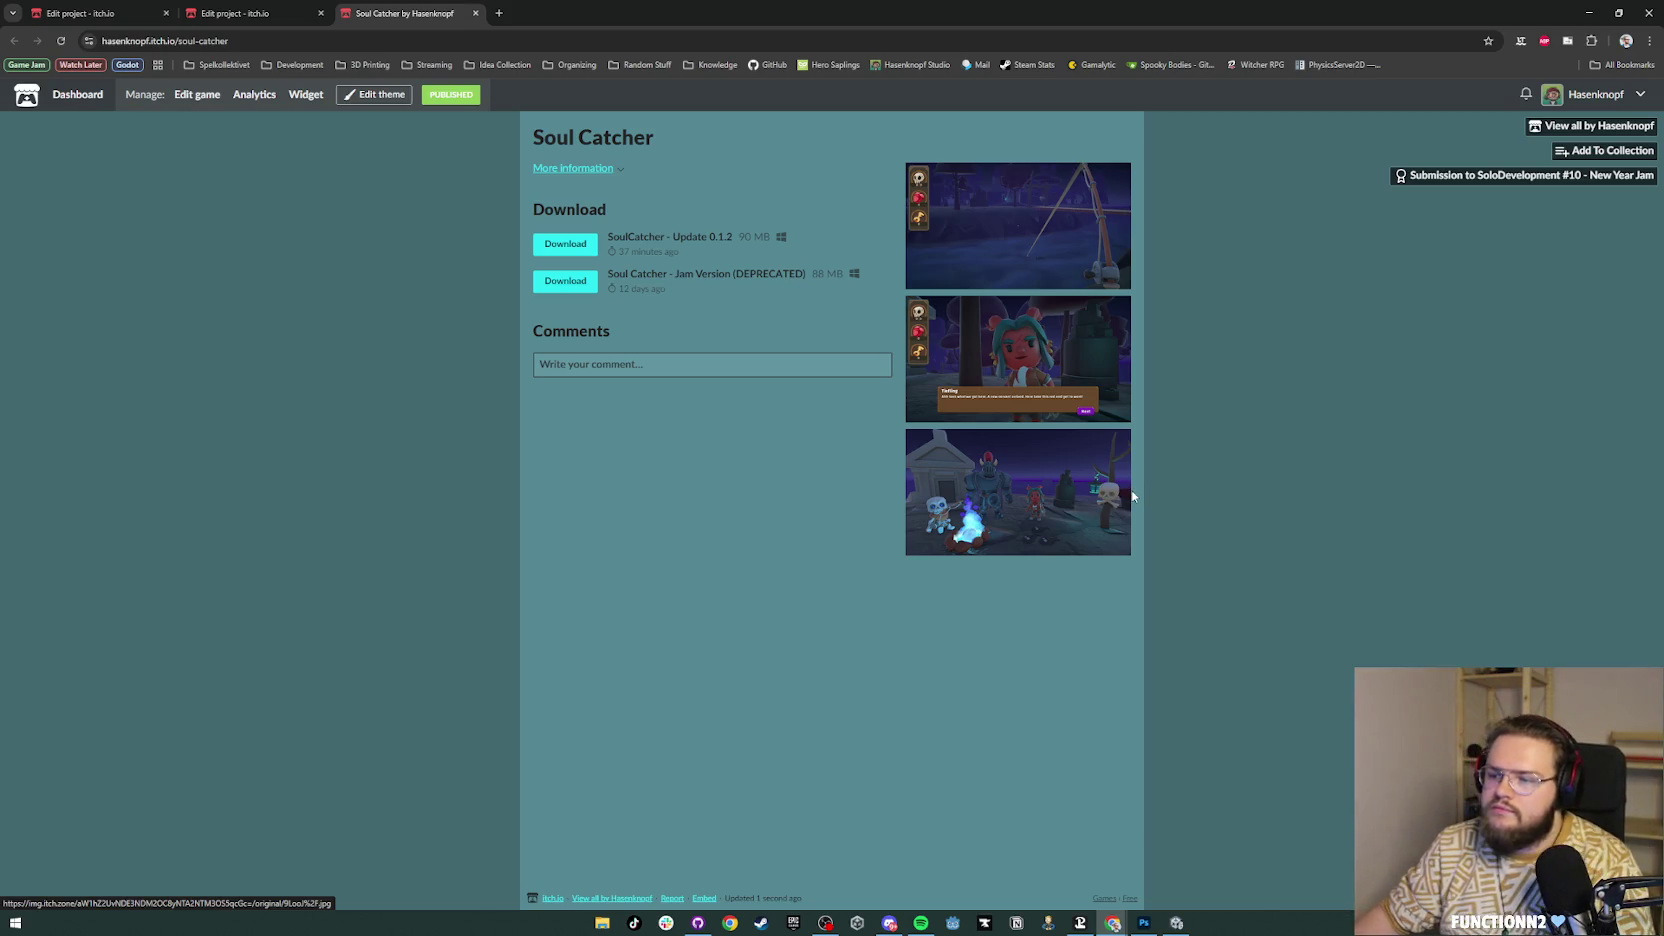
Step: Page through all three screenshots in the lightbox, then return to the Edit project tab
{"action": "left_click", "coordinate": [1010, 234]}
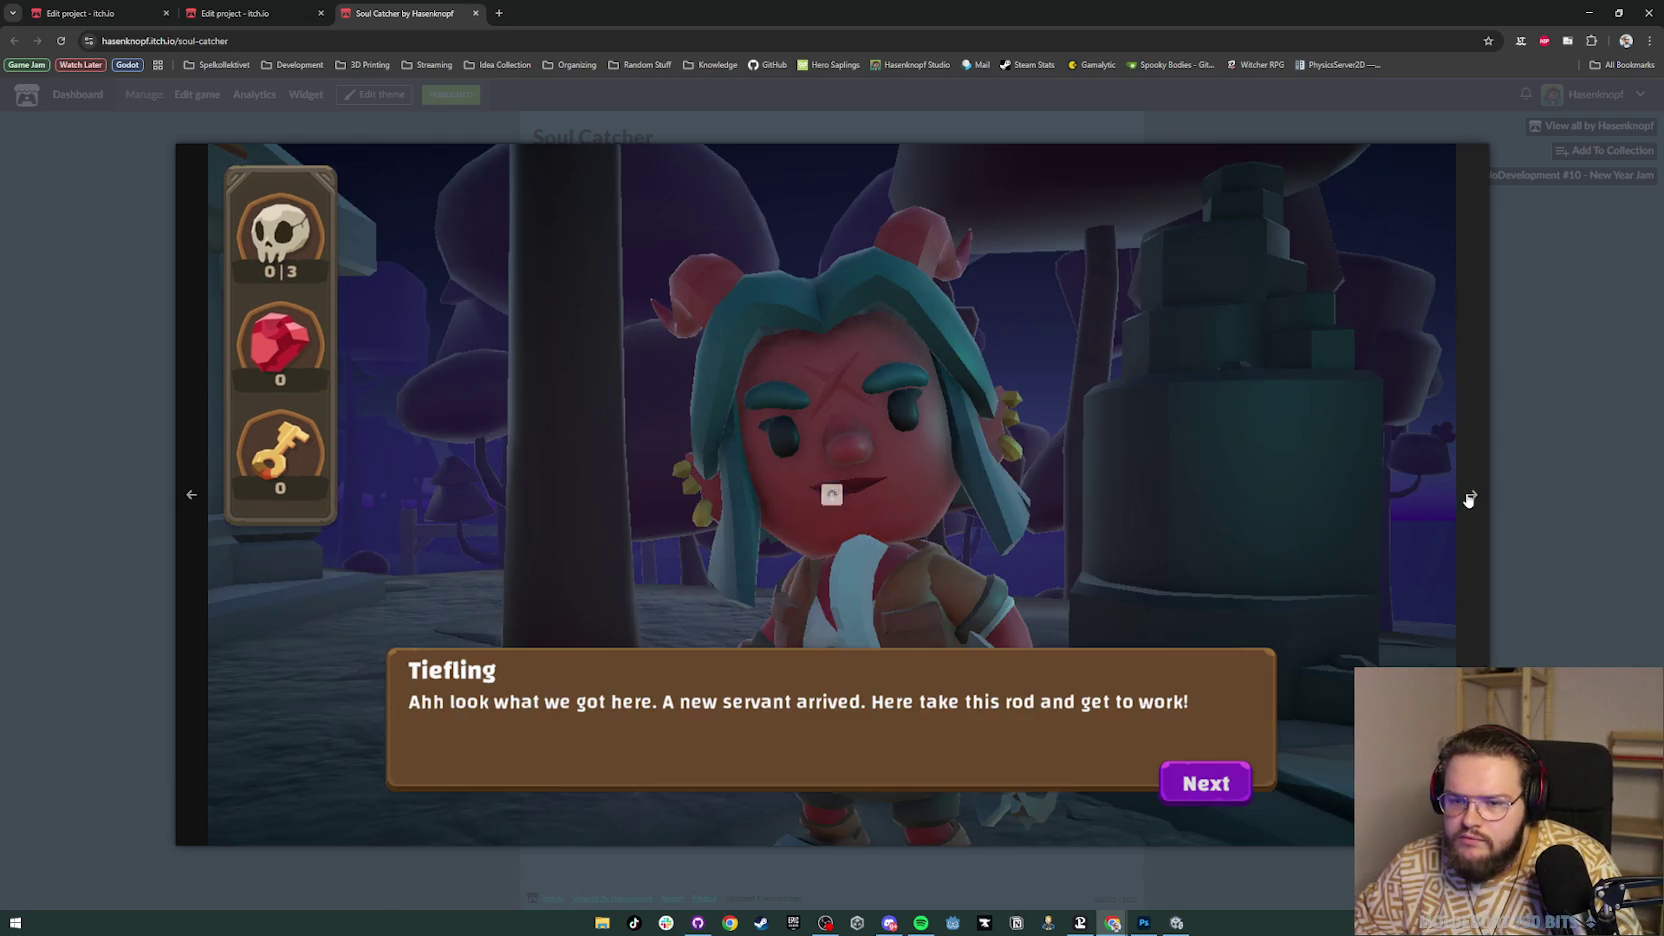
{"action": "left_click", "coordinate": [1469, 499]}
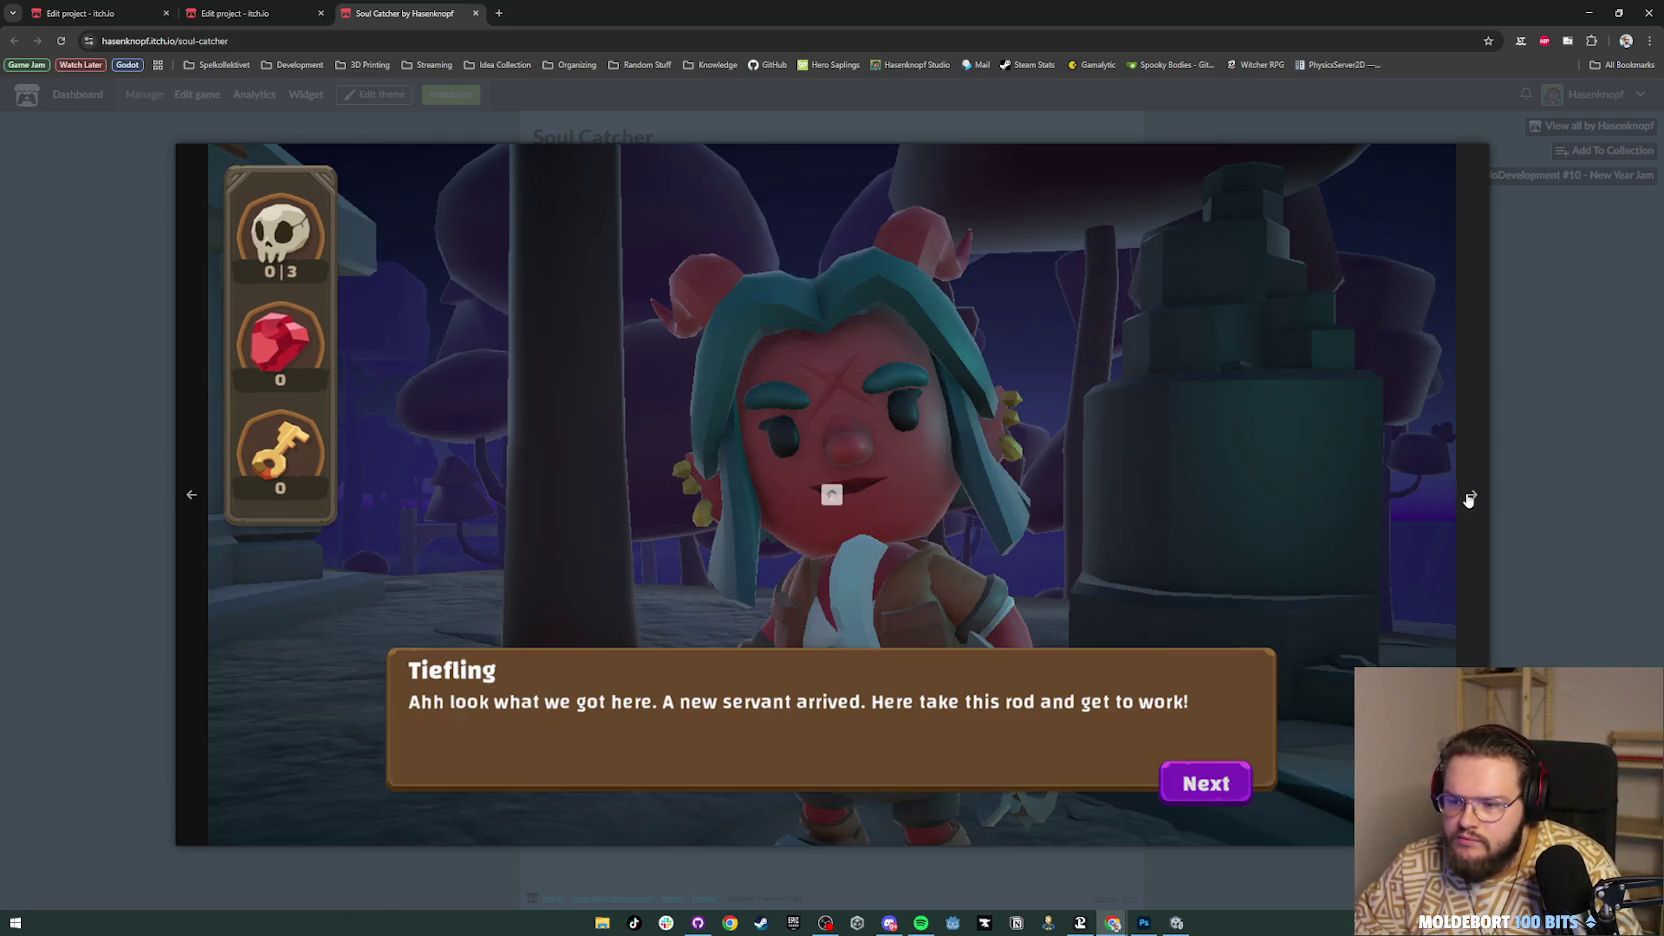
{"action": "left_click", "coordinate": [1469, 499]}
{"action": "left_click", "coordinate": [1509, 456]}
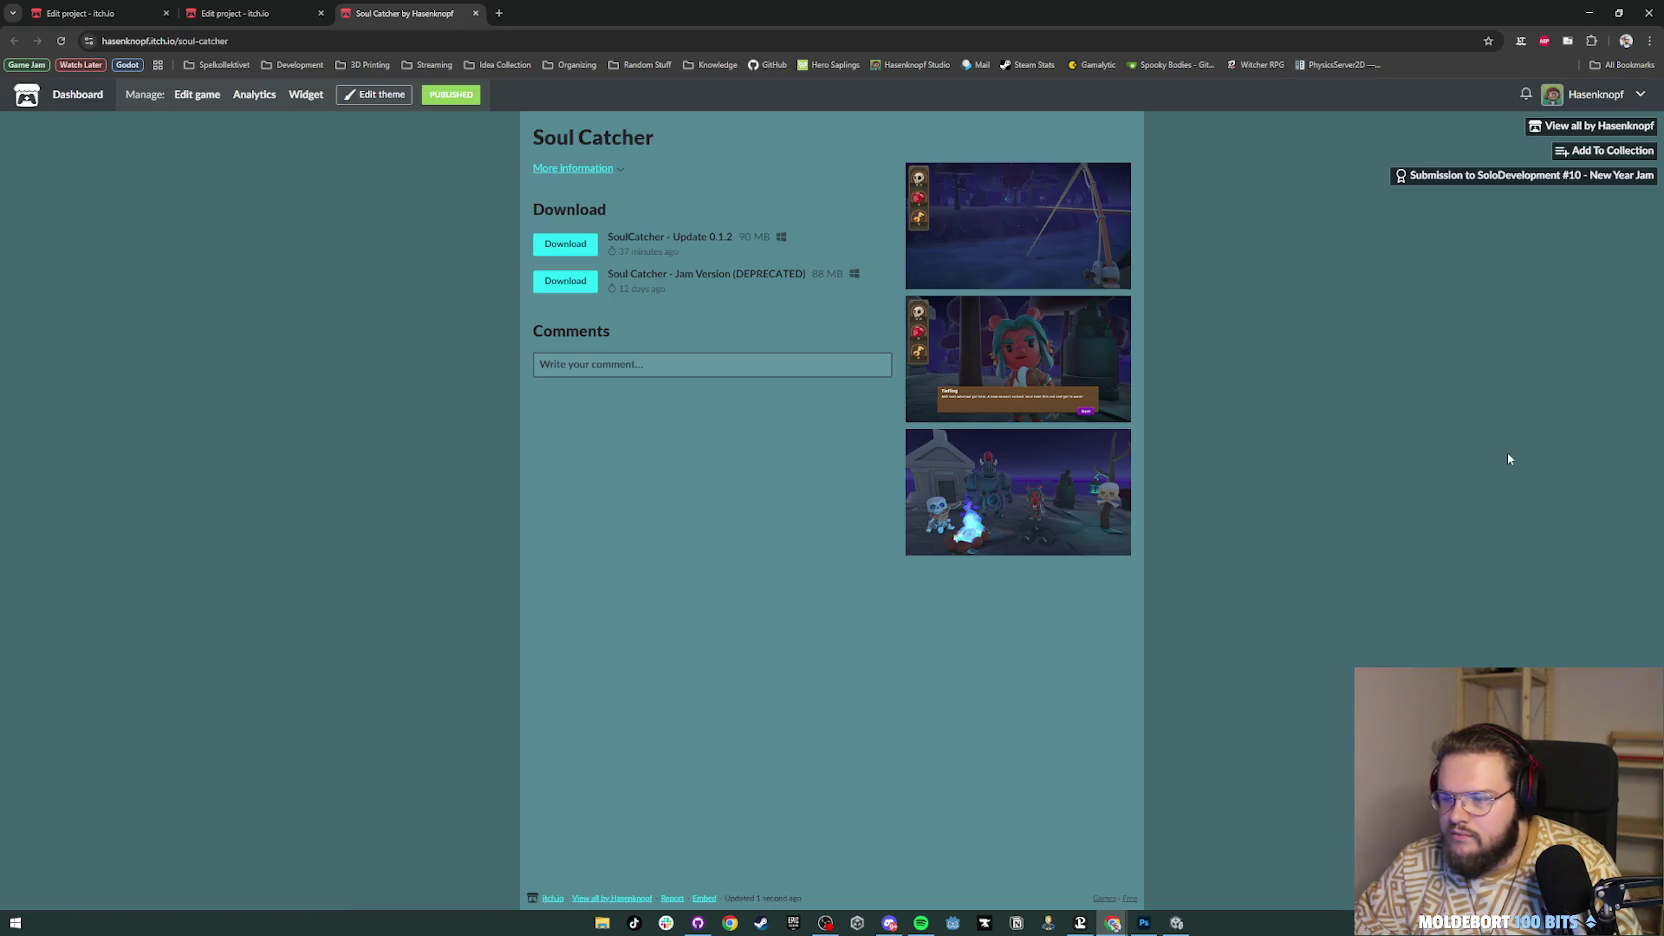
{"action": "left_click", "coordinate": [233, 13]}
Step: Choose Simulation from the Genre dropdown on the edit page
{"action": "scroll", "coordinate": [805, 567], "scroll_direction": "down", "scroll_amount": 3}
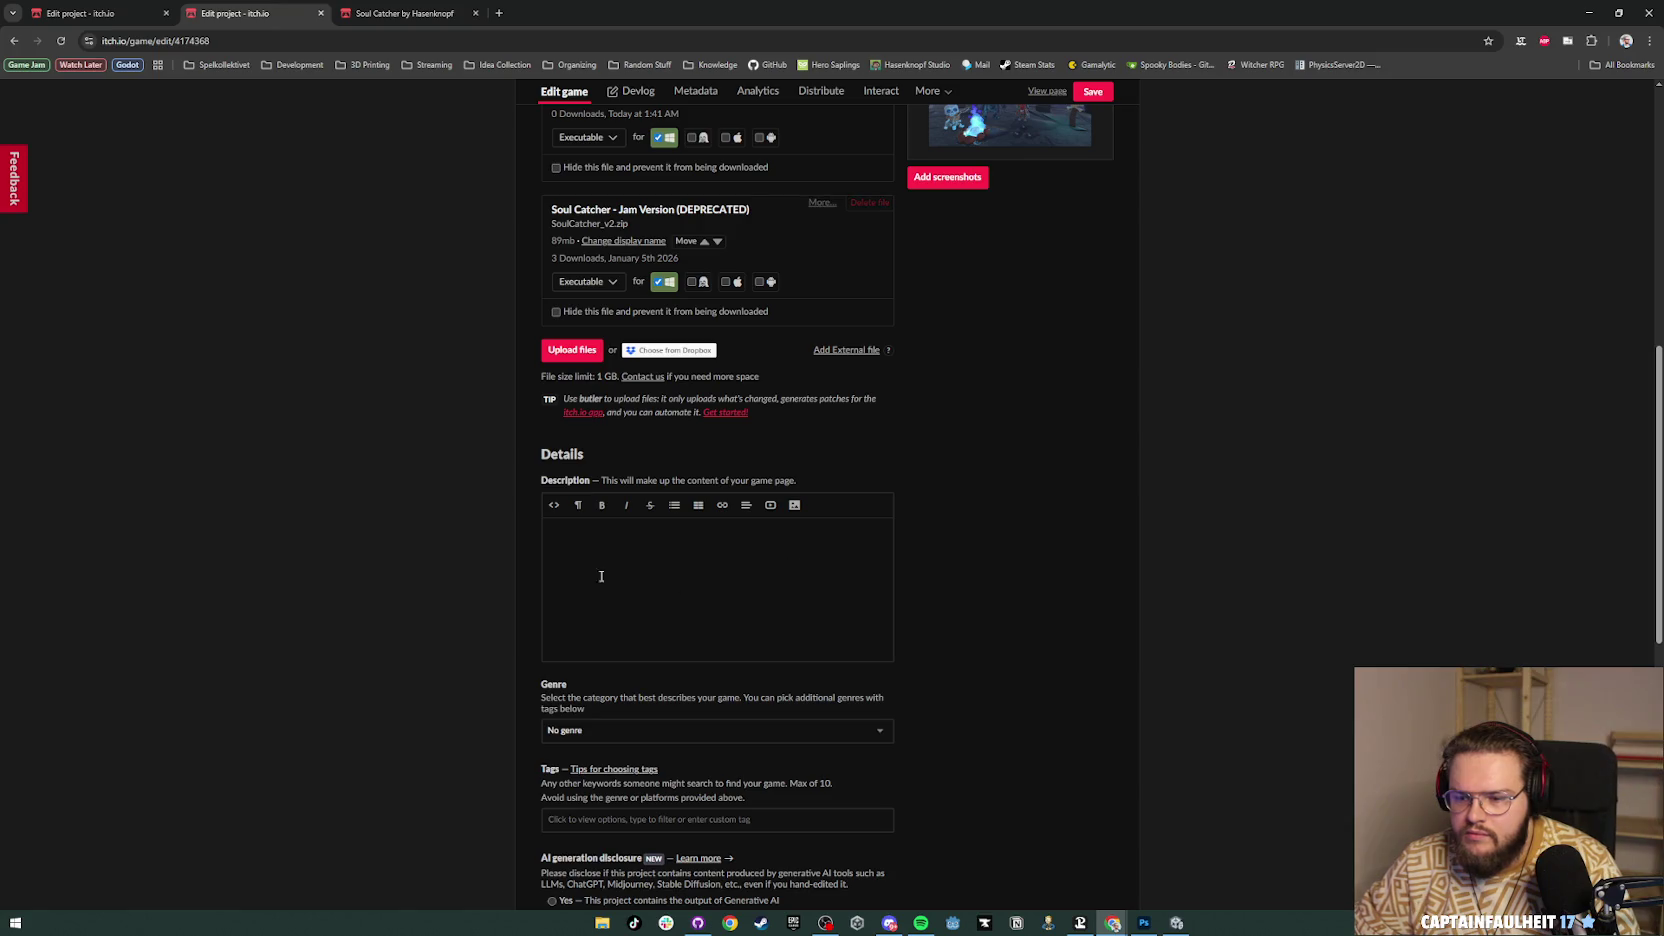
{"action": "scroll", "coordinate": [1030, 556], "scroll_direction": "down", "scroll_amount": 1}
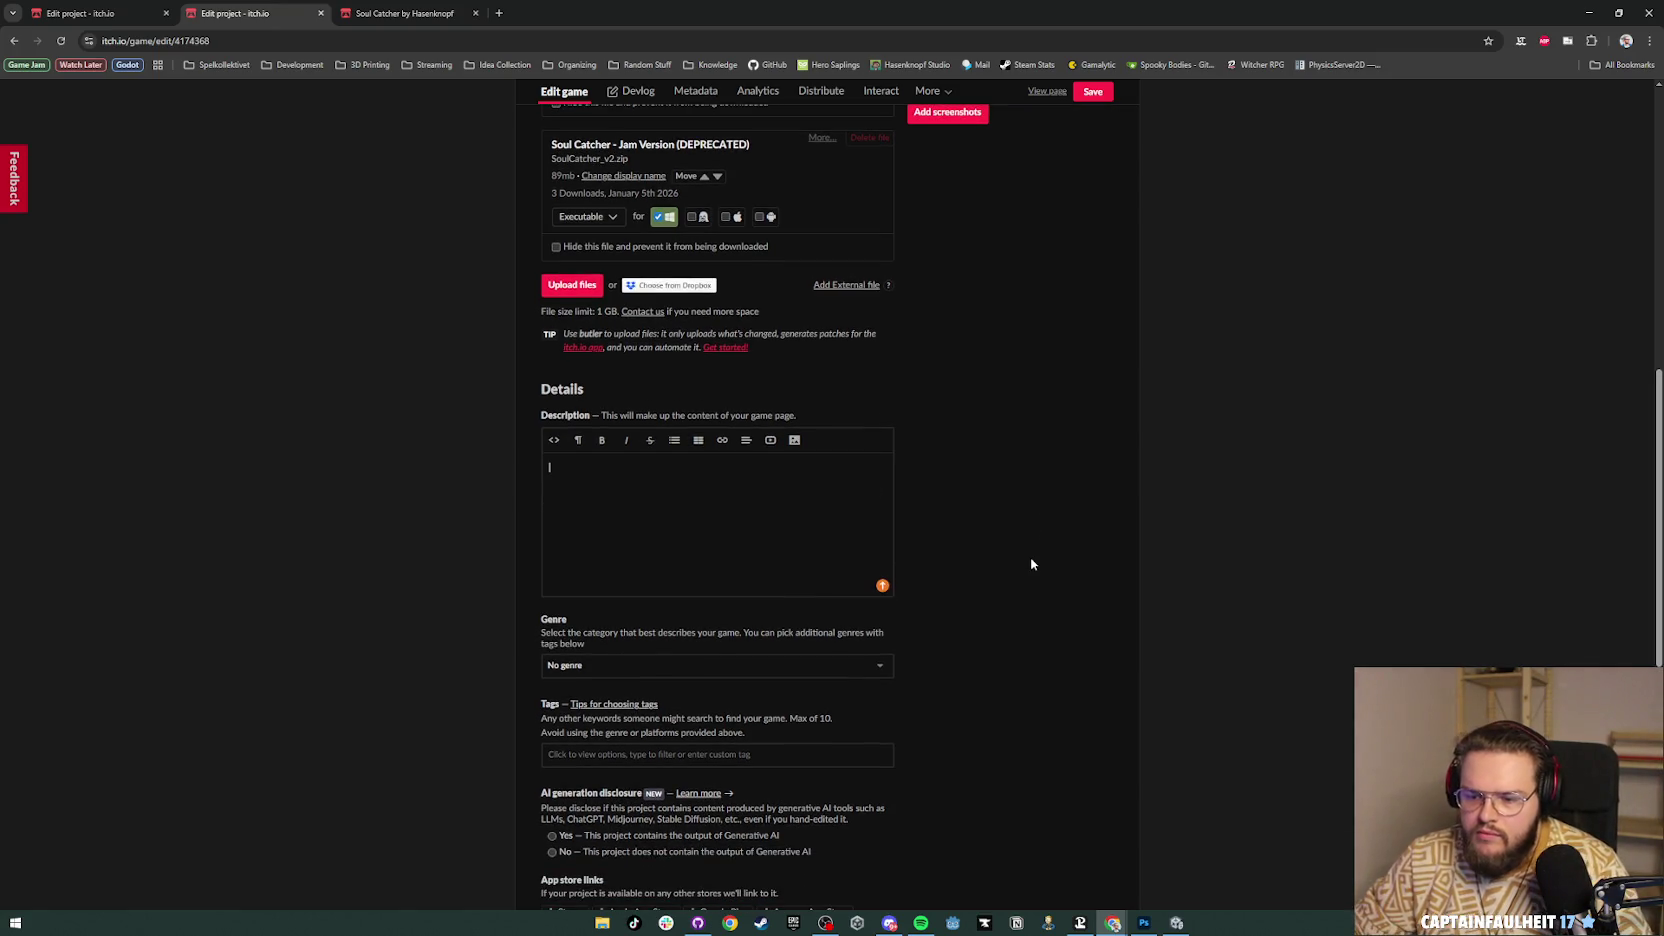
{"action": "left_click", "coordinate": [634, 666]}
{"action": "scroll", "coordinate": [663, 669], "scroll_direction": "down", "scroll_amount": 2}
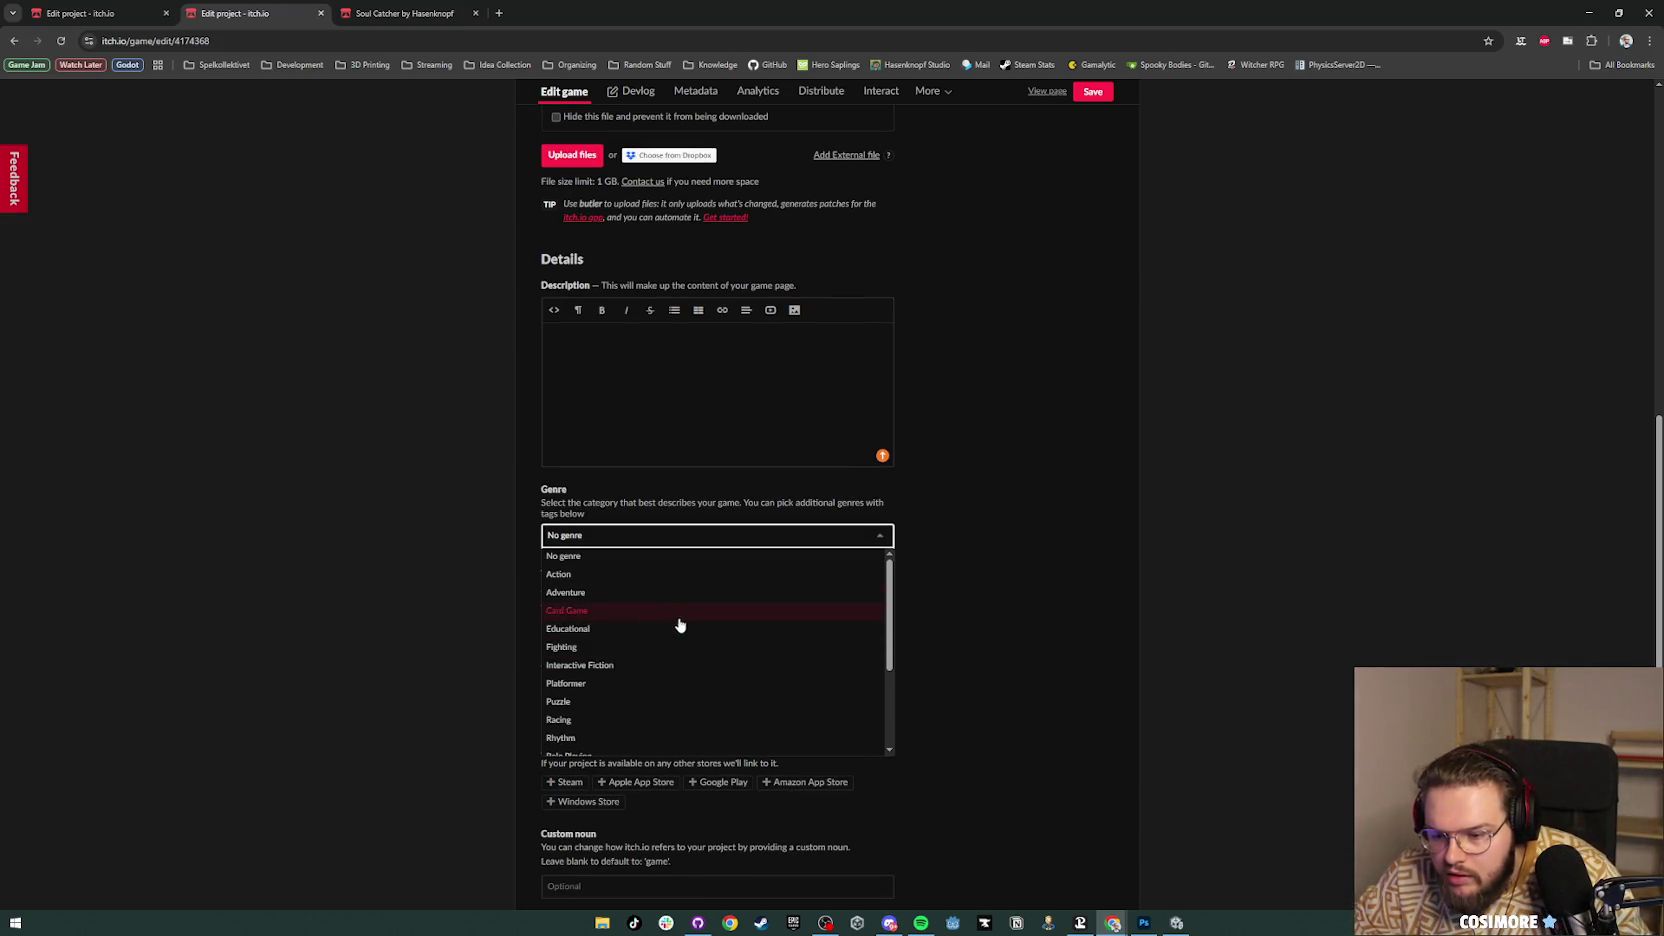
{"action": "scroll", "coordinate": [660, 647], "scroll_direction": "down", "scroll_amount": 1}
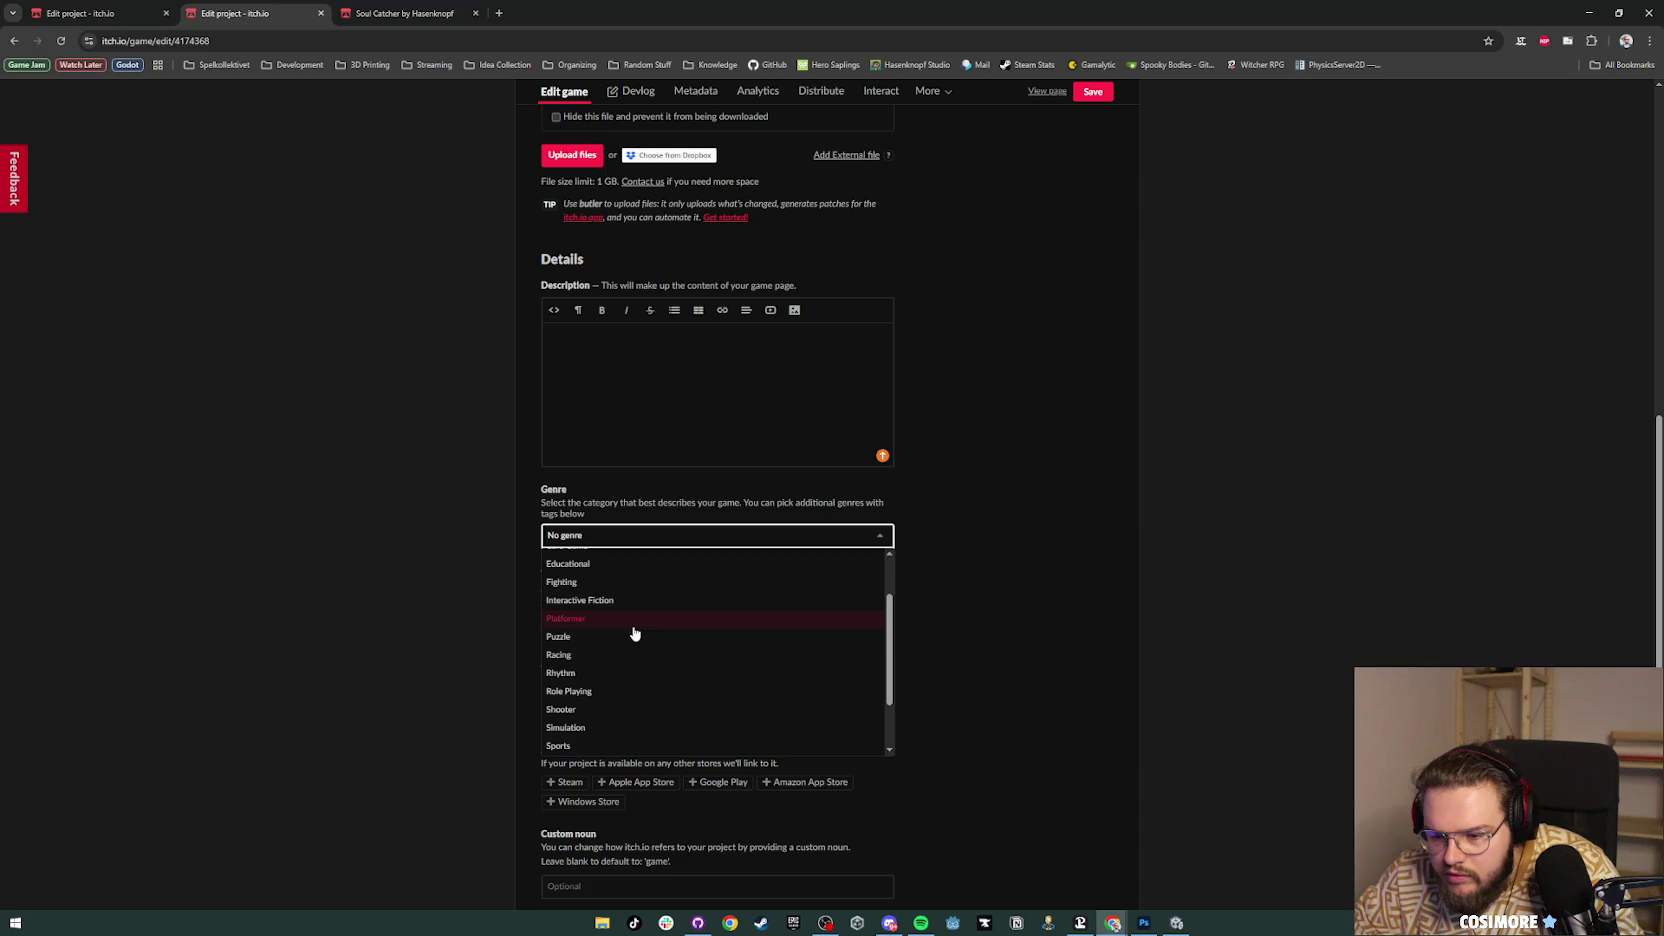
{"action": "scroll", "coordinate": [632, 697], "scroll_direction": "down", "scroll_amount": 1}
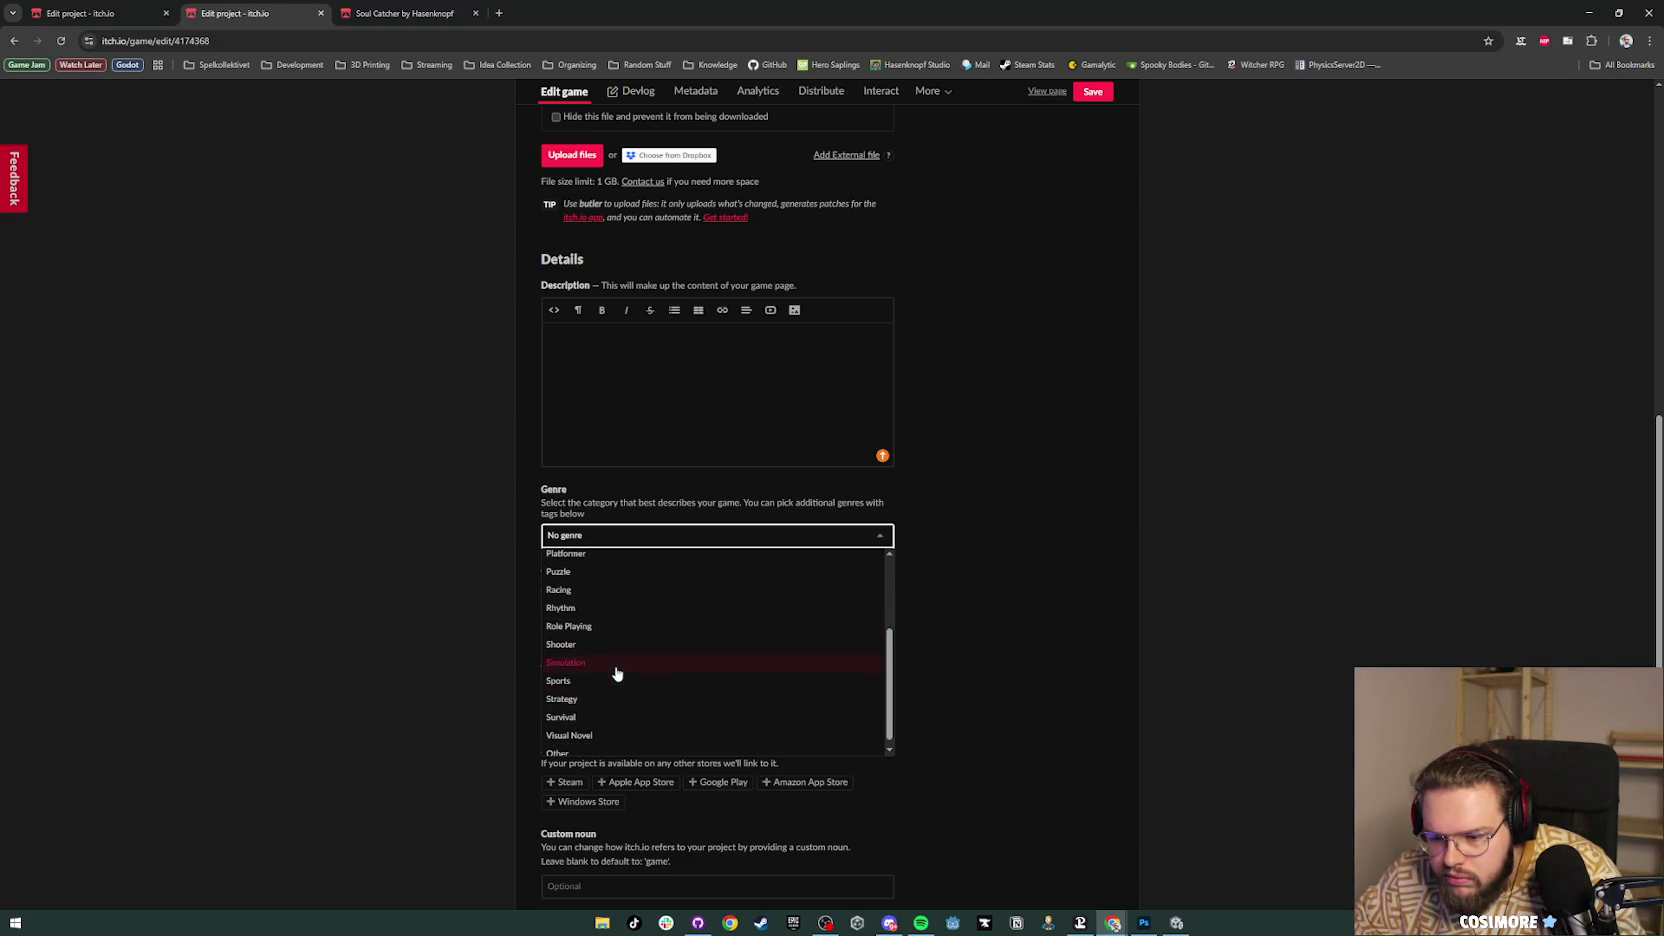
{"action": "left_click", "coordinate": [603, 668]}
{"action": "left_click", "coordinate": [592, 540]}
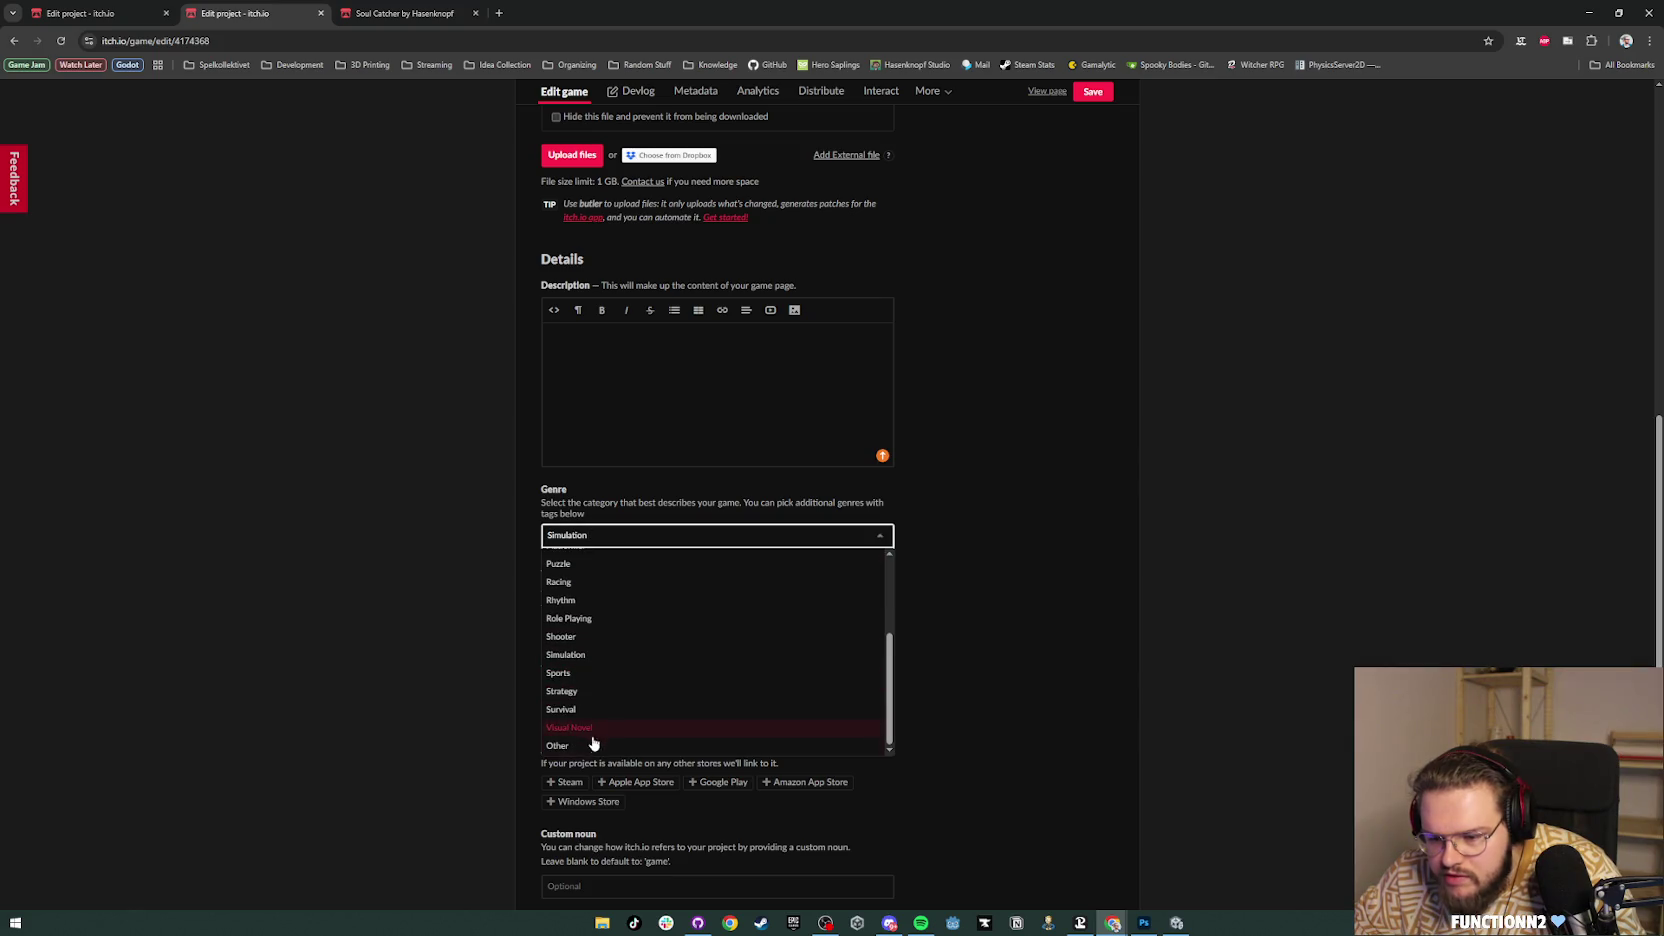
{"action": "scroll", "coordinate": [602, 692], "scroll_direction": "up", "scroll_amount": 3}
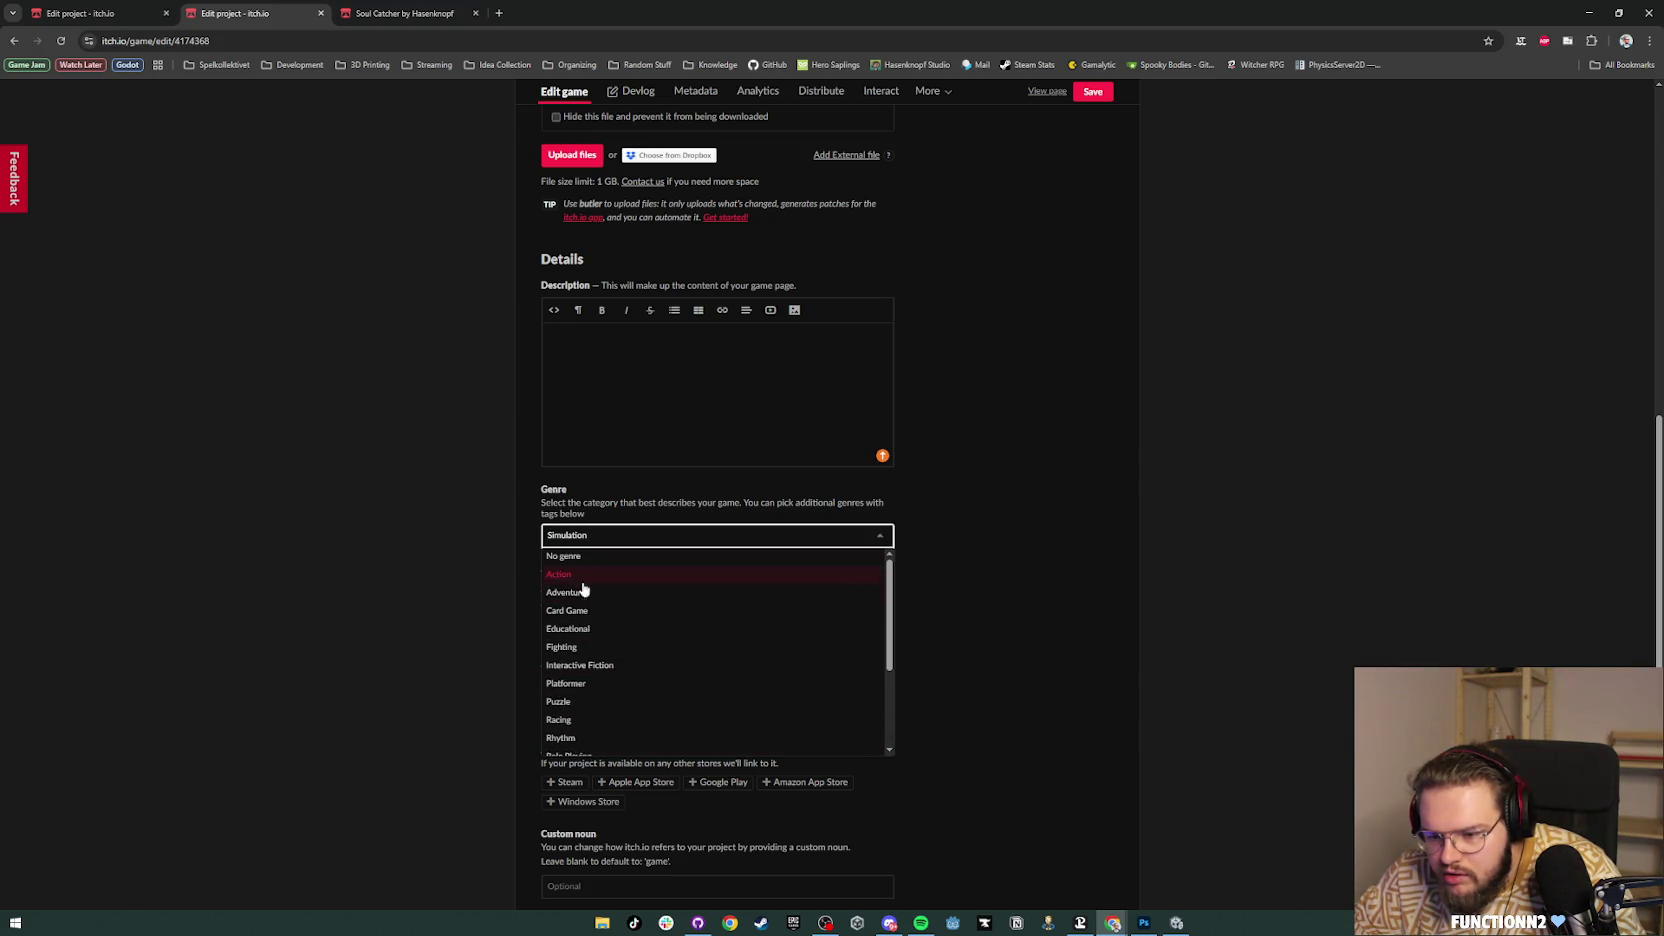
{"action": "left_click", "coordinate": [1000, 612]}
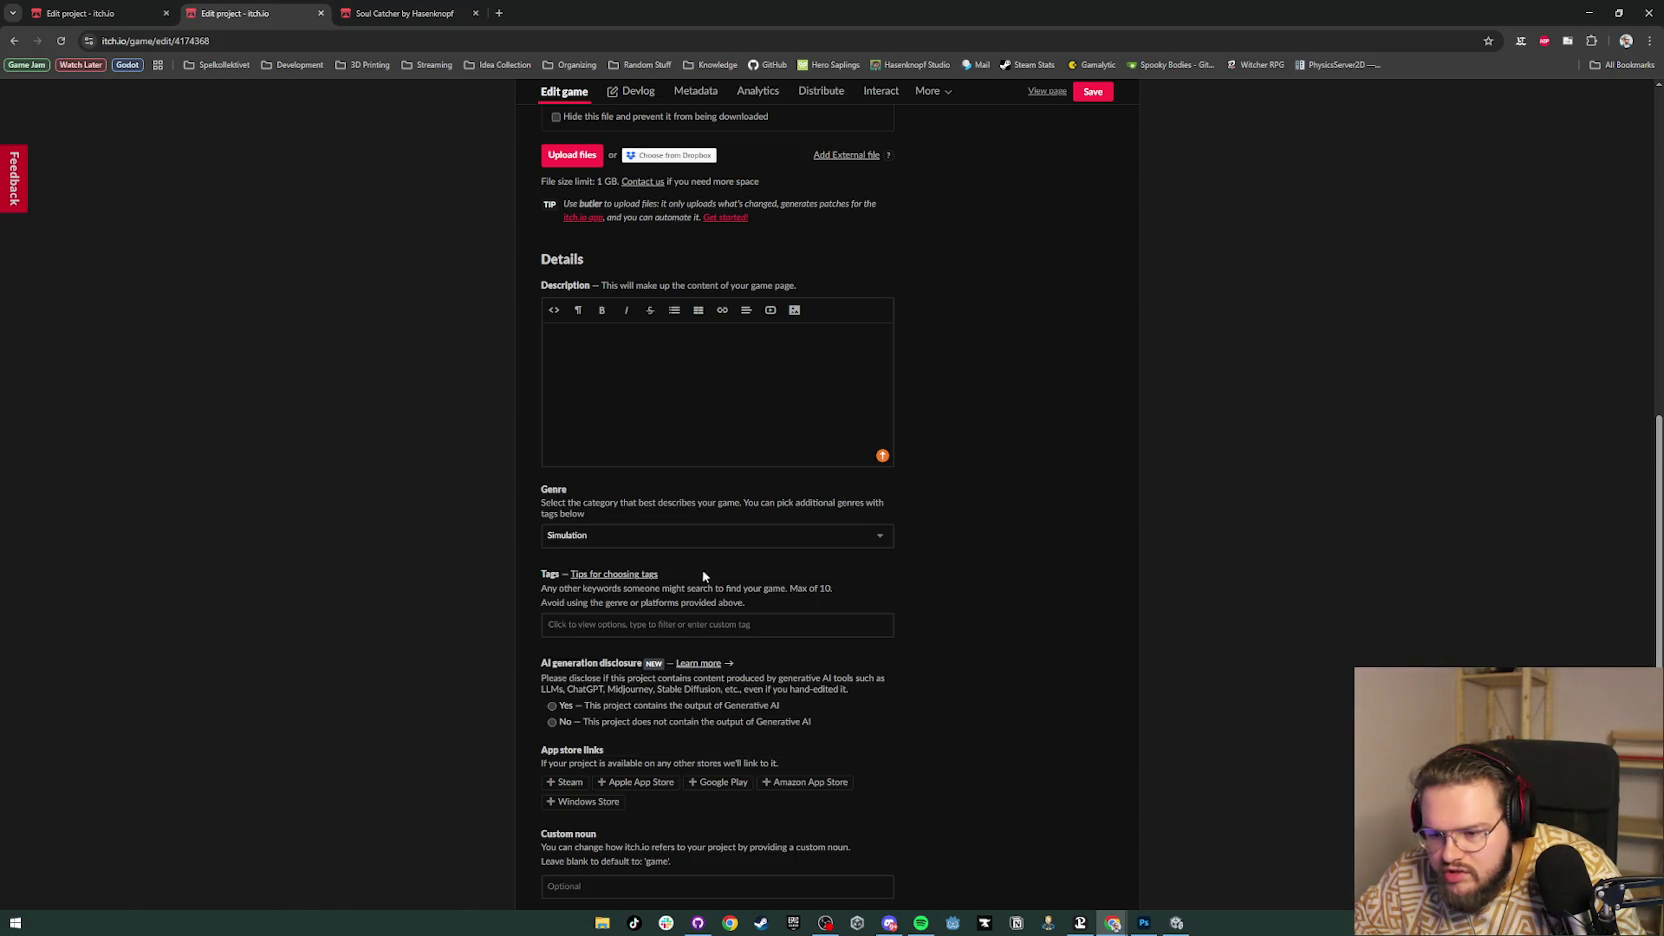
{"action": "left_click", "coordinate": [592, 625]}
Step: Add the tags casual, fishing and cozy
{"action": "type", "text": "casu"}
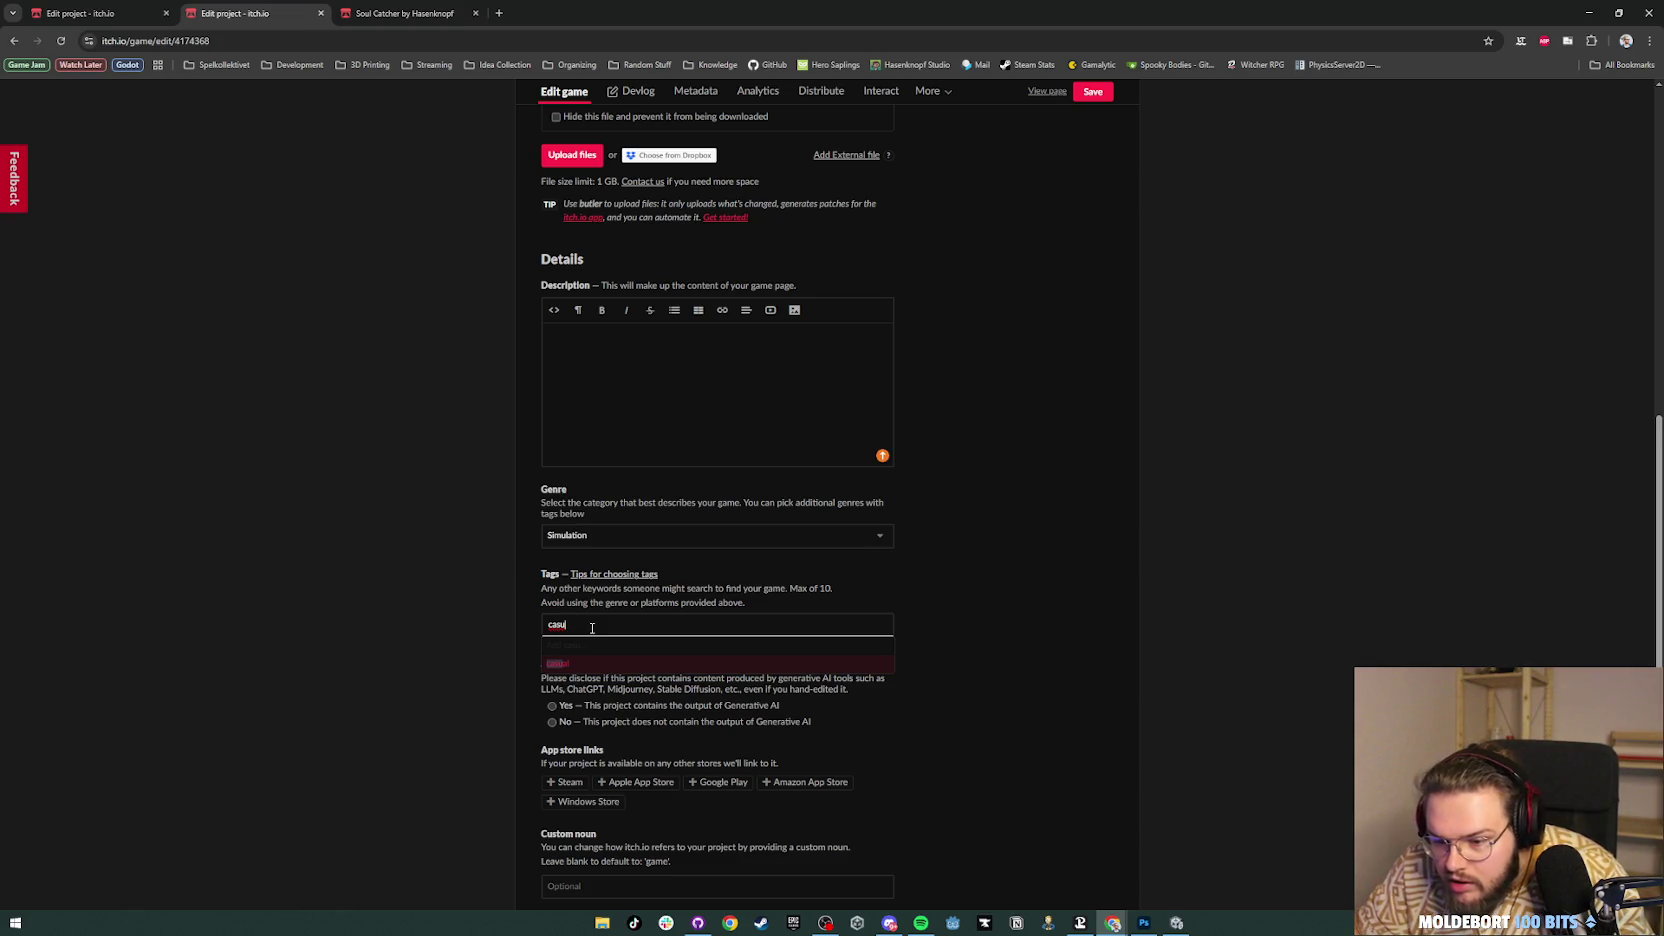
{"action": "left_click", "coordinate": [580, 664]}
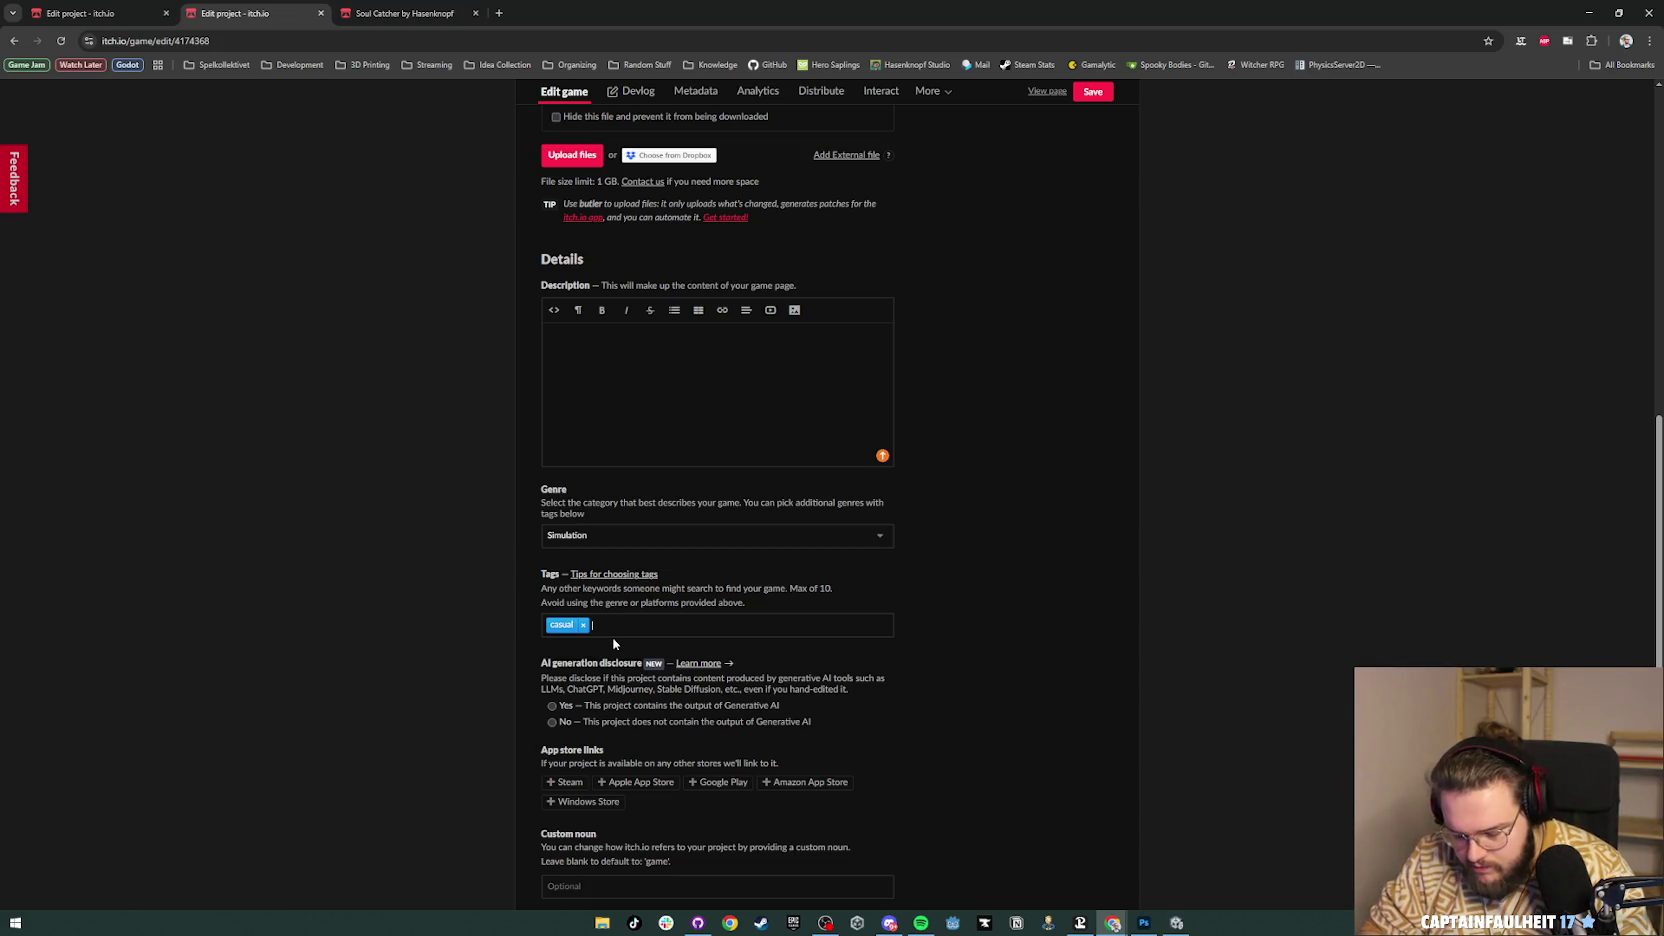
{"action": "type", "text": "fishi"}
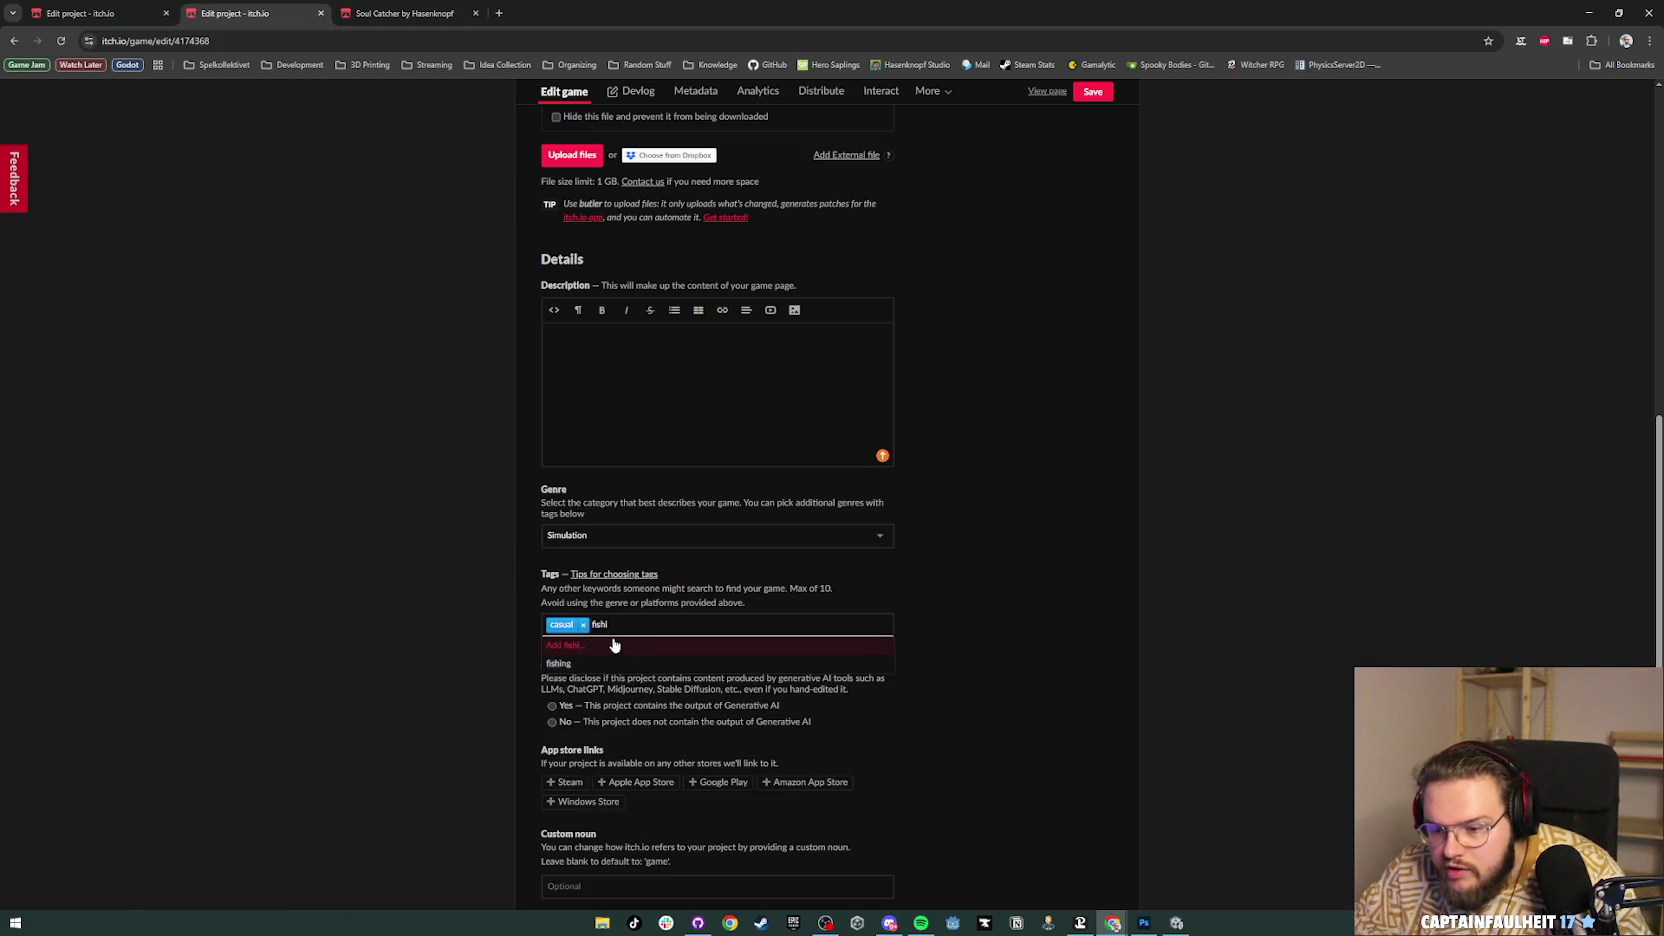
{"action": "left_click", "coordinate": [572, 664]}
{"action": "type", "text": "cozy"}
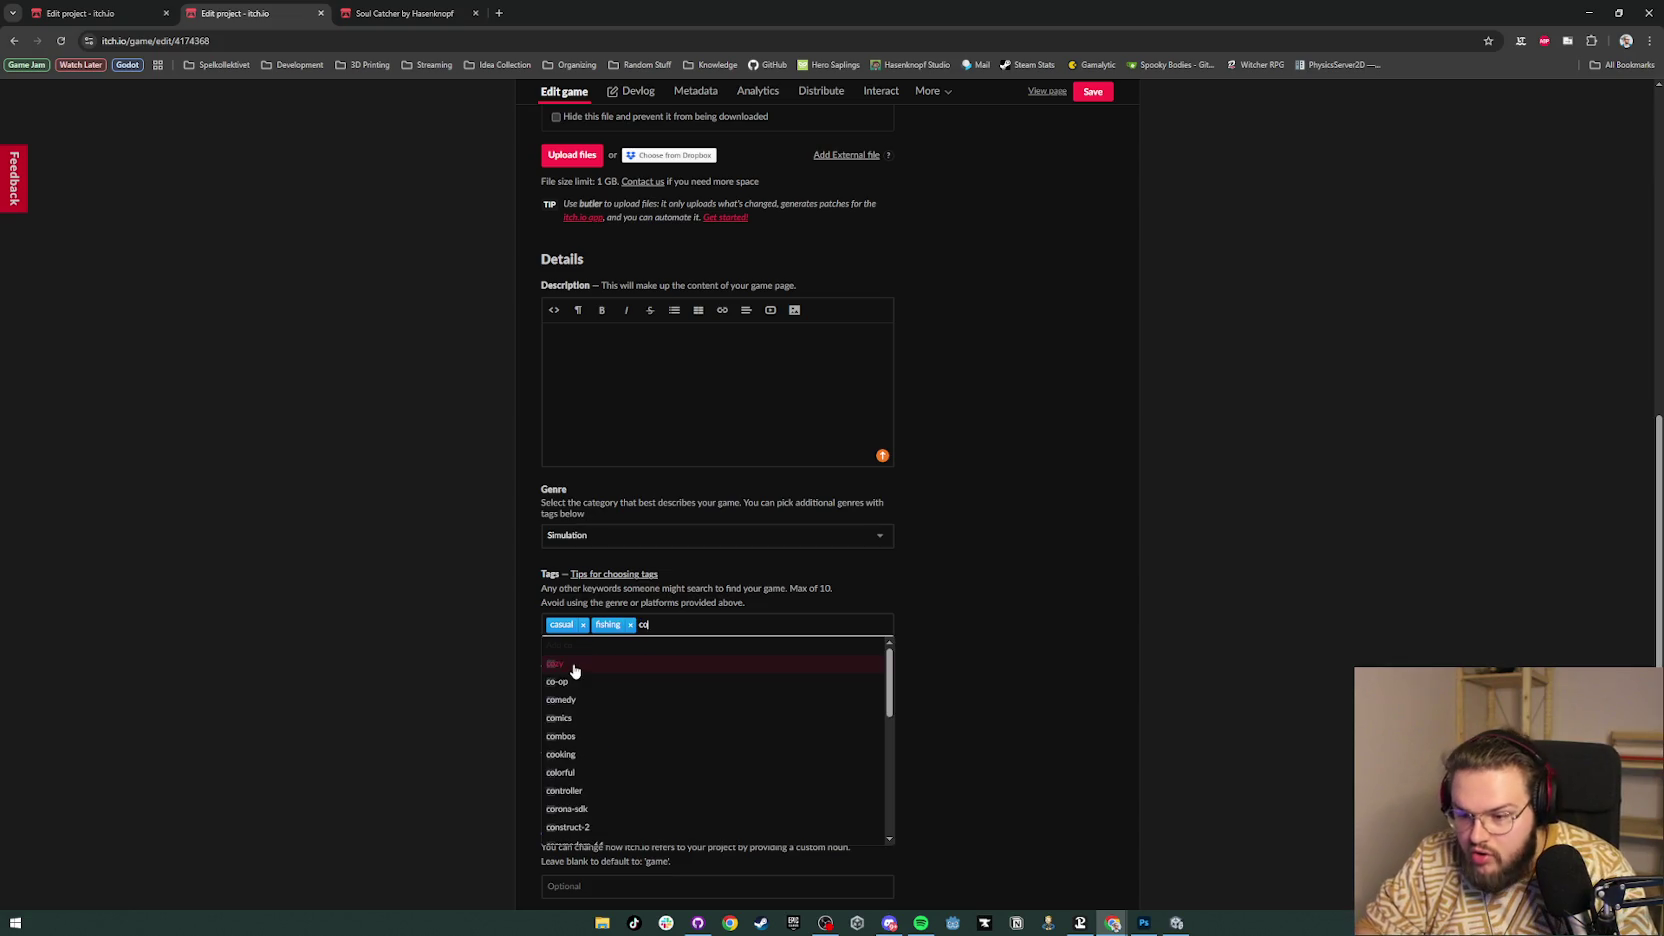
{"action": "left_click", "coordinate": [574, 666]}
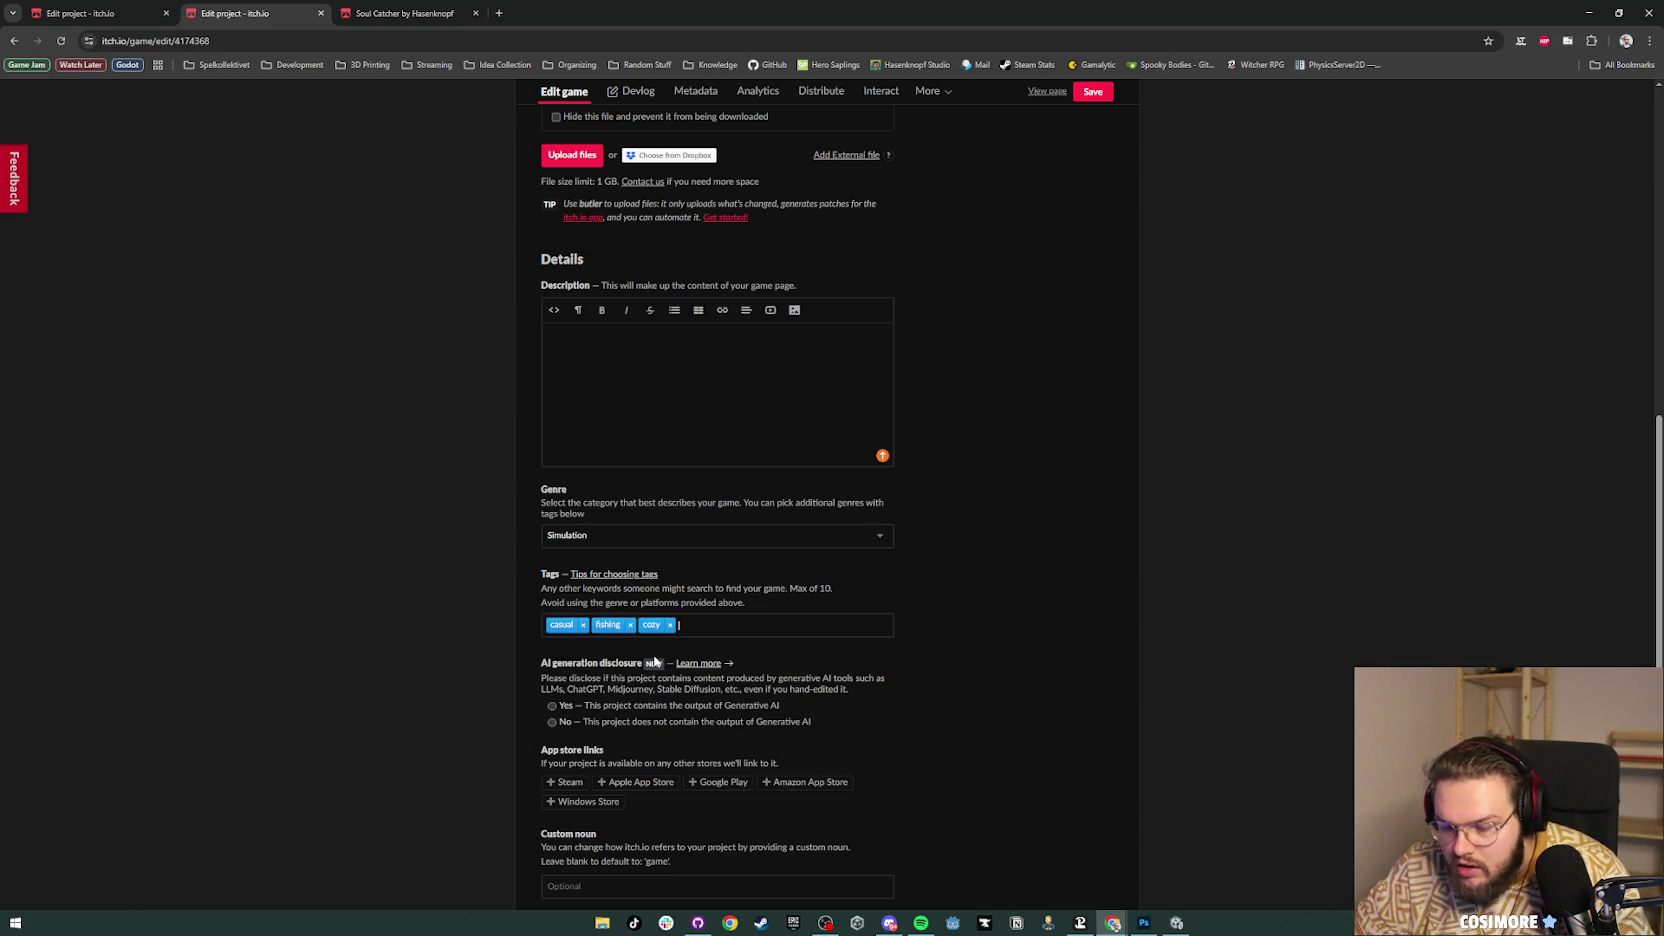
Step: Add the underworld and hell tags, removing a mistaken bullet-hell tag
{"action": "type", "text": "underworl"}
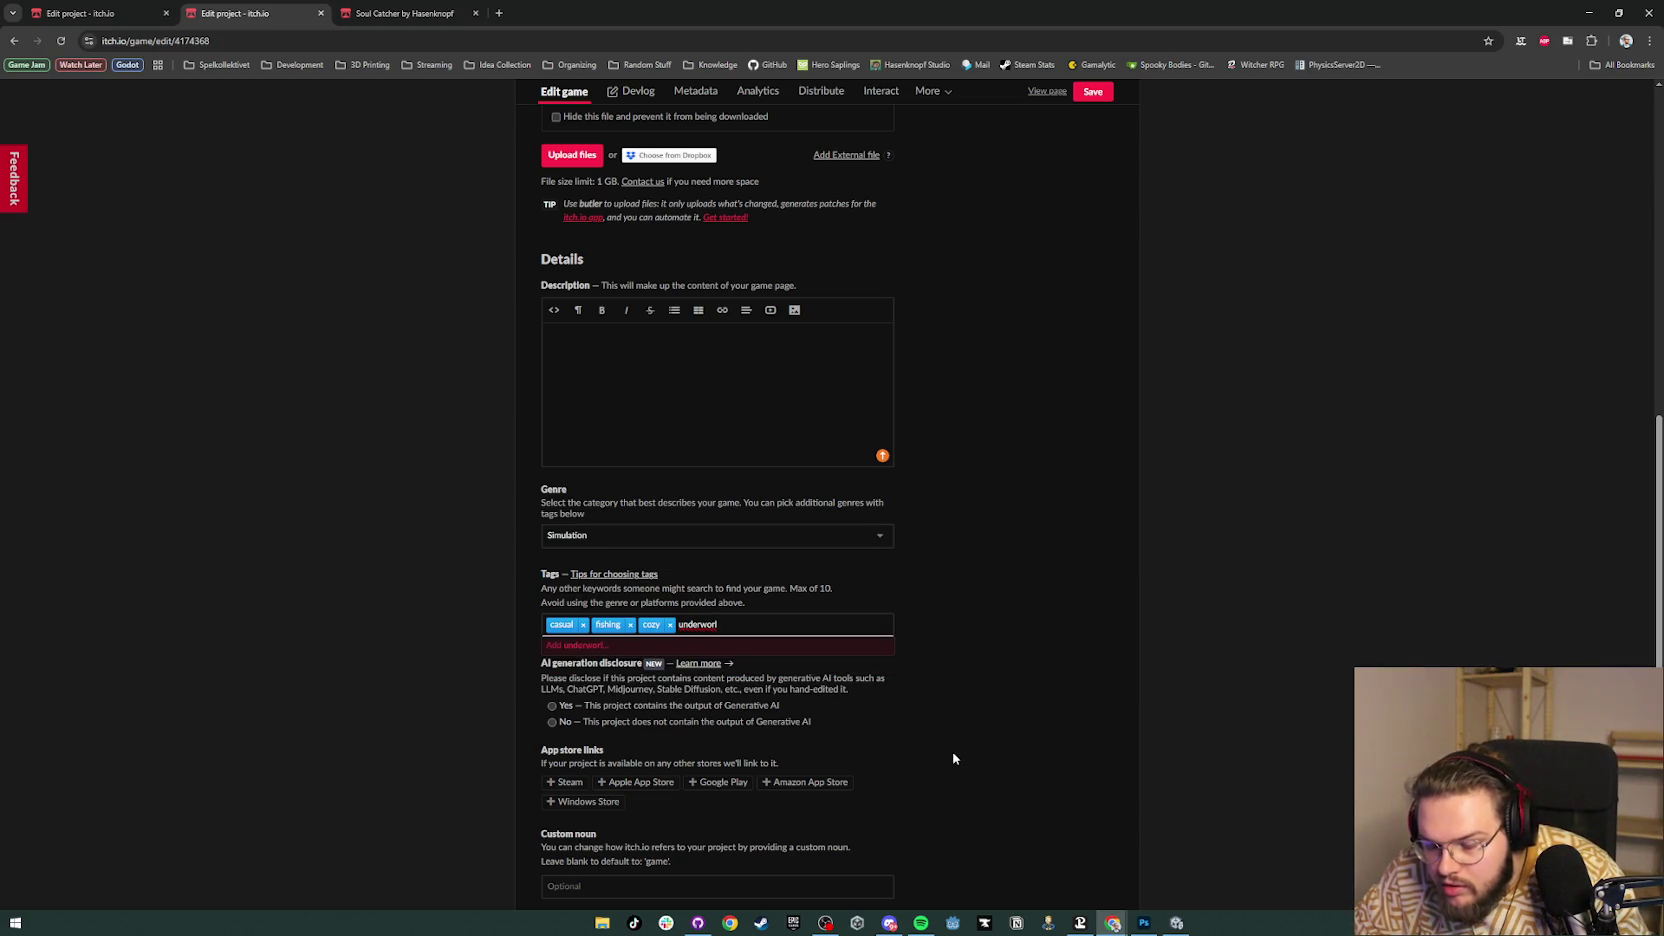
{"action": "key", "text": "ctrl+BackSpace"}
{"action": "type", "text": "hell"}
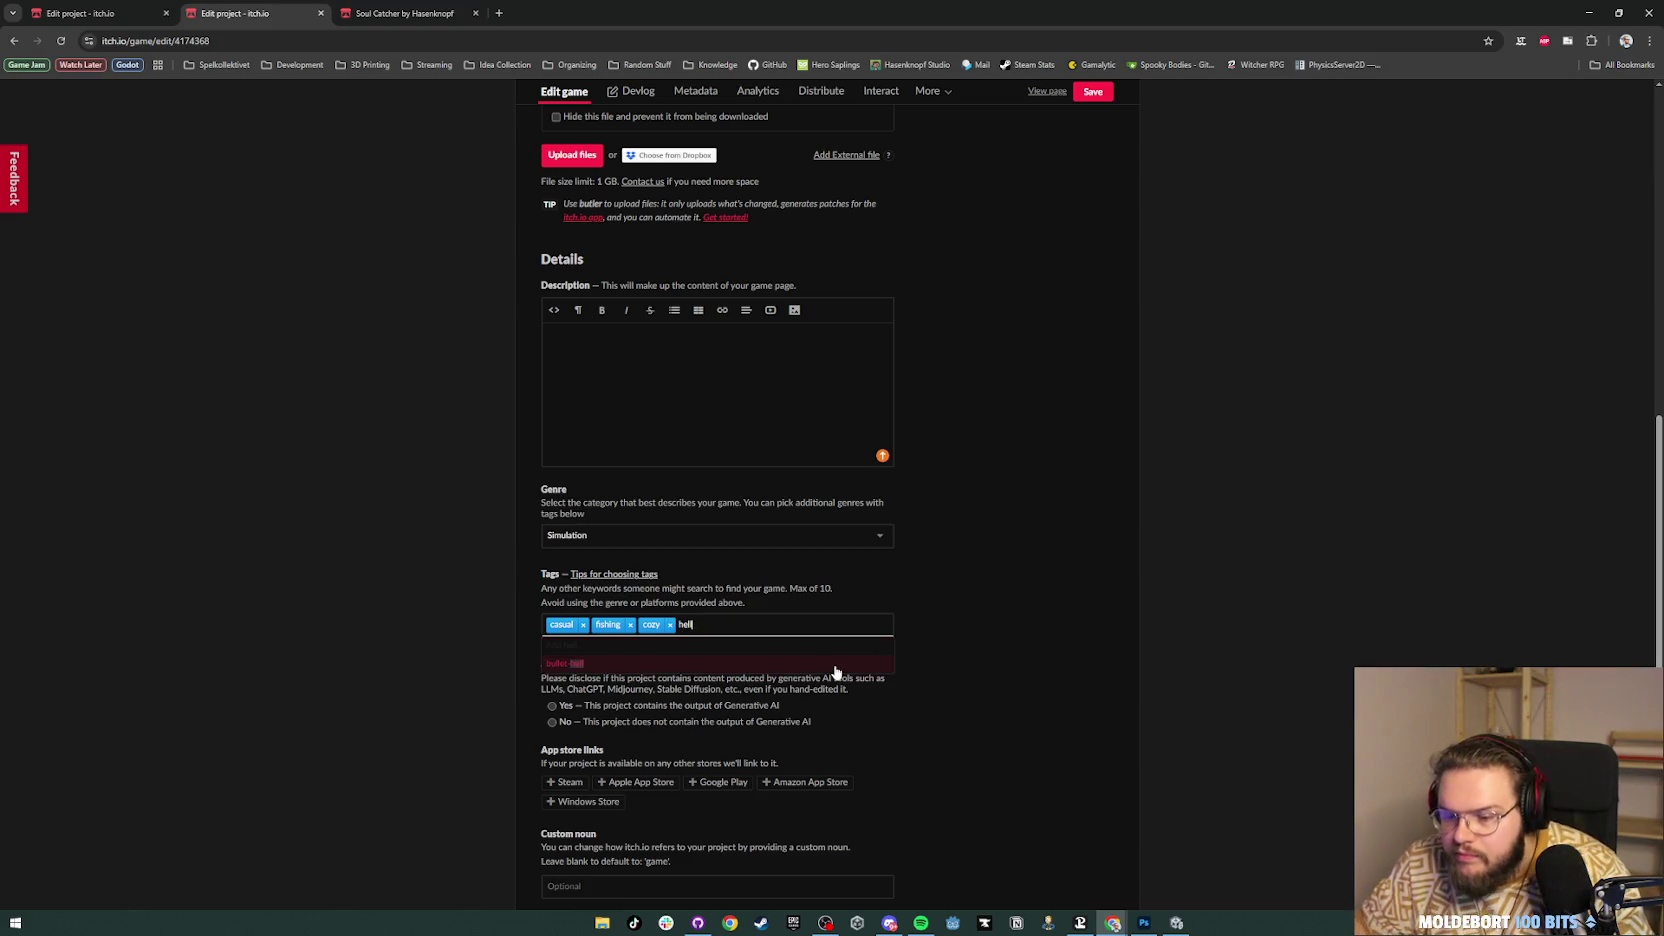
{"action": "key", "text": "BackSpace"}
{"action": "key", "text": "BackSpace"}
{"action": "key", "text": "BackSpace"}
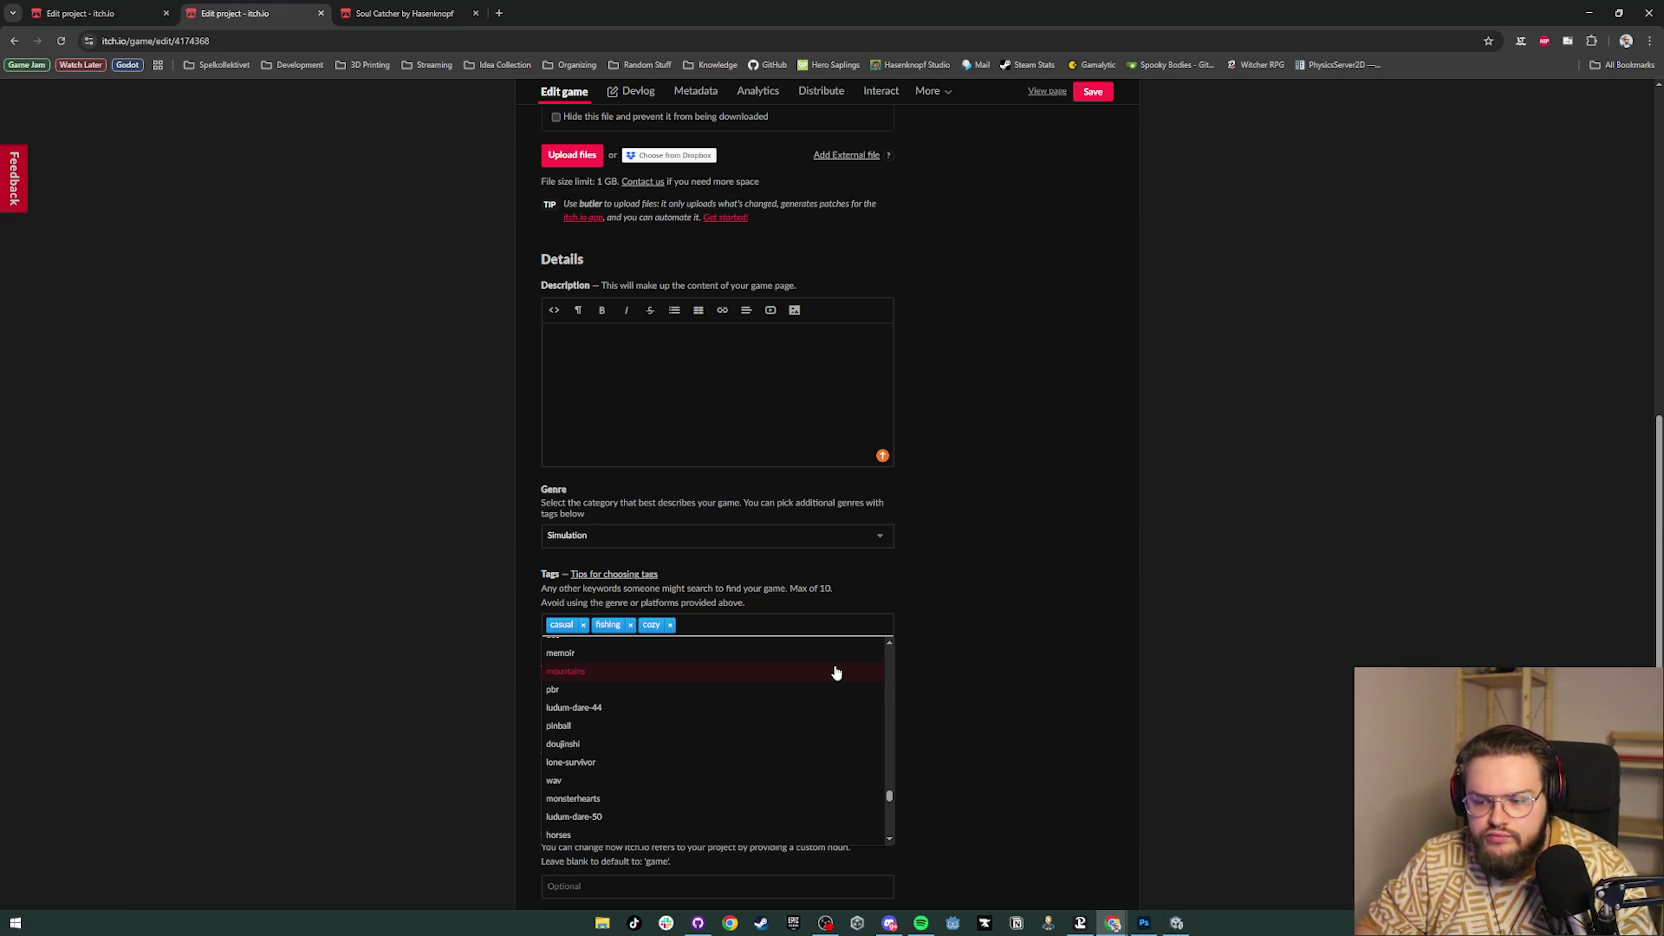
{"action": "type", "text": "villai"}
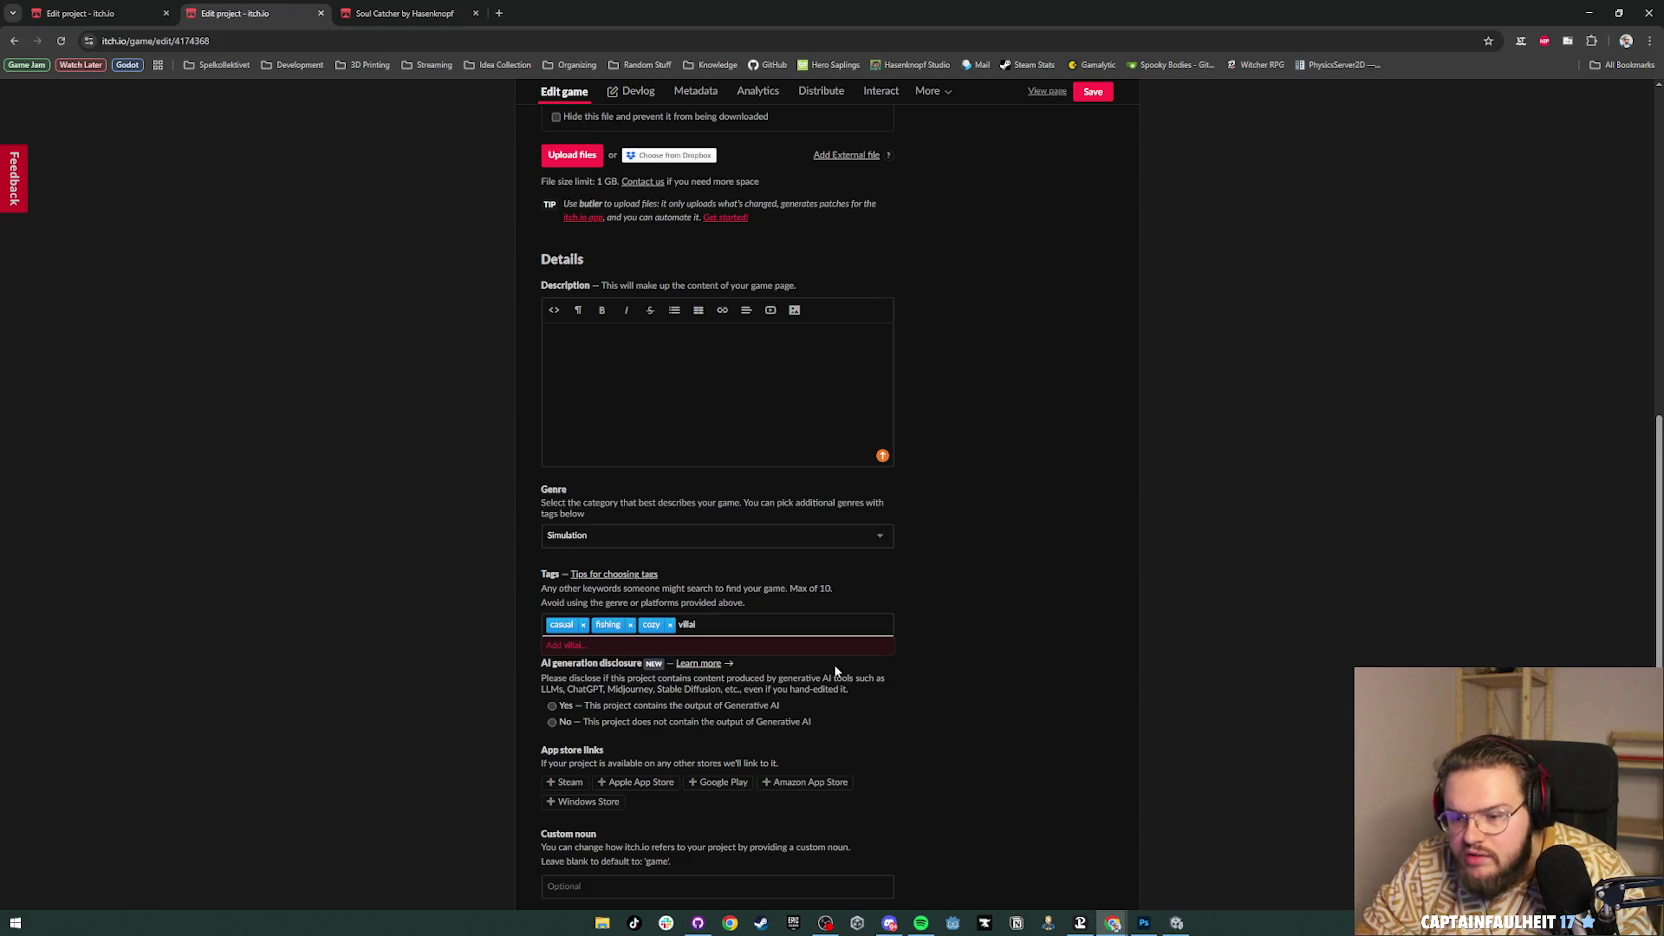
{"action": "key", "text": "ctrl+BackSpace"}
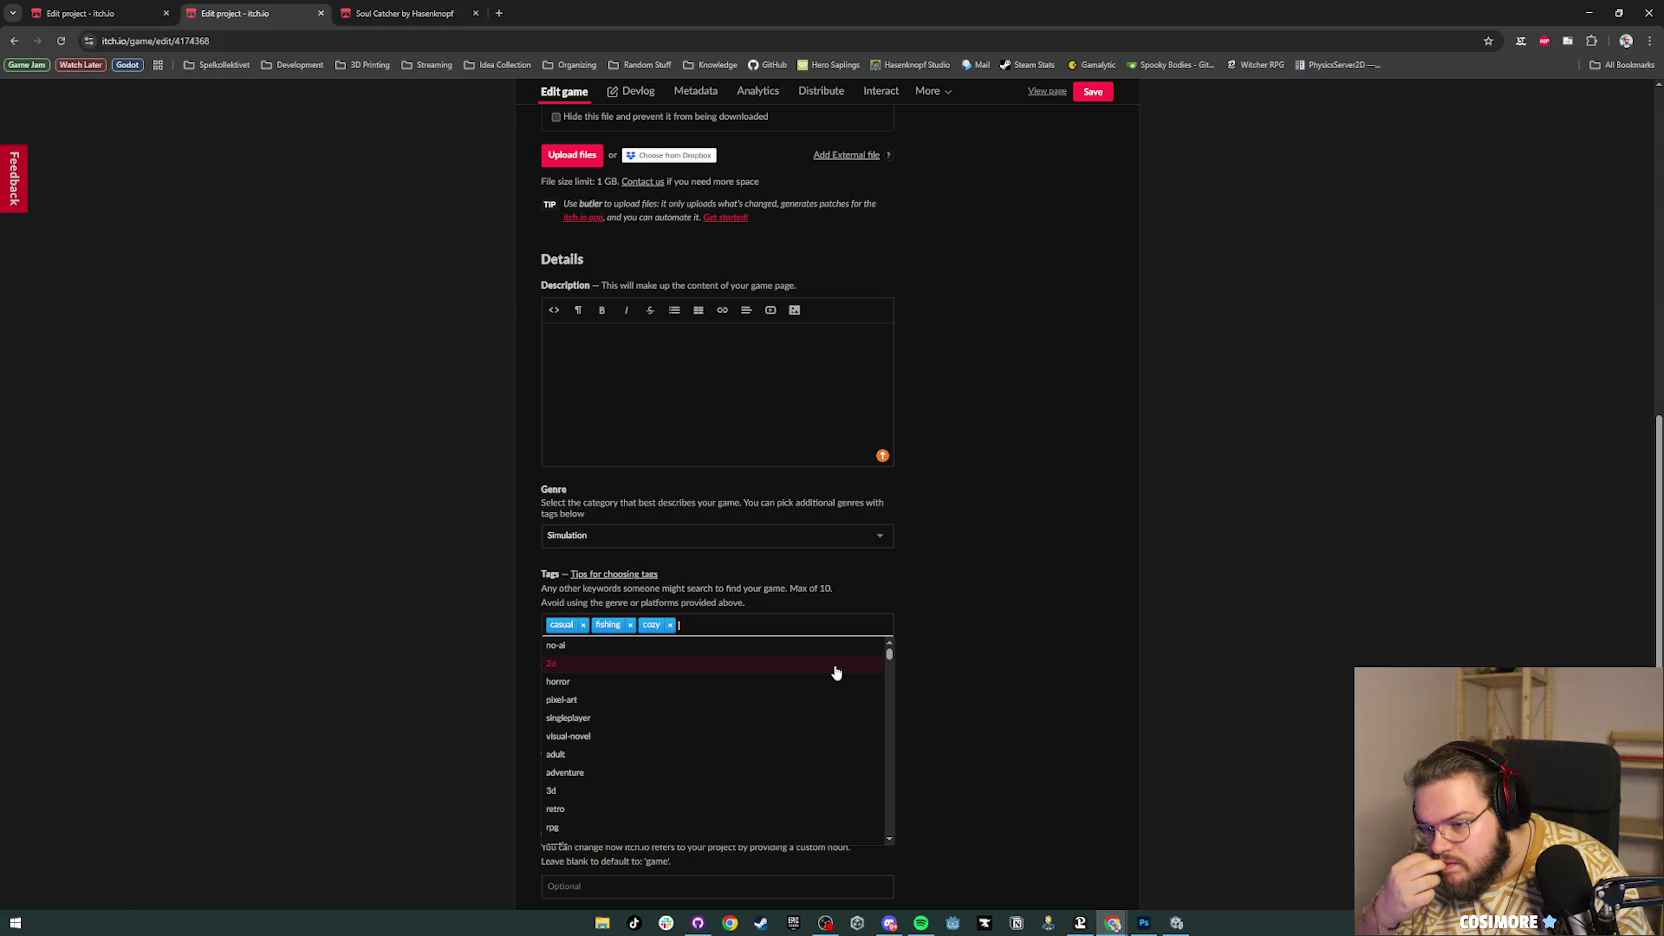
{"action": "type", "text": "underwa"}
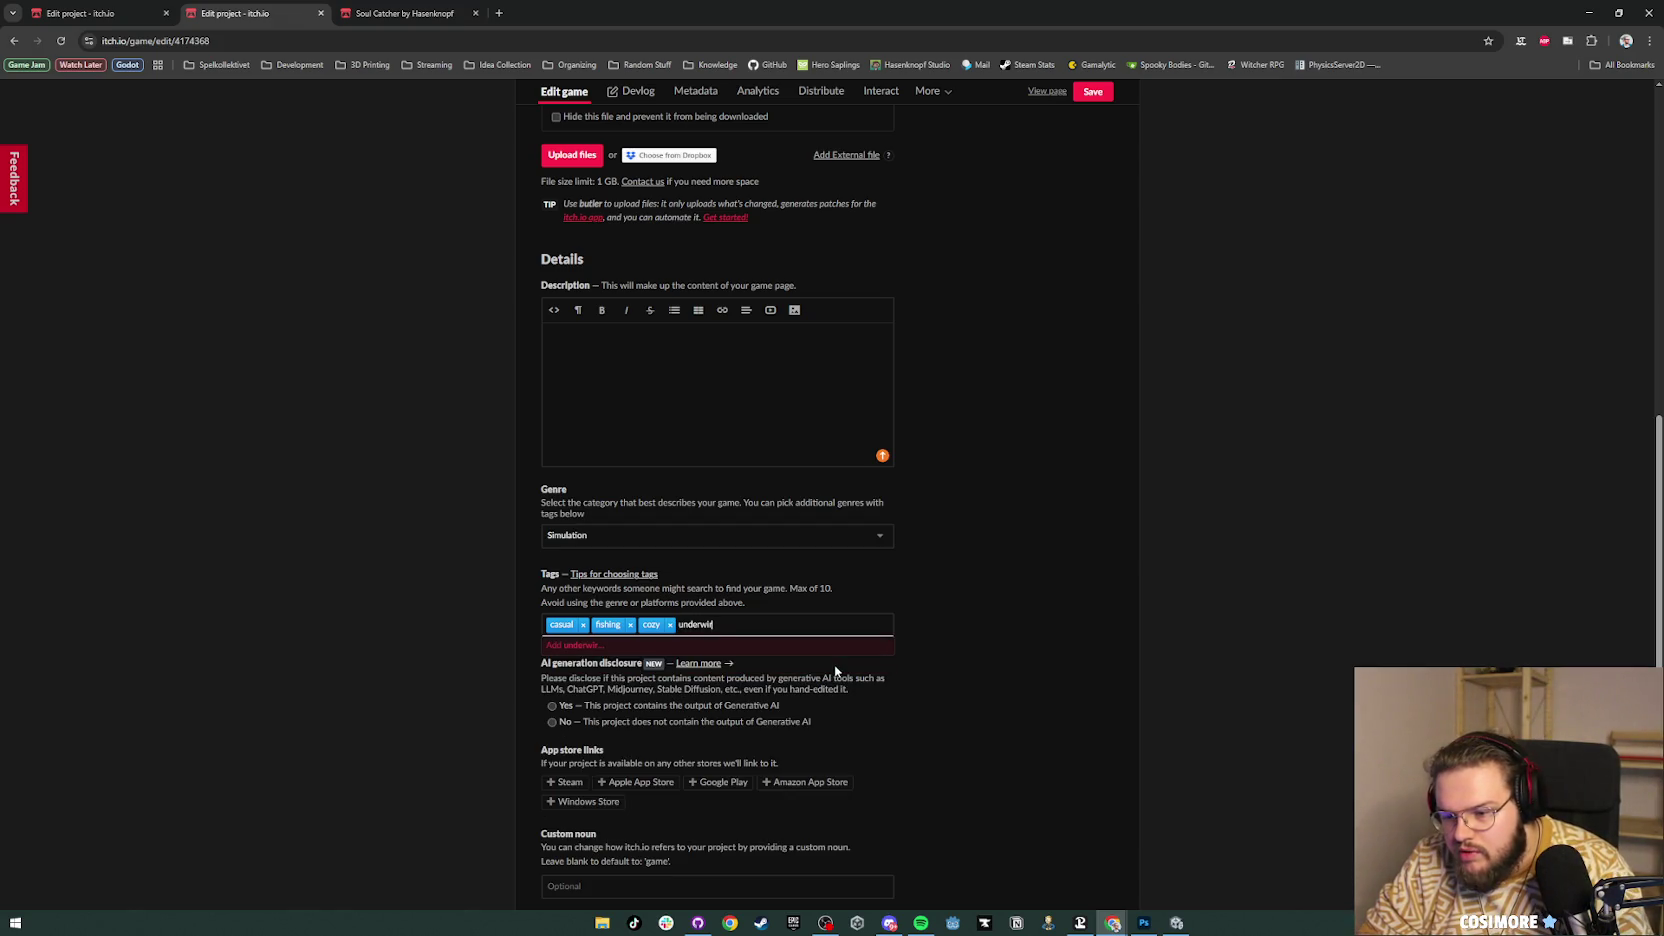
{"action": "type", "text": "rld"}
{"action": "key", "text": "Return"}
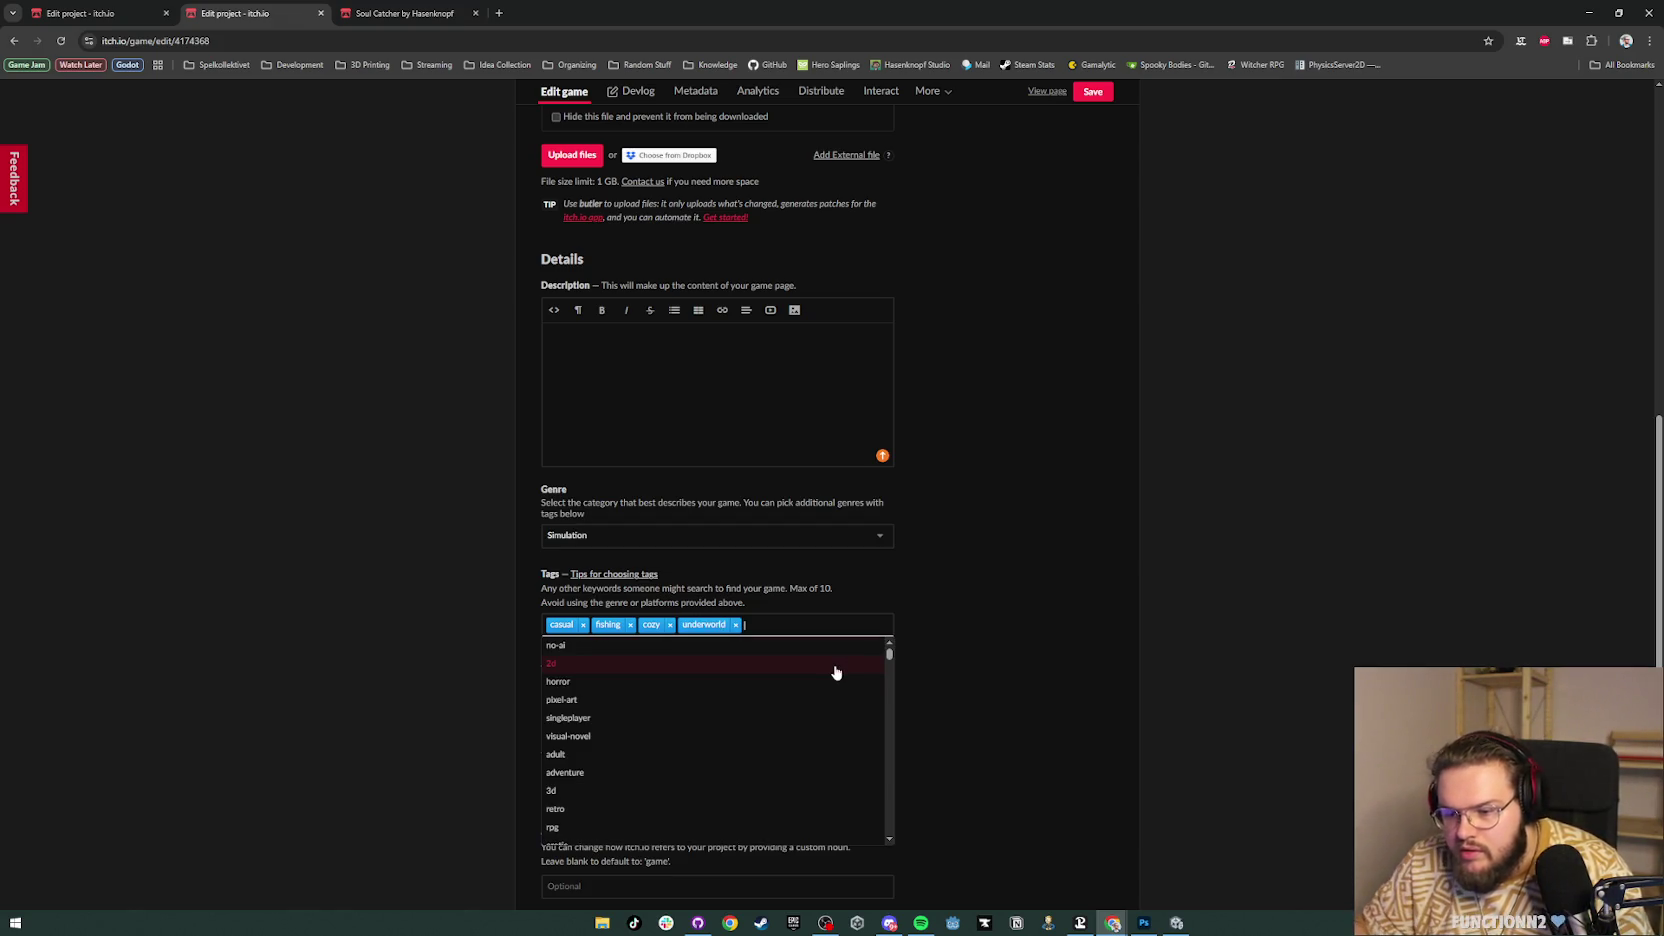
{"action": "type", "text": "bullet-hell"}
{"action": "key", "text": "Return"}
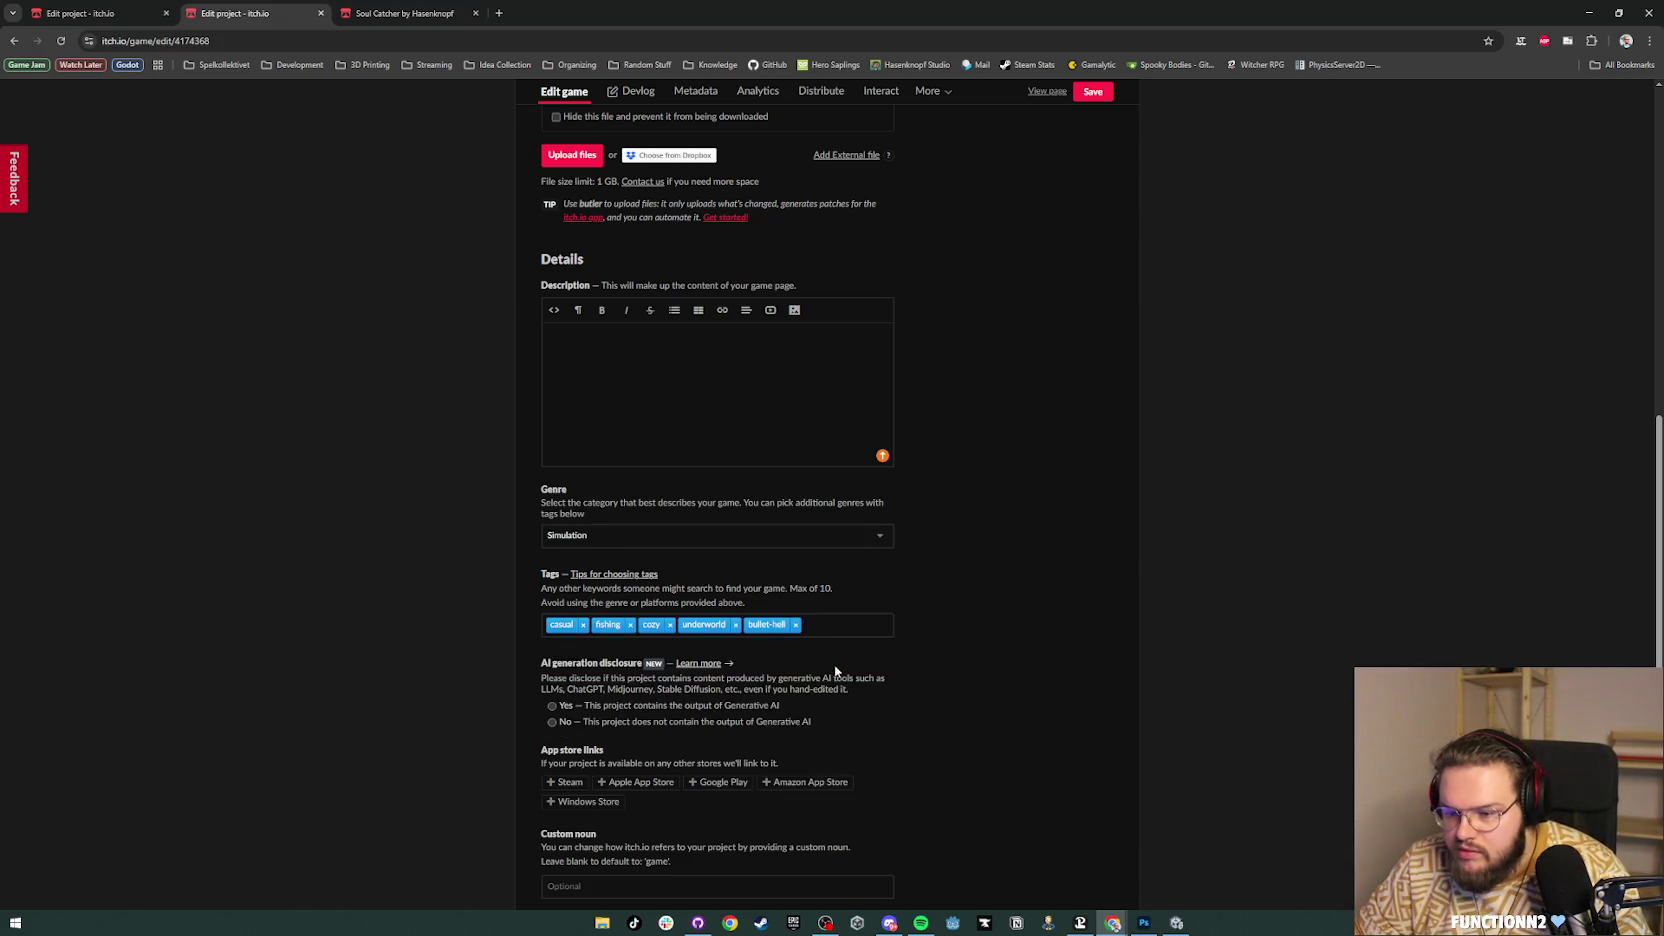
{"action": "left_click", "coordinate": [794, 624]}
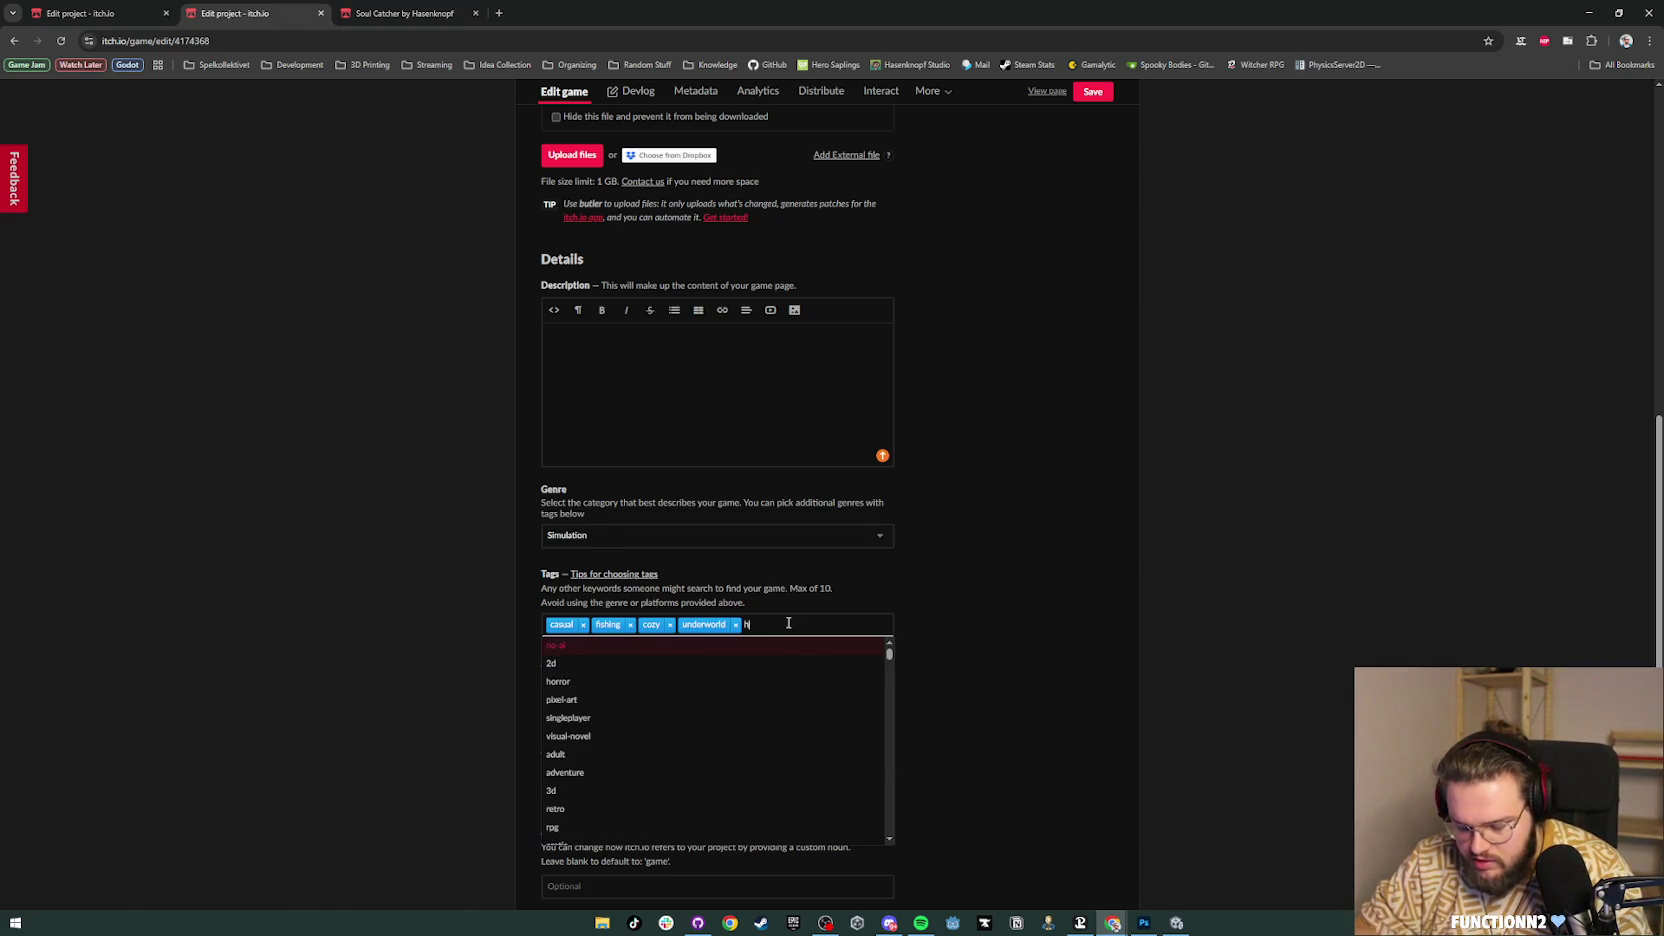
{"action": "type", "text": "ell"}
{"action": "left_click", "coordinate": [558, 648]}
{"action": "left_click", "coordinate": [1057, 658]}
Step: Answer No to the AI generation disclosure and save the game page
{"action": "scroll", "coordinate": [909, 636], "scroll_direction": "down", "scroll_amount": 1}
{"action": "scroll", "coordinate": [909, 636], "scroll_direction": "down", "scroll_amount": 1}
{"action": "left_click", "coordinate": [552, 597]}
{"action": "scroll", "coordinate": [887, 607], "scroll_direction": "down", "scroll_amount": 2}
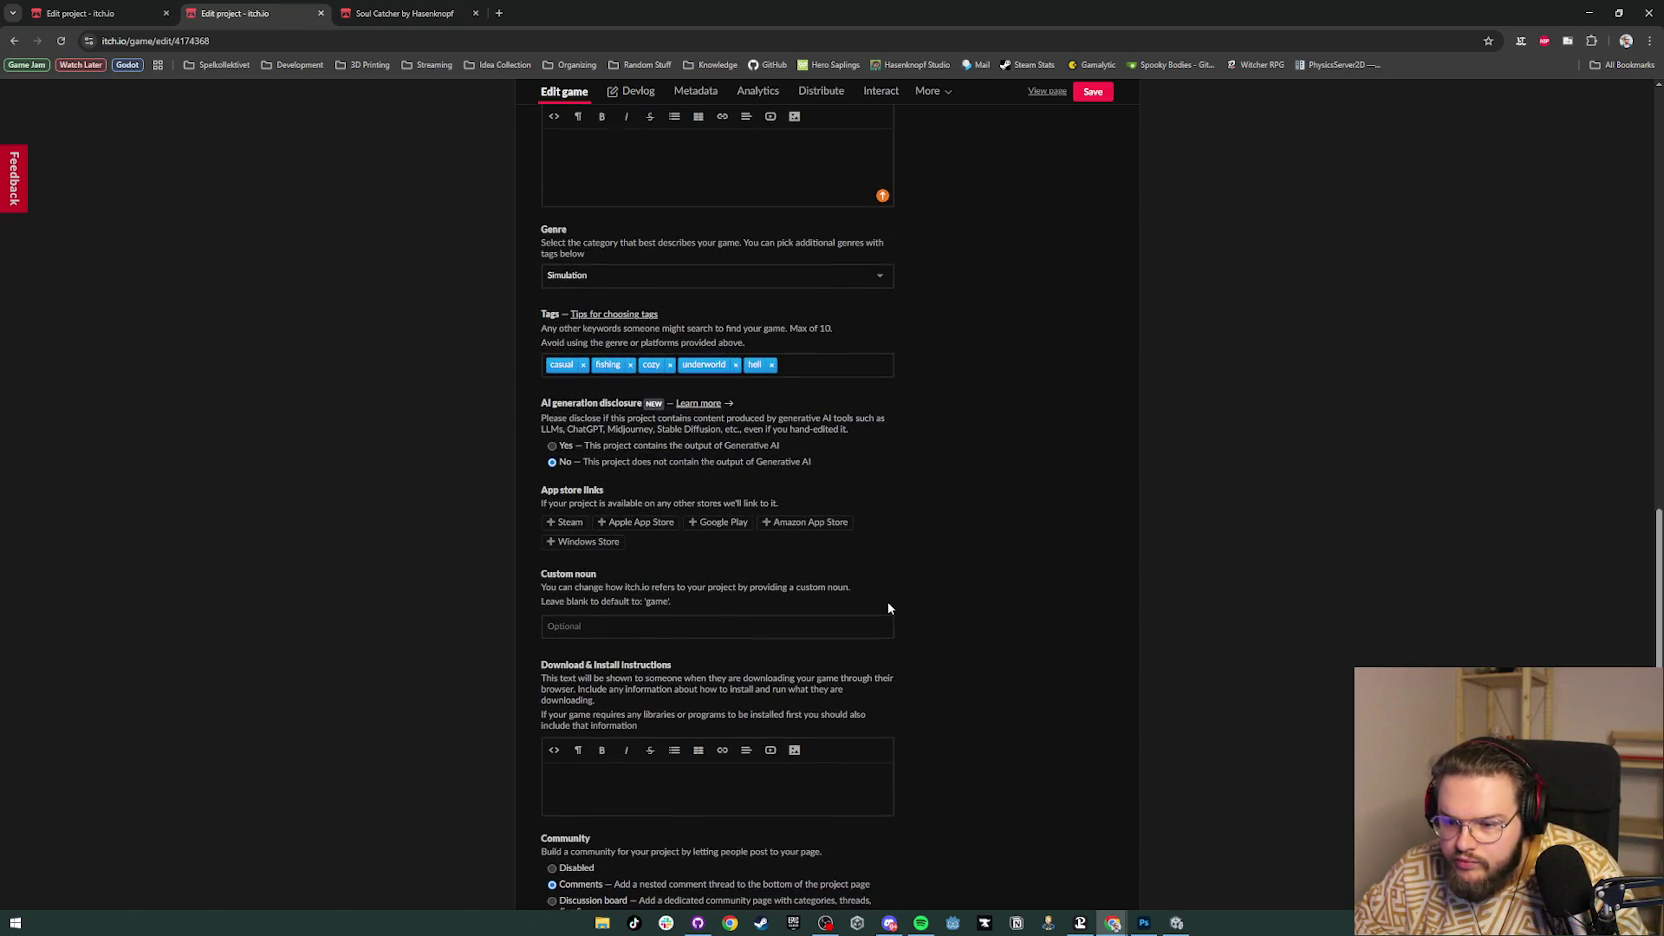
{"action": "scroll", "coordinate": [887, 607], "scroll_direction": "down", "scroll_amount": 1}
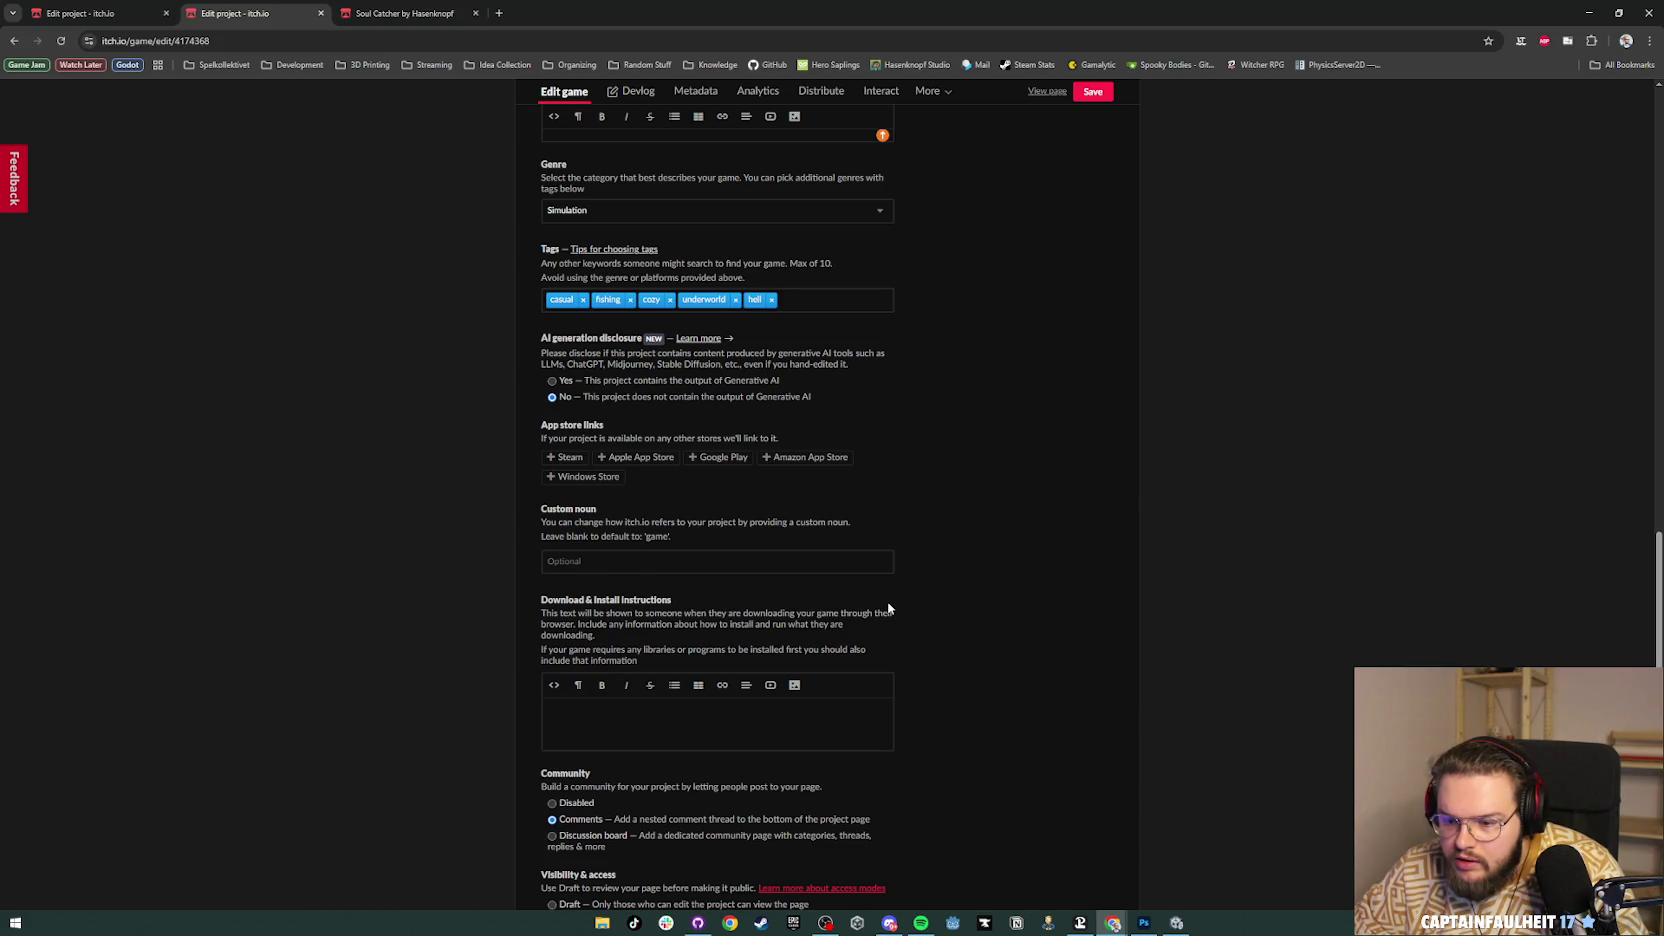
{"action": "scroll", "coordinate": [888, 607], "scroll_direction": "down", "scroll_amount": 2}
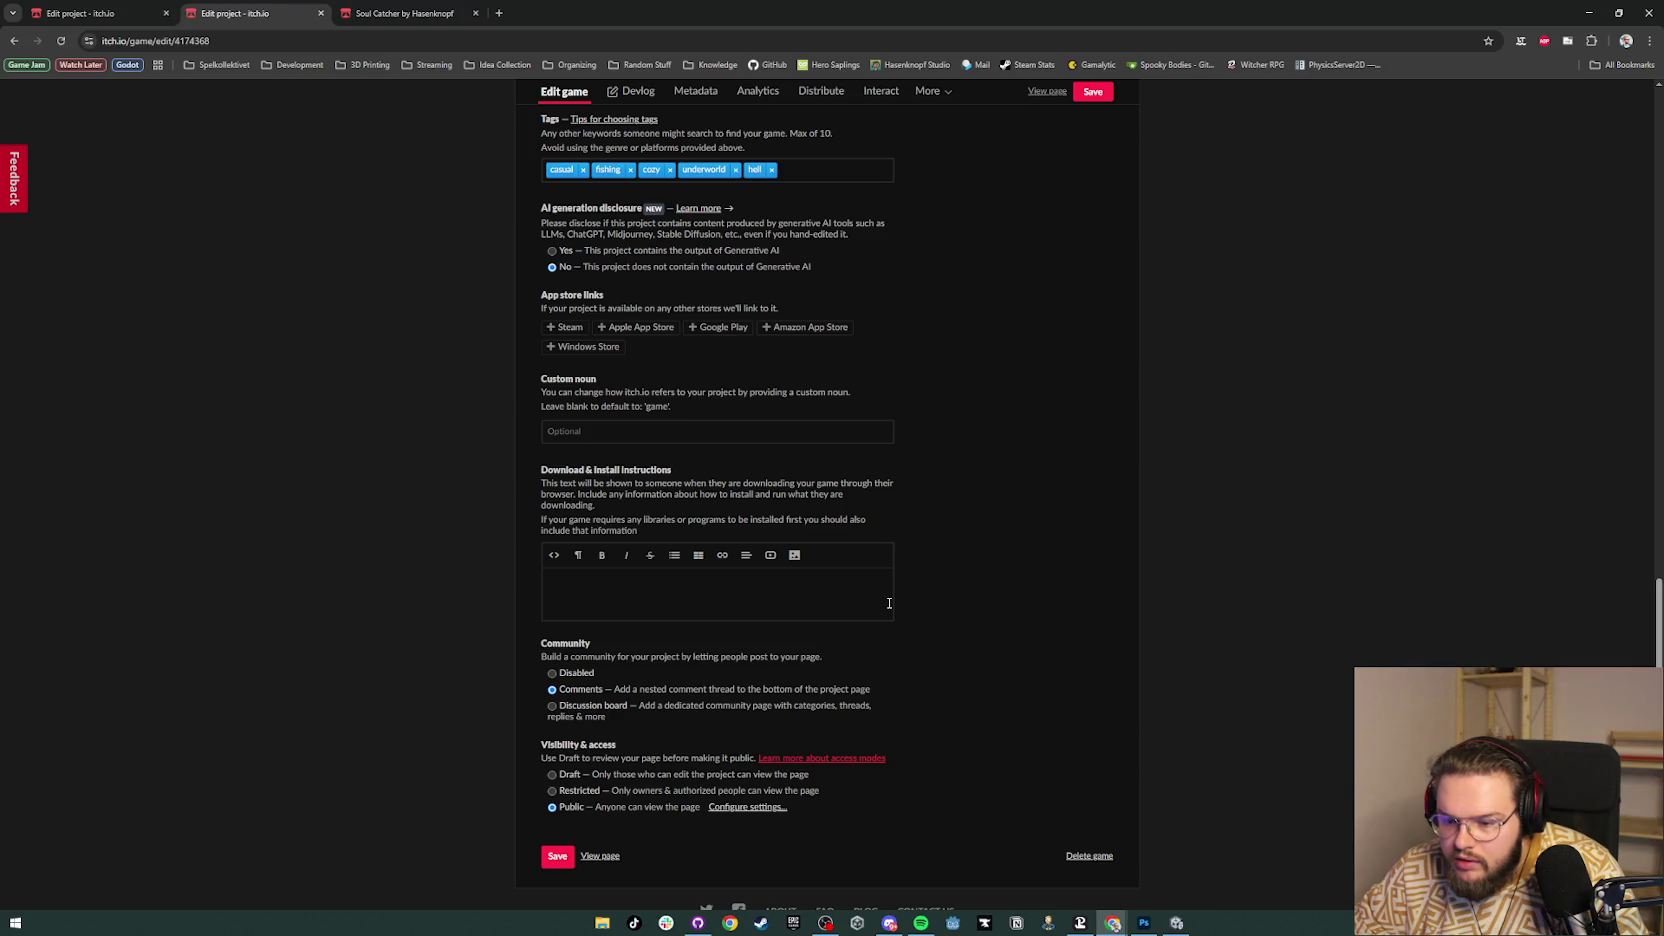
{"action": "left_click", "coordinate": [557, 856]}
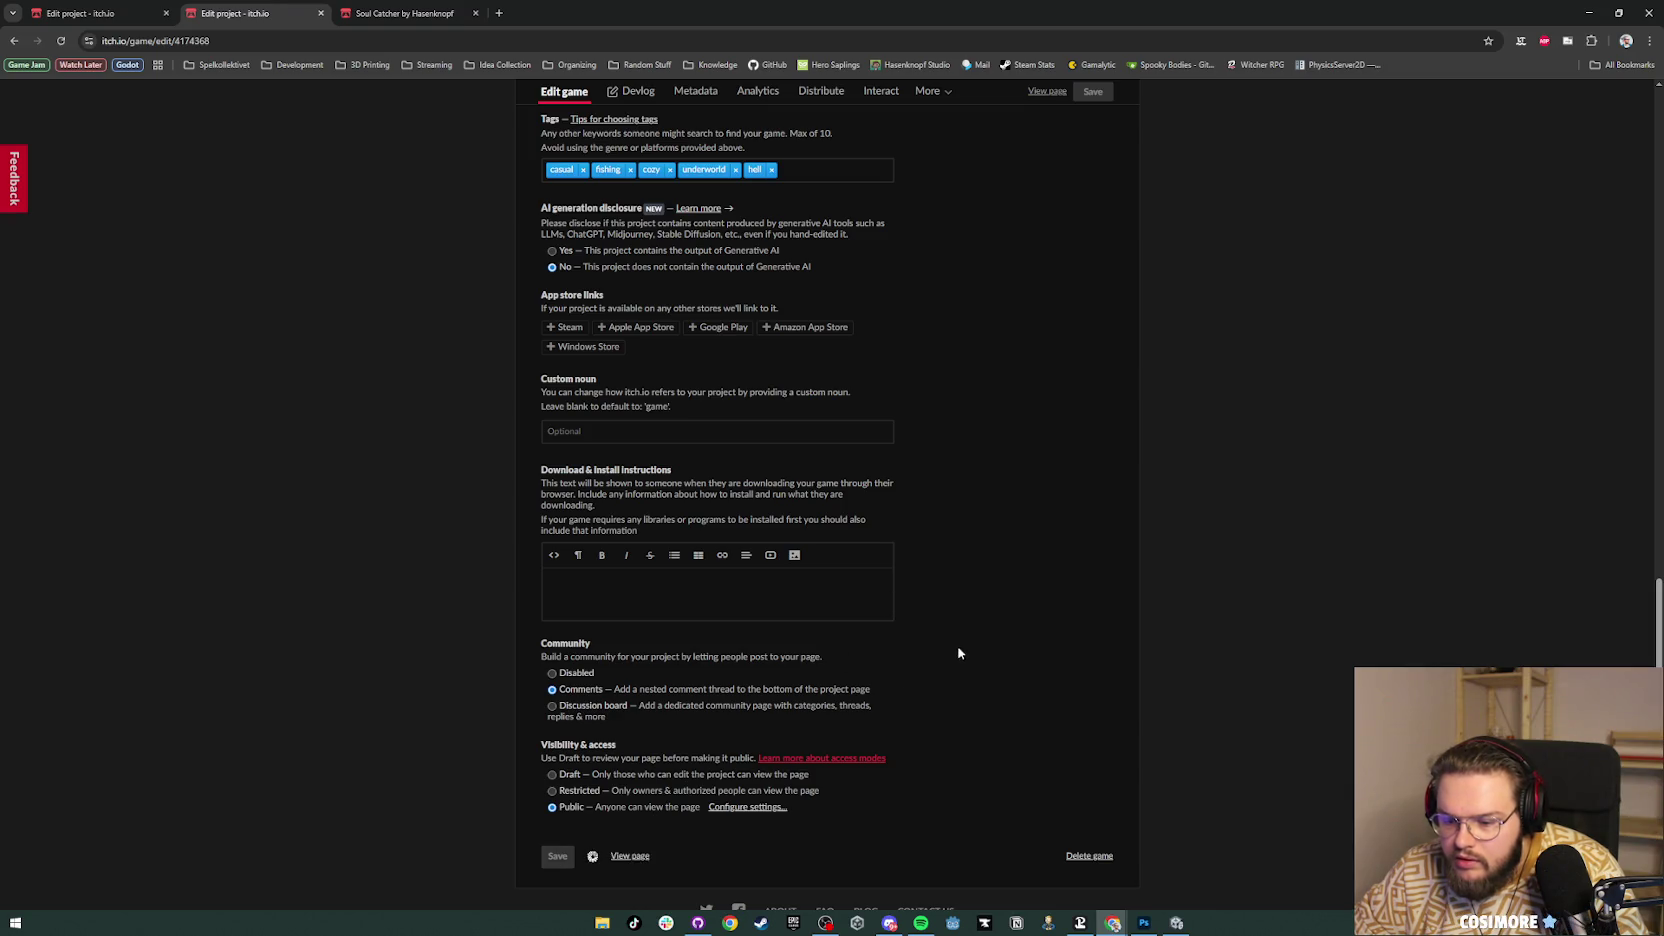
{"action": "scroll", "coordinate": [1018, 549], "scroll_direction": "up", "scroll_amount": 3}
{"action": "scroll", "coordinate": [1018, 549], "scroll_direction": "up", "scroll_amount": 4}
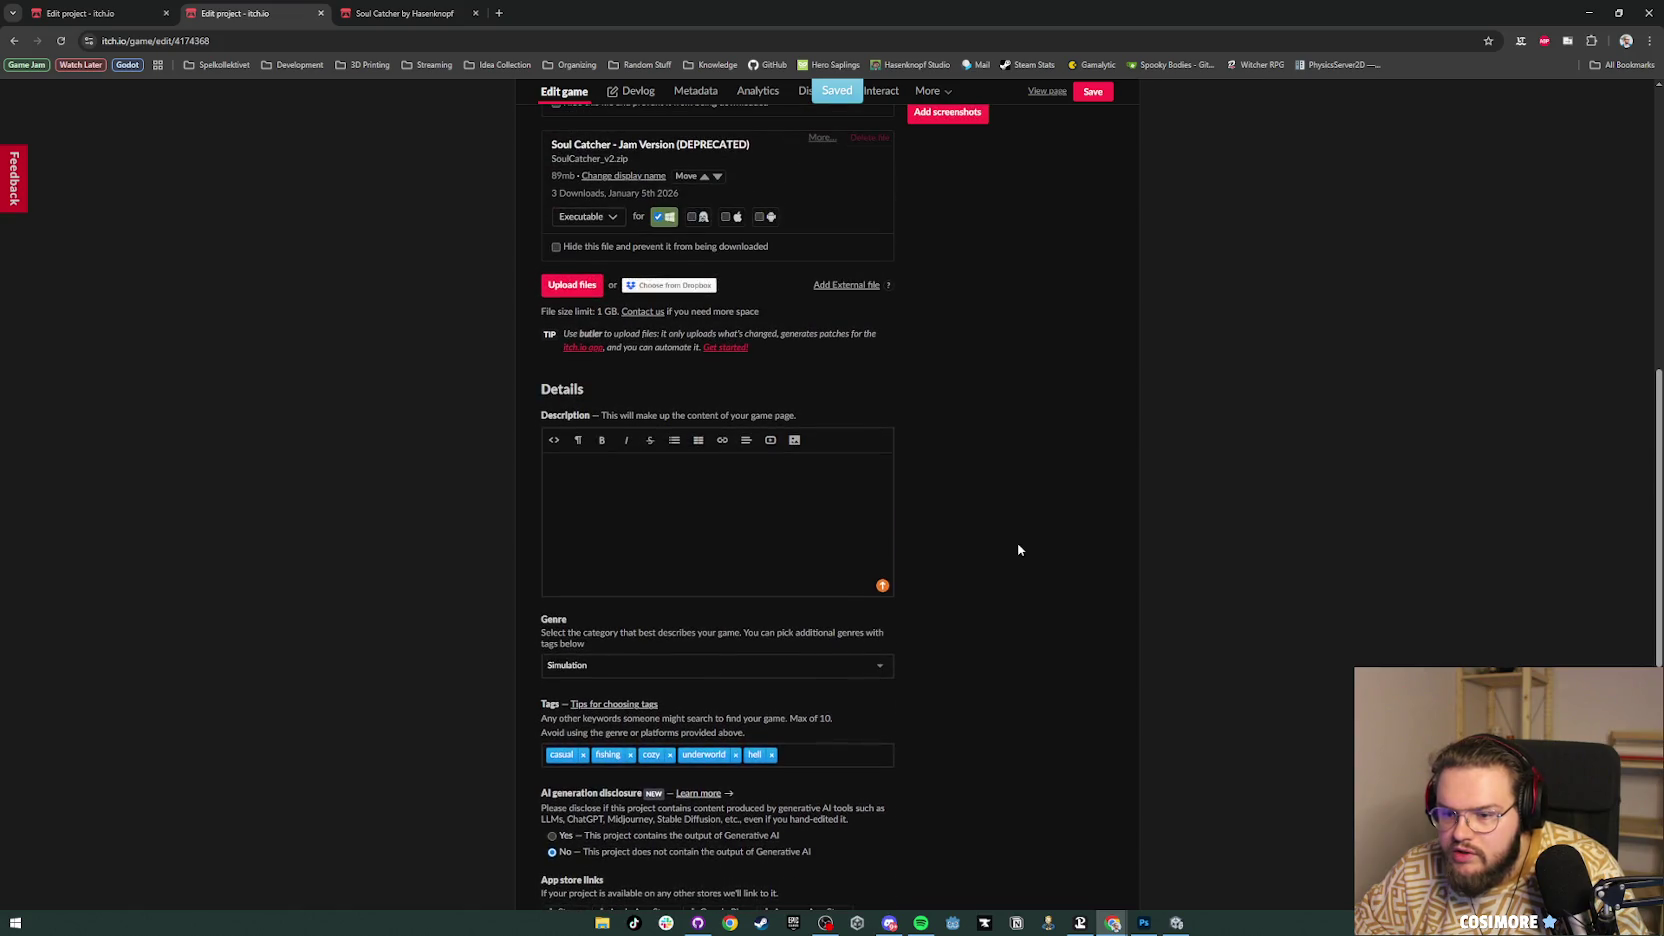
{"action": "scroll", "coordinate": [1018, 549], "scroll_direction": "up", "scroll_amount": 3}
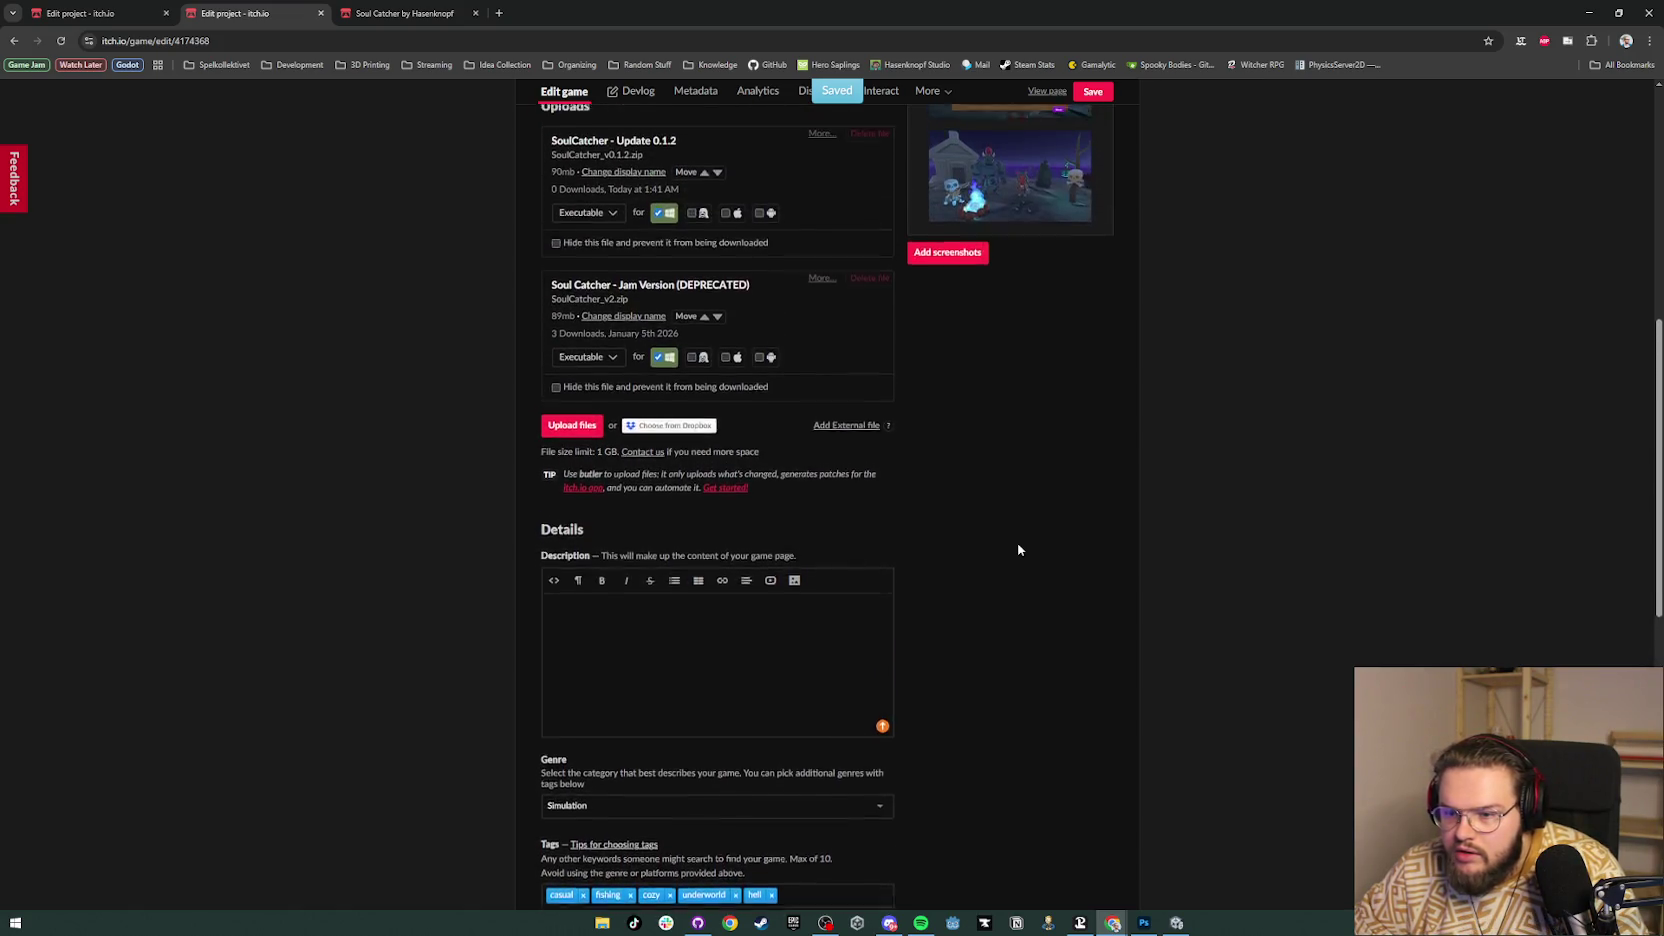
{"action": "scroll", "coordinate": [1018, 549], "scroll_direction": "up", "scroll_amount": 3}
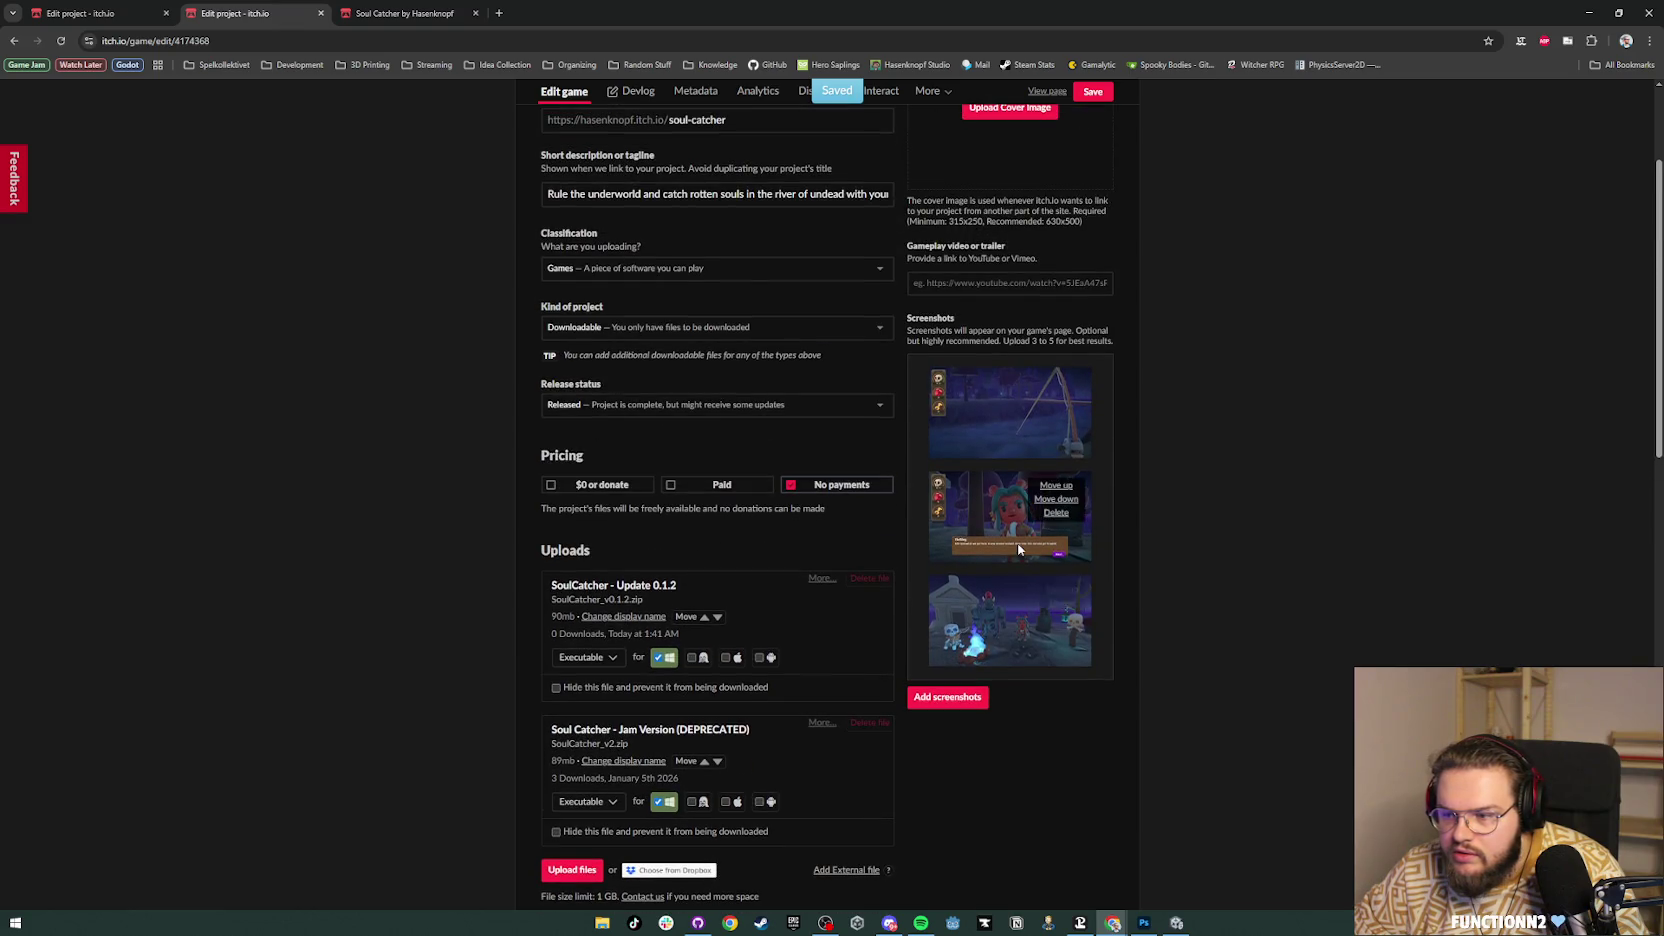
Step: Write the description's opening line 'Serve your masters in the underworld and catch souls for them'
{"action": "scroll", "coordinate": [1018, 549], "scroll_direction": "down", "scroll_amount": 5}
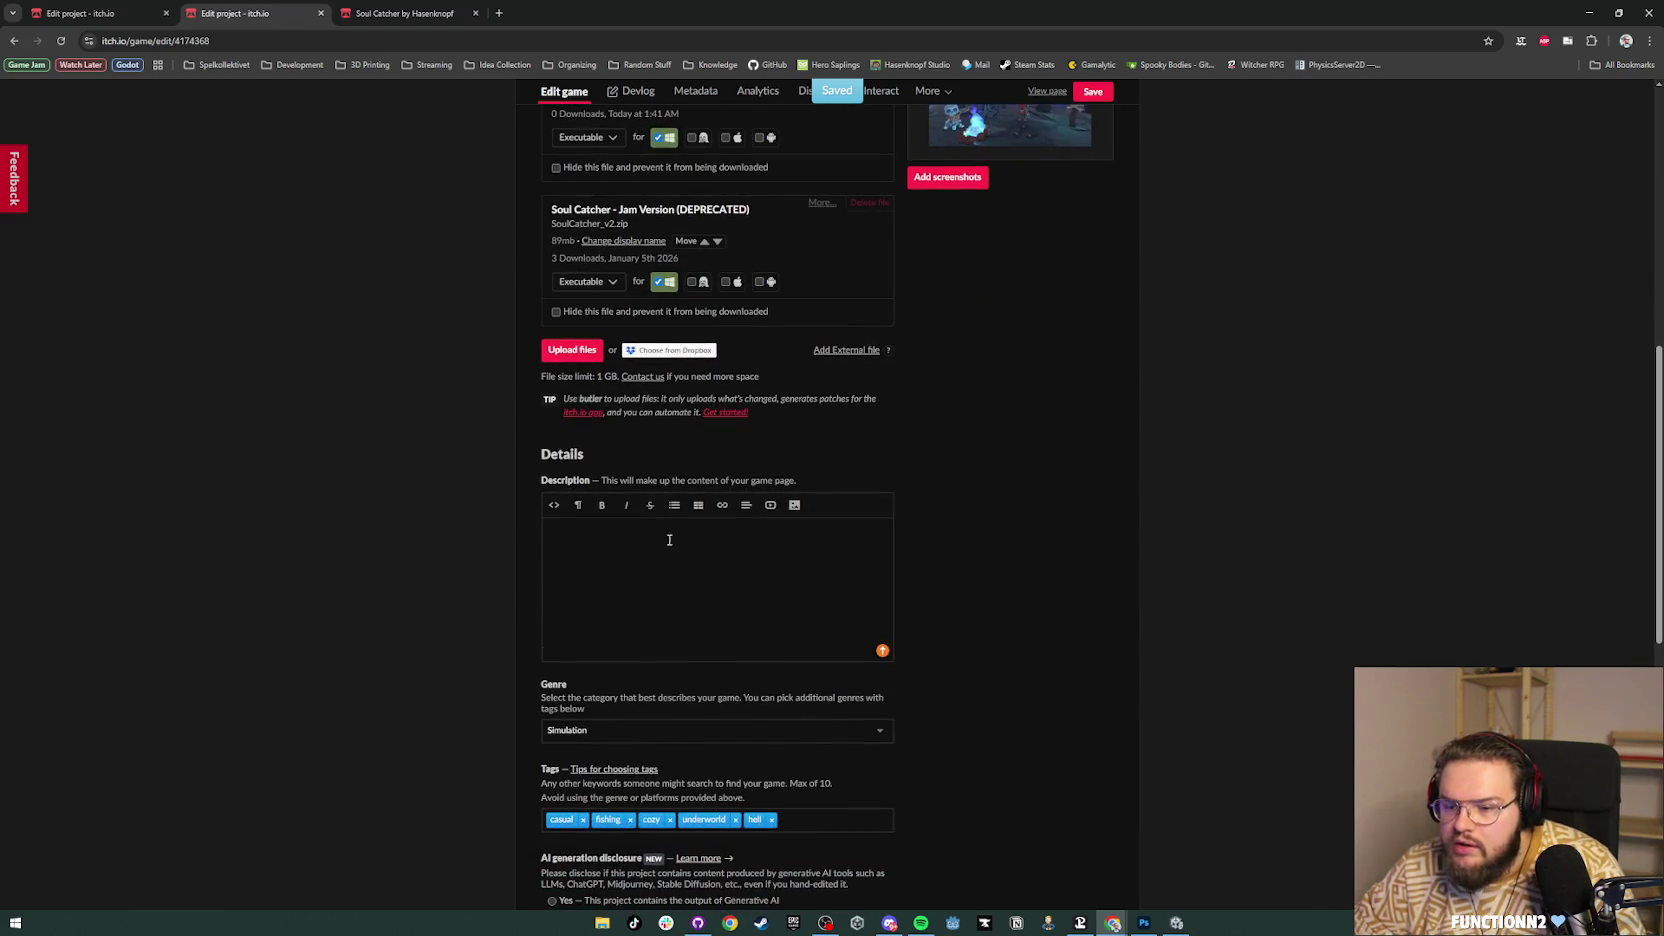
{"action": "left_click", "coordinate": [713, 579]}
{"action": "type", "text": "q"}
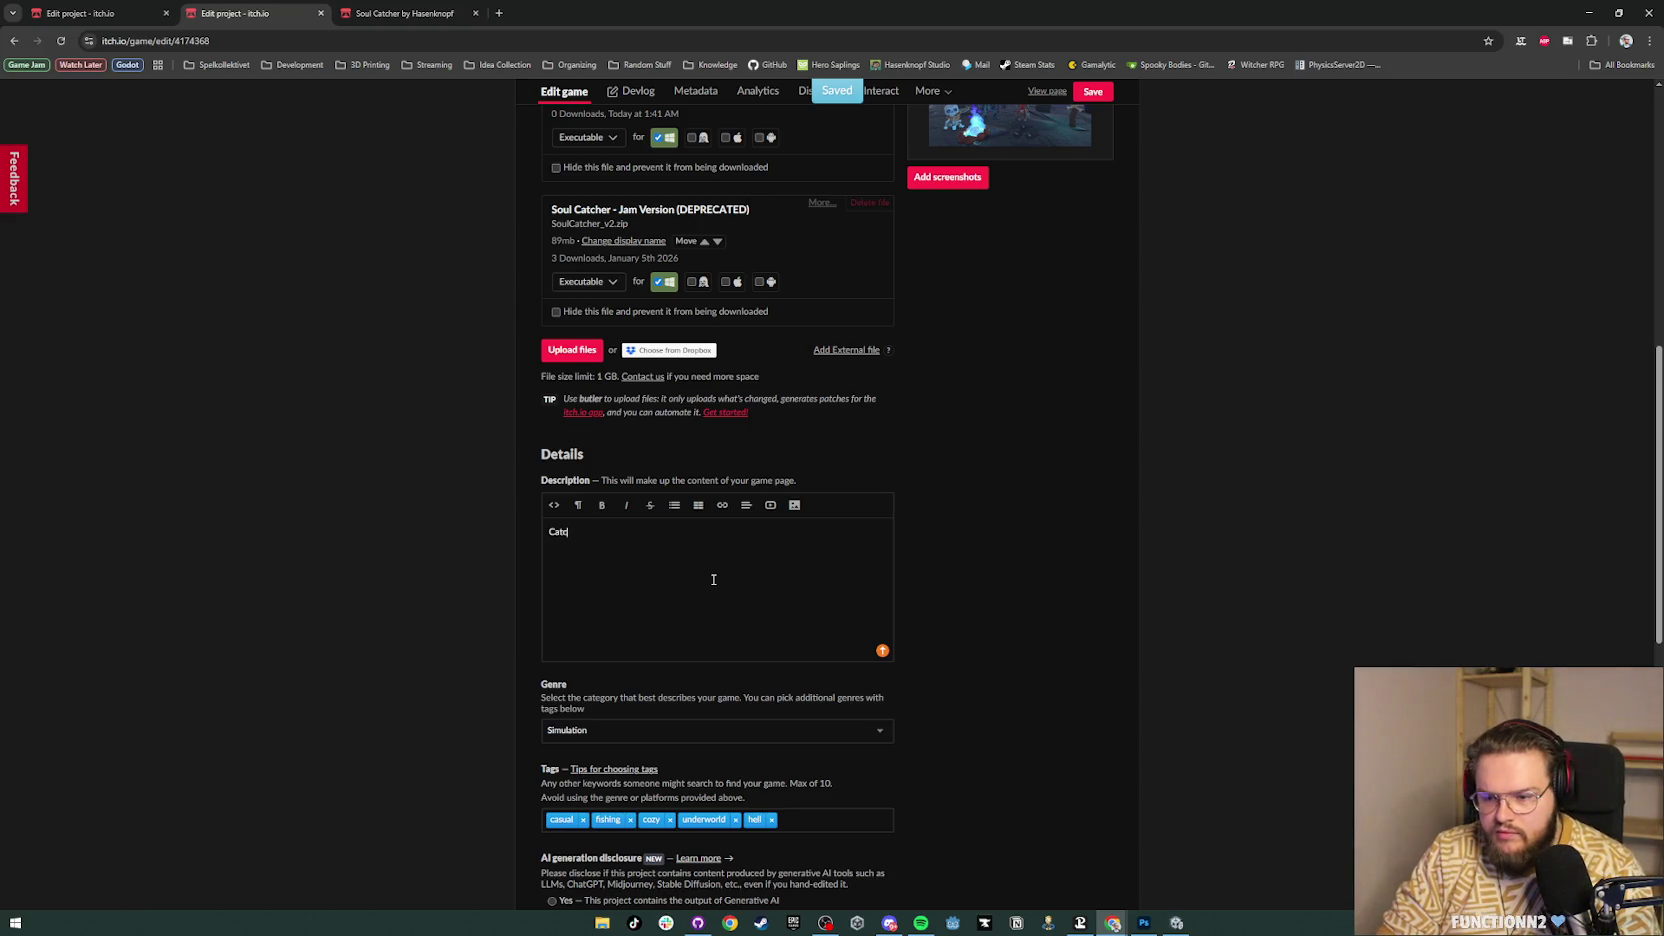
{"action": "type", "text": "ch souls with your"}
{"action": "key", "text": "BackSpace"}
{"action": "key", "text": "BackSpace"}
{"action": "key", "text": "BackSpace"}
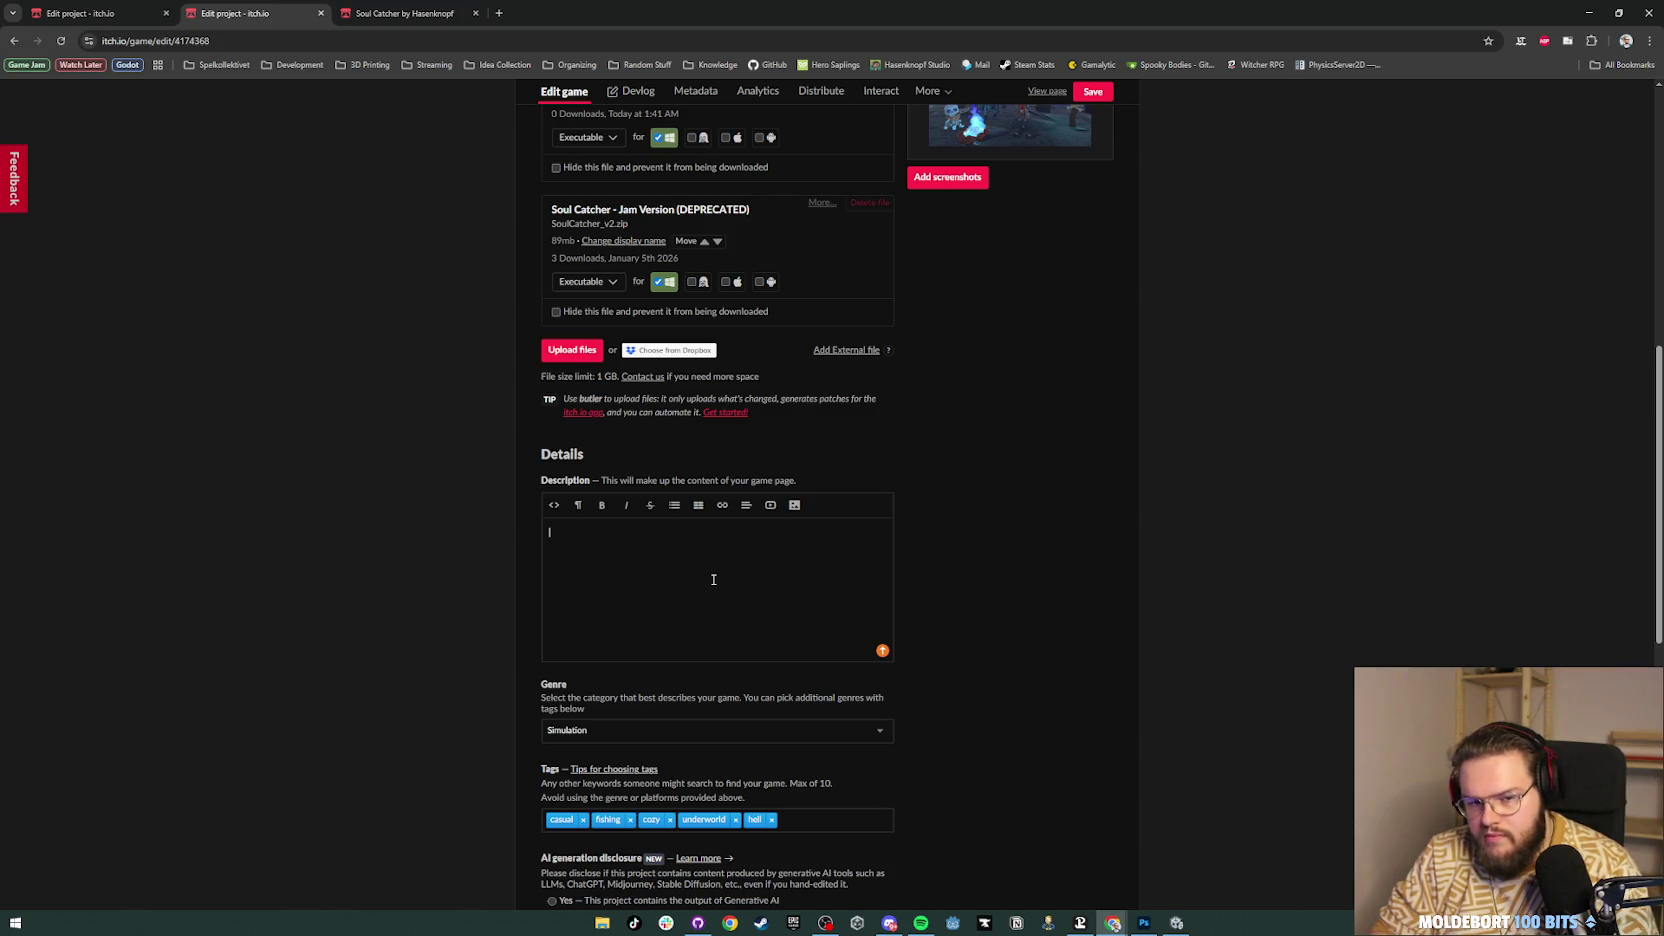
{"action": "type", "text": "Serve"}
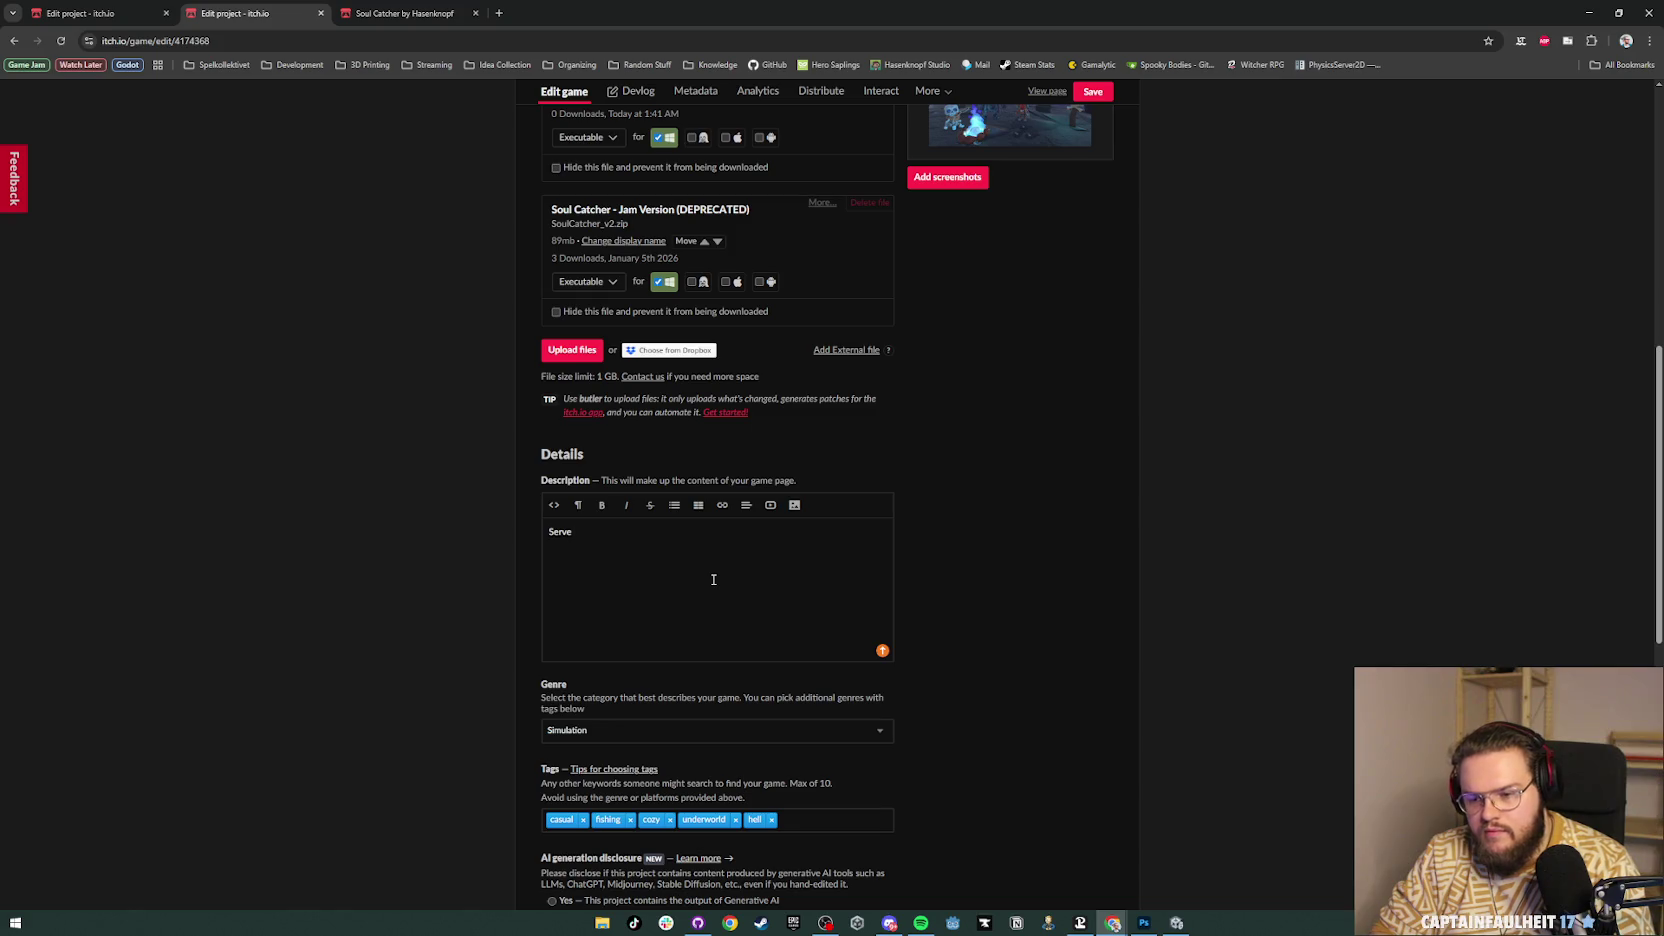
{"action": "type", "text": " your masters in the under"}
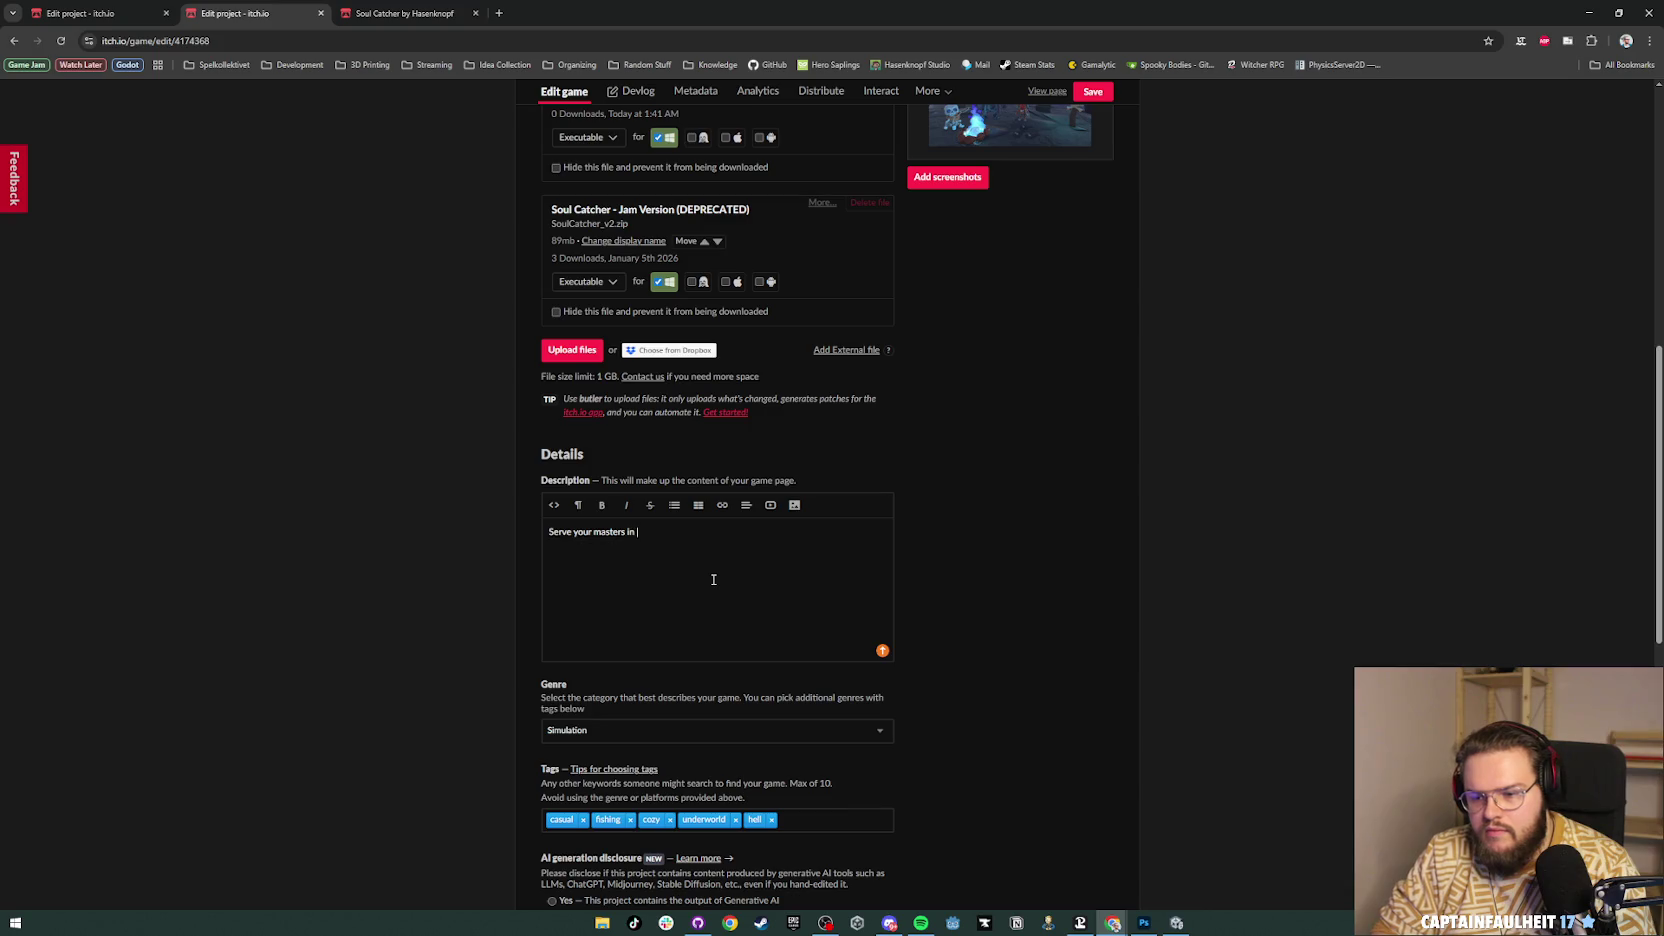
{"action": "type", "text": "world"}
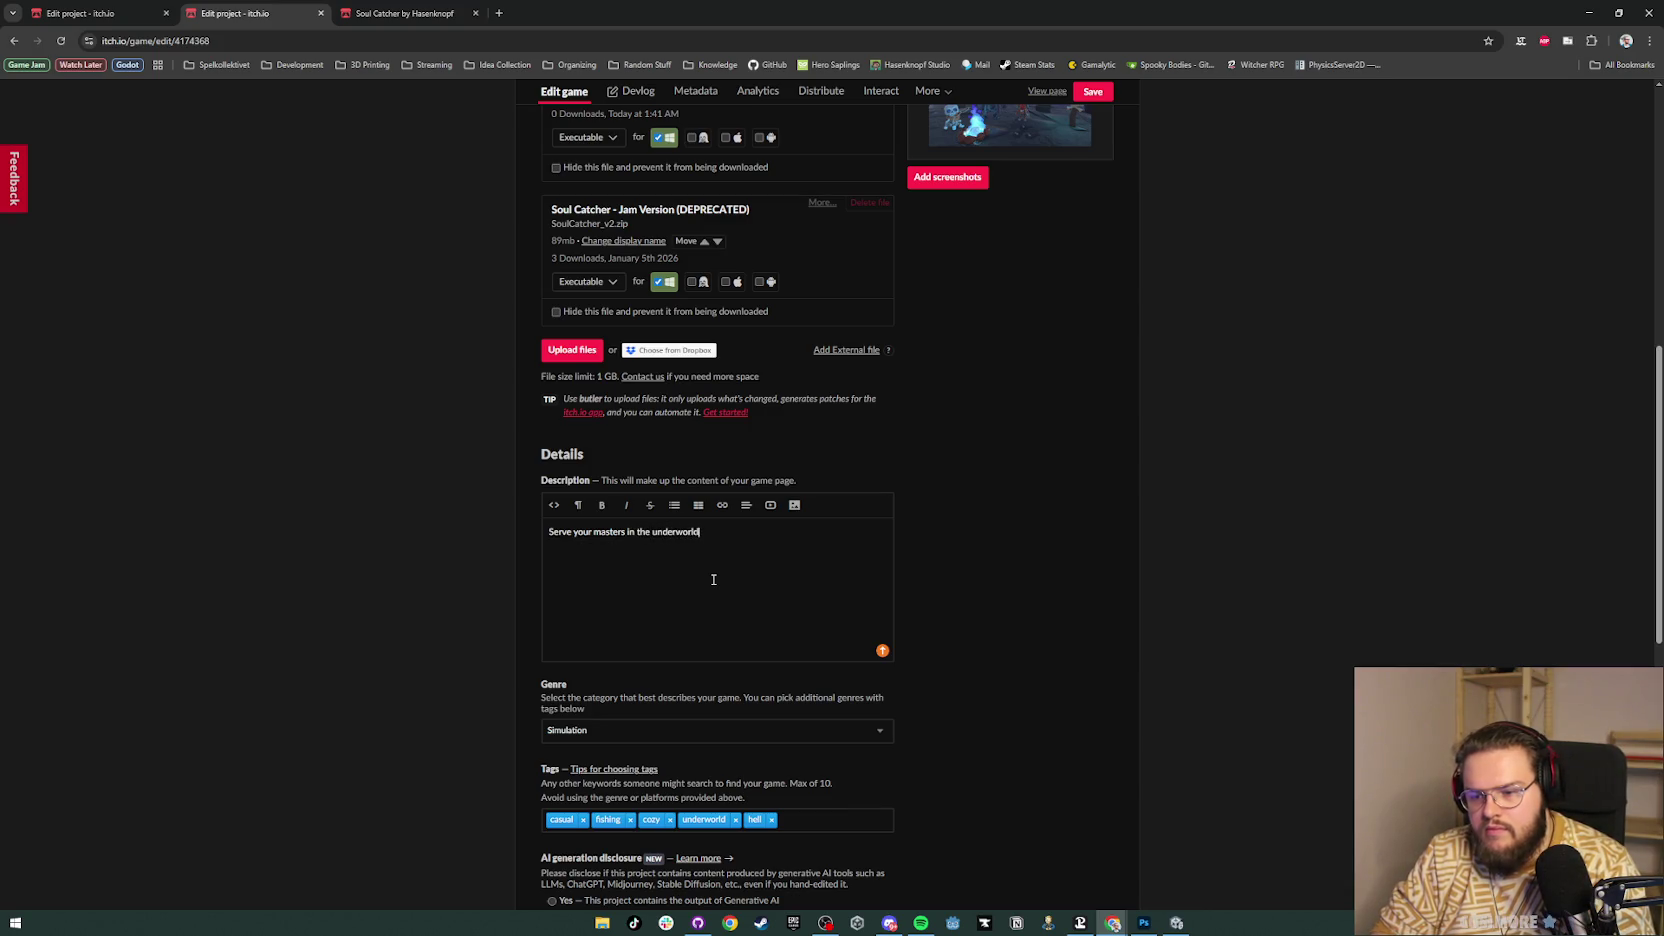
{"action": "type", "text": " and catch "}
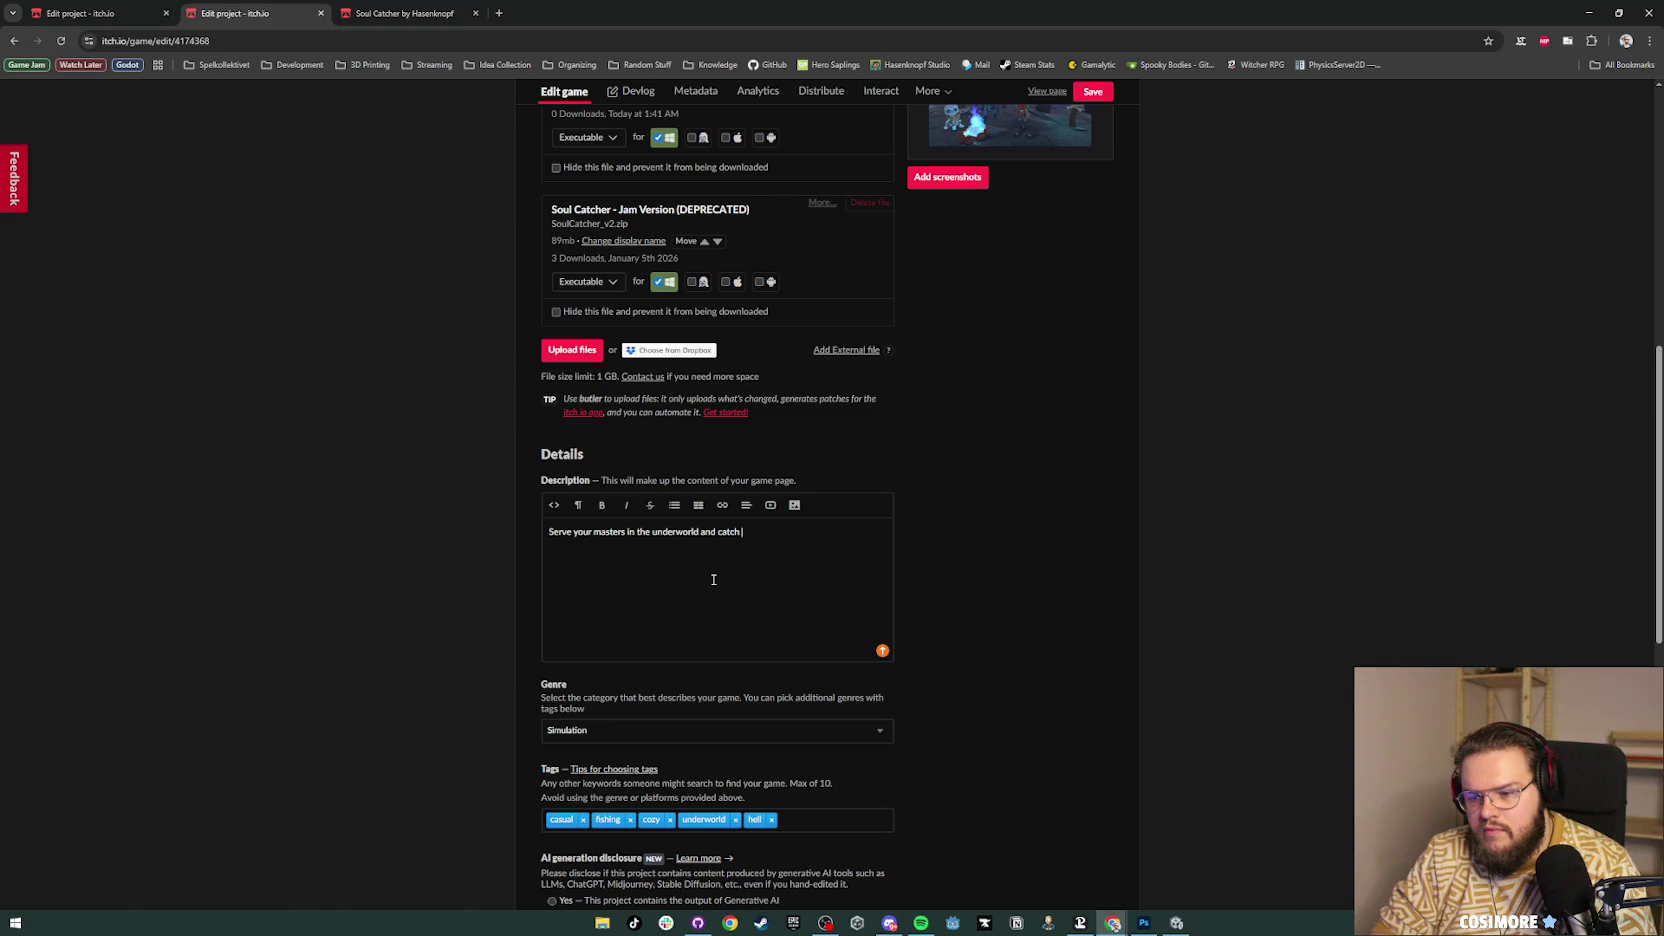
{"action": "type", "text": "souls for "}
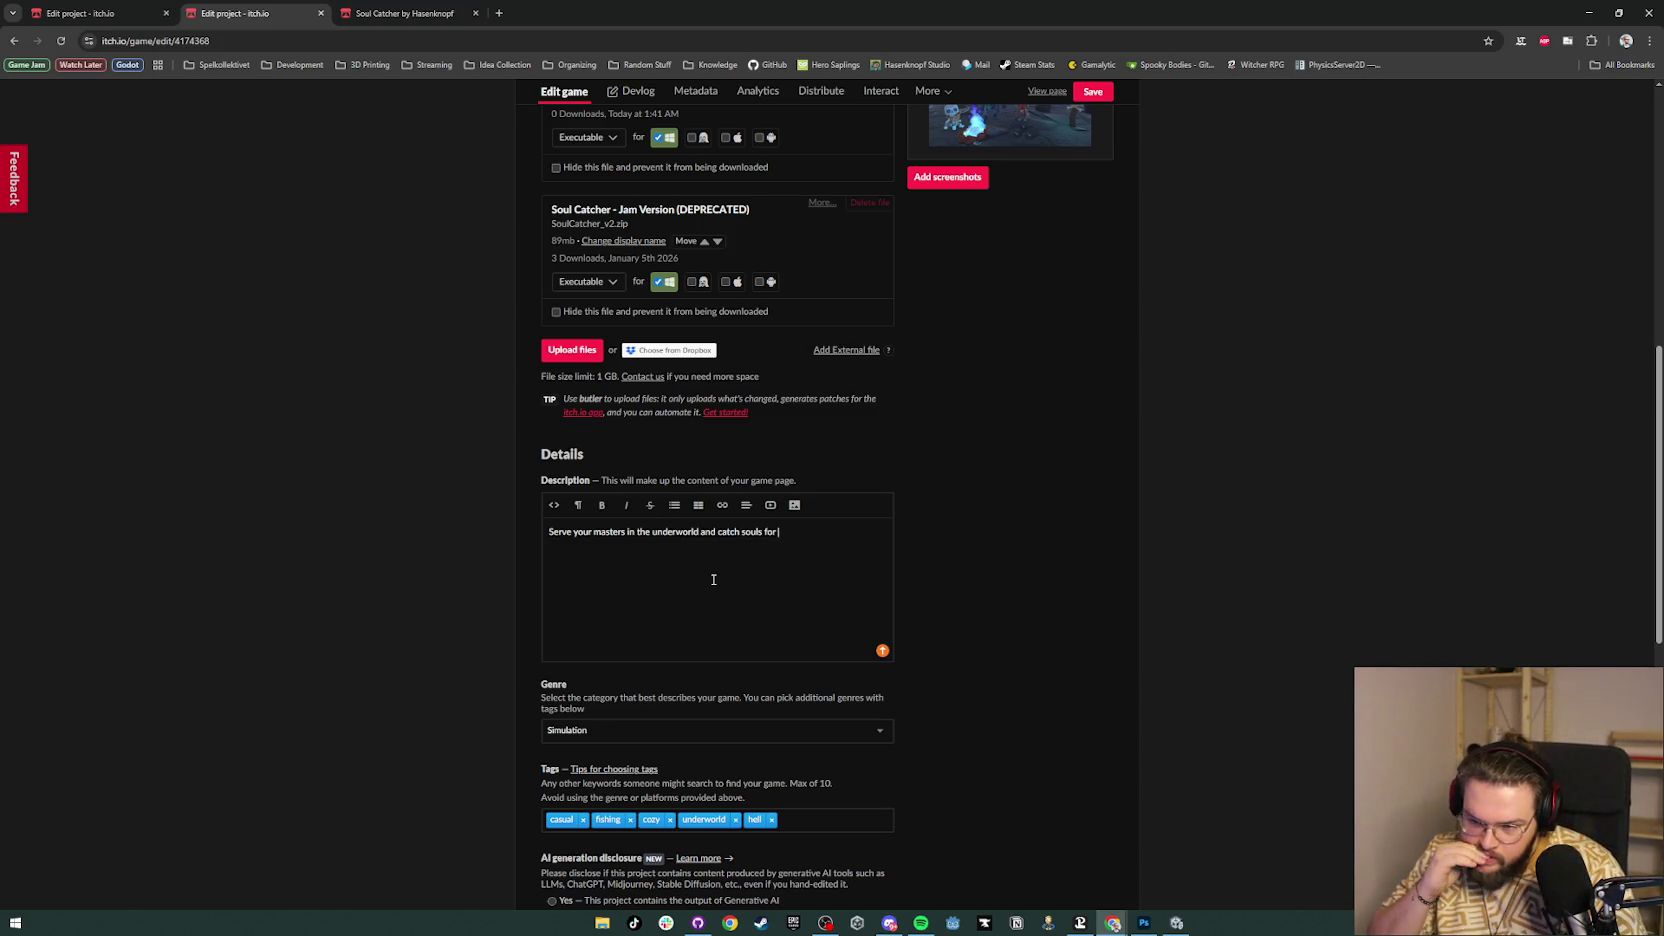
{"action": "type", "text": "them."}
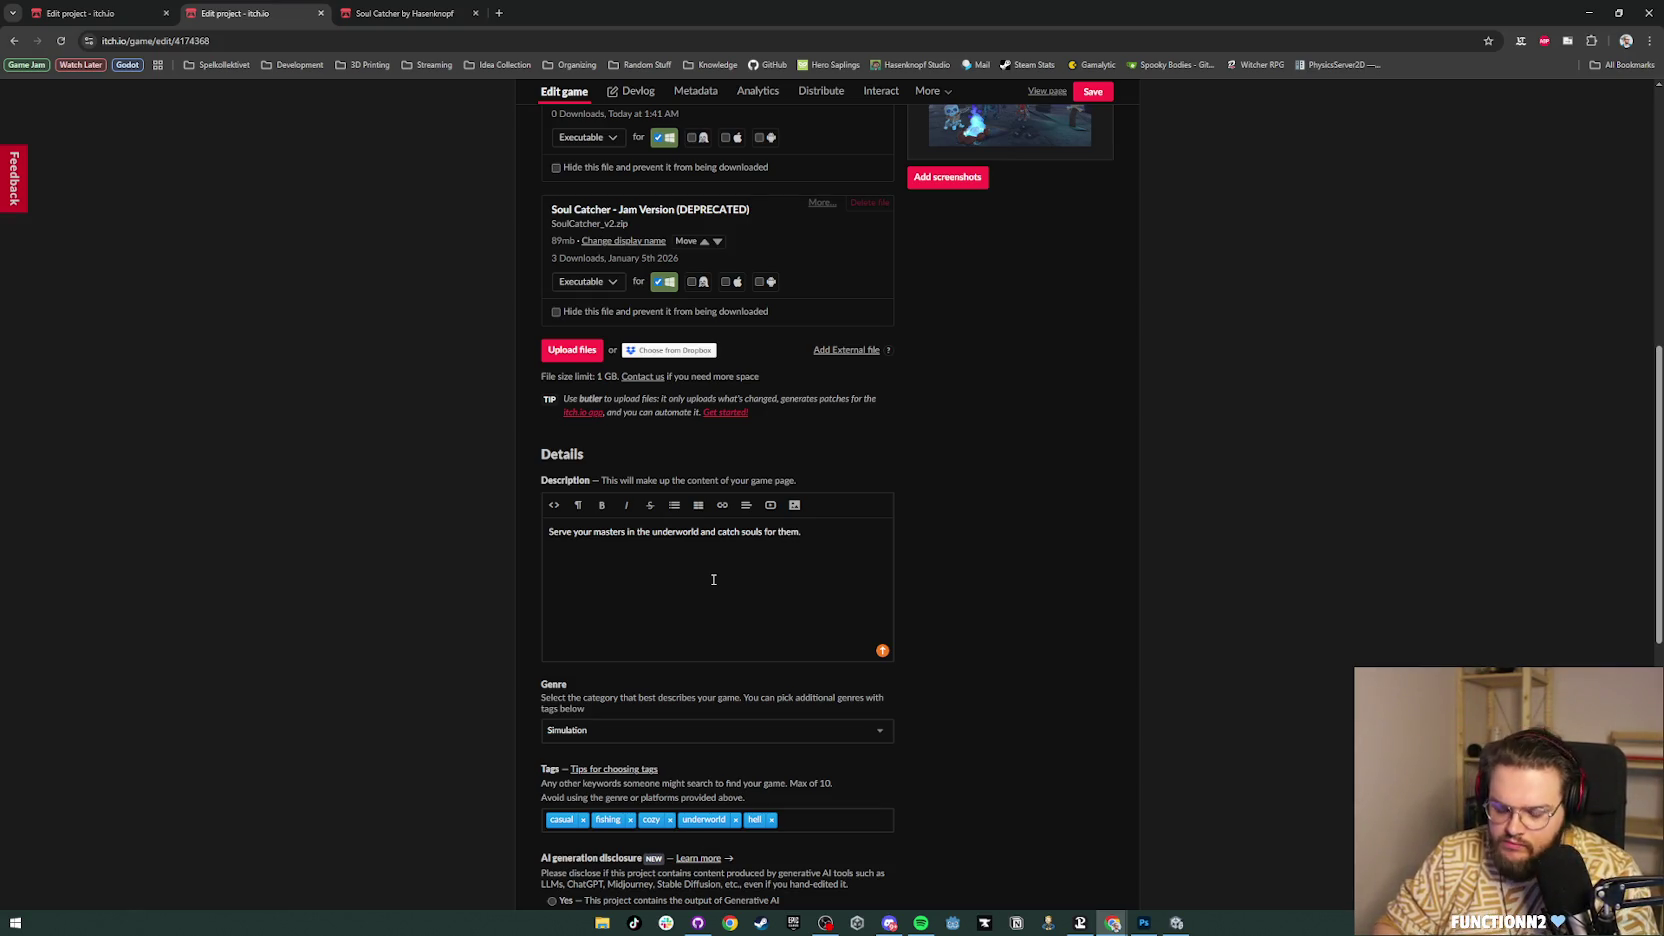
Step: Start a paragraph 'Soul Catcher is a casual fishing game in the underworld. Instead of fishes' and copy 'fishes'
{"action": "key", "text": "Return"}
{"action": "type", "text": "Soul Catcher"}
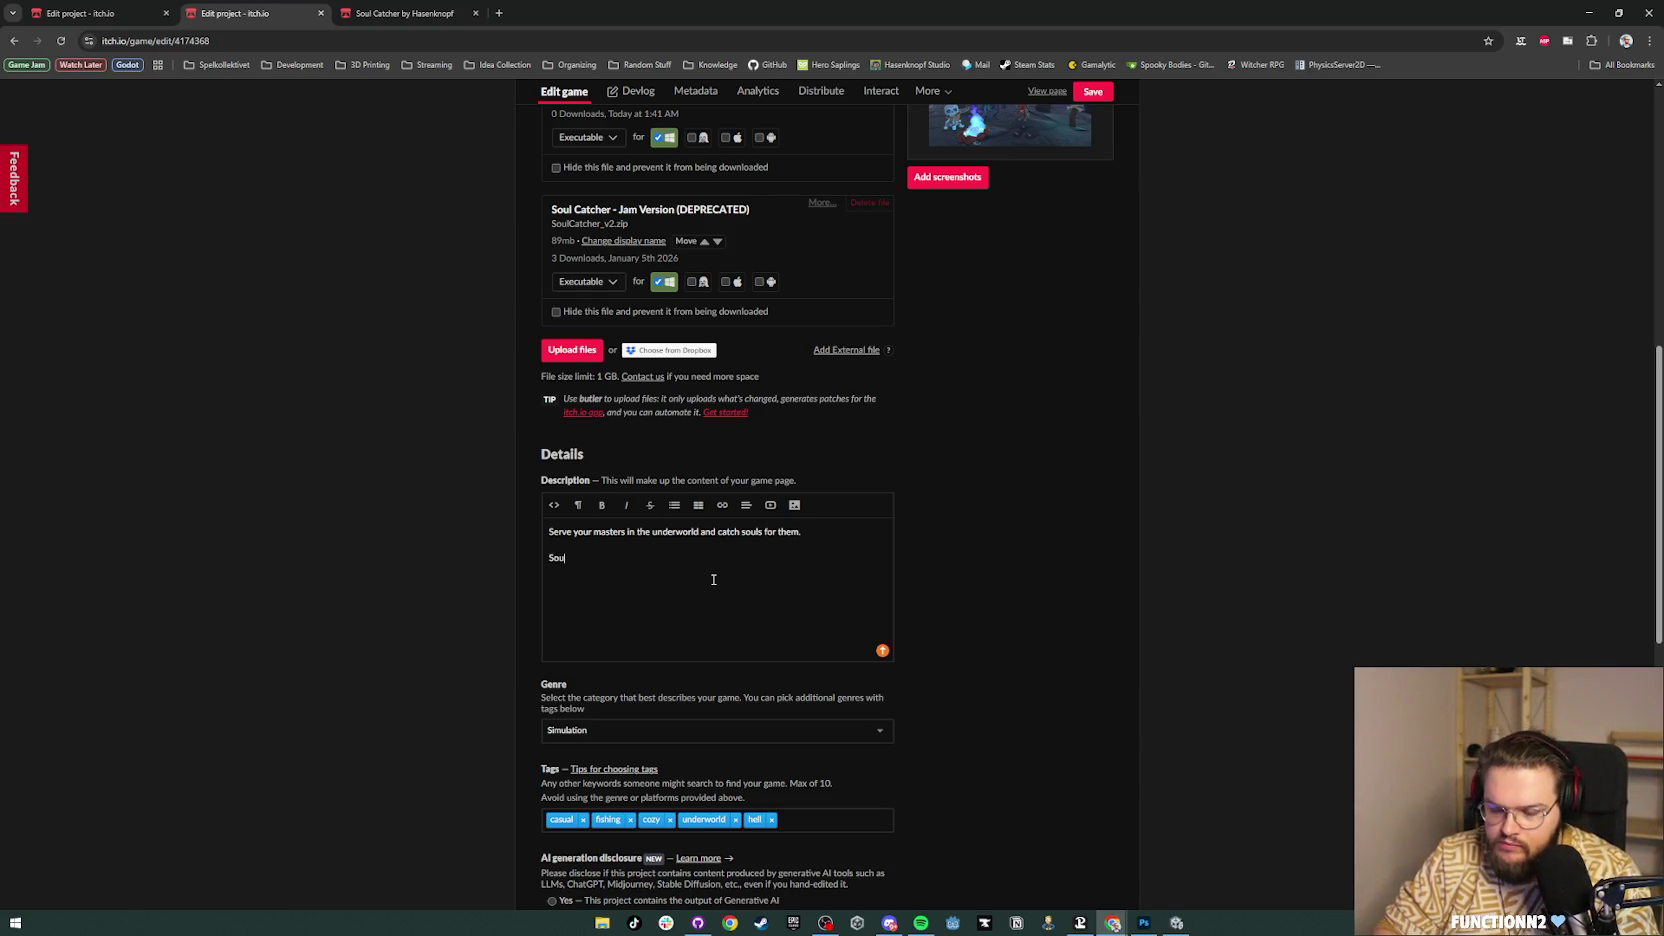
{"action": "type", "text": " is a"}
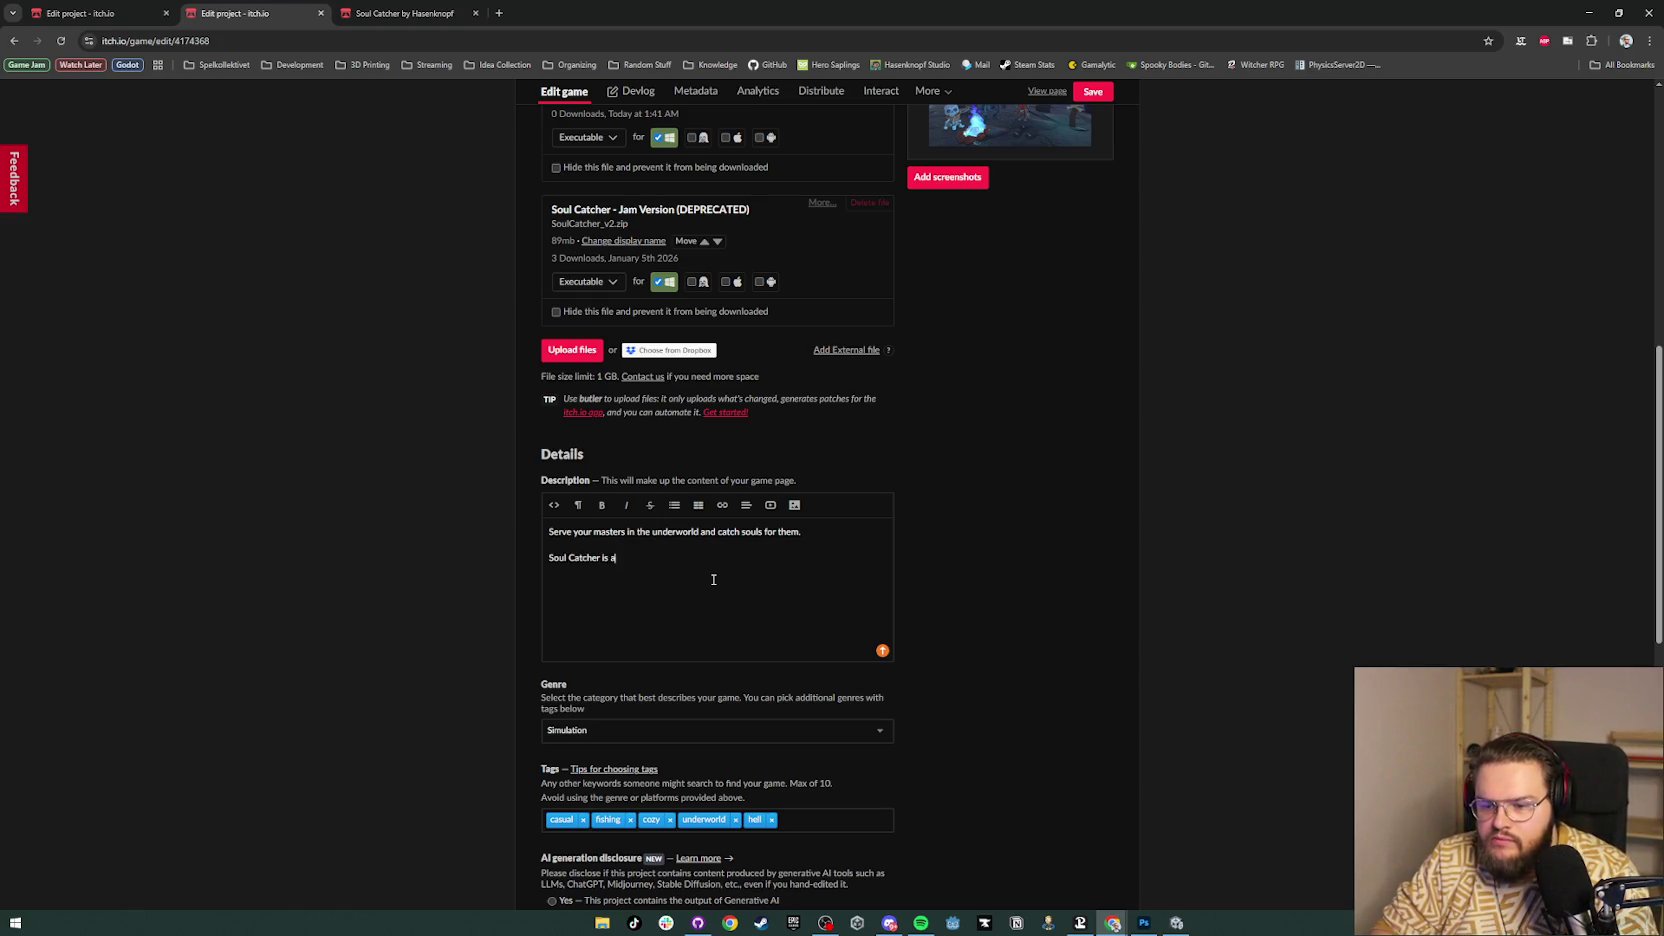
{"action": "type", "text": " casual f"}
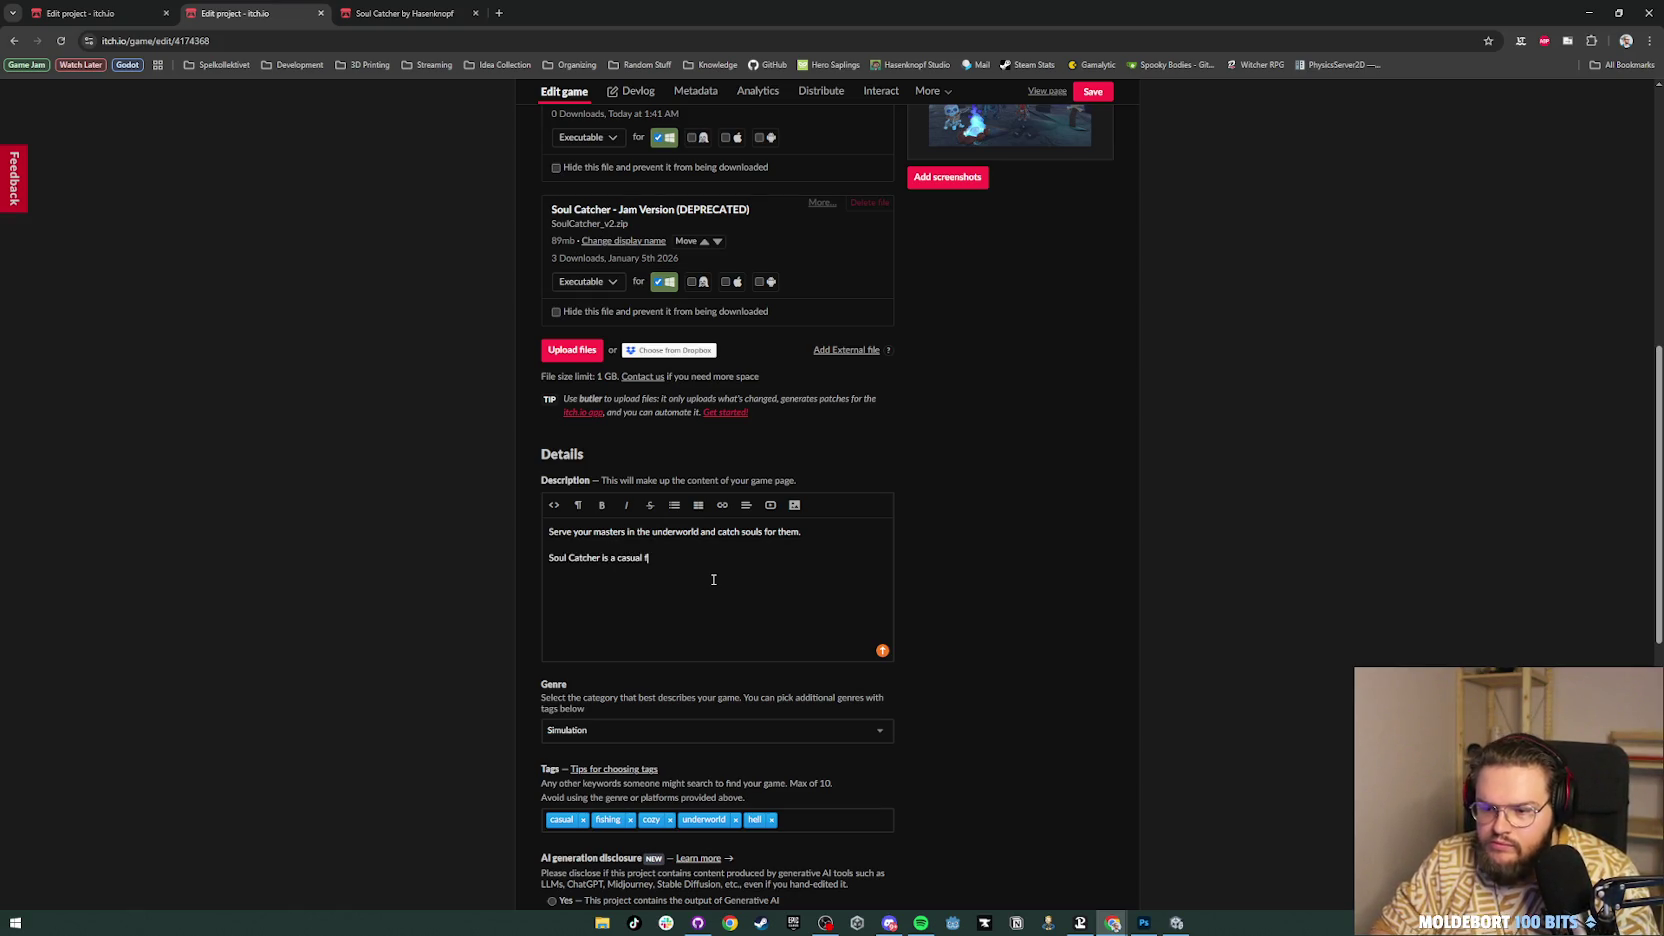
{"action": "type", "text": "ishing game "}
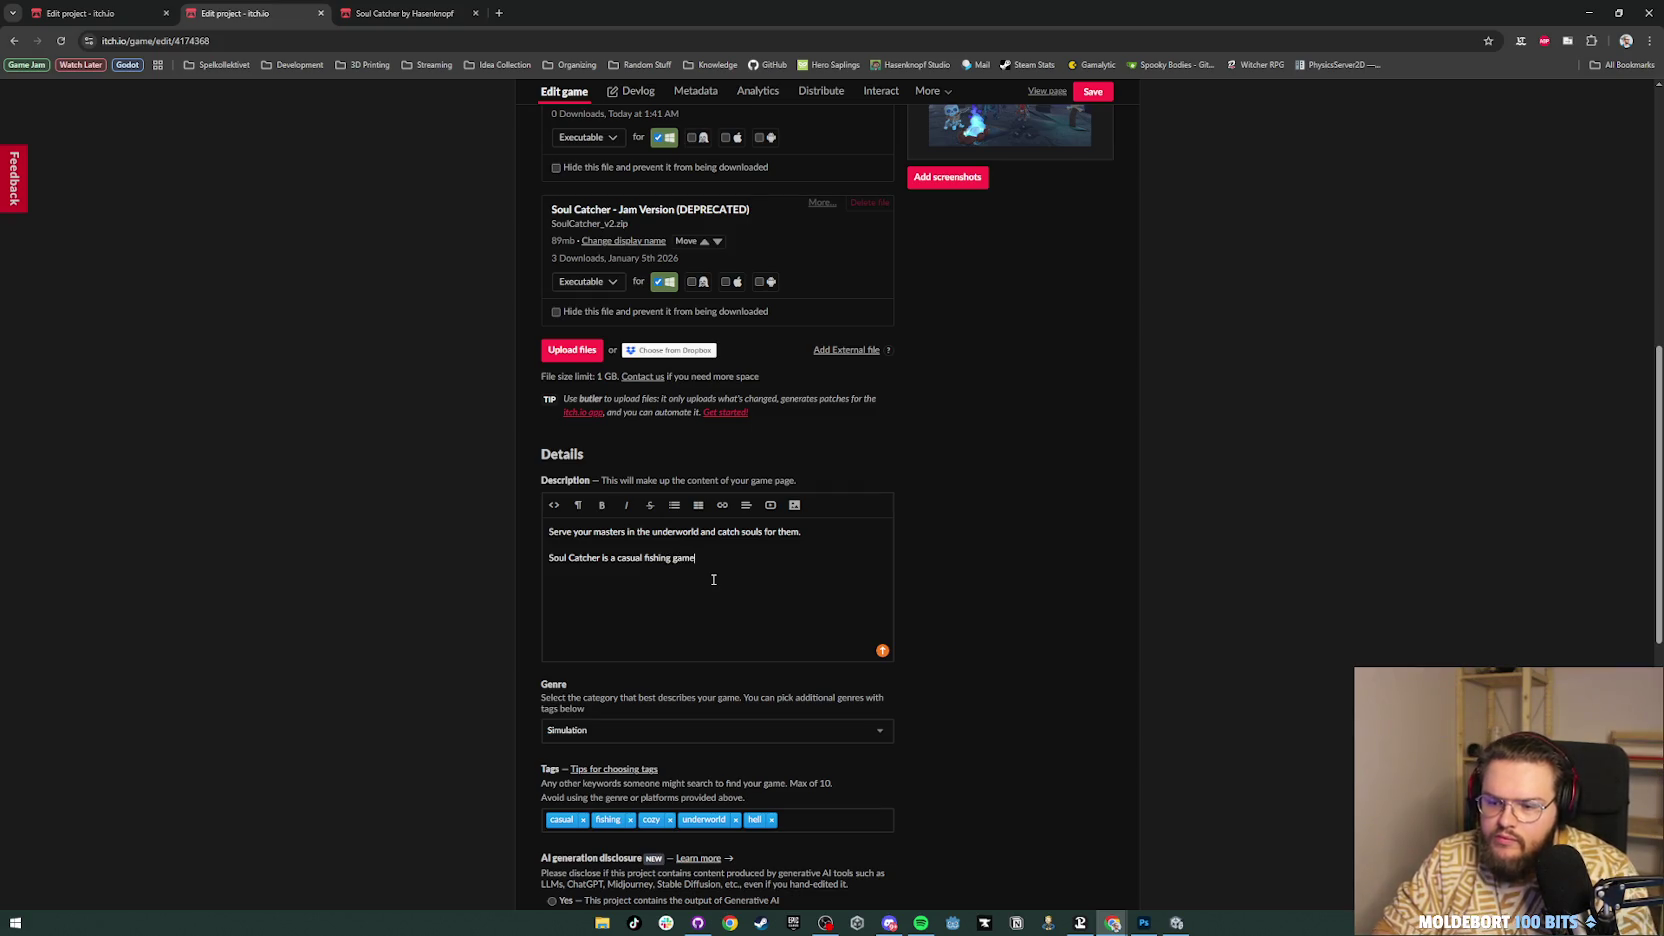
{"action": "type", "text": "in the unde"}
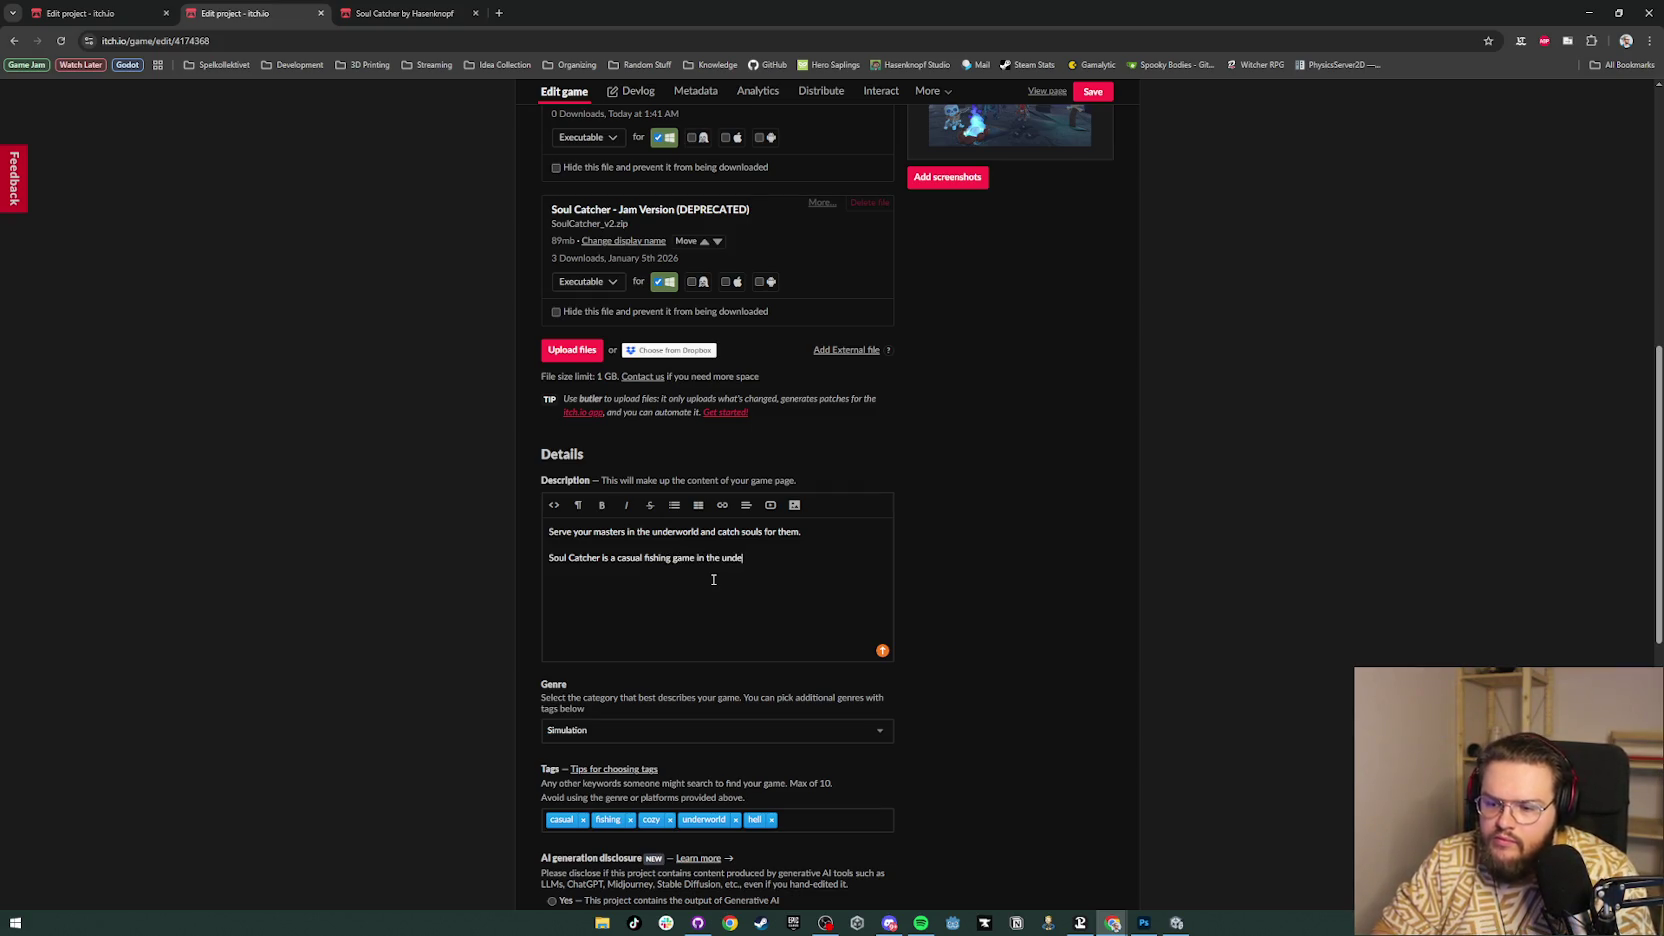
{"action": "type", "text": "rworld. Instead of fishes"}
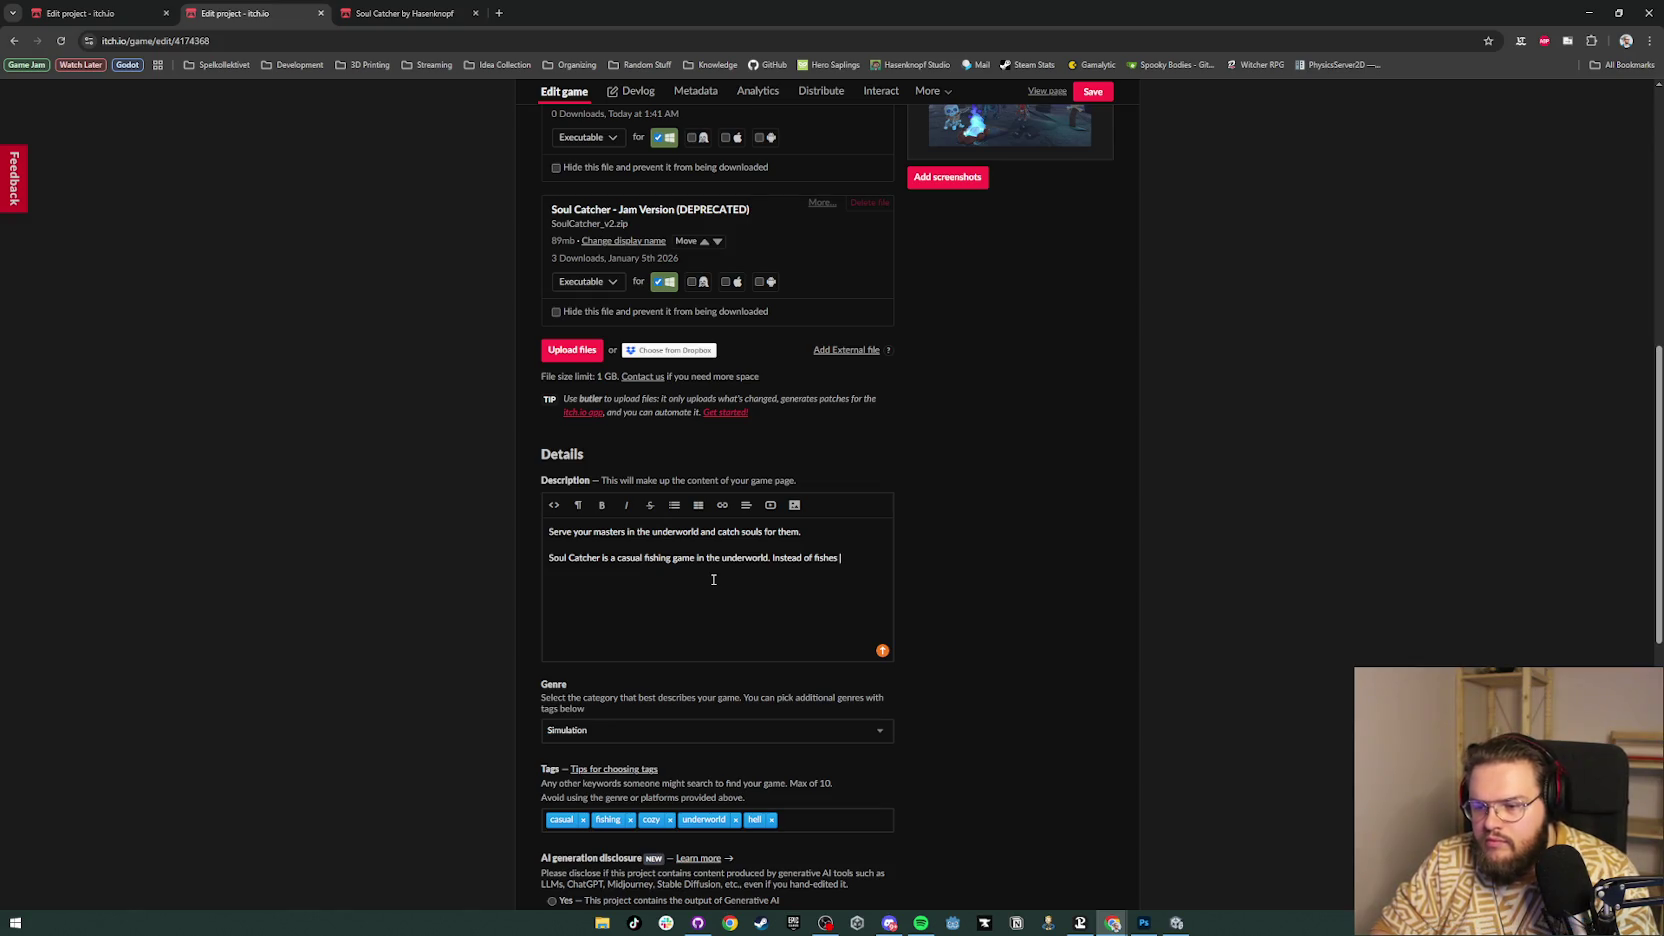
{"action": "key", "text": "ctrl+shift+Left"}
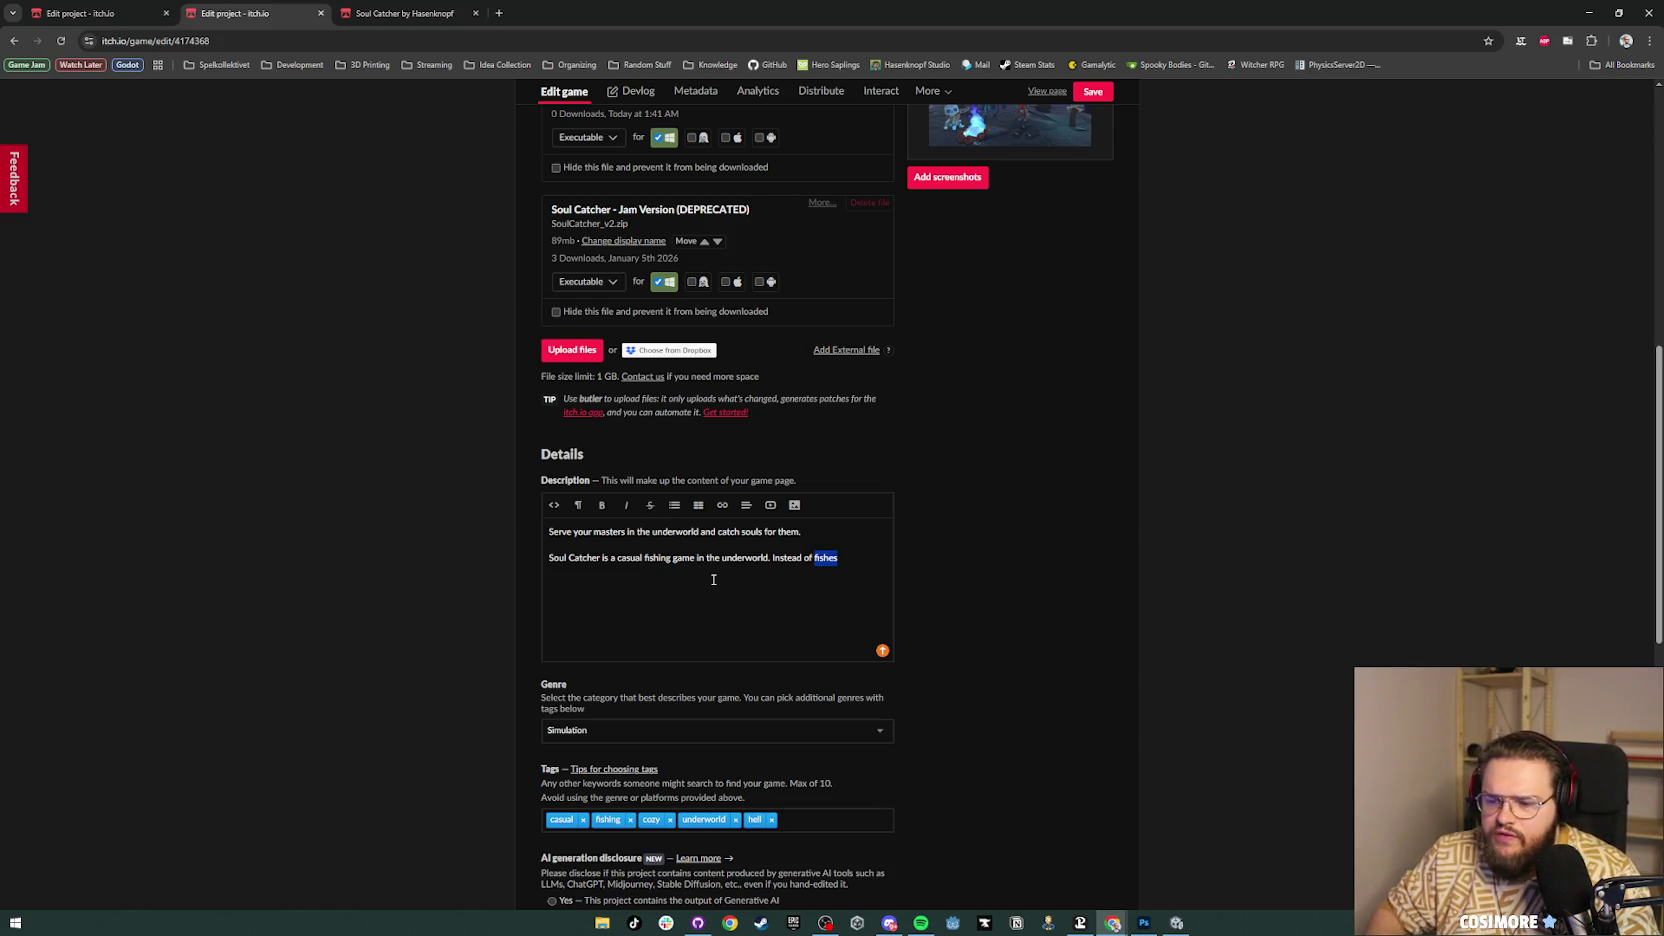
{"action": "key", "text": "ctrl+c"}
{"action": "key", "text": "ctrl+t"}
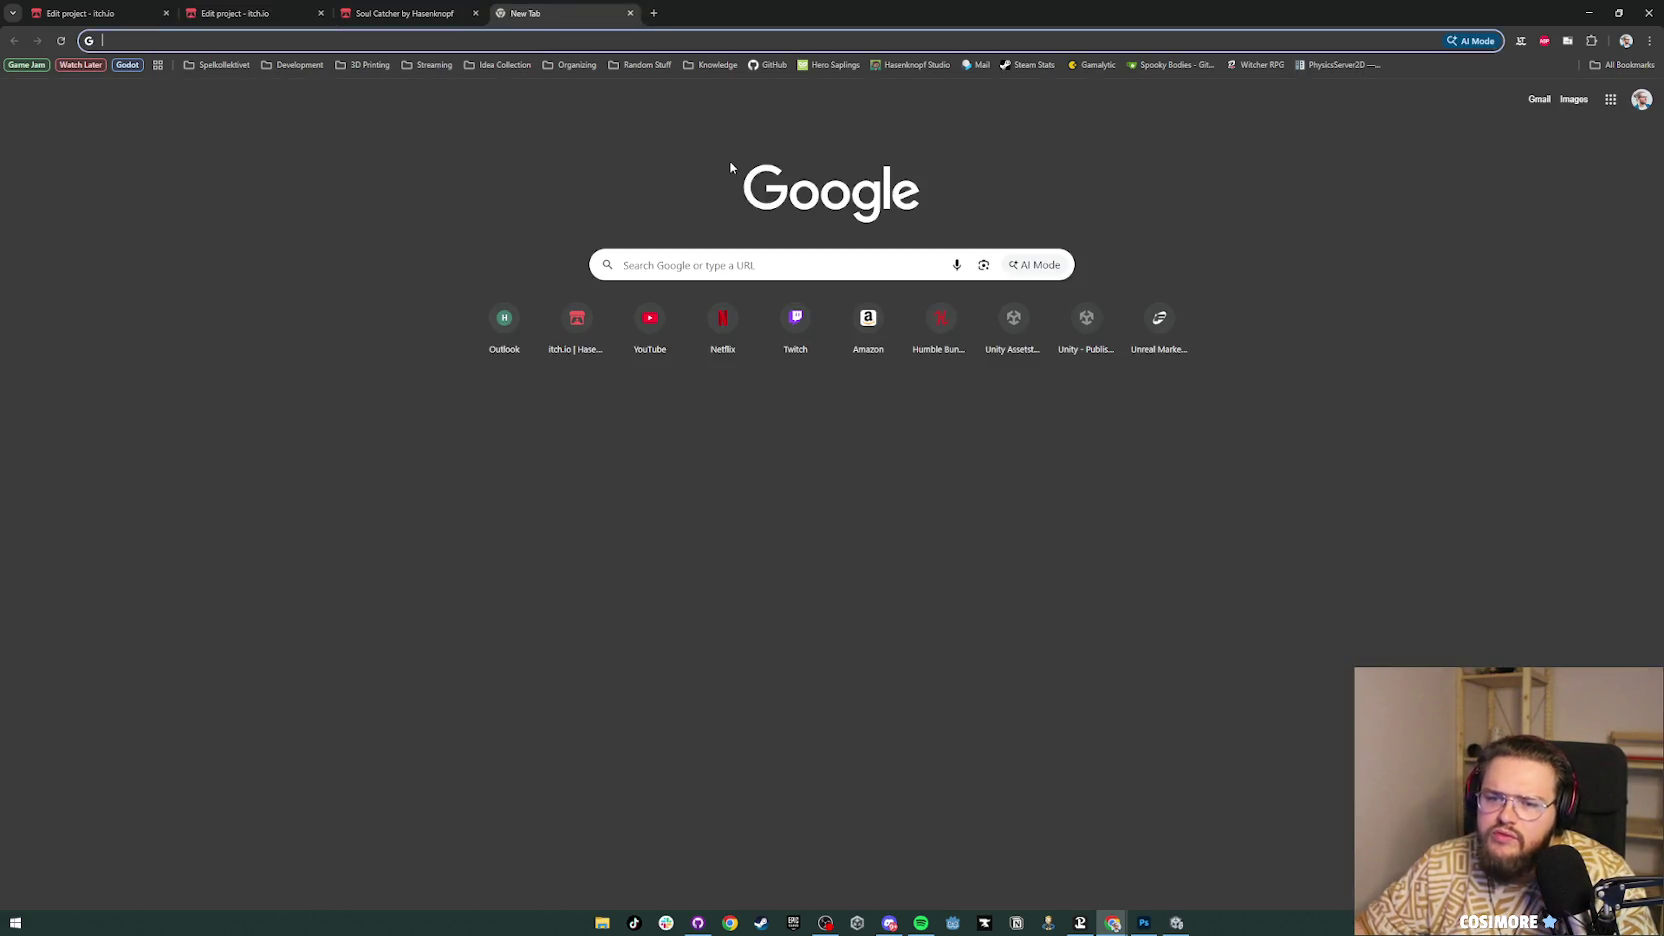
Step: Search Google for 'fish plural' to check the English plural, then close that tab
{"action": "key", "text": "ctrl+v"}
{"action": "key", "text": "BackSpace"}
{"action": "key", "text": "BackSpace"}
{"action": "type", "text": "p"}
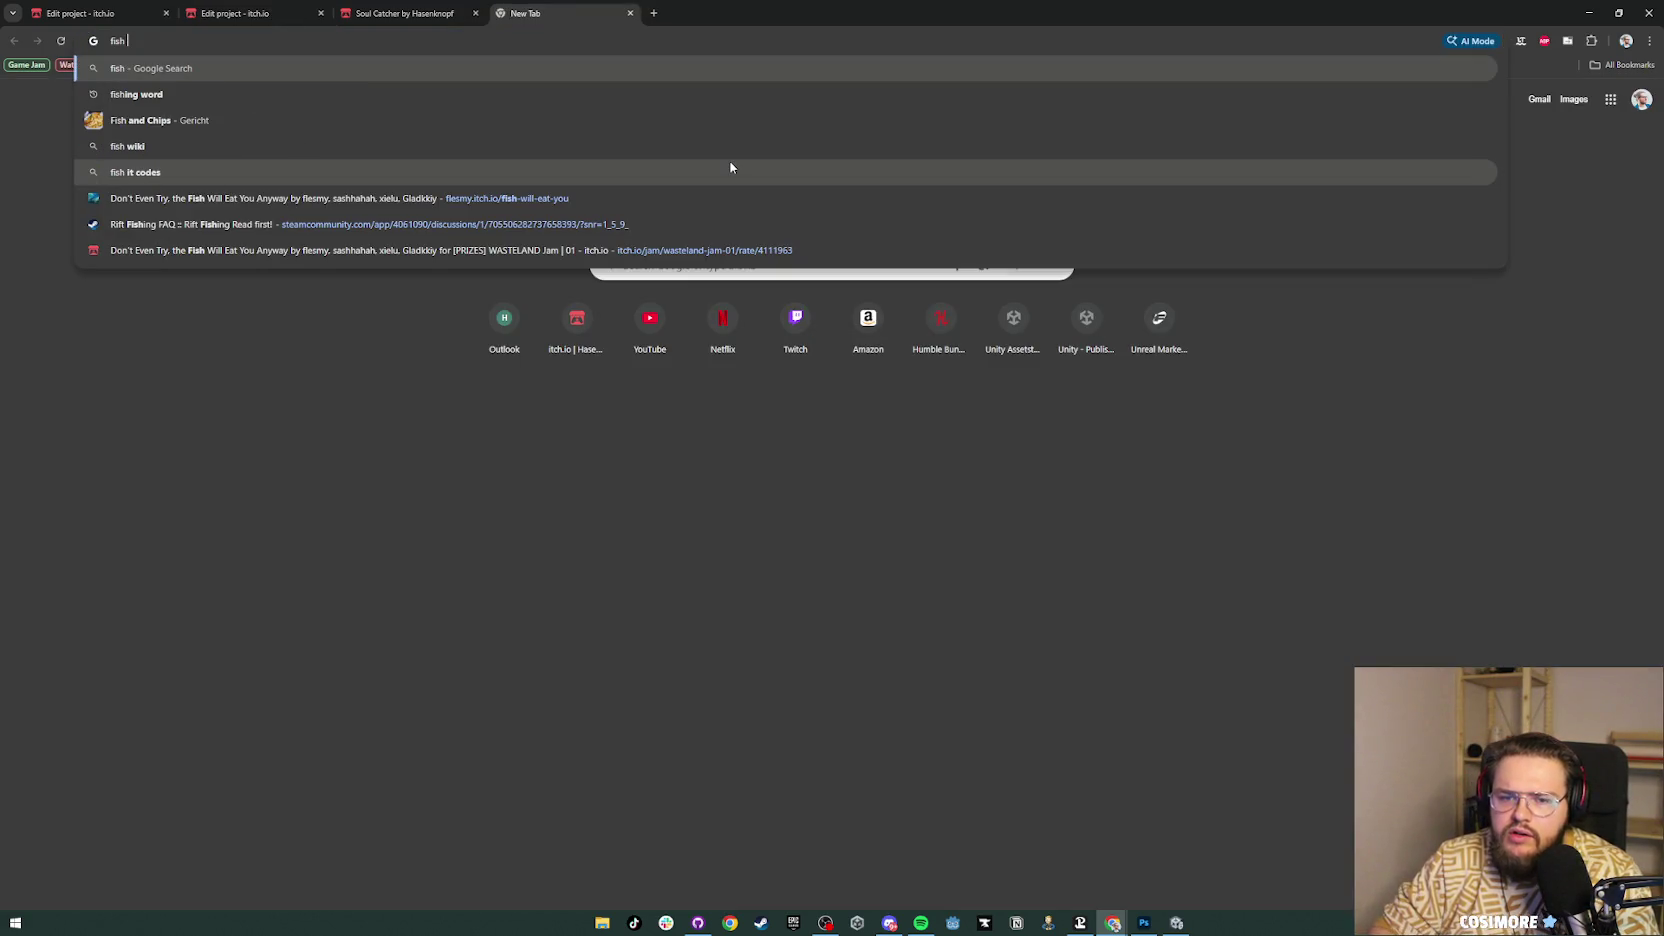
{"action": "type", "text": "lural"}
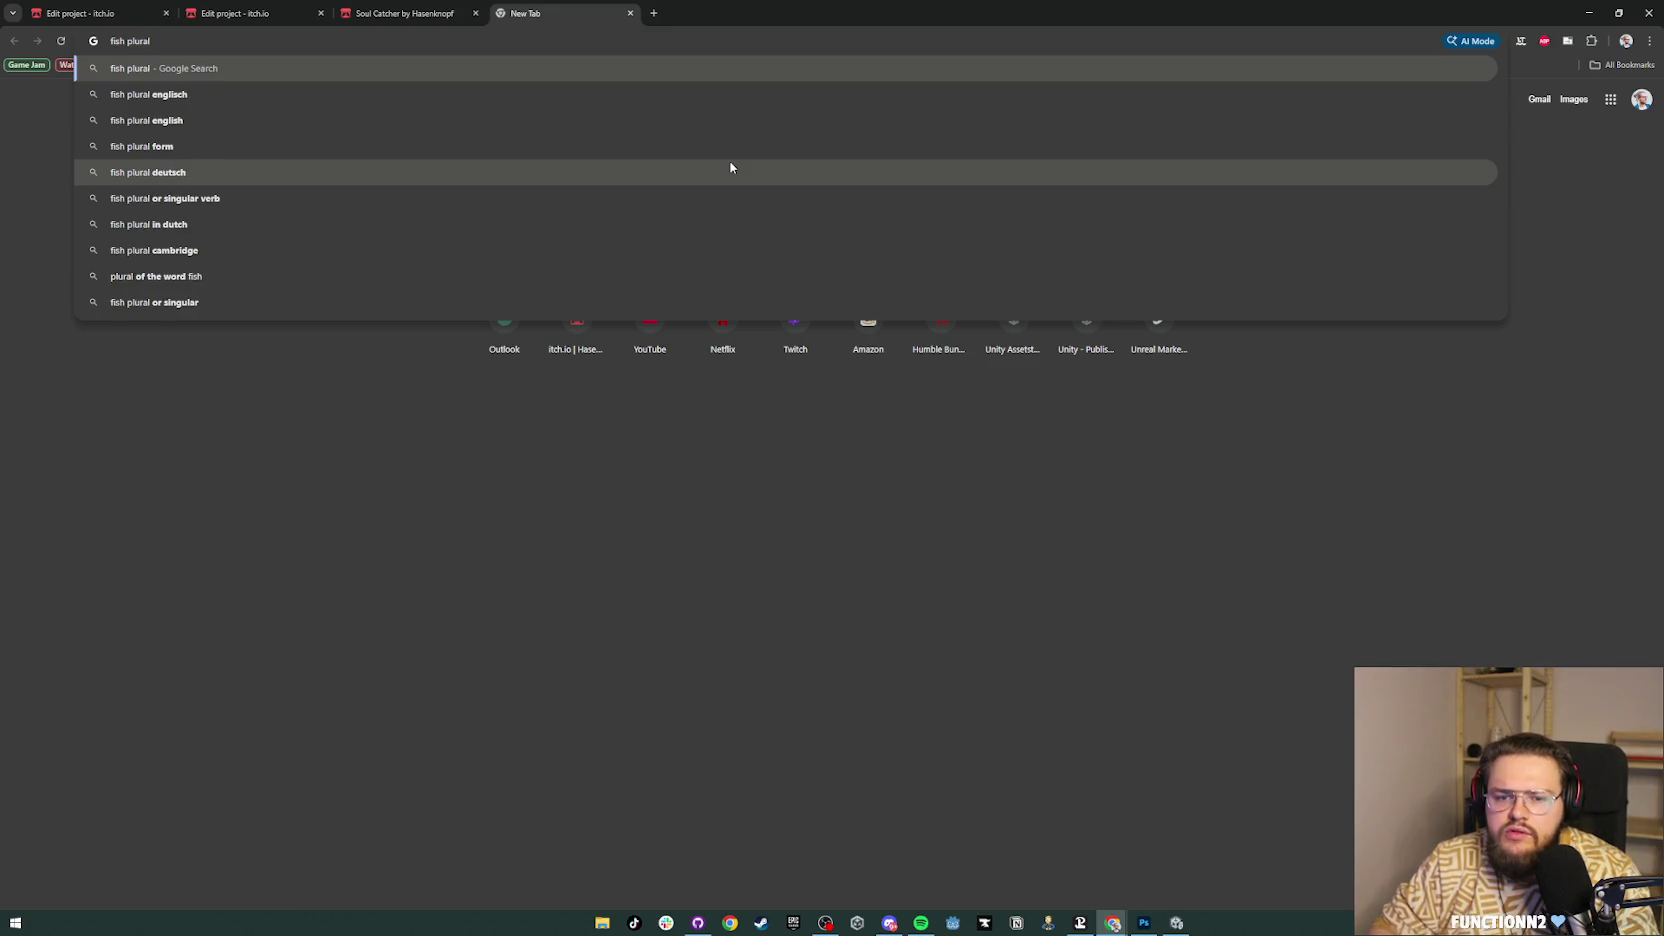
{"action": "key", "text": "Up"}
{"action": "key", "text": "Up"}
{"action": "key", "text": "Up"}
{"action": "key", "text": "Return"}
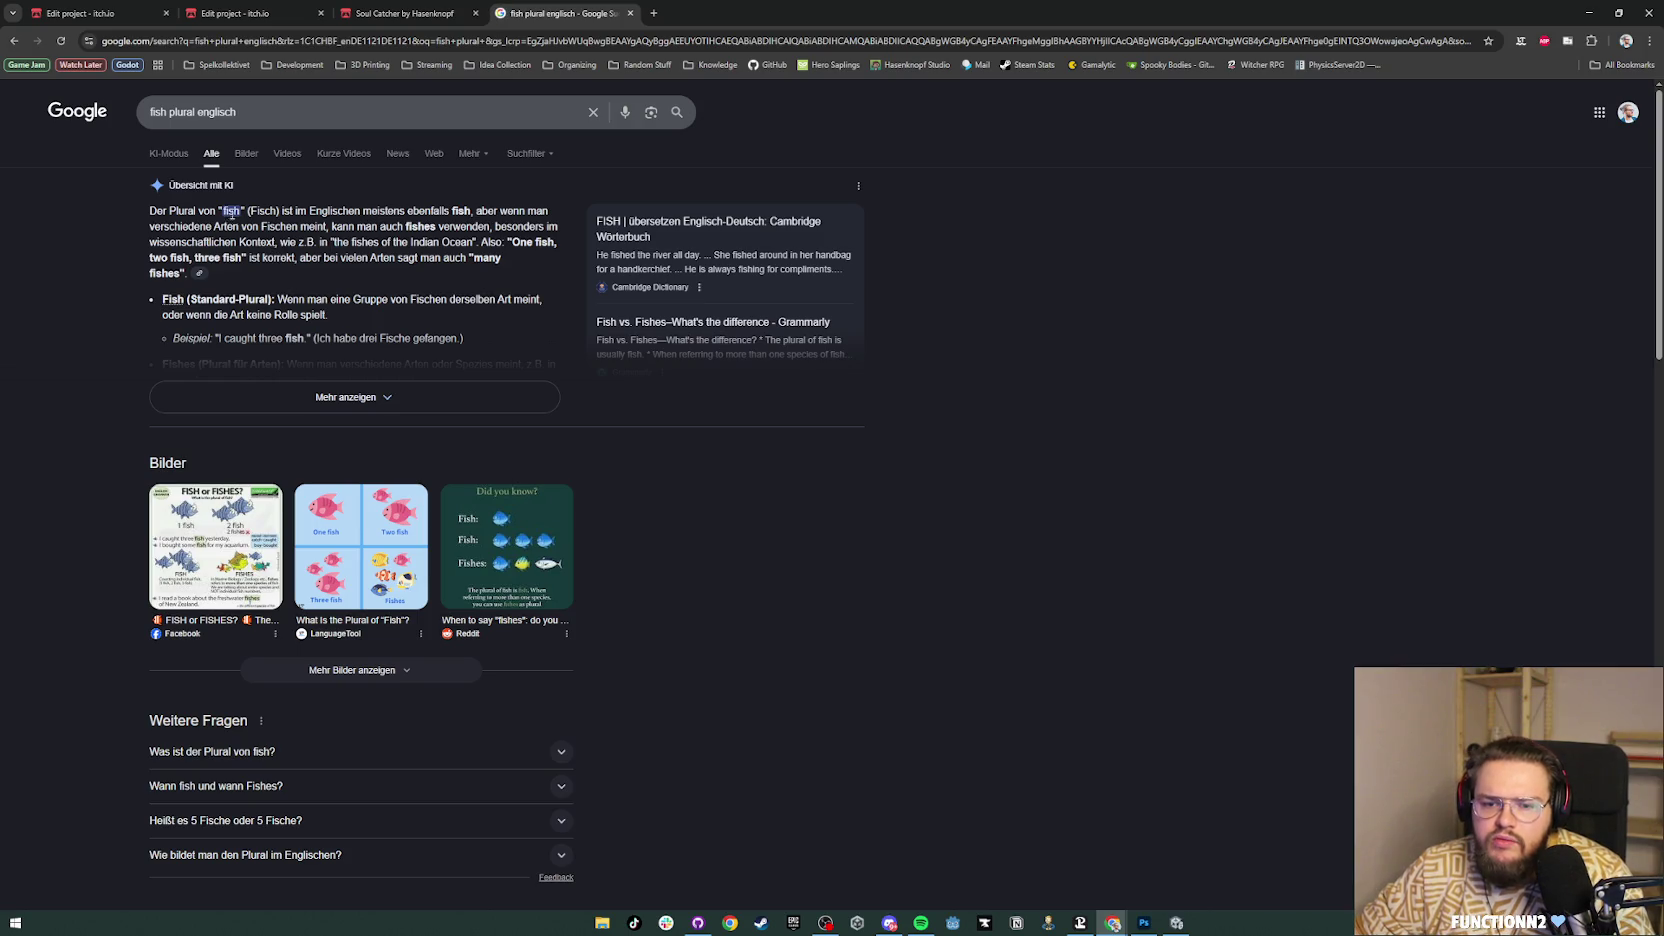
{"action": "middle_click", "coordinate": [519, 5]}
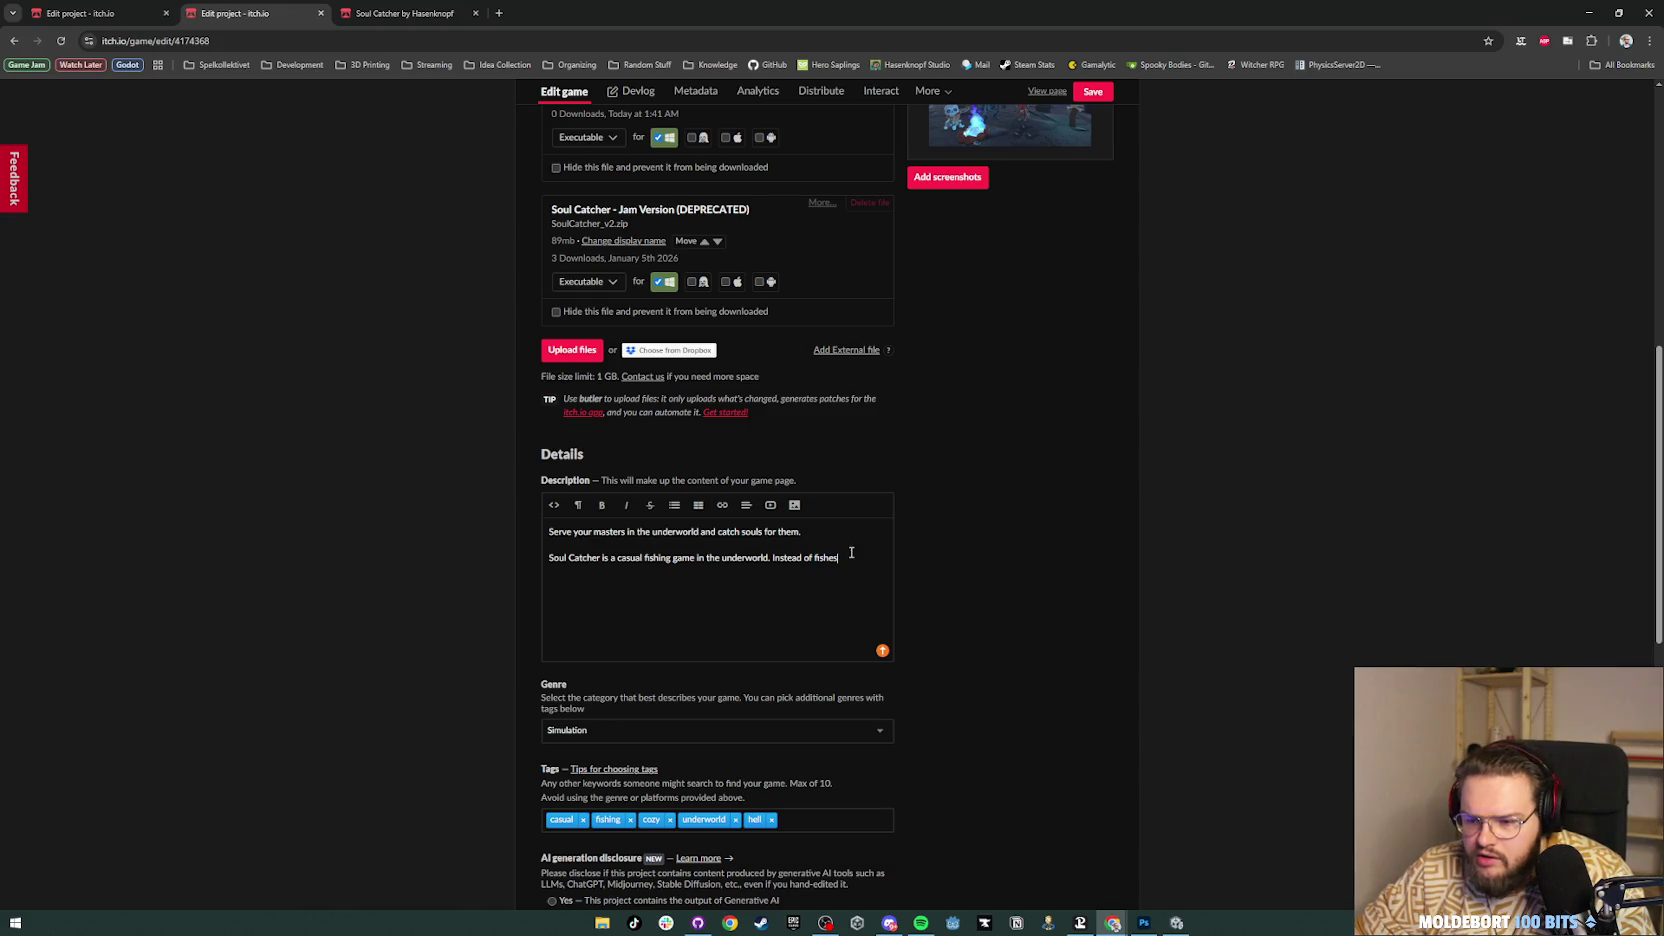
Step: Correct 'fishes' to 'fish' and continue the sentence with 'you have to catch doomed souls.'
{"action": "key", "text": "BackSpace"}
{"action": "key", "text": "BackSpace"}
{"action": "type", "text": "you catch"}
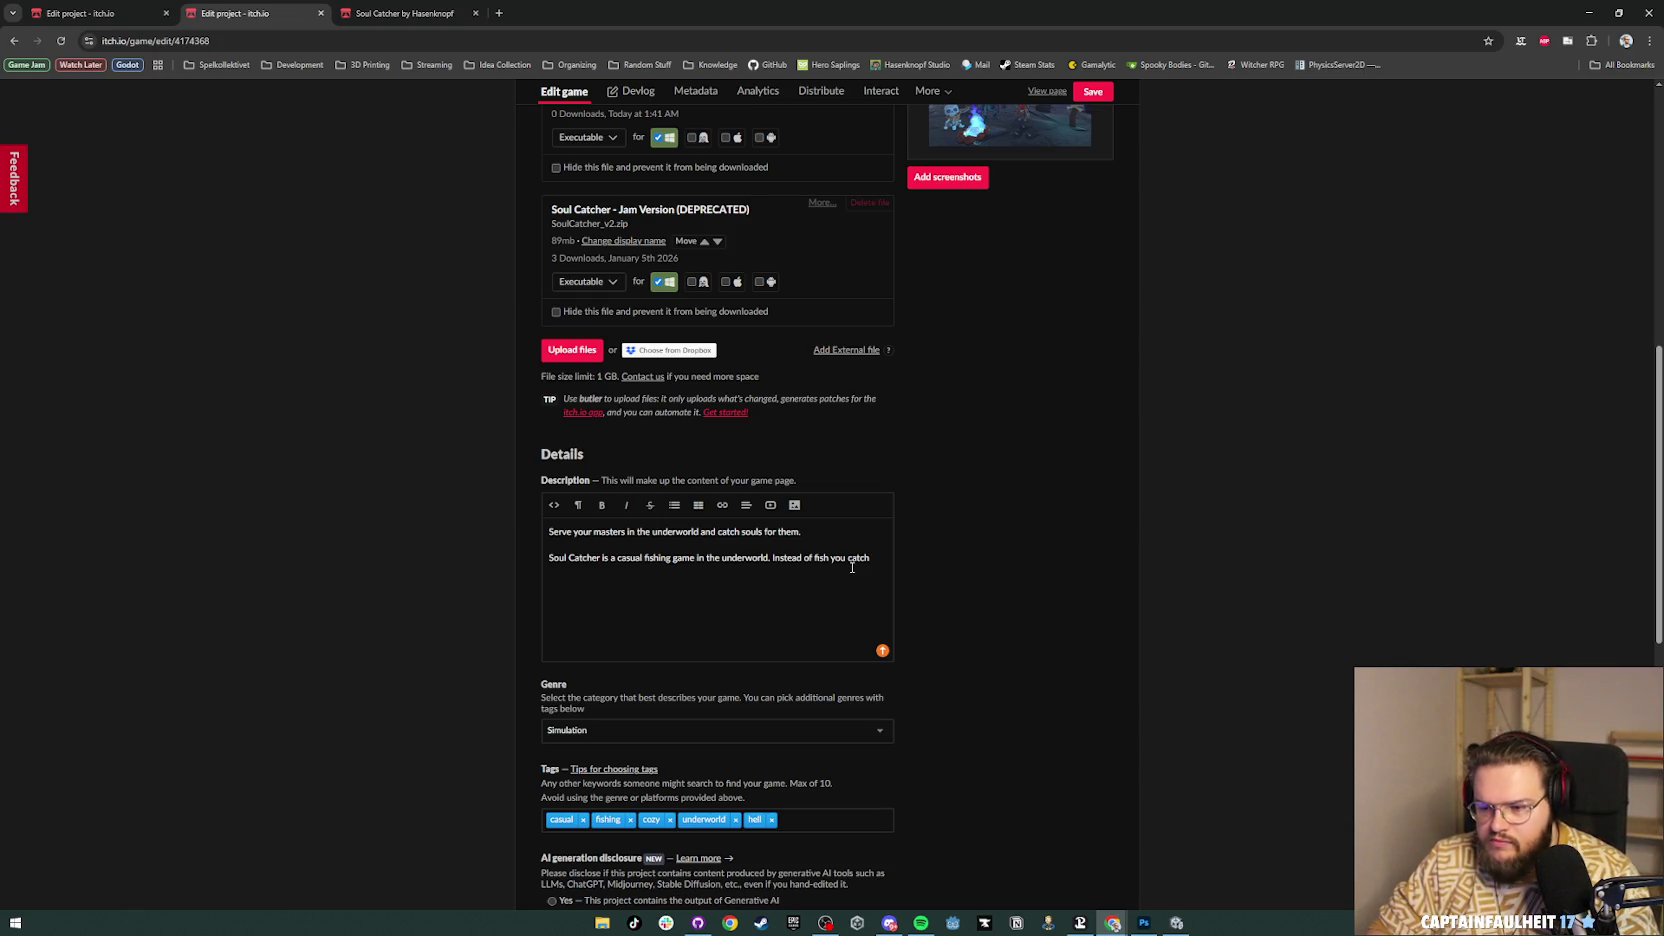
{"action": "key", "text": "BackSpace"}
{"action": "key", "text": "BackSpace"}
{"action": "key", "text": "BackSpace"}
{"action": "key", "text": "BackSpace"}
{"action": "key", "text": "BackSpace"}
{"action": "type", "text": "have "}
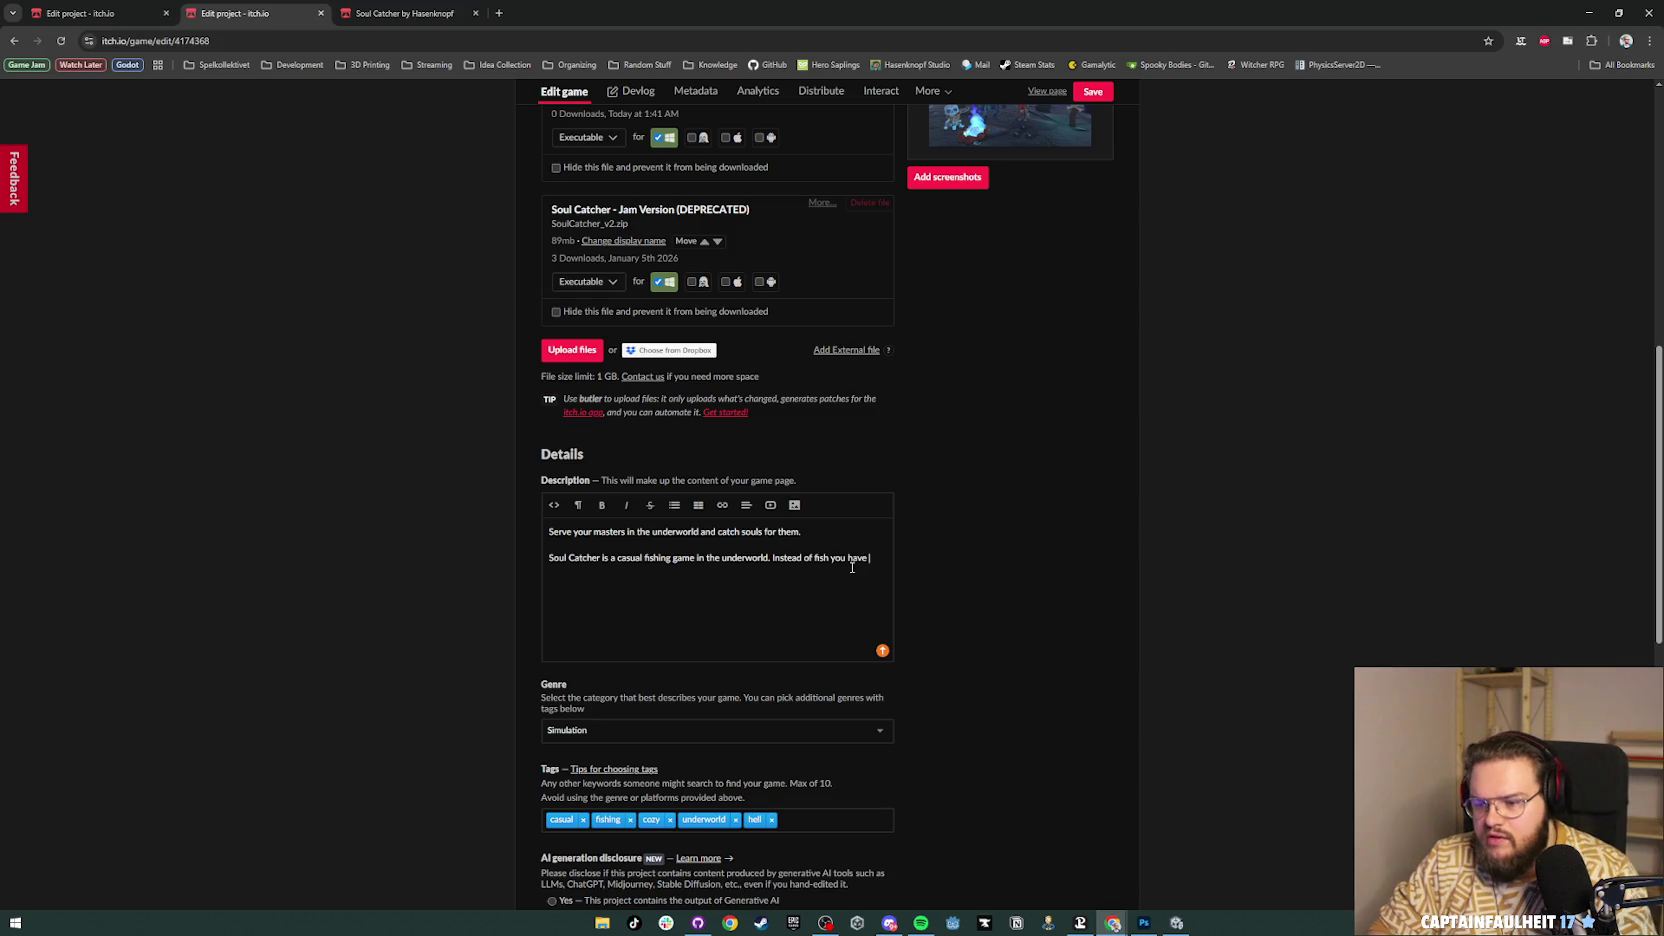
{"action": "type", "text": "to"}
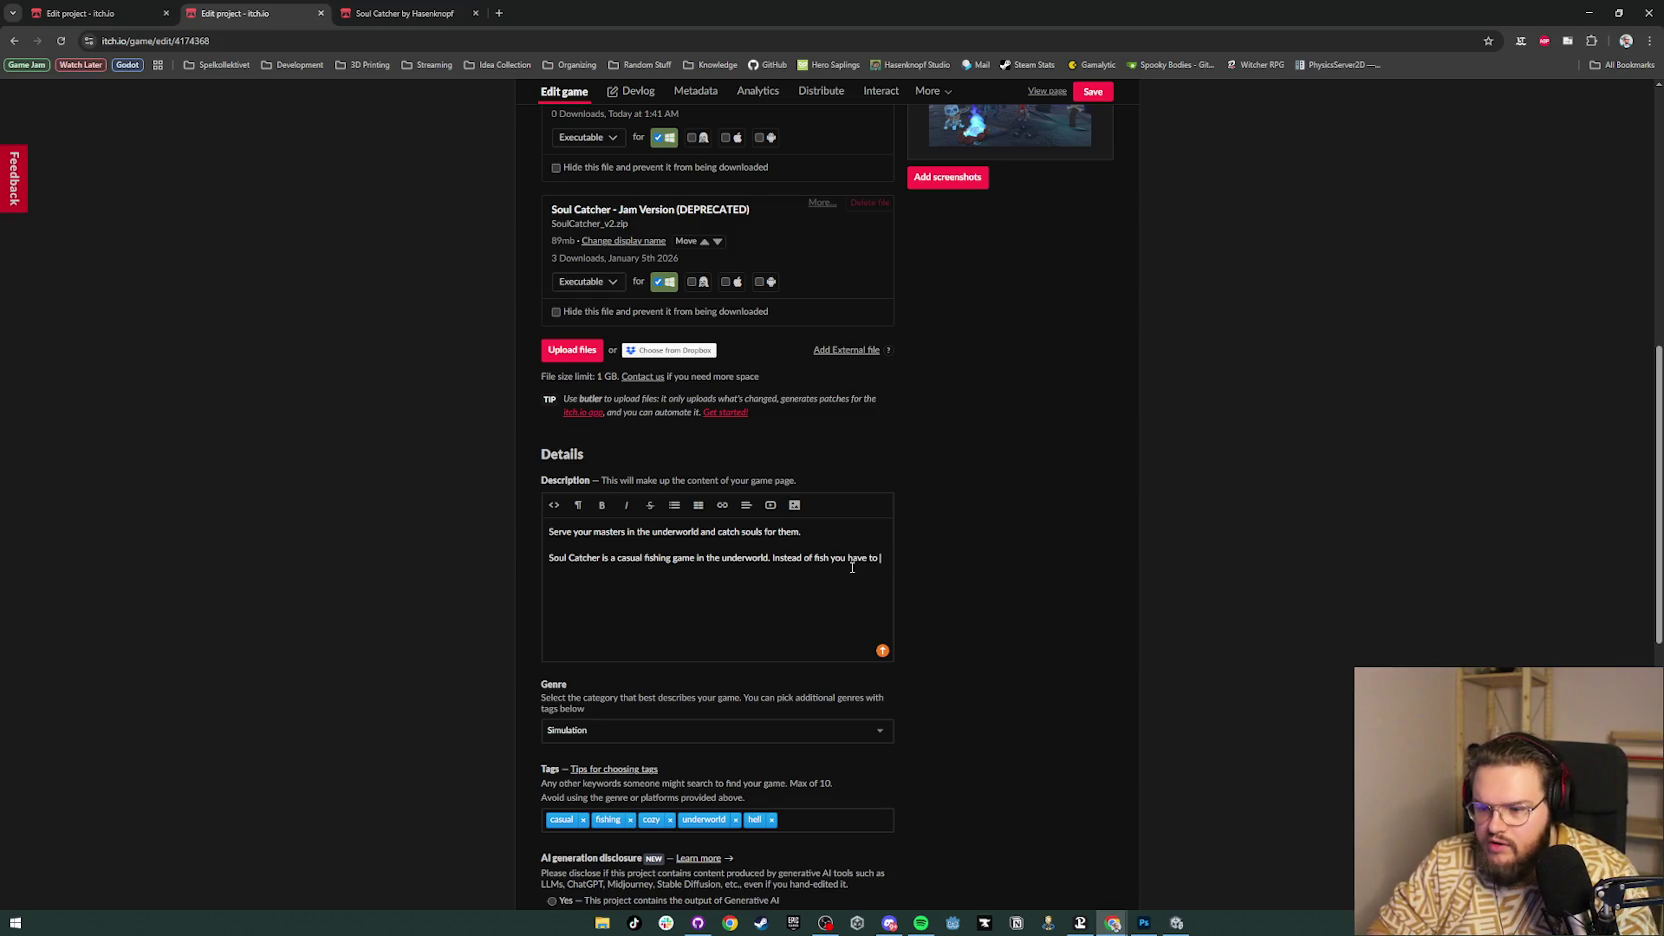
{"action": "type", "text": " catch doomed souls."}
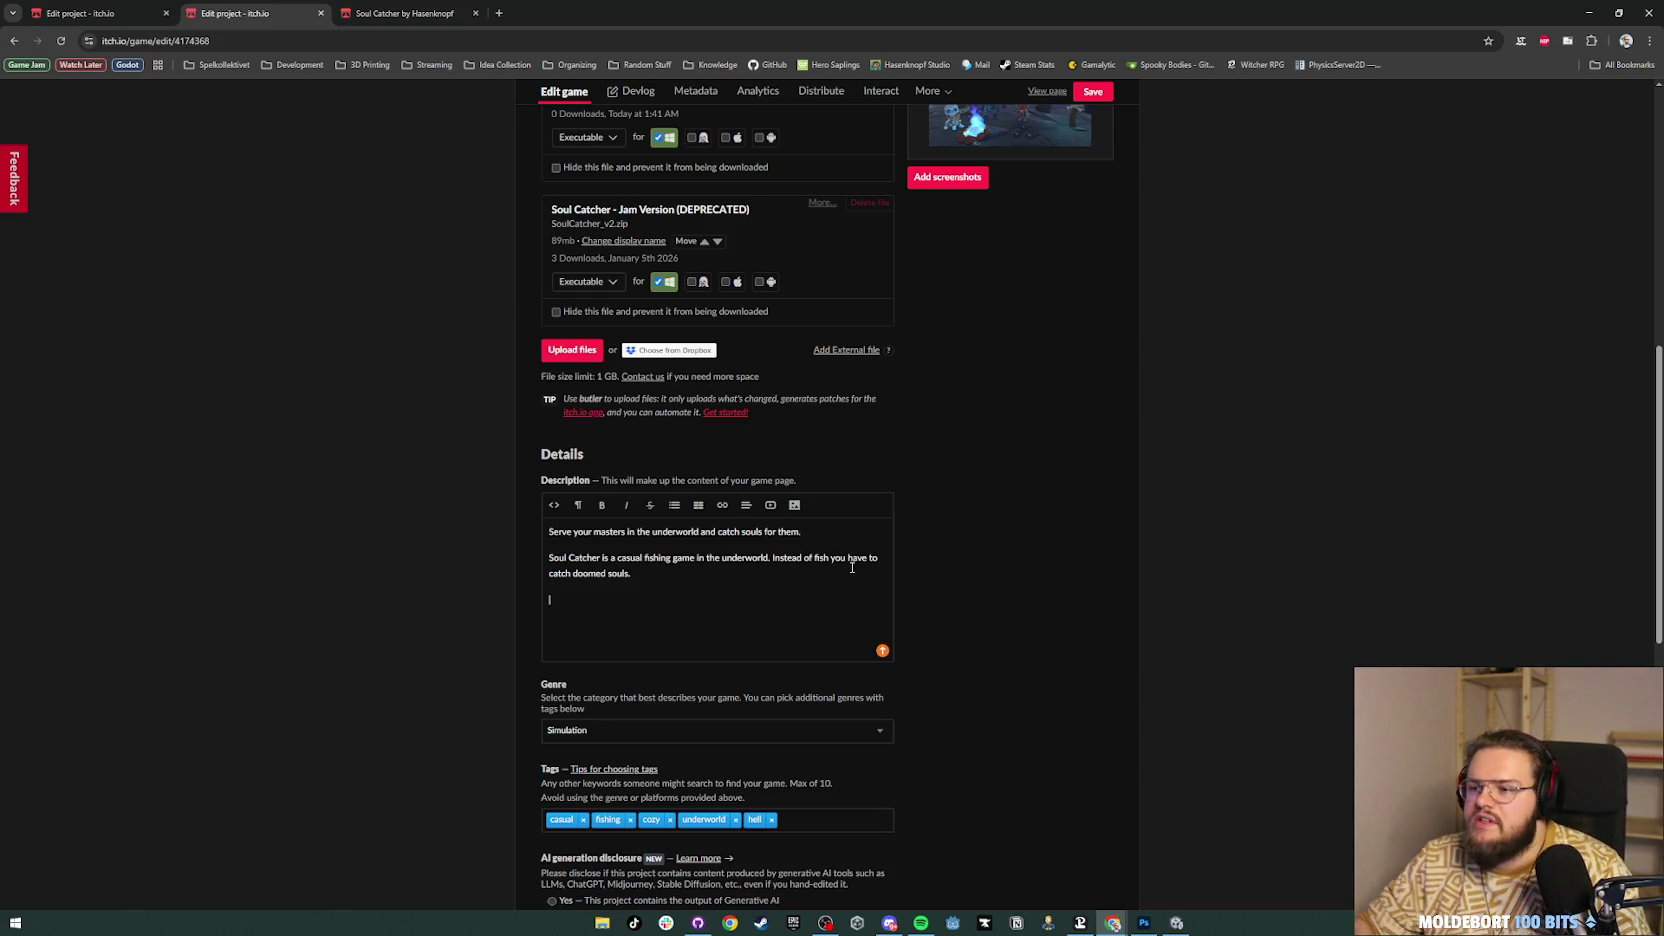
{"action": "scroll", "coordinate": [850, 560], "scroll_direction": "up", "scroll_amount": 8}
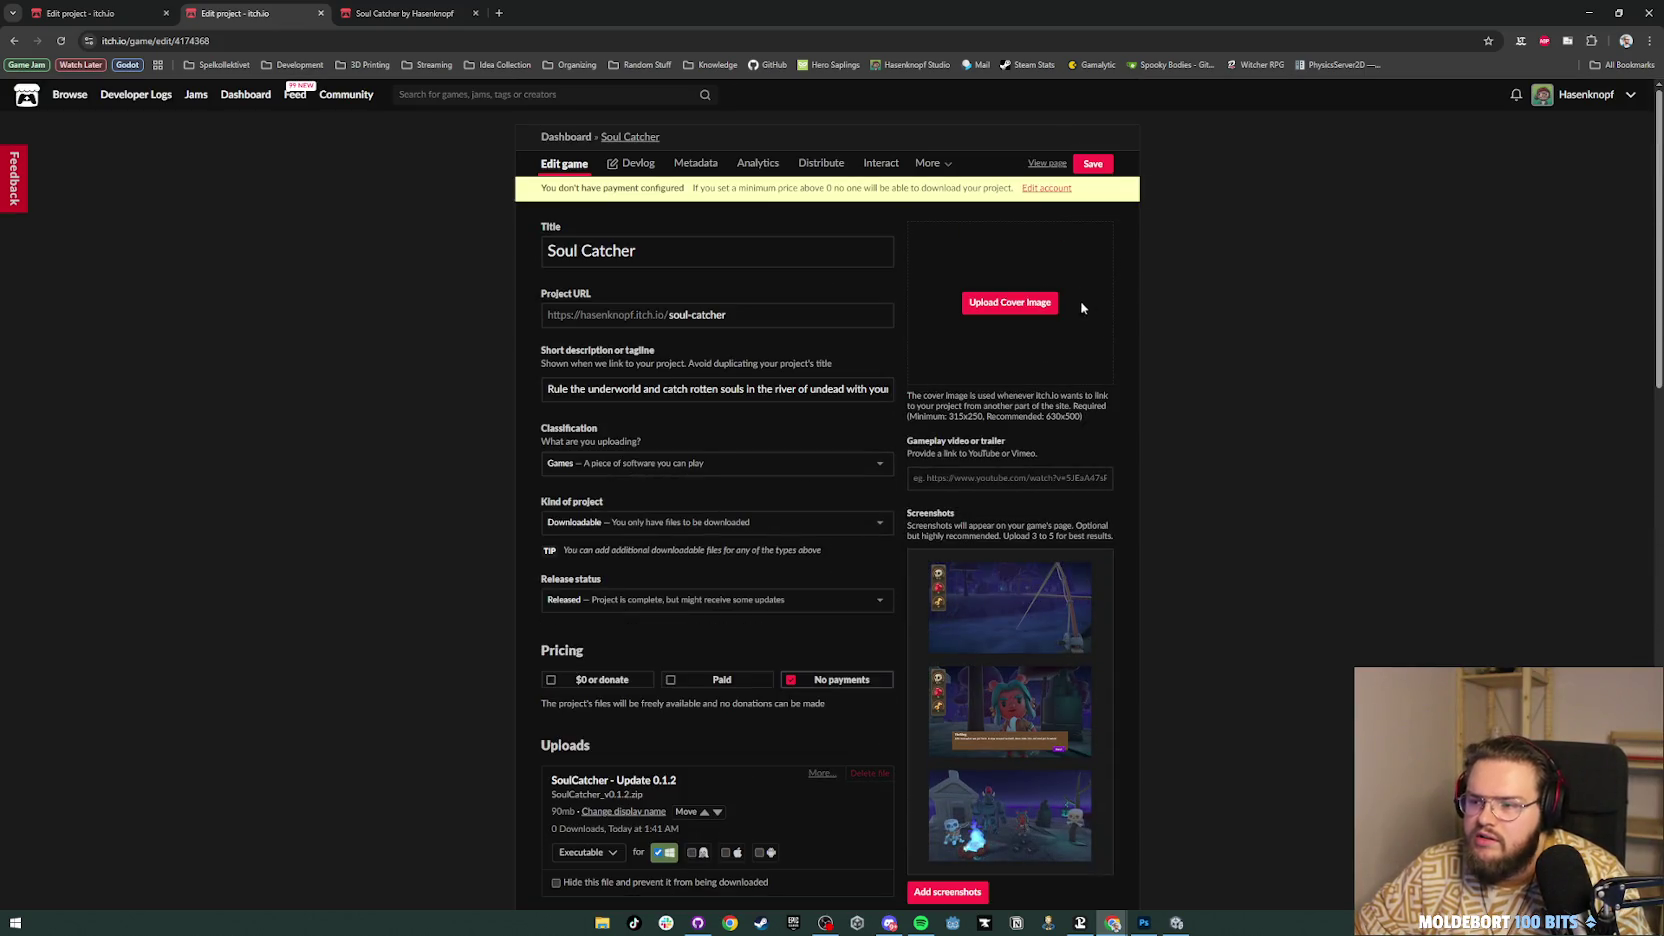
Step: On the public game page, view the three screenshots in the lightbox and close it
{"action": "key", "text": "ctrl+Tab"}
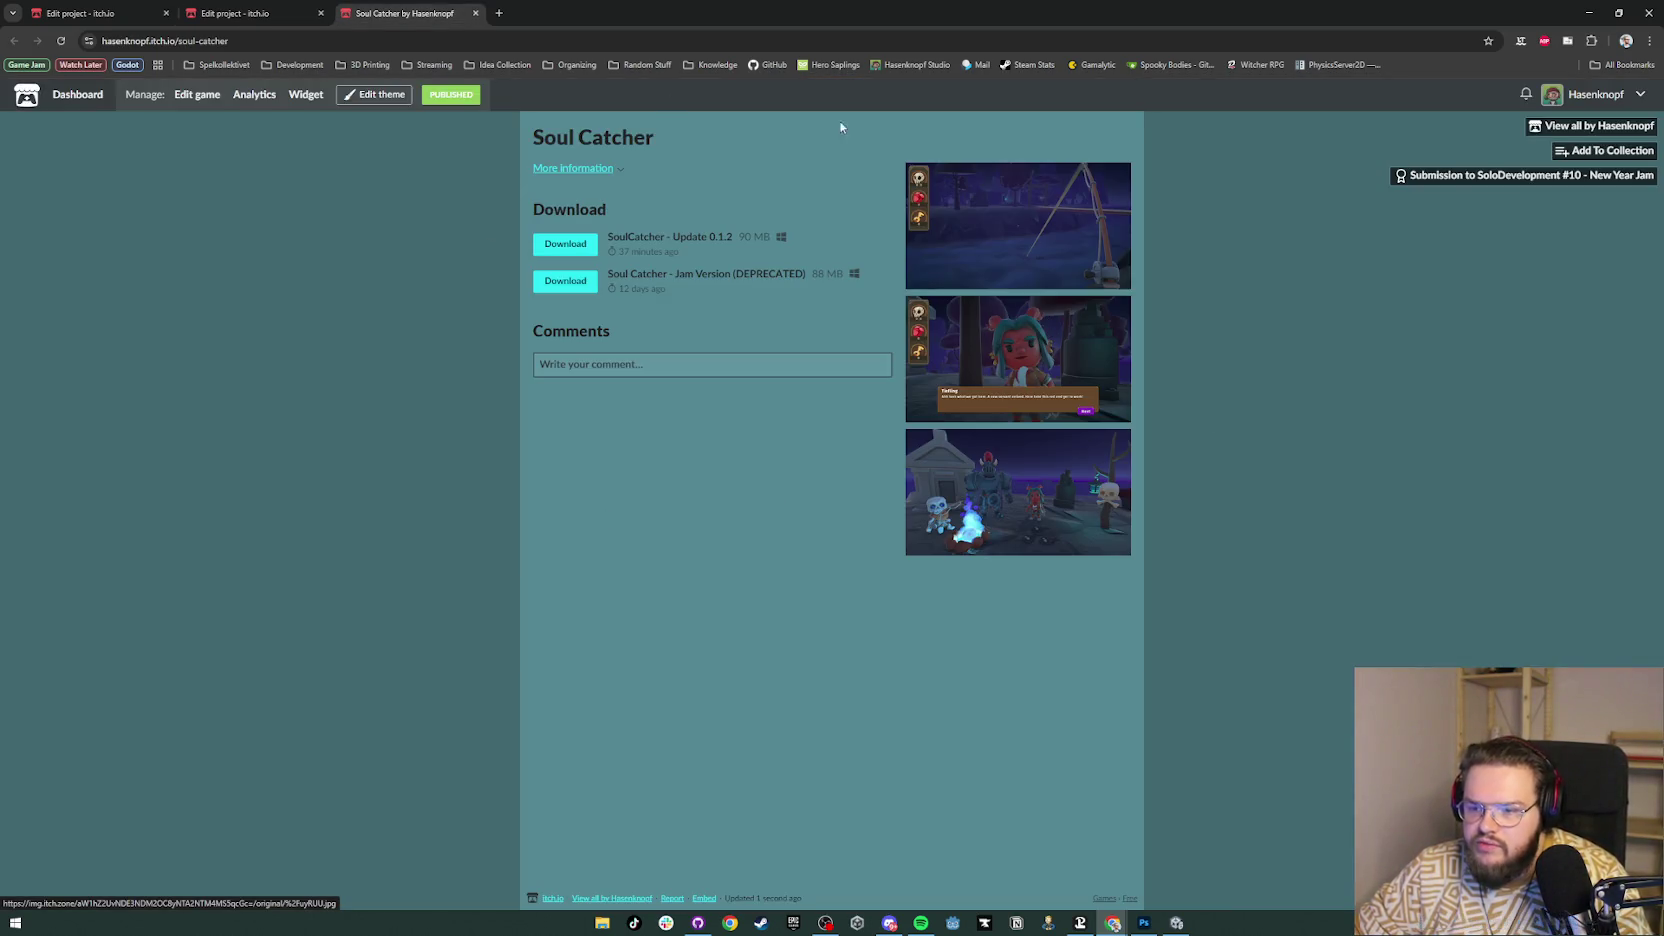
{"action": "left_click", "coordinate": [912, 280]}
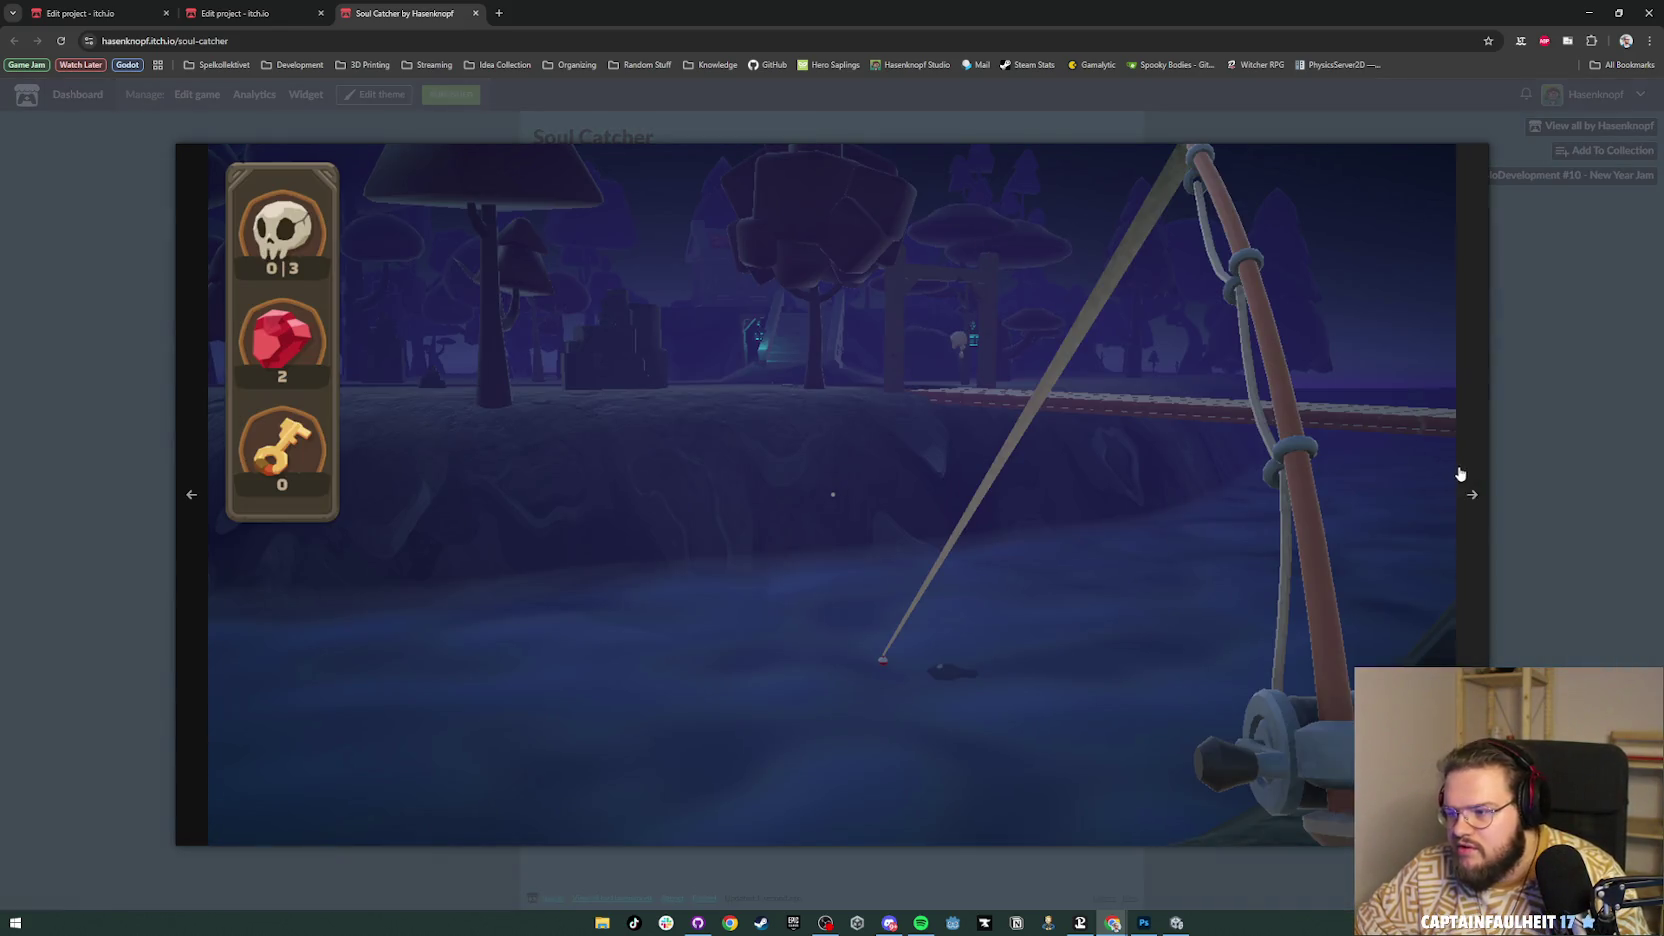
{"action": "left_click", "coordinate": [1467, 475]}
{"action": "left_click", "coordinate": [1485, 478]}
{"action": "left_click", "coordinate": [1497, 505]}
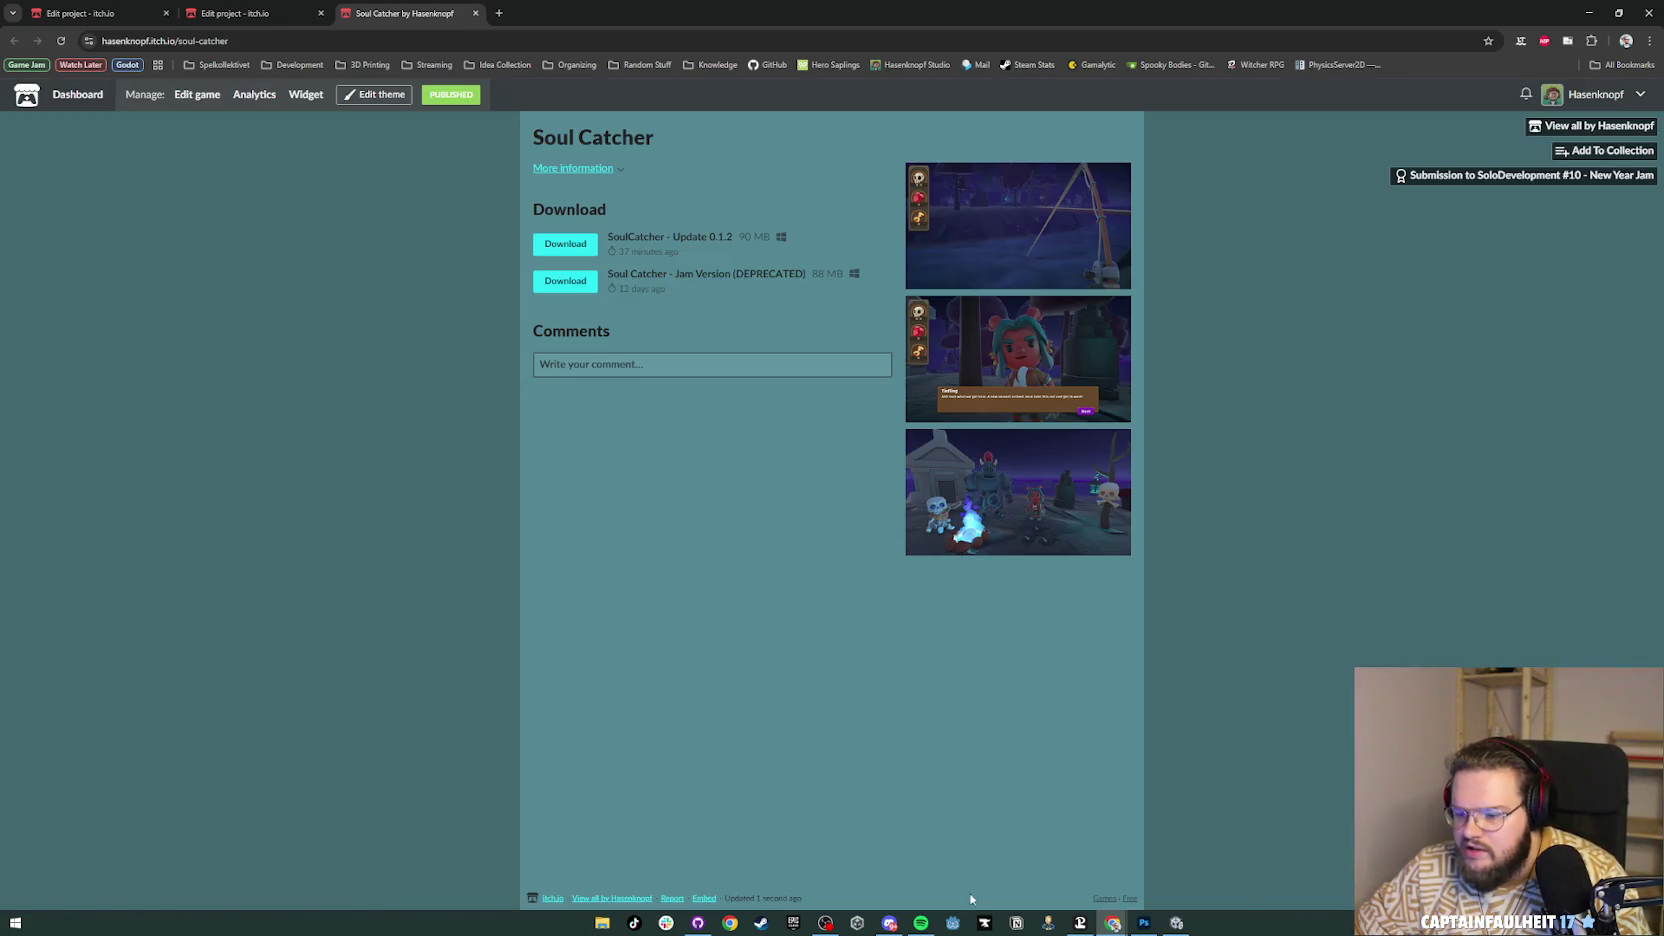
Step: In Photoshop, place the wide fishing image into the Unbenannt-1 campfire document
{"action": "left_click", "coordinate": [1144, 922]}
{"action": "left_click", "coordinate": [251, 49]}
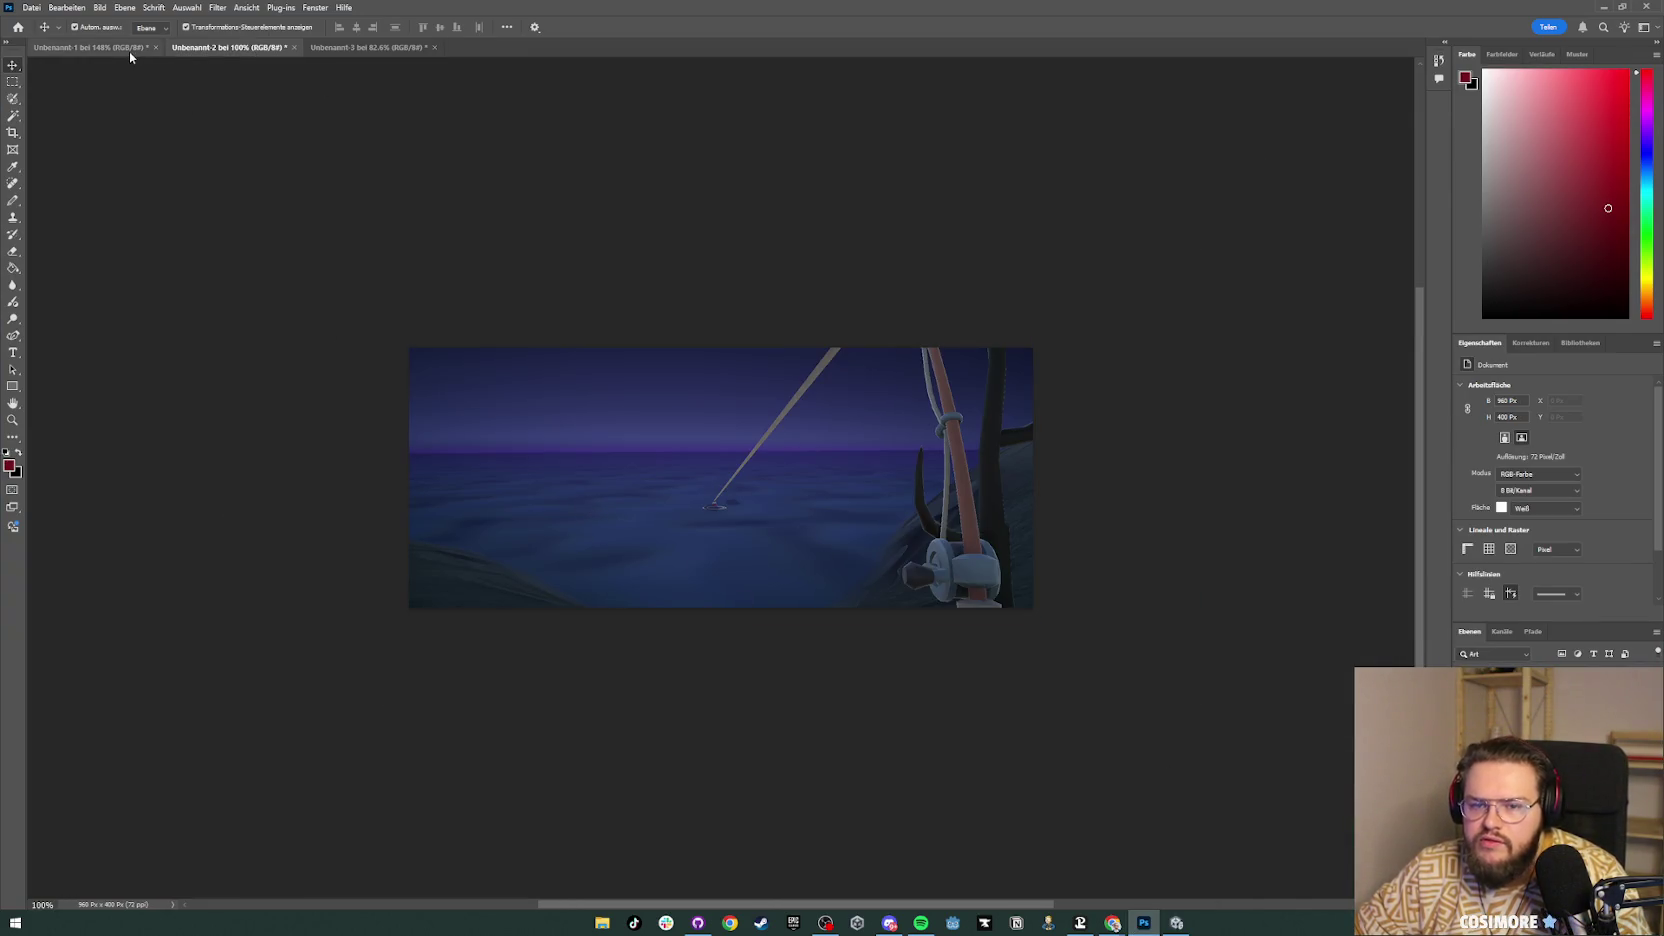
{"action": "left_click", "coordinate": [95, 48]}
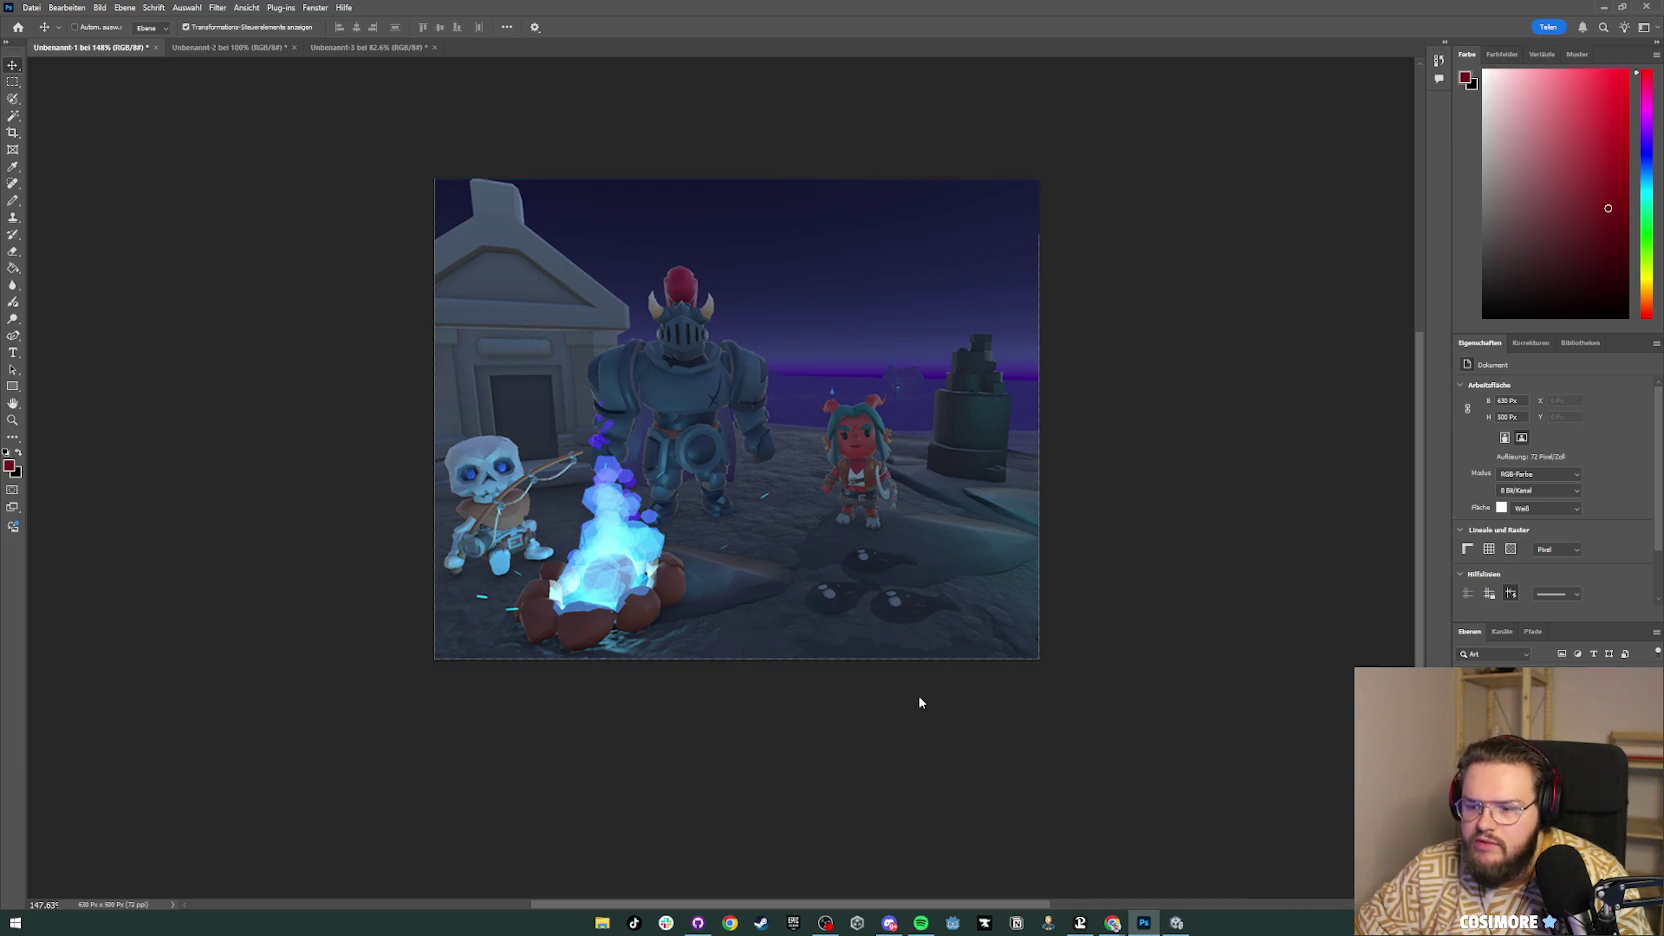
{"action": "key", "text": "ctrl+shift+p"}
{"action": "key", "text": "Return"}
{"action": "key", "text": "Return"}
{"action": "key", "text": "alt+Tab"}
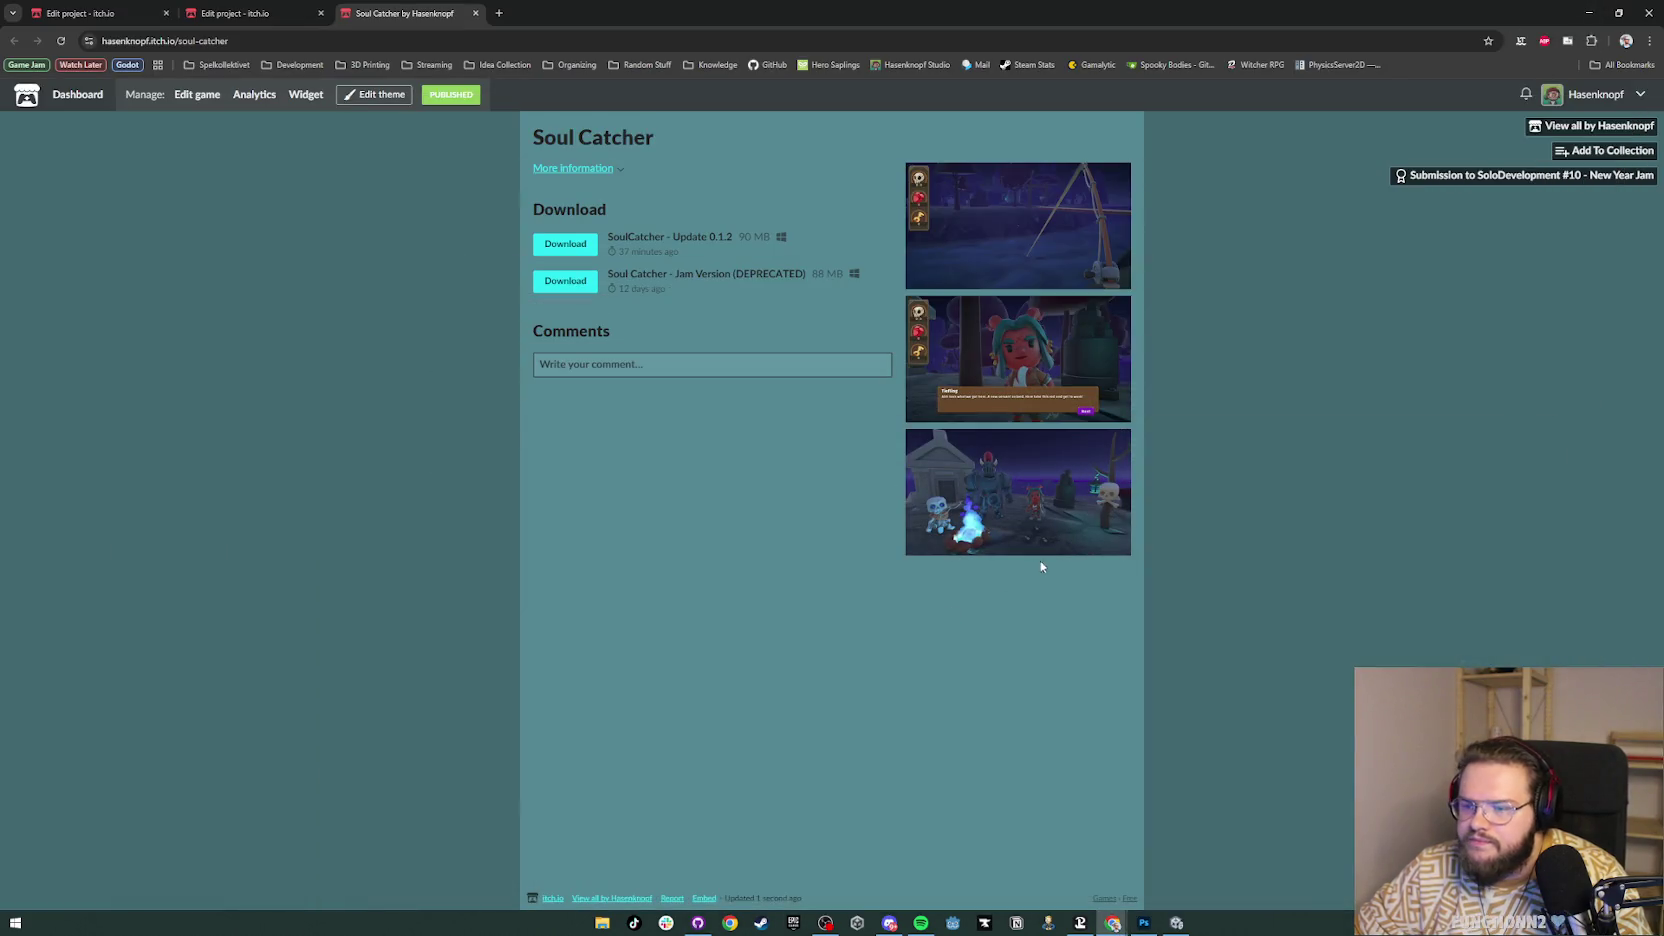
Step: Back in the description editor, check the raw HTML and try Heading 3 on the first line, then undo it
{"action": "key", "text": "ctrl+shift+Tab"}
{"action": "scroll", "coordinate": [701, 507], "scroll_direction": "down", "scroll_amount": 7}
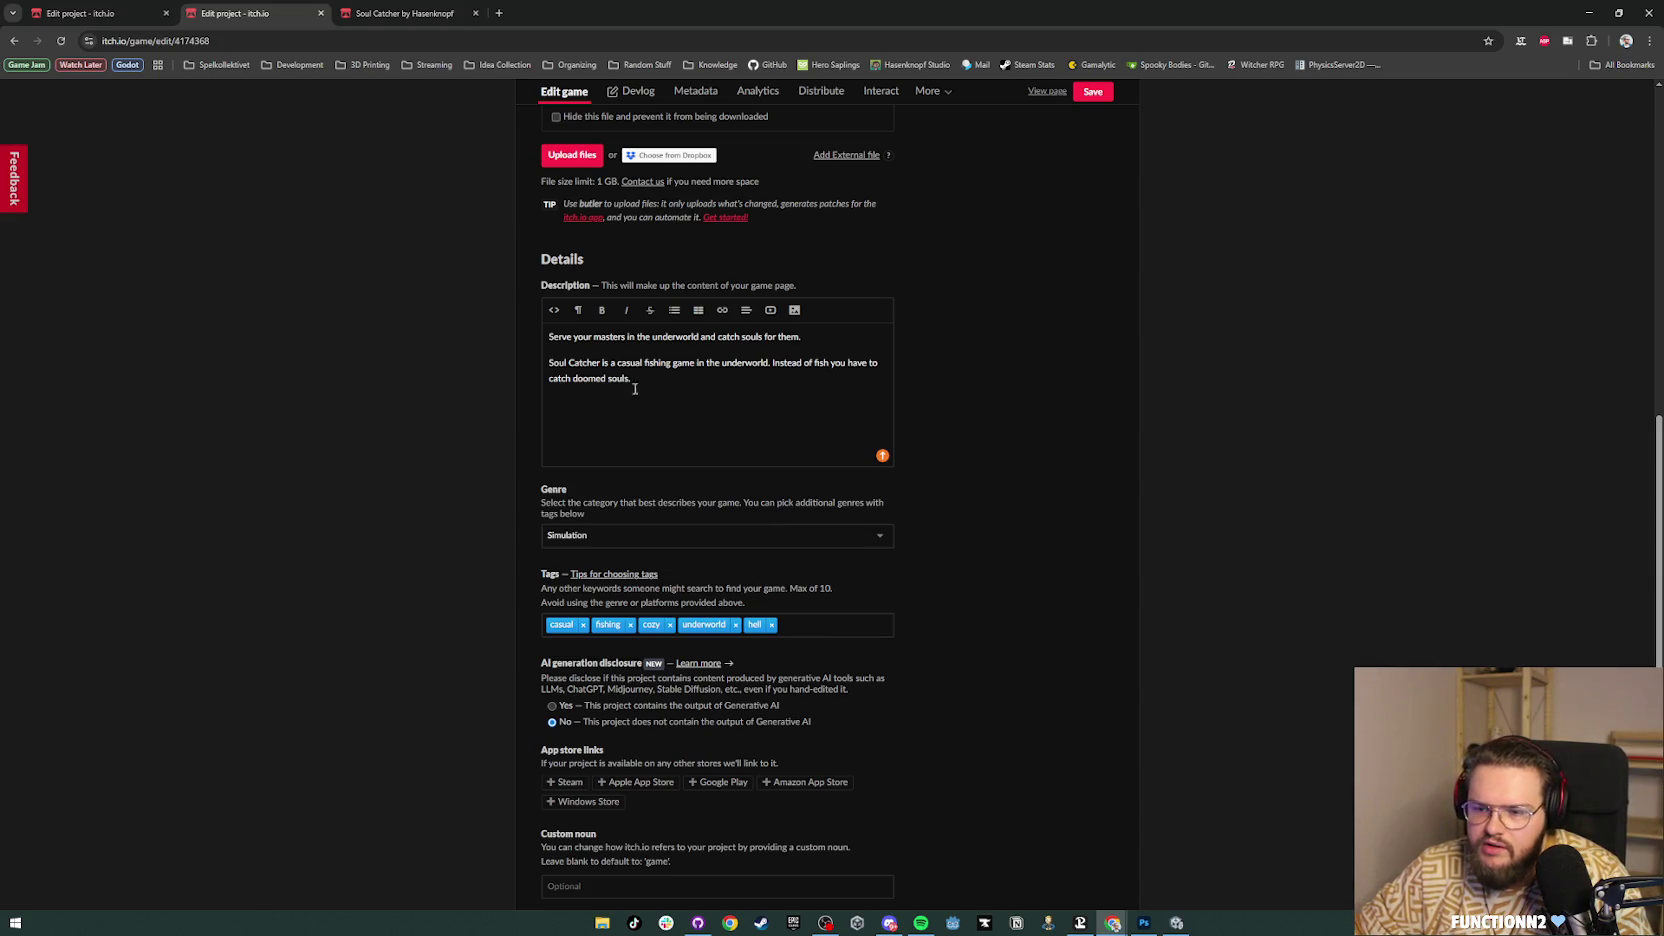
{"action": "left_click", "coordinate": [553, 312]}
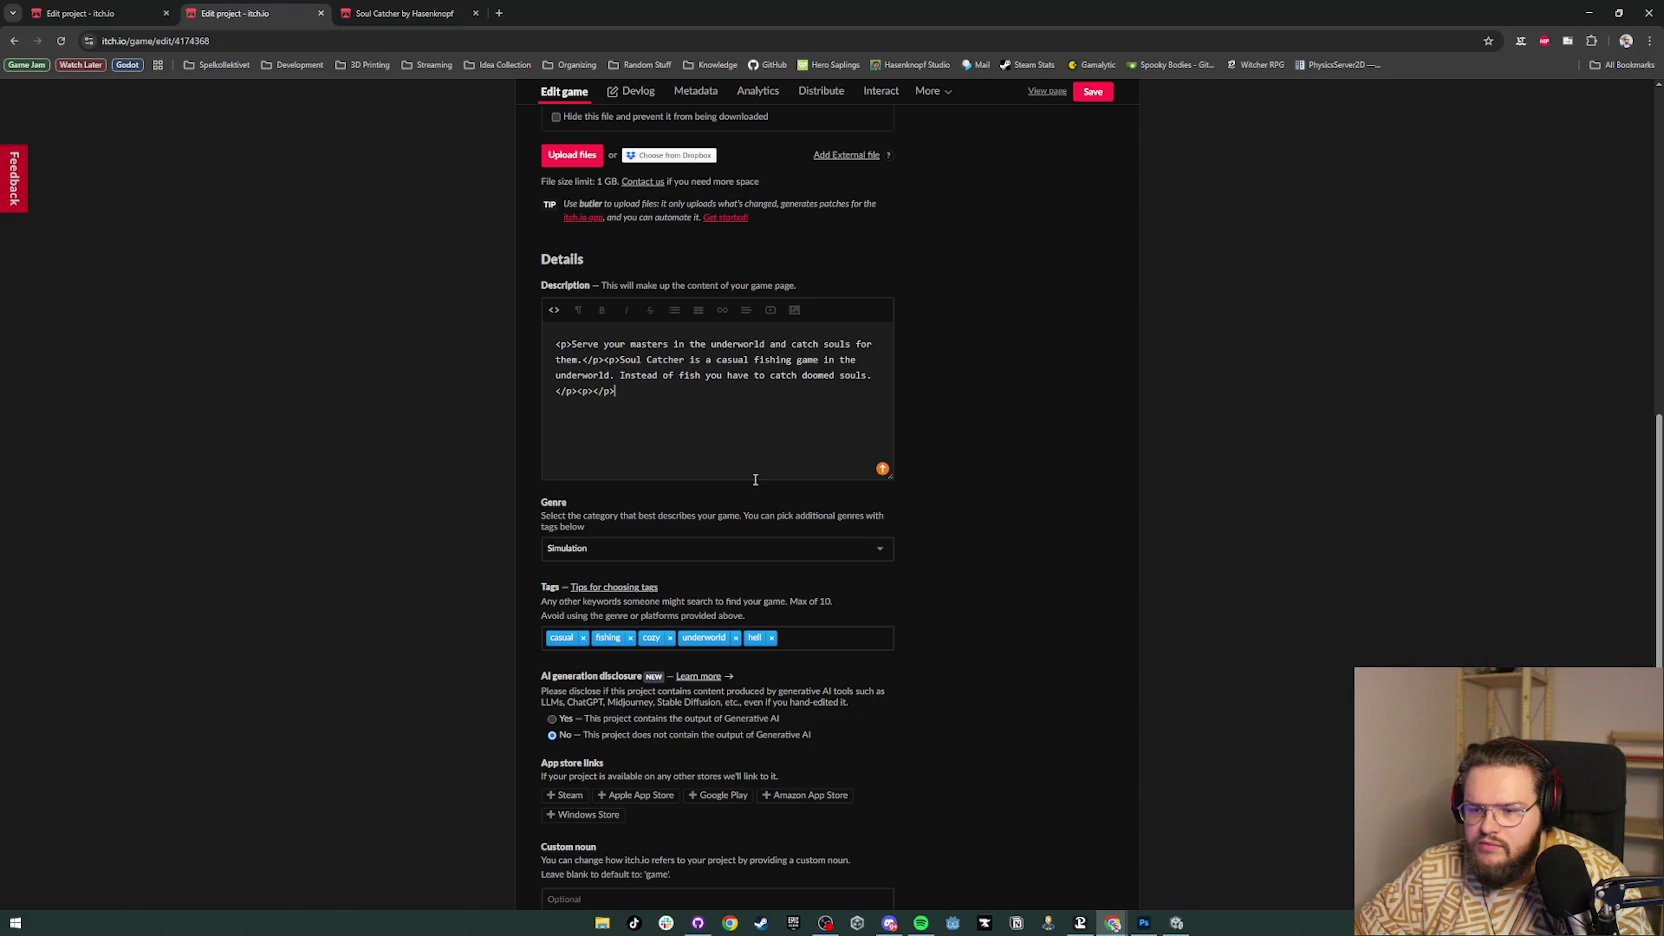
{"action": "left_click", "coordinate": [548, 320]}
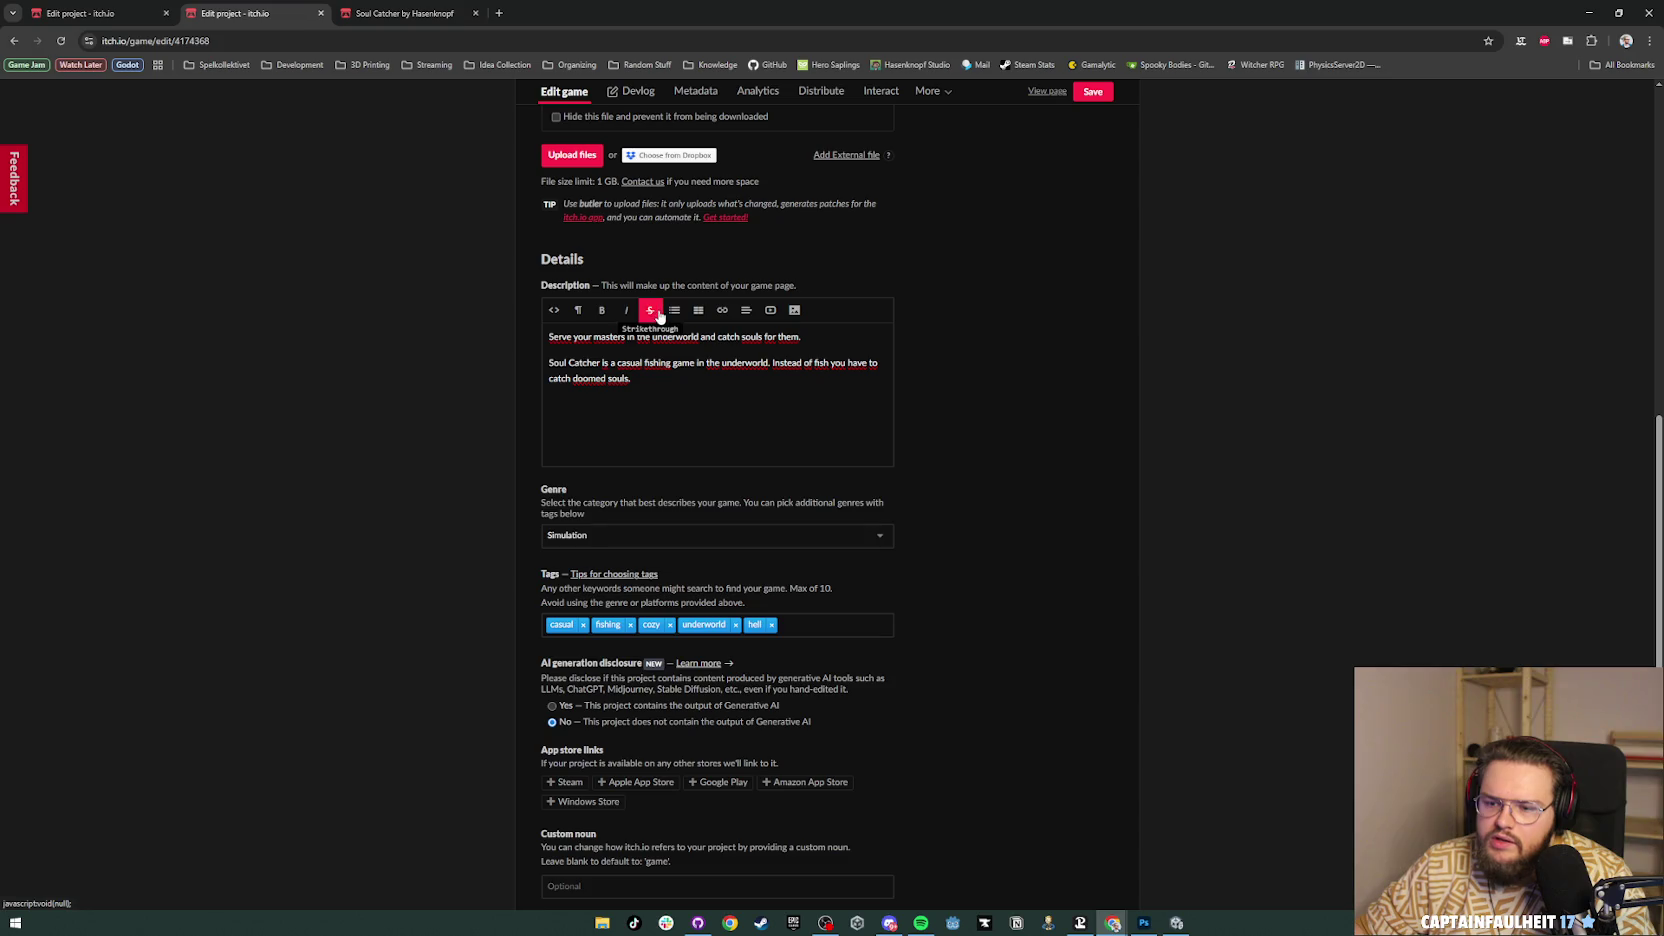
{"action": "left_click", "coordinate": [577, 318]}
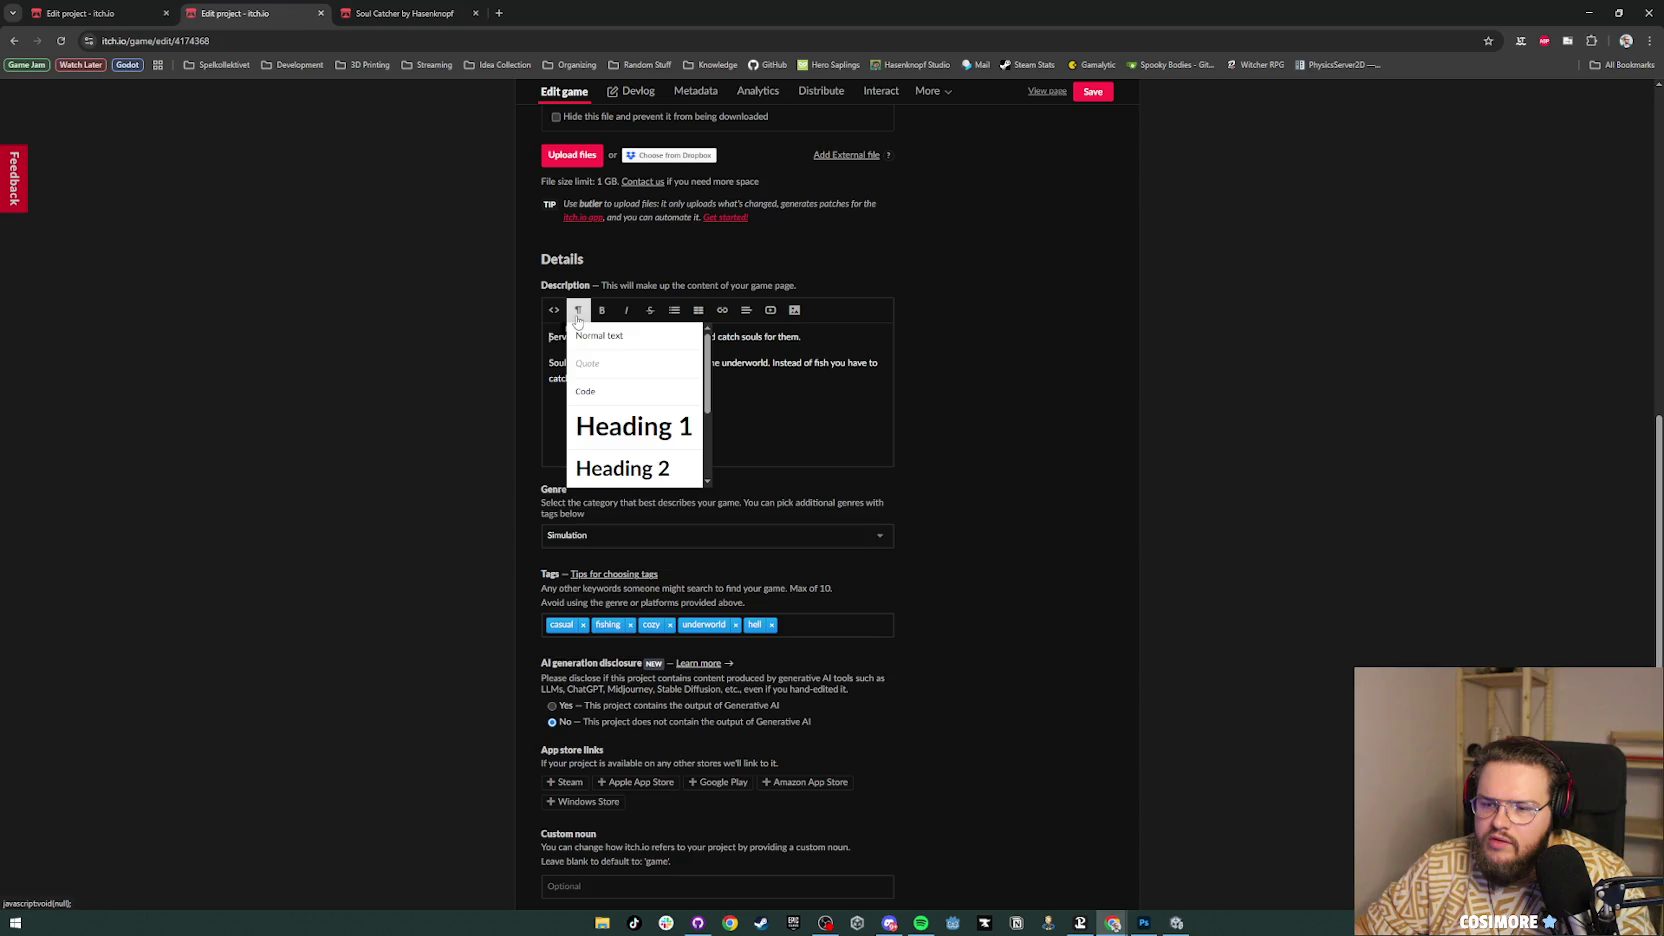
{"action": "scroll", "coordinate": [645, 465], "scroll_direction": "down", "scroll_amount": 2}
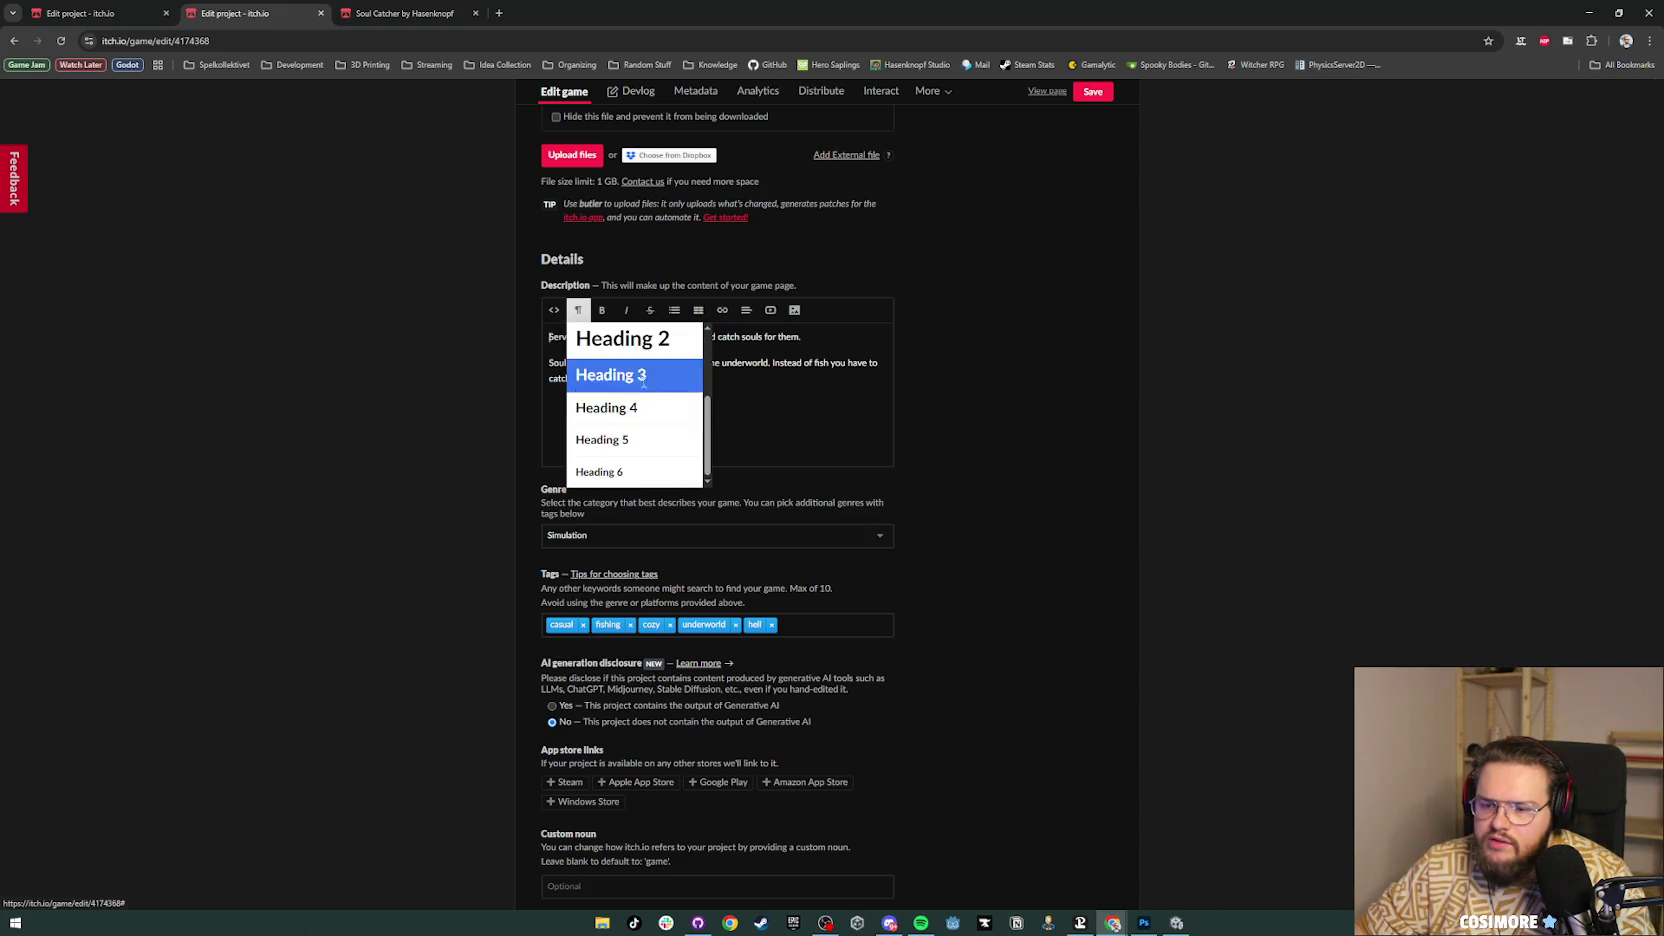
{"action": "left_click", "coordinate": [643, 388]}
{"action": "key", "text": "ctrl+z"}
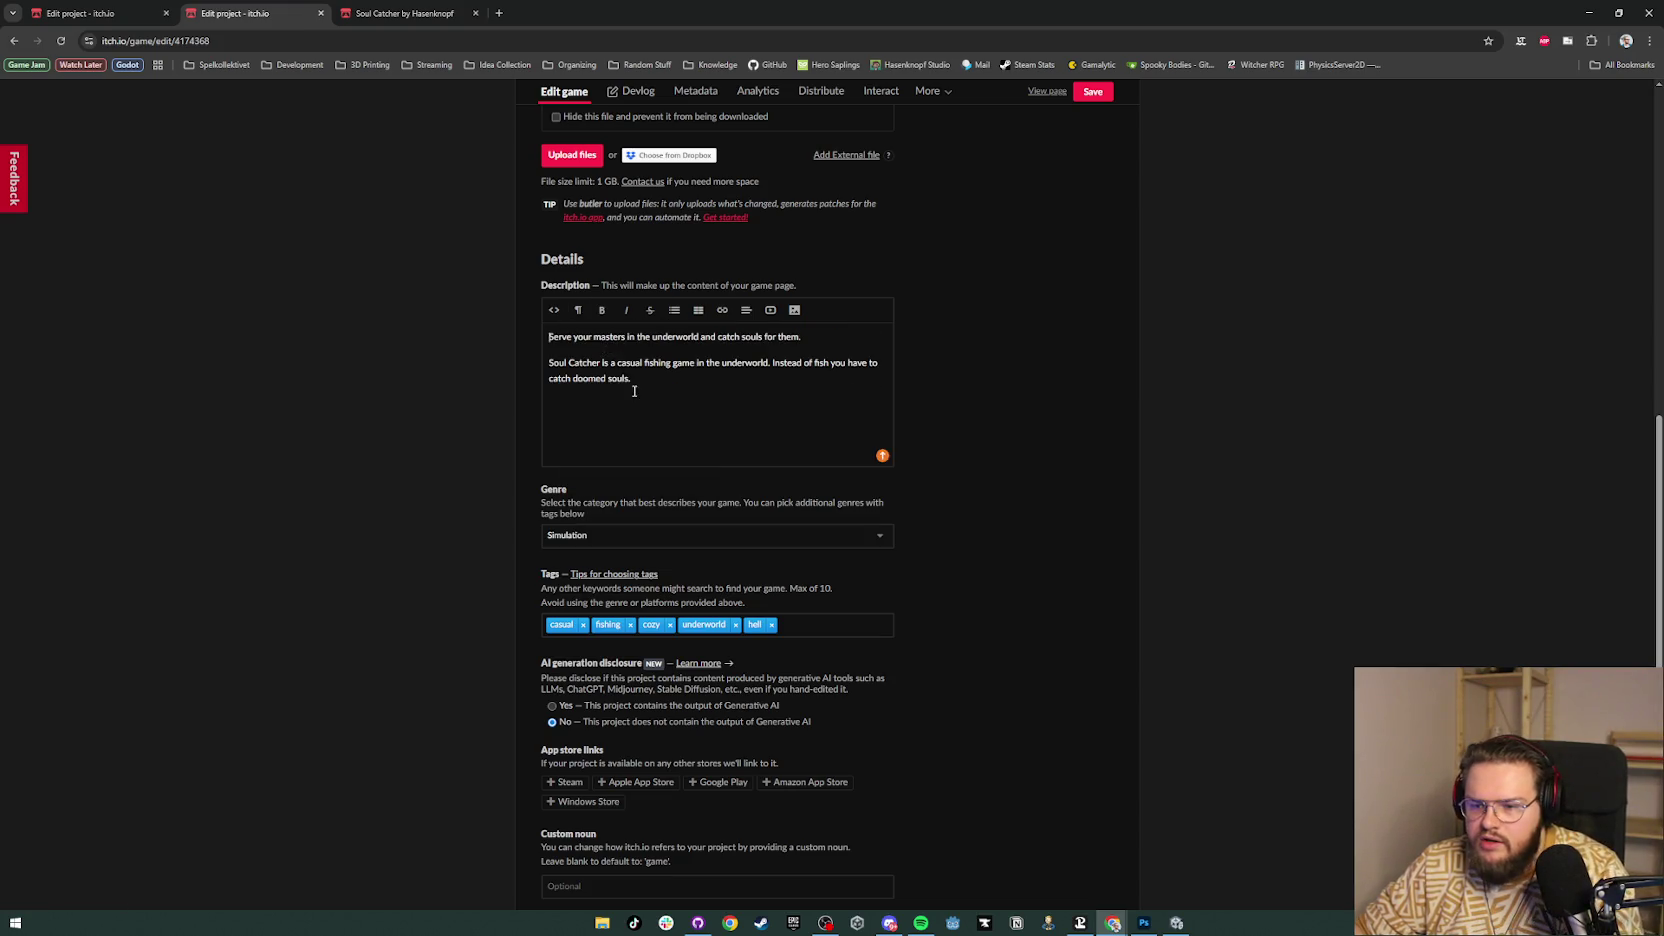
{"action": "left_click", "coordinate": [593, 411]}
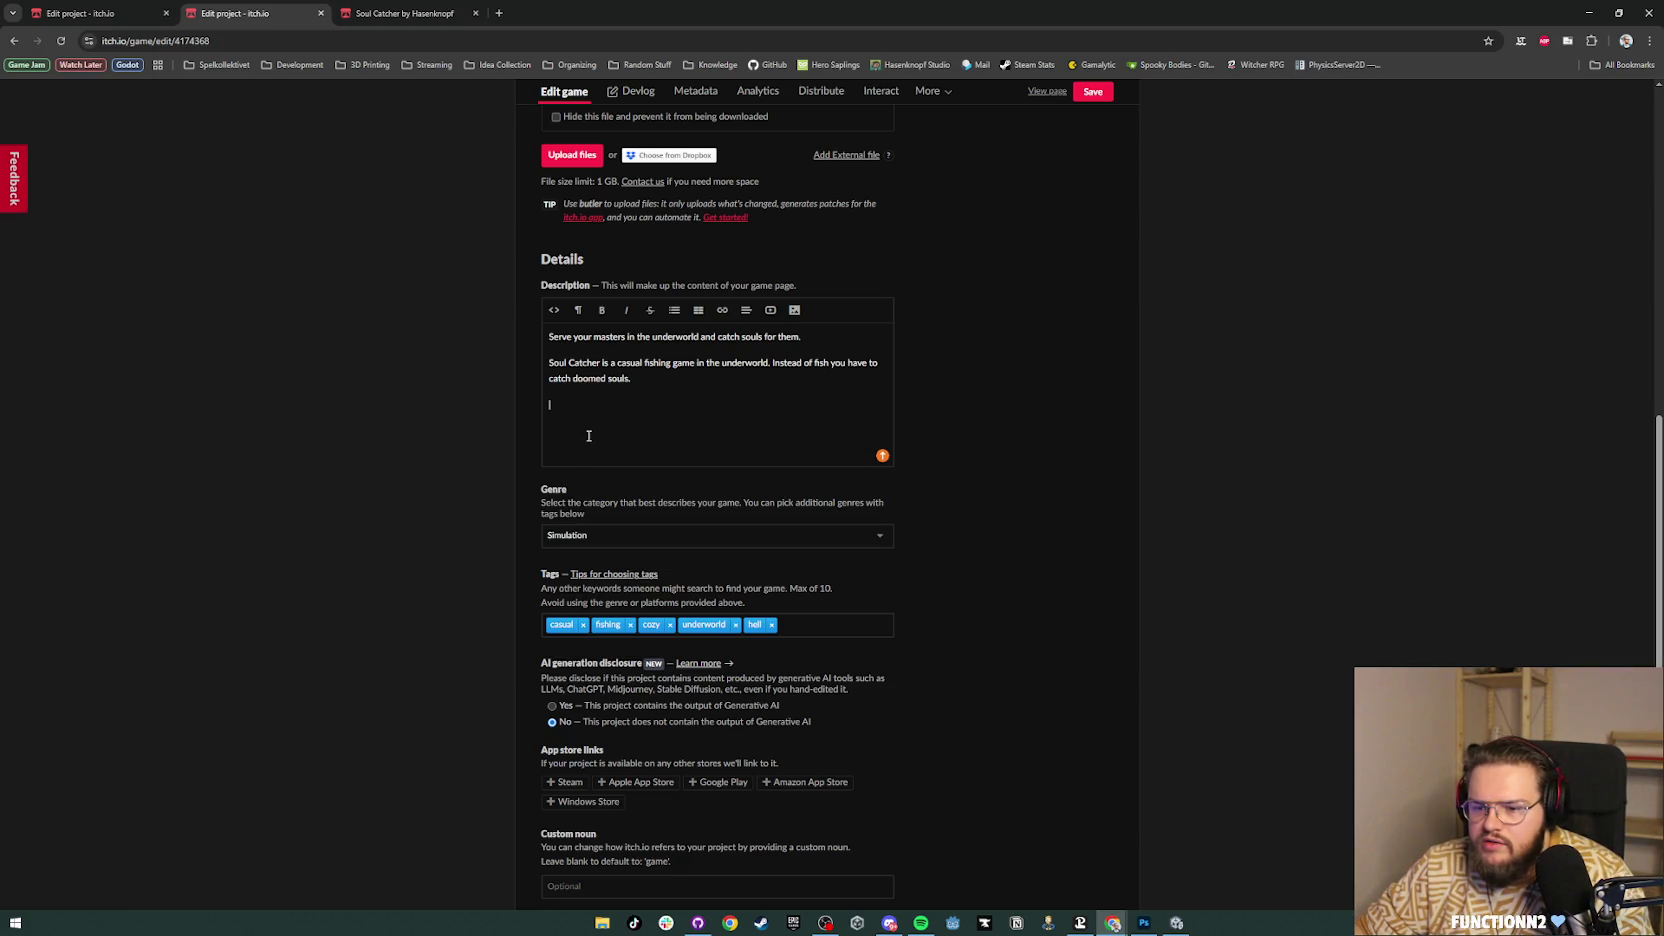
Step: Format the description's first line as a small bold heading
{"action": "left_click", "coordinate": [558, 311]}
{"action": "left_click", "coordinate": [558, 311]}
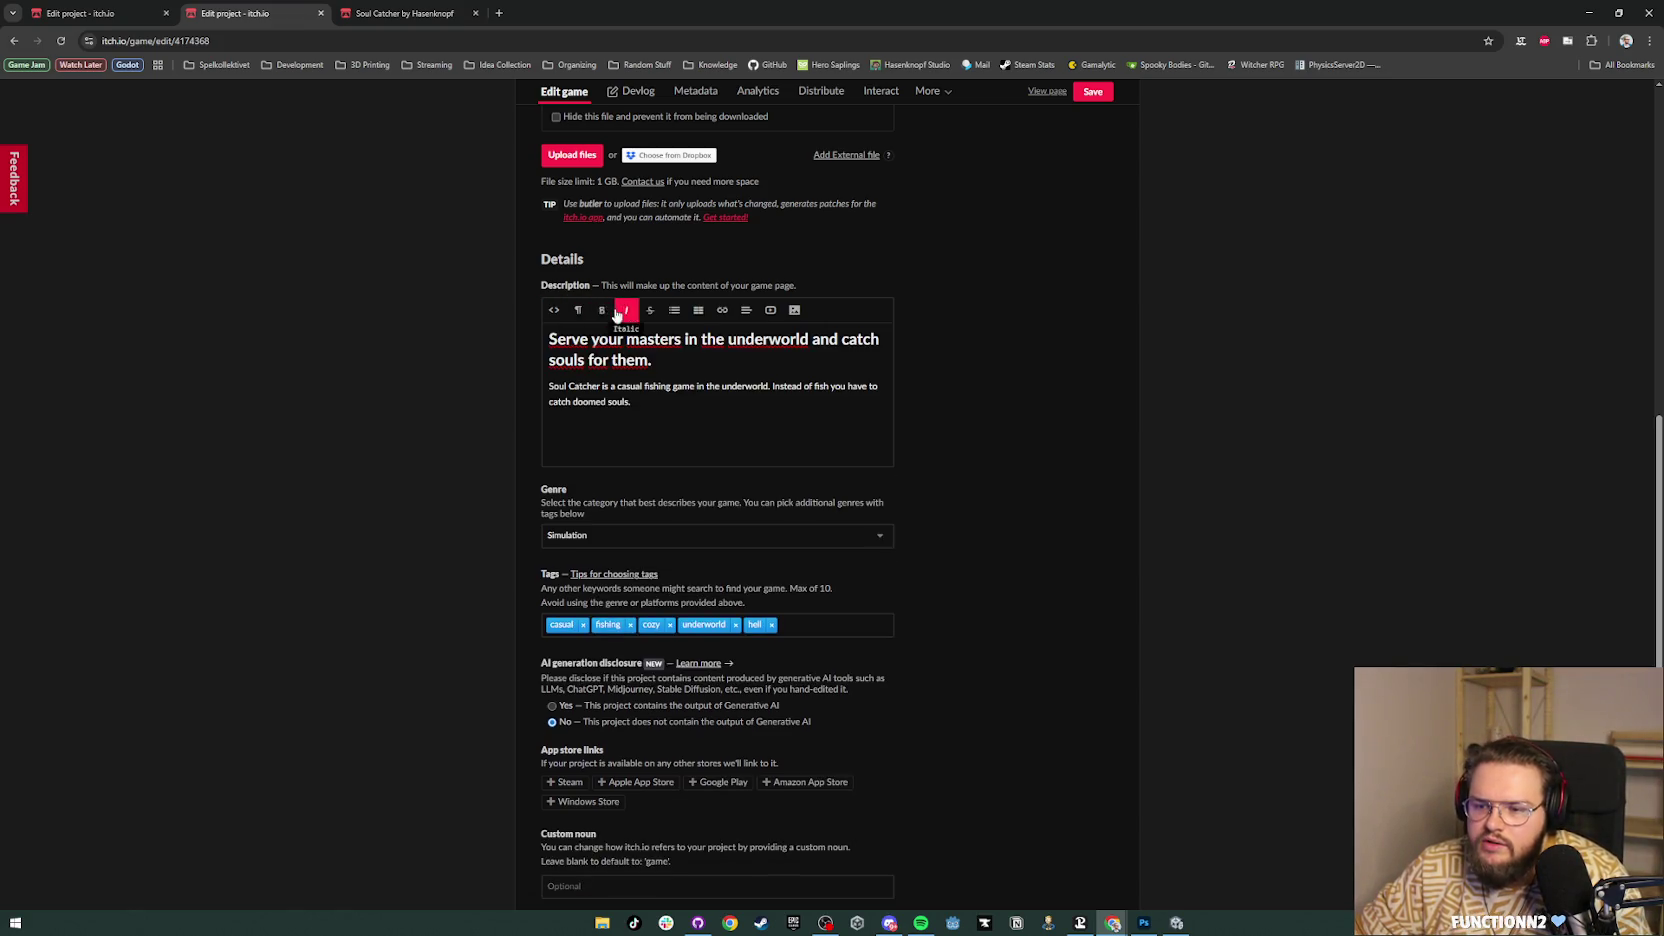
{"action": "left_click", "coordinate": [579, 312]}
{"action": "scroll", "coordinate": [620, 440], "scroll_direction": "down", "scroll_amount": 2}
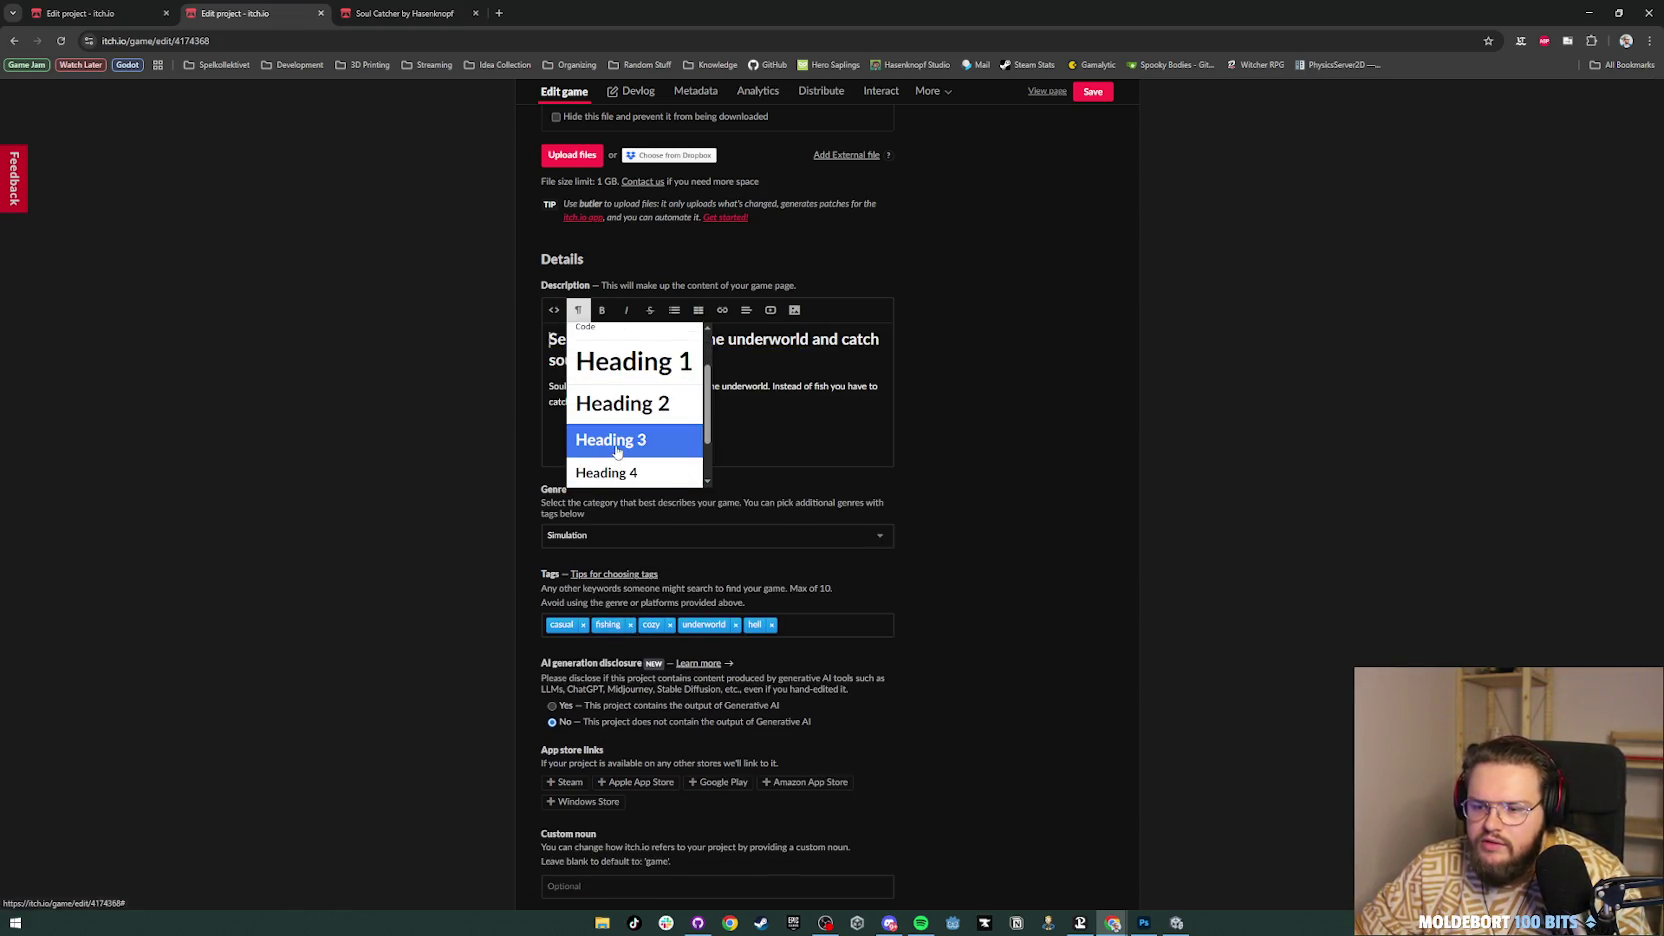
{"action": "left_click", "coordinate": [610, 433]}
{"action": "left_click", "coordinate": [586, 405]}
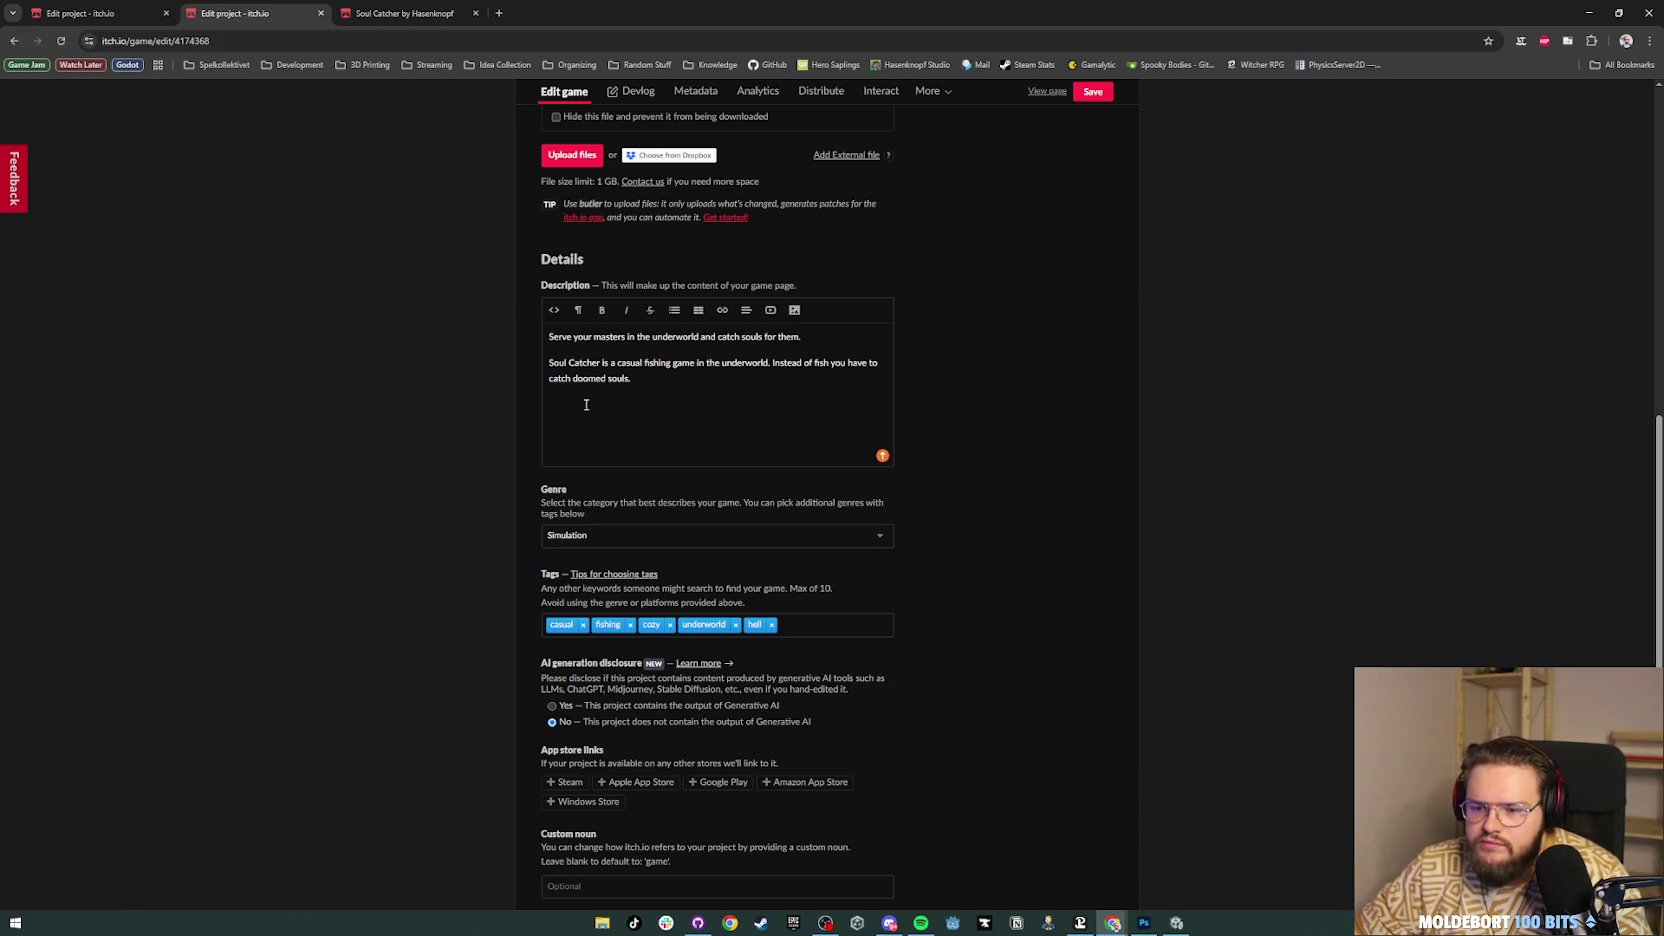
{"action": "left_click", "coordinate": [578, 310]}
{"action": "scroll", "coordinate": [608, 468], "scroll_direction": "down", "scroll_amount": 1}
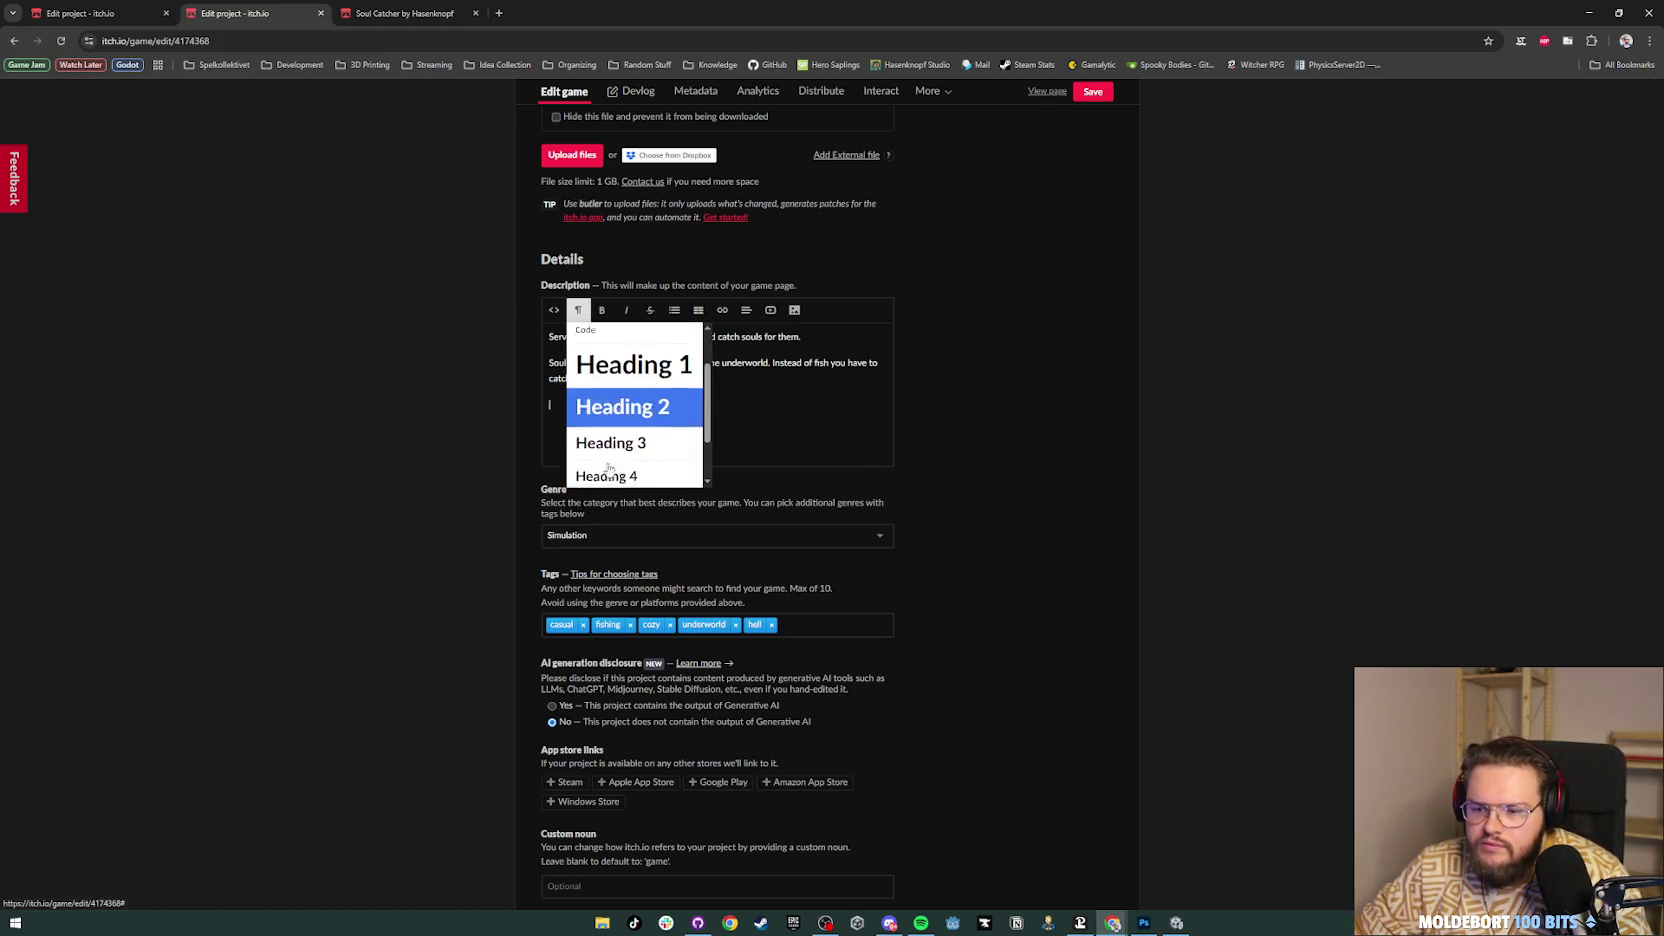
Step: Add a Heading 3 'Useful Tips' below the intro paragraph and start a fresh line under it
{"action": "left_click", "coordinate": [608, 448]}
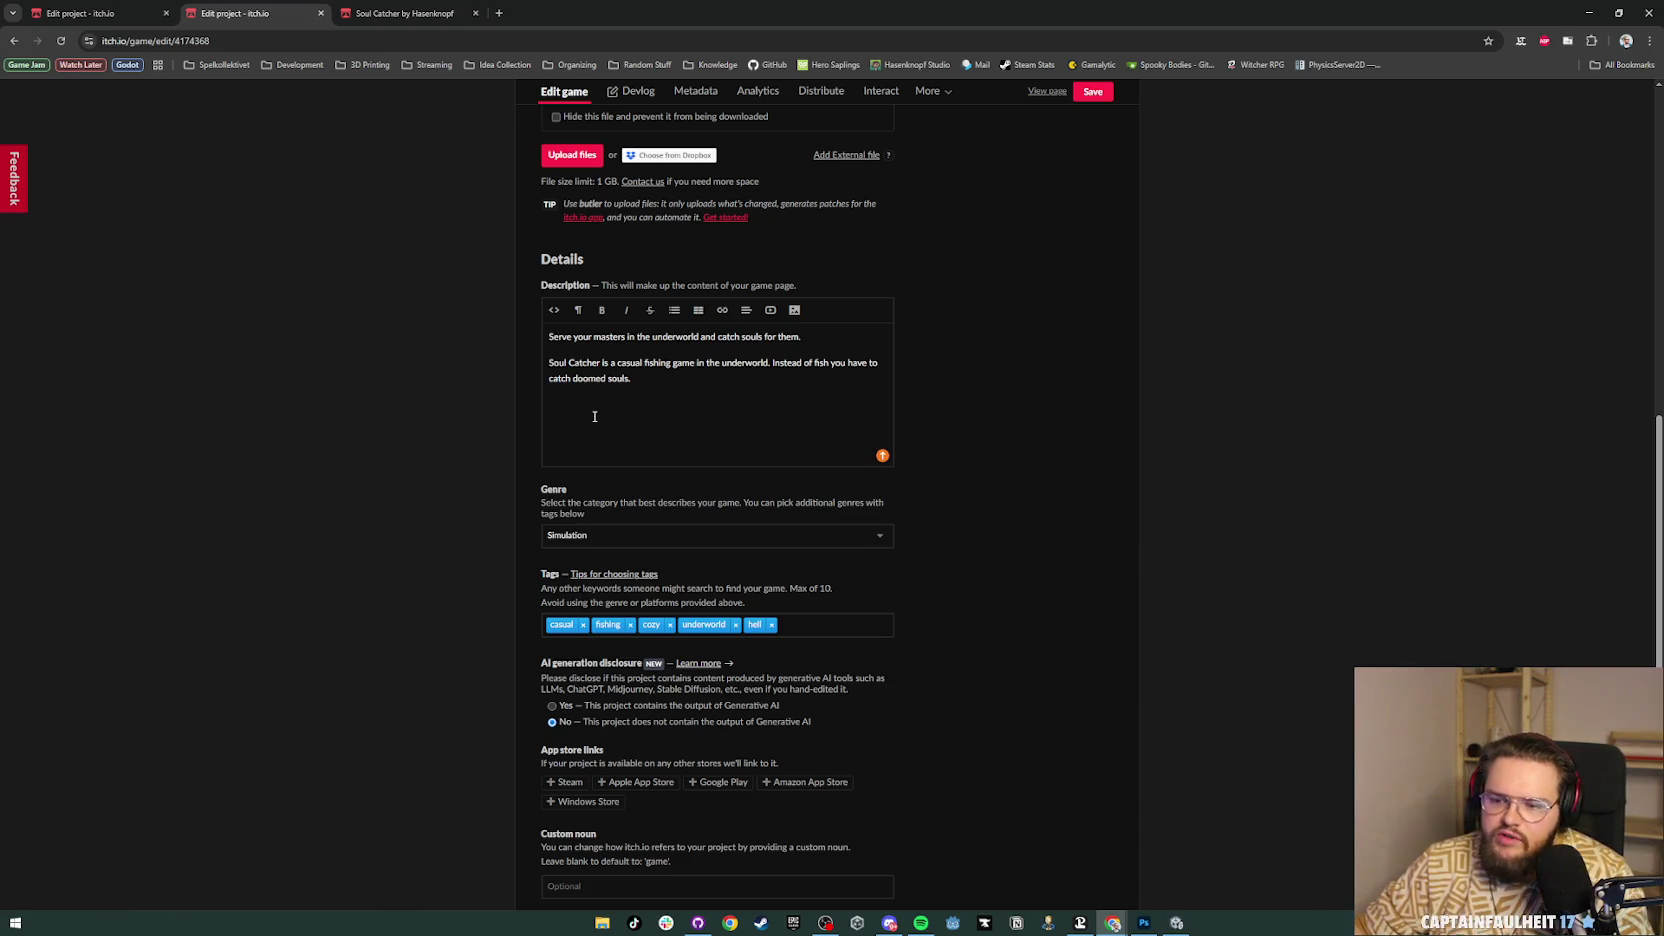
{"action": "type", "text": "Use"}
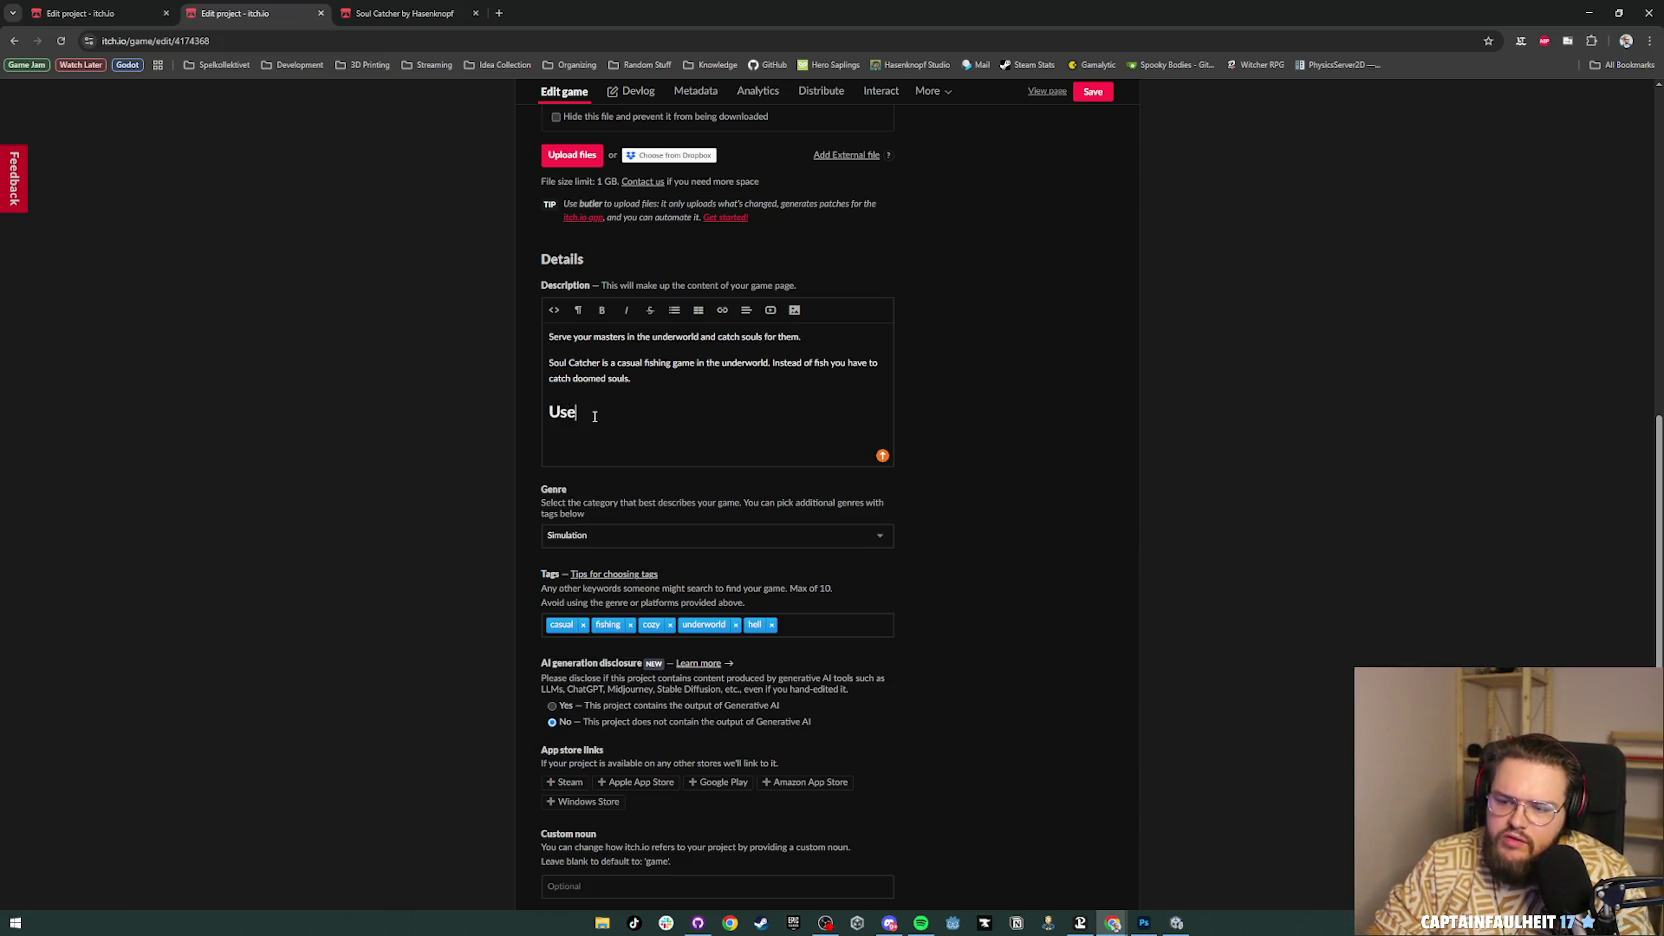
{"action": "type", "text": "ful Tips"}
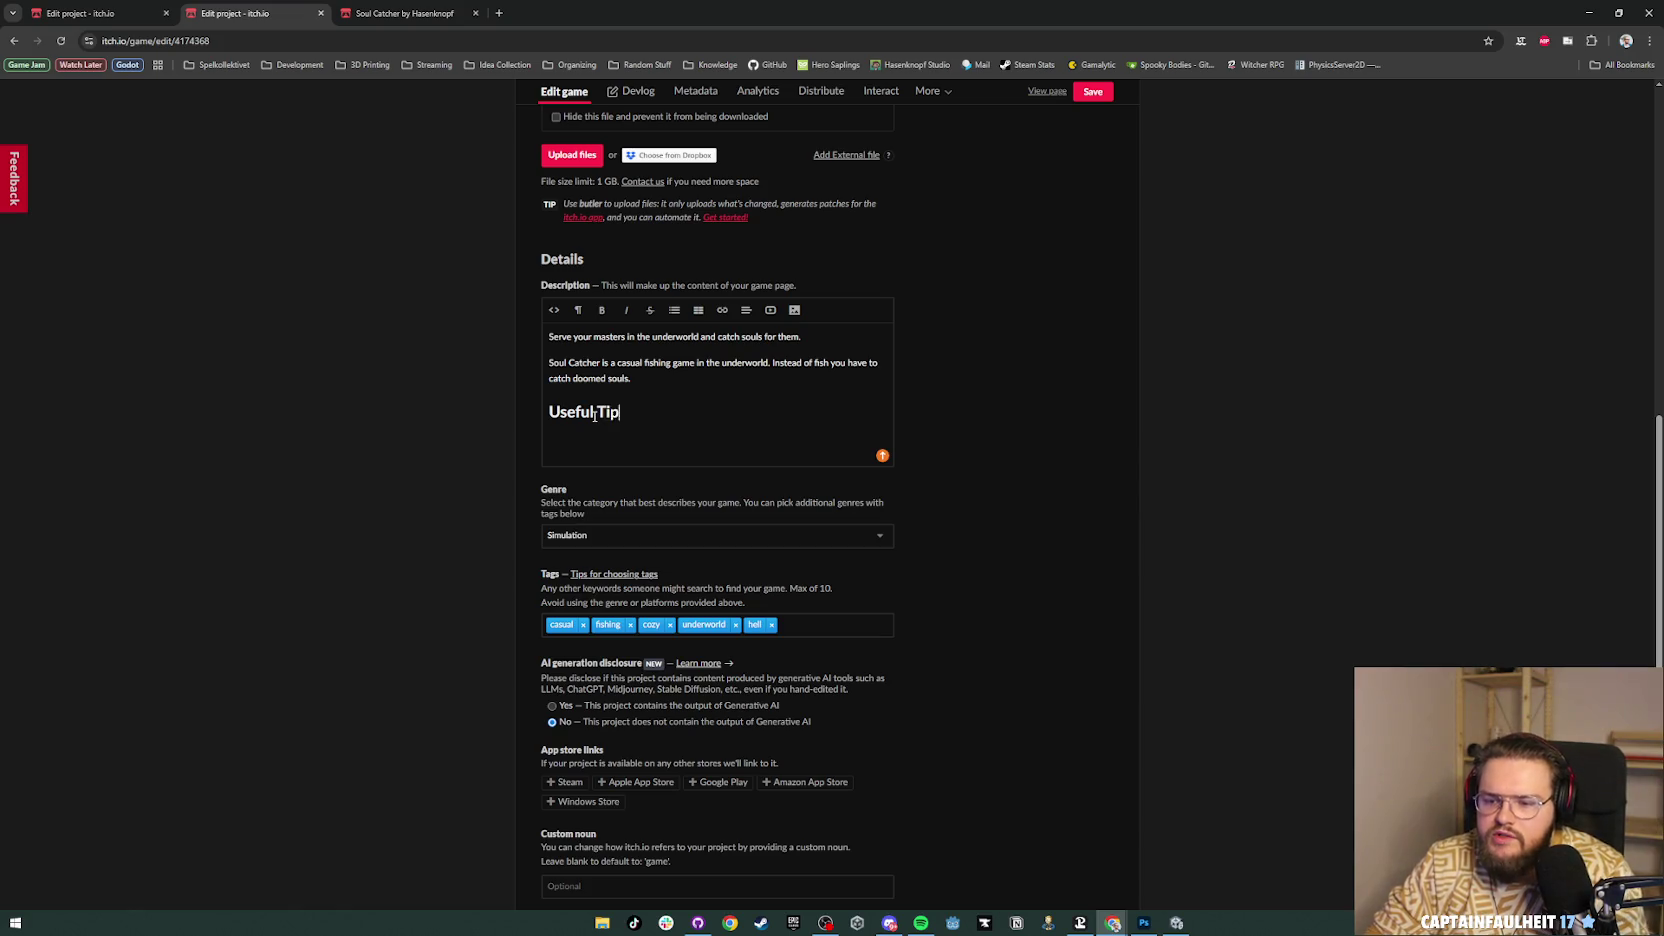
{"action": "key", "text": "Return"}
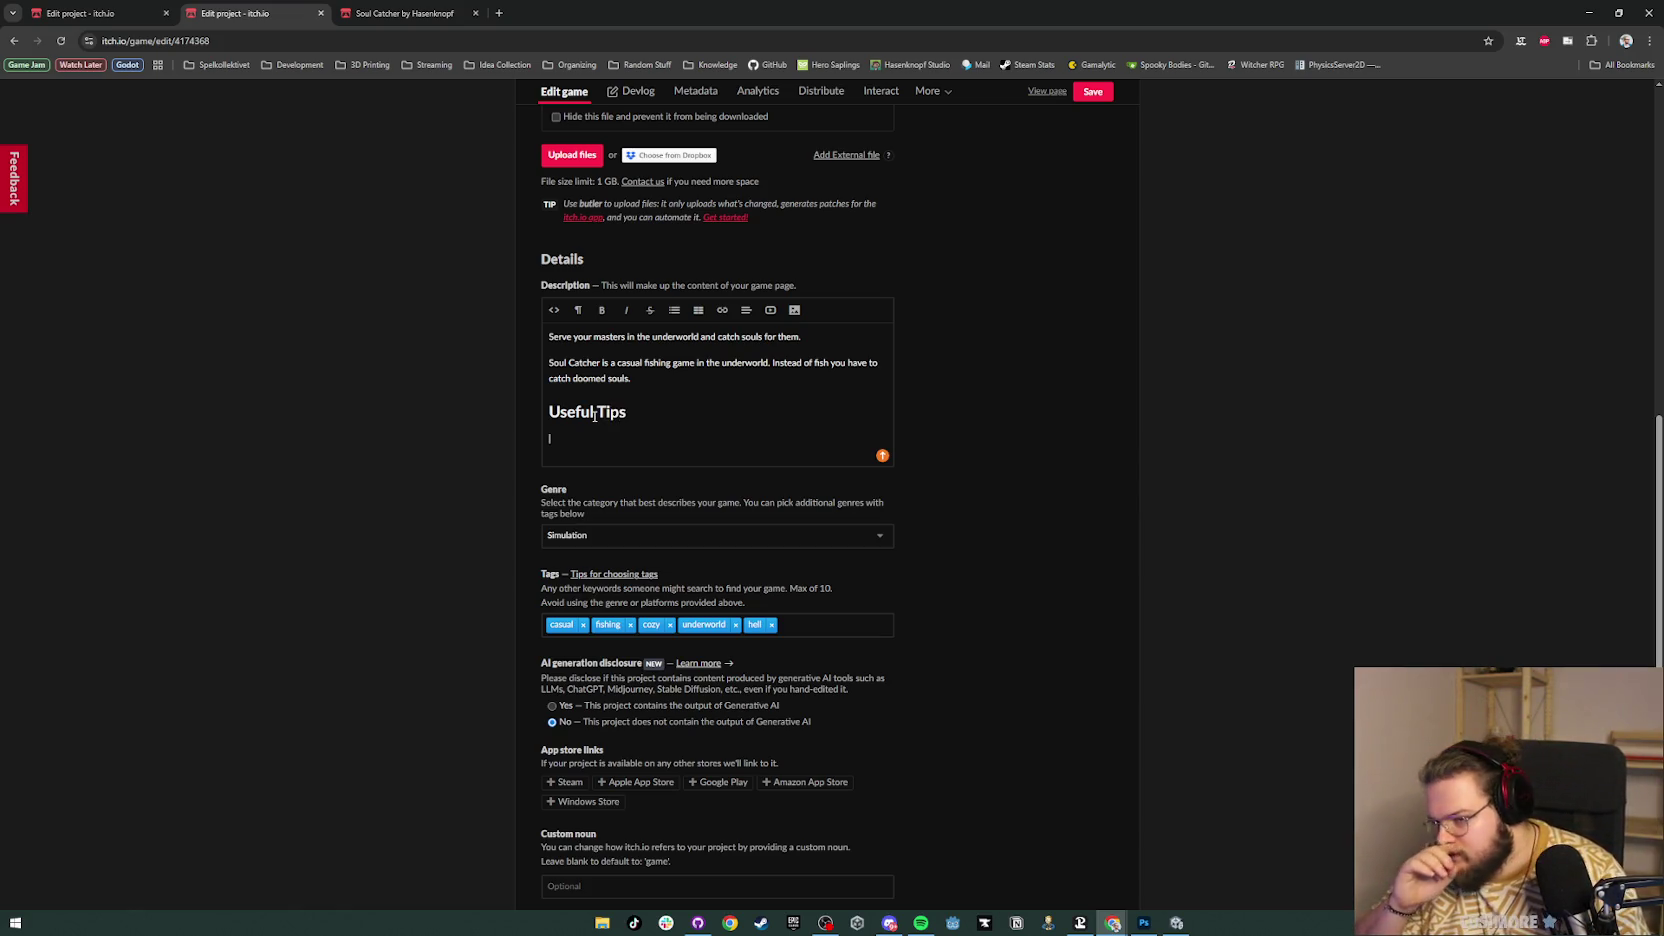
{"action": "left_click", "coordinate": [674, 310]}
Step: Start a bulleted list with a tip: talk to the Tiefling, the red devilish person at spawn, for your rod
{"action": "left_click", "coordinate": [718, 340]}
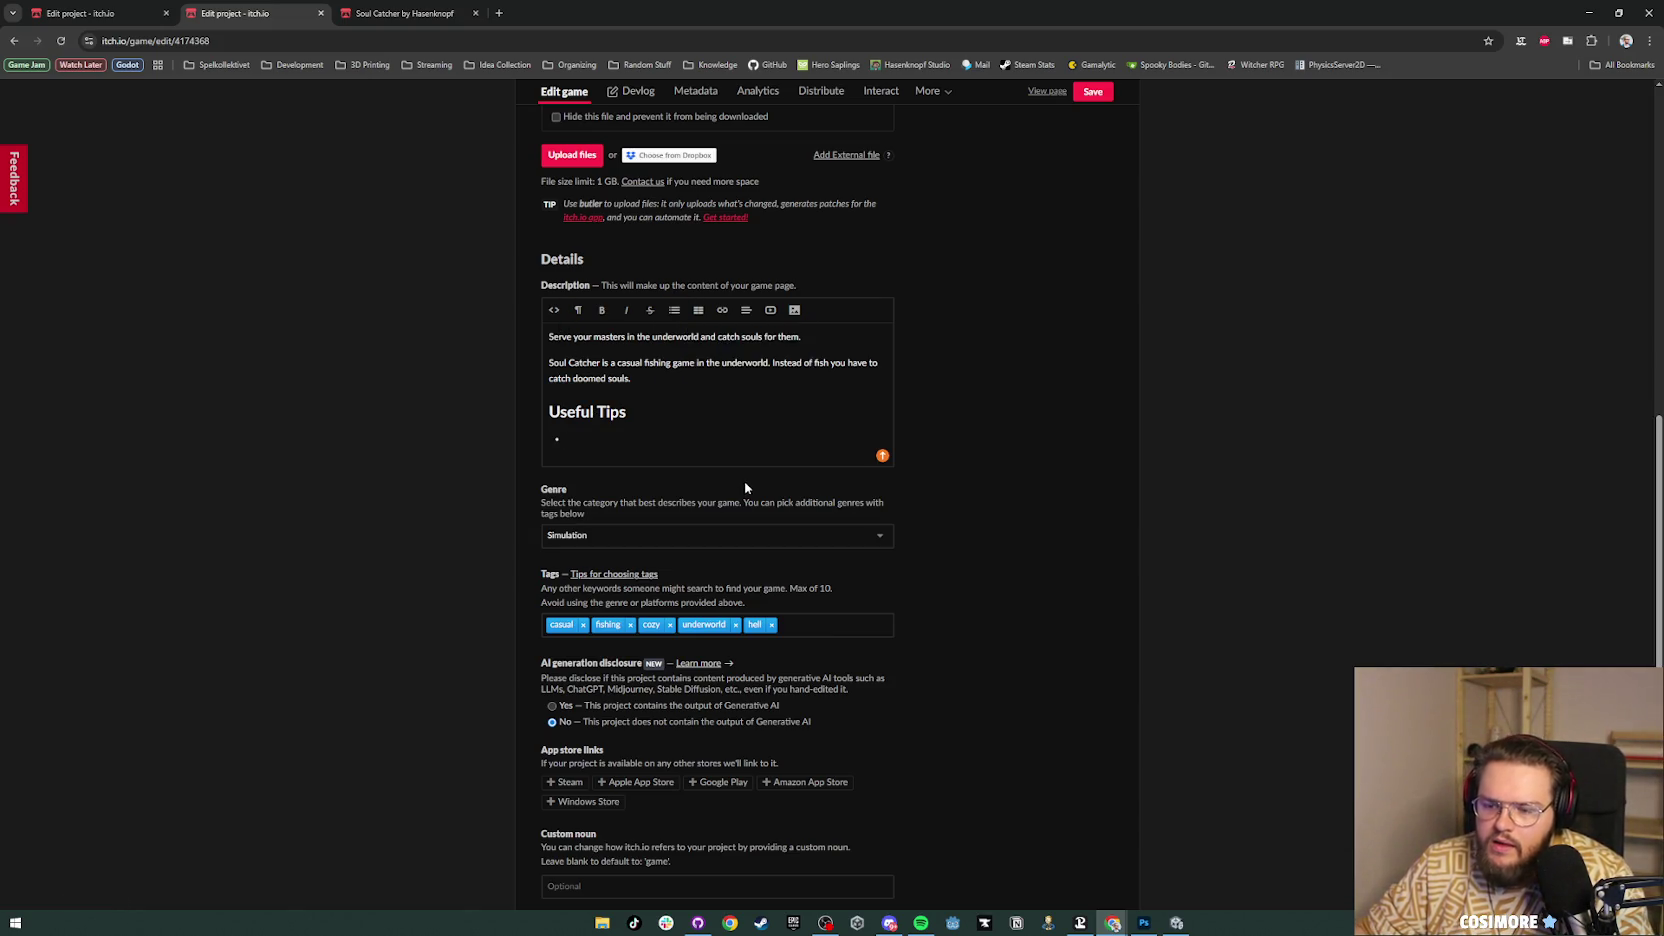
{"action": "type", "text": "To get y"}
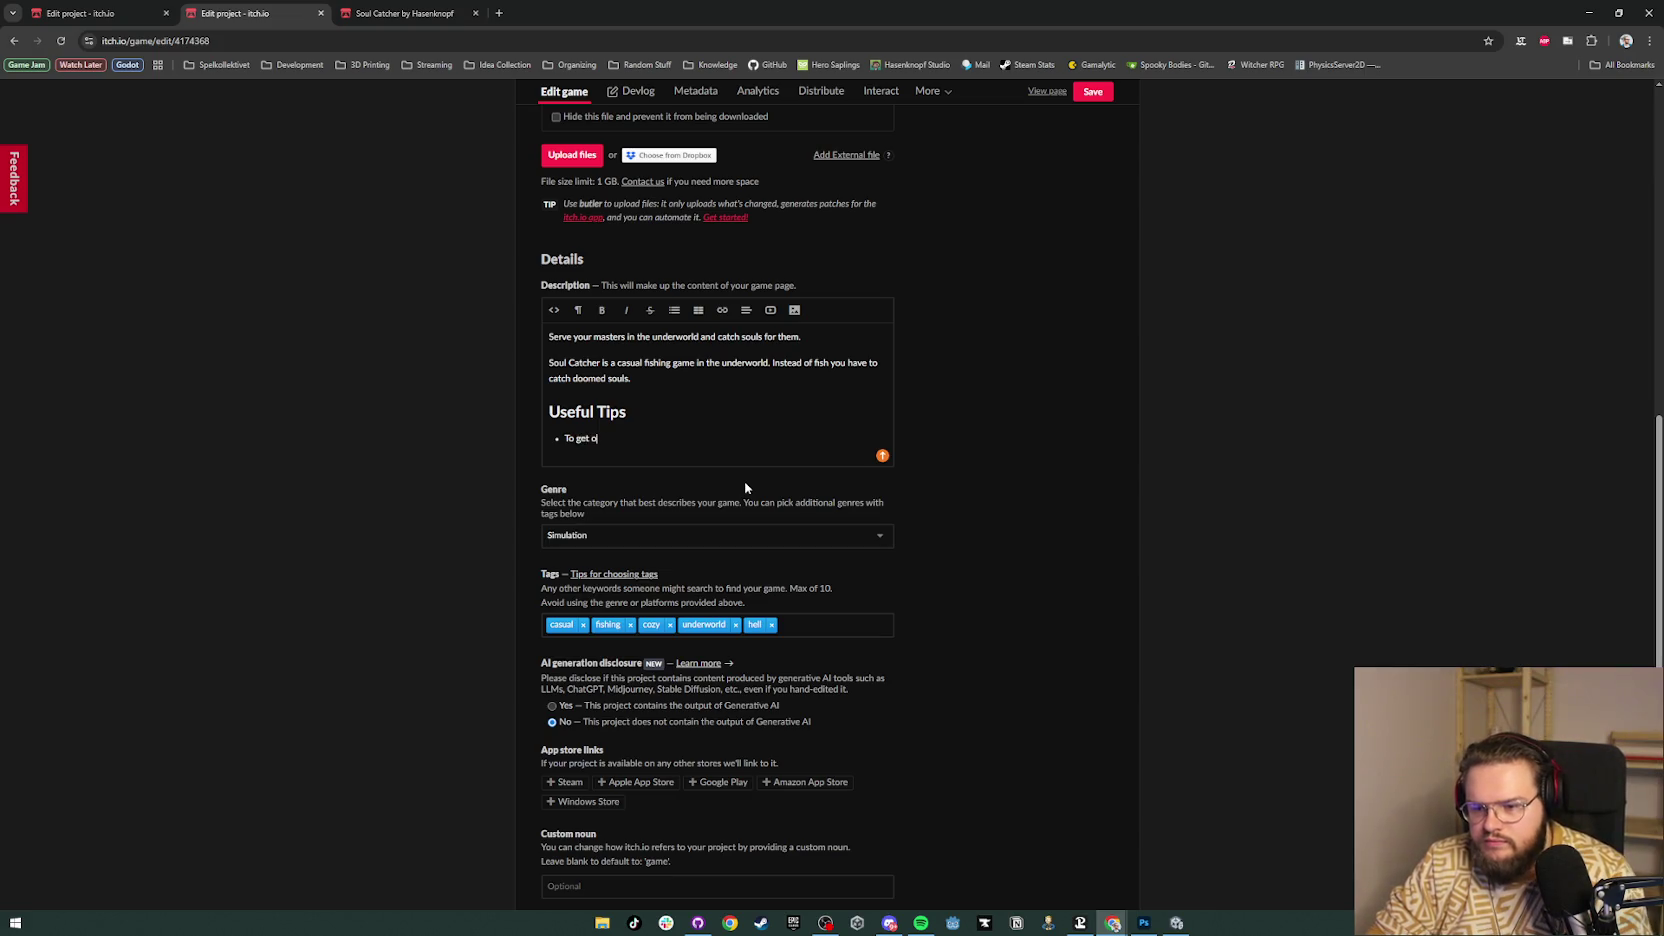
{"action": "type", "text": "our rod t"}
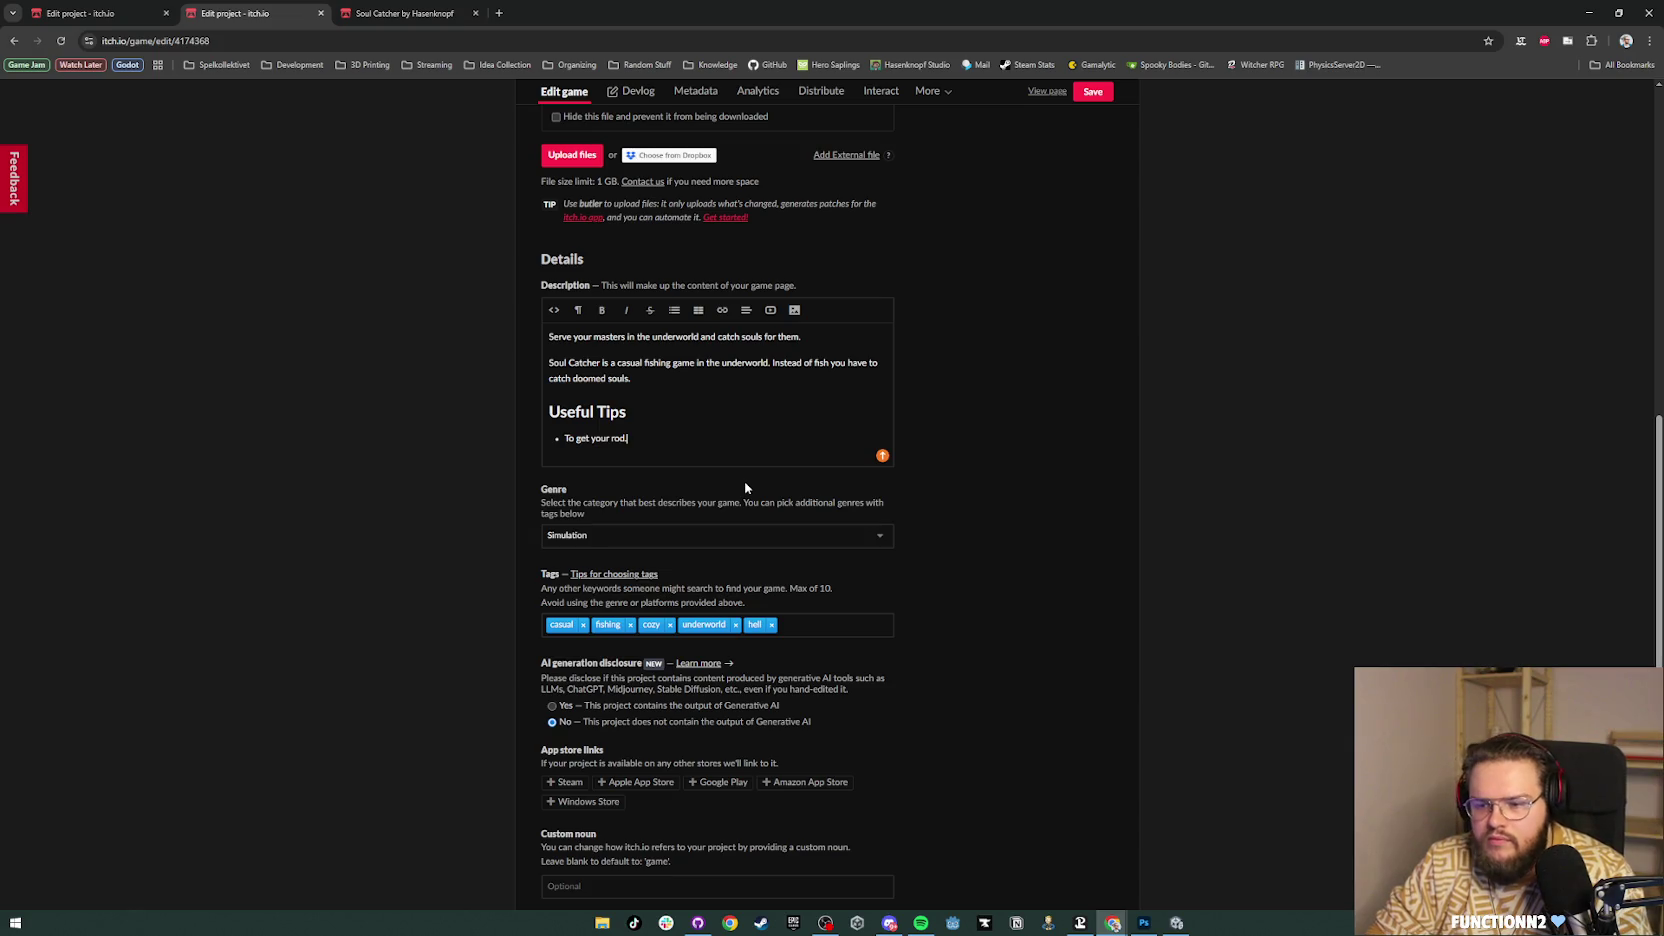
{"action": "type", "text": "alk to"}
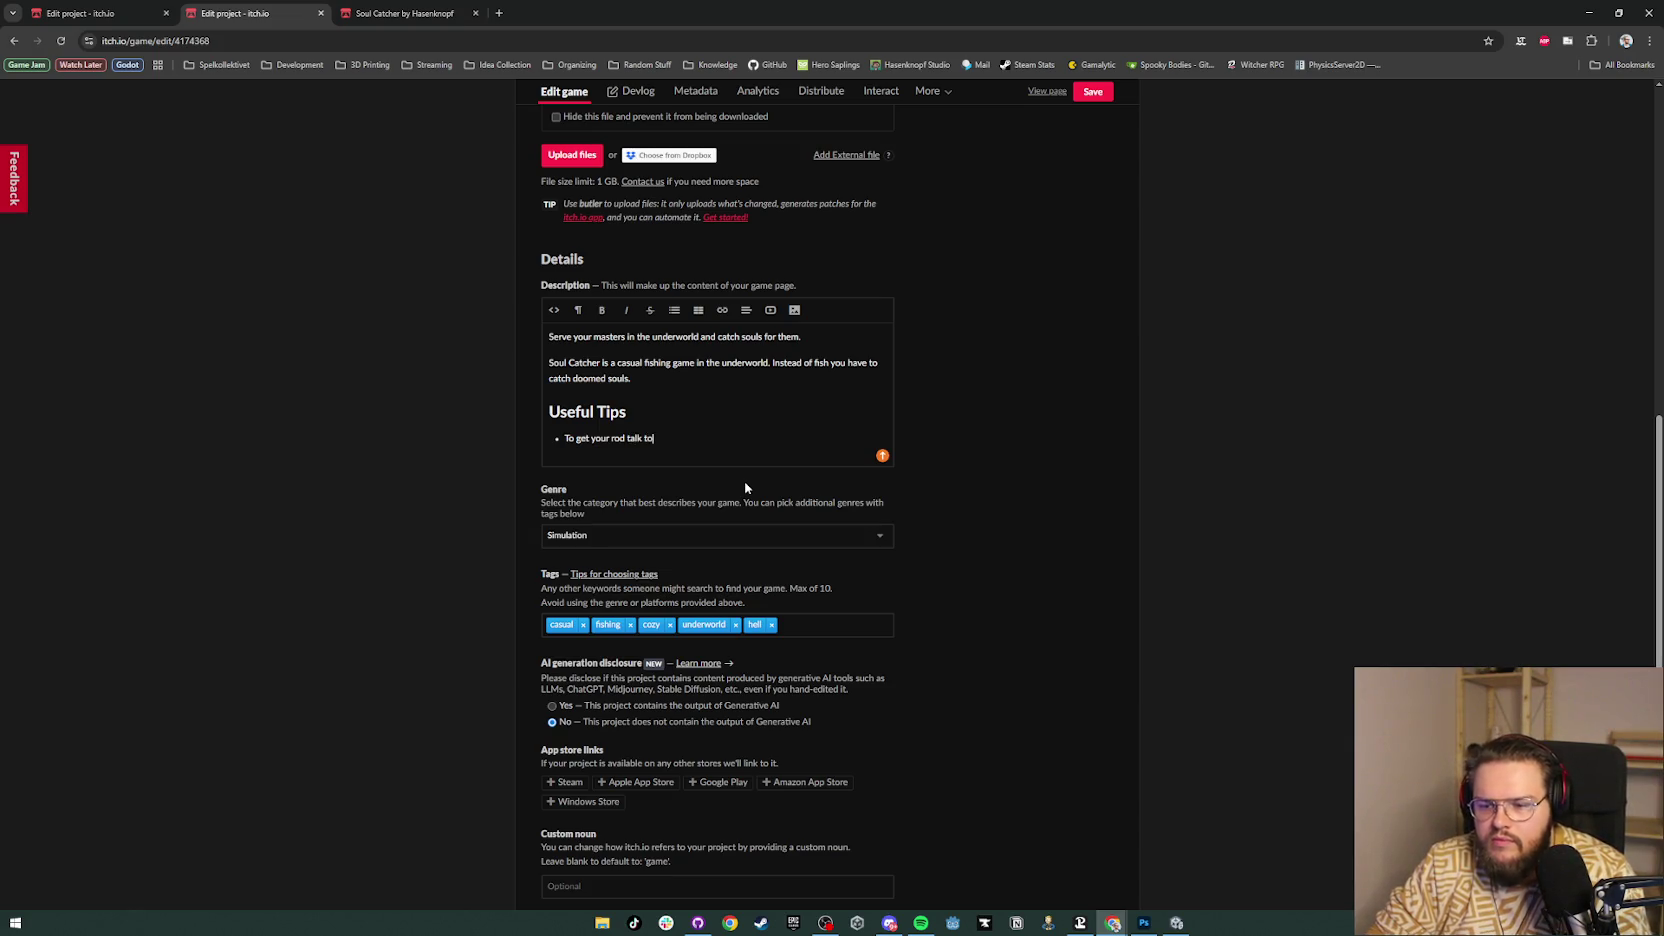
{"action": "type", "text": " the"}
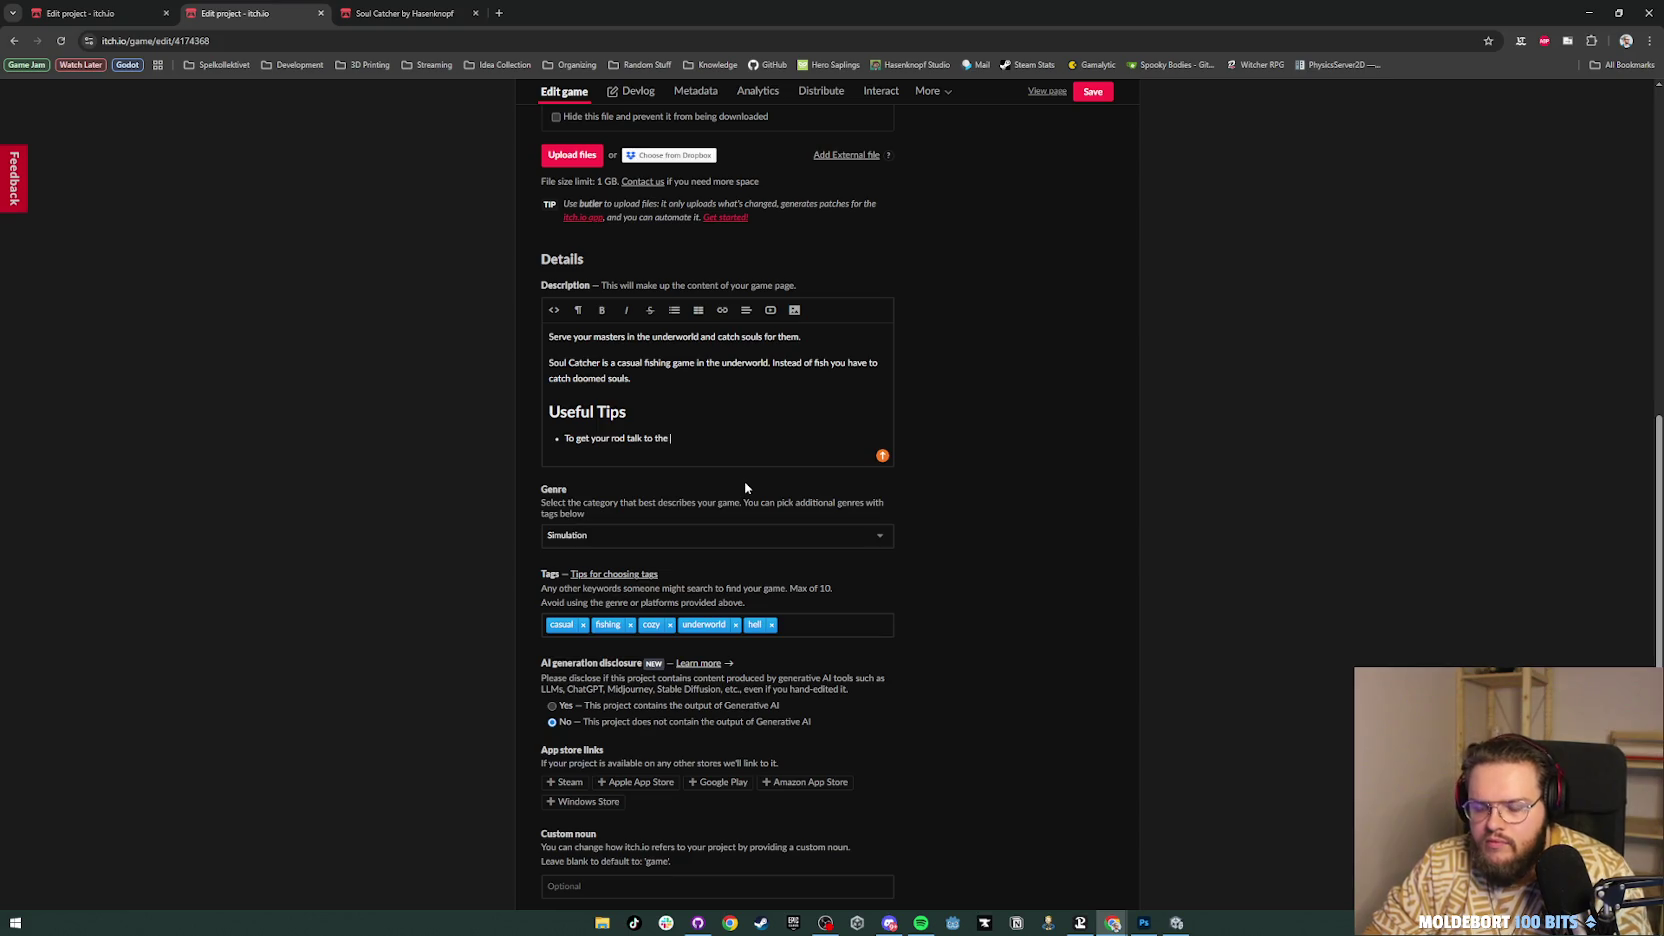
{"action": "type", "text": "ng for thefirst time."}
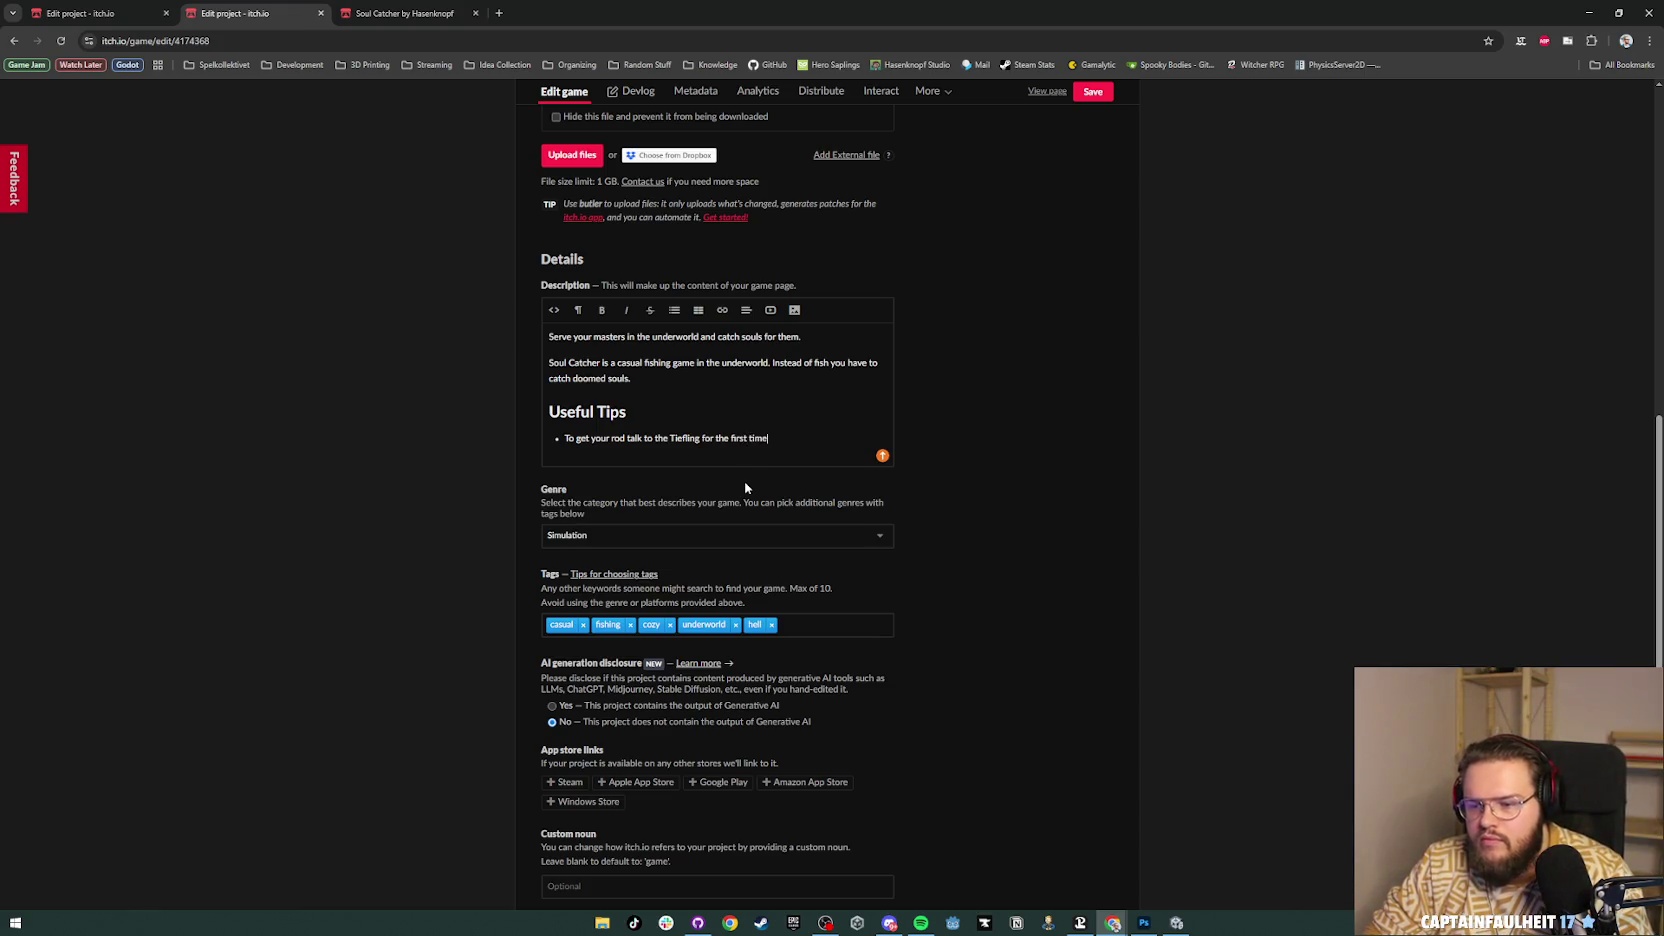
{"action": "type", "text": "Person at the Spaw"}
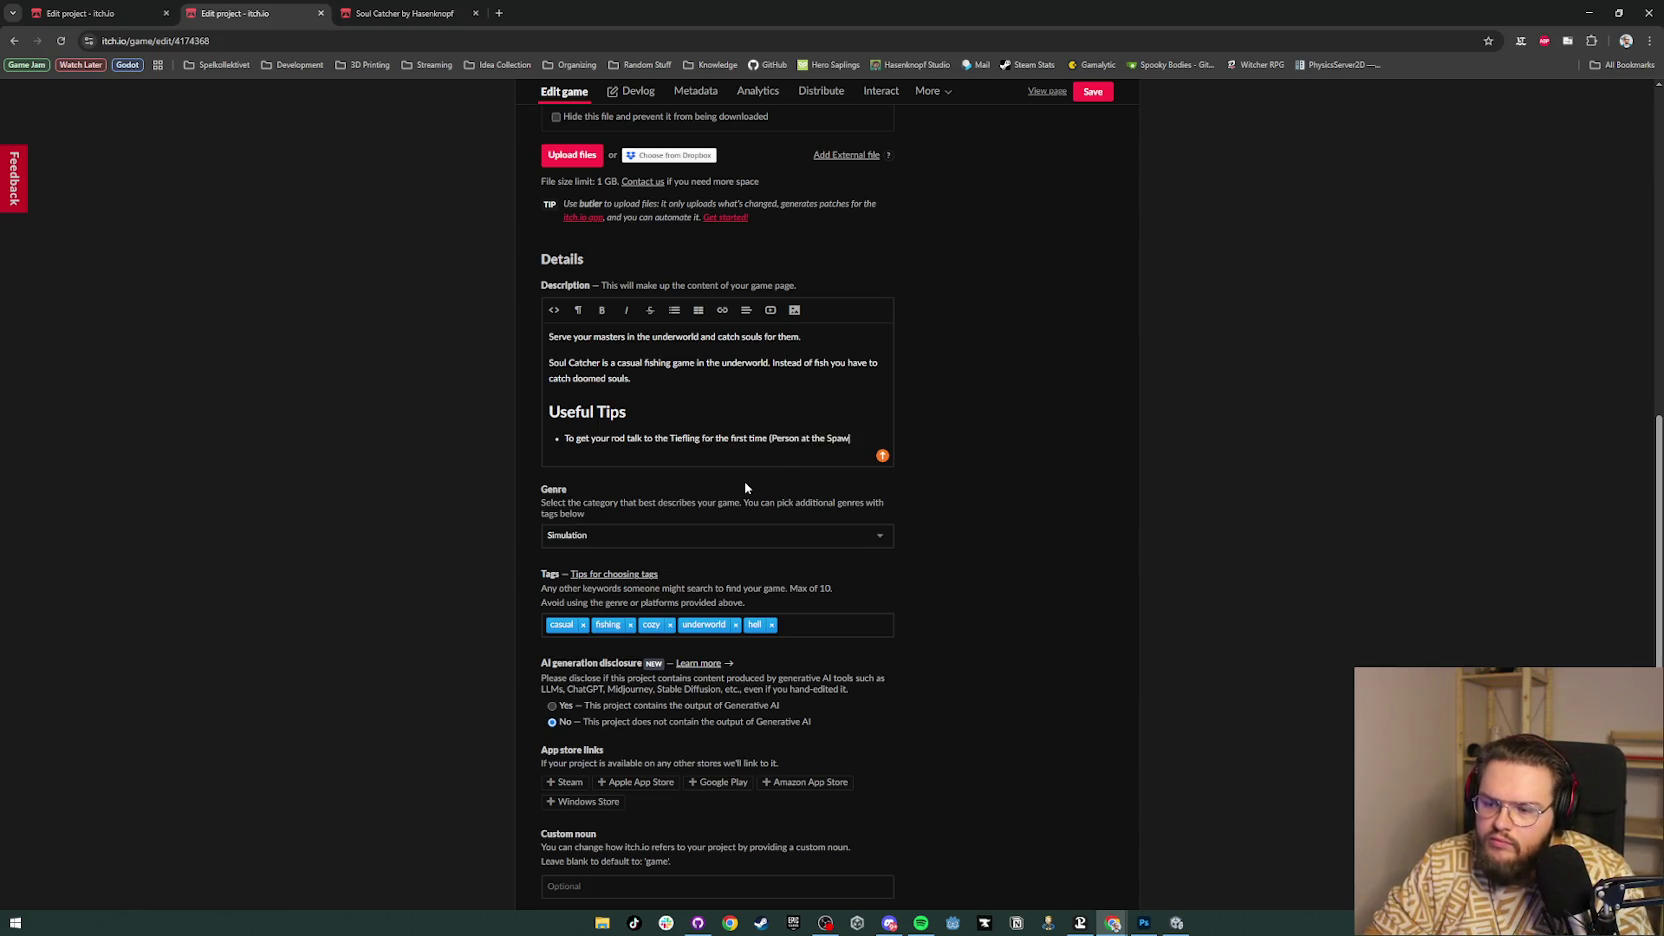
{"action": "key", "text": "ctrl+BackSpace"}
{"action": "key", "text": "ctrl+BackSpace"}
{"action": "key", "text": "ctrl+BackSpace"}
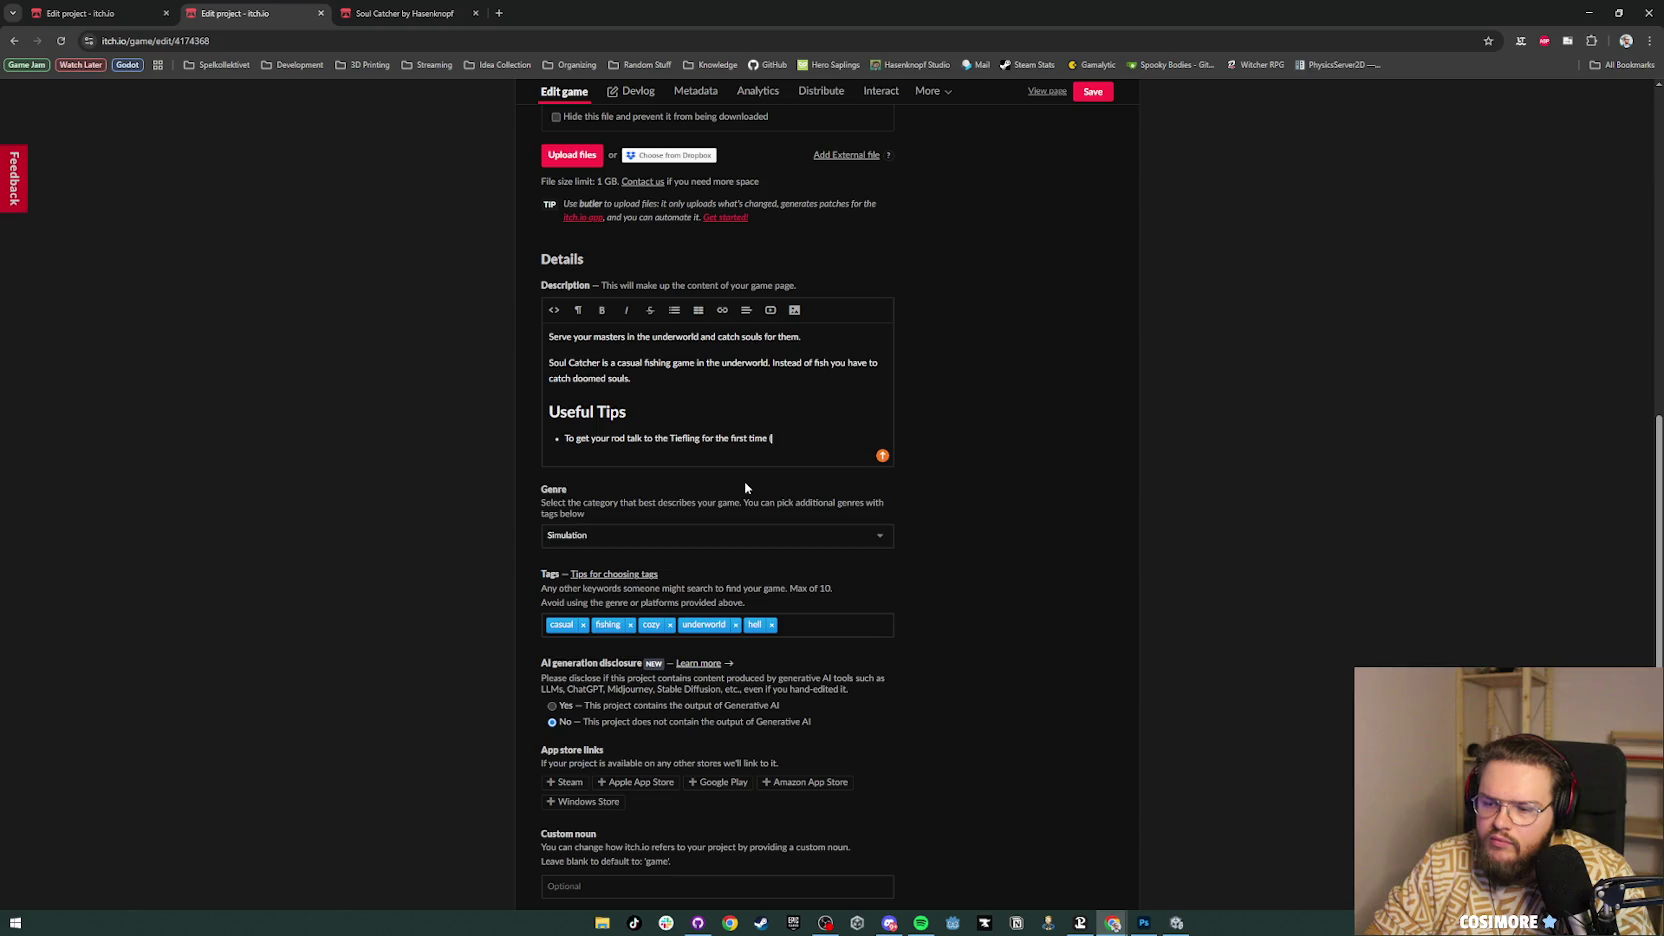
{"action": "type", "text": "ted devilish p"}
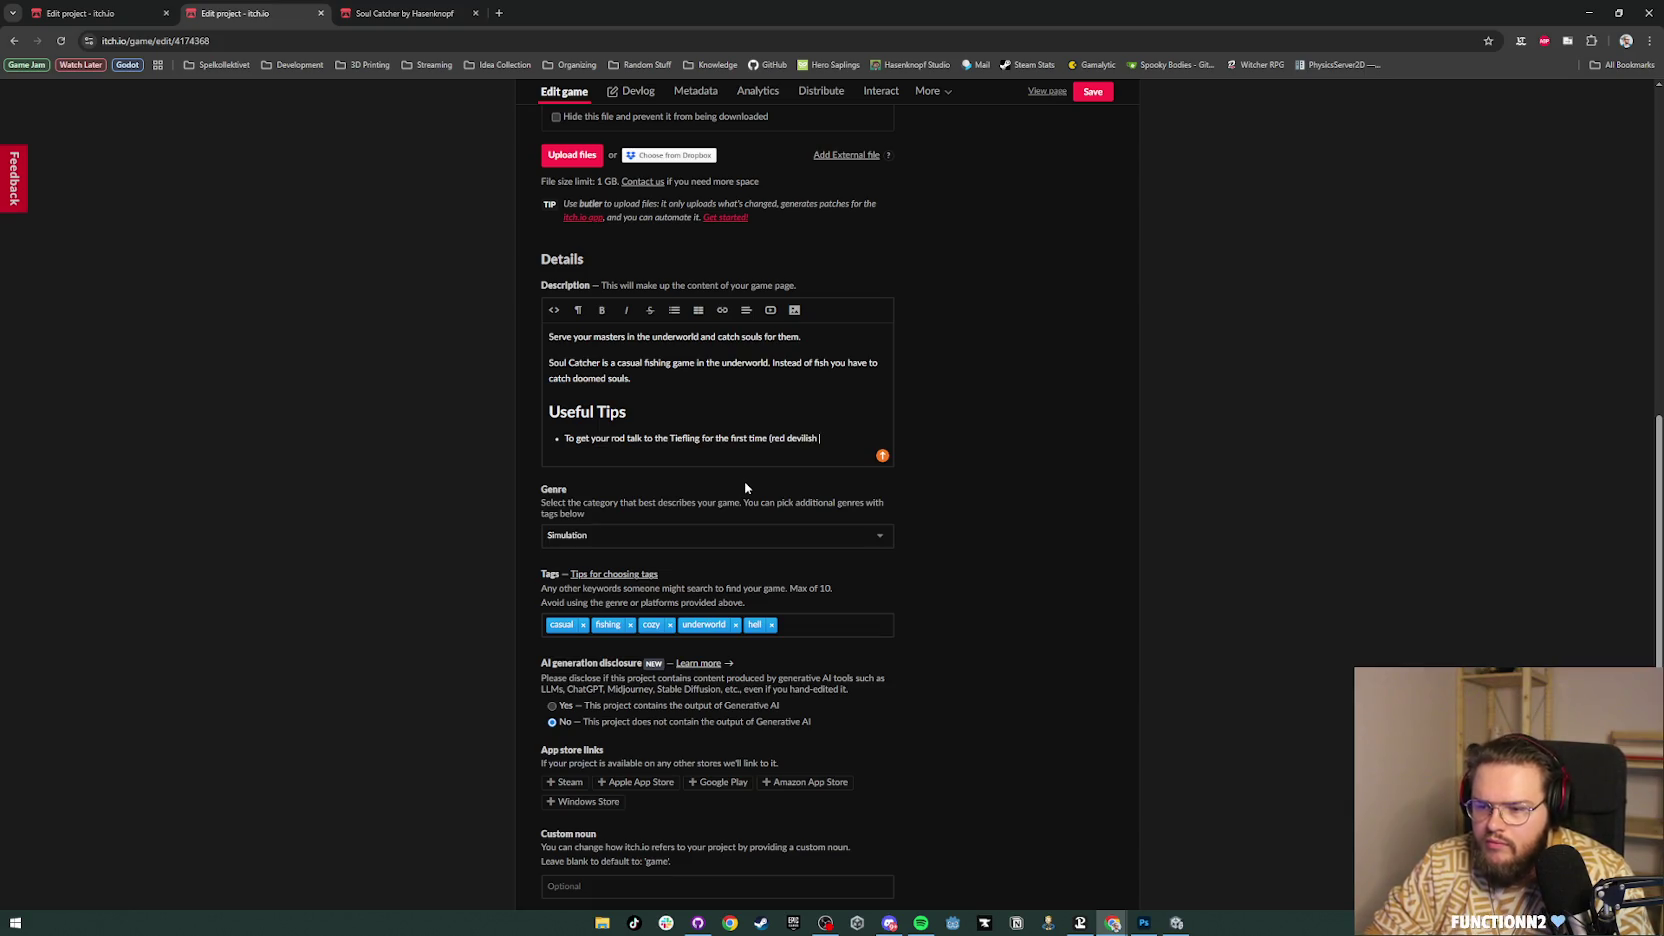
{"action": "type", "text": "erson at t"}
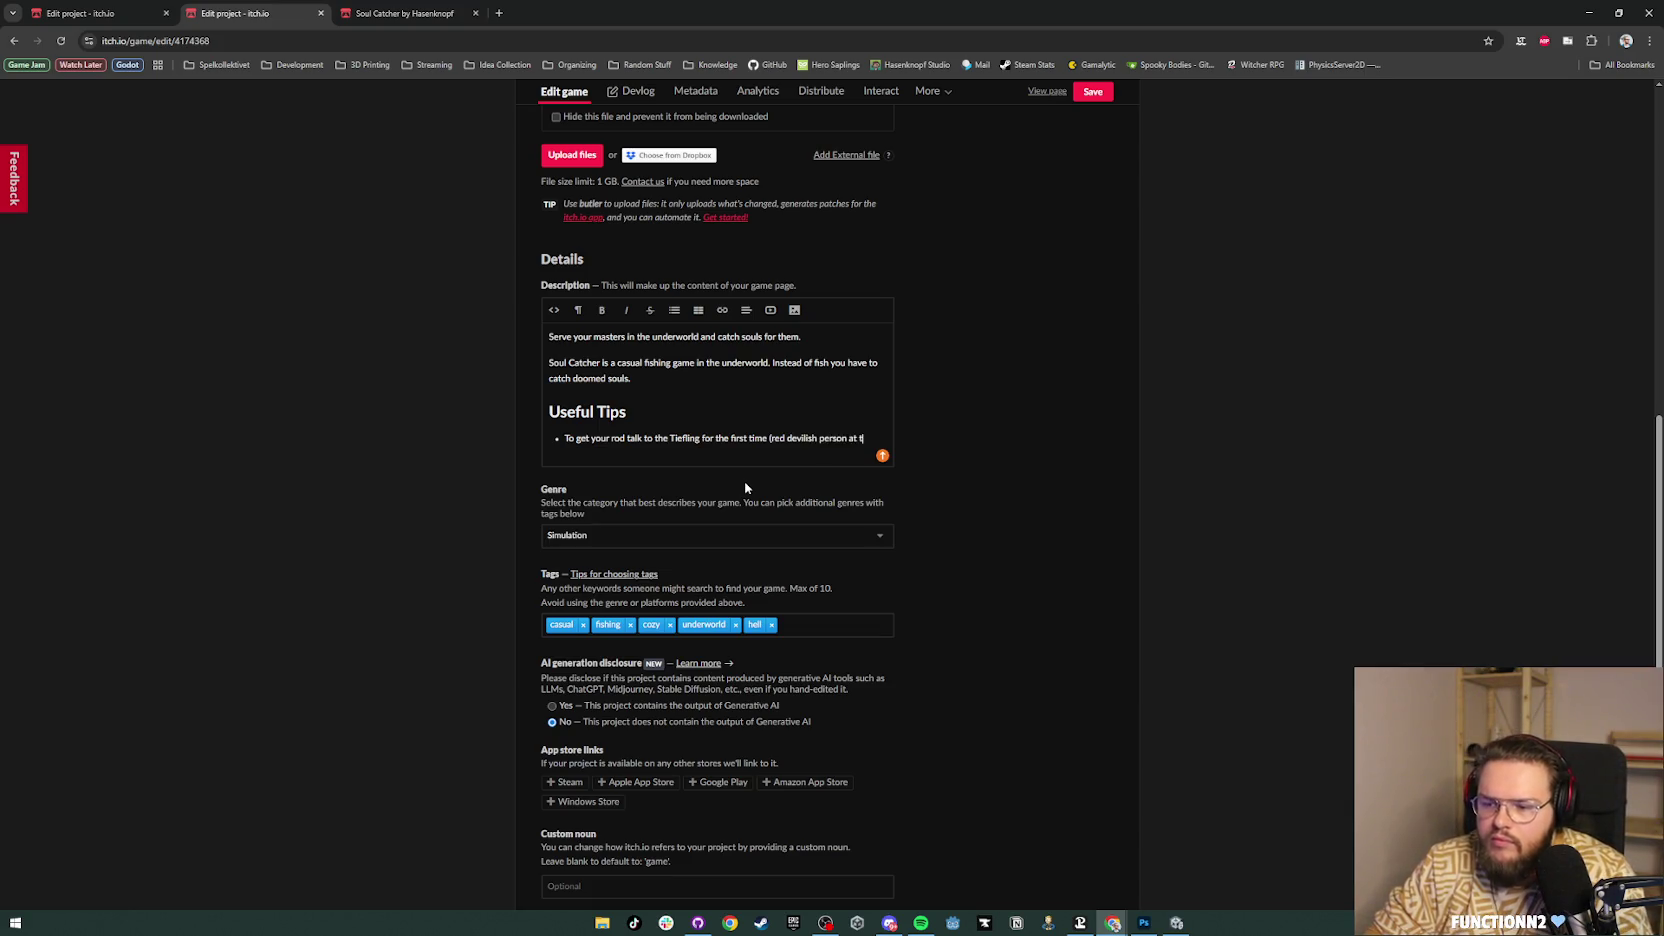
{"action": "type", "text": "he spawn"}
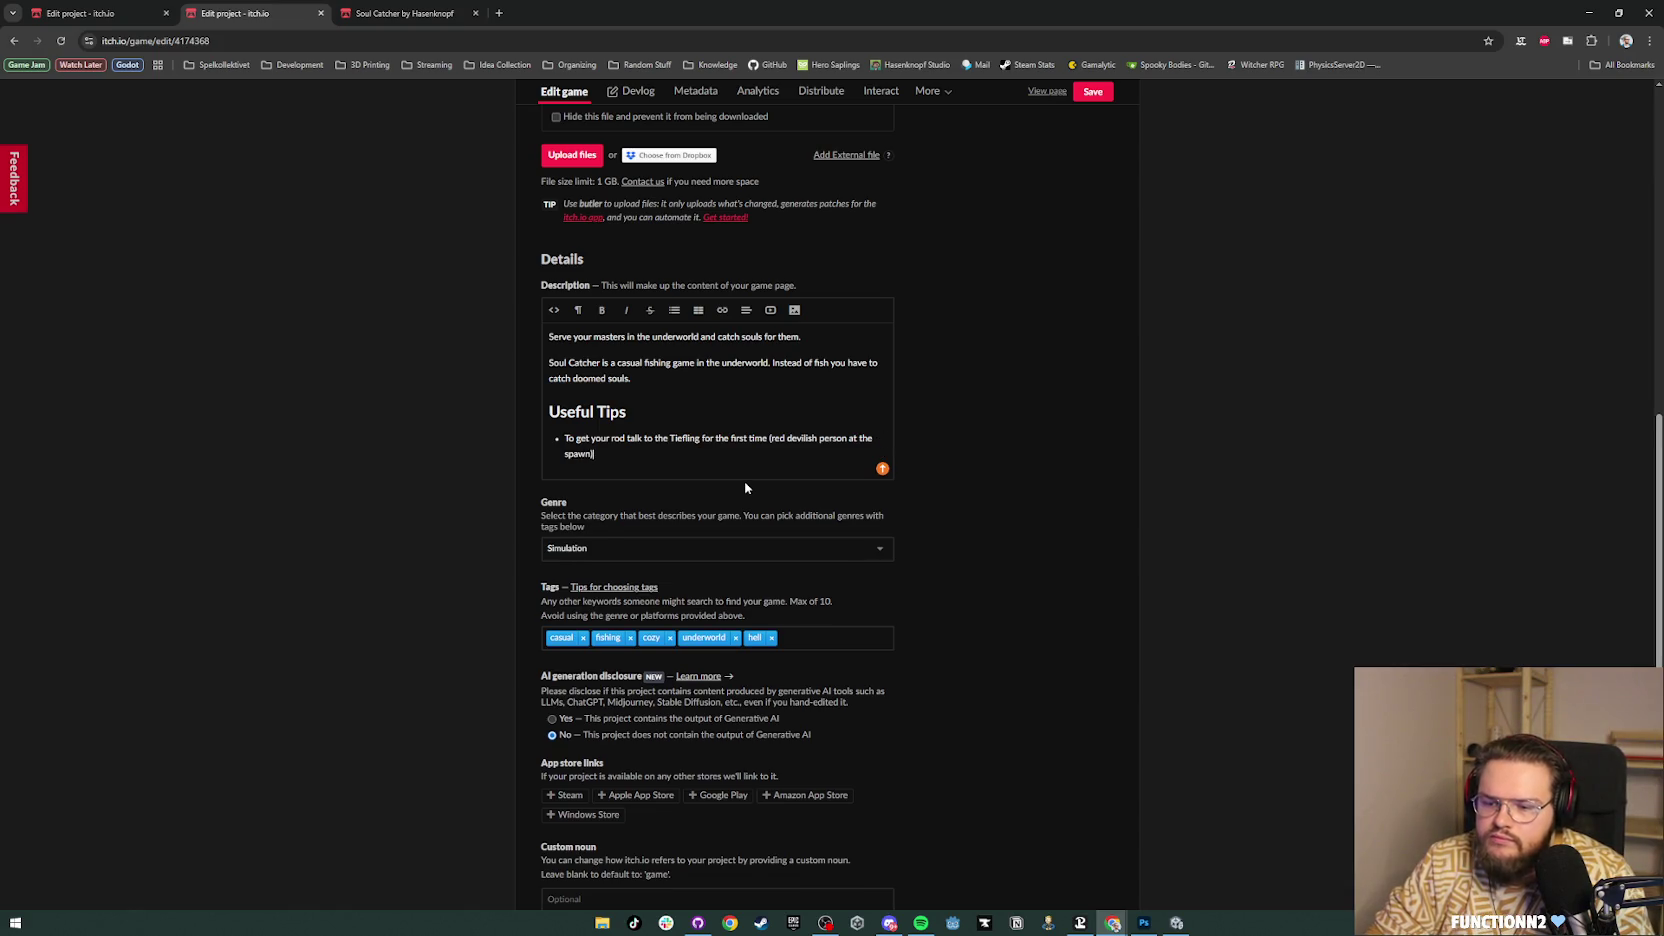
{"action": "key", "text": "Return"}
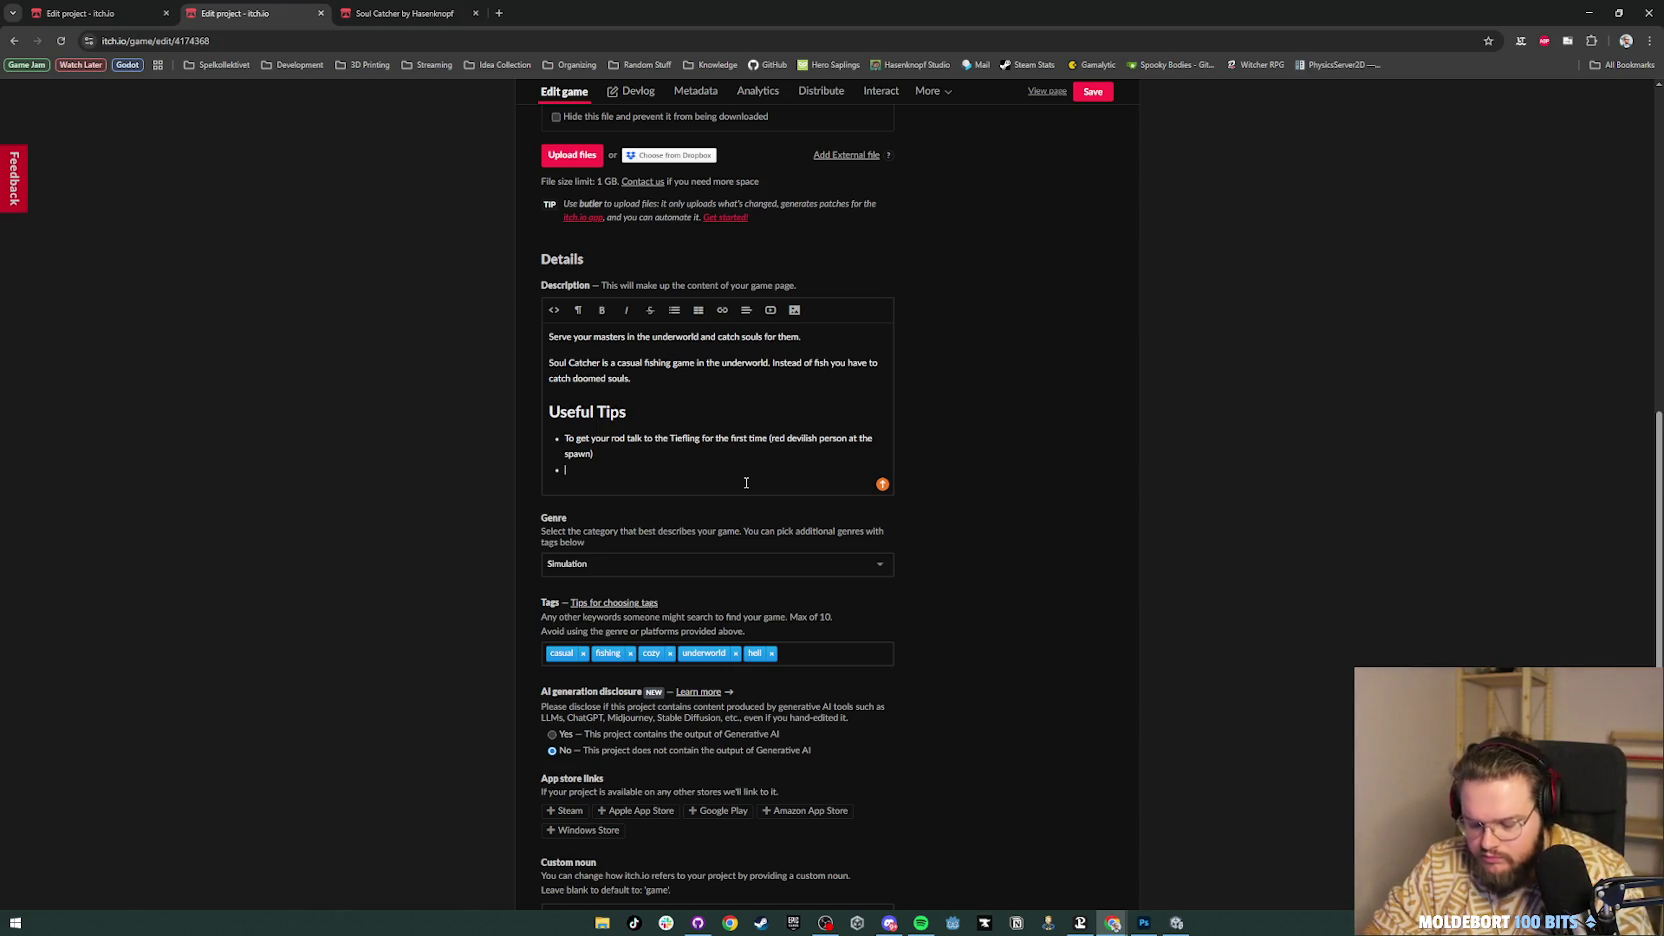
Step: Add a tip on holding LMB to cast near a soul, change 'catch' to 'trigger', and begin a triggered-soul tip
{"action": "type", "text": "tocatch s"}
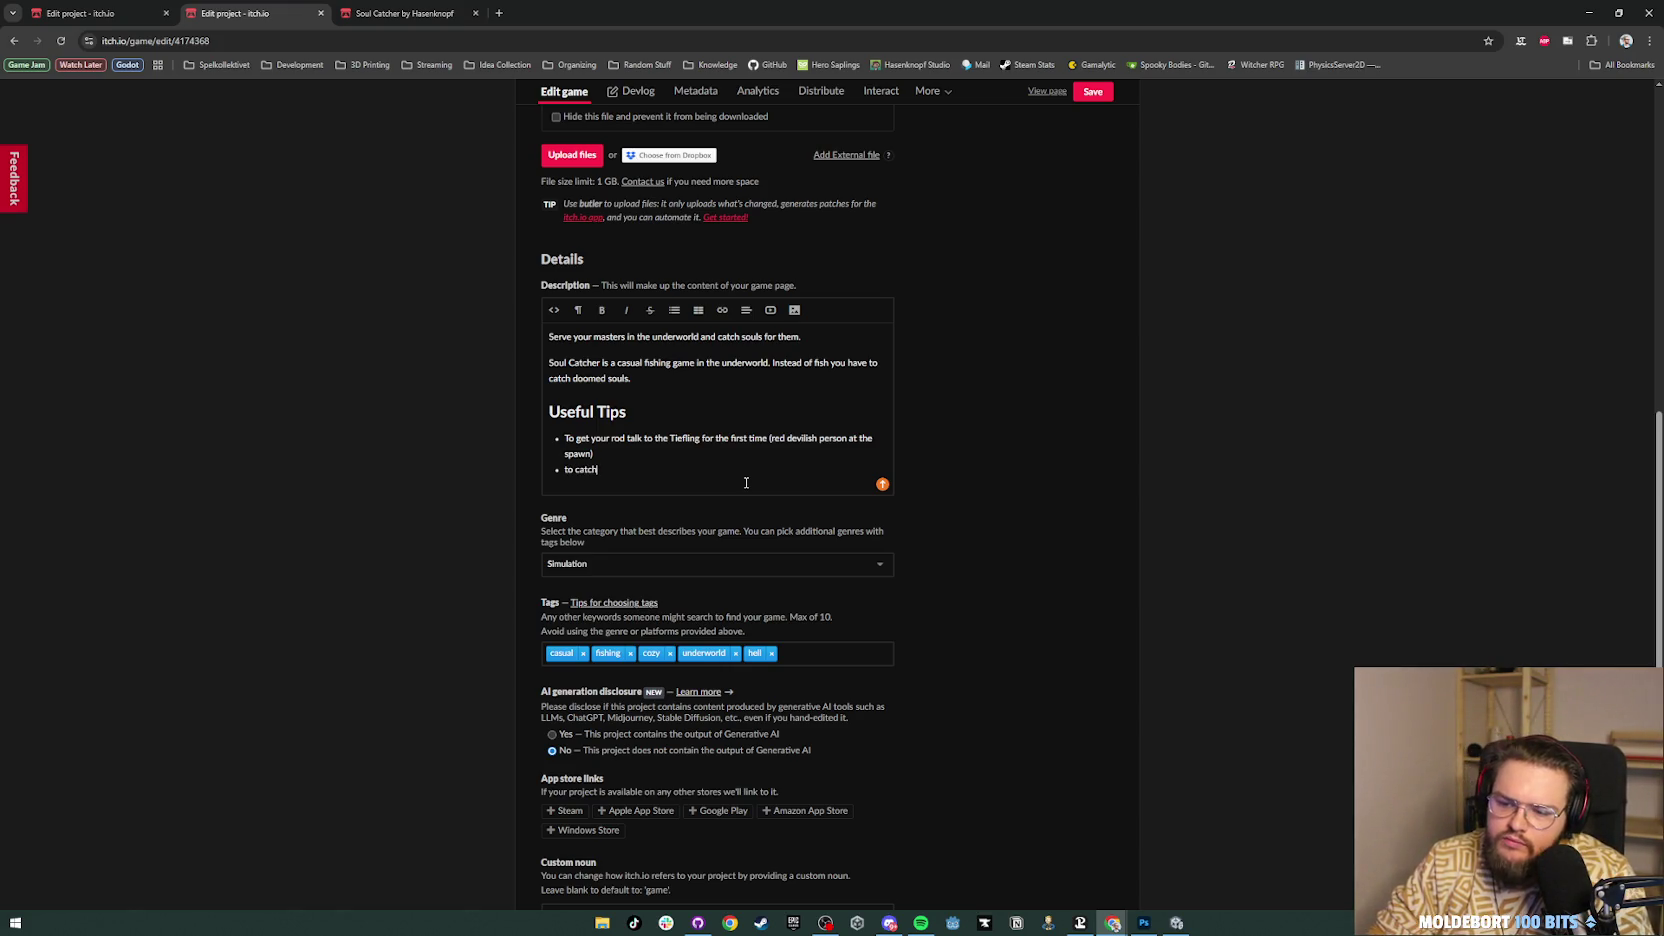
{"action": "type", "text": "ouls "}
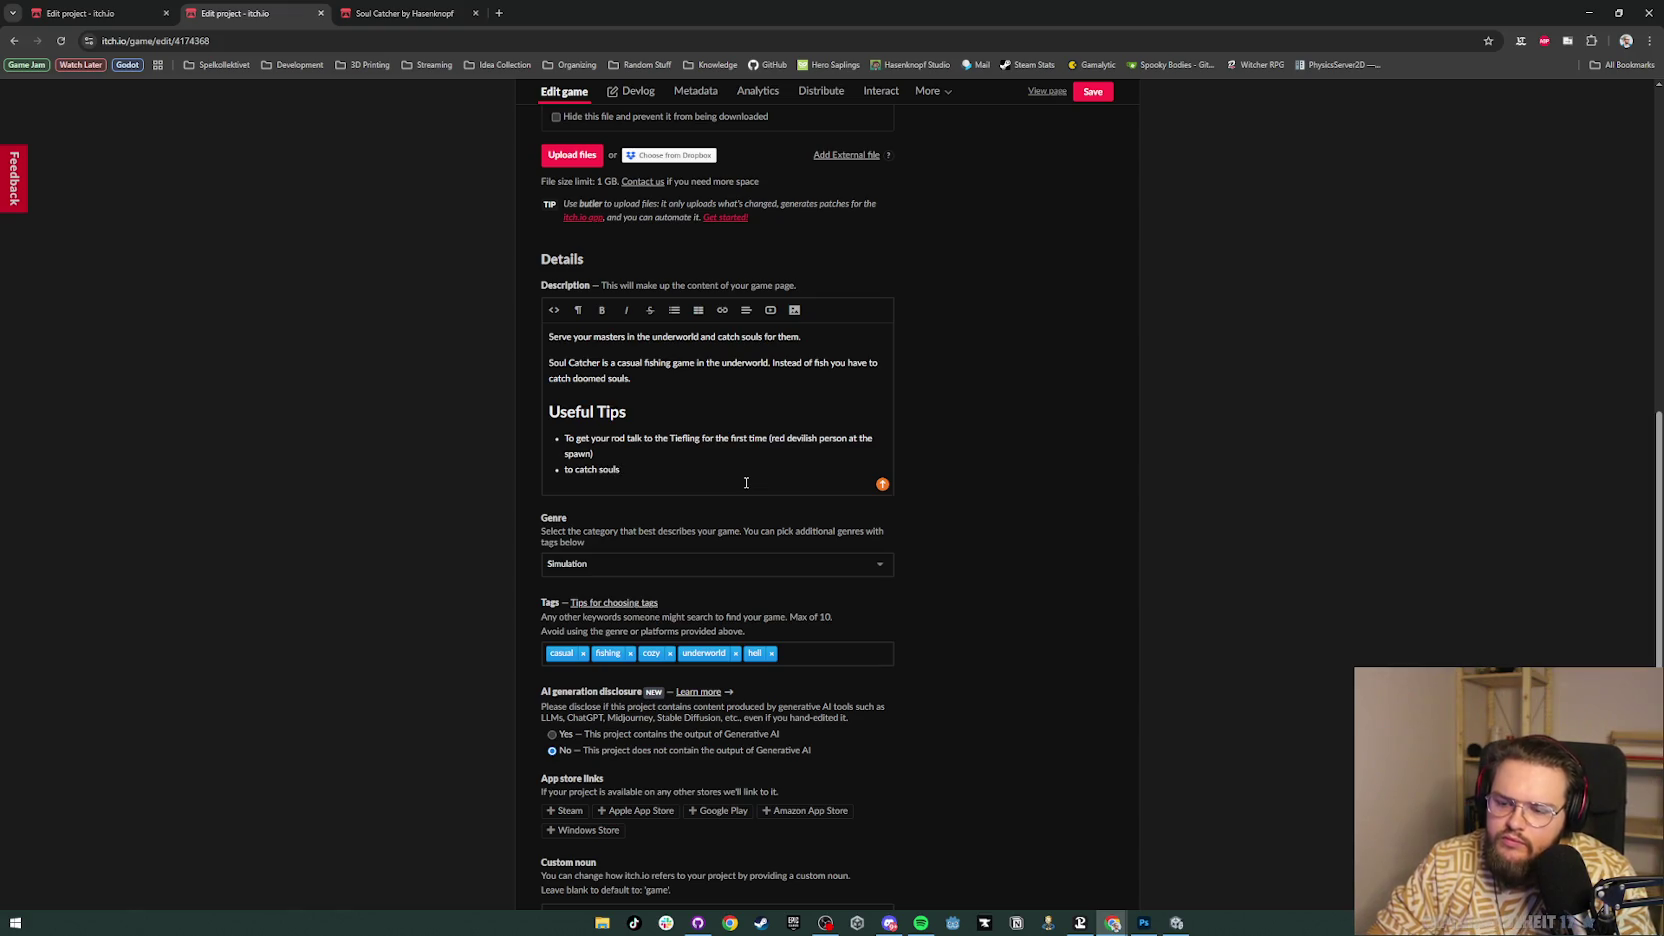
{"action": "type", "text": "old your c"}
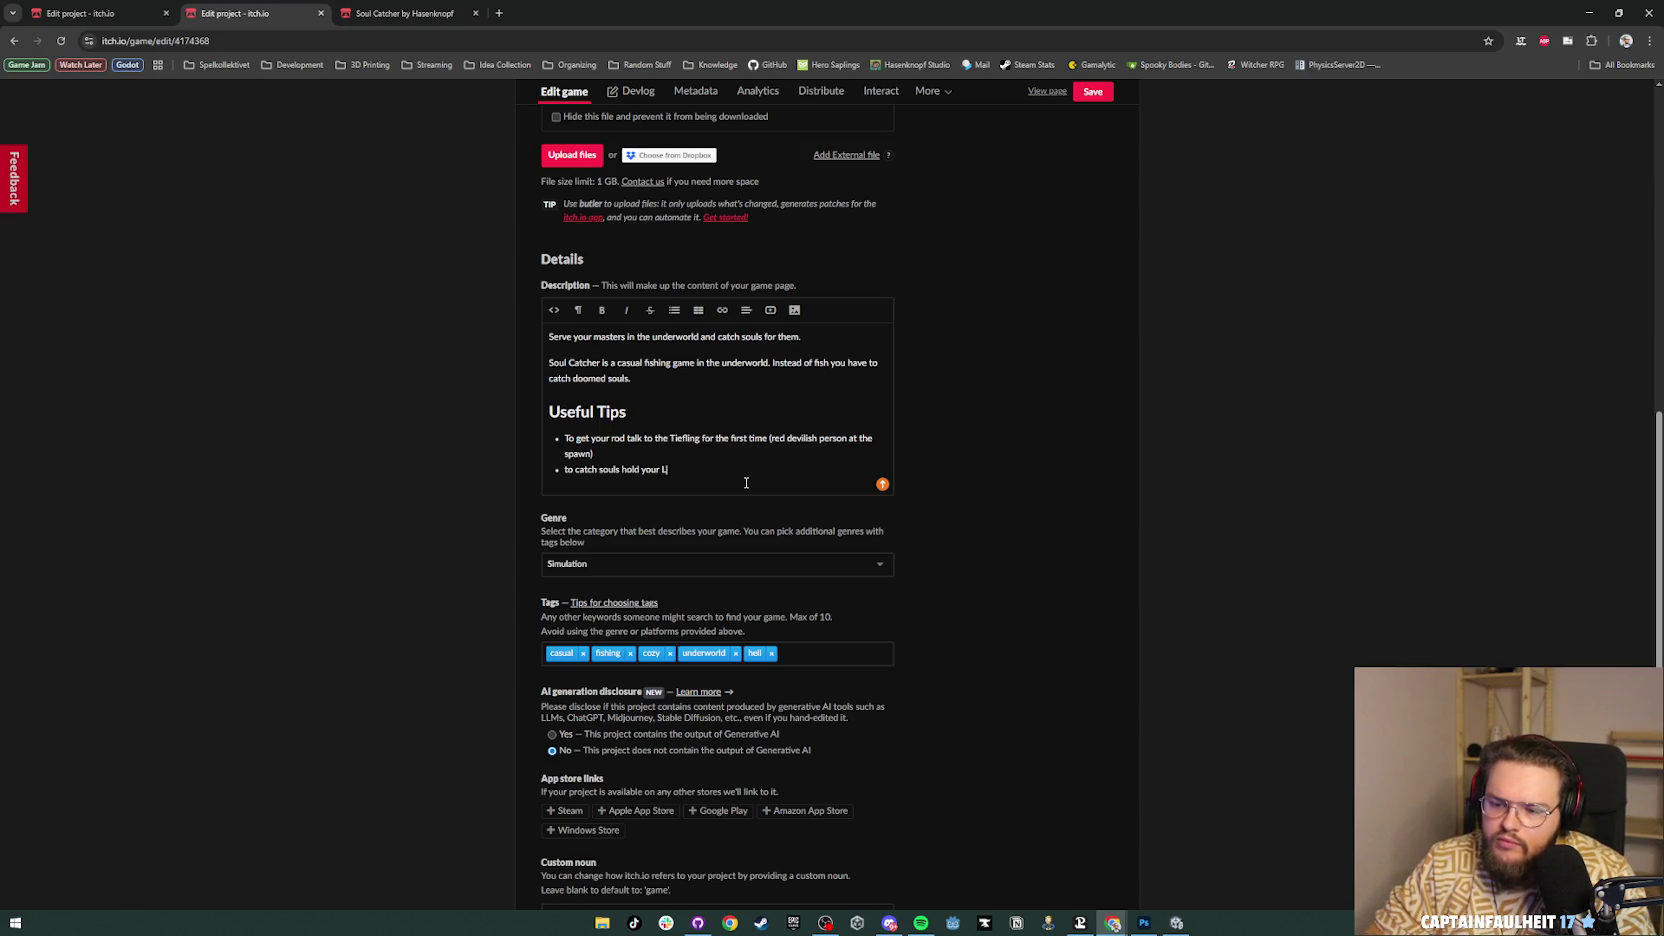
{"action": "type", "text": "MB"}
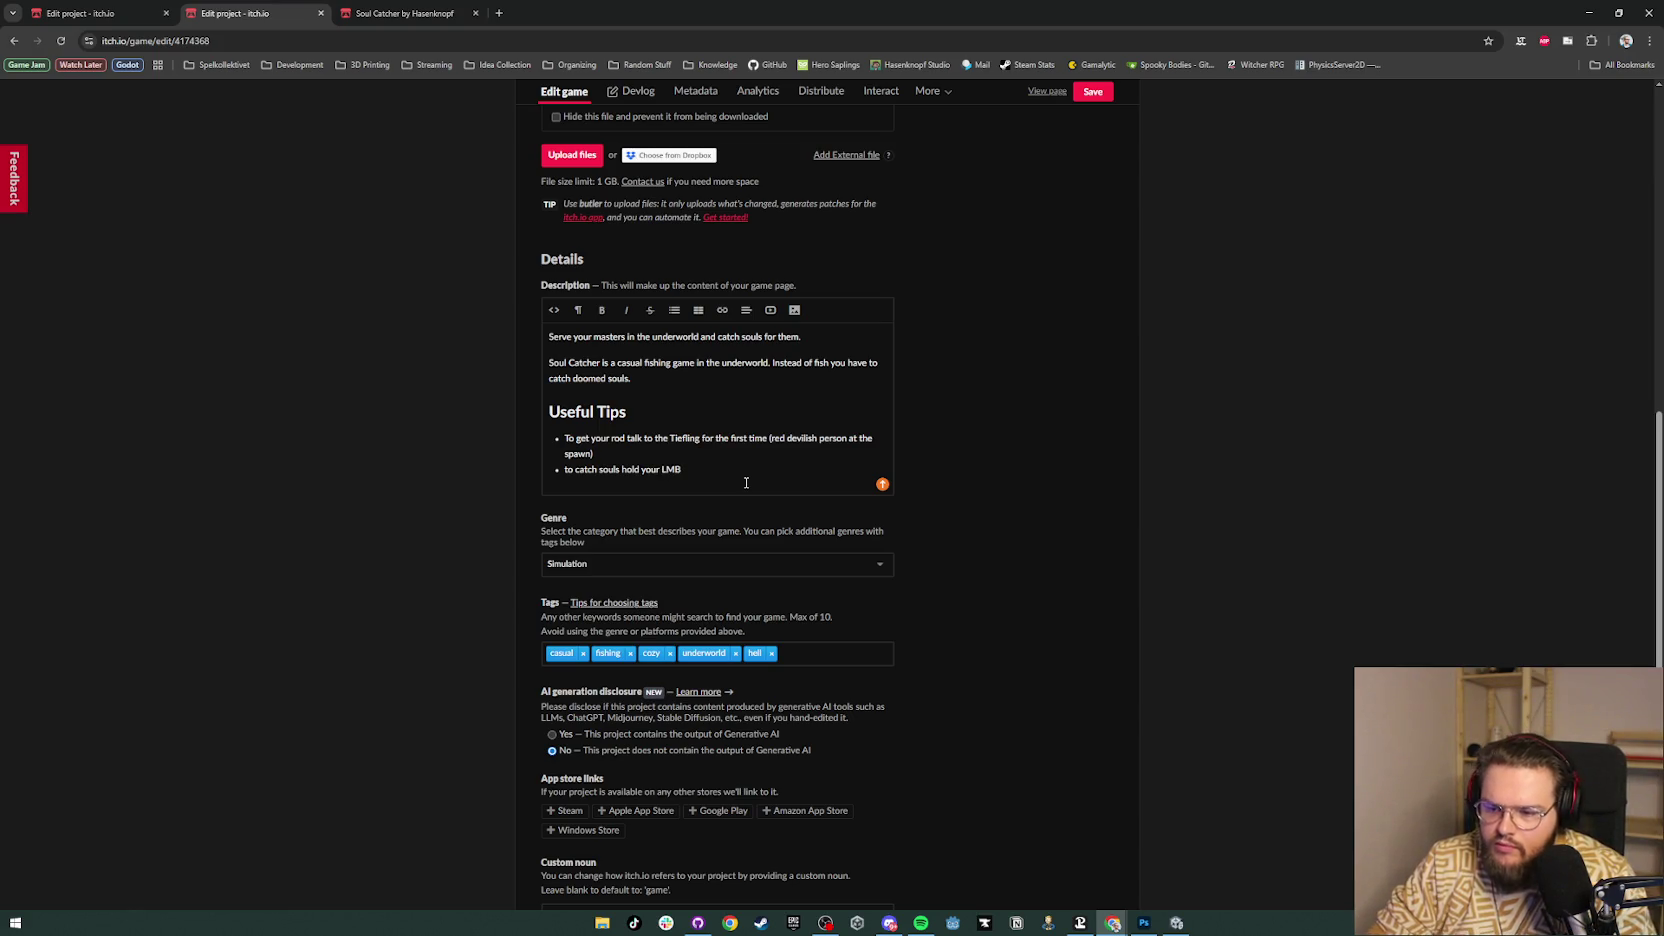
{"action": "type", "text": "(left mouse button) to"}
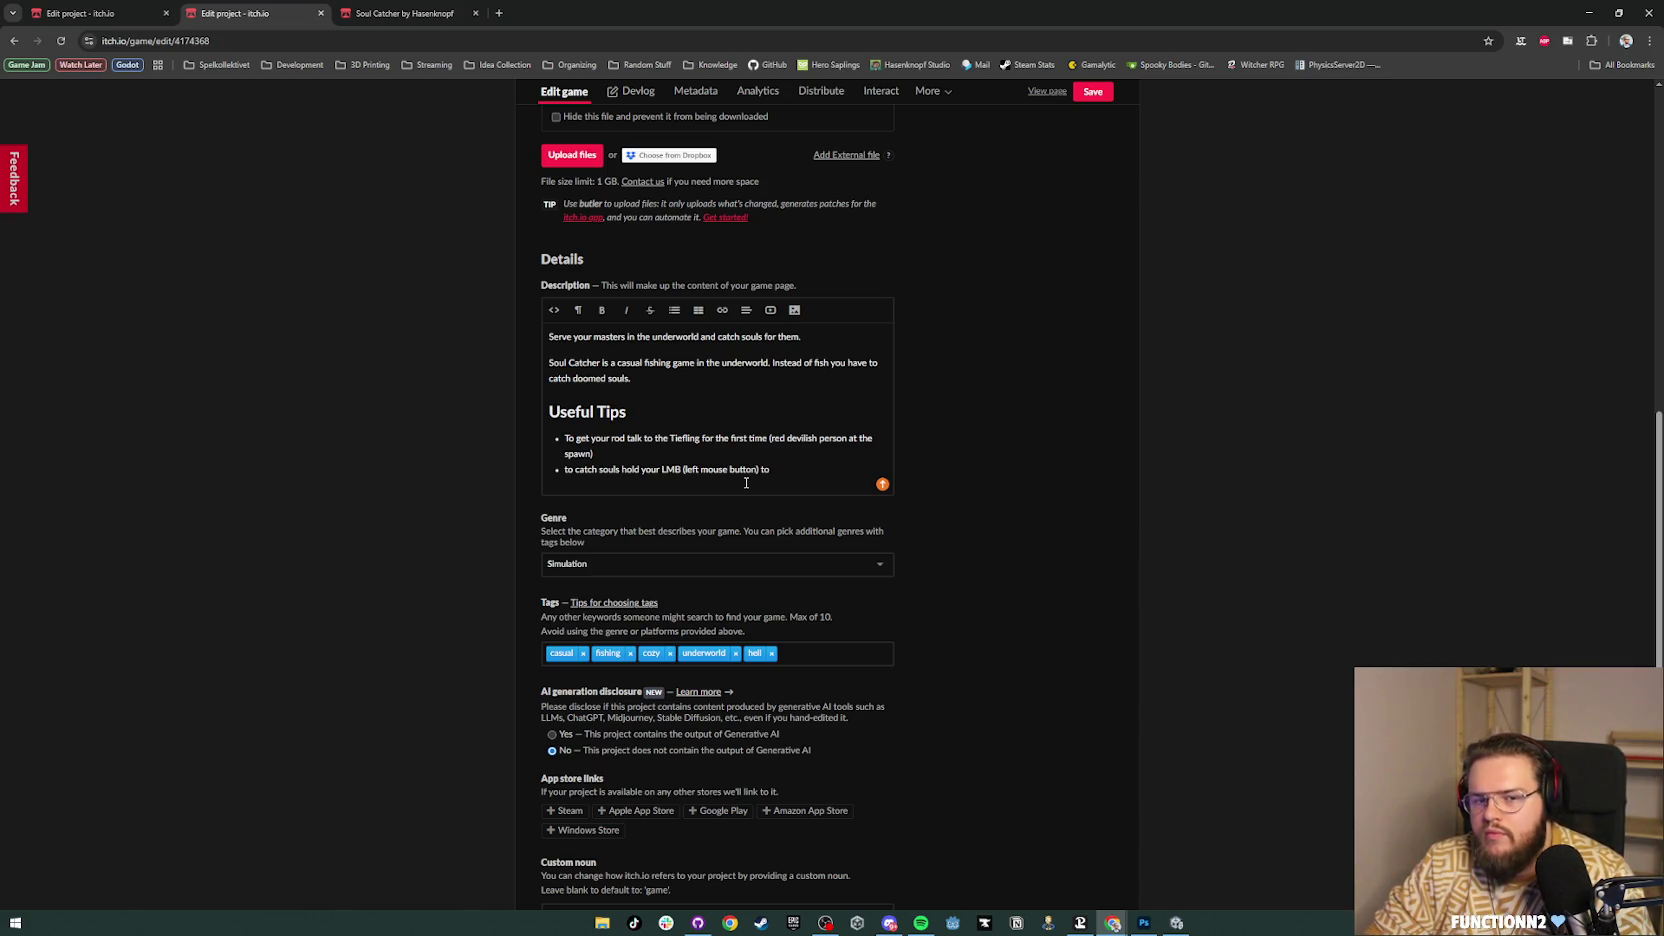
{"action": "type", "text": " cast "}
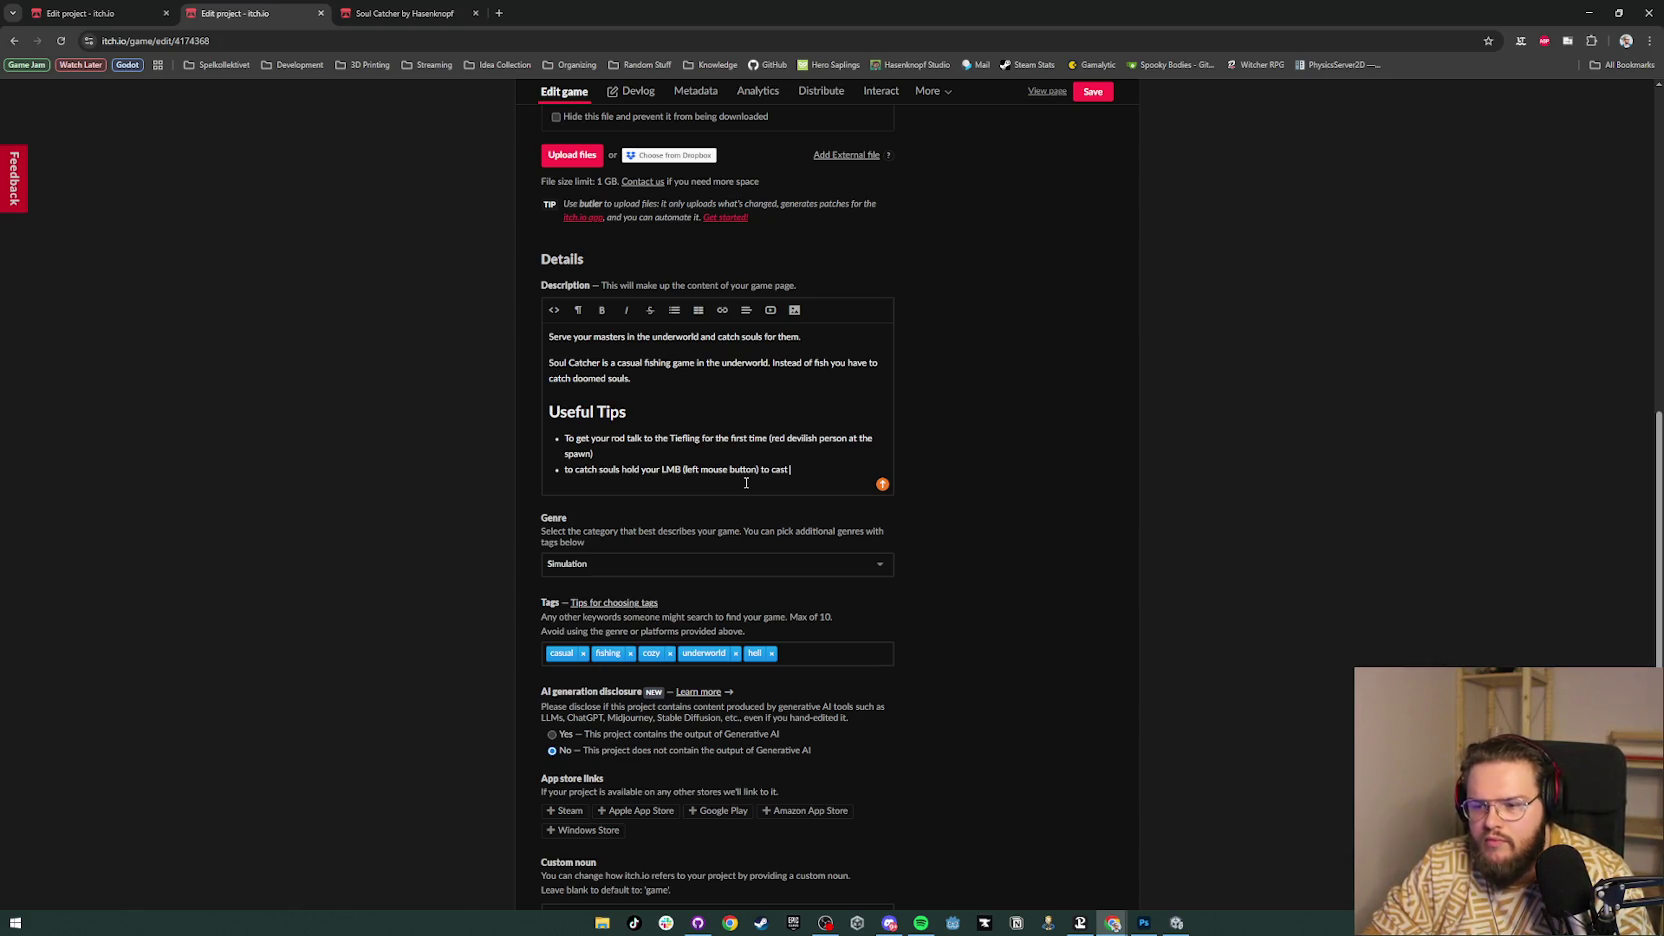
{"action": "type", "text": "and"}
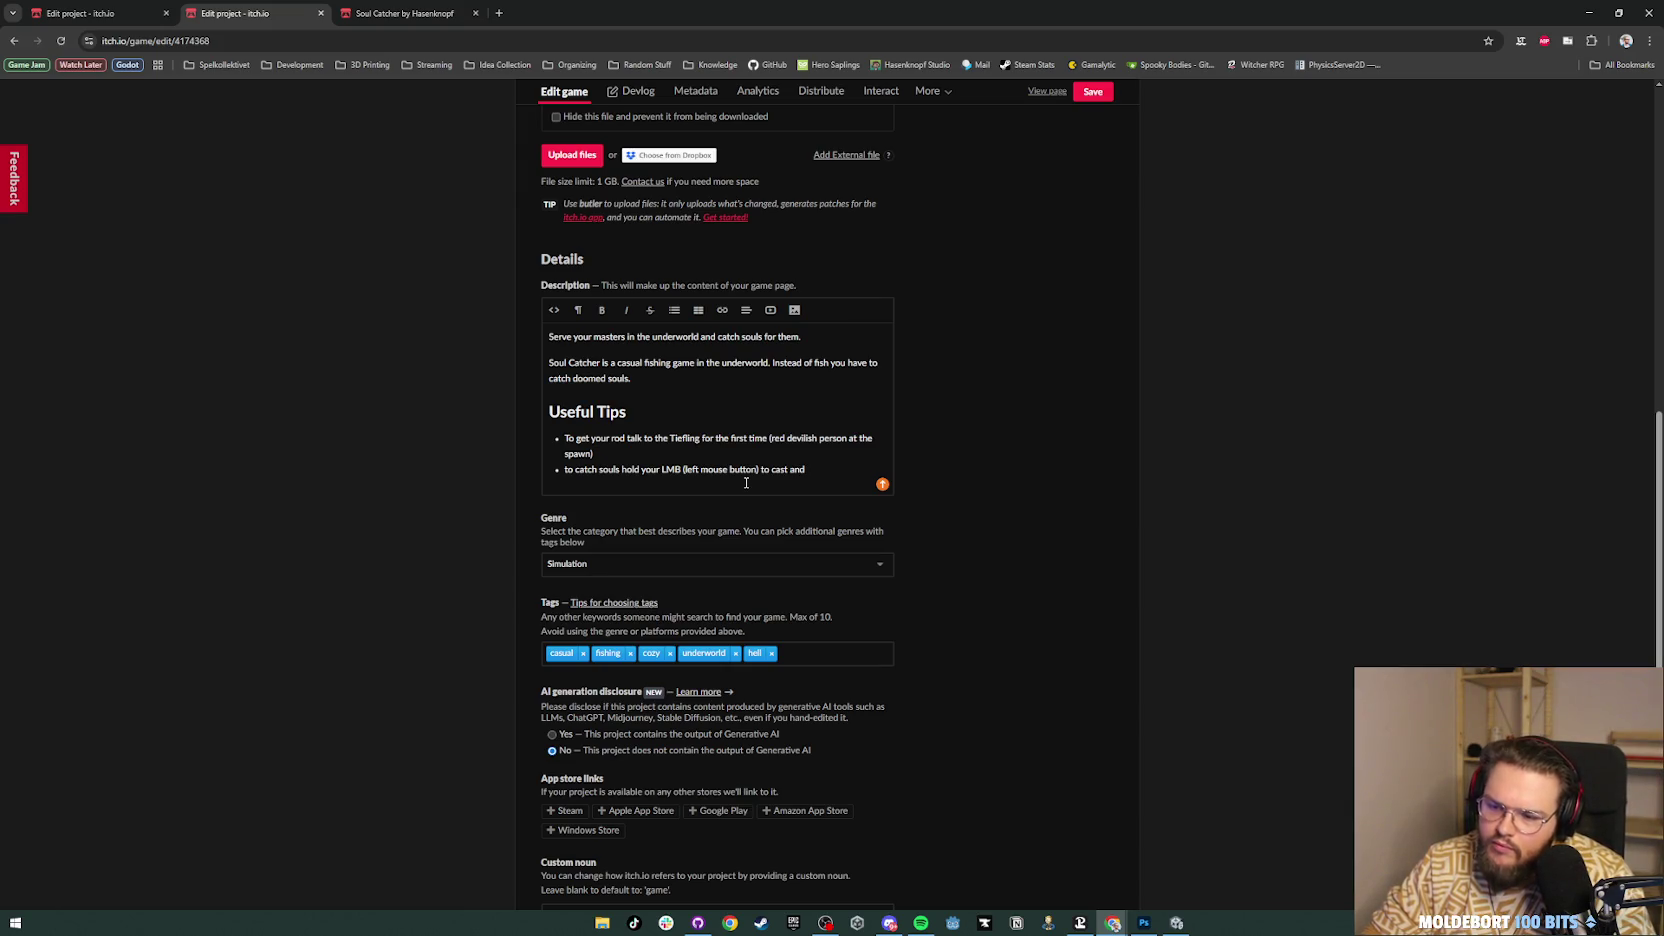
{"action": "type", "text": " aim near to a"}
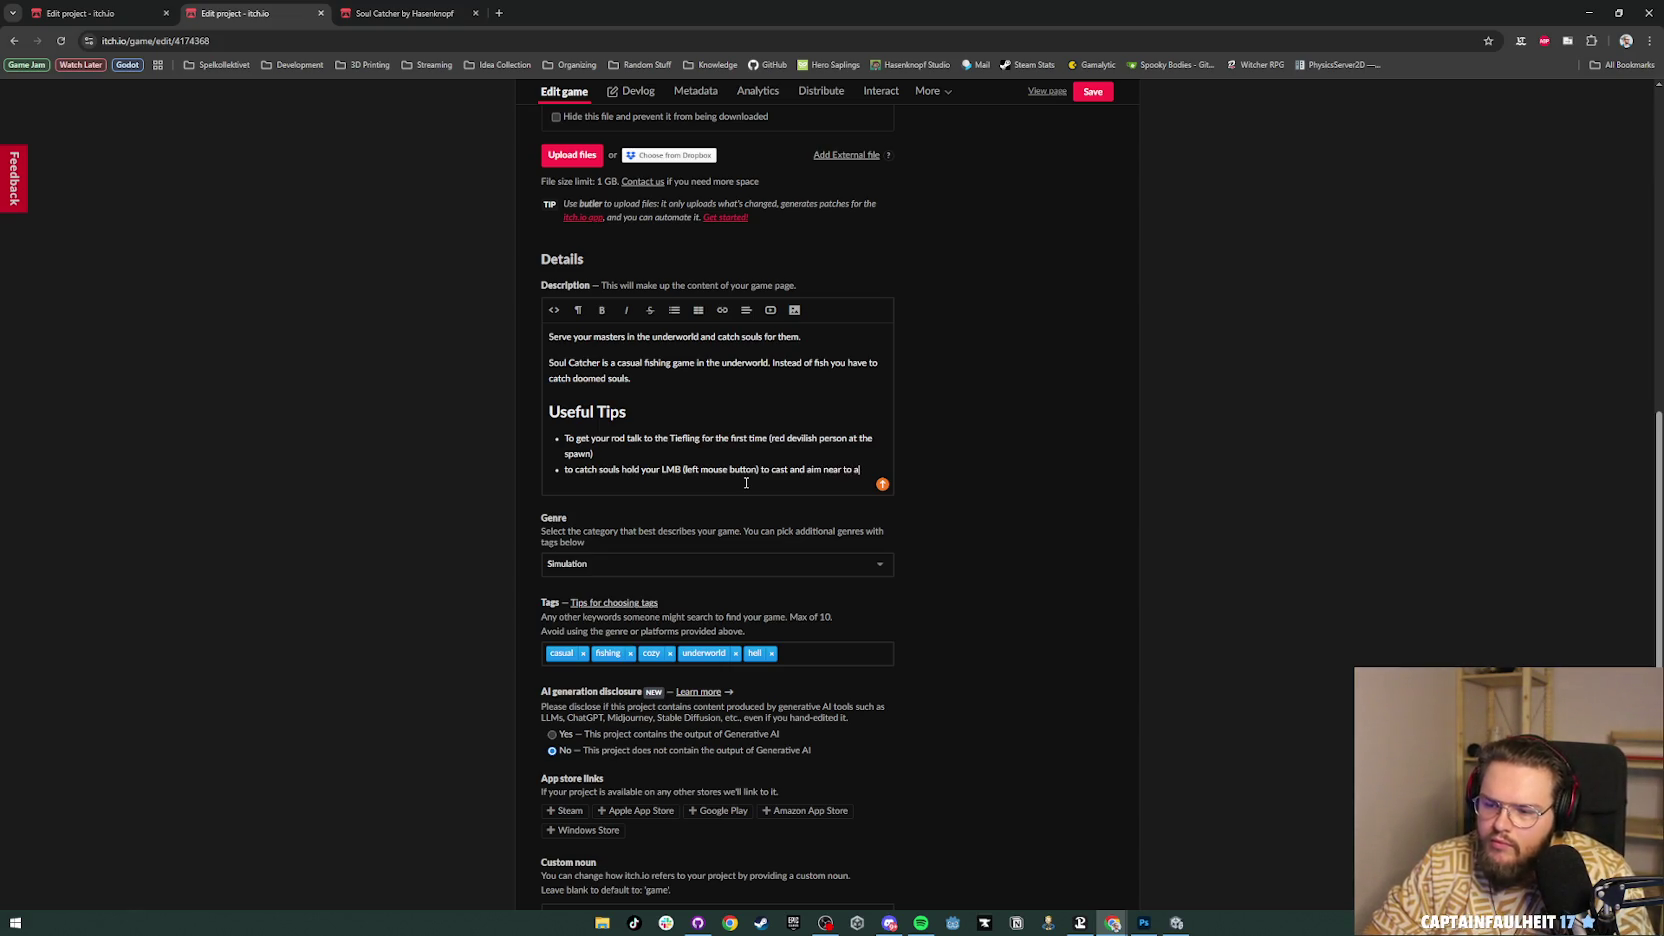
{"action": "type", "text": " soul."}
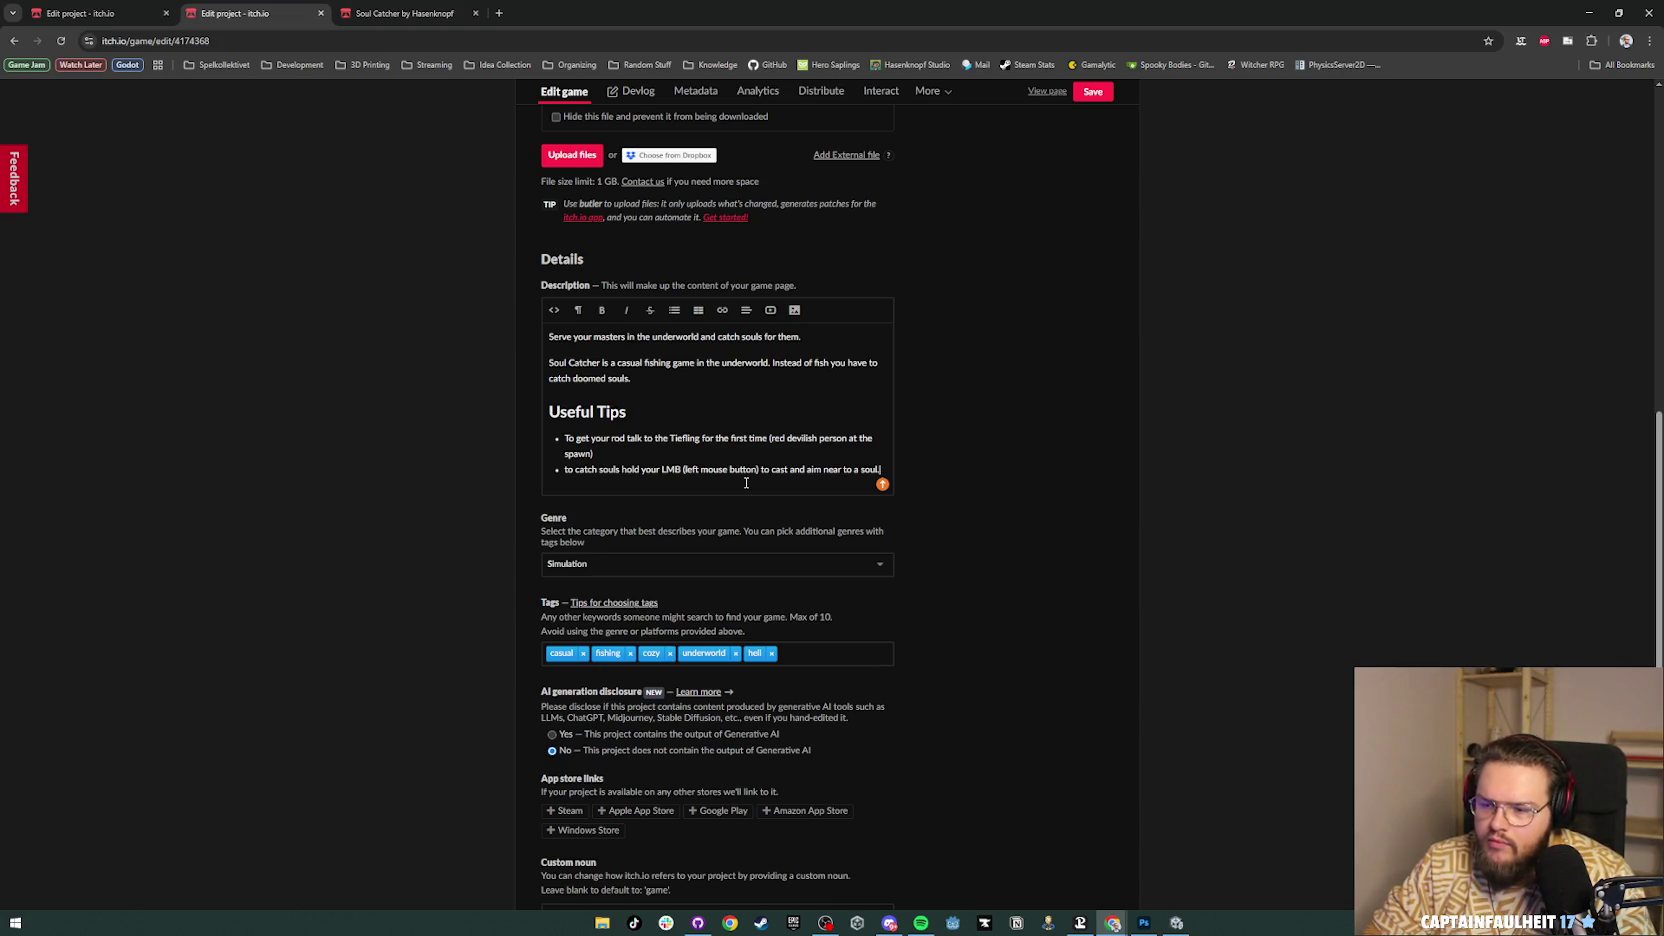
{"action": "key", "text": "Return"}
{"action": "type", "text": "to"}
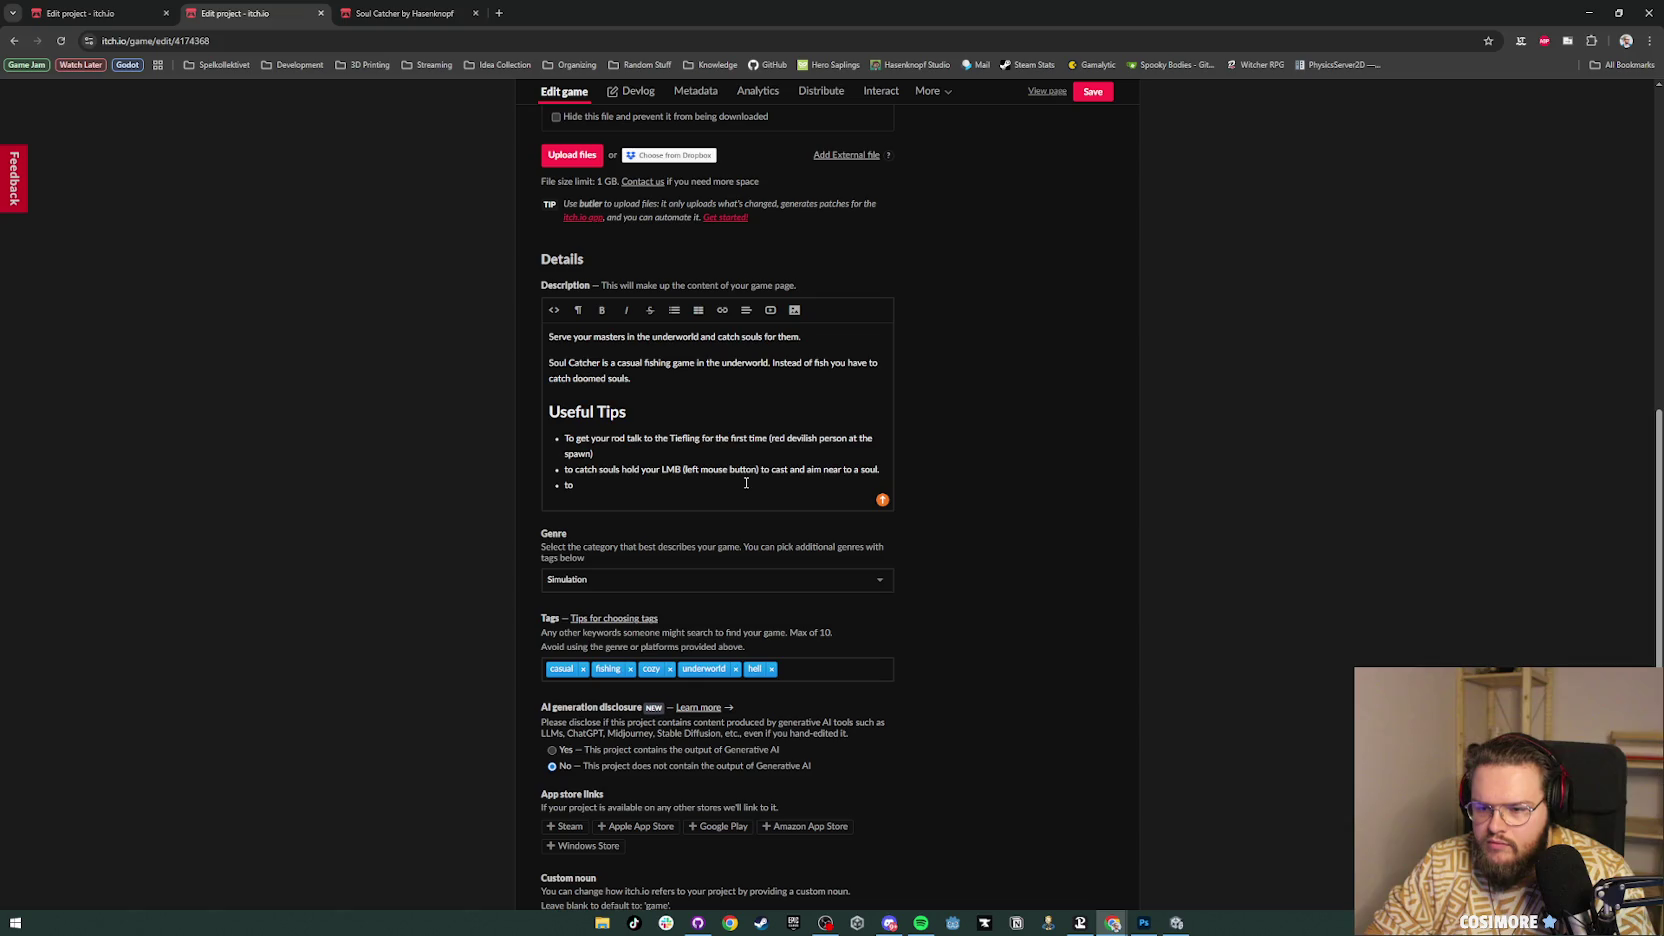
{"action": "key", "text": "ctrl+shift+Right"}
{"action": "type", "text": "trigger"}
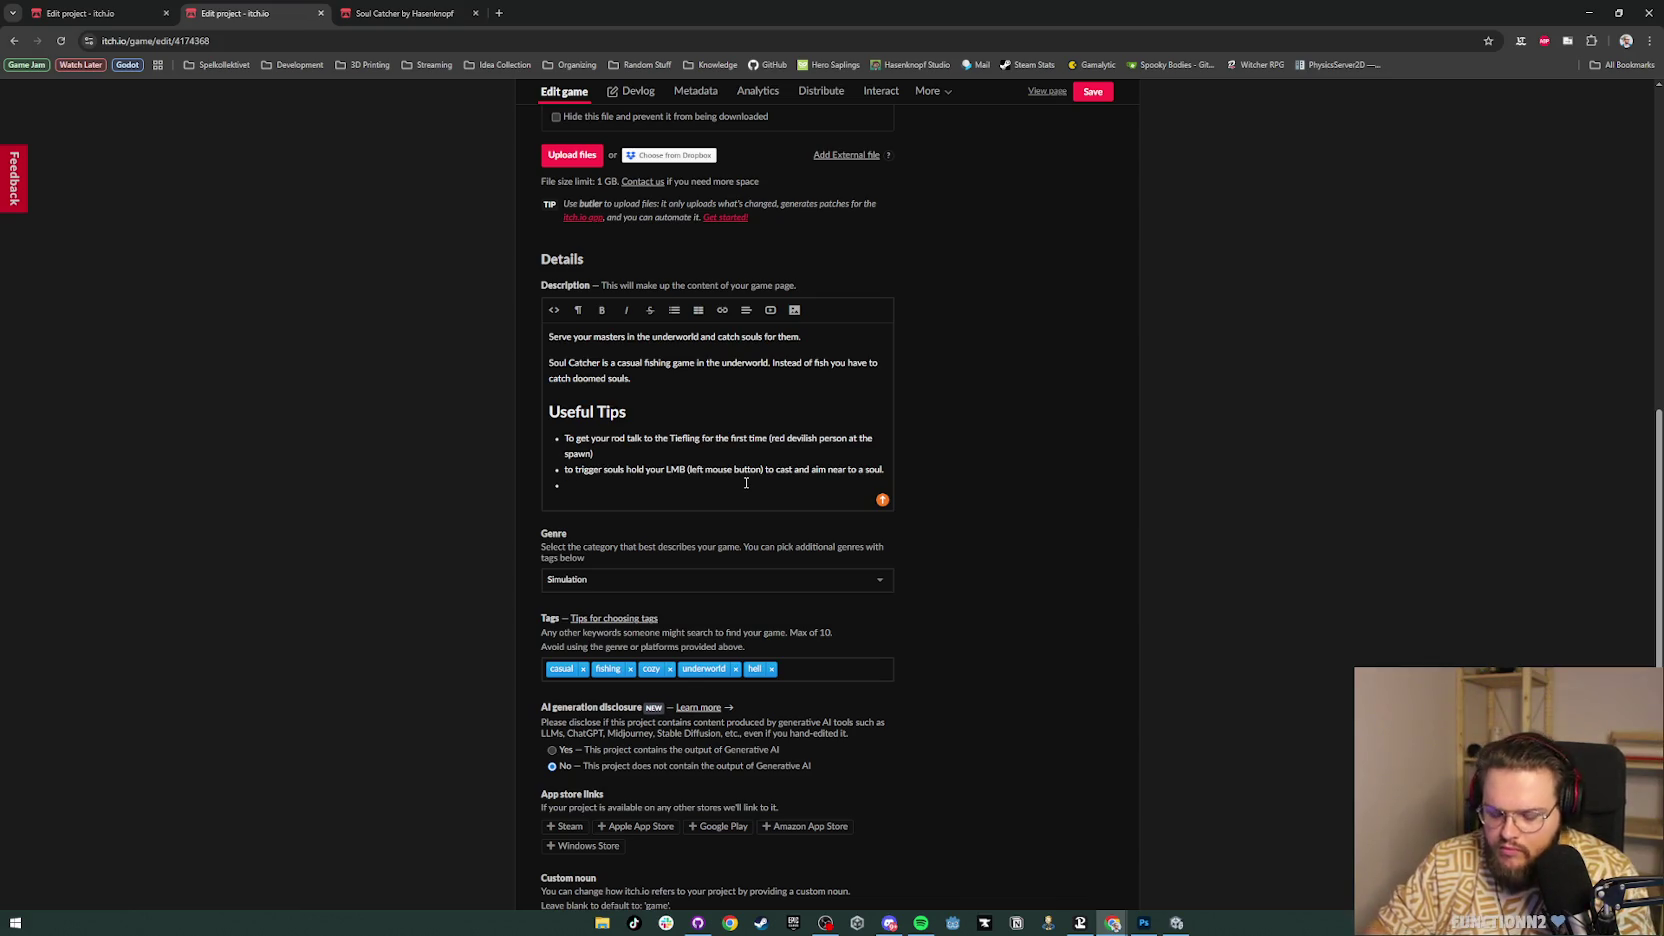
{"action": "key", "text": "BackSpace"}
{"action": "type", "text": "t"}
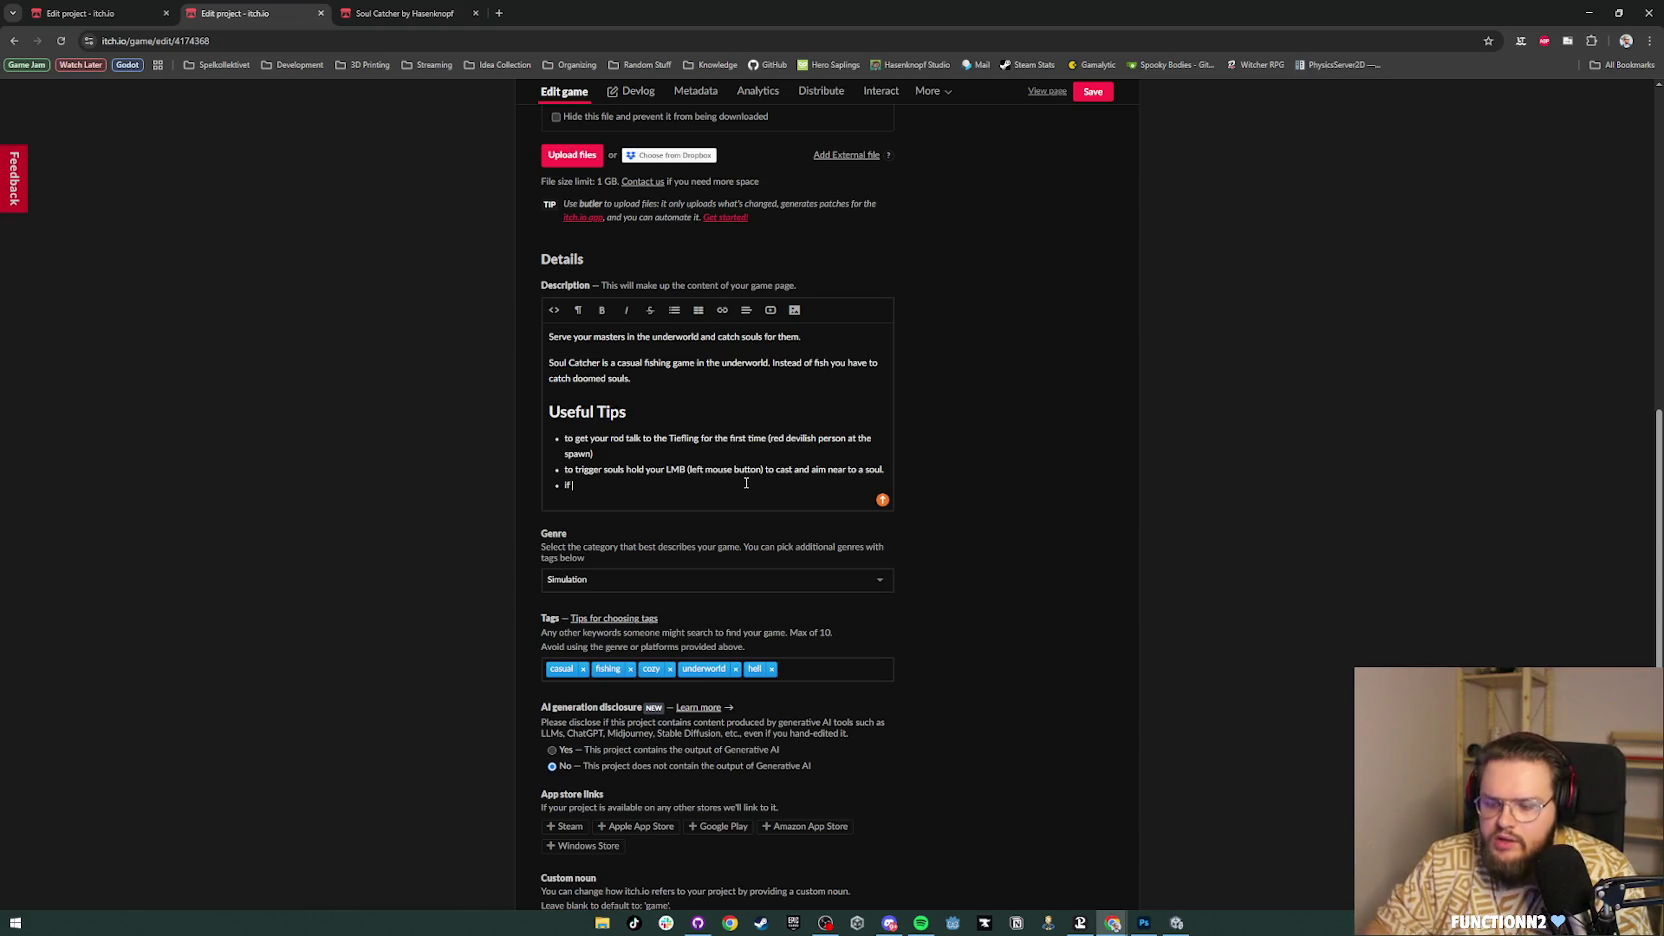
{"action": "type", "text": " soul is"}
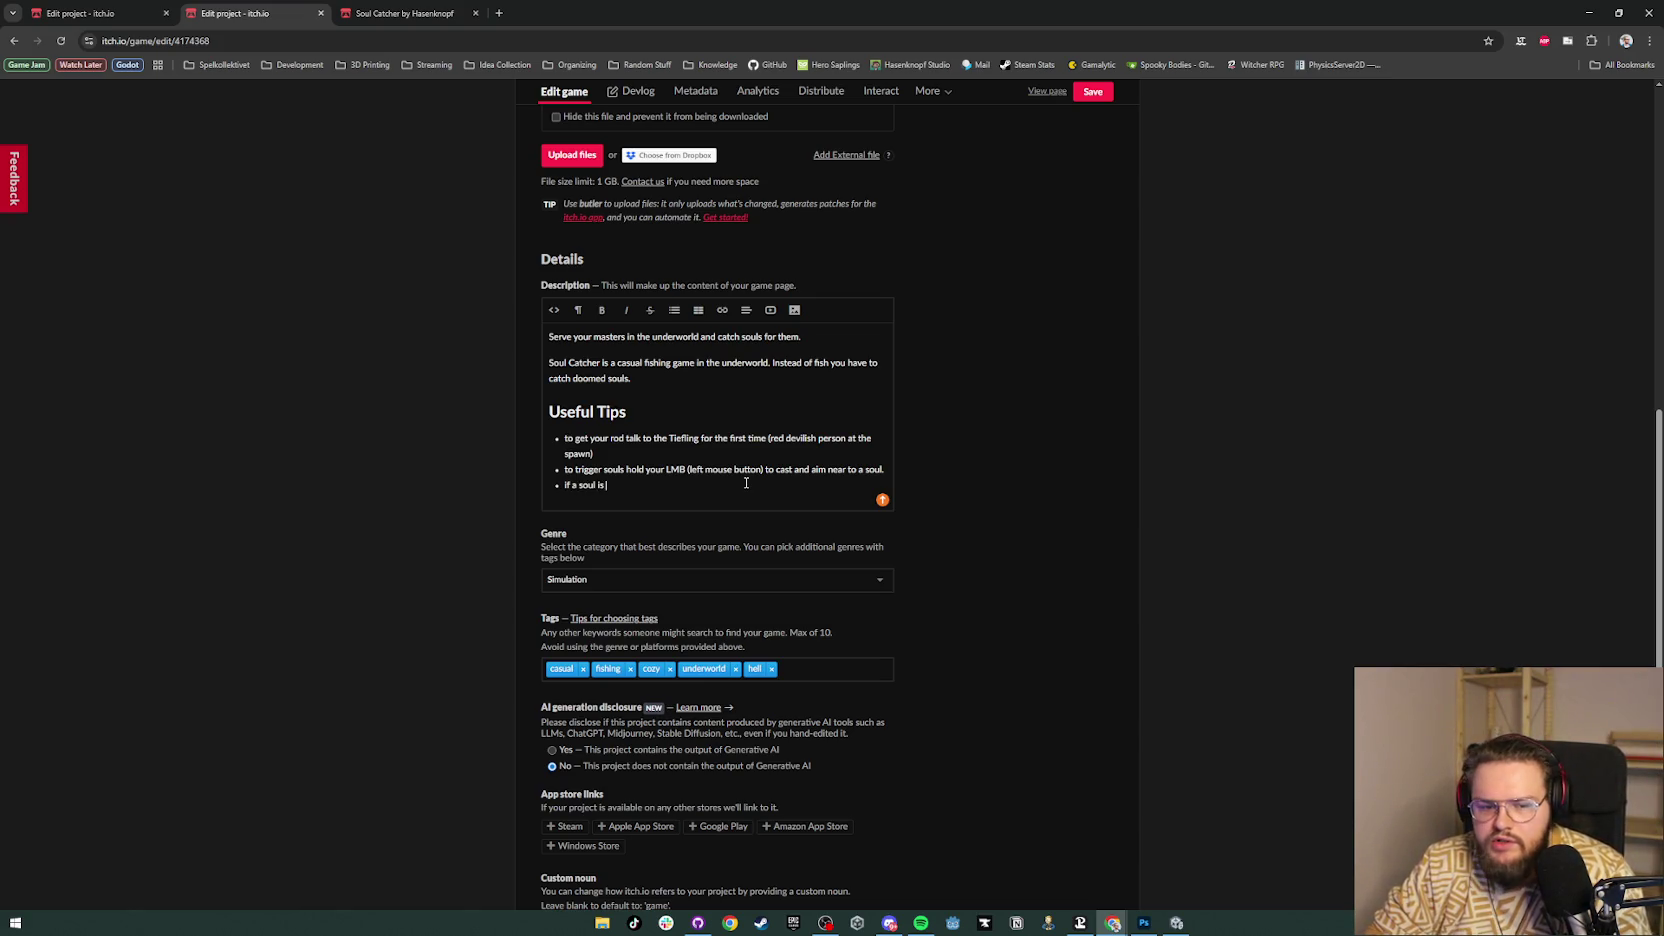
{"action": "type", "text": " triggered it "}
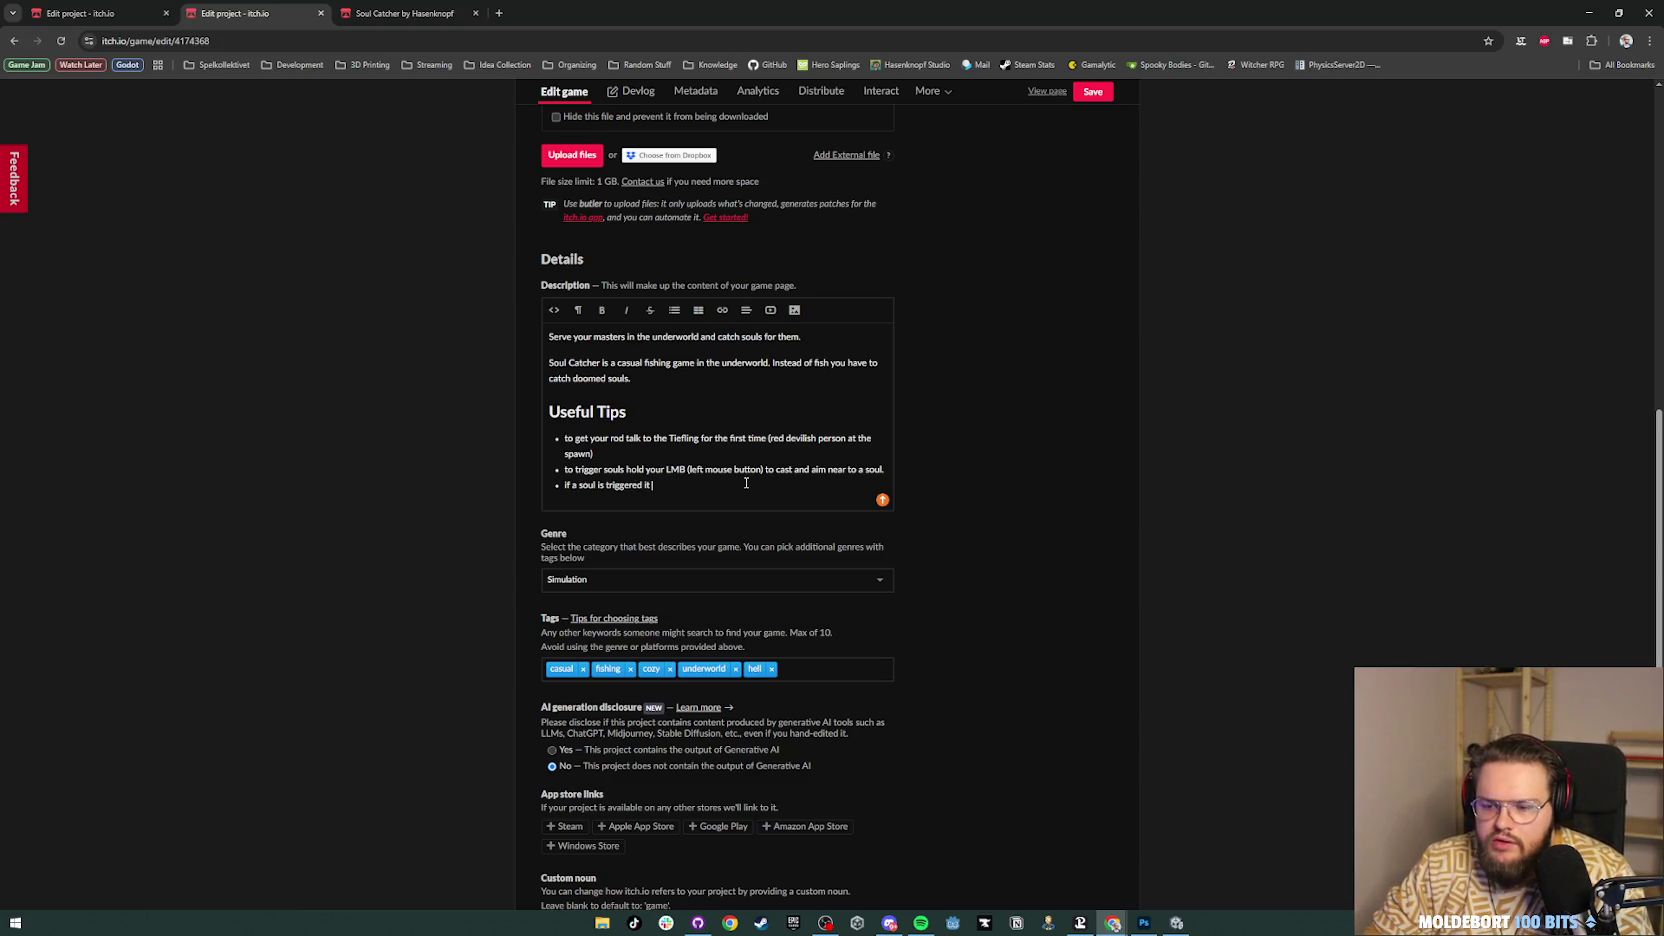
{"action": "type", "text": "comes to"}
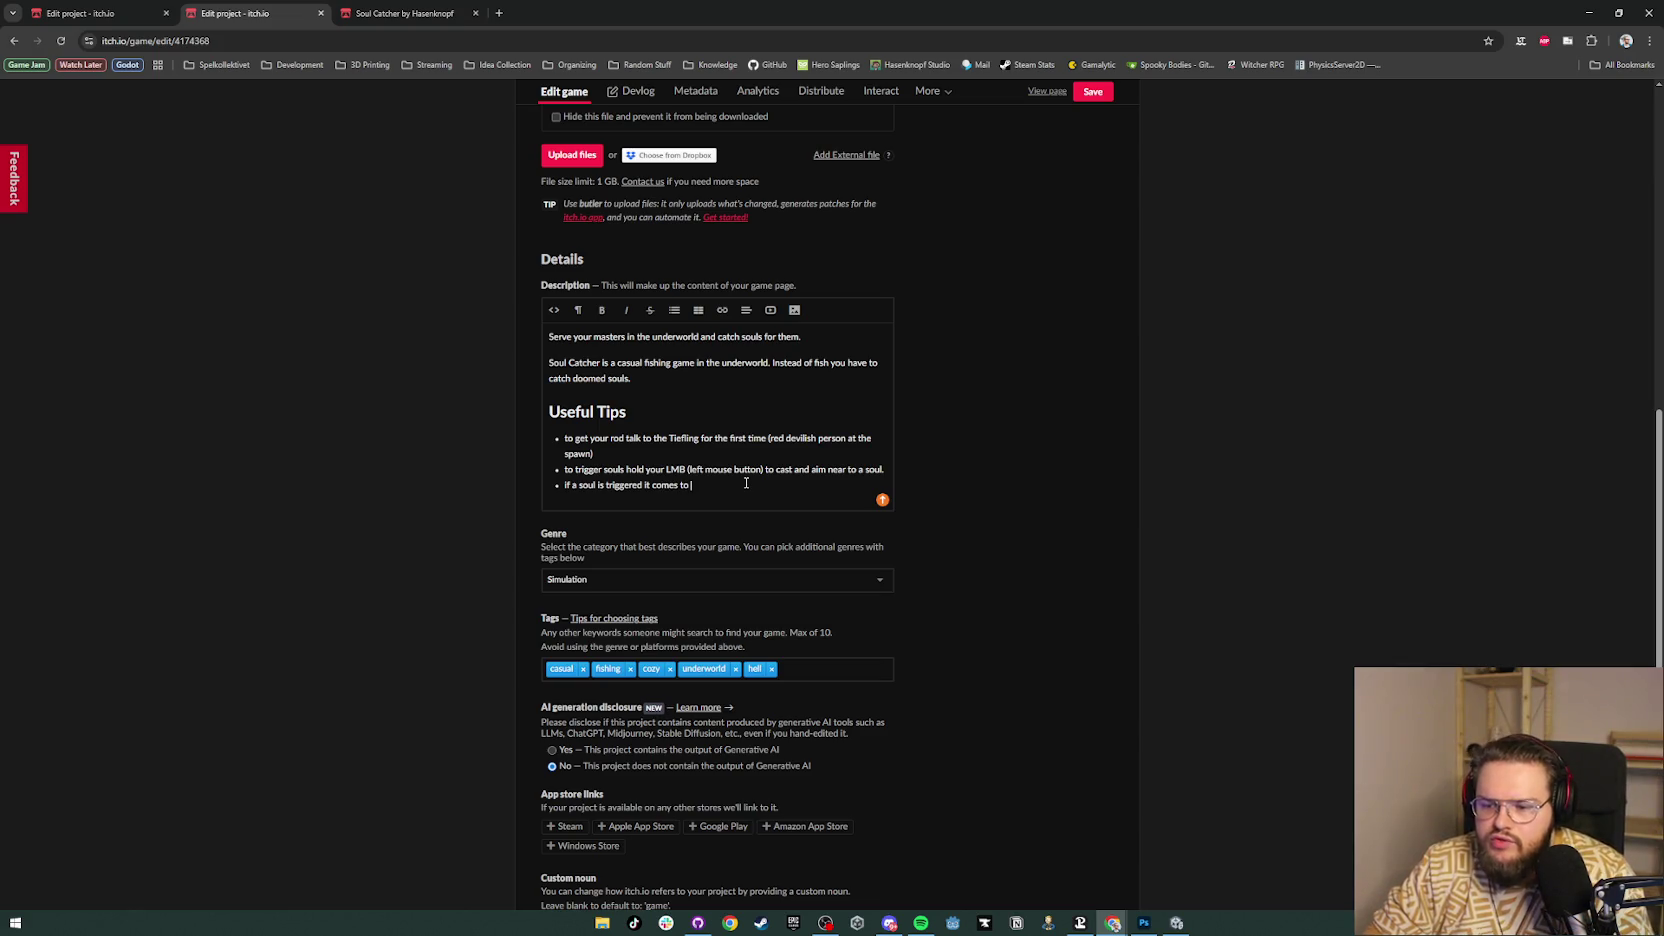
{"action": "type", "text": "ur"}
{"action": "key", "text": "alt+Tab"}
{"action": "key", "text": "alt+Tab"}
{"action": "key", "text": "alt+Tab"}
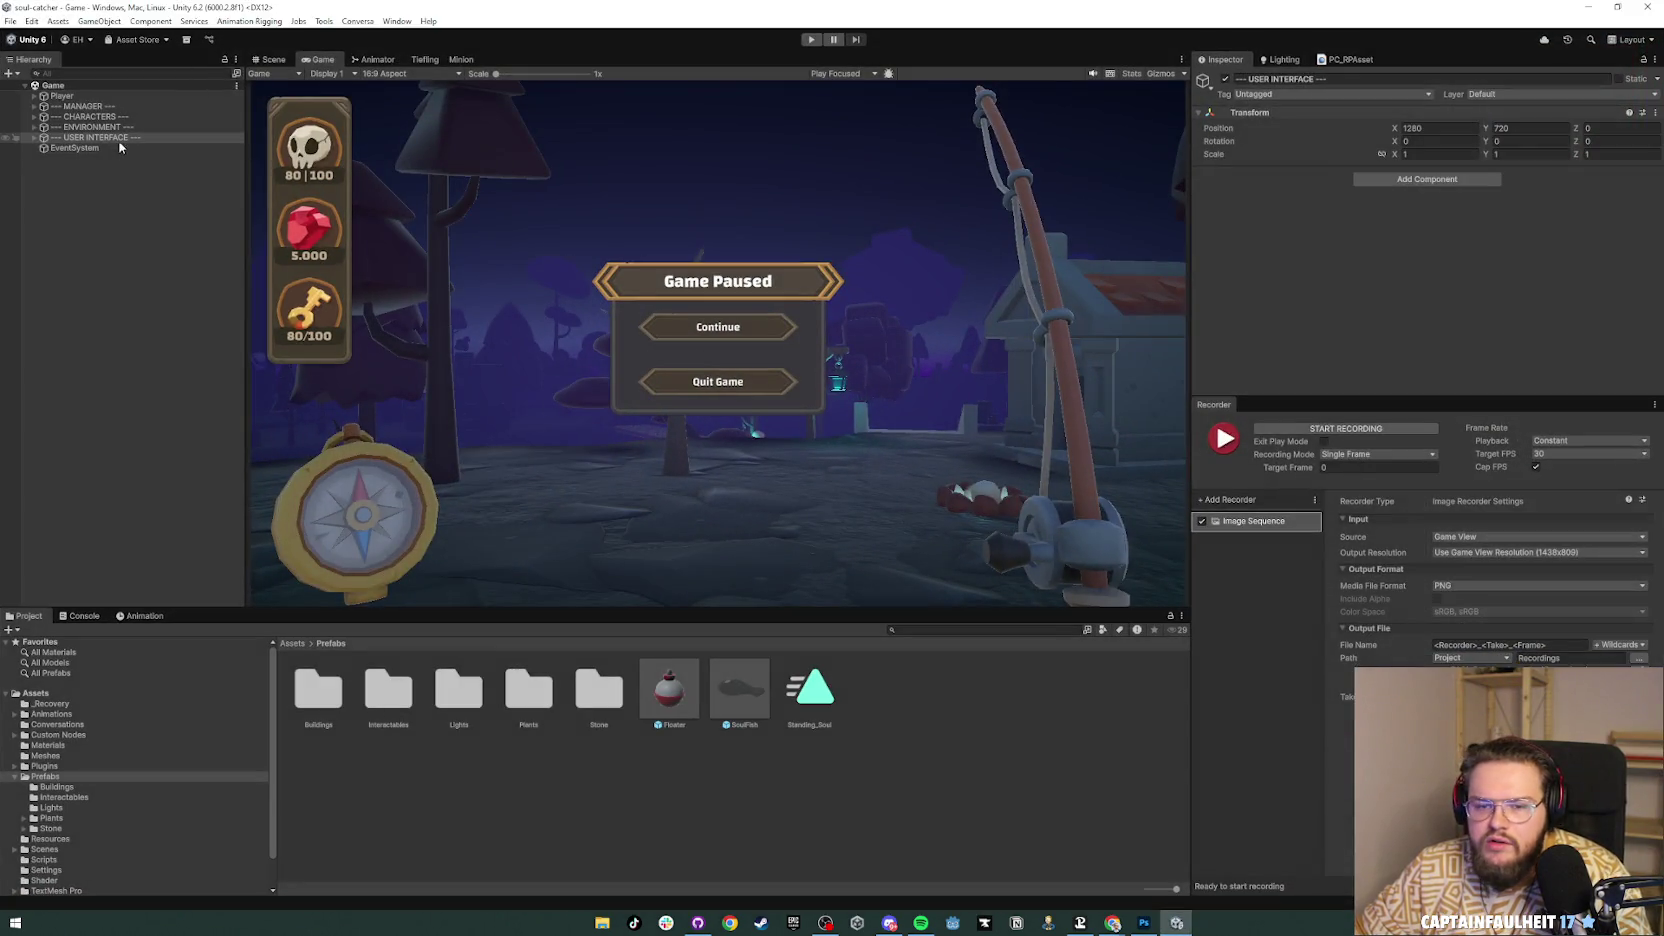
Step: In Unity, expand Player > PlayerBase > PlayerCameraRoot and inspect the FishingRod Anchor's rod settings
{"action": "left_click", "coordinate": [34, 97]}
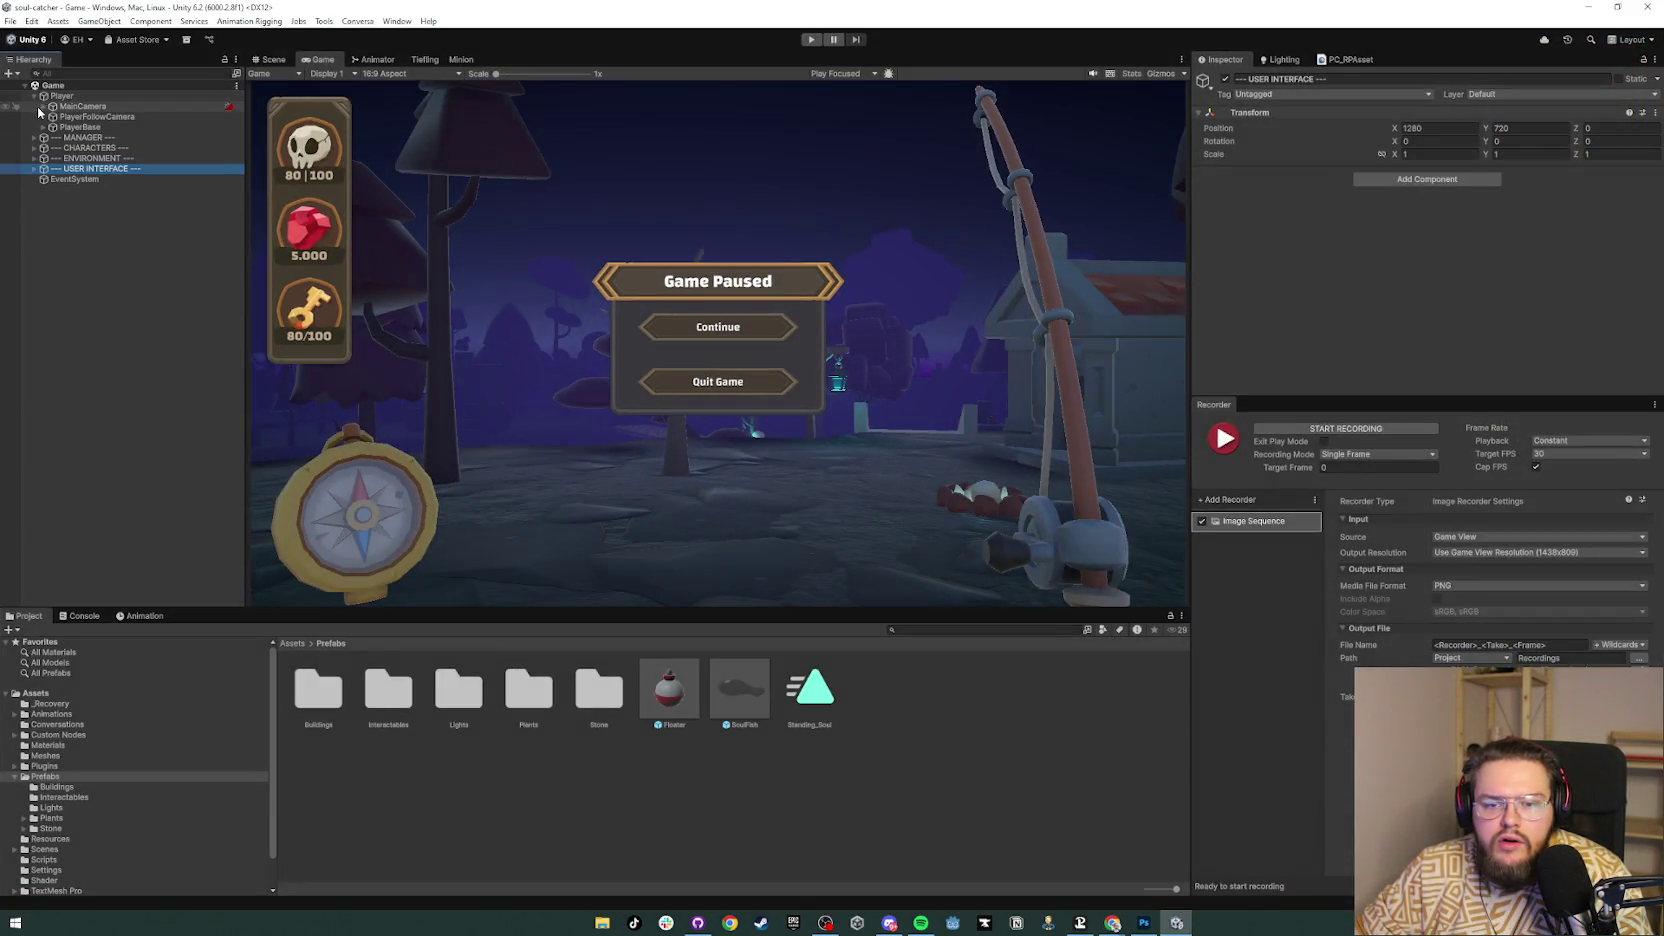
{"action": "left_click", "coordinate": [43, 127]}
{"action": "left_click", "coordinate": [52, 137]}
{"action": "left_click", "coordinate": [62, 148]}
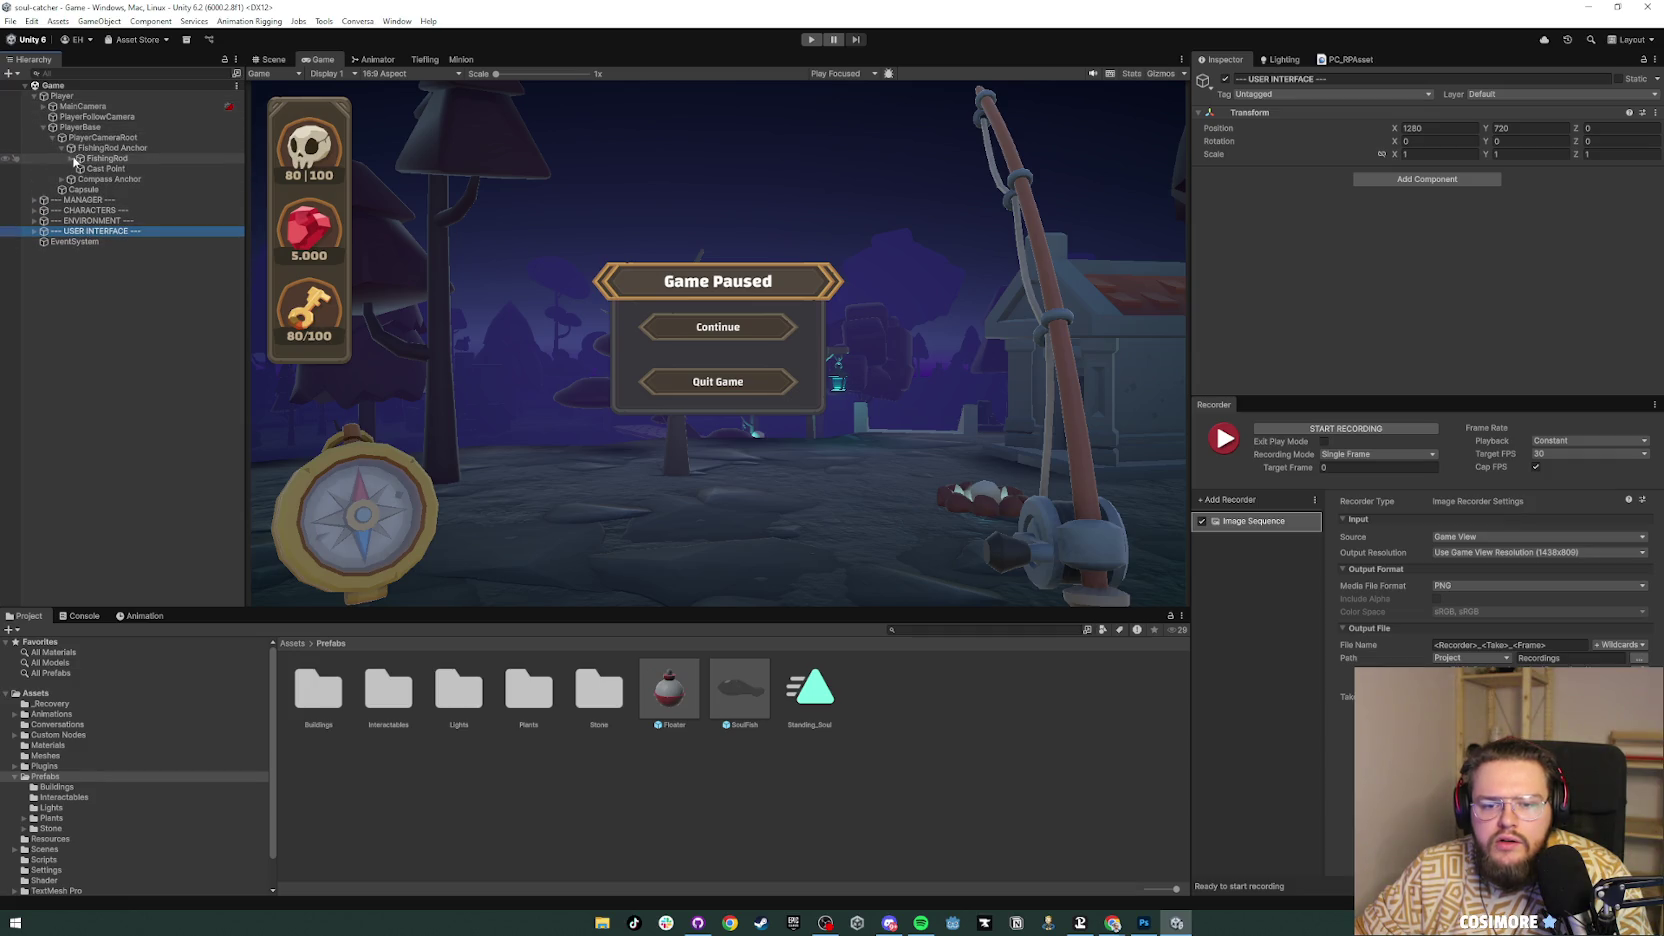
{"action": "left_click", "coordinate": [80, 159]}
{"action": "left_click", "coordinate": [71, 159]}
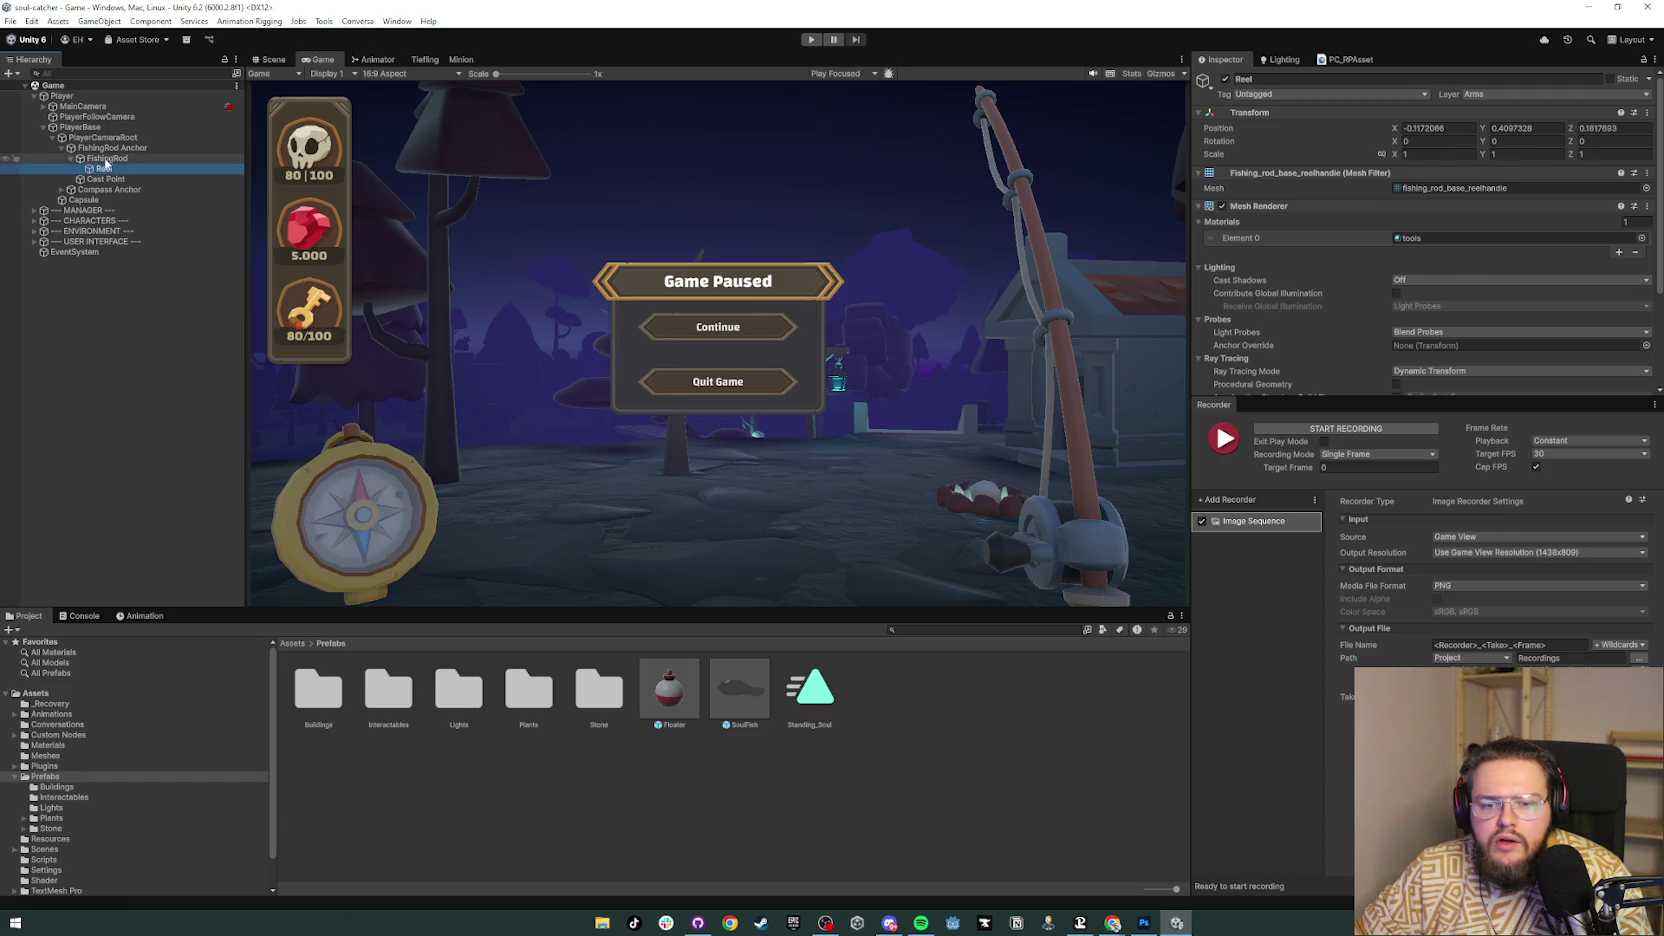
{"action": "left_click_drag", "start_coordinate": [1335, 398], "coordinate": [1350, 617]}
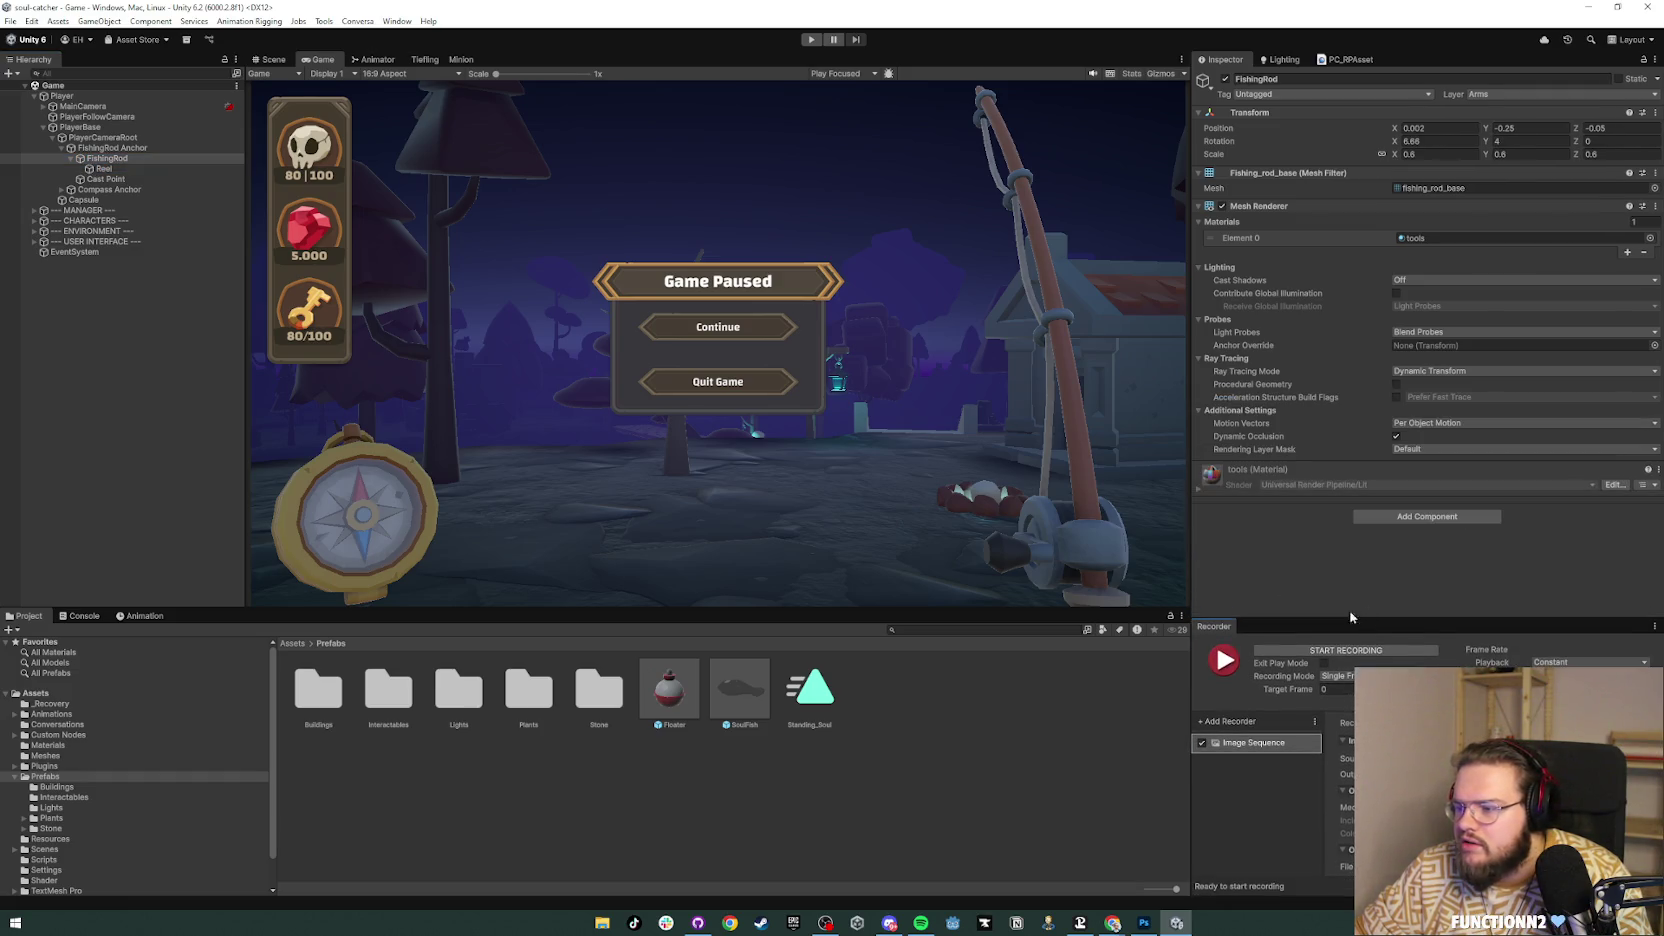
{"action": "left_click", "coordinate": [128, 148]}
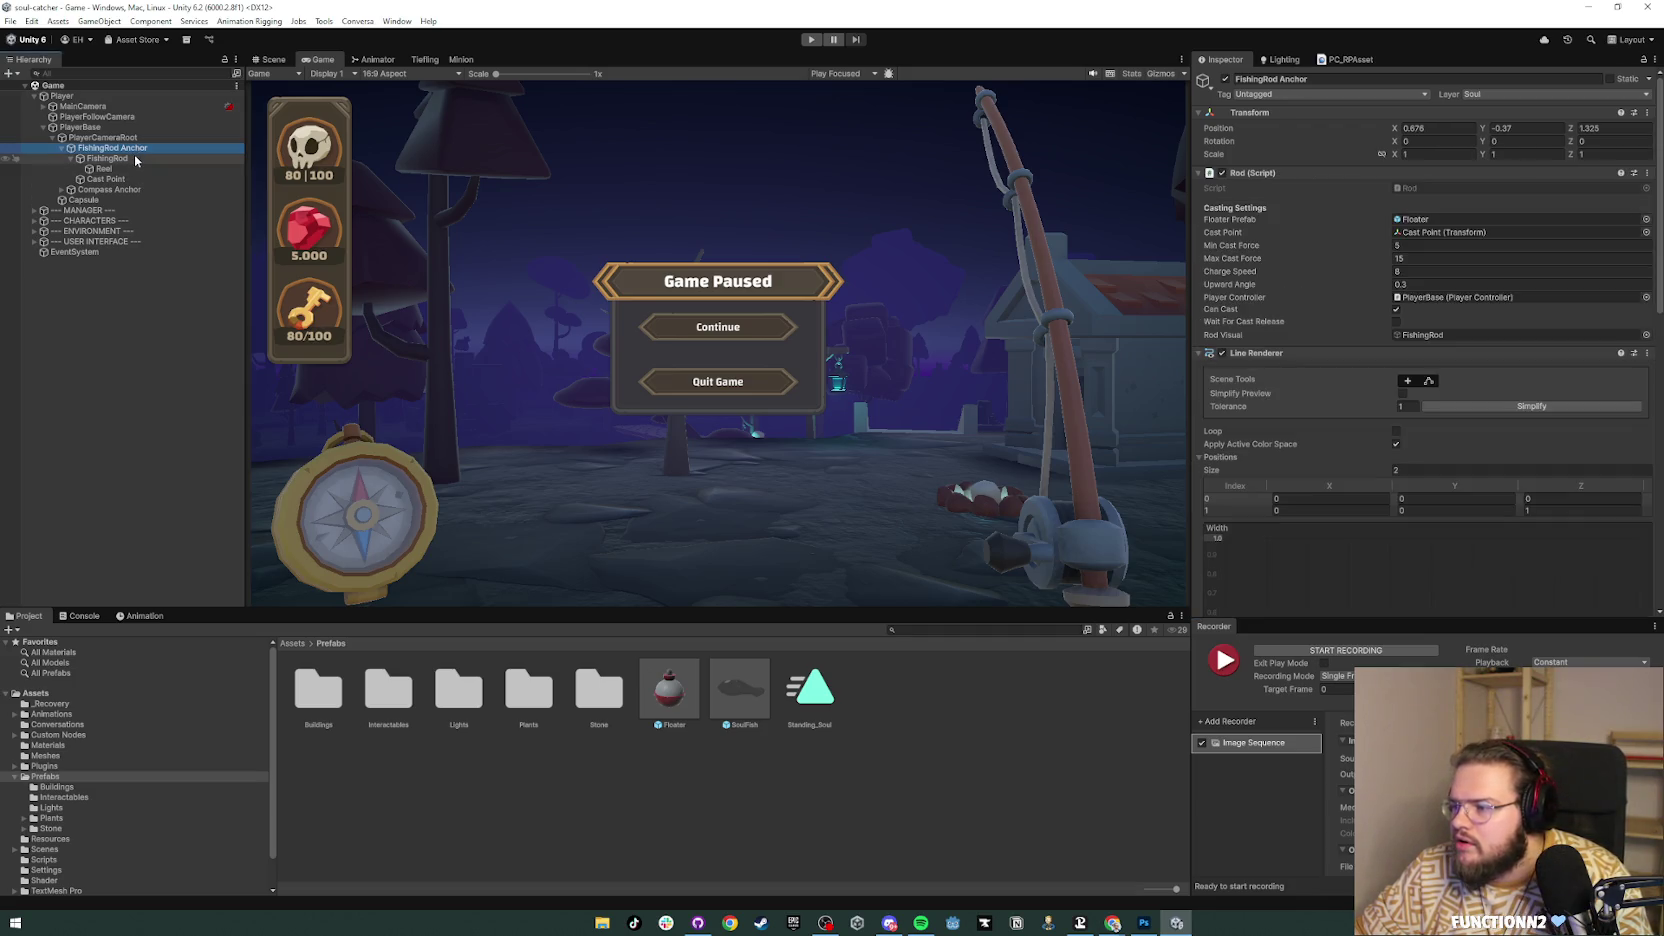
Step: Return through the taskbar to the itch.io game edit page in Chrome
{"action": "left_click", "coordinate": [1144, 922]}
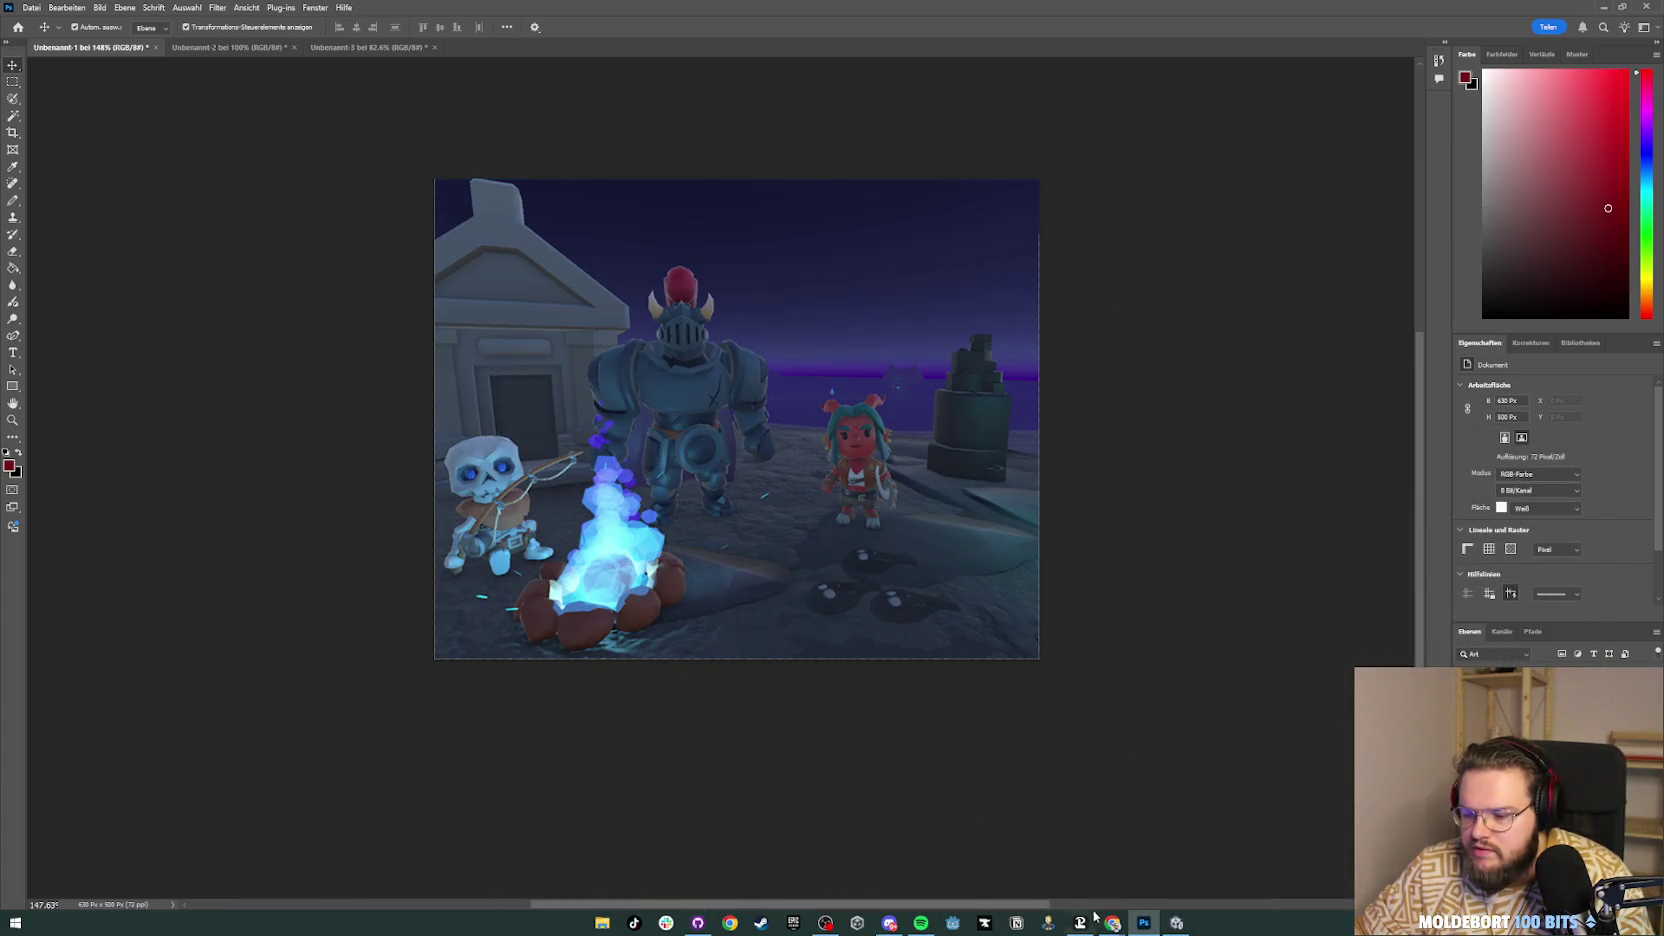
{"action": "mouse_move", "coordinate": [1113, 918]}
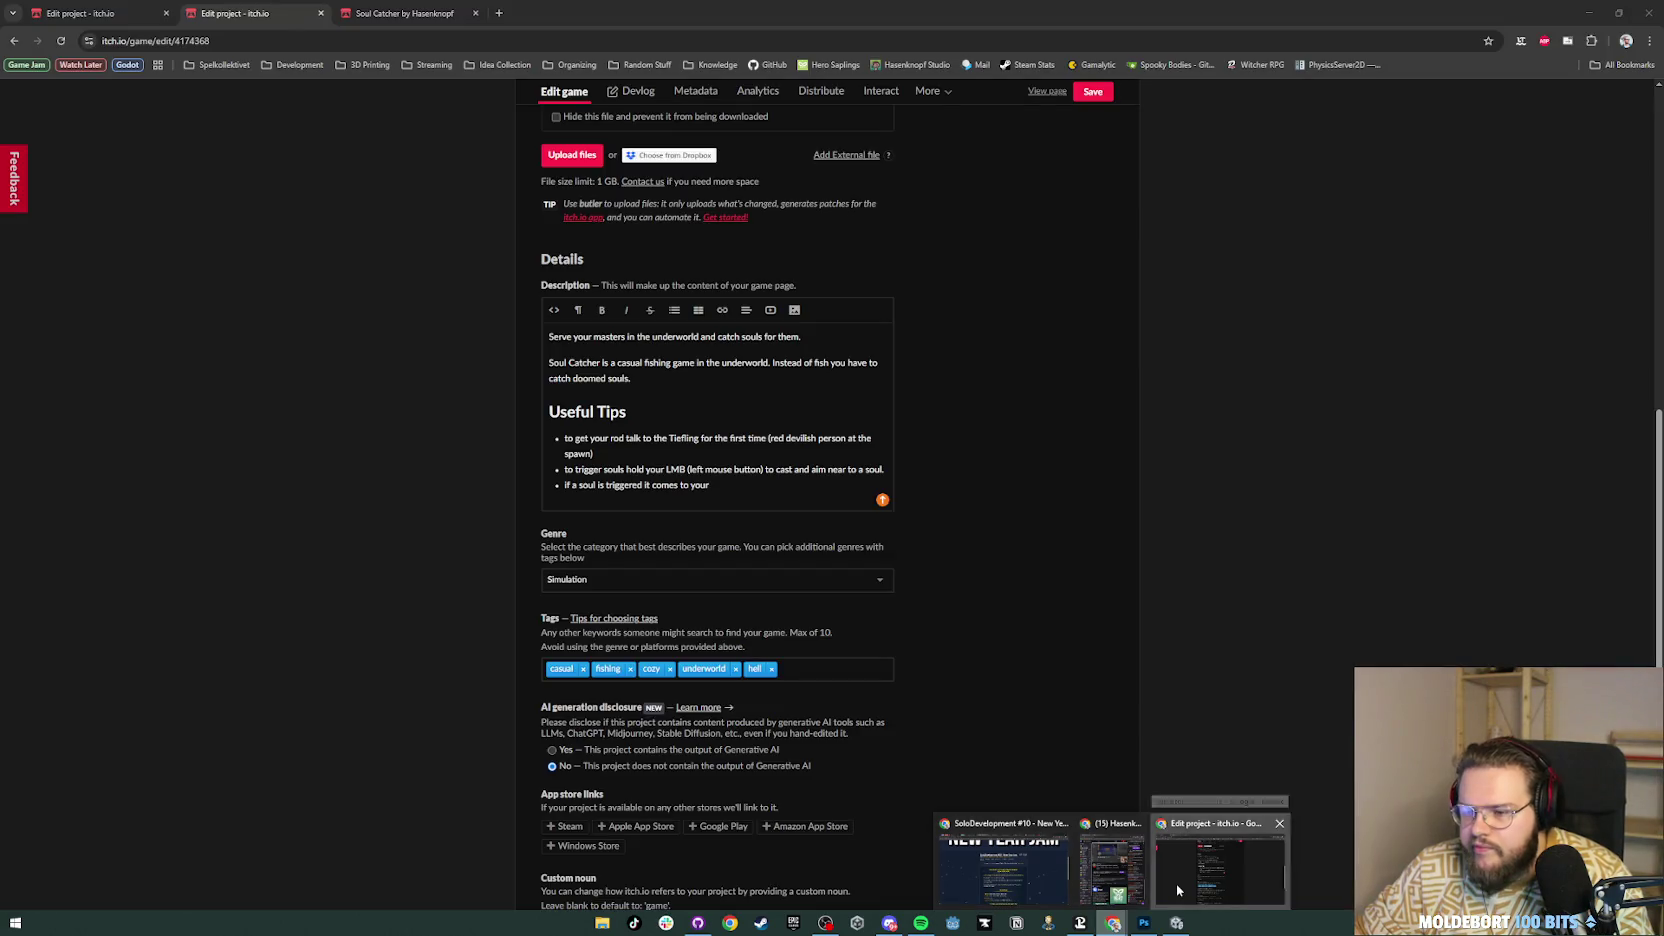
{"action": "left_click", "coordinate": [1176, 884]}
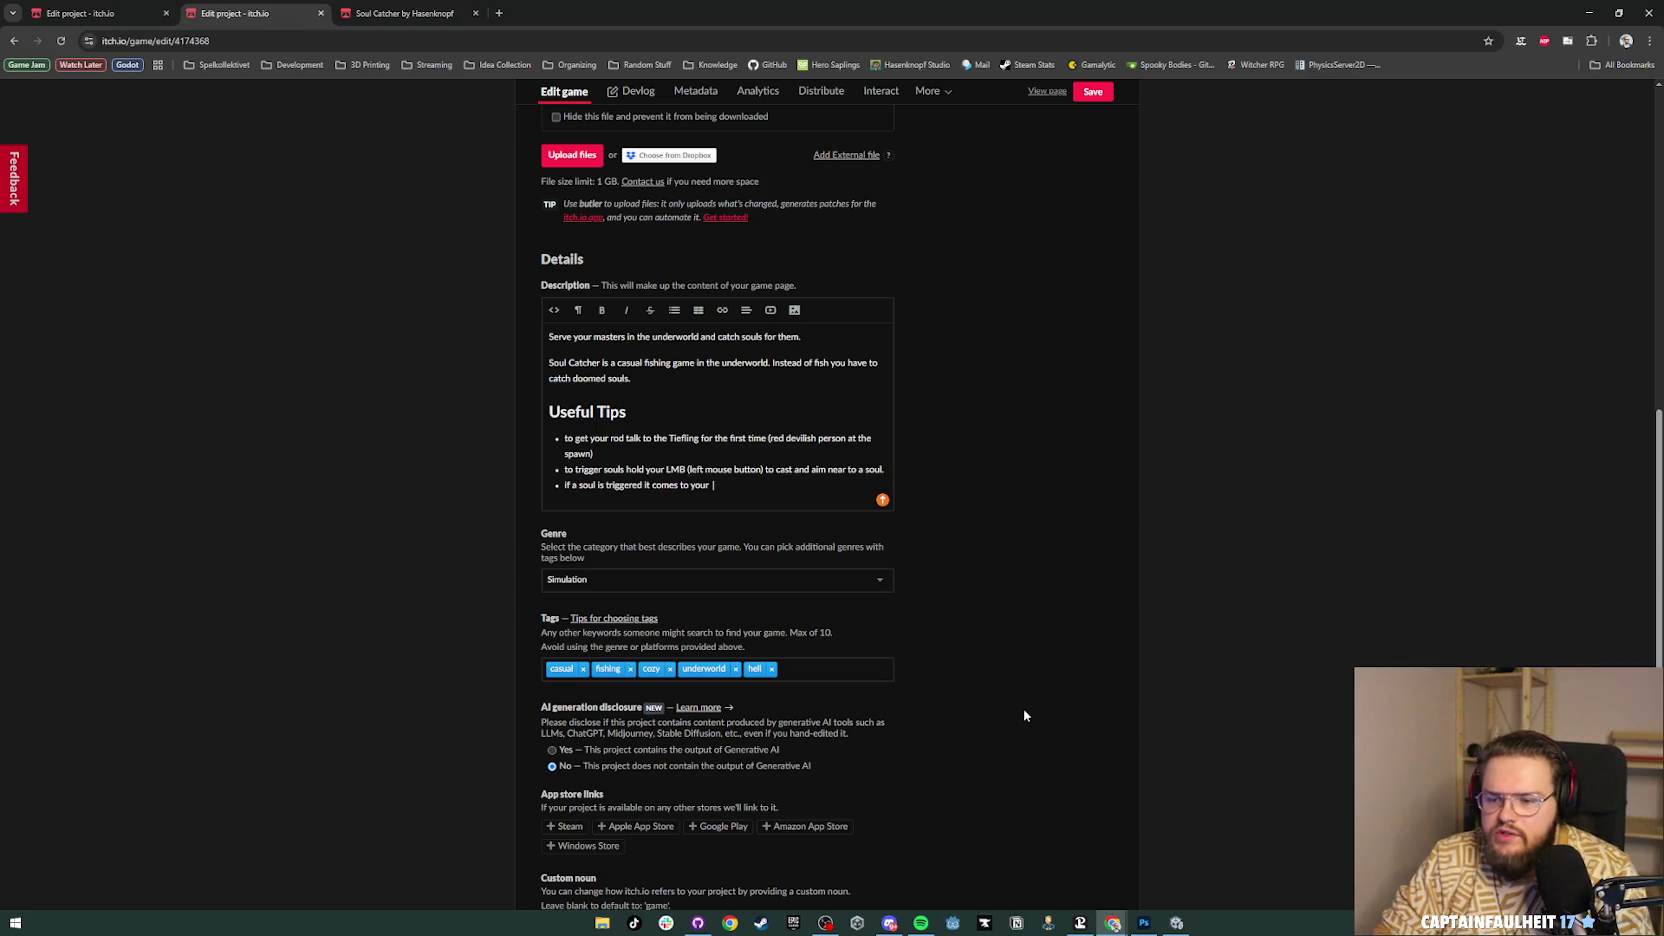
Step: Reword the last tip so a triggered soul swims towards the floater
{"action": "key", "text": "BackSpace"}
{"action": "key", "text": "BackSpace"}
{"action": "key", "text": "BackSpace"}
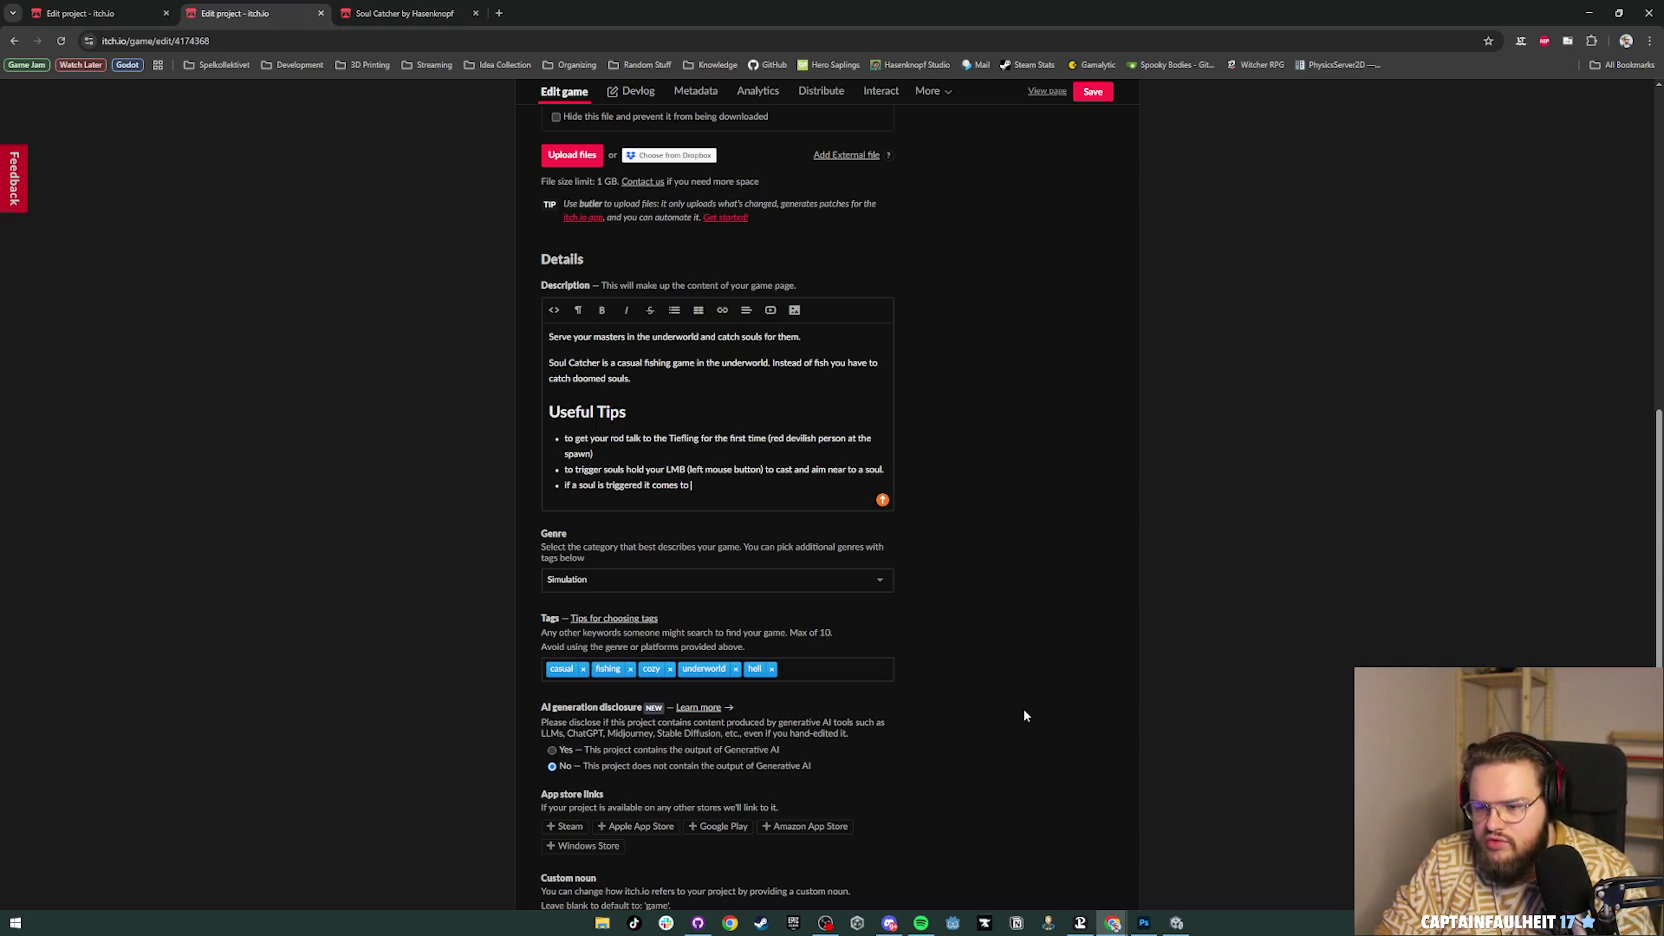
{"action": "key", "text": "BackSpace"}
{"action": "key", "text": "BackSpace"}
{"action": "key", "text": "BackSpace"}
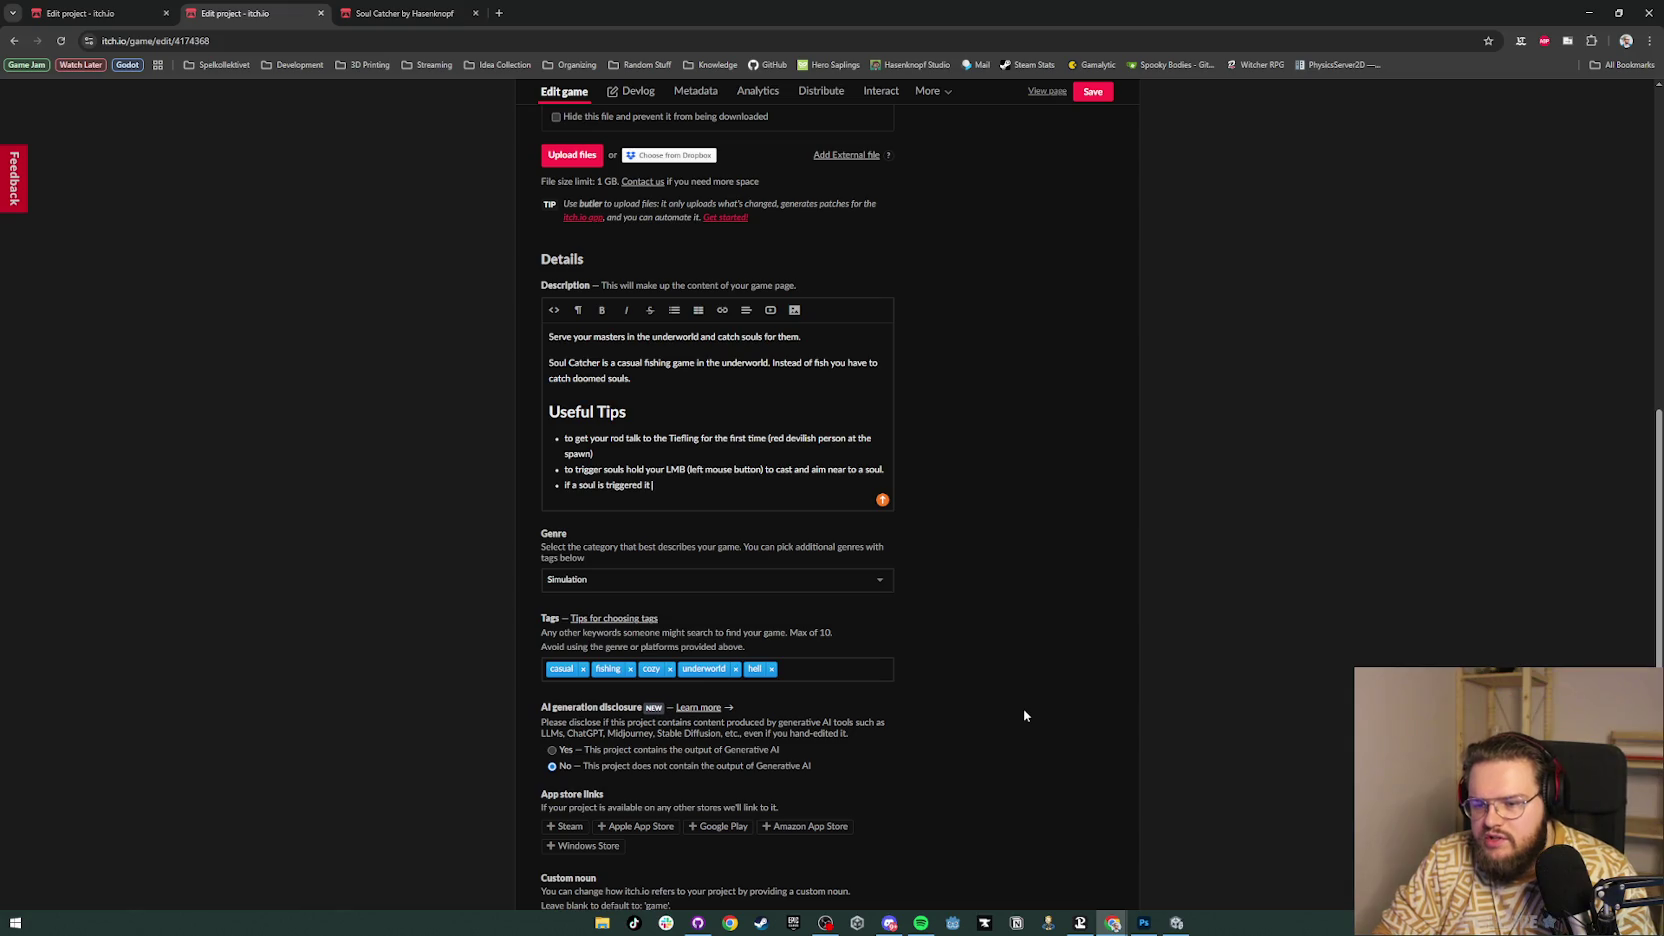
{"action": "type", "text": "swims for"}
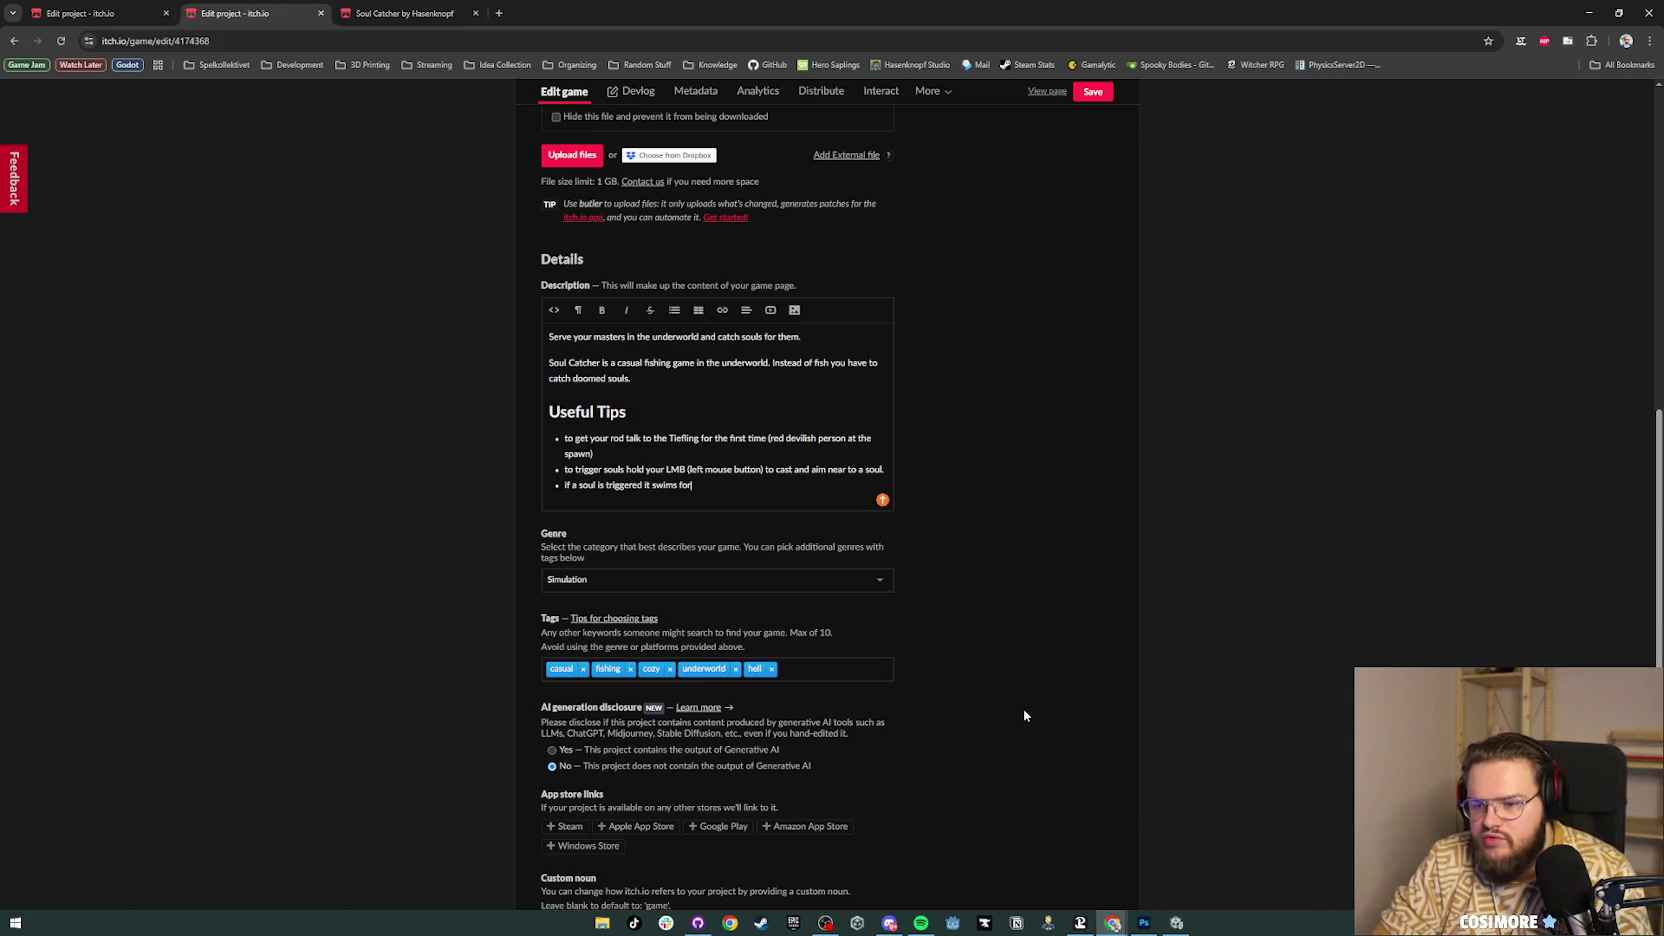
{"action": "key", "text": "BackSpace"}
{"action": "key", "text": "BackSpace"}
{"action": "key", "text": "BackSpace"}
{"action": "type", "text": "towards"}
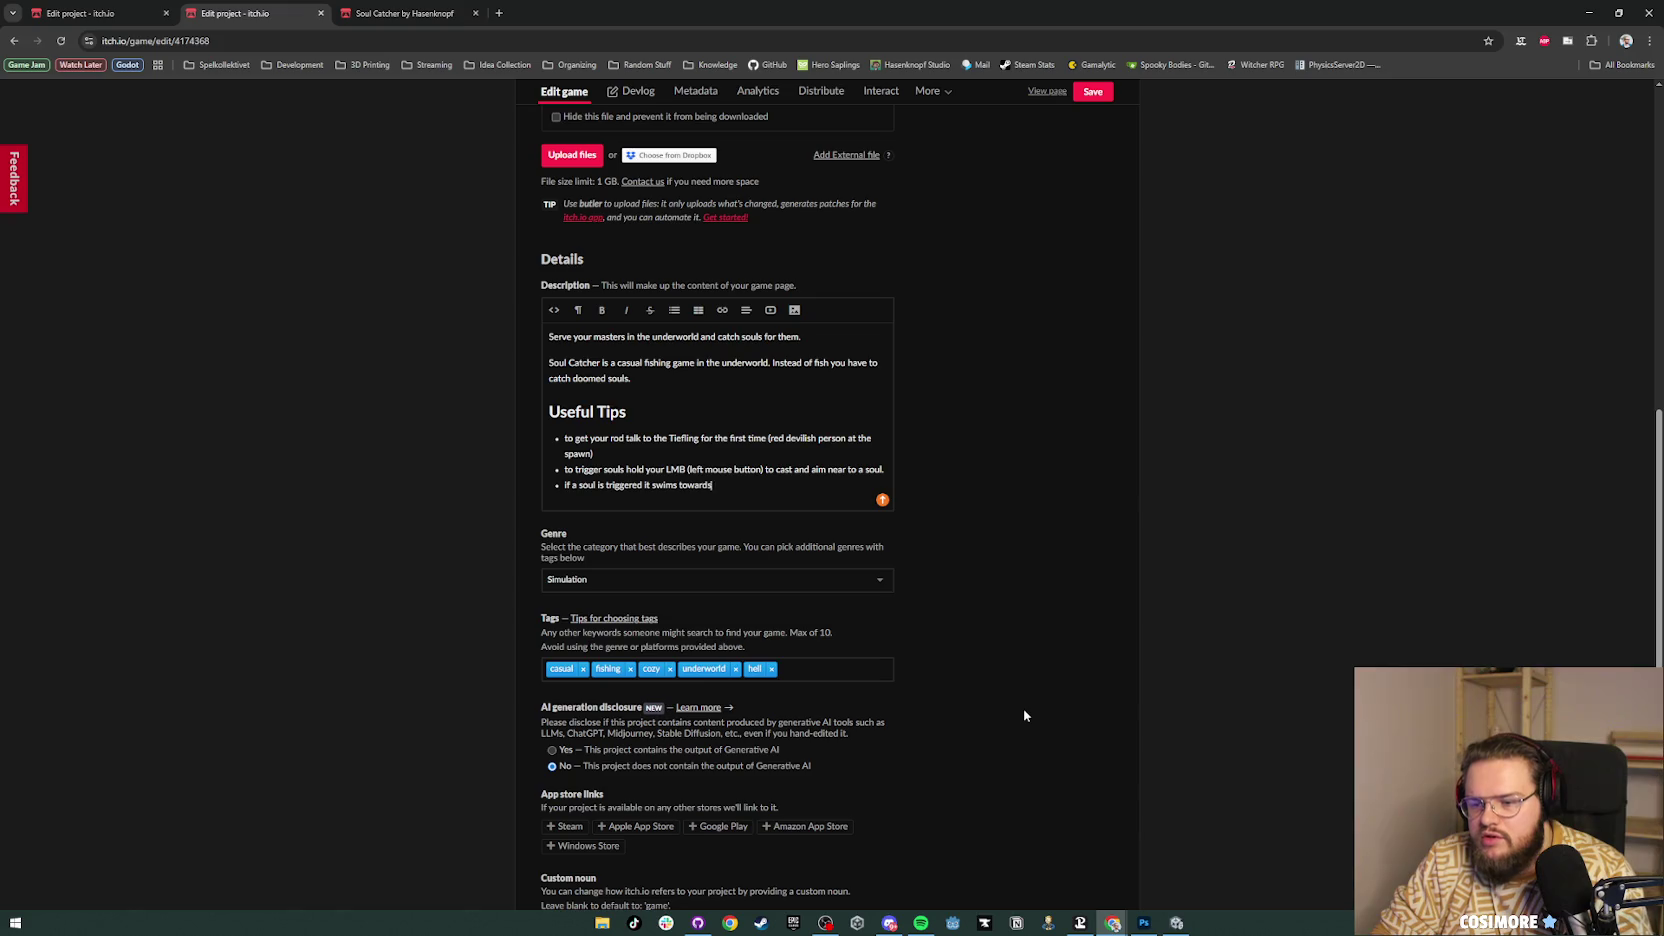
{"action": "type", "text": " your floater"}
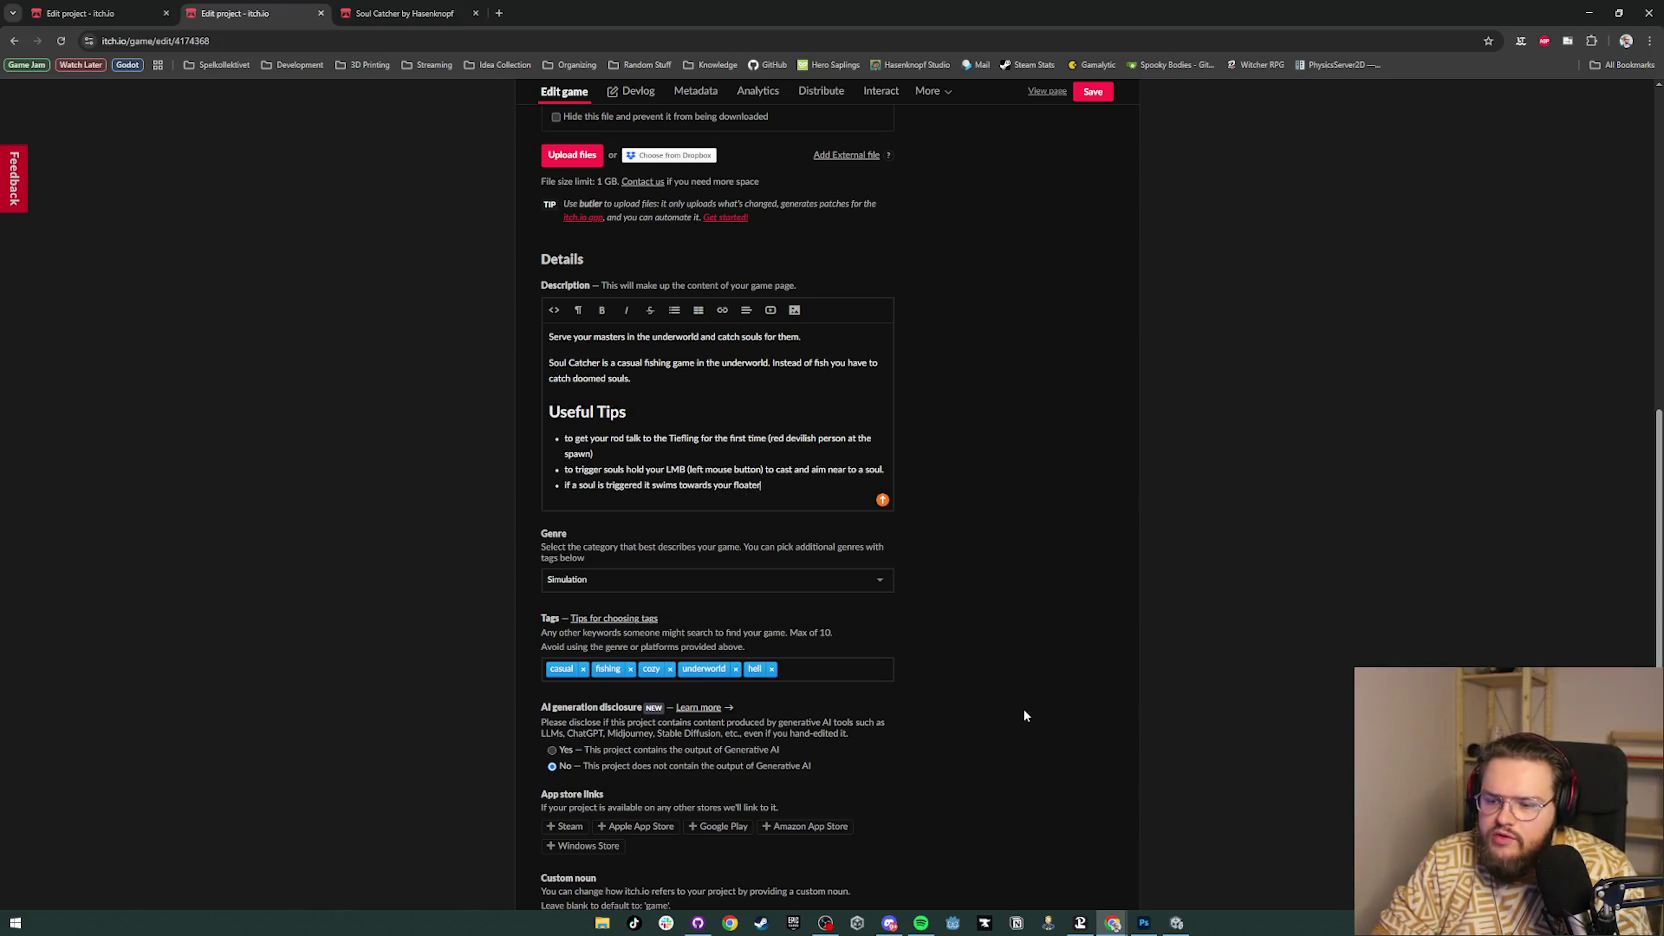
{"action": "key", "text": "ctrl+BackSpace"}
{"action": "key", "text": "ctrl+BackSpace"}
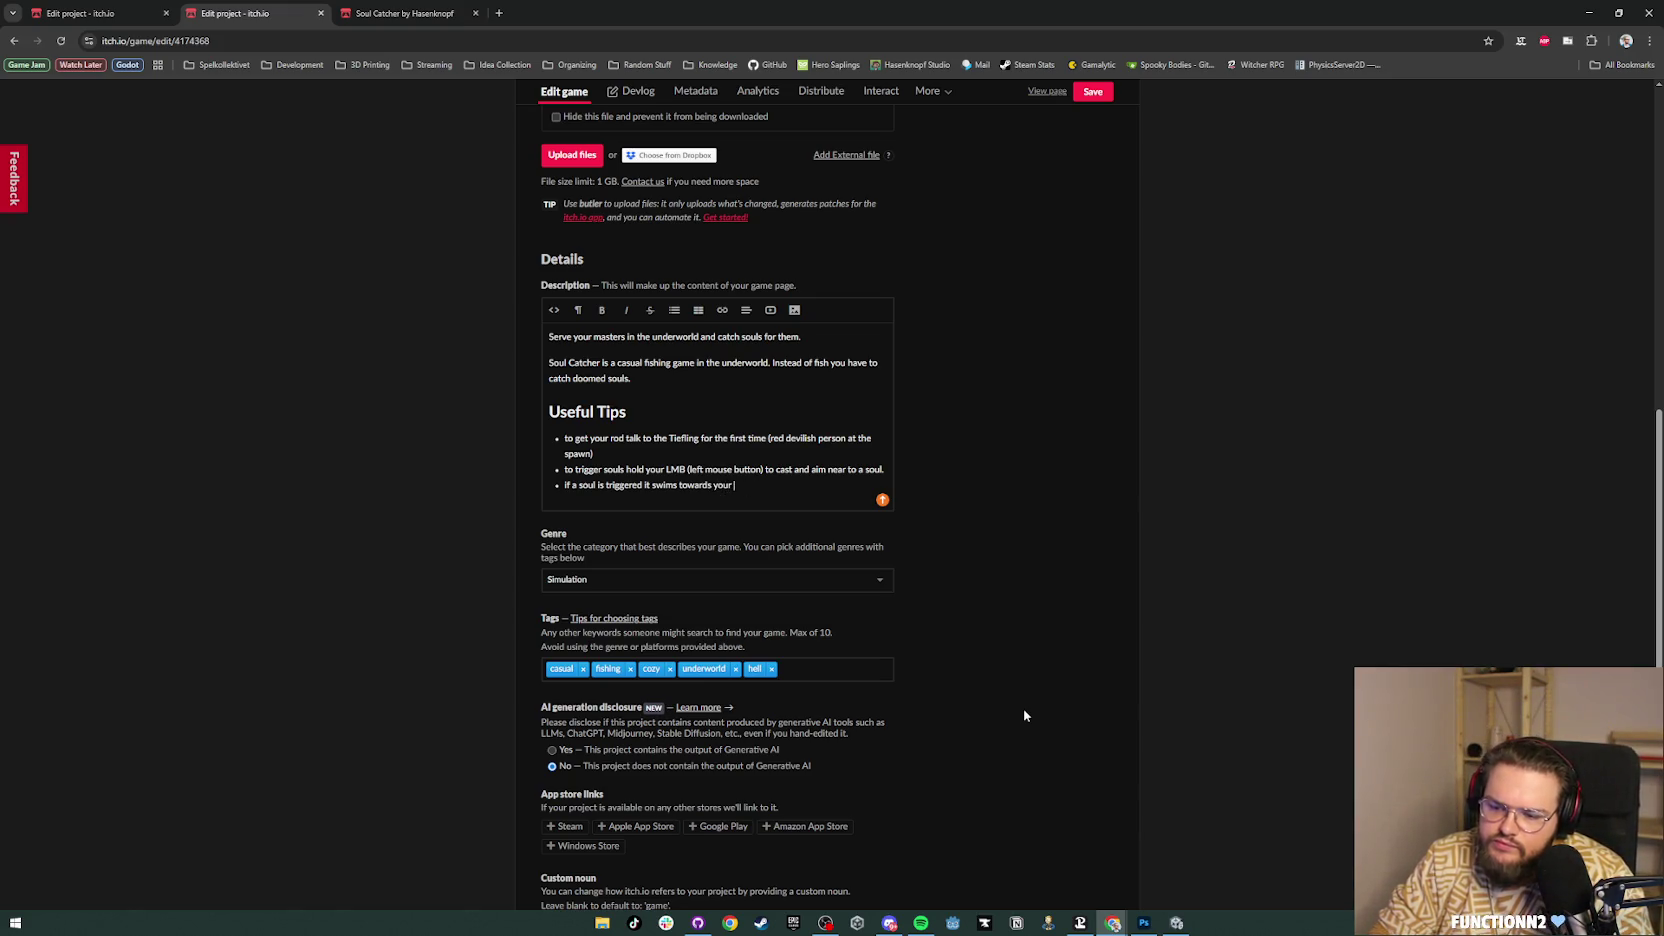
{"action": "type", "text": "the floater"}
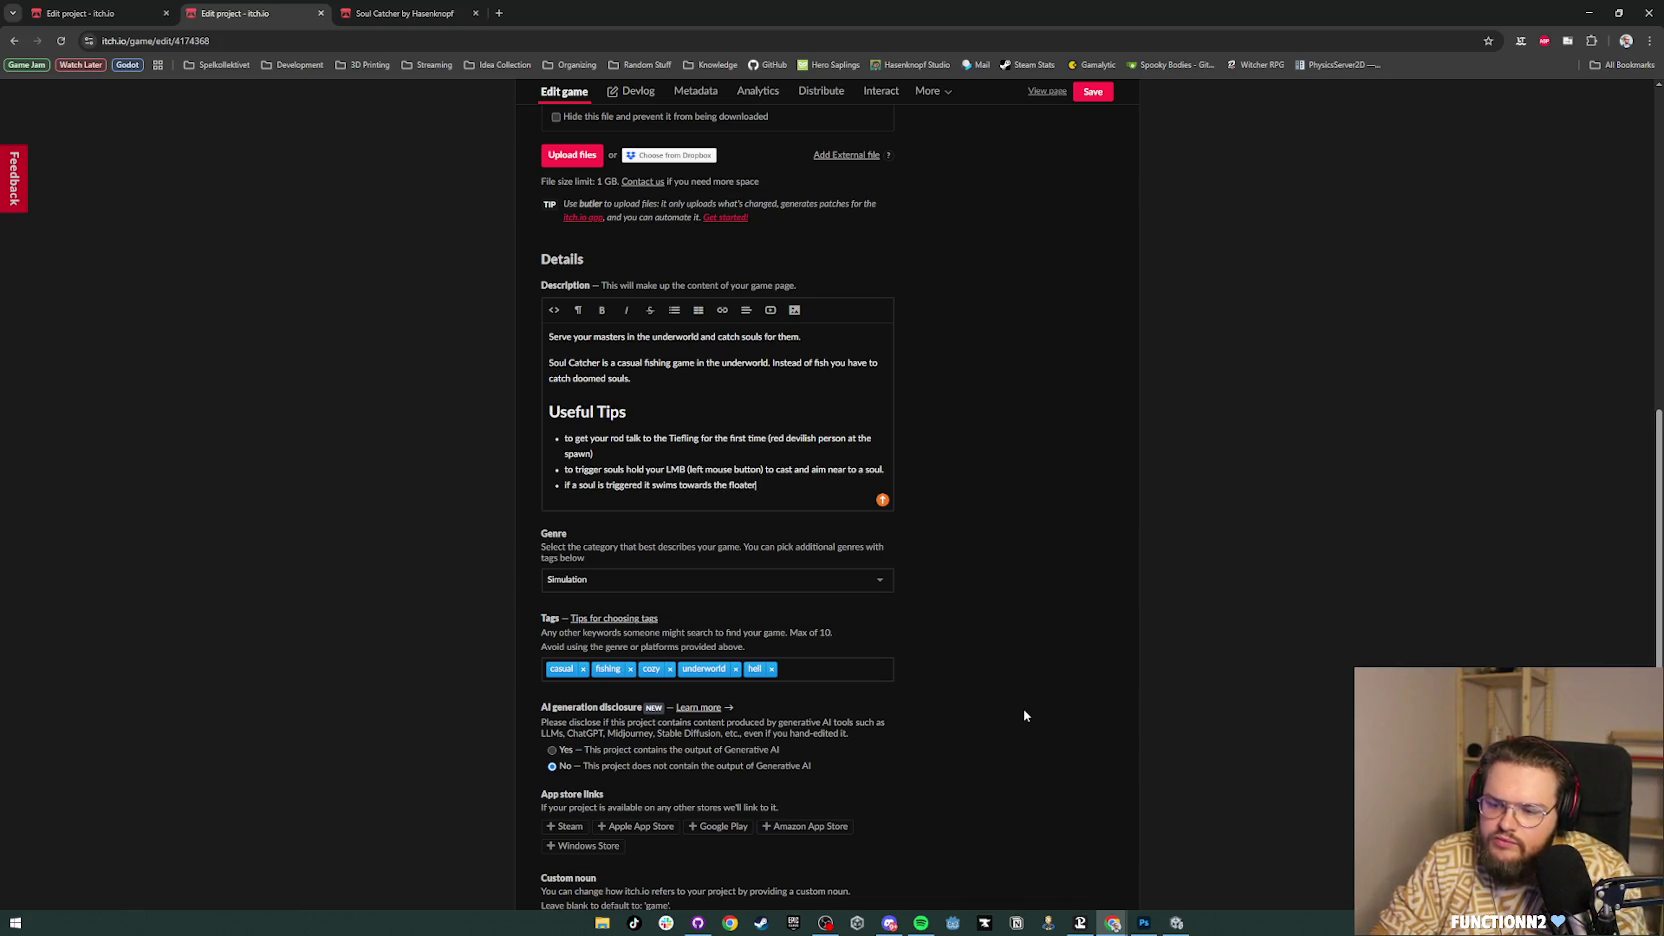
Step: Add a tip to press the LMB to catch a soul that bites the floater, then start another bullet
{"action": "key", "text": "Return"}
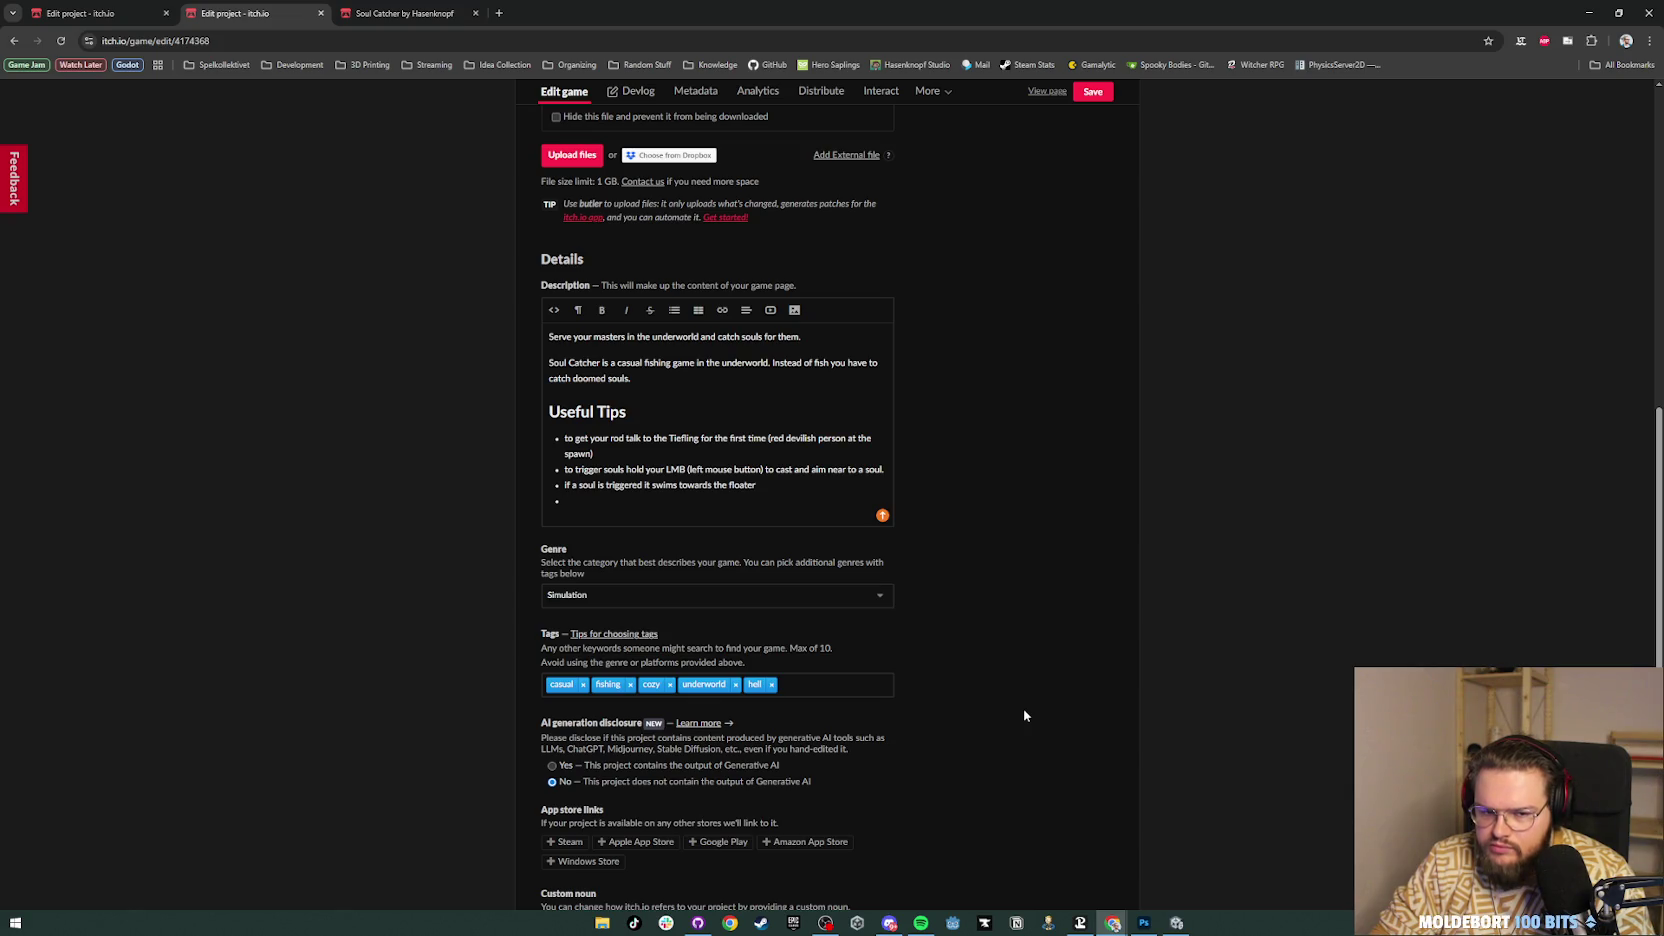
{"action": "type", "text": "press "}
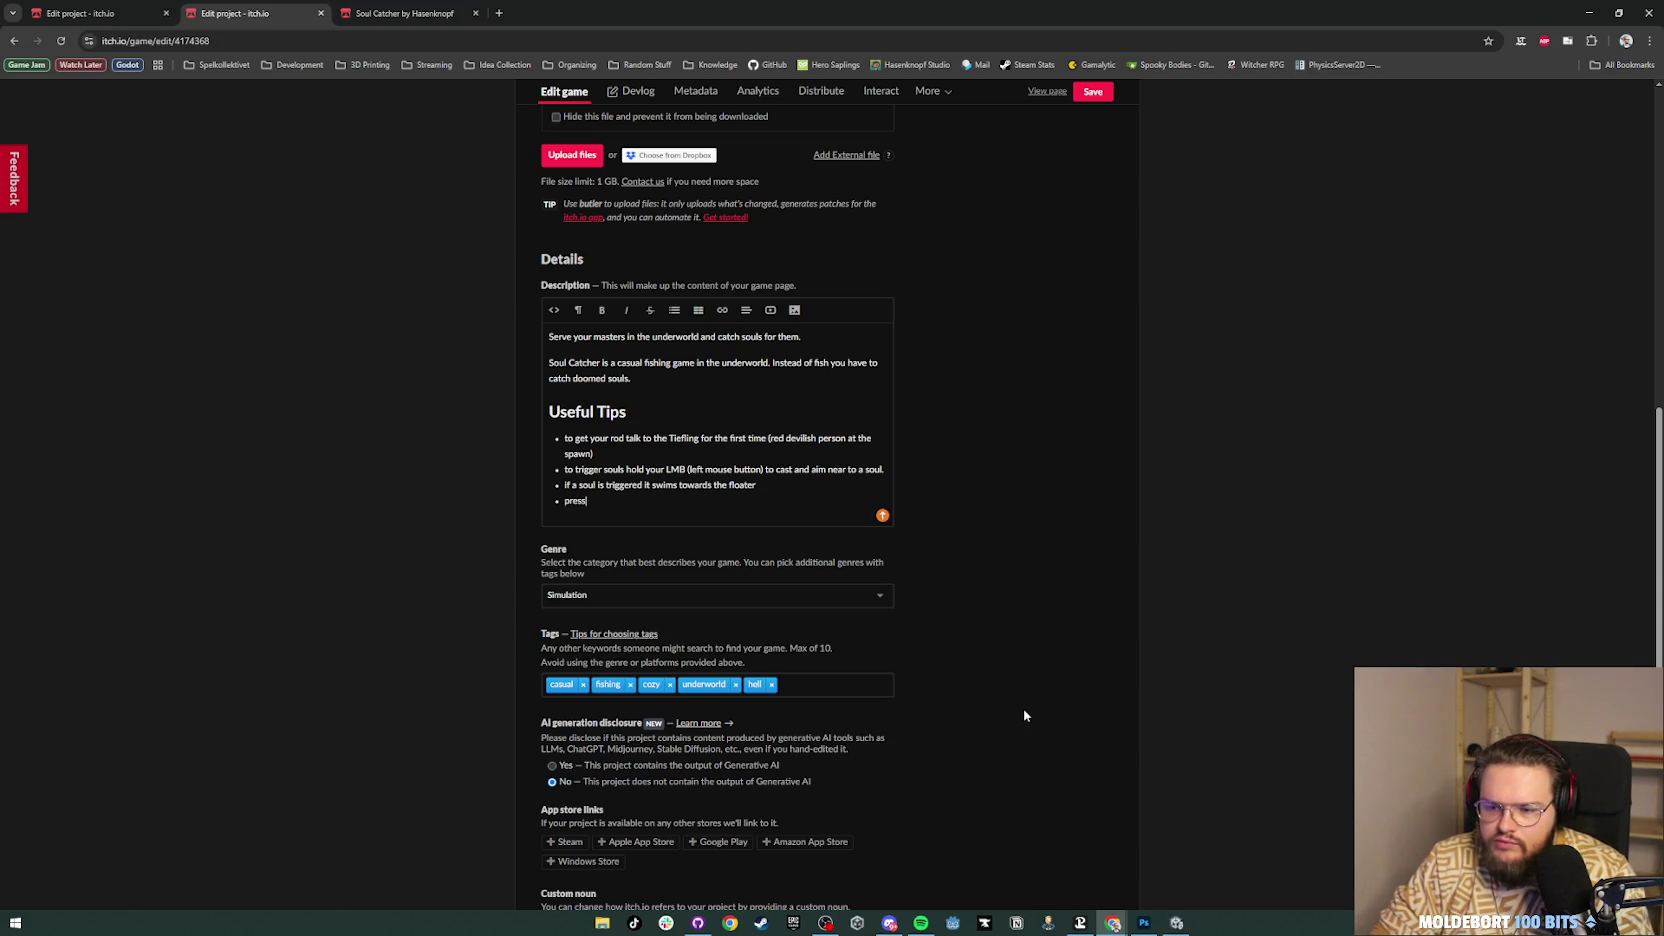
{"action": "type", "text": "the LMG"}
{"action": "key", "text": "BackSpace"}
{"action": "type", "text": "B"}
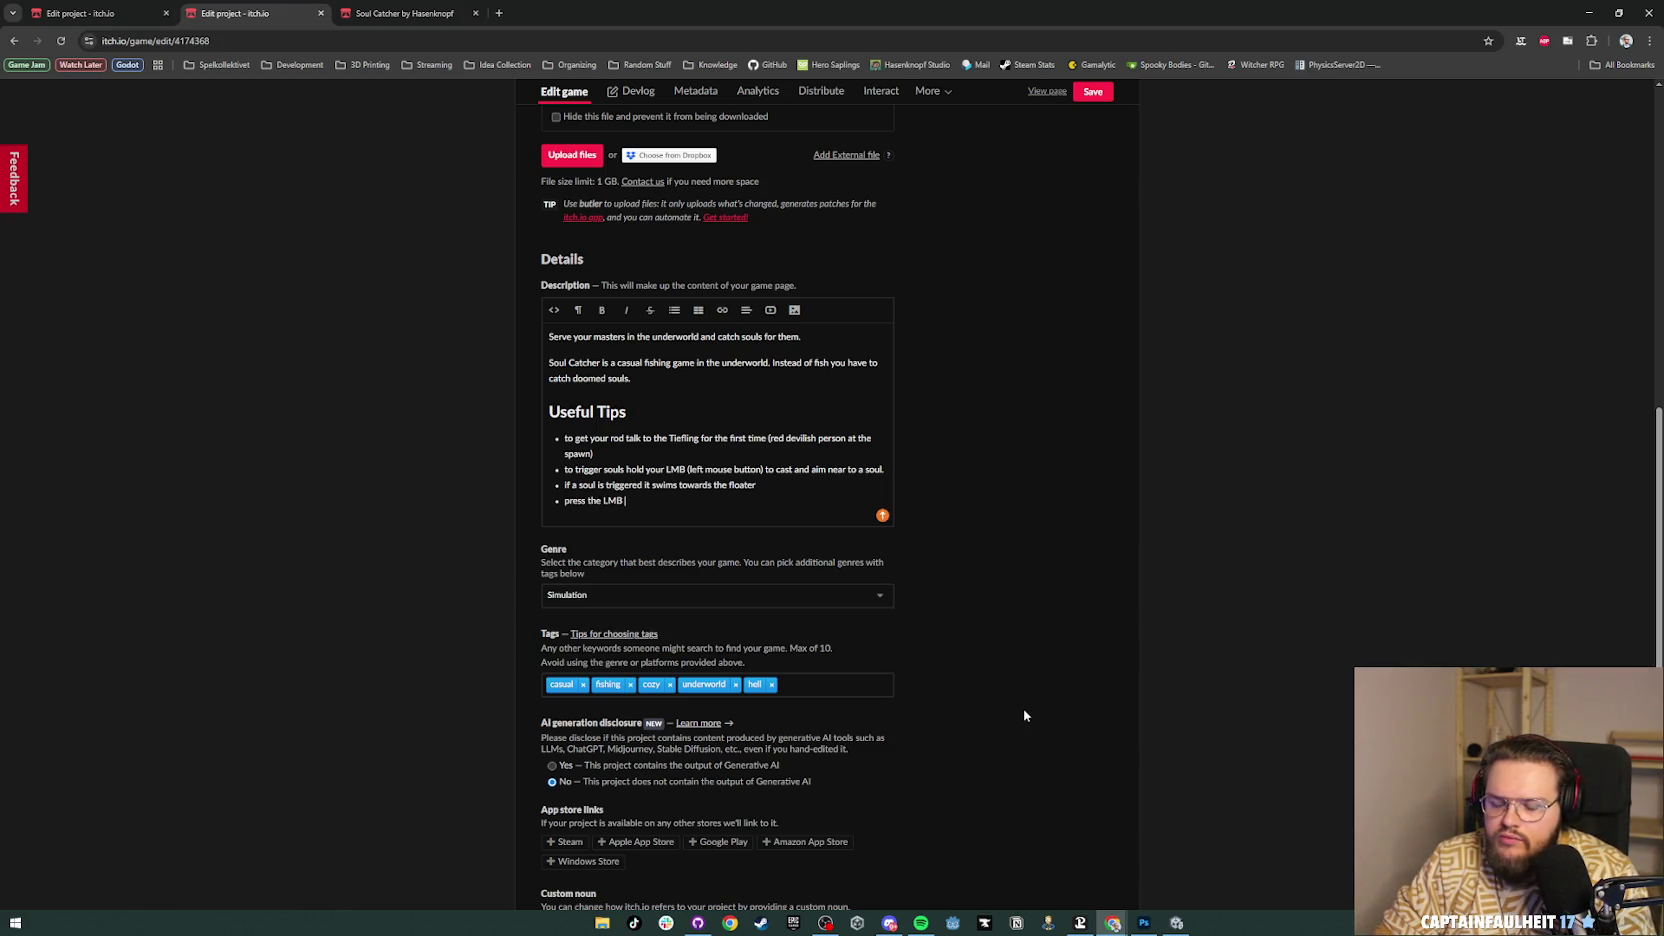
{"action": "type", "text": " if the so"}
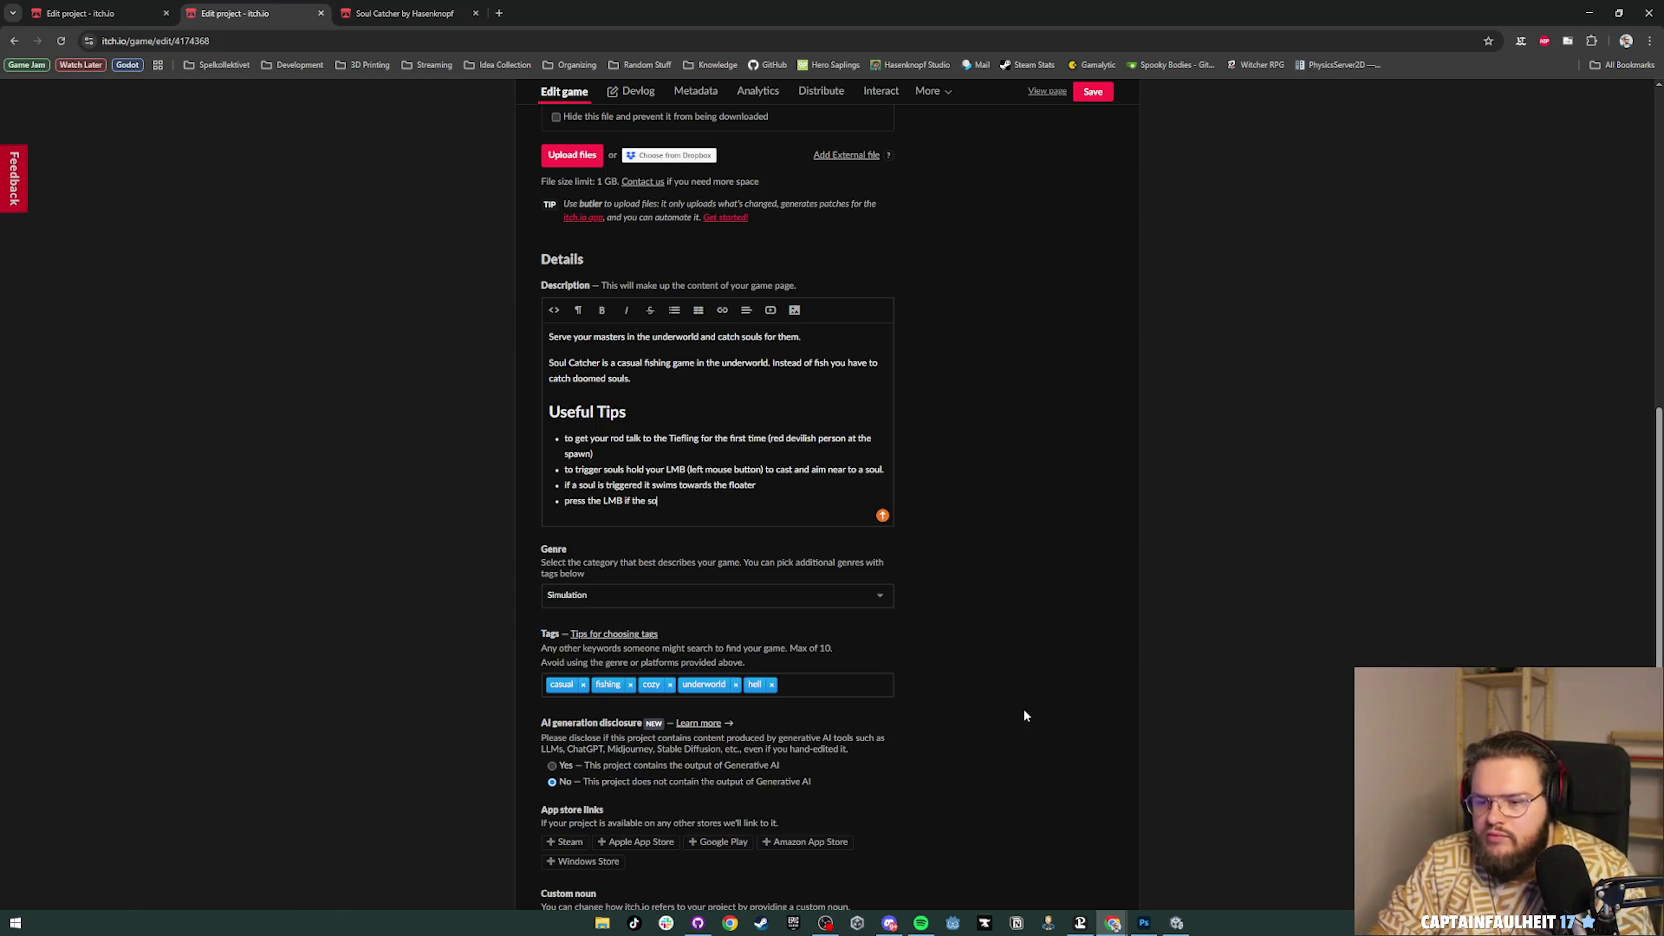
{"action": "type", "text": "ul bites "}
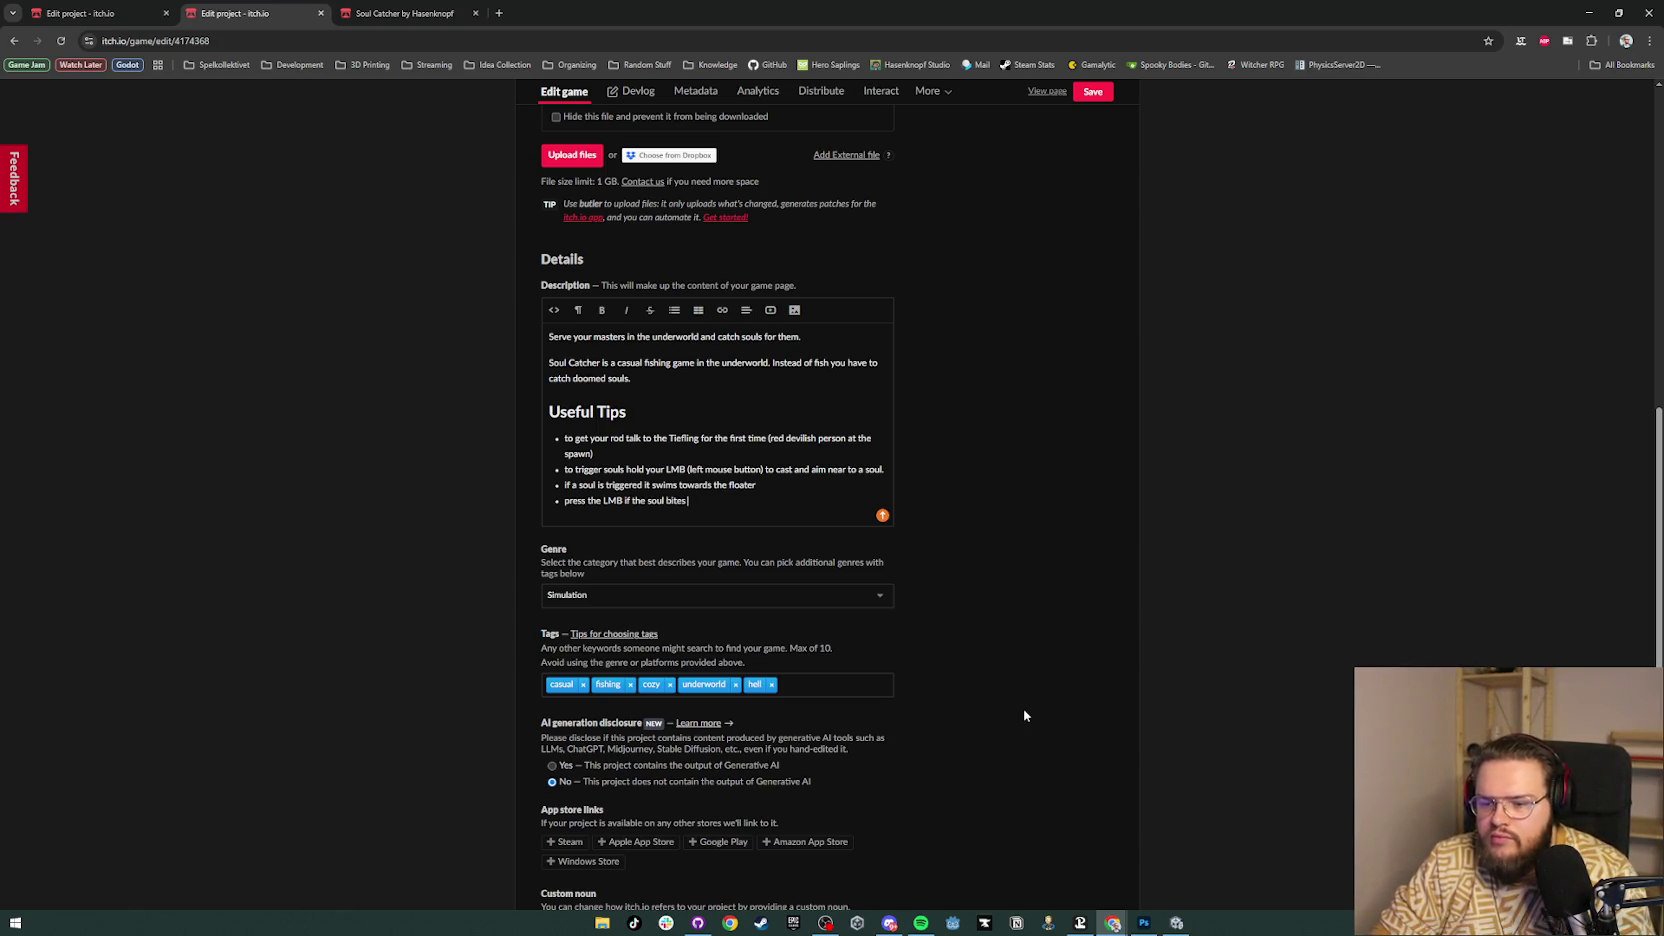
{"action": "type", "text": "your floater"}
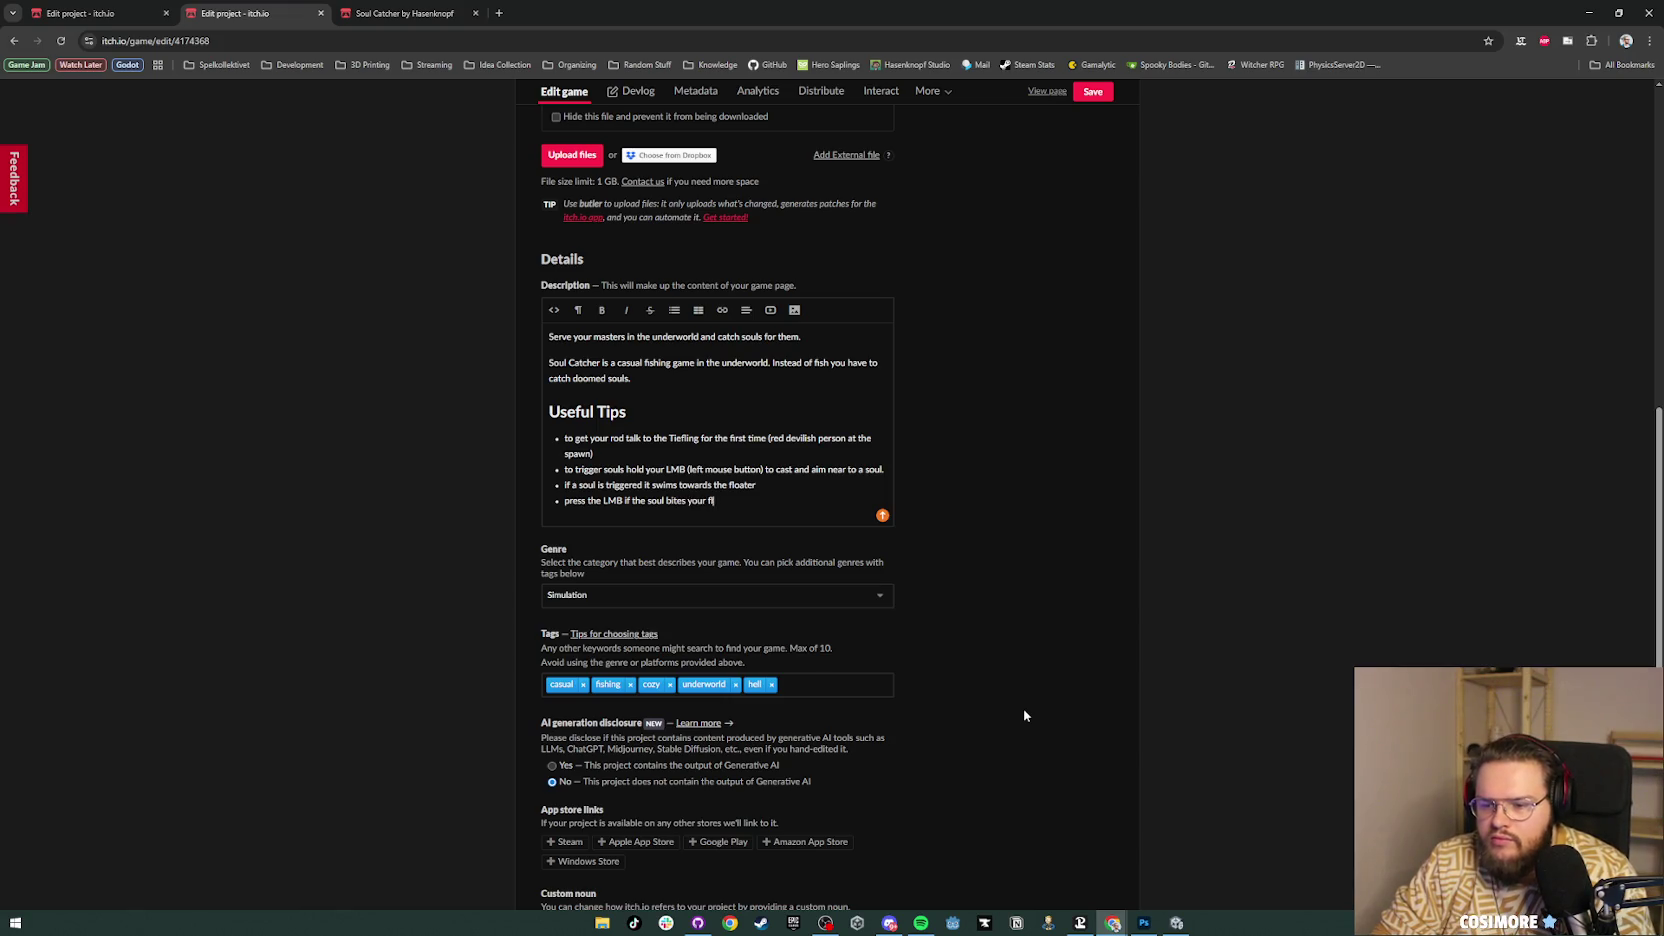
{"action": "key", "text": "ctrl+BackSpace"}
{"action": "key", "text": "ctrl+BackSpace"}
{"action": "type", "text": "the floater"}
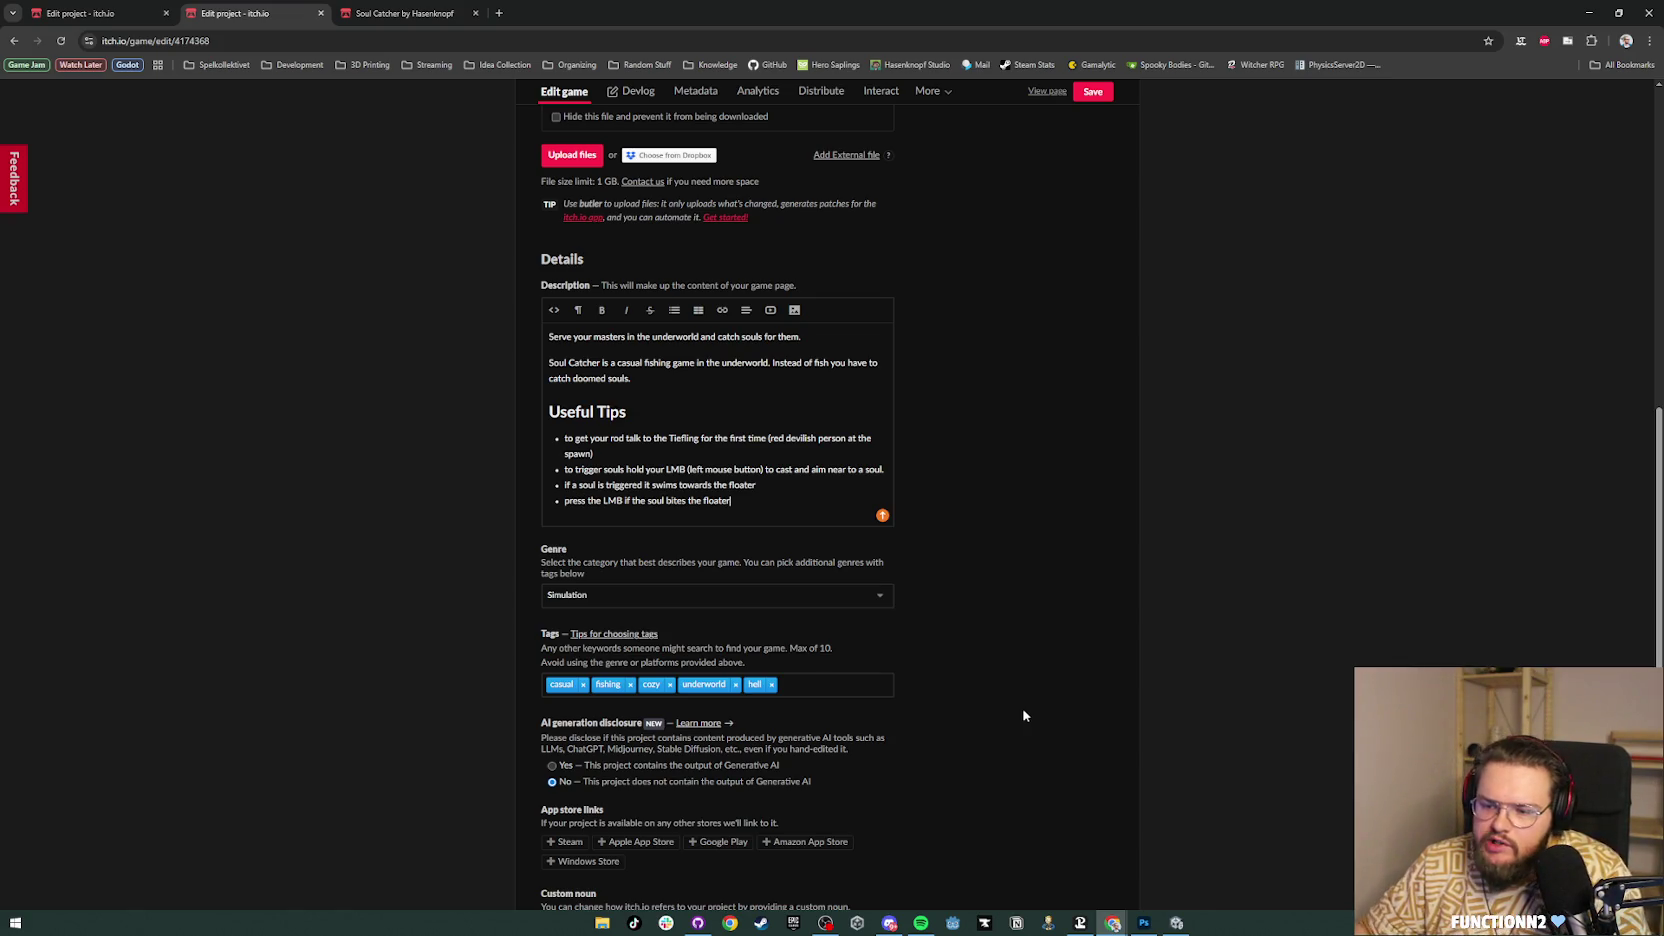
{"action": "scroll", "coordinate": [981, 556], "scroll_direction": "down", "scroll_amount": 4}
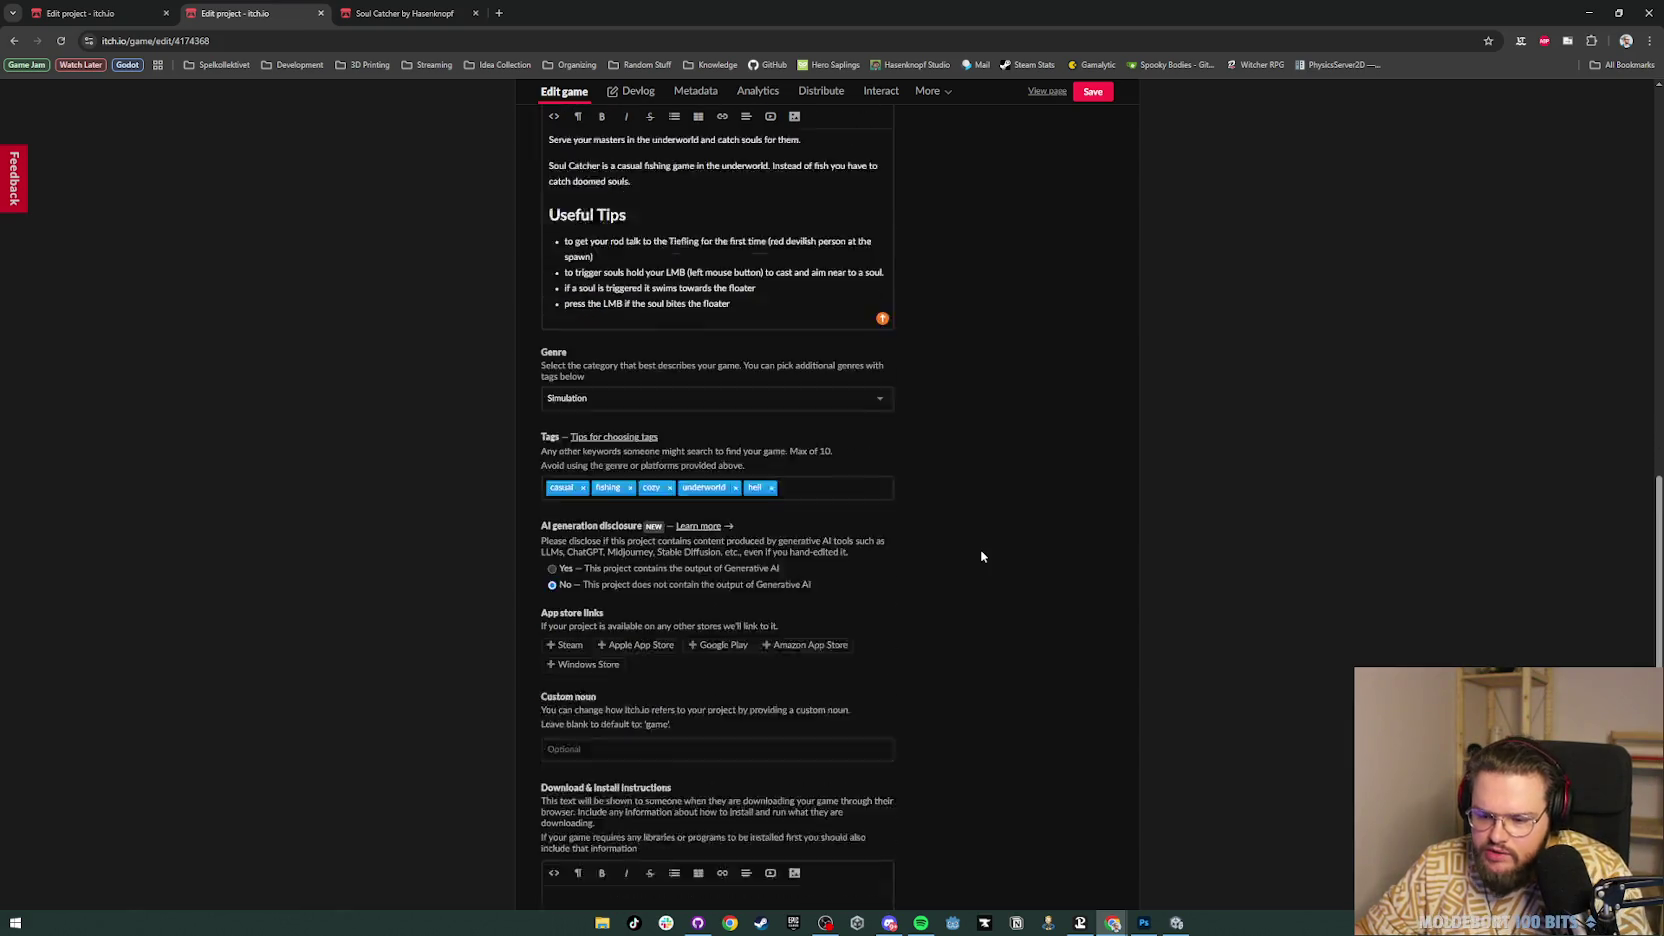
{"action": "scroll", "coordinate": [981, 556], "scroll_direction": "up", "scroll_amount": 3}
{"action": "scroll", "coordinate": [981, 556], "scroll_direction": "up", "scroll_amount": 2}
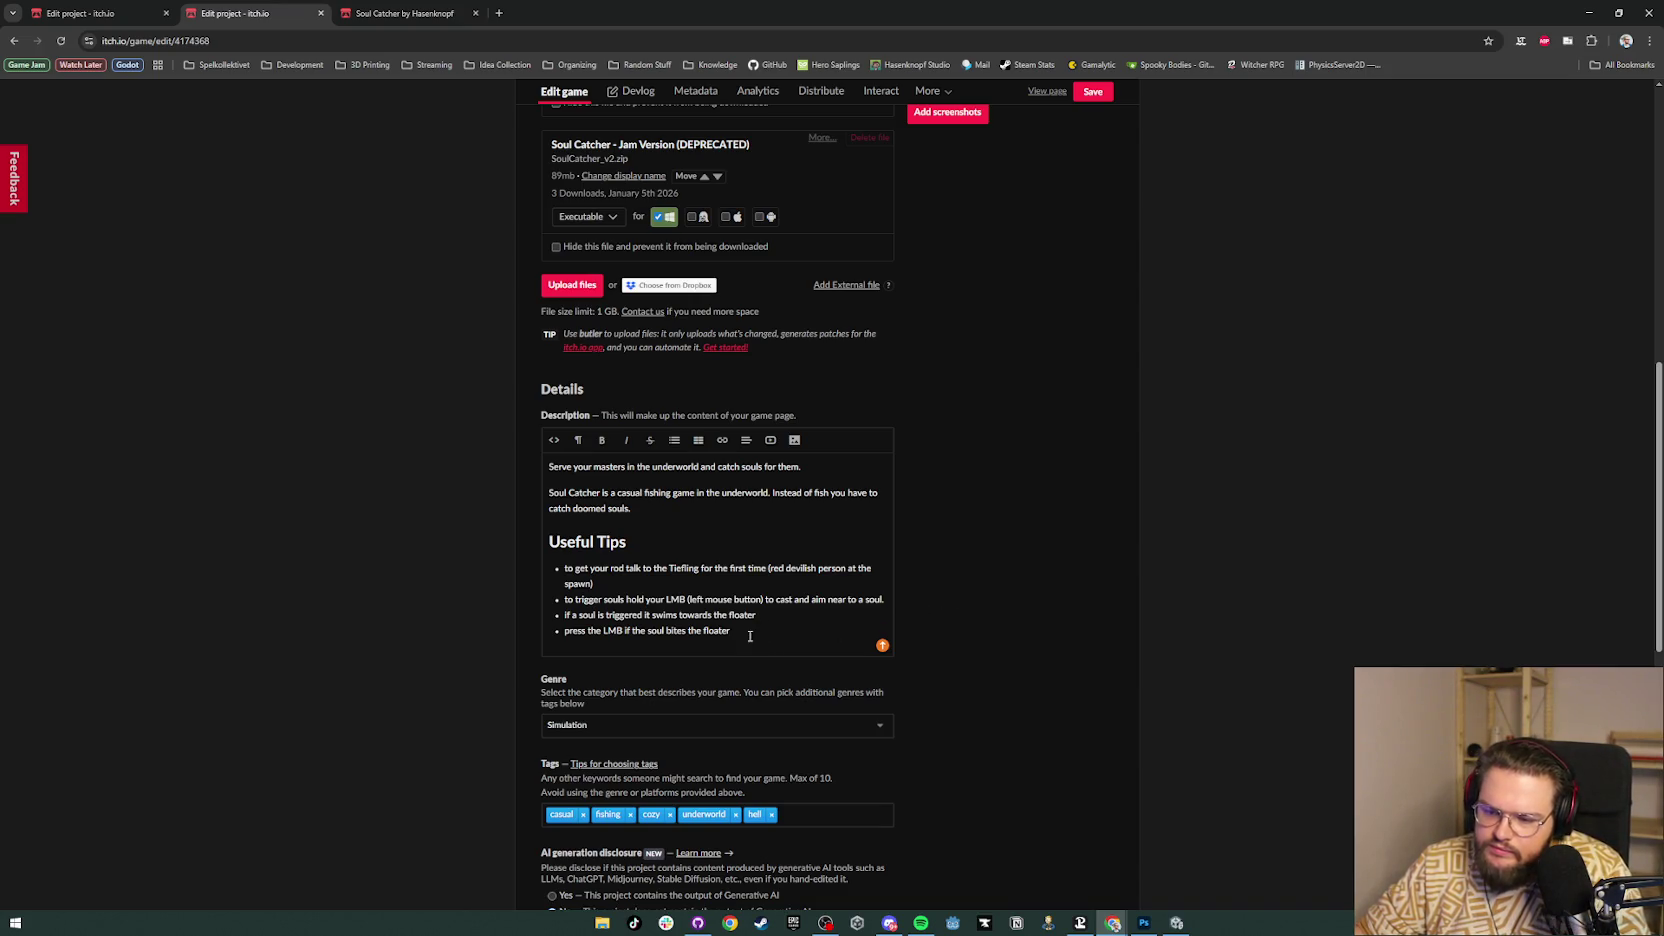
{"action": "type", "text": " to catch it"}
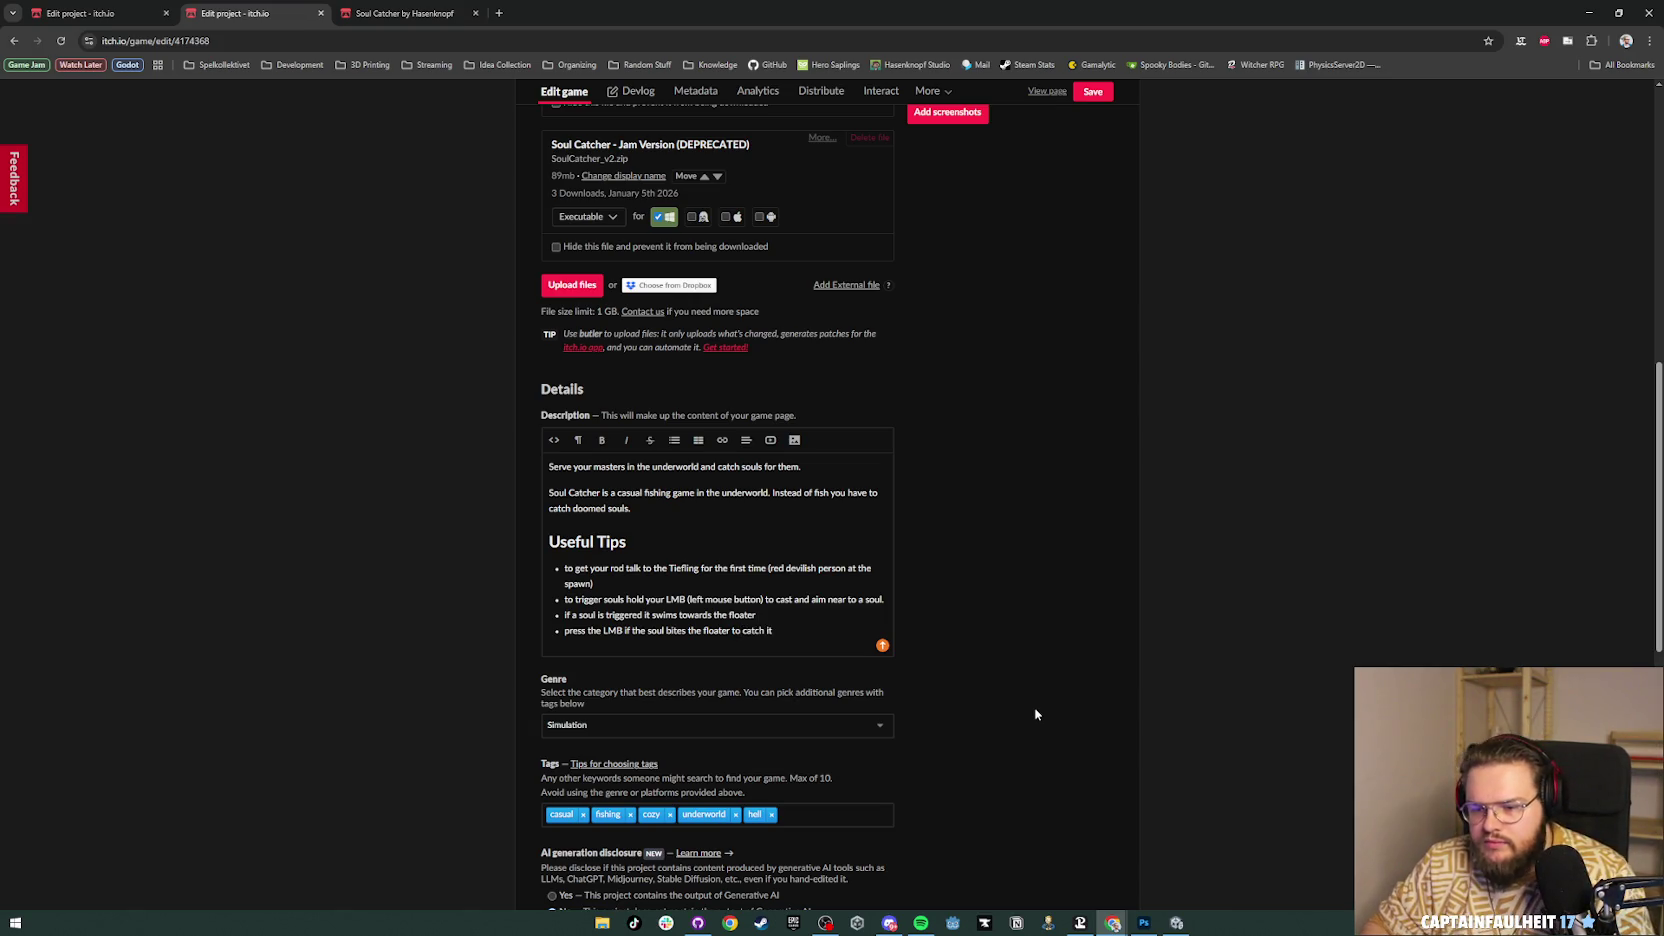
{"action": "key", "text": "Return"}
Step: Add a limited backpack space tip and a tip to sell souls at a trader (Tiefling or Minion) for gems
{"action": "type", "text": "you only have a limited space in your back"}
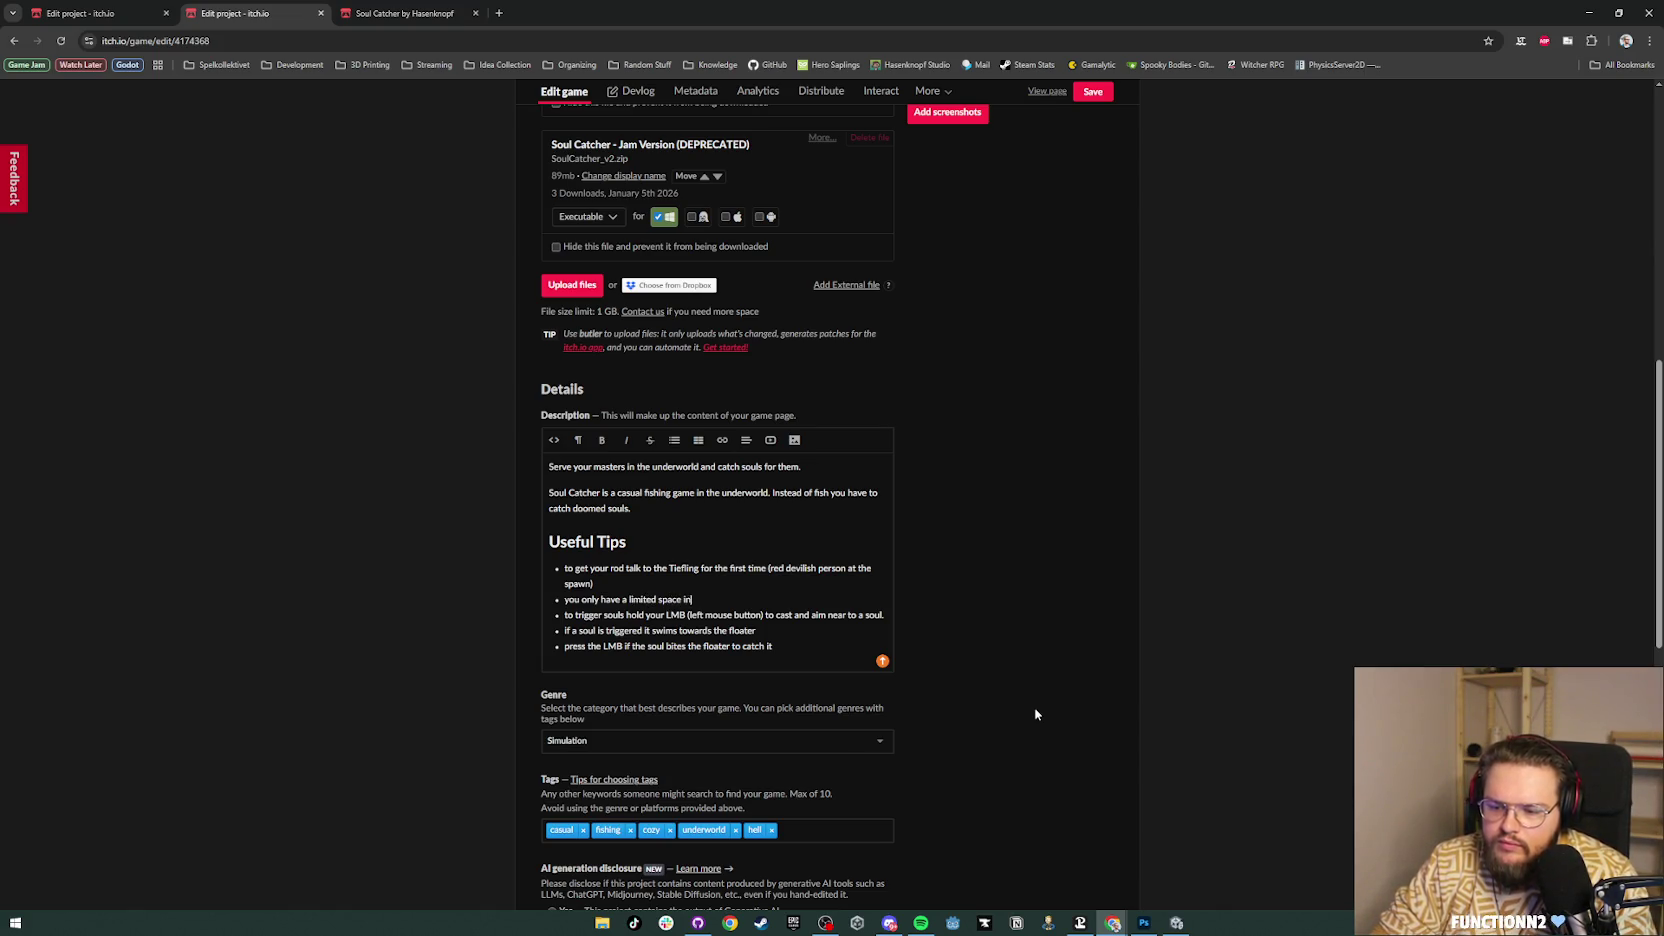
{"action": "type", "text": "pack"}
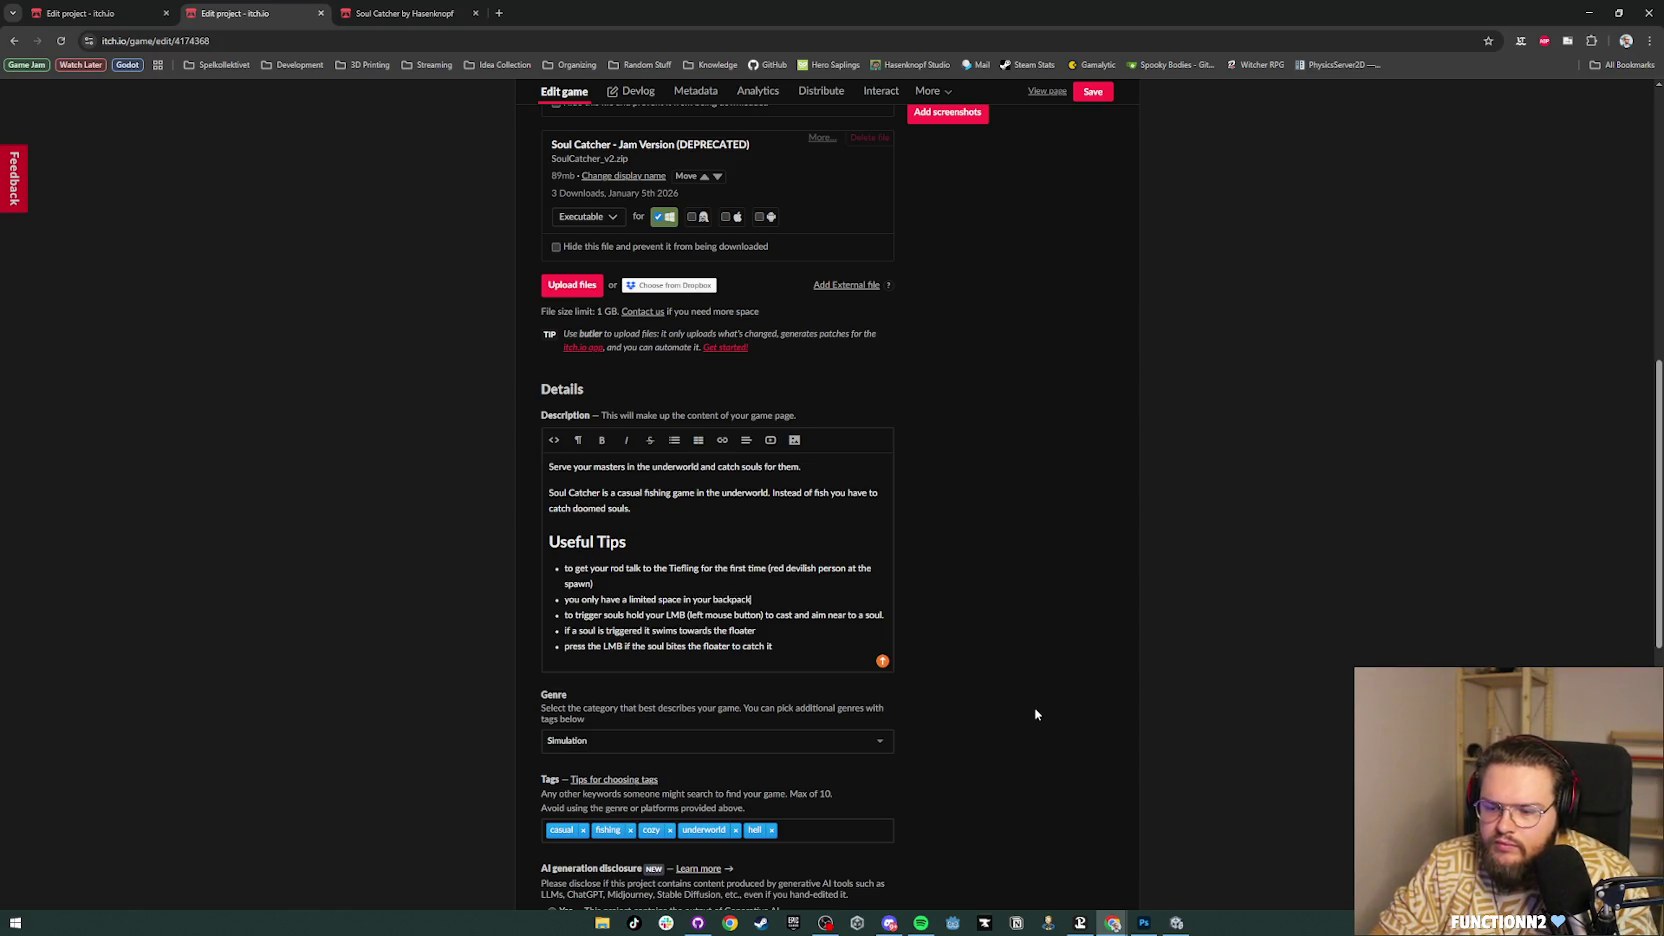
{"action": "type", "text": " for souls (at t"}
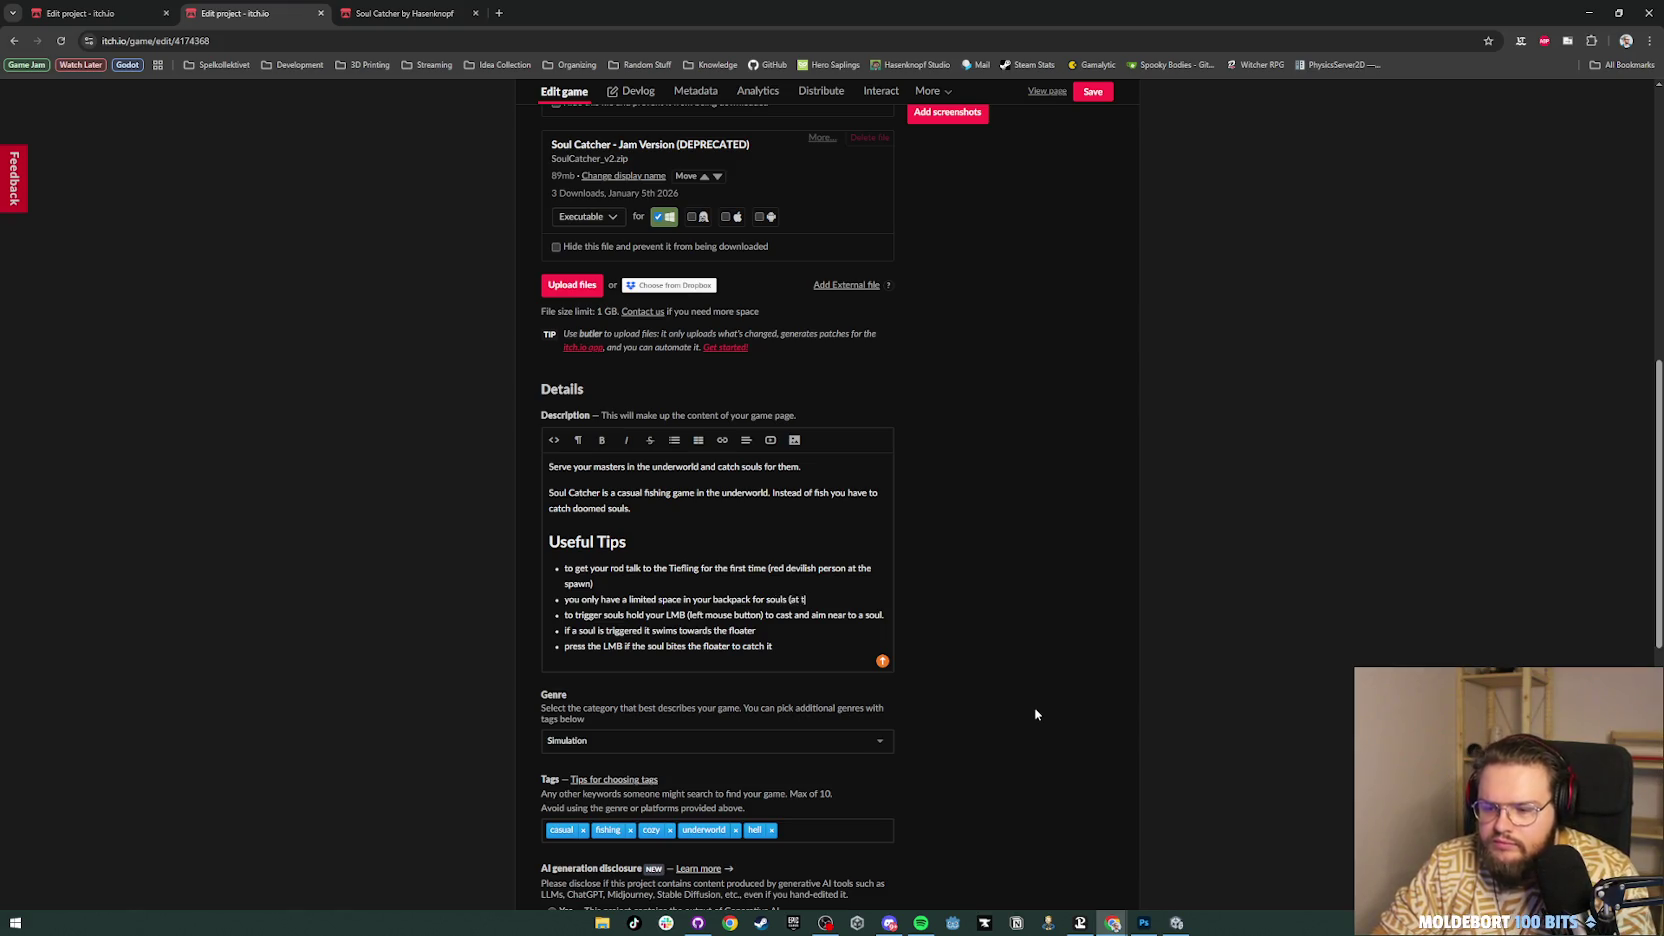
{"action": "type", "text": "he start 3"}
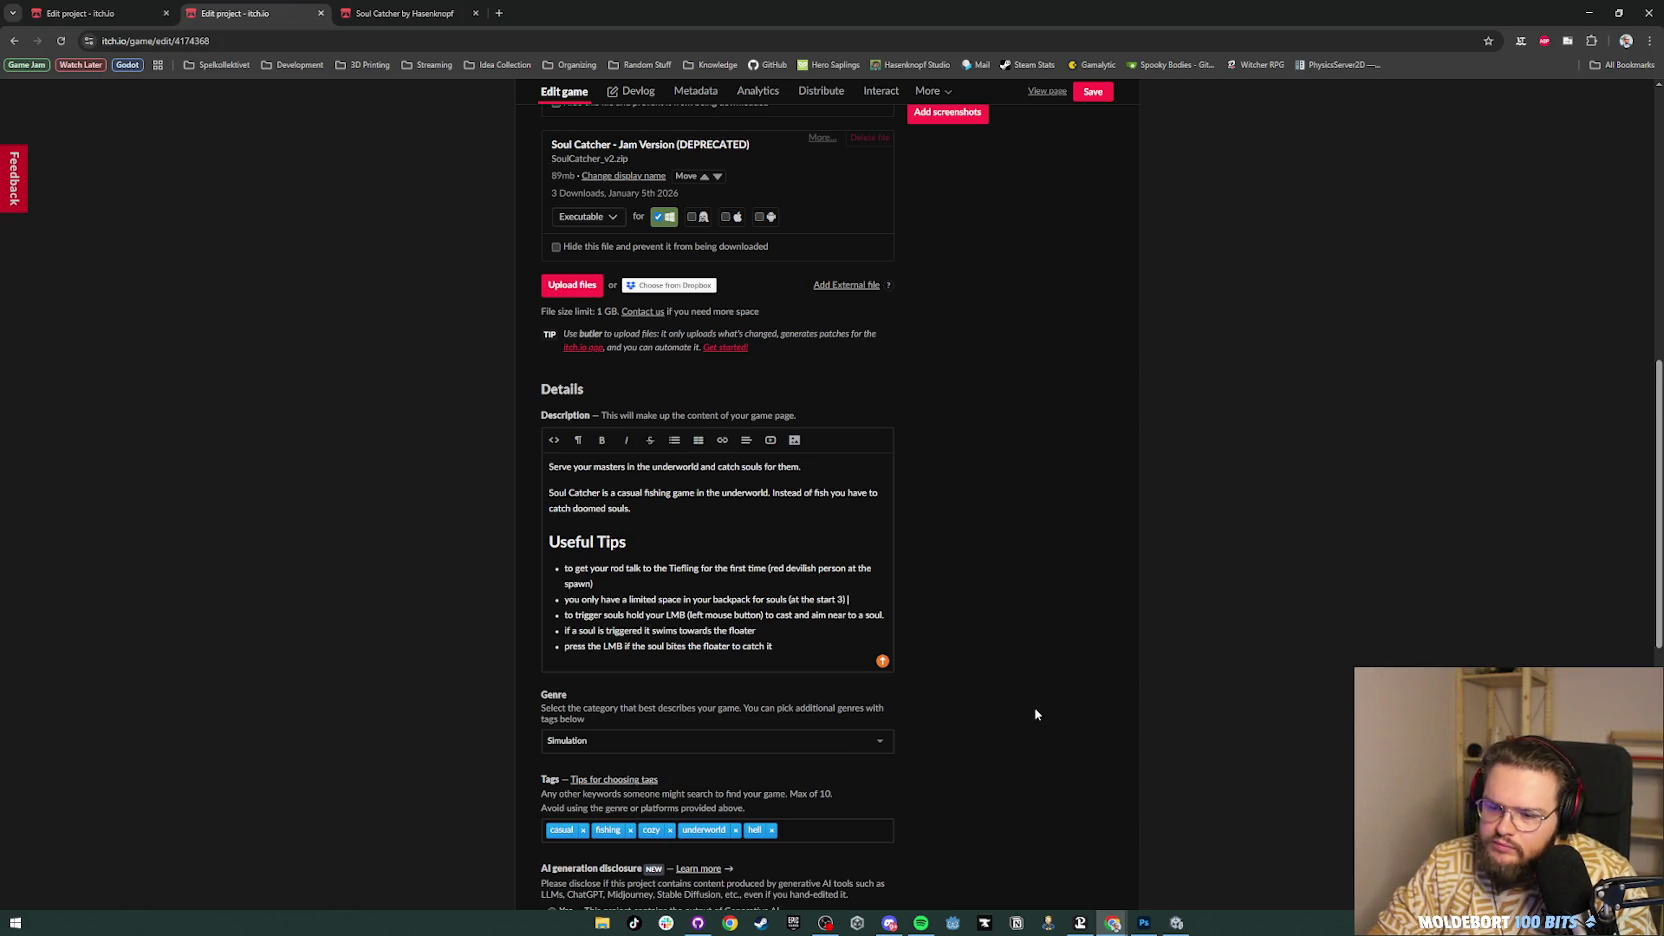
{"action": "key", "text": "Return"}
{"action": "type", "text": "Se"}
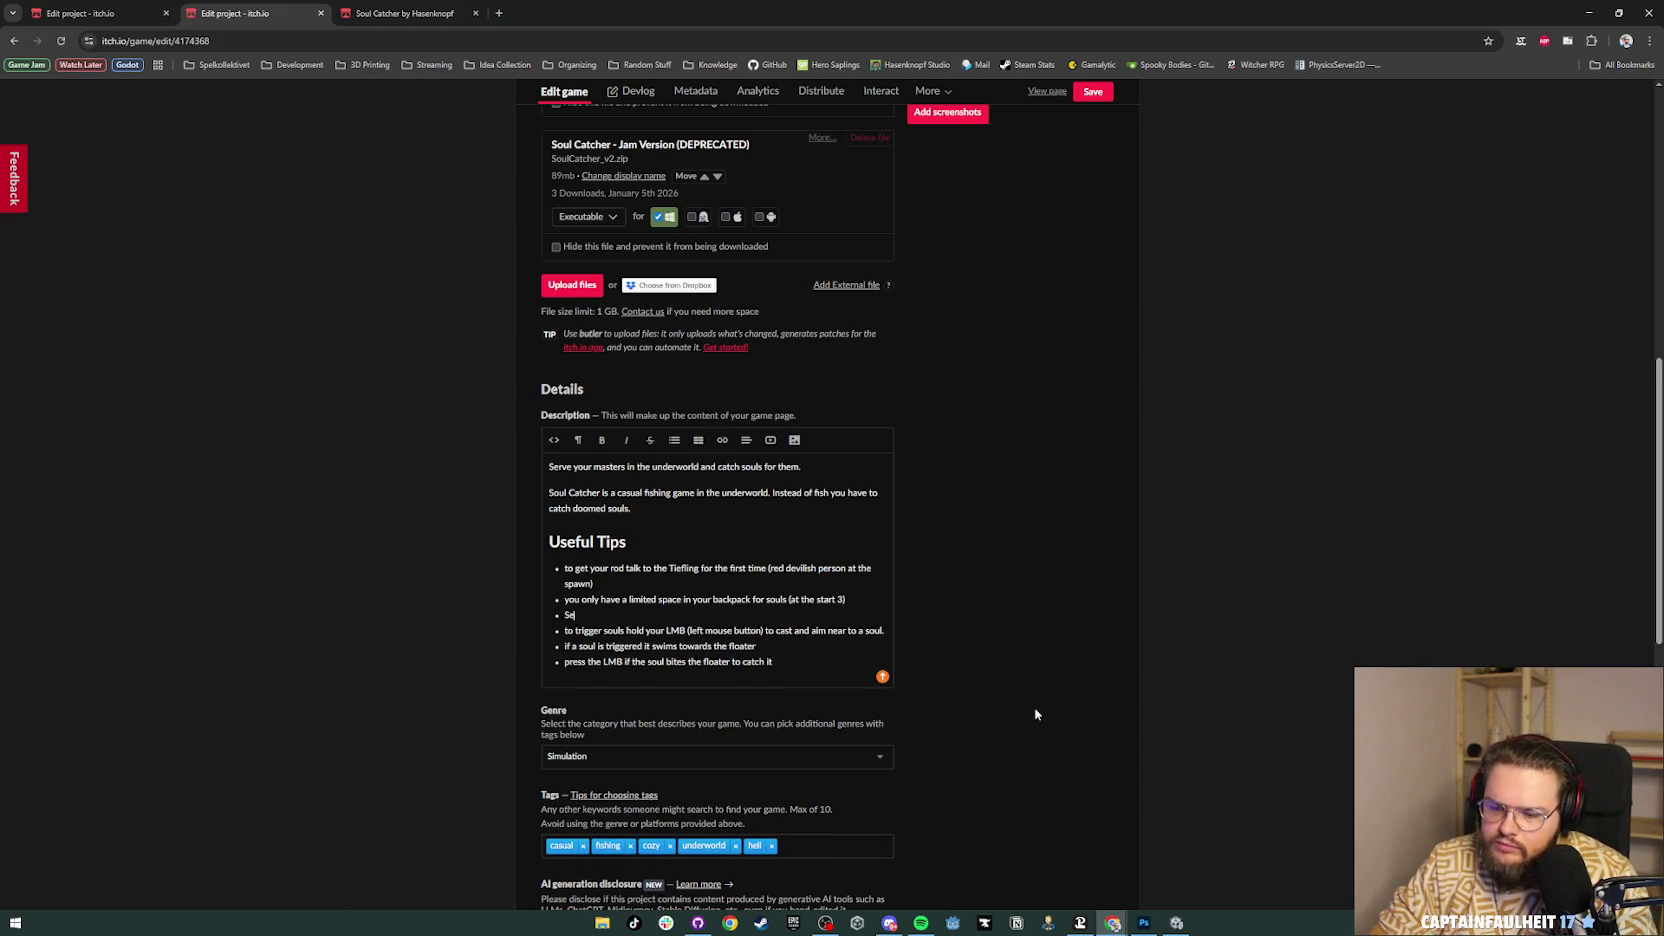
{"action": "type", "text": "ll your souls at t"}
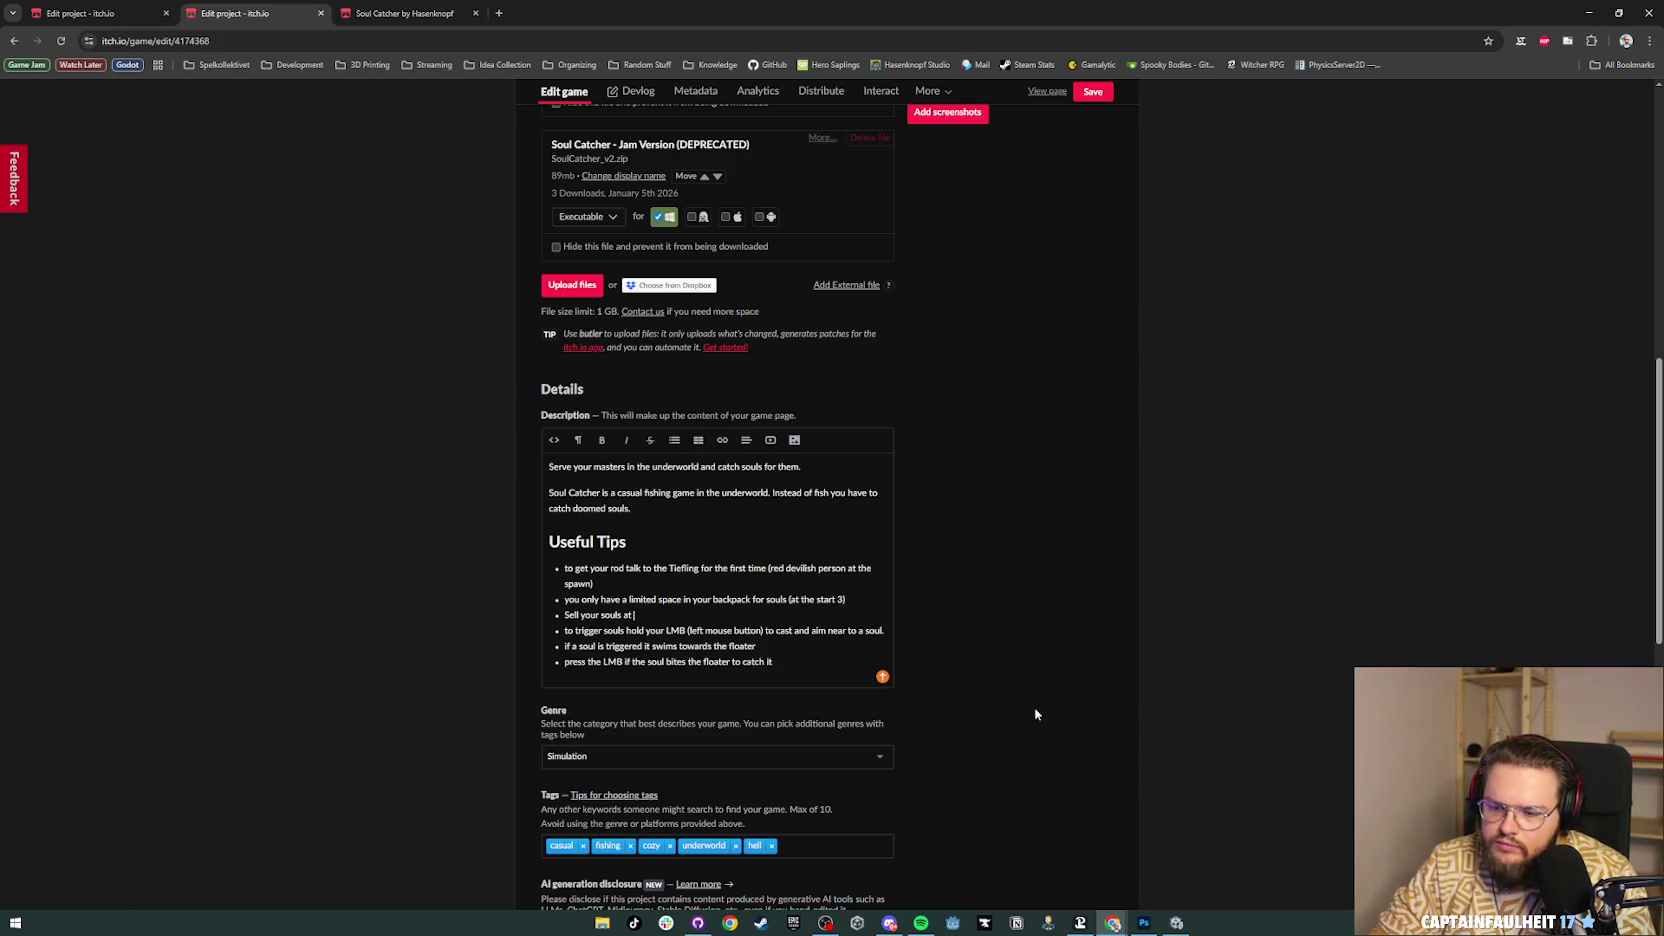
{"action": "type", "text": "he"}
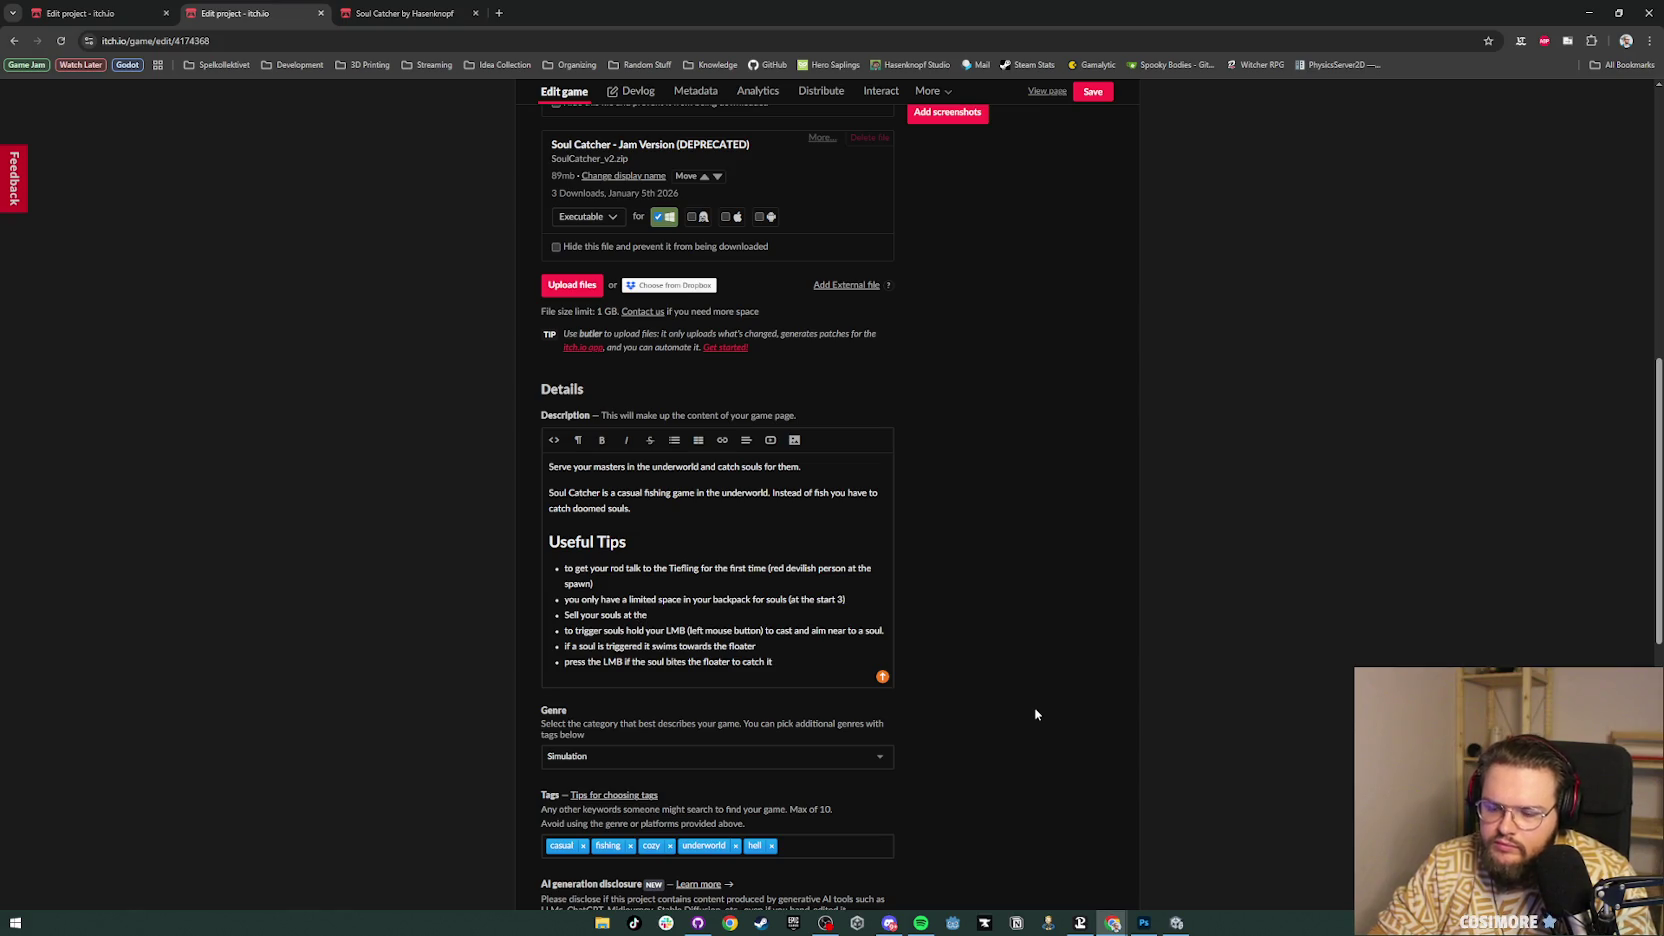
{"action": "key", "text": "BackSpace"}
{"action": "key", "text": "BackSpace"}
{"action": "key", "text": "BackSpace"}
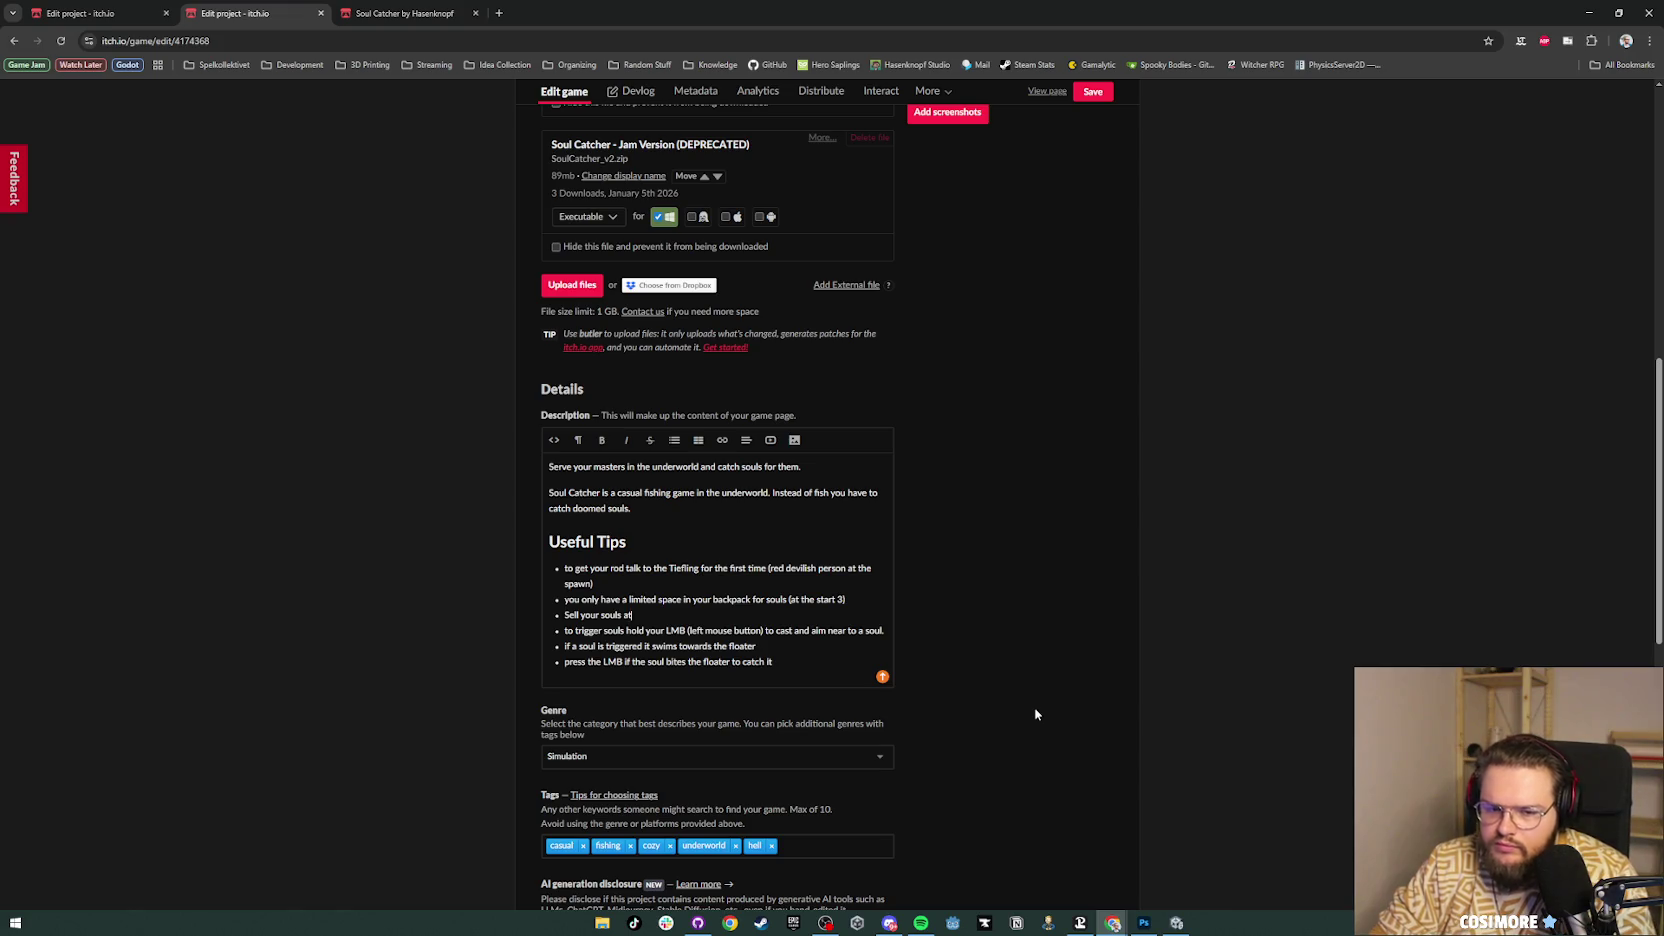
{"action": "type", "text": "a trader (Tiefling or M"}
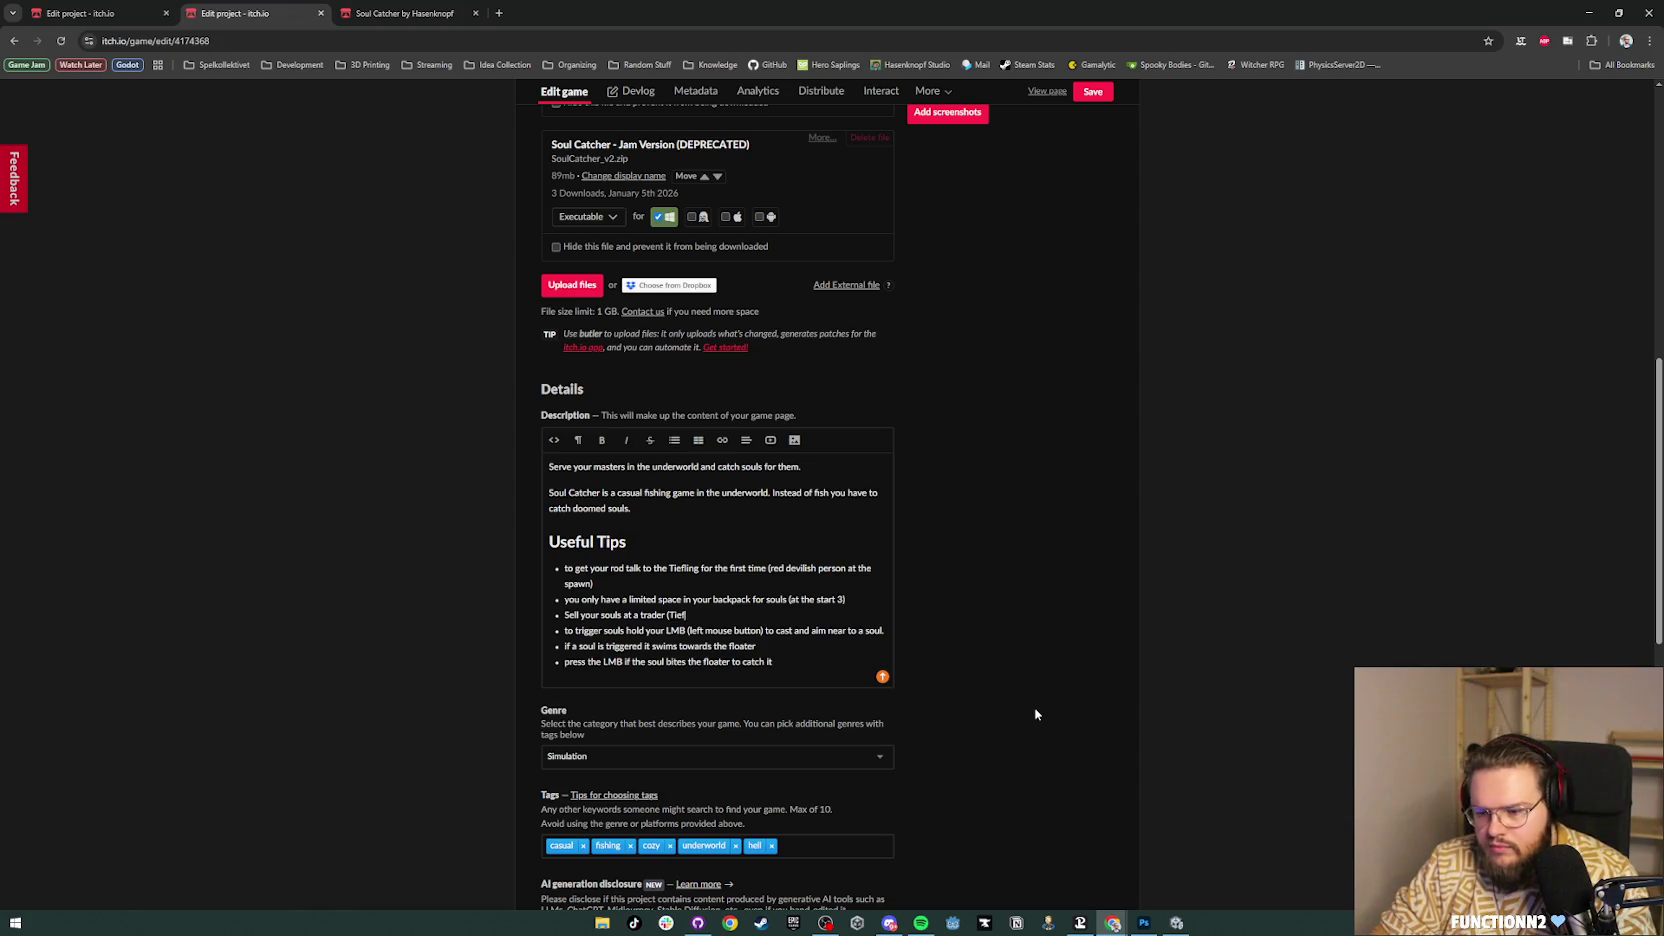
{"action": "type", "text": "inion"}
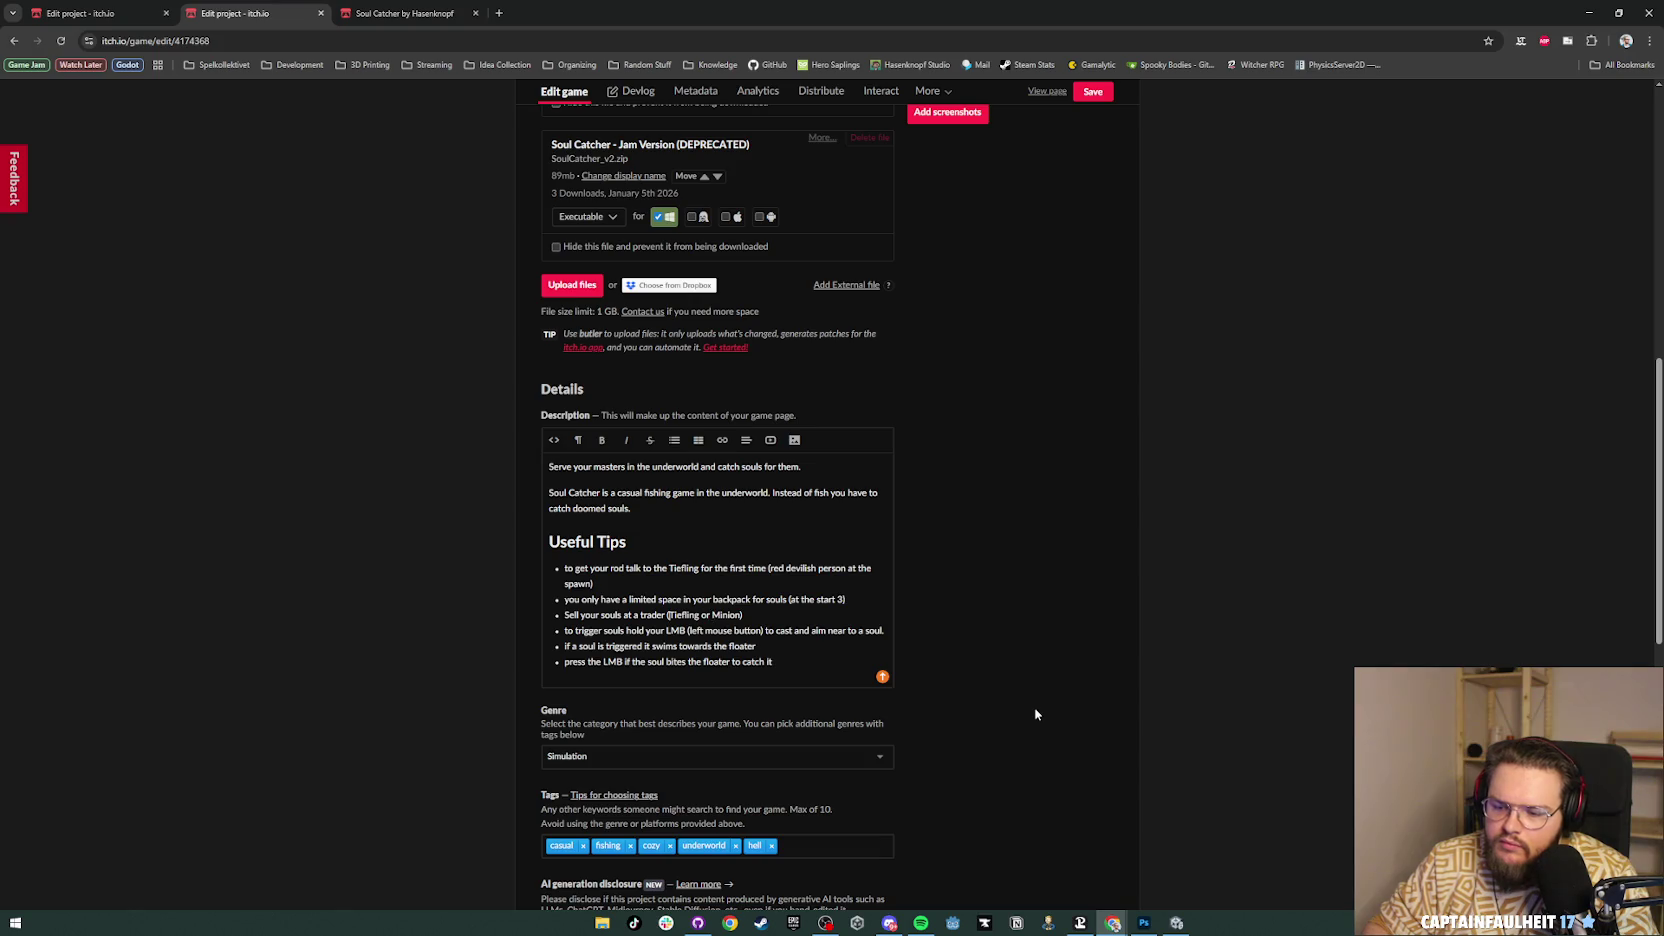
{"action": "type", "text": "to get G"}
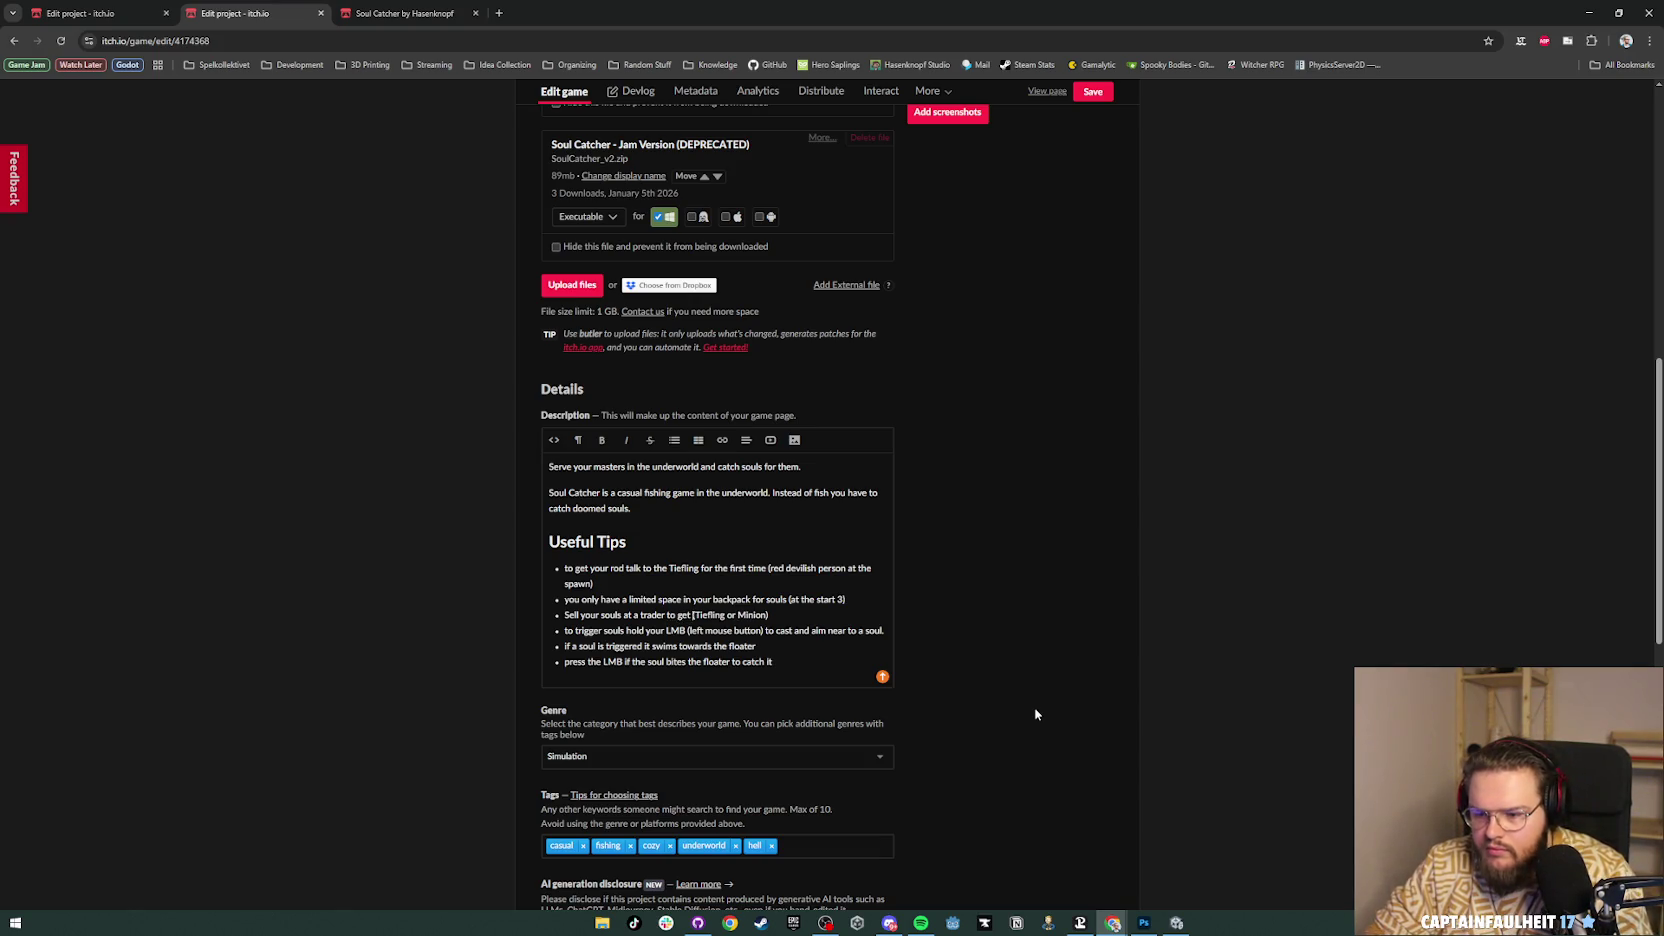
{"action": "type", "text": "ems"}
{"action": "key", "text": "BackSpace"}
{"action": "key", "text": "BackSpace"}
{"action": "key", "text": "BackSpace"}
{"action": "type", "text": "gems"}
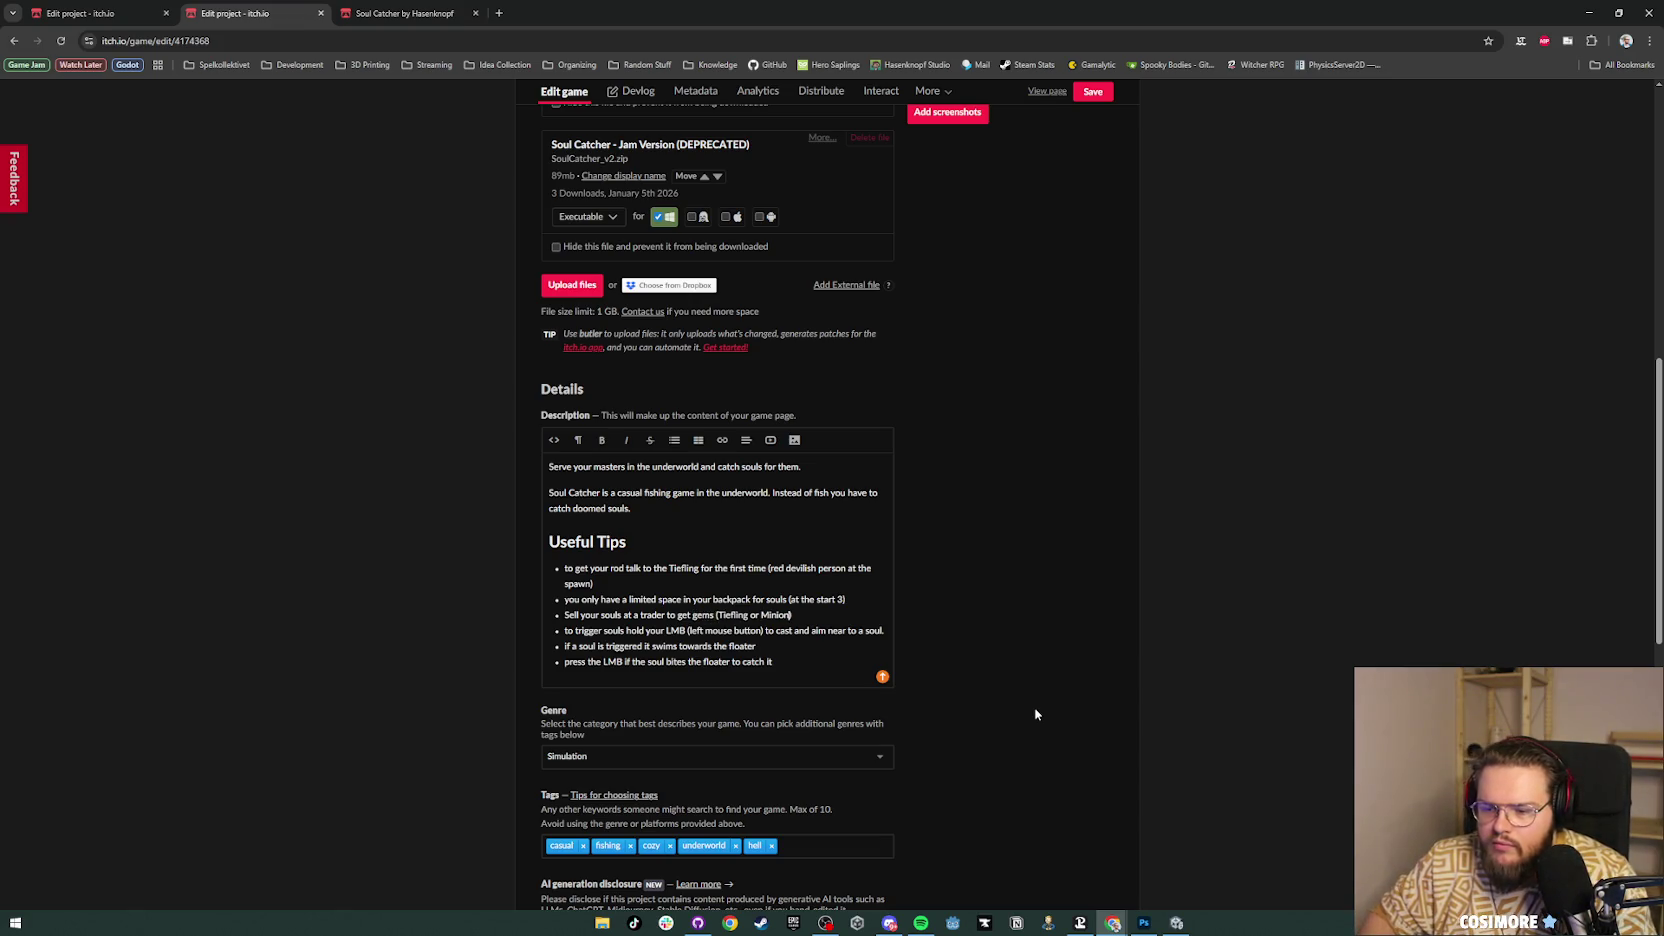
Step: Add a tip to increase backpack slots at the Tiefling and lowercase 'Sell' in the trader tip
{"action": "key", "text": "Return"}
{"action": "type", "text": "increase your backpack slots at the Tiefling"}
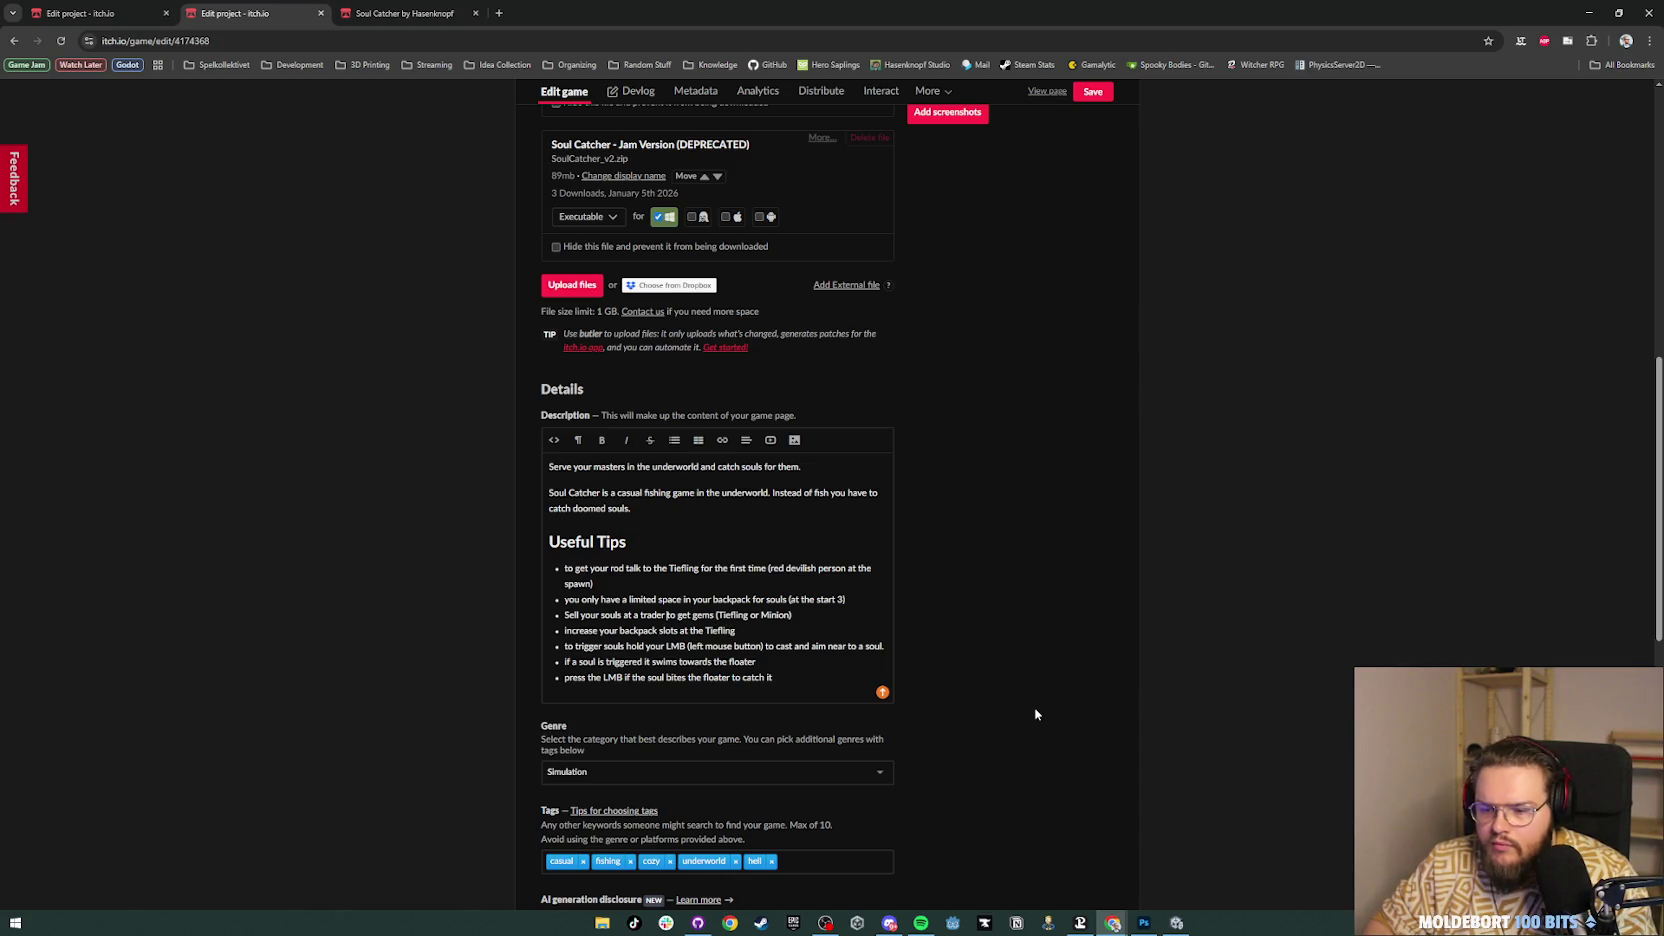
{"action": "key", "text": "BackSpace"}
{"action": "type", "text": "s"}
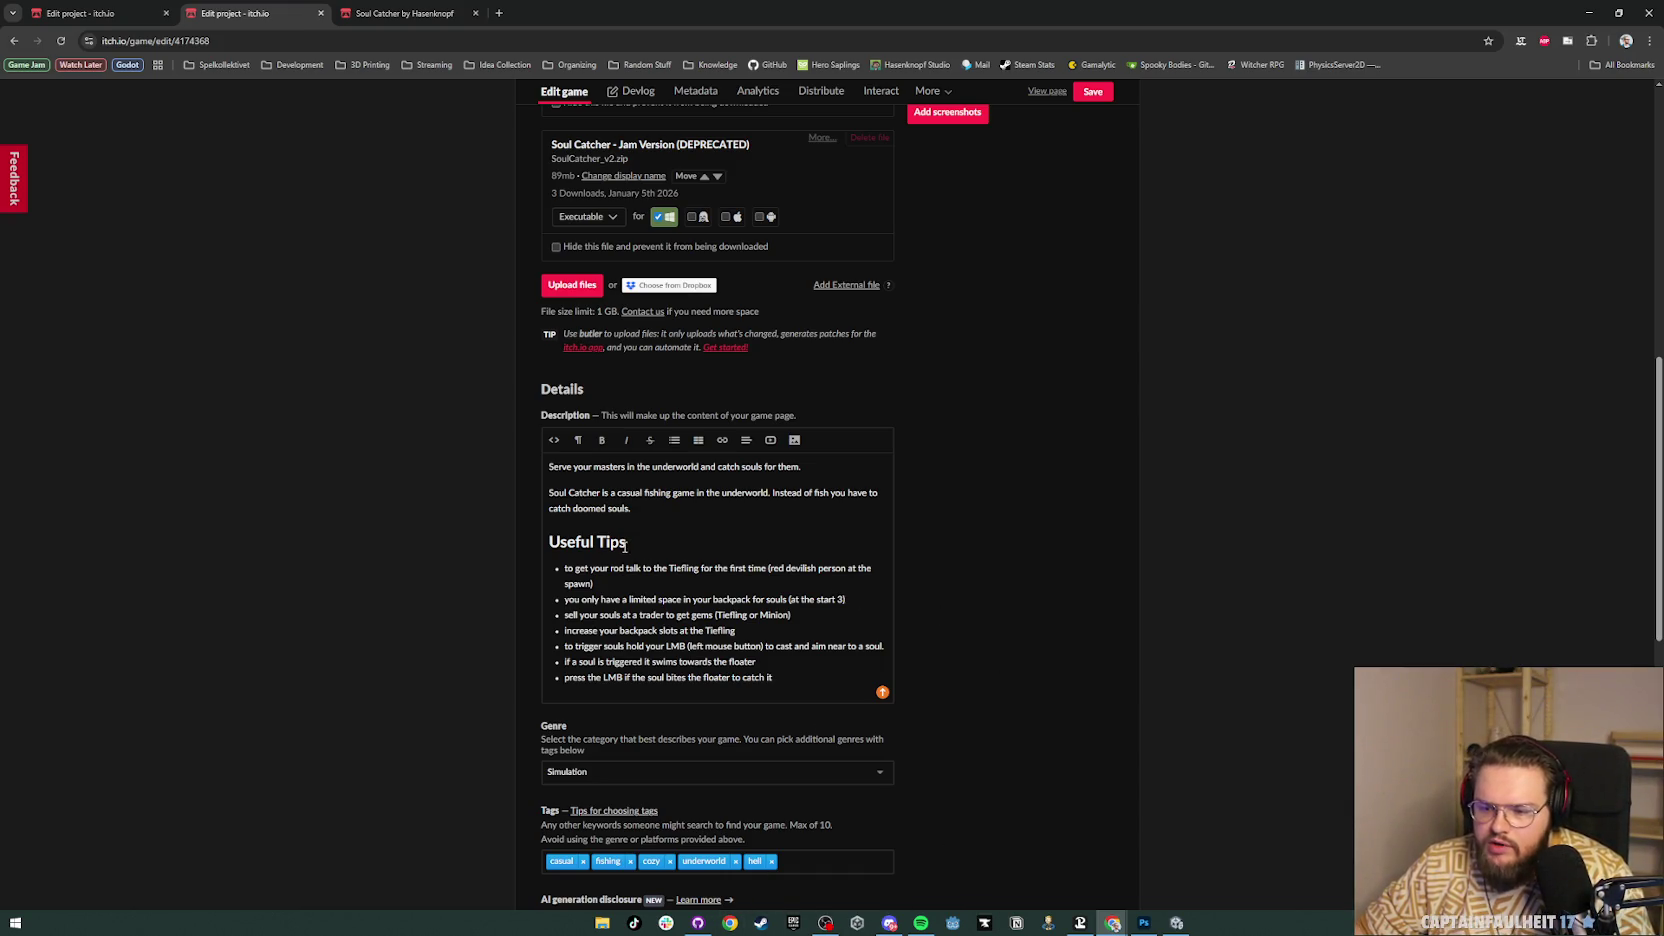
{"action": "left_click_drag", "start_coordinate": [627, 543], "coordinate": [543, 547]}
Step: Give the Useful Tips heading a smaller heading level and save the page
{"action": "left_click", "coordinate": [577, 440]}
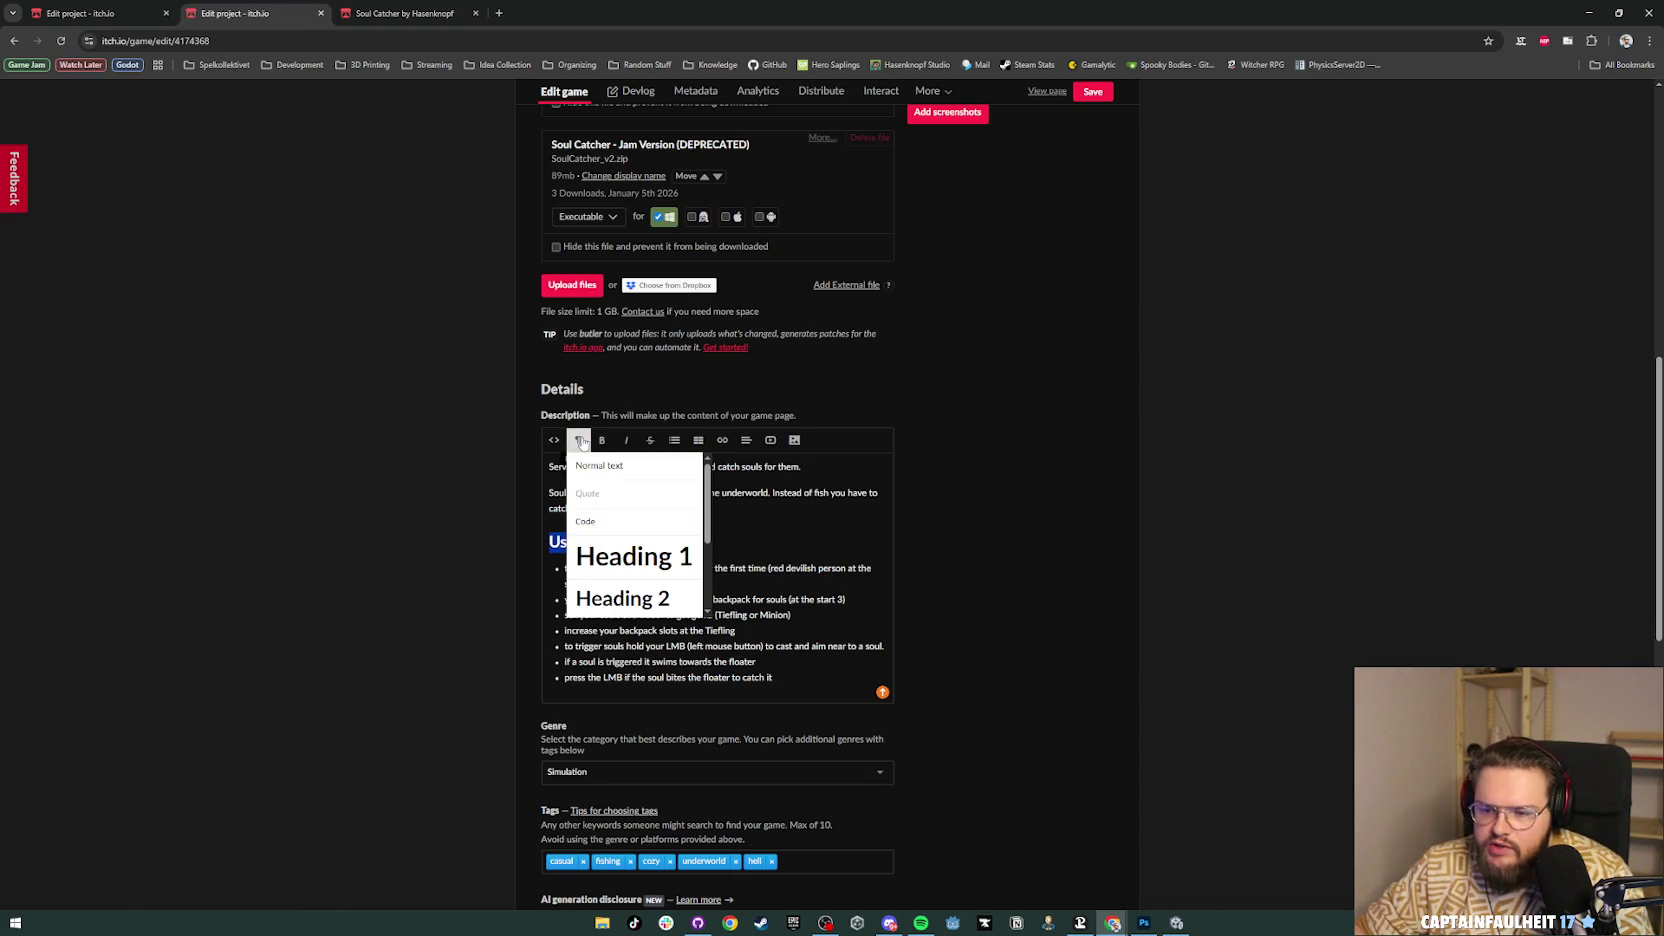
{"action": "scroll", "coordinate": [620, 540], "scroll_direction": "down", "scroll_amount": 2}
{"action": "left_click", "coordinate": [629, 548]}
{"action": "left_click", "coordinate": [1083, 626]}
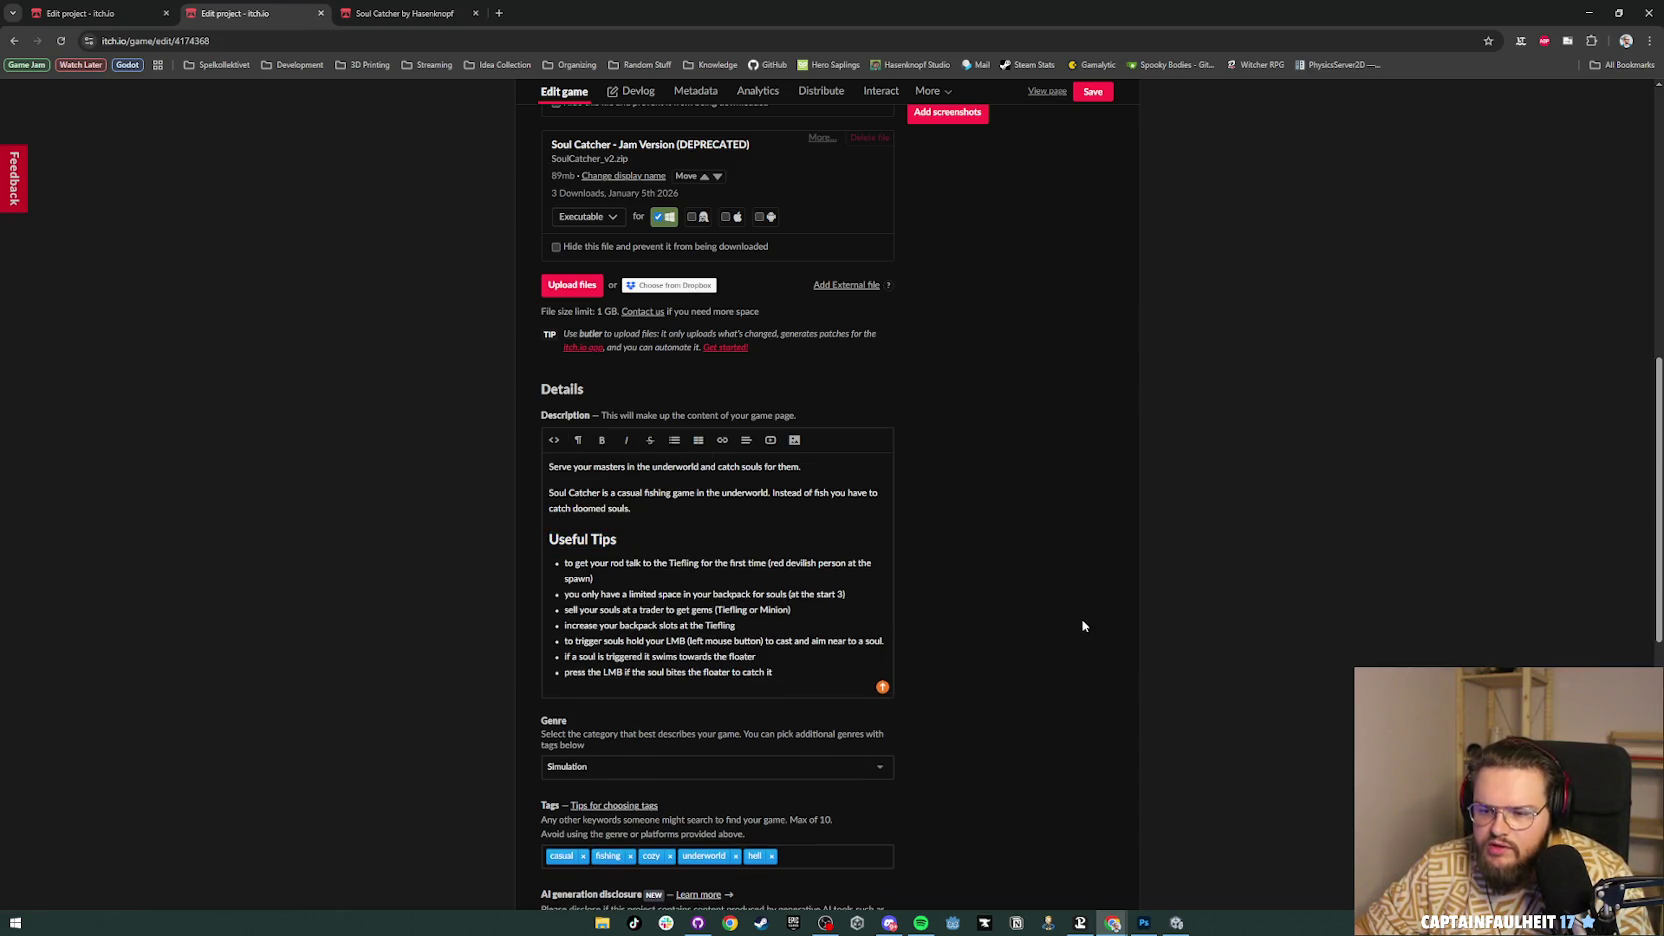
{"action": "scroll", "coordinate": [943, 621], "scroll_direction": "down", "scroll_amount": 1}
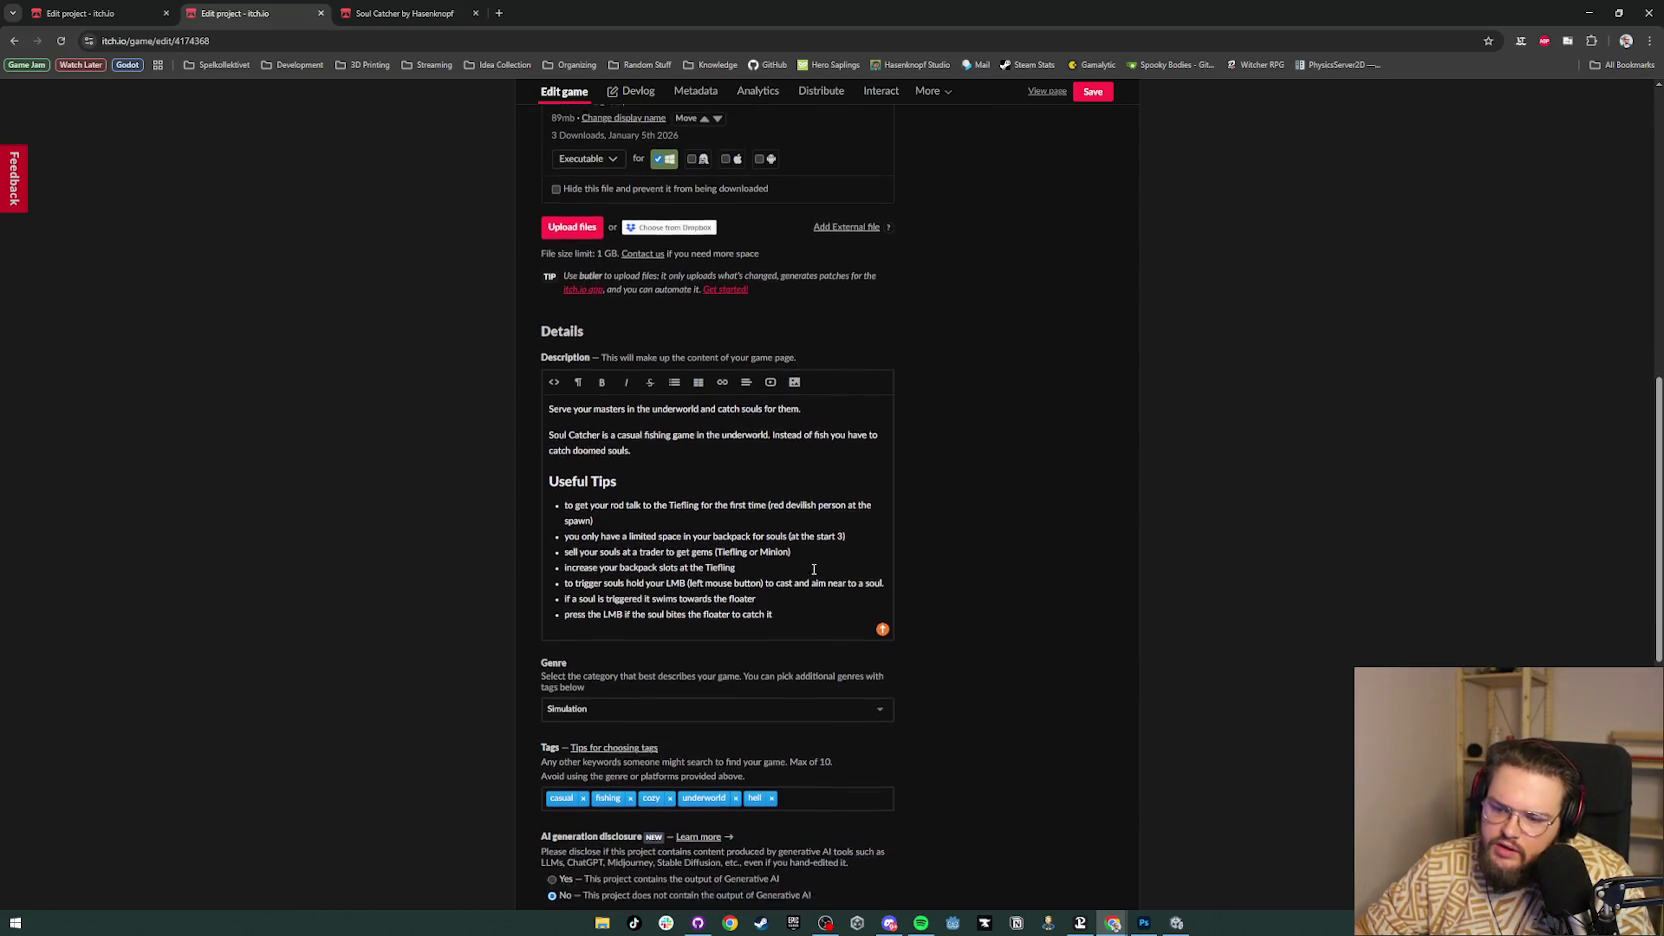
{"action": "left_click", "coordinate": [1090, 92]}
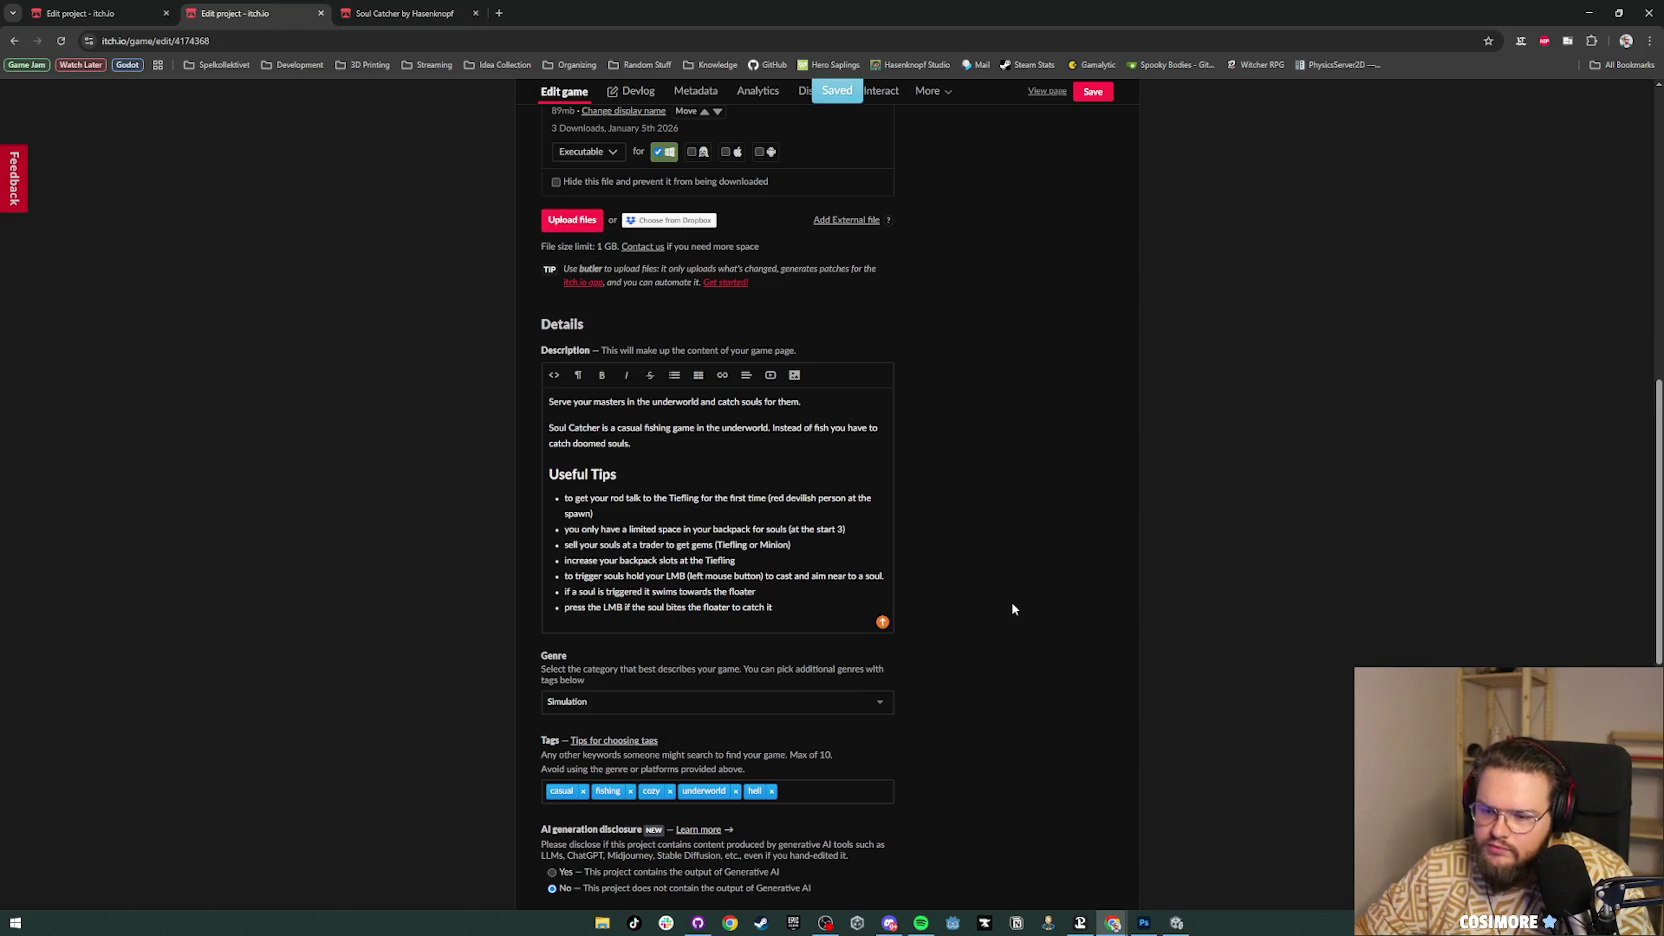
Step: End every tip bullet with a full stop and add a new line after the intro
{"action": "scroll", "coordinate": [1012, 608], "scroll_direction": "down", "scroll_amount": 1}
{"action": "scroll", "coordinate": [1012, 608], "scroll_direction": "up", "scroll_amount": 1}
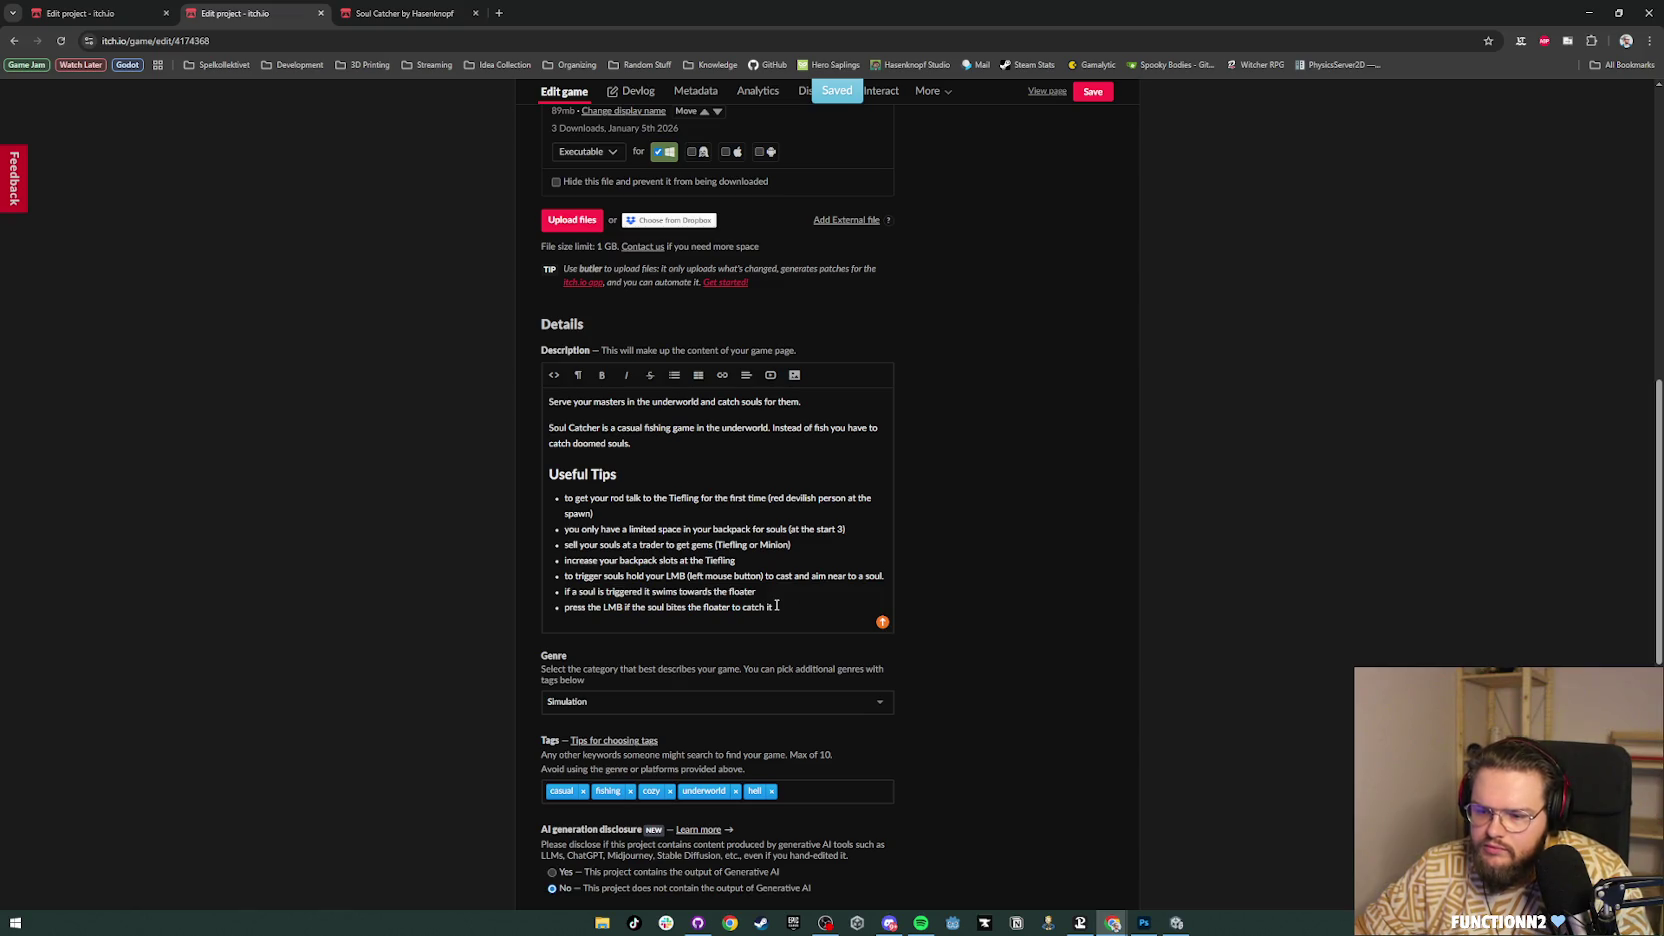
{"action": "type", "text": "."}
{"action": "key", "text": "Up"}
{"action": "type", "text": "."}
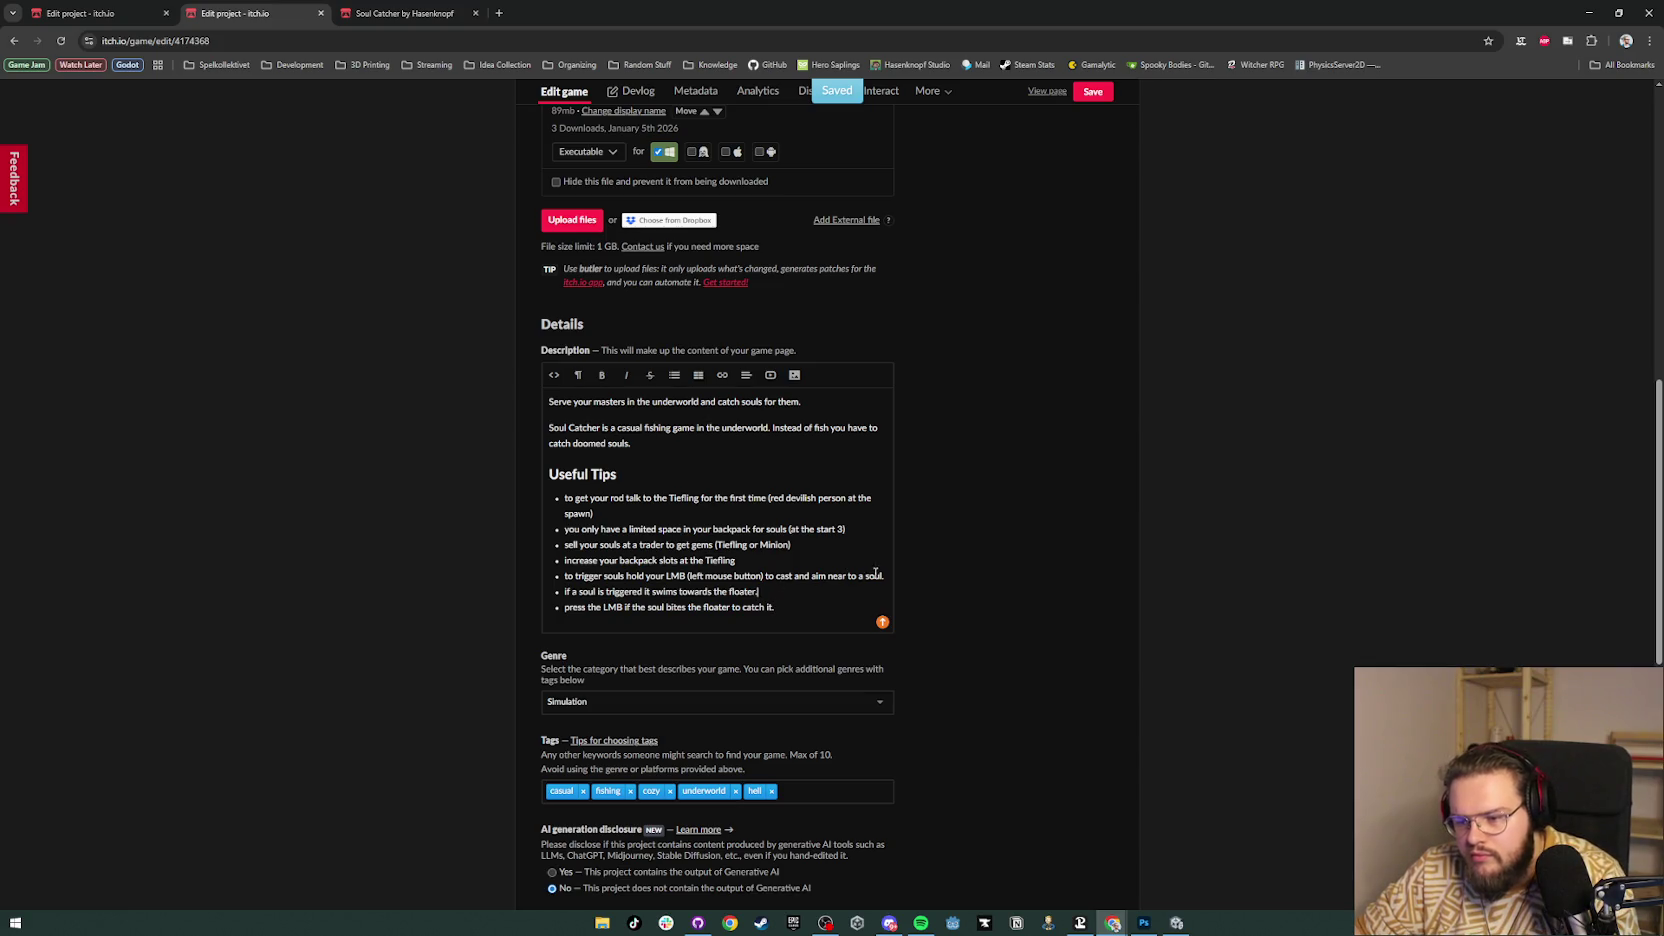
{"action": "left_click", "coordinate": [791, 566]}
{"action": "type", "text": "."}
{"action": "left_click", "coordinate": [817, 544]}
{"action": "type", "text": "."}
{"action": "left_click", "coordinate": [862, 528]}
{"action": "type", "text": "."}
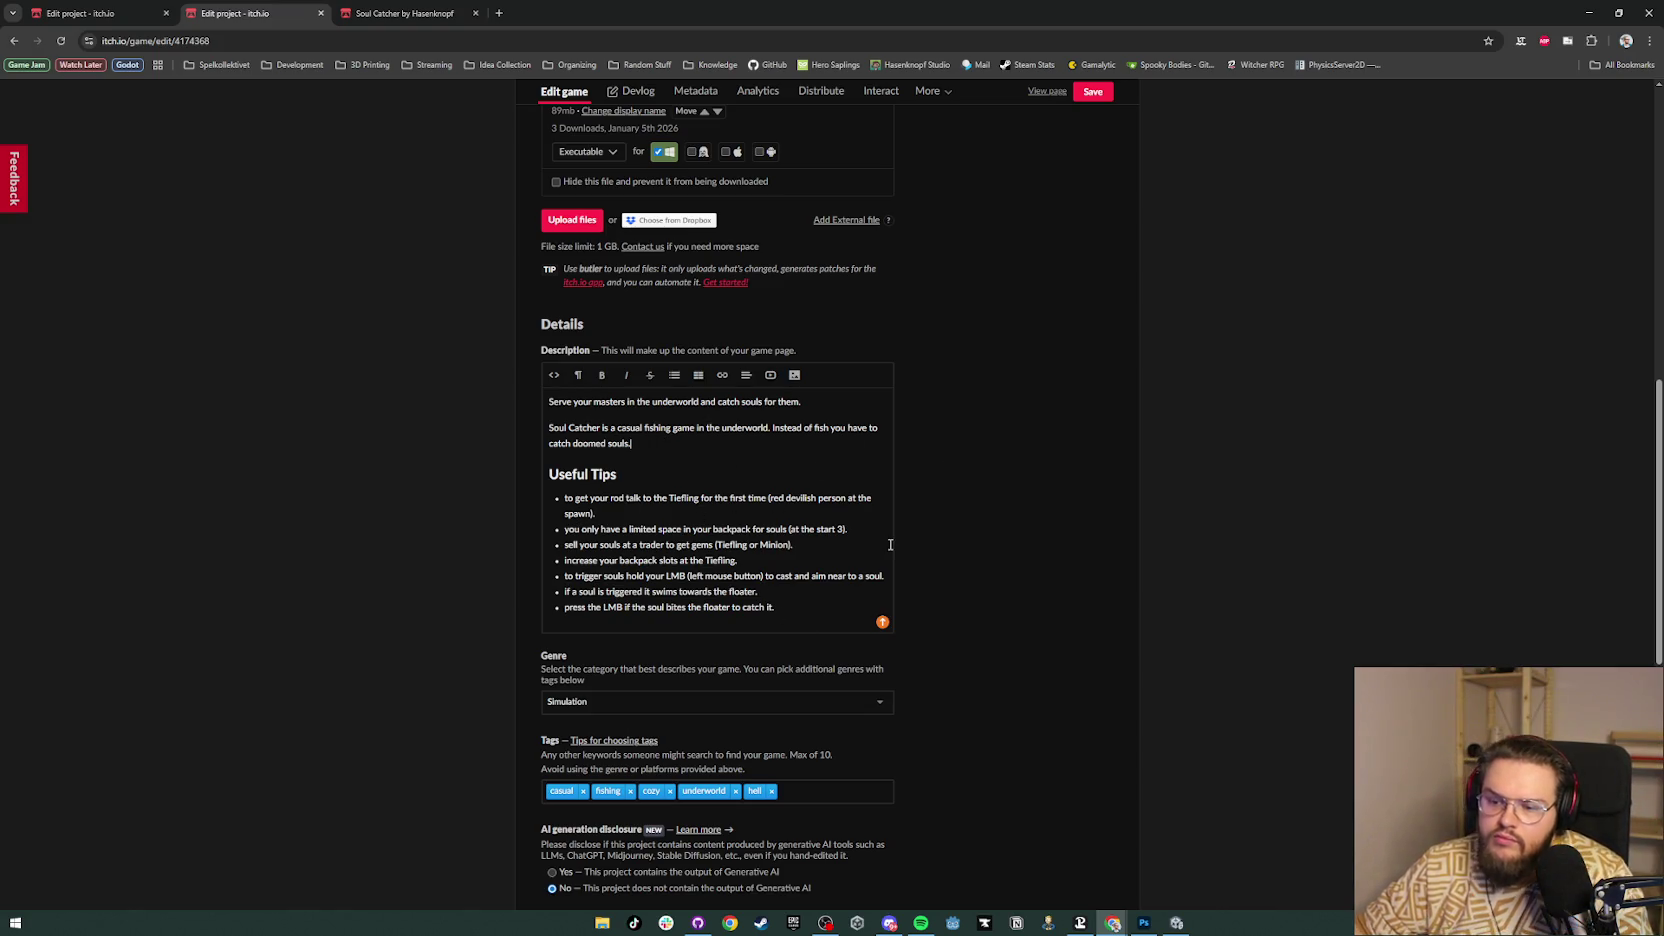
{"action": "key", "text": "Return"}
Step: Type 'Controls' and make it a heading matching Useful Tips
{"action": "type", "text": "ntrols"}
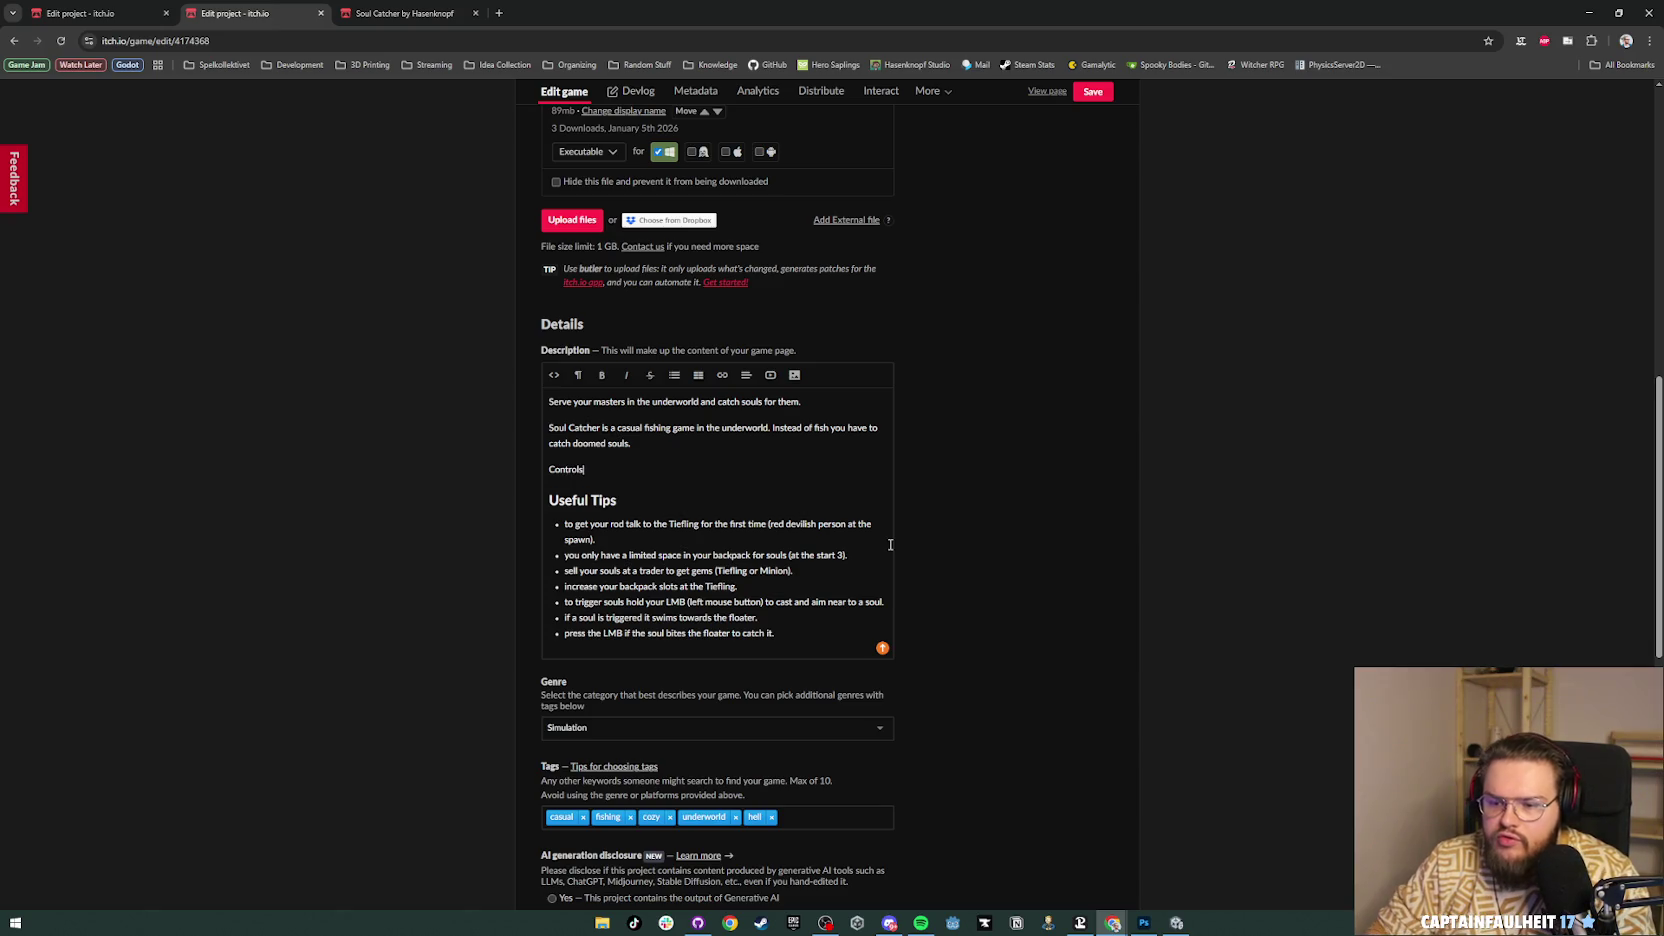
{"action": "key", "text": "Return"}
{"action": "double_click", "coordinate": [563, 470]}
{"action": "left_click", "coordinate": [578, 375]}
{"action": "scroll", "coordinate": [628, 509], "scroll_direction": "down", "scroll_amount": 2}
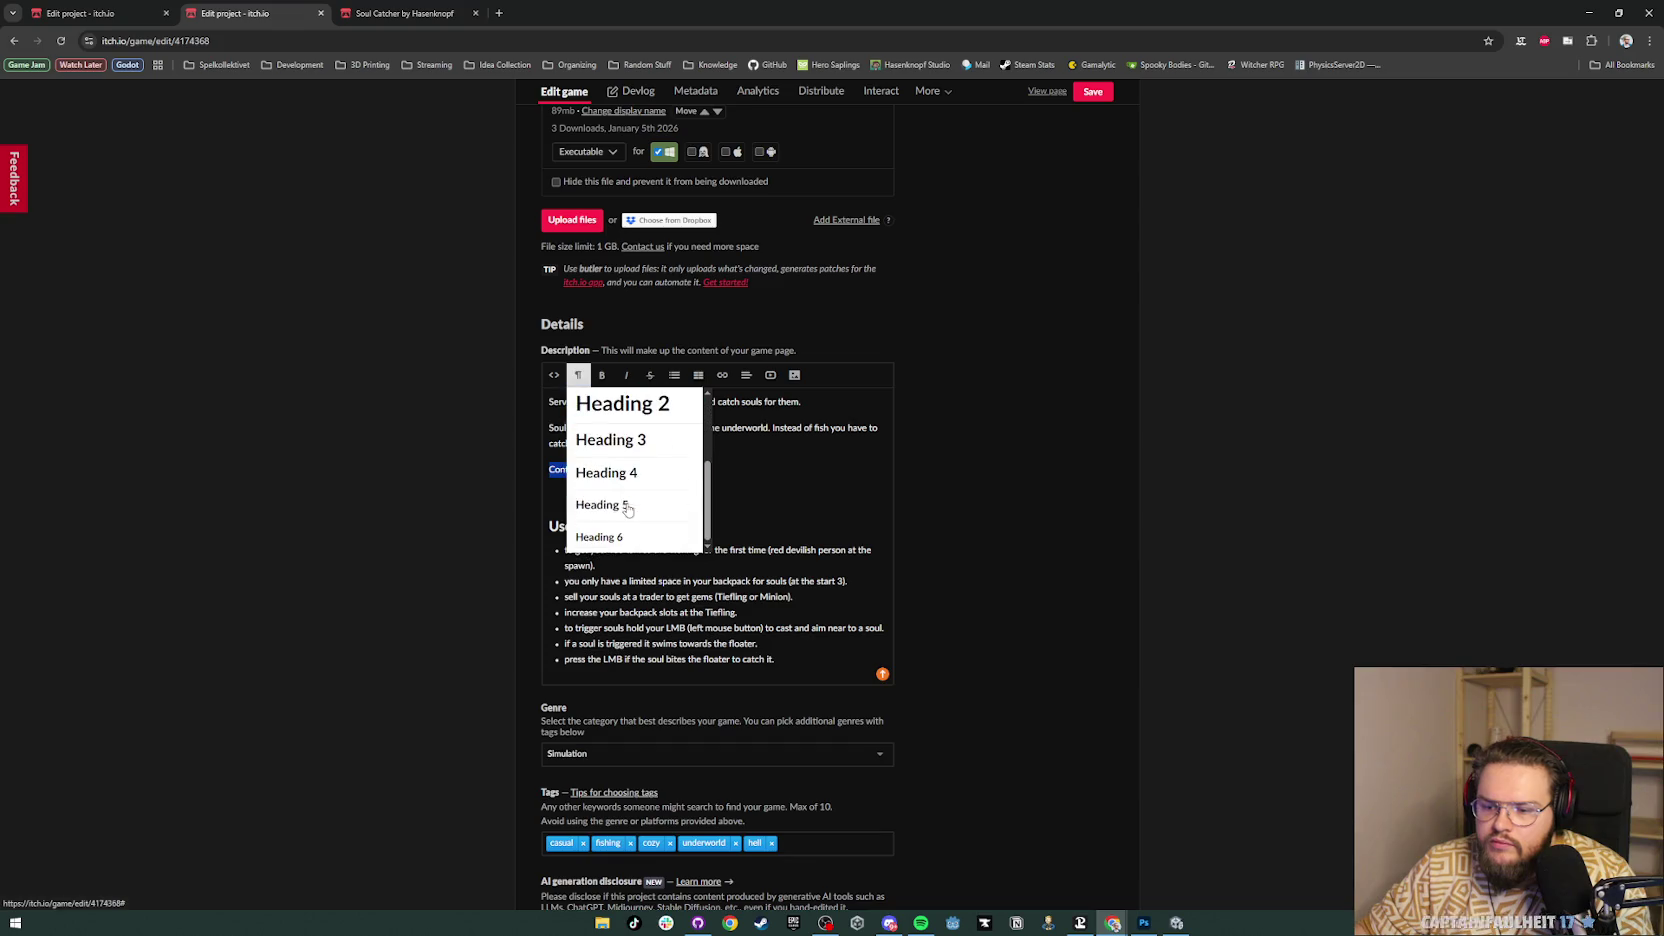
{"action": "left_click", "coordinate": [601, 472]}
Step: Add a 'WASD - Movement' bullet under Controls, then delete it to leave an empty line
{"action": "left_click", "coordinate": [674, 375]}
{"action": "left_click", "coordinate": [697, 398]}
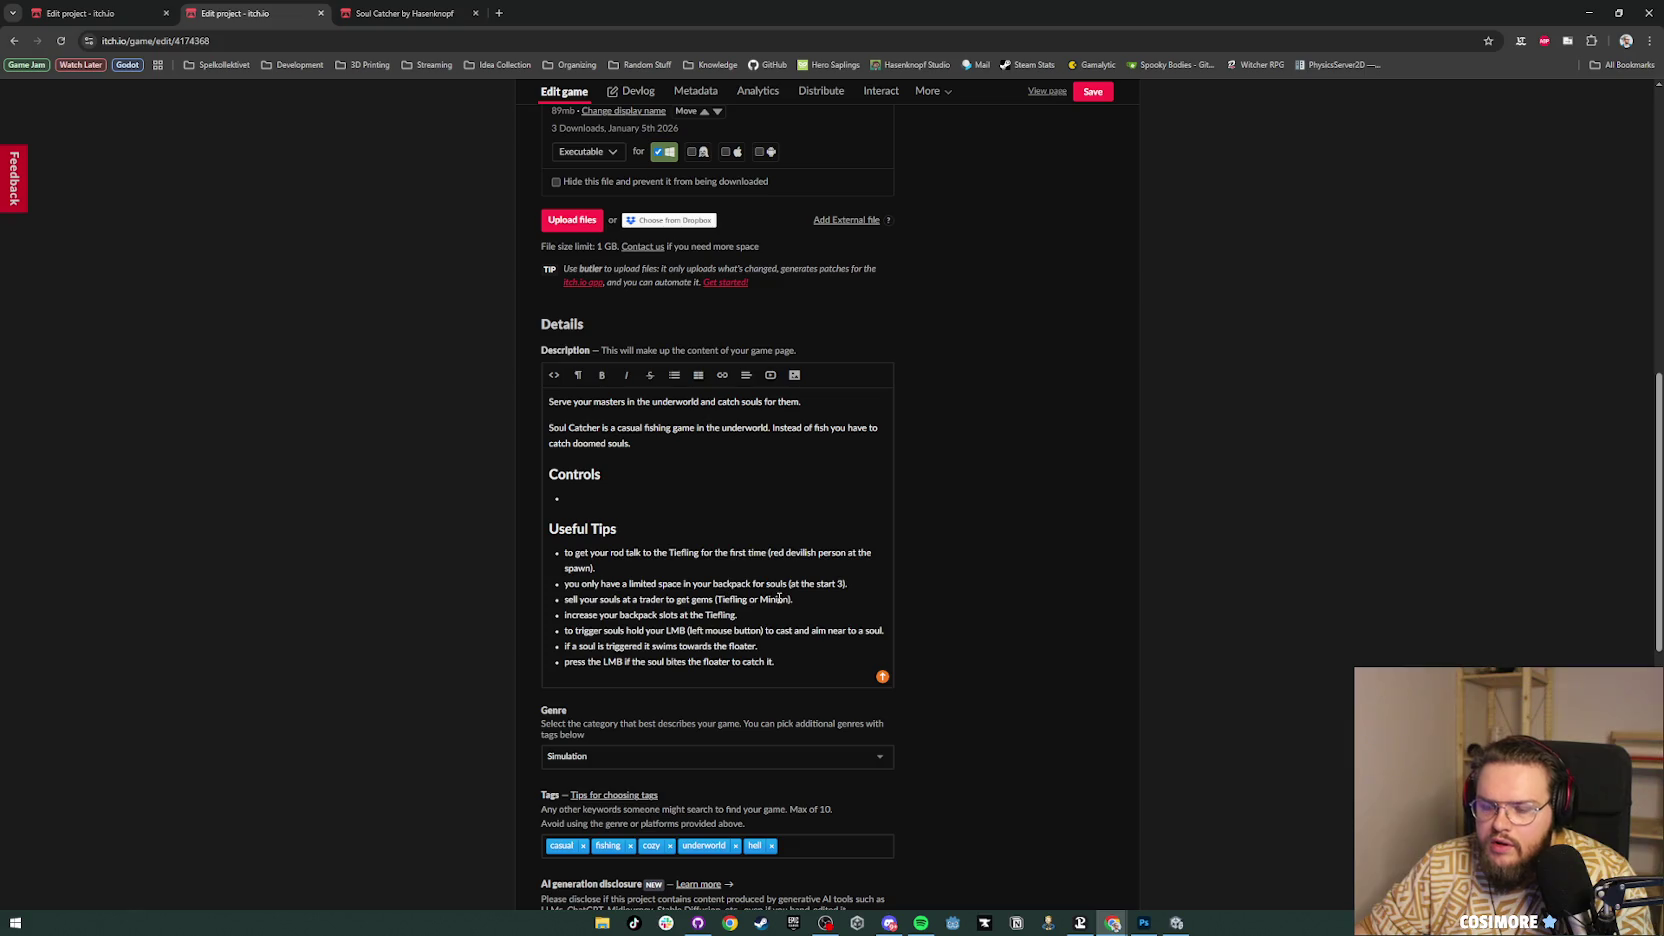
{"action": "type", "text": "WASD "}
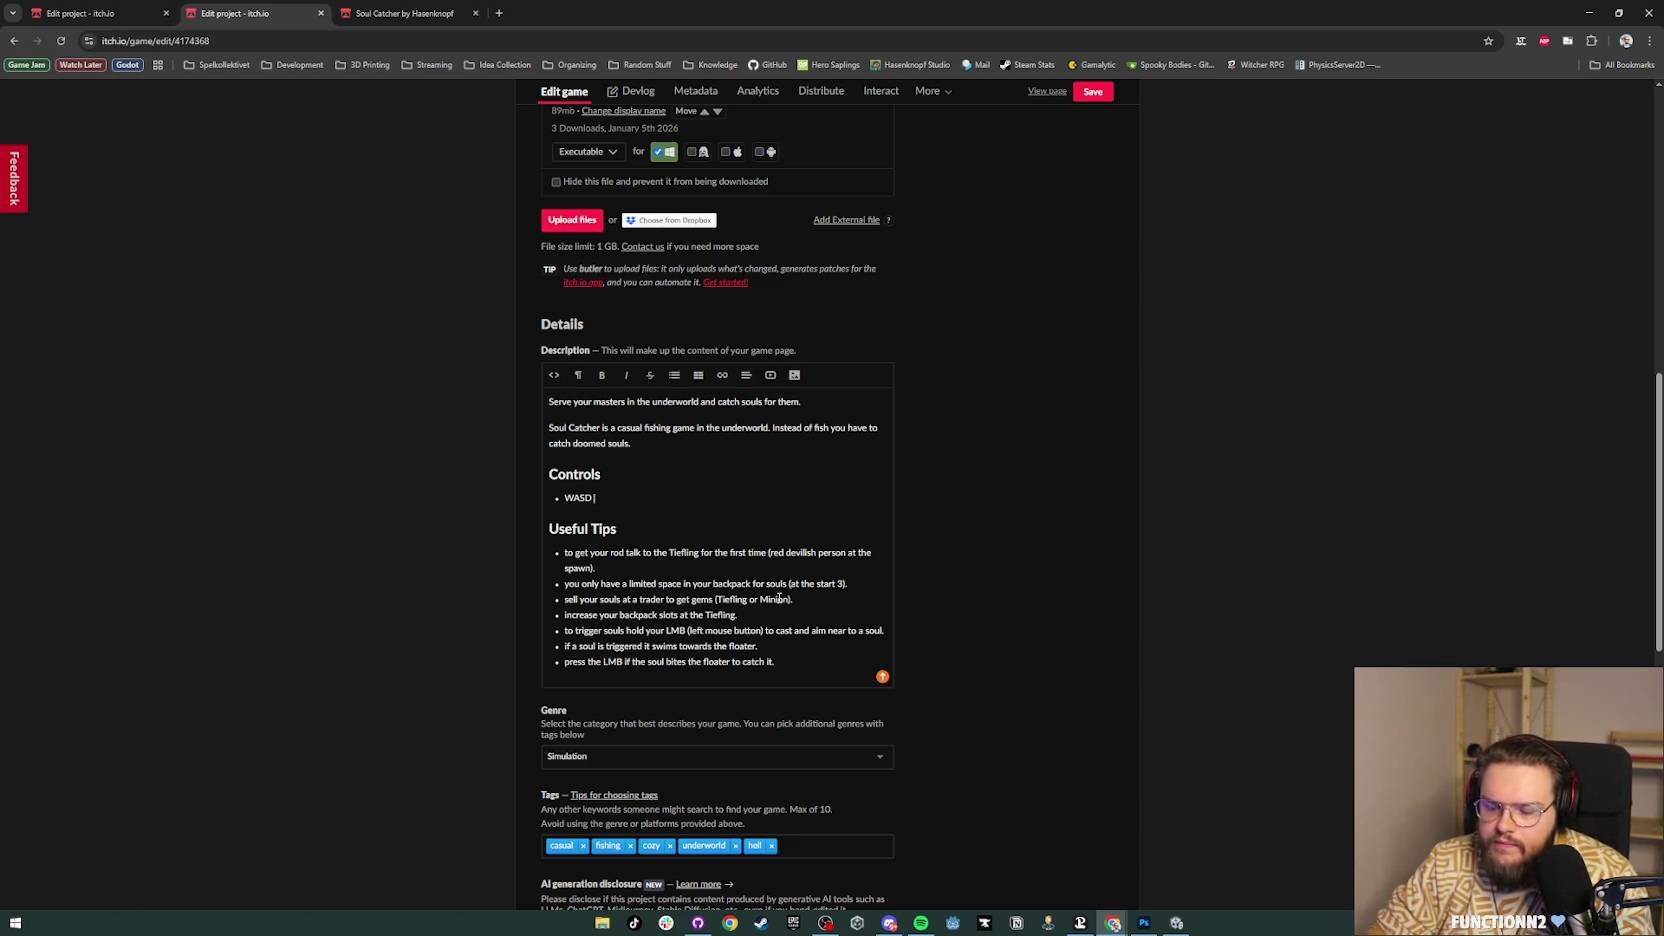
{"action": "type", "text": "Mov"}
{"action": "key", "text": "BackSpace"}
{"action": "key", "text": "BackSpace"}
{"action": "key", "text": "BackSpace"}
{"action": "type", "text": "- Movement"}
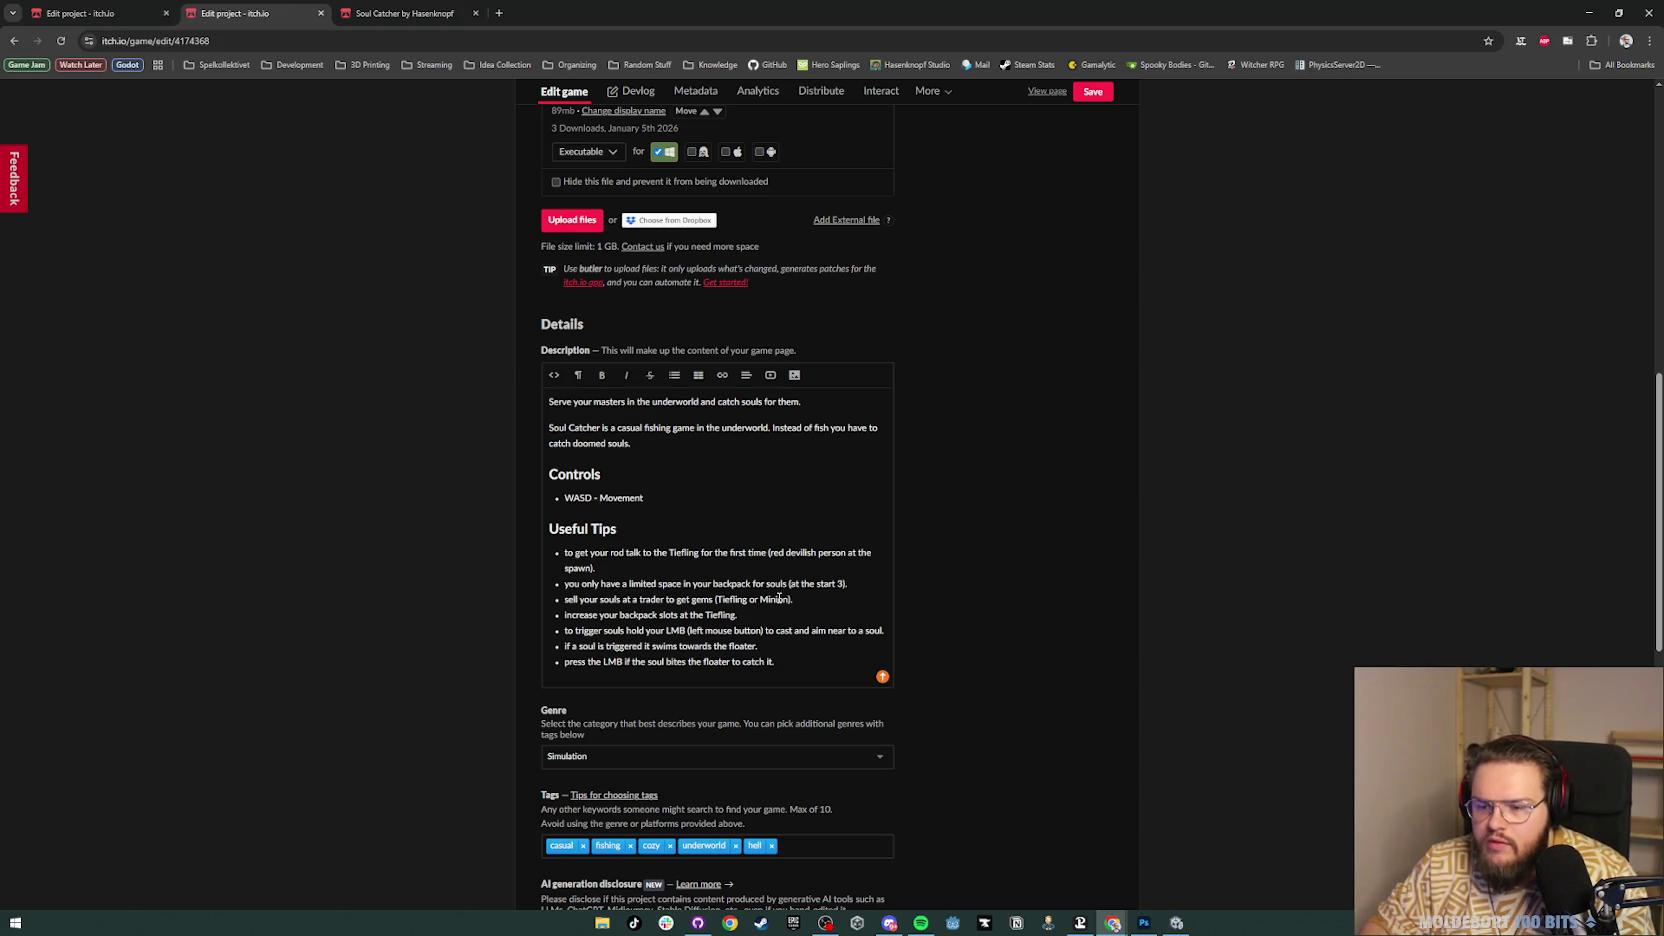
{"action": "key", "text": "shift+End"}
{"action": "key", "text": "Right"}
{"action": "key", "text": "Right"}
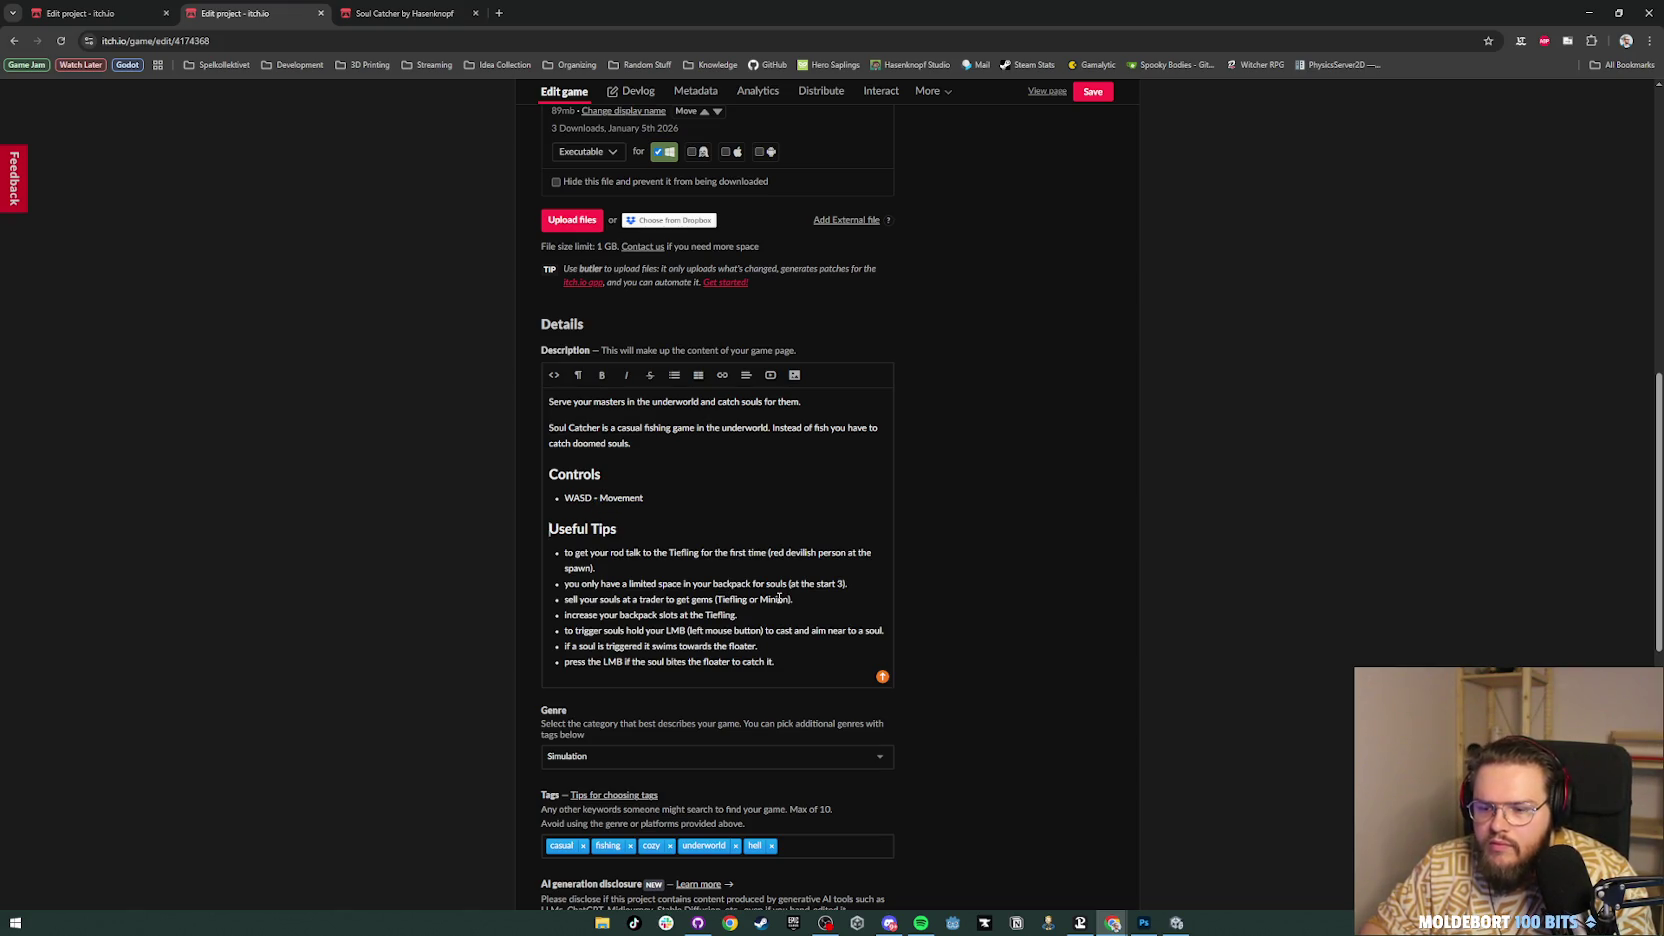
{"action": "key", "text": "ctrl+shift+Left"}
{"action": "key", "text": "ctrl+shift+Left"}
{"action": "key", "text": "ctrl+shift+Left"}
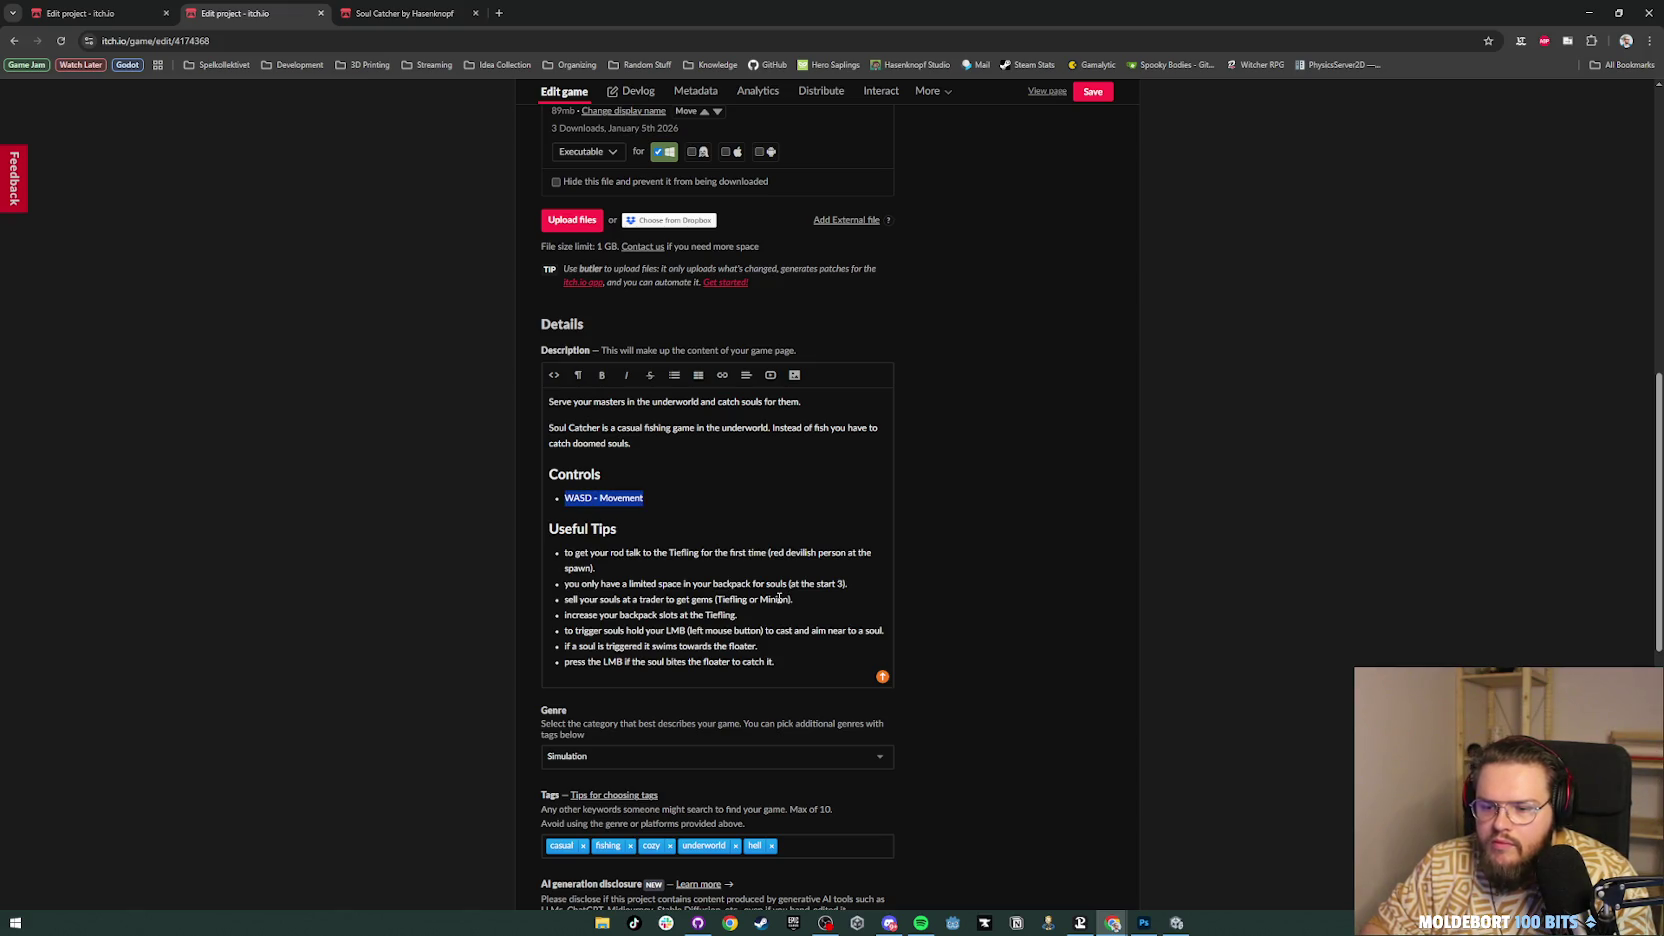
{"action": "key", "text": "BackSpace"}
{"action": "key", "text": "BackSpace"}
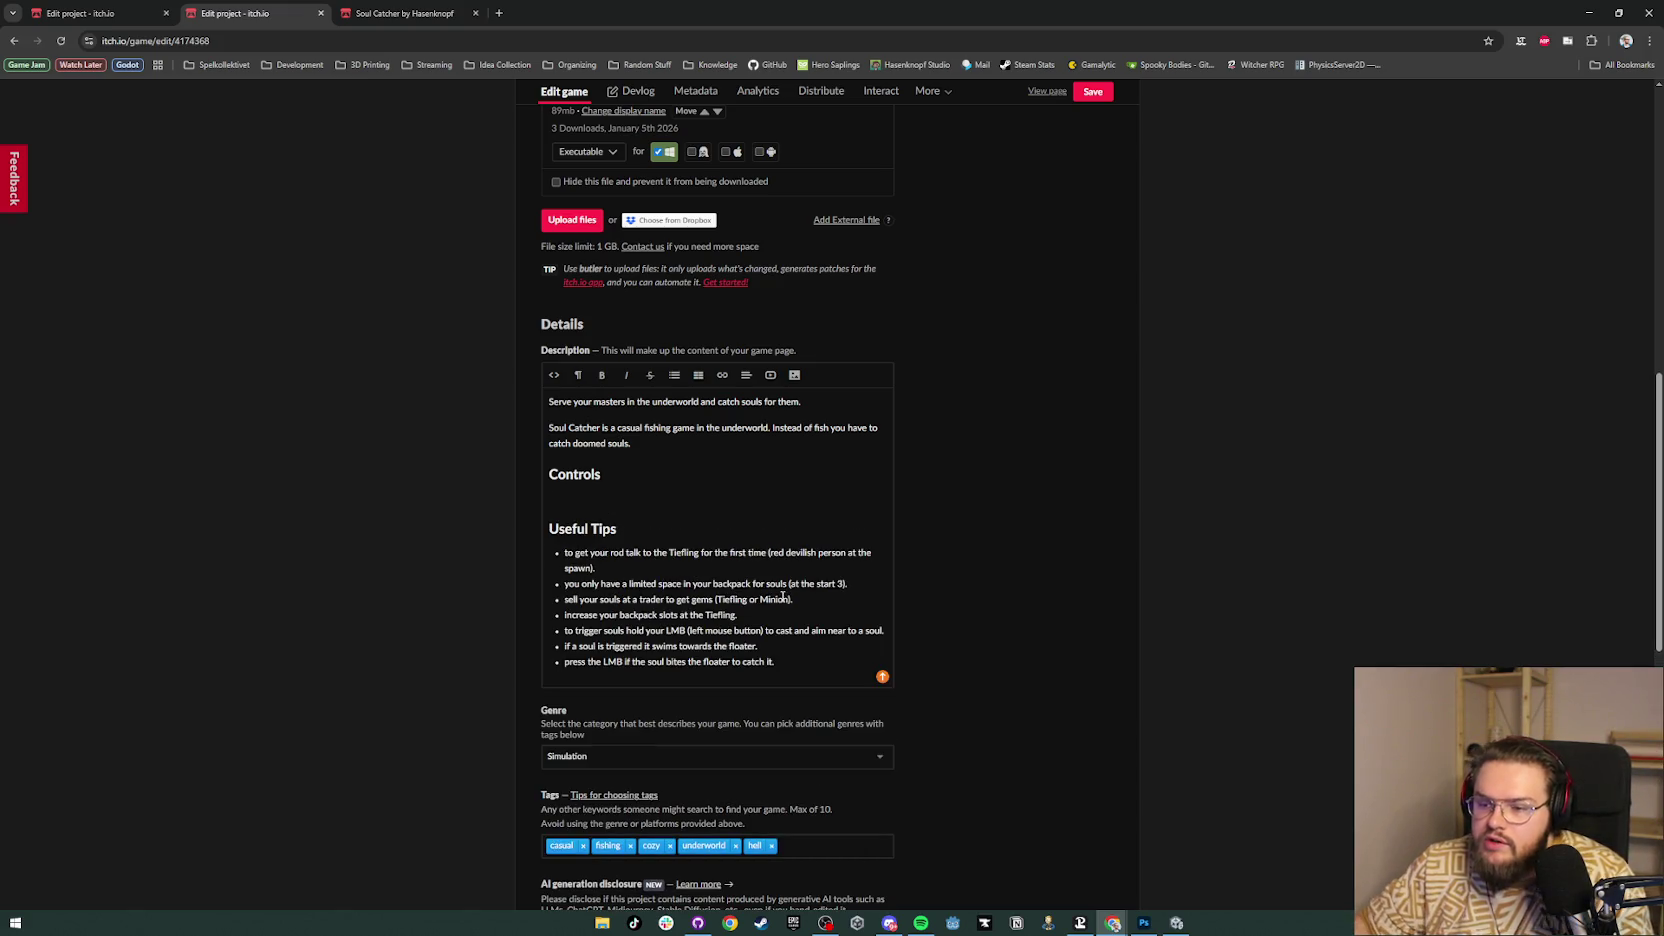
Step: Insert an empty table under the Controls heading, closing the accidentally opened Genre list
{"action": "left_click", "coordinate": [698, 375]}
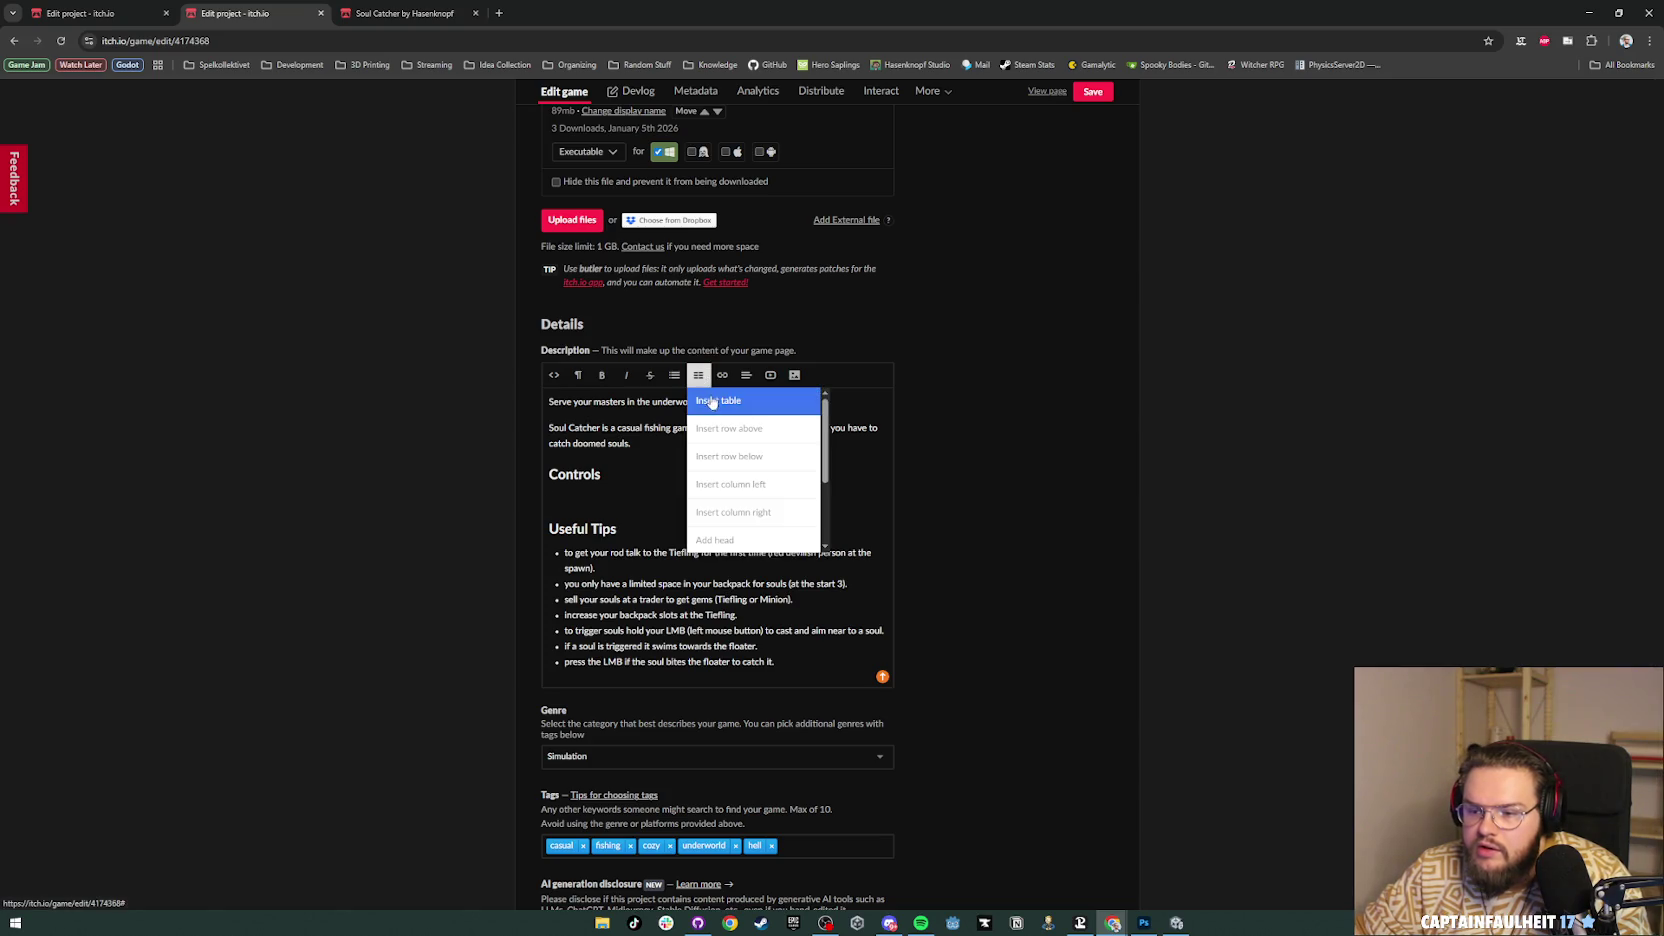
{"action": "left_click", "coordinate": [711, 401]}
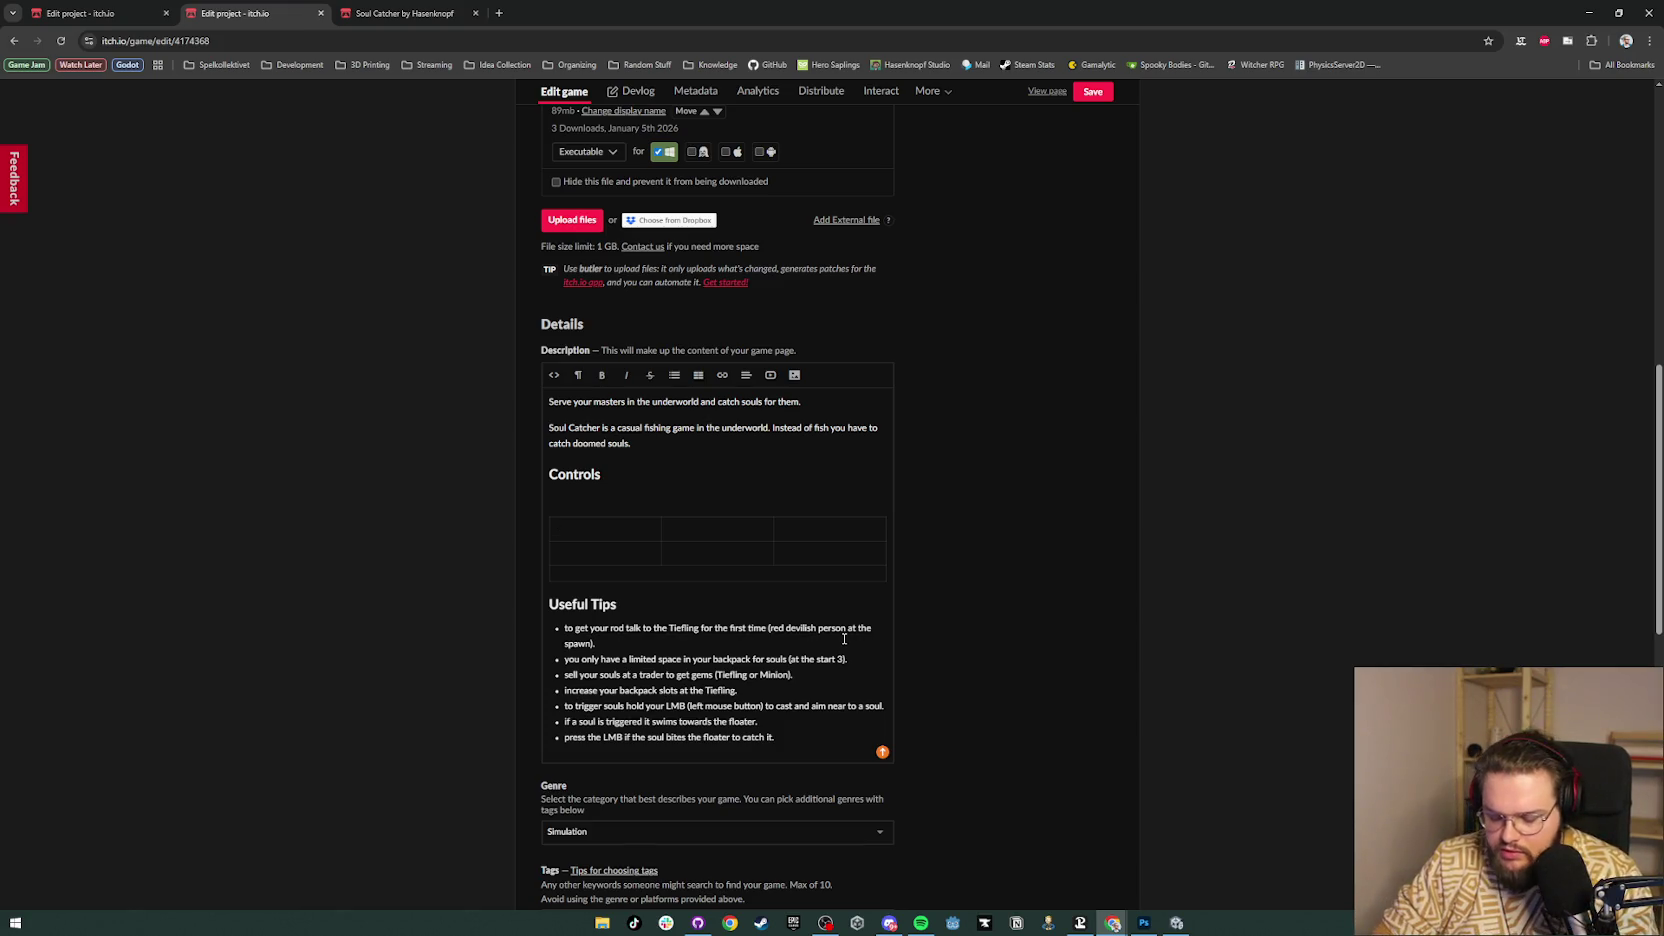
{"action": "key", "text": "Tab"}
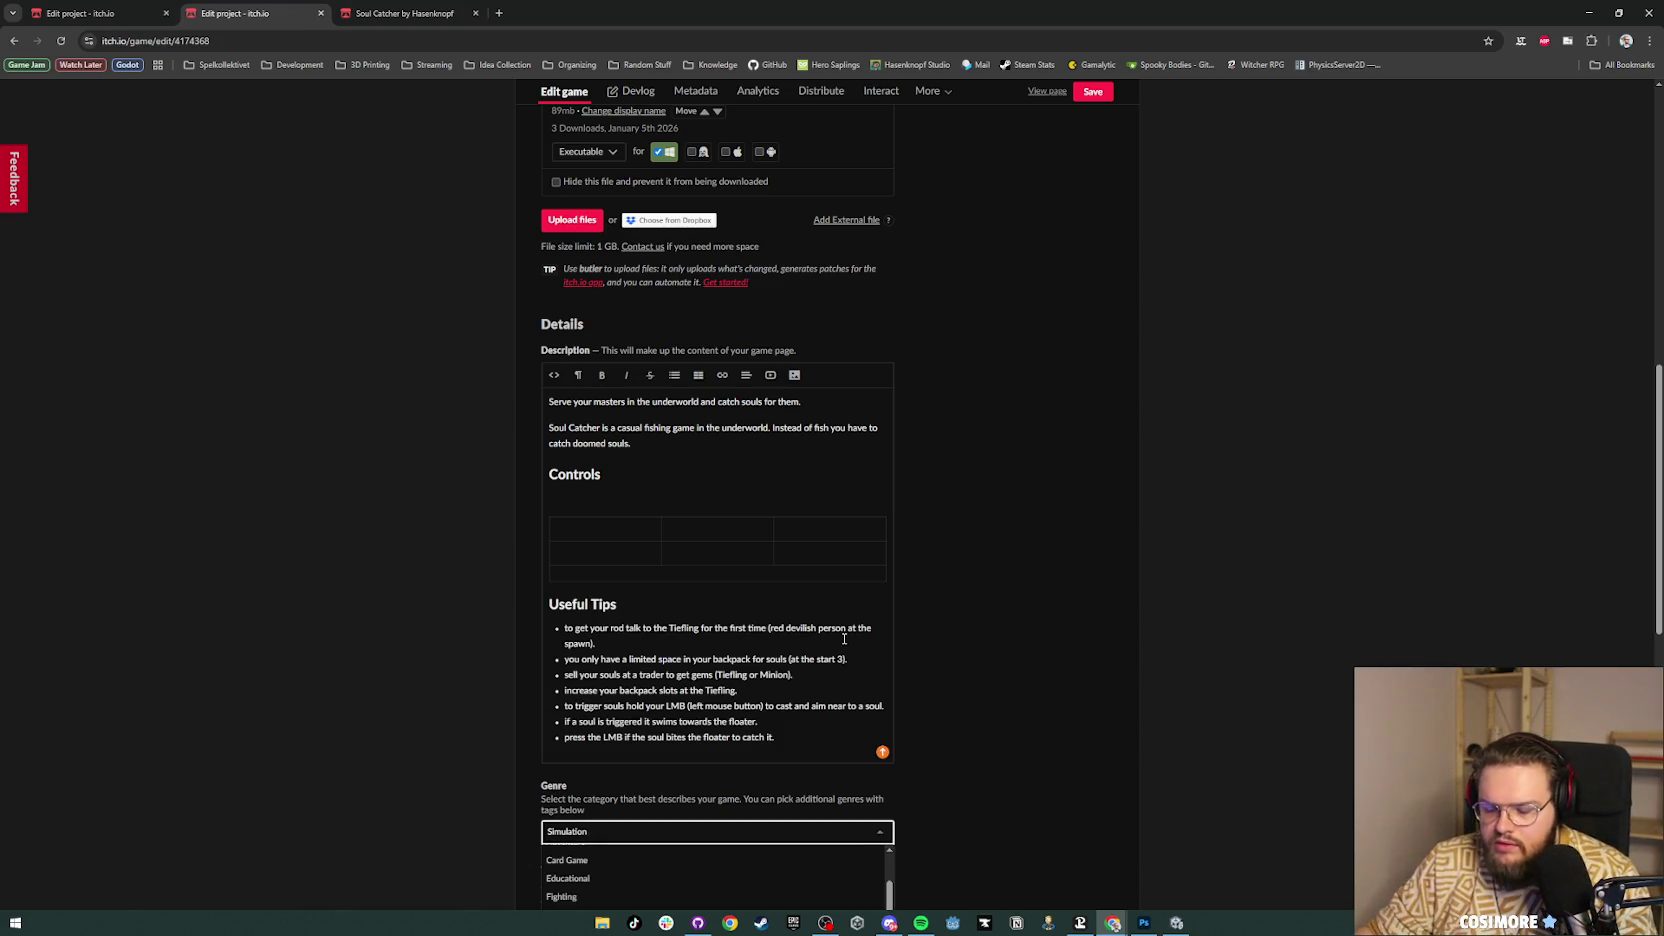
{"action": "left_click", "coordinate": [981, 521]}
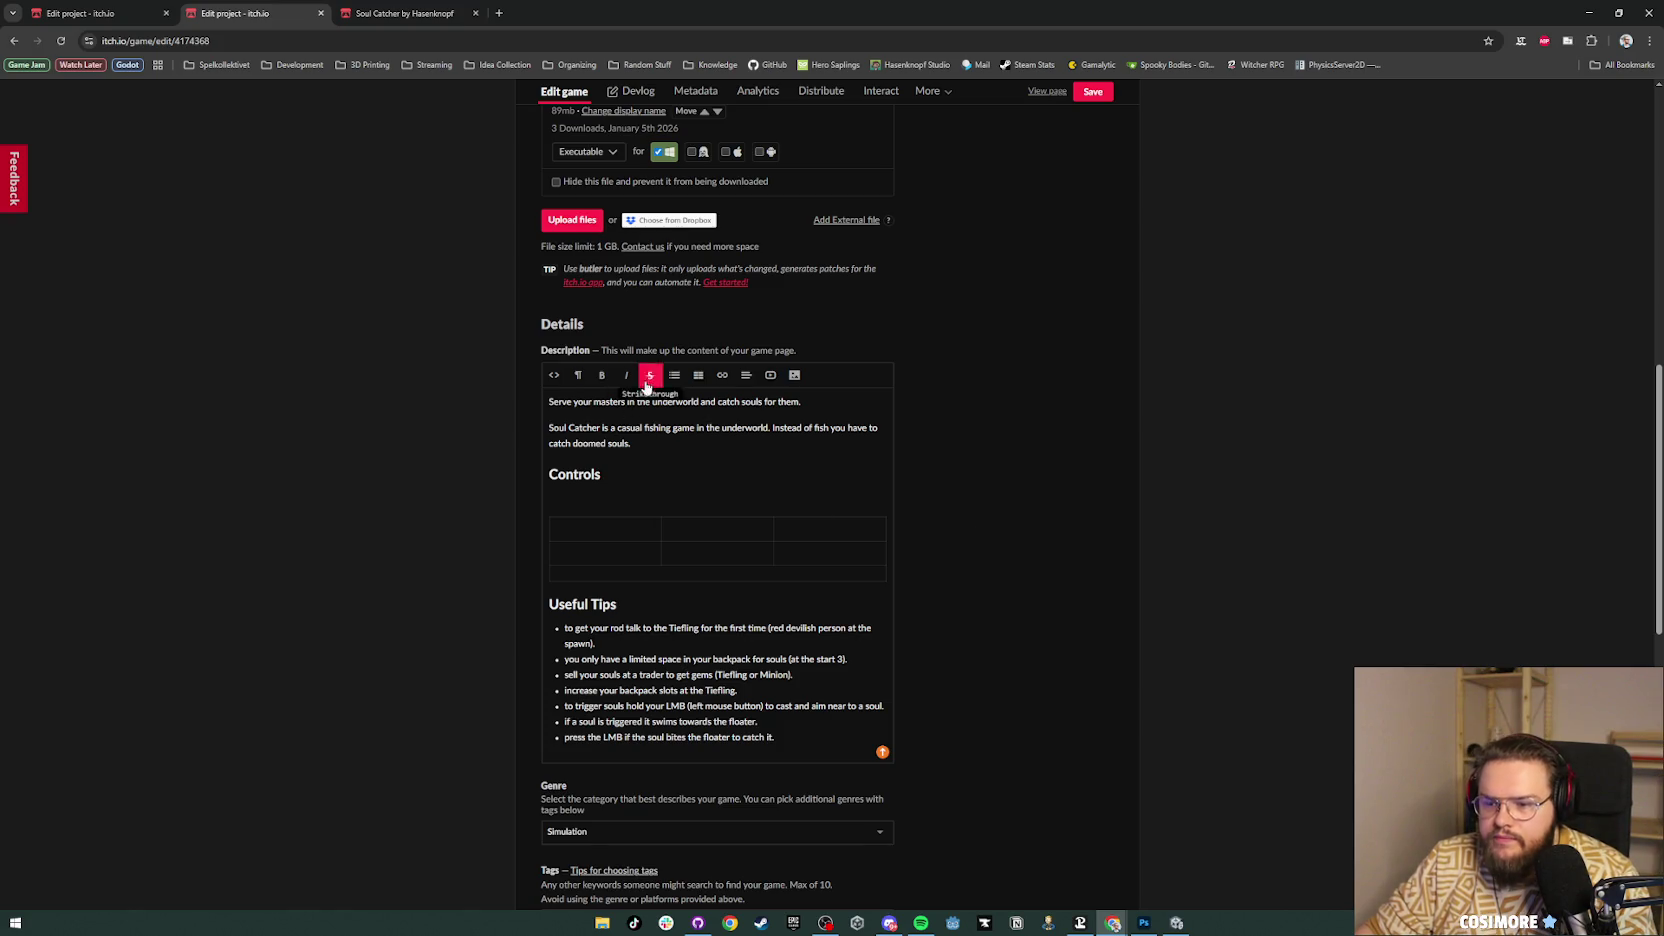
Step: Switch the description to its raw HTML source view and select the source text
{"action": "left_click", "coordinate": [554, 375]}
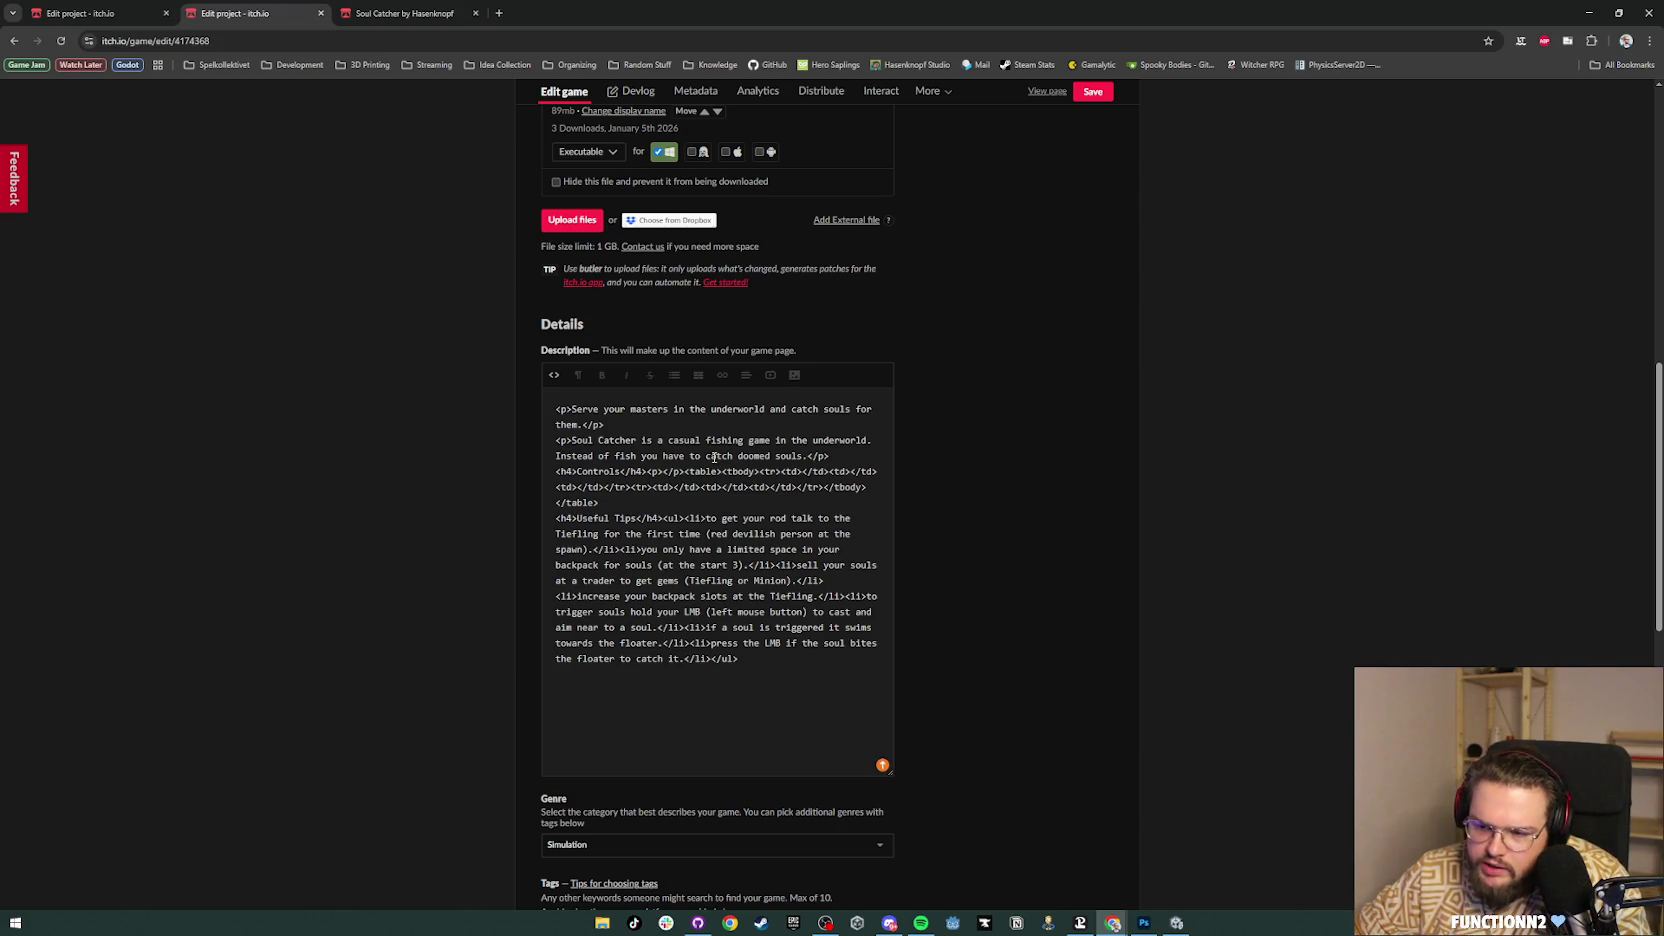
{"action": "left_click", "coordinate": [762, 679]}
{"action": "key", "text": "ctrl+a"}
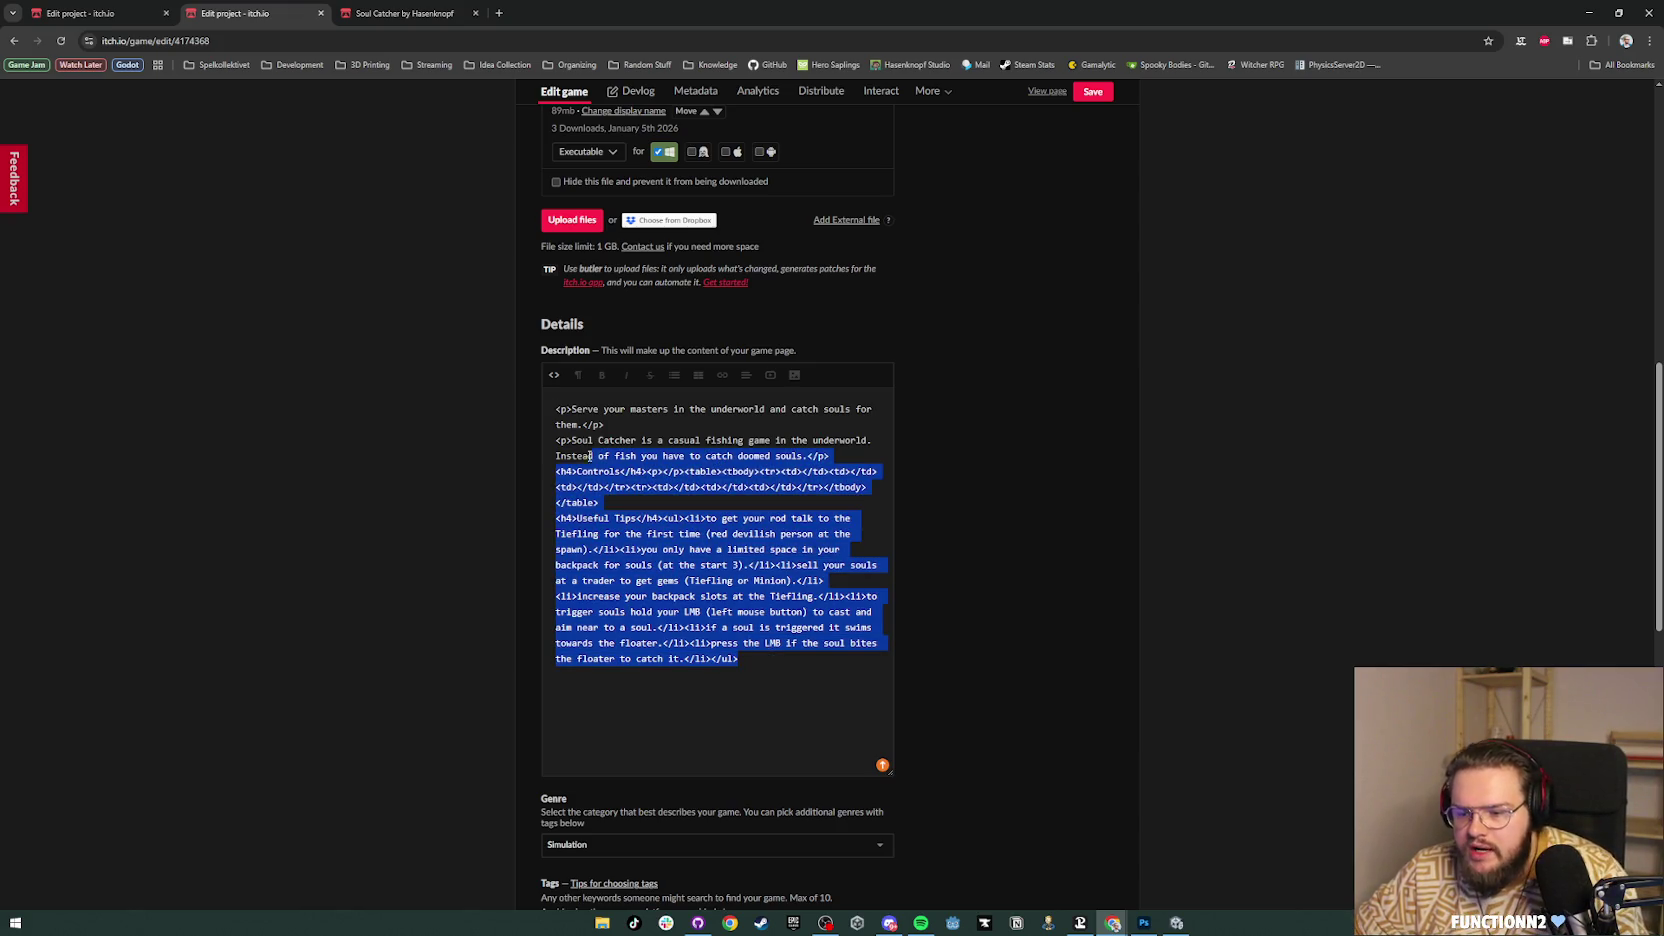
{"action": "left_click", "coordinate": [762, 679]}
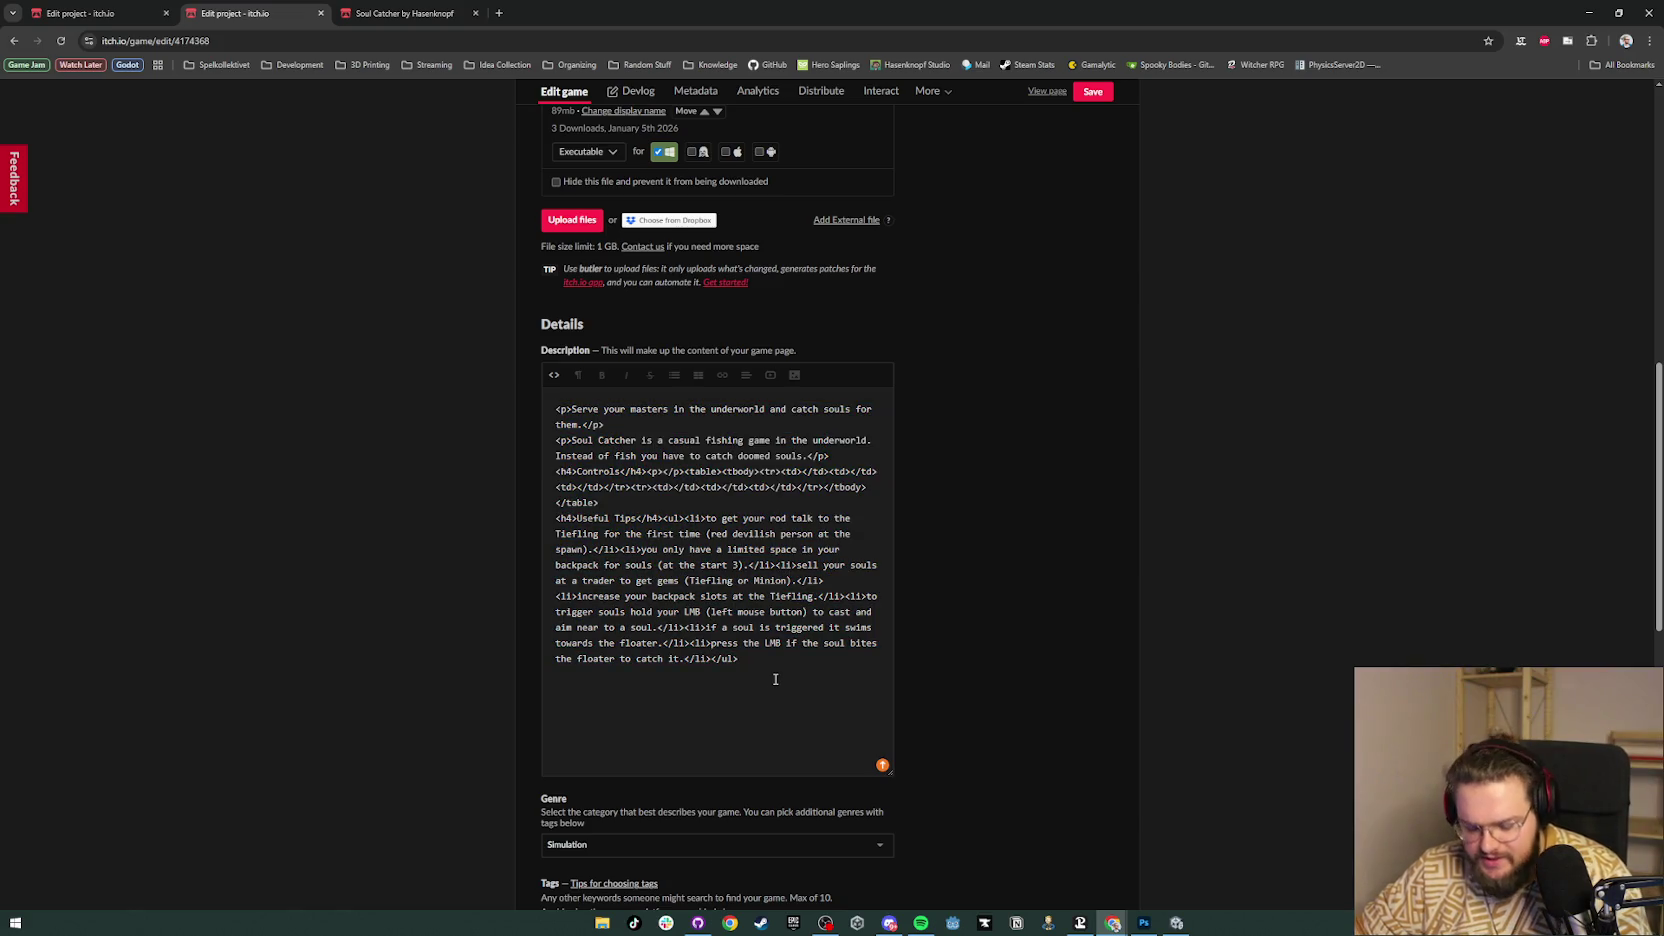
Step: Search for CodeHS in a new tab and look at its online IDE page
{"action": "left_click", "coordinate": [499, 13]}
{"action": "type", "text": "codehs"}
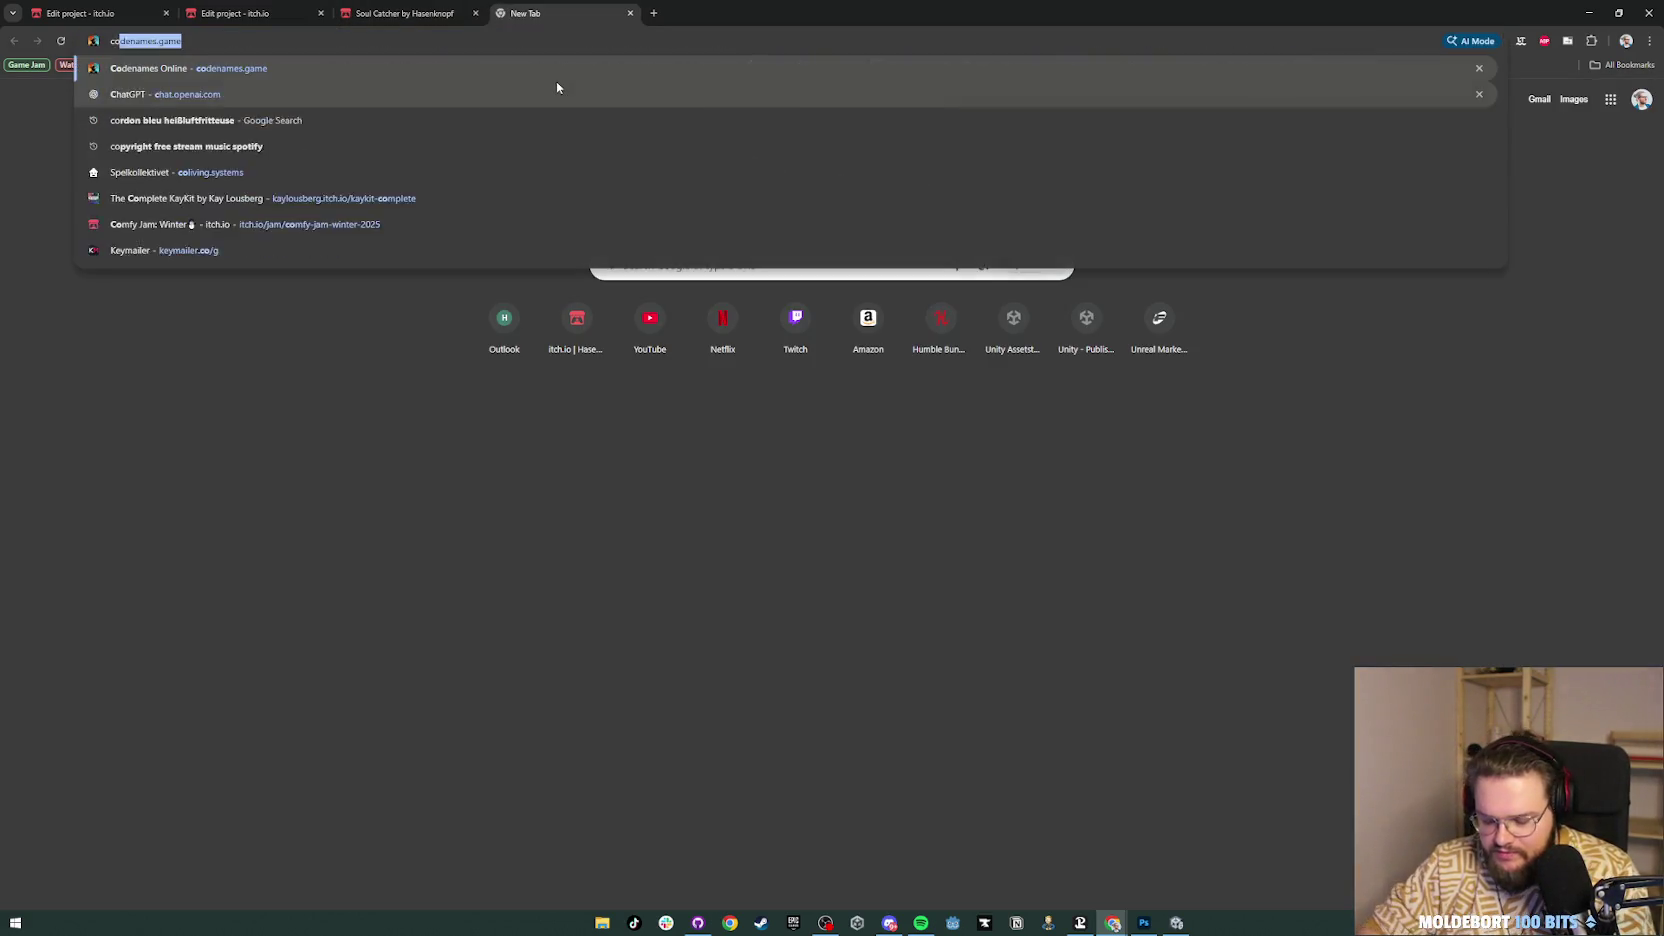
{"action": "key", "text": "Return"}
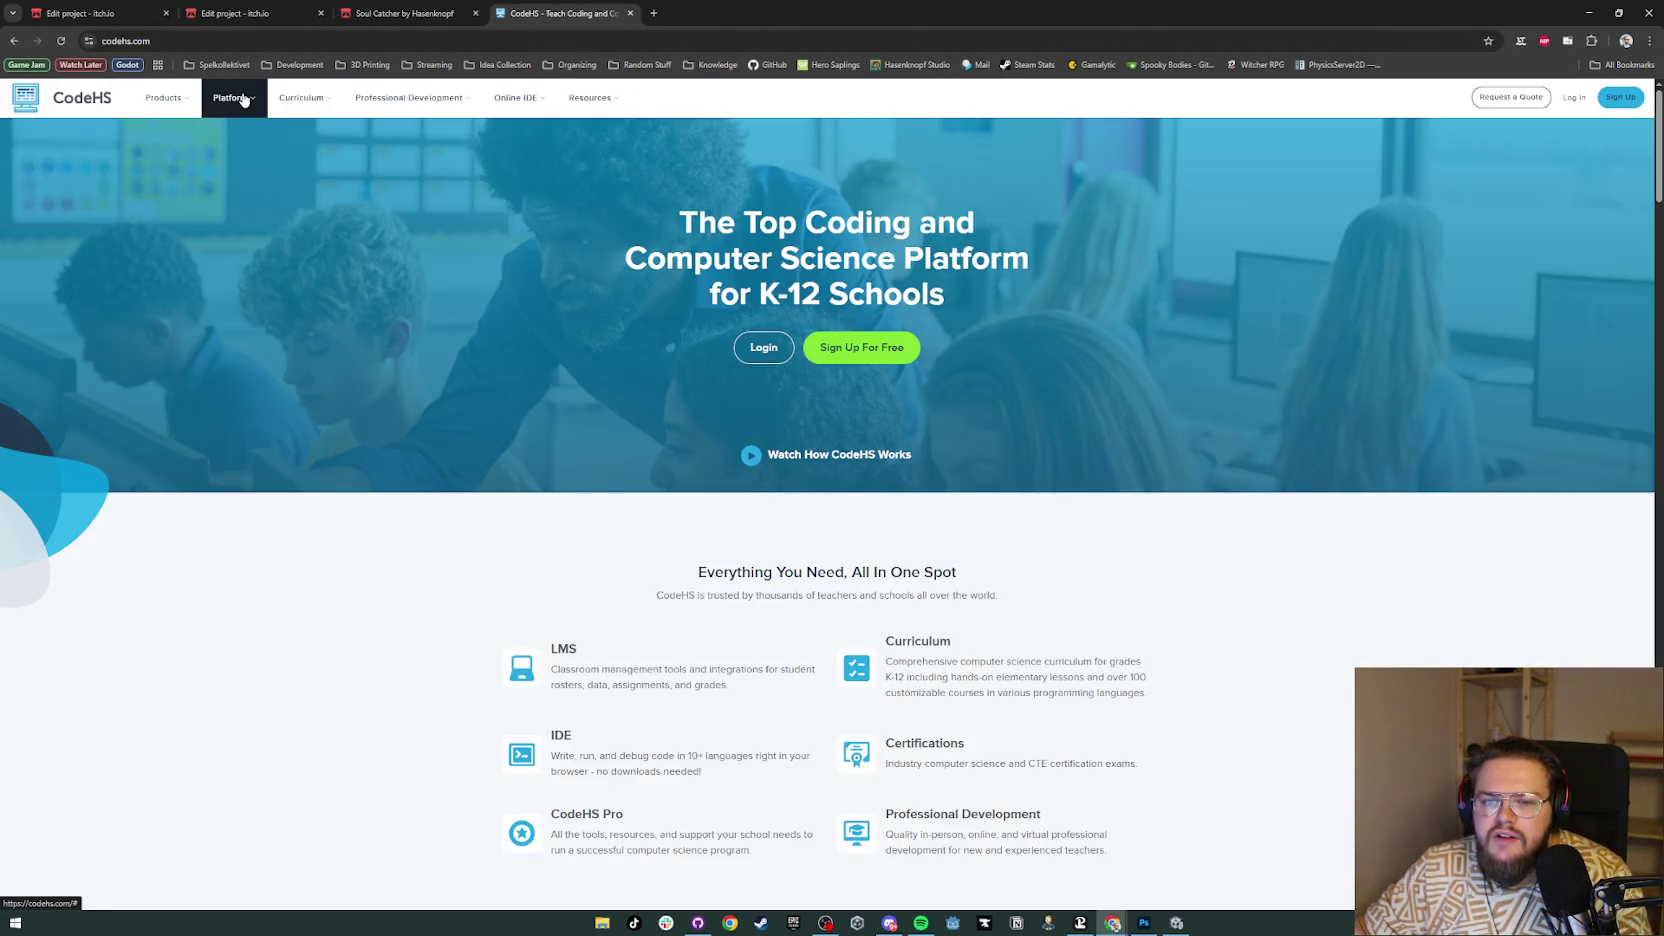
{"action": "left_click", "coordinate": [243, 99]}
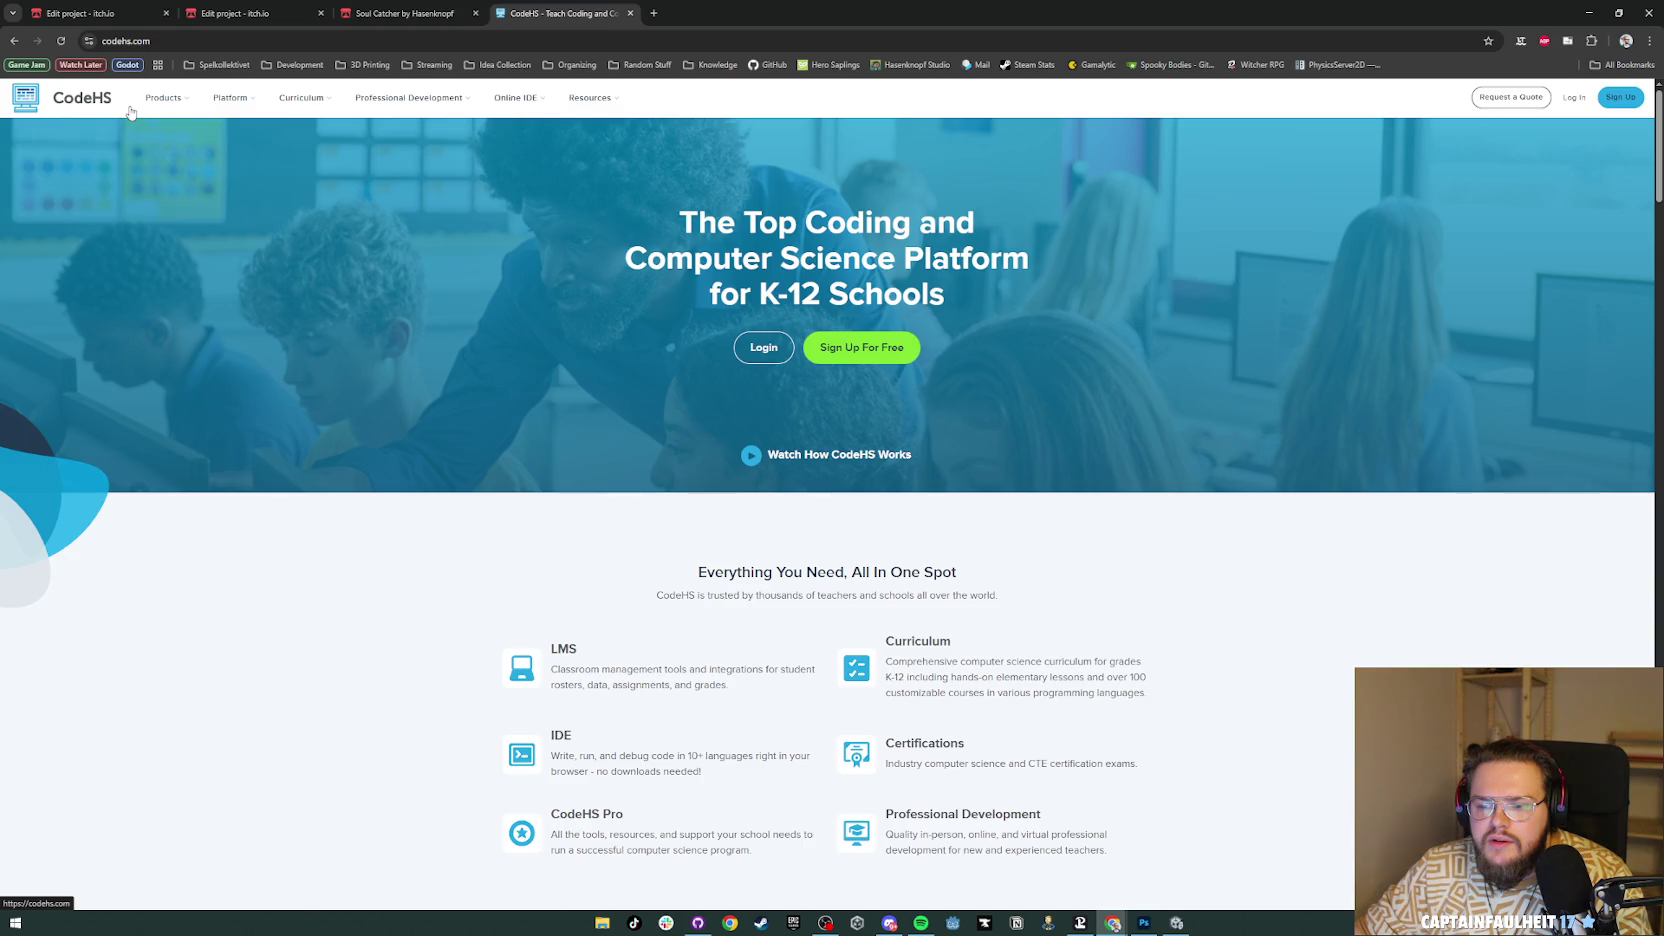
{"action": "left_click", "coordinate": [562, 733]}
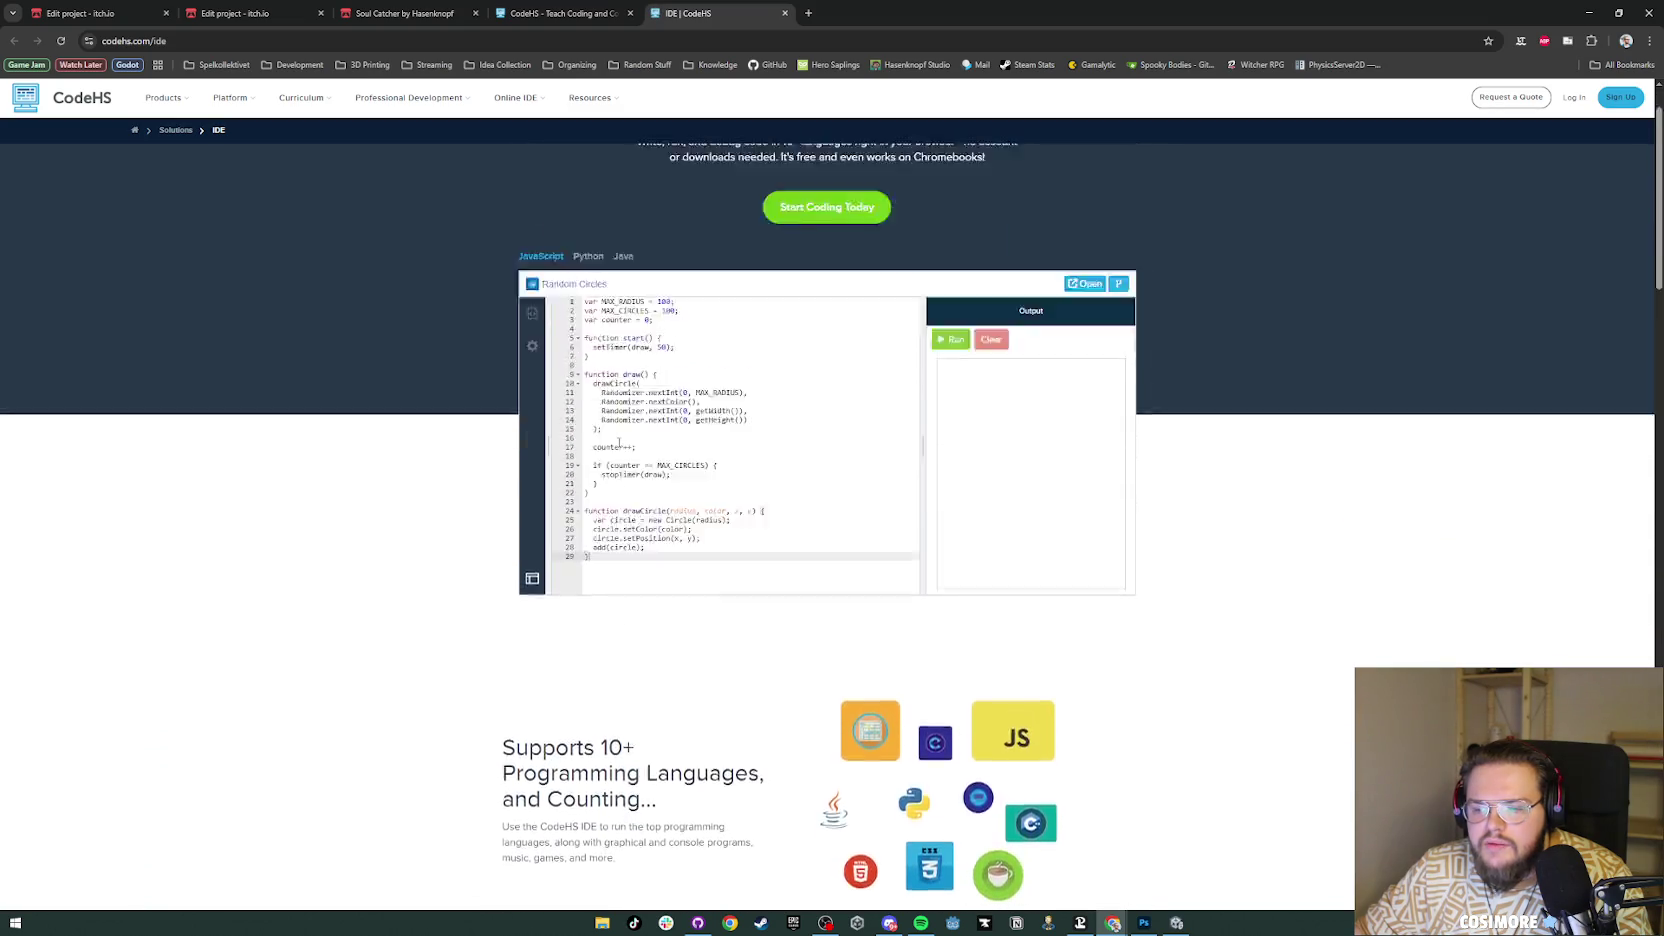
Step: Search the web for 'html online ide'
{"action": "left_click", "coordinate": [210, 41]}
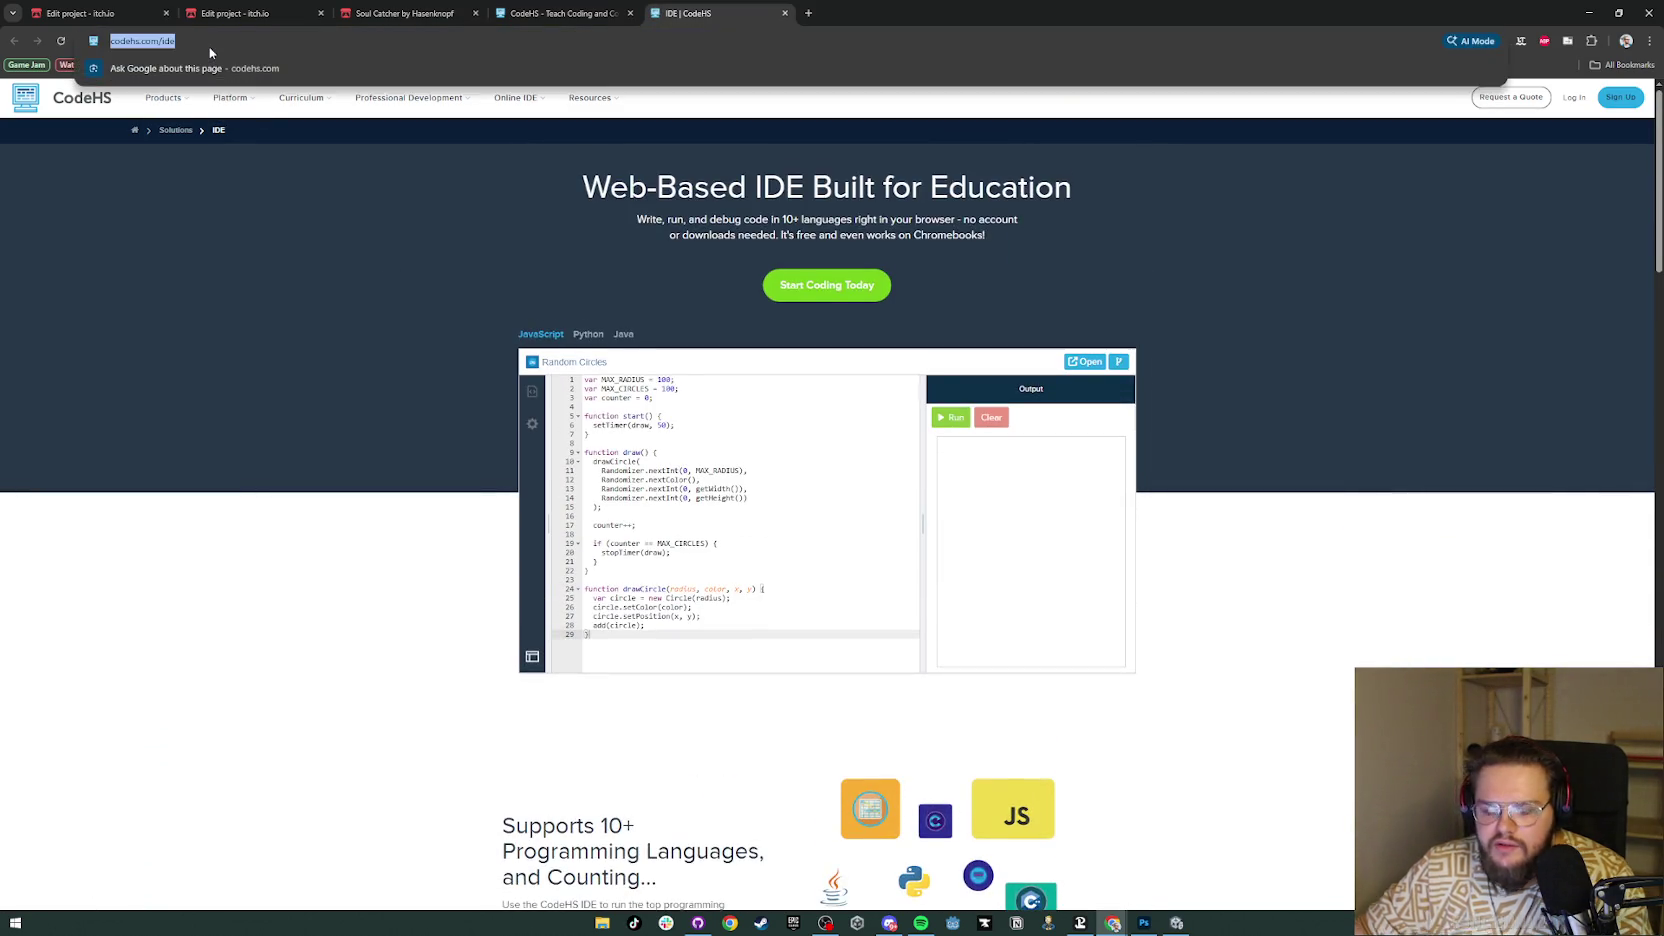
{"action": "type", "text": "html online ide"}
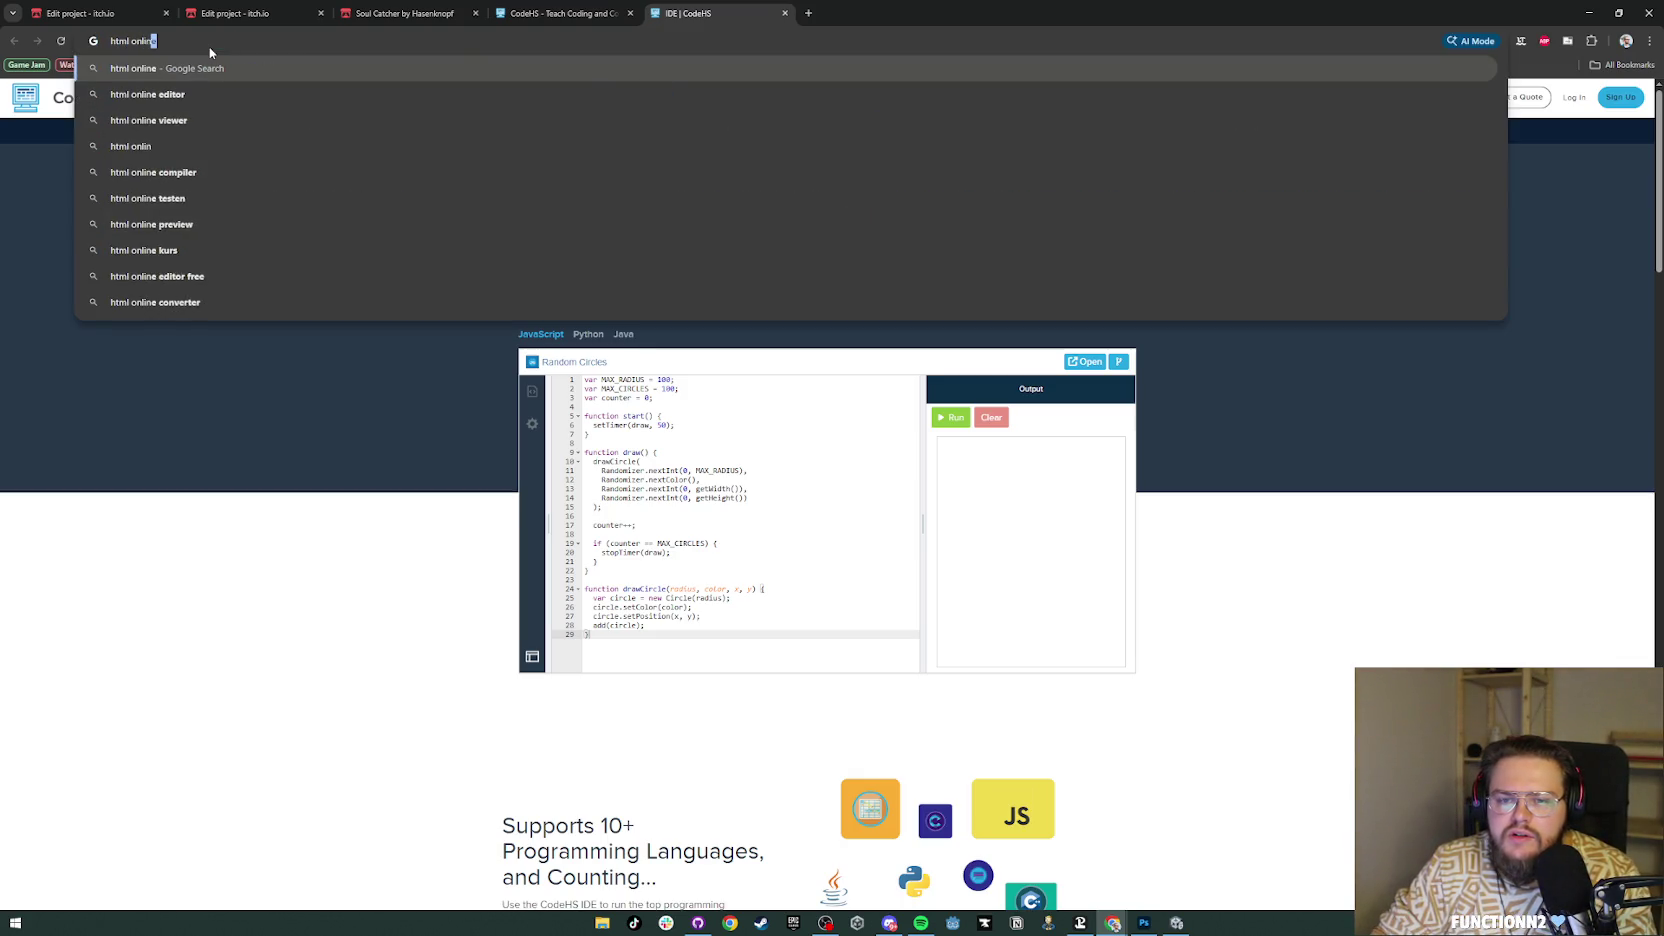
{"action": "key", "text": "Return"}
Step: Open the W3Schools HTML Online Editor page and decline its cookies in the consent settings
{"action": "left_click", "coordinate": [215, 223]}
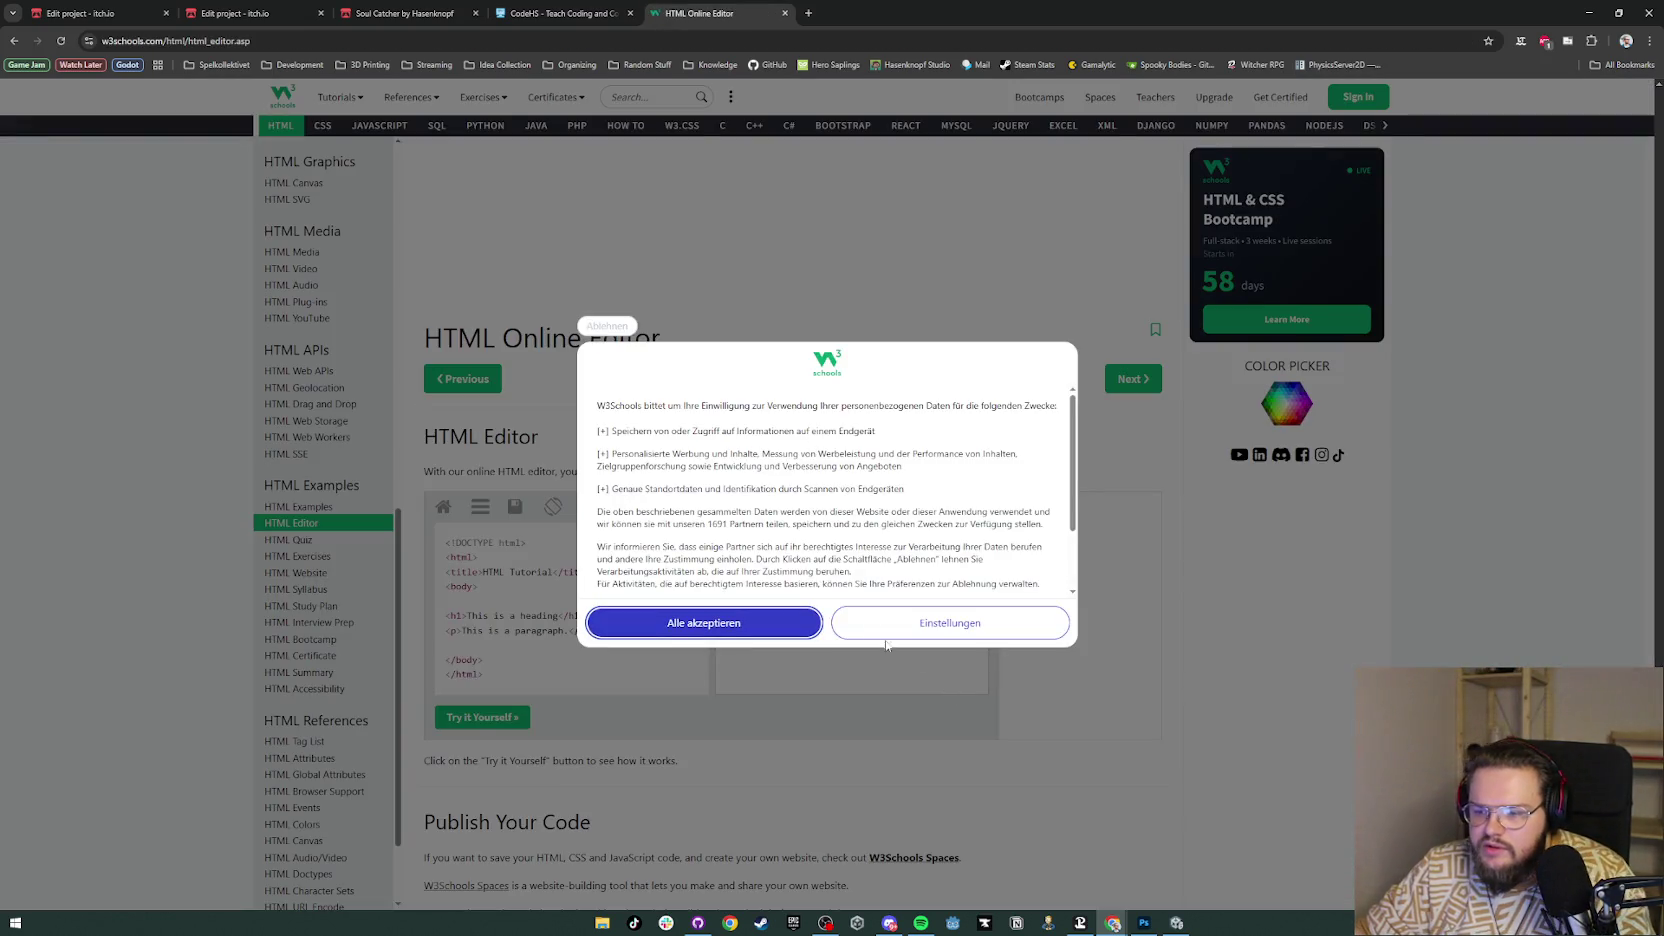
{"action": "left_click", "coordinate": [950, 622]}
{"action": "left_click", "coordinate": [724, 625]}
{"action": "scroll", "coordinate": [788, 608], "scroll_direction": "down", "scroll_amount": 3}
{"action": "scroll", "coordinate": [760, 580], "scroll_direction": "down", "scroll_amount": 10}
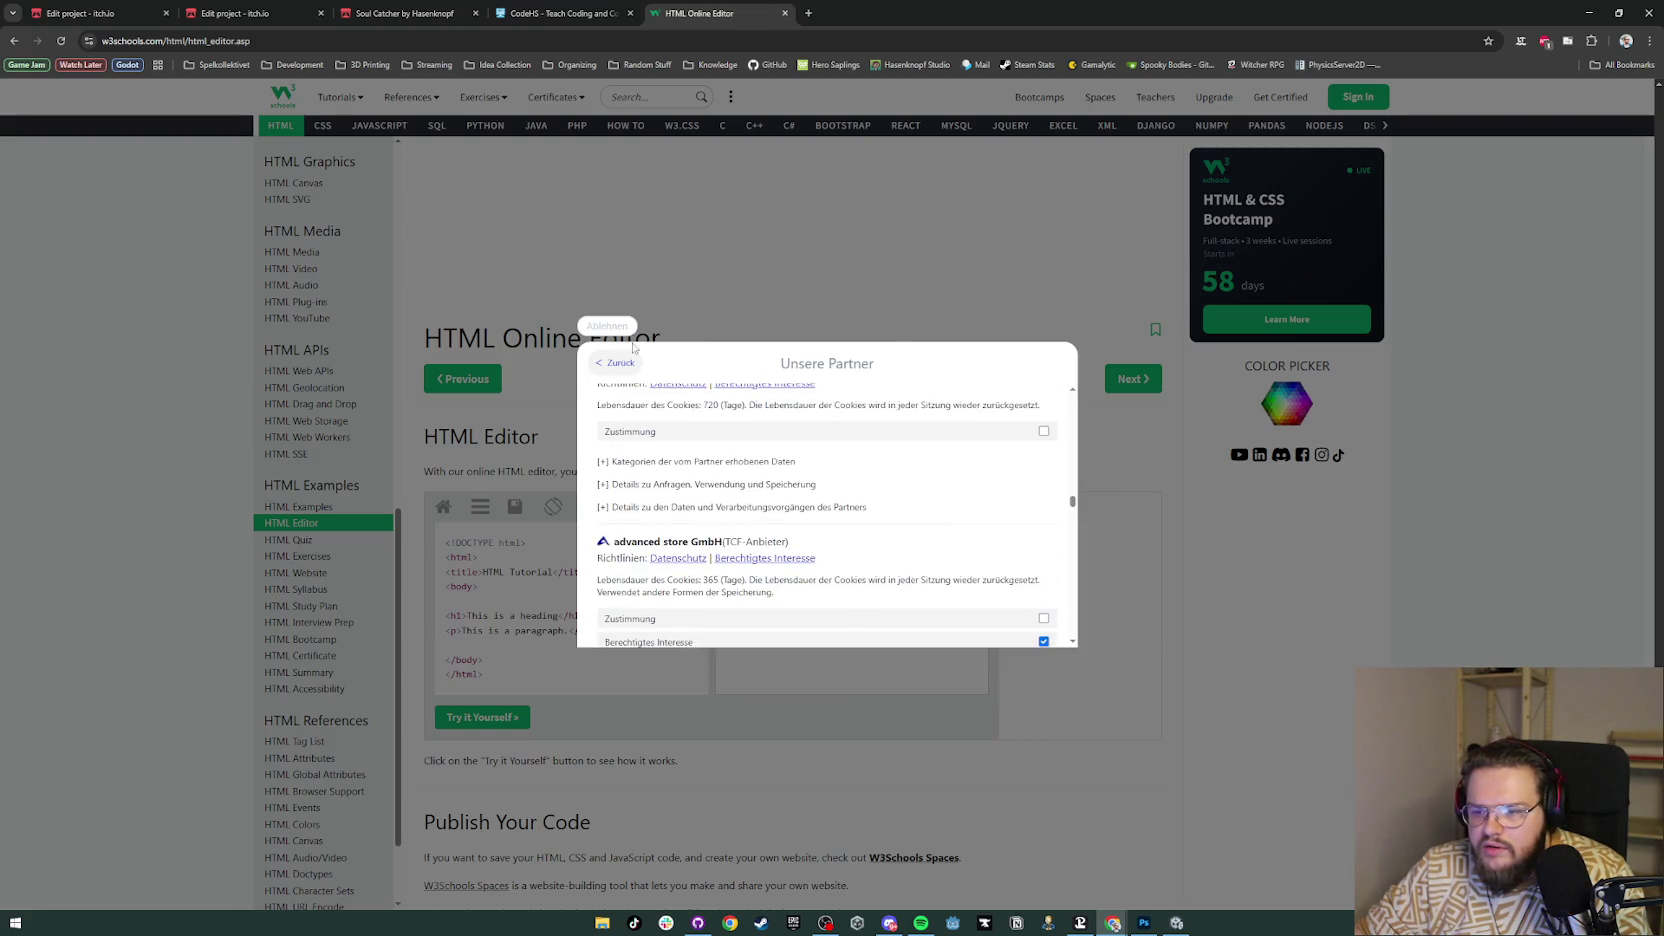
{"action": "left_click", "coordinate": [607, 328]}
Step: Scroll down to the HTML Editor example and look over its heading and paragraph sample code
{"action": "scroll", "coordinate": [605, 521], "scroll_direction": "down", "scroll_amount": 3}
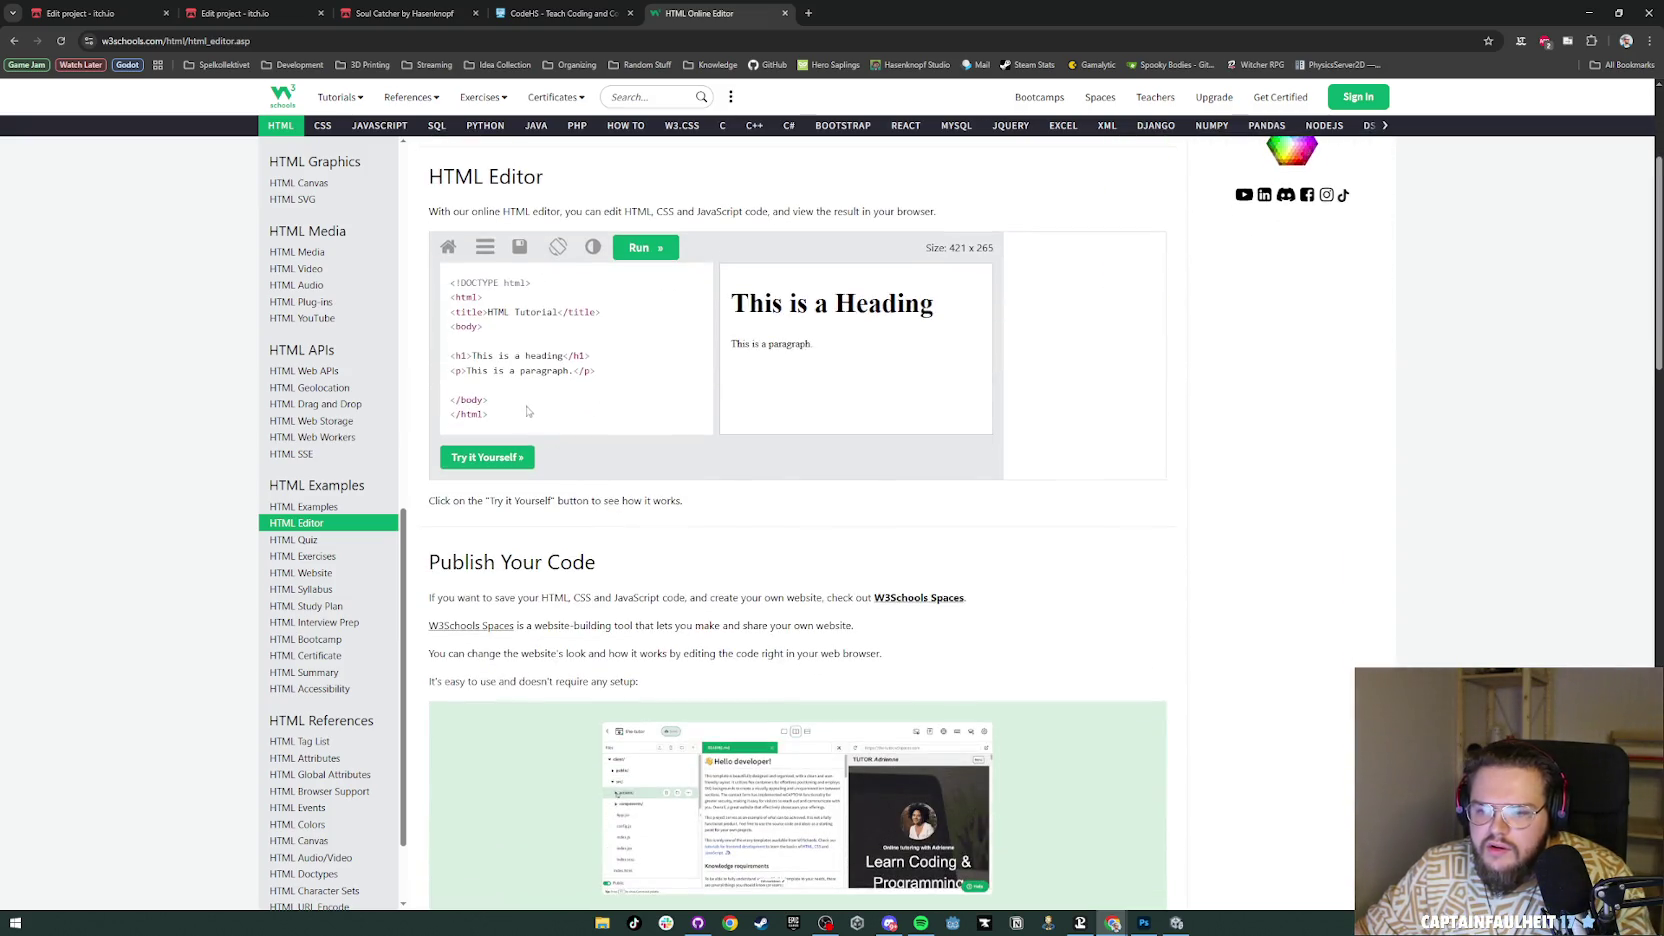
{"action": "left_click_drag", "start_coordinate": [469, 386], "coordinate": [443, 333]}
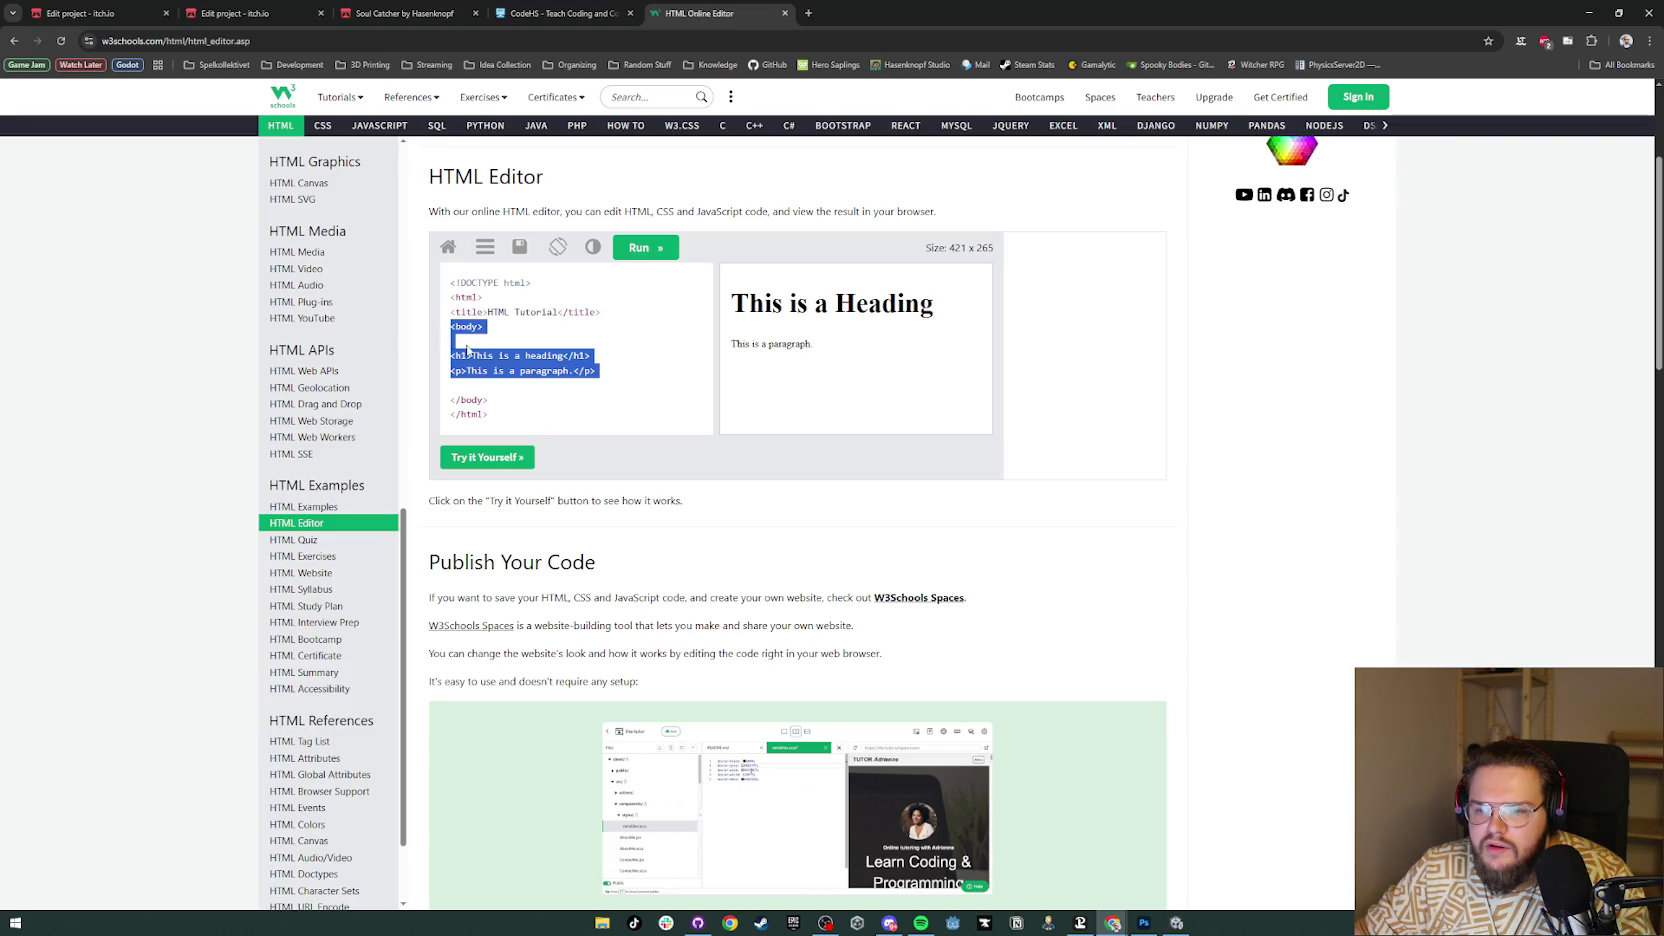
{"action": "left_click_drag", "start_coordinate": [597, 372], "coordinate": [449, 354]}
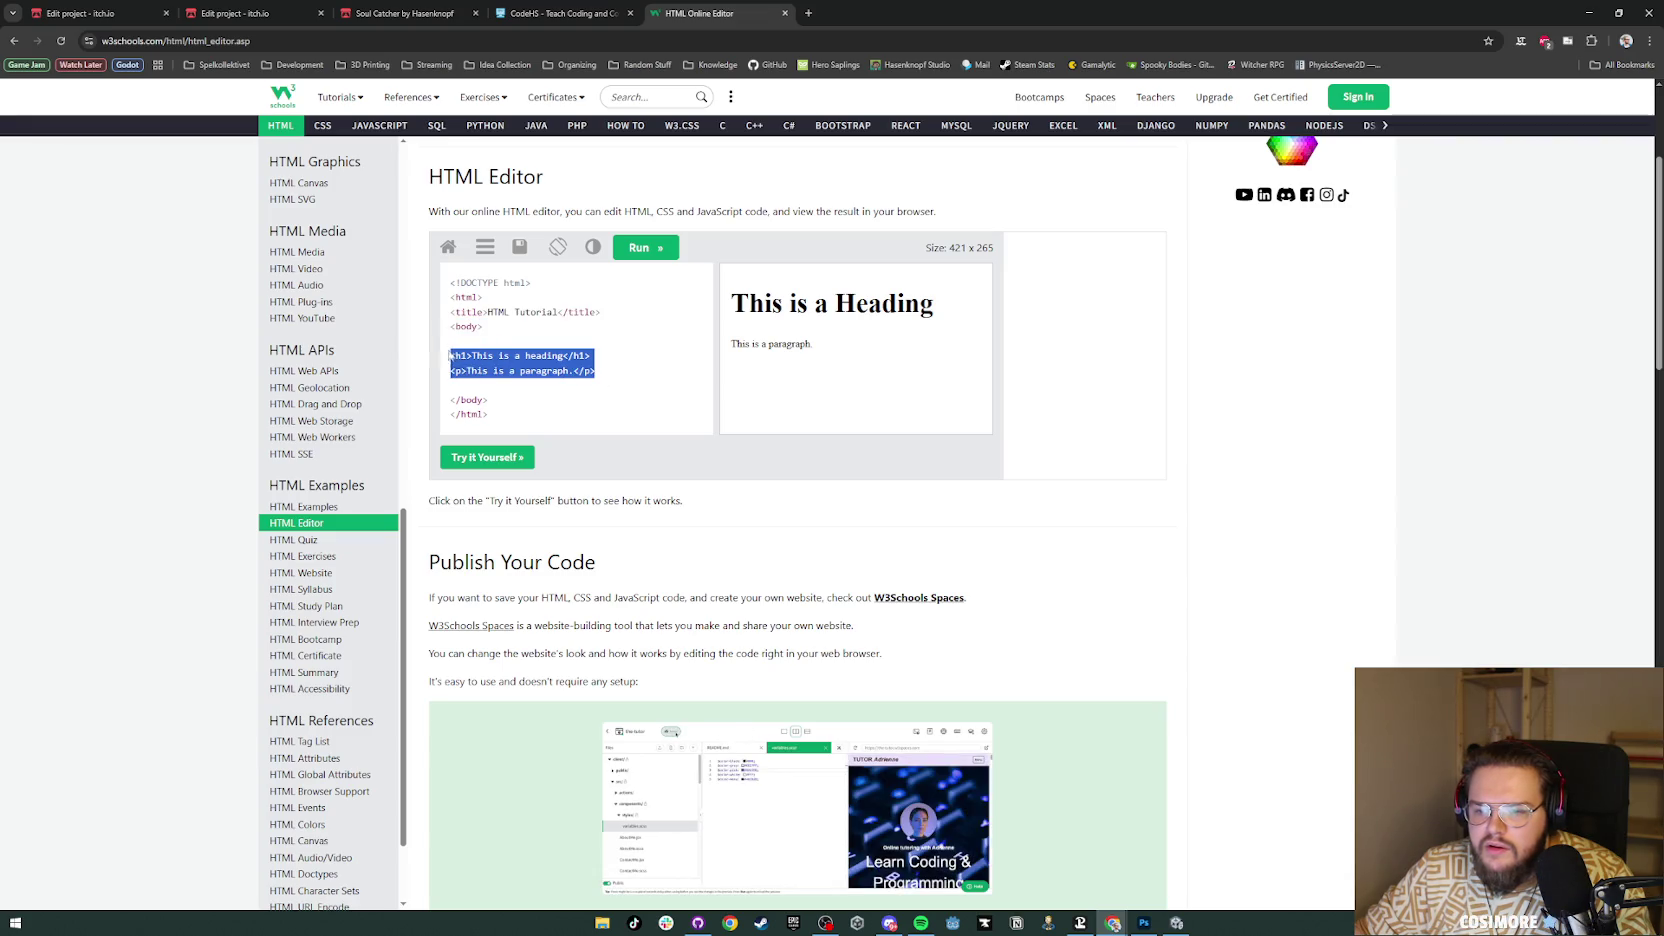
{"action": "left_click", "coordinate": [603, 370]}
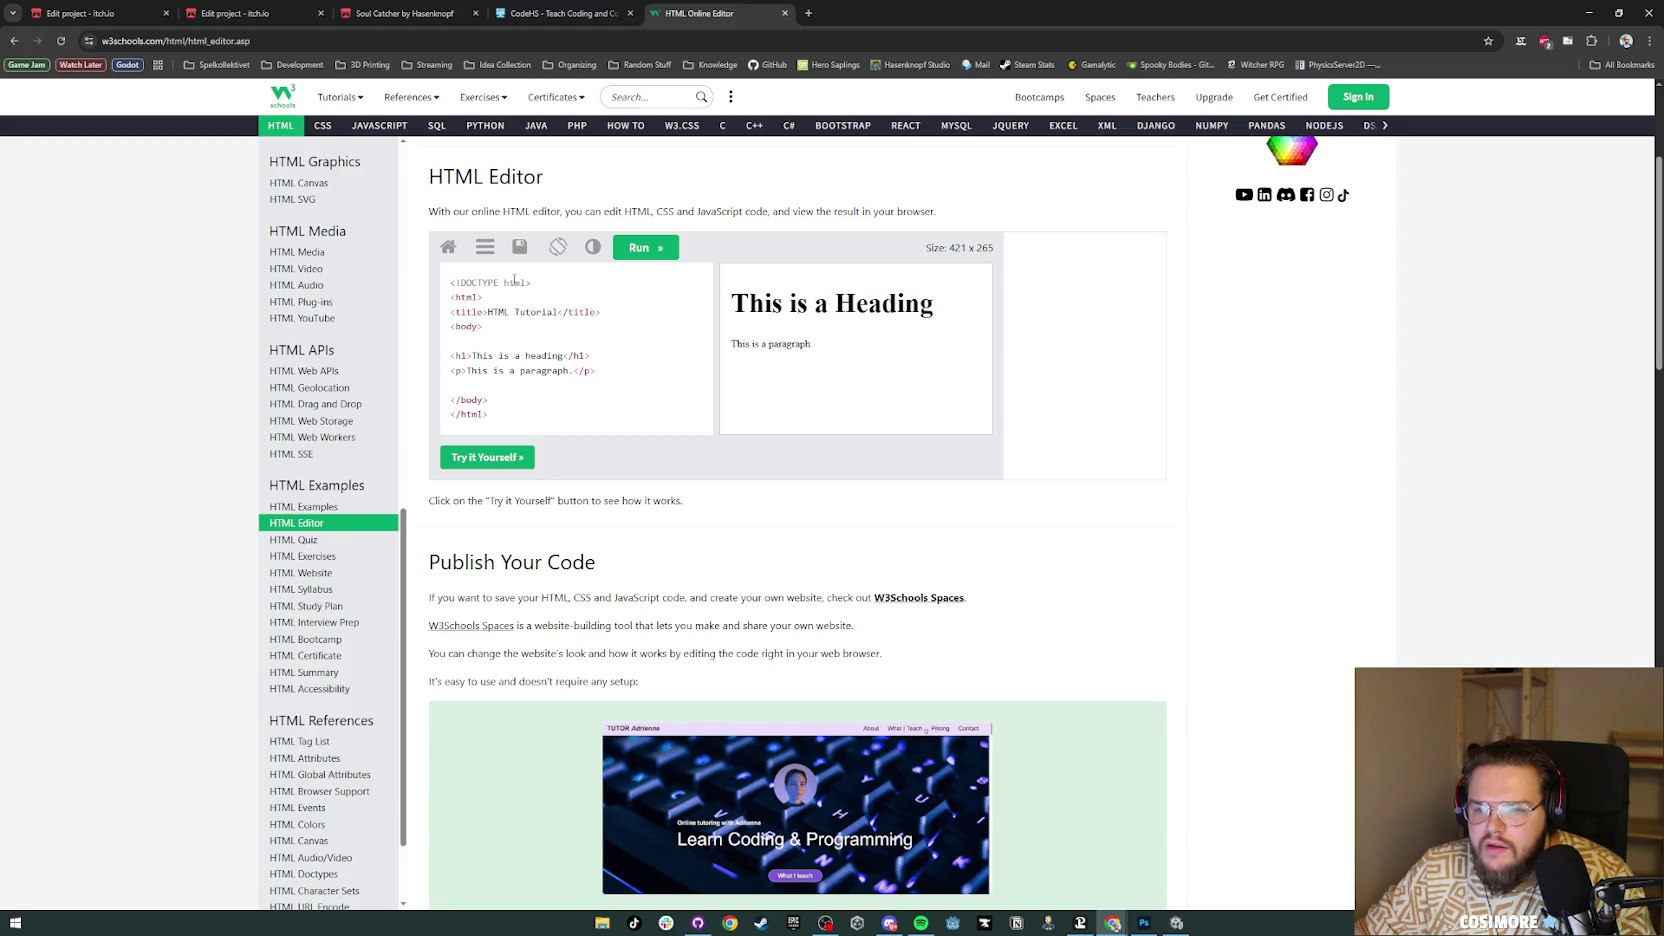
Step: In the Try it Yourself editor, paste the copied description HTML over the sample heading and paragraph, then run it
{"action": "left_click", "coordinate": [505, 457]}
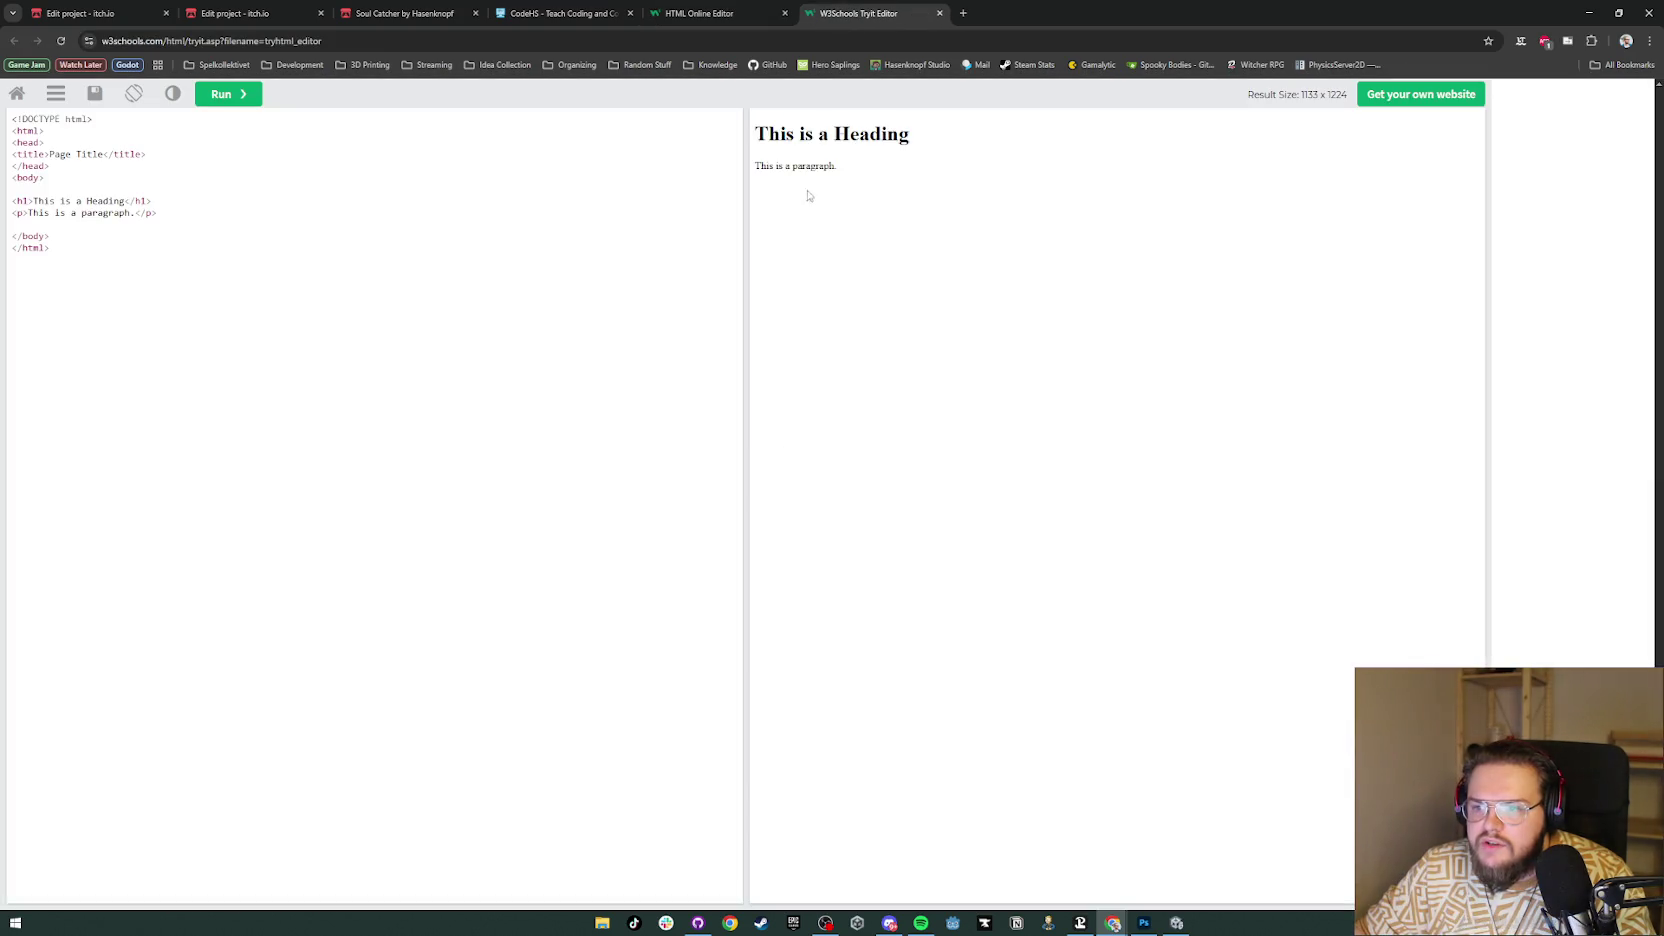
{"action": "left_click_drag", "start_coordinate": [160, 213], "coordinate": [12, 200]}
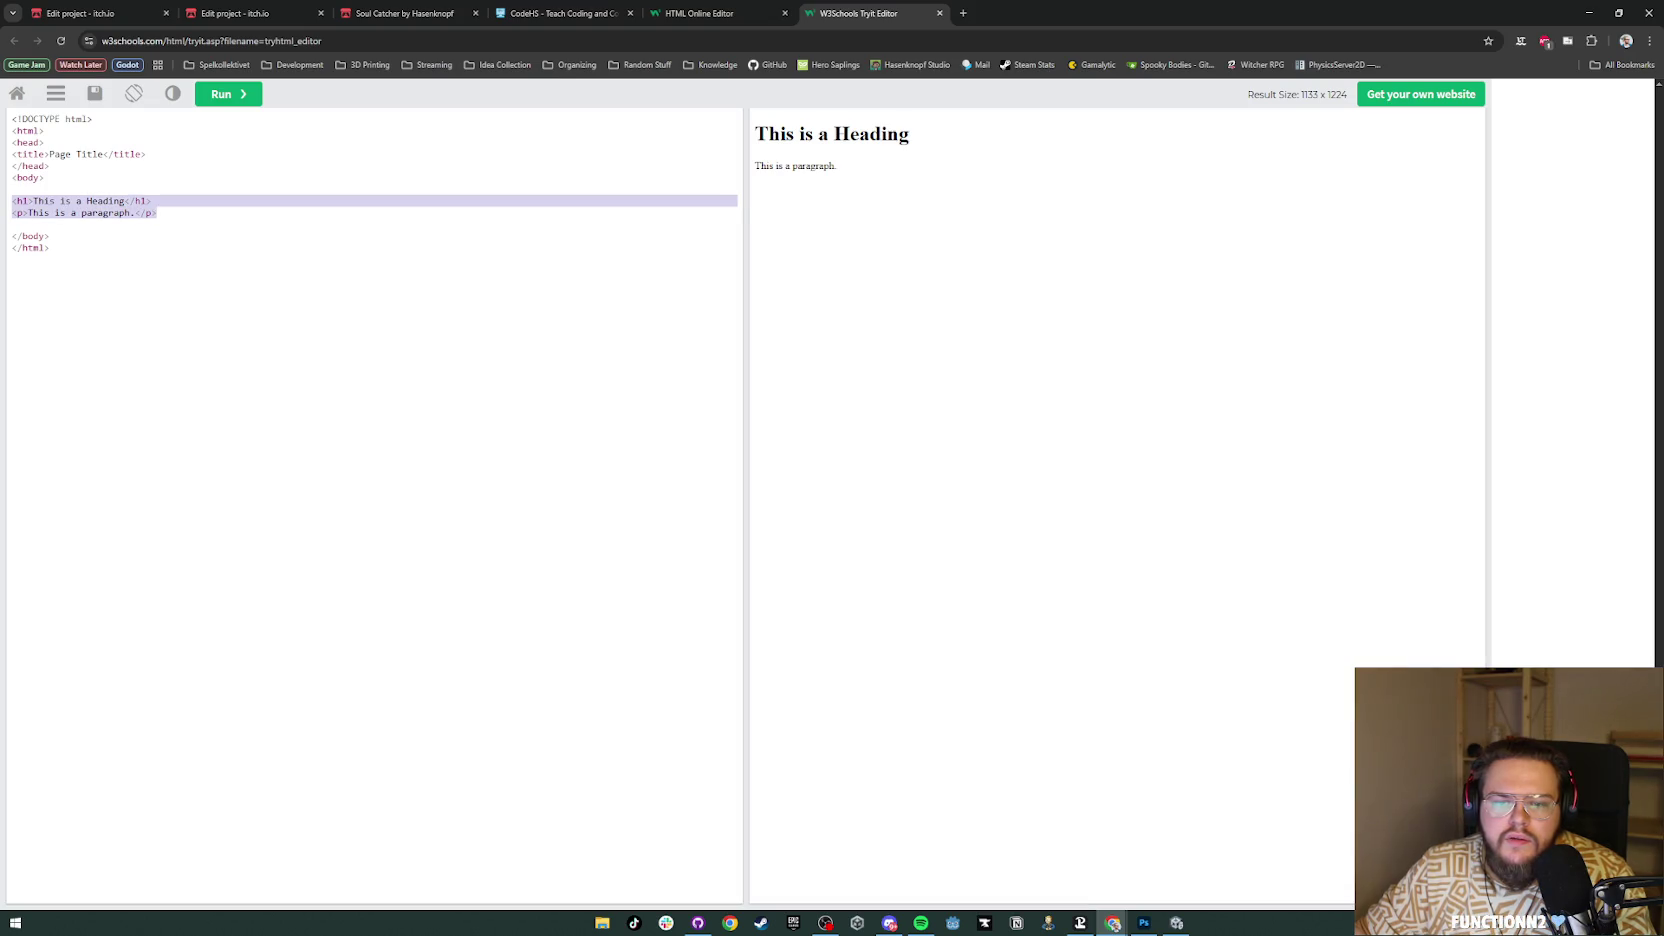
{"action": "key", "text": "ctrl+v"}
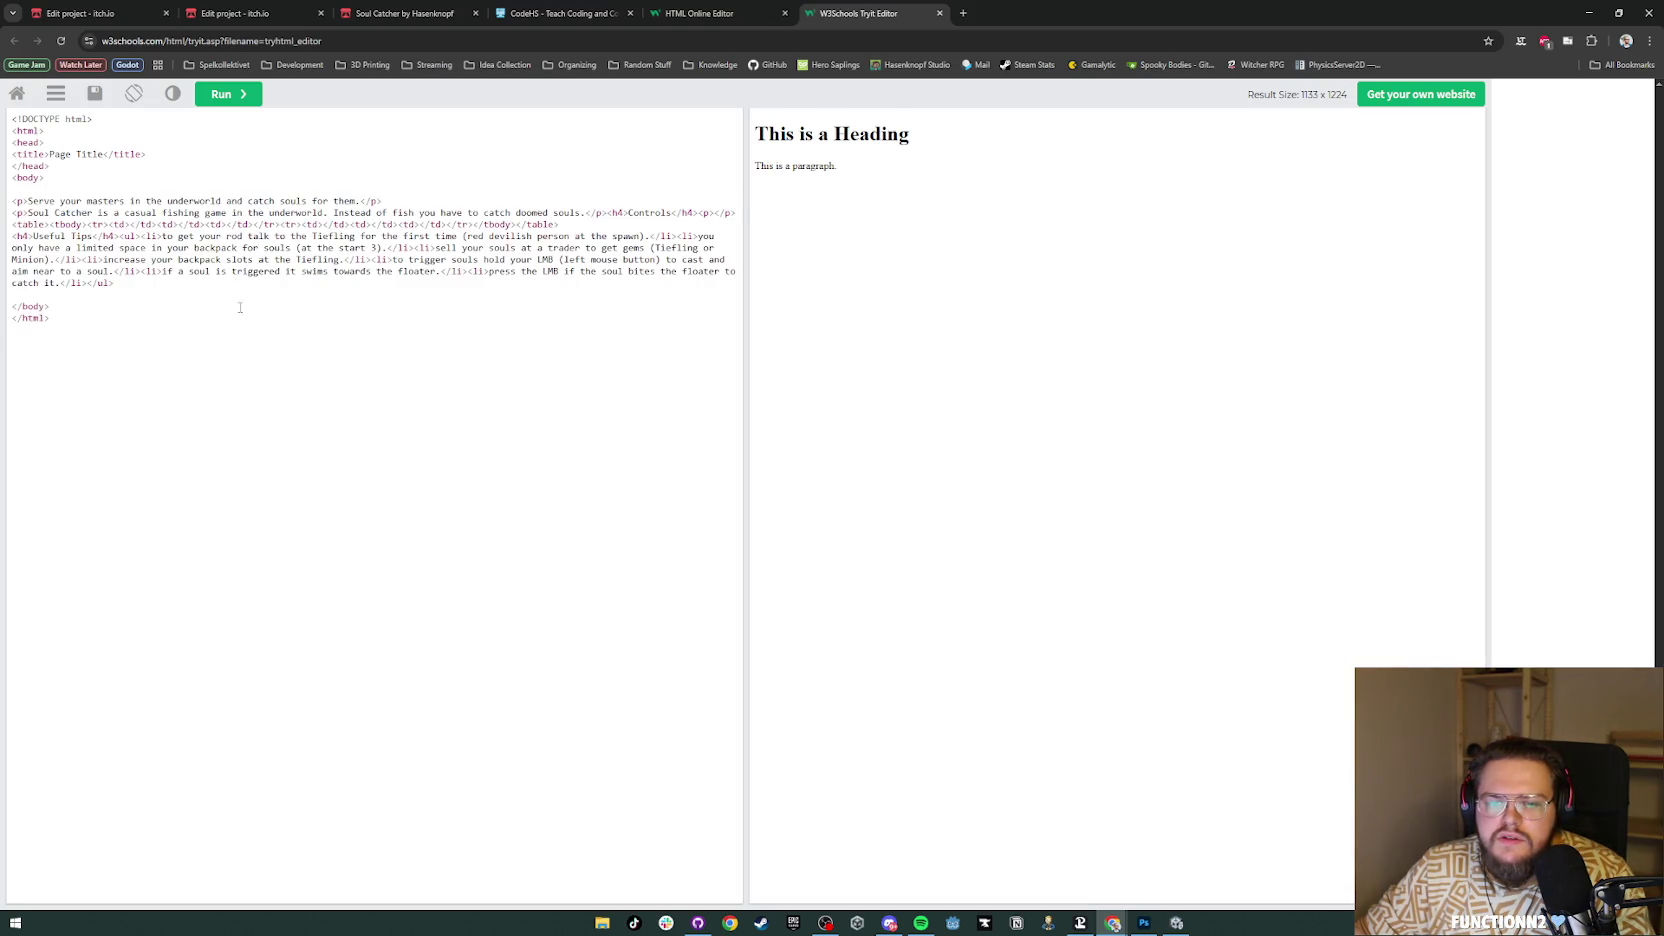
{"action": "left_click", "coordinate": [240, 100]}
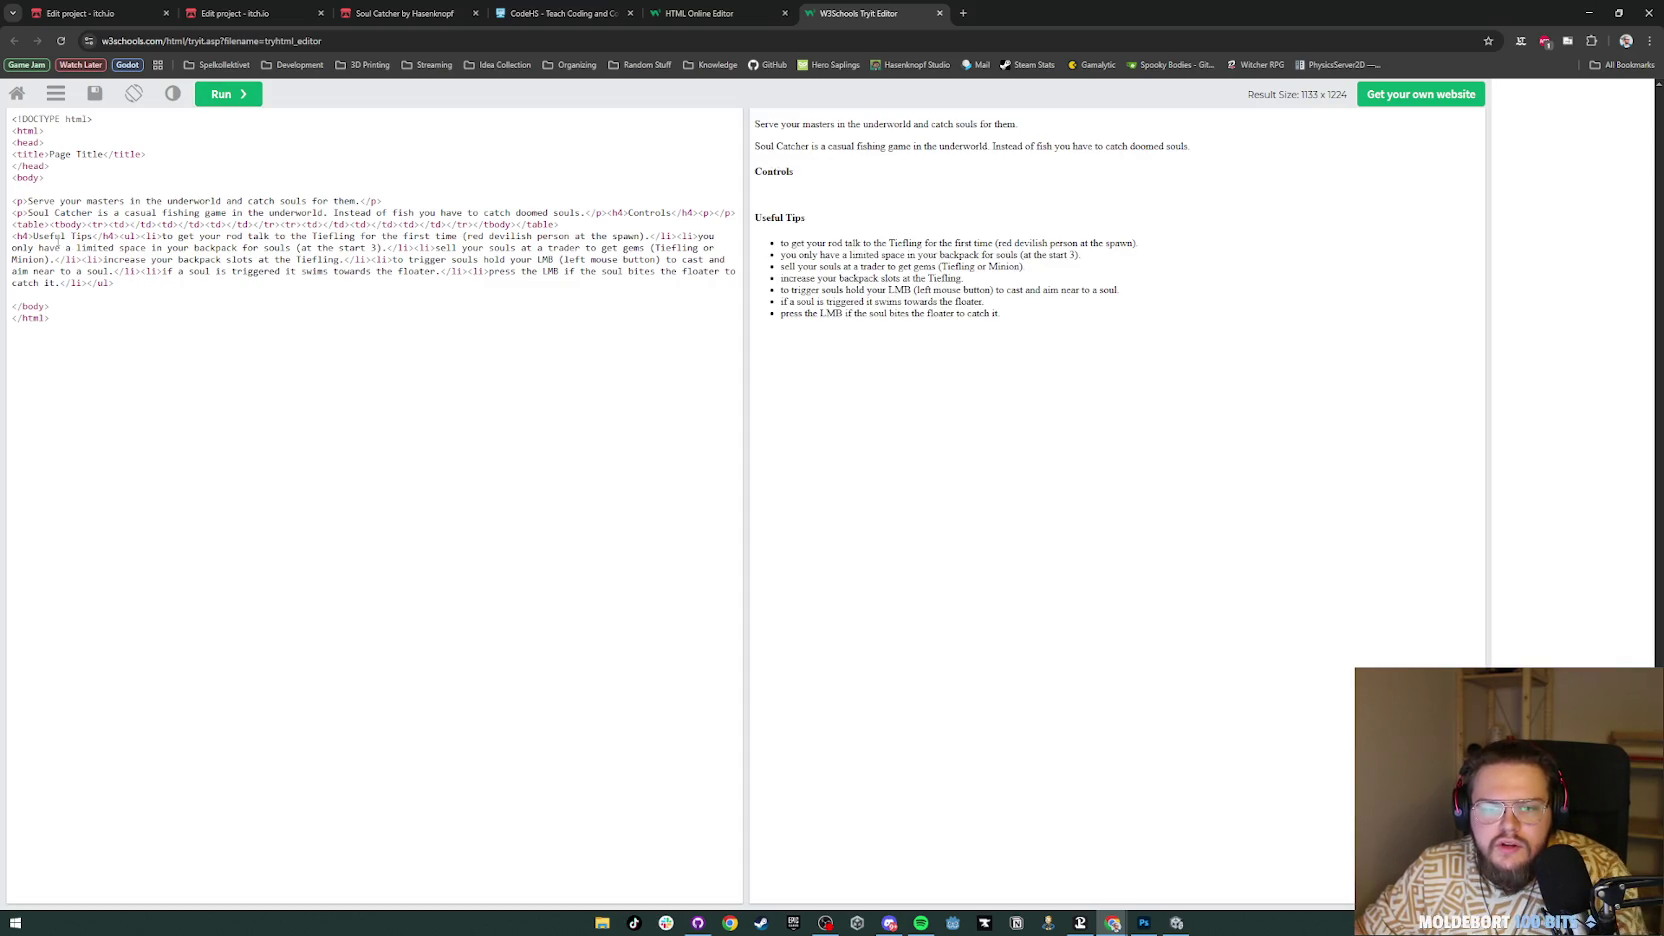
Step: Split the table, tbody, first row and cell tags onto separate lines
{"action": "left_click", "coordinate": [50, 225]}
{"action": "key", "text": "Return"}
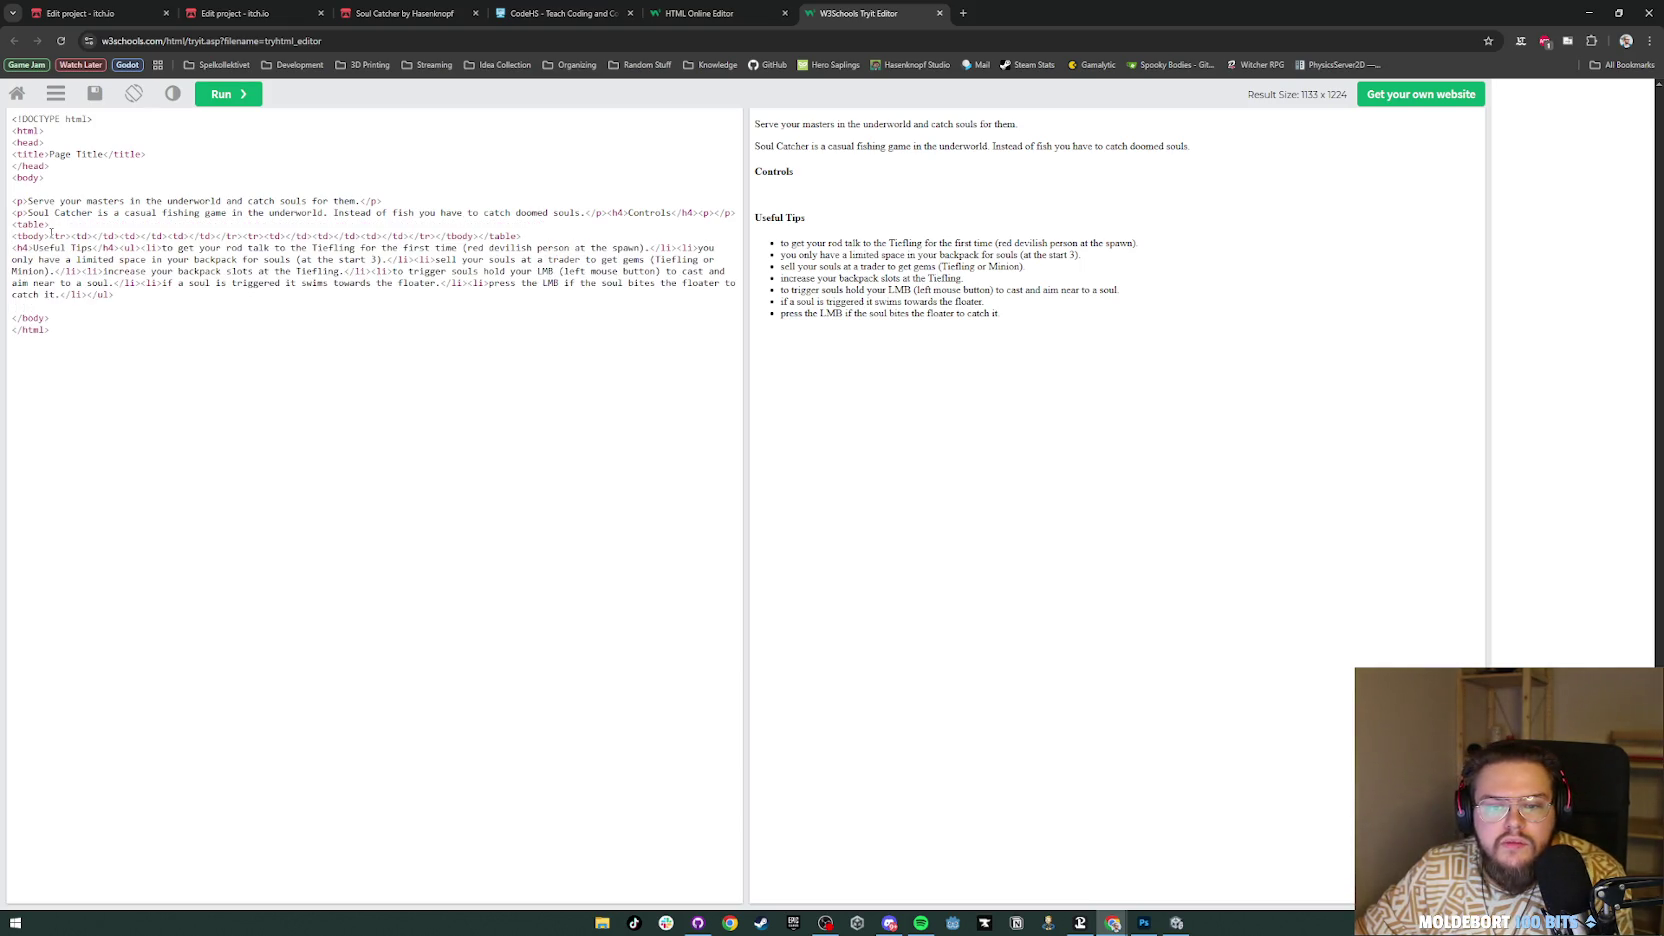
{"action": "left_click", "coordinate": [49, 237]}
{"action": "key", "text": "Return"}
{"action": "left_click", "coordinate": [36, 248]}
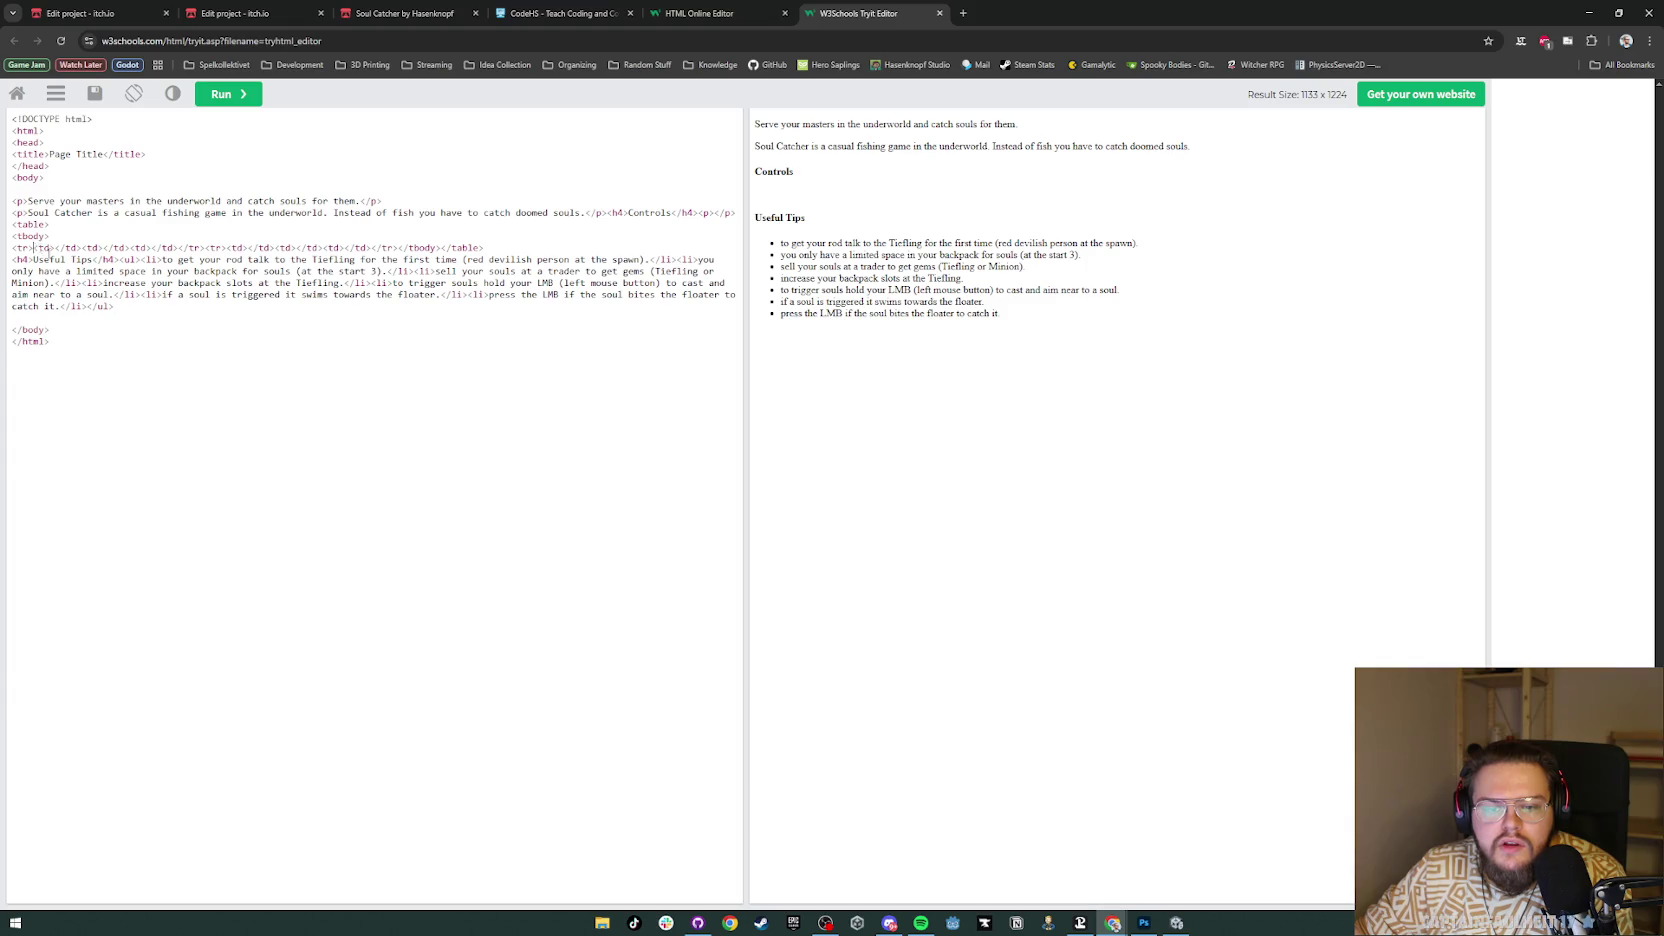
{"action": "key", "text": "Return"}
{"action": "left_click", "coordinate": [36, 260]}
{"action": "key", "text": "Return"}
{"action": "left_click", "coordinate": [39, 271]}
{"action": "key", "text": "Return"}
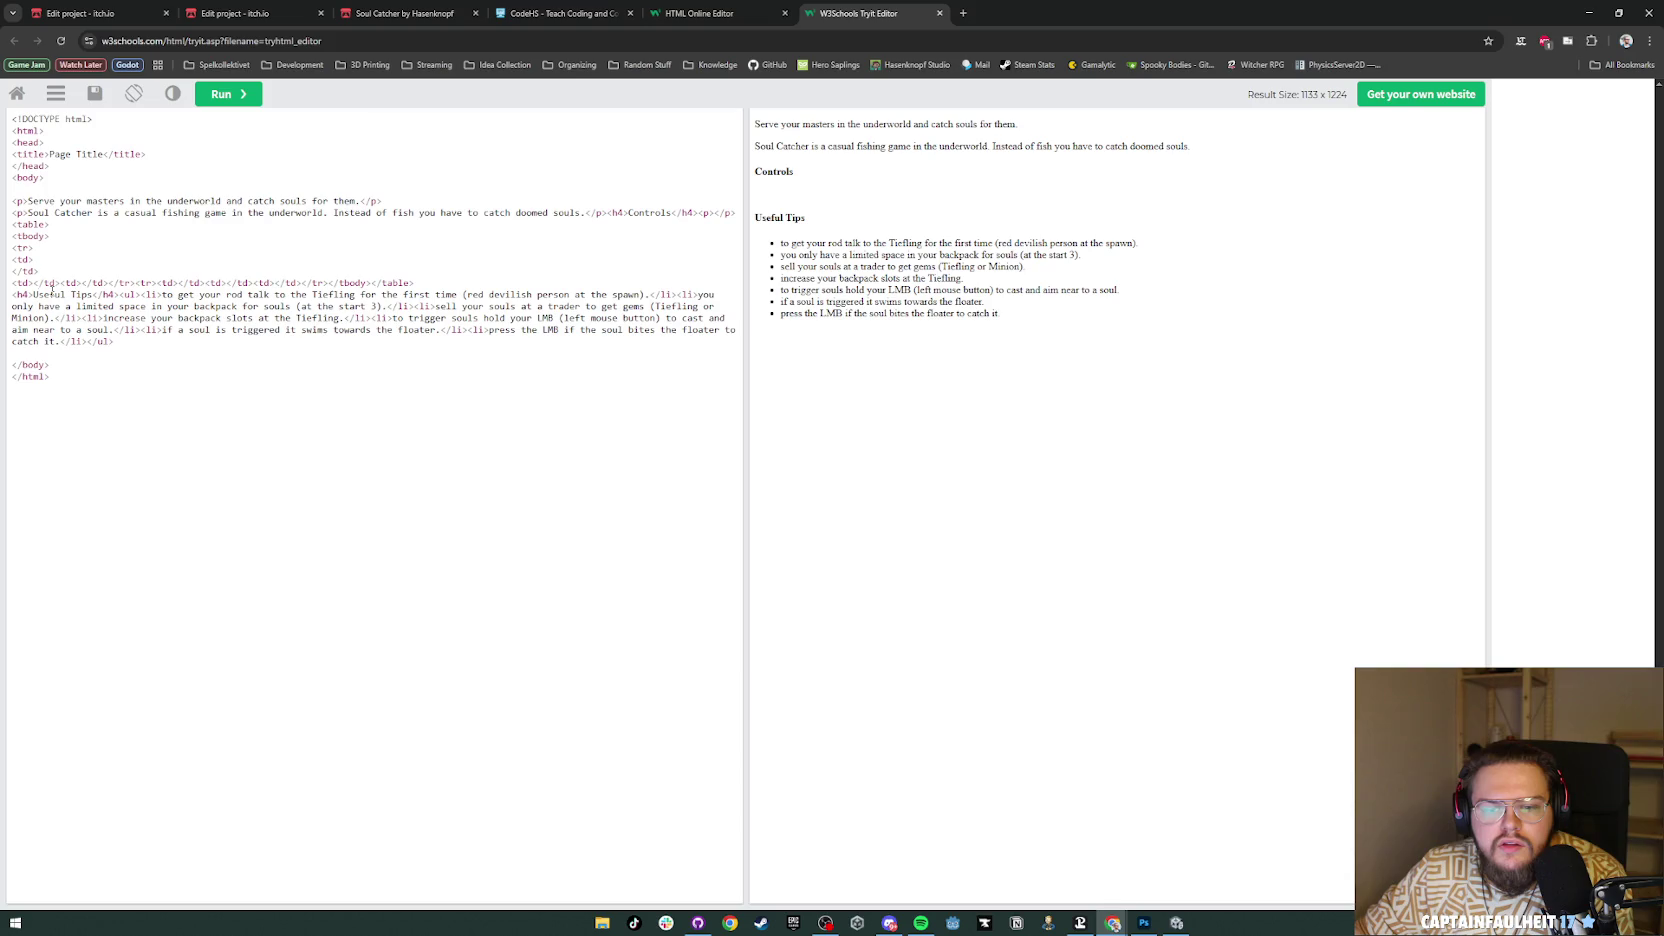
{"action": "left_click", "coordinate": [41, 267]}
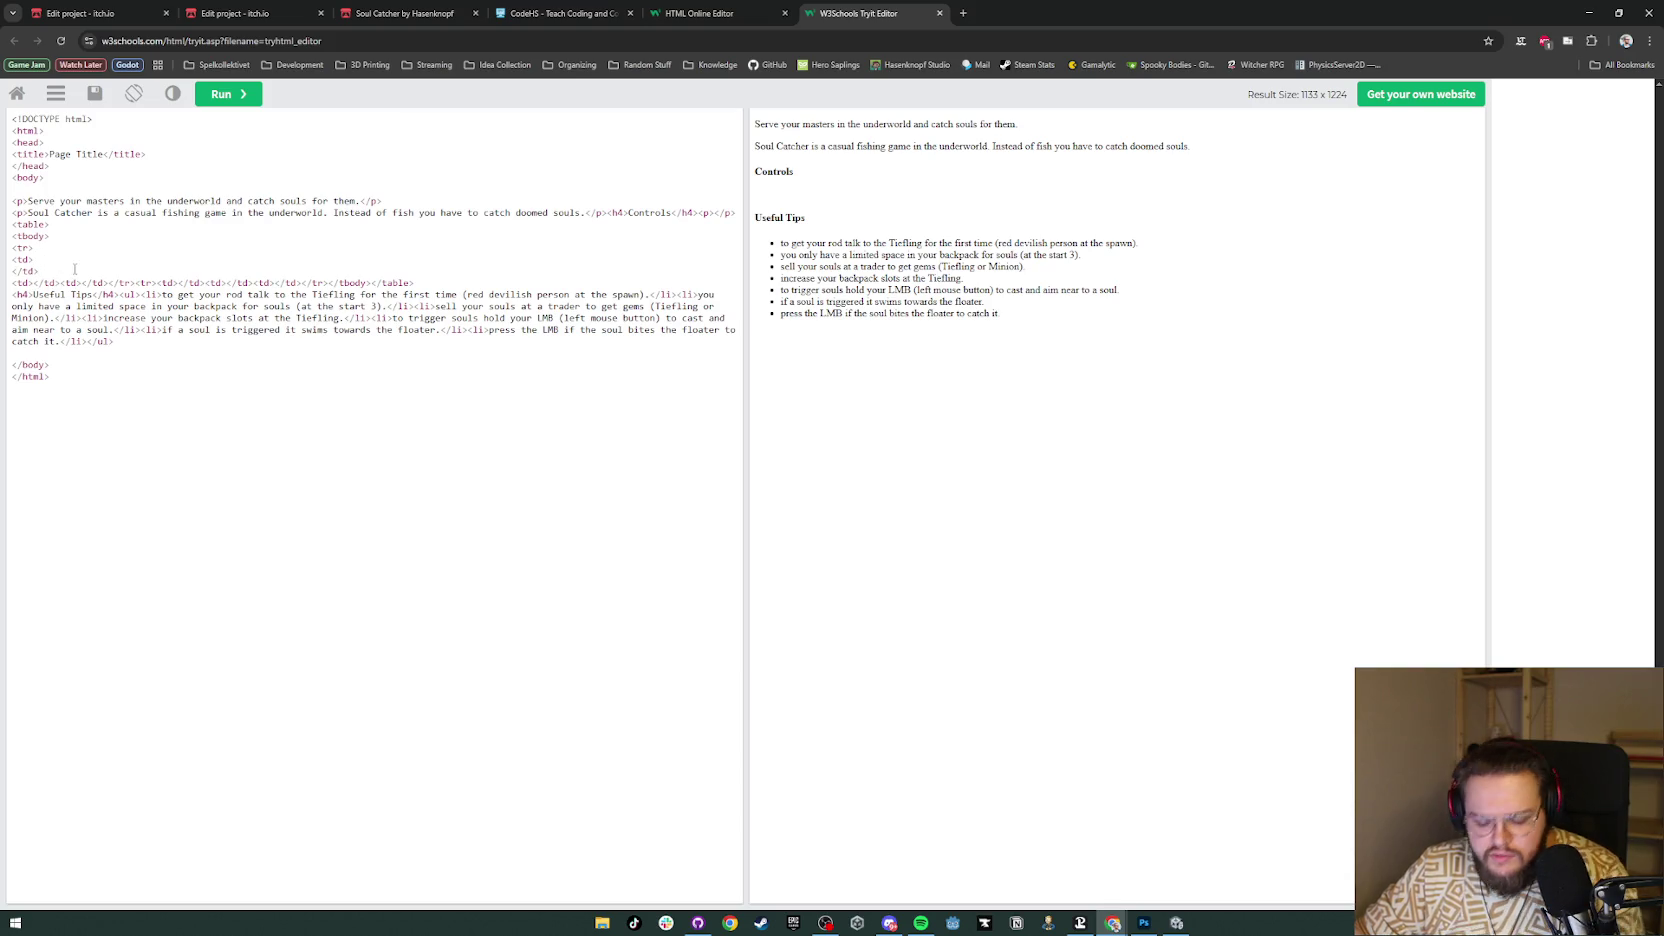
Step: Fill the table's first row with placeholder cells test 1, test 2 and test 3
{"action": "type", "text": "test"}
{"action": "left_click", "coordinate": [220, 95]}
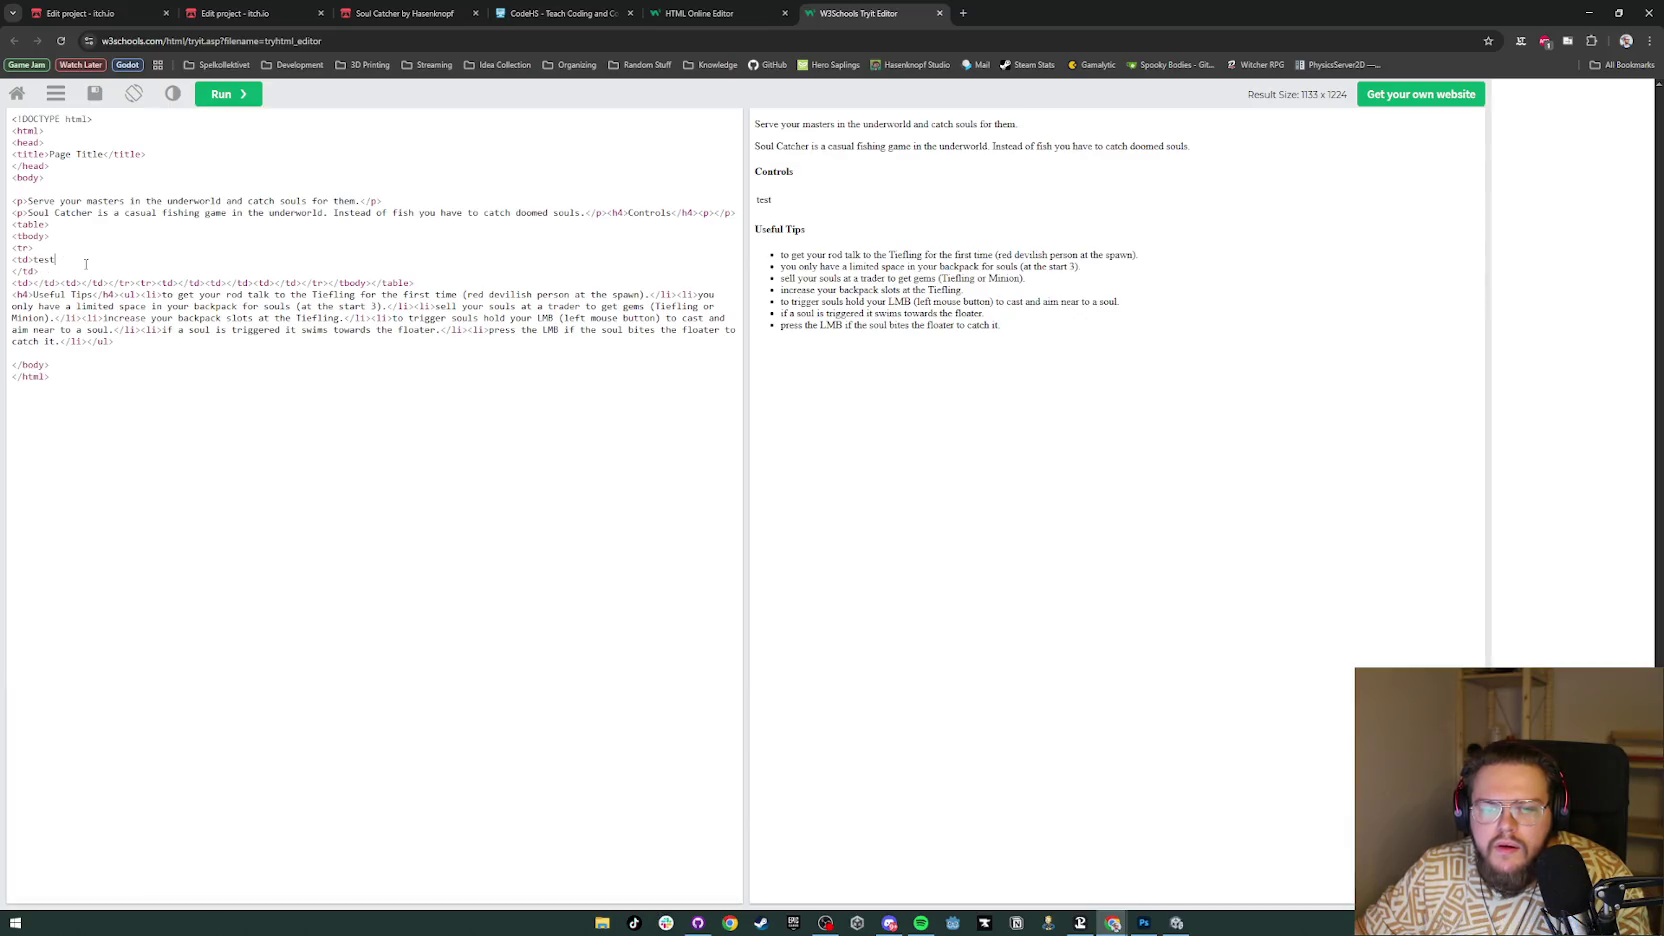
{"action": "key", "text": "Delete"}
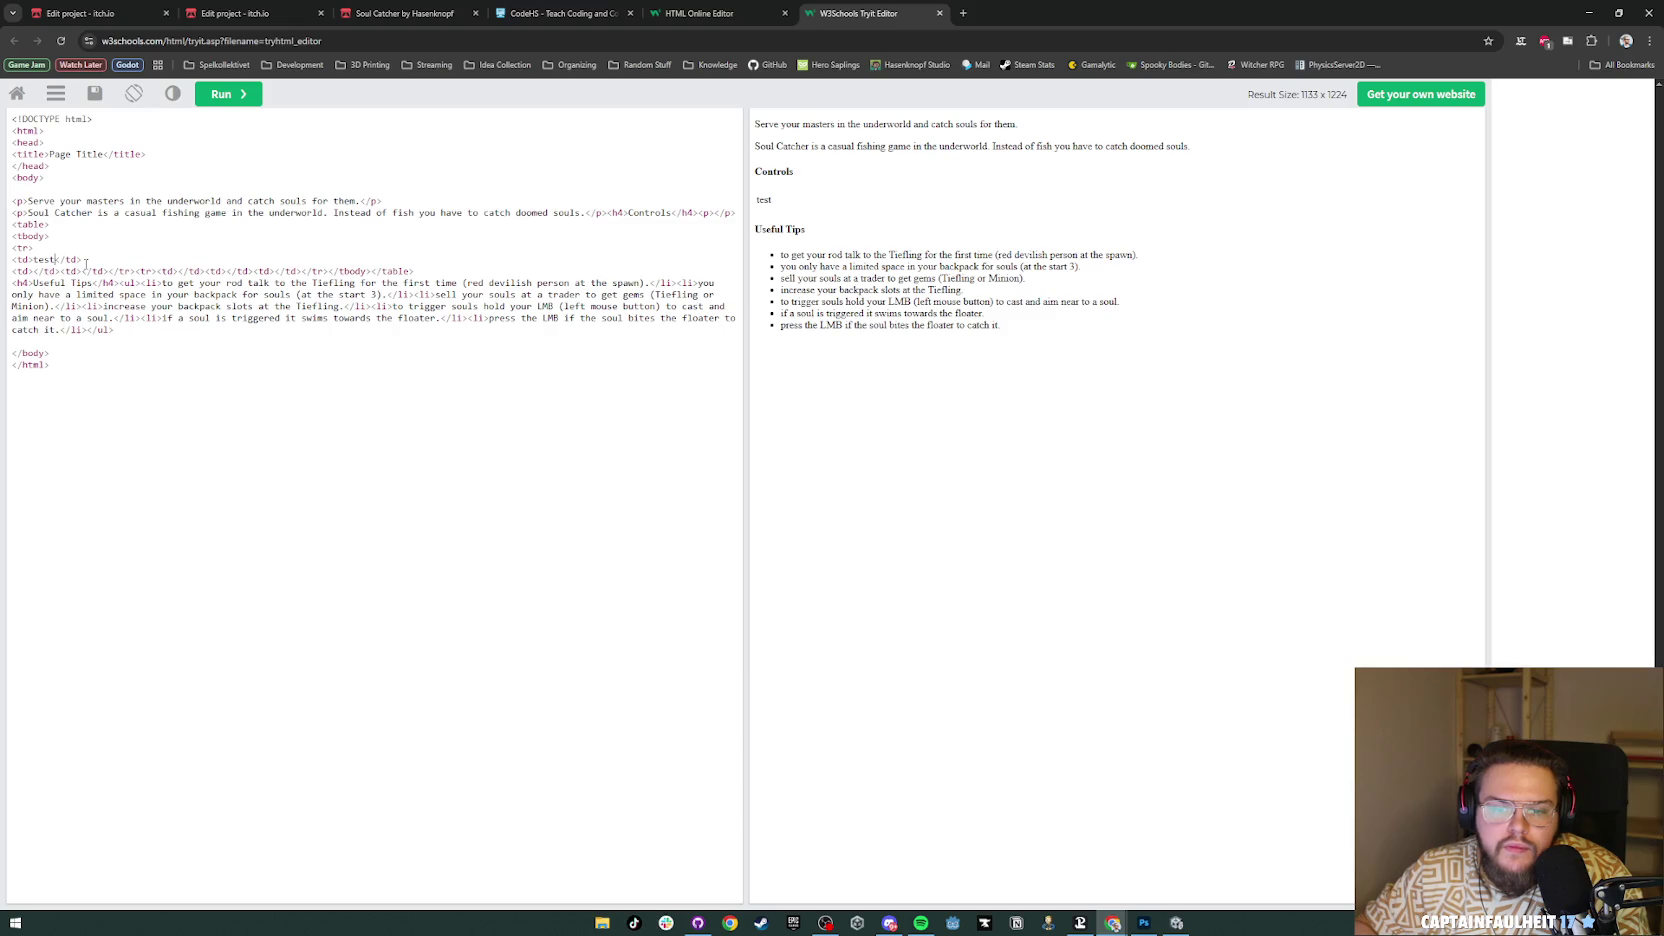
{"action": "type", "text": "test 2"}
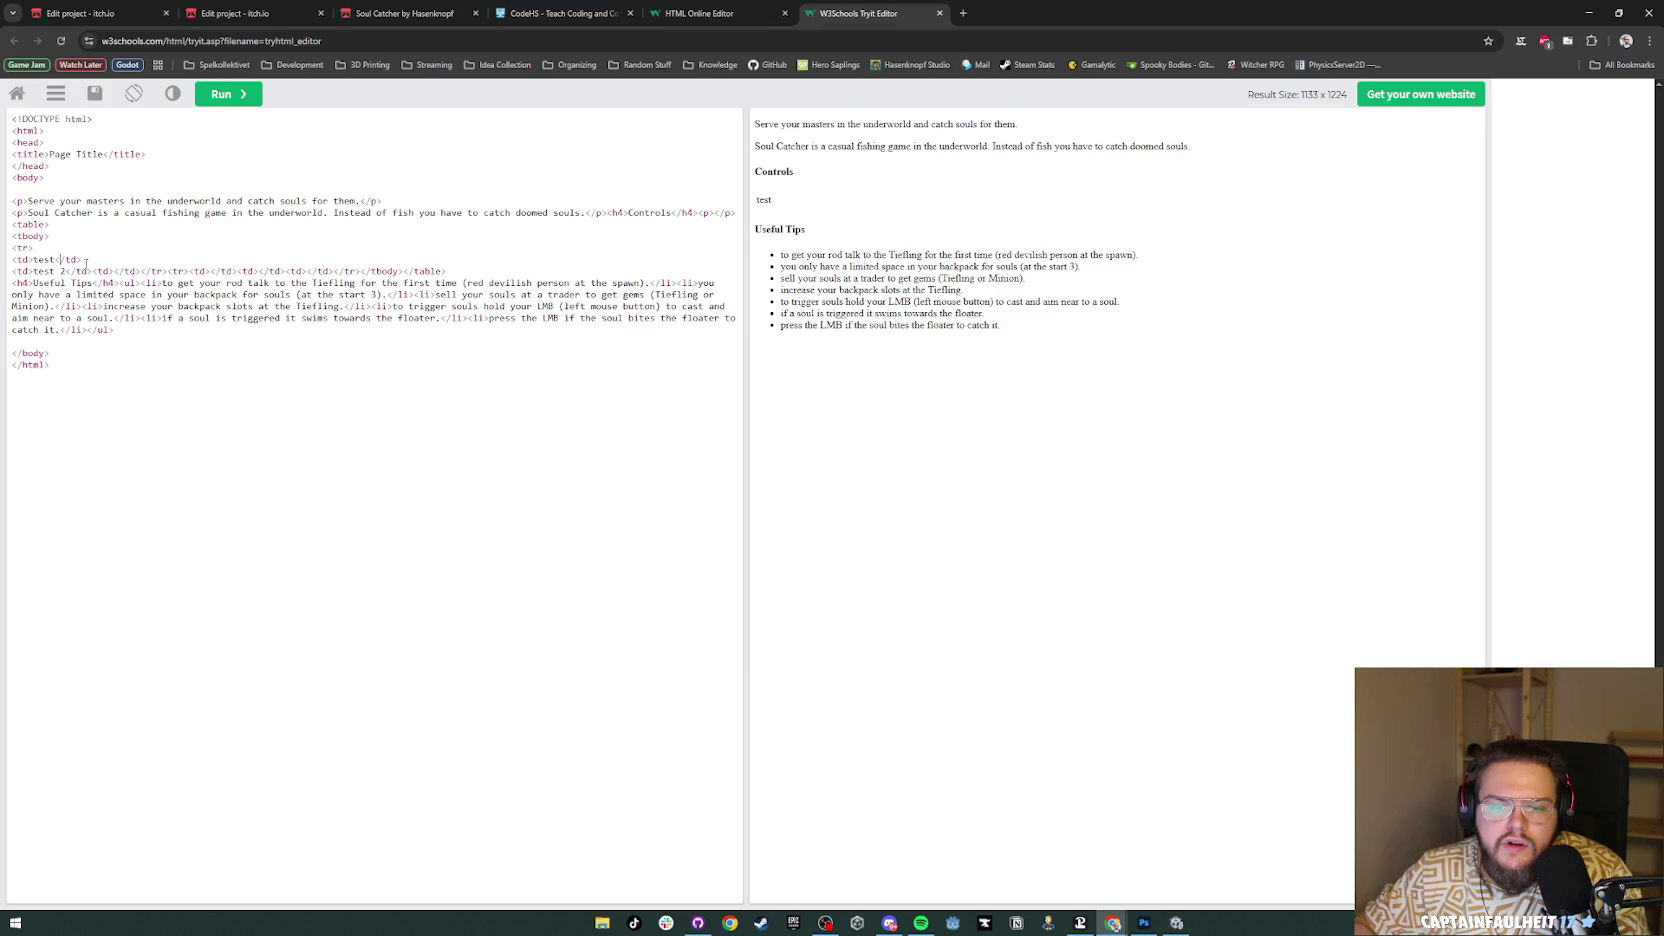
{"action": "type", "text": " 1"}
{"action": "key", "text": "ctrl+shift+Left"}
{"action": "key", "text": "ctrl+shift+Left"}
{"action": "key", "text": "ctrl+c"}
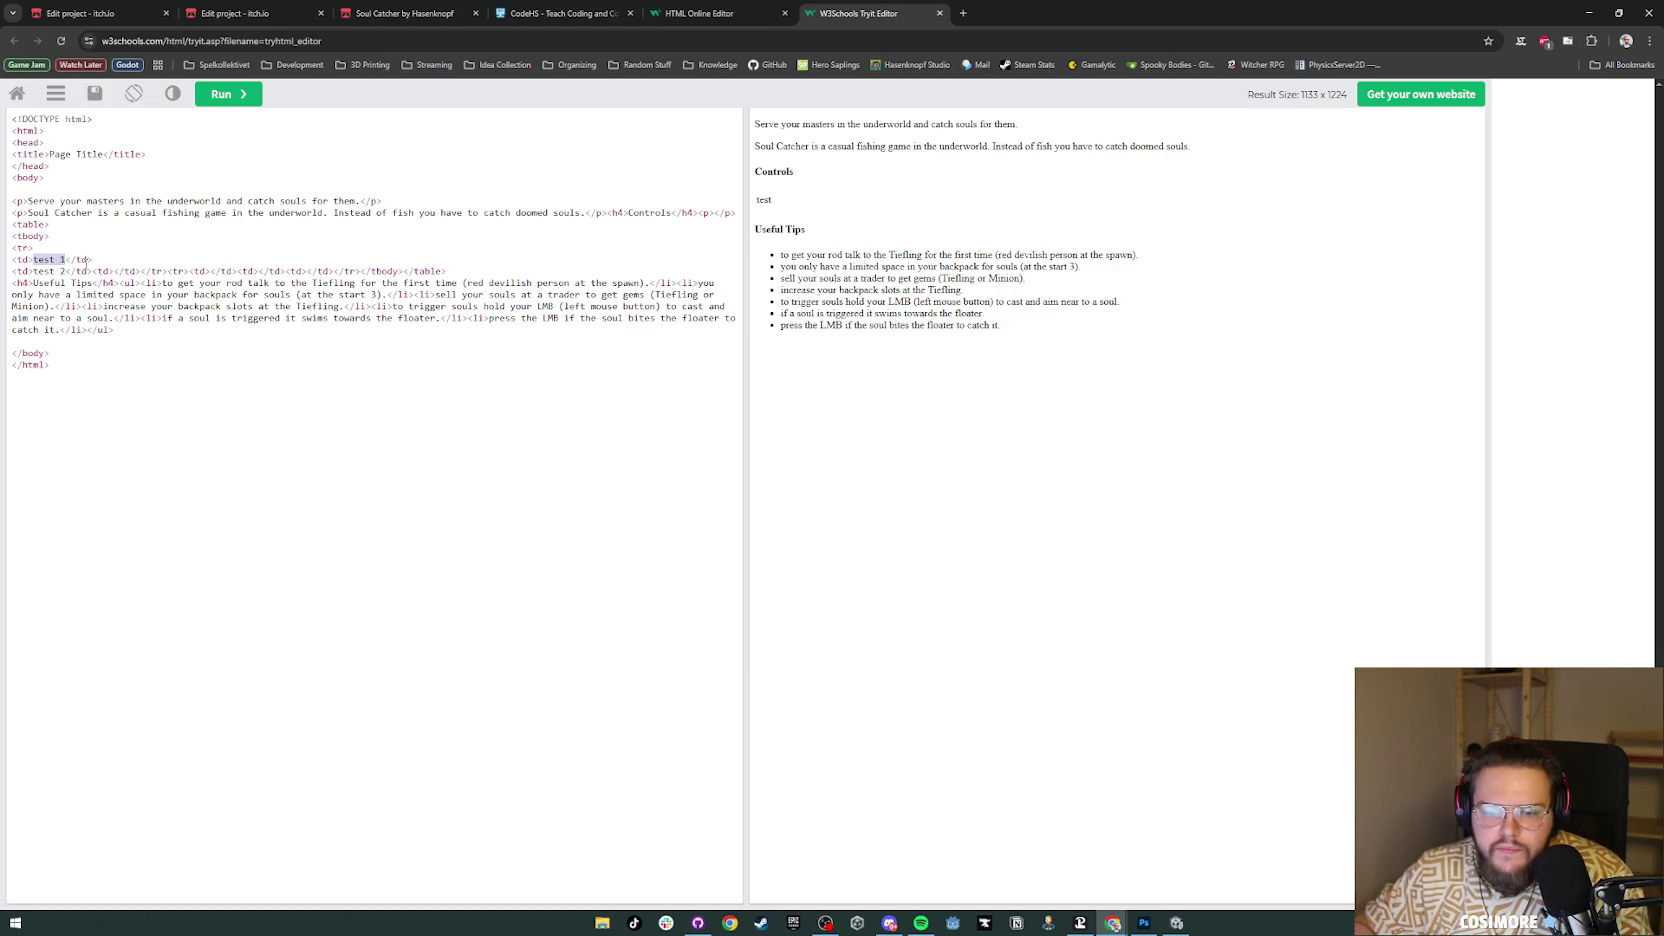
{"action": "left_click", "coordinate": [97, 271]}
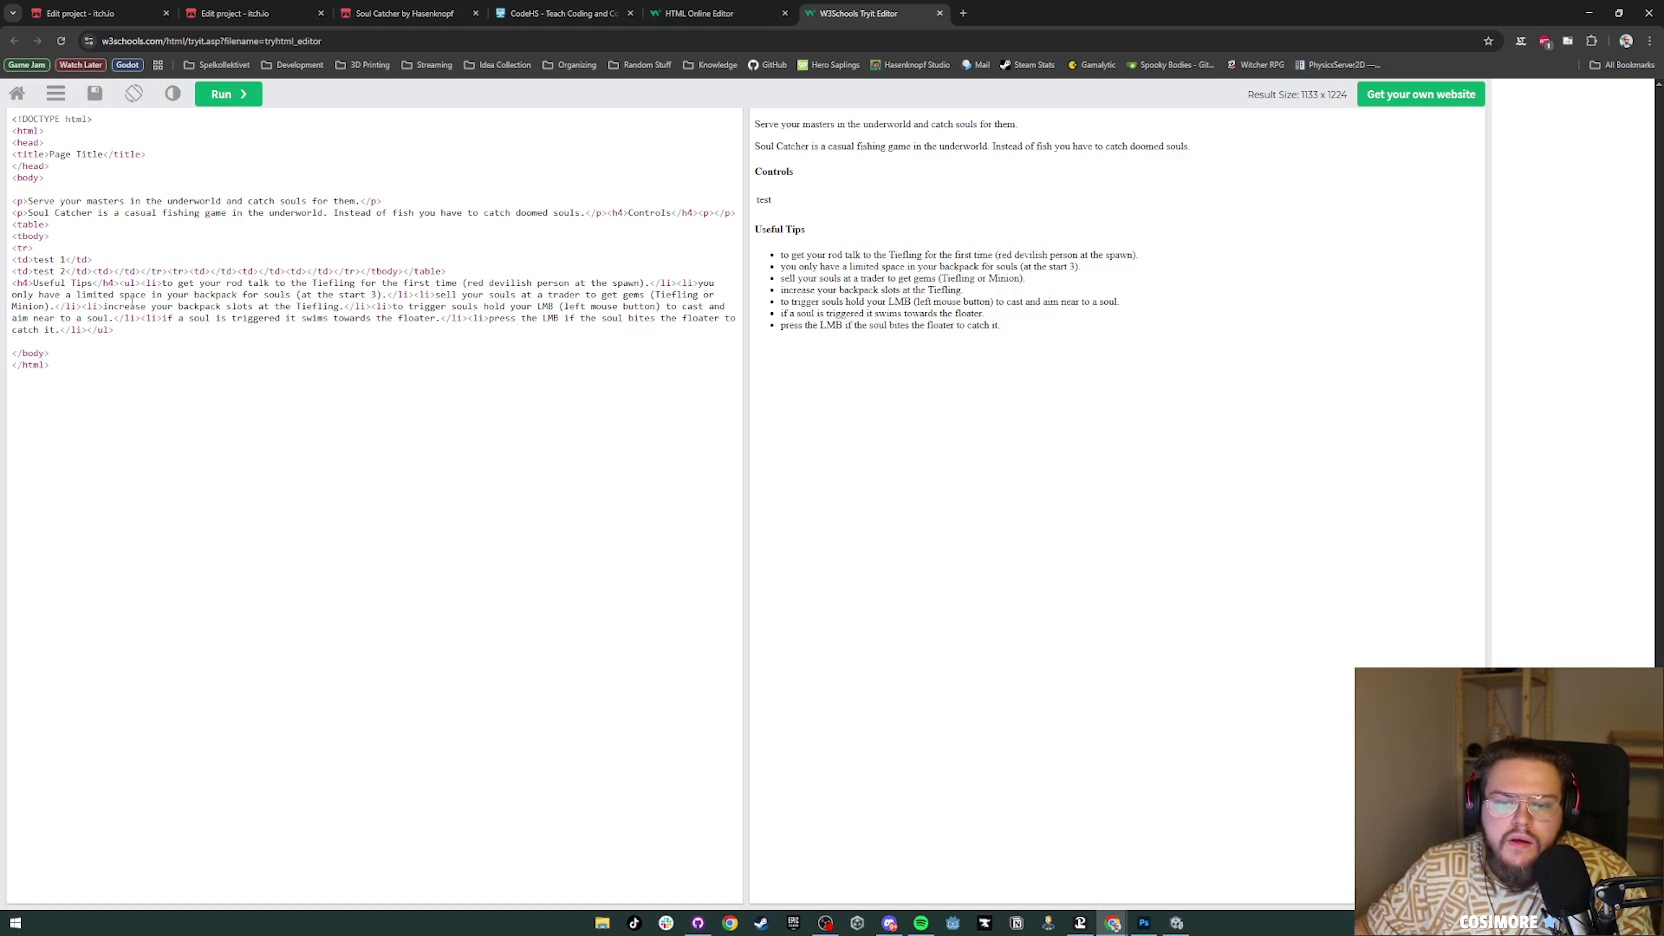
{"action": "key", "text": "Return"}
{"action": "key", "text": "ctrl+v"}
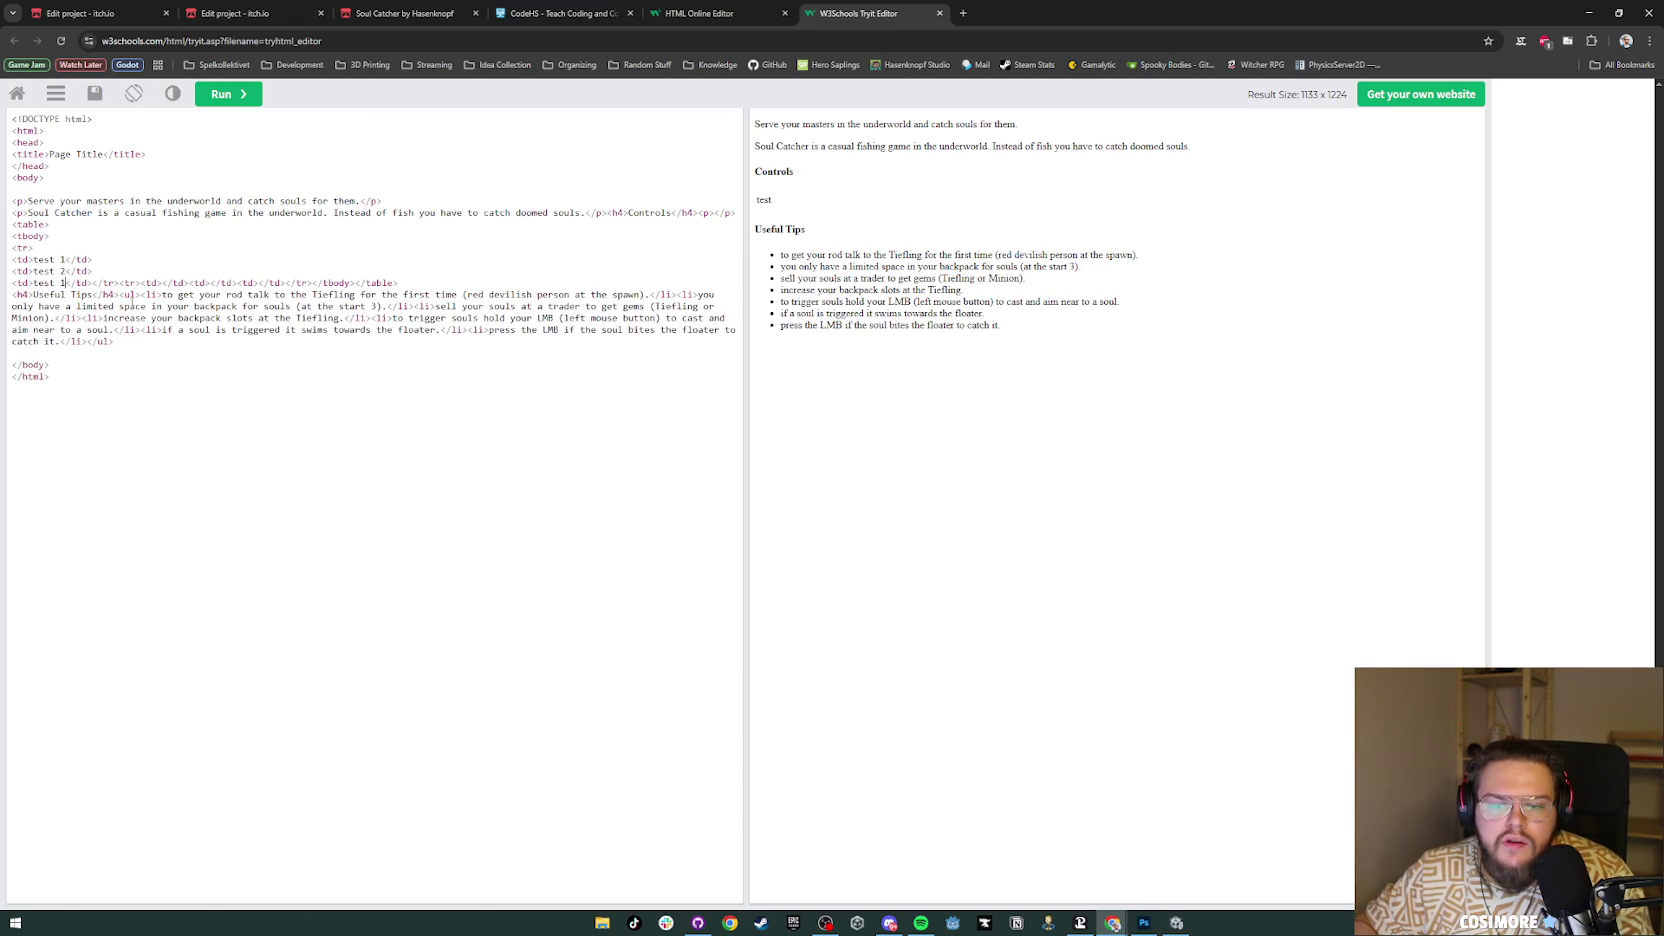
{"action": "key", "text": "BackSpace"}
{"action": "type", "text": "3"}
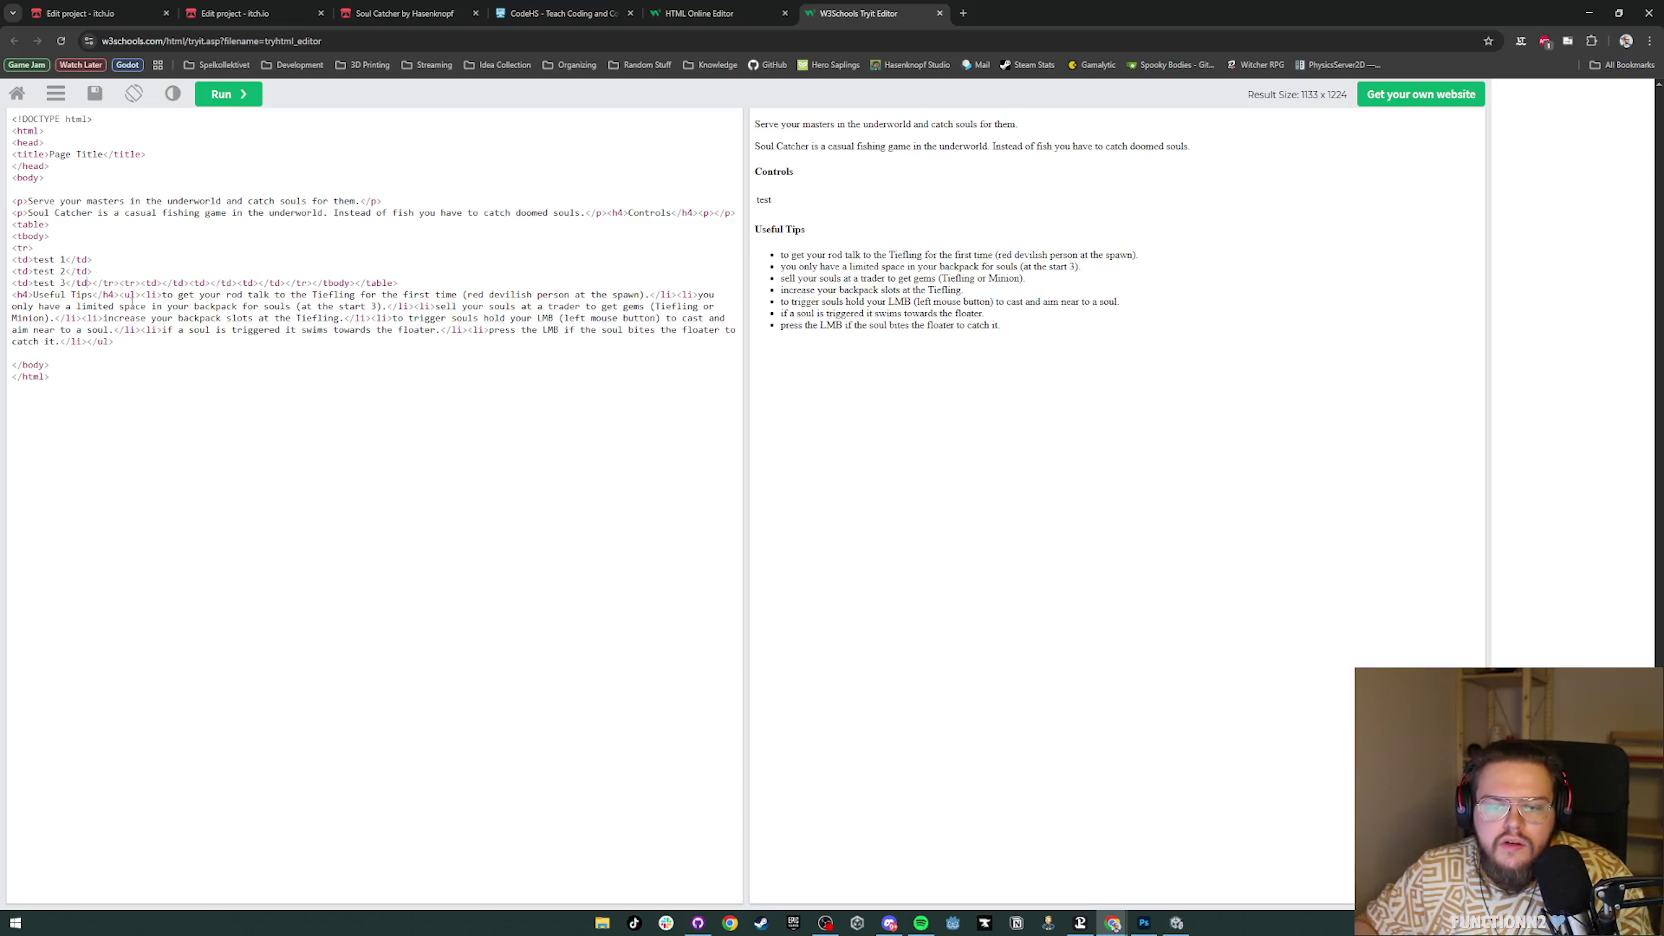
{"action": "key", "text": "Return"}
Step: Start a second table row with test 4 and test 5 cells
{"action": "key", "text": "Right"}
{"action": "key", "text": "Right"}
{"action": "key", "text": "Right"}
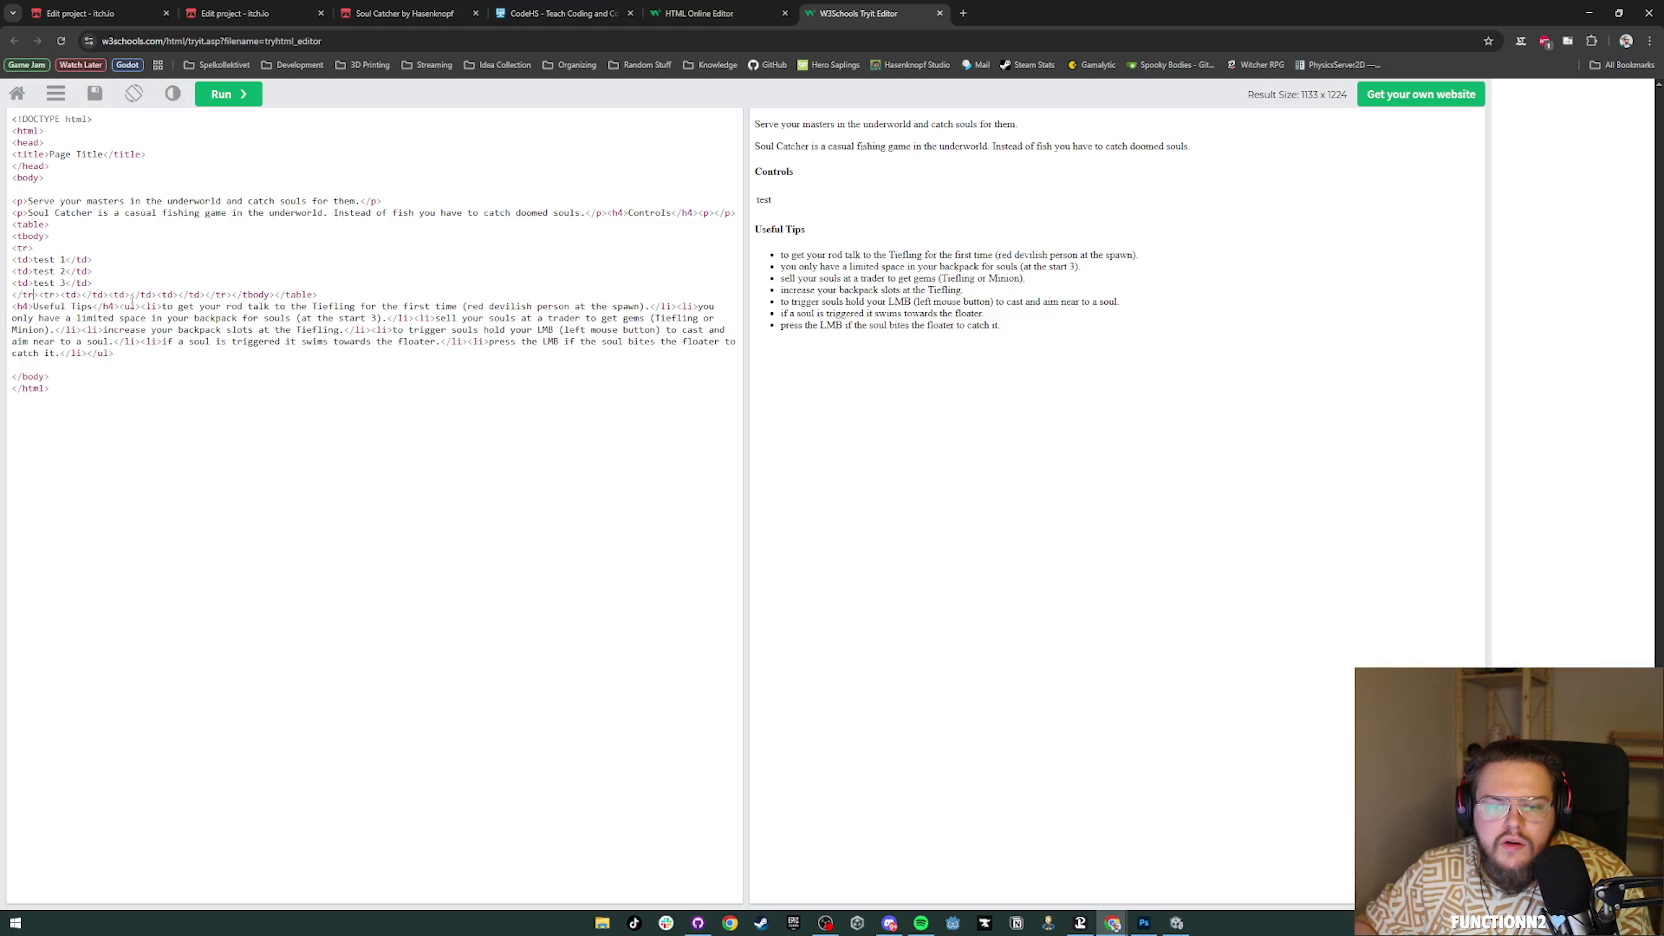
{"action": "key", "text": "Return"}
{"action": "key", "text": "Right"}
{"action": "key", "text": "Right"}
{"action": "key", "text": "Right"}
{"action": "key", "text": "Return"}
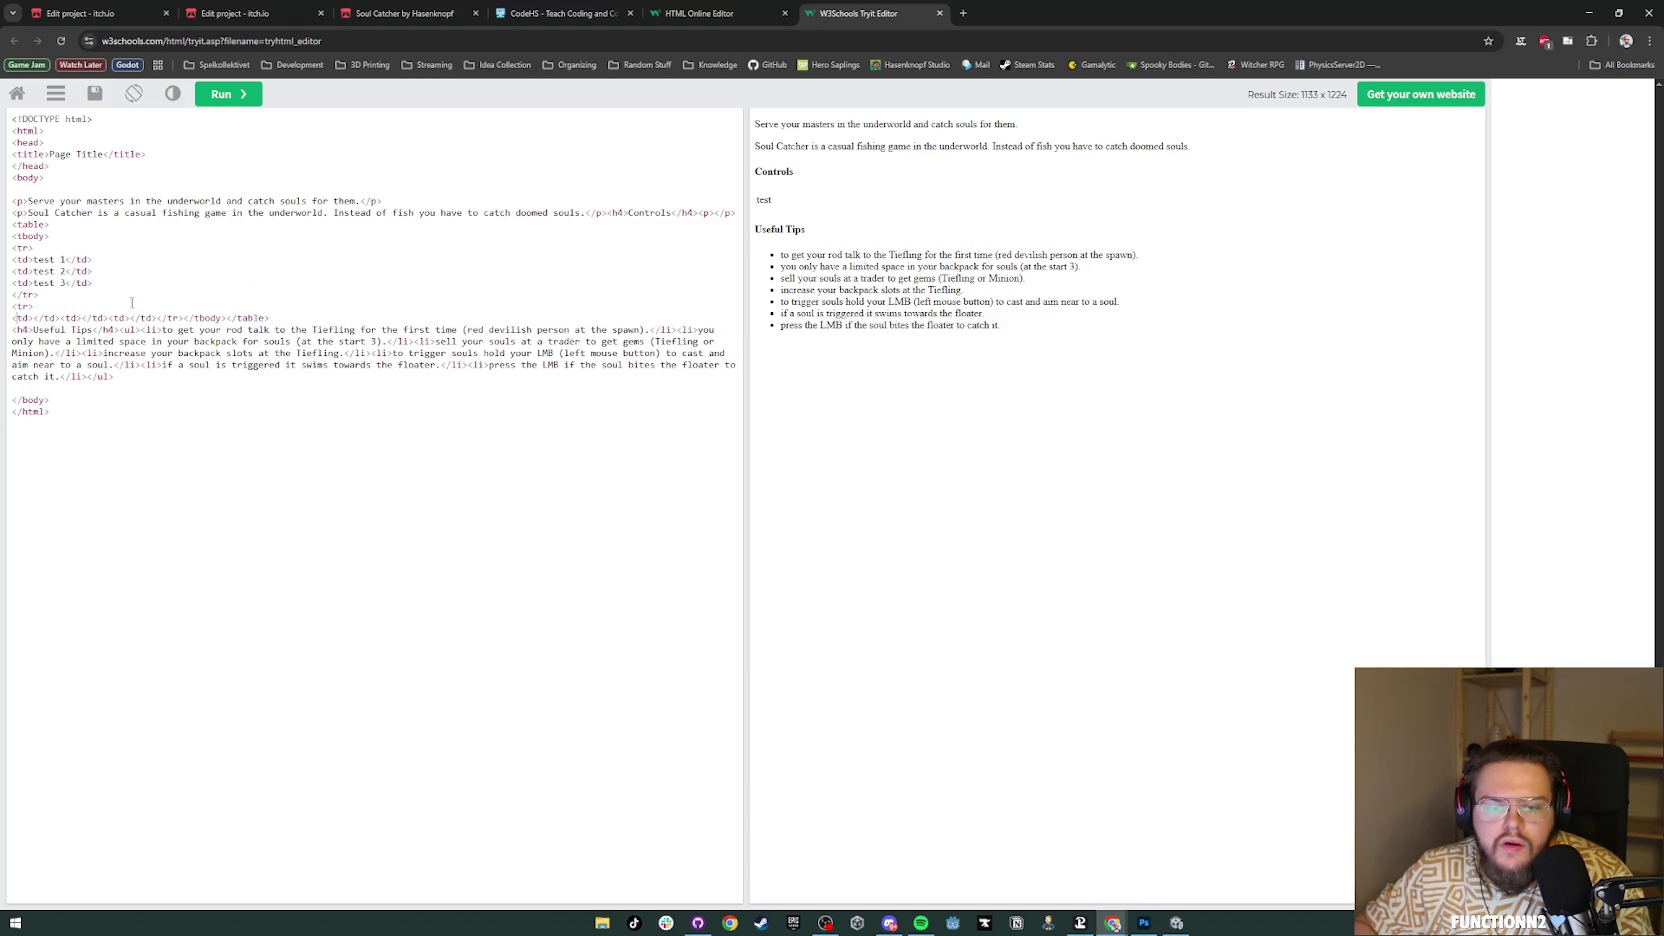
{"action": "type", "text": "test 4"}
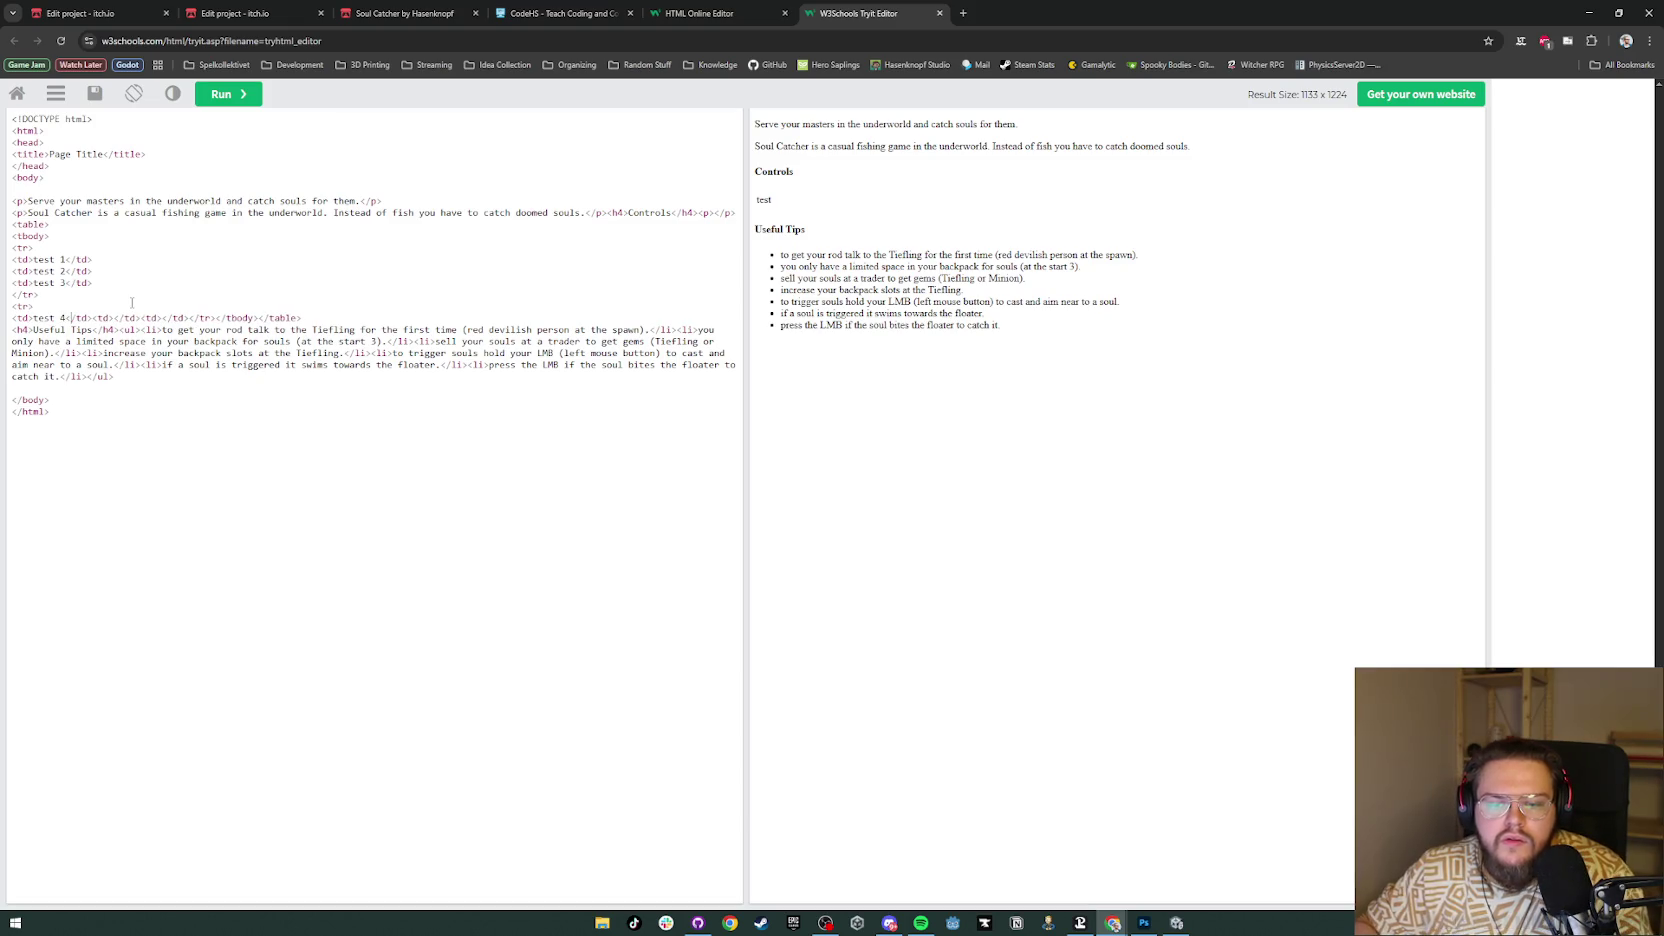
{"action": "key", "text": "Return"}
{"action": "key", "text": "Right"}
{"action": "key", "text": "Right"}
{"action": "key", "text": "Right"}
{"action": "type", "text": "test 1"}
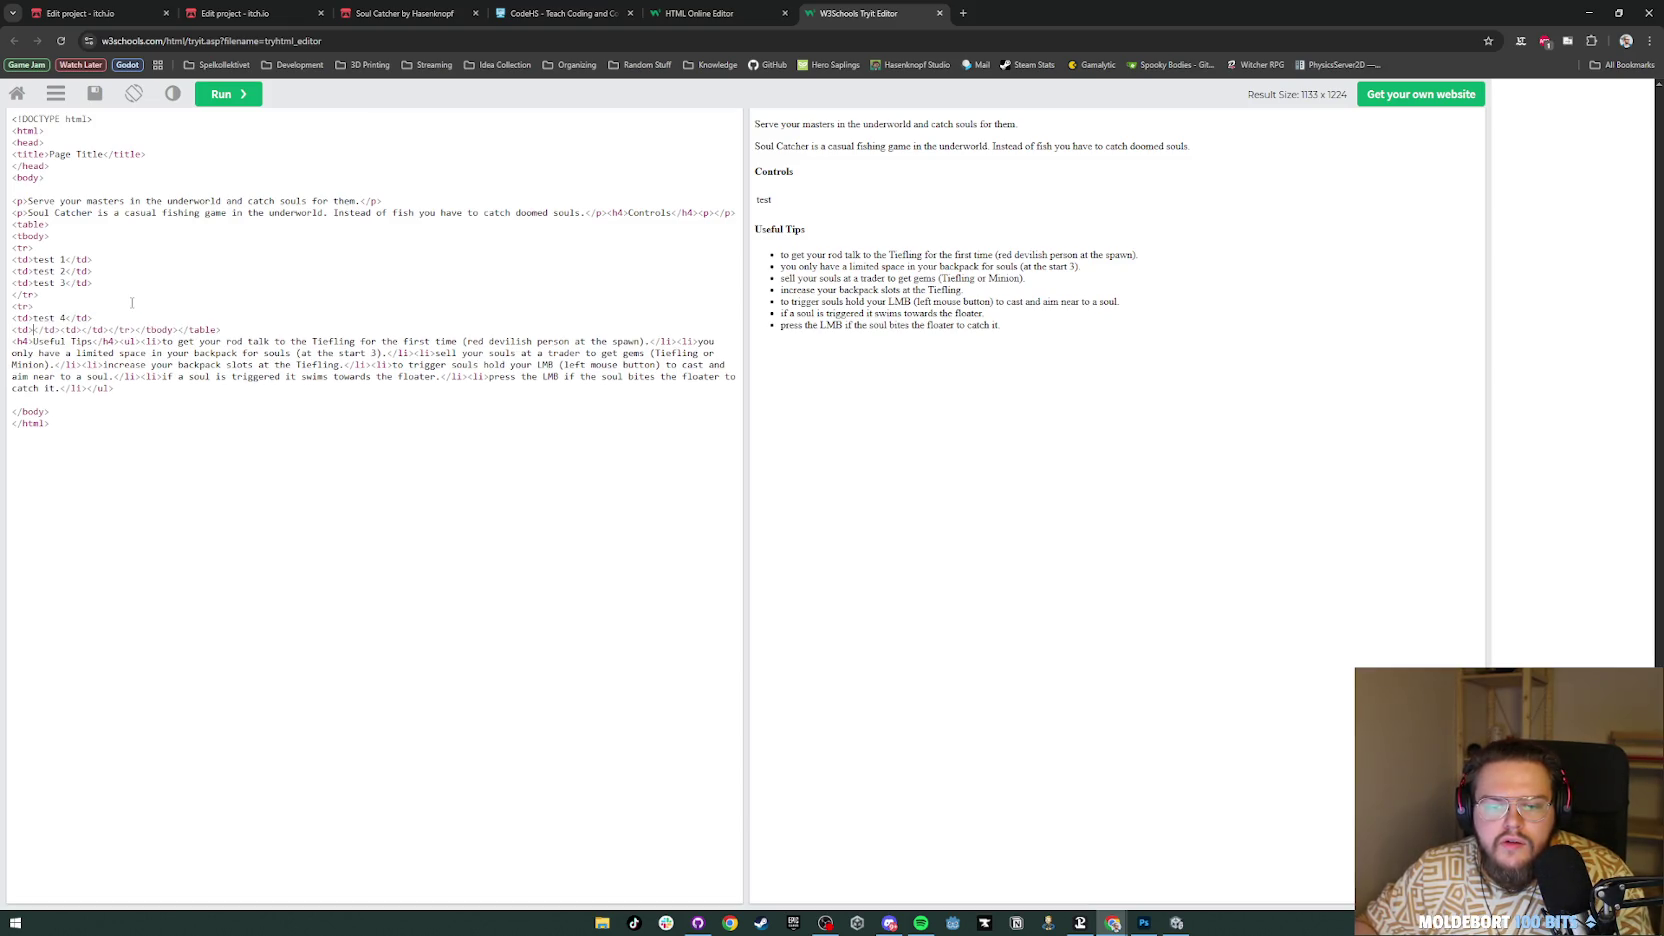
{"action": "key", "text": "BackSpace"}
{"action": "type", "text": "5"}
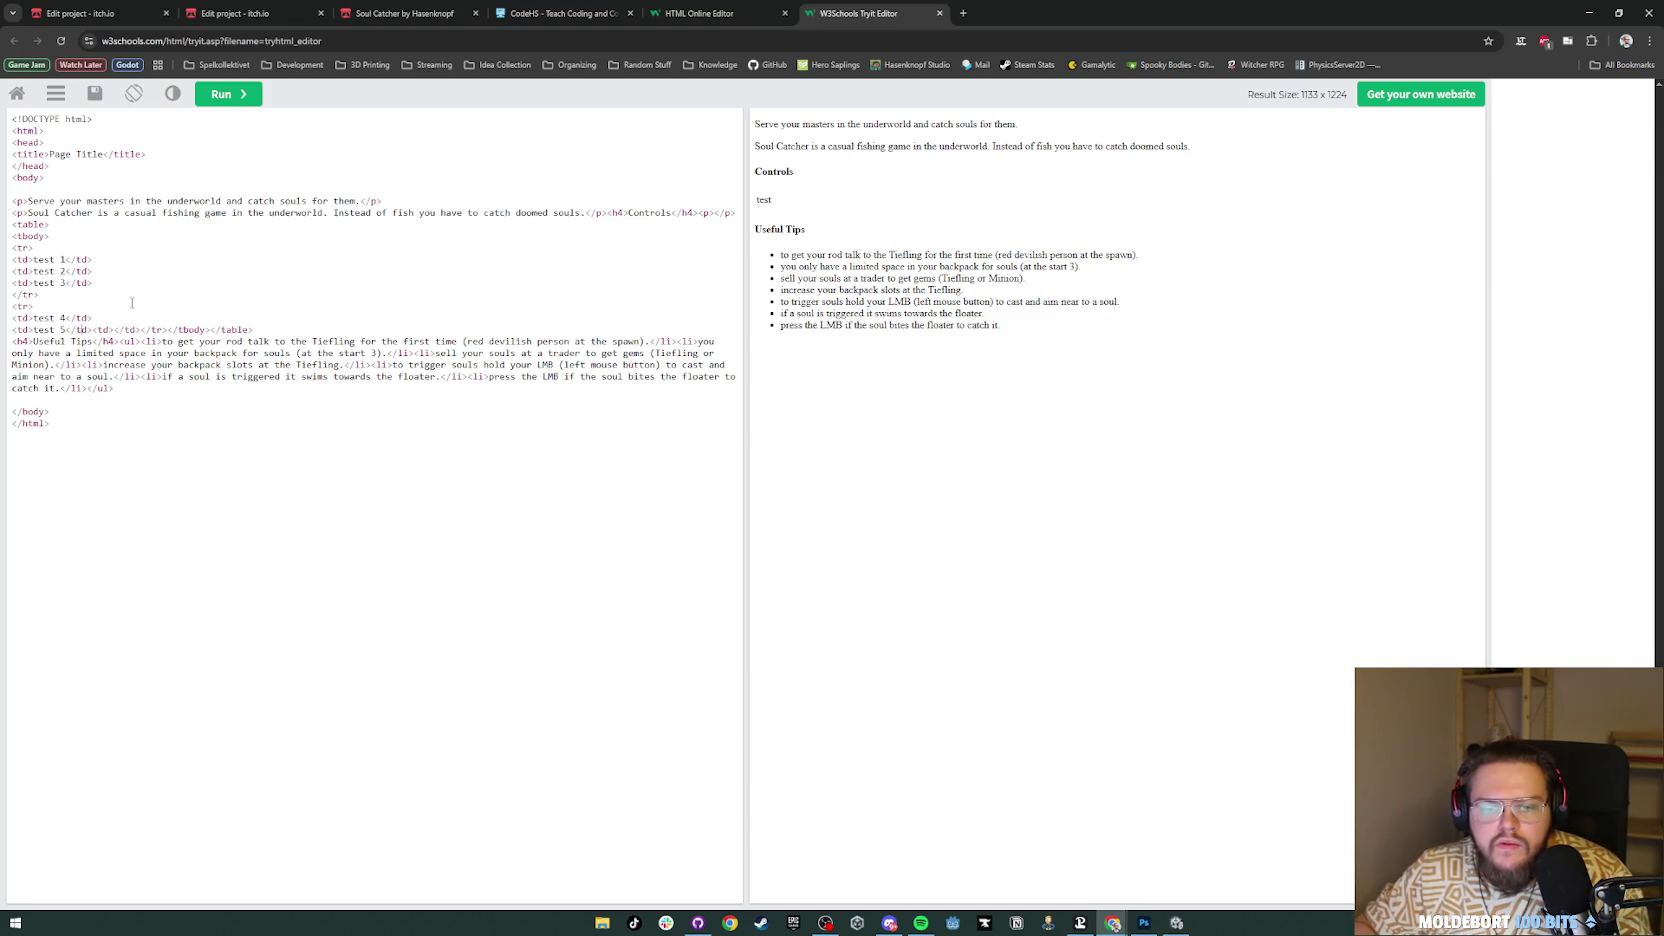
{"action": "key", "text": "Return"}
Step: Add a sixth cell, put the closing tags on their own lines, render, then delete the test 3 cell
{"action": "key", "text": "Right"}
{"action": "key", "text": "Right"}
{"action": "key", "text": "Right"}
{"action": "type", "text": "test 1"}
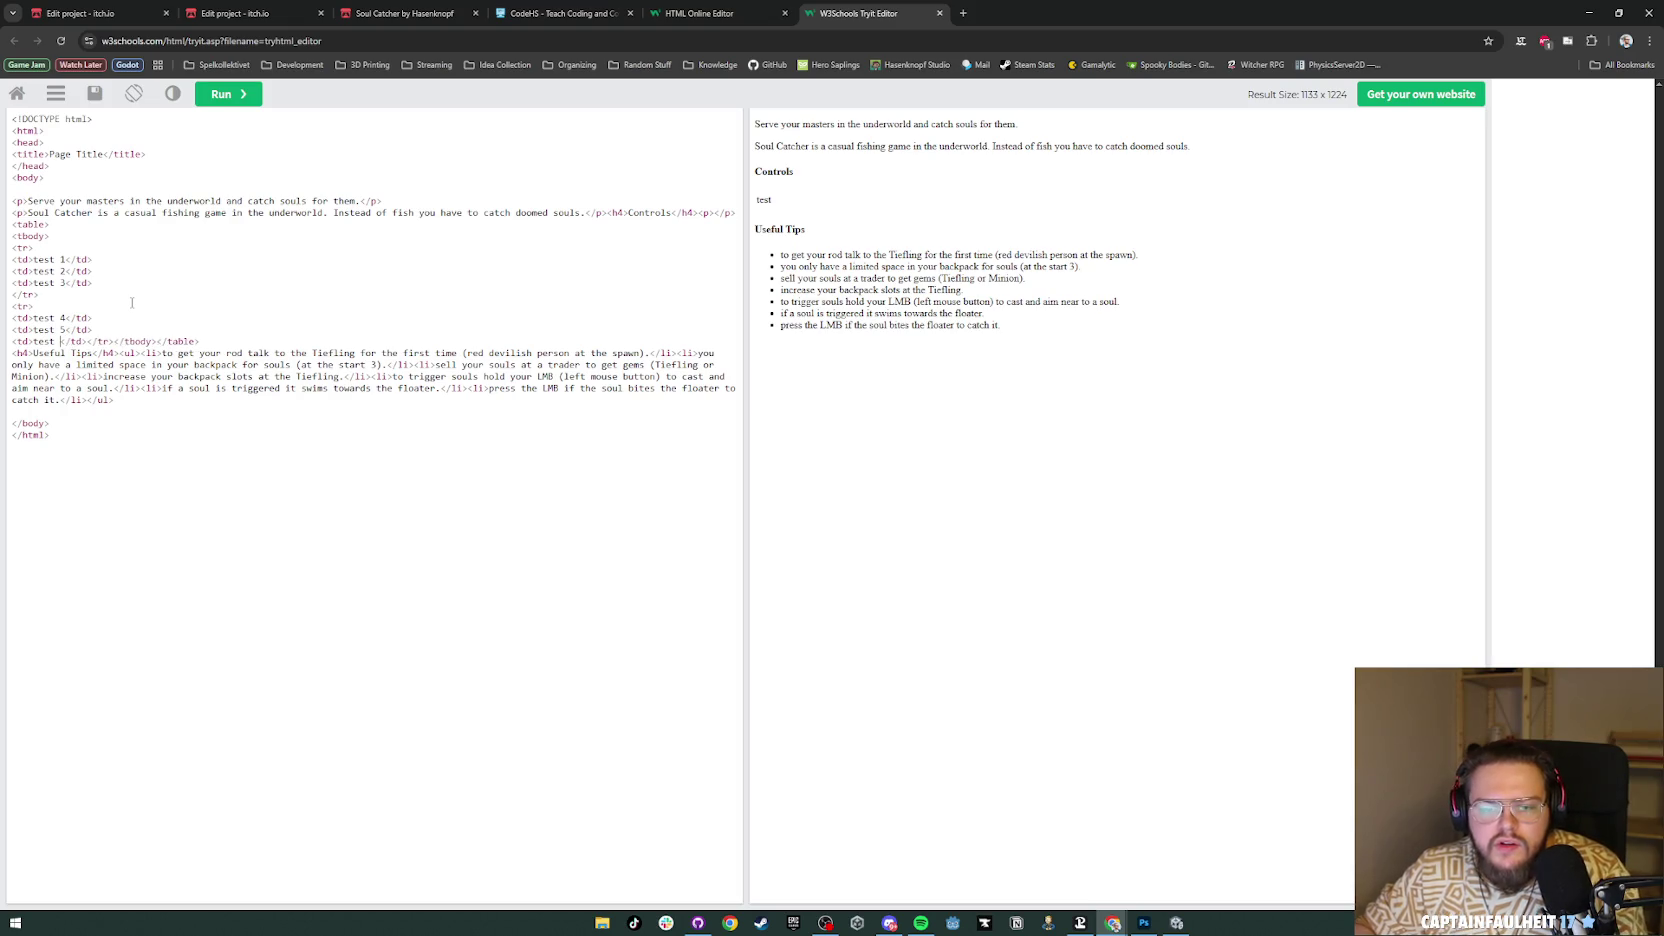
{"action": "key", "text": "Return"}
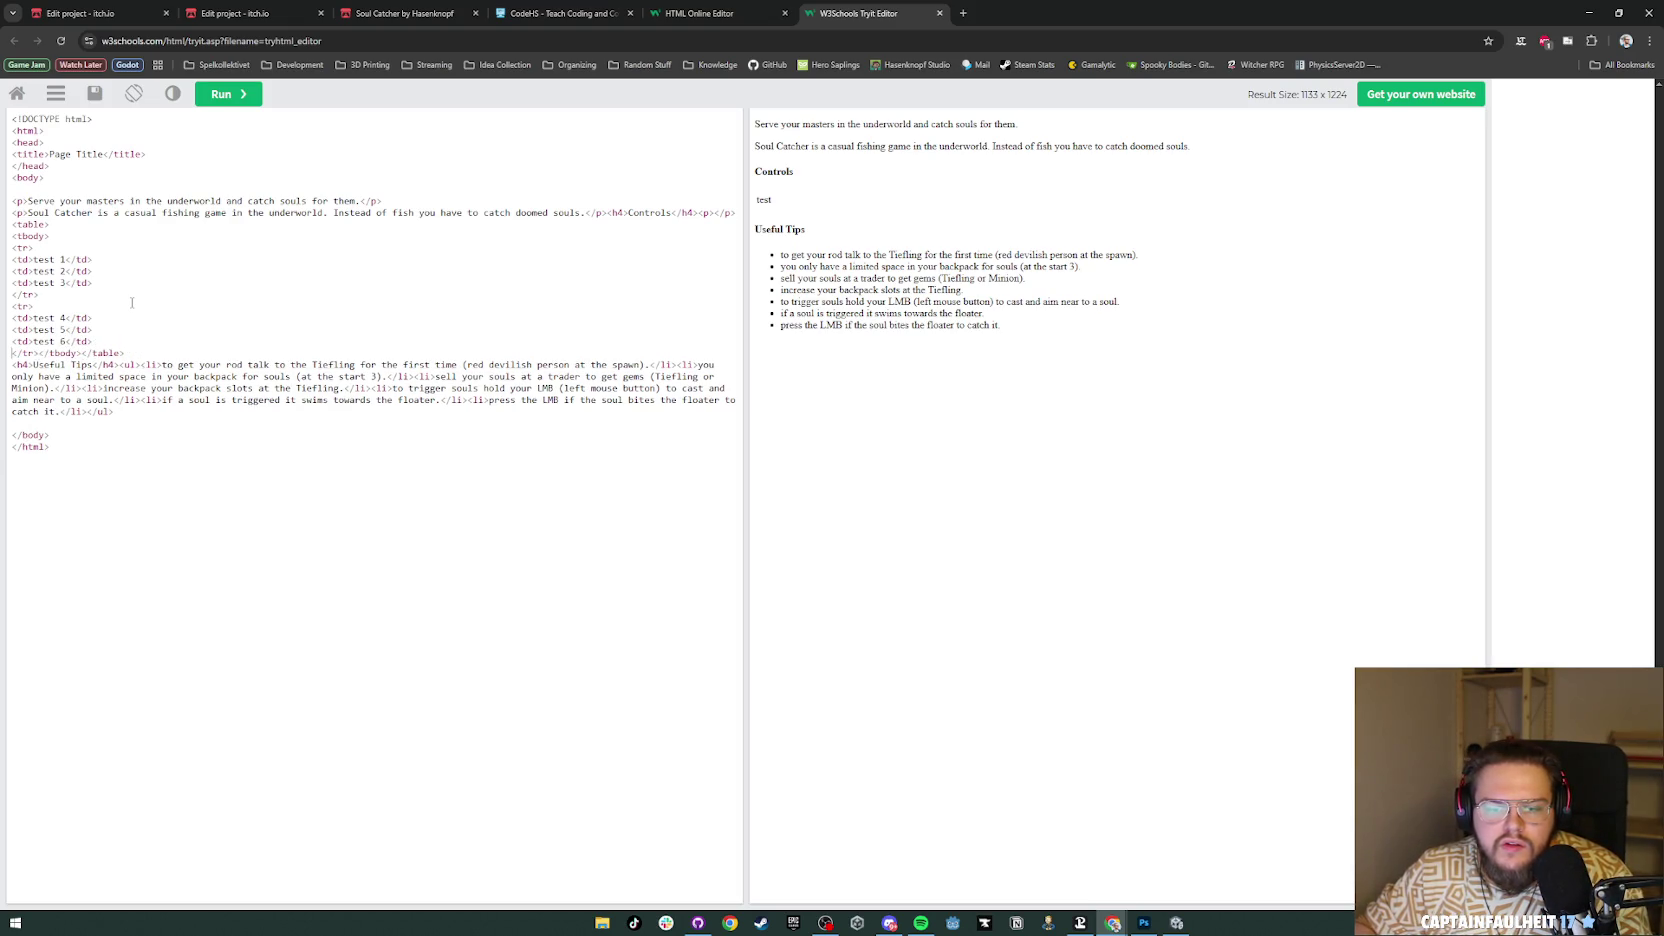
{"action": "key", "text": "Return"}
{"action": "key", "text": "Right"}
{"action": "key", "text": "Right"}
{"action": "key", "text": "Right"}
{"action": "key", "text": "Return"}
{"action": "key", "text": "ctrl+Return"}
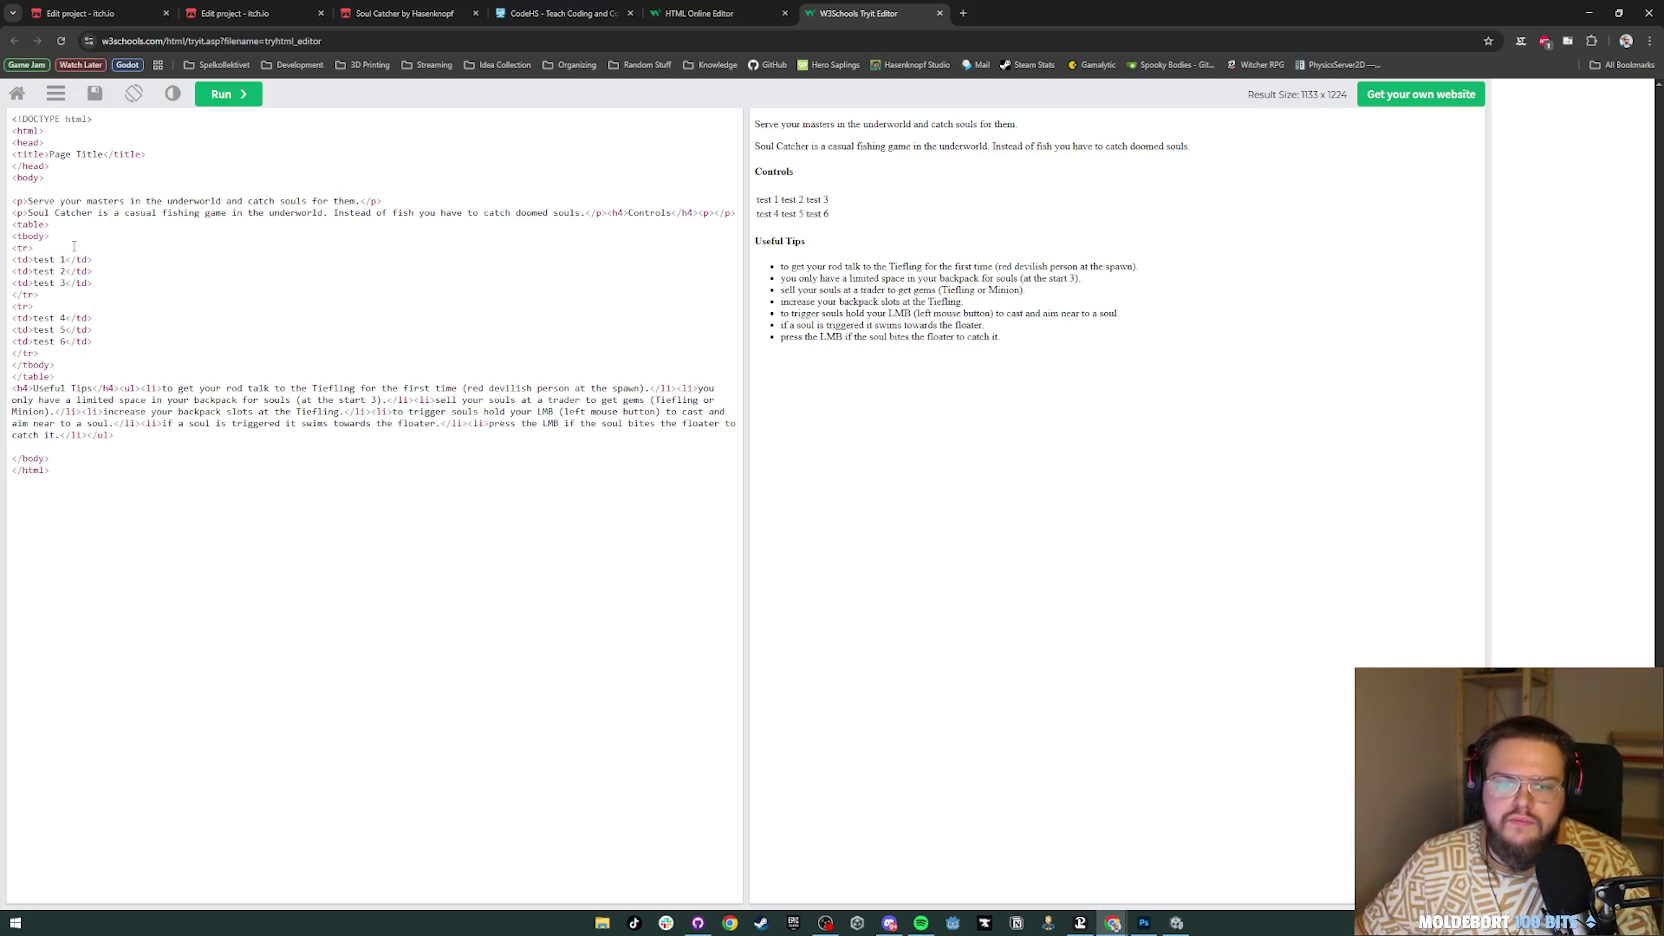
{"action": "key", "text": "shift+Home"}
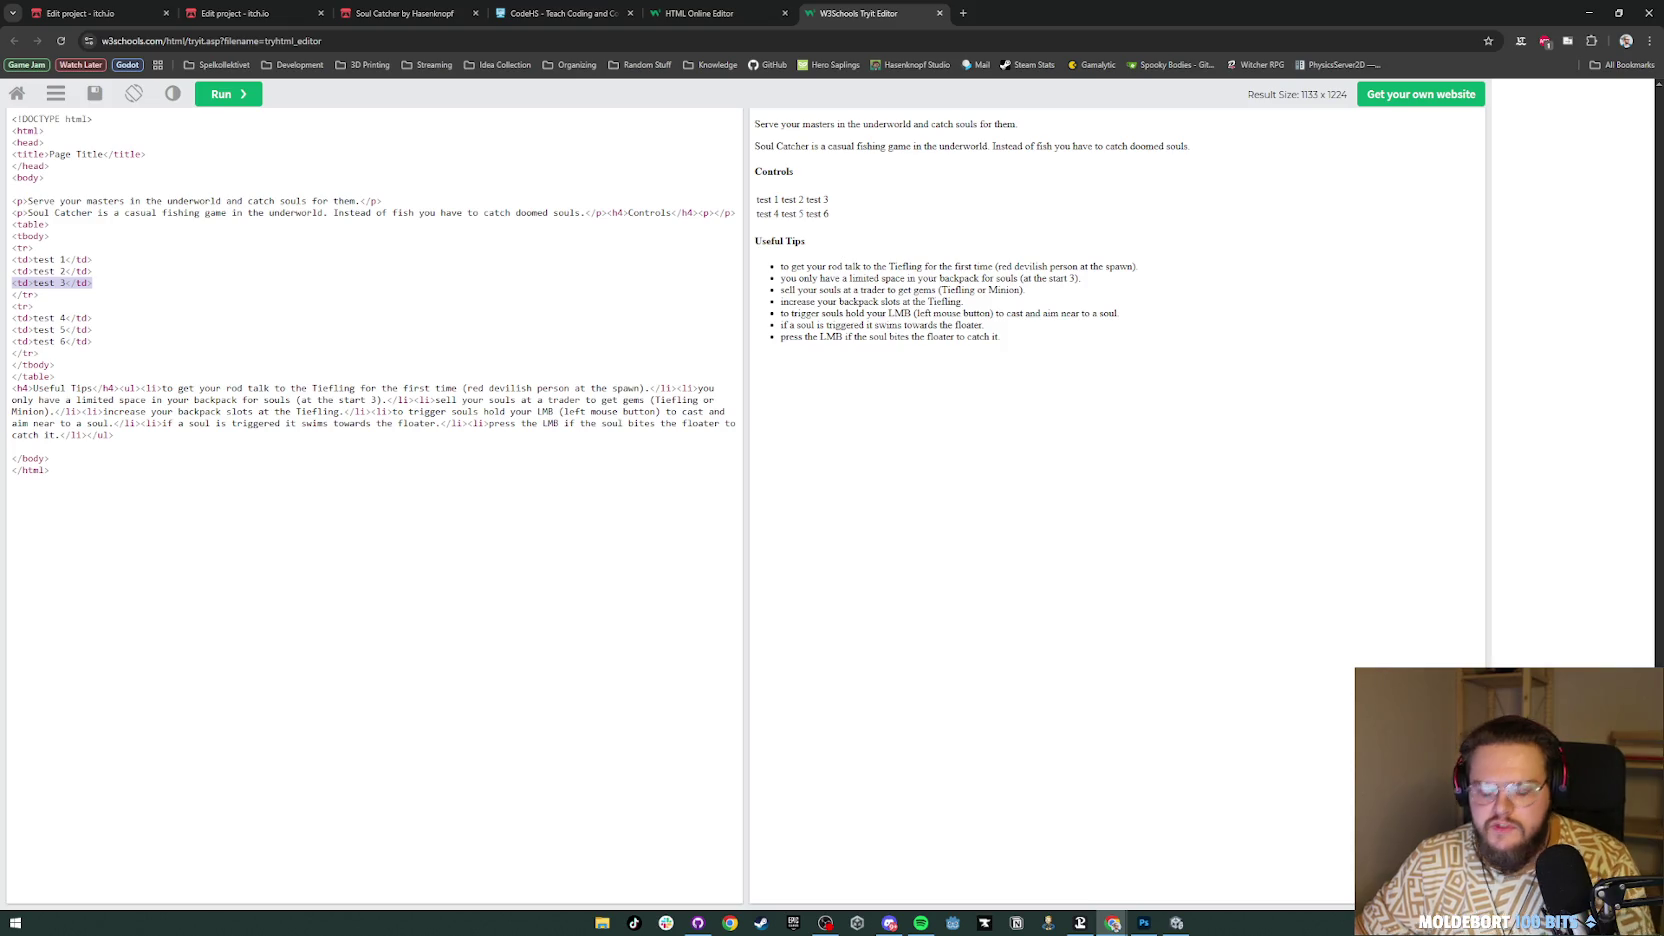
{"action": "key", "text": "BackSpace"}
{"action": "key", "text": "BackSpace"}
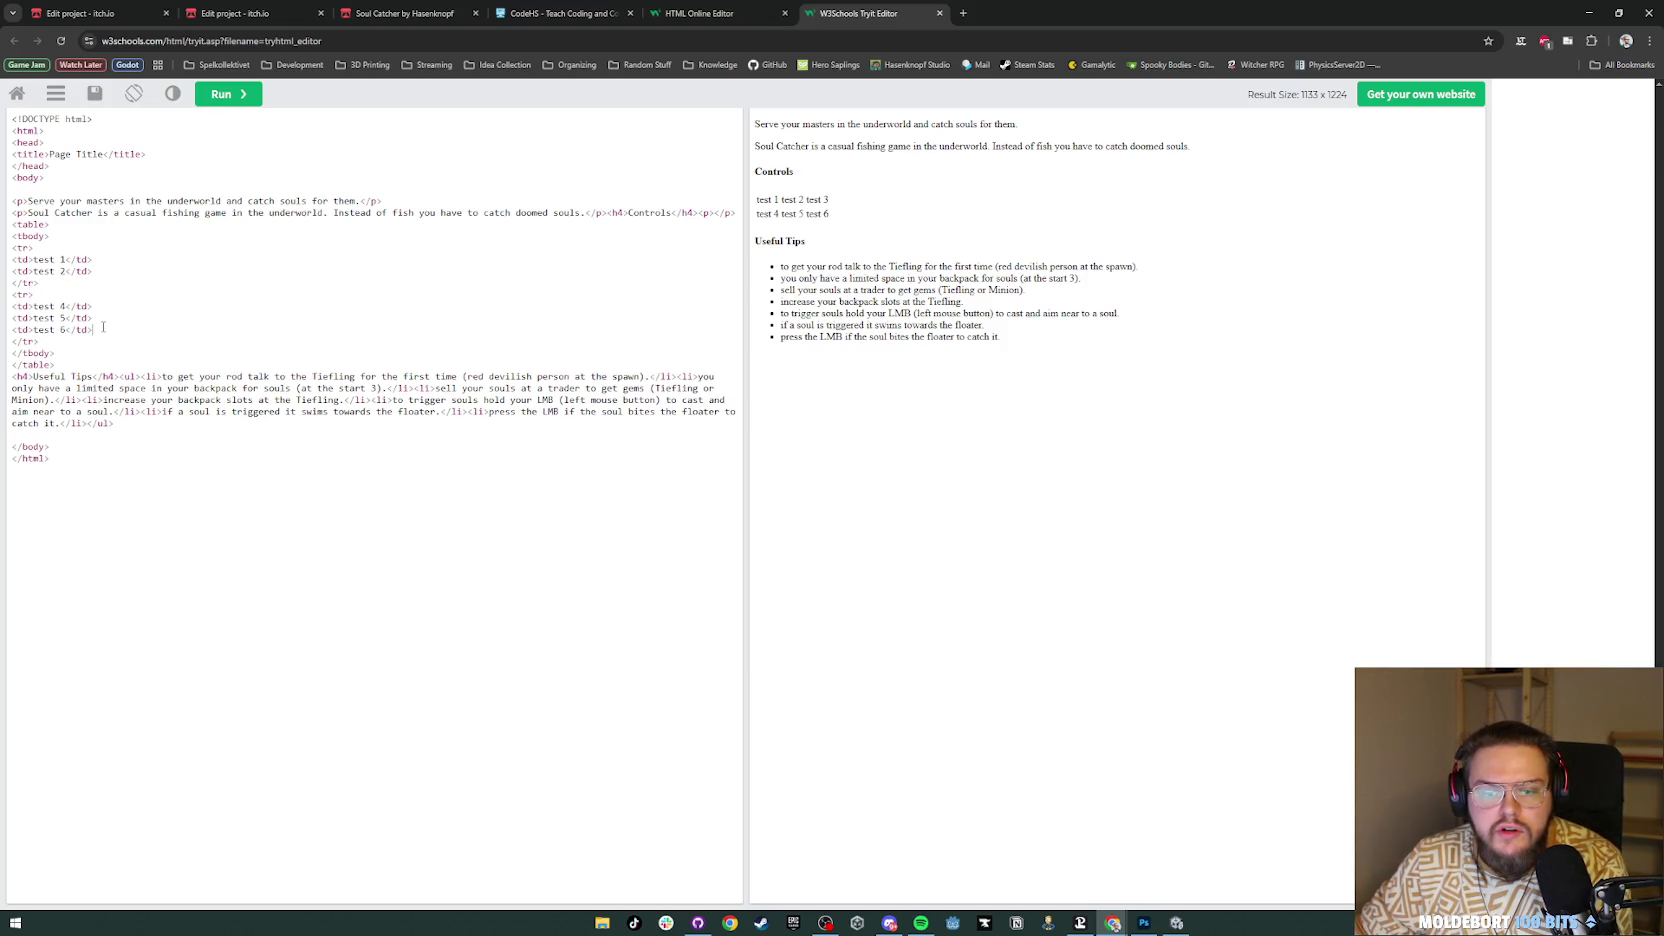
Step: Delete the test 6 cell and replace the placeholder cells with WASD–Move and Space–Jump
{"action": "left_click_drag", "start_coordinate": [94, 329], "coordinate": [12, 330]}
{"action": "key", "text": "BackSpace"}
{"action": "key", "text": "BackSpace"}
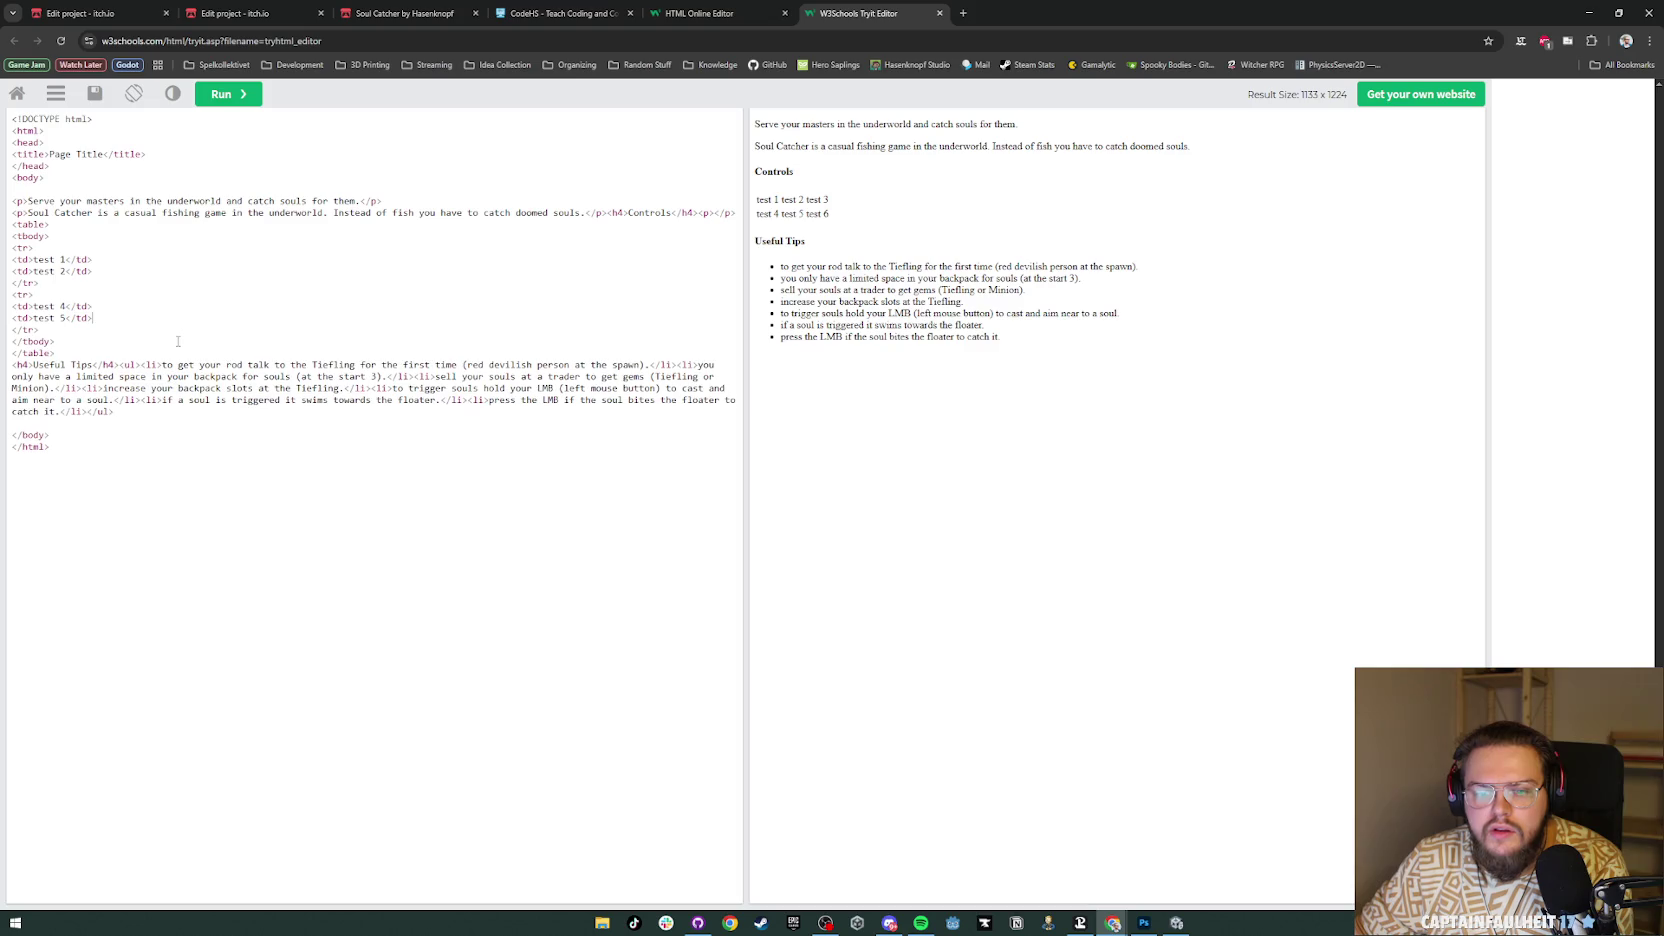
{"action": "left_click", "coordinate": [240, 95]}
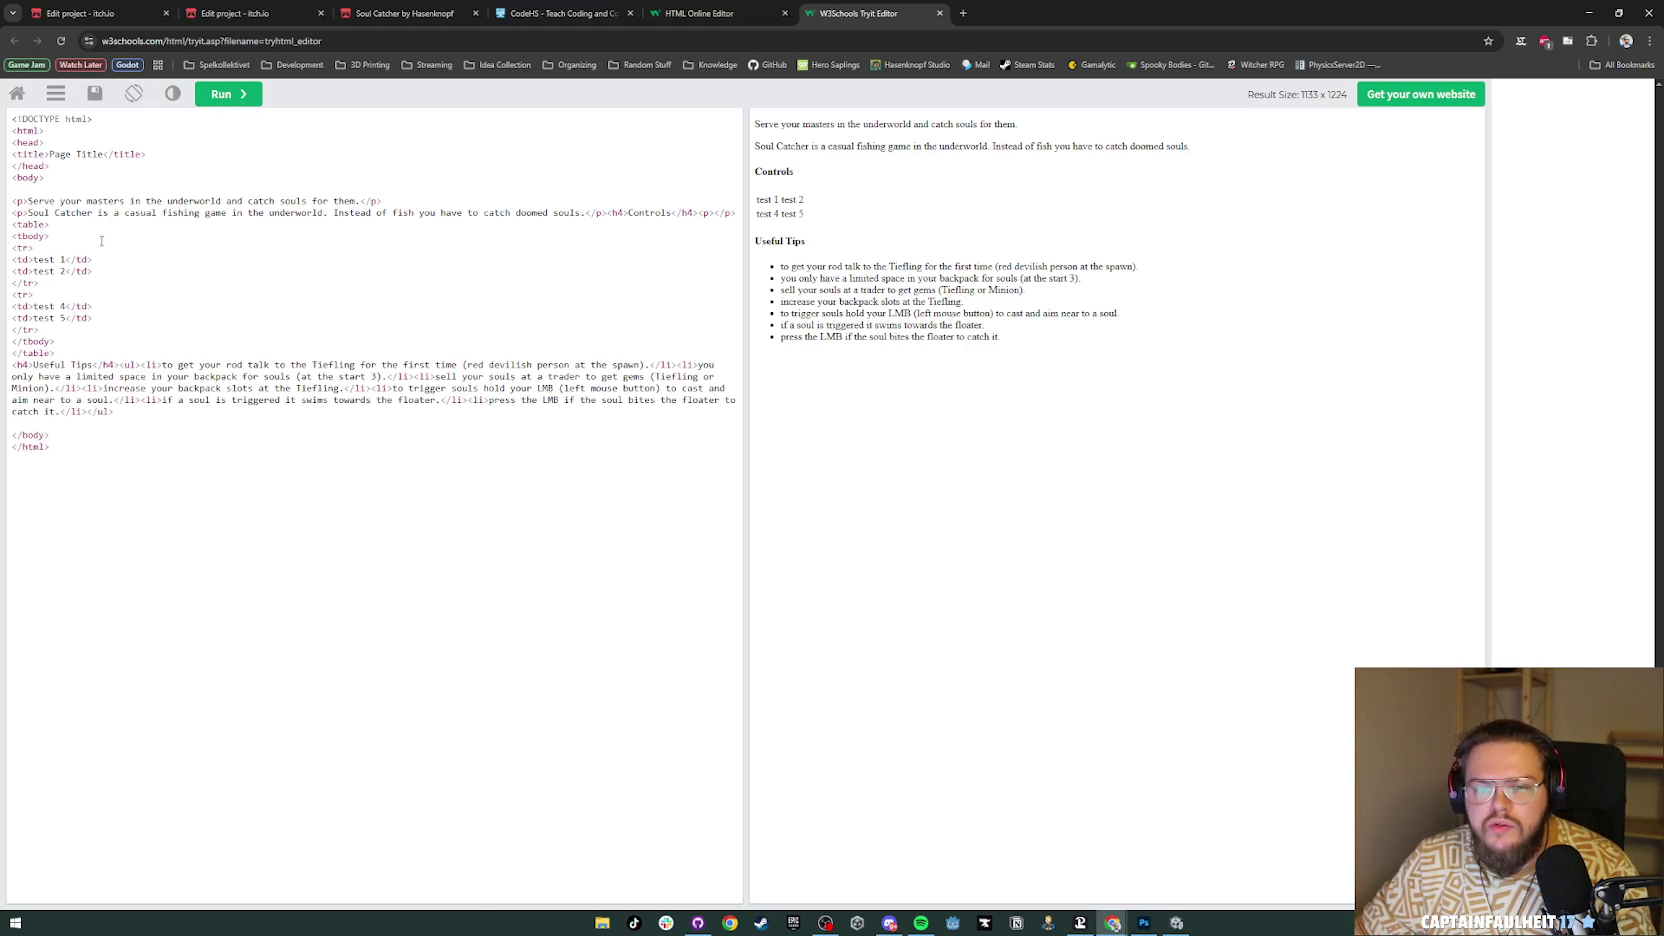
{"action": "left_click_drag", "start_coordinate": [66, 259], "coordinate": [35, 272]}
{"action": "type", "text": "WASD"}
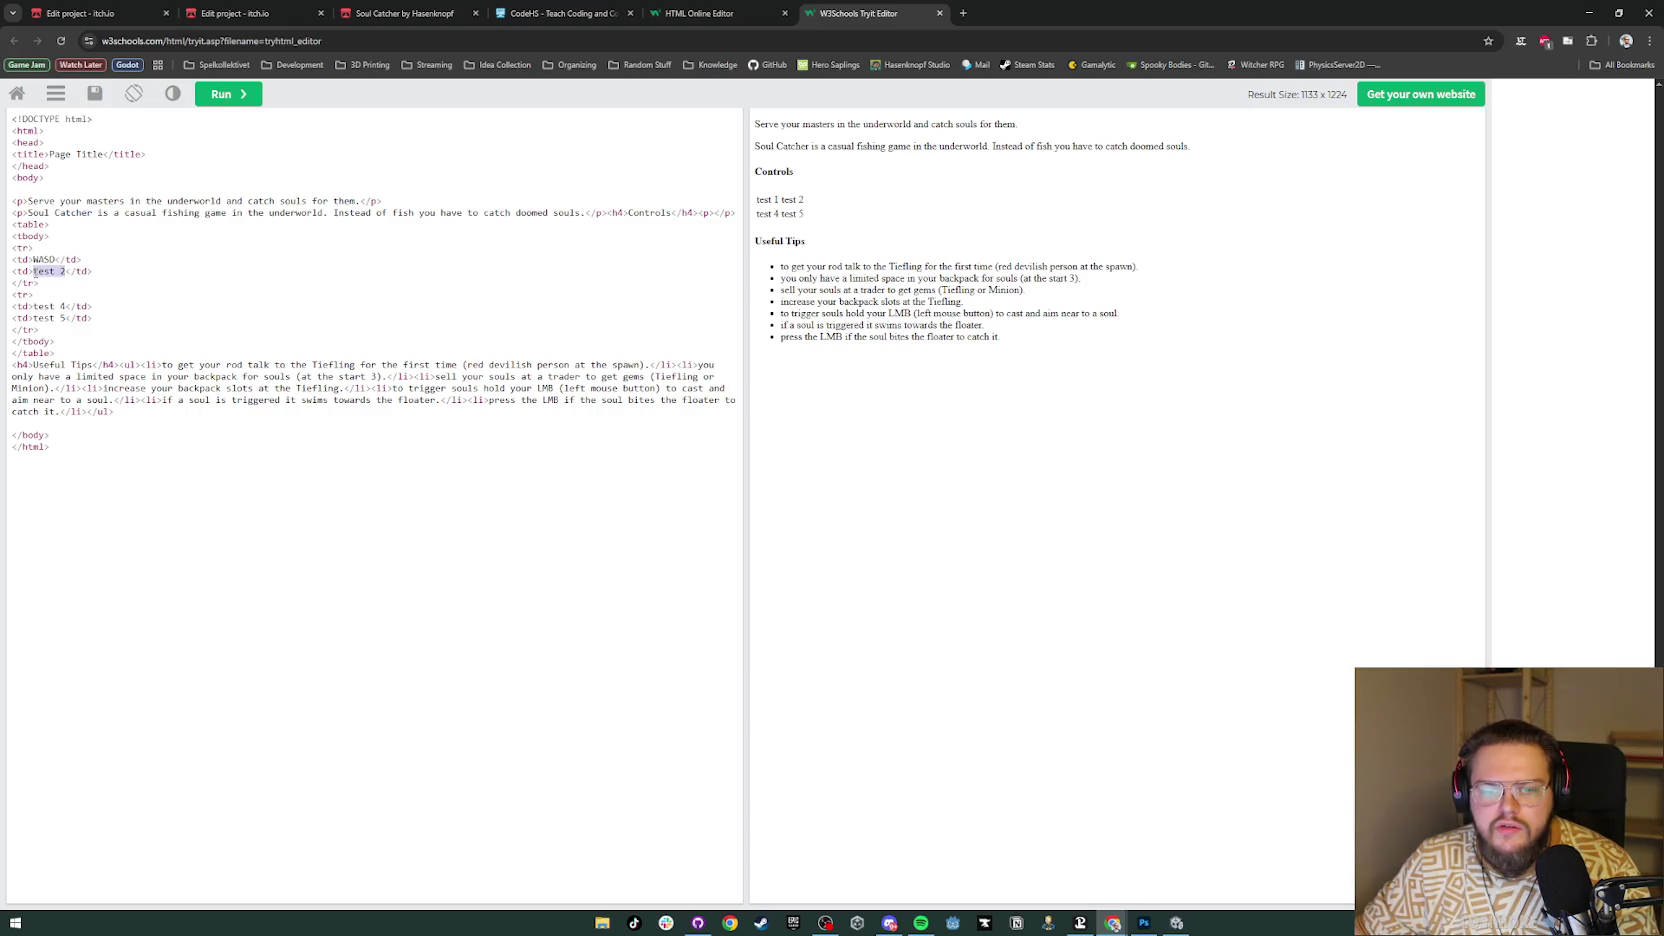
{"action": "type", "text": "Move"}
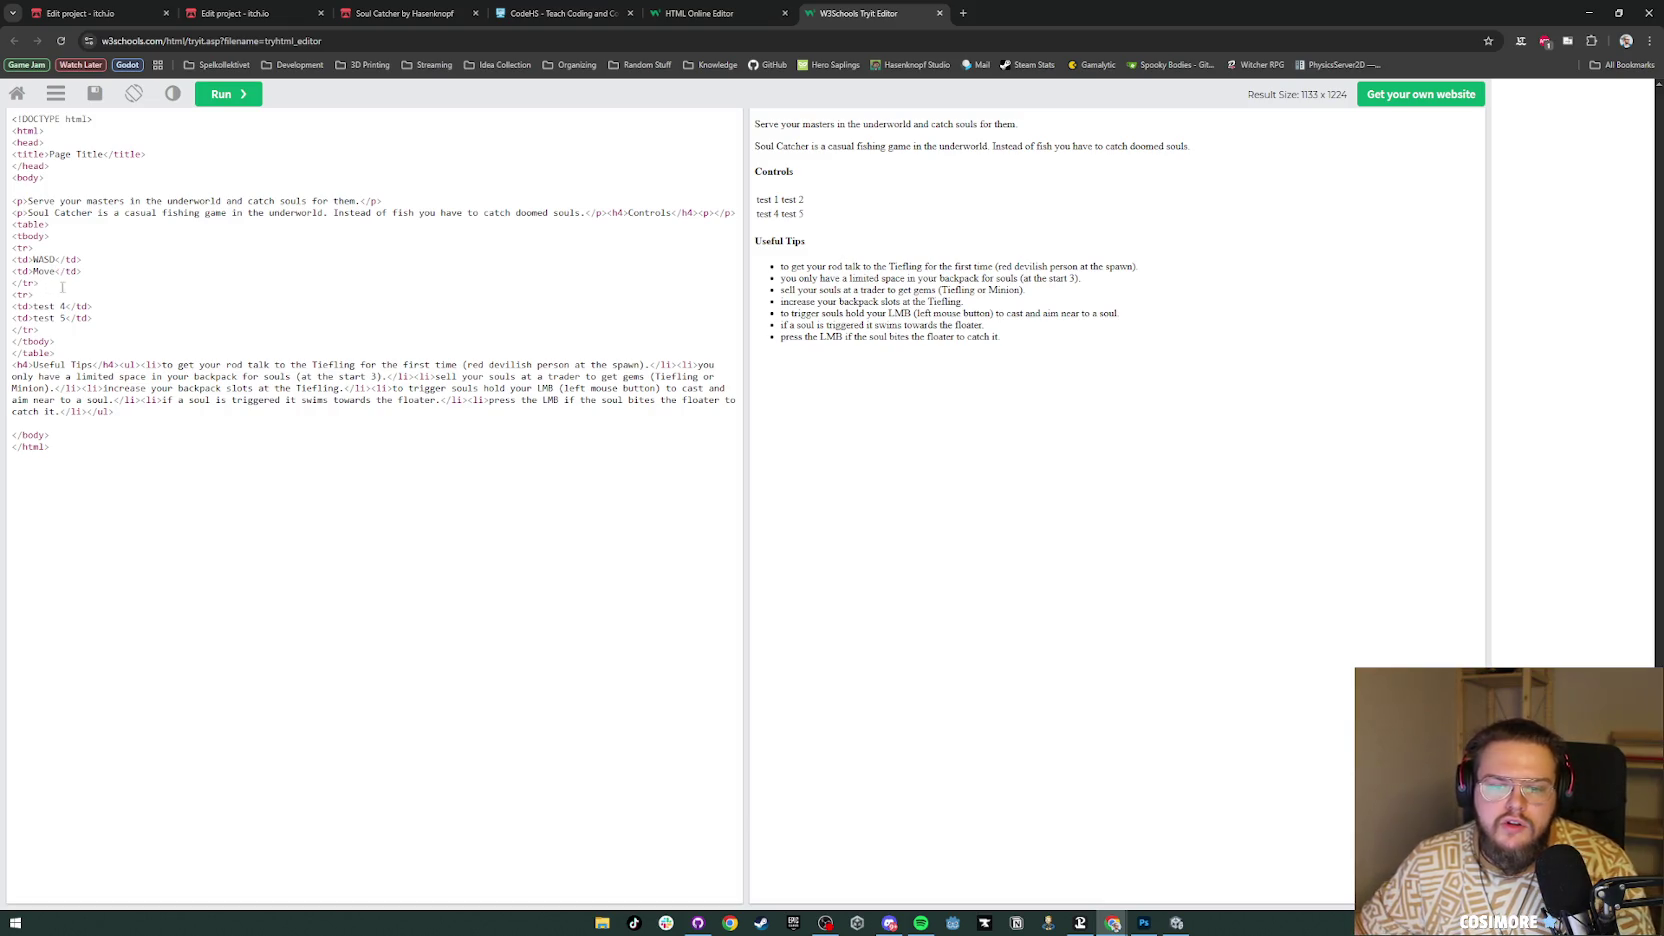
{"action": "left_click_drag", "start_coordinate": [66, 307], "coordinate": [35, 312]}
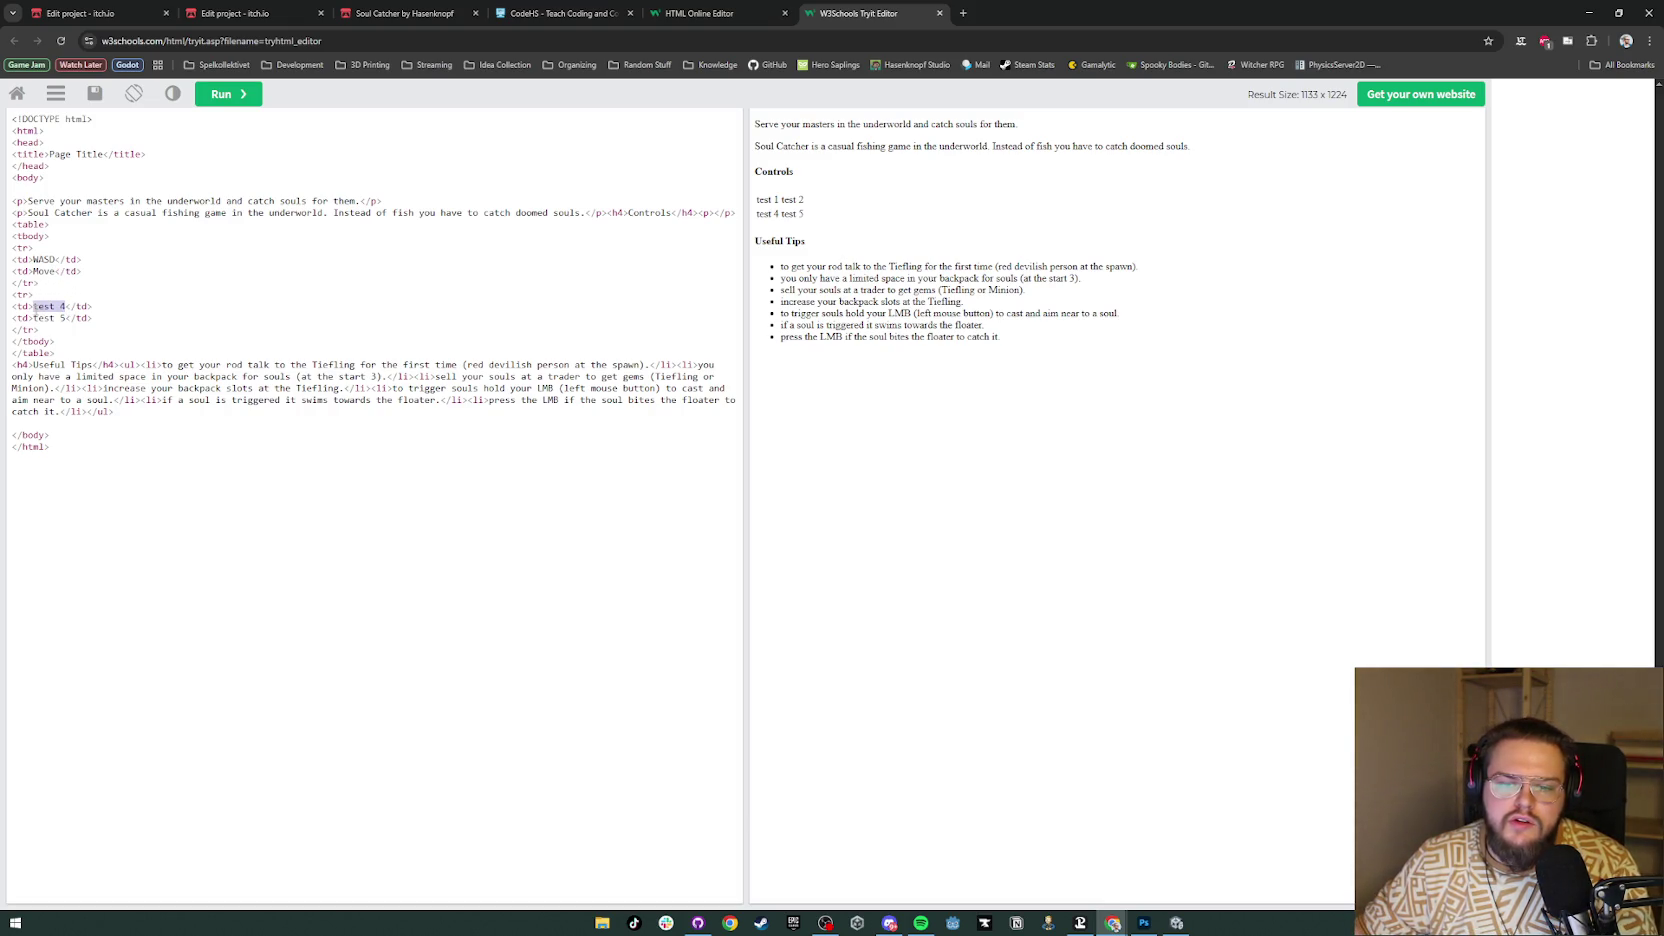
{"action": "type", "text": "Space"}
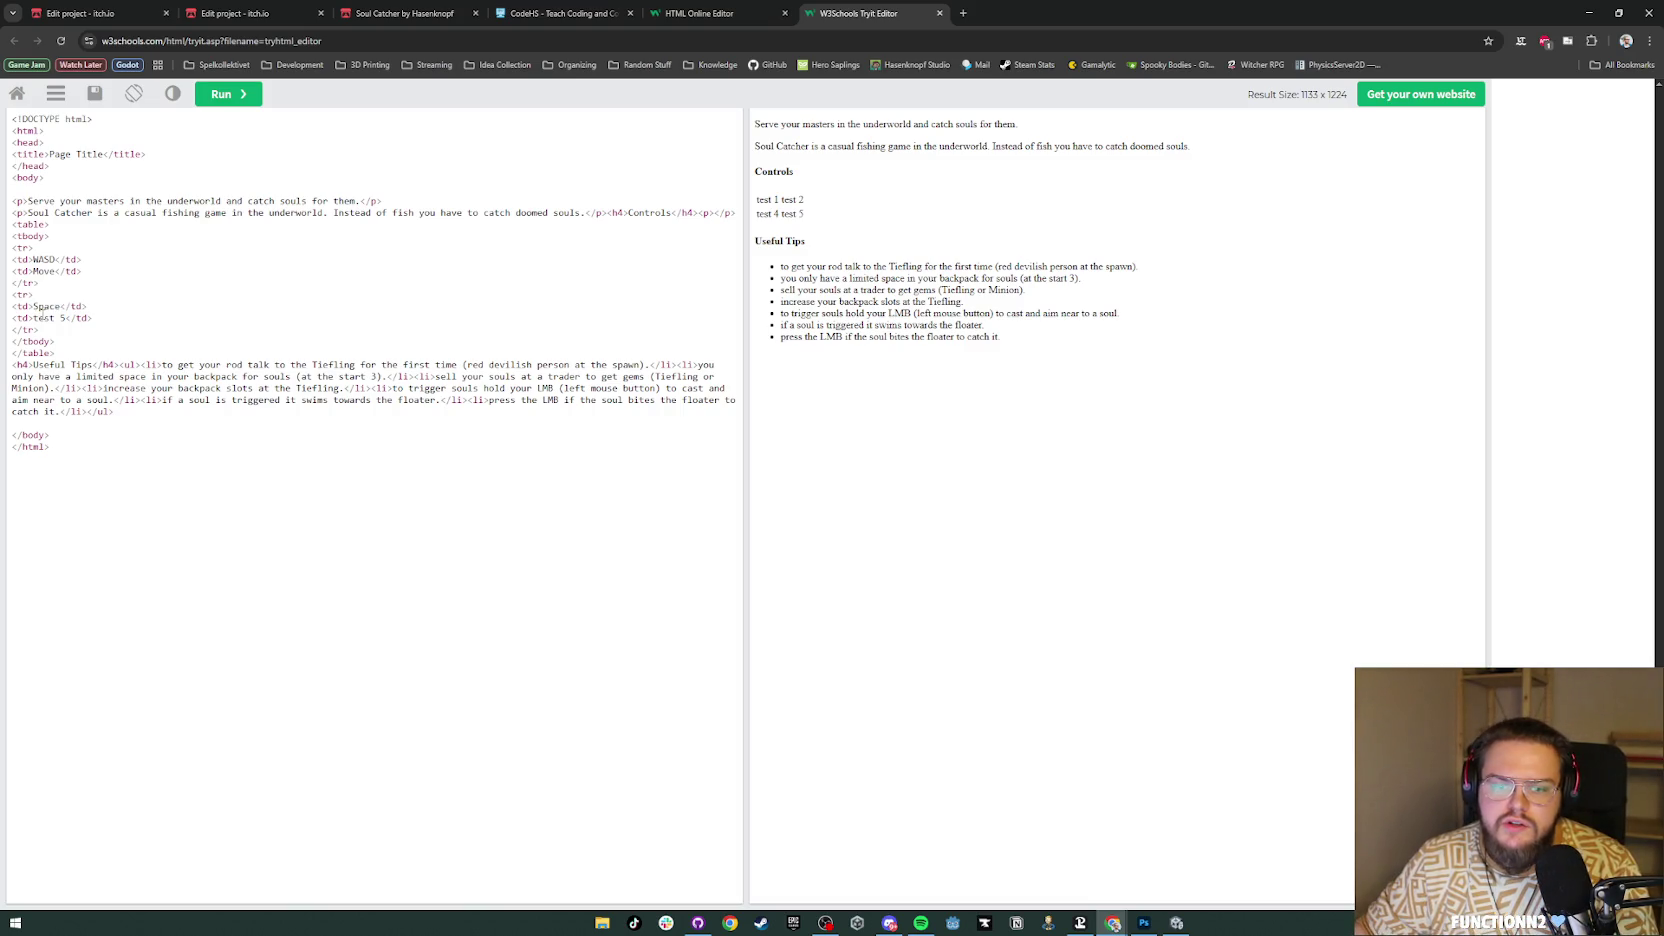
{"action": "left_click_drag", "start_coordinate": [34, 318], "coordinate": [67, 320]}
{"action": "type", "text": "Jump"}
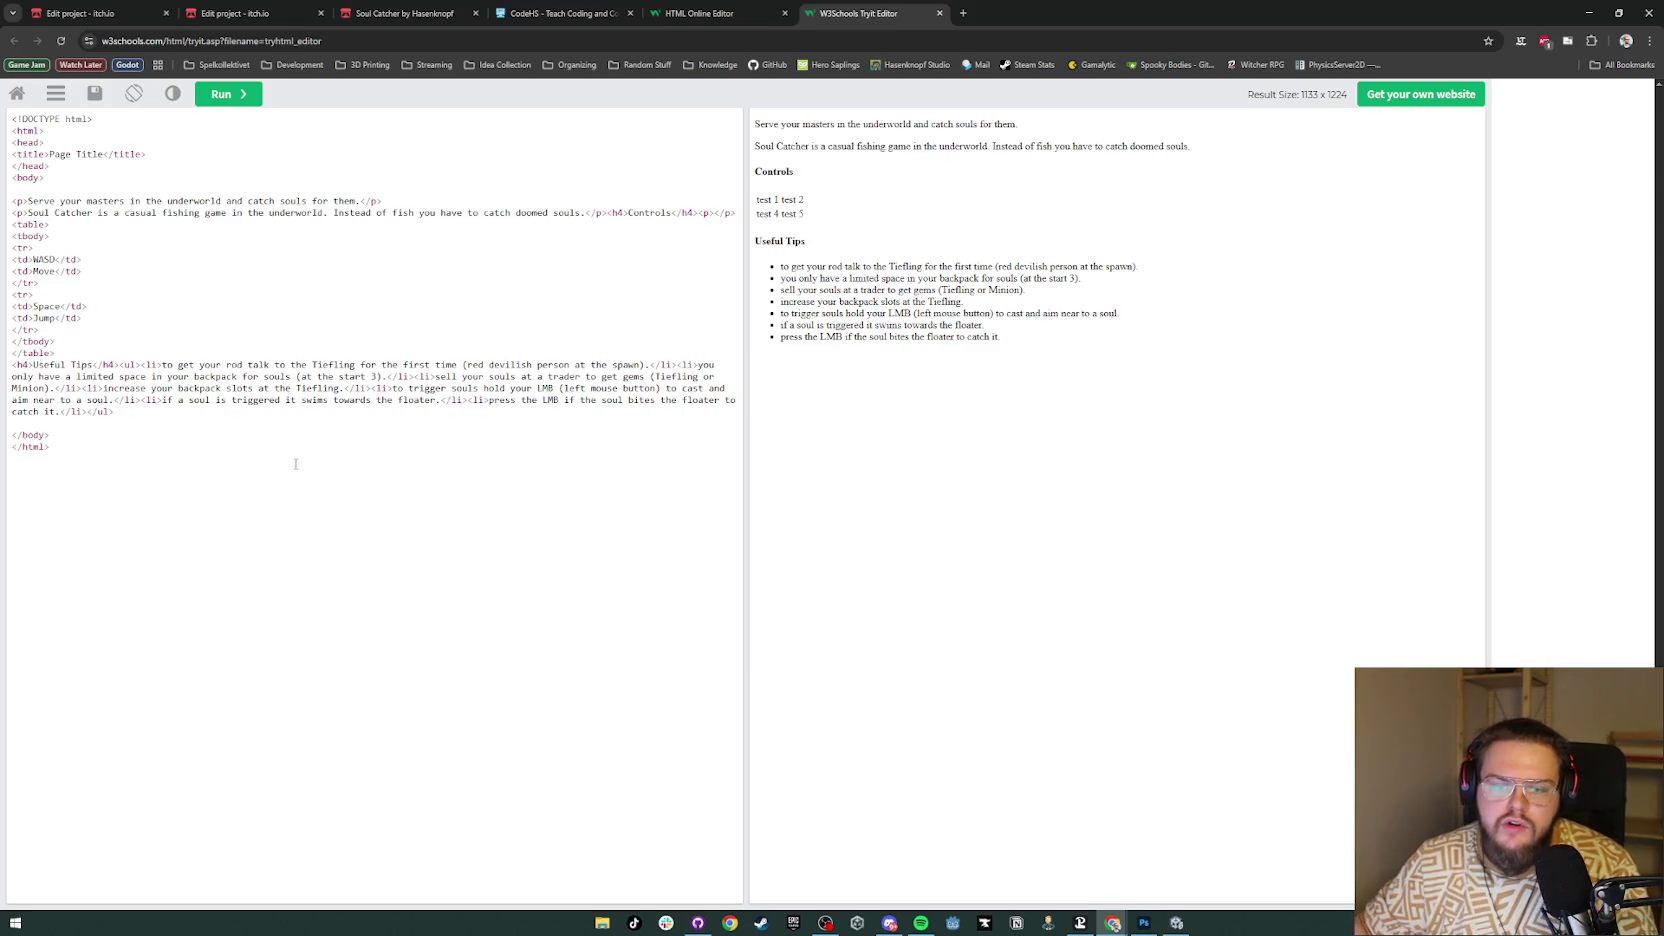
Step: Duplicate the Space–Jump row and change the copy to ESCAPE–Pause
{"action": "left_click_drag", "start_coordinate": [40, 331], "coordinate": [12, 296]}
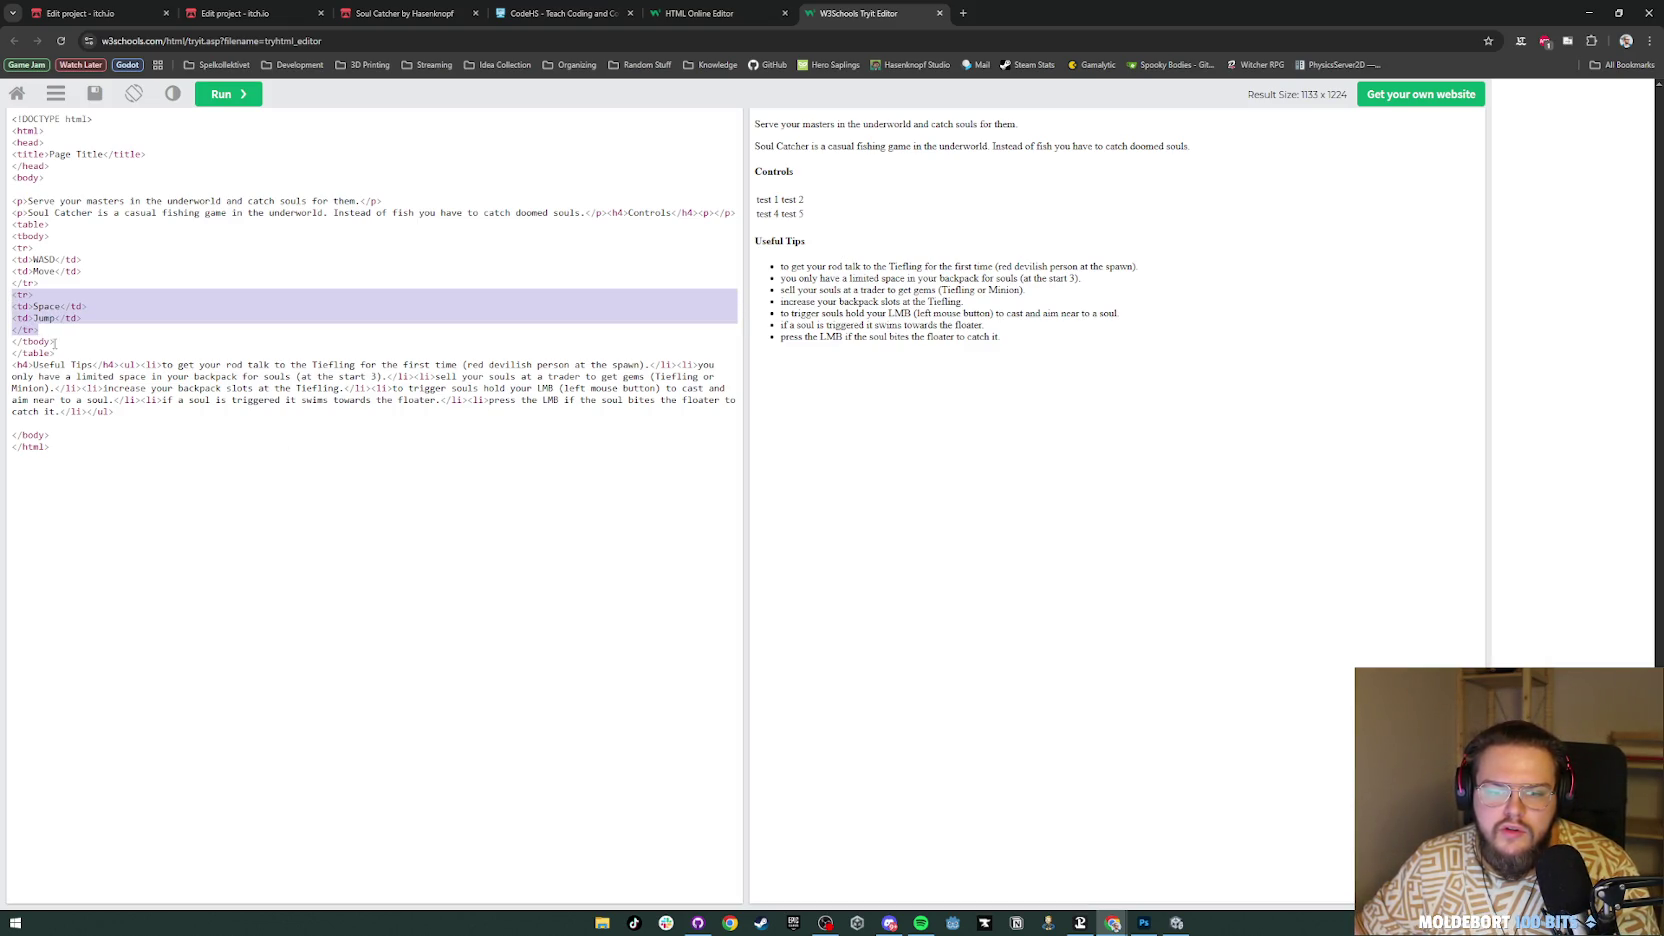
{"action": "key", "text": "ctrl+c"}
{"action": "left_click", "coordinate": [58, 332]}
{"action": "key", "text": "Return"}
{"action": "key", "text": "ctrl+v"}
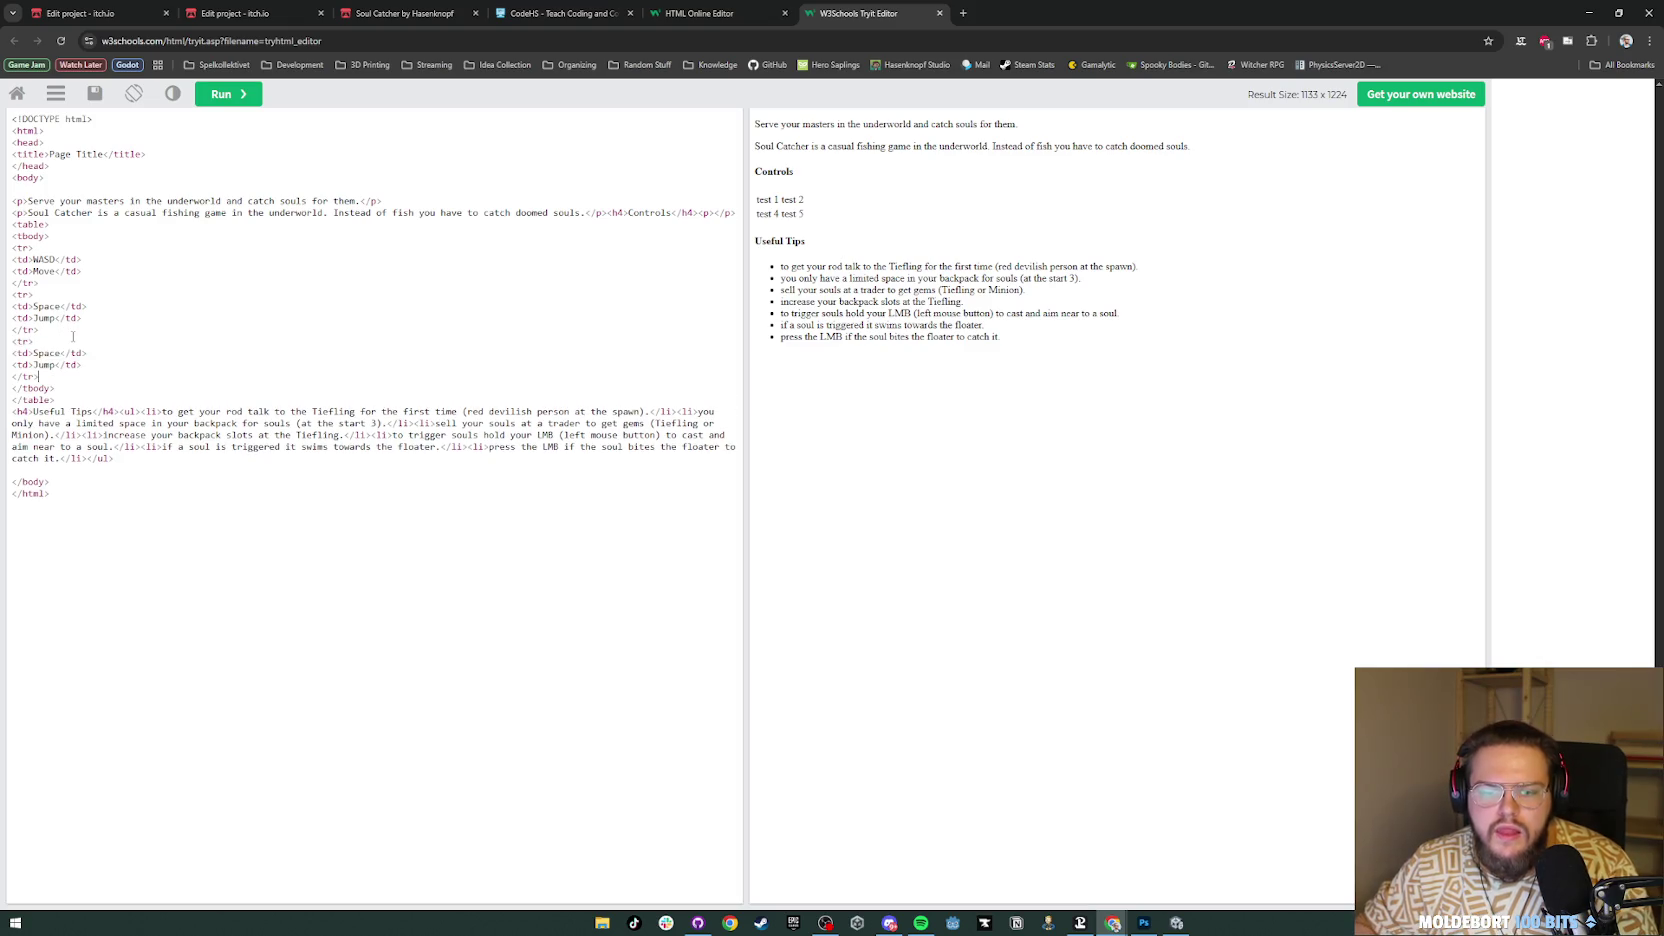
{"action": "double_click", "coordinate": [41, 352]}
{"action": "type", "text": "ESC"}
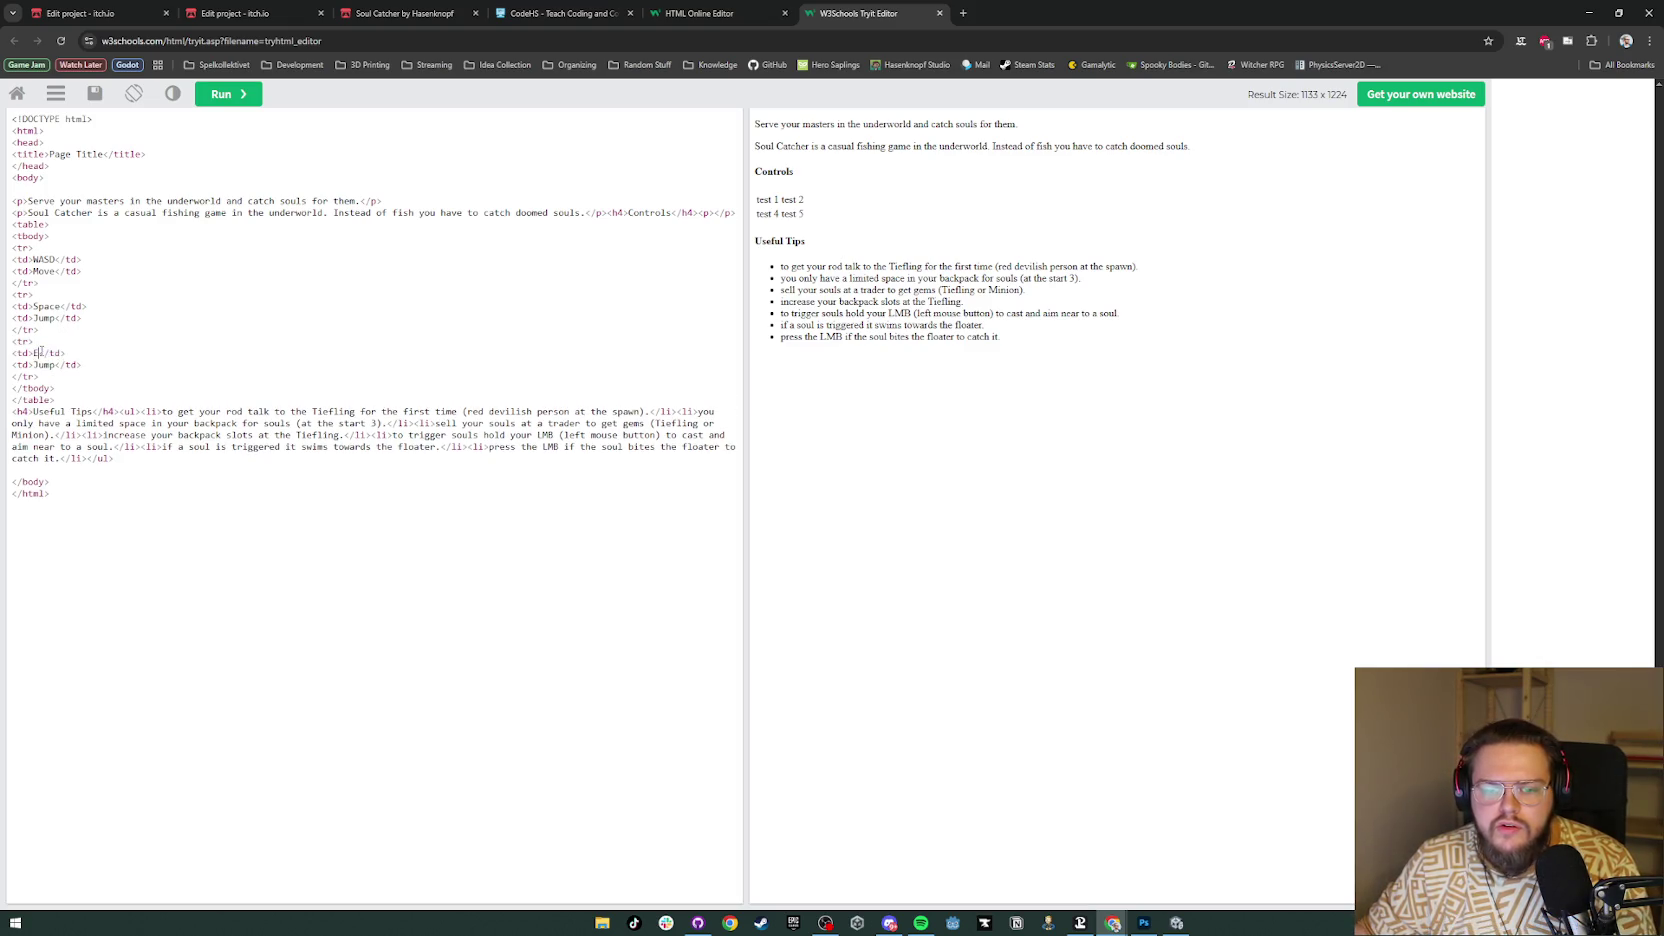
{"action": "type", "text": "APE"}
{"action": "double_click", "coordinate": [43, 365]}
{"action": "type", "text": "Pause"}
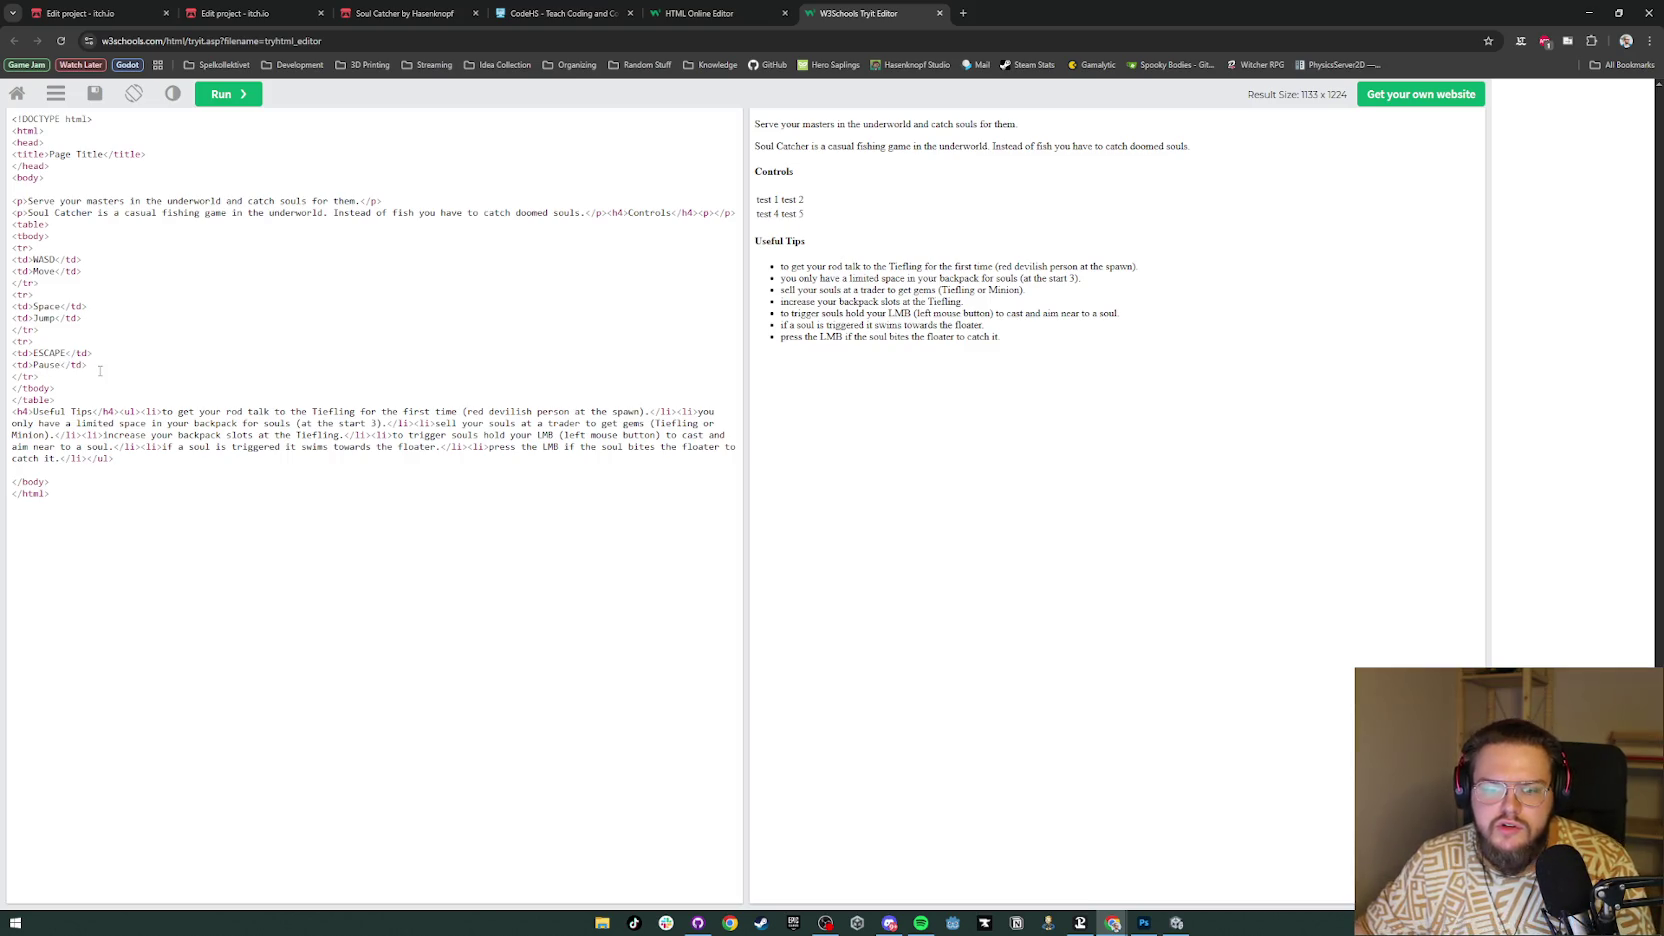
Step: Duplicate the ESCAPE–Pause row and change the copy to LMB Hold–Cast Rod
{"action": "left_click", "coordinate": [130, 363]}
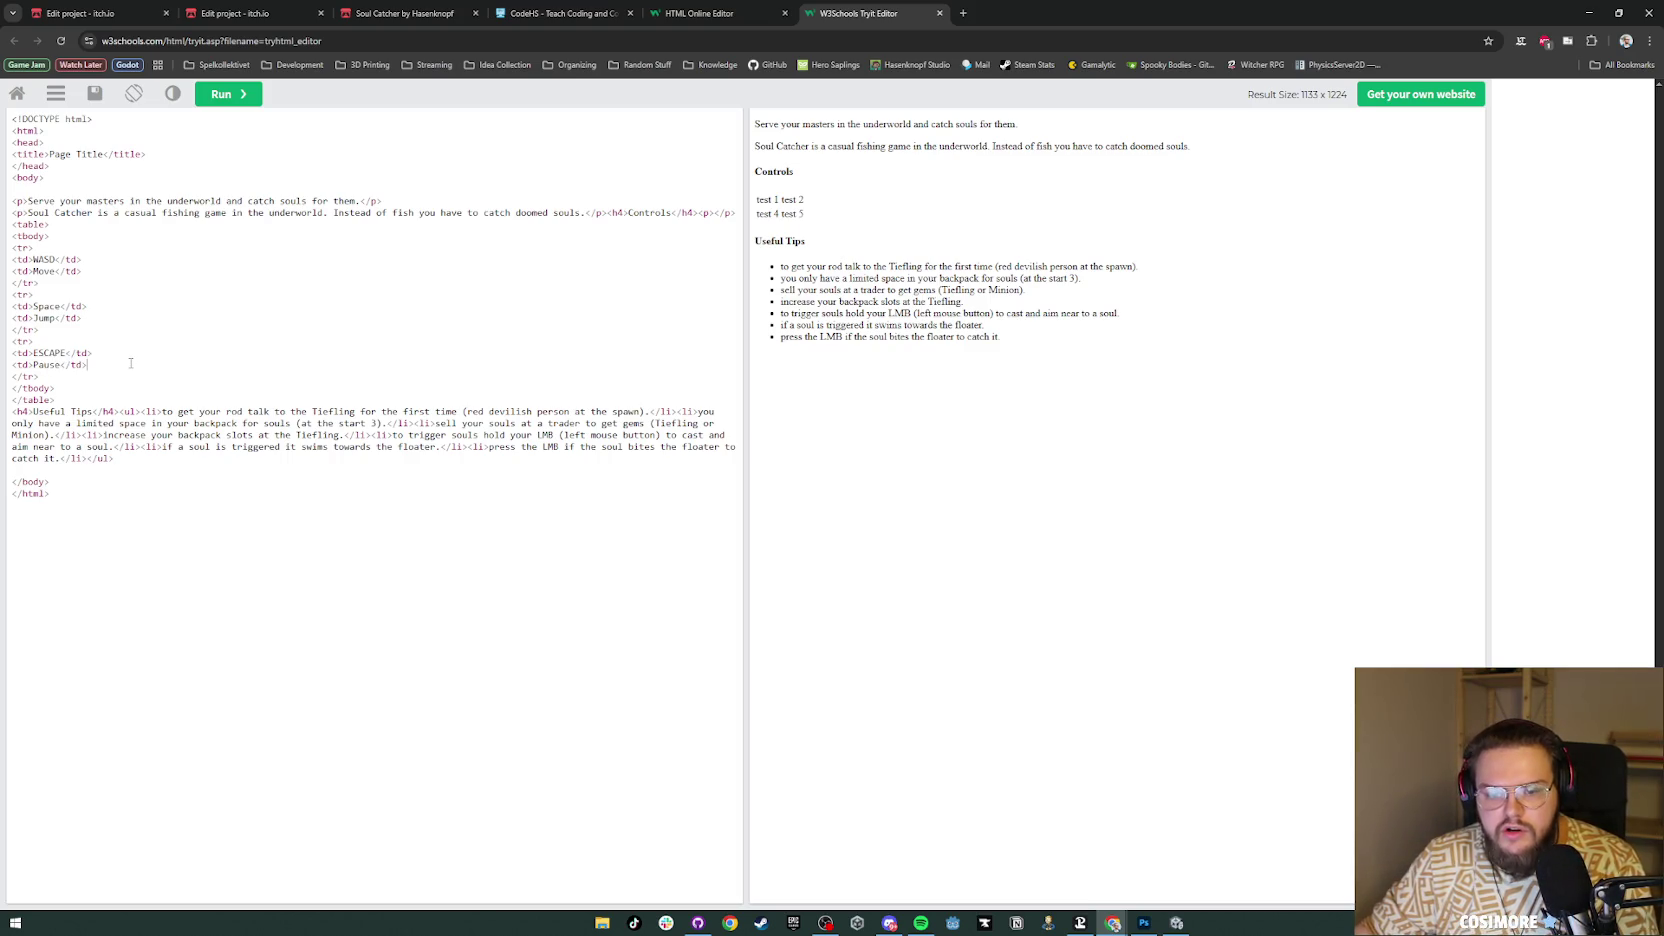
{"action": "mouse_move", "coordinate": [76, 383]}
{"action": "left_mouse_down"}
{"action": "mouse_move", "coordinate": [14, 362]}
{"action": "mouse_move", "coordinate": [11, 343]}
{"action": "left_mouse_up"}
{"action": "left_click_drag", "start_coordinate": [58, 399], "coordinate": [12, 343]}
{"action": "left_click", "coordinate": [40, 377]}
{"action": "key", "text": "ctrl+v"}
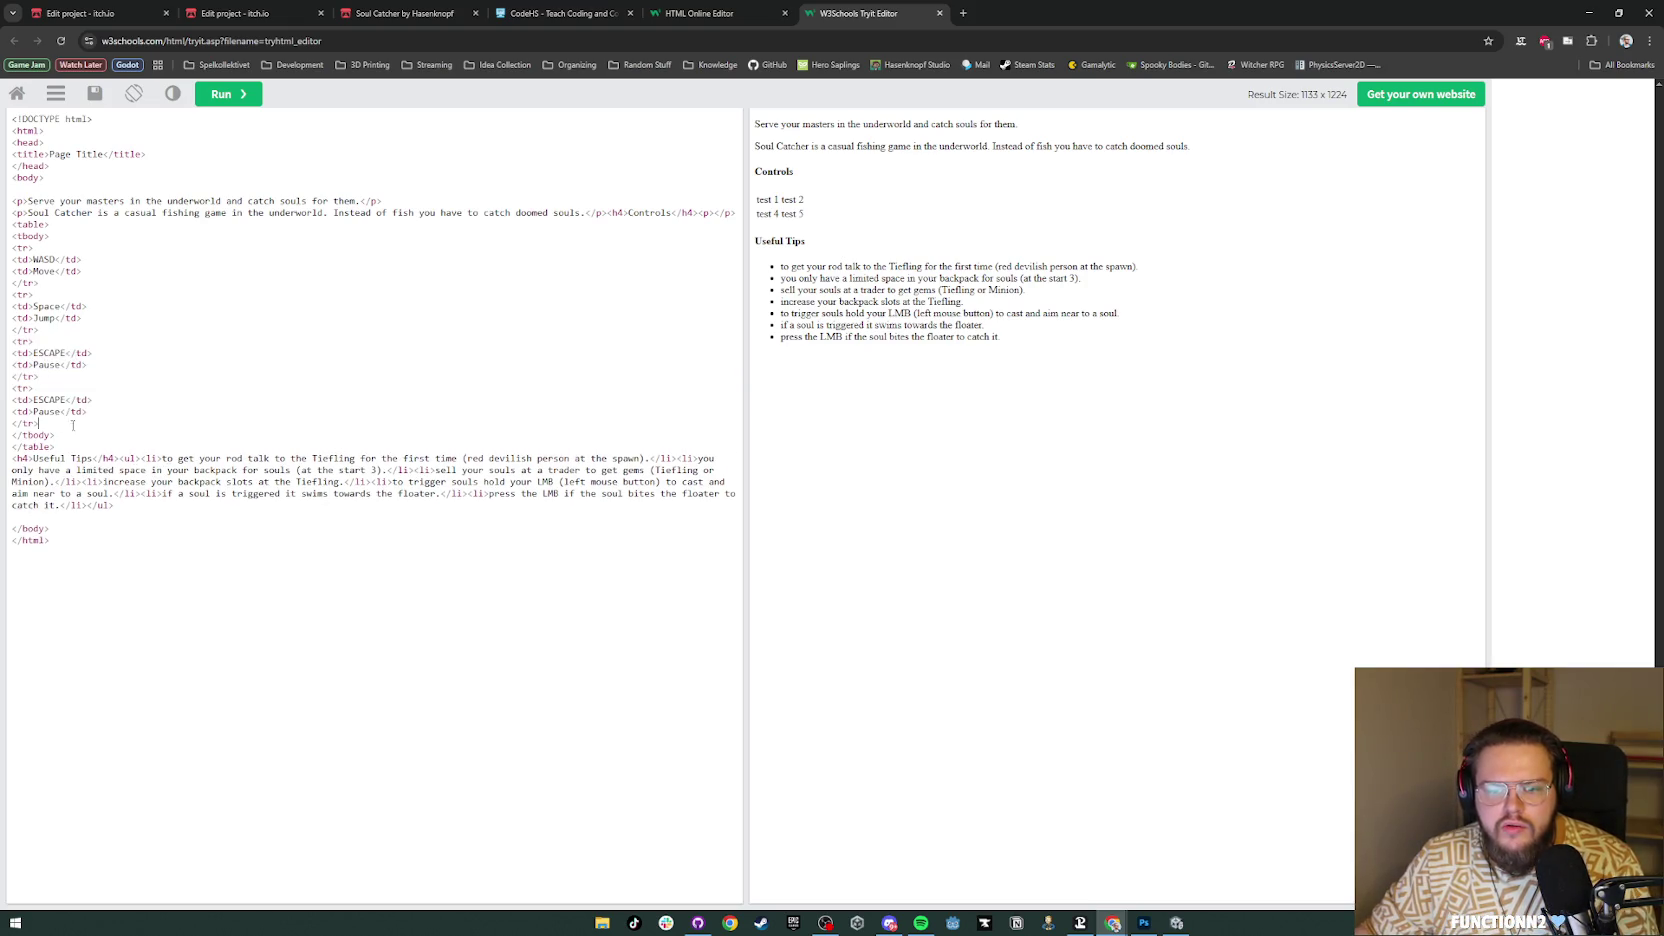
{"action": "double_click", "coordinate": [50, 399]}
{"action": "type", "text": "LMB"}
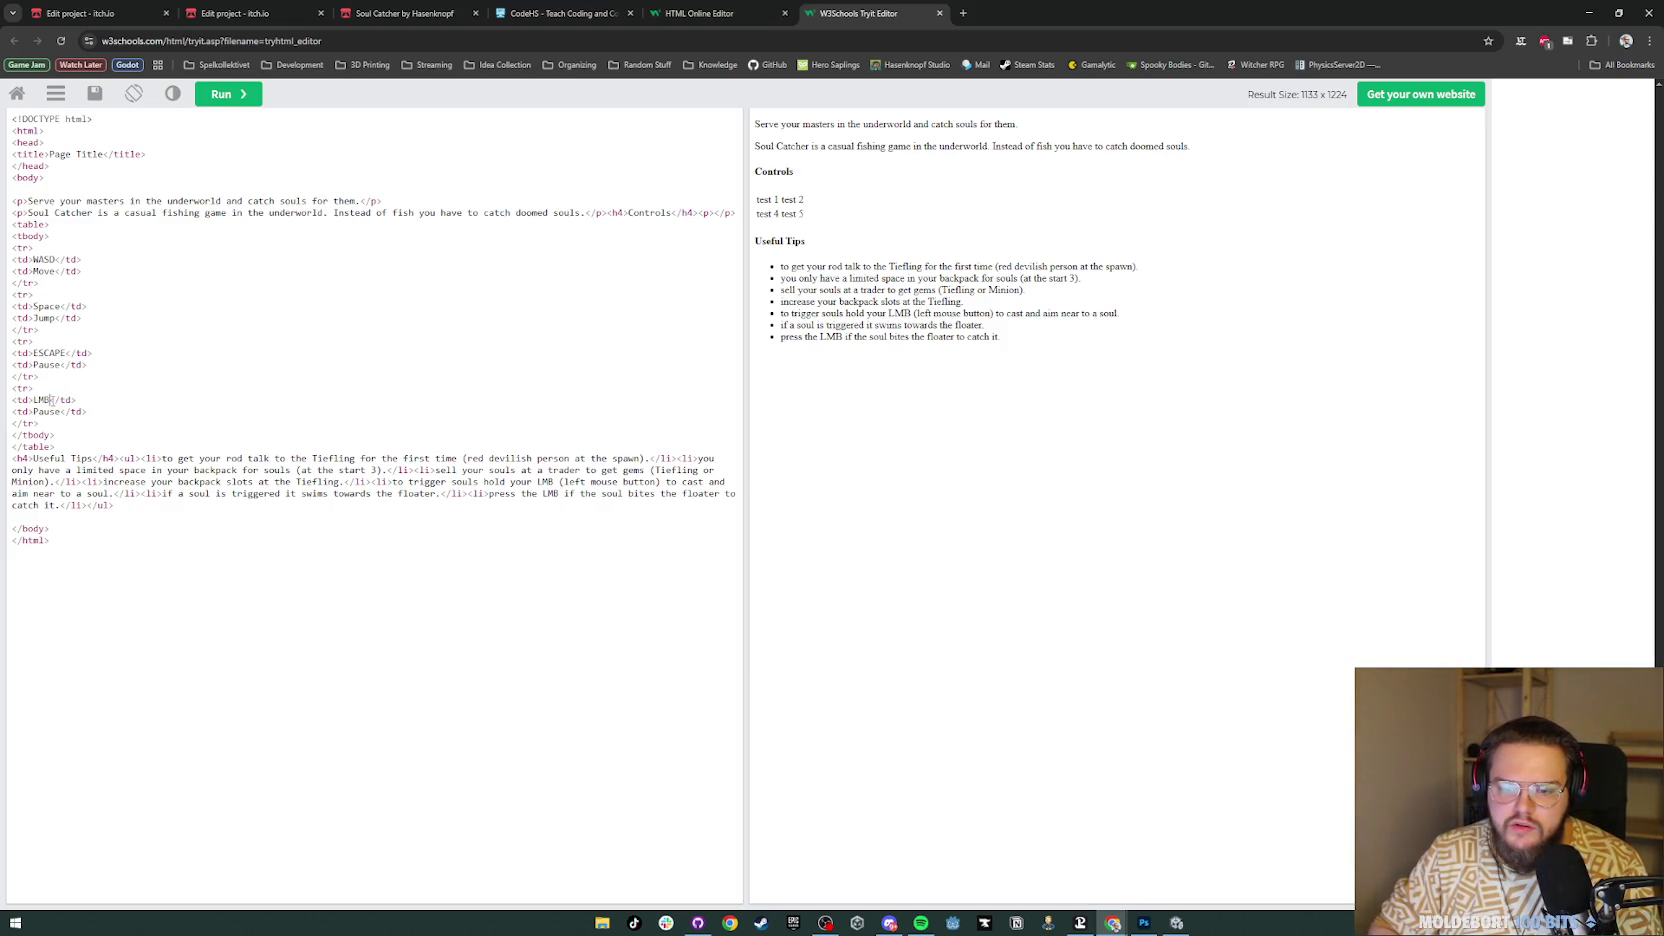
{"action": "type", "text": " Hold"}
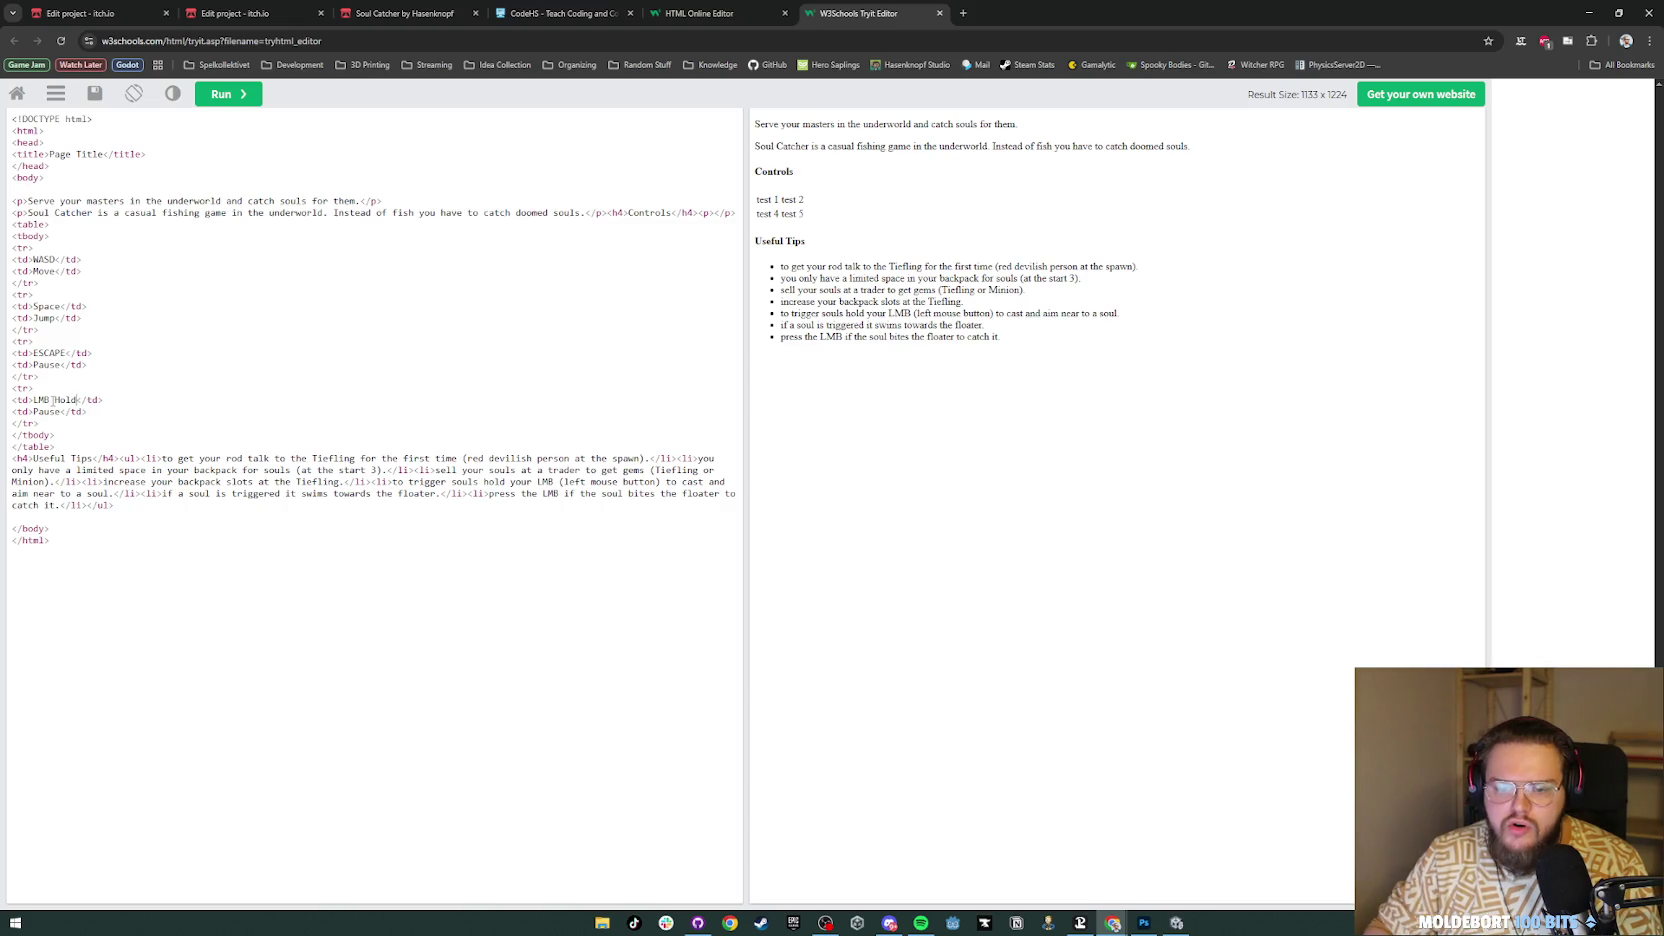
{"action": "double_click", "coordinate": [44, 412]}
{"action": "type", "text": "Cast Rod"}
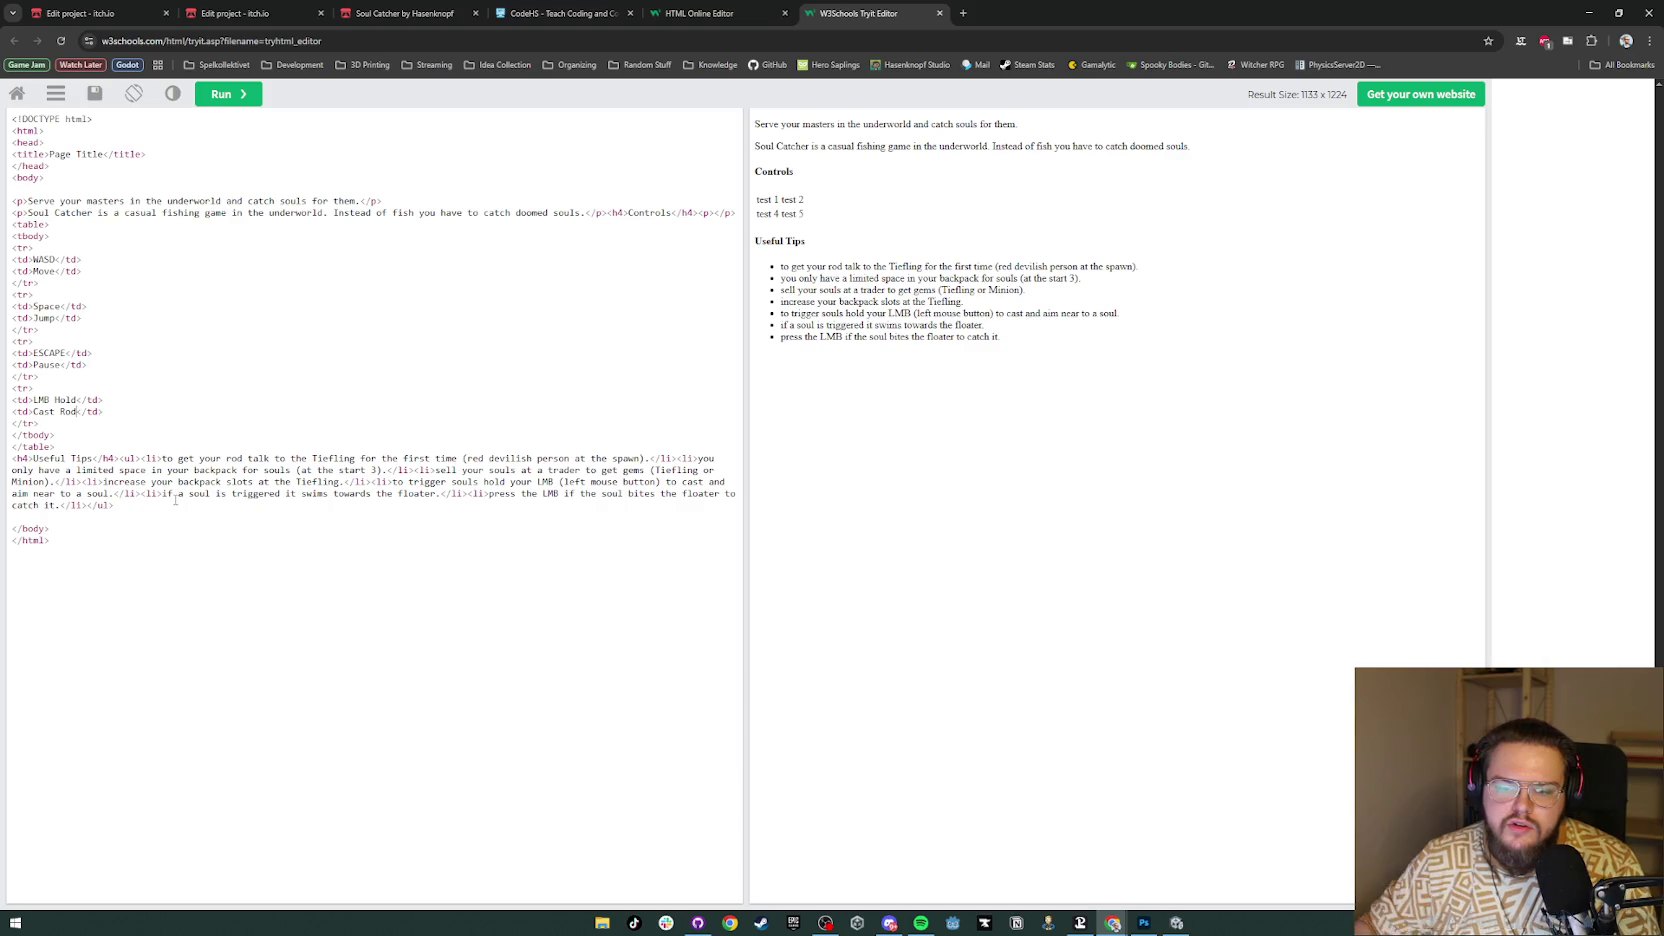
Step: Add an LMB Press row copied from LMB Hold, leaving its action cell empty
{"action": "left_click_drag", "start_coordinate": [56, 436], "coordinate": [12, 392]}
{"action": "key", "text": "ctrl+c"}
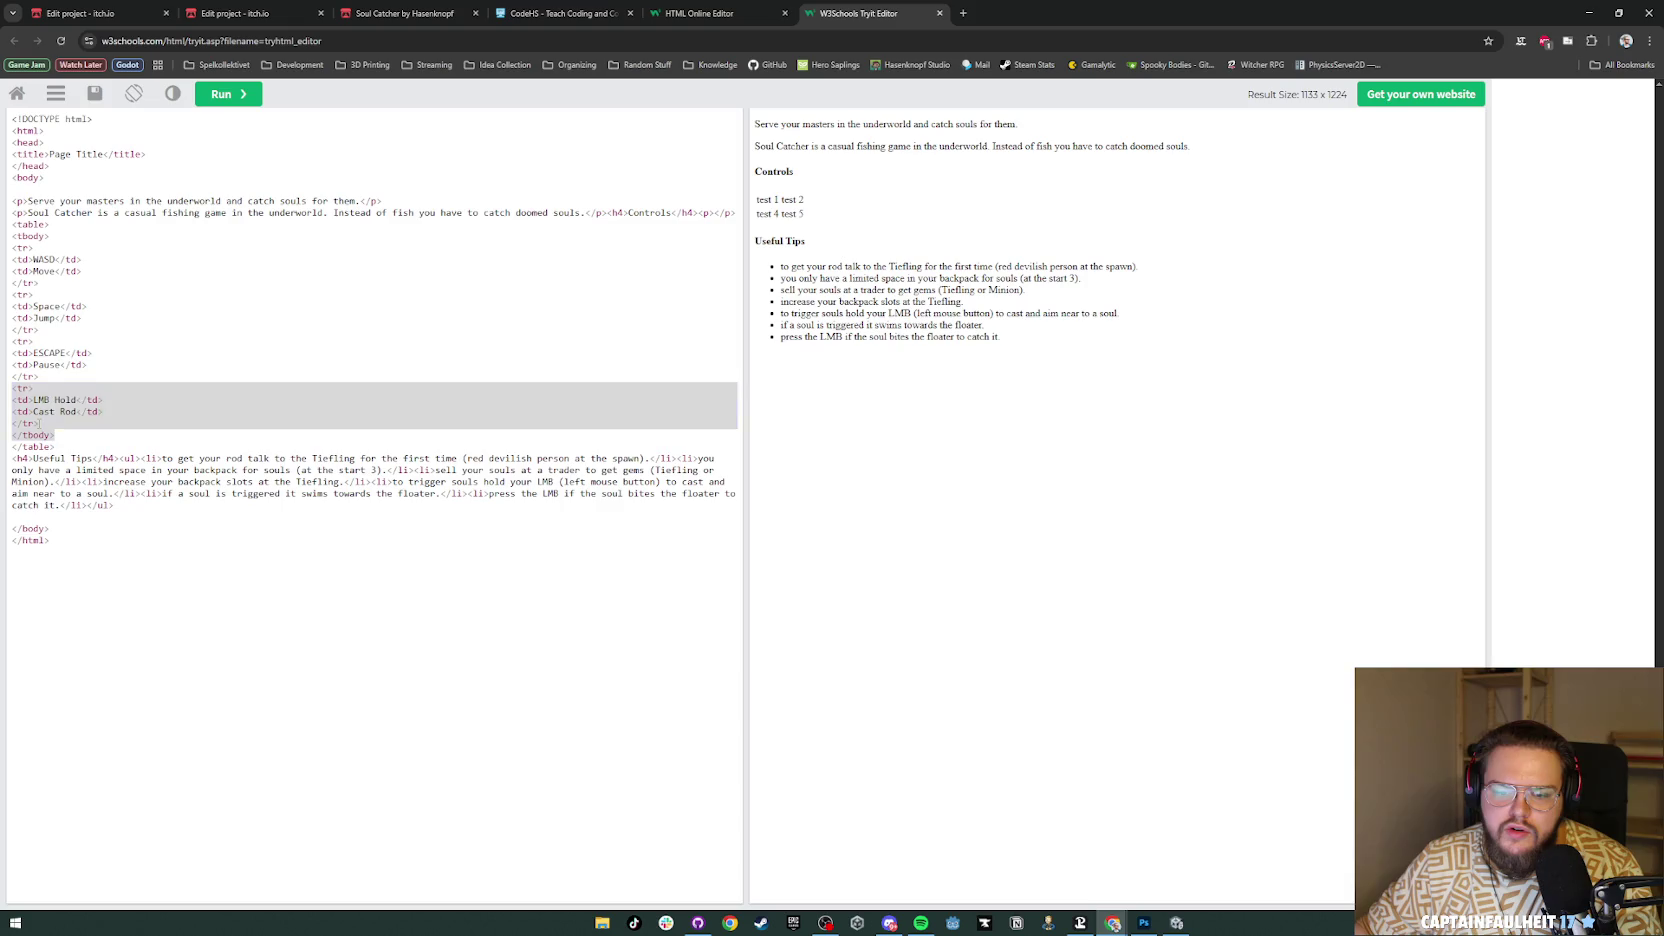
{"action": "left_click", "coordinate": [60, 427]}
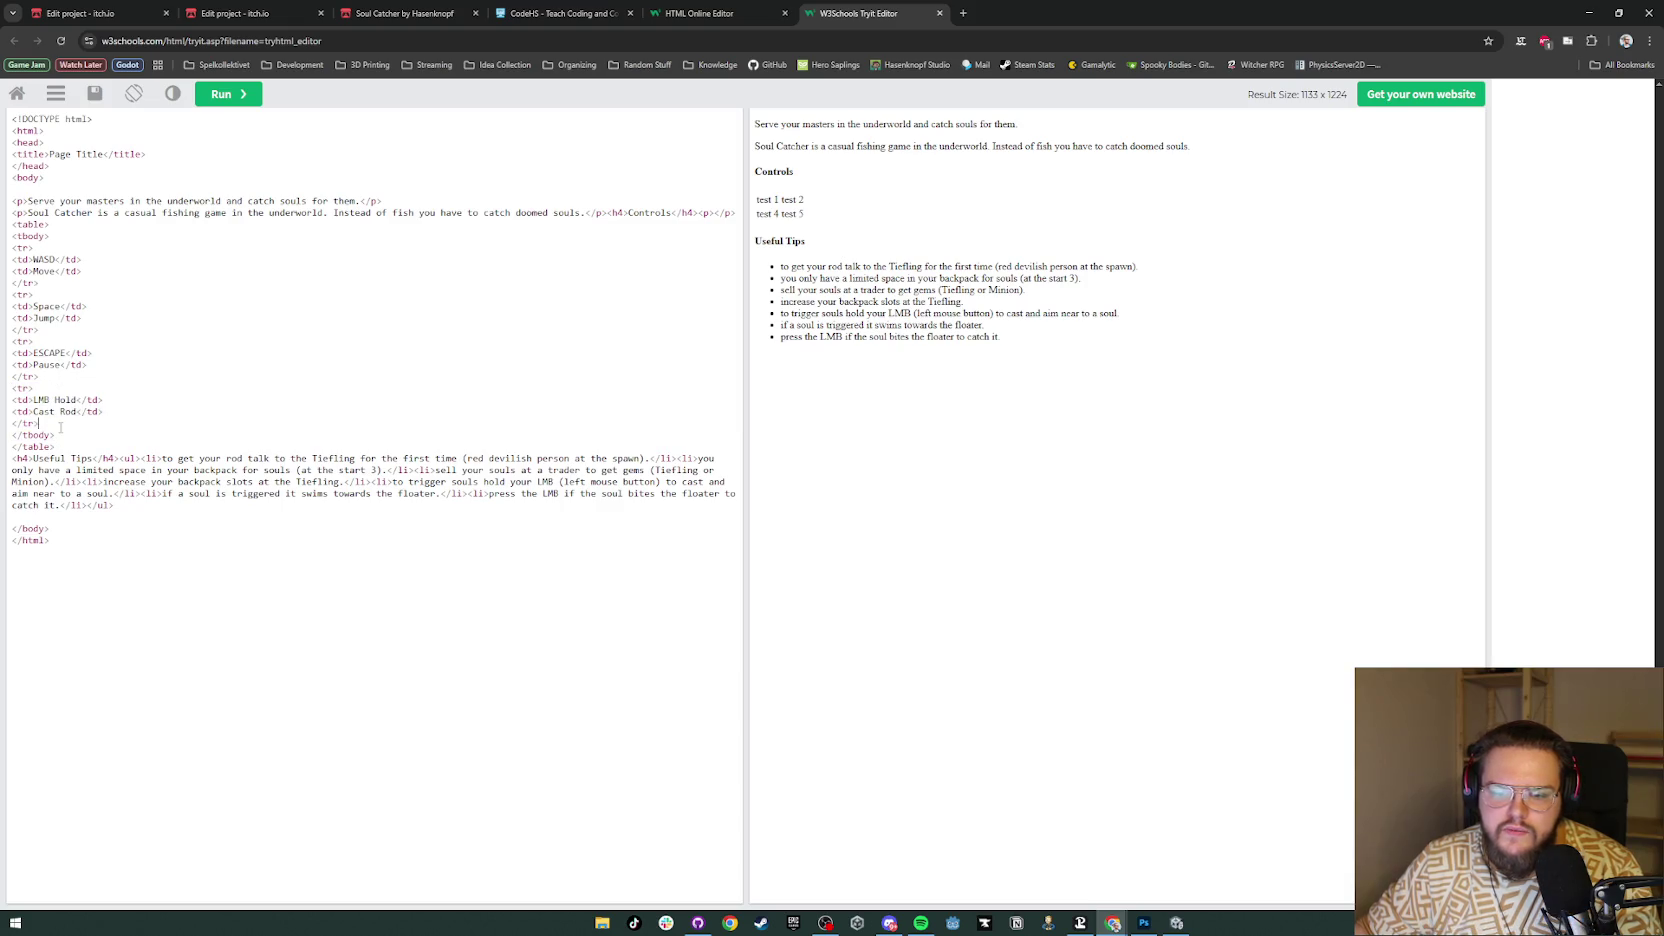
{"action": "key", "text": "ctrl+v"}
{"action": "double_click", "coordinate": [65, 446]}
{"action": "type", "text": "Press"}
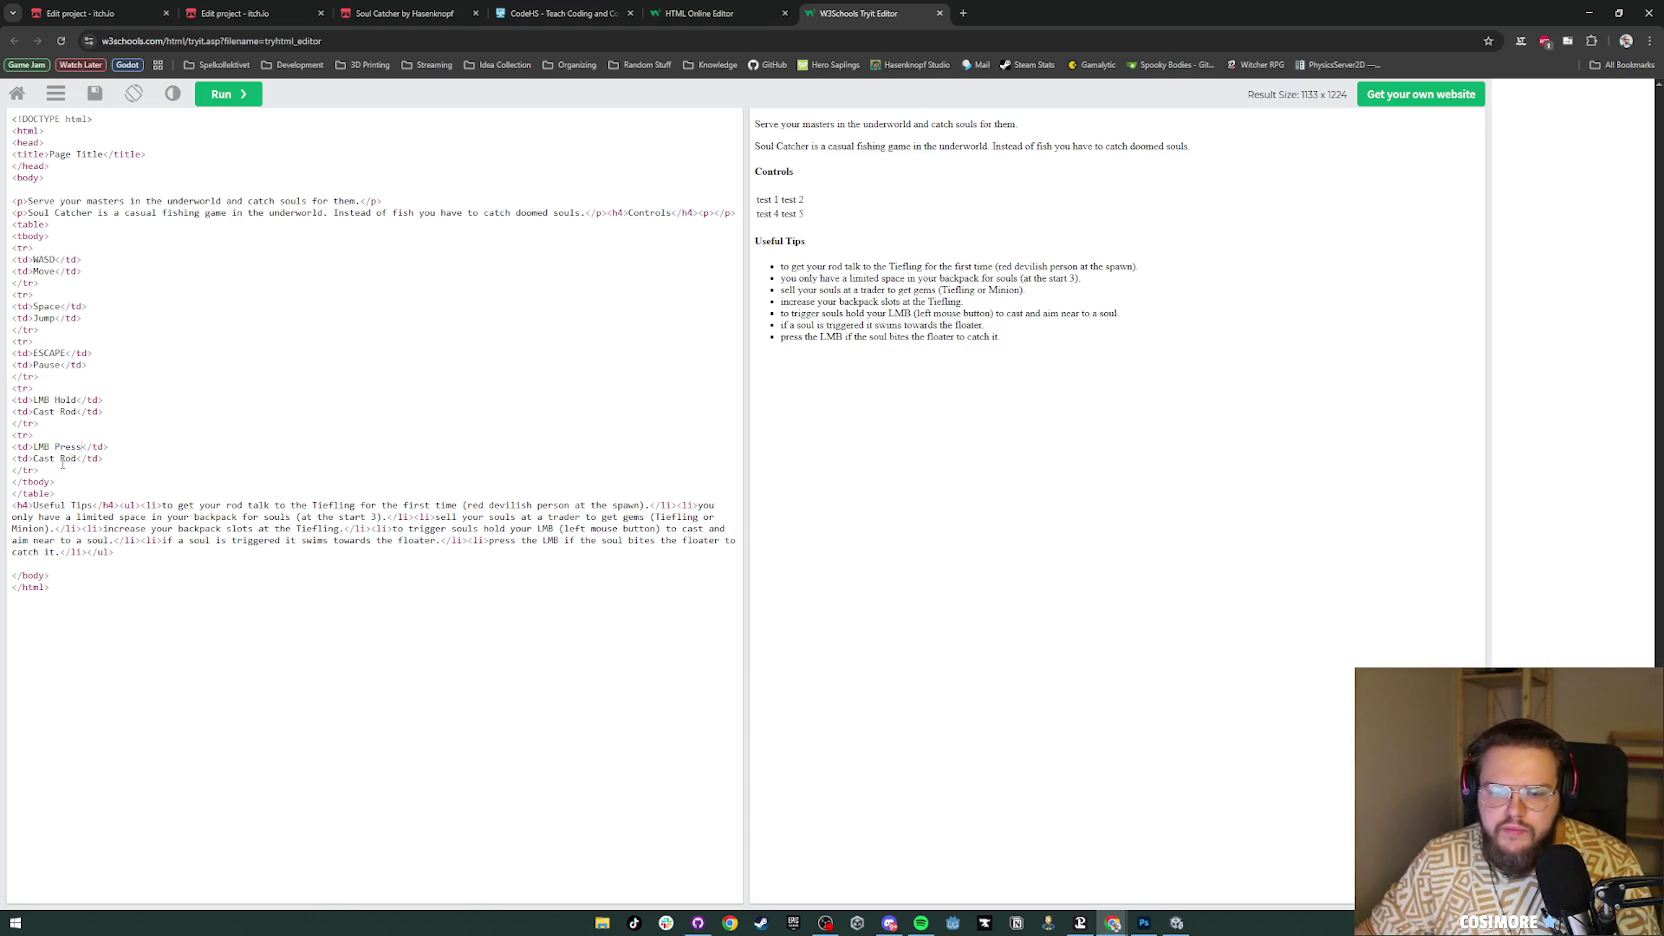
{"action": "left_click_drag", "start_coordinate": [77, 458], "coordinate": [33, 458]}
{"action": "type", "text": "Catch Soul"}
{"action": "key", "text": "ctrl+BackSpace"}
{"action": "key", "text": "ctrl+BackSpace"}
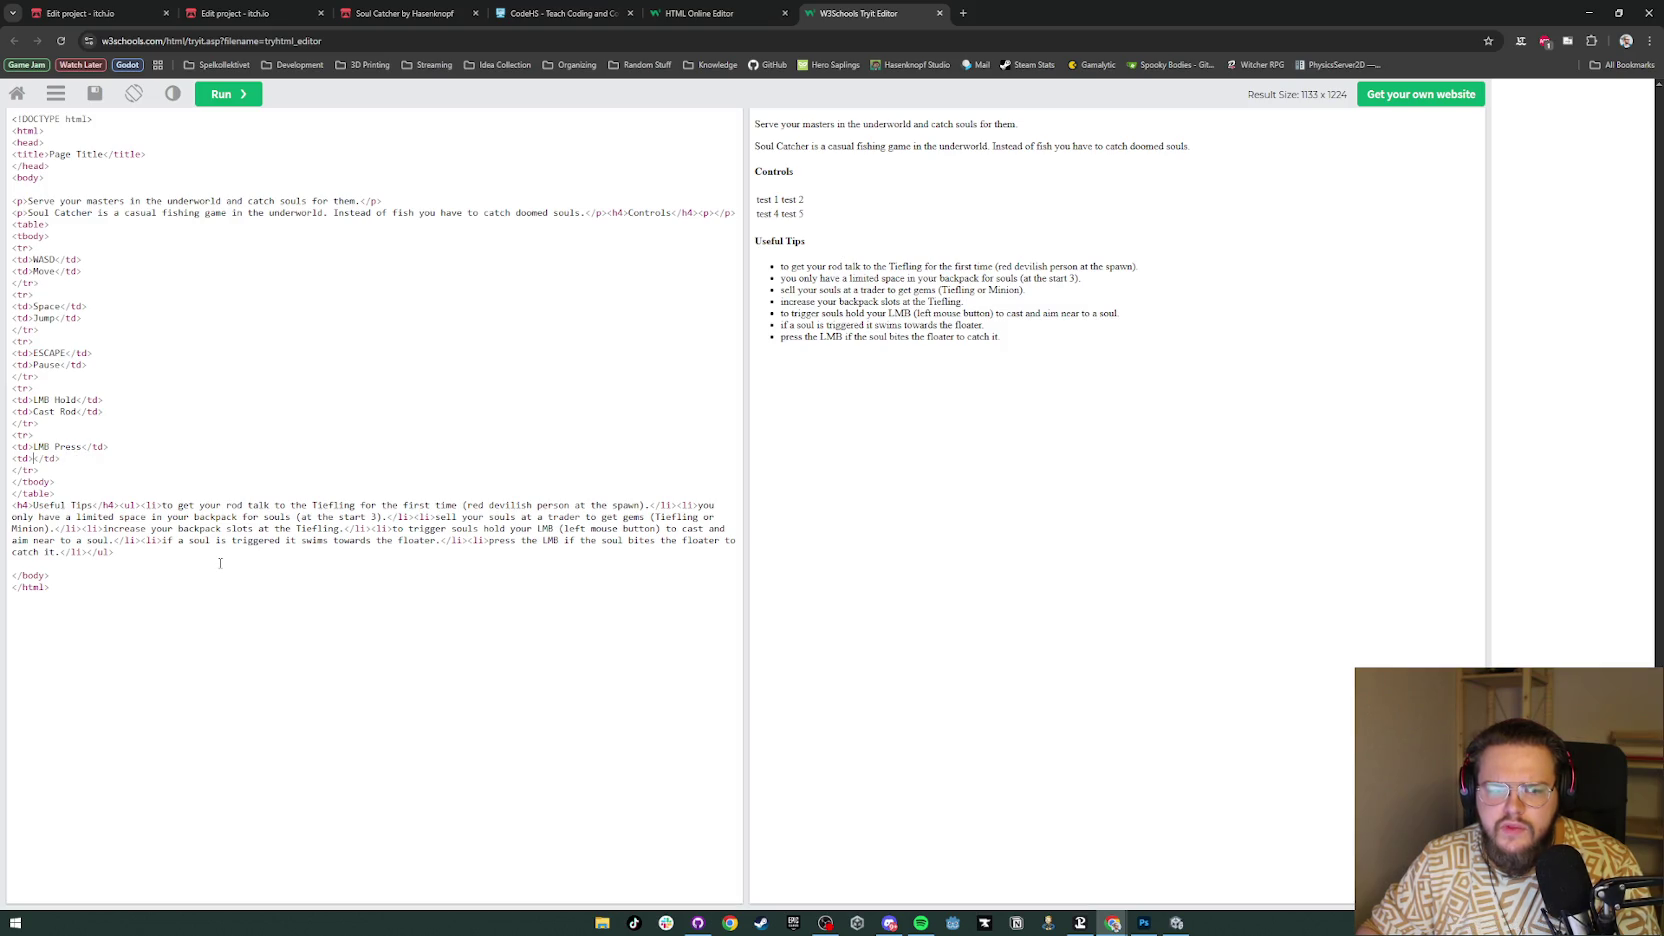
{"action": "left_click", "coordinate": [963, 13]}
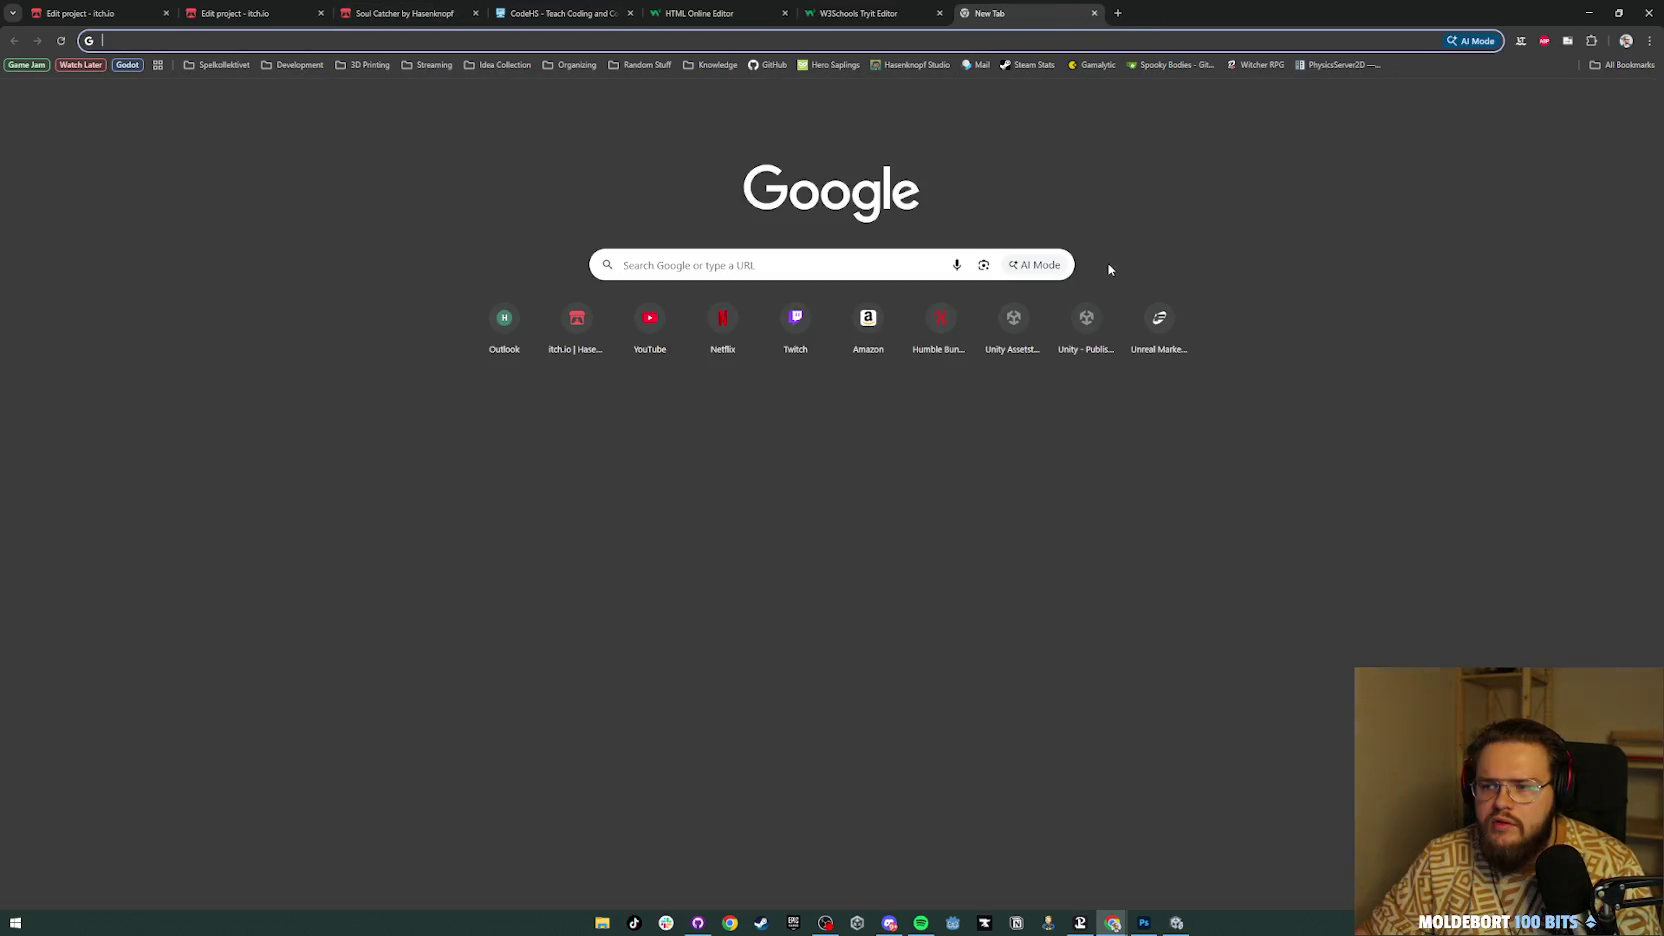
Step: Search Google for a translator and enter 'Angel auswerfen' for German-to-English translation
{"action": "type", "text": "translate"}
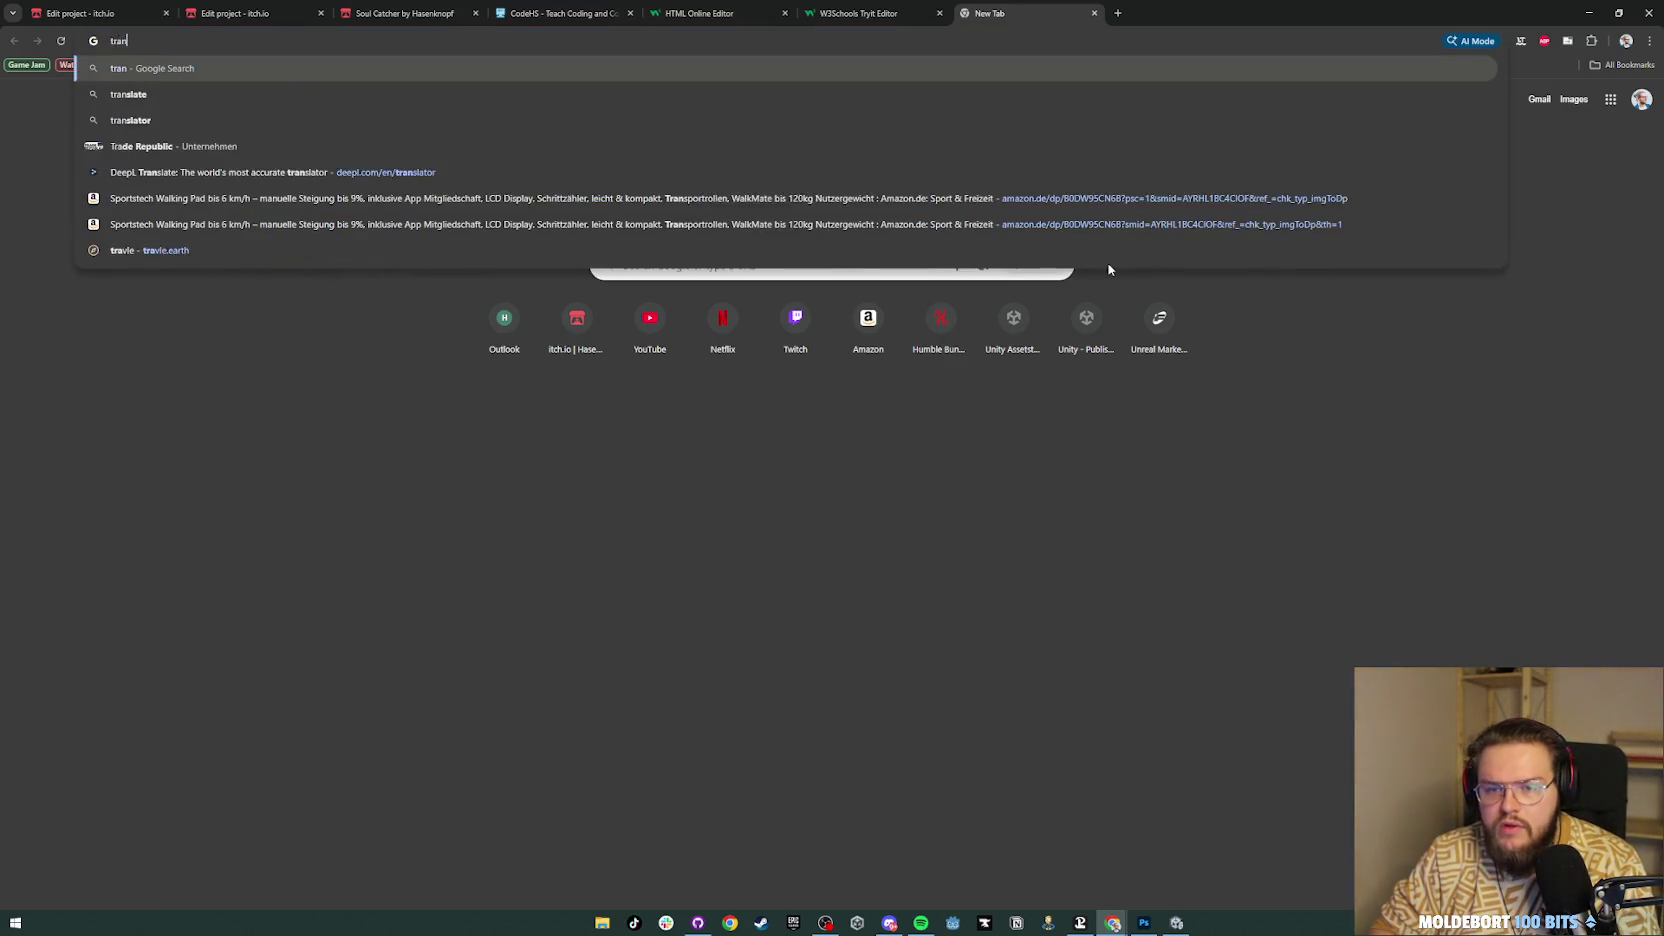
{"action": "key", "text": "Return"}
{"action": "left_click", "coordinate": [212, 248]}
{"action": "type", "text": "Angel auswerfen"}
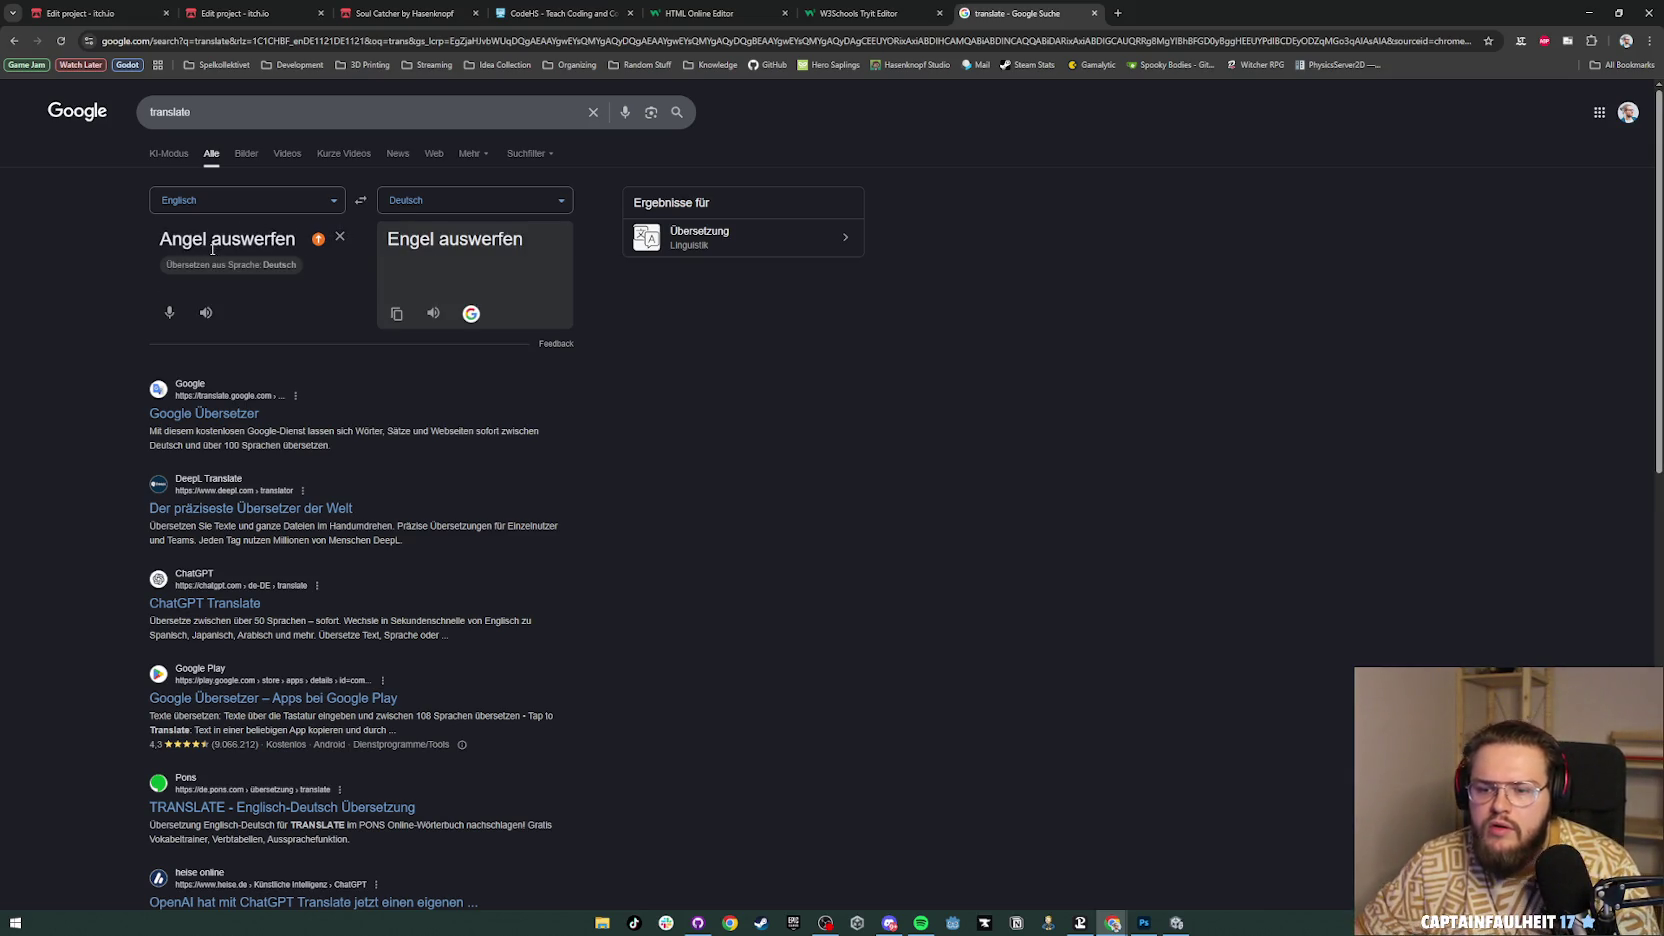
{"action": "left_click", "coordinate": [363, 202]}
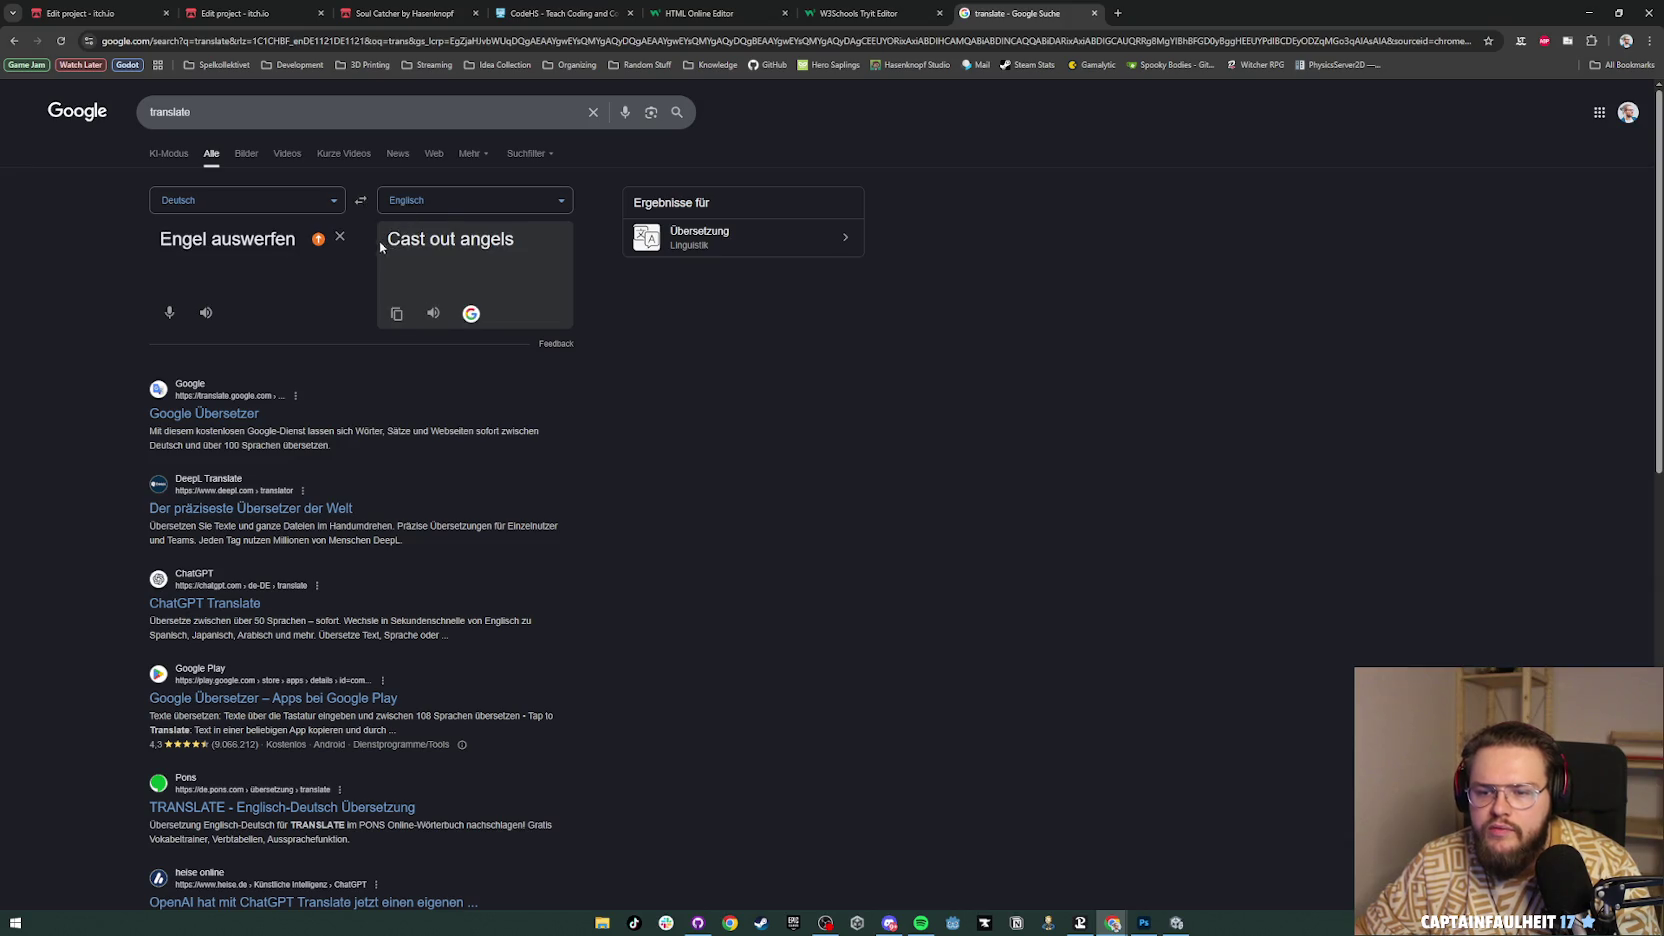
Step: Revise the German phrase to 'Angel einholen', which translates as 'reel in the fishing rod'
{"action": "triple_click", "coordinate": [176, 239]}
{"action": "double_click", "coordinate": [205, 239]}
{"action": "type", "text": "Angel"}
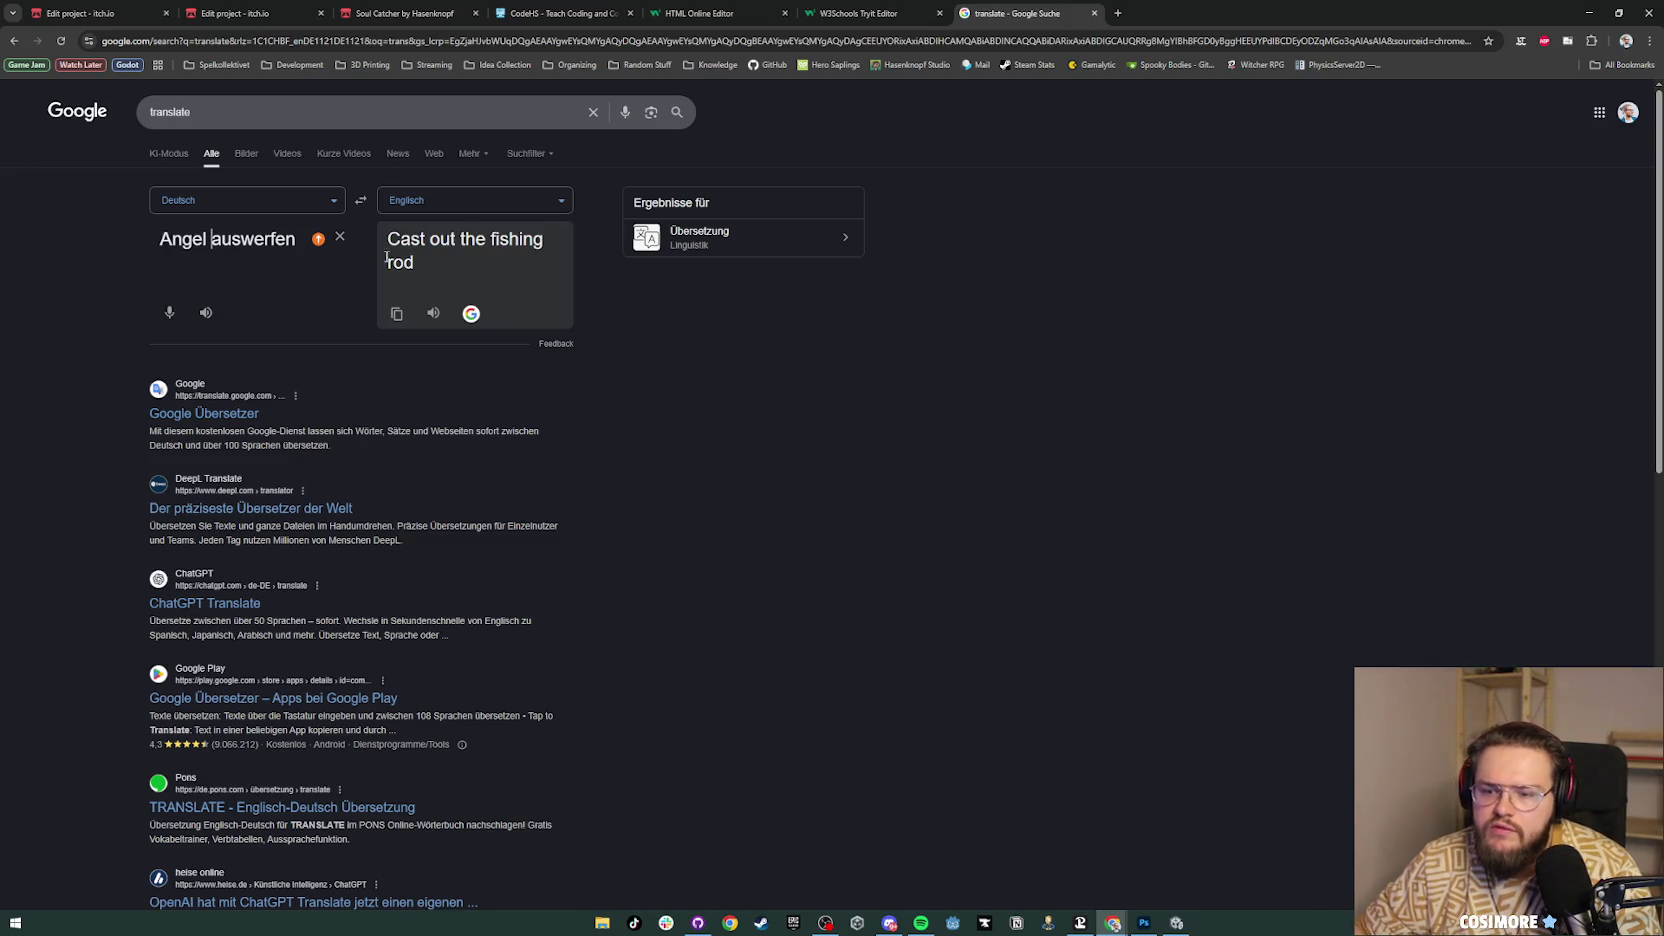
{"action": "double_click", "coordinate": [236, 240]}
{"action": "type", "text": "einziehen"}
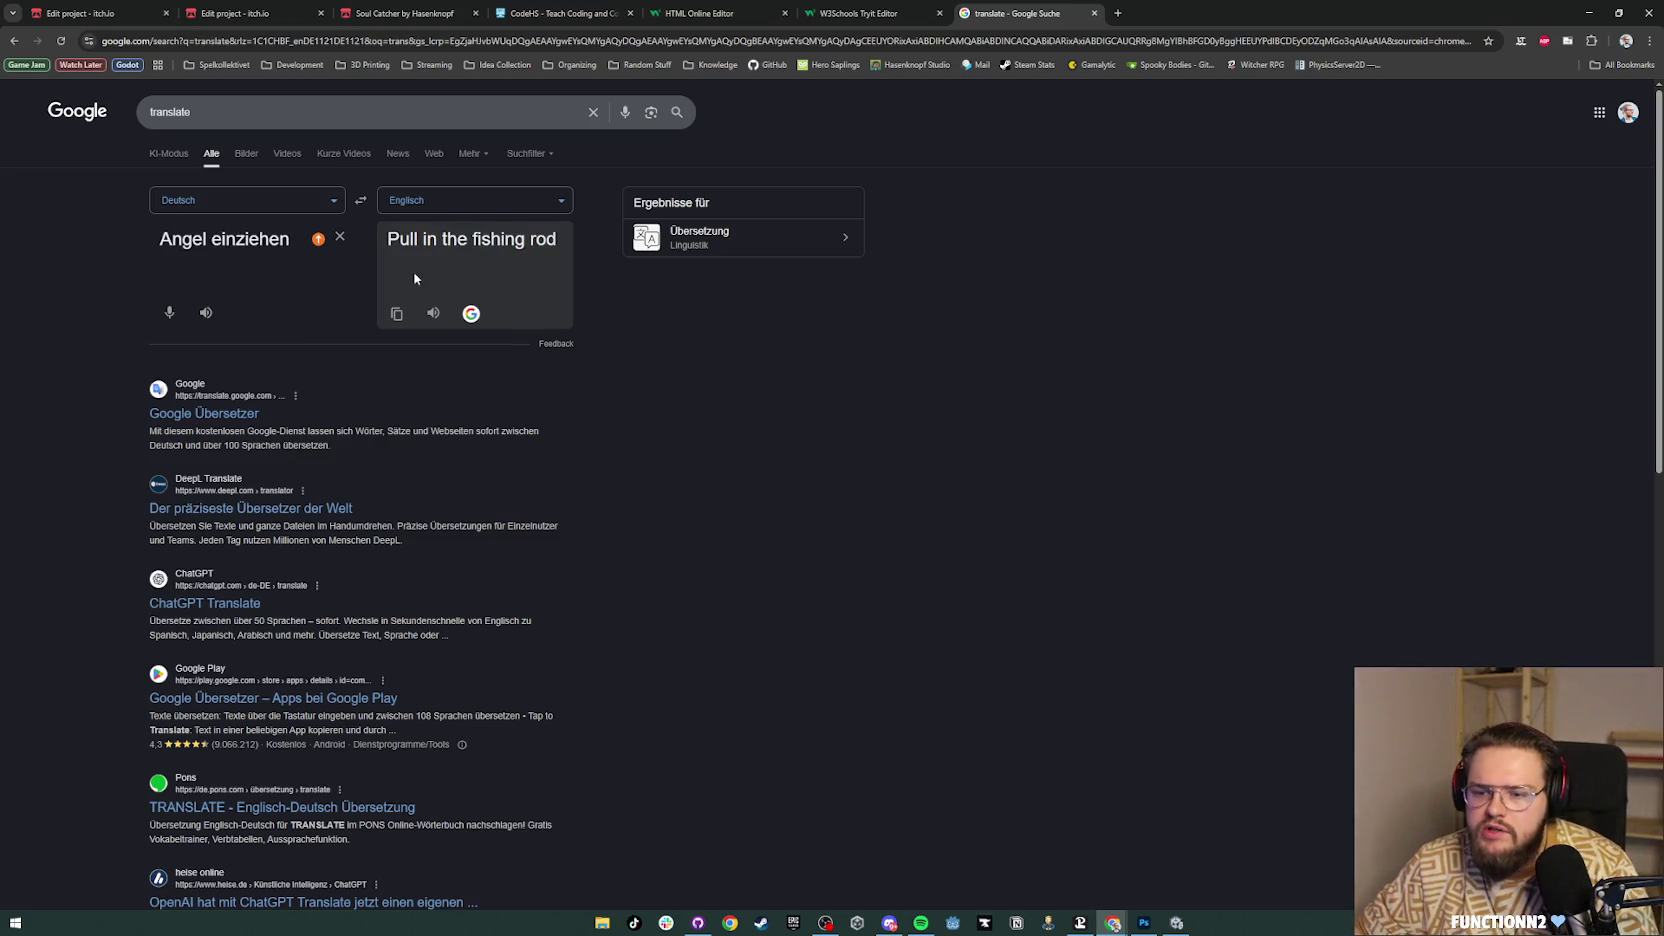
{"action": "double_click", "coordinate": [227, 240]}
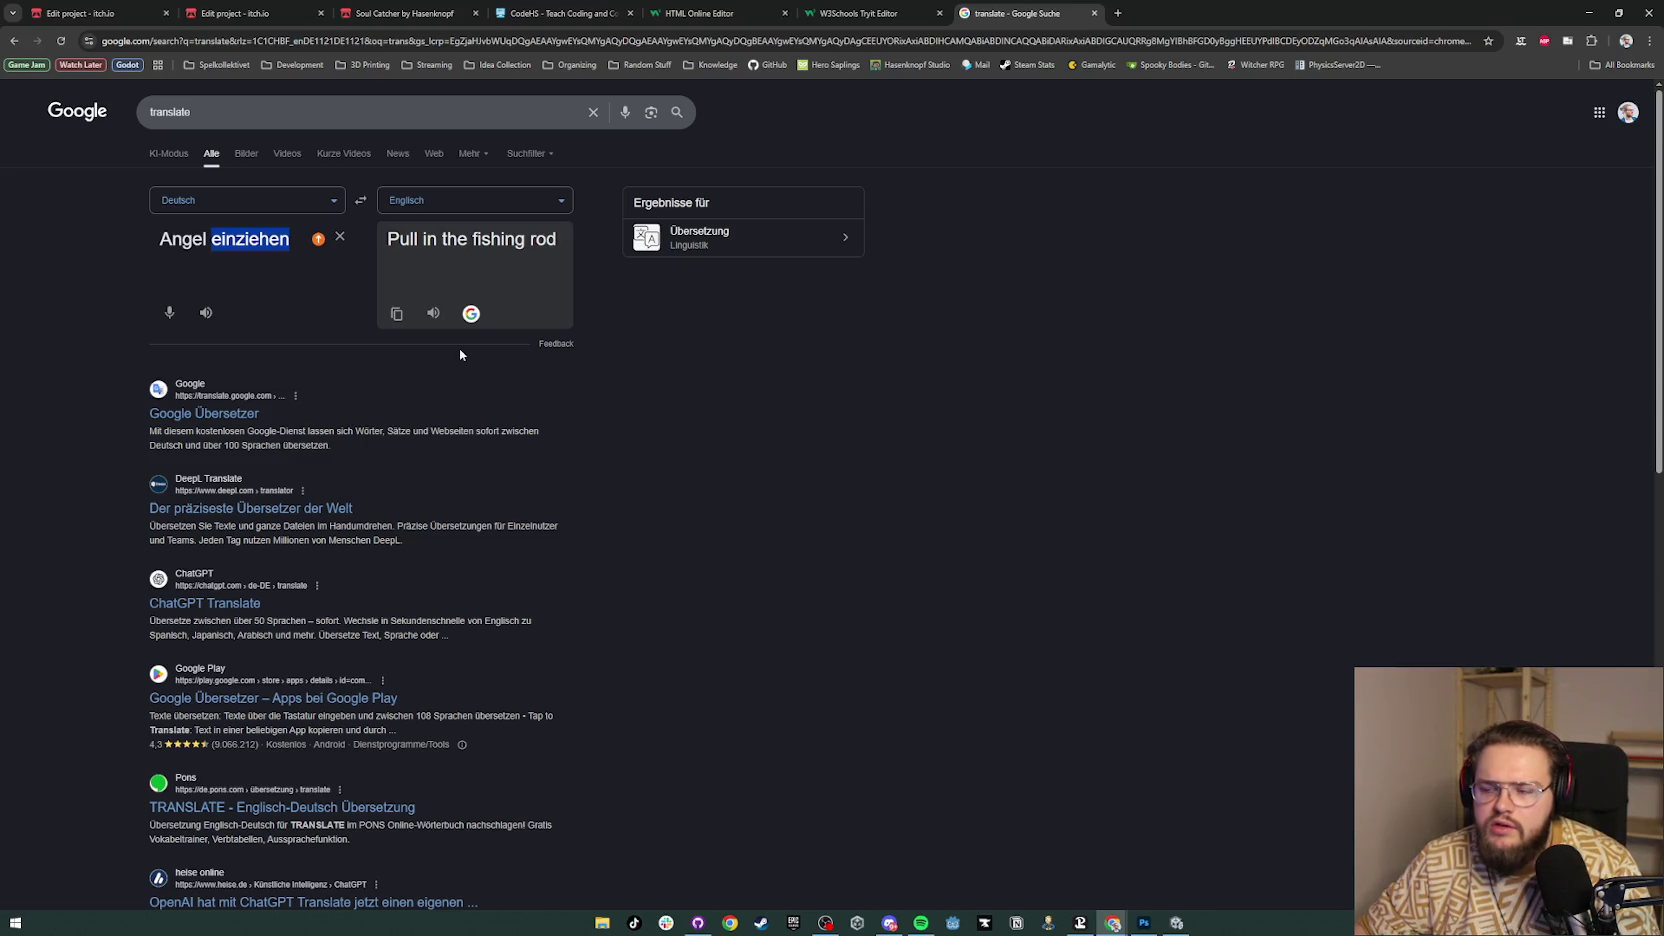
{"action": "type", "text": "einholen"}
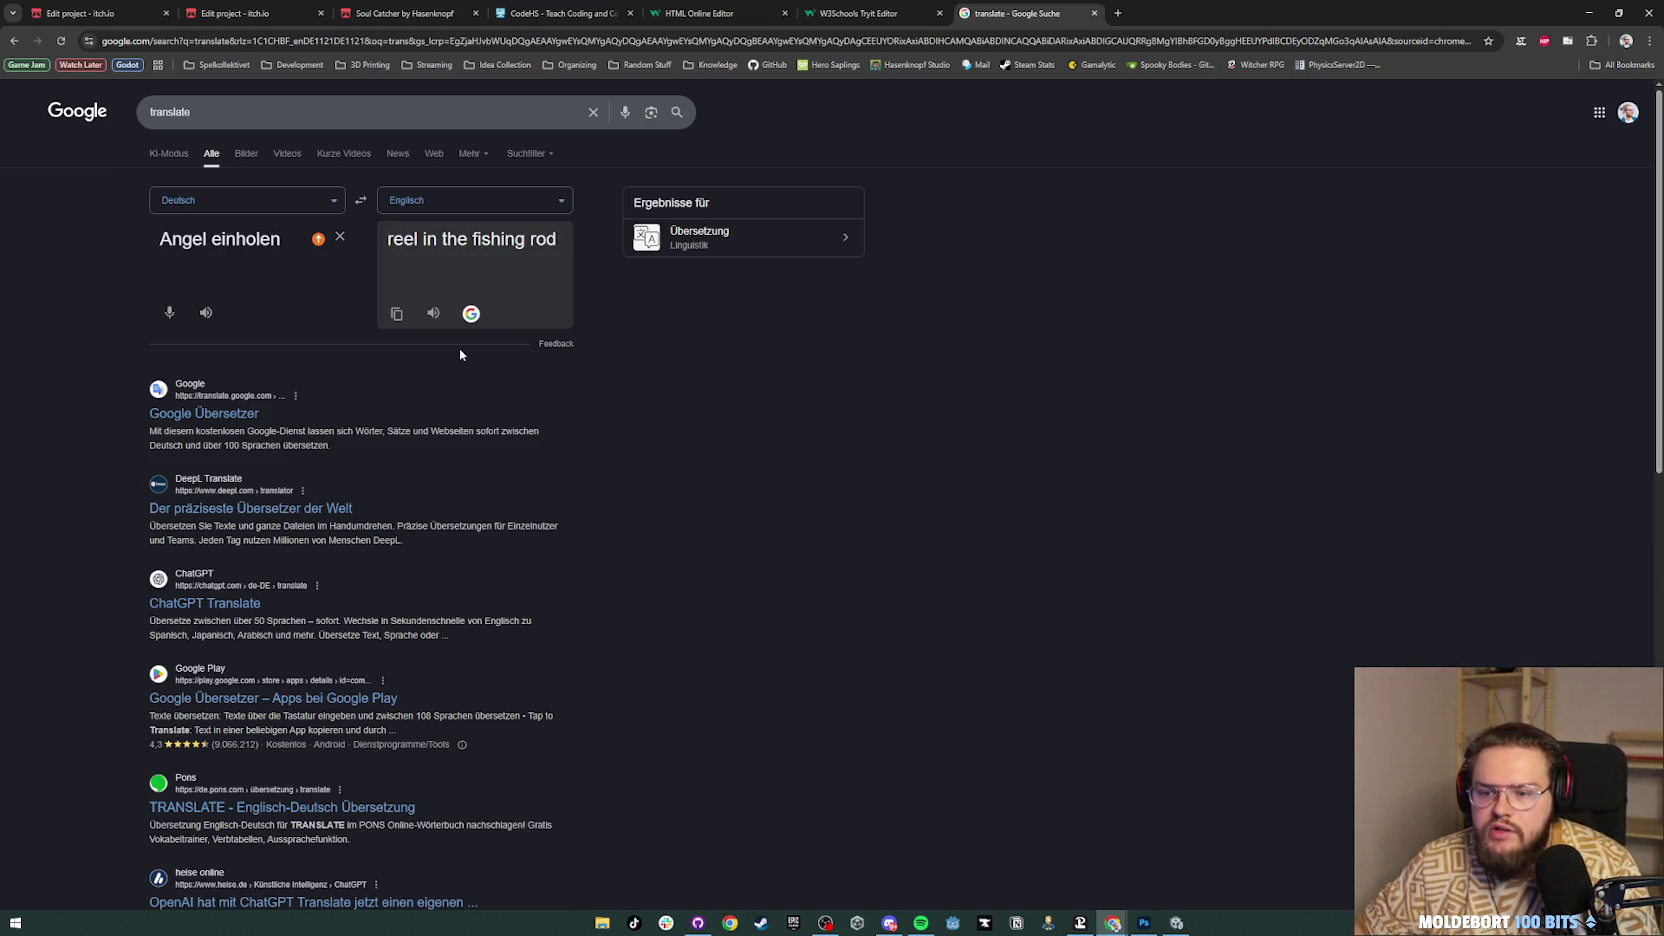
{"action": "left_click", "coordinate": [860, 13]}
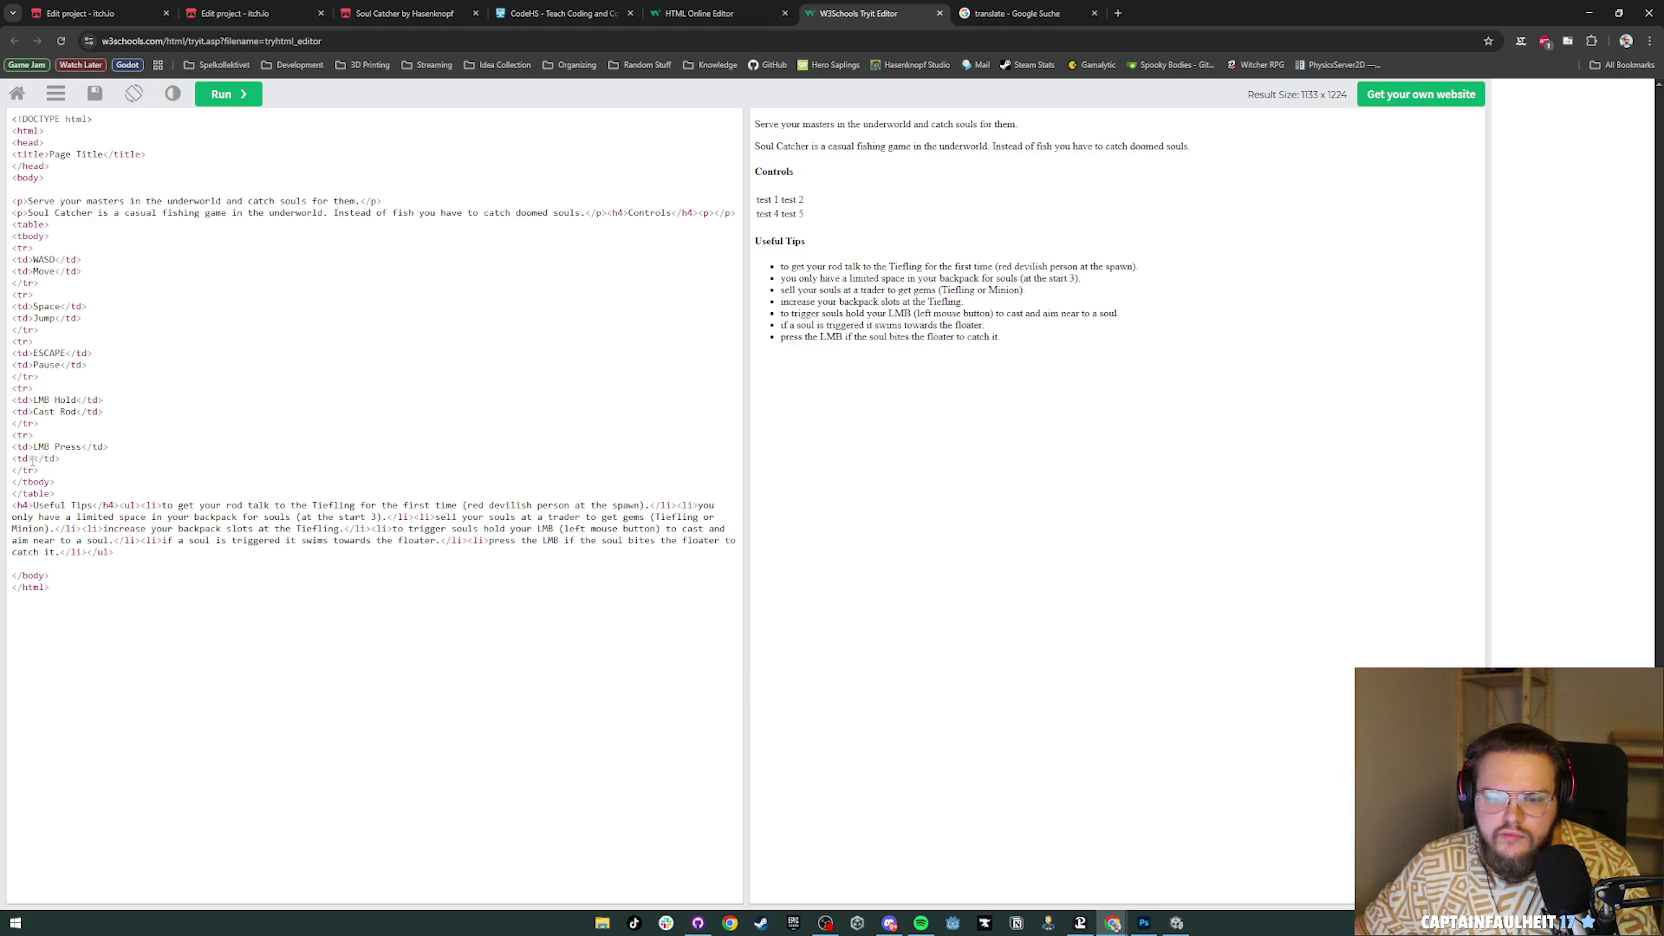
Step: Give LMB Press the action 'Reel Rod' and extend the hold entry to 'LMB Hold & let go'
{"action": "type", "text": "Reel Rod"}
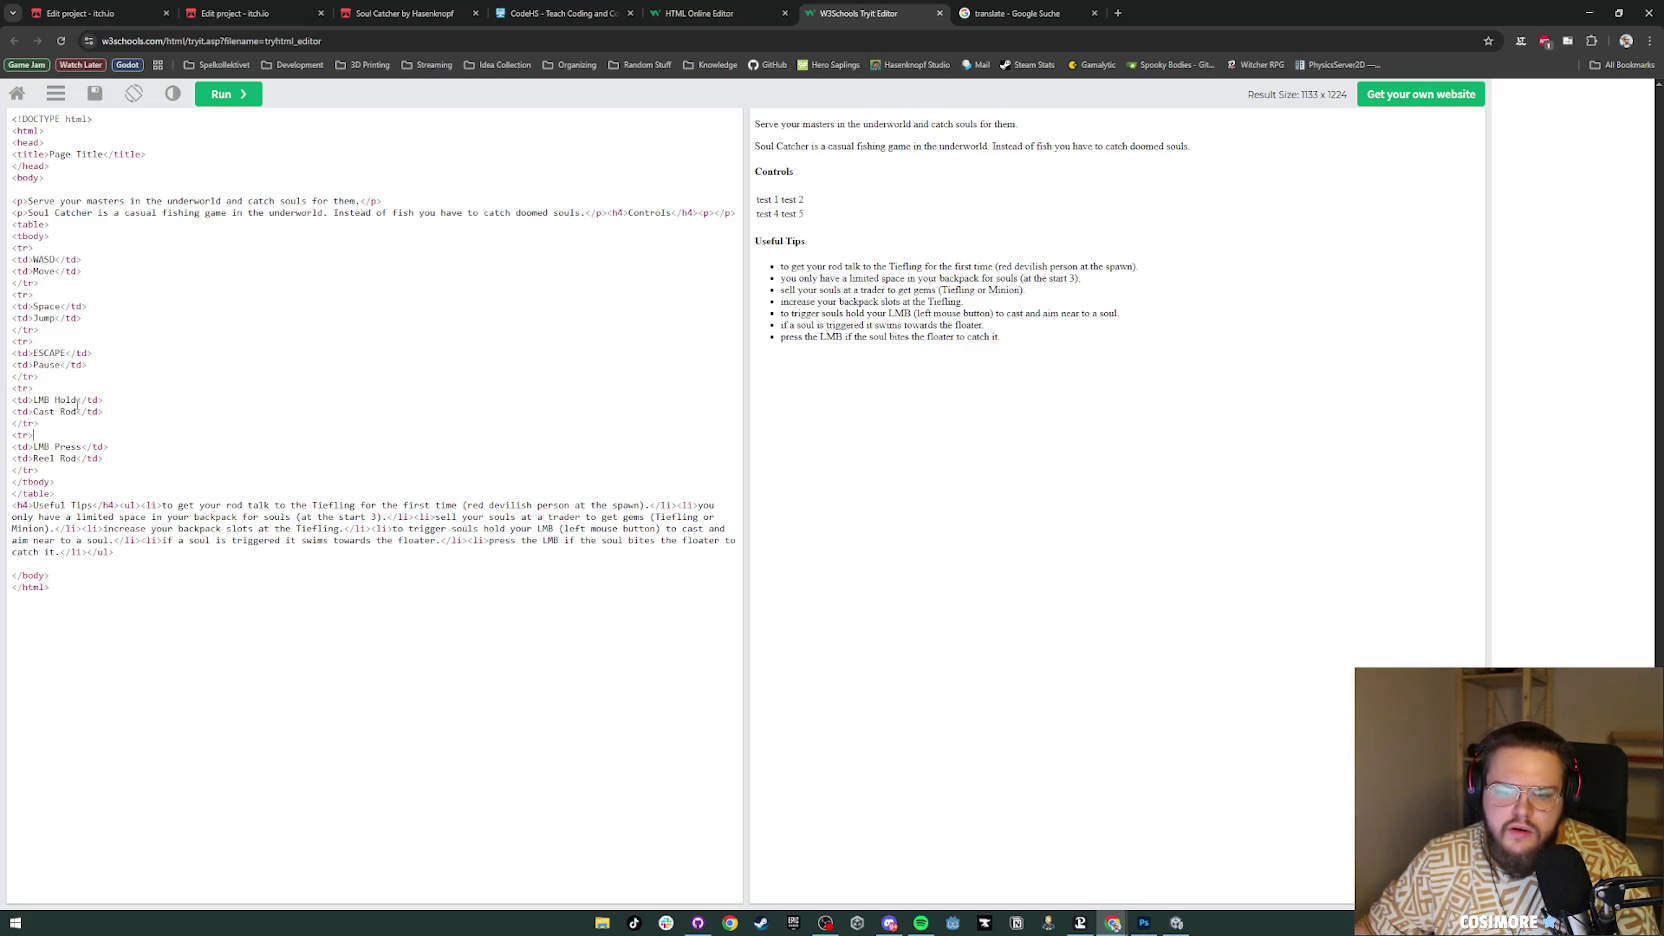
{"action": "type", "text": "& let go"}
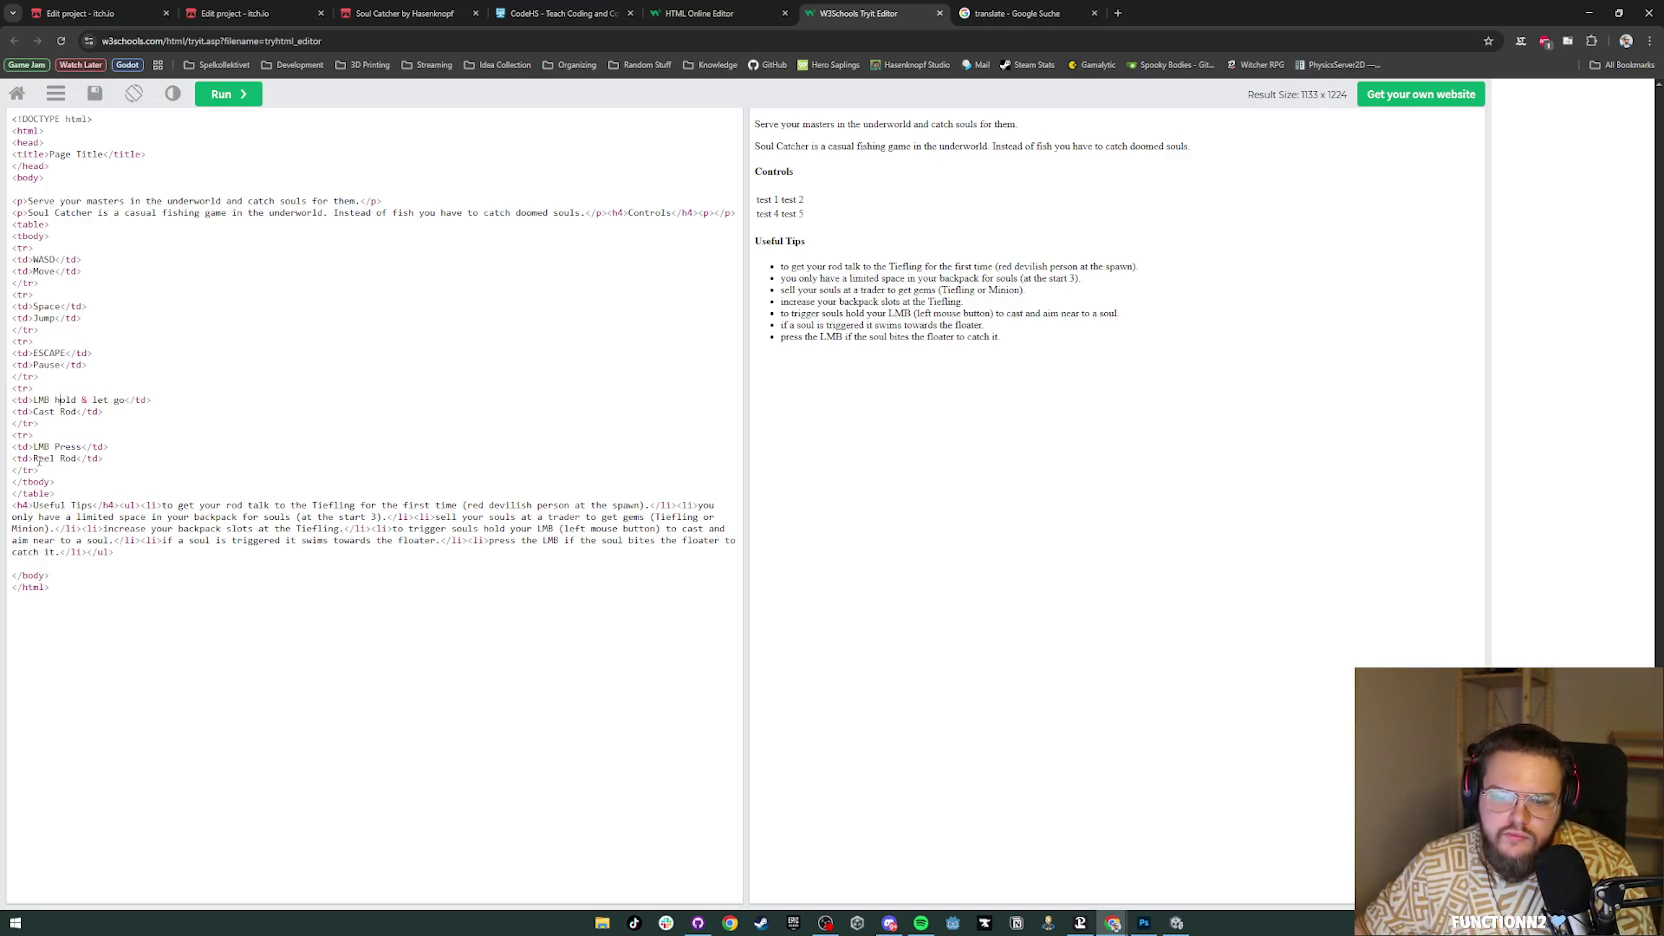
{"action": "key", "text": "BackSpace"}
{"action": "type", "text": "H"}
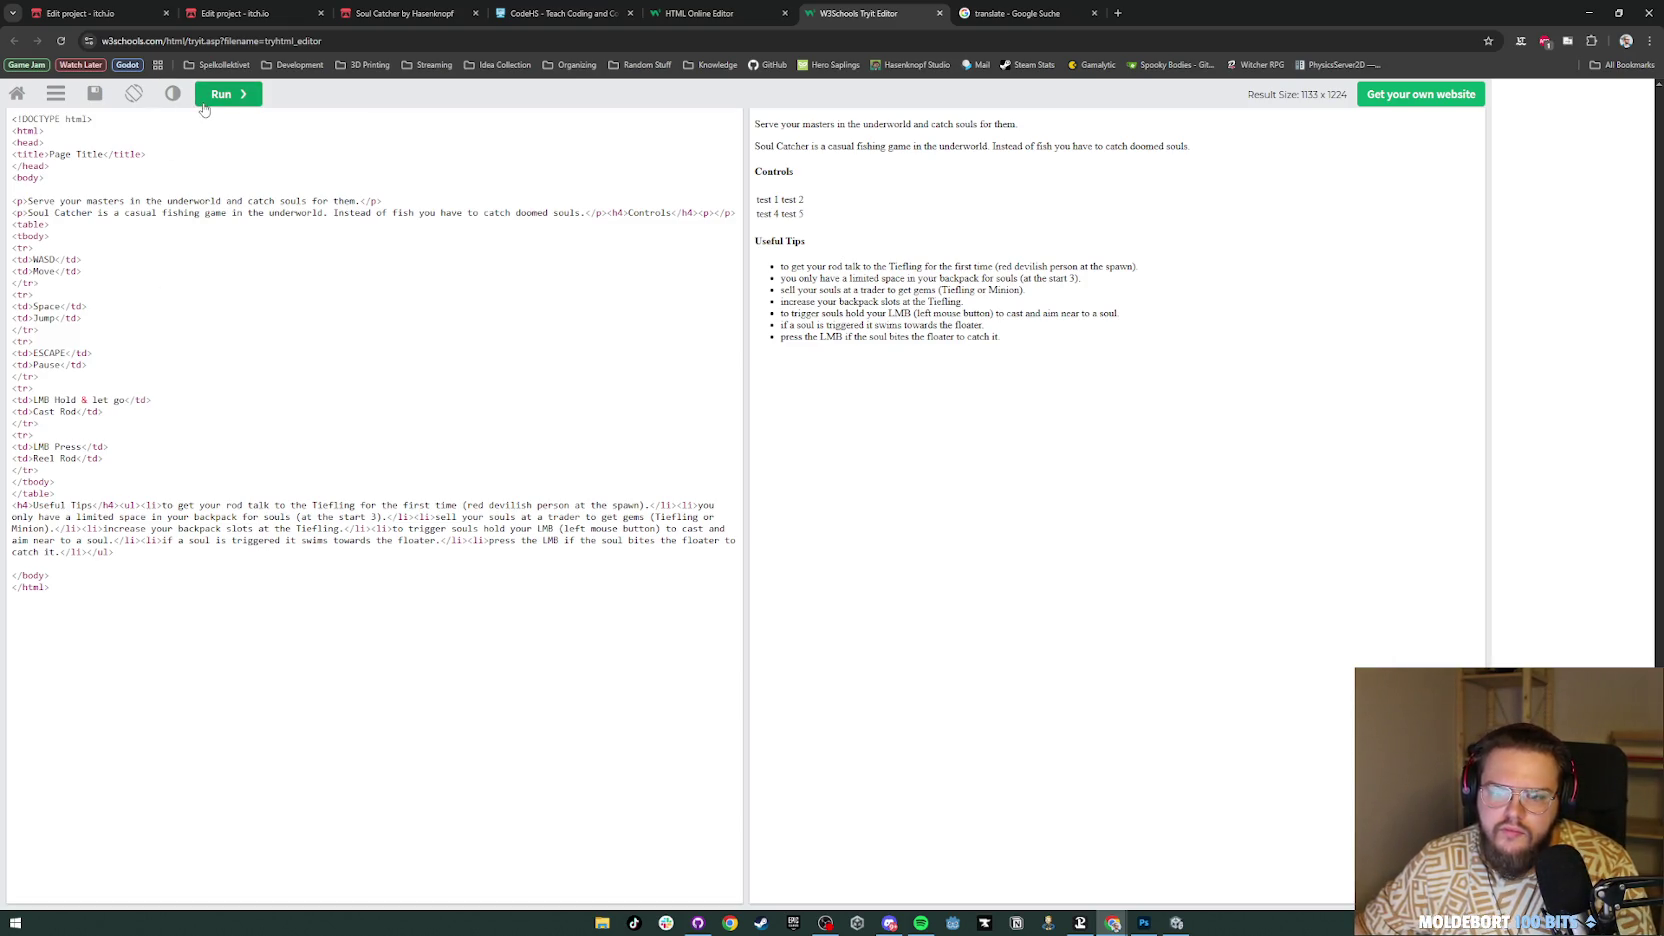
{"action": "left_click", "coordinate": [225, 94]}
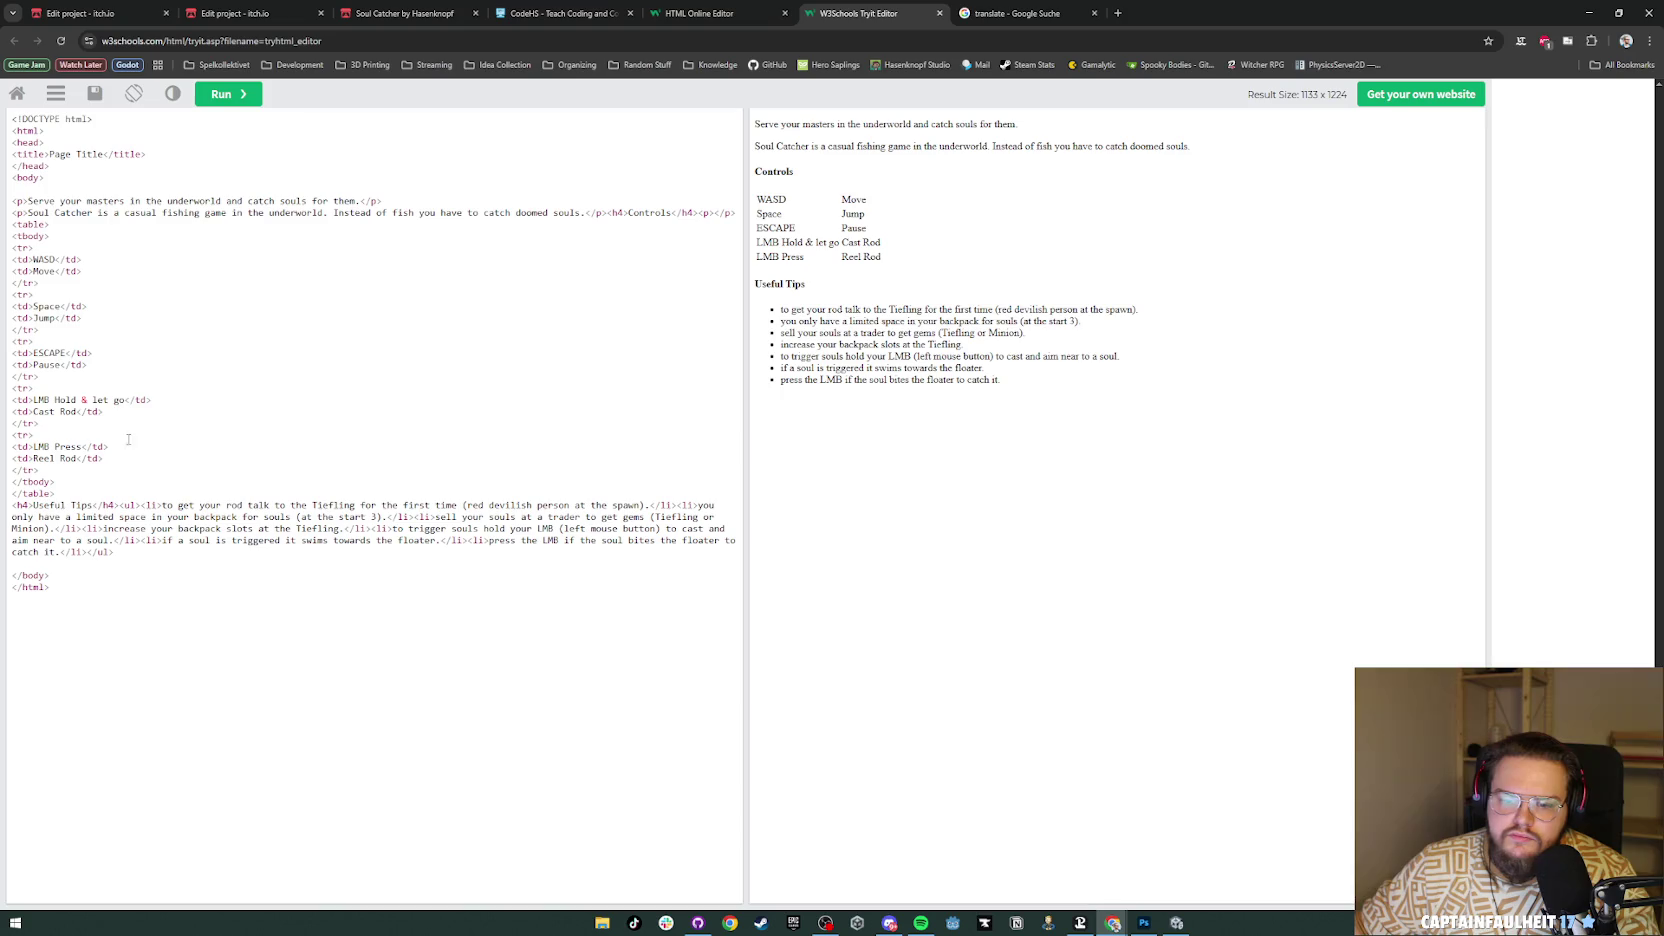
Step: Duplicate the Reel Rod row as an RMB Press – Reset Rod row and preview the table
{"action": "left_click_drag", "start_coordinate": [39, 476], "coordinate": [10, 440]}
{"action": "key", "text": "ctrl+c"}
{"action": "left_click", "coordinate": [48, 474]}
{"action": "key", "text": "ctrl+v"}
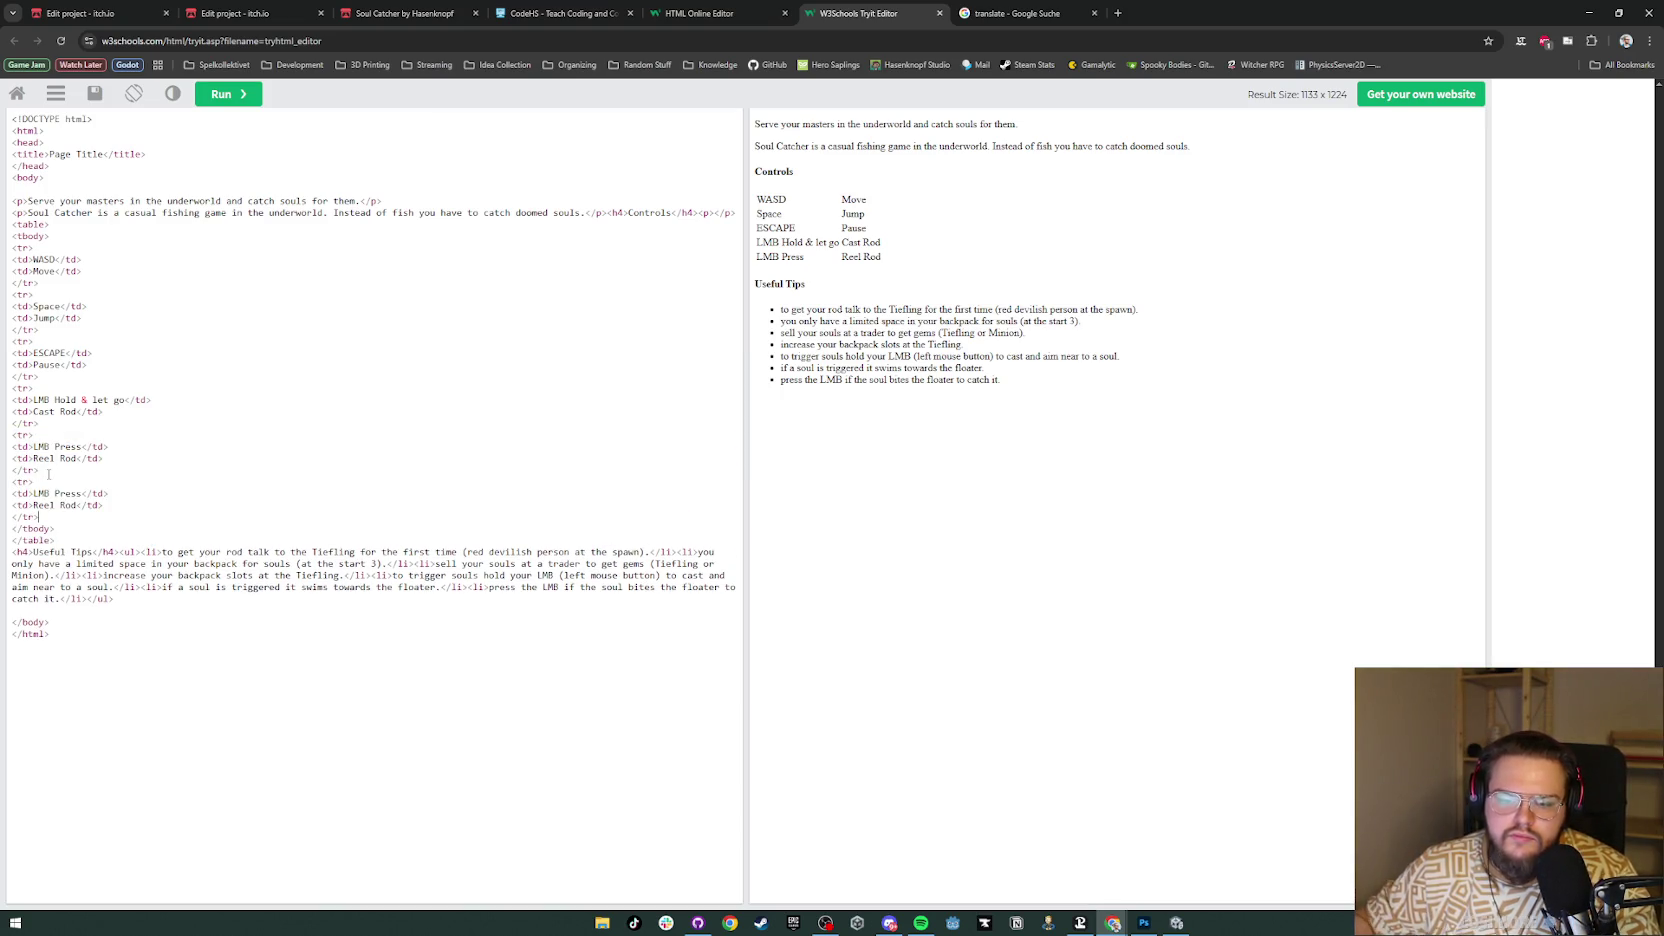
{"action": "double_click", "coordinate": [41, 493]}
{"action": "type", "text": "RMB"}
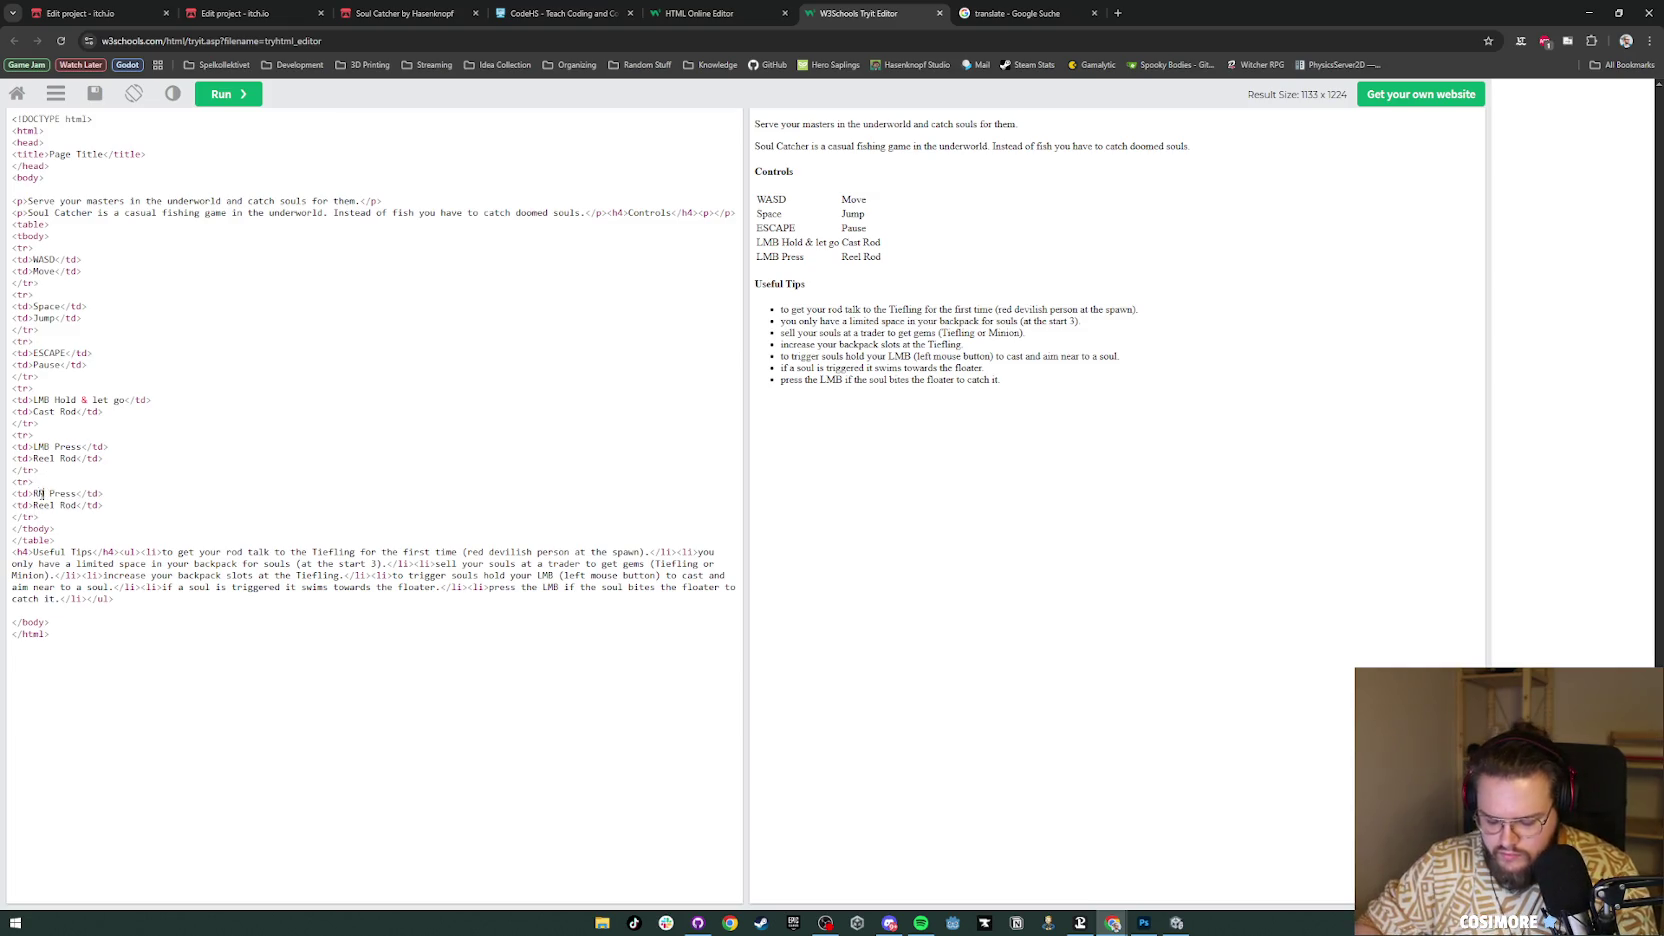
{"action": "left_click_drag", "start_coordinate": [34, 505], "coordinate": [77, 507]}
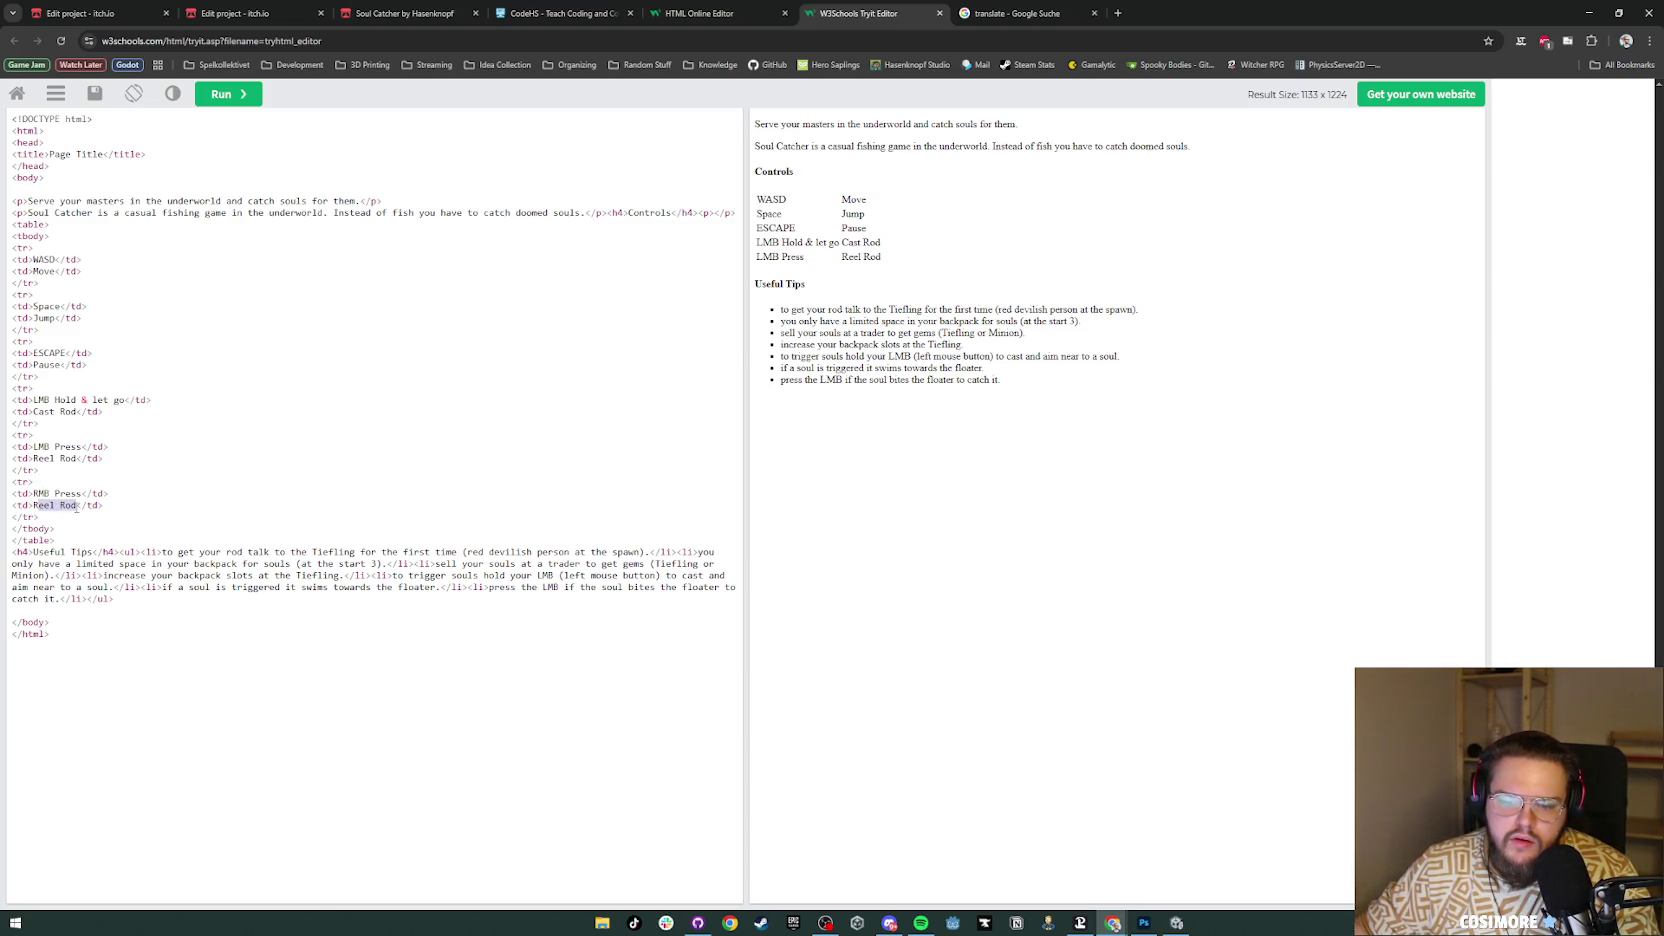
{"action": "type", "text": "Reset Rod"}
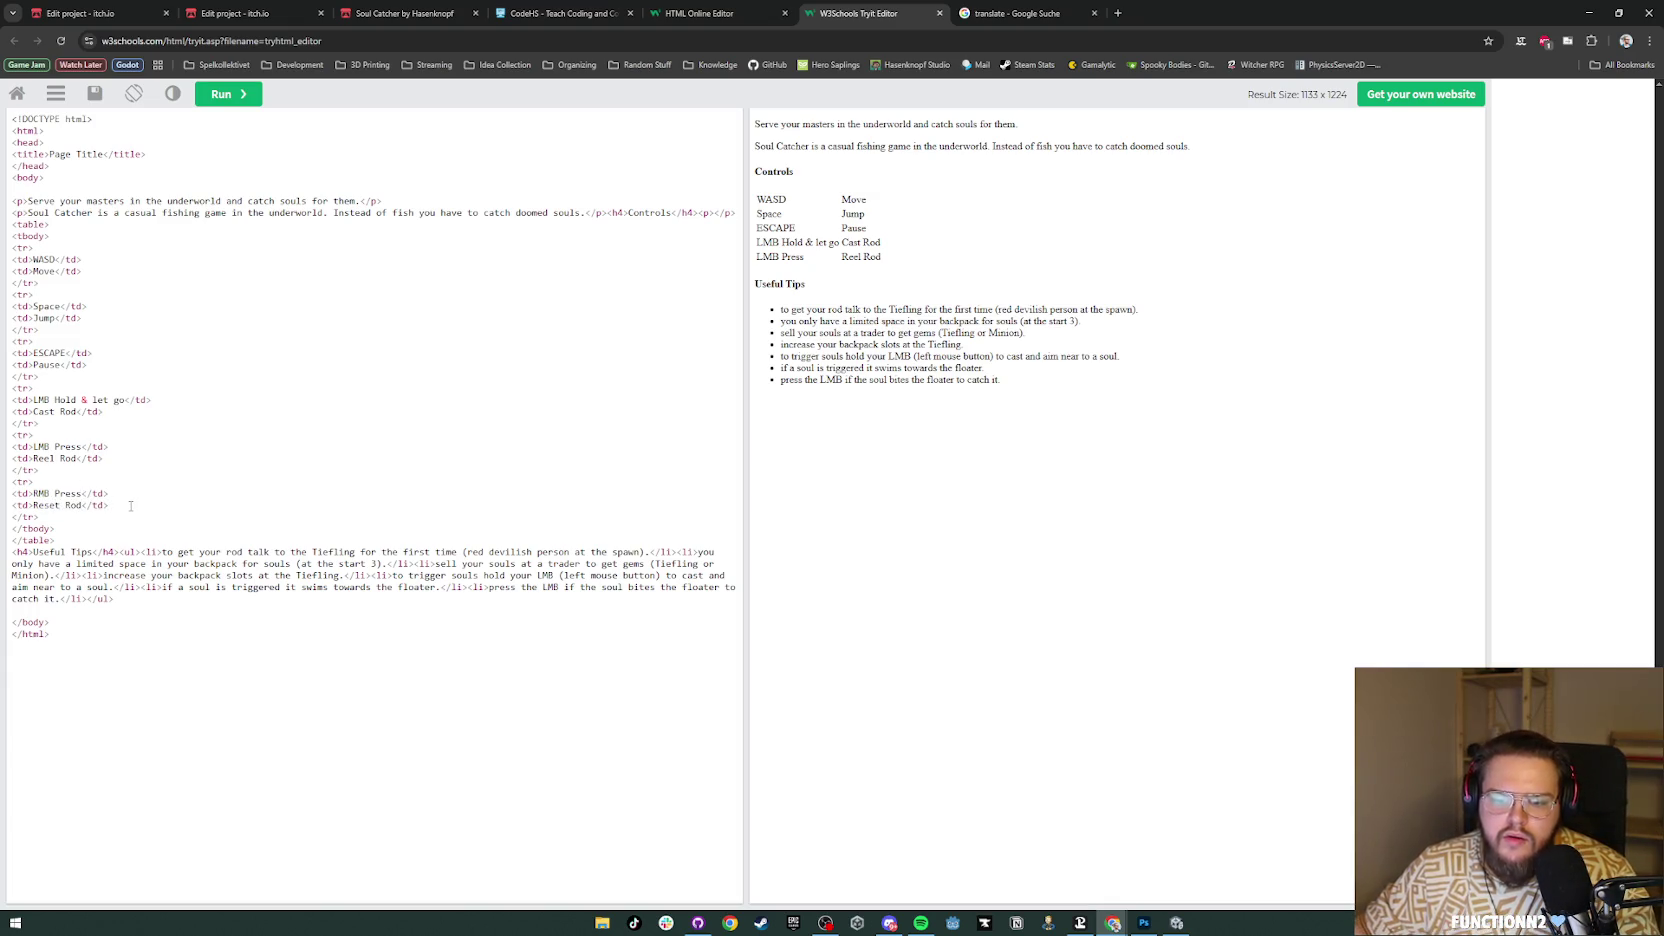
{"action": "left_click", "coordinate": [224, 95]}
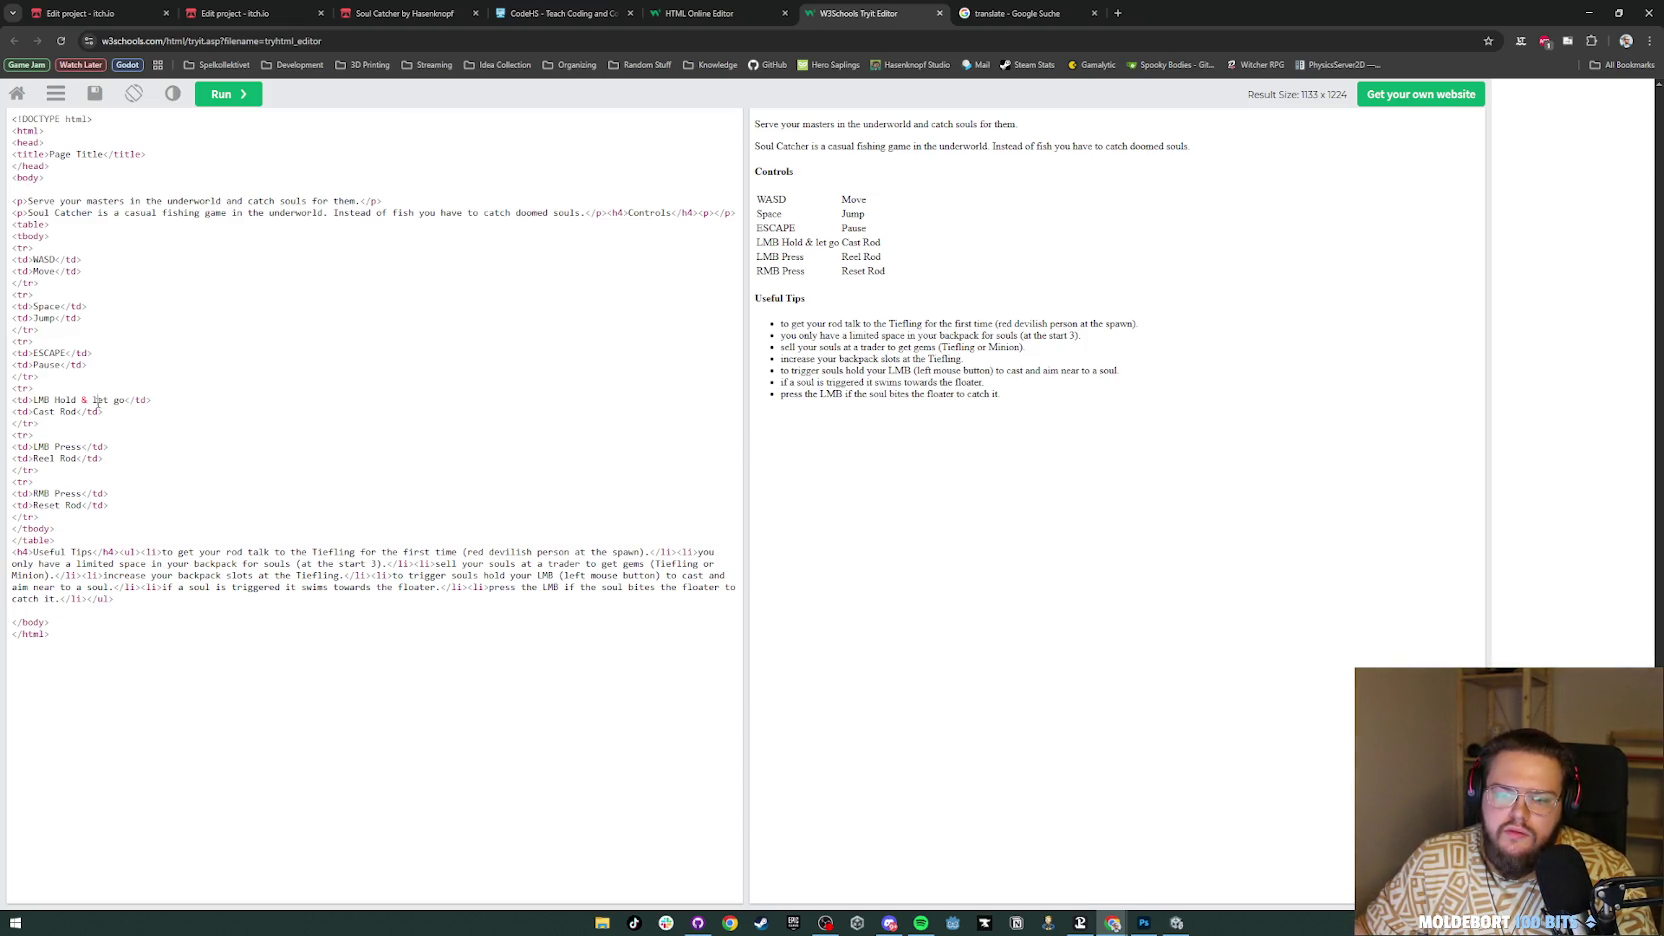
Step: Capitalise the entry to 'LMB Hold & Let Go', preview it, and select the whole table code
{"action": "key", "text": "BackSpace"}
{"action": "type", "text": "L"}
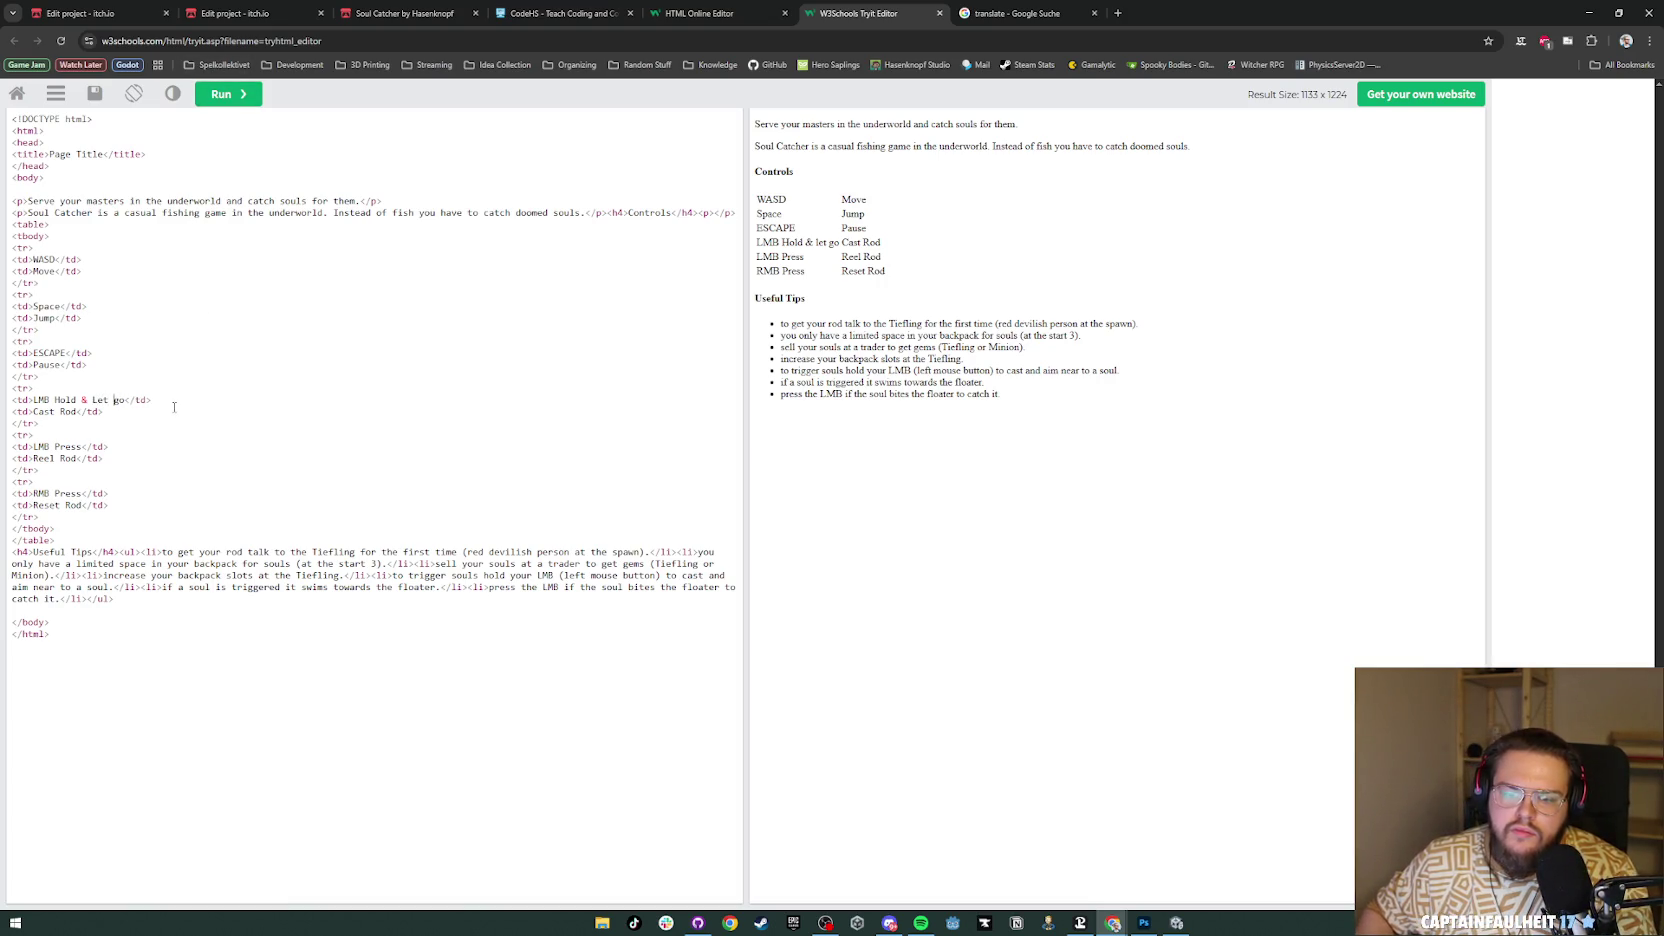
{"action": "key", "text": "Delete"}
{"action": "type", "text": "G"}
{"action": "left_click", "coordinate": [225, 94]}
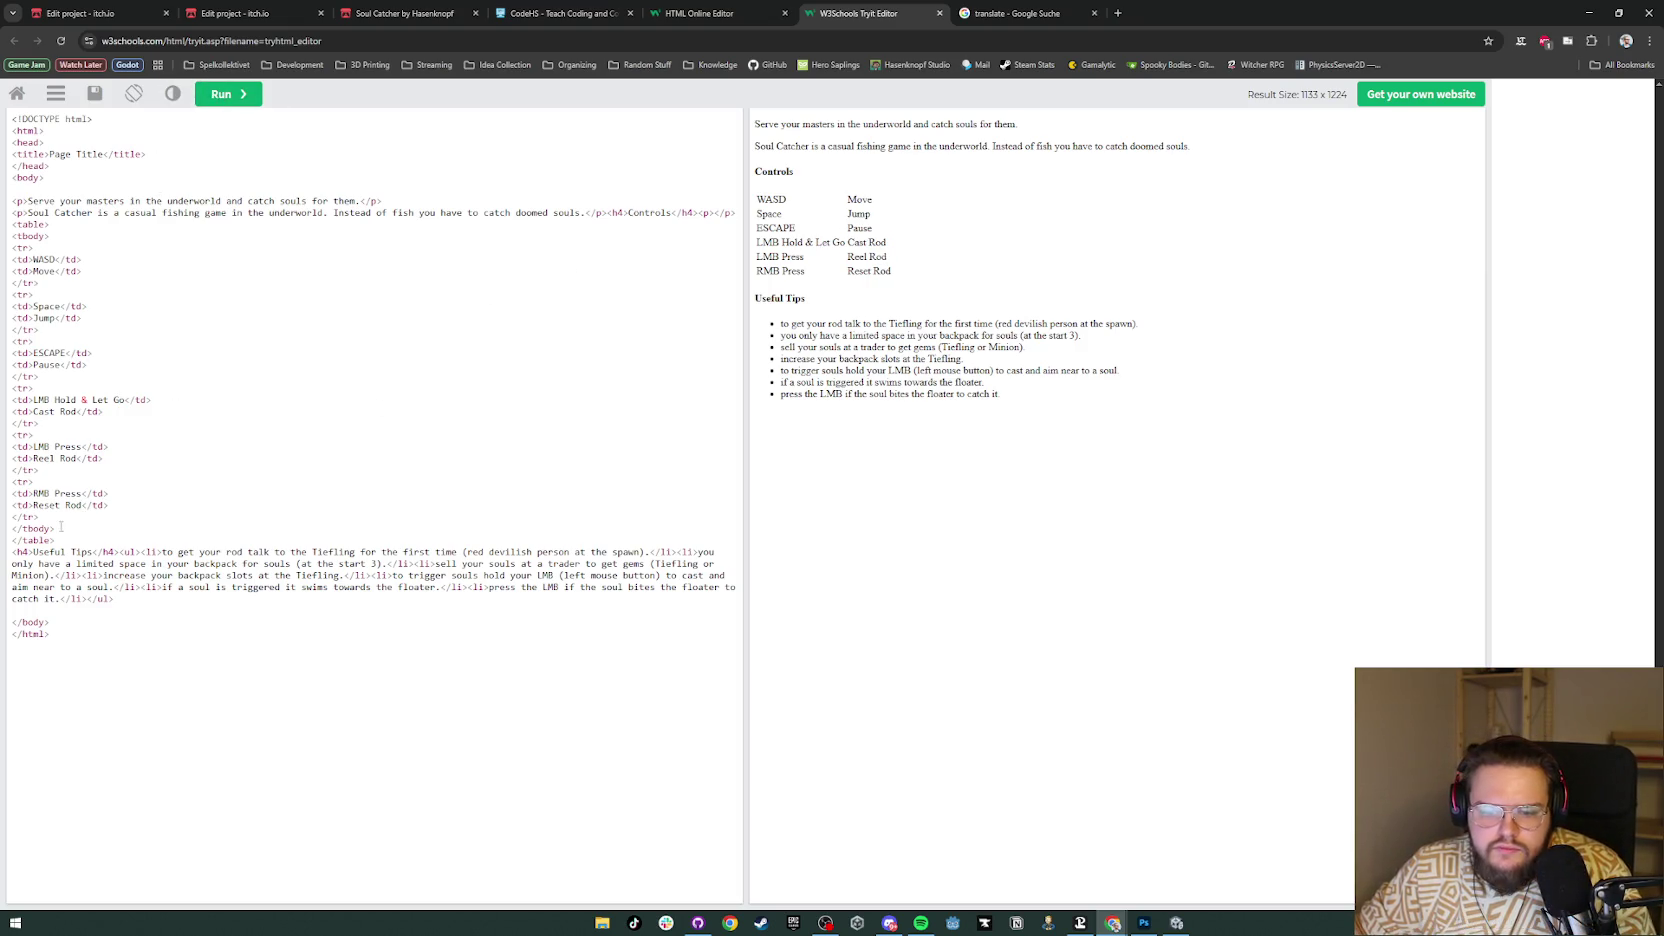
{"action": "left_click_drag", "start_coordinate": [57, 540], "coordinate": [8, 226]}
{"action": "key", "text": "ctrl+c"}
{"action": "left_click", "coordinate": [128, 241]}
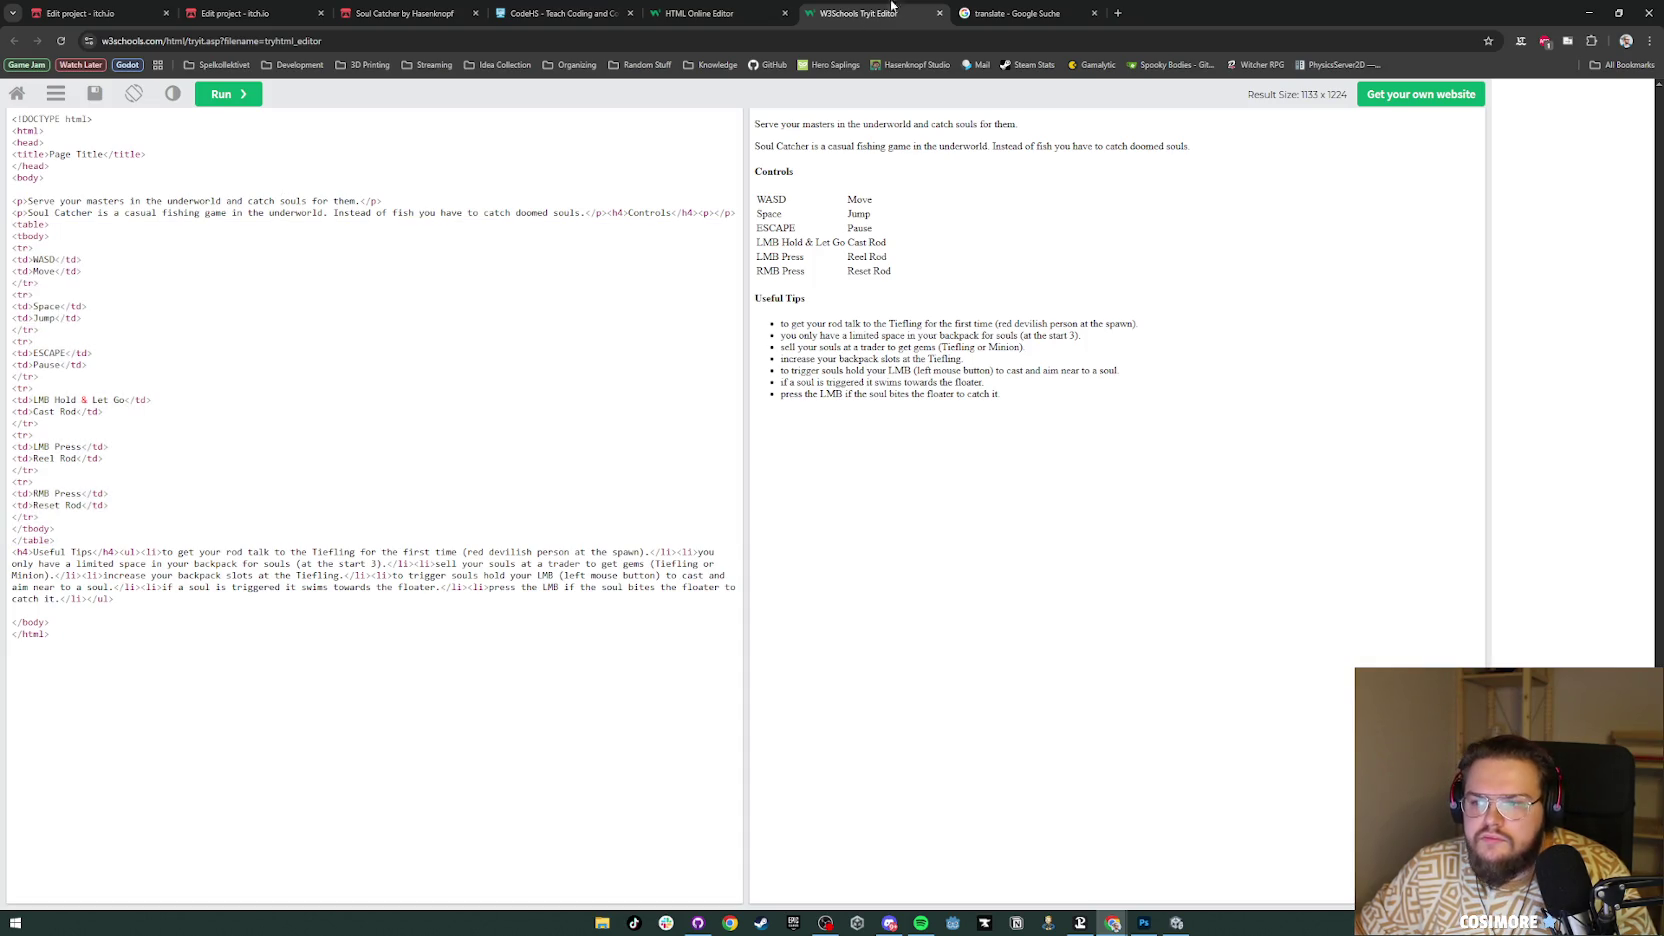
{"action": "left_click", "coordinate": [690, 8]}
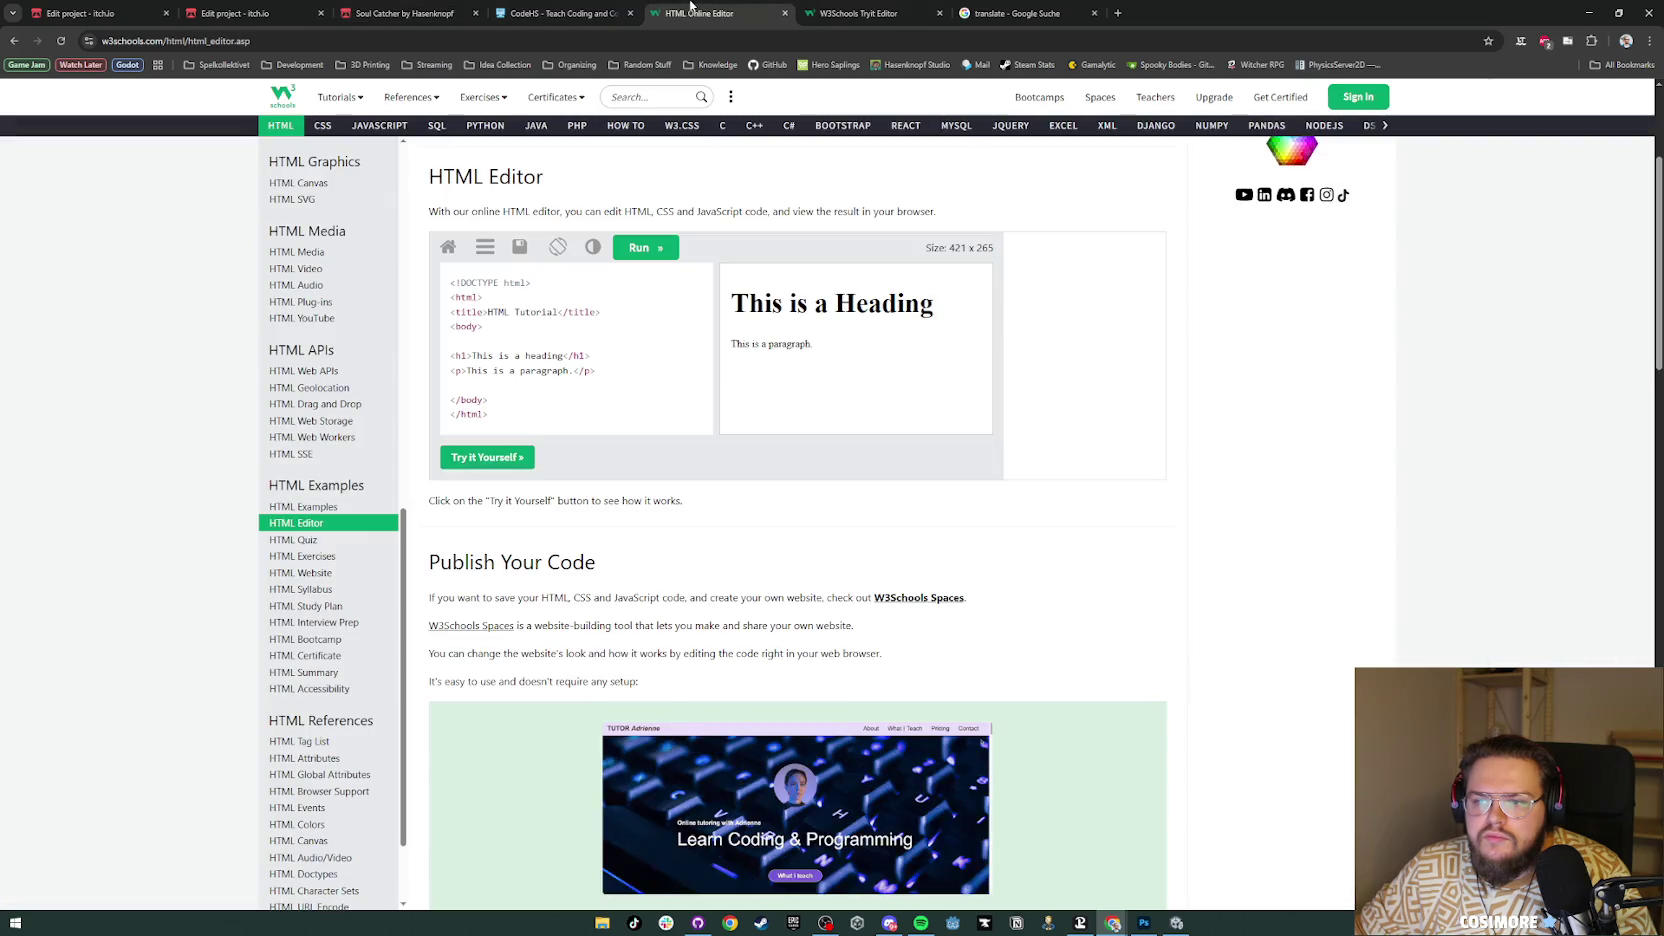
Step: Paste the six-row controls table over the old table markup in the itch.io description and save
{"action": "left_click", "coordinate": [590, 13]}
{"action": "left_click", "coordinate": [430, 13]}
{"action": "left_click", "coordinate": [280, 13]}
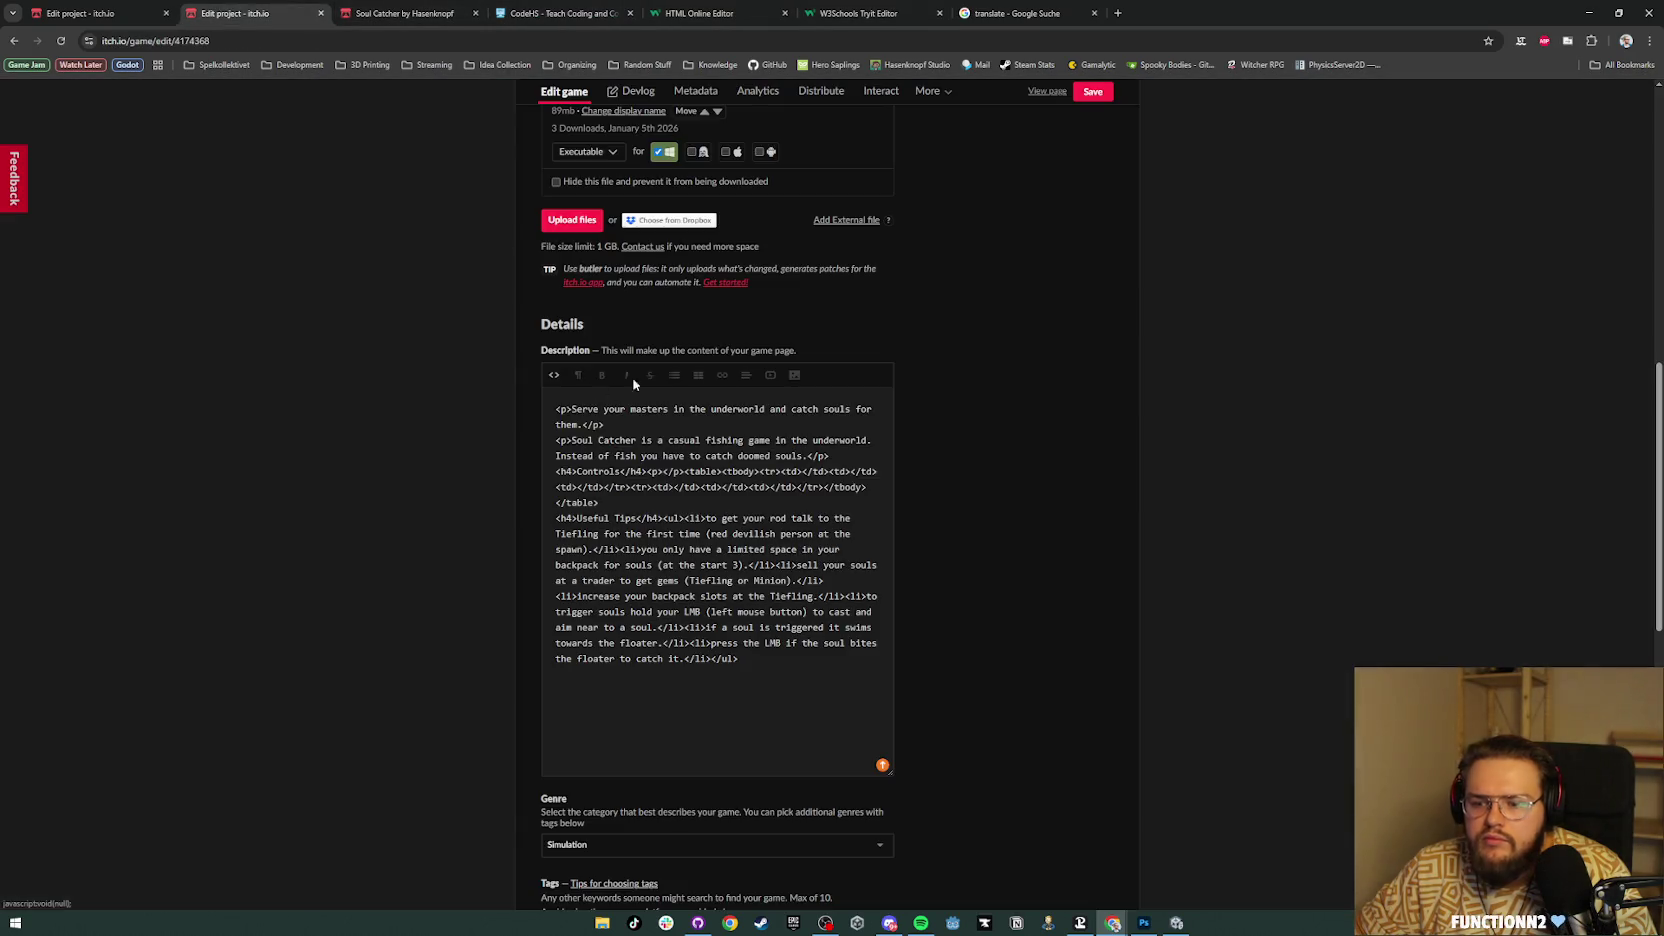
{"action": "key", "text": "alt+Tab"}
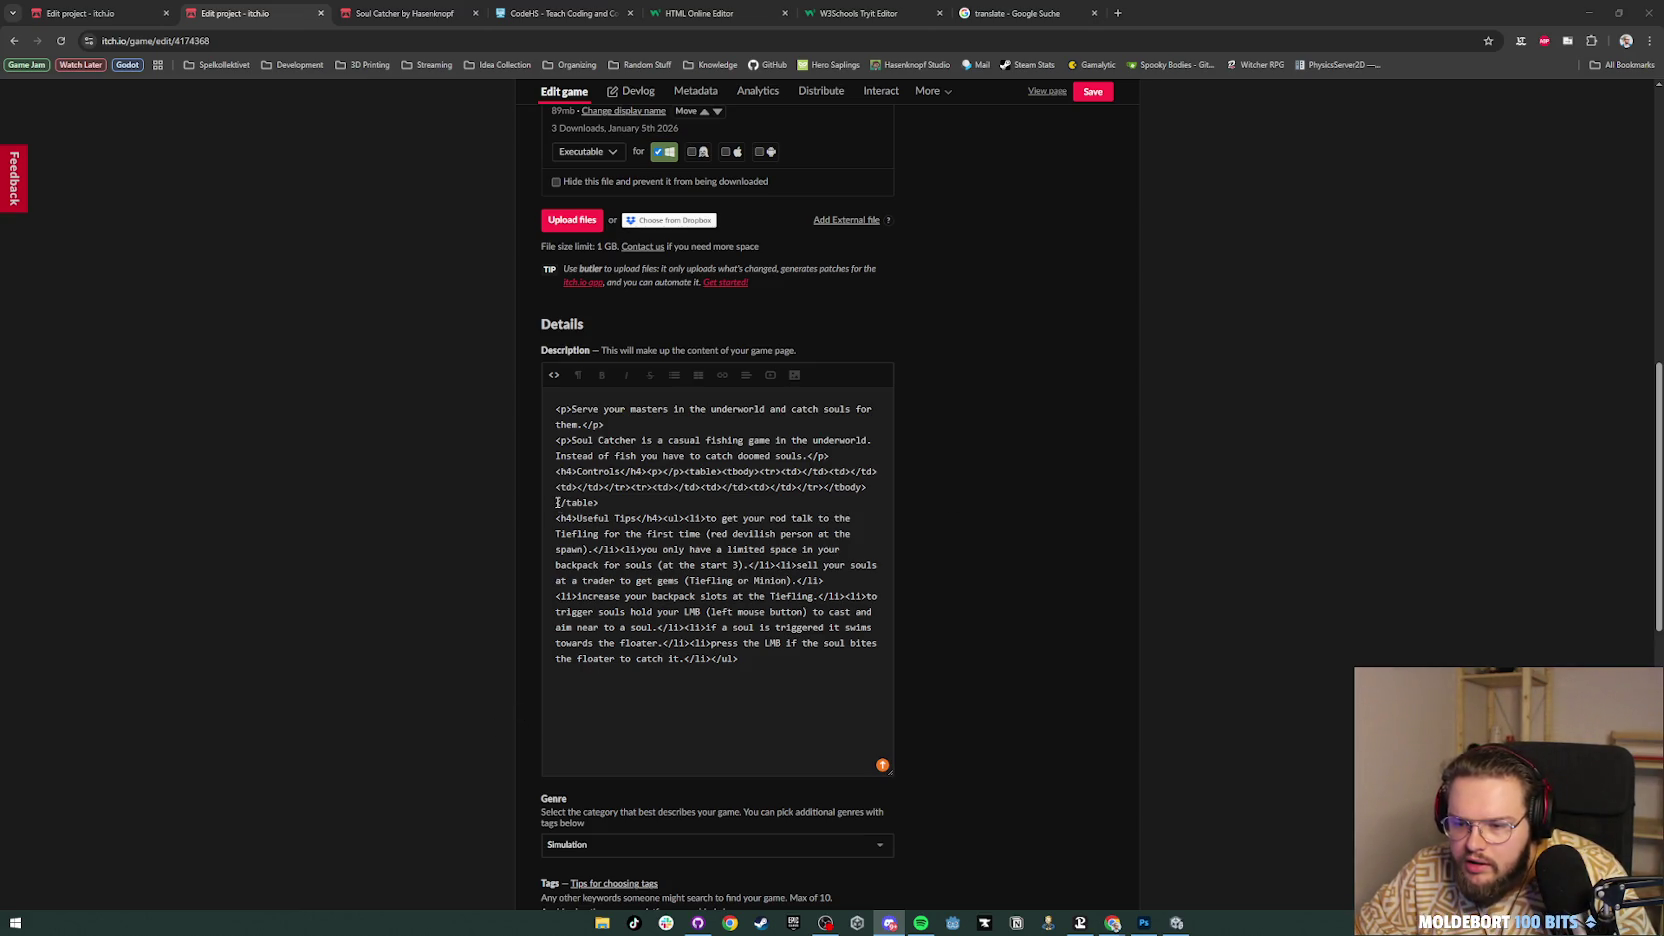
{"action": "left_click_drag", "start_coordinate": [609, 501], "coordinate": [579, 484]}
{"action": "mouse_move", "coordinate": [627, 471]}
{"action": "left_mouse_down"}
{"action": "mouse_move", "coordinate": [722, 456]}
{"action": "mouse_move", "coordinate": [634, 476]}
{"action": "left_mouse_up"}
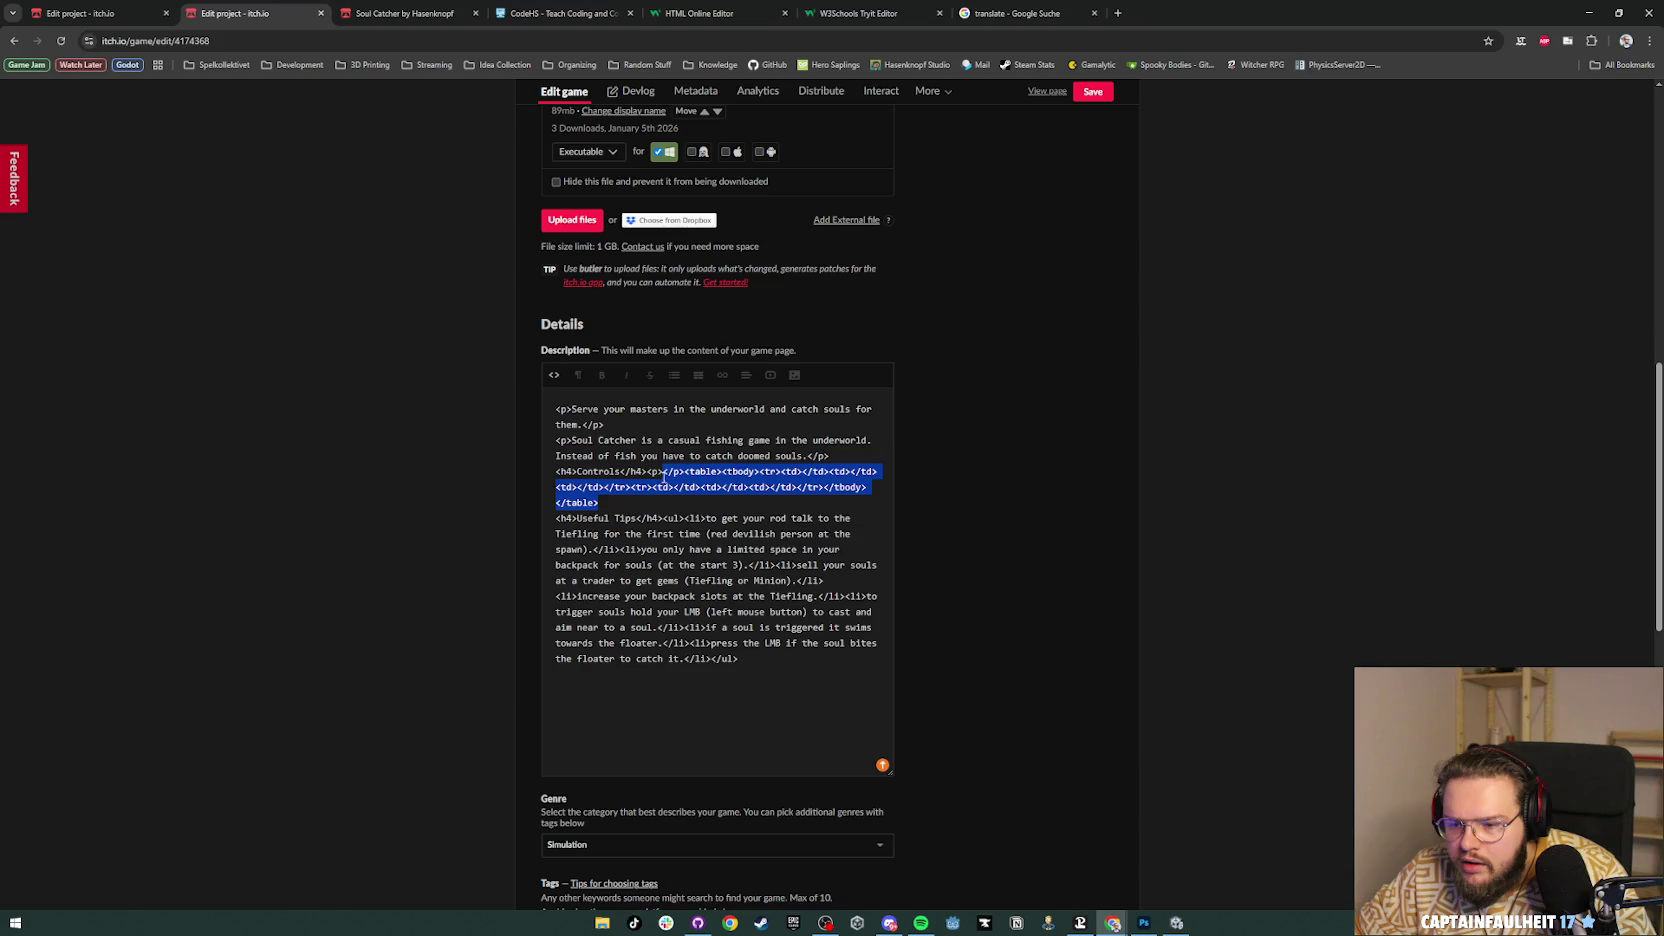
{"action": "key", "text": "ctrl+v"}
{"action": "scroll", "coordinate": [755, 566], "scroll_direction": "down", "scroll_amount": 5}
{"action": "left_click", "coordinate": [554, 374]}
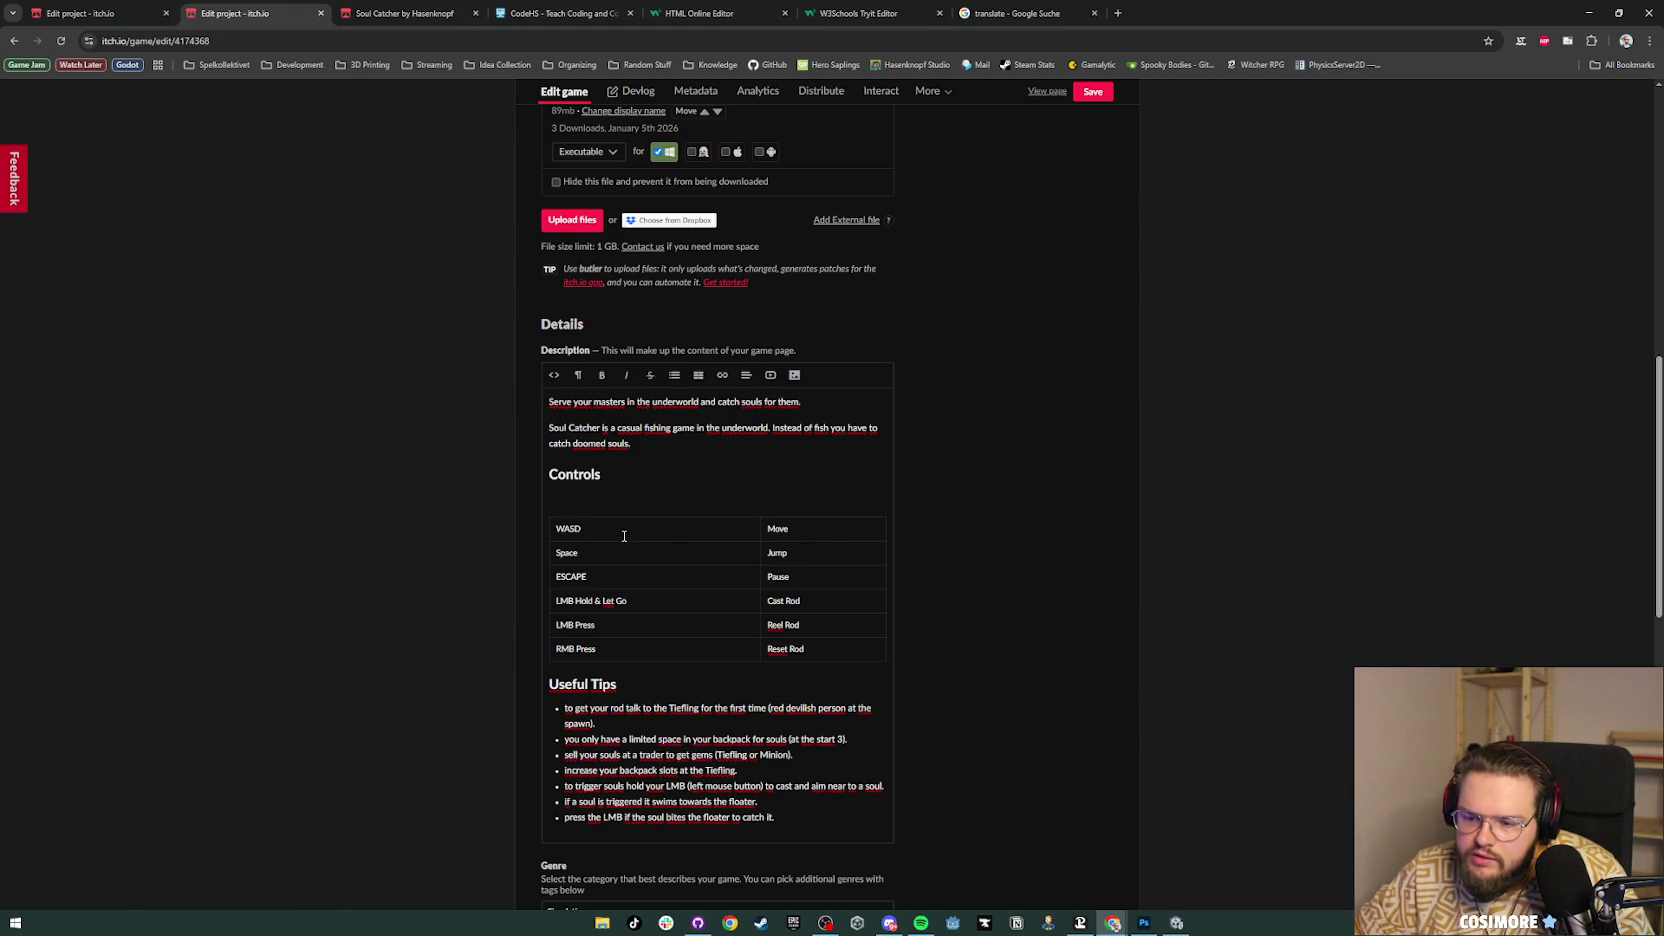
{"action": "left_click", "coordinate": [1094, 96]}
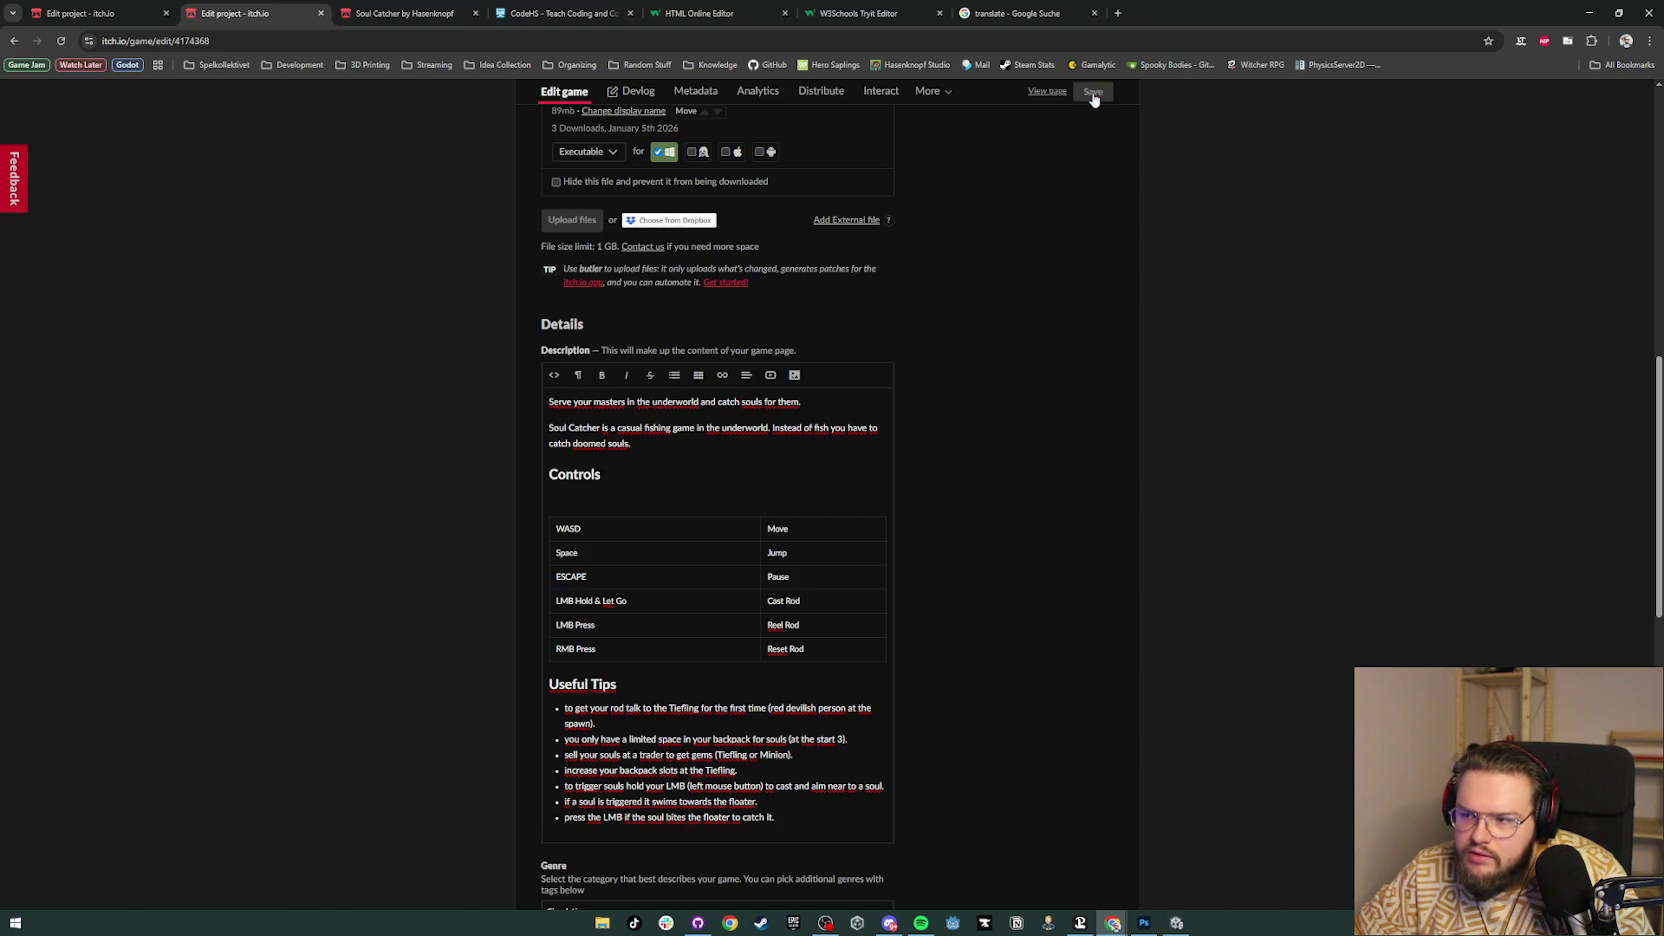
Step: Save the Photoshop campfire image as a PNG in Git Repo > _Builds > SoulCatcher > itch Images
{"action": "left_click", "coordinate": [1140, 924]}
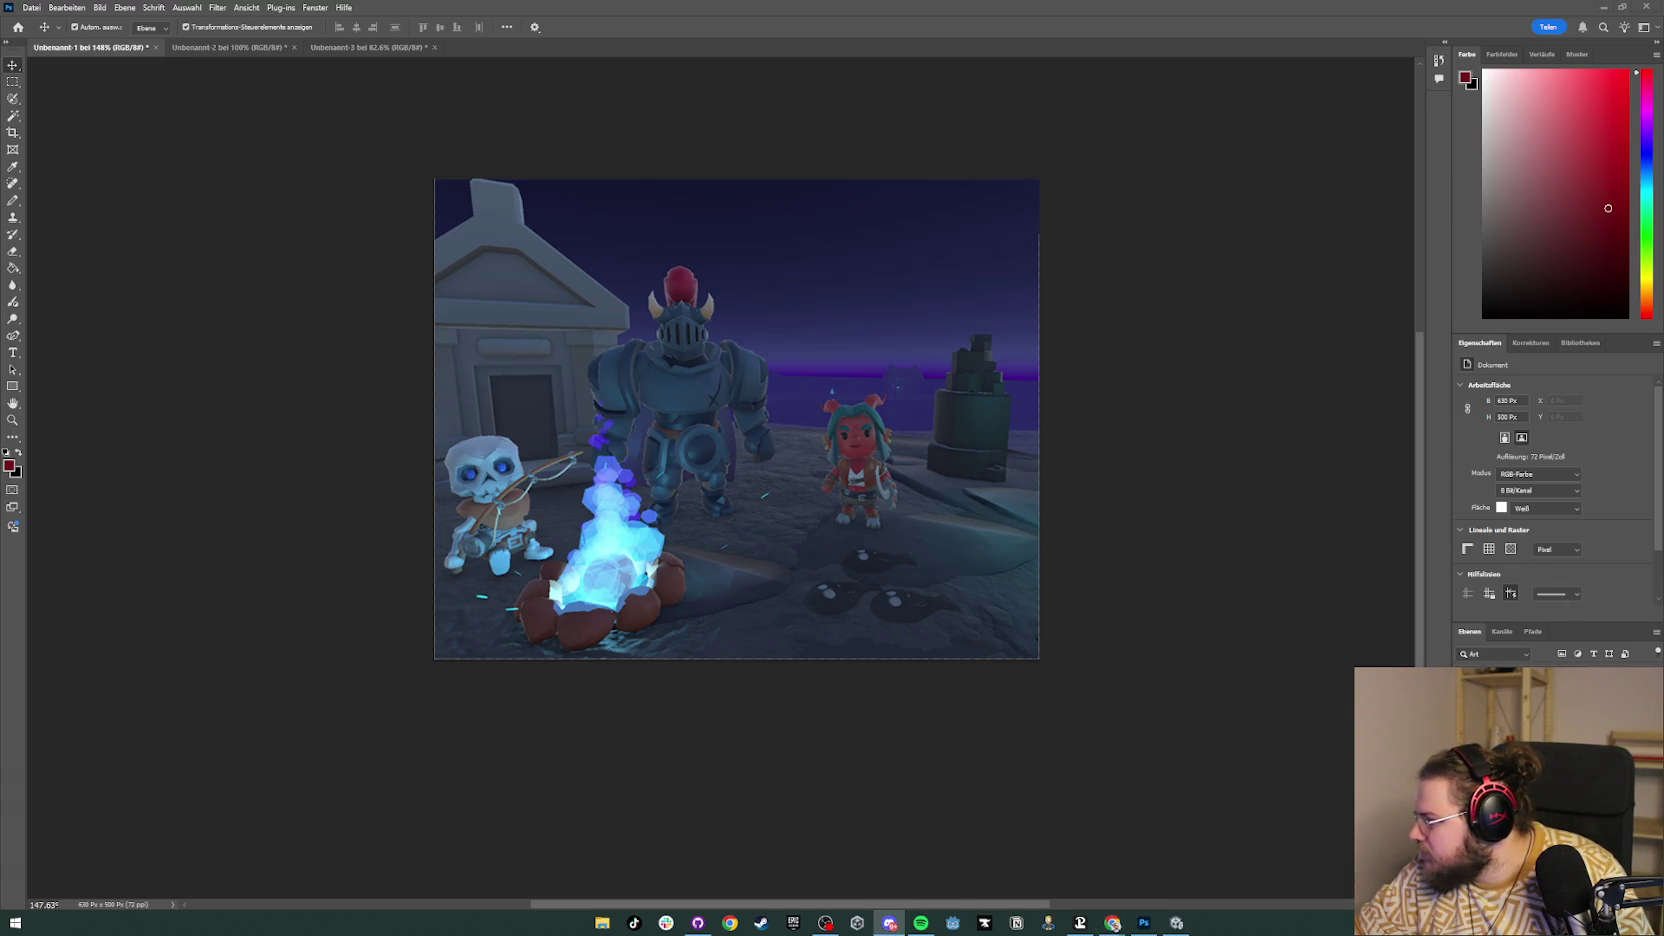
{"action": "key", "text": "ctrl+shift+s"}
{"action": "left_click", "coordinate": [54, 86]}
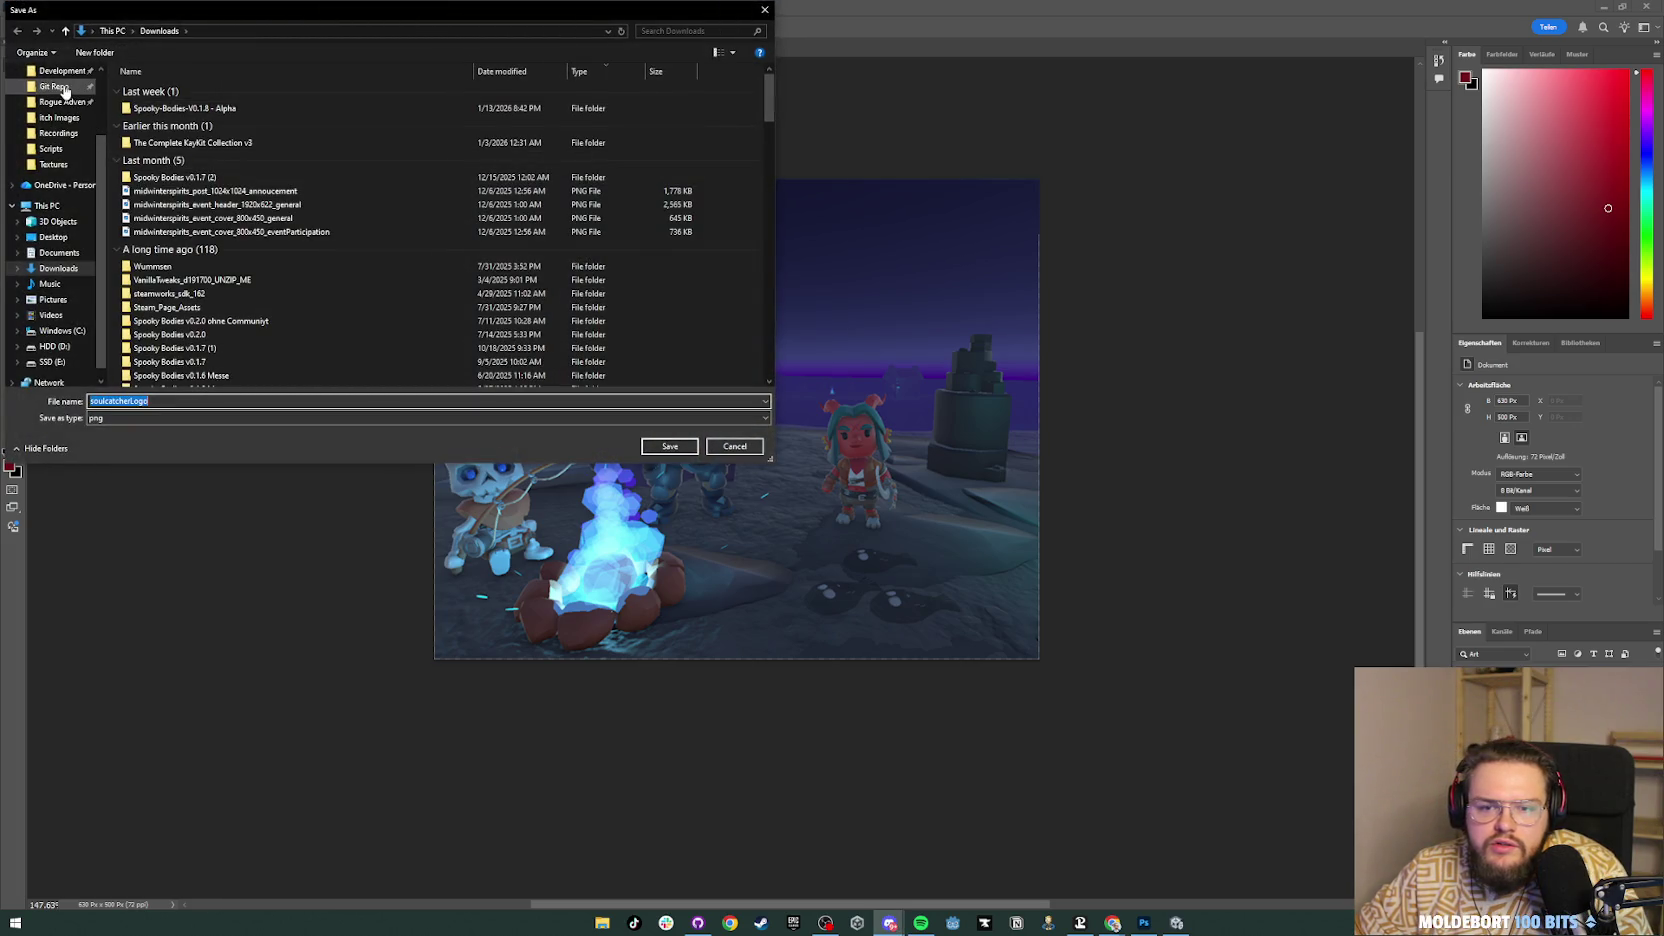
{"action": "double_click", "coordinate": [147, 90]}
{"action": "double_click", "coordinate": [162, 103]}
{"action": "double_click", "coordinate": [161, 95]}
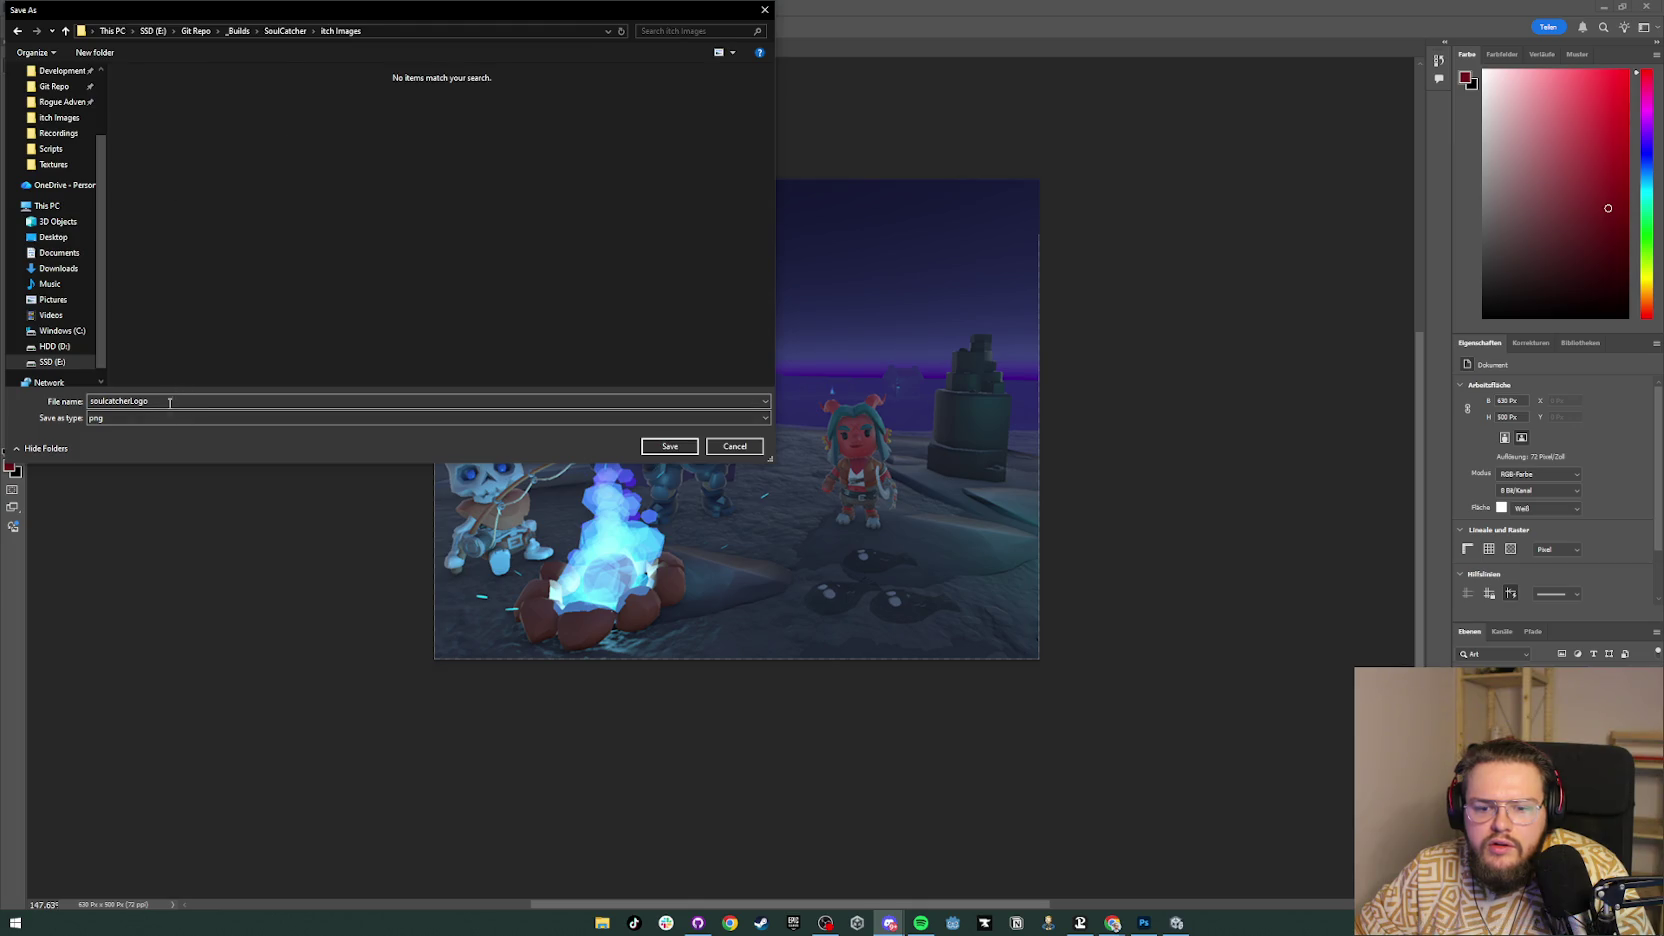
{"action": "left_click", "coordinate": [670, 446]}
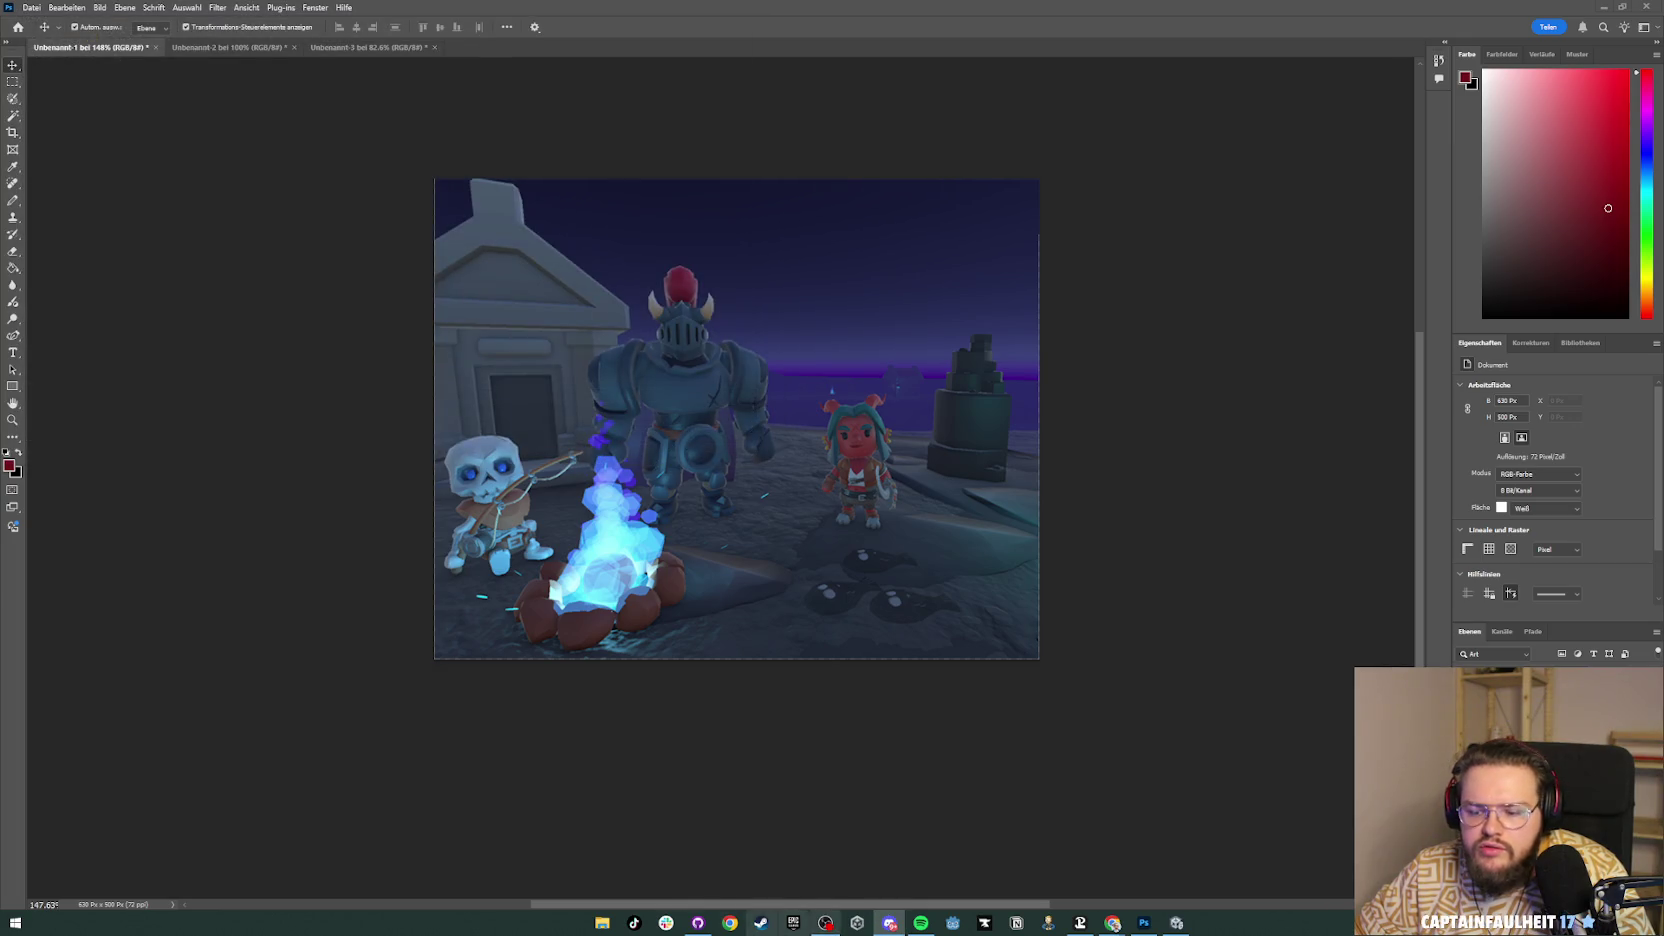
{"action": "left_click", "coordinate": [602, 925]}
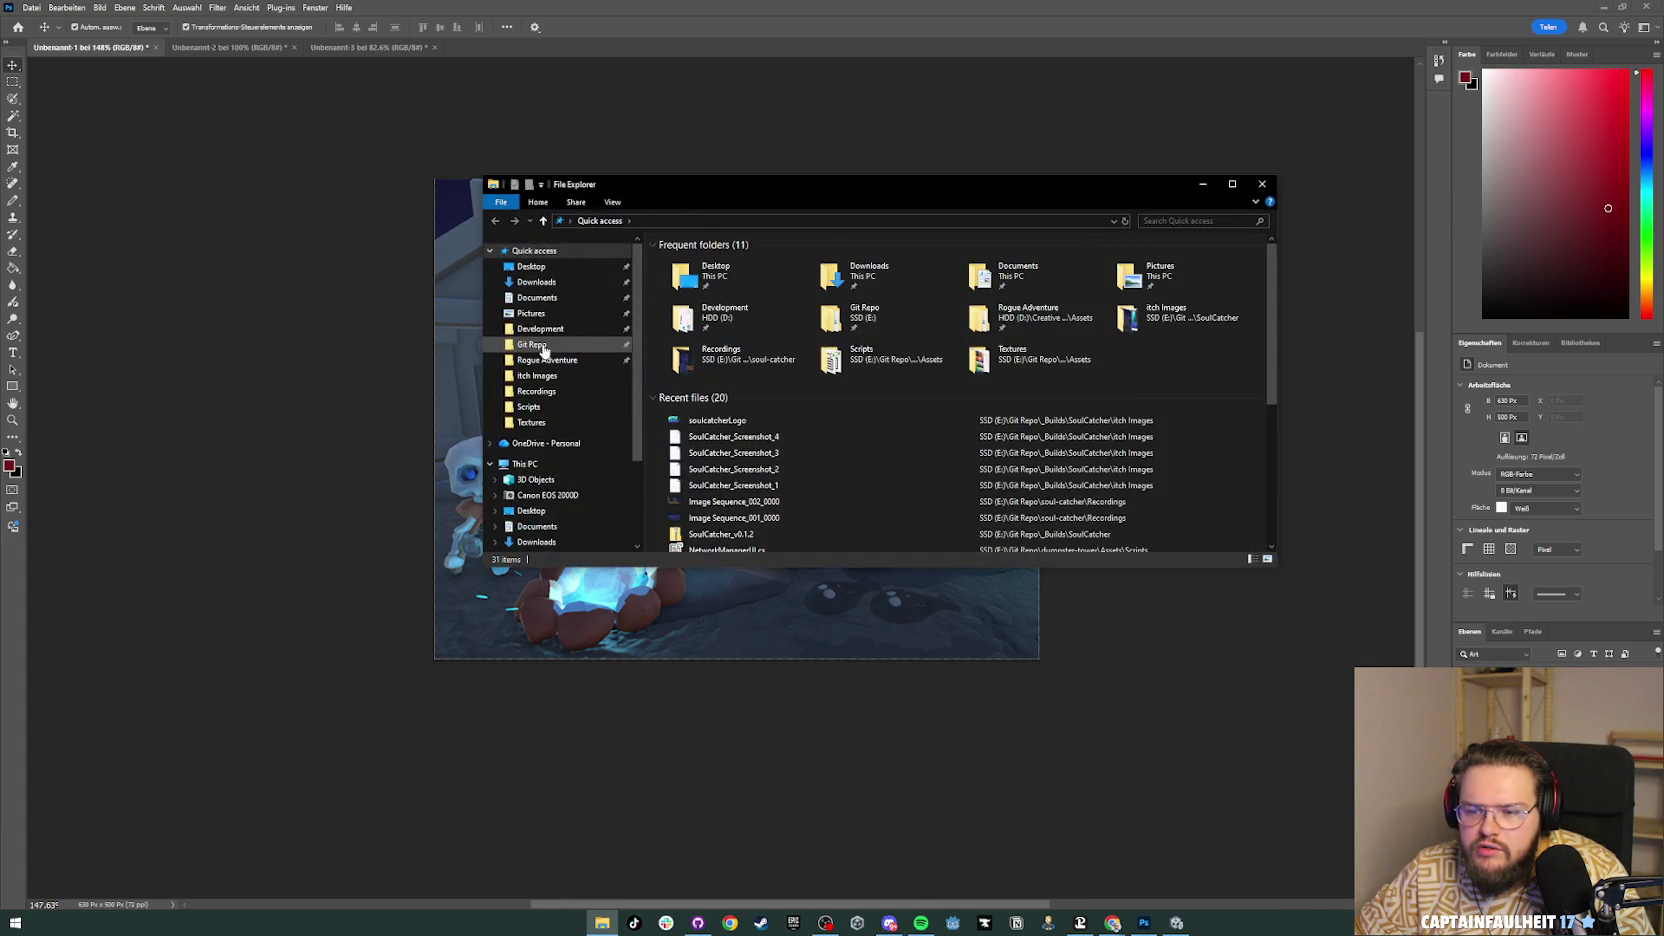
Step: Drag the soulcatcherLogo file from the itch Images folder onto the campfire screenshot
{"action": "left_click", "coordinate": [531, 344]}
{"action": "double_click", "coordinate": [683, 260]}
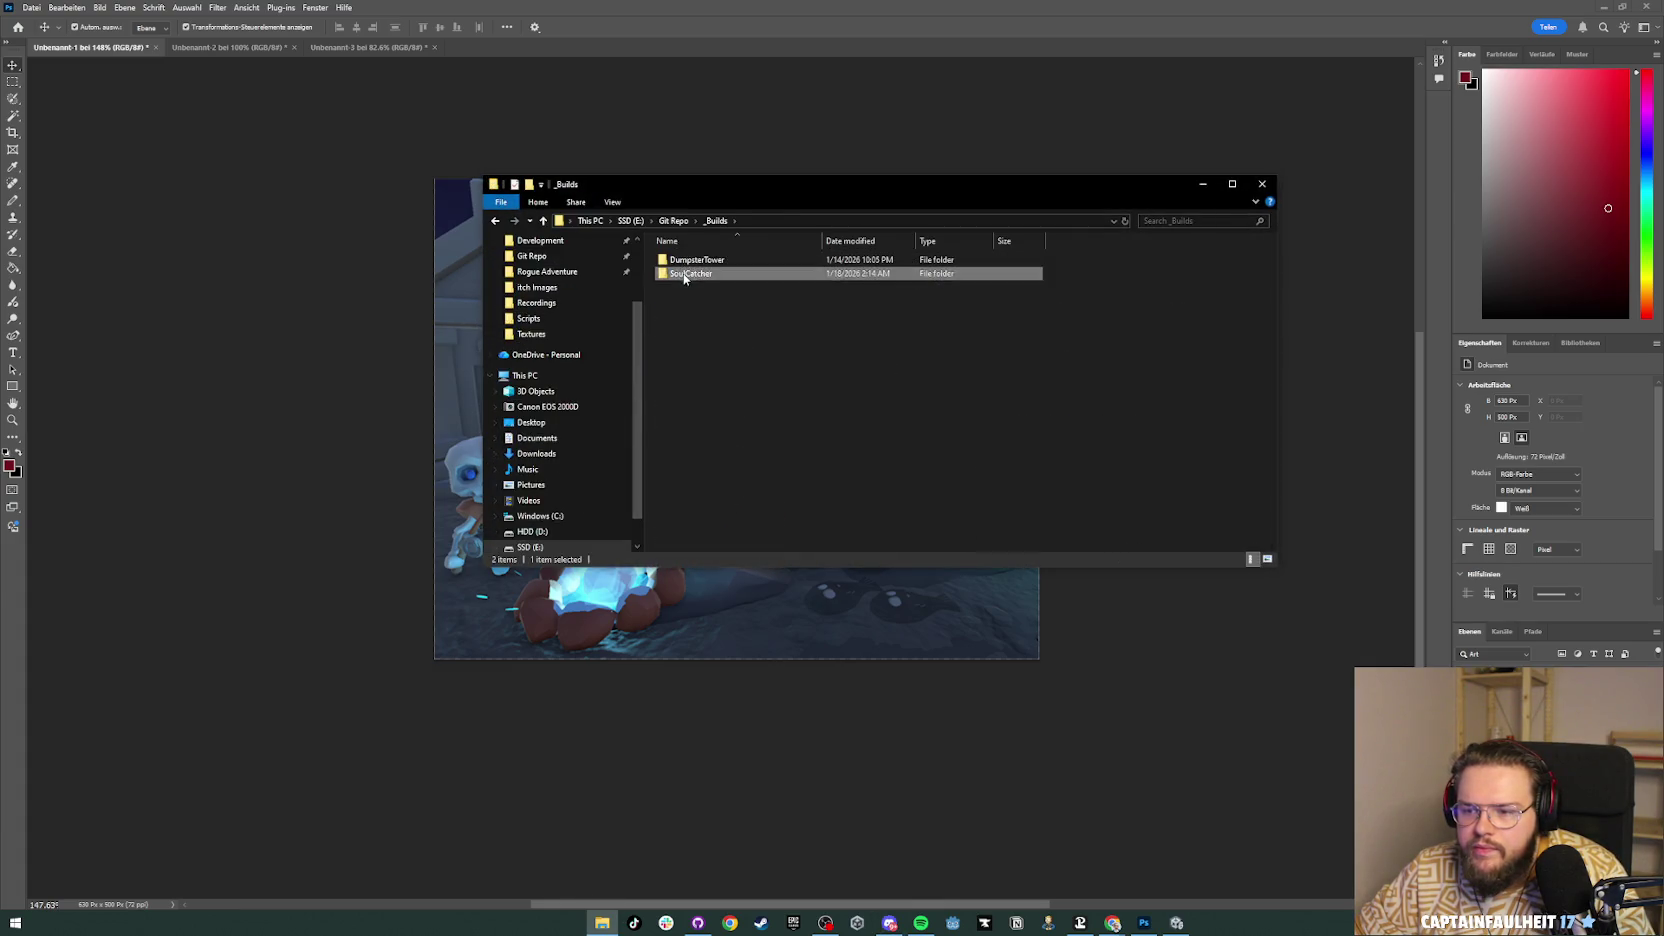
{"action": "double_click", "coordinate": [686, 270]}
{"action": "double_click", "coordinate": [687, 260]}
{"action": "mouse_move", "coordinate": [958, 279]}
{"action": "left_mouse_down"}
{"action": "mouse_move", "coordinate": [576, 587]}
{"action": "mouse_move", "coordinate": [440, 595]}
{"action": "mouse_move", "coordinate": [700, 446]}
{"action": "left_mouse_up"}
Step: Scale the logo down, position it in the upper right, and turn off Auto-Select
{"action": "left_click_drag", "start_coordinate": [807, 412], "coordinate": [810, 346]}
{"action": "left_click_drag", "start_coordinate": [701, 387], "coordinate": [721, 371]}
{"action": "double_click", "coordinate": [866, 343]}
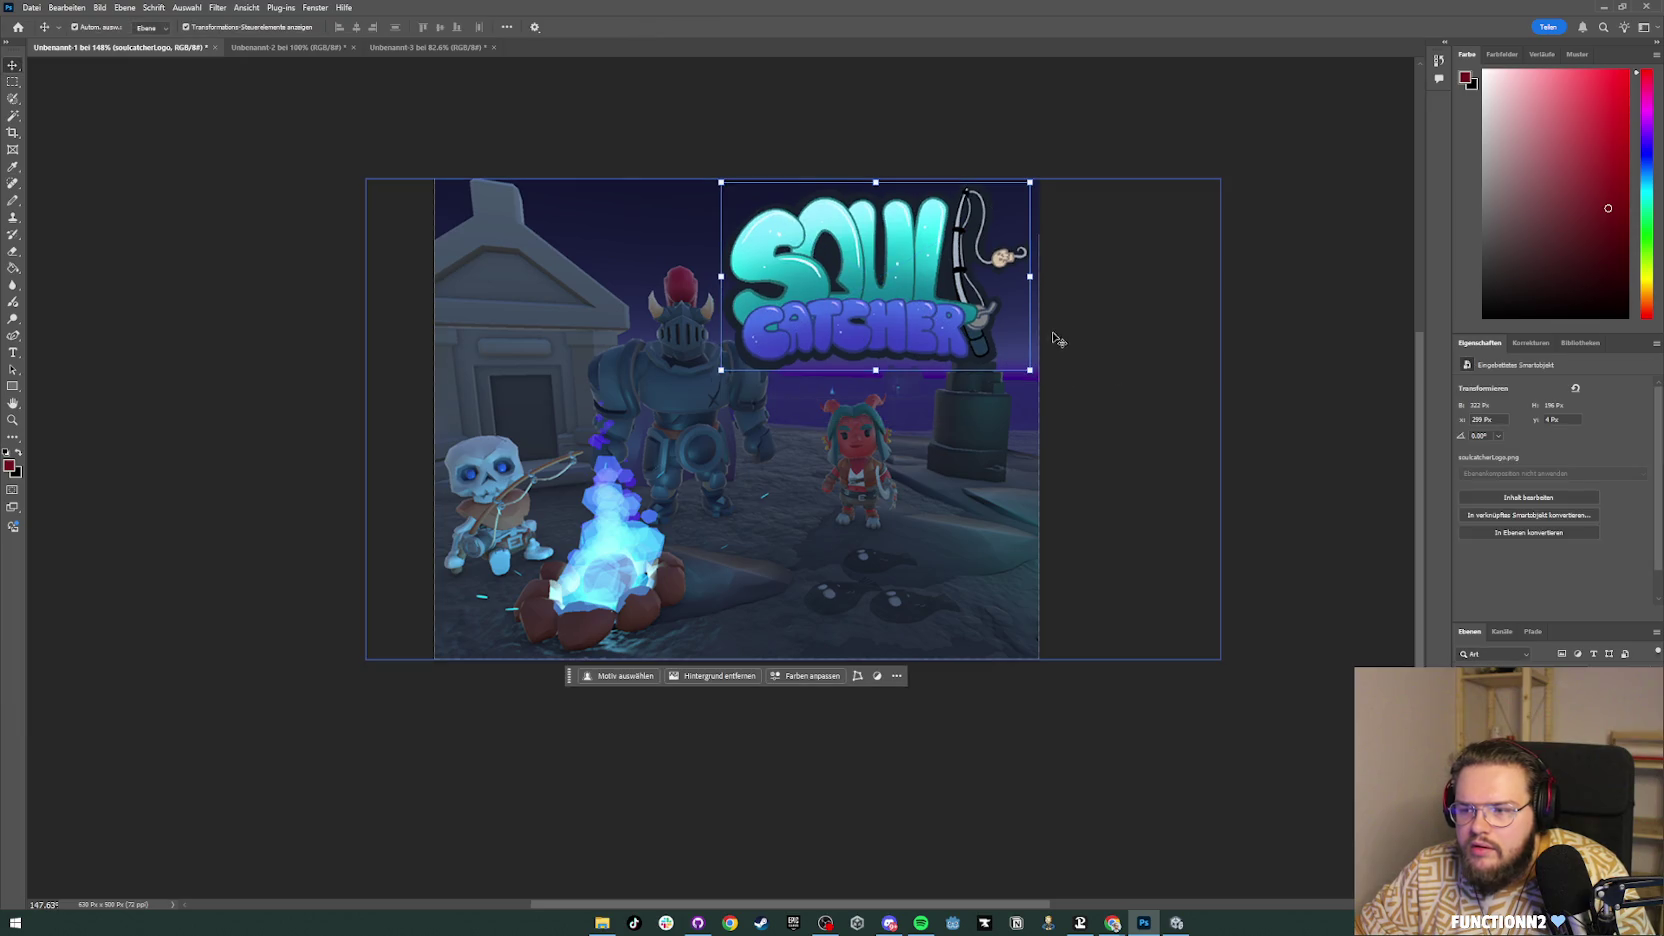
{"action": "left_click", "coordinate": [1270, 314]}
{"action": "left_click_drag", "start_coordinate": [897, 241], "coordinate": [904, 277]}
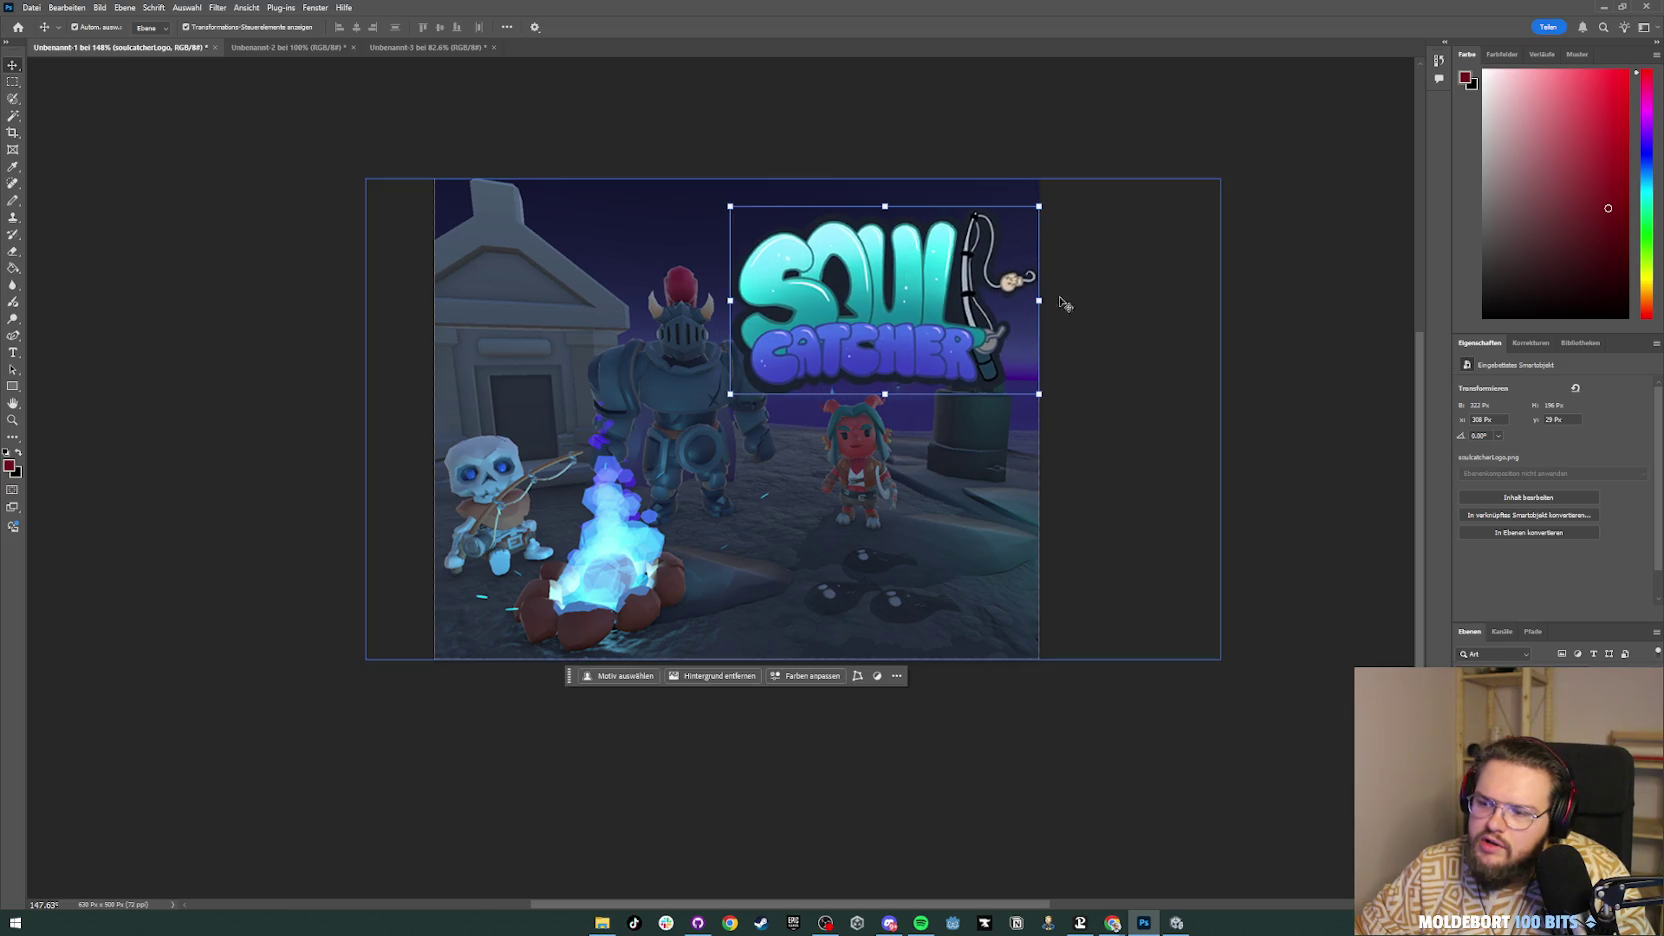
{"action": "left_click", "coordinate": [1256, 359]}
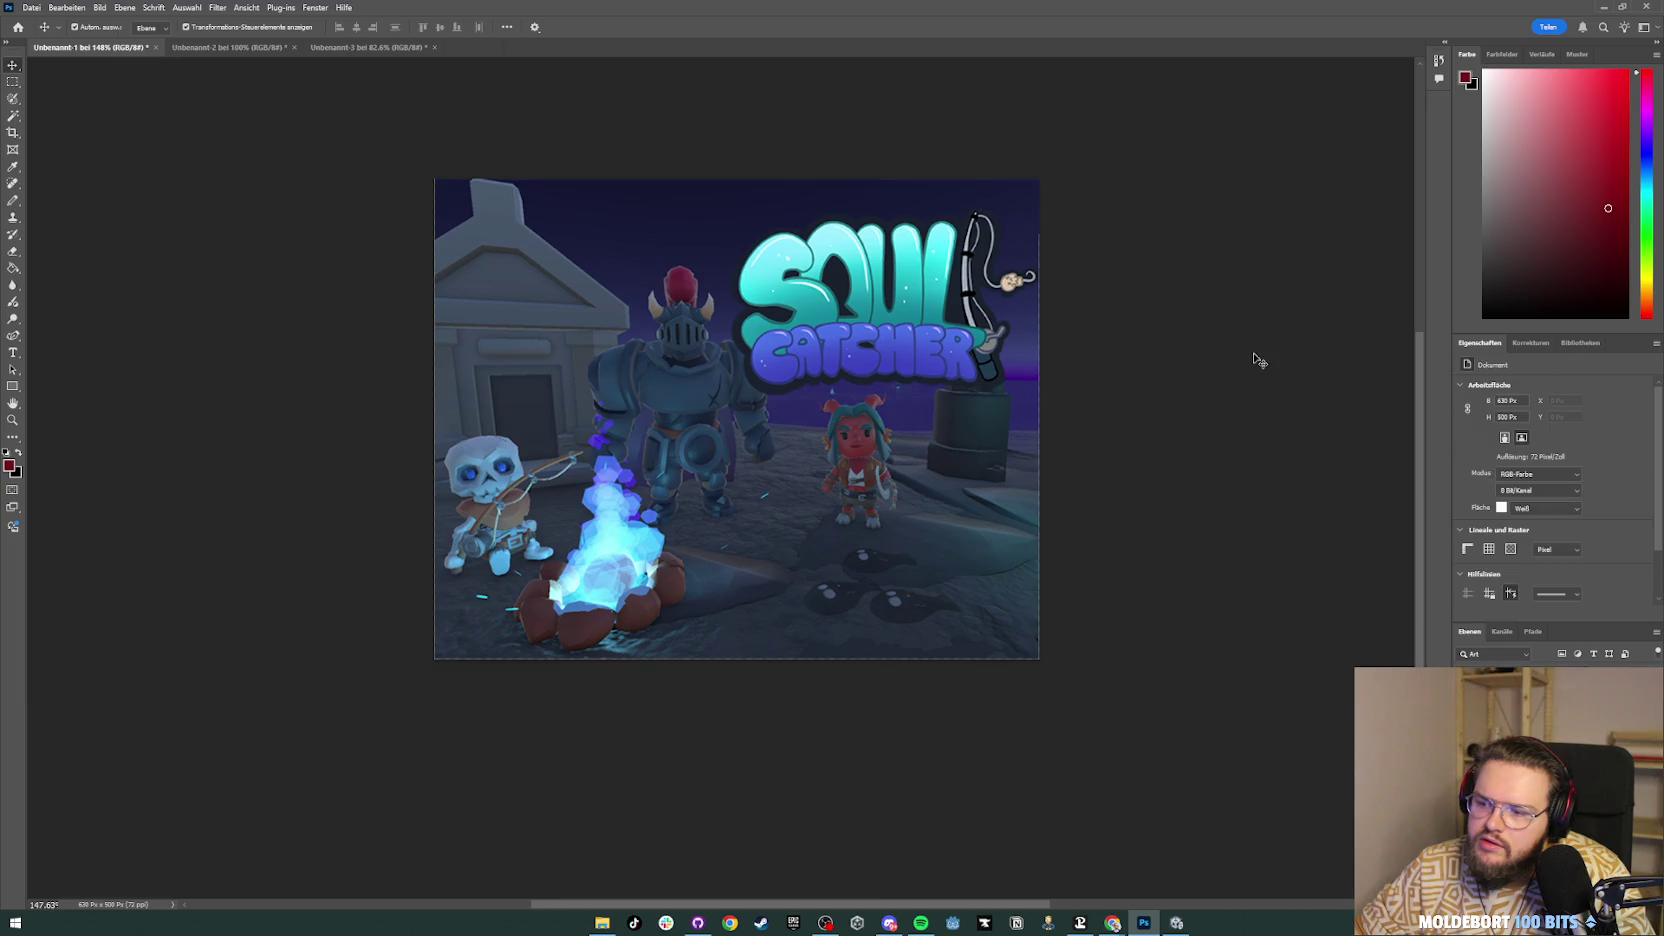
{"action": "key", "text": "ctrl"}
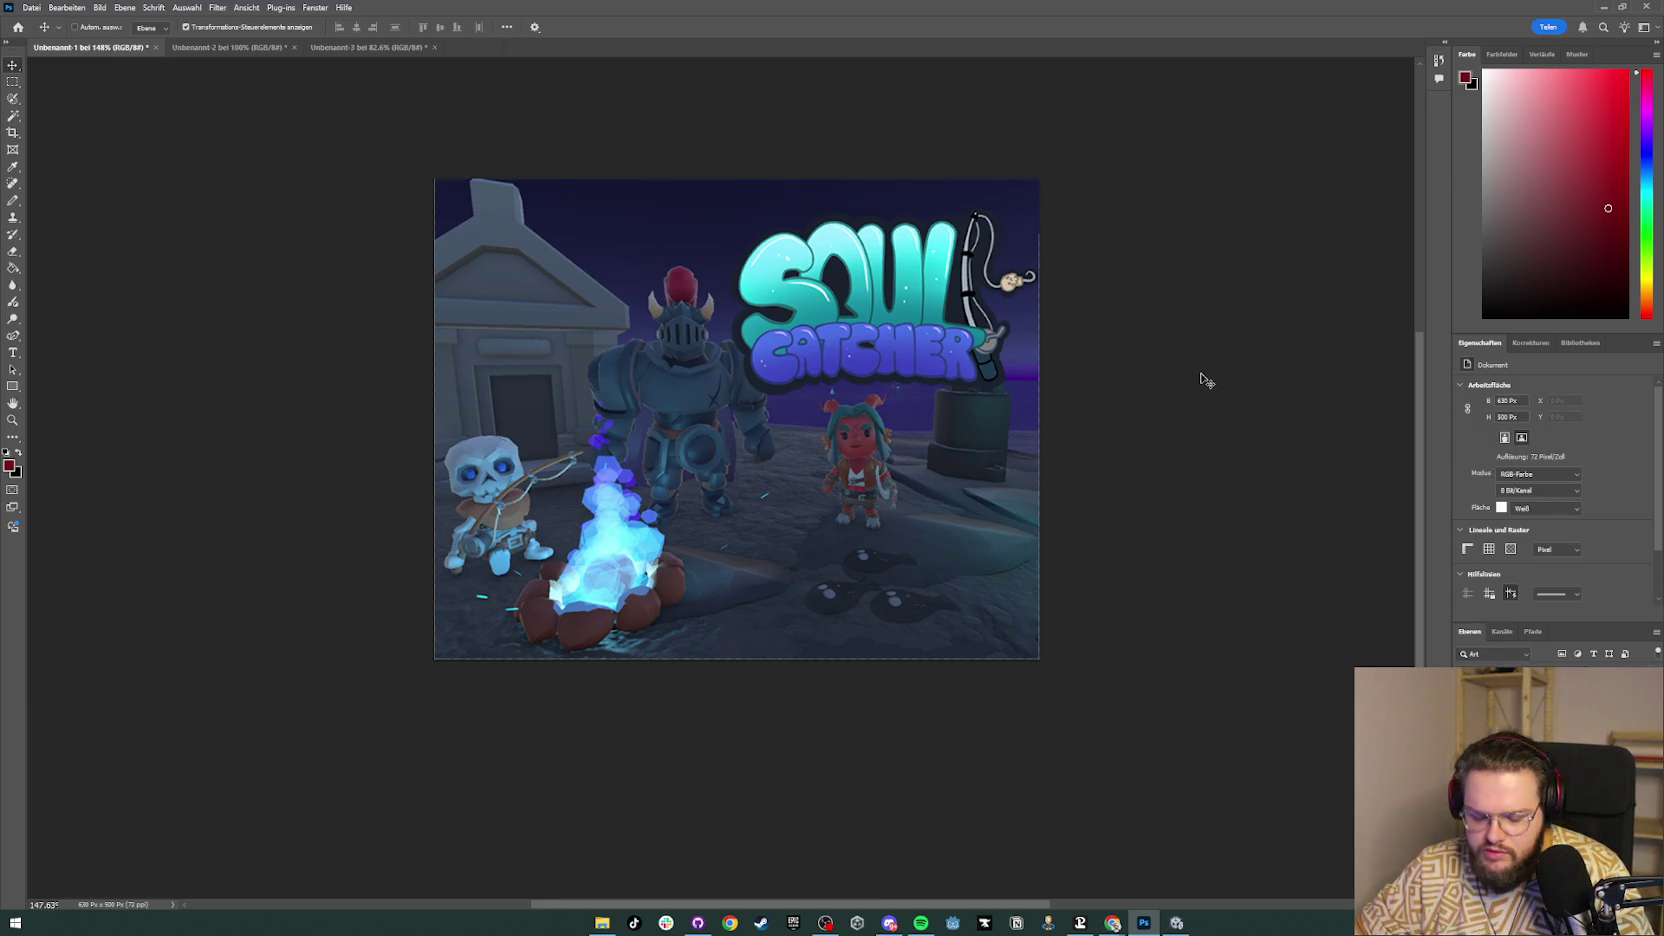
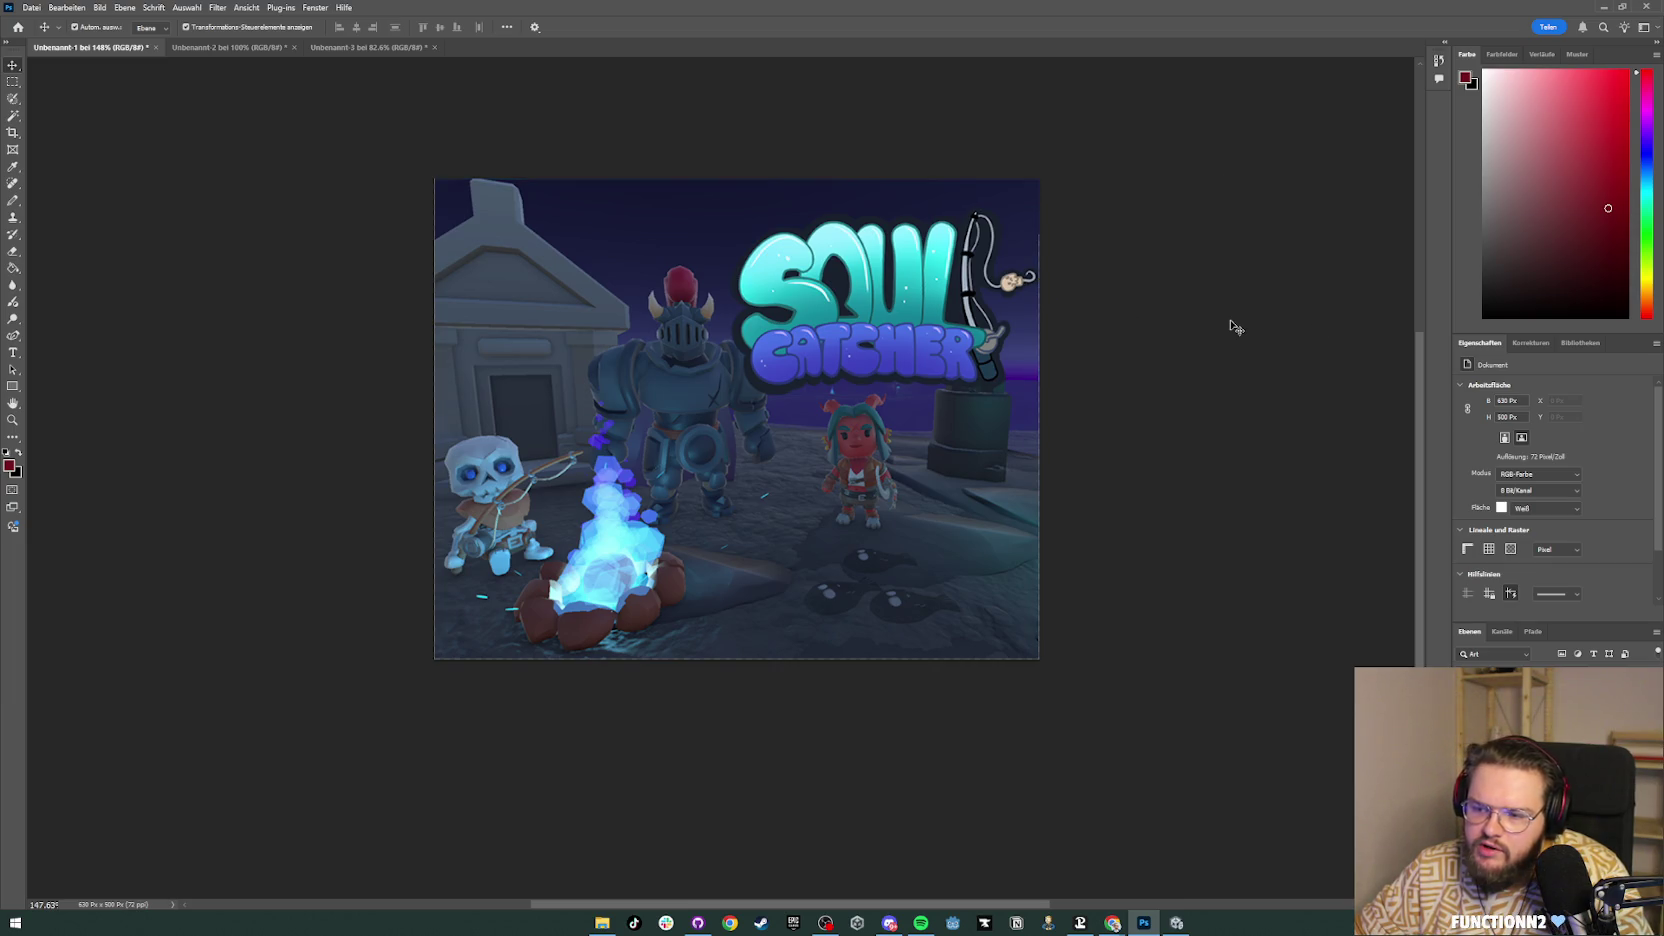
Step: Export the 630×500 artwork as the JPG SoulCatcher_Mini_Capsule into the itch Images folder
{"action": "key", "text": "ctrl+shift+alt+w"}
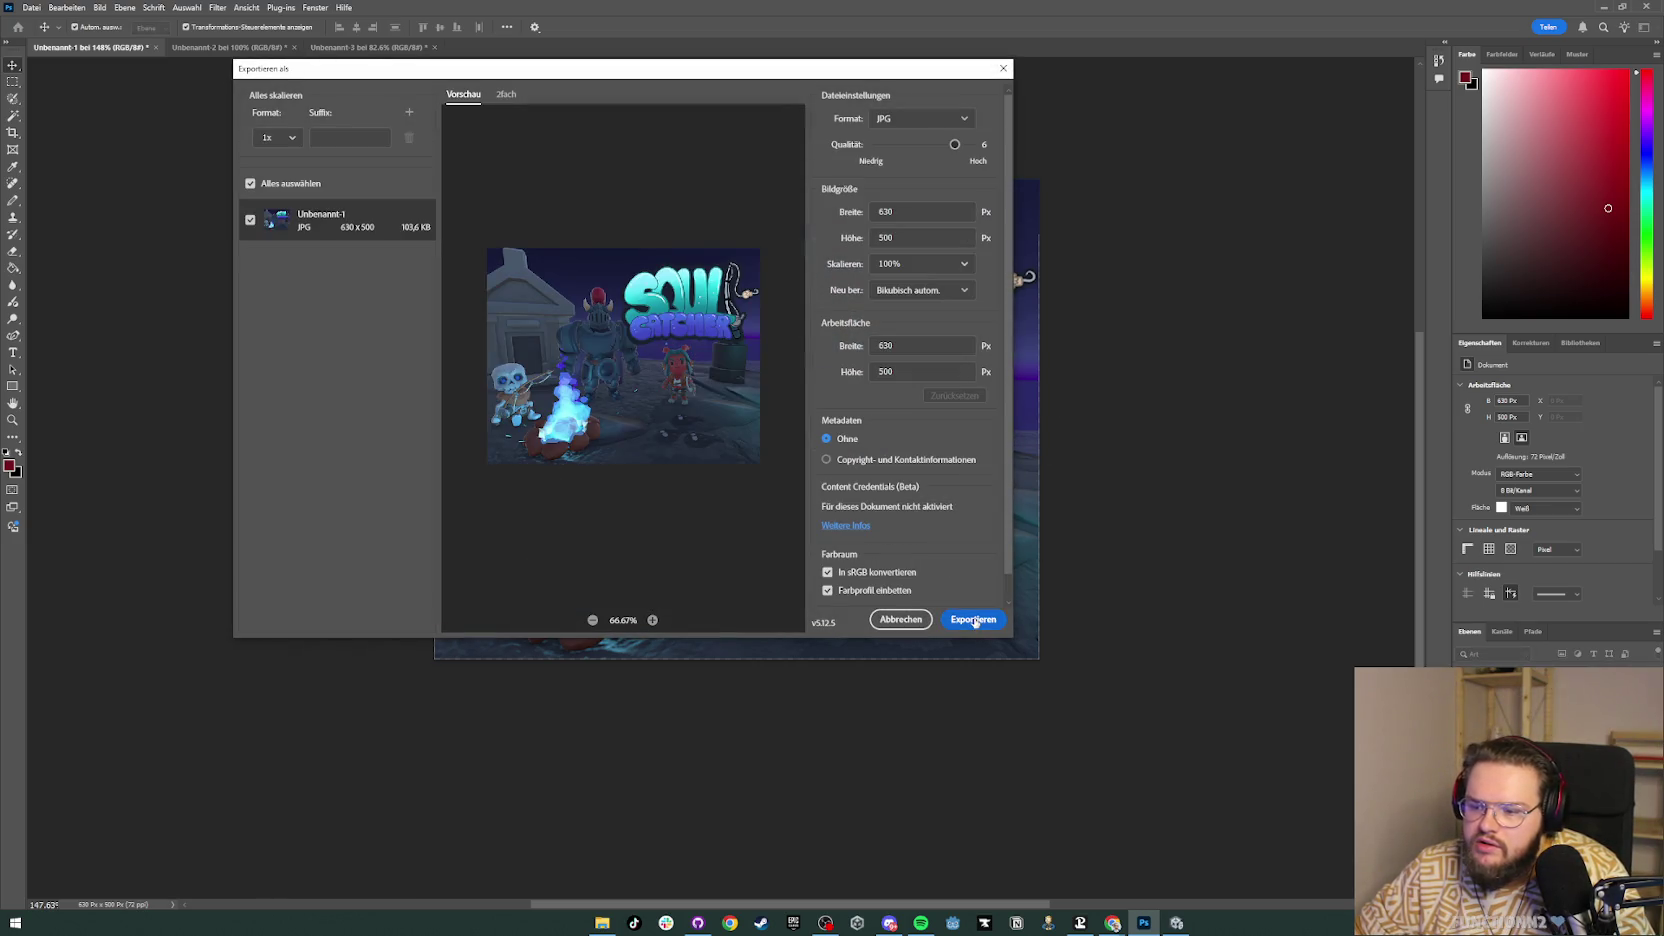
{"action": "left_click", "coordinate": [974, 622]}
{"action": "left_click", "coordinate": [385, 218]}
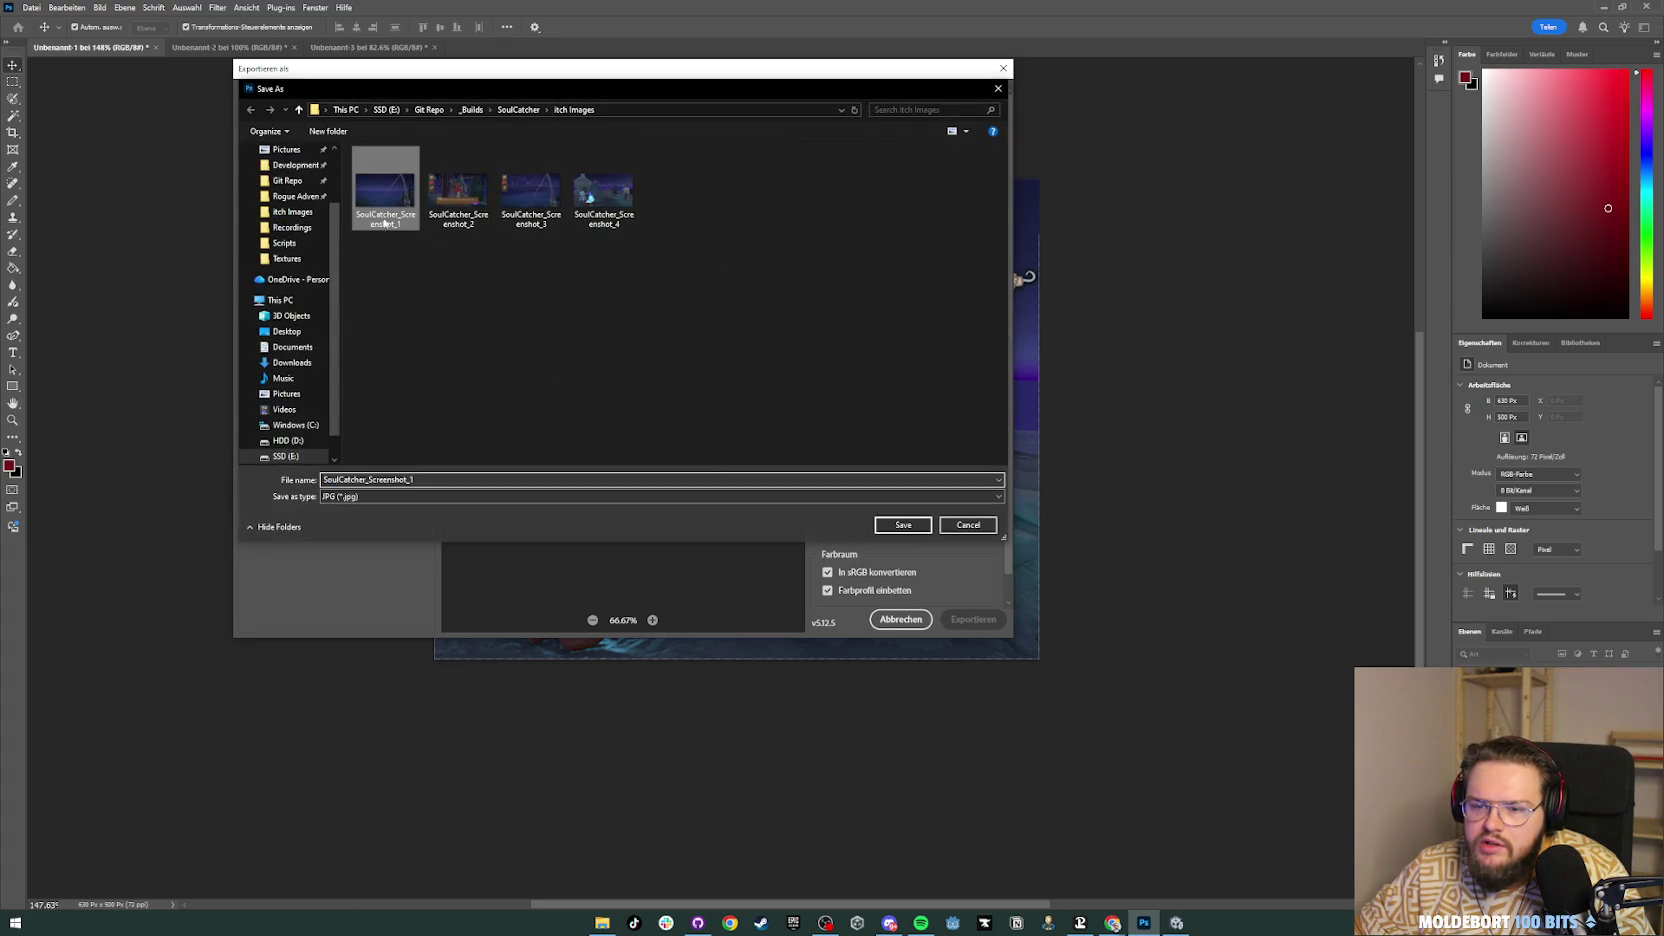
{"action": "left_click", "coordinate": [465, 479]}
{"action": "left_click", "coordinate": [465, 479]}
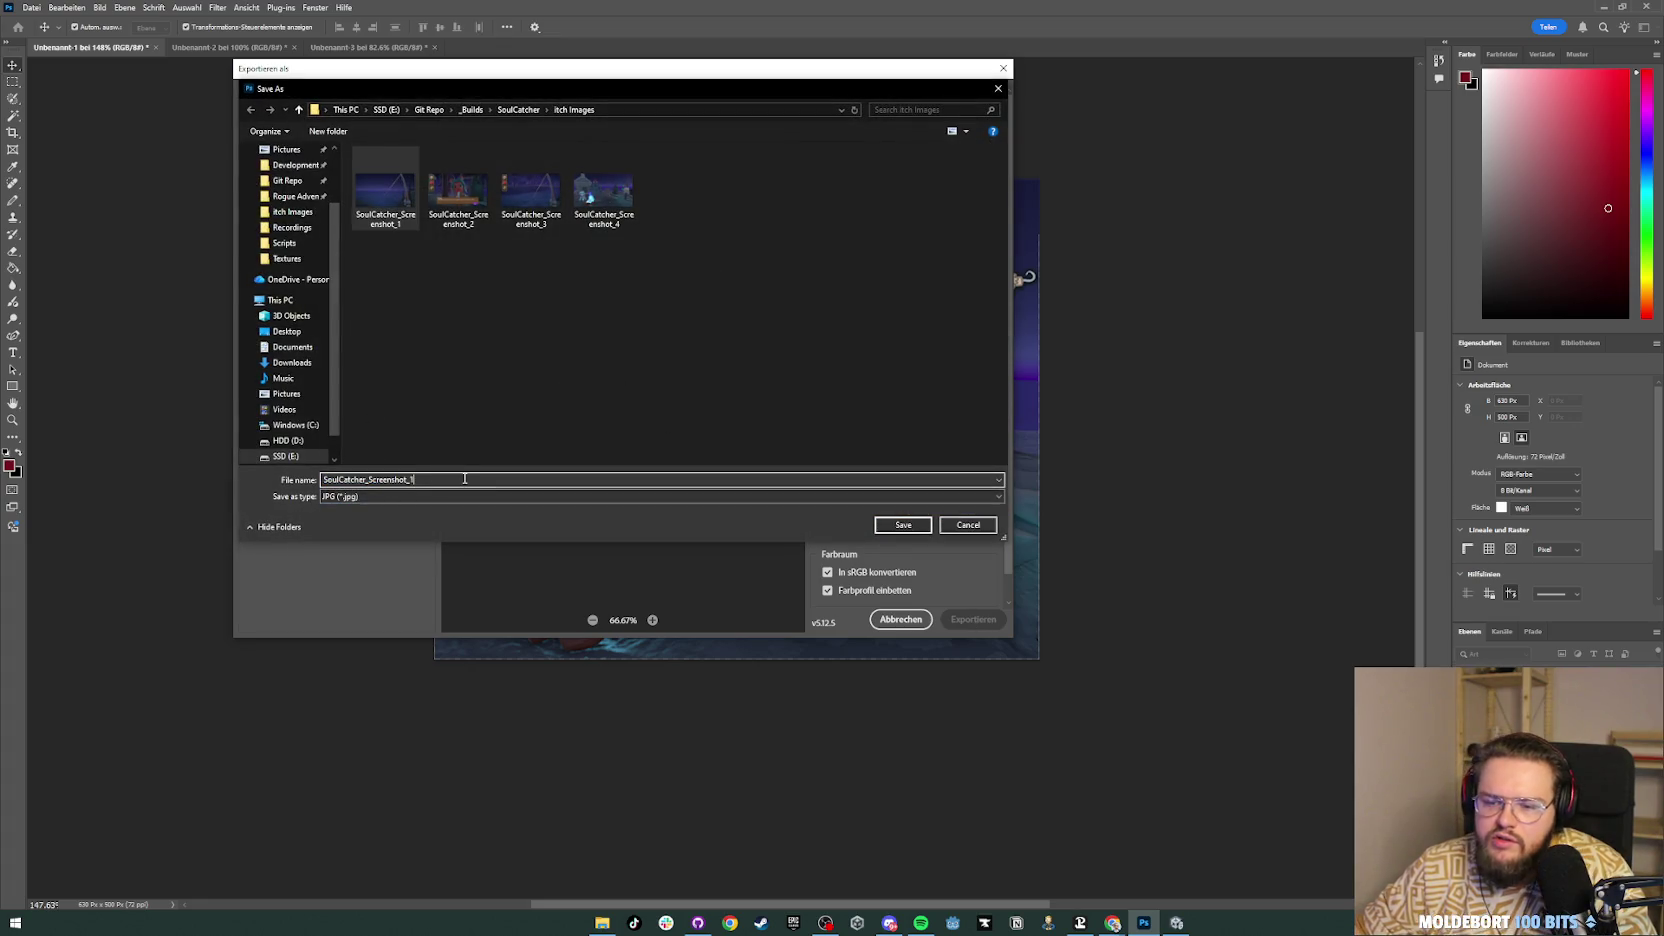
{"action": "key", "text": "BackSpace"}
{"action": "key", "text": "BackSpace"}
{"action": "key", "text": "BackSpace"}
{"action": "type", "text": "Mini"}
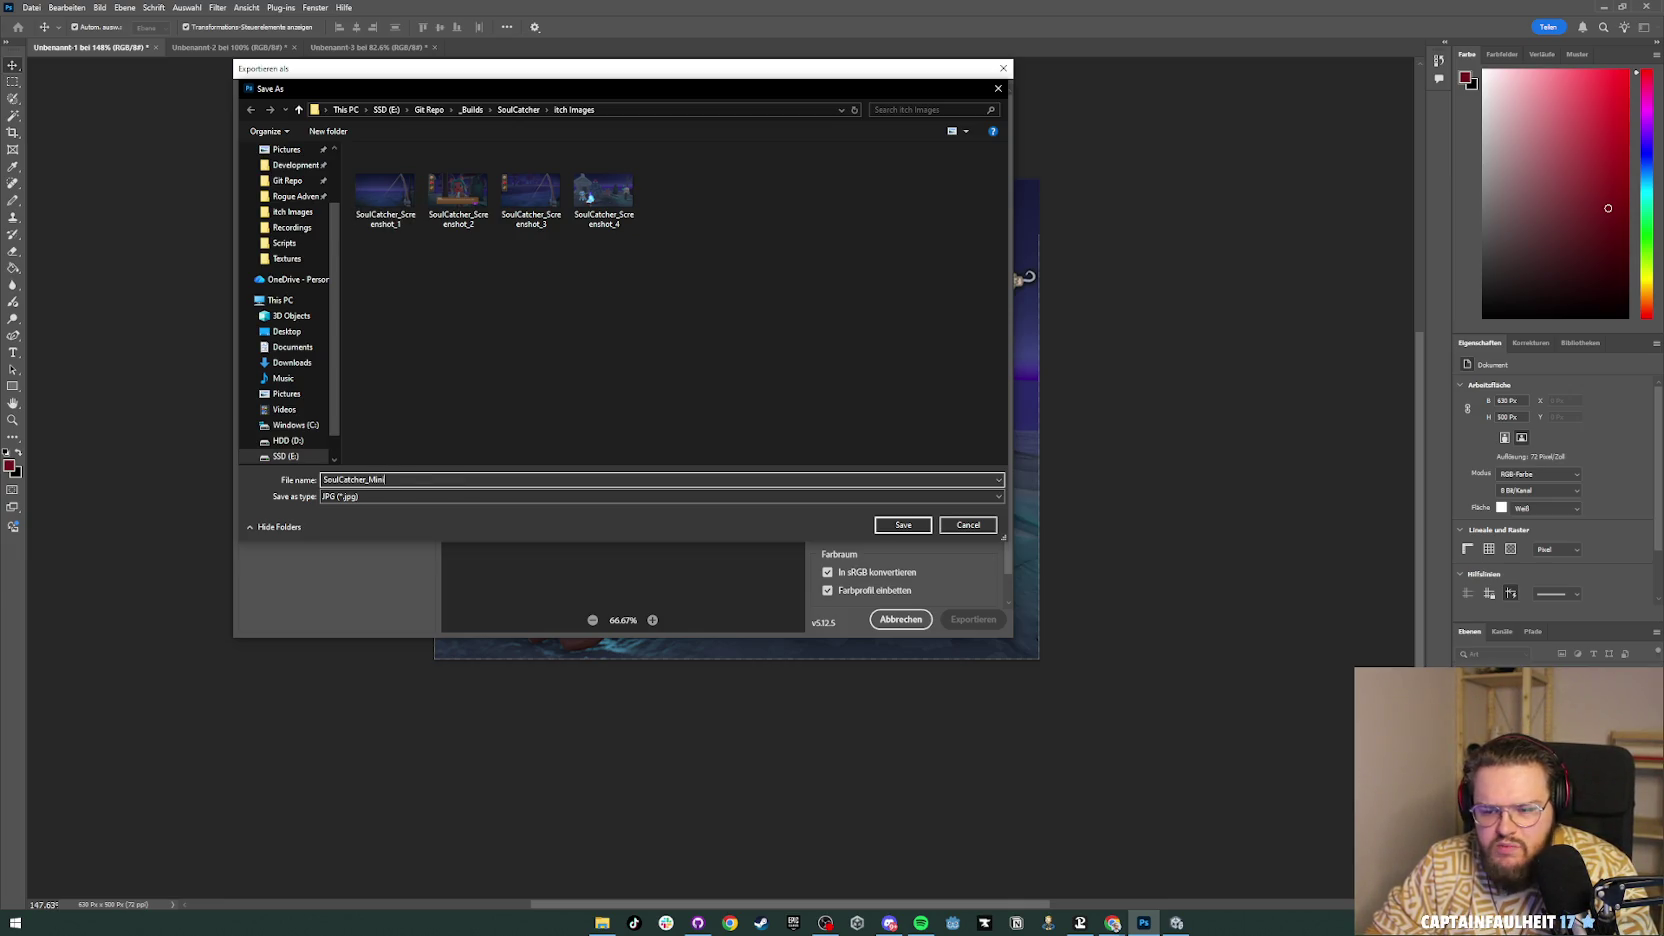
{"action": "type", "text": "_Capsule"}
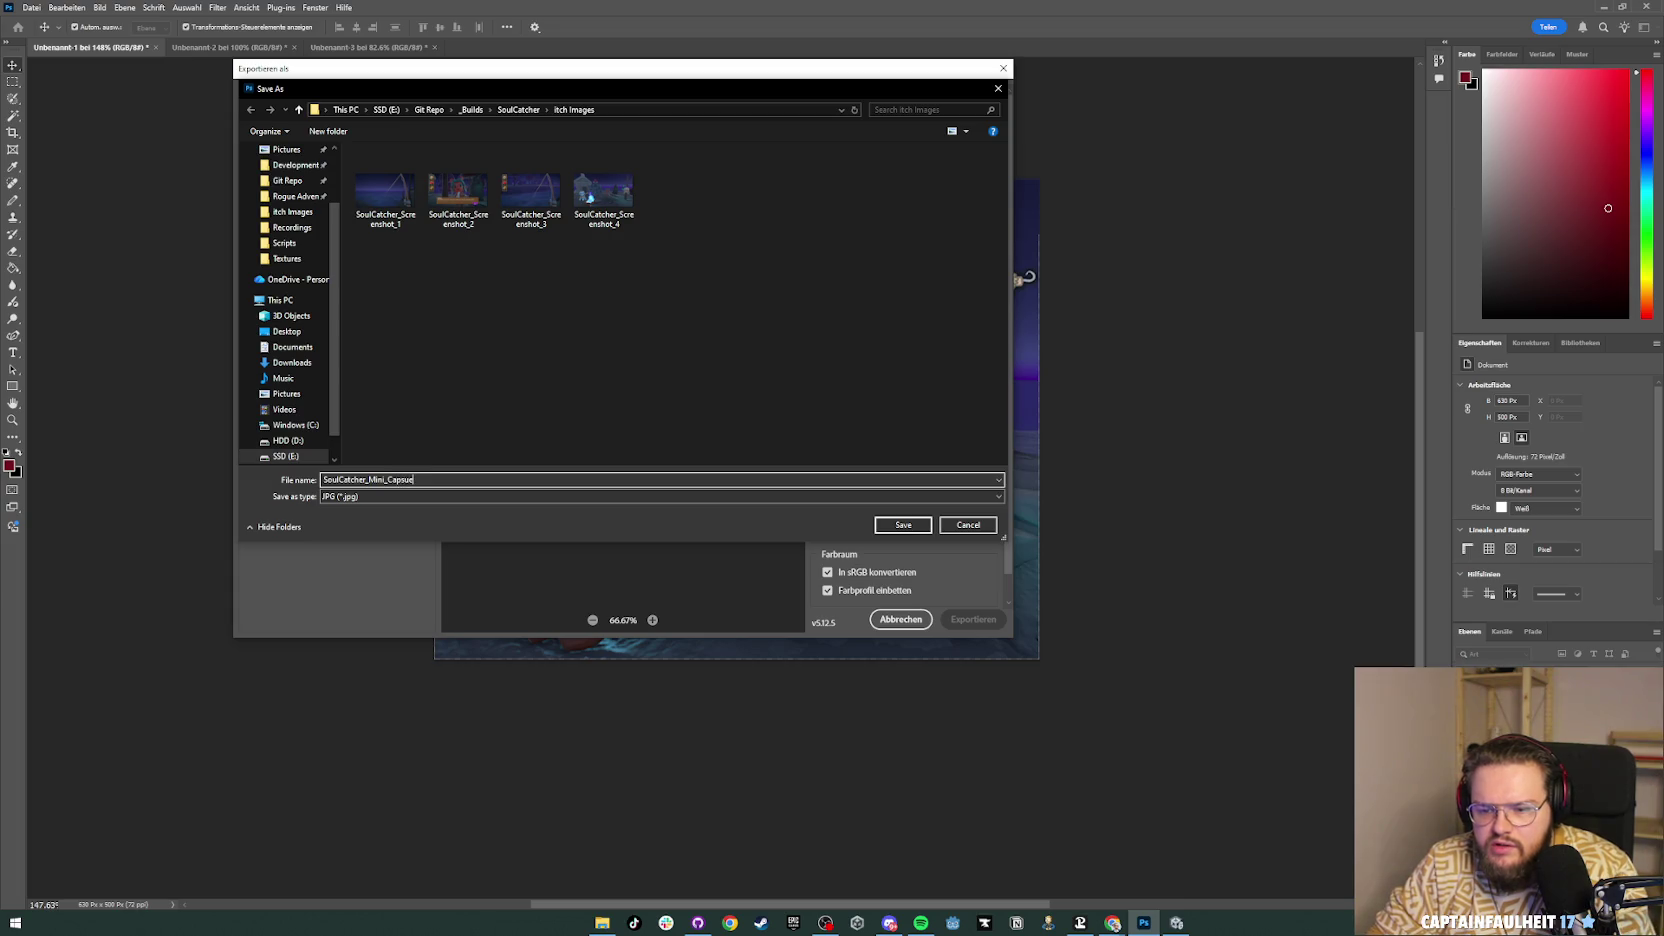
{"action": "key", "text": "Return"}
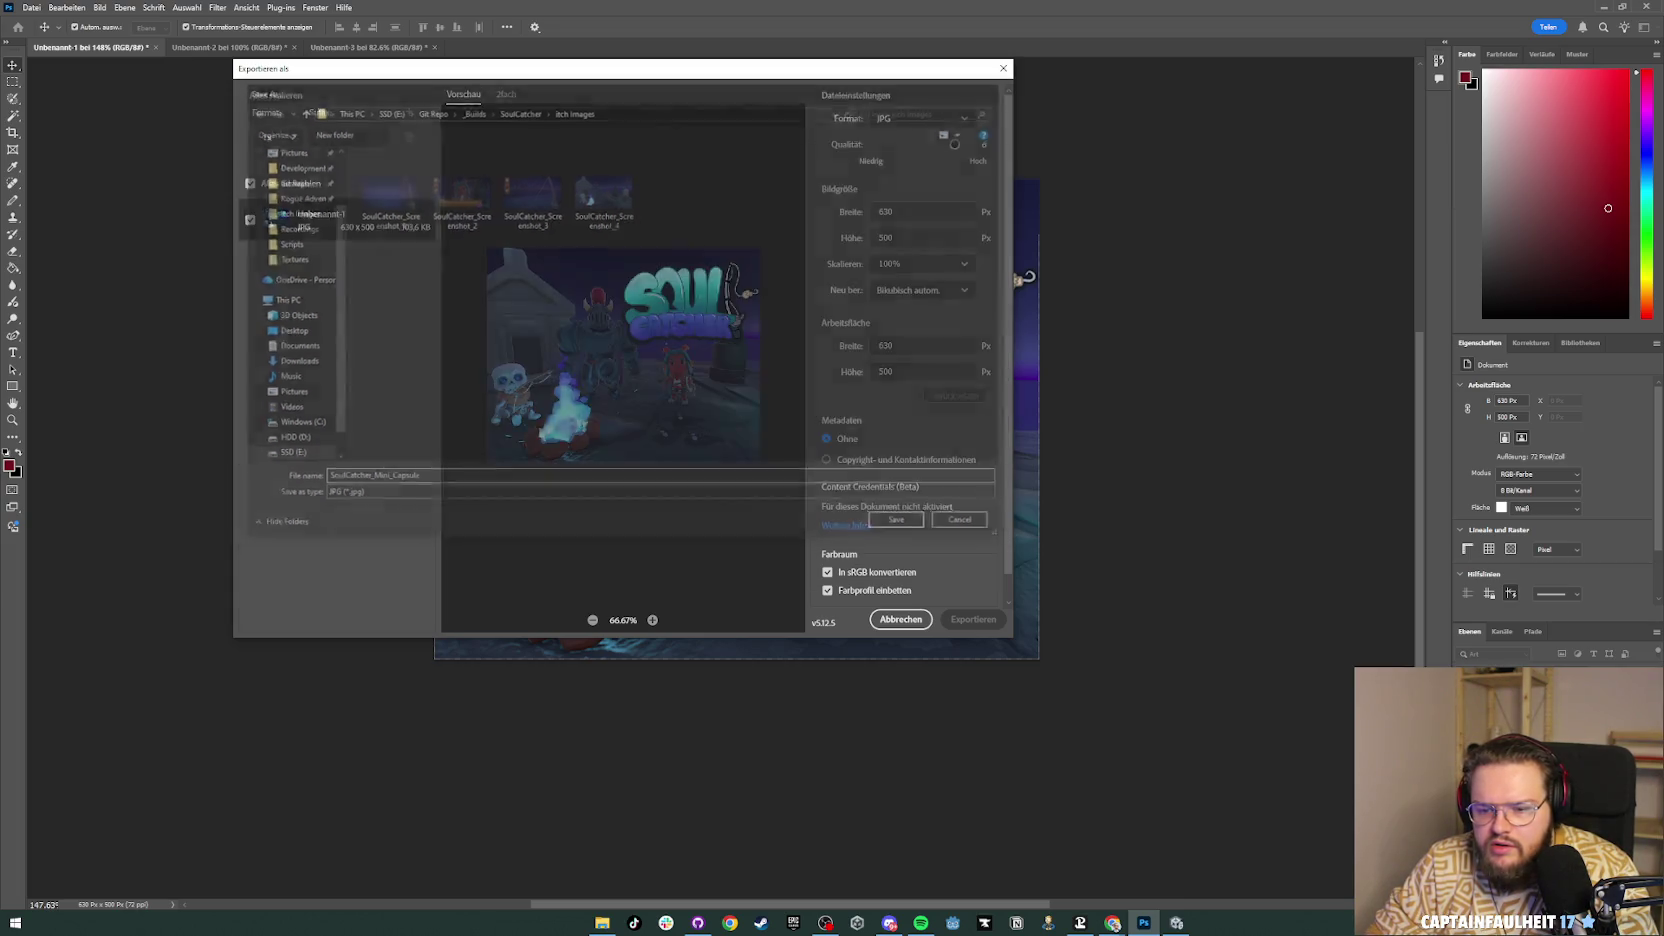
{"action": "left_click", "coordinate": [215, 47]}
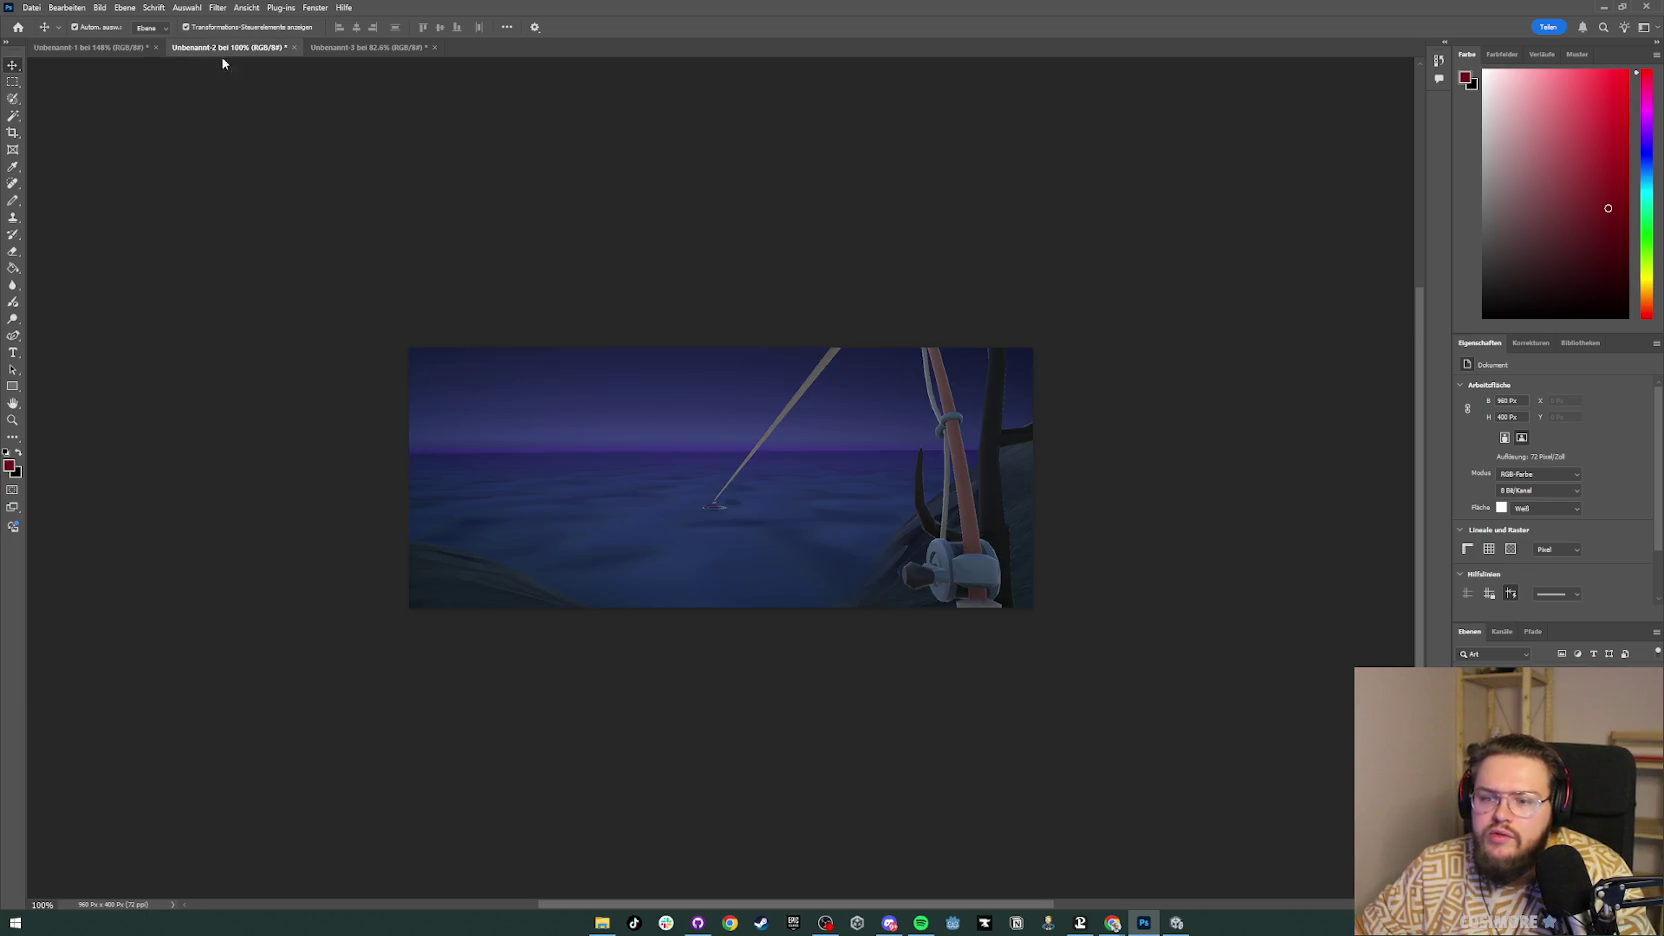
Step: Place the soulcatcherLogo image on the banner, scaled down and centred on the left side
{"action": "key", "text": "alt+Tab"}
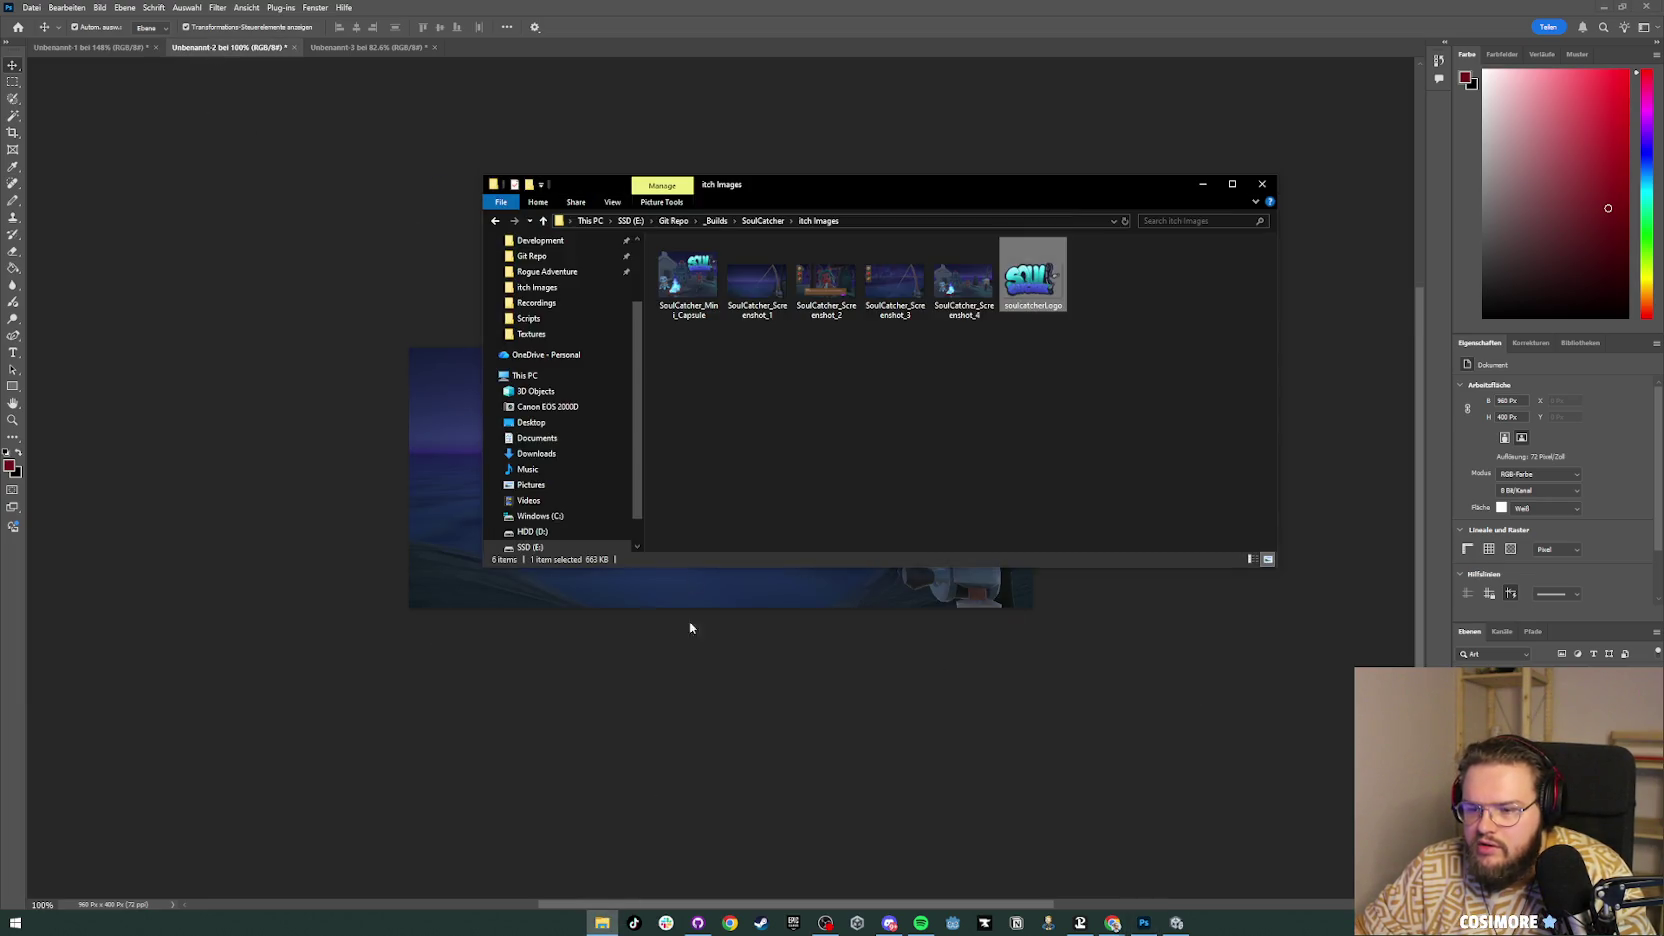
{"action": "mouse_move", "coordinate": [1015, 278]}
{"action": "left_mouse_down"}
{"action": "mouse_move", "coordinate": [565, 501]}
{"action": "mouse_move", "coordinate": [460, 495]}
{"action": "left_mouse_up"}
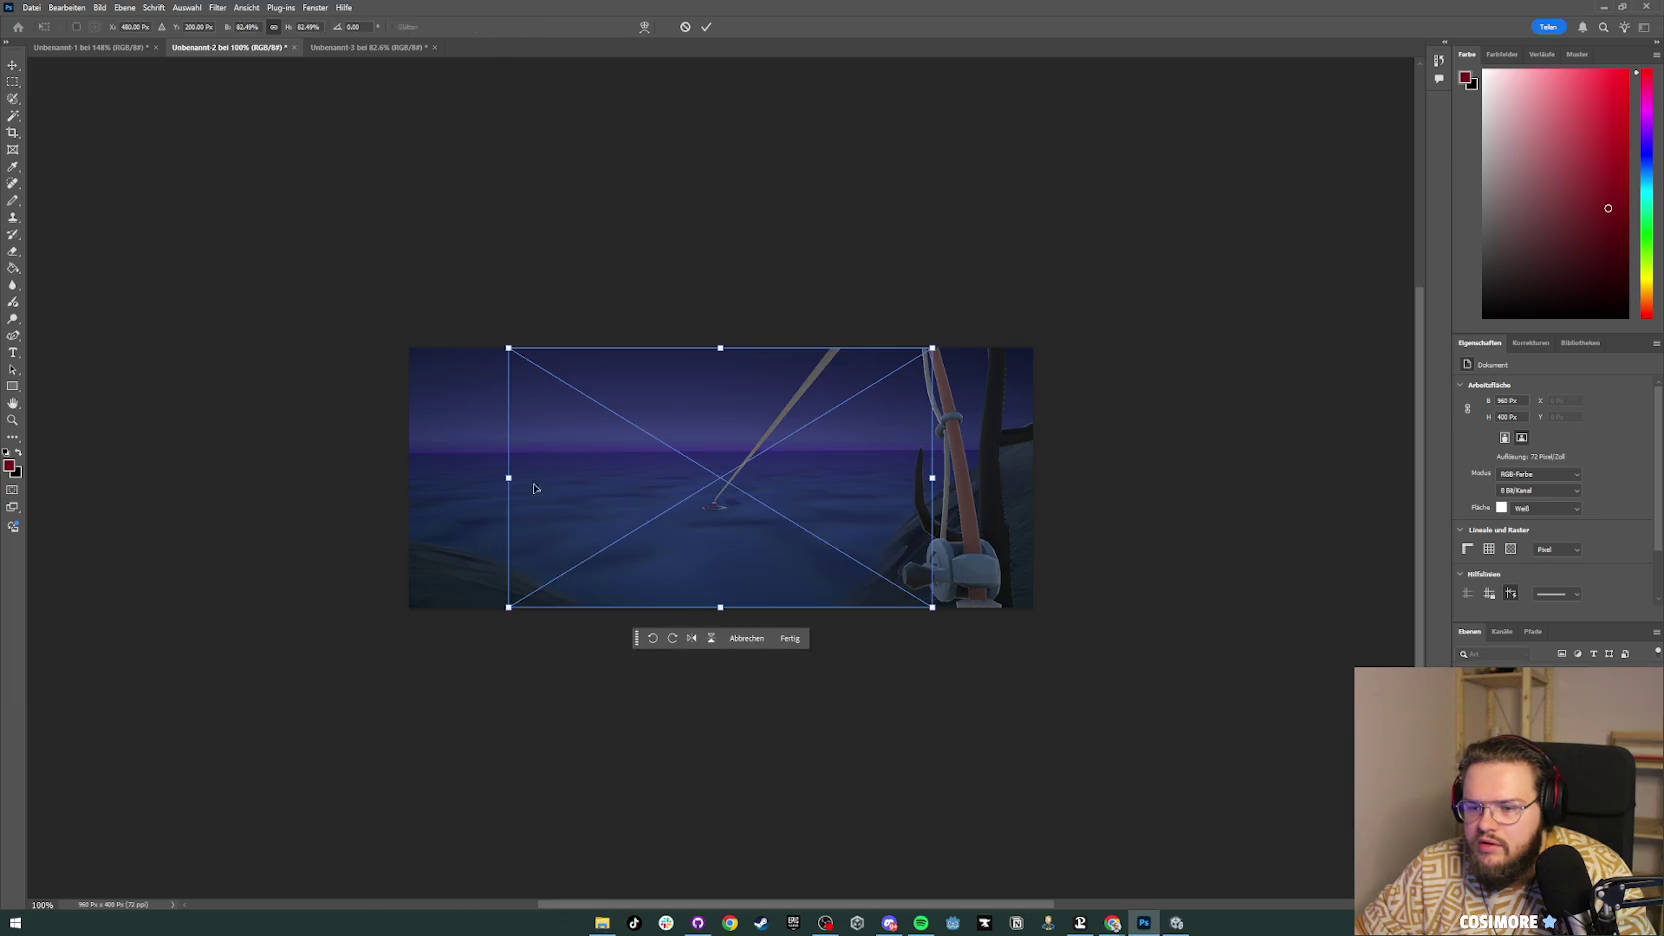
{"action": "left_click_drag", "start_coordinate": [932, 609], "coordinate": [828, 546]}
{"action": "left_click_drag", "start_coordinate": [688, 445], "coordinate": [603, 479]}
{"action": "left_click_drag", "start_coordinate": [743, 584], "coordinate": [688, 550]}
{"action": "left_click_drag", "start_coordinate": [564, 481], "coordinate": [563, 462]}
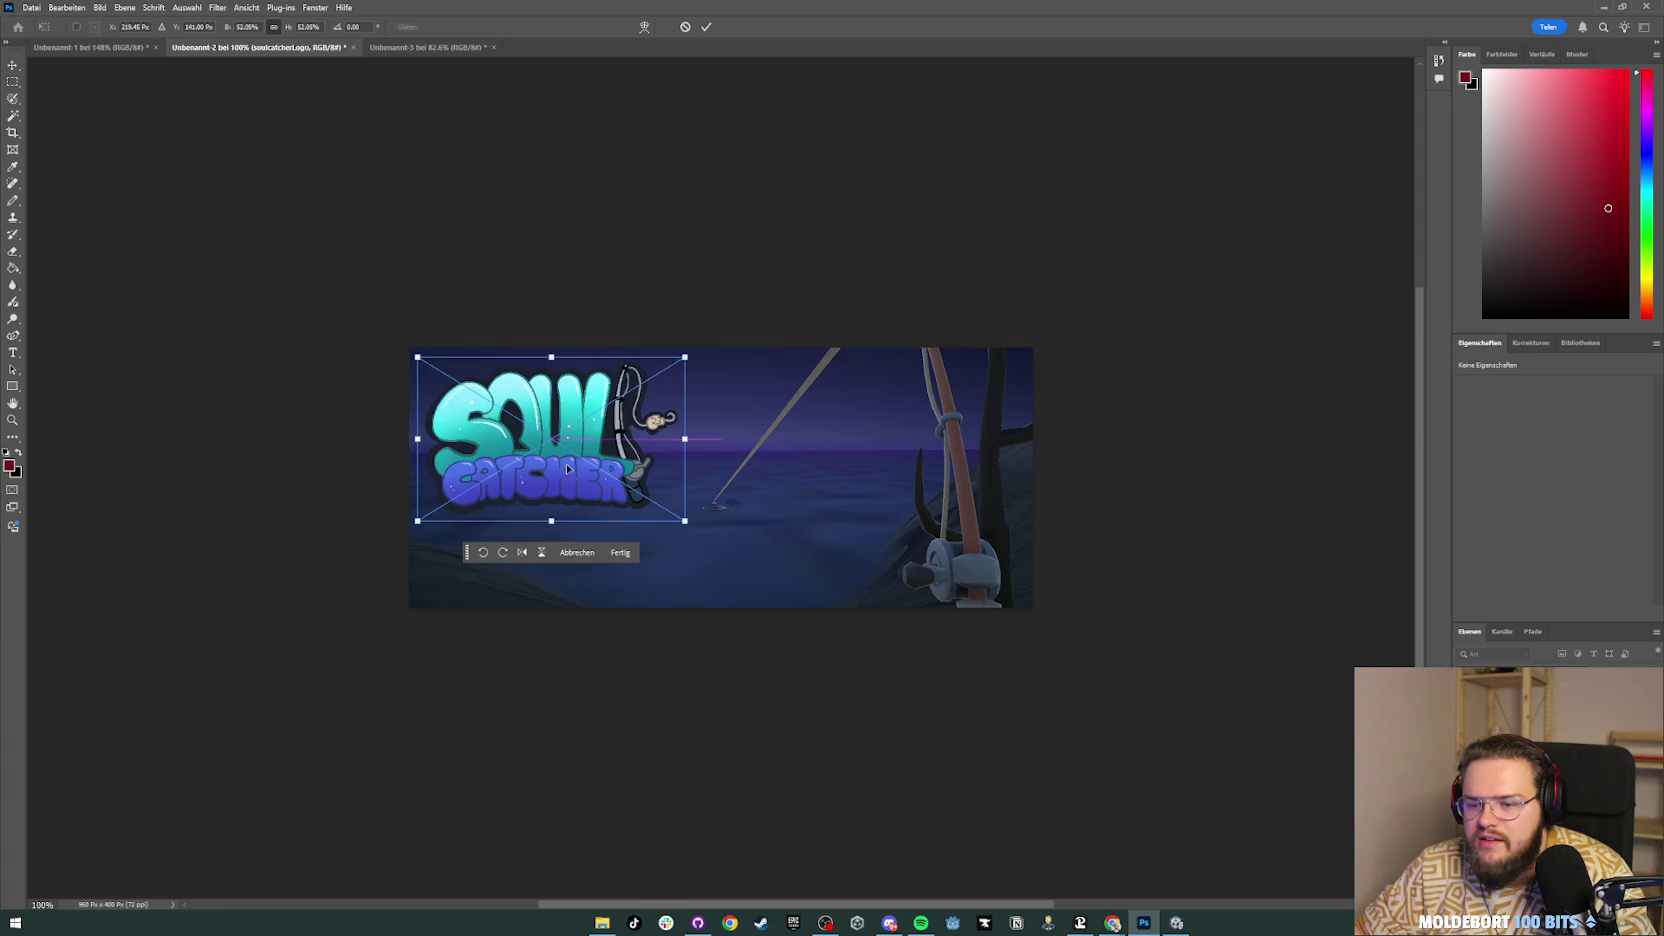
{"action": "left_click", "coordinate": [823, 808]}
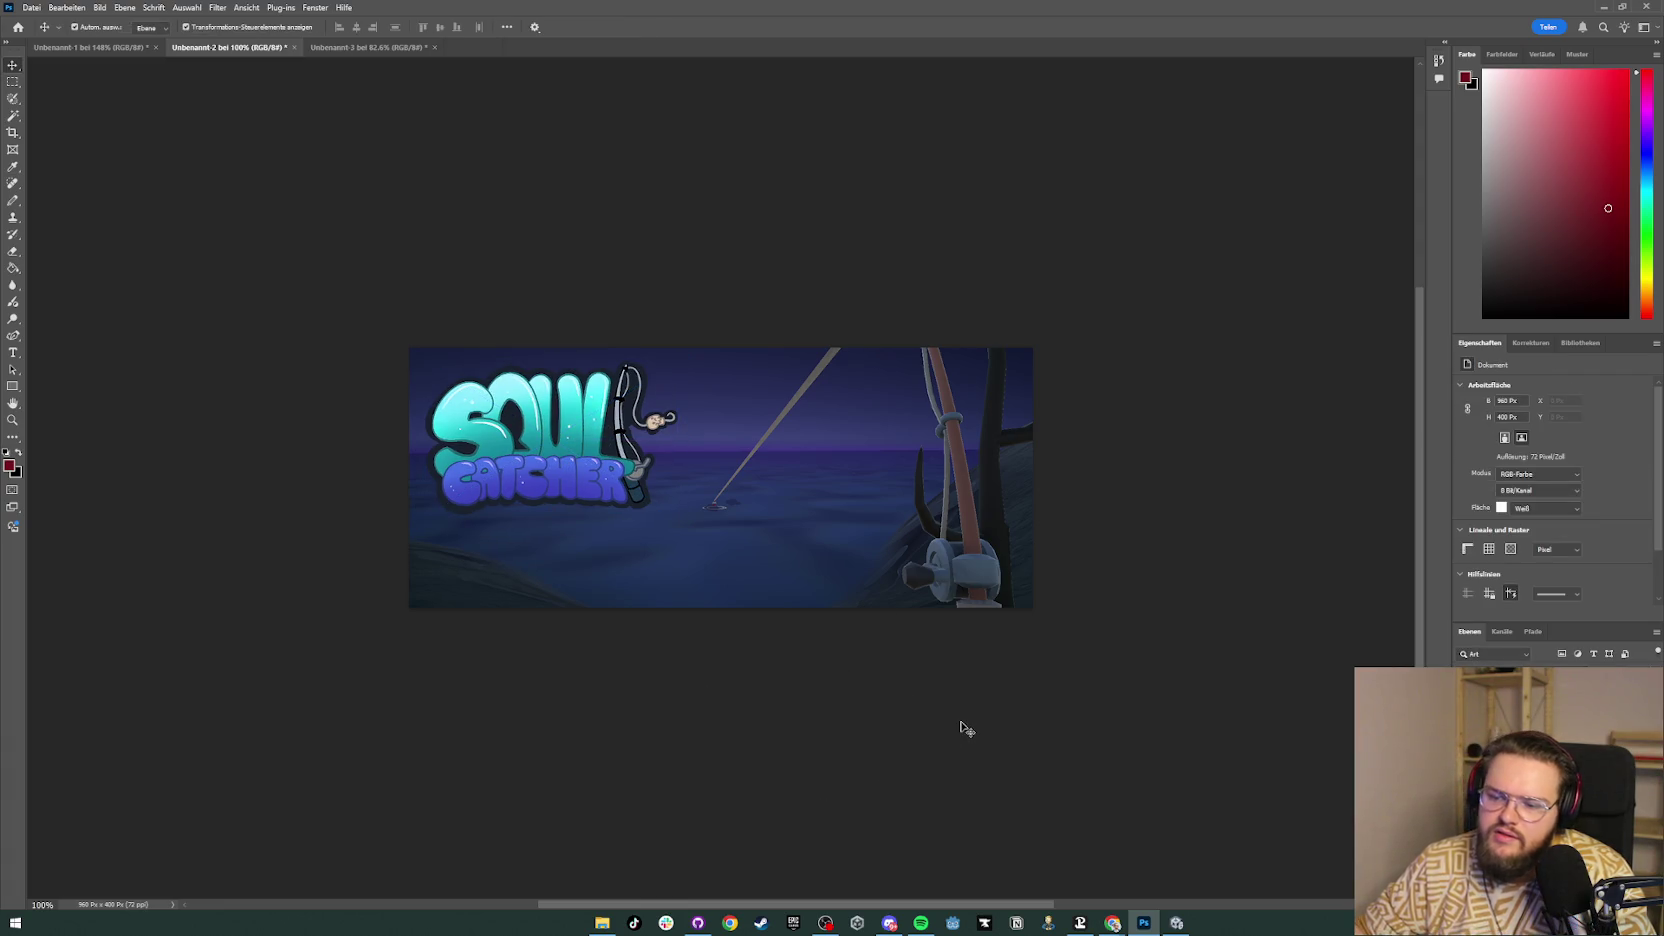
{"action": "left_click", "coordinate": [671, 518]}
{"action": "left_click_drag", "start_coordinate": [674, 517], "coordinate": [716, 550]}
{"action": "left_click_drag", "start_coordinate": [632, 494], "coordinate": [614, 504]}
{"action": "key", "text": "Return"}
{"action": "left_click", "coordinate": [1260, 628]}
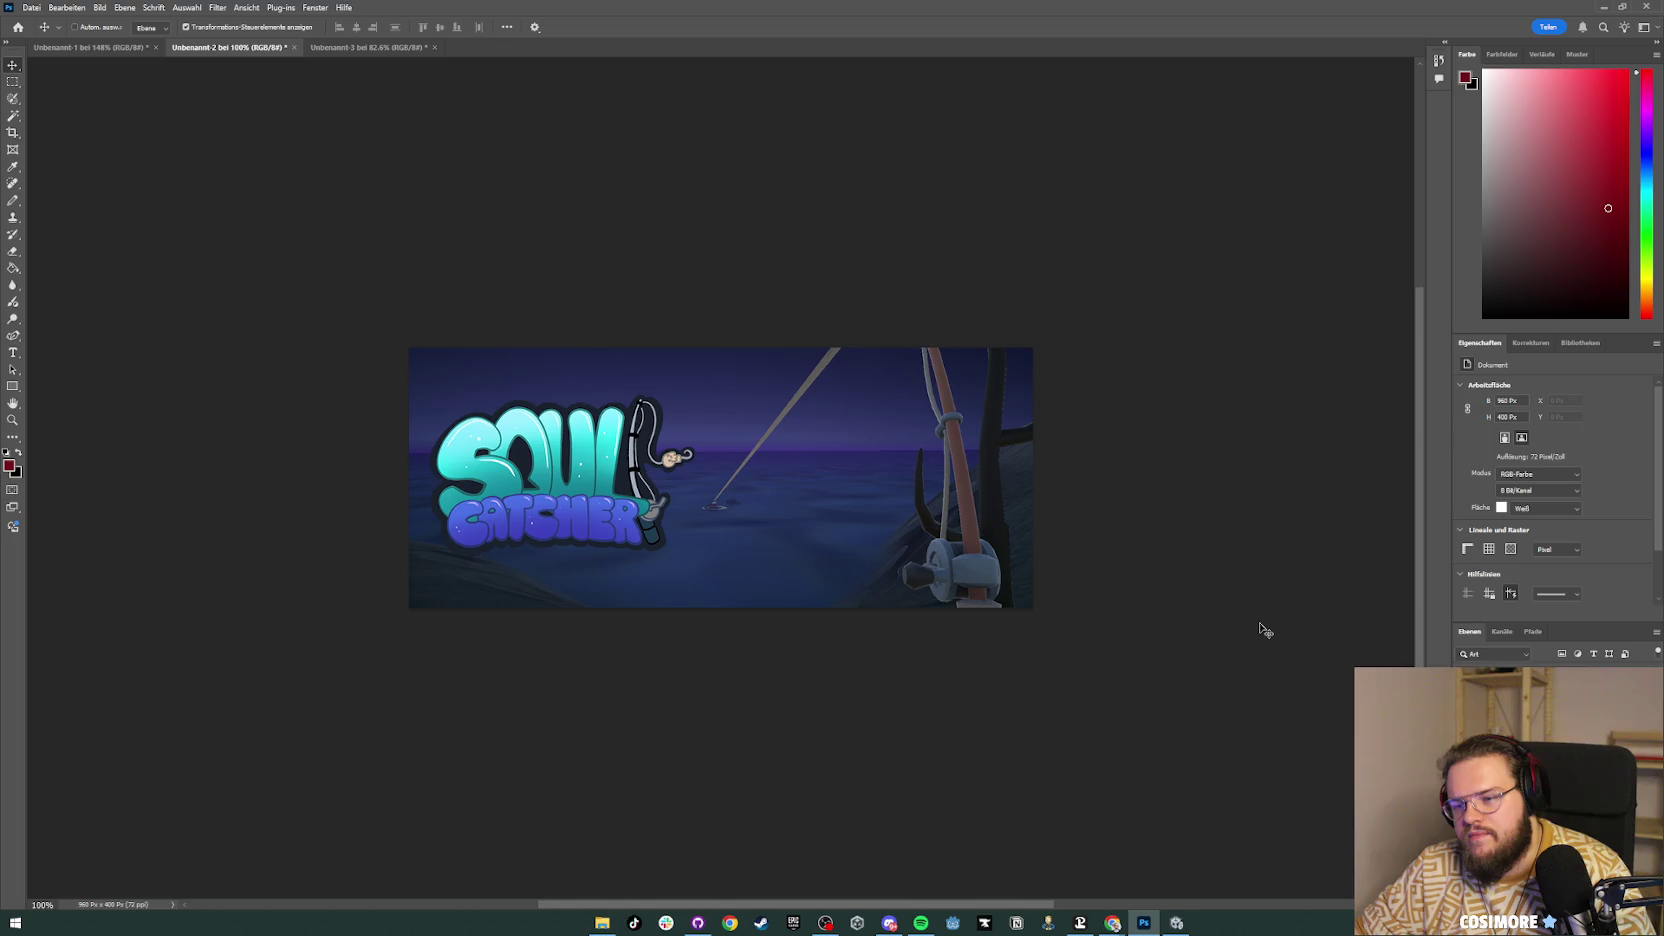
Step: Export the banner as the JPG SoulCatcher_Banner into the itch Images folder
{"action": "key", "text": "ctrl+alt+shift+w"}
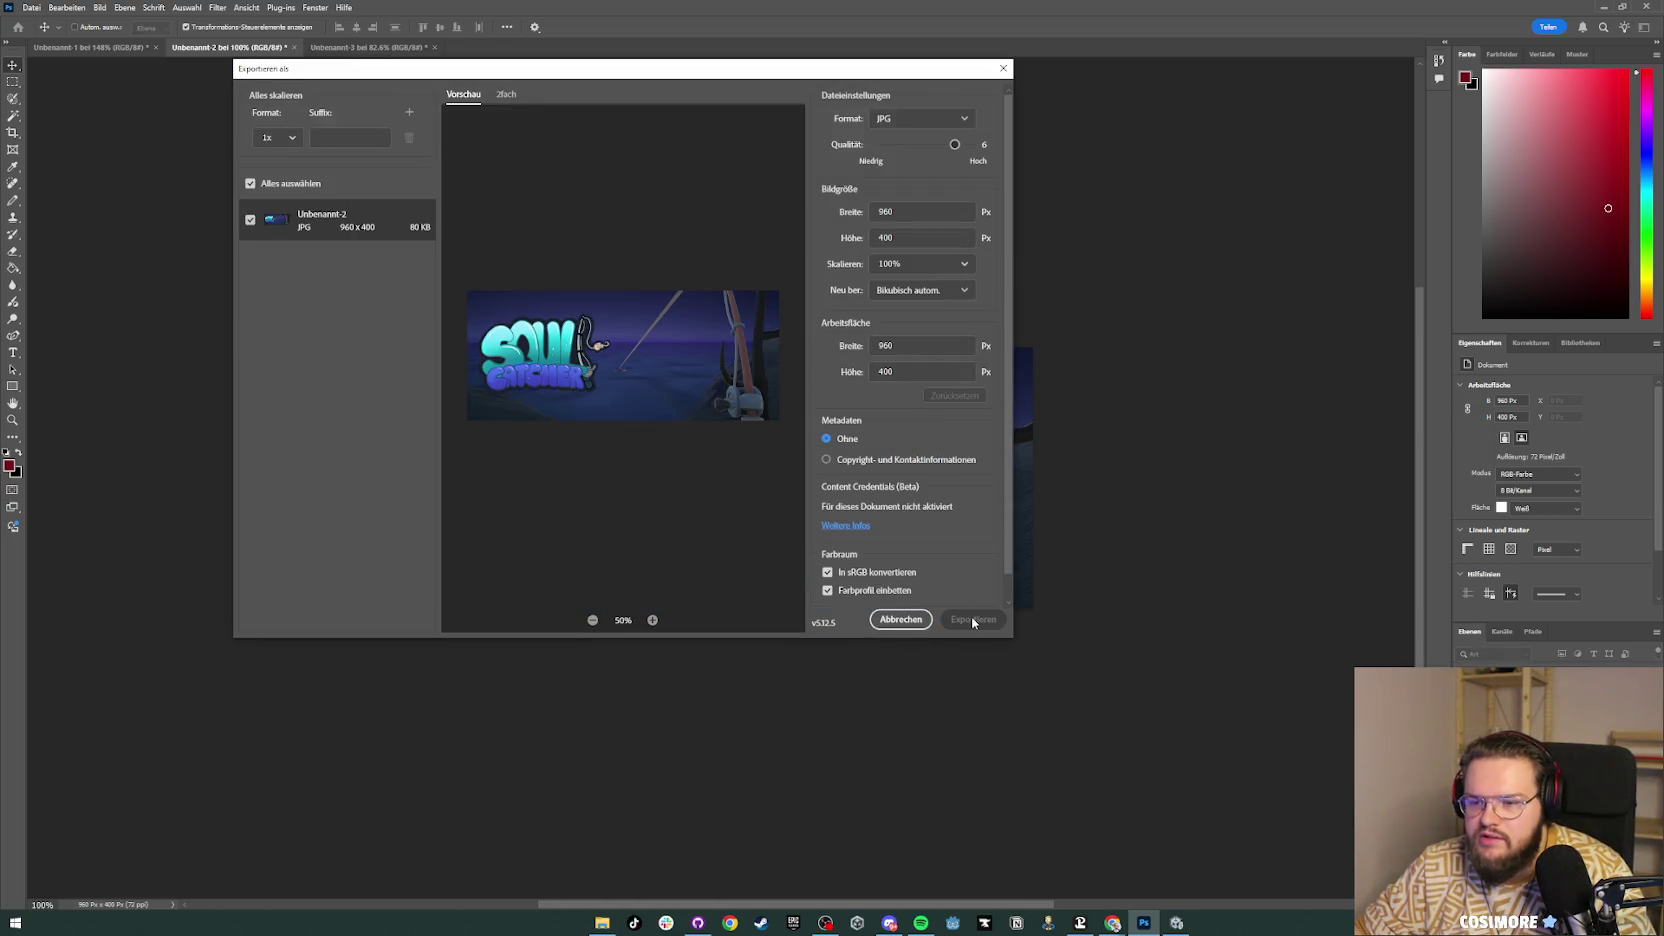
{"action": "left_click", "coordinate": [973, 620]}
{"action": "left_click", "coordinate": [385, 188]}
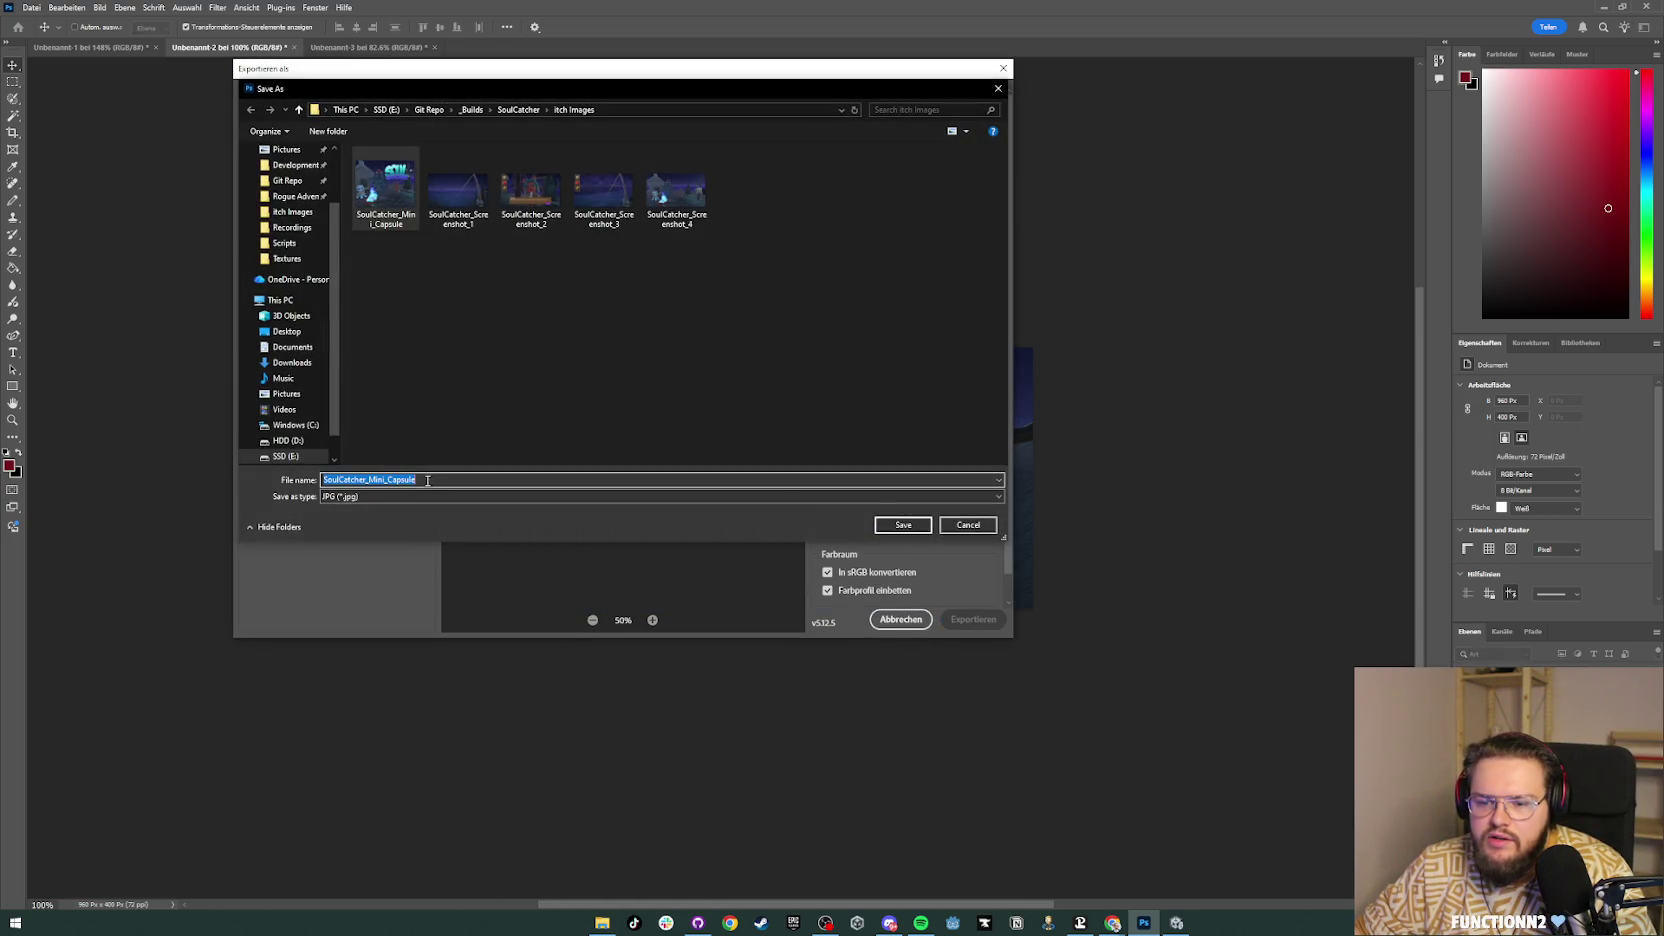
{"action": "left_click_drag", "start_coordinate": [368, 480], "coordinate": [418, 480]}
{"action": "type", "text": "Banner"}
{"action": "key", "text": "Return"}
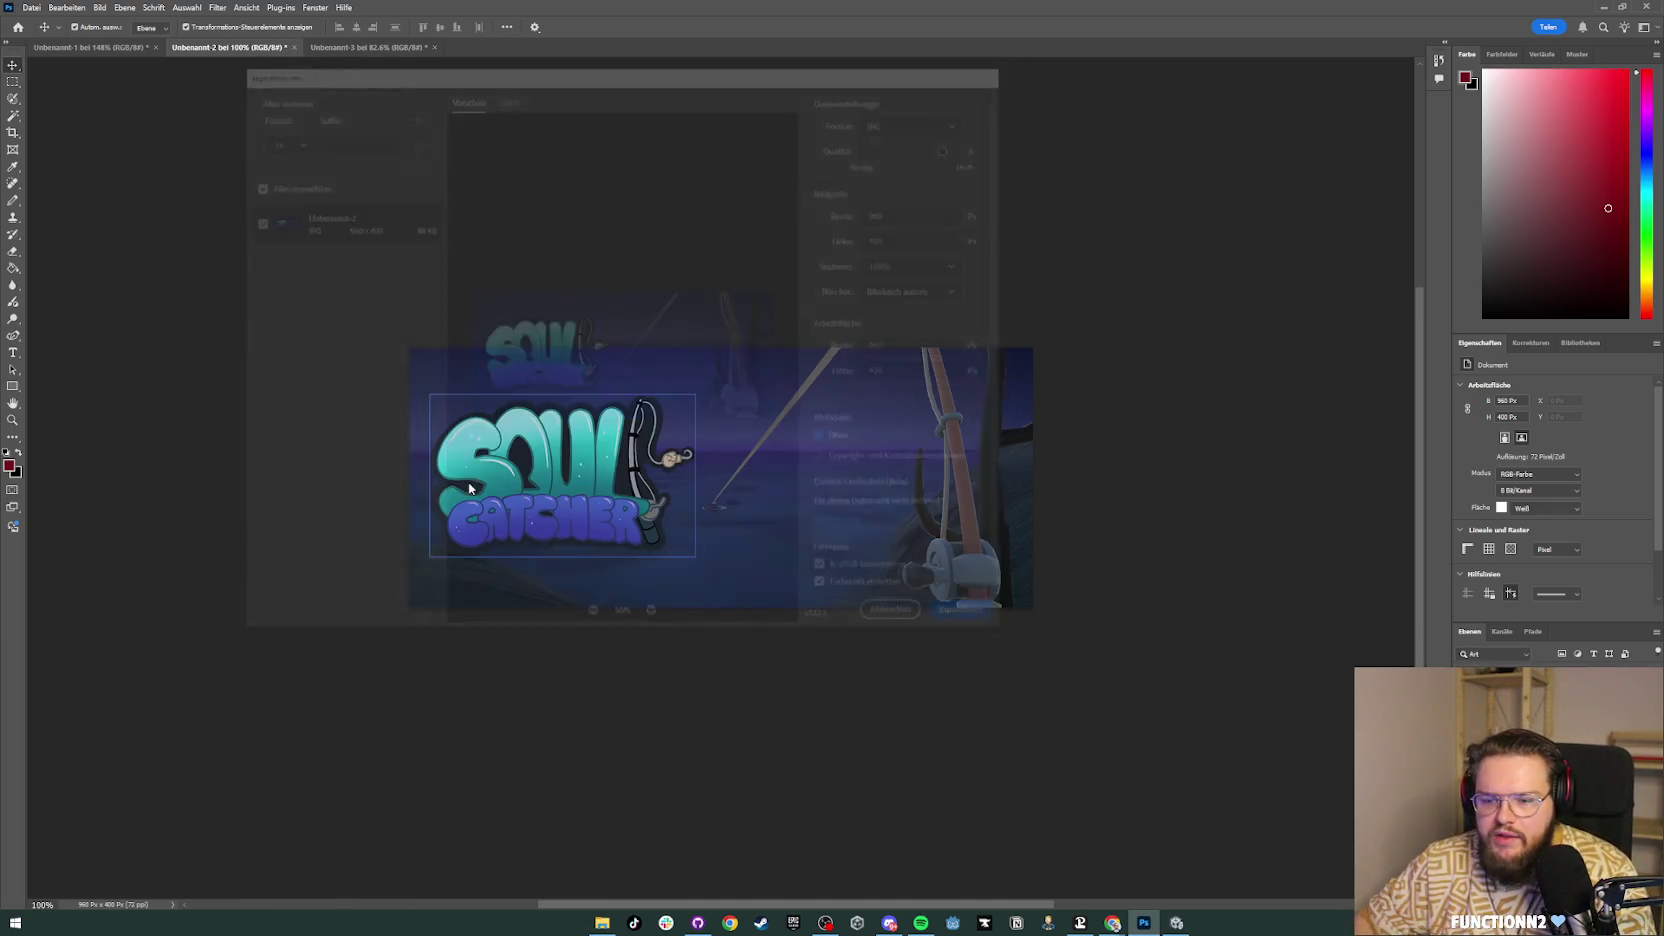
{"action": "left_click", "coordinate": [1598, 10]}
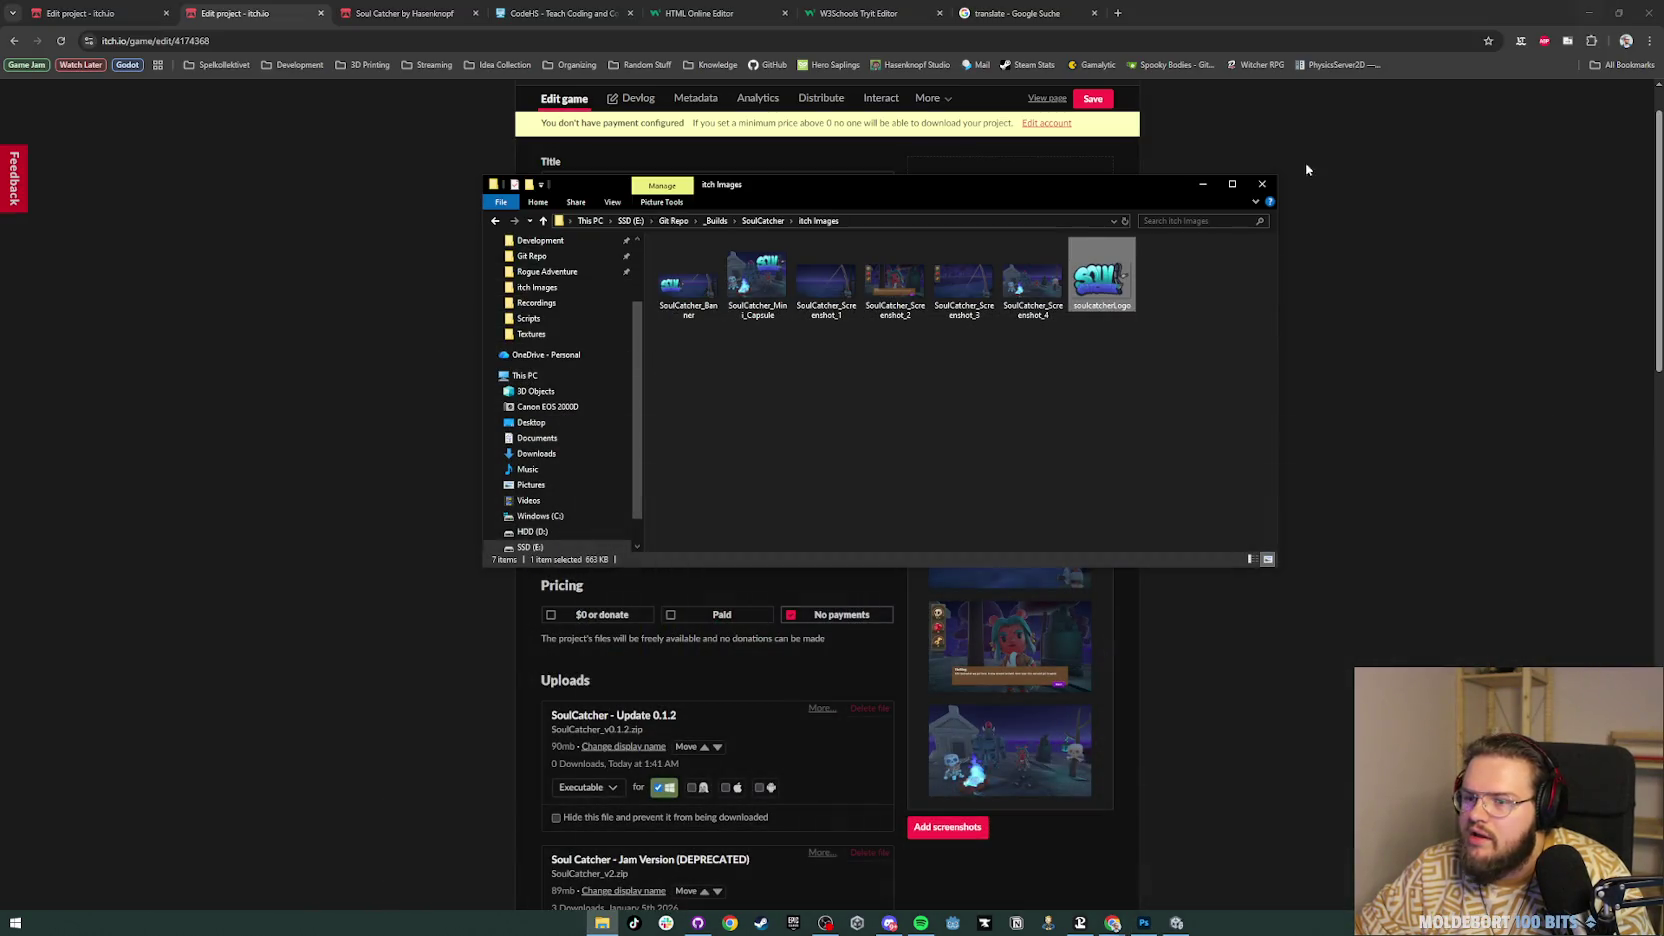
Step: Upload SoulCatcher_Mini_Capsule as the itch.io game's cover image
{"action": "left_click", "coordinate": [1352, 134]}
{"action": "scroll", "coordinate": [1163, 357], "scroll_direction": "up", "scroll_amount": 2}
{"action": "left_click", "coordinate": [1006, 304]}
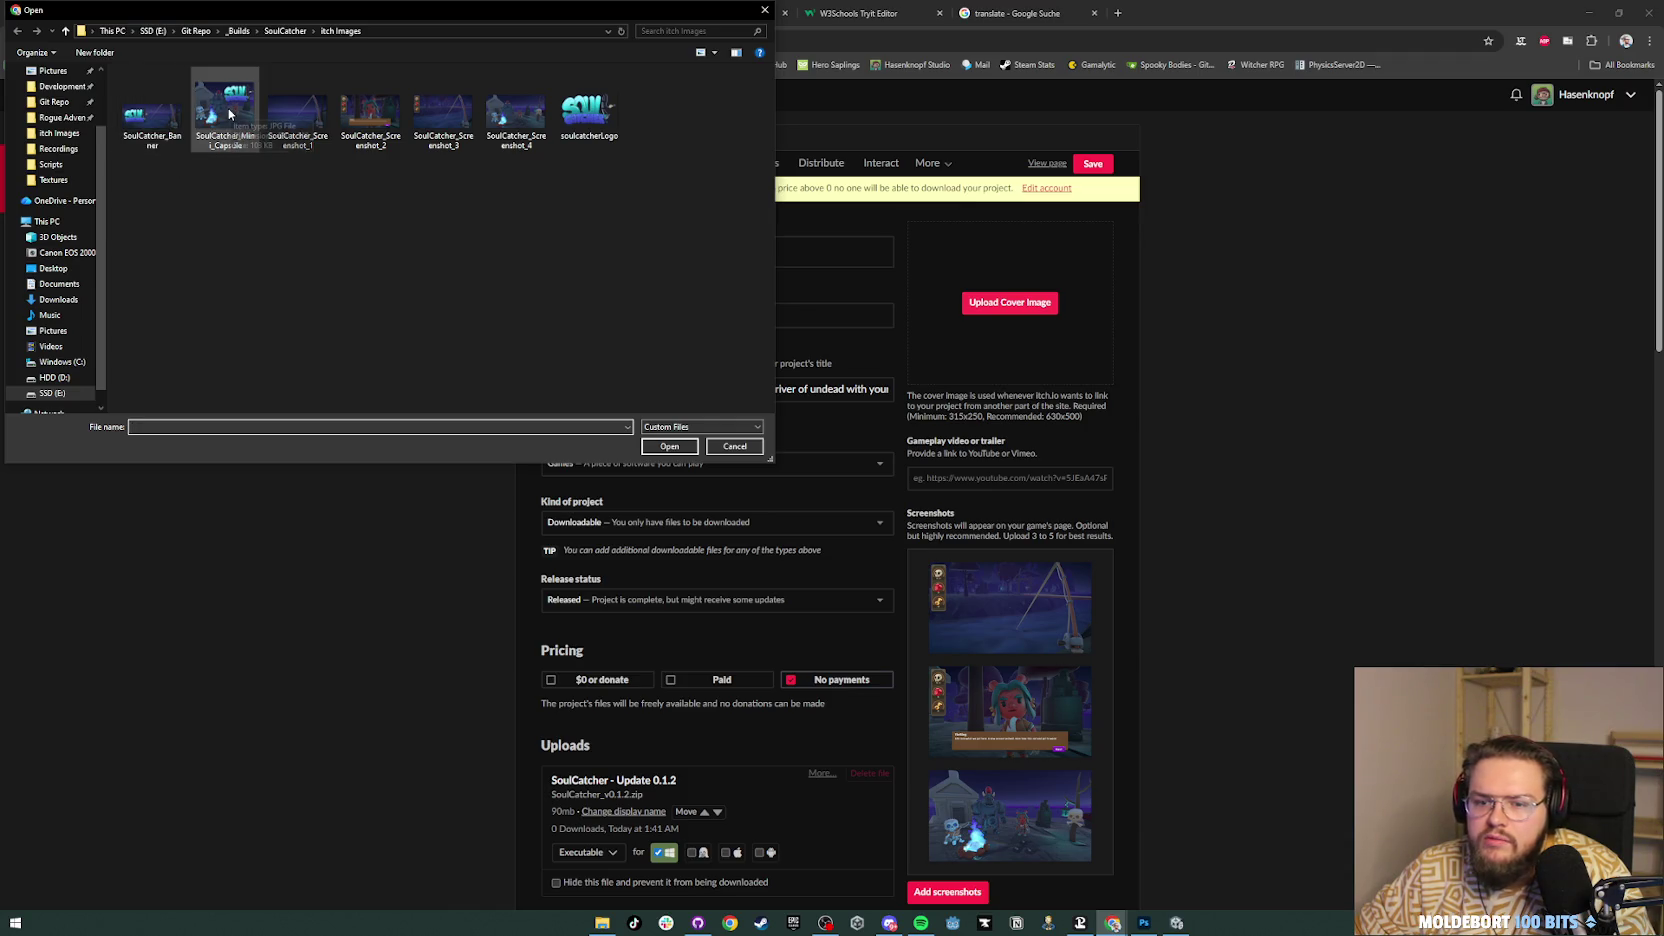
{"action": "double_click", "coordinate": [230, 113]}
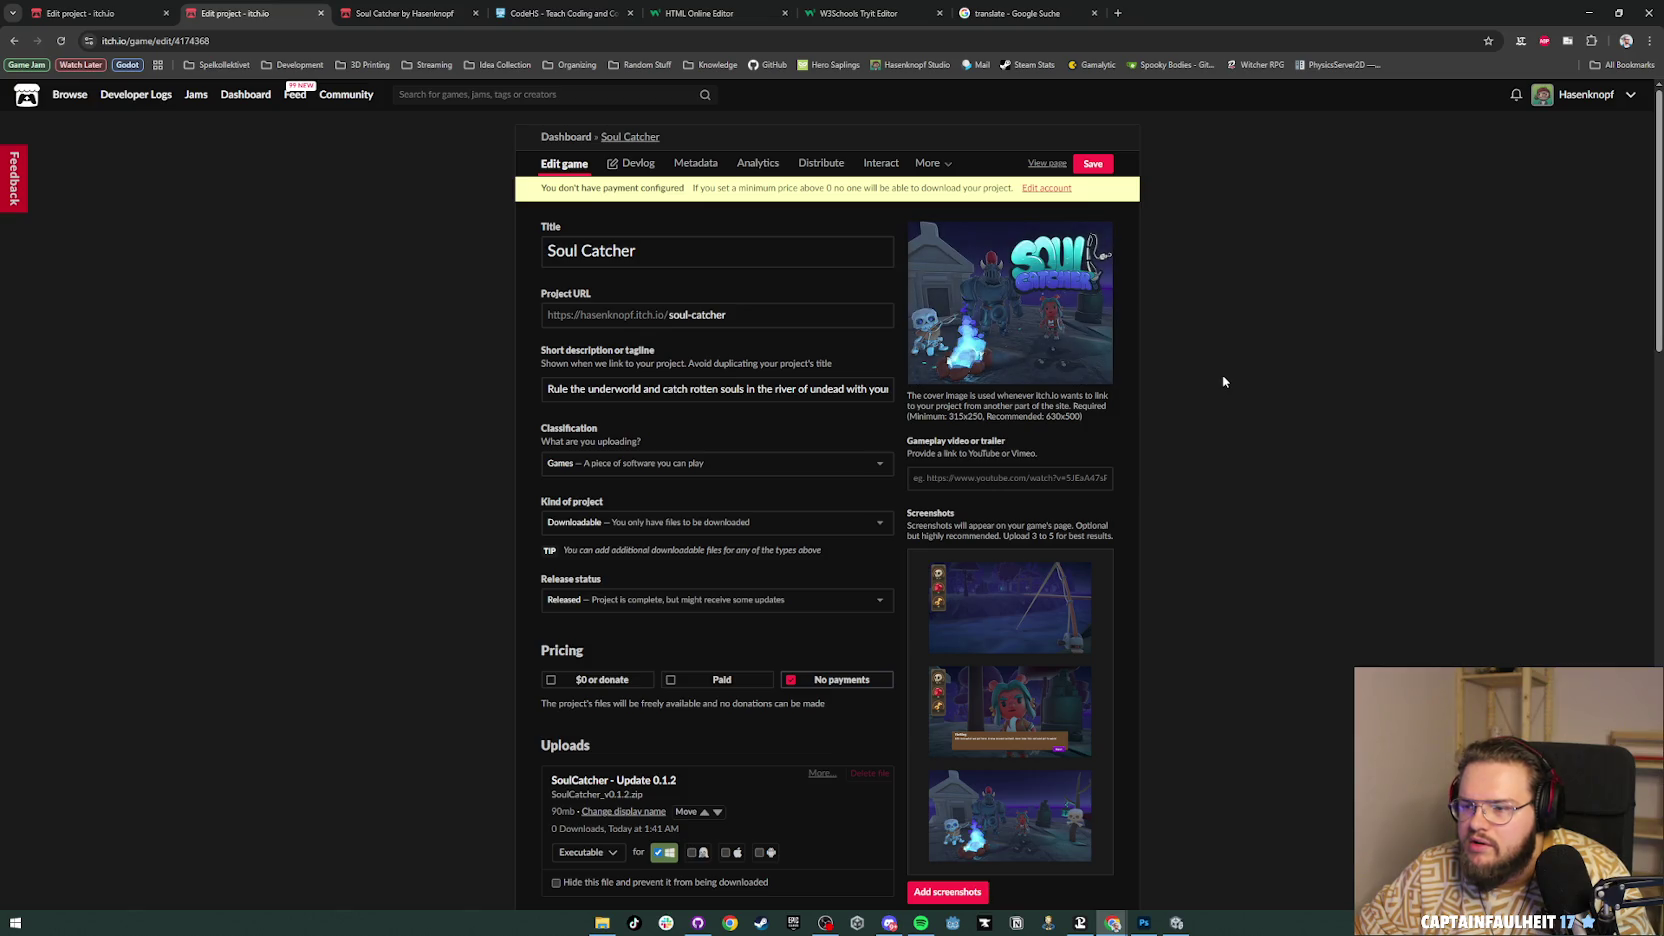
Step: Save the project edits and open the public Soul Catcher game page
{"action": "scroll", "coordinate": [1223, 381], "scroll_direction": "down", "scroll_amount": 1}
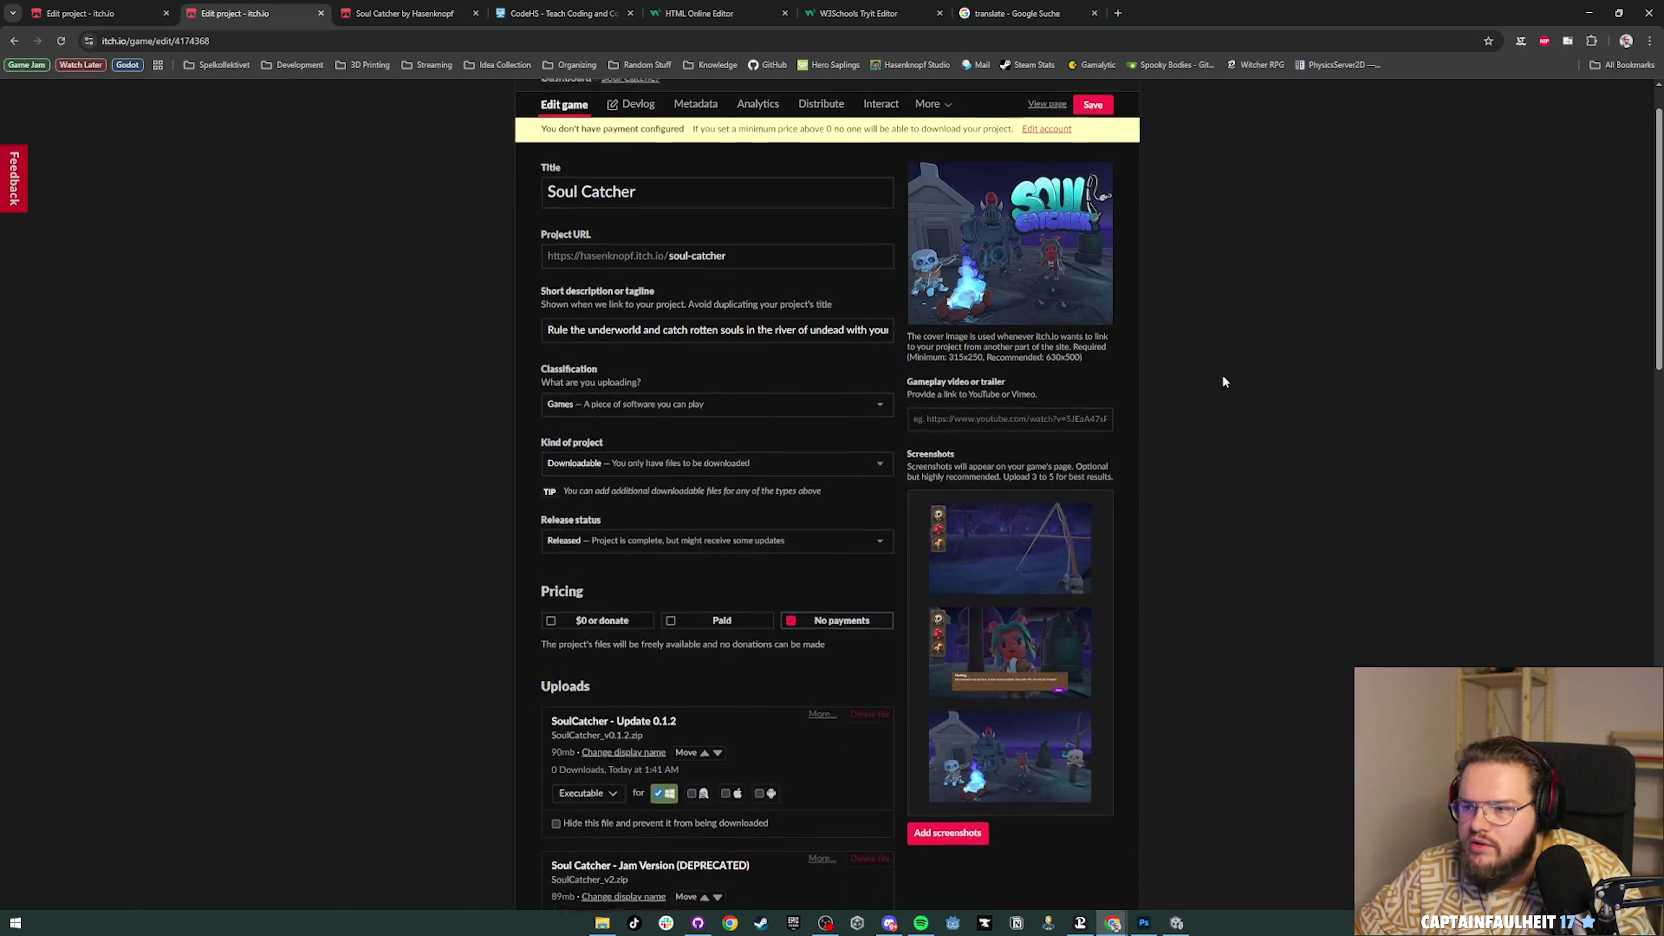
{"action": "scroll", "coordinate": [1223, 381], "scroll_direction": "up", "scroll_amount": 1}
{"action": "key", "text": "ctrl+s"}
{"action": "left_click", "coordinate": [1047, 163]}
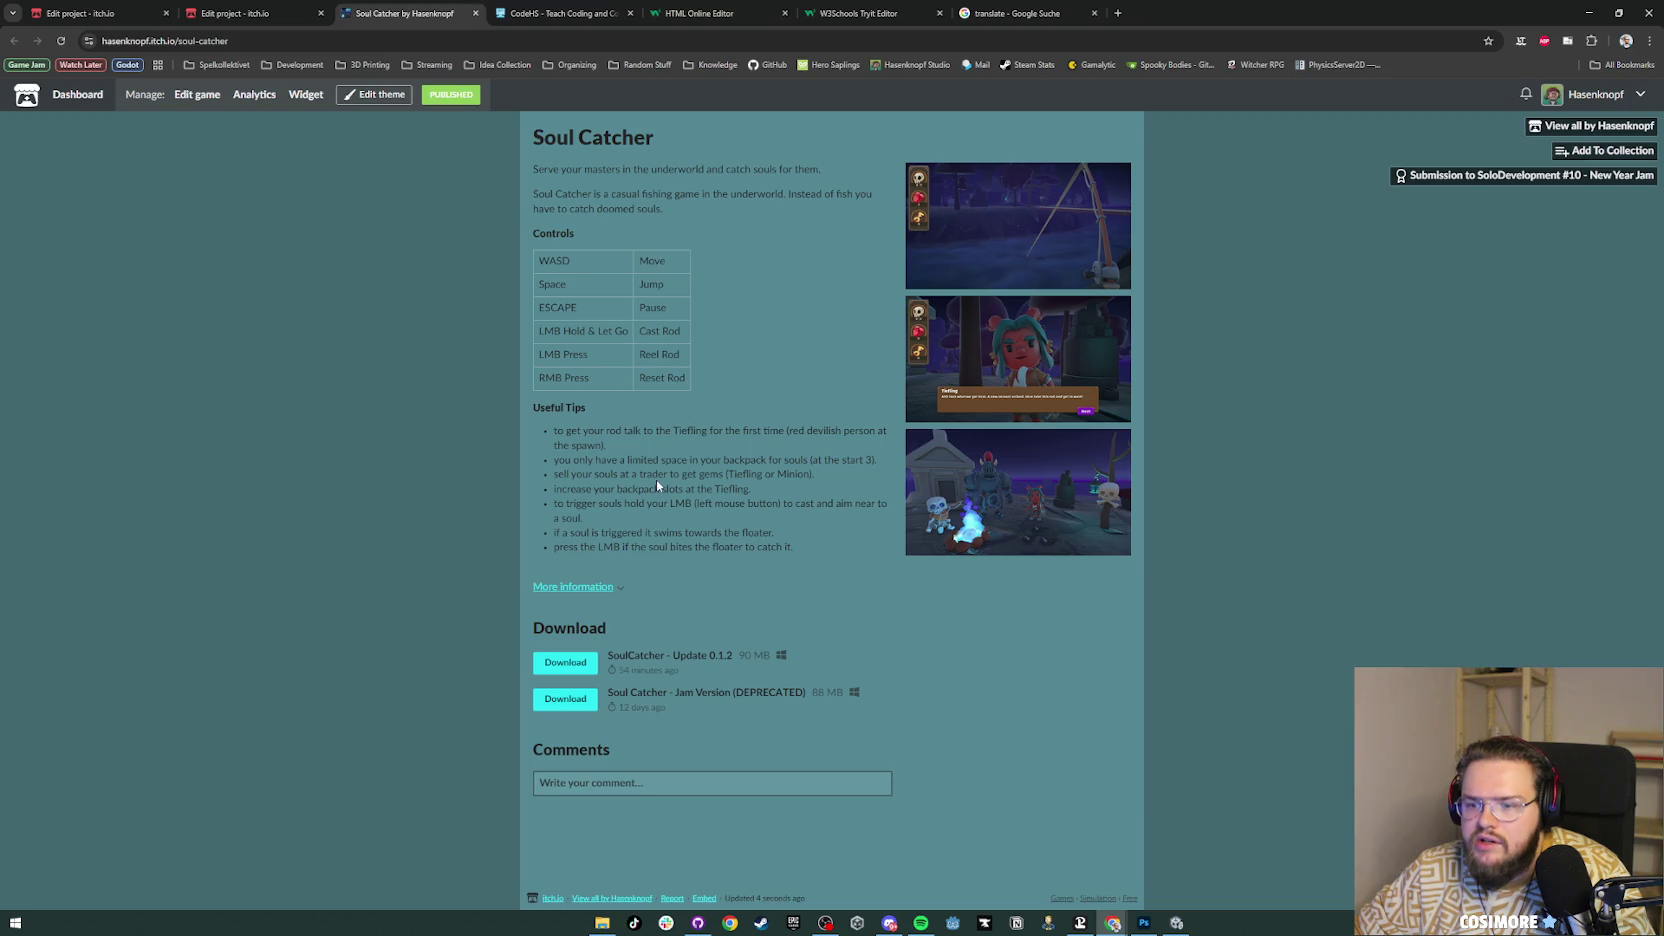
Step: In the theme editor, put screenshots in the sidebar, set SoulCatcher_Banner as banner, and save
{"action": "left_click", "coordinate": [372, 98]}
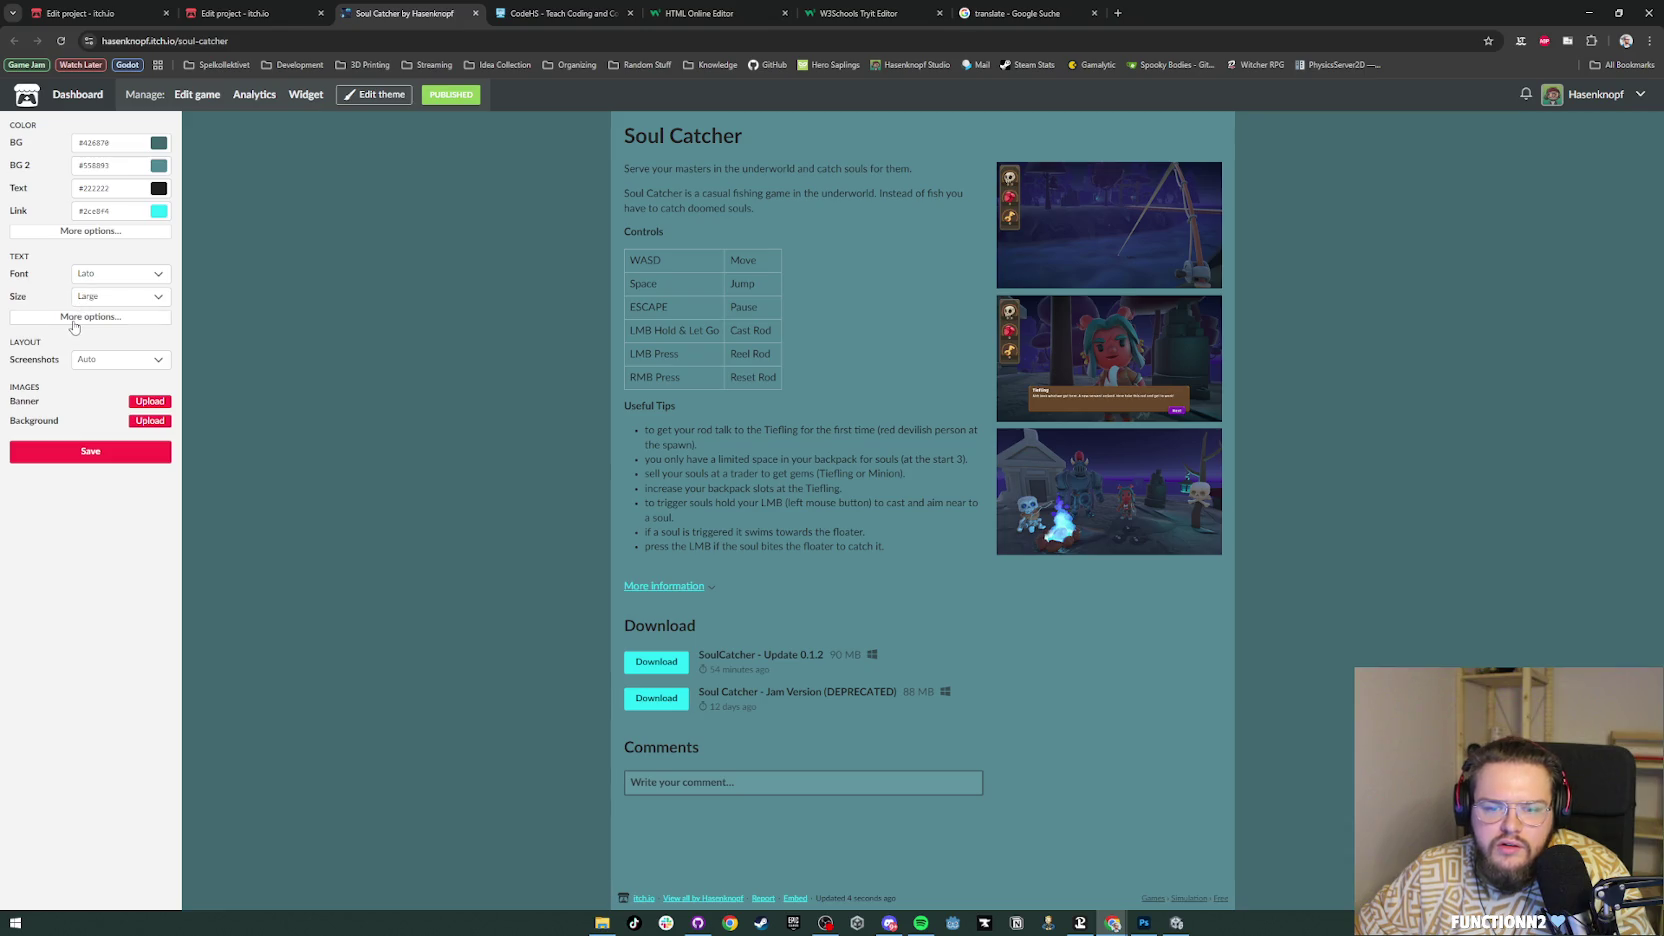
{"action": "left_click", "coordinate": [115, 362]}
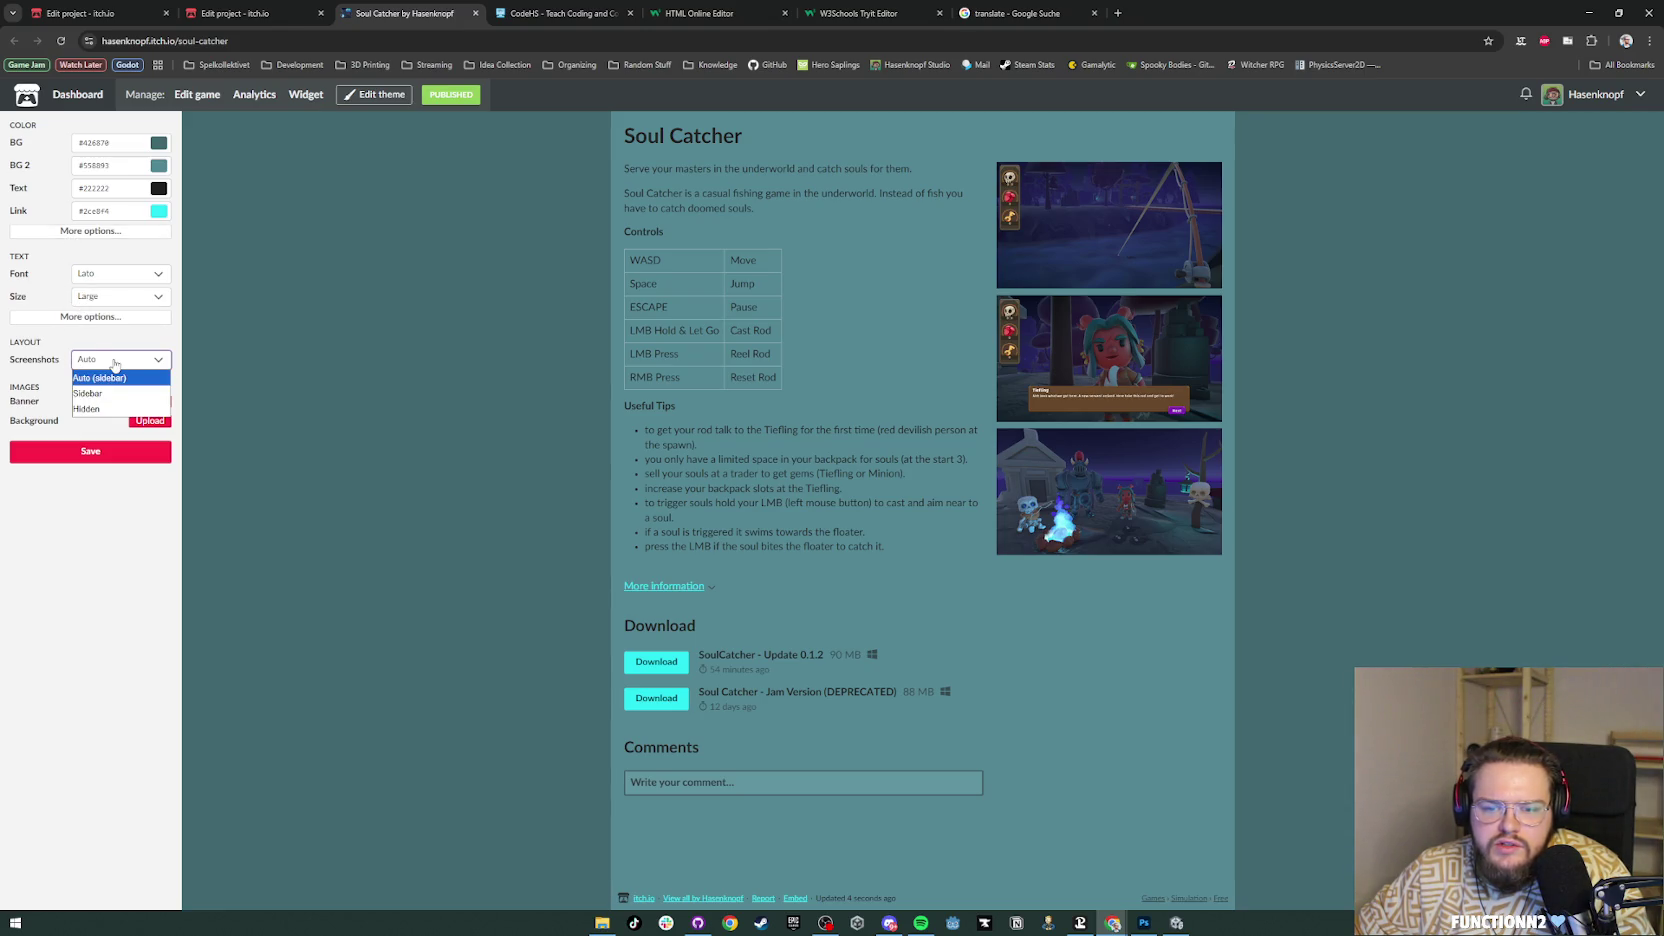
{"action": "left_click", "coordinate": [95, 384]}
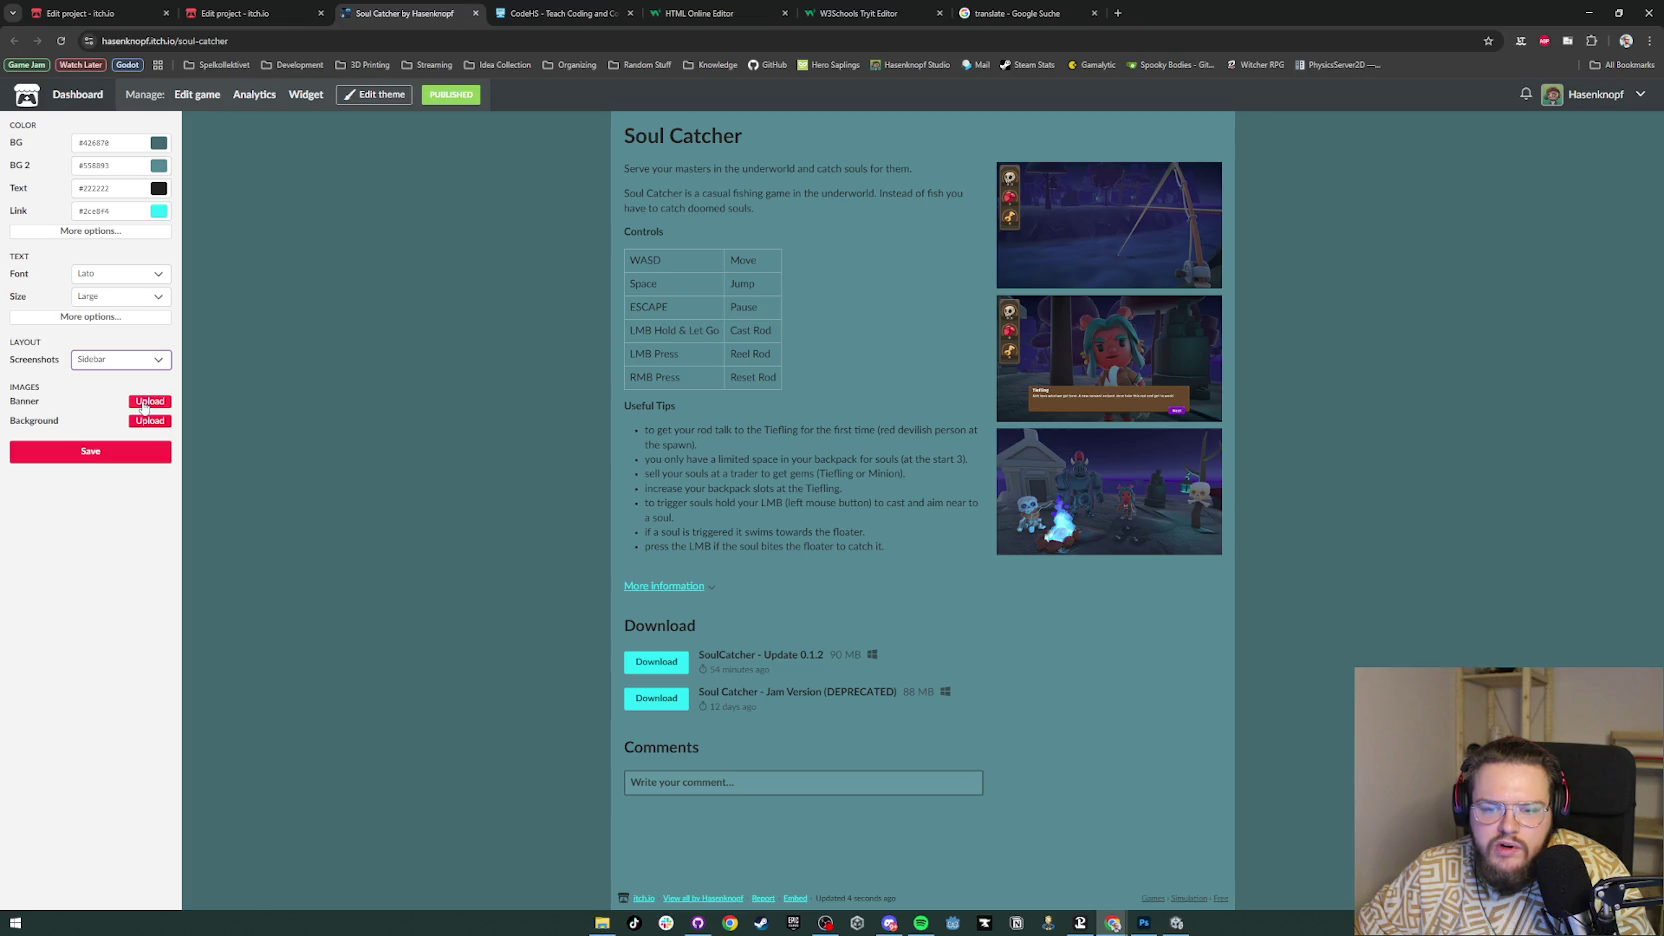
{"action": "left_click", "coordinate": [148, 401]}
{"action": "double_click", "coordinate": [150, 112]}
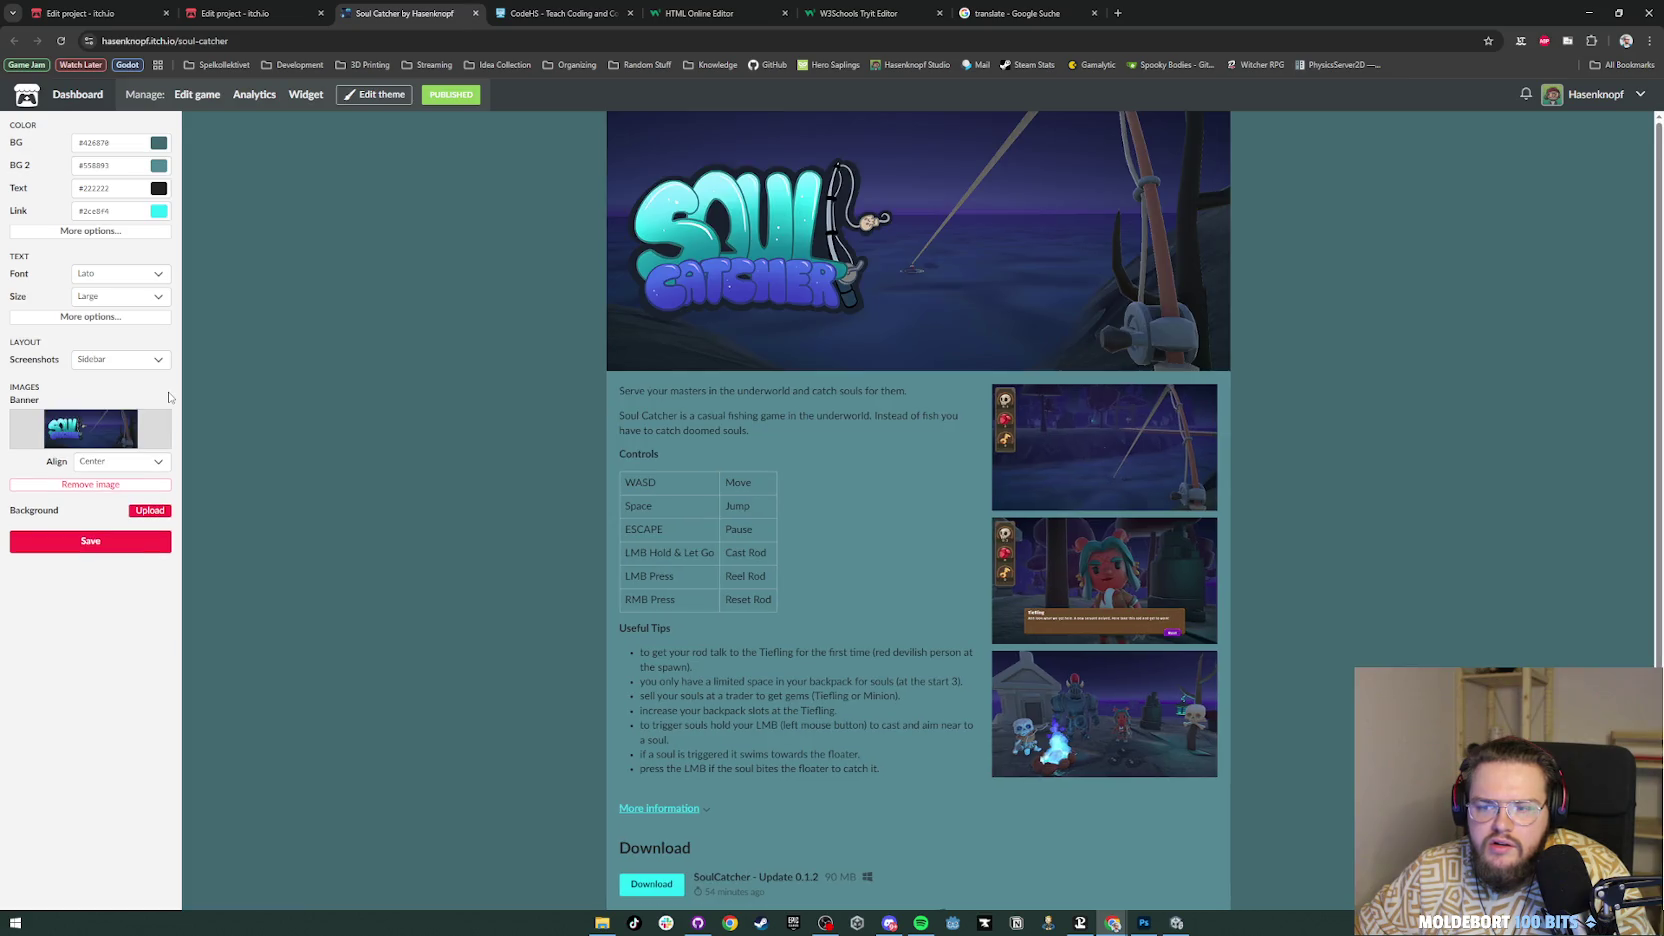
{"action": "left_click", "coordinate": [120, 541]}
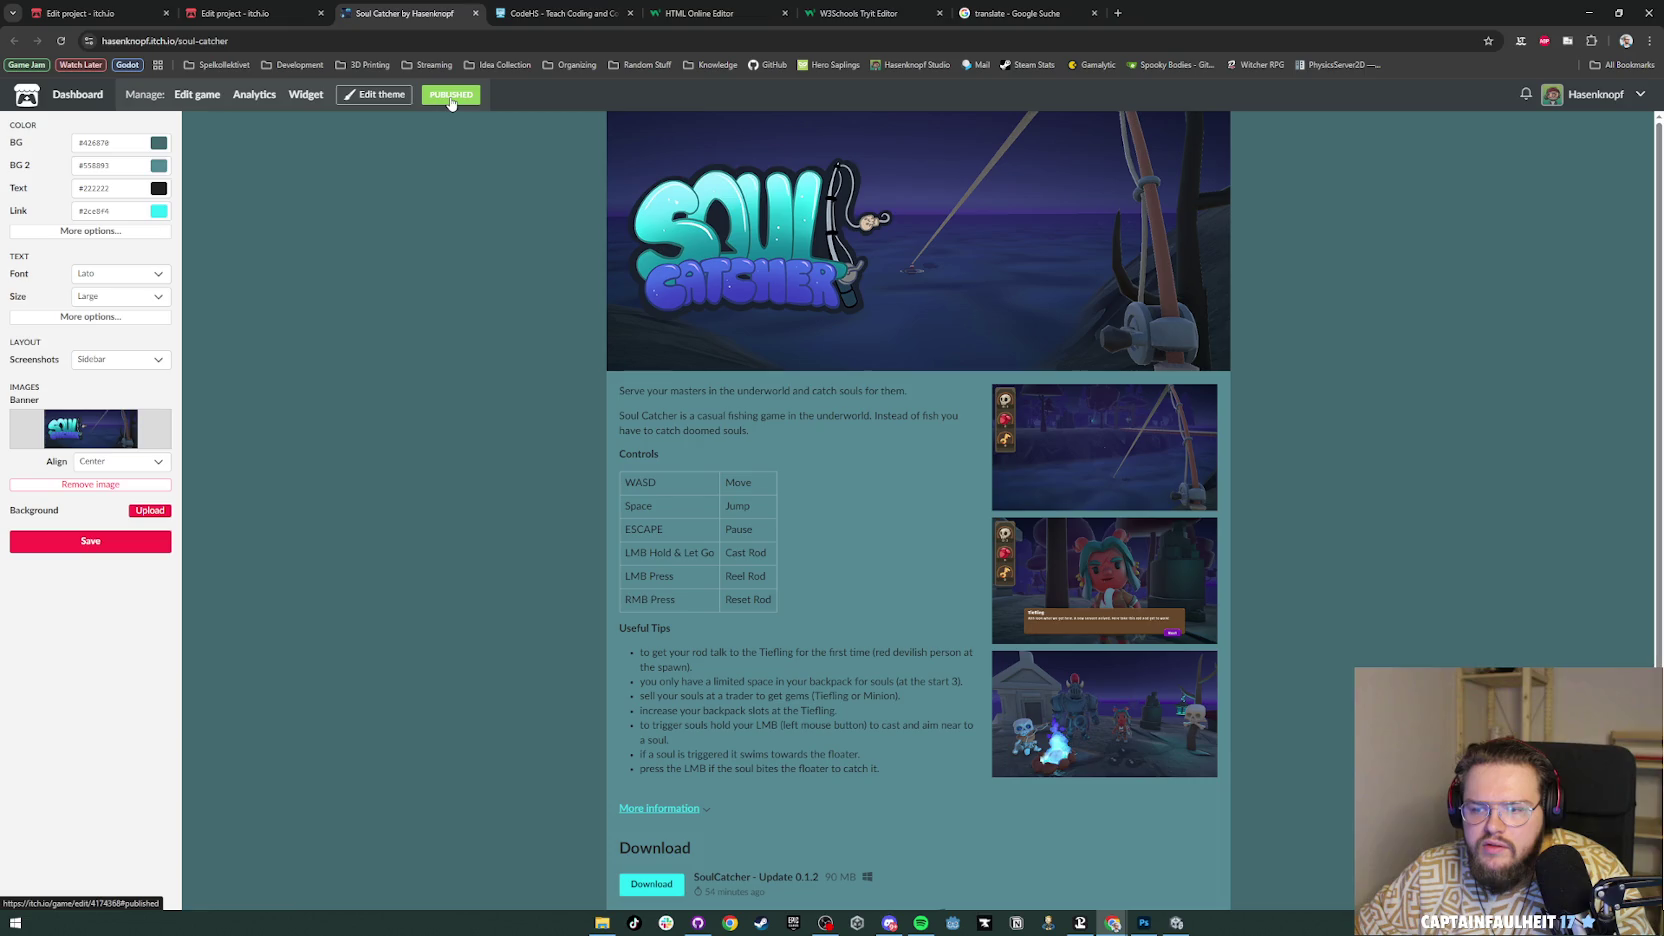
{"action": "left_click", "coordinate": [347, 98]}
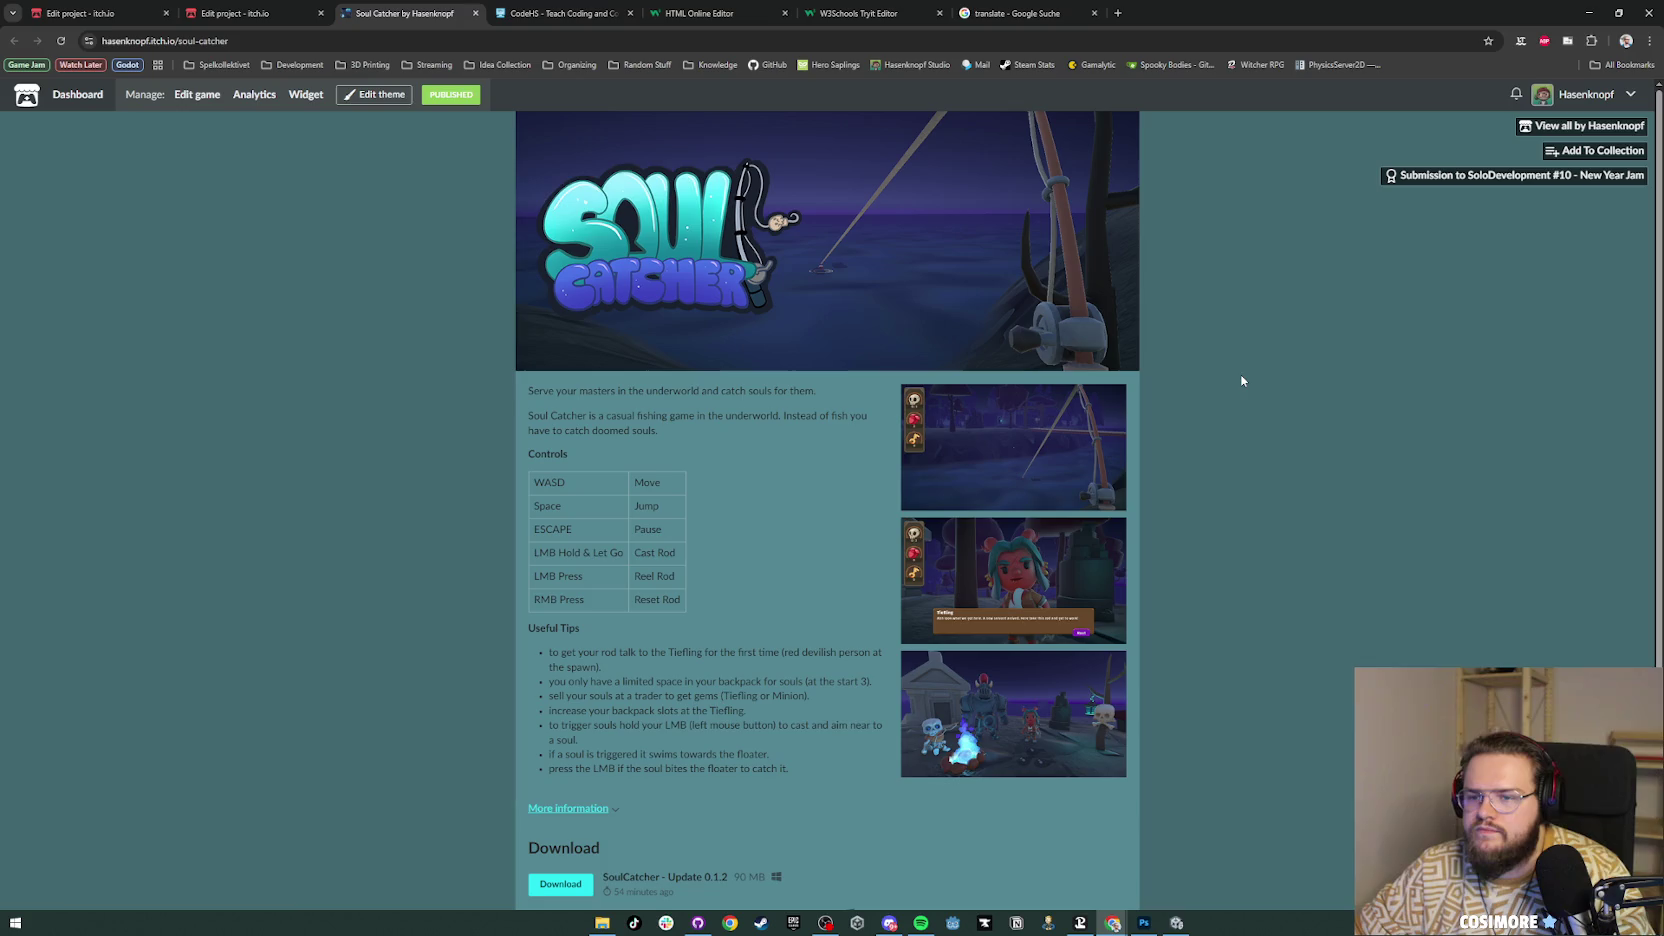
Step: Sample the dark blue from the banner in Photoshop with the eyedropper
{"action": "key", "text": "alt+Tab"}
{"action": "key", "text": "i"}
{"action": "left_click", "coordinate": [728, 413]}
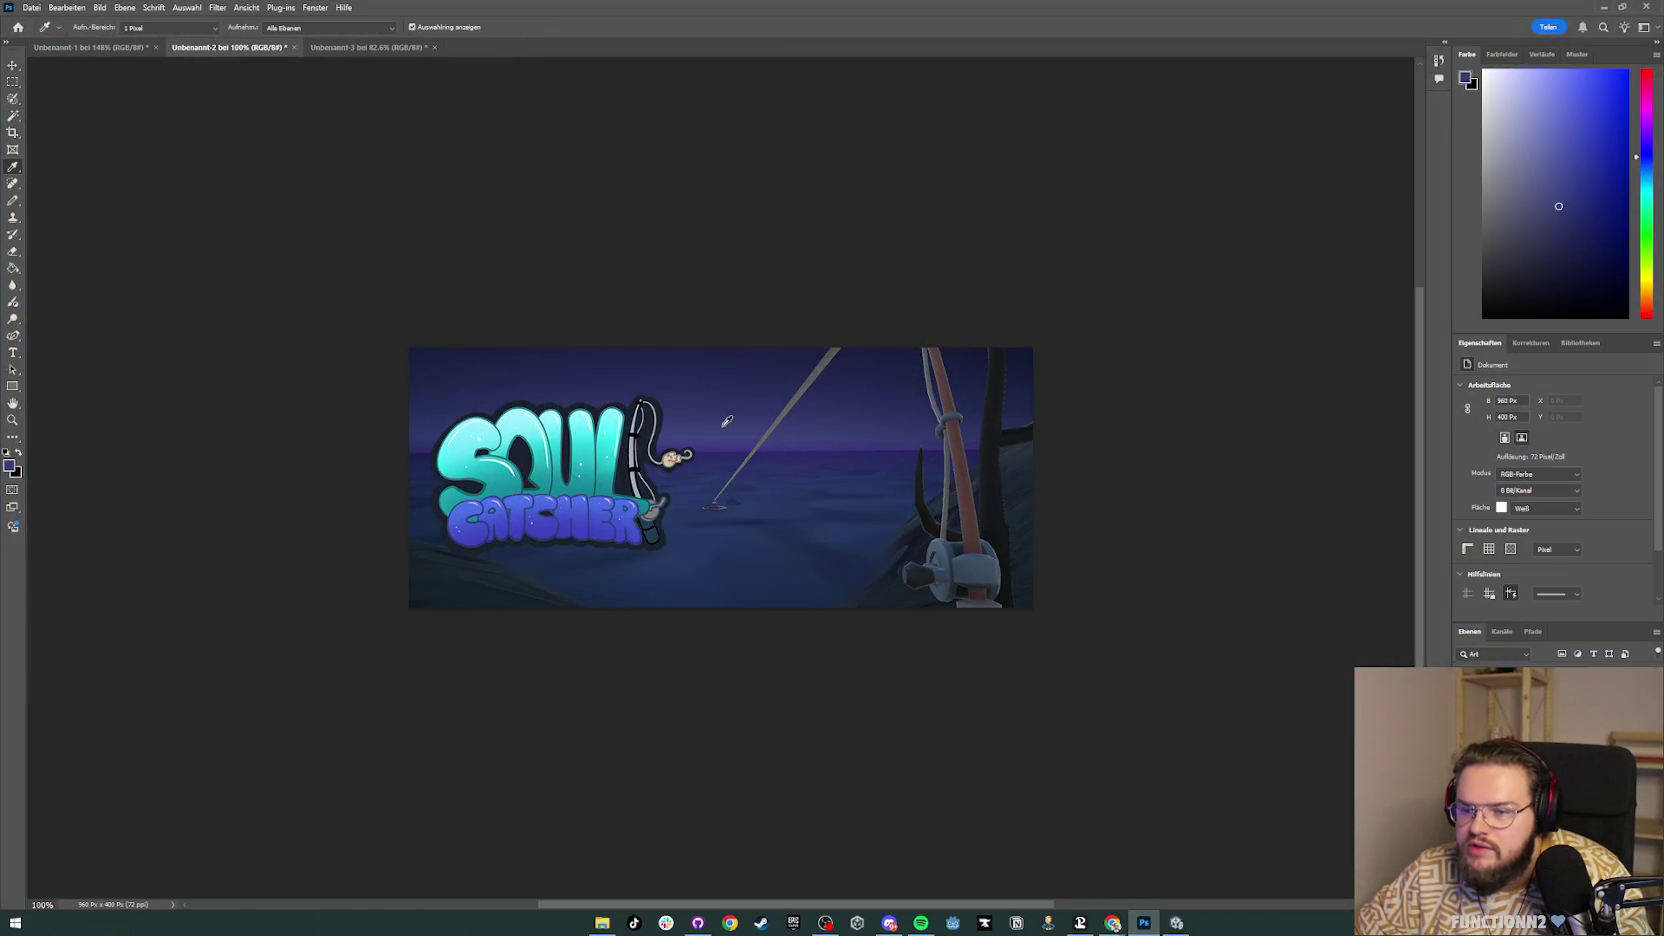
Step: Pick a softer blue and sample dark grey #282828, then reopen the itch.io theme settings
{"action": "left_click", "coordinate": [1561, 204]}
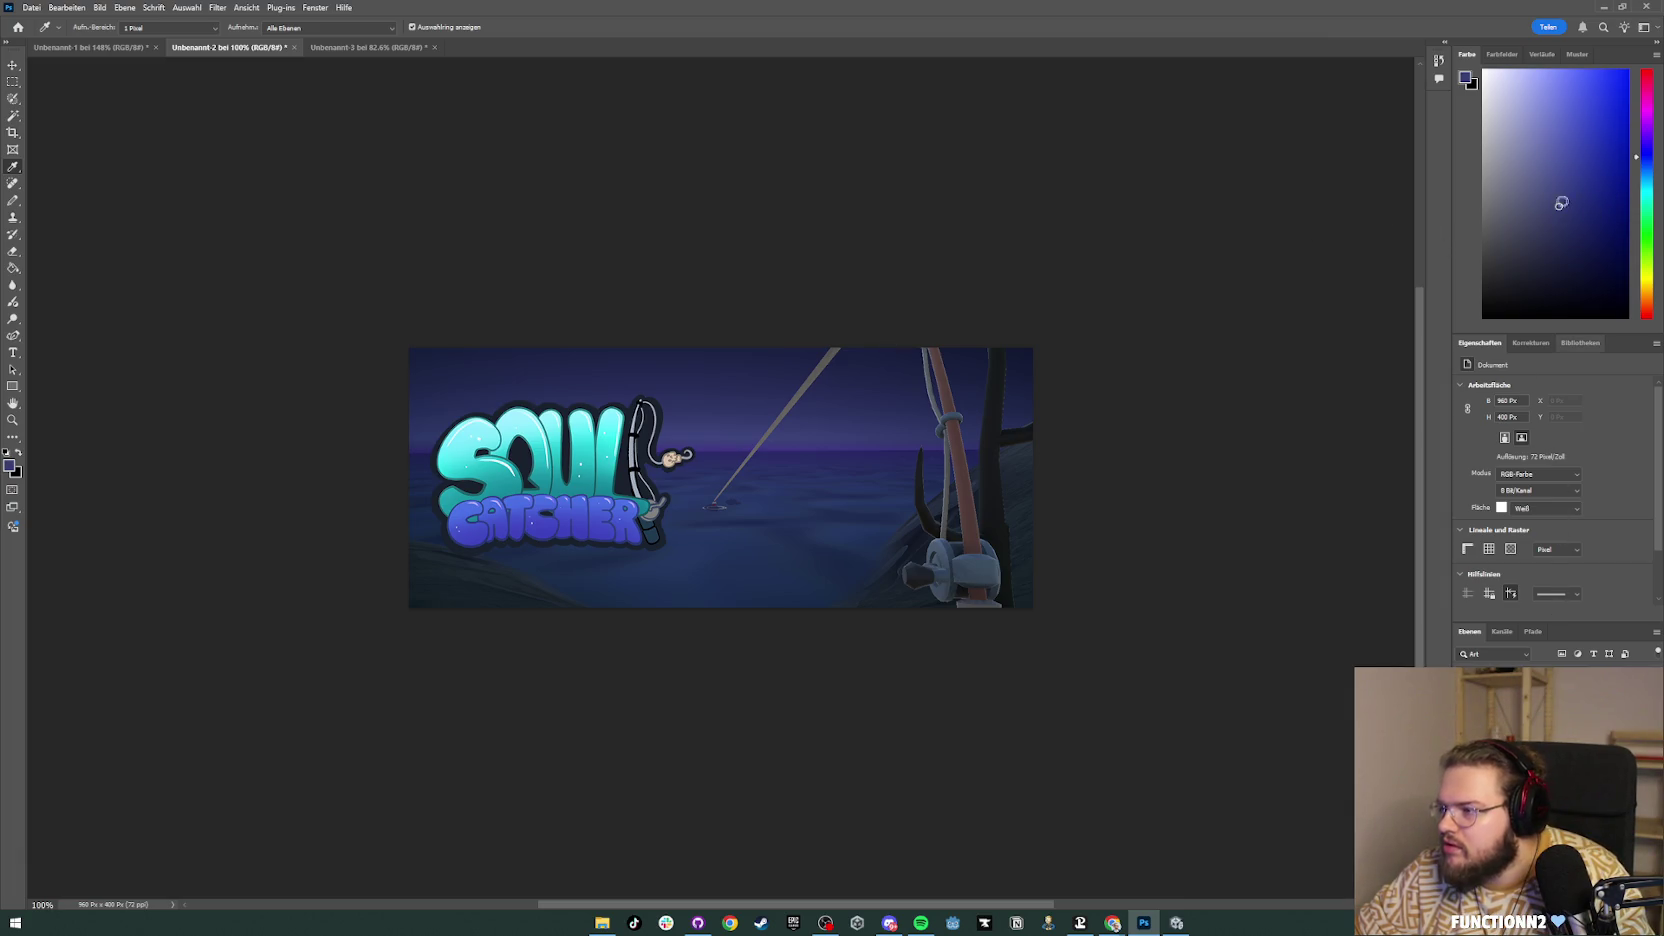
{"action": "left_click", "coordinate": [1466, 80]}
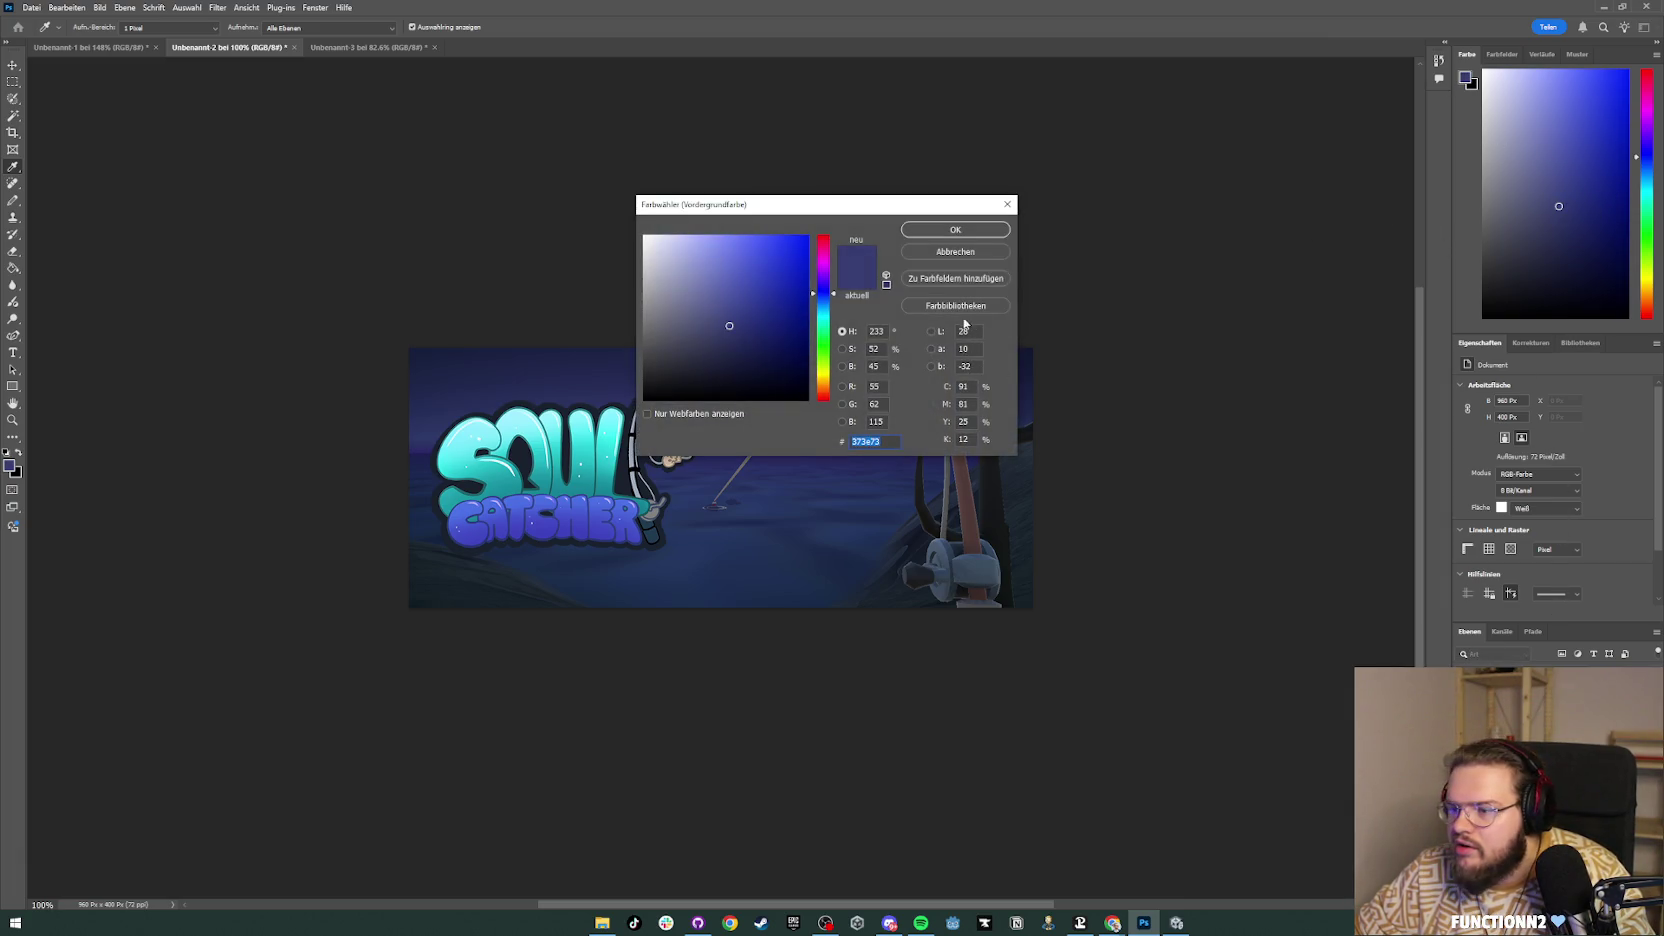
{"action": "left_click", "coordinate": [1171, 488]}
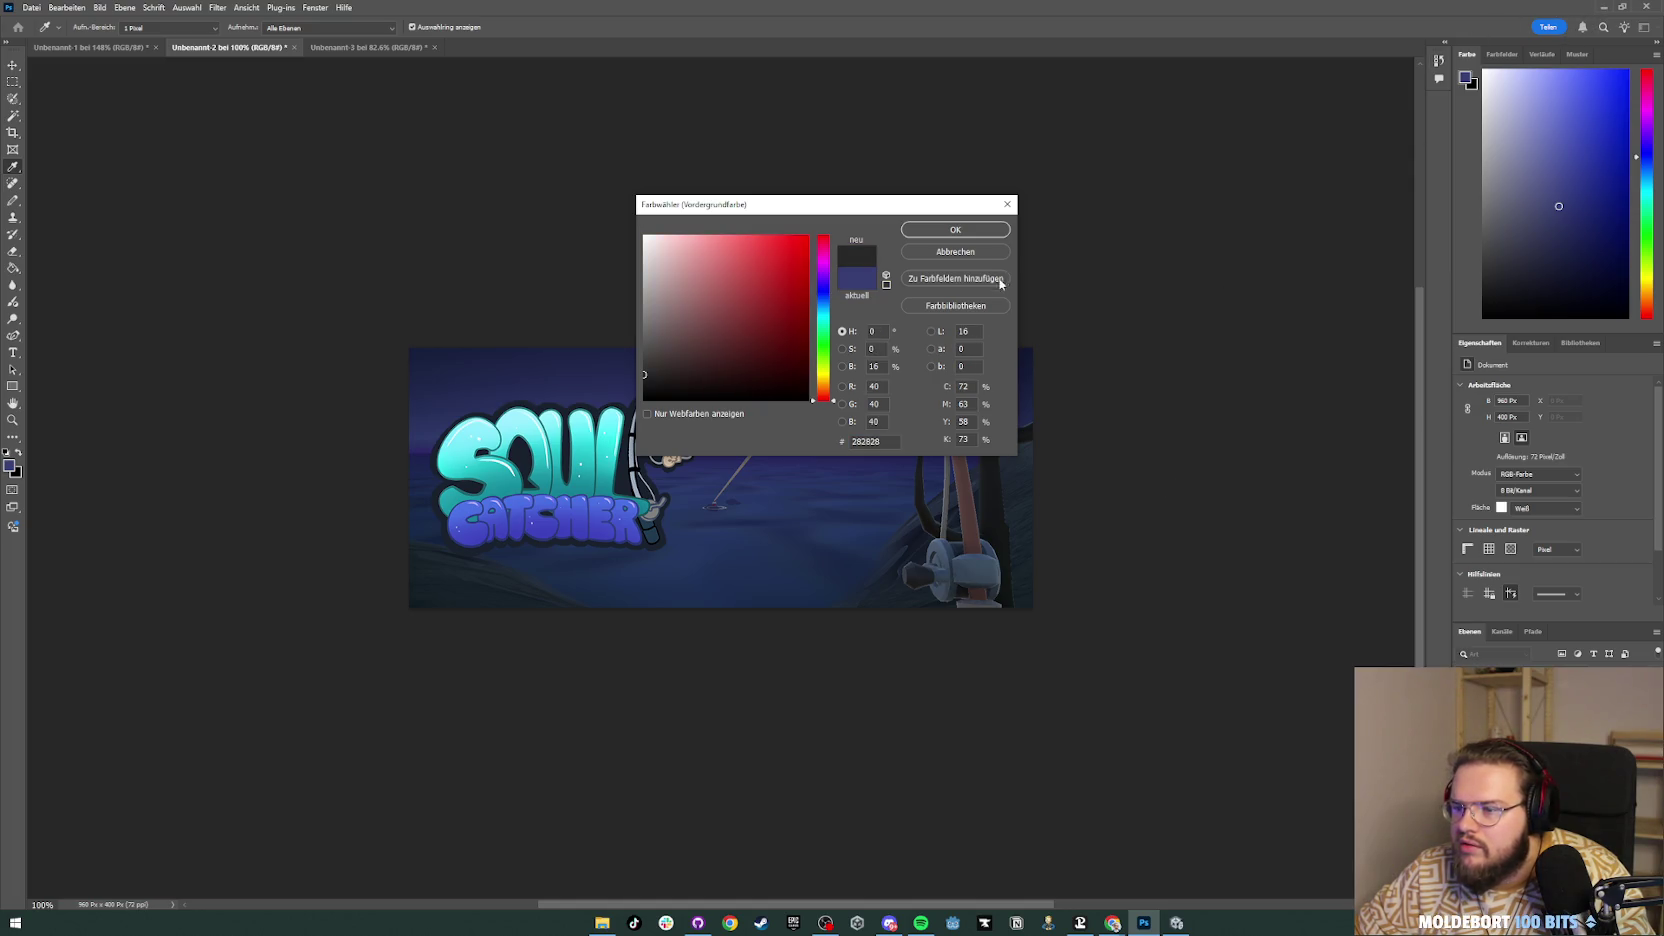
{"action": "left_click", "coordinate": [1008, 204]}
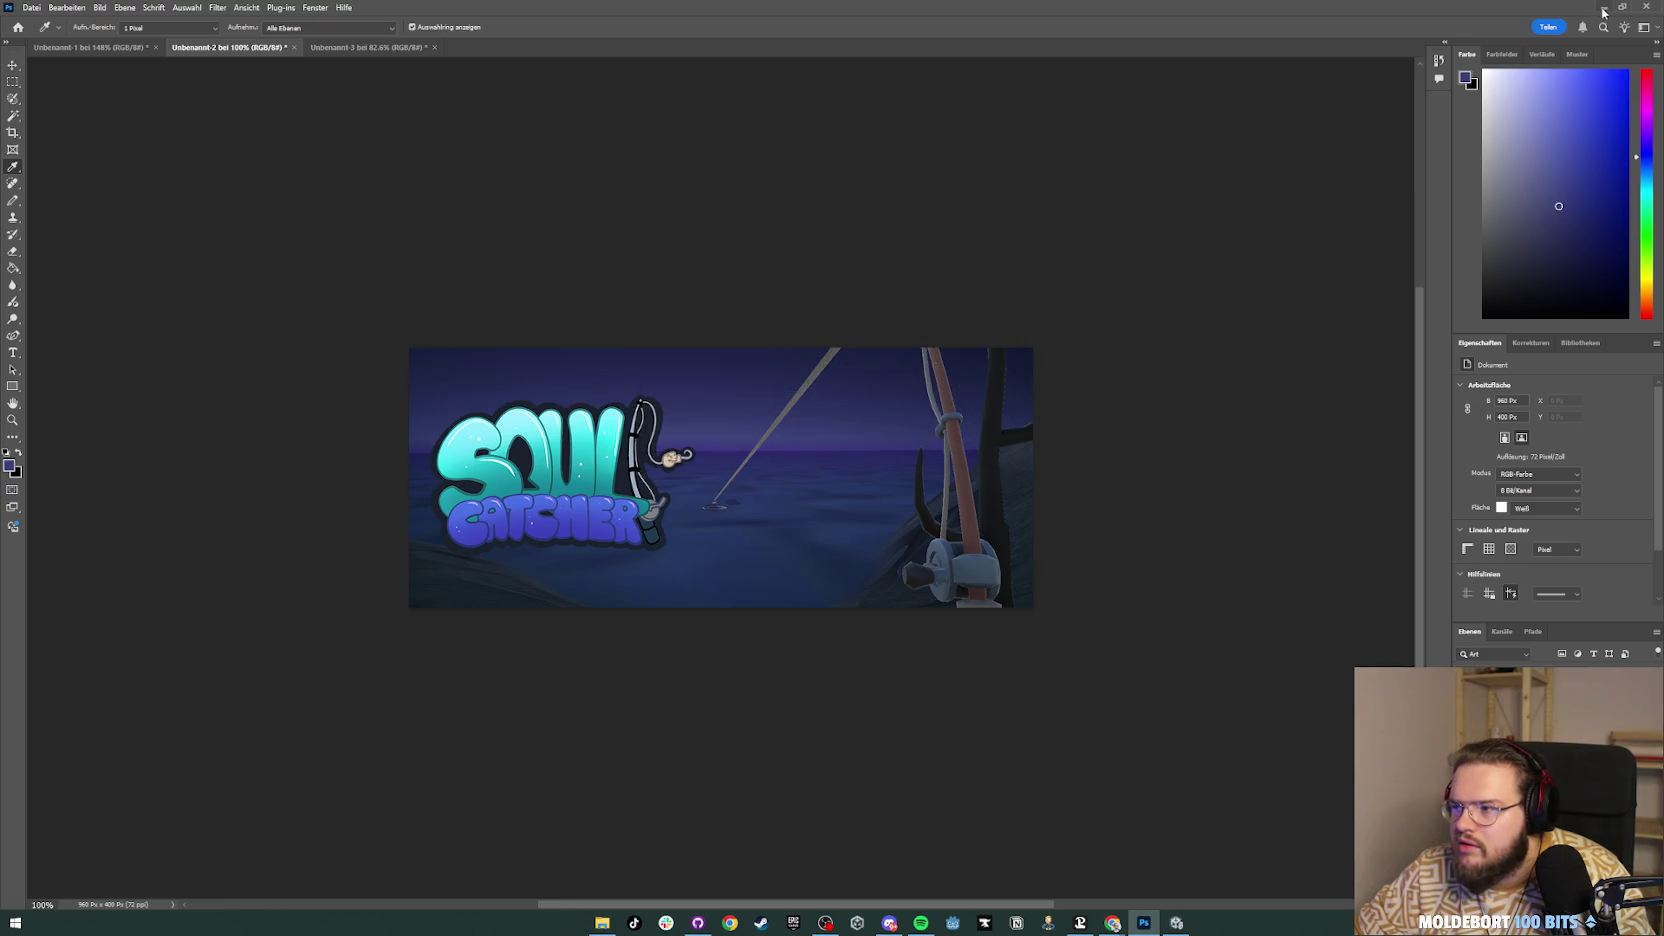
{"action": "left_click", "coordinate": [1602, 8]}
{"action": "left_click", "coordinate": [374, 94]}
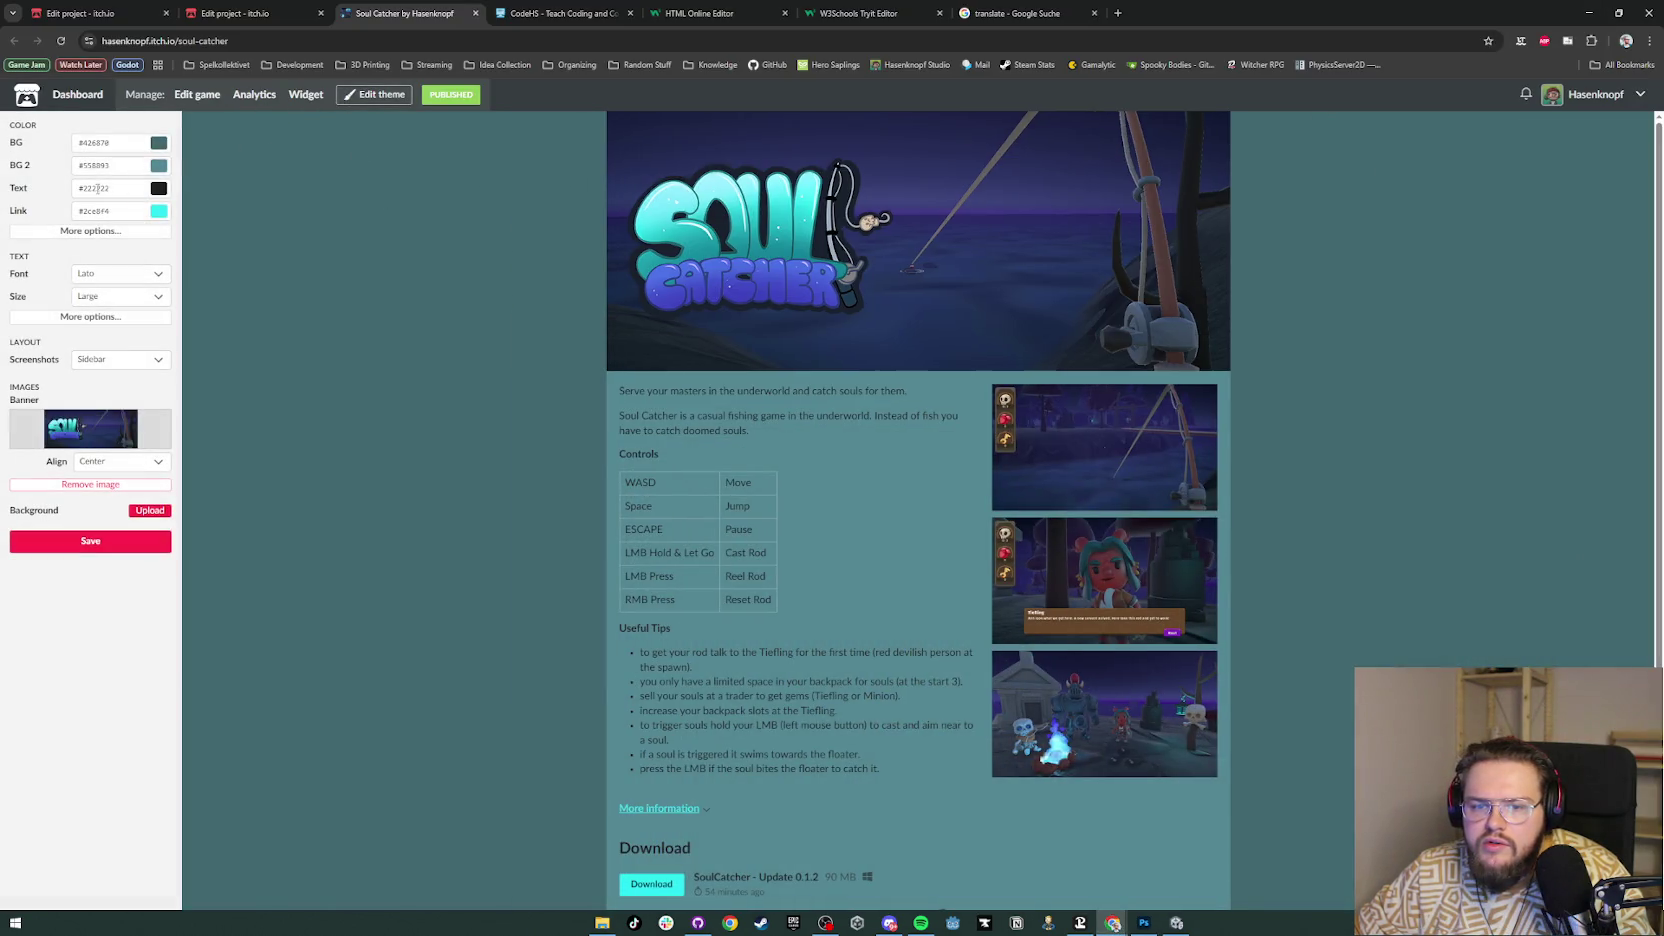
Step: Try the banner's dark blue in BG 2, then undo it and move to the main background
{"action": "left_click", "coordinate": [128, 169]}
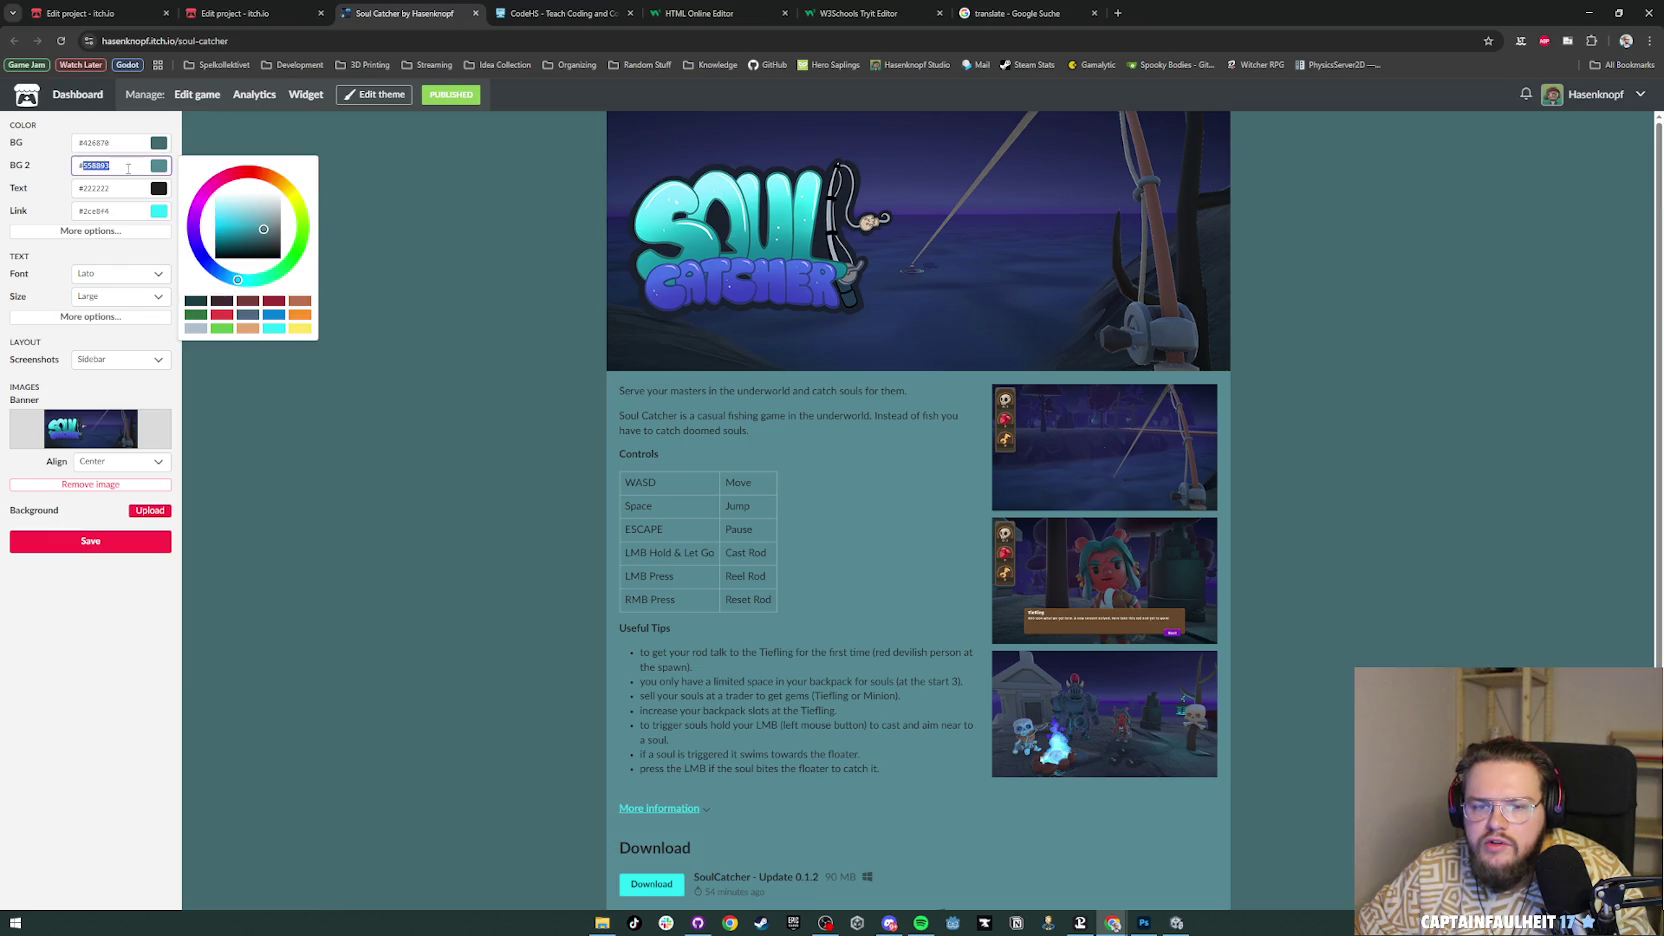
{"action": "type", "text": "#373e73"}
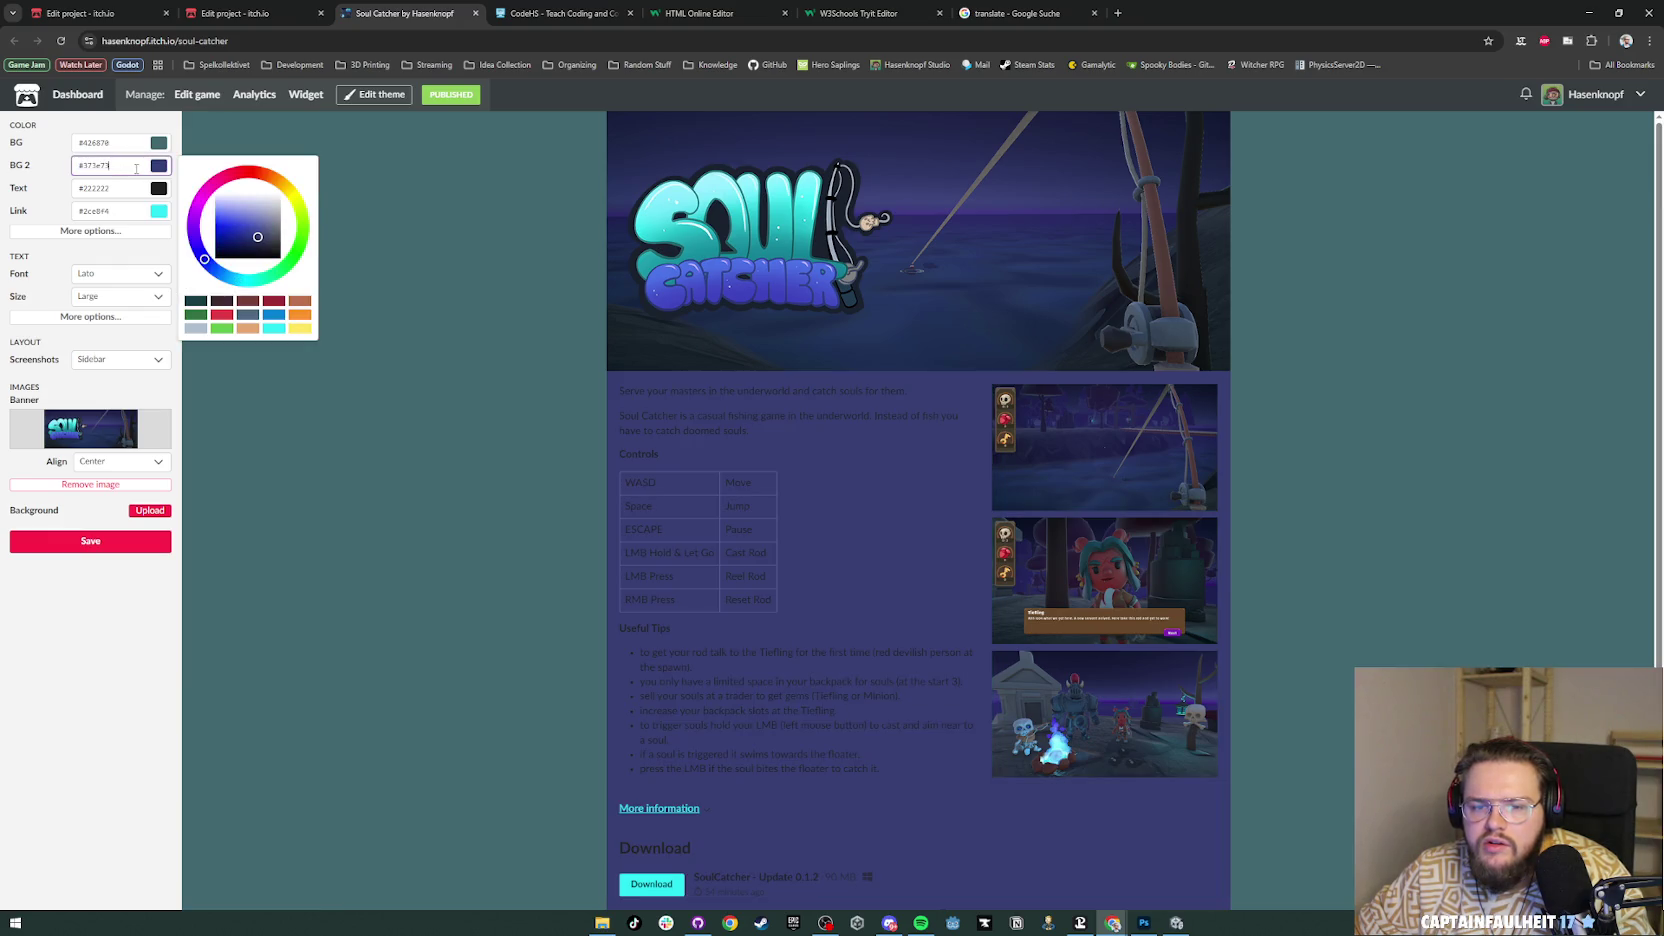
{"action": "key", "text": "ctrl+z"}
{"action": "key", "text": "shift+Tab"}
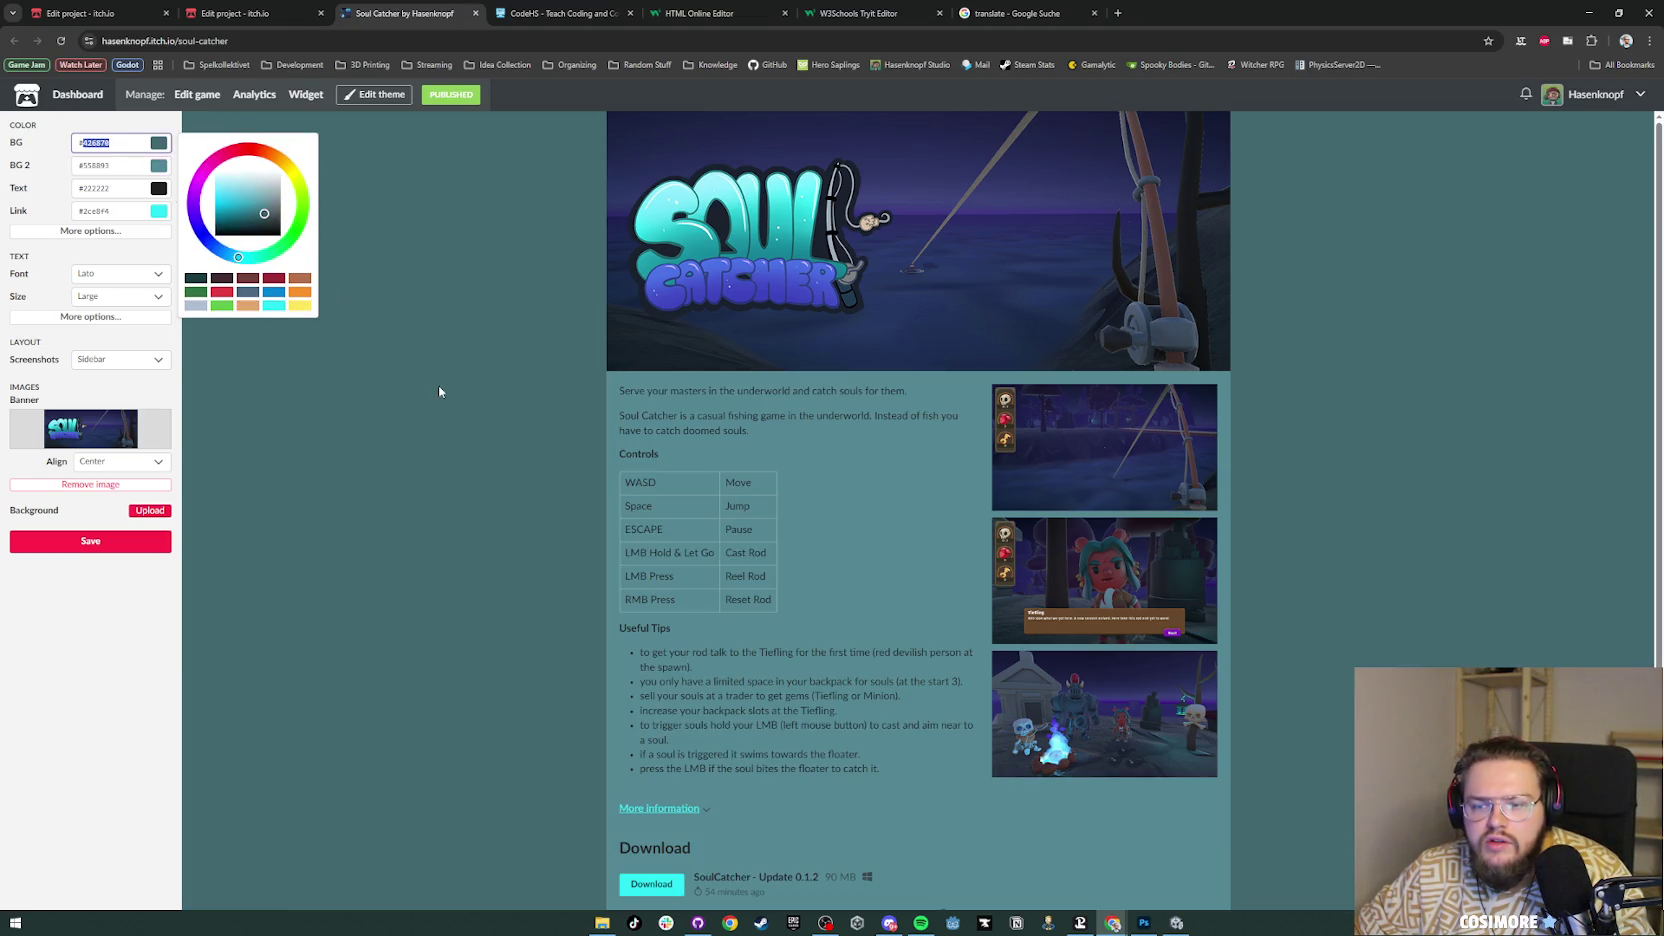
Step: Check the colour in Photoshop's picker and paste #373e73 into the main BG field
{"action": "left_click", "coordinate": [1144, 922]}
{"action": "left_click", "coordinate": [1466, 78]}
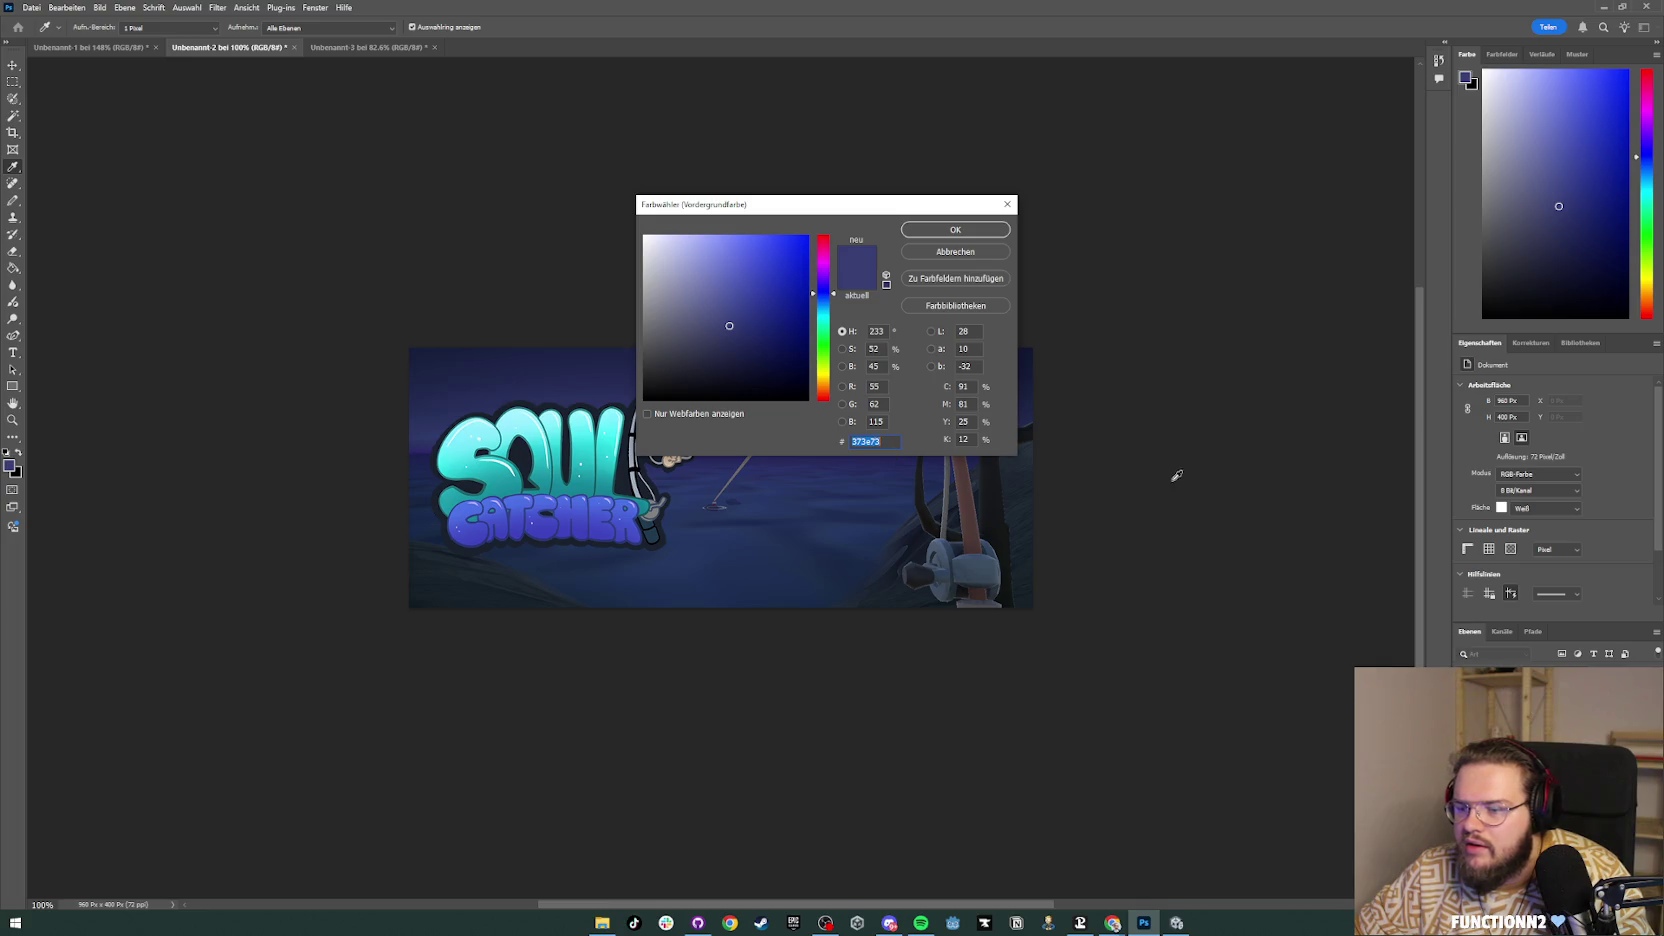
{"action": "left_click", "coordinate": [1166, 475]}
{"action": "left_click", "coordinate": [1008, 210]}
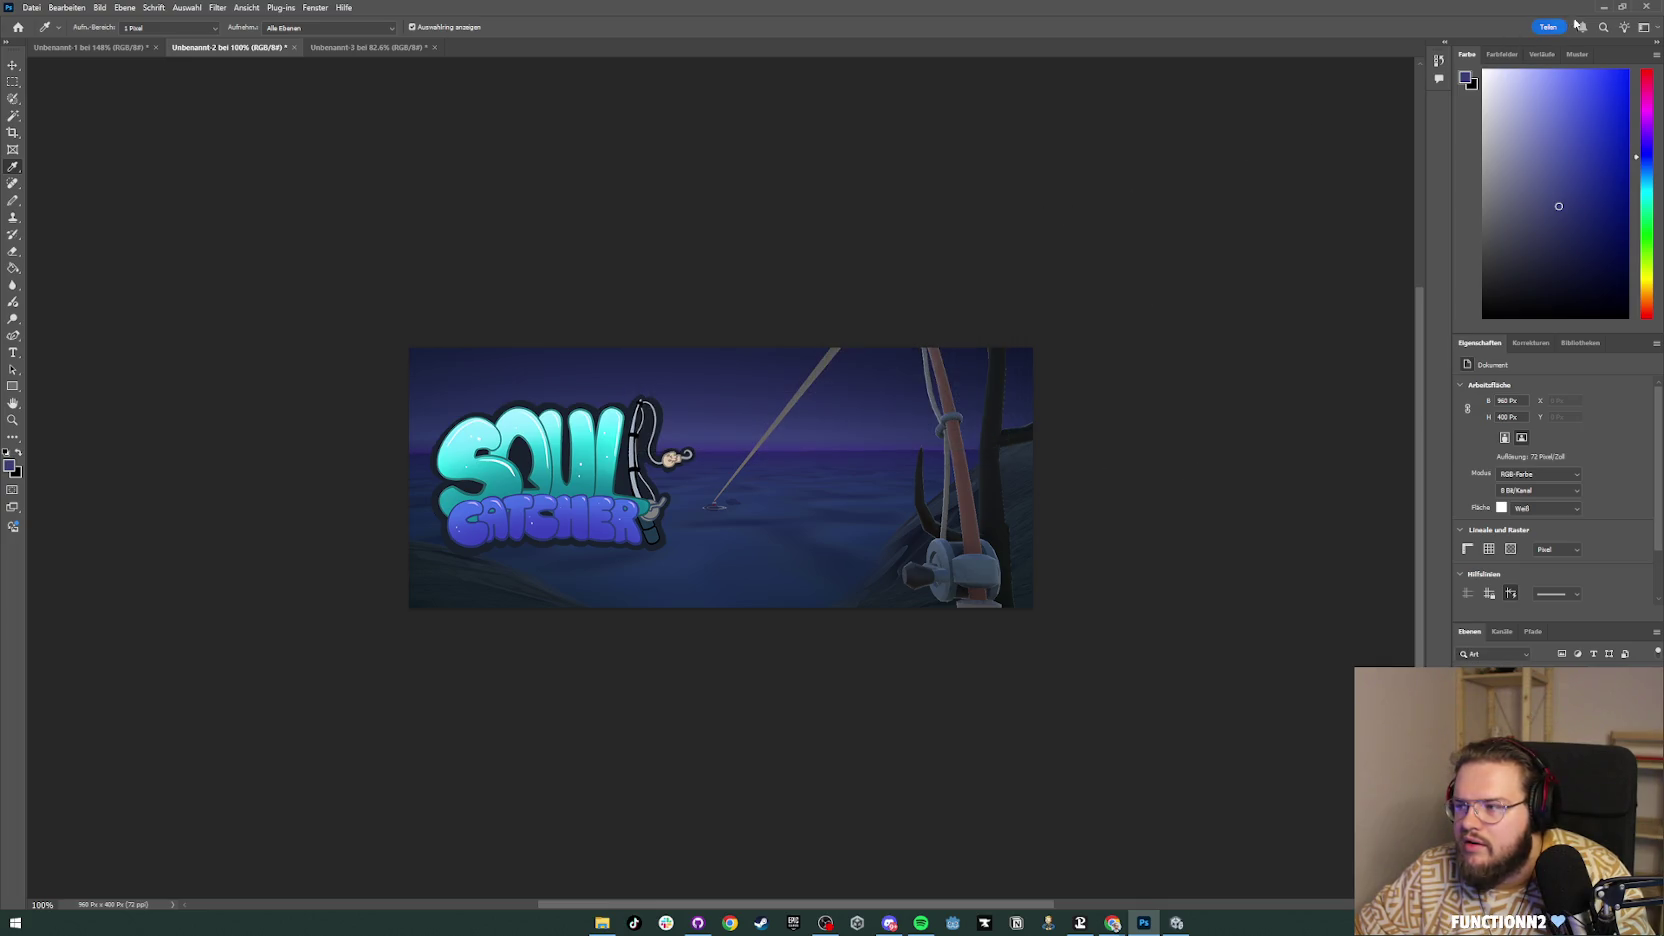
{"action": "left_click", "coordinate": [1604, 7]}
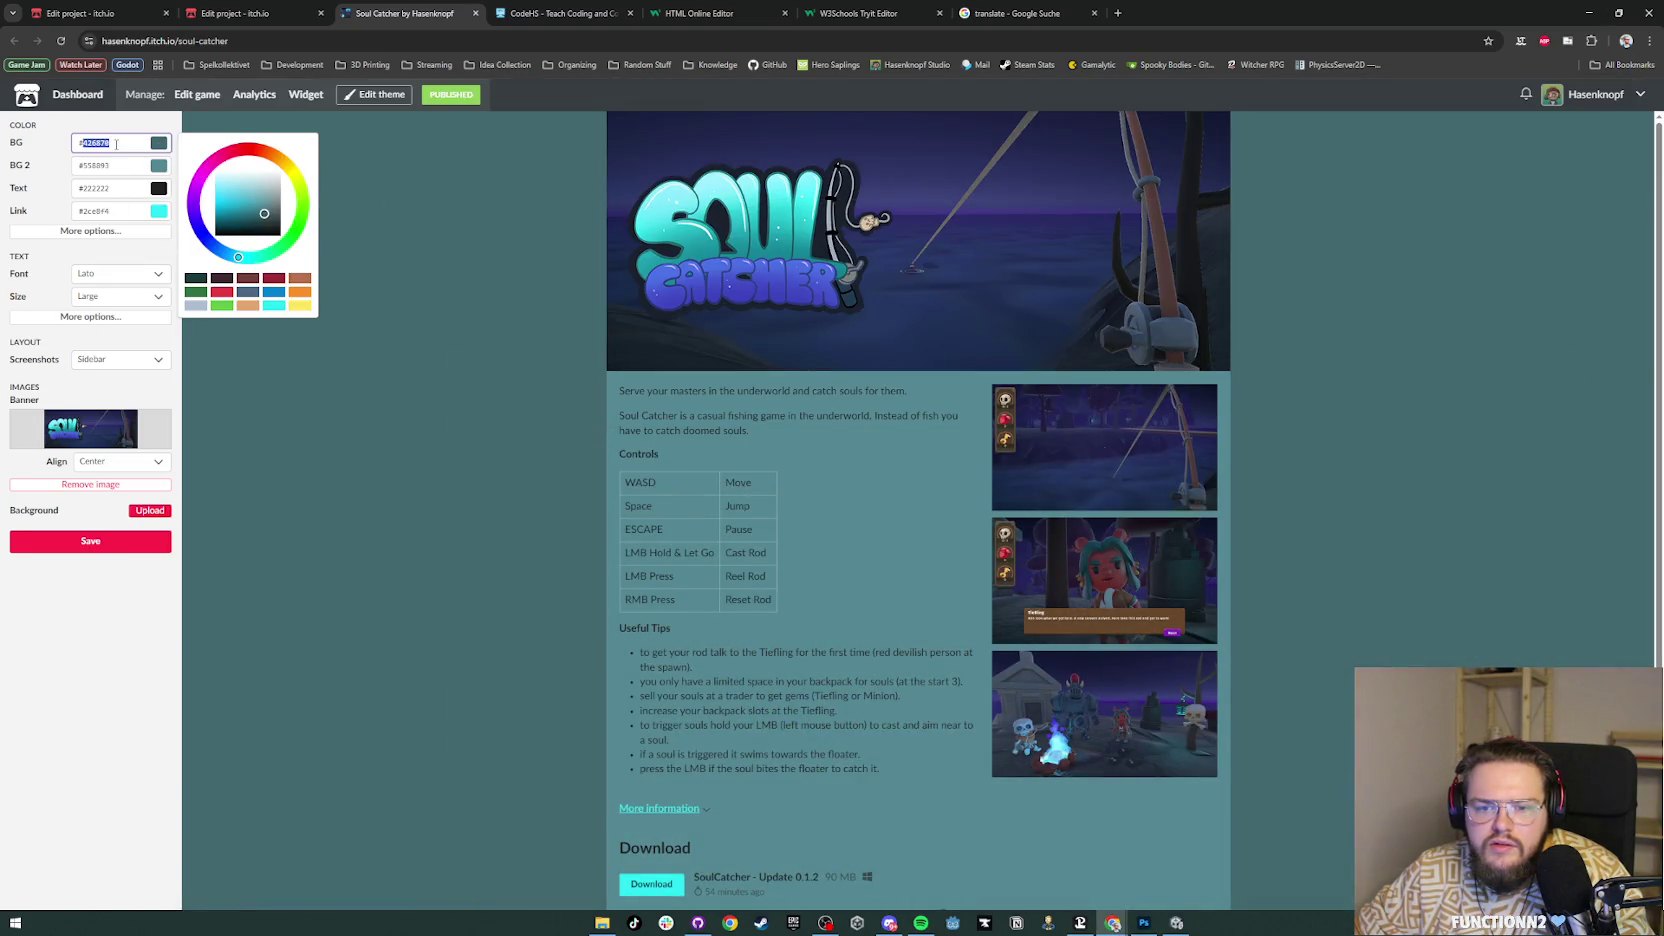
{"action": "type", "text": "#373e73"}
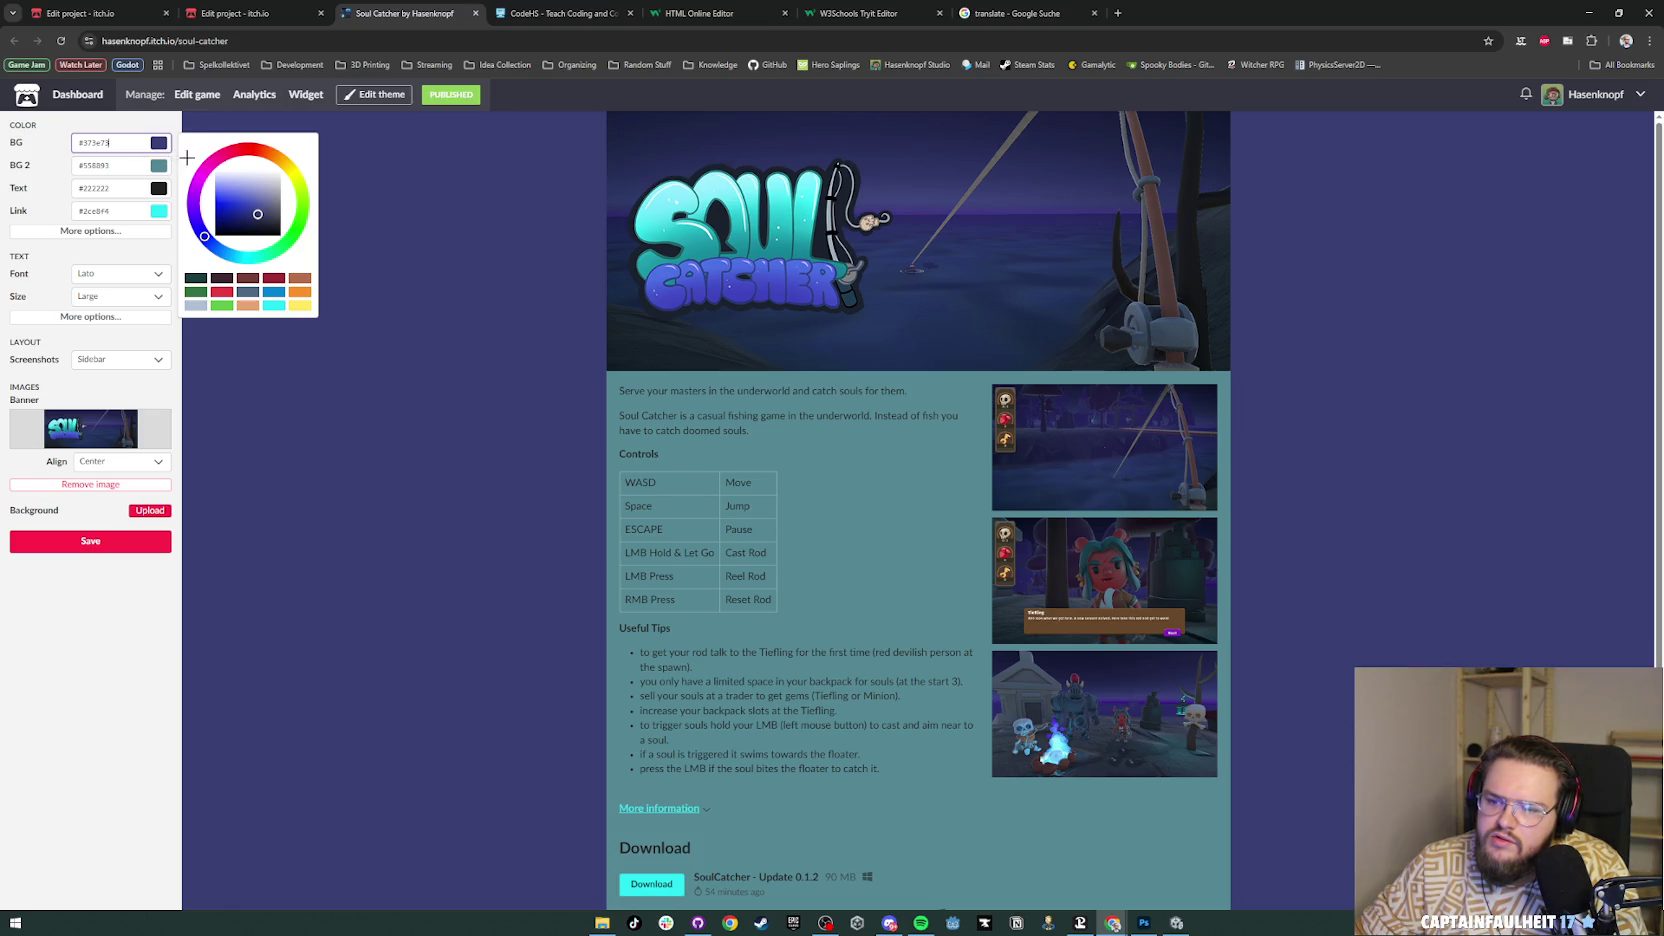
{"action": "left_click", "coordinate": [1150, 925]}
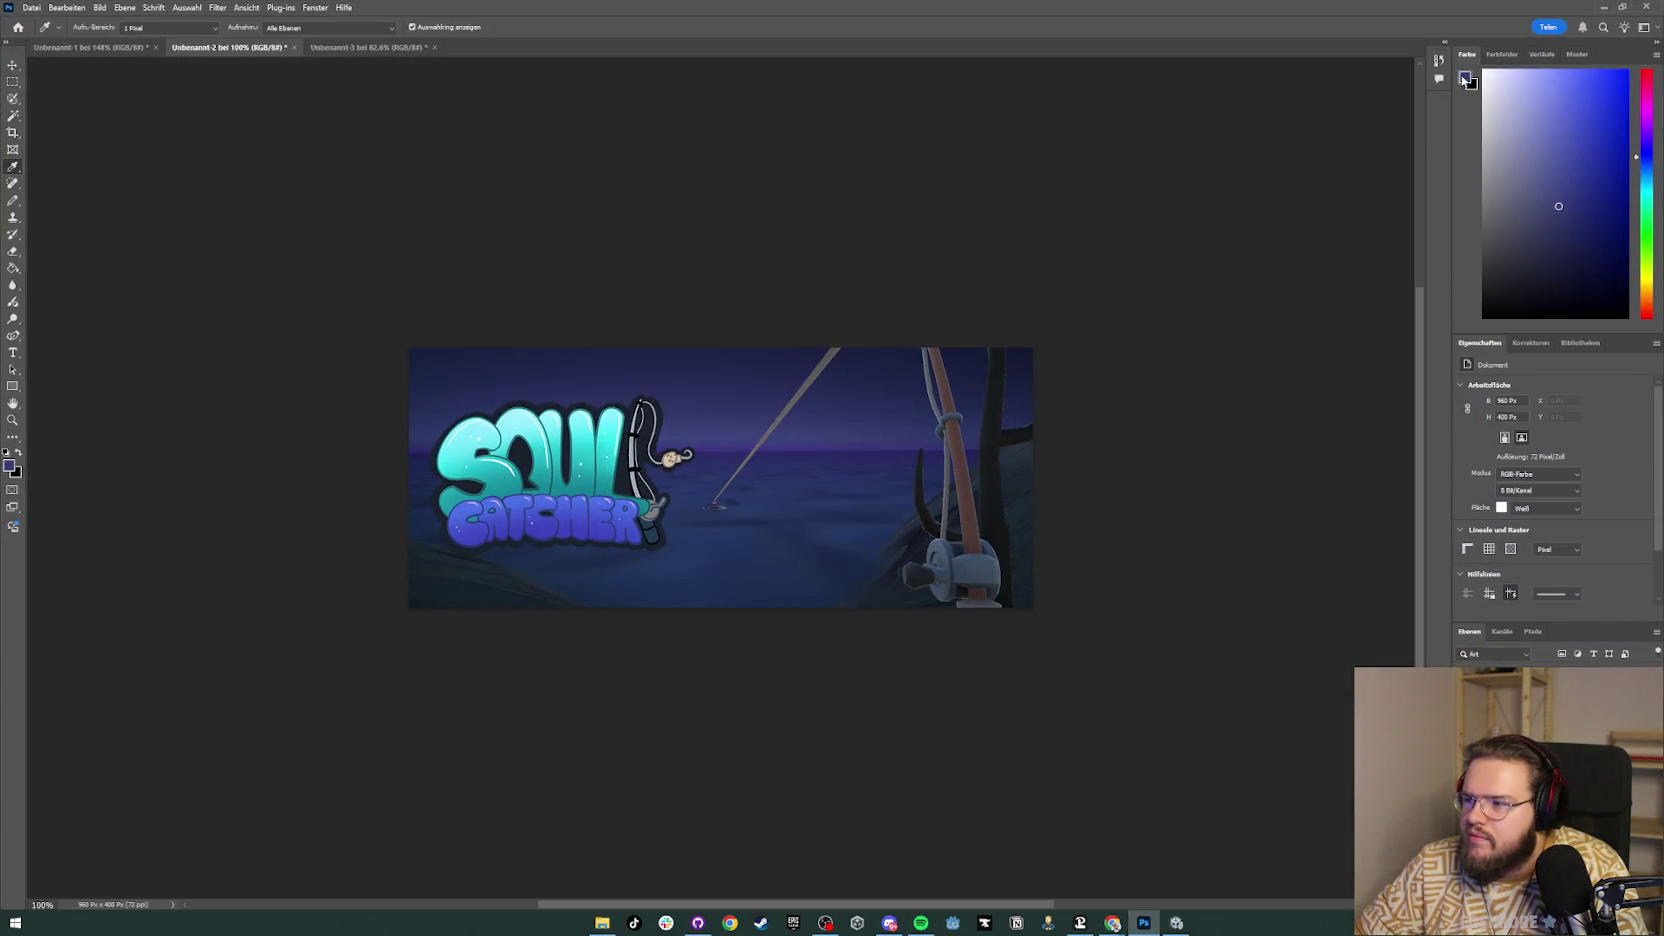
{"action": "left_click", "coordinate": [1465, 80]}
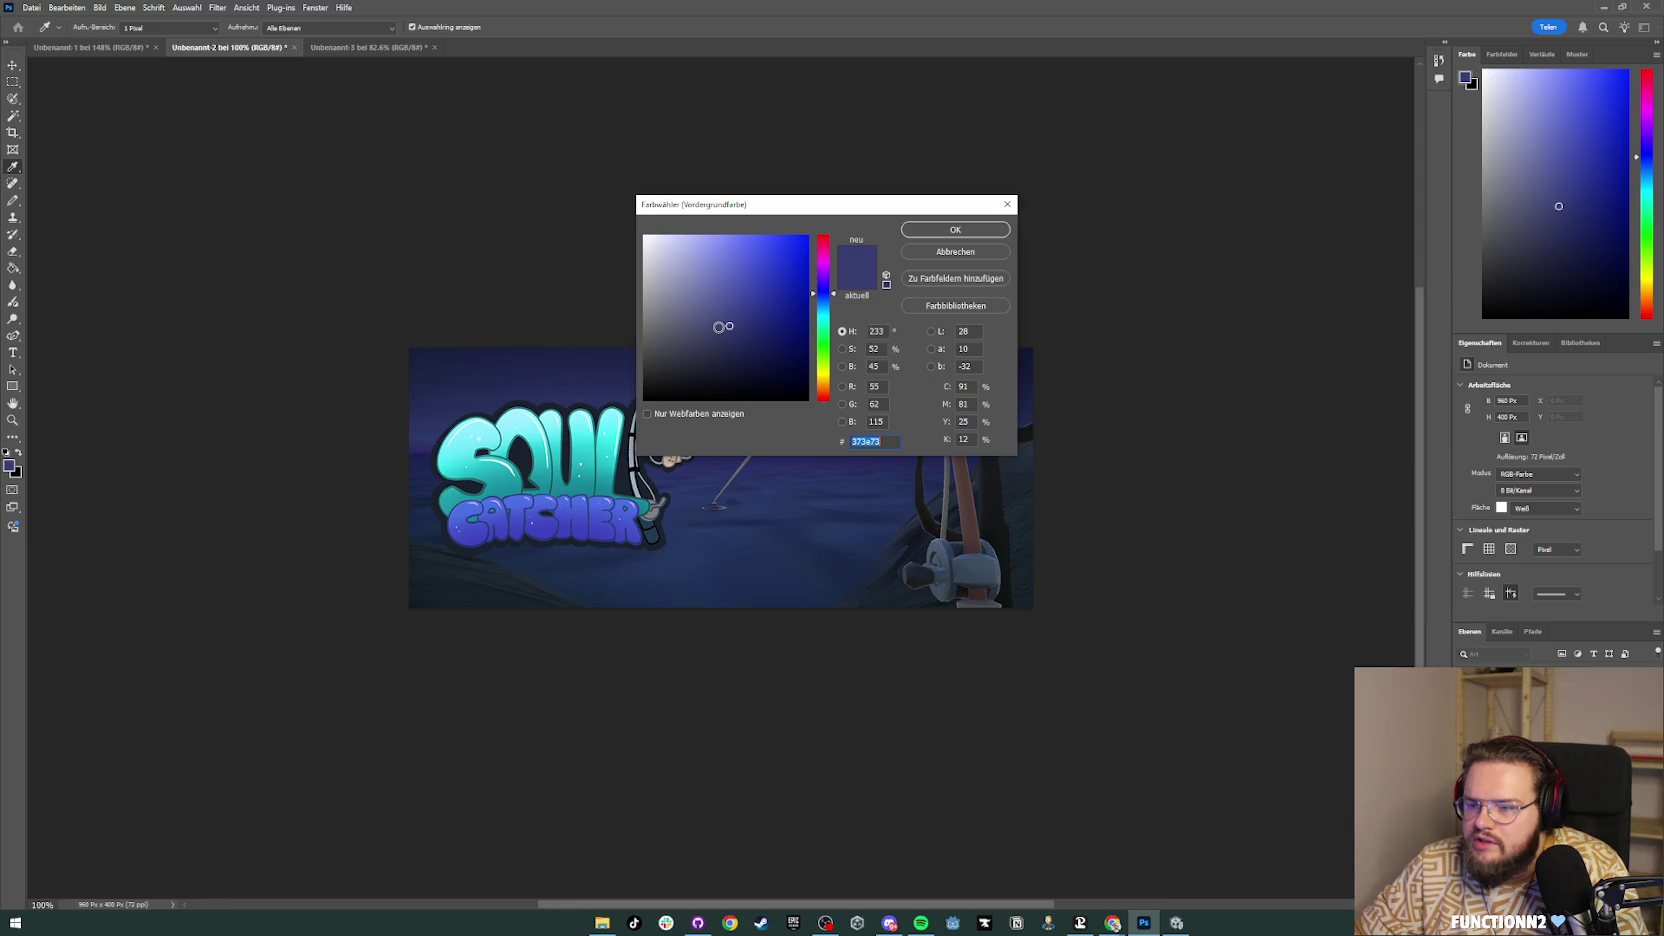
{"action": "left_click", "coordinate": [718, 327]}
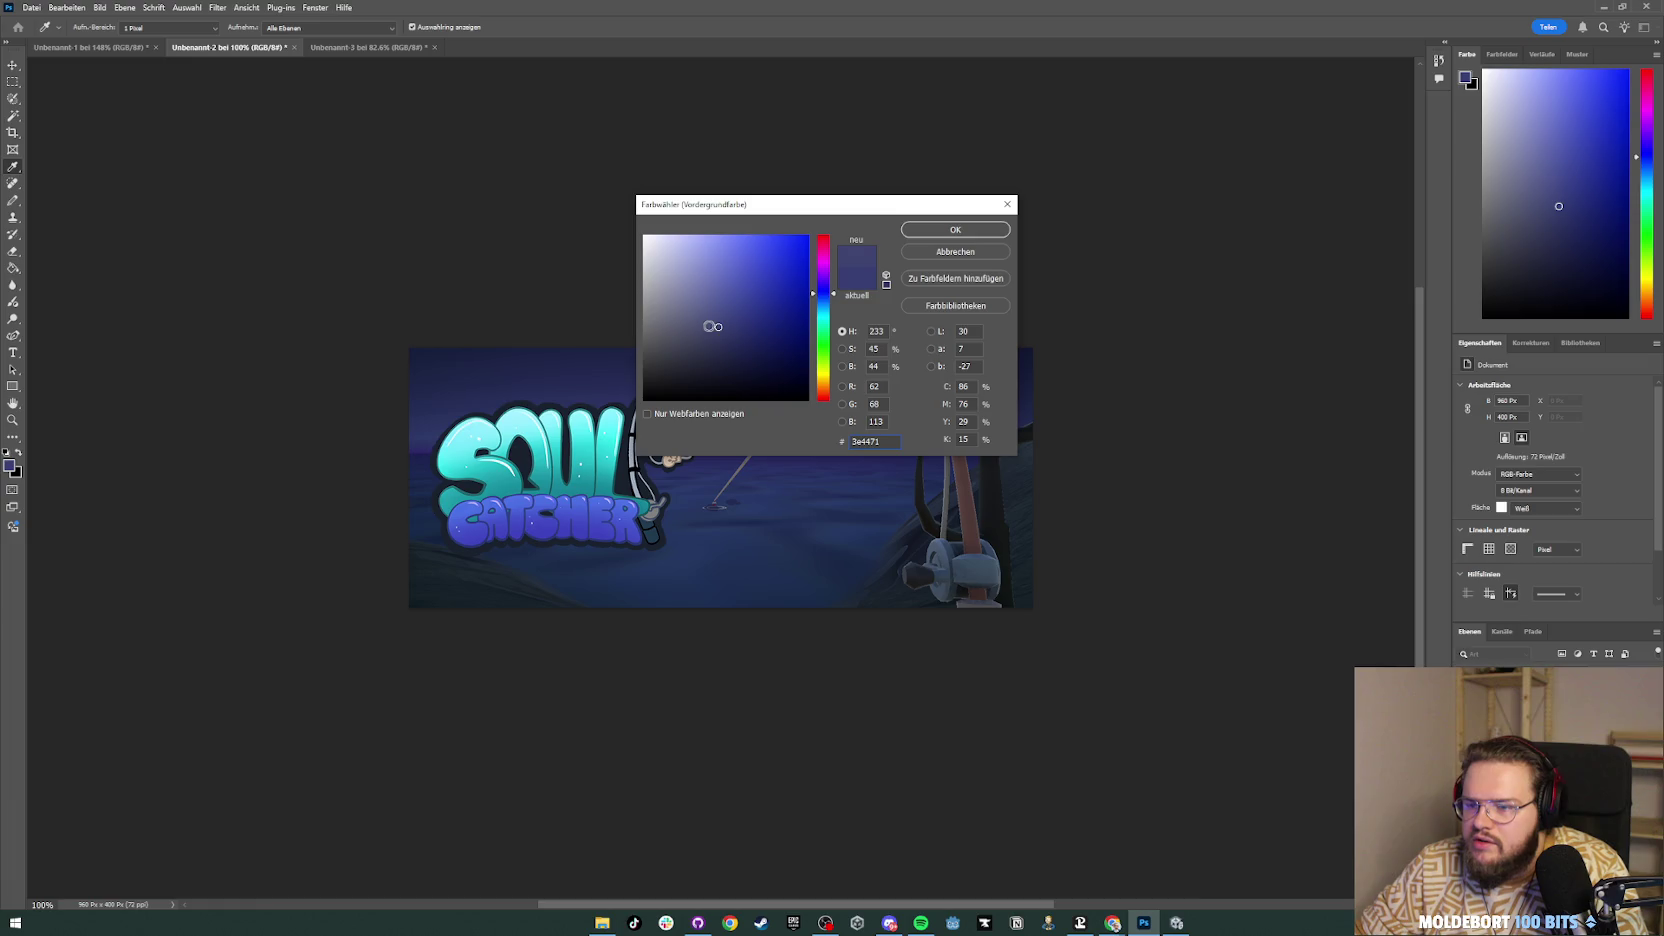
{"action": "left_click", "coordinate": [715, 328]}
{"action": "left_click", "coordinate": [1165, 308]}
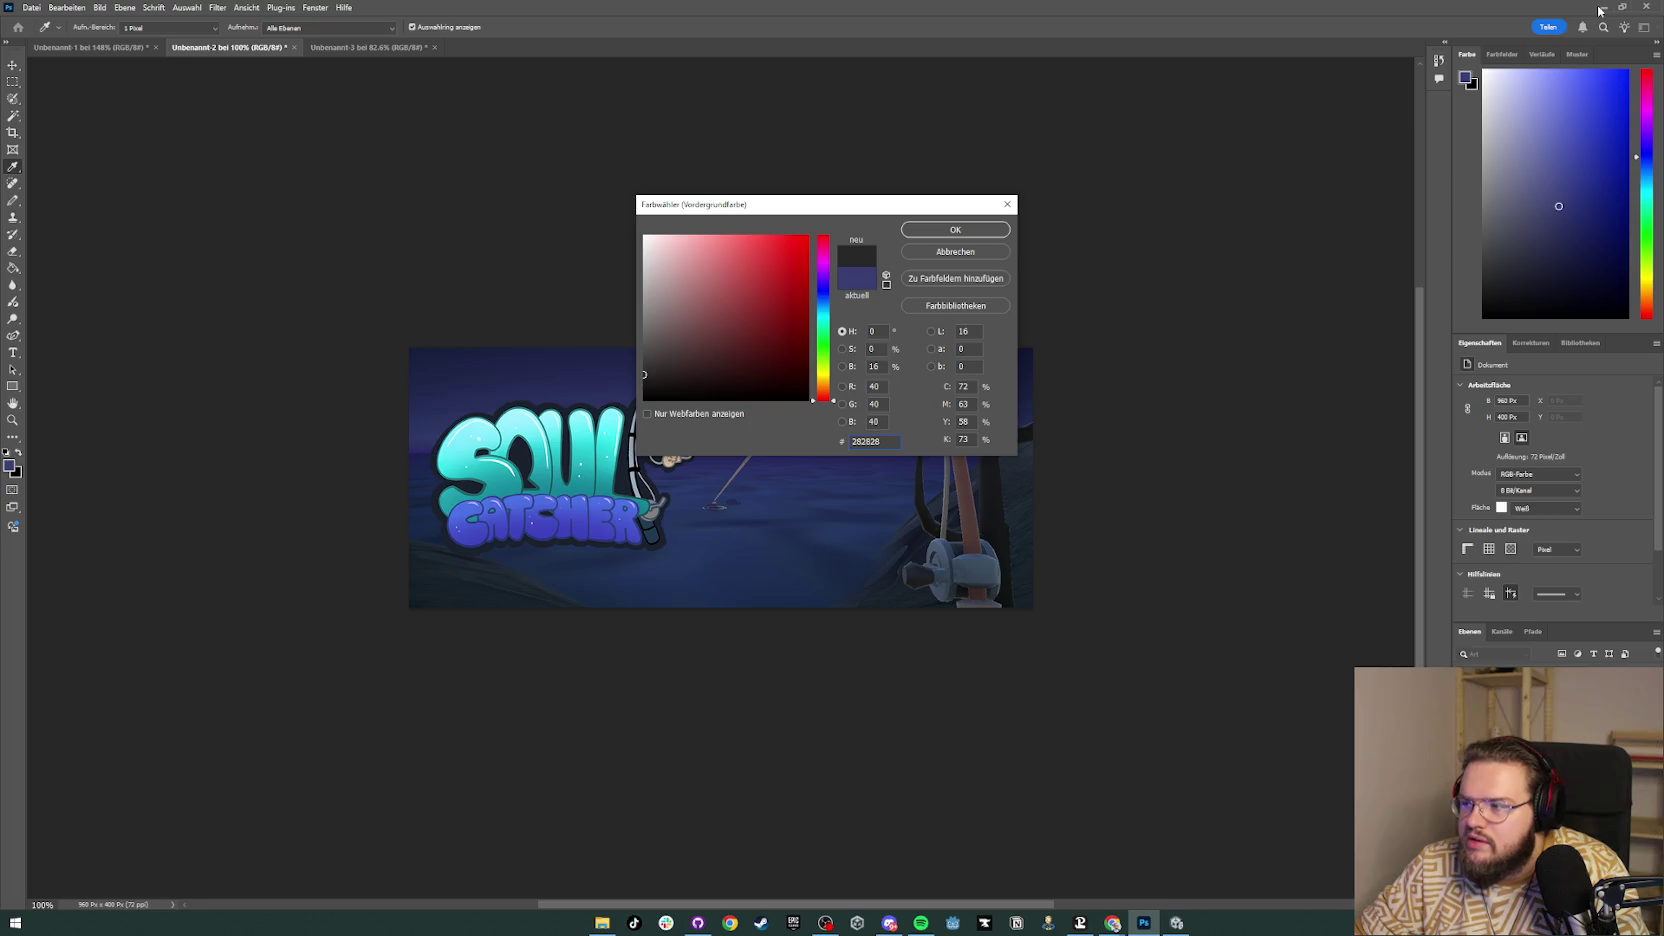
{"action": "left_click", "coordinate": [1007, 204]}
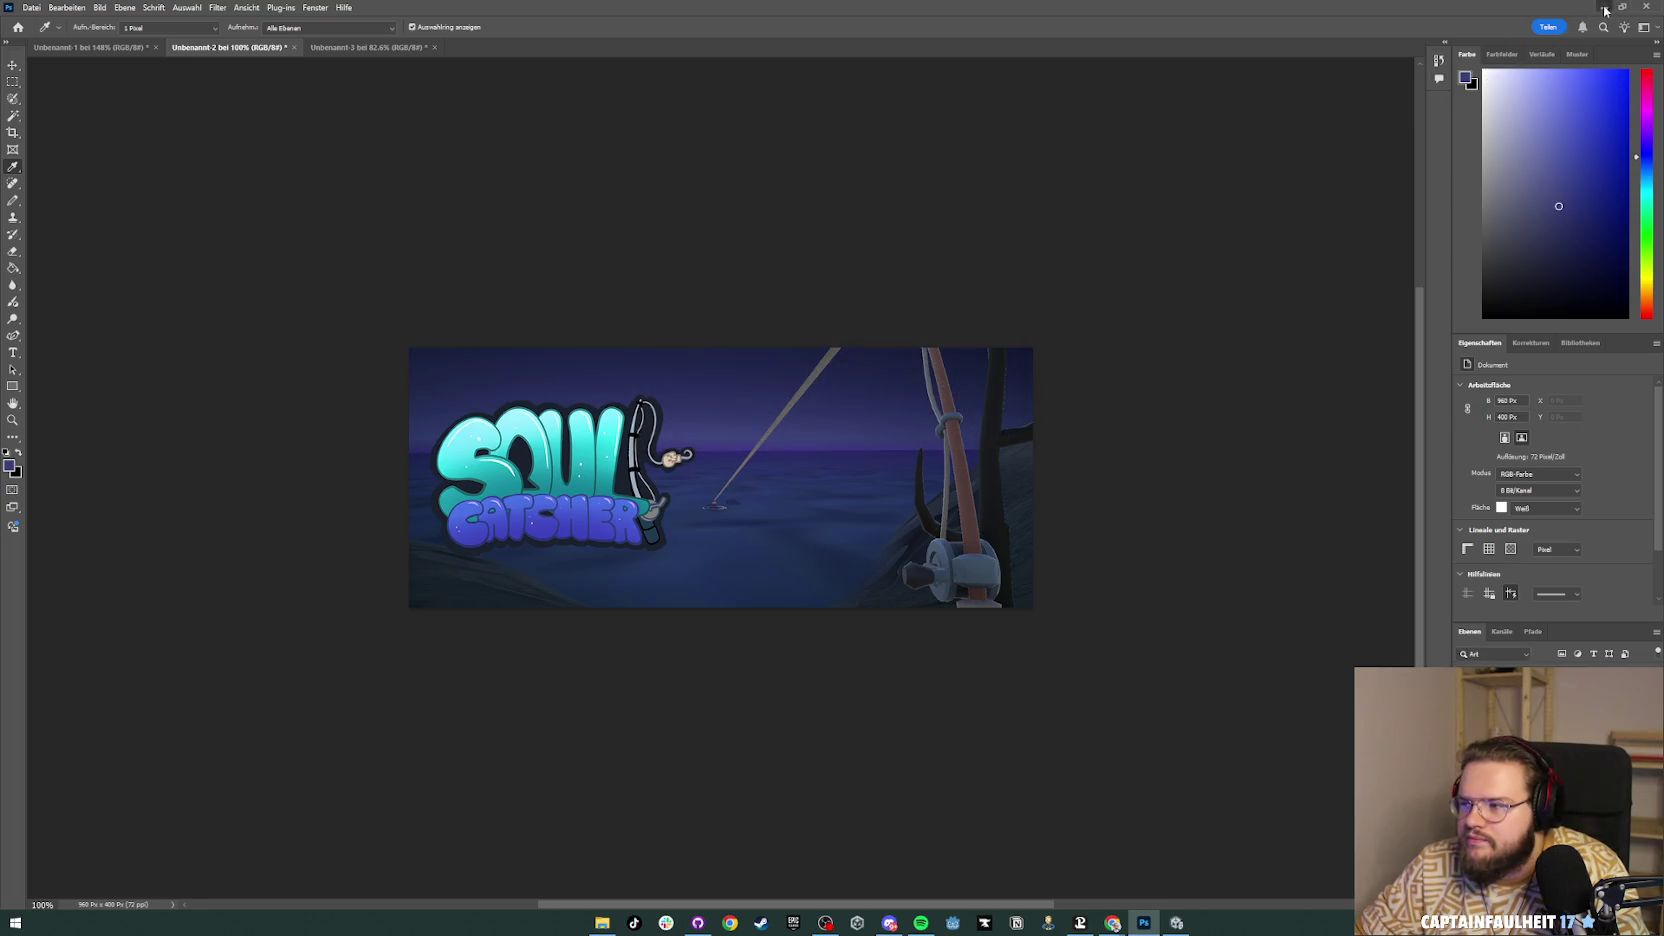
{"action": "left_click", "coordinate": [1600, 8]}
{"action": "double_click", "coordinate": [133, 141]}
{"action": "type", "text": "#434872"}
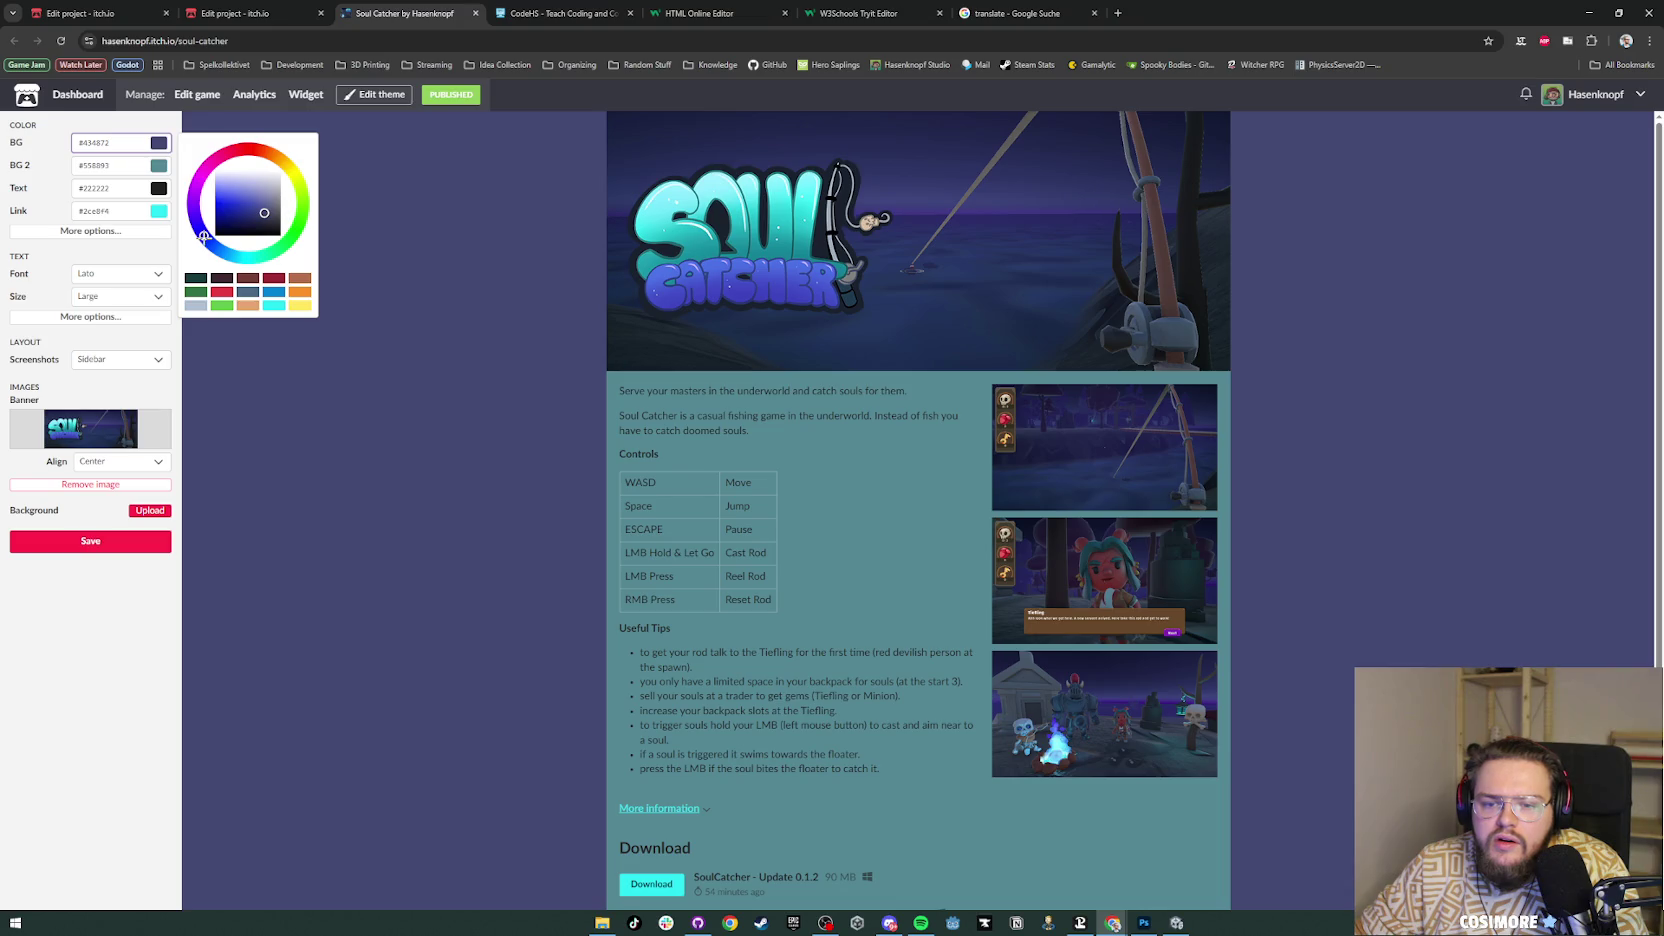
Step: Shift the background hue to a slightly lighter blue and save the theme
{"action": "left_click_drag", "start_coordinate": [205, 237], "coordinate": [206, 239]}
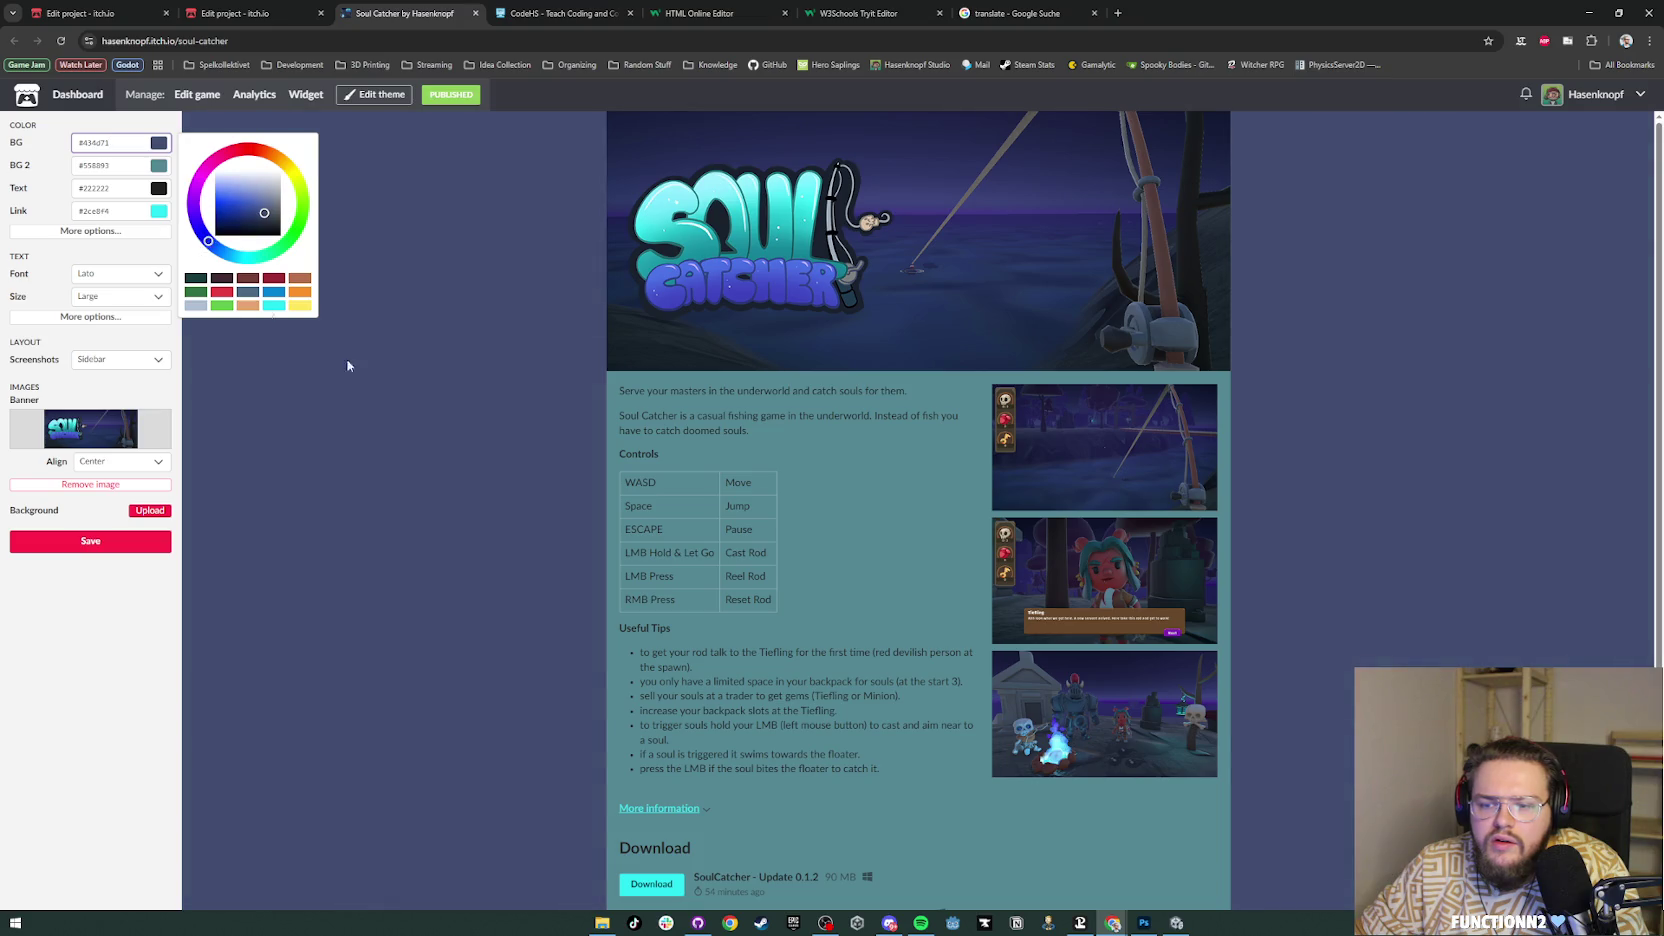
{"action": "left_click", "coordinate": [461, 425]}
{"action": "left_click", "coordinate": [368, 95]}
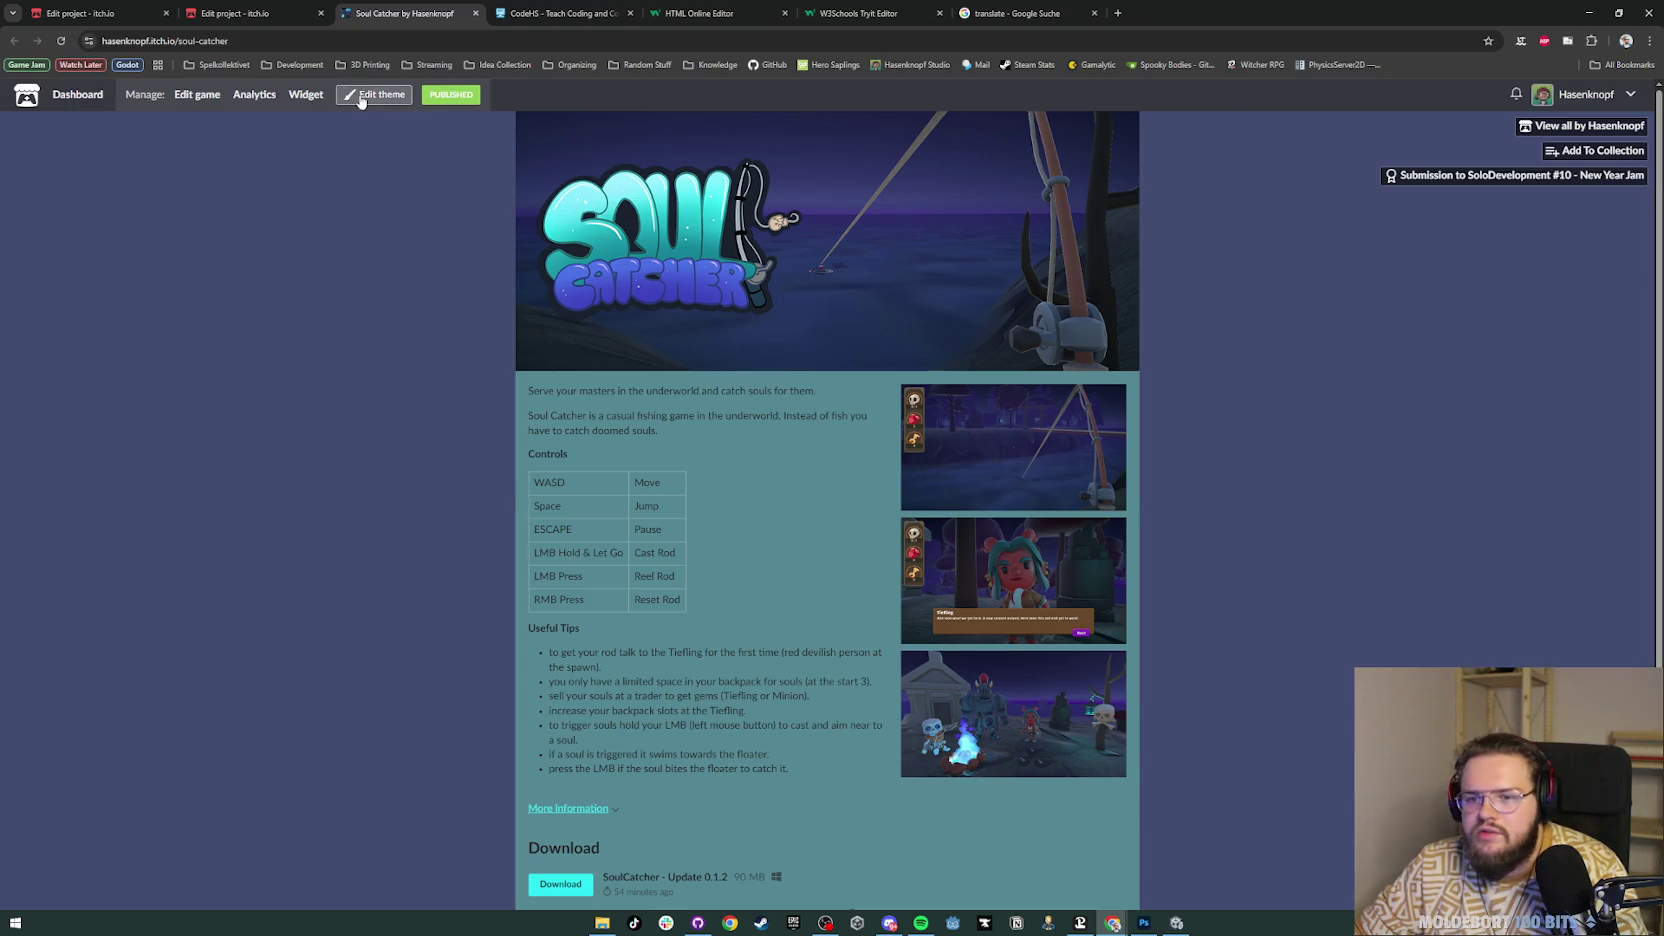
{"action": "left_click", "coordinate": [372, 94]}
{"action": "left_click", "coordinate": [90, 540]}
{"action": "left_click", "coordinate": [396, 100]}
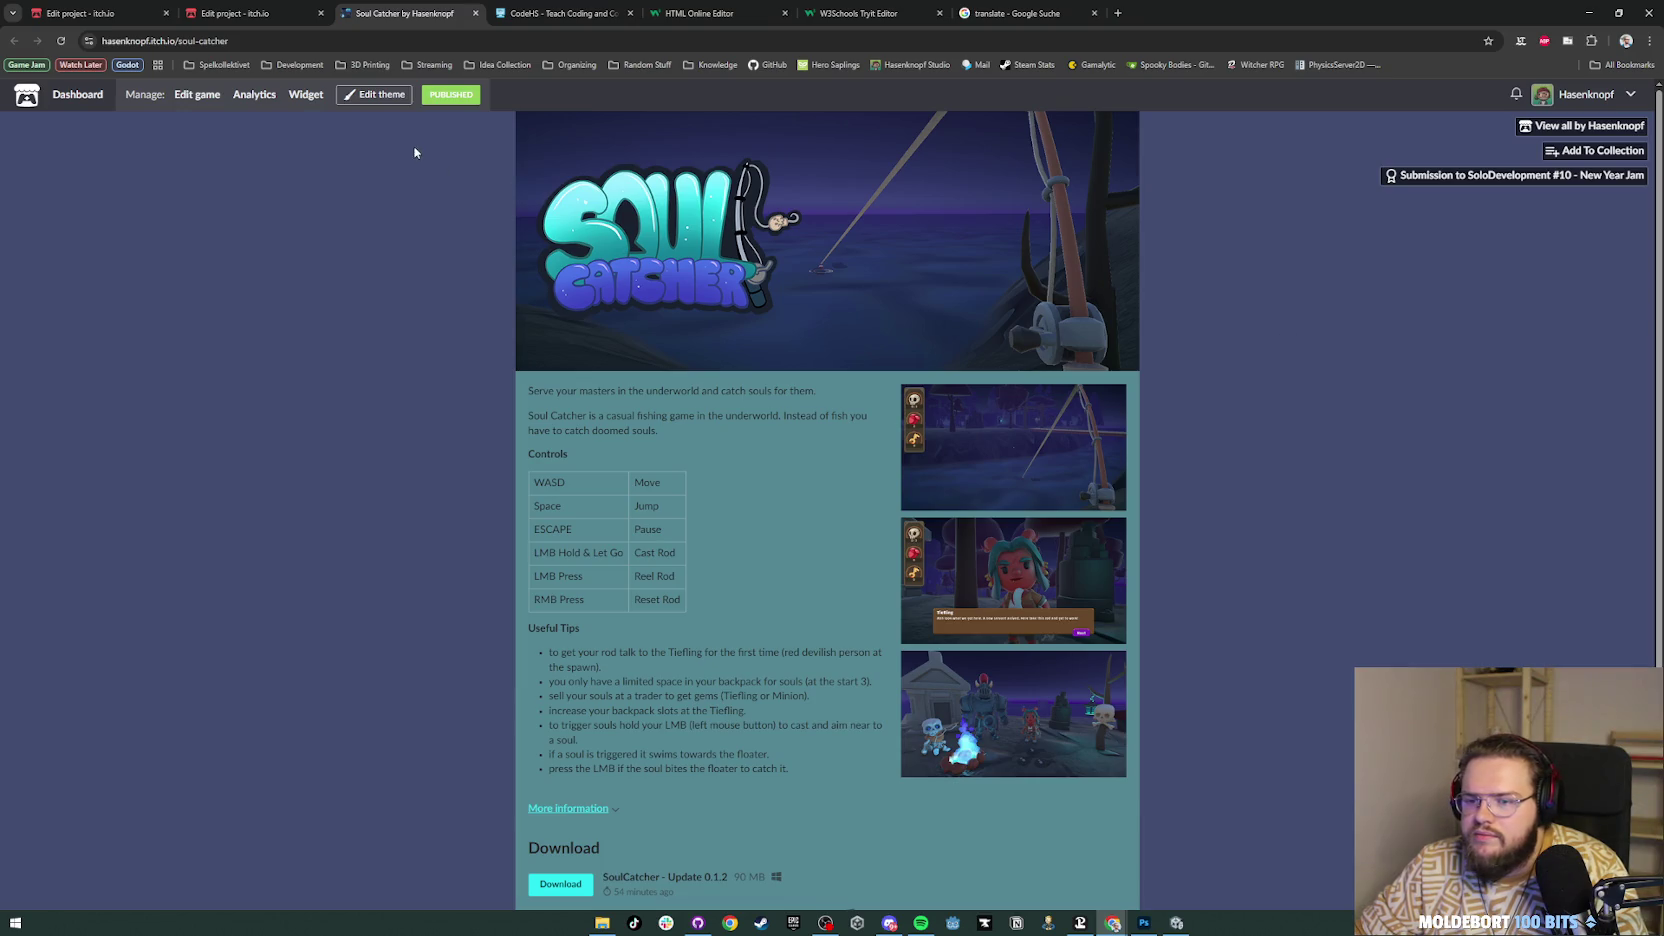
{"action": "scroll", "coordinate": [725, 386], "scroll_direction": "down", "scroll_amount": 1}
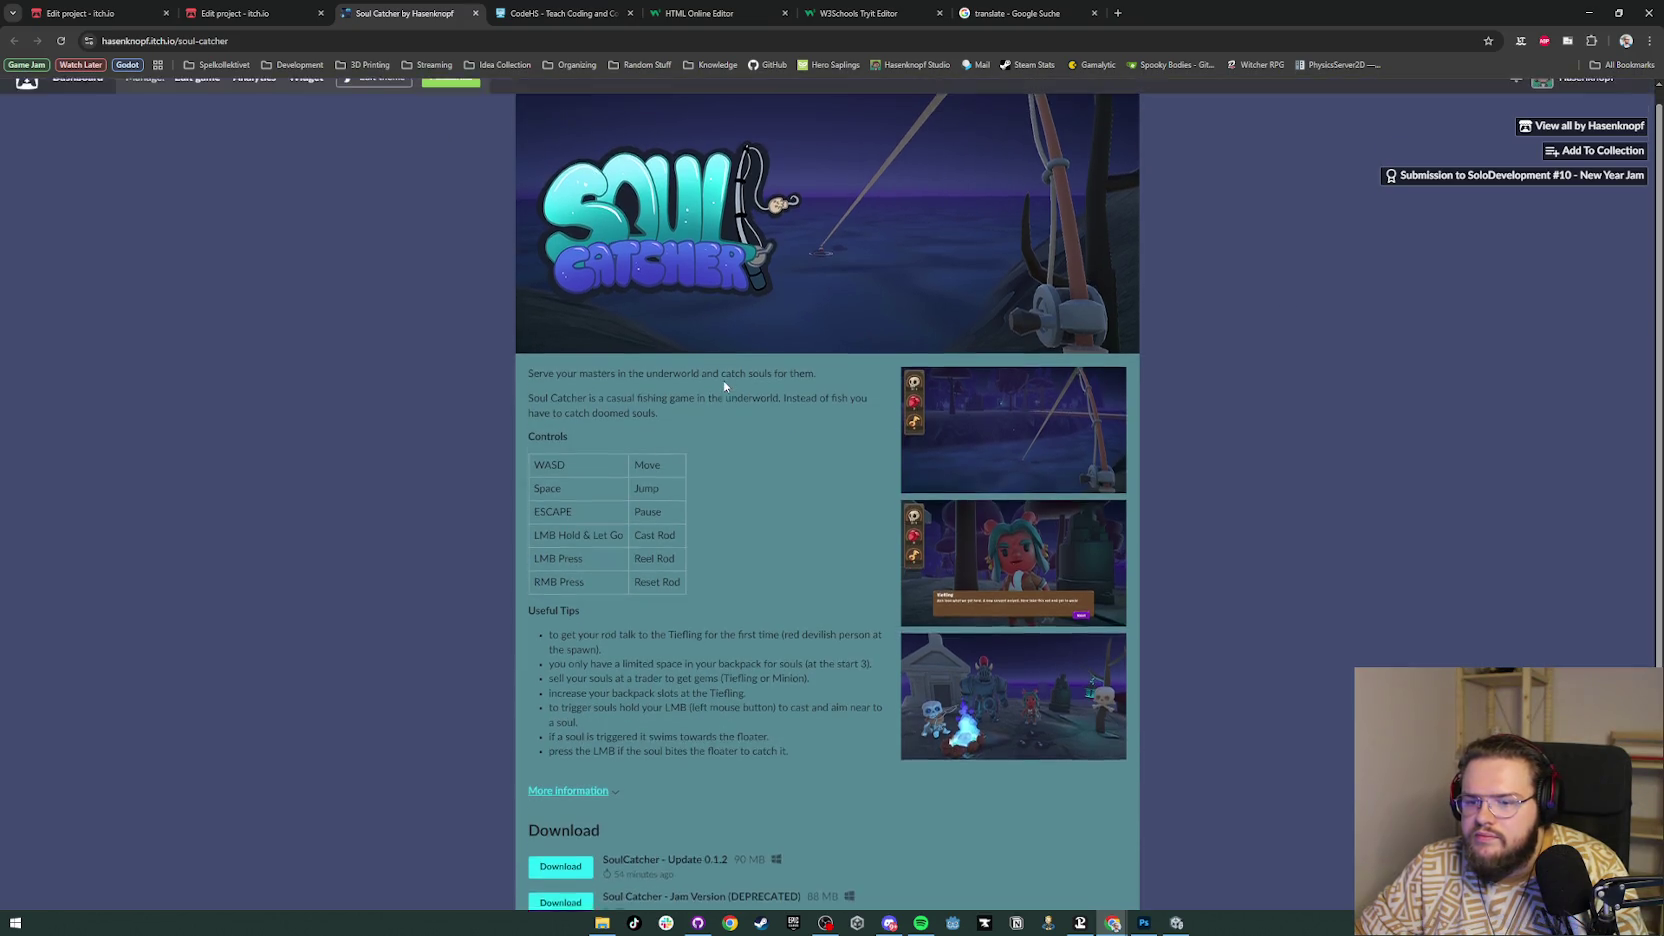
Step: Set the page text colour to white #ffffff and reload the page to preview it
{"action": "left_click", "coordinate": [372, 92]}
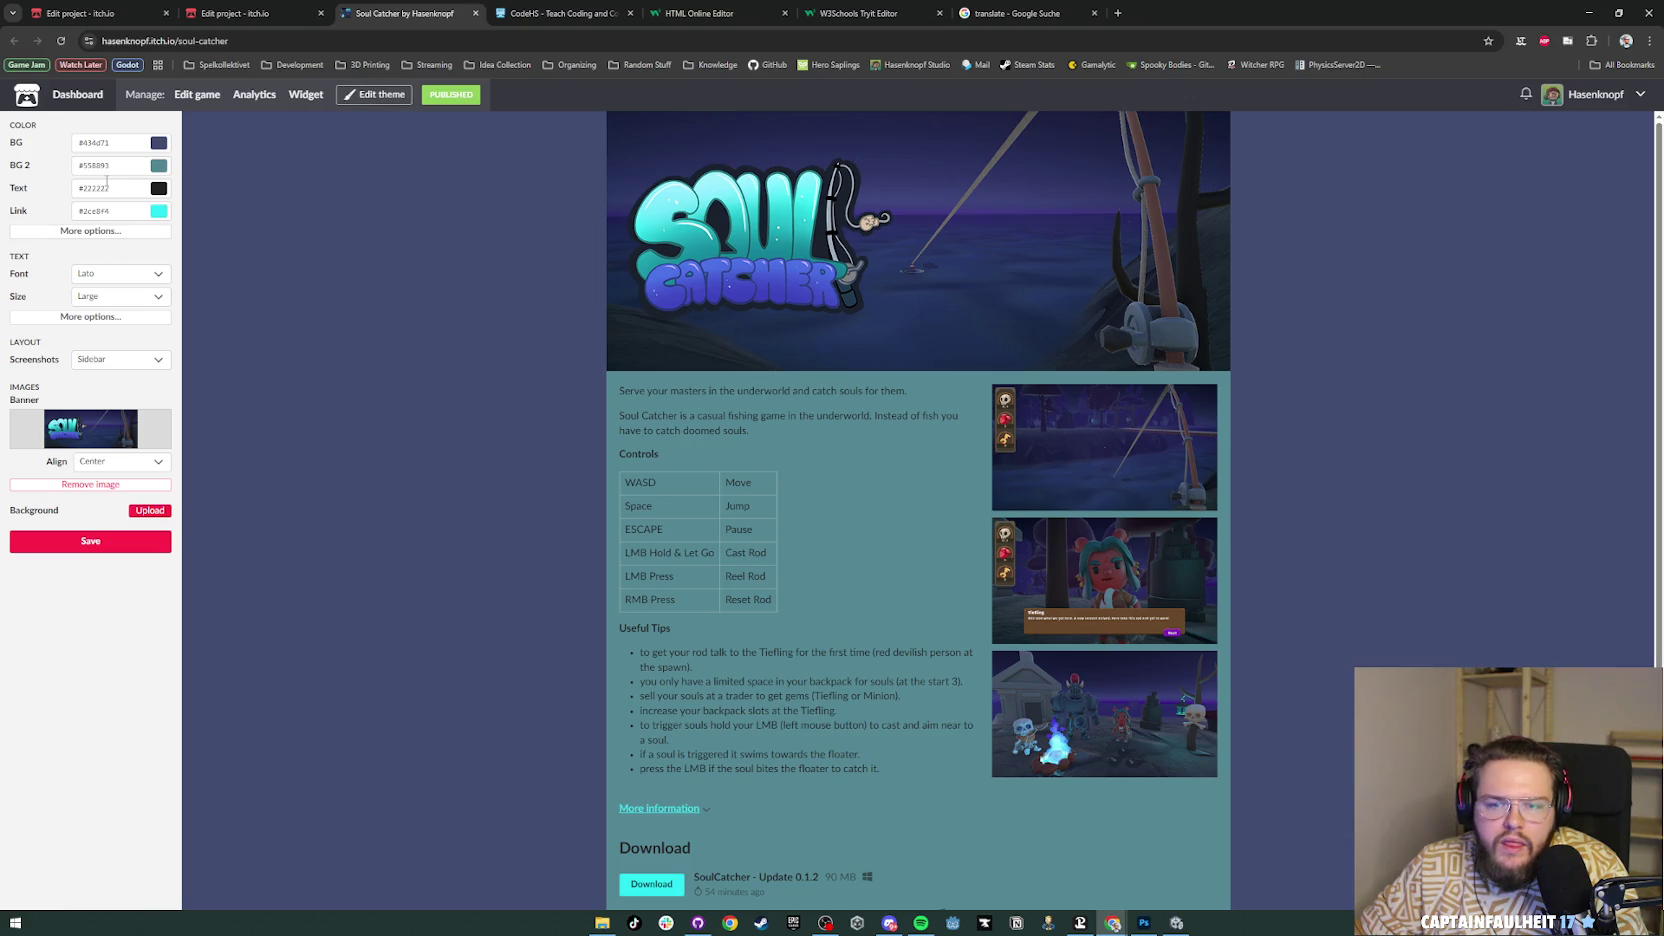
{"action": "left_click", "coordinate": [133, 187]}
{"action": "left_click_drag", "start_coordinate": [239, 234], "coordinate": [188, 193]}
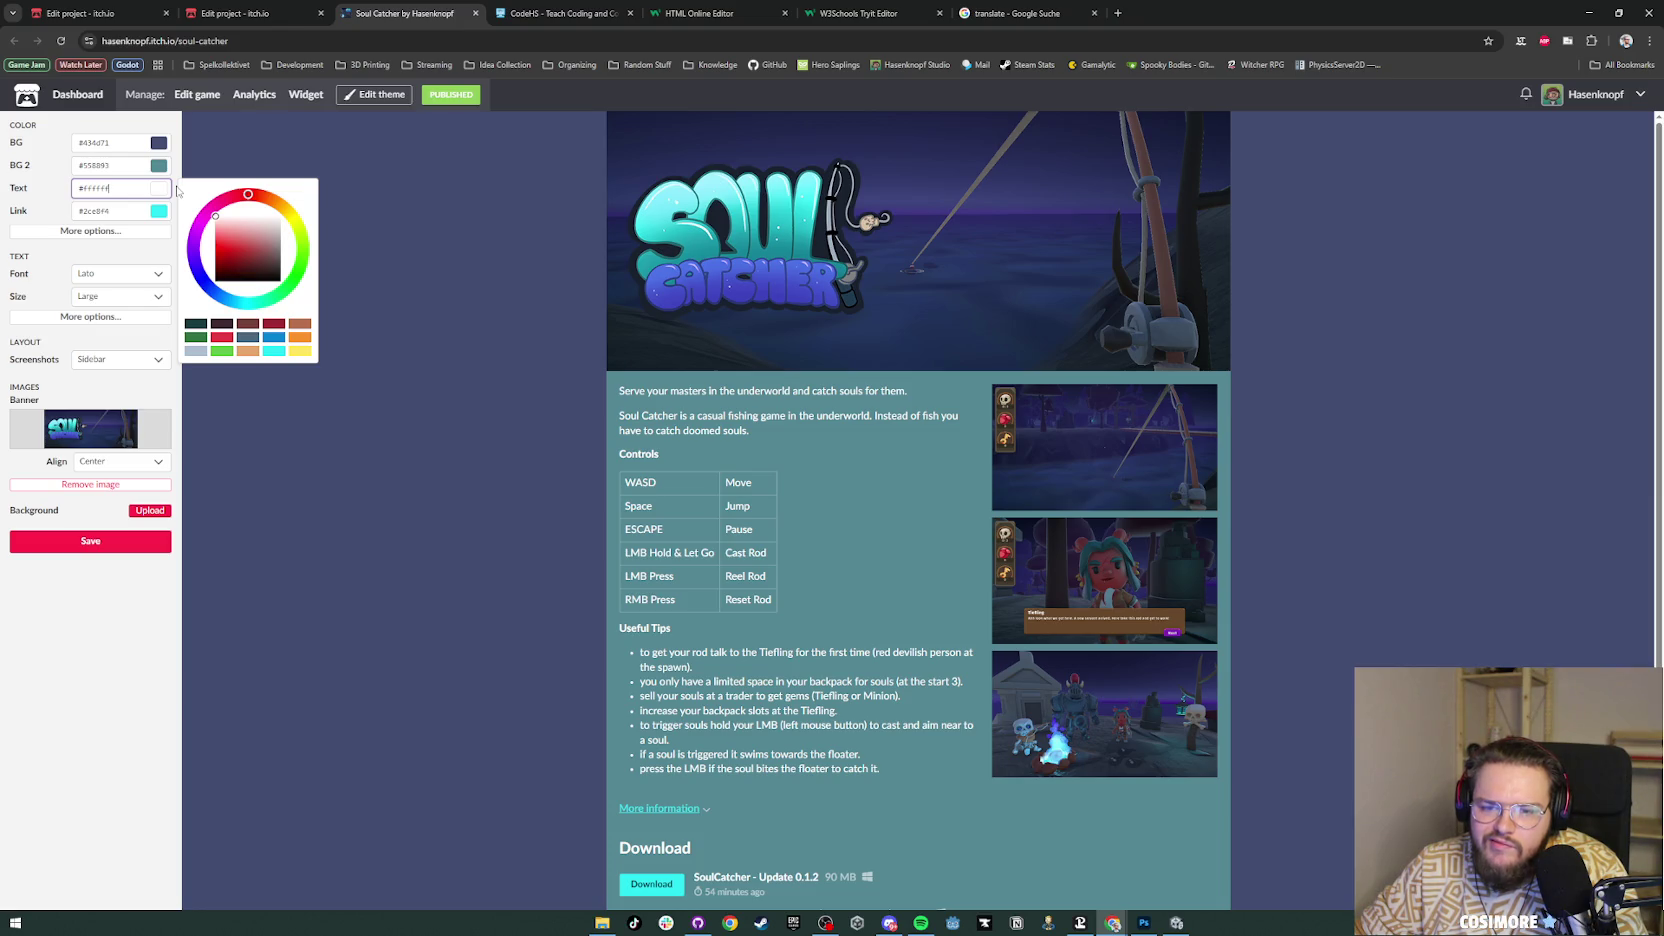
{"action": "left_click", "coordinate": [429, 341]}
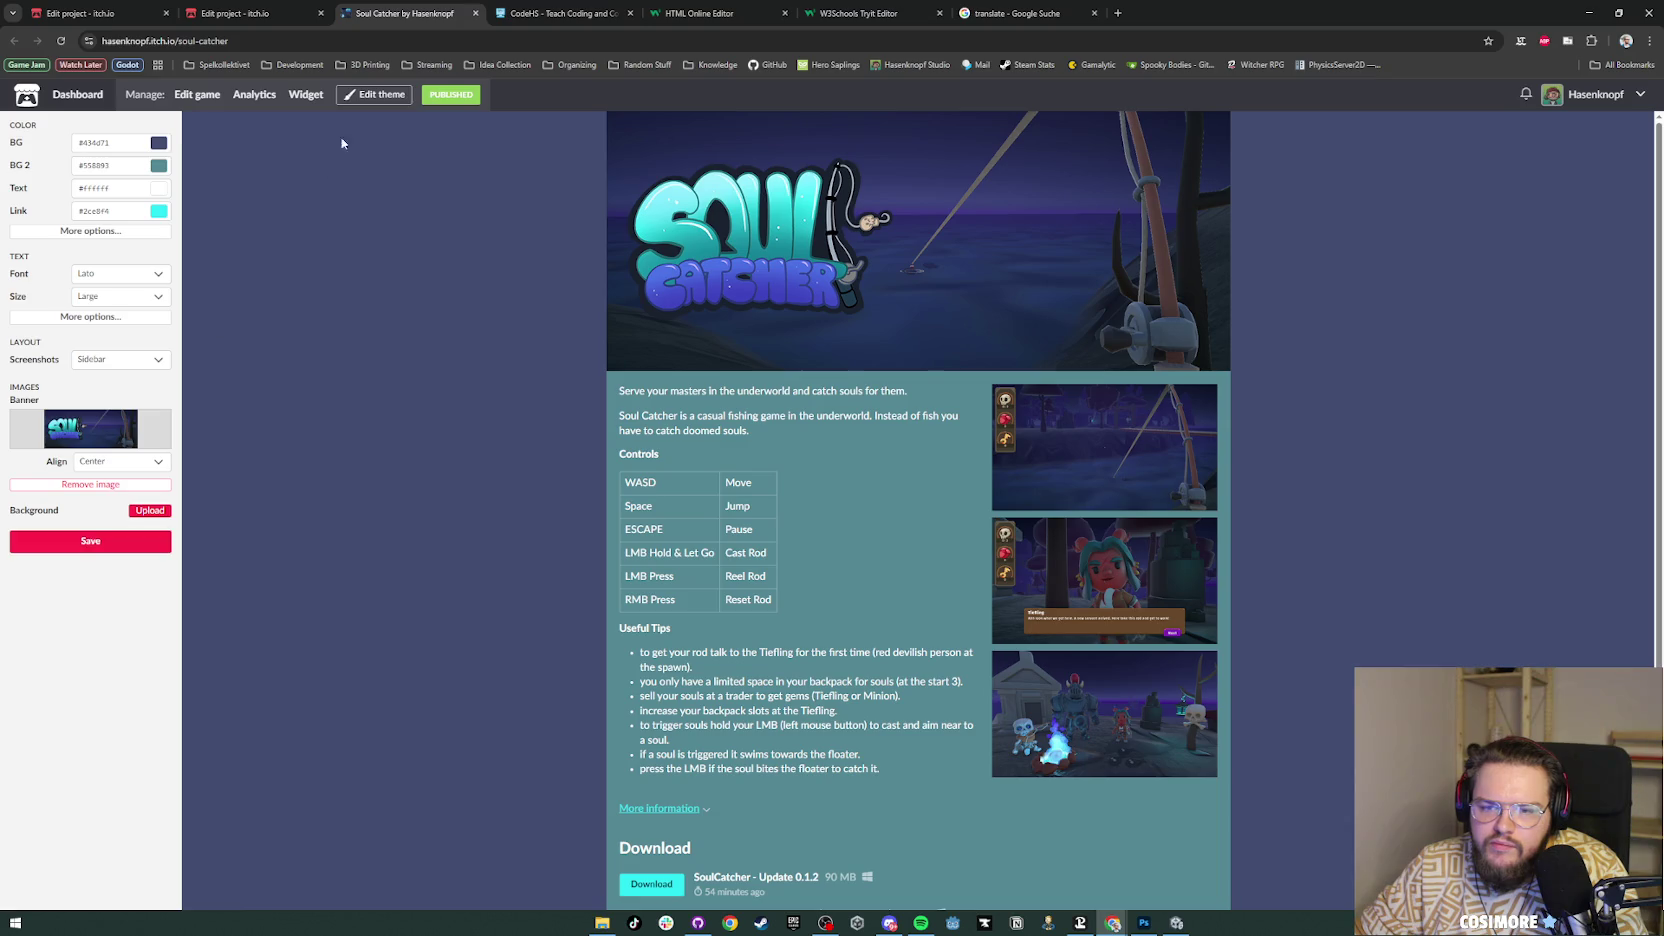
{"action": "left_click", "coordinate": [374, 94]}
{"action": "scroll", "coordinate": [1169, 468], "scroll_direction": "down", "scroll_amount": 2}
{"action": "key", "text": "F5"}
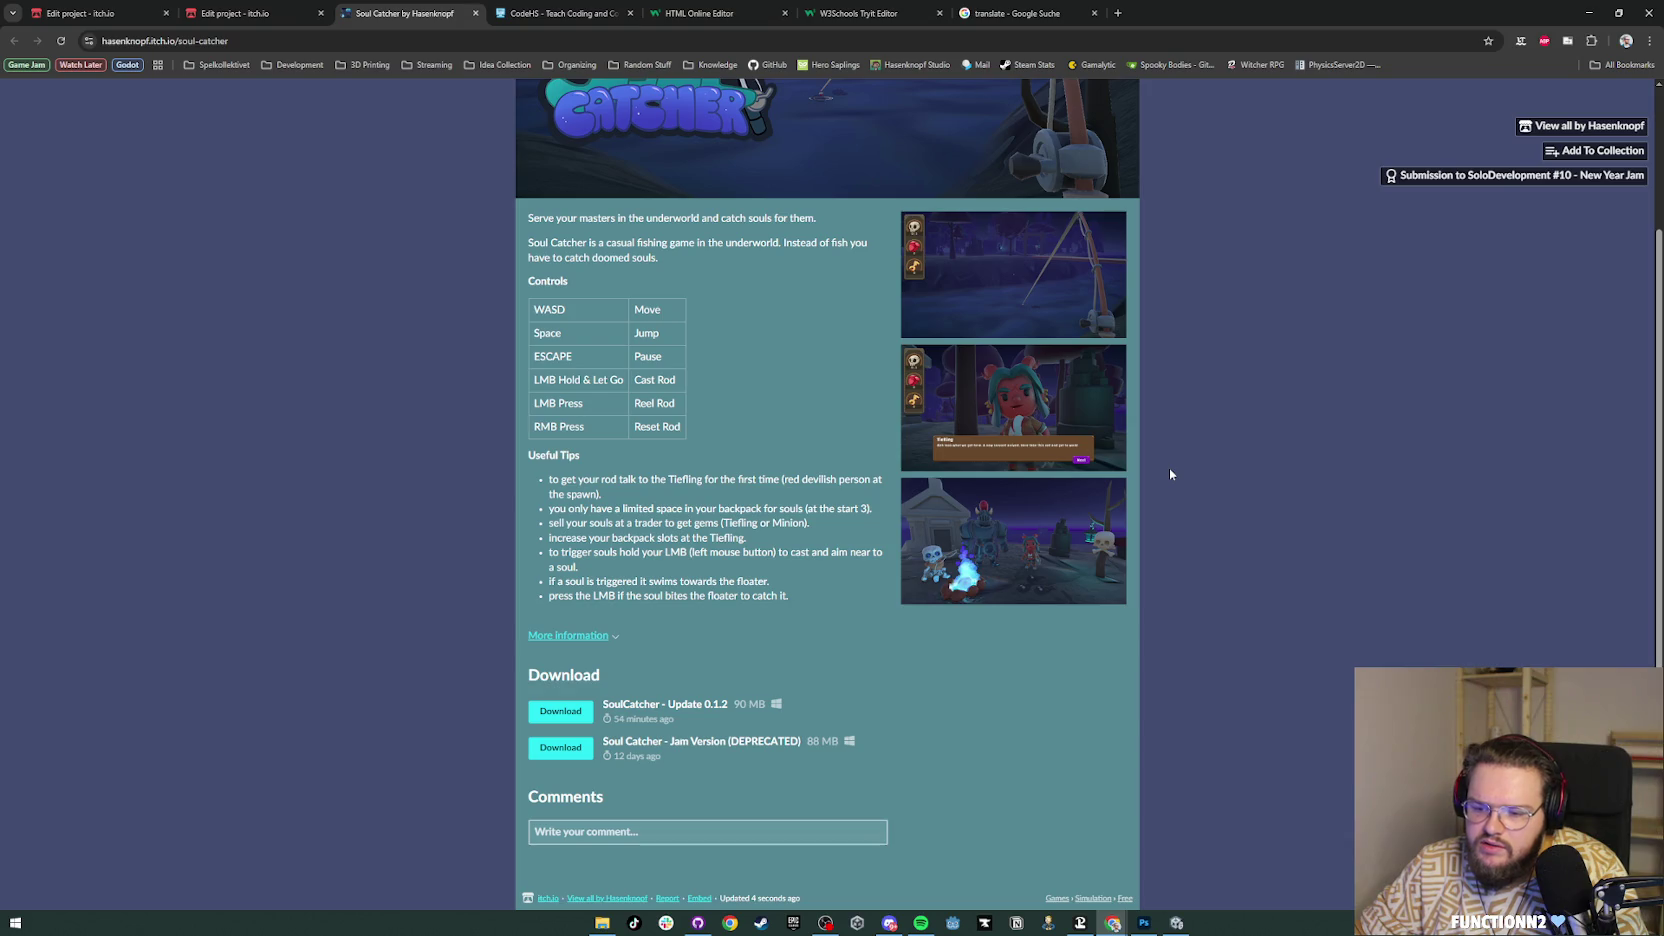
{"action": "scroll", "coordinate": [1170, 473], "scroll_direction": "up", "scroll_amount": 2}
{"action": "scroll", "coordinate": [1170, 474], "scroll_direction": "down", "scroll_amount": 1}
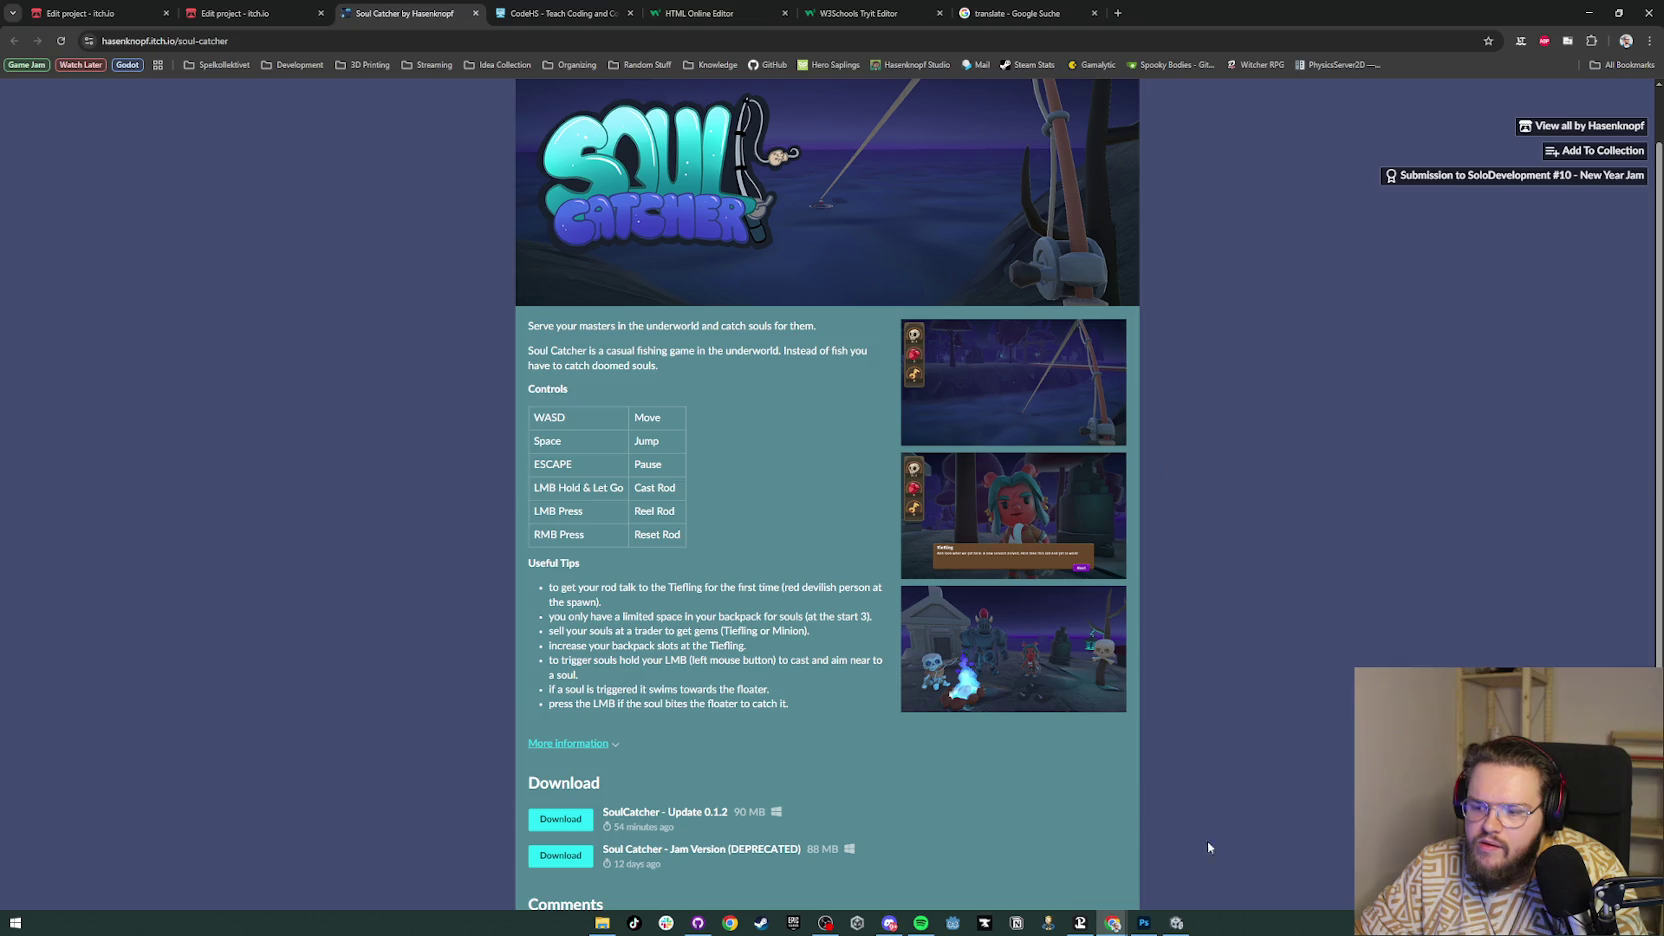
Step: Sample the purple-blue from the CATCHER lettering in Photoshop and read its value
{"action": "left_click", "coordinate": [1143, 922]}
{"action": "left_click", "coordinate": [573, 524]}
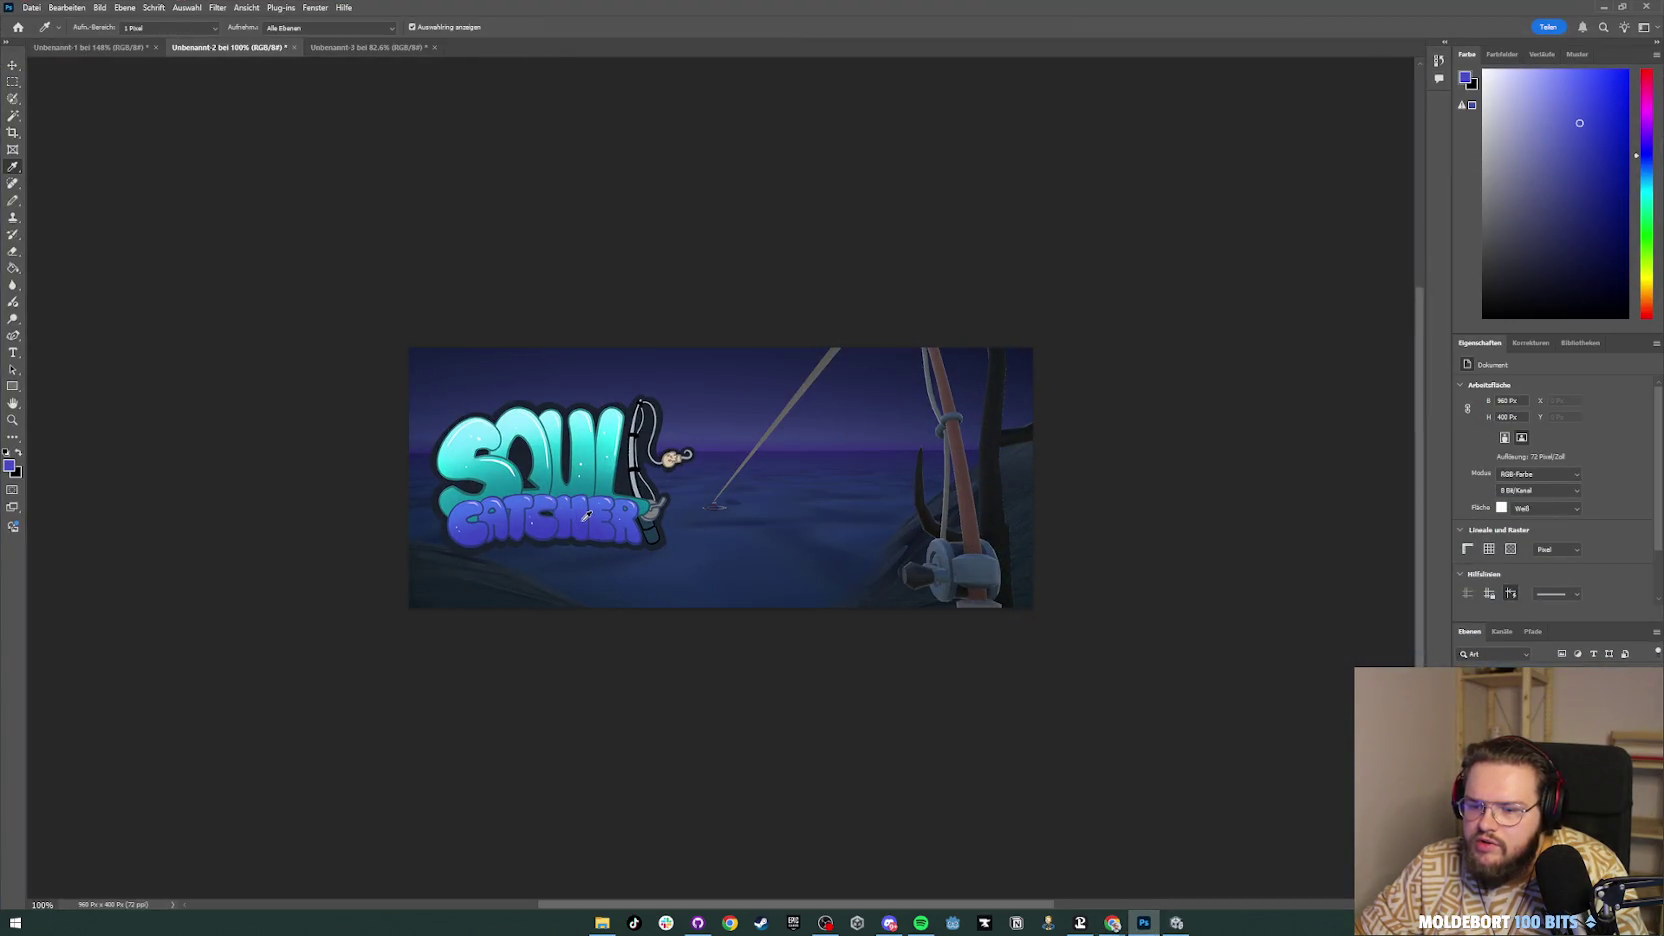
{"action": "left_click", "coordinate": [1467, 80]}
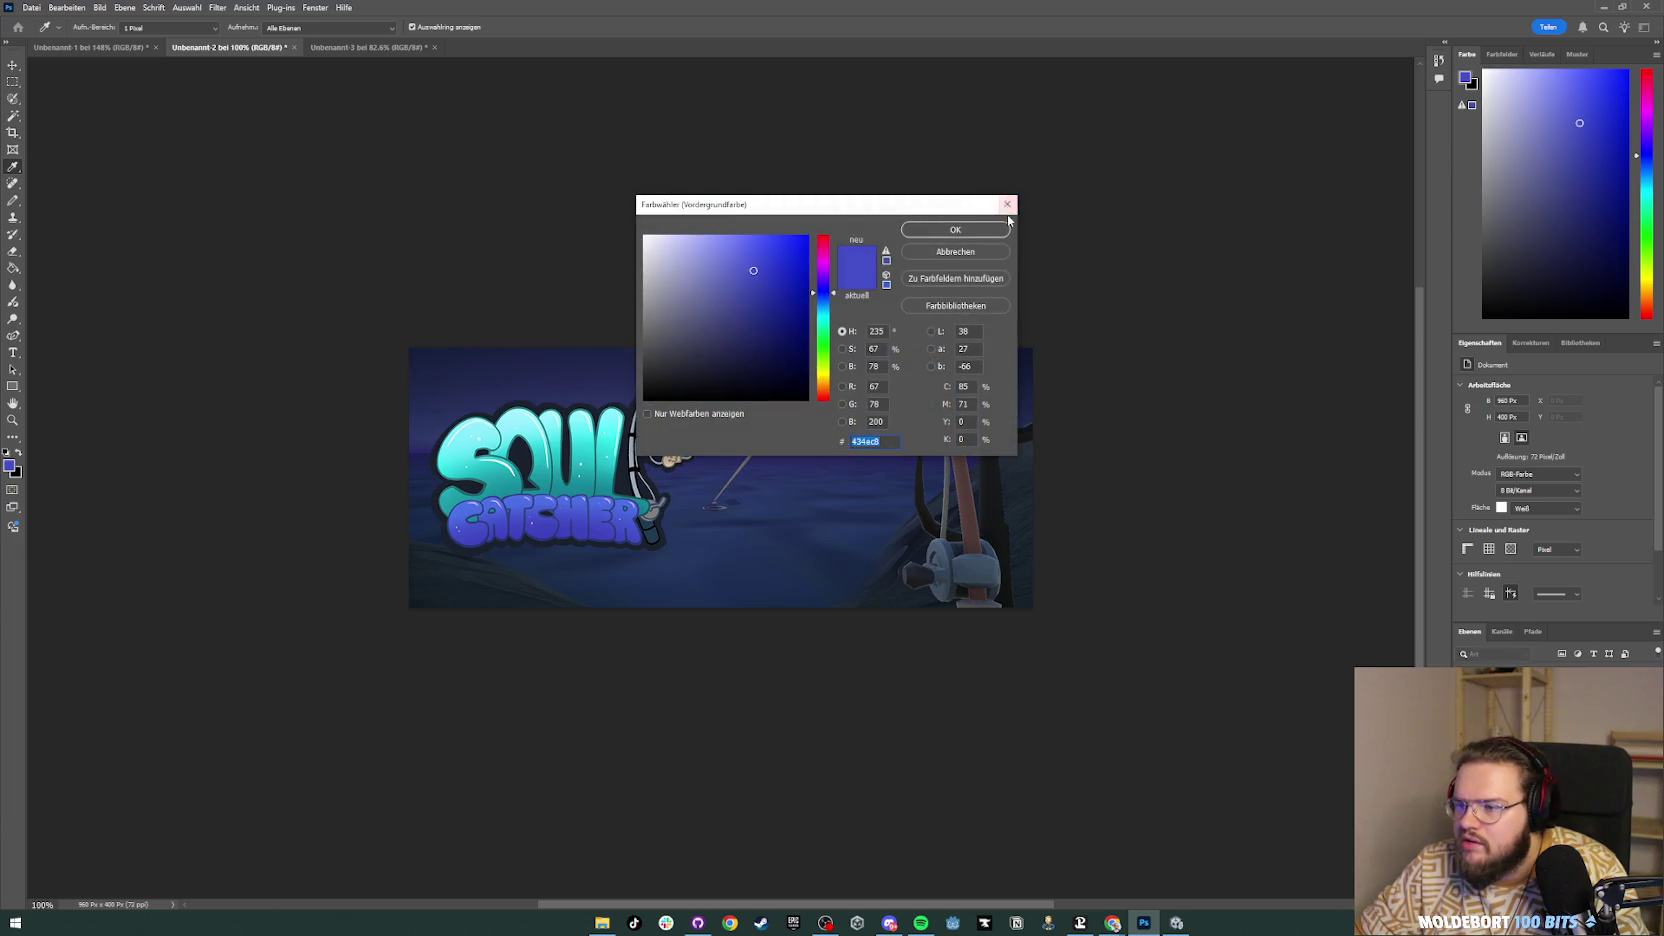
{"action": "left_click", "coordinate": [1007, 204]}
{"action": "left_click", "coordinate": [1604, 7]}
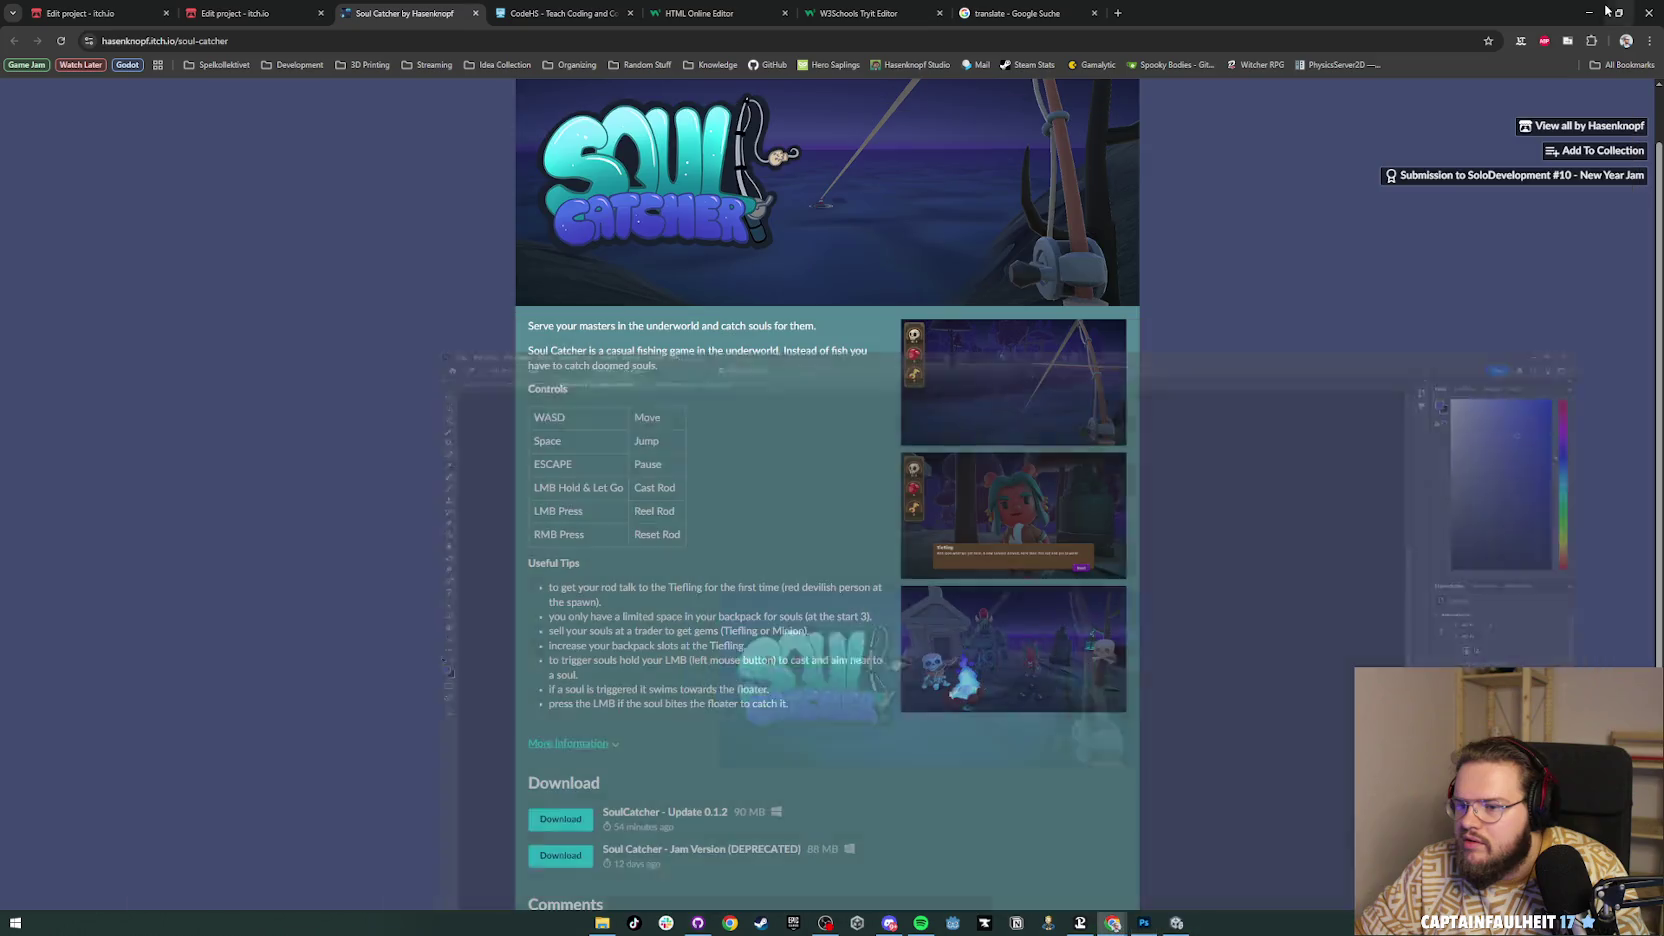
{"action": "key", "text": "F5"}
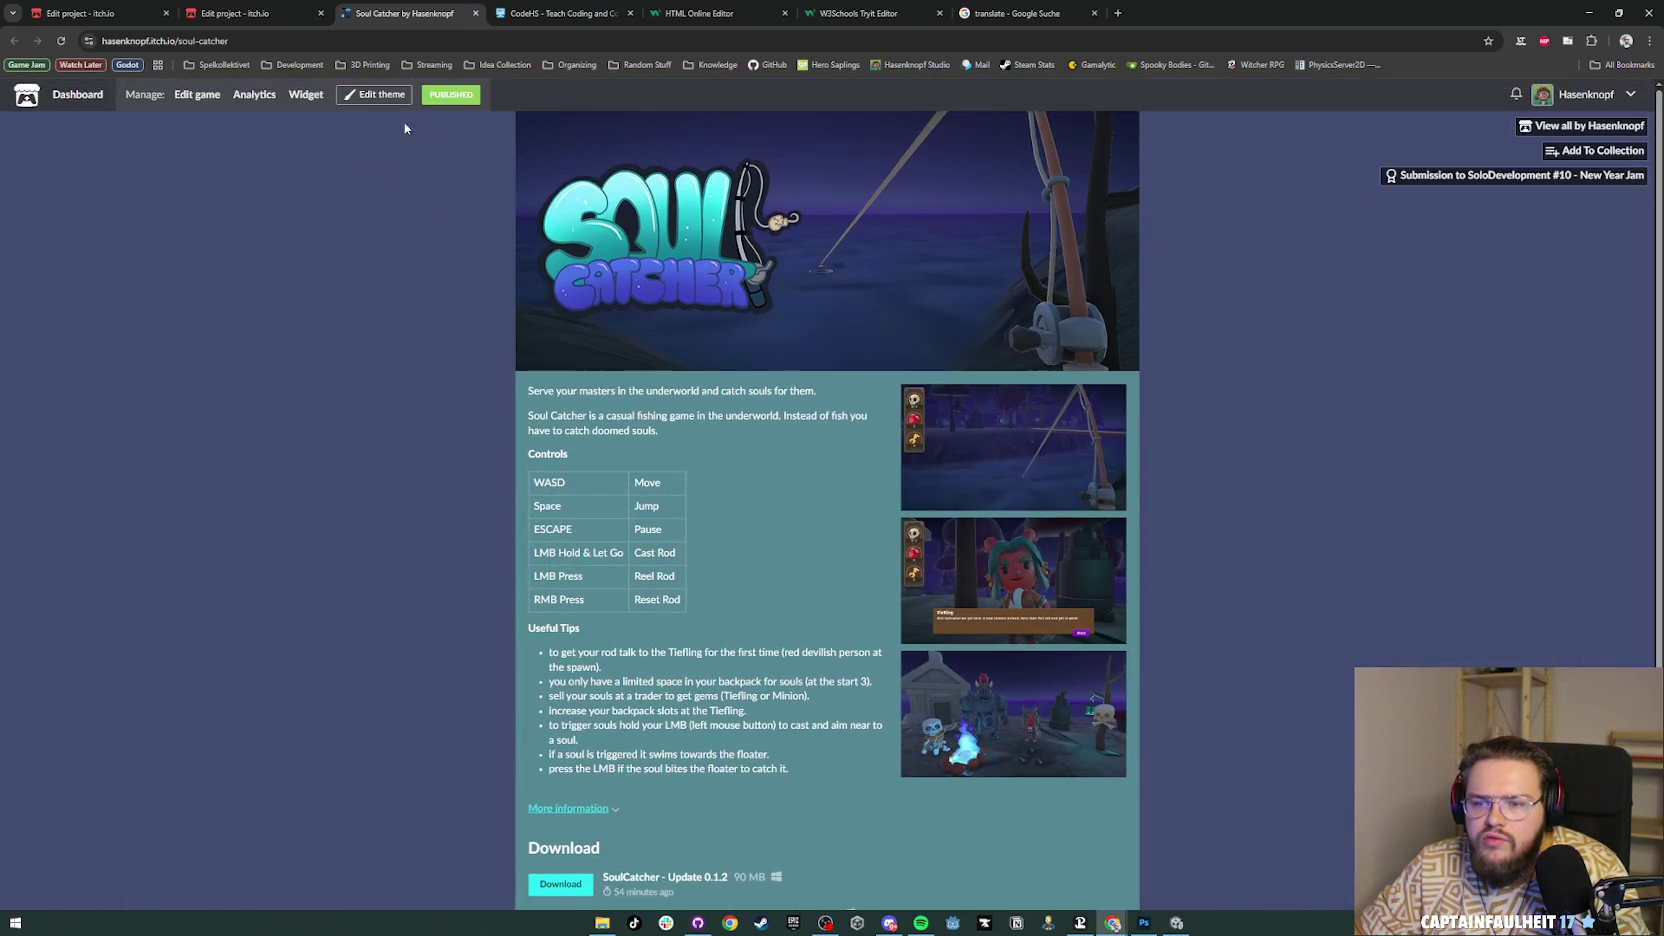
Step: Paste the sampled purple-blue as the link colour and preview the page
{"action": "left_click", "coordinate": [373, 94]}
{"action": "left_click", "coordinate": [125, 209]}
{"action": "type", "text": "#434ec8"}
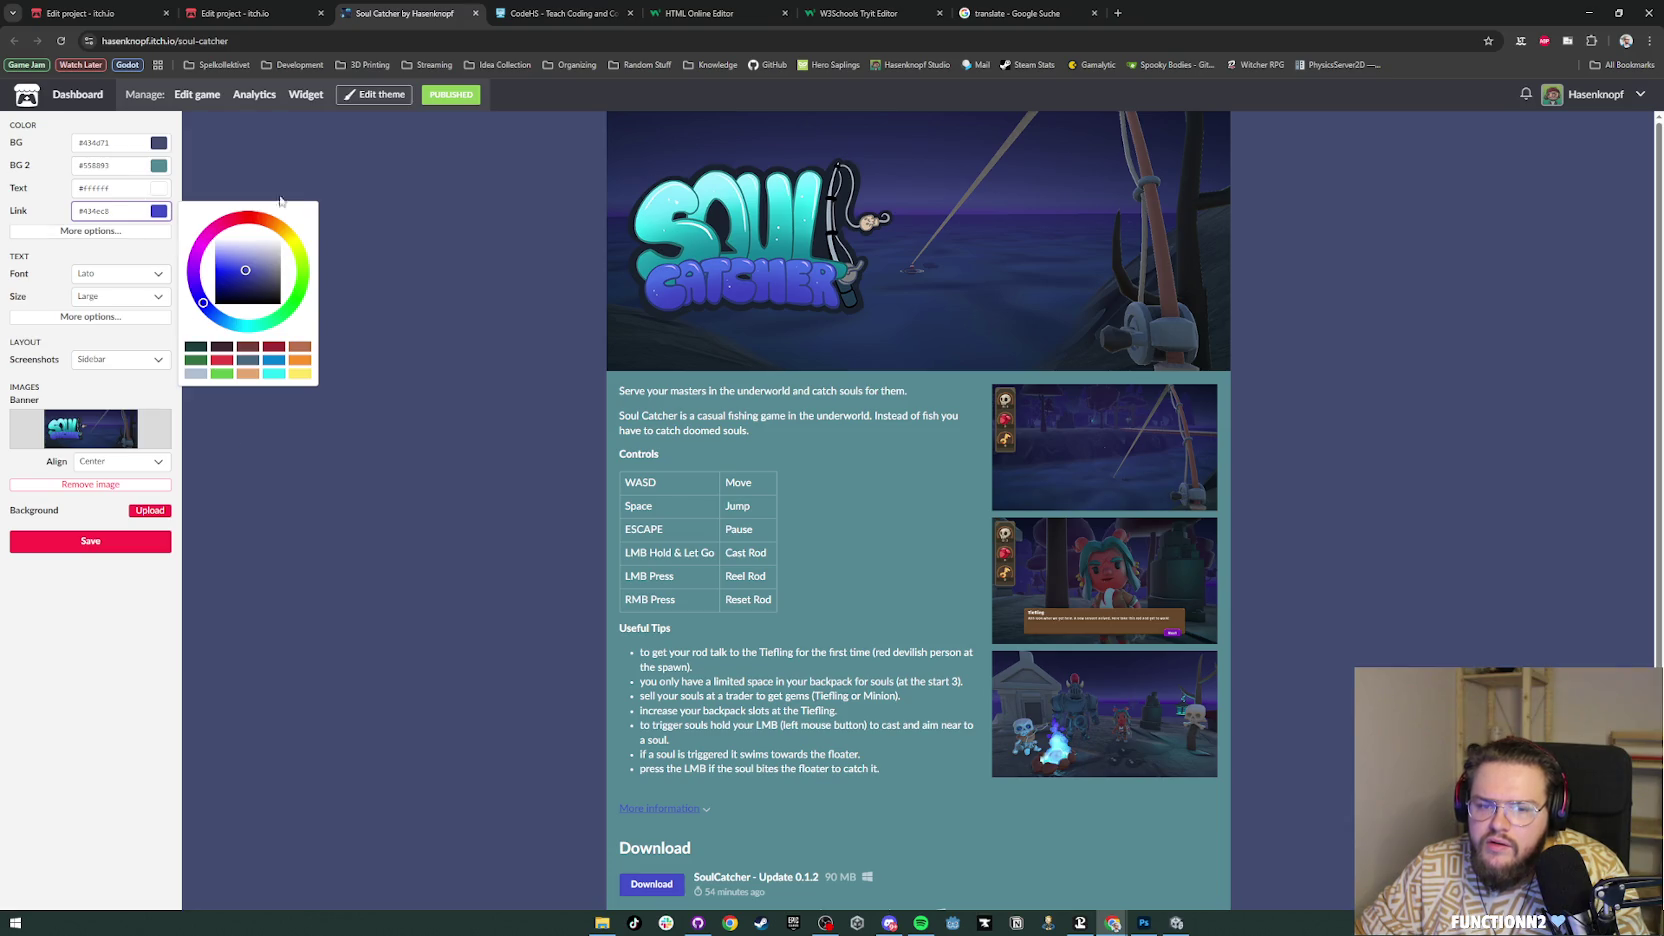
{"action": "left_click", "coordinate": [278, 164]}
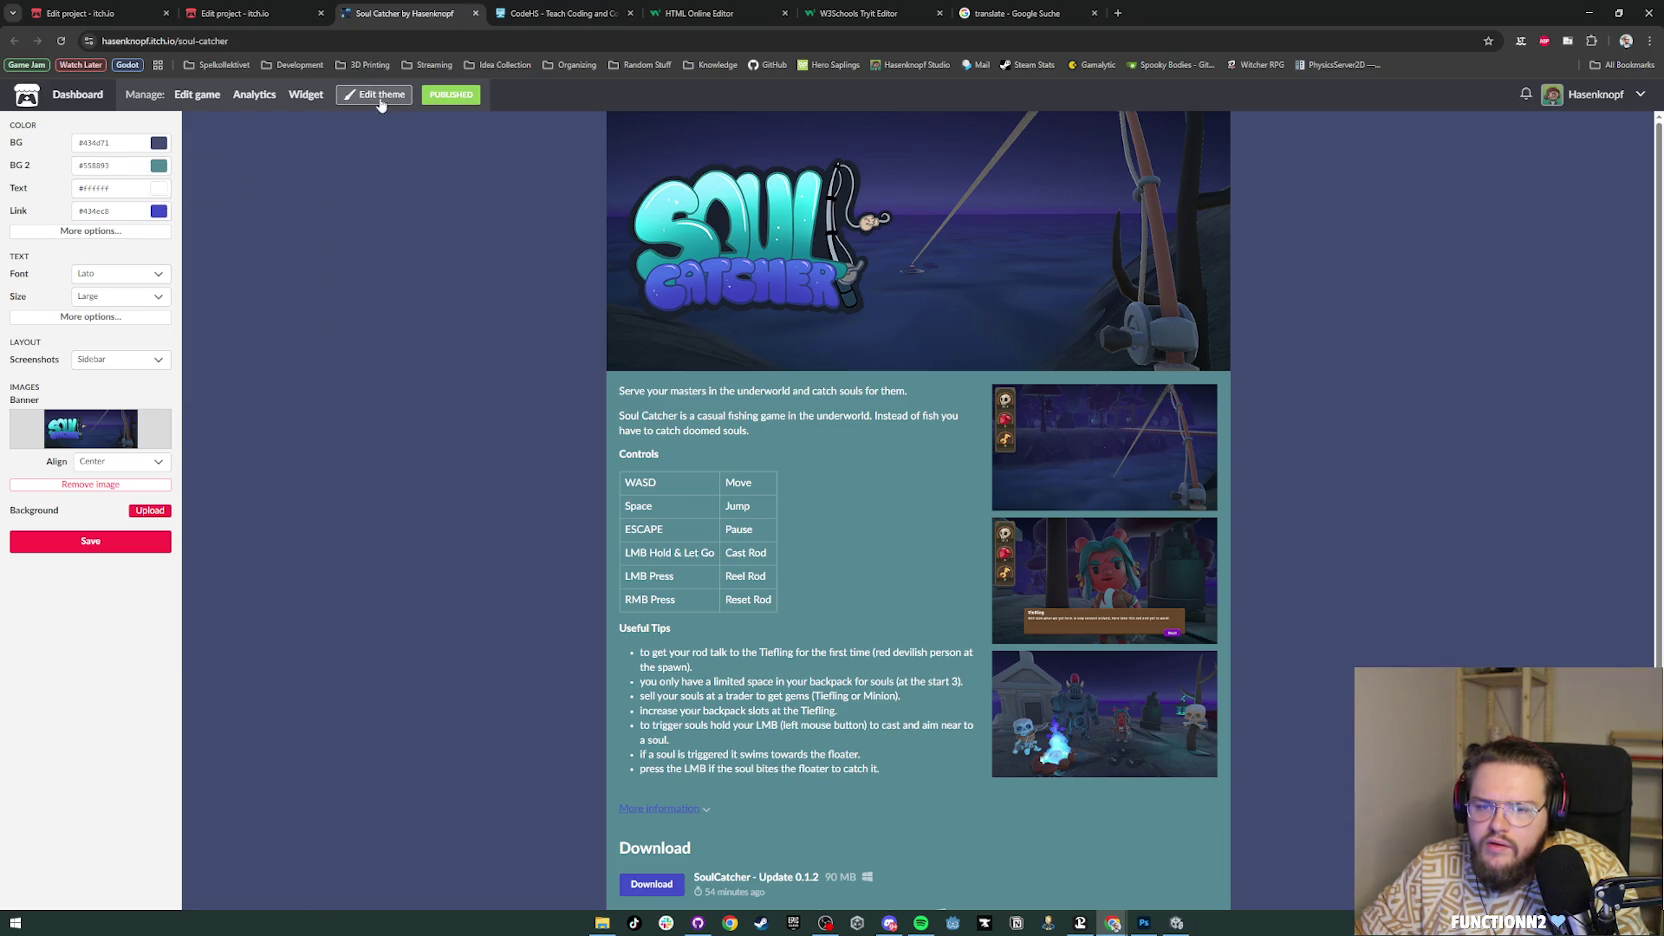
{"action": "left_click", "coordinate": [381, 103]}
{"action": "left_click", "coordinate": [88, 98]}
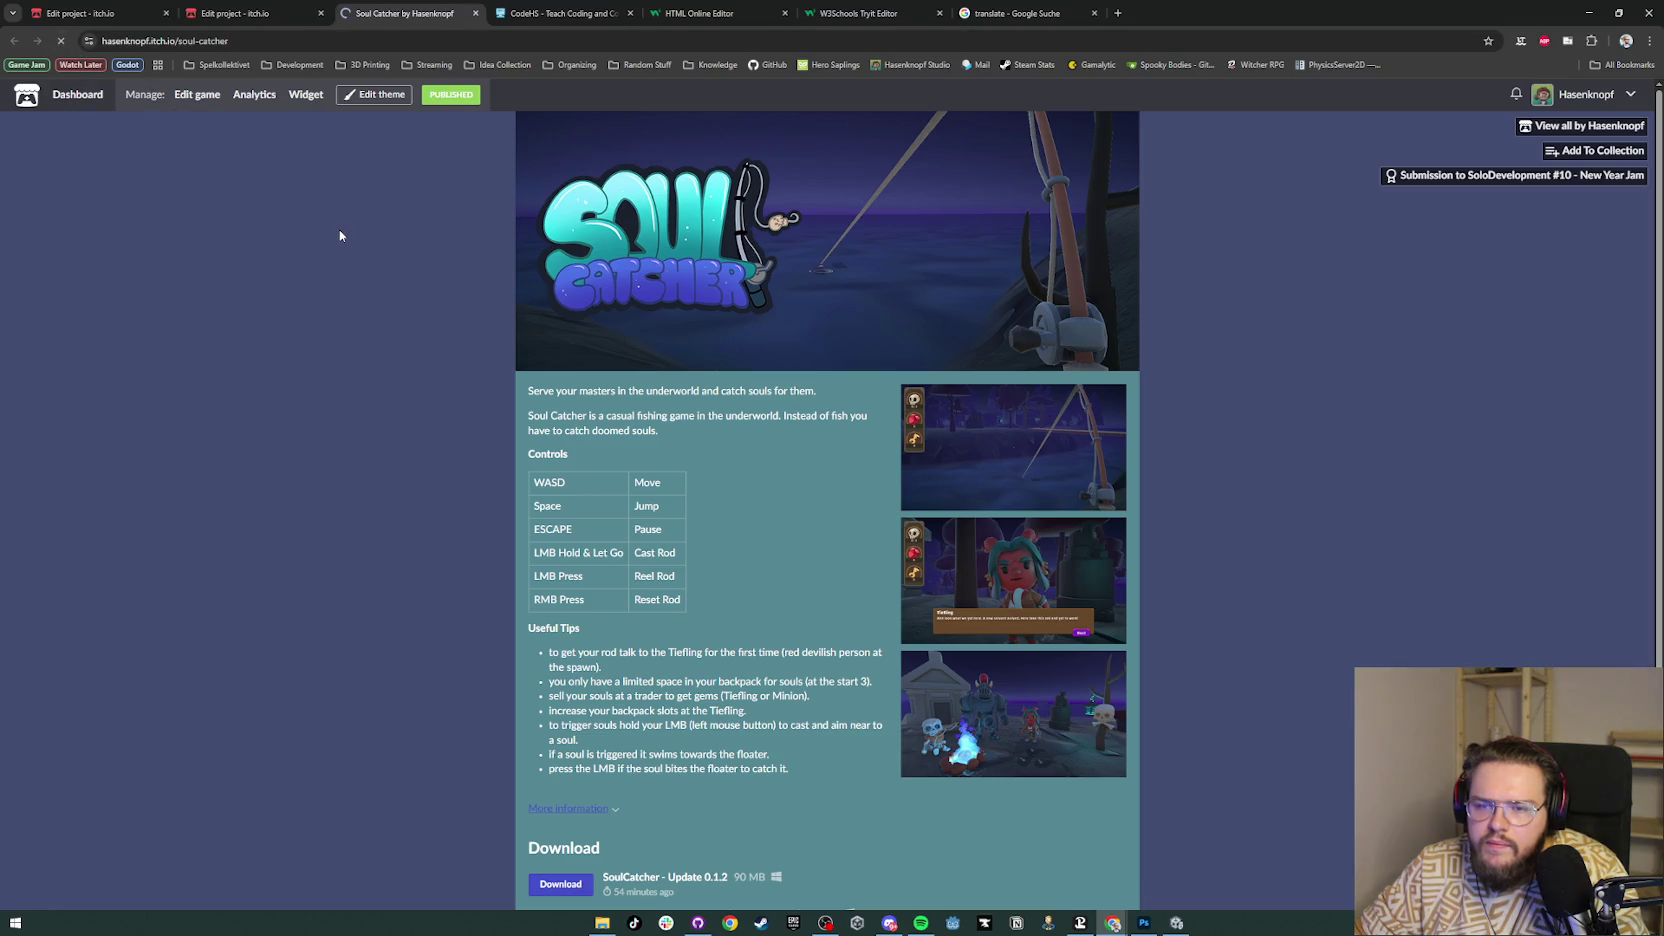
Step: Adjust the BG 2 colour until it reads the muted slate blue #555d79
{"action": "left_click", "coordinate": [364, 100]}
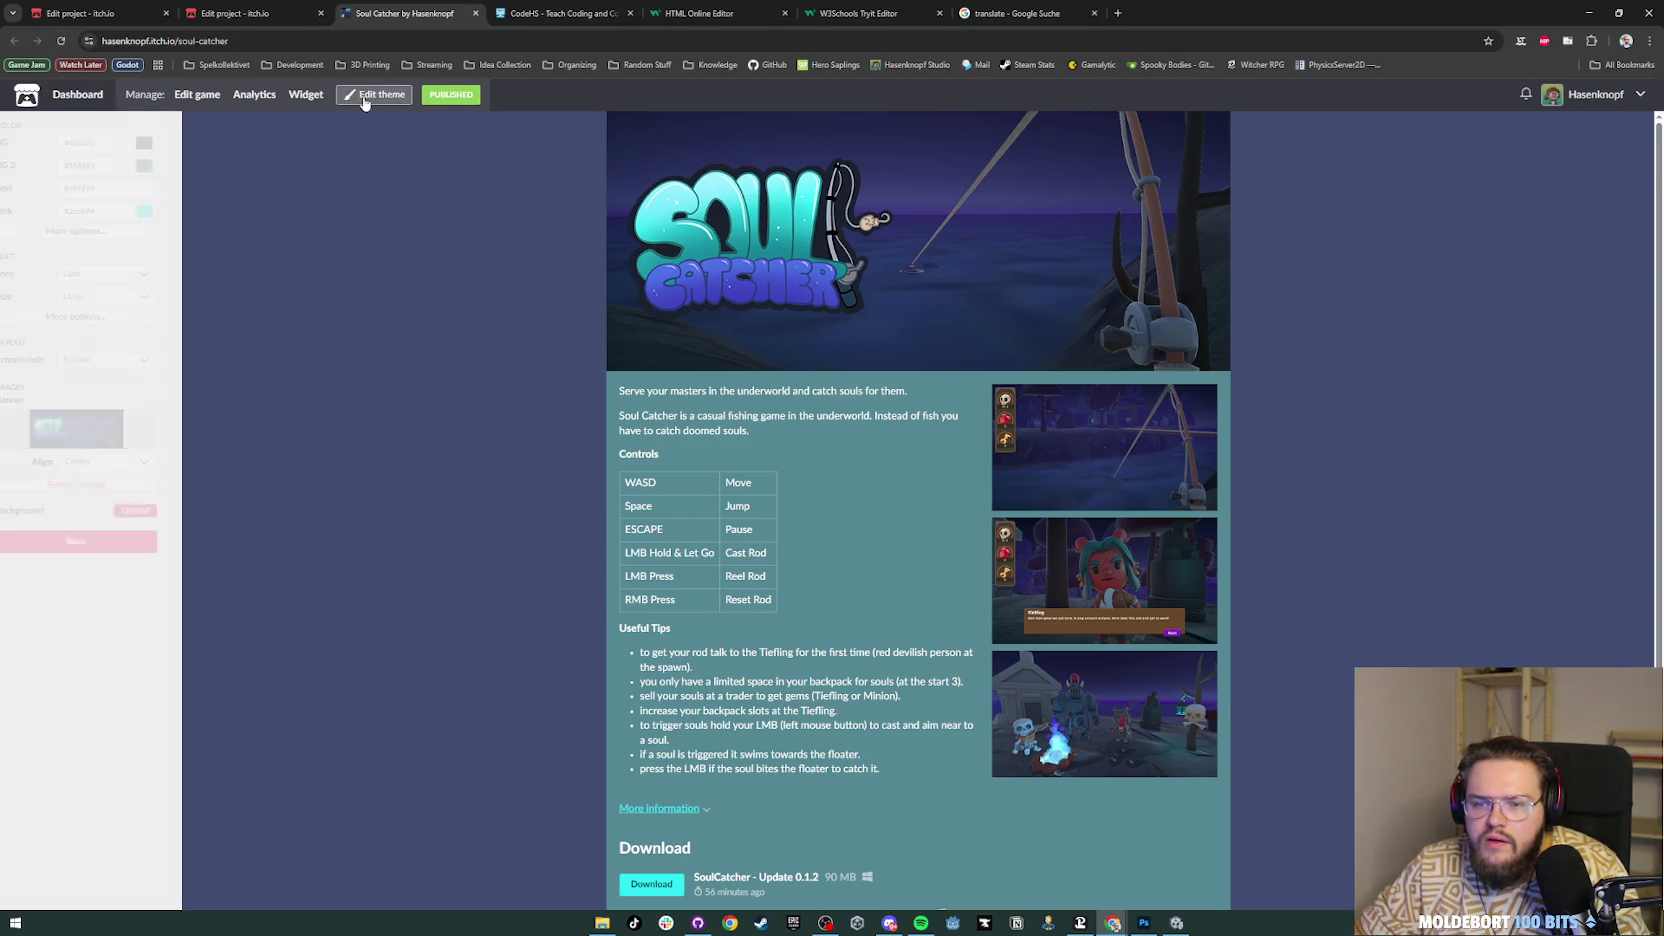
{"action": "left_click", "coordinate": [130, 143]}
{"action": "left_click", "coordinate": [136, 167]}
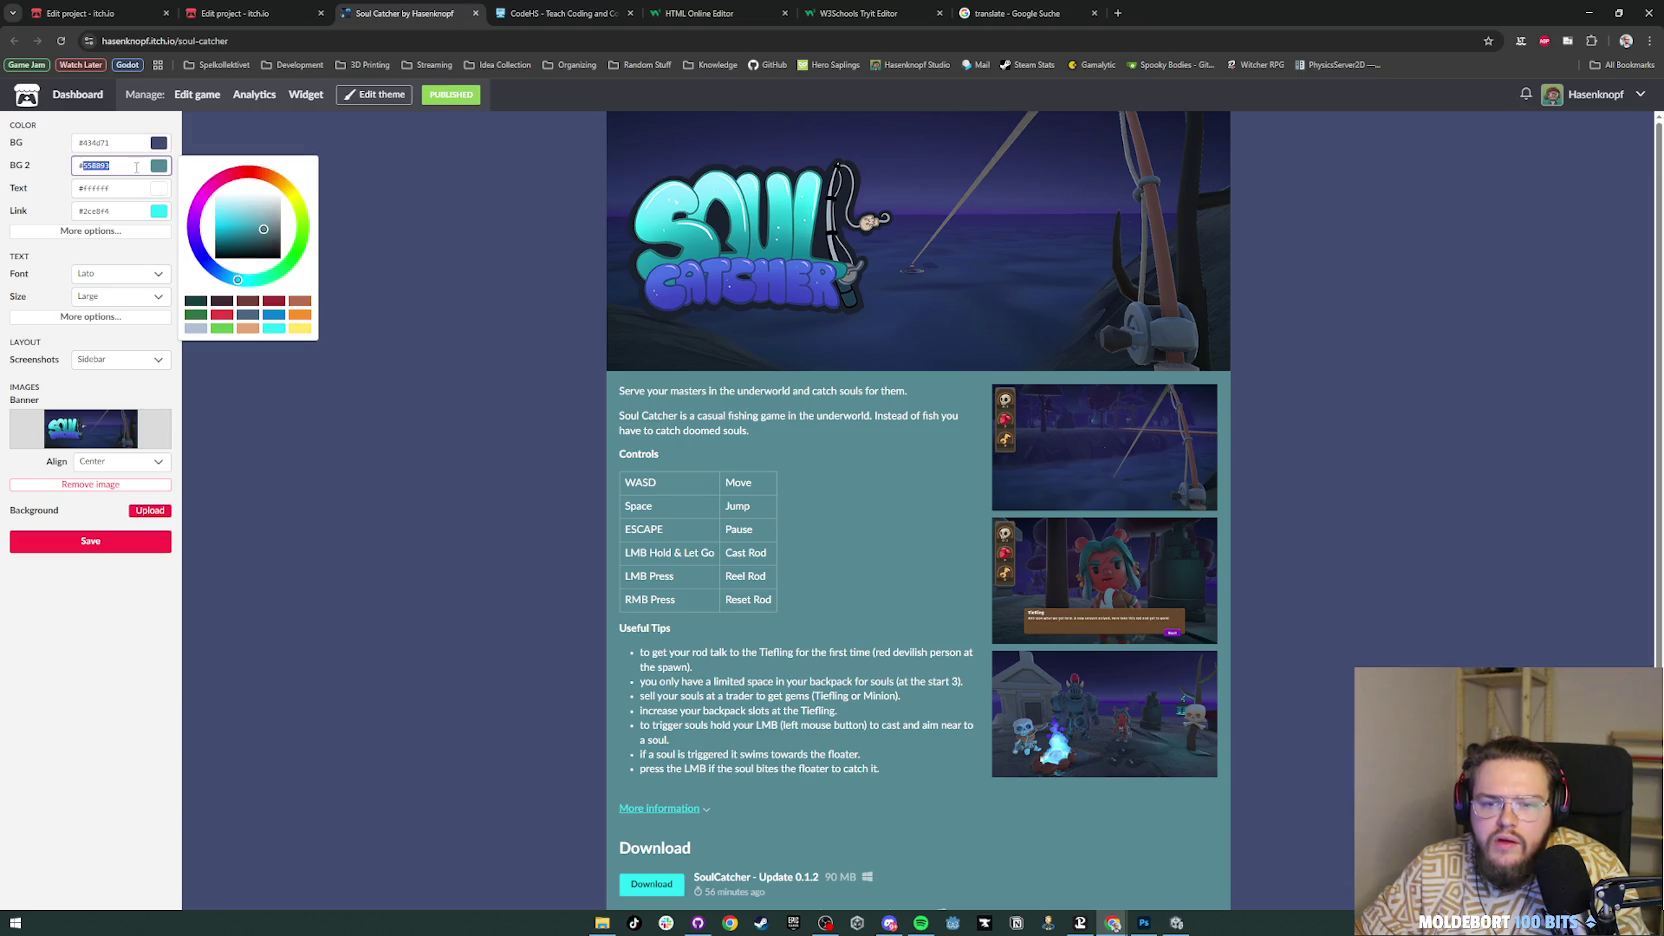
{"action": "left_click", "coordinate": [208, 262]}
{"action": "left_click", "coordinate": [263, 227]}
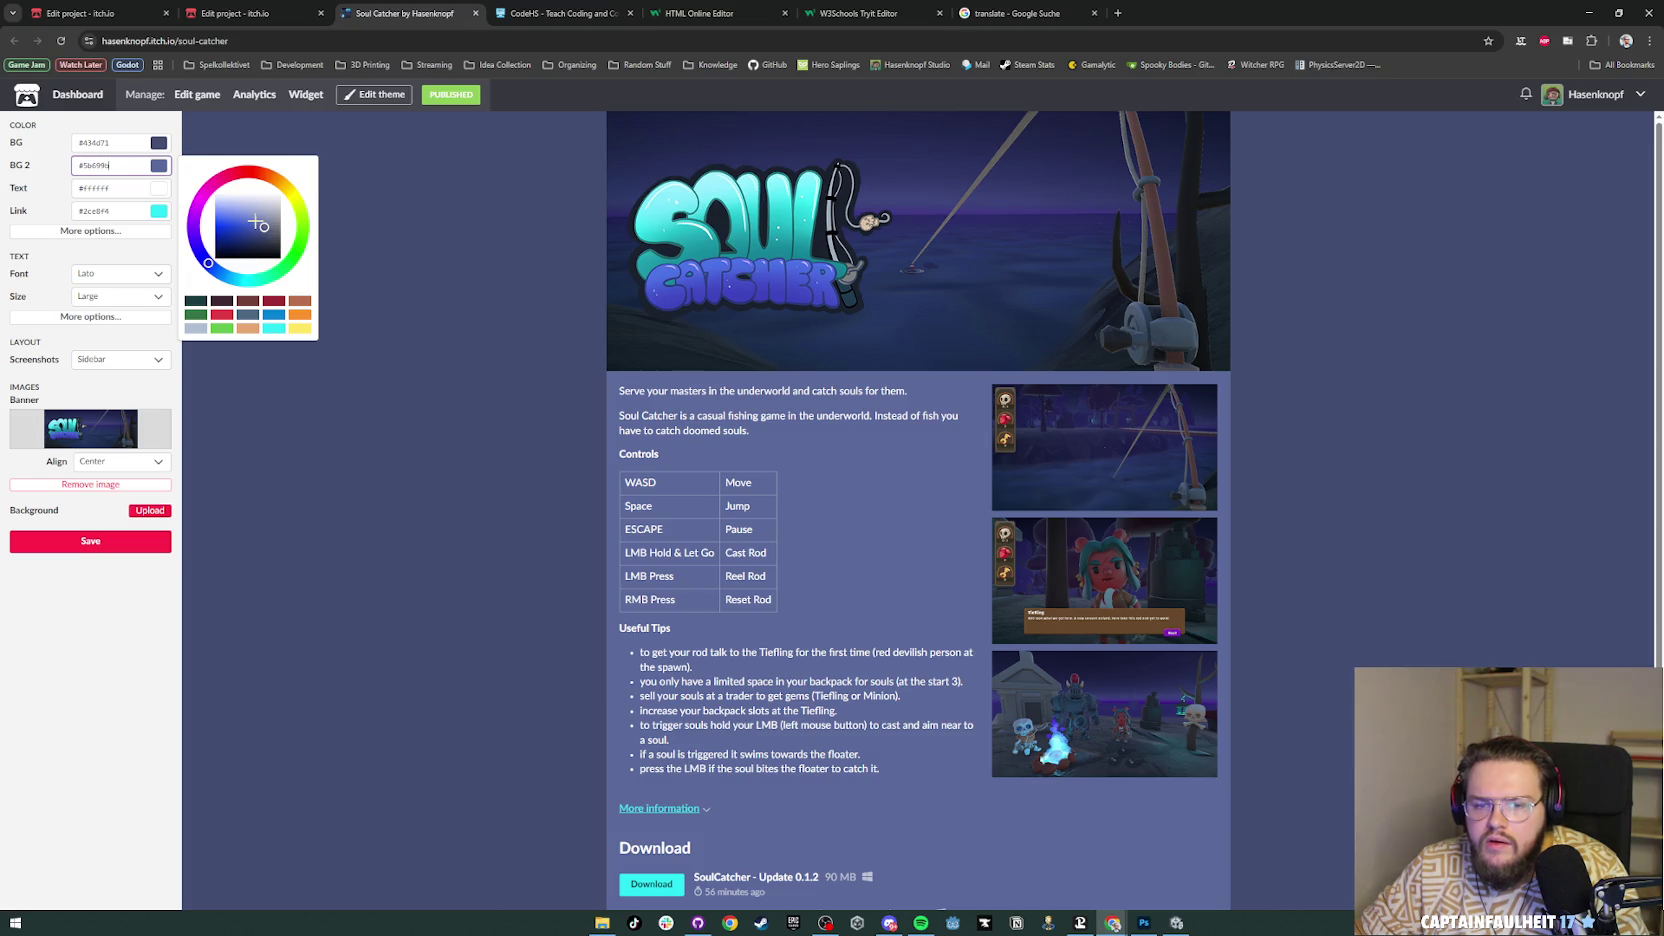
{"action": "key", "text": "ctrl+a"}
{"action": "type", "text": "#434d71"}
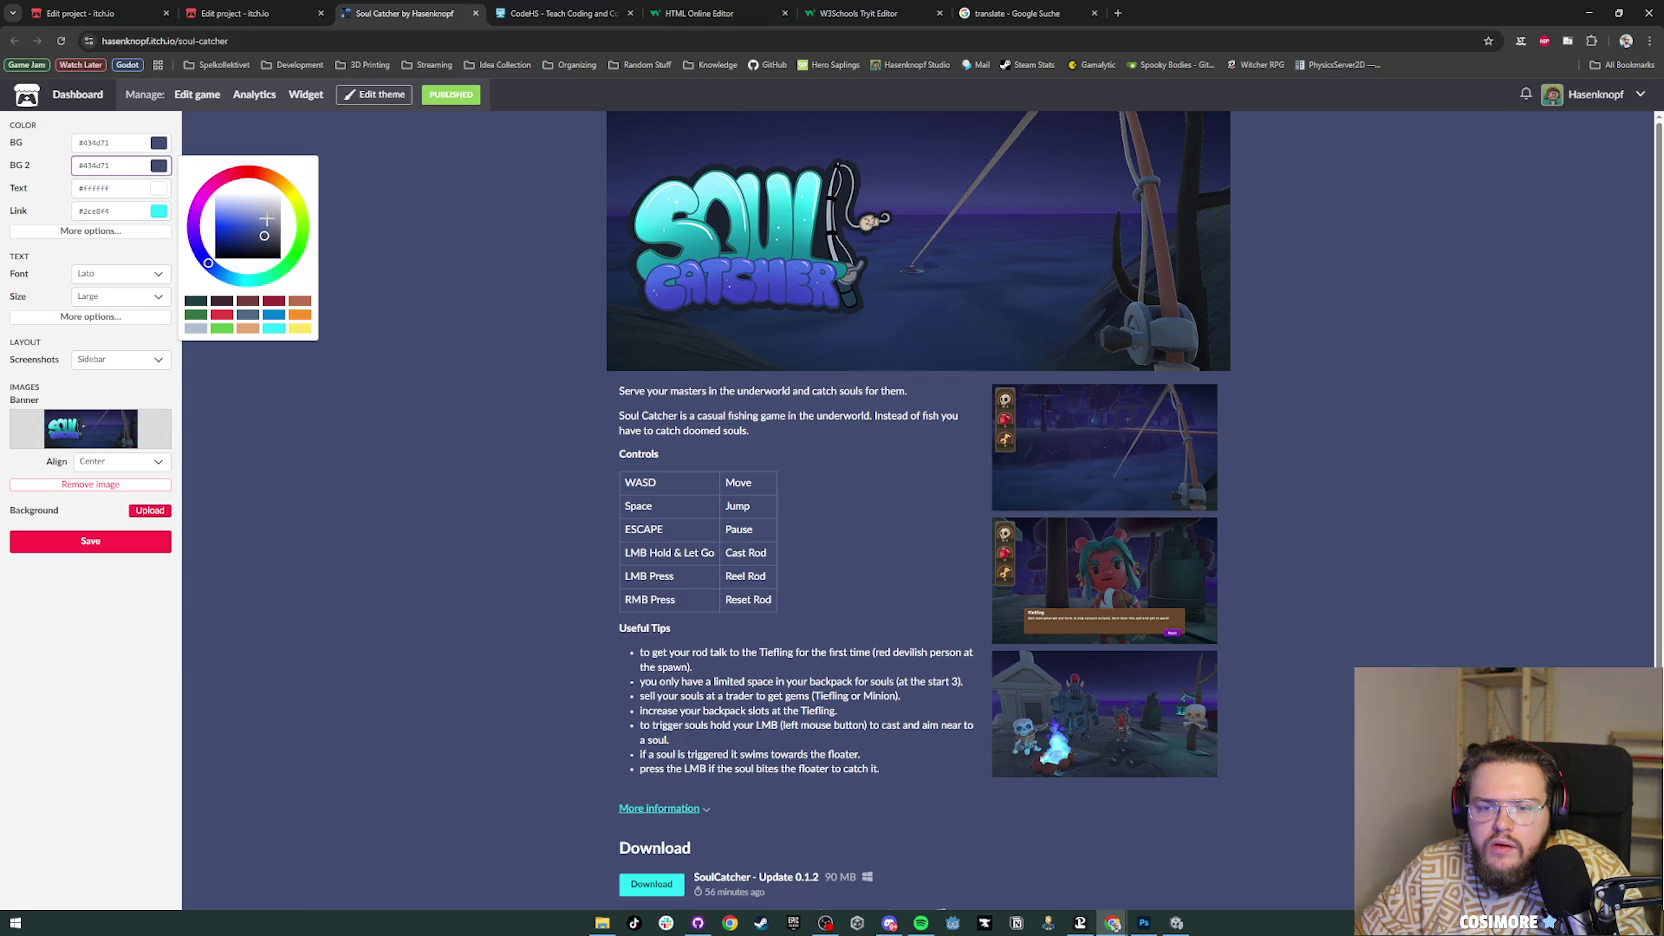
{"action": "left_click", "coordinate": [266, 218]}
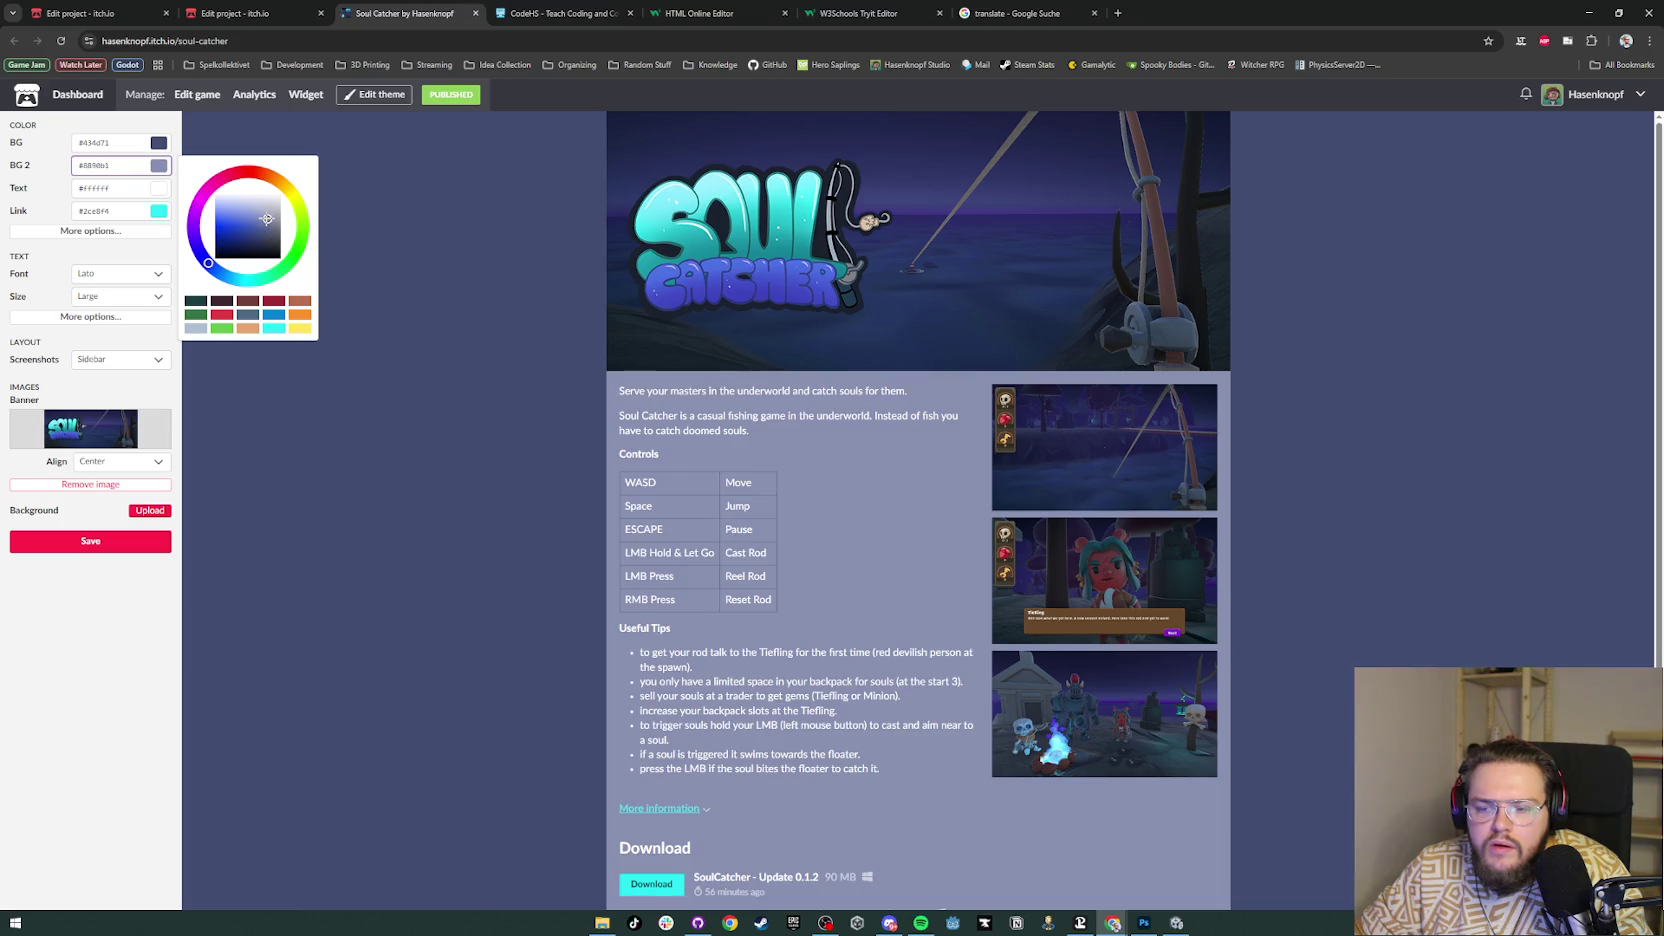
{"action": "left_click", "coordinate": [268, 211]}
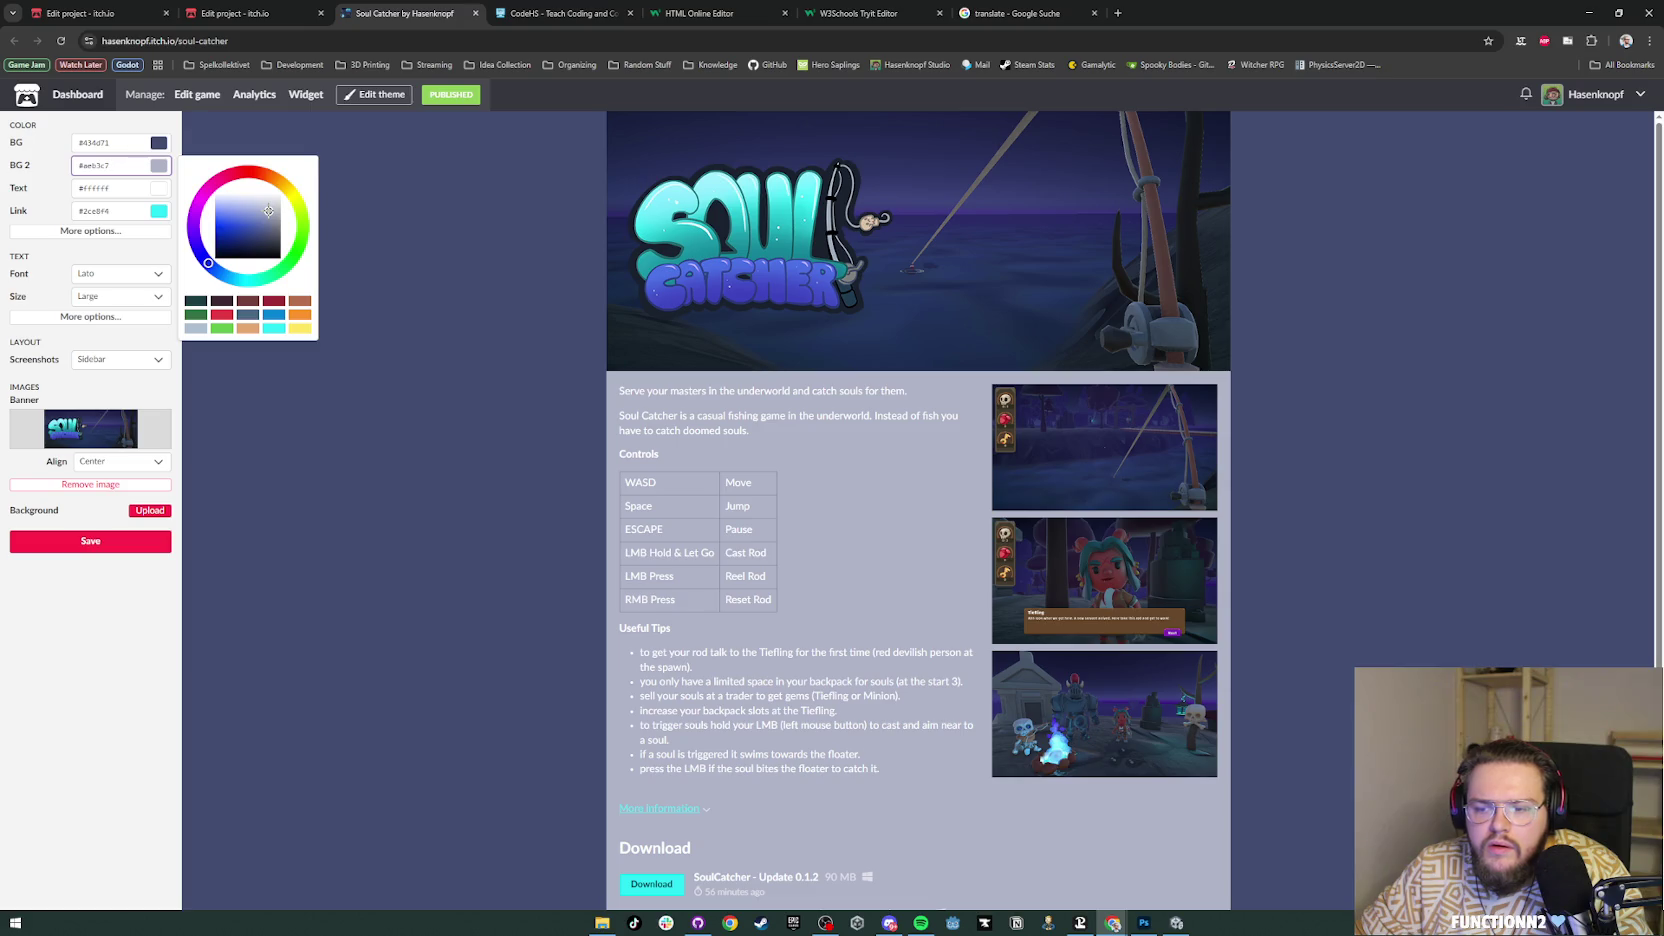
{"action": "left_click", "coordinate": [270, 232]}
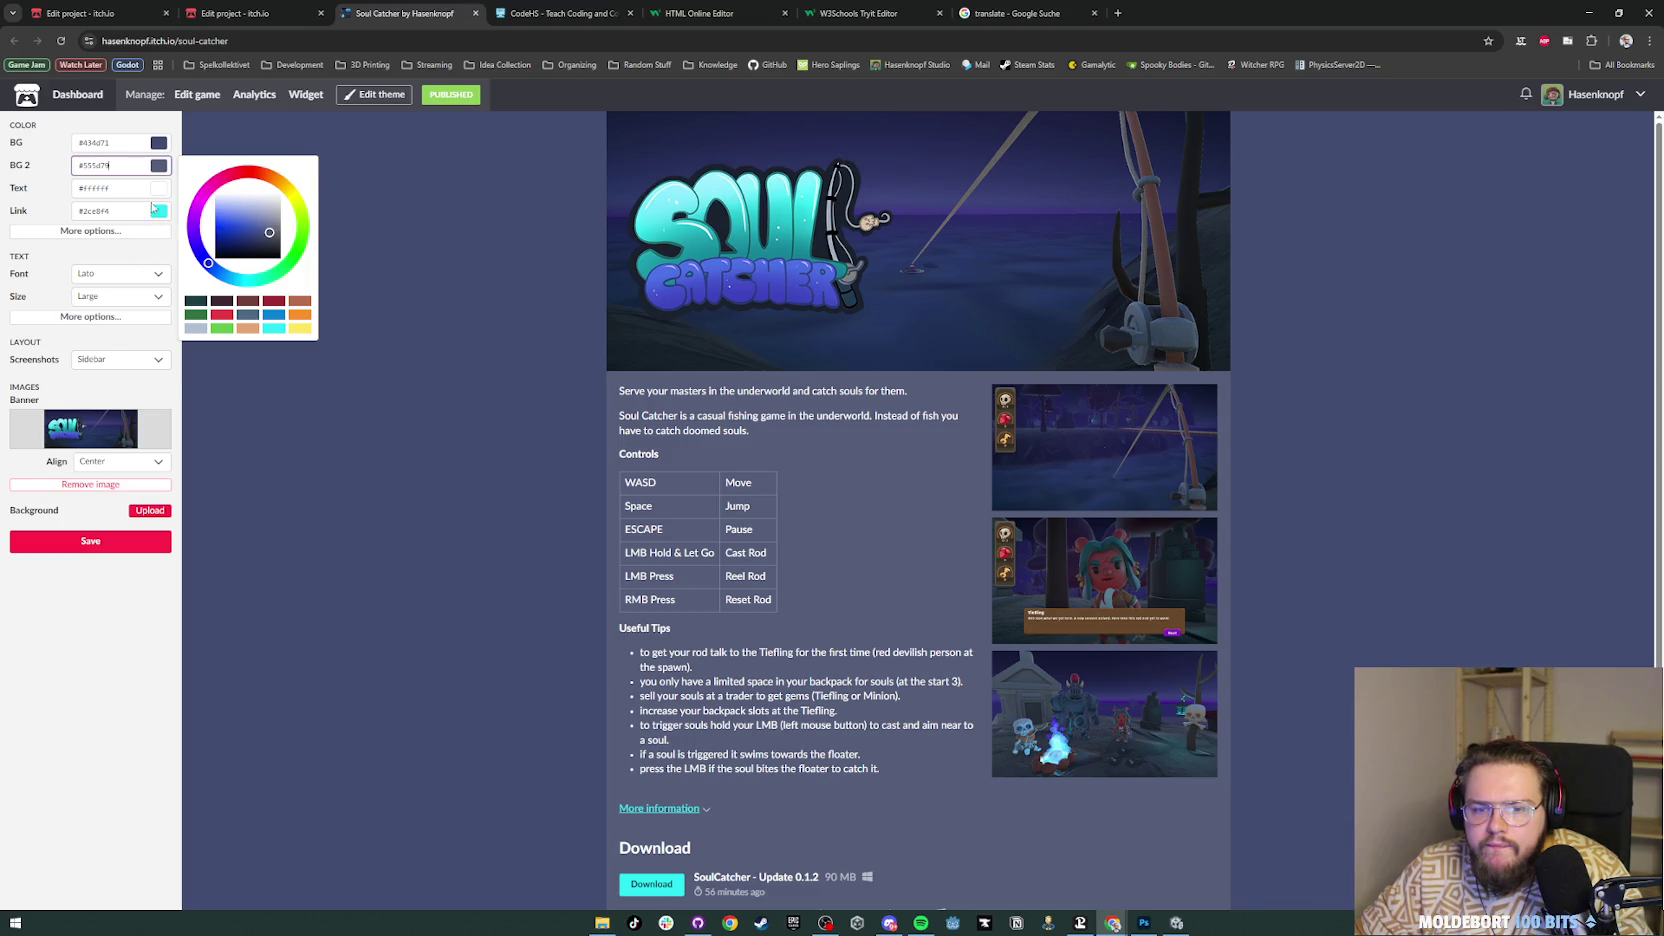
{"action": "left_click", "coordinate": [129, 211]}
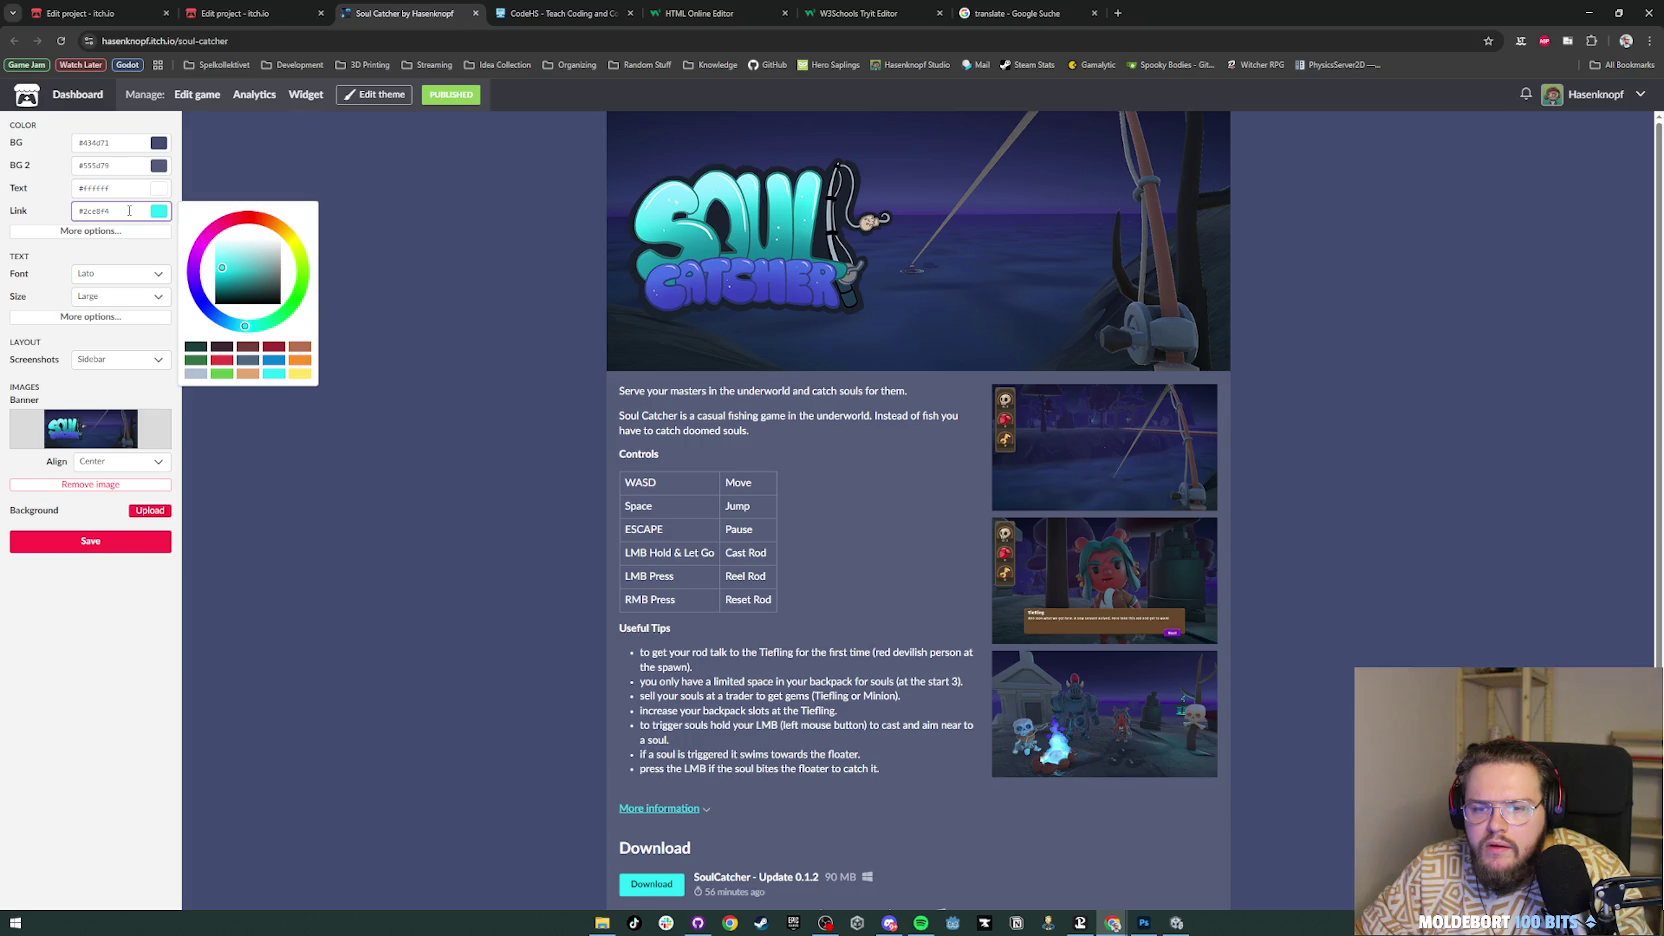
{"action": "left_click", "coordinate": [1144, 922]}
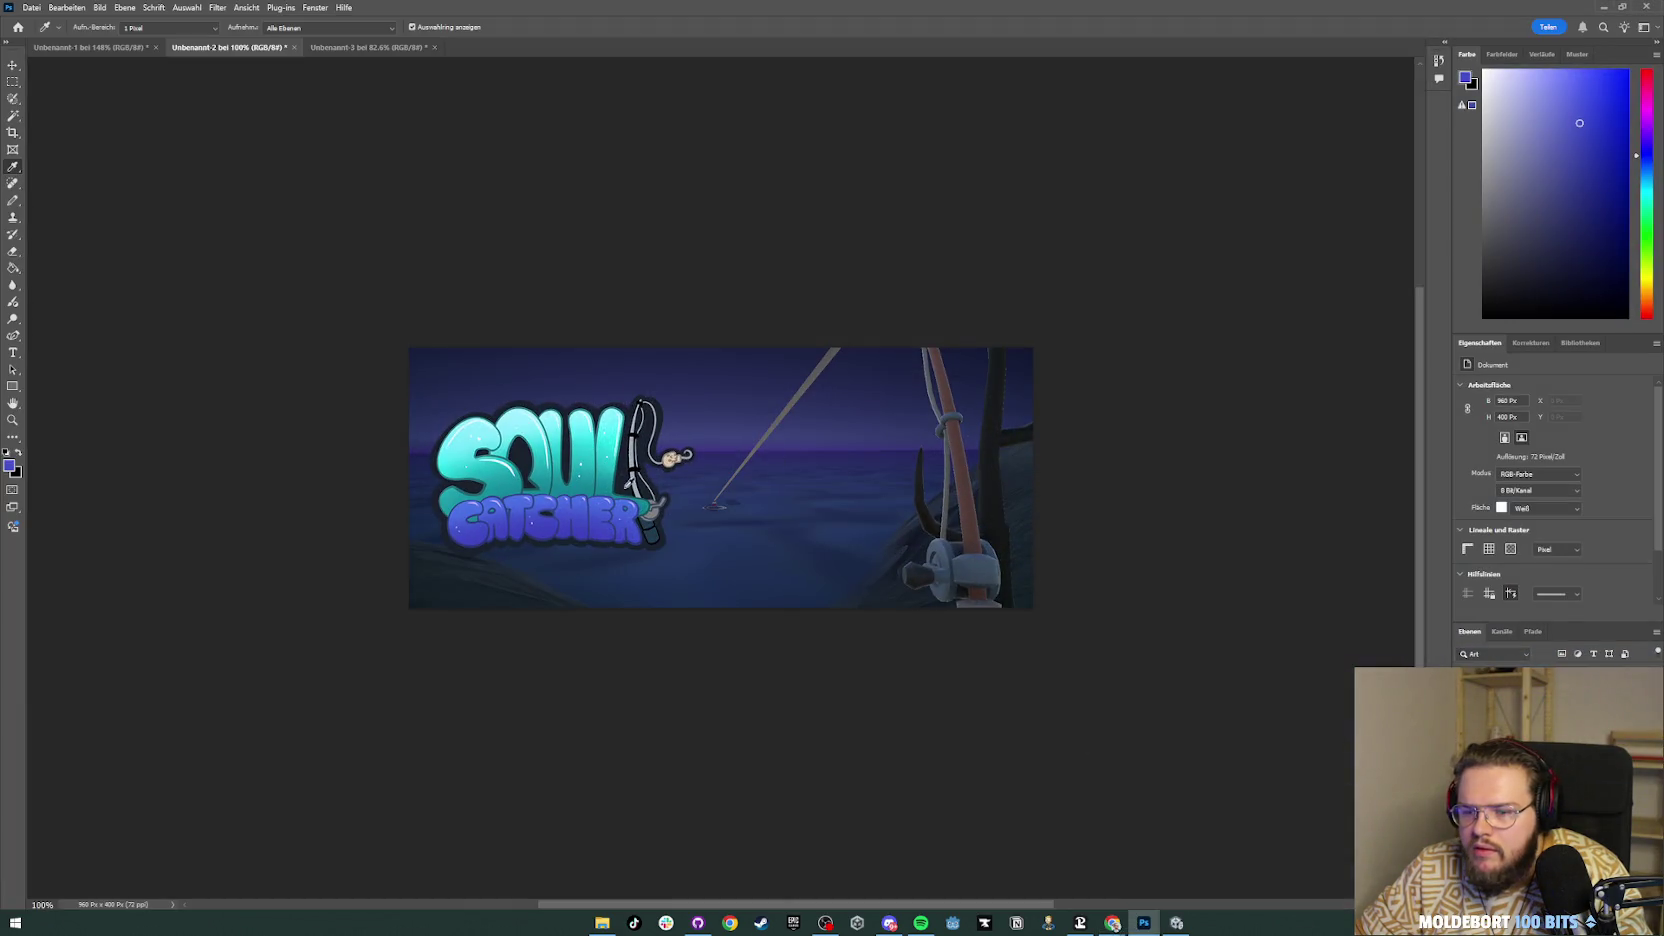
Step: Sample the logo blue #4553cb in Photoshop and paste it as the itch.io link colour
{"action": "left_click", "coordinate": [597, 520]}
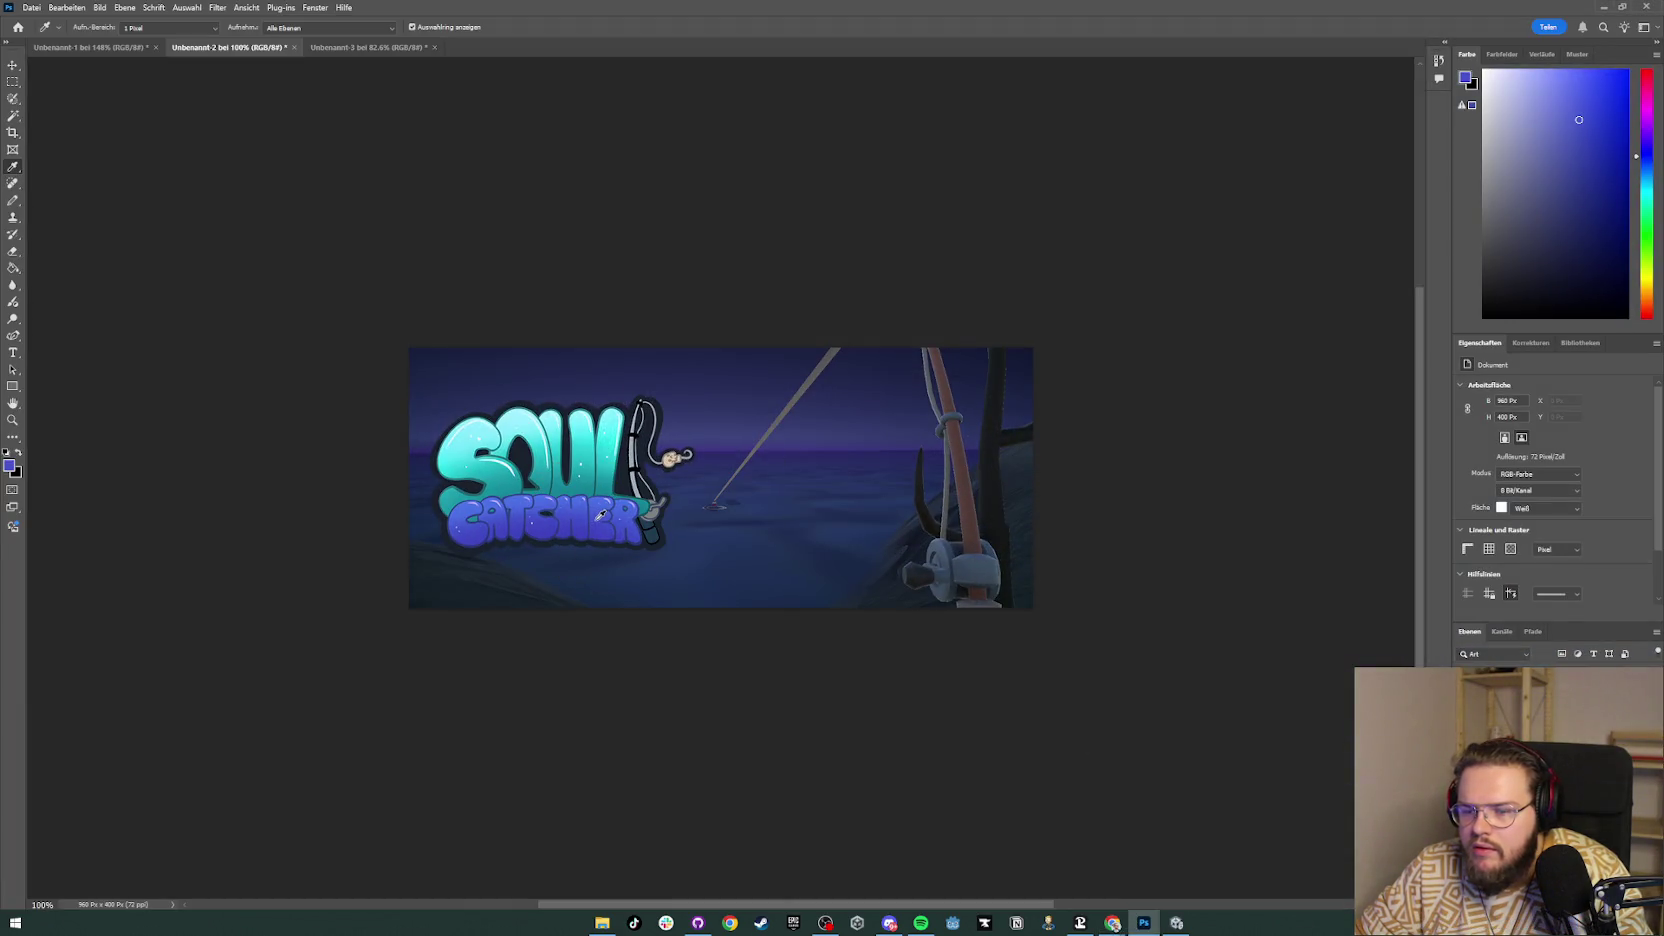
{"action": "left_click", "coordinate": [1467, 79]}
{"action": "left_click", "coordinate": [891, 440]}
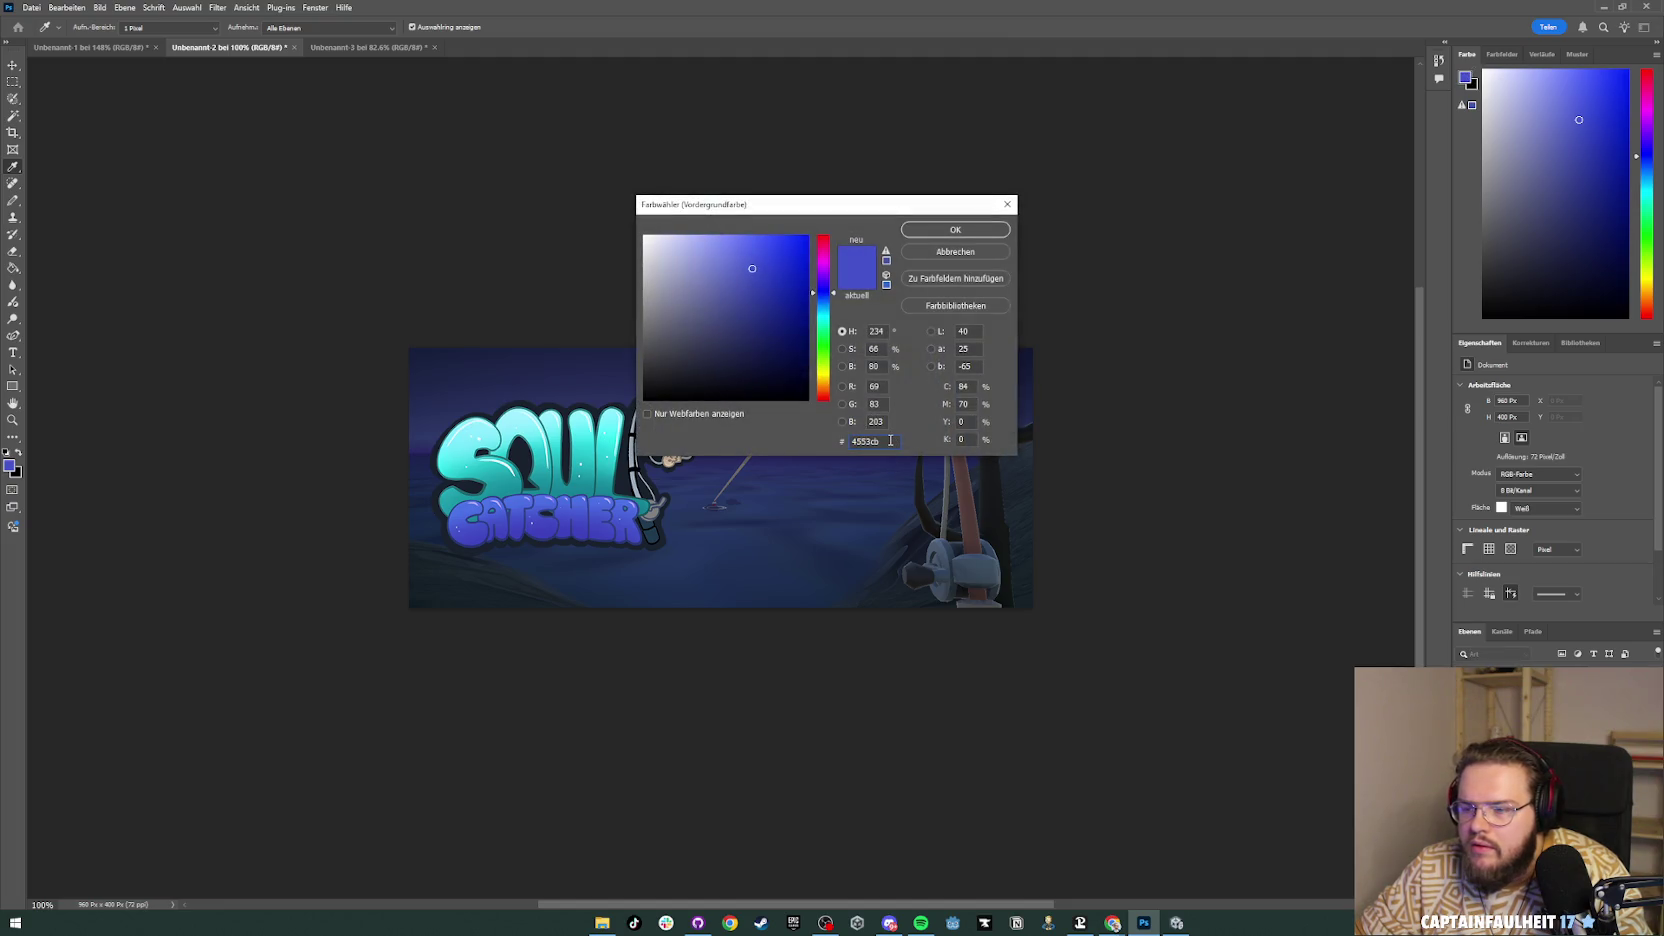
{"action": "left_click", "coordinate": [1007, 204]}
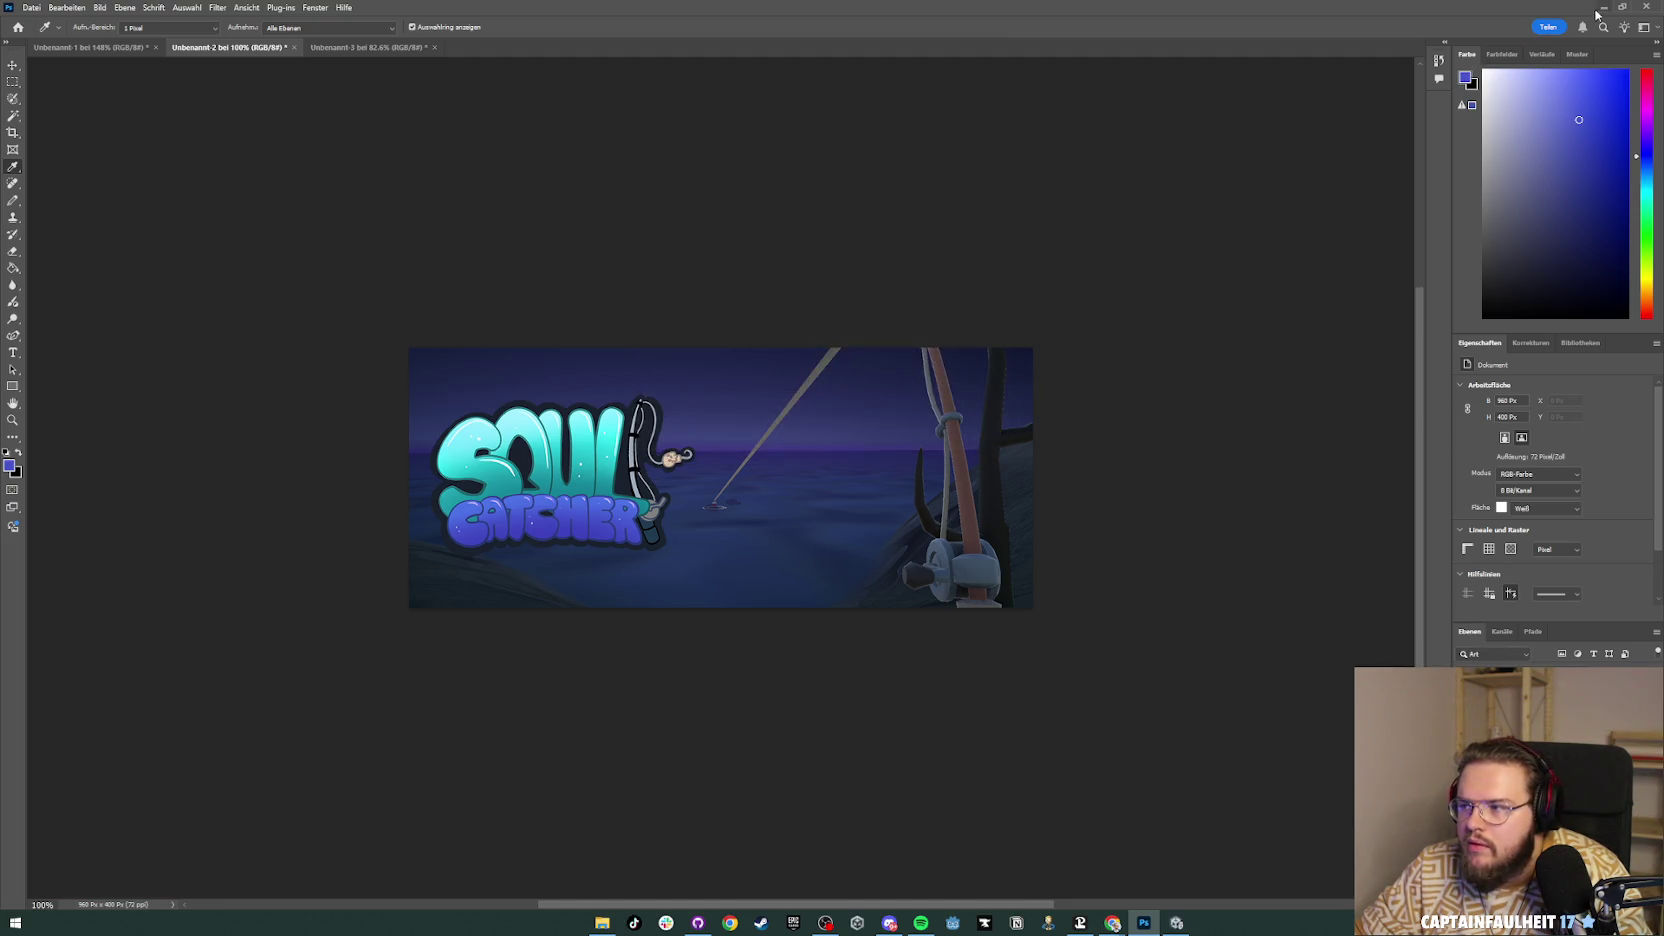
{"action": "left_click", "coordinate": [1600, 9]}
{"action": "key", "text": "ctrl+a"}
{"action": "type", "text": "#4553cb"}
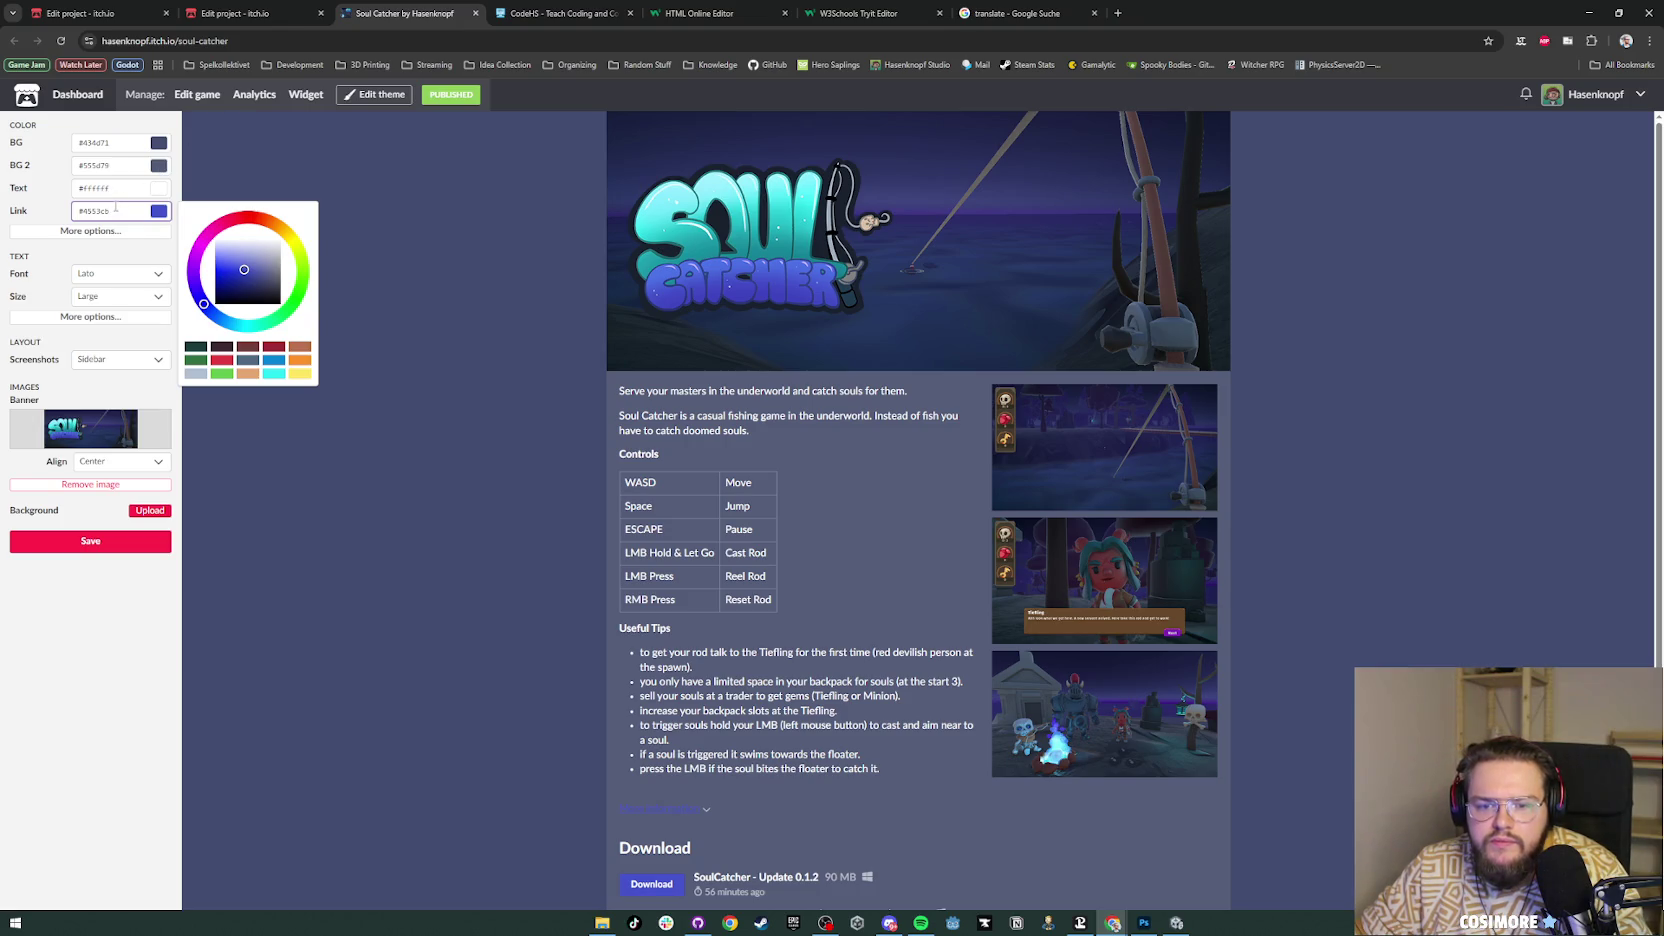
Step: Restore the cyan #2ce8f4 link colour and change the page font from Lato to Sans Serif
{"action": "key", "text": "ctrl+z"}
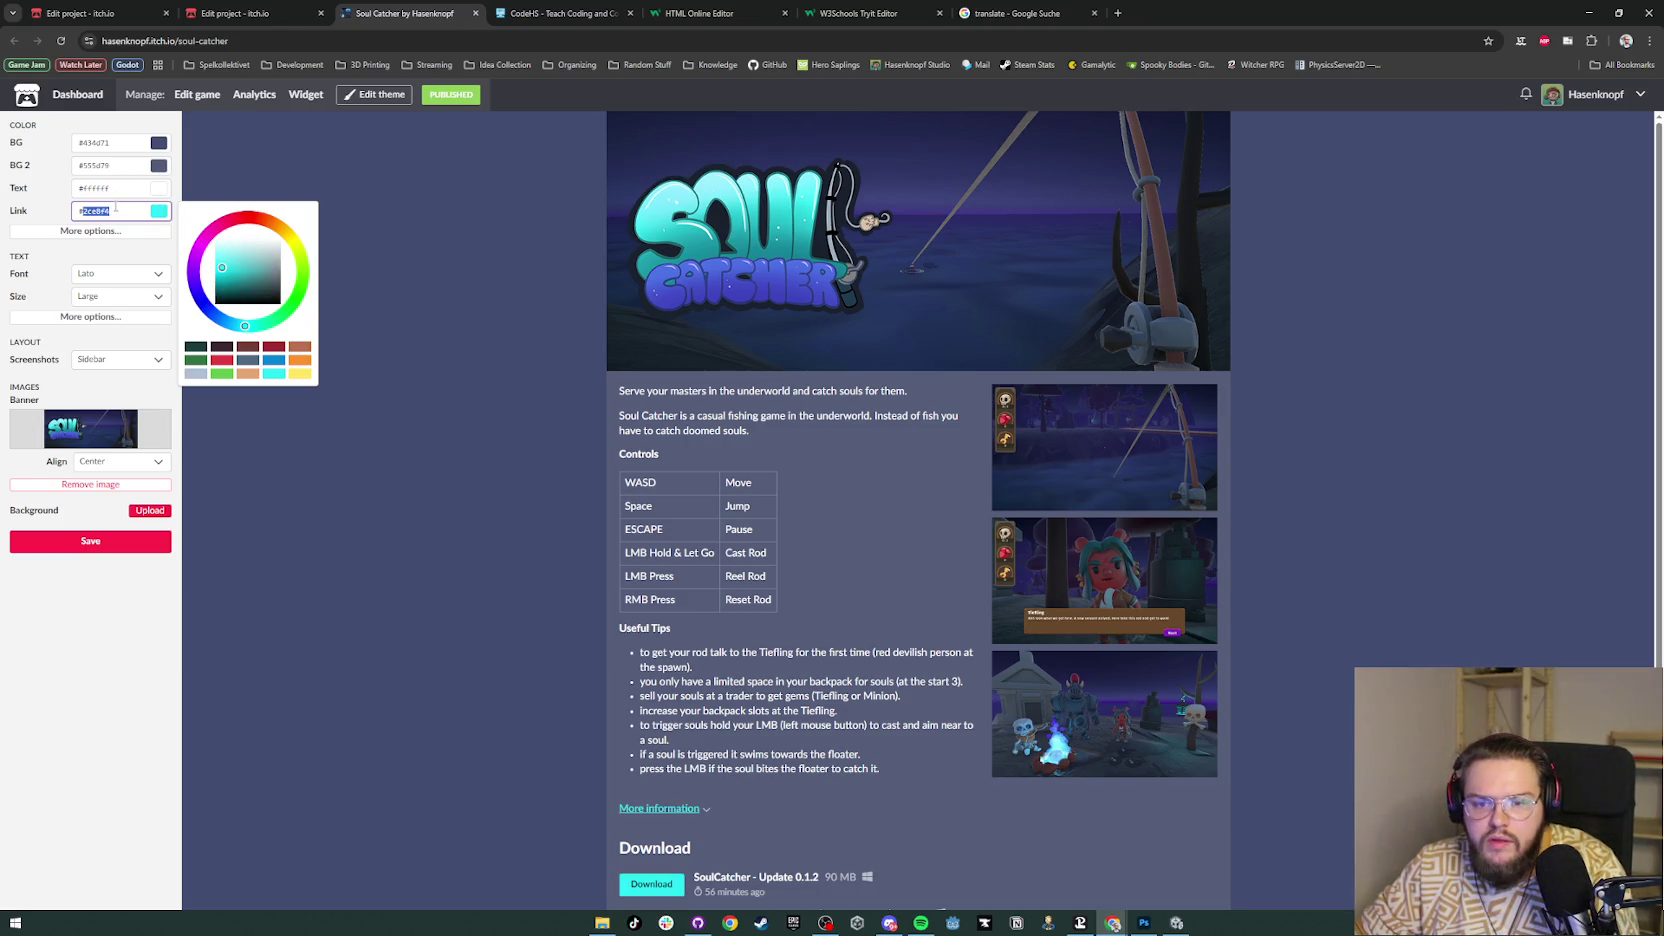
{"action": "left_click", "coordinate": [88, 587]}
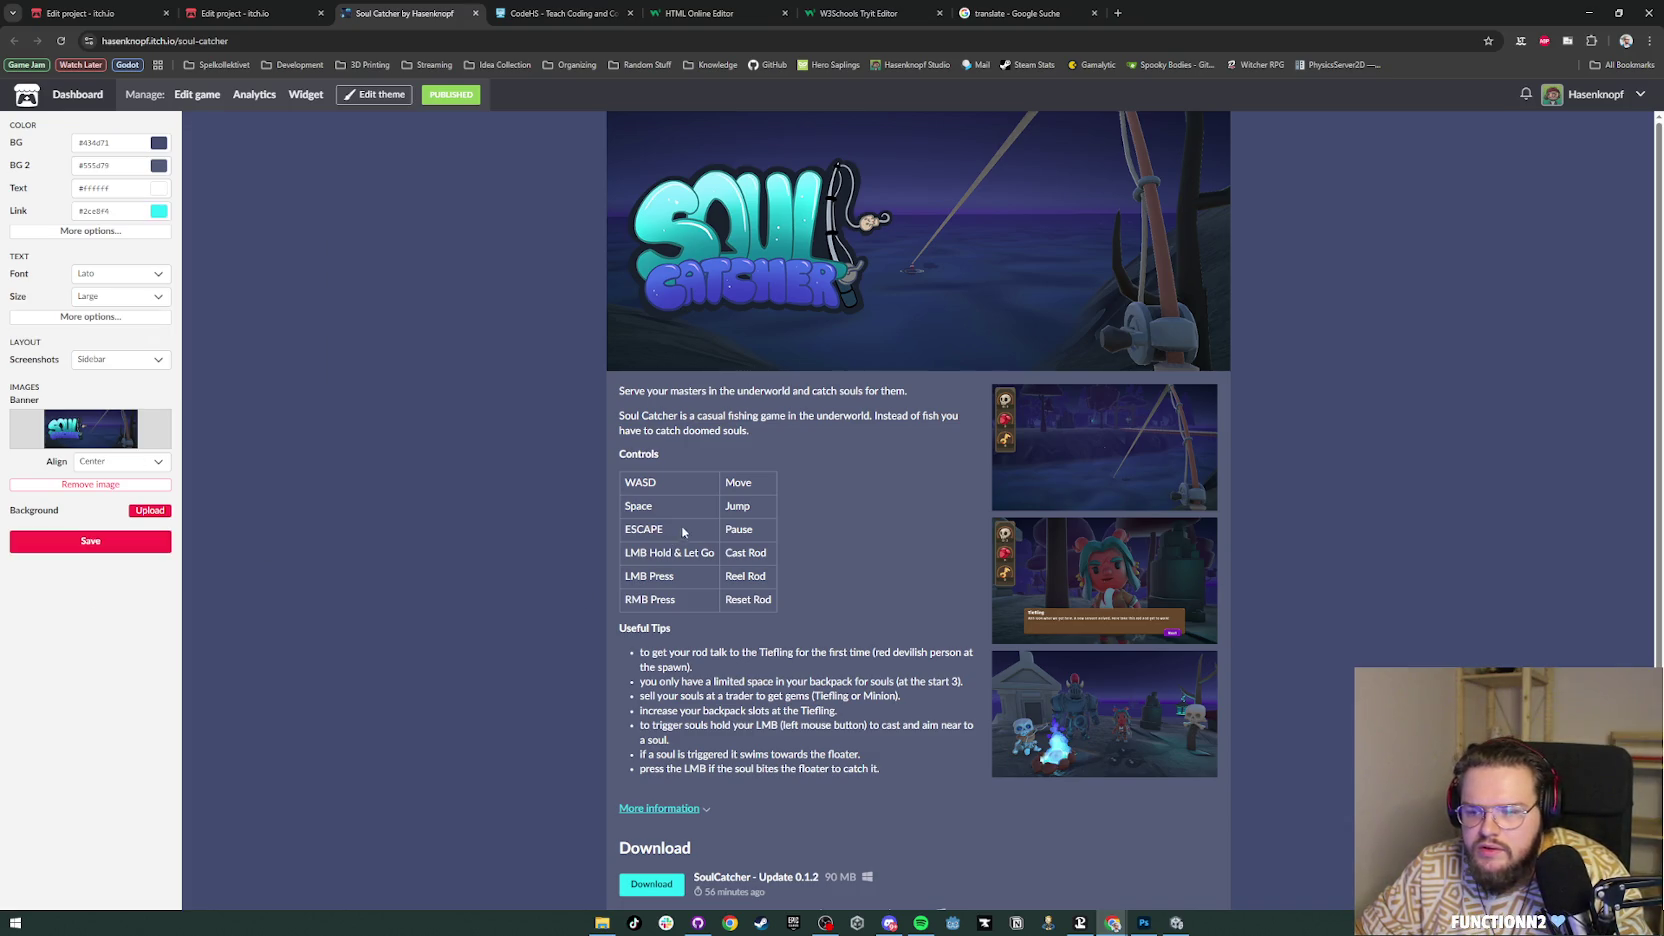
{"action": "left_click", "coordinate": [96, 276]}
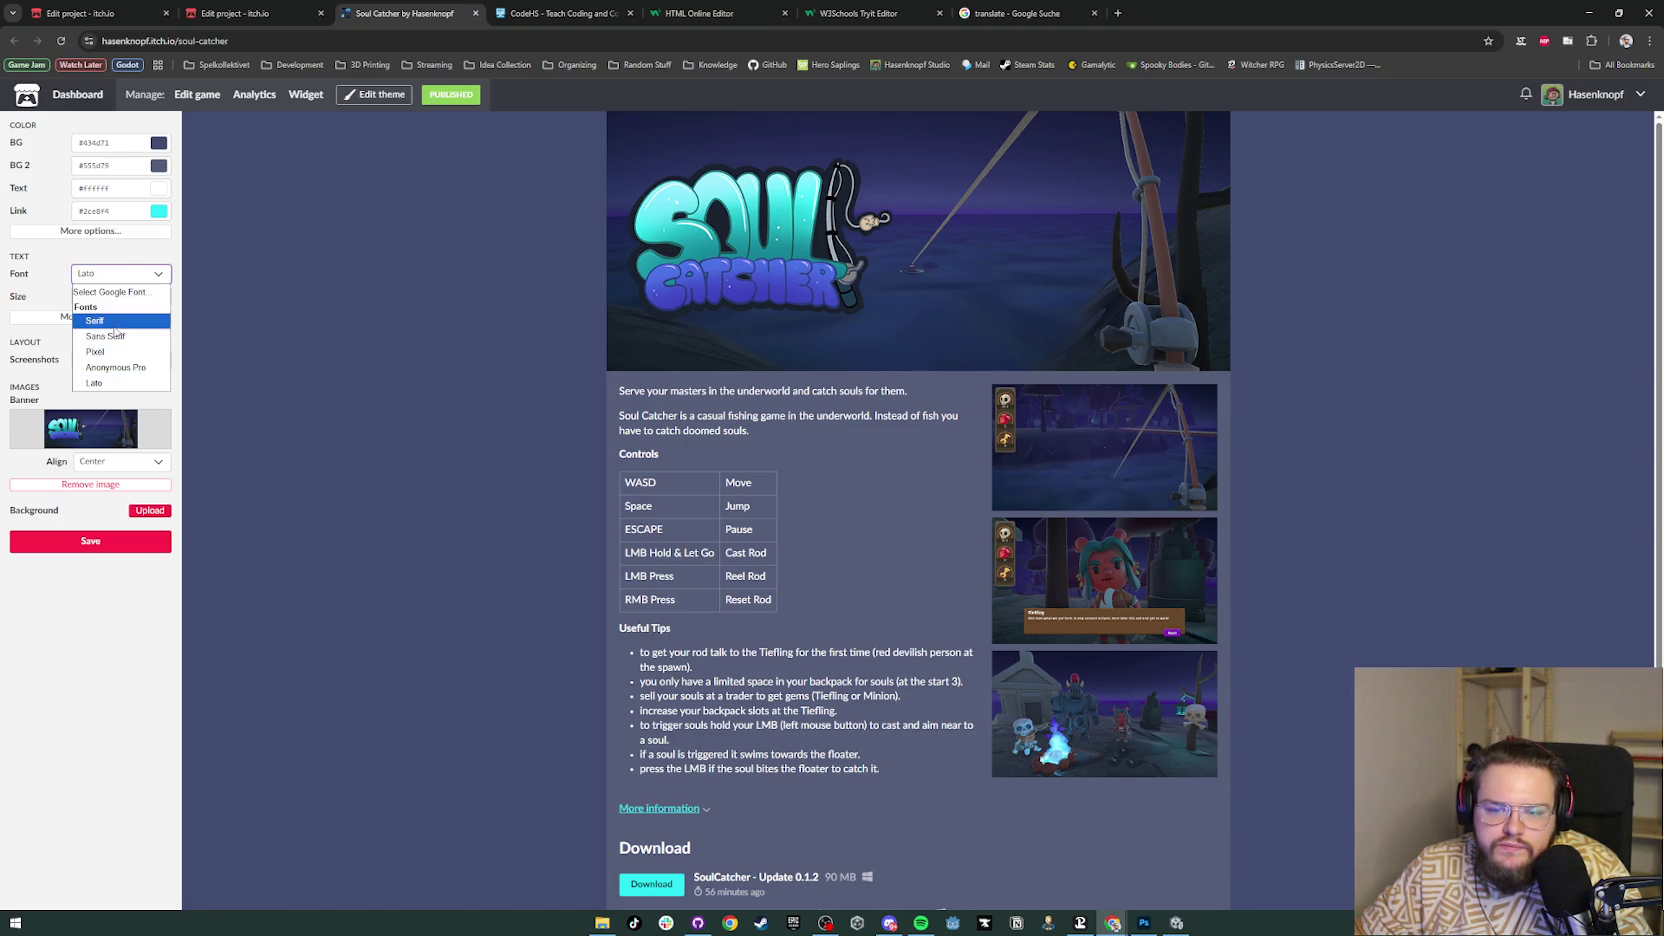
{"action": "left_click", "coordinate": [100, 321]}
{"action": "left_click", "coordinate": [106, 277]}
{"action": "left_click", "coordinate": [109, 338]}
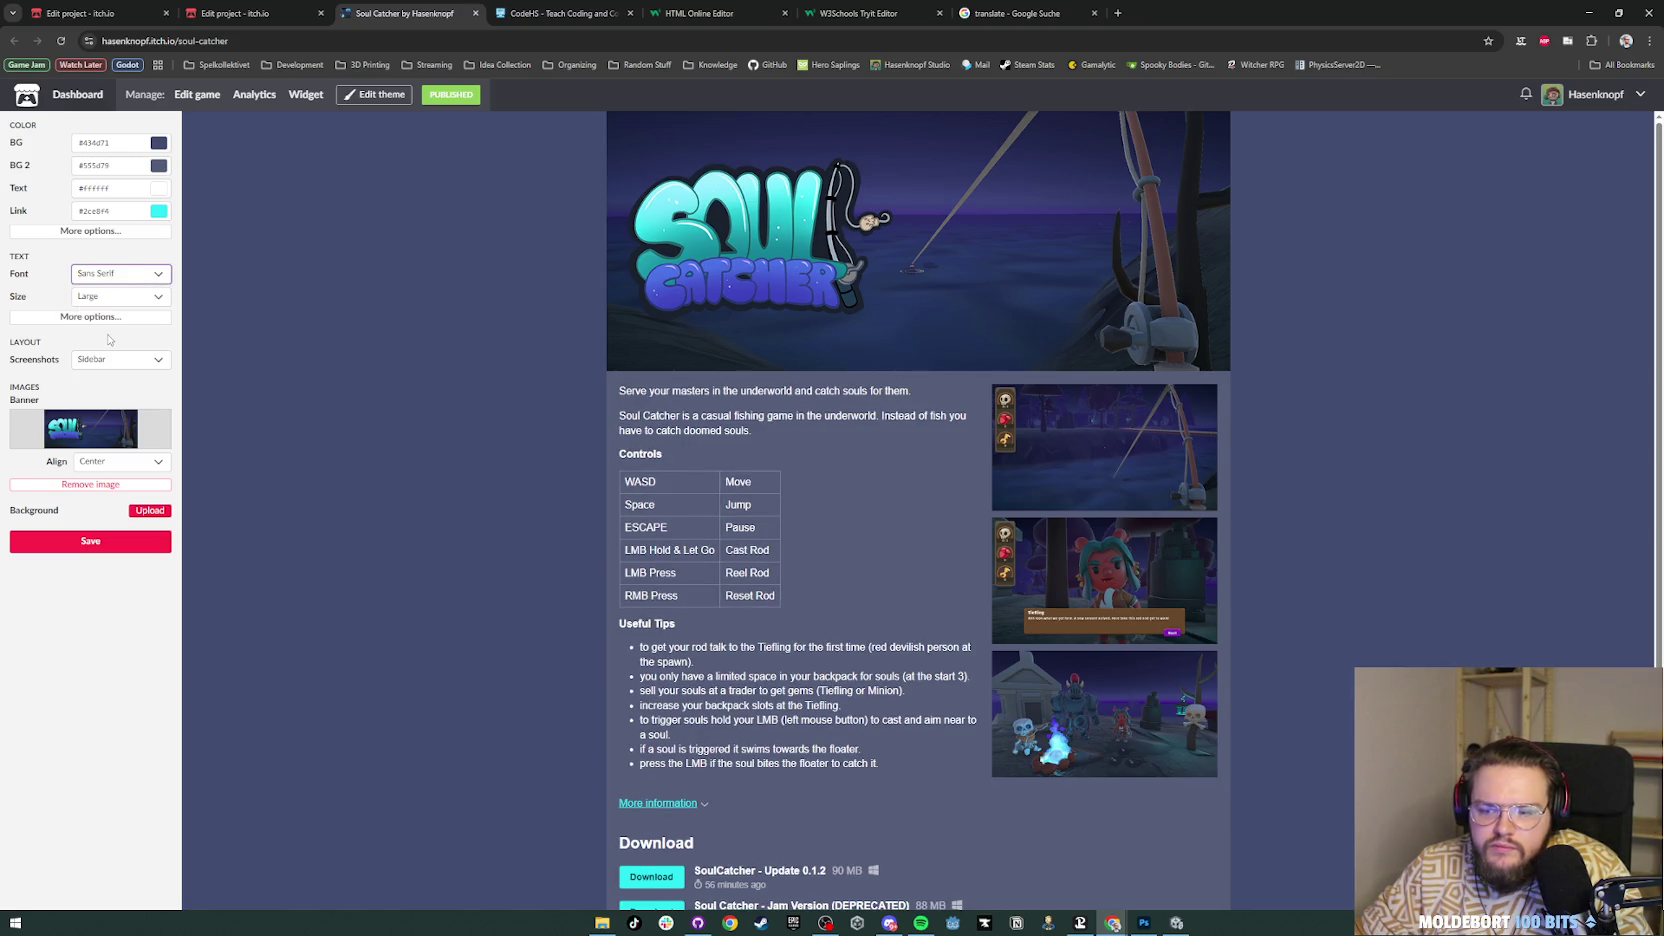
{"action": "left_click", "coordinate": [119, 277]}
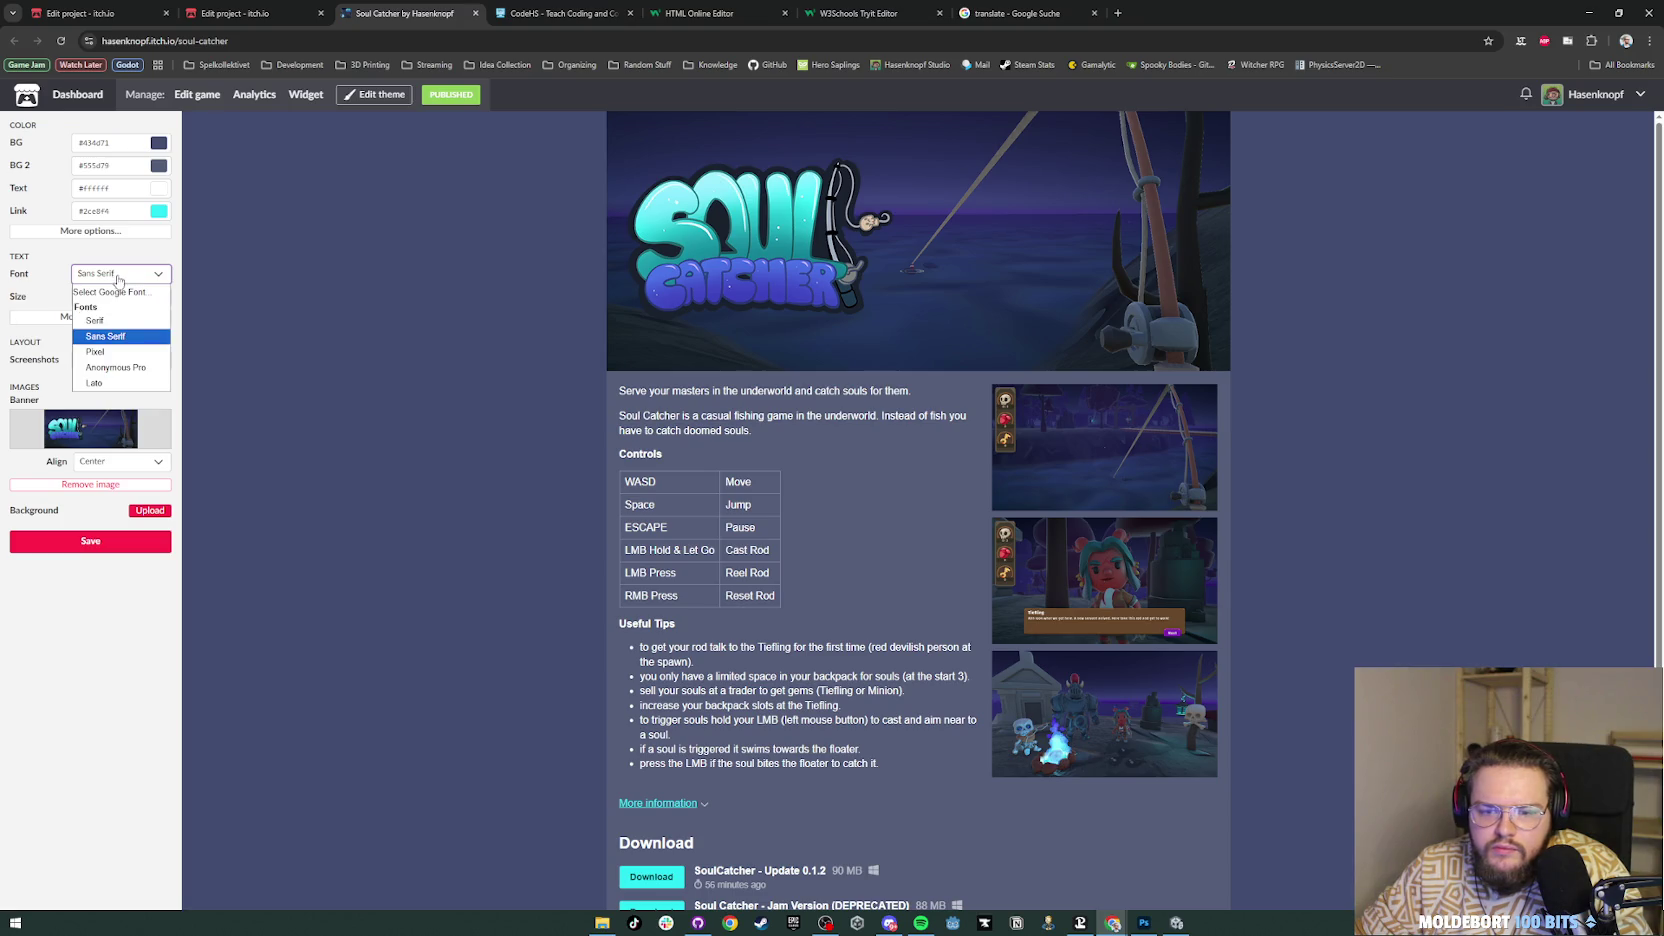
{"action": "left_click", "coordinate": [118, 291]}
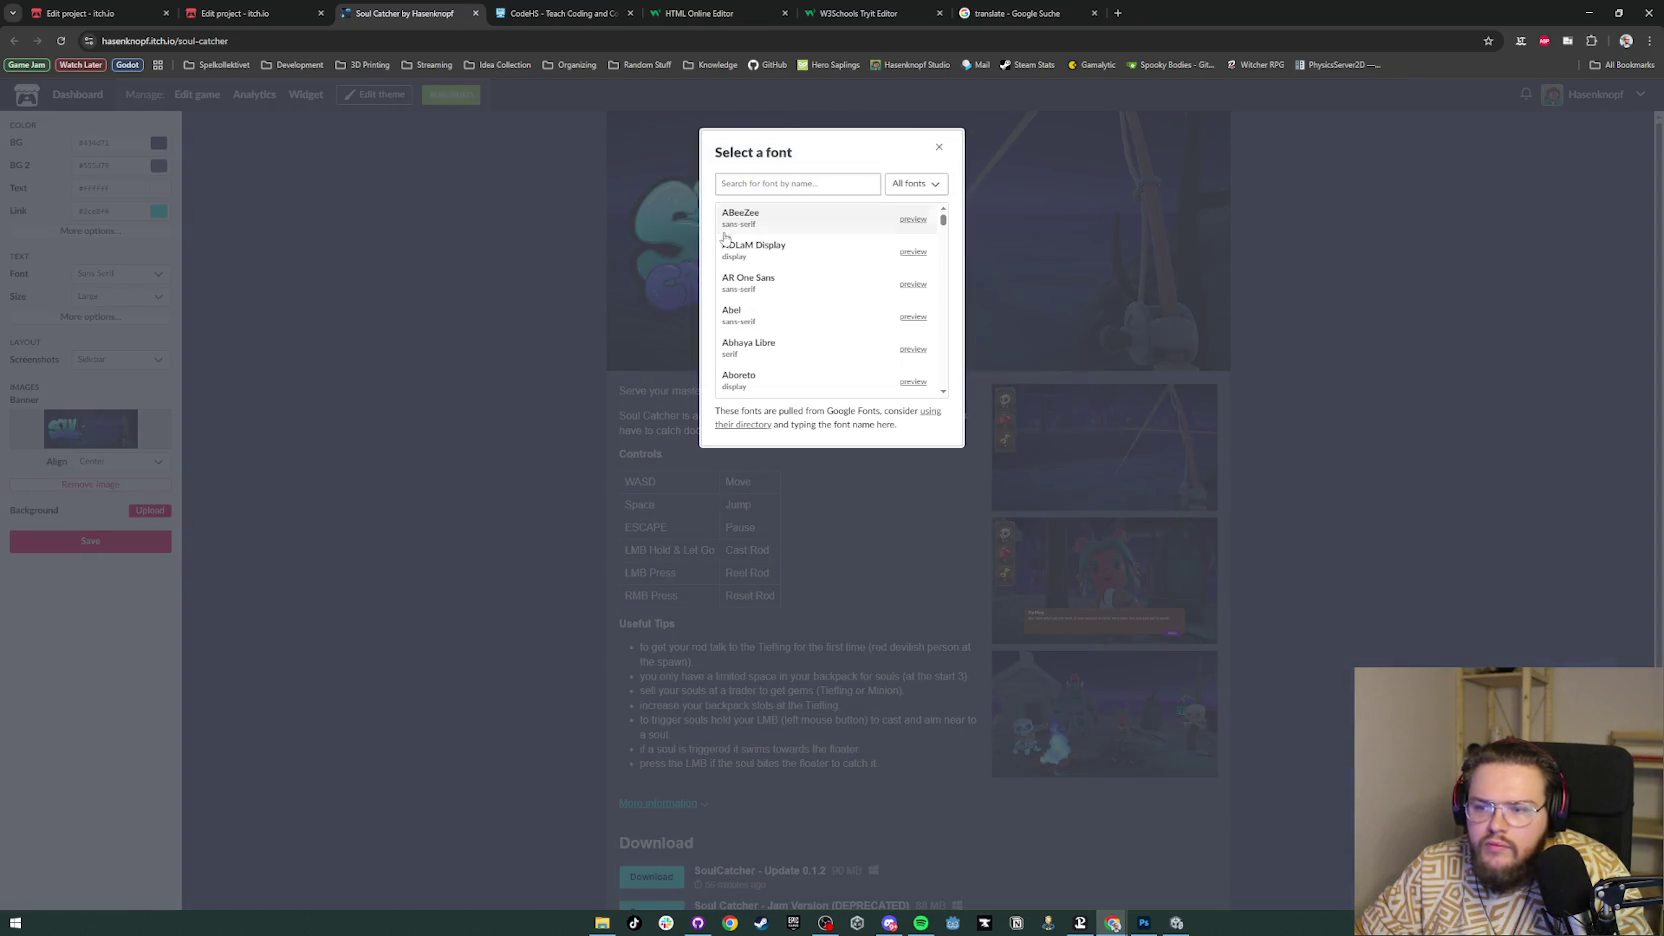
Step: Search Google Fonts for 'comfo', preview Comfortaa, set it as the page font and save the theme
{"action": "left_click", "coordinate": [811, 185]}
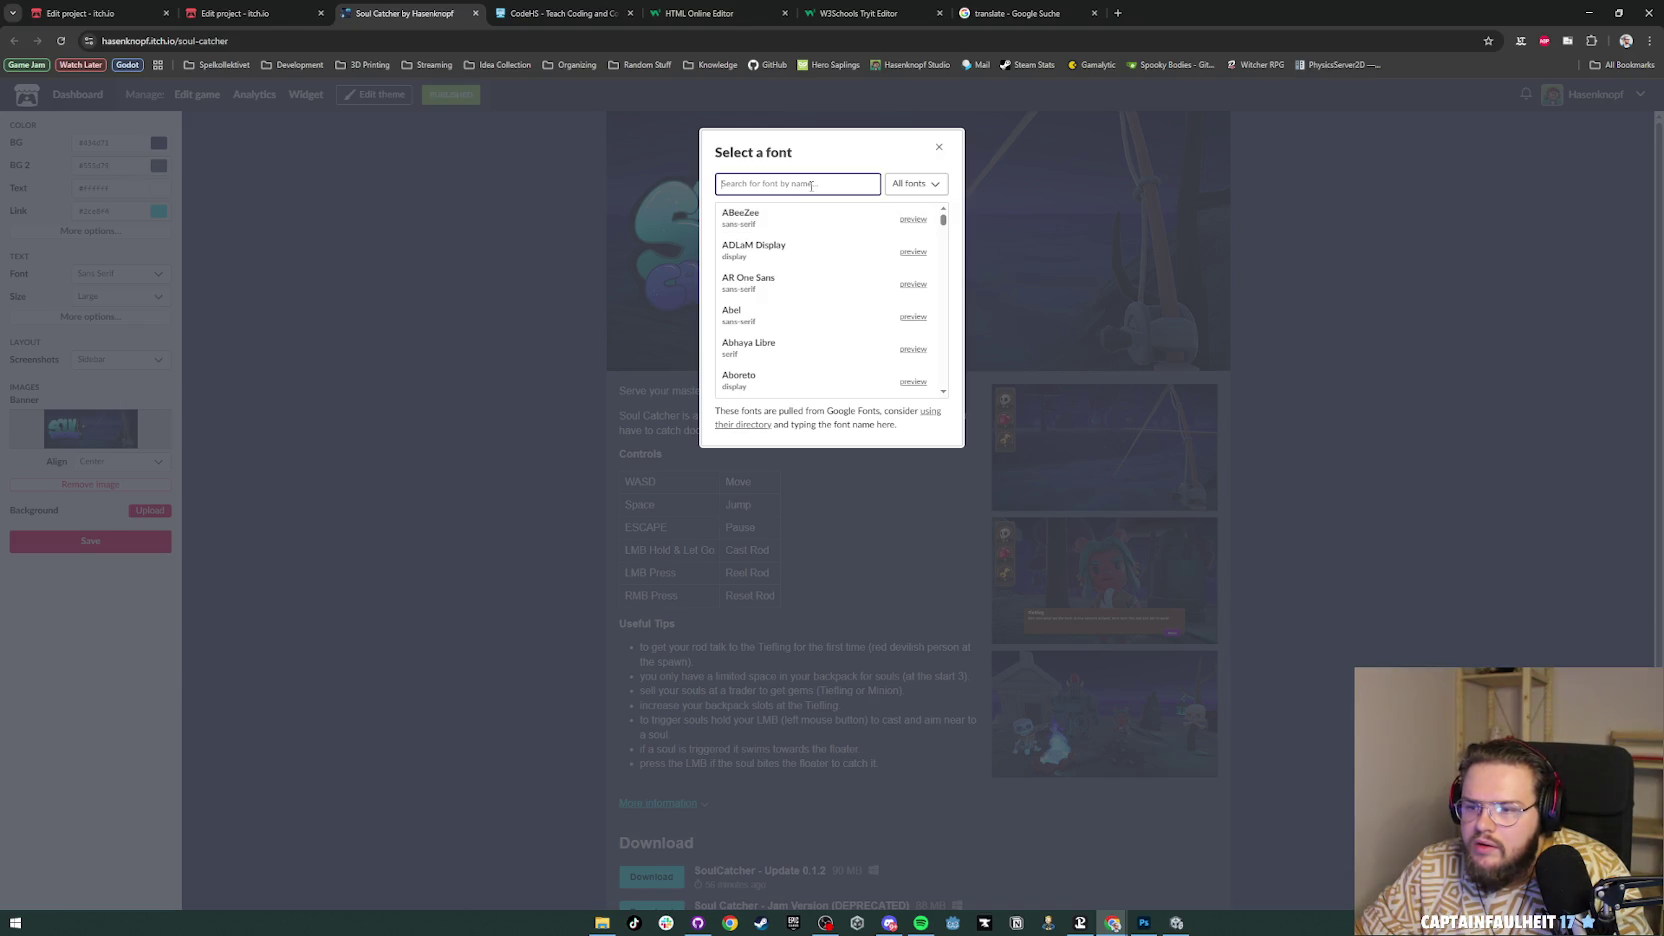
{"action": "type", "text": "comfo"}
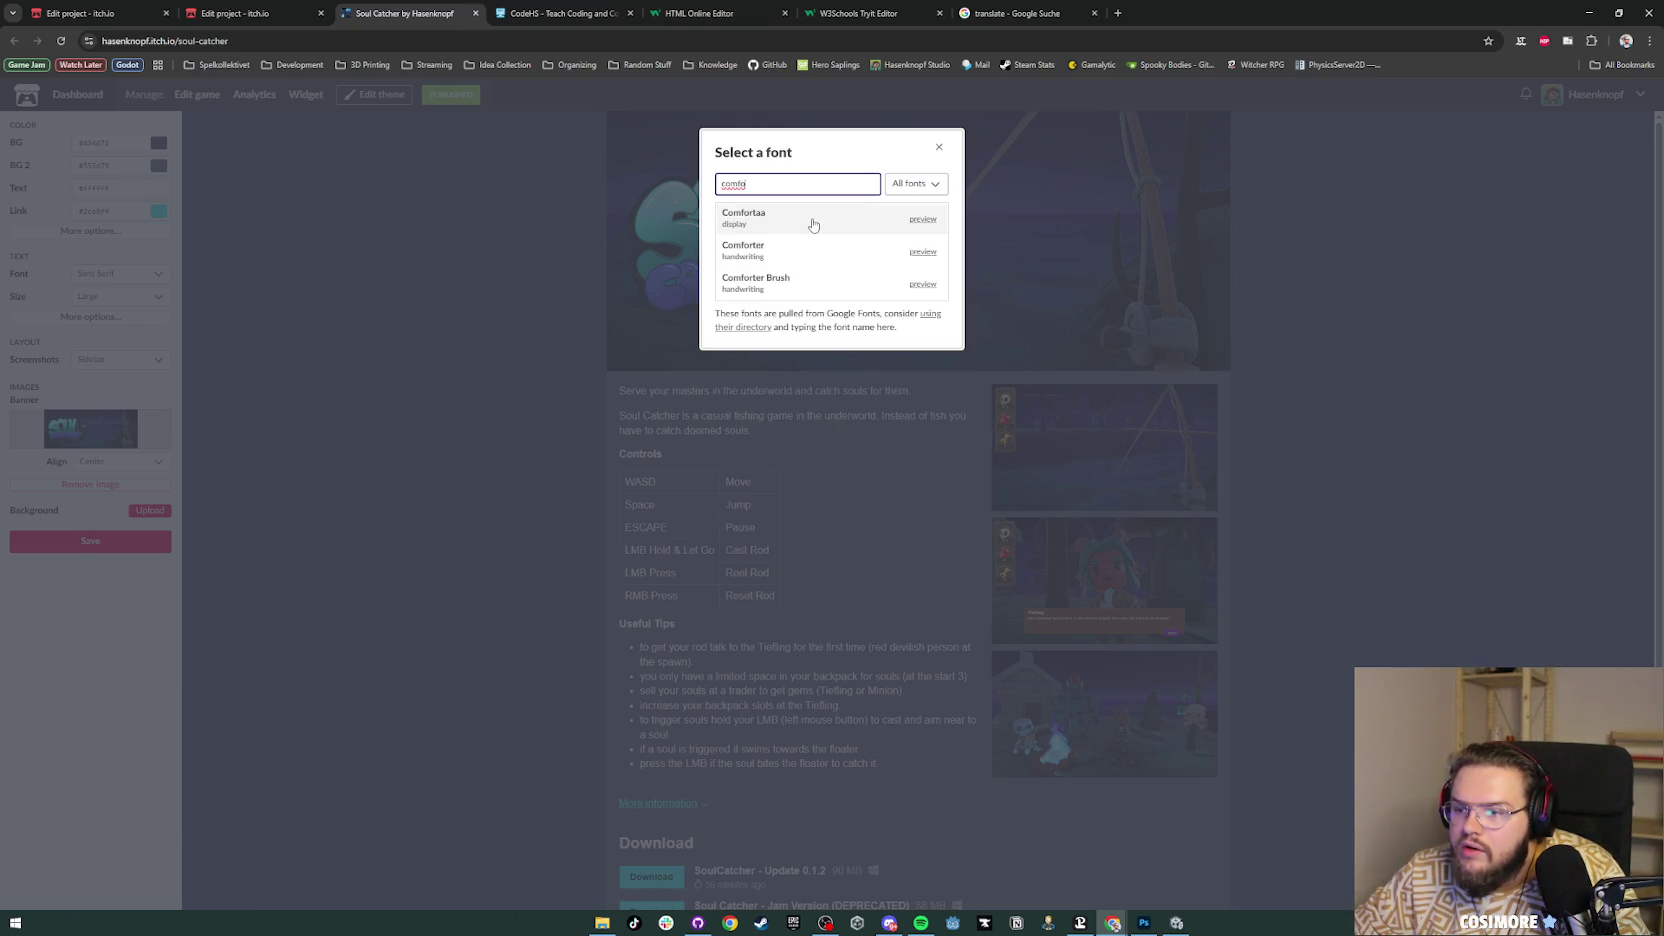
{"action": "left_click", "coordinate": [918, 220]}
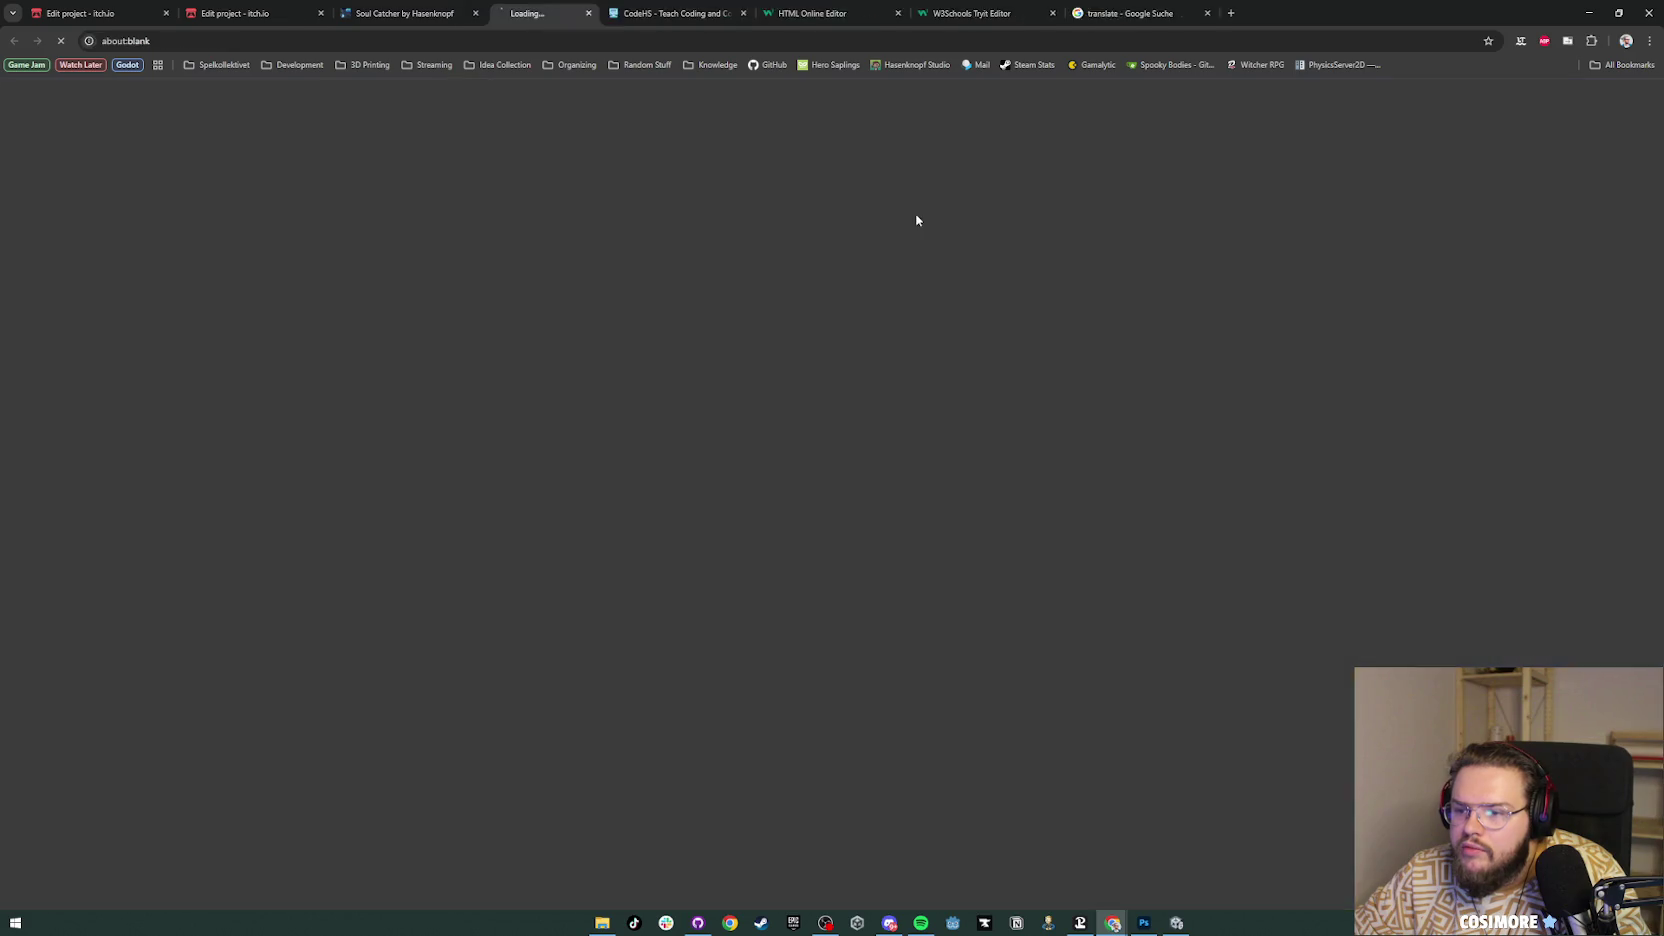
{"action": "middle_click", "coordinate": [527, 15]}
{"action": "left_click", "coordinate": [749, 230]}
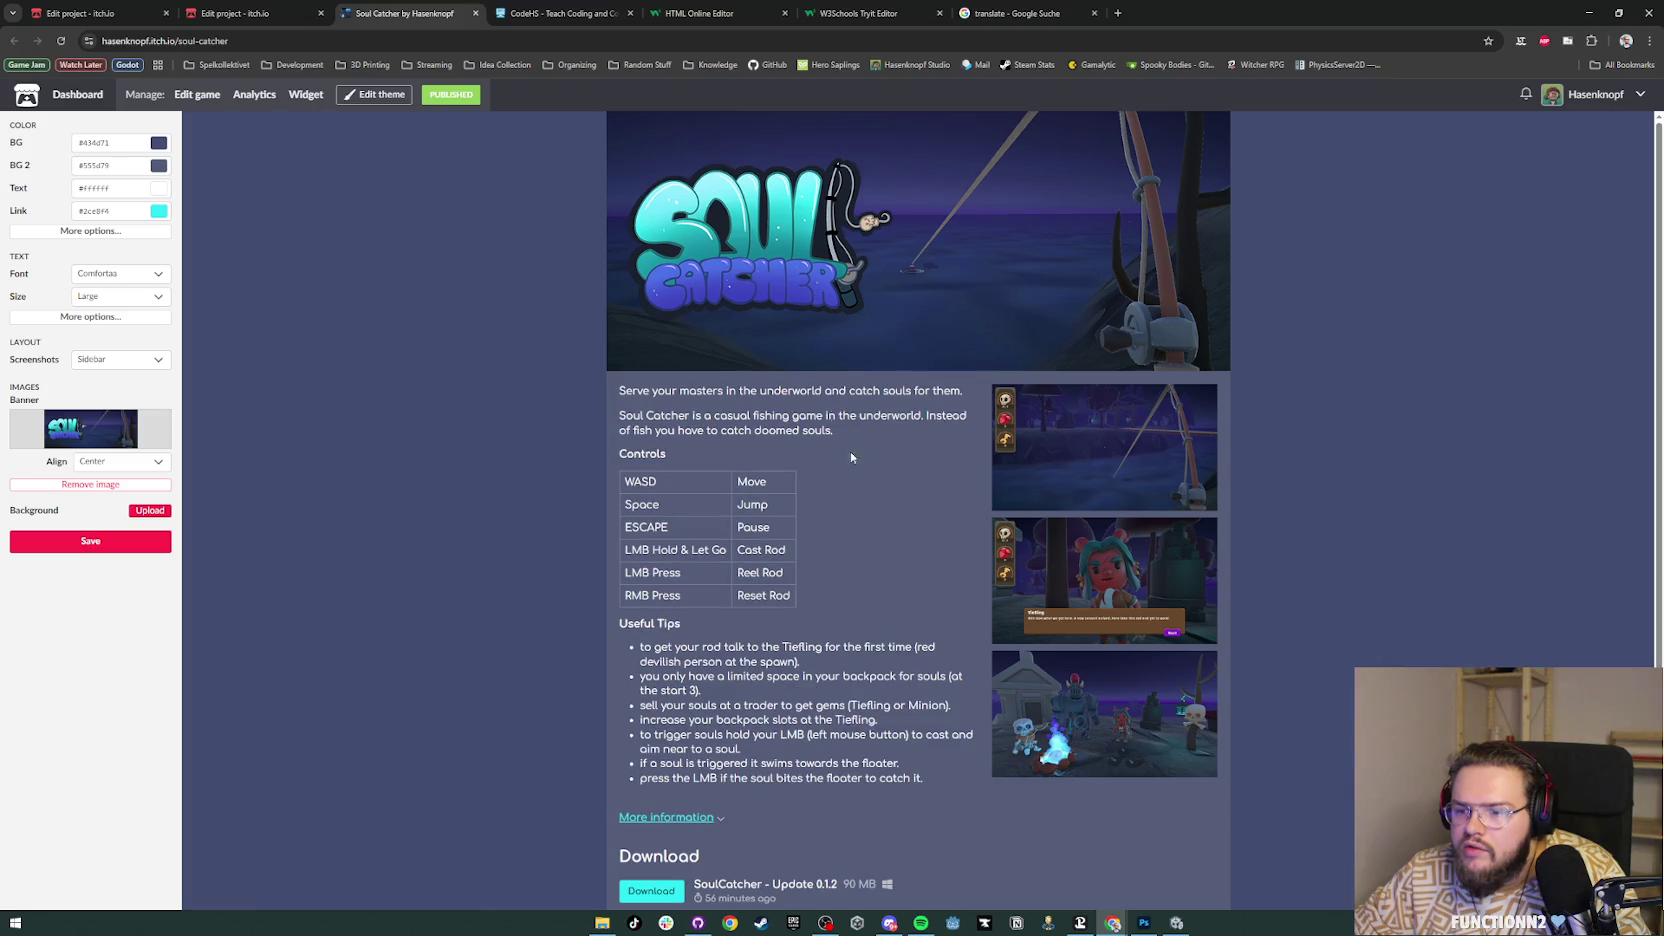
{"action": "left_click", "coordinate": [95, 545]}
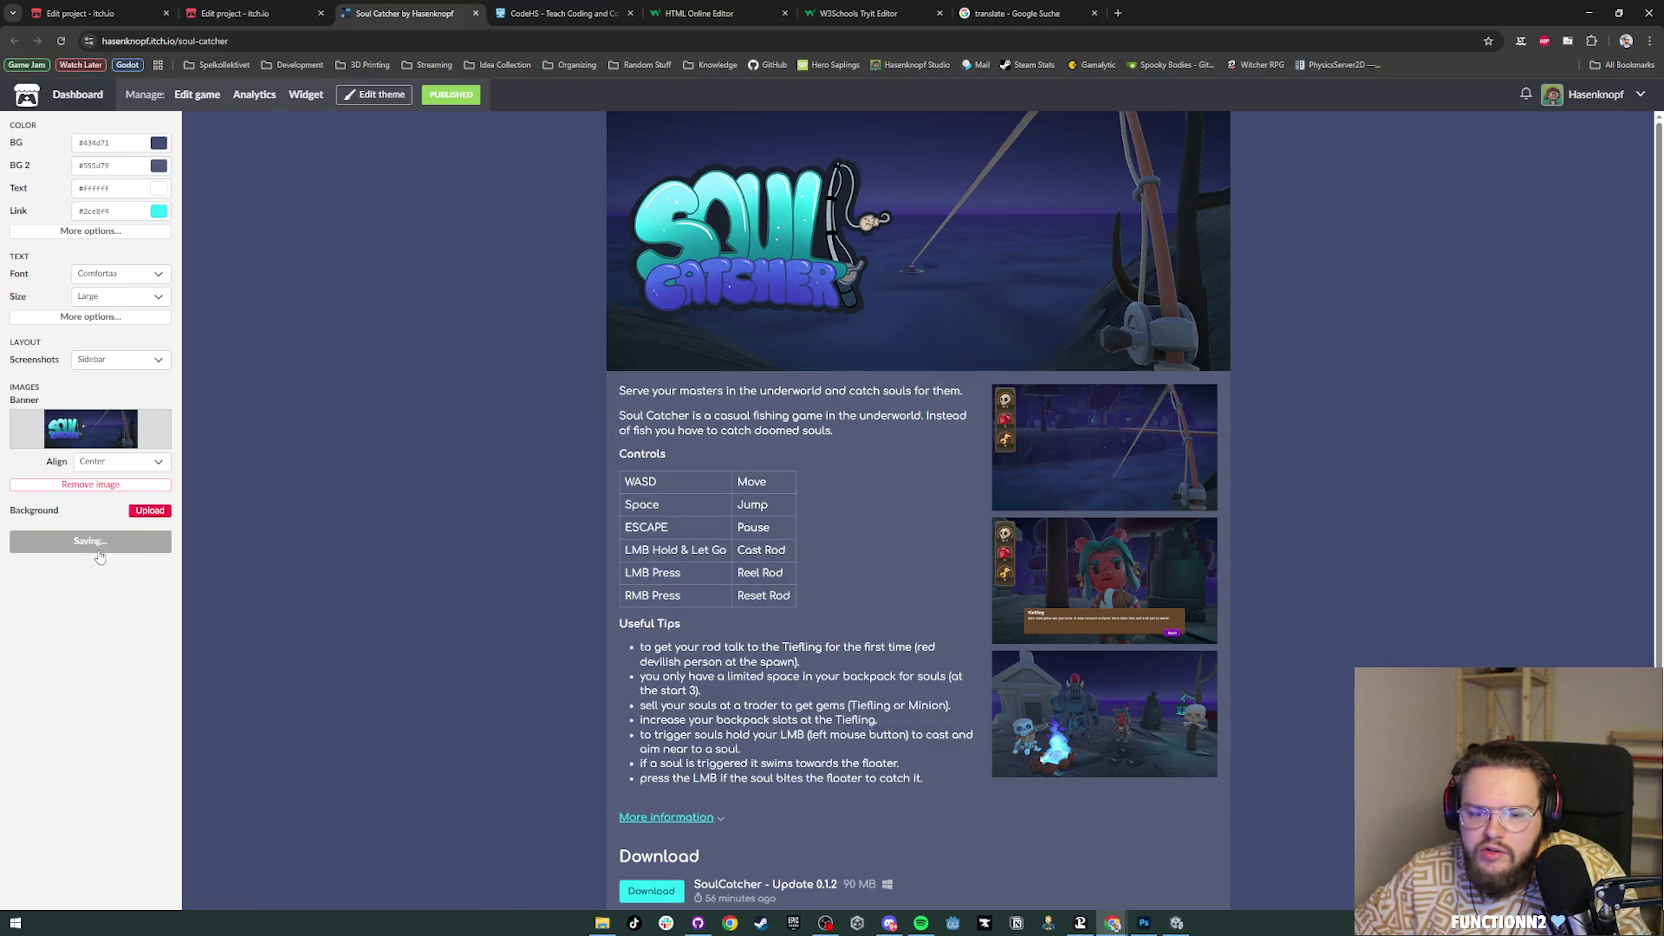
{"action": "scroll", "coordinate": [550, 247], "scroll_direction": "down", "scroll_amount": 2}
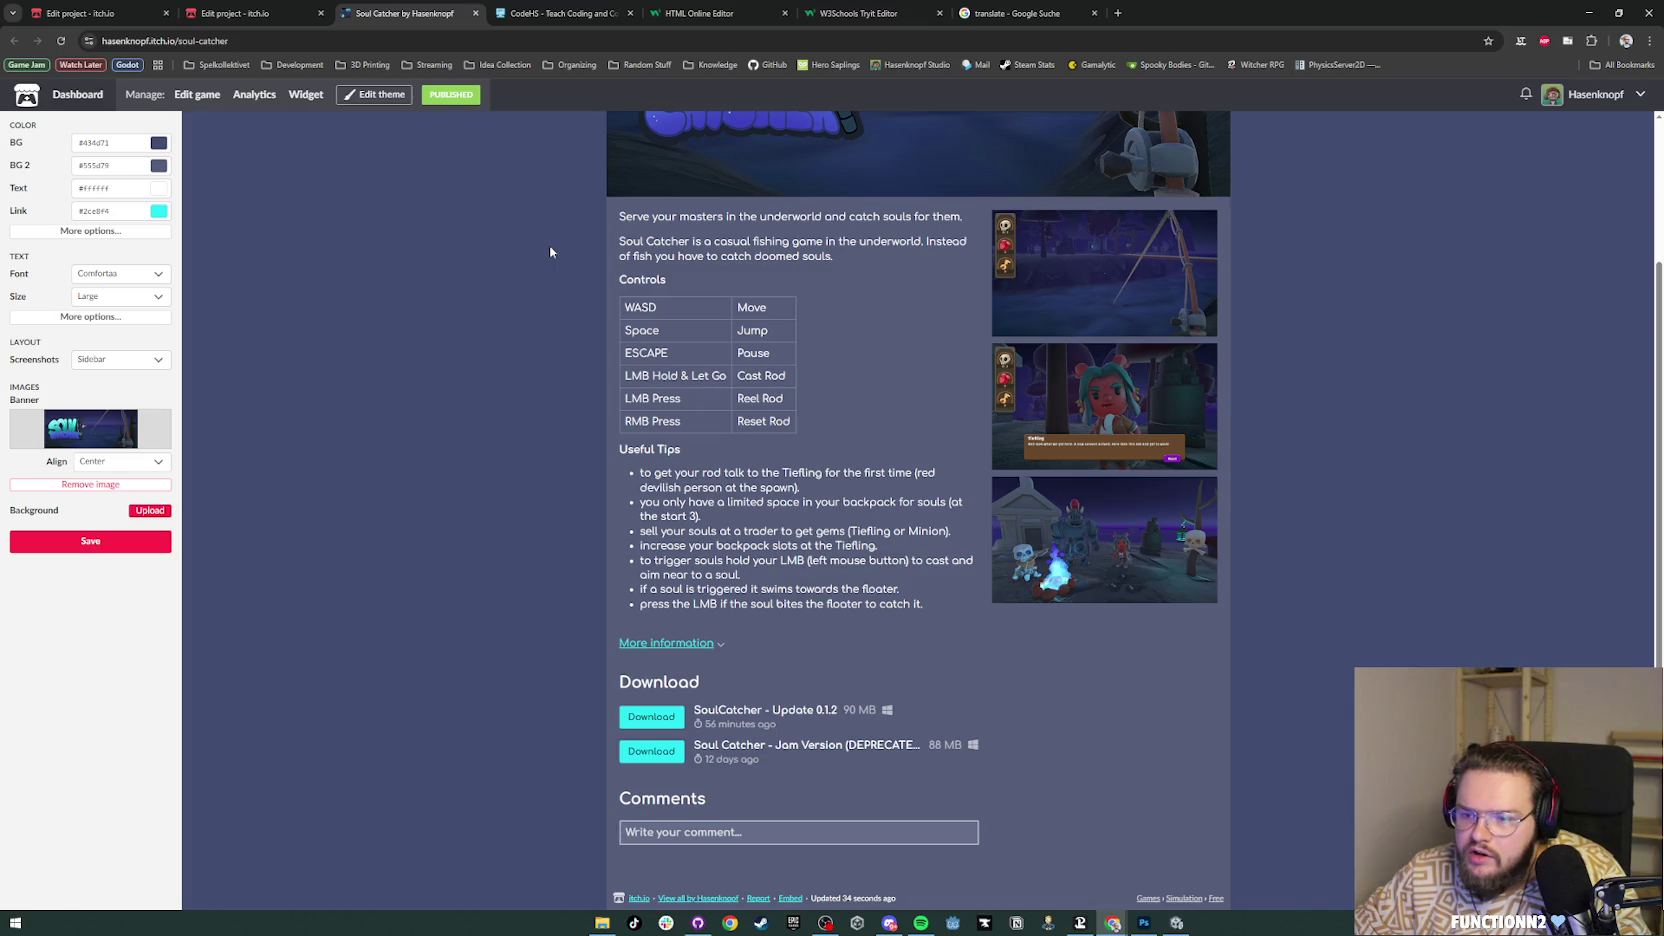
{"action": "scroll", "coordinate": [549, 251], "scroll_direction": "up", "scroll_amount": 3}
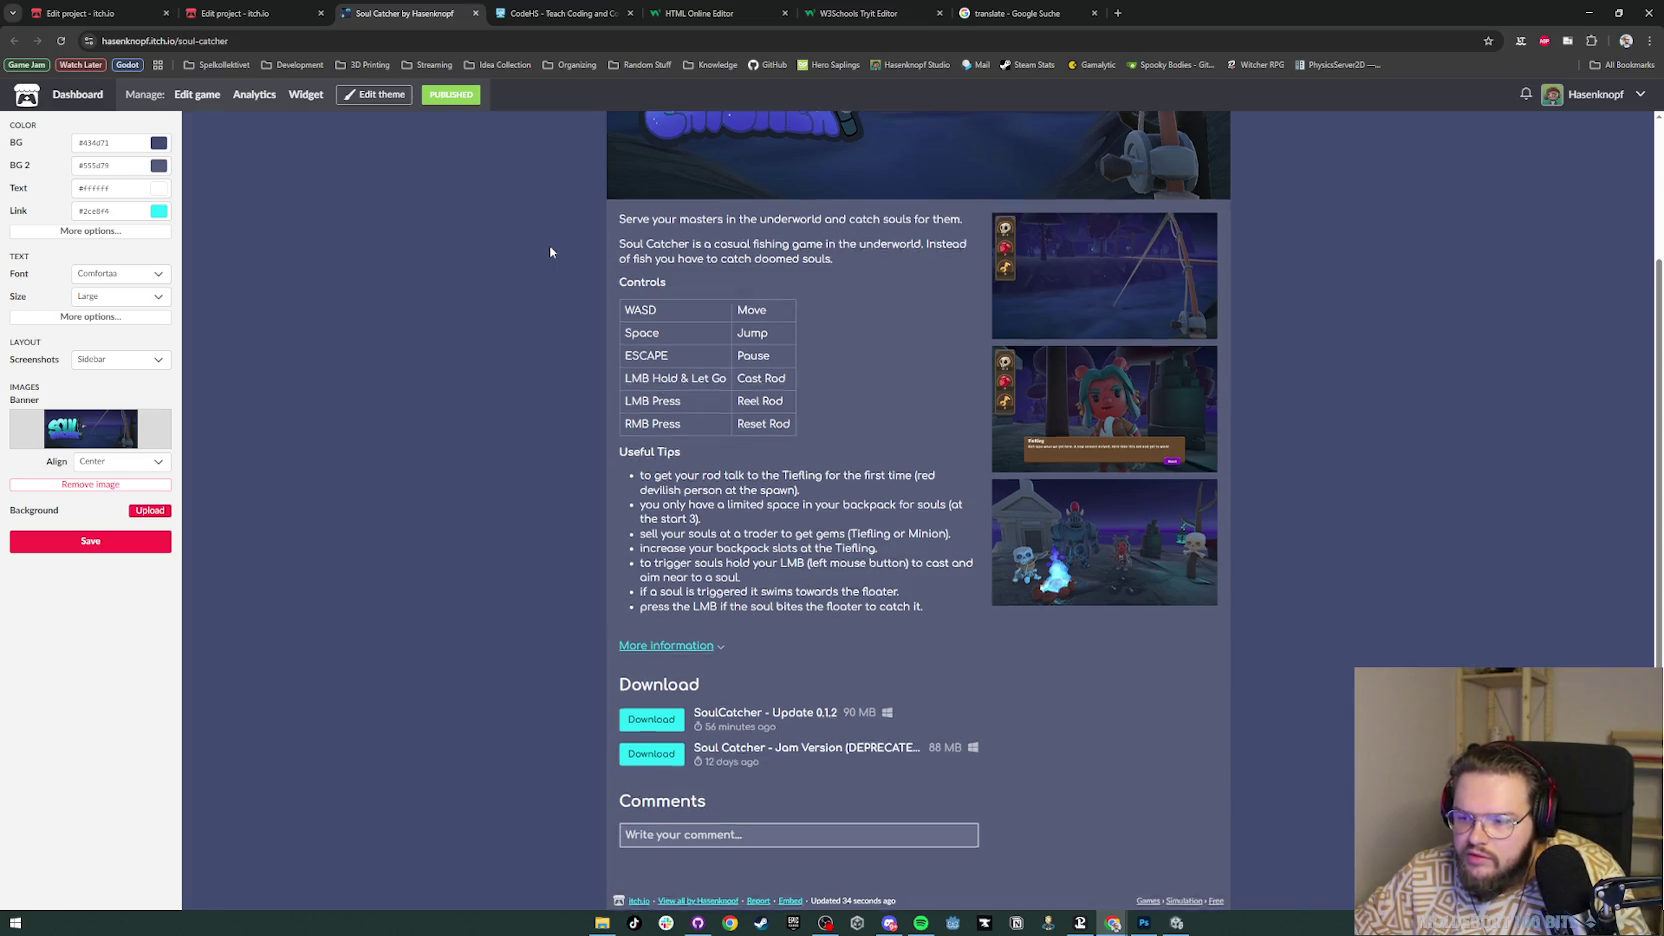
Step: Close the theme editor and go to the project's Edit page description
{"action": "left_click", "coordinate": [362, 95]}
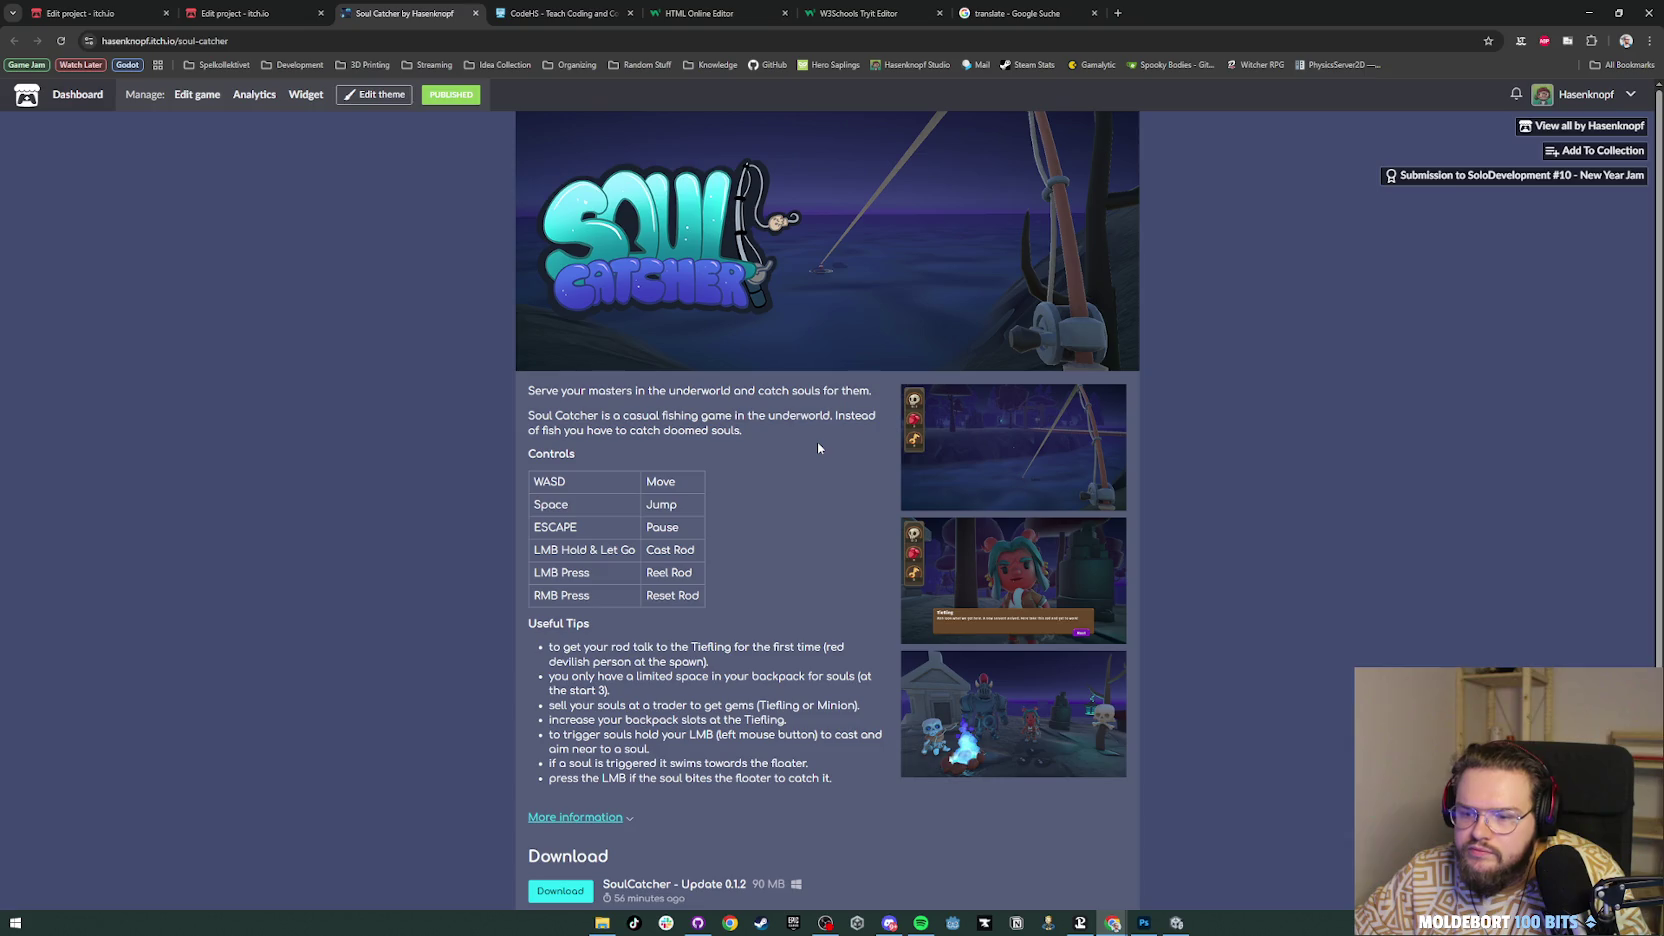
{"action": "scroll", "coordinate": [818, 448], "scroll_direction": "down", "scroll_amount": 1}
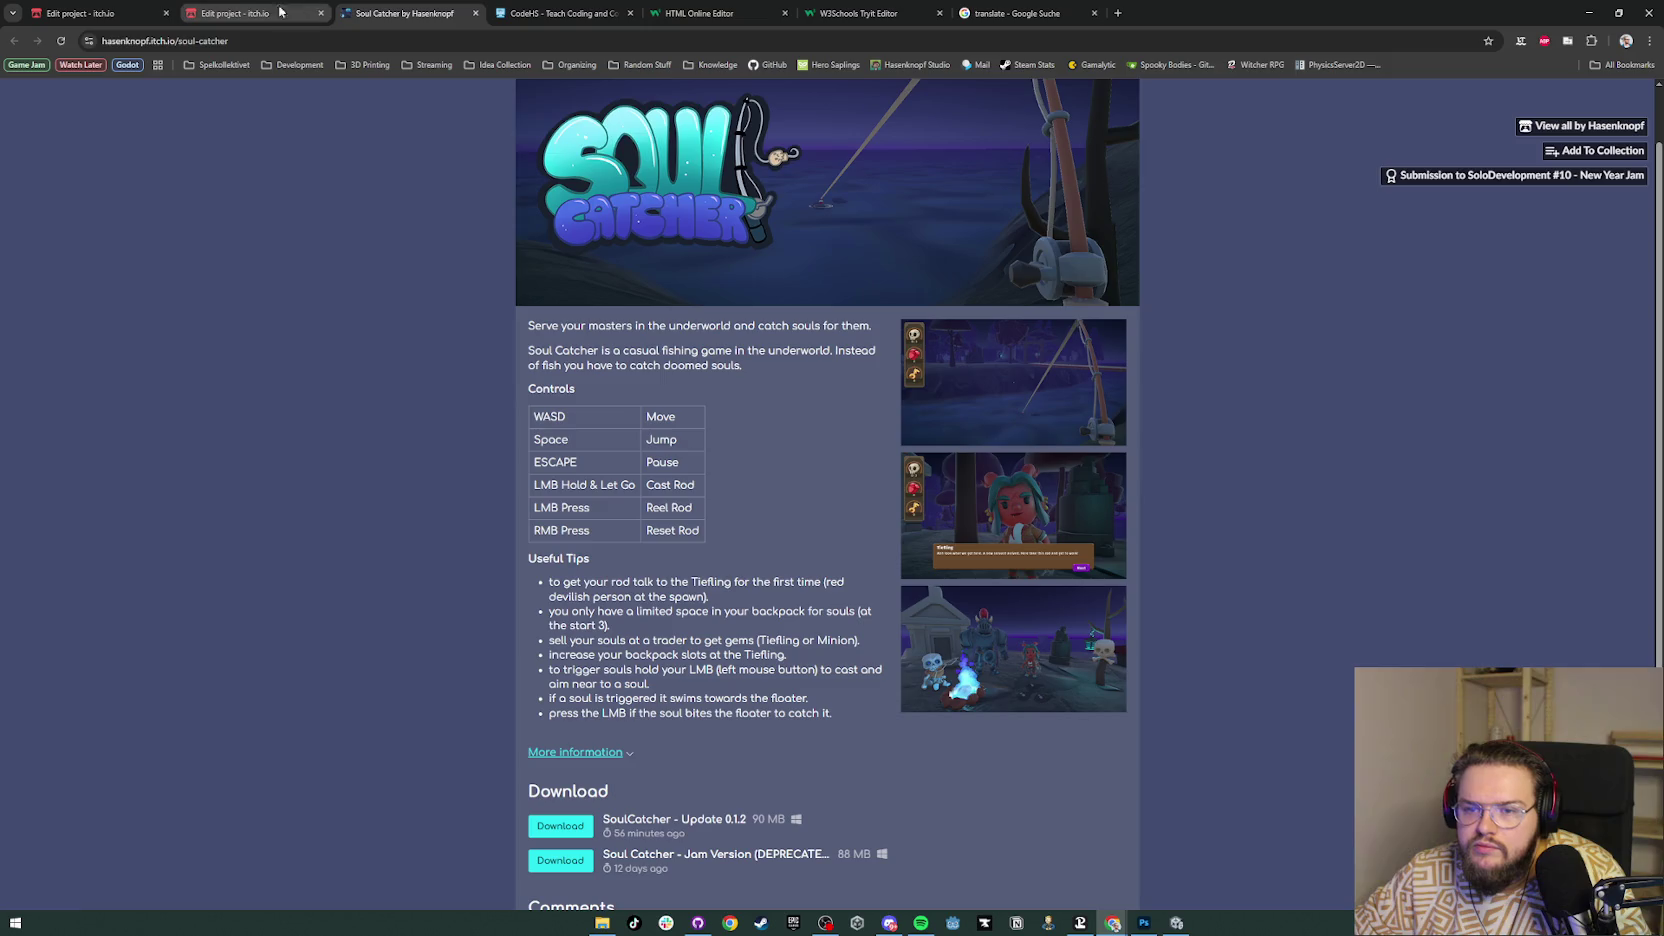
{"action": "left_click", "coordinate": [235, 13]}
{"action": "scroll", "coordinate": [630, 474], "scroll_direction": "down", "scroll_amount": 10}
{"action": "scroll", "coordinate": [630, 474], "scroll_direction": "down", "scroll_amount": 3}
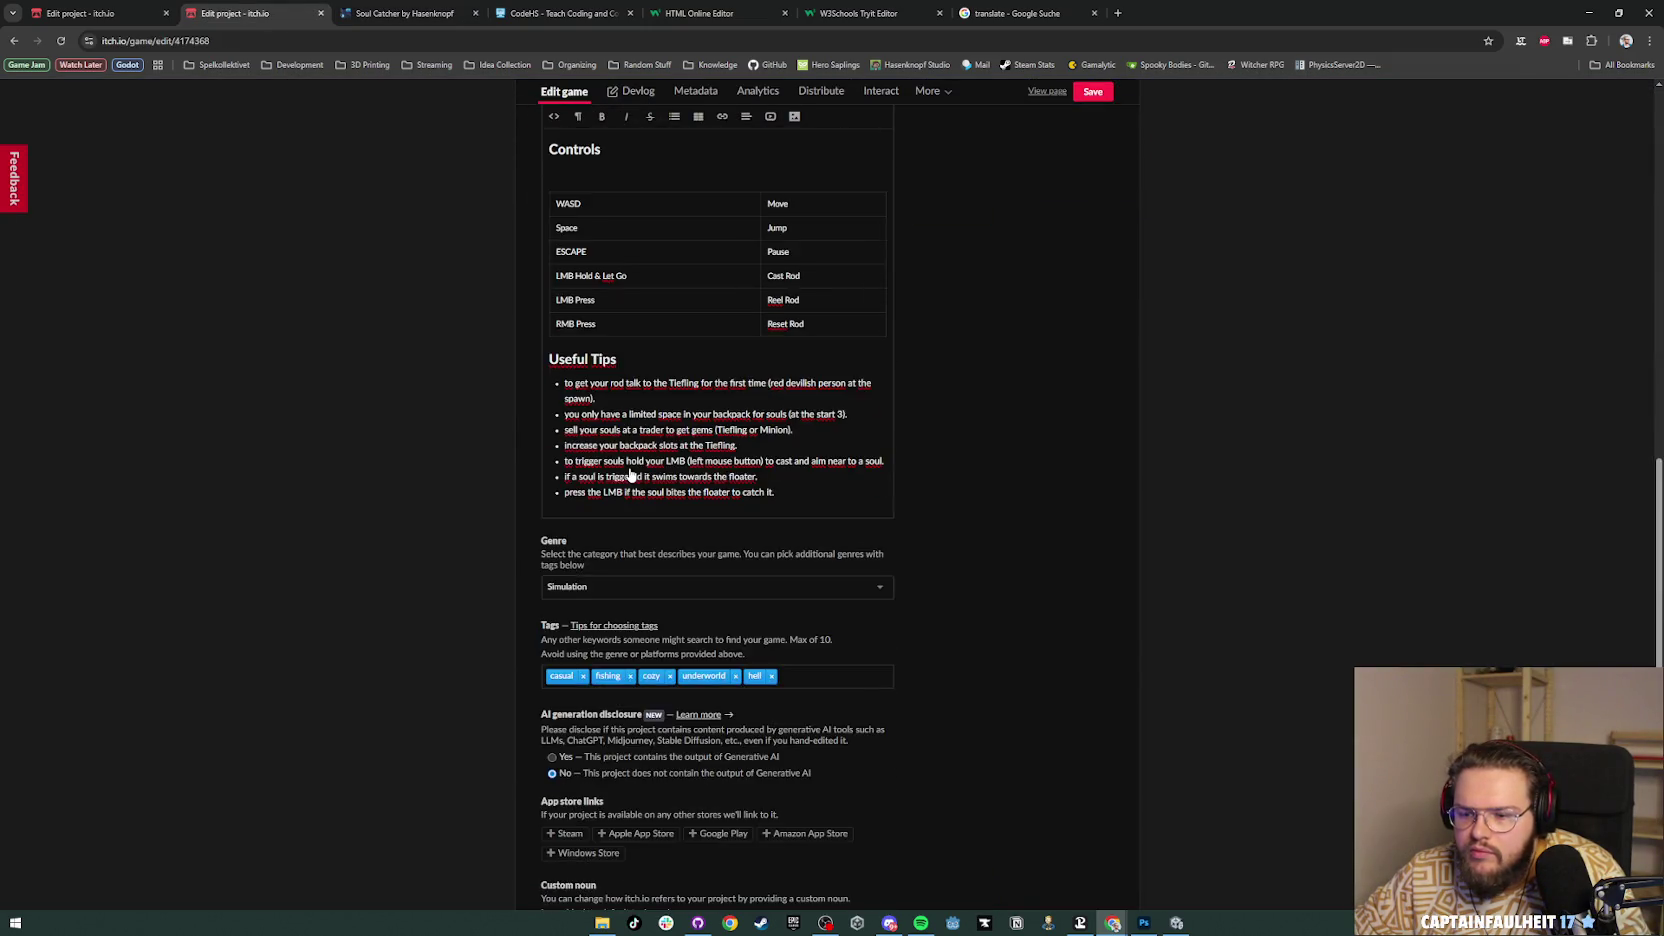
Step: Delete the empty lines below the Useful Tips list and the Controls table, and save
{"action": "scroll", "coordinate": [752, 628], "scroll_direction": "up", "scroll_amount": 1}
{"action": "mouse_move", "coordinate": [781, 627]}
{"action": "left_mouse_down"}
{"action": "mouse_move", "coordinate": [565, 516]}
{"action": "mouse_move", "coordinate": [548, 489]}
{"action": "left_mouse_up"}
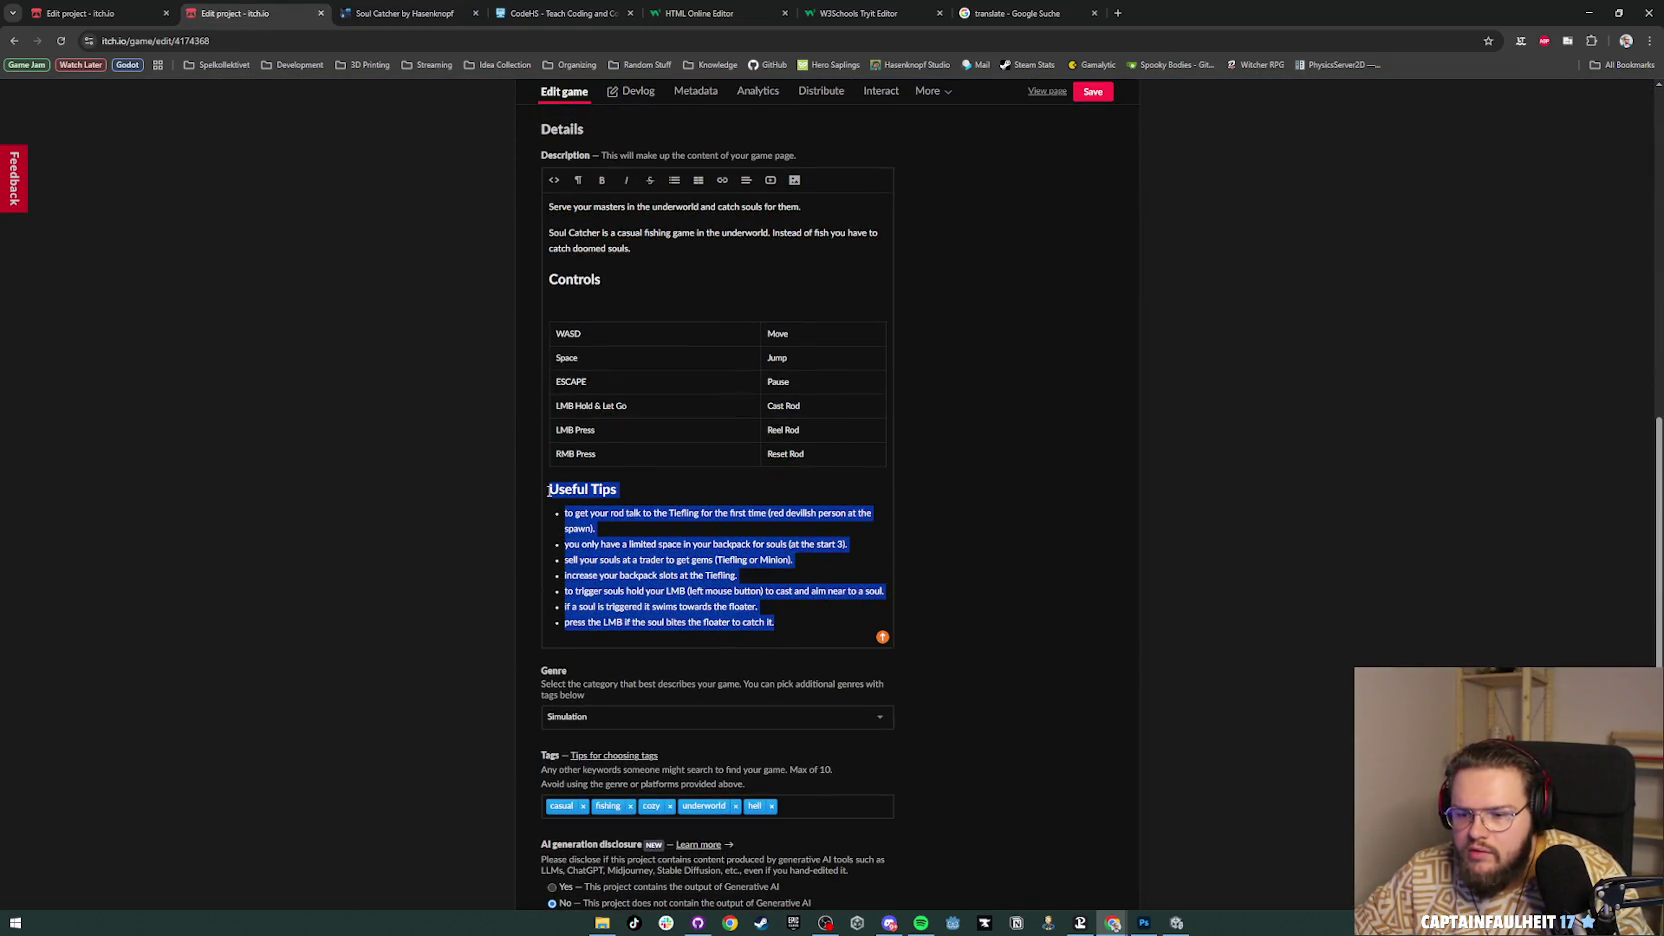
{"action": "key", "text": "BackSpace"}
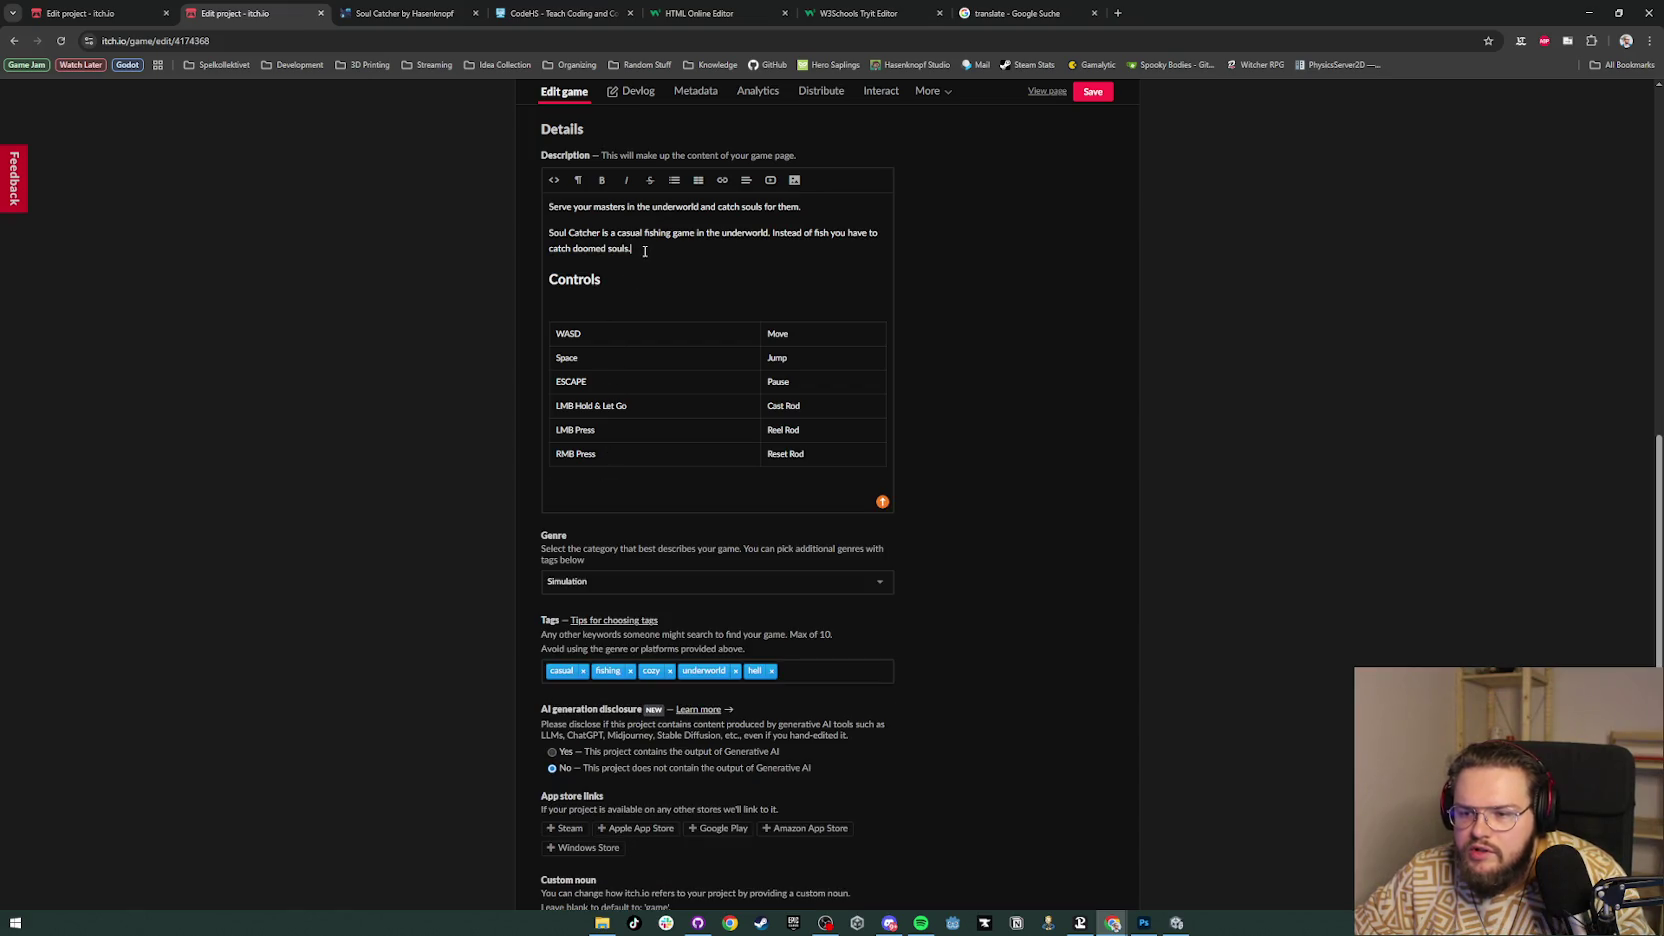
{"action": "key", "text": "ctrl+z"}
{"action": "key", "text": "ctrl+z"}
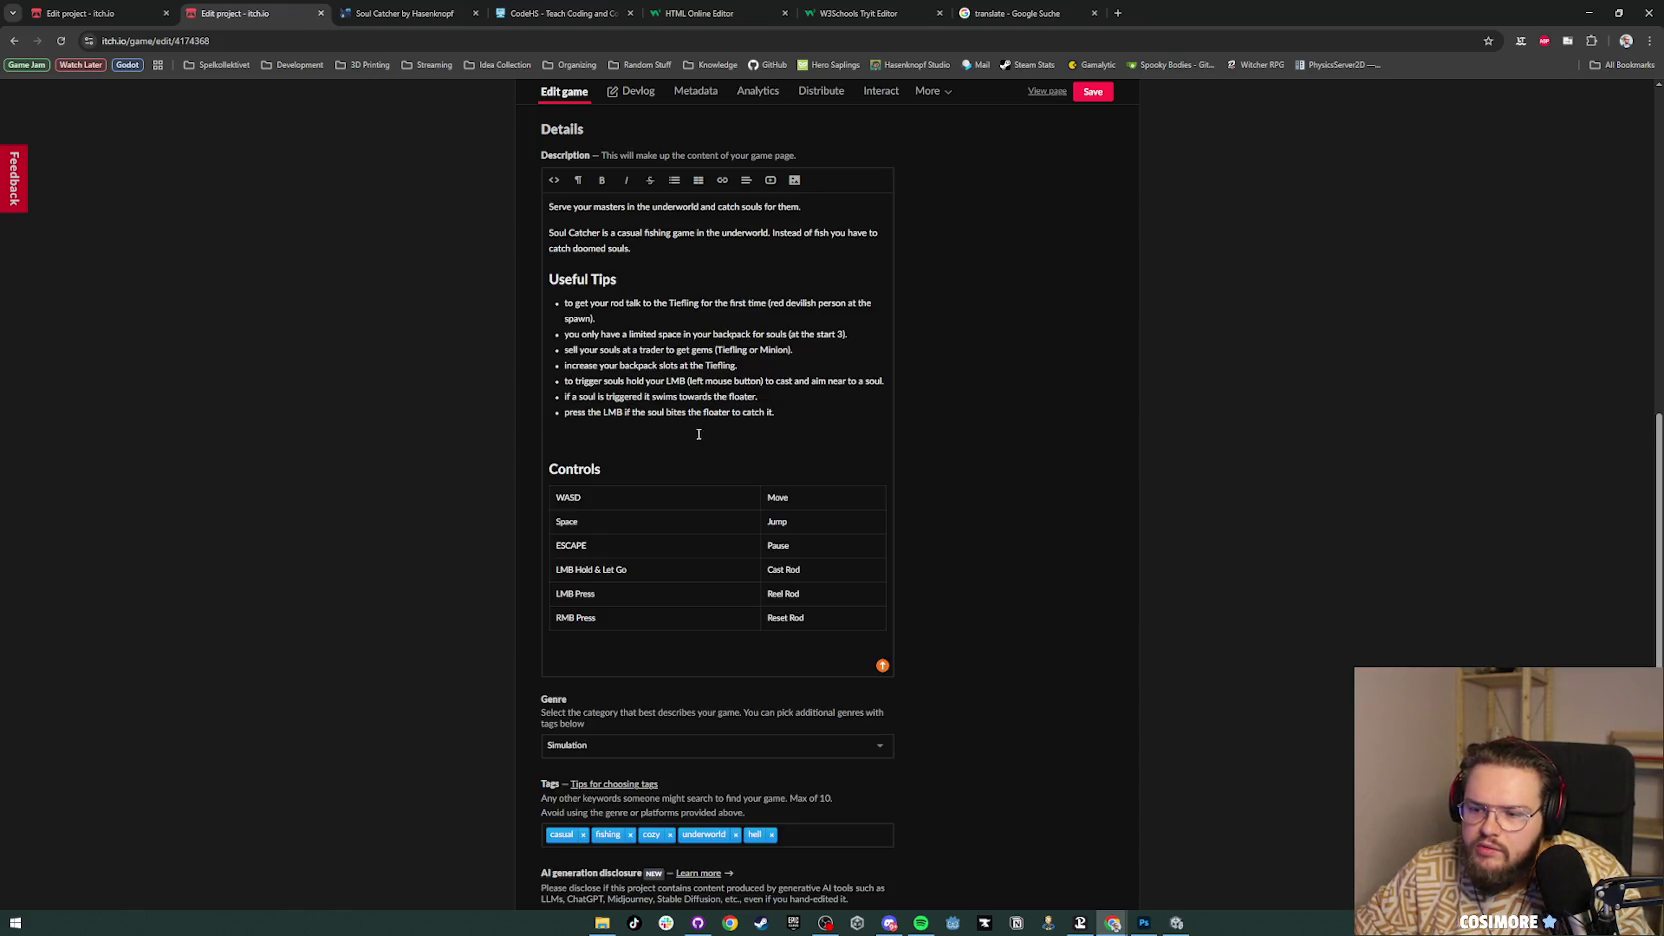
{"action": "key", "text": "BackSpace"}
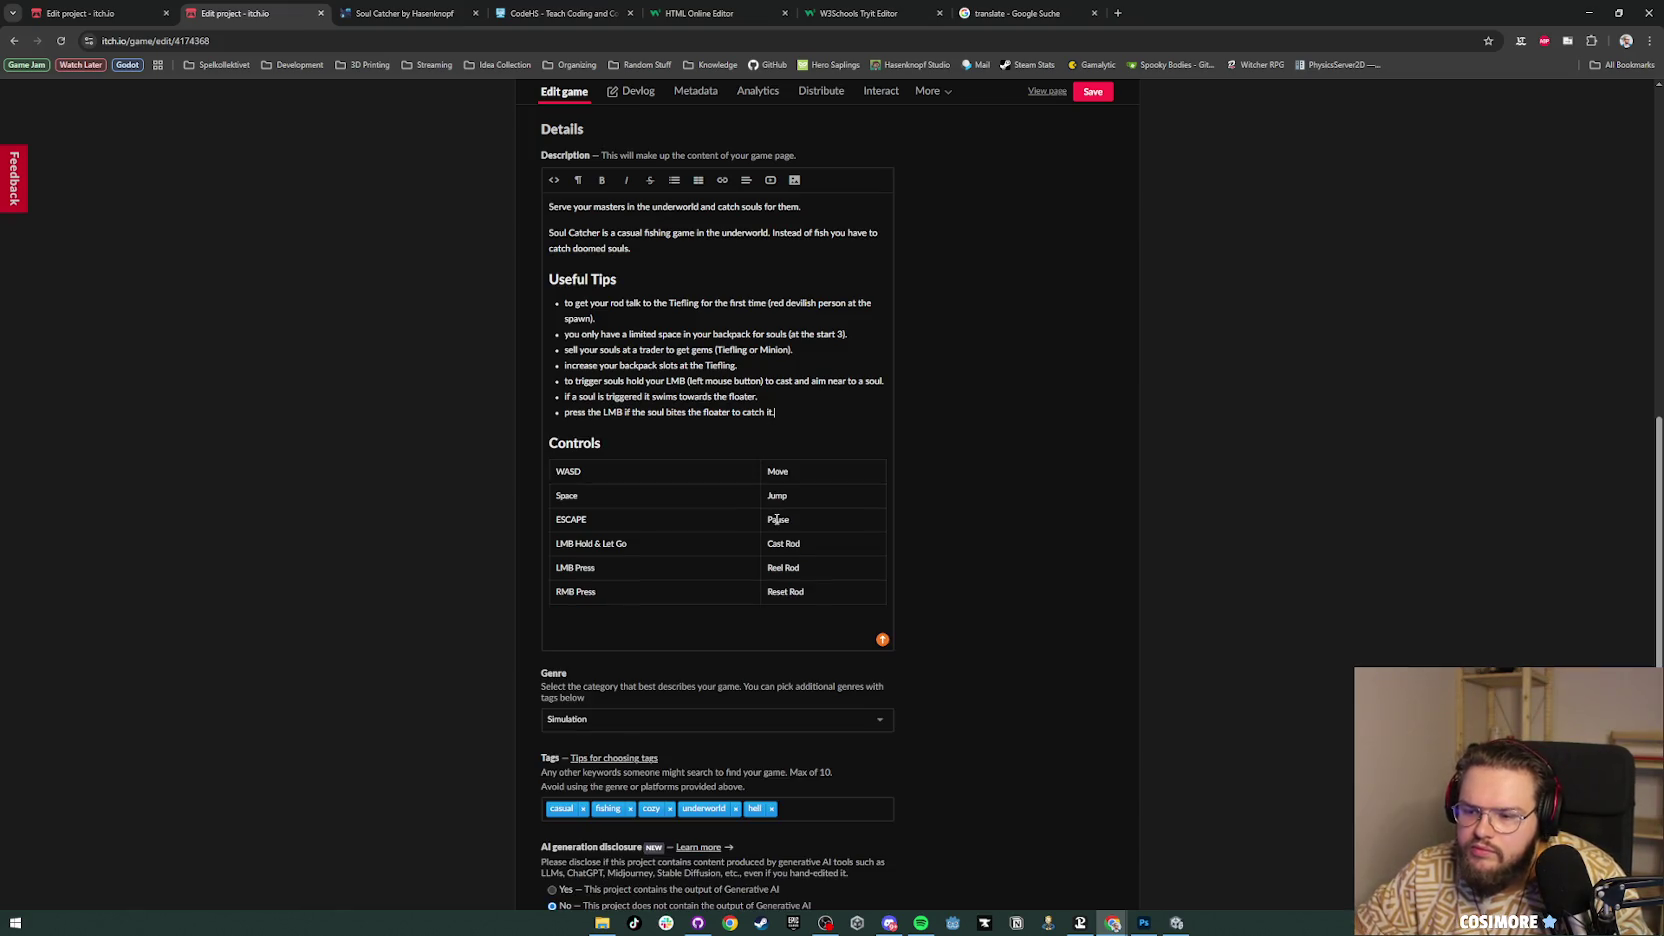
{"action": "key", "text": "BackSpace"}
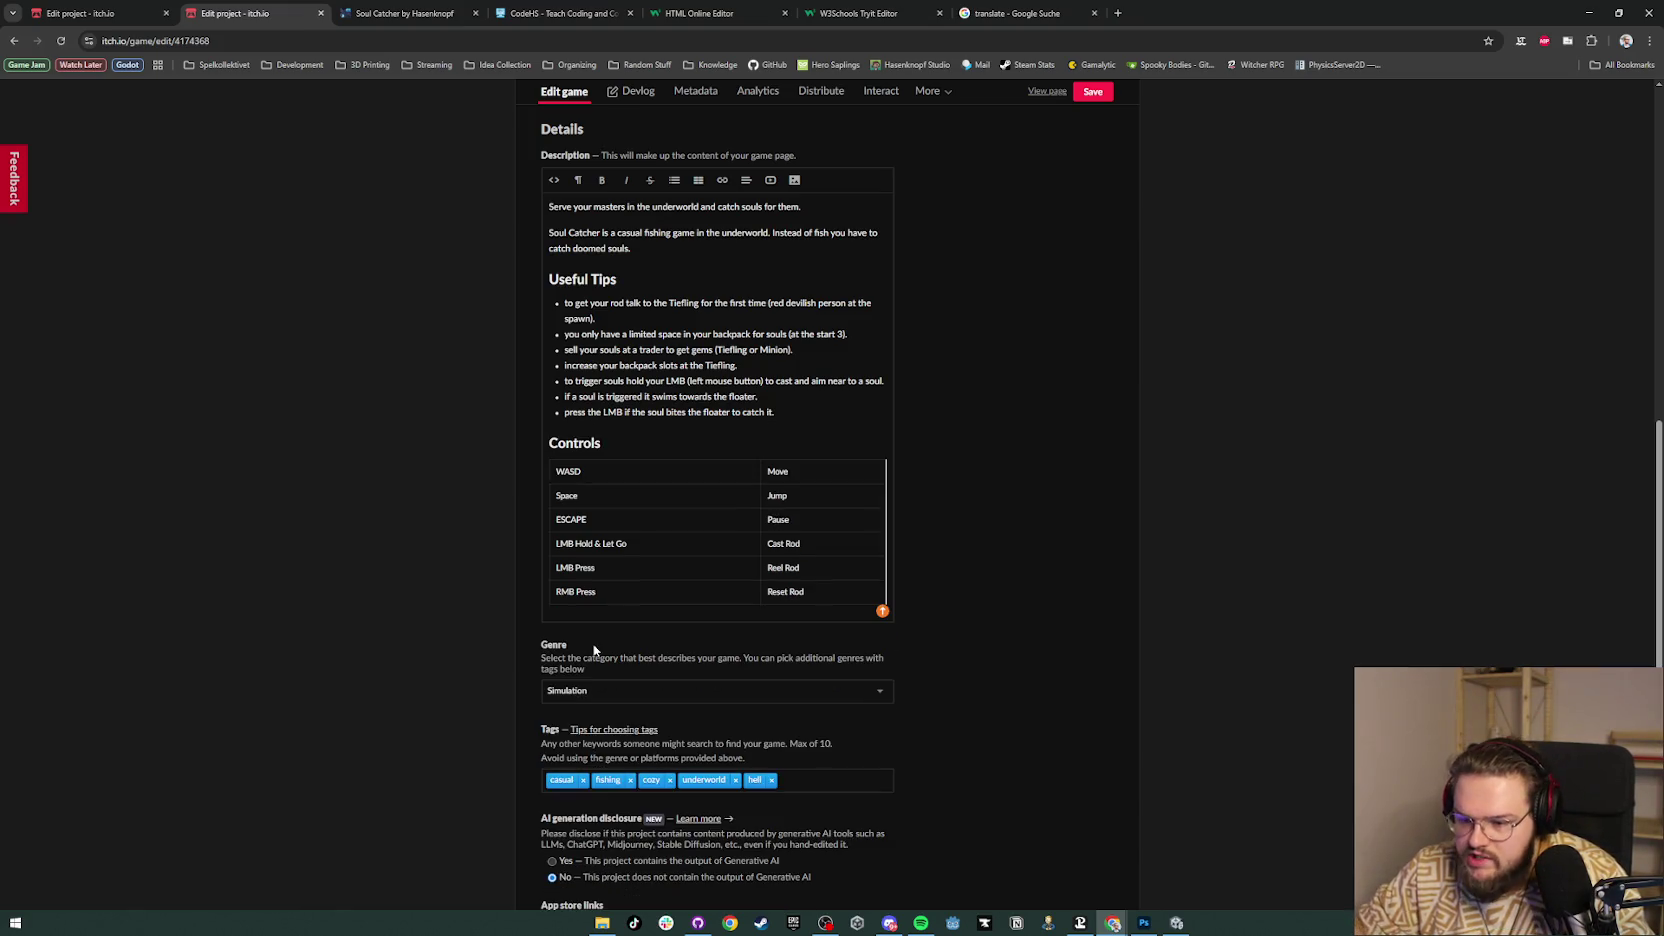
{"action": "left_click", "coordinate": [1088, 91]}
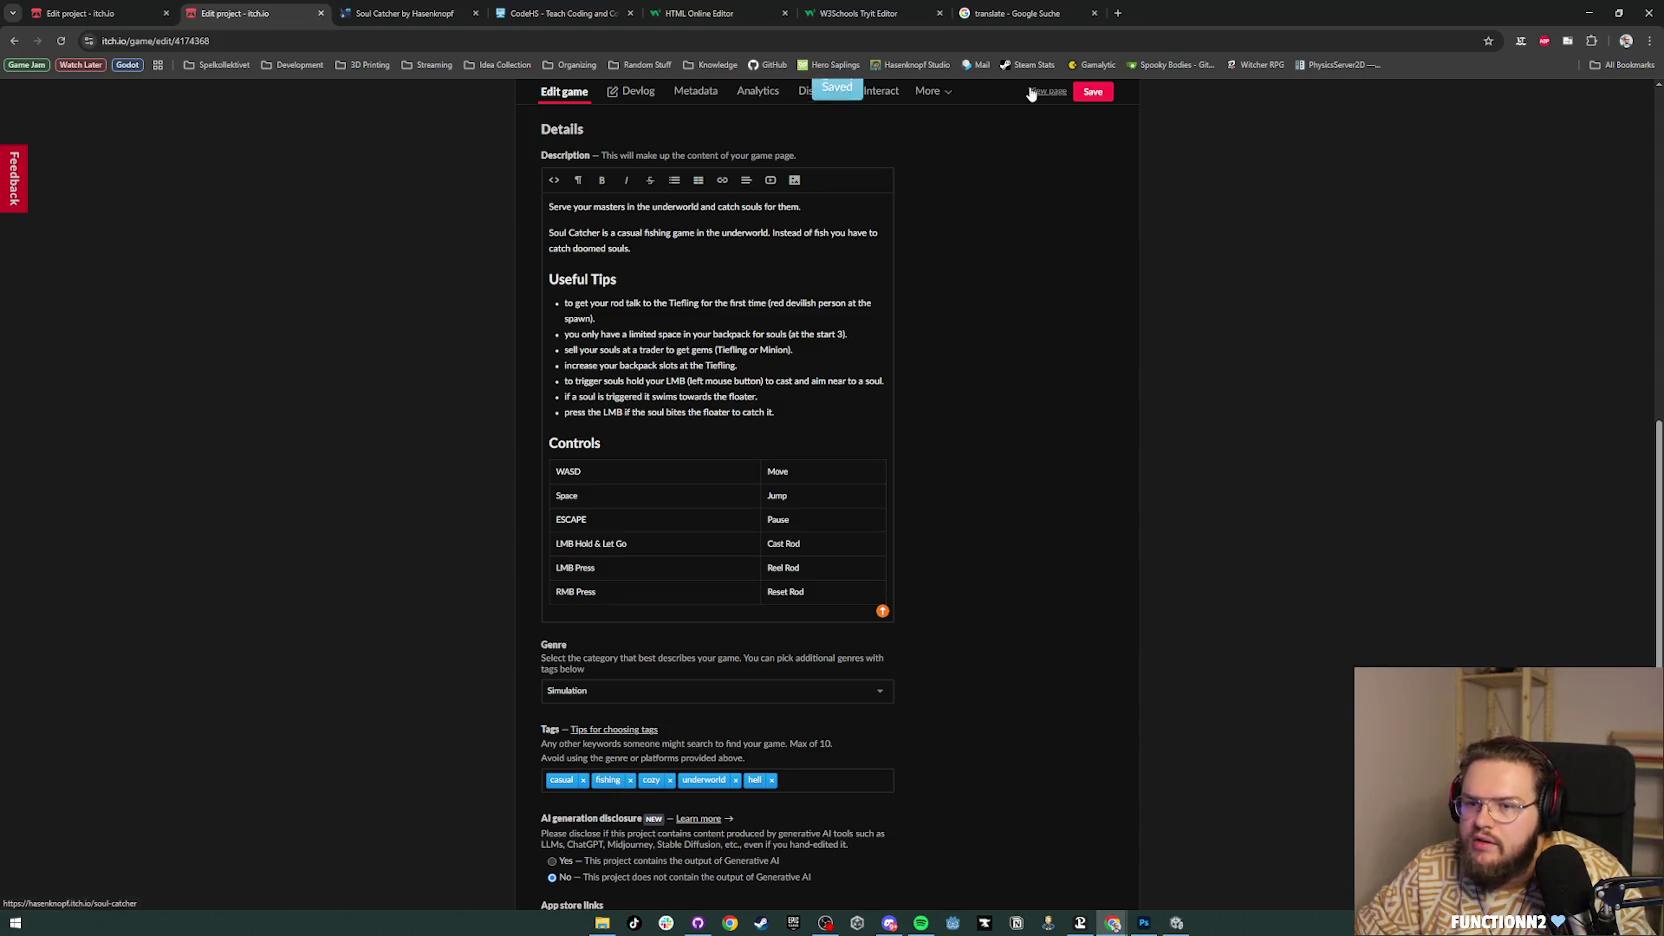
Step: Reload the public game page to check the description, then return to the editor
{"action": "left_click", "coordinate": [438, 6]}
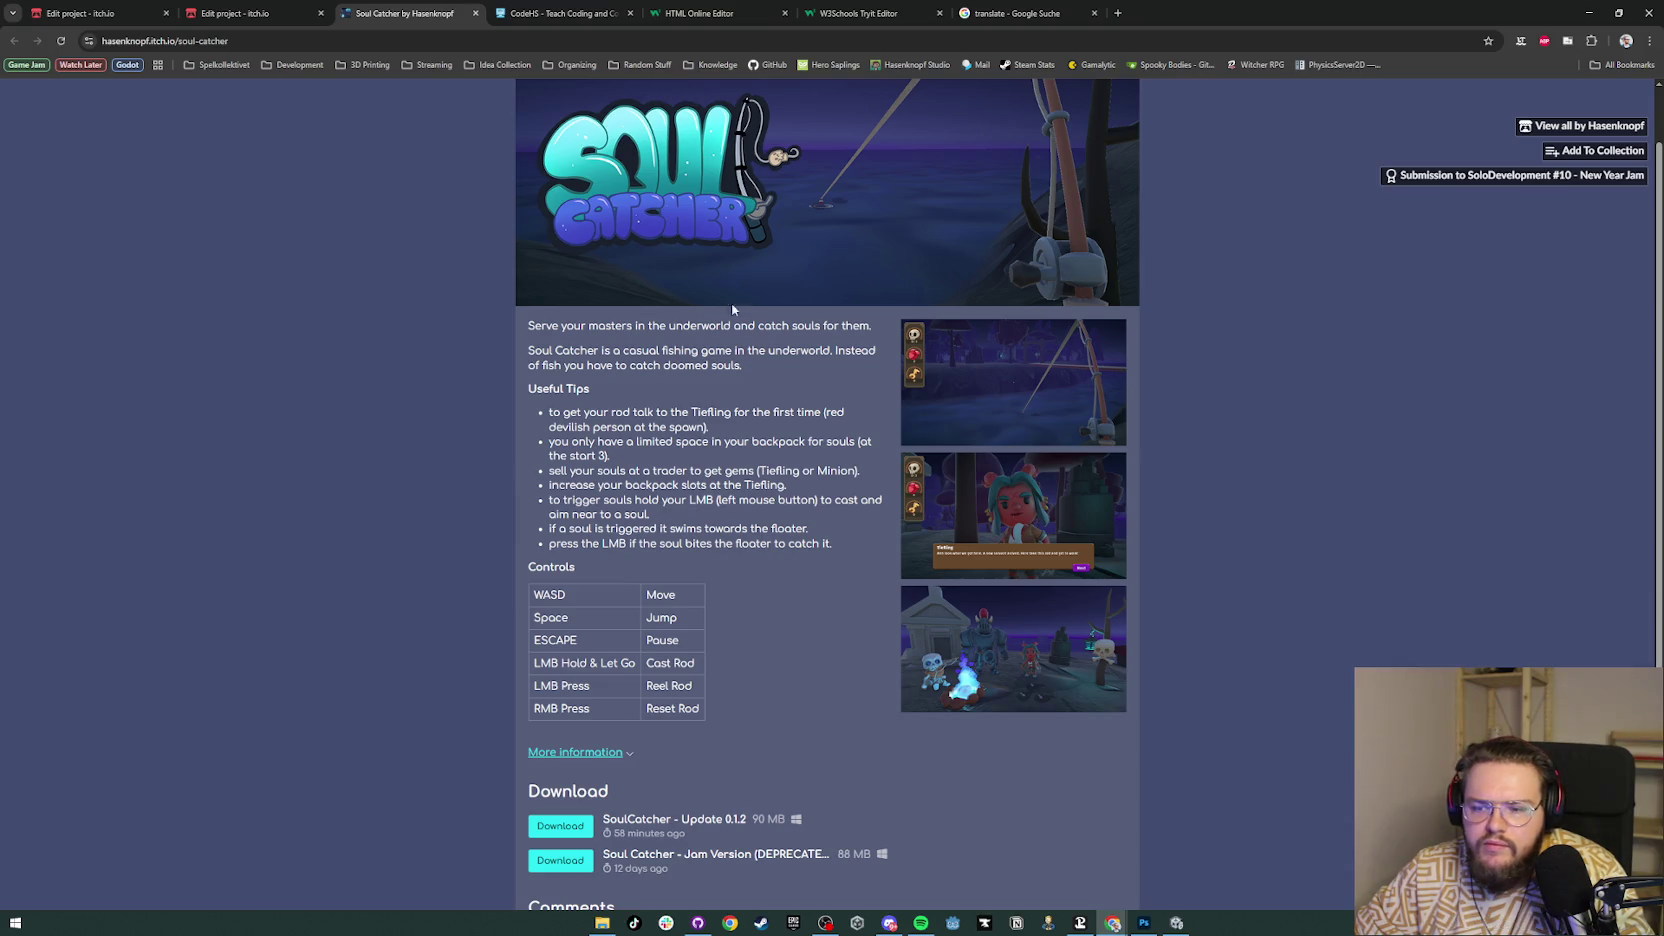
{"action": "left_click", "coordinate": [60, 42]}
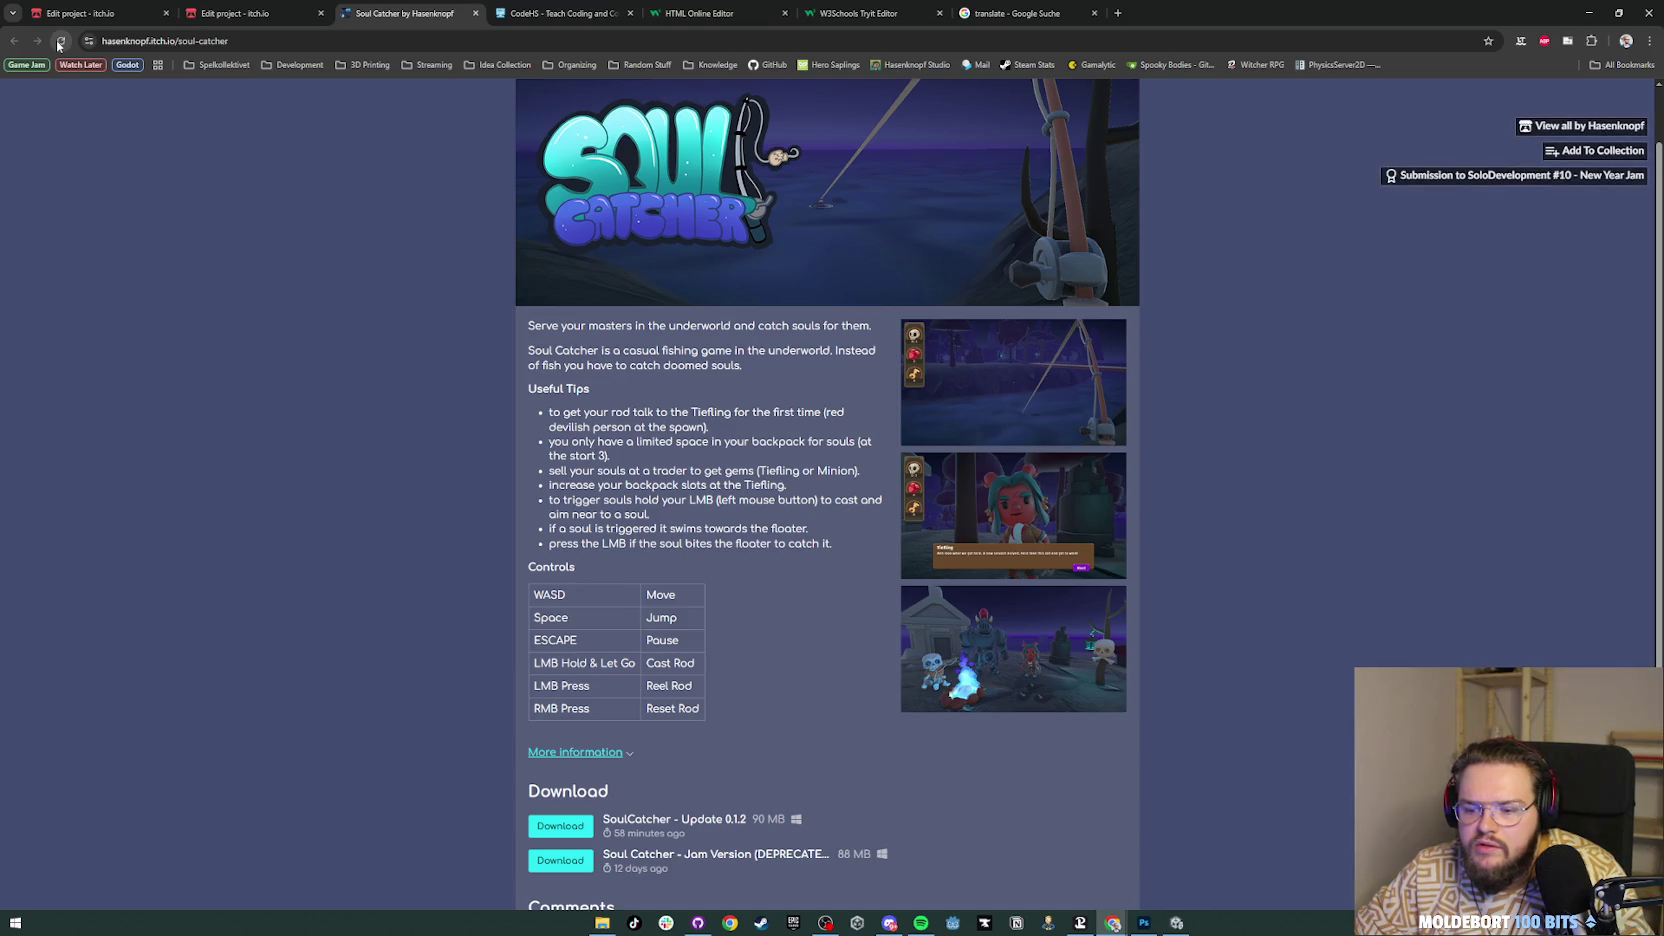
{"action": "left_click", "coordinate": [288, 7]}
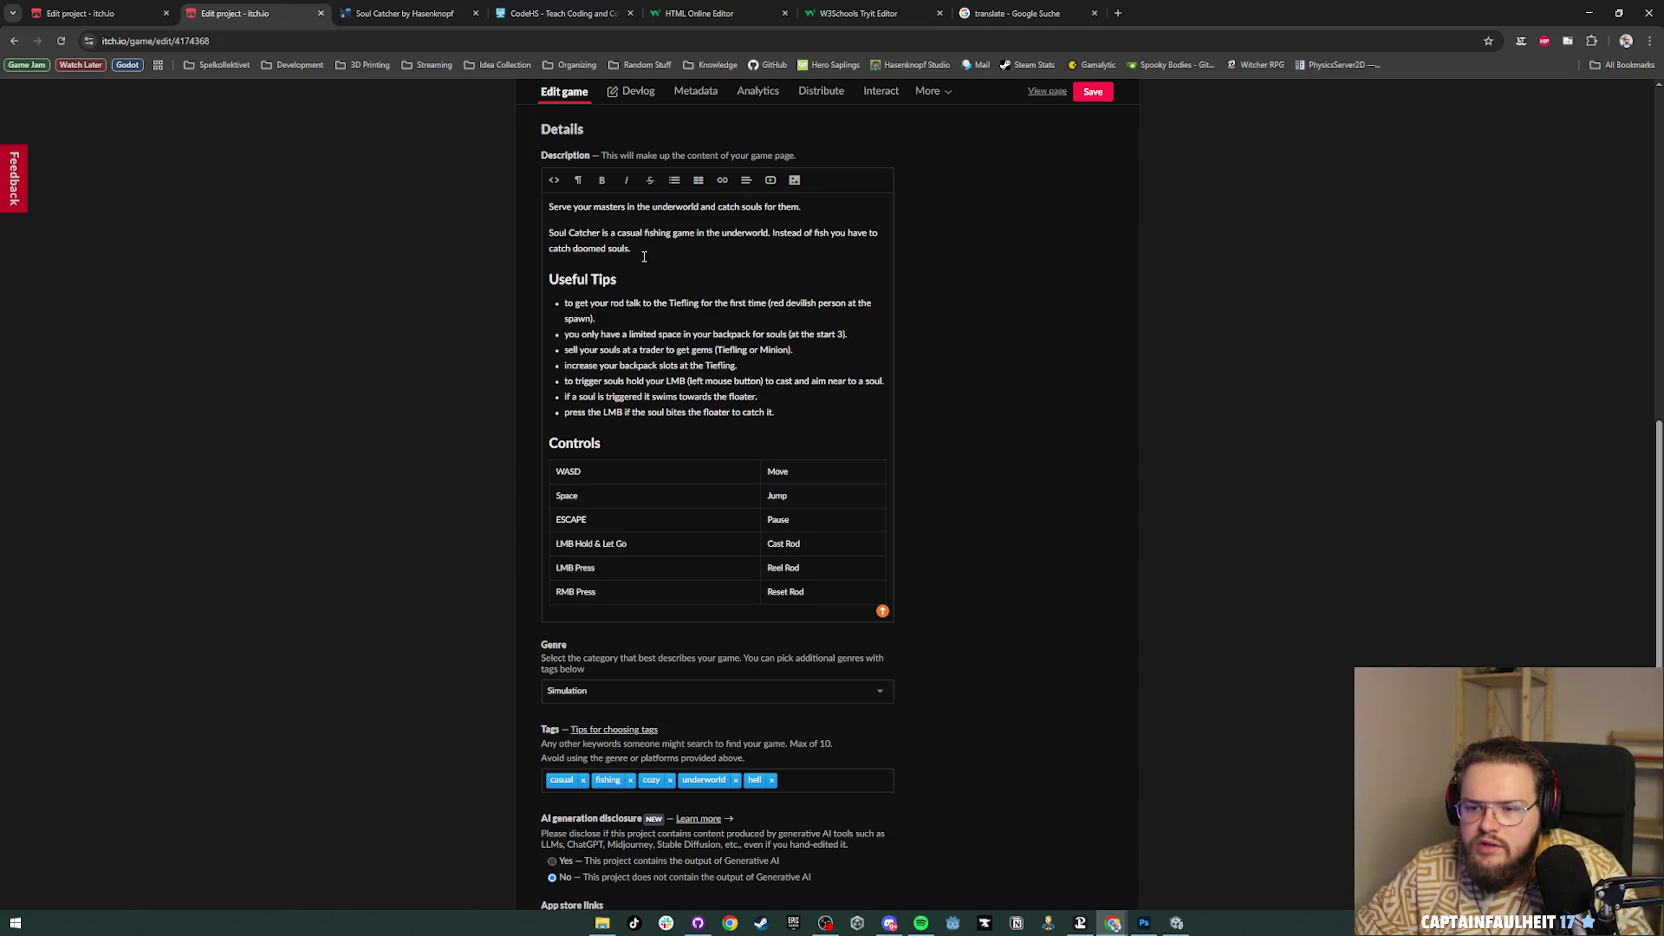
{"action": "left_click", "coordinate": [405, 13]}
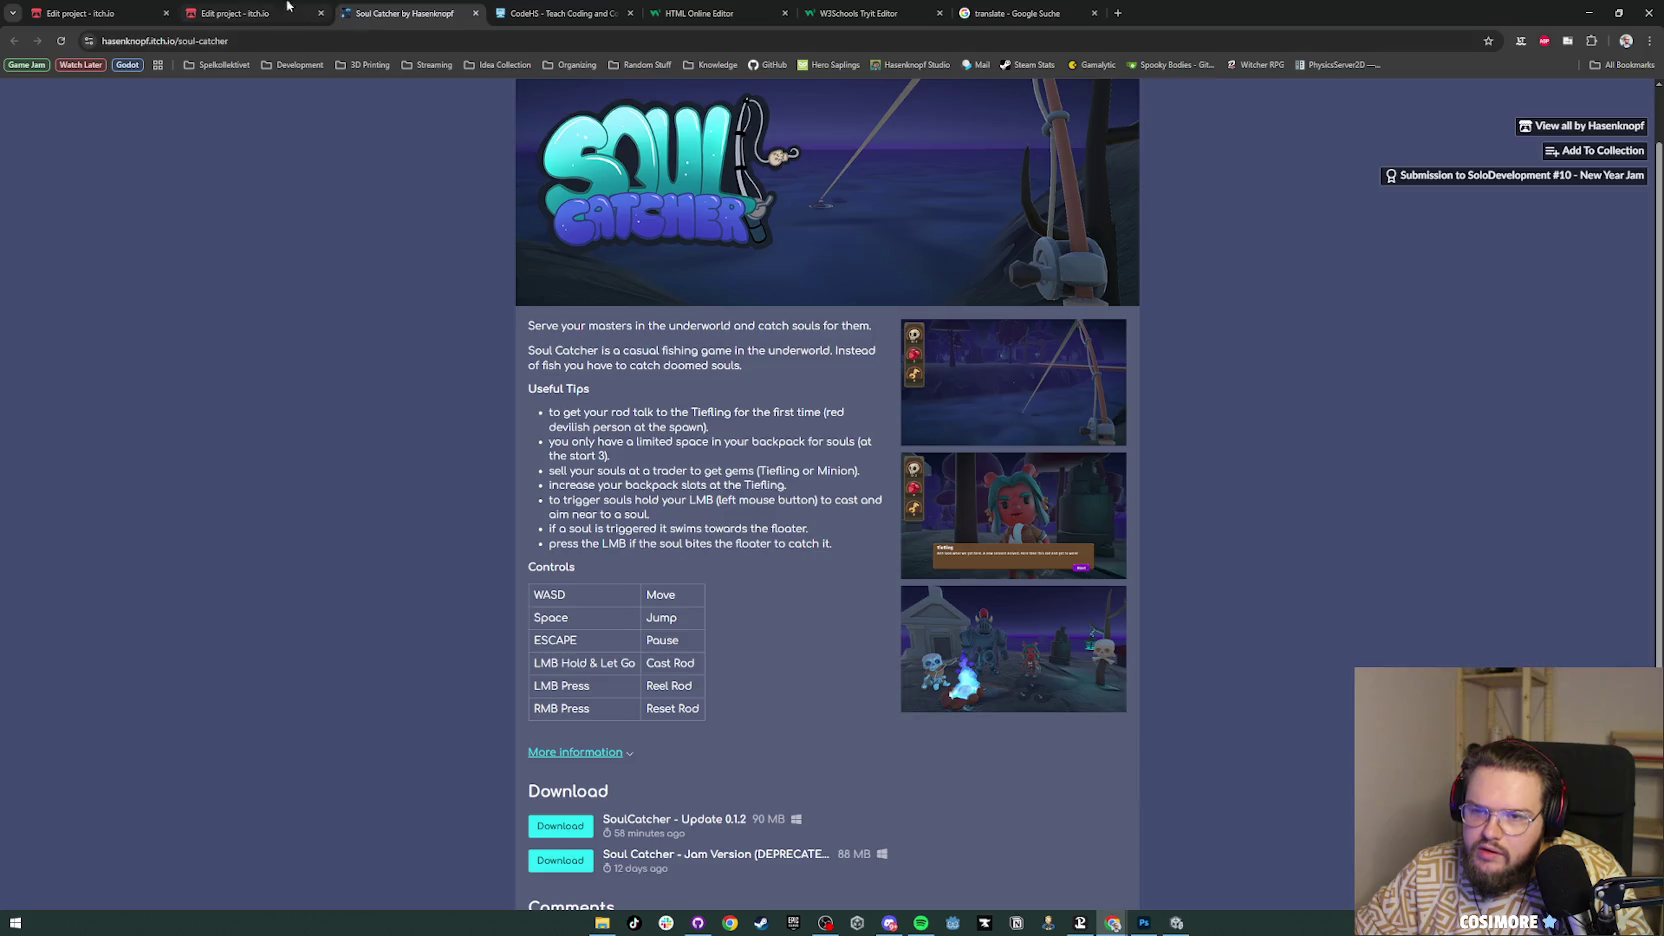
{"action": "key", "text": "ctrl+Page_Up"}
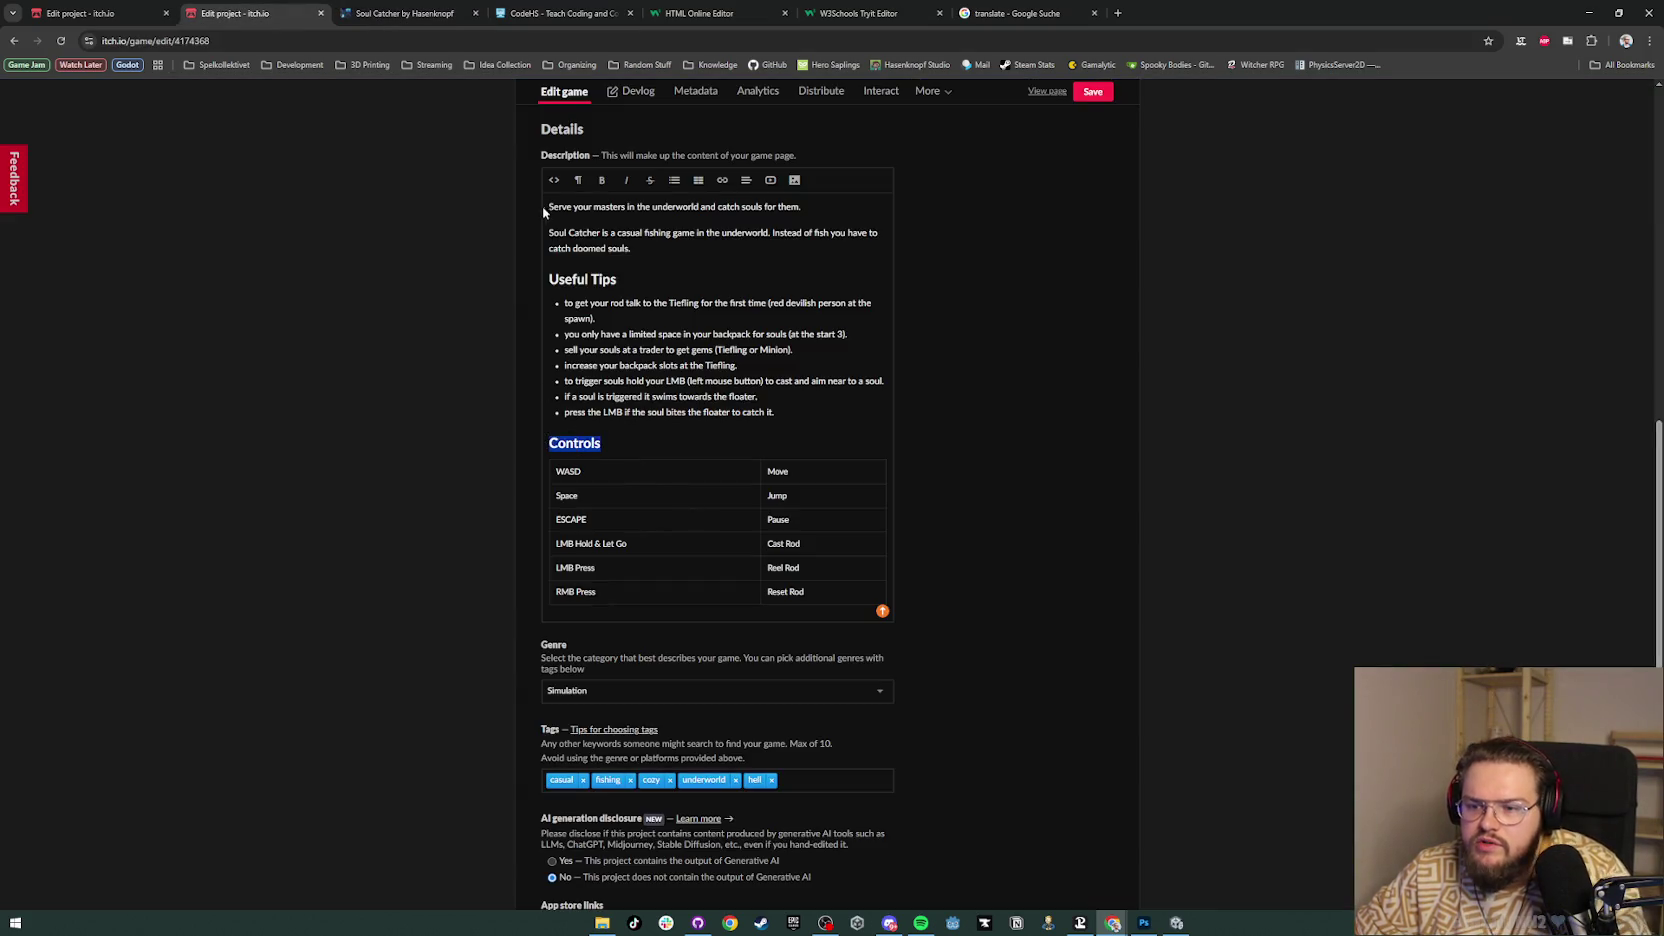
Step: Try heading styles on the opening sentence and Useful Tips, then undo those changes
{"action": "left_click_drag", "start_coordinate": [617, 280], "coordinate": [546, 281]}
{"action": "left_click", "coordinate": [553, 179]}
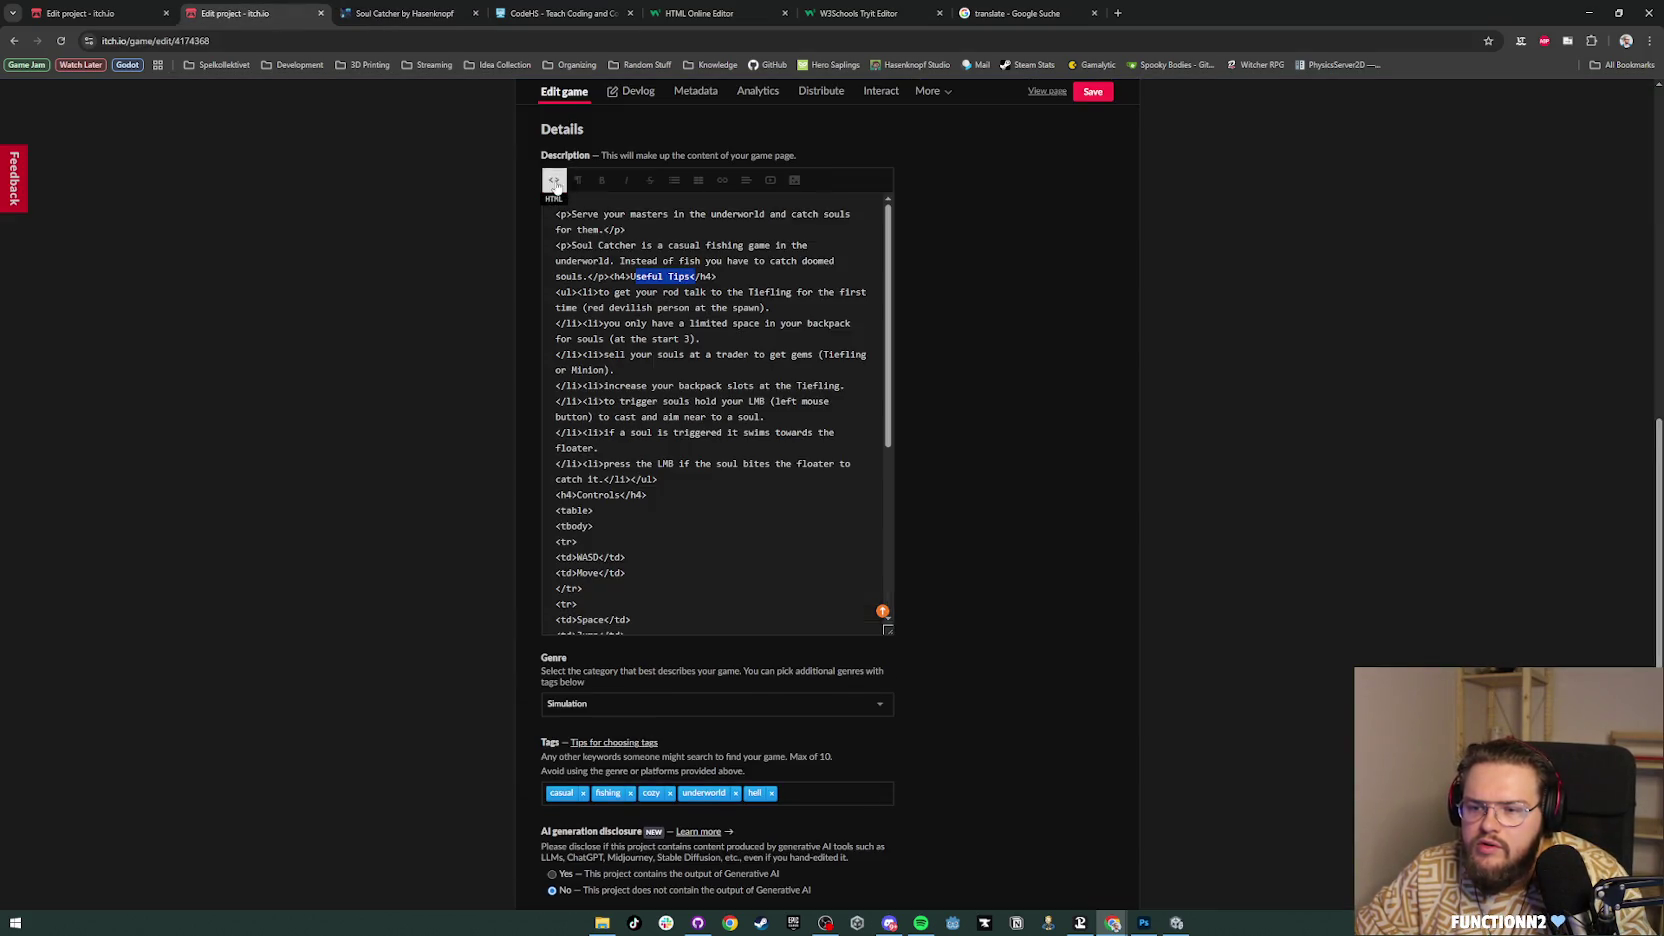
{"action": "left_click", "coordinate": [553, 179]}
{"action": "left_click", "coordinate": [578, 180]}
{"action": "scroll", "coordinate": [620, 270], "scroll_direction": "down", "scroll_amount": 3}
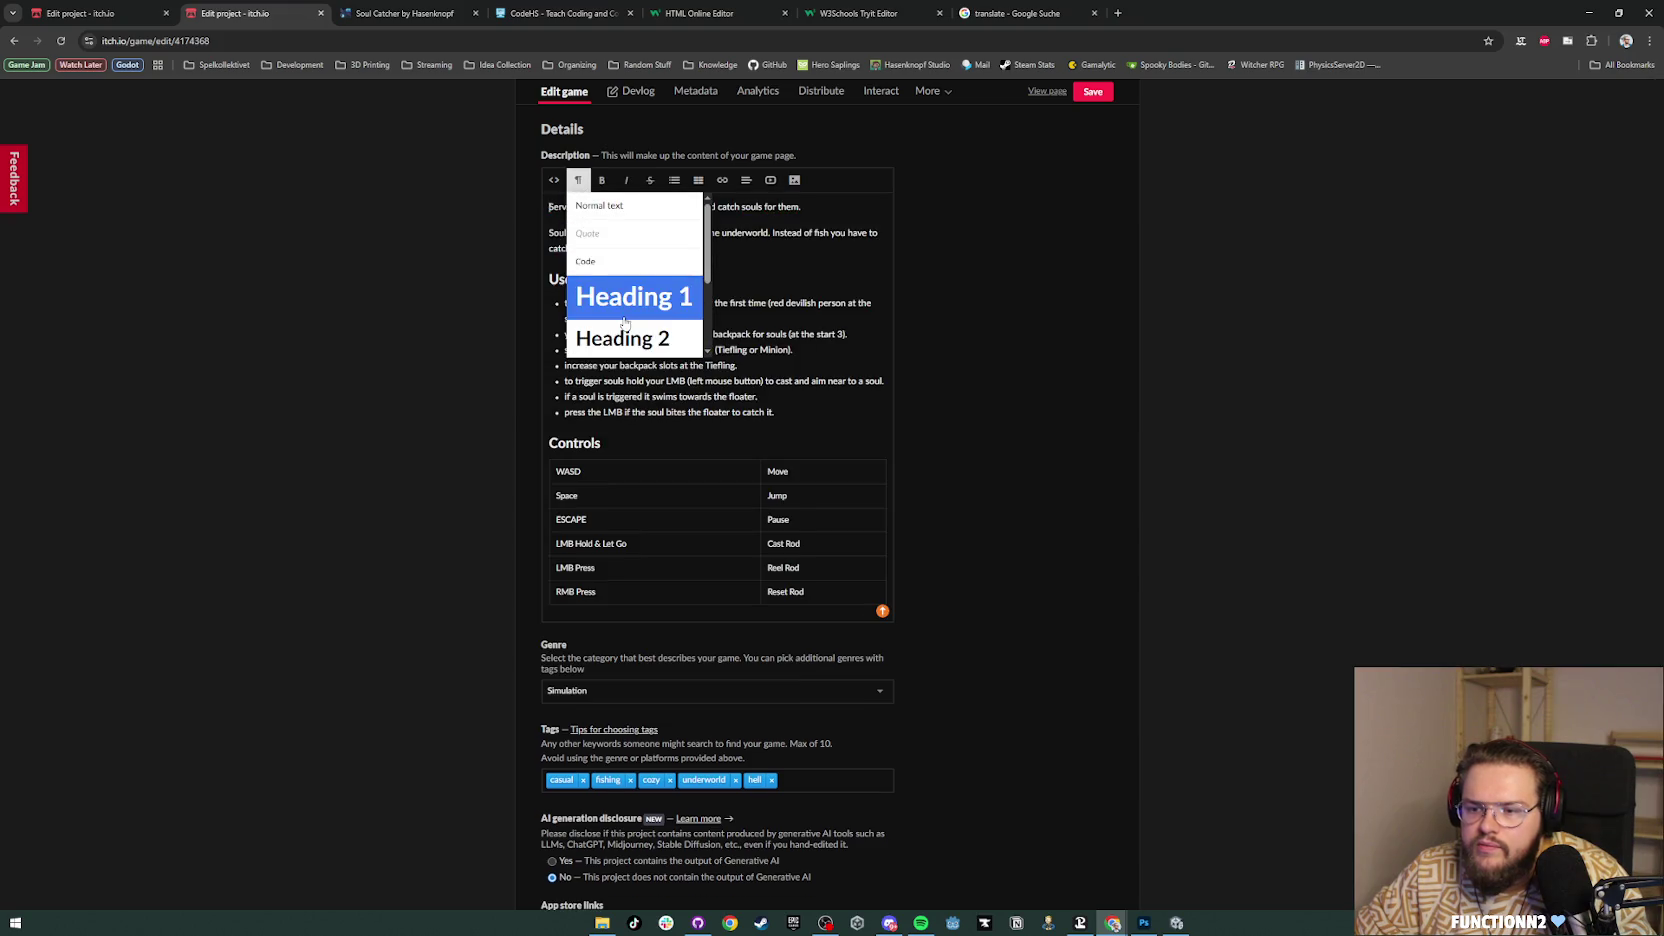
{"action": "left_click", "coordinate": [625, 305]}
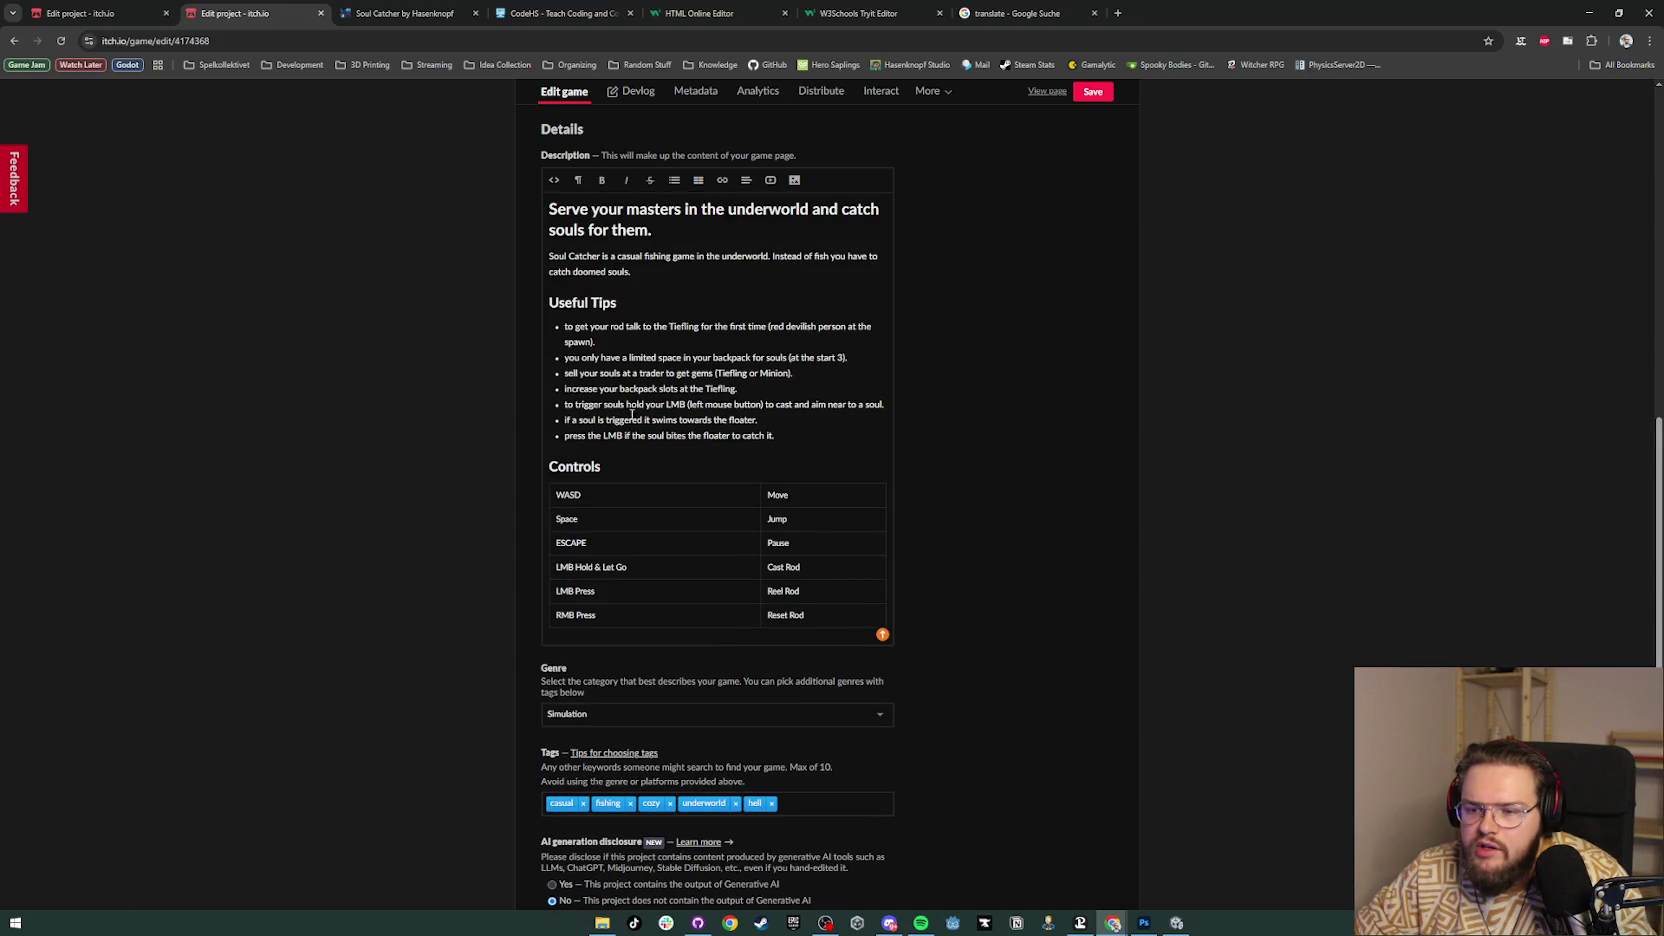
{"action": "key", "text": "ctrl+z"}
{"action": "mouse_move", "coordinate": [594, 303]}
{"action": "left_mouse_down"}
{"action": "mouse_move", "coordinate": [600, 280]}
{"action": "mouse_move", "coordinate": [548, 302]}
{"action": "left_mouse_up"}
{"action": "left_click", "coordinate": [553, 180]}
{"action": "left_click", "coordinate": [554, 181]}
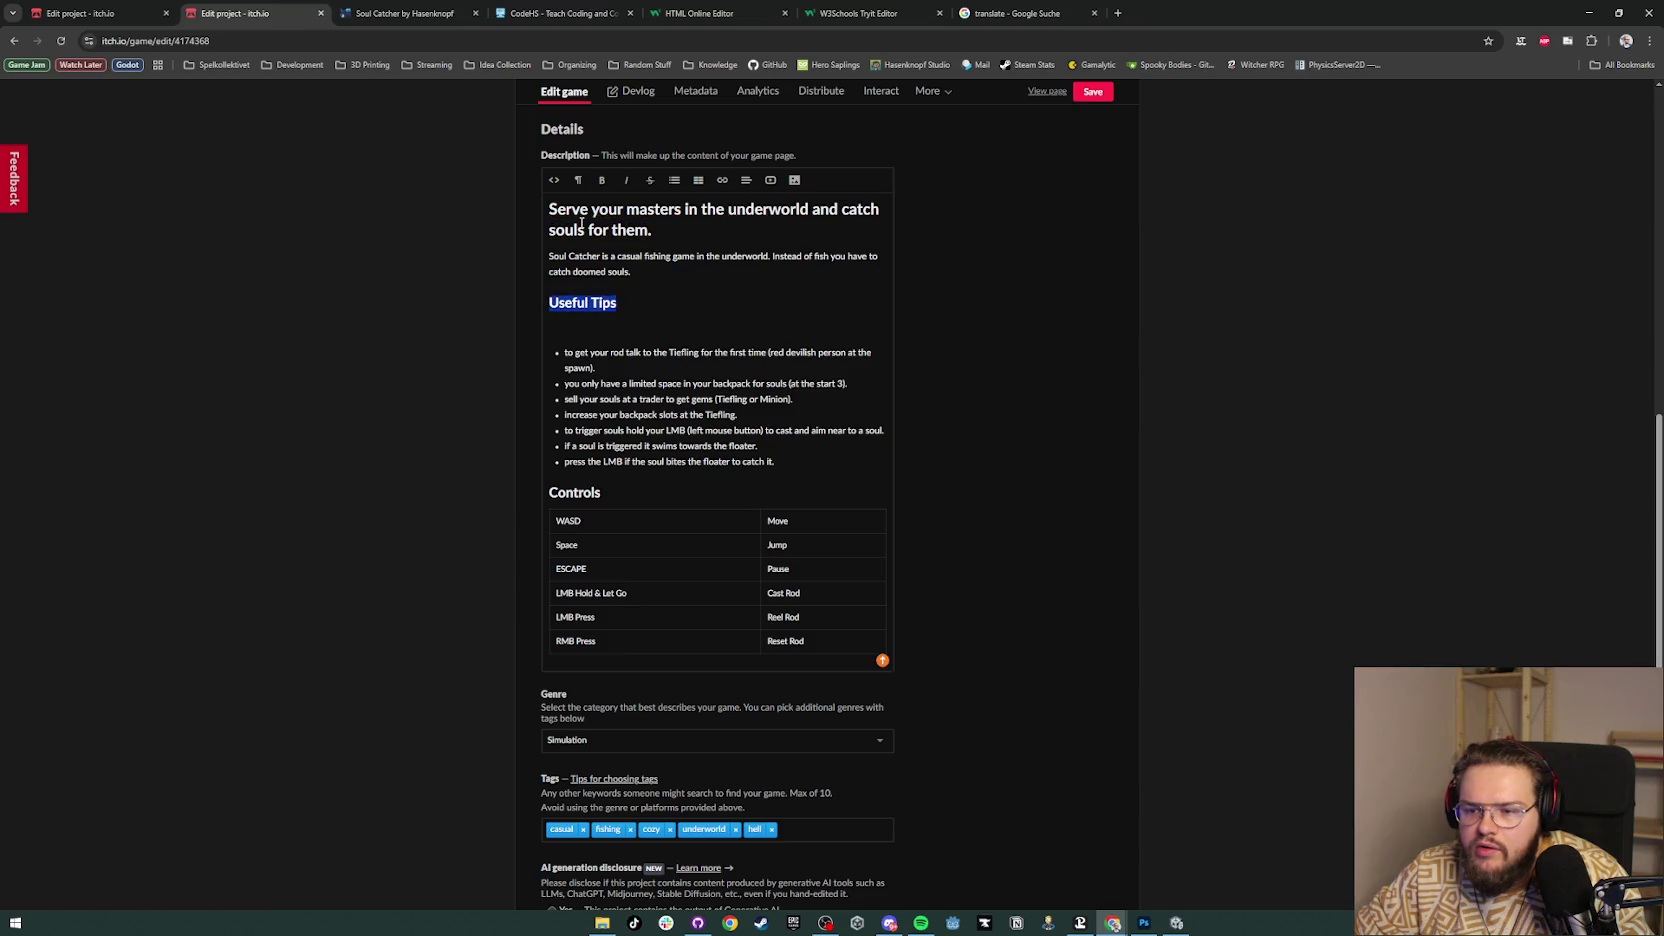
{"action": "key", "text": "ctrl+z"}
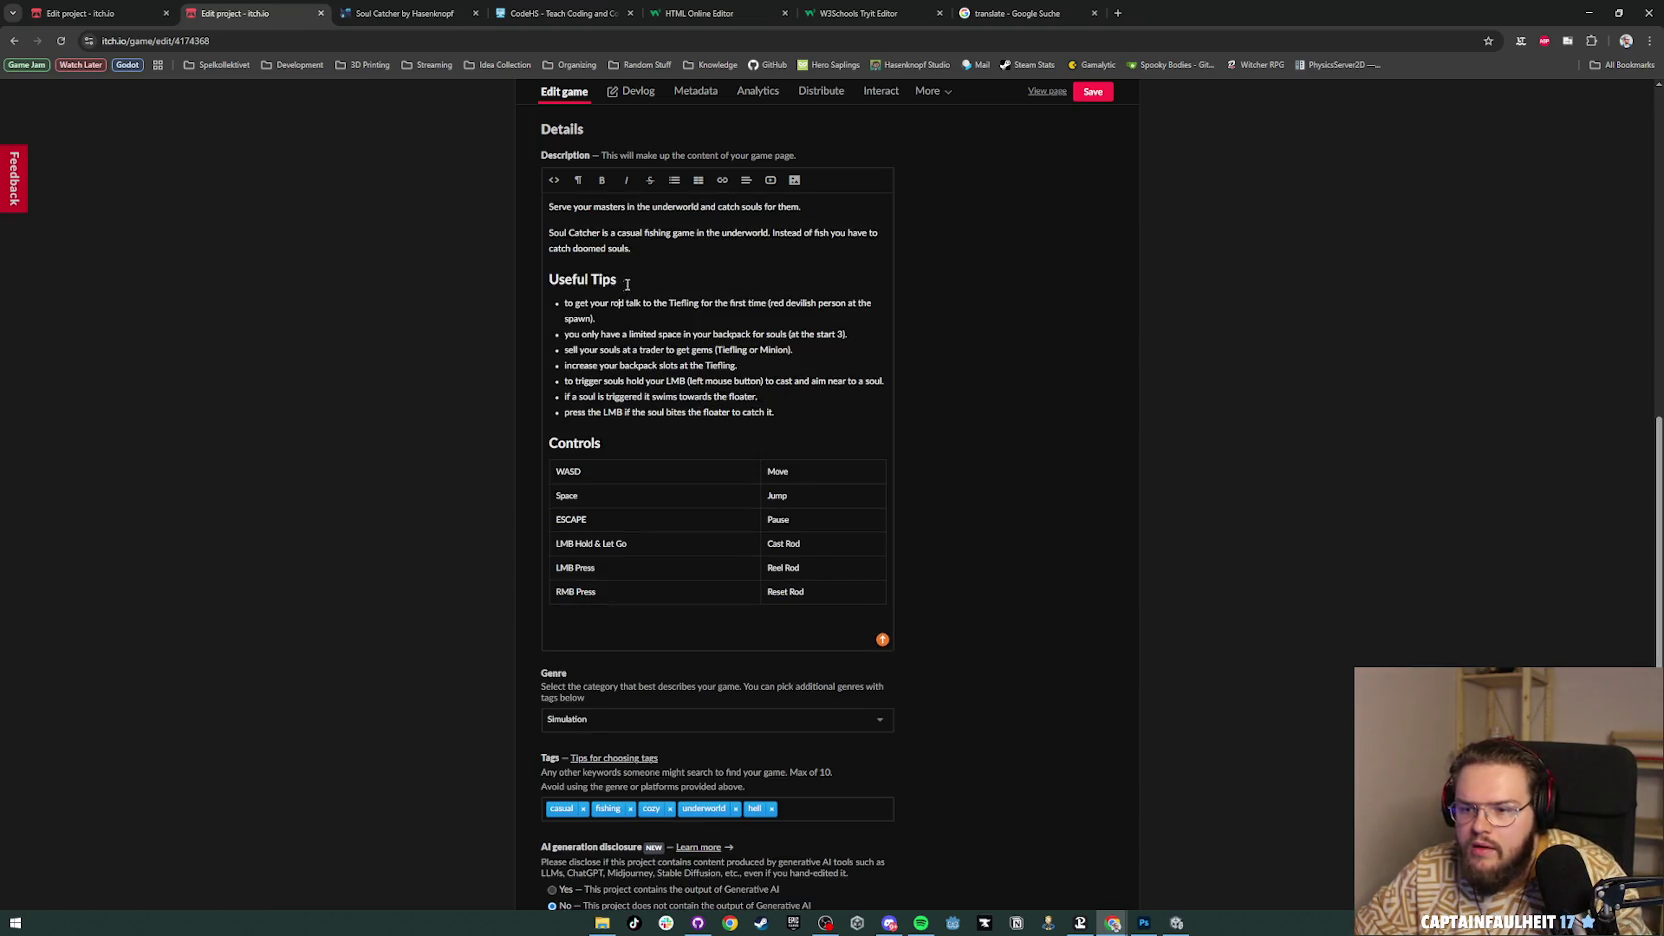
Step: Make Useful Tips a Heading 2 and Controls a larger heading
{"action": "left_click_drag", "start_coordinate": [625, 286], "coordinate": [547, 282]}
{"action": "left_click", "coordinate": [578, 180]}
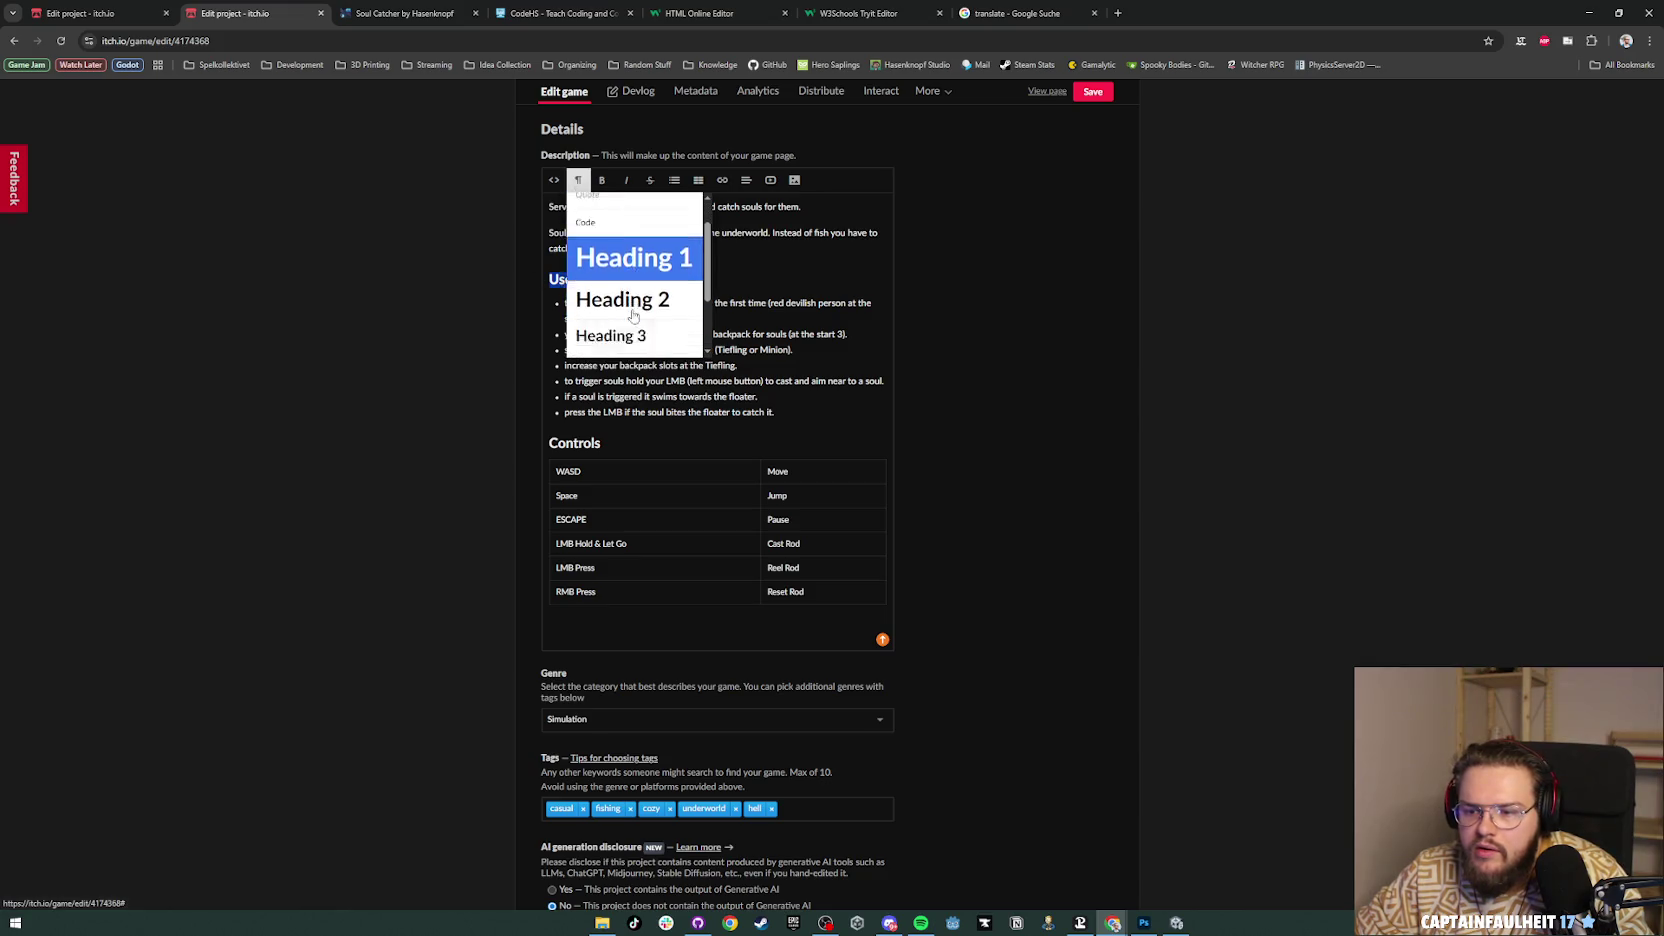
{"action": "left_click", "coordinate": [633, 310]}
{"action": "left_click_drag", "start_coordinate": [601, 448], "coordinate": [548, 448]}
{"action": "left_click", "coordinate": [578, 180]}
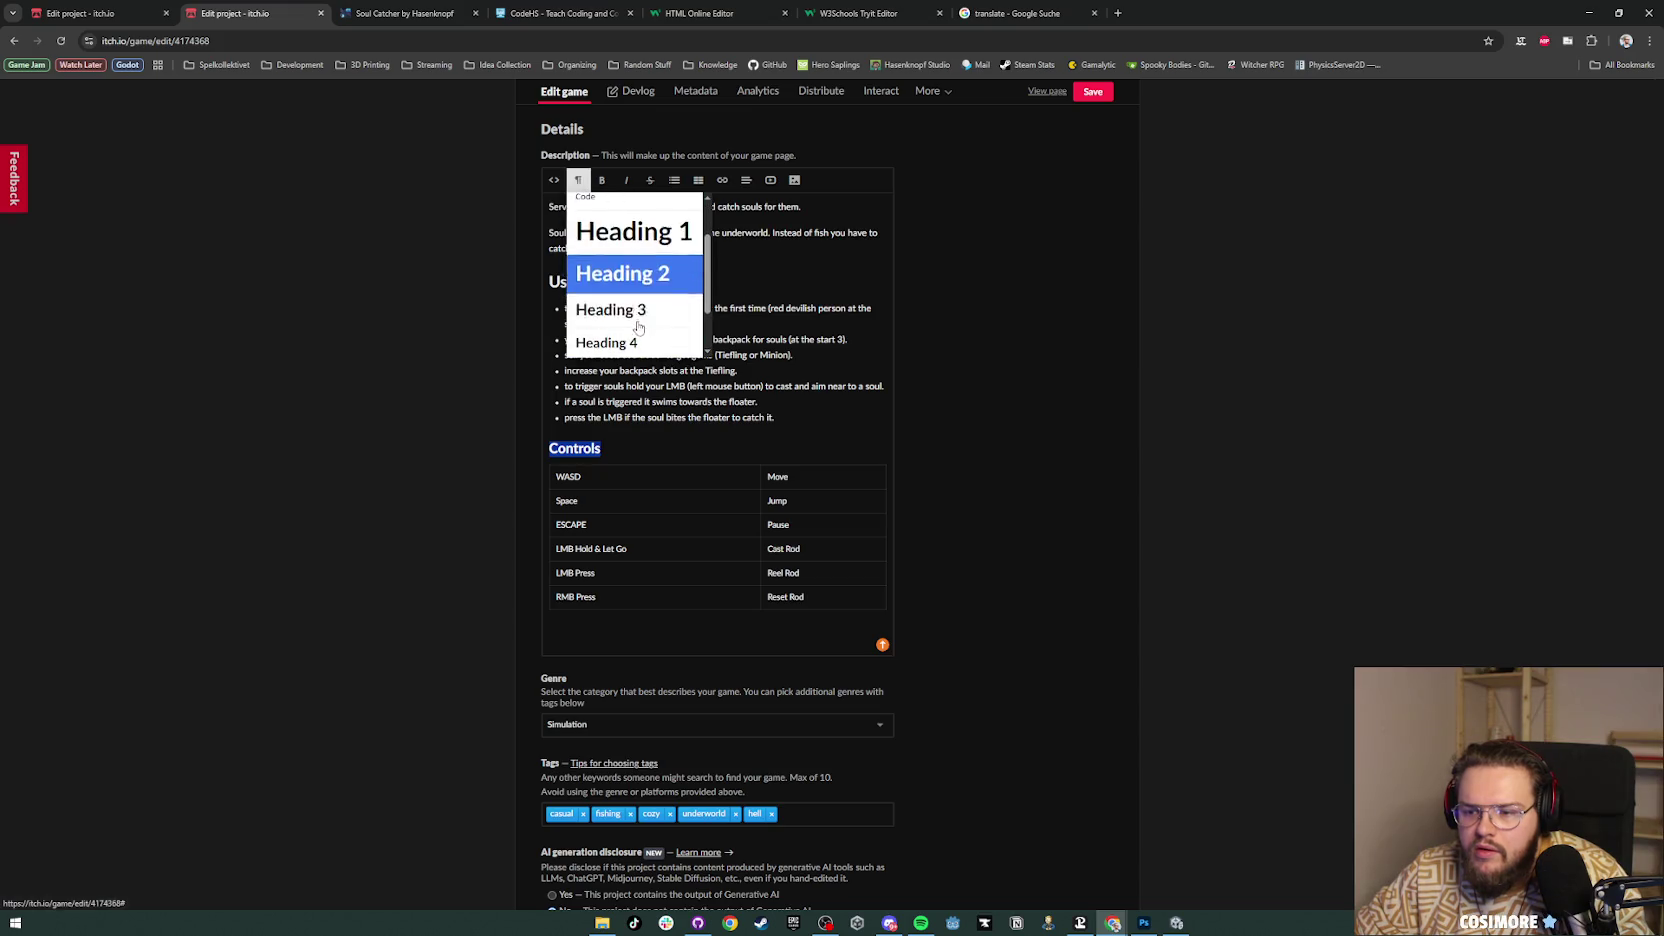
{"action": "left_click", "coordinate": [638, 327]}
Step: Add blank lines after the tips list and the intro paragraph, then save
{"action": "left_click", "coordinate": [793, 420]}
{"action": "key", "text": "Return"}
{"action": "key", "text": "Return"}
{"action": "left_click", "coordinate": [647, 250]}
{"action": "key", "text": "Return"}
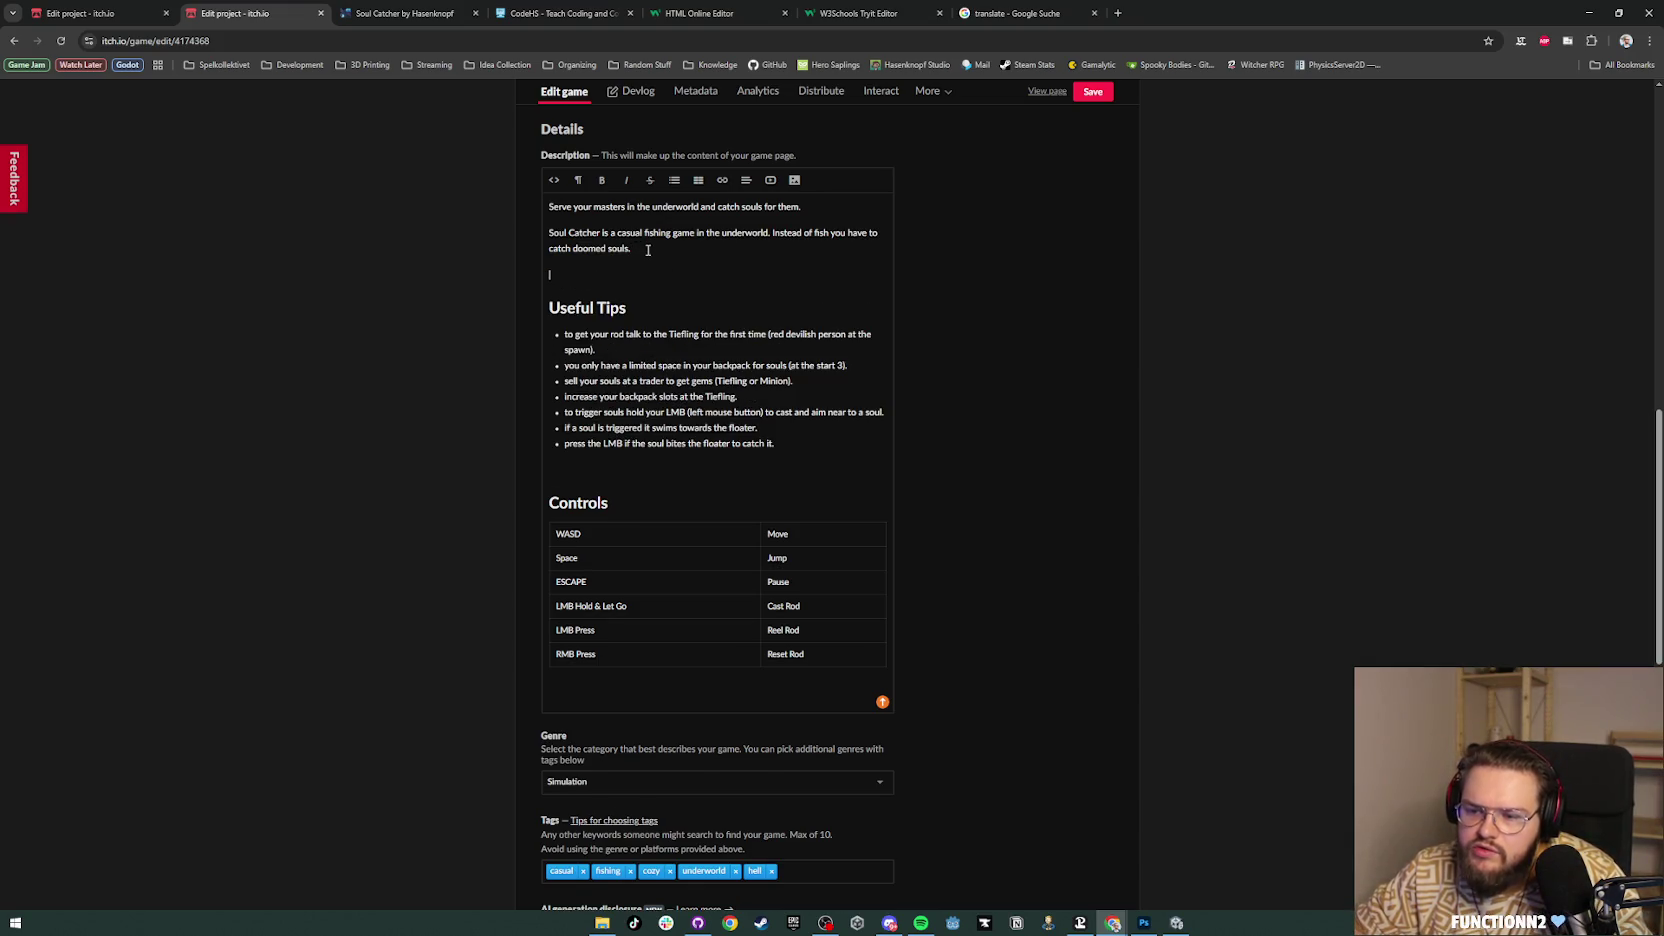
{"action": "left_click", "coordinate": [1084, 96]}
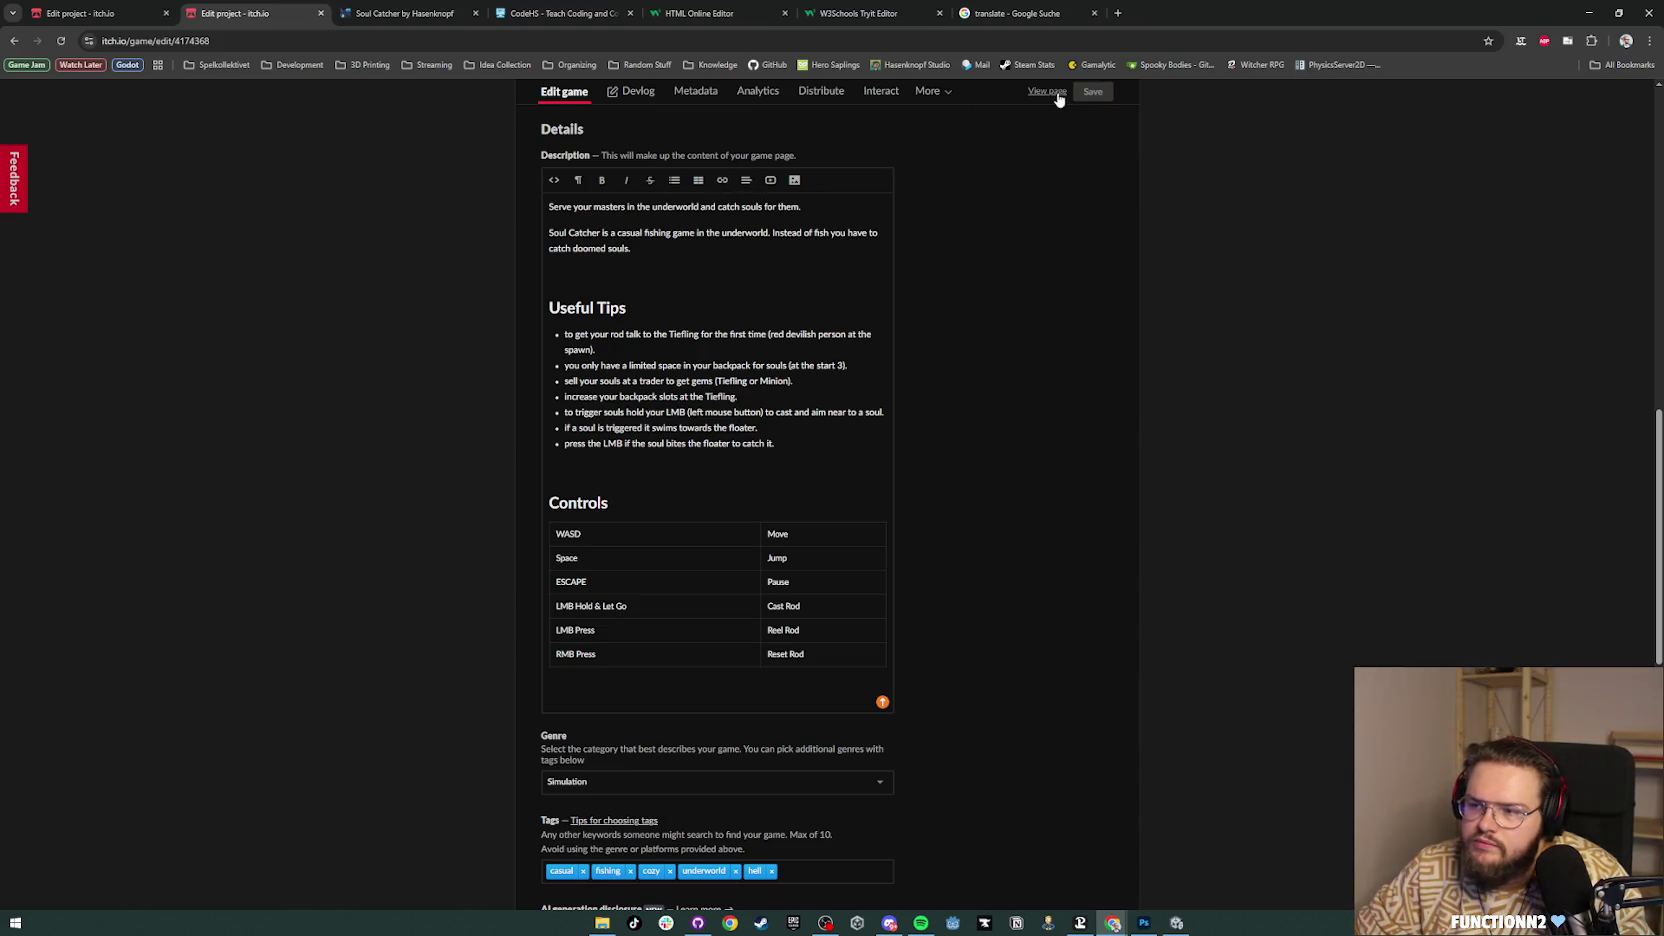
Step: Check the game page, add another blank line after the tips list, save and reload
{"action": "left_click", "coordinate": [439, 20]}
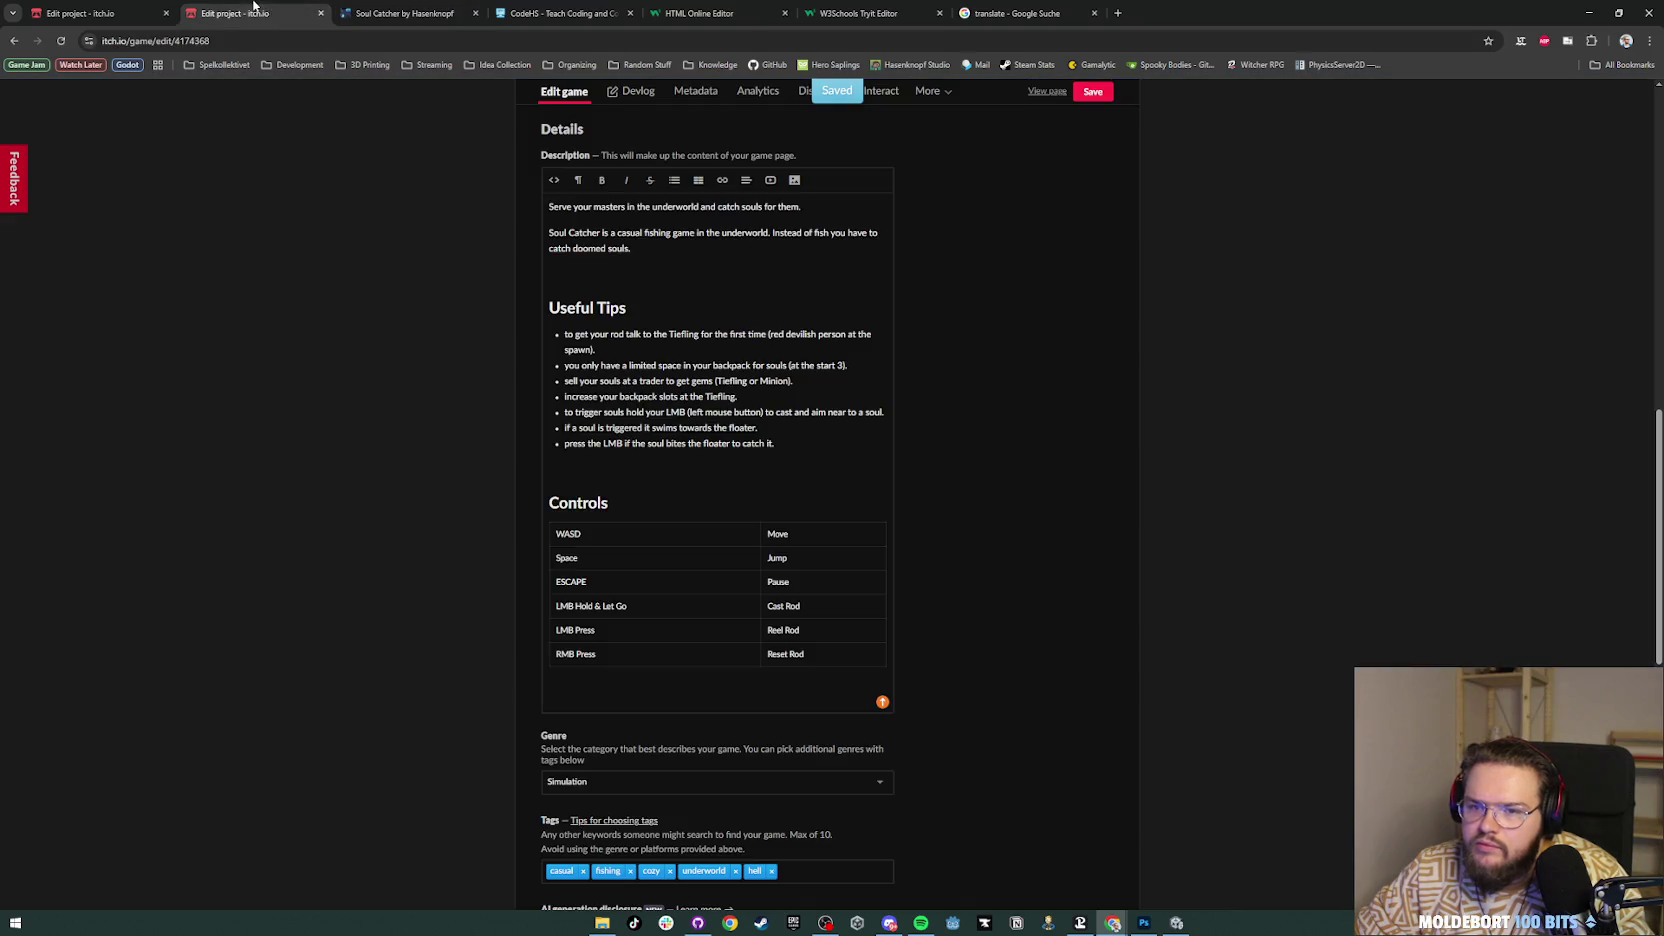
{"action": "left_click", "coordinate": [280, 13]}
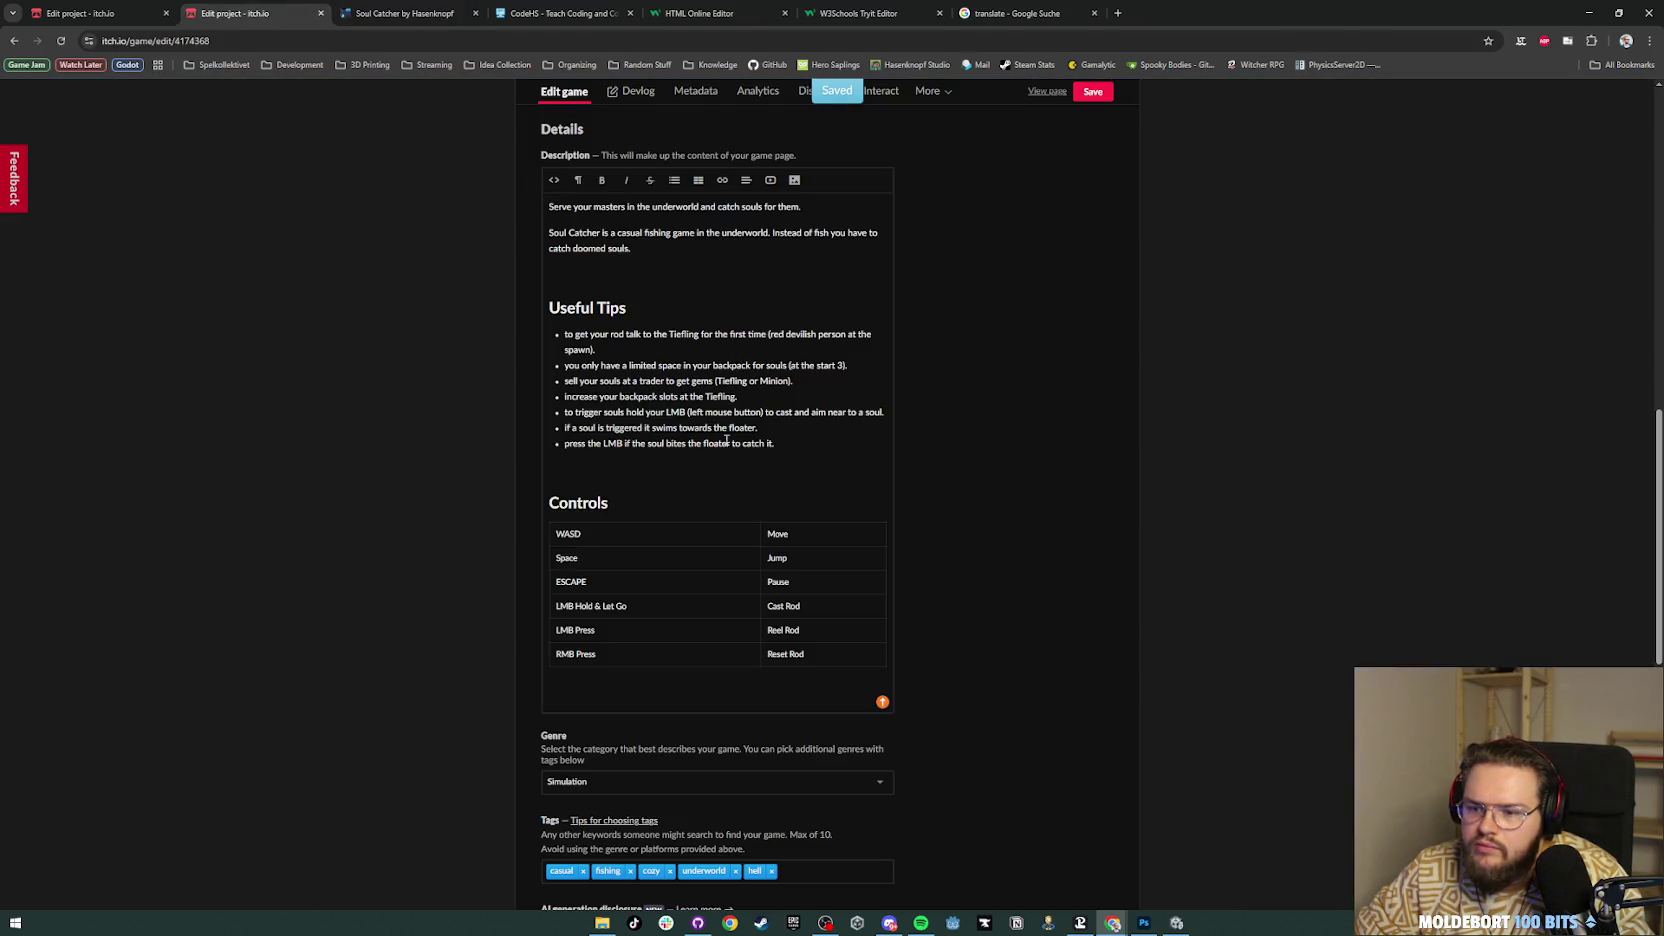
{"action": "left_click", "coordinate": [632, 470]}
{"action": "key", "text": "Return"}
{"action": "left_click", "coordinate": [1093, 91]}
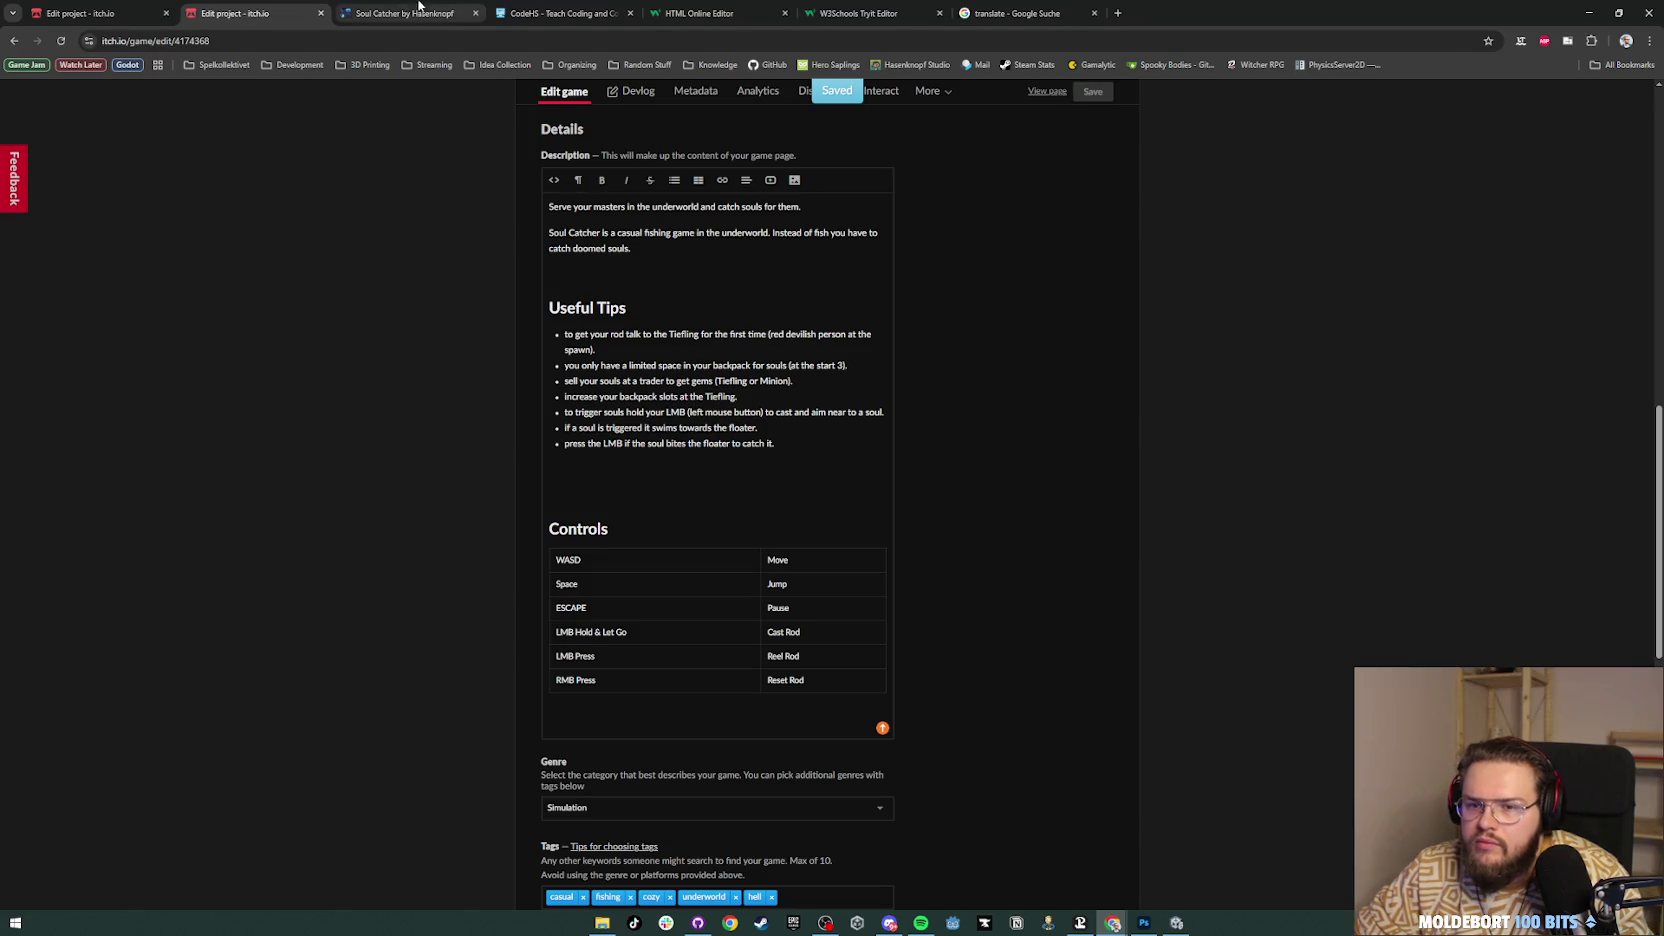
{"action": "left_click", "coordinate": [400, 13]}
{"action": "left_click", "coordinate": [61, 40]}
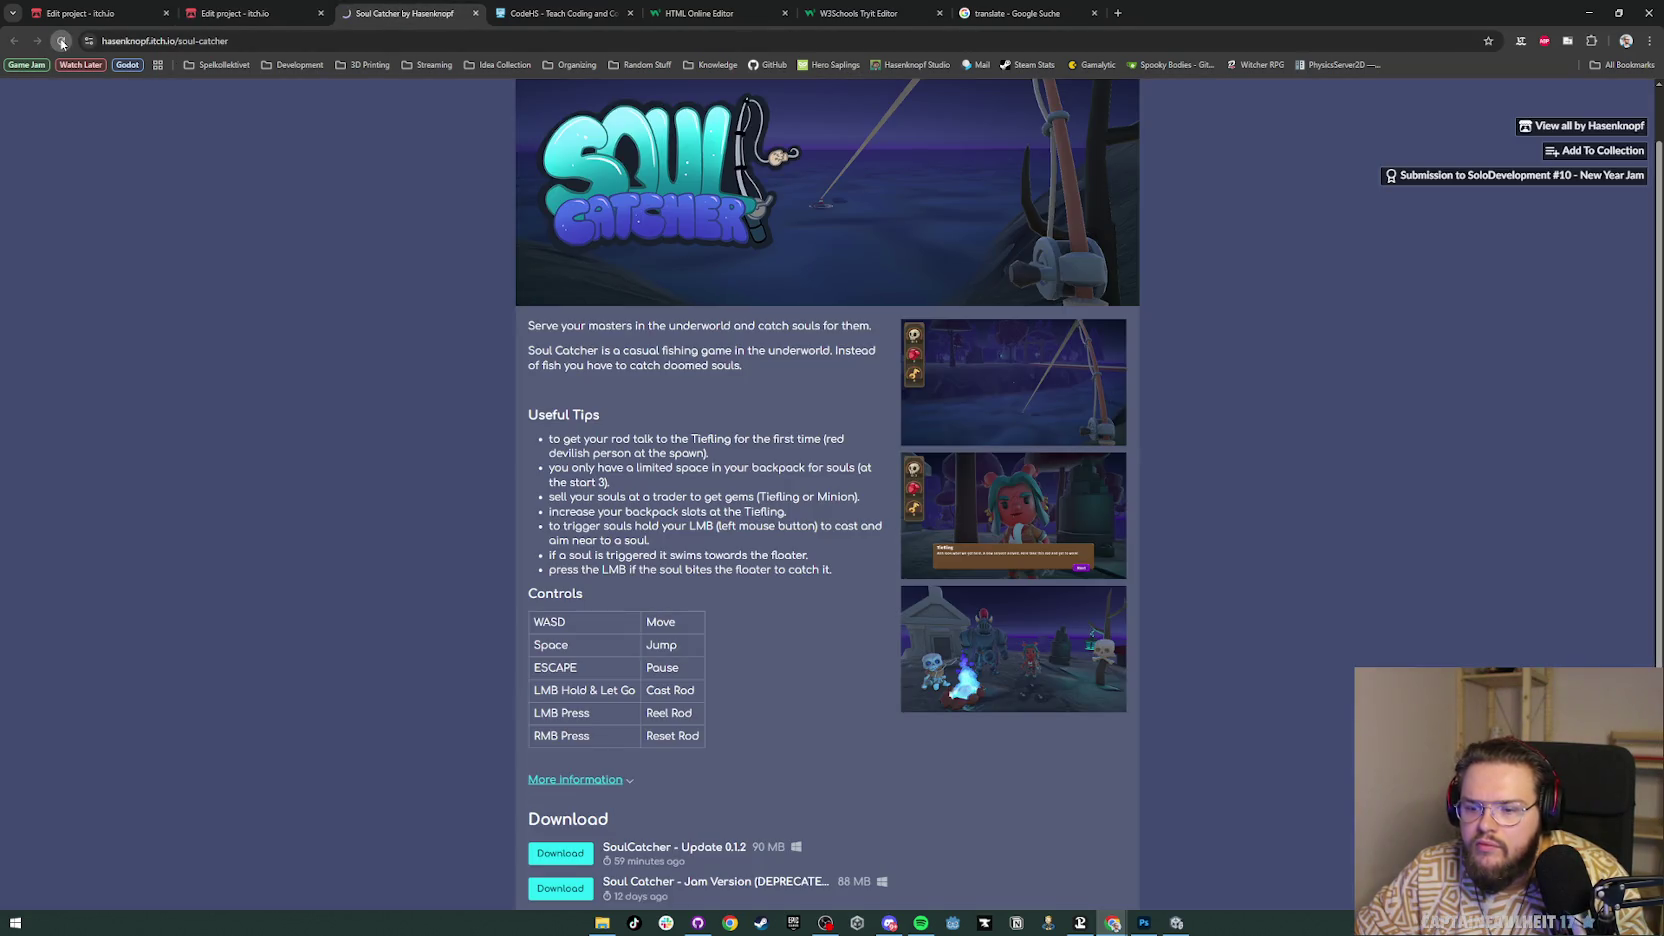
{"action": "scroll", "coordinate": [658, 439], "scroll_direction": "down", "scroll_amount": 2}
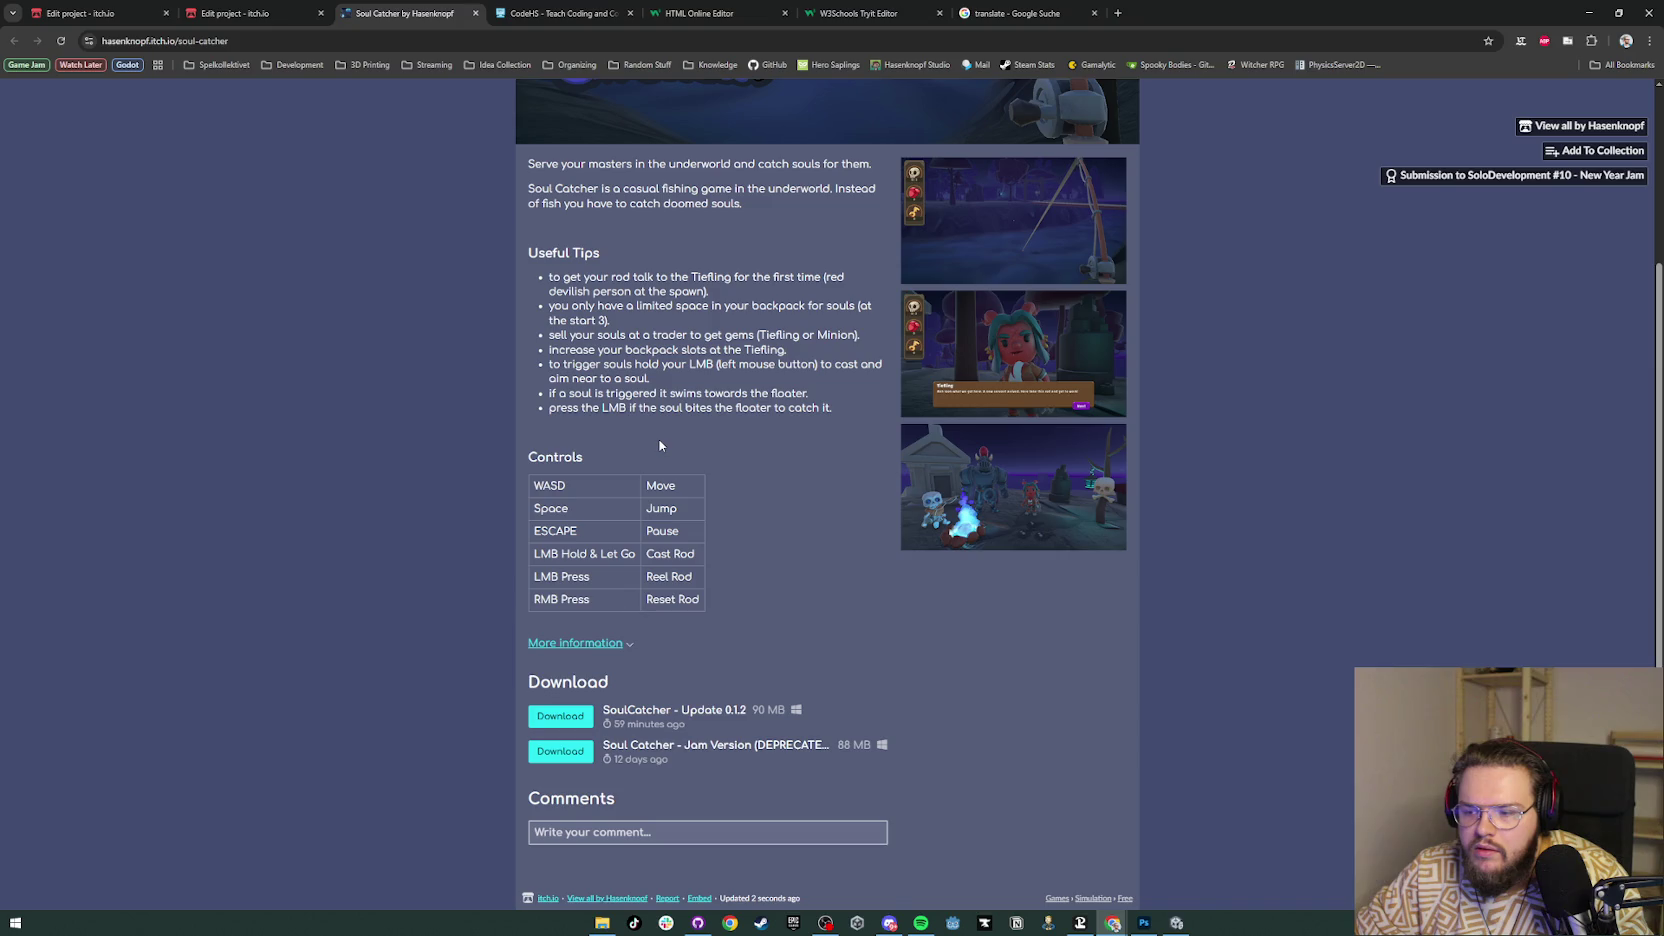
{"action": "scroll", "coordinate": [659, 445], "scroll_direction": "up", "scroll_amount": 3}
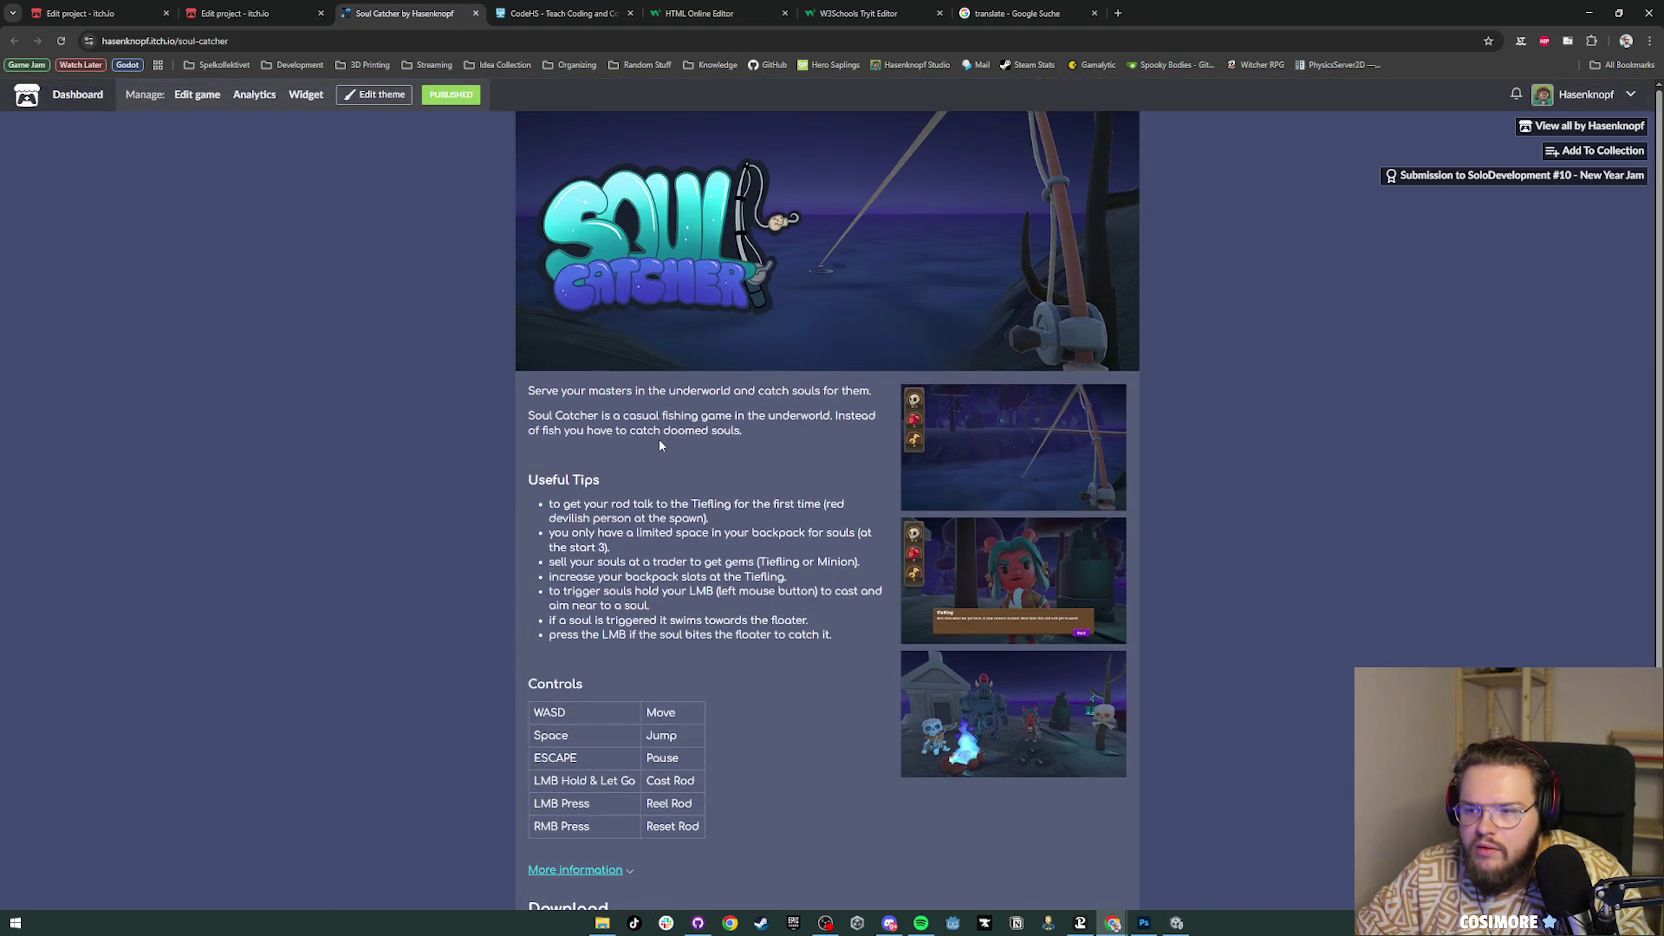
{"action": "scroll", "coordinate": [659, 445], "scroll_direction": "down", "scroll_amount": 3}
{"action": "scroll", "coordinate": [659, 445], "scroll_direction": "up", "scroll_amount": 3}
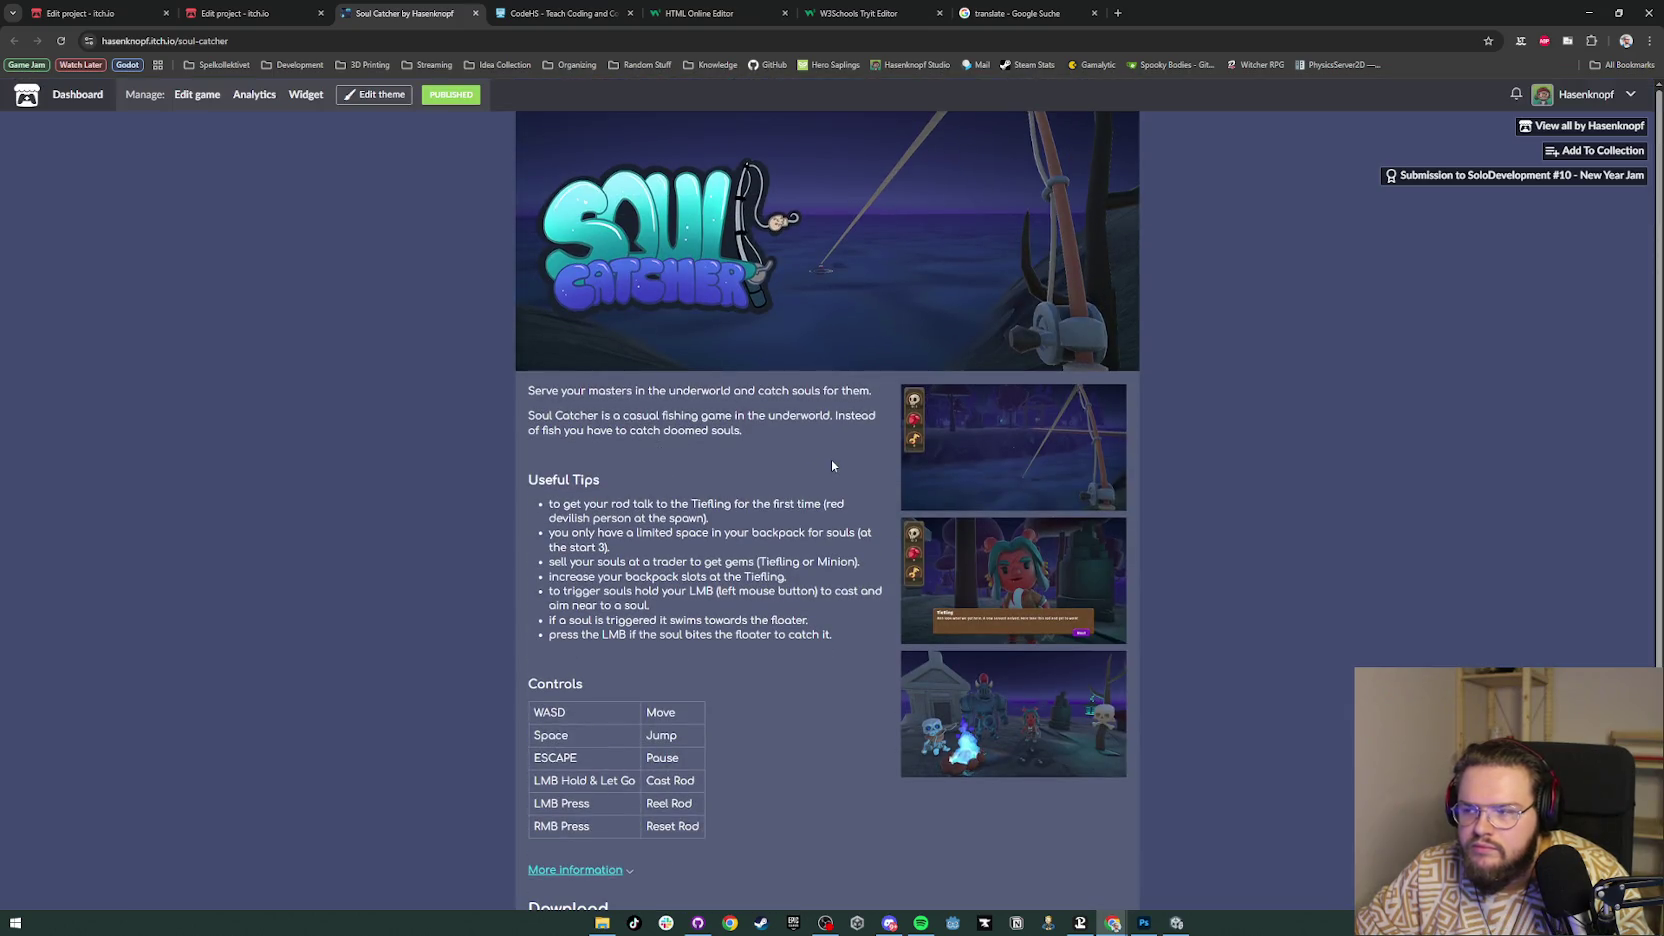
{"action": "left_click", "coordinate": [1516, 97]}
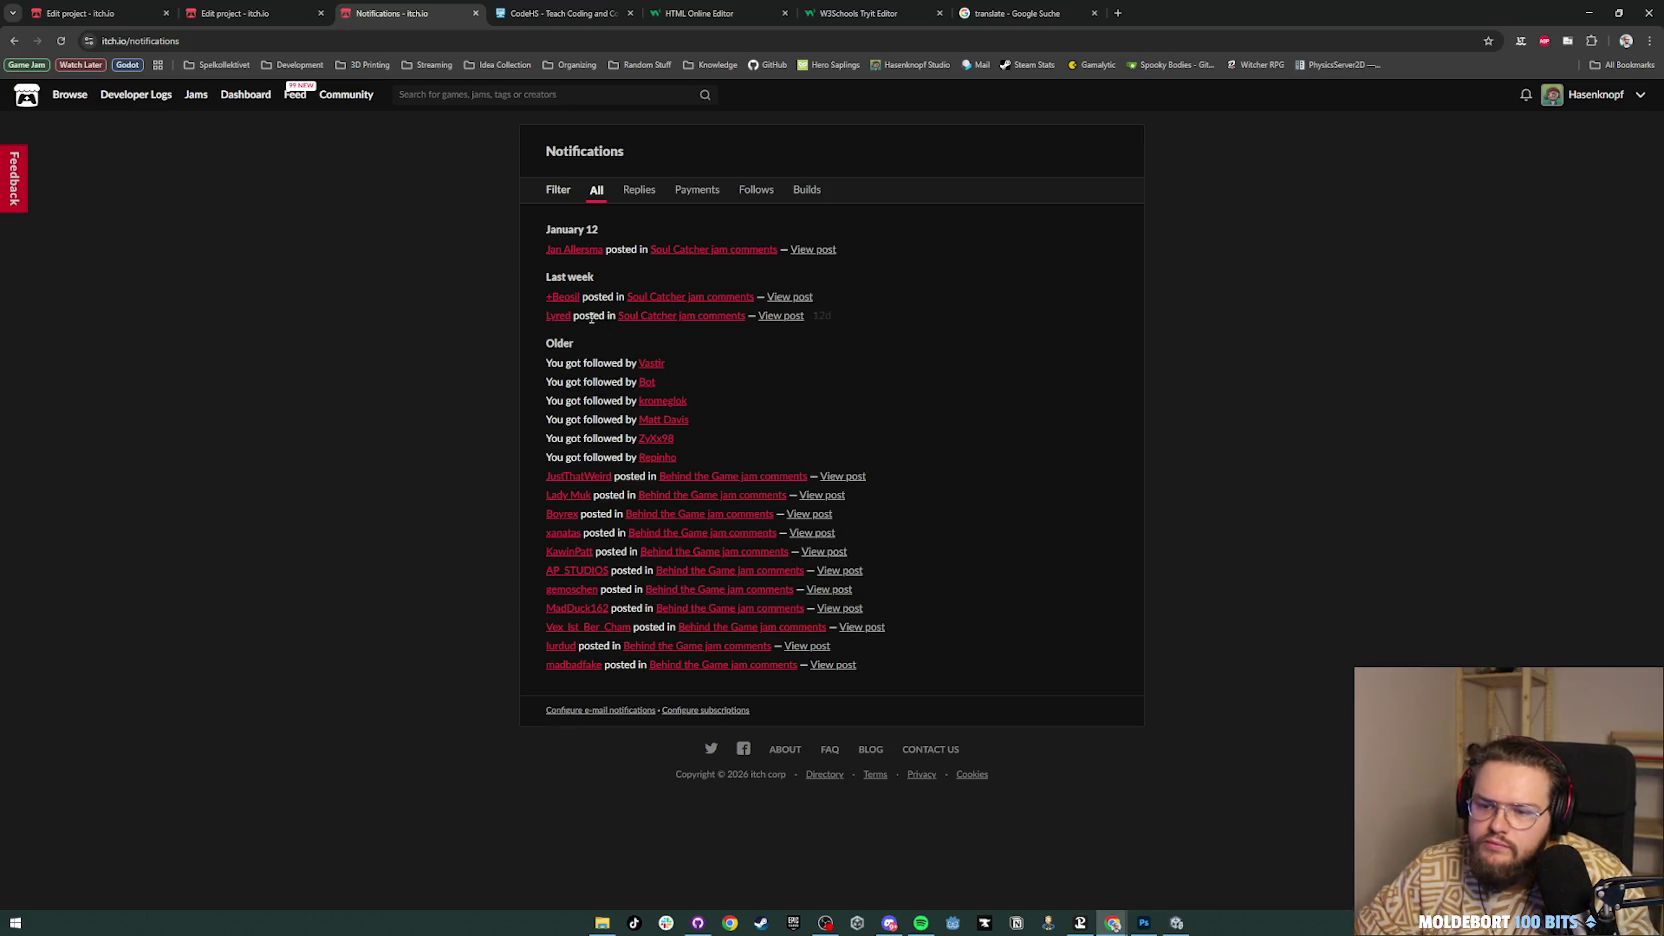
Step: Open the Soul Catcher jam comments link and scroll to the player comments
{"action": "left_click", "coordinate": [725, 304]}
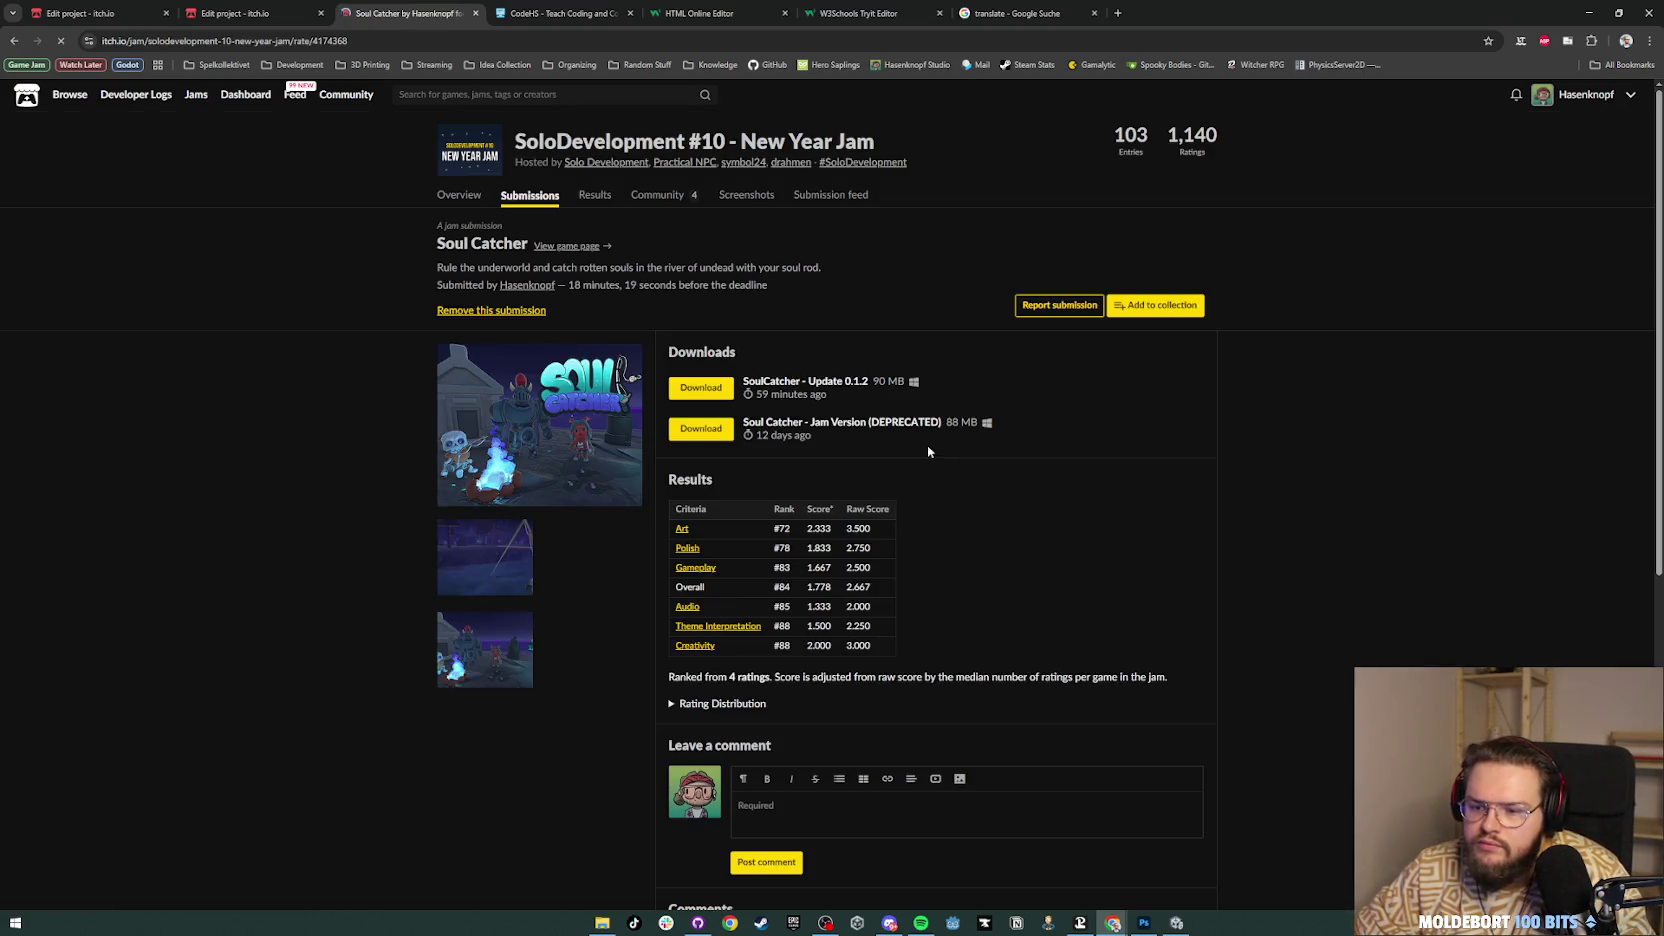
{"action": "scroll", "coordinate": [927, 445], "scroll_direction": "down", "scroll_amount": 5}
{"action": "scroll", "coordinate": [945, 441], "scroll_direction": "down", "scroll_amount": 2}
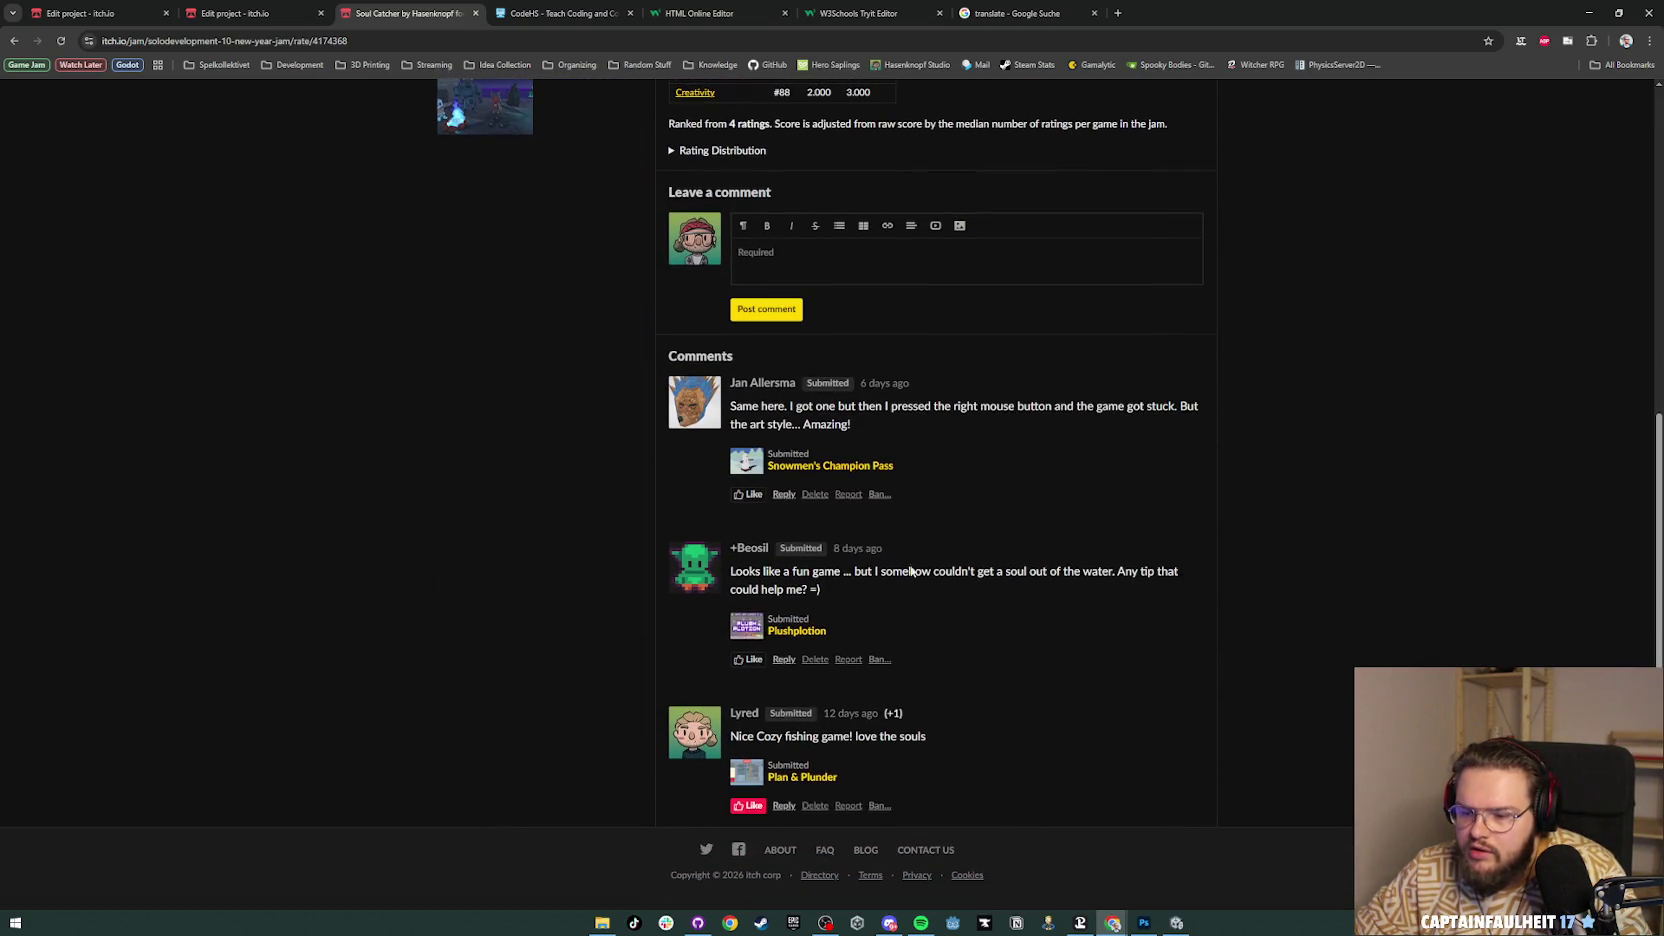
{"action": "scroll", "coordinate": [914, 566], "scroll_direction": "up", "scroll_amount": 1}
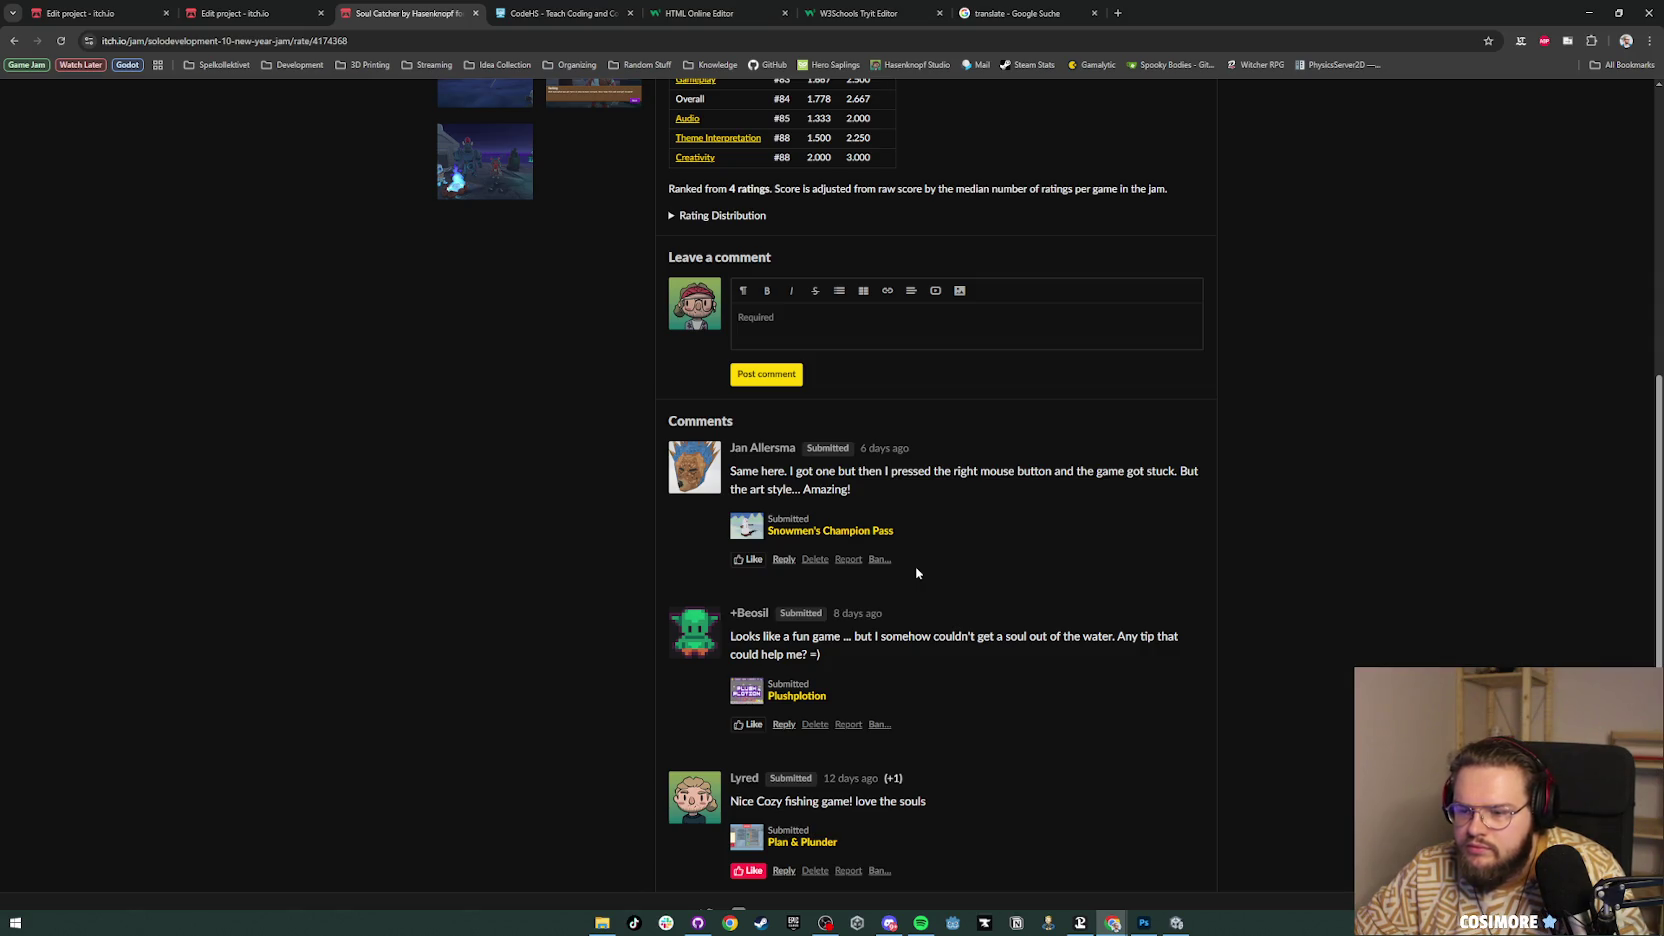
Step: Reply thanking the player, mentioning the extra polish, and inviting them to play the latest version
{"action": "left_click", "coordinate": [779, 726]}
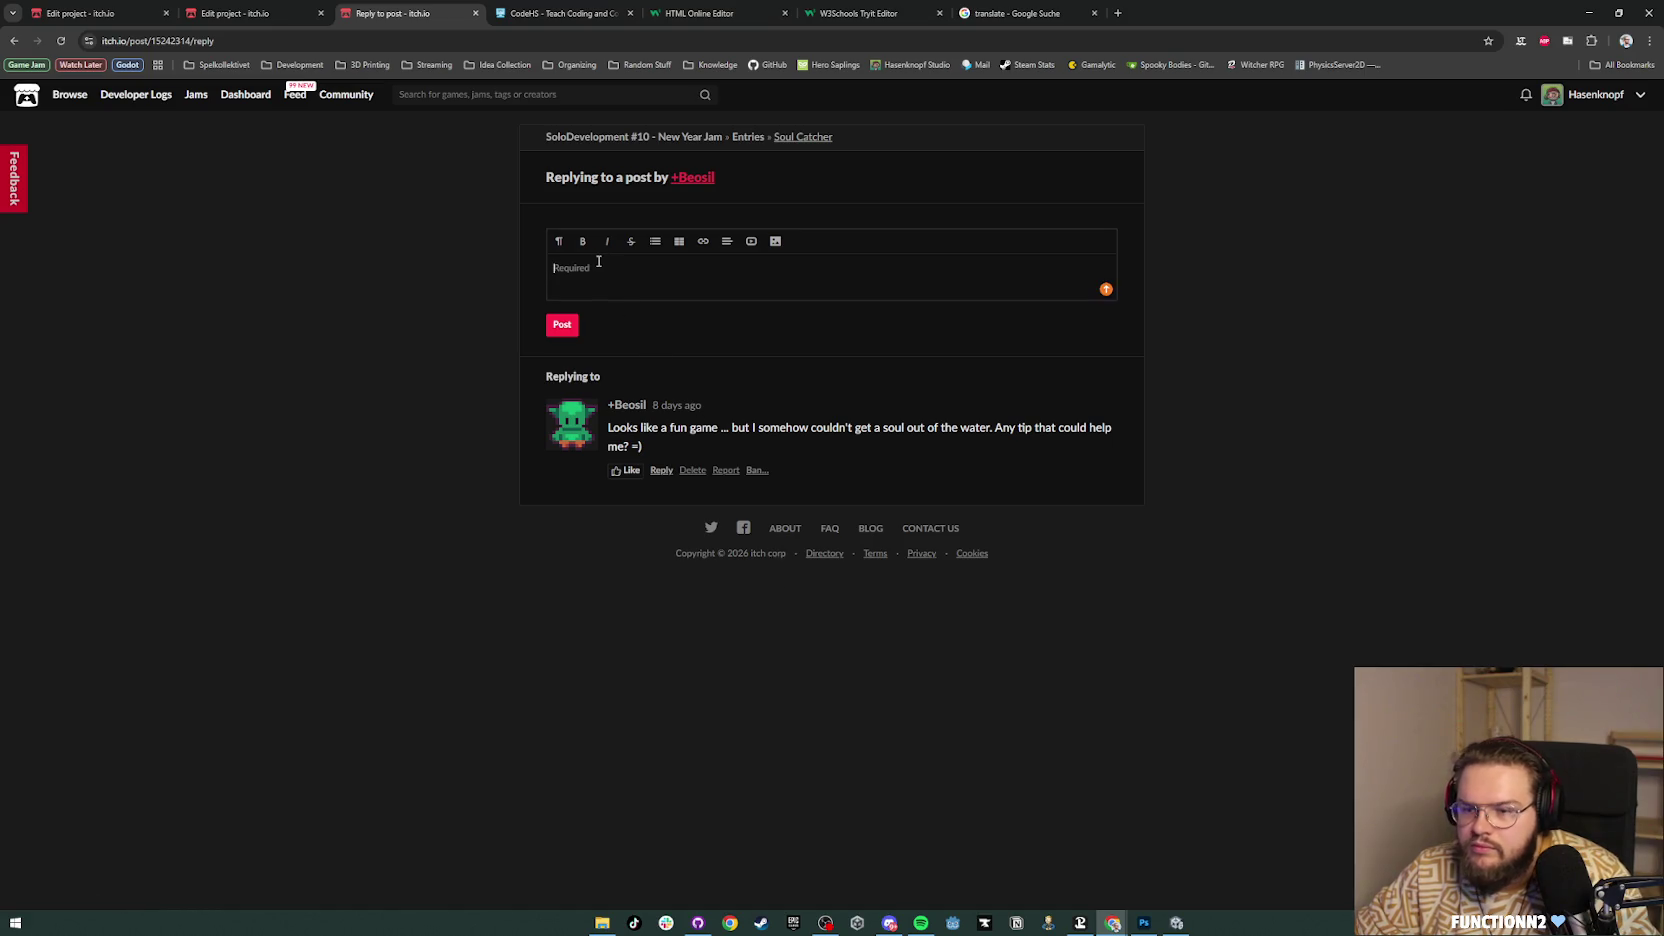
{"action": "type", "text": "Hey"}
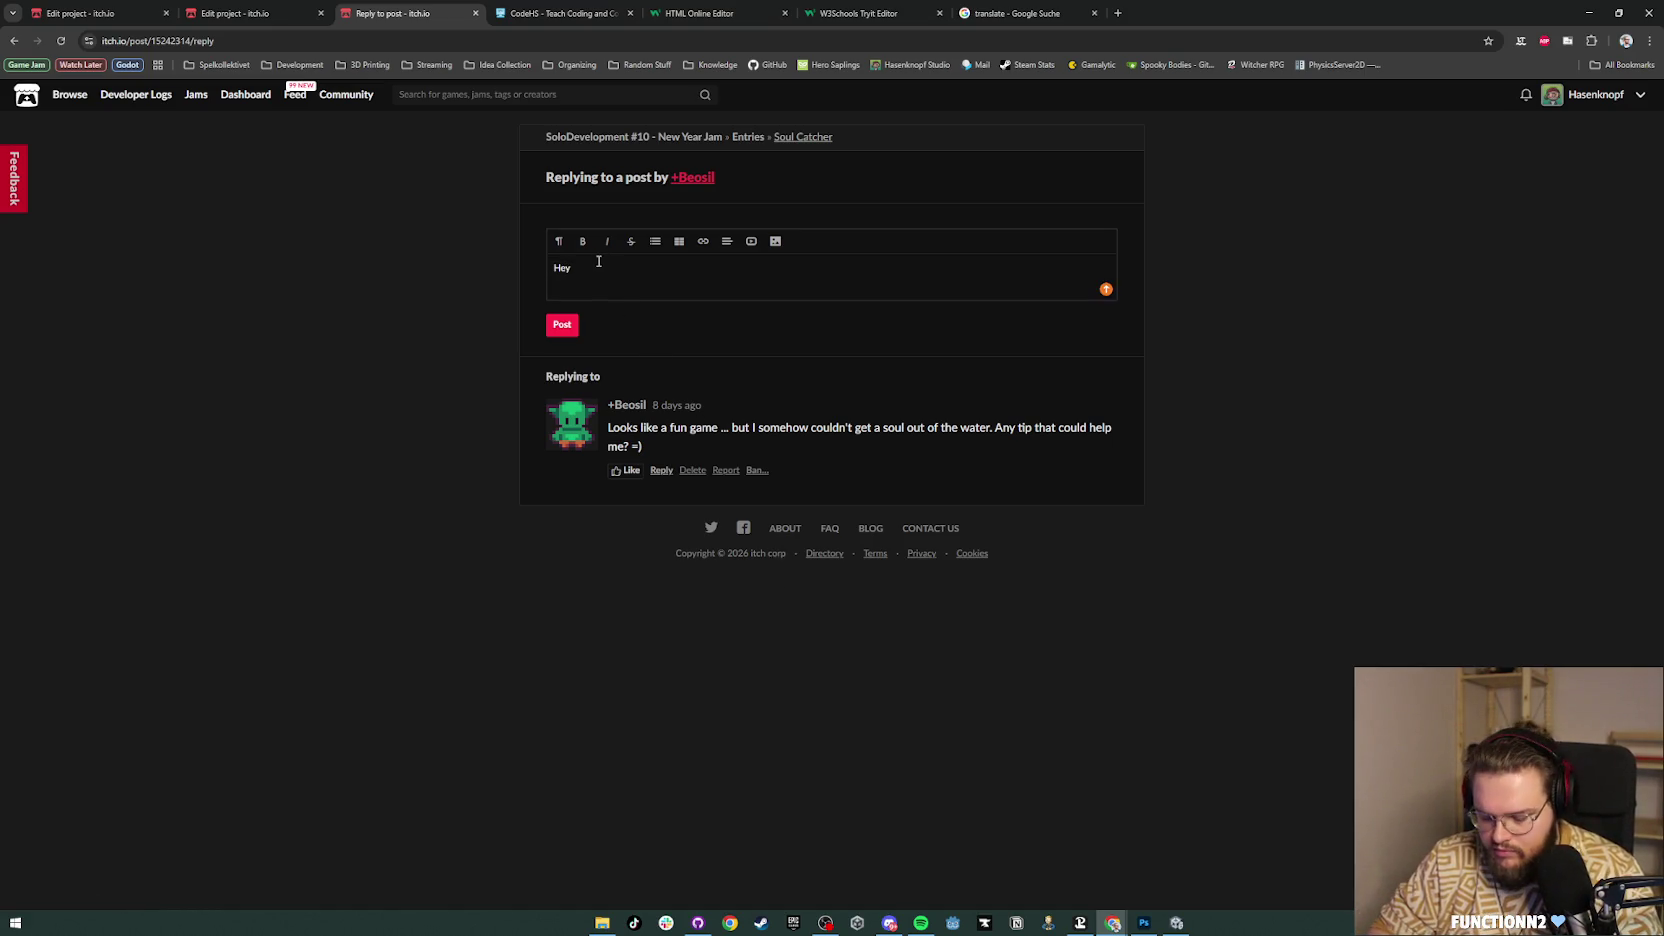
{"action": "type", "text": ", thank"}
{"action": "key", "text": "BackSpace"}
{"action": "type", "text": "for your feedback. I took "}
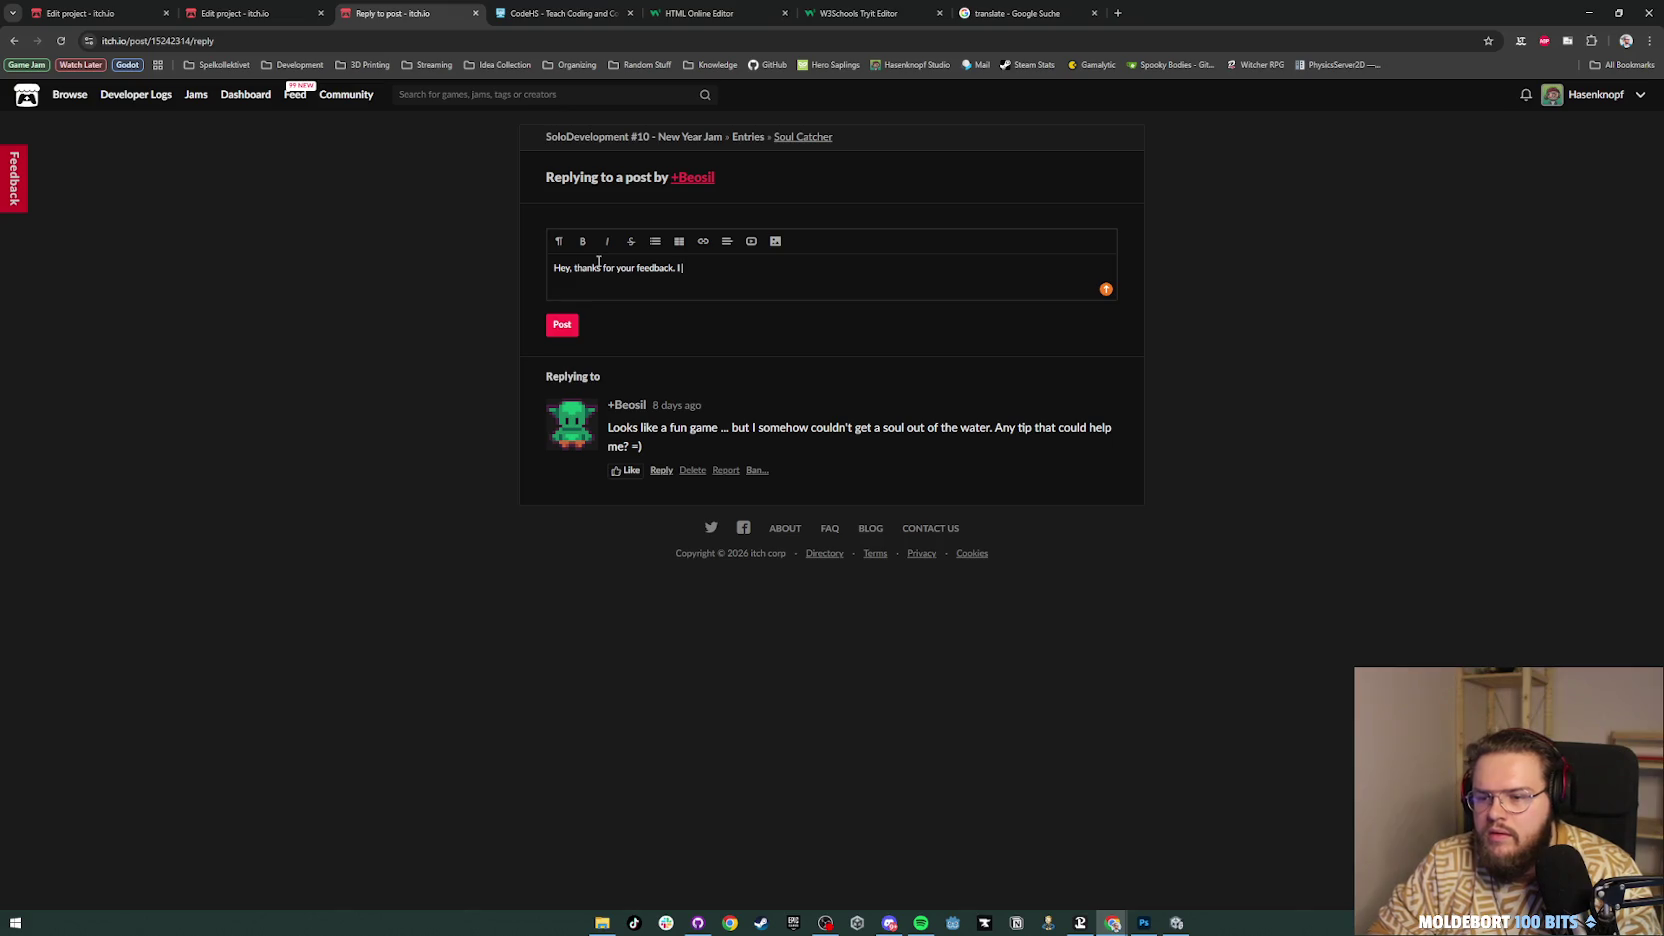
{"action": "type", "text": "some ext"}
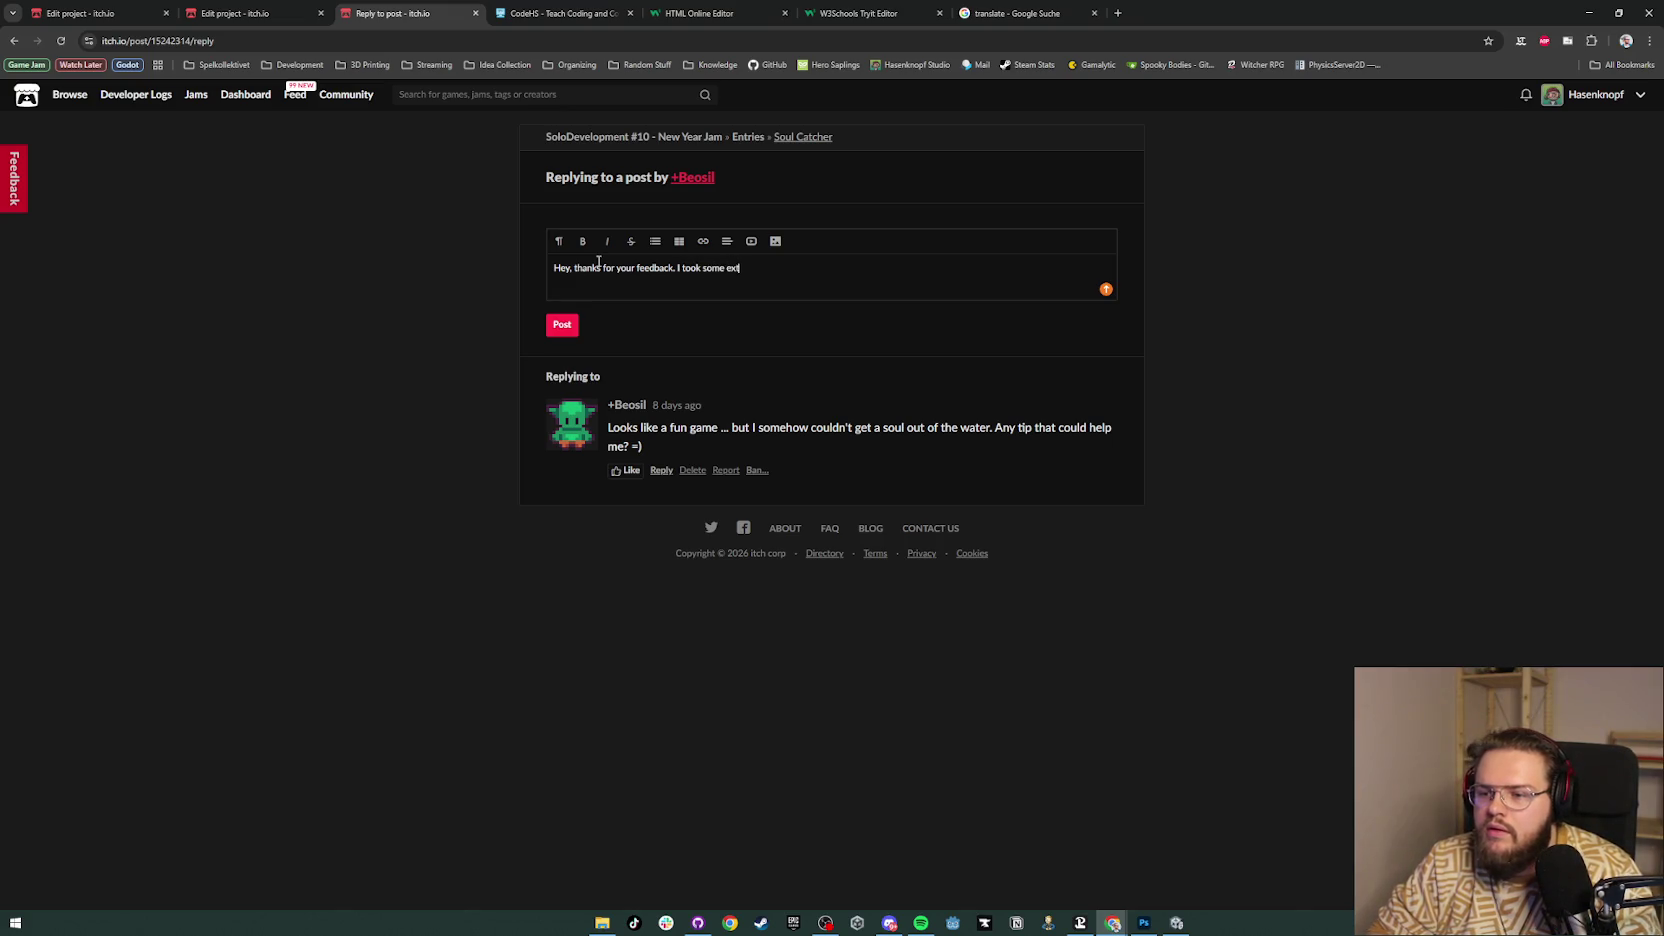
{"action": "type", "text": "ra time to"}
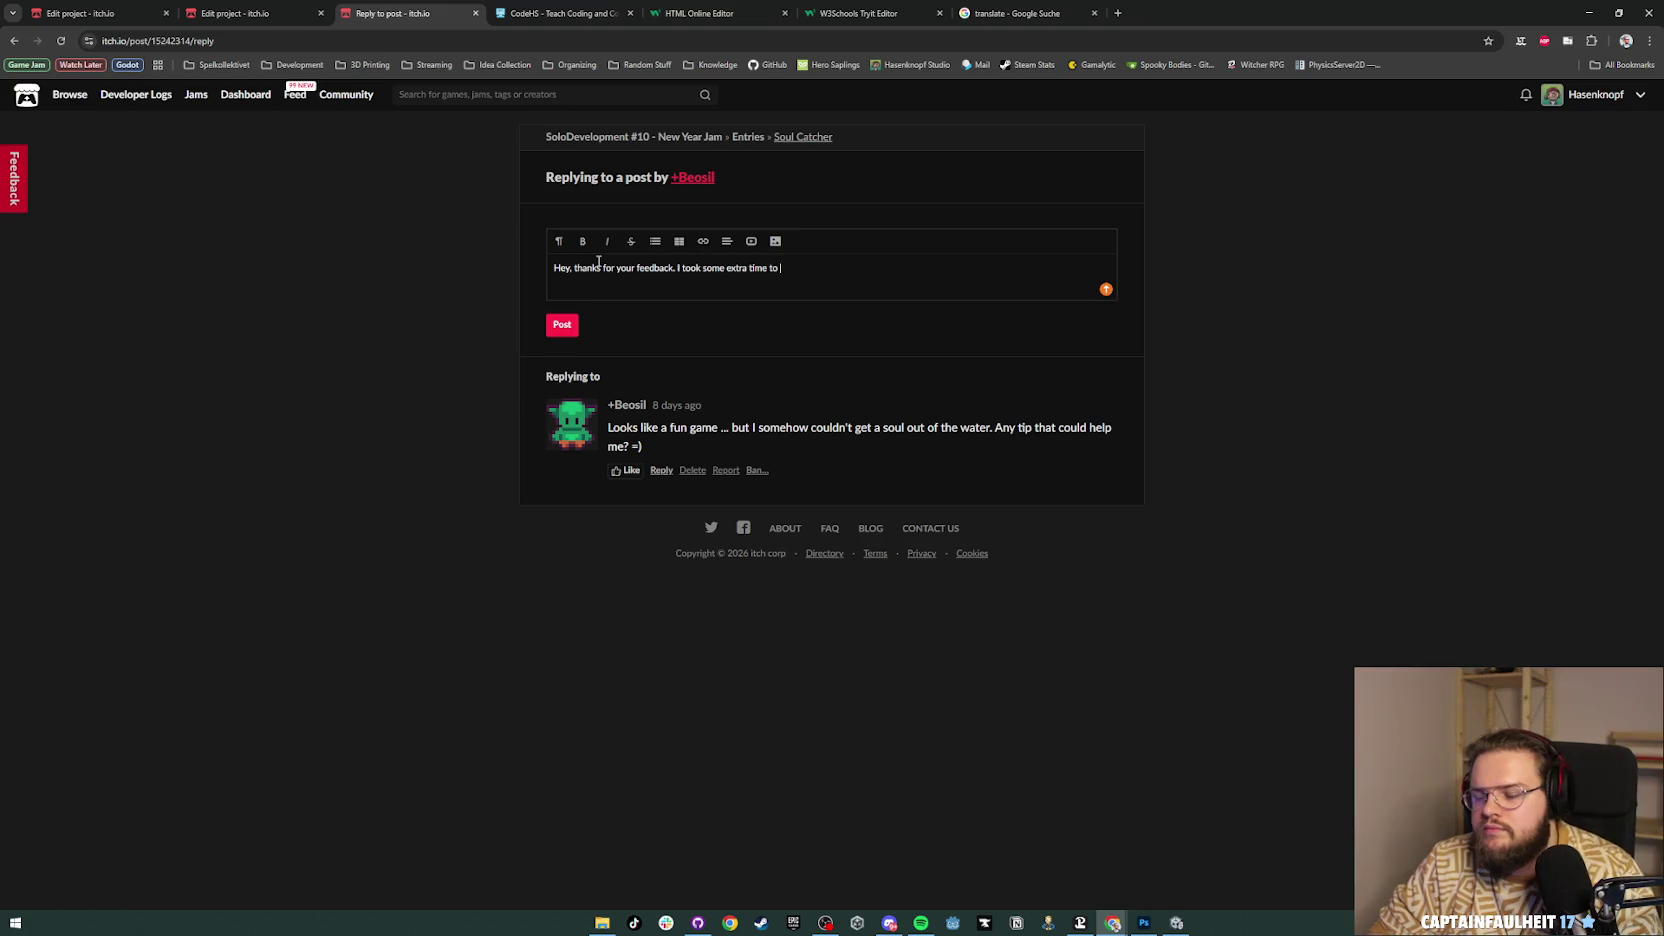
{"action": "type", "text": " polish t"}
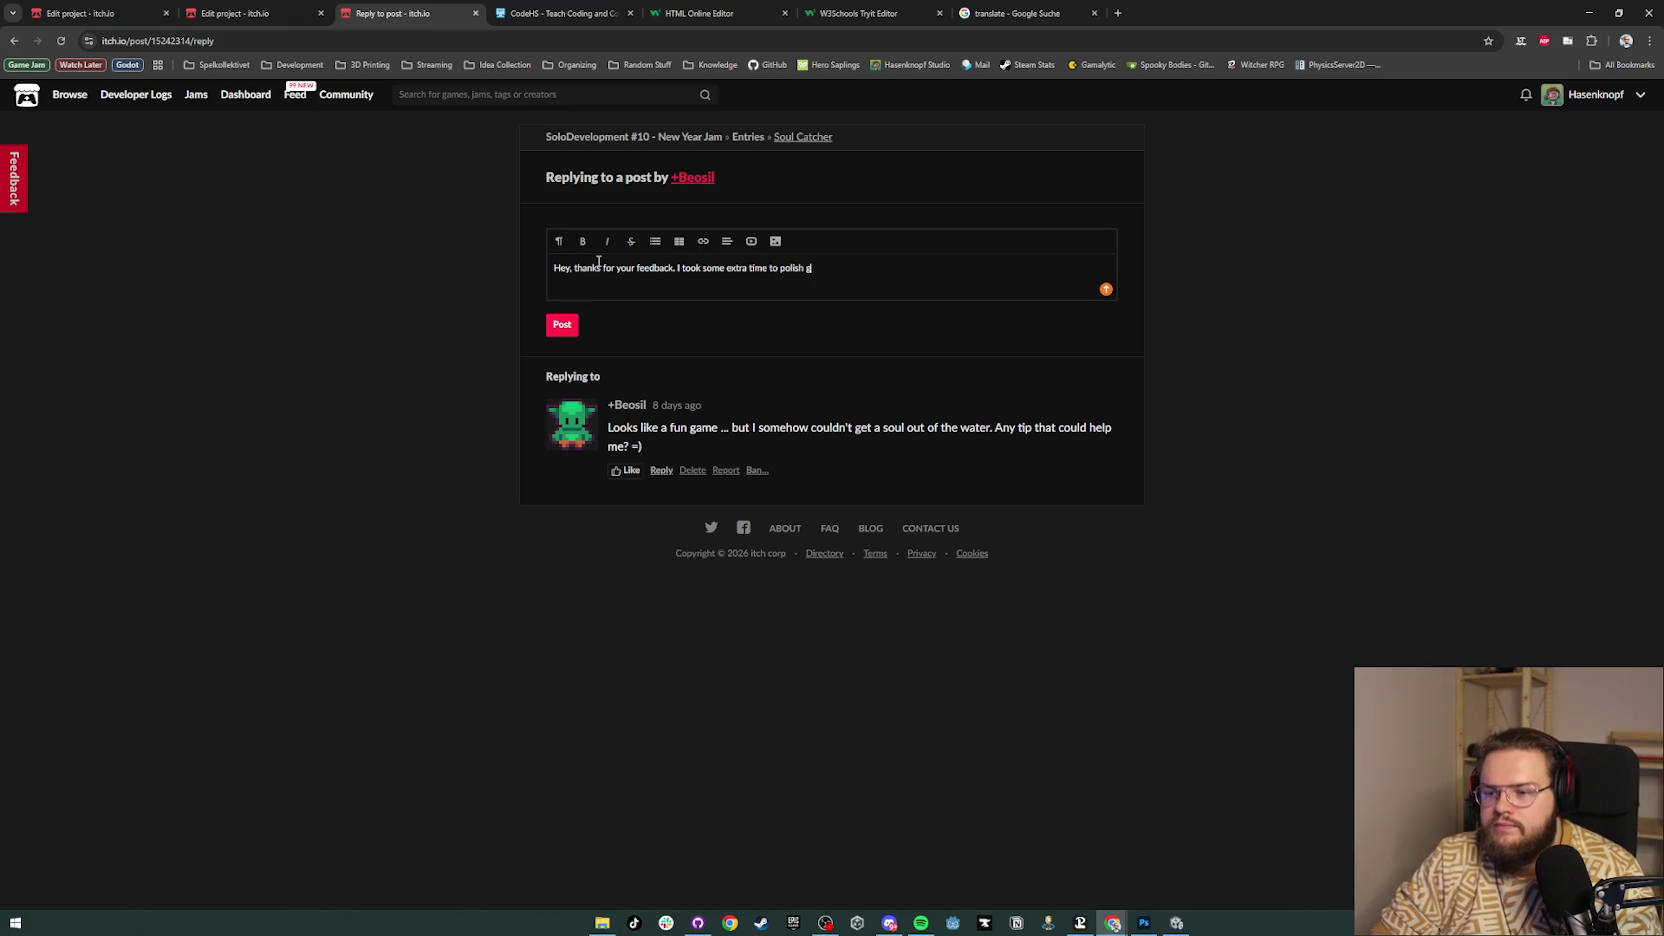
{"action": "type", "text": "he gae"}
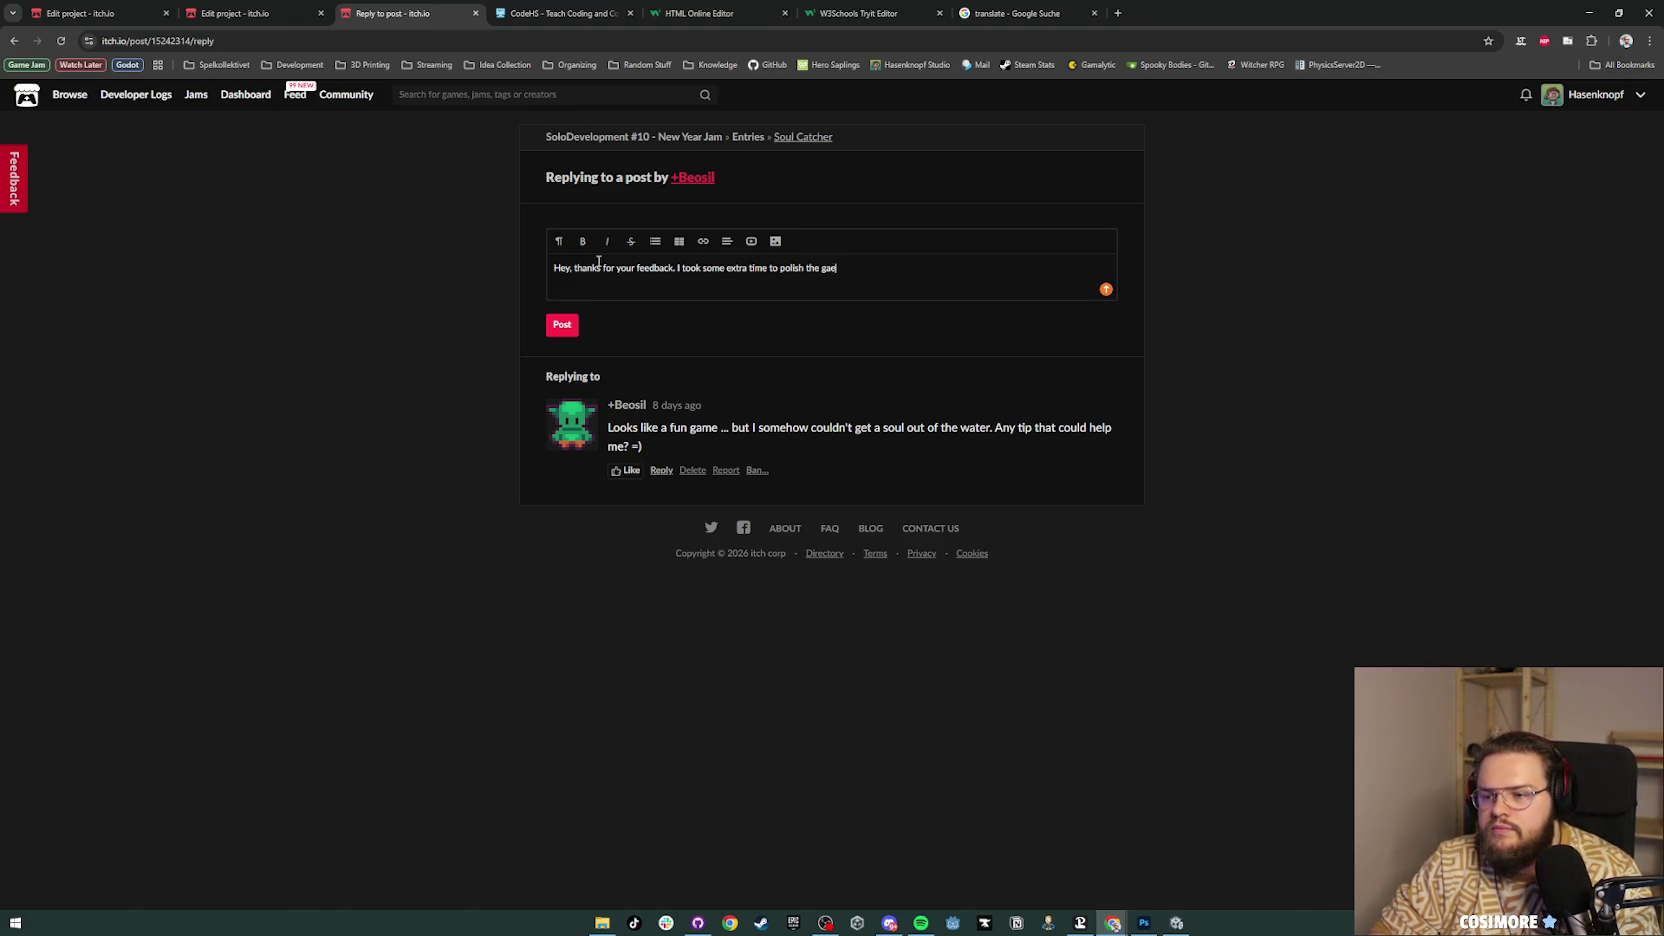
{"action": "key", "text": "BackSpace"}
{"action": "key", "text": "BackSpace"}
{"action": "type", "text": "me"}
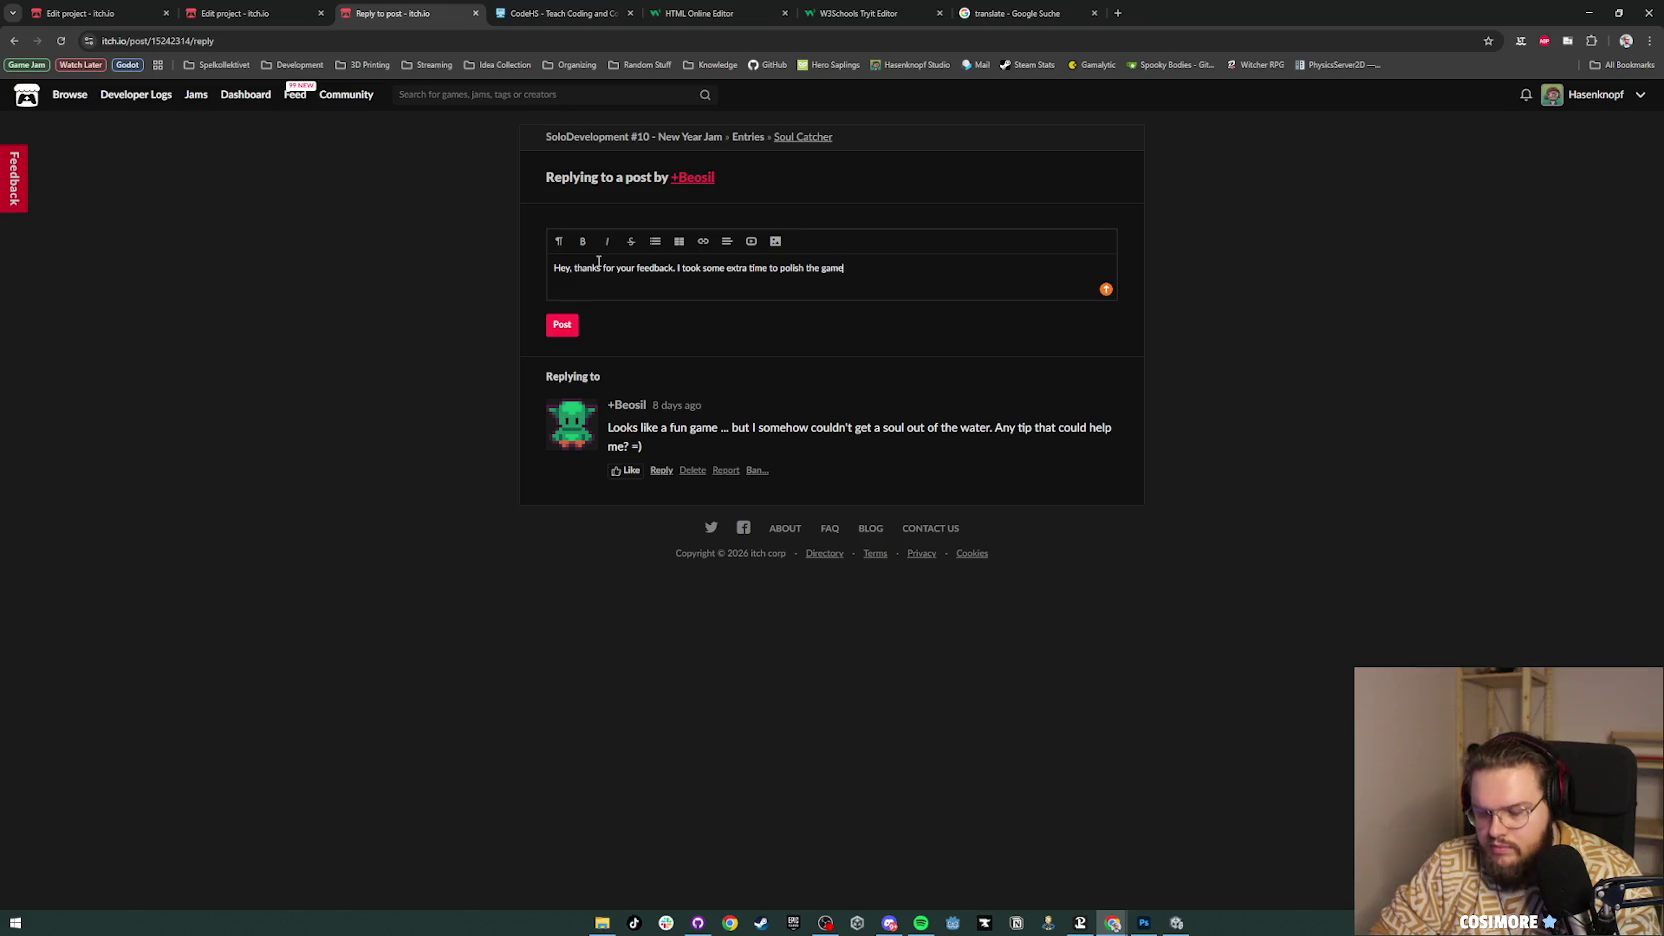
{"action": "type", "text": " a bit more. Alsot the itch page. So check it "}
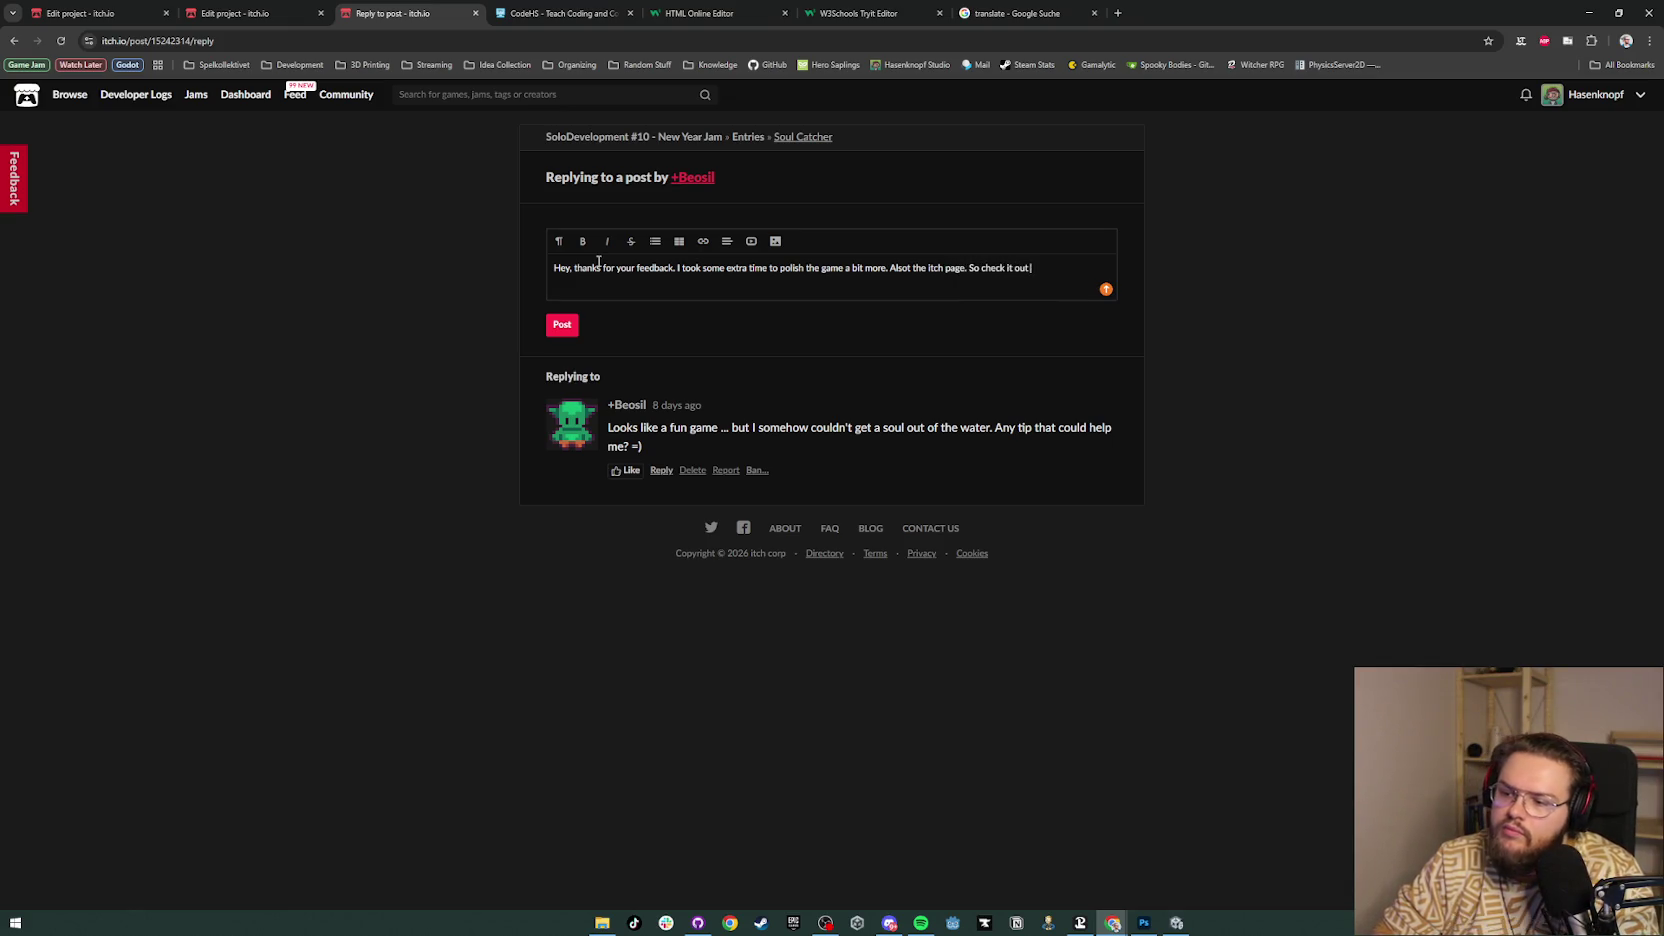
{"action": "type", "text": "ou"}
{"action": "key", "text": "BackSpace"}
{"action": "key", "text": "BackSpace"}
{"action": "key", "text": "BackSpace"}
{"action": "type", "text": "f you want to"}
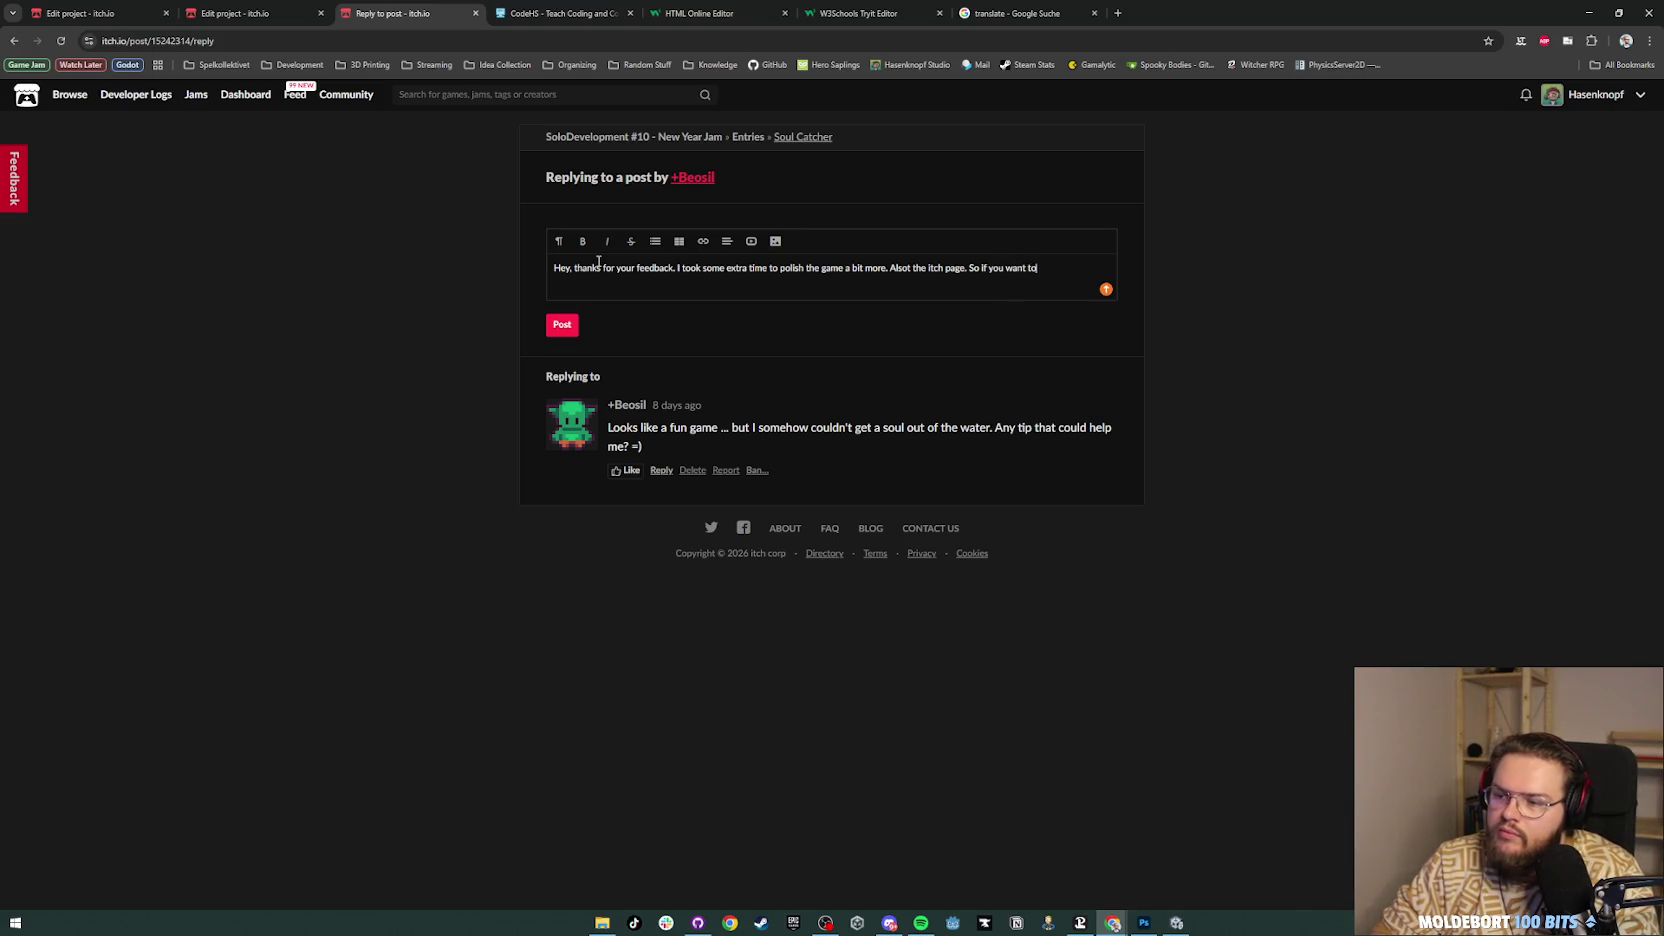
{"action": "type", "text": " I woud"}
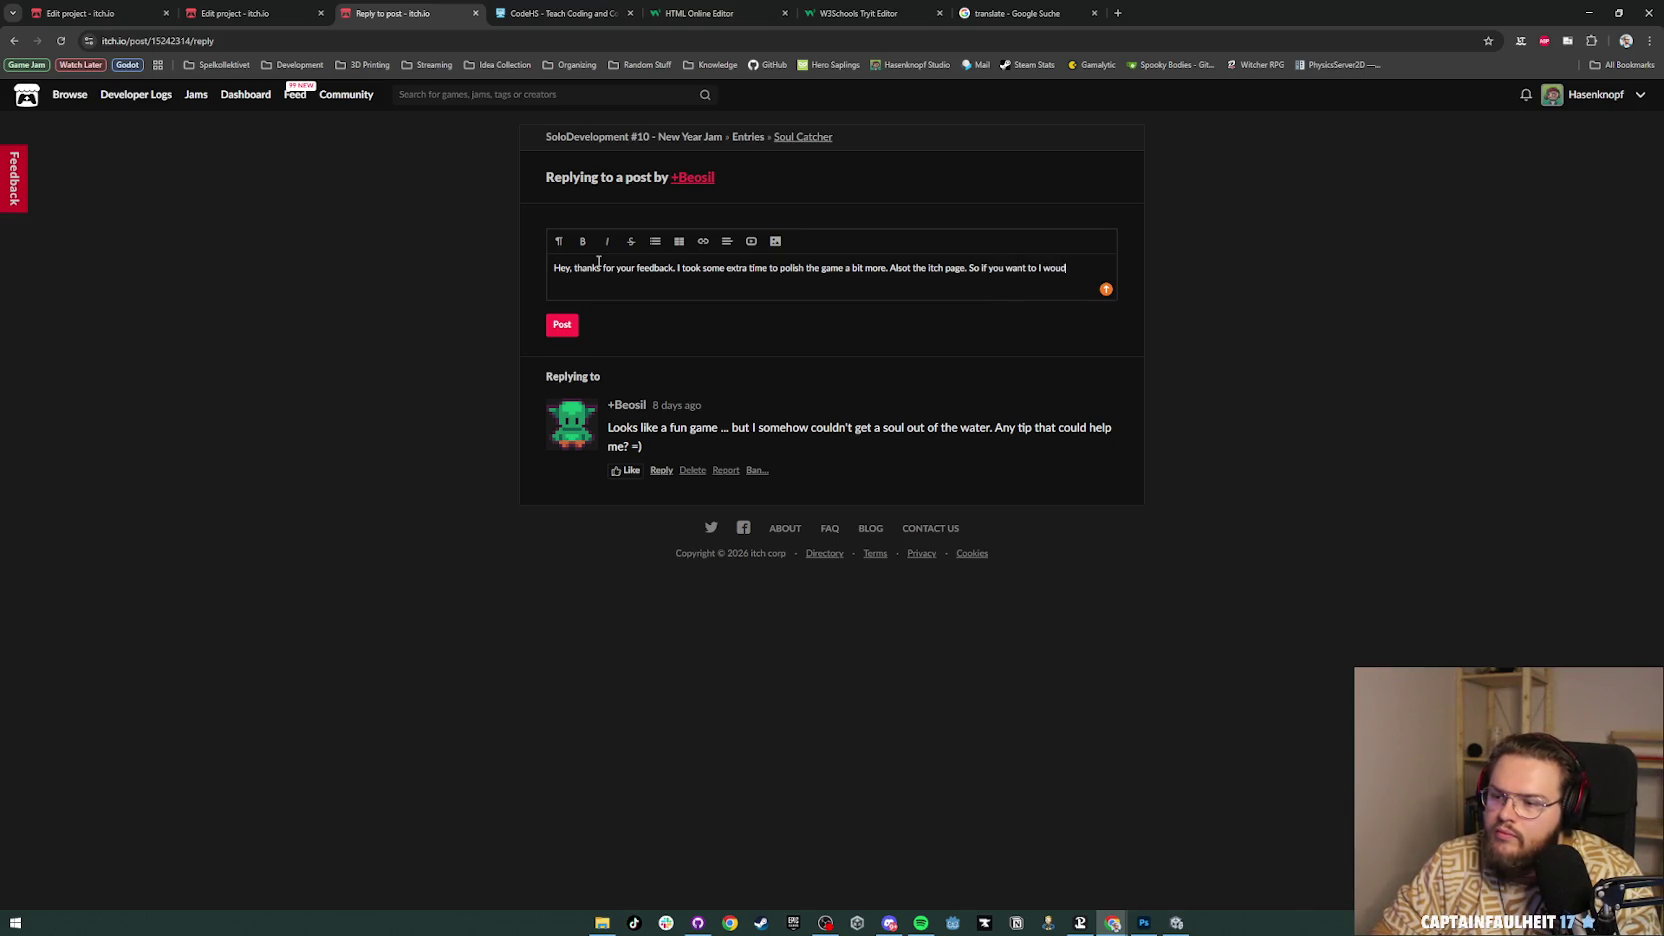
{"action": "key", "text": "BackSpace"}
{"action": "key", "text": "BackSpace"}
{"action": "key", "text": "BackSpace"}
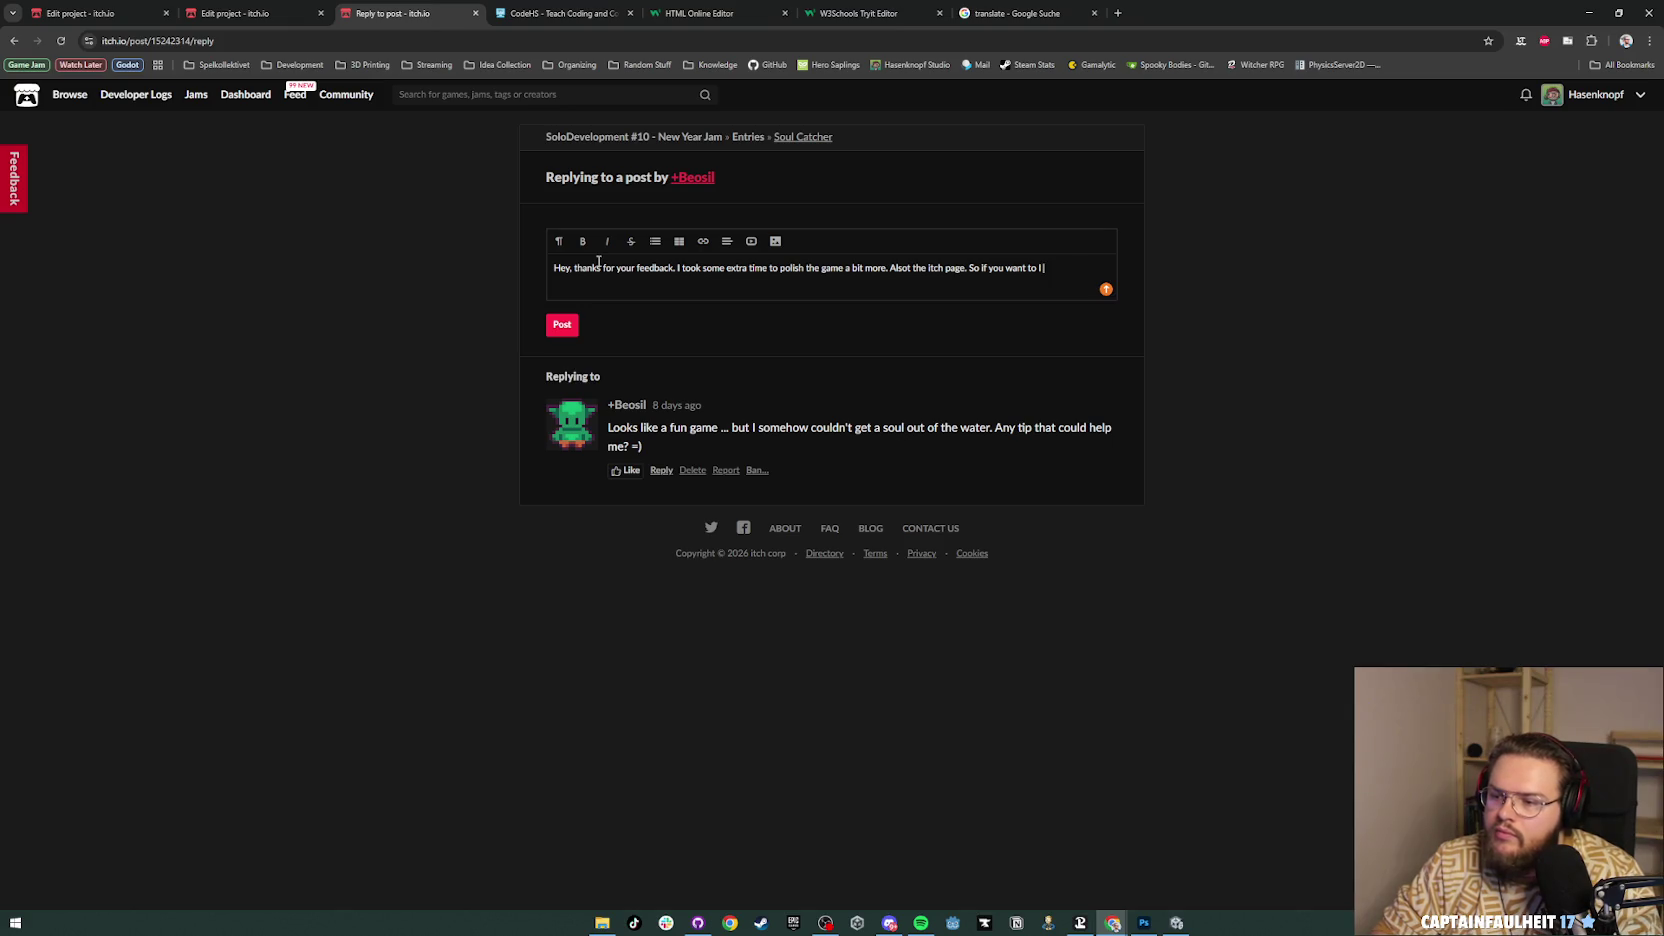
{"action": "type", "text": "check "}
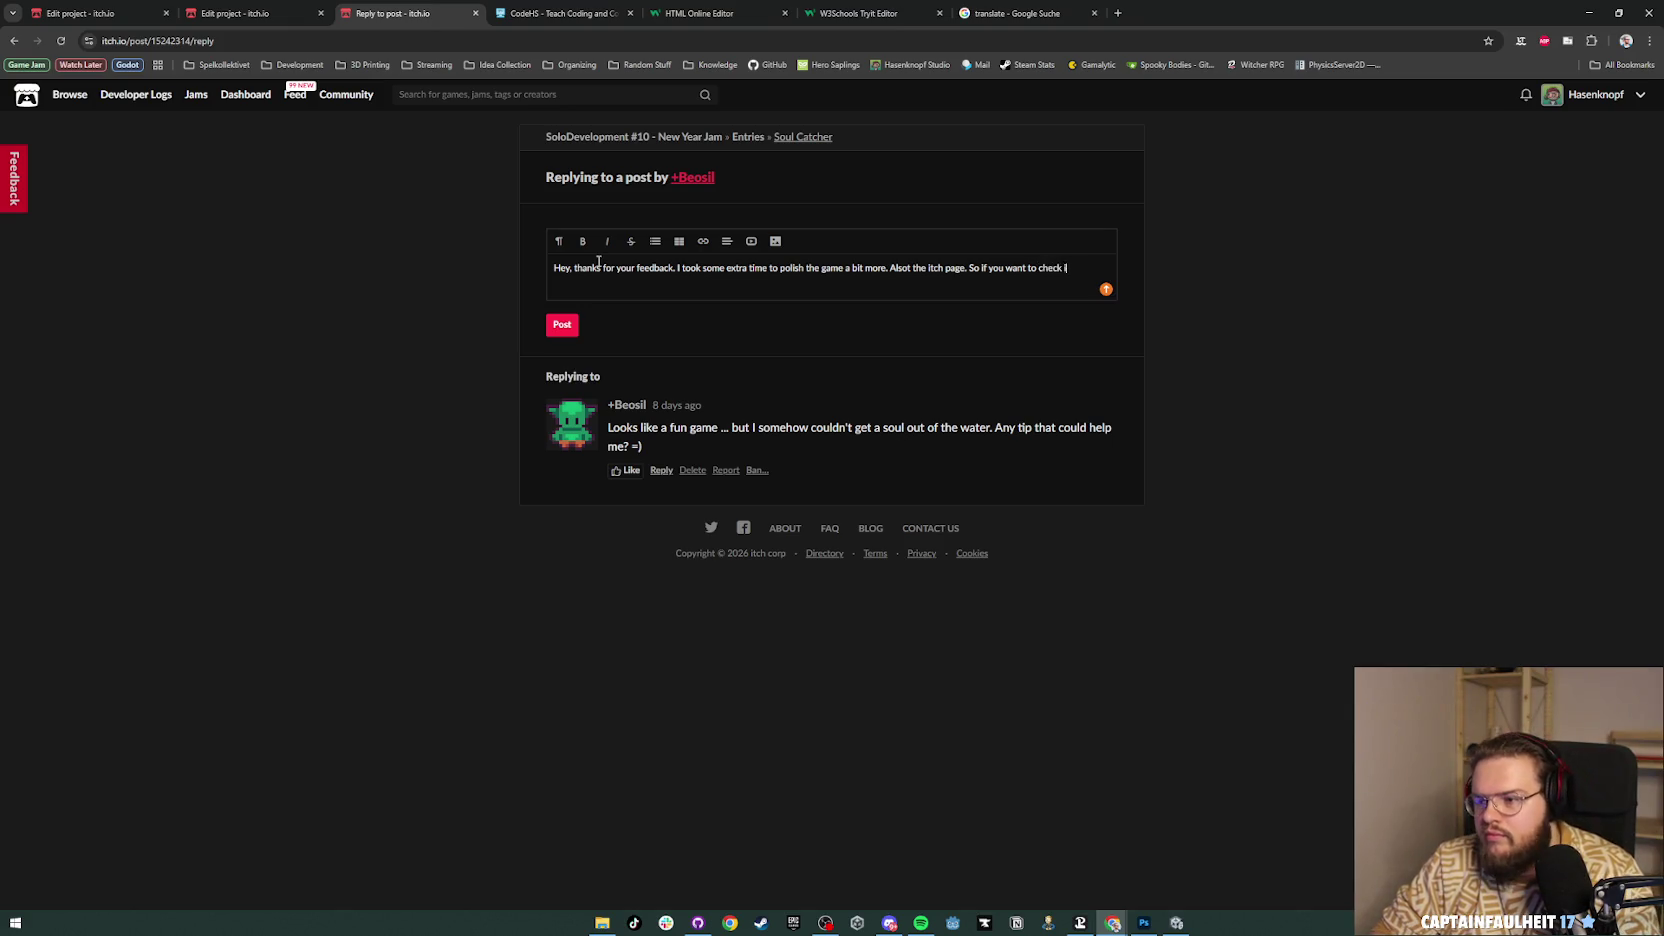
{"action": "type", "text": "it out again and play"}
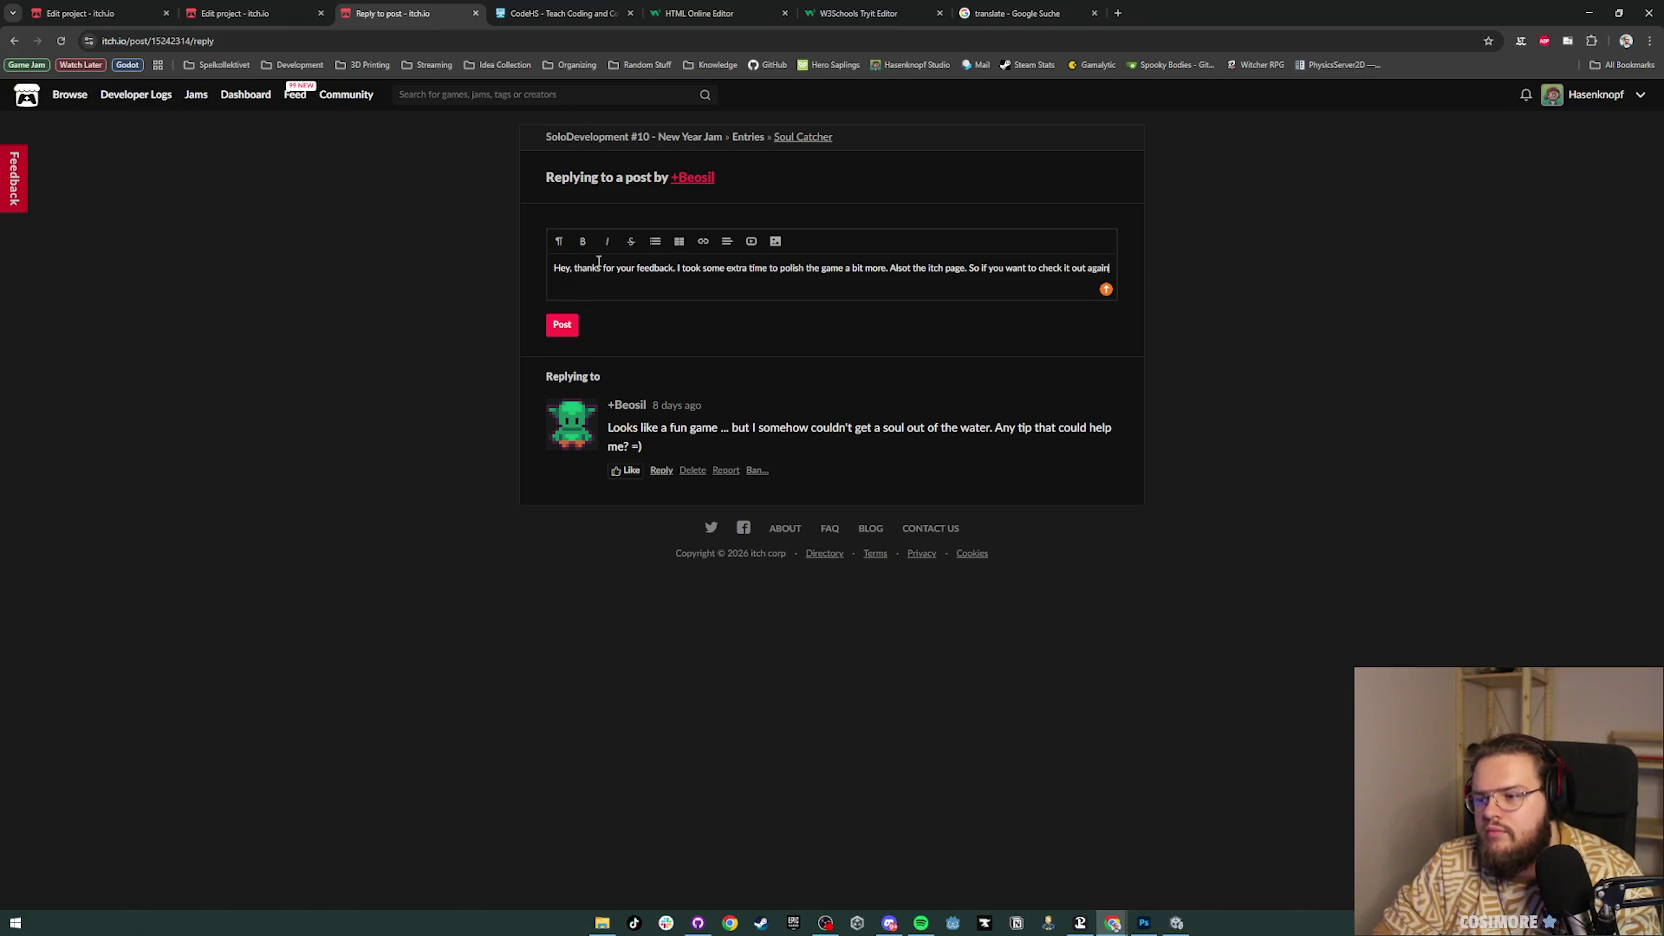
{"action": "type", "text": " the"}
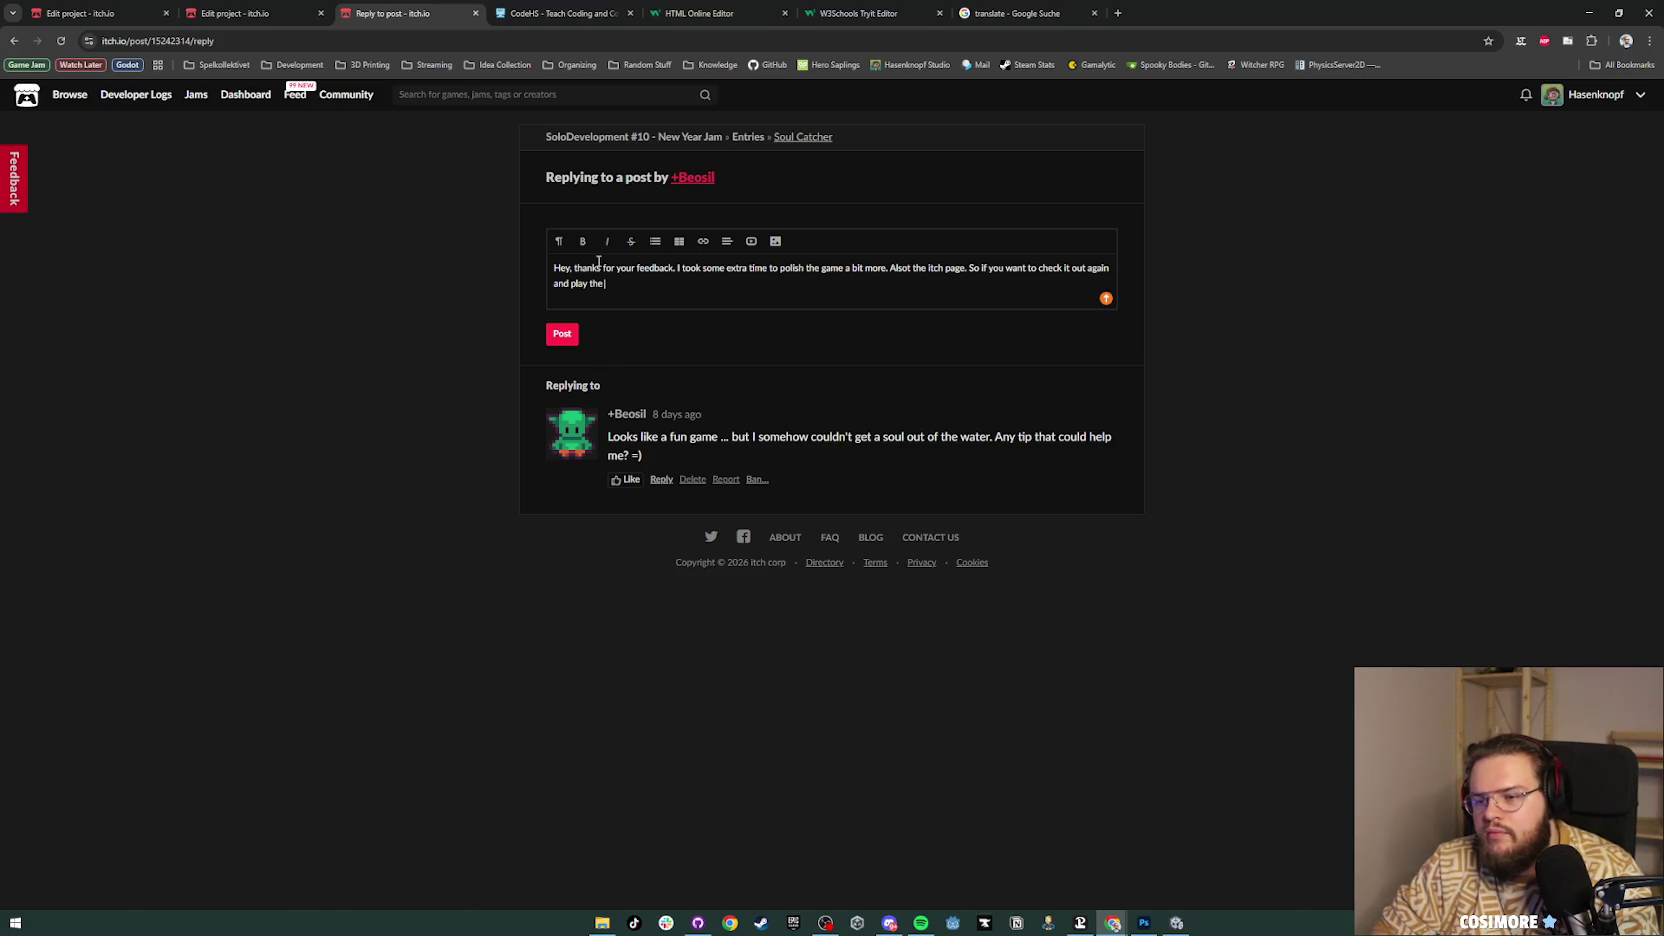
{"action": "type", "text": " latest version."}
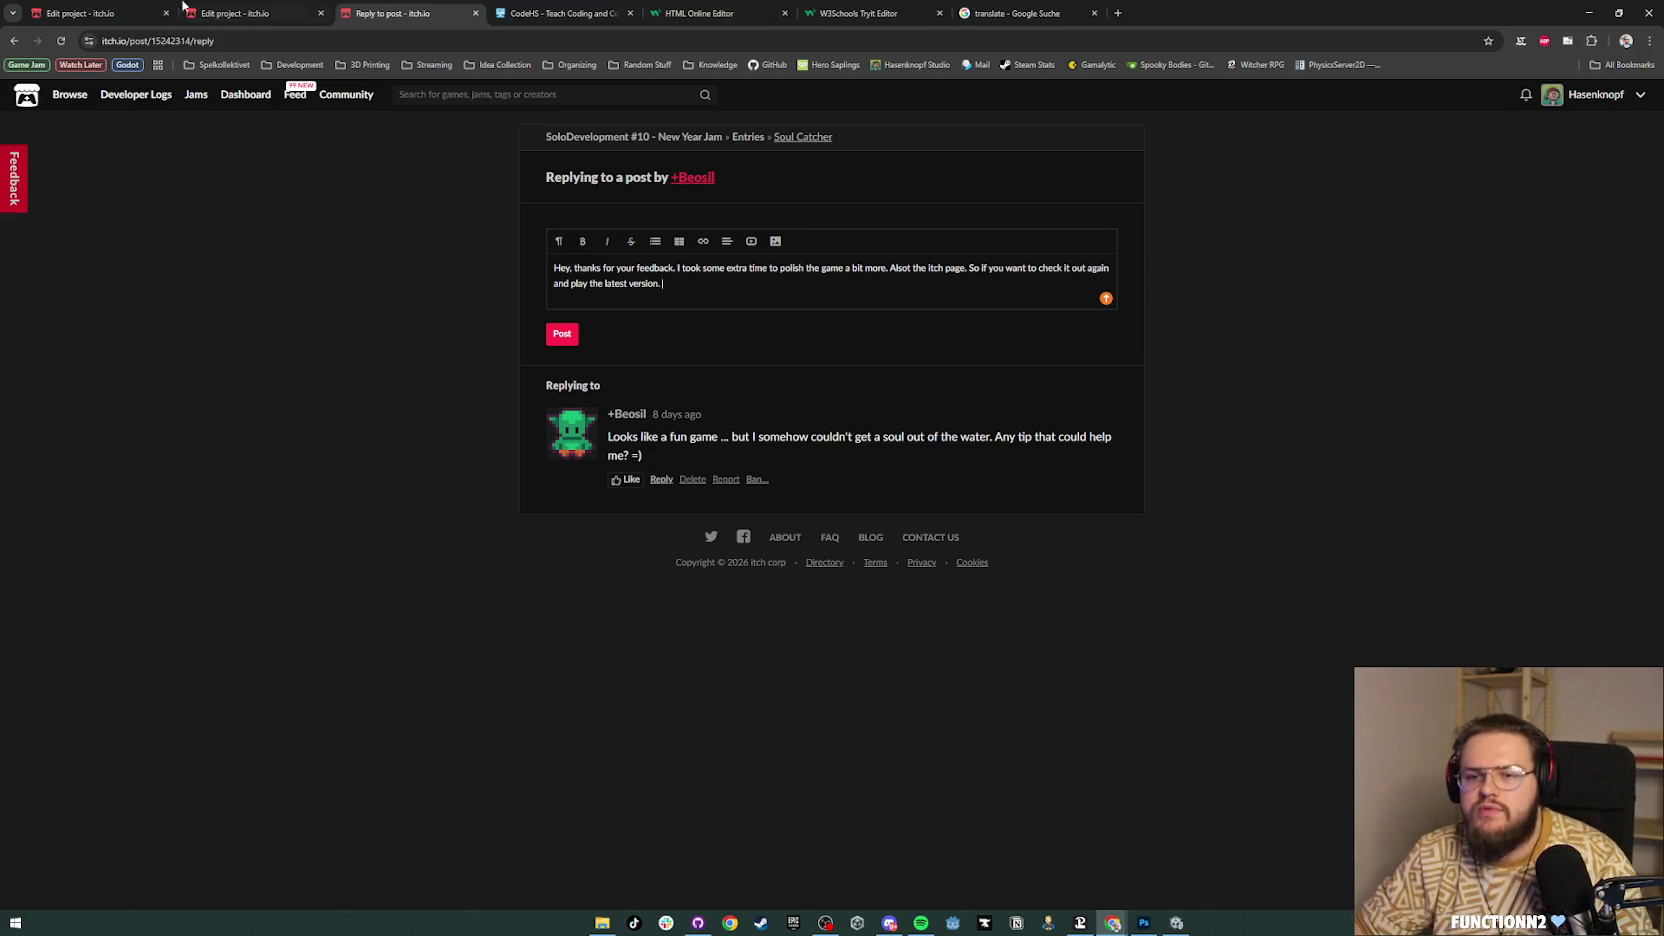
{"action": "left_click", "coordinate": [256, 6]}
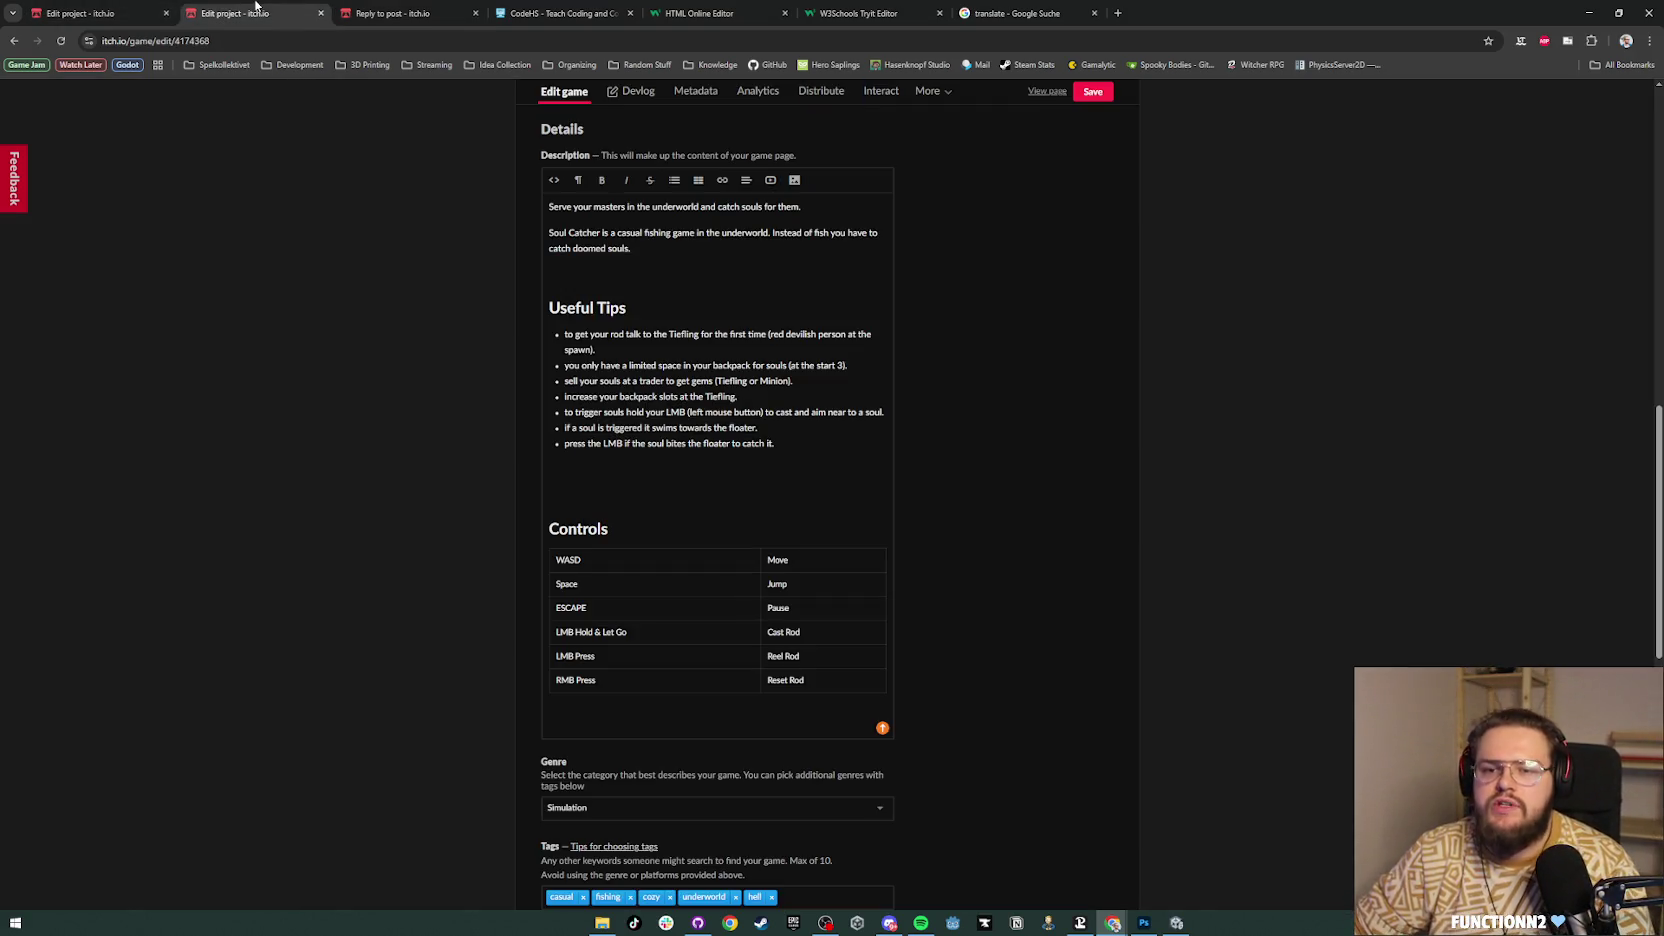
{"action": "left_click", "coordinate": [1050, 92]}
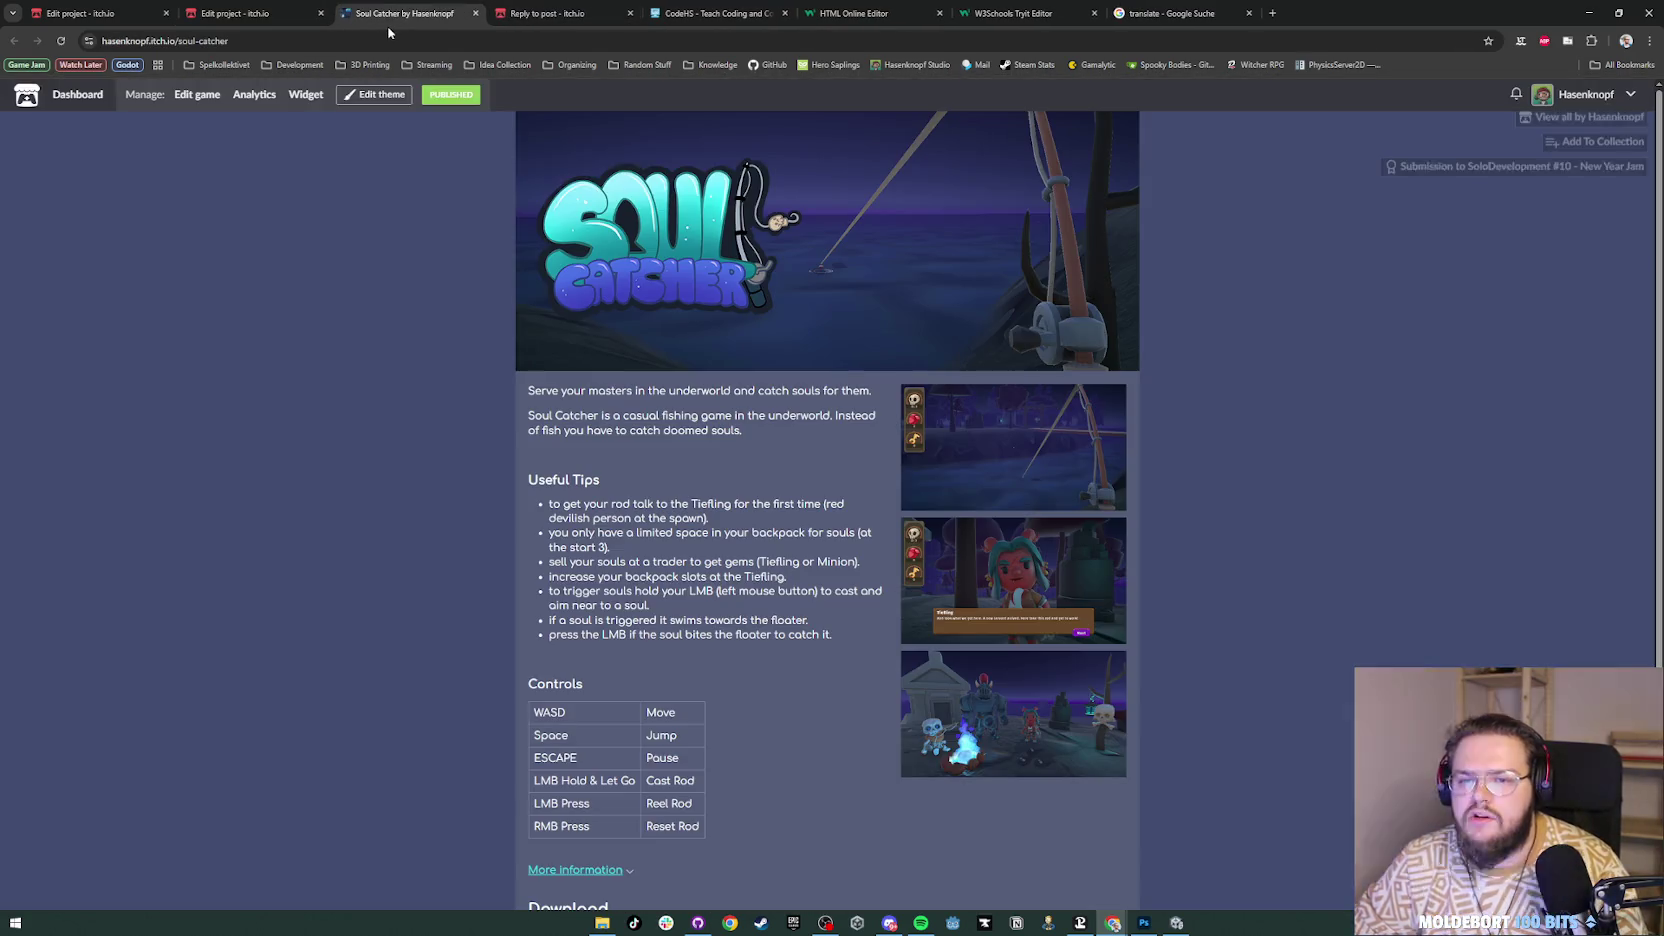
{"action": "left_click", "coordinate": [360, 44]}
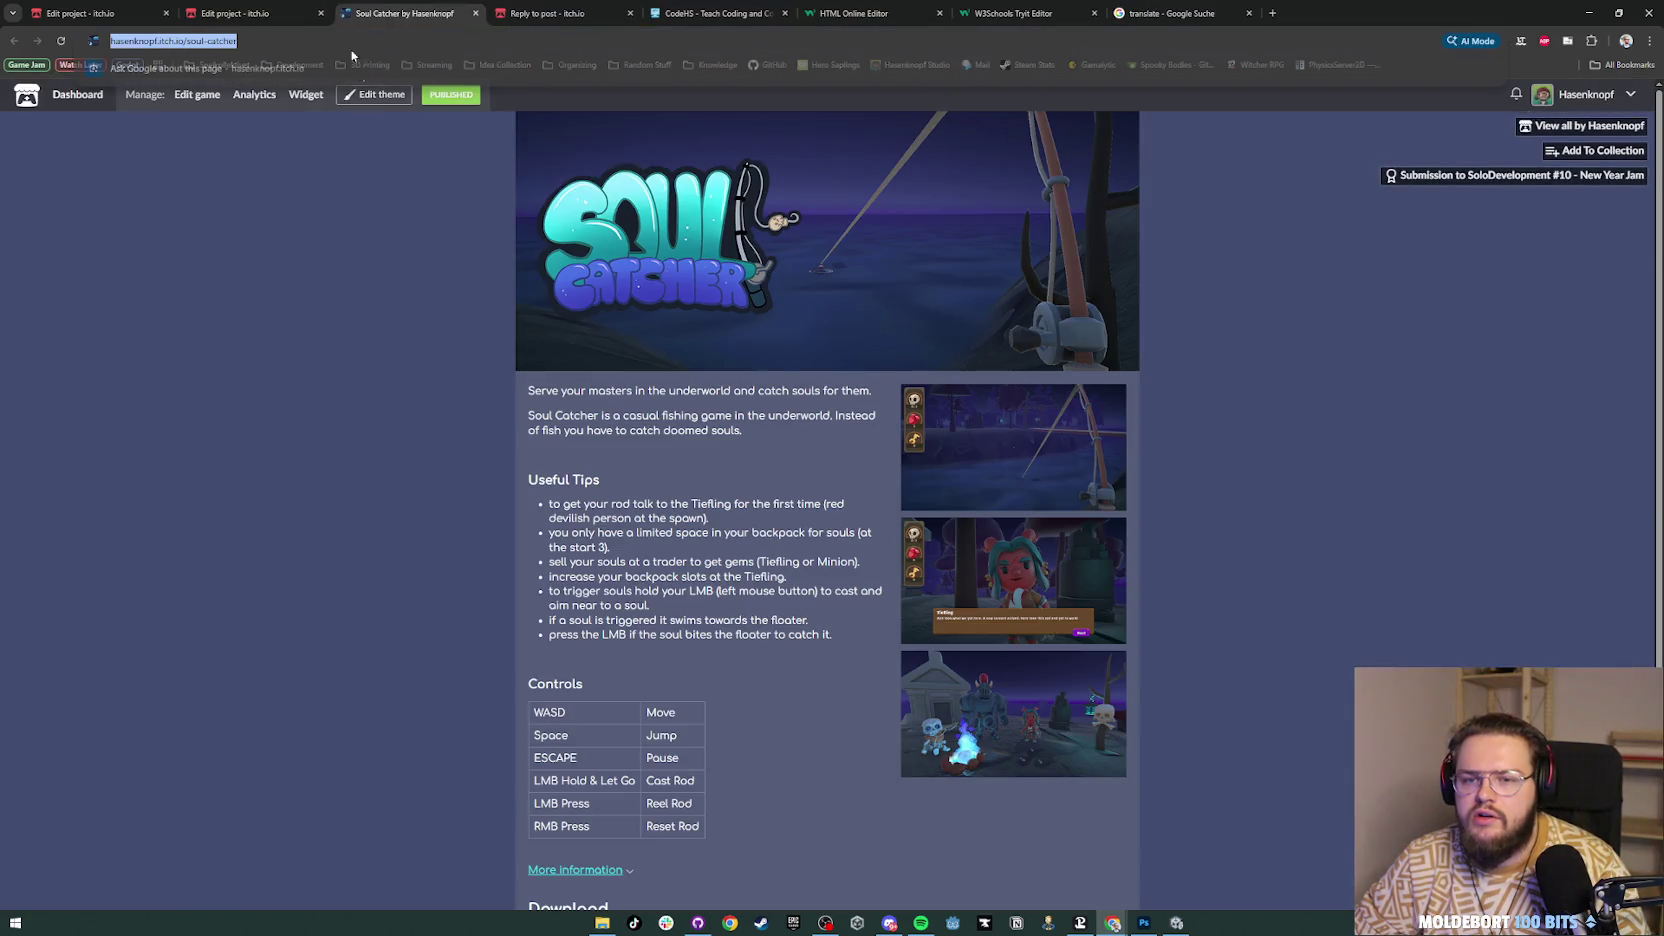
{"action": "left_click", "coordinate": [92, 525]}
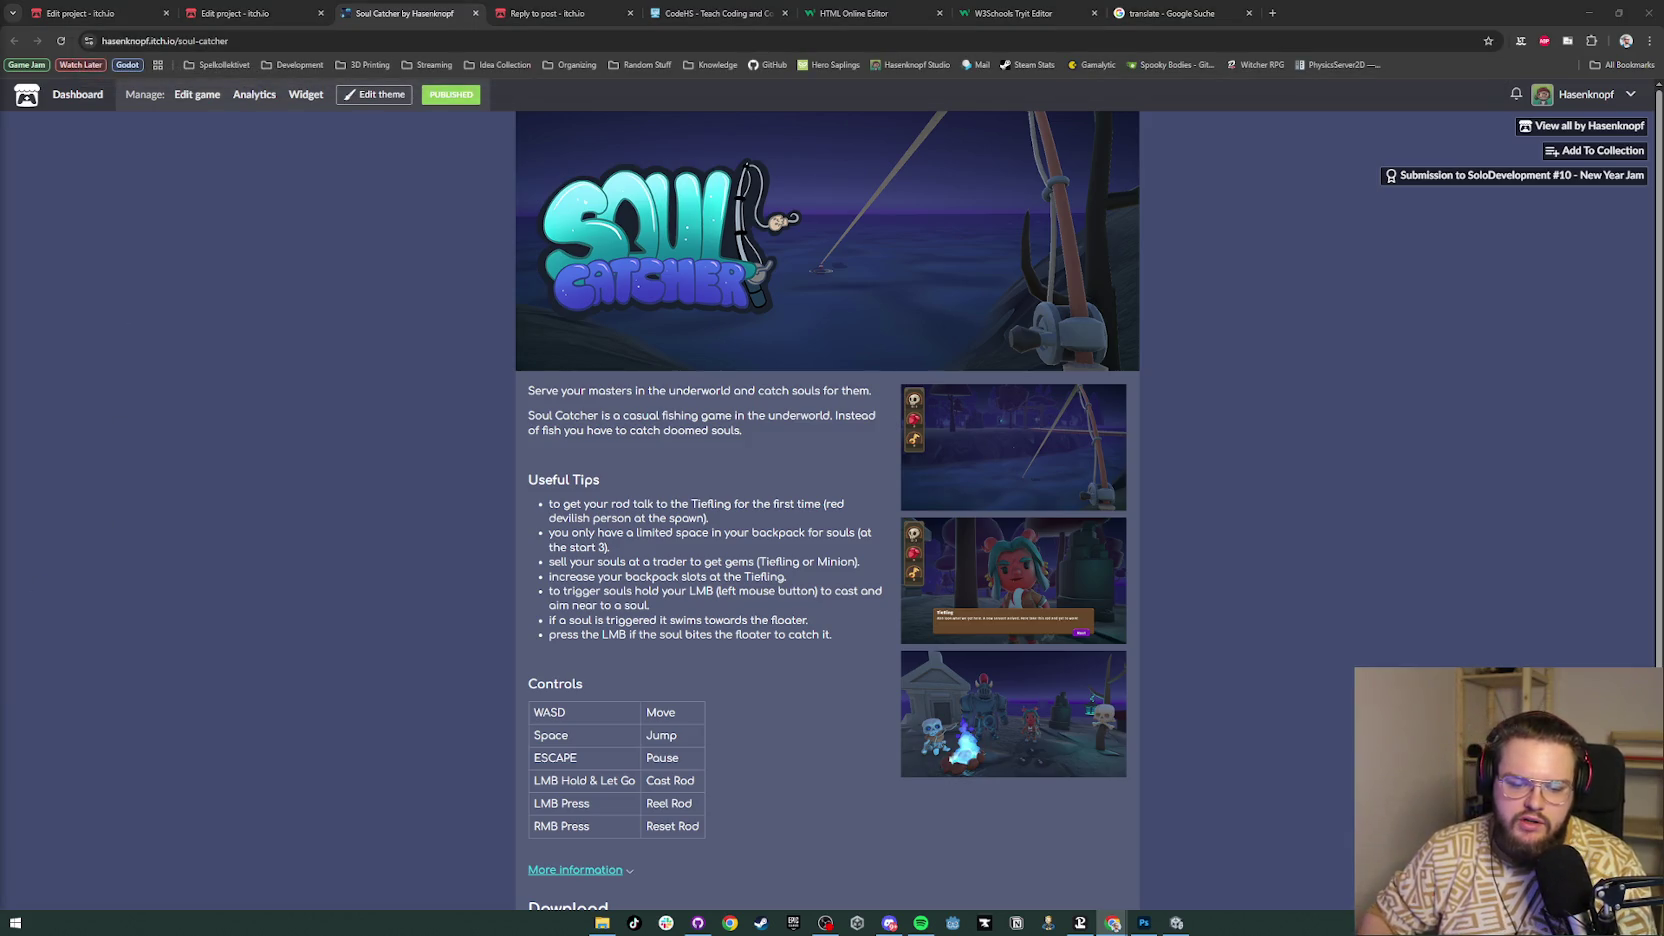
{"action": "left_click", "coordinate": [499, 365]}
{"action": "scroll", "coordinate": [620, 345], "scroll_direction": "down", "scroll_amount": 3}
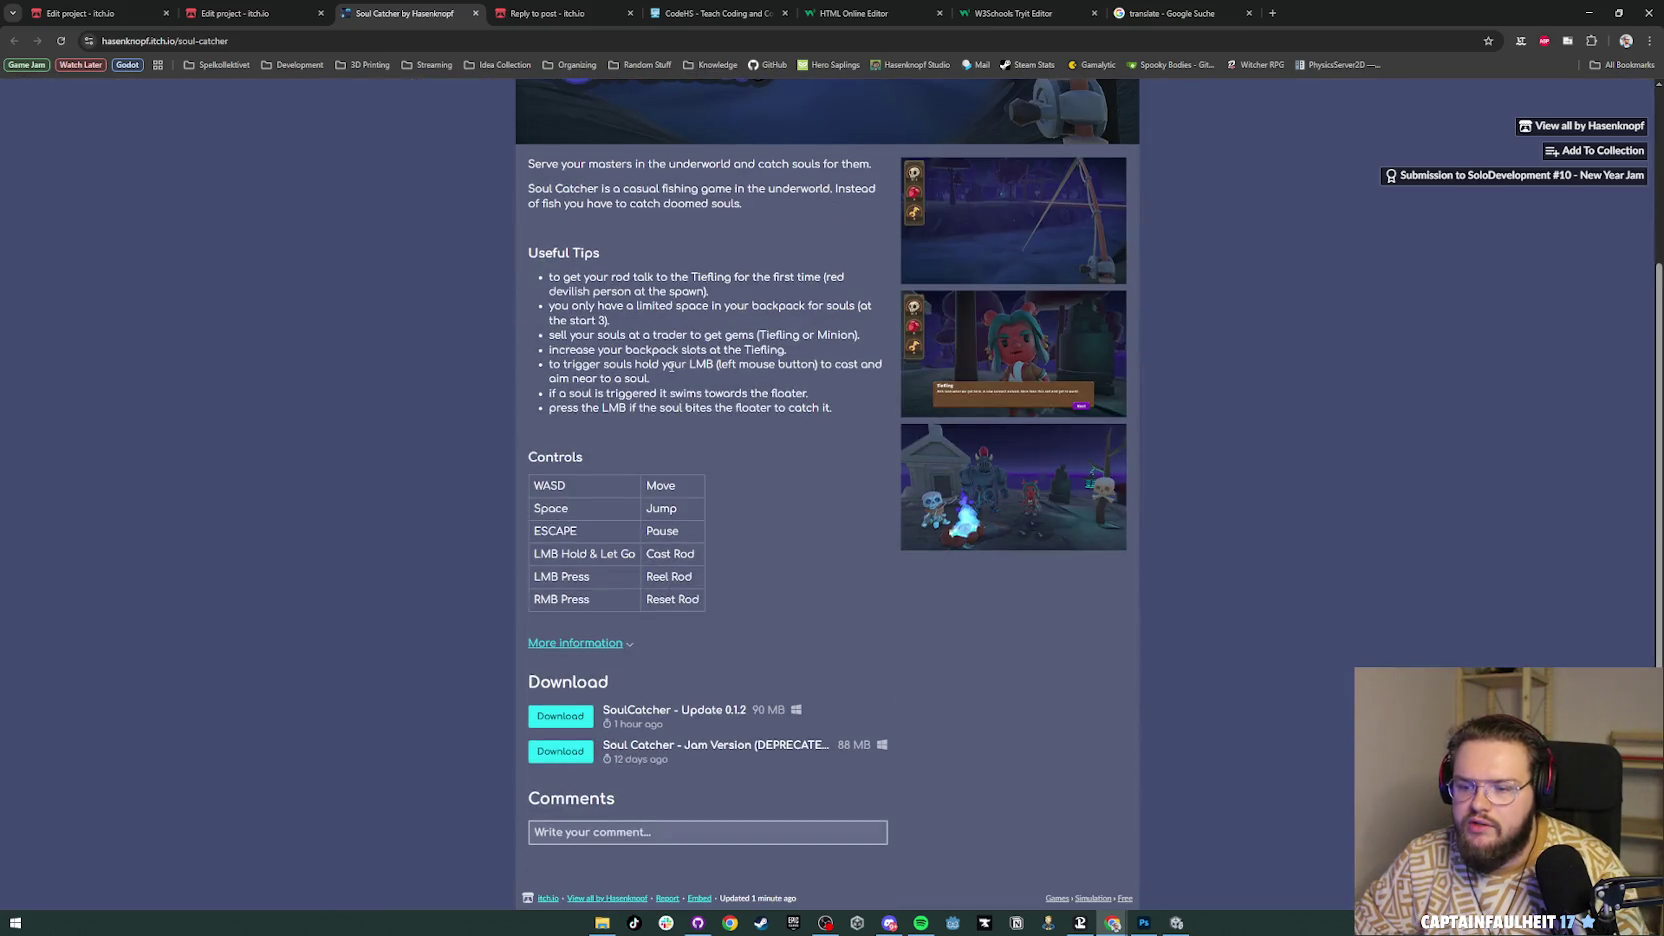
{"action": "left_click_drag", "start_coordinate": [748, 714], "coordinate": [691, 710]}
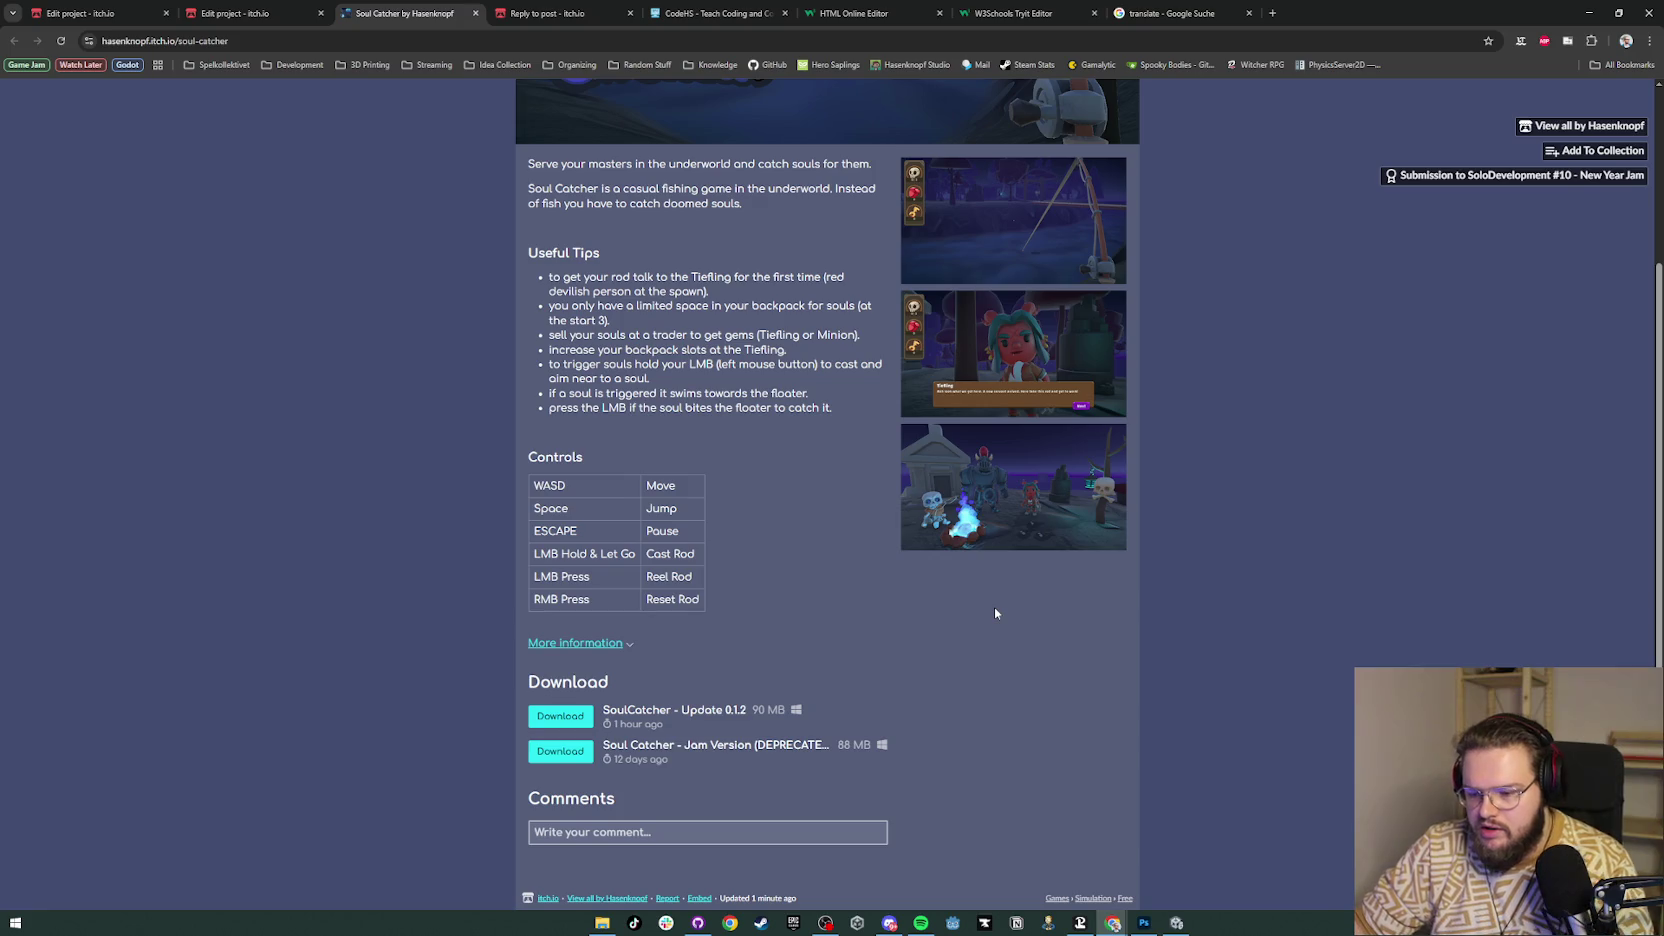
{"action": "scroll", "coordinate": [995, 613], "scroll_direction": "up", "scroll_amount": 3}
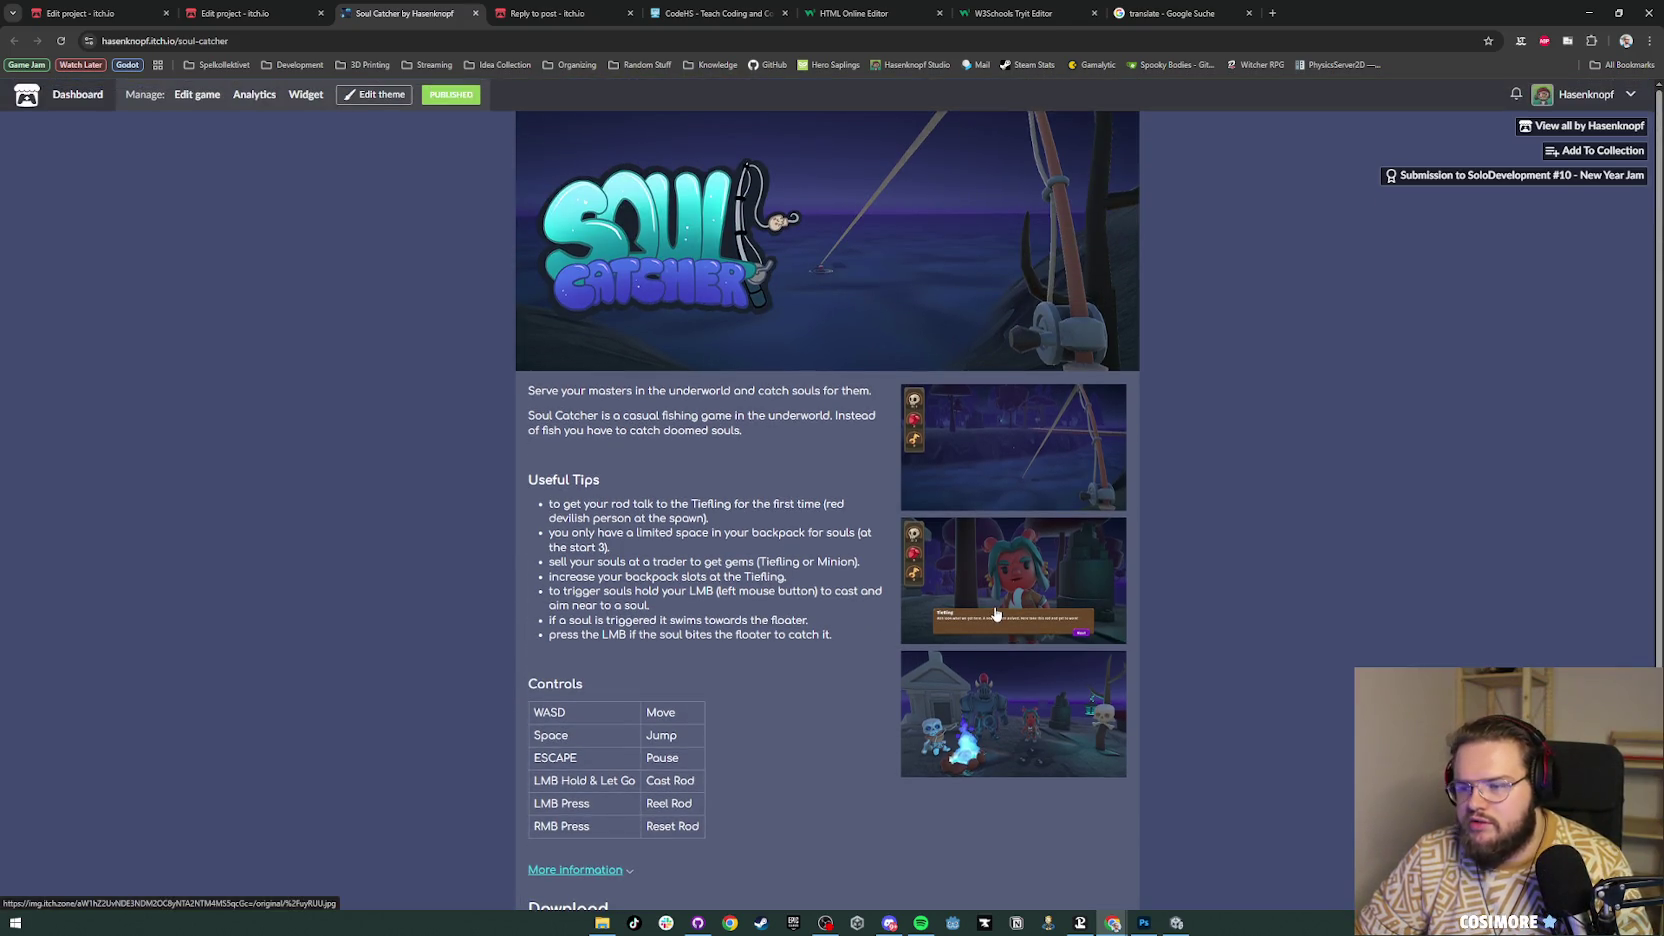
{"action": "left_click", "coordinate": [555, 13]}
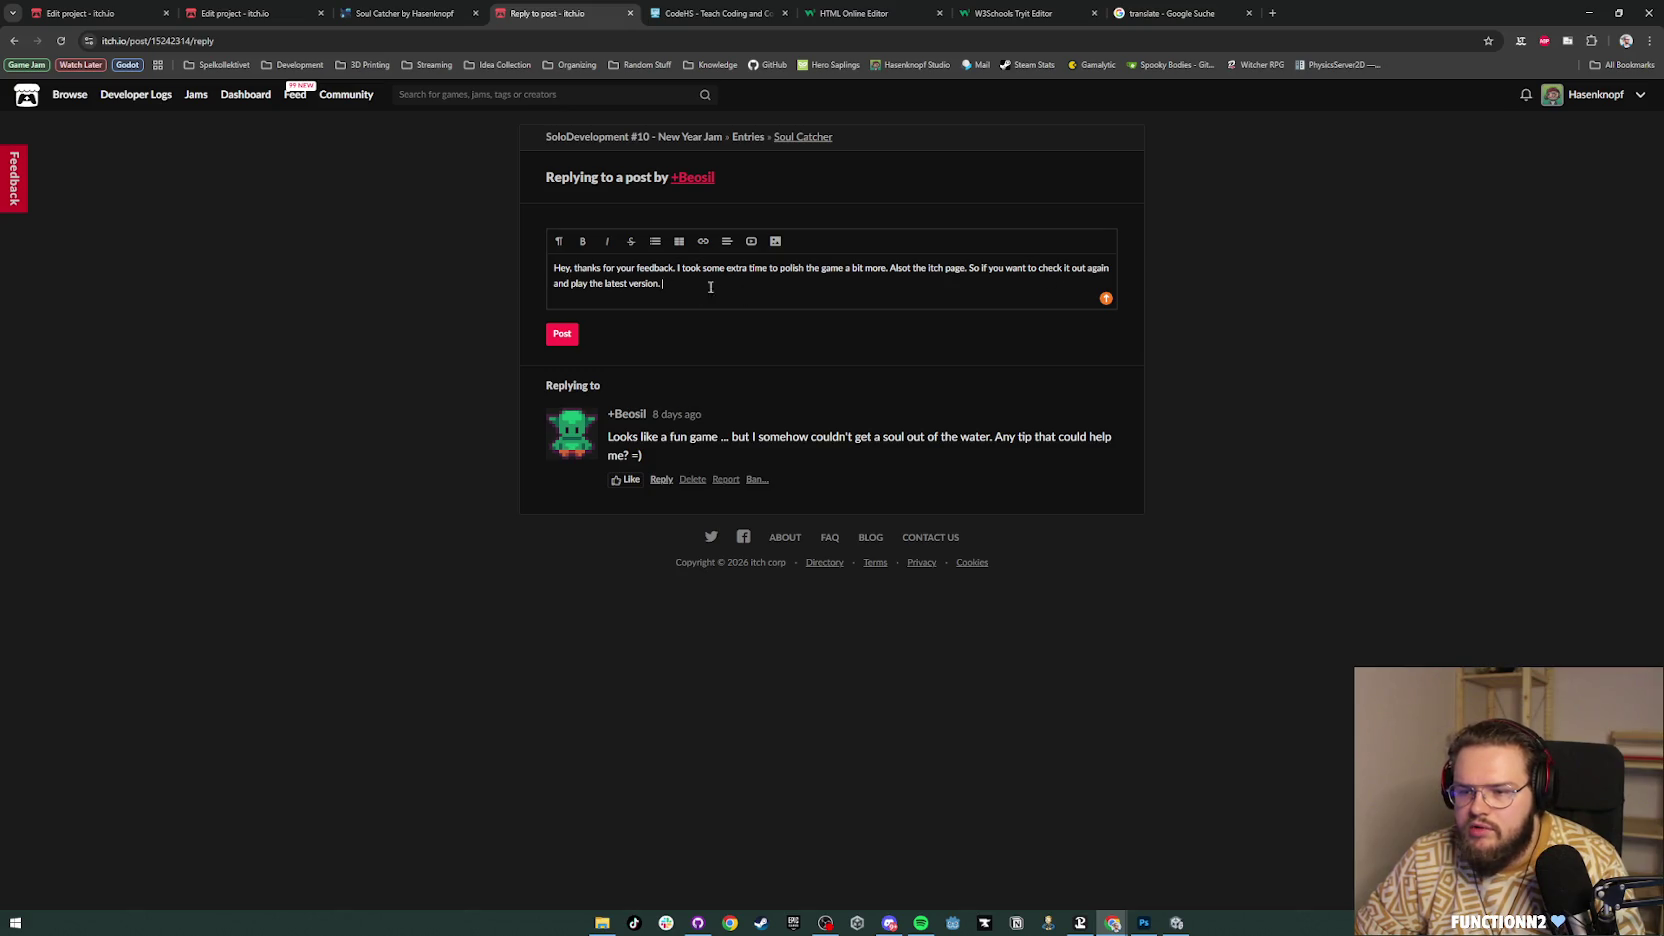
Step: Add 'I would highly appreciate it :)' and start a paragraph on catching souls by holding LMB
{"action": "type", "text": "I w"}
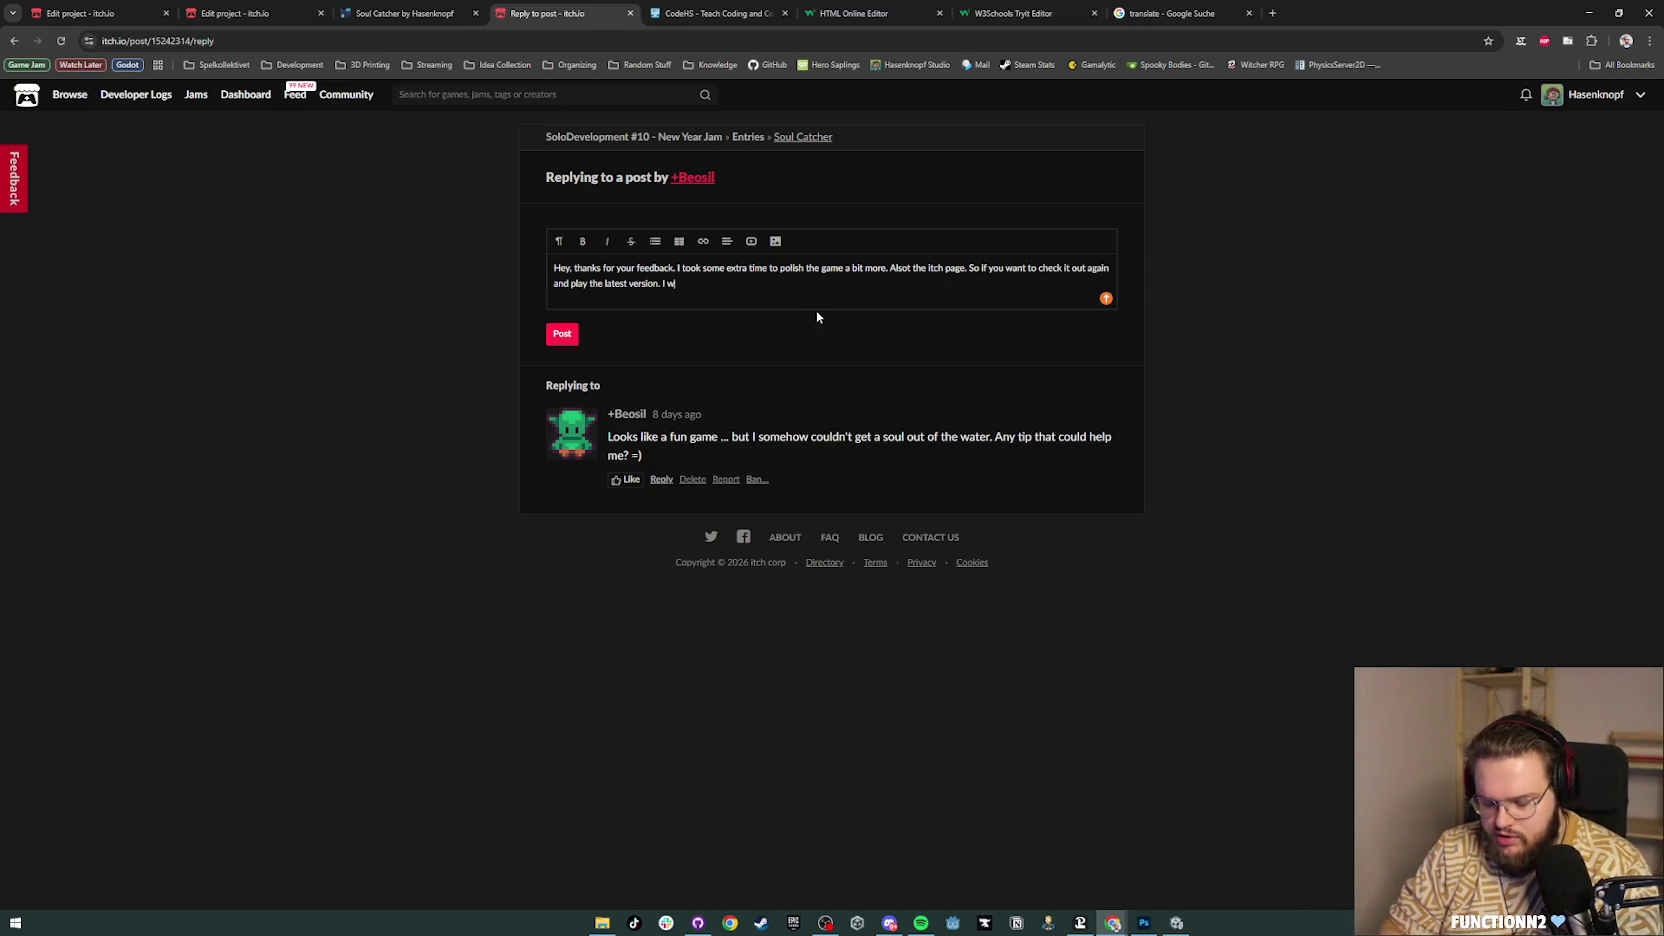
{"action": "type", "text": "ould highly apprec"}
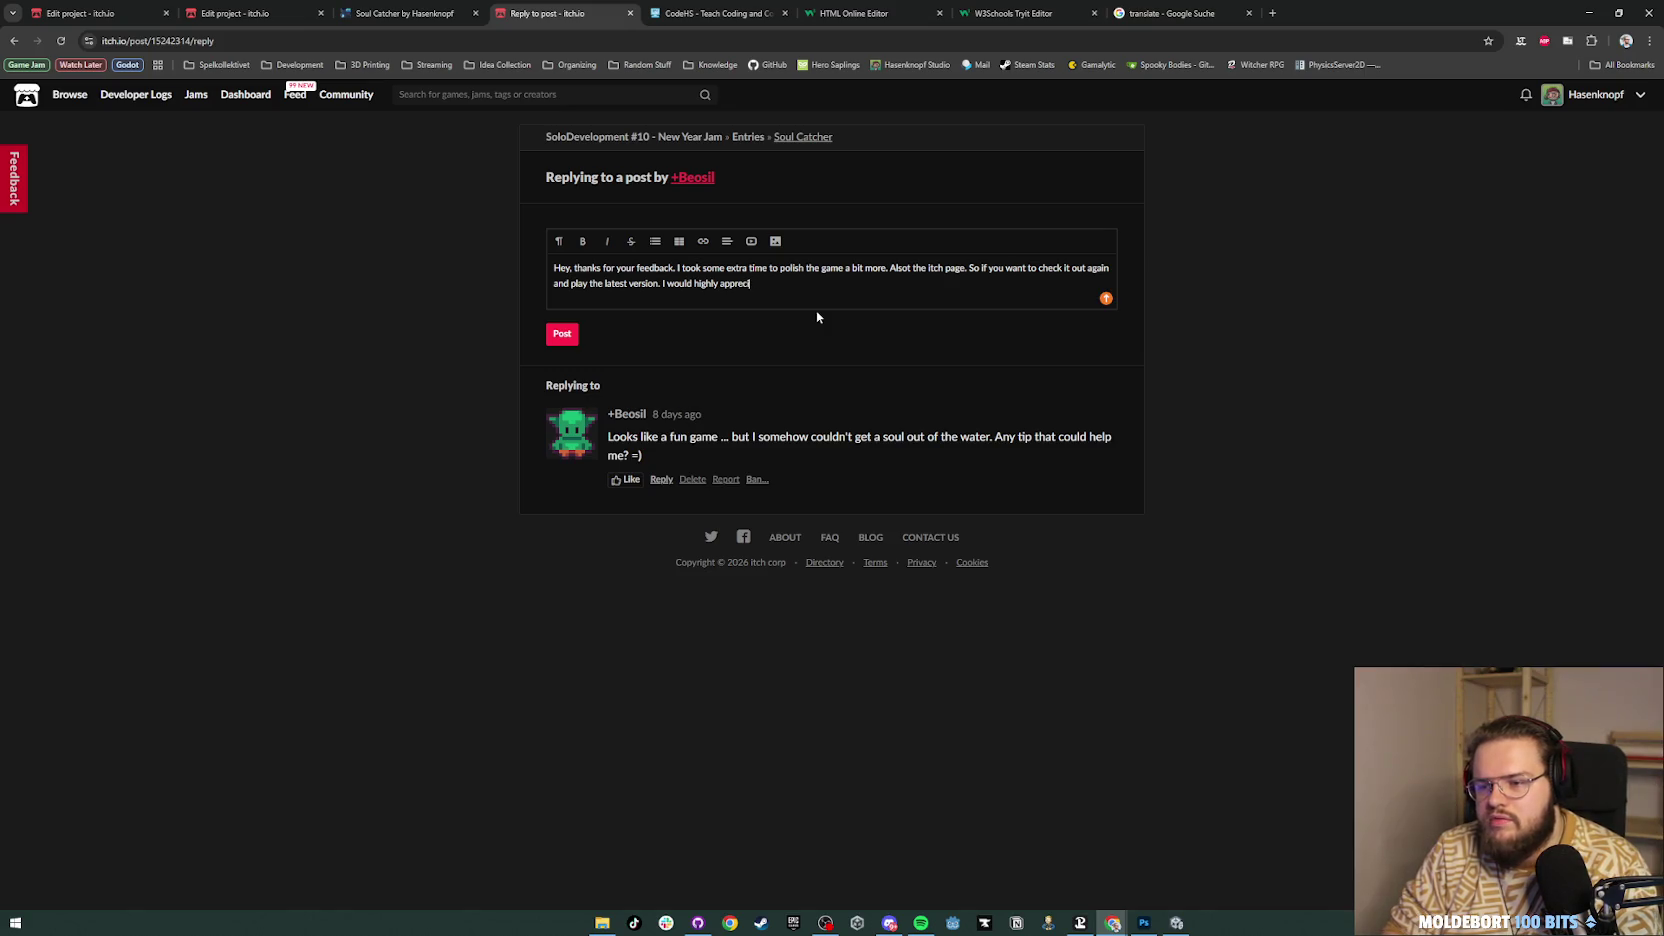
{"action": "type", "text": "iate it :)"}
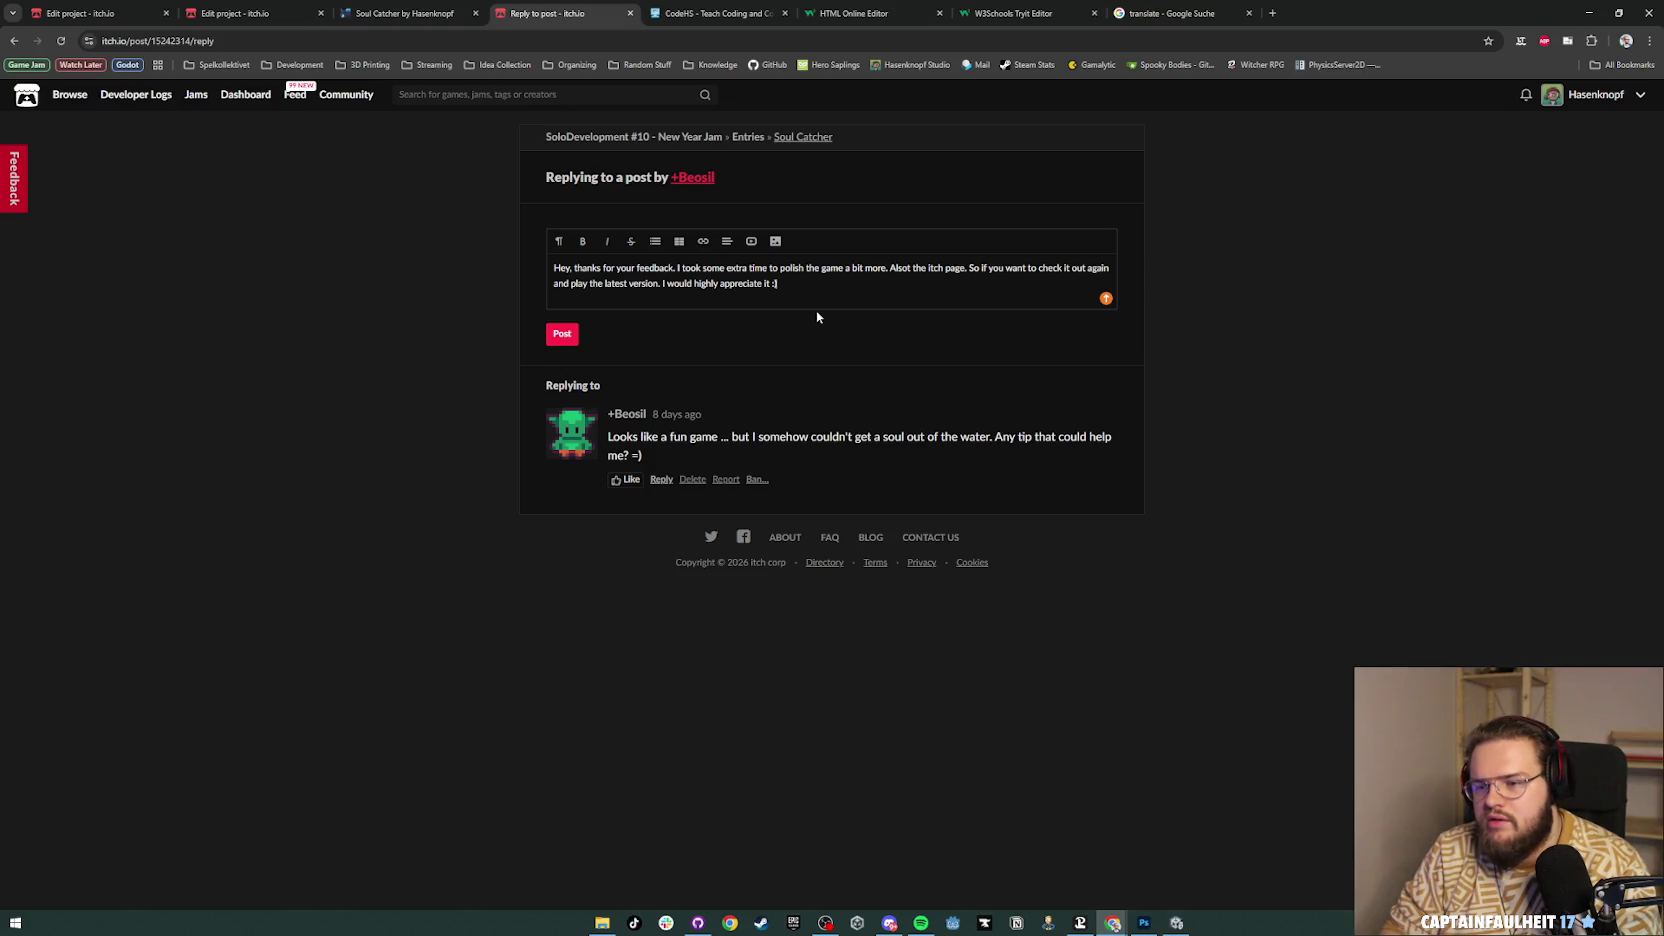
{"action": "key", "text": "Return"}
{"action": "type", "text": "Oh and"}
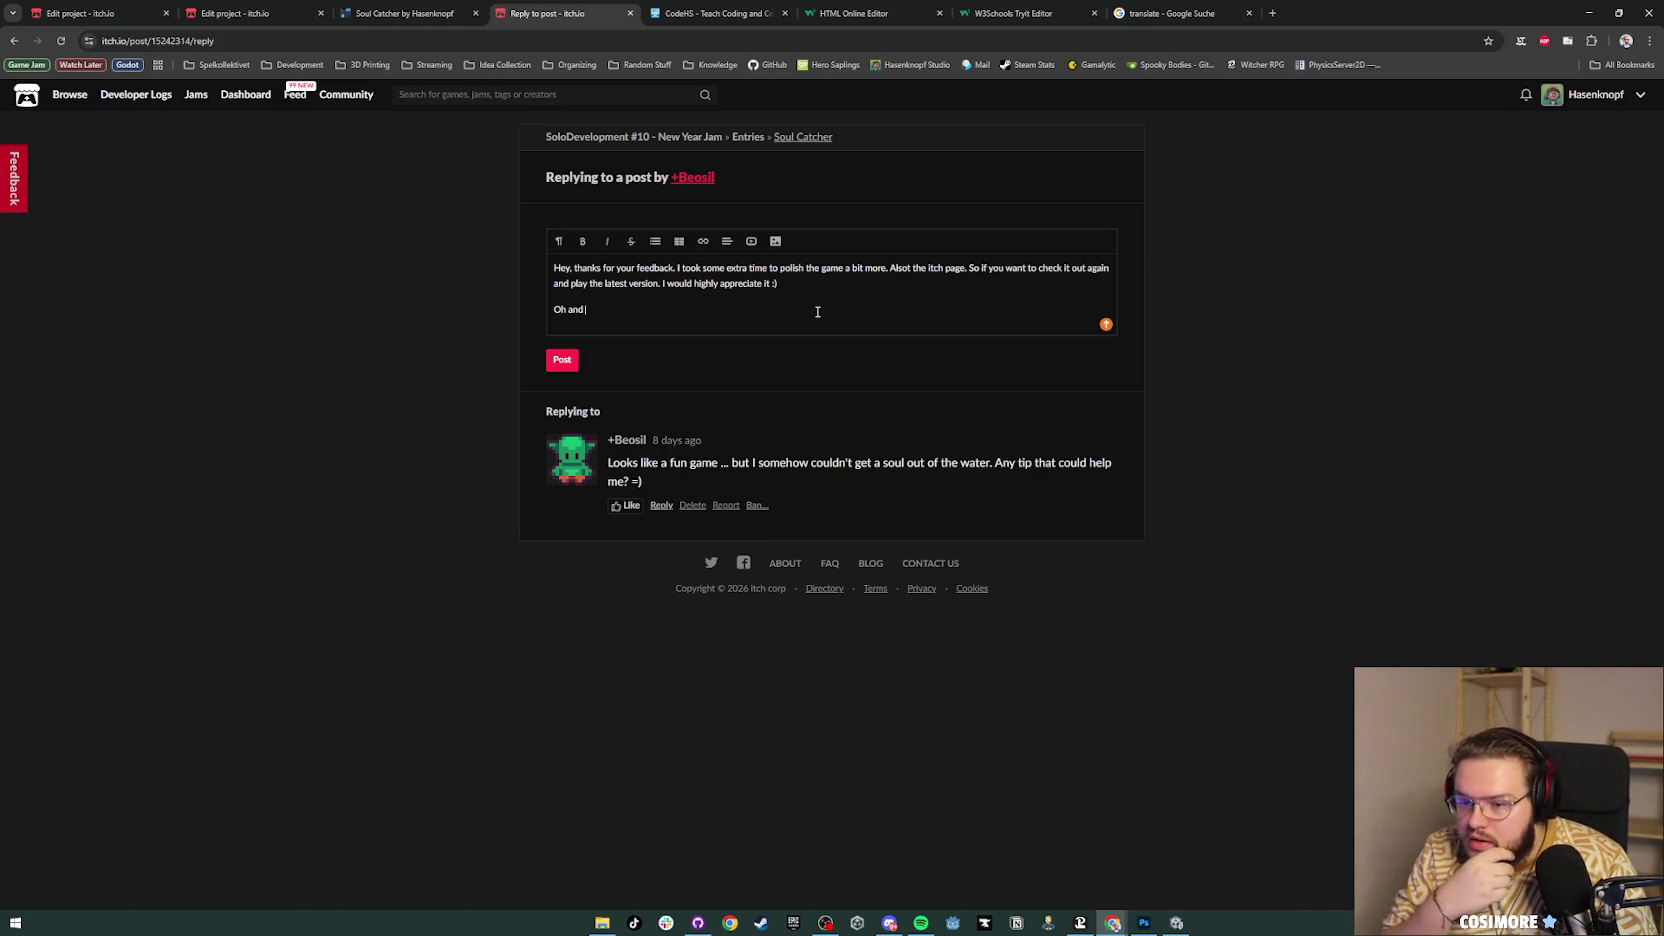
{"action": "type", "text": " you can catch souls"}
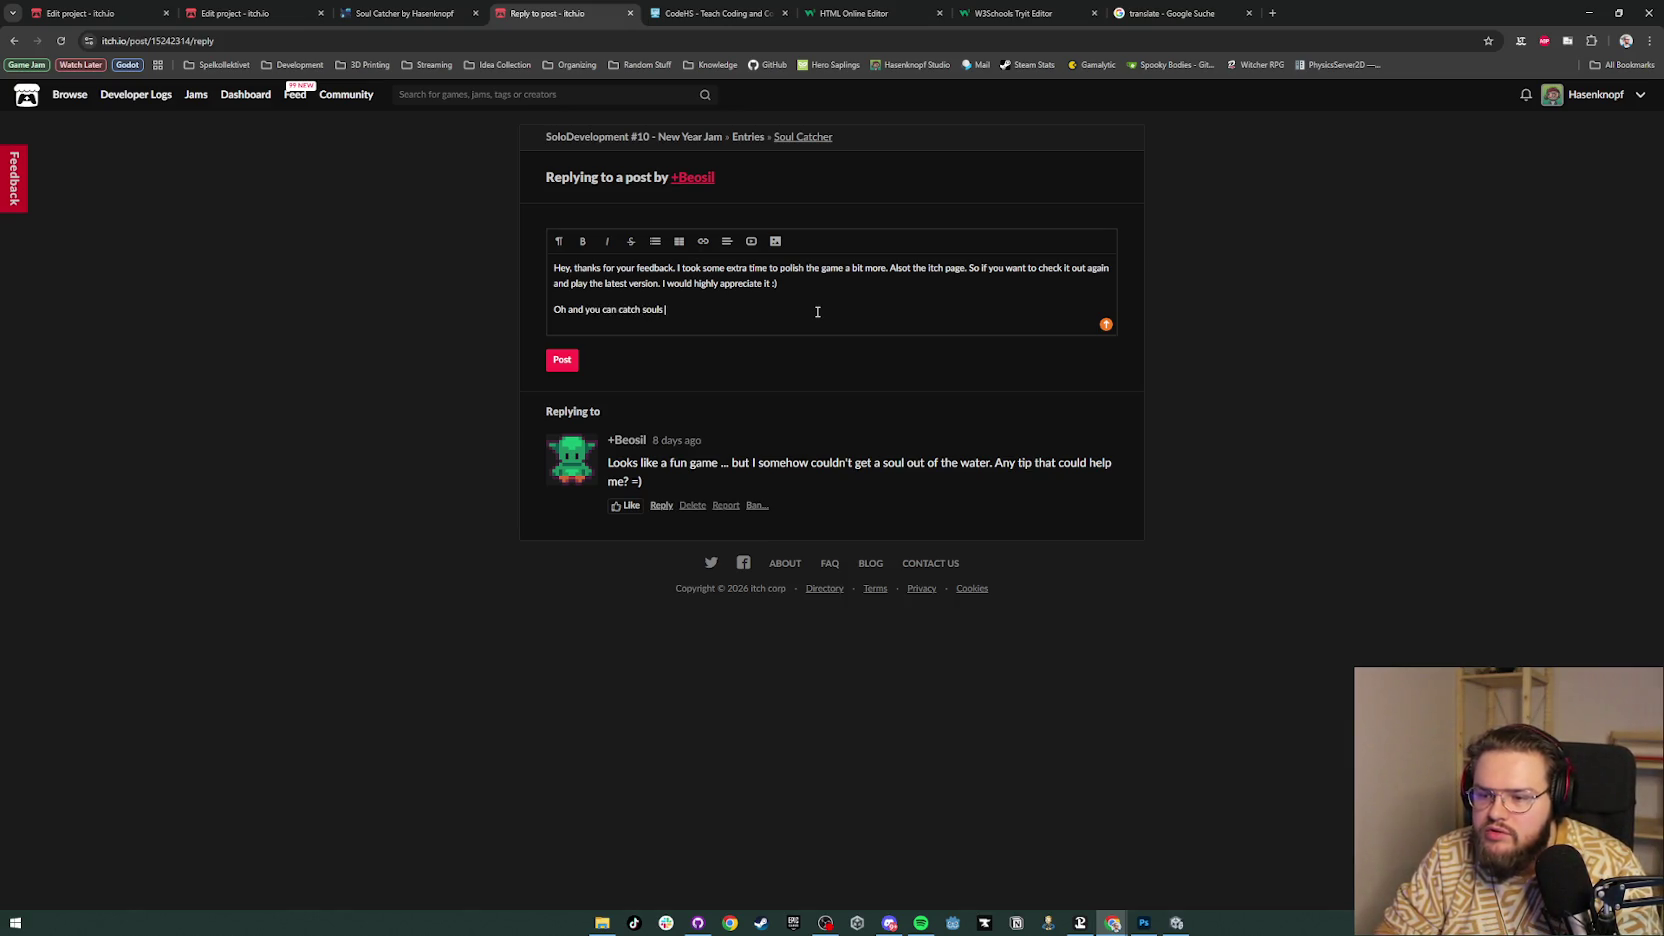
{"action": "type", "text": " by holding LMB"}
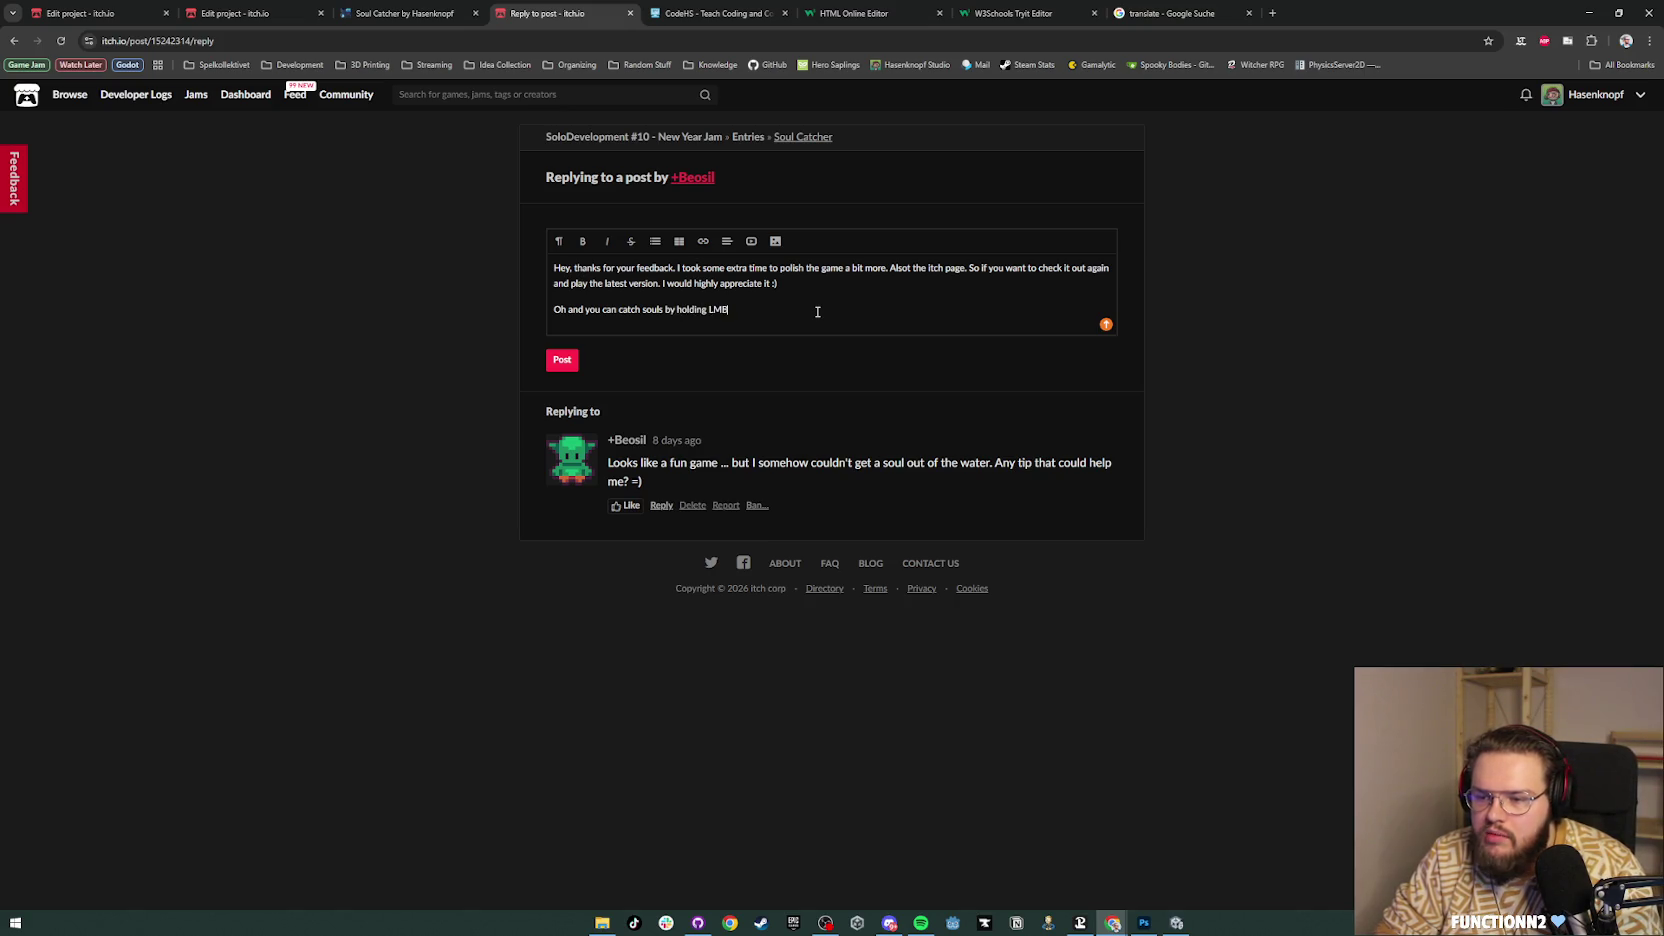
{"action": "type", "text": " to cast the"}
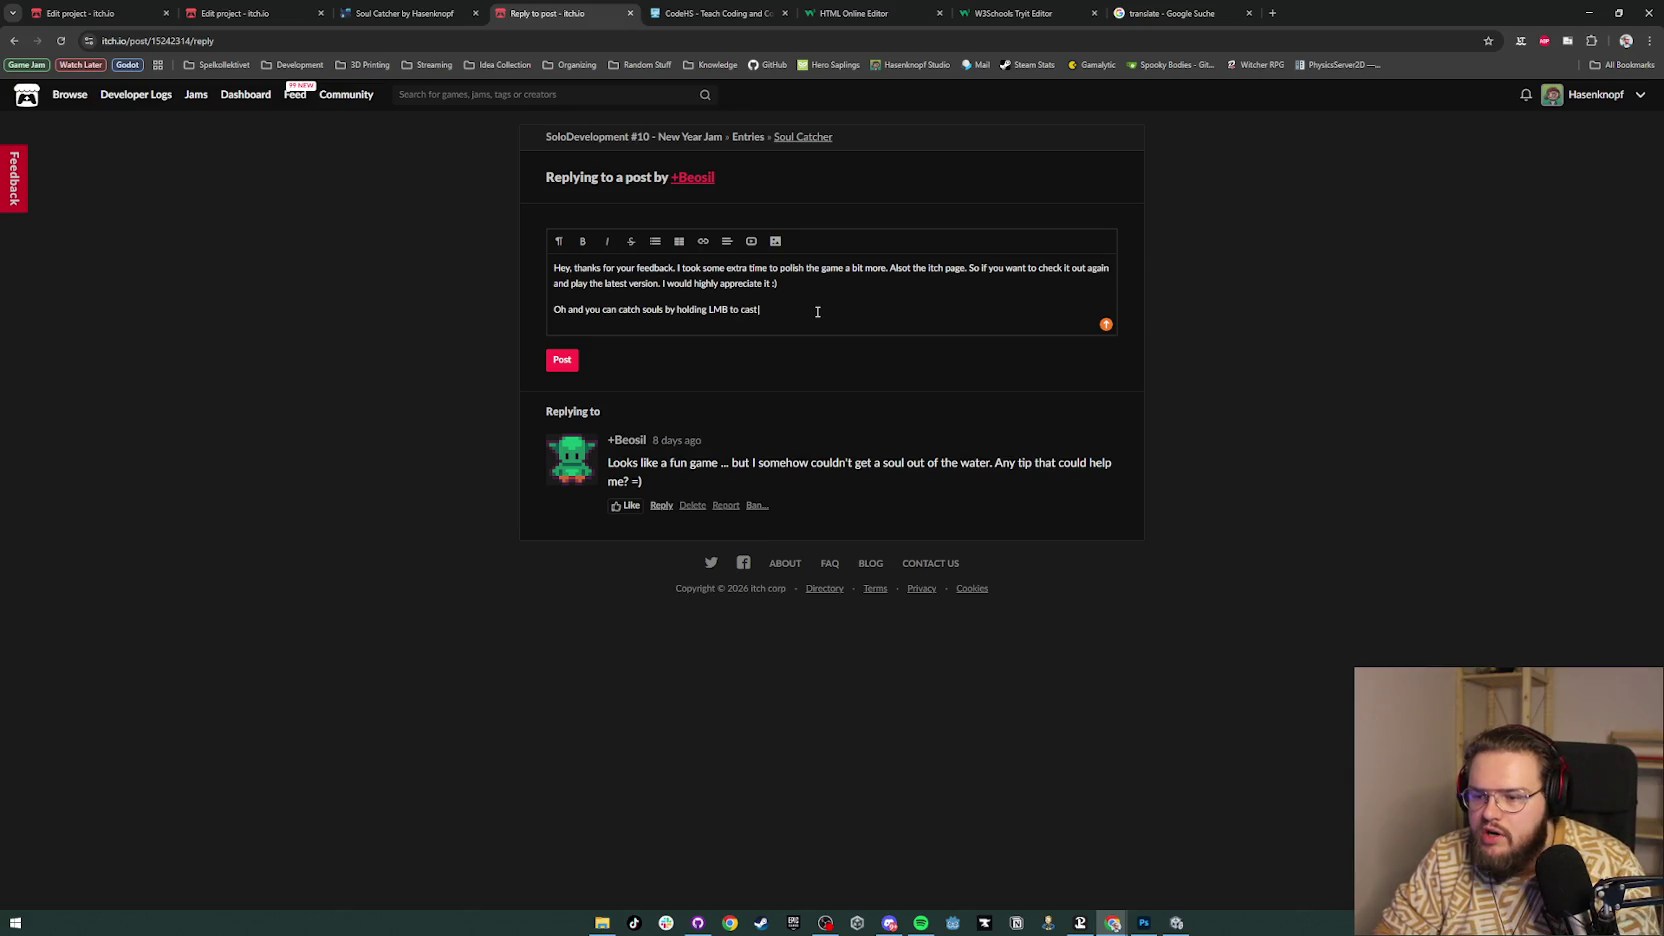
Step: Explain soul catching, the backpack size (3 souls max) and upgrading it at the Tiefling Trader
{"action": "type", "text": " rod"}
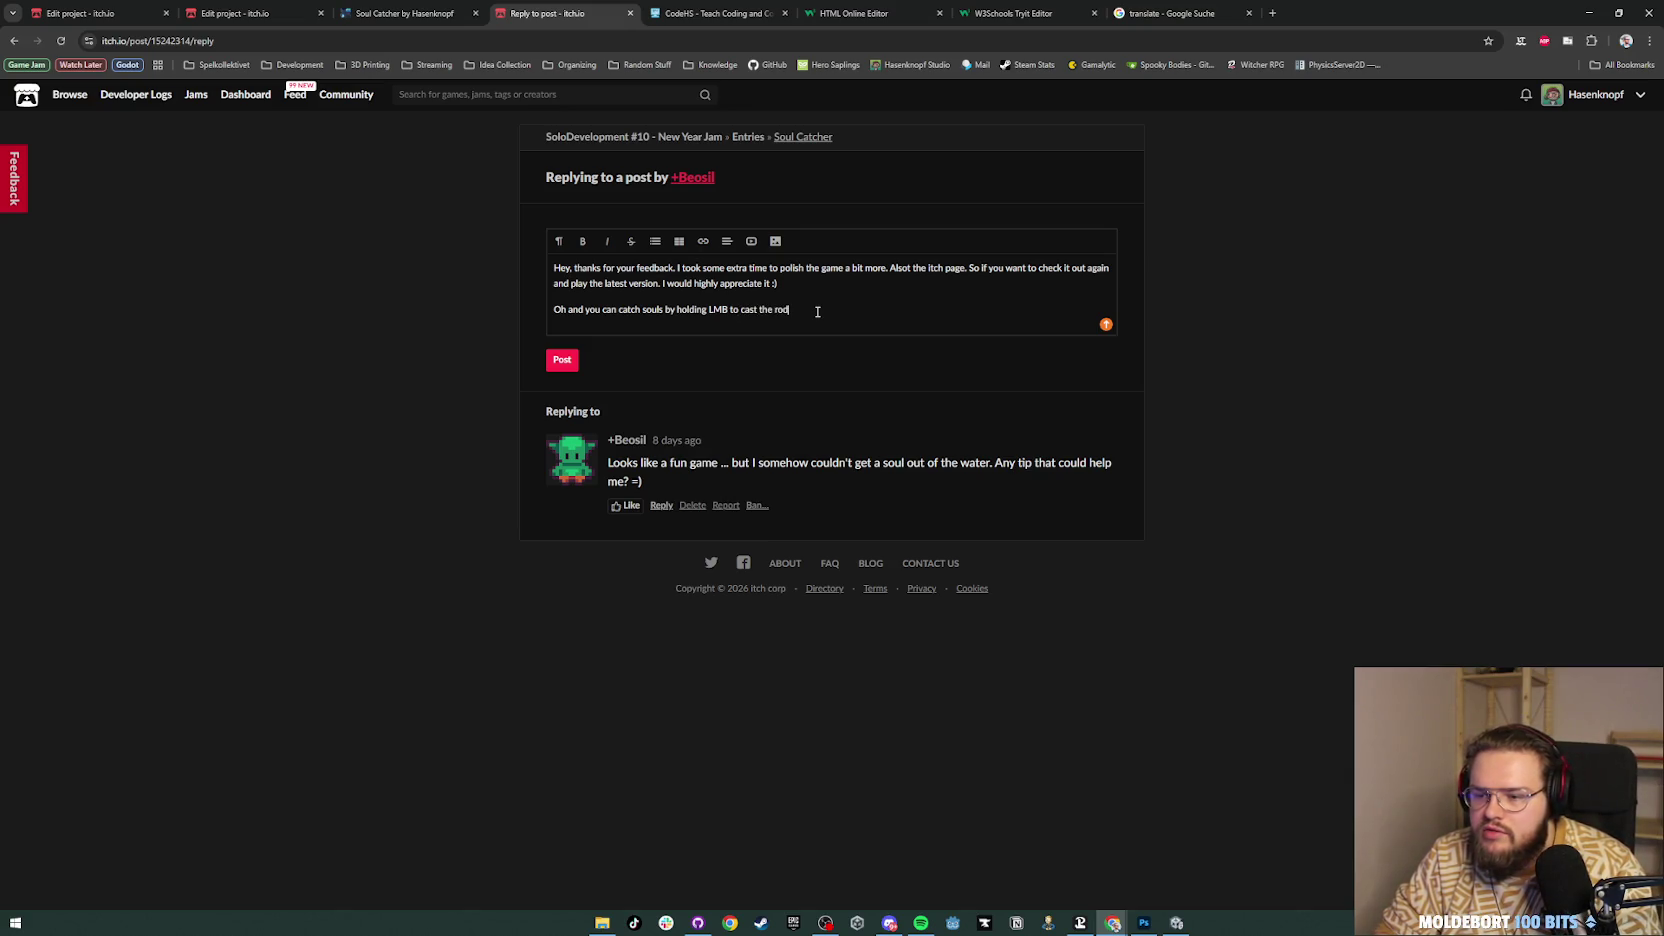
{"action": "type", "text": " let go after"}
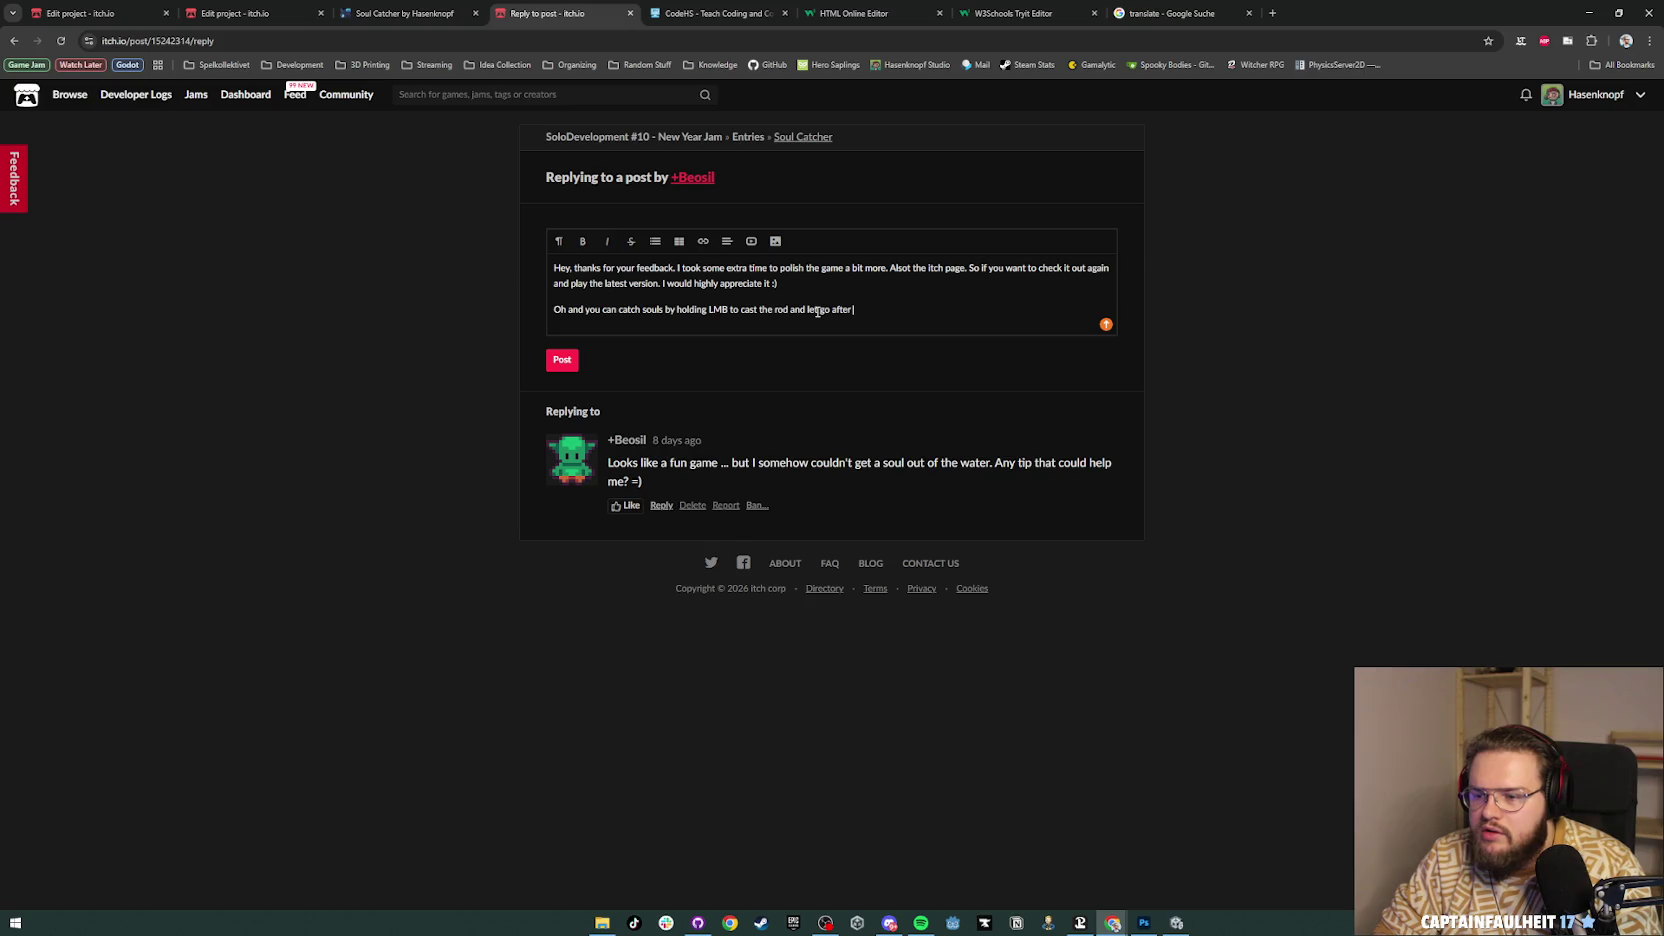
{"action": "type", "text": " some time."}
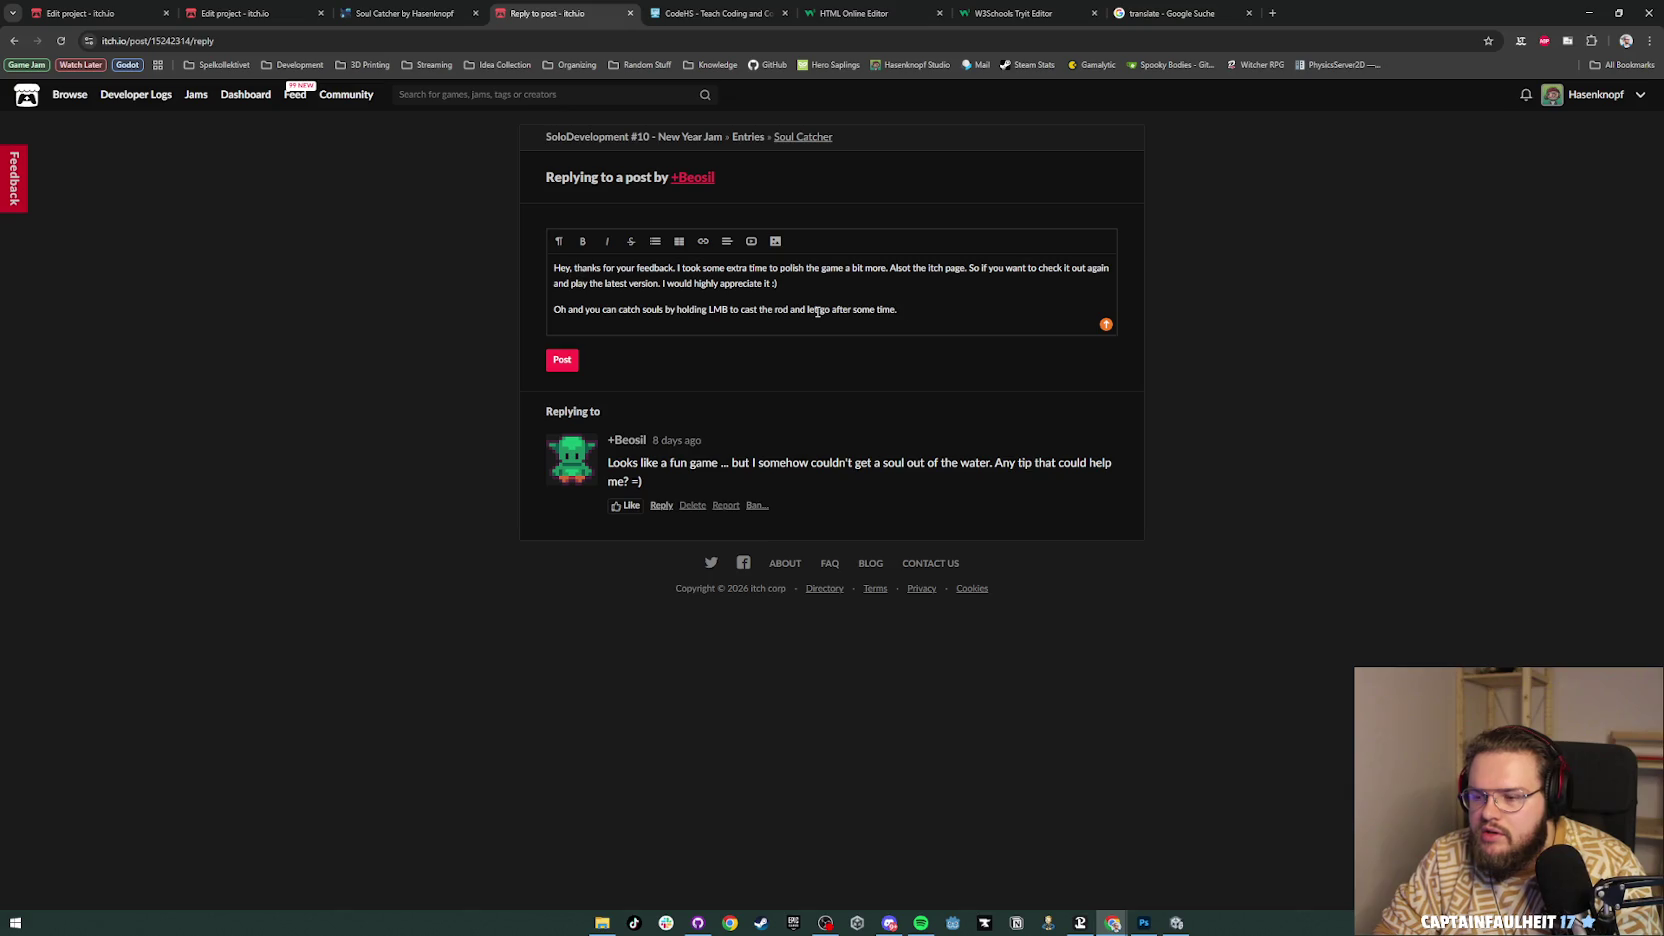
{"action": "type", "text": " If a soul is trigg"}
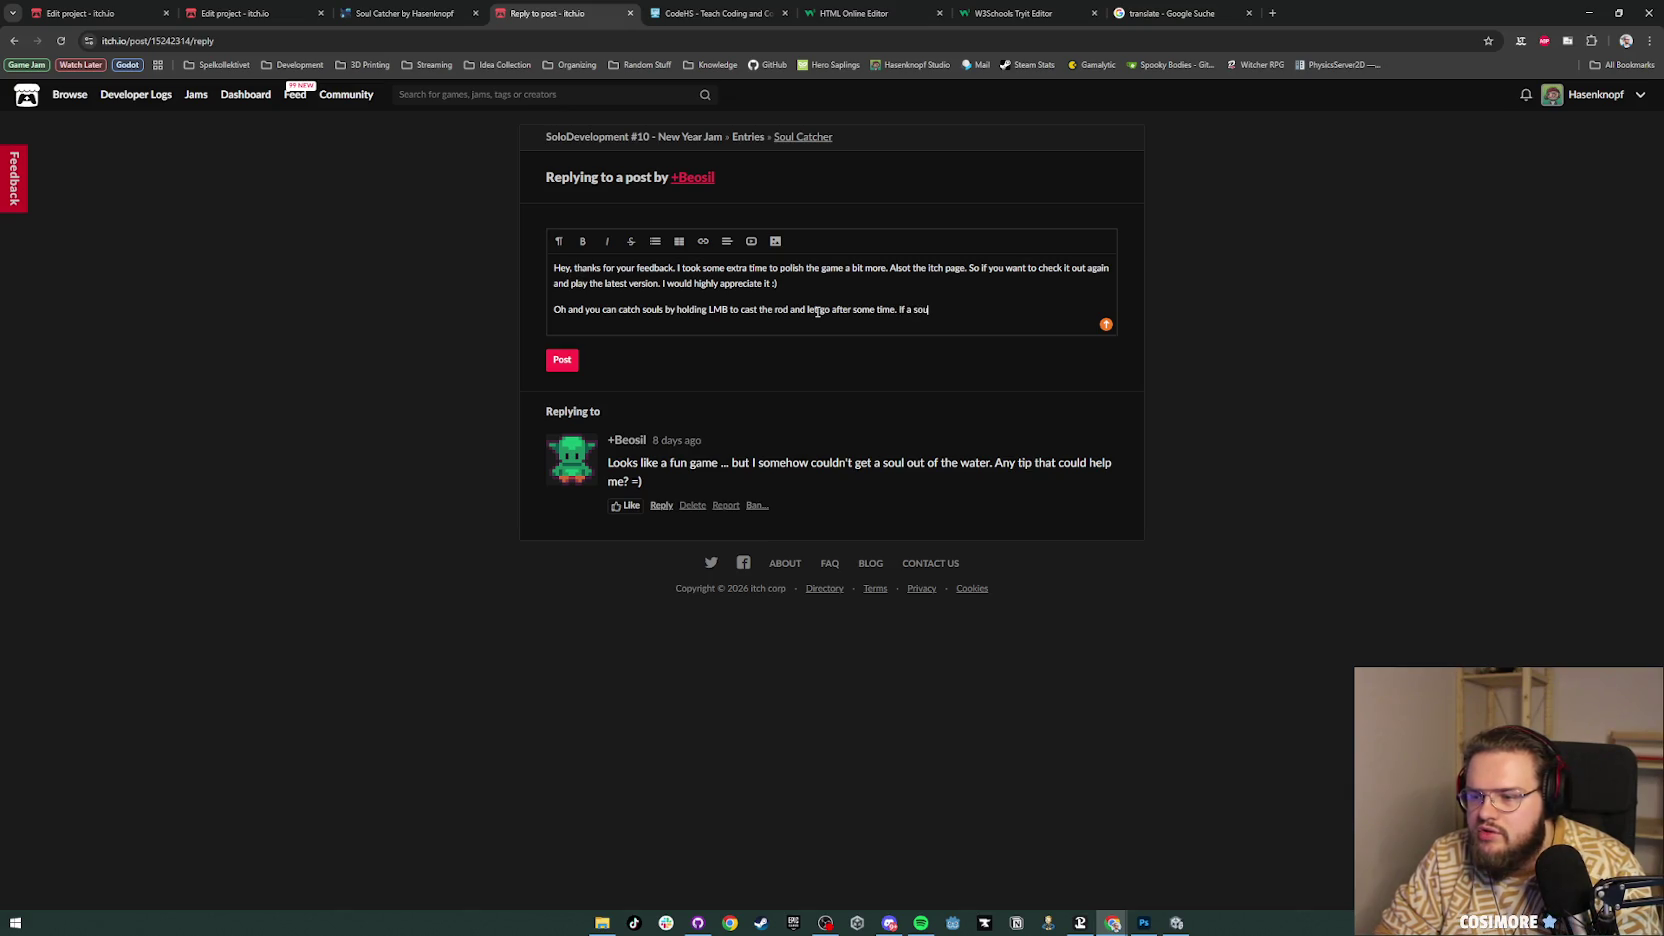
{"action": "type", "text": "ered"}
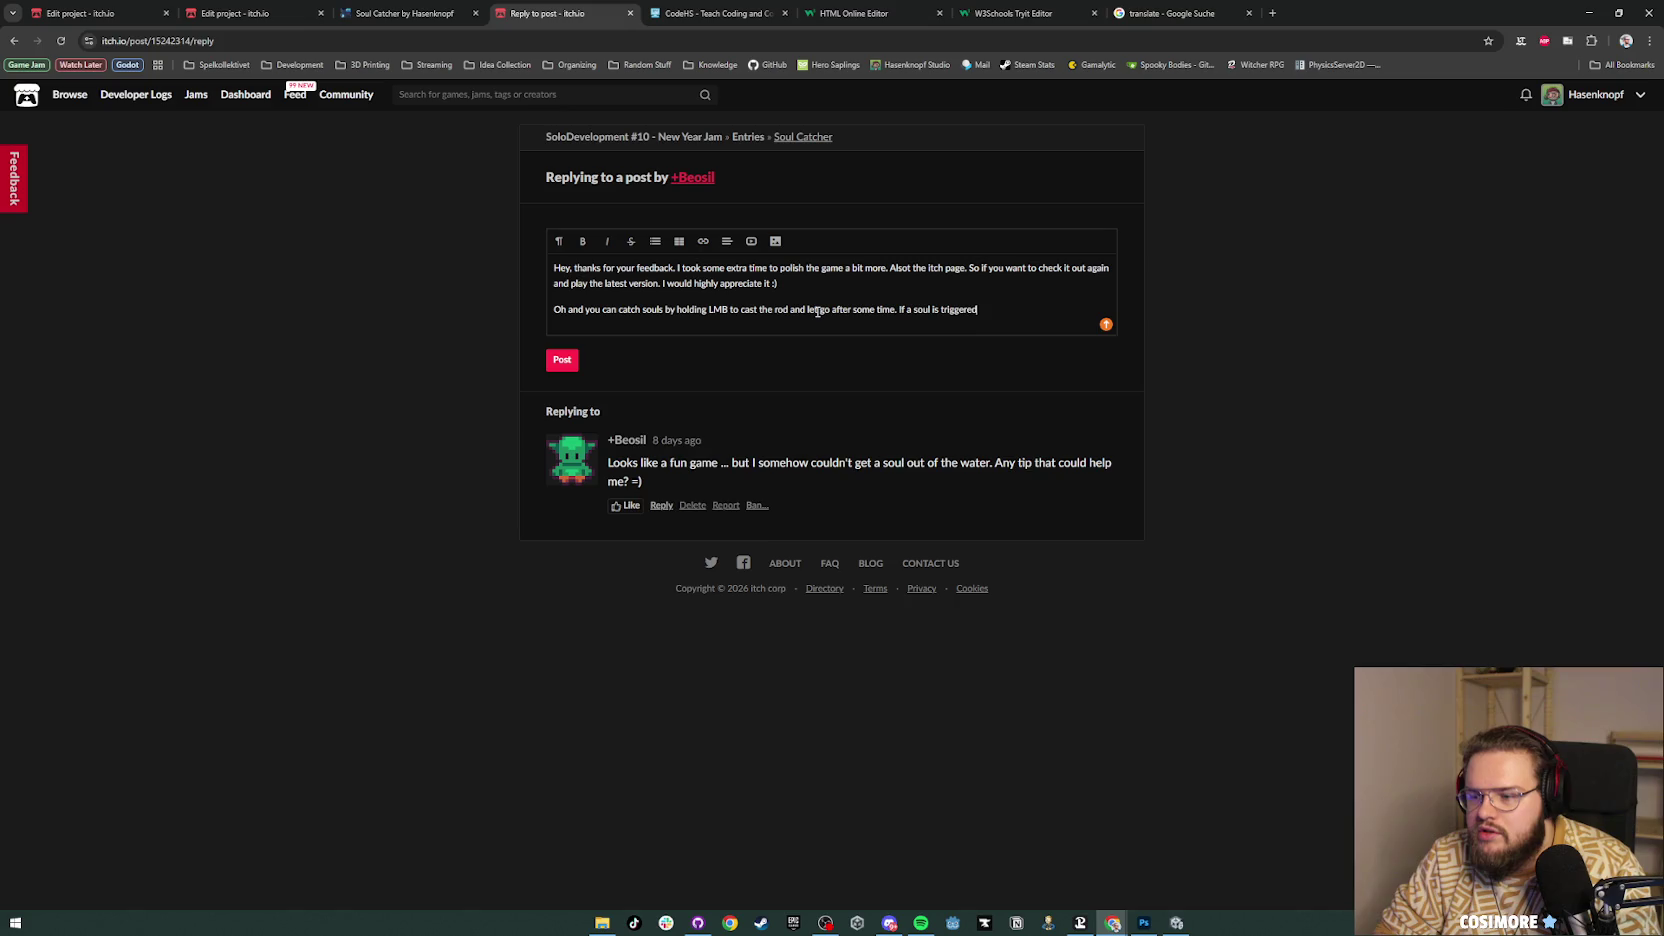
{"action": "type", "text": " it swims towards you and the"}
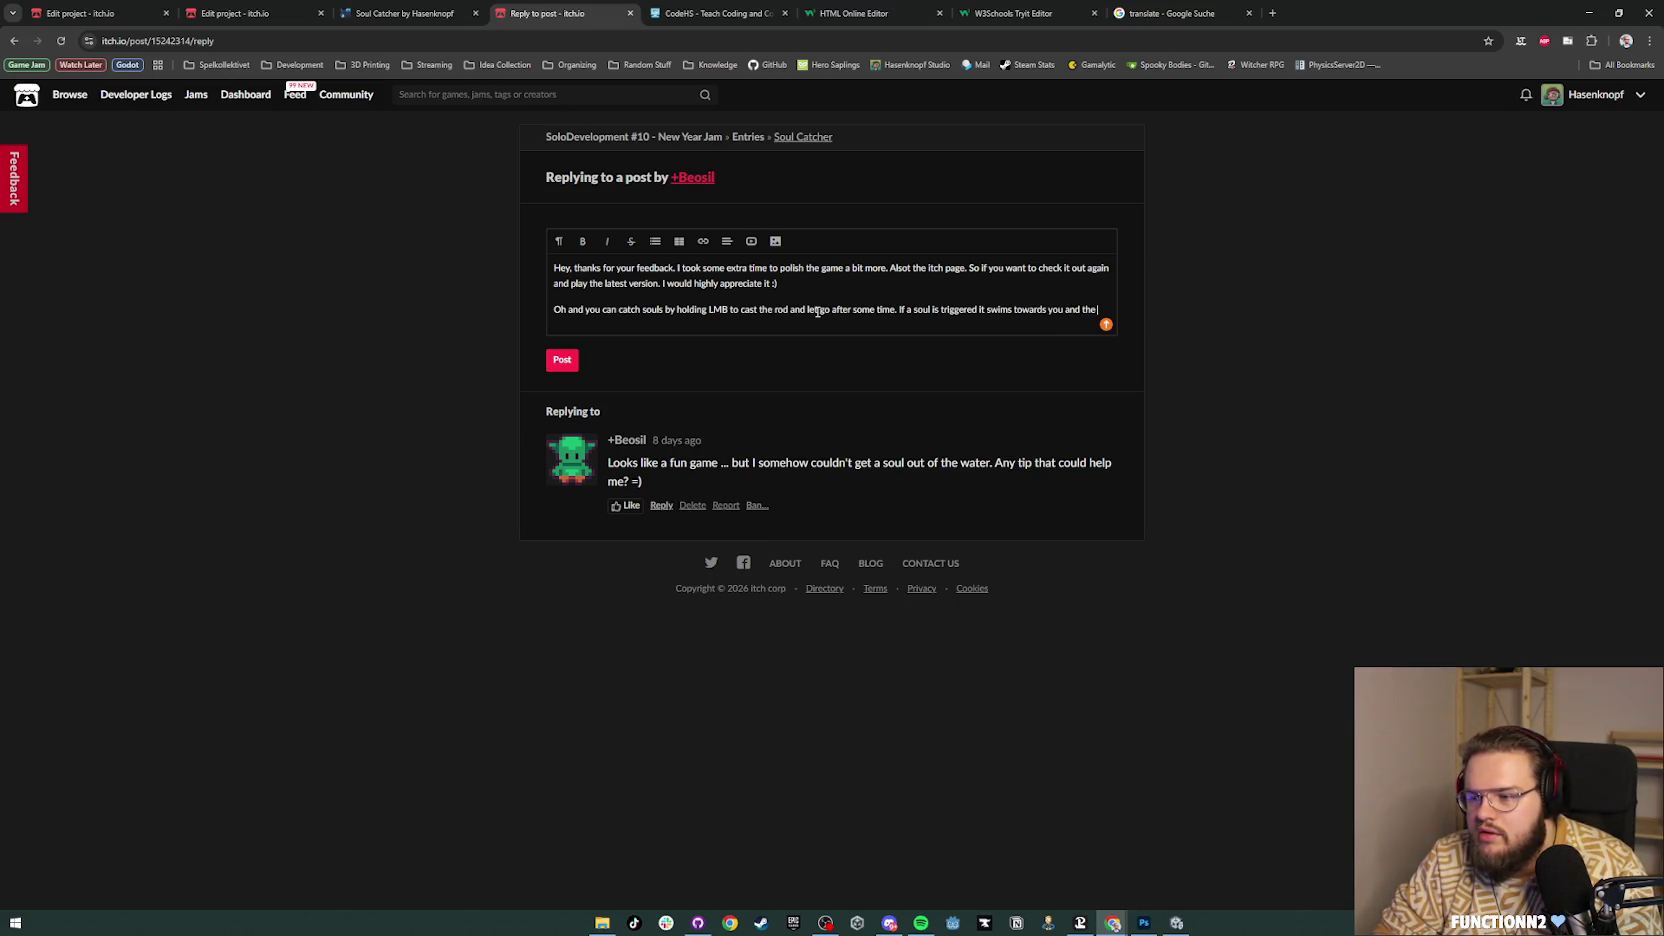
{"action": "type", "text": " click"}
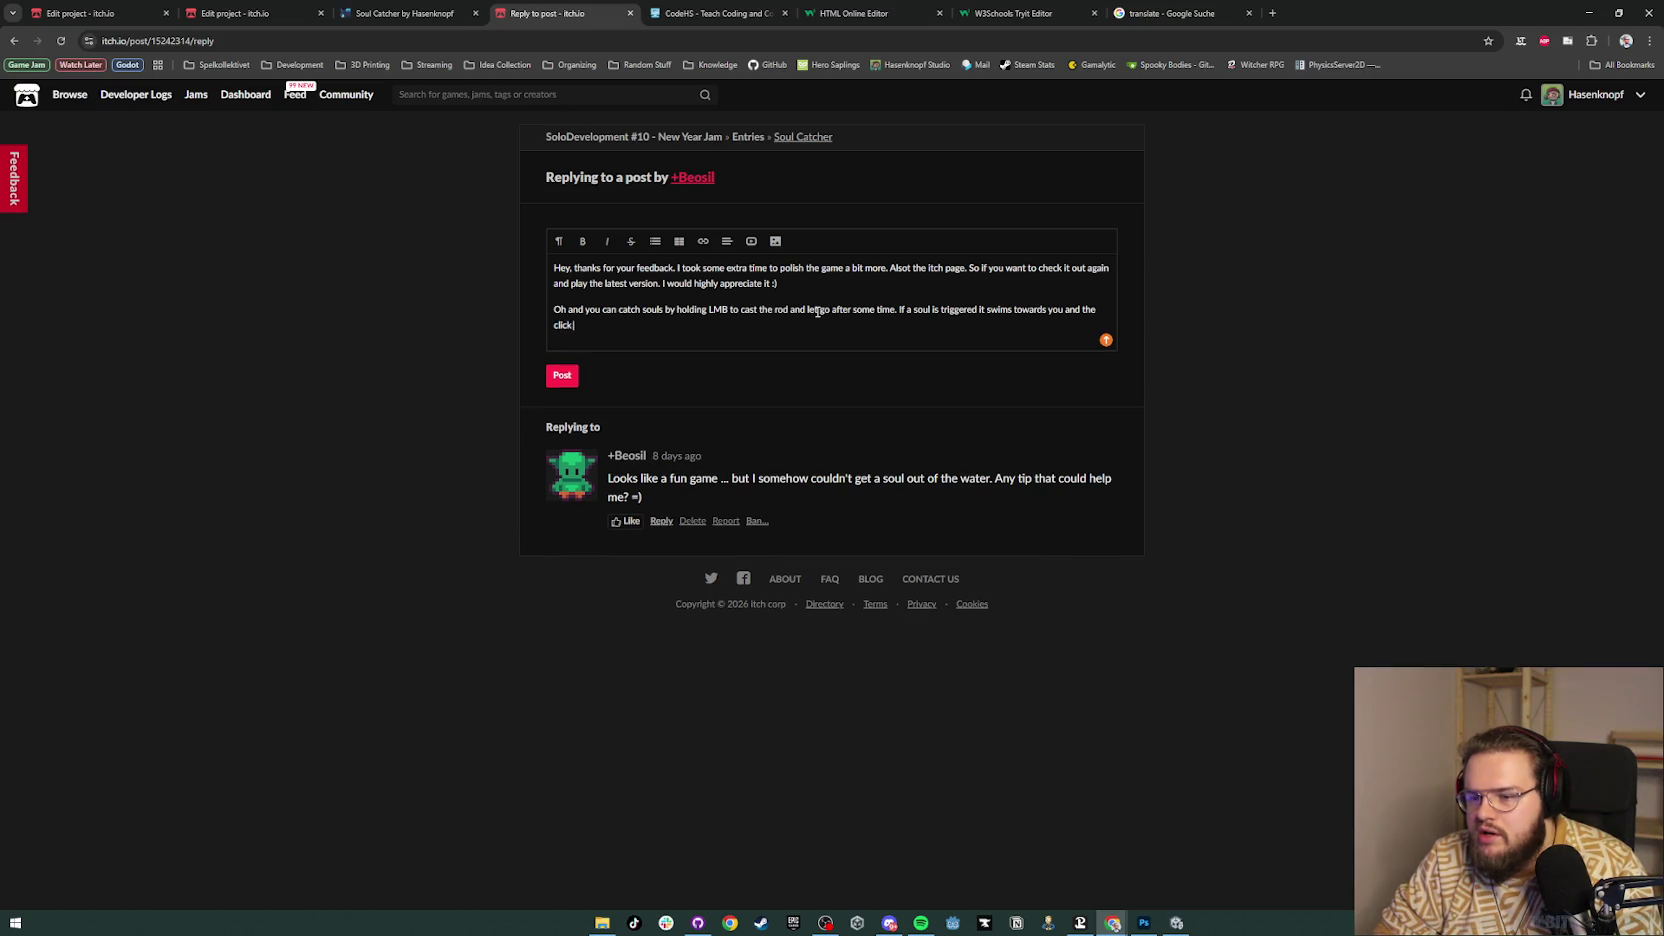
{"action": "type", "text": " the LMB again to catc"}
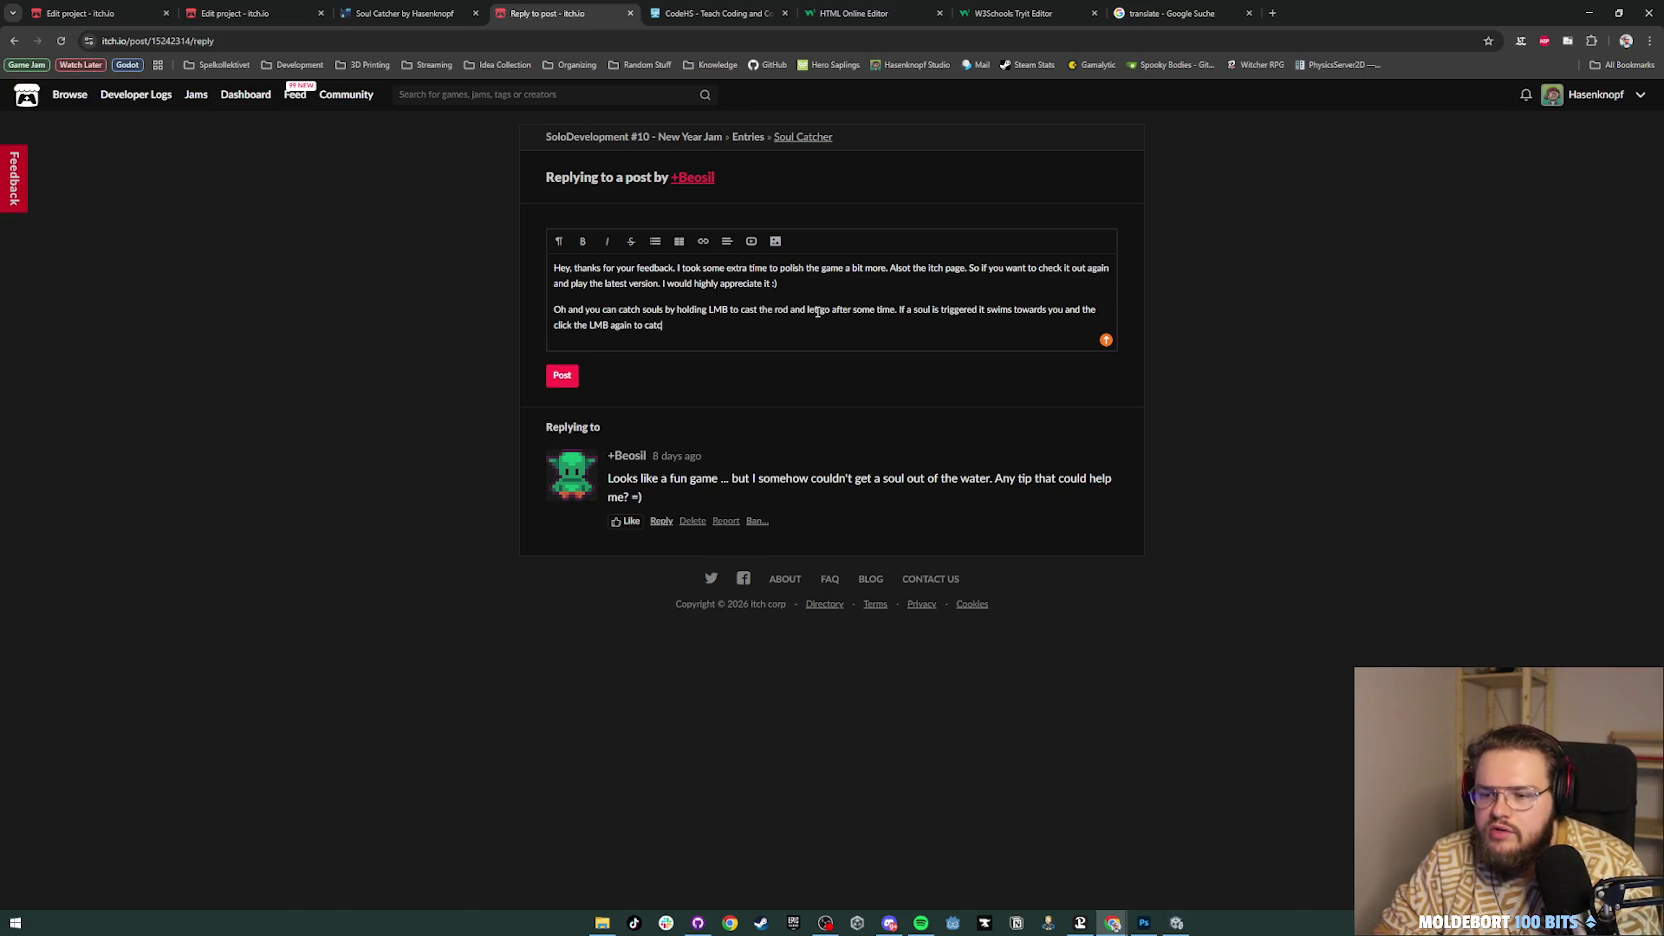
{"action": "type", "text": "h the souls"}
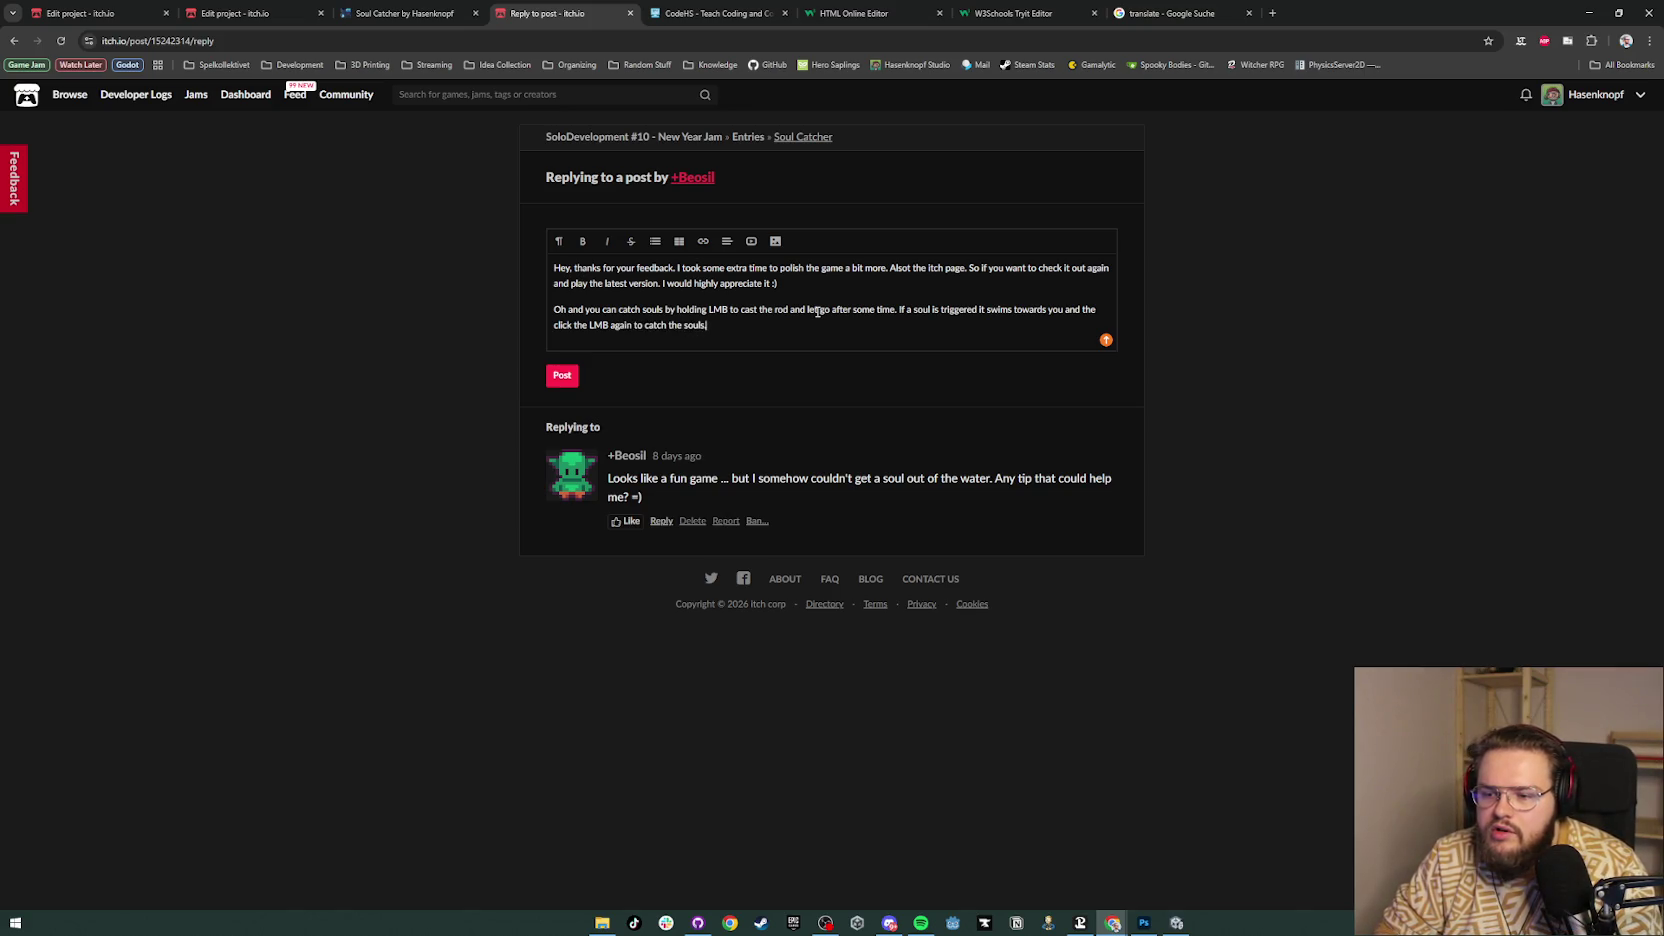
{"action": "key", "text": "BackSpace"}
{"action": "type", "text": ". But be "}
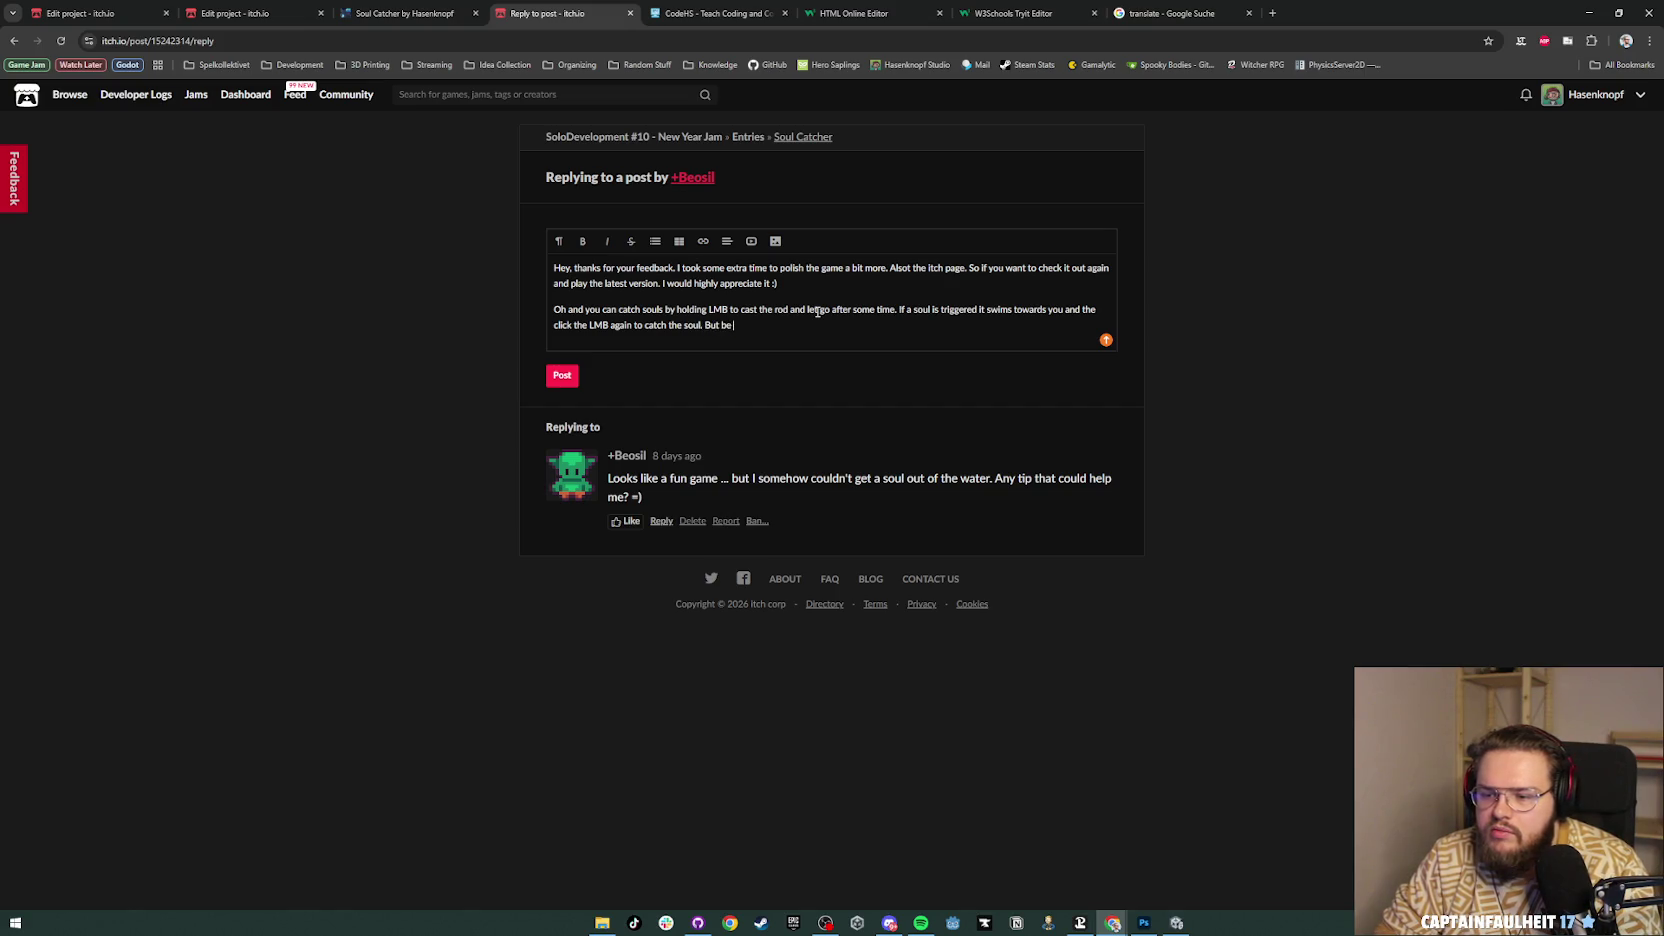
{"action": "type", "text": "aware there is a "}
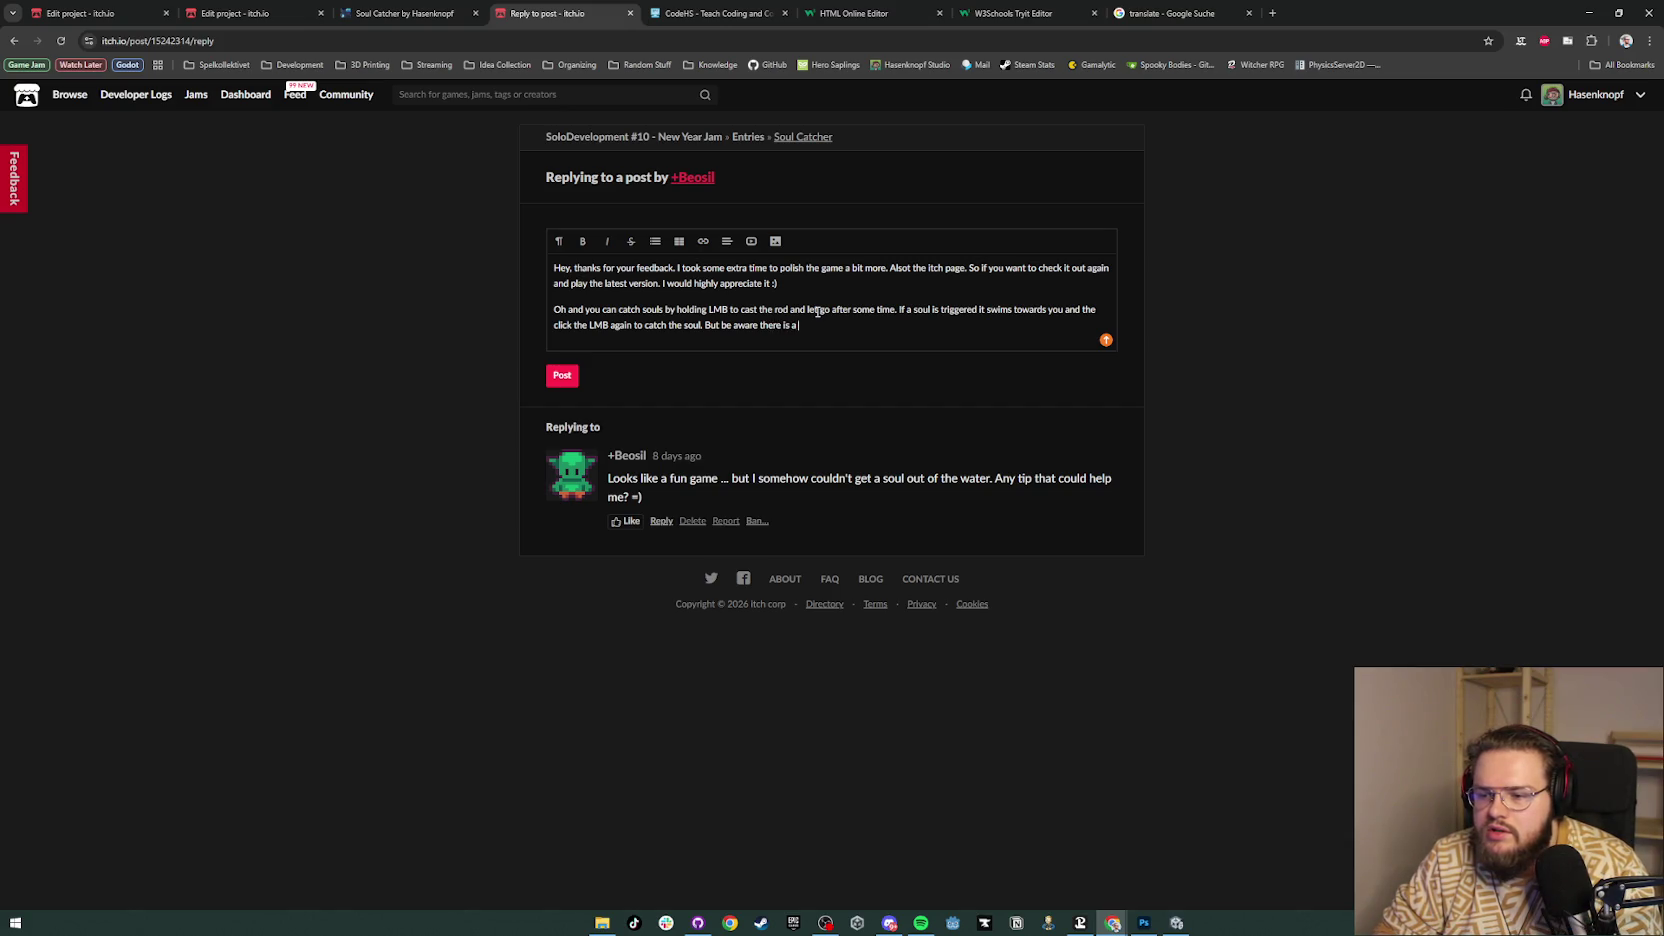
{"action": "type", "text": "limit"}
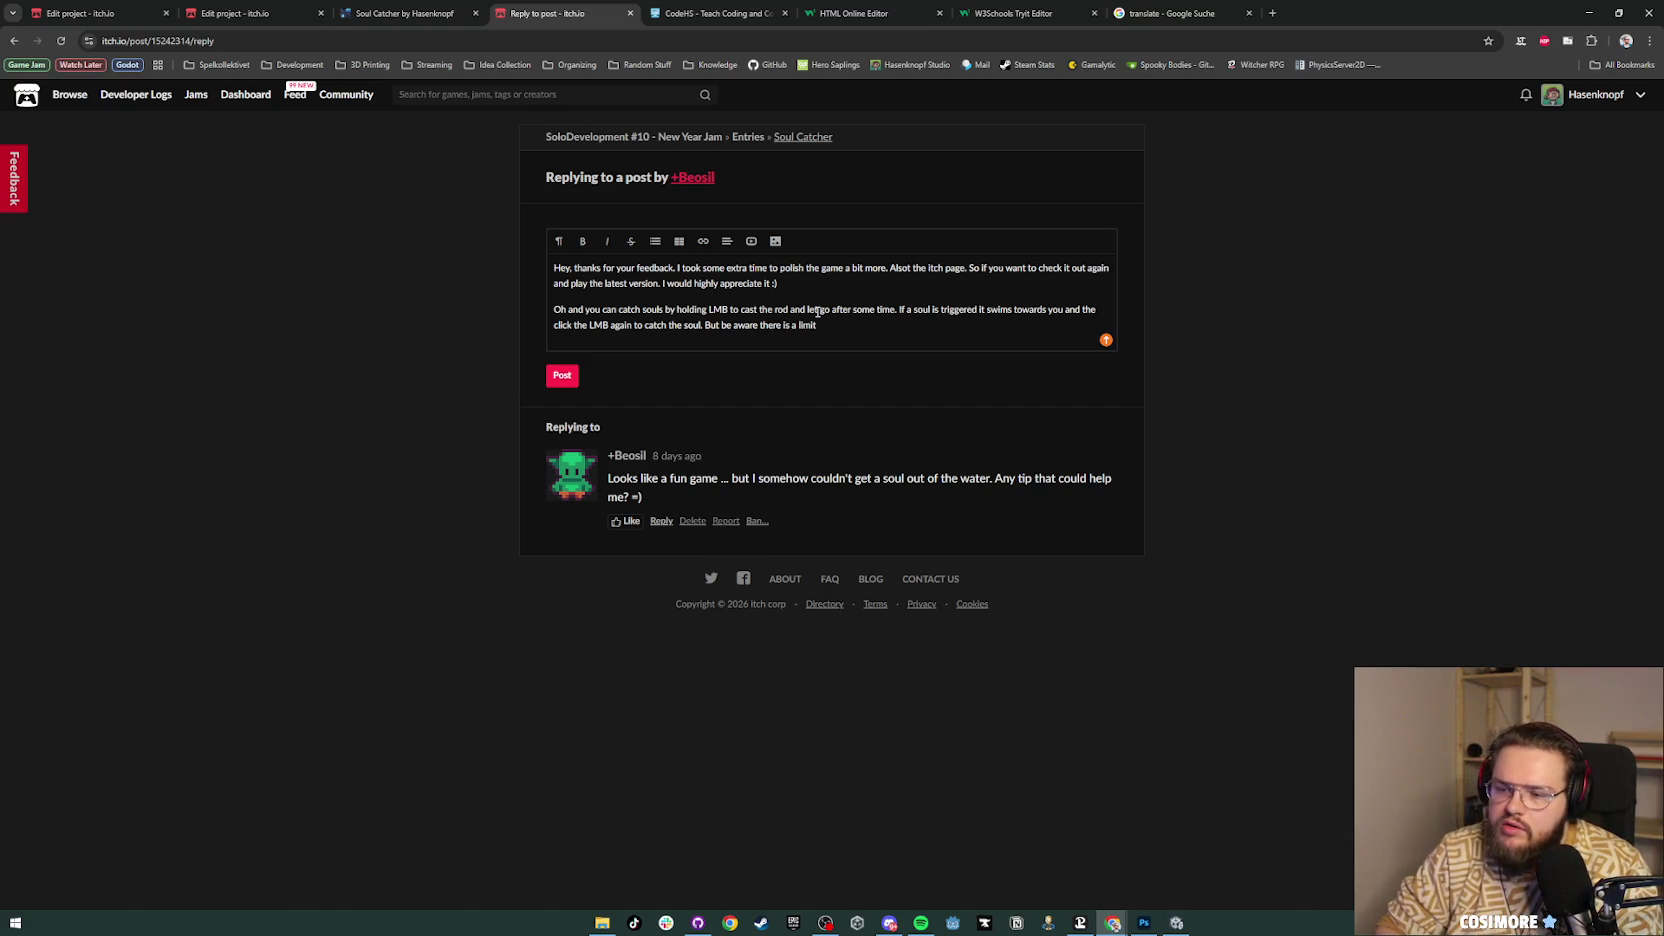
{"action": "type", "text": " of yo"}
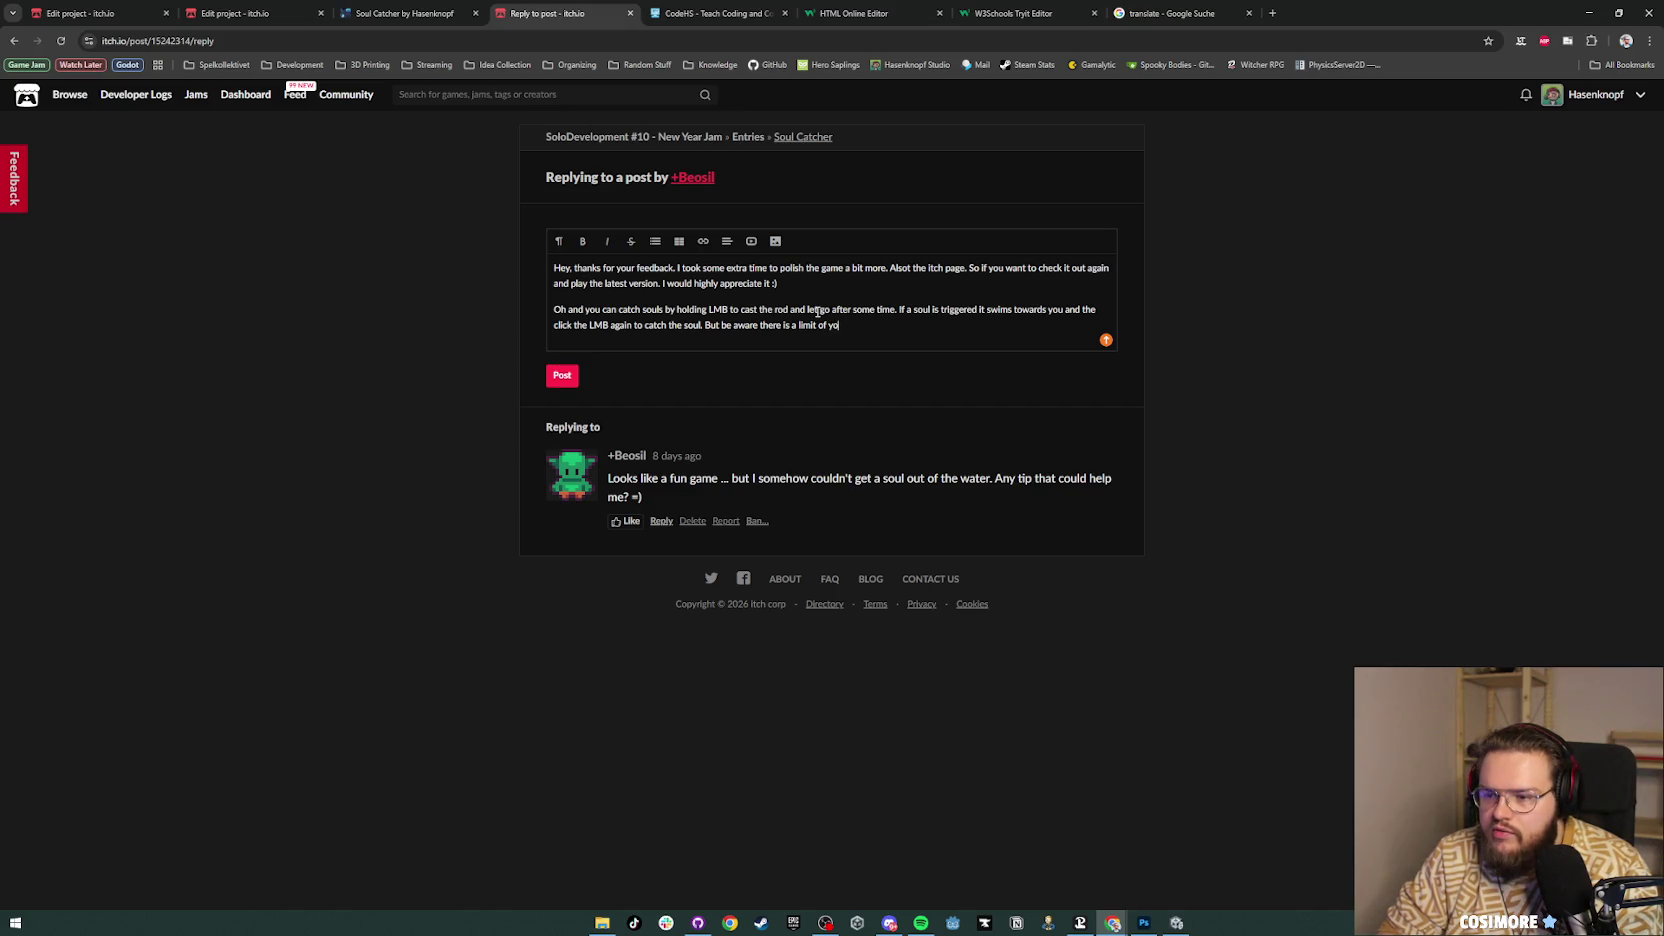
{"action": "type", "text": "ur backpack"}
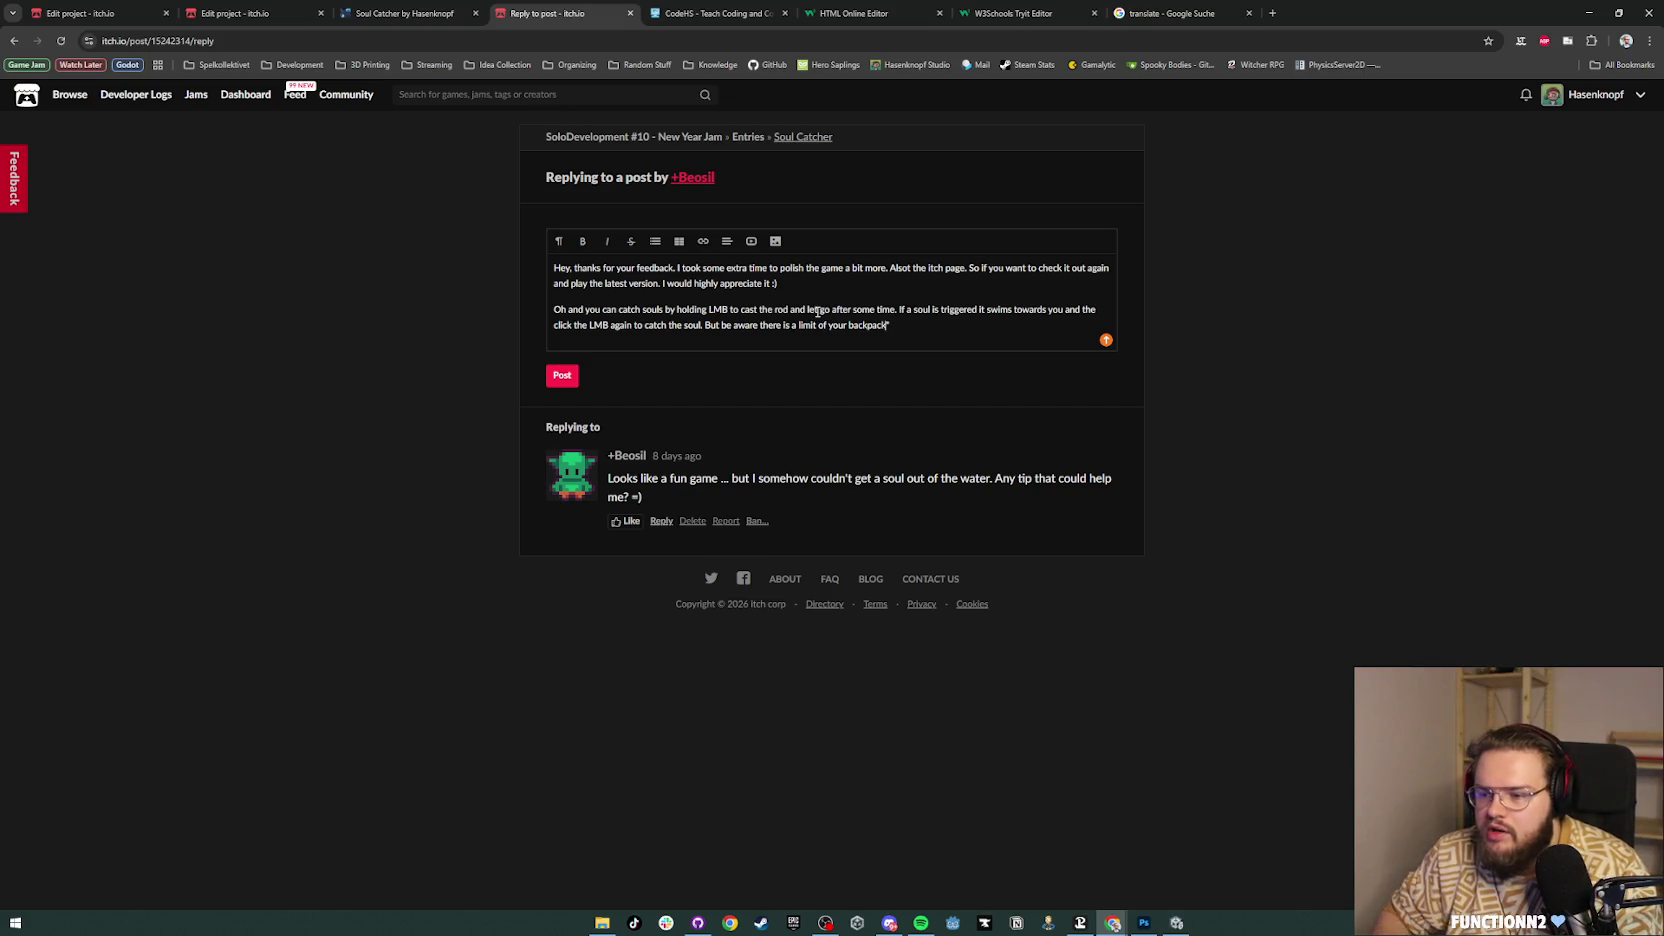
{"action": "type", "text": "\""}
{"action": "key", "text": "End"}
{"action": "type", "text": "ize ("}
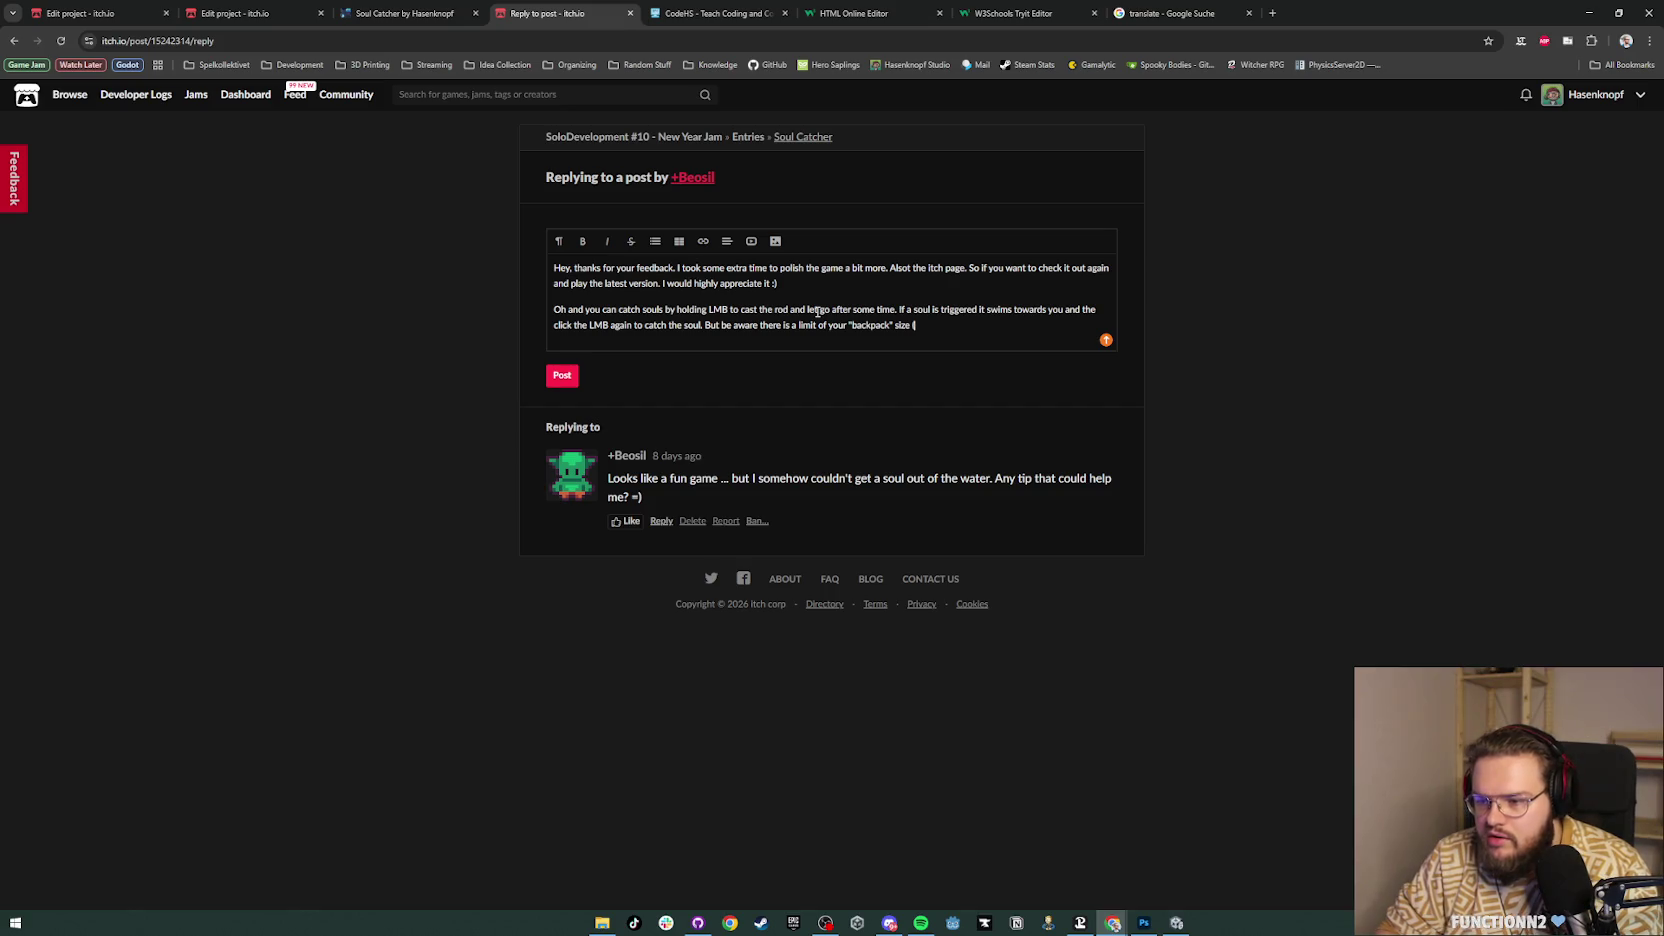
{"action": "type", "text": "3"}
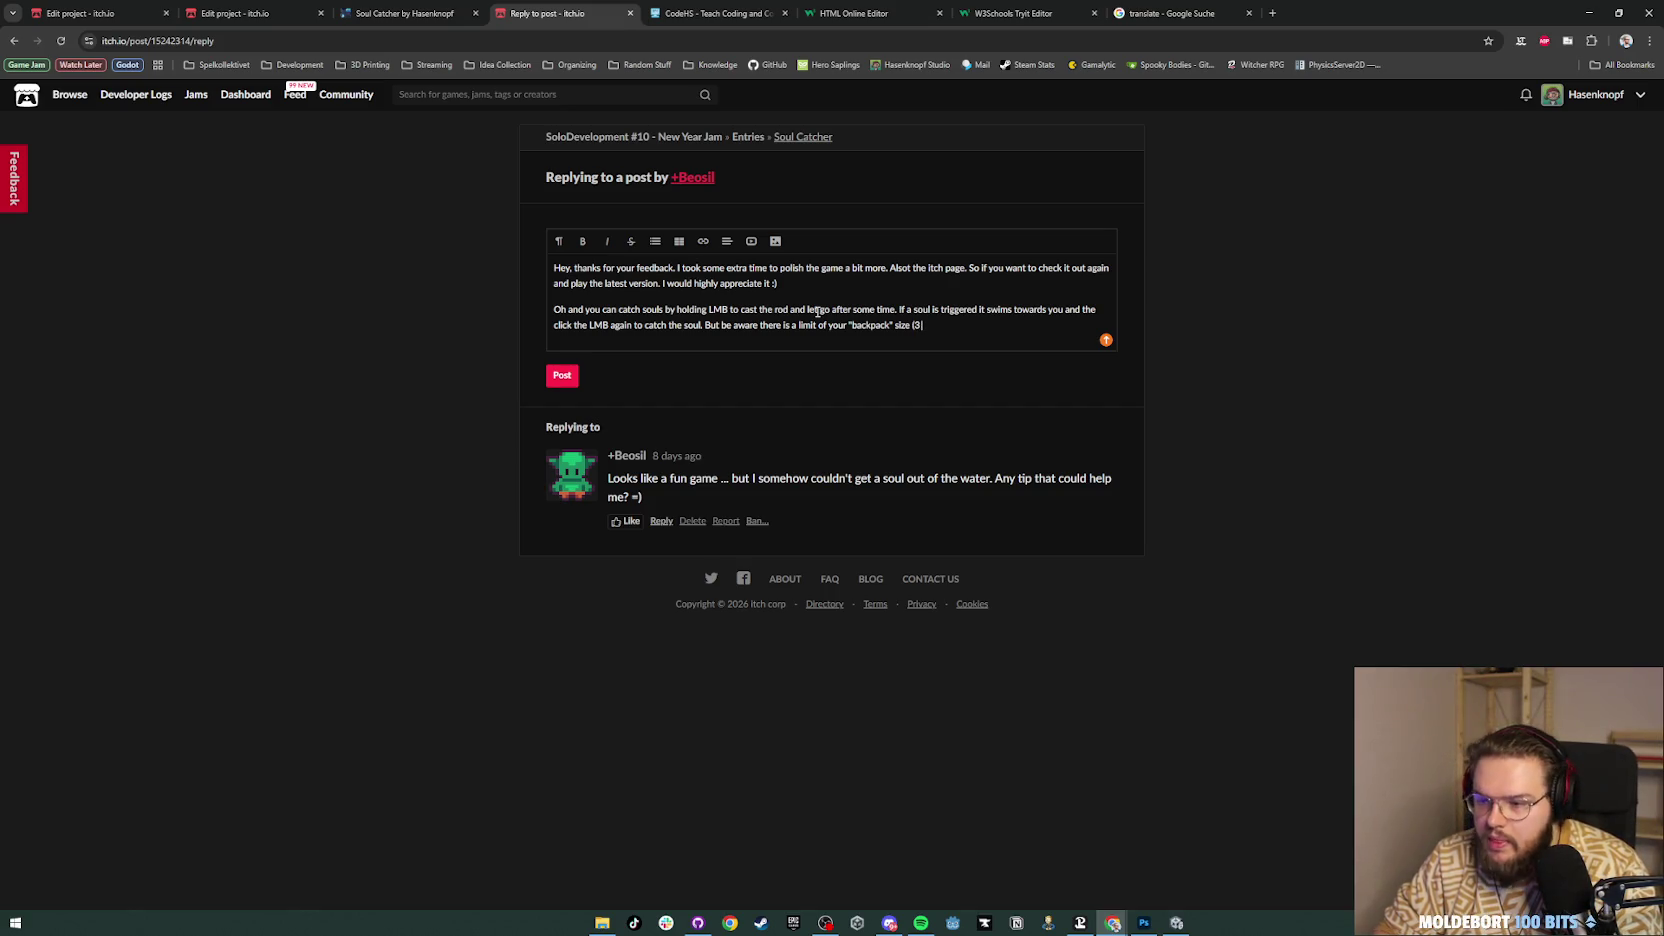
{"action": "type", "text": " max"}
{"action": "key", "text": "BackSpace"}
{"action": "key", "text": "BackSpace"}
{"action": "key", "text": "BackSpace"}
{"action": "type", "text": "souls max"}
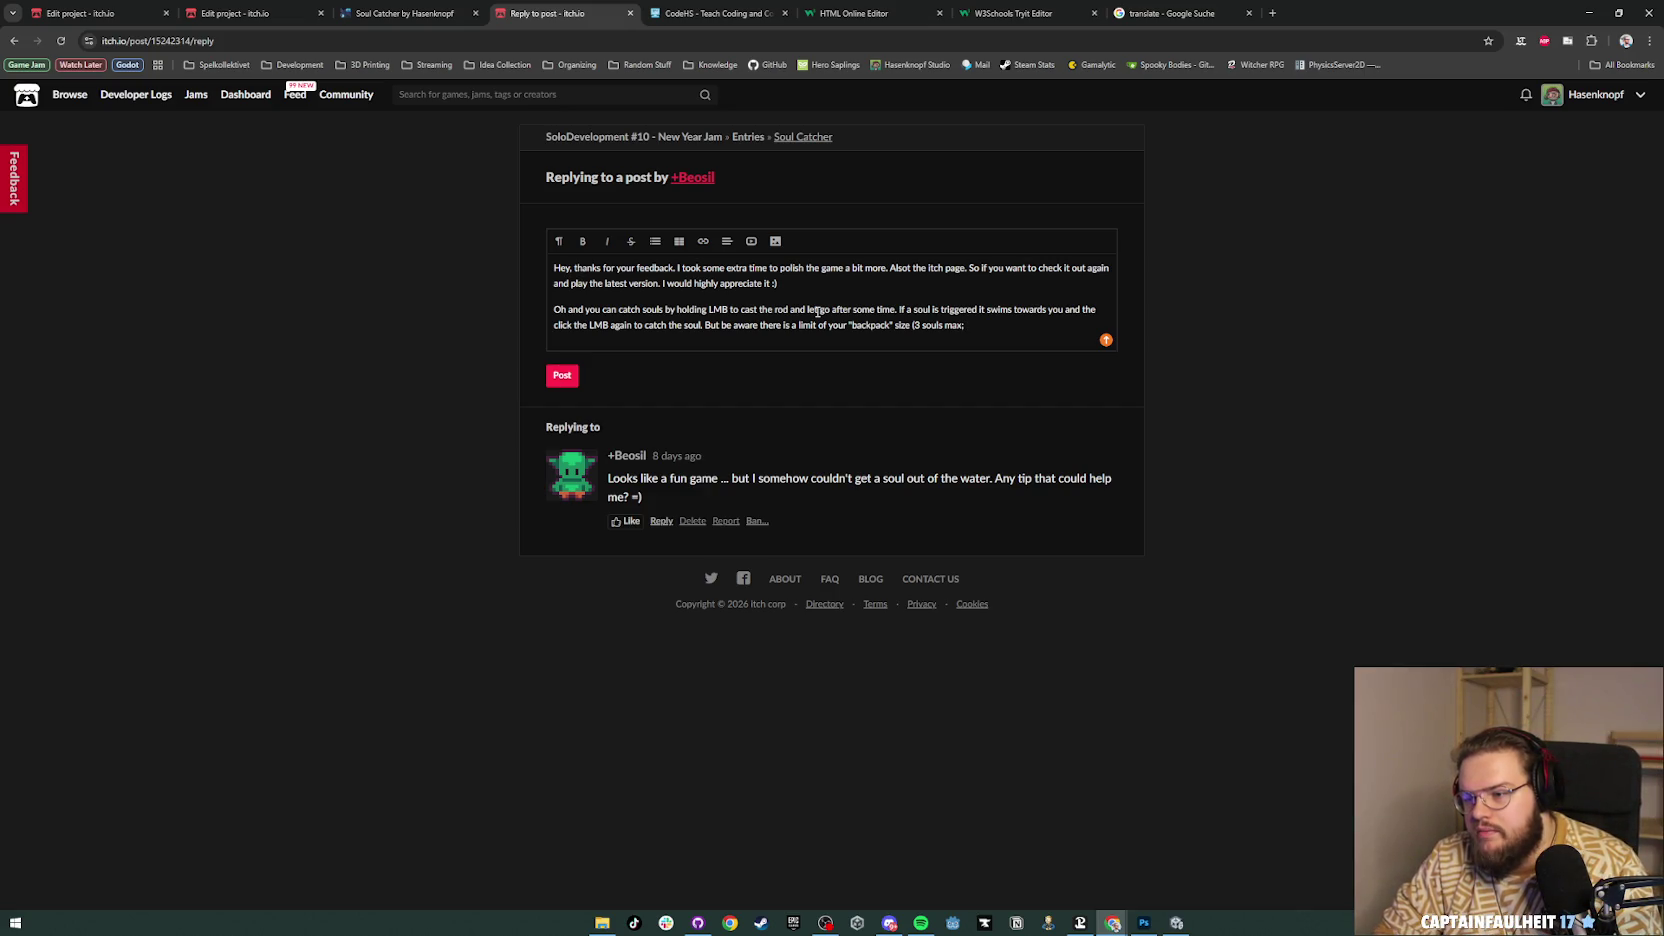
{"action": "type", "text": "p"}
{"action": "type", "text": "per"}
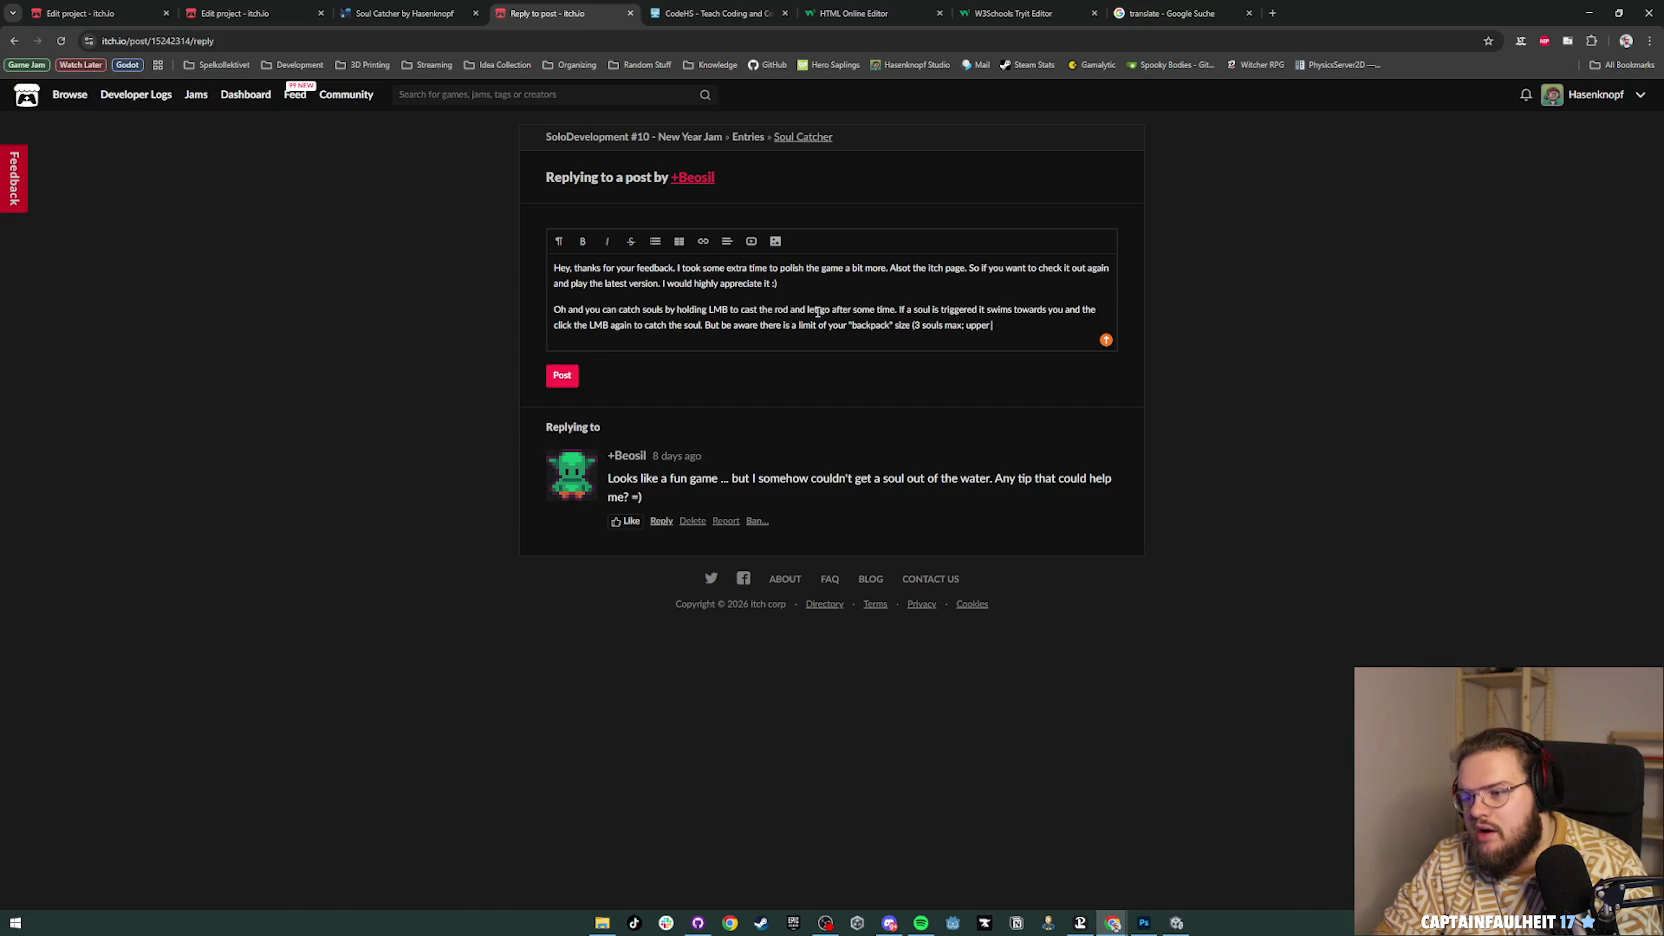
{"action": "type", "text": " icon in the "}
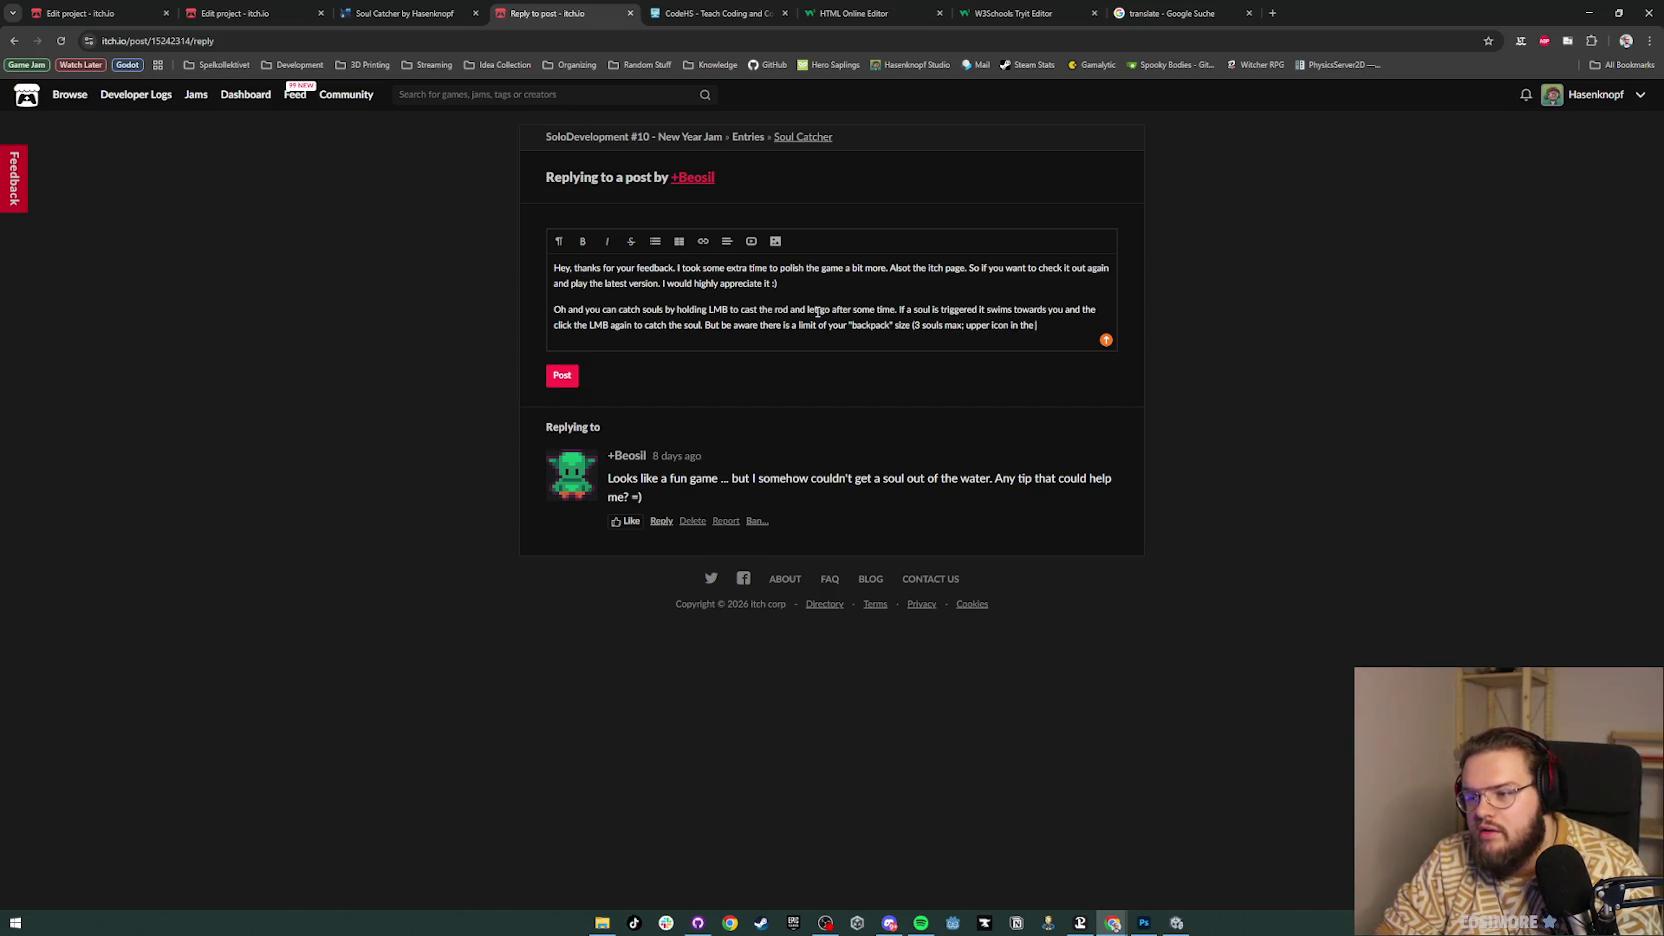
{"action": "type", "text": "inventory UI)"}
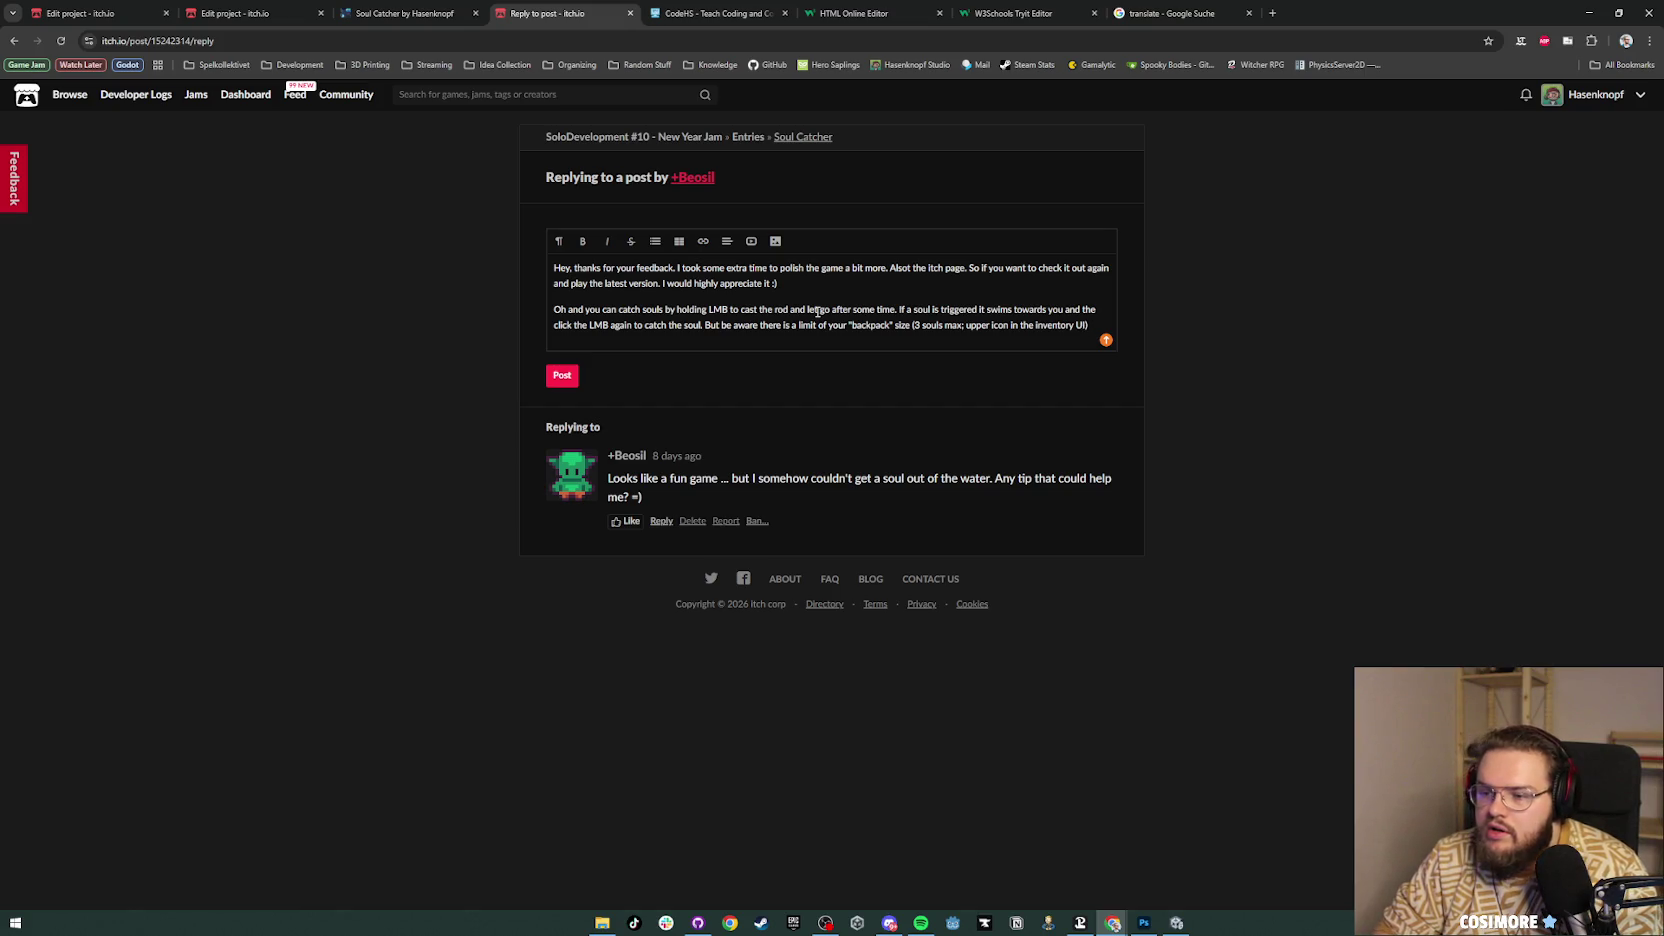
{"action": "type", "text": ". You can upgrade"}
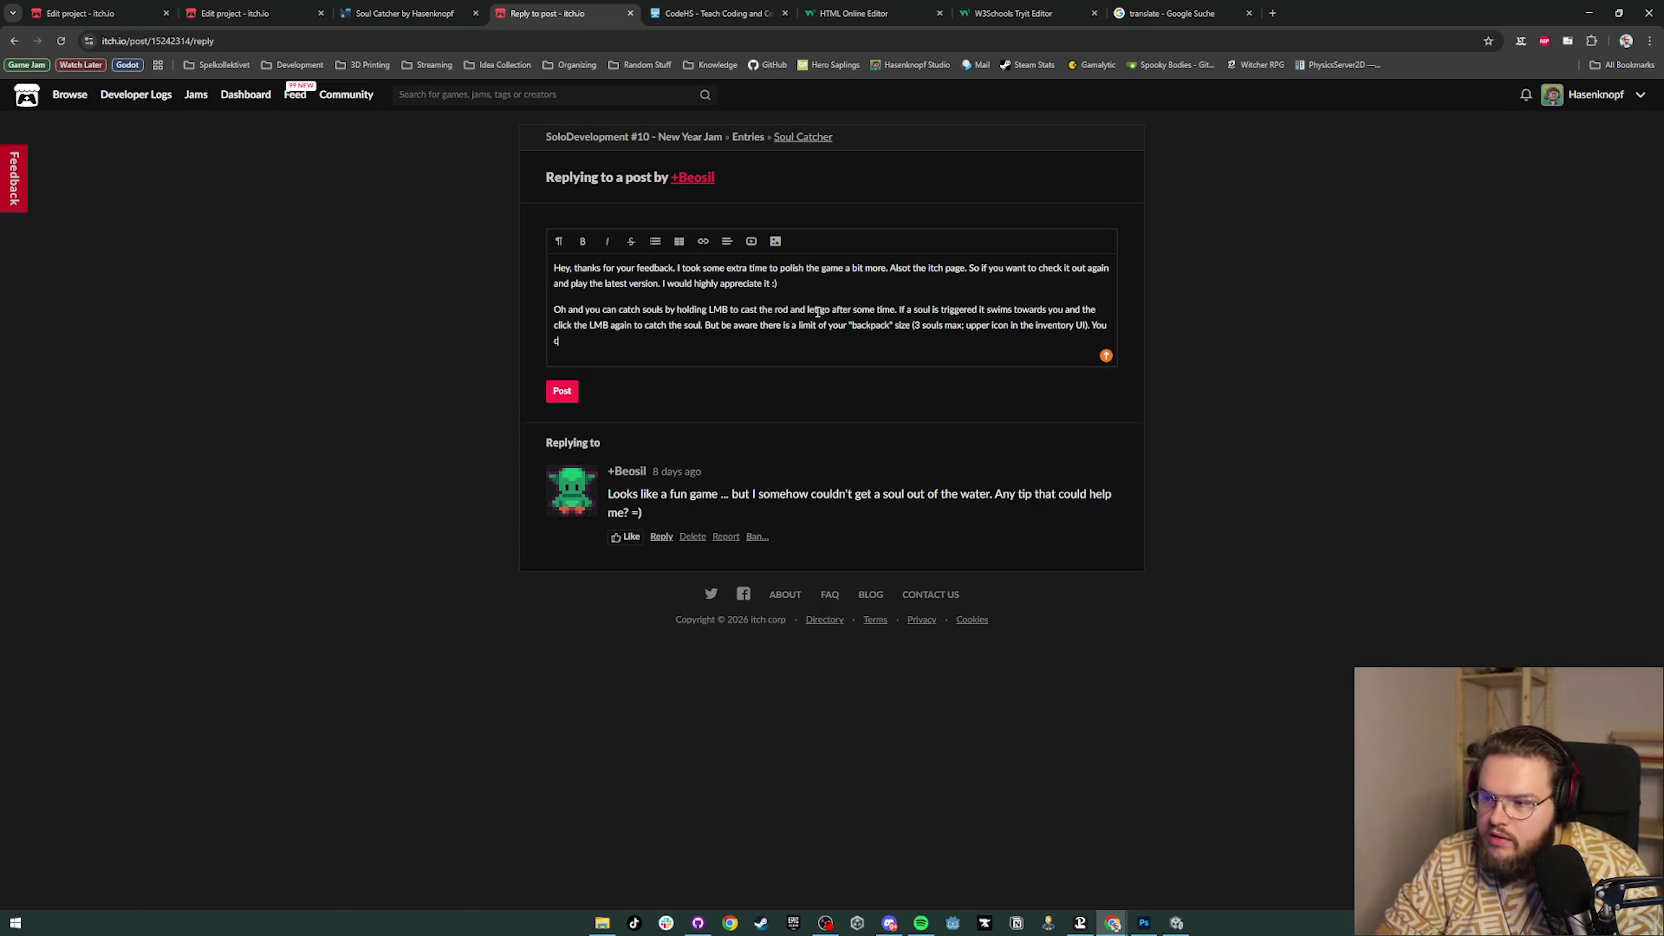
{"action": "type", "text": " the size"}
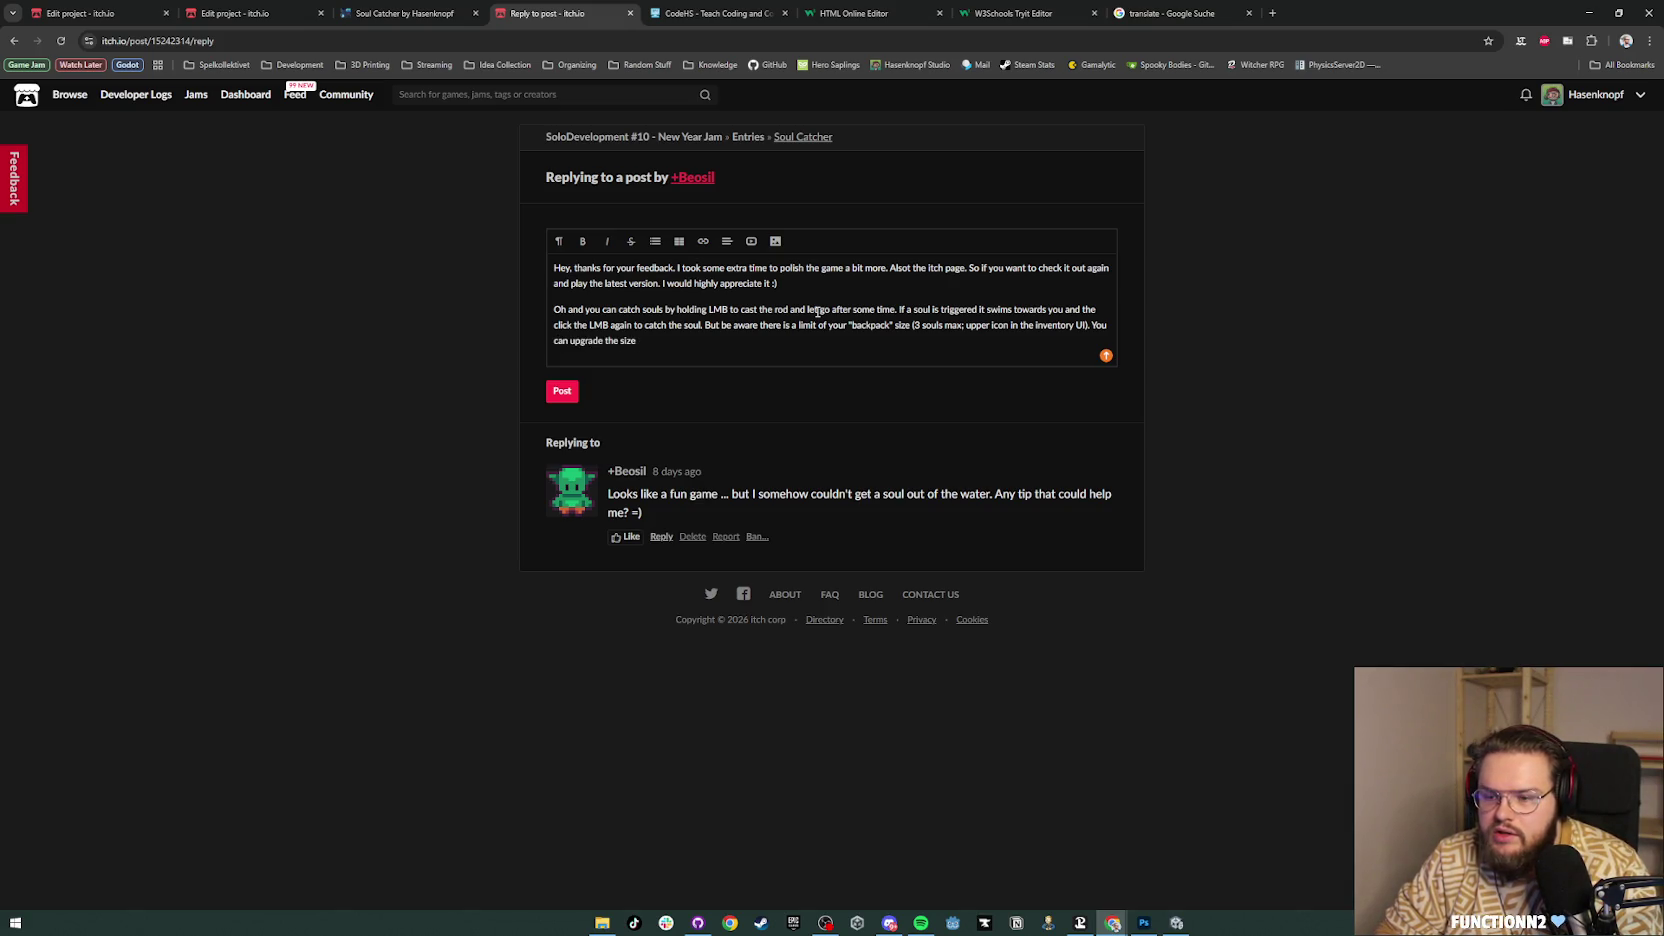
{"action": "type", "text": " at the Tiefling"}
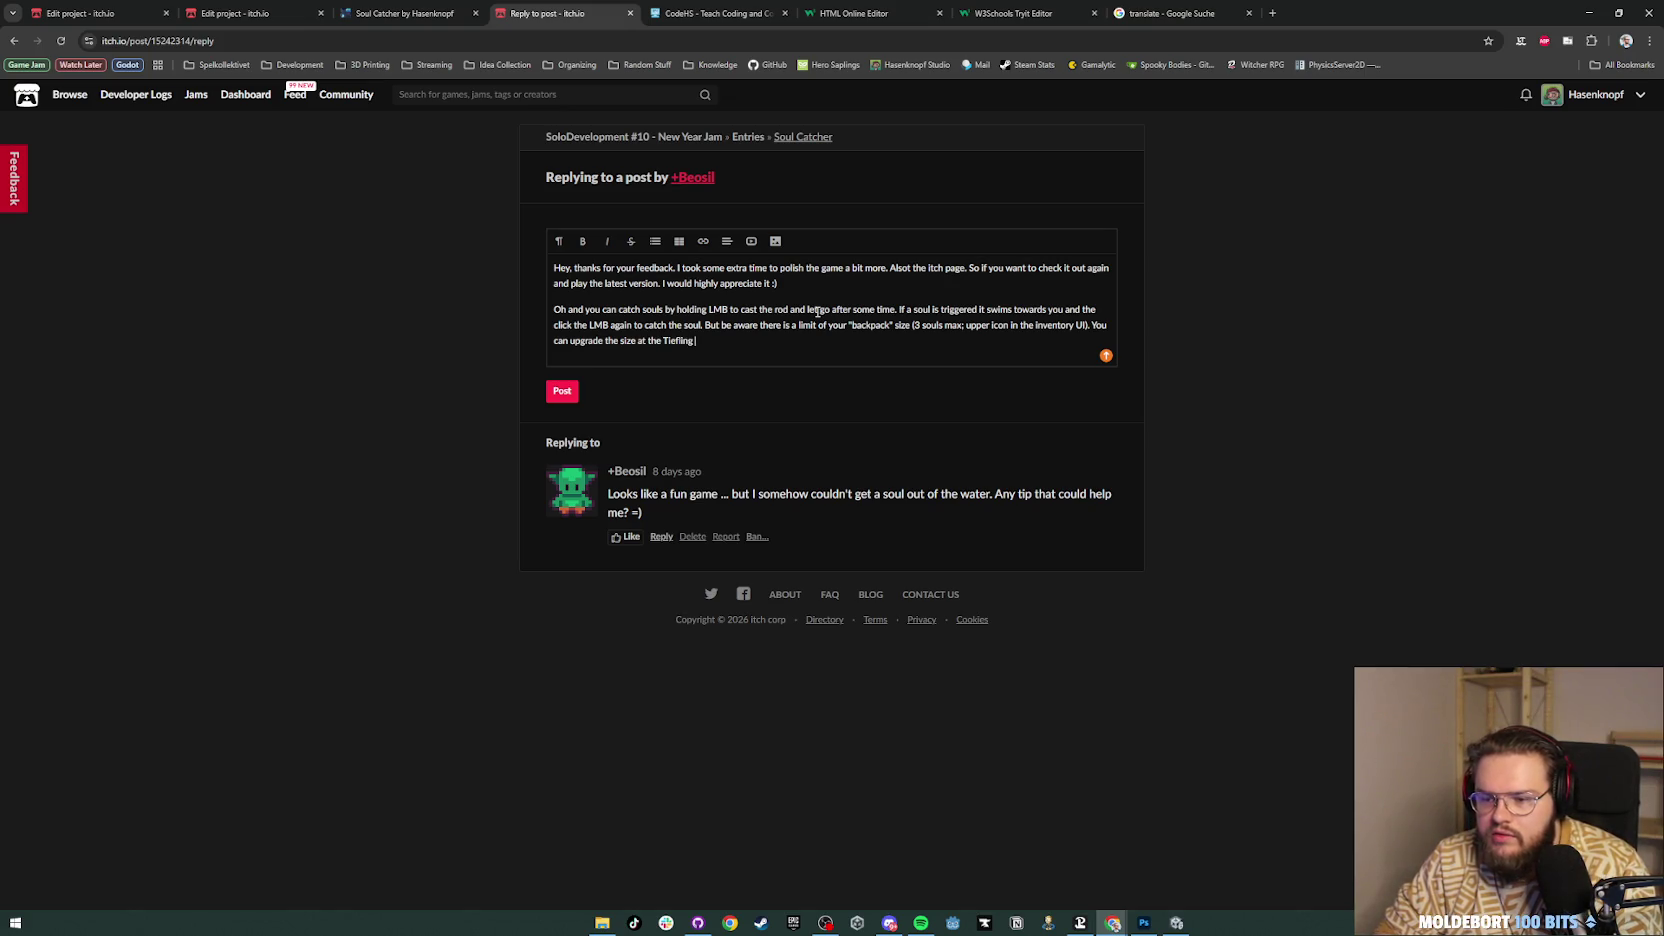
{"action": "type", "text": " Trader near th"}
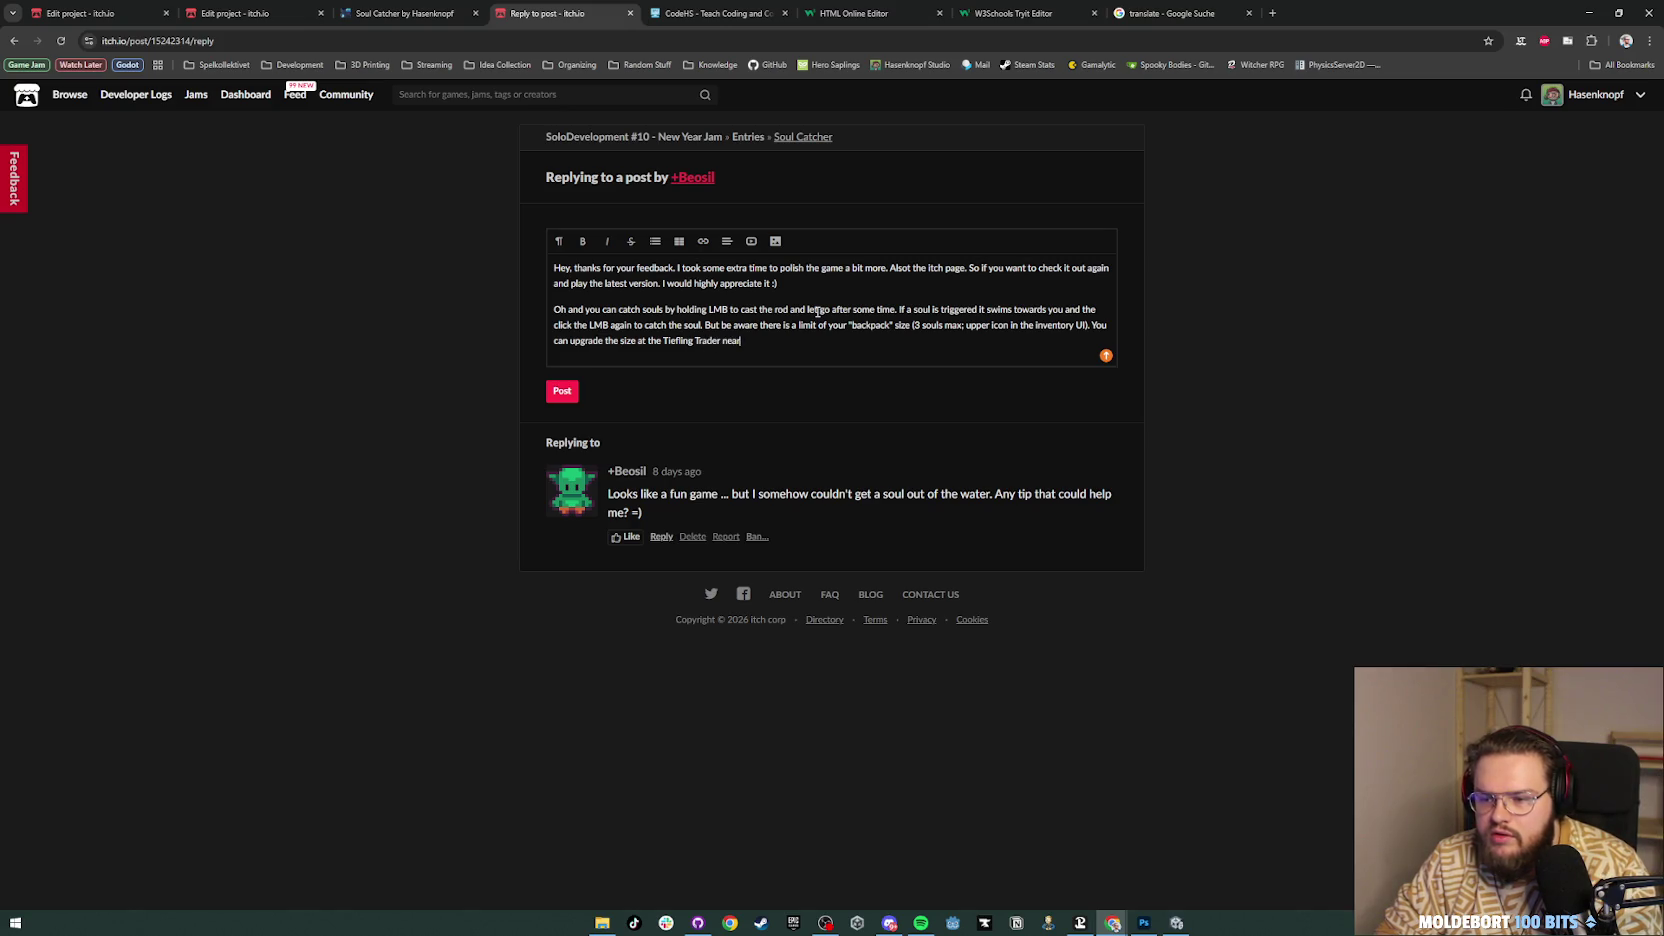
{"action": "type", "text": "e spawn."}
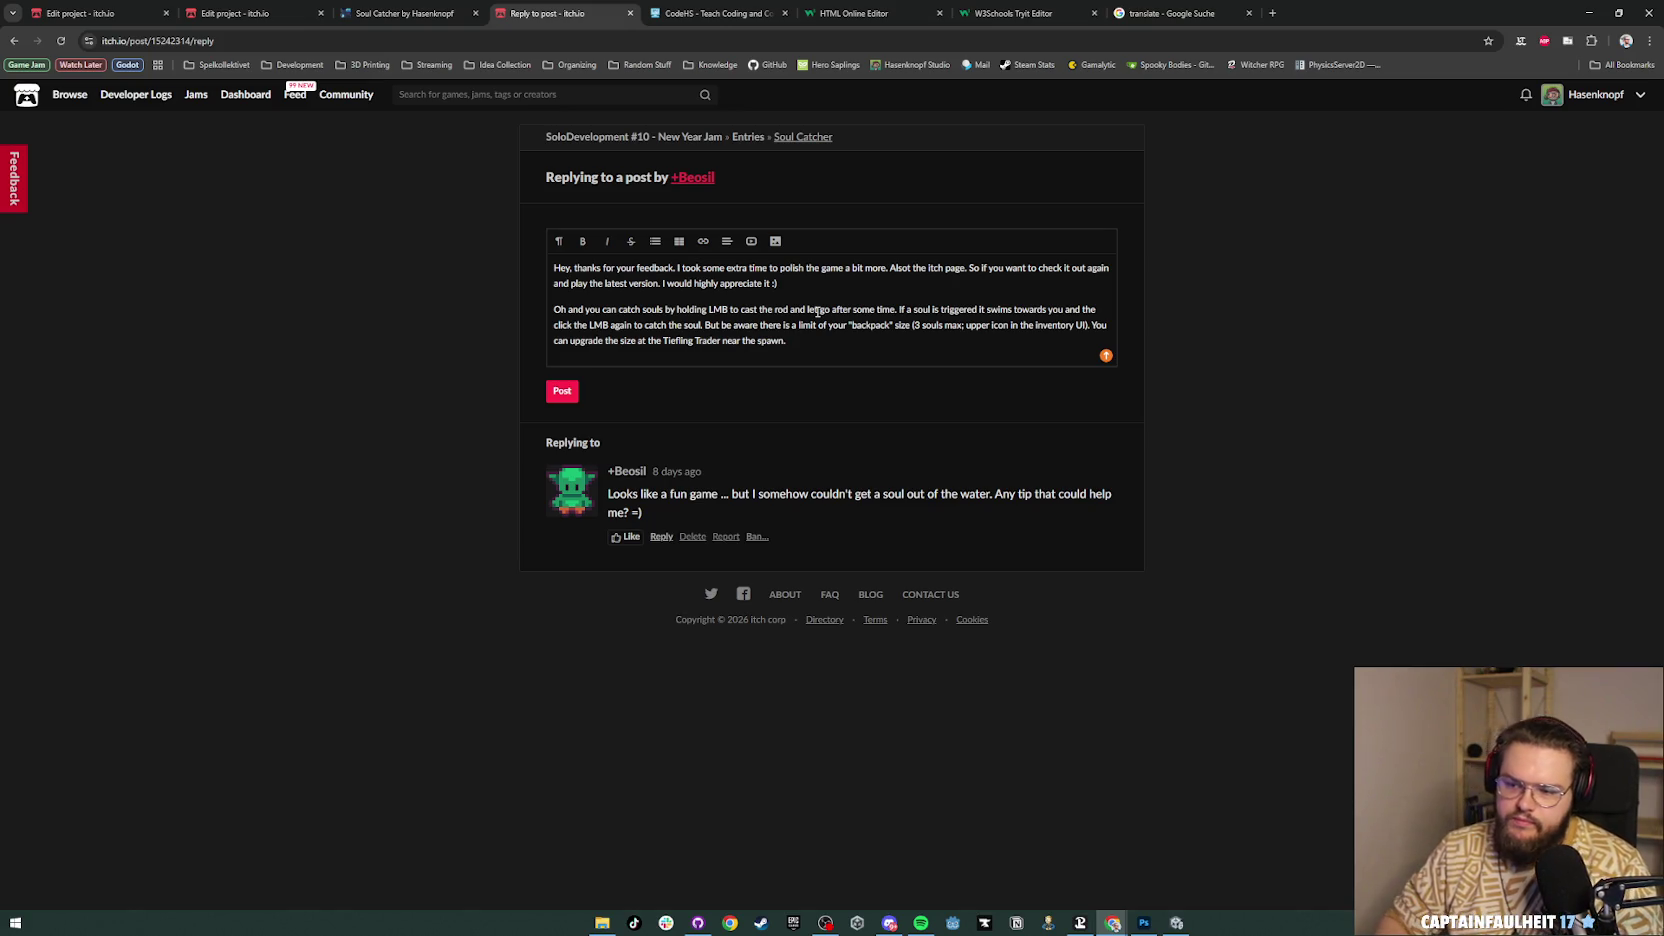
Step: Add a paragraph on resetting the rod with RMB, select the reply text, and post it
{"action": "key", "text": "Return"}
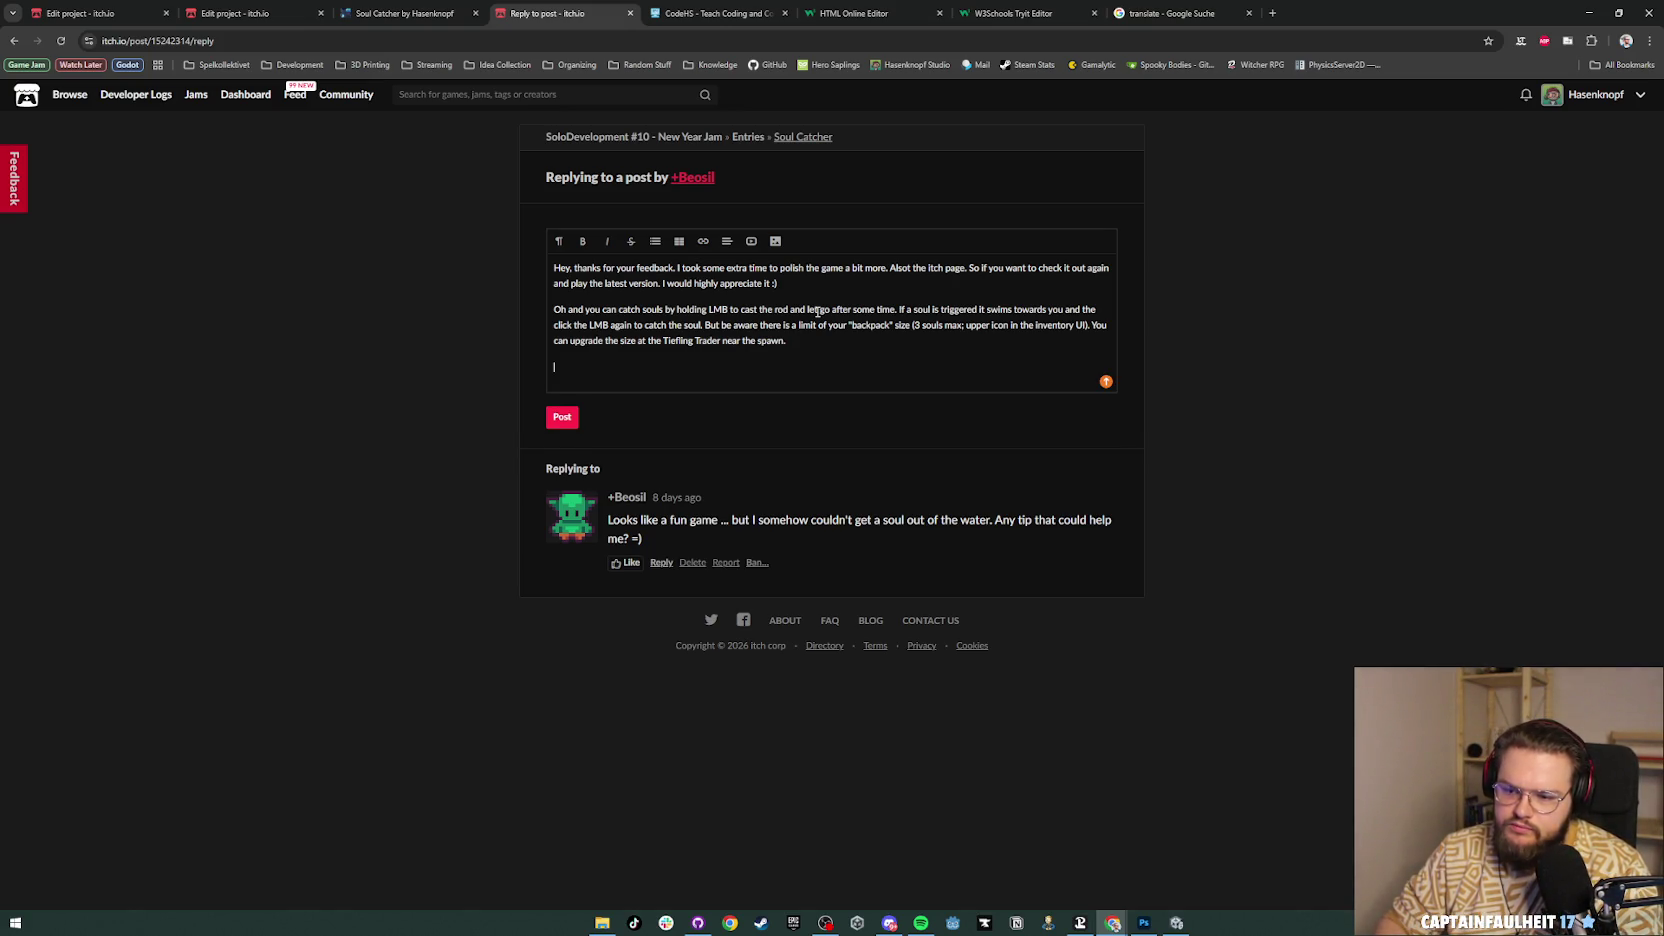
{"action": "type", "text": "If you want"}
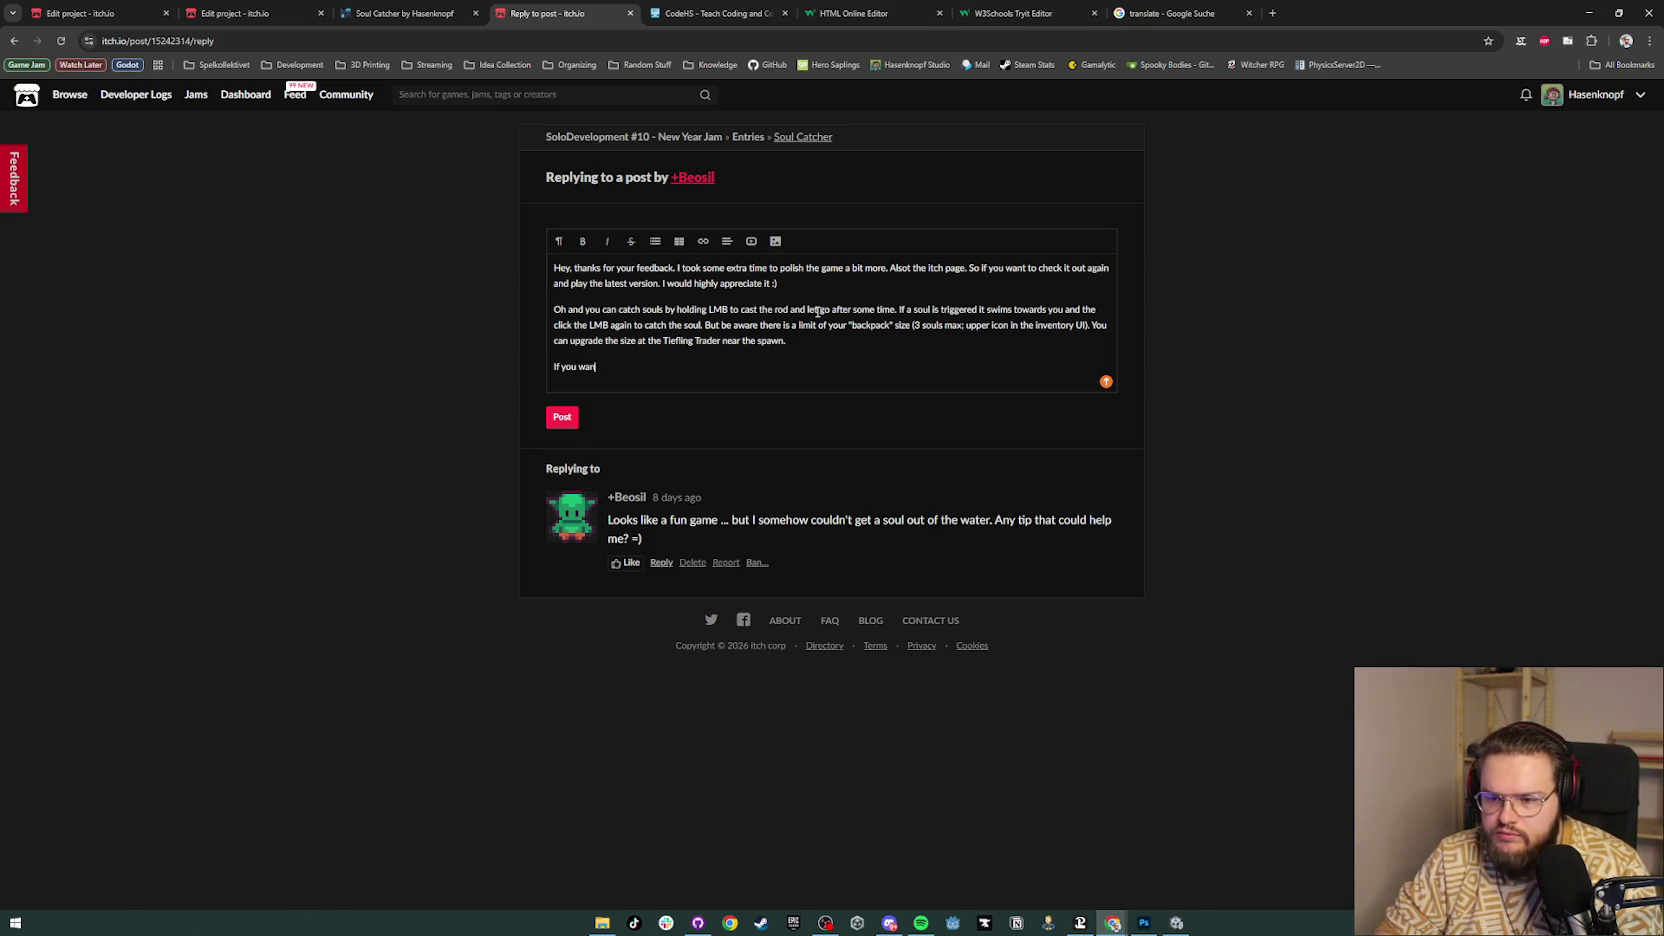
{"action": "type", "text": " to reset the rod (b"}
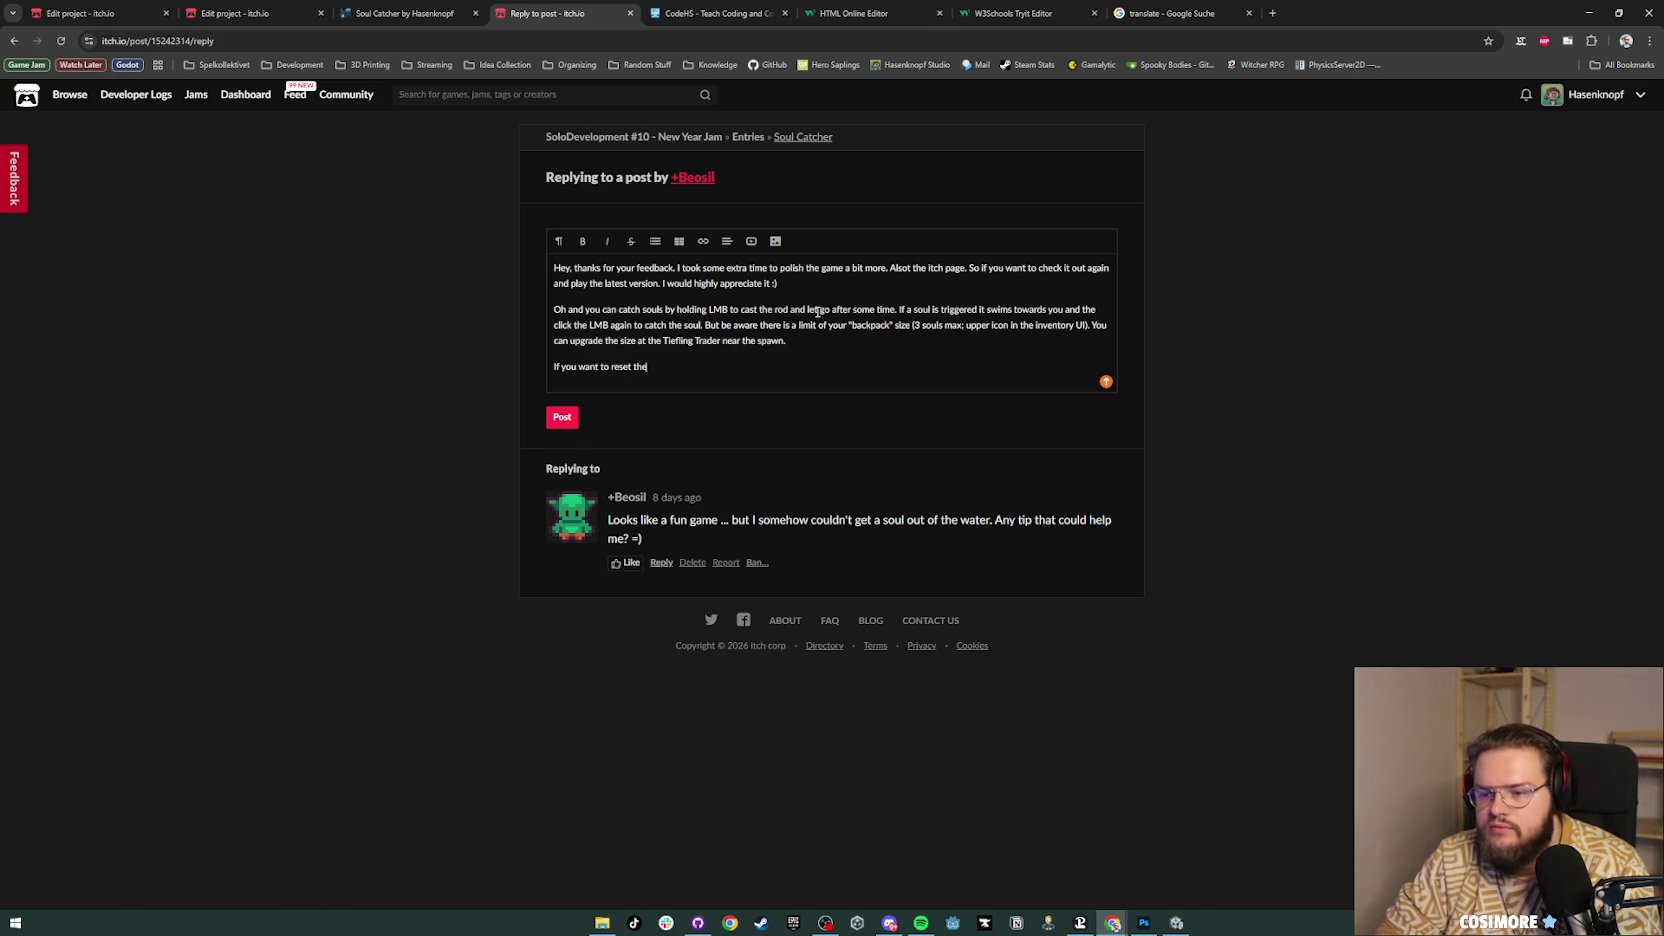
{"action": "type", "text": "eca"}
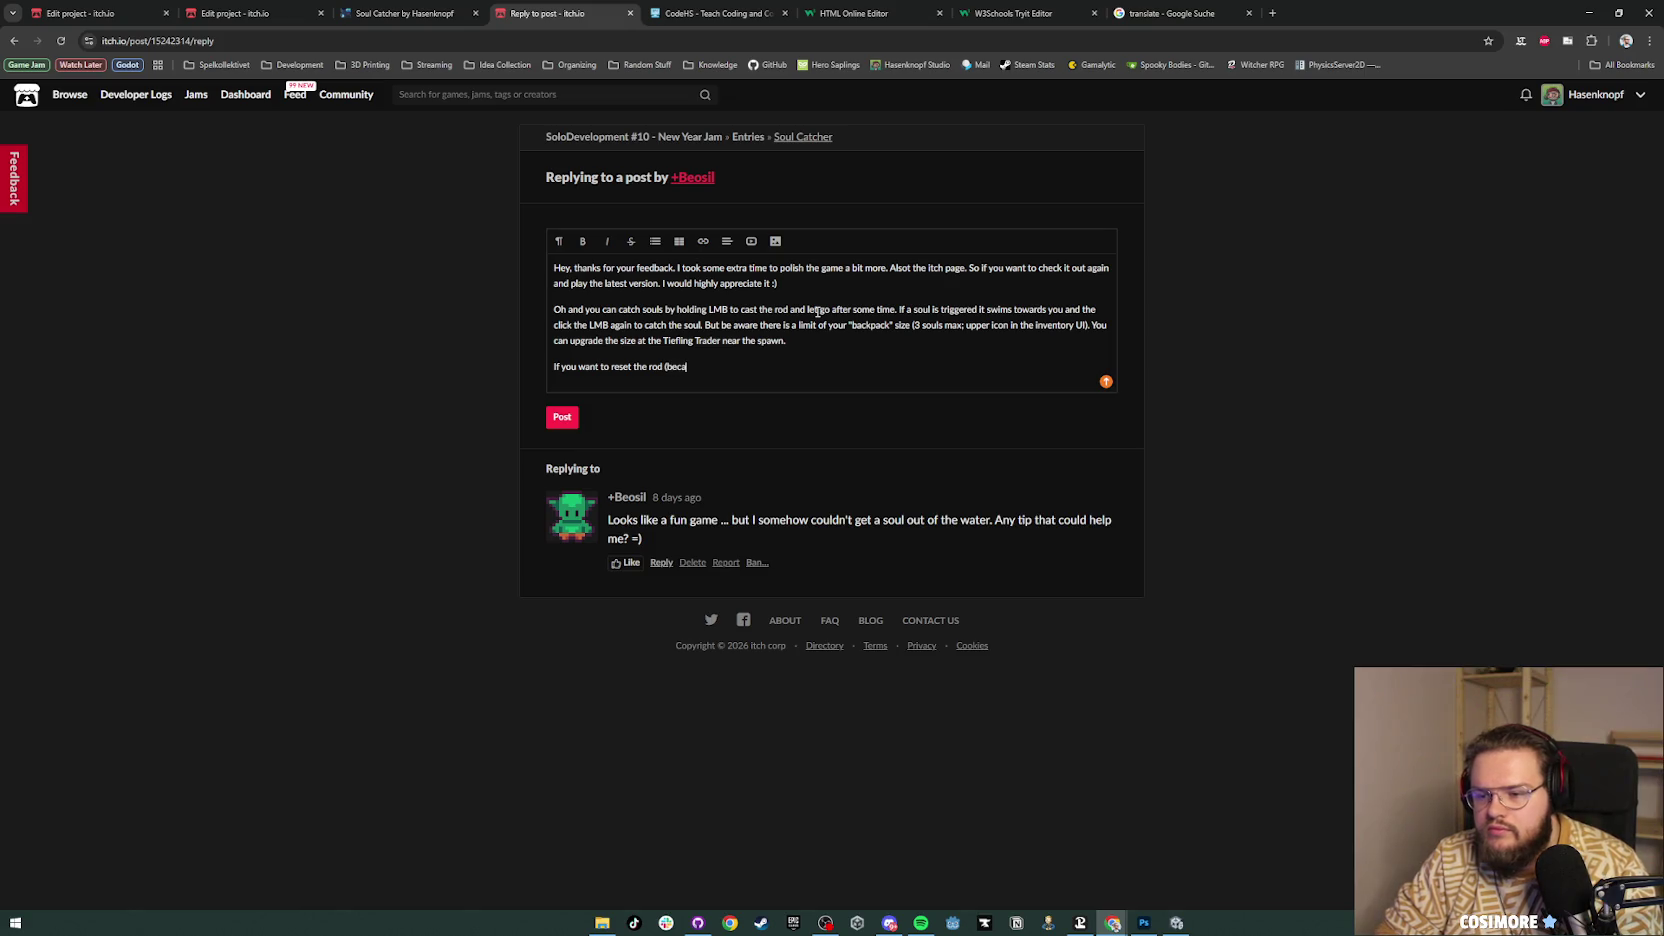
{"action": "type", "text": "use there is no "}
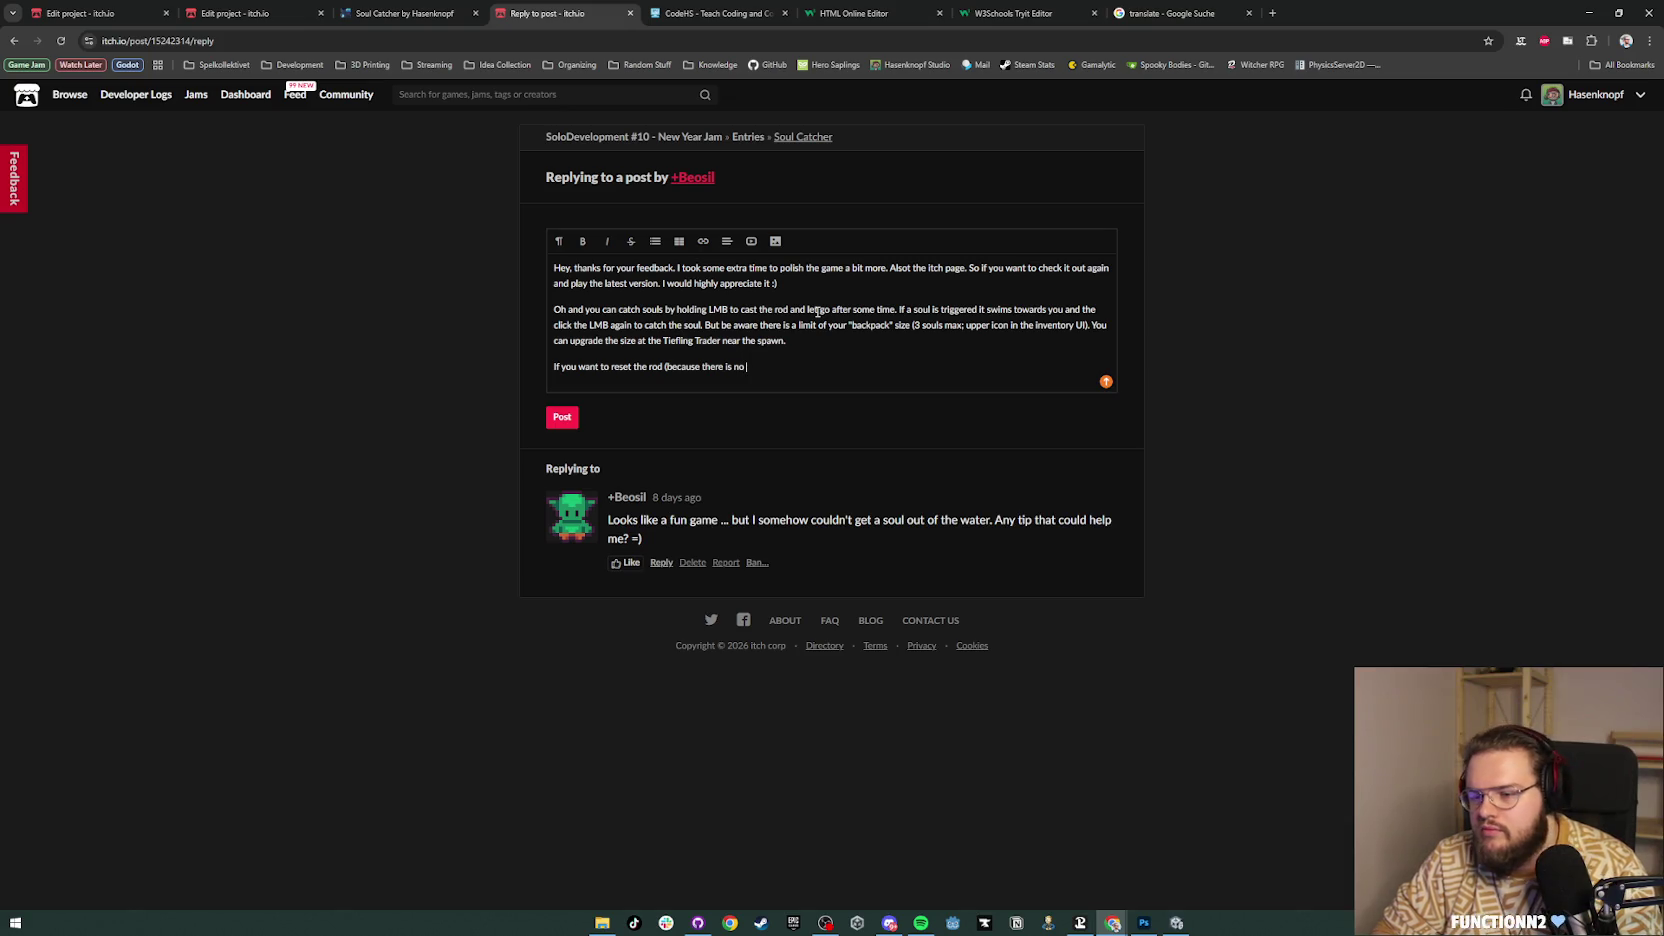
{"action": "type", "text": "so"}
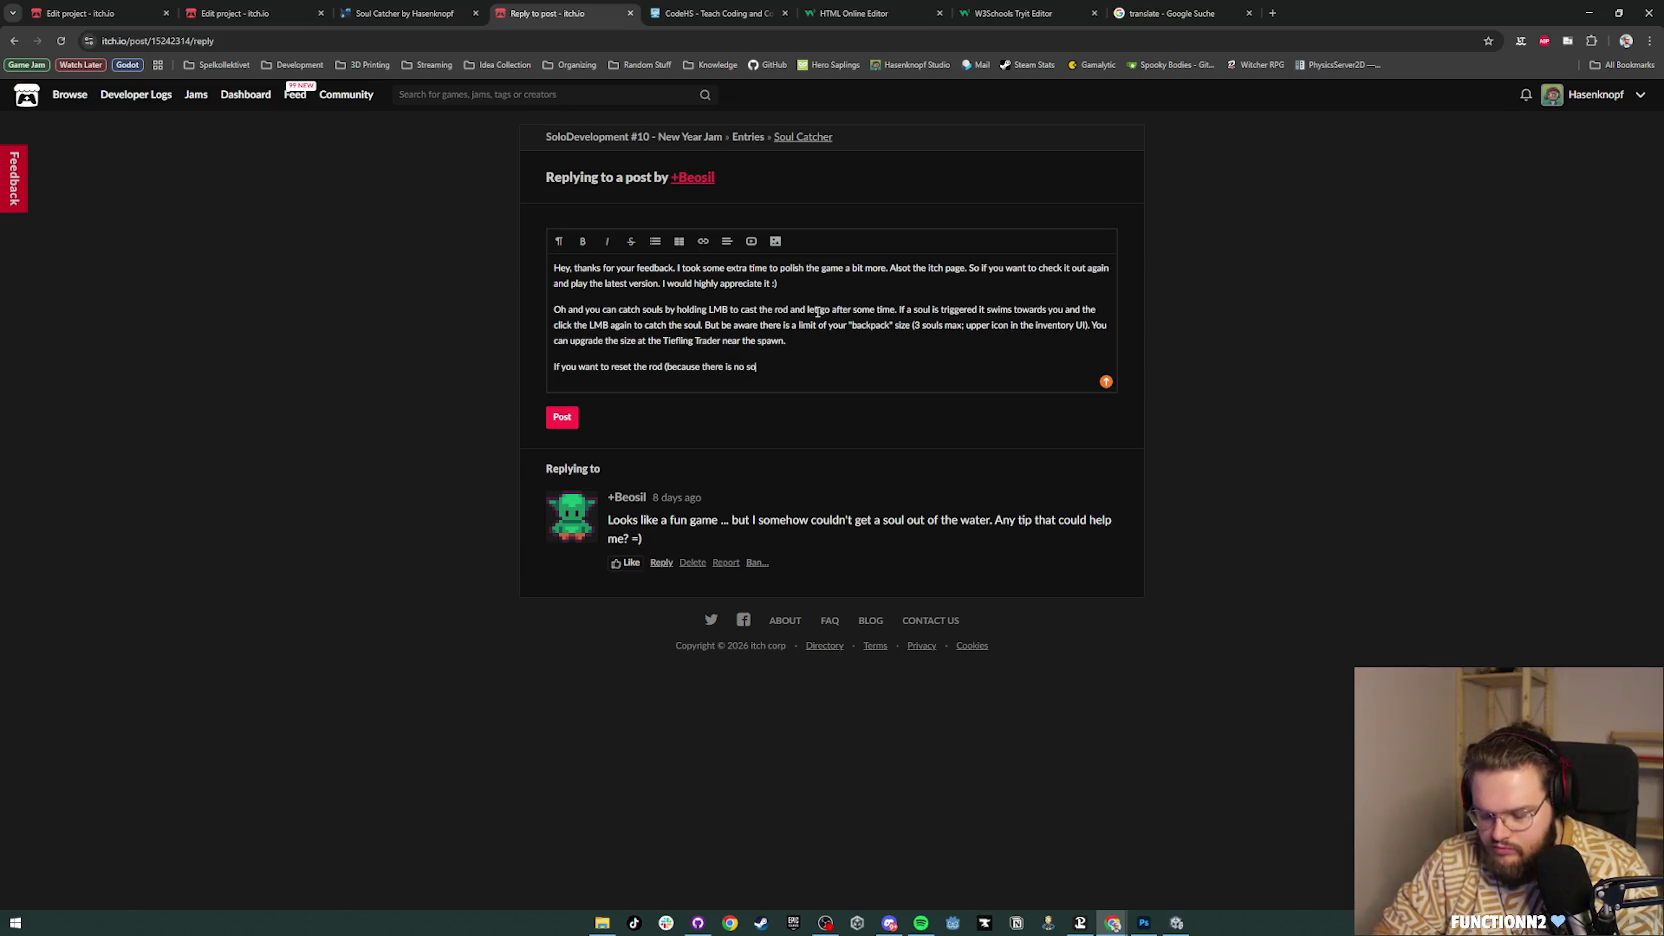
{"action": "type", "text": "ul nearby"}
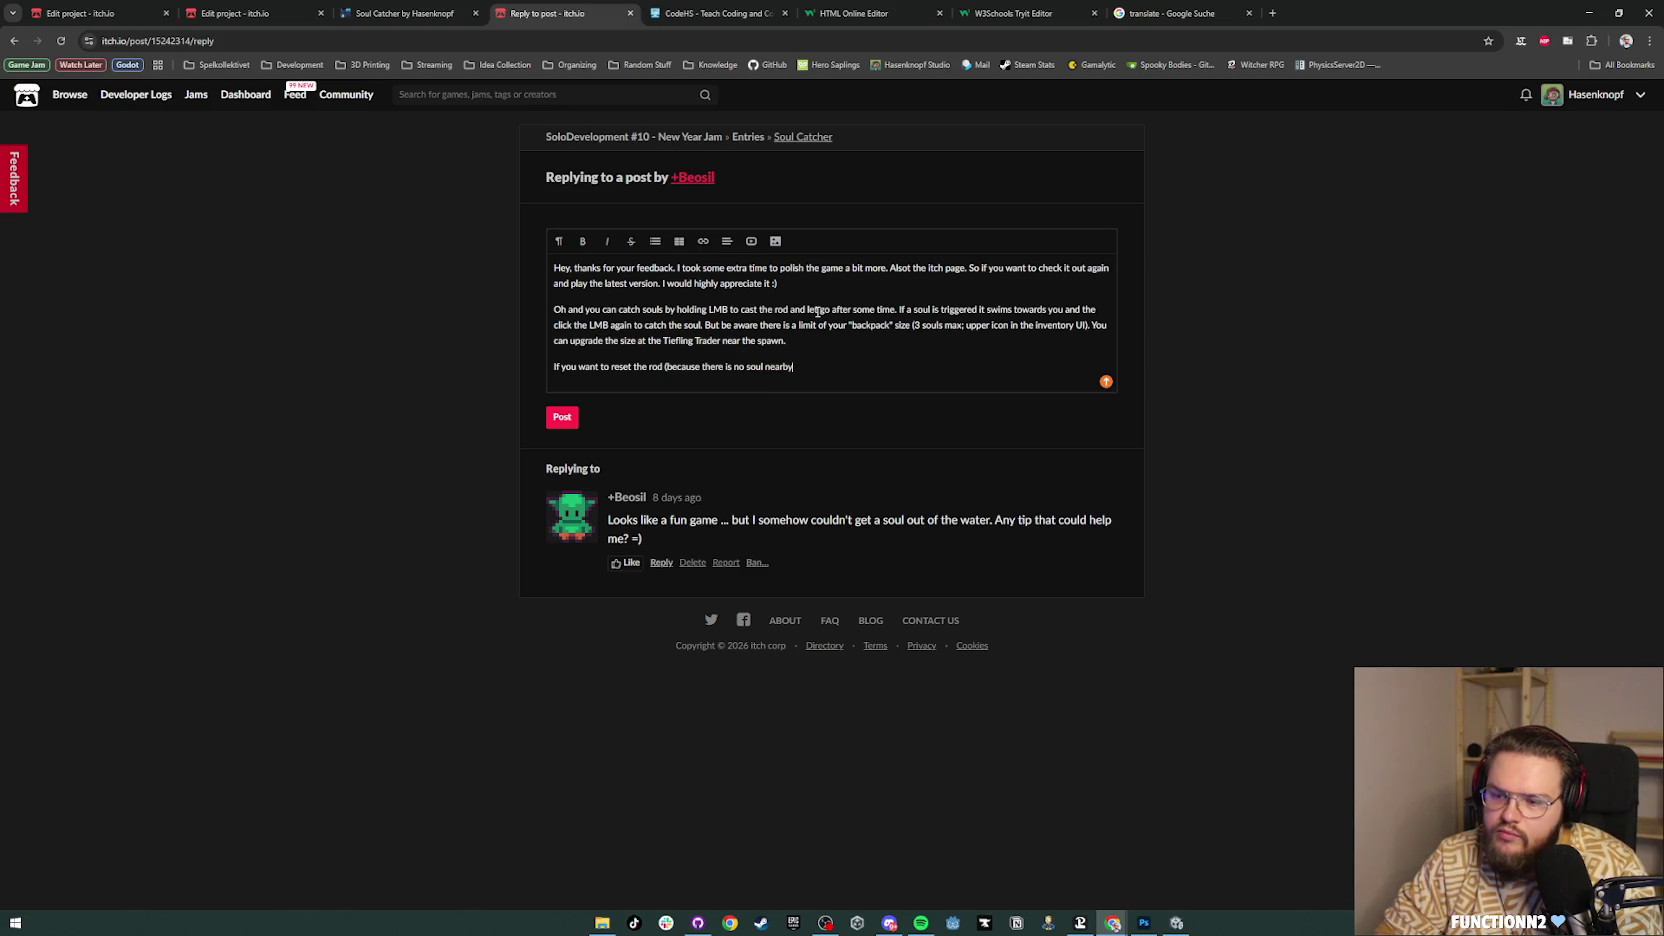
{"action": "type", "text": " or you"}
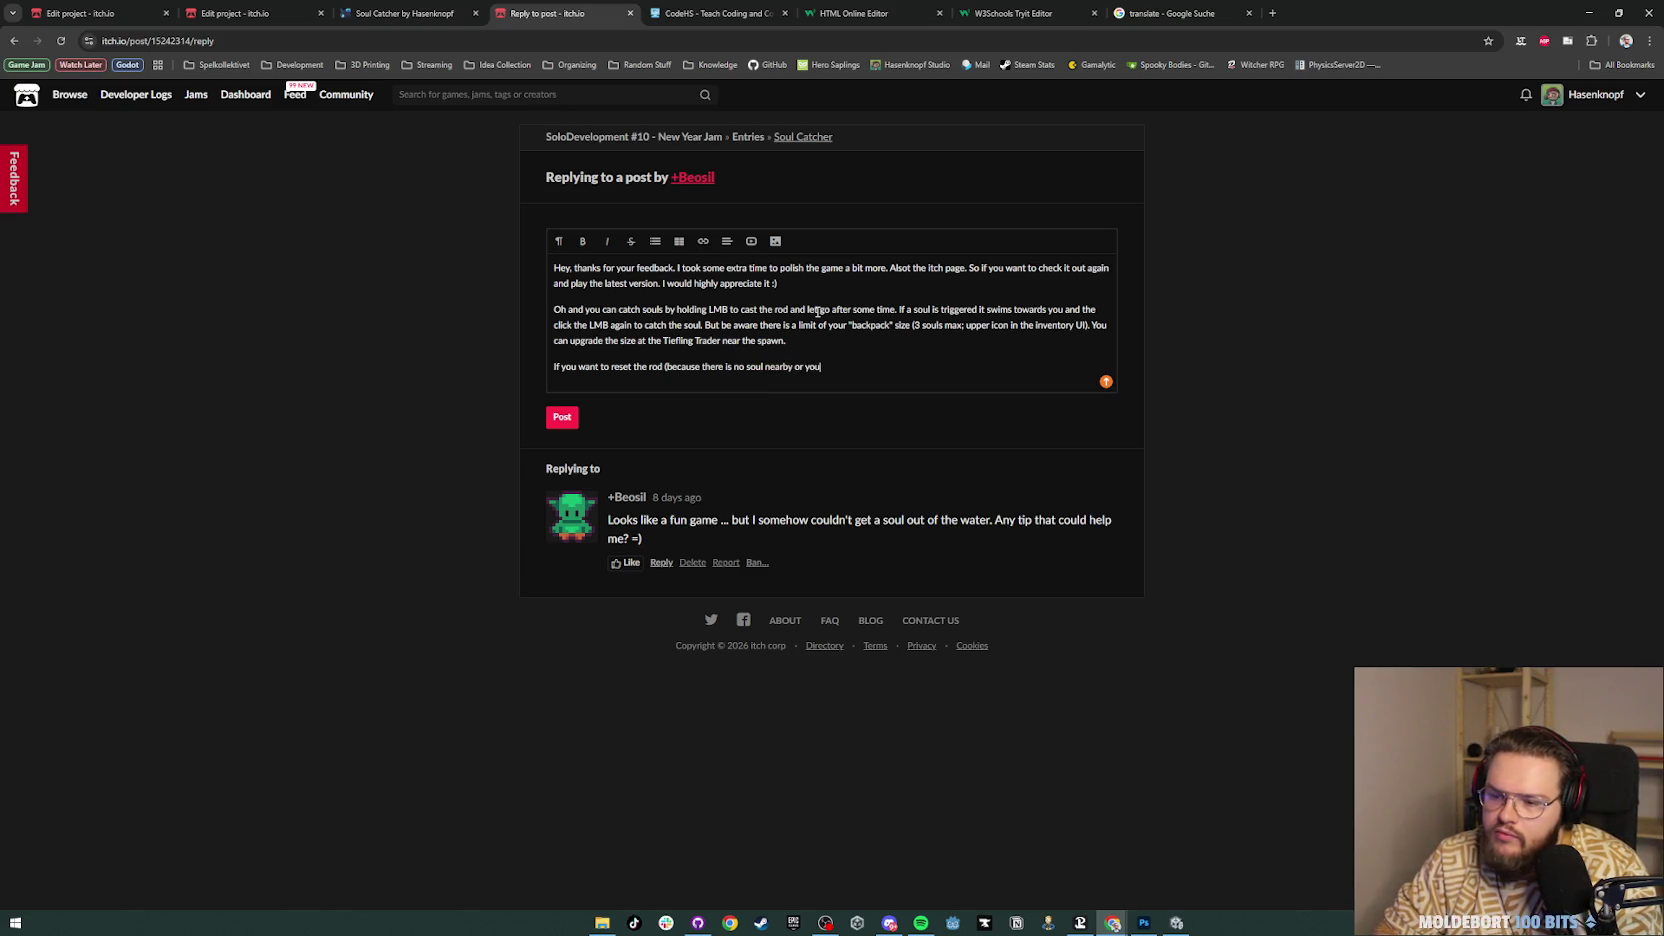
{"action": "type", "text": " hit the "}
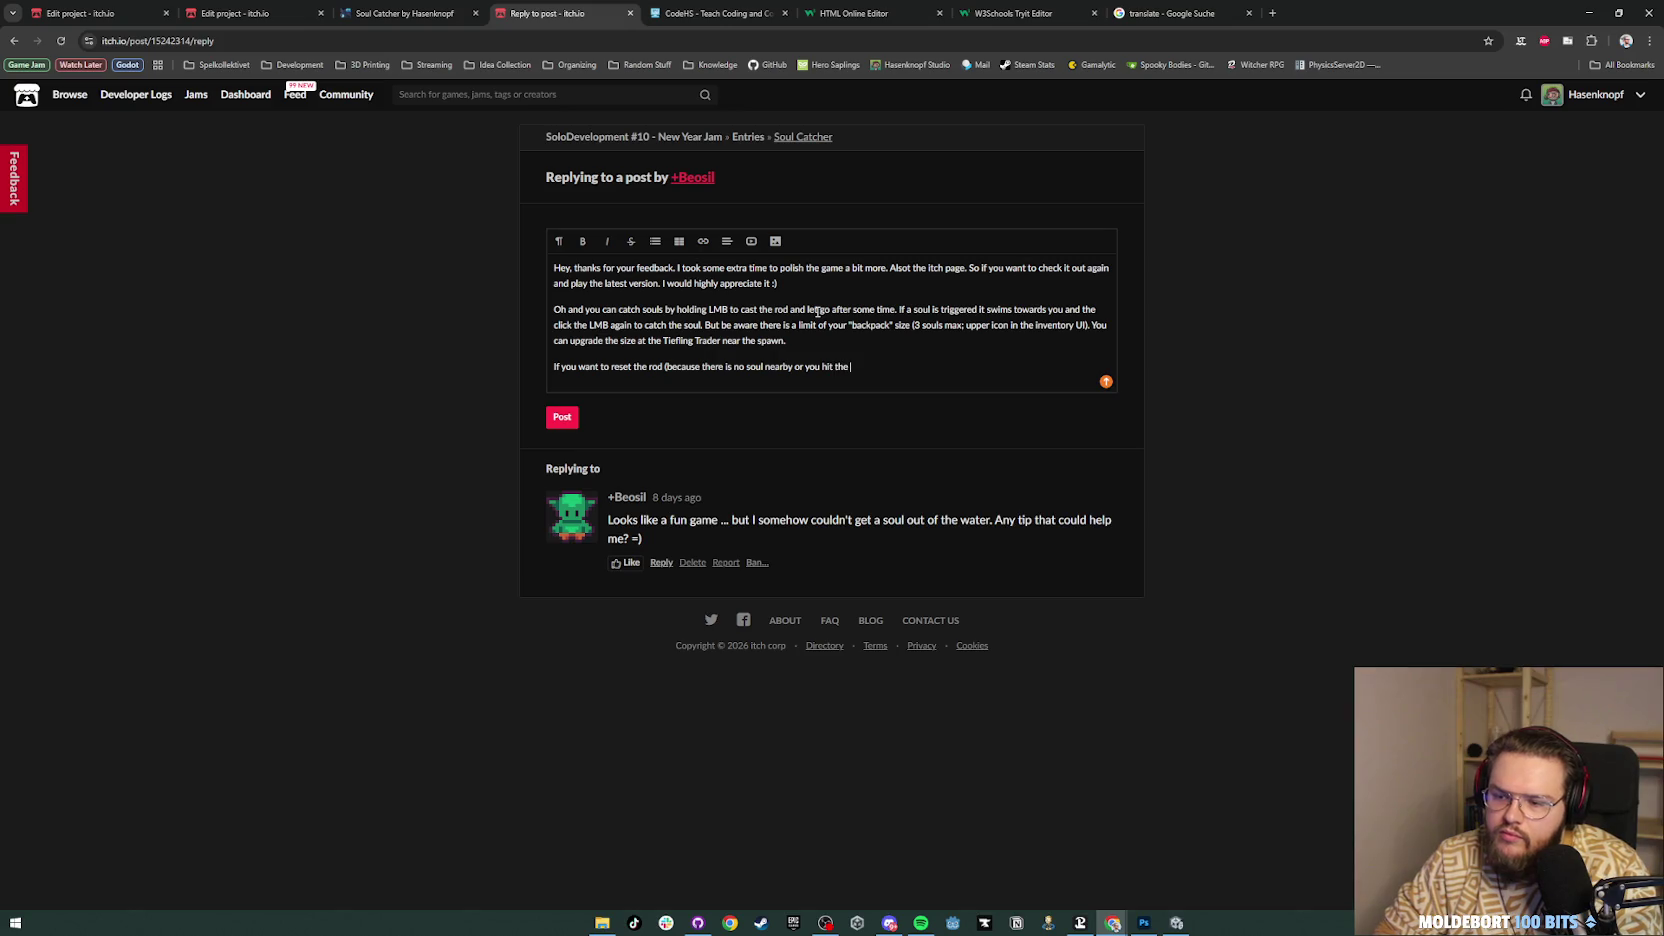
{"action": "type", "text": "land) "}
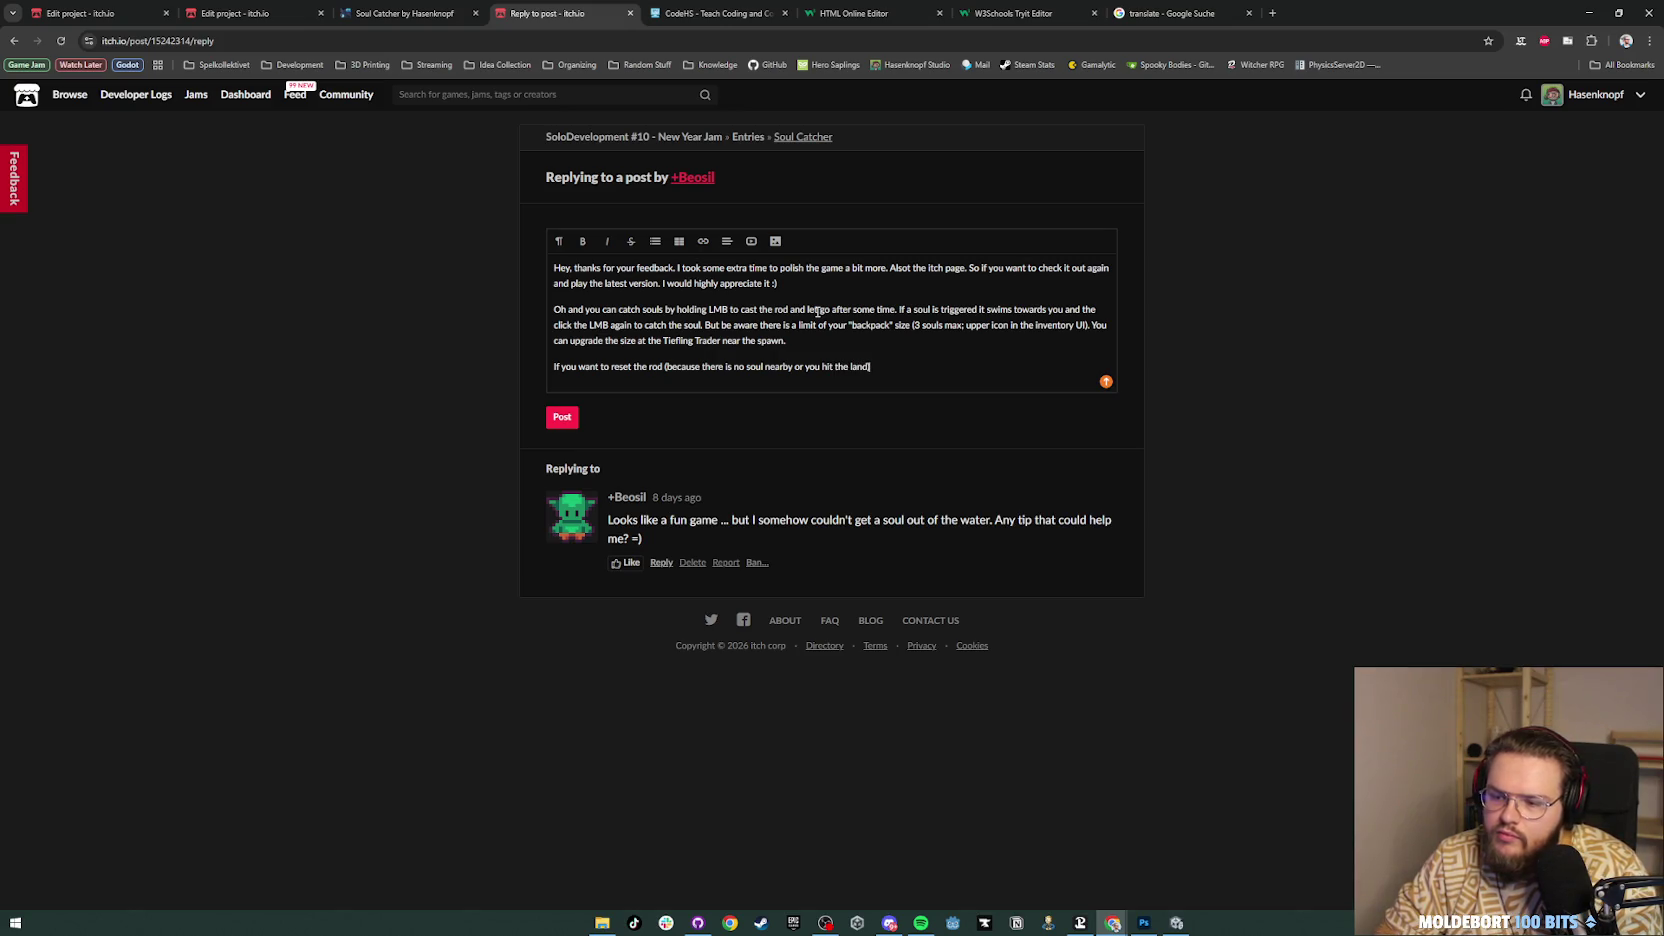
{"action": "type", "text": "just press "}
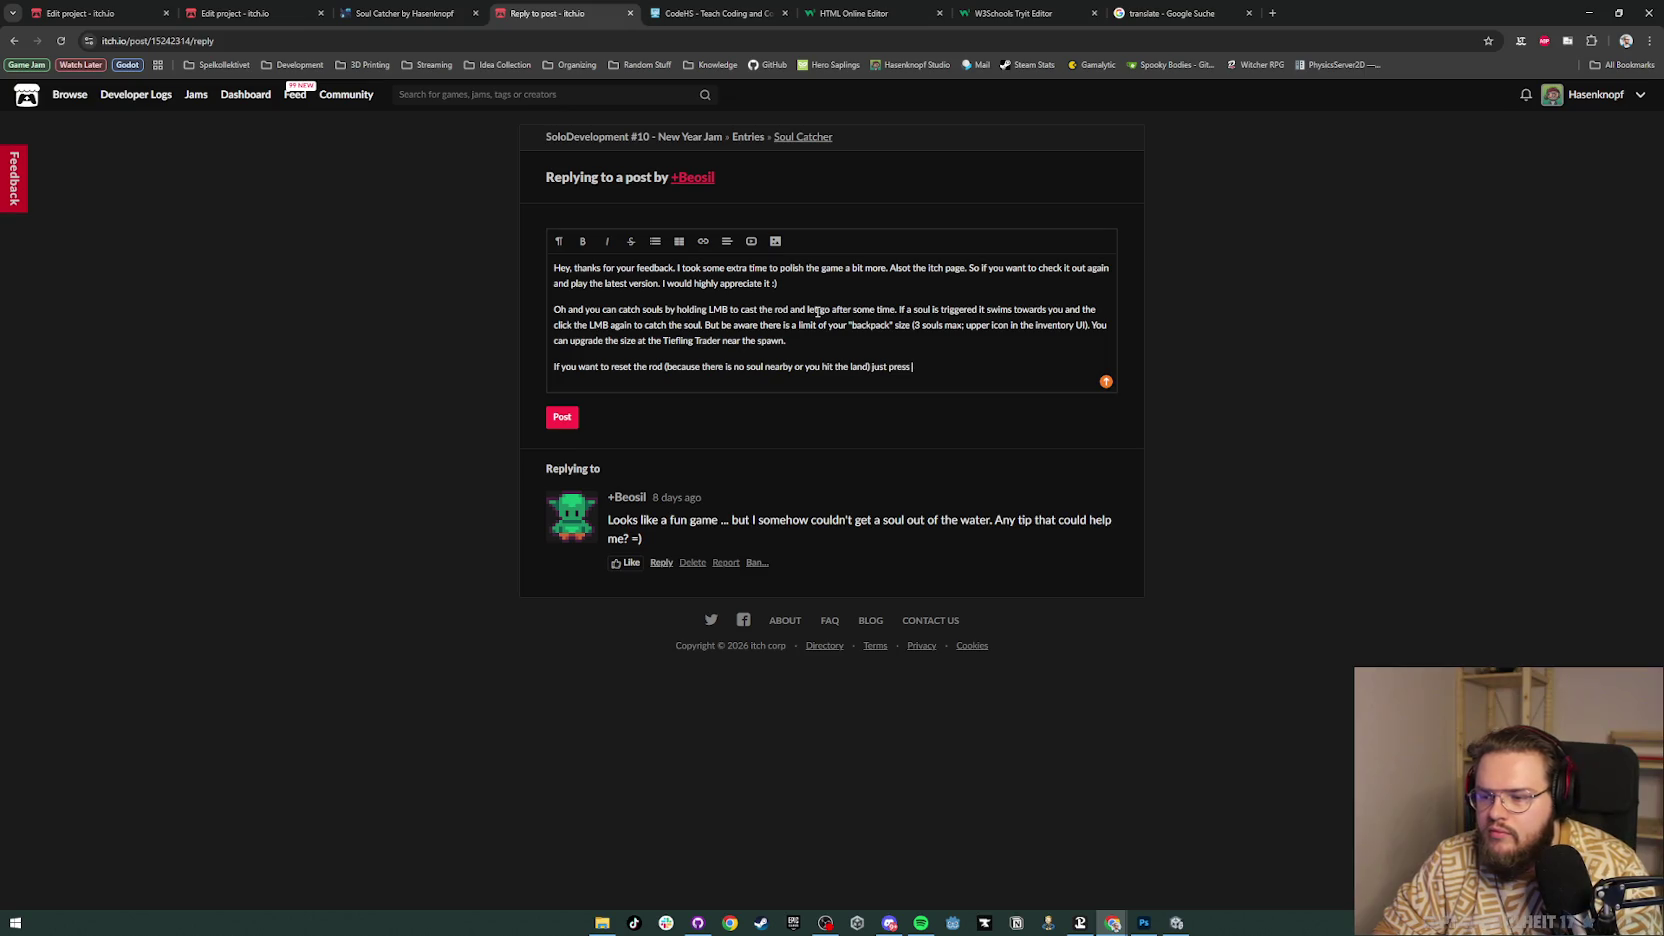
{"action": "type", "text": "RMB."}
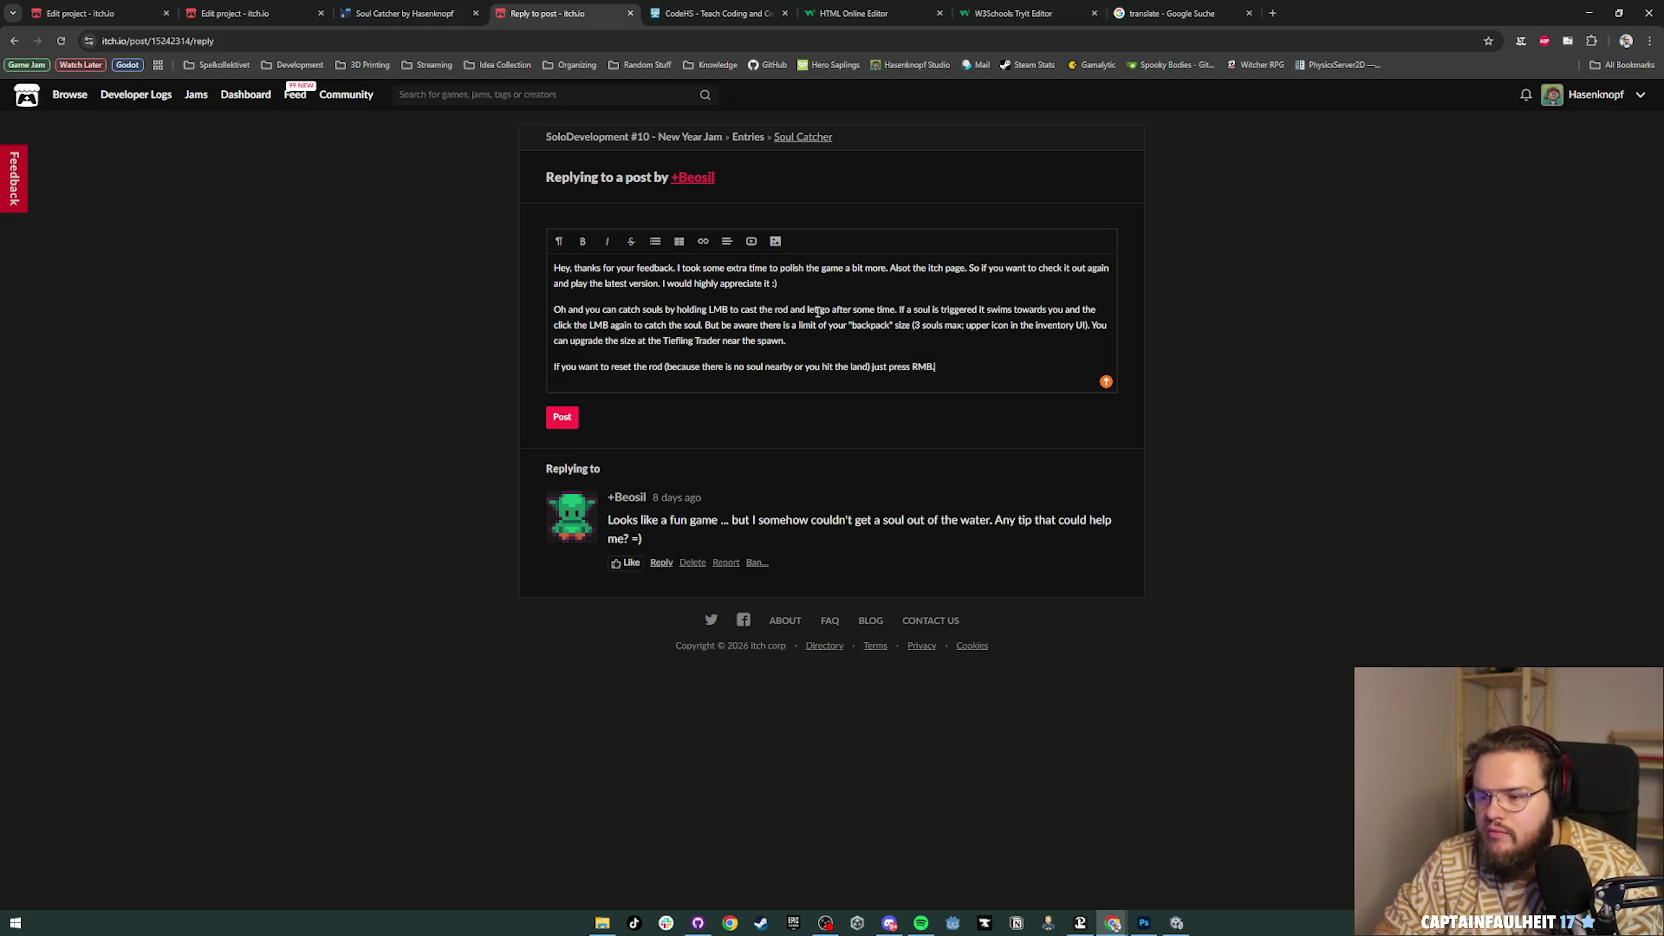
{"action": "left_click_drag", "start_coordinate": [951, 368], "coordinate": [553, 260]}
{"action": "key", "text": "ctrl+c"}
{"action": "left_click", "coordinate": [988, 344]}
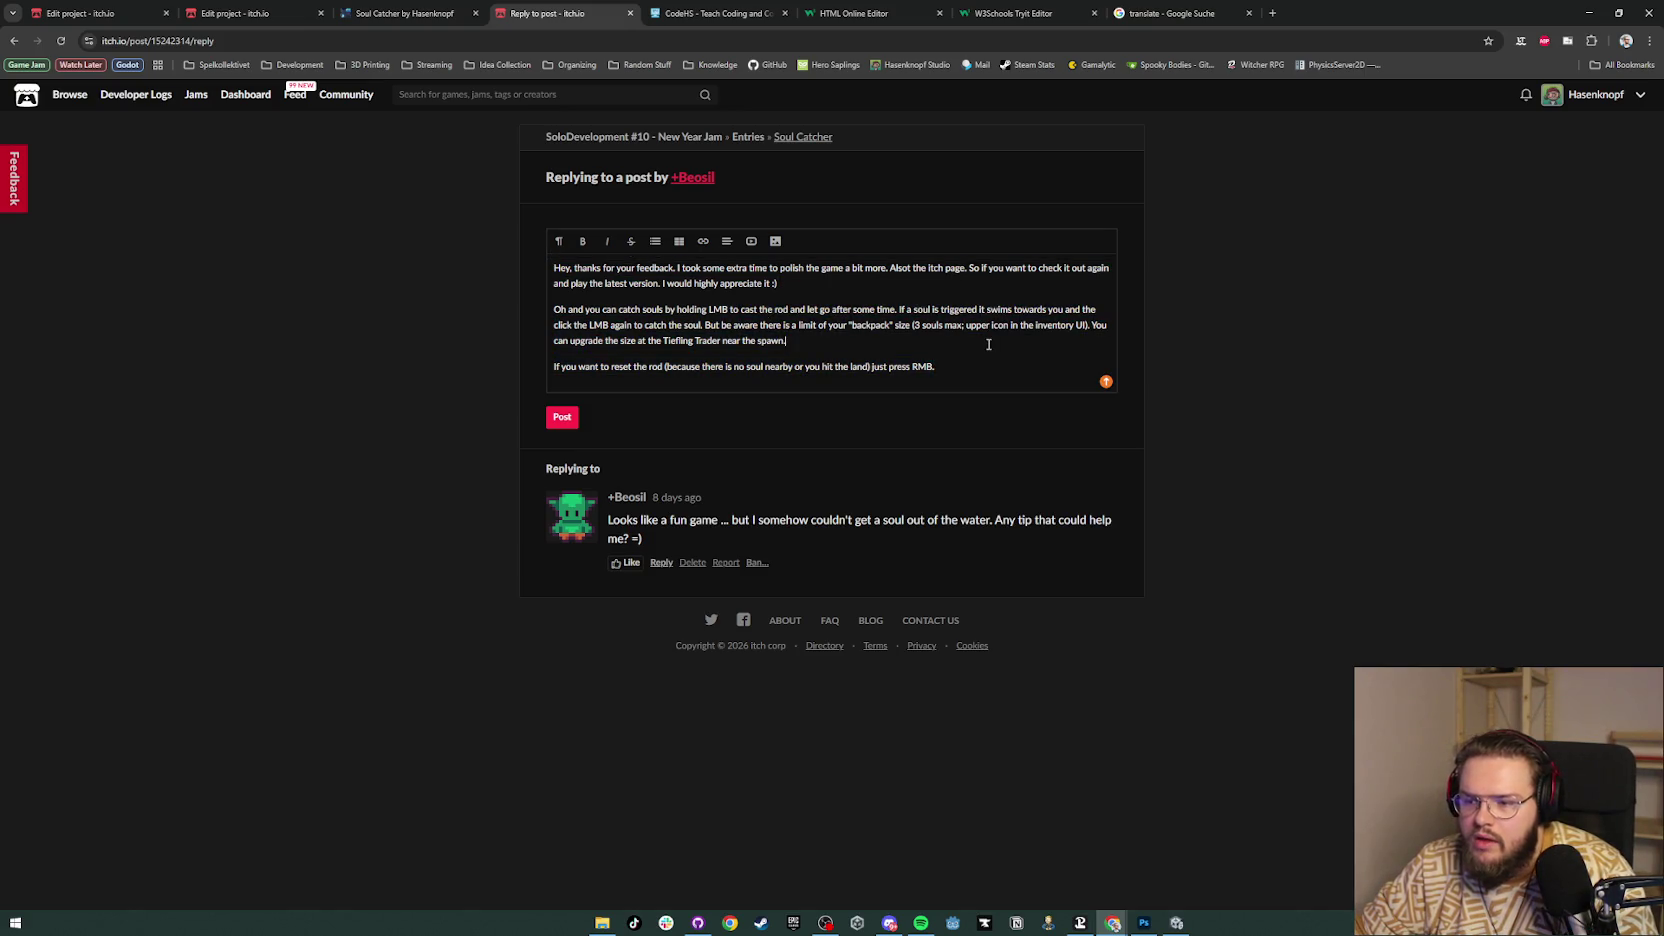
{"action": "left_click", "coordinate": [562, 418]}
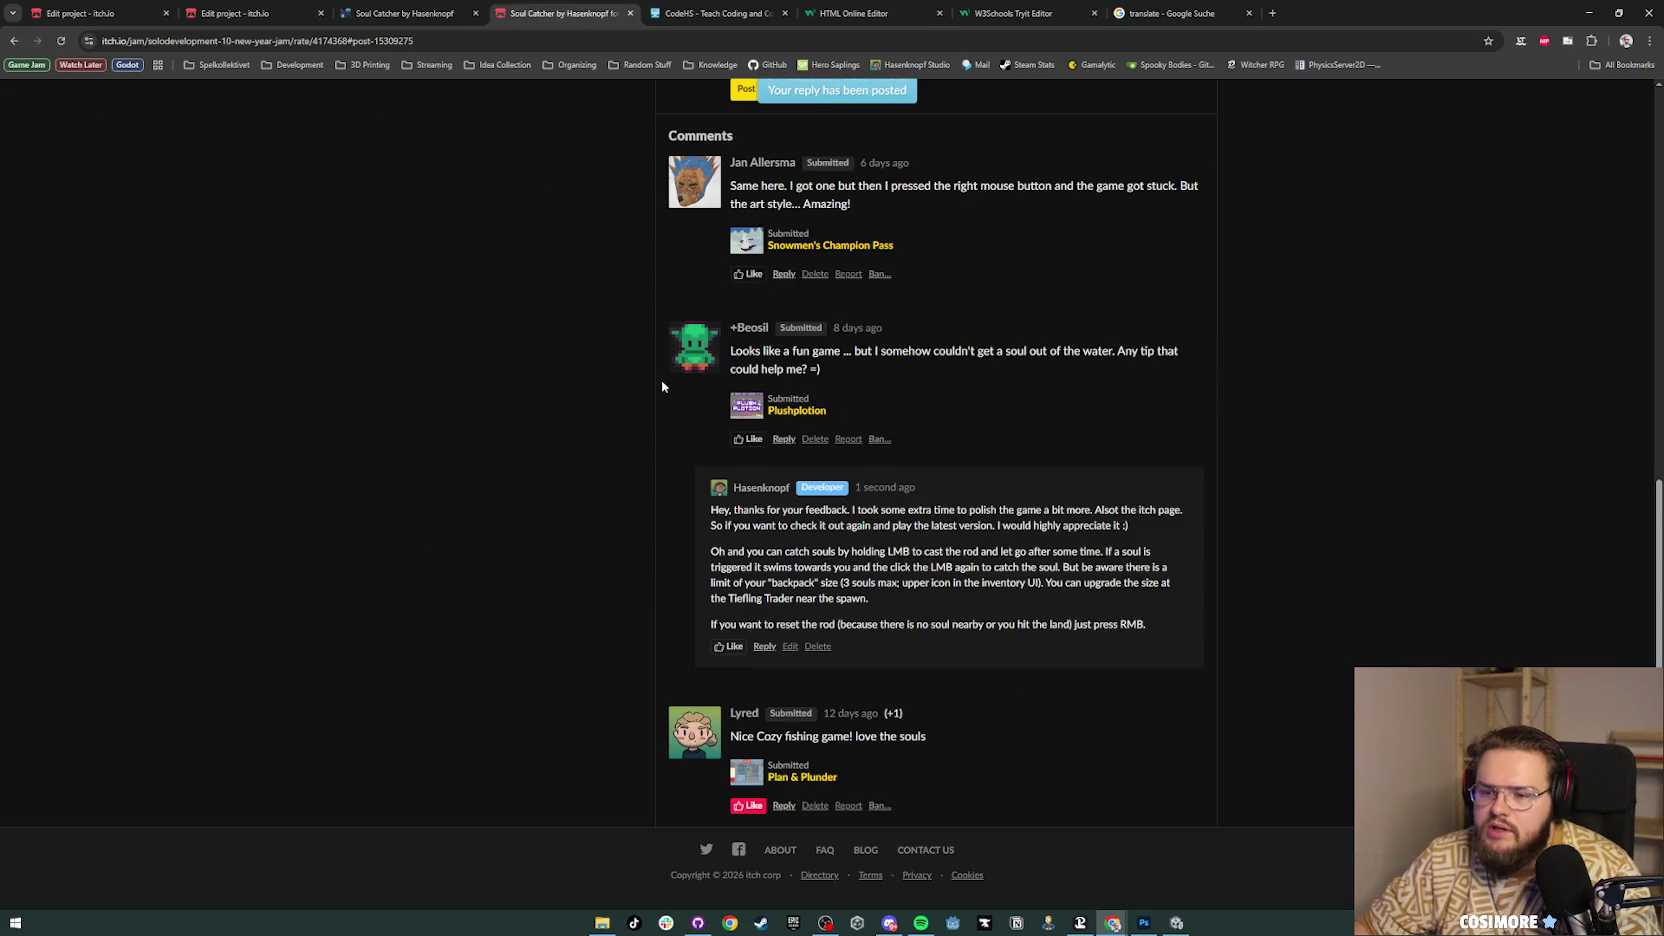
Step: Paste the copied reply under the stuck-game comment and remove the leading blank line
{"action": "scroll", "coordinate": [961, 377], "scroll_direction": "up", "scroll_amount": 3}
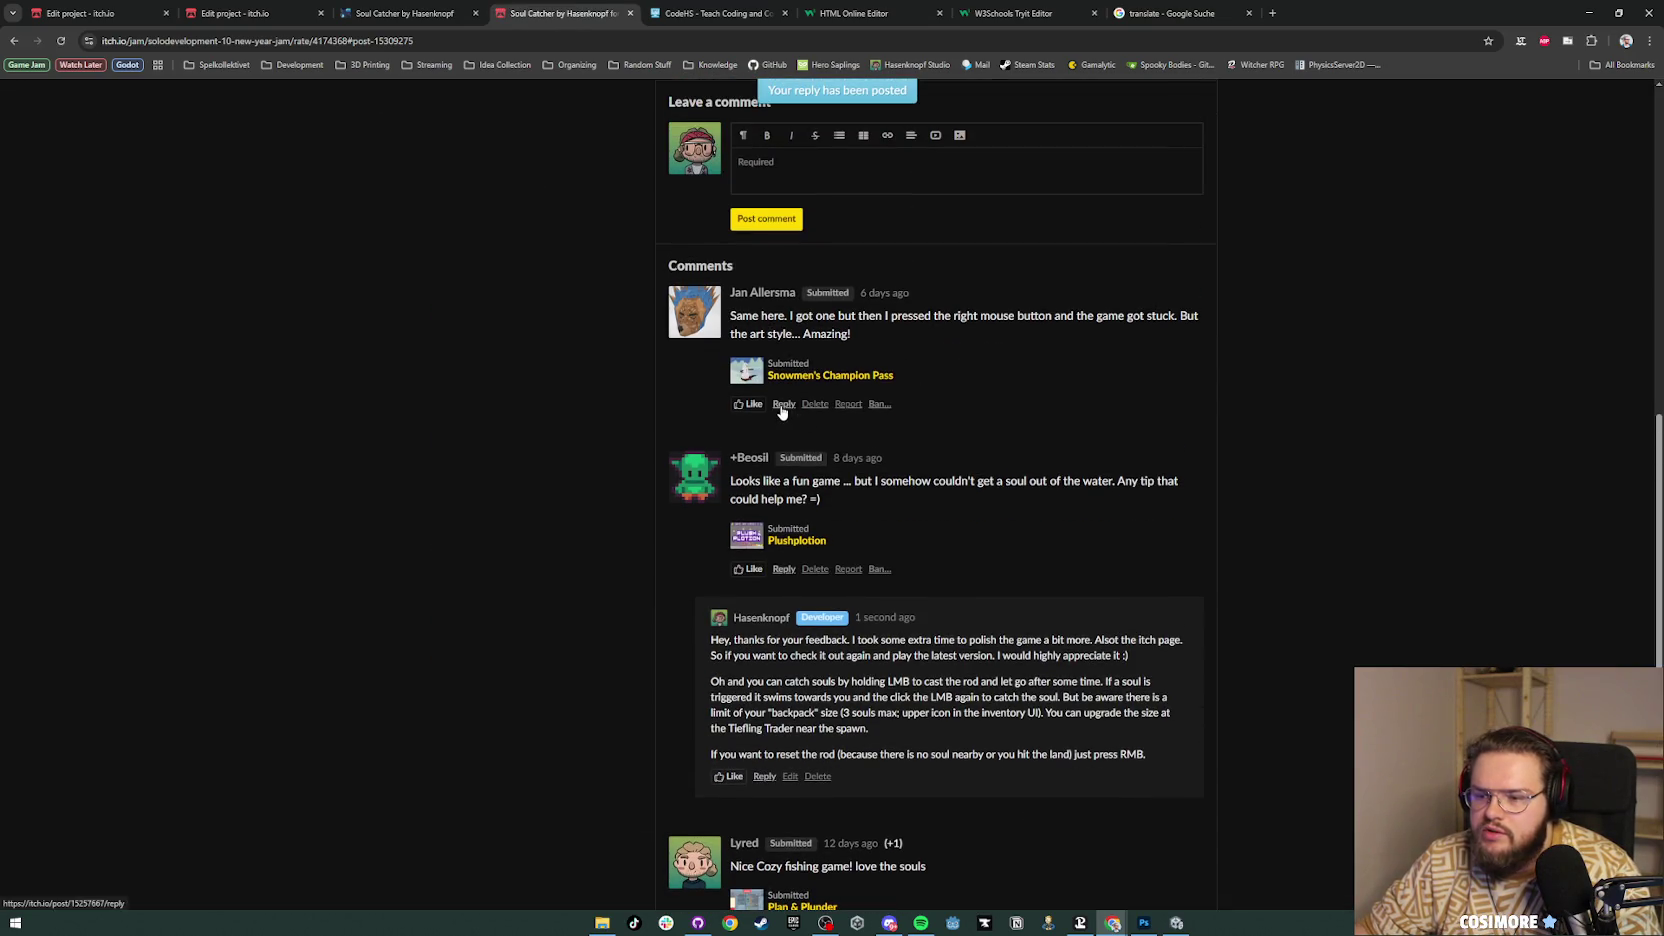
{"action": "left_click", "coordinate": [781, 406]}
{"action": "key", "text": "ctrl+v"}
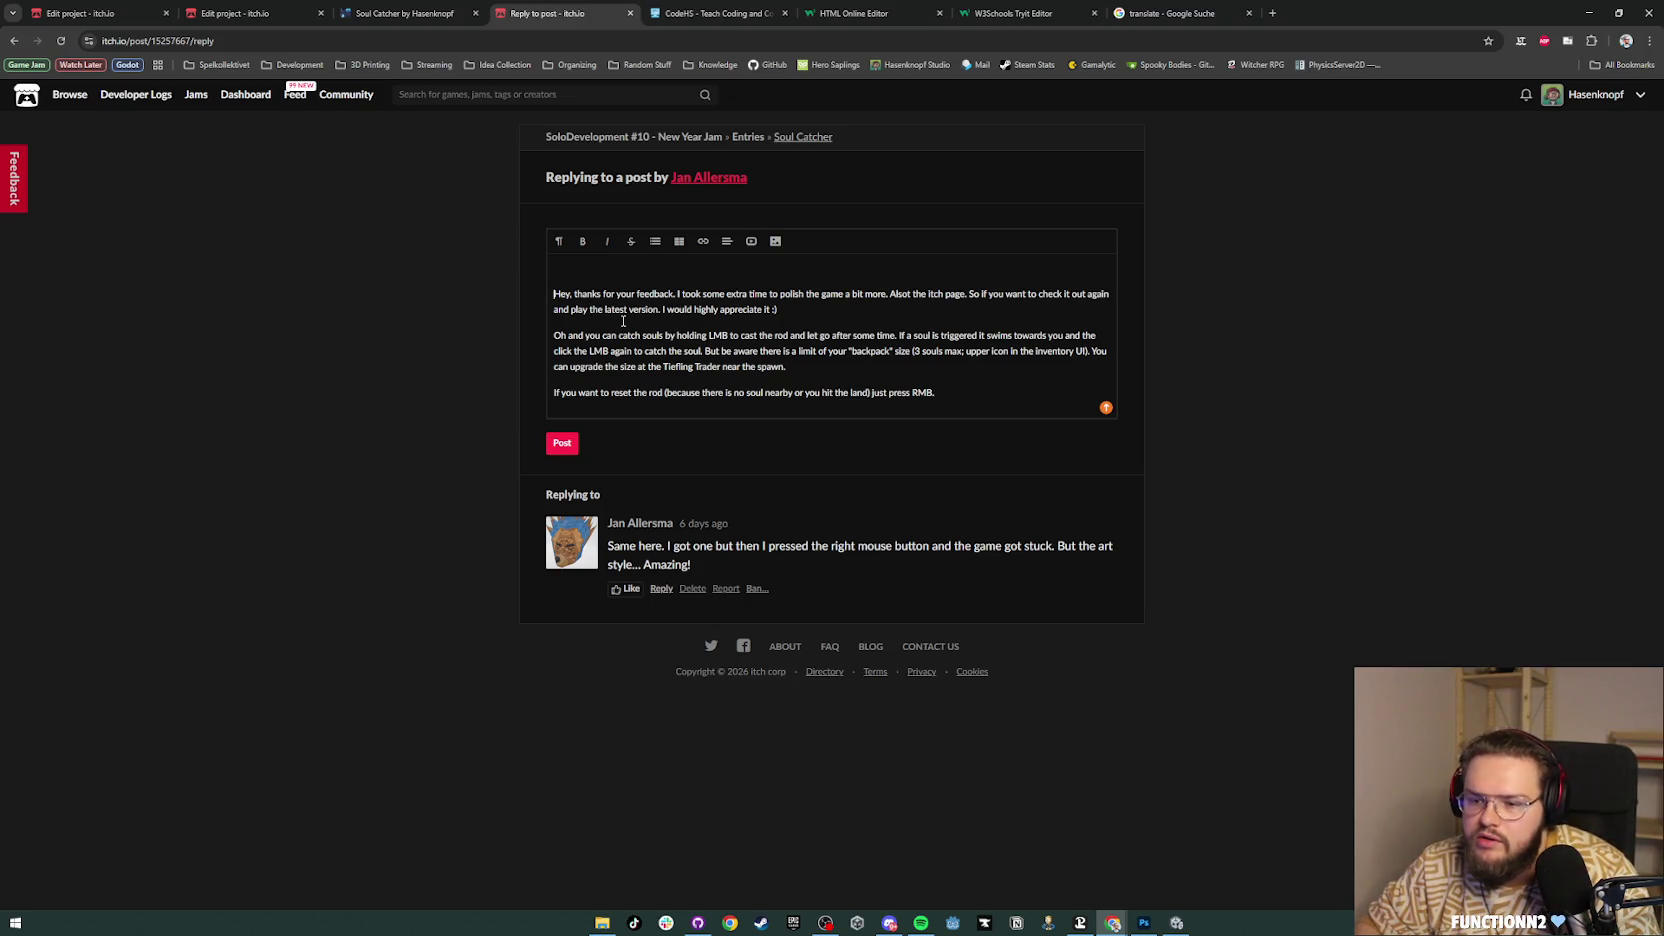
{"action": "key", "text": "BackSpace"}
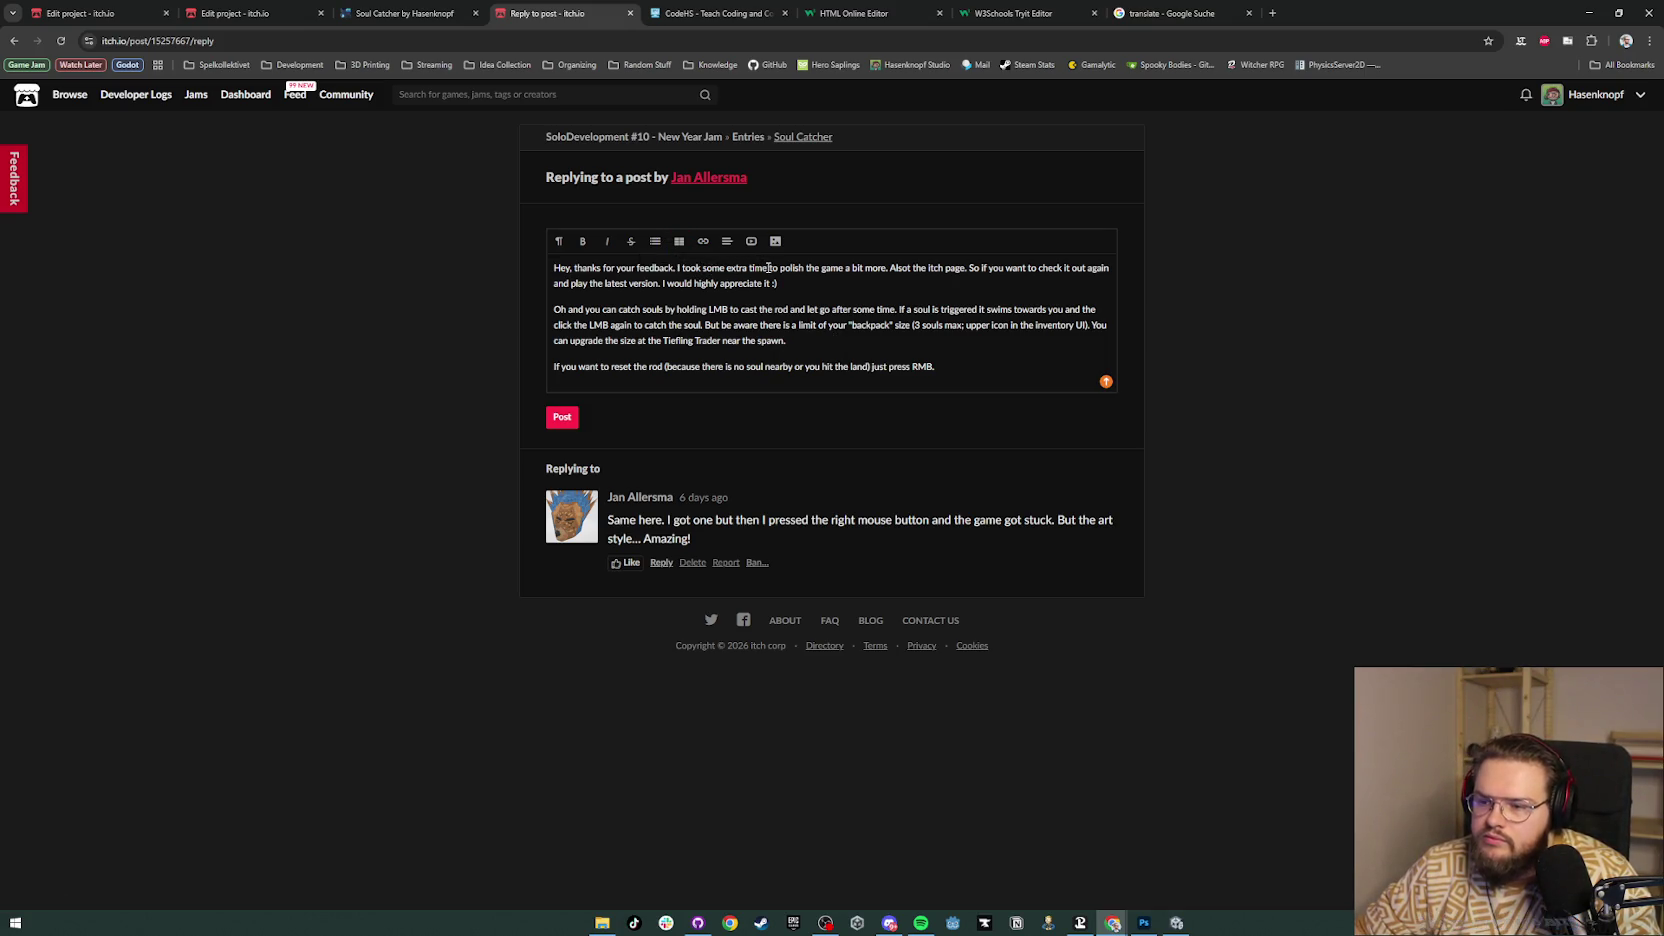
Step: Insert 'and' after 'game' in the first sentence, post the reply, and like both comments
{"action": "left_click_drag", "start_coordinate": [768, 268], "coordinate": [926, 270]}
{"action": "left_click", "coordinate": [843, 272]}
{"action": "type", "text": "and"}
{"action": "key", "text": "BackSpace"}
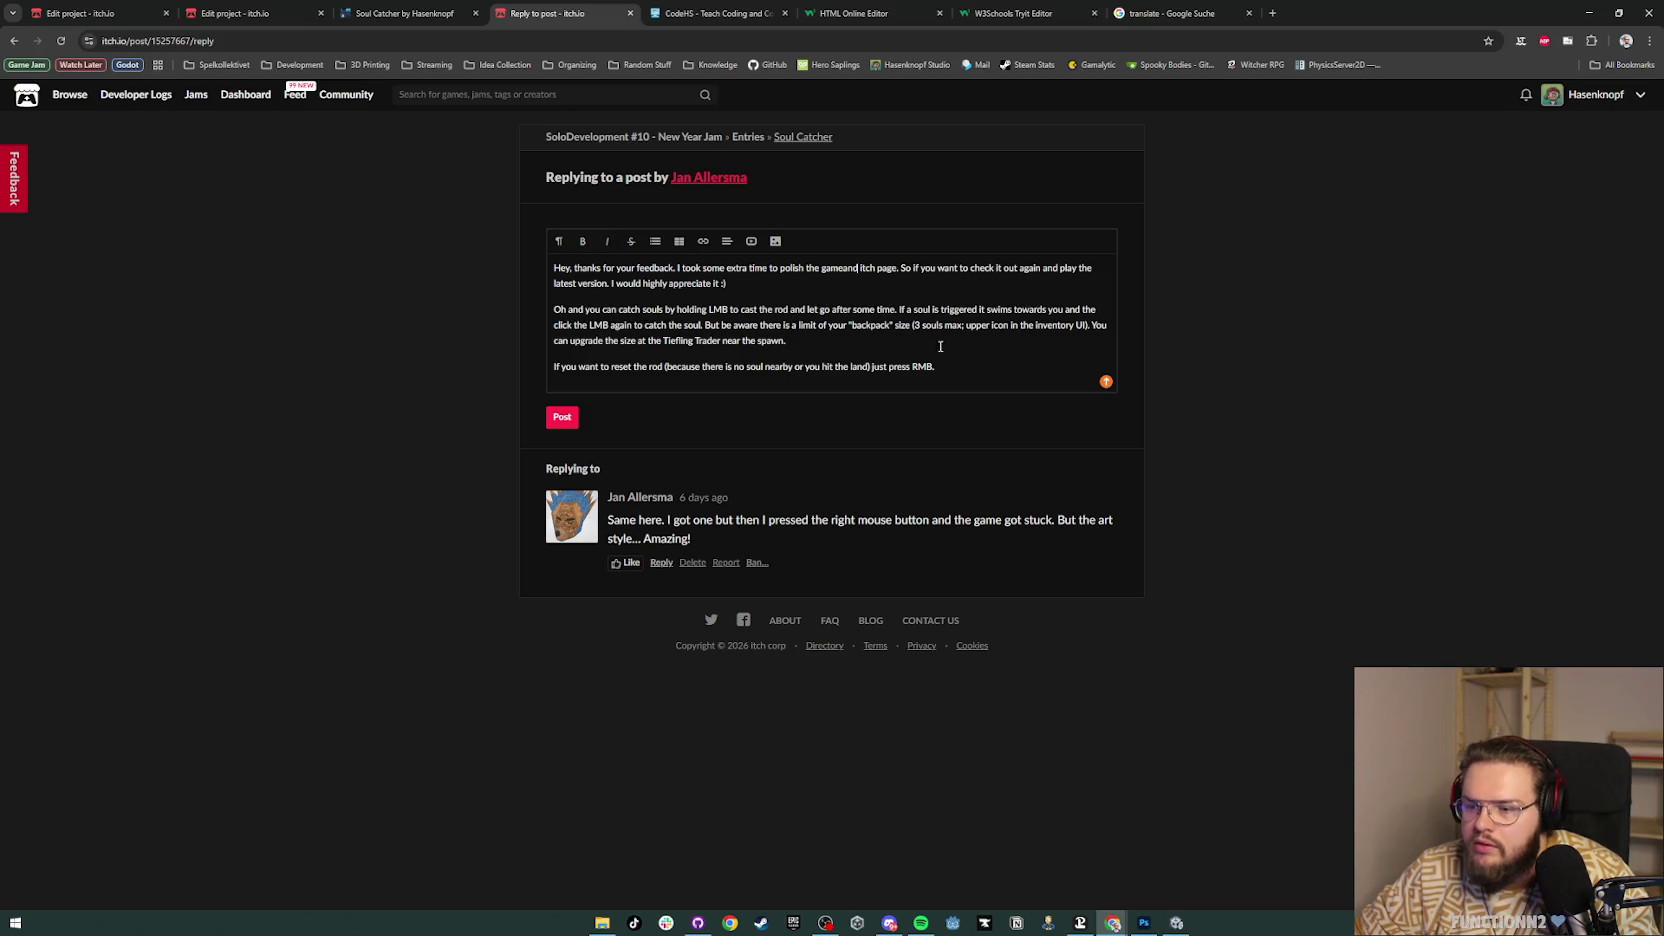
{"action": "left_click", "coordinate": [565, 420]}
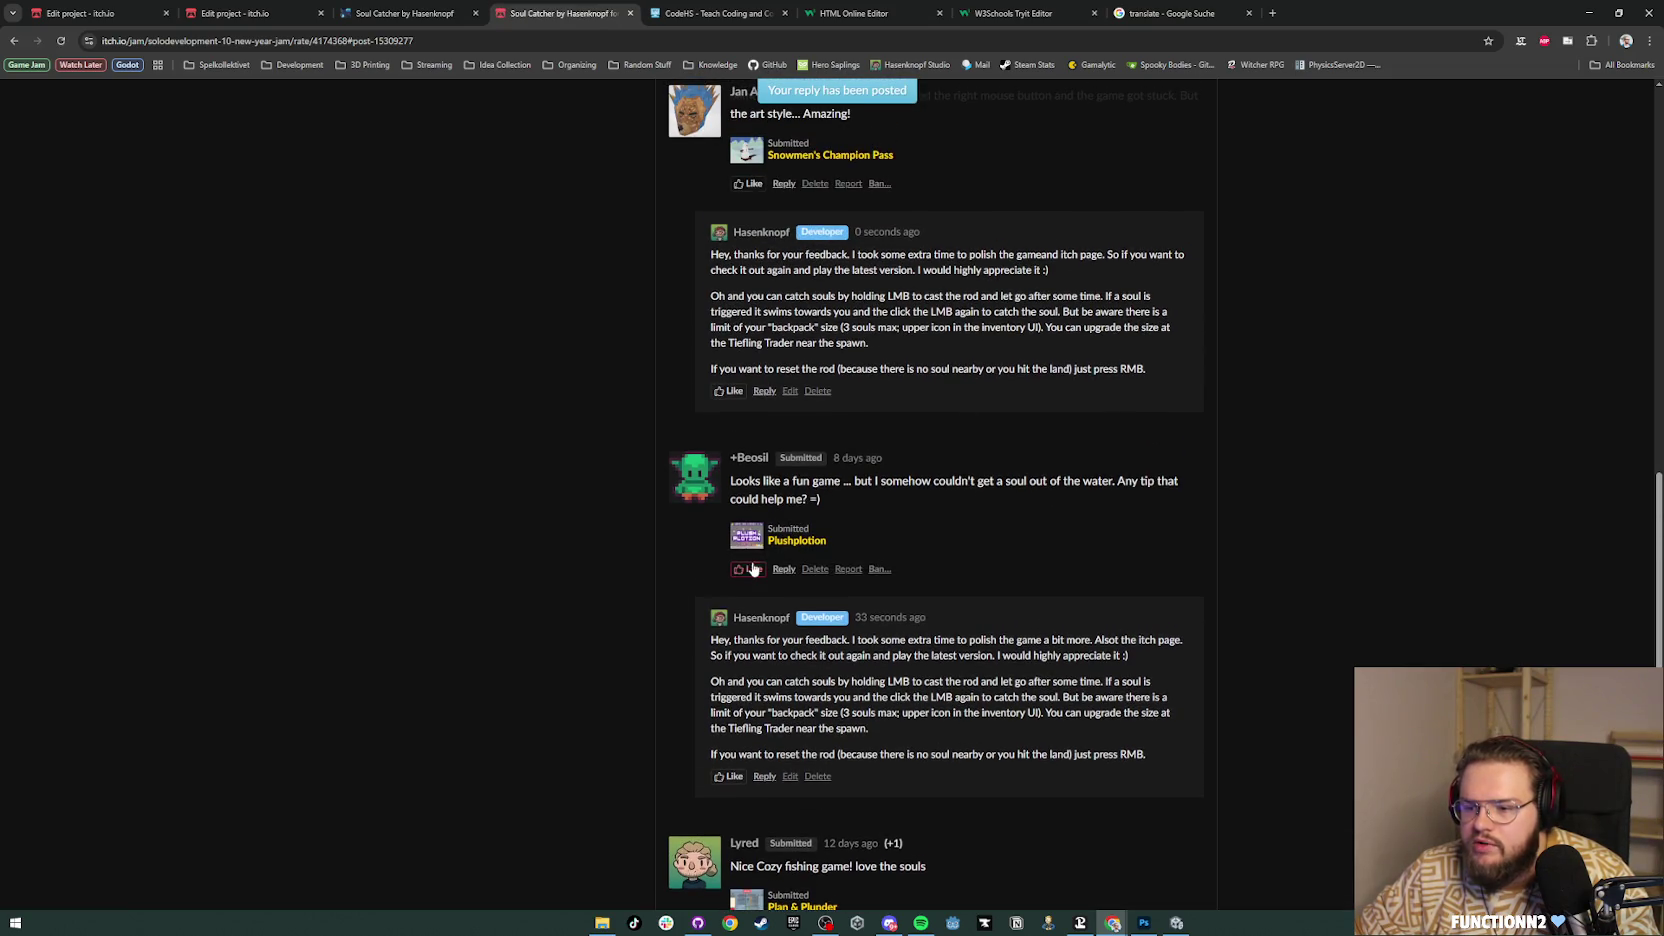
{"action": "left_click", "coordinate": [753, 569]}
{"action": "left_click", "coordinate": [728, 391]}
Step: Scroll back up to the Soul Catcher submission header and Results table
{"action": "scroll", "coordinate": [1195, 422], "scroll_direction": "up", "scroll_amount": 1}
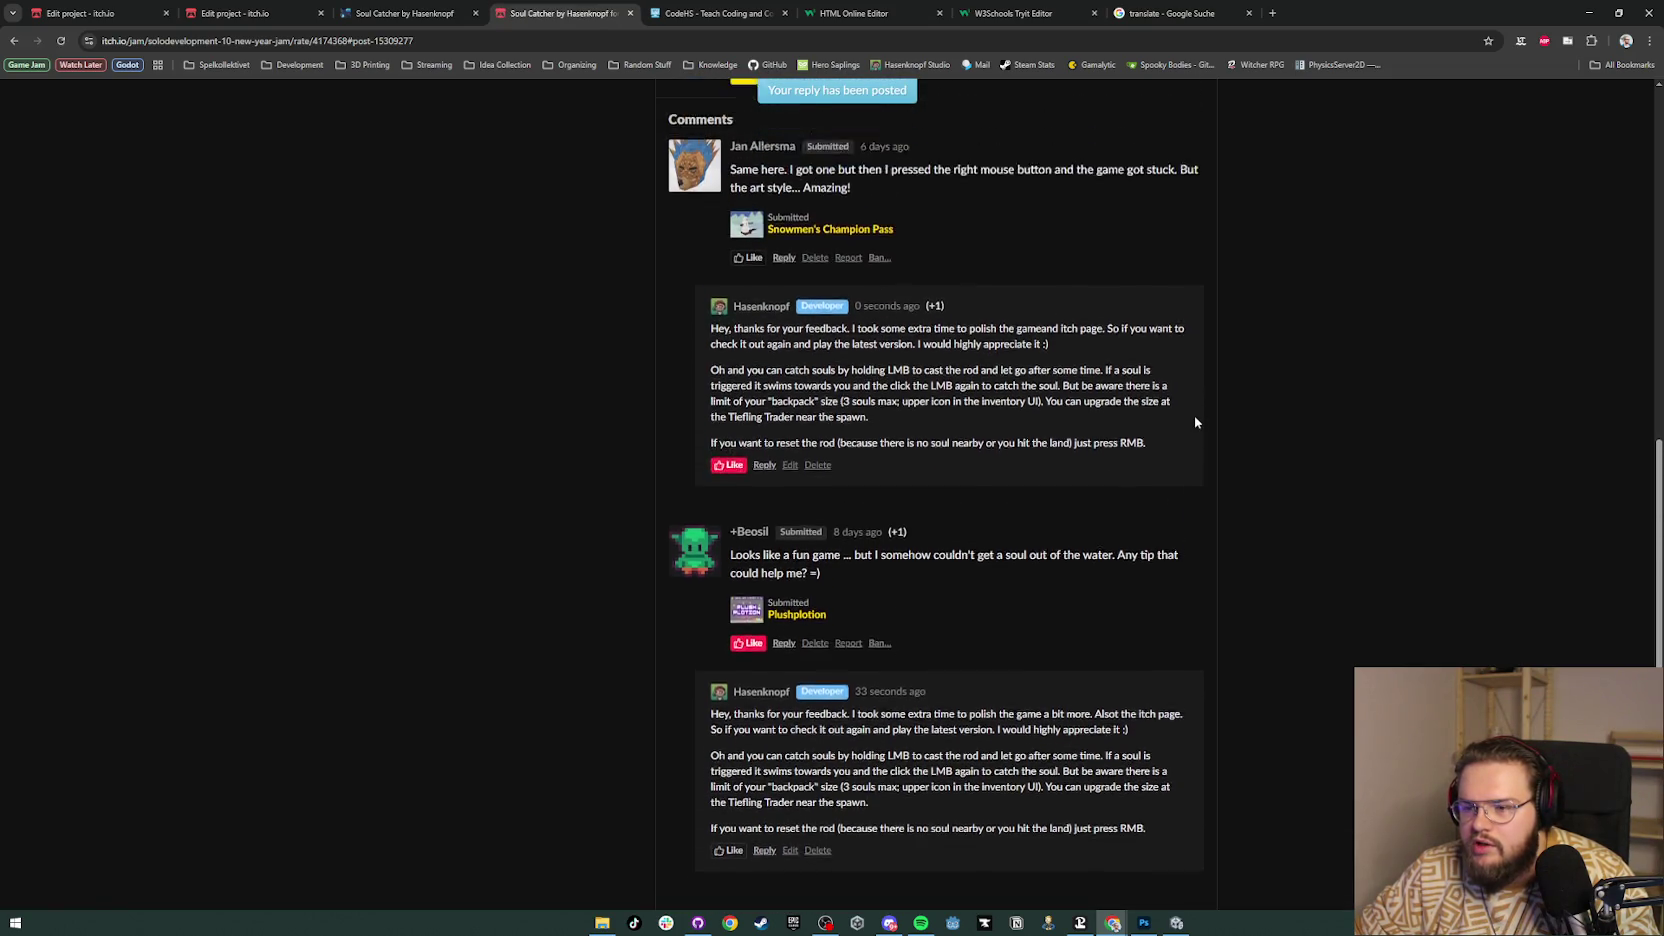
{"action": "scroll", "coordinate": [1195, 422], "scroll_direction": "up", "scroll_amount": 5}
{"action": "scroll", "coordinate": [1195, 422], "scroll_direction": "up", "scroll_amount": 6}
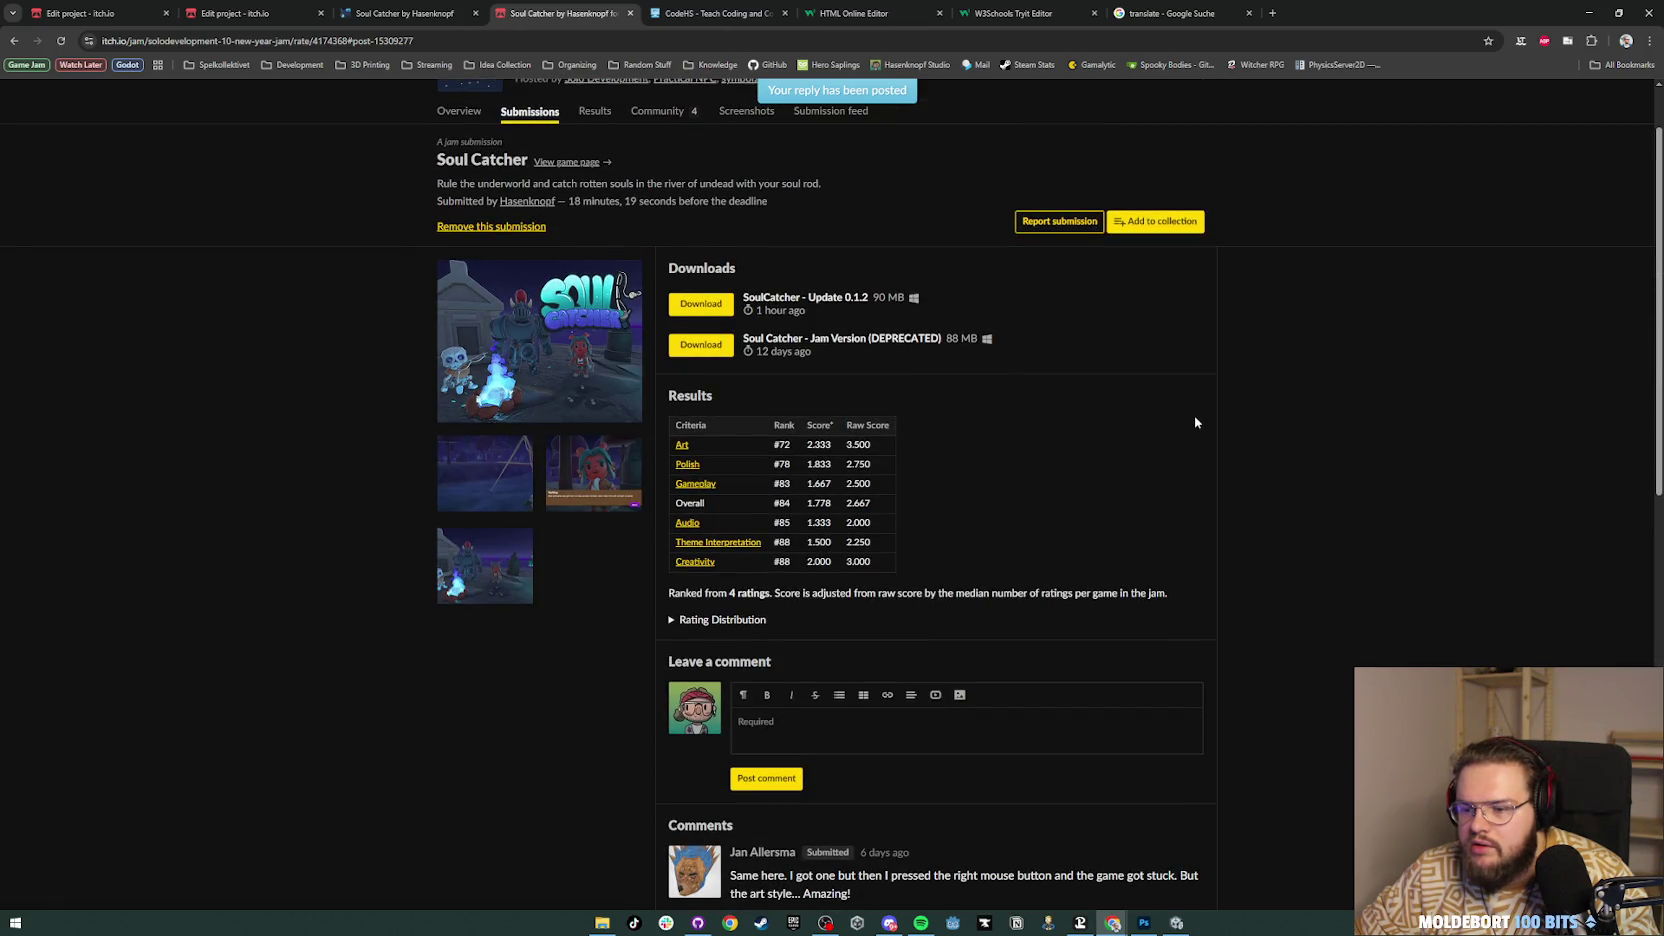
{"action": "scroll", "coordinate": [1195, 422], "scroll_direction": "up", "scroll_amount": 1}
{"action": "scroll", "coordinate": [1195, 422], "scroll_direction": "down", "scroll_amount": 1}
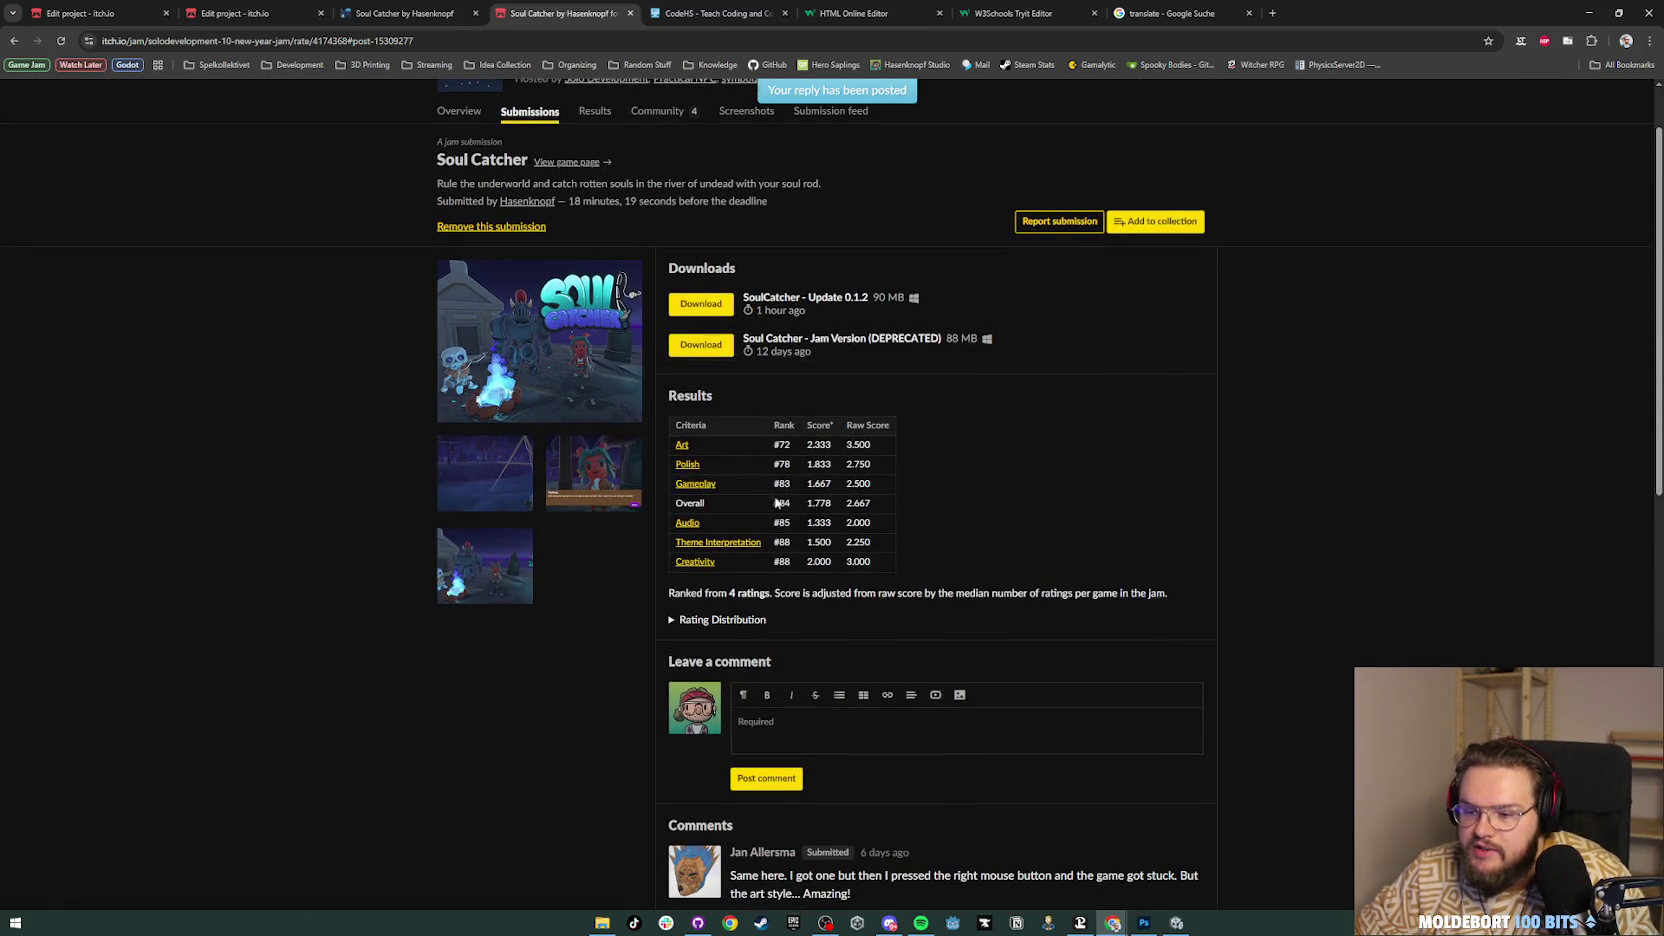
{"action": "scroll", "coordinate": [1118, 465], "scroll_direction": "up", "scroll_amount": 1}
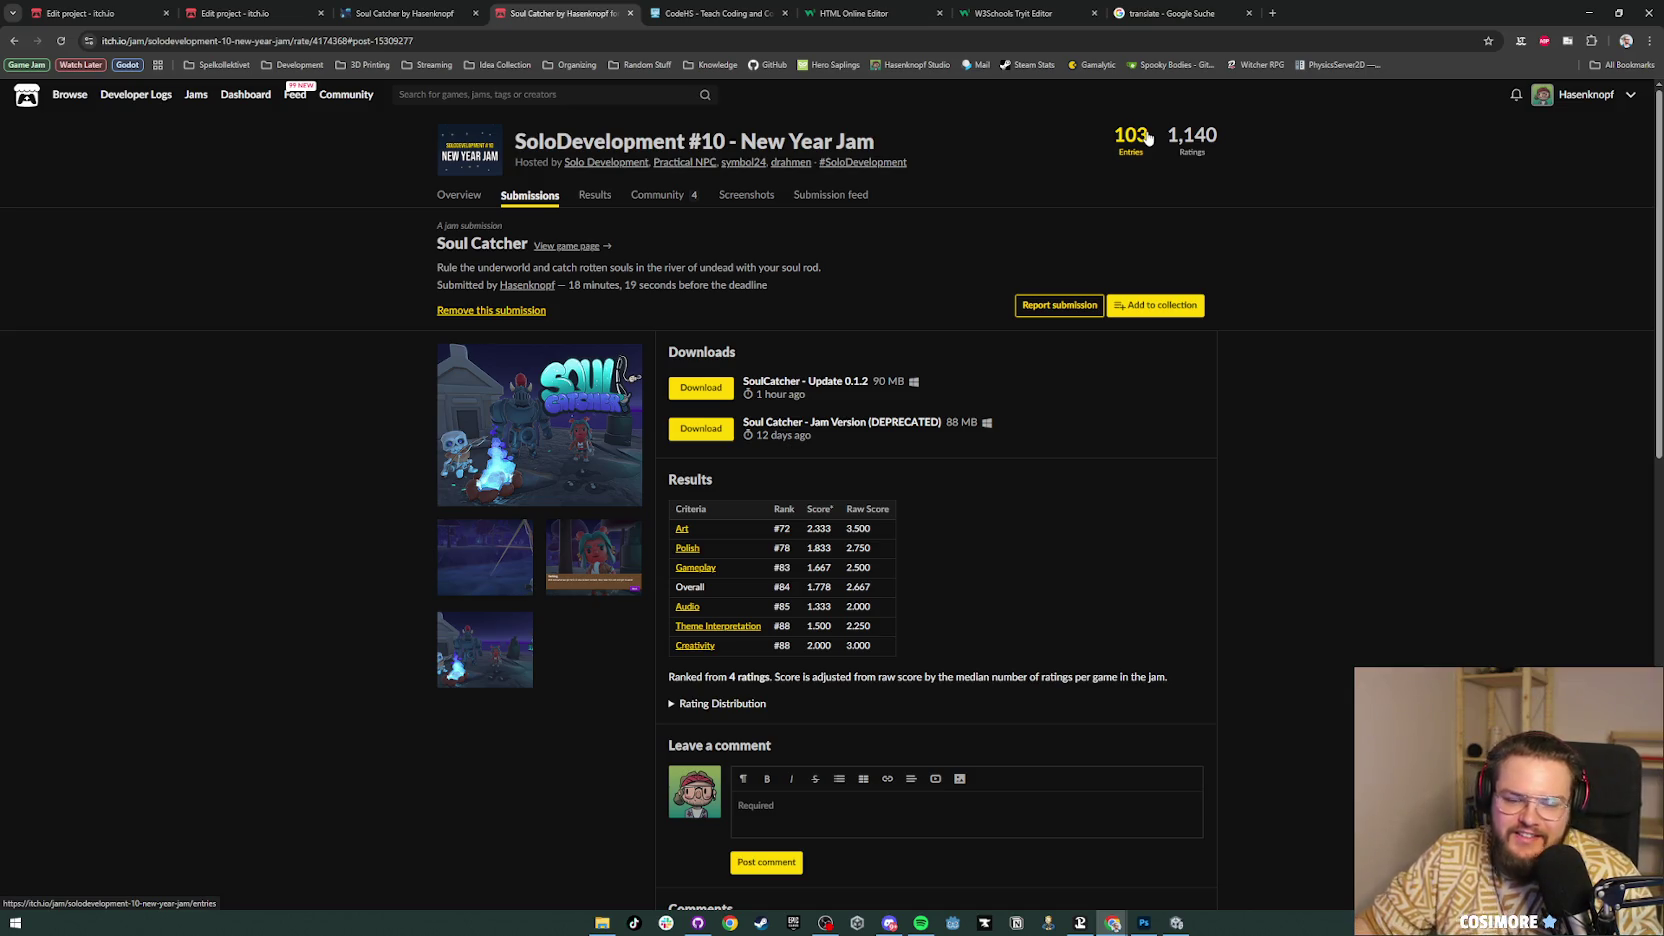
Step: Open the jam's Results tab and scroll through the rankings
{"action": "left_click", "coordinate": [596, 205]}
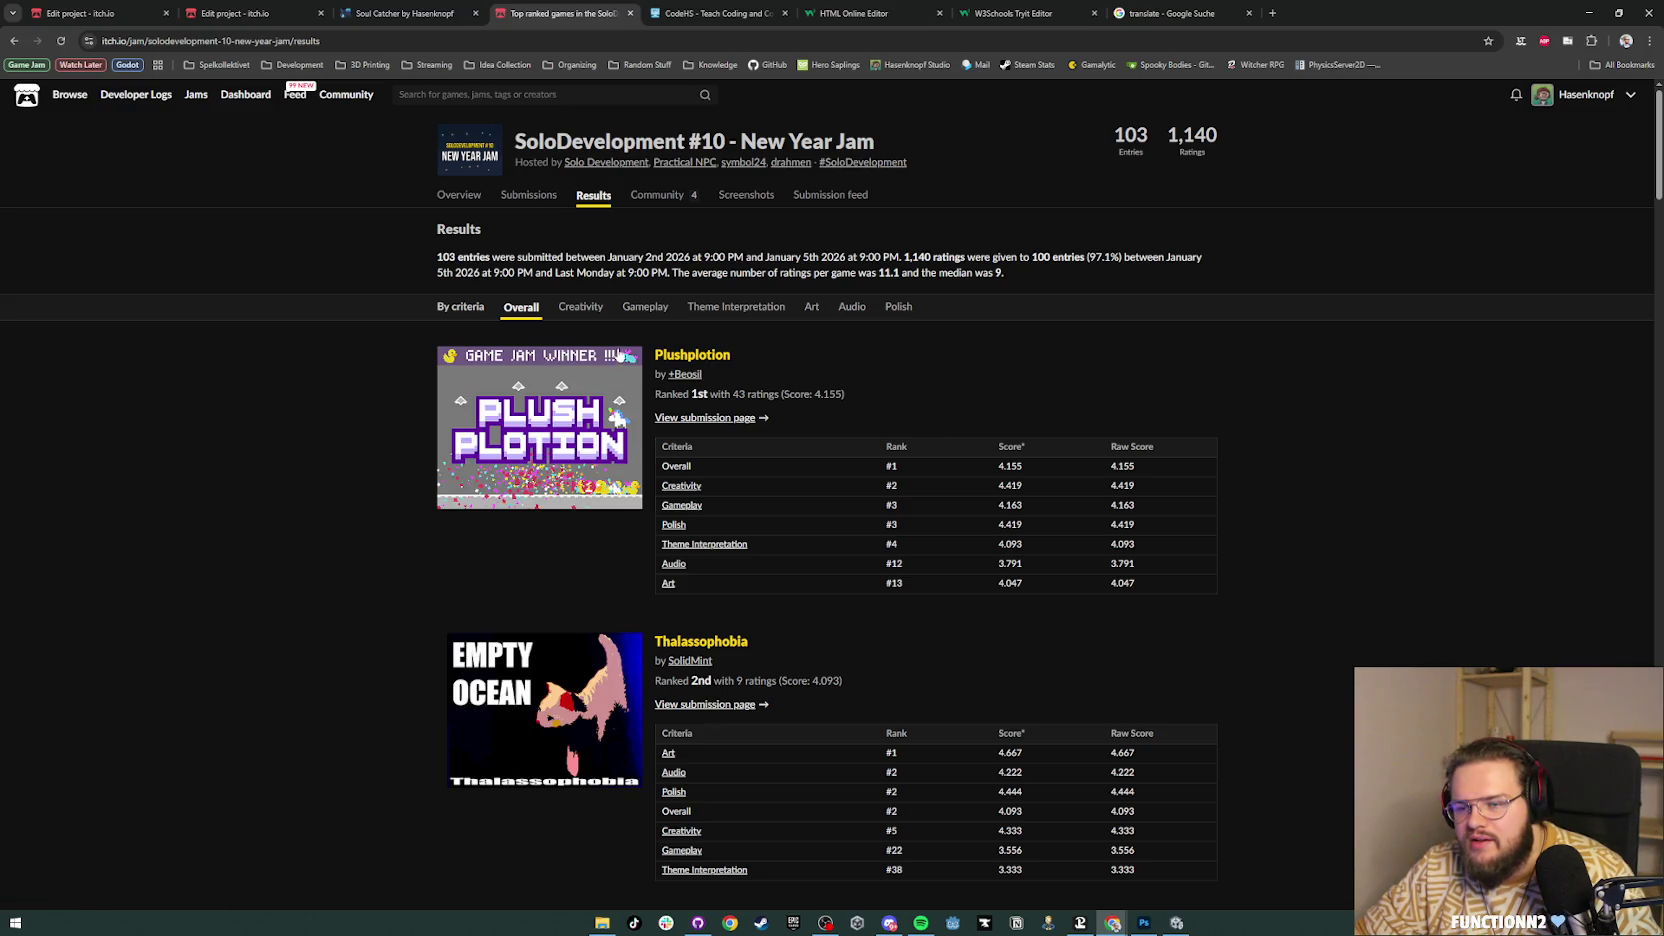
{"action": "scroll", "coordinate": [678, 360], "scroll_direction": "down", "scroll_amount": 1}
{"action": "scroll", "coordinate": [678, 360], "scroll_direction": "down", "scroll_amount": 9}
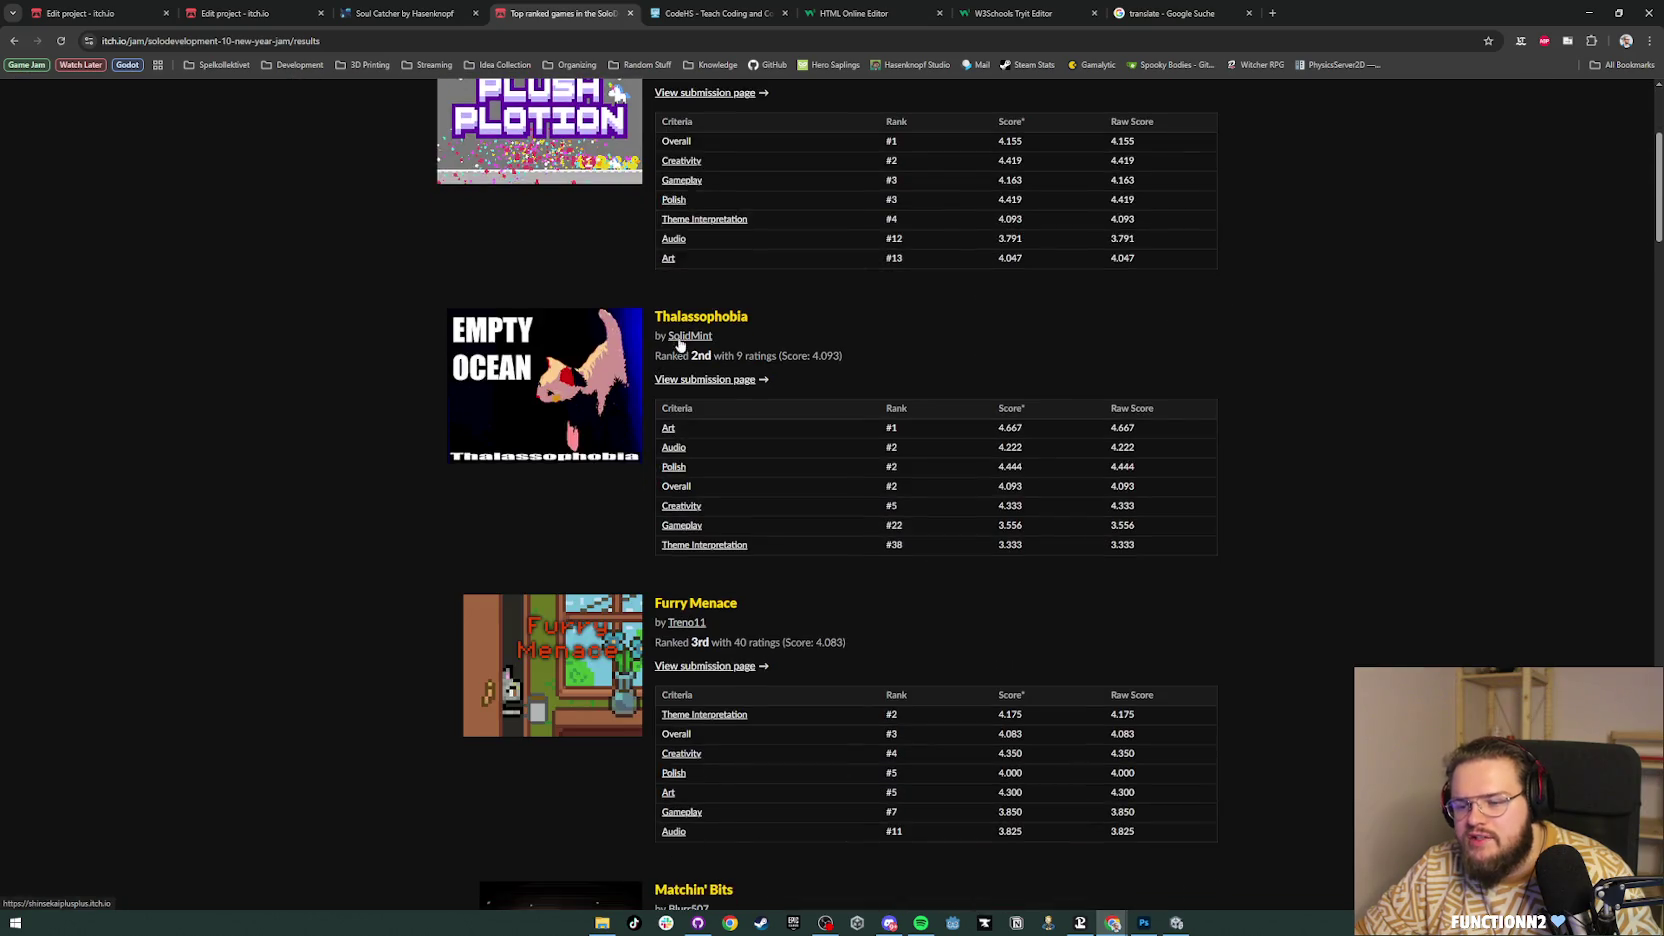
{"action": "scroll", "coordinate": [681, 334], "scroll_direction": "down", "scroll_amount": 4}
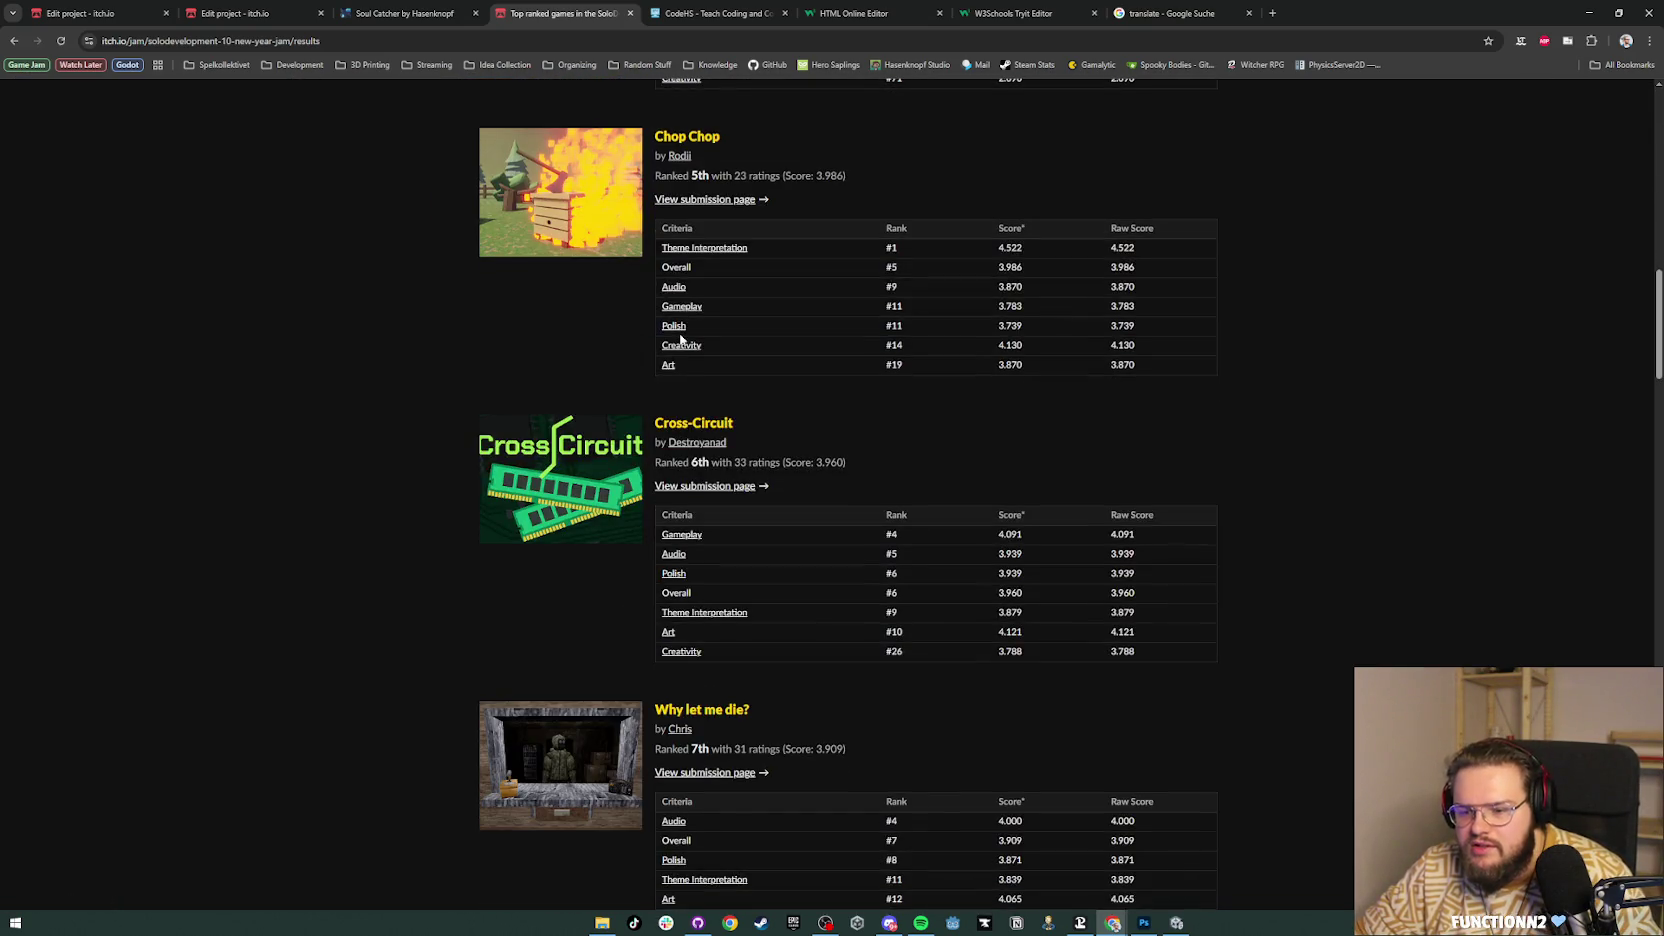
{"action": "scroll", "coordinate": [681, 340], "scroll_direction": "down", "scroll_amount": 8}
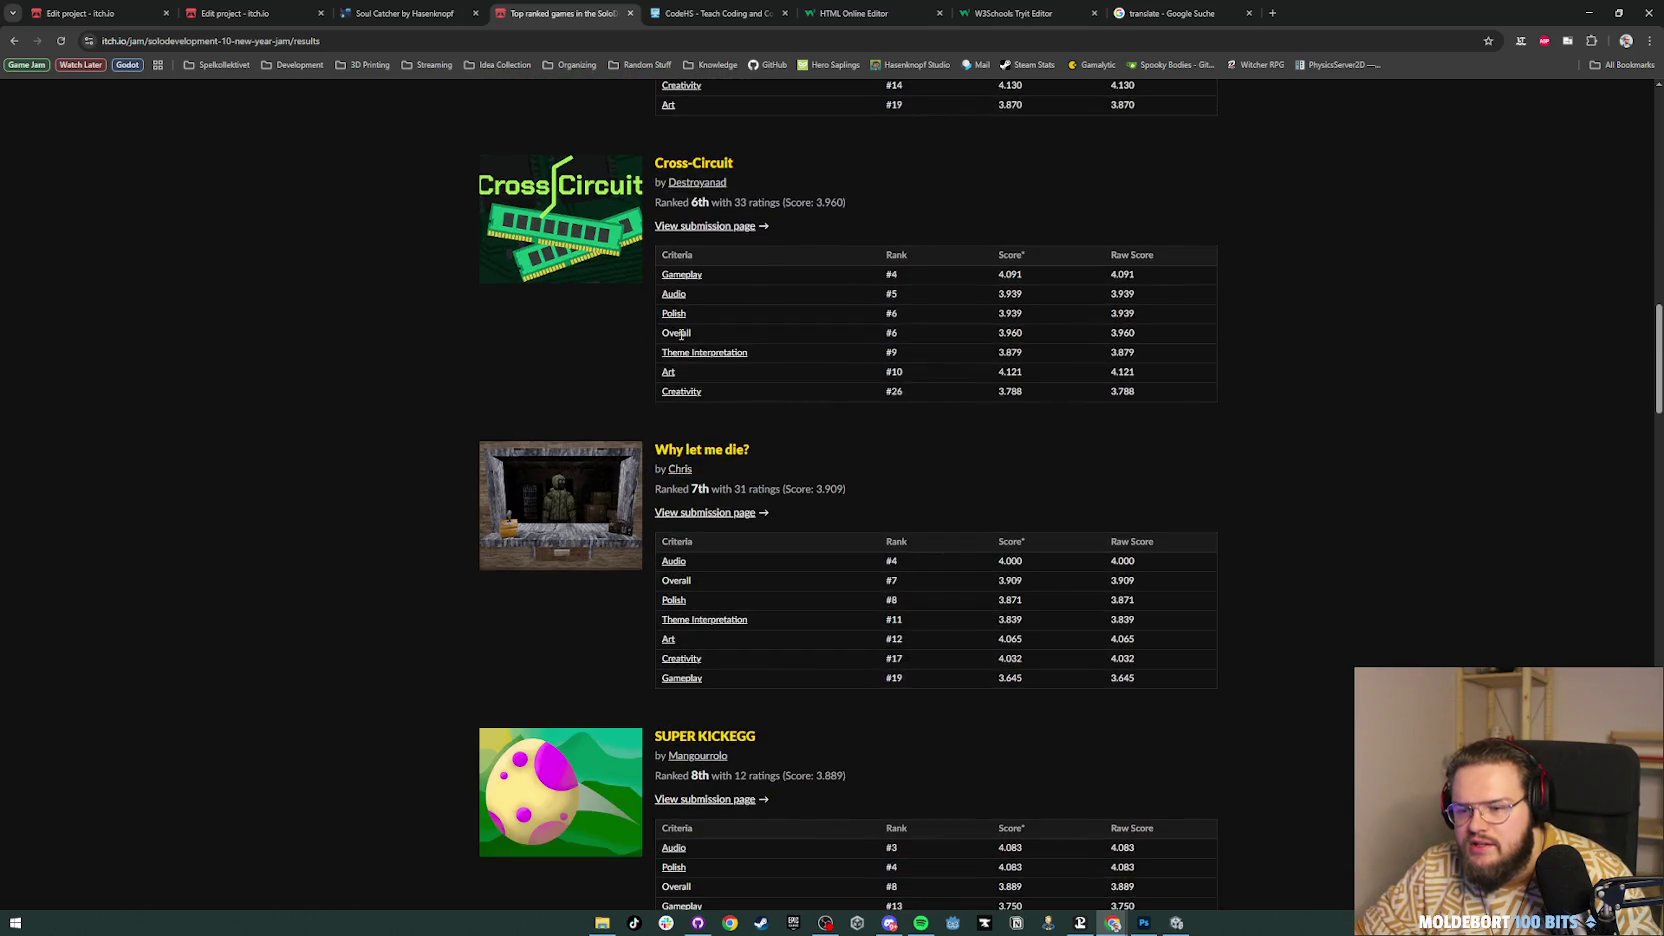
{"action": "scroll", "coordinate": [680, 340], "scroll_direction": "down", "scroll_amount": 13}
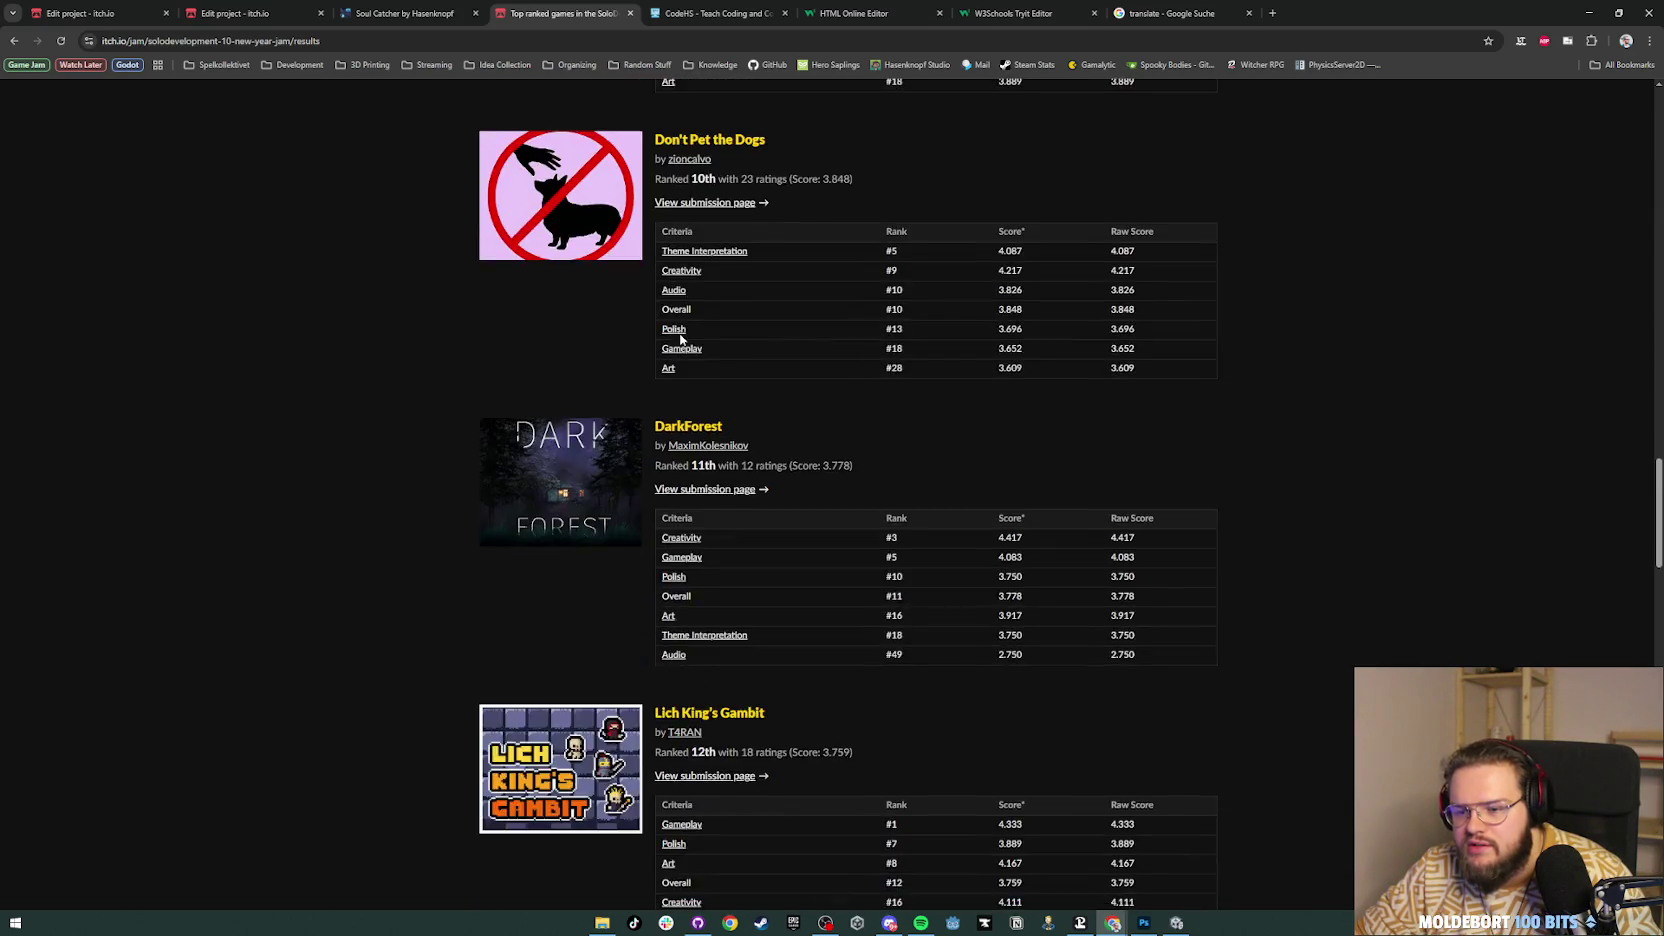
{"action": "scroll", "coordinate": [680, 340], "scroll_direction": "down", "scroll_amount": 7}
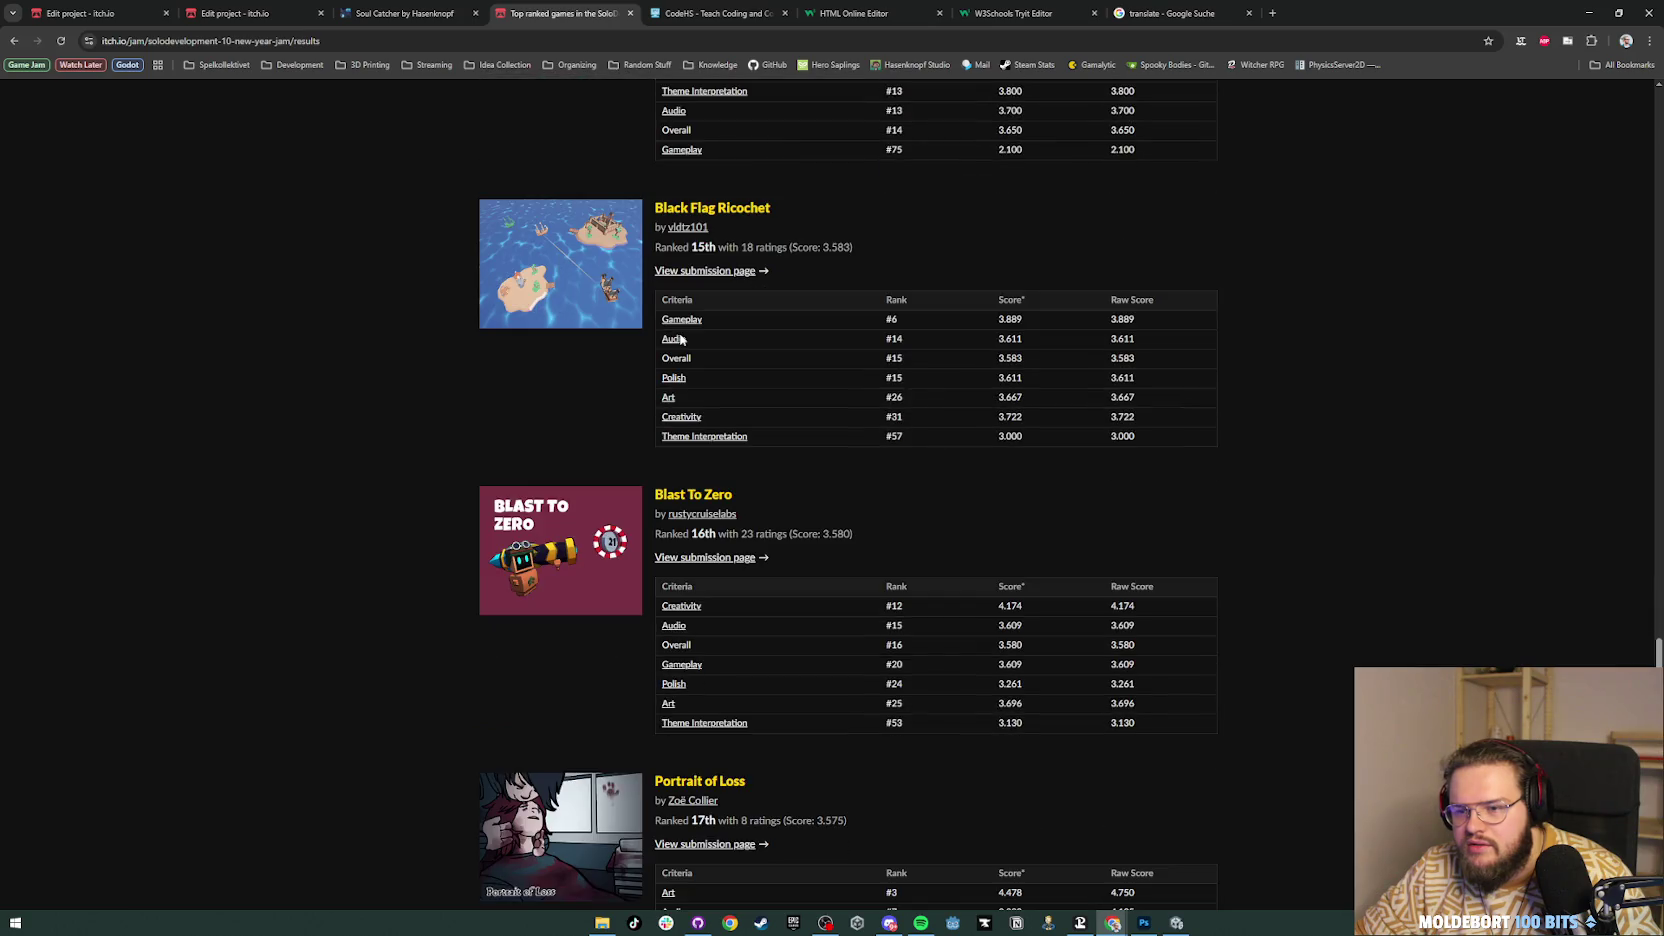
{"action": "scroll", "coordinate": [680, 340], "scroll_direction": "down", "scroll_amount": 1}
{"action": "scroll", "coordinate": [680, 340], "scroll_direction": "up", "scroll_amount": 20}
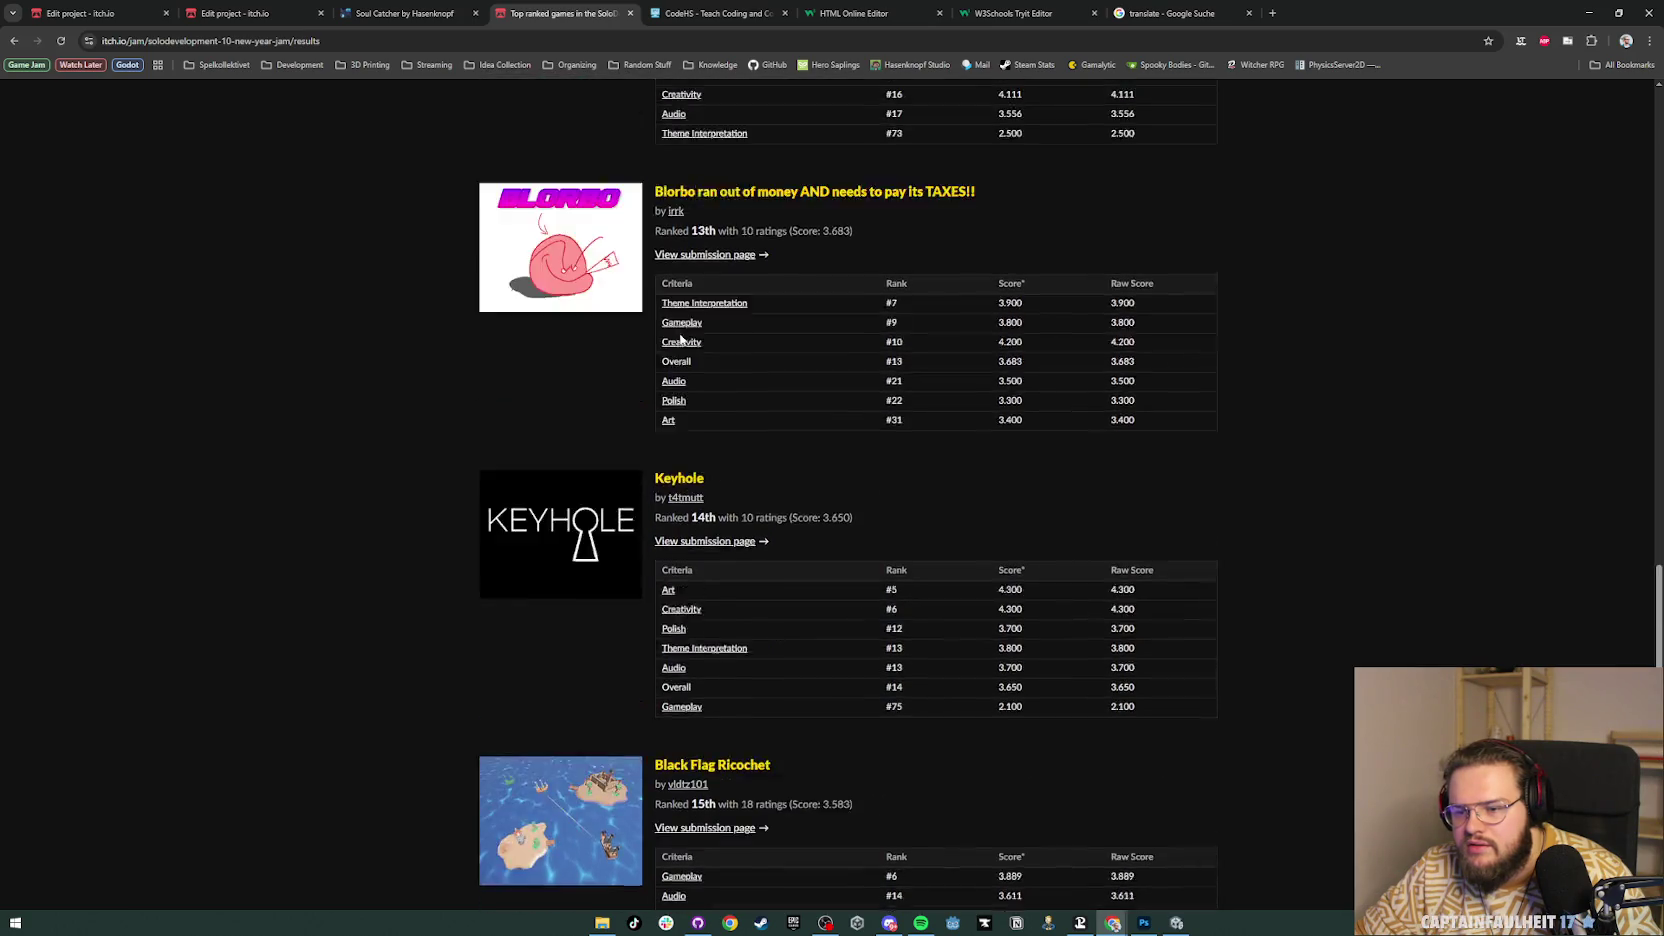
{"action": "scroll", "coordinate": [672, 268], "scroll_direction": "up", "scroll_amount": 5}
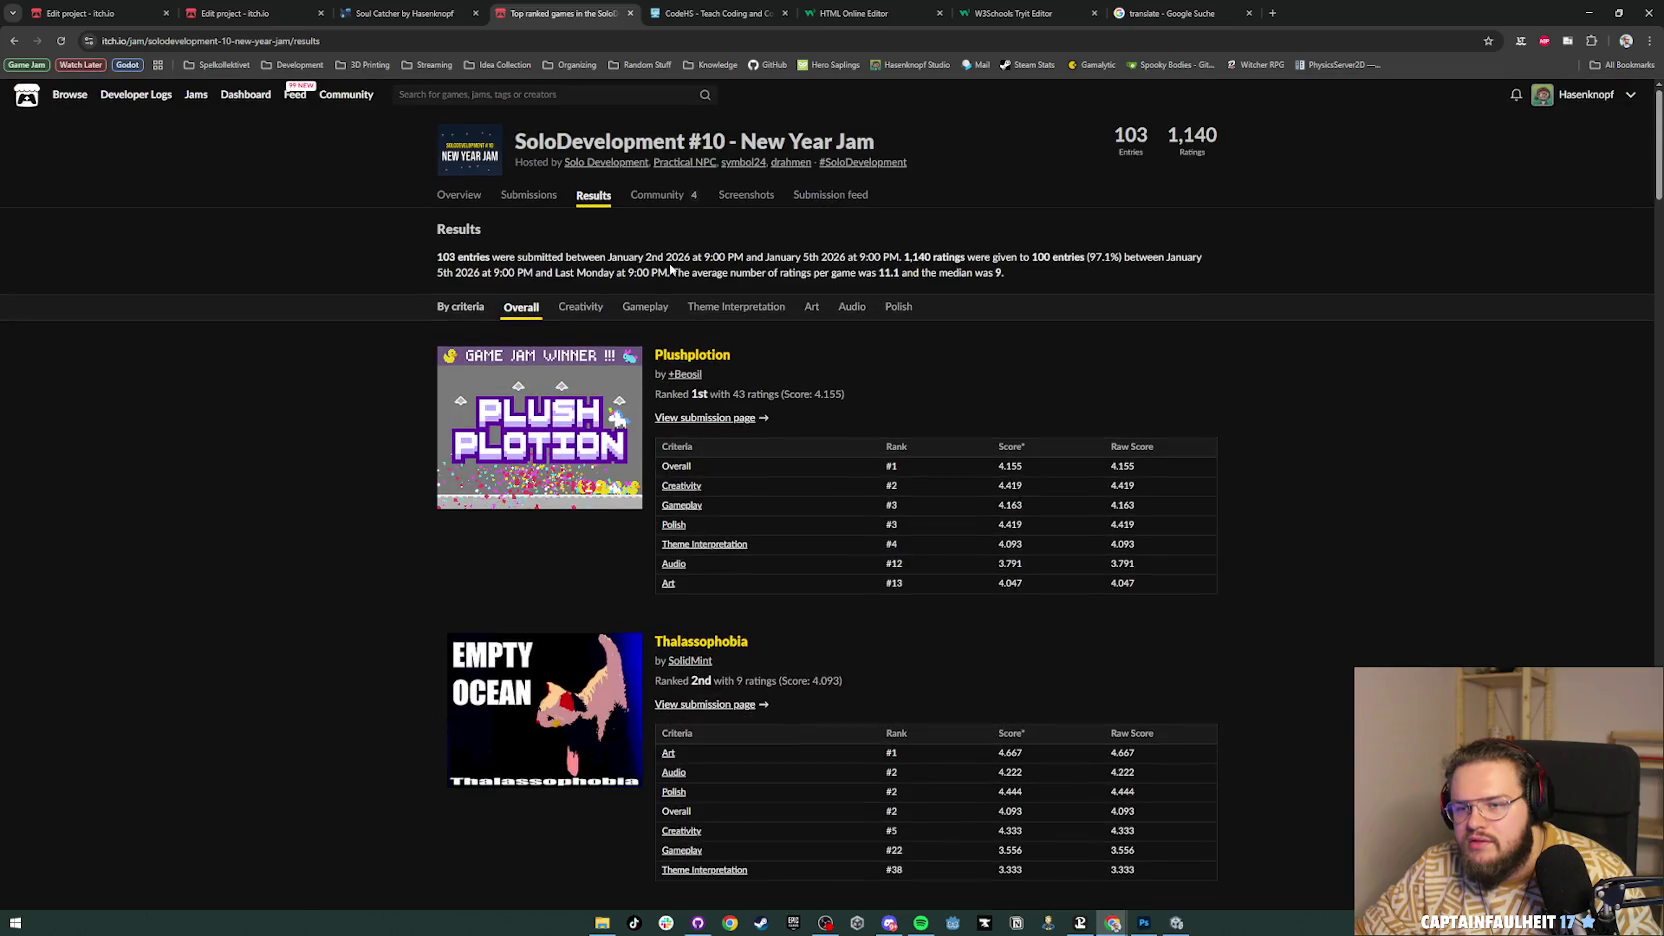
Step: Open the Submissions tab and scroll through the grid of jam entries
{"action": "left_click", "coordinate": [510, 200]}
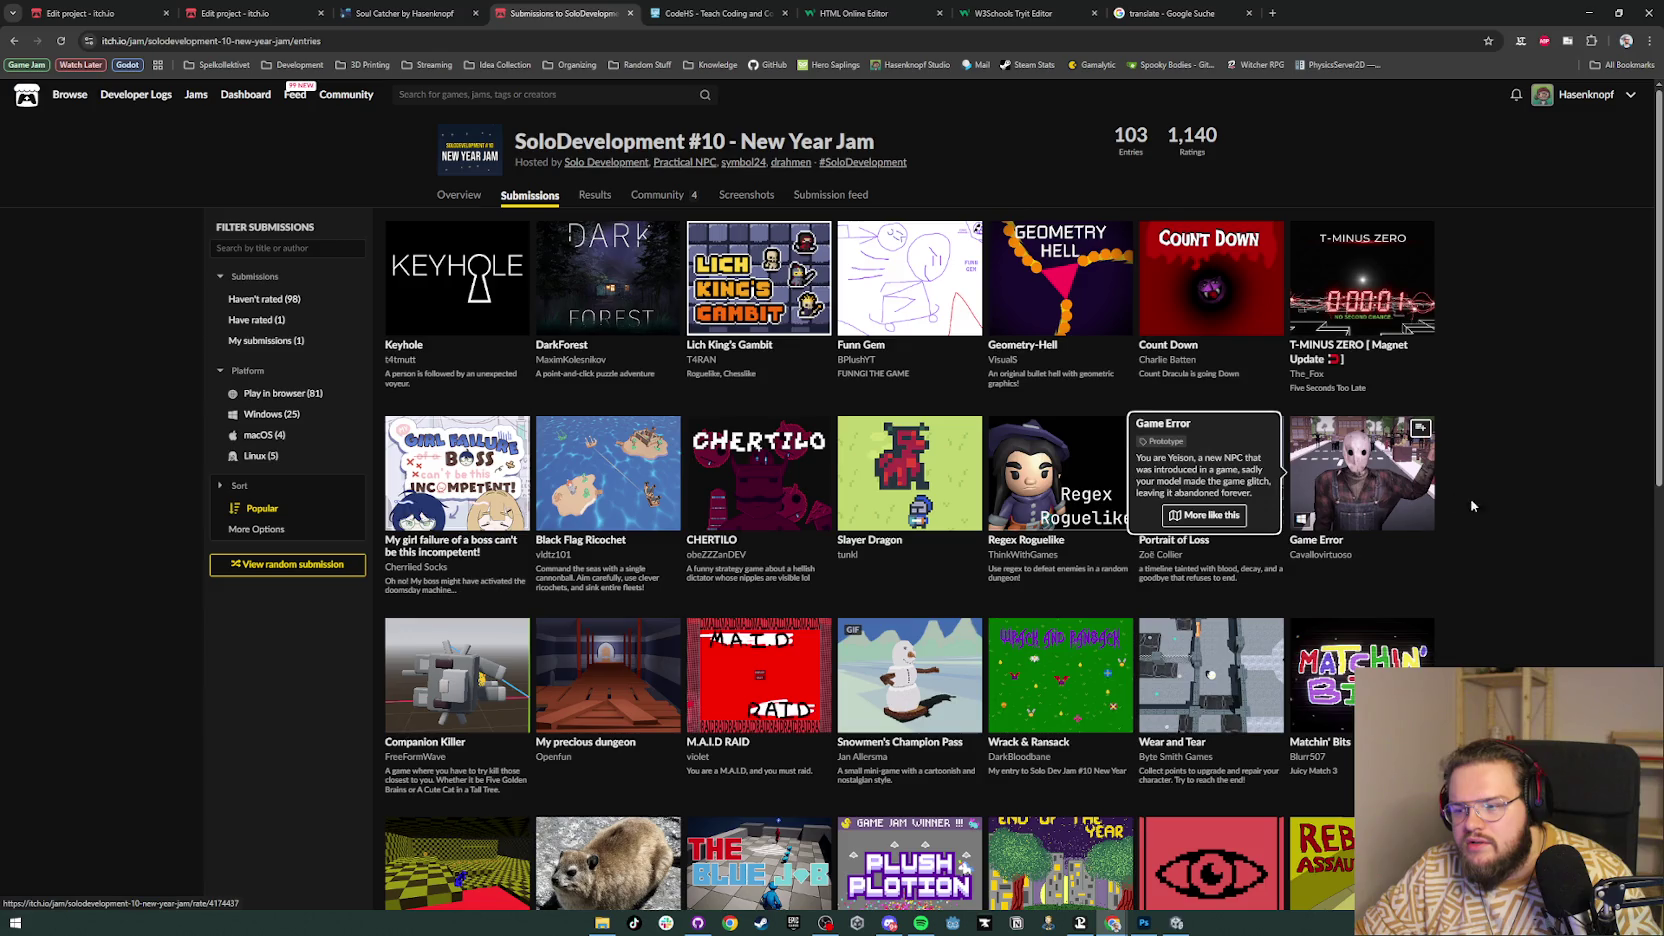
{"action": "scroll", "coordinate": [1453, 494], "scroll_direction": "down", "scroll_amount": 1}
{"action": "scroll", "coordinate": [1500, 511], "scroll_direction": "down", "scroll_amount": 7}
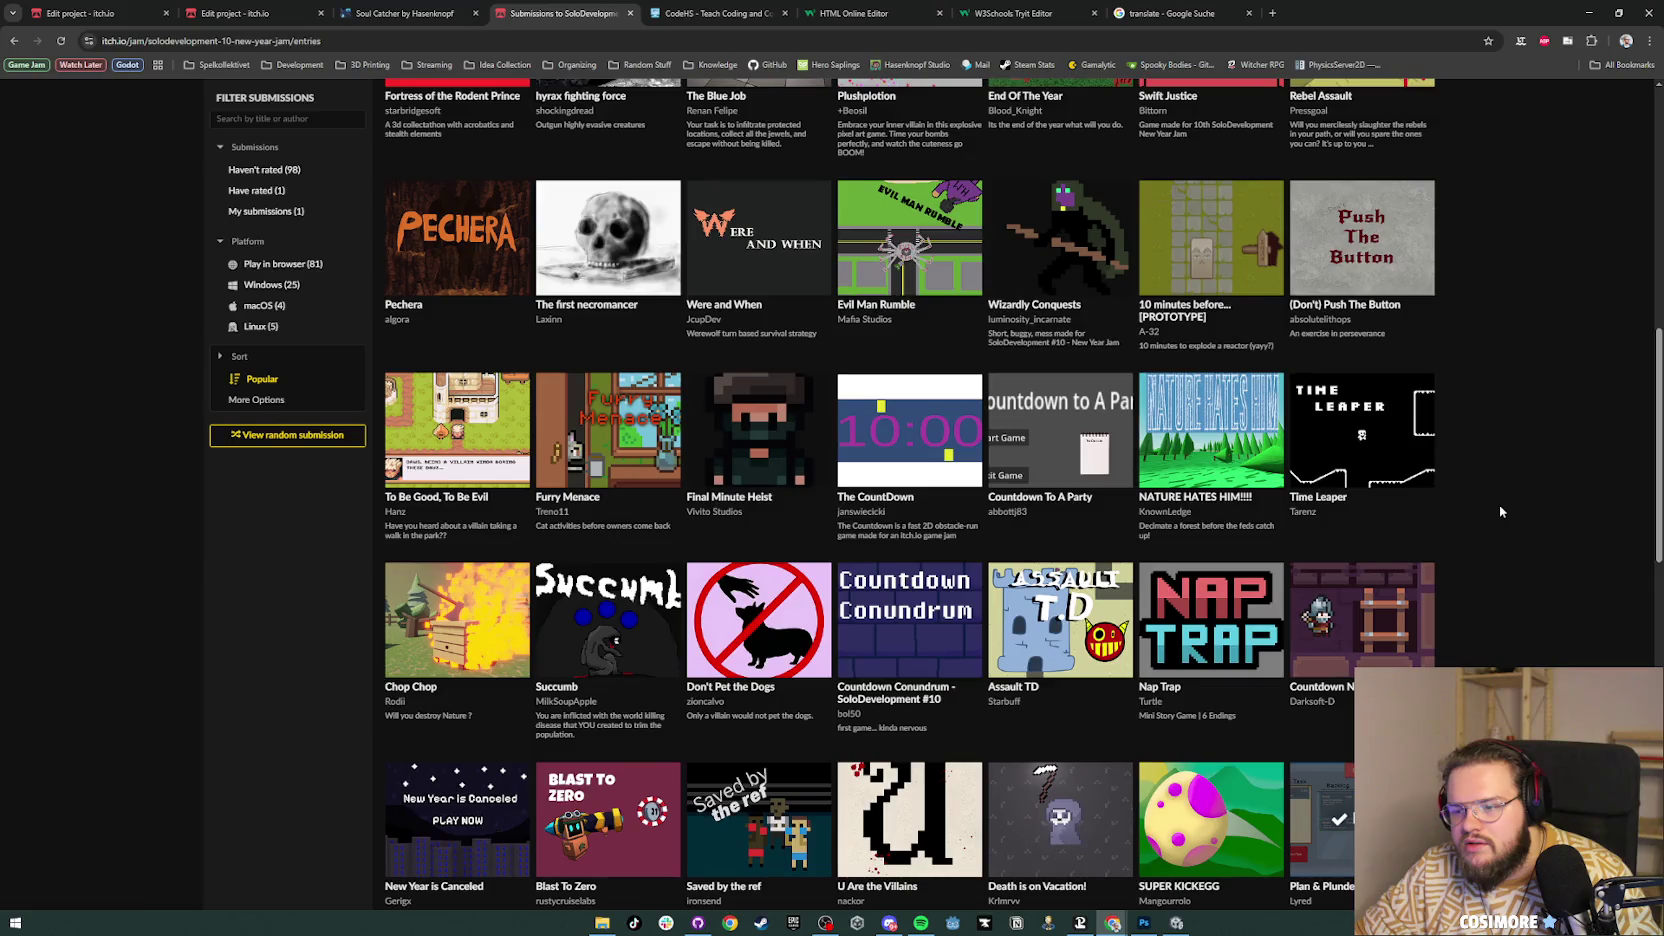
{"action": "scroll", "coordinate": [1500, 511], "scroll_direction": "down", "scroll_amount": 2}
{"action": "scroll", "coordinate": [1500, 511], "scroll_direction": "down", "scroll_amount": 13}
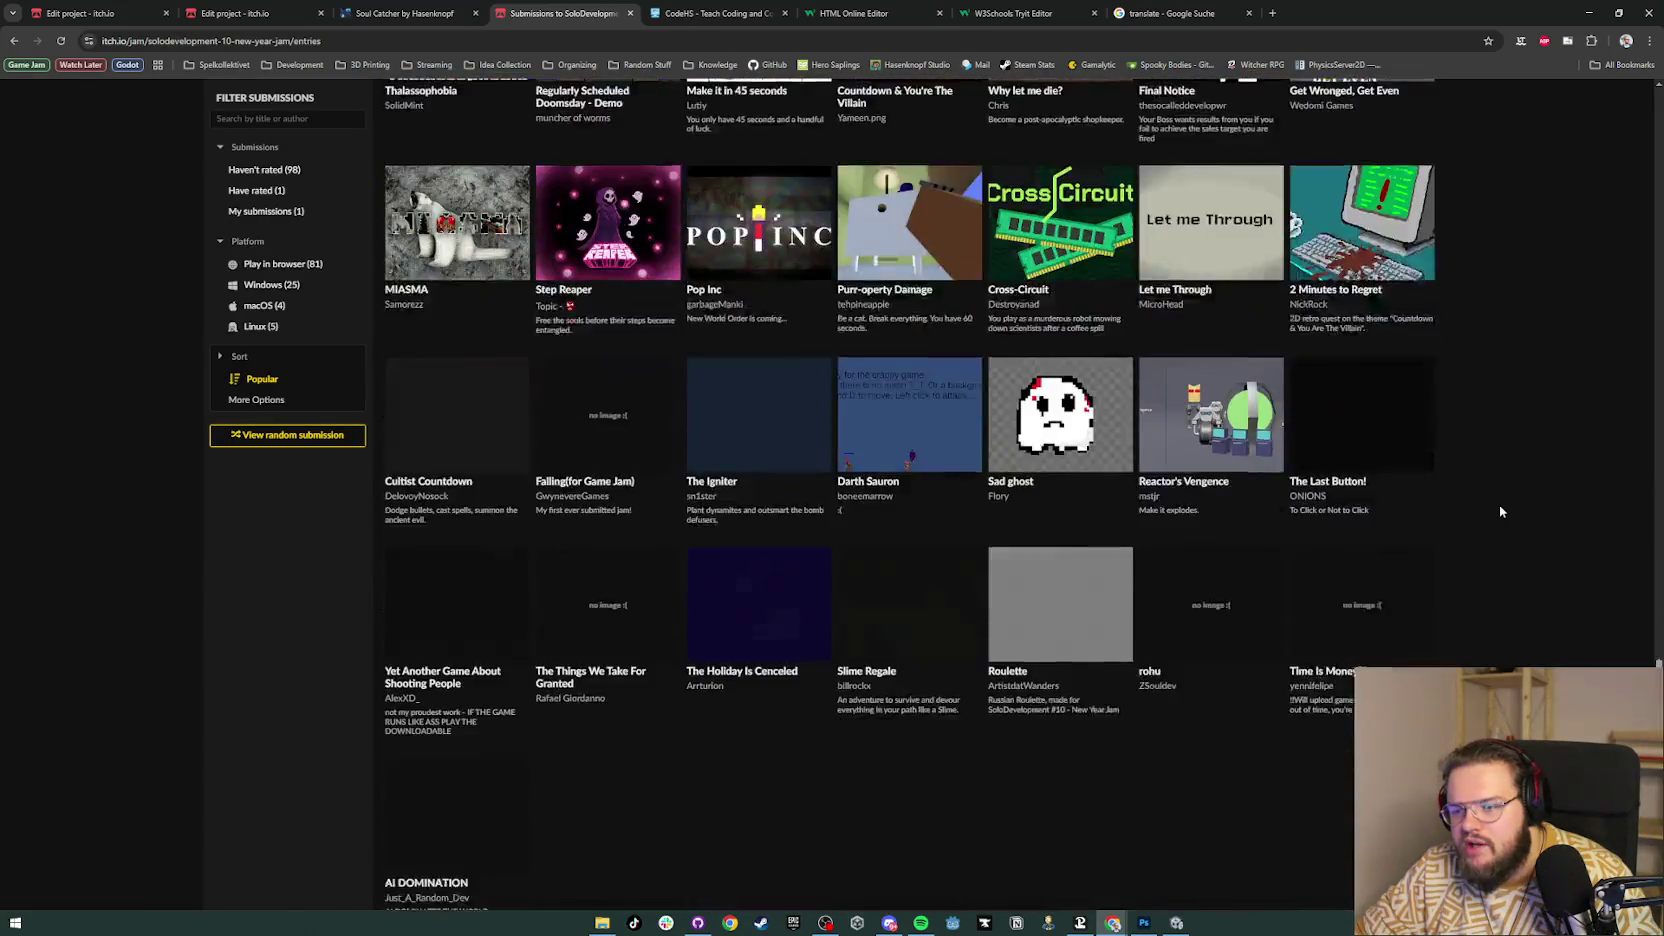